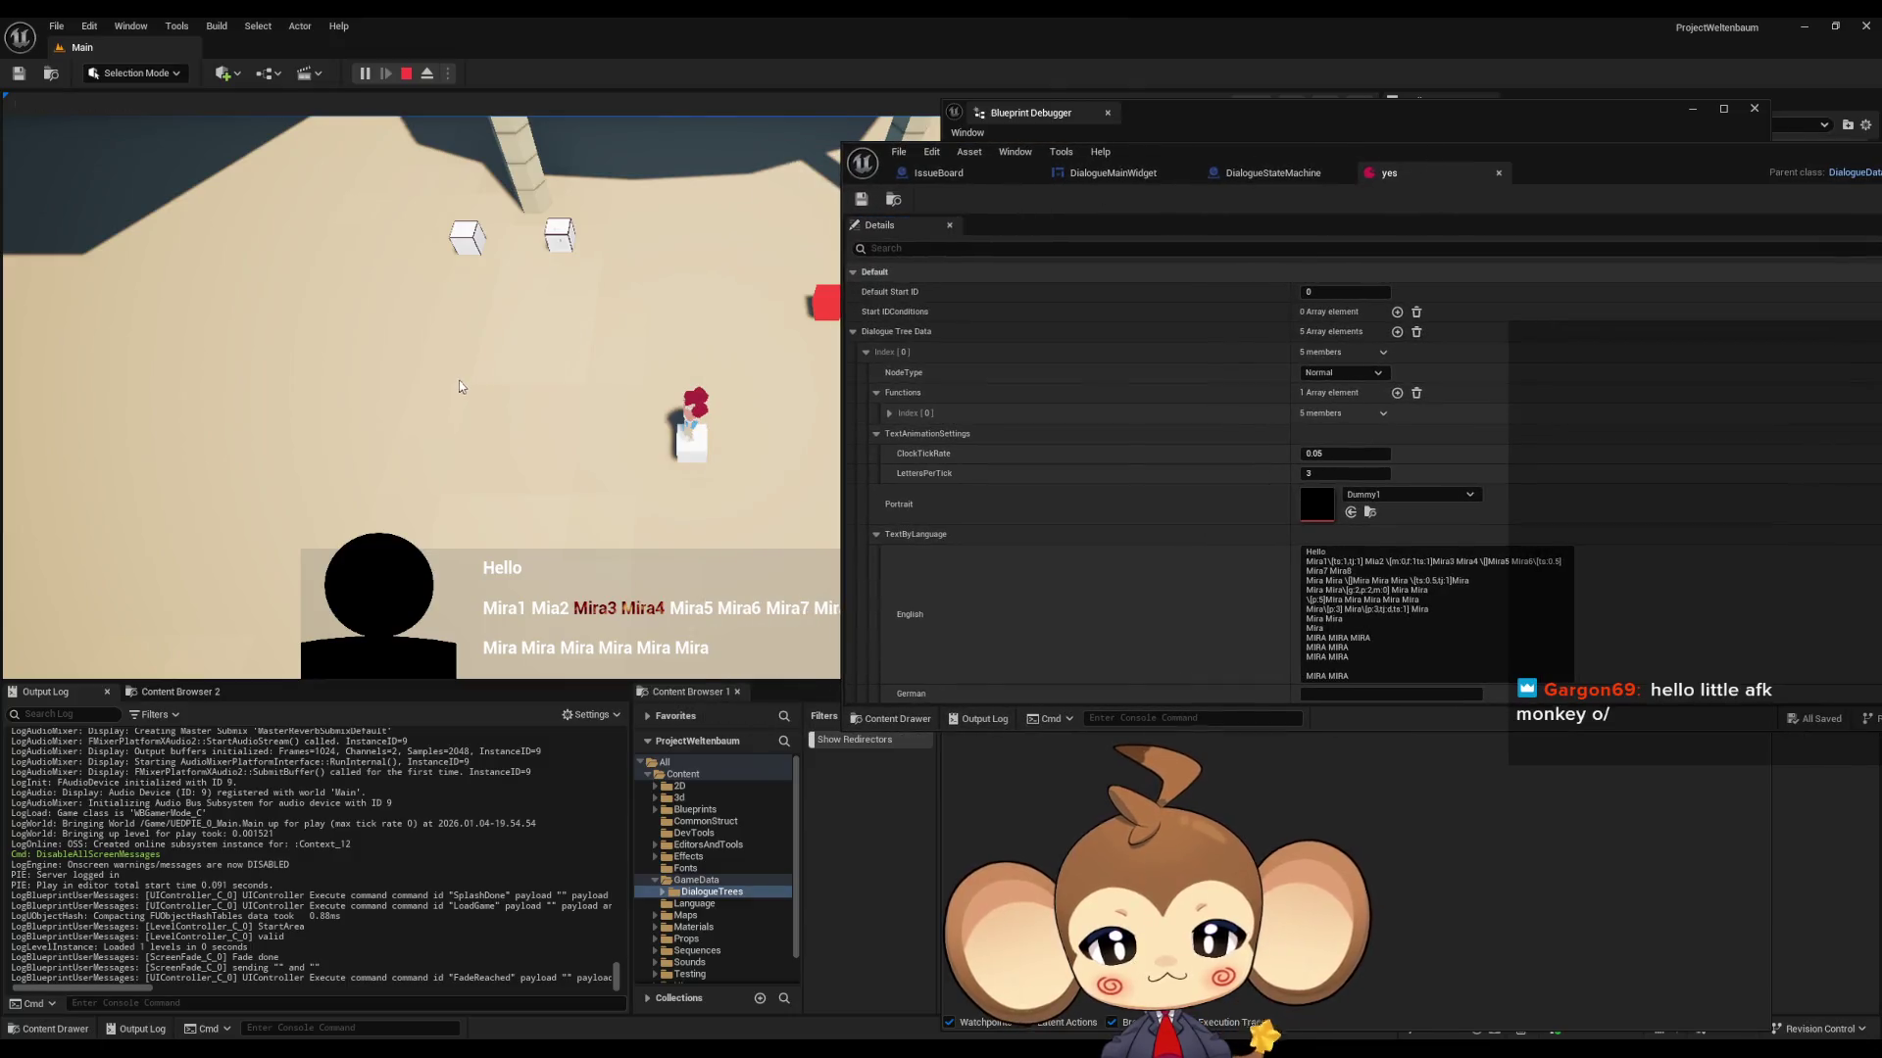
- Advance the in-game dialogue two pages, then stop the play-in-editor session
left_click(462, 383)
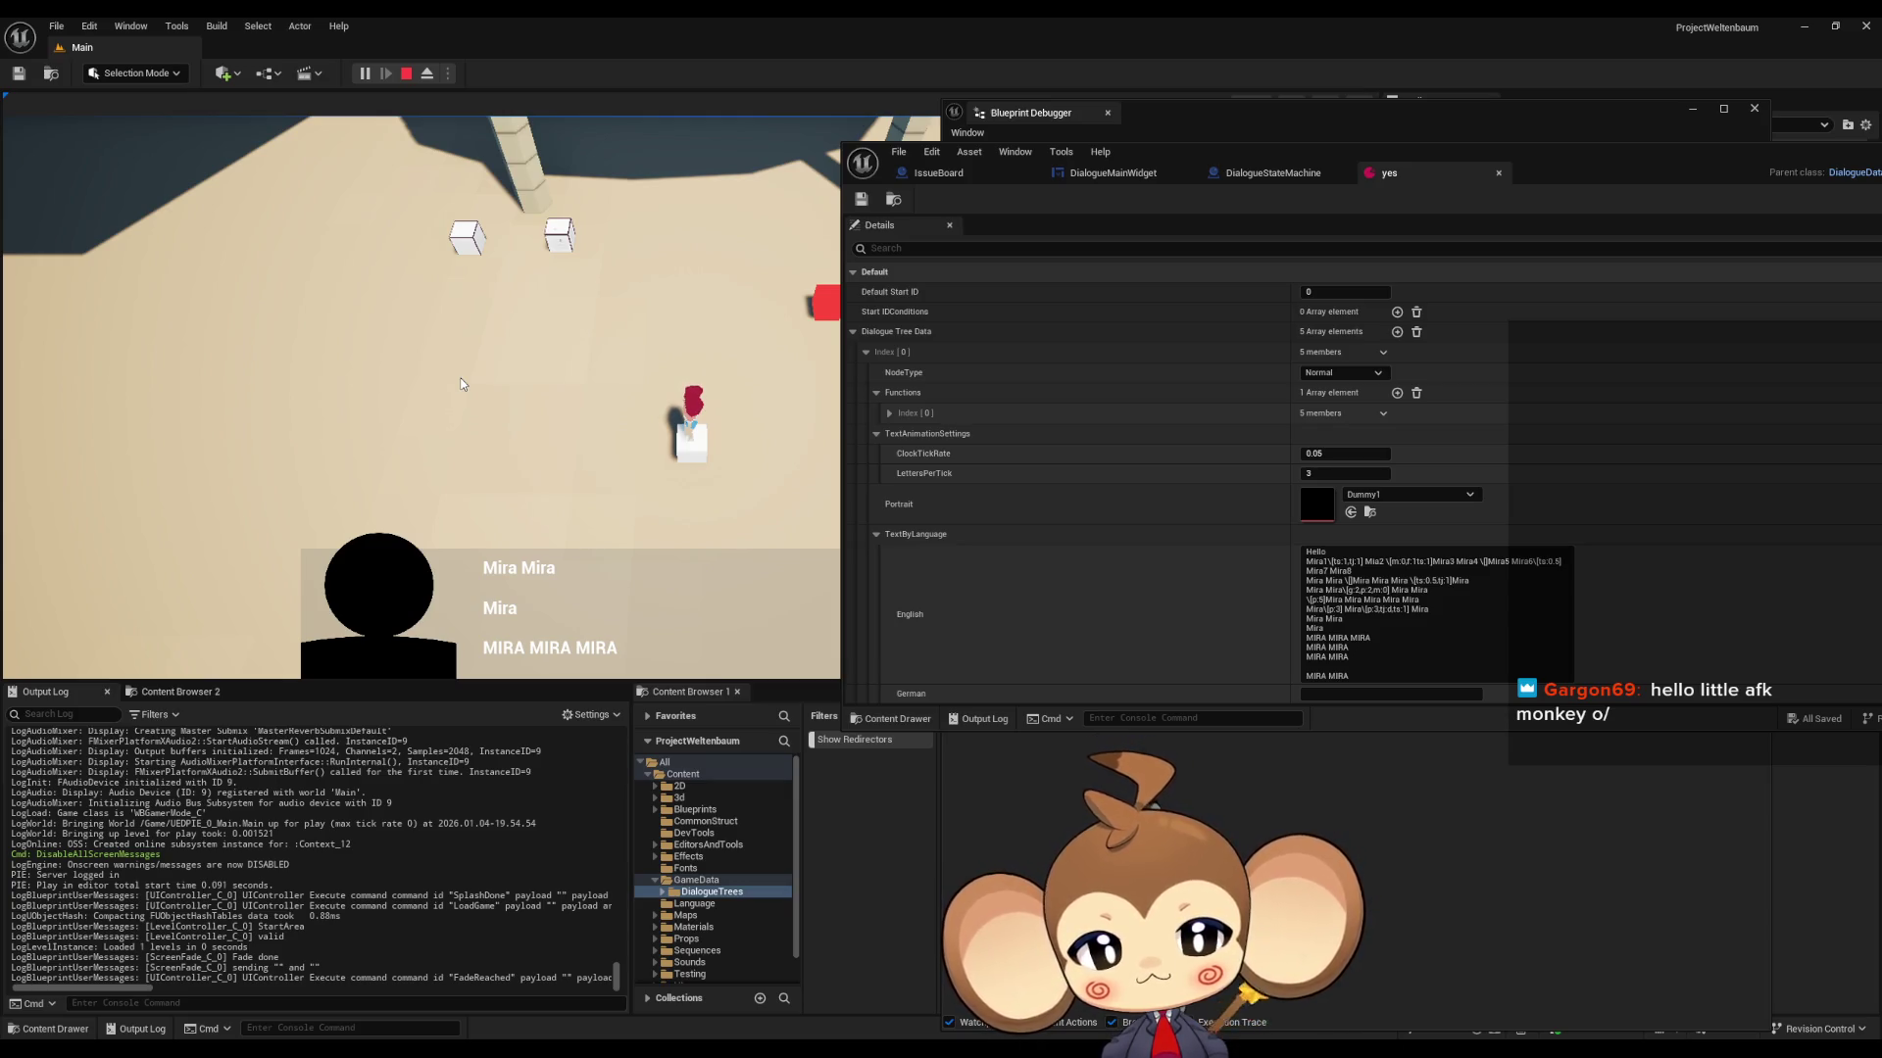
left_click(461, 383)
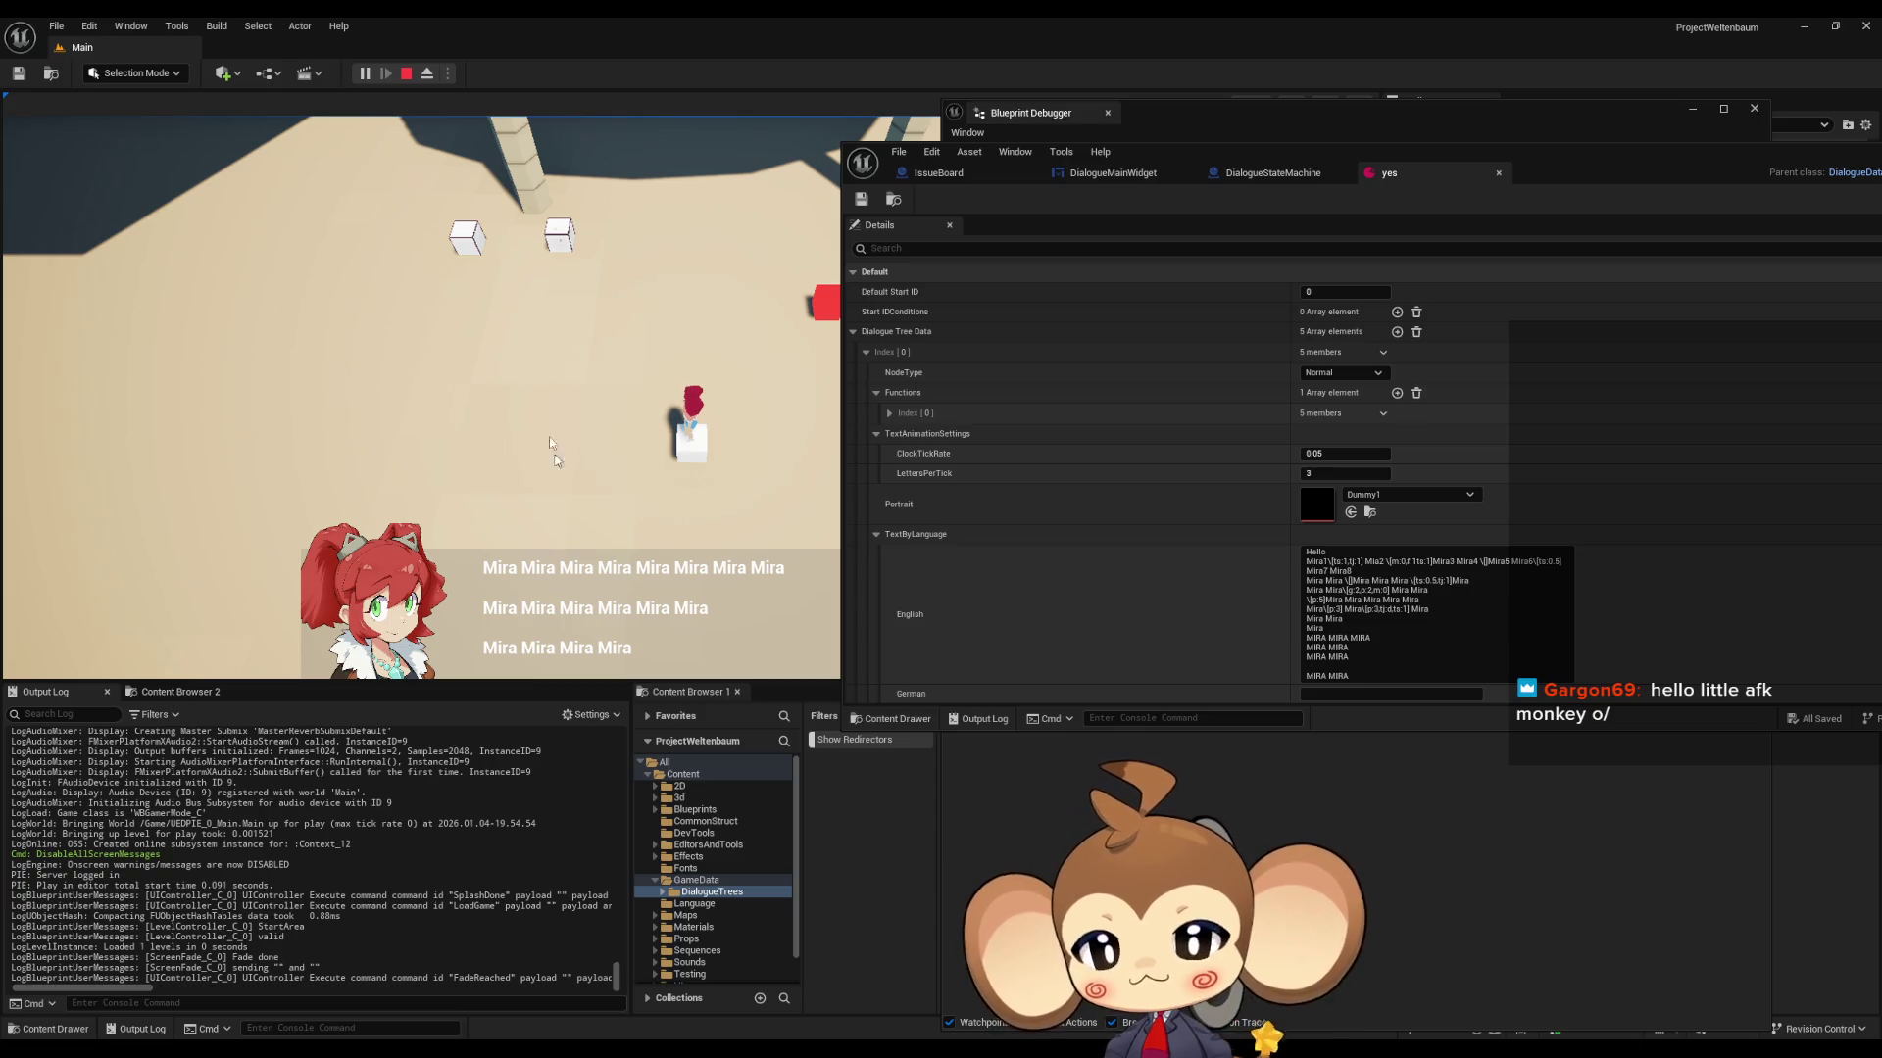
left_click(407, 74)
- Start a new play session, load the saved game, let the dialogue run, then stop it
left_click(365, 72)
left_click(515, 420)
left_click(225, 580)
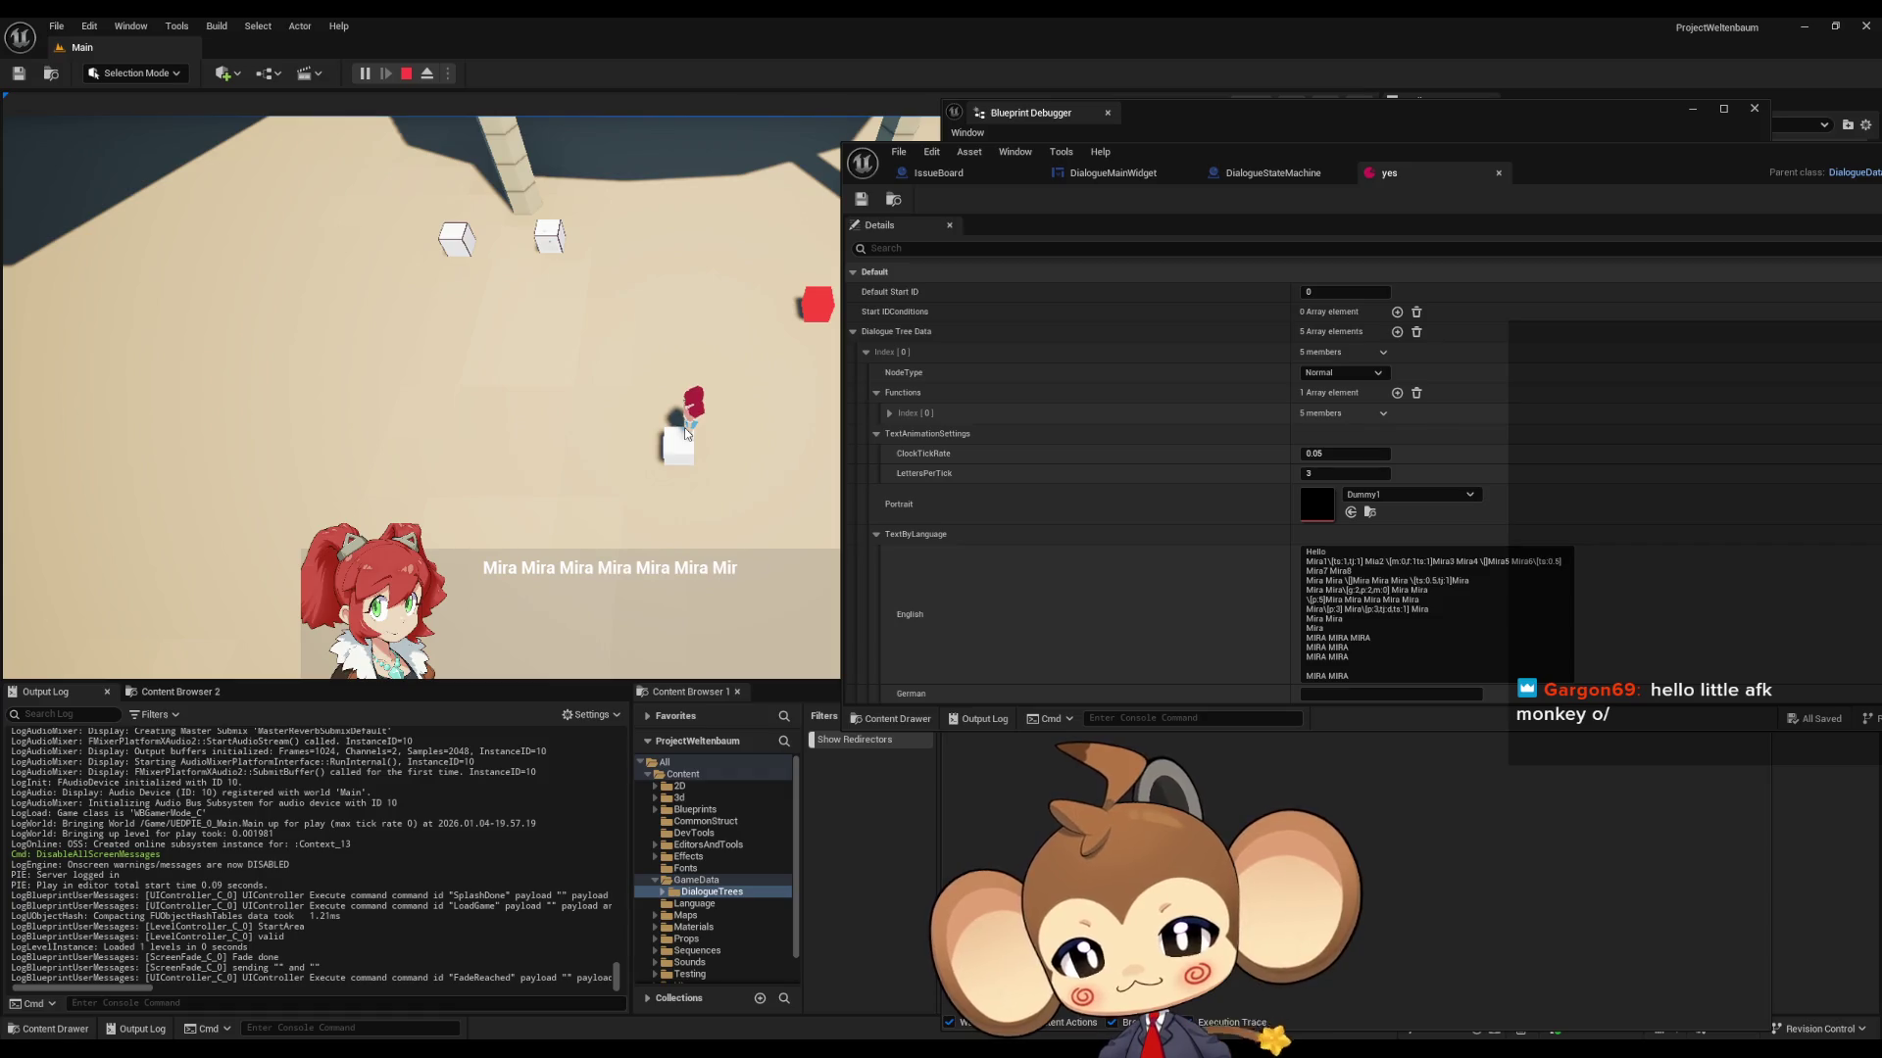
left_click(410, 73)
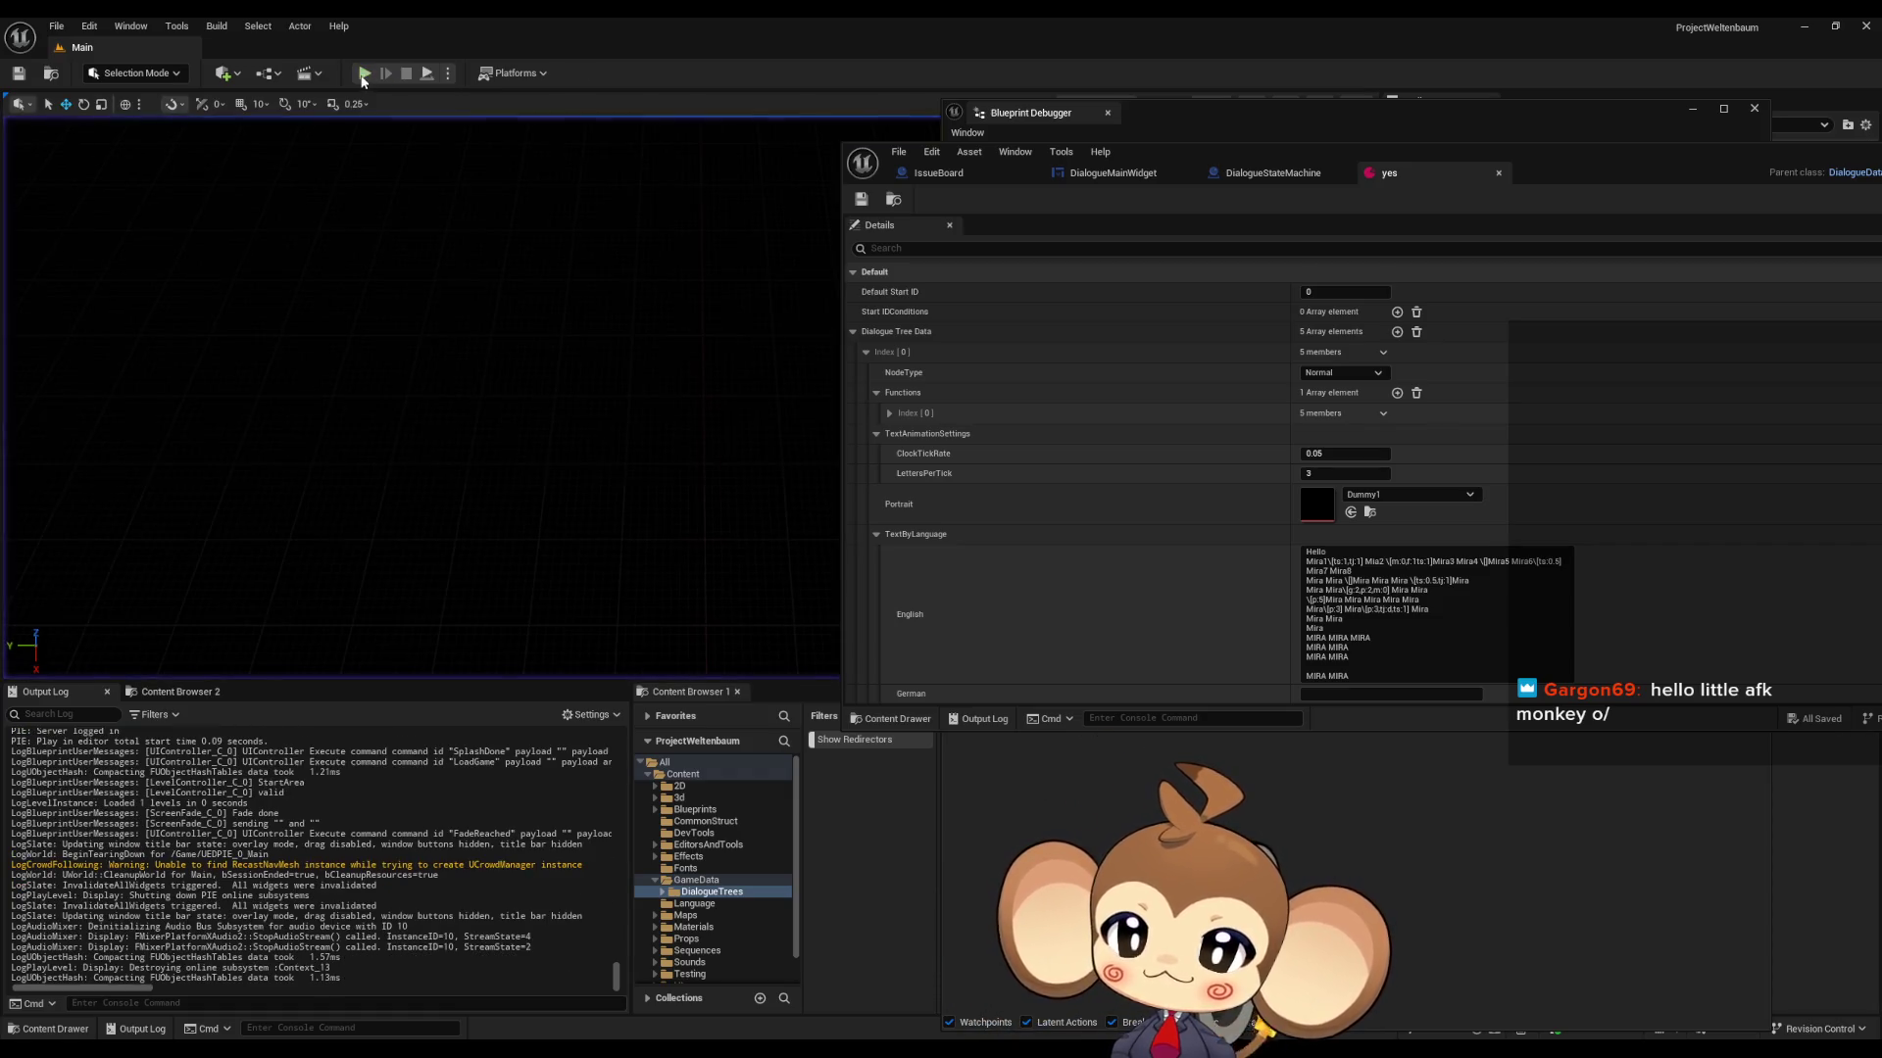
- Load the saved game, stop PIE, then maximize the asset editor on DialogueMainWidget's ResetTagDefaults graph
left_click(158, 590)
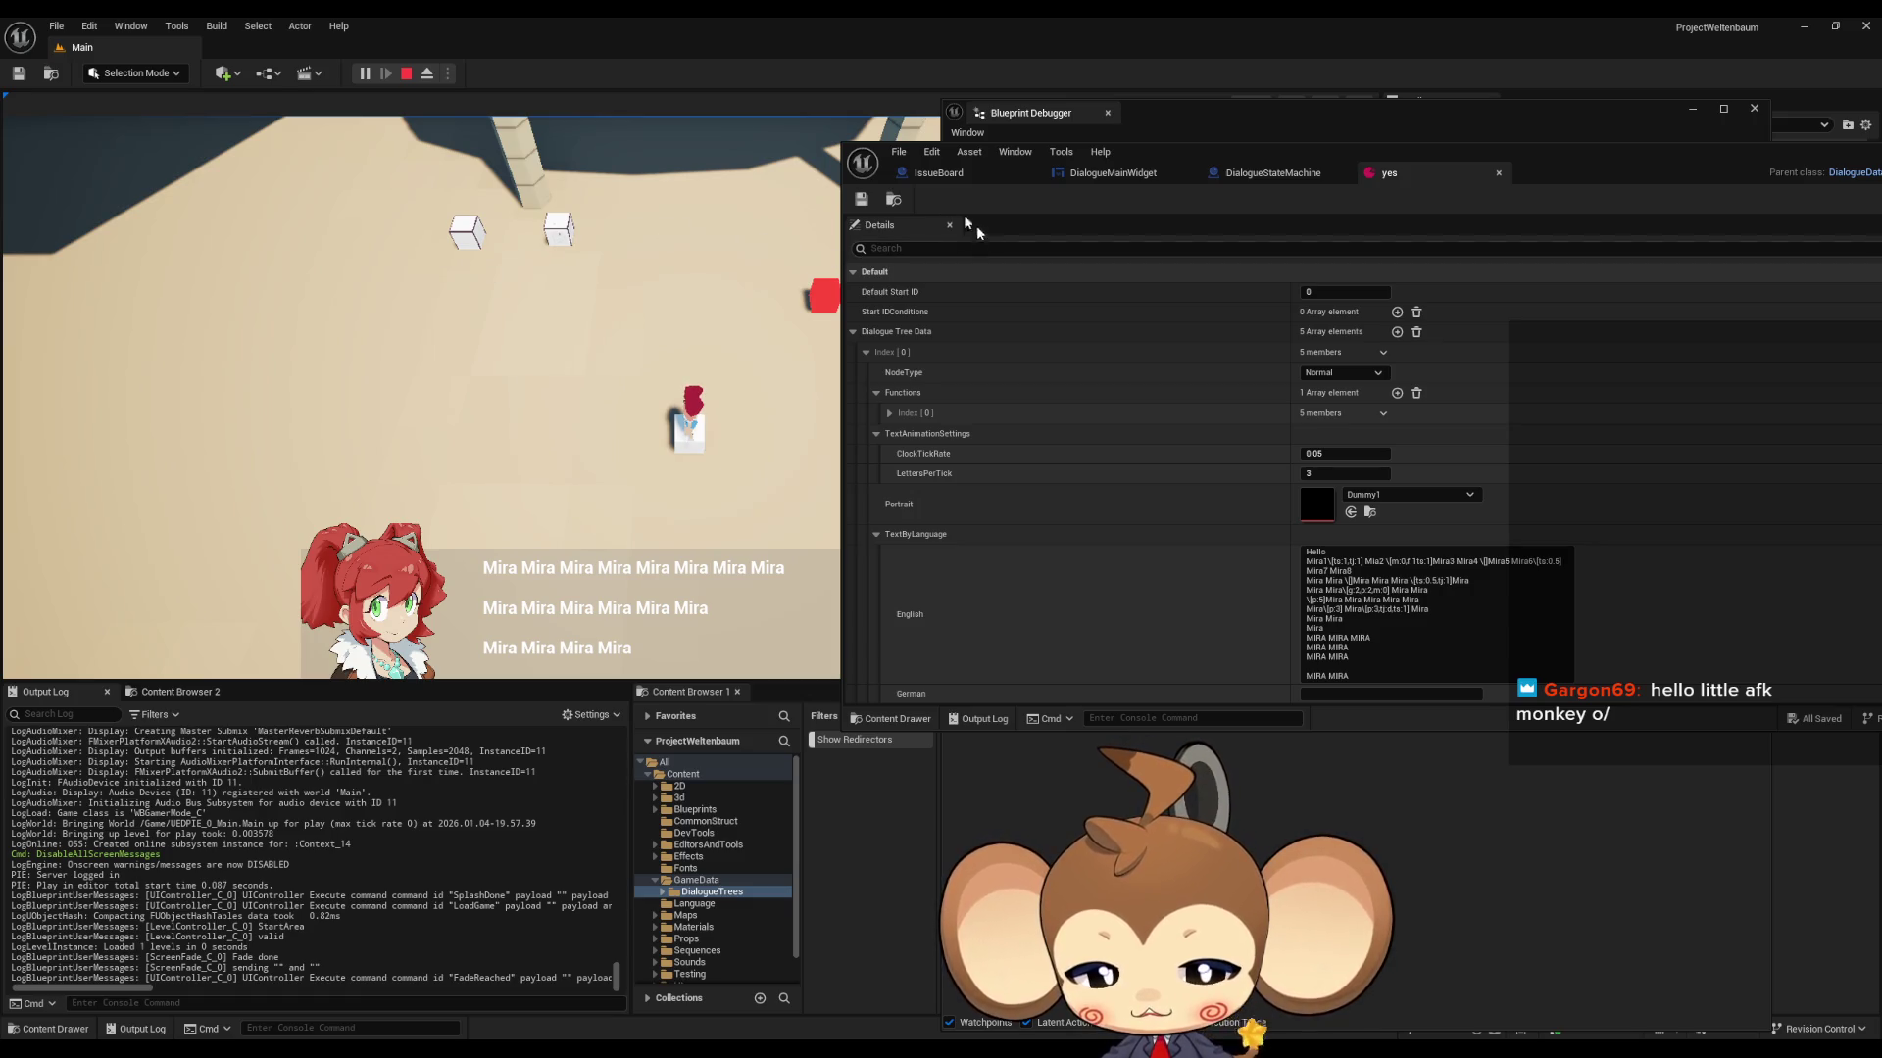
left_click(407, 73)
left_click_drag(1249, 151, 673, 215)
double_click(673, 215)
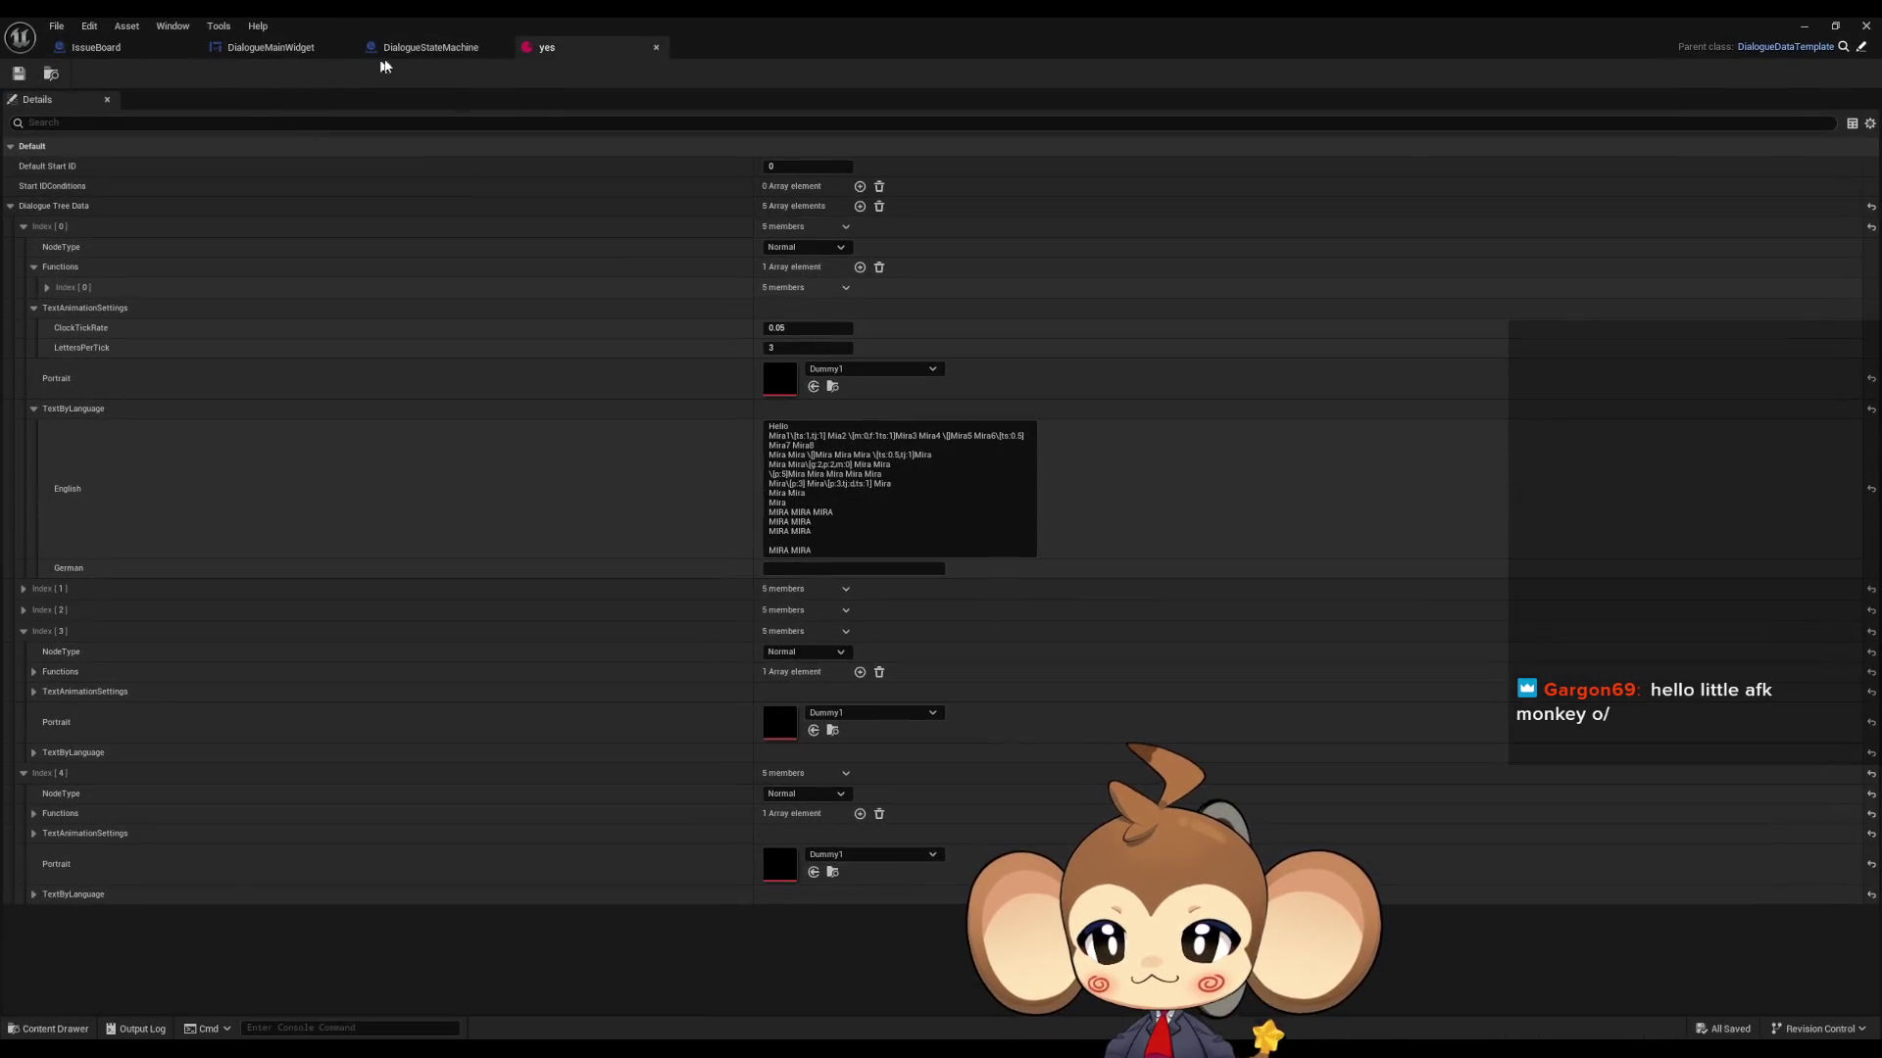
left_click(427, 48)
left_click(256, 49)
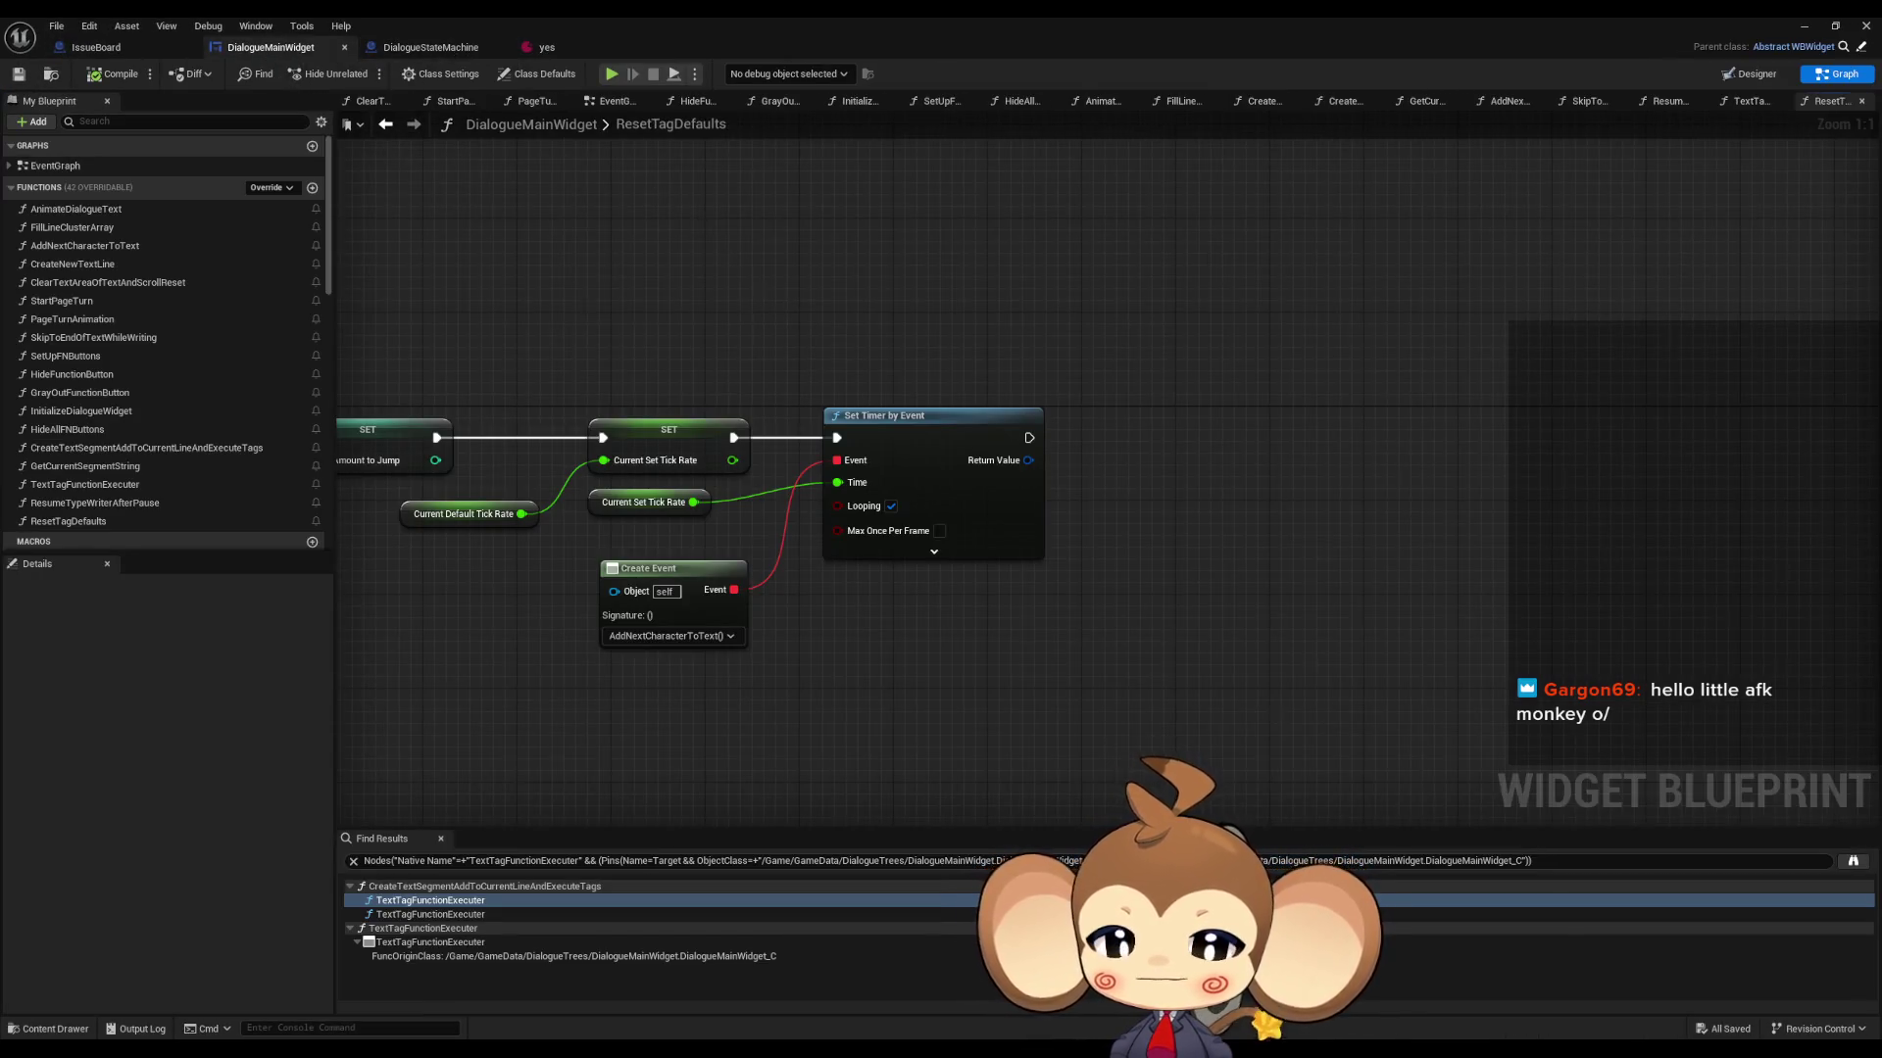
- Open the SkipToEndOfTextWhileWriting graph and bring its top Branch node into view
double_click(111, 336)
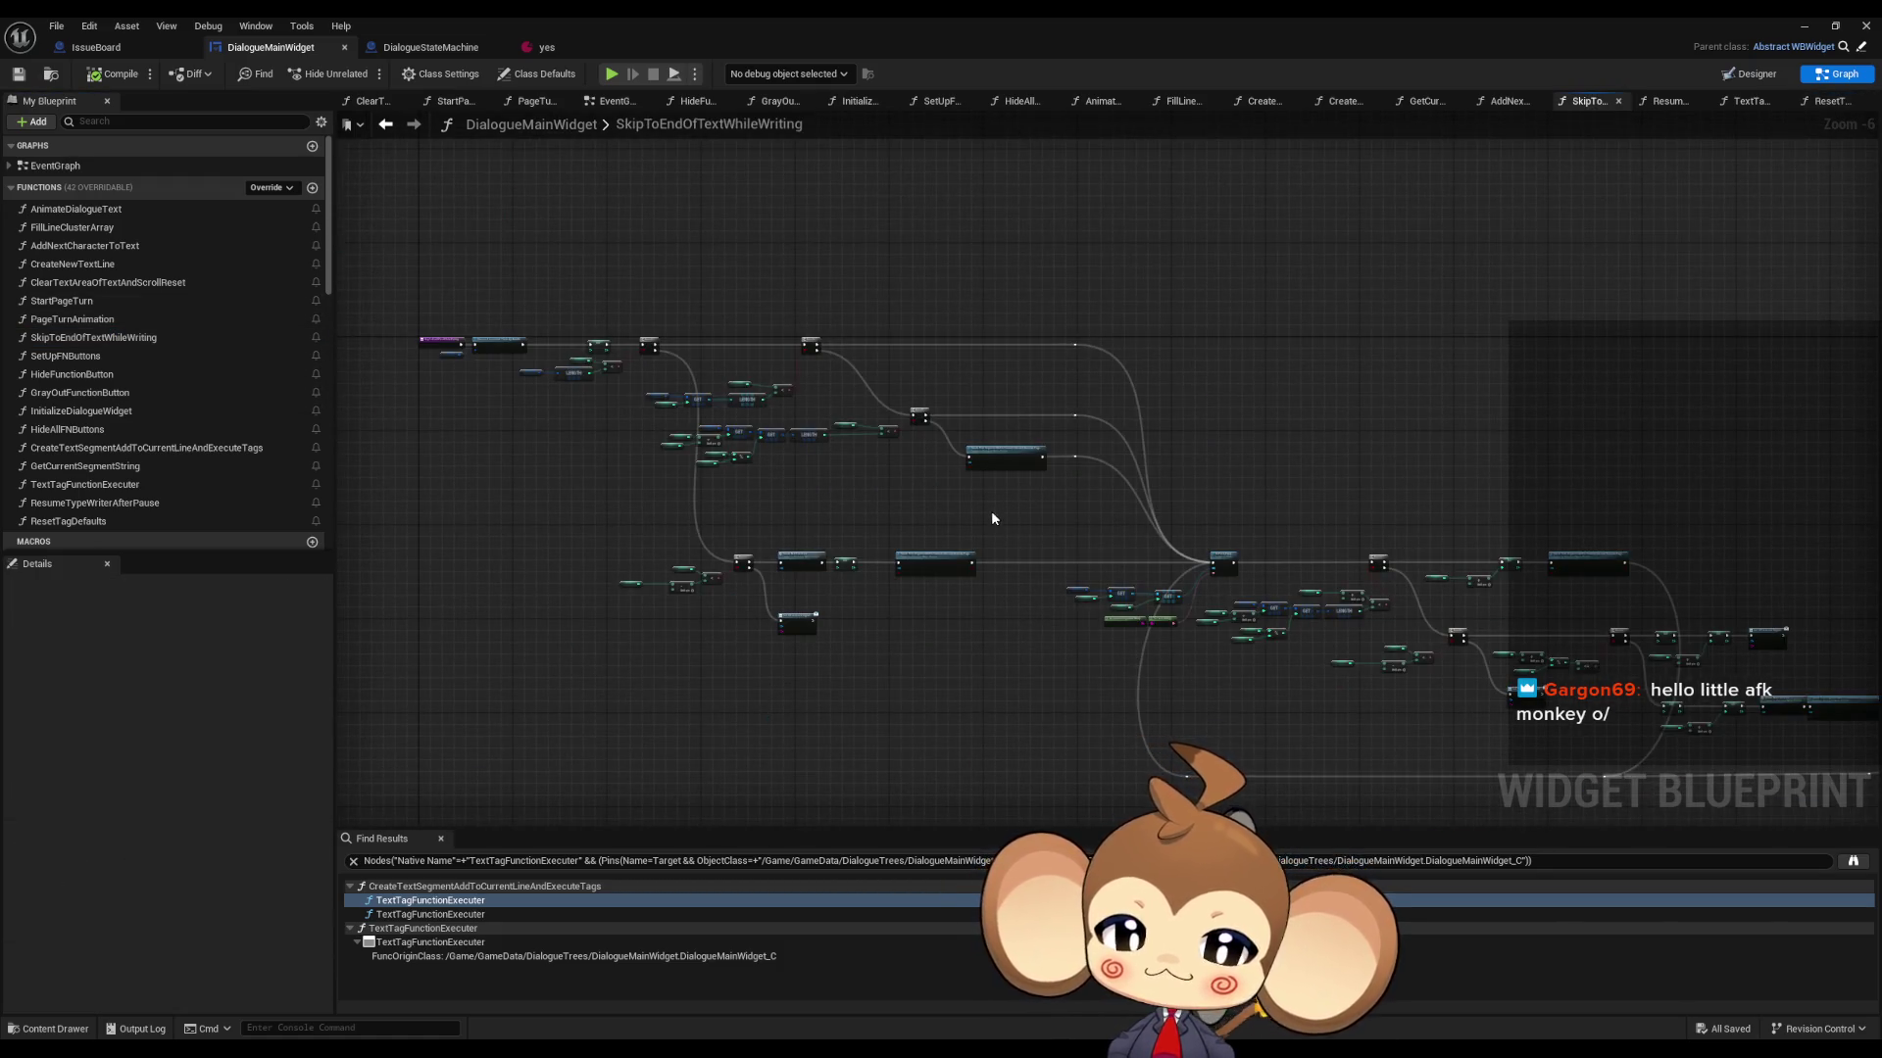
left_click_drag(814, 636, 953, 647)
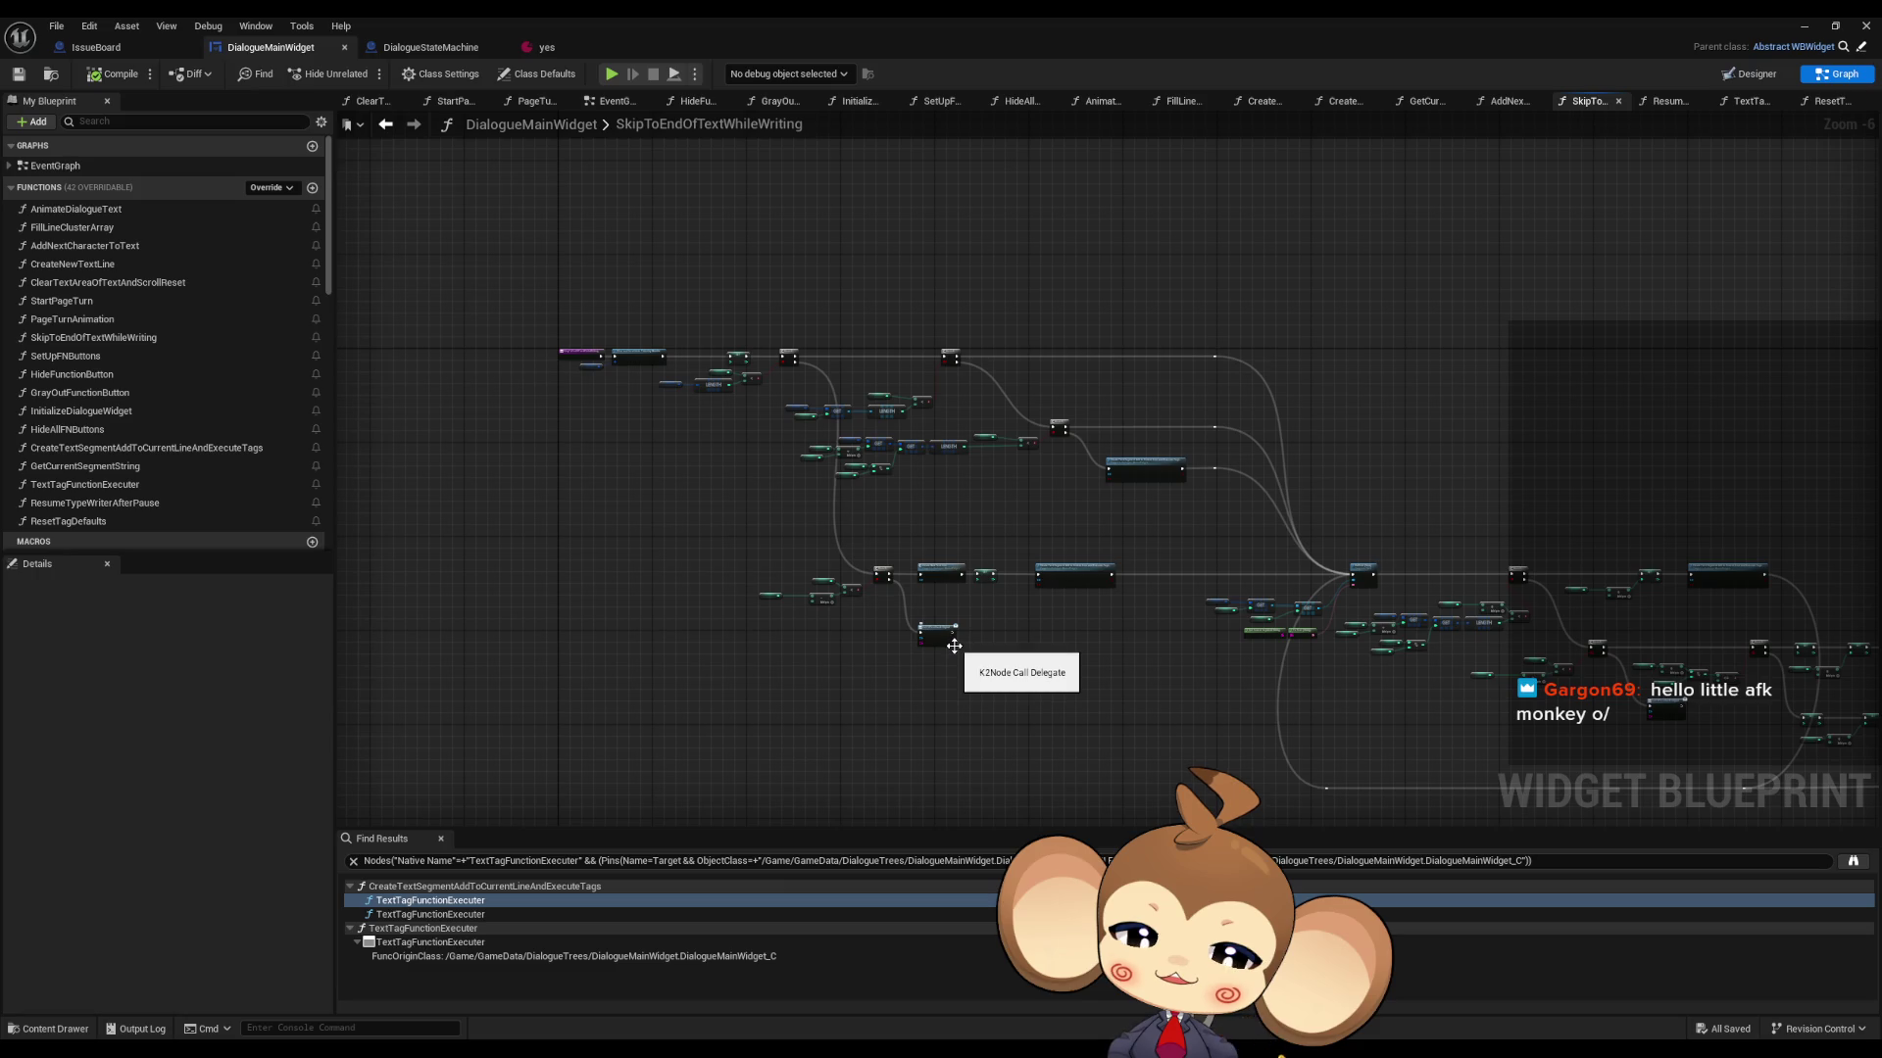
scroll(950, 644, "up", 4)
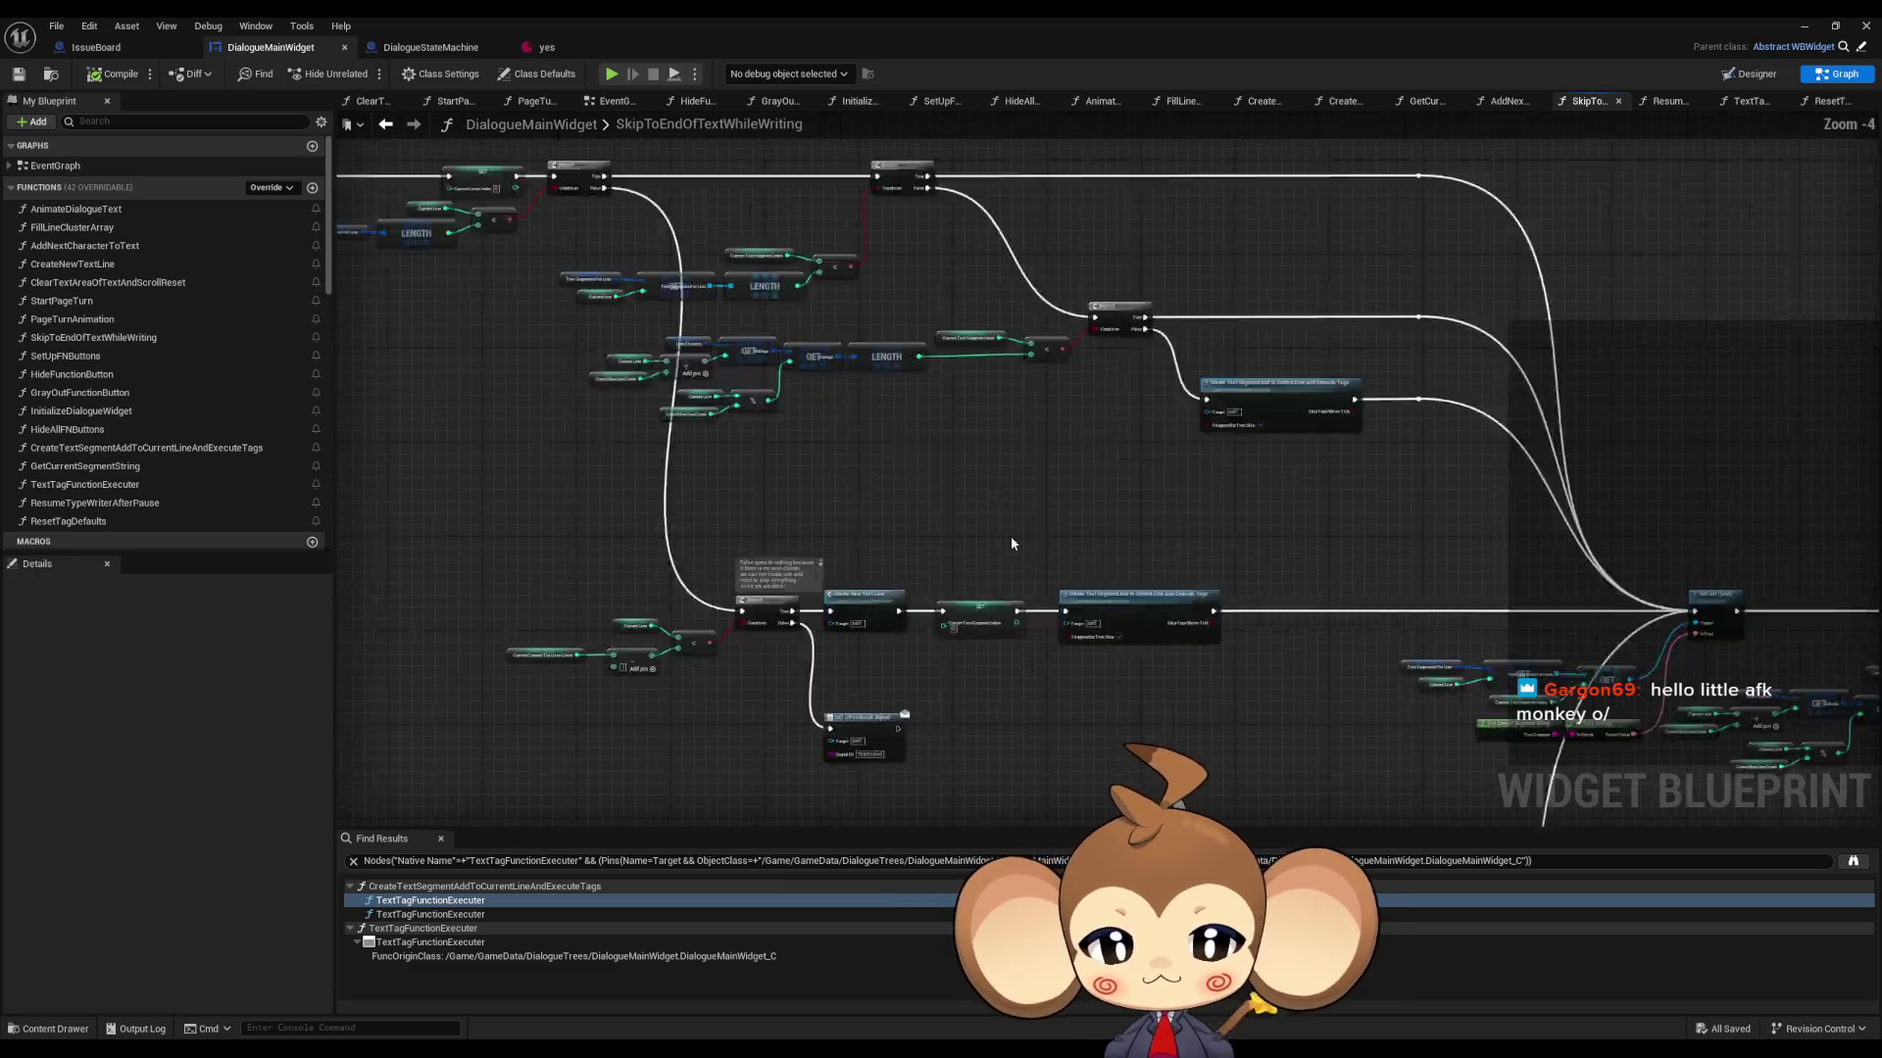
mouse_move(1127, 449)
left_mouse_down()
mouse_move(1007, 556)
mouse_move(895, 563)
mouse_move(1031, 586)
mouse_move(807, 547)
mouse_move(956, 583)
left_mouse_up()
left_click(645, 320)
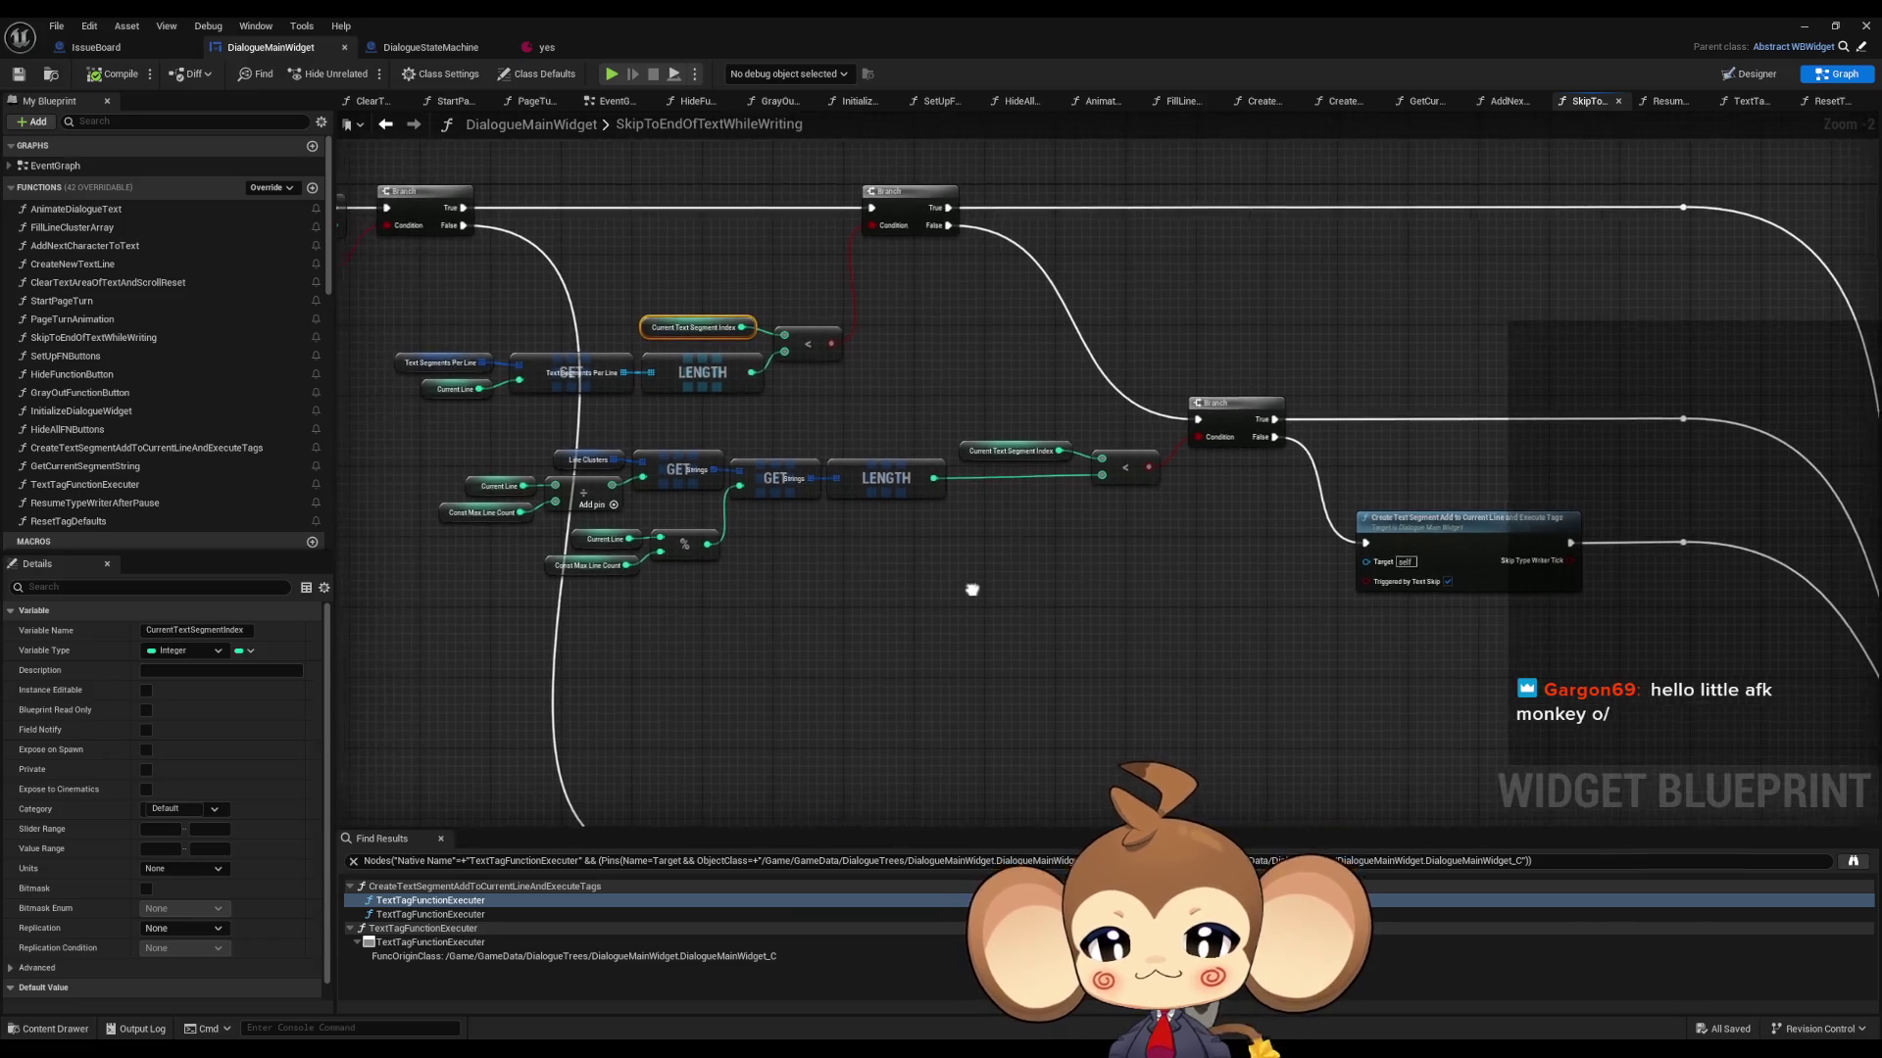
mouse_move(1176, 312)
left_mouse_down()
mouse_move(898, 319)
mouse_move(744, 416)
mouse_move(734, 482)
left_mouse_up()
- Add a Print String reading 'Warning: 0' after the top Branch's True output
left_click_drag(508, 384, 698, 372)
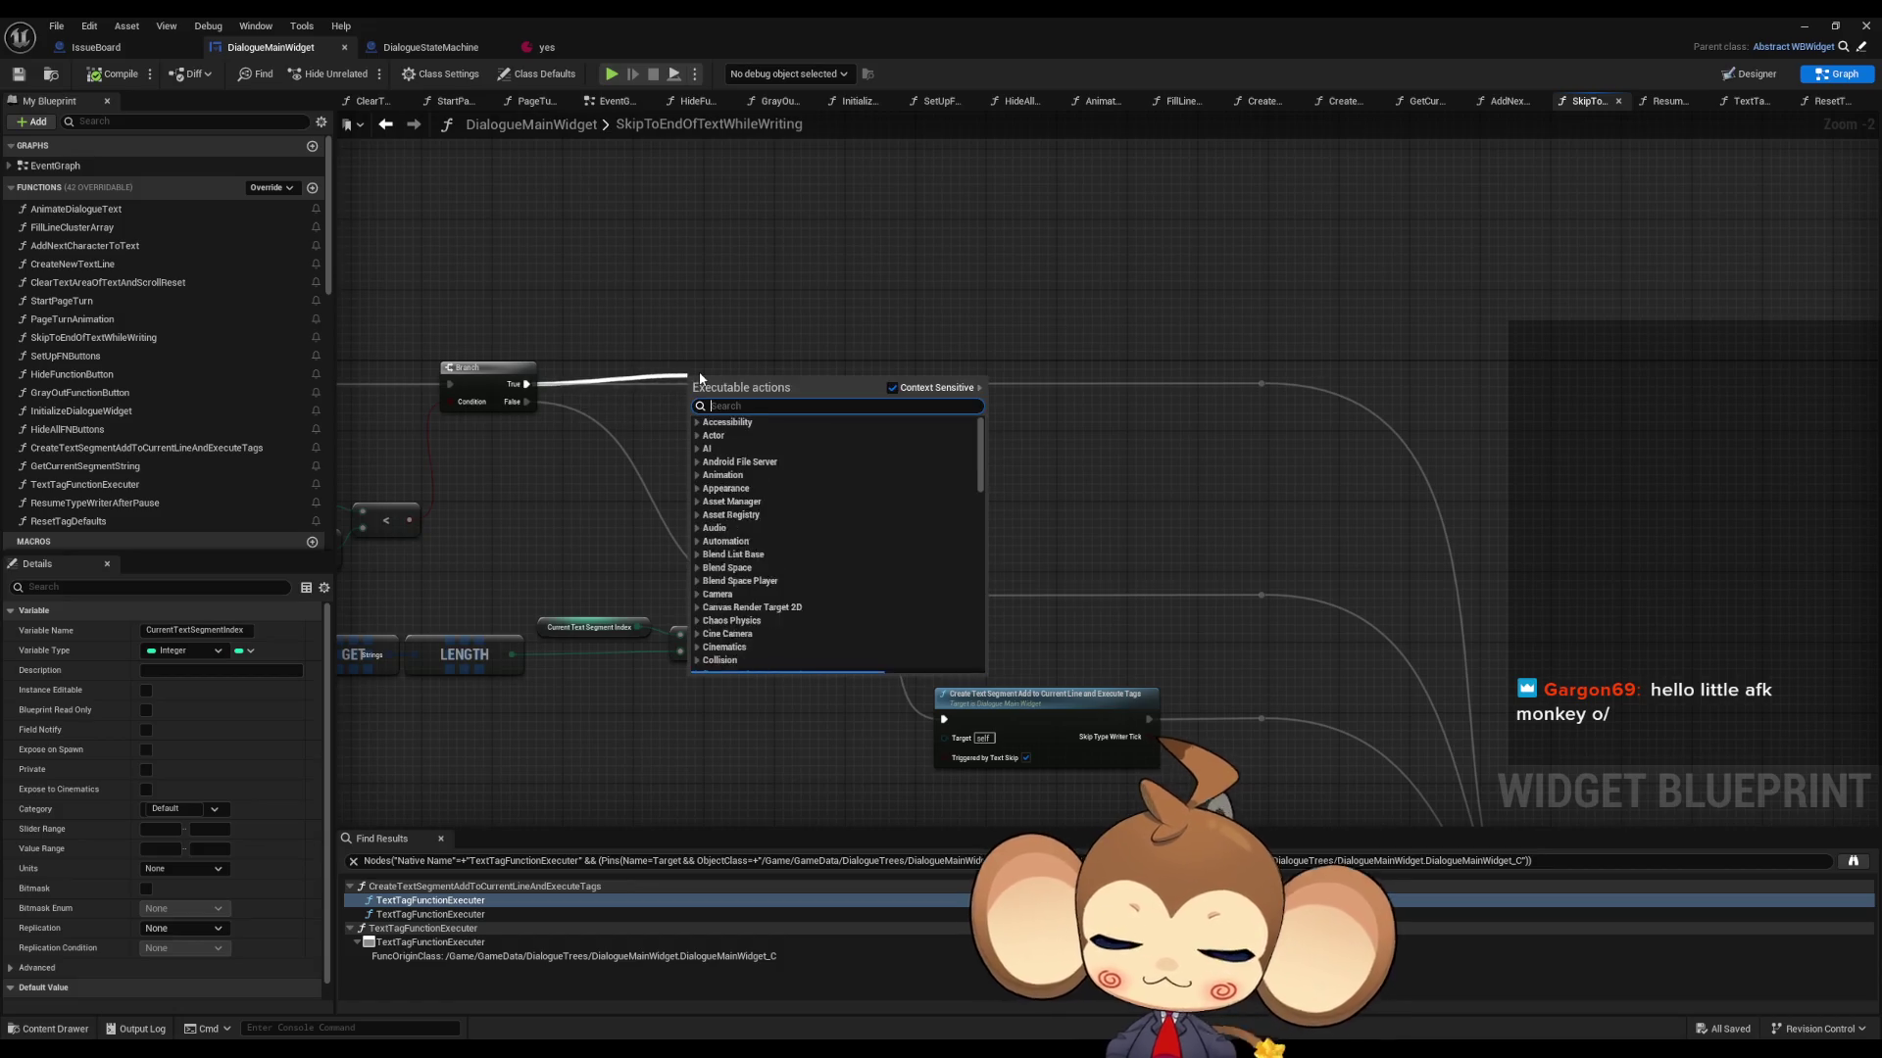
type("print")
key("Return")
left_click(743, 412)
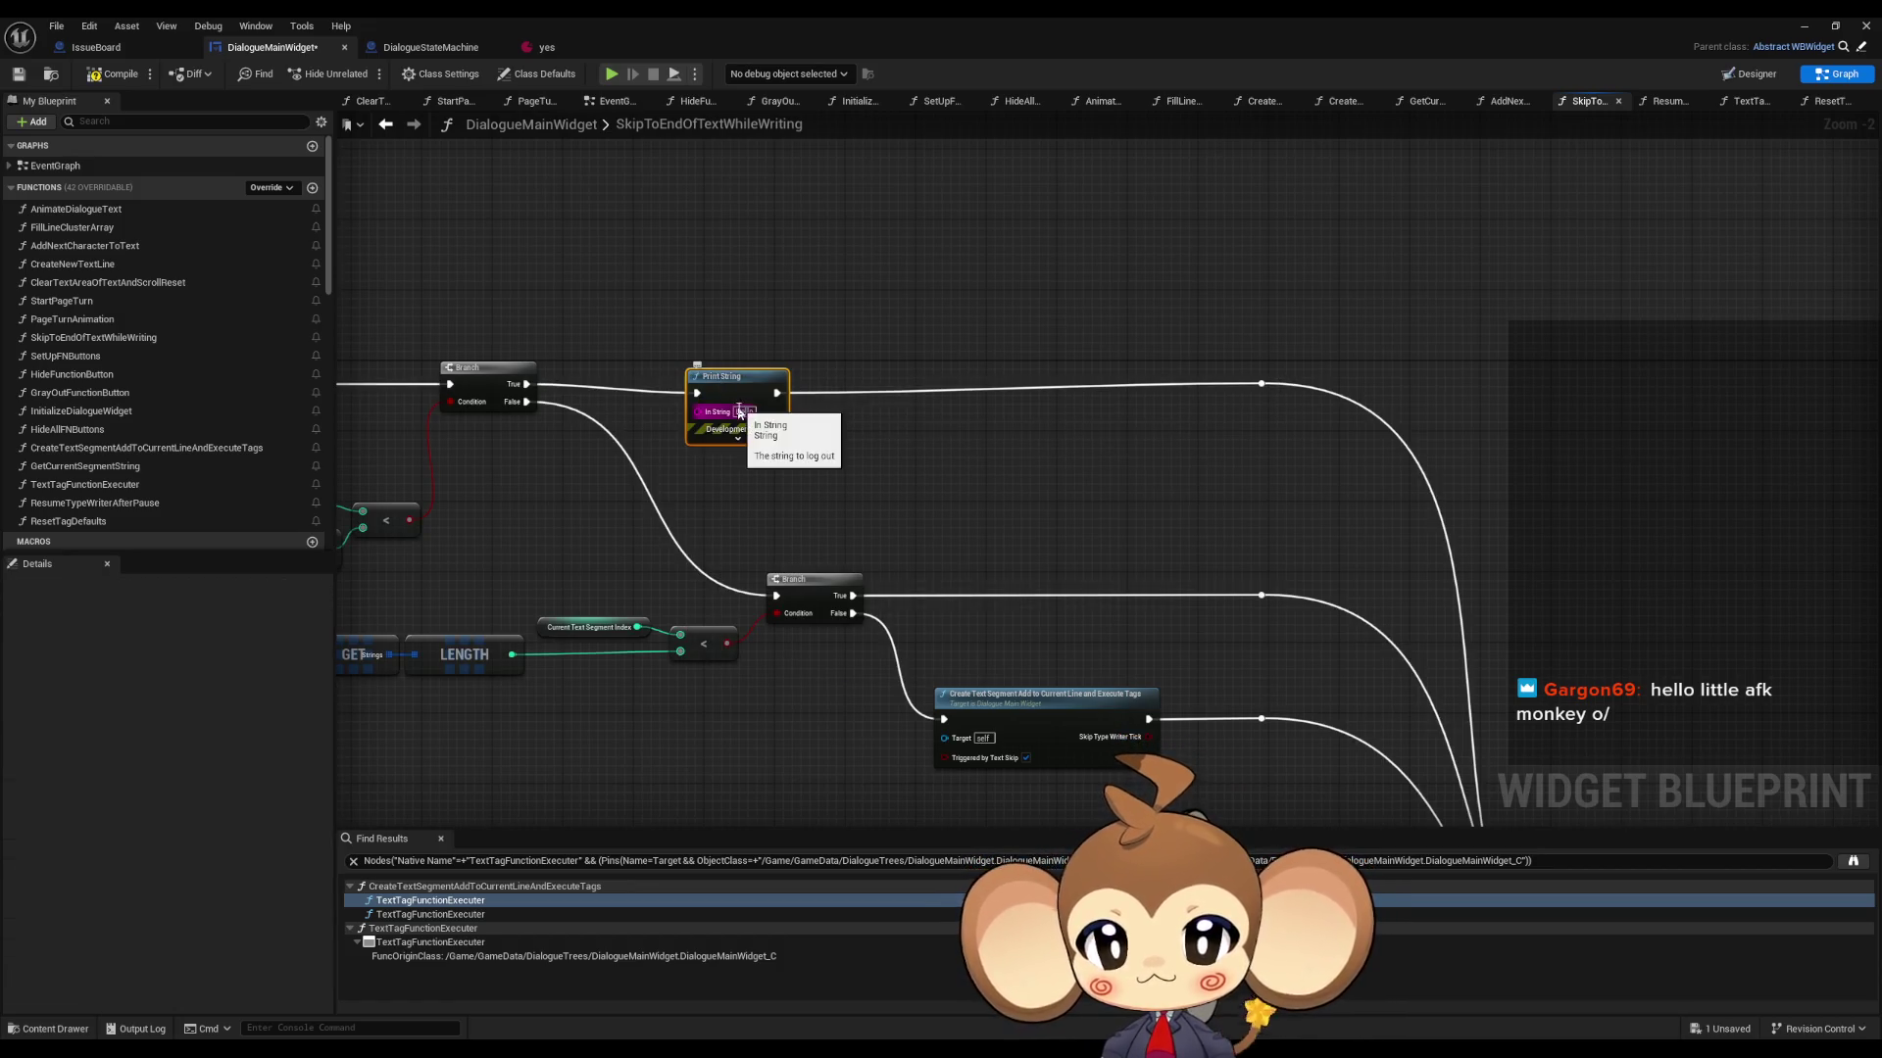
type("Warning")
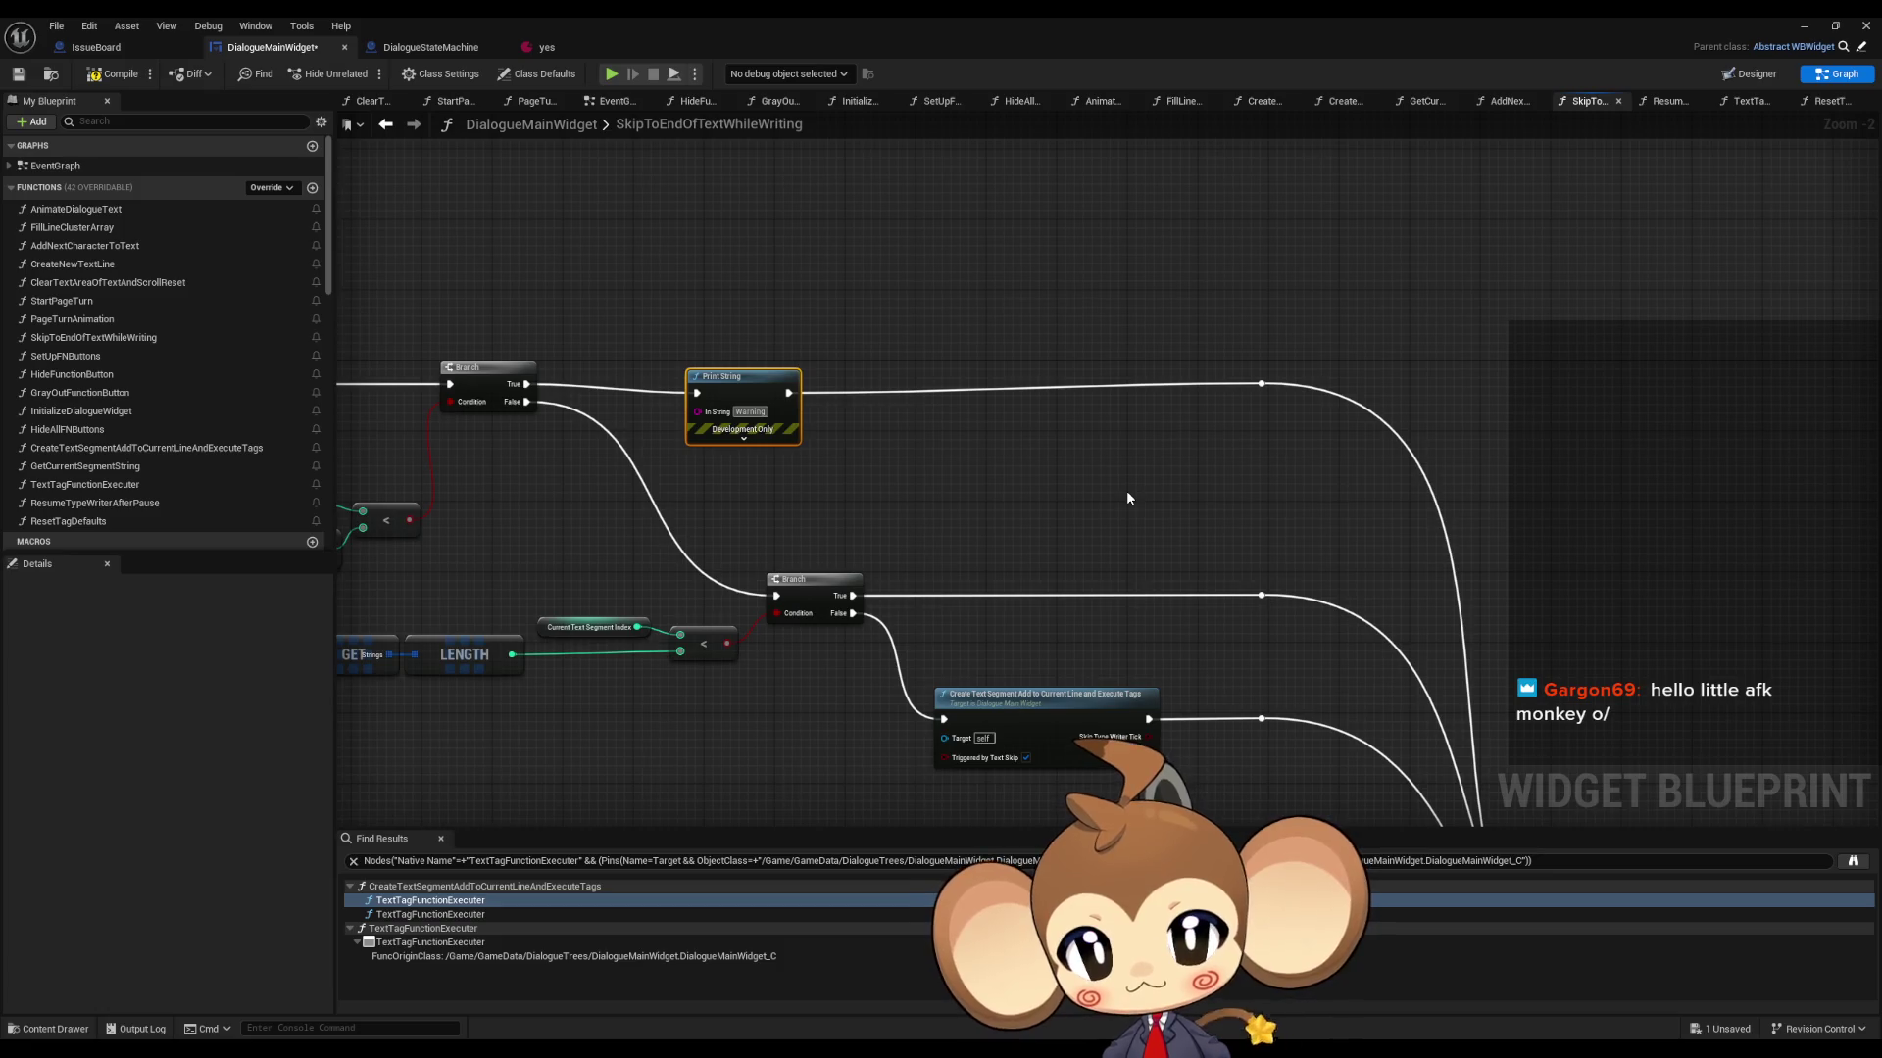
type(": 0")
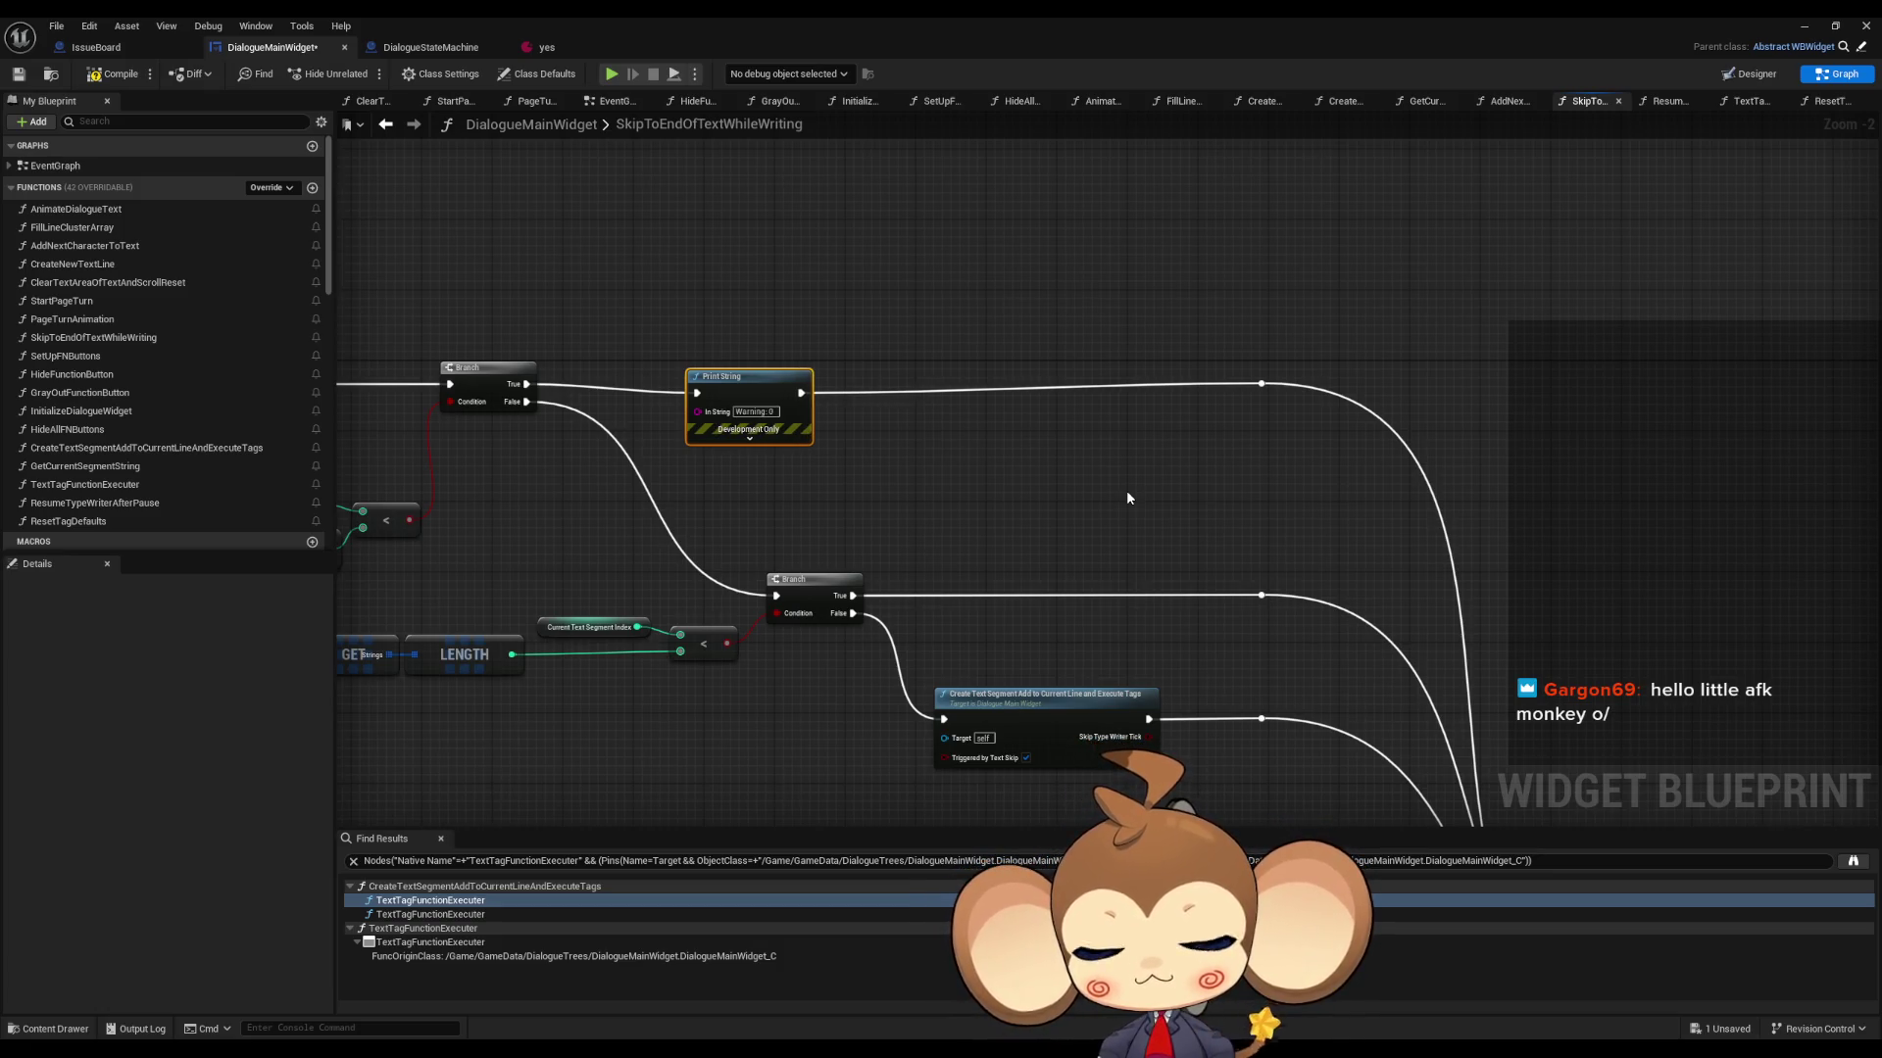
left_click_drag(792, 428, 1120, 421)
- Duplicate it as 'Warning: 1' on the second Branch True path, wired to the original continuation
key("ctrl+w")
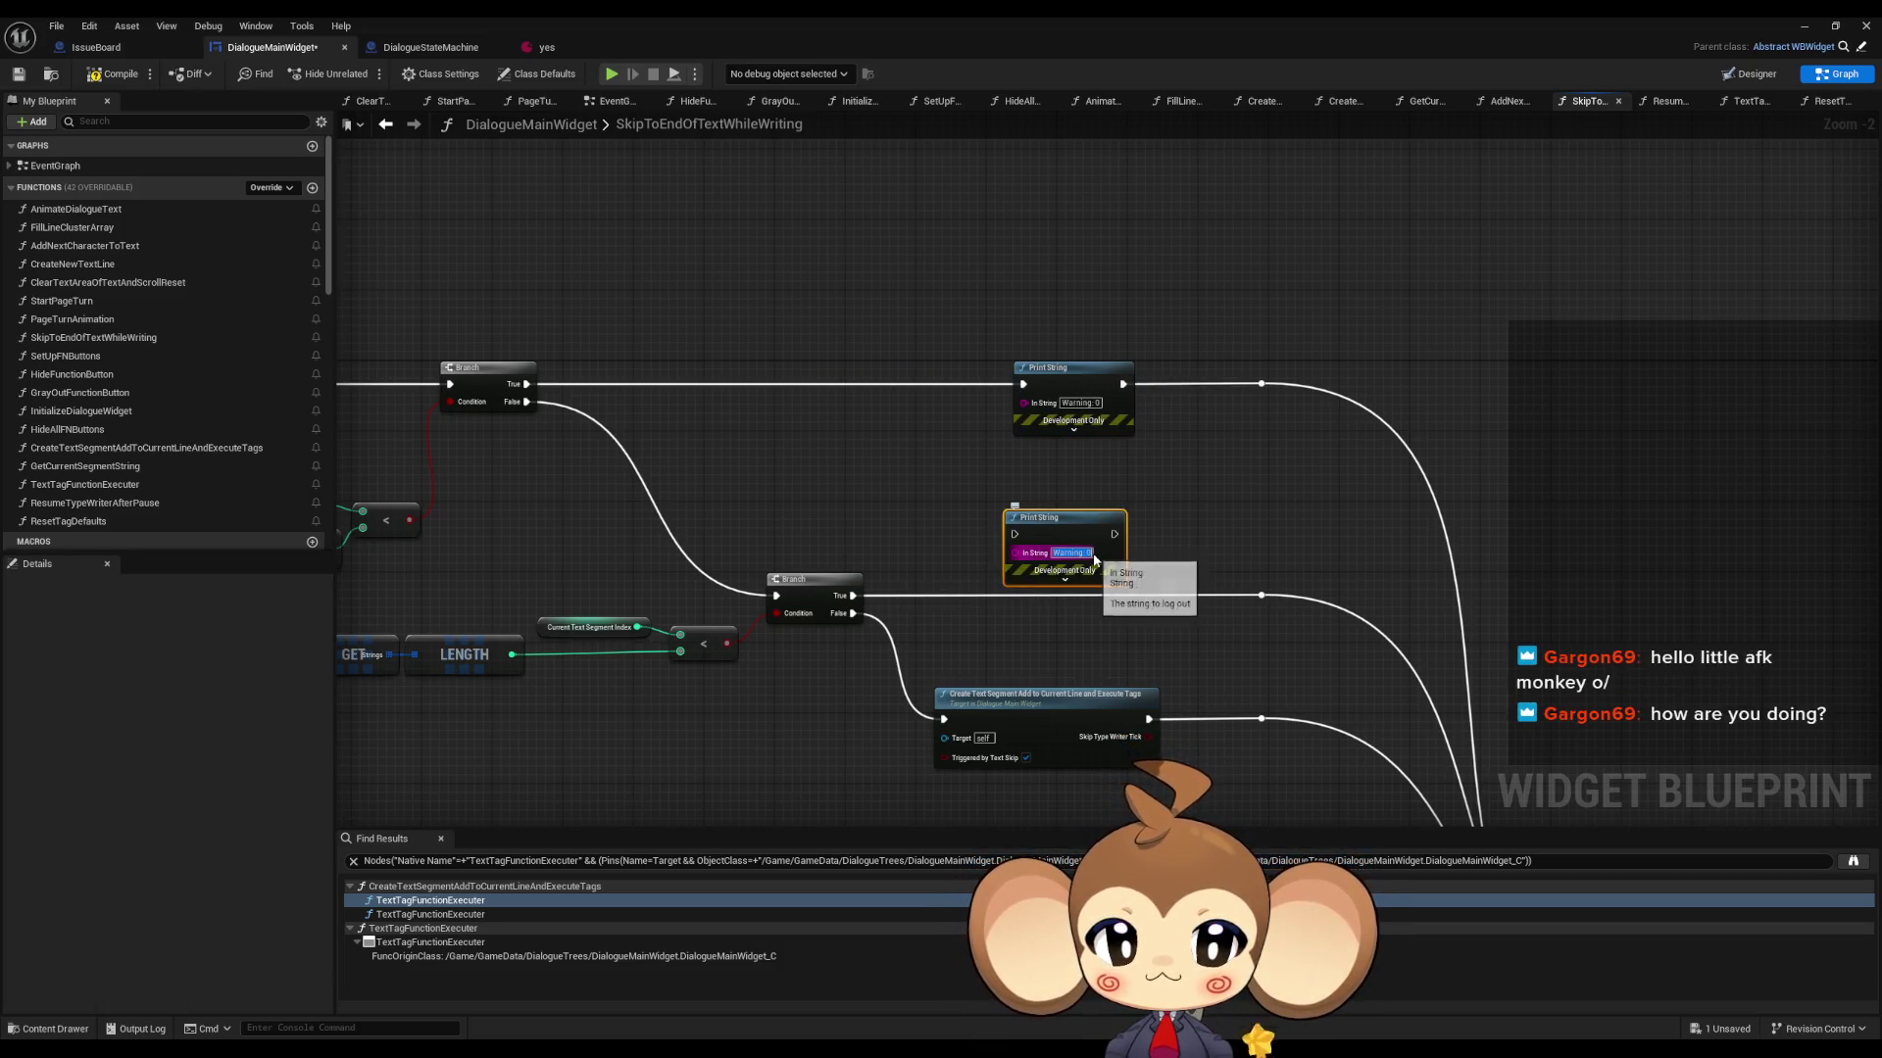
left_click(1095, 555)
key("BackSpace")
type("1")
mouse_move(853, 595)
left_mouse_down()
mouse_move(1015, 534)
mouse_move(1304, 624)
mouse_move(1261, 595)
left_mouse_up()
left_click_drag(1092, 532, 1084, 585)
- Paste a third Print String reading 'Warning: 2' into the execution flow and start a test play
left_click_drag(1073, 684, 1063, 598)
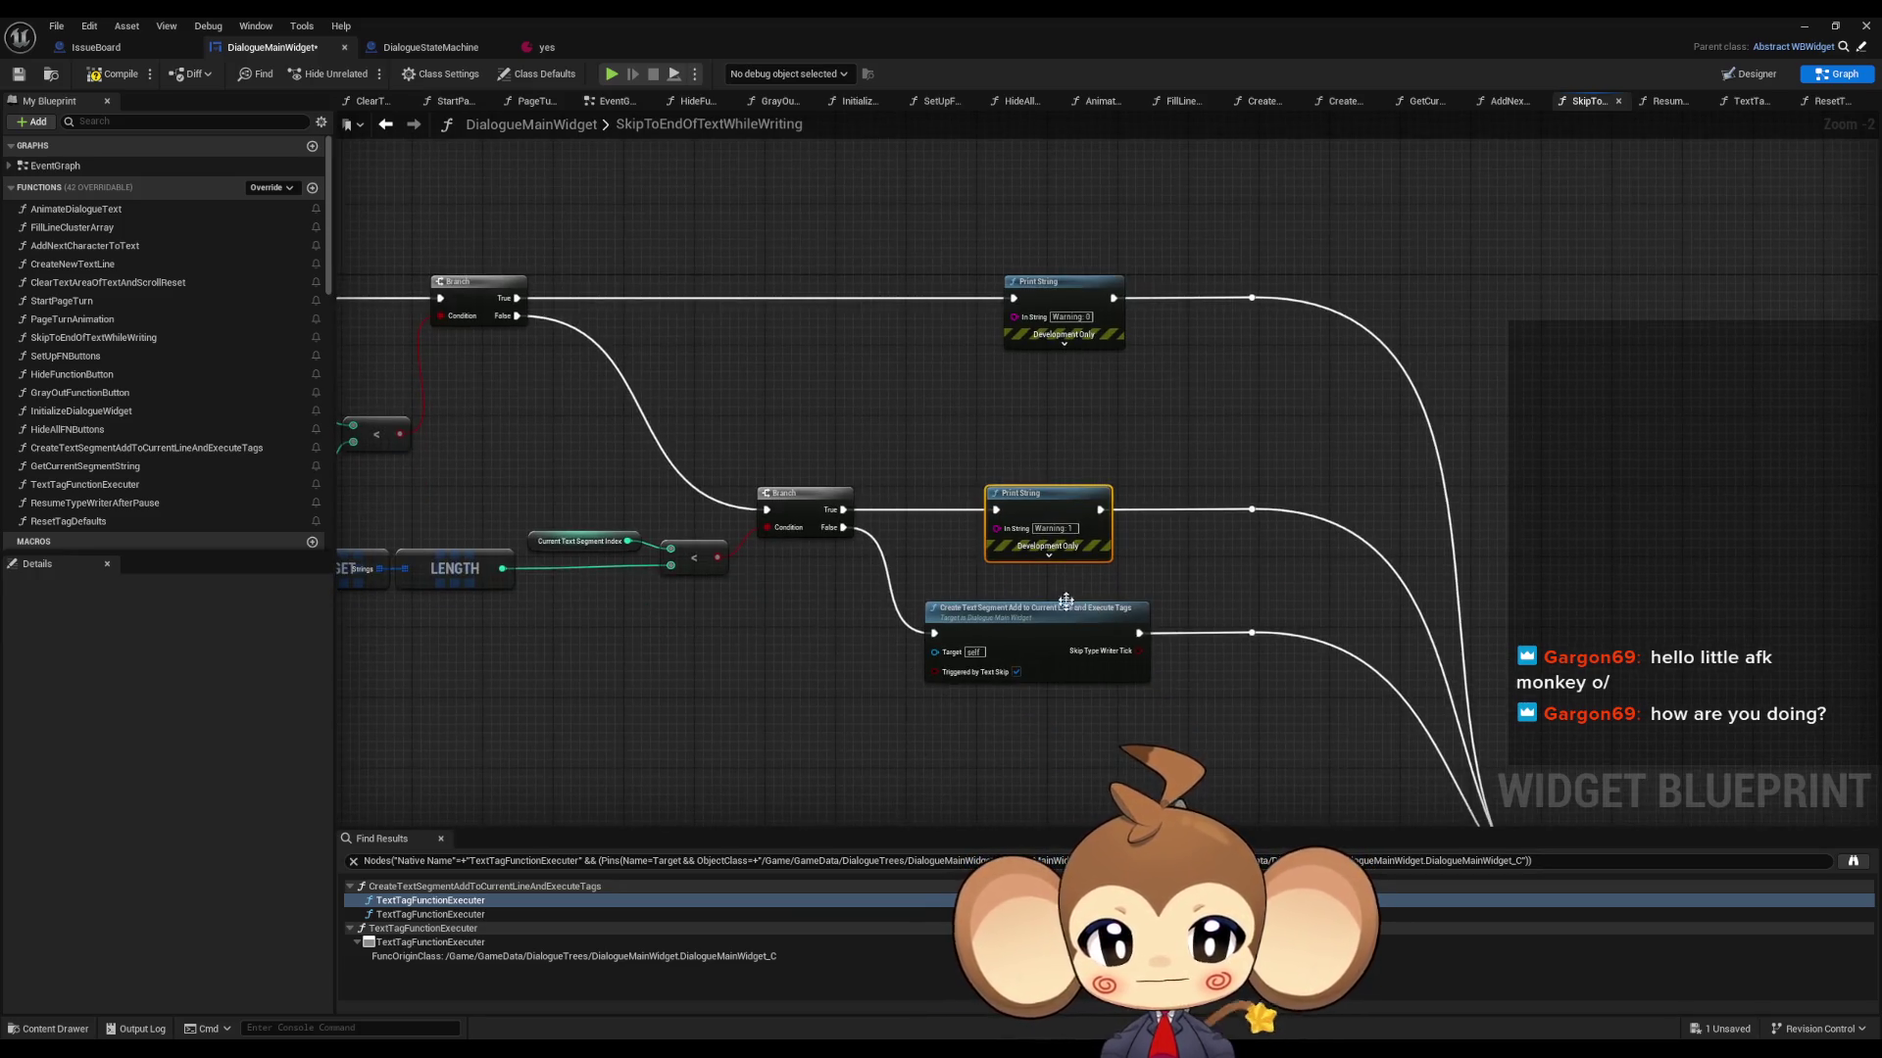
left_click_drag(1125, 774, 1021, 679)
key("ctrl+c")
key("ctrl+v")
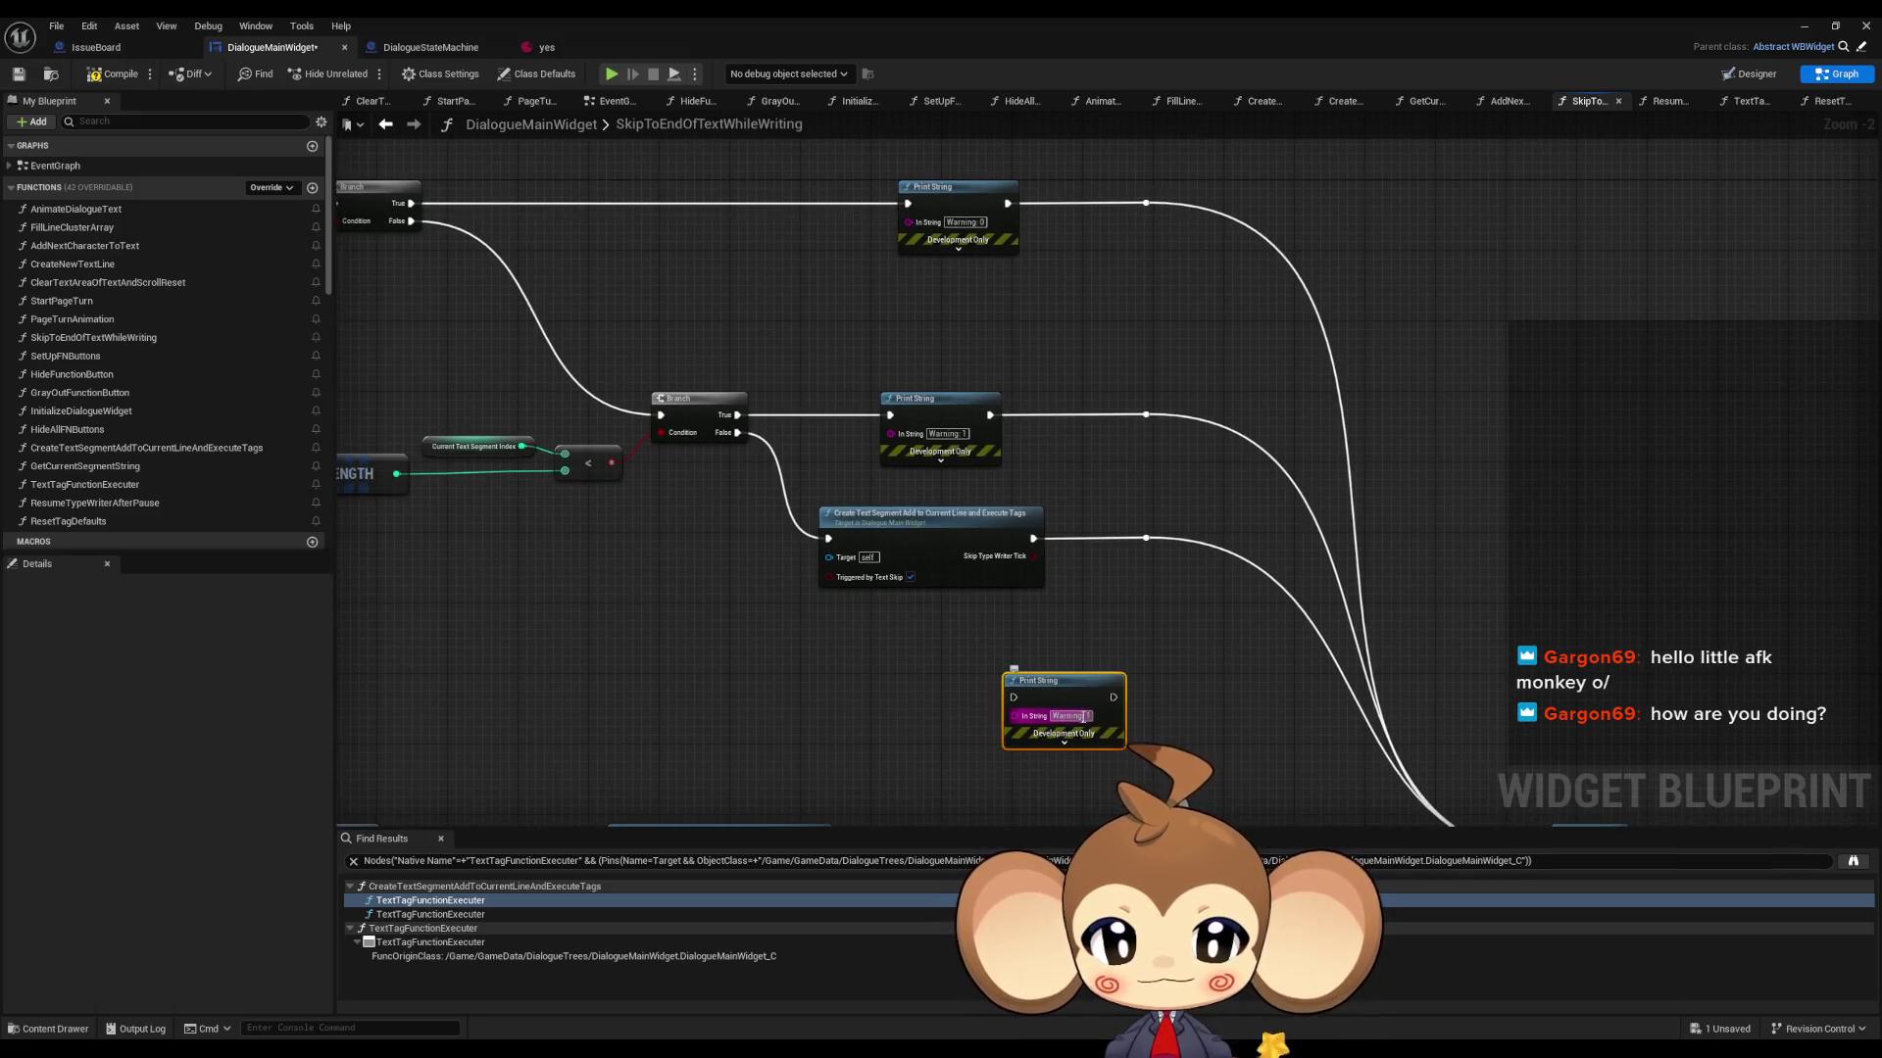
type(": 2")
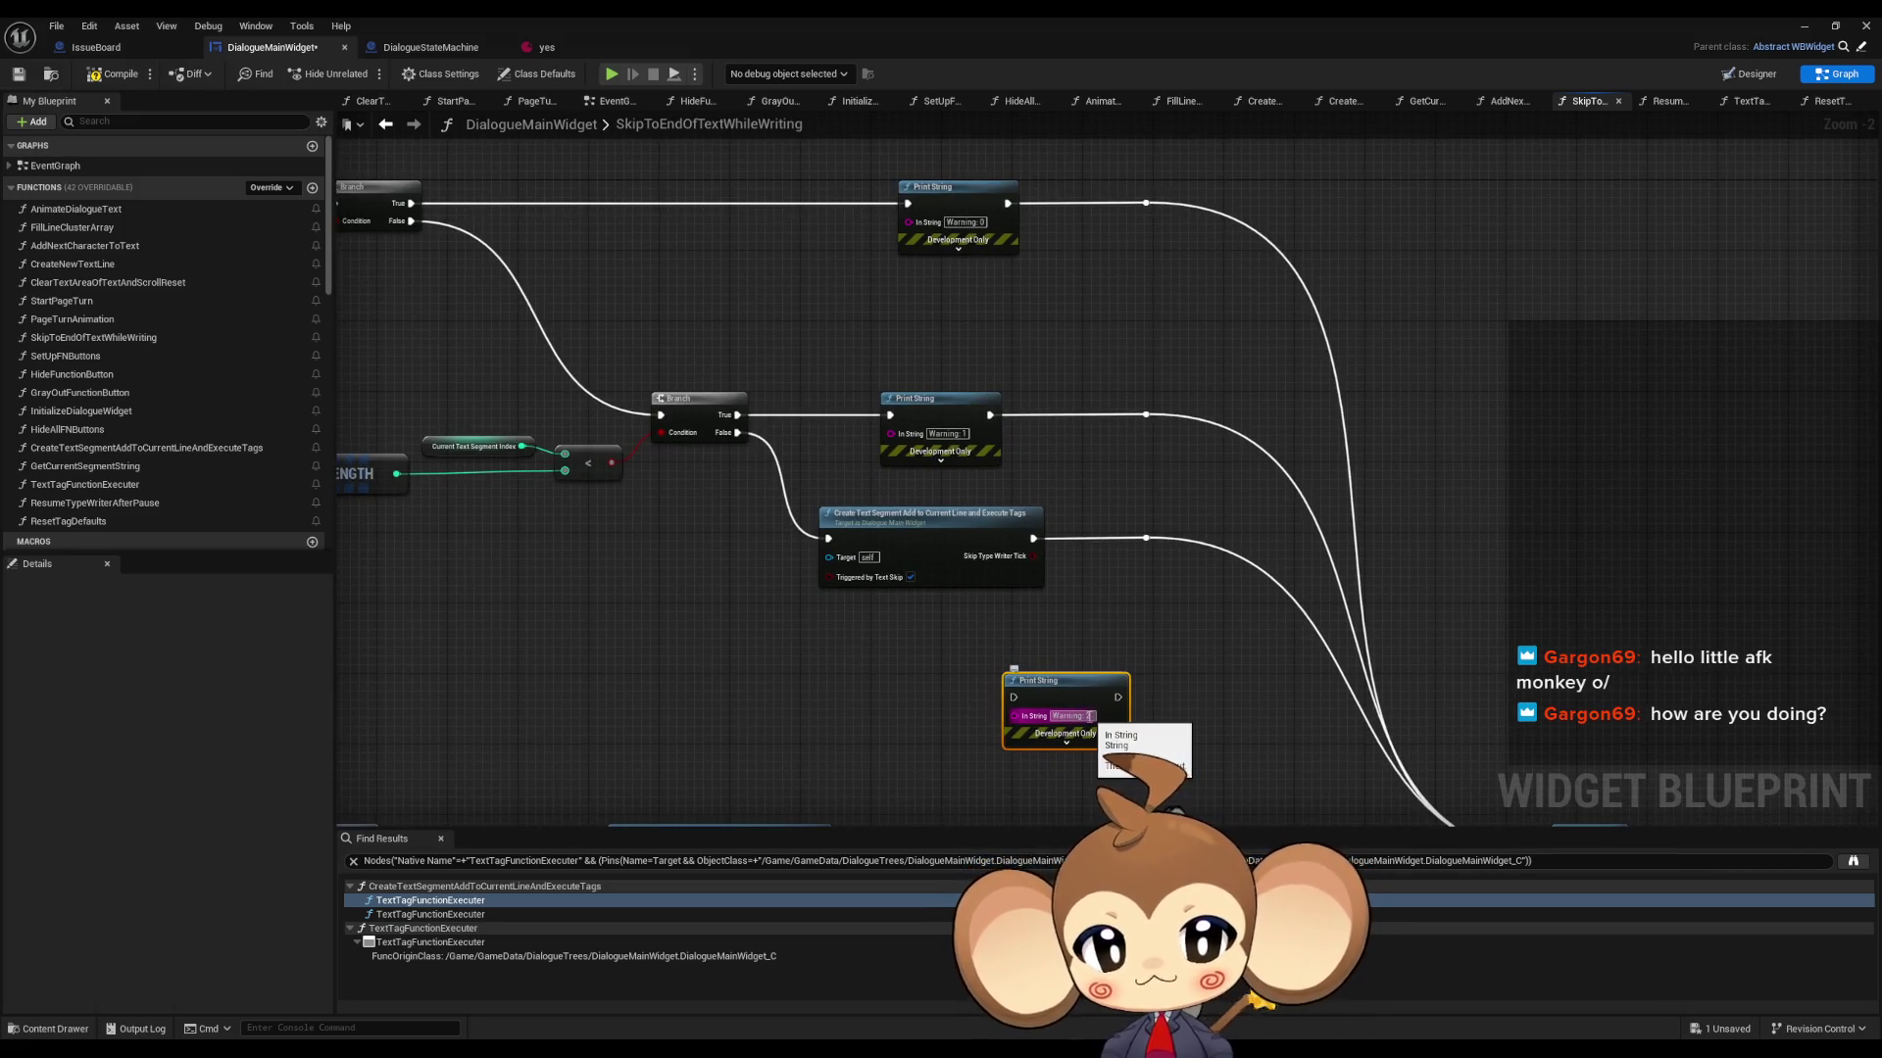
mouse_move(1117, 697)
left_mouse_down()
mouse_move(1146, 538)
mouse_move(1005, 681)
mouse_move(1017, 697)
left_mouse_up()
scroll(1017, 697, "down", 4)
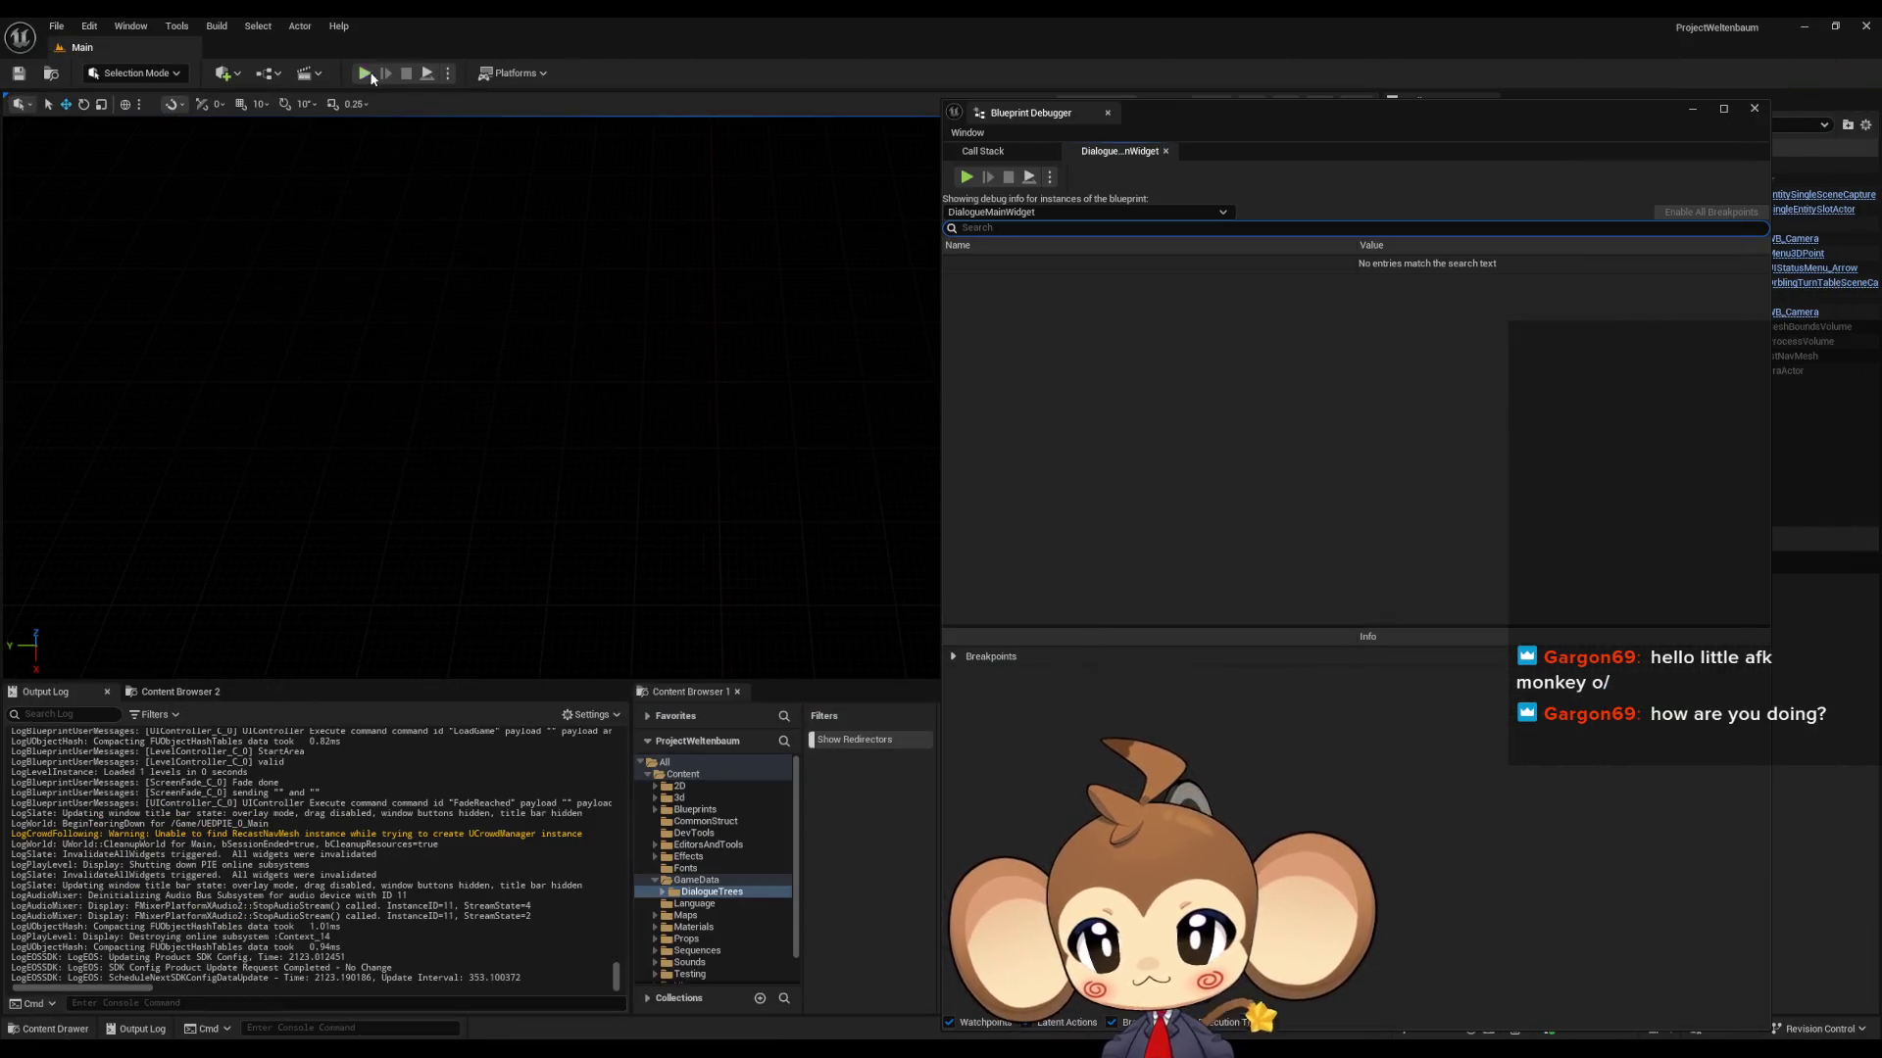
left_click(368, 73)
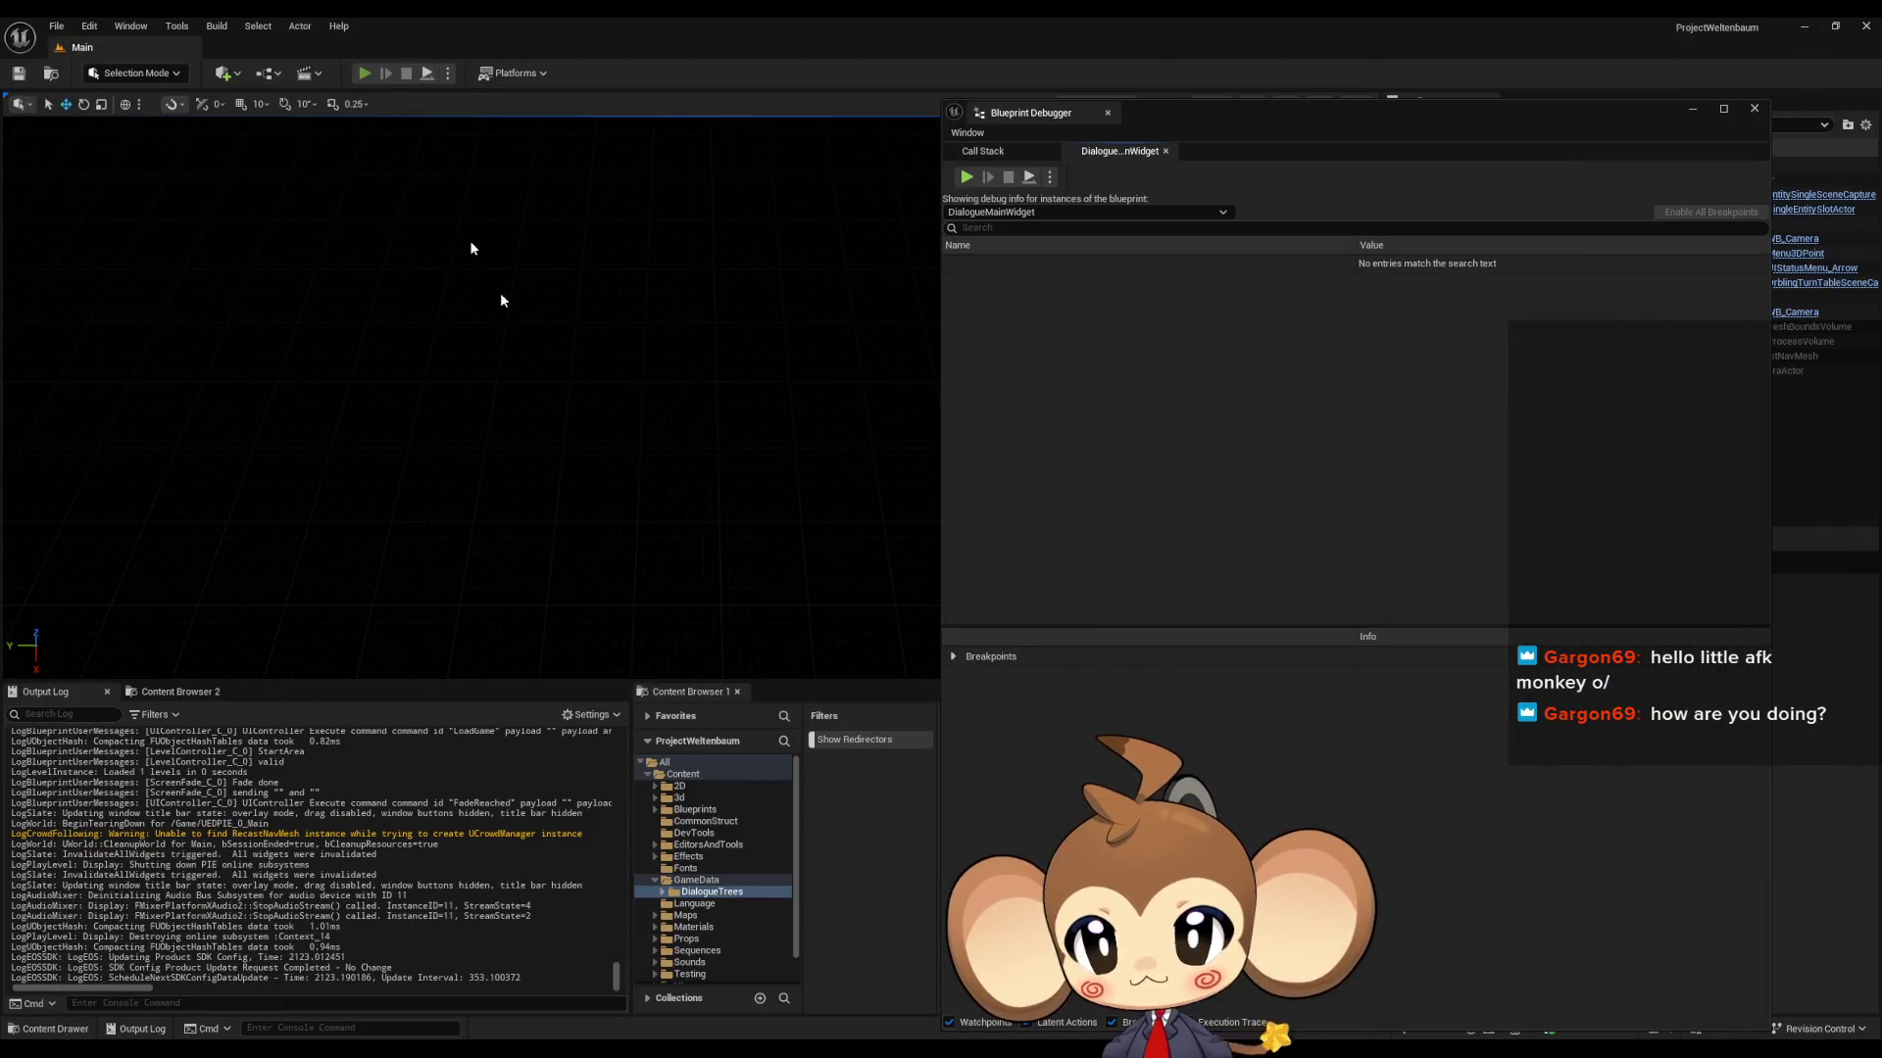
- Load the game from the start menu and clear the Output Log
left_click(250, 579)
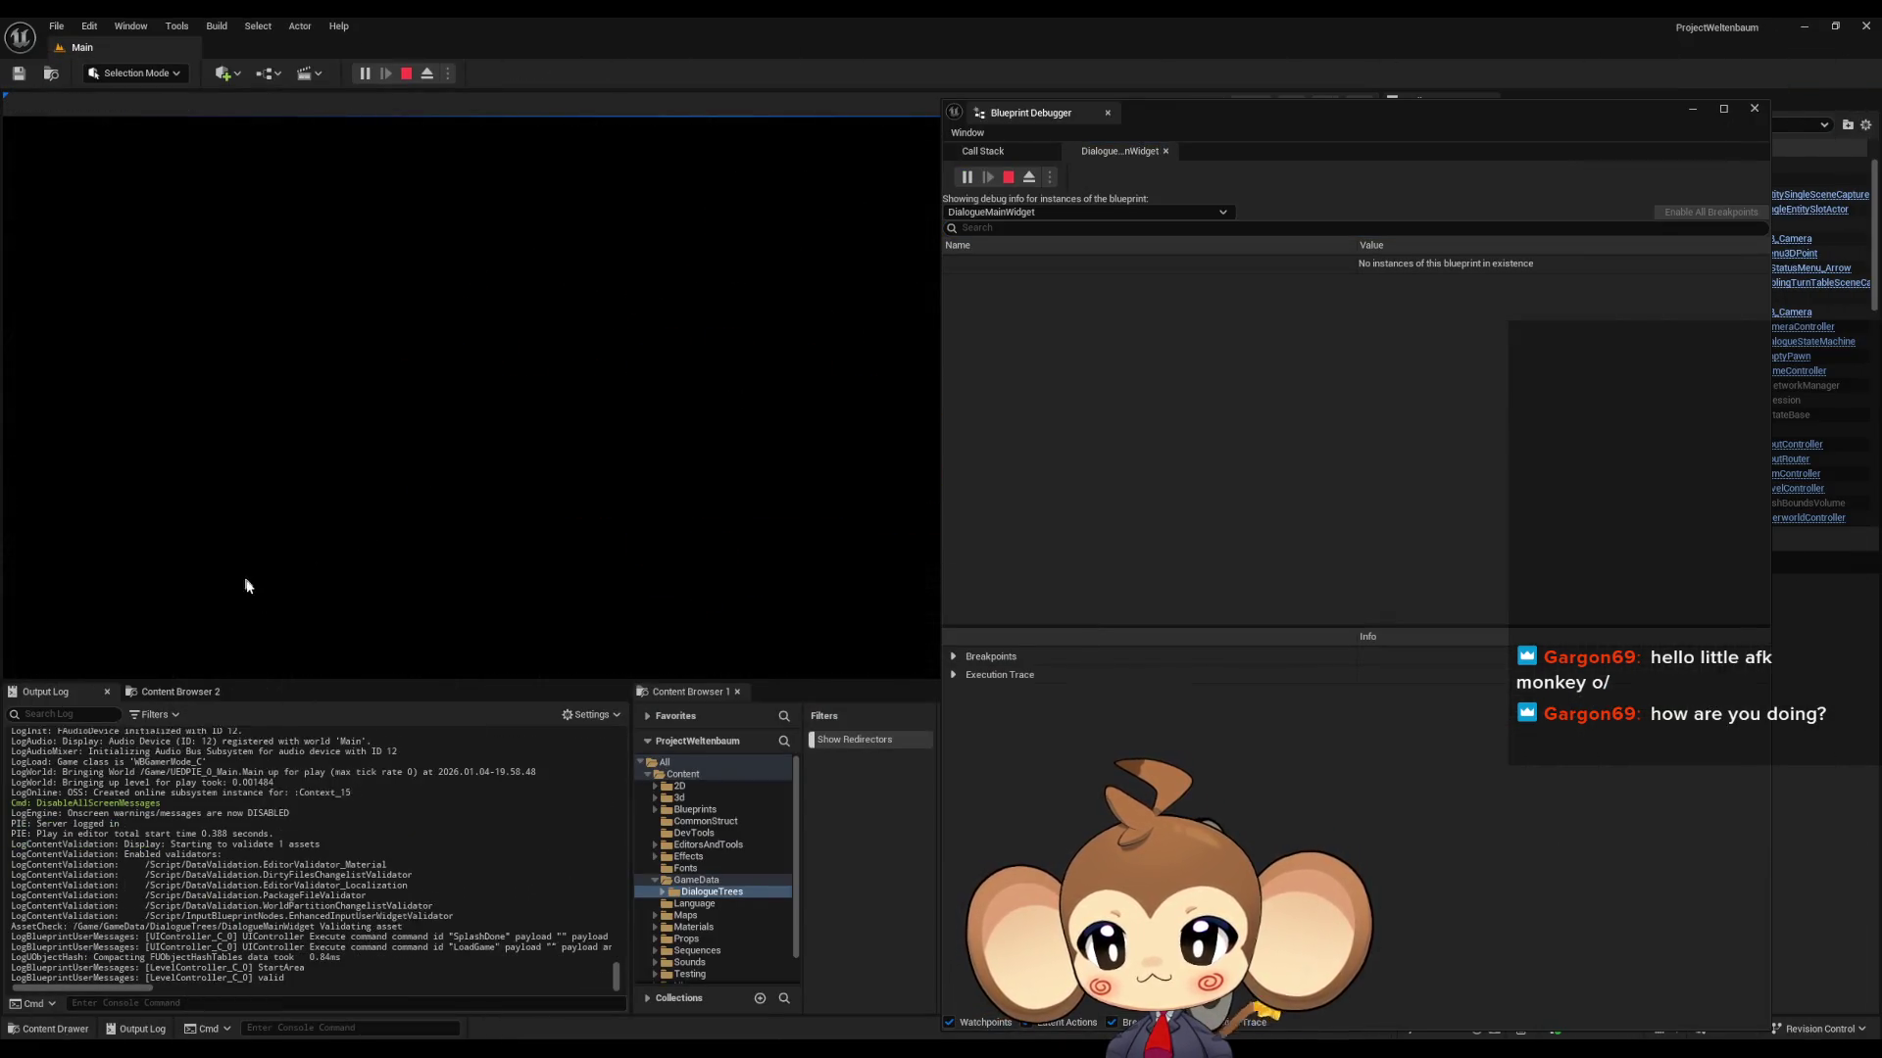
right_click(260, 817)
left_click(294, 829)
left_click(658, 469)
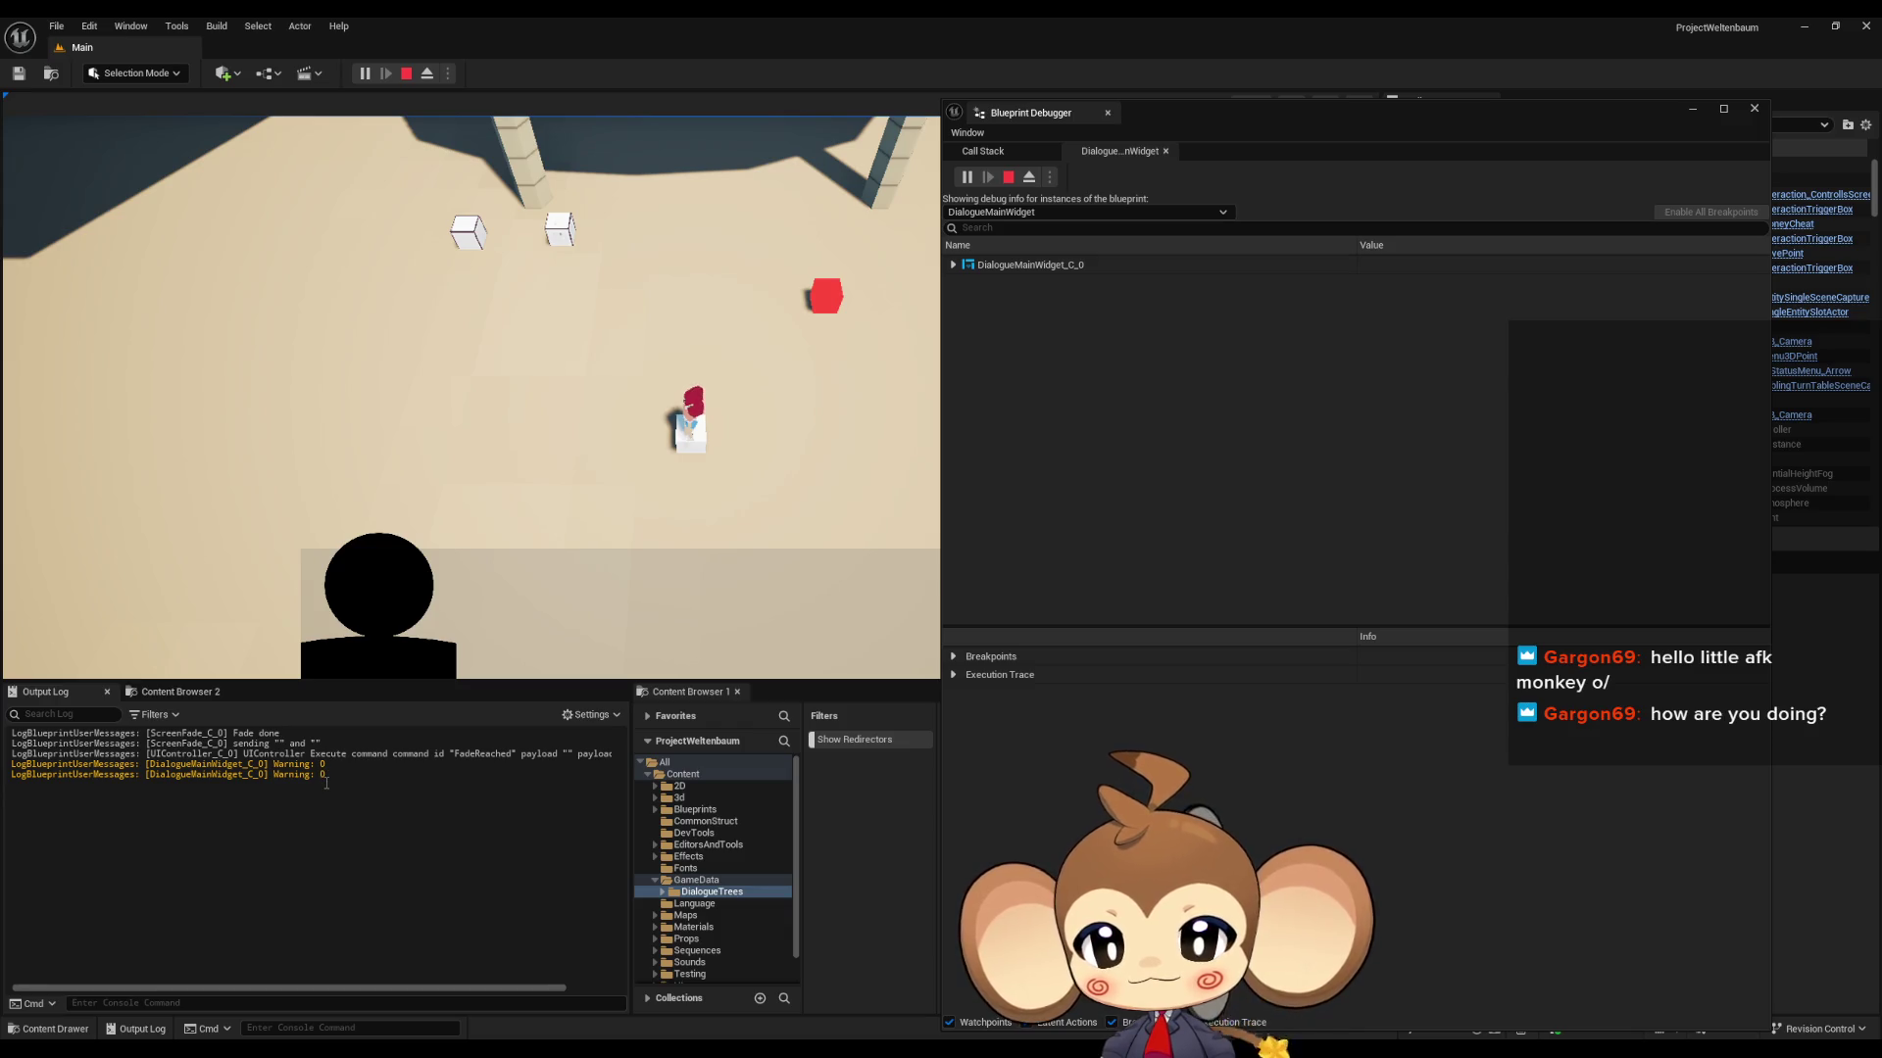
- Relaunch play, load the game, clear the log, walk onto the cube to trigger dialogue, then stop
left_click(406, 73)
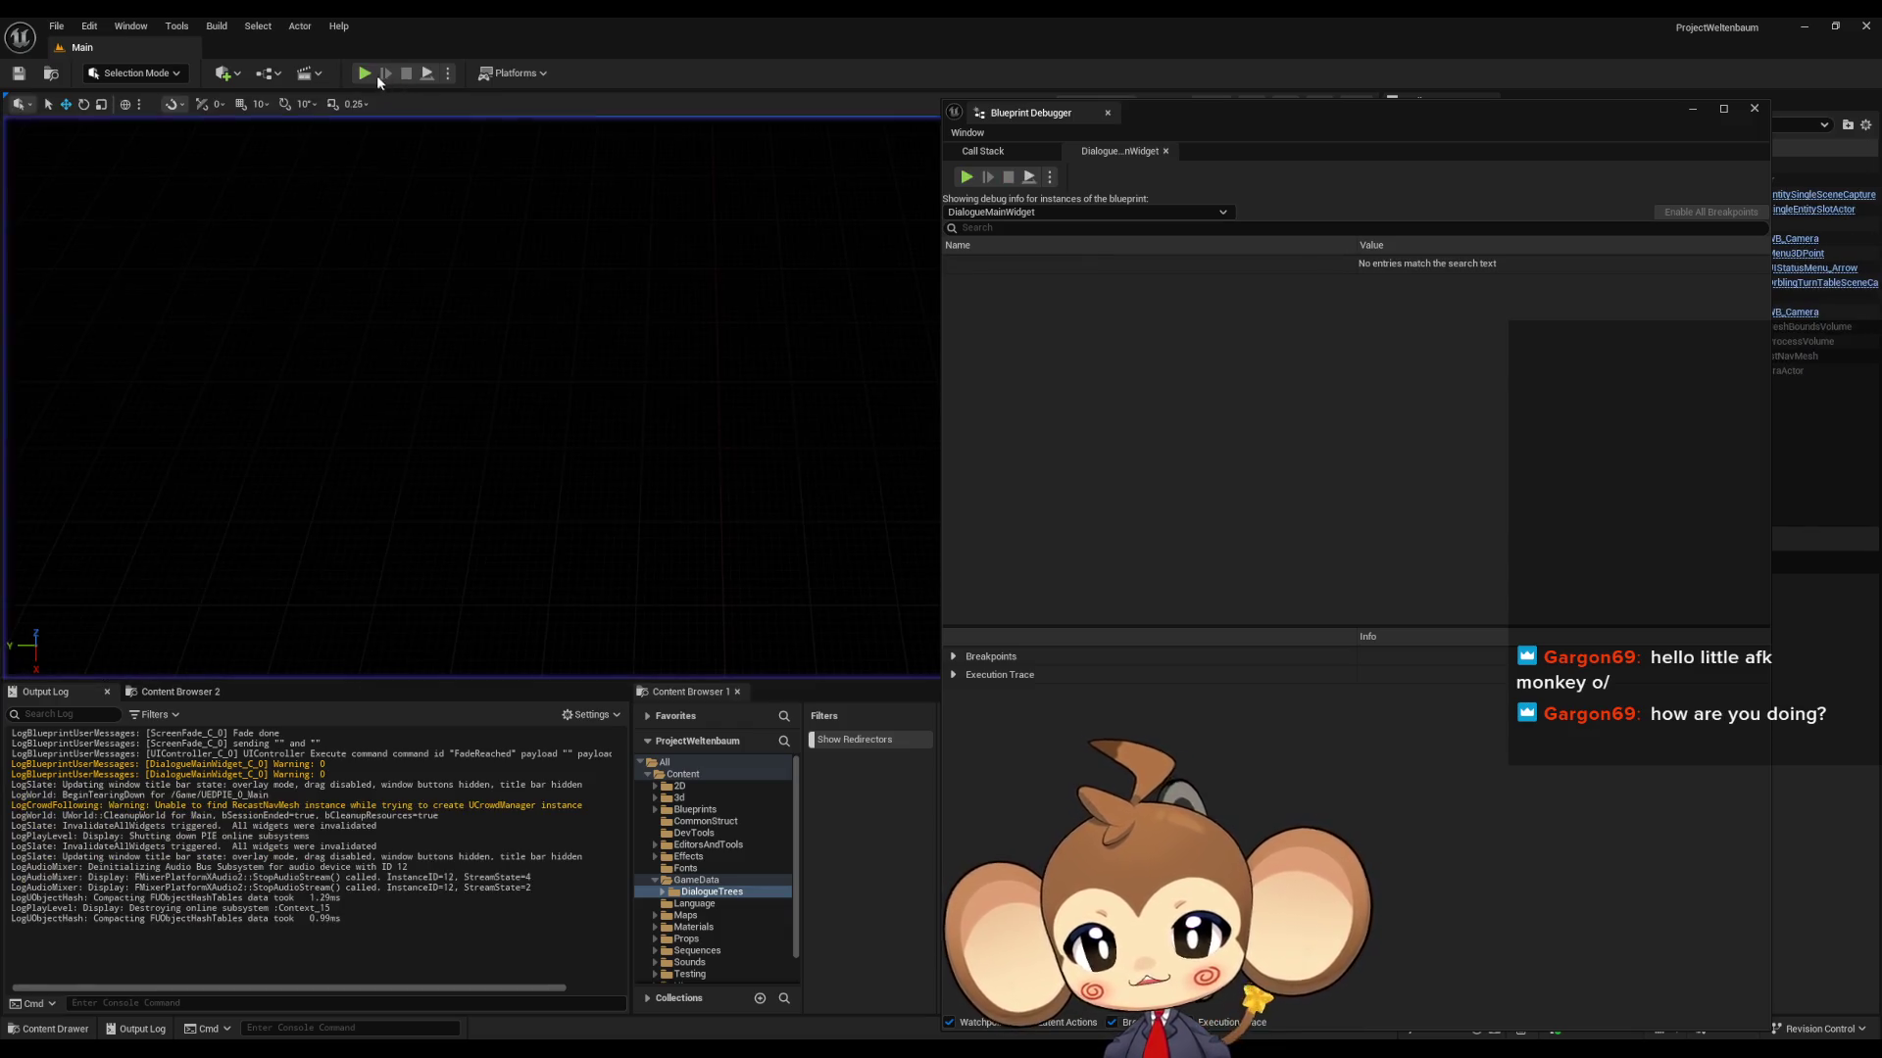
key("alt+p")
left_click(202, 579)
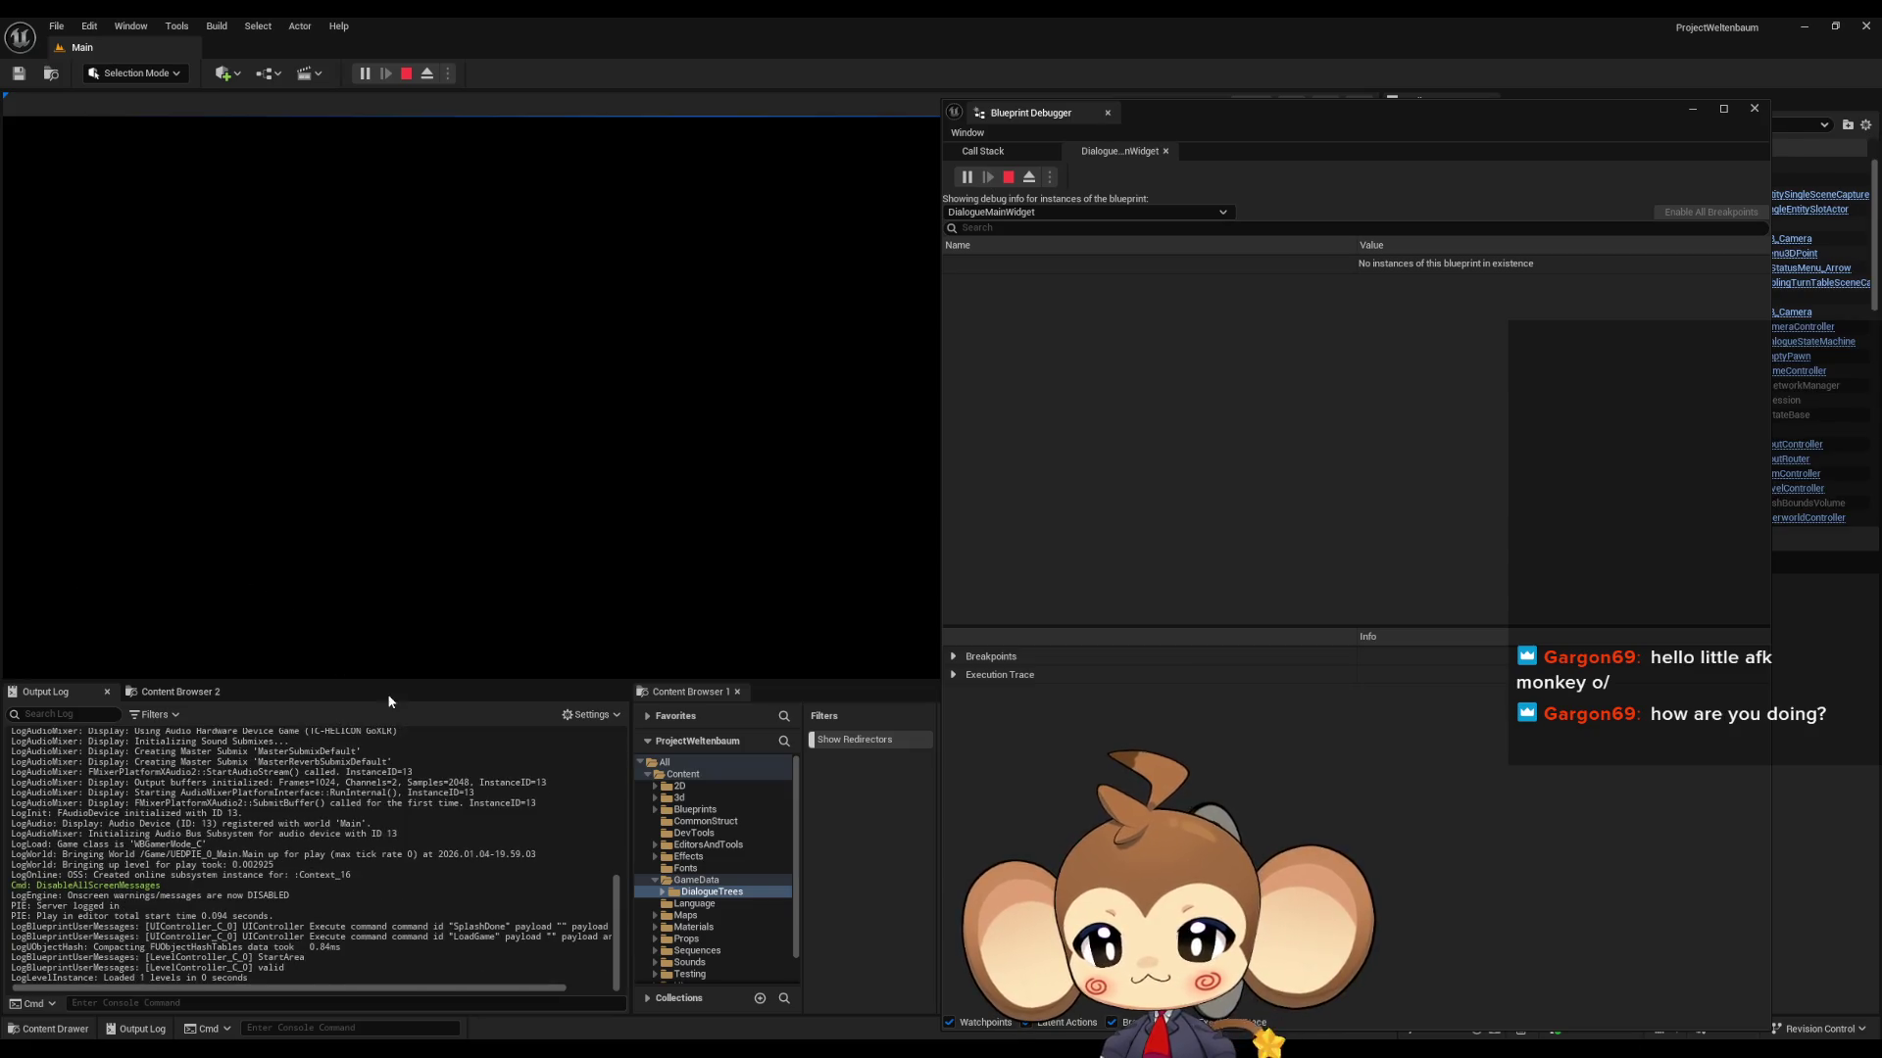
right_click(320, 843)
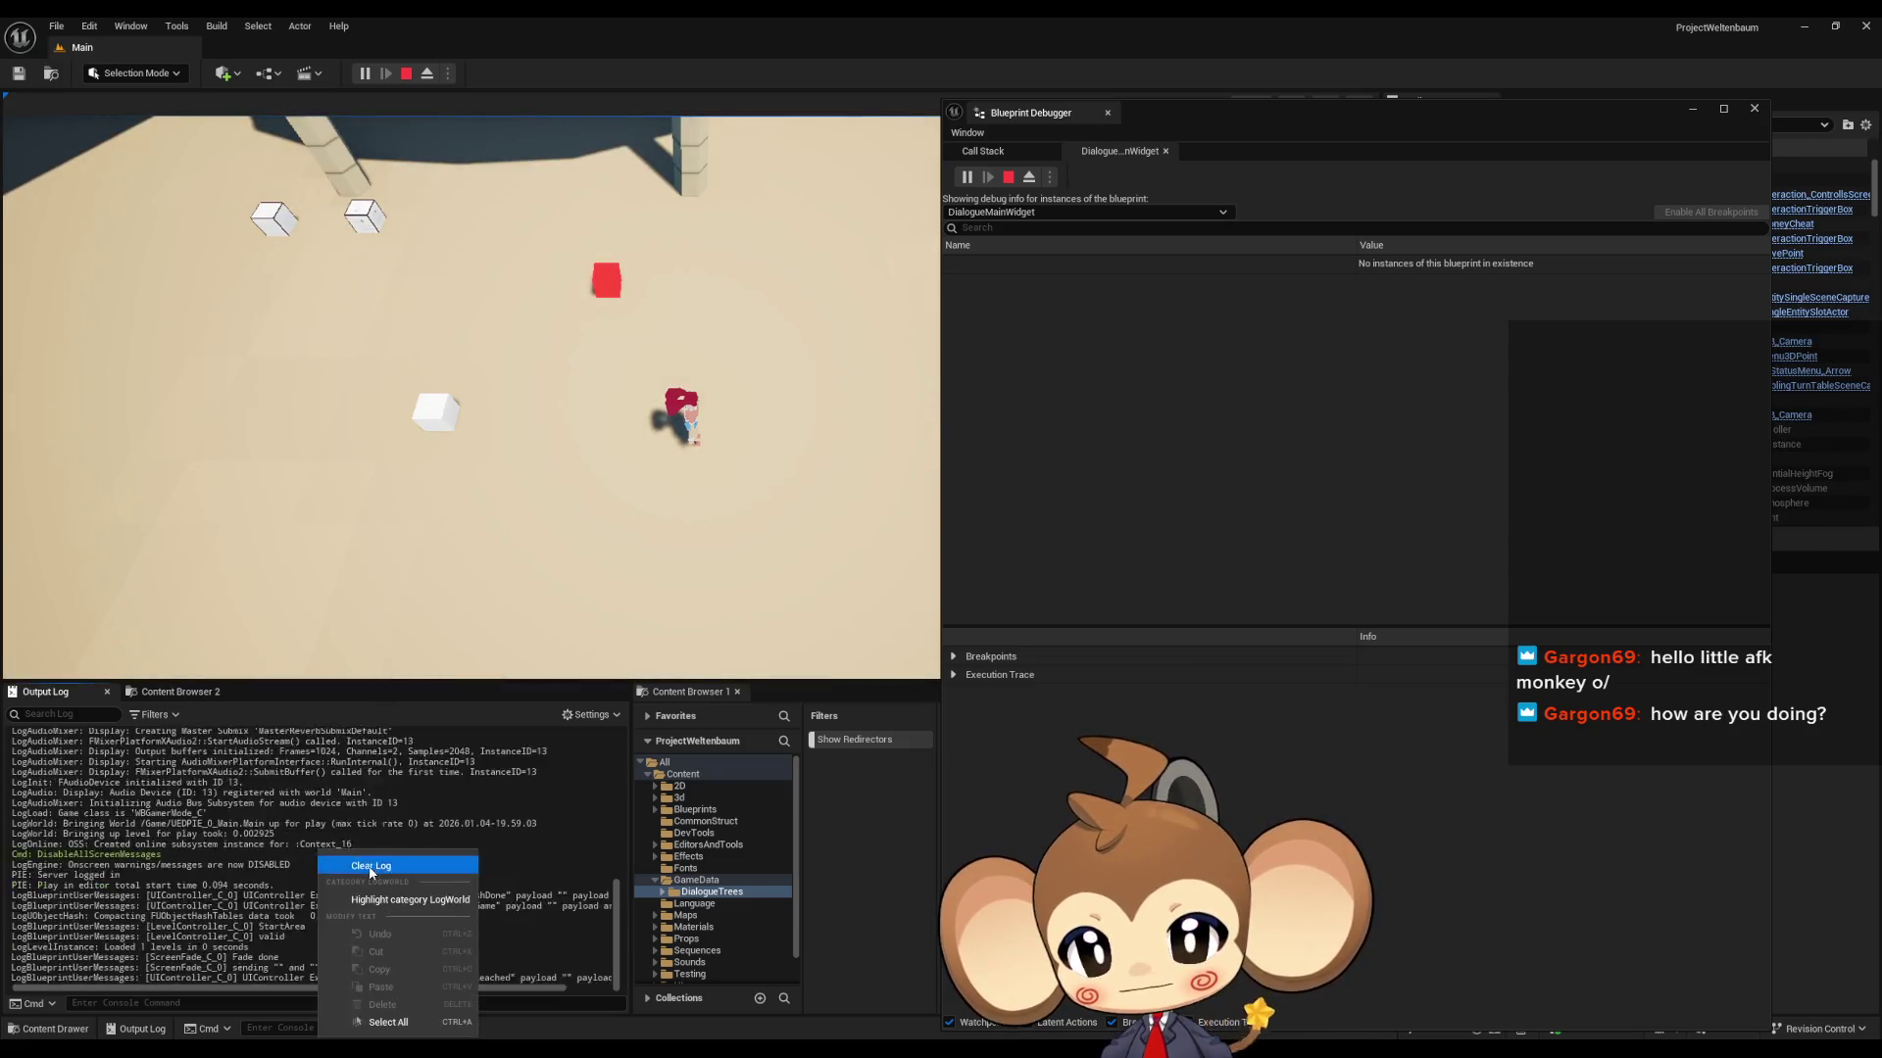
left_click(372, 1021)
key("a")
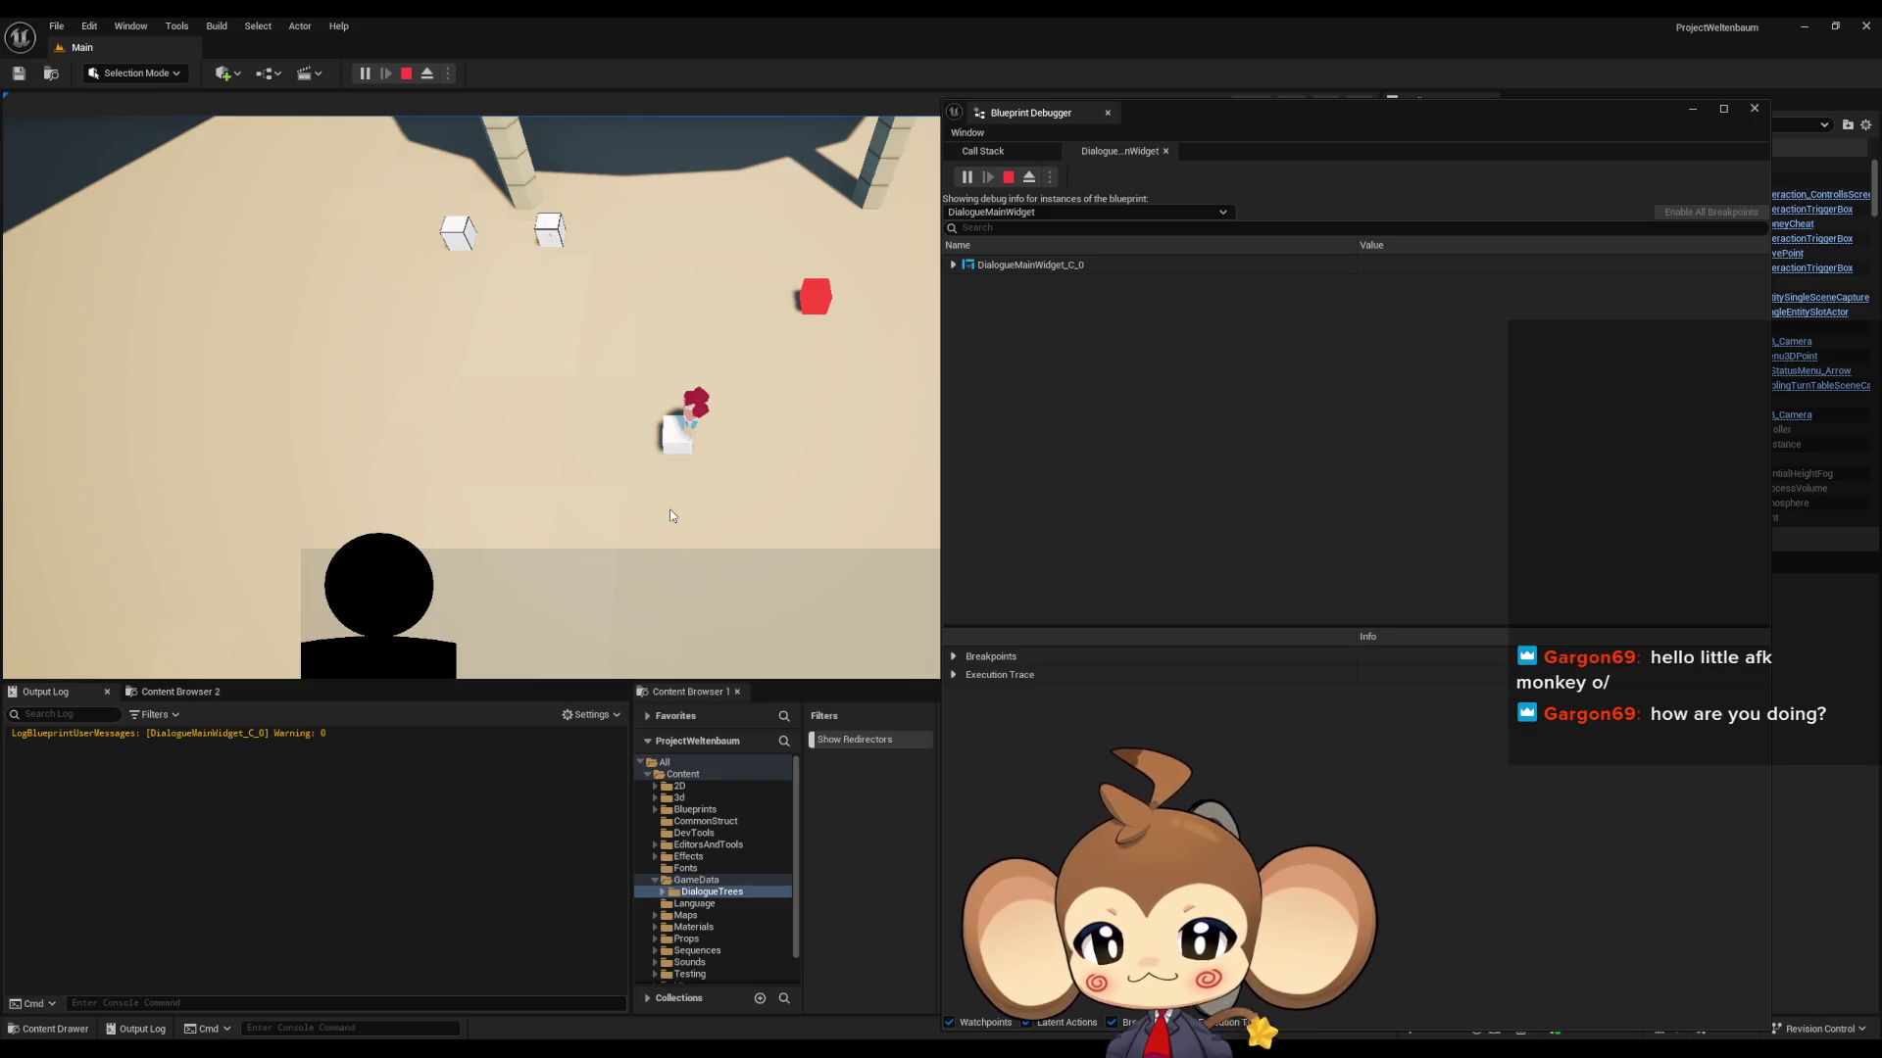
left_click(407, 73)
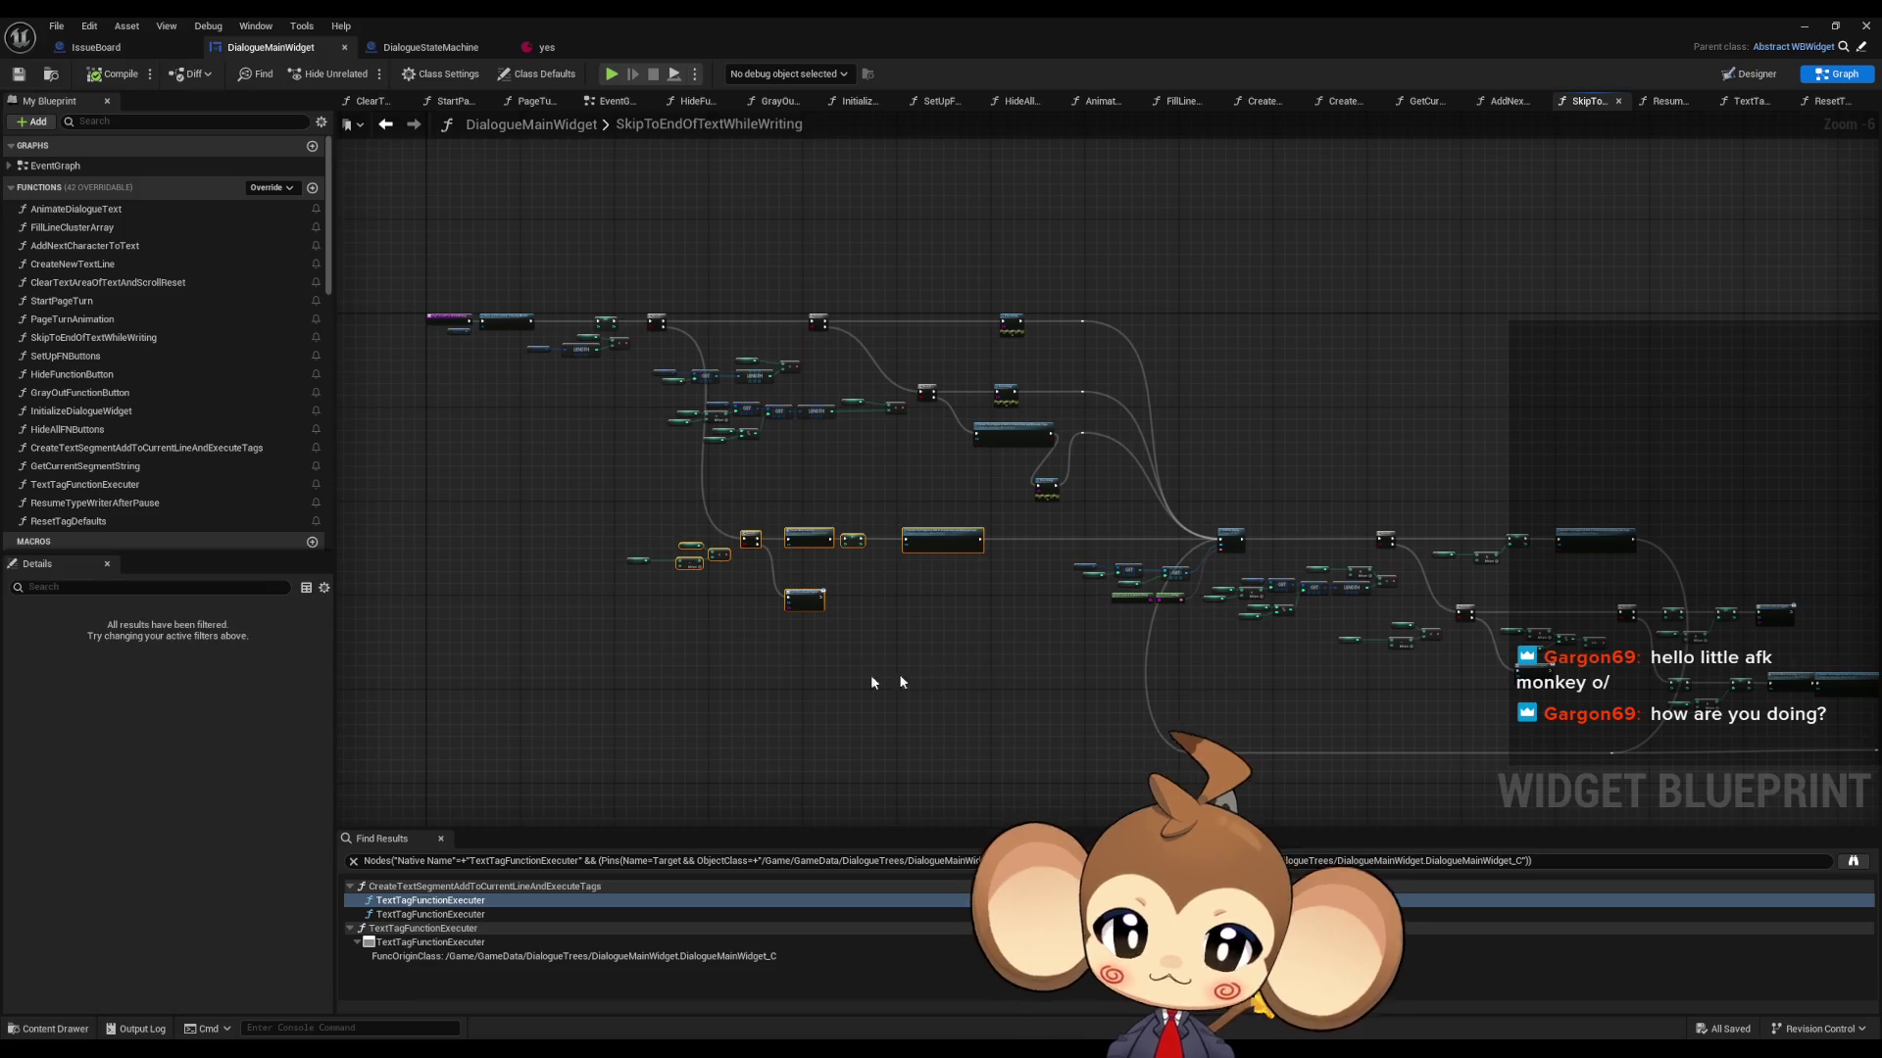
- Add a Print String with In String 'Error: wtf' after Call UIFeedback Signal on the Branch's False path
scroll(813, 655, "up", 7)
mouse_move(735, 608)
left_mouse_down()
mouse_move(916, 696)
mouse_move(993, 796)
left_mouse_up()
scroll(828, 578, "down", 1)
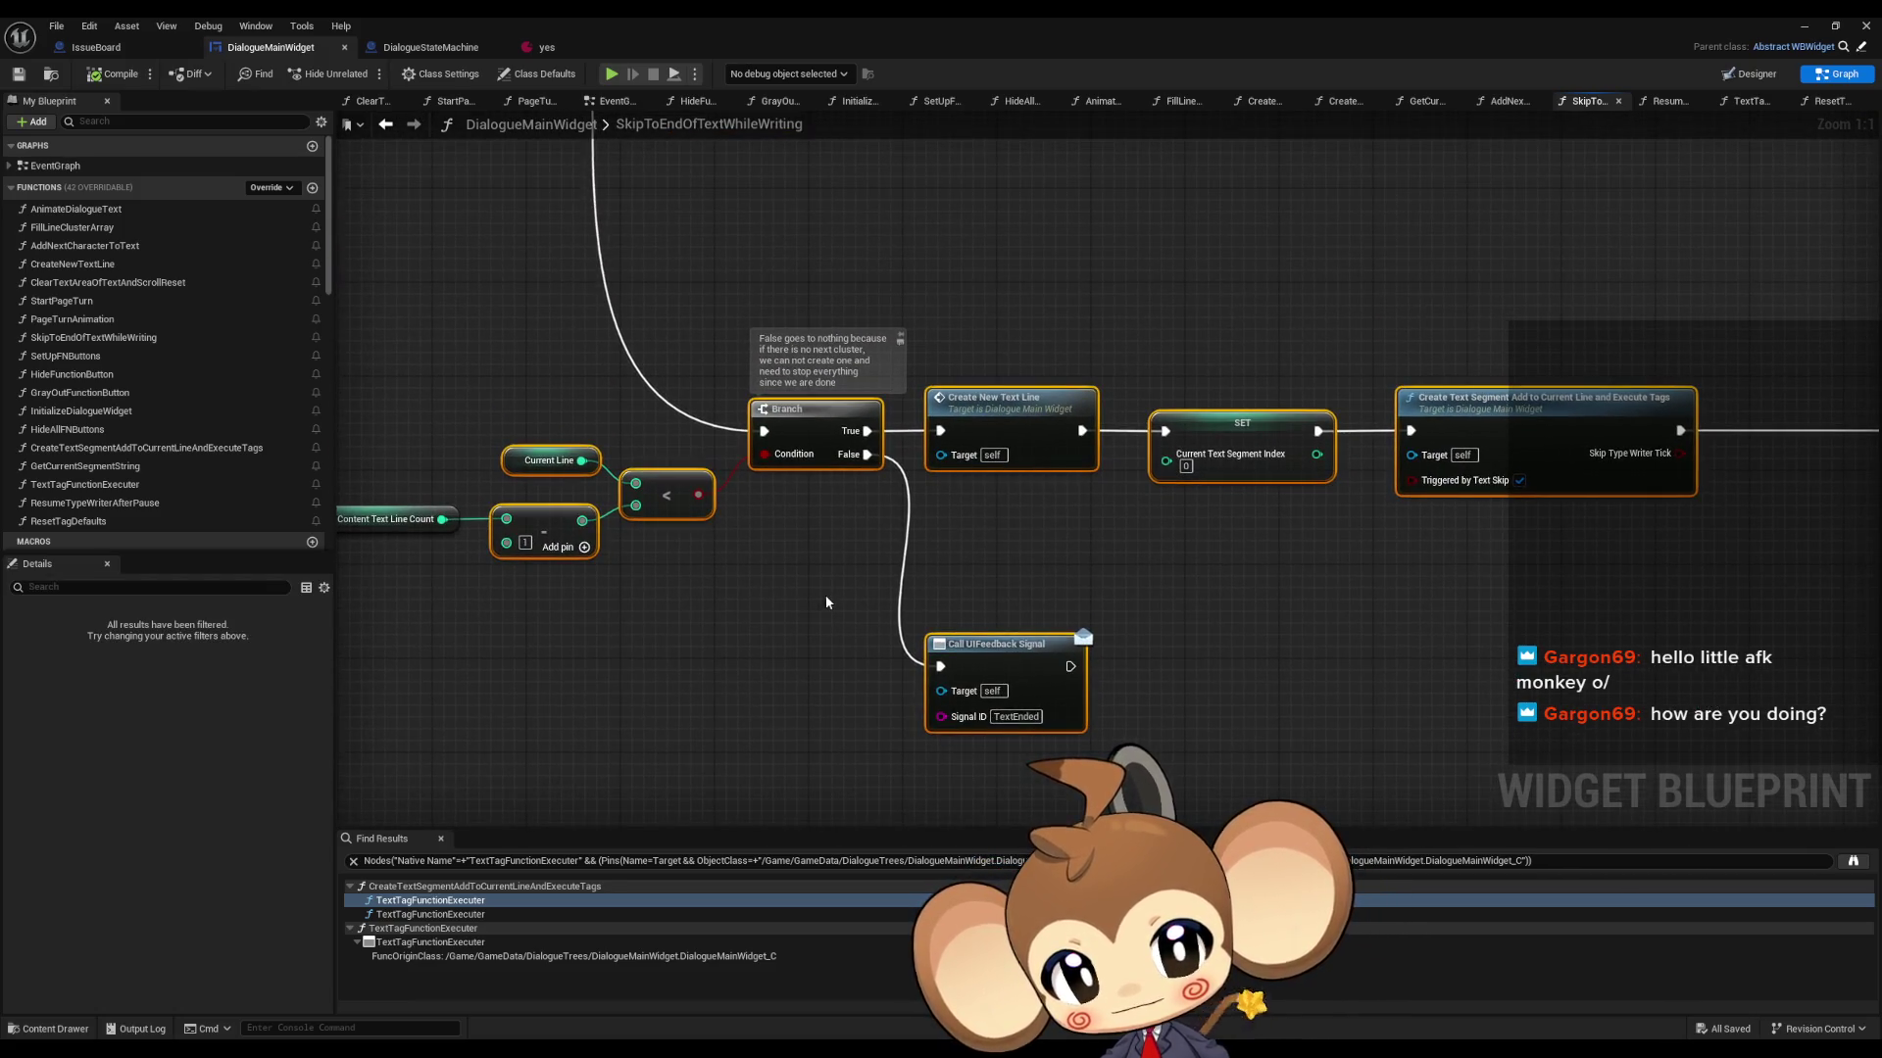
scroll(842, 534, "down", 2)
mouse_move(848, 527)
left_mouse_down()
mouse_move(1014, 712)
mouse_move(1078, 713)
left_mouse_up()
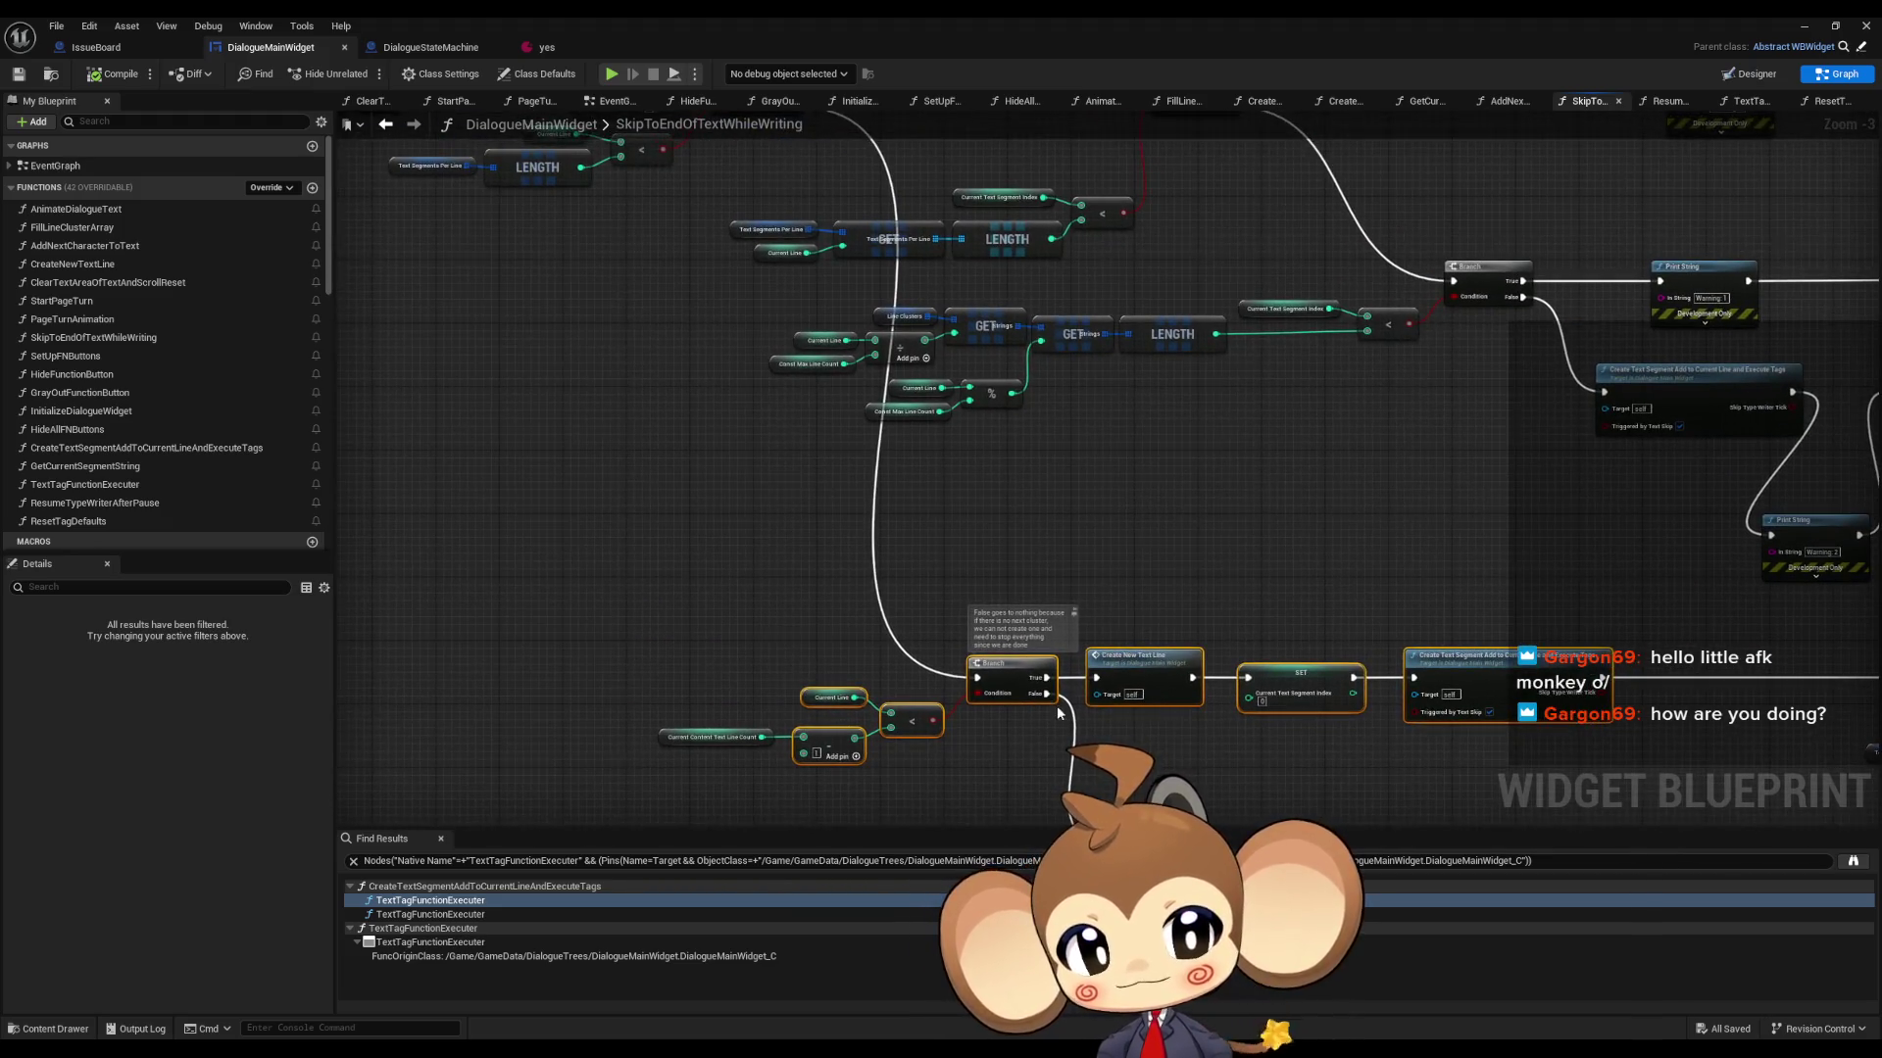
scroll(972, 583, "up", 3)
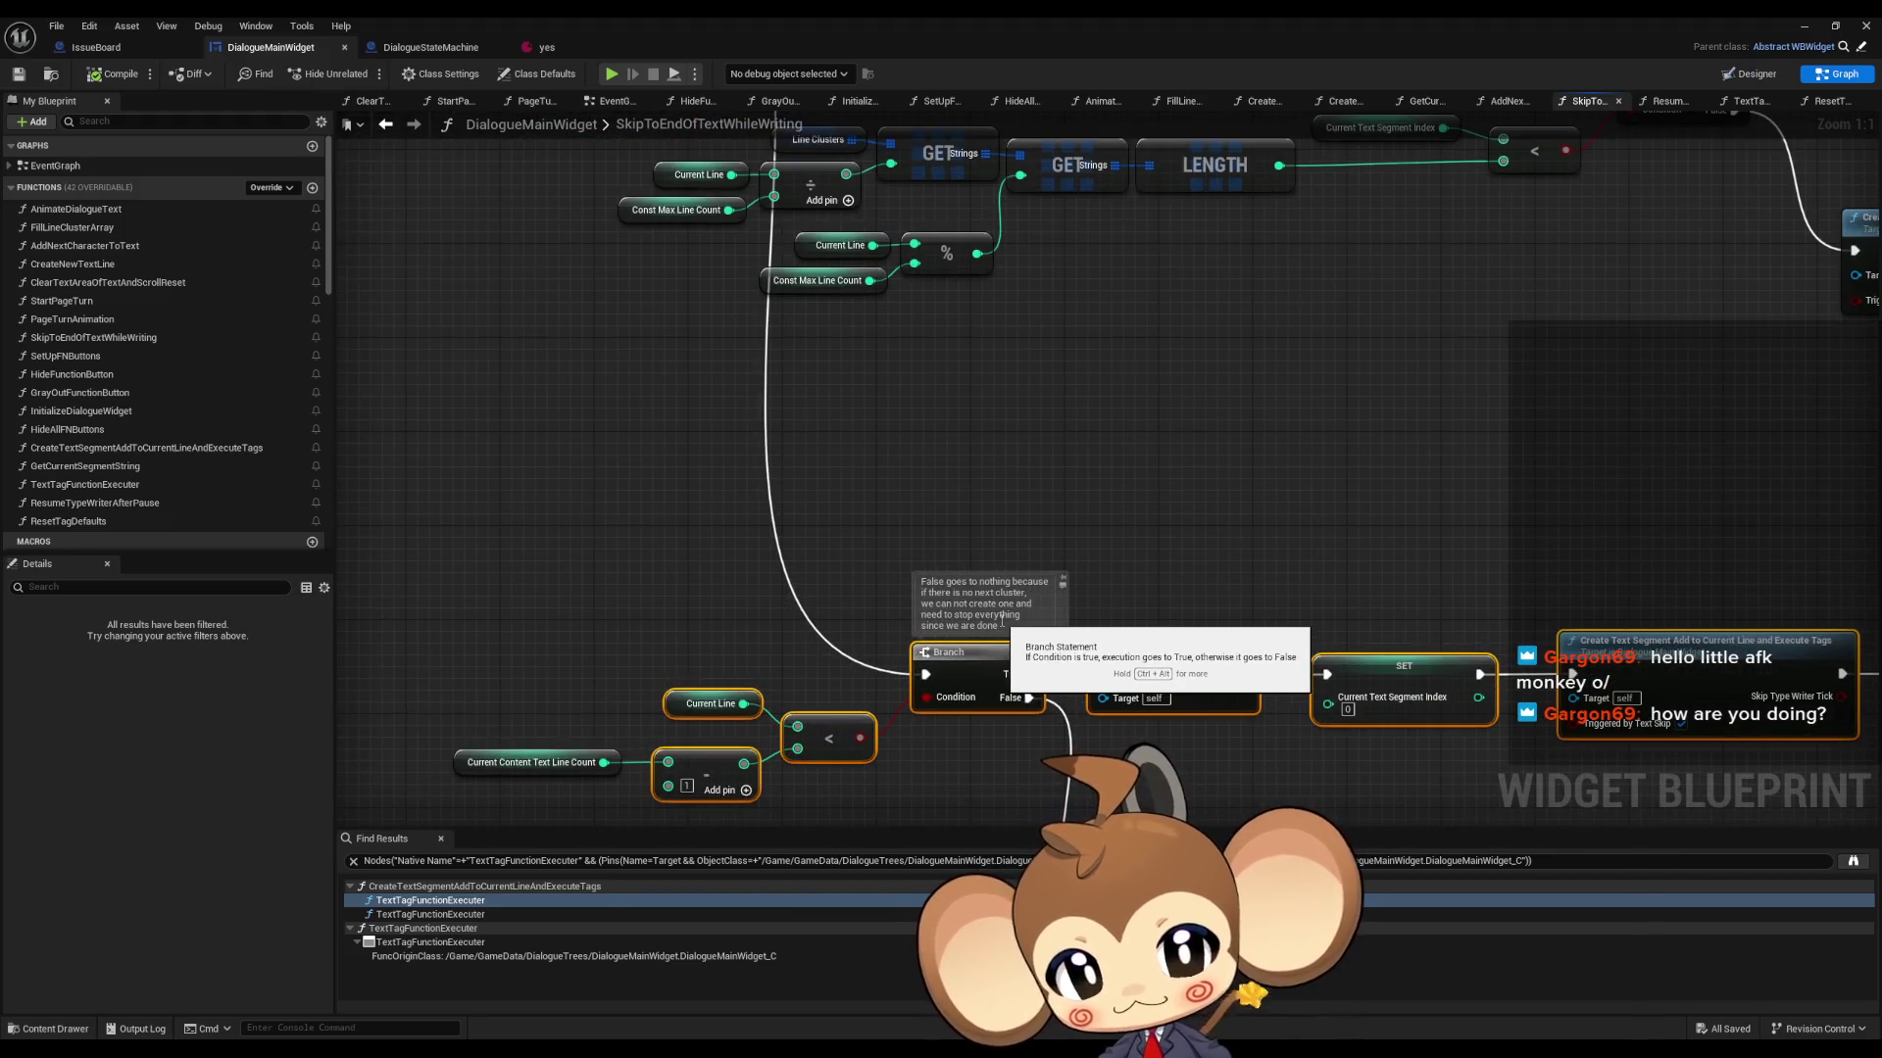
left_click_drag(1120, 571, 1115, 495)
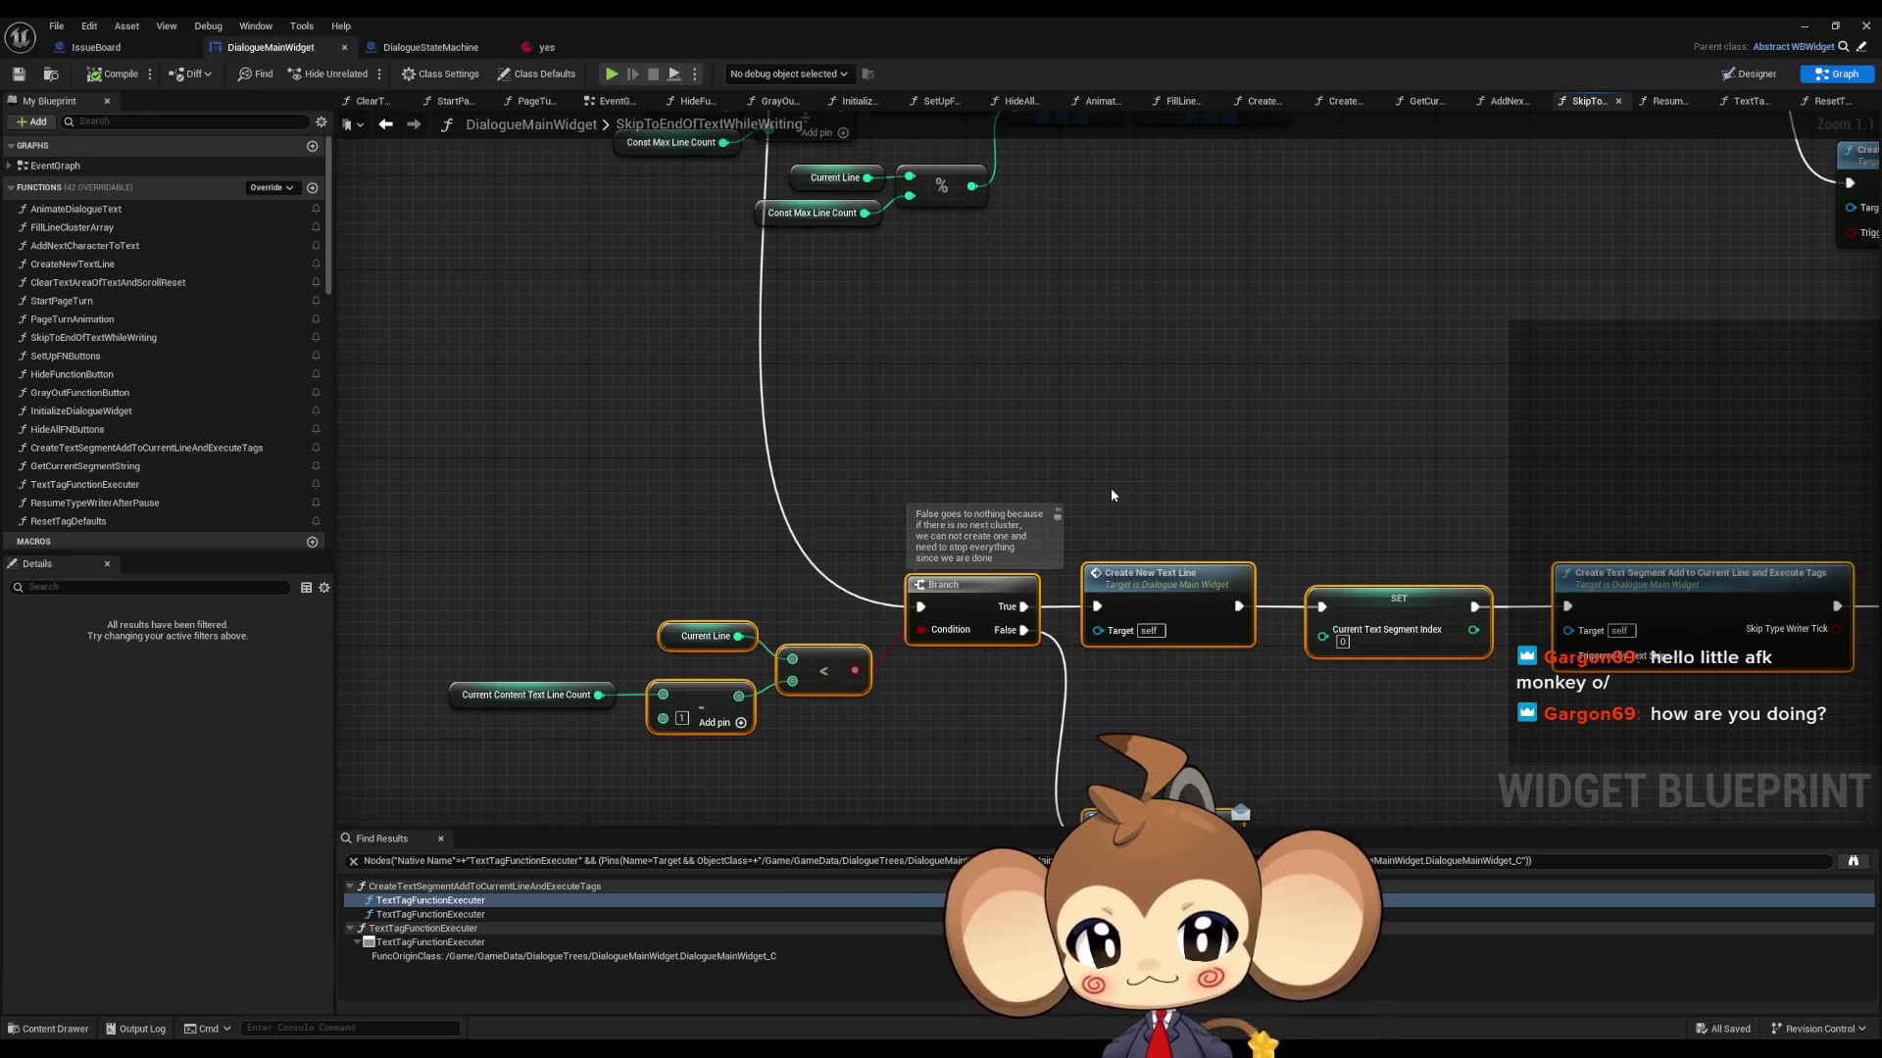
mouse_move(1229, 784)
left_mouse_down()
mouse_move(945, 555)
mouse_move(1033, 615)
left_mouse_up()
type("print string")
key("Return")
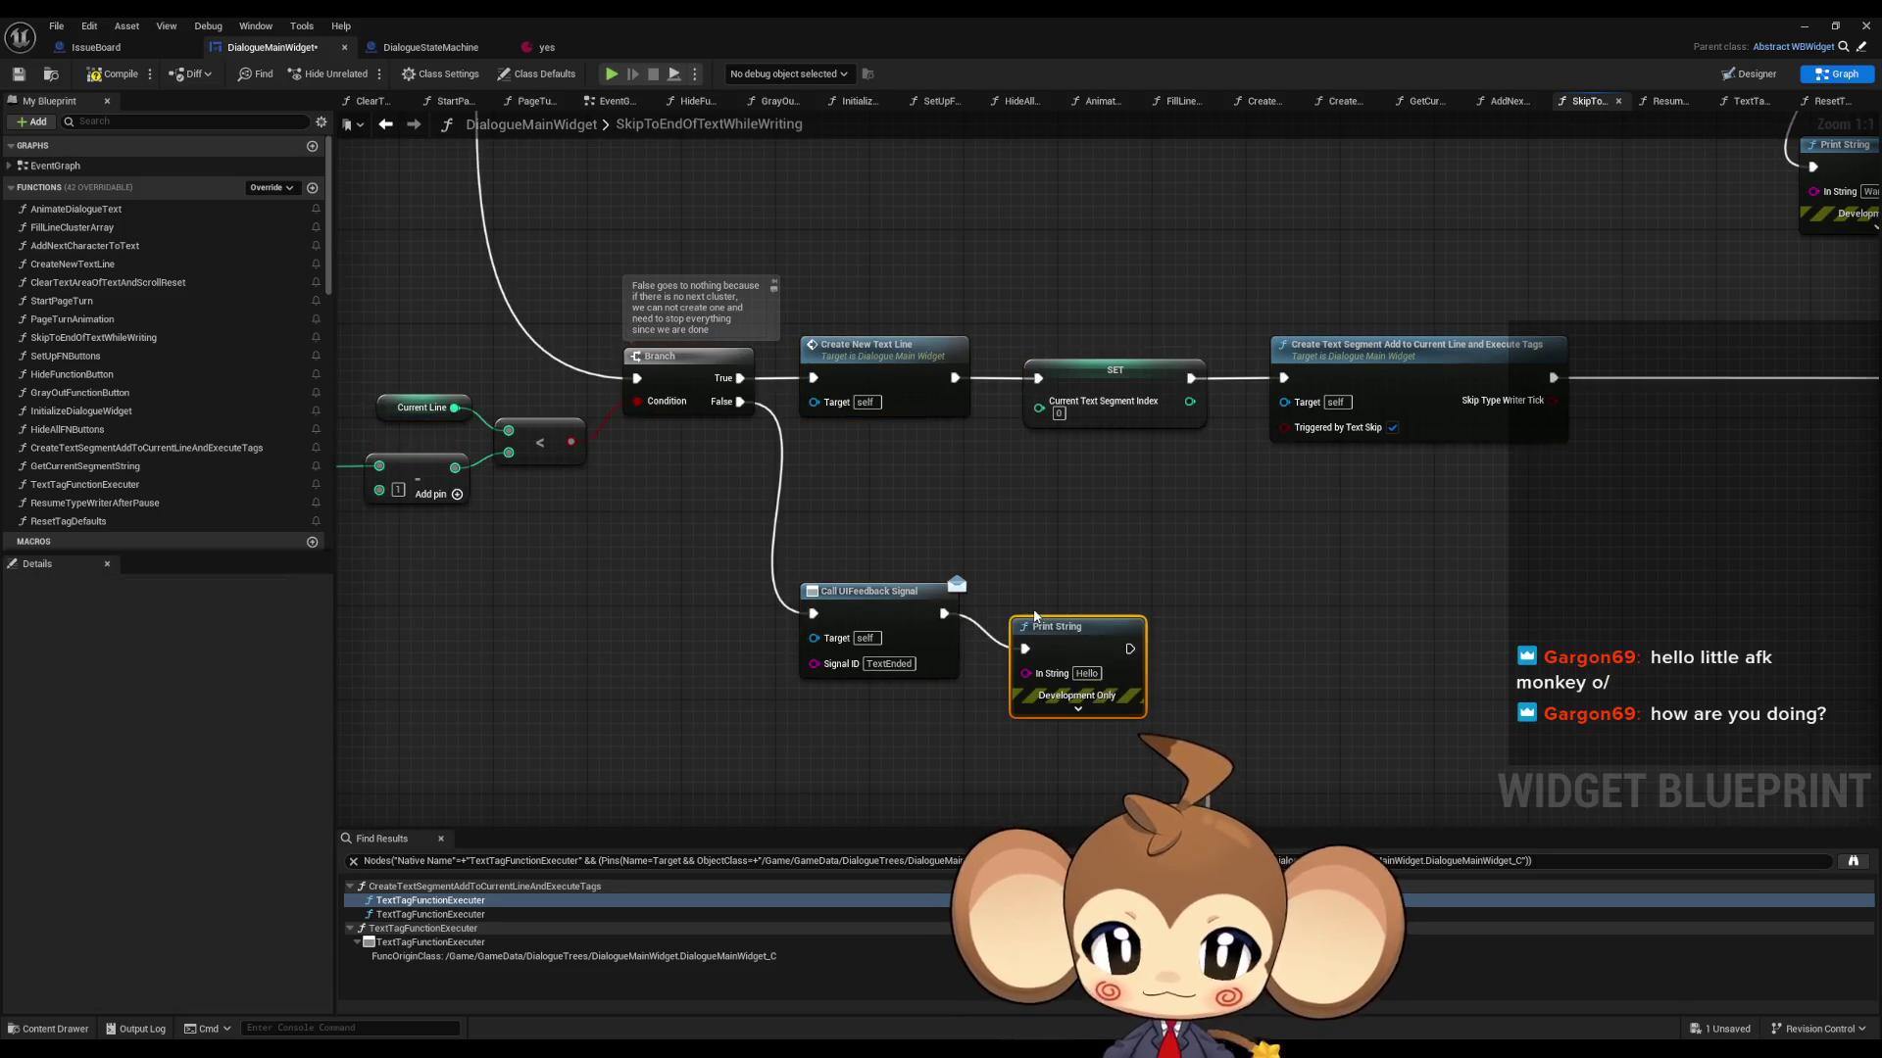
type("Error: wtf")
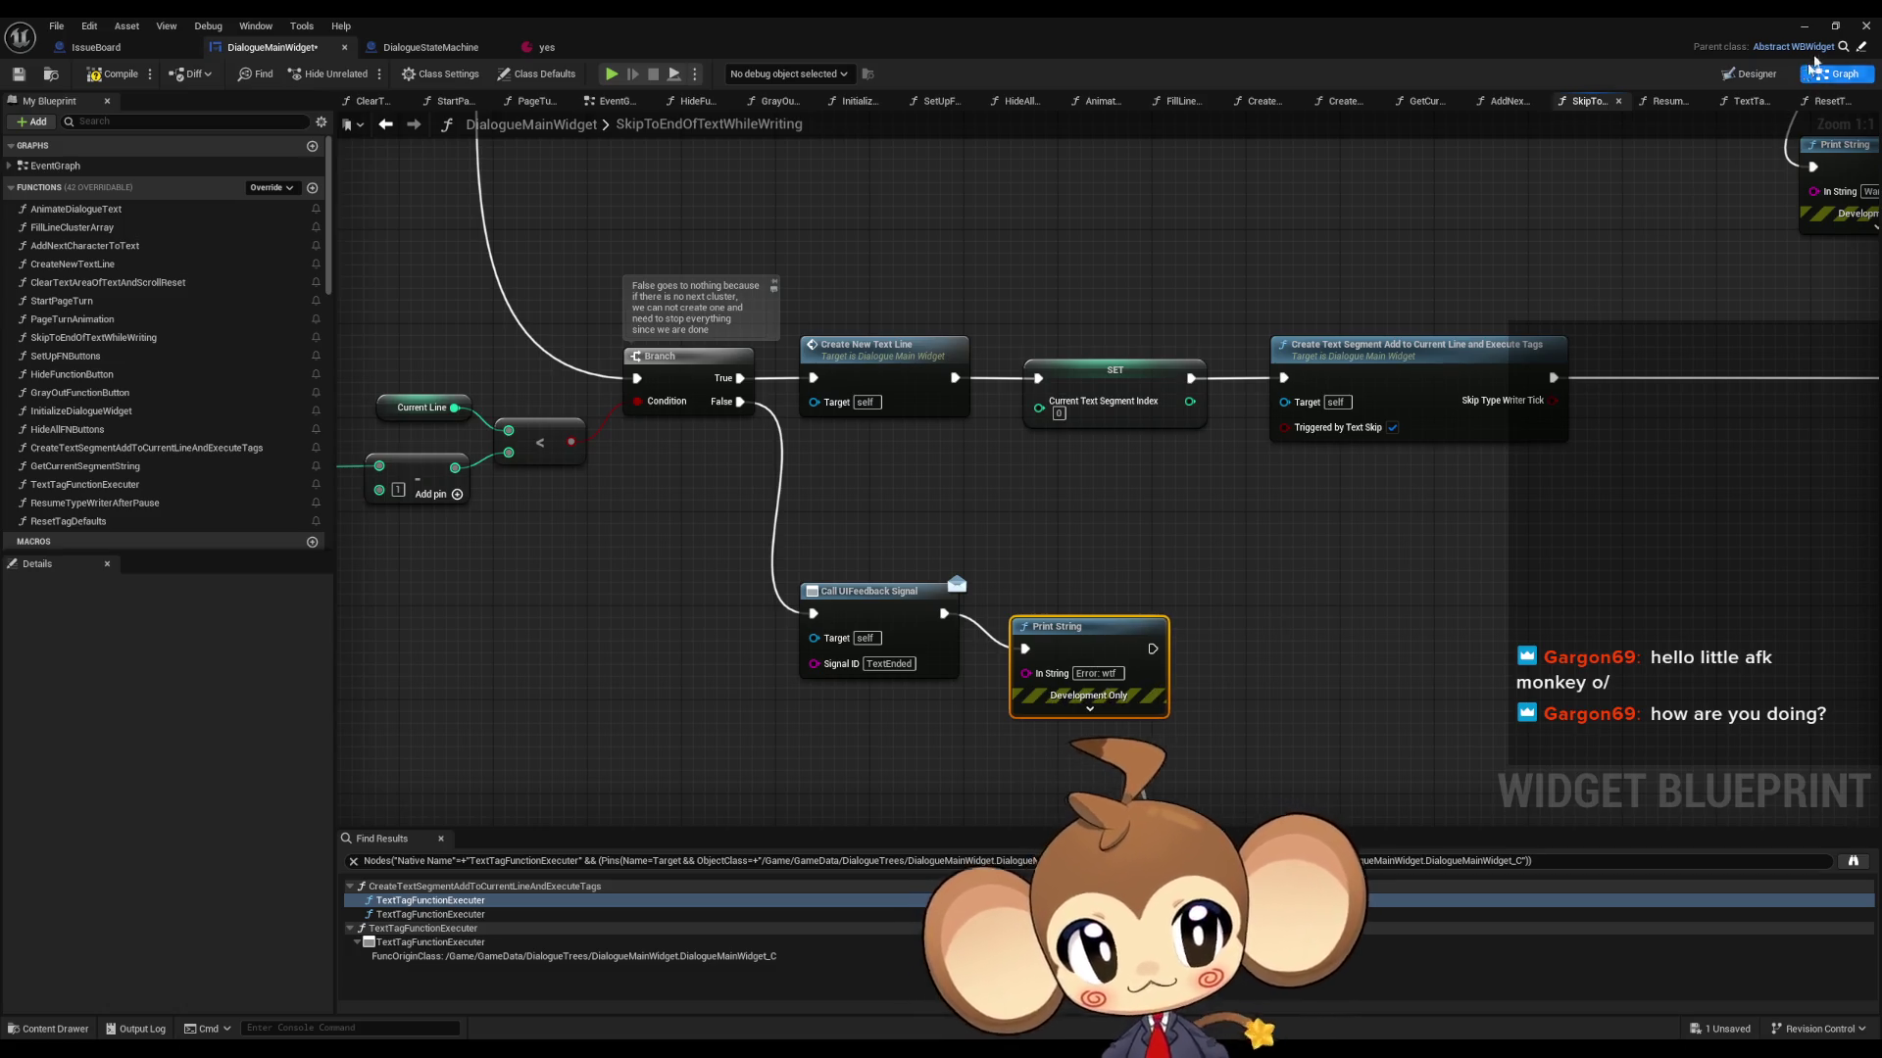
left_click(1866, 26)
- Run and stop a play-in-editor test, then save the DialogueMainWidget blueprint with Ctrl+S
left_click(362, 74)
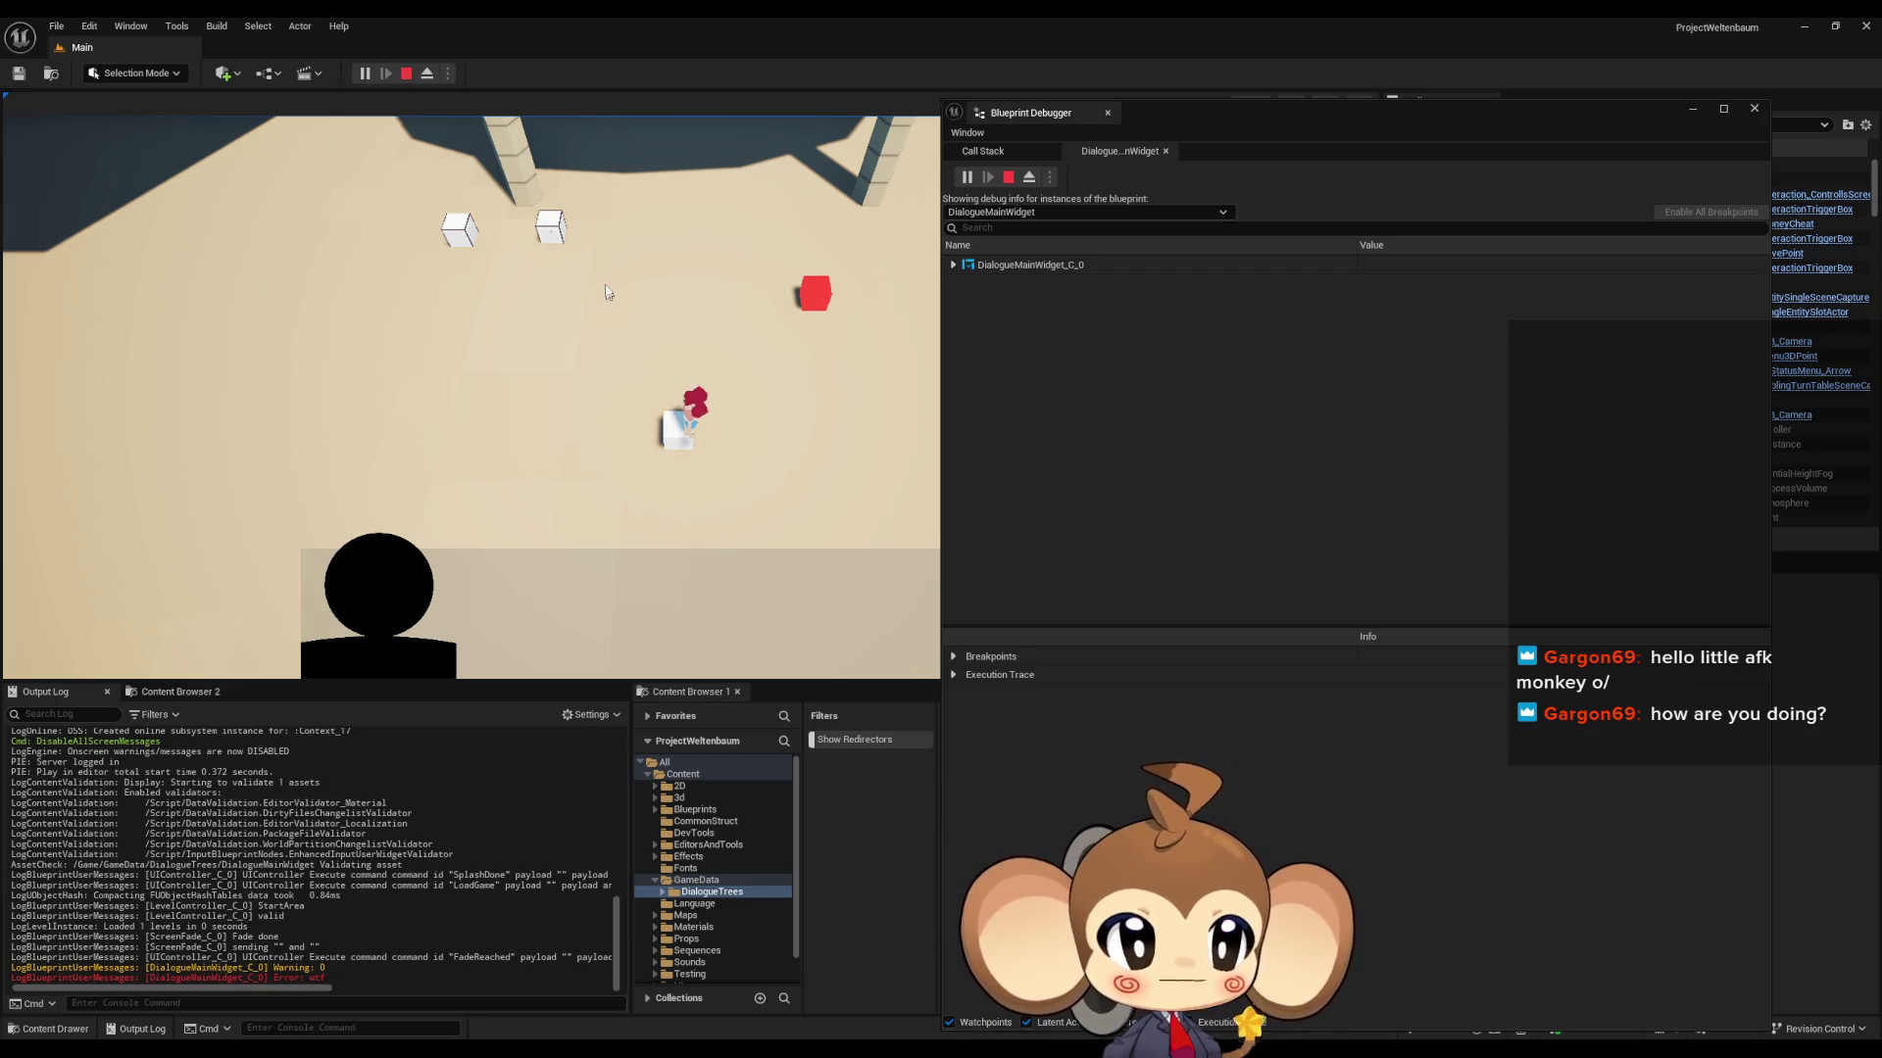
left_click(407, 73)
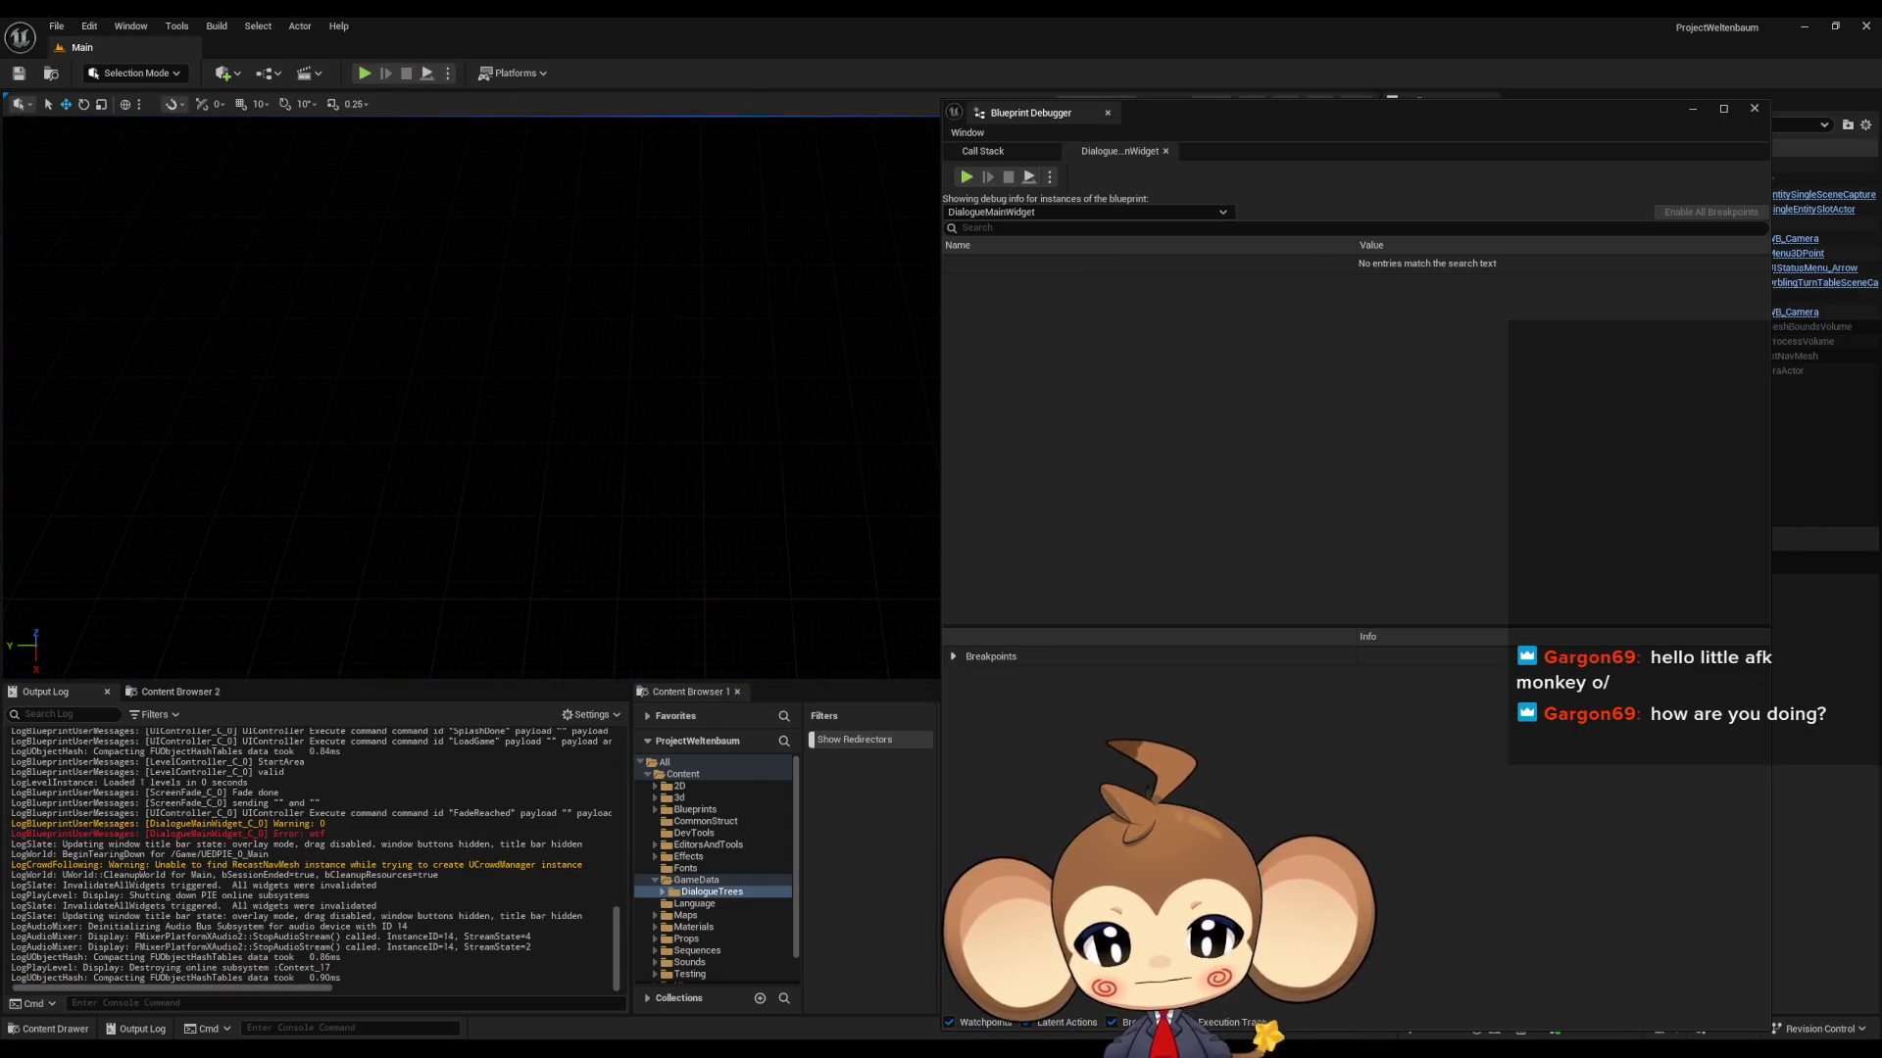
key("ctrl+s")
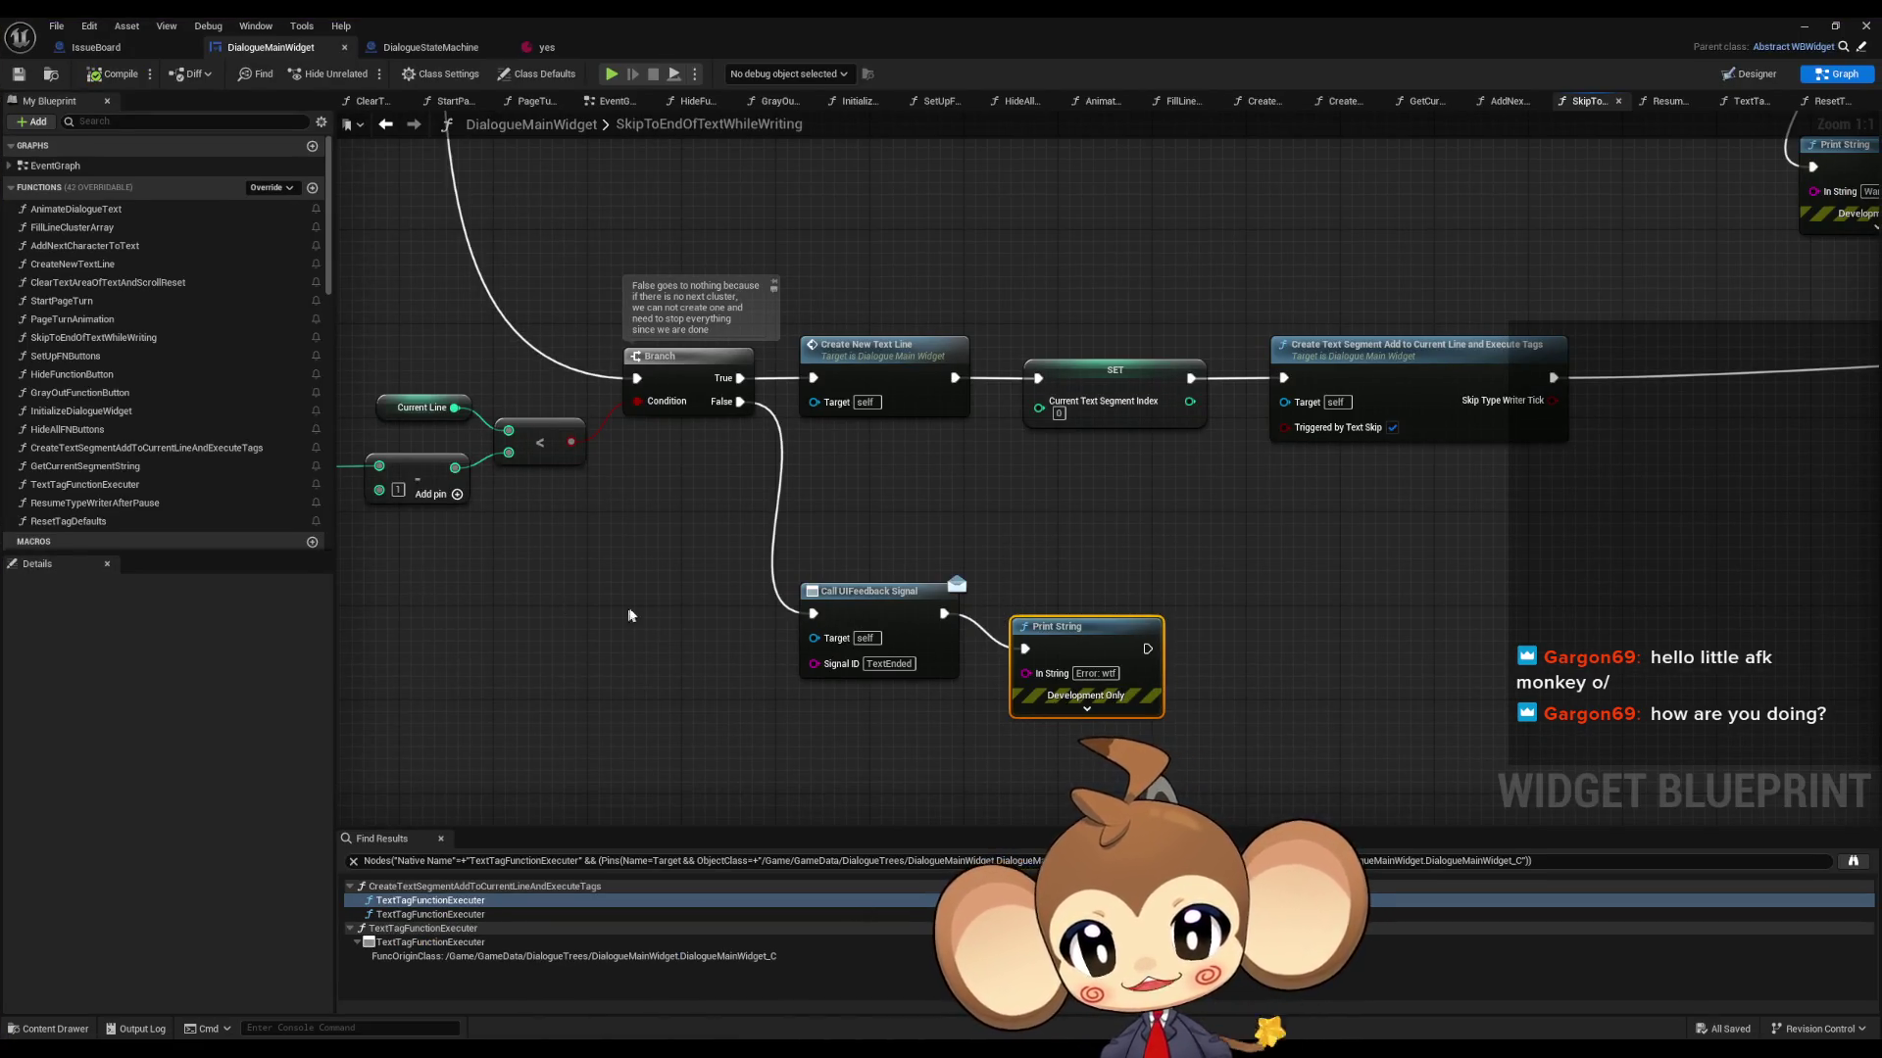
- Delete the debug Print String node next to the Current Content Text Line Count node
left_click_drag(588, 600, 862, 675)
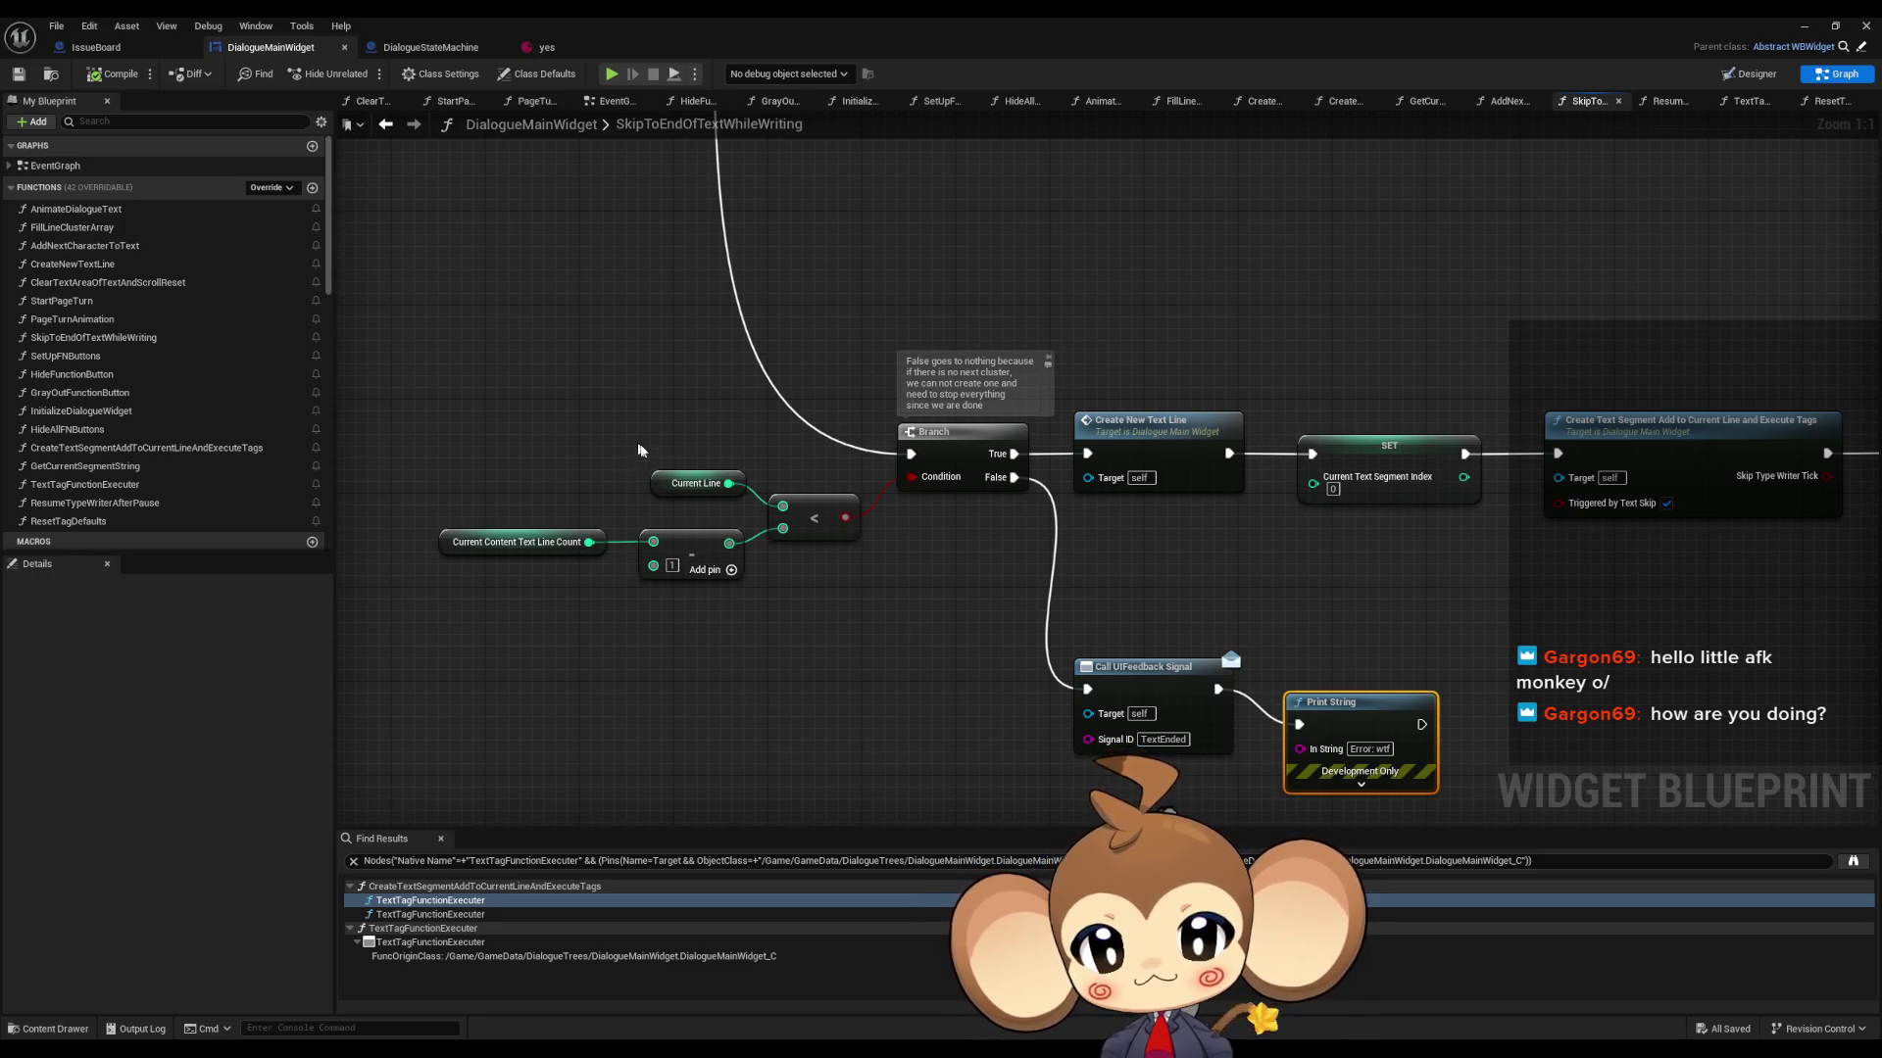
left_click_drag(495, 457, 565, 607)
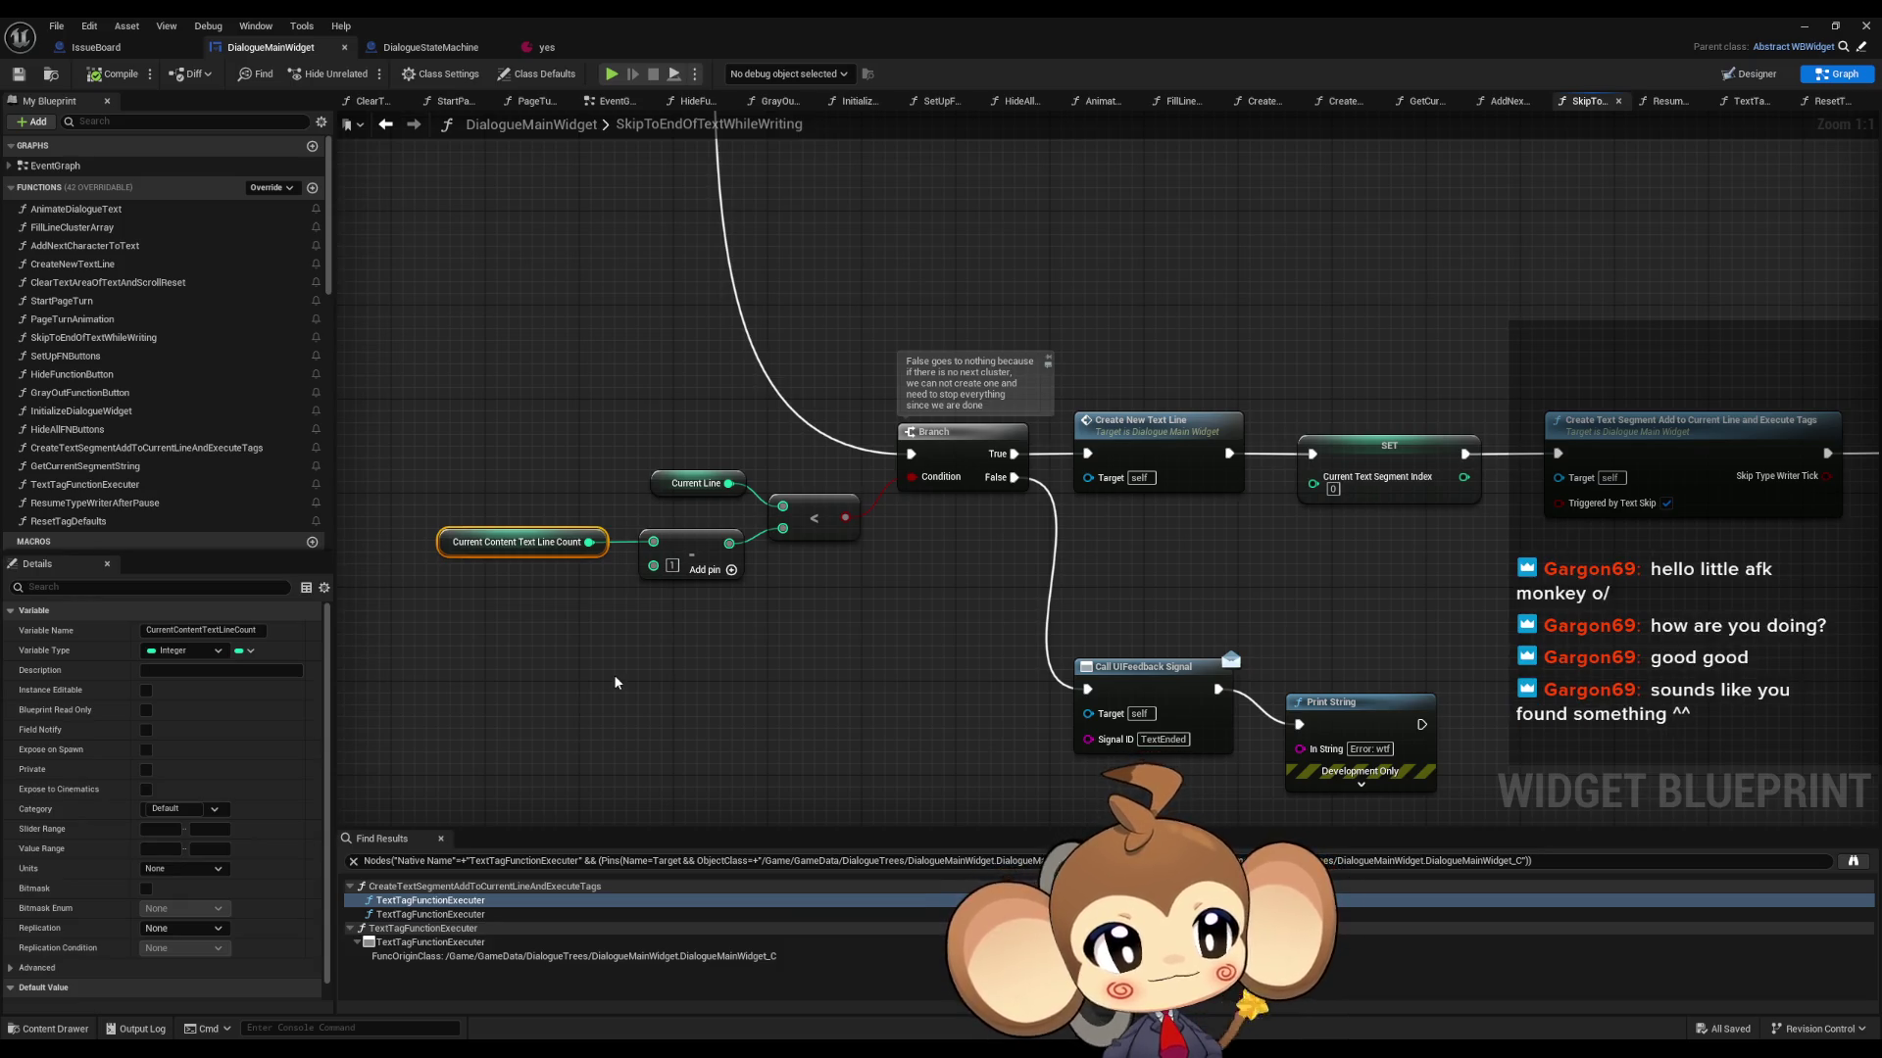
left_click_drag(1248, 562, 1417, 684)
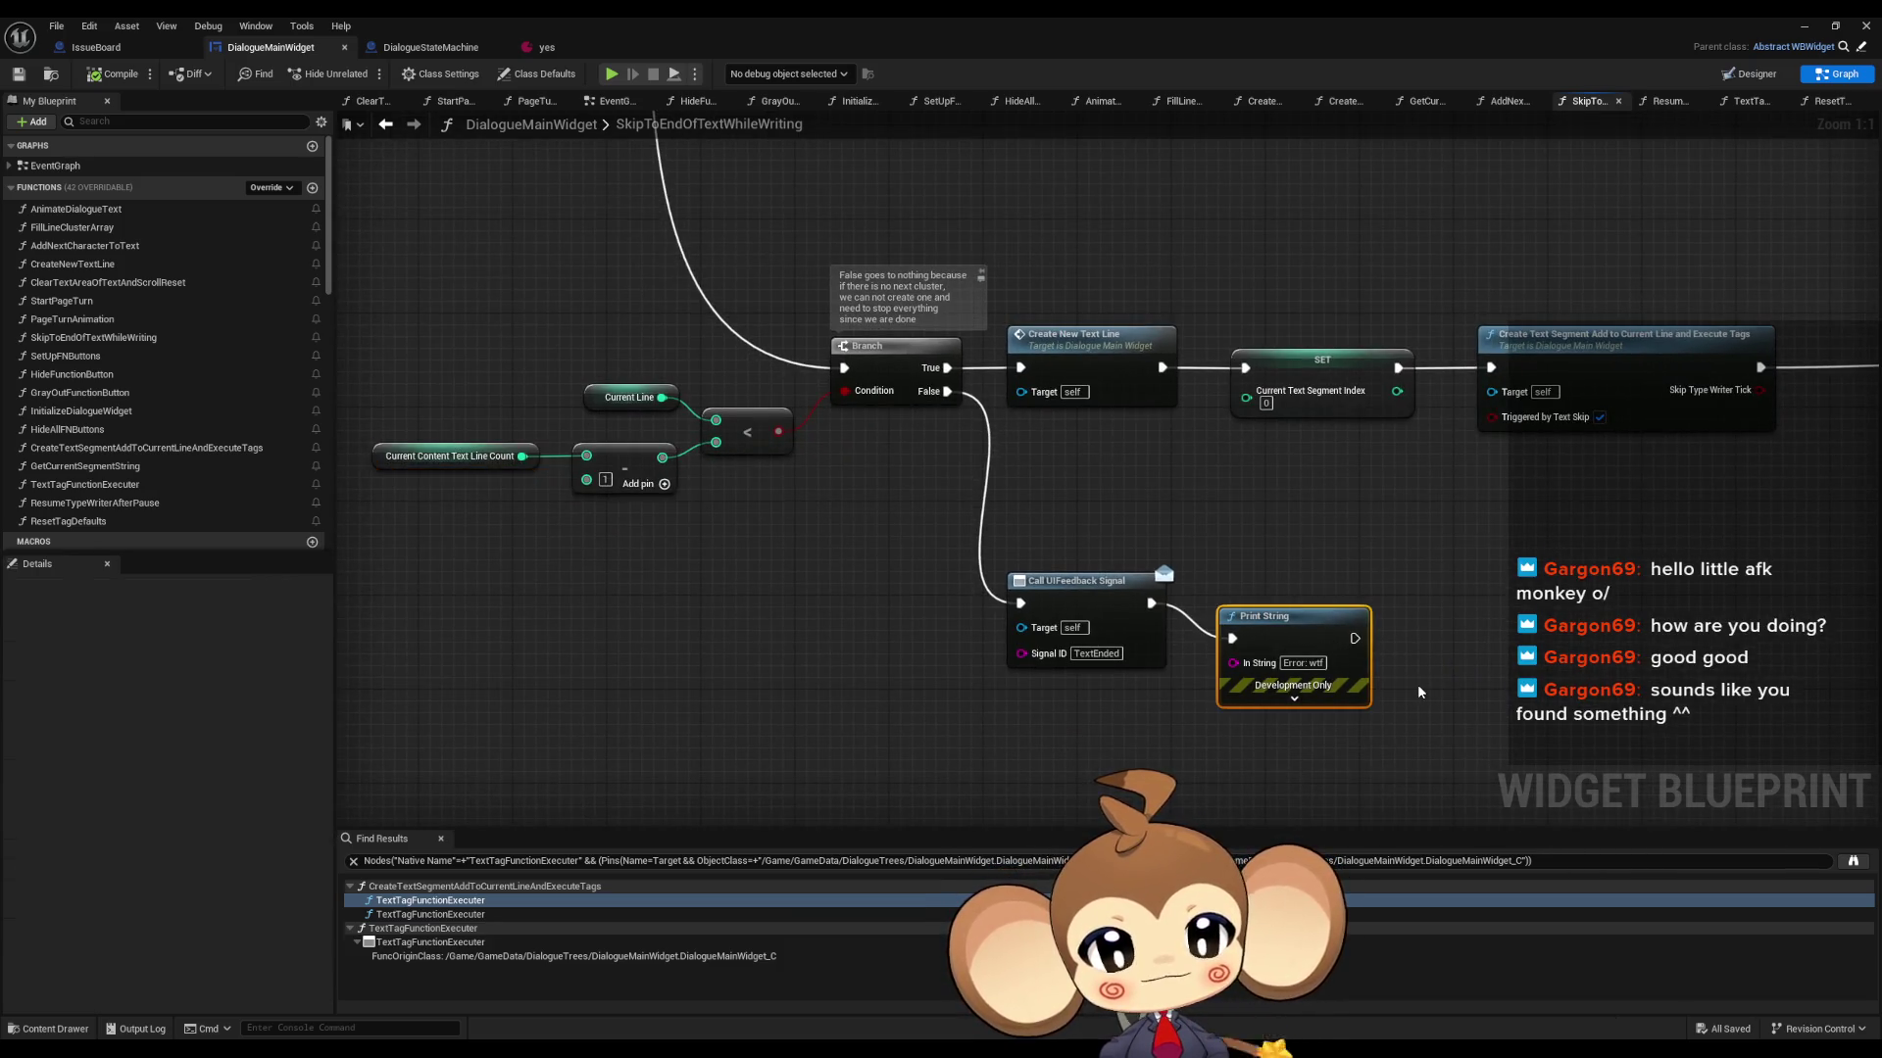
key("Delete")
- Wire Create Text Segment and Branch True straight to the reroute node and delete the upper Print String
scroll(1284, 601, "down", 5)
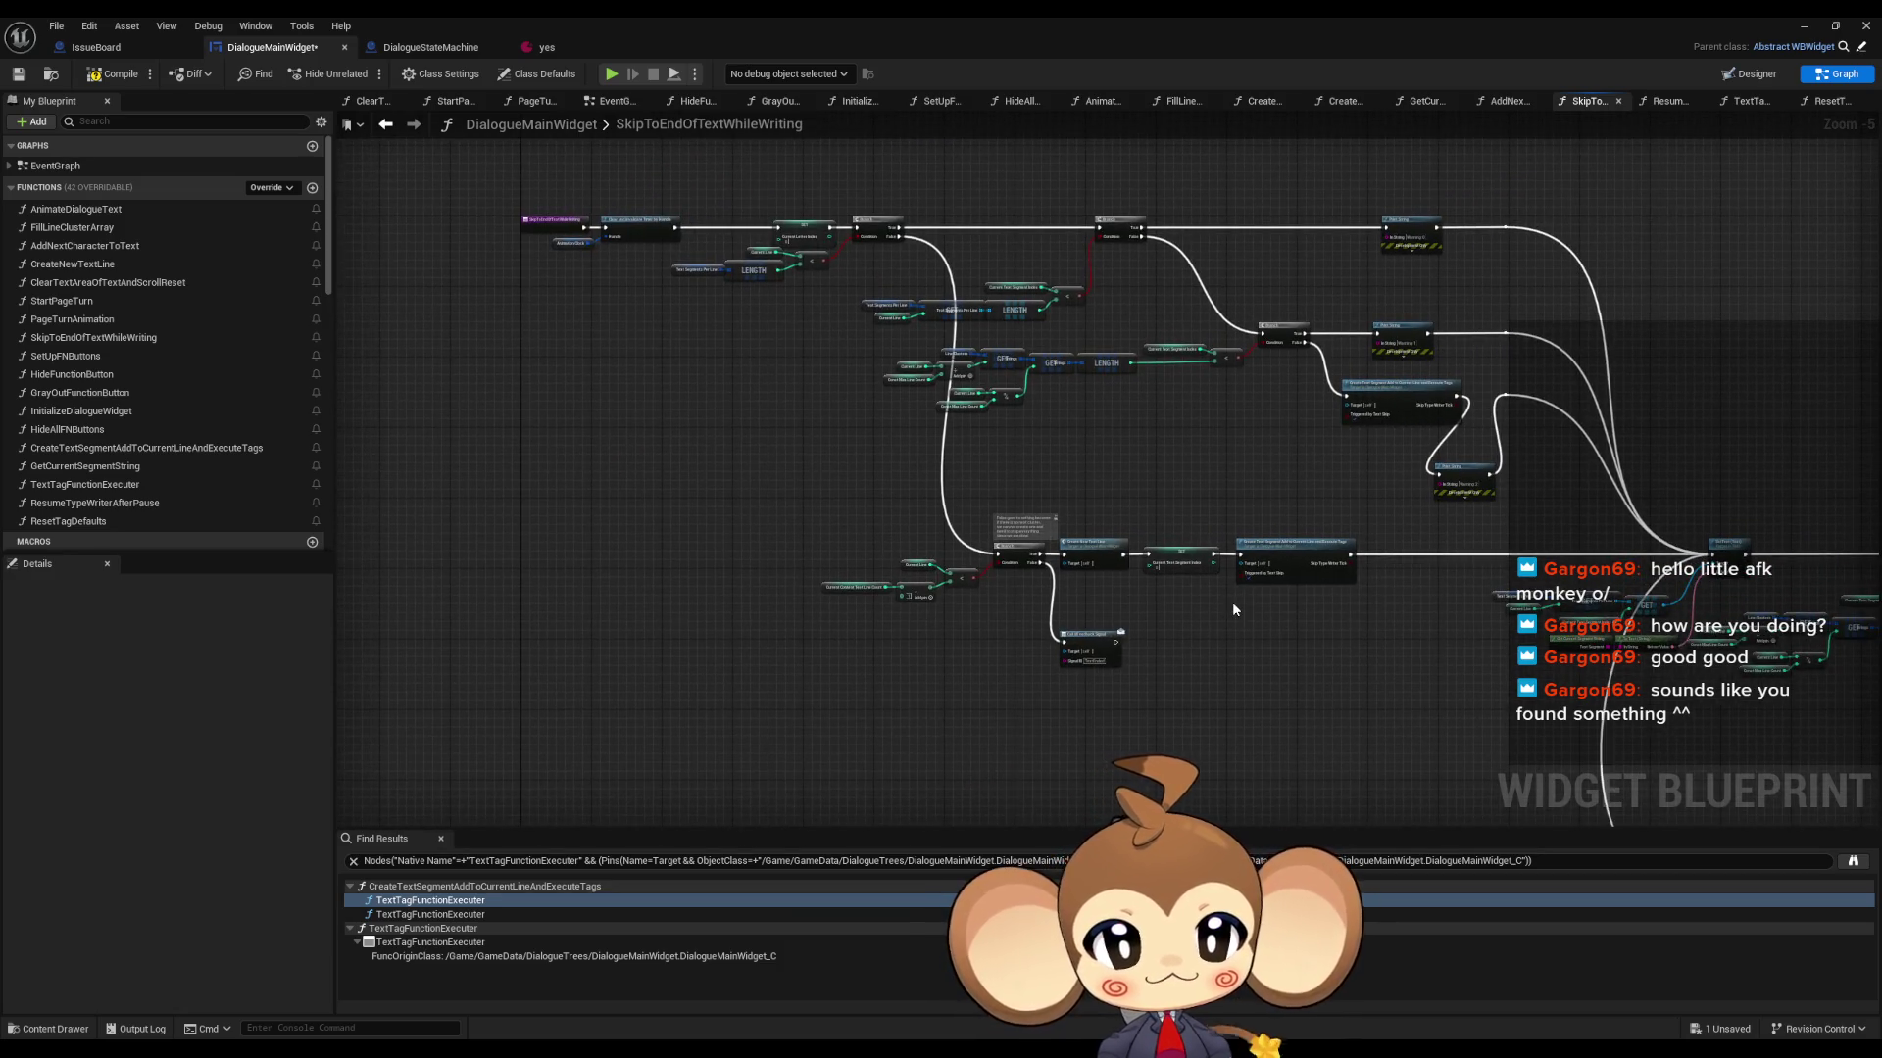
scroll(1643, 396, "up", 4)
mouse_move(1095, 484)
left_mouse_down()
mouse_move(1142, 498)
mouse_move(973, 484)
left_mouse_up()
left_click_drag(622, 340, 1096, 341)
left_click(843, 320)
key("Delete")
- Box-select and delete the remaining Print String nodes around the Branch
left_click_drag(890, 596, 1000, 701)
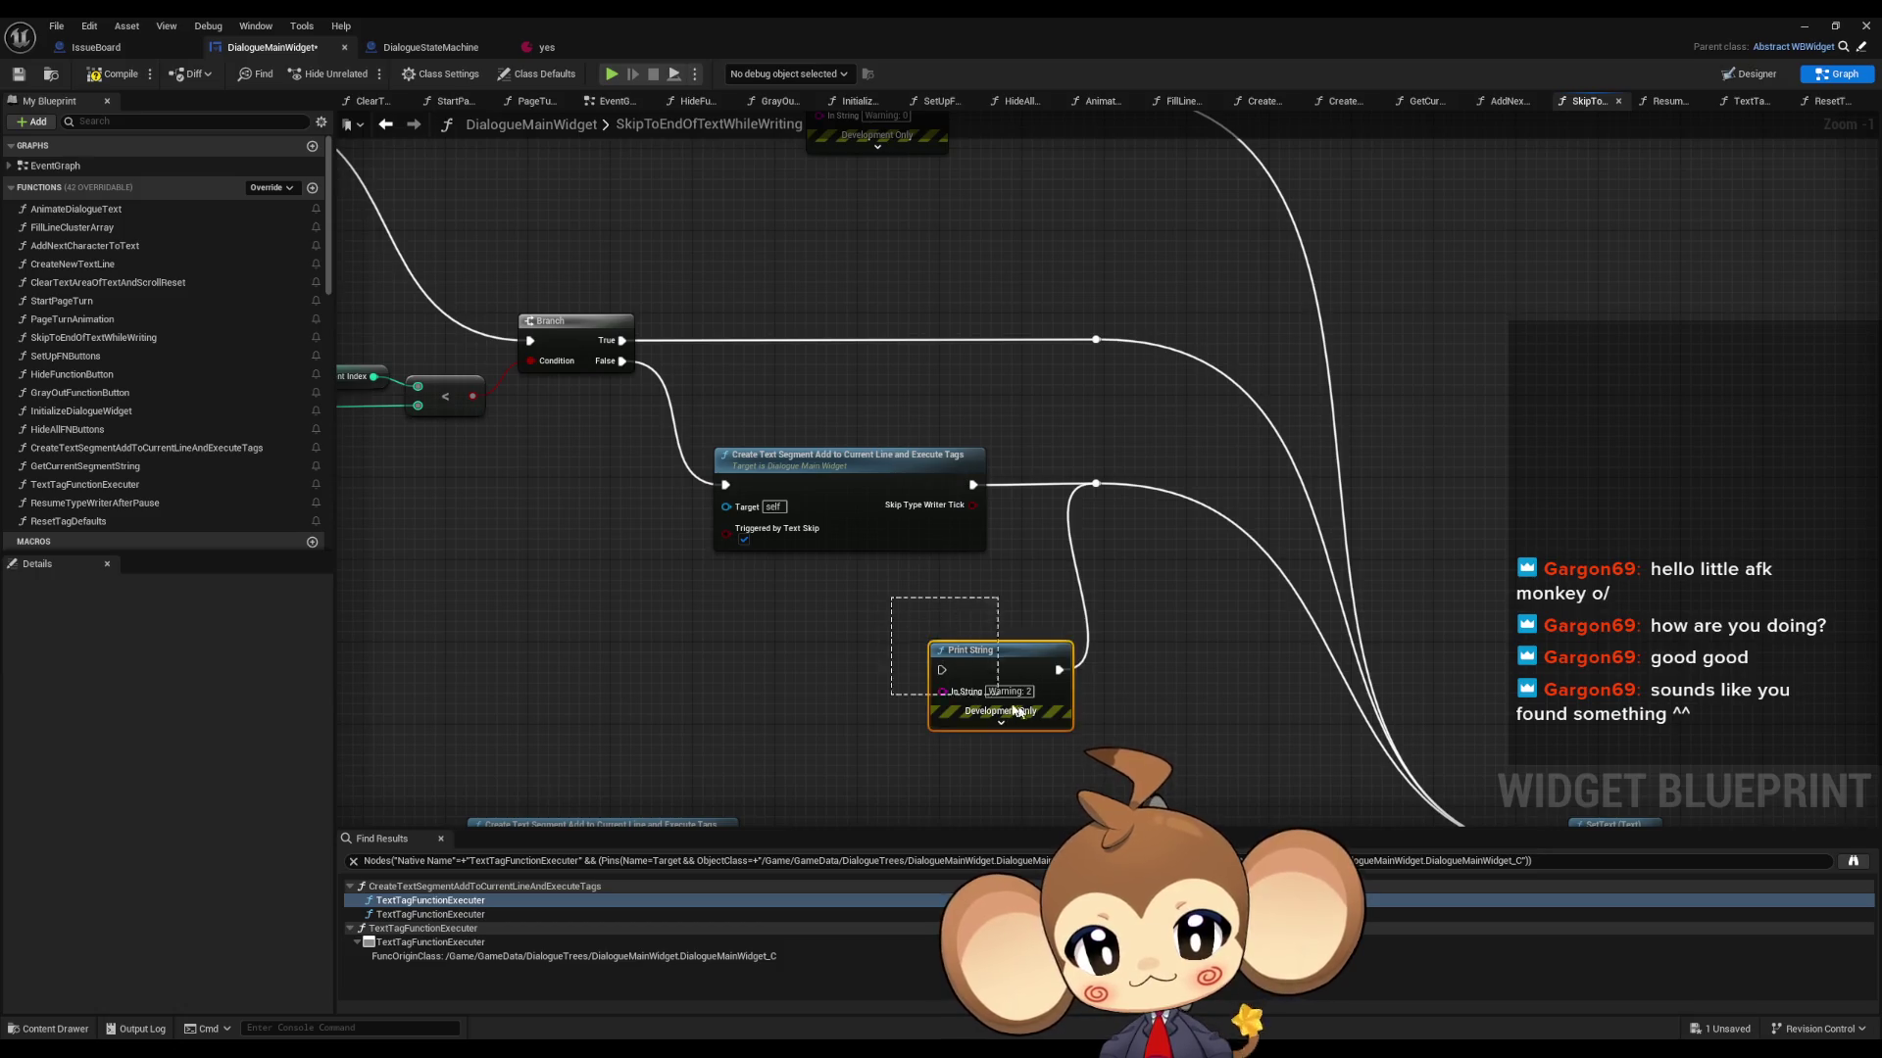
left_click_drag(588, 294, 618, 529)
left_click_drag(490, 392, 579, 392)
left_click_drag(394, 366, 1442, 362)
mouse_move(1149, 253)
left_mouse_down()
mouse_move(1293, 443)
mouse_move(1433, 304)
mouse_move(1467, 290)
mouse_move(1564, 317)
left_mouse_up()
key("Delete")
- Select the Current Line, line count, Add and comparison nodes, leaving Call UIFeedback Signal unconnected
scroll(1290, 463, "down", 2)
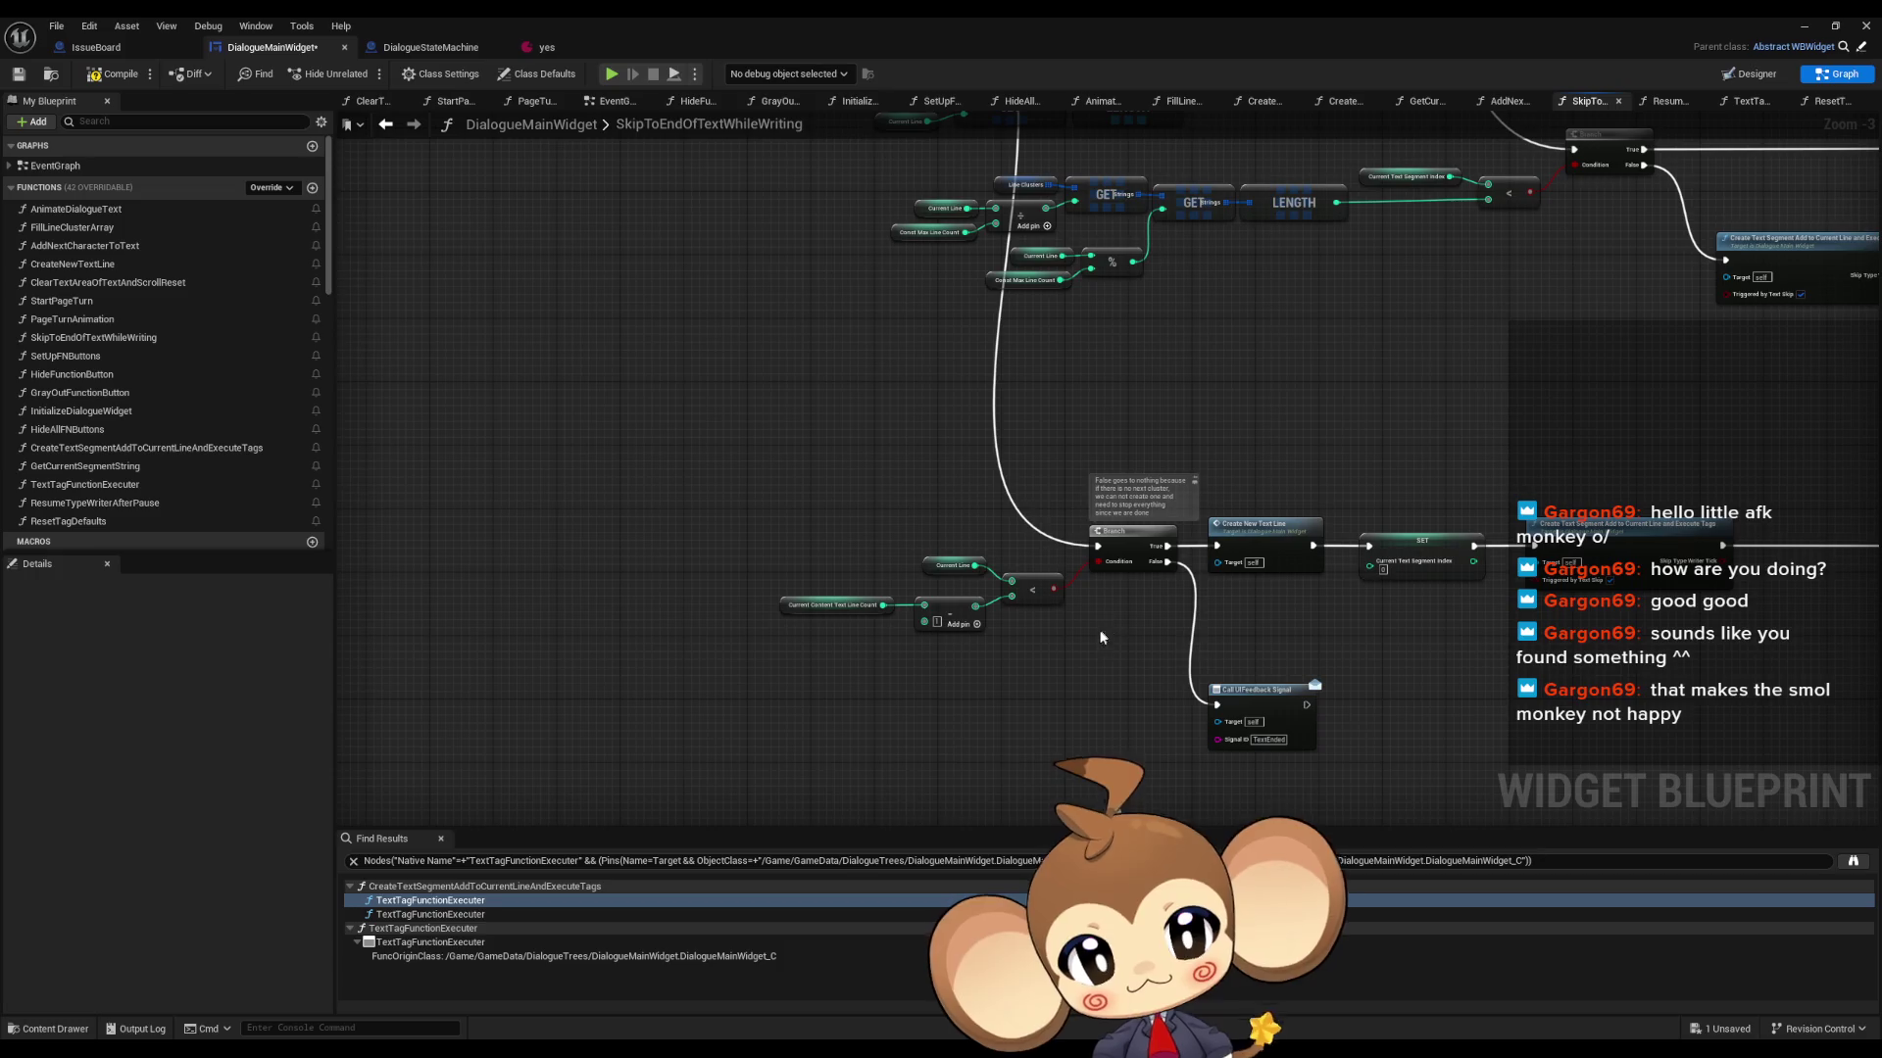
left_click_drag(1131, 614, 1125, 609)
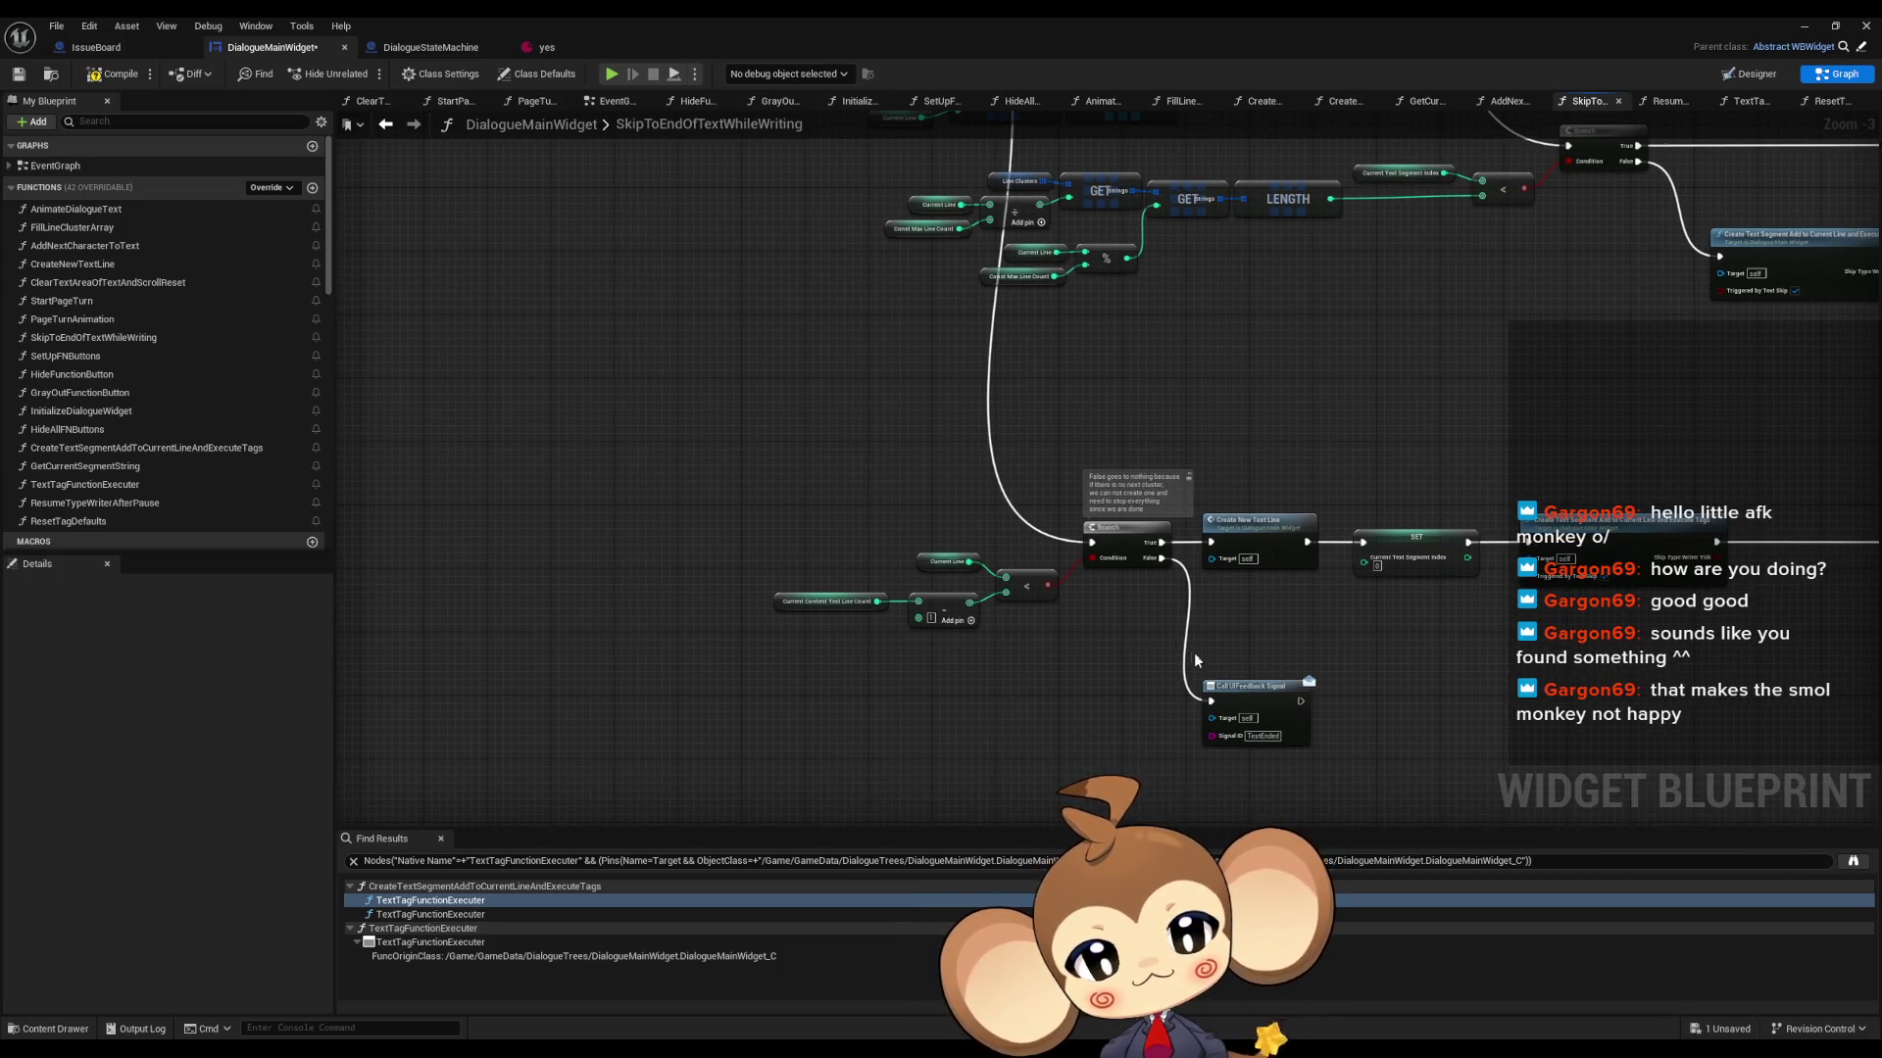
left_click_drag(1103, 624, 1071, 631)
scroll(1209, 604, "up", 1)
scroll(936, 637, "up", 1)
left_click_drag(608, 424, 922, 585)
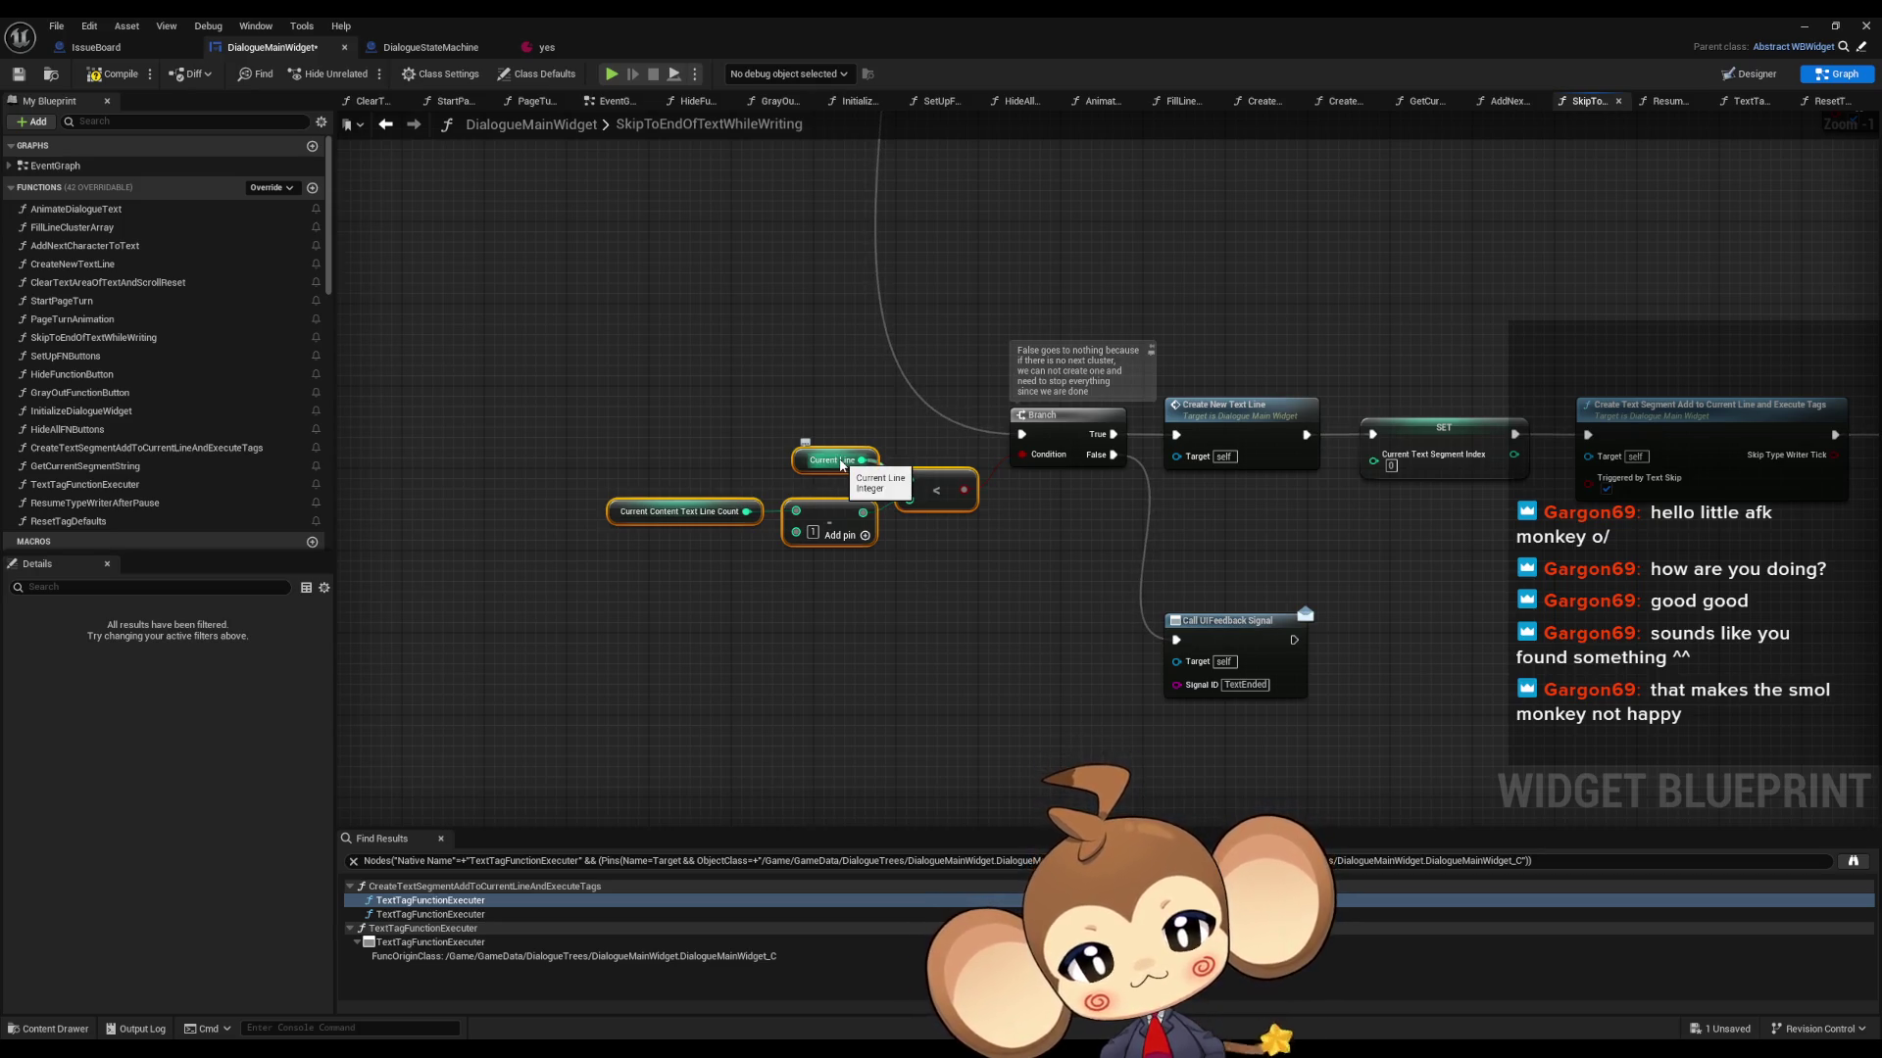
left_click_drag(1294, 640, 1413, 688)
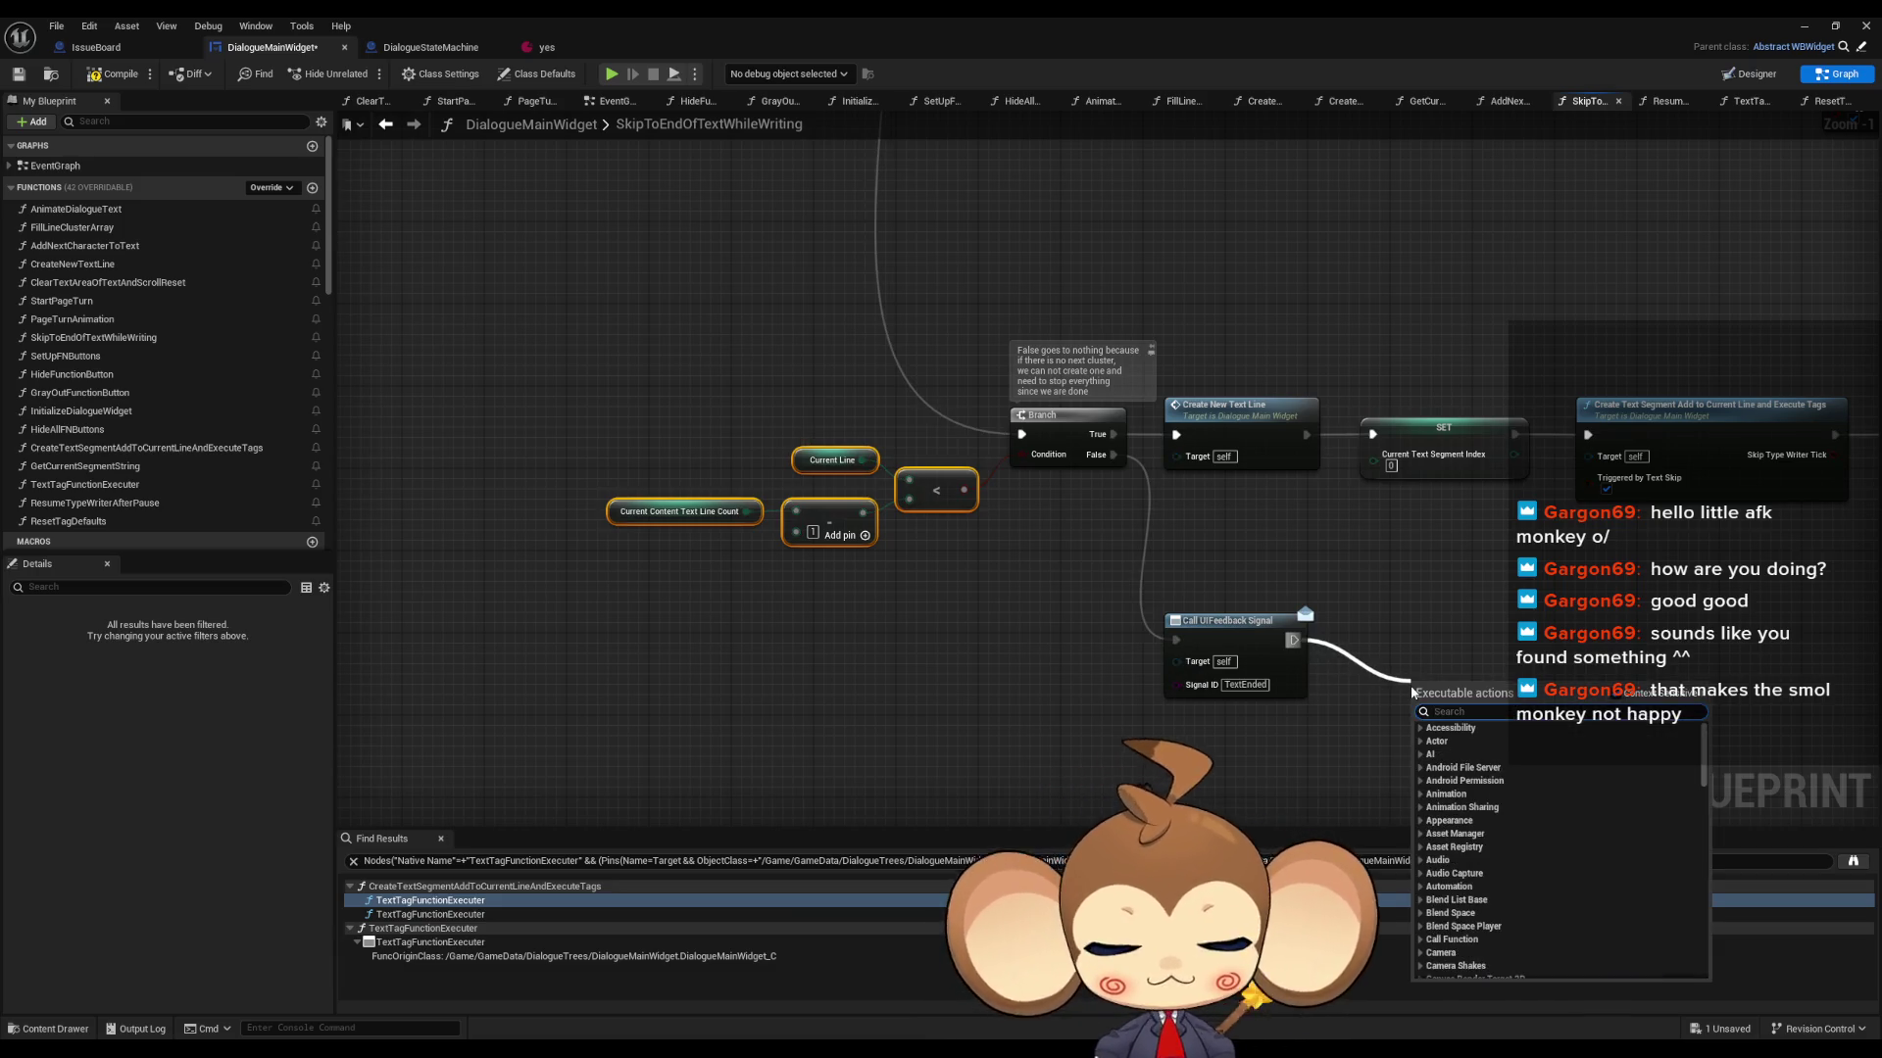
left_click(850, 588)
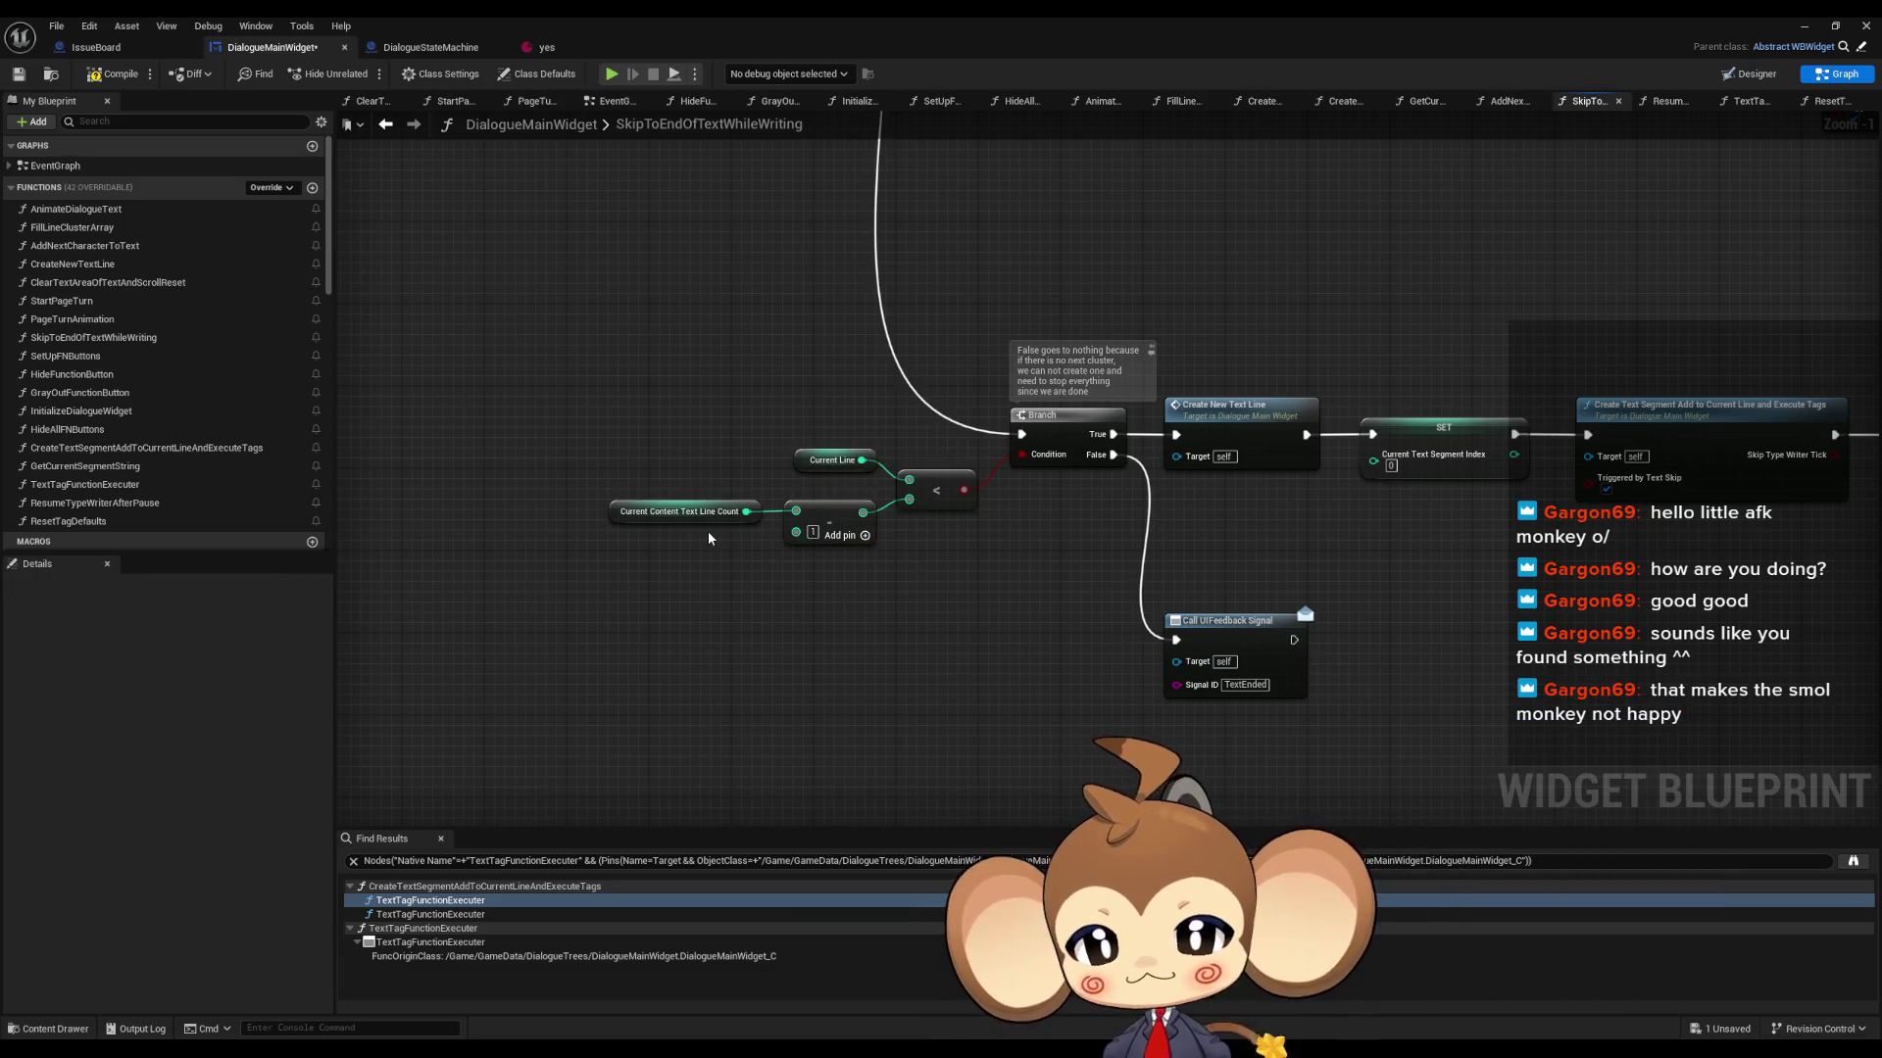
- Find all references to CurrentContentTextLineCount by class member from its getter node
left_click(625, 516)
right_click(625, 517)
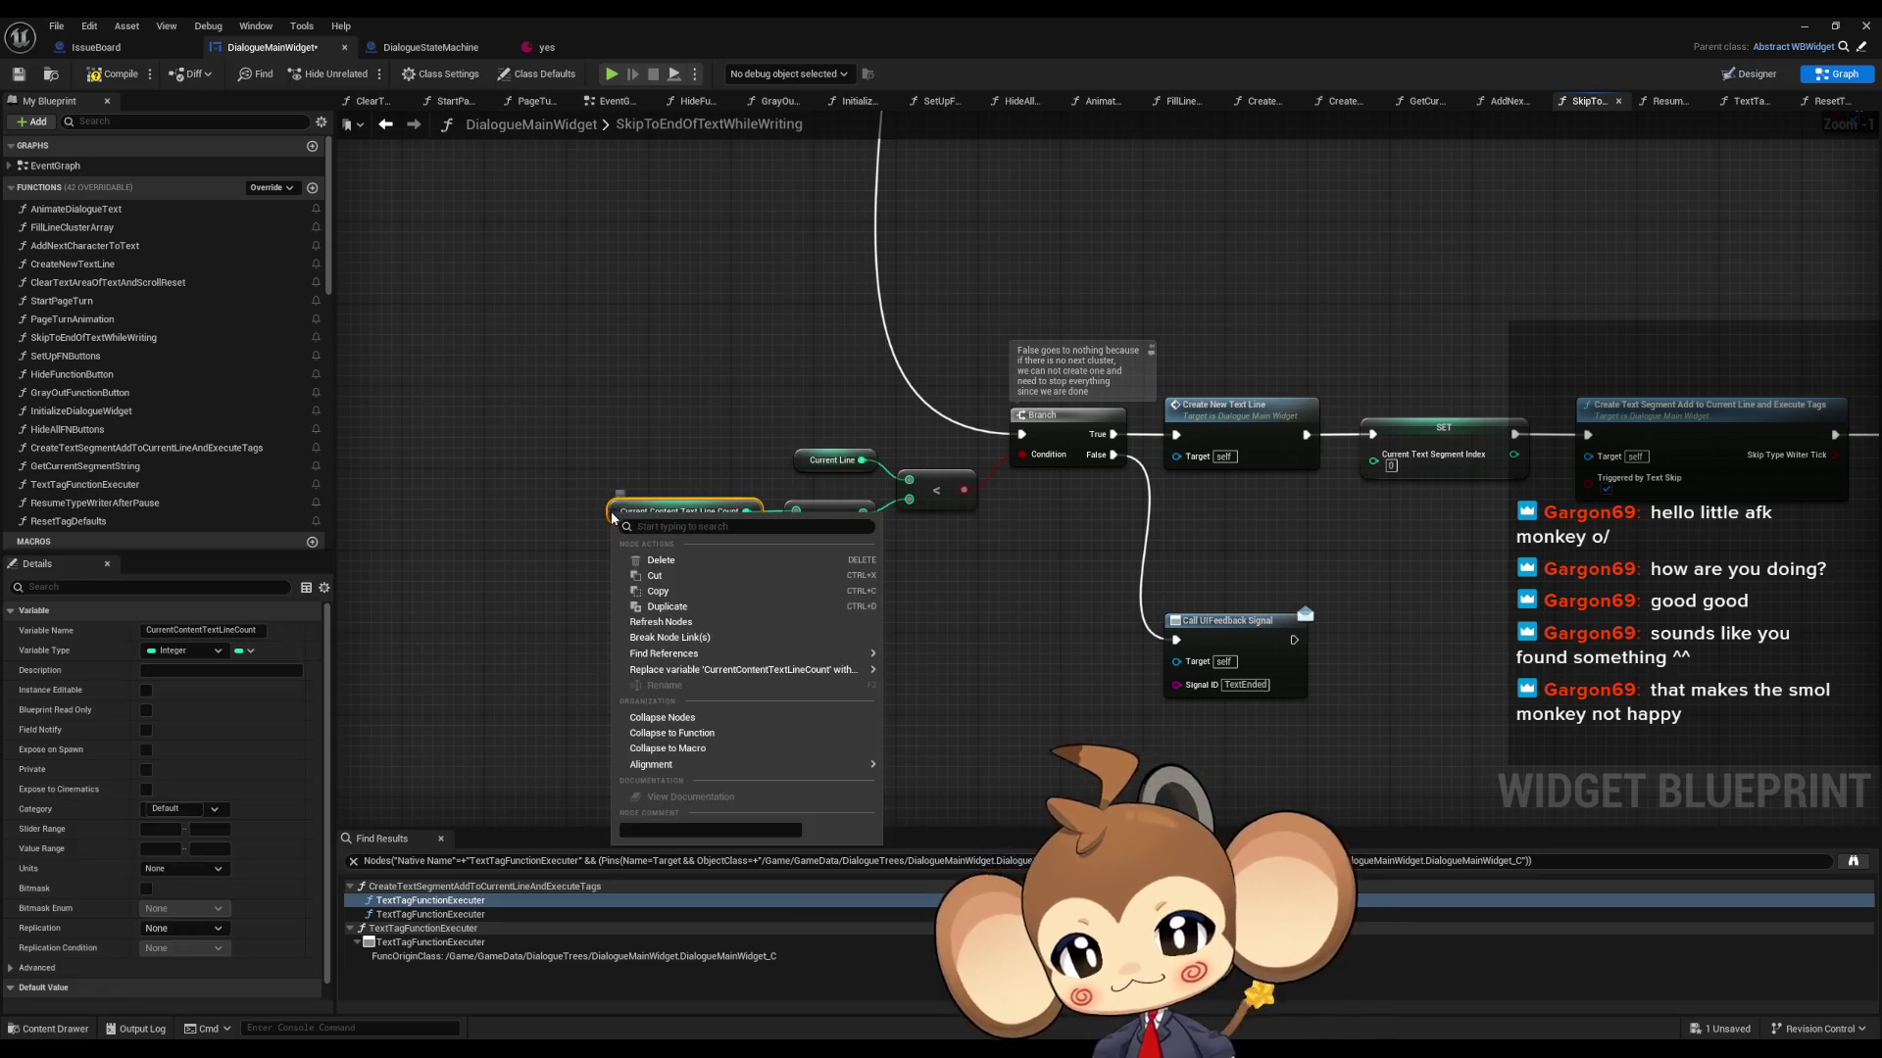
mouse_move(849, 675)
mouse_move(686, 654)
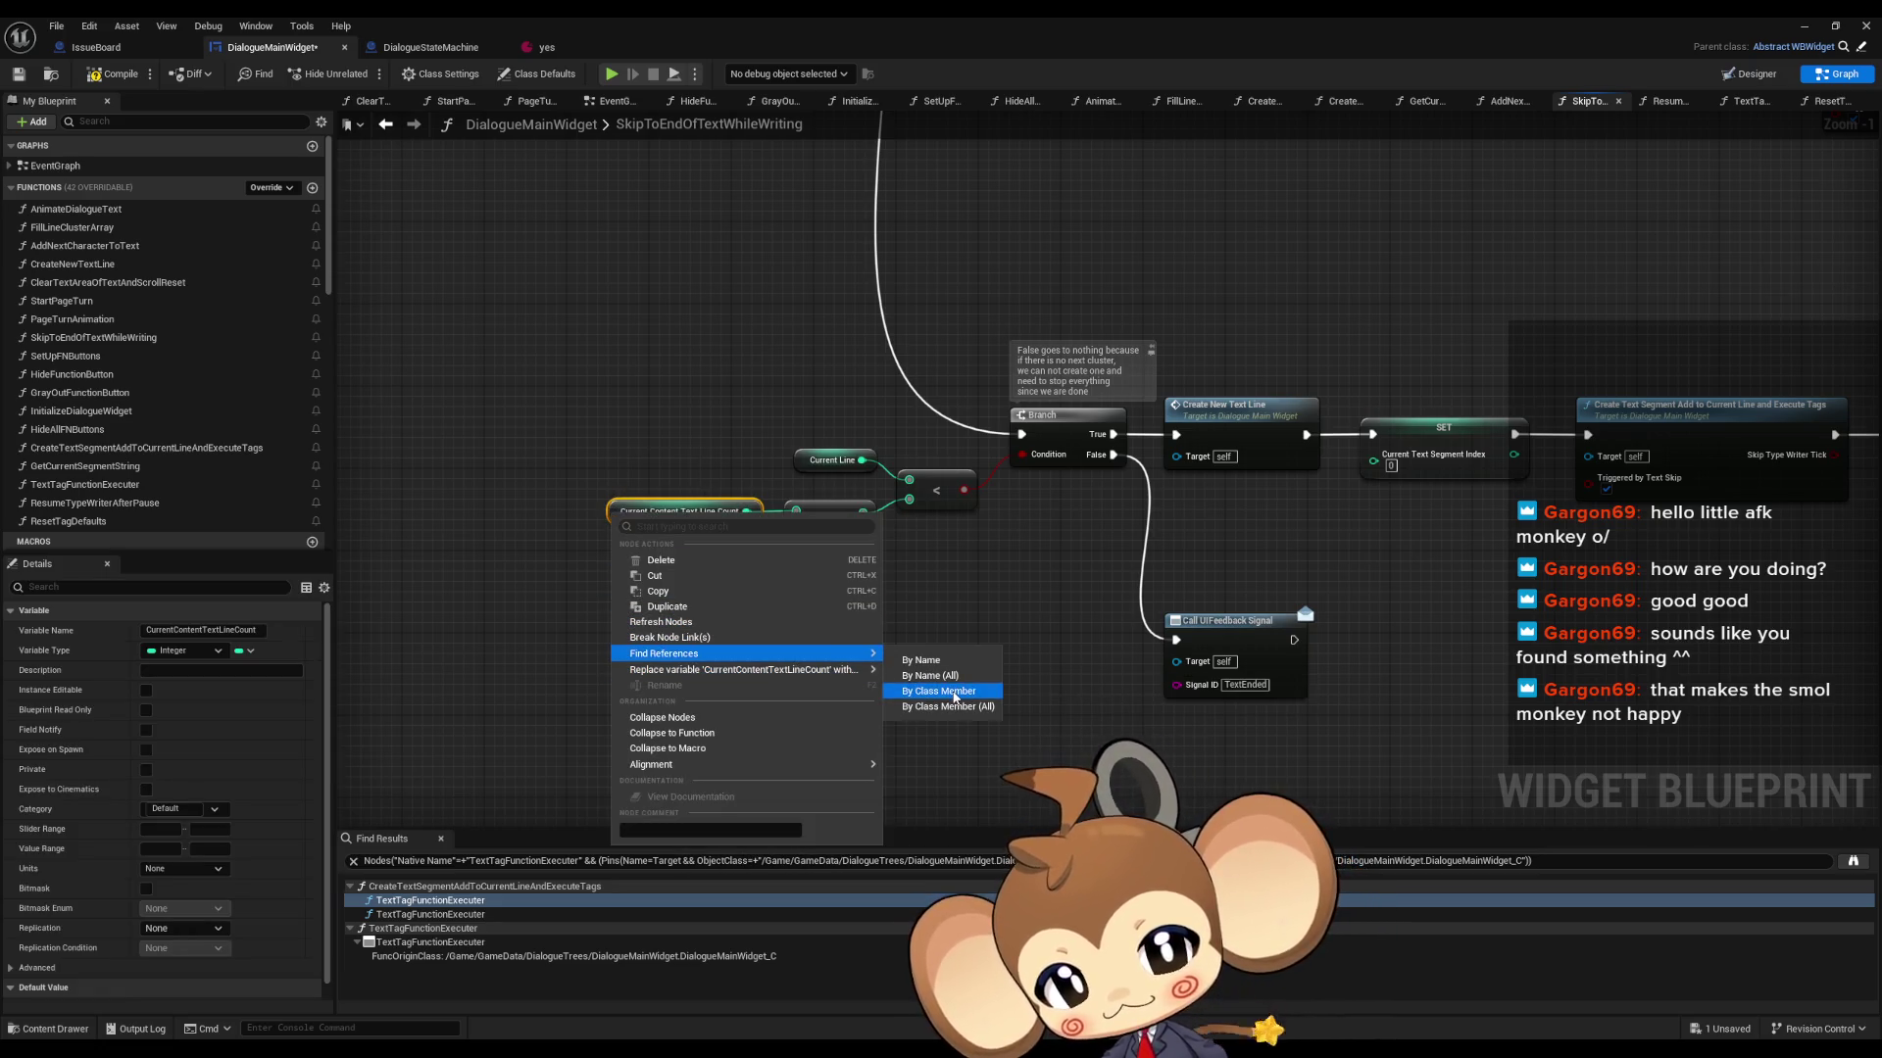
left_click(931, 691)
scroll(1019, 642, "down", 6)
scroll(980, 608, "down", 2)
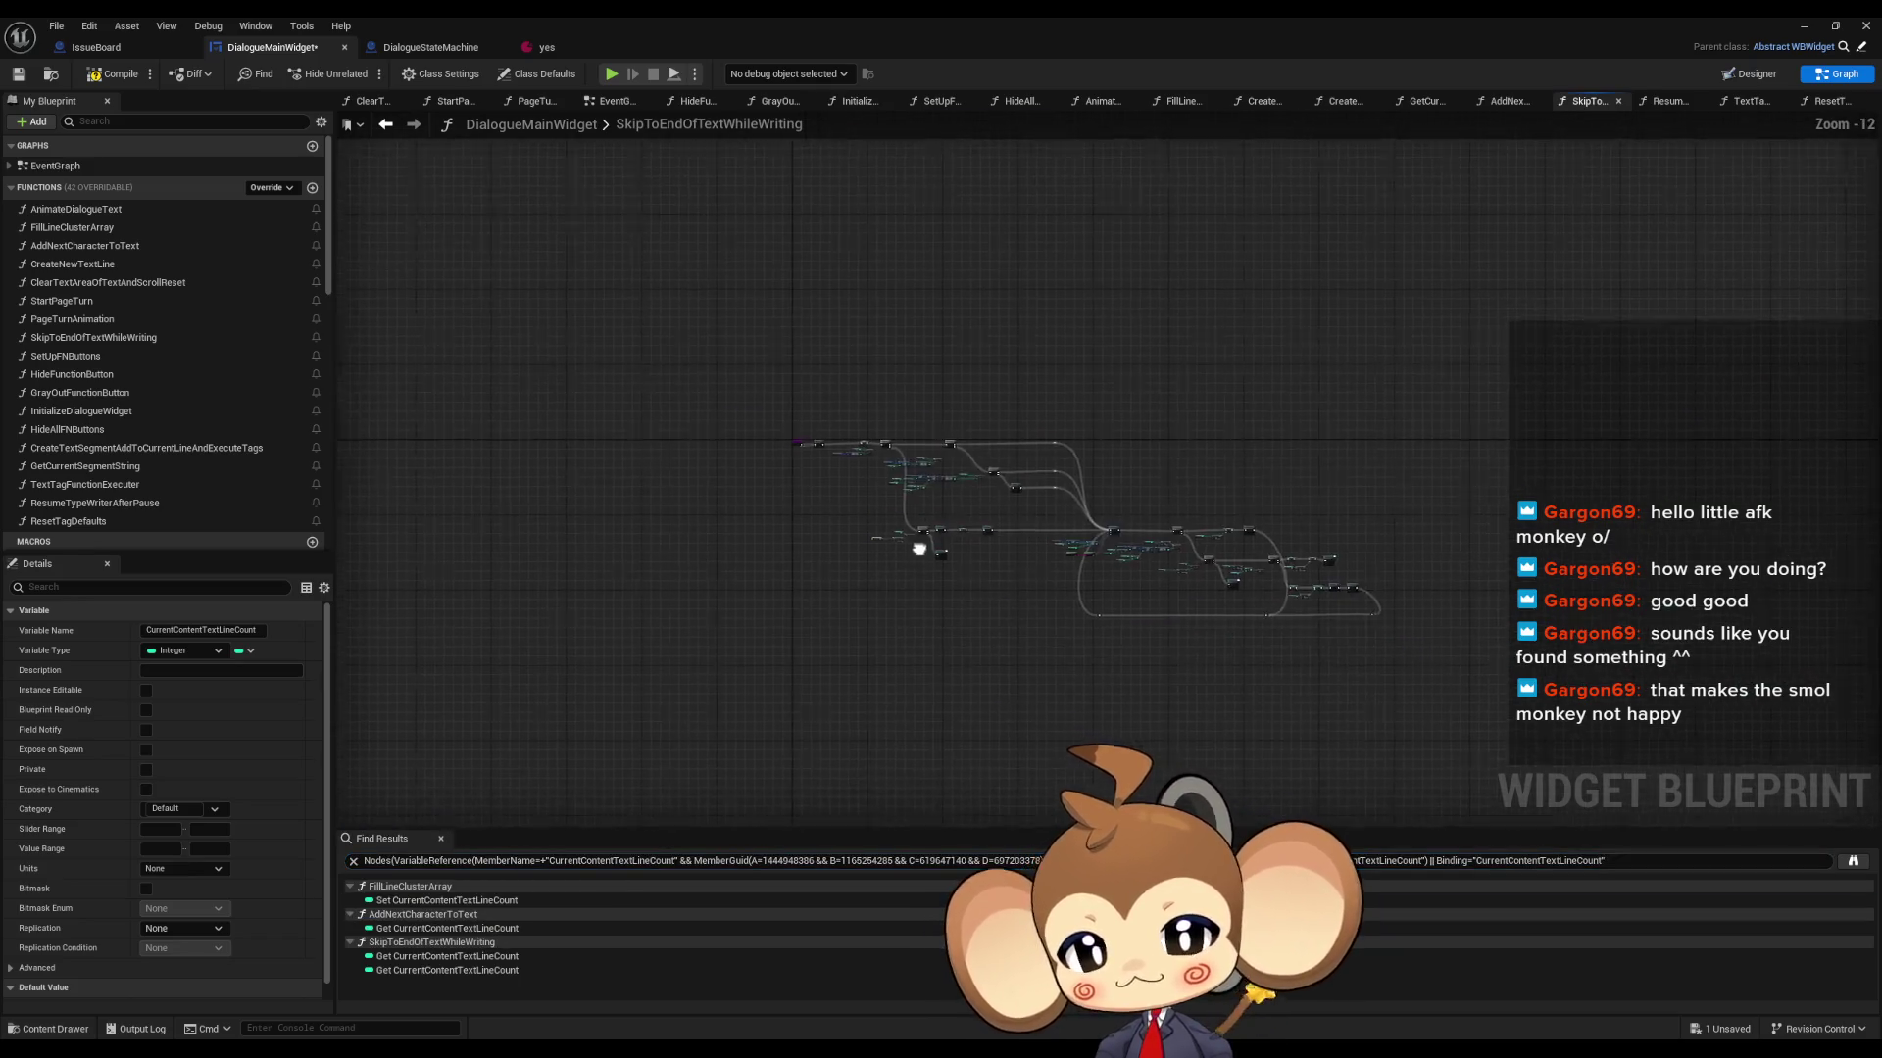
scroll(817, 529, "up", 2)
scroll(804, 549, "down", 2)
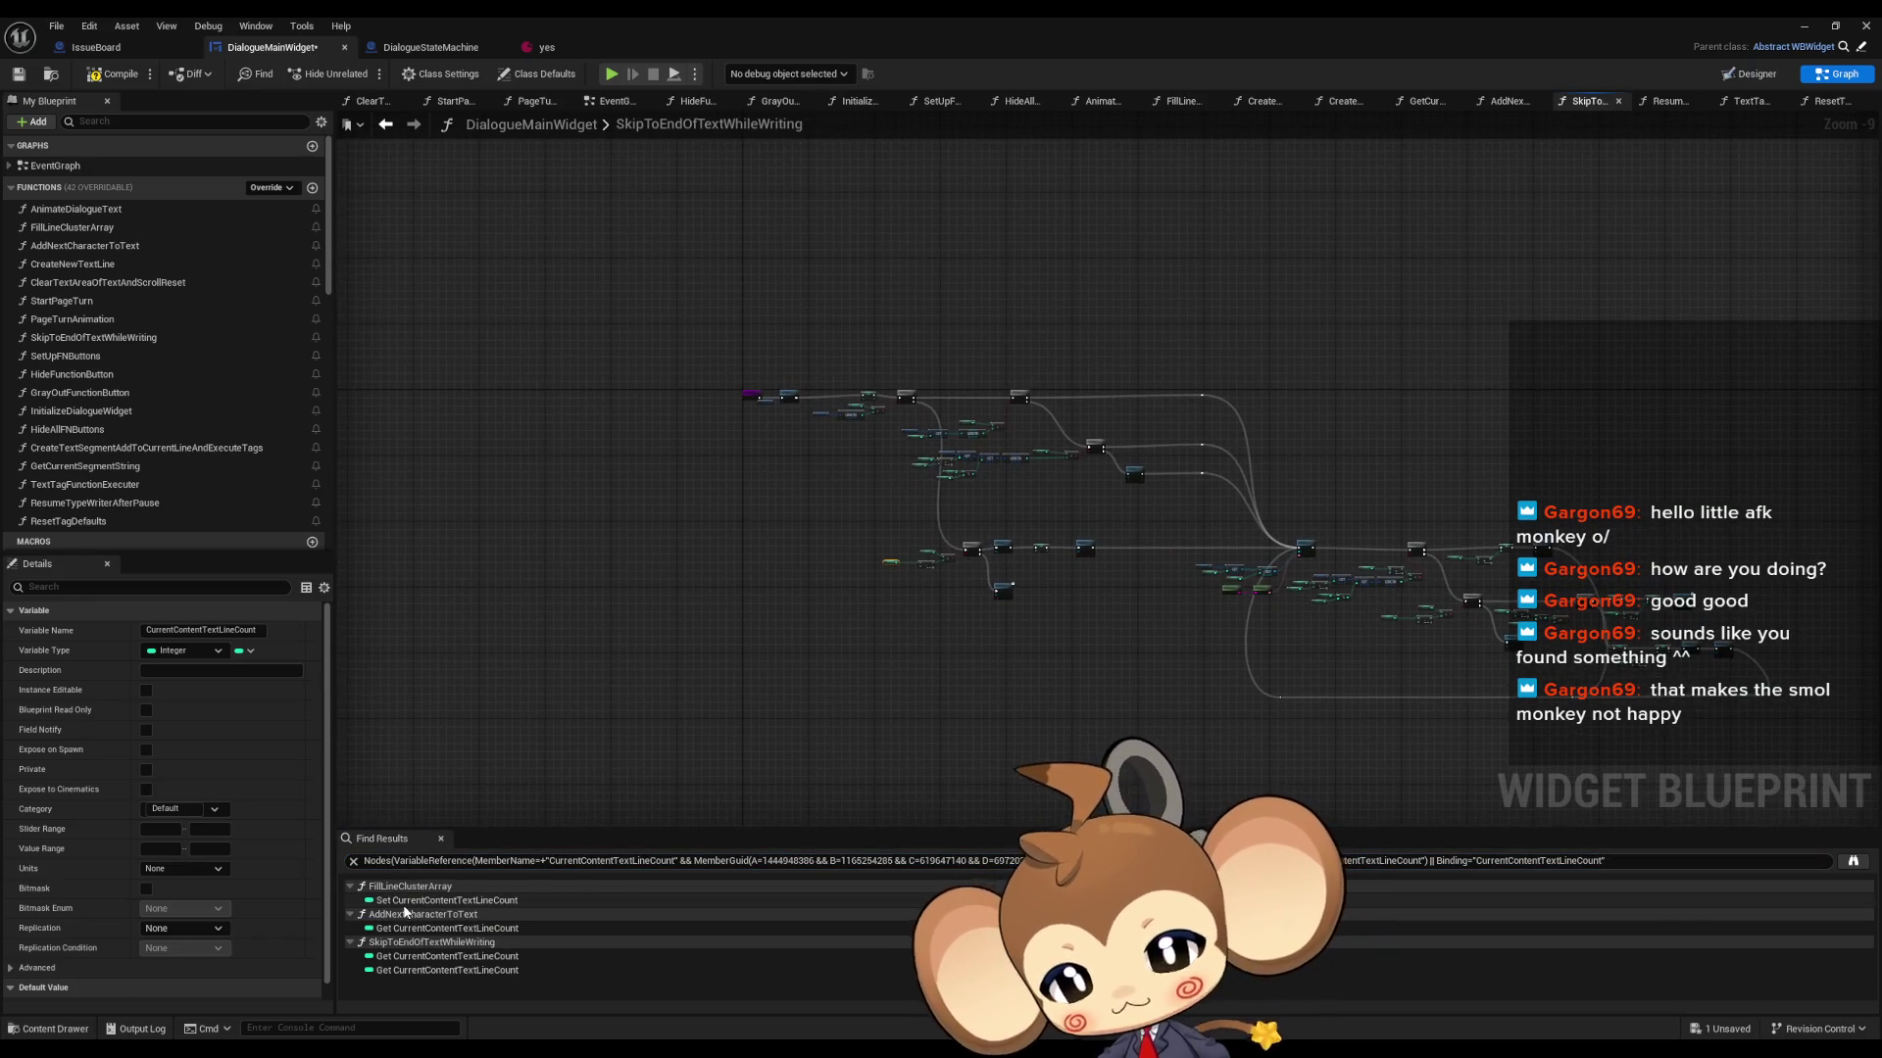
- Step through its read results, then jump to the Set node in FillLineClusterArray
left_click(398, 958)
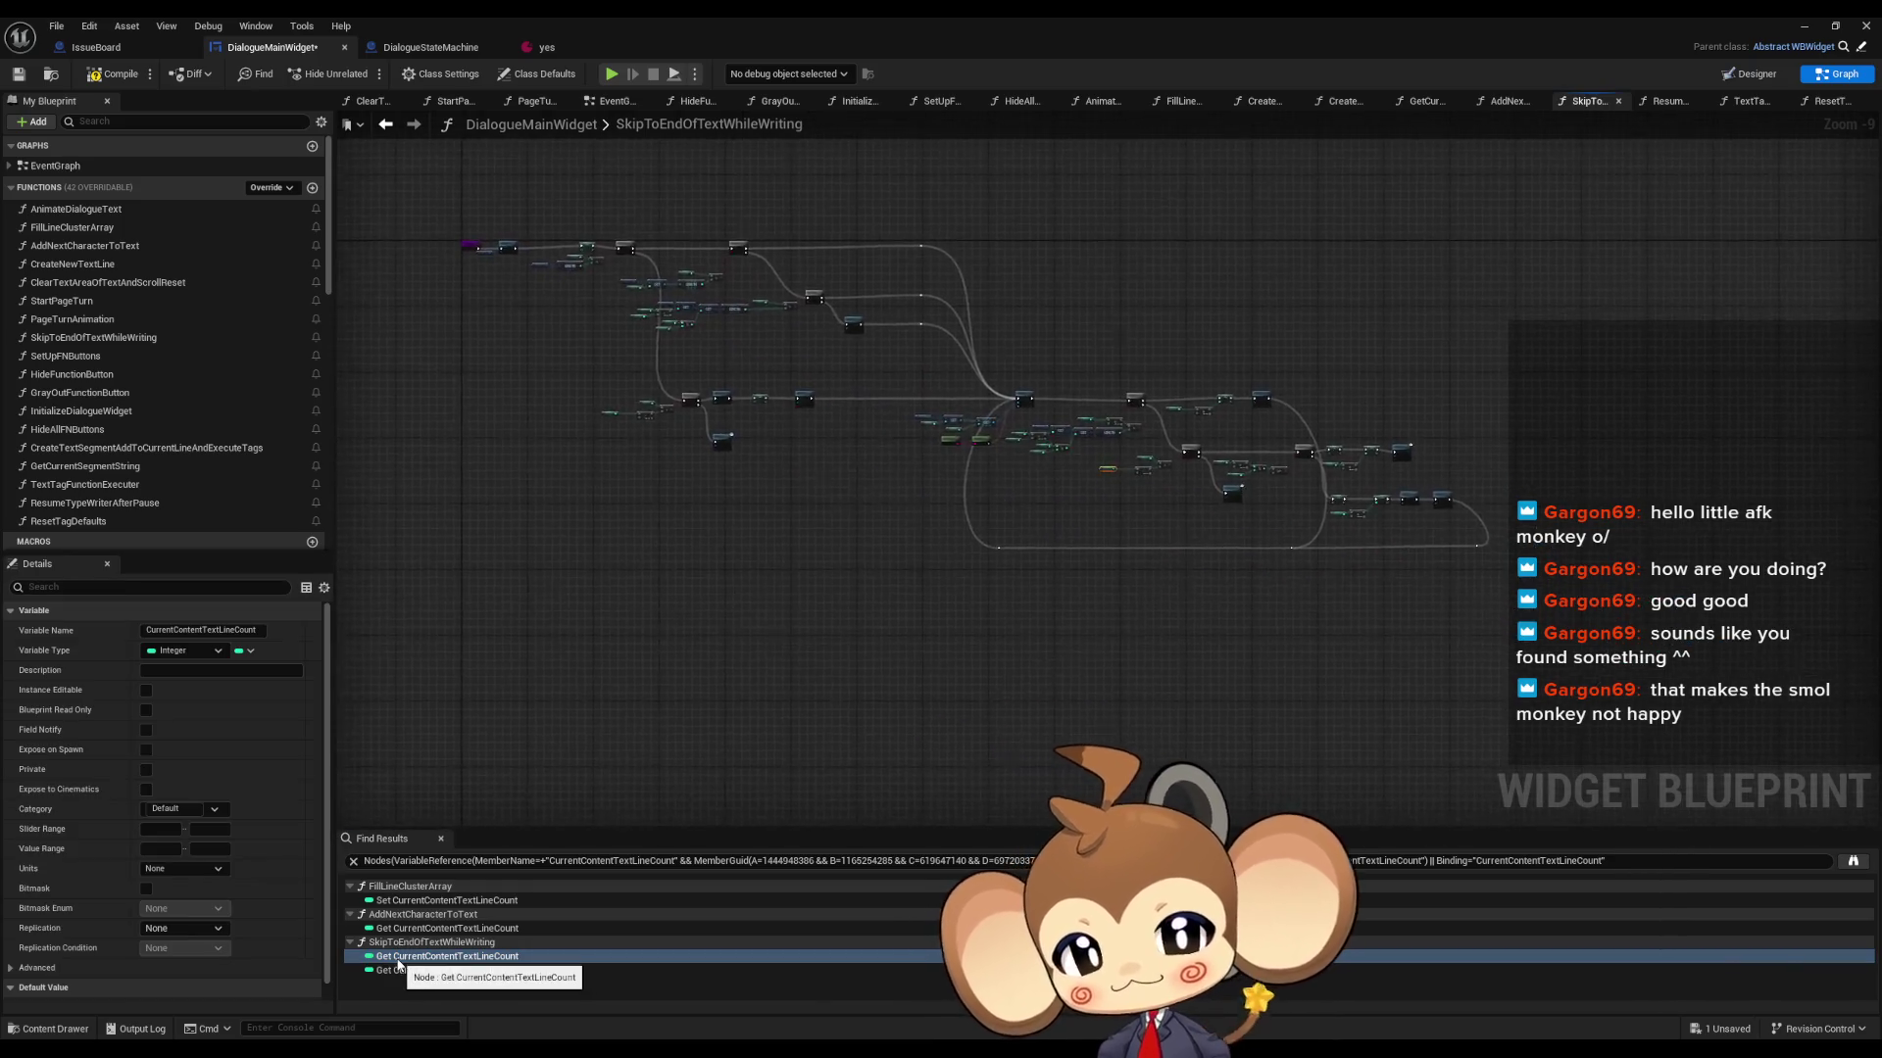
left_click(396, 971)
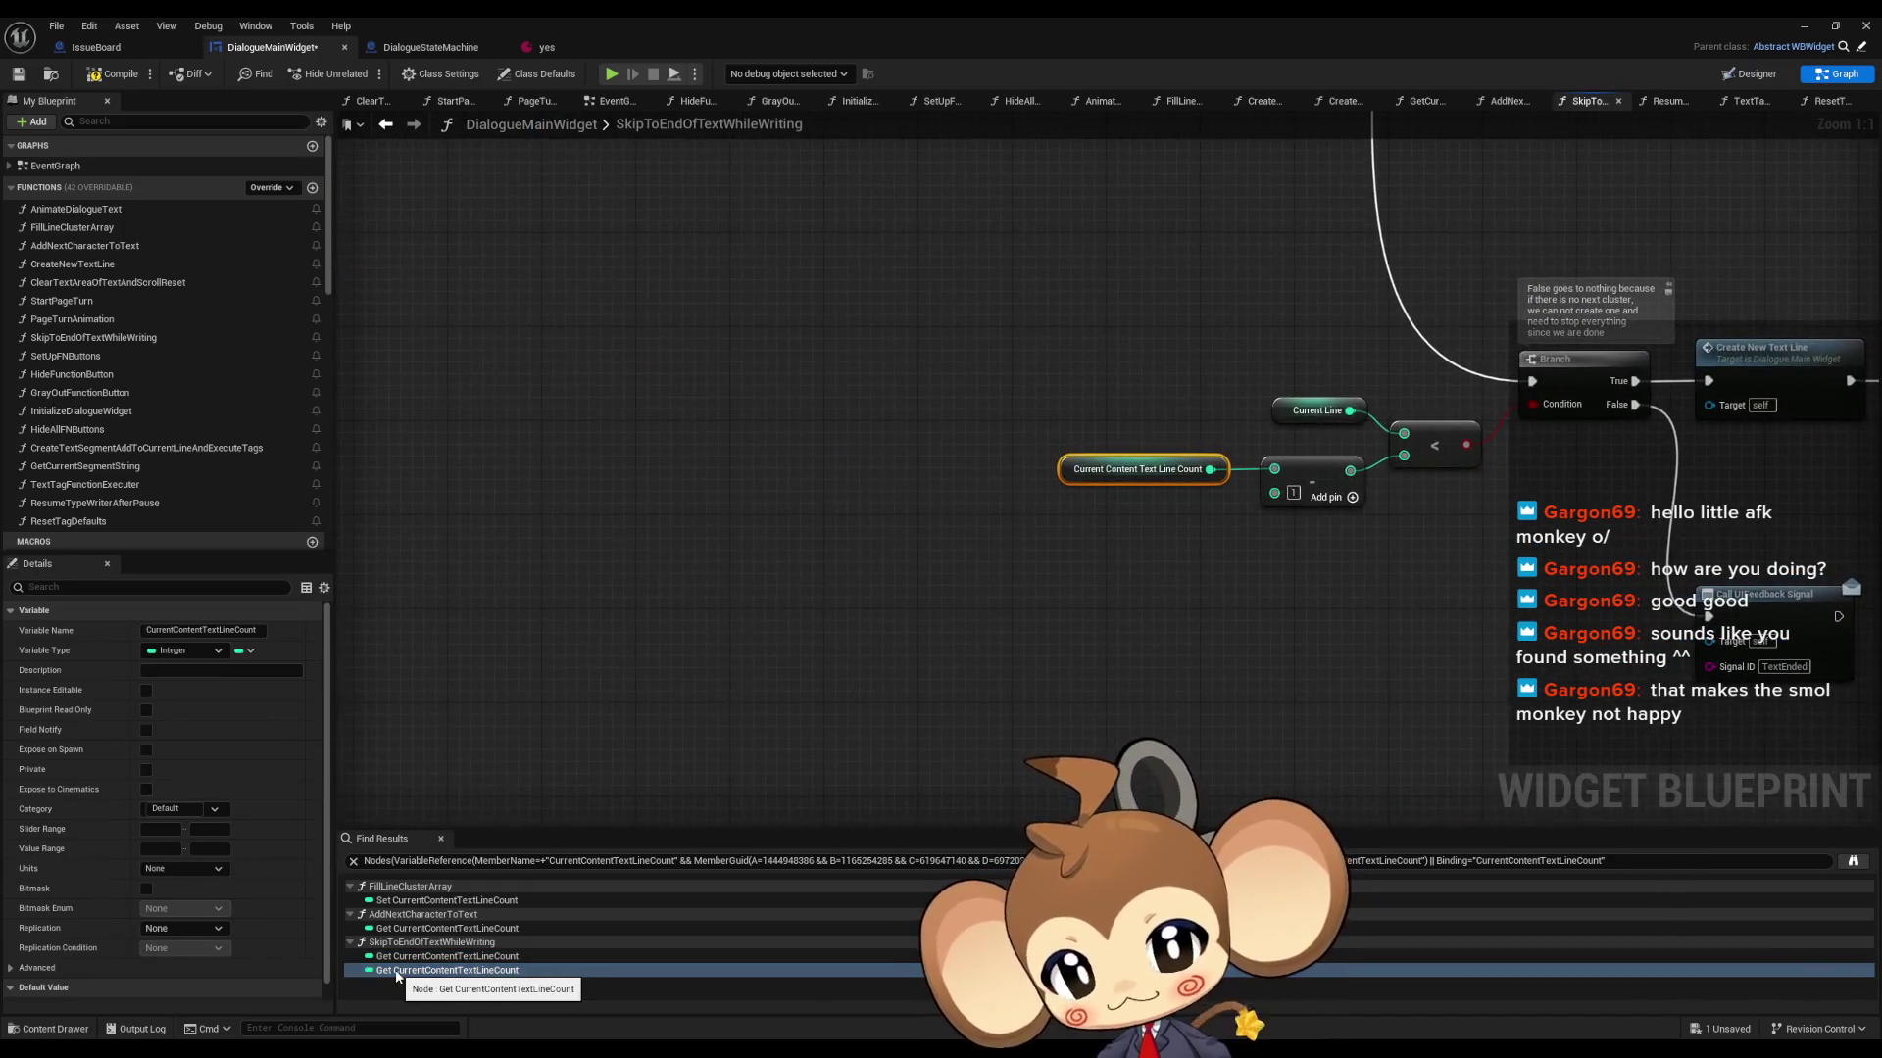
left_click(400, 956)
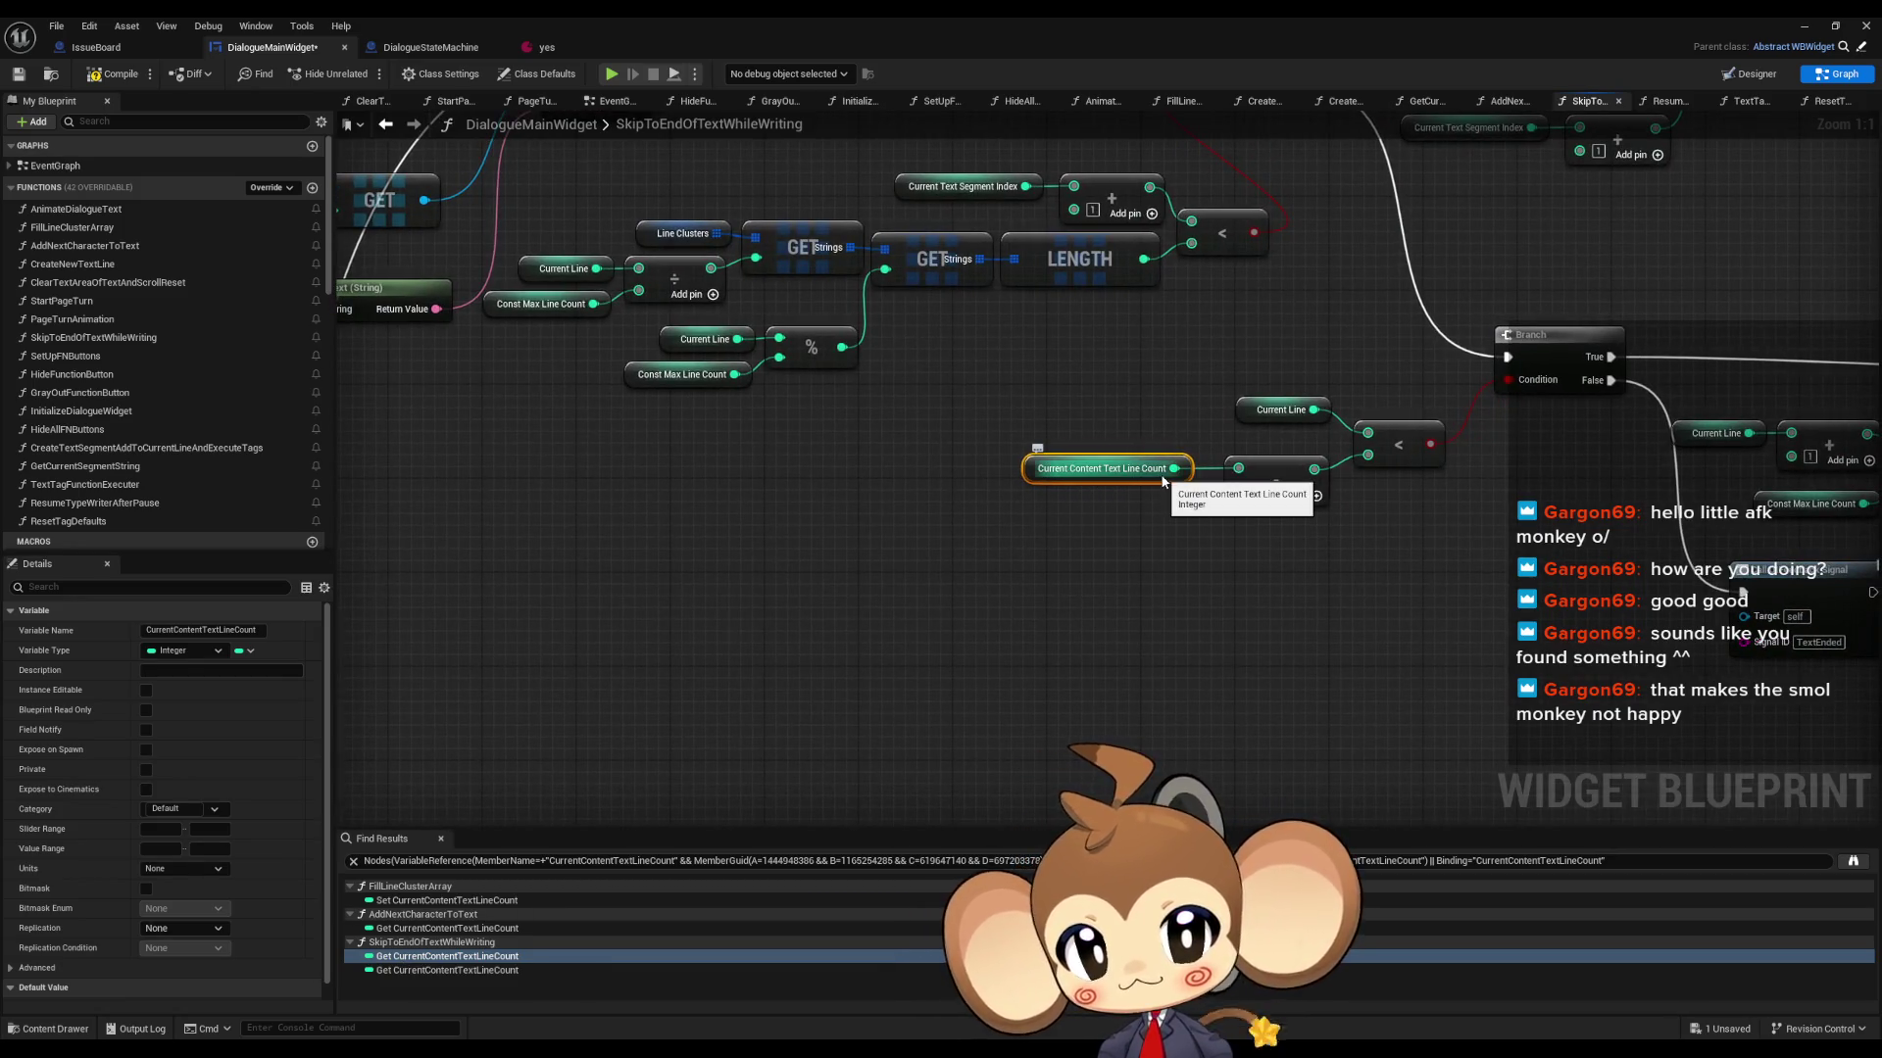
scroll(1144, 480, "down", 6)
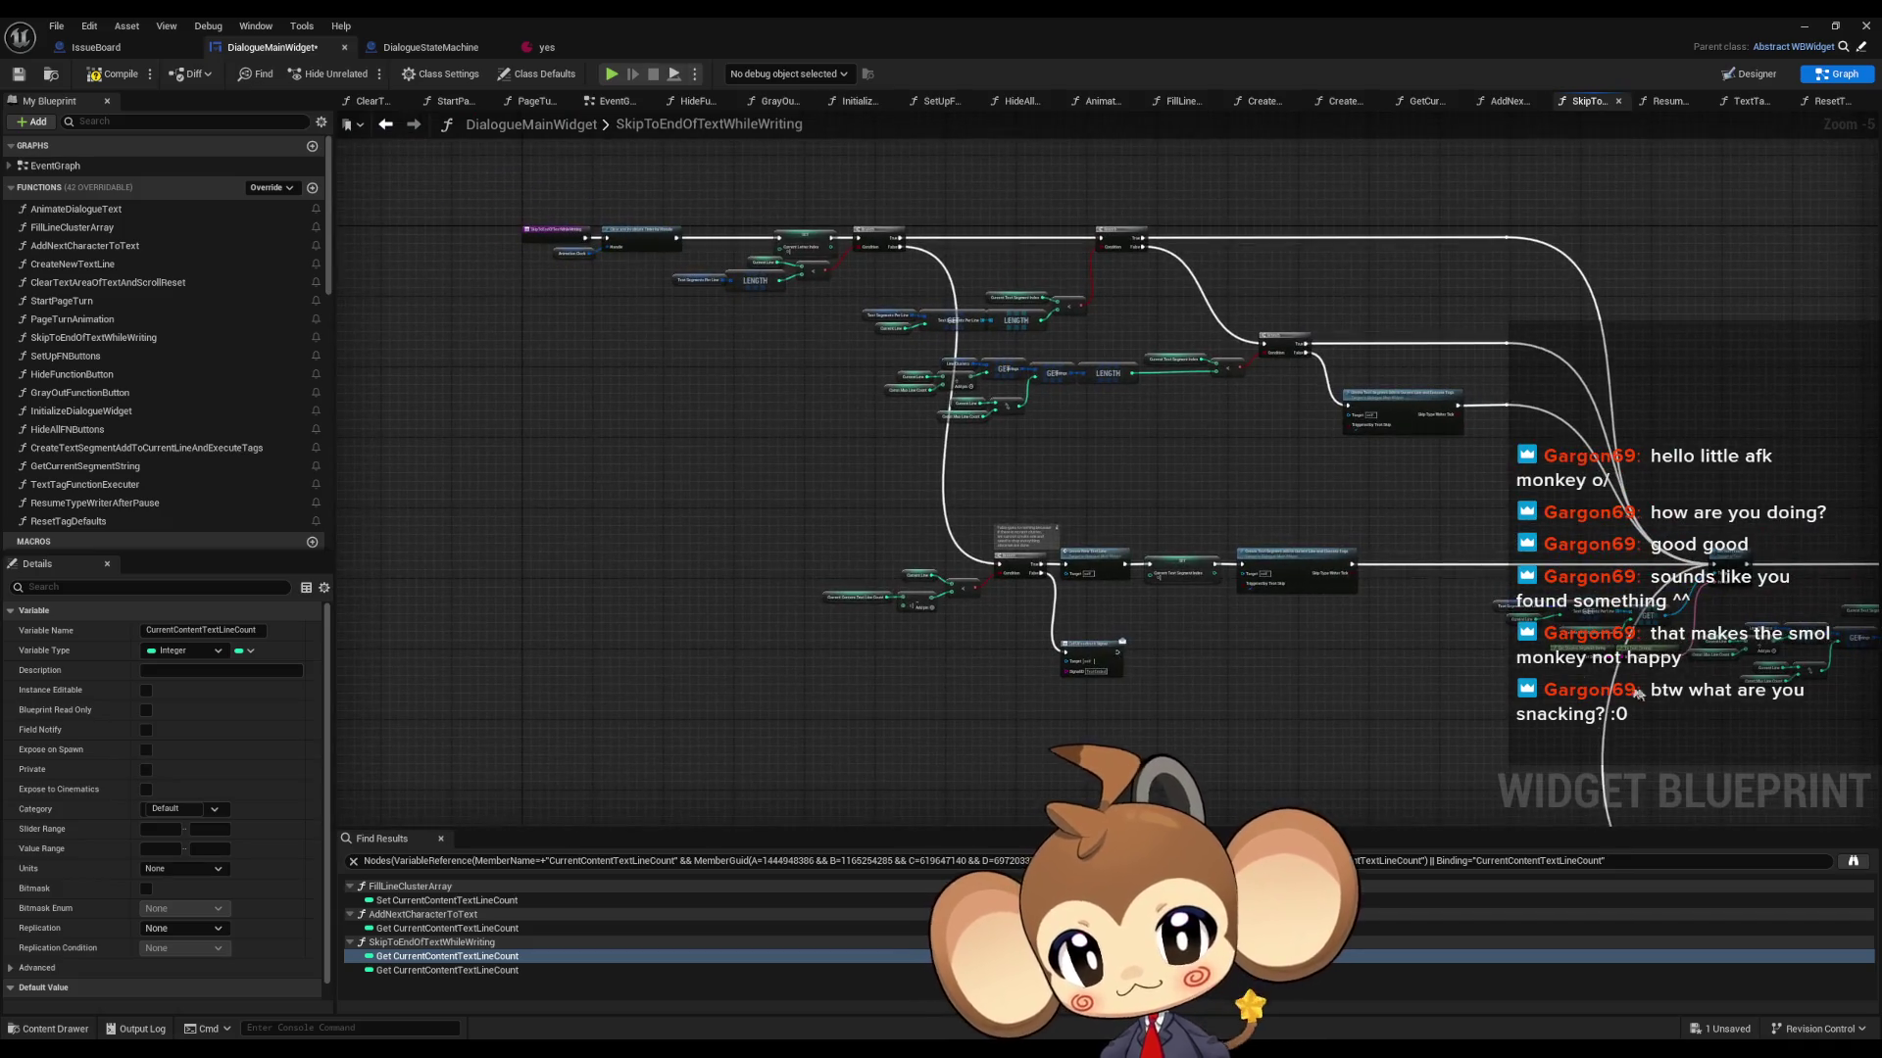
mouse_move(813, 361)
left_mouse_down()
mouse_move(973, 508)
mouse_move(874, 445)
left_mouse_up()
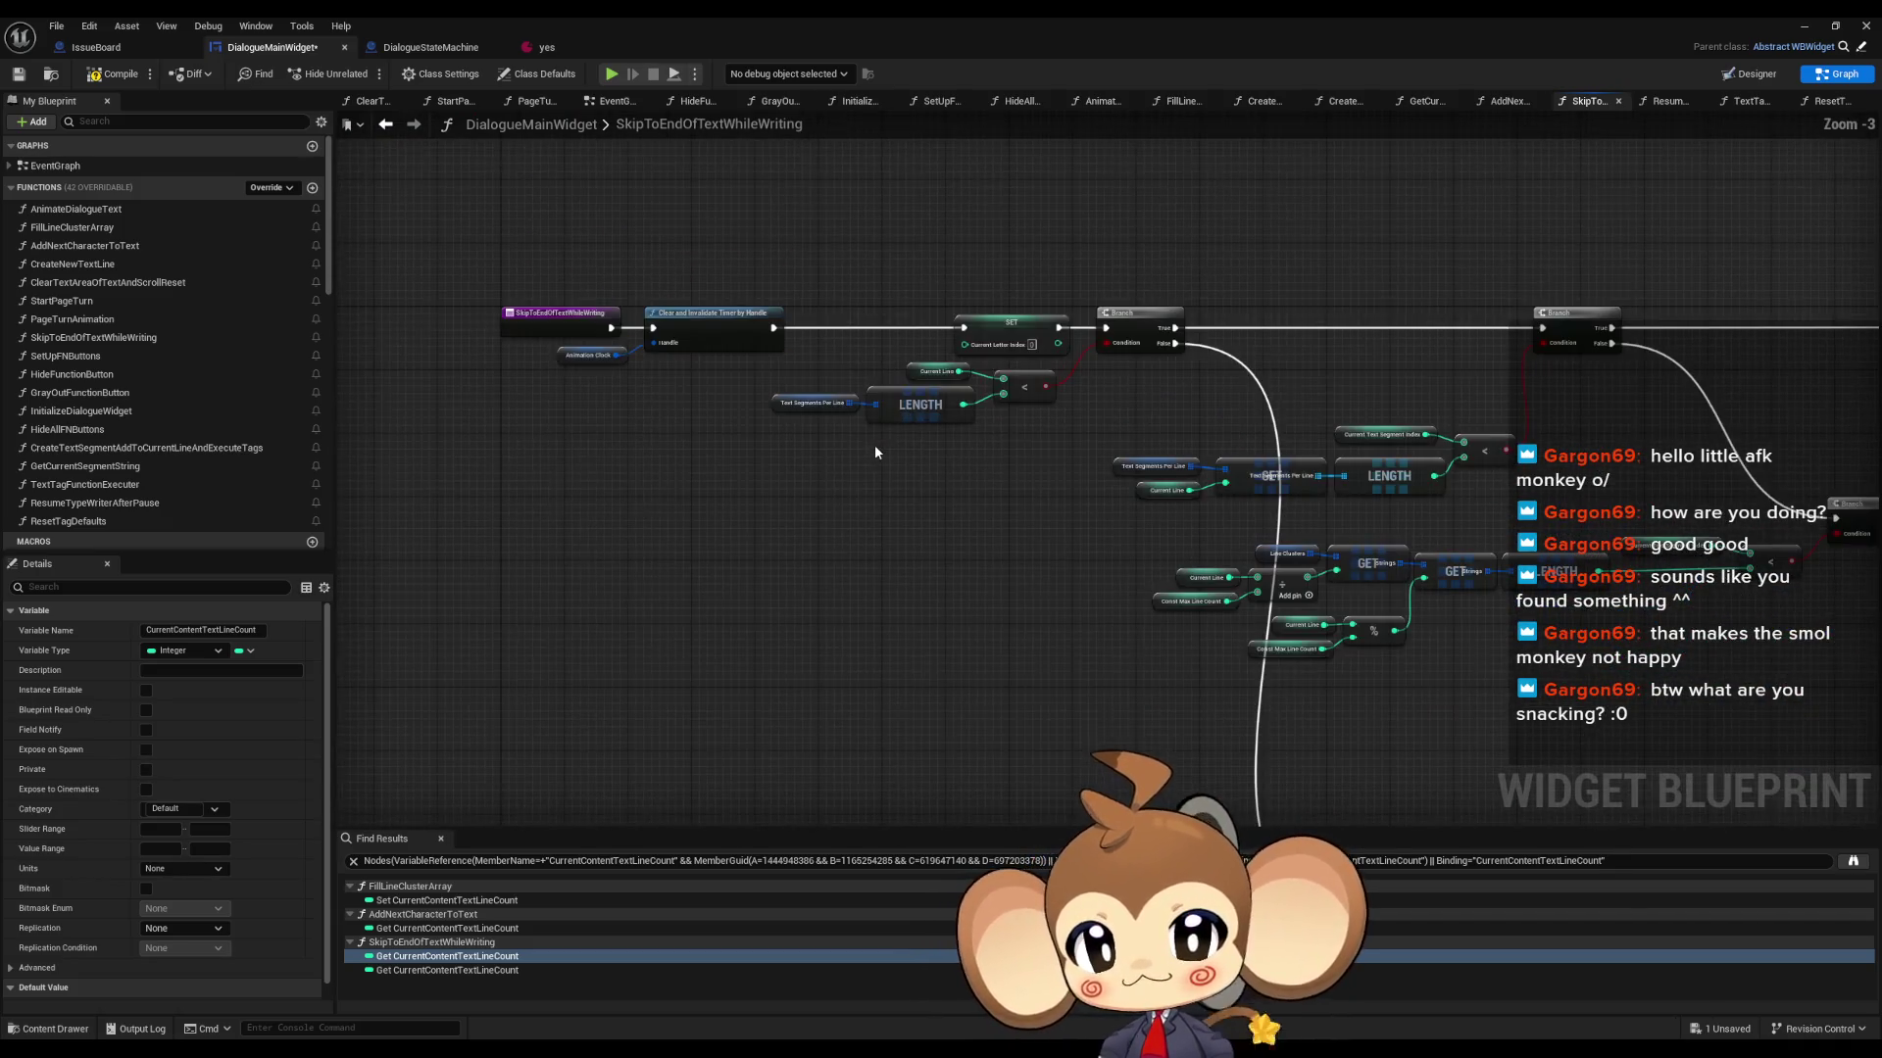
scroll(1084, 537, "up", 5)
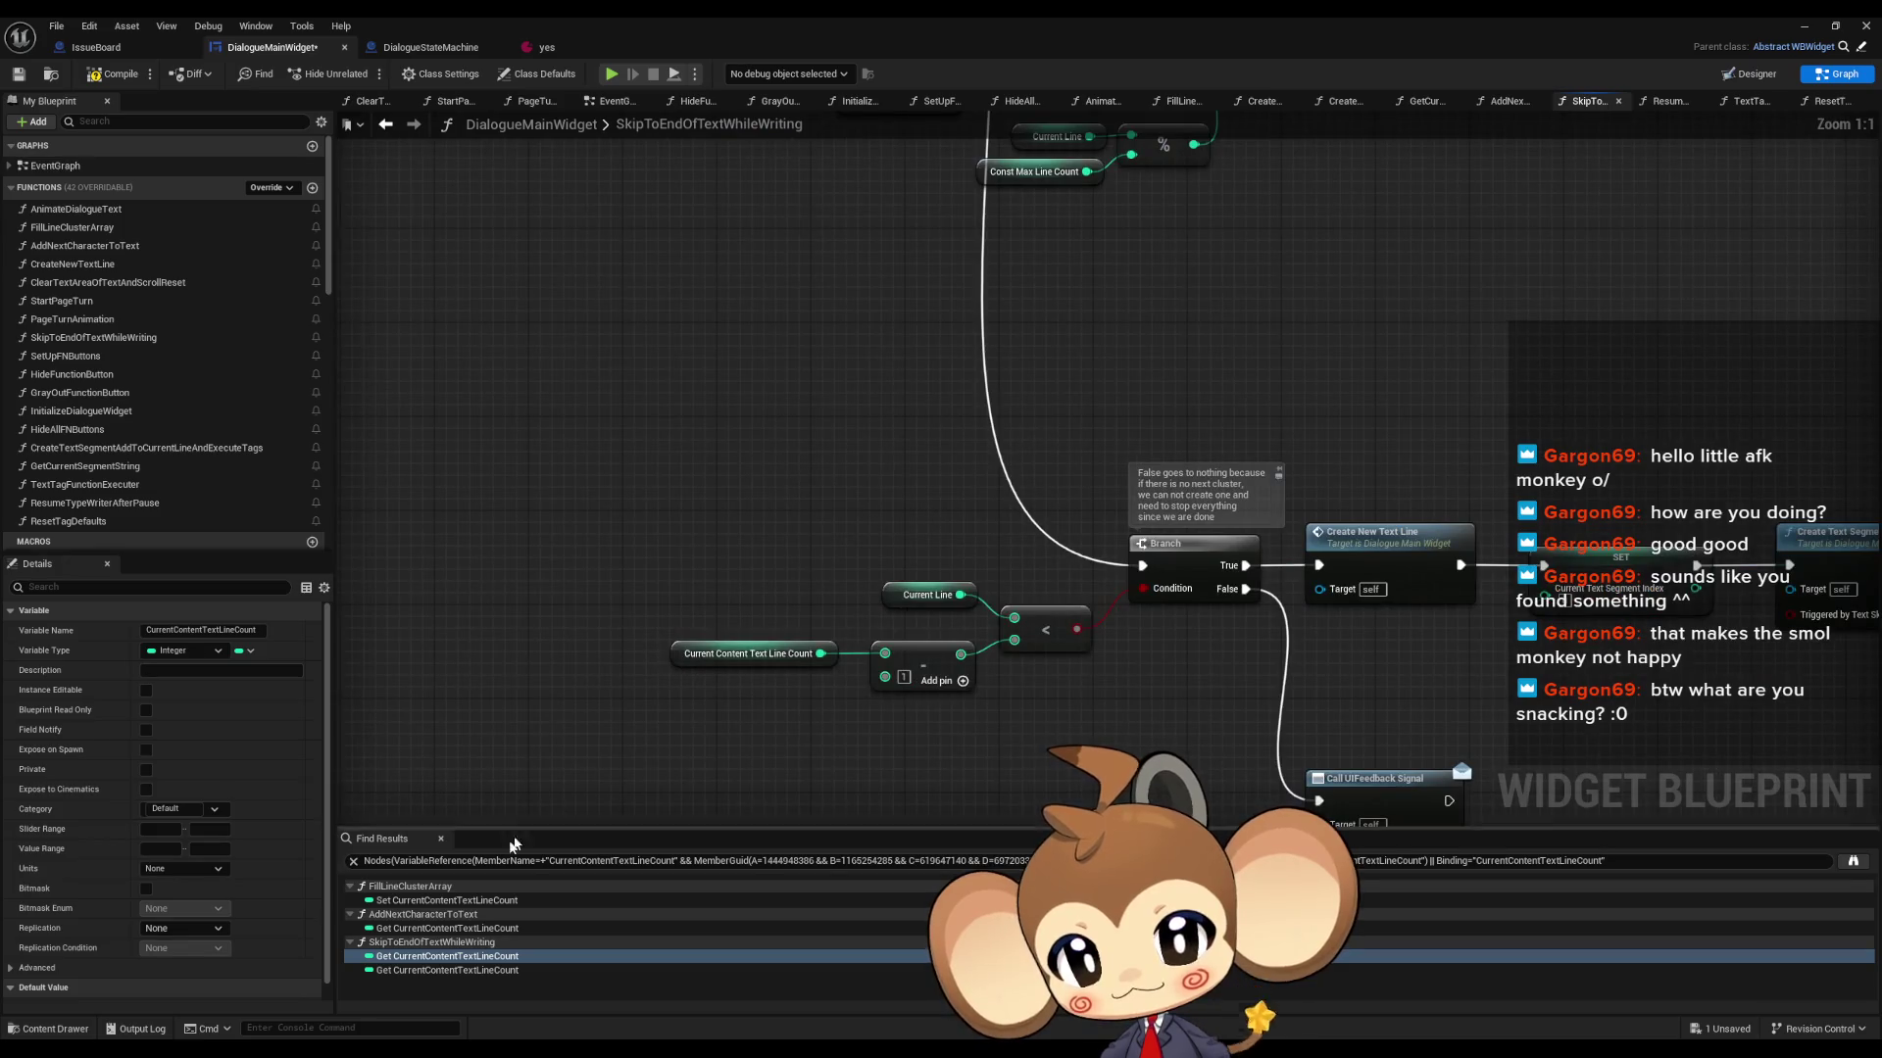
double_click(428, 901)
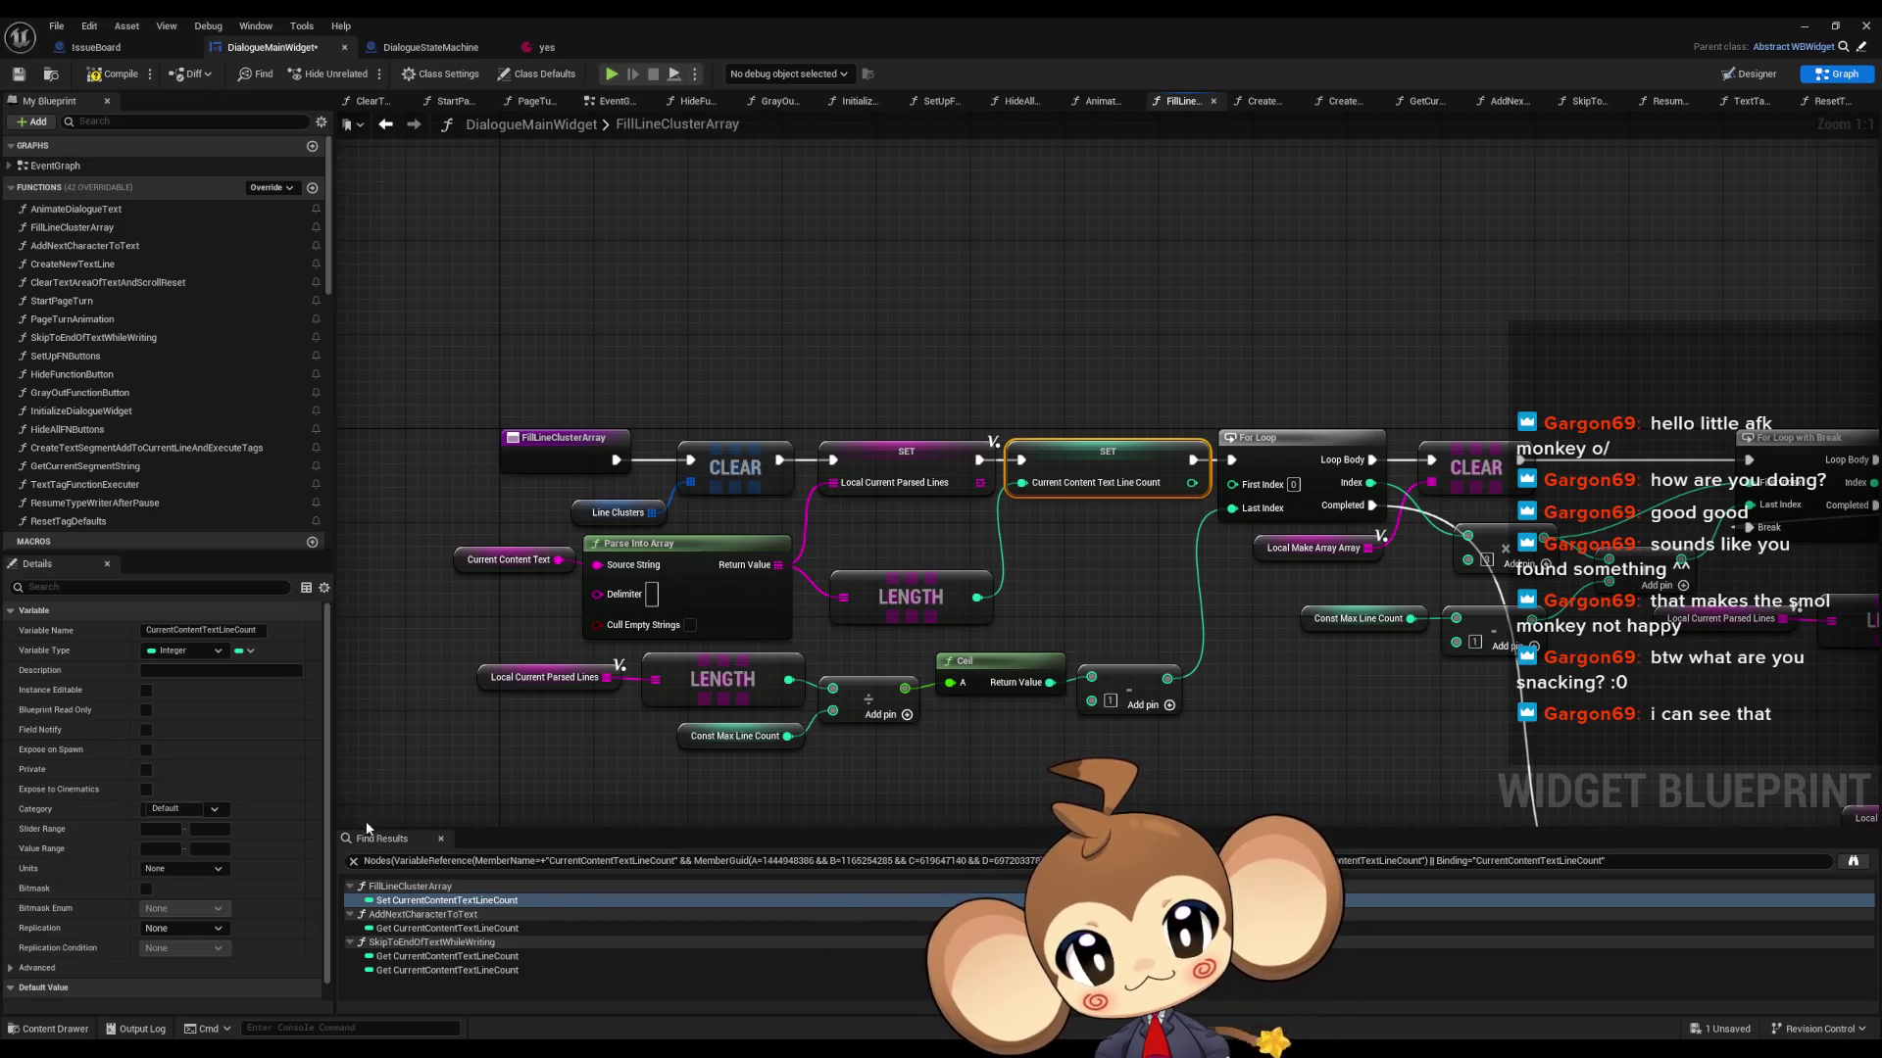
left_click(437, 929)
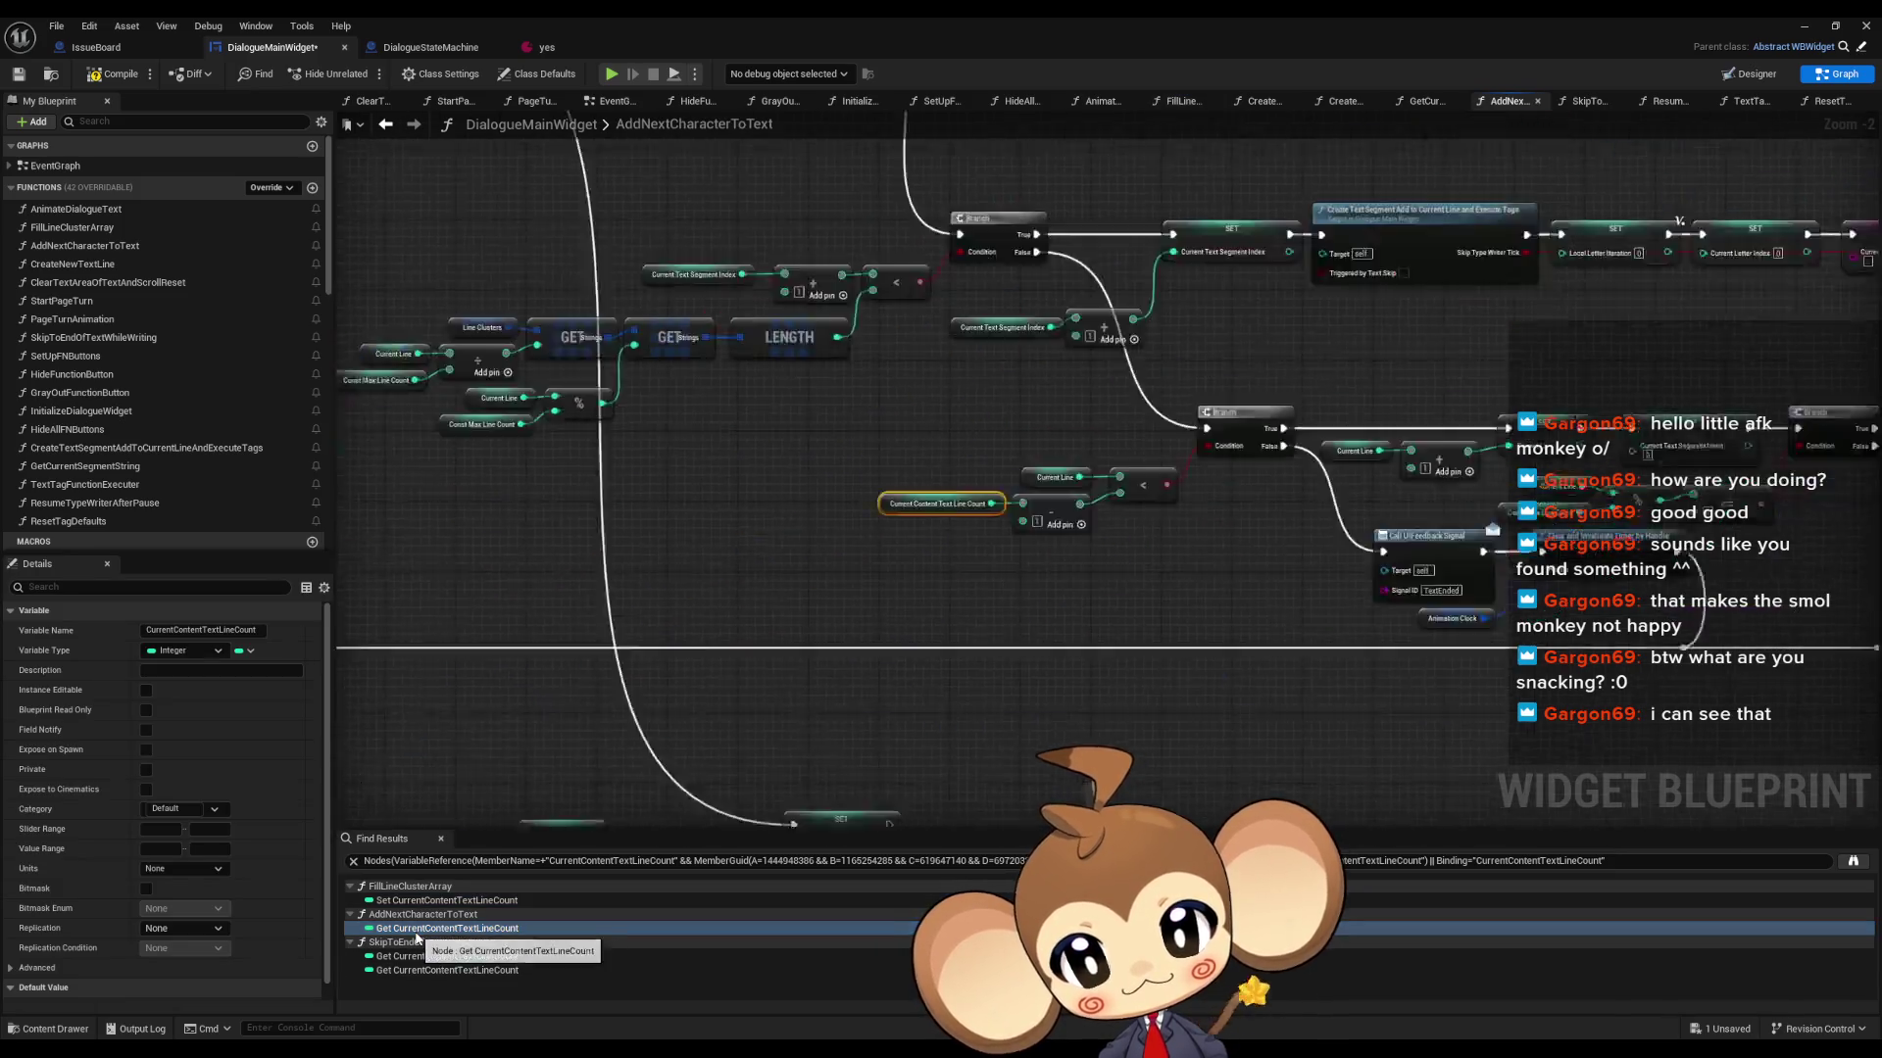
scroll(1076, 607, "down", 1)
left_click_drag(1076, 607, 653, 658)
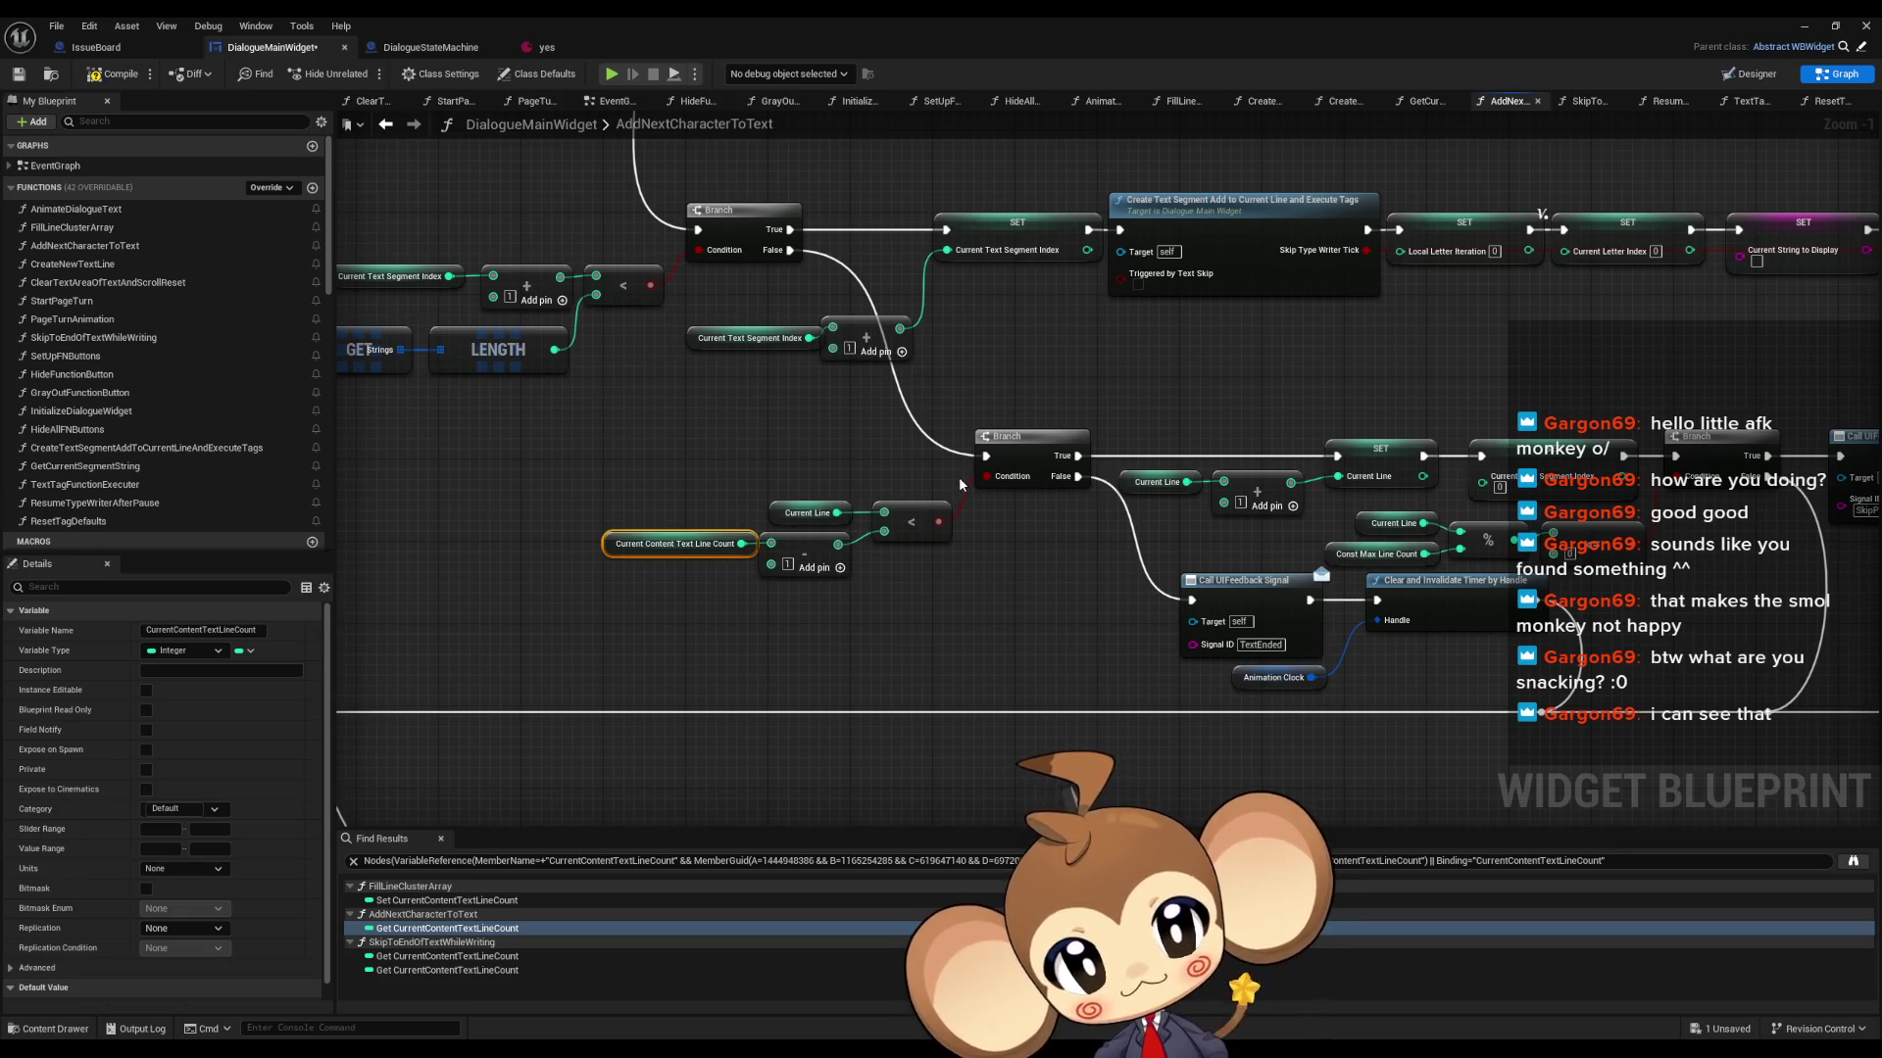
scroll(960, 484, "down", 3)
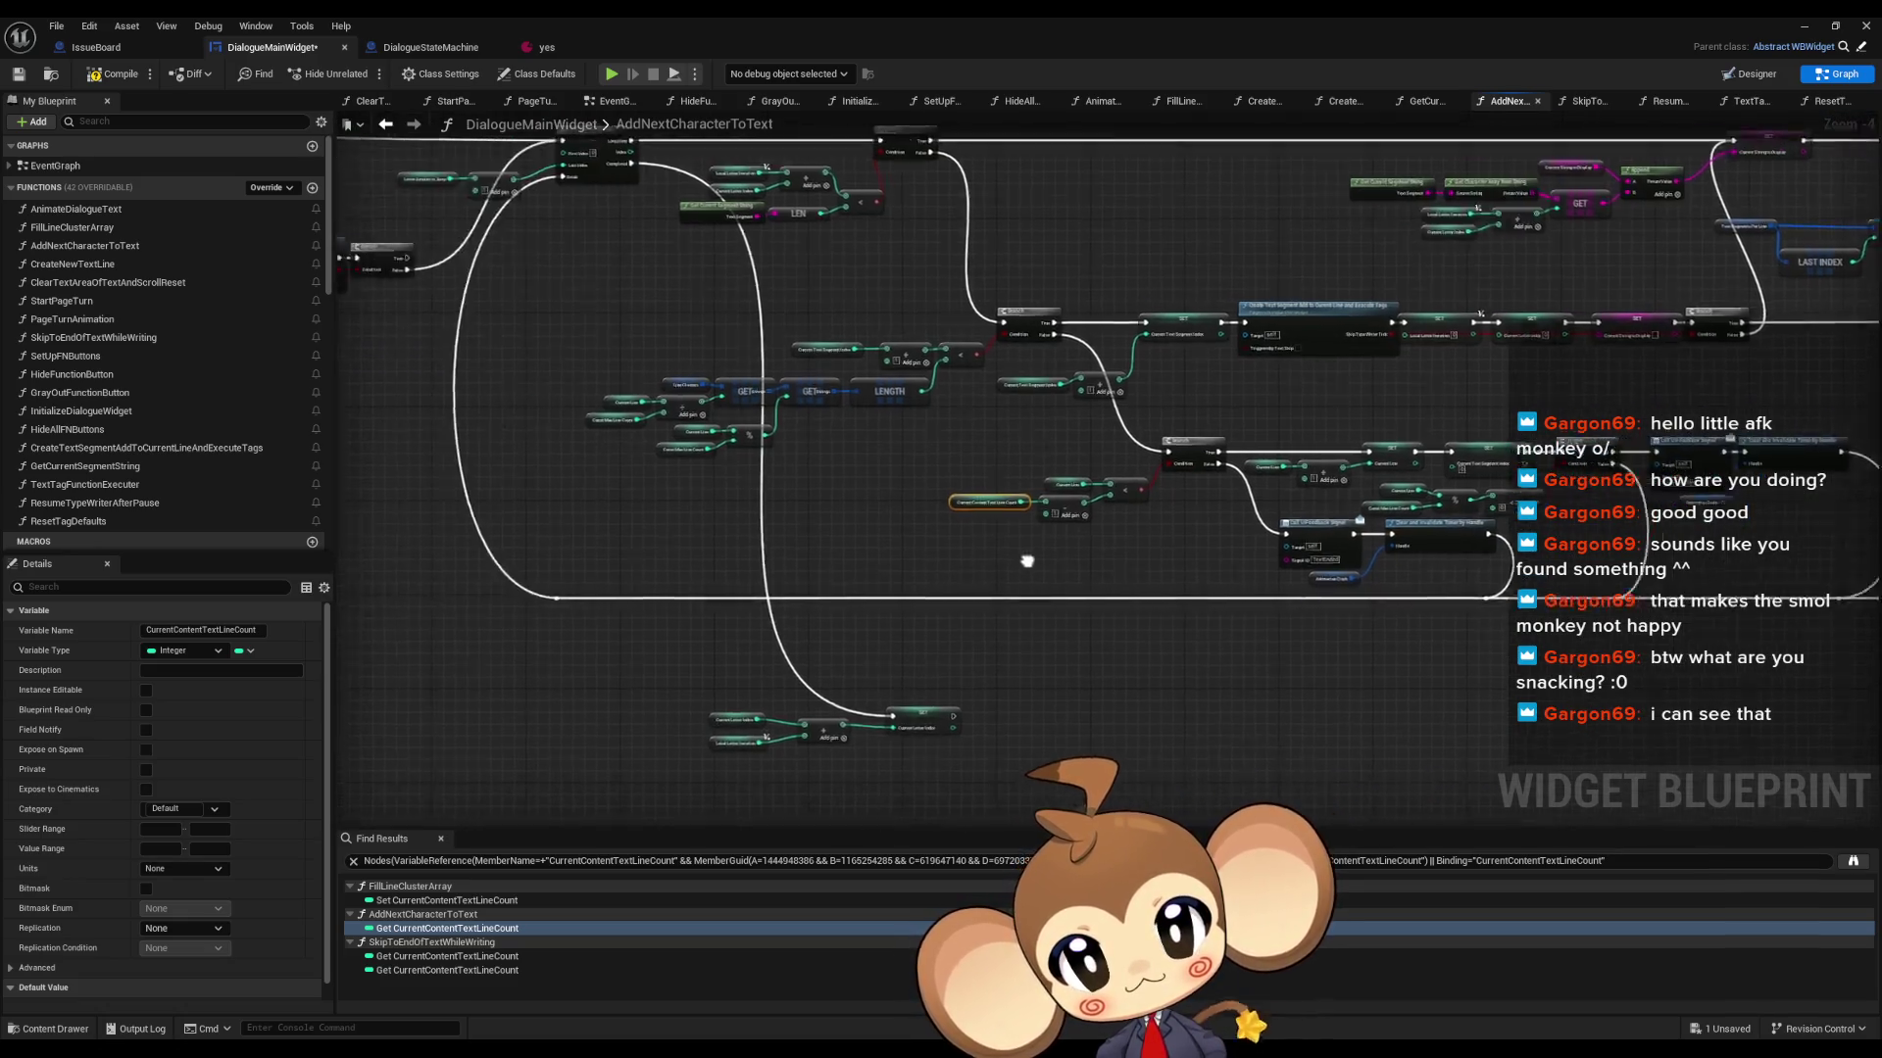
left_click_drag(990, 558, 1165, 573)
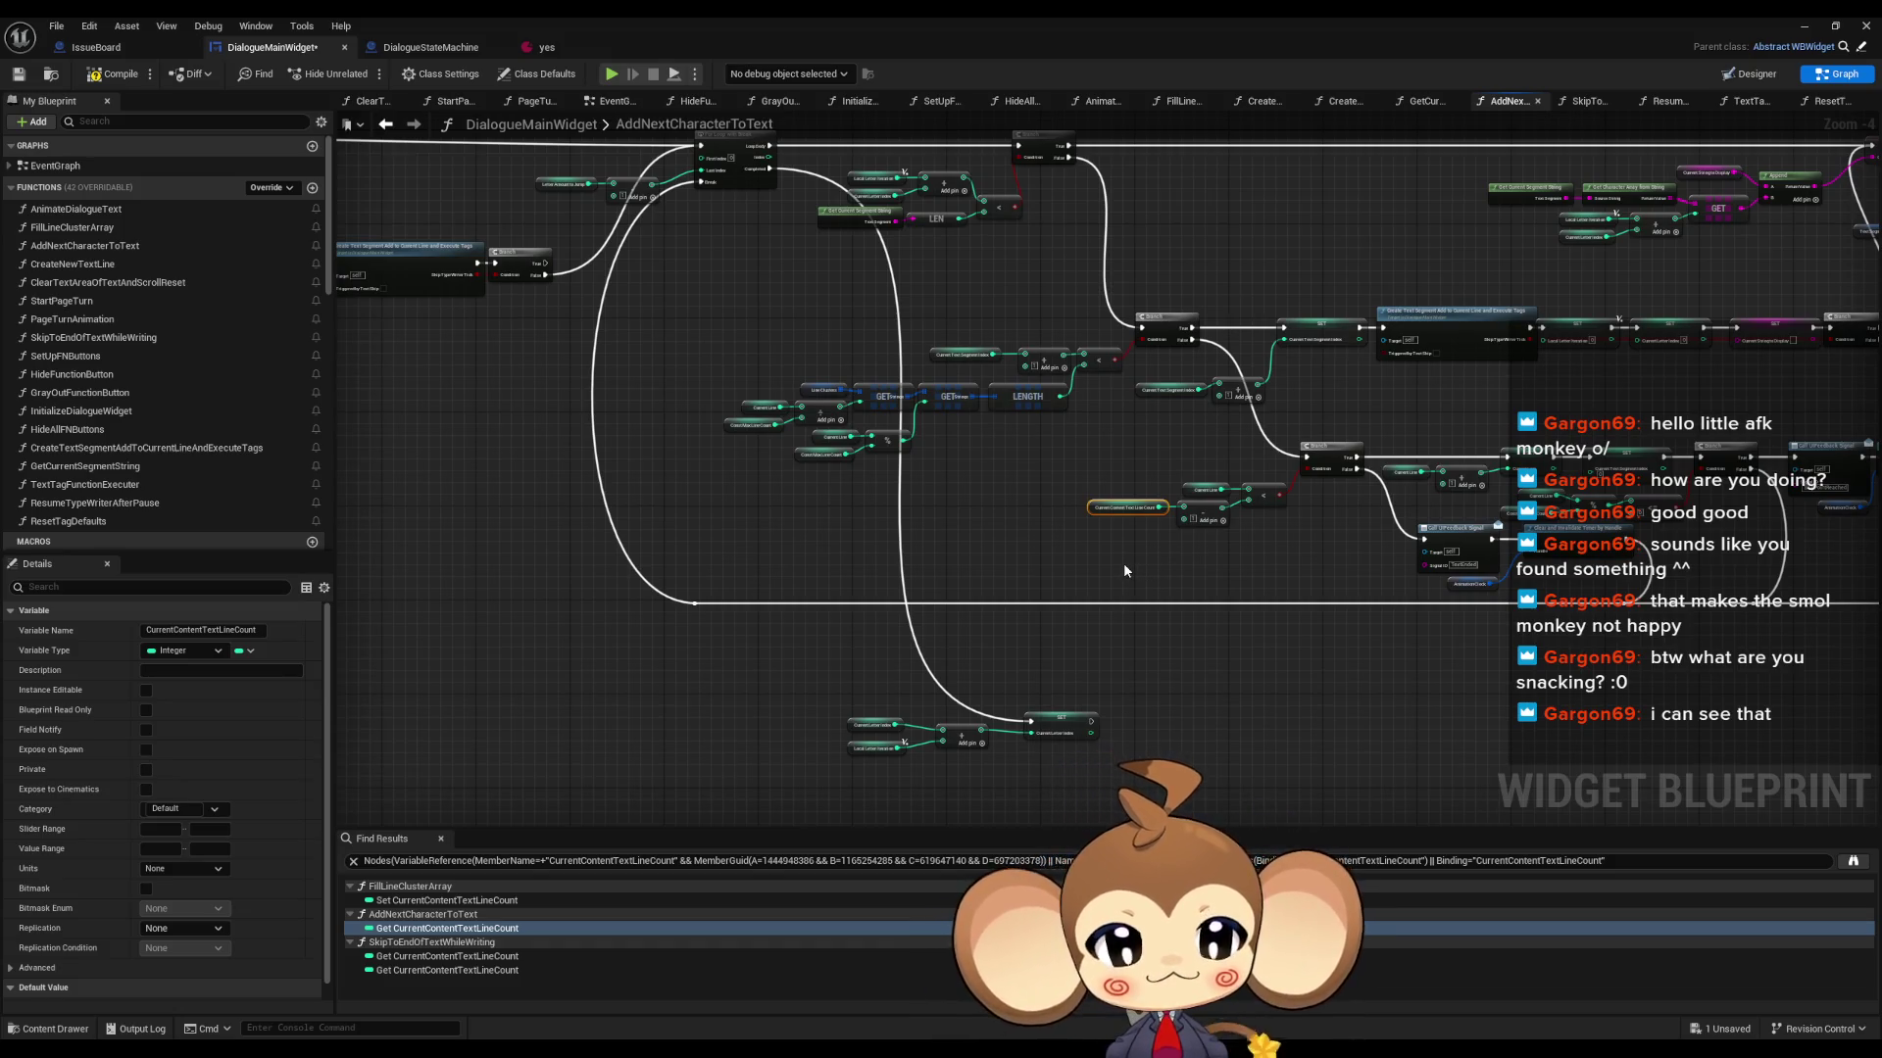
left_click_drag(1262, 568, 1144, 553)
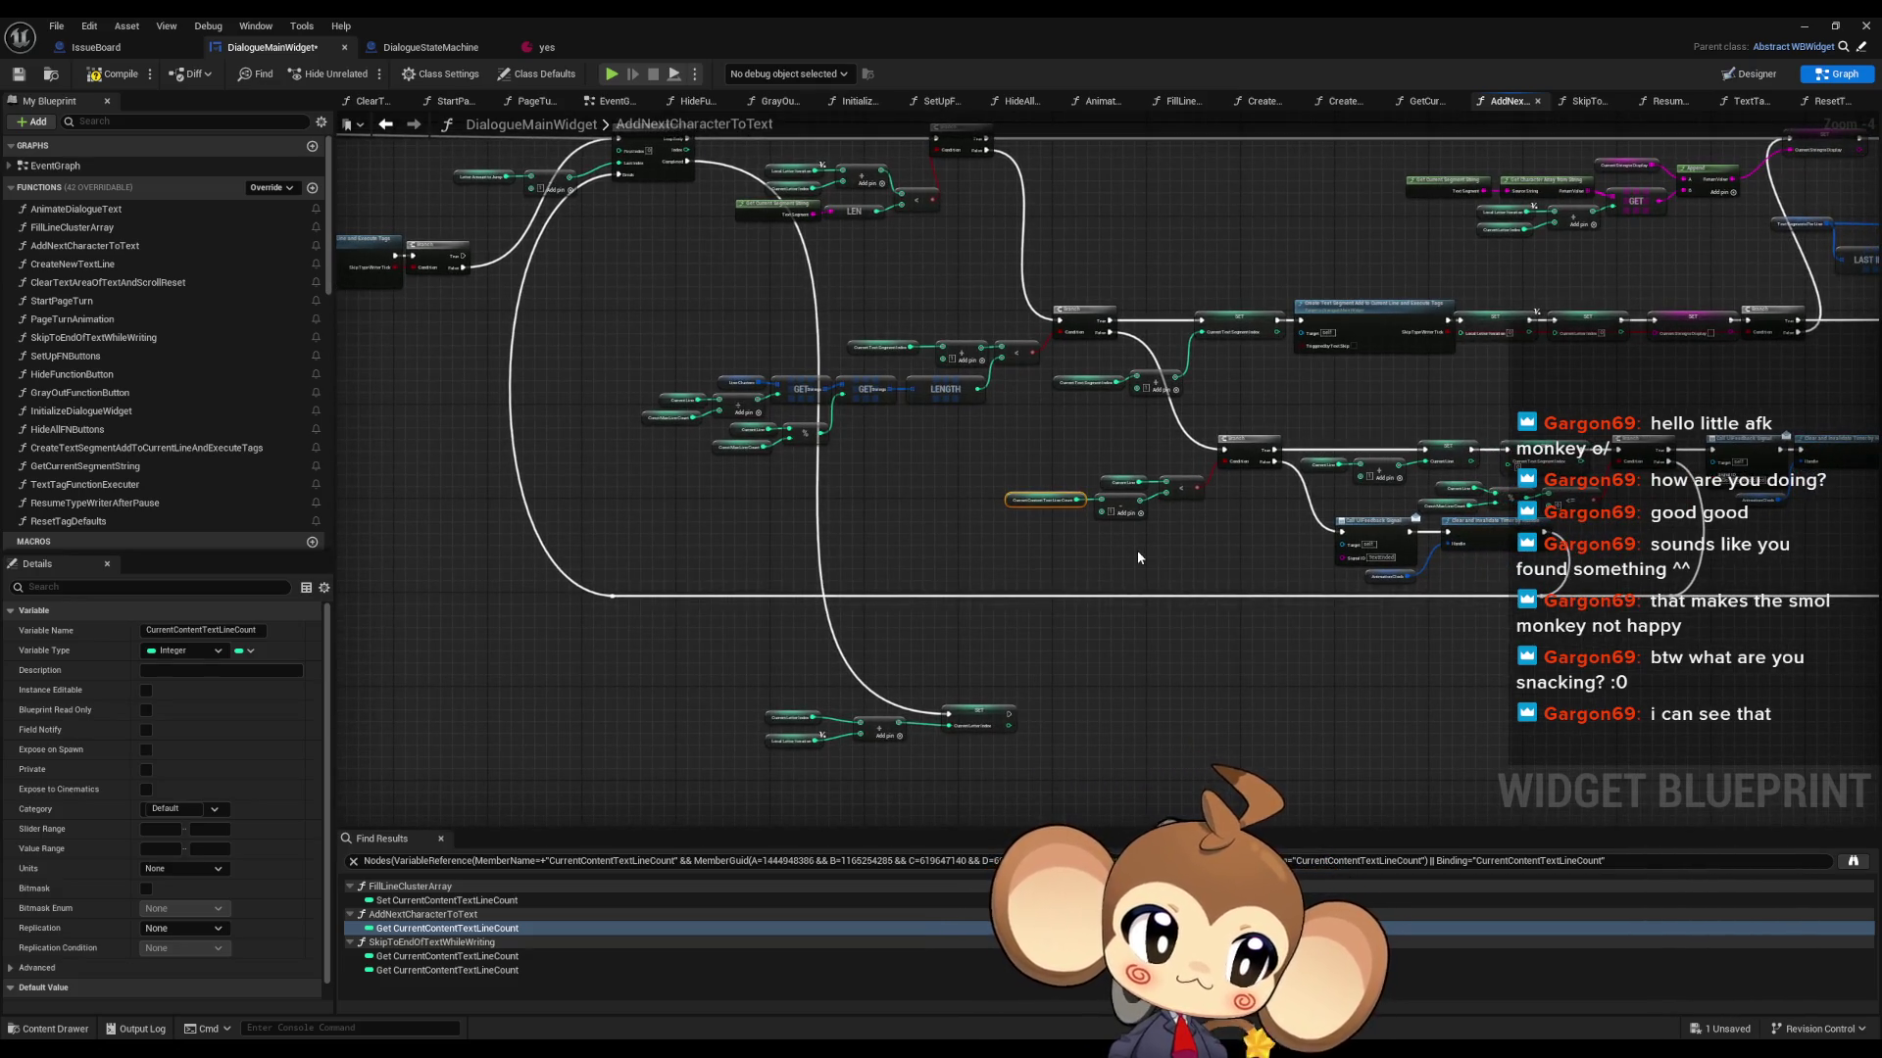
left_click_drag(1136, 557, 976, 533)
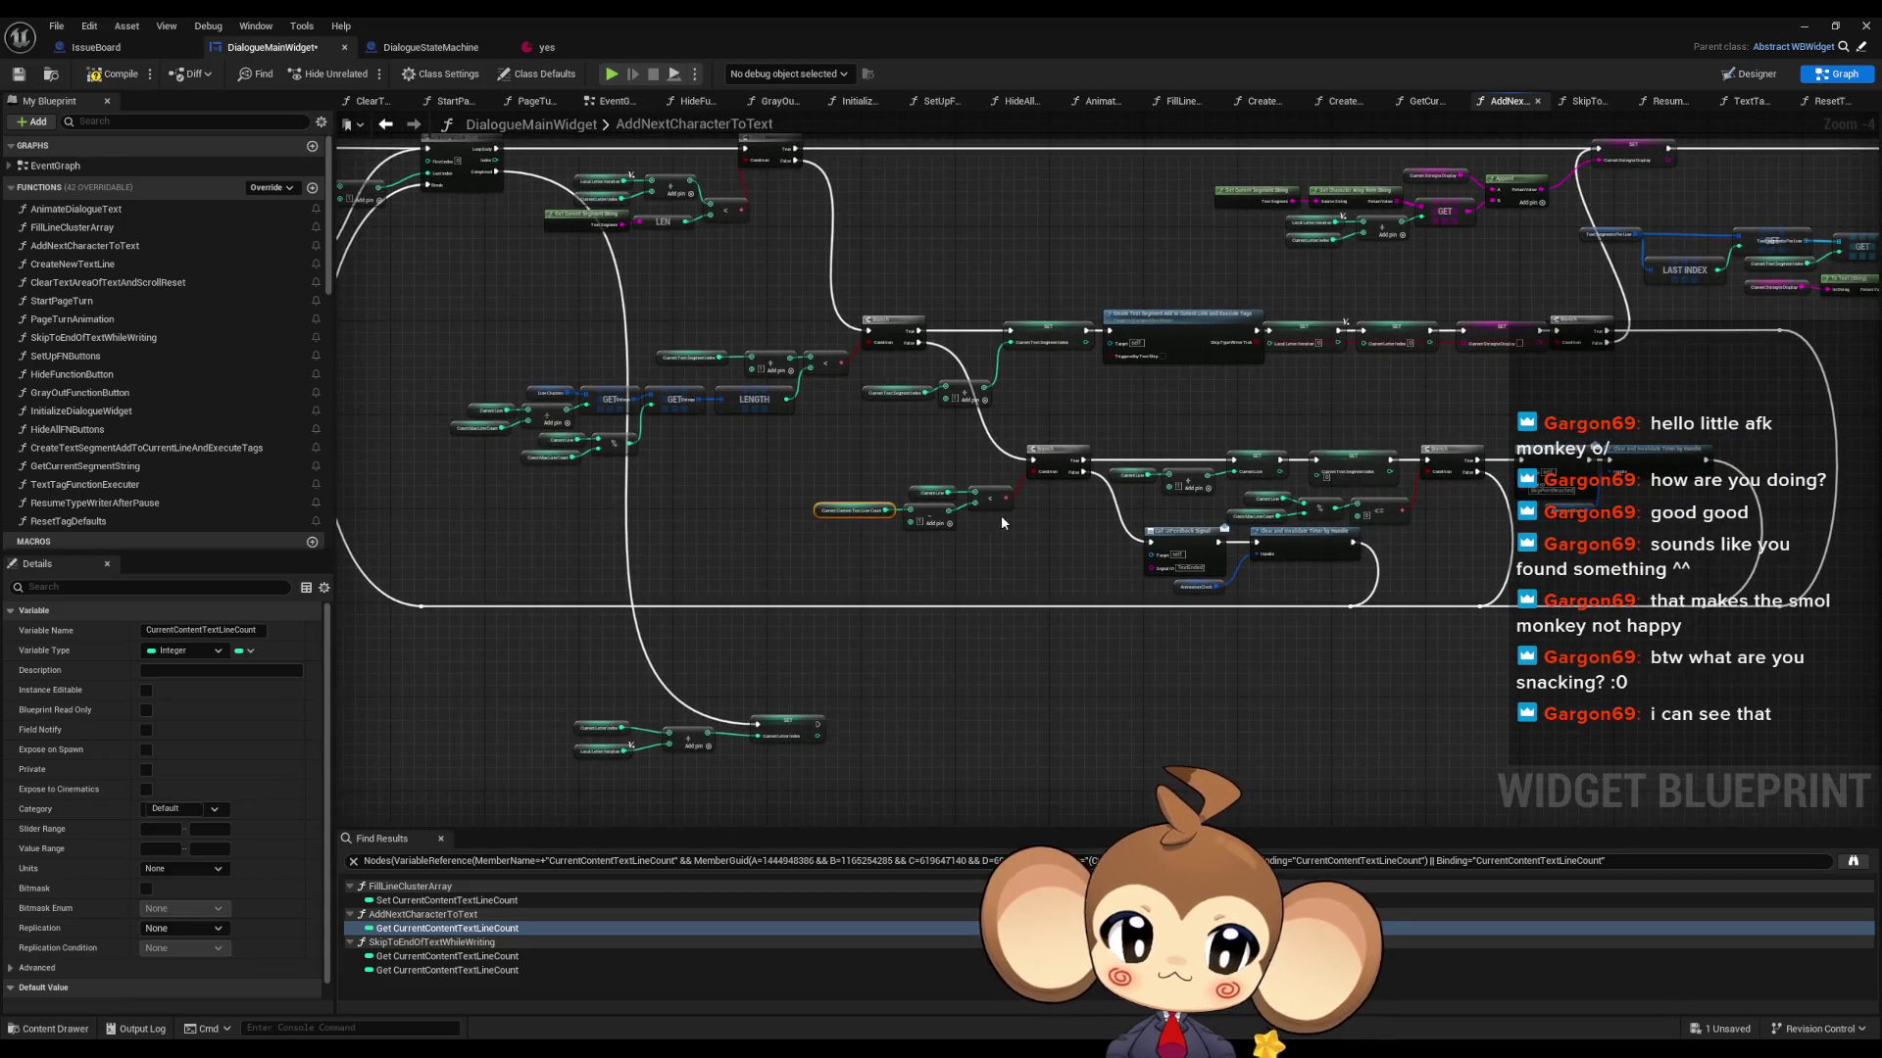
scroll(1077, 493, "up", 3)
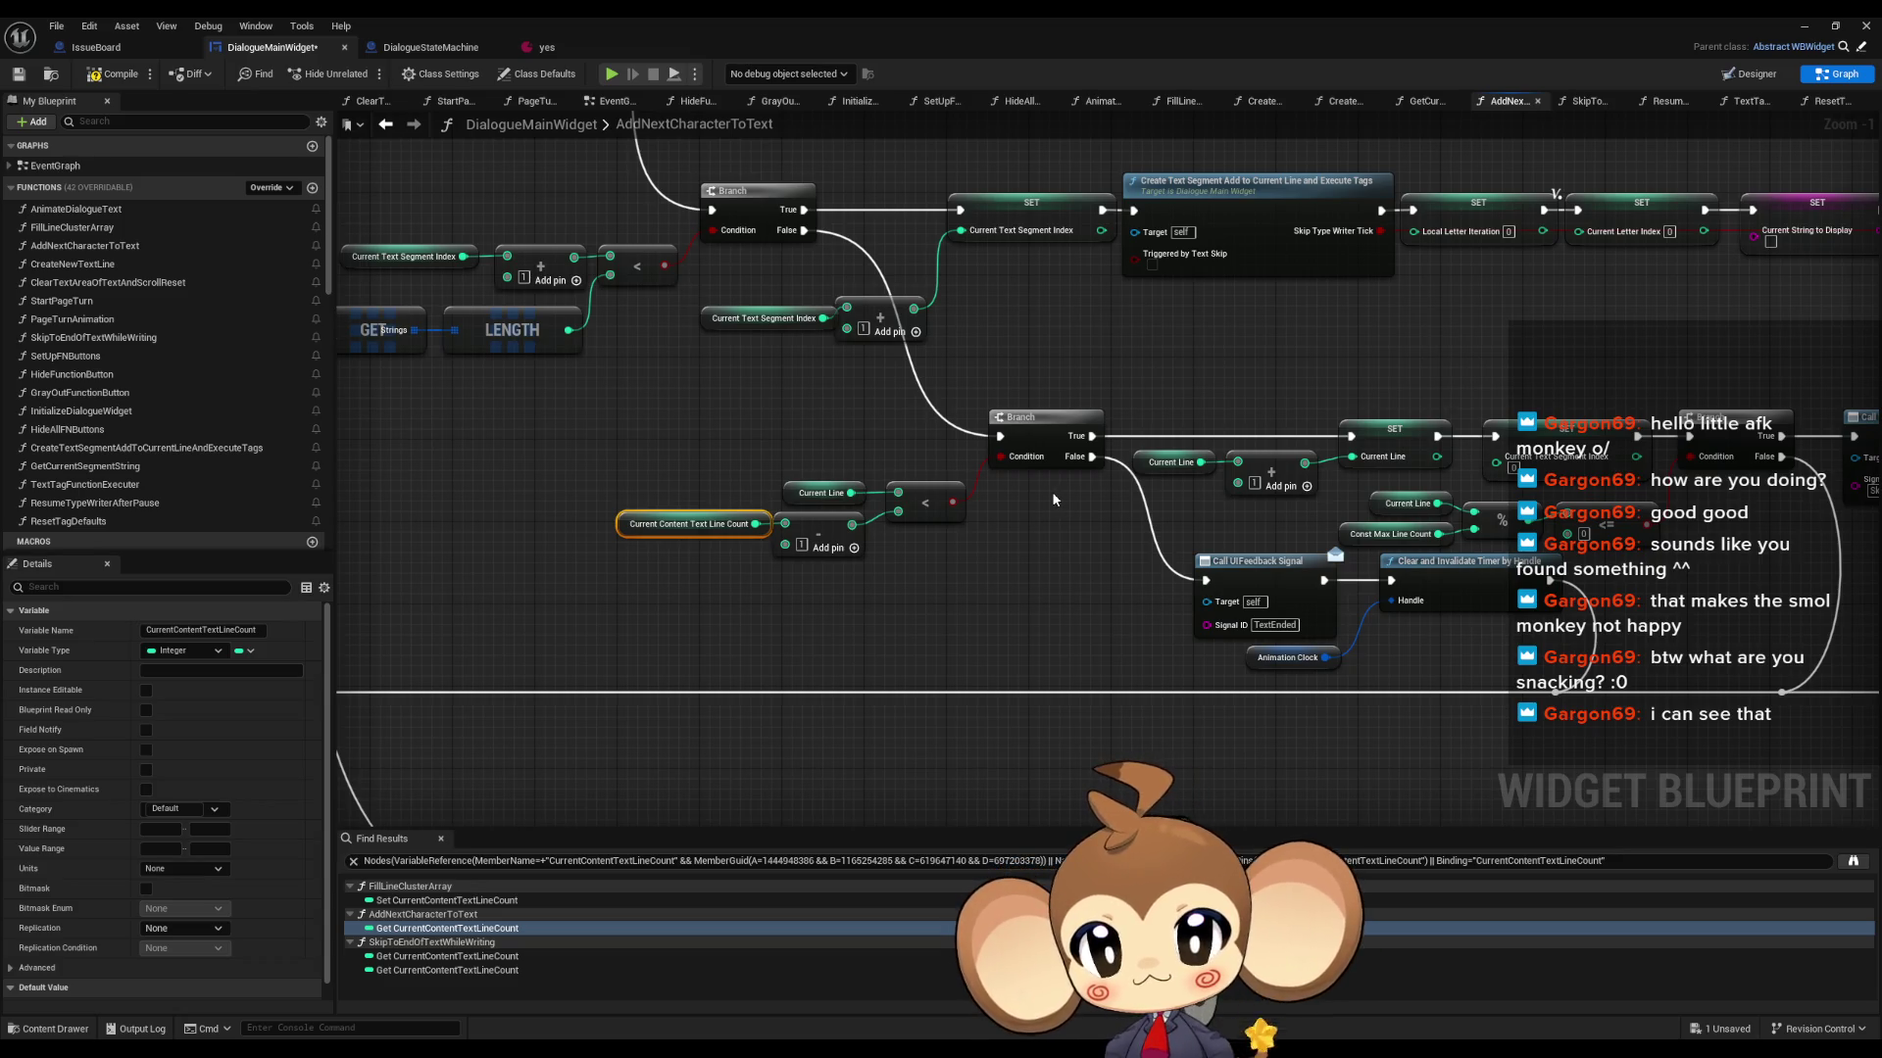
mouse_move(707, 440)
left_mouse_down()
mouse_move(1365, 556)
mouse_move(1233, 531)
mouse_move(1127, 558)
left_mouse_up()
scroll(1274, 529, "down", 1)
scroll(1274, 528, "down", 1)
scroll(1127, 550, "up", 3)
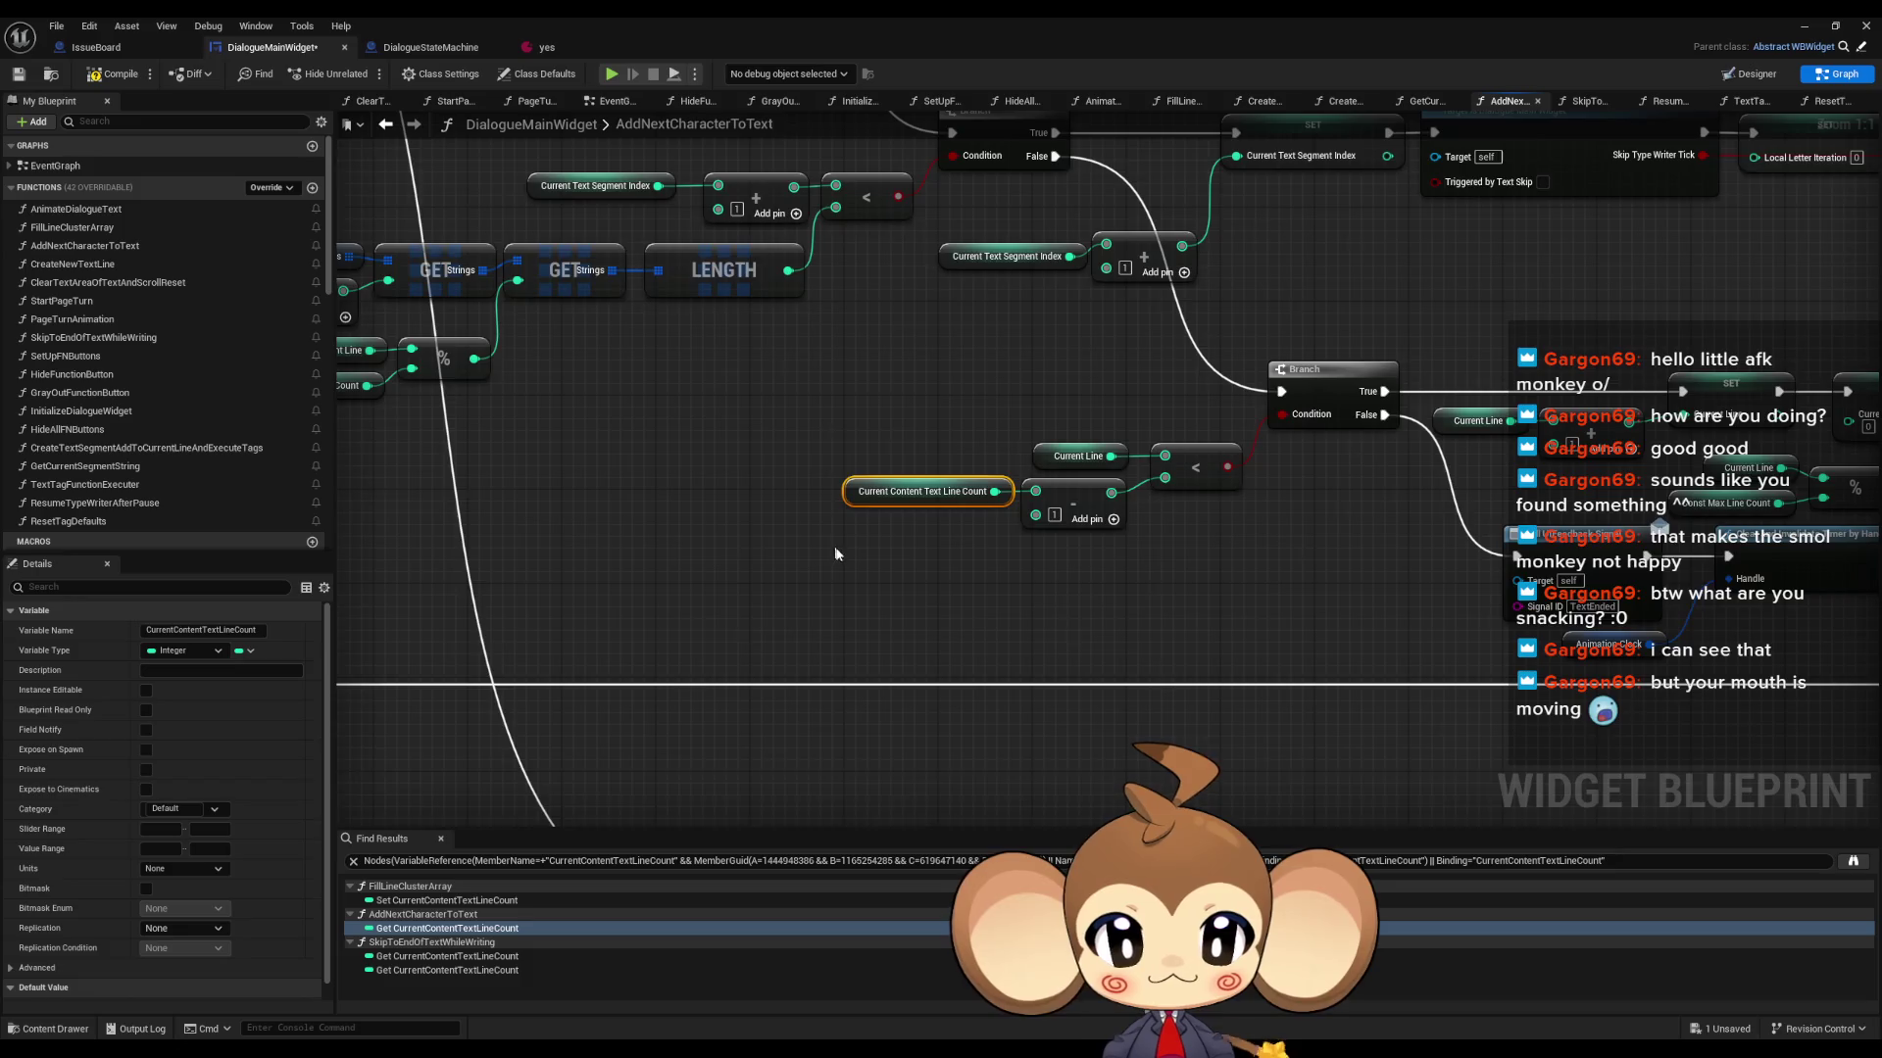
scroll(656, 550, "down", 3)
scroll(822, 597, "up", 1)
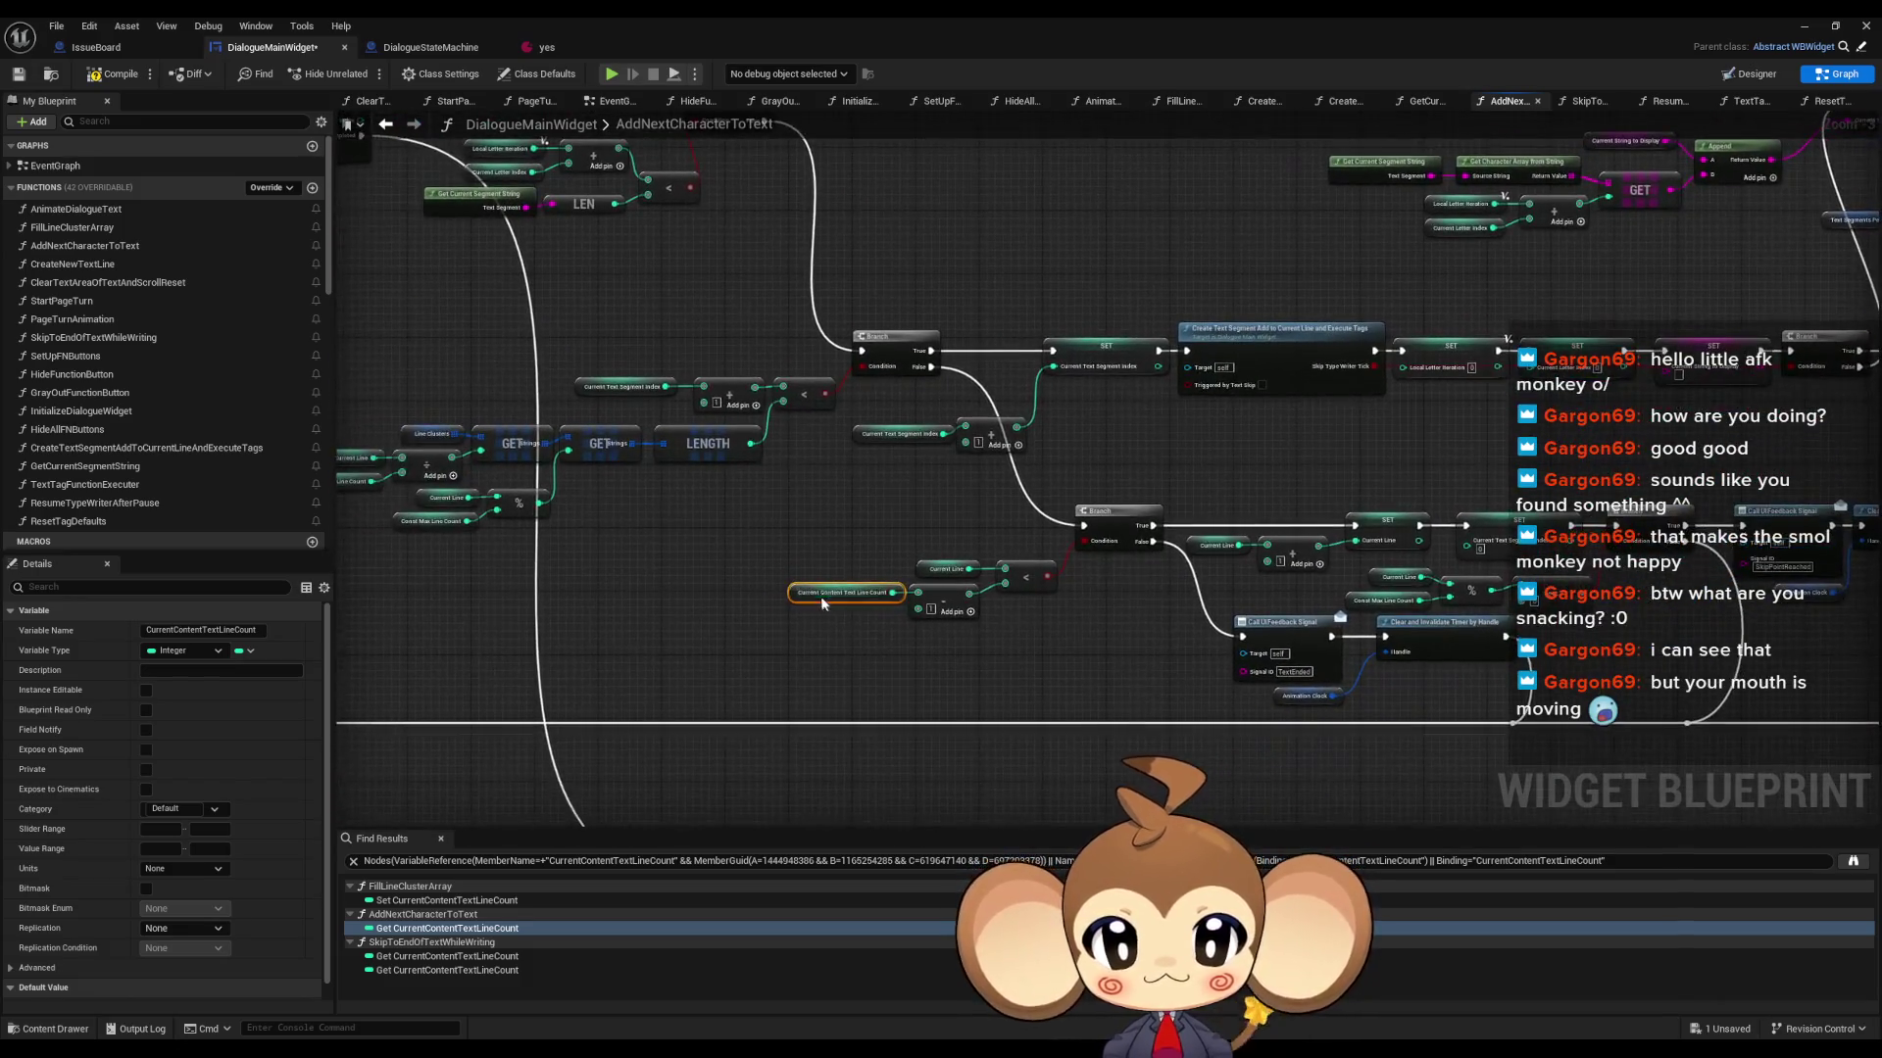
scroll(1166, 578, "down", 1)
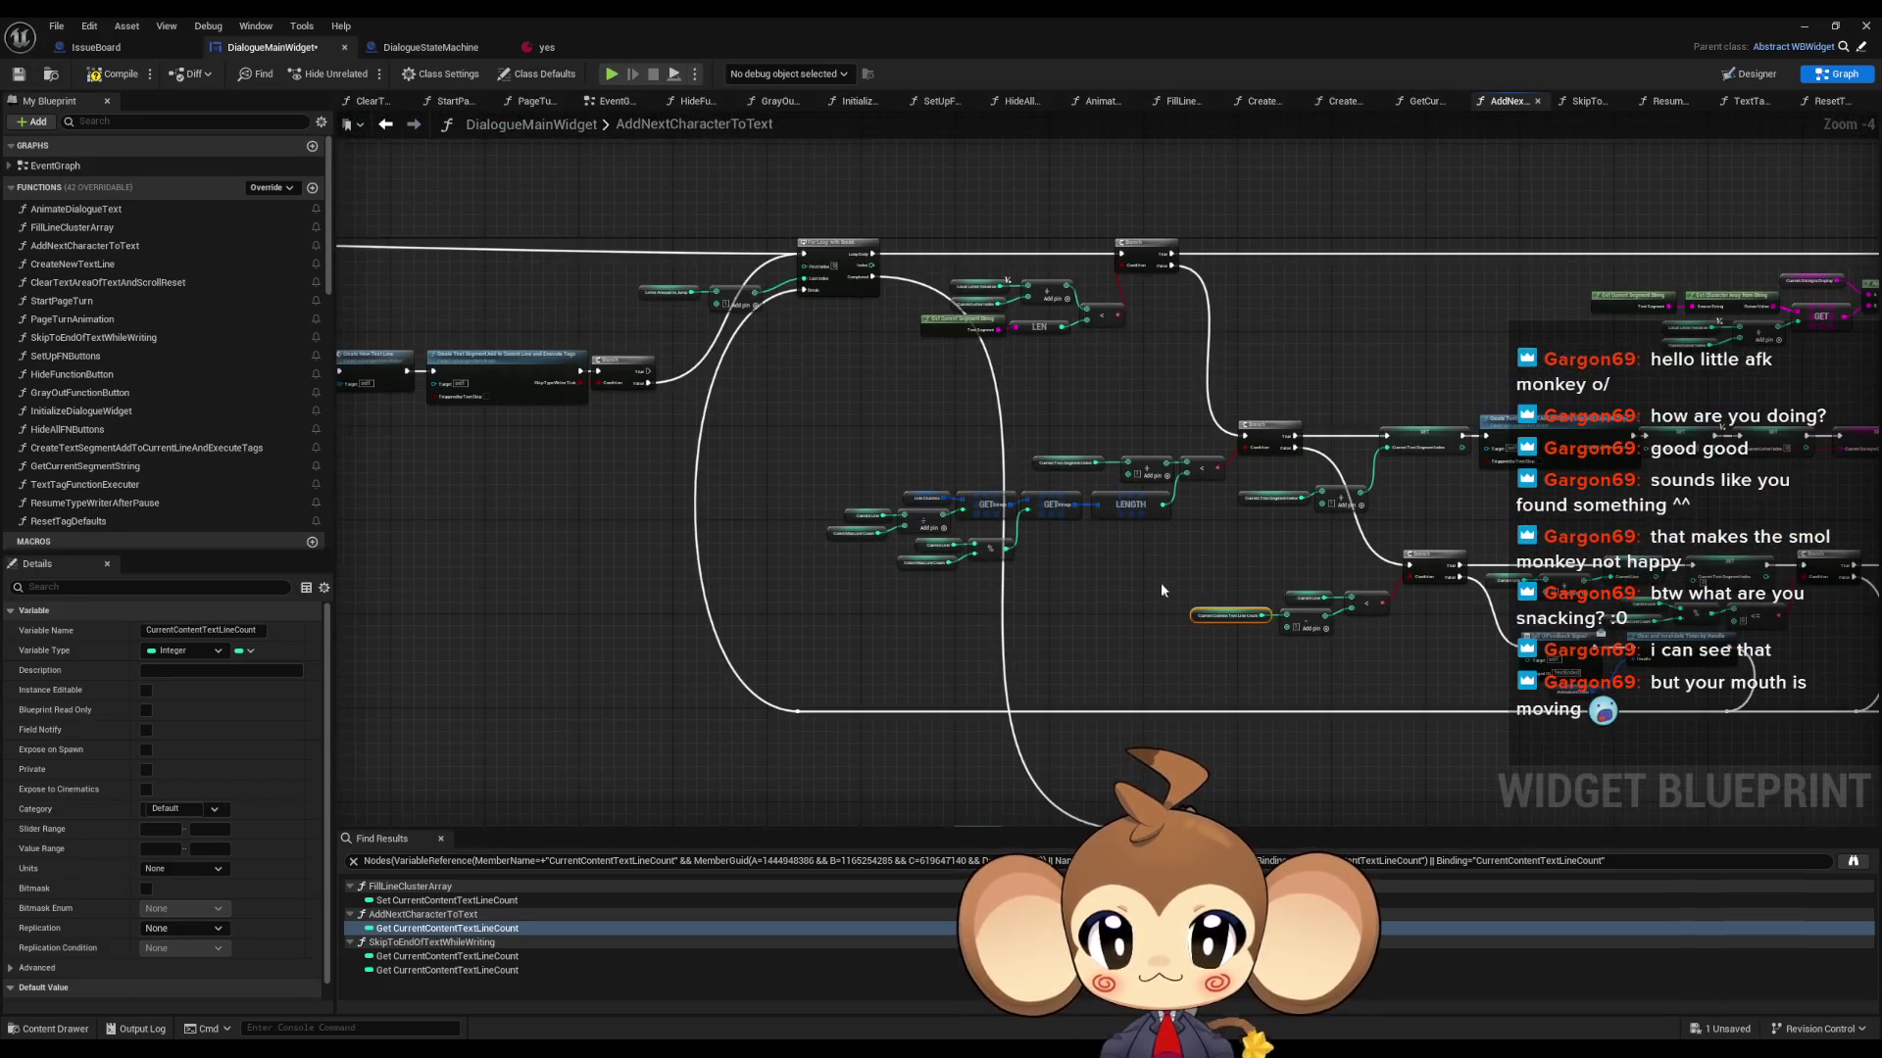
scroll(1161, 582, "down", 1)
scroll(1043, 439, "up", 3)
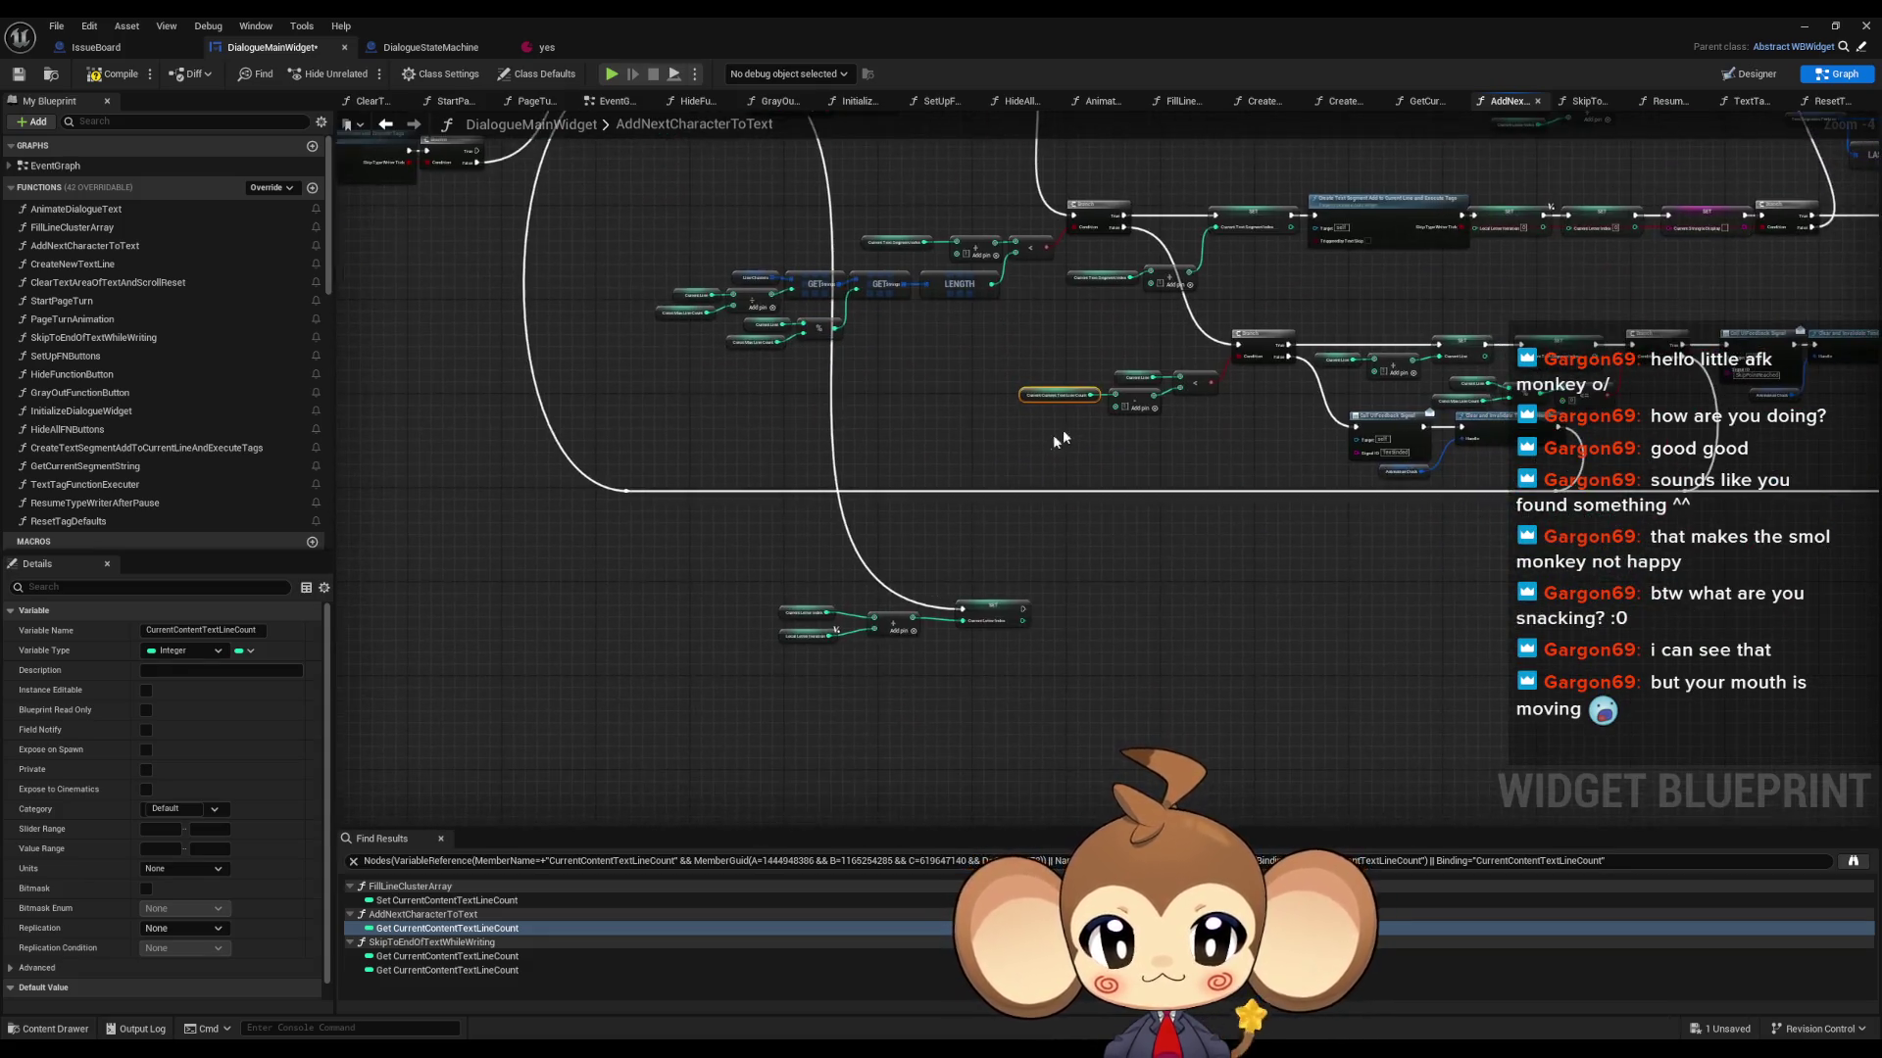
scroll(984, 437, "up", 1)
mouse_move(984, 437)
left_mouse_down()
mouse_move(851, 499)
mouse_move(860, 588)
left_mouse_up()
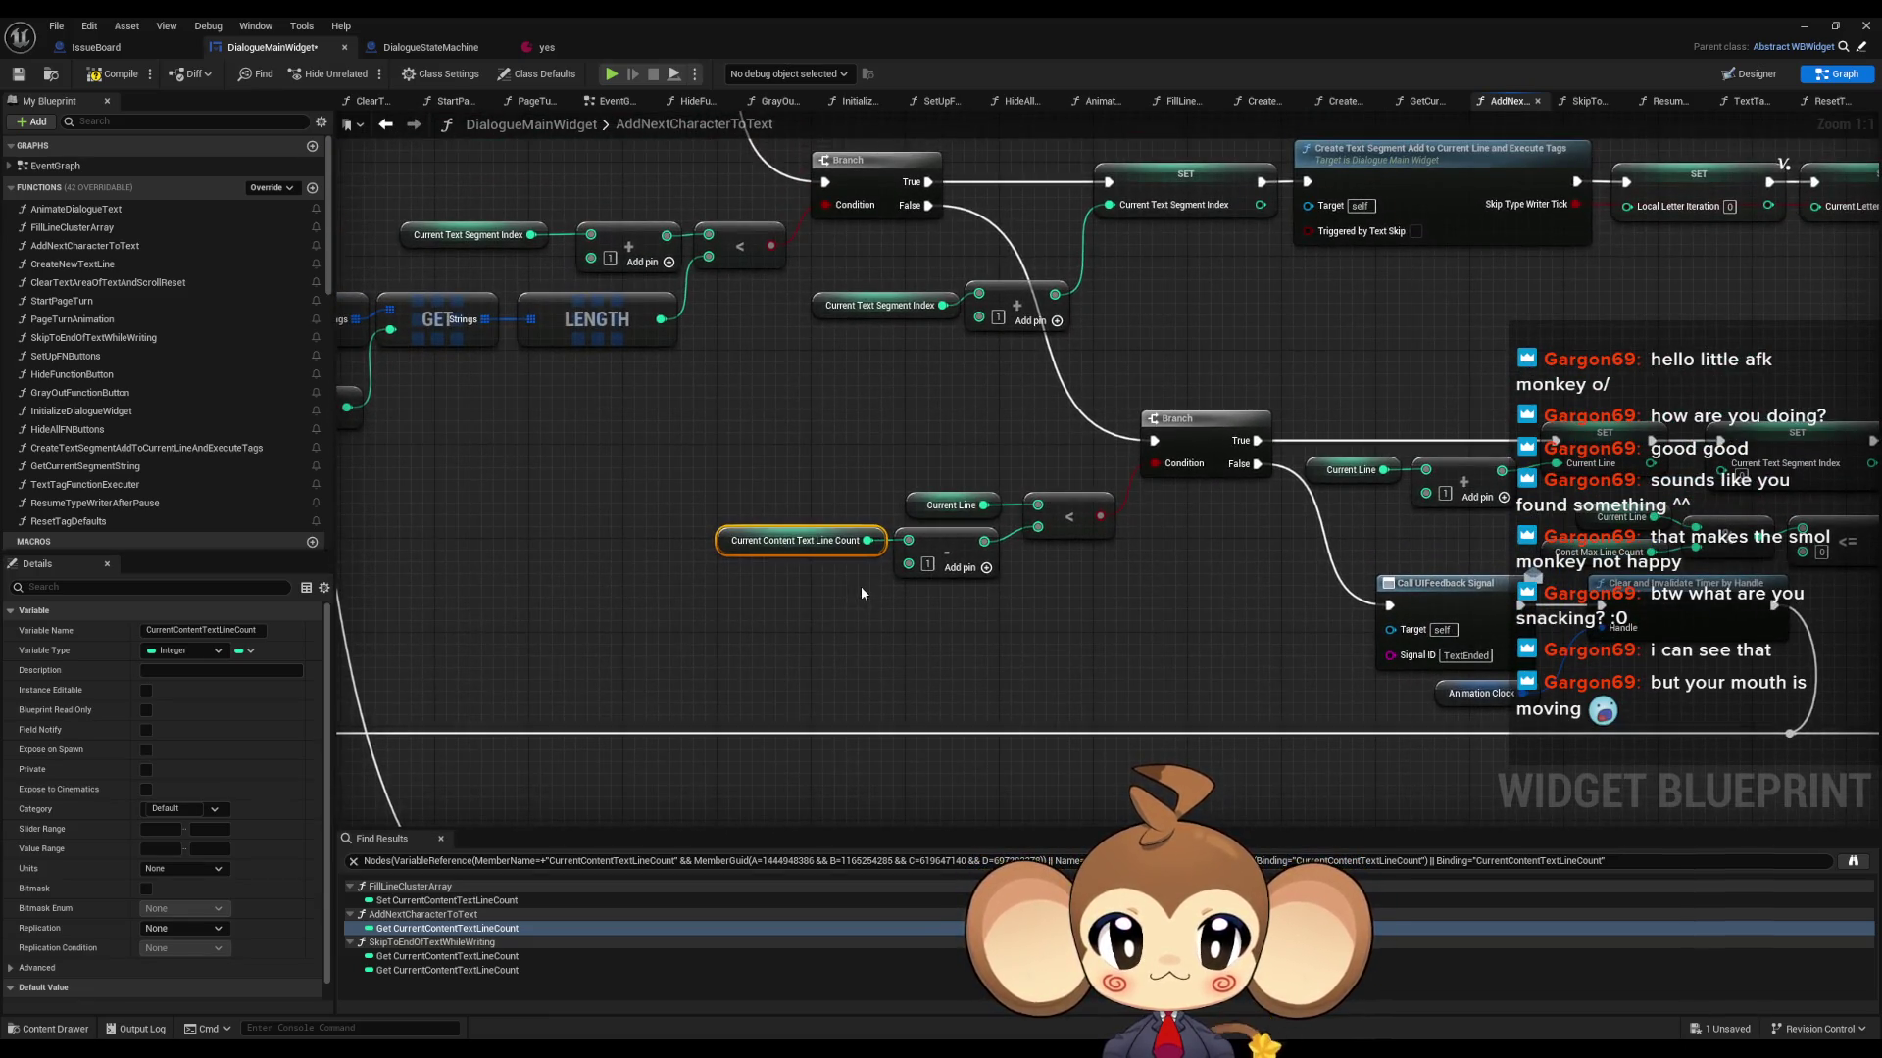
mouse_move(760, 449)
left_mouse_down()
mouse_move(1072, 585)
mouse_move(735, 556)
mouse_move(889, 565)
mouse_move(1323, 384)
left_mouse_up()
scroll(1060, 580, "down", 2)
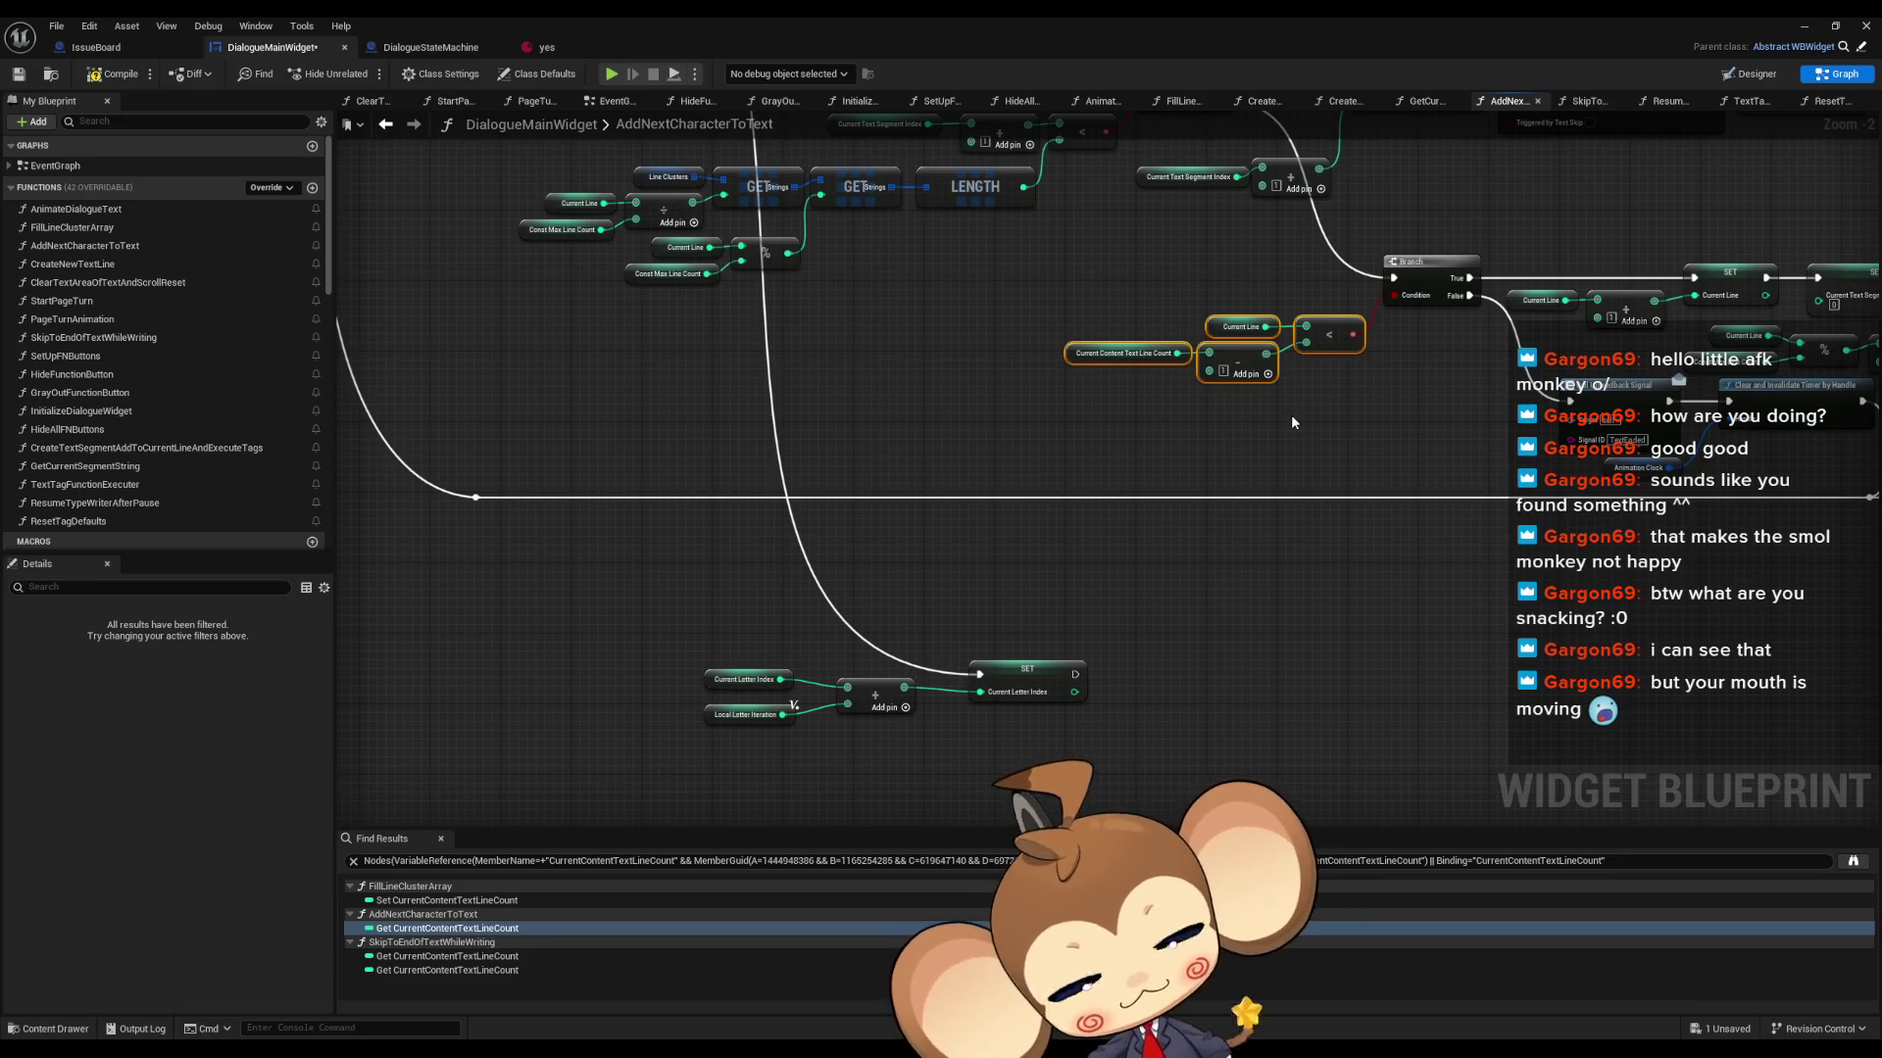
left_click_drag(1283, 420, 1163, 490)
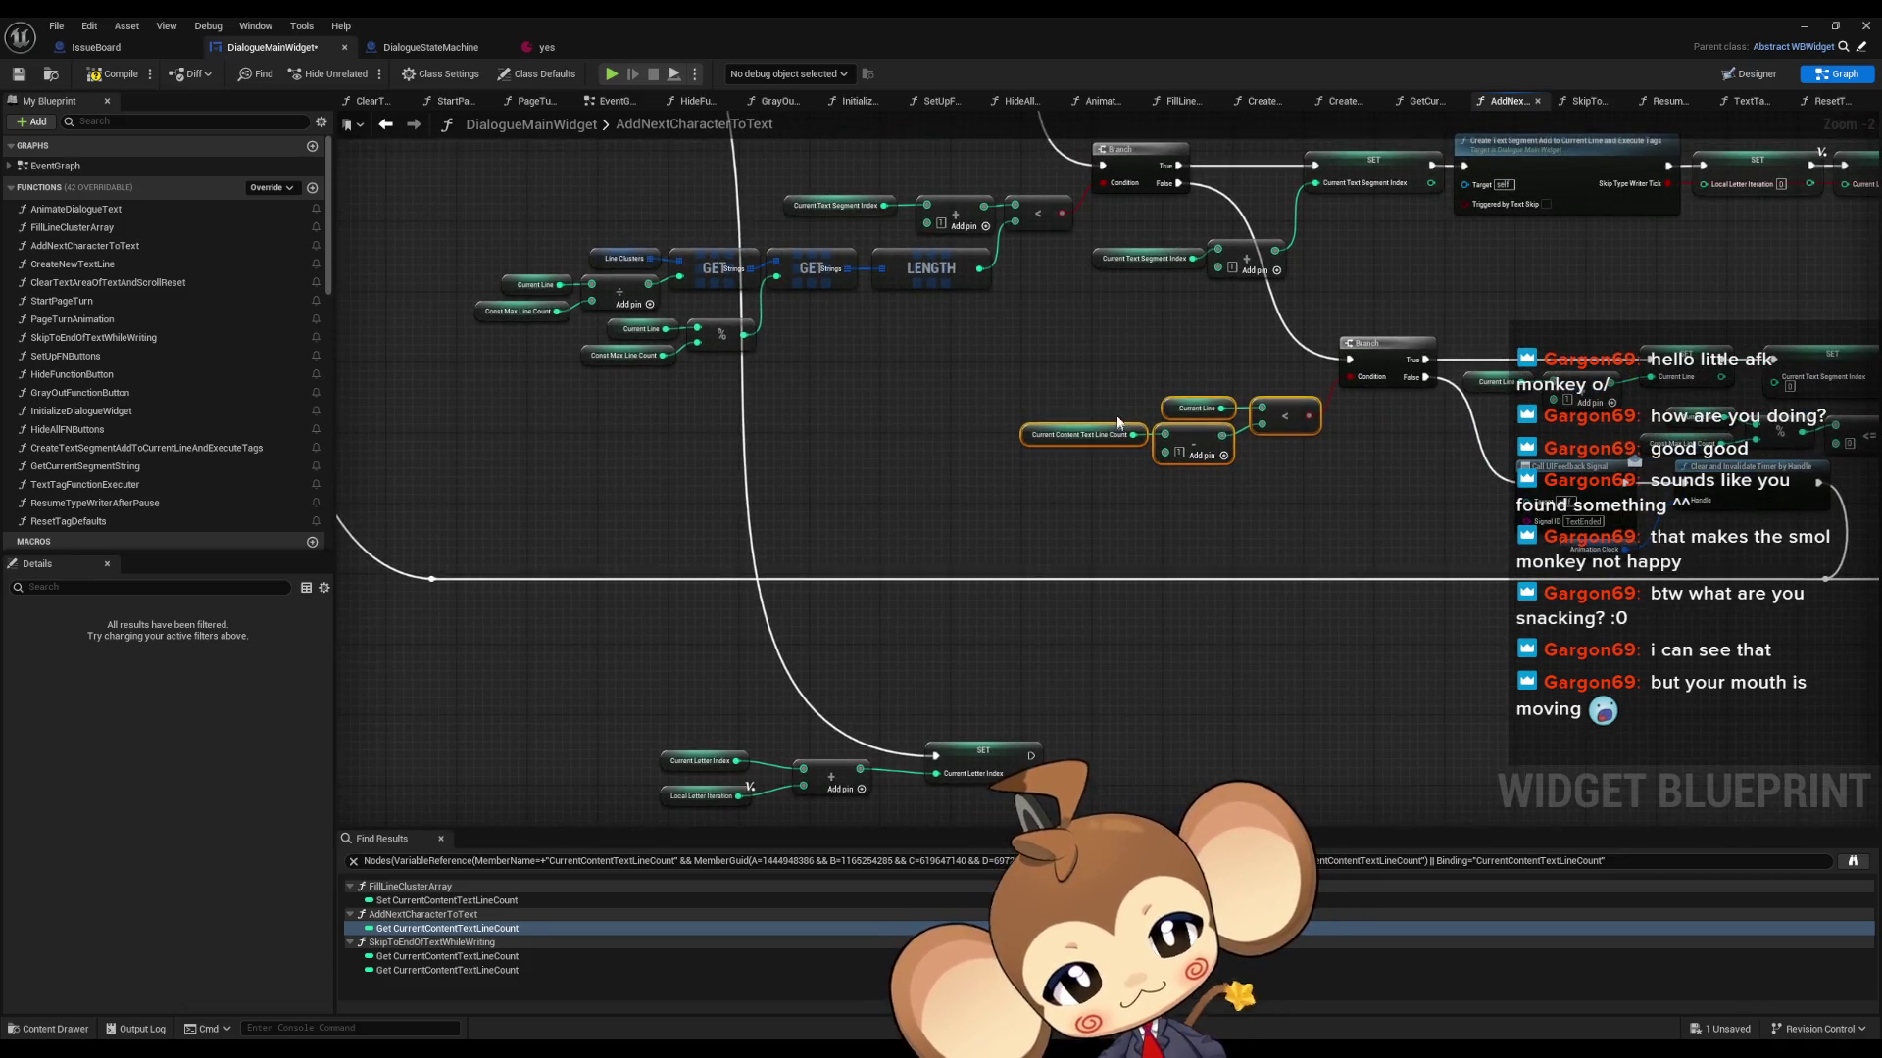
scroll(1122, 421, "up", 2)
left_click(1068, 439)
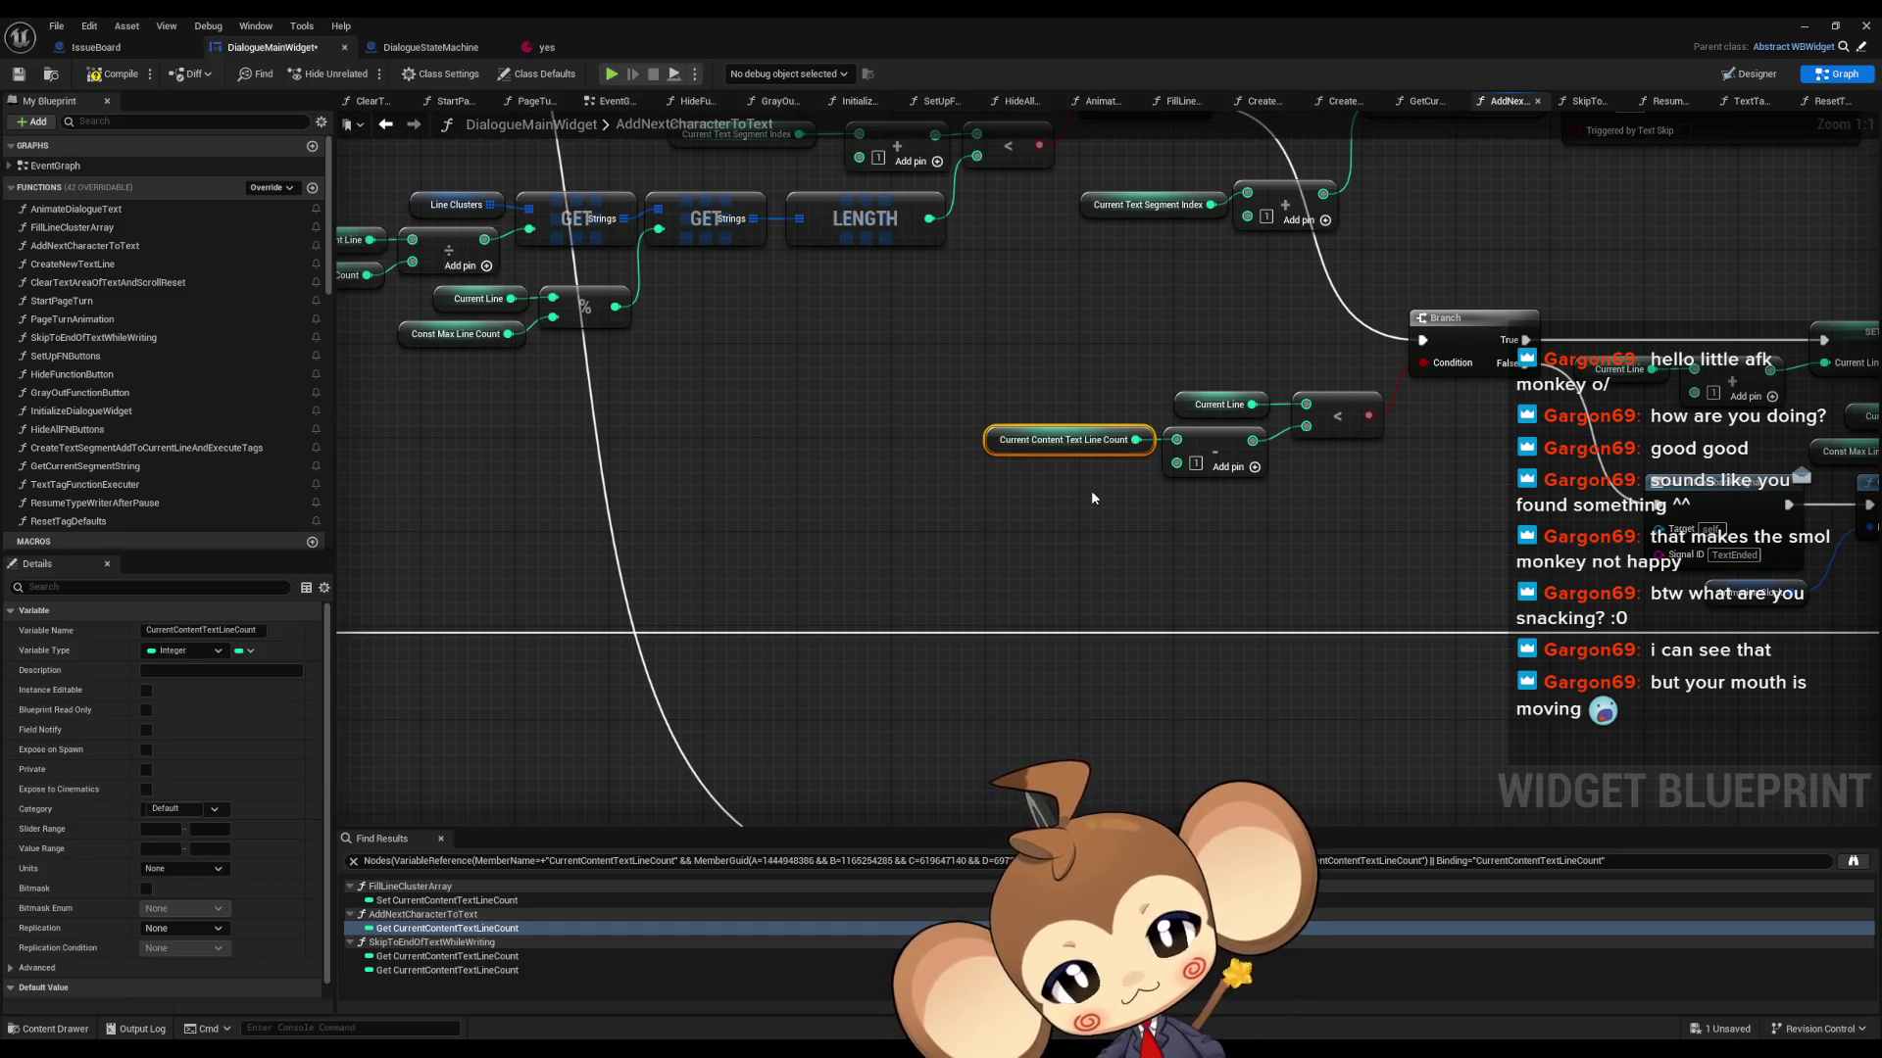
scroll(1089, 491, "down", 3)
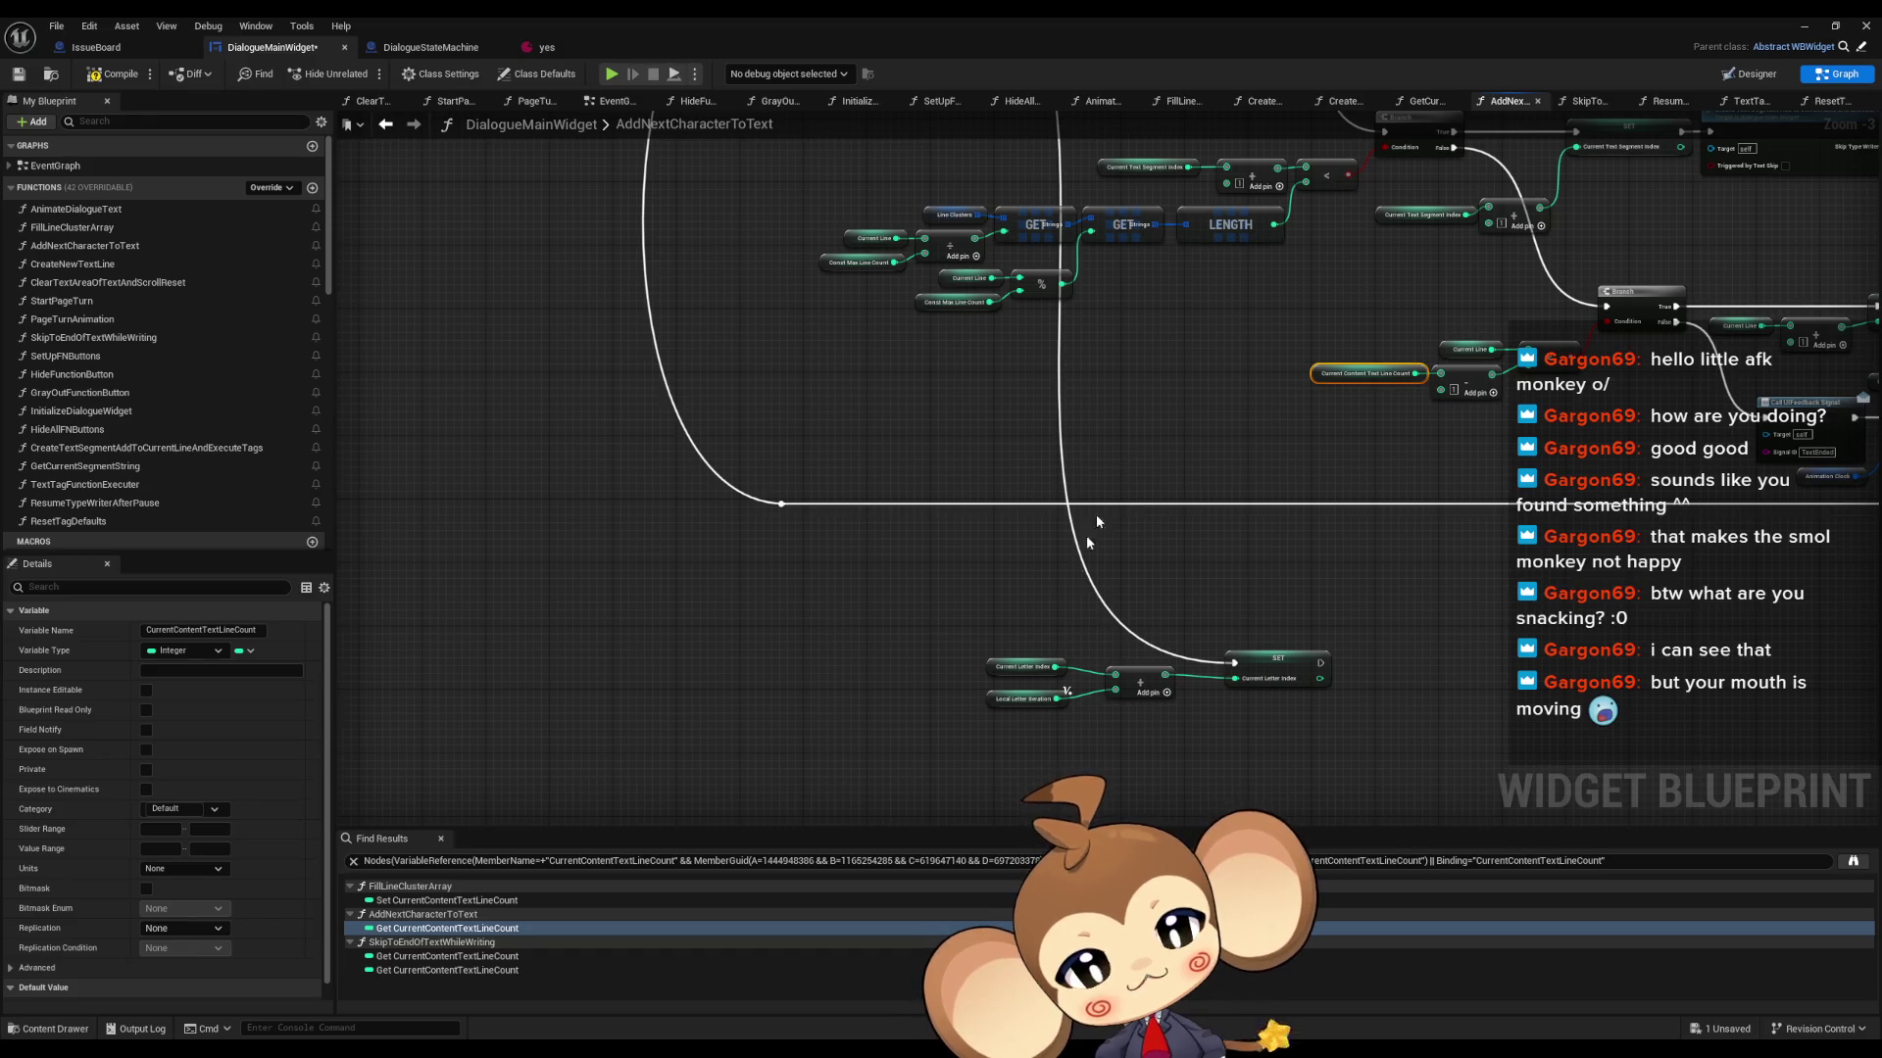
left_click(1007, 674)
scroll(1000, 673, "up", 3)
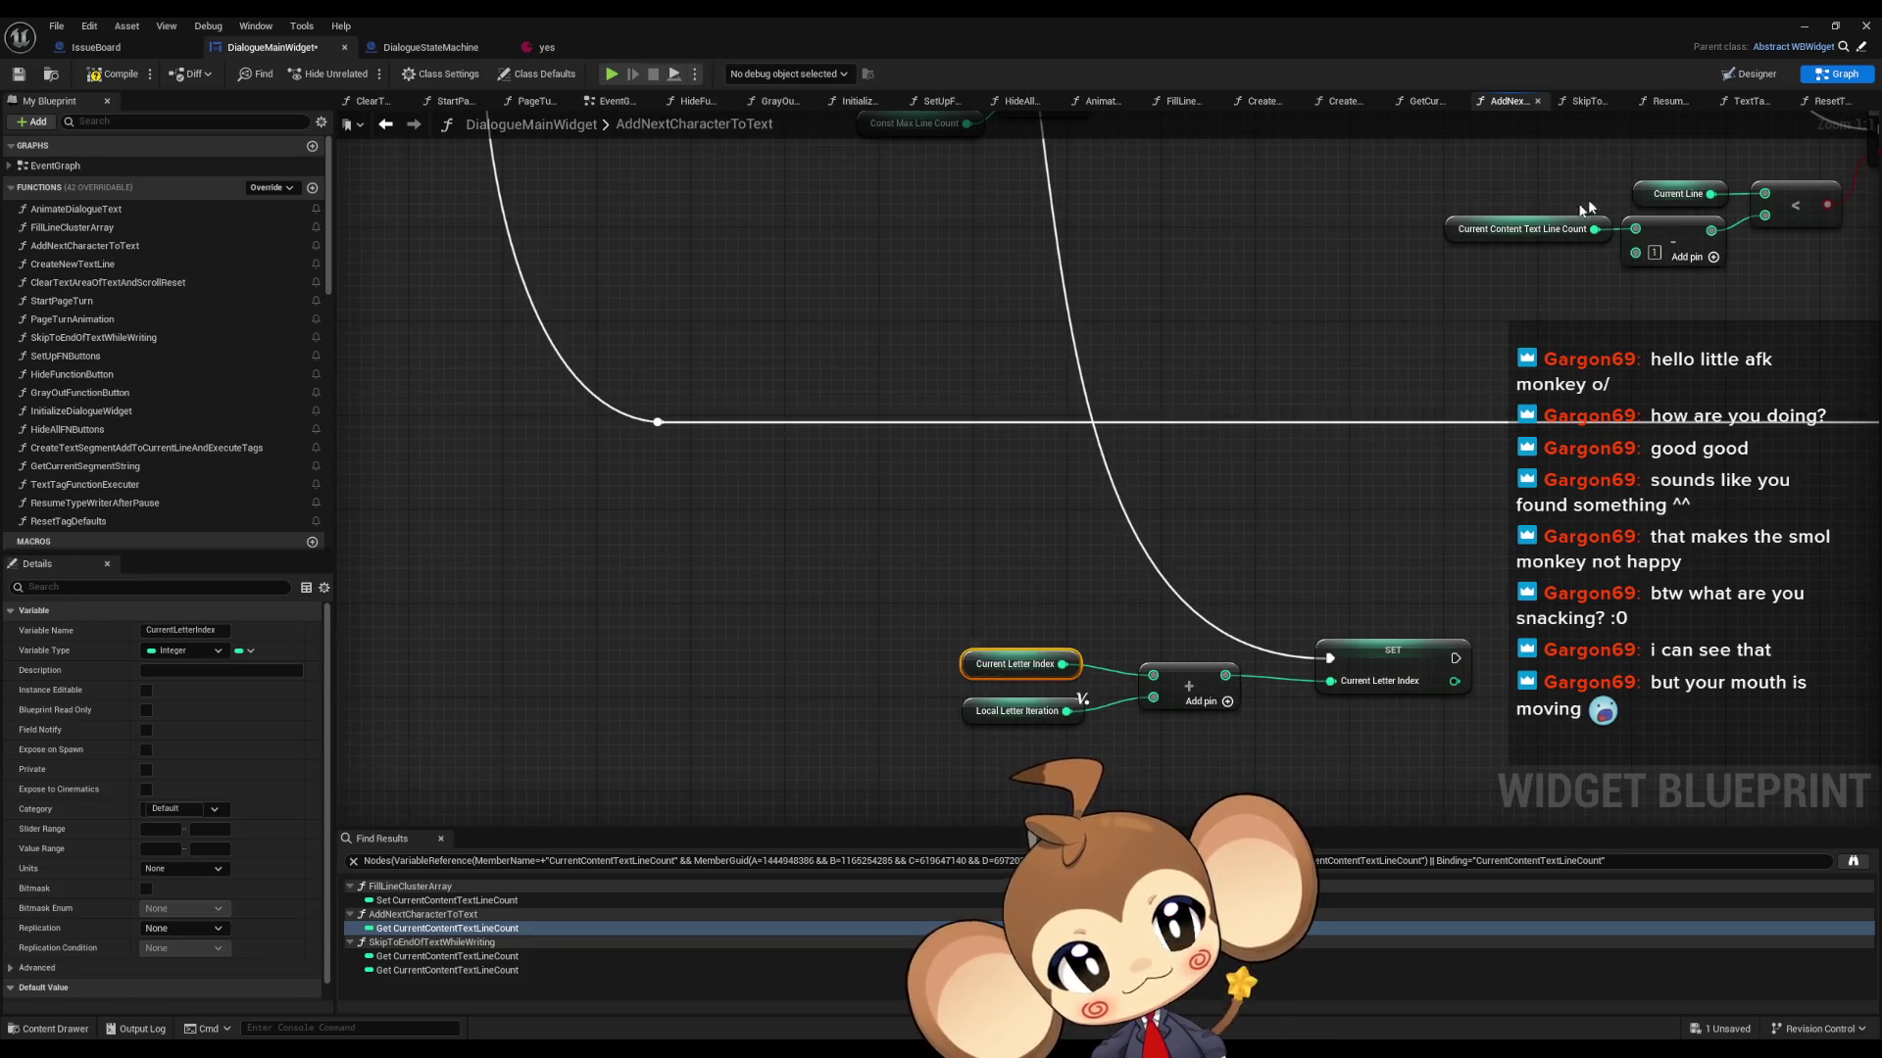
left_click(1632, 194)
- Find all references to CurrentLine and view its use in TextTagFunctionExecuter
right_click(1633, 195)
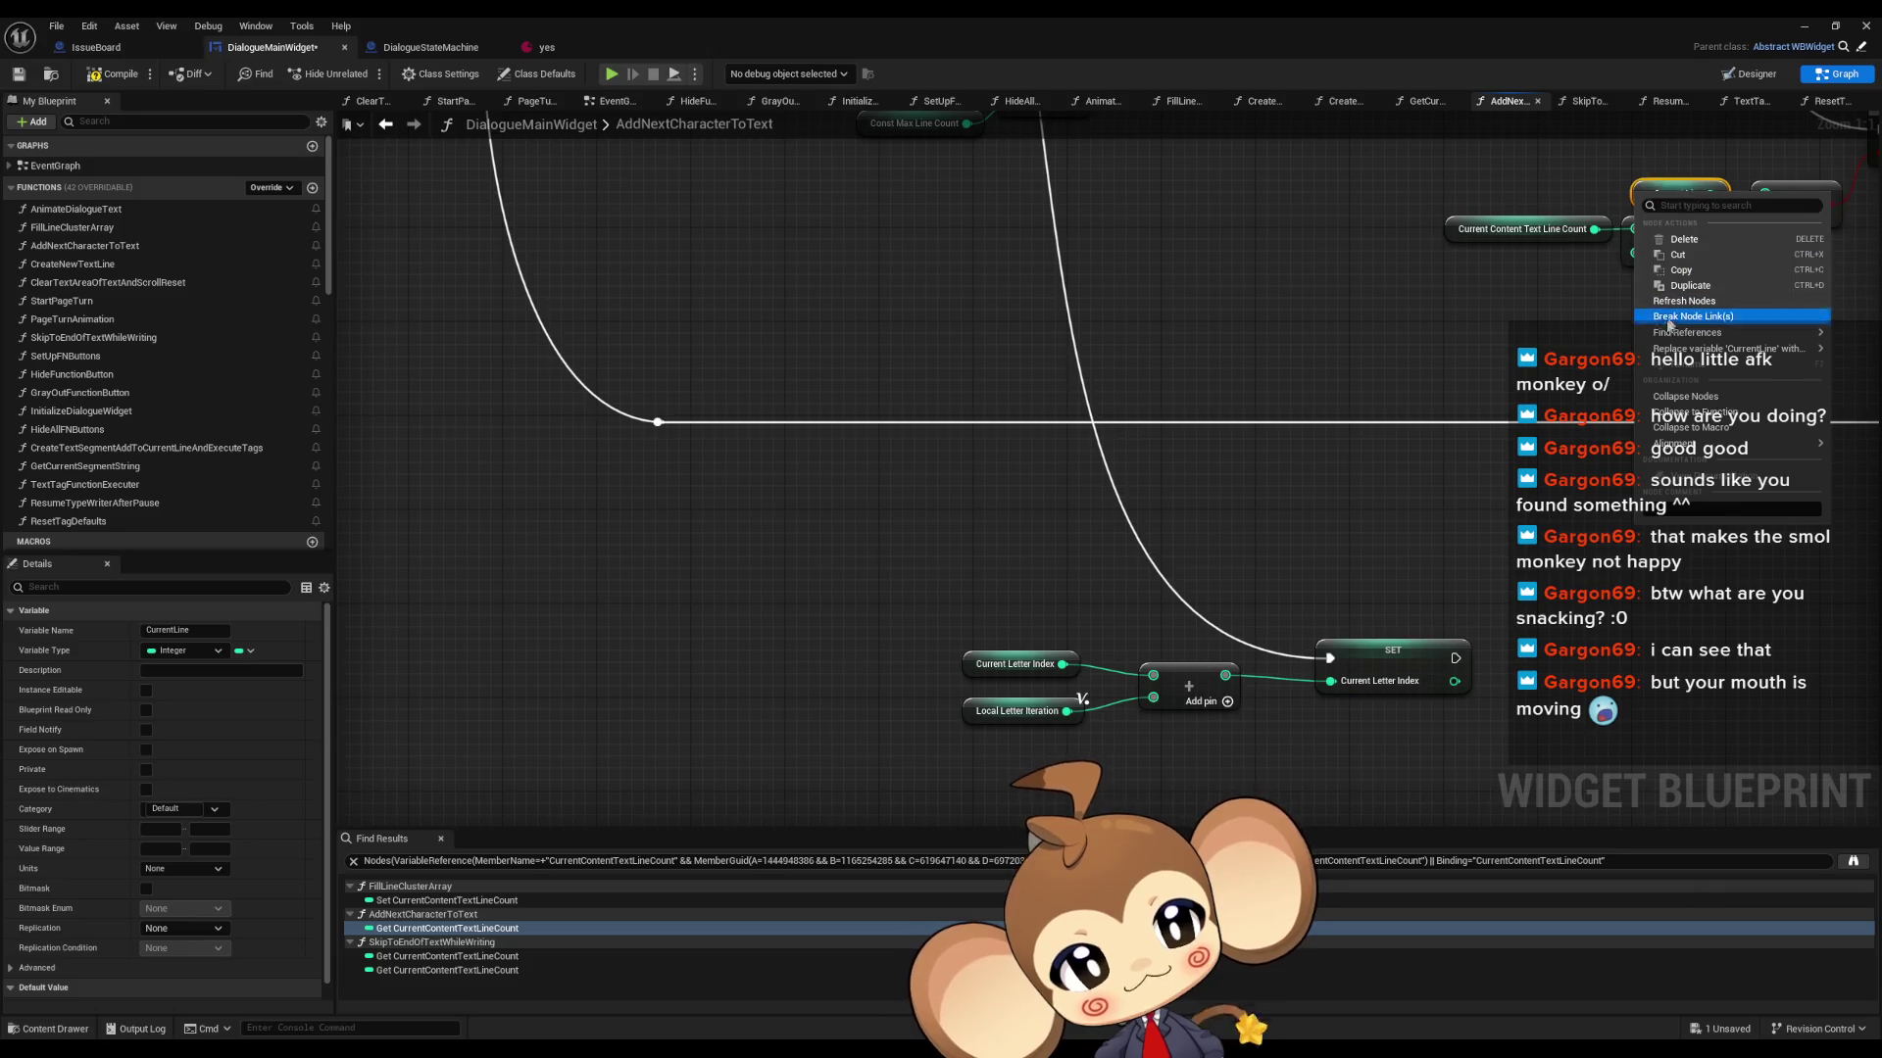
mouse_move(1759, 336)
left_click(1558, 339)
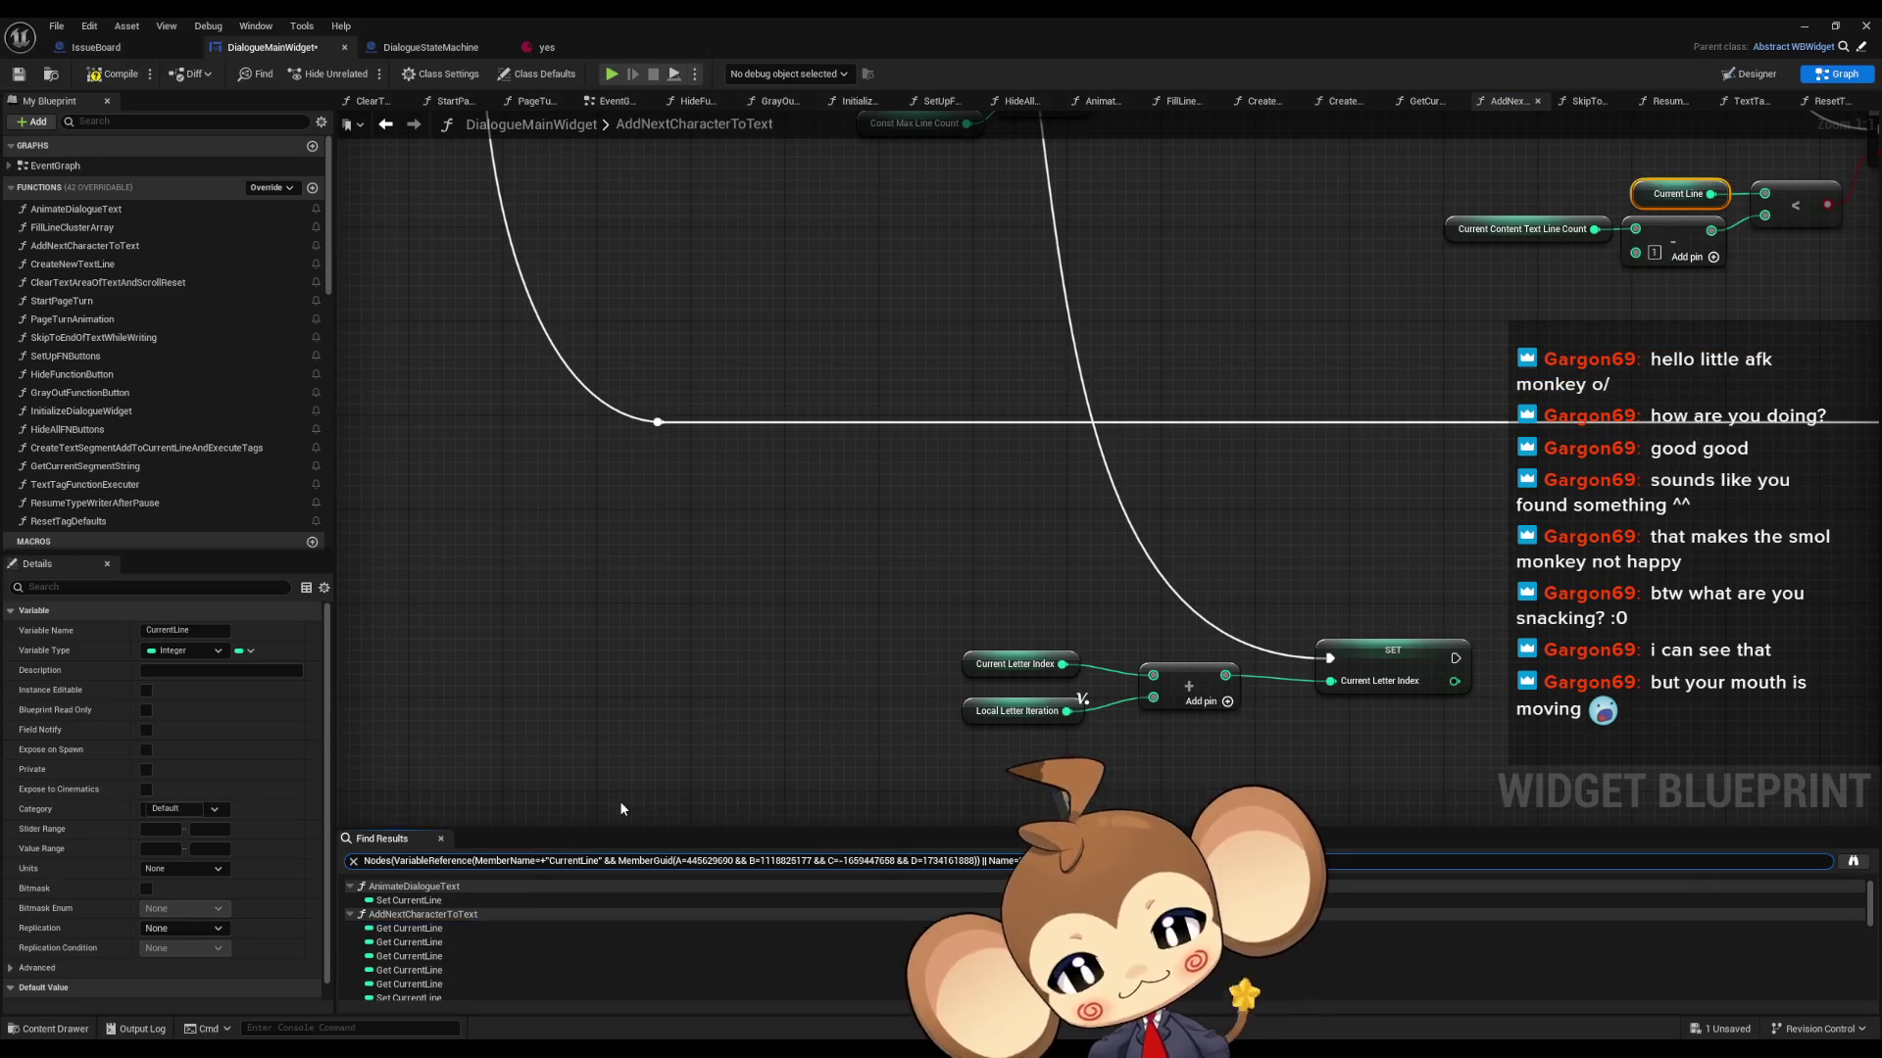
scroll(370, 937, "down", 5)
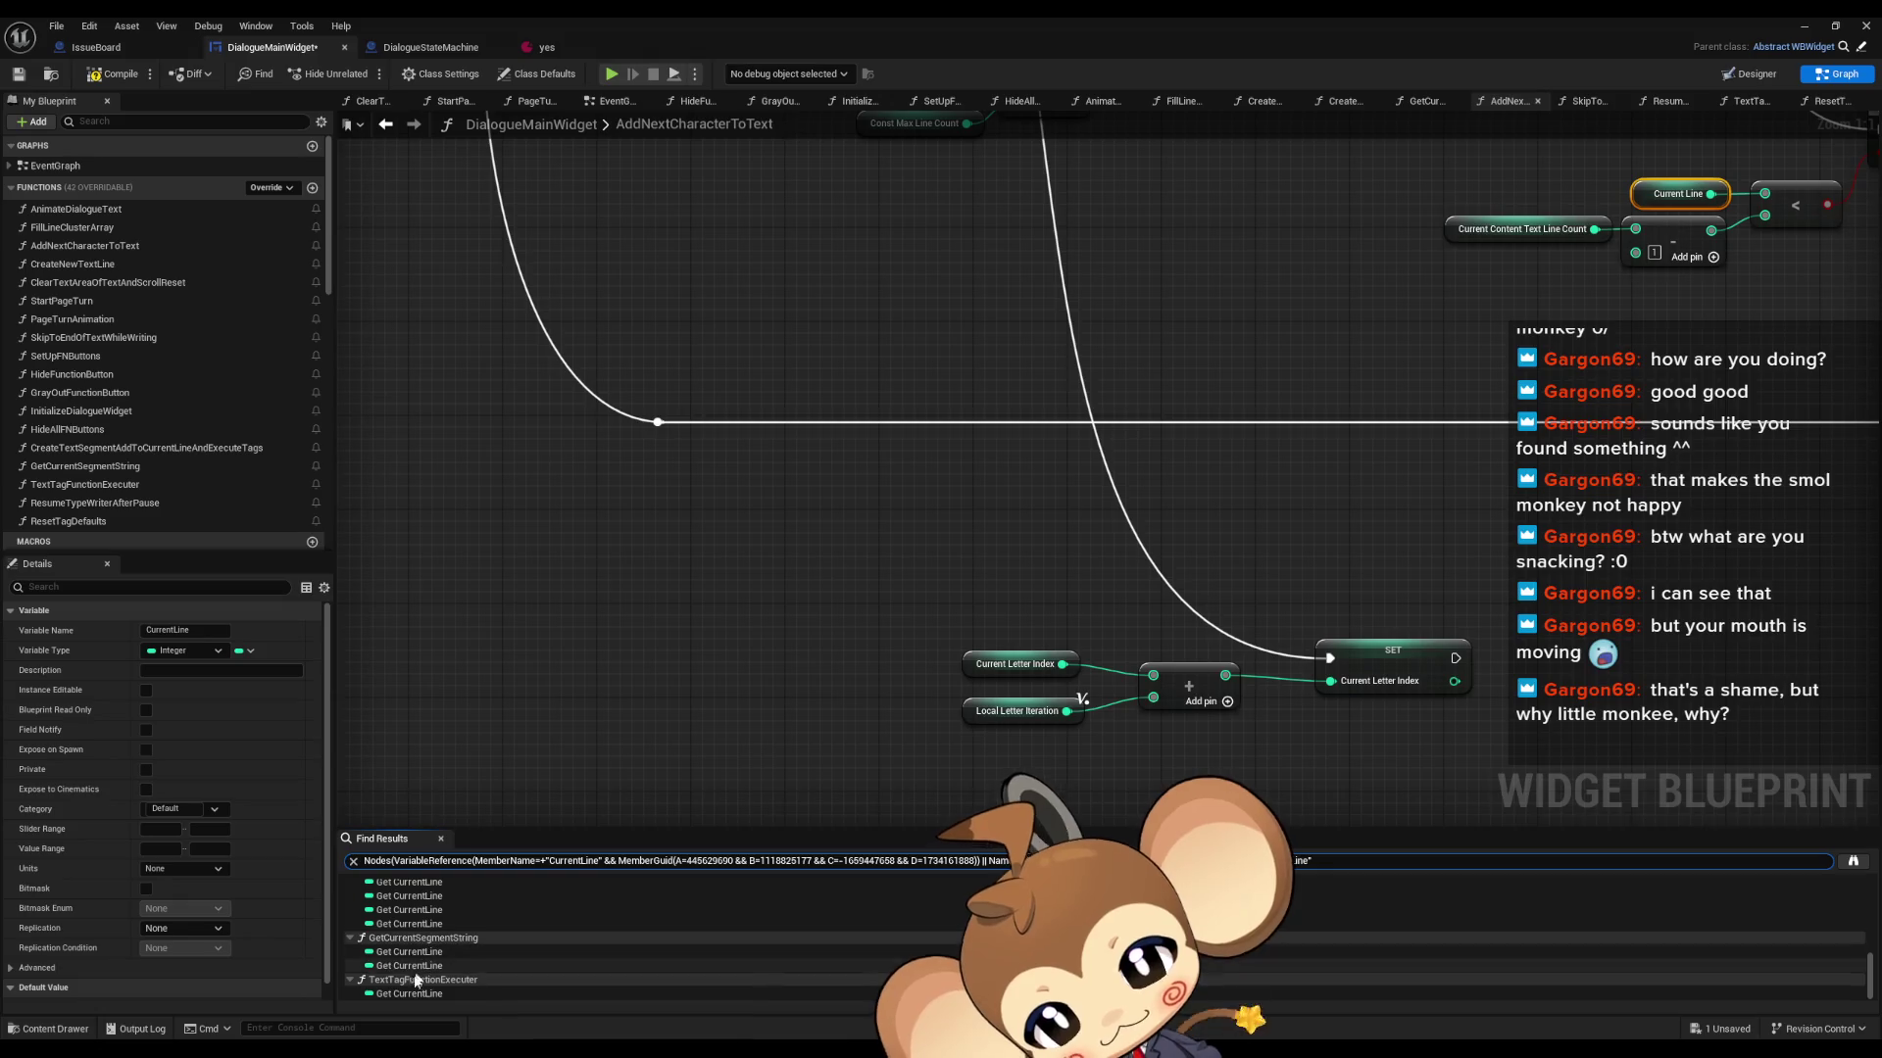
left_click(406, 994)
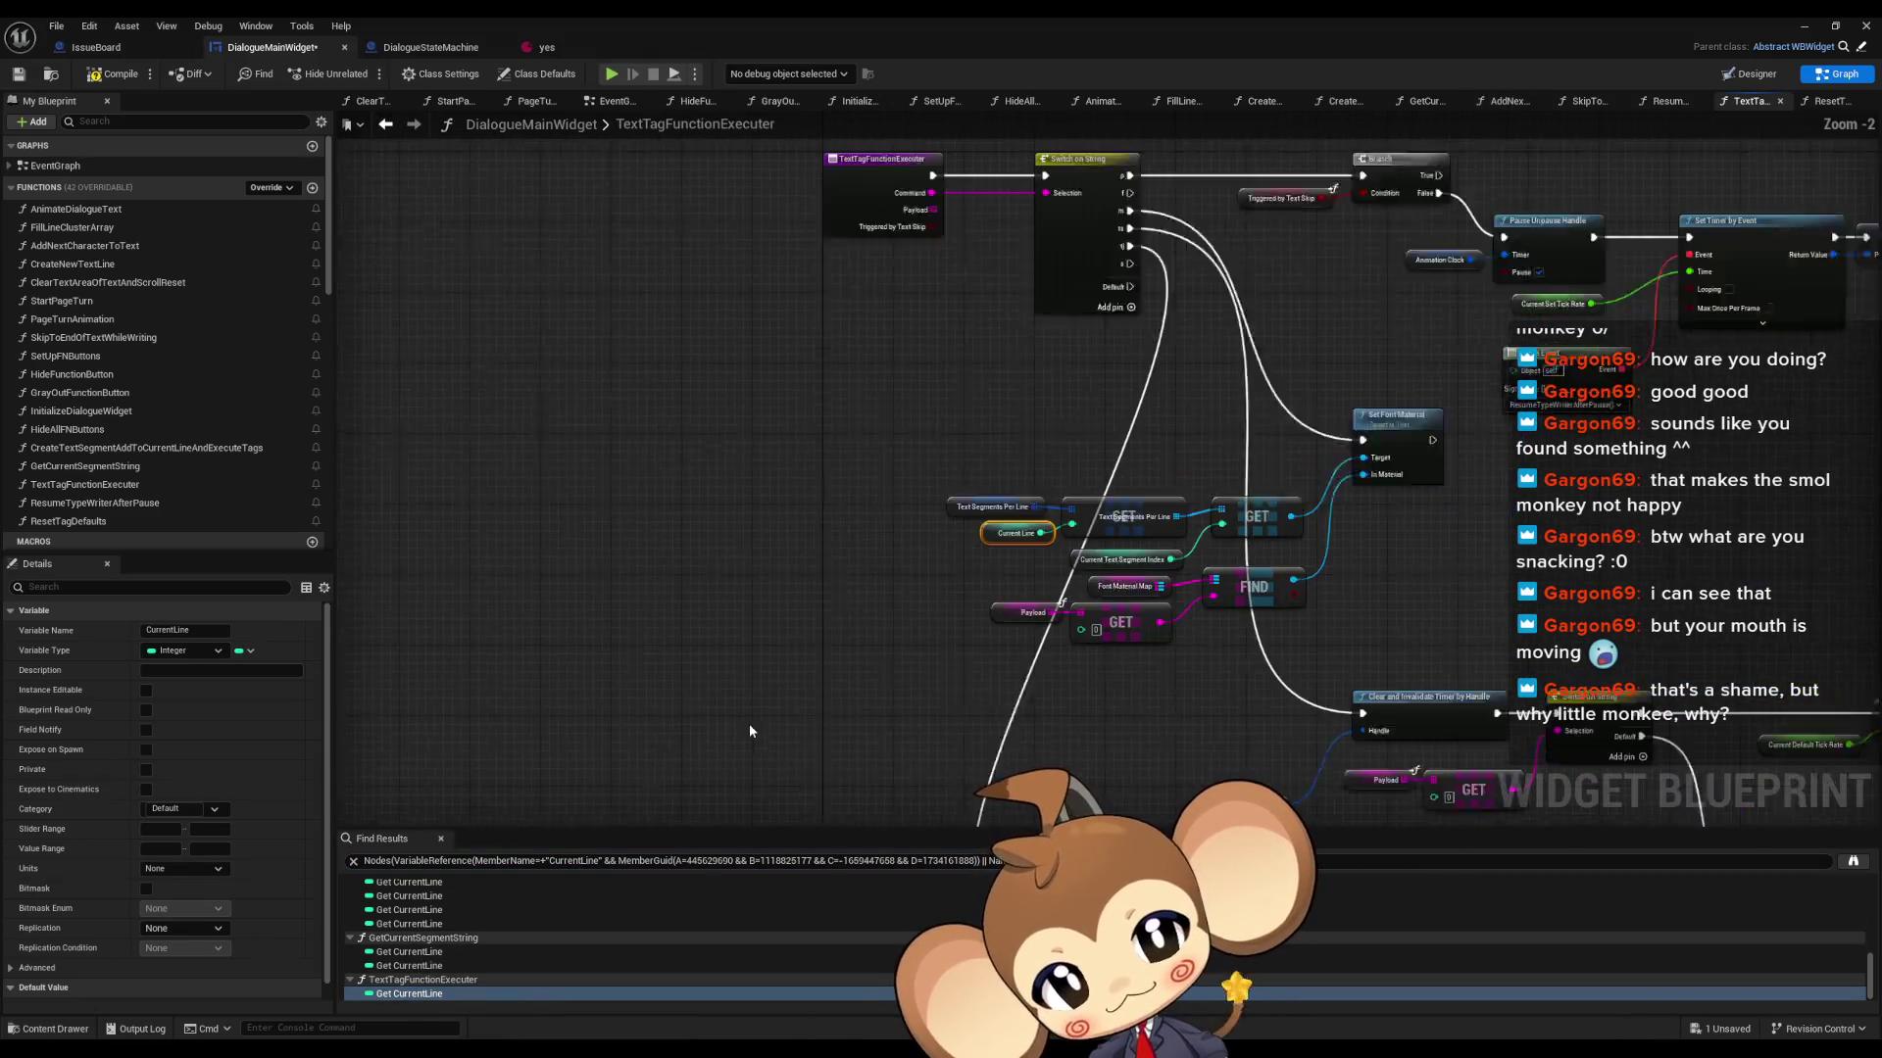
left_click_drag(743, 726, 492, 700)
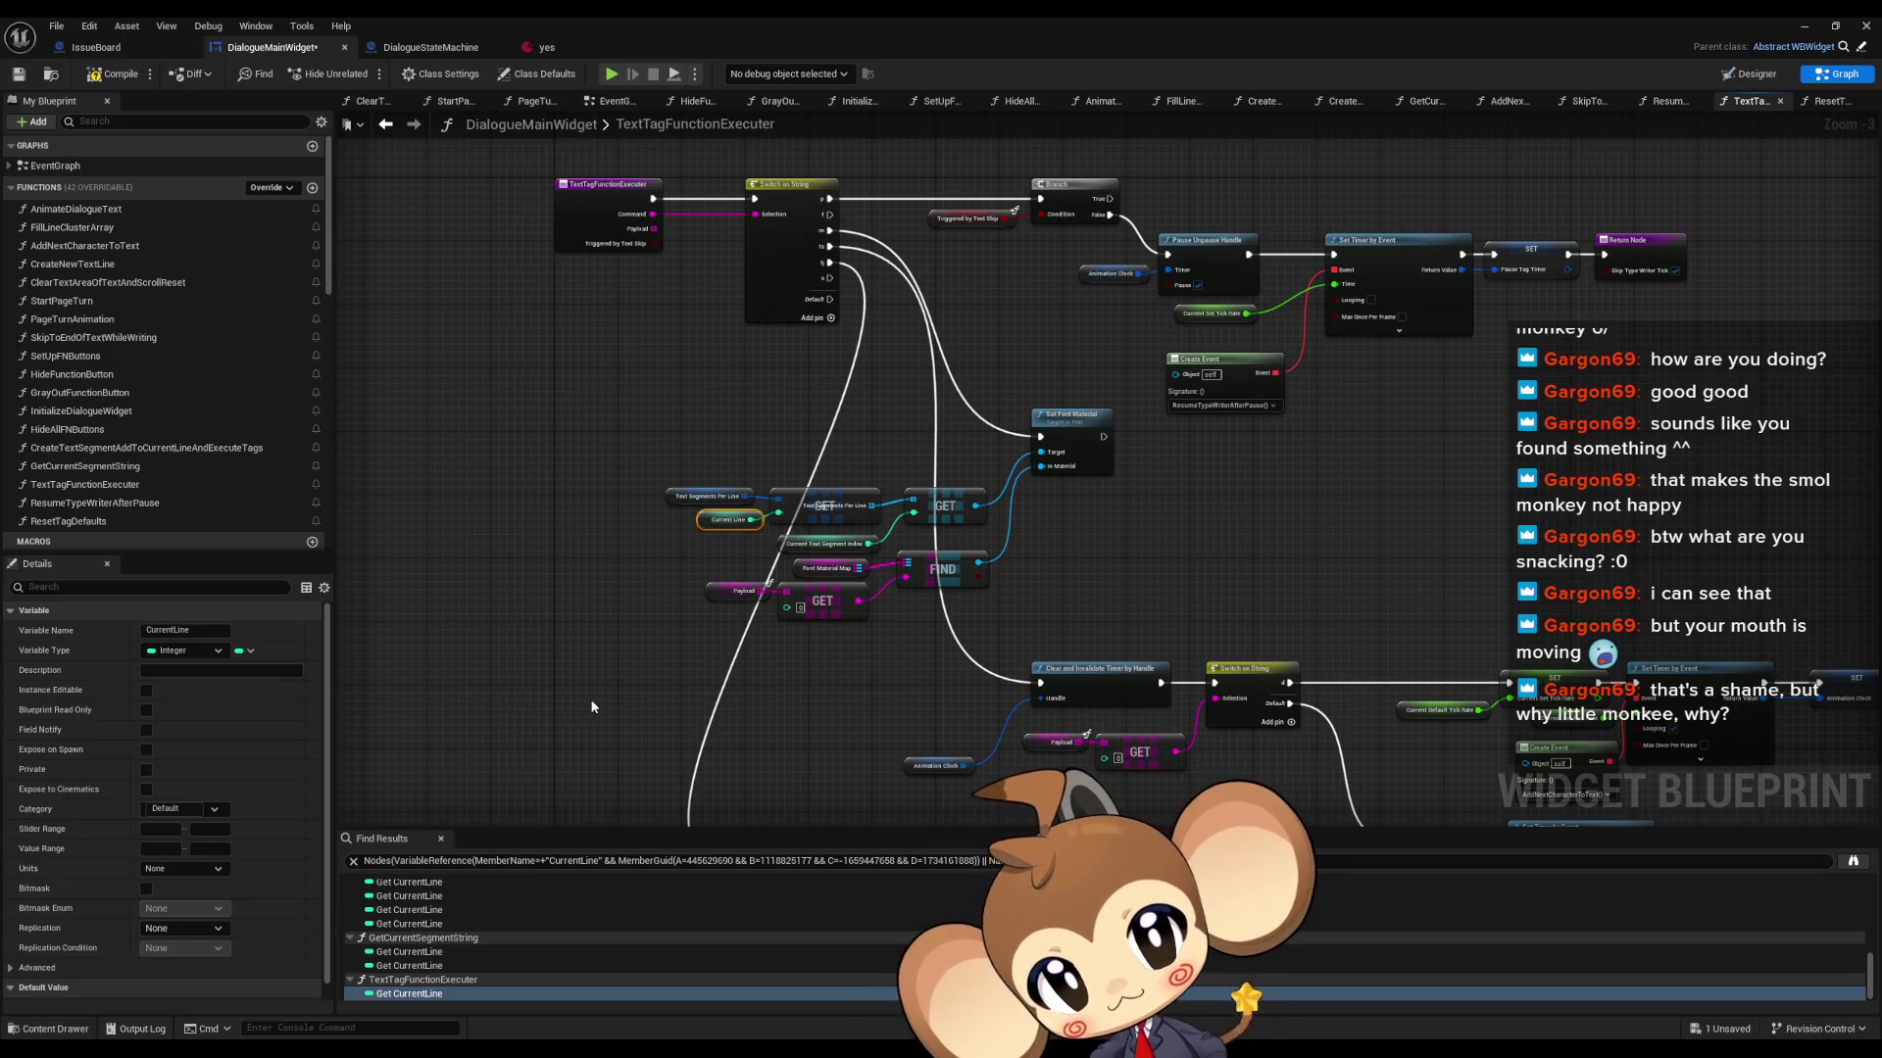
- Check both Current Line reads in GetCurrentSegmentString, then open its Set in SkipToEndOfTextWhileWriting
left_click(402, 952)
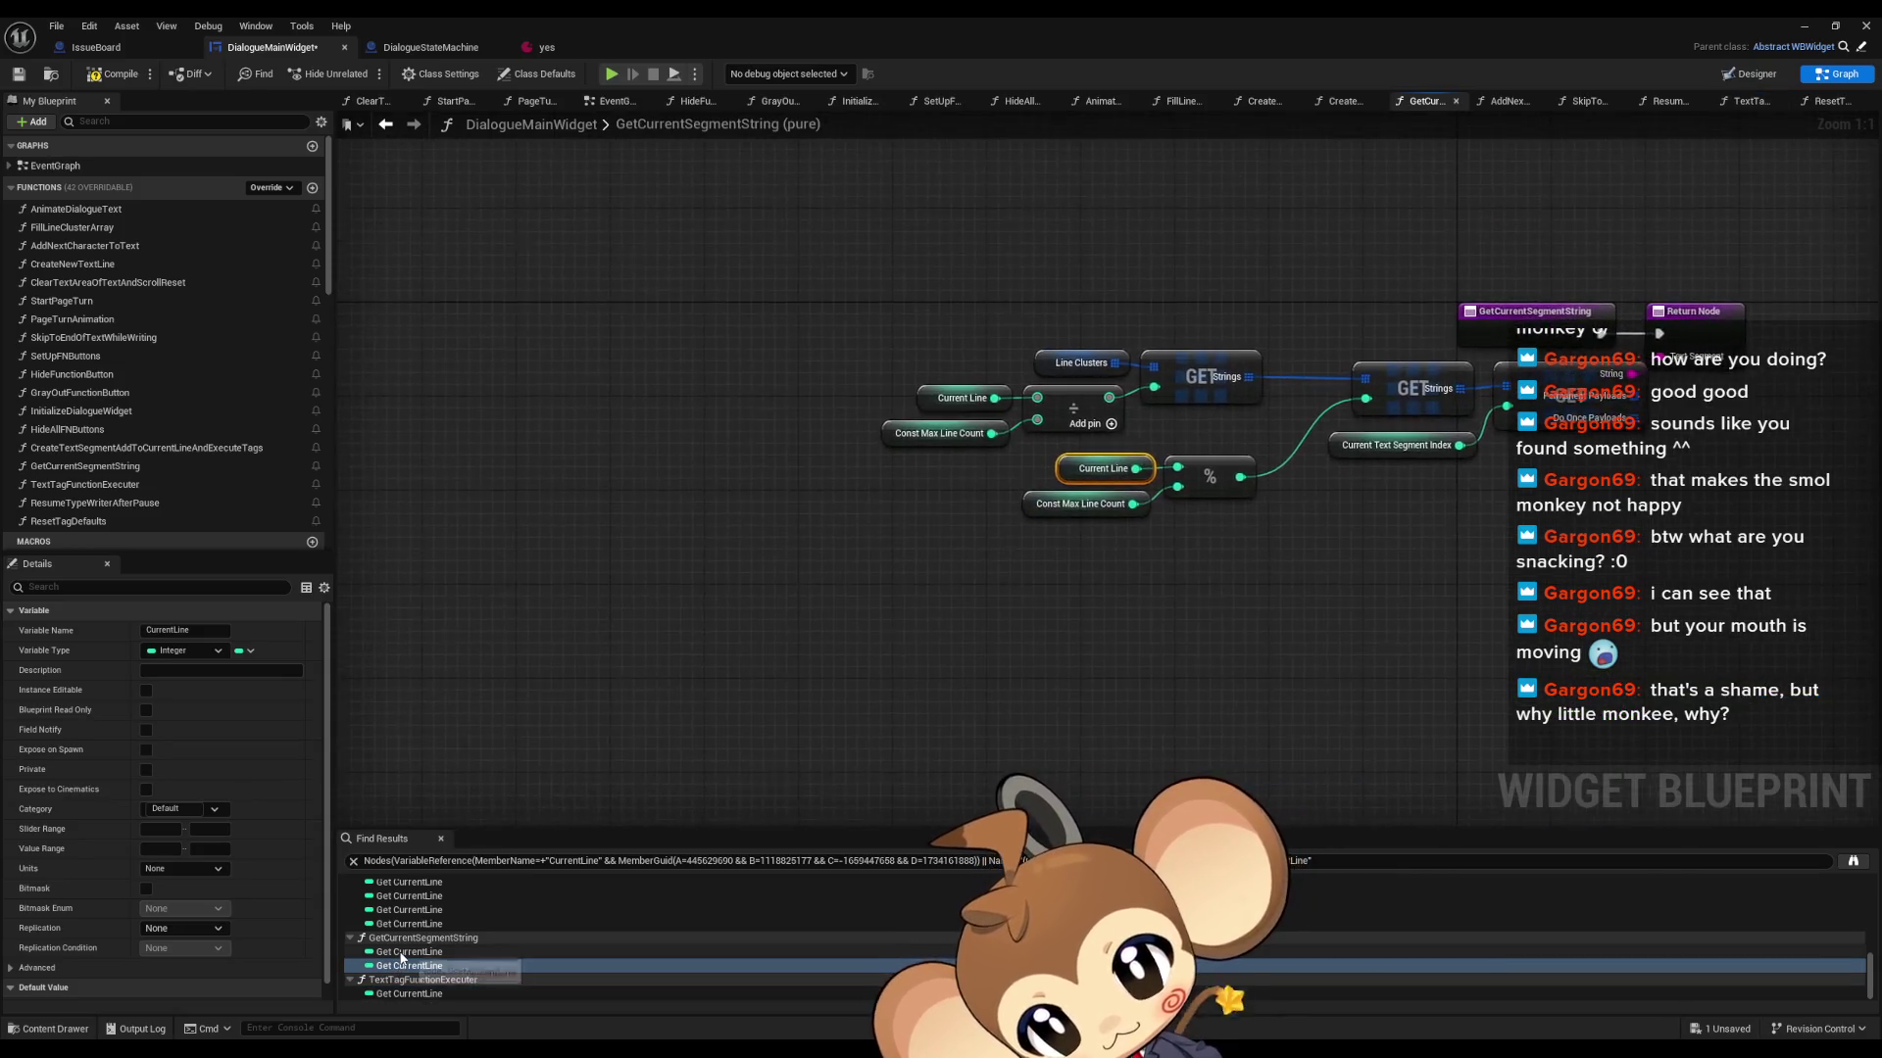
left_click(402, 965)
scroll(402, 945, "up", 3)
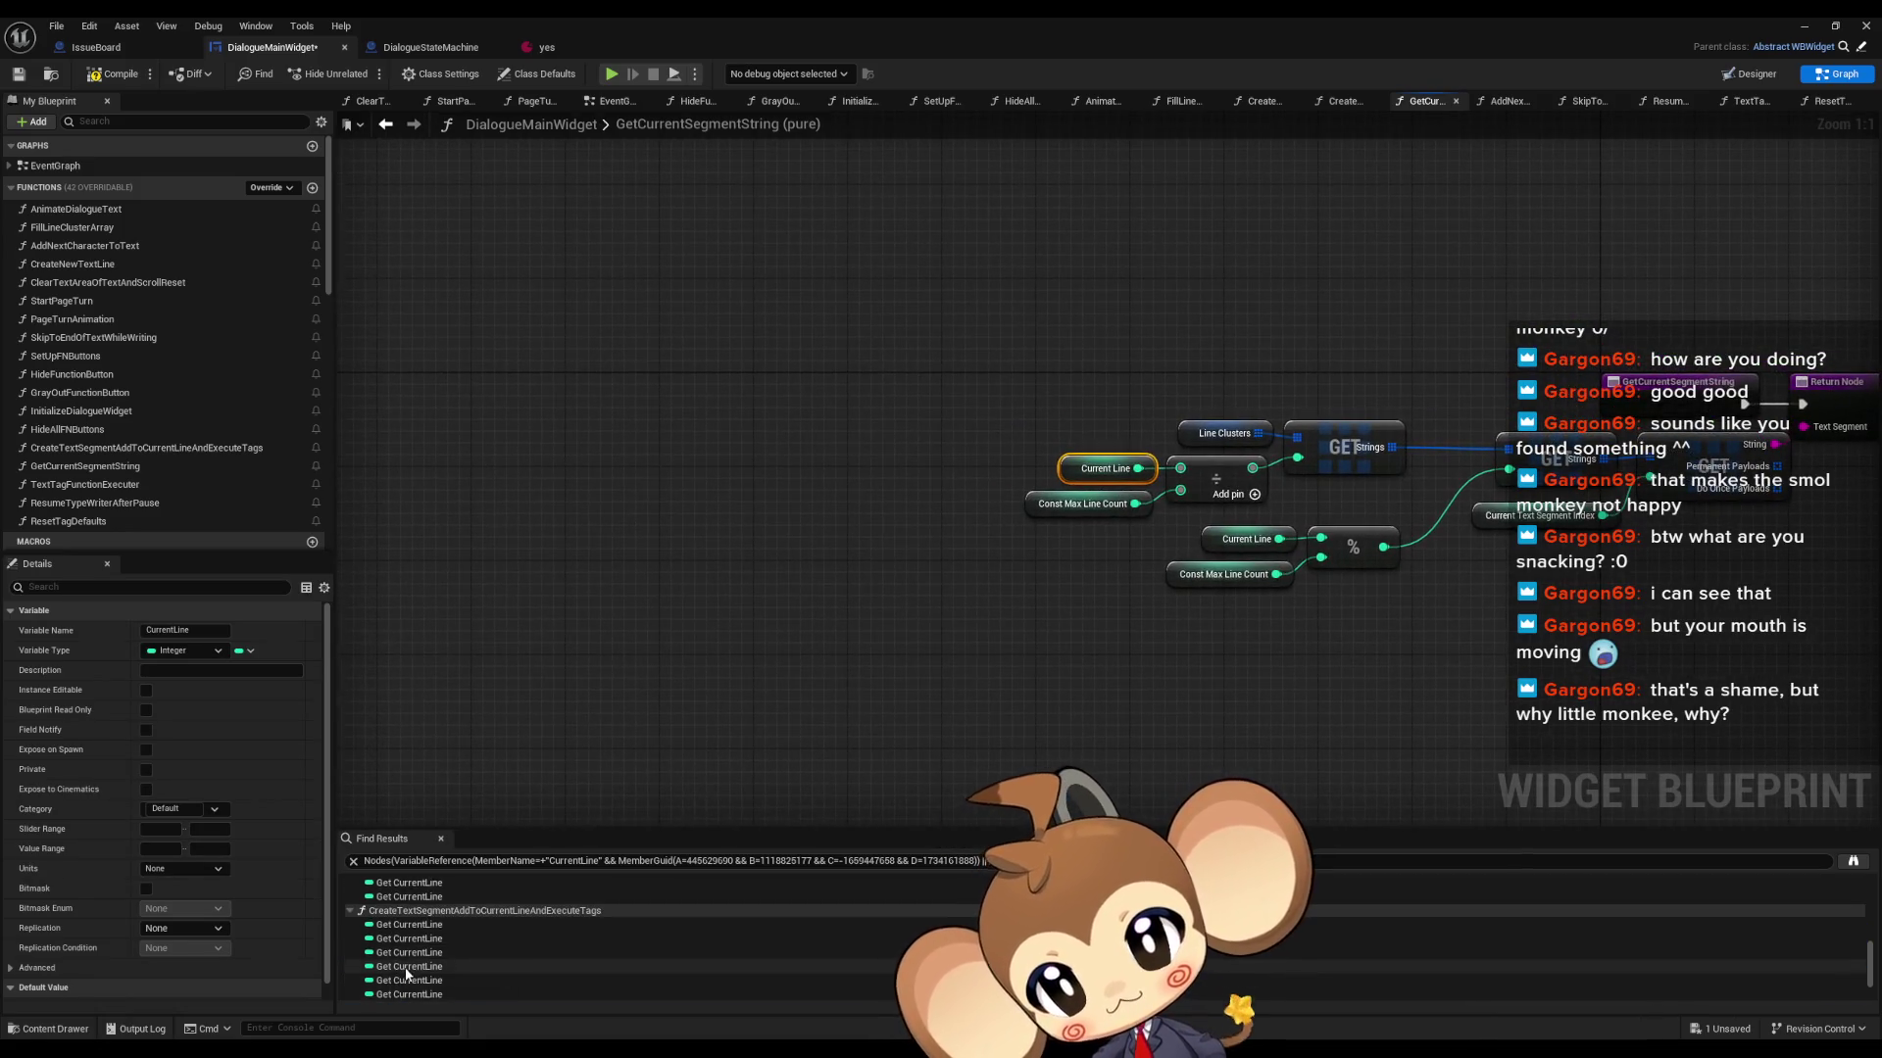
scroll(401, 936, "up", 5)
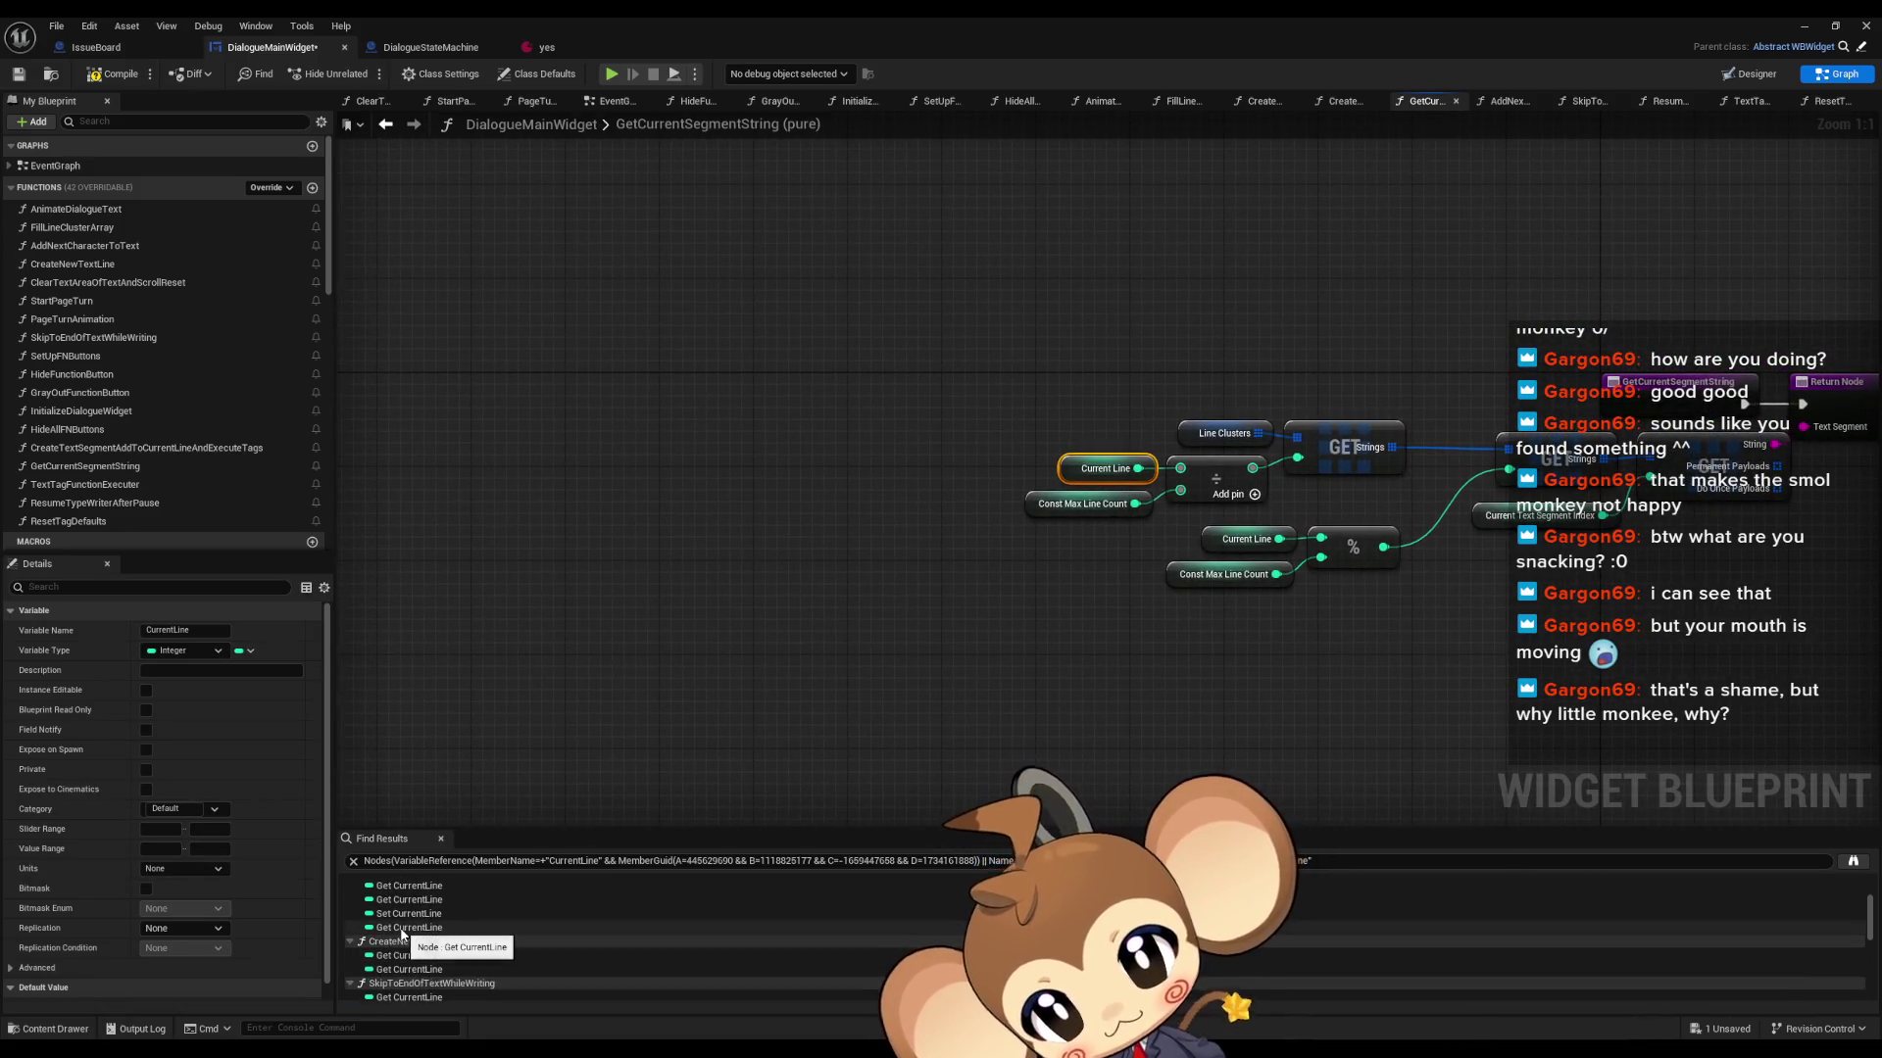
scroll(404, 933, "down", 3)
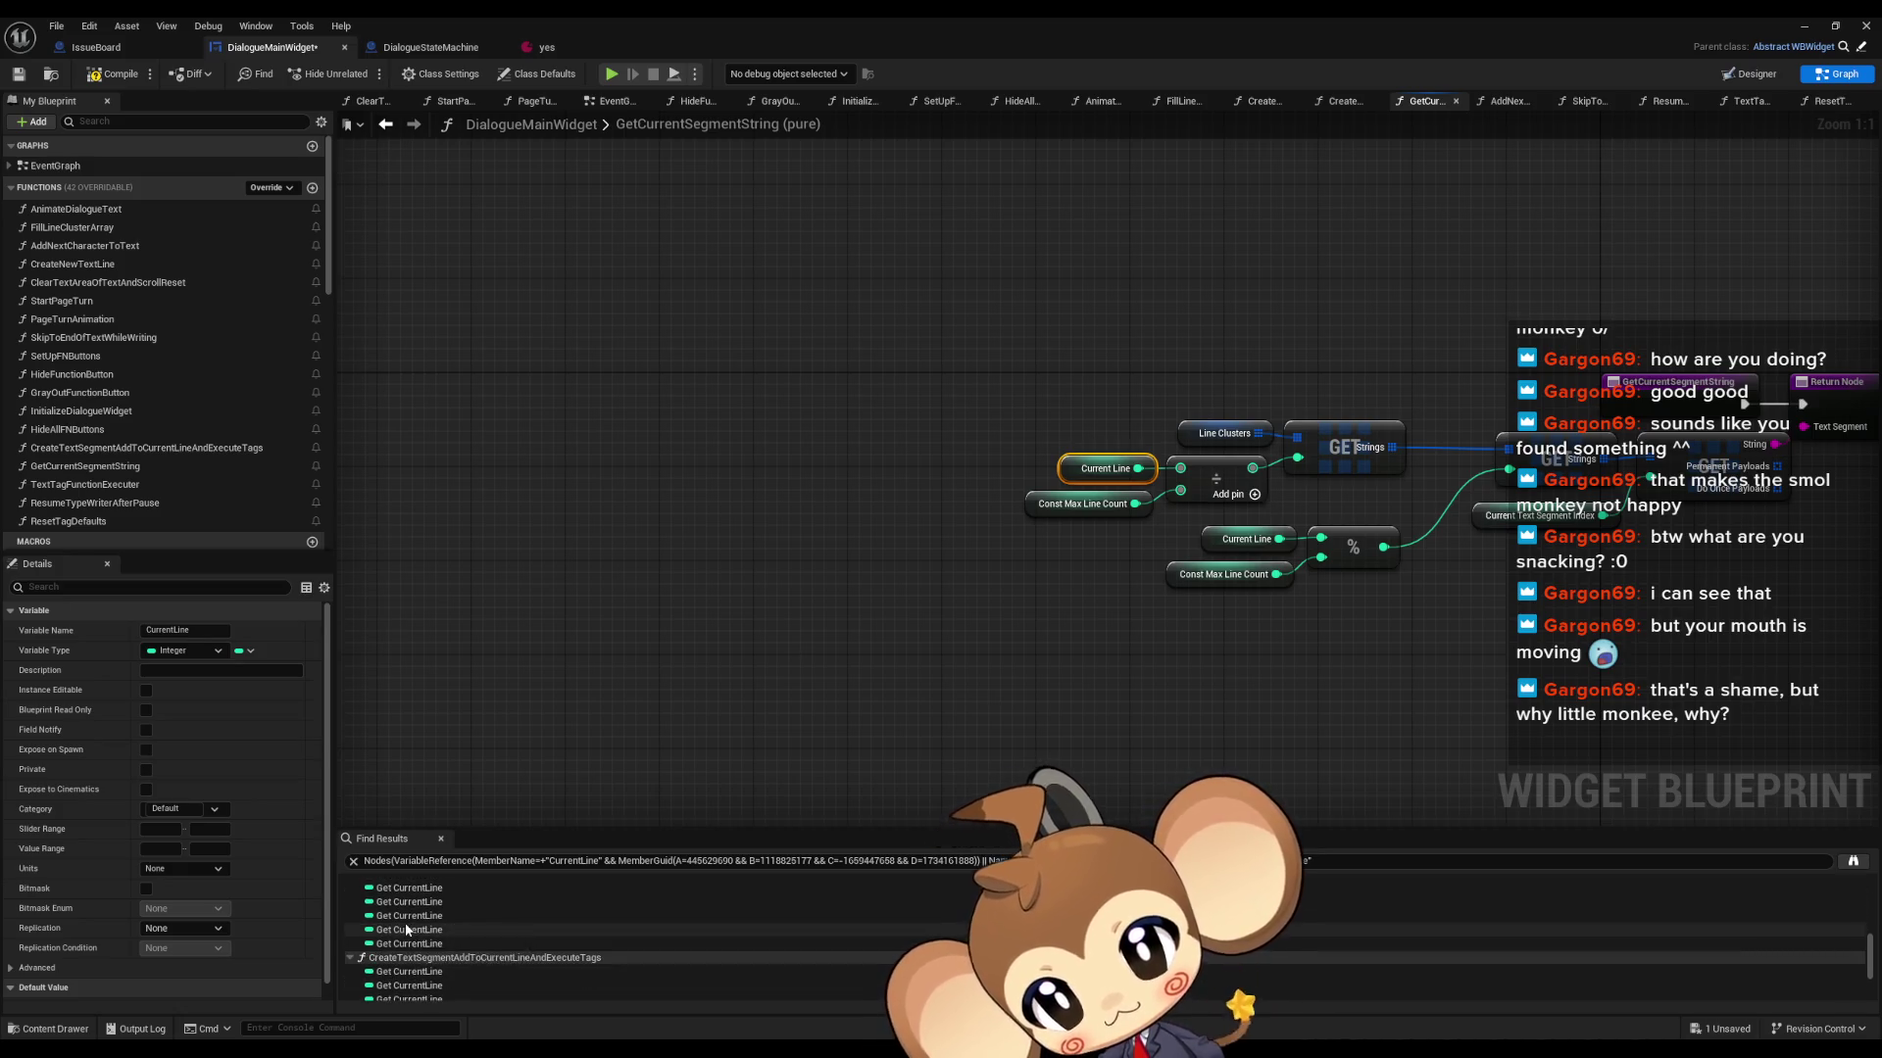
left_click(407, 922)
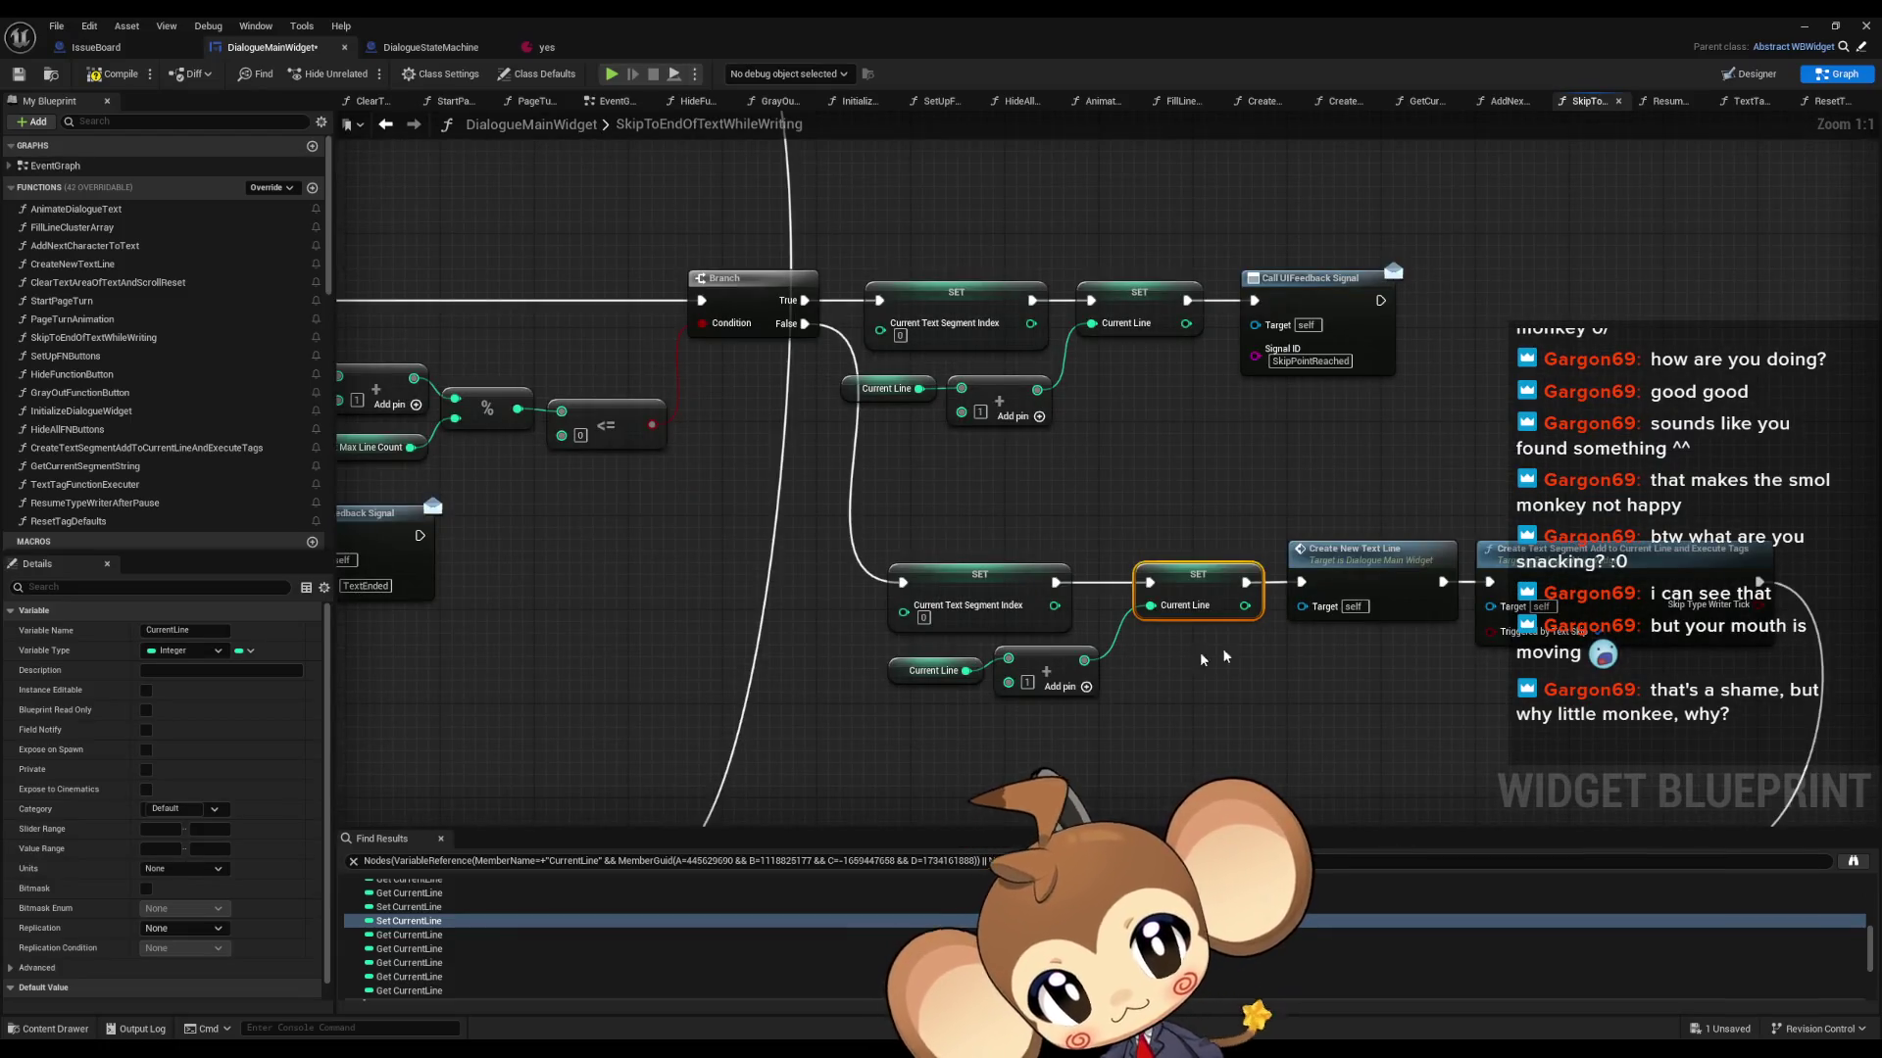
left_click_drag(1608, 674, 1386, 672)
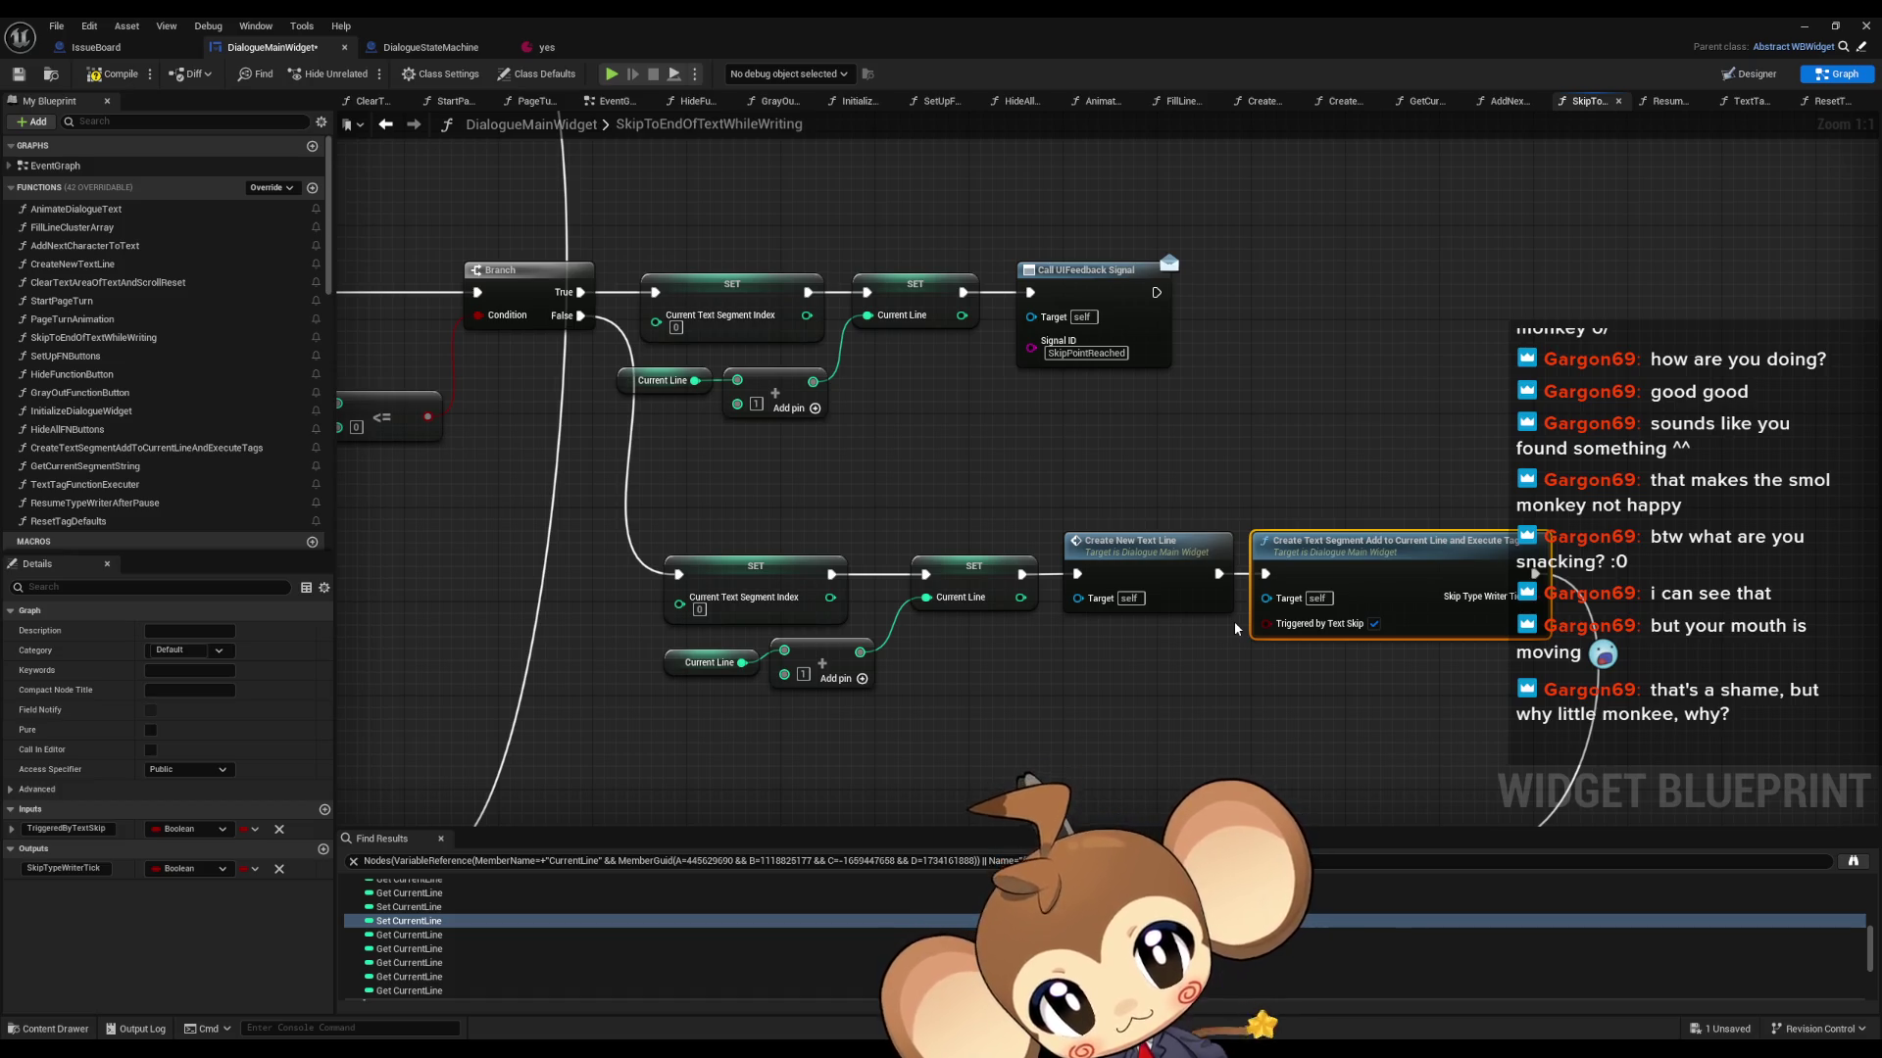
scroll(1235, 628, "down", 5)
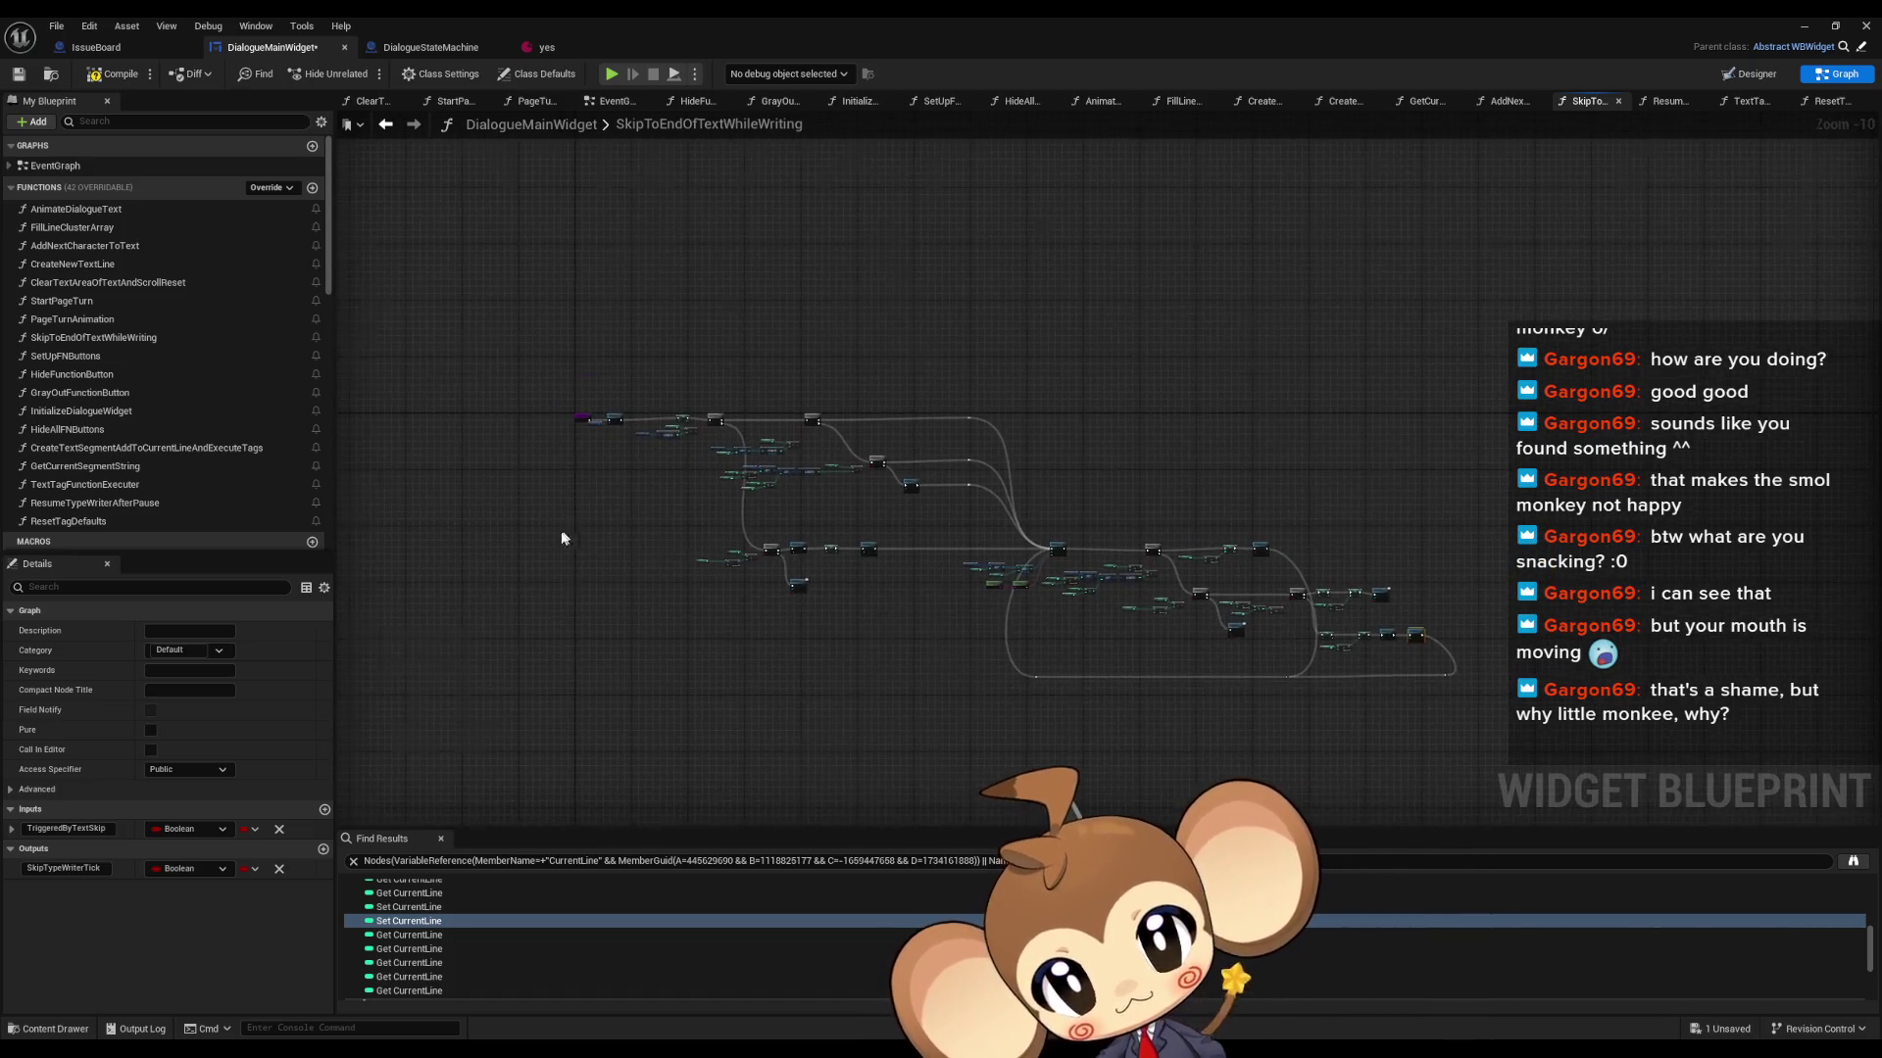
scroll(1073, 630, "up", 4)
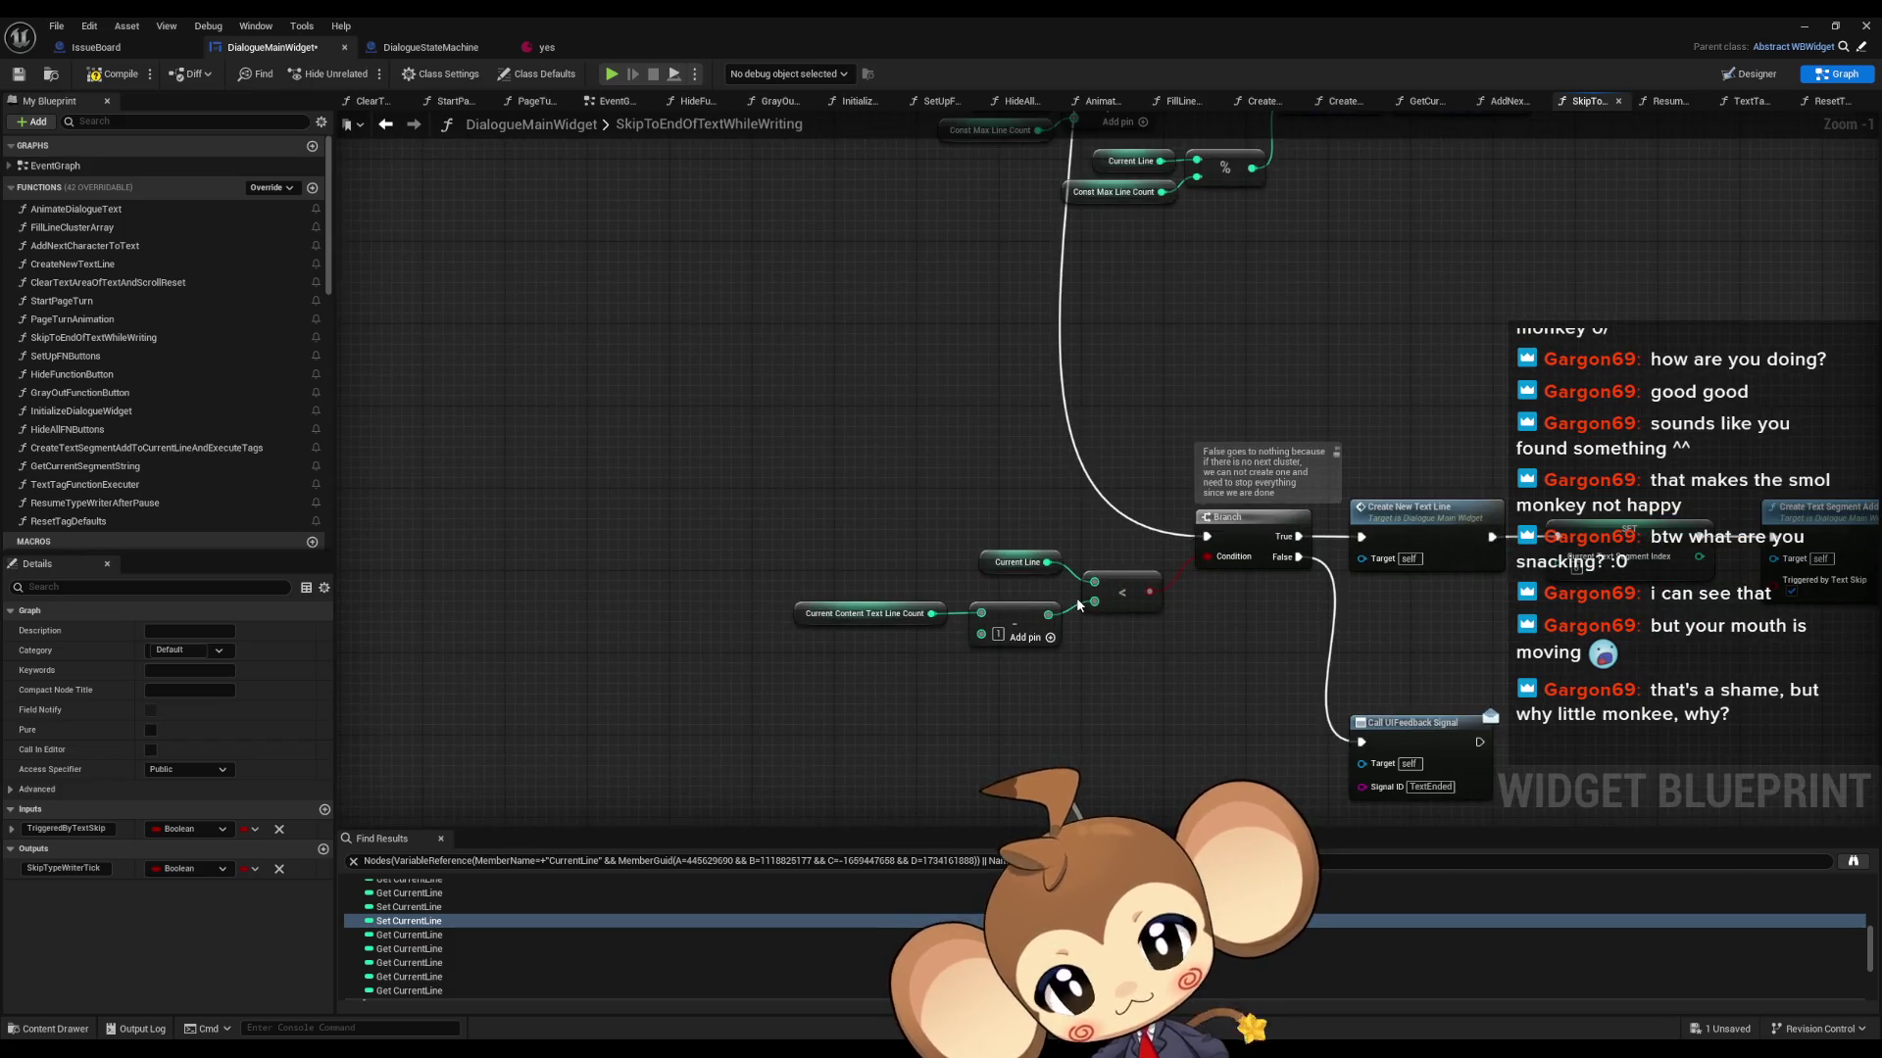
left_click_drag(806, 543, 903, 663)
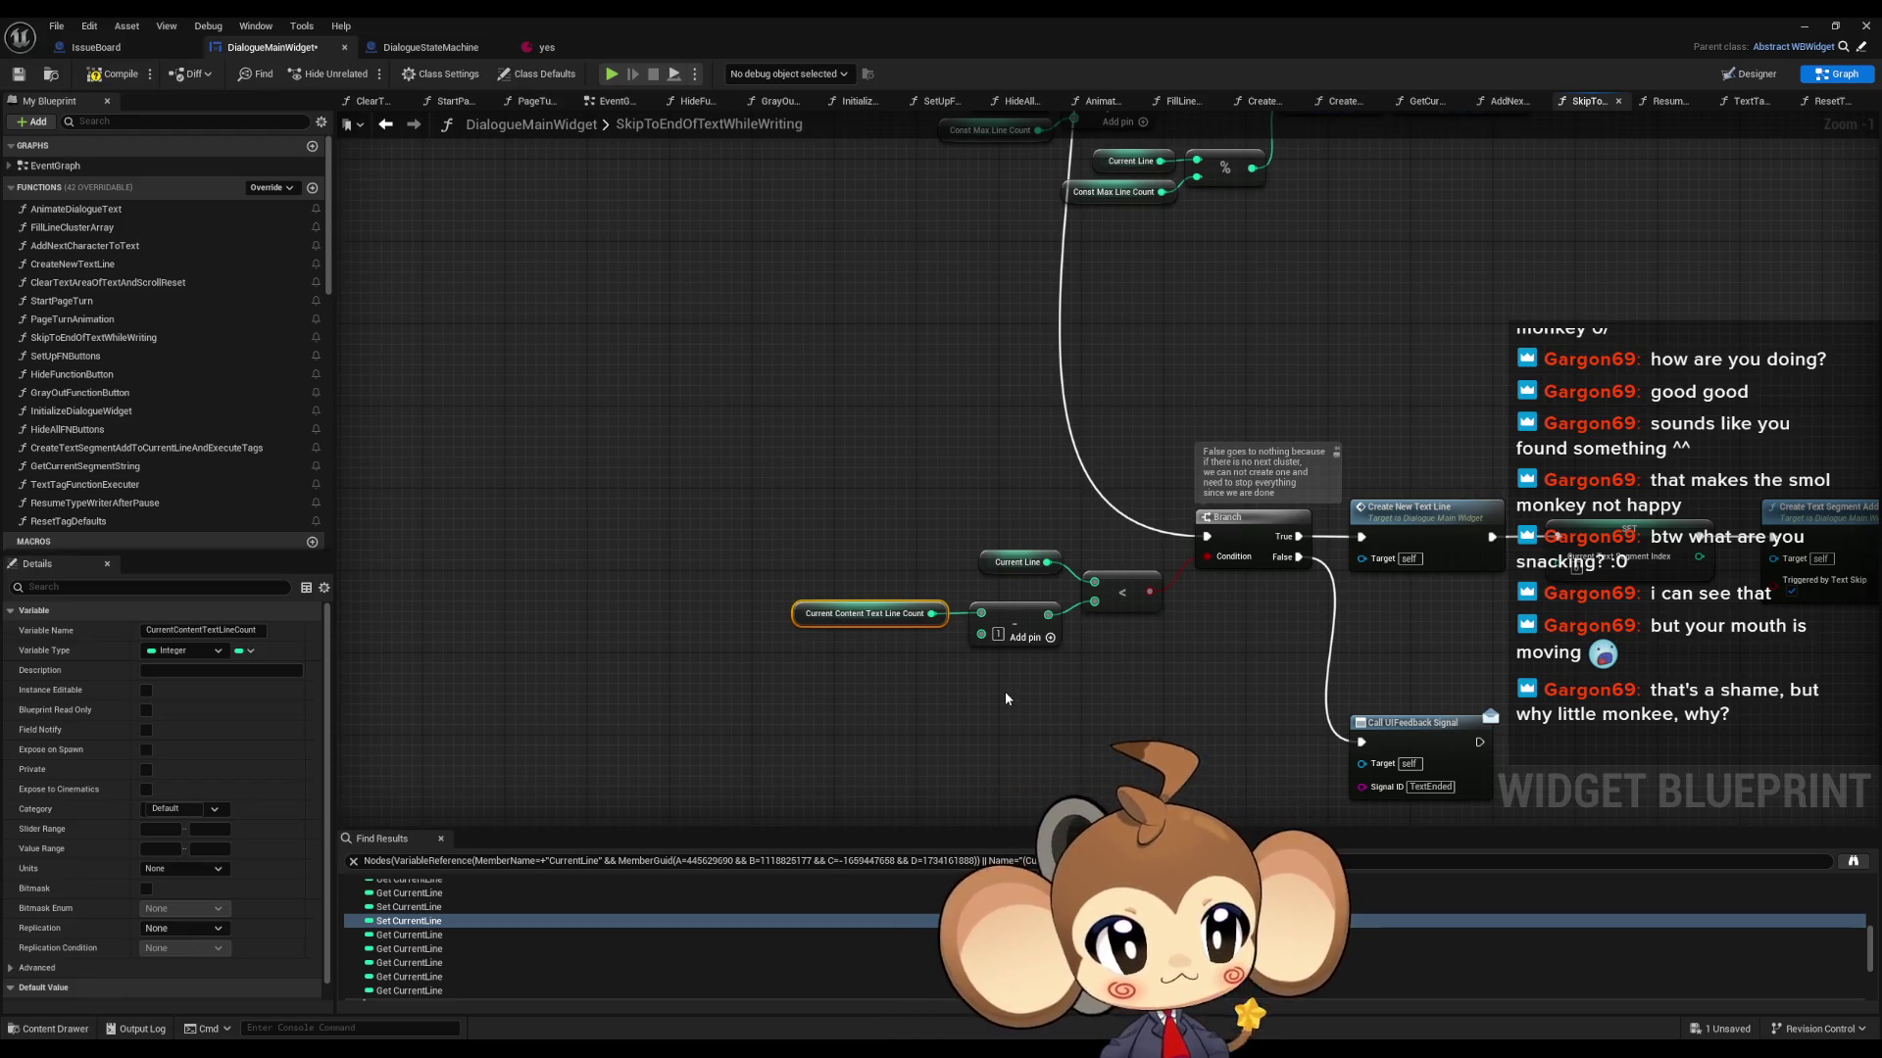
- Add a Print String node after the Call UIFeedback Signal node
left_click_drag(1057, 651, 938, 631)
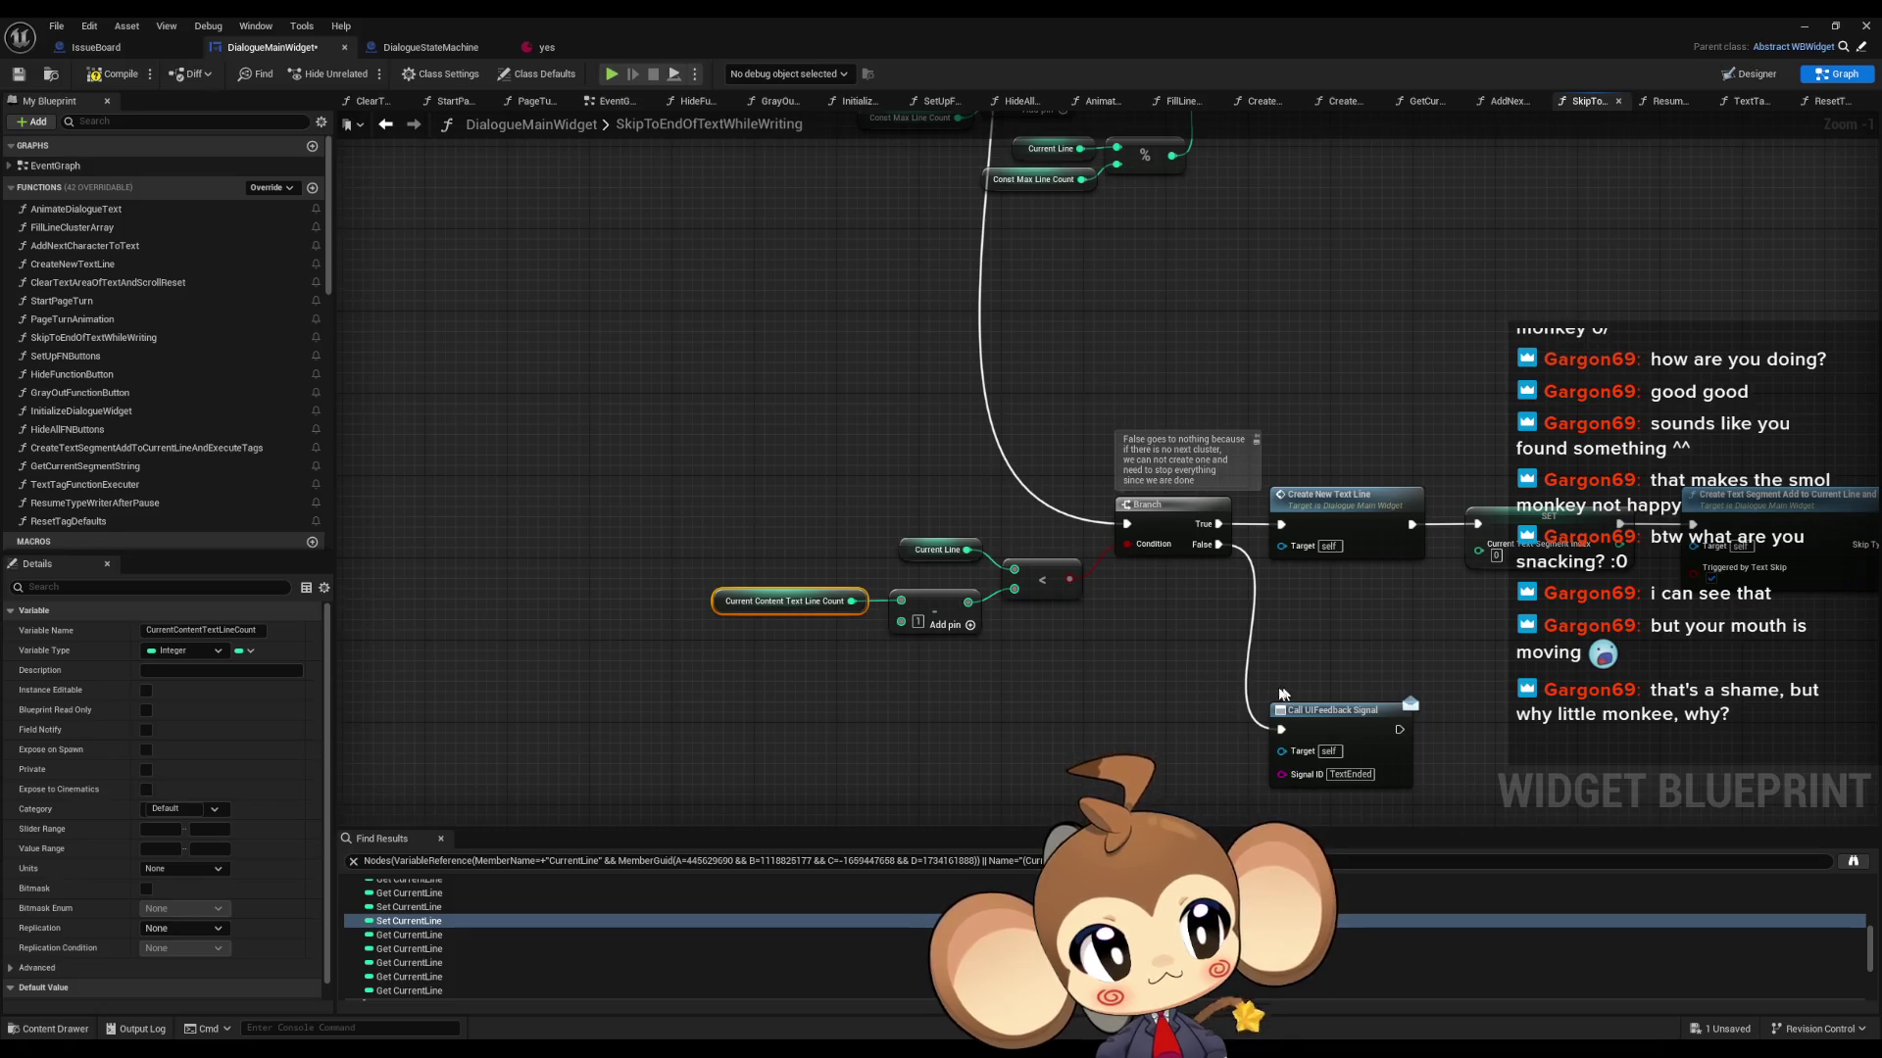
left_click_drag(1134, 672, 899, 641)
left_click_drag(1009, 655, 985, 595)
left_click_drag(1102, 630, 1247, 650)
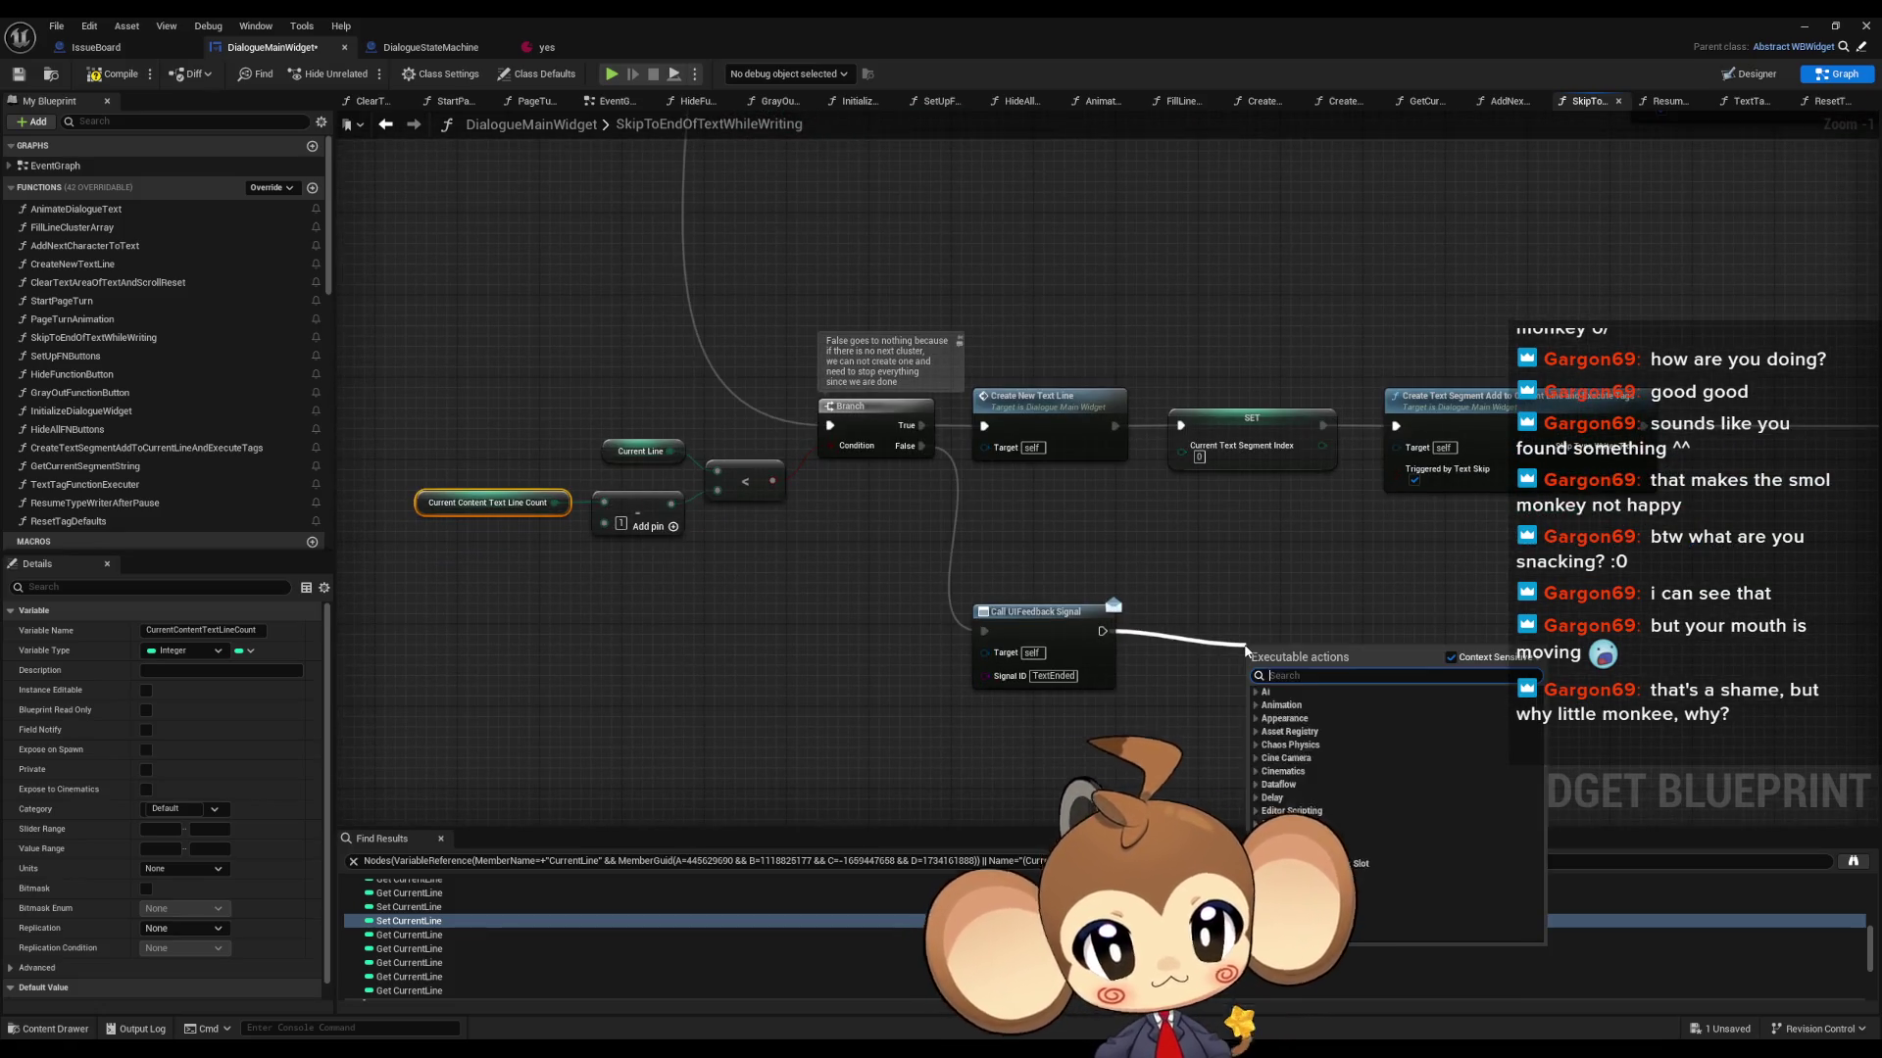
type("print")
key("Return")
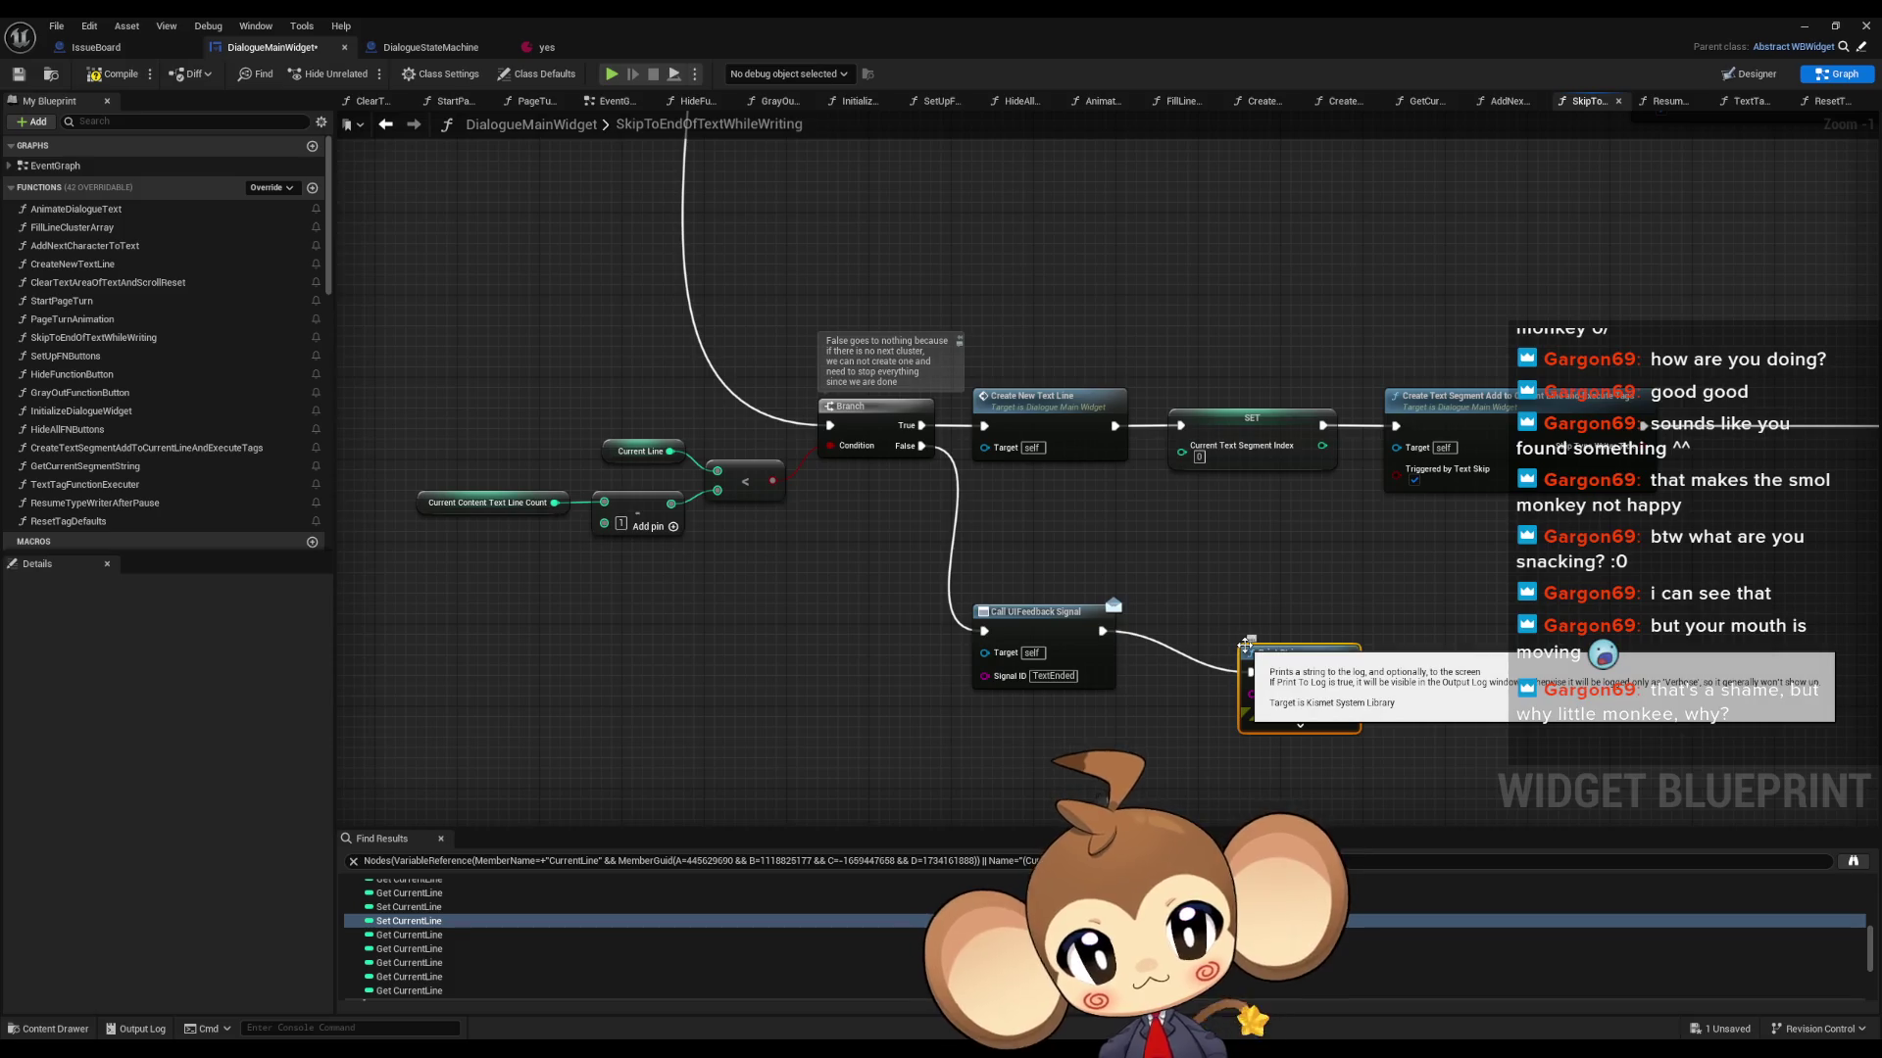
- Feed the Print String's text from an Append node with an extra C input
left_click(500, 503)
left_click_drag(1253, 694, 1112, 733)
type("append")
key("Return")
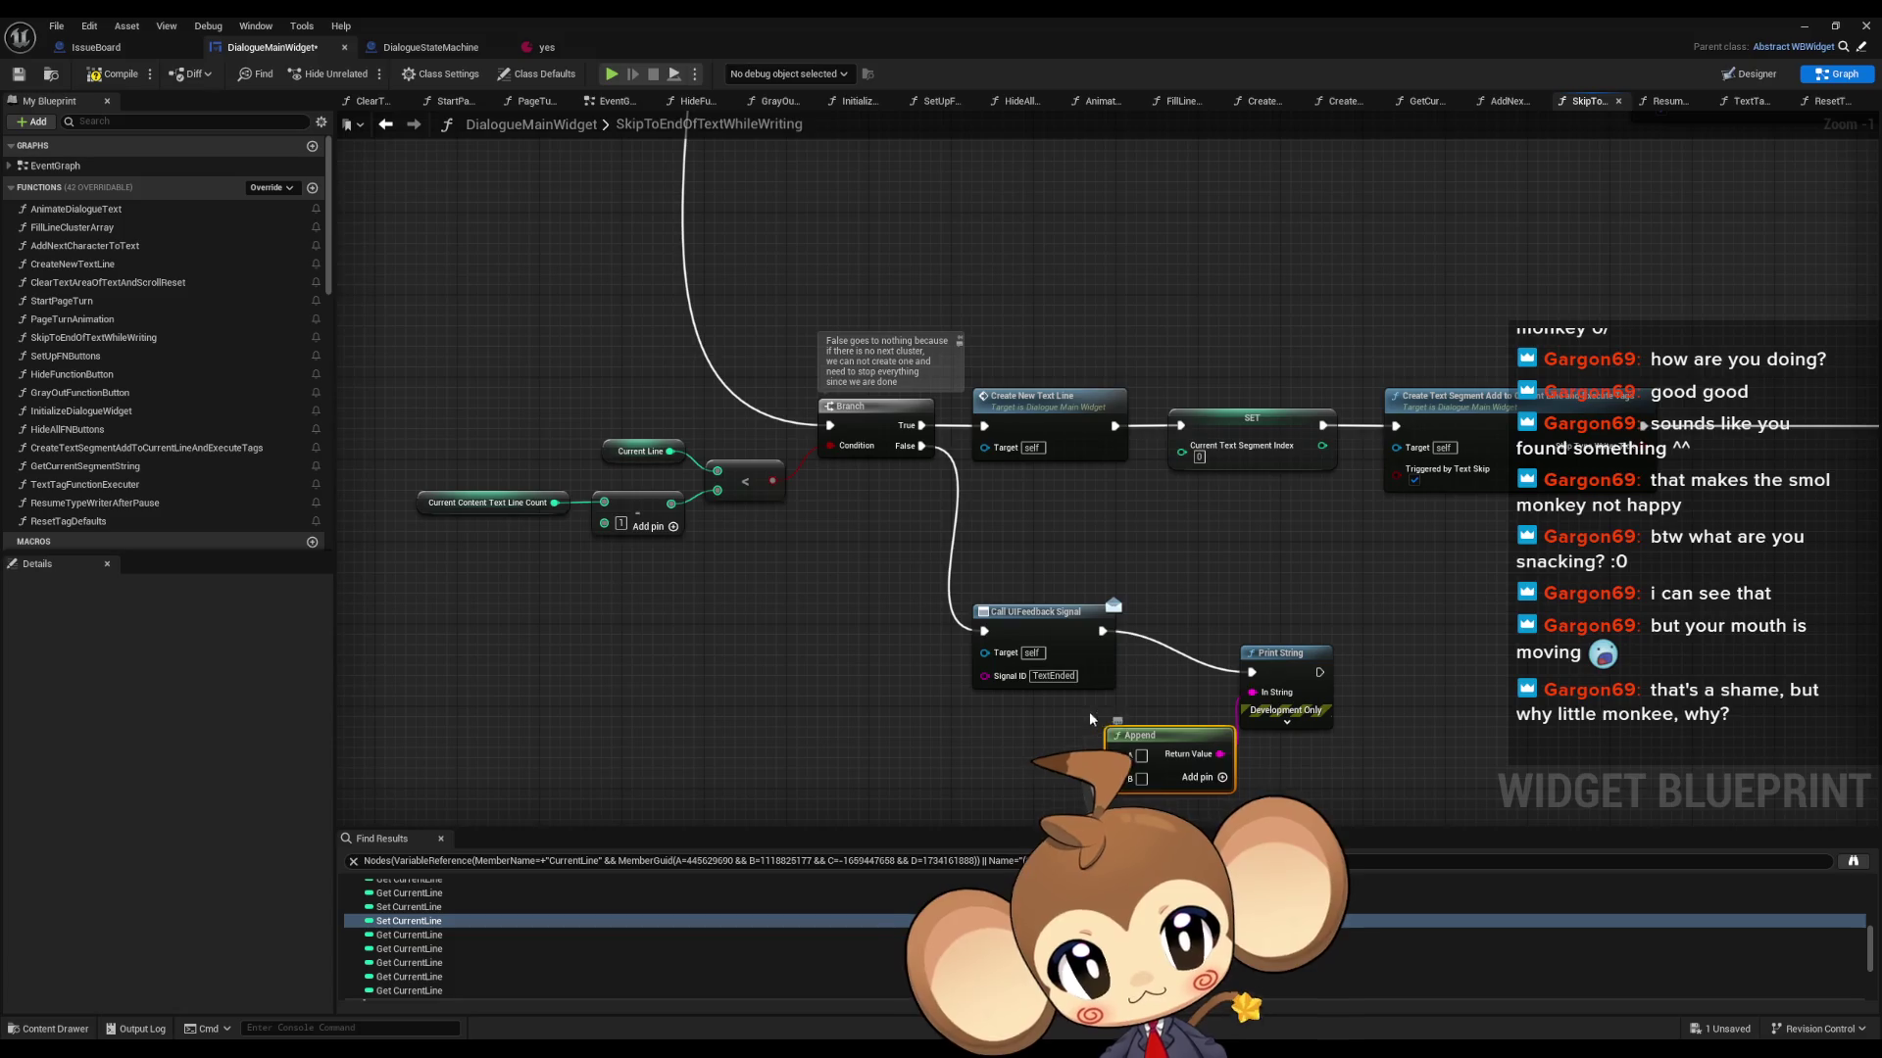
left_click(1231, 782)
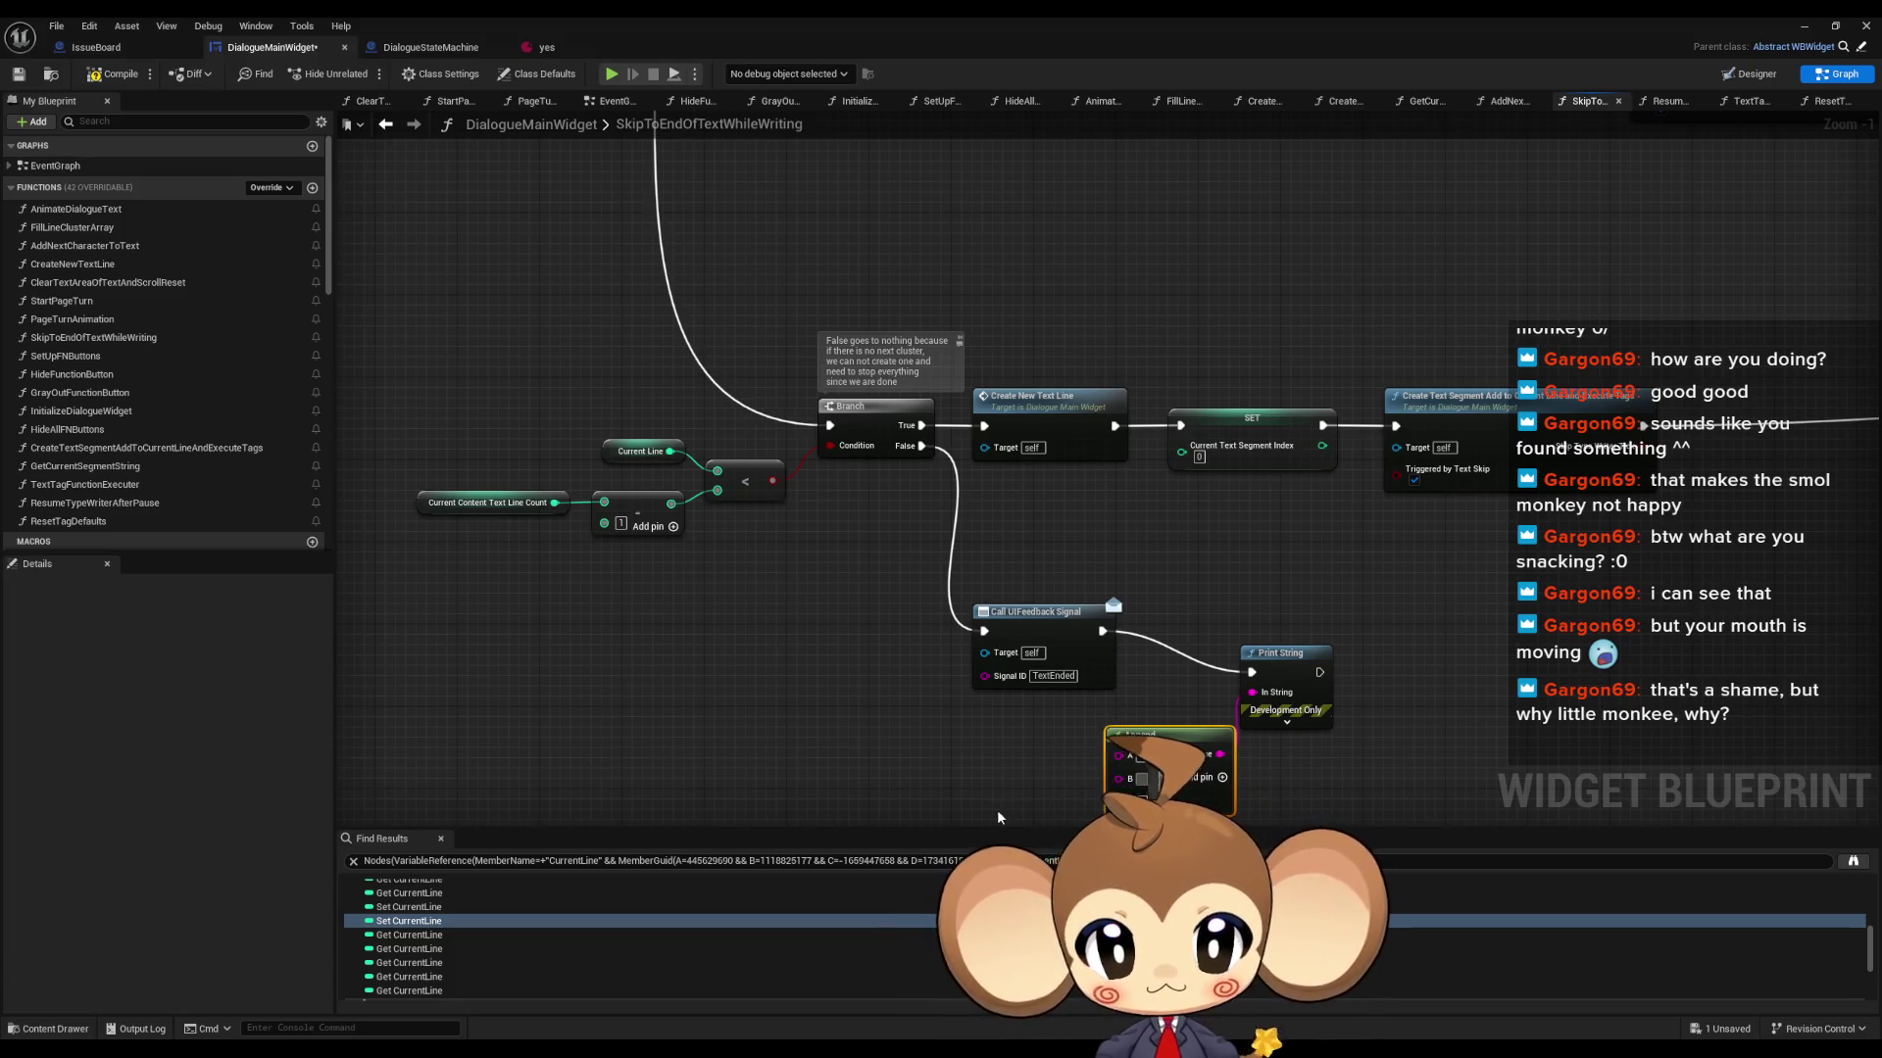
- Wire copies of Current Line and line count minus one into Append's A and C, then start play
left_click(637, 450)
left_click(486, 503, "ctrl")
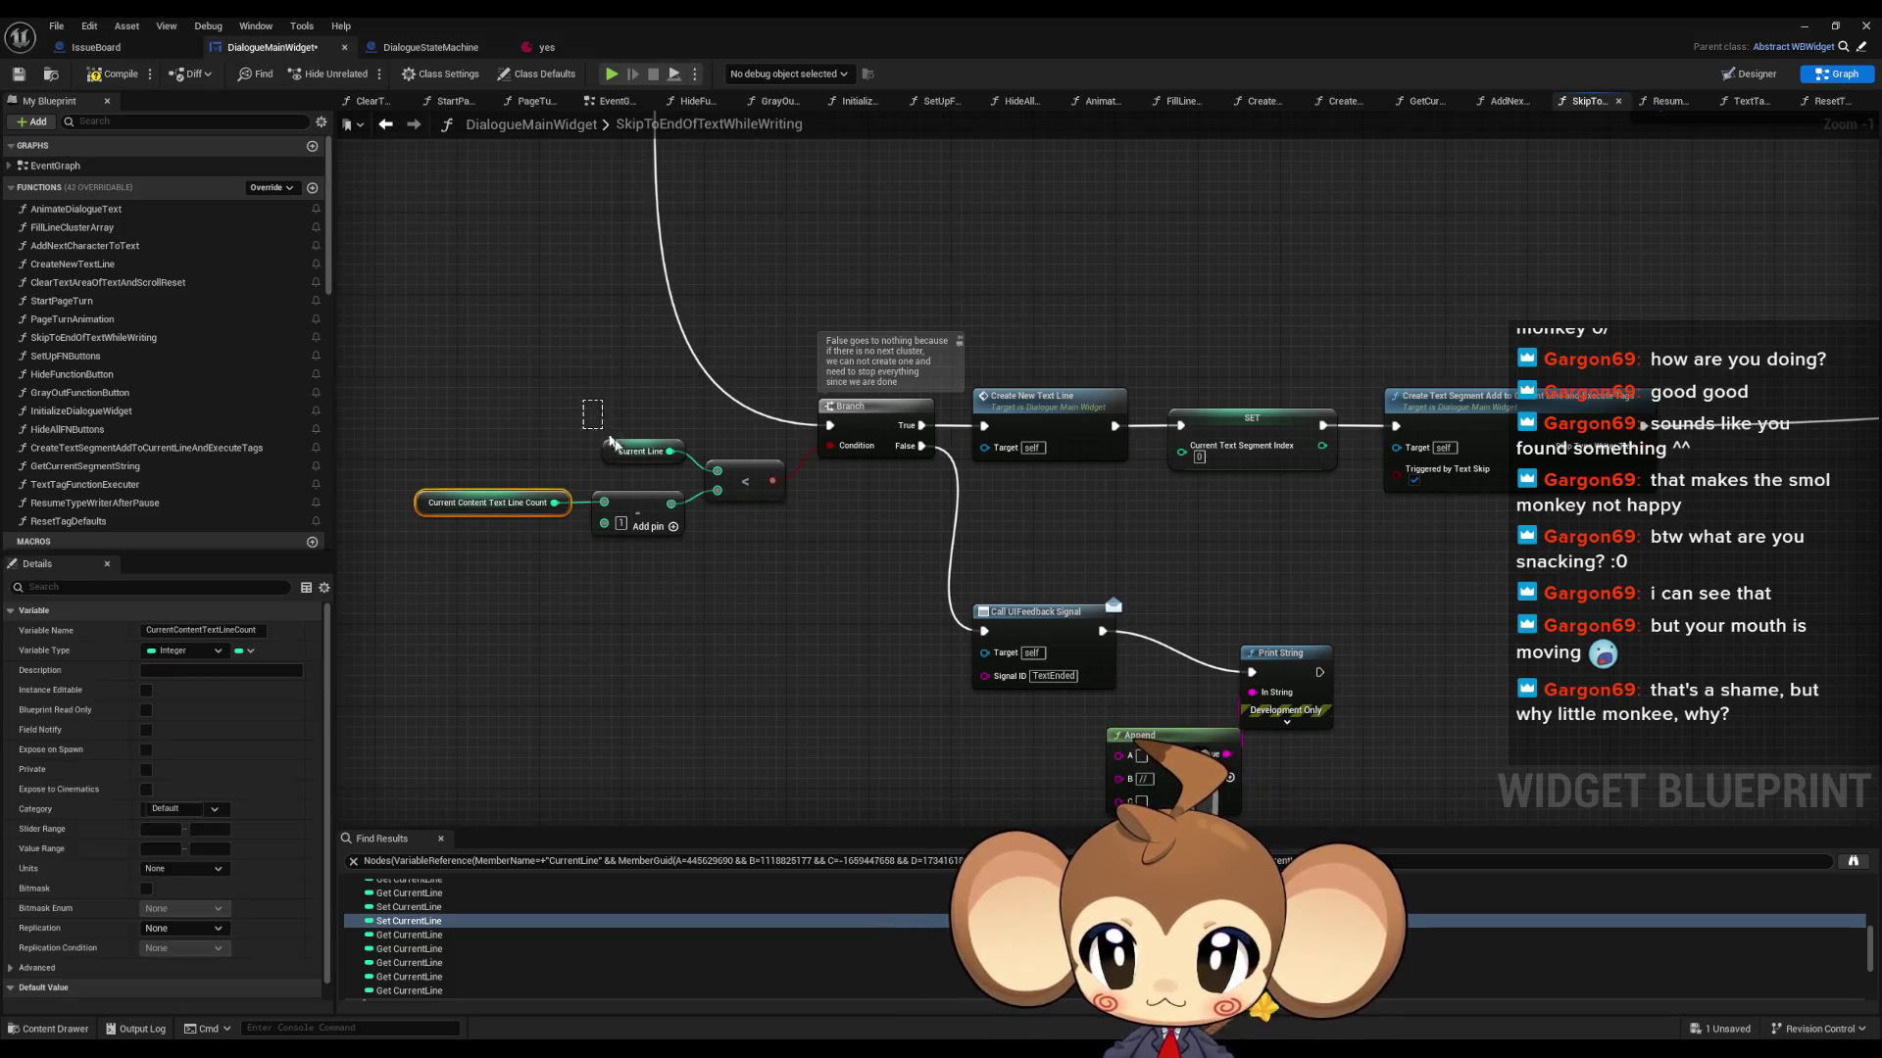
left_click_drag(397, 431, 698, 549)
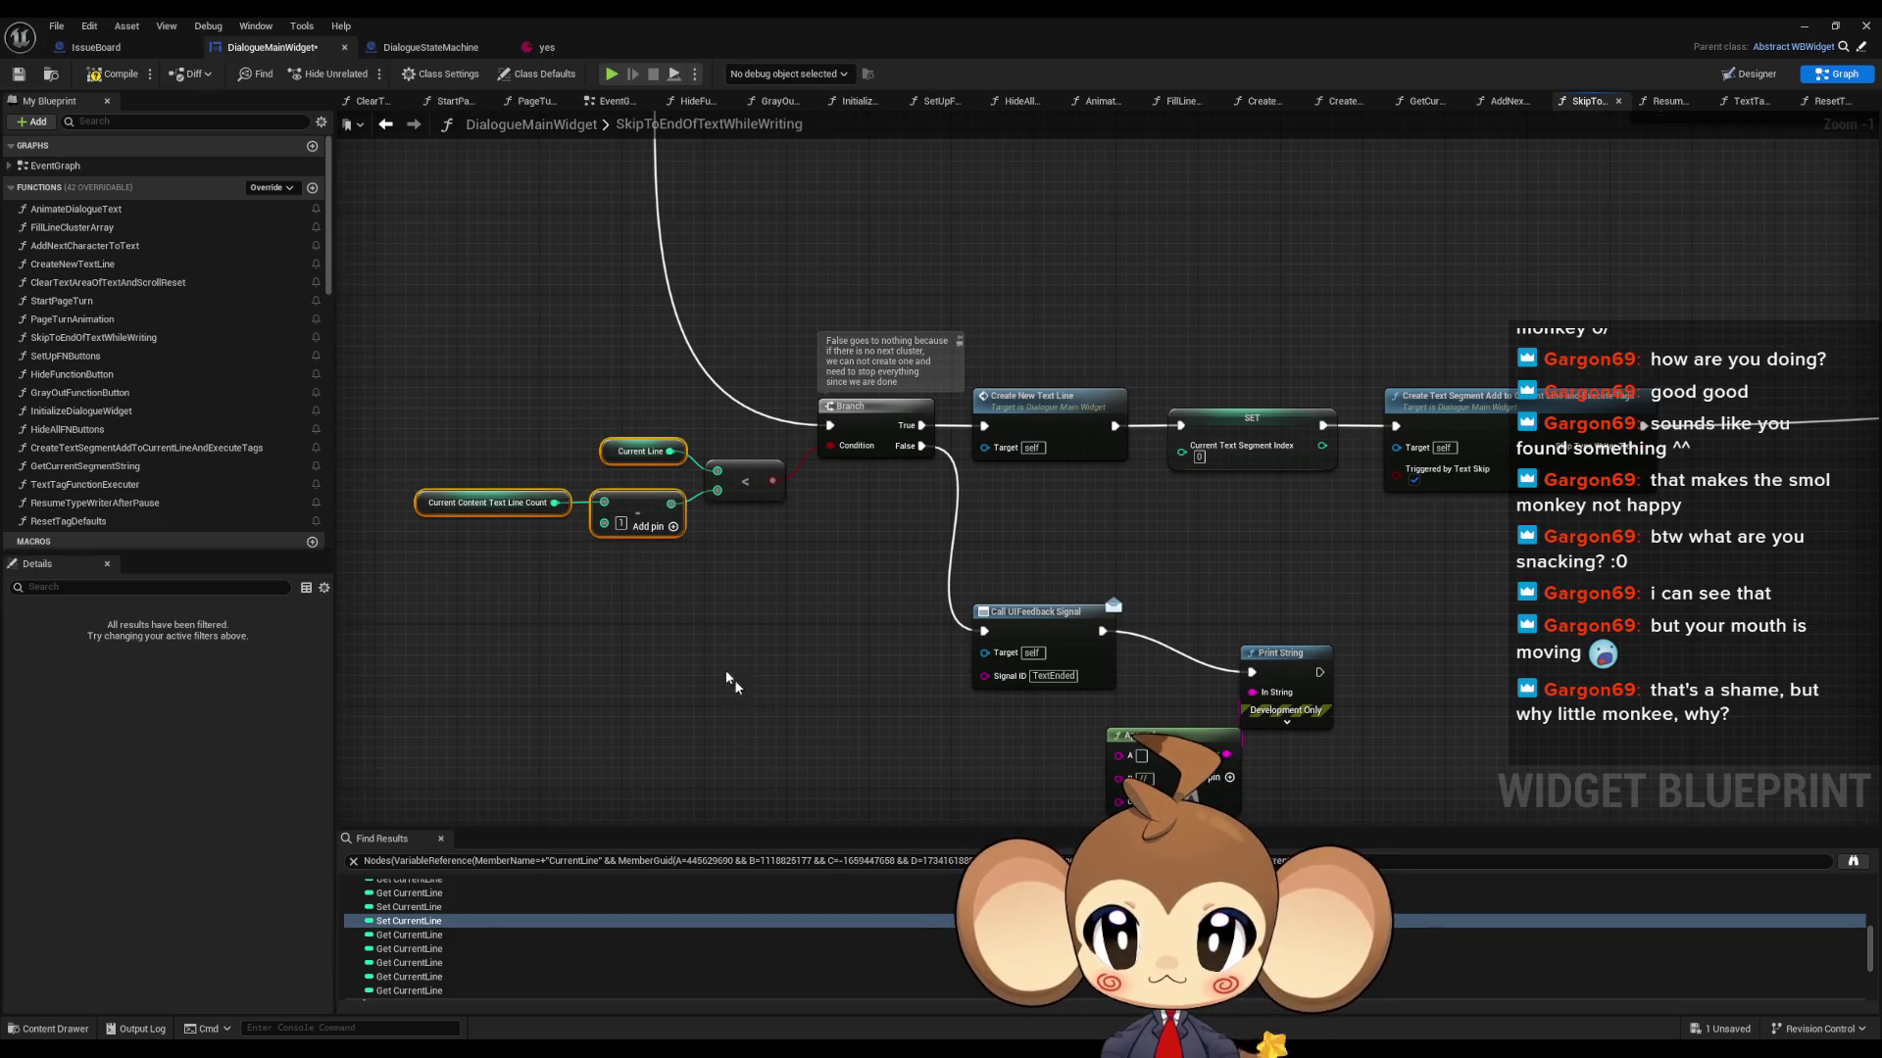
key("ctrl+c")
key("ctrl+v")
left_click_drag(1000, 739, 1118, 755)
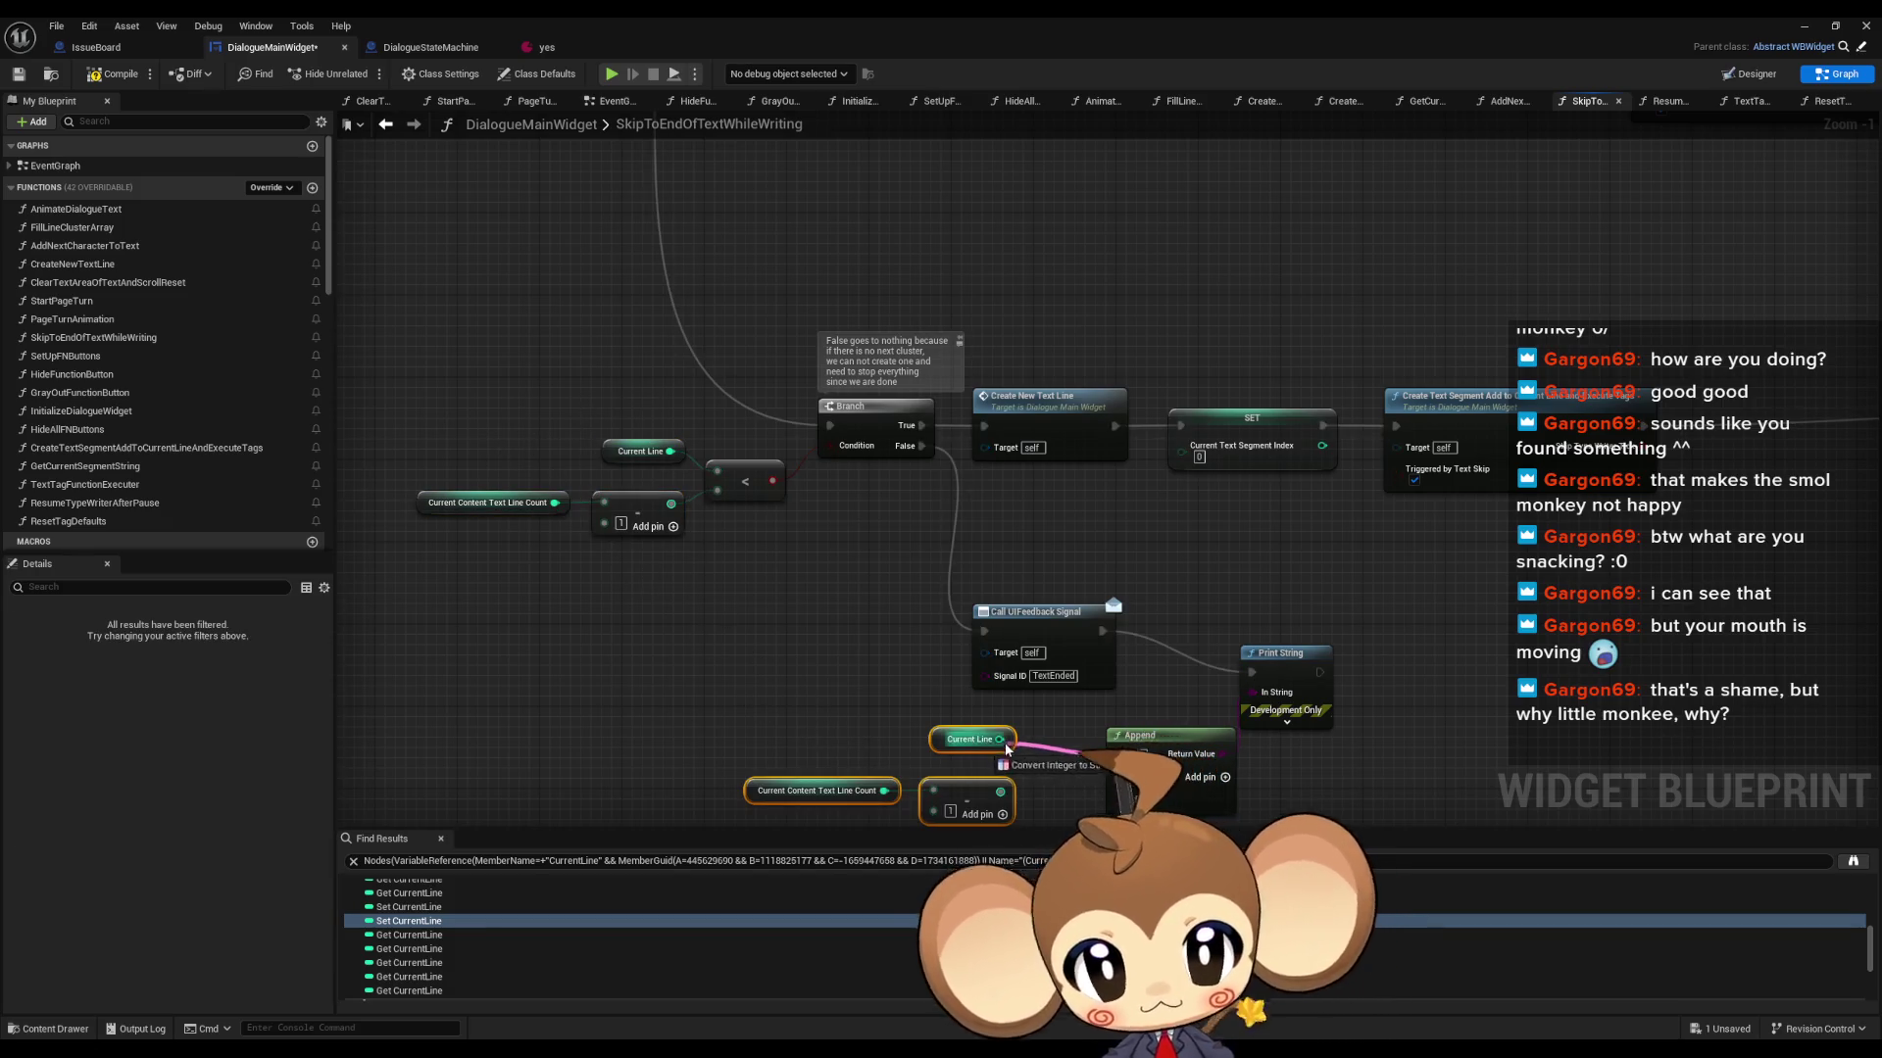
left_click_drag(1000, 790, 1122, 806)
left_click_drag(1115, 733, 1051, 729)
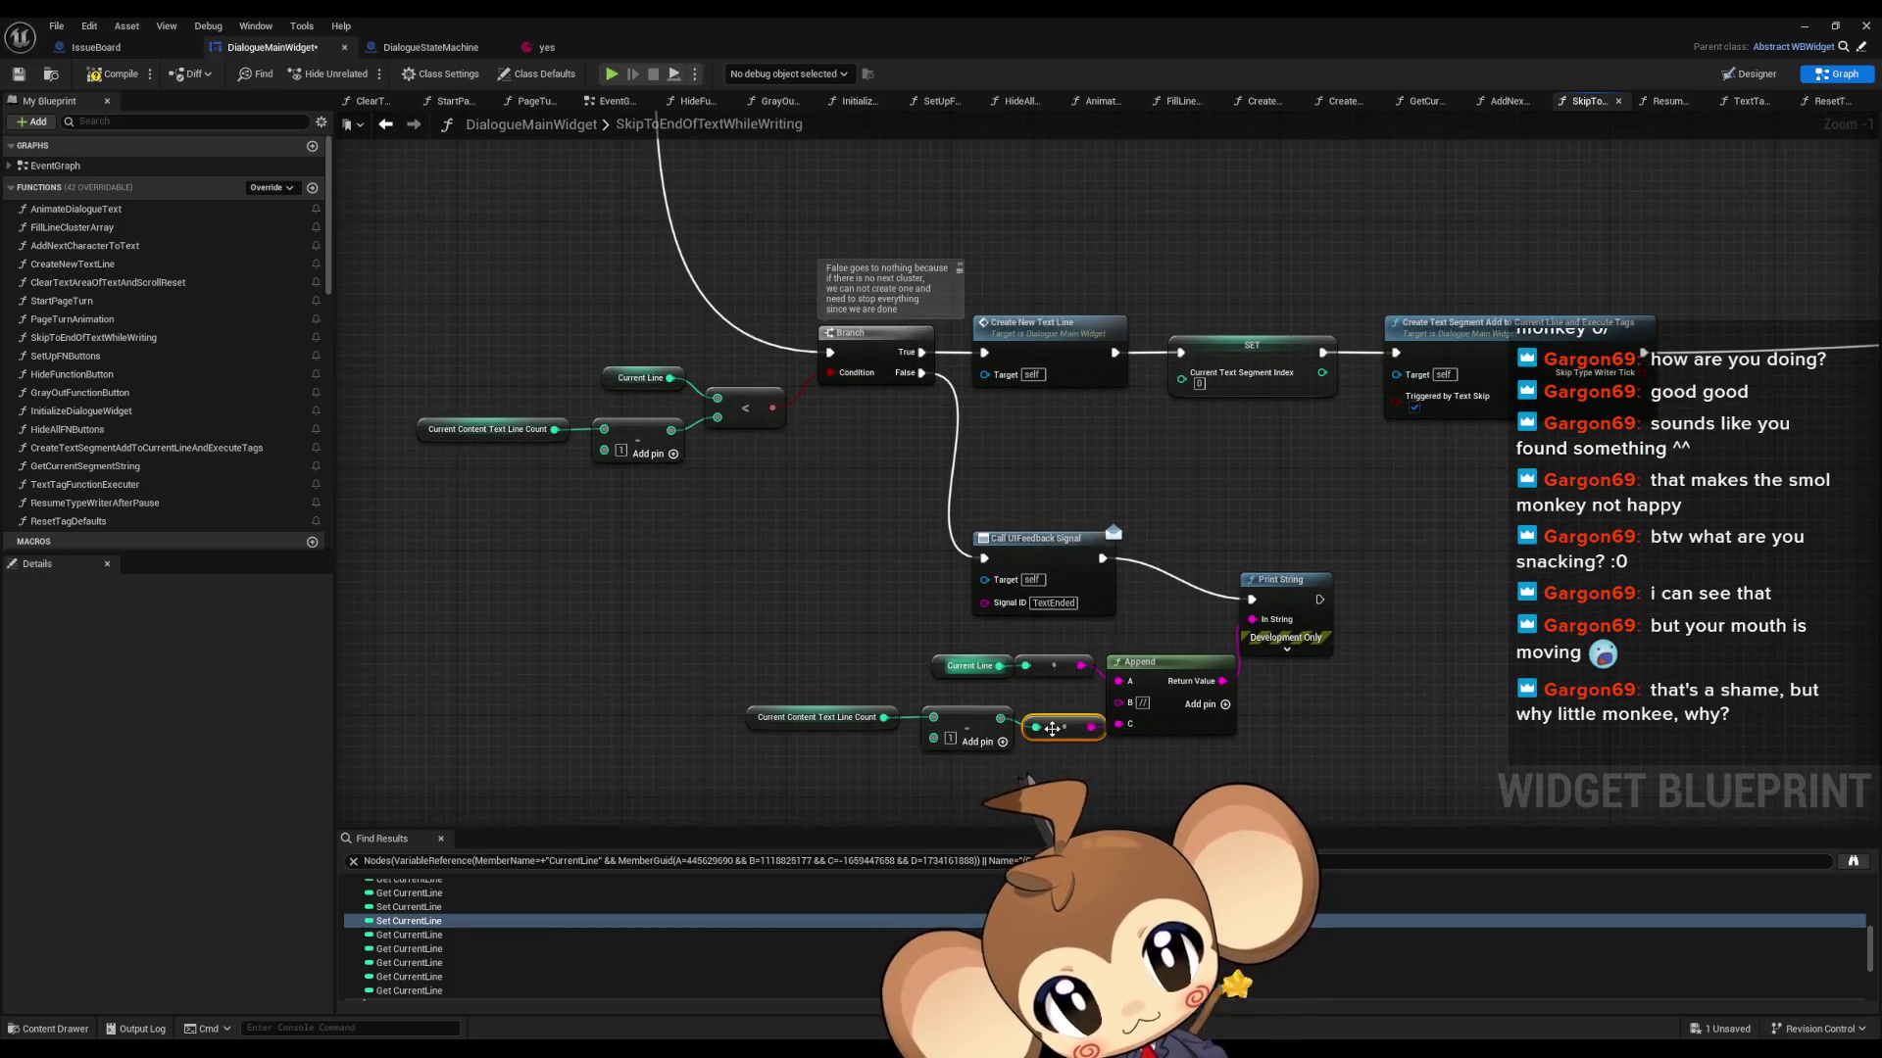
left_click(1805, 26)
left_click(366, 79)
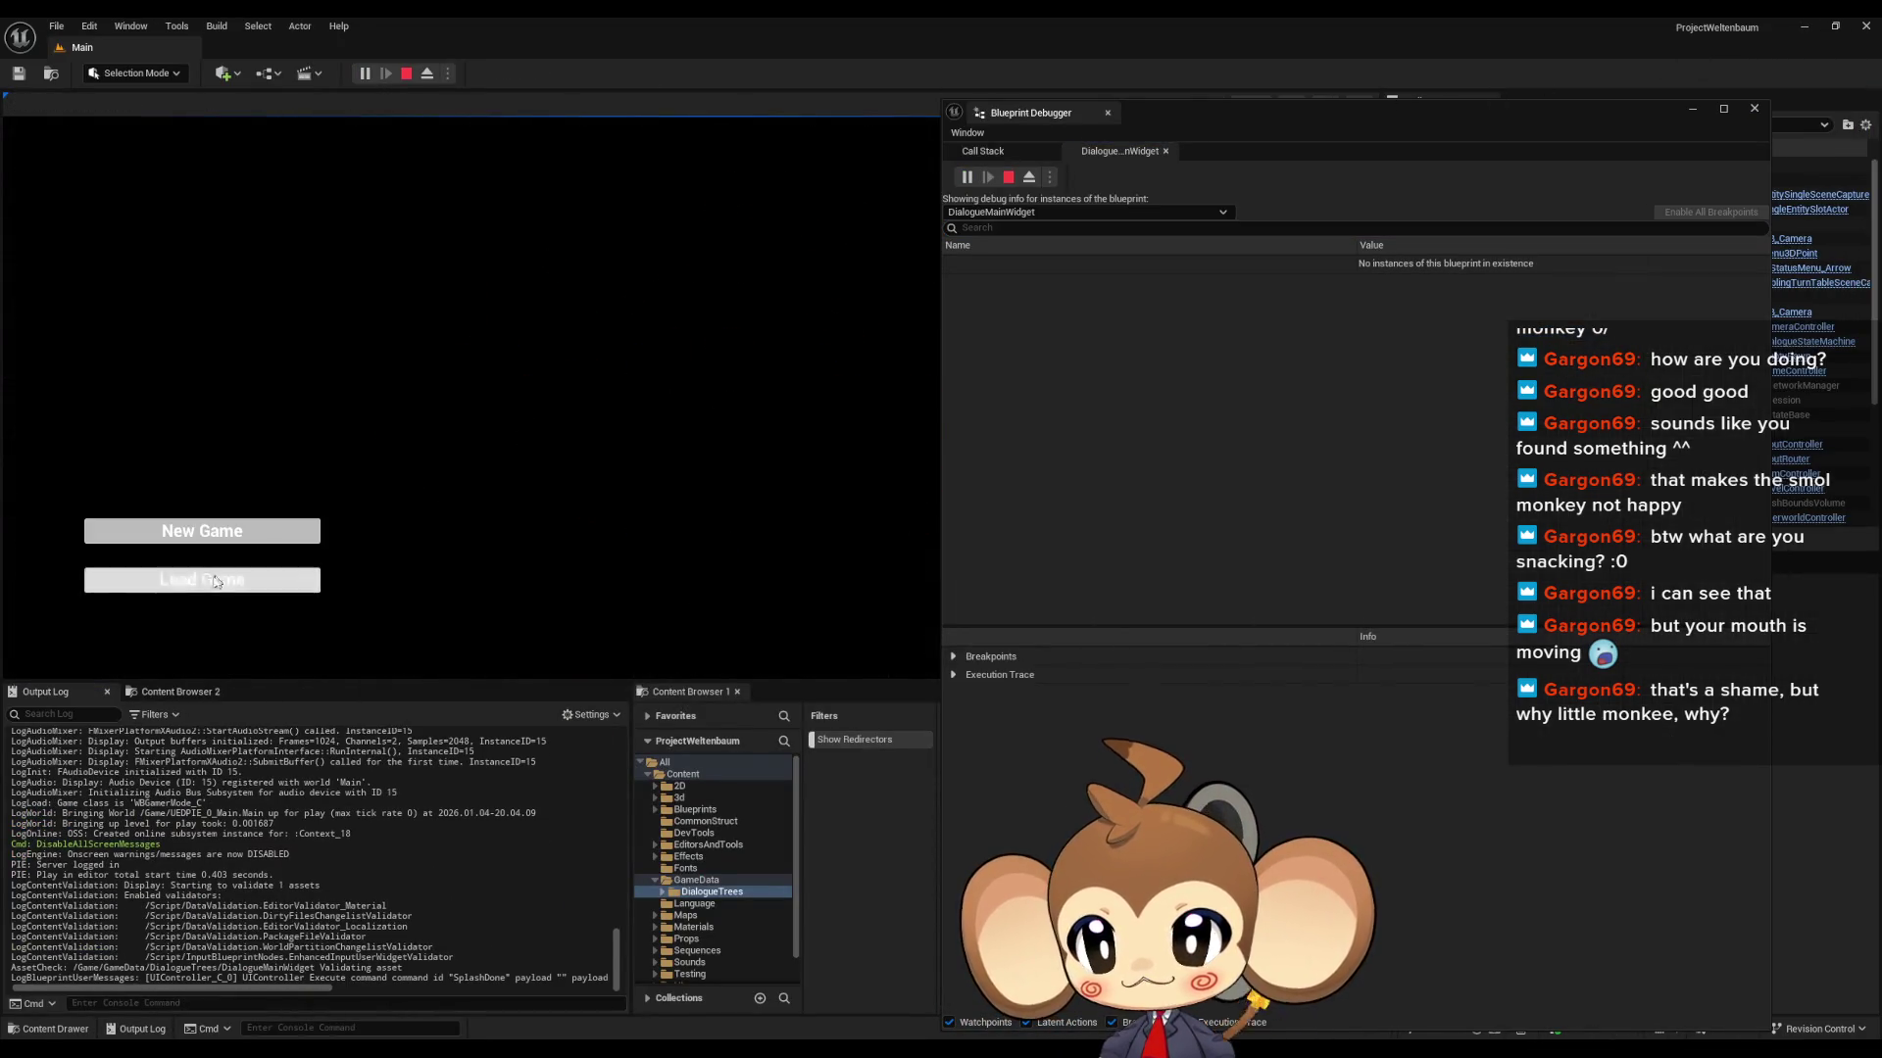
- Load the saved game, then bring back DialogueMainWidget and open the 'yes' dialogue asset
left_click(218, 580)
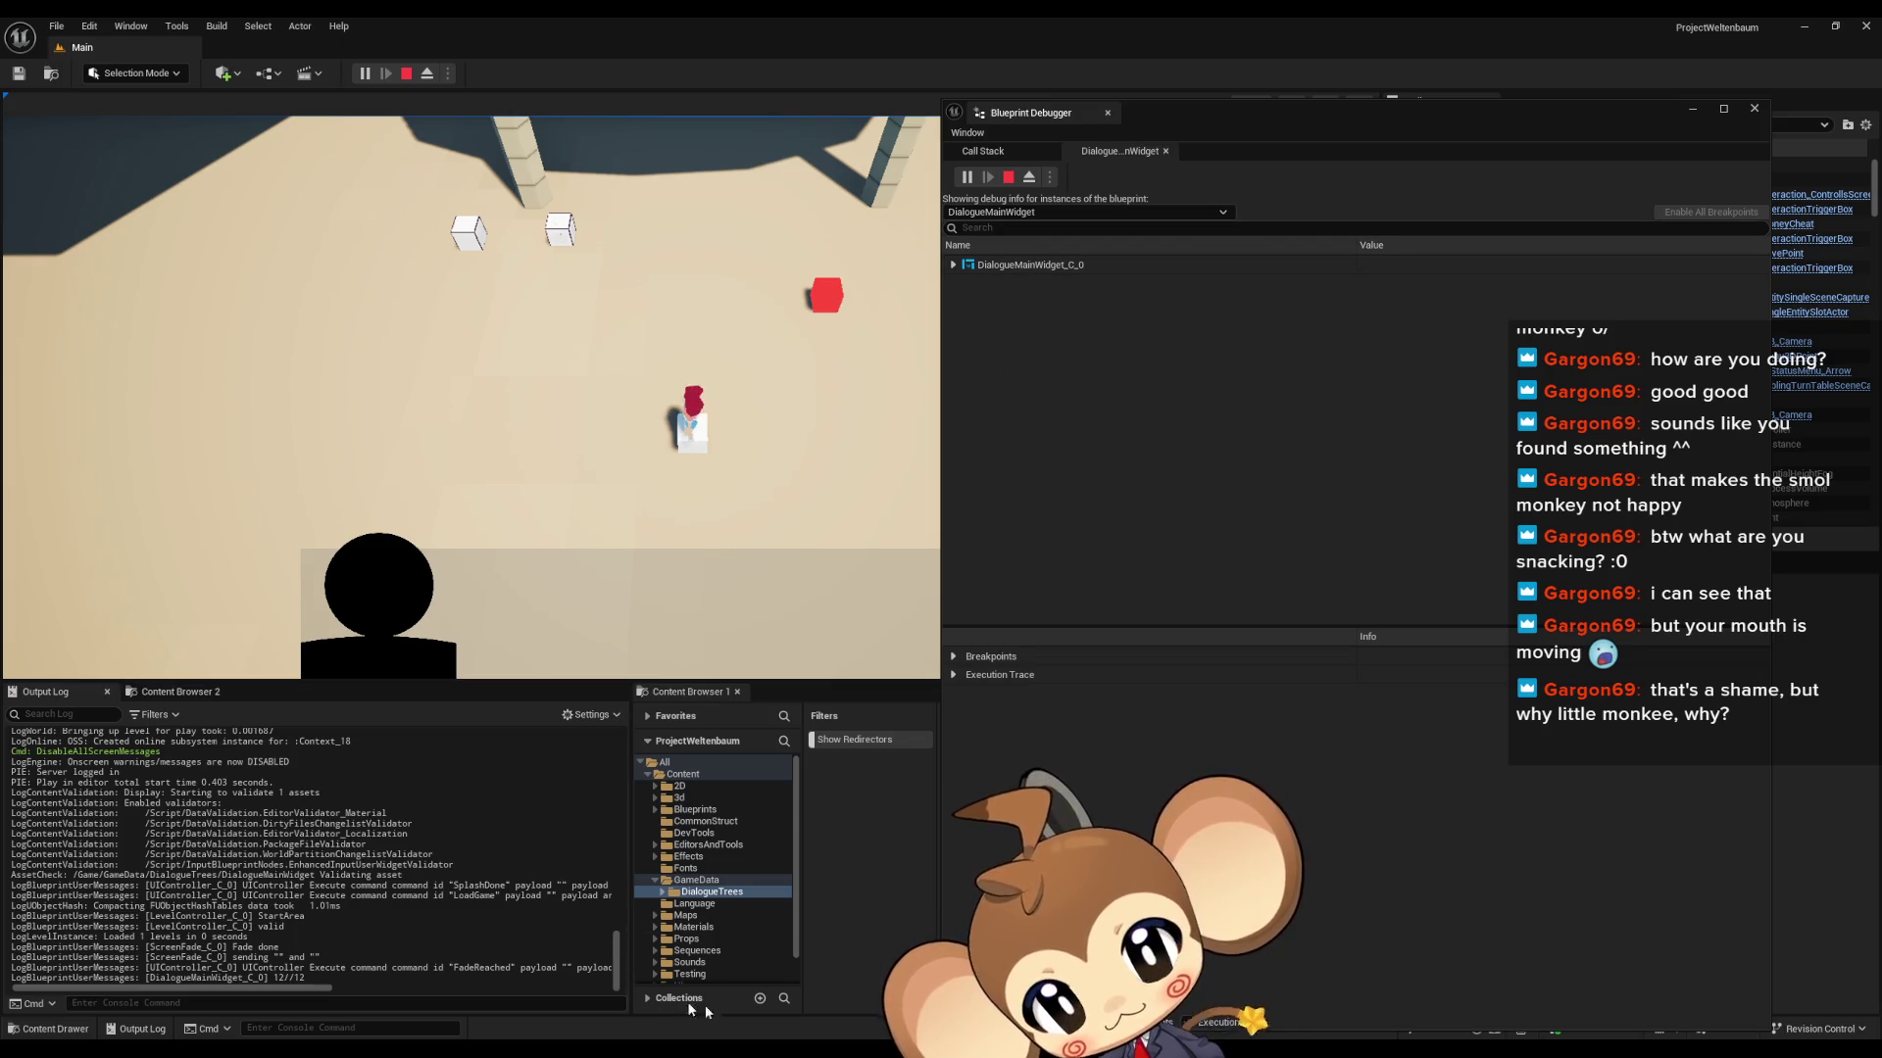
mouse_move(848, 1012)
left_click(780, 1006)
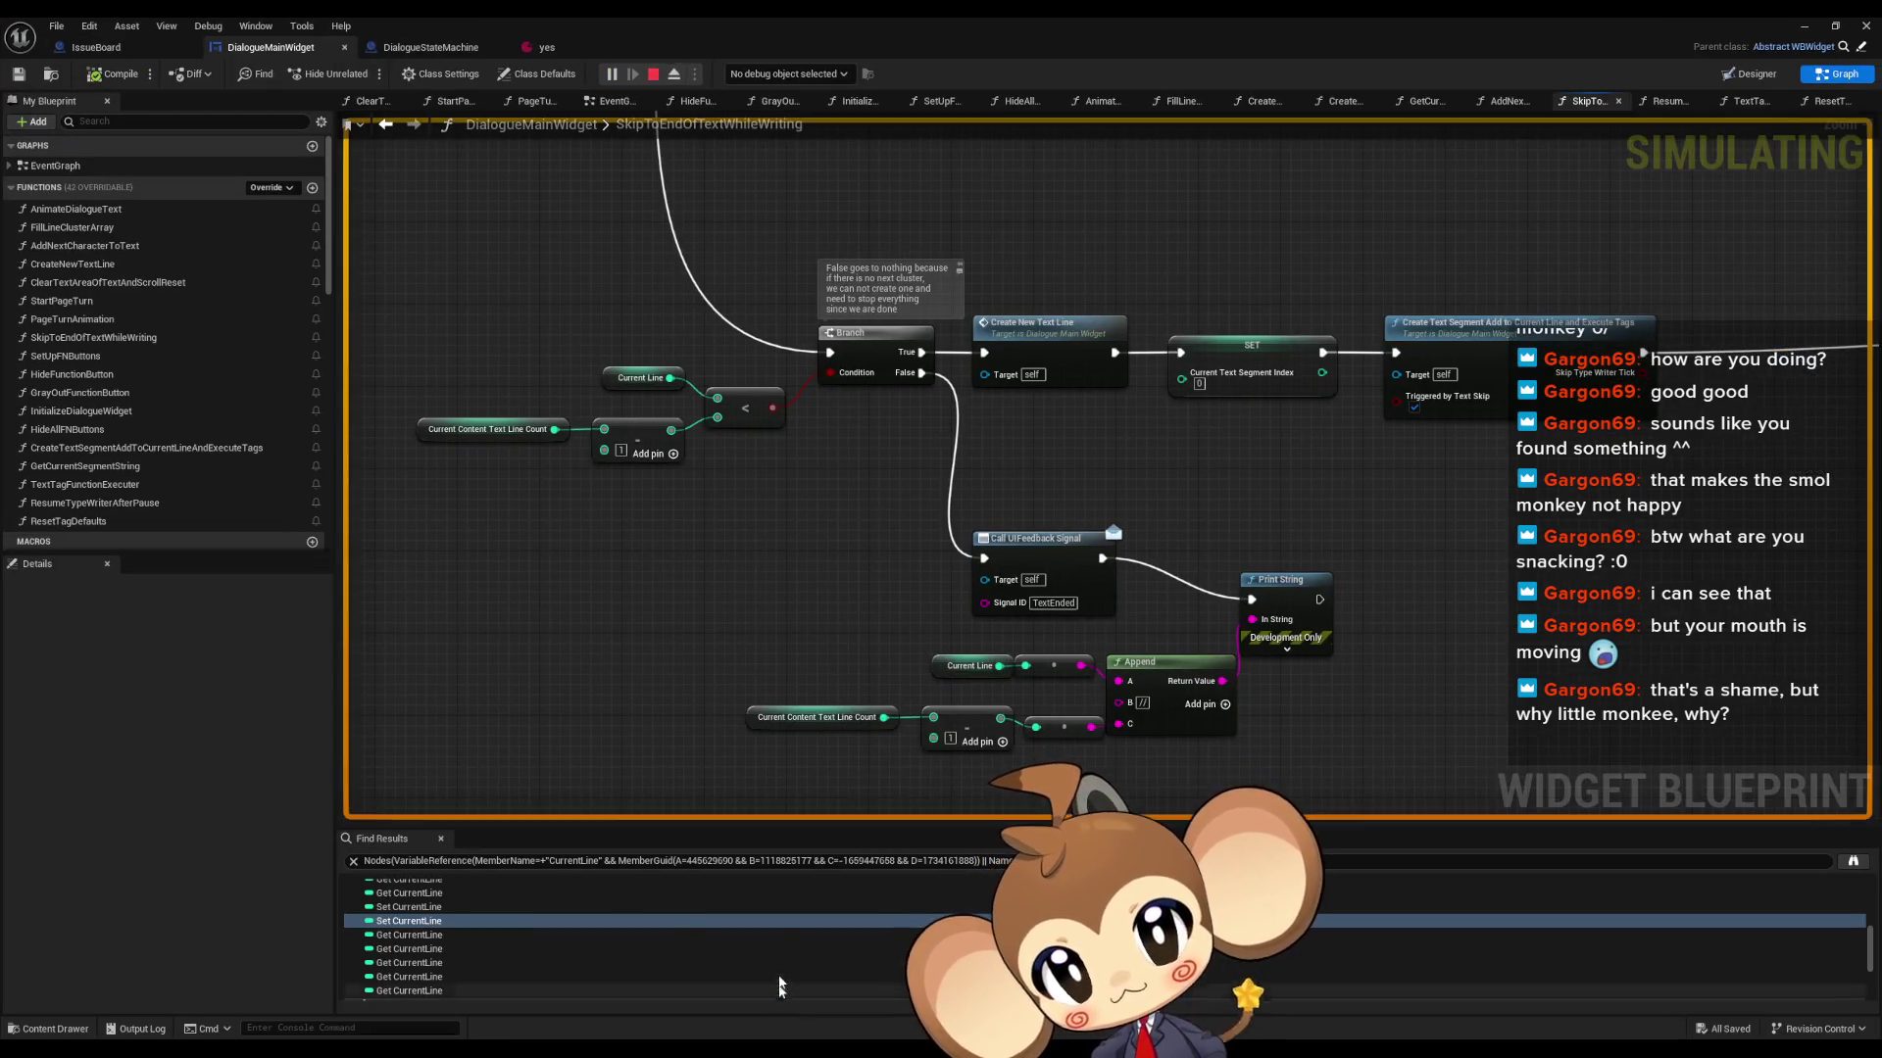
left_click(553, 54)
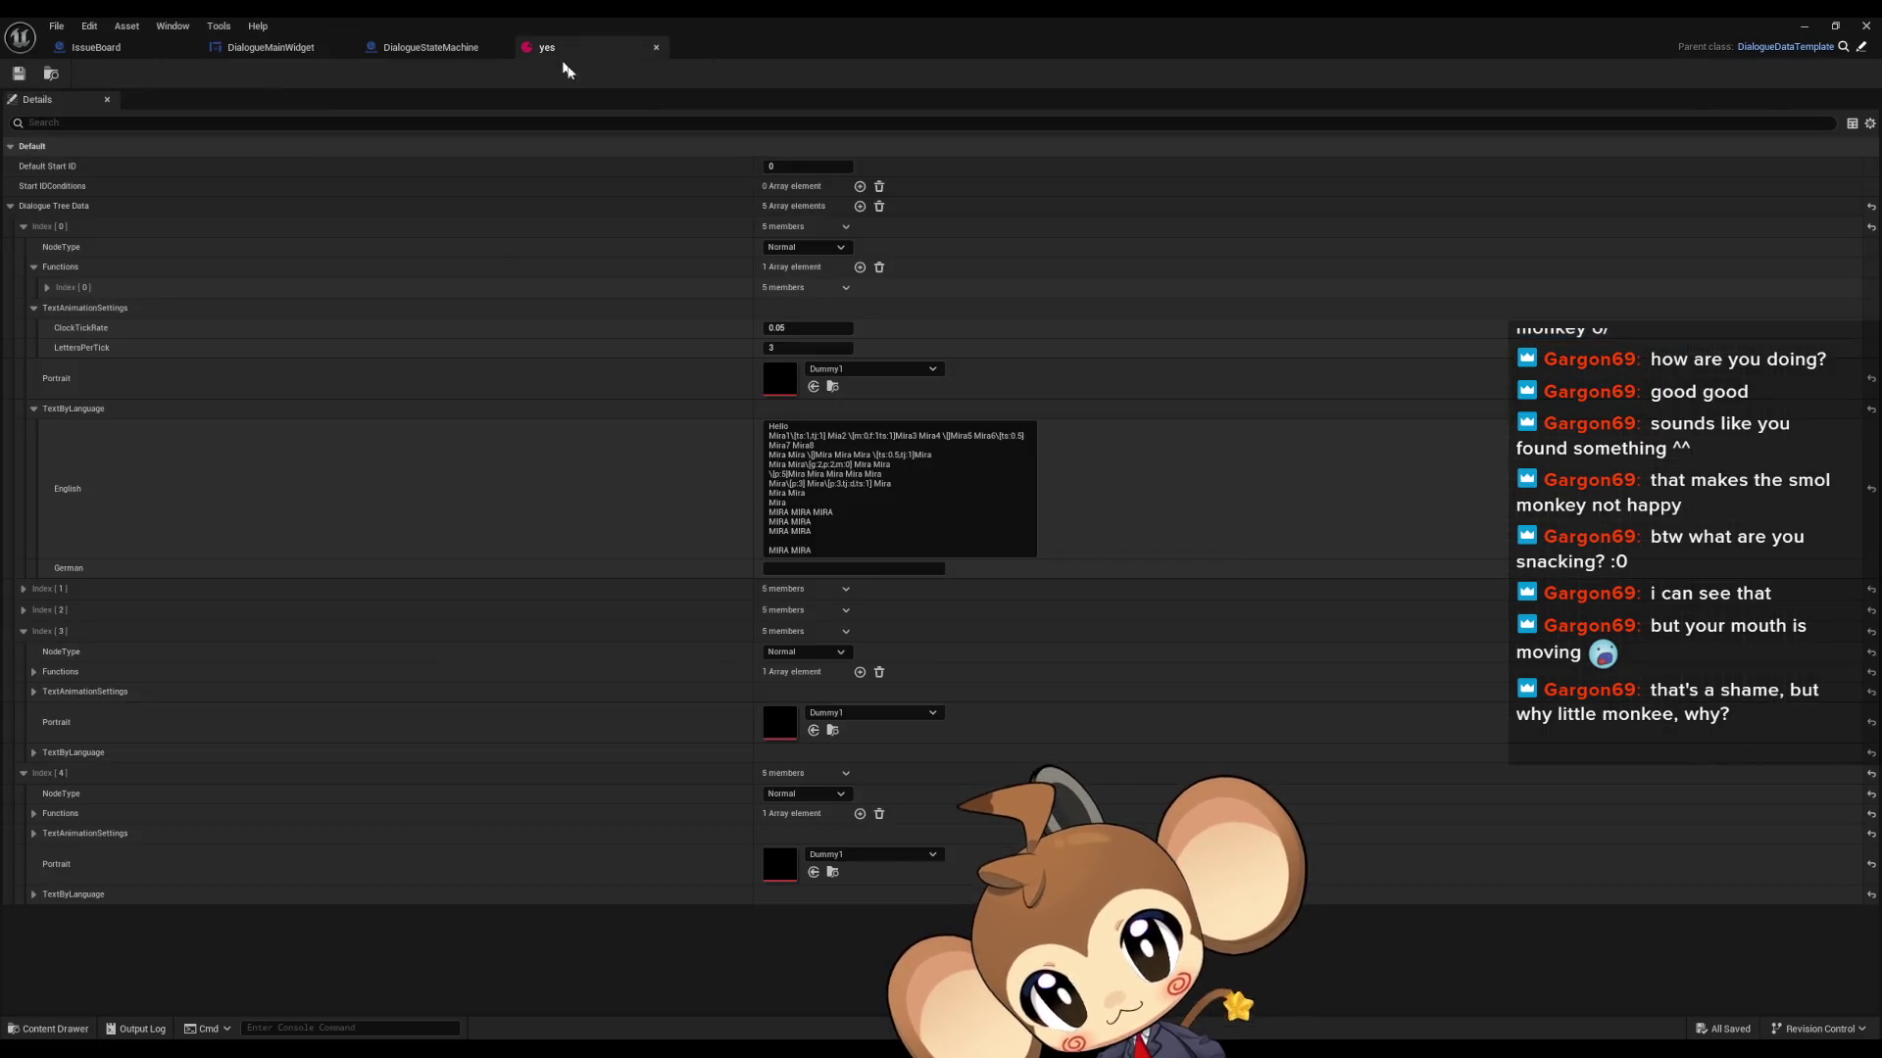
- Copy Index [0]'s full English dialogue text and paste it into the Notepad document Hello
left_click(787, 427)
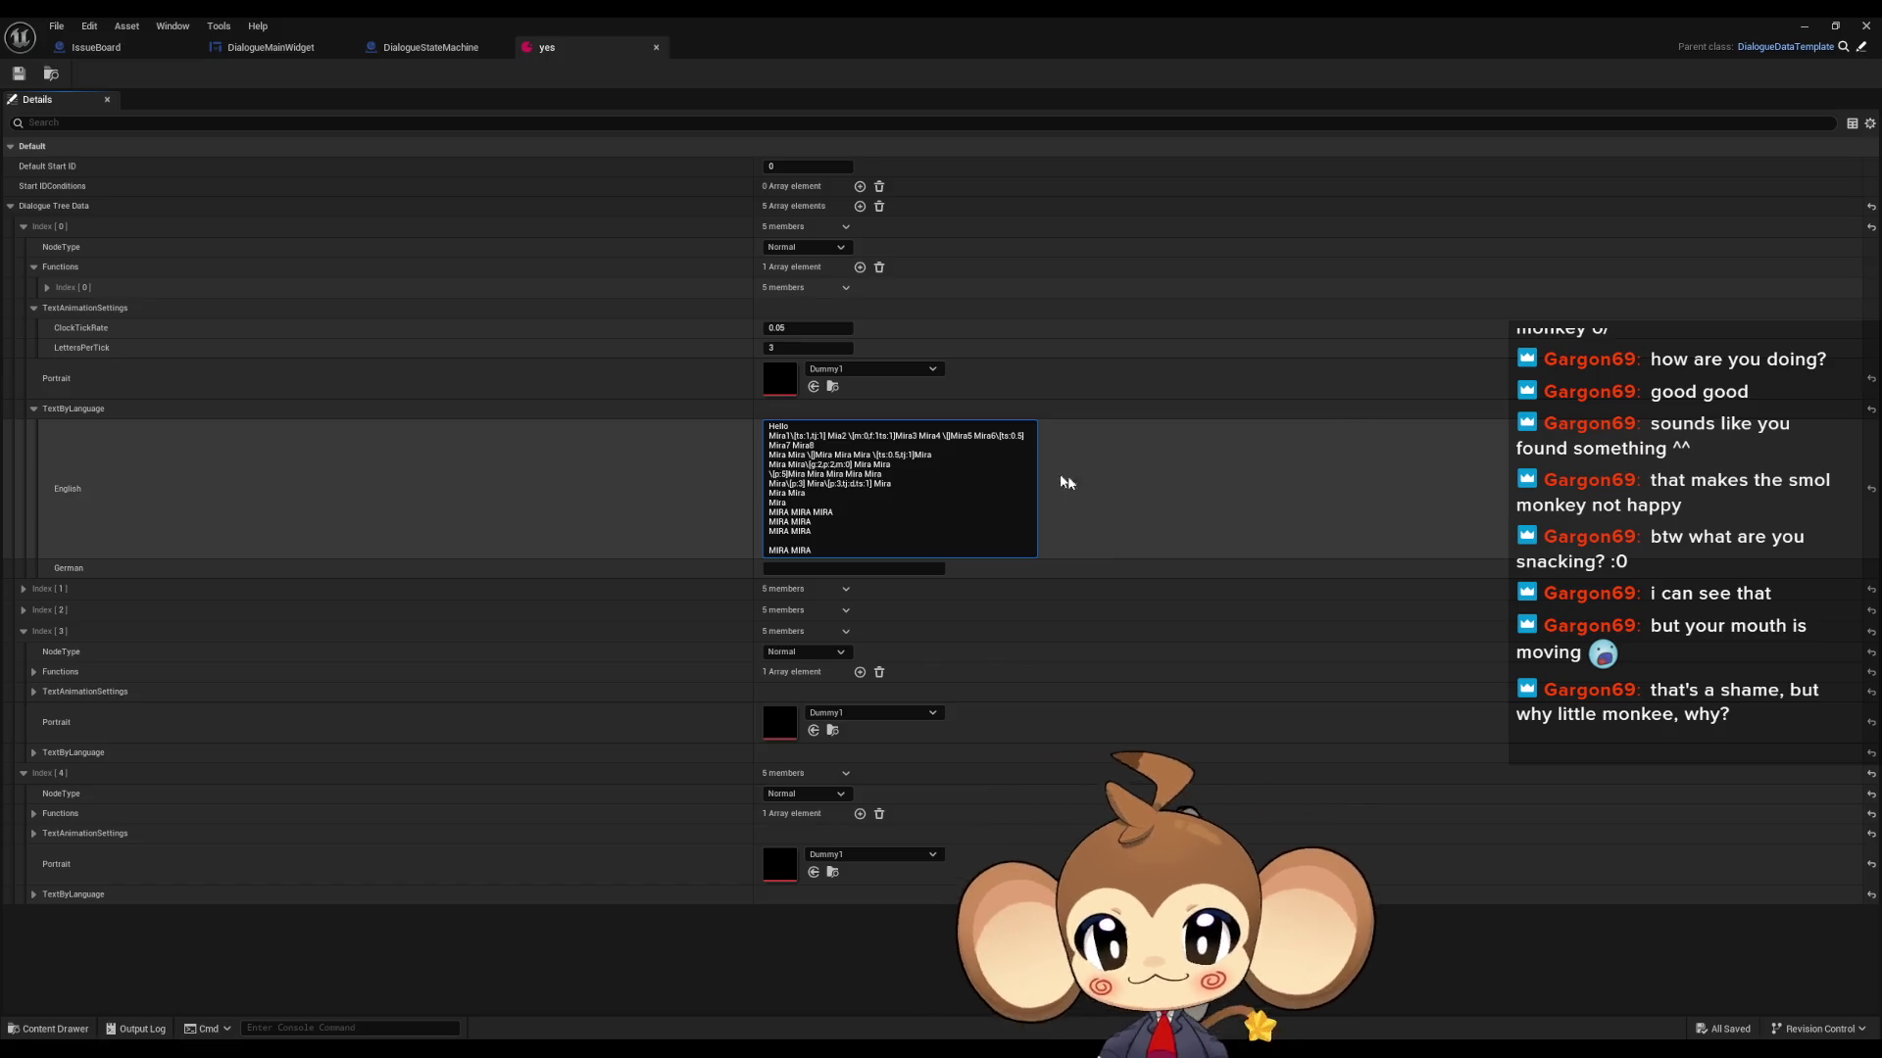
key("ctrl+a")
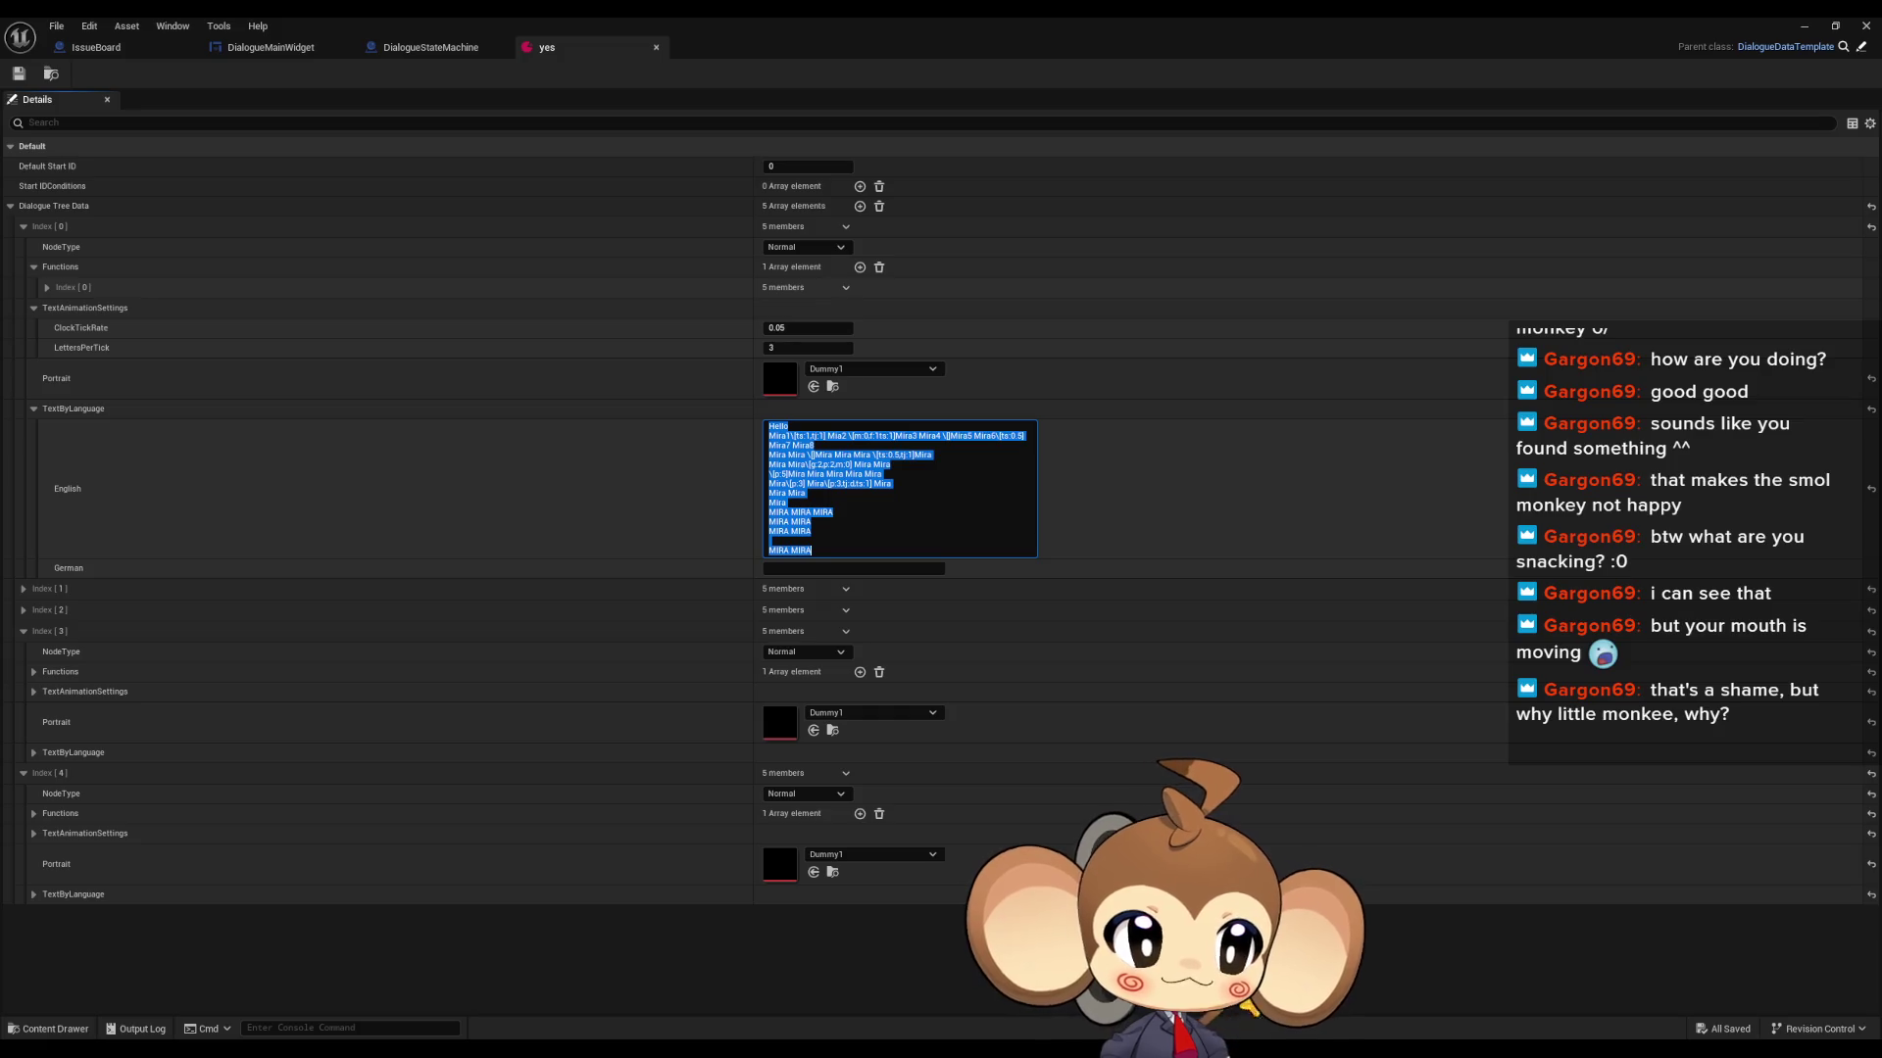
key("ctrl+c")
key("alt+Tab")
key("ctrl+v")
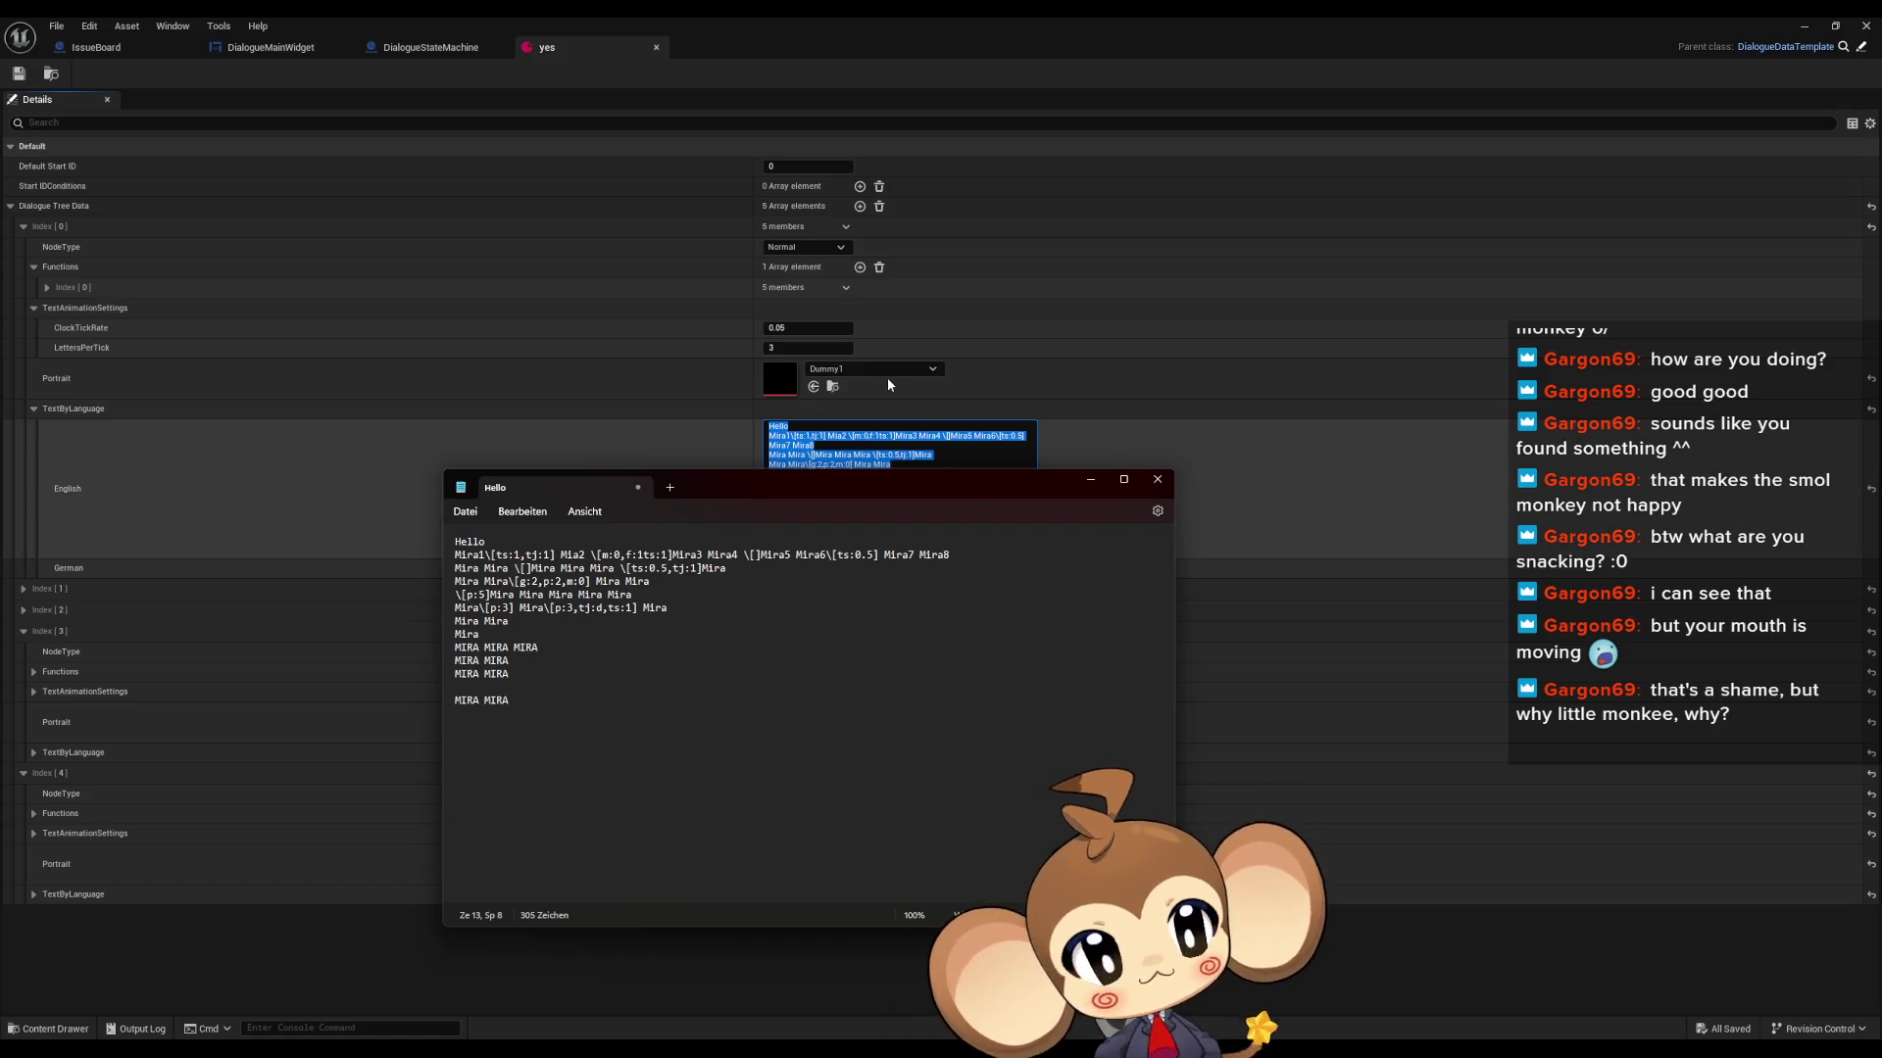
- Close Notepad and discard Hello.txt with Nicht speichern
left_click(1157, 479)
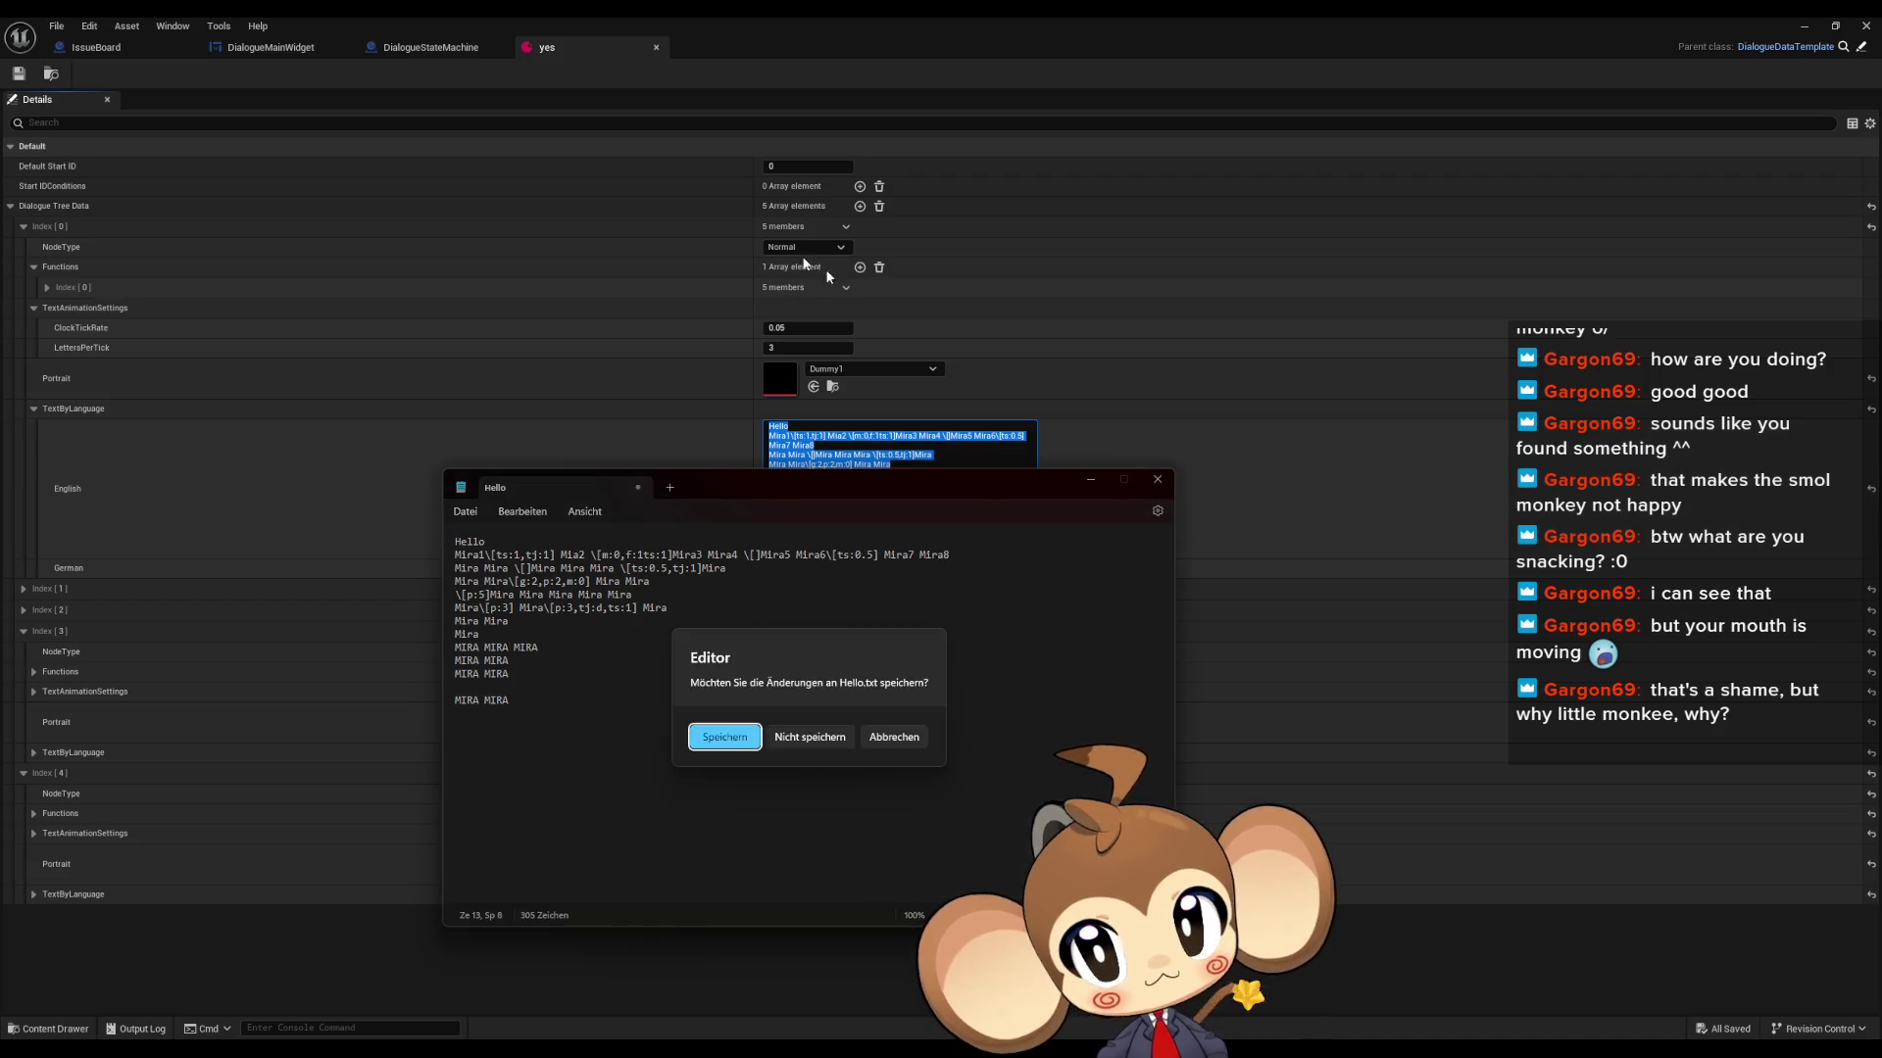
left_click(813, 737)
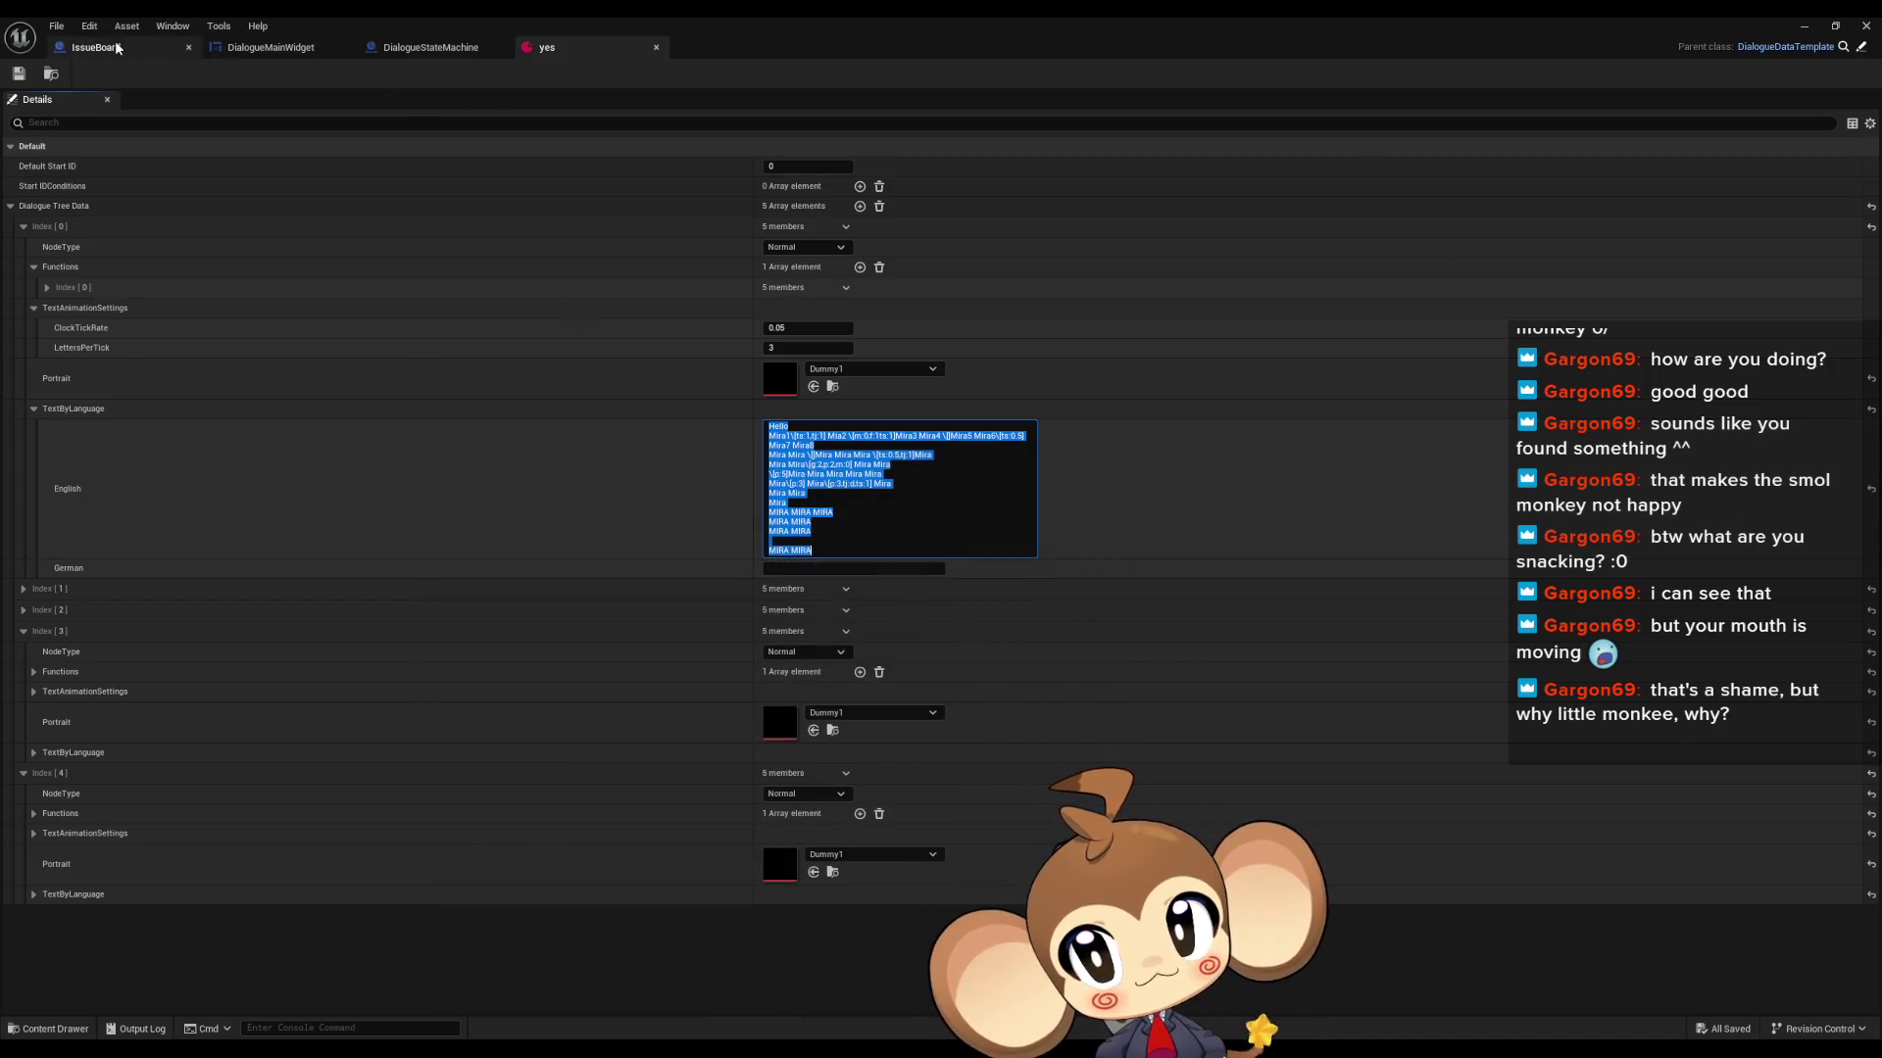
- Glance at IssueBoard and DialogueStateMachine, then select the Current Line getter feeding Append
left_click(117, 48)
left_click(236, 49)
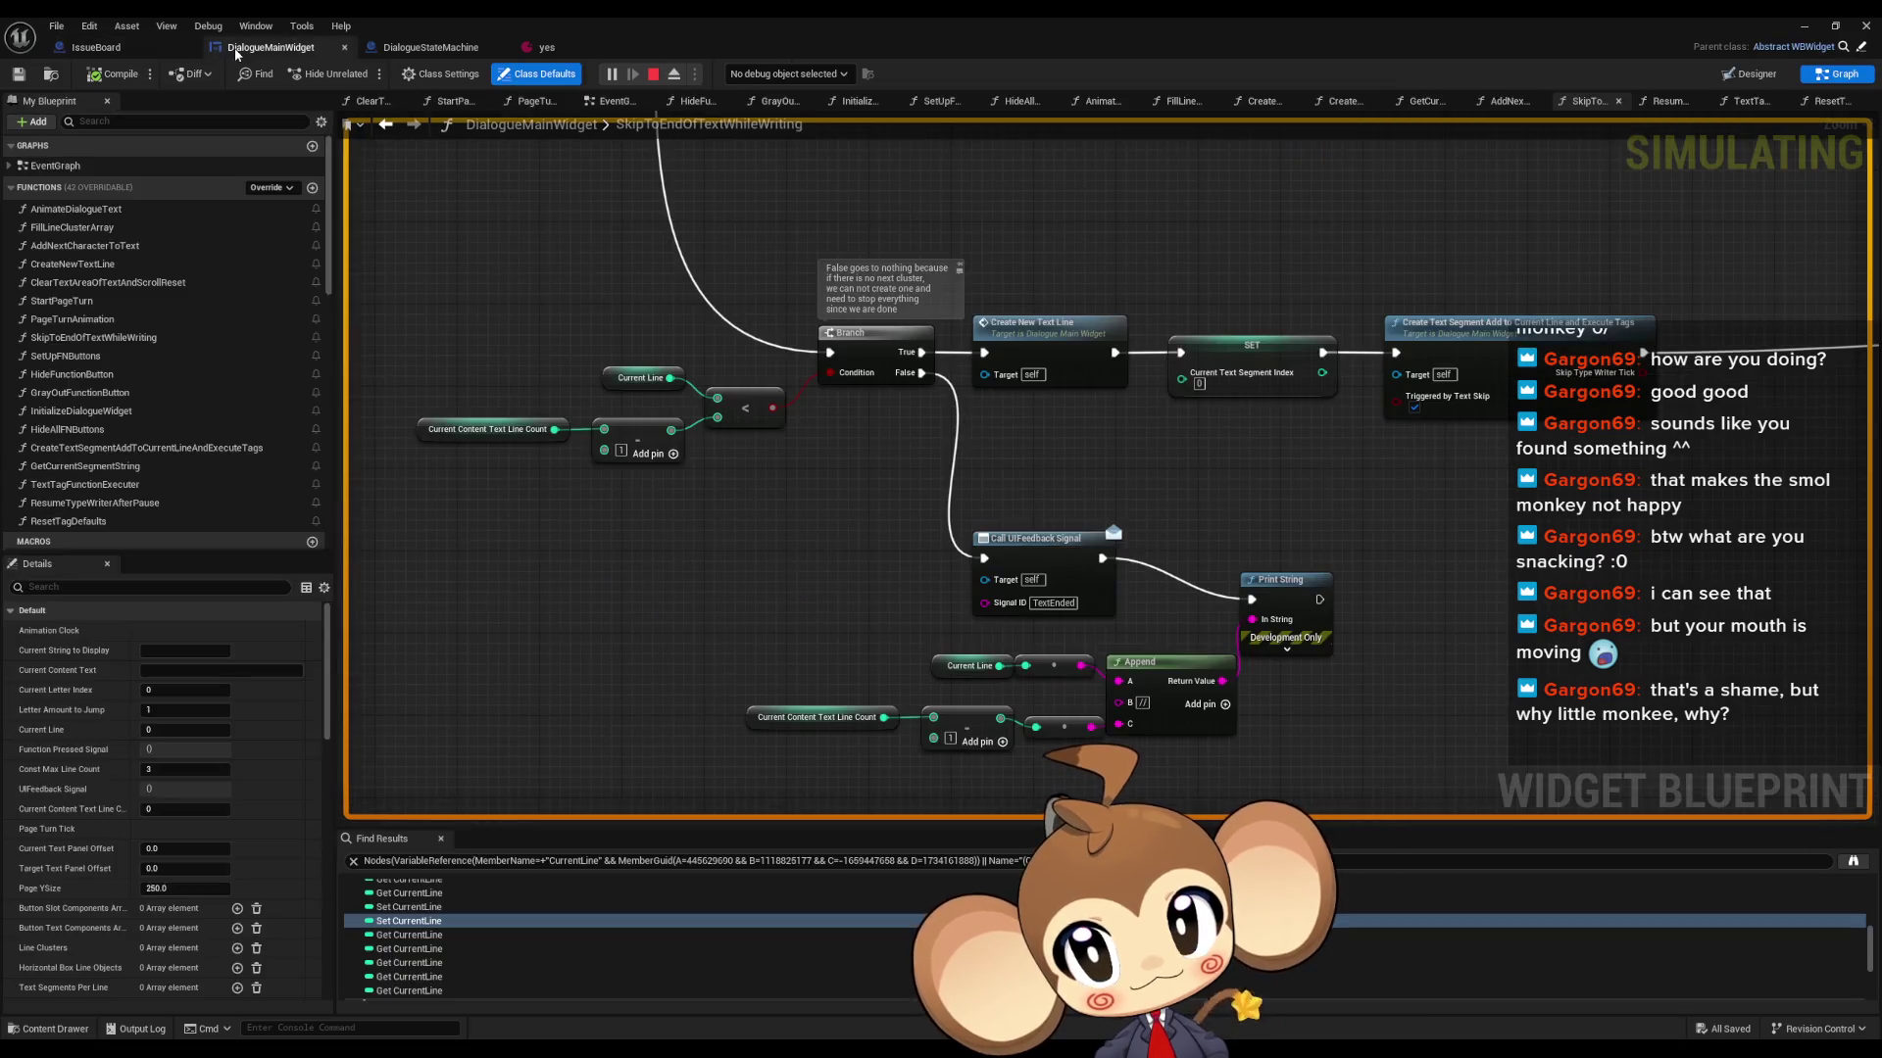
left_click_drag(651, 584, 642, 568)
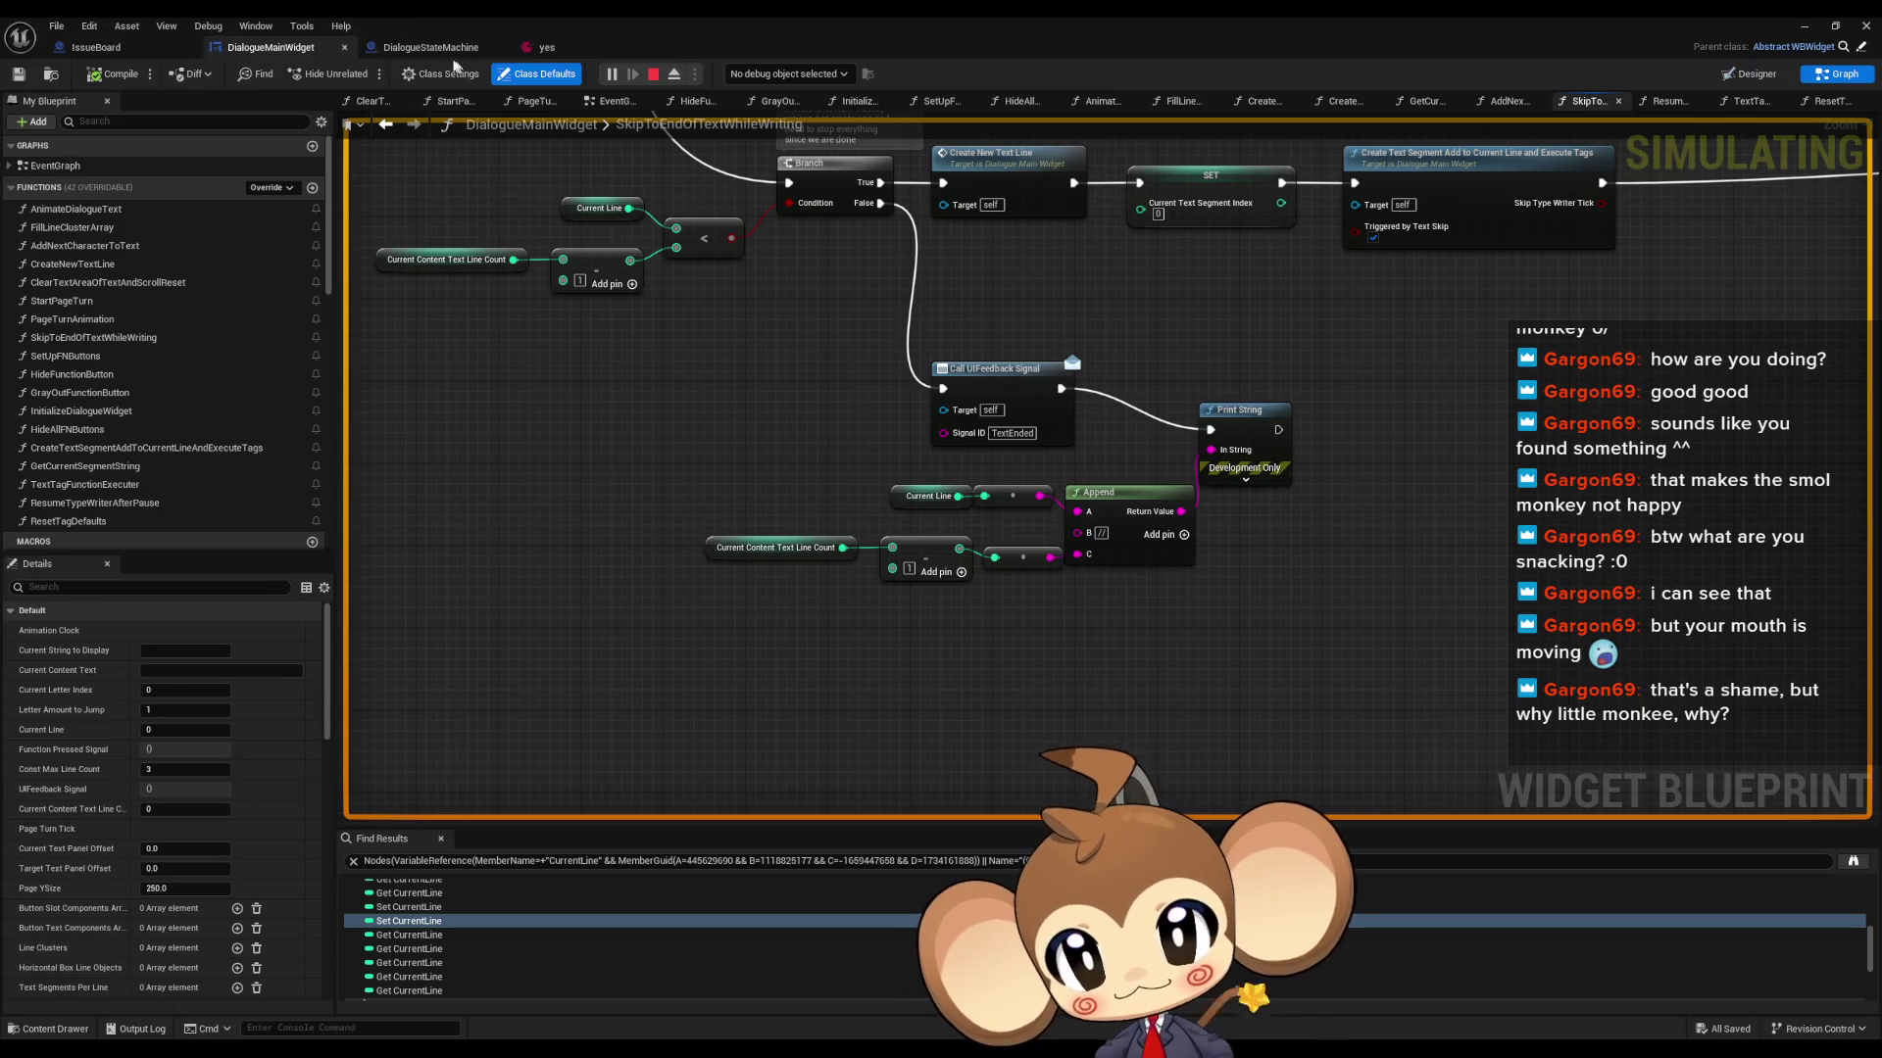
left_click(426, 48)
left_click(290, 48)
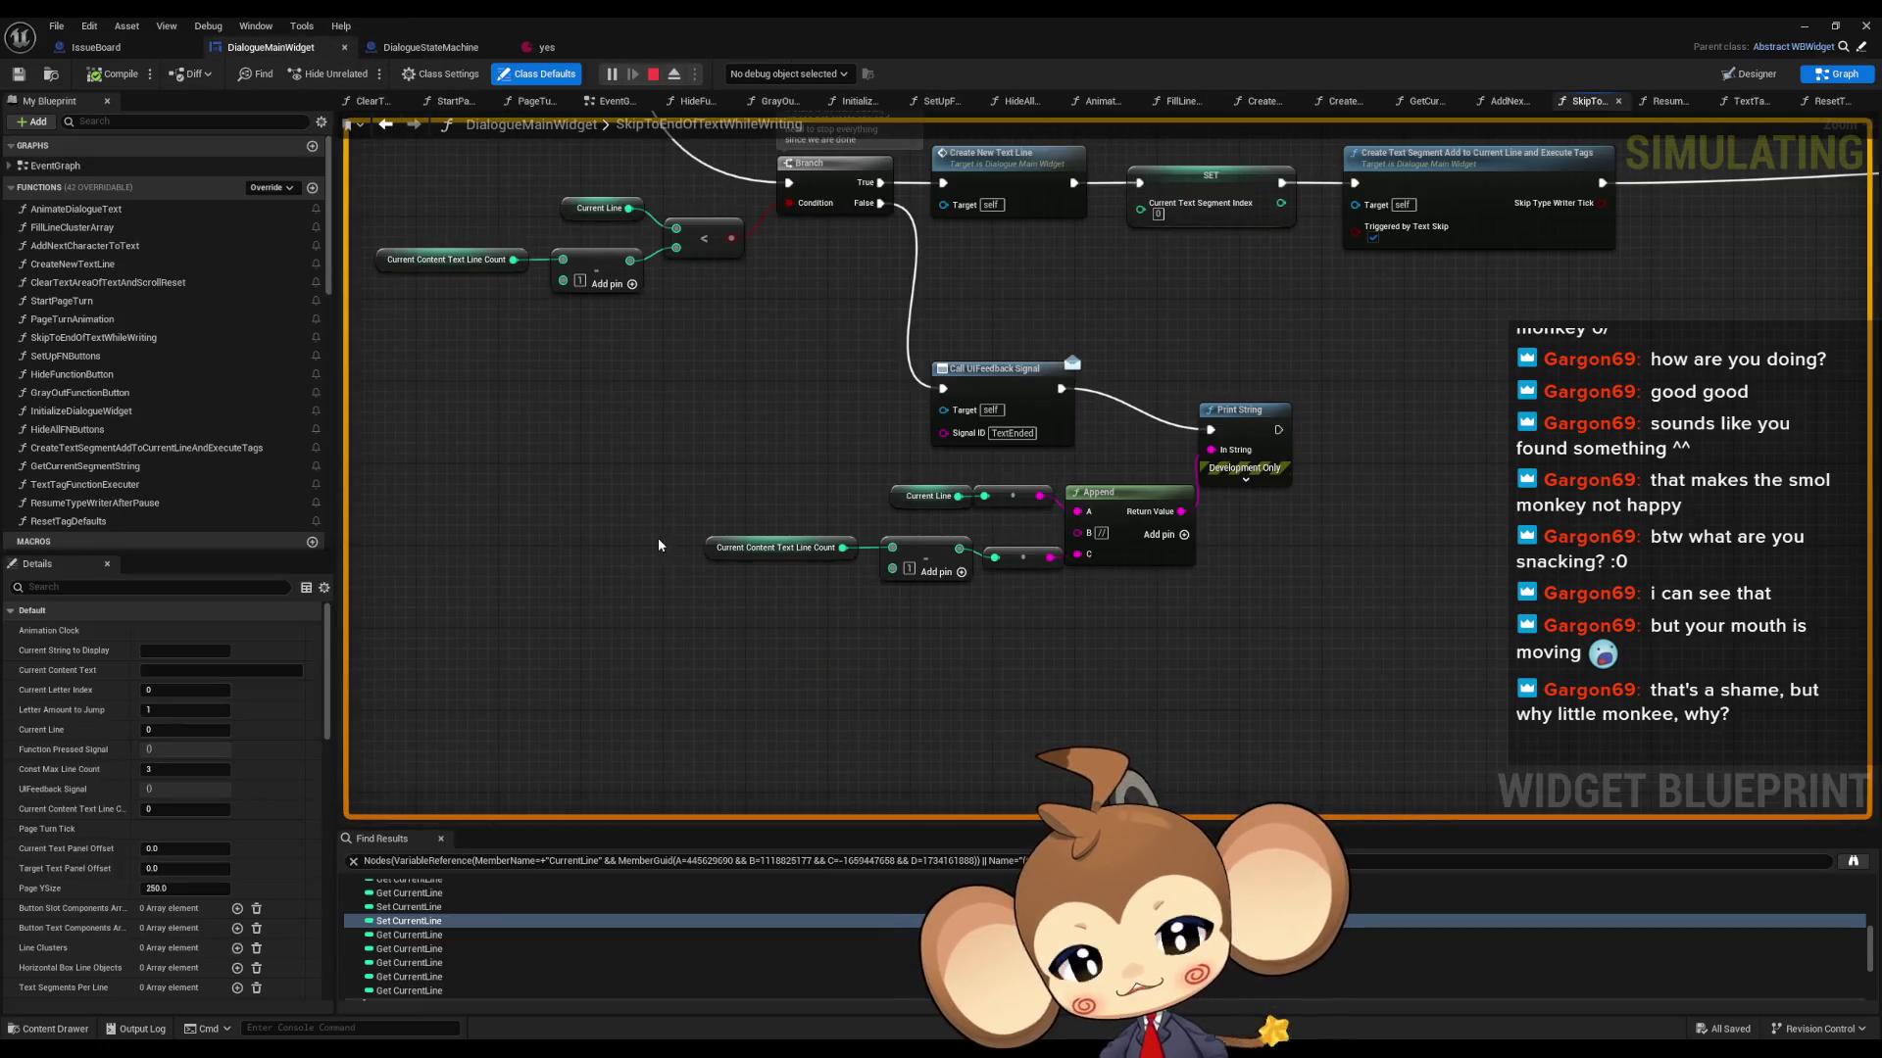
left_click(920, 497)
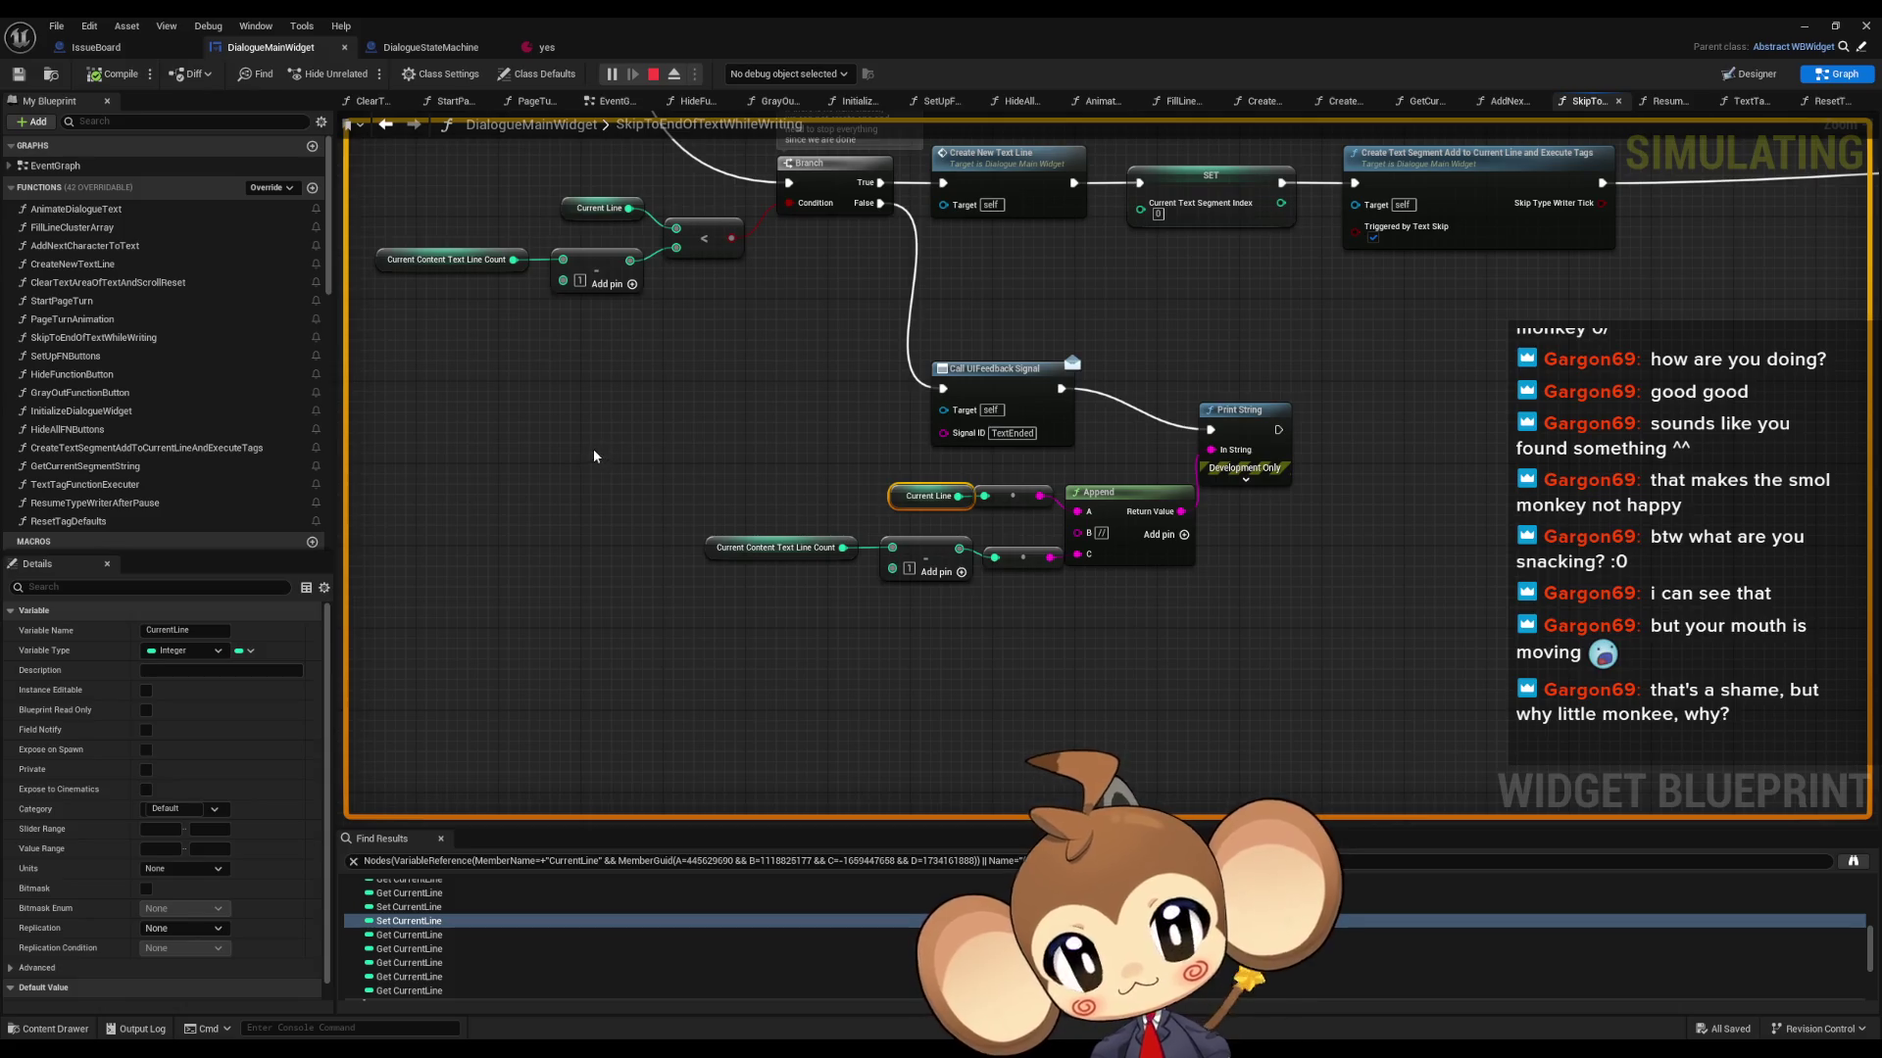
scroll(592, 453, "down", 5)
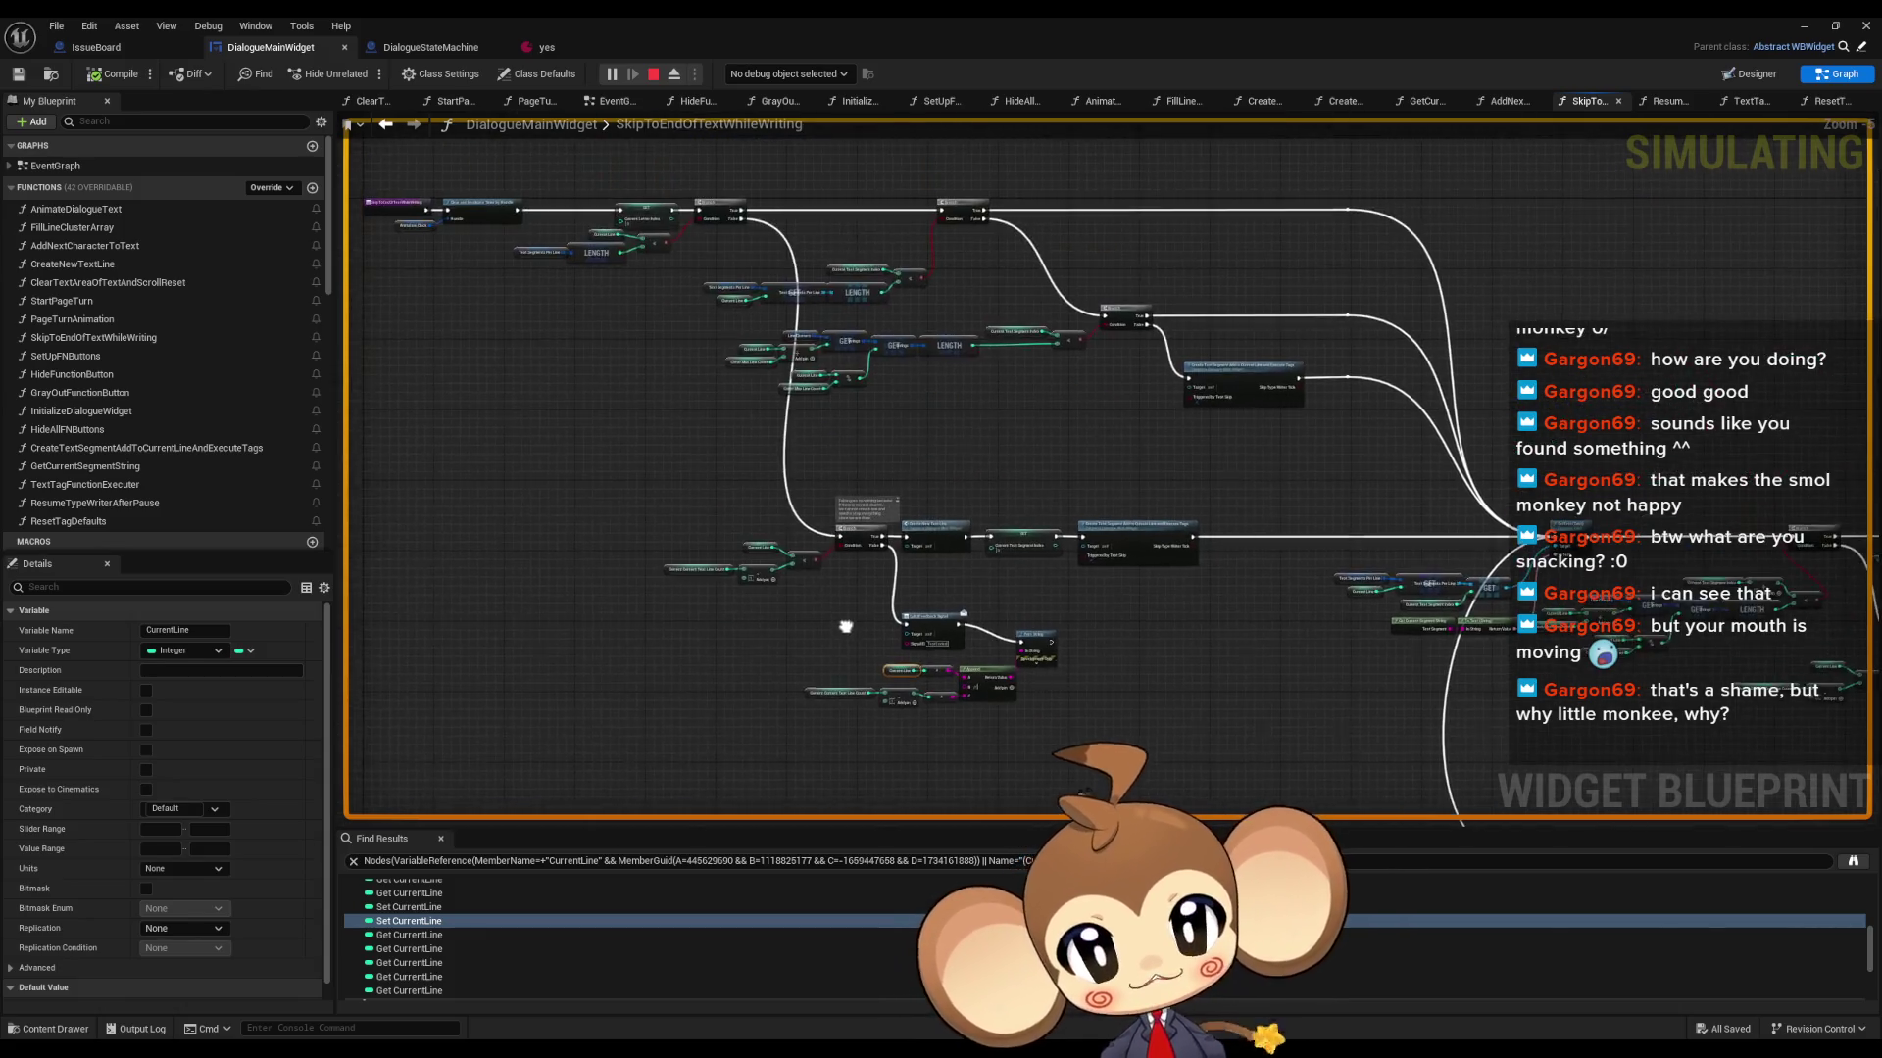
scroll(832, 585, "up", 5)
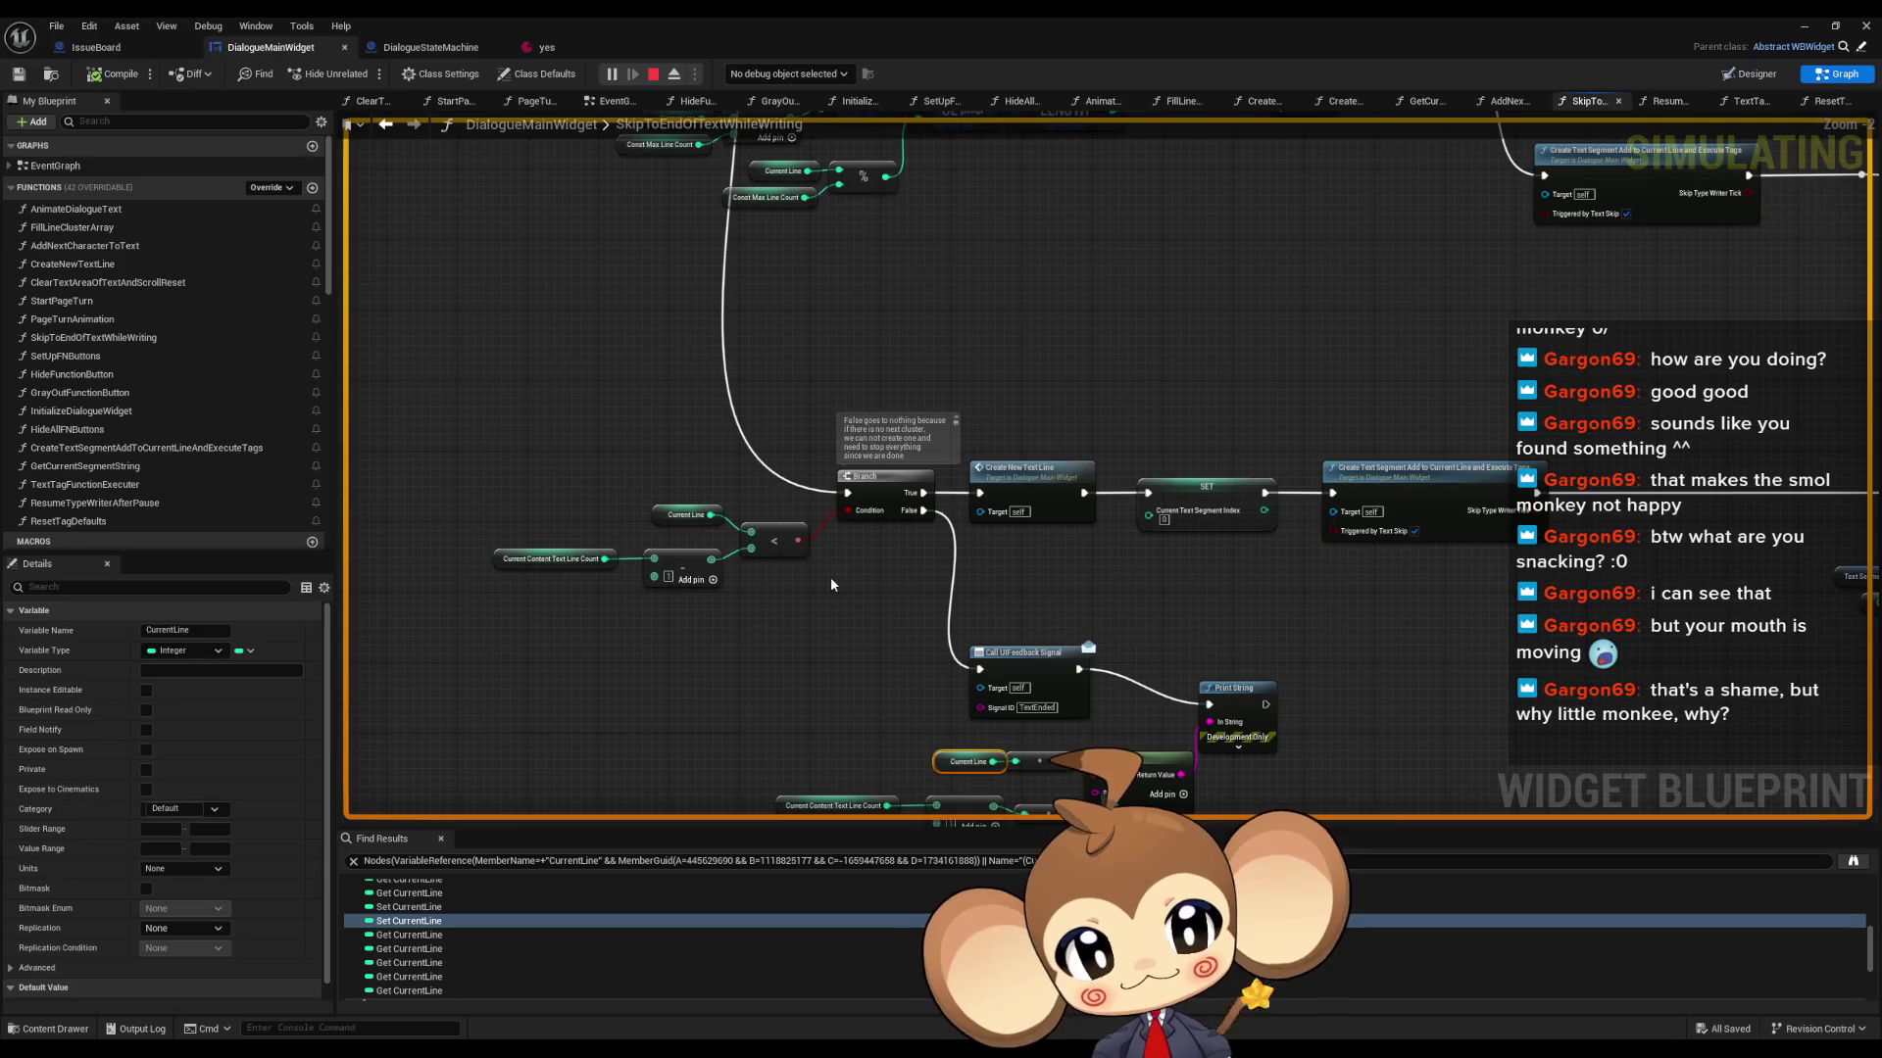
mouse_move(861, 577)
left_mouse_down()
mouse_move(819, 528)
mouse_move(711, 481)
left_mouse_up()
- Survey the Current Line update nodes across the FillLineClusterArray graph
right_click(745, 666)
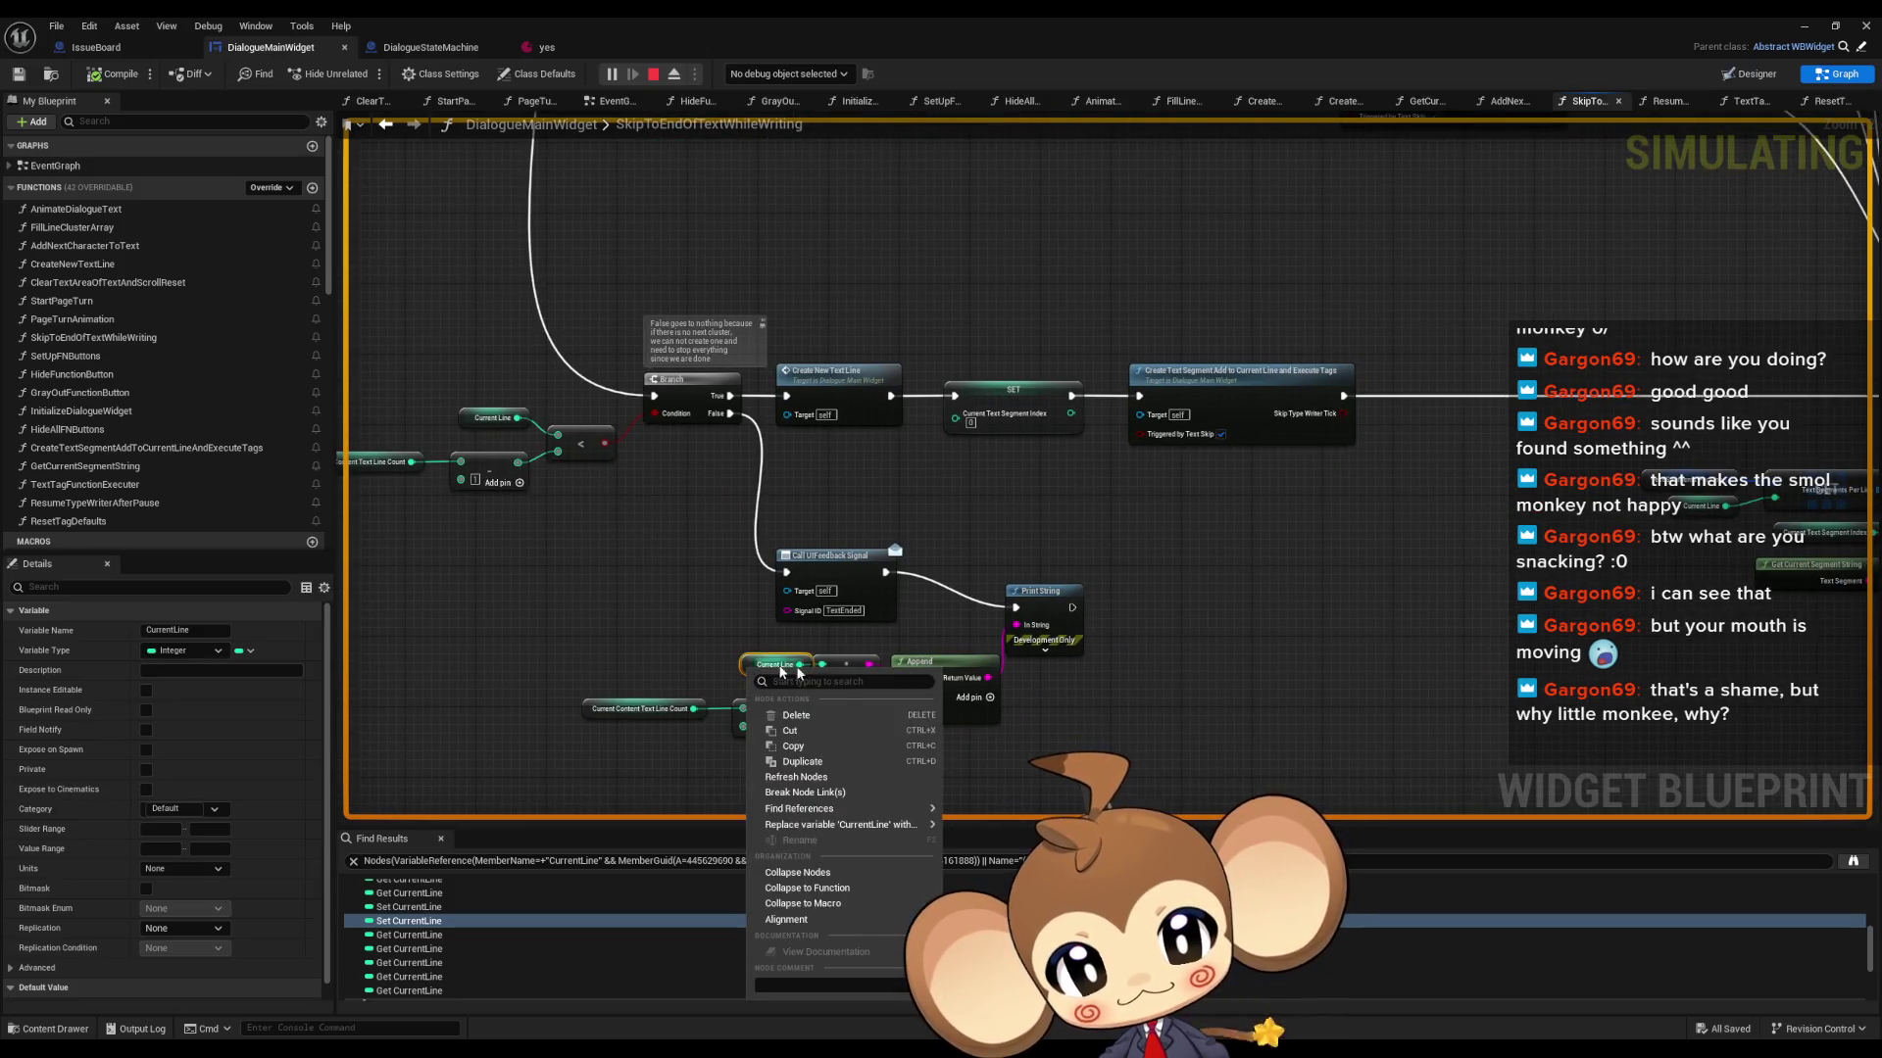
mouse_move(565, 441)
left_mouse_down()
mouse_move(790, 799)
mouse_move(821, 600)
left_mouse_up()
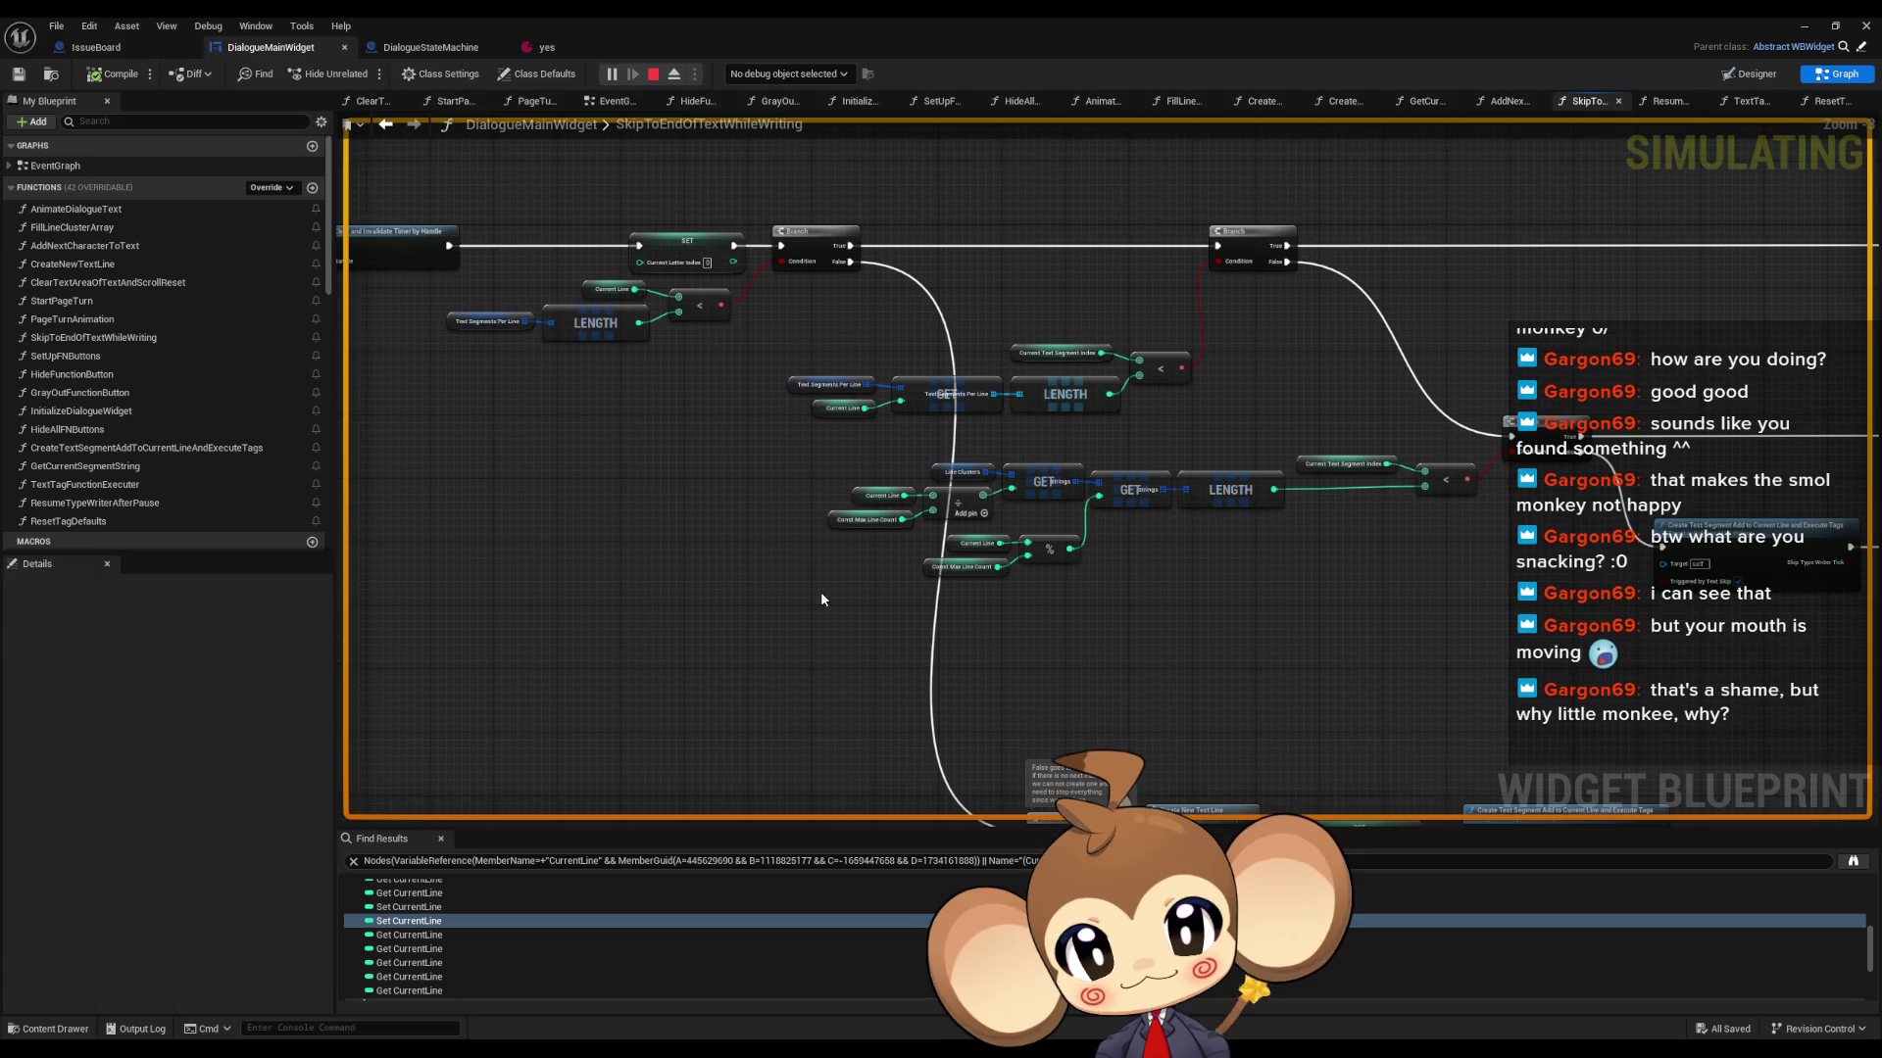
left_click_drag(1088, 622, 739, 523)
scroll(1126, 533, "down", 3)
scroll(1176, 549, "up", 4)
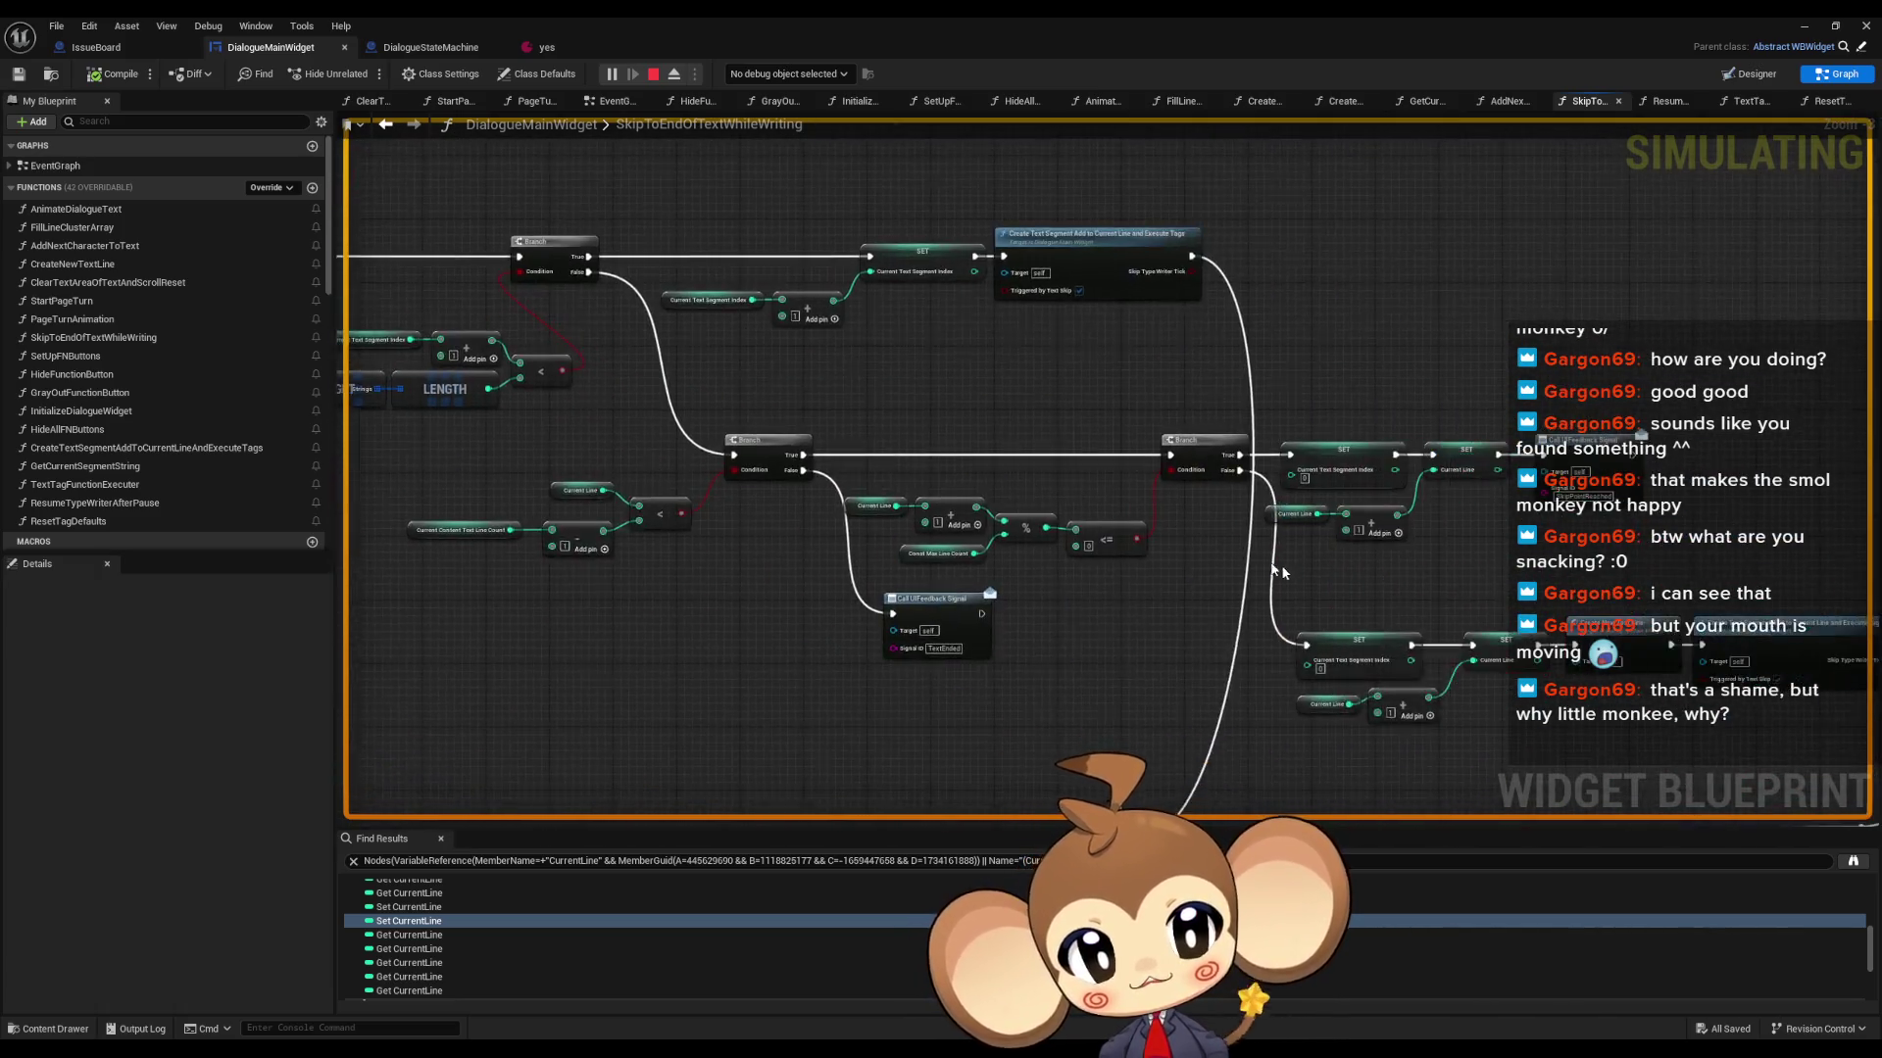
scroll(1254, 567, "up", 2)
left_click_drag(1127, 505, 1424, 676)
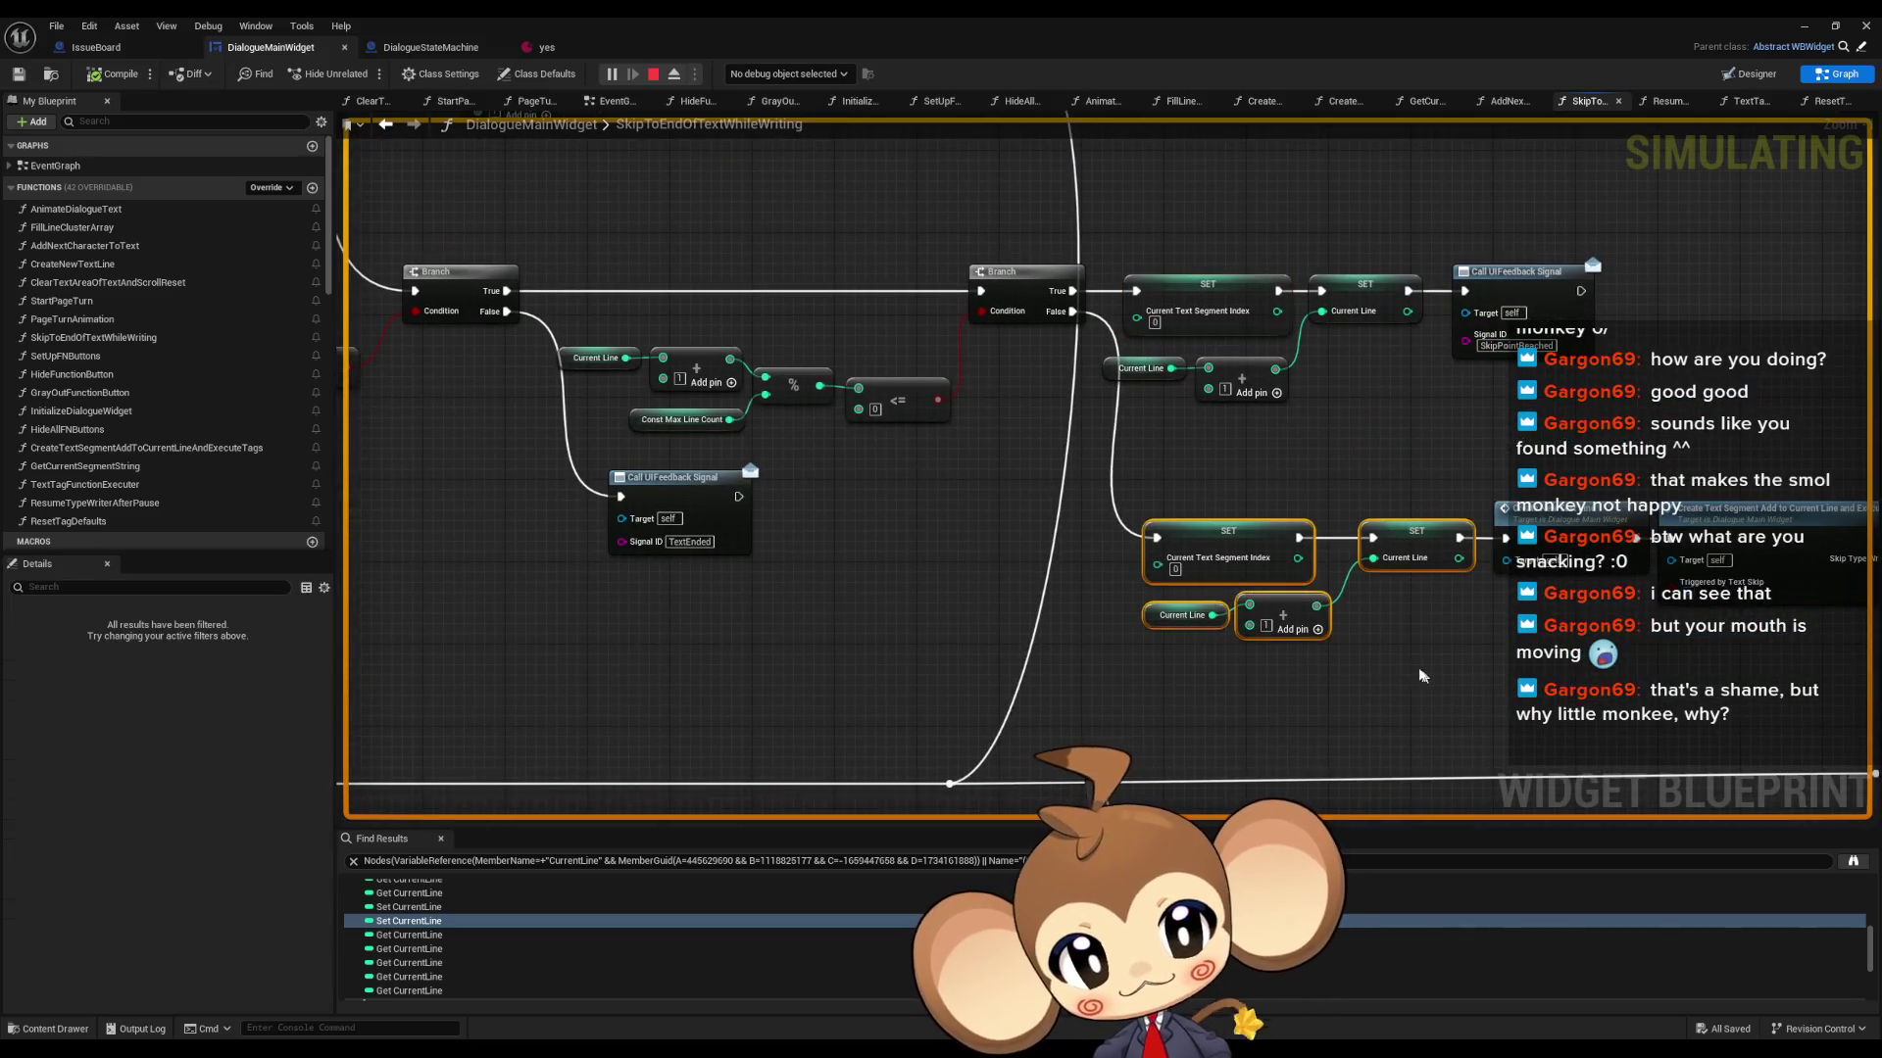
left_click(1406, 654)
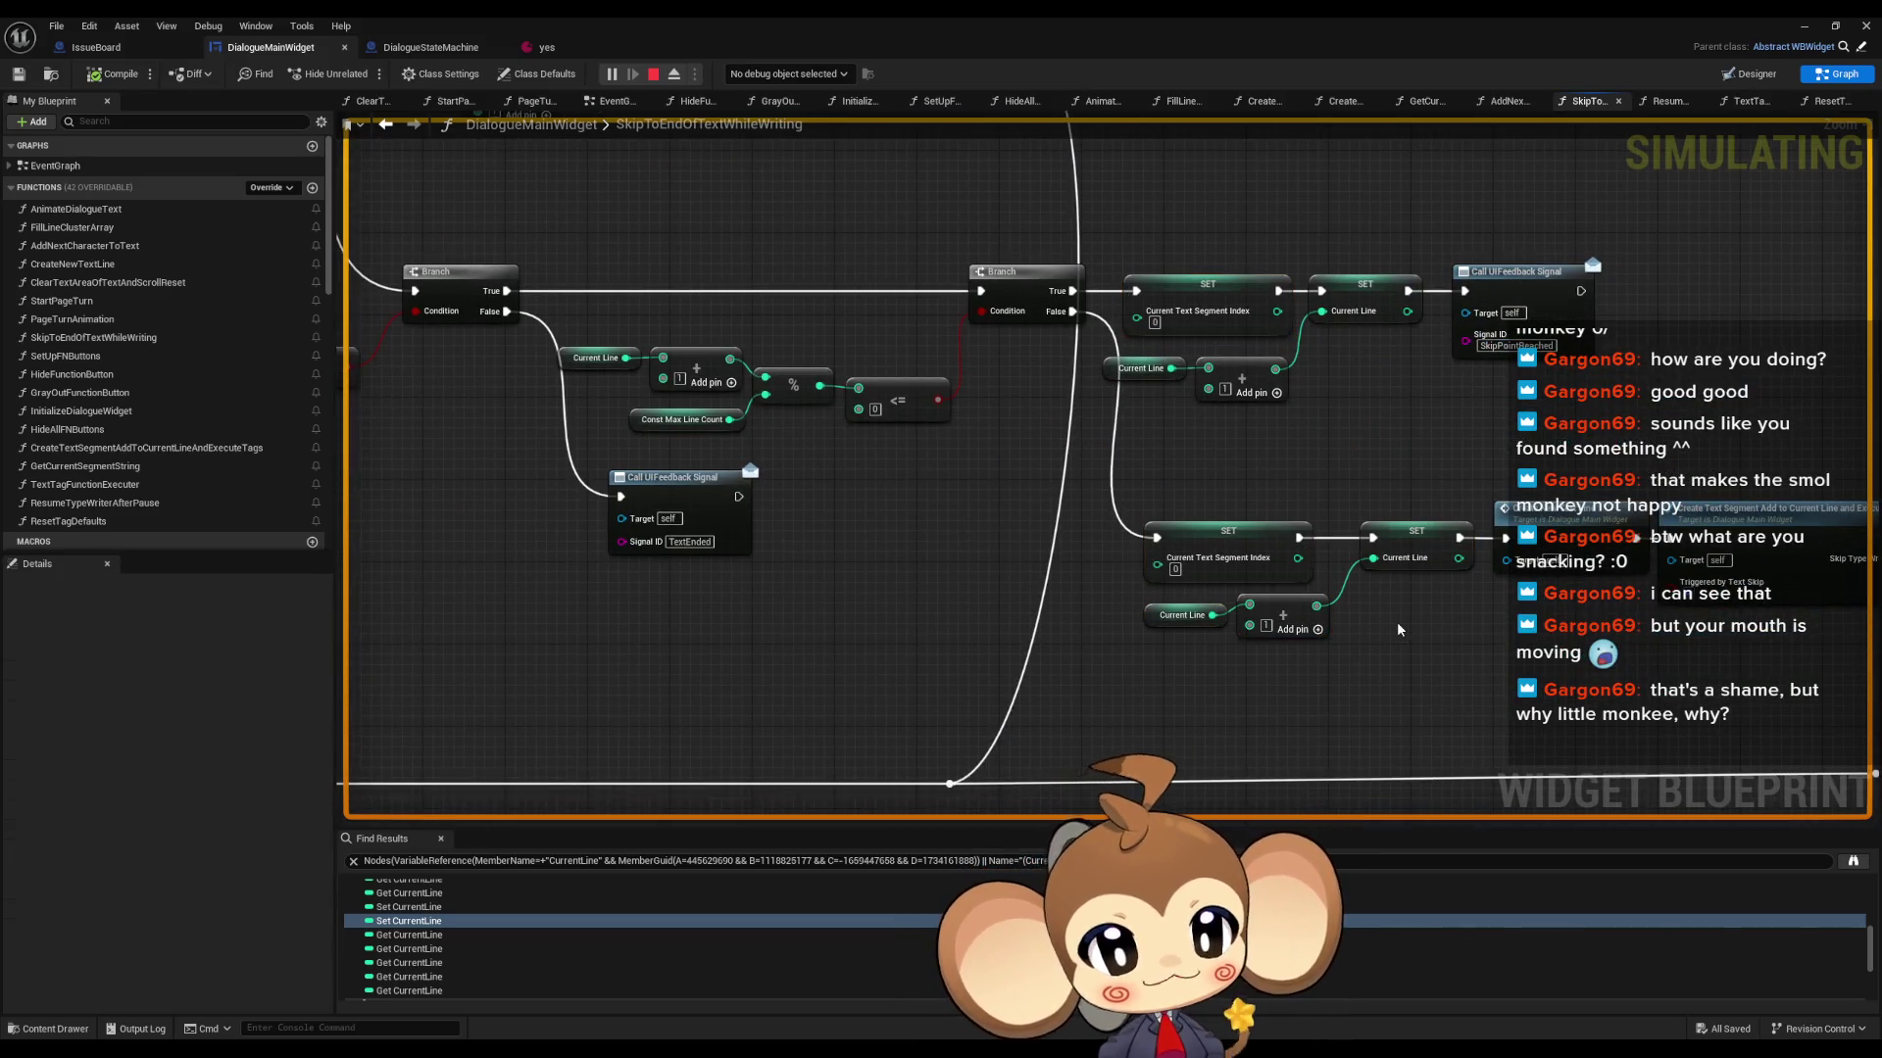
scroll(1350, 640, "down", 5)
scroll(686, 509, "up", 5)
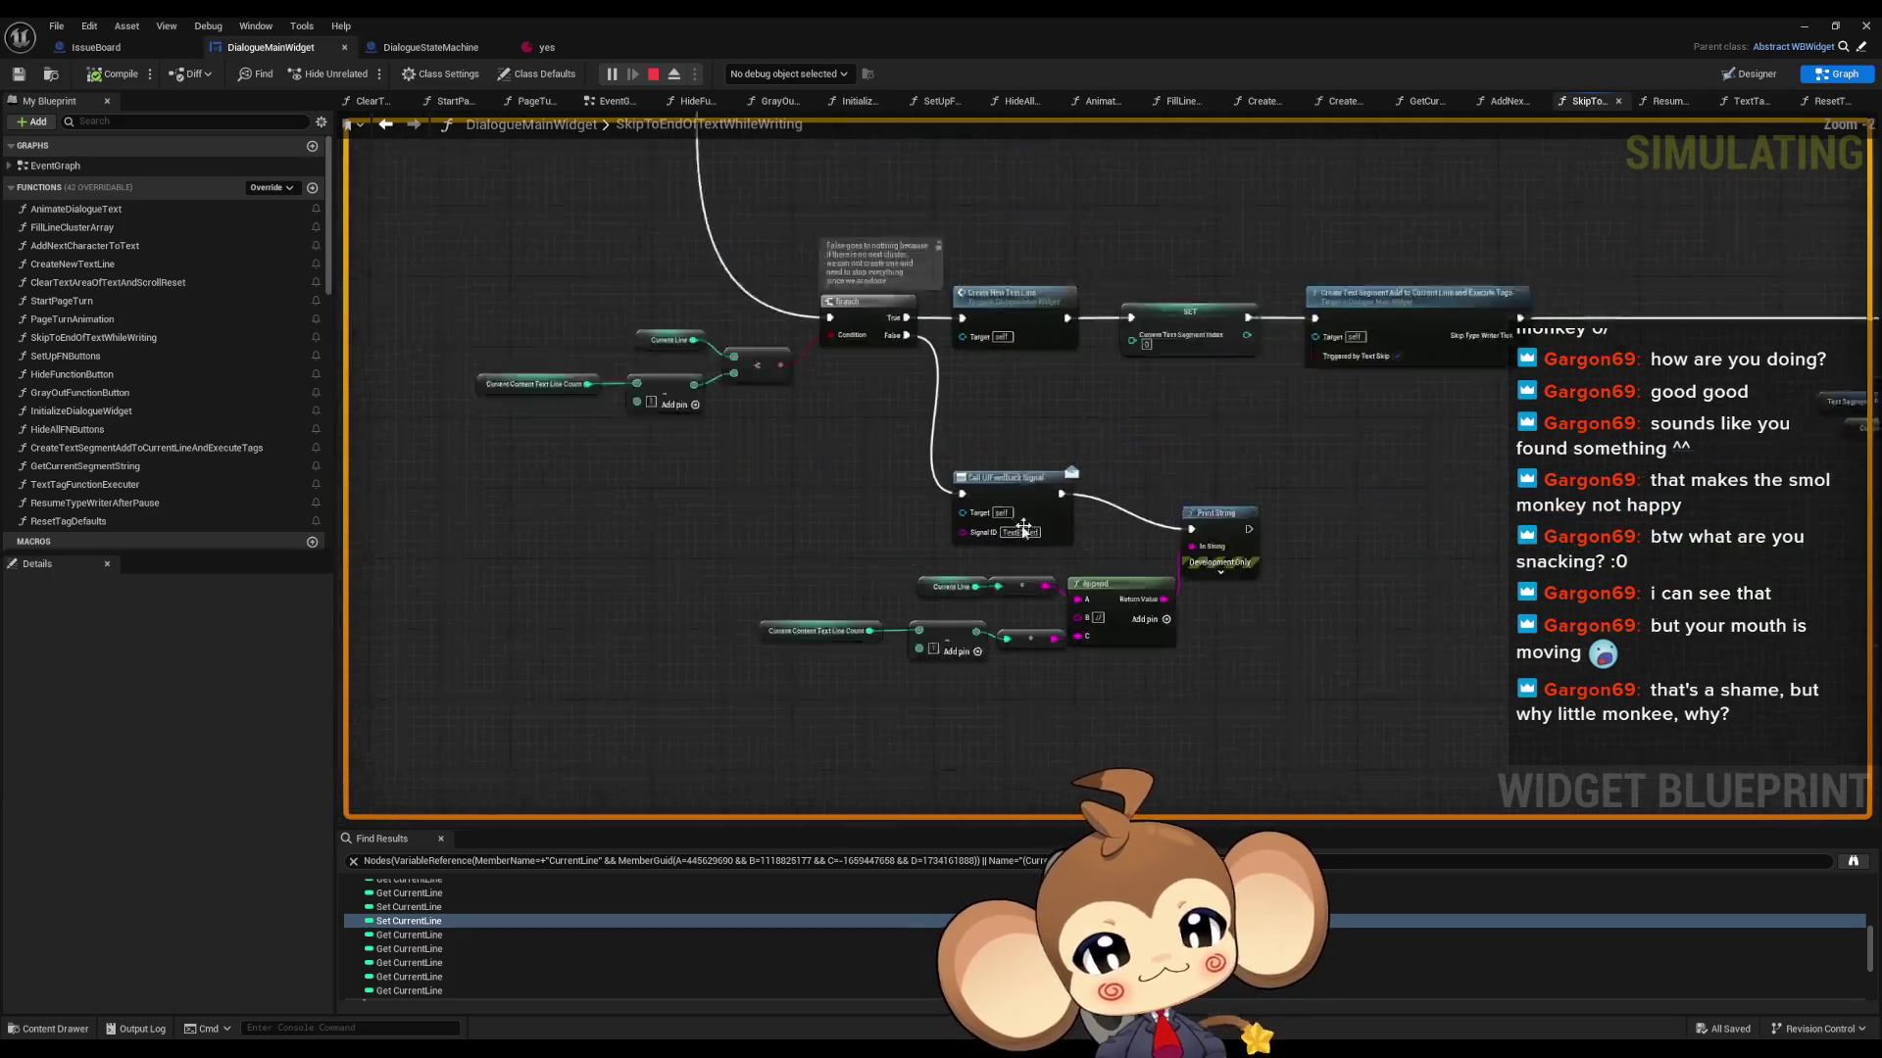
- Find CurrentContentTextLineCount references by class member and jump to where it is set
left_click_drag(621, 465, 730, 586)
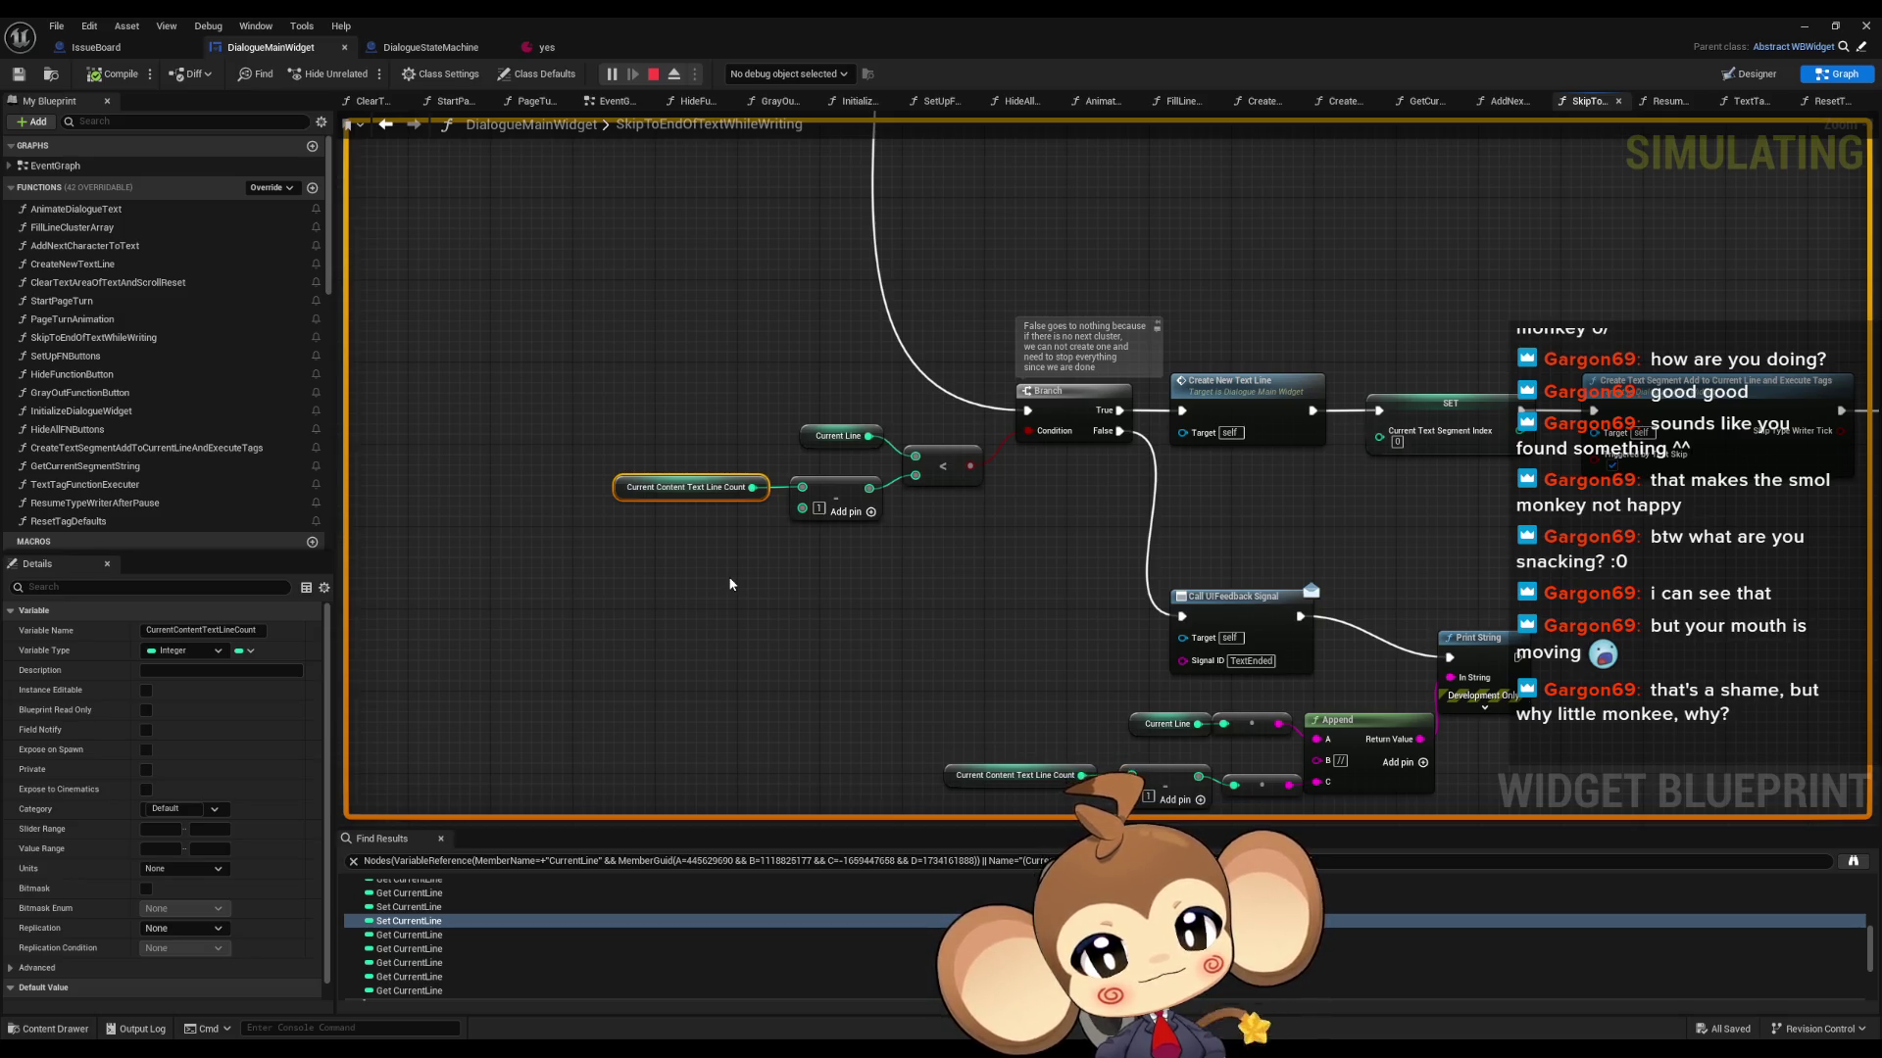
right_click(622, 500)
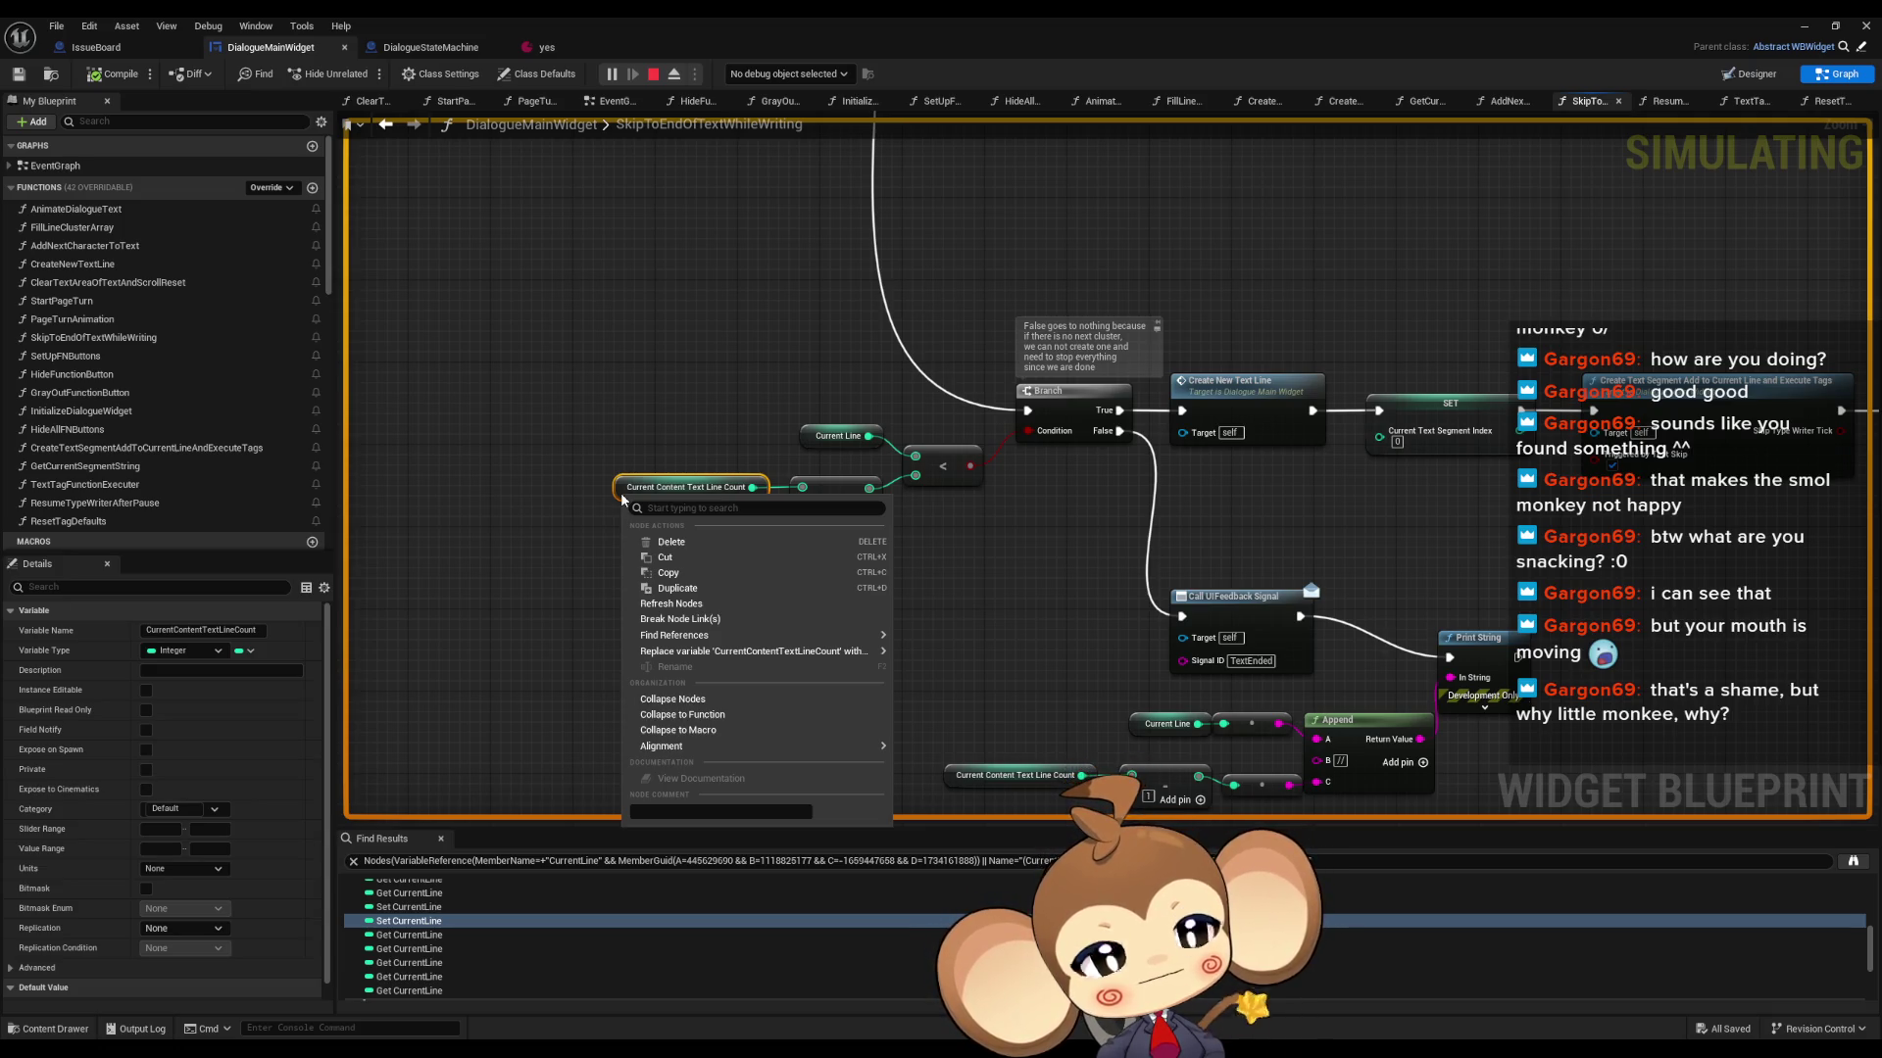
mouse_move(872, 635)
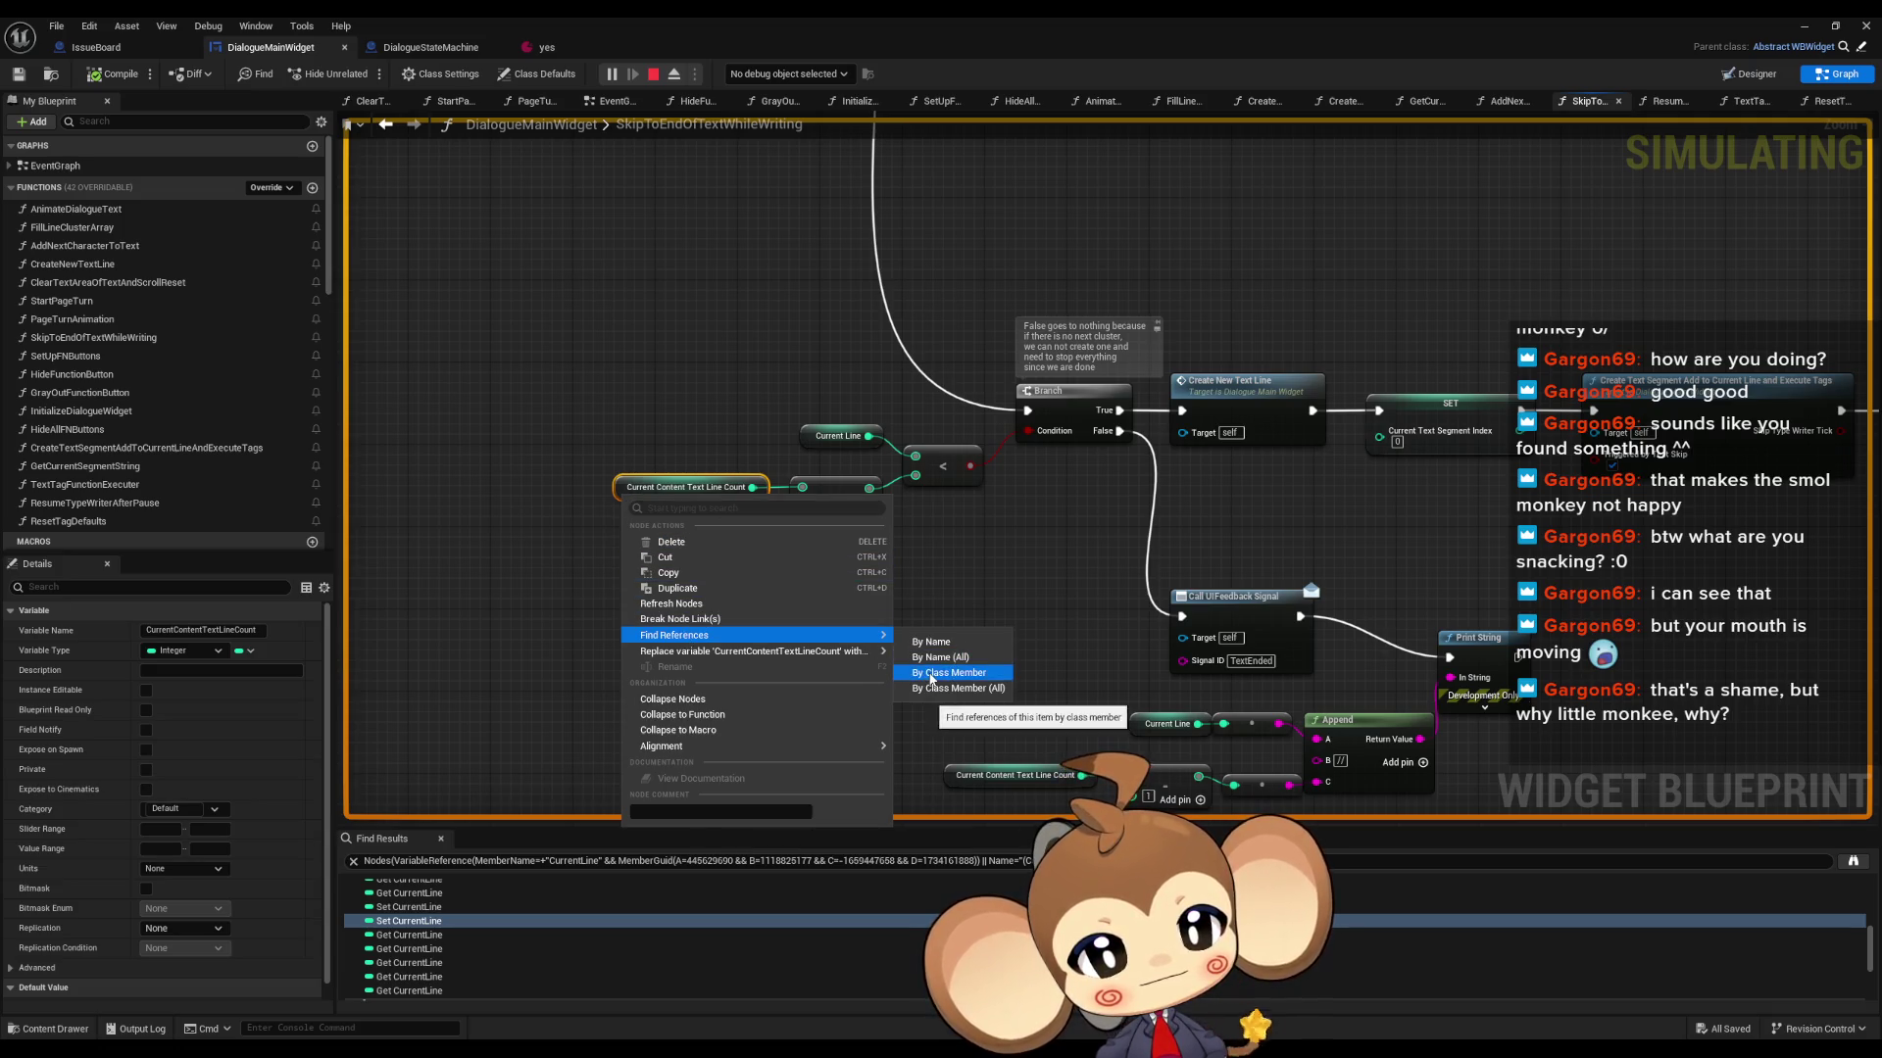
left_click(929, 678)
left_click(410, 900)
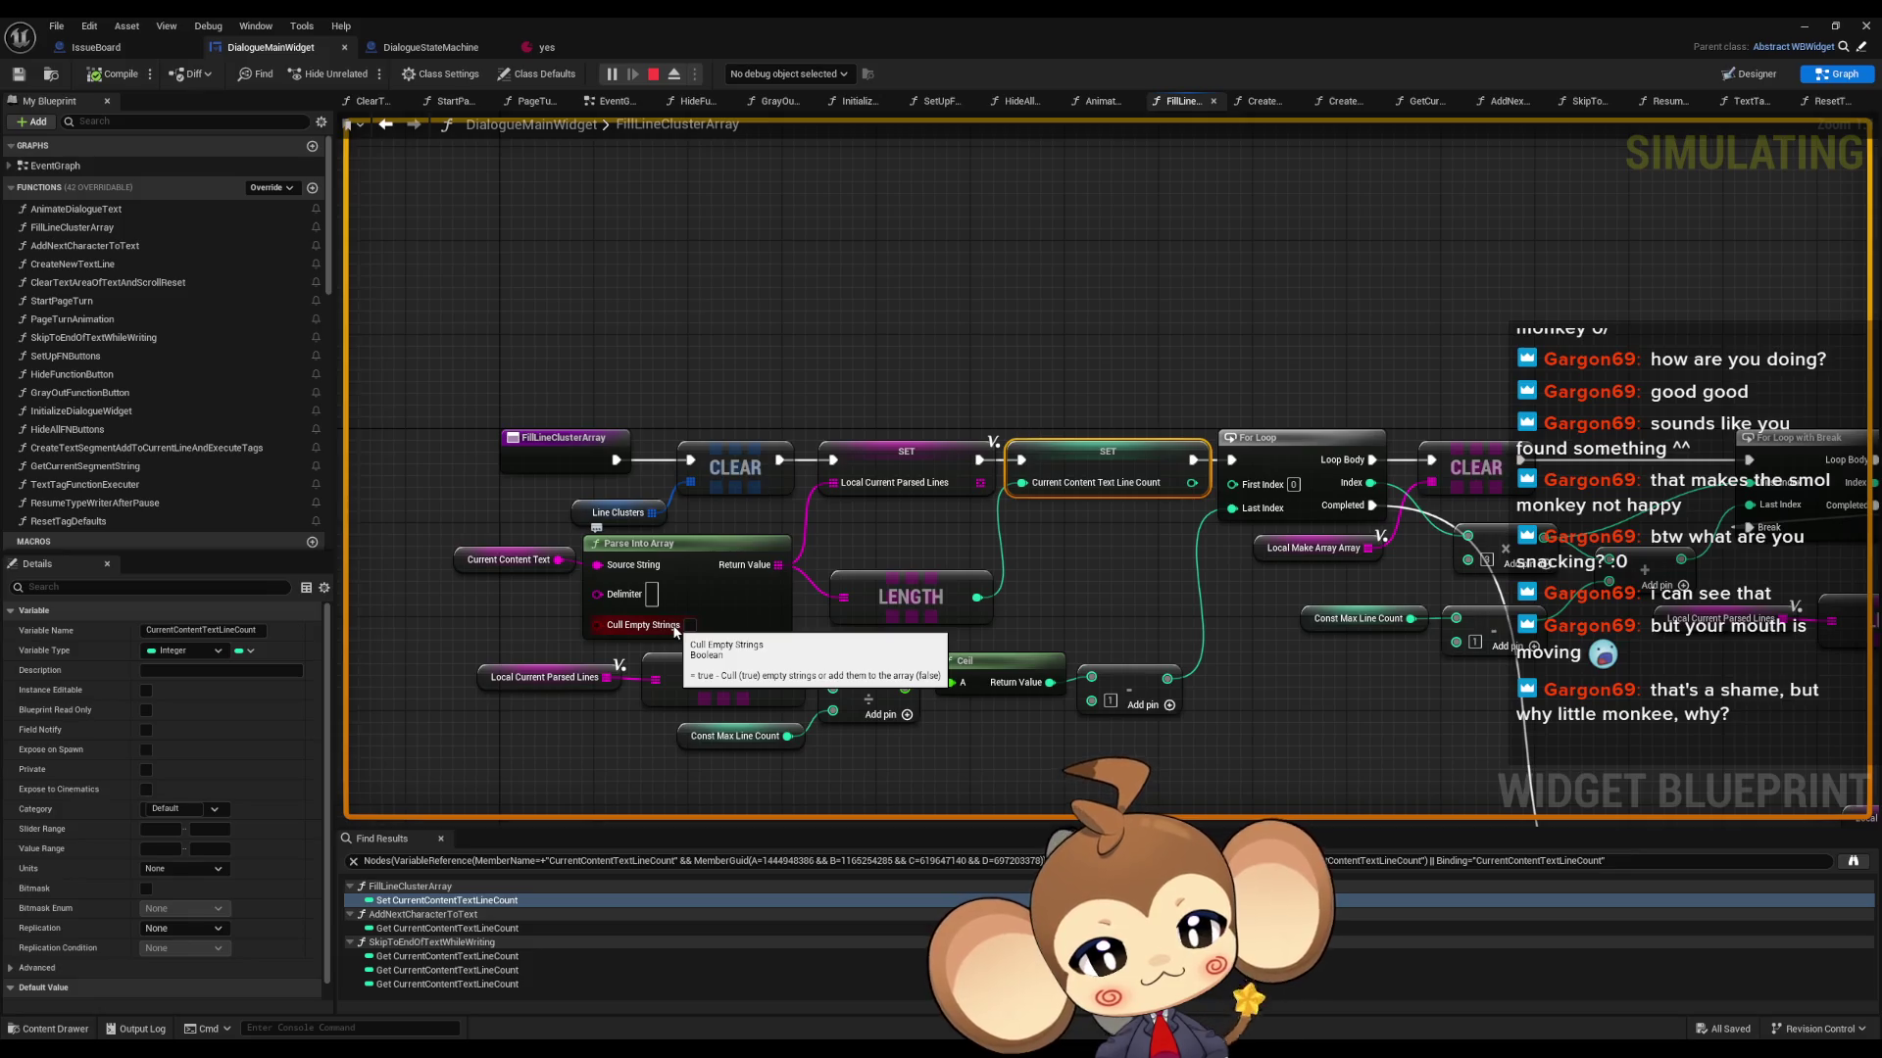
- Loop over Parse Into Array's result with For Each Loop, printing each line, Completed feeding SET
left_click_drag(981, 517, 1010, 351)
type("for each")
key("Return")
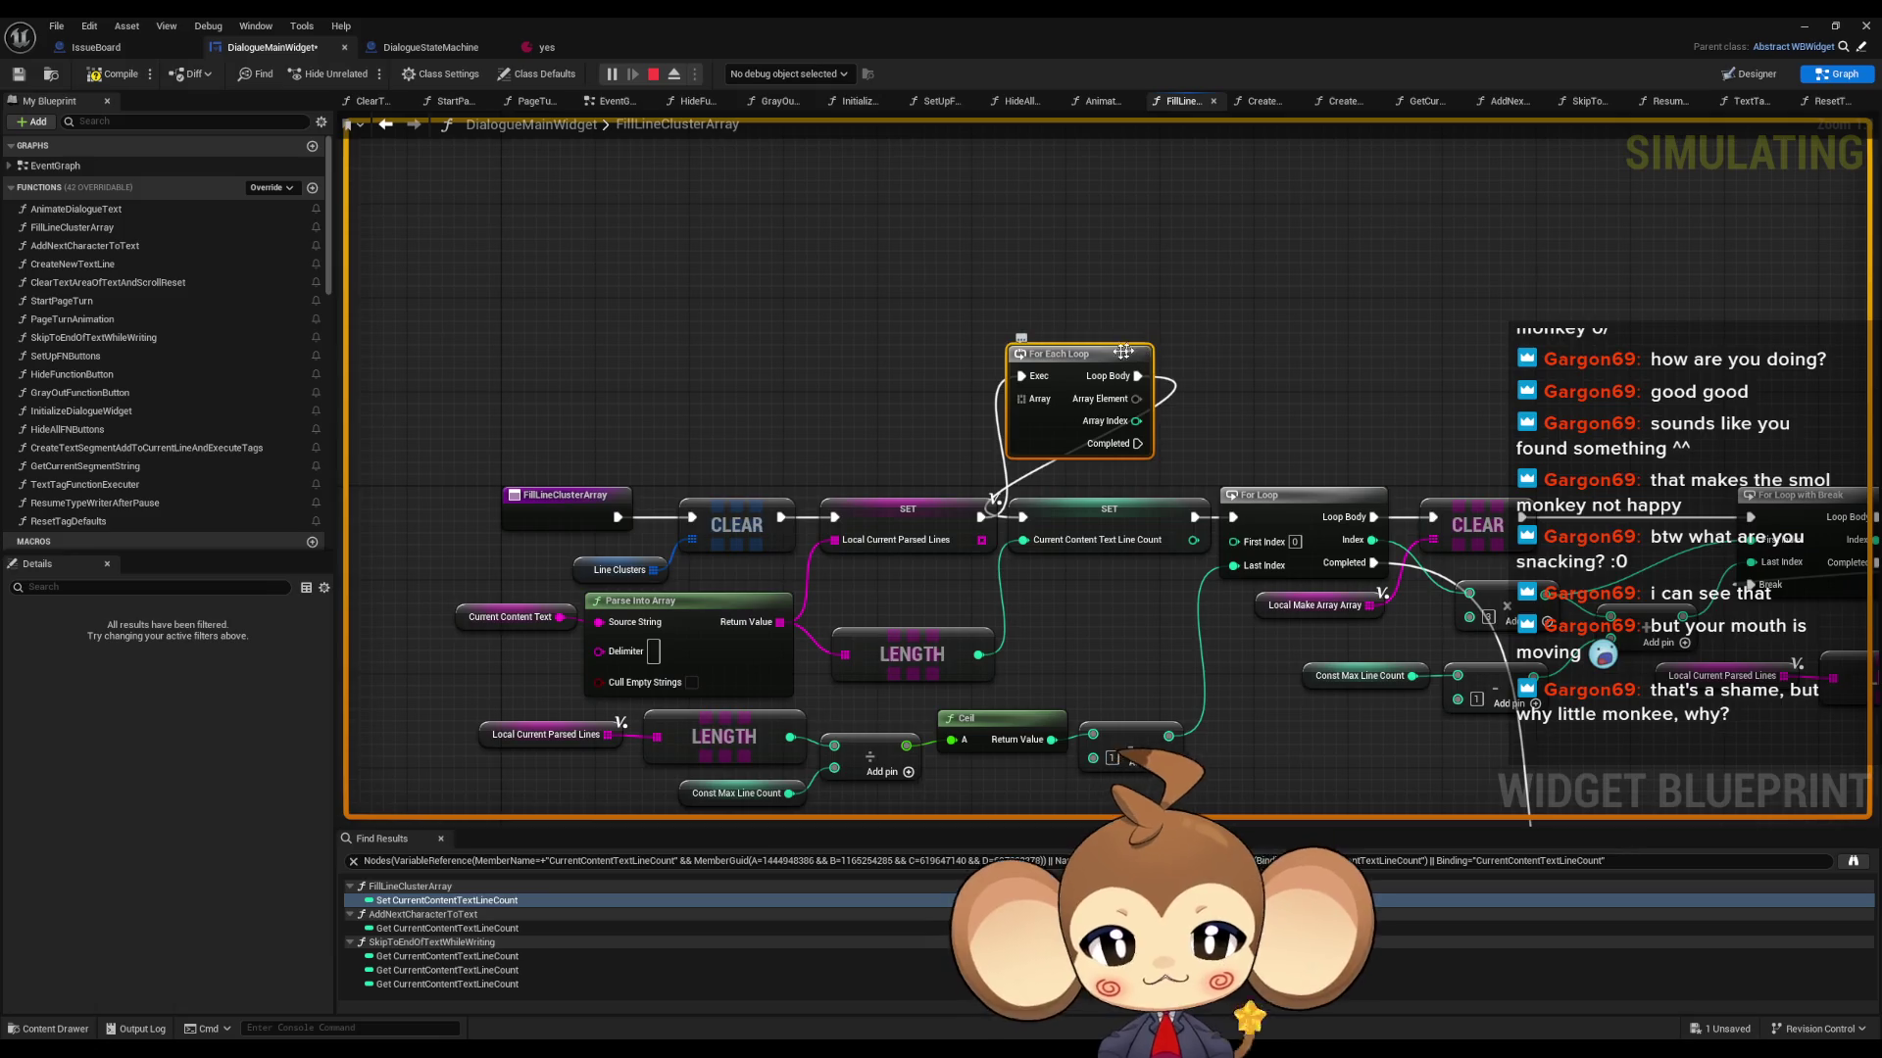
left_click_drag(1129, 351, 1105, 304)
mouse_move(779, 622)
left_mouse_down()
mouse_move(997, 351)
mouse_move(1002, 271)
mouse_move(1117, 294)
left_mouse_up()
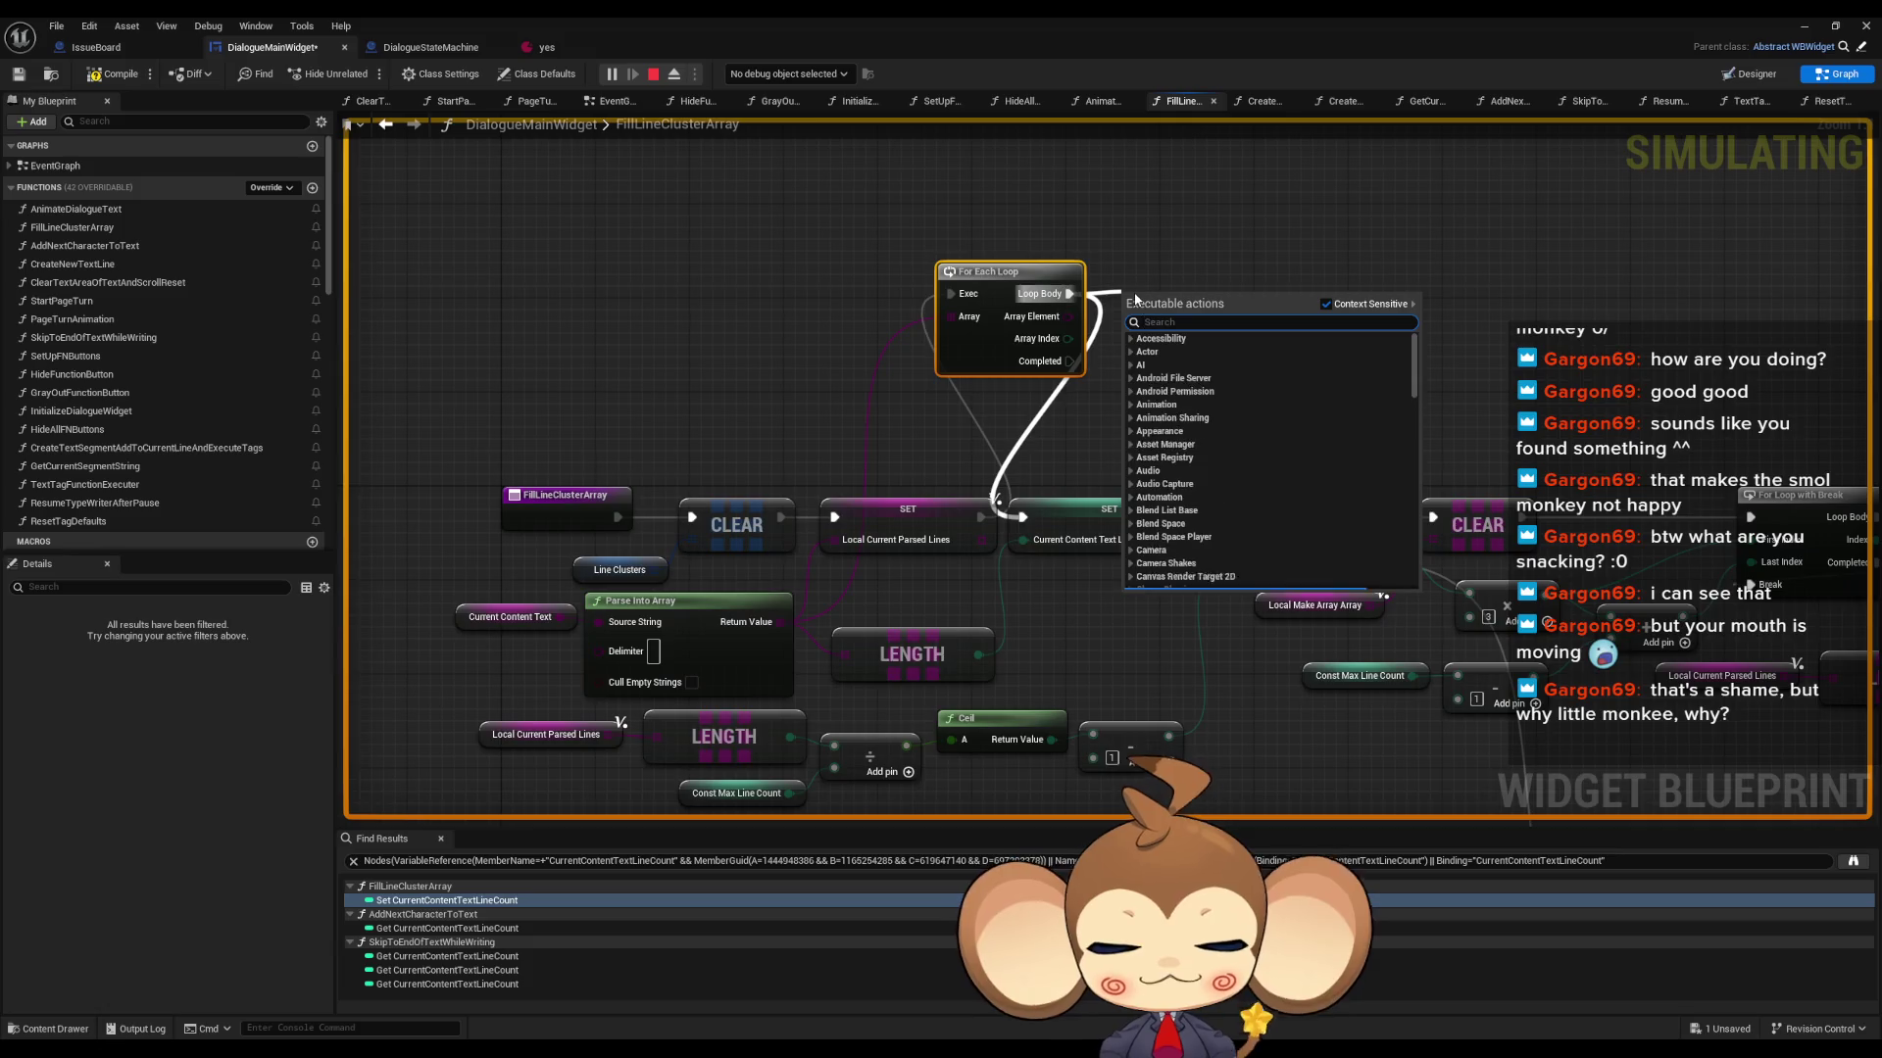
type("print")
key("Return")
left_click_drag(1069, 361, 1022, 516)
mouse_move(1069, 317)
left_mouse_down()
mouse_move(1127, 341)
mouse_move(1264, 335)
left_mouse_up()
left_click(1323, 343)
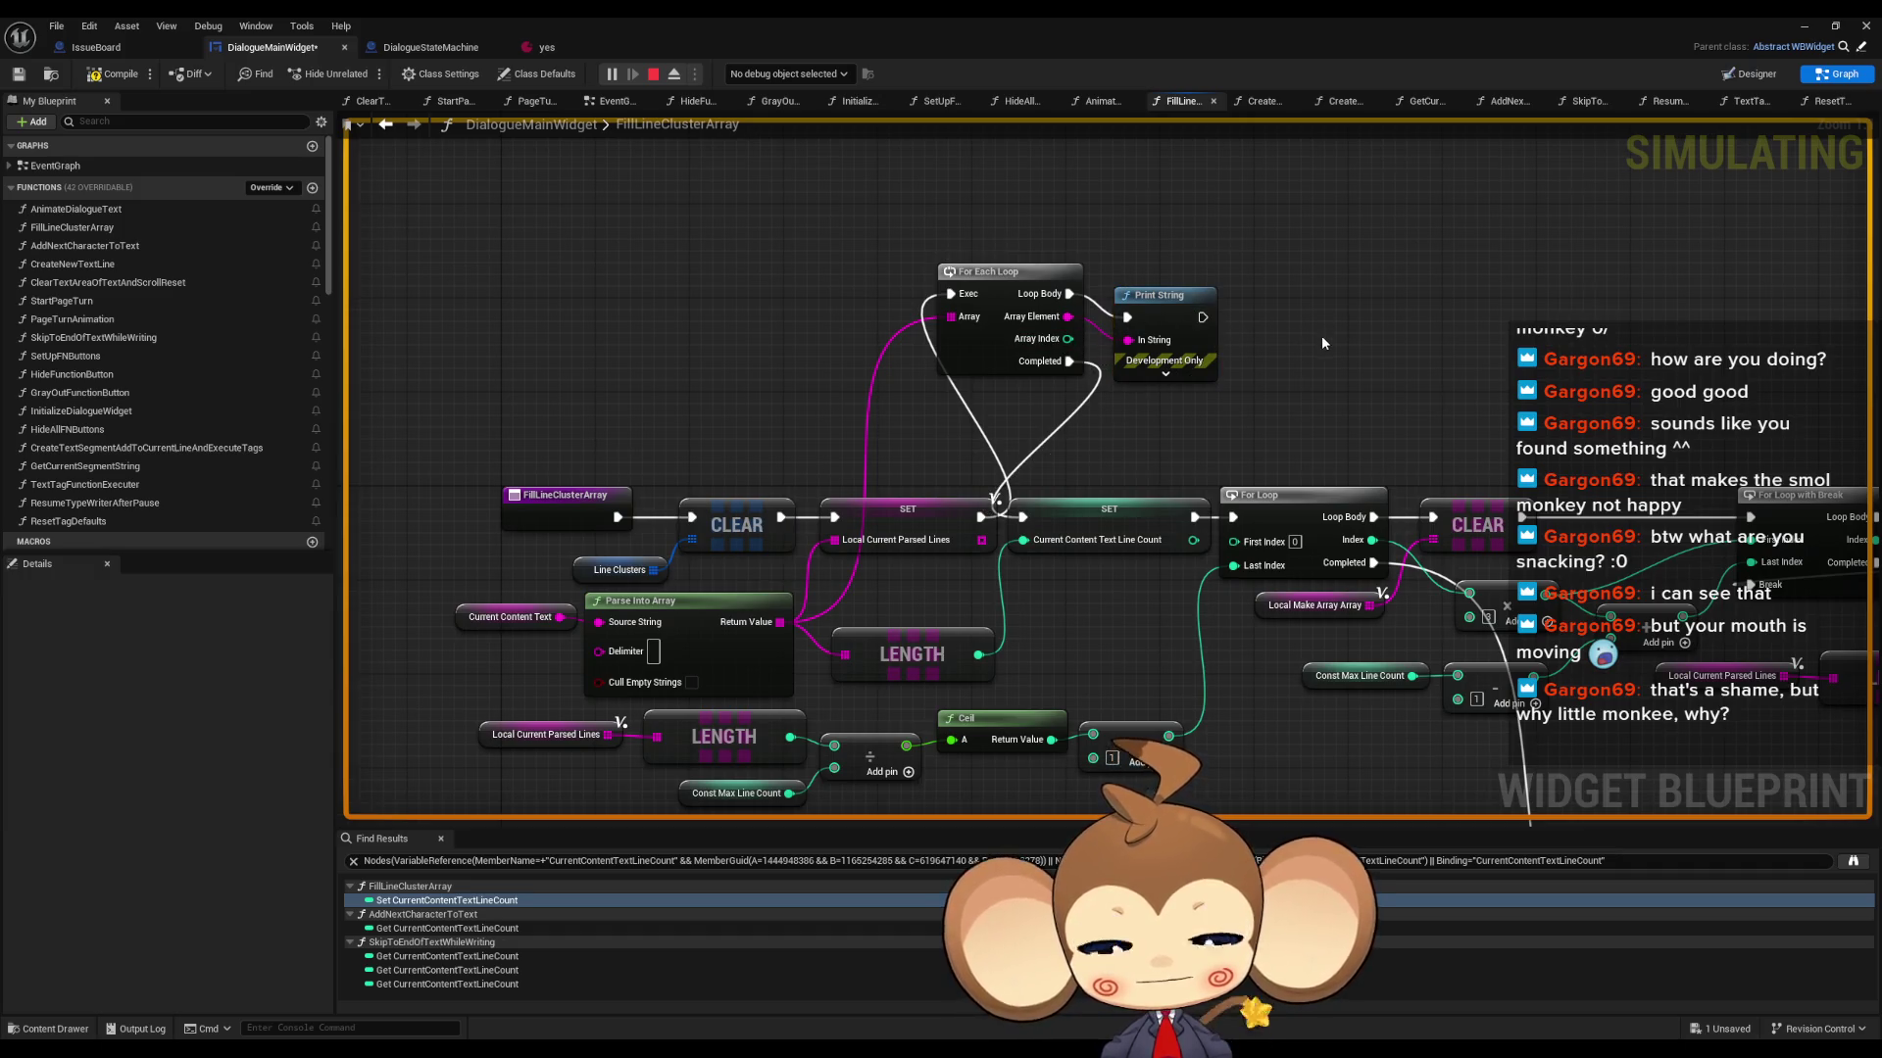
- Restart Play-In-Editor and load the saved game from the main menu
left_click(1803, 26)
left_click(405, 74)
left_click(369, 69)
left_click(479, 471)
left_click(290, 585)
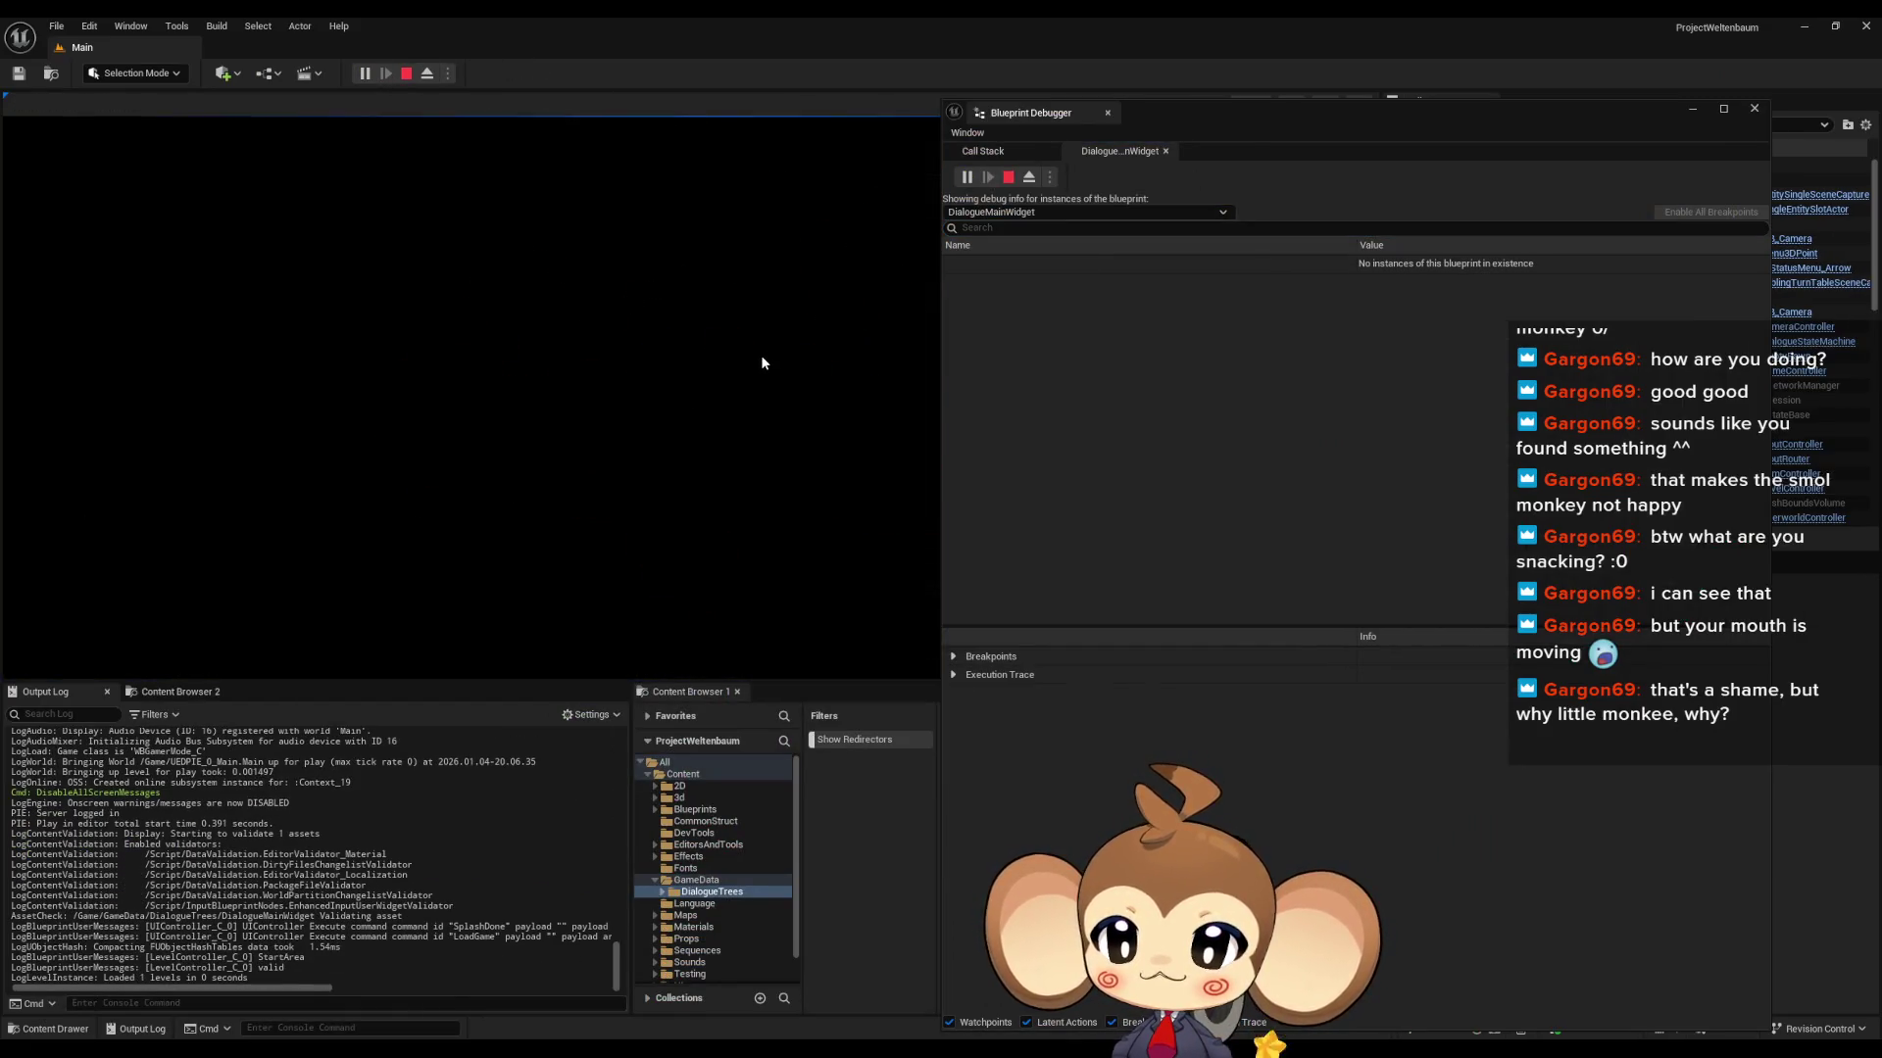
- Clear the Output Log, let the dialogue print its lines, then stop play and return to DialogueMainWidget
right_click(415, 828)
left_click(423, 850)
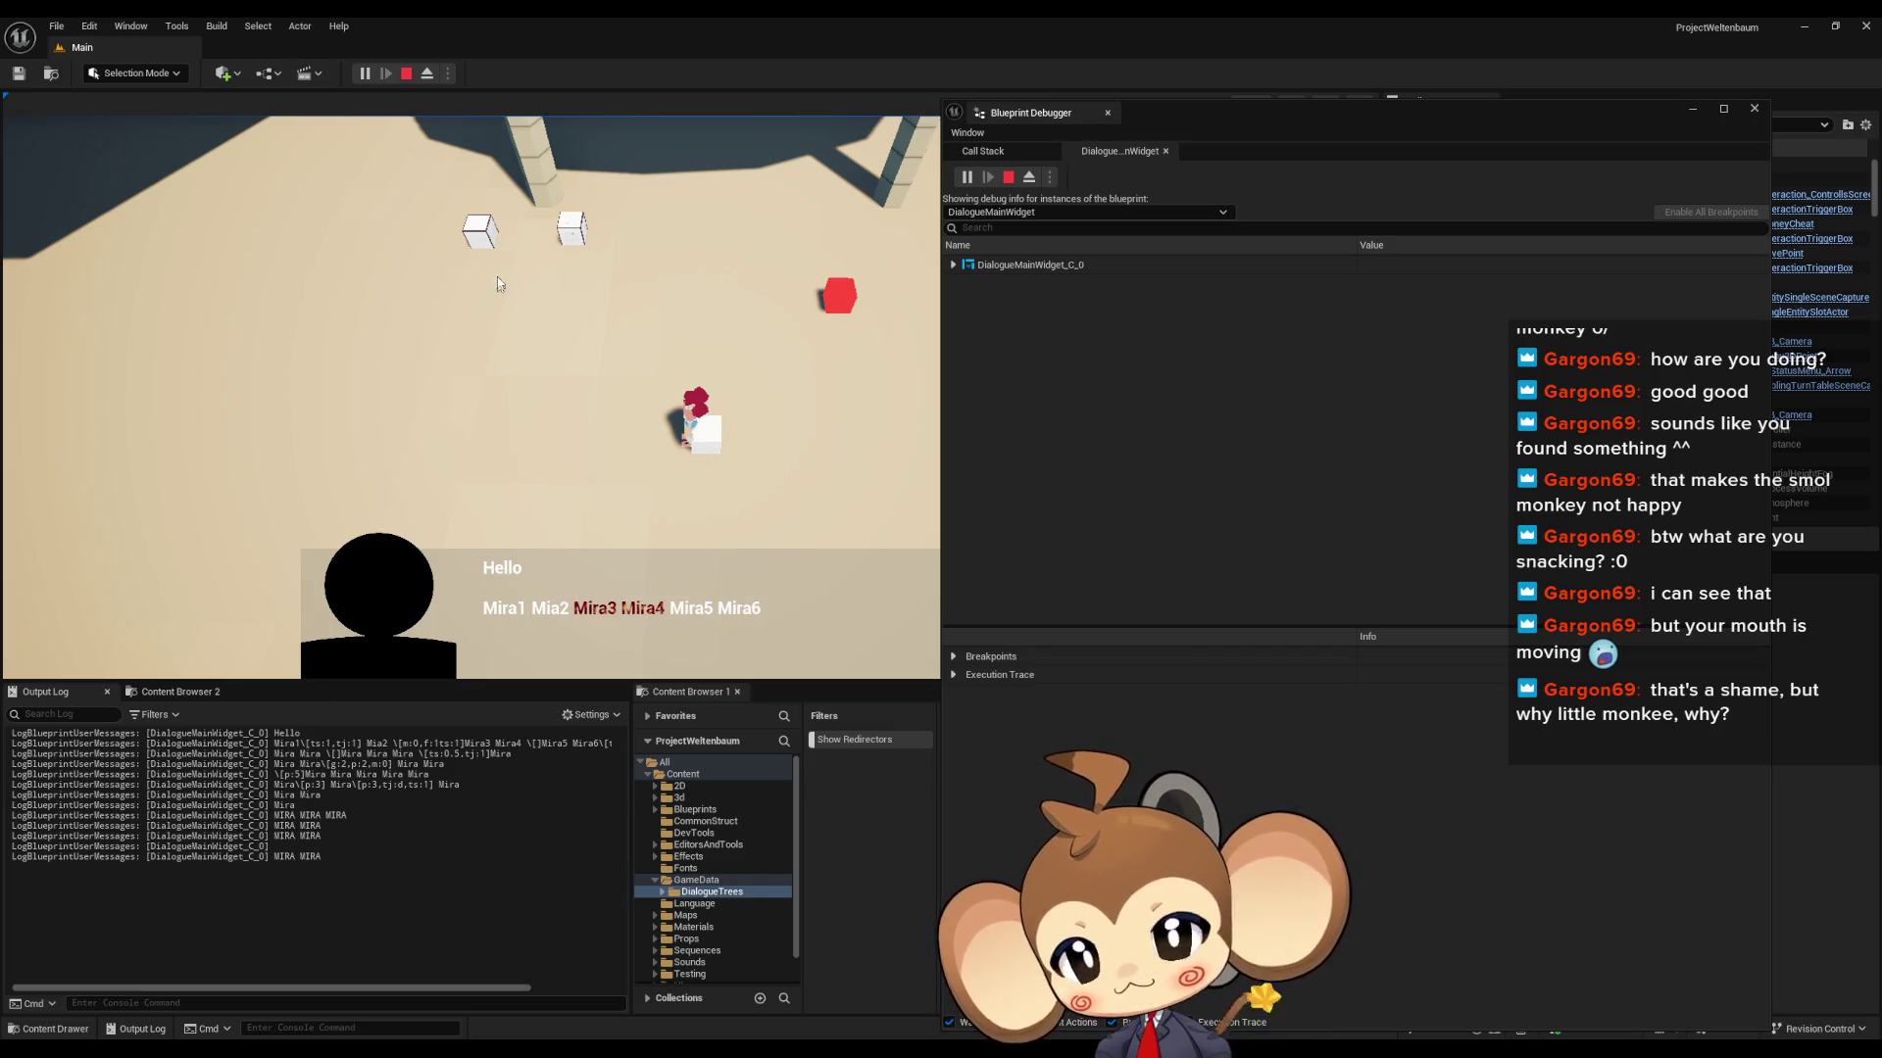
left_click(405, 73)
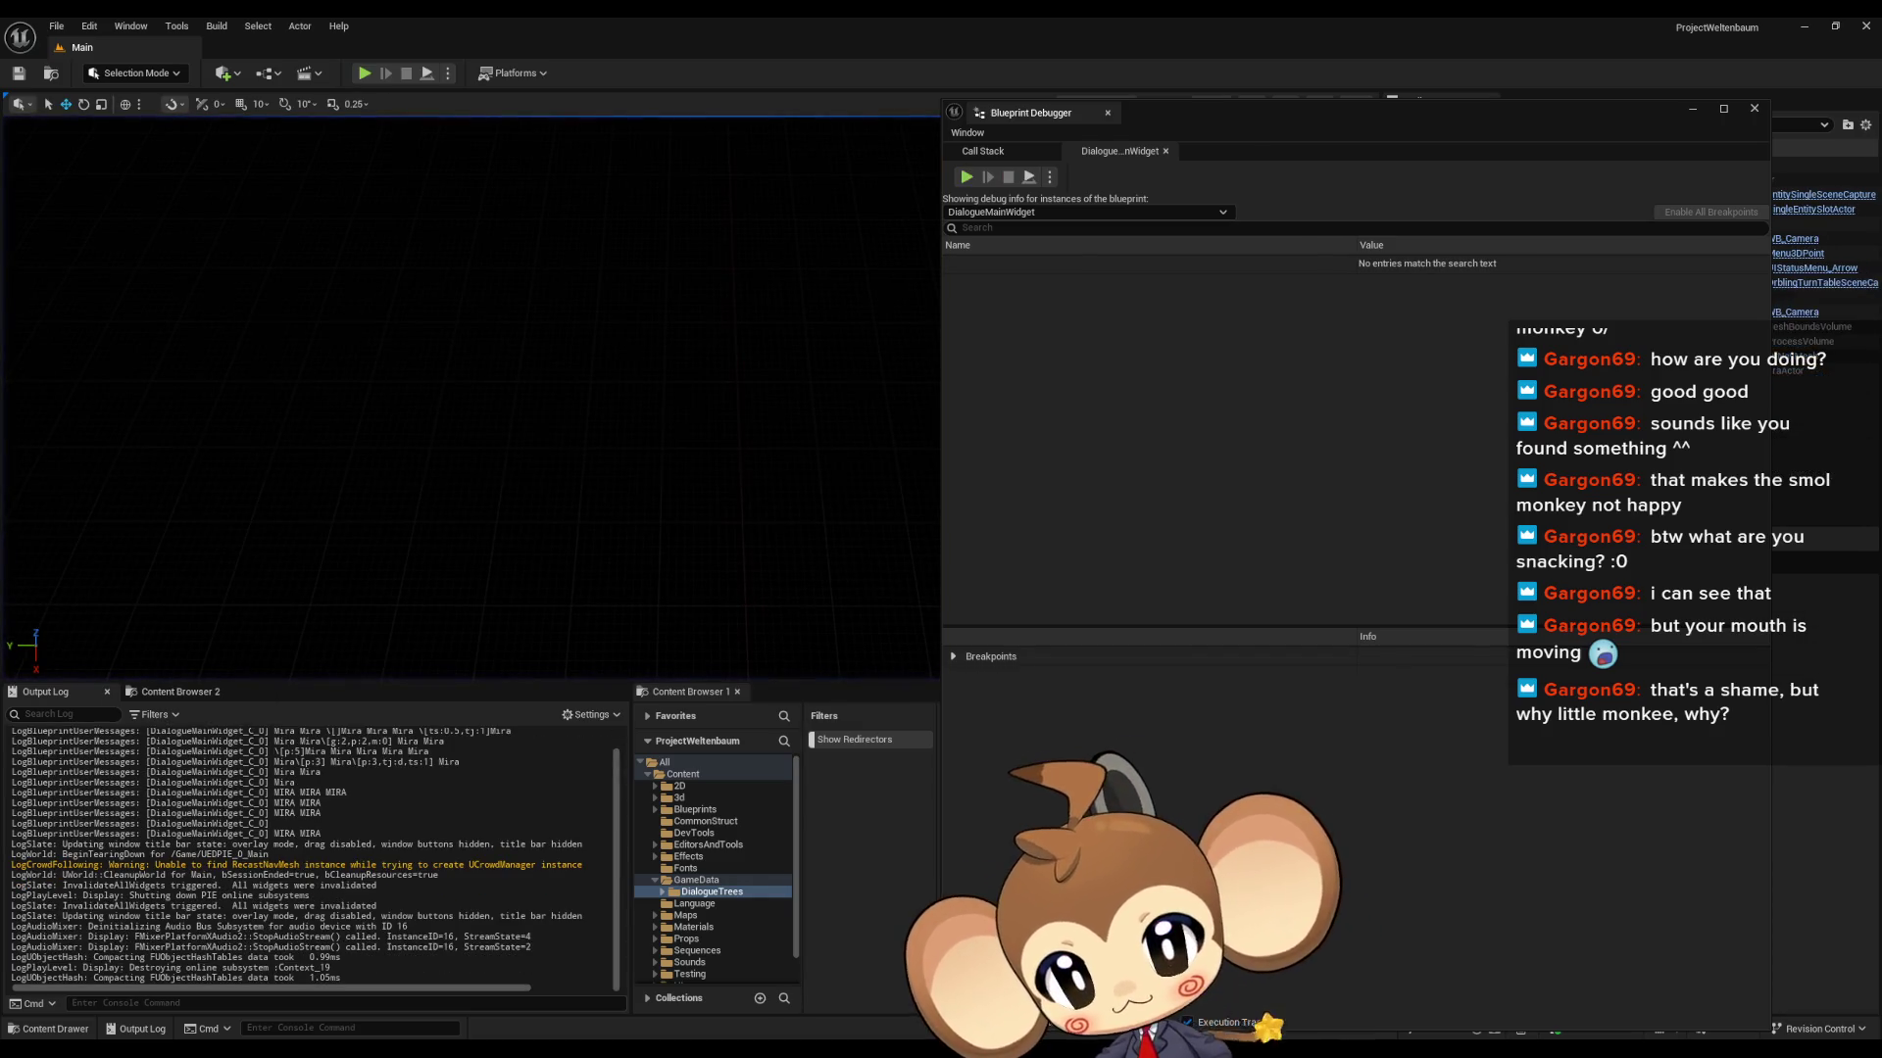
left_click(802, 1016)
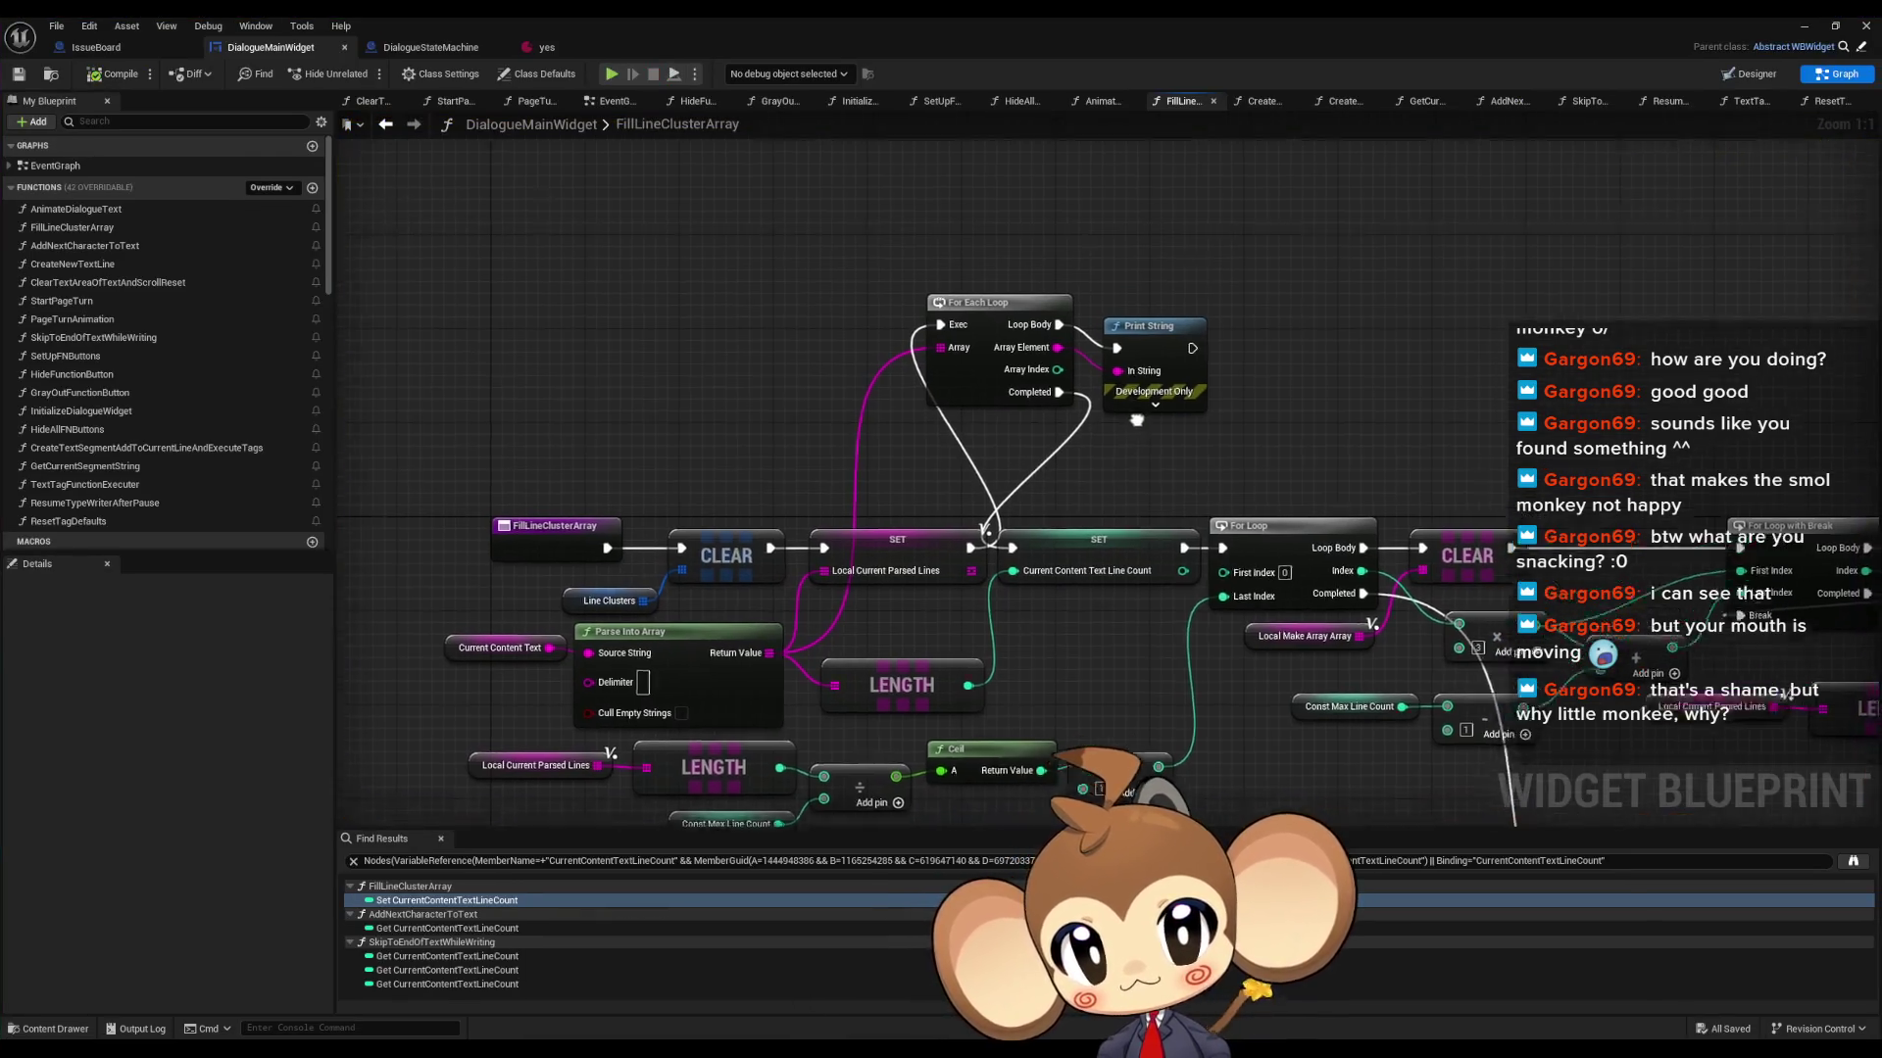
- Feed Print String an Append of the loop index, '//' and the array element
left_click(1181, 378)
mouse_move(1181, 378)
left_mouse_down()
mouse_move(1262, 367)
mouse_move(1298, 390)
mouse_move(1039, 445)
mouse_move(998, 411)
left_mouse_up()
type("append")
key("Return")
left_click(1196, 485)
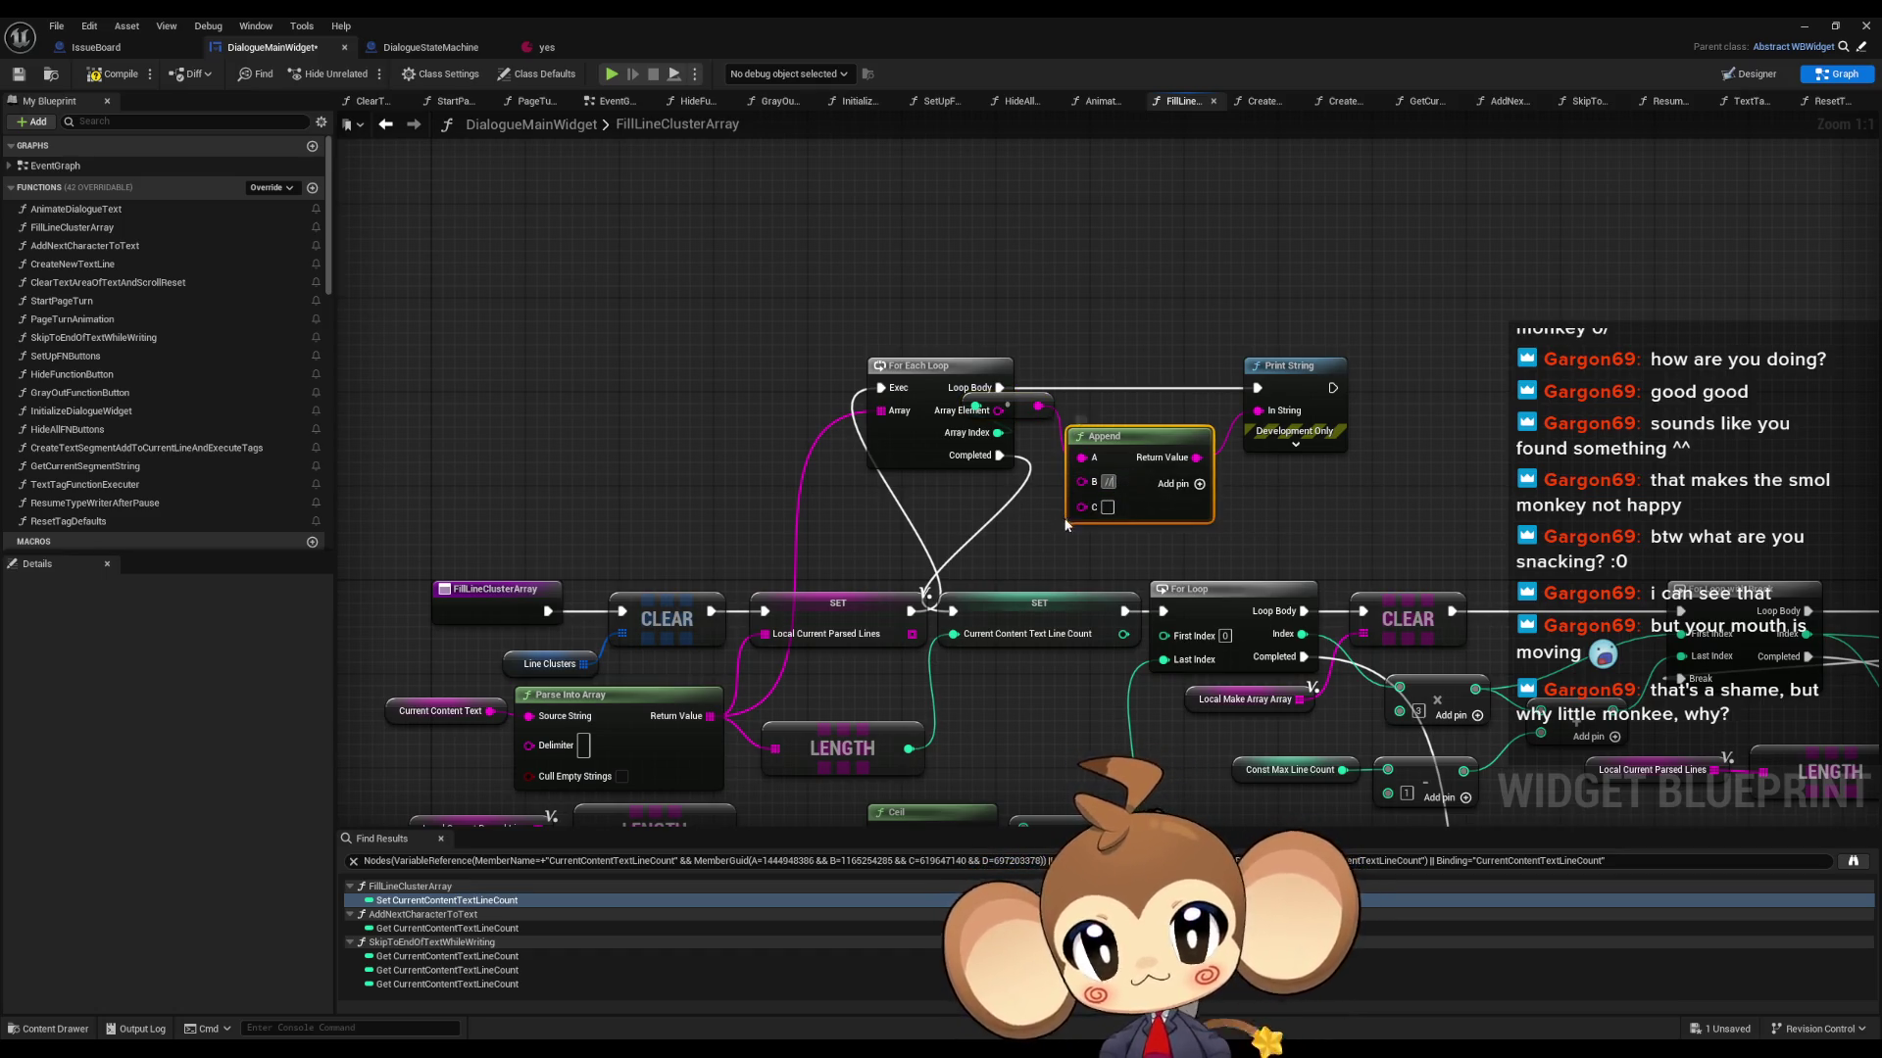
left_click(1051, 405)
mouse_move(1051, 405)
left_mouse_down()
mouse_move(1184, 311)
mouse_move(1082, 506)
left_mouse_up()
left_click_drag(1140, 445, 1128, 398)
- Print the parsed array's length on loop Completed, then start Play-In-Editor
left_click_drag(1000, 454, 1024, 508)
type("pri")
left_click(1091, 606)
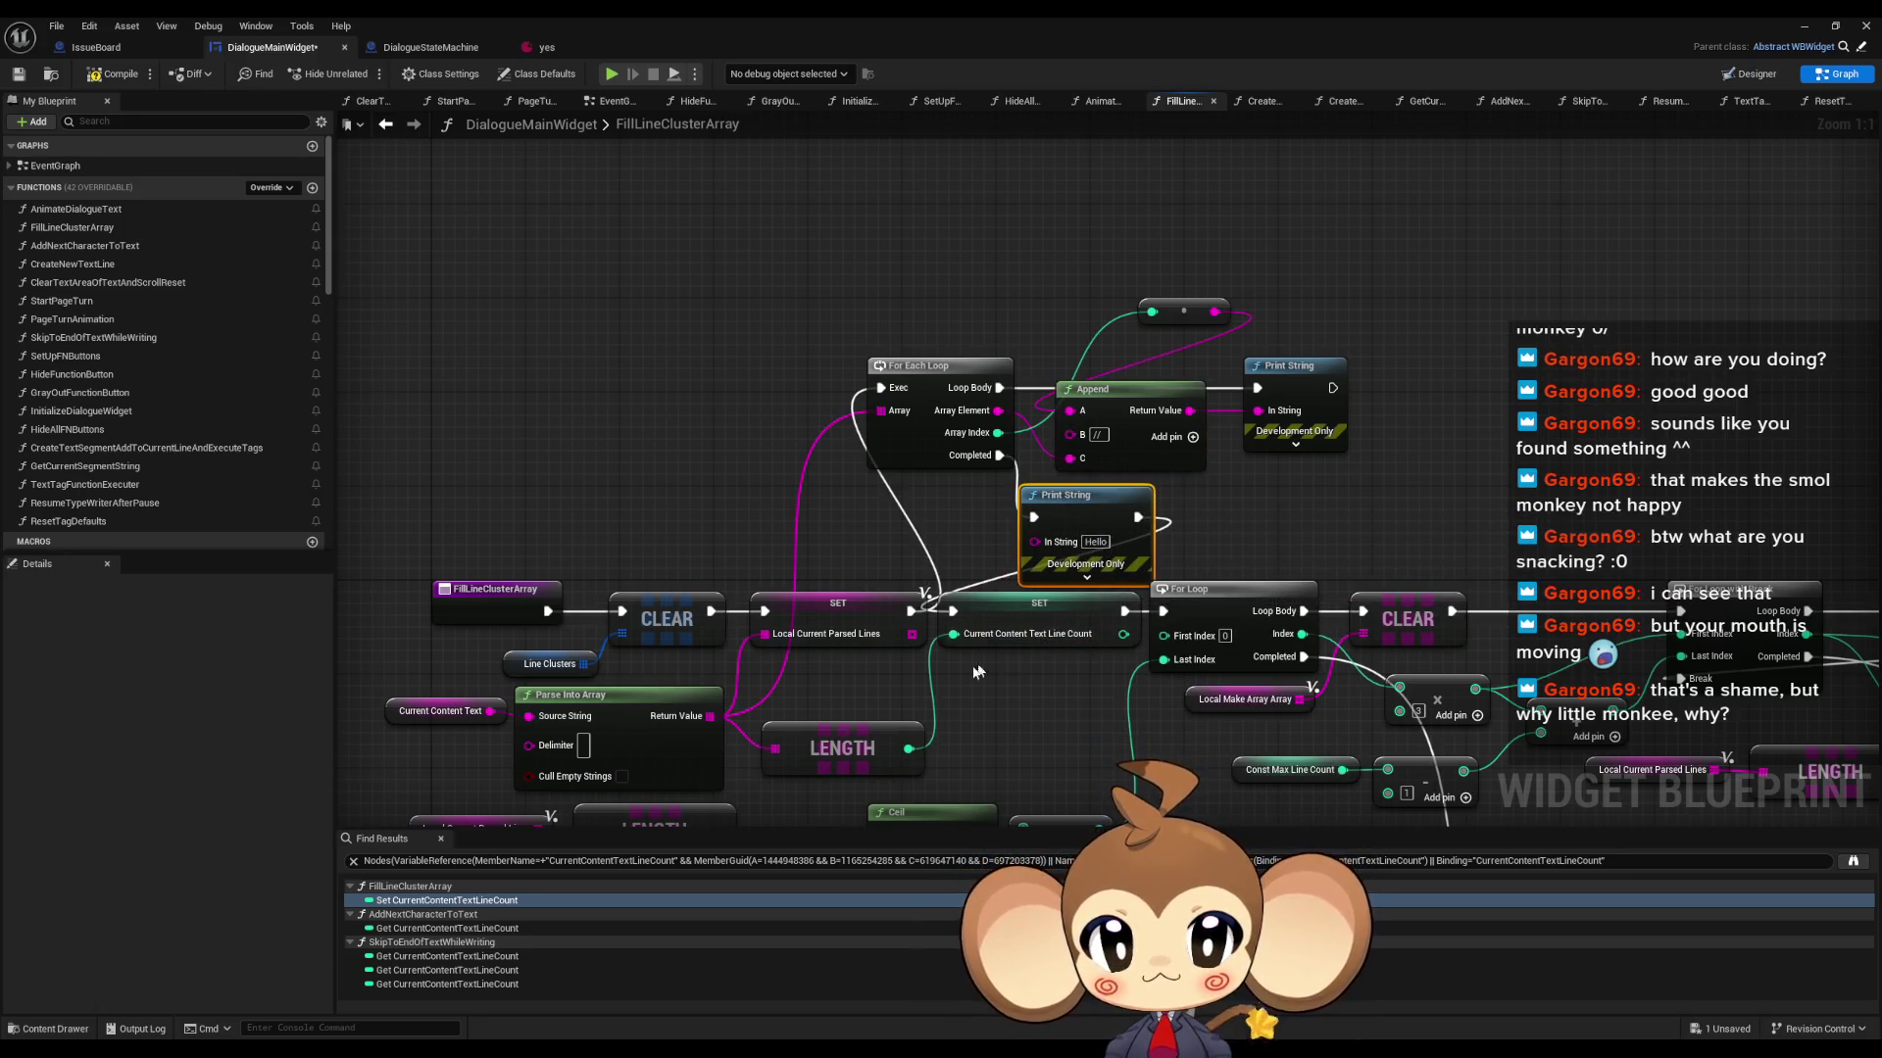
left_click_drag(909, 748, 1034, 541)
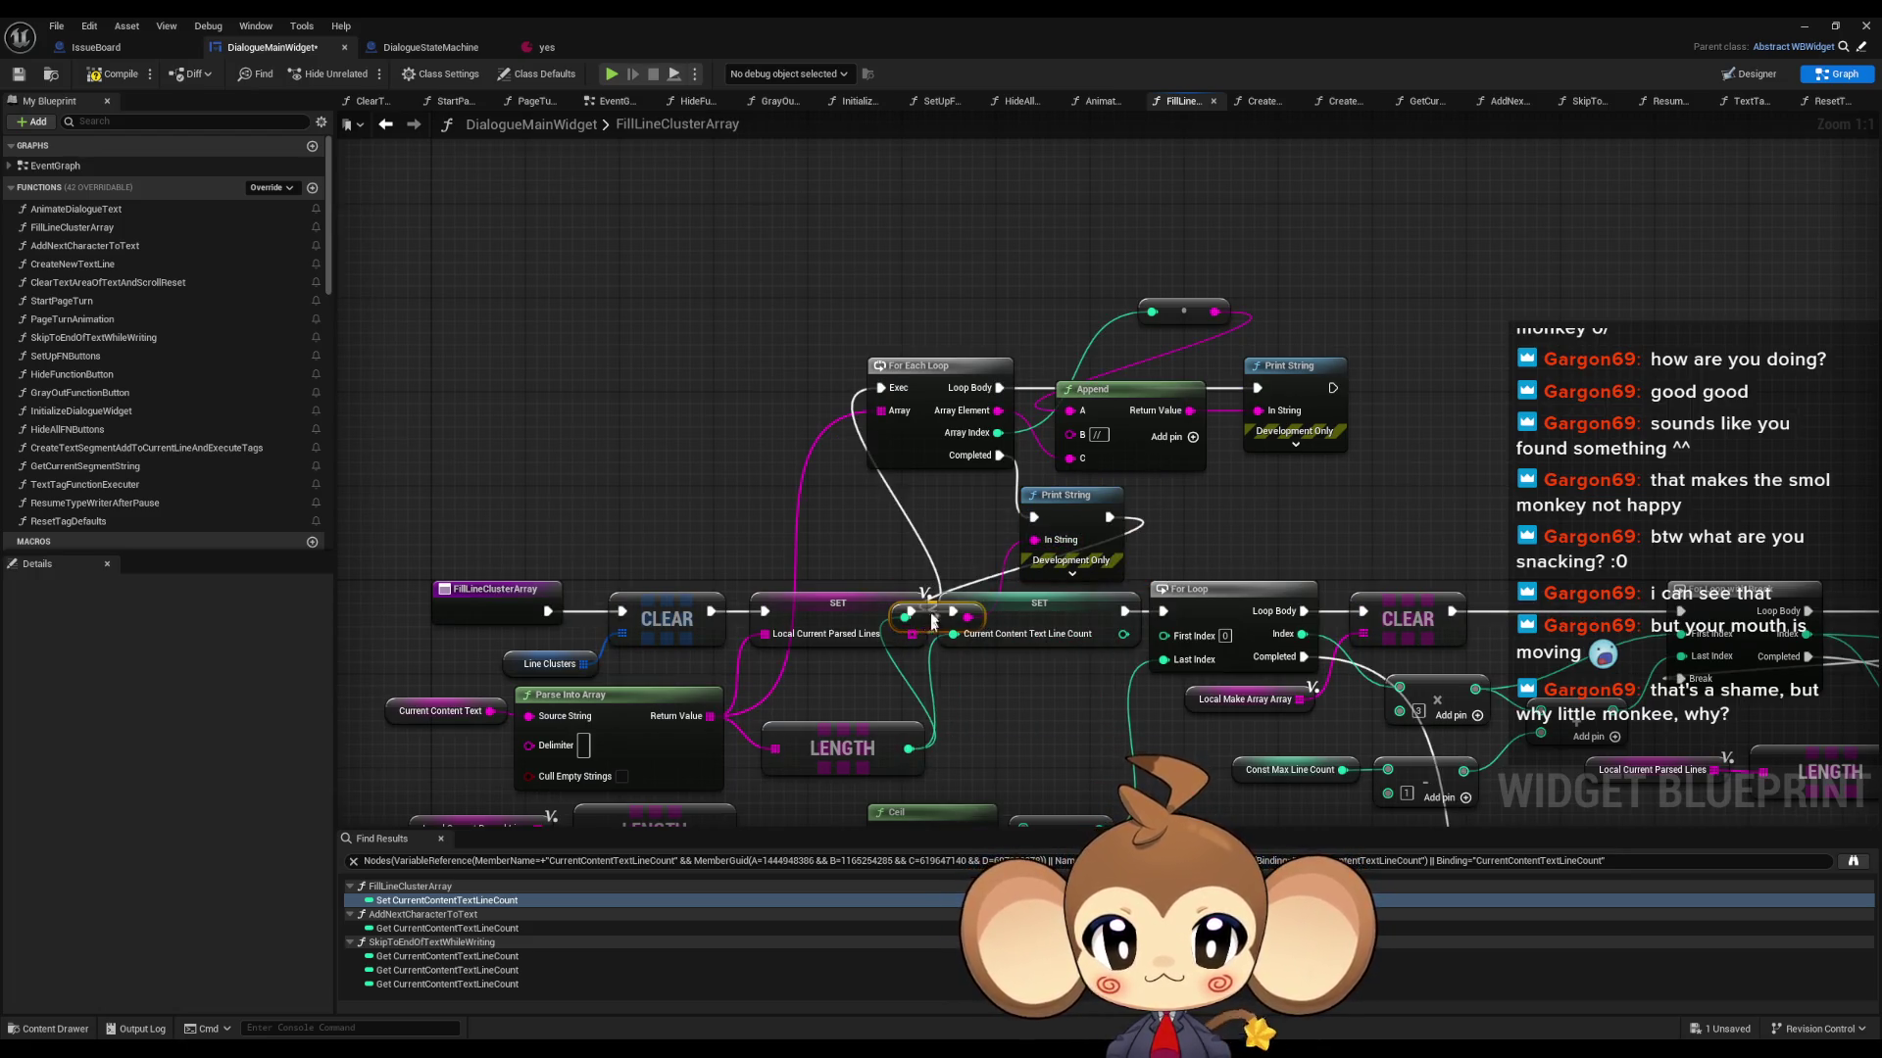
left_click_drag(931, 627, 944, 534)
left_click(1803, 25)
left_click(366, 73)
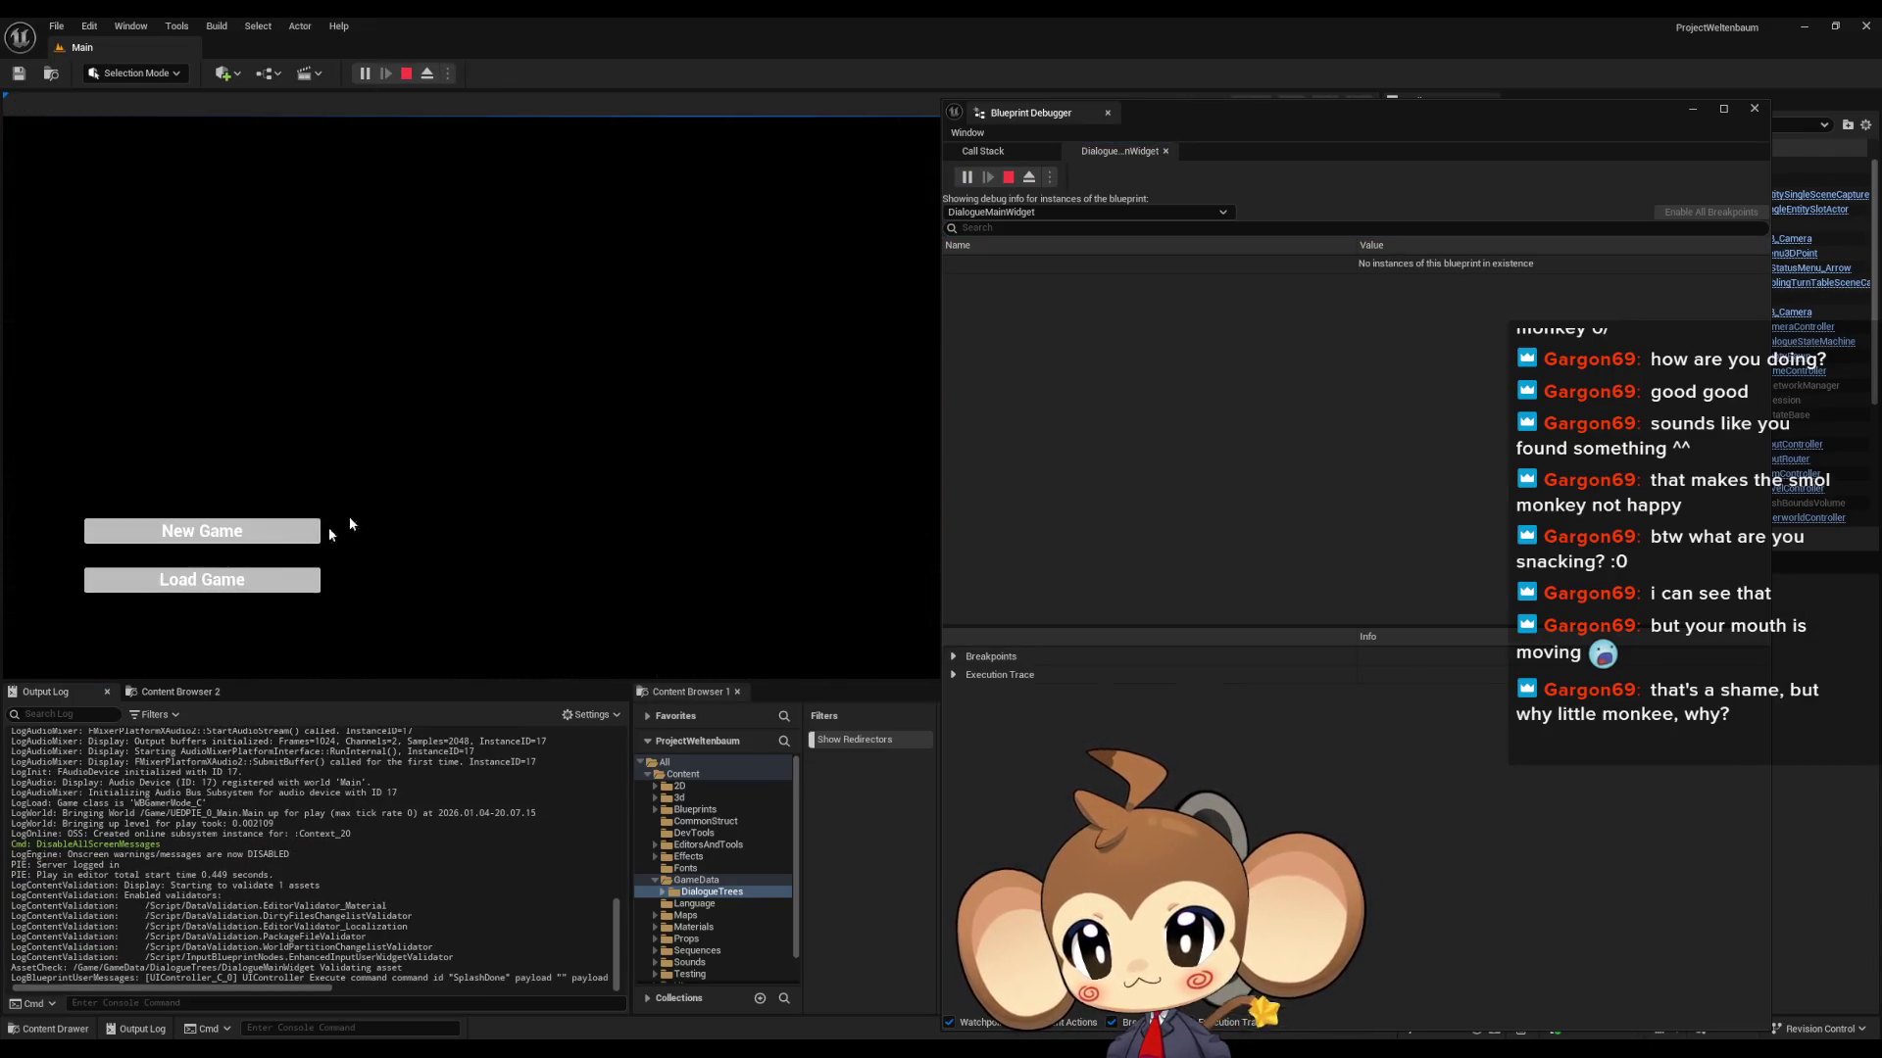
- Load the game, clear the log, trigger the cube dialogue and check indexed lines ending at count 13
left_click(284, 580)
right_click(316, 844)
left_click(363, 862)
key("a")
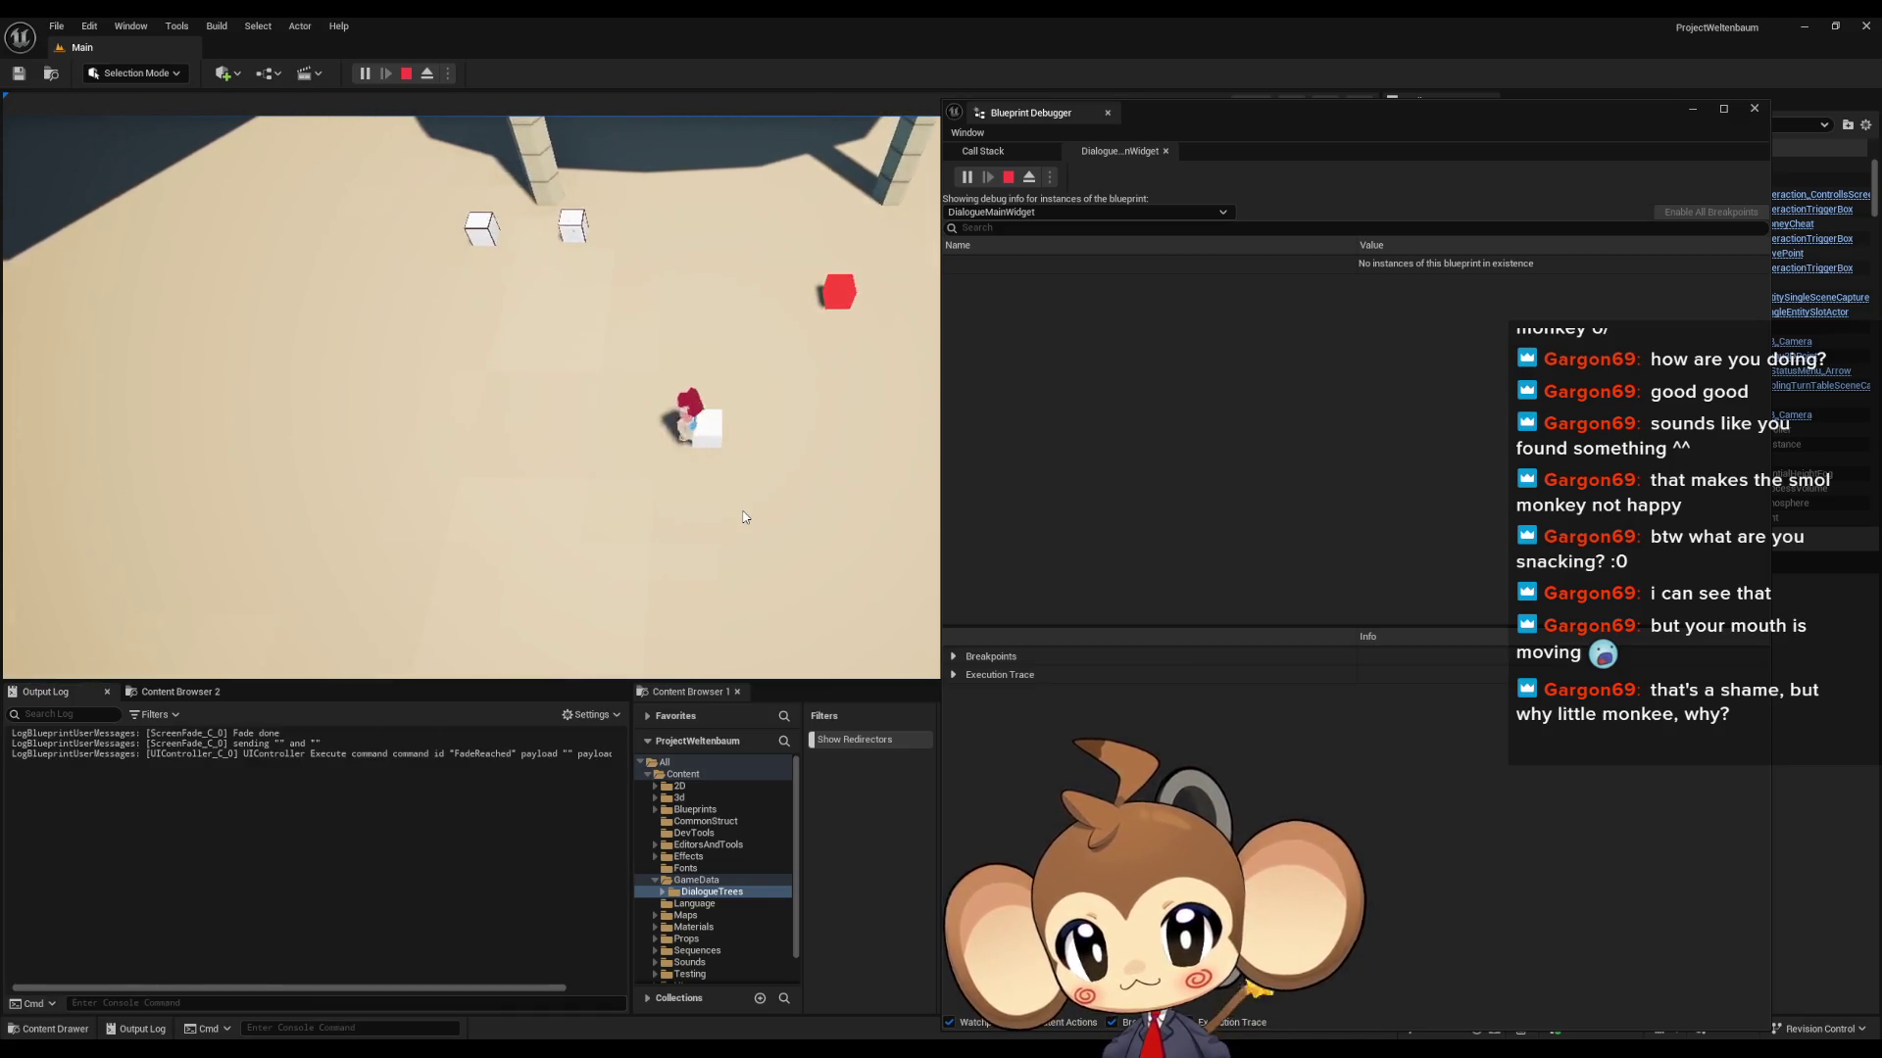
key("e")
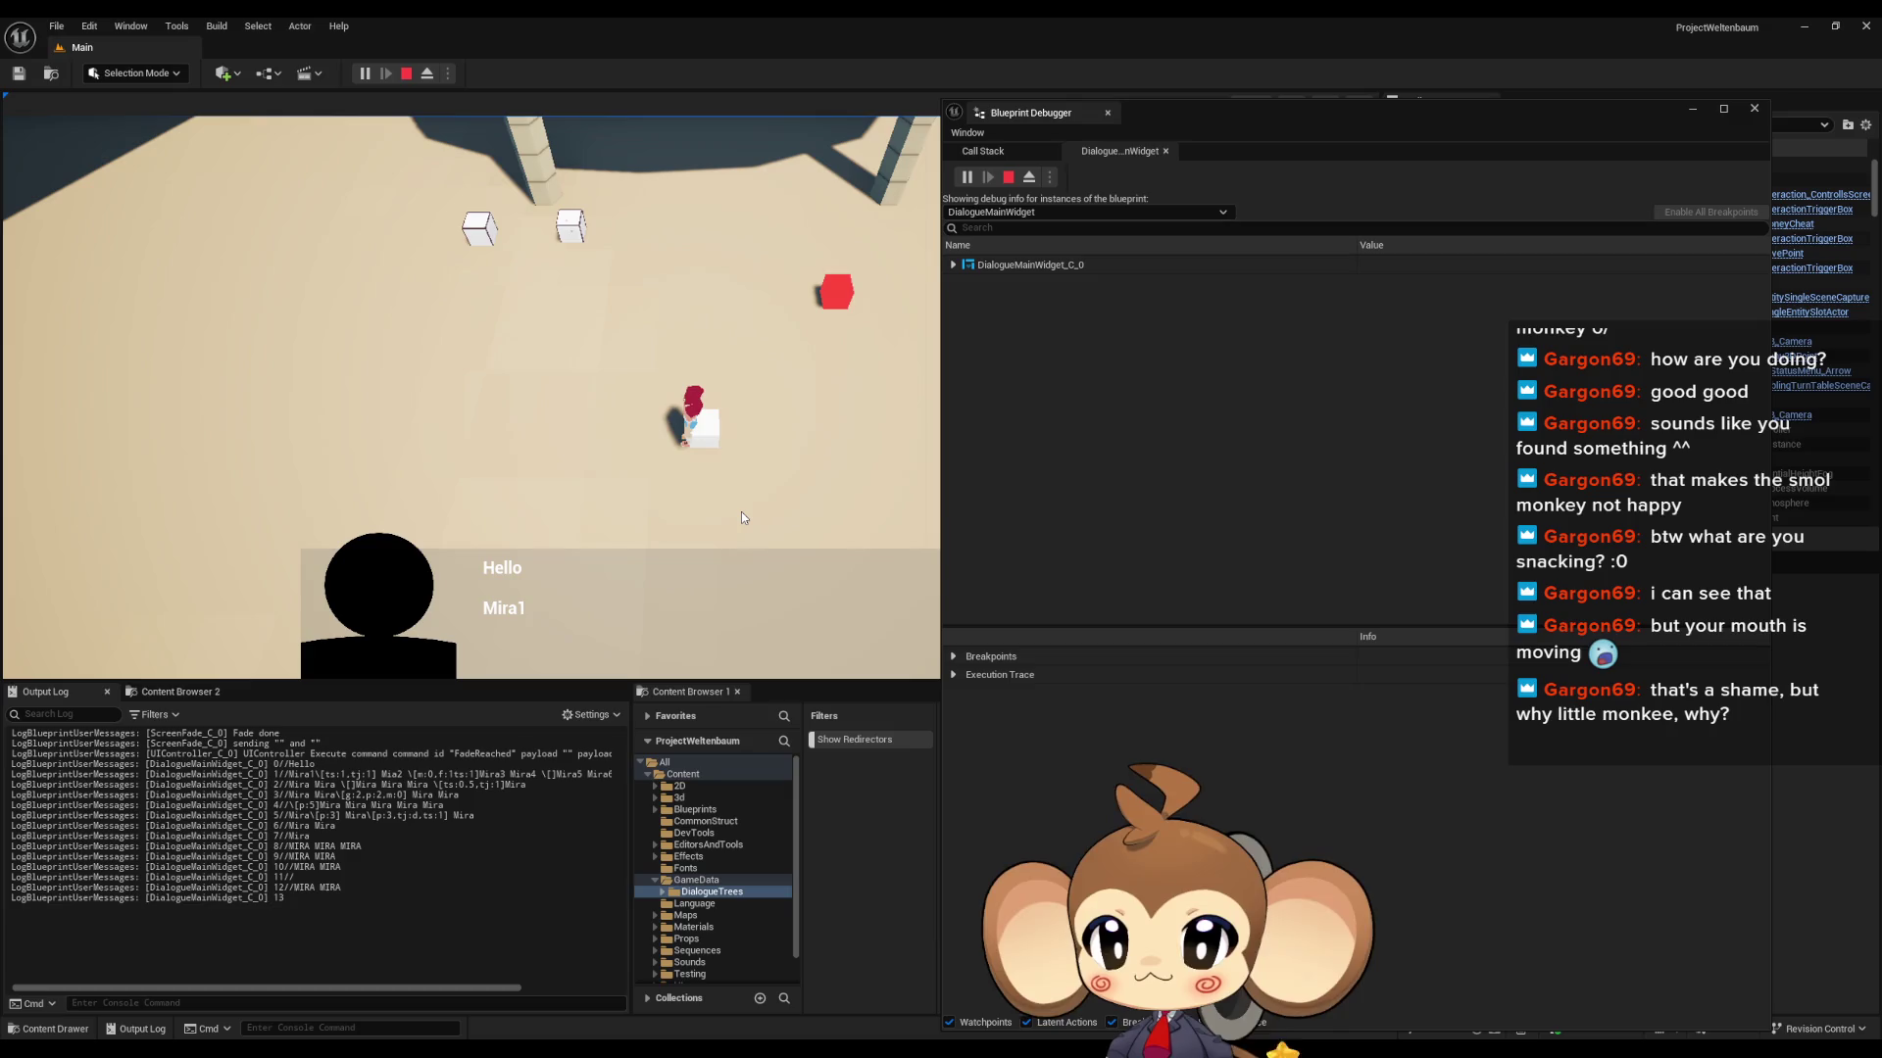
left_click_drag(297, 903, 258, 900)
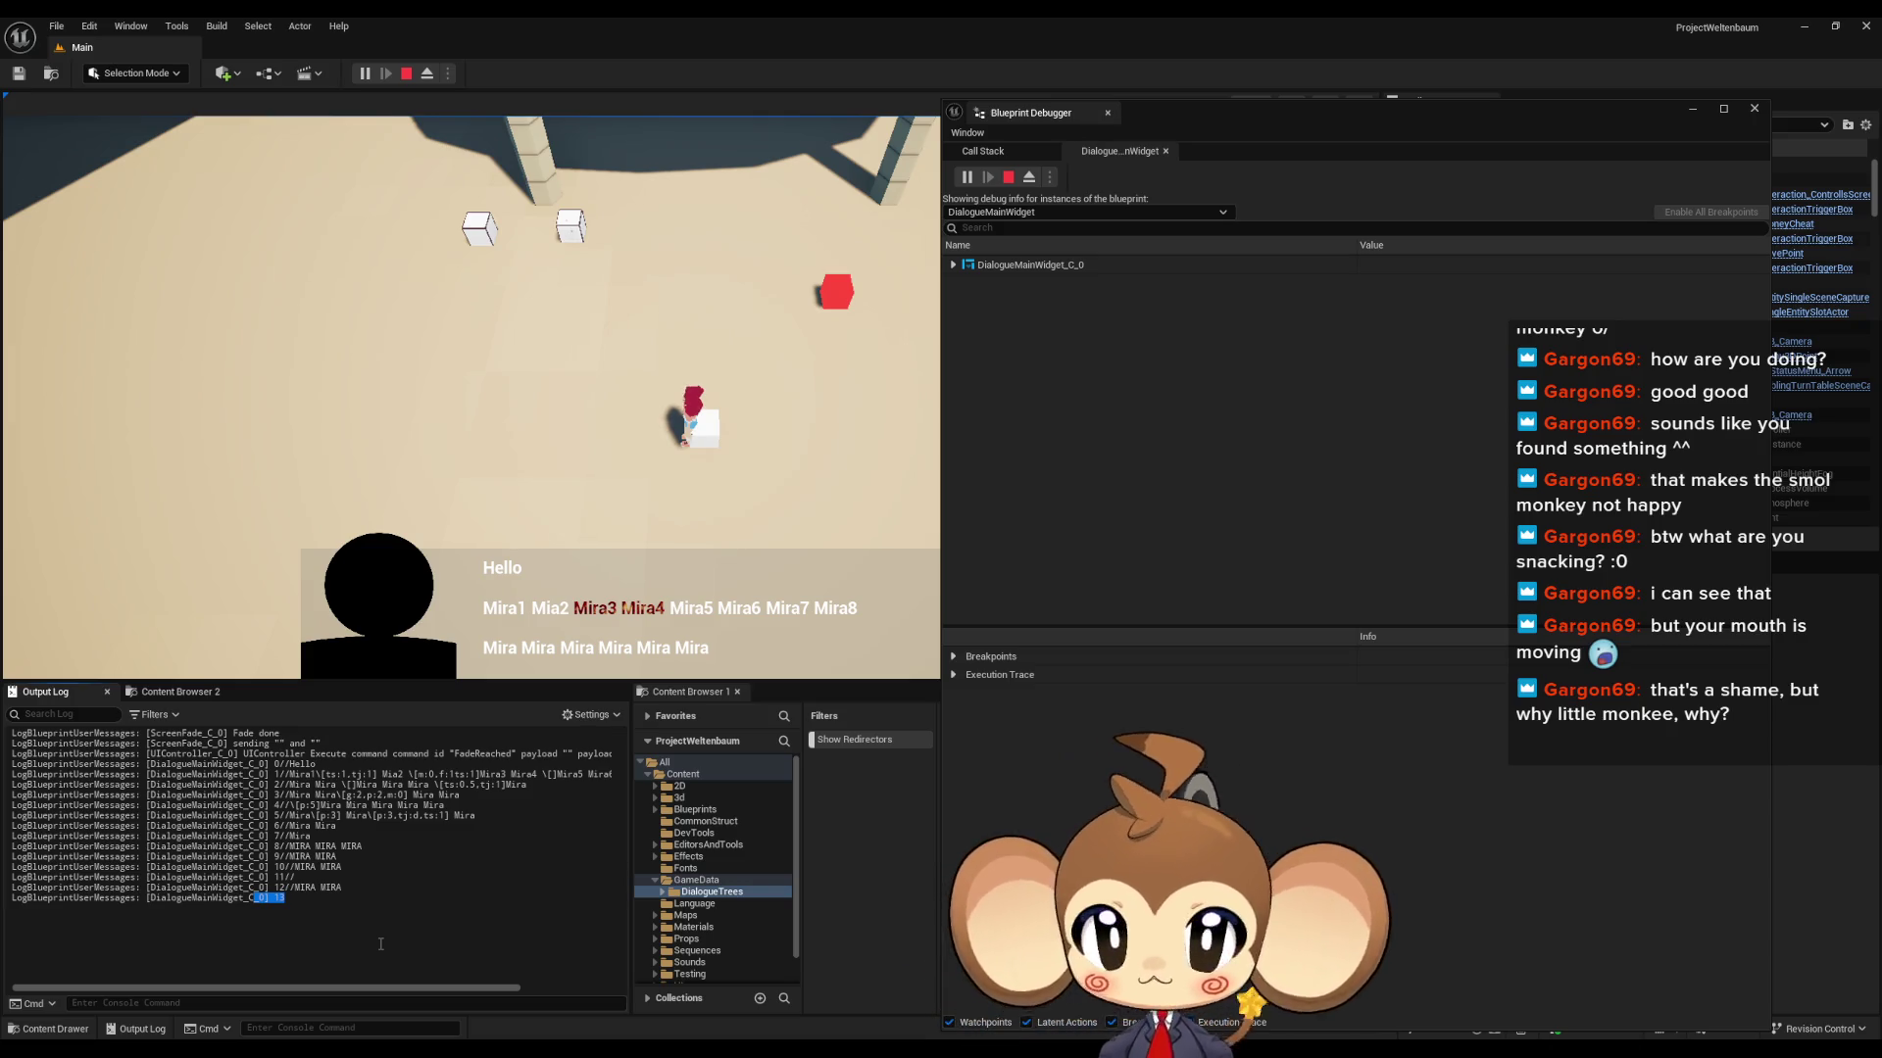
mouse_move(736, 1047)
left_click(794, 984)
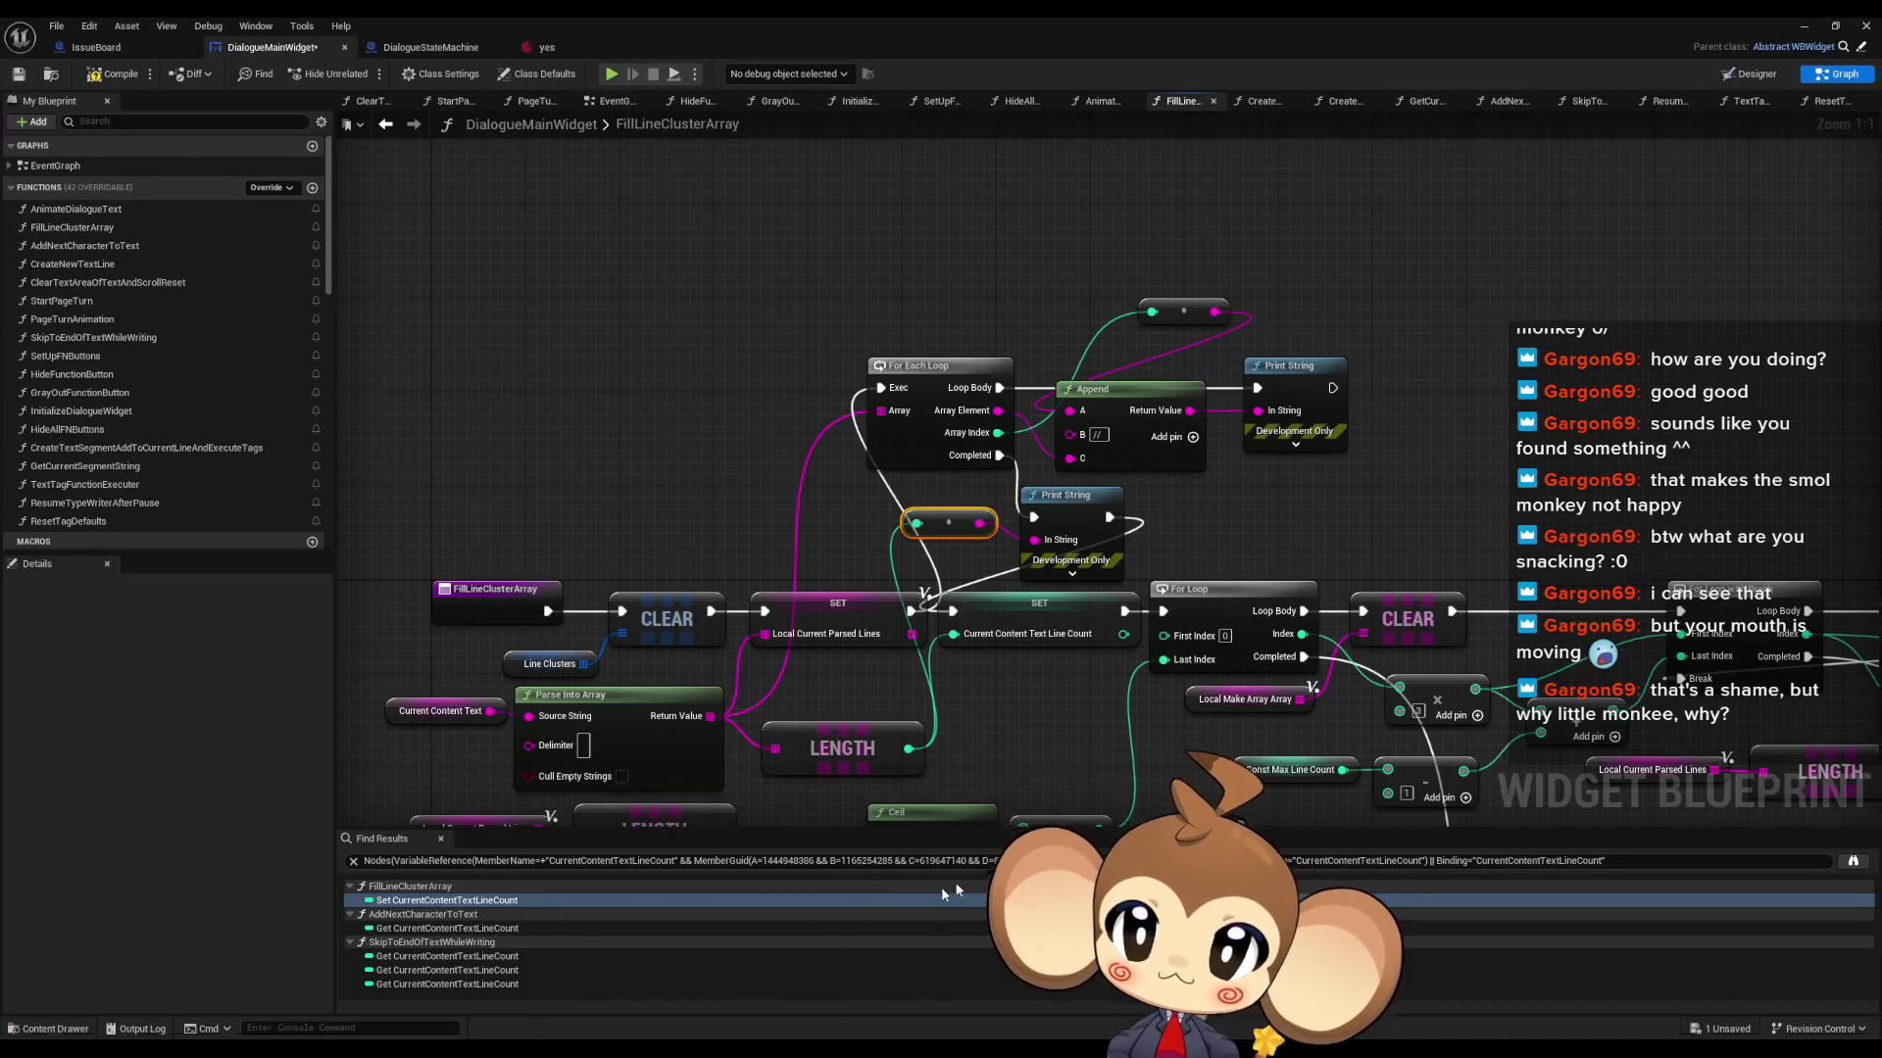
- Inspect Index [0]'s English text in the 'yes' asset, then return to FillLineClusterArray
left_click(564, 53)
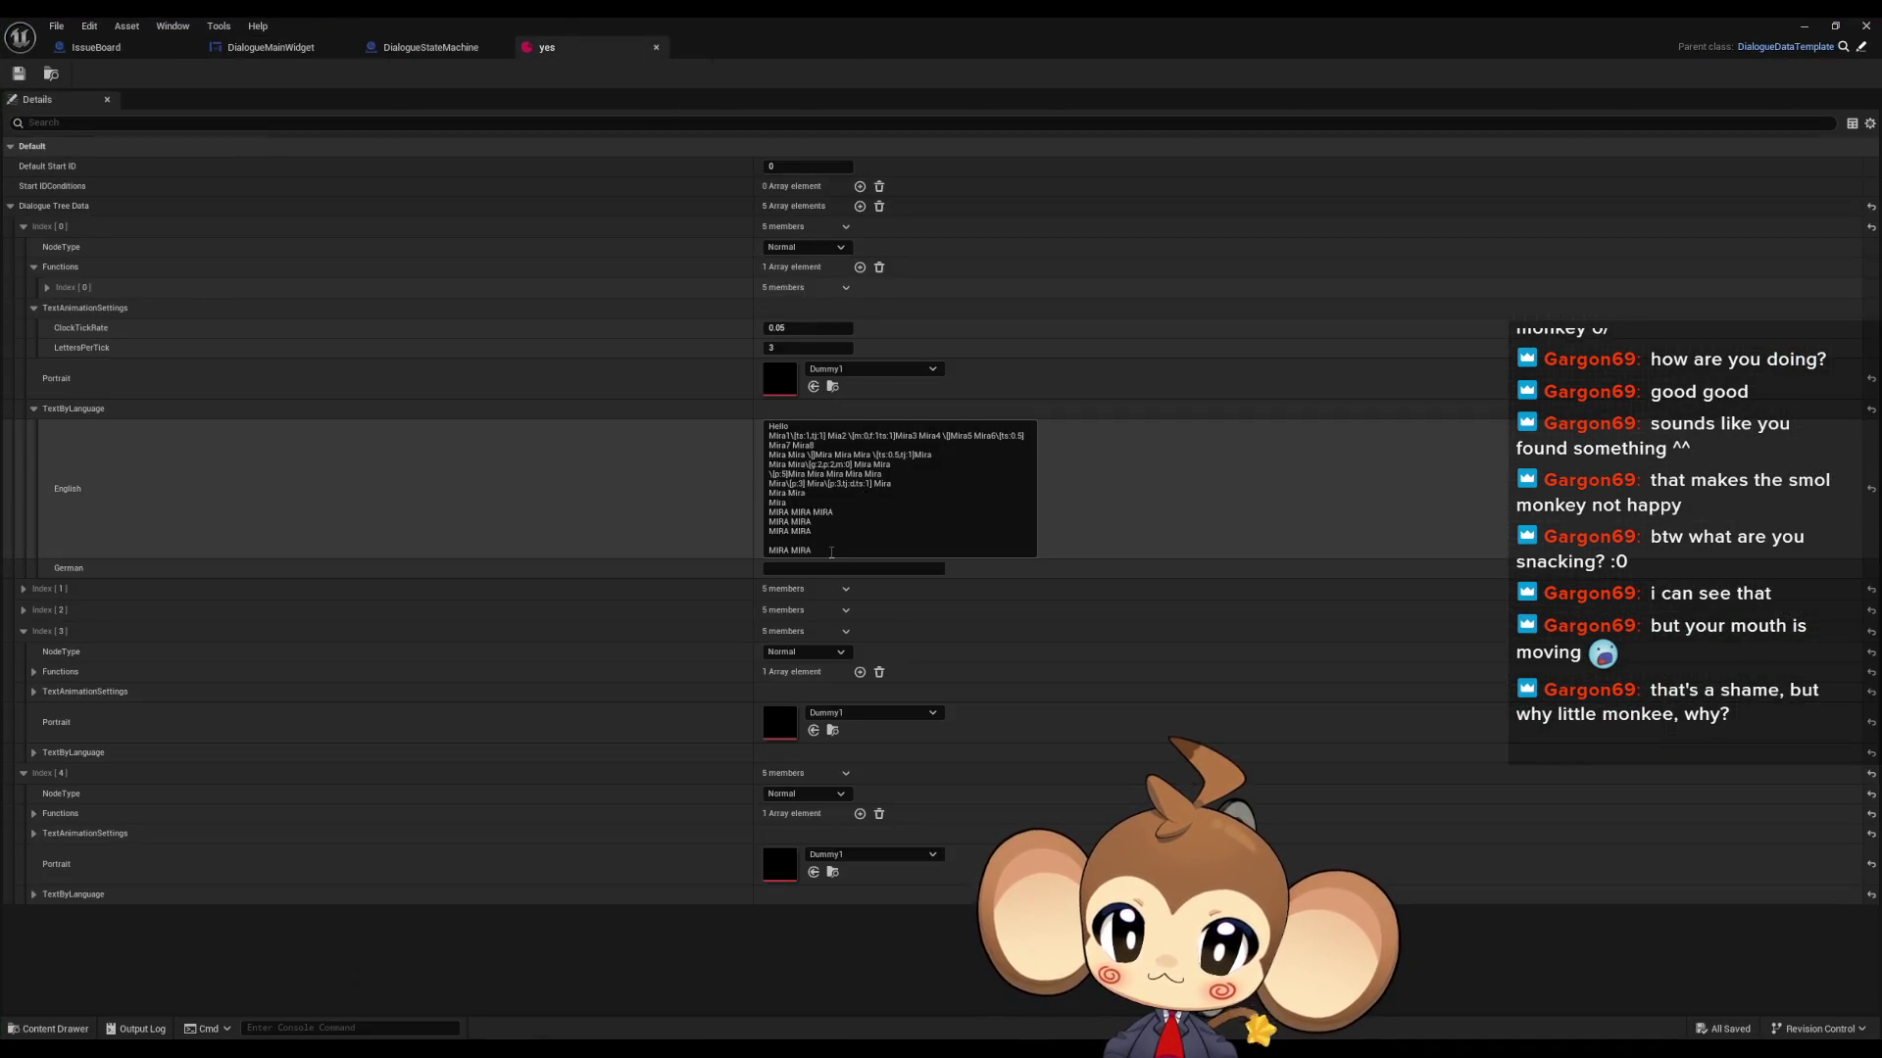
left_click(860, 525)
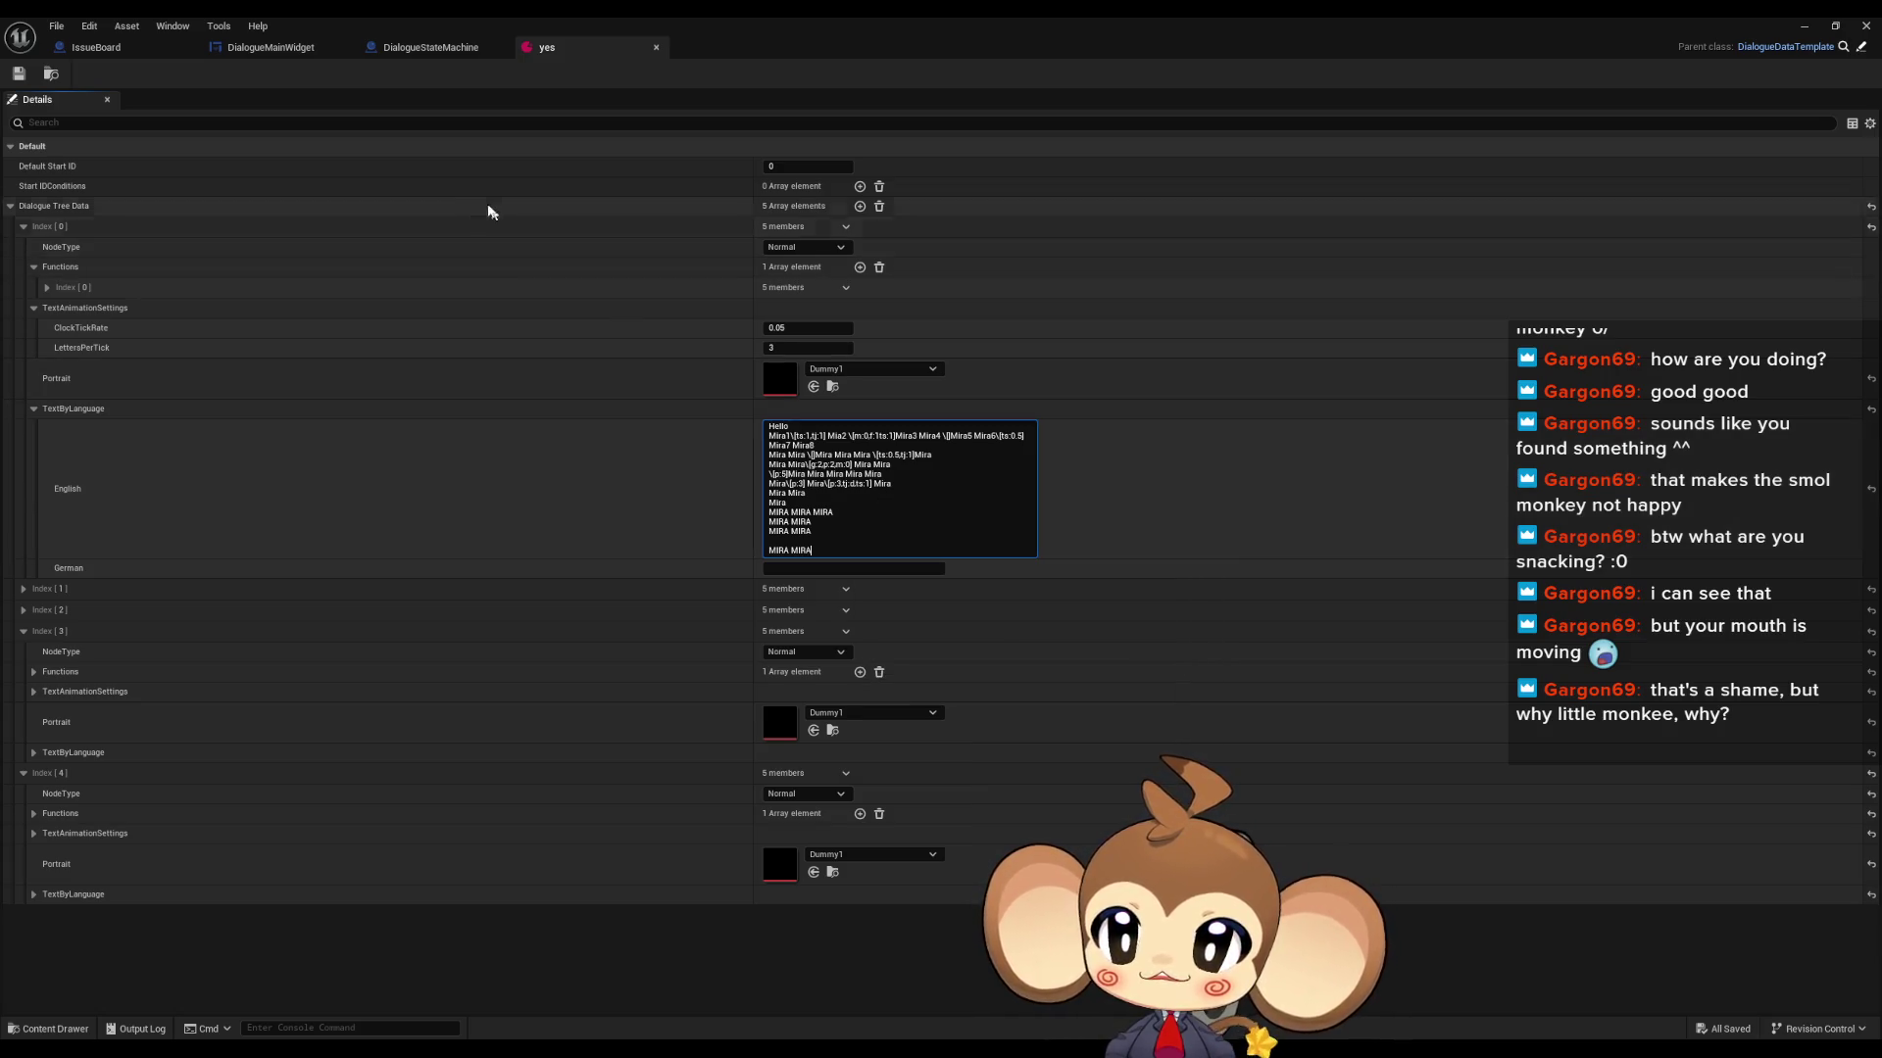
left_click(404, 49)
left_click(271, 47)
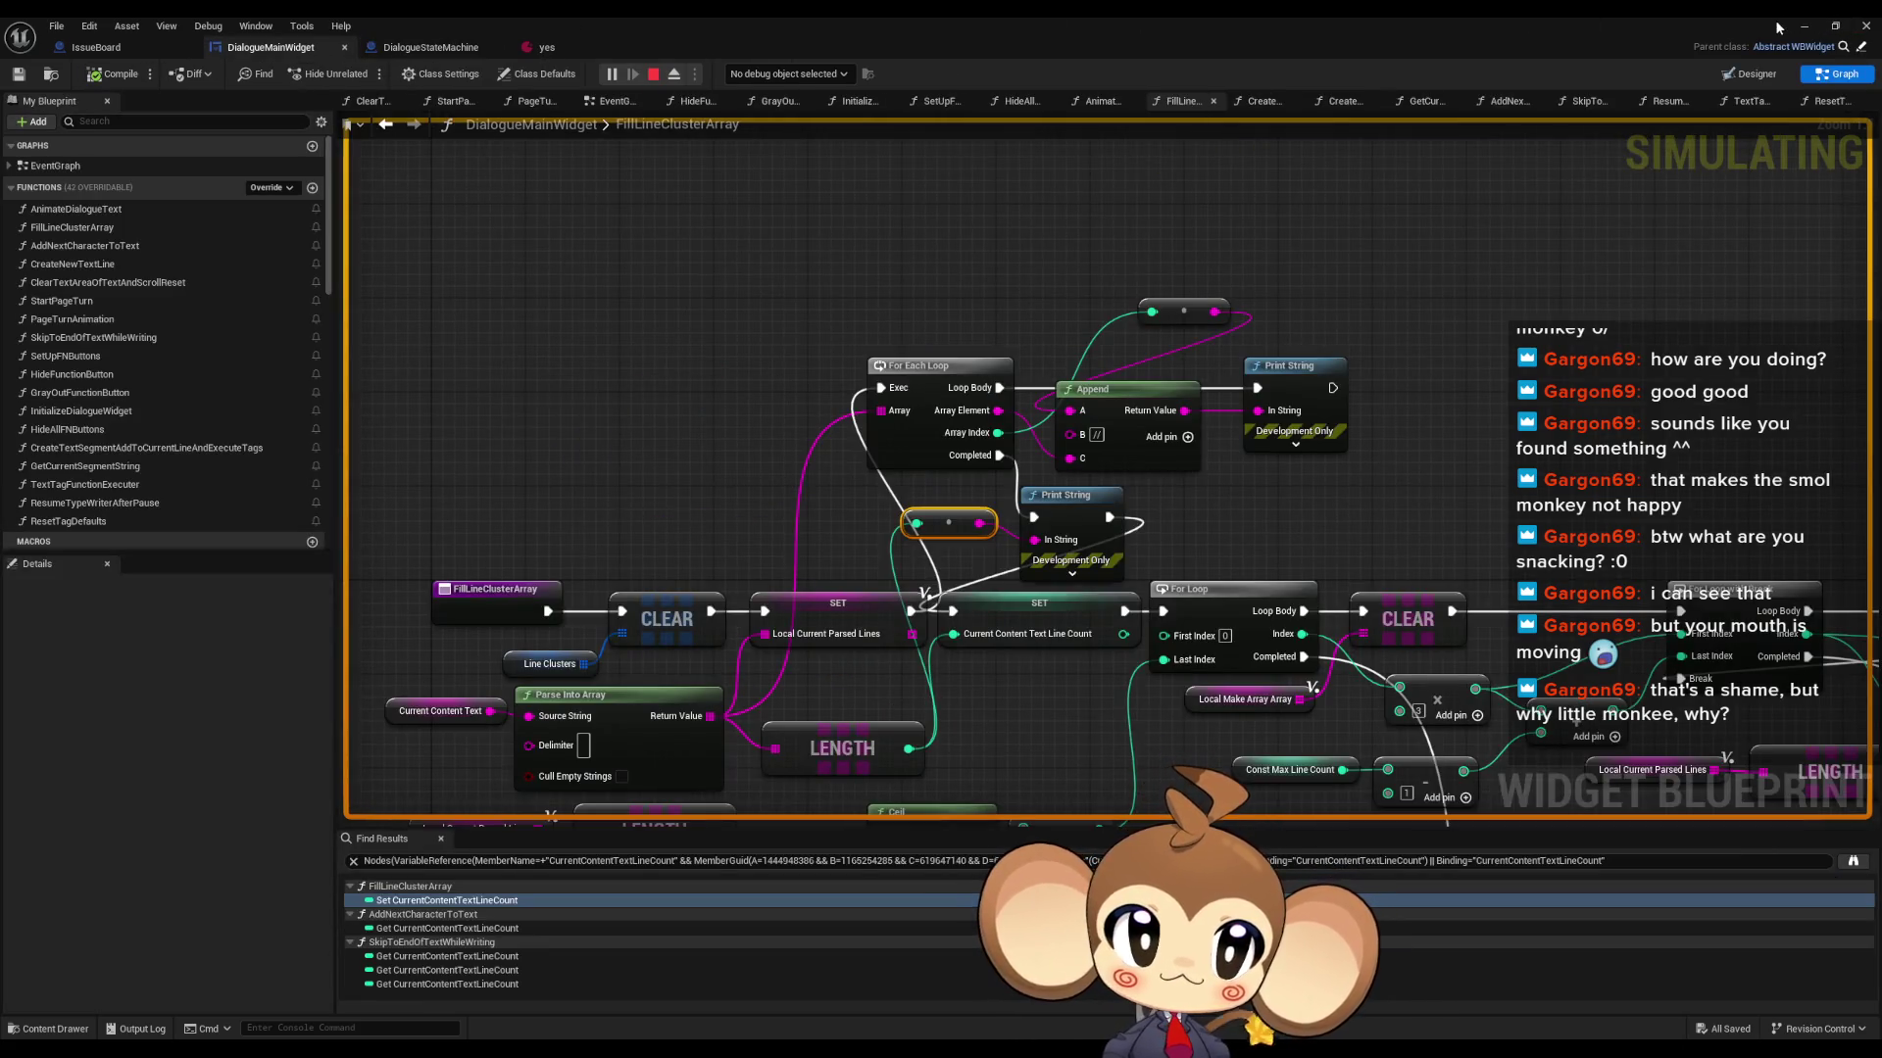
- Advance the running dialogue past the MIRA lines with a click and two Space presses, then restore DialogueMainWidget
left_click(1804, 27)
left_click(304, 900)
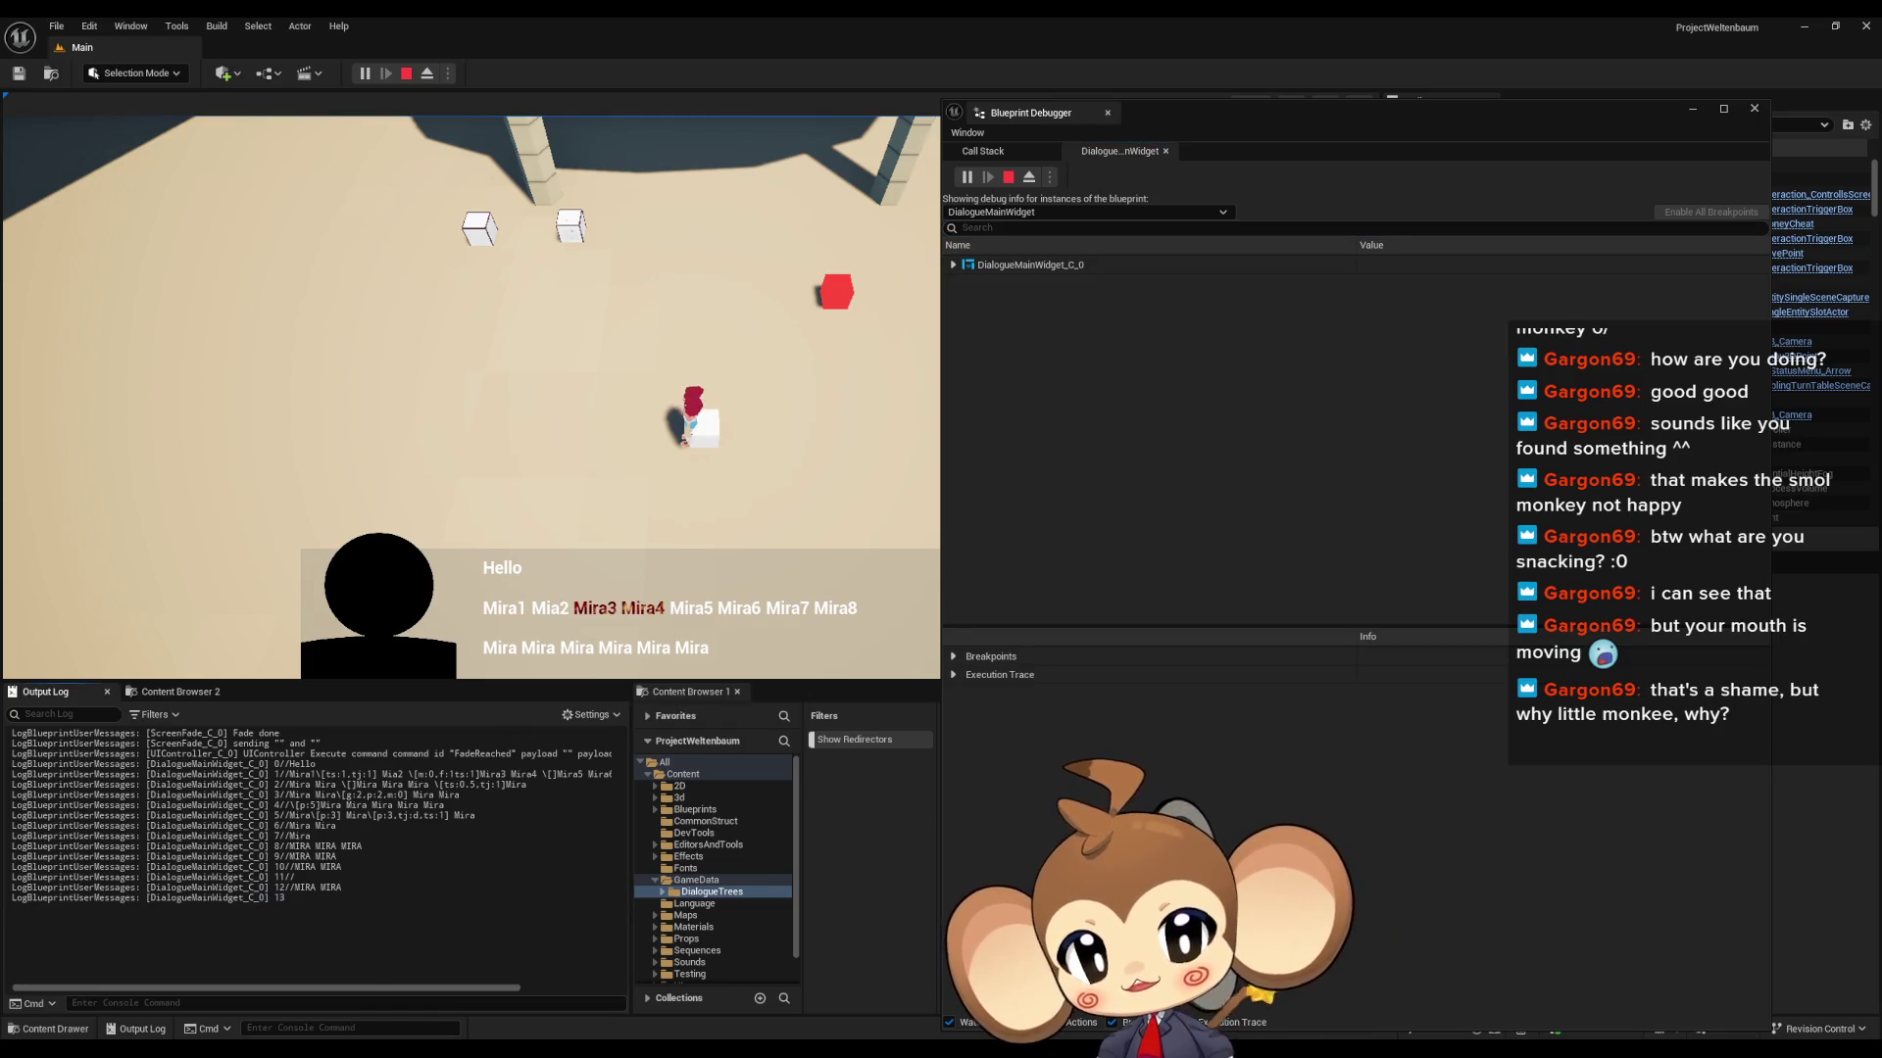
left_click(816, 1012)
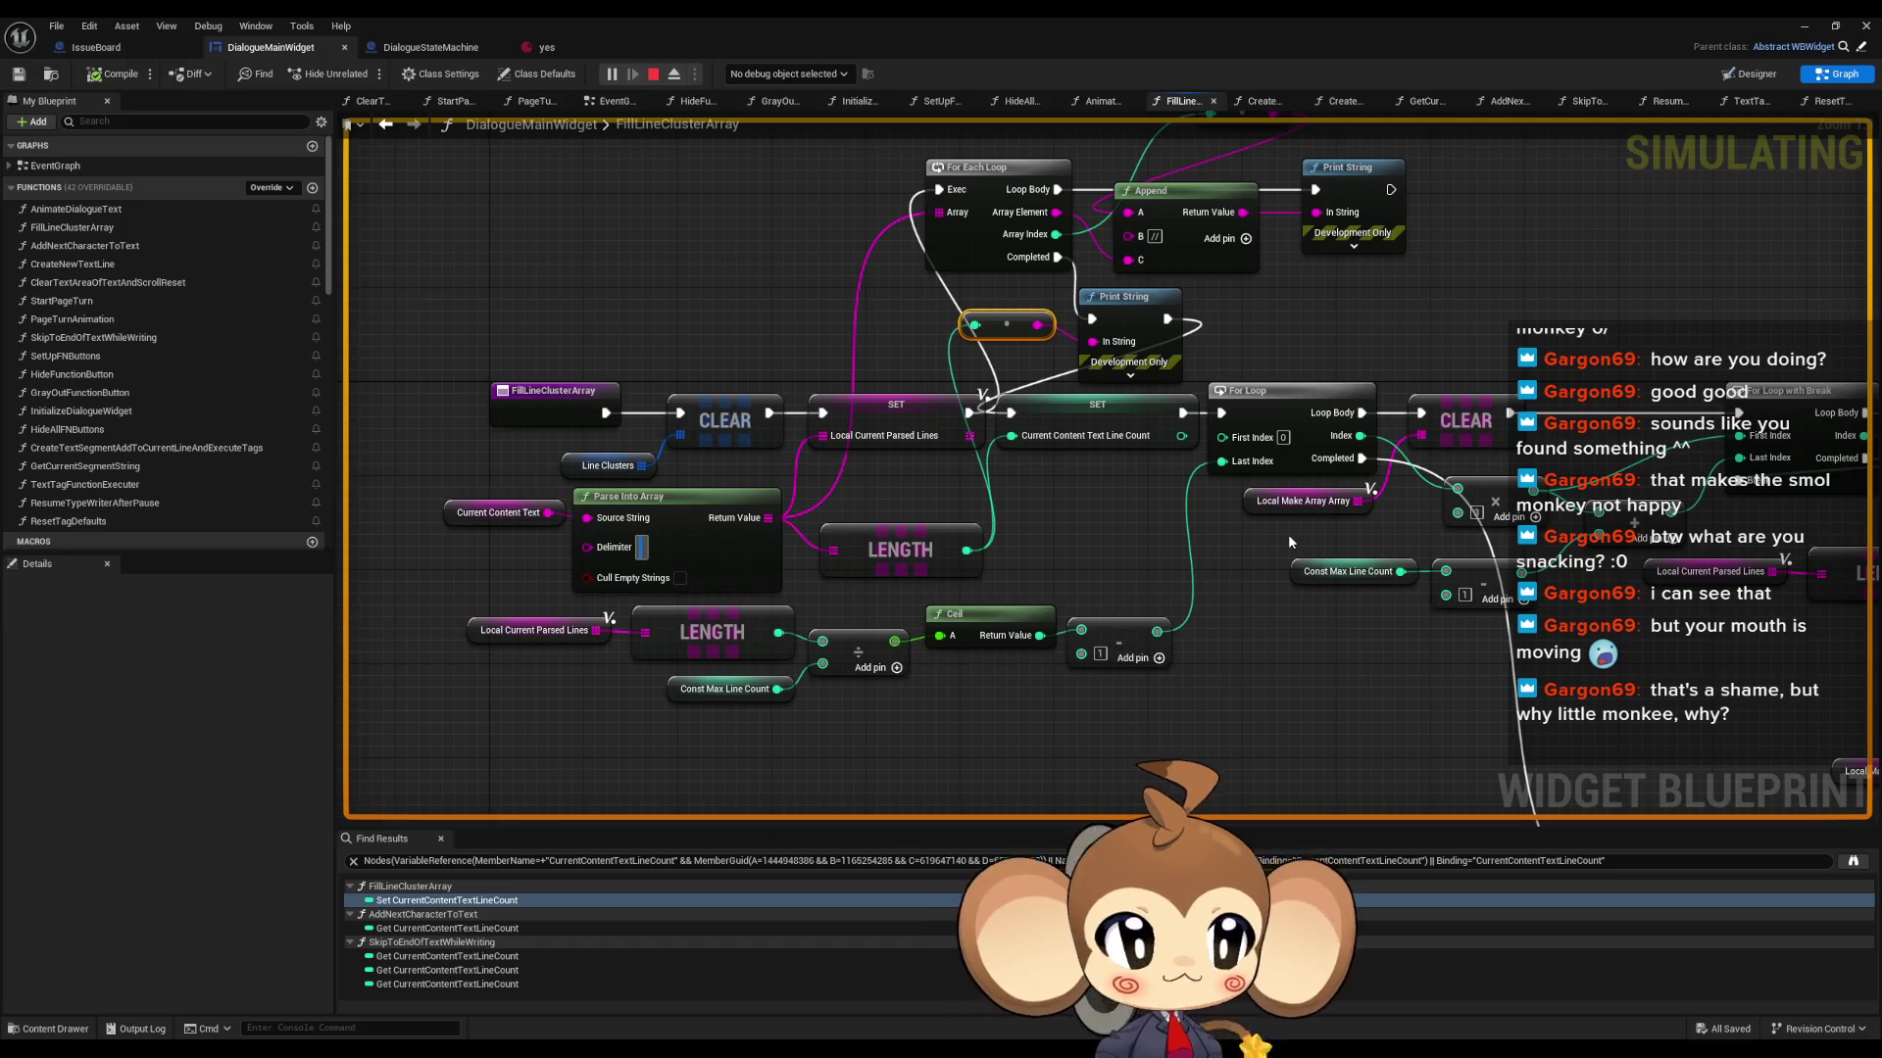
left_click(1804, 27)
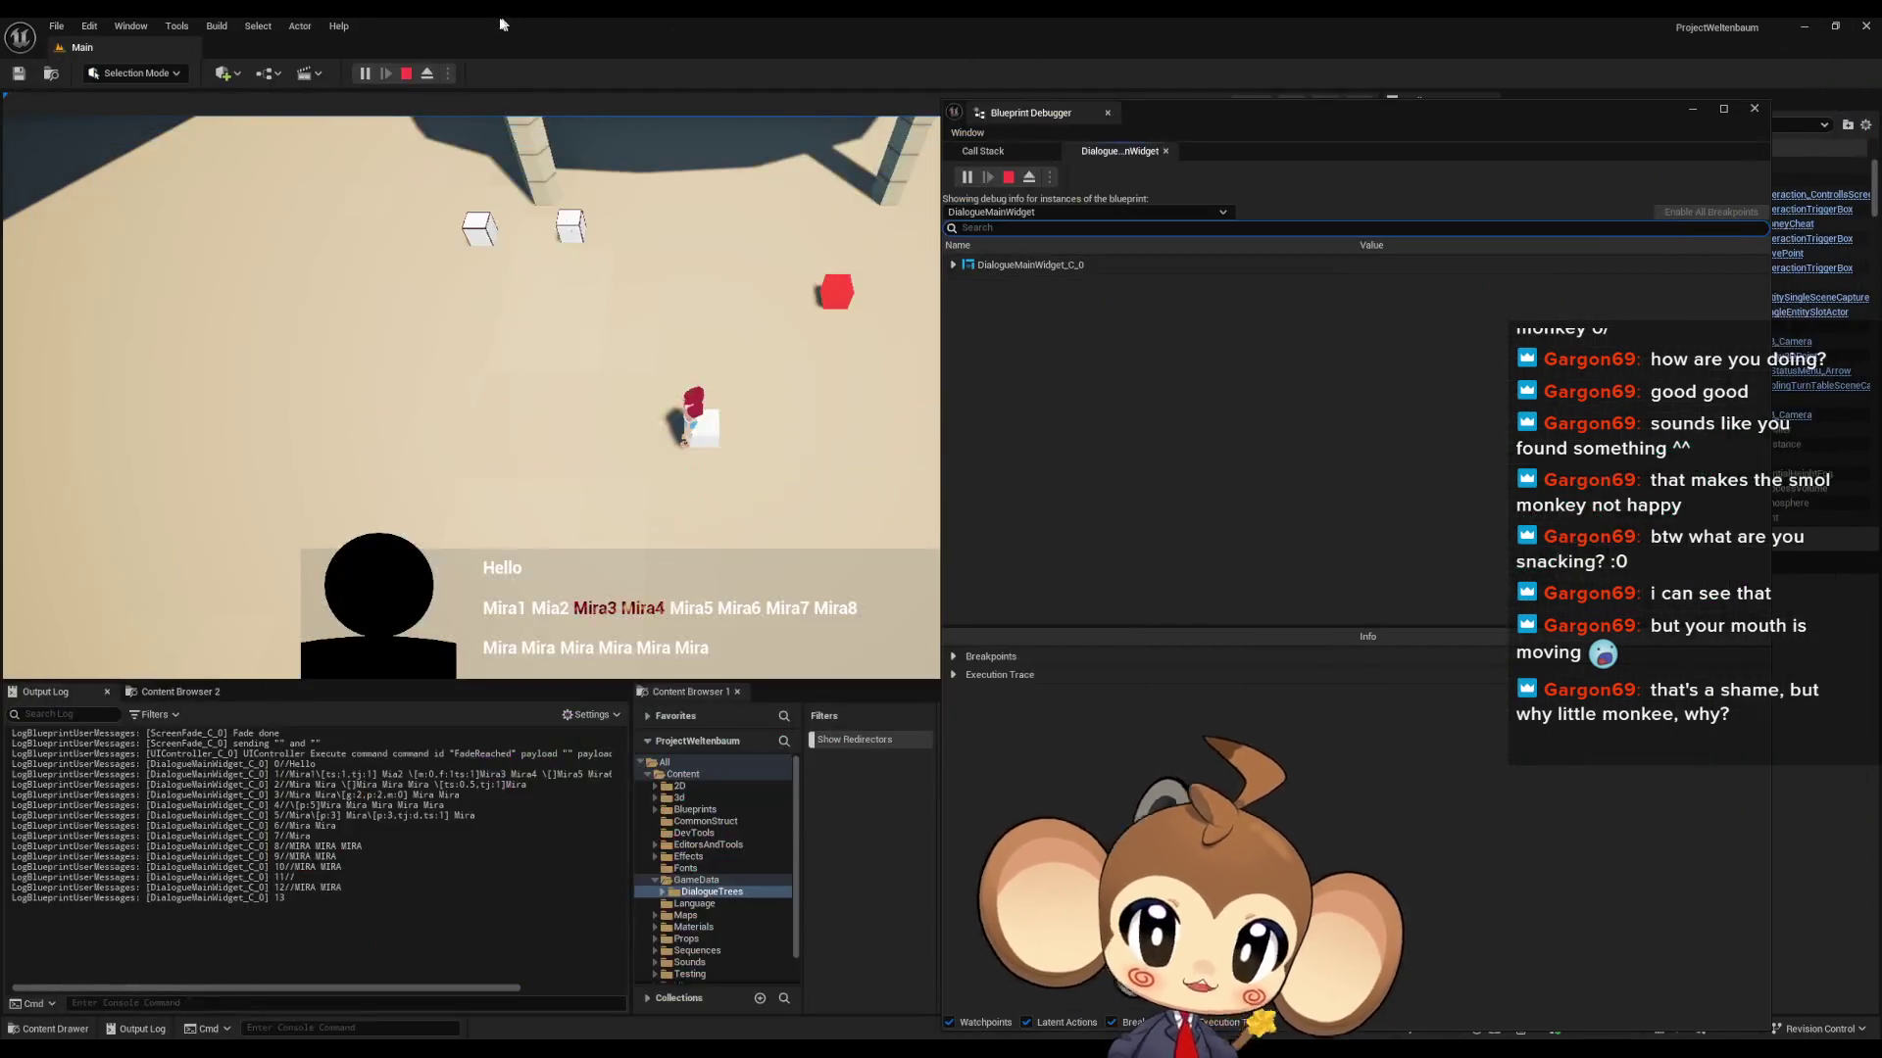
left_click(713, 345)
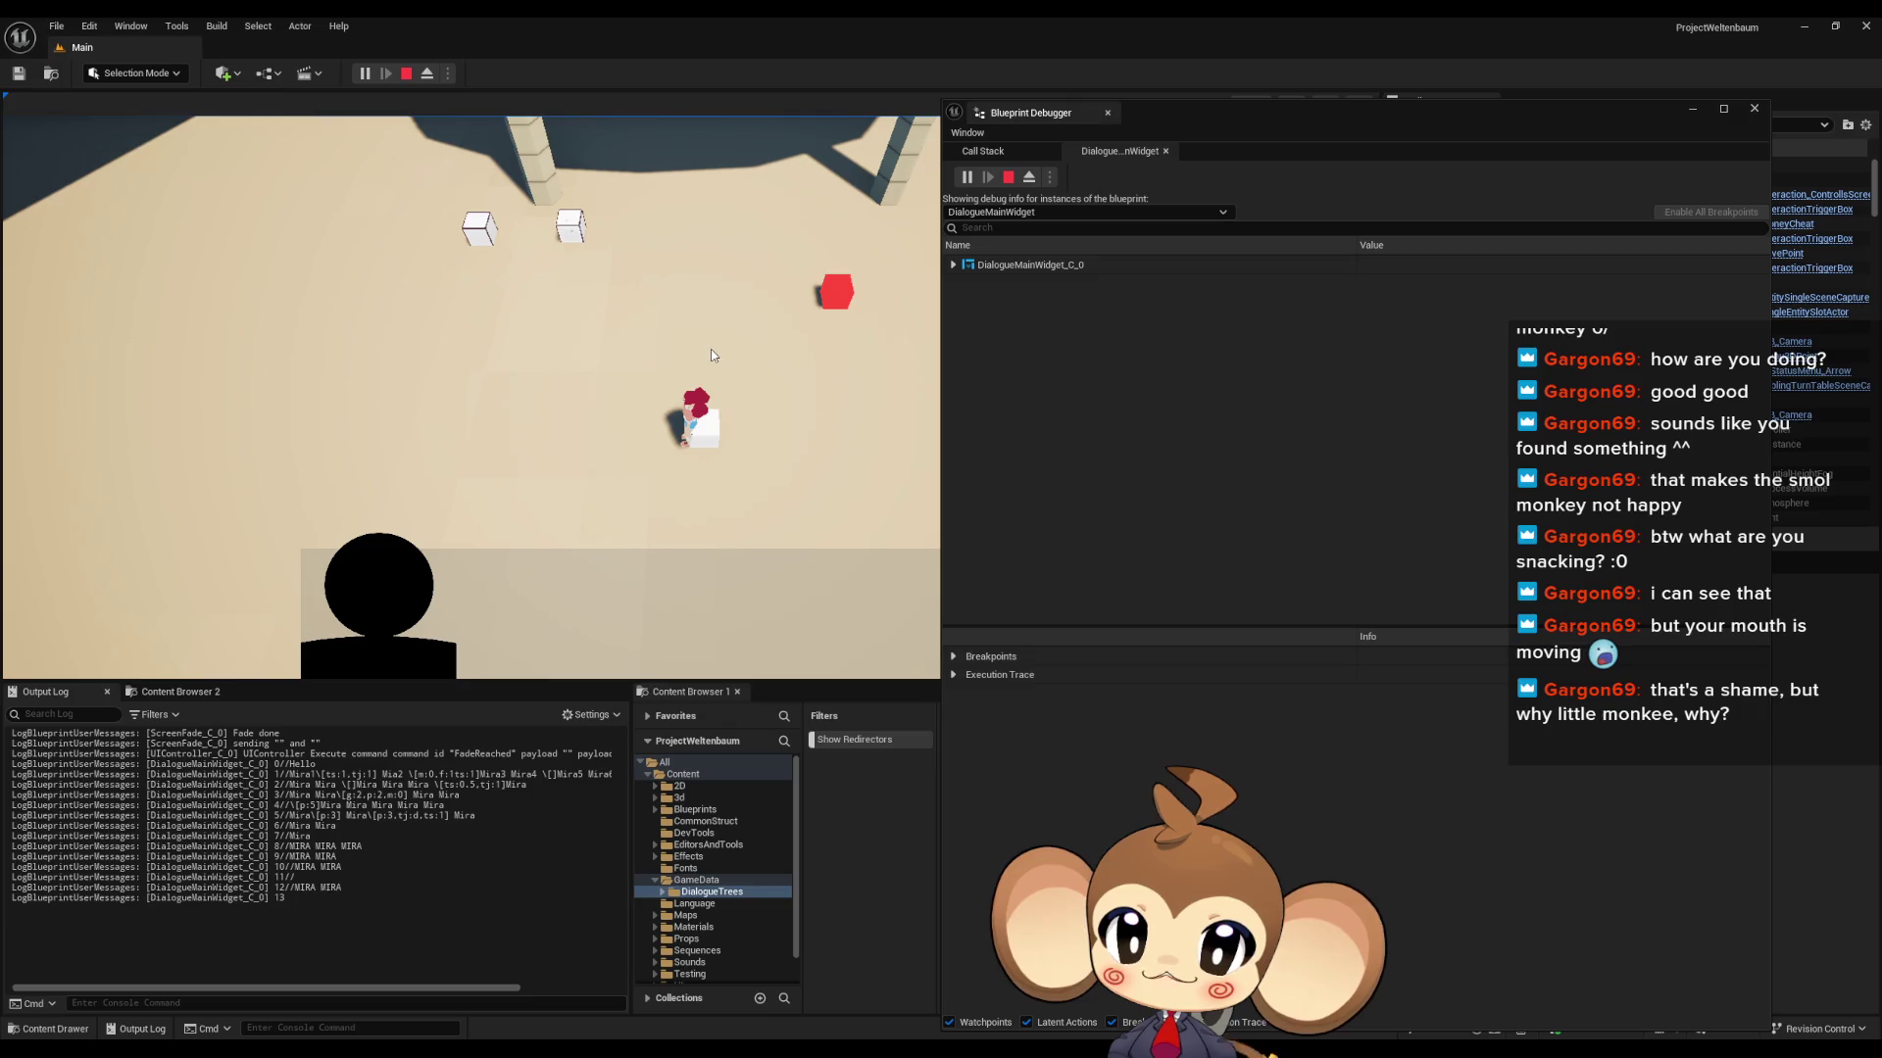
key("space")
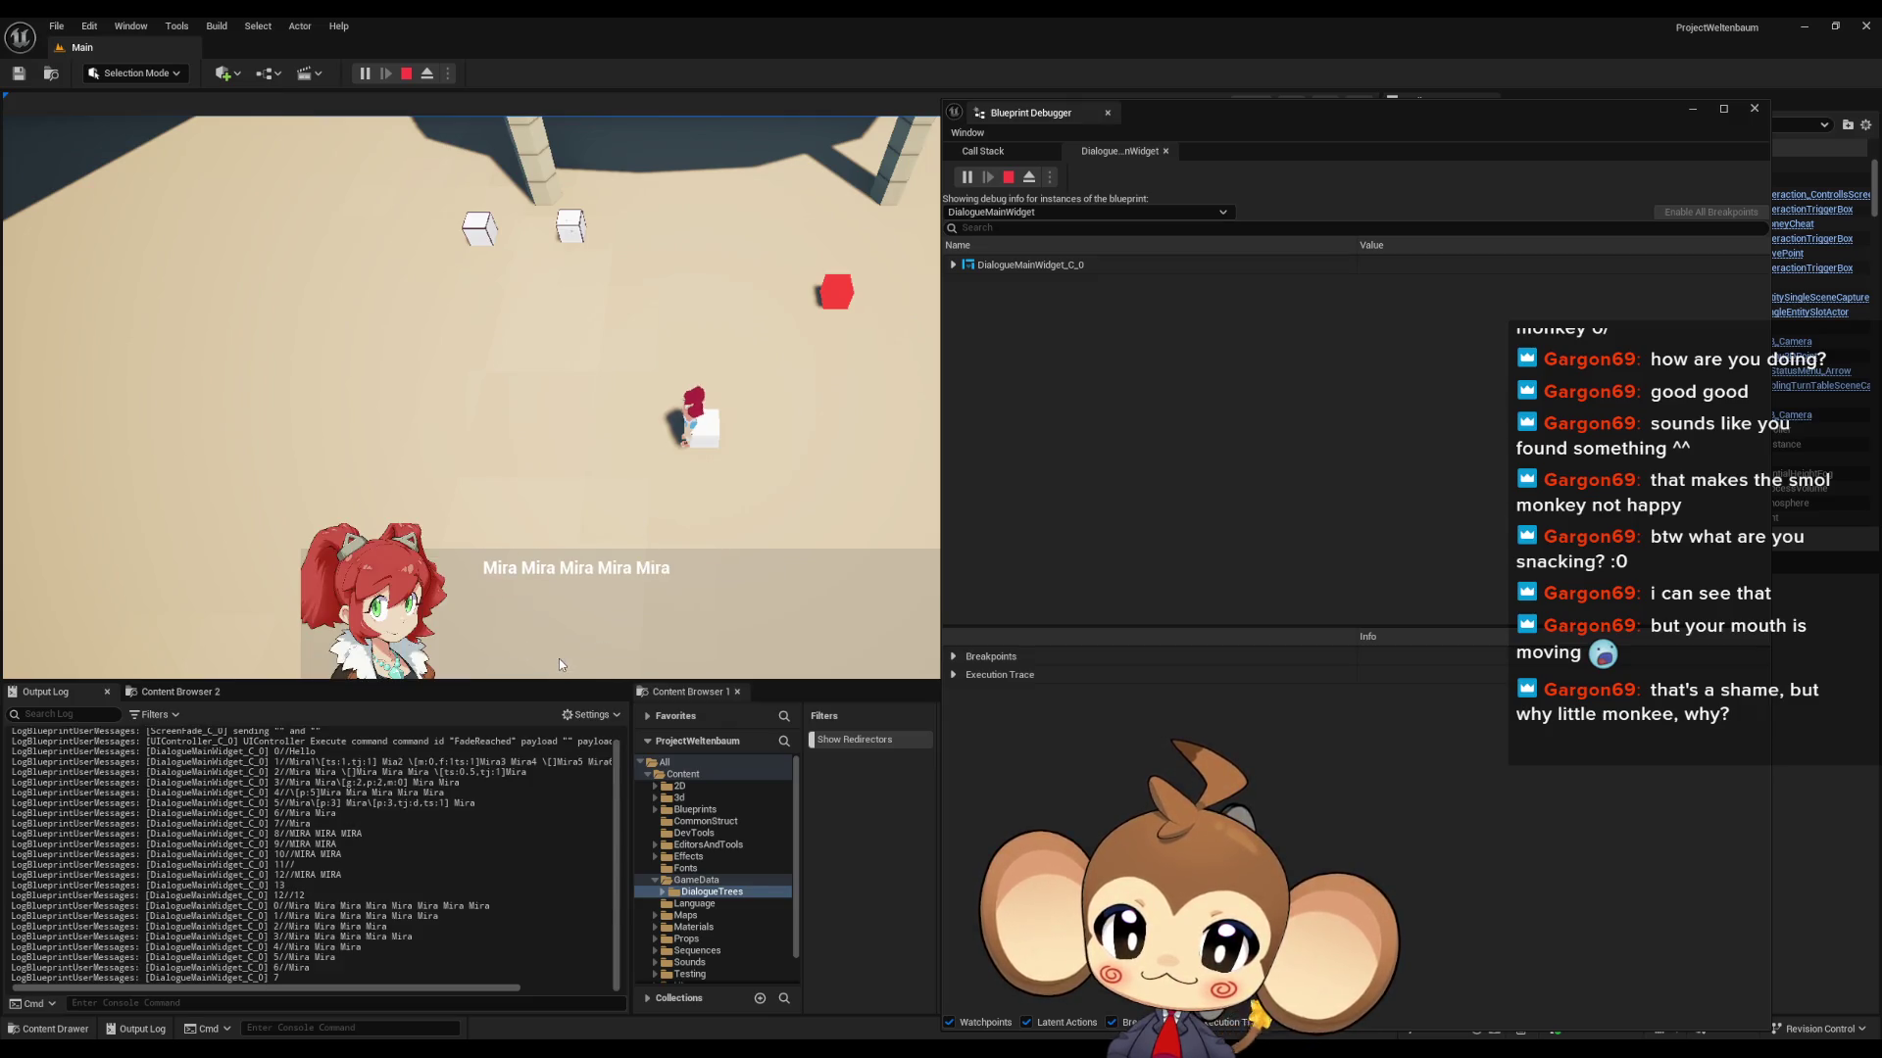
key("space")
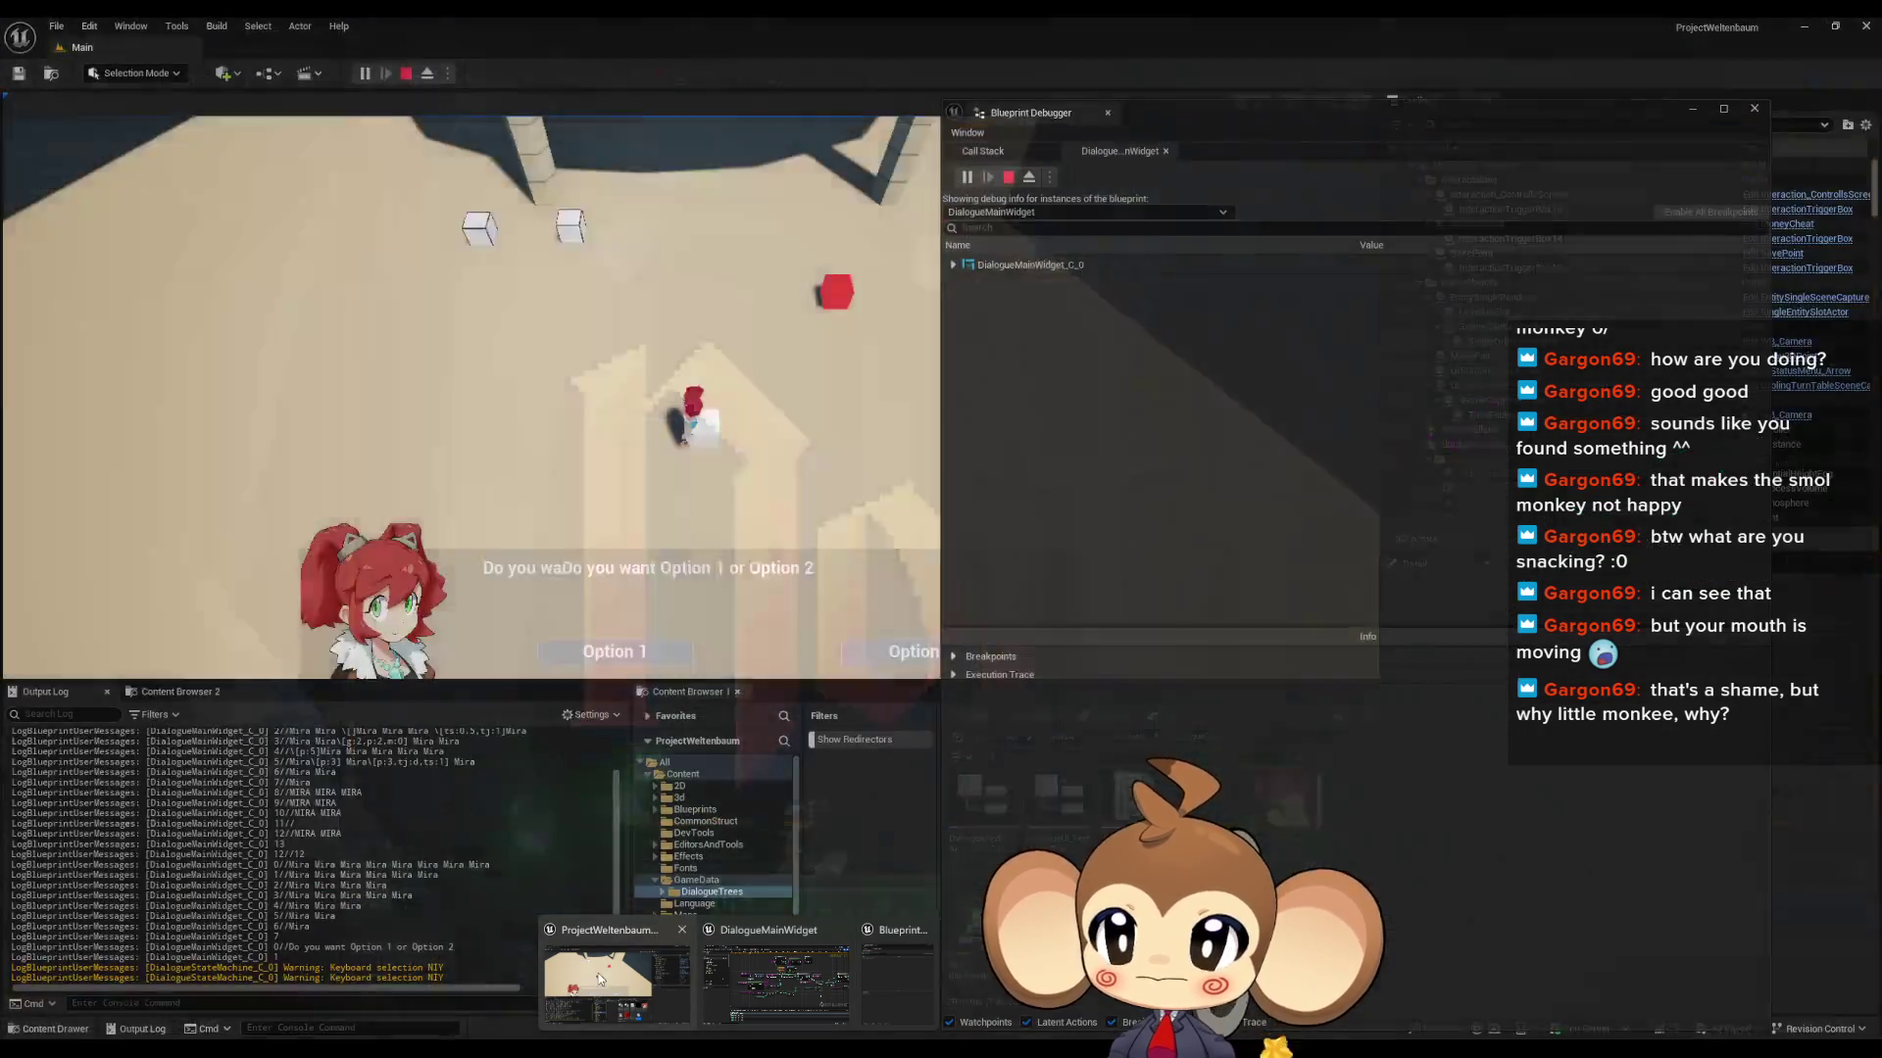
left_click(761, 985)
- Open the yes dialogue asset and inspect the TextByLanguage entries of Index [1]
left_click(553, 53)
mouse_move(785, 20)
left_mouse_down()
mouse_move(970, 231)
mouse_move(1454, 168)
left_mouse_up()
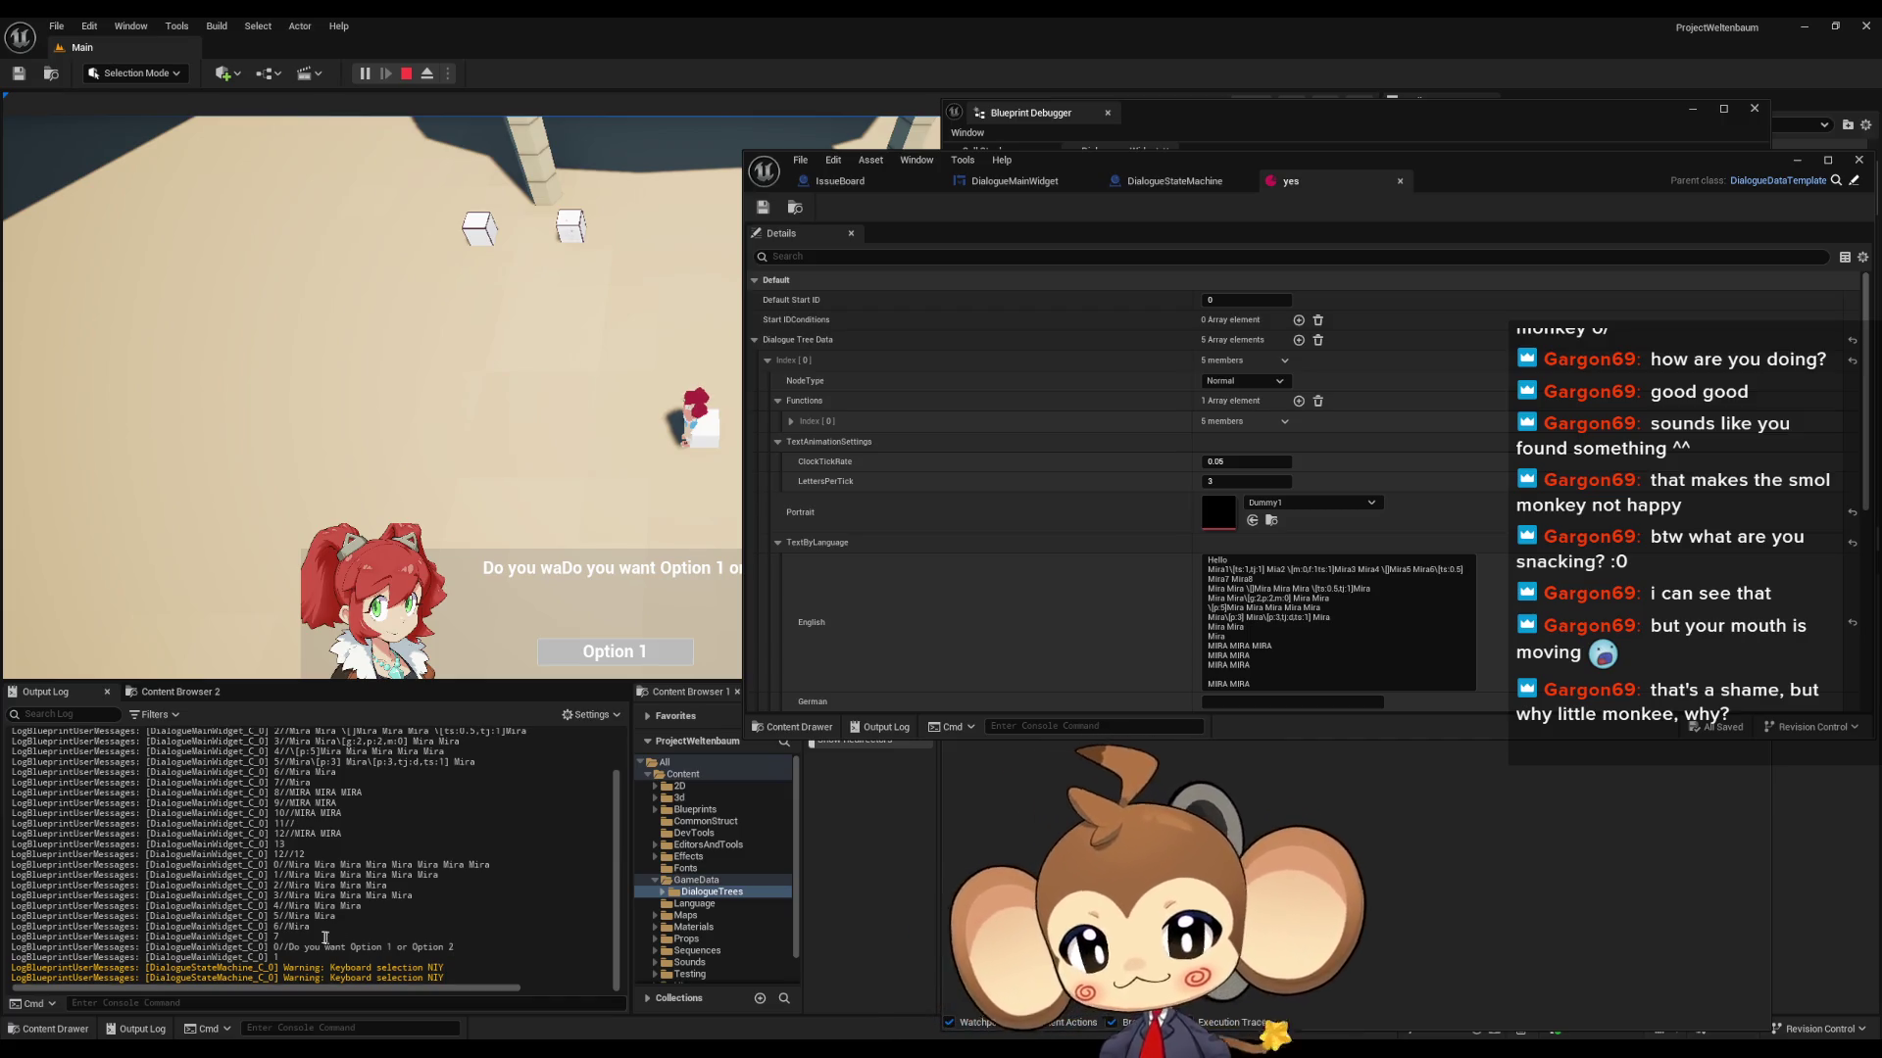
scroll(869, 546, "down", 4)
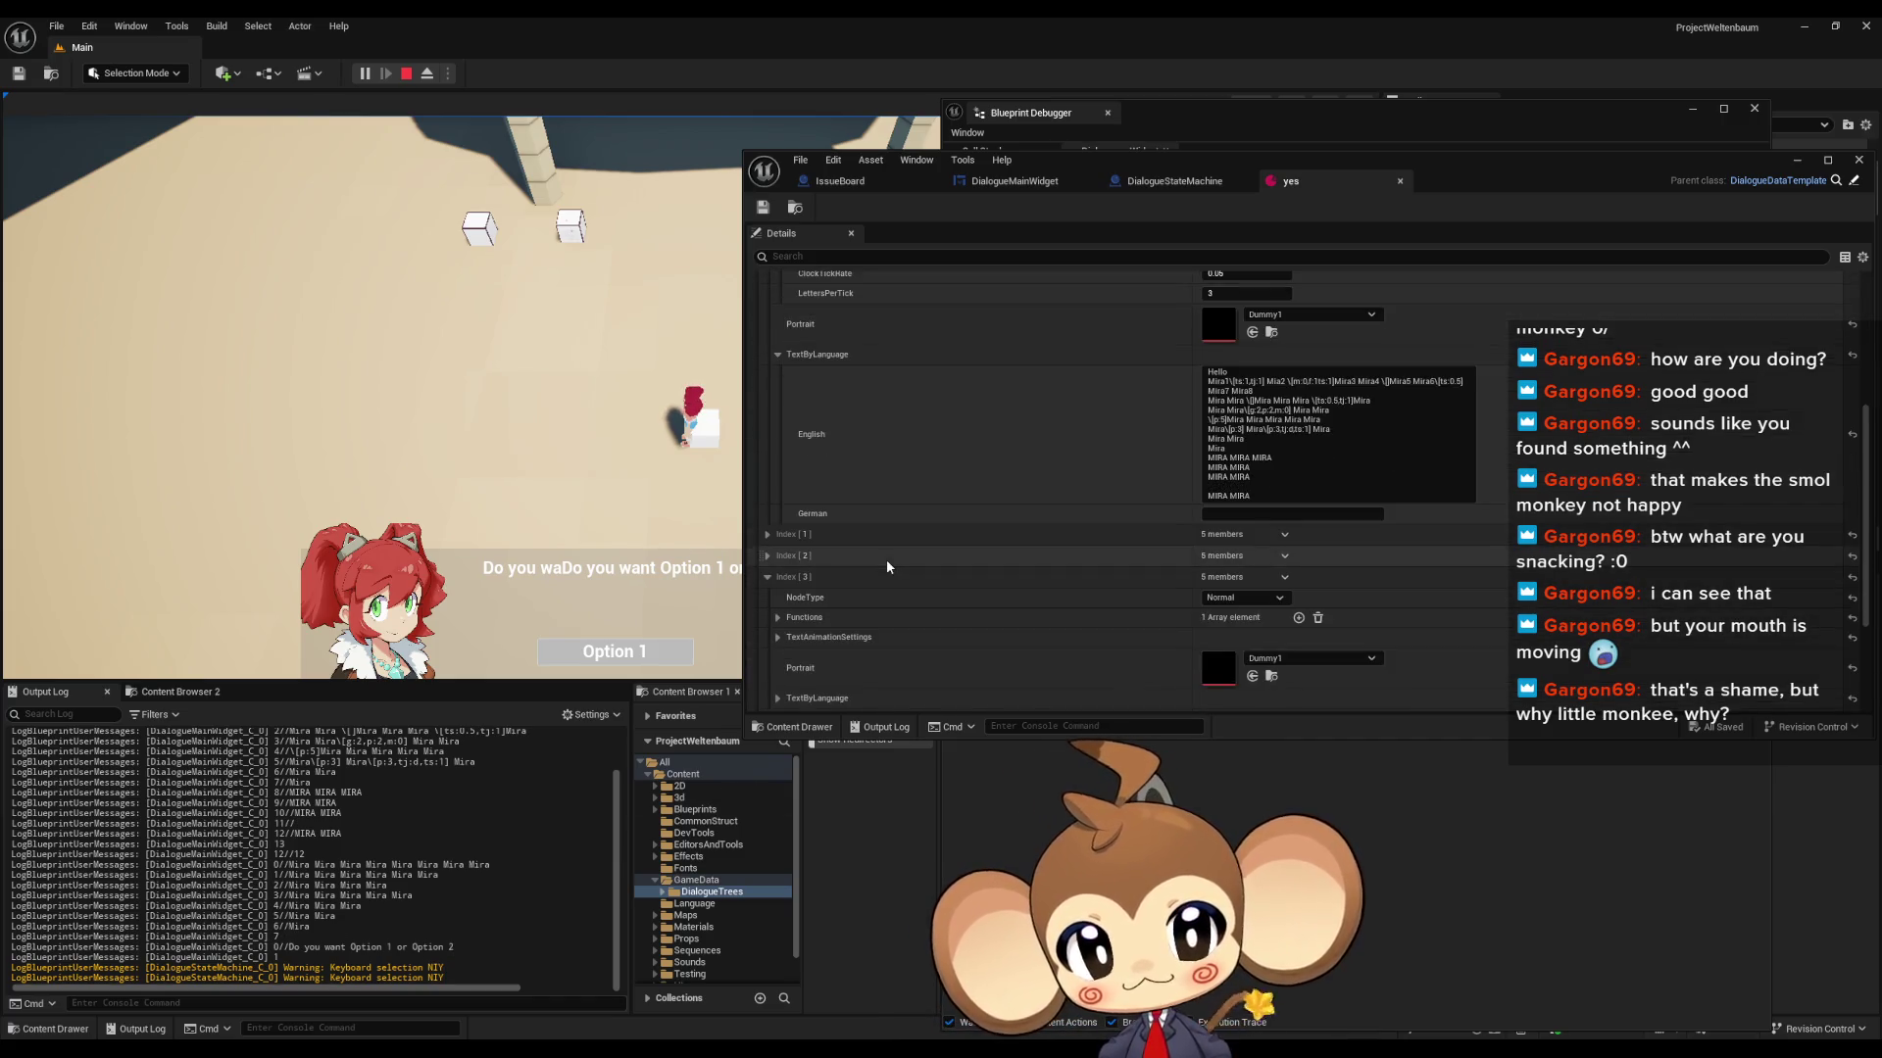
scroll(782, 557, "down", 3)
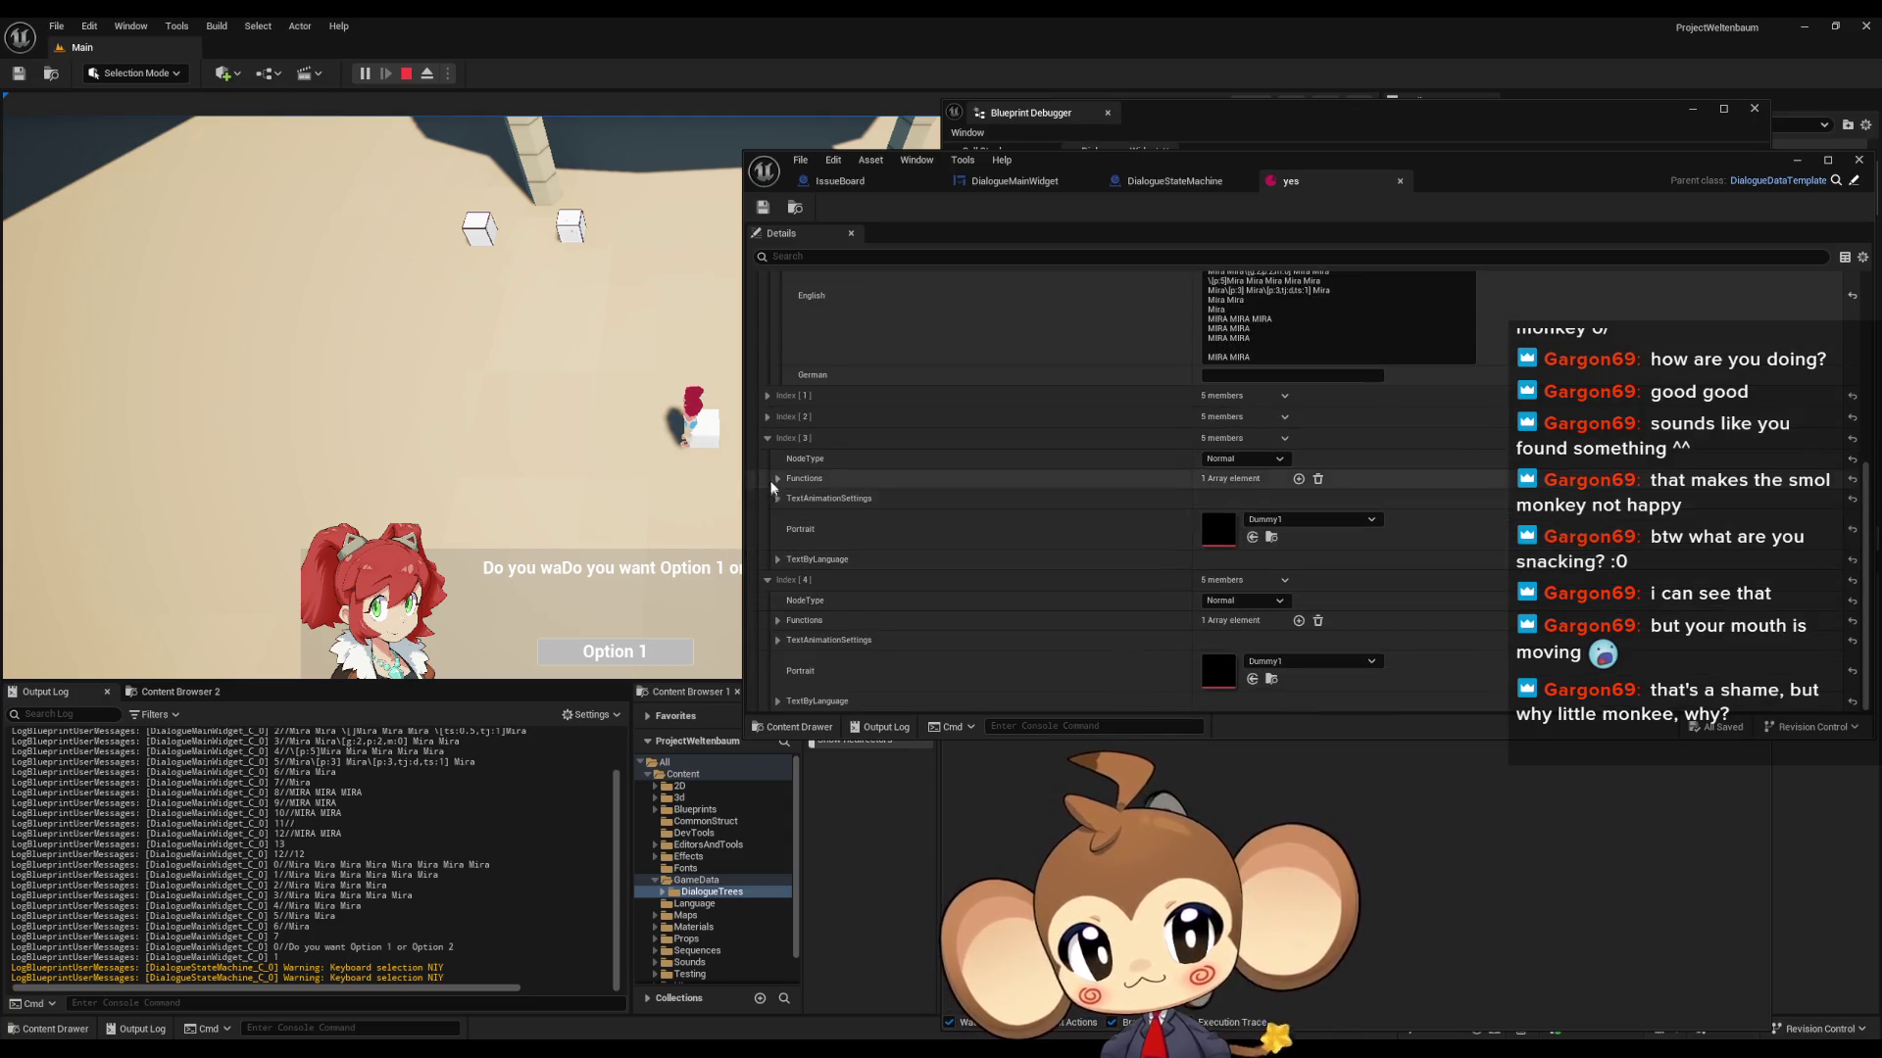
left_click(769, 396)
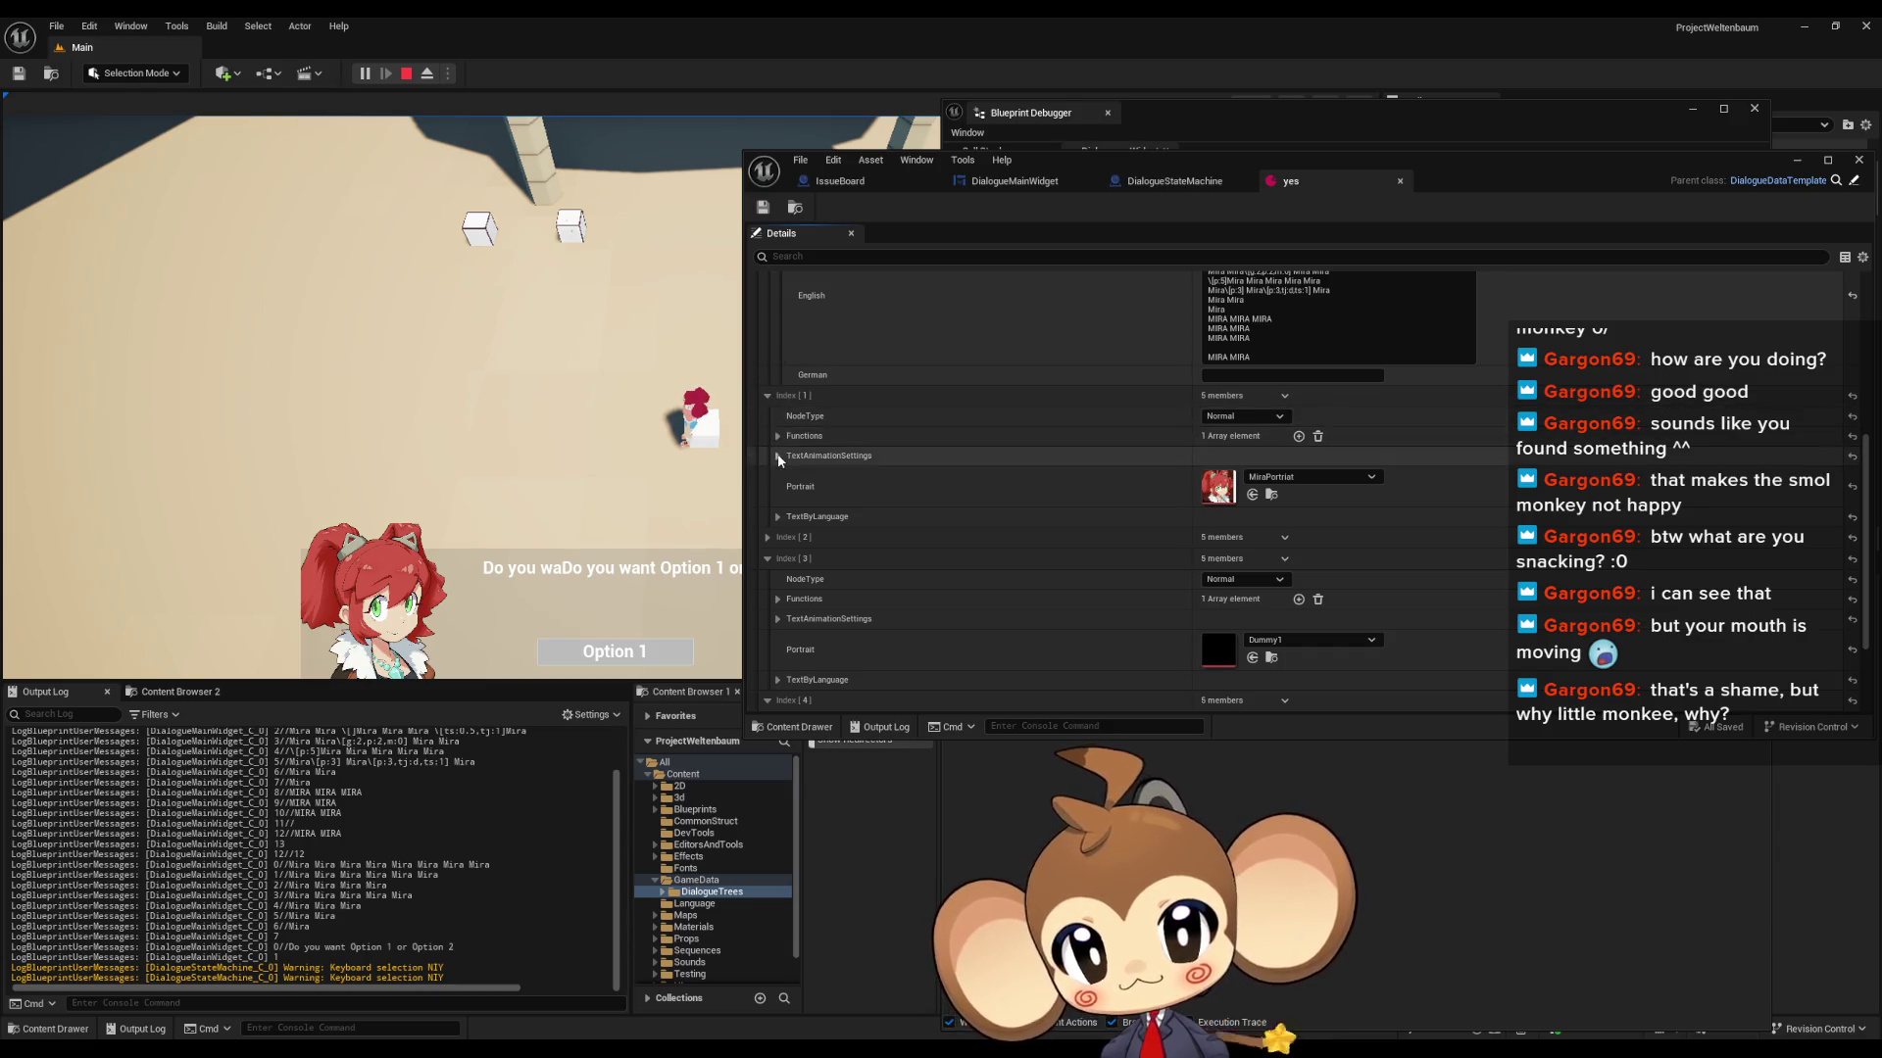
left_click(776, 518)
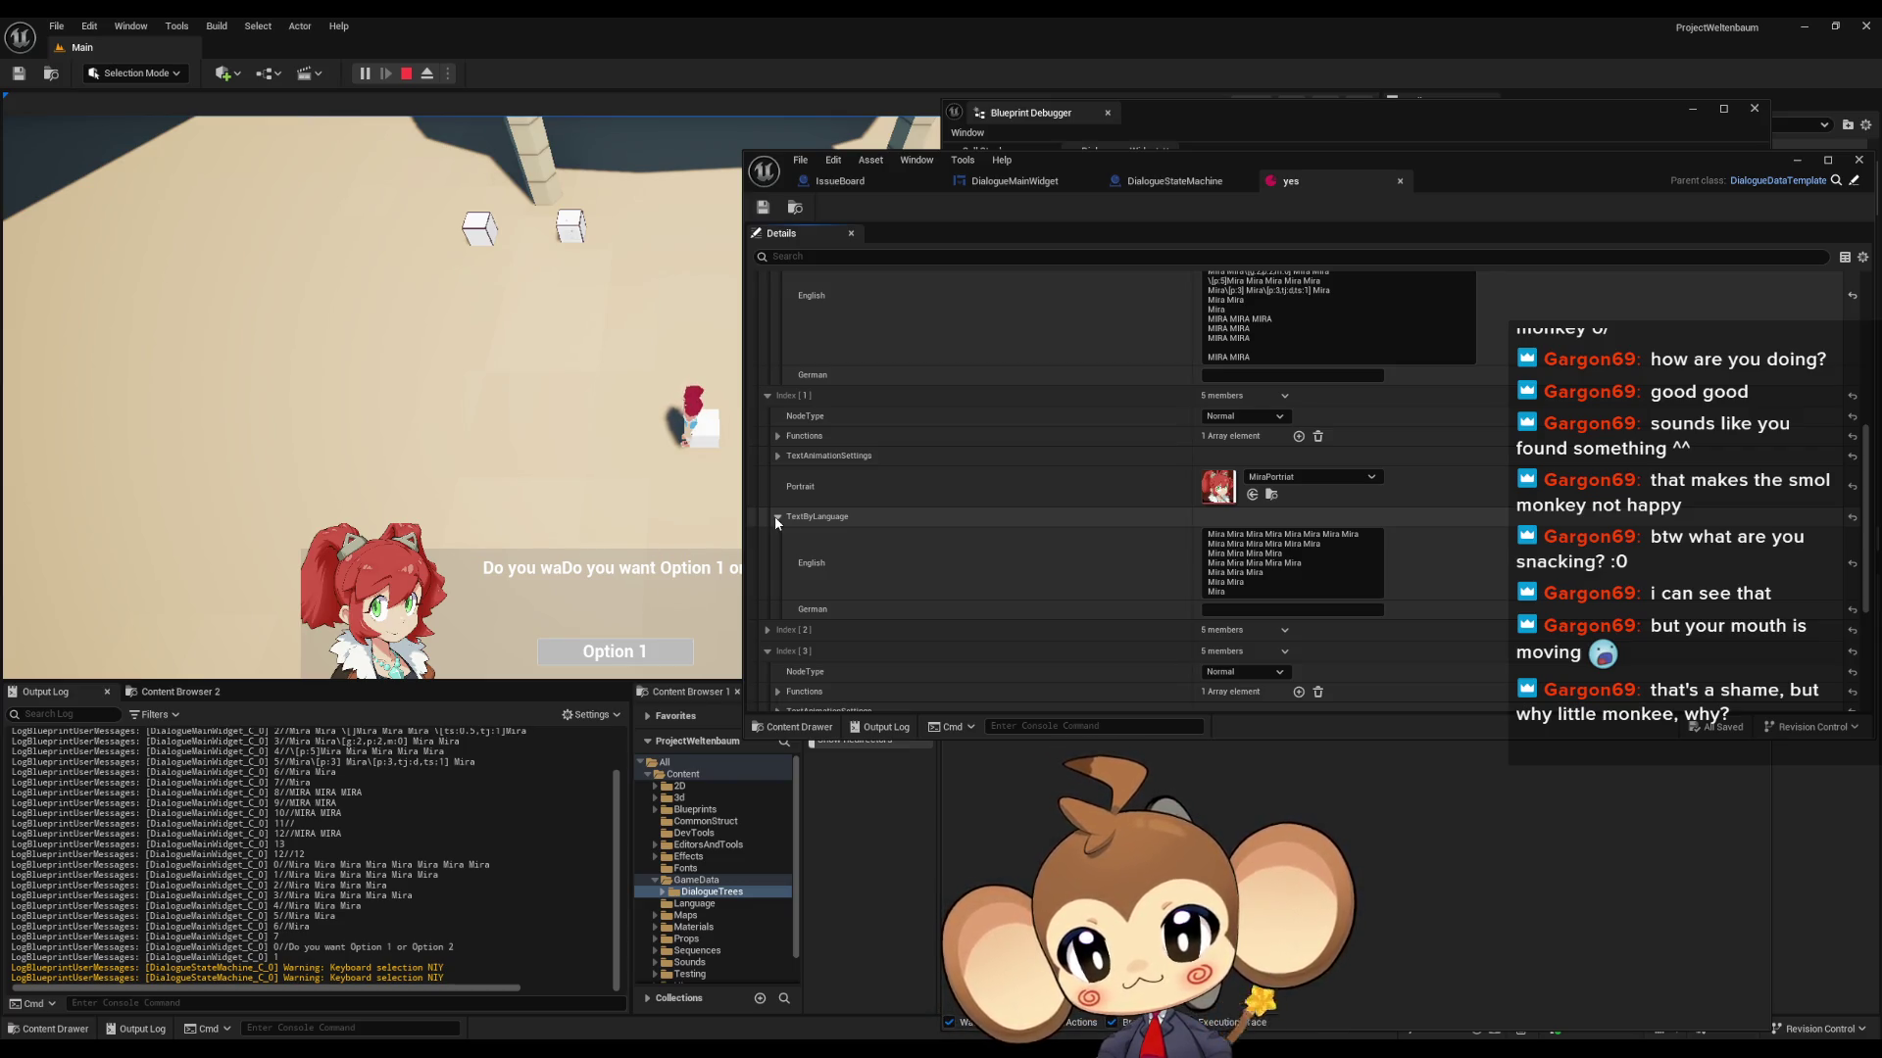
left_click(777, 518)
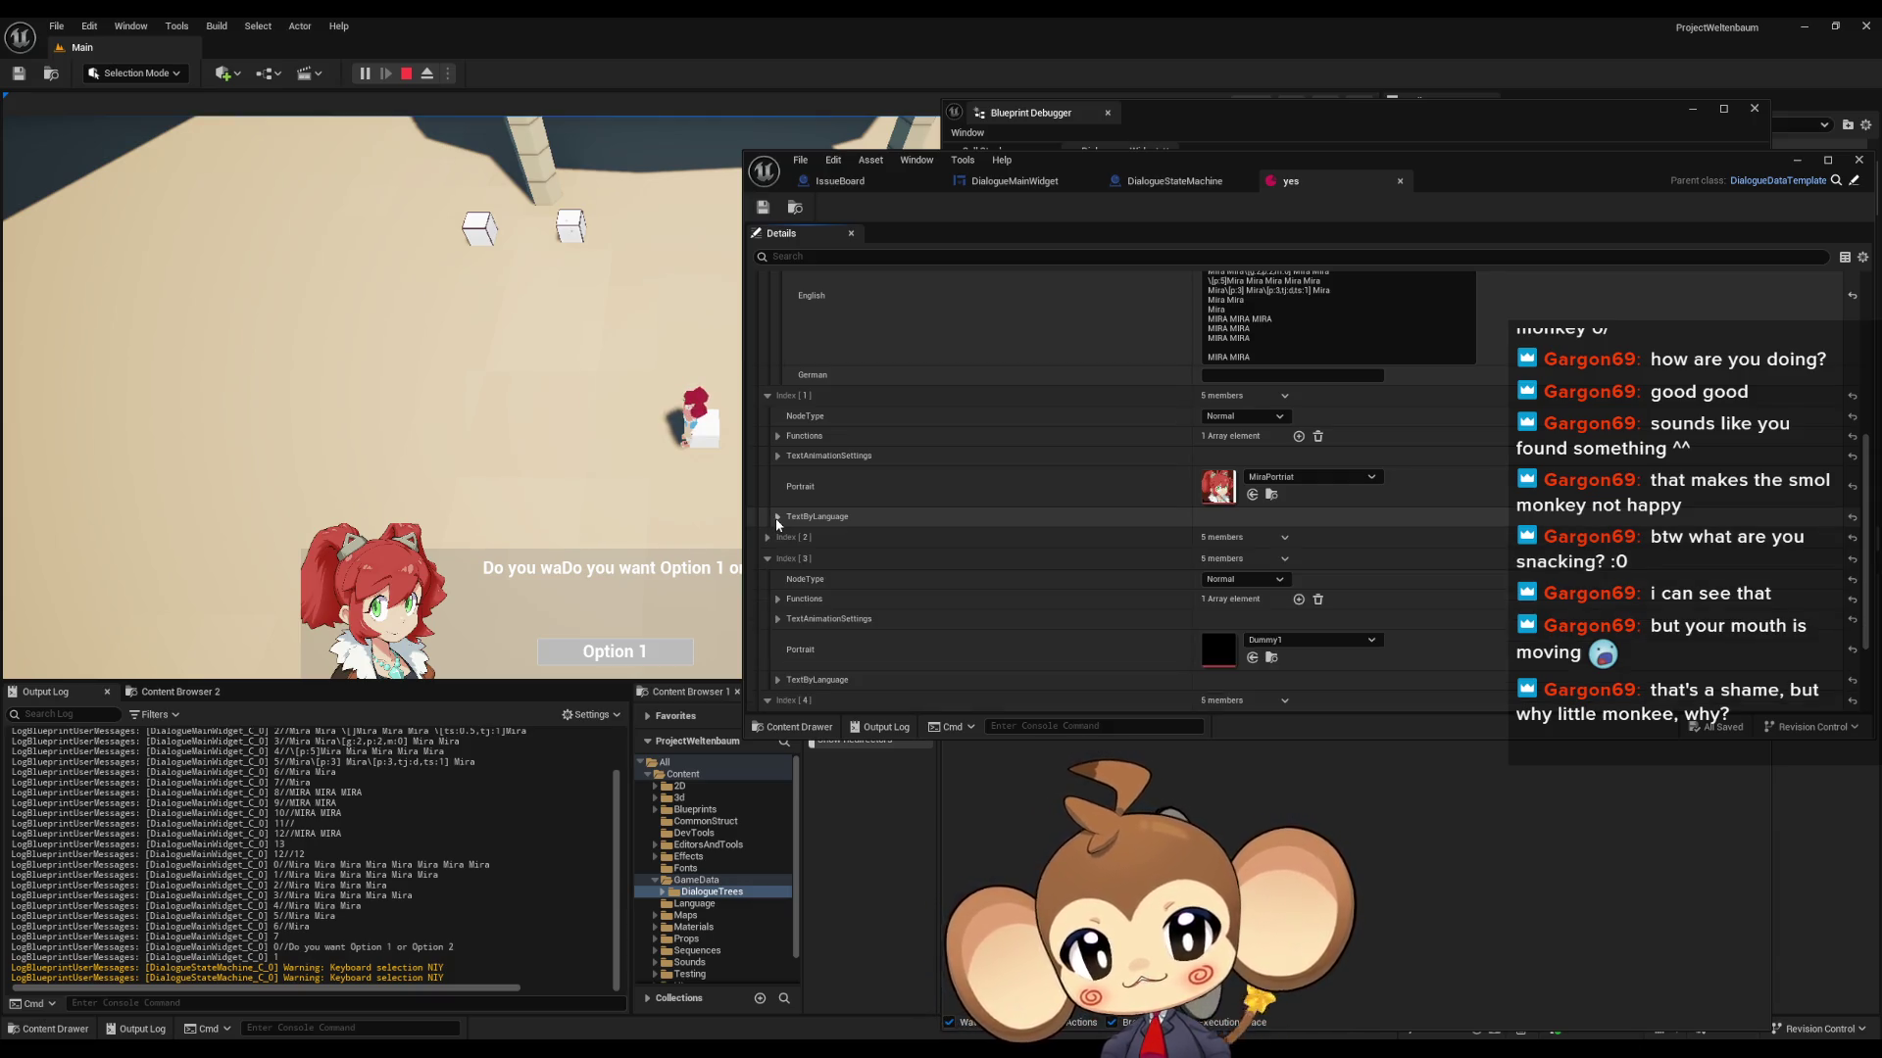
- Inspect Choice entry Index [2]'s English line, then return to the FillLineClusterArray graph
left_click(767, 537)
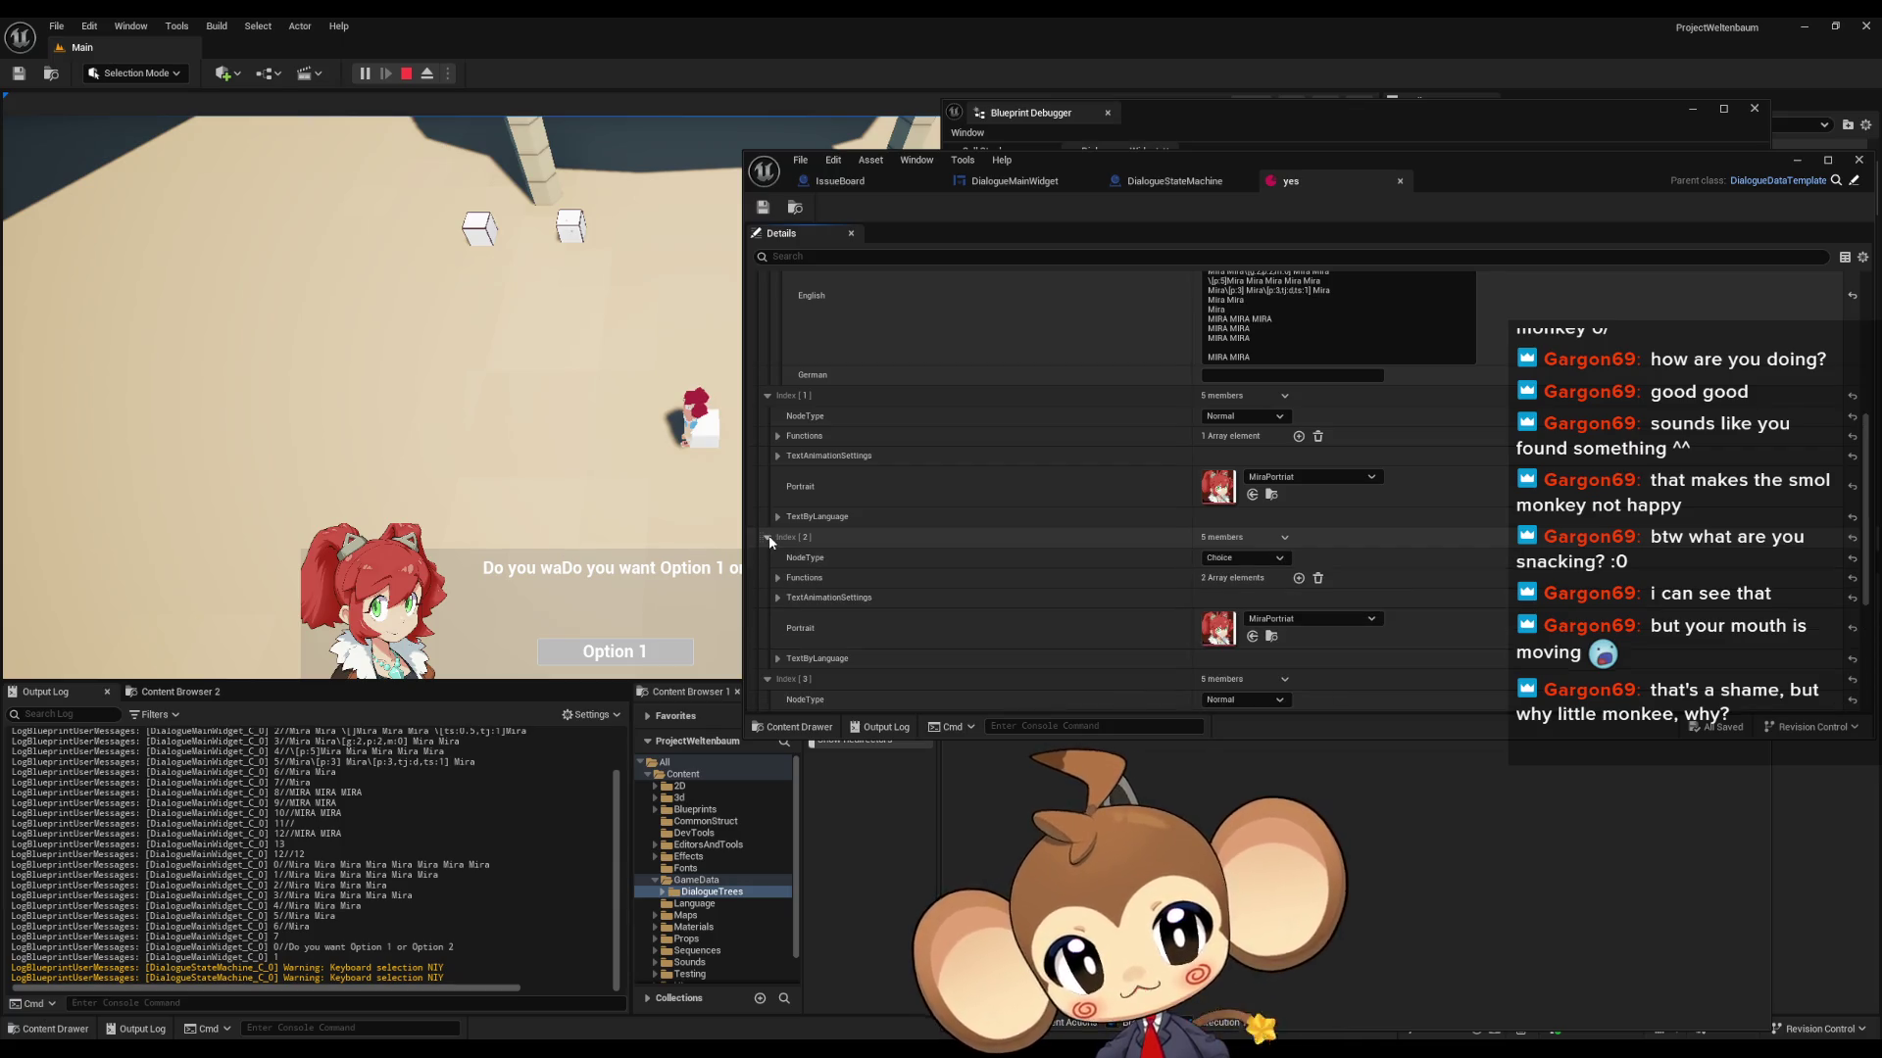
left_click(776, 658)
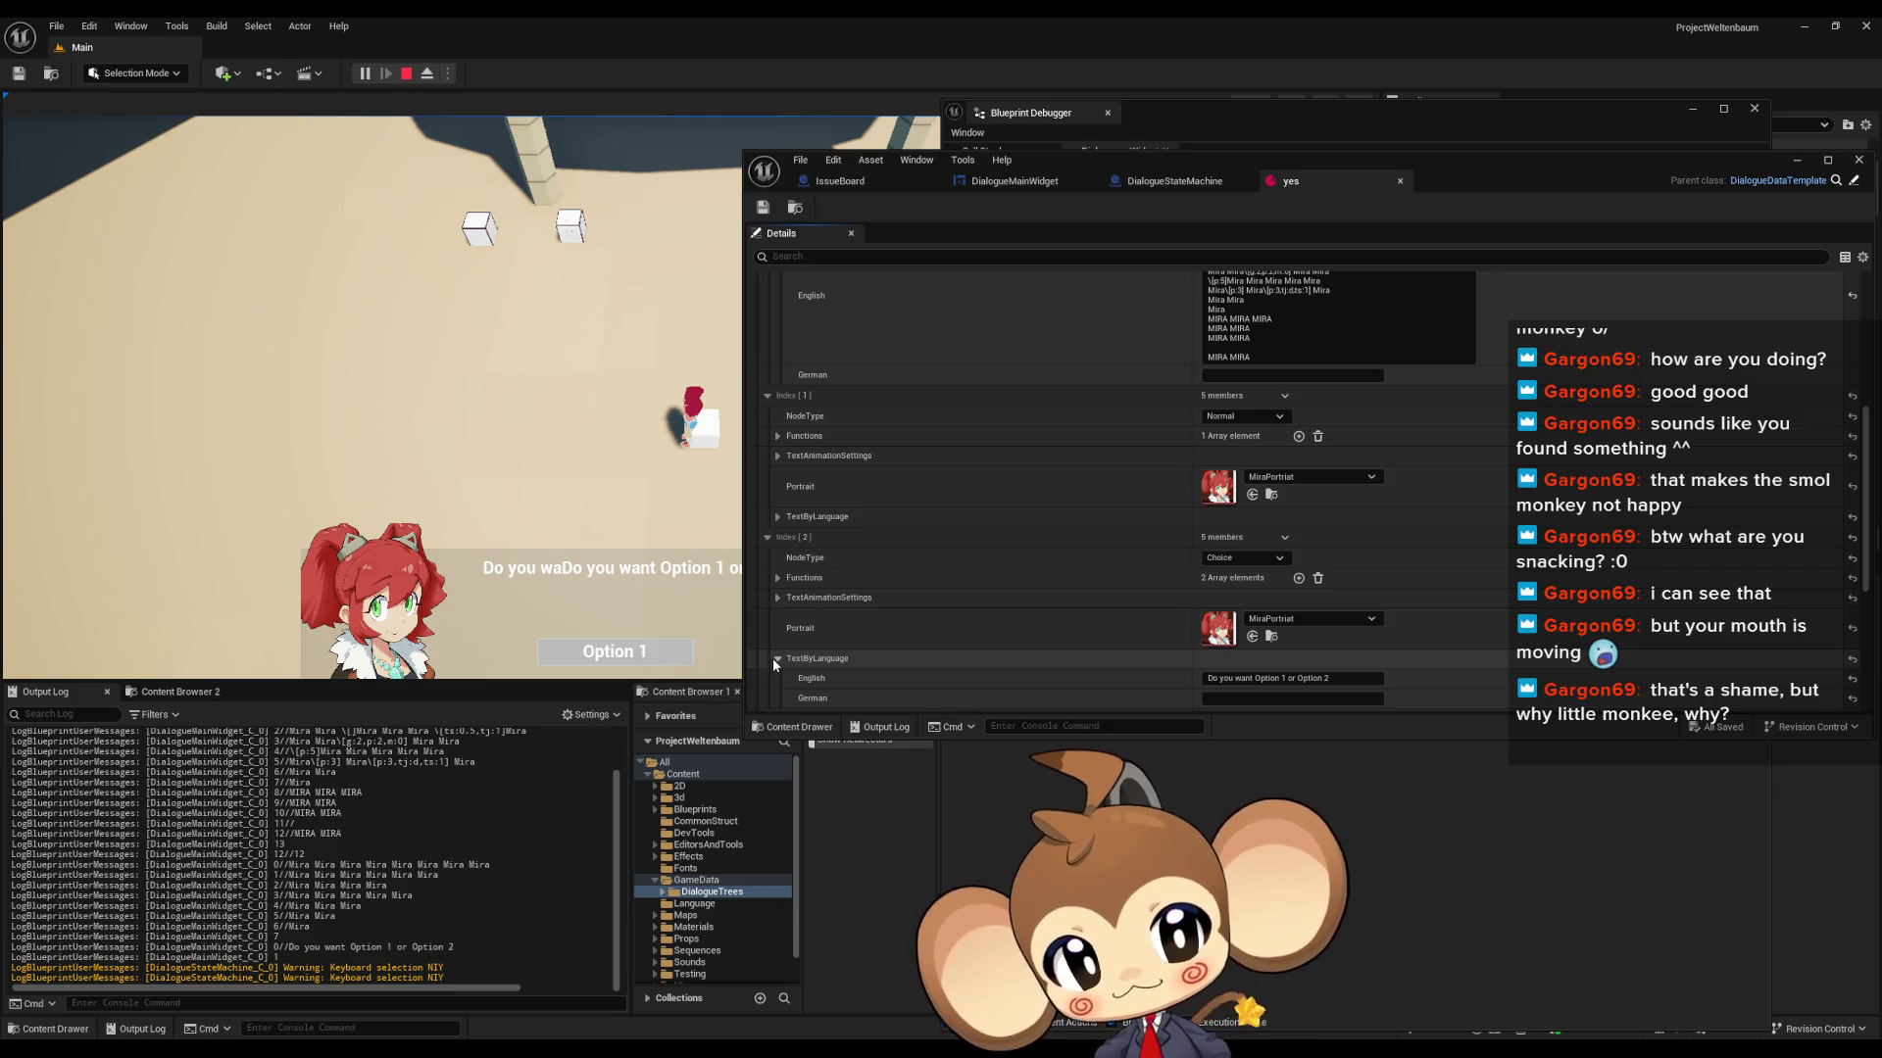
scroll(772, 657, "down", 2)
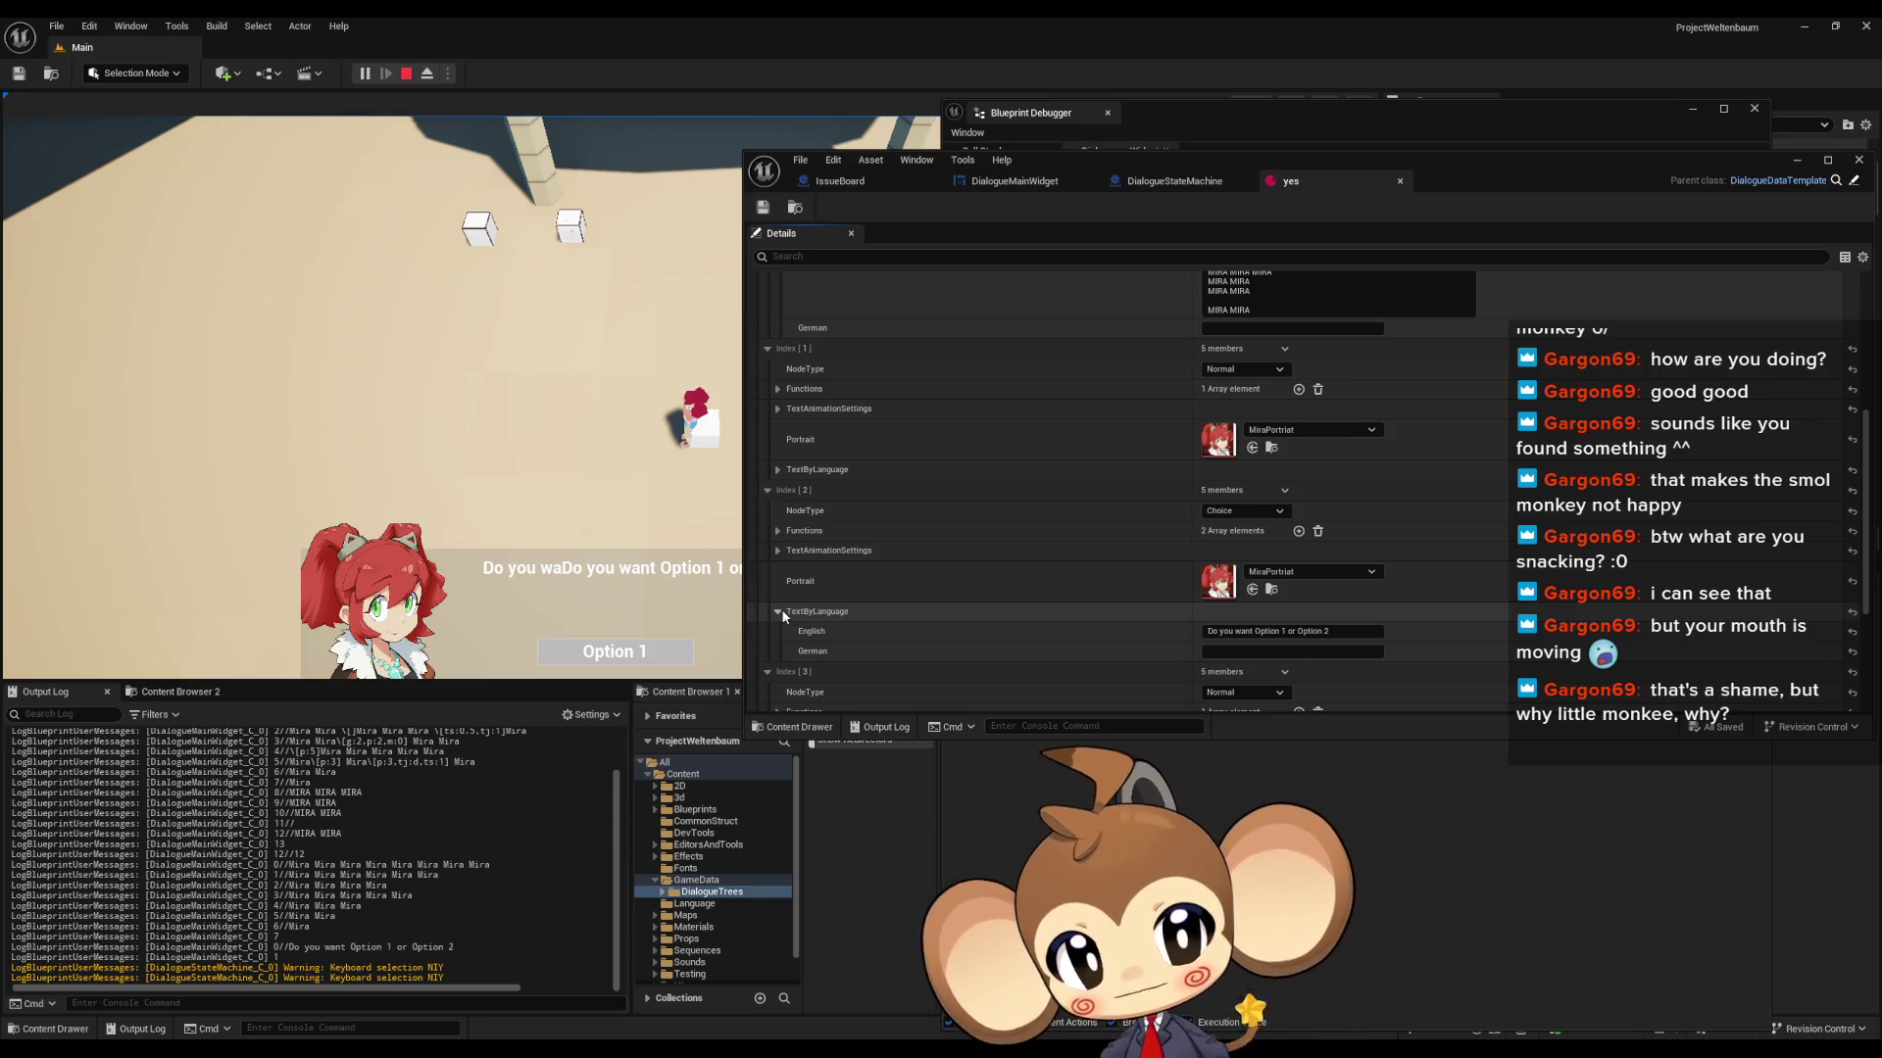
left_click(778, 612)
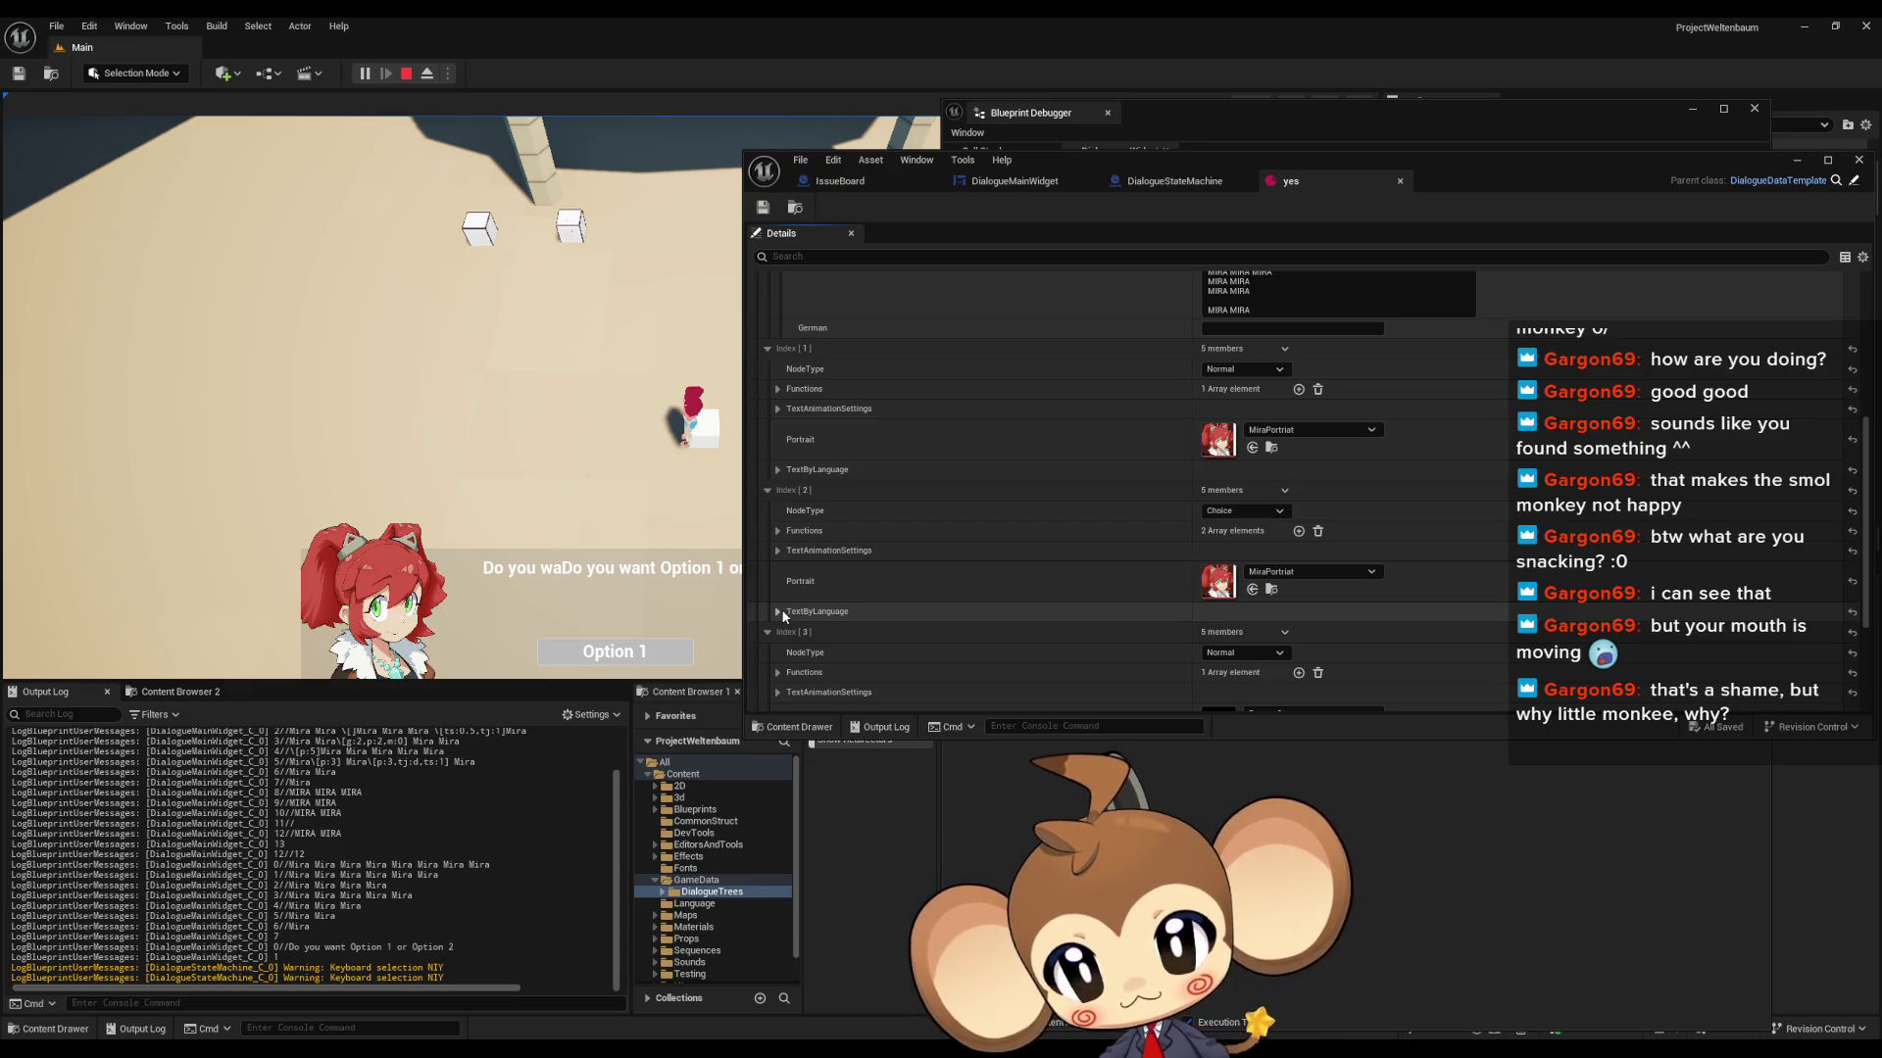
left_click(1205, 181)
left_click(1009, 182)
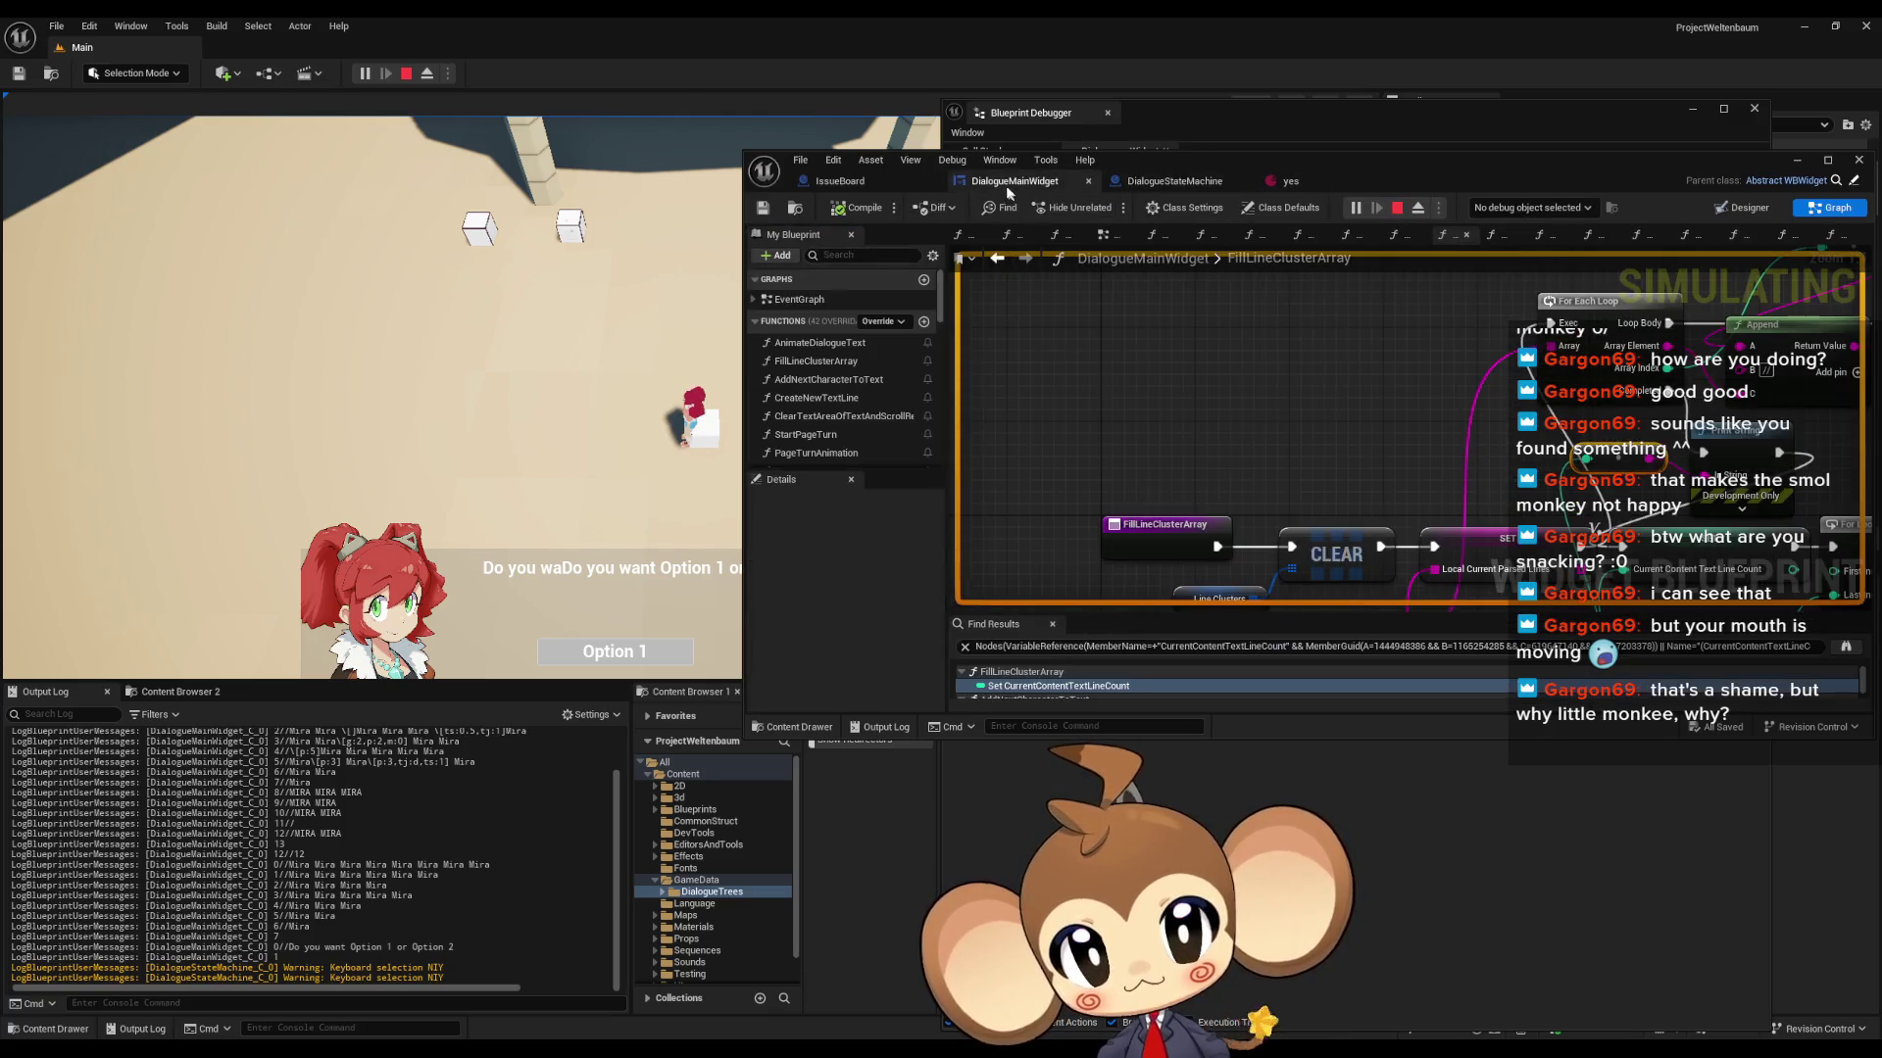
- Stop play, enable Cull Empty Strings on Parse Into Array, and start a new Play-In-Editor session
left_click(1397, 208)
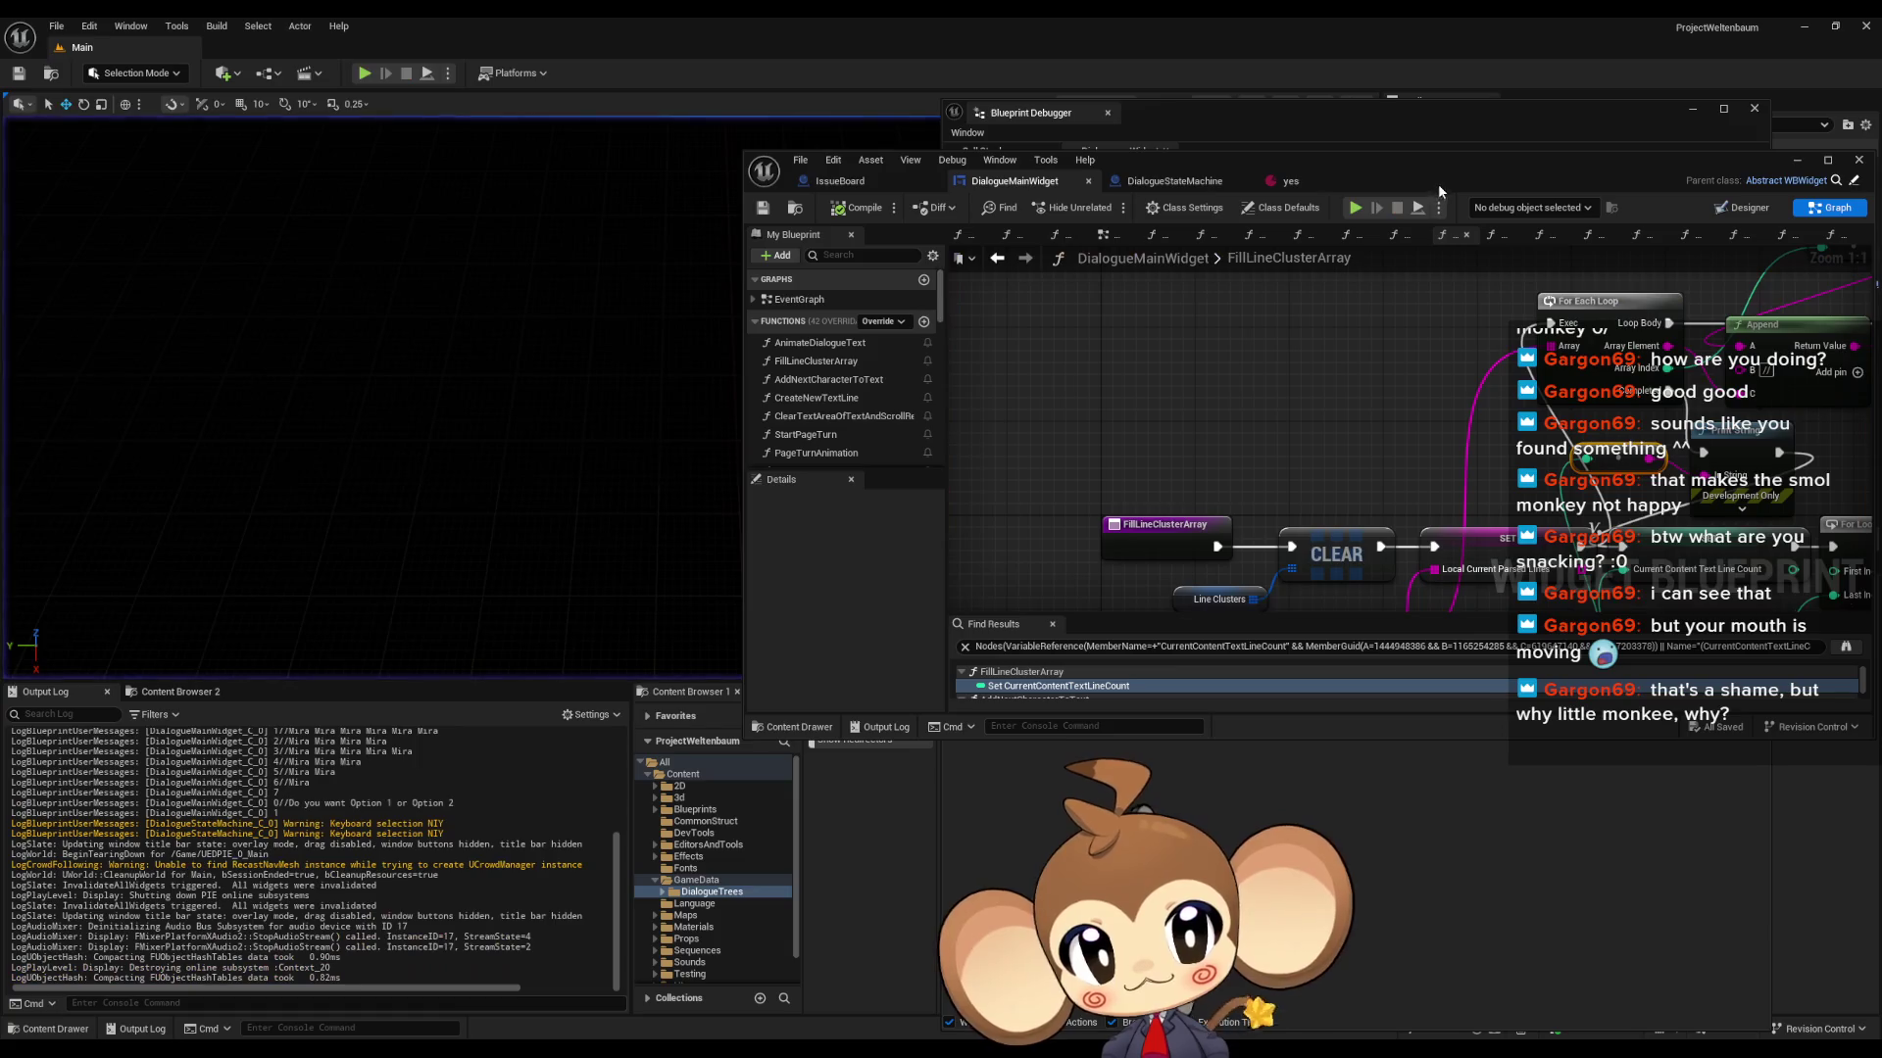
double_click(1470, 180)
right_click(751, 639)
left_click(707, 586)
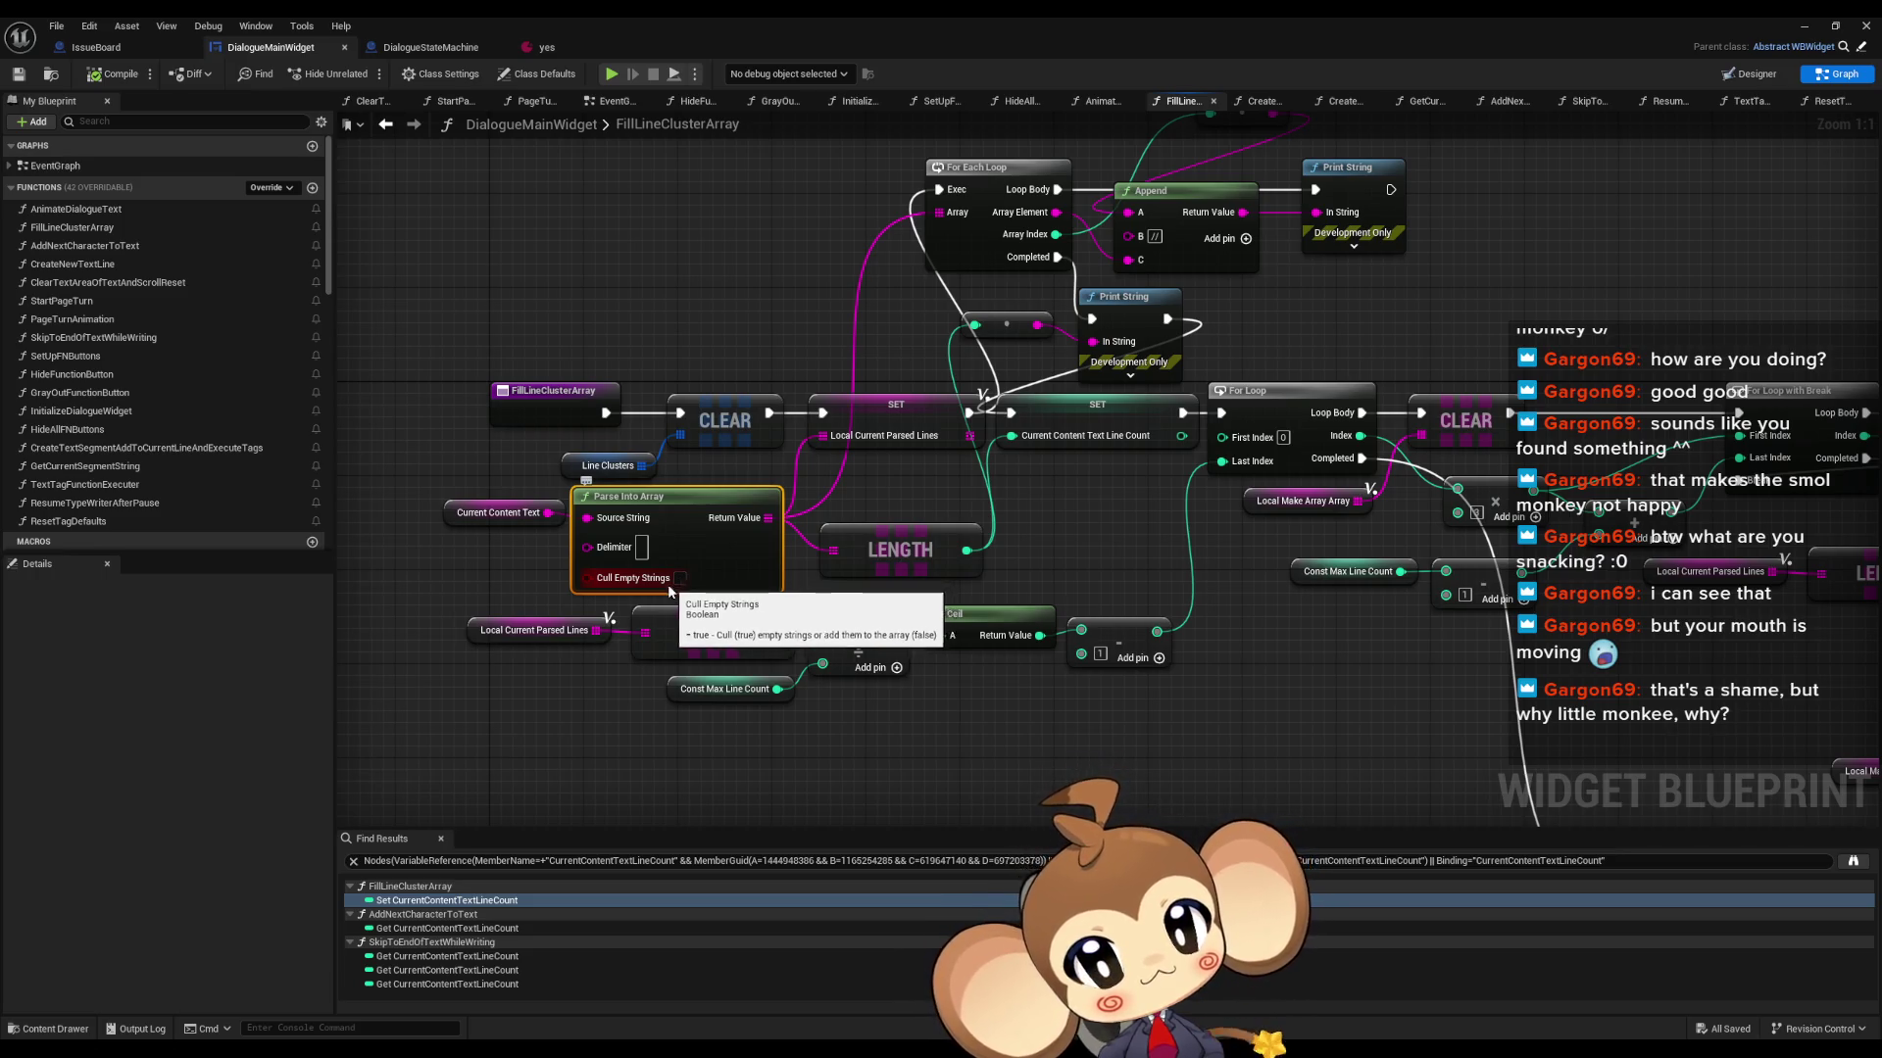
left_click(680, 578)
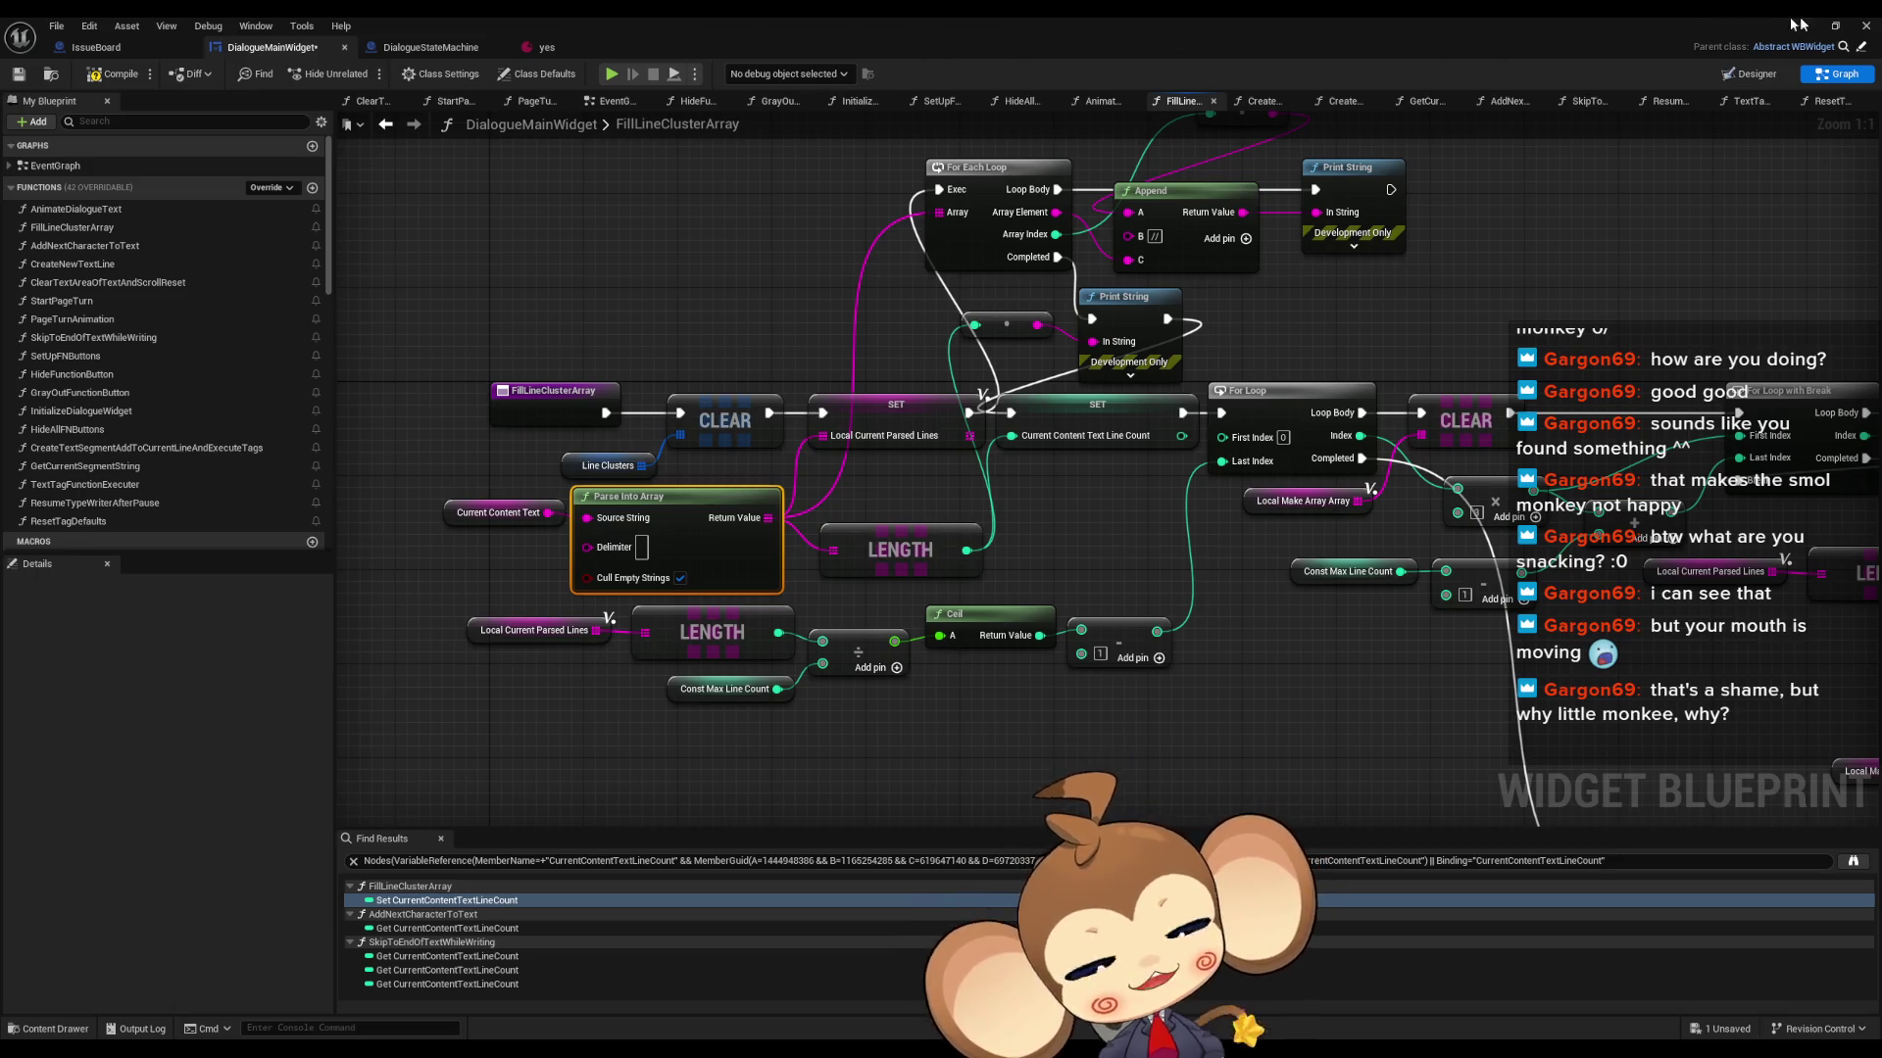
left_click(1834, 25)
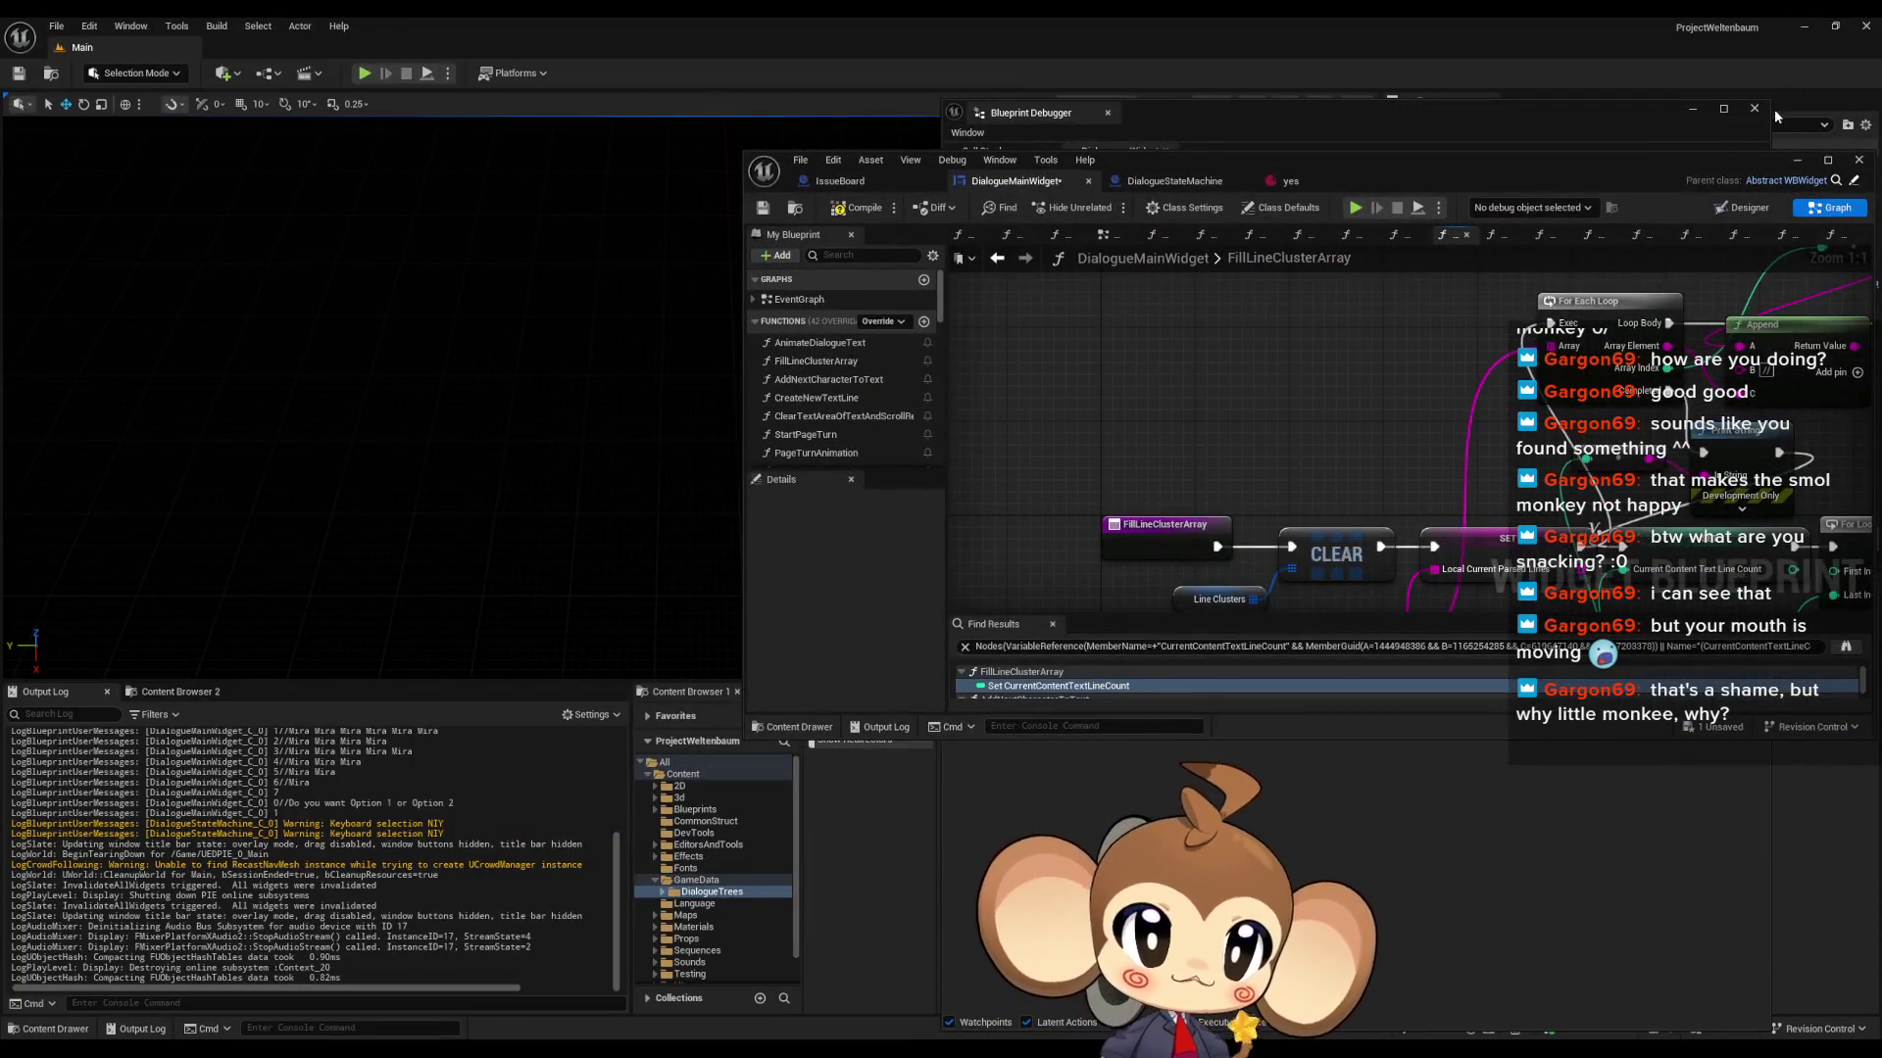
left_click(373, 74)
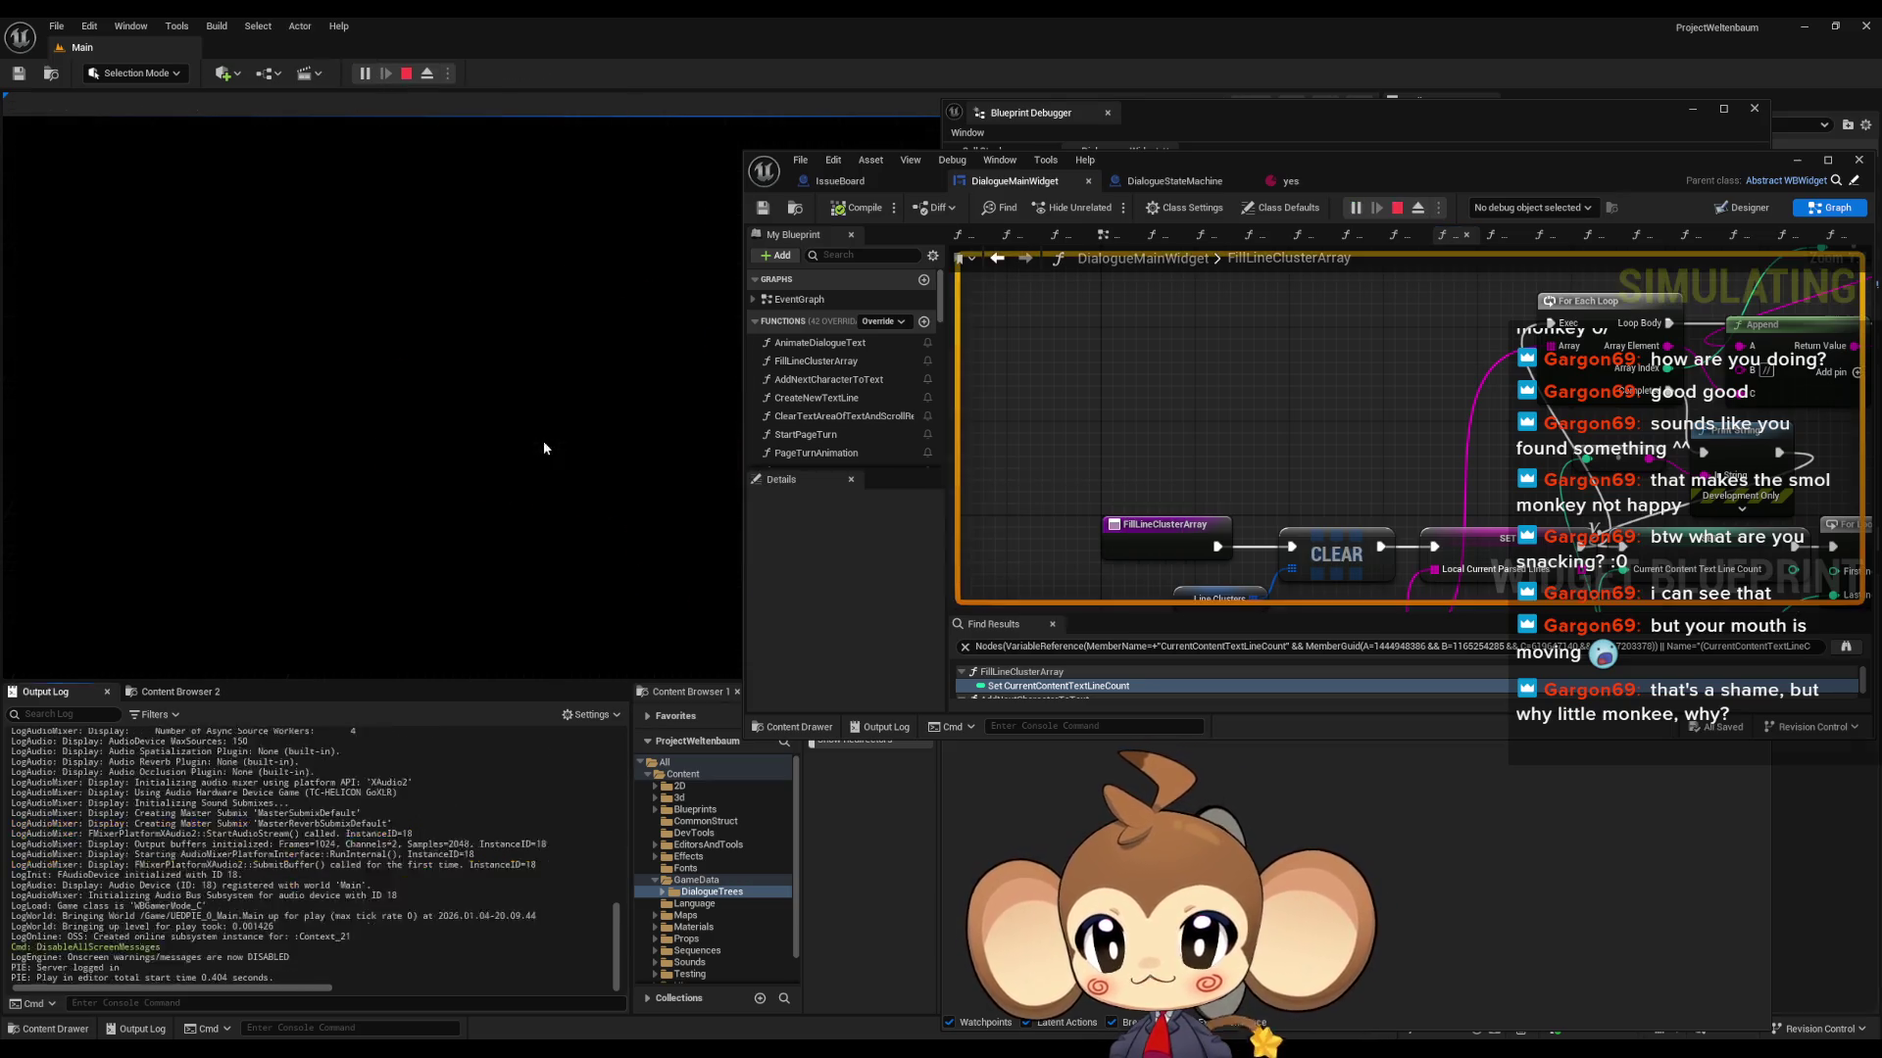
- Run repeated play tests loading the saved game to view the MIRA MIRA dialogue, stopping each
left_click(231, 577)
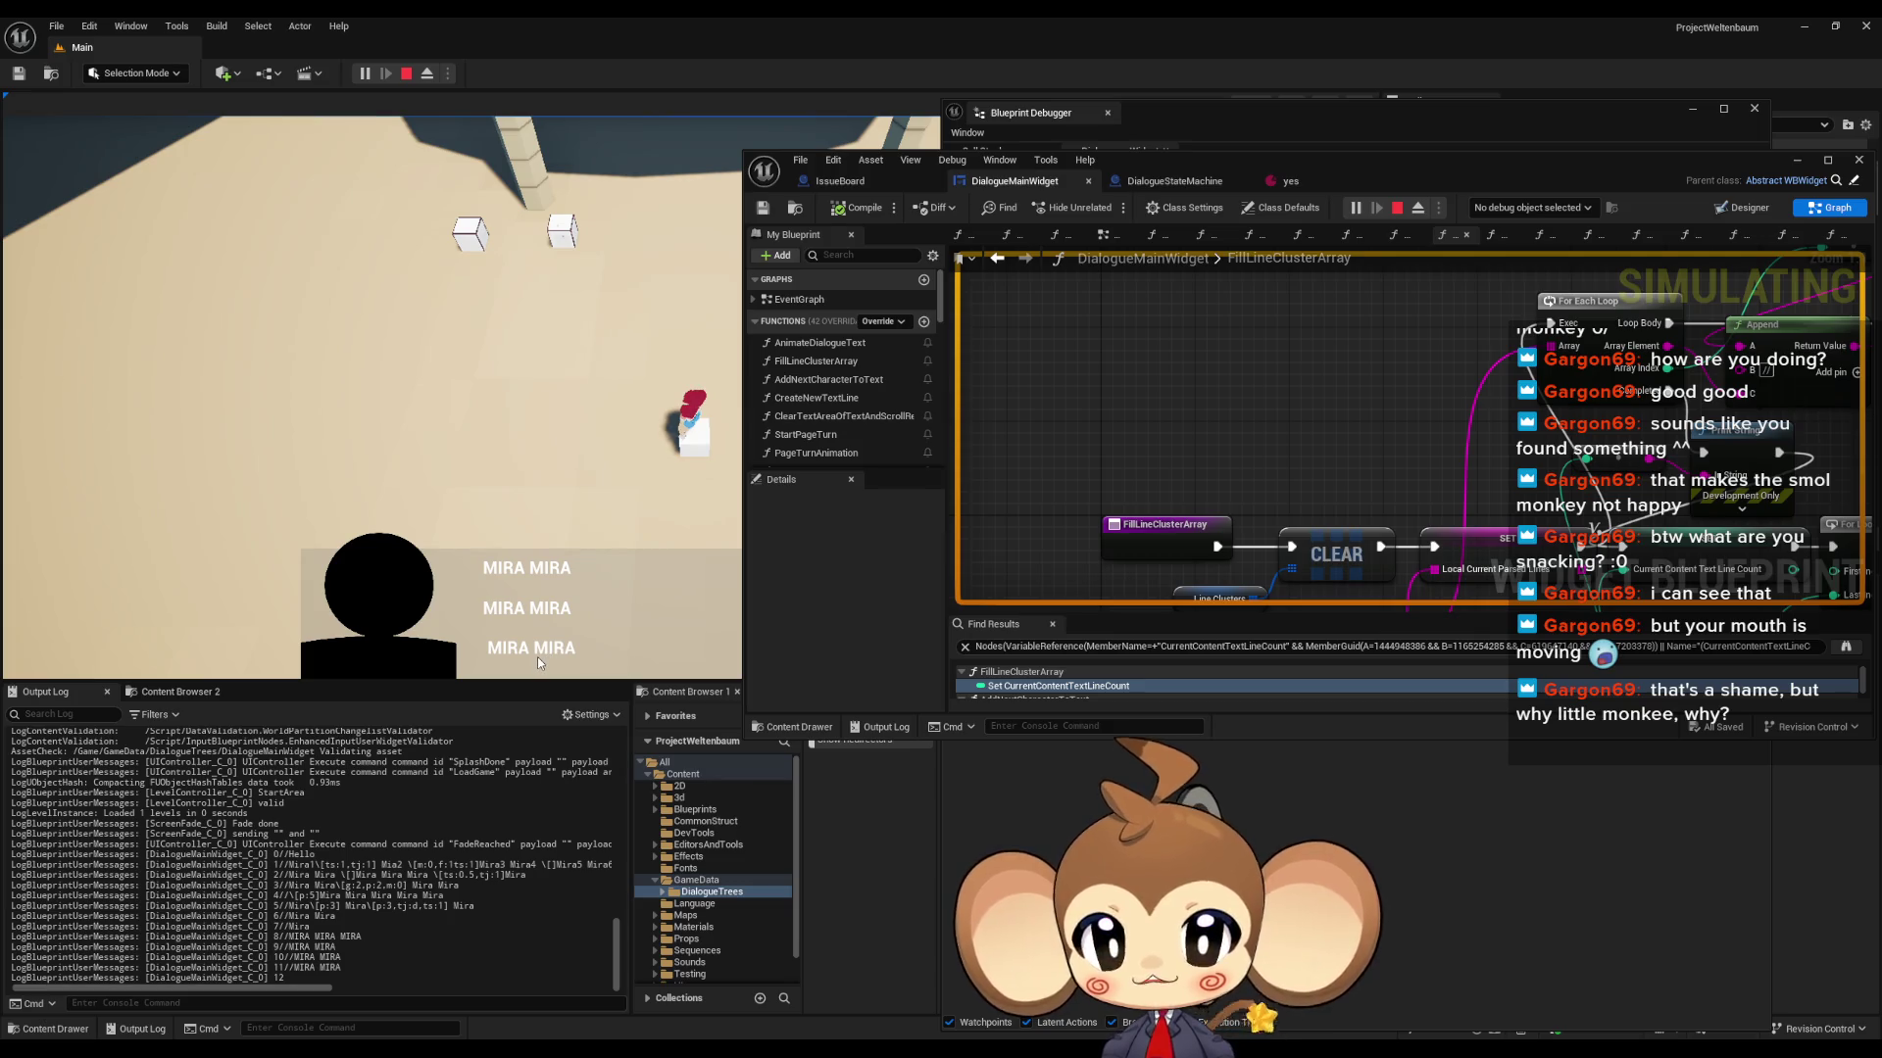
mouse_move(1195, 155)
left_mouse_down()
mouse_move(1420, 149)
mouse_move(1103, 239)
mouse_move(1190, 298)
mouse_move(1226, 288)
left_mouse_up()
left_click(1431, 341)
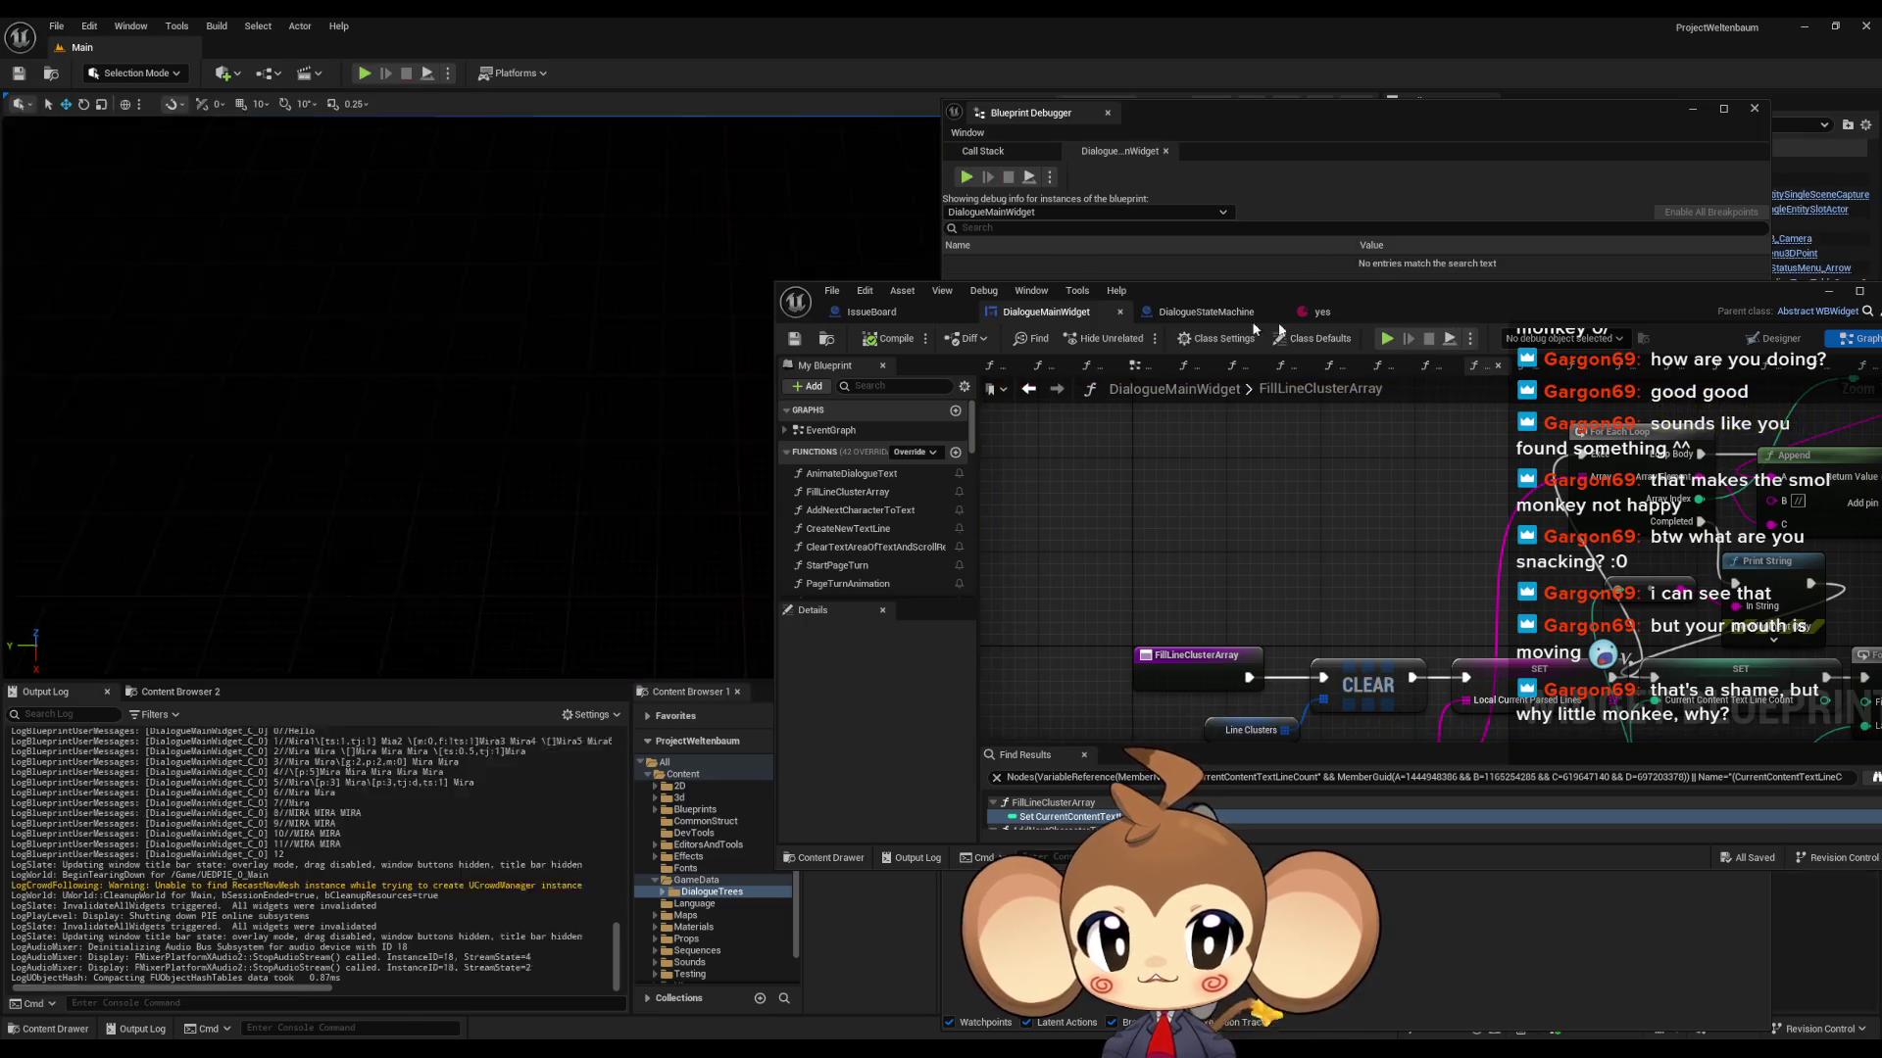
left_click(263, 582)
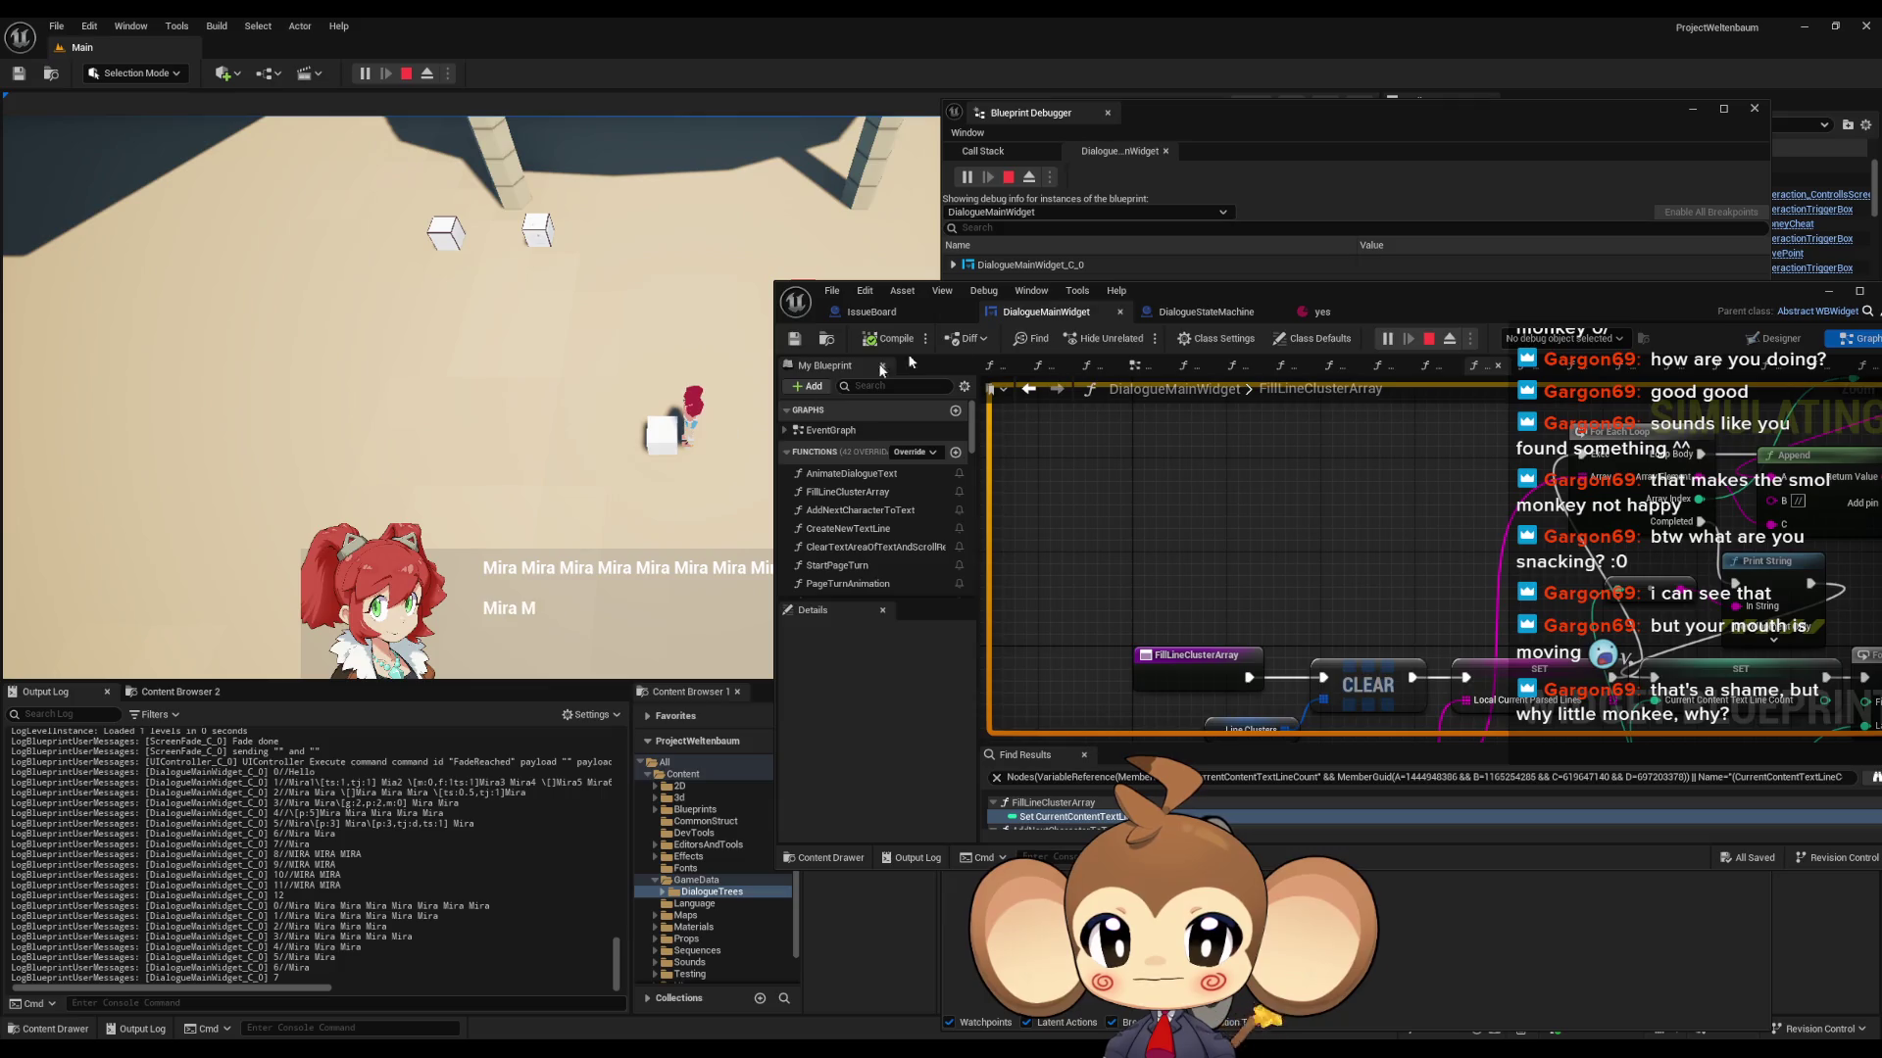
left_click(1428, 338)
left_click(1388, 338)
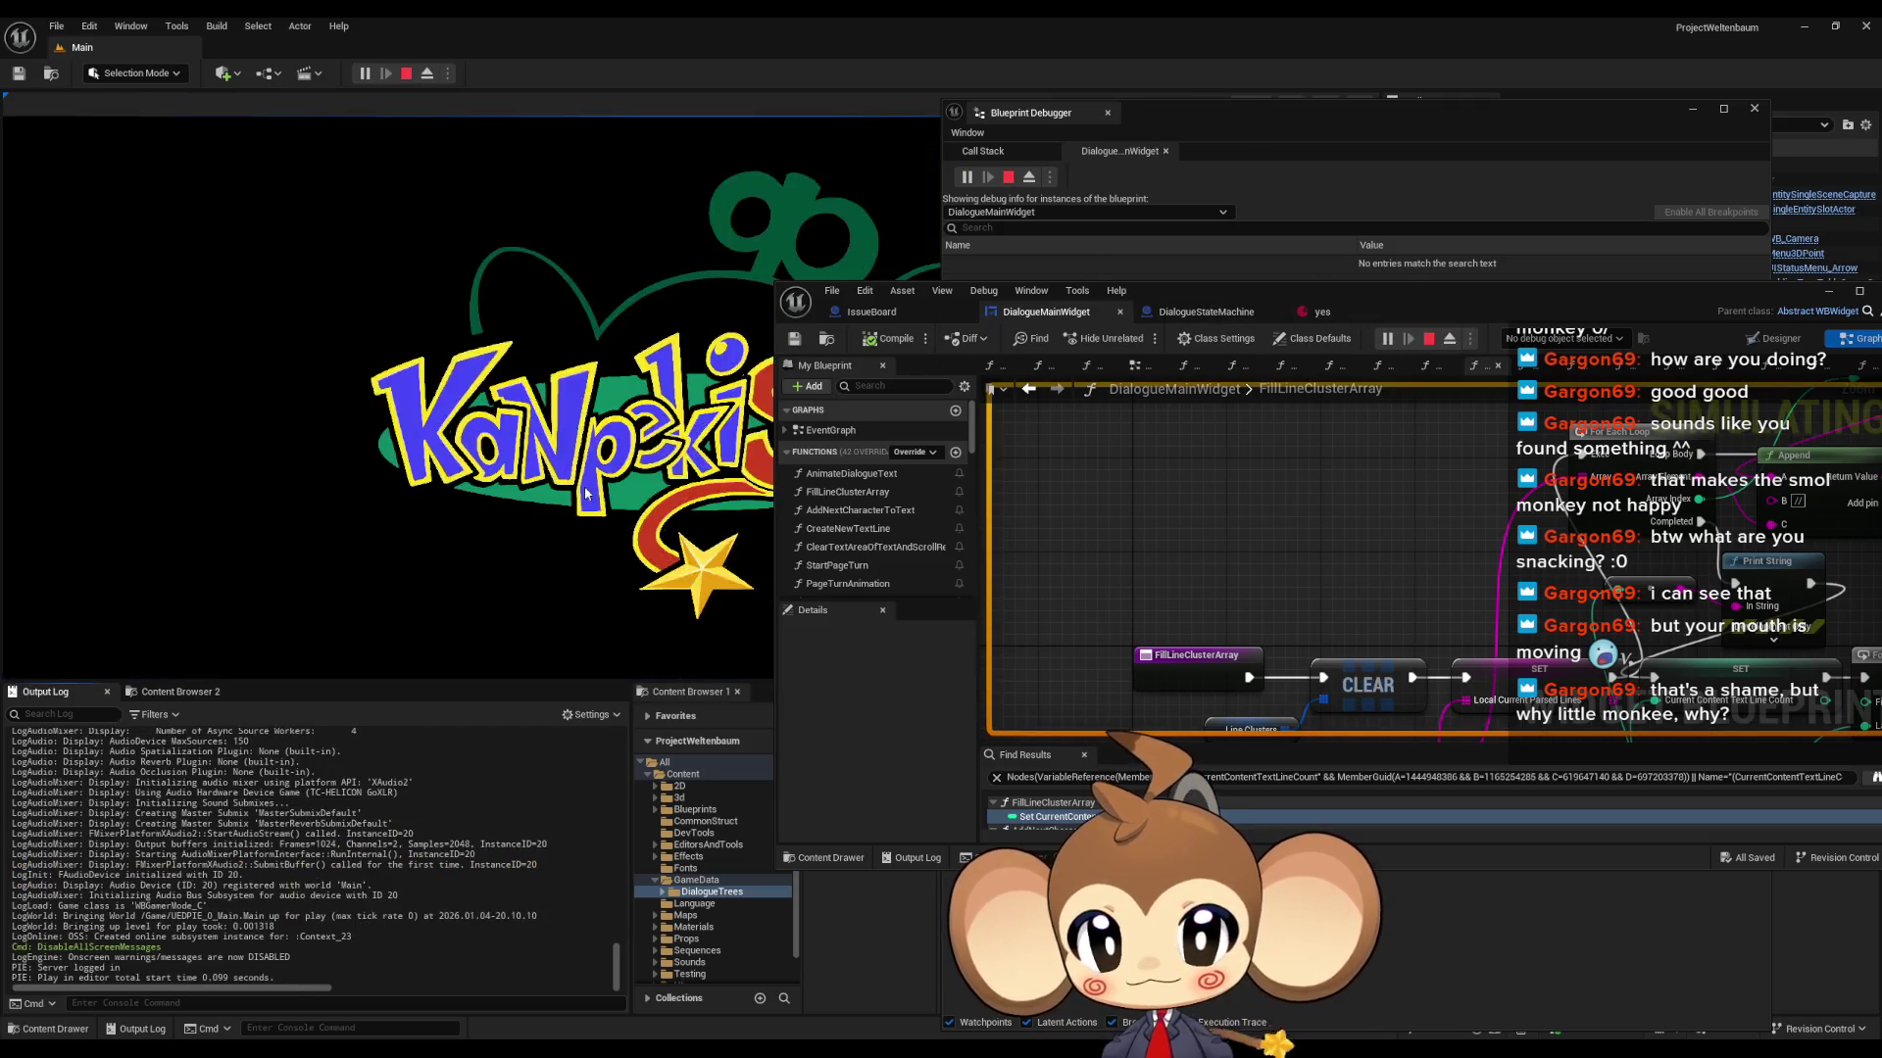
left_click(200, 579)
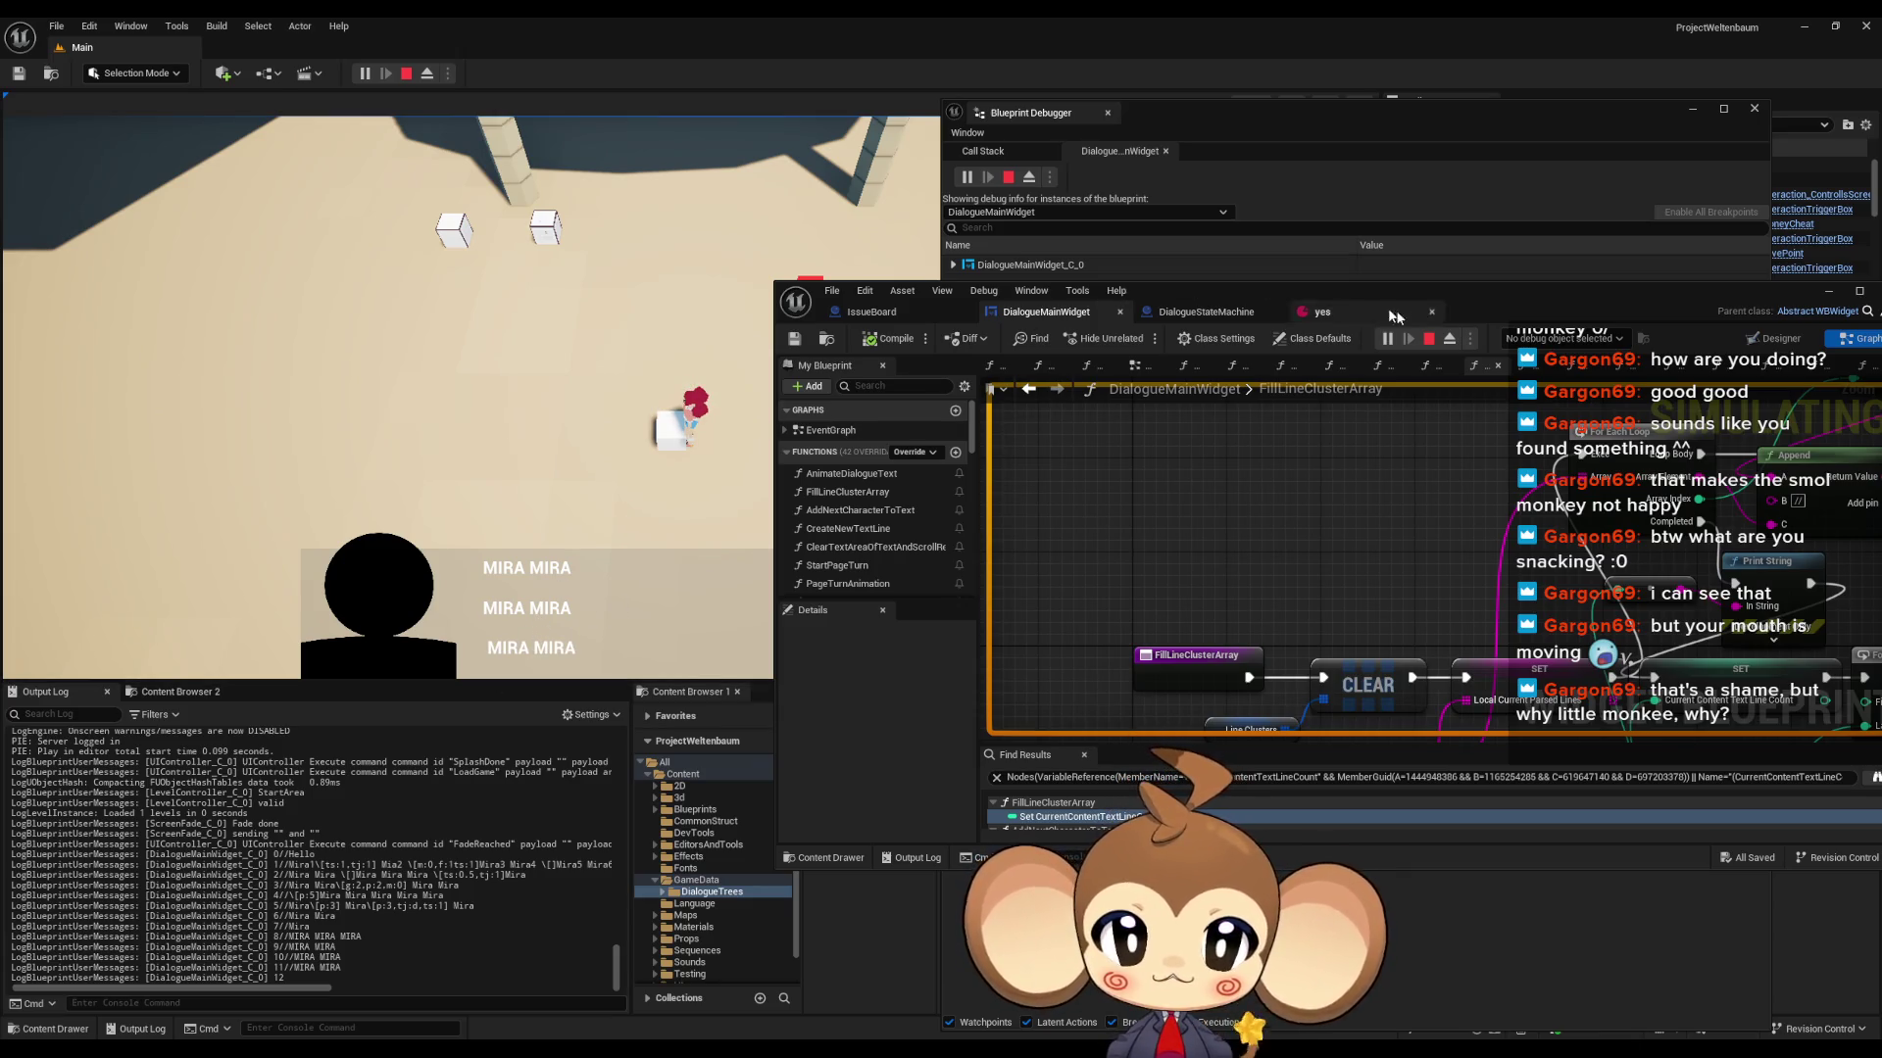
left_click(1428, 338)
left_click_drag(1473, 307, 943, 284)
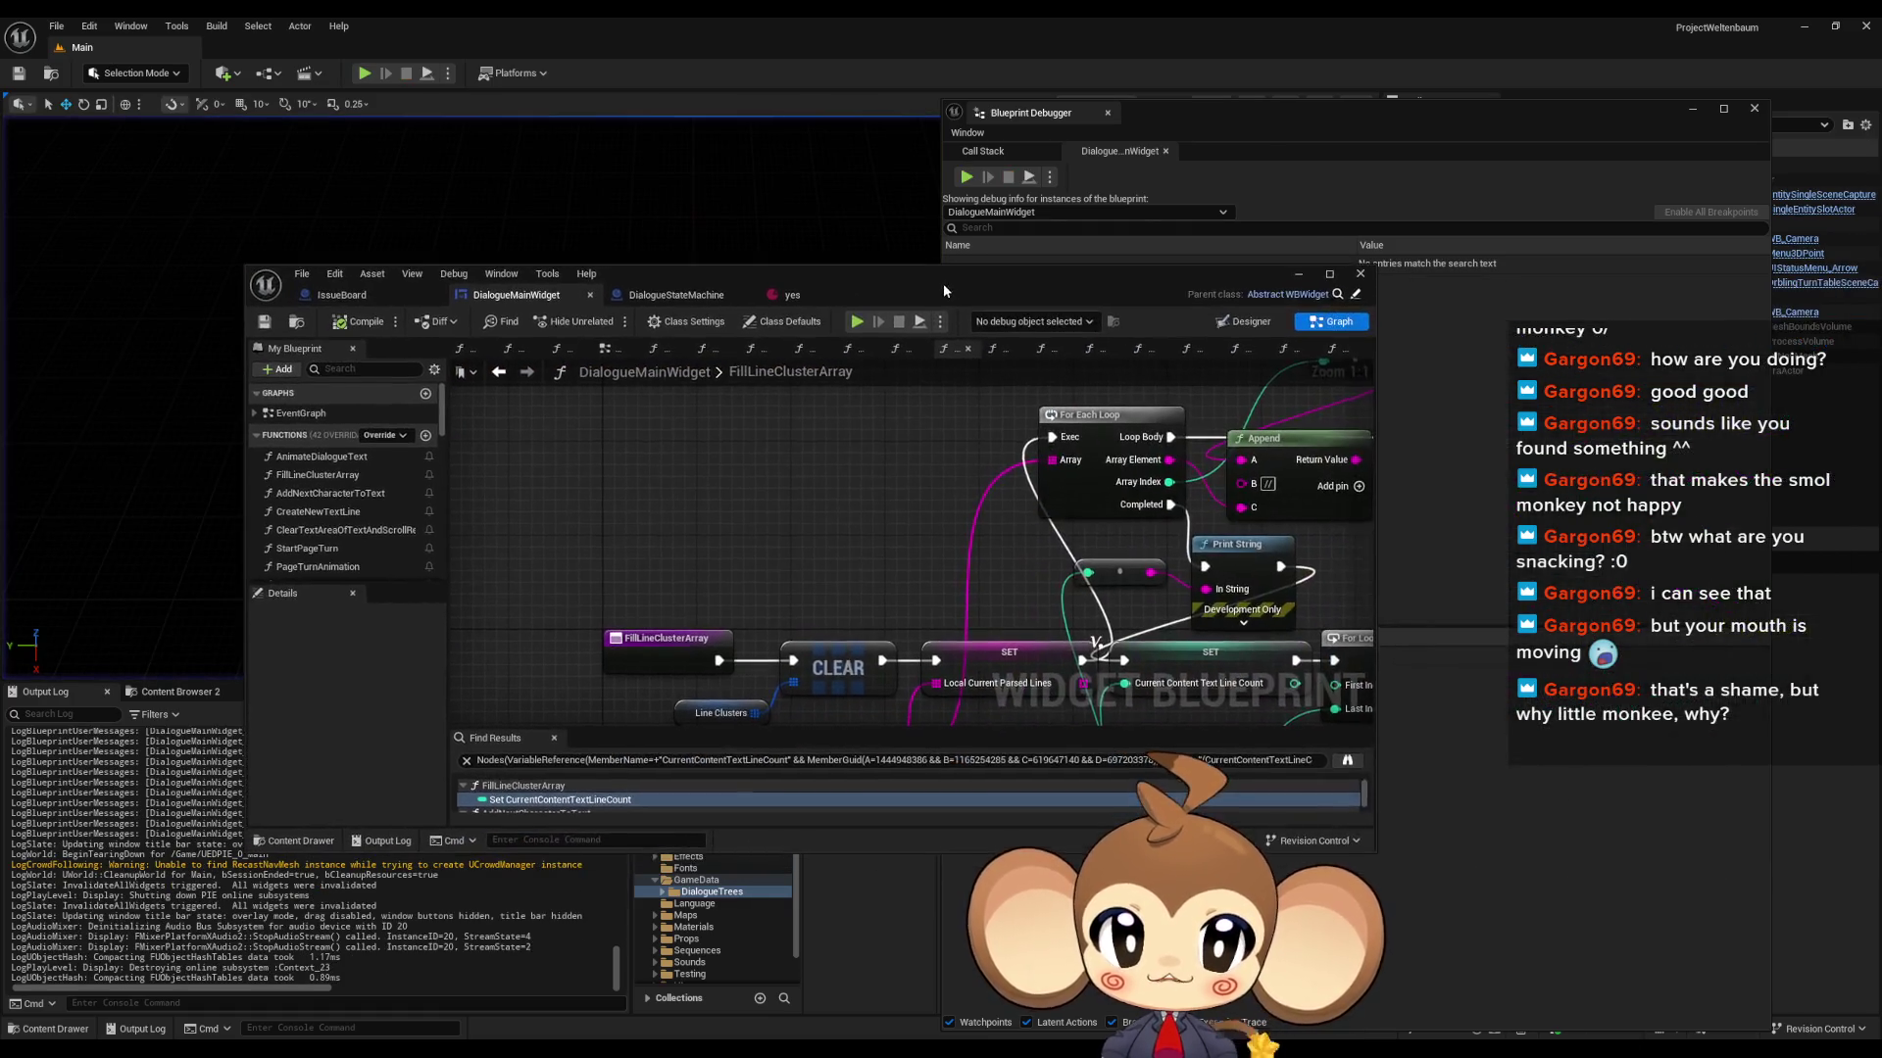
- Maximize the blueprint editor and open SkipToEndOfTextWhileWriting, framing its Clear and Invalidate Timer by Handle node
double_click(943, 282)
left_click_drag(1098, 312, 1186, 317)
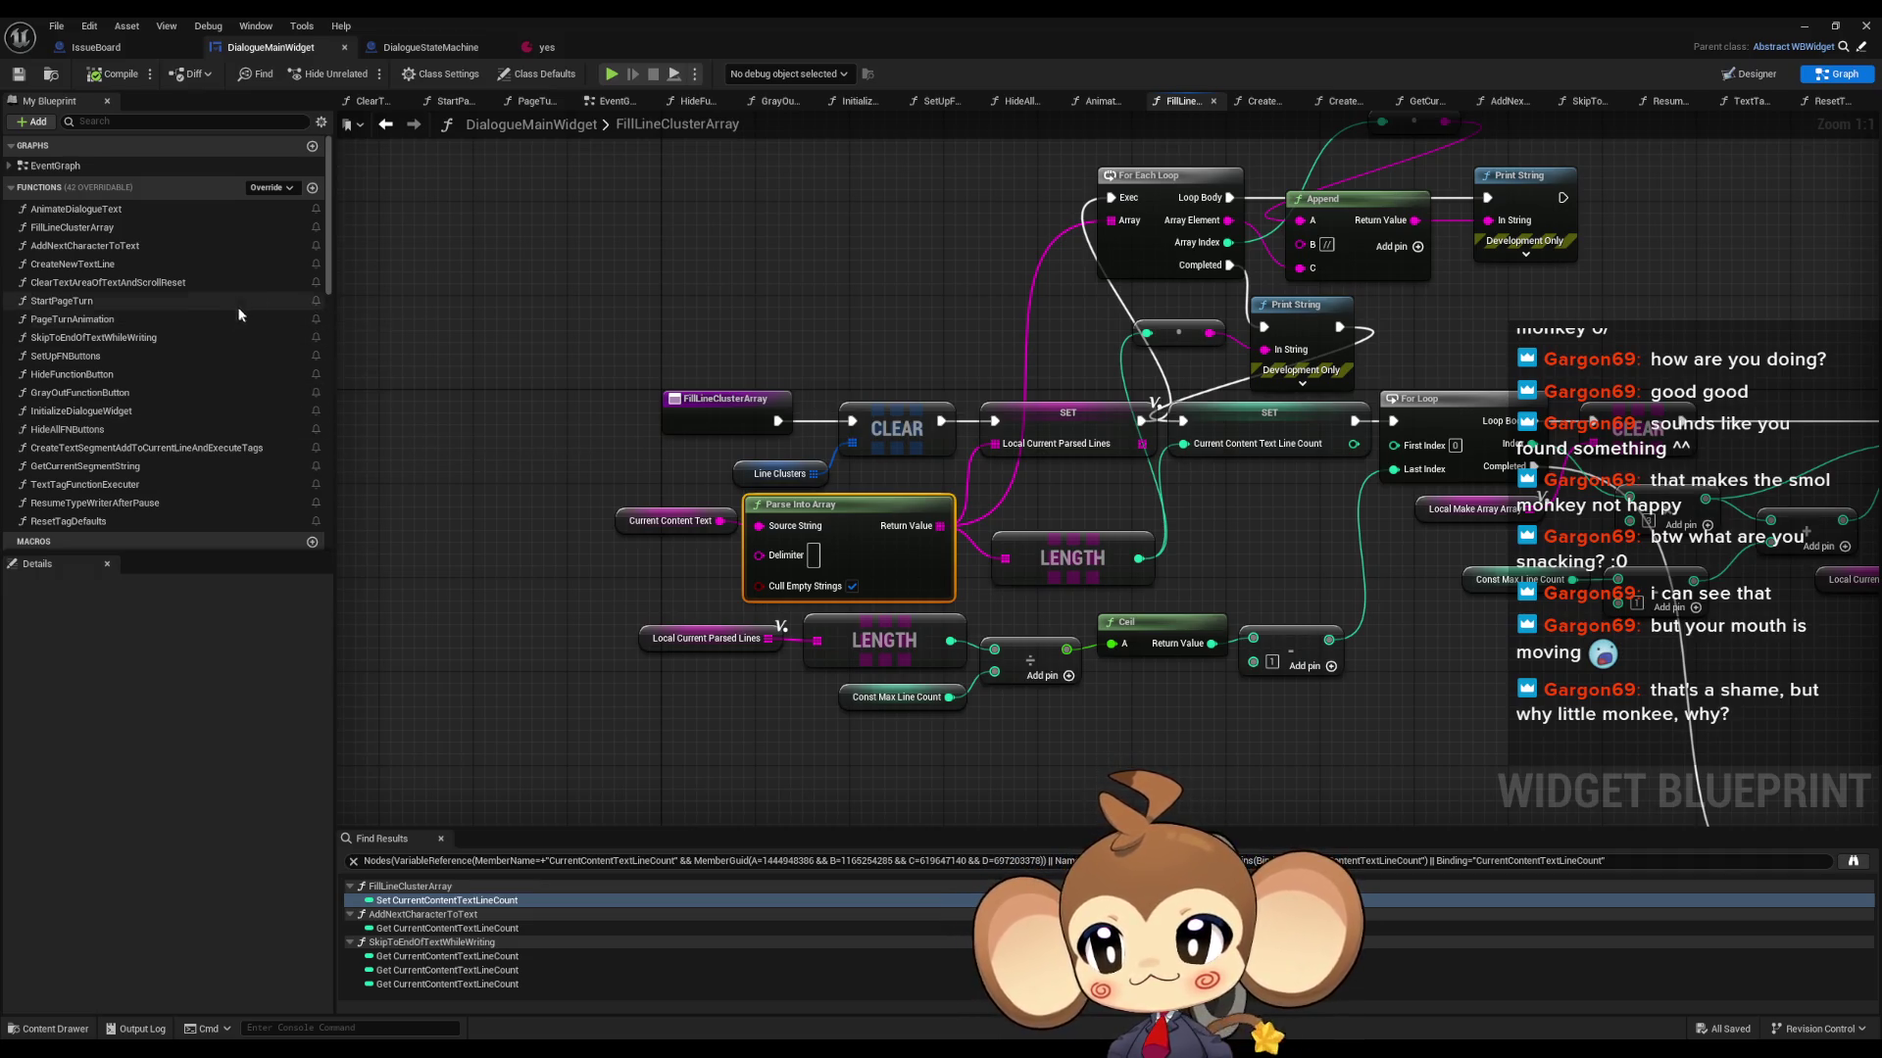
left_click(93, 337)
left_click(69, 375)
double_click(93, 337)
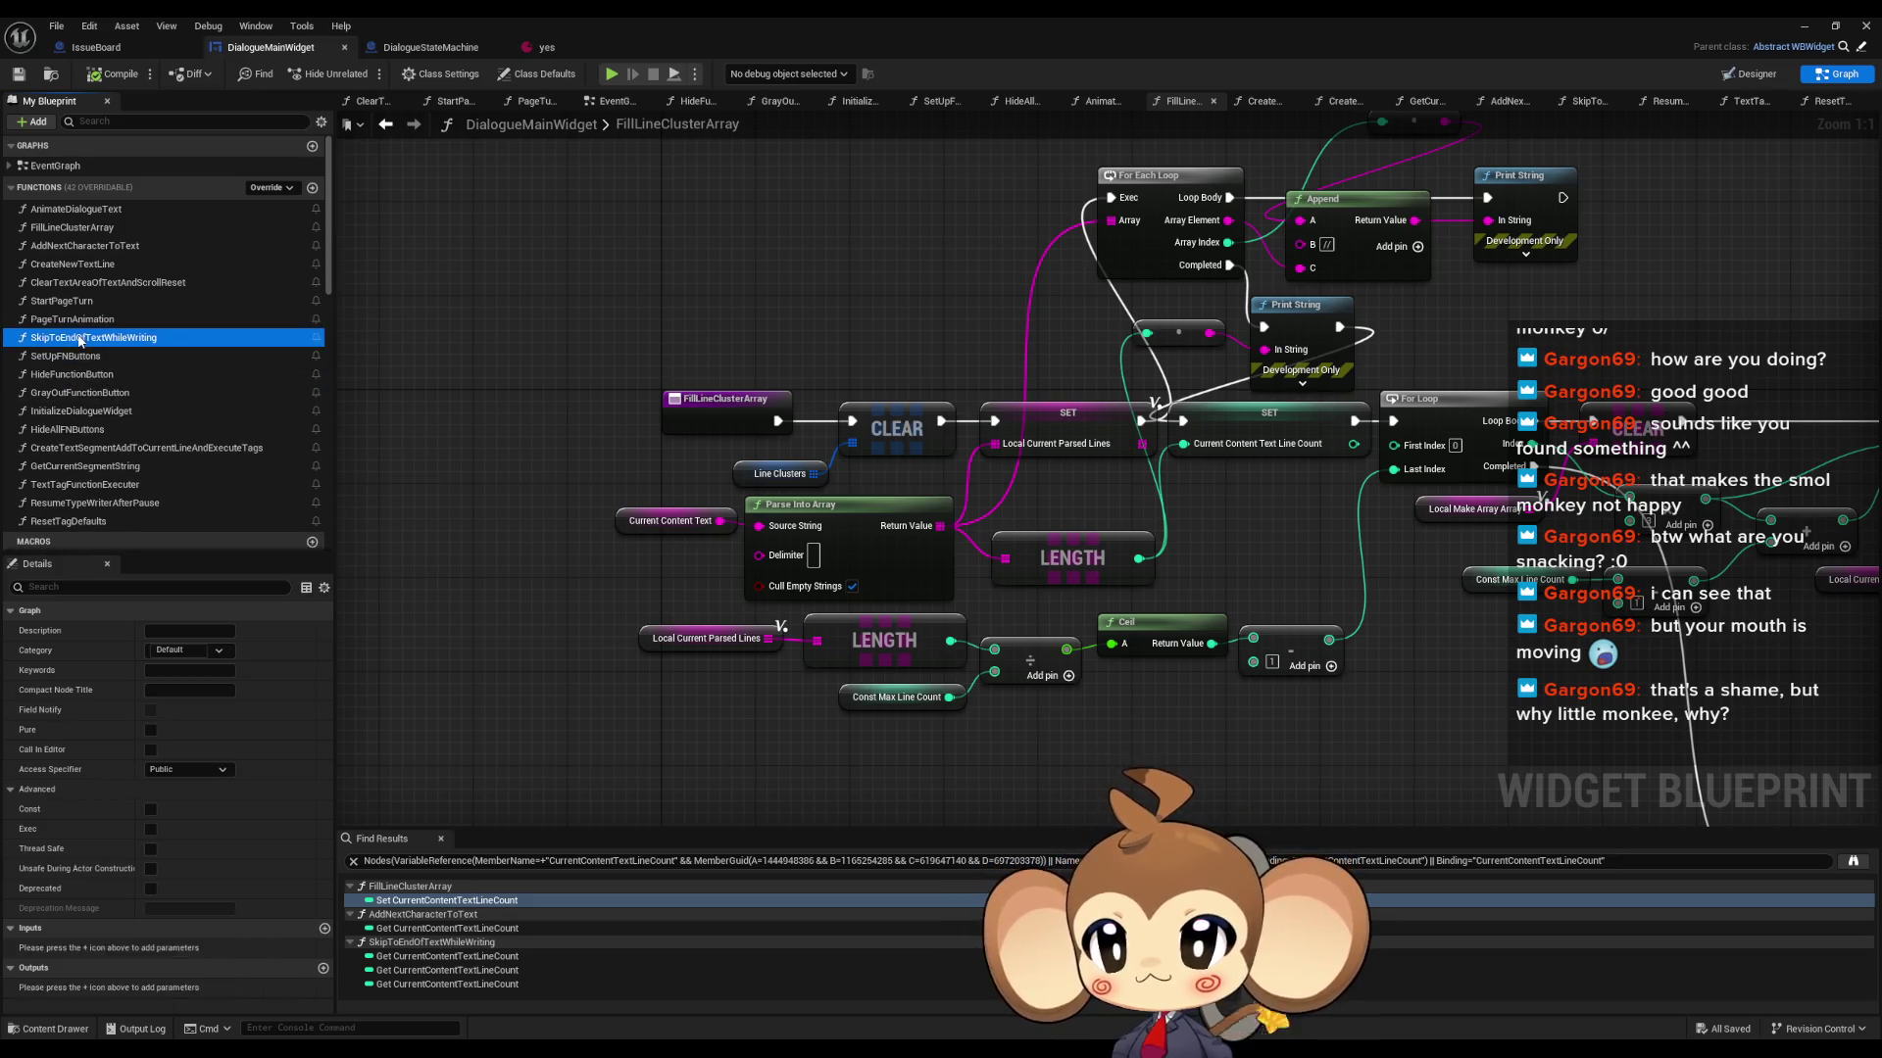
left_click_drag(961, 336, 784, 413)
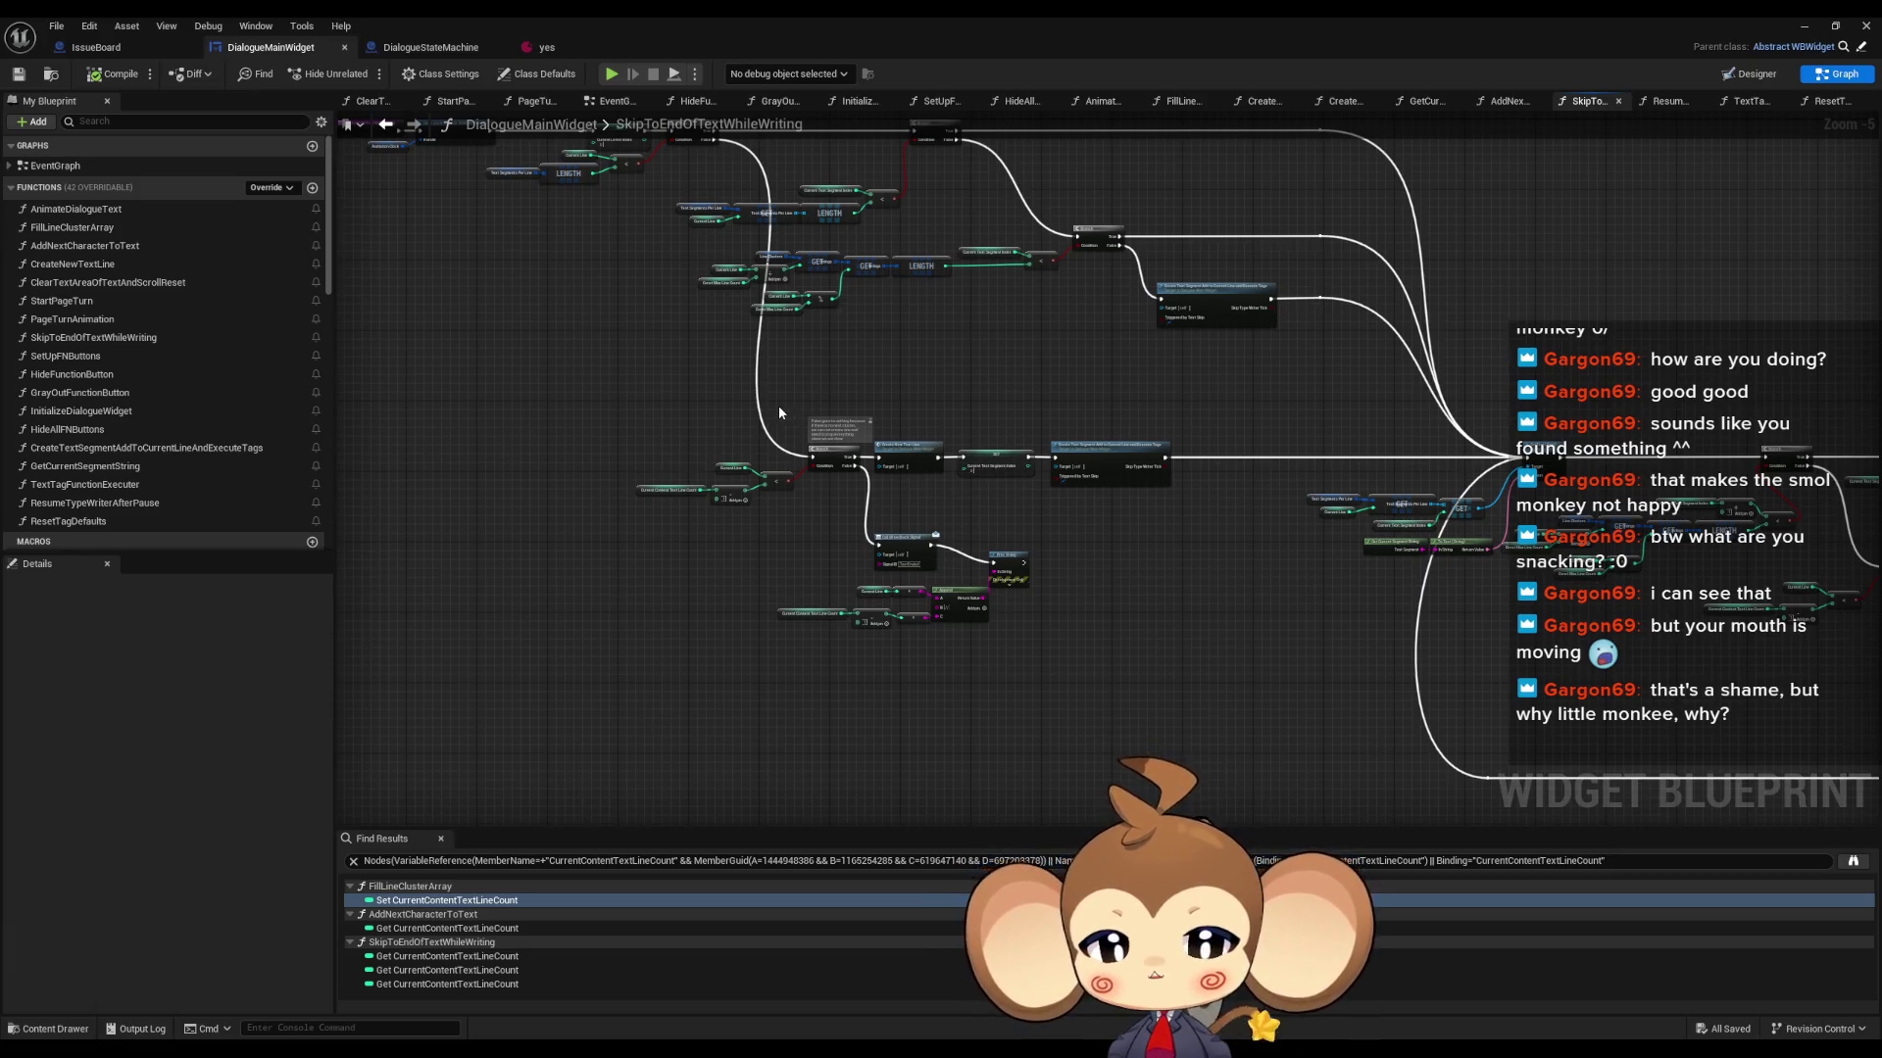
left_click_drag(778, 406, 663, 487)
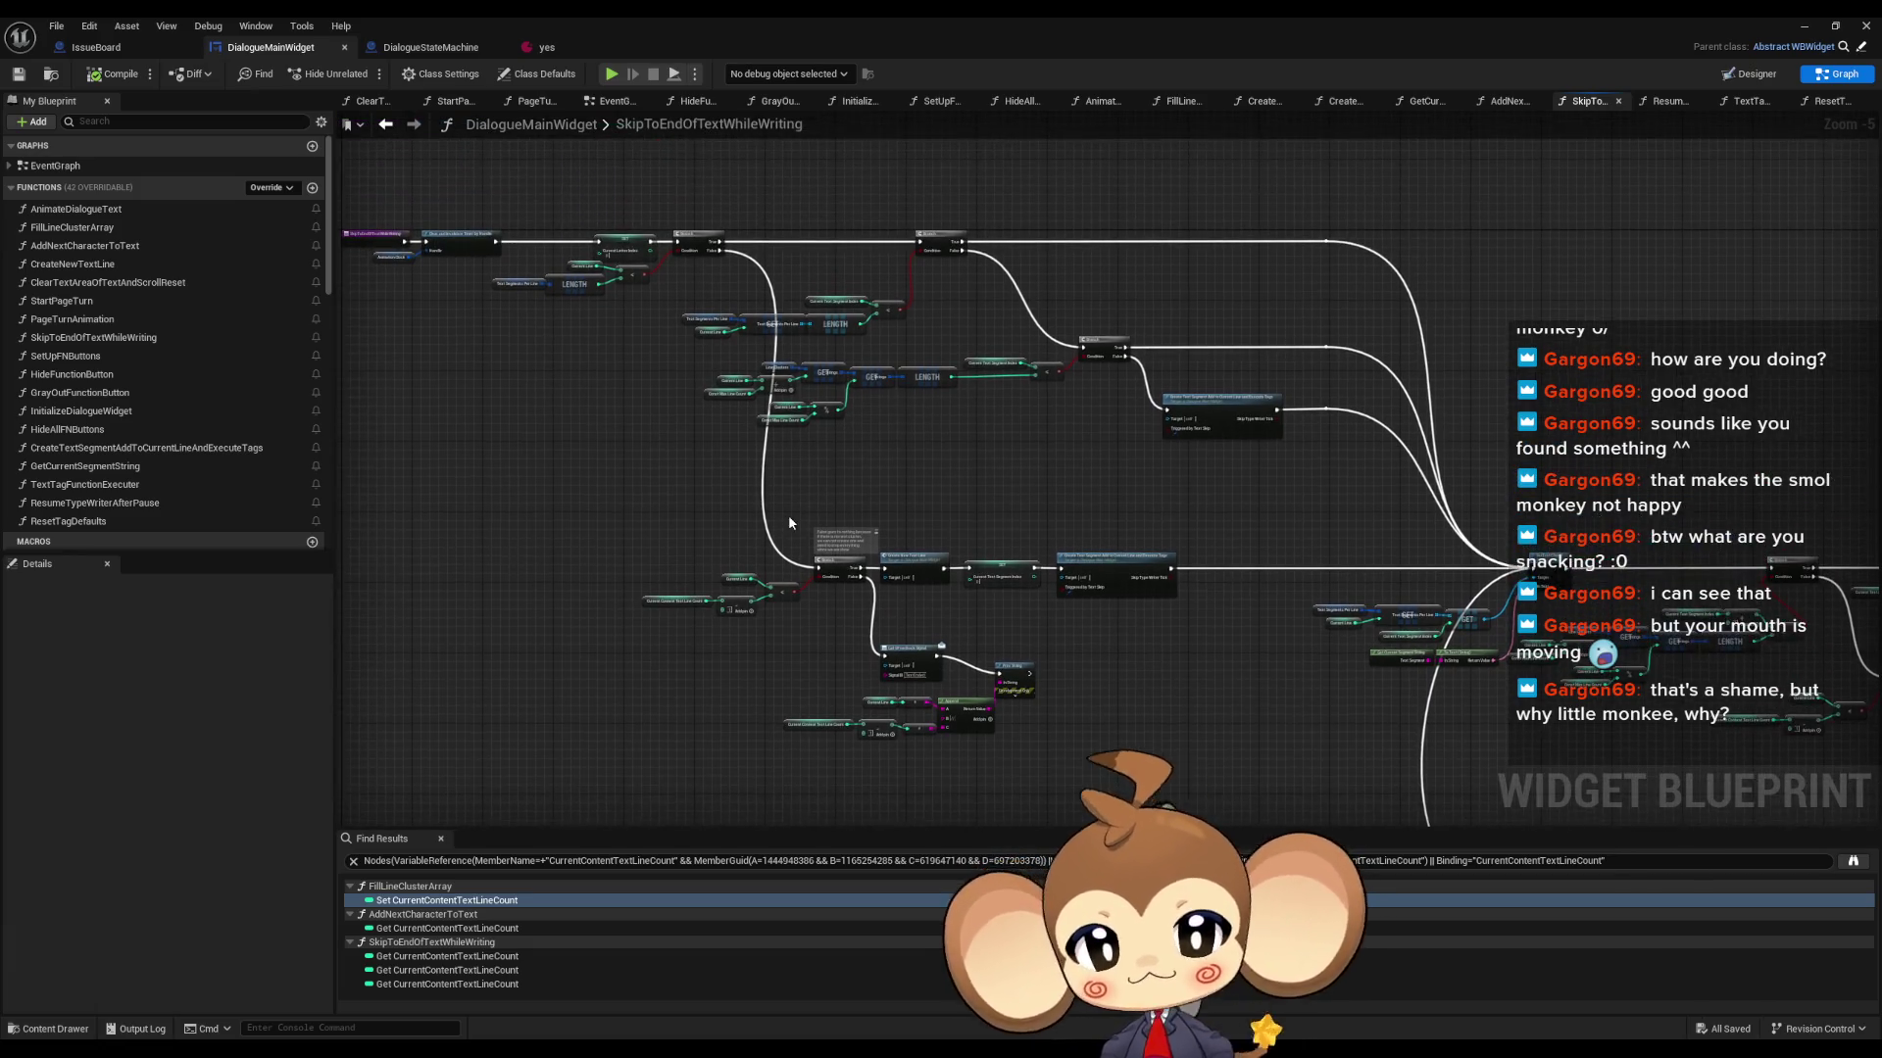
scroll(1163, 483, "up", 4)
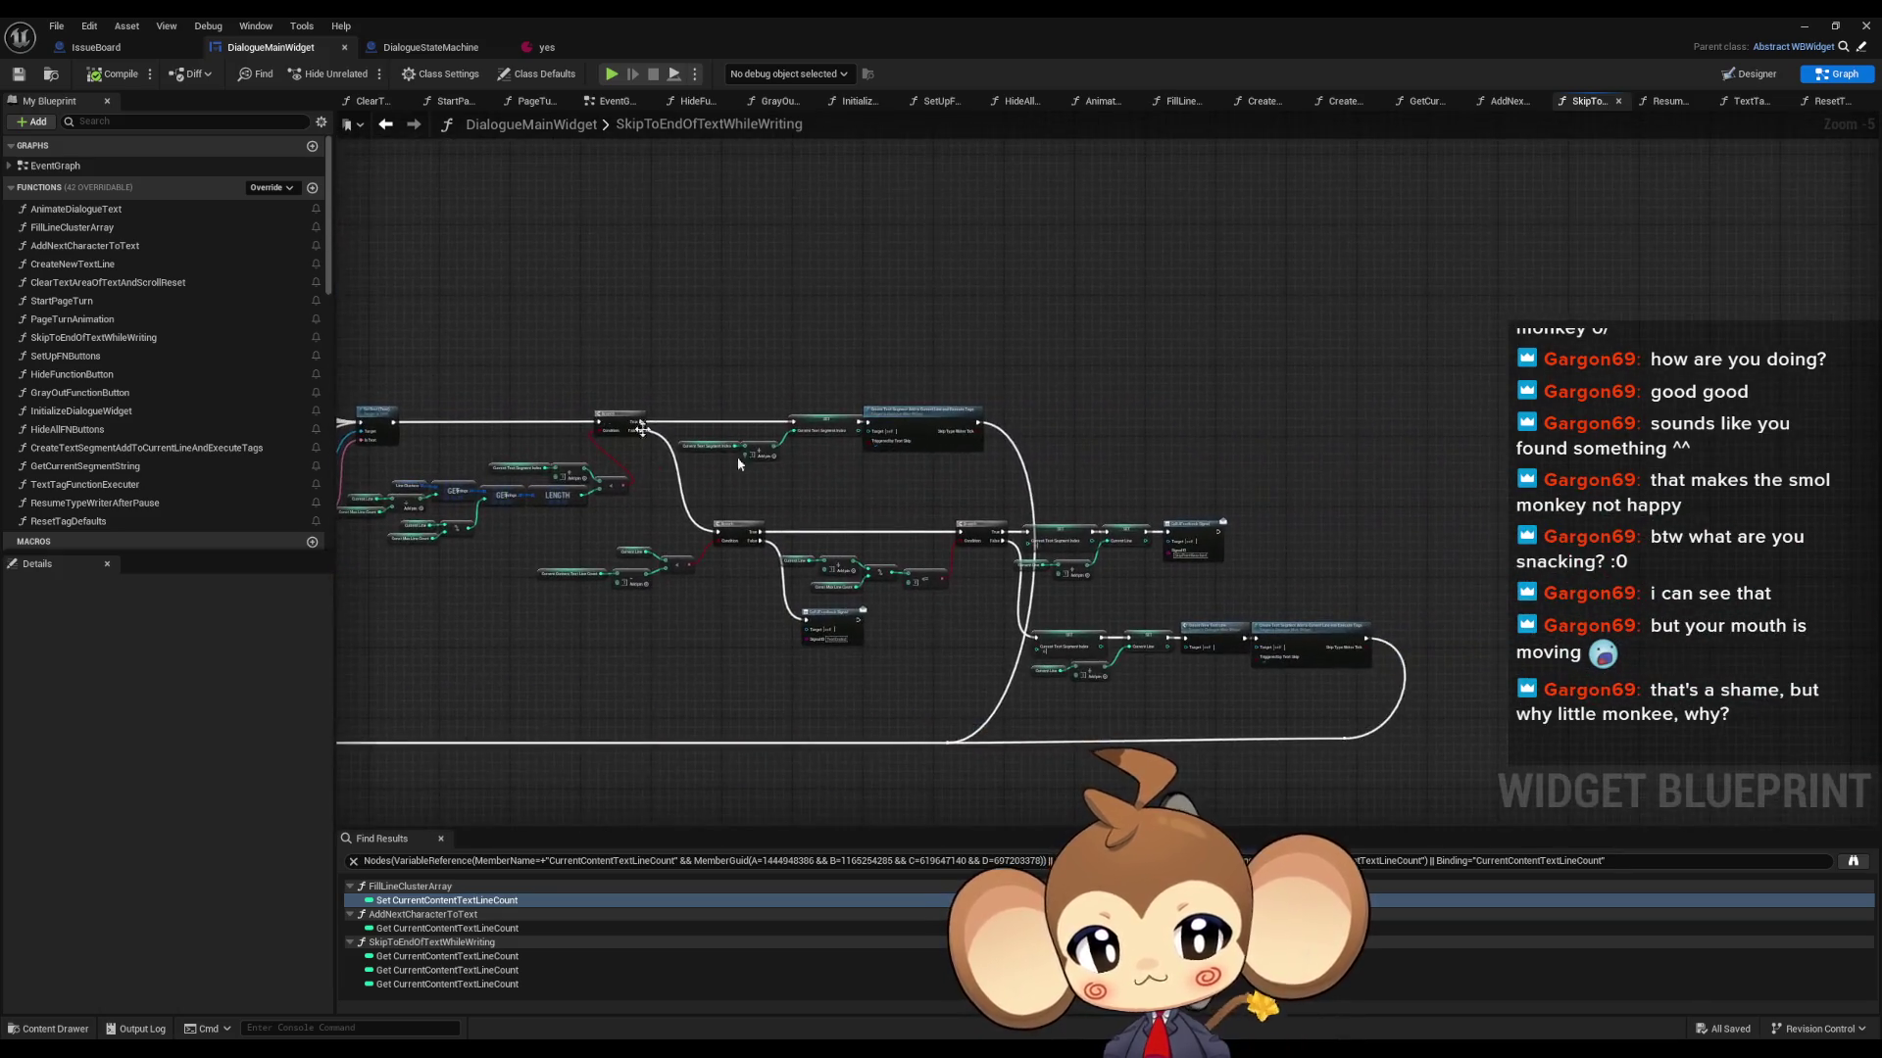
scroll(748, 420, "down", 7)
scroll(991, 404, "up", 9)
left_click(768, 529)
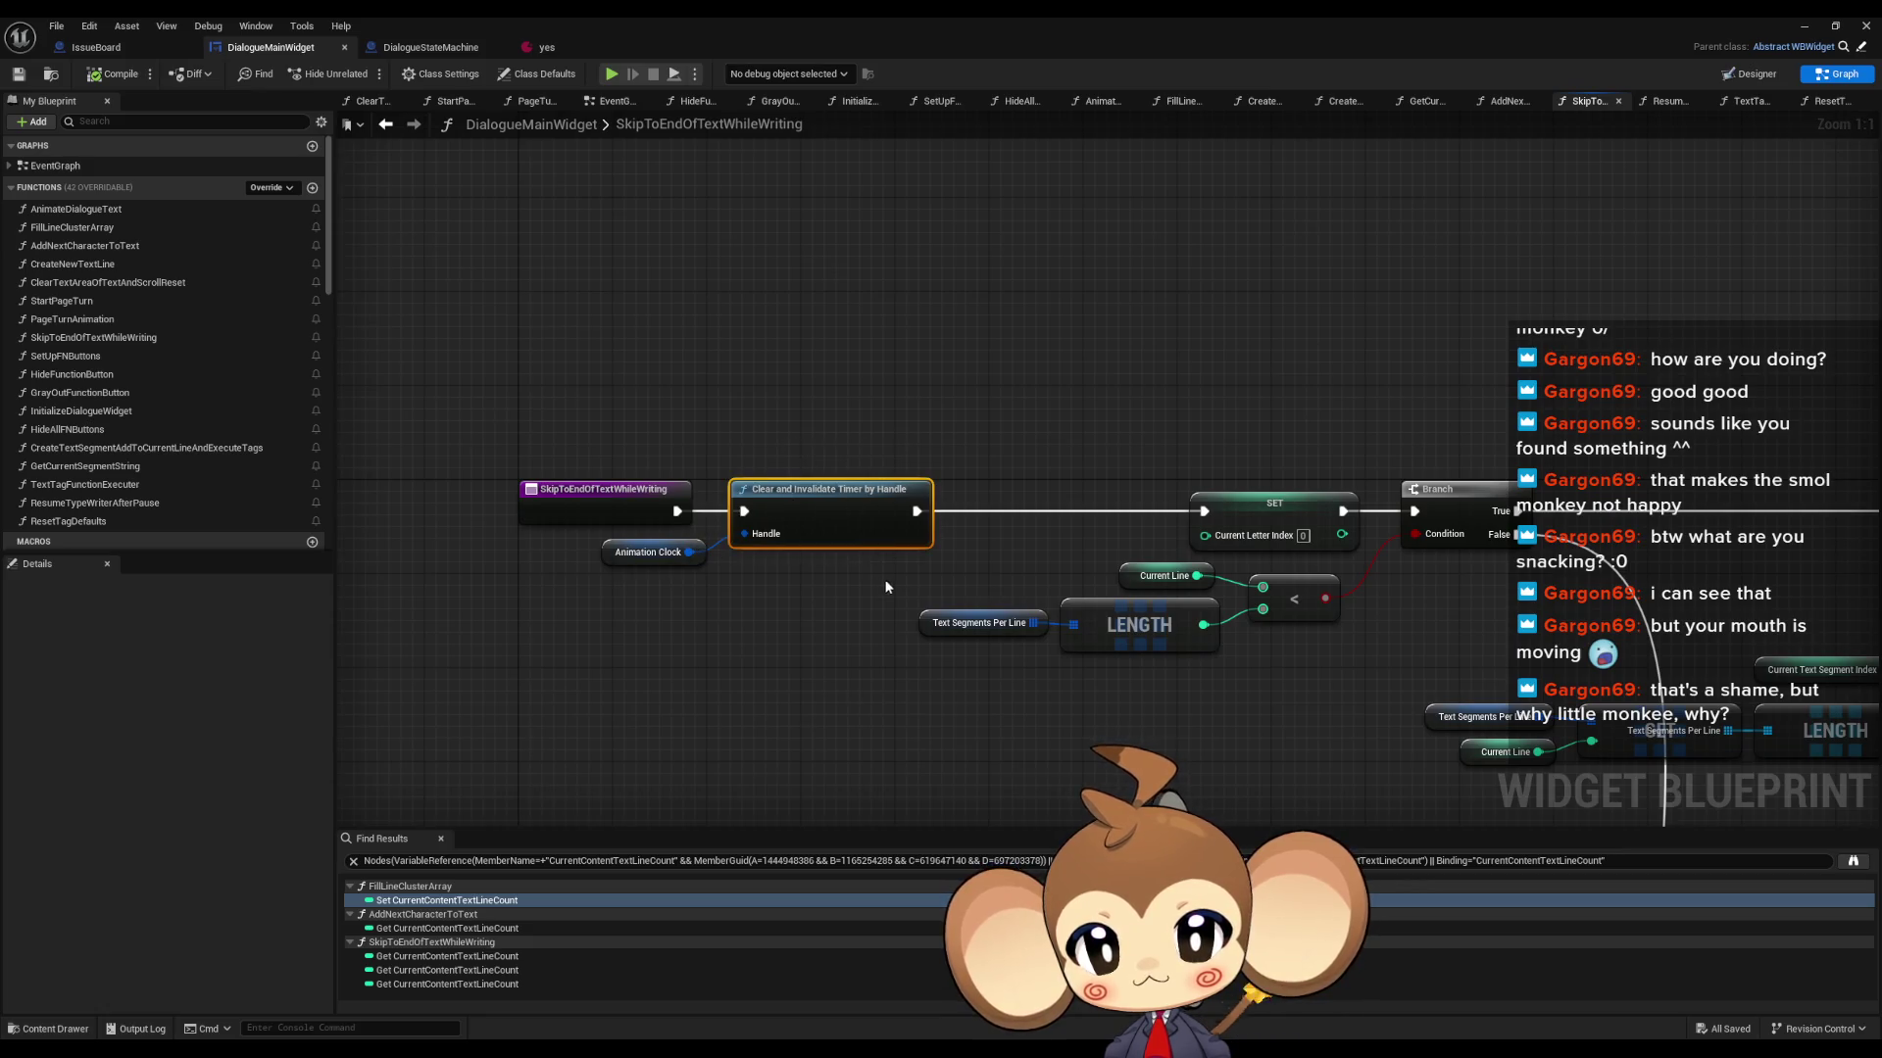
- Undo an accidental entry-node move and shift the timer-clearing nodes down to make room
left_click_drag(598, 500, 586, 499)
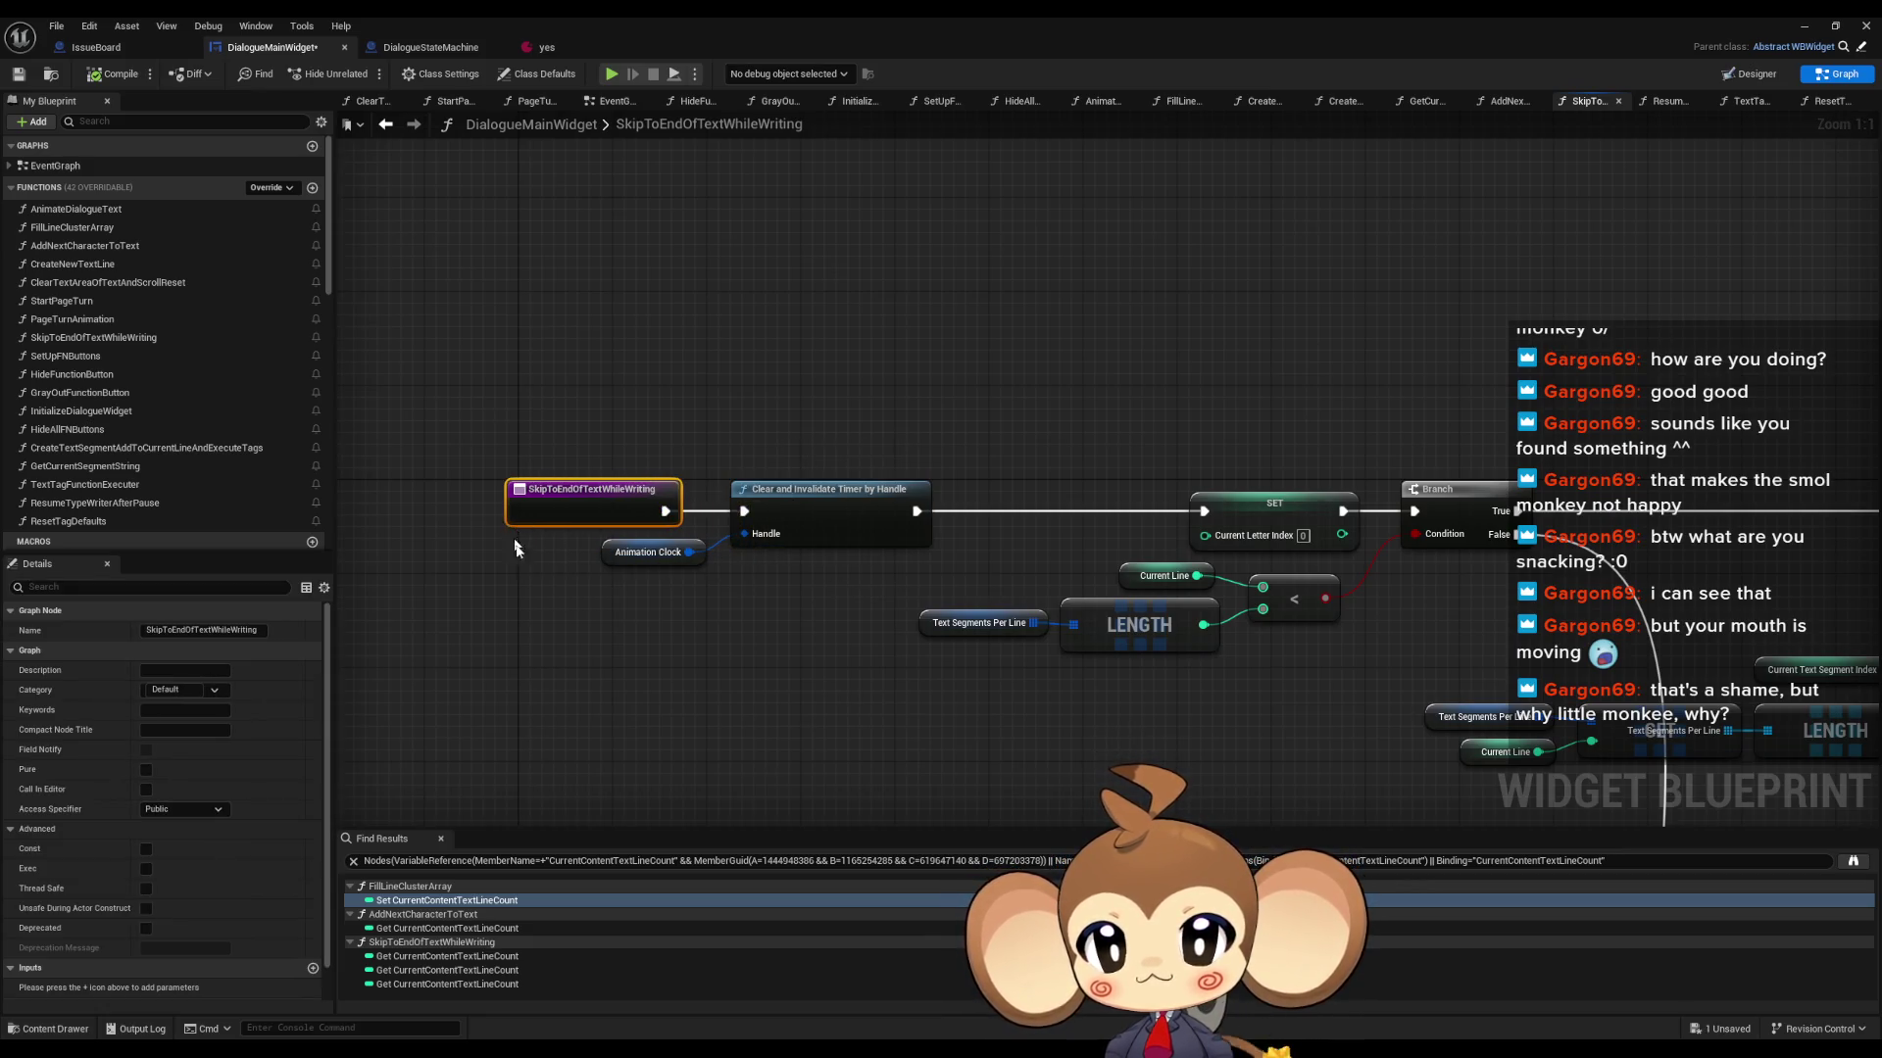
left_click(514, 574)
key("ctrl+z")
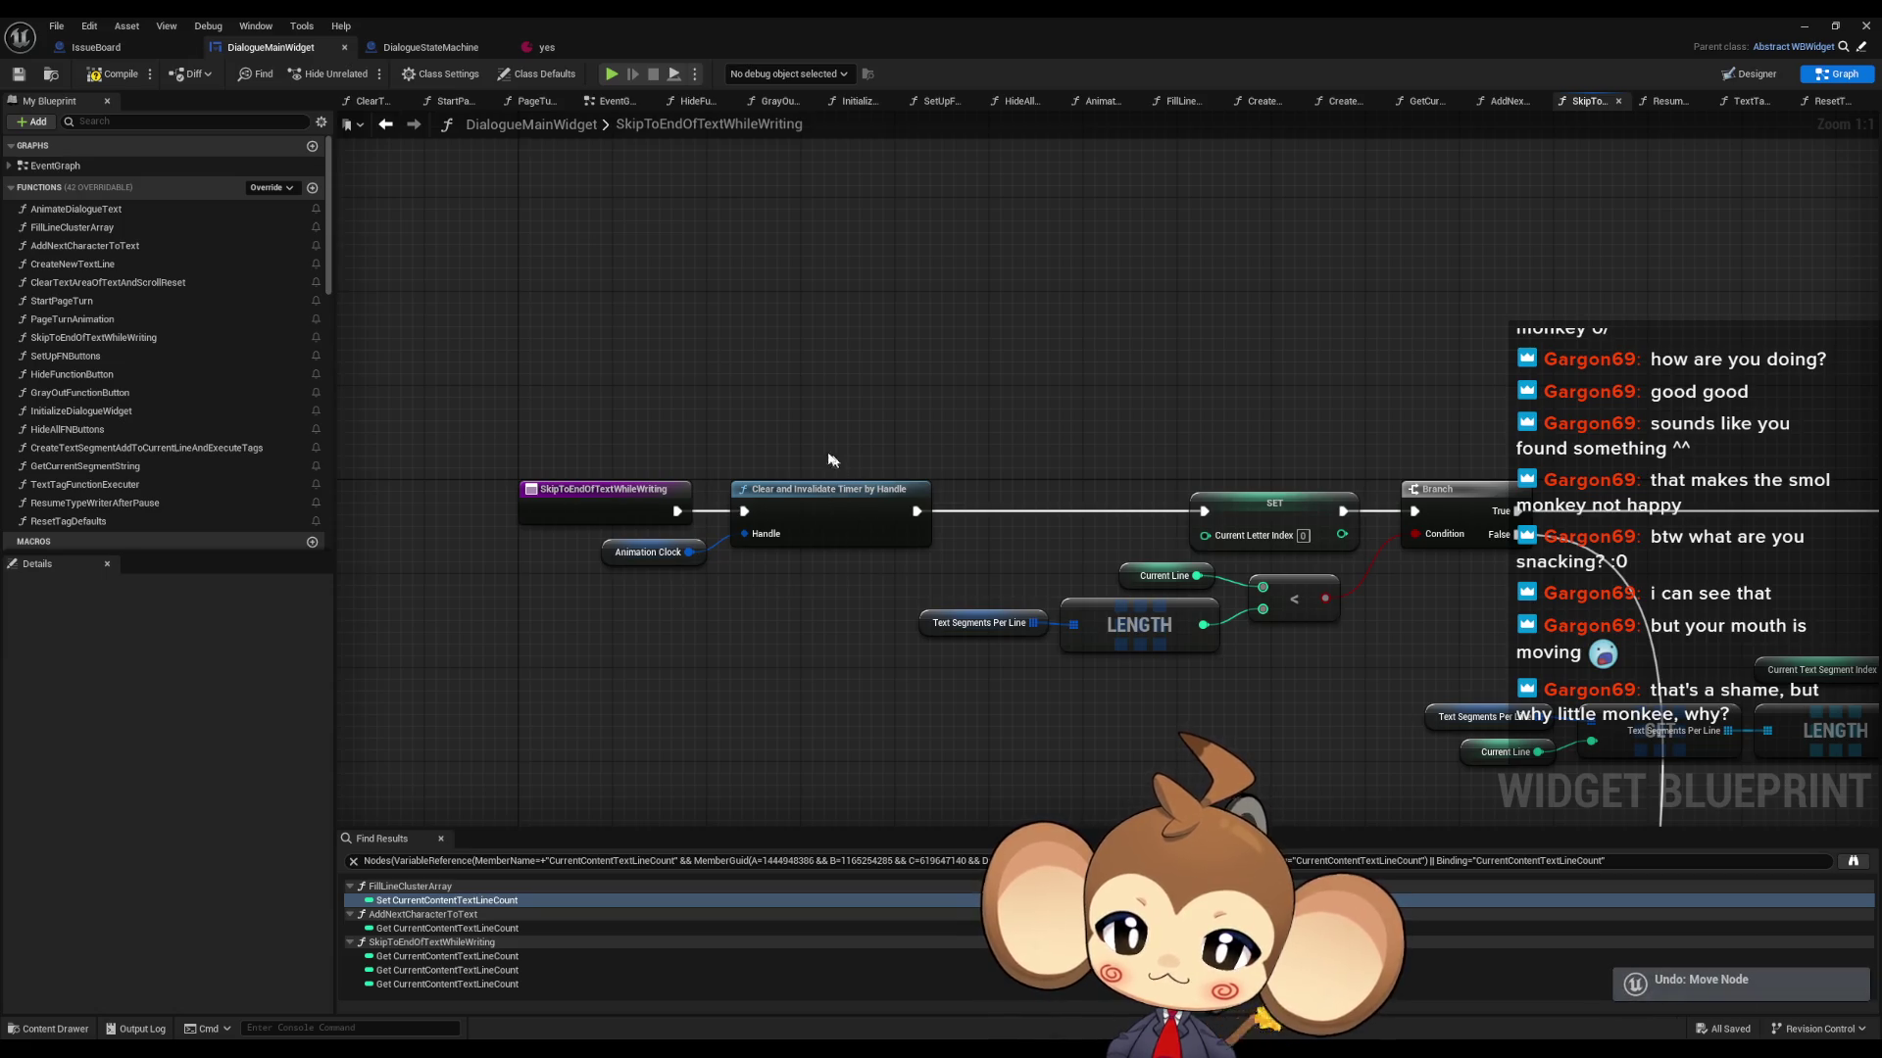
left_click(811, 490)
scroll(943, 449, "down", 11)
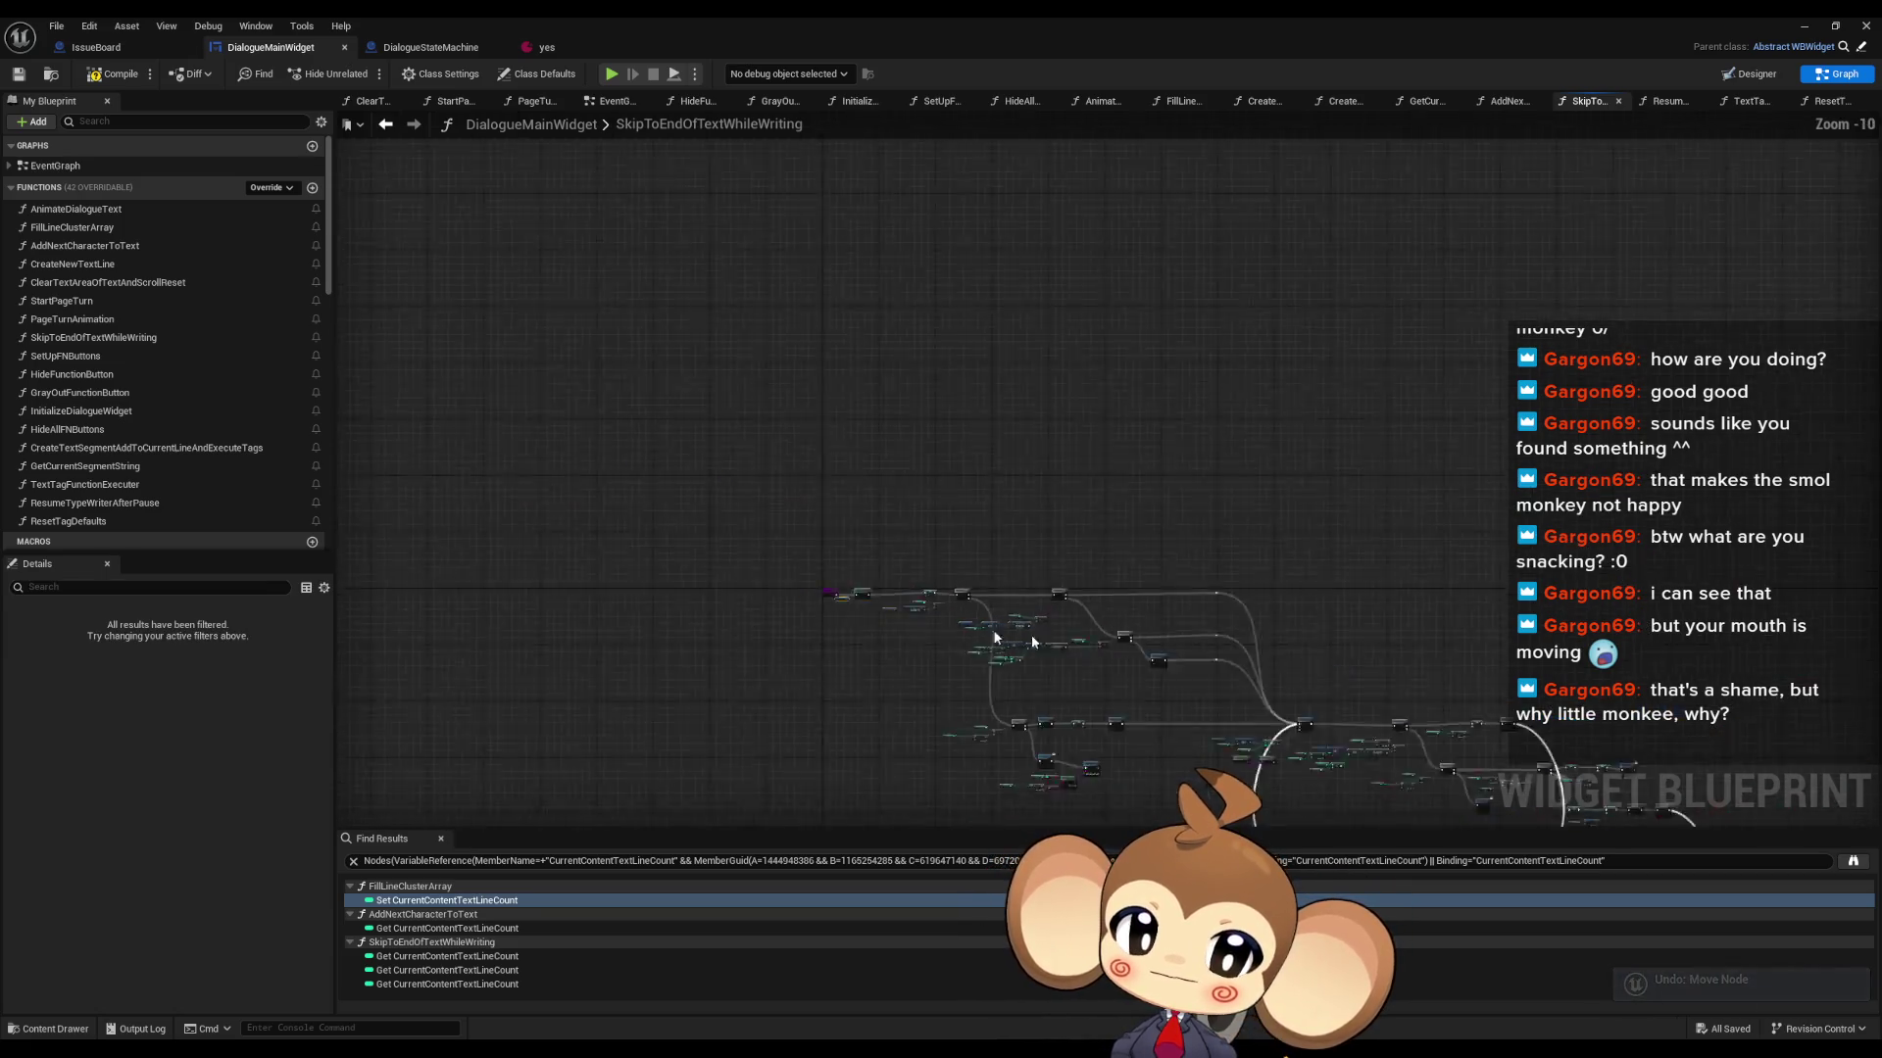
scroll(943, 449, "up", 7)
scroll(984, 537, "up", 1)
scroll(962, 532, "down", 5)
scroll(650, 480, "up", 3)
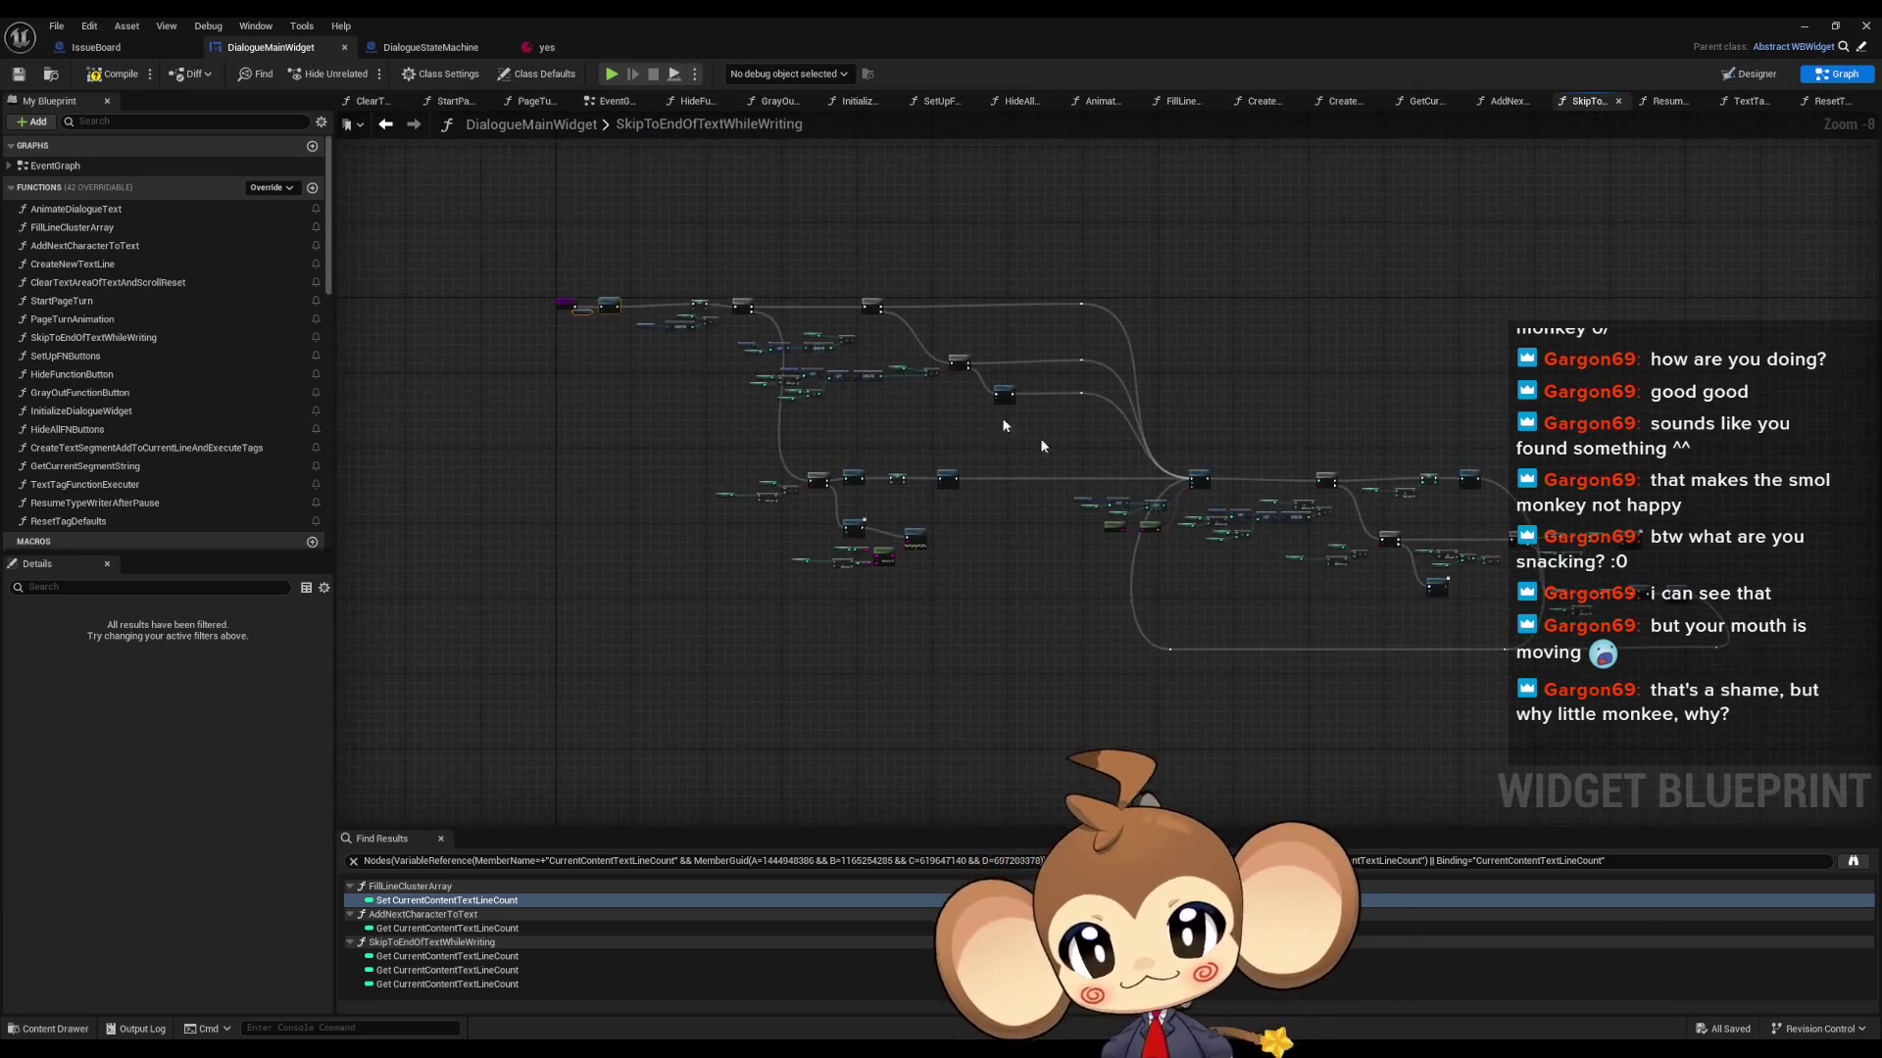
scroll(828, 399, "up", 5)
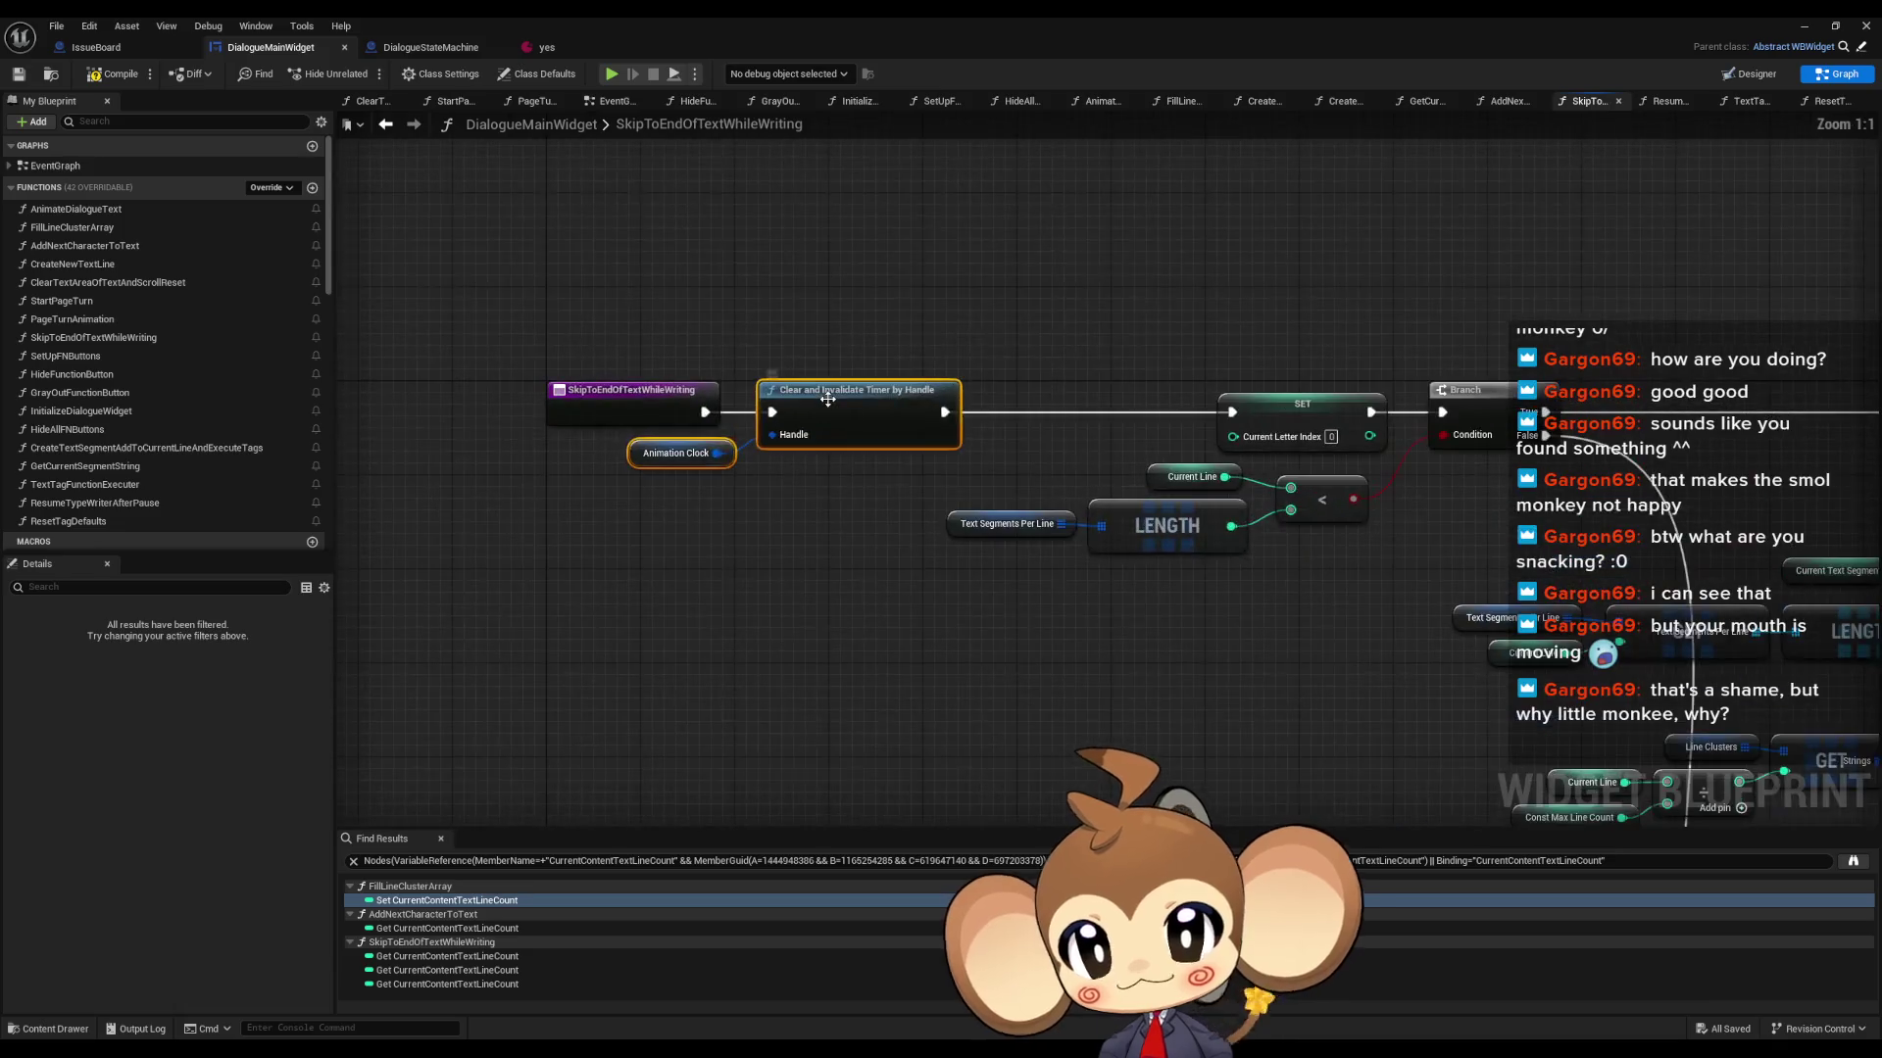
scroll(828, 400, "down", 6)
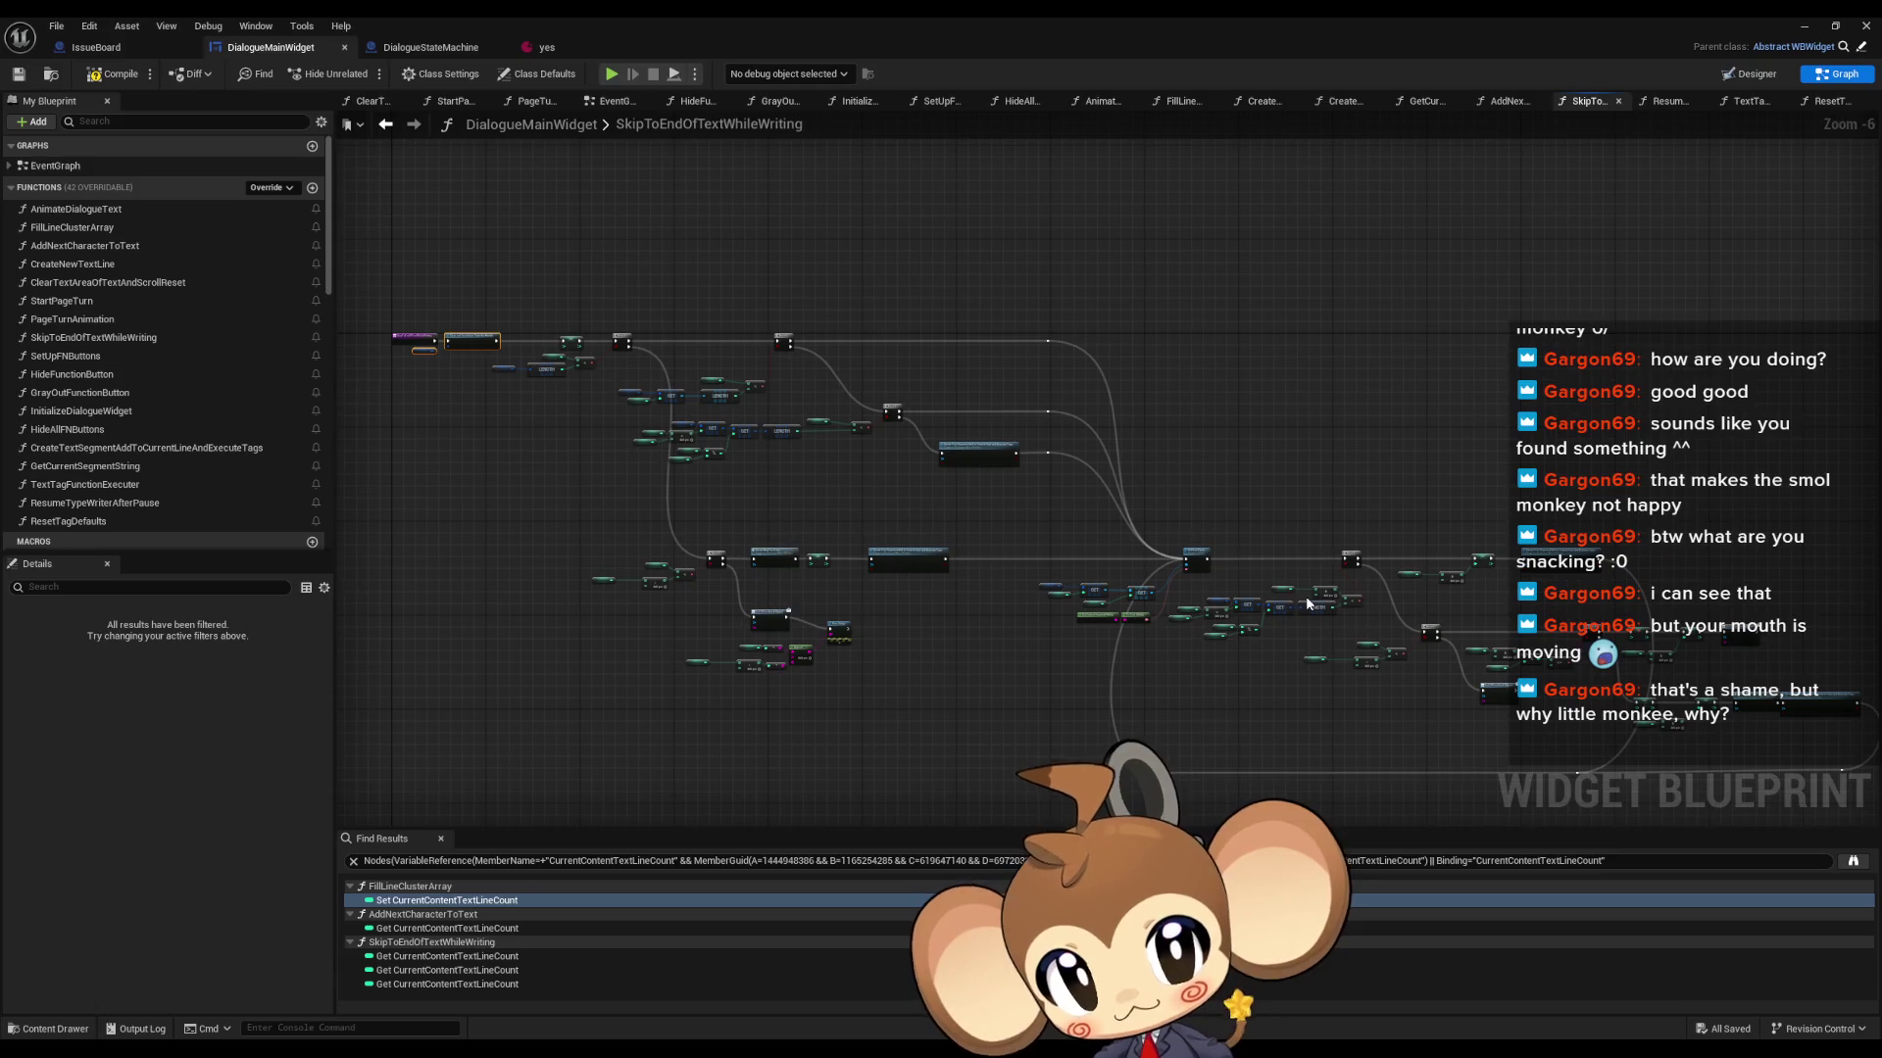
left_click_drag(1356, 598, 1344, 554)
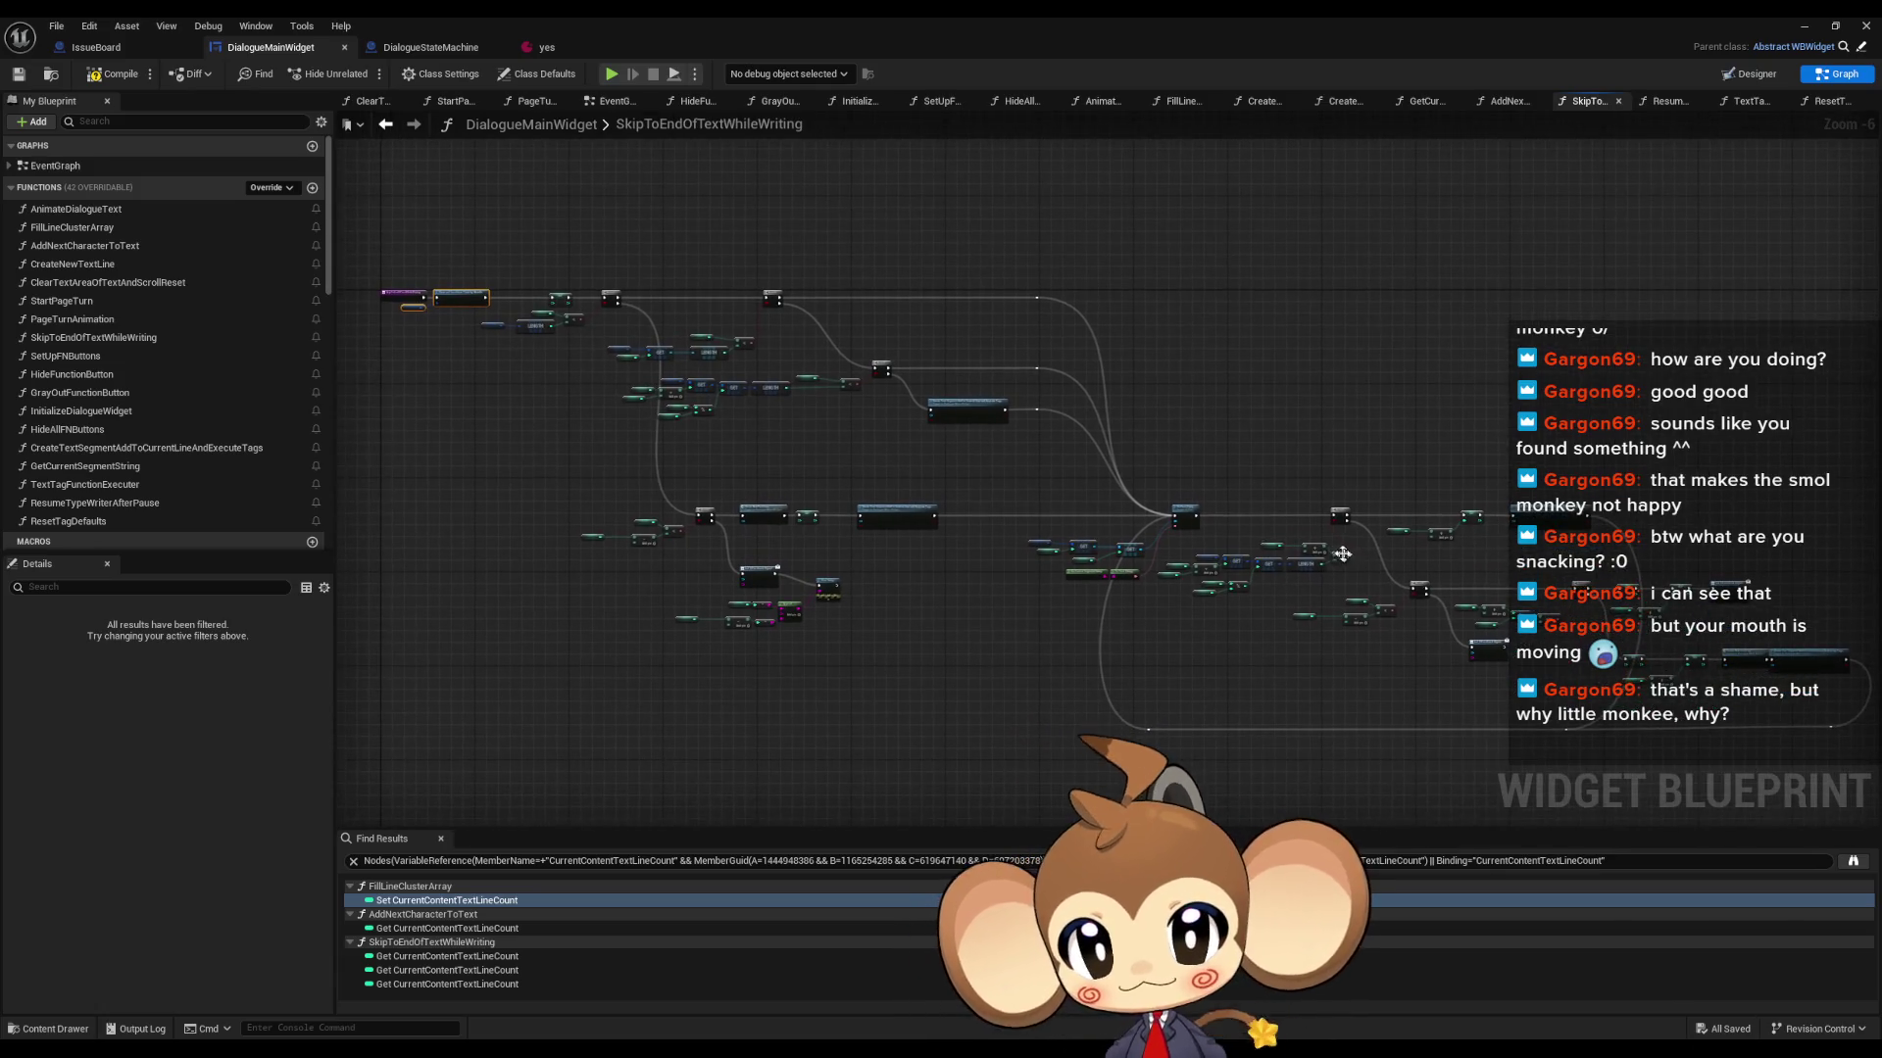
scroll(805, 627, "up", 4)
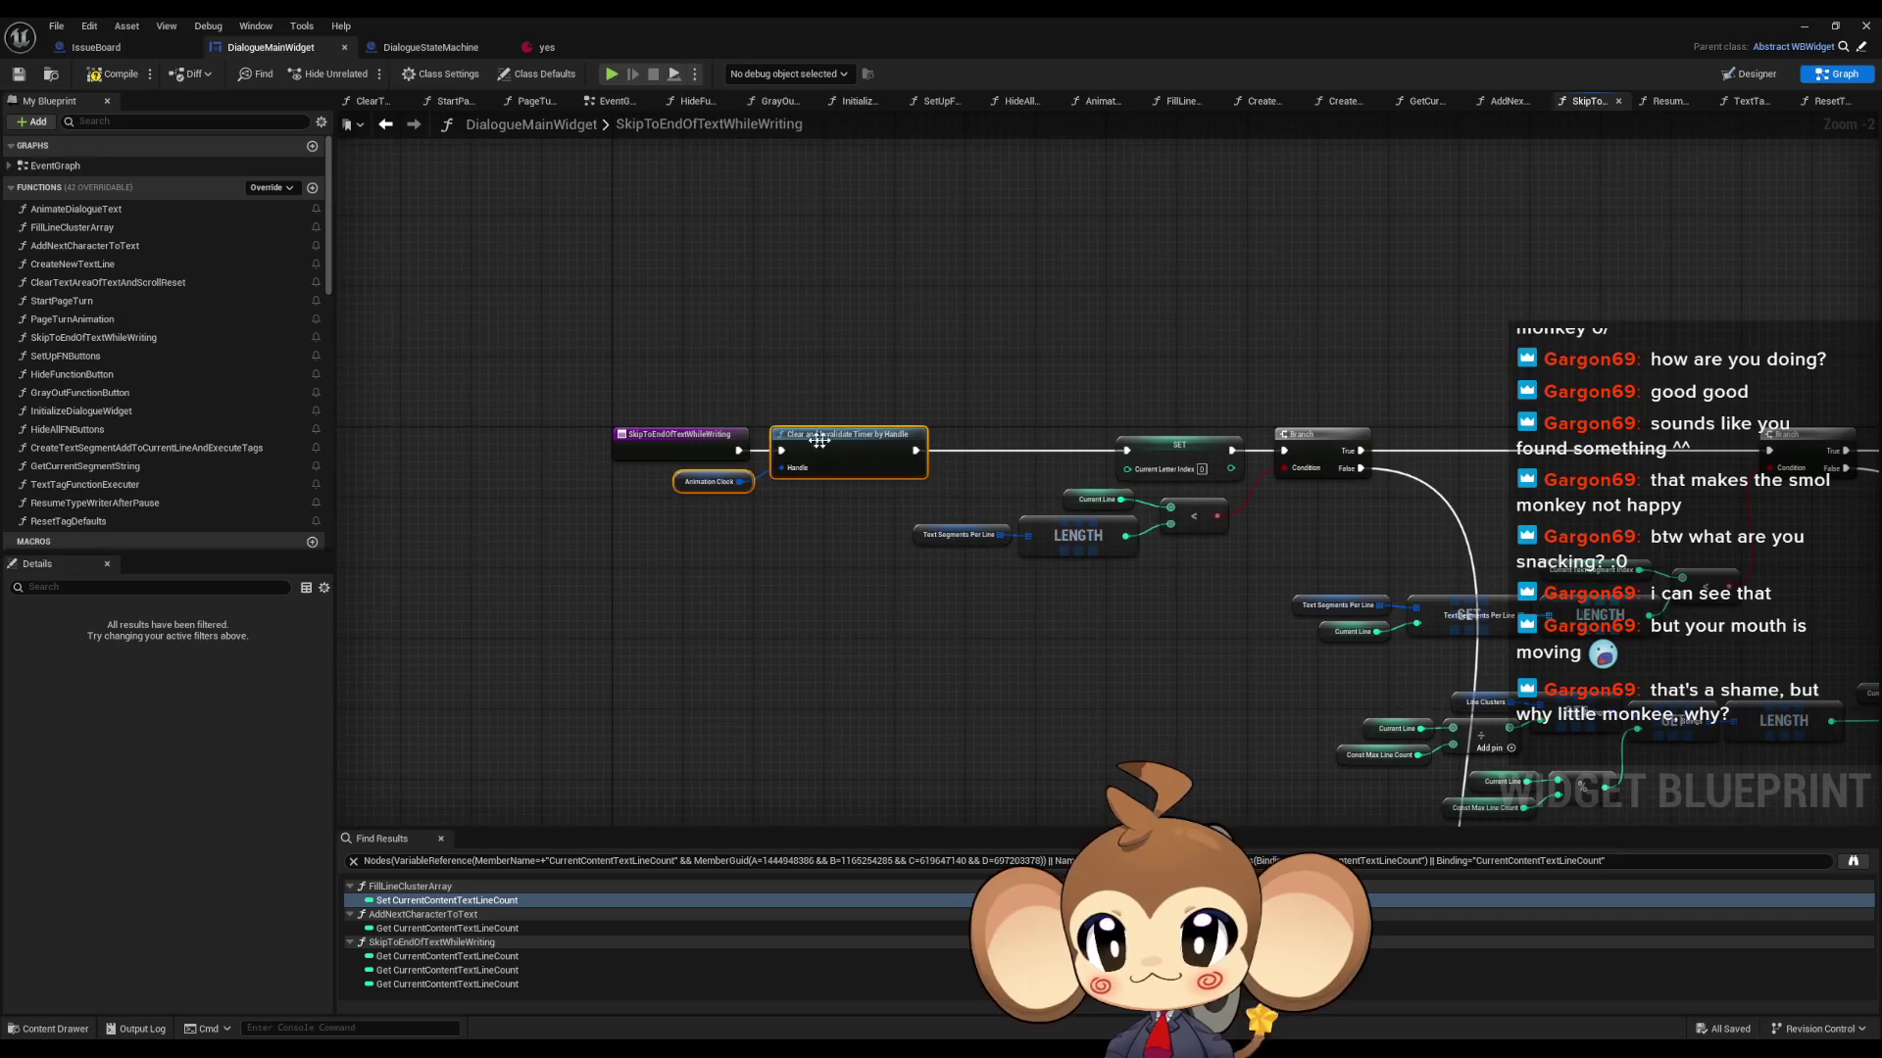
left_click_drag(804, 627, 781, 657)
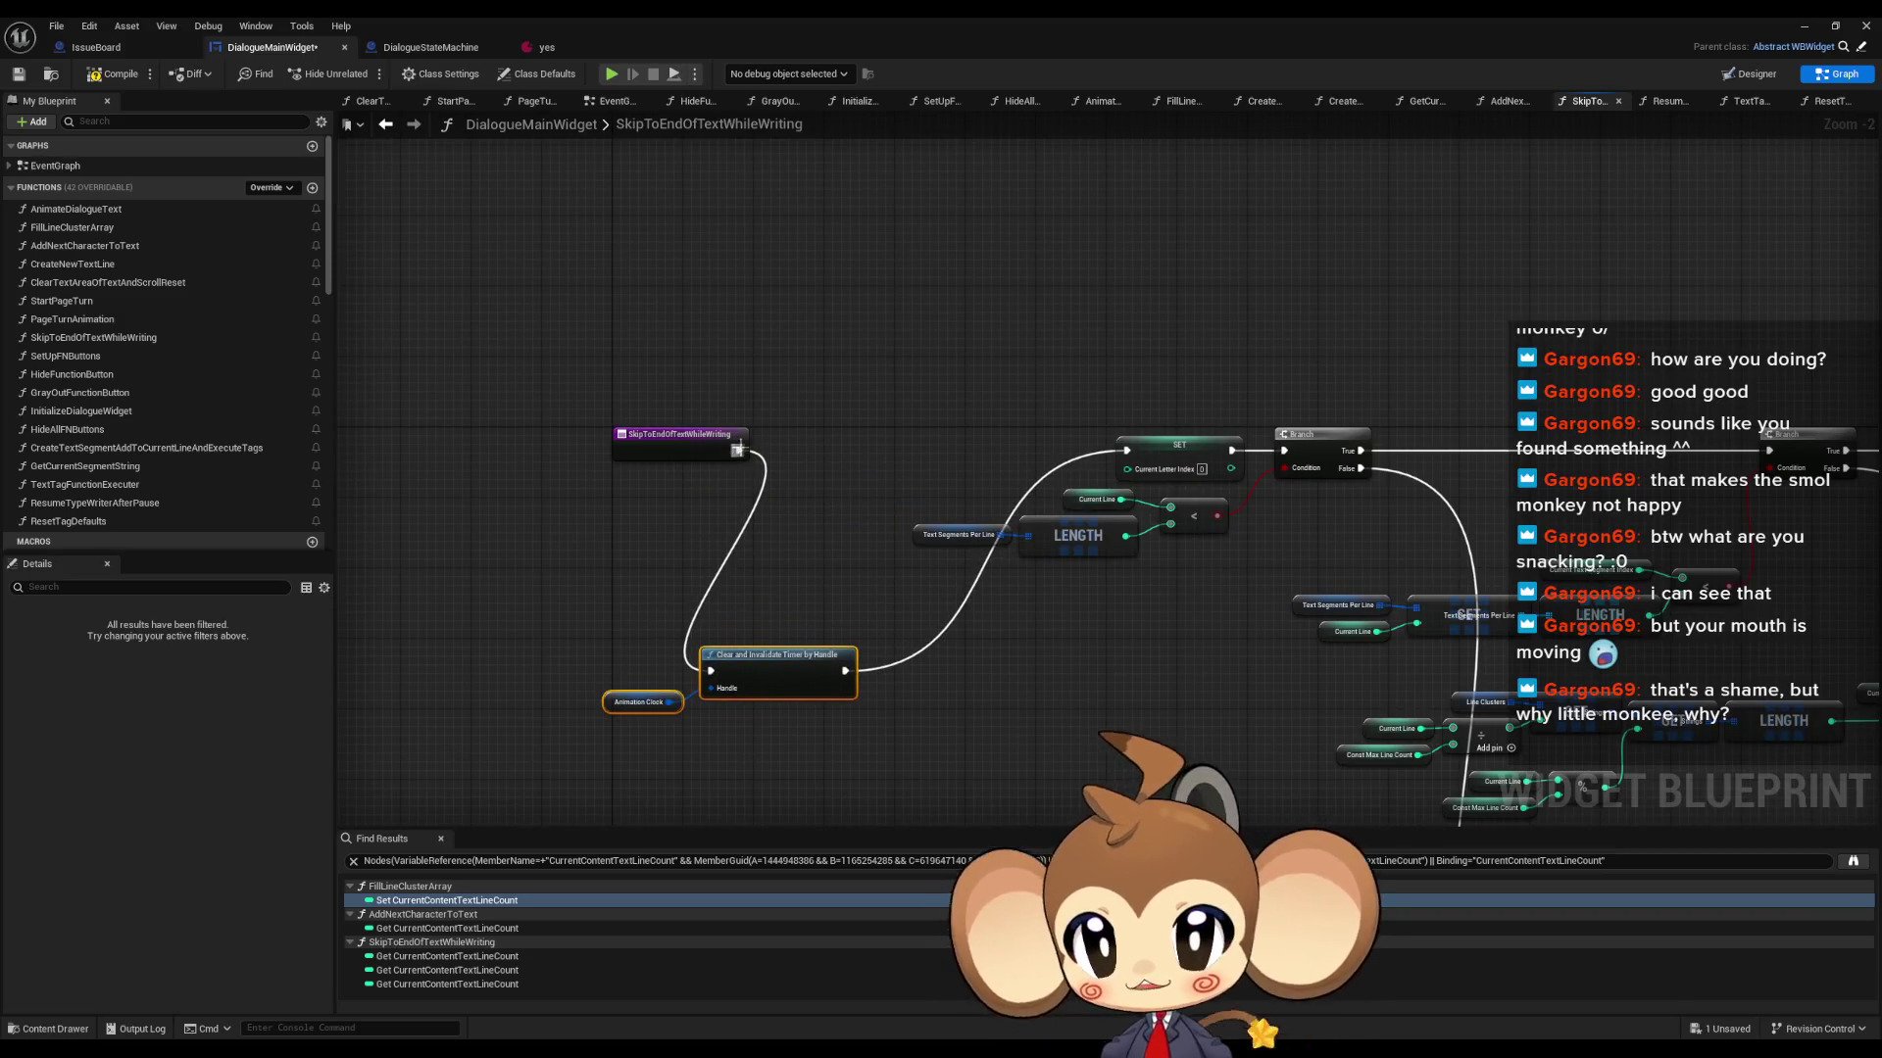
- Add a Sequence after the entry, wiring Then 0 to SET and Then 1 to Clear and Invalidate Timer
left_click_drag(737, 448, 784, 450)
type("seq")
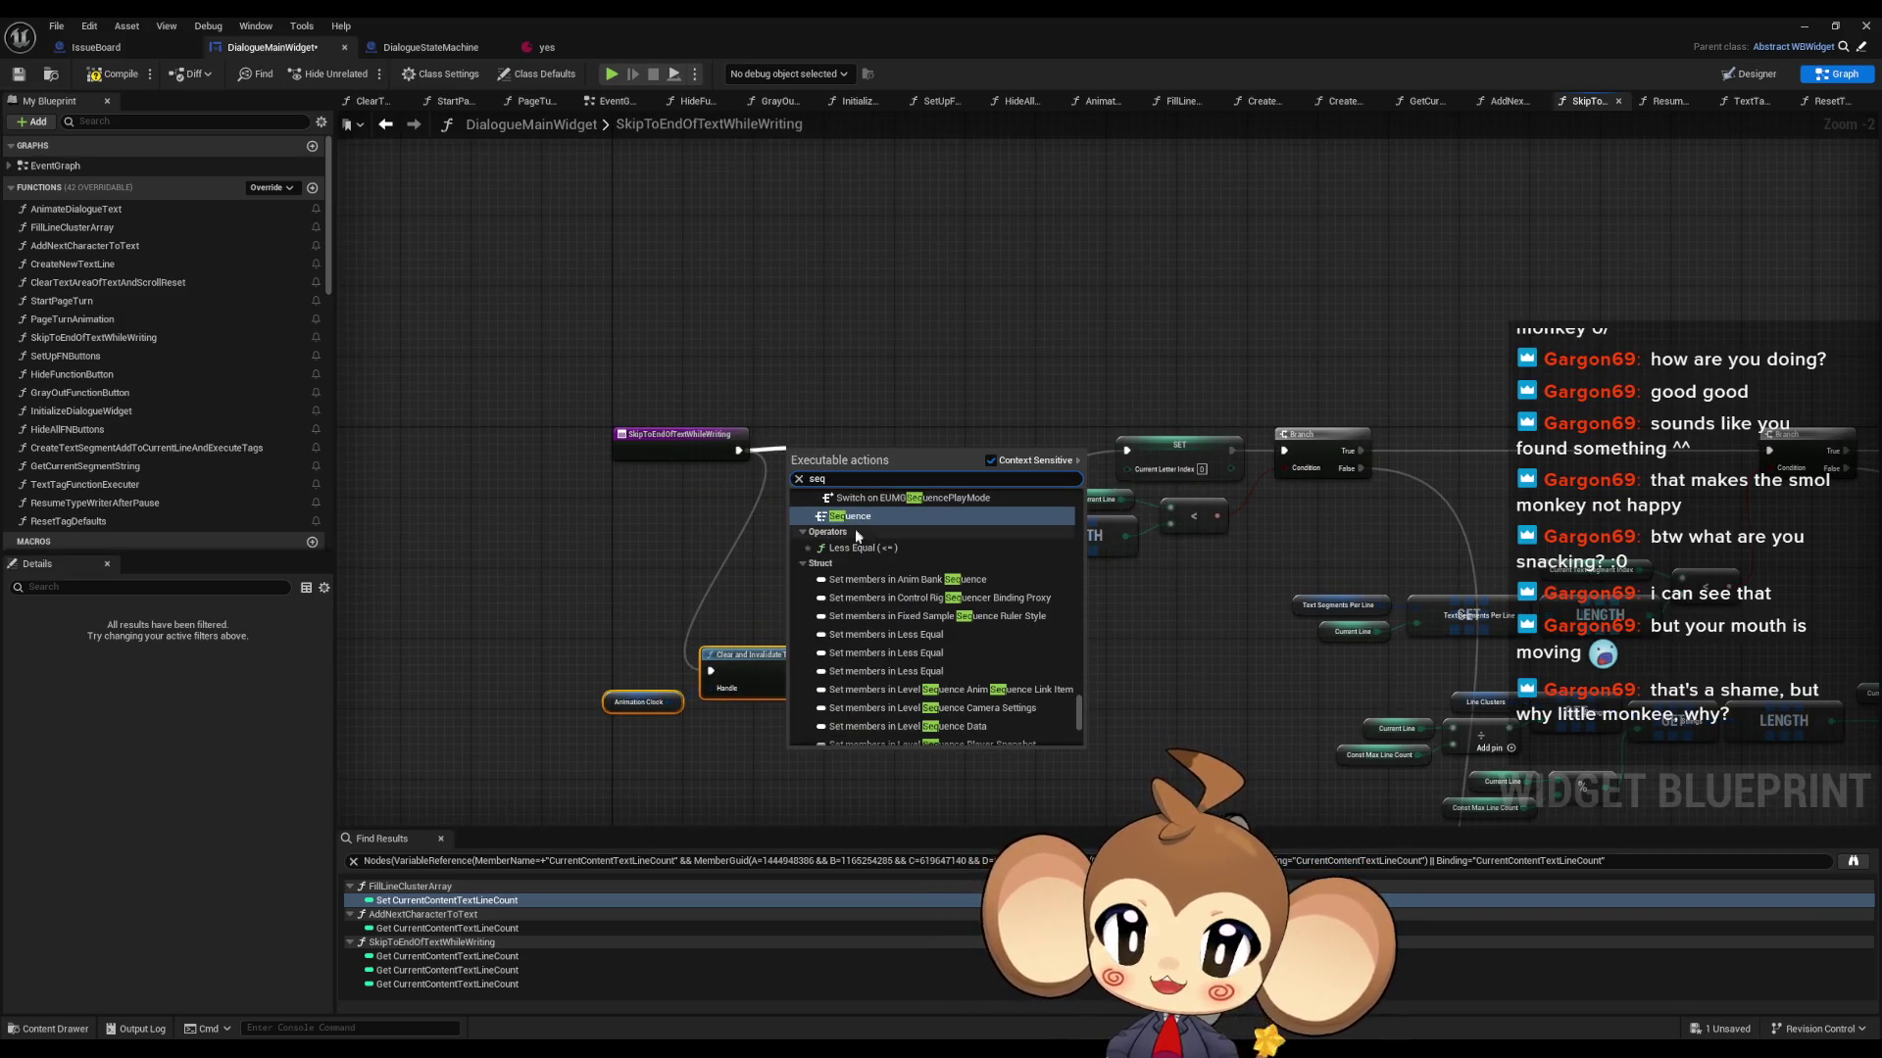
left_click(850, 516)
left_click_drag(845, 469, 1125, 452)
left_click(838, 672, "alt")
mouse_move(713, 671)
left_mouse_down()
mouse_move(794, 509)
mouse_move(843, 486)
mouse_move(813, 449)
mouse_move(711, 671)
mouse_move(862, 710)
left_mouse_up()
key("Escape")
left_click(660, 641)
left_click_drag(774, 654, 968, 645)
left_click(980, 745)
- Test in Play-In-Editor with a new game, advance the dialogue once, then stop
left_click(1808, 27)
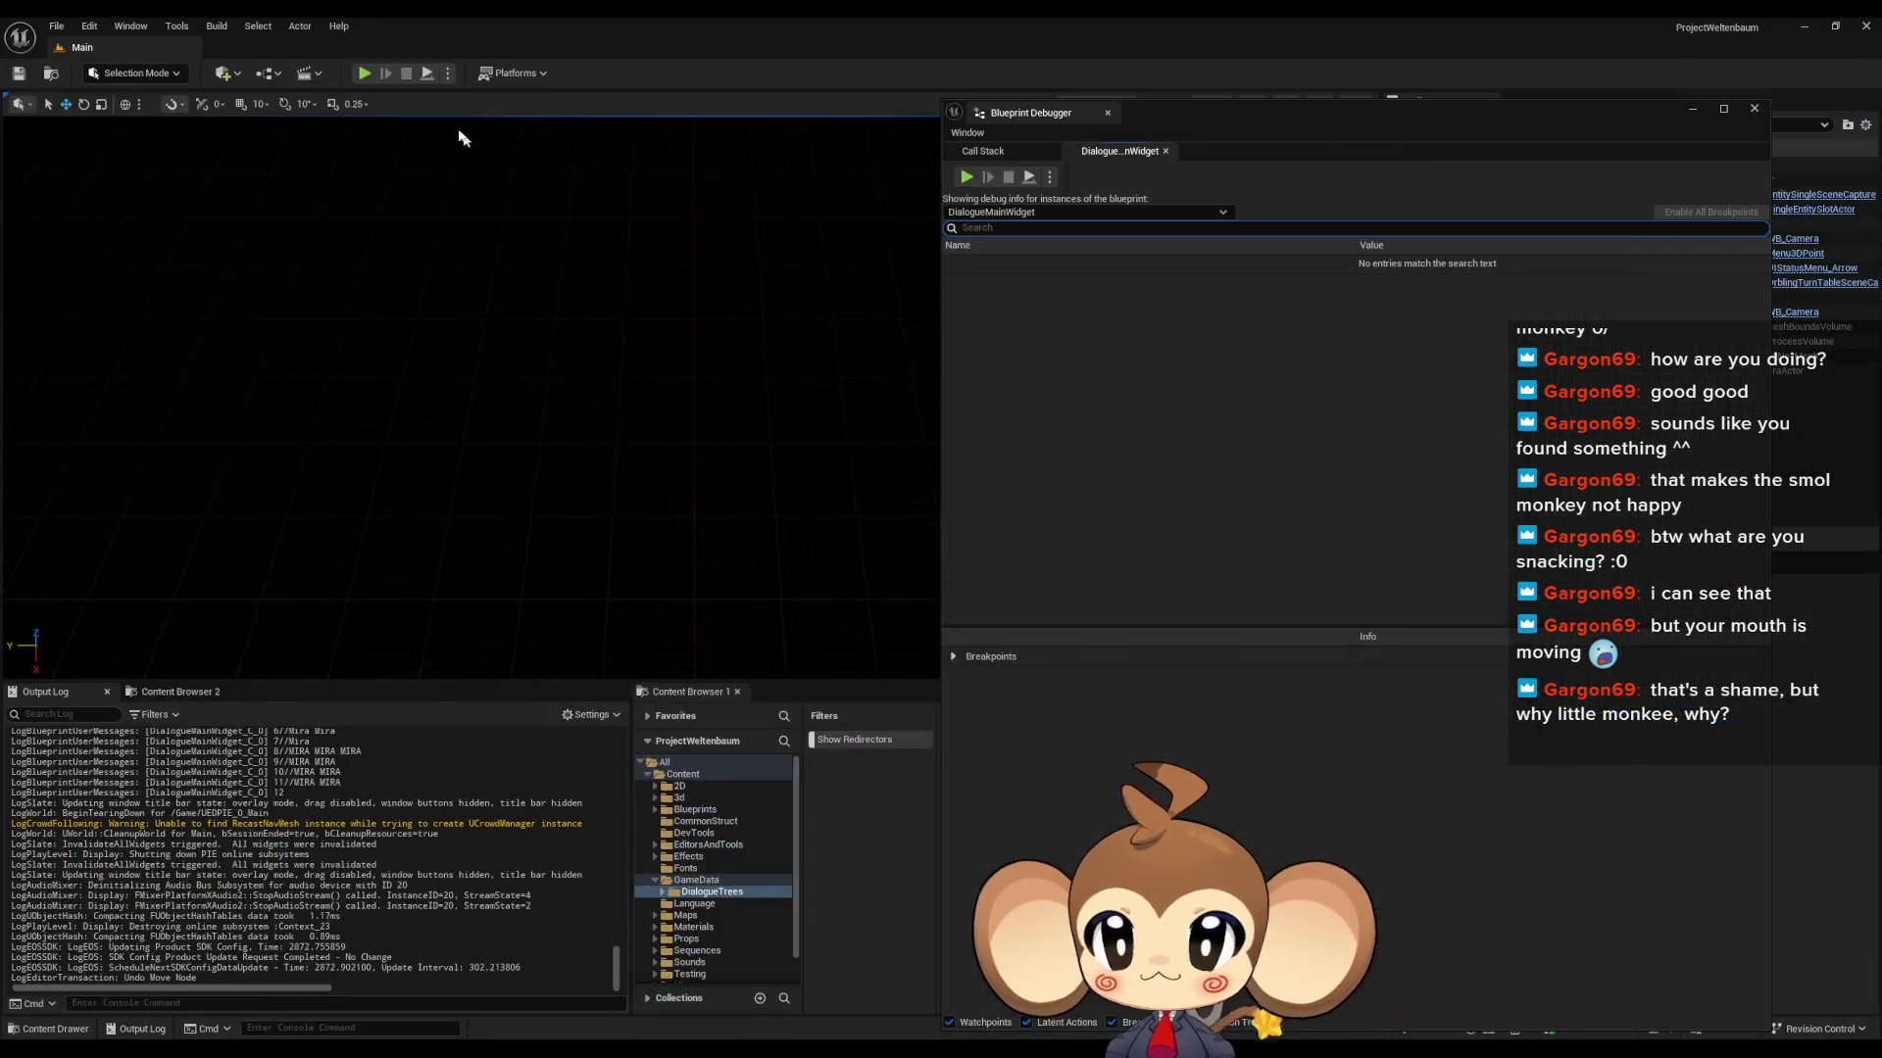
left_click(377, 73)
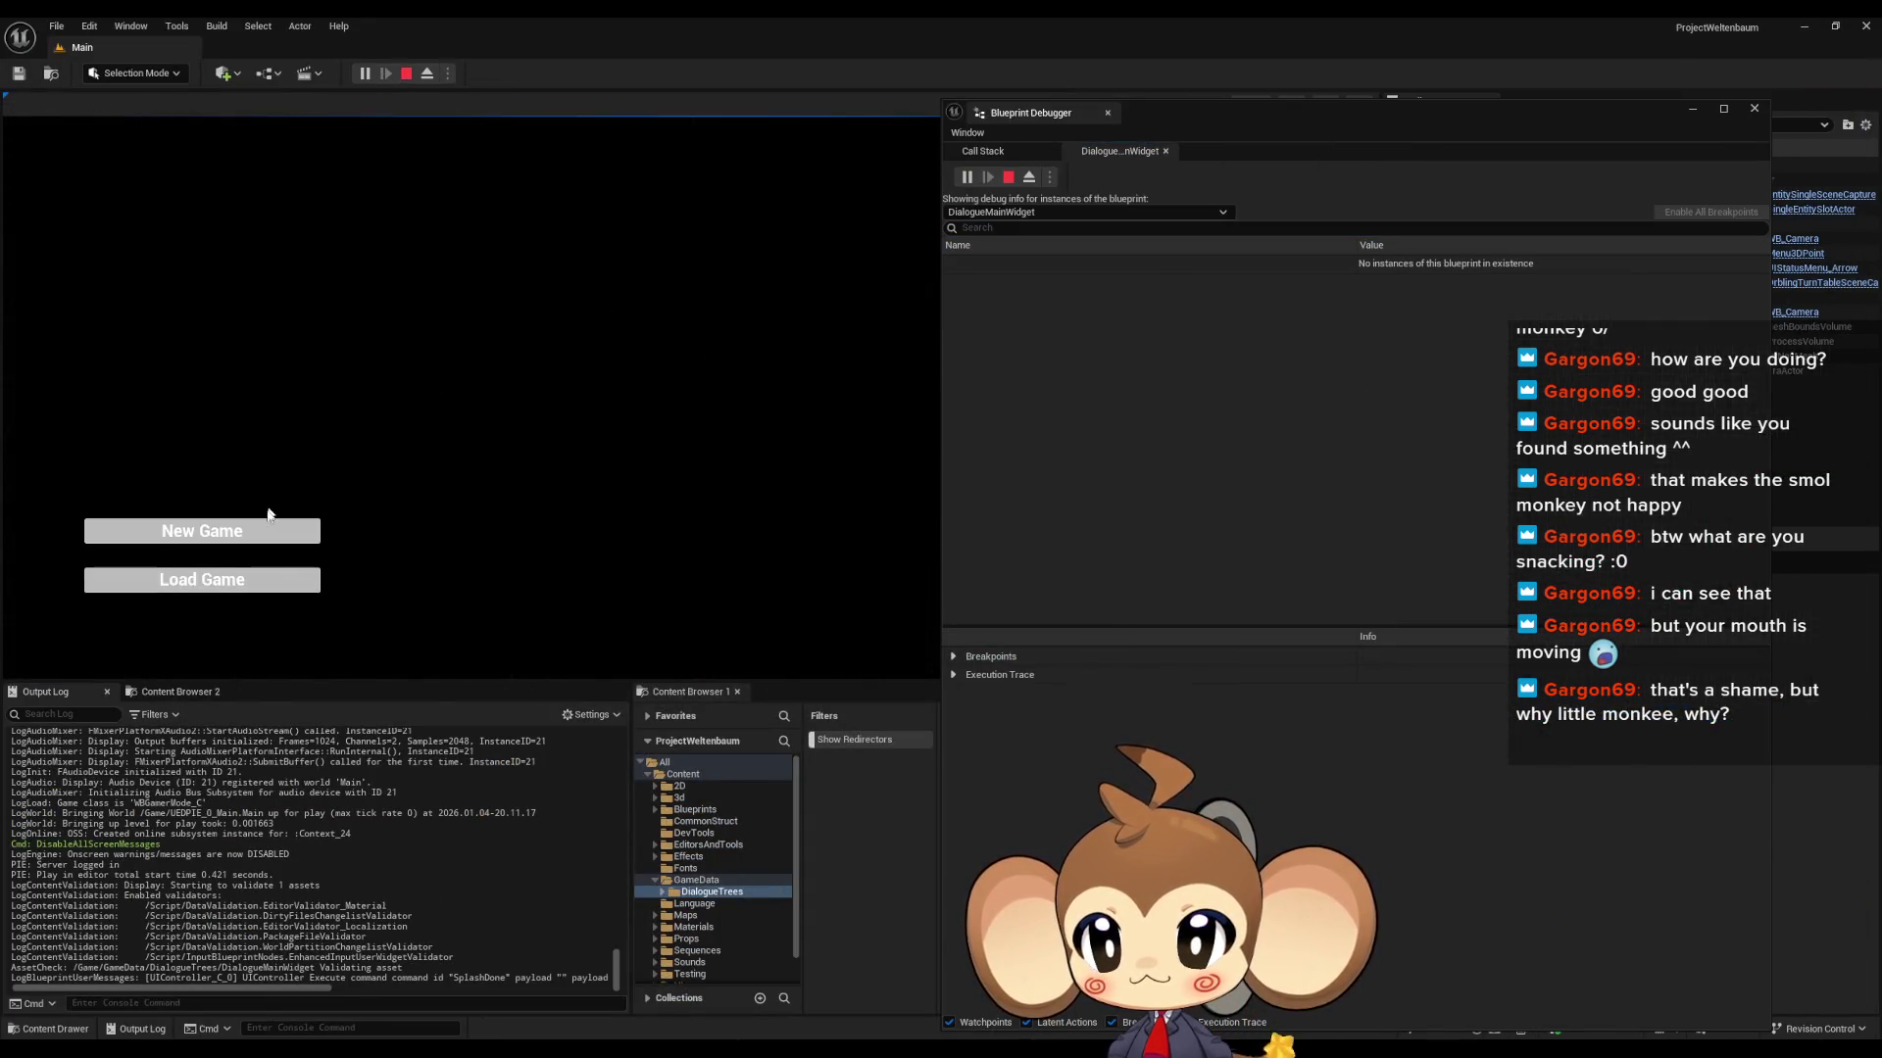
left_click(259, 582)
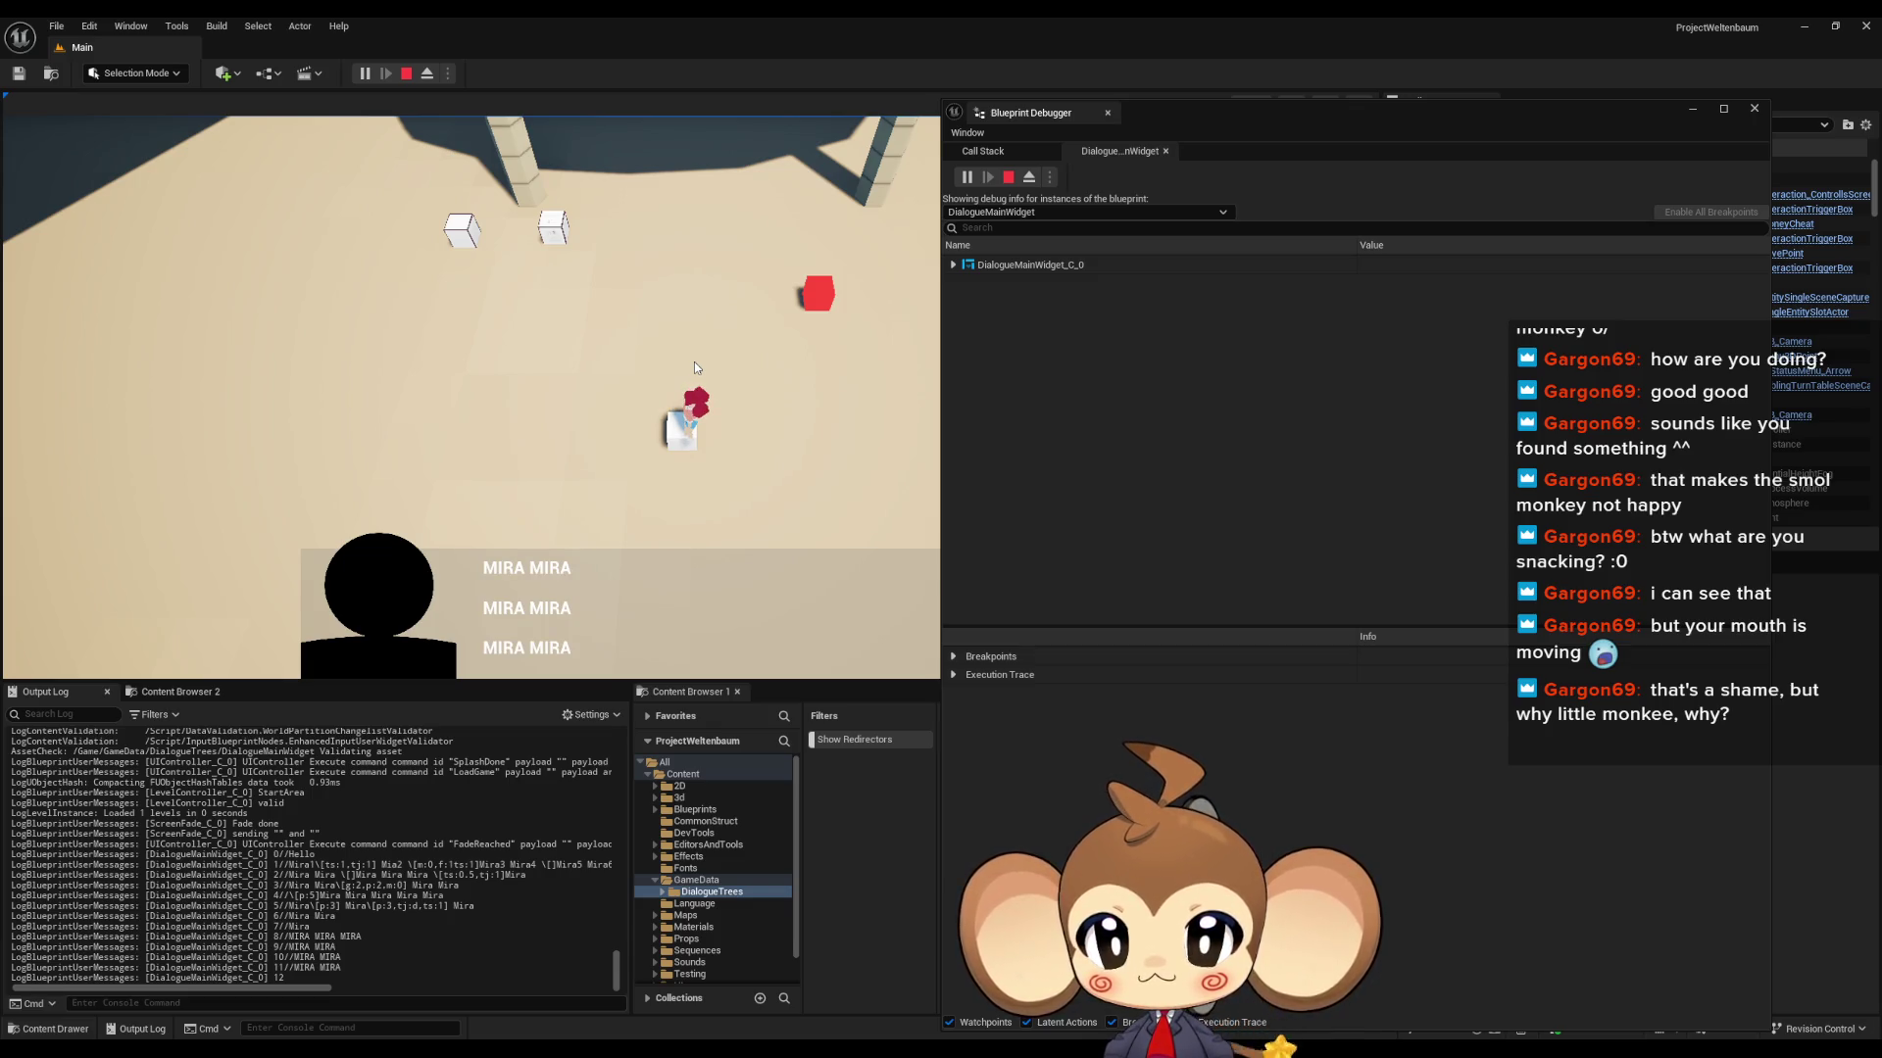
left_click(693, 367)
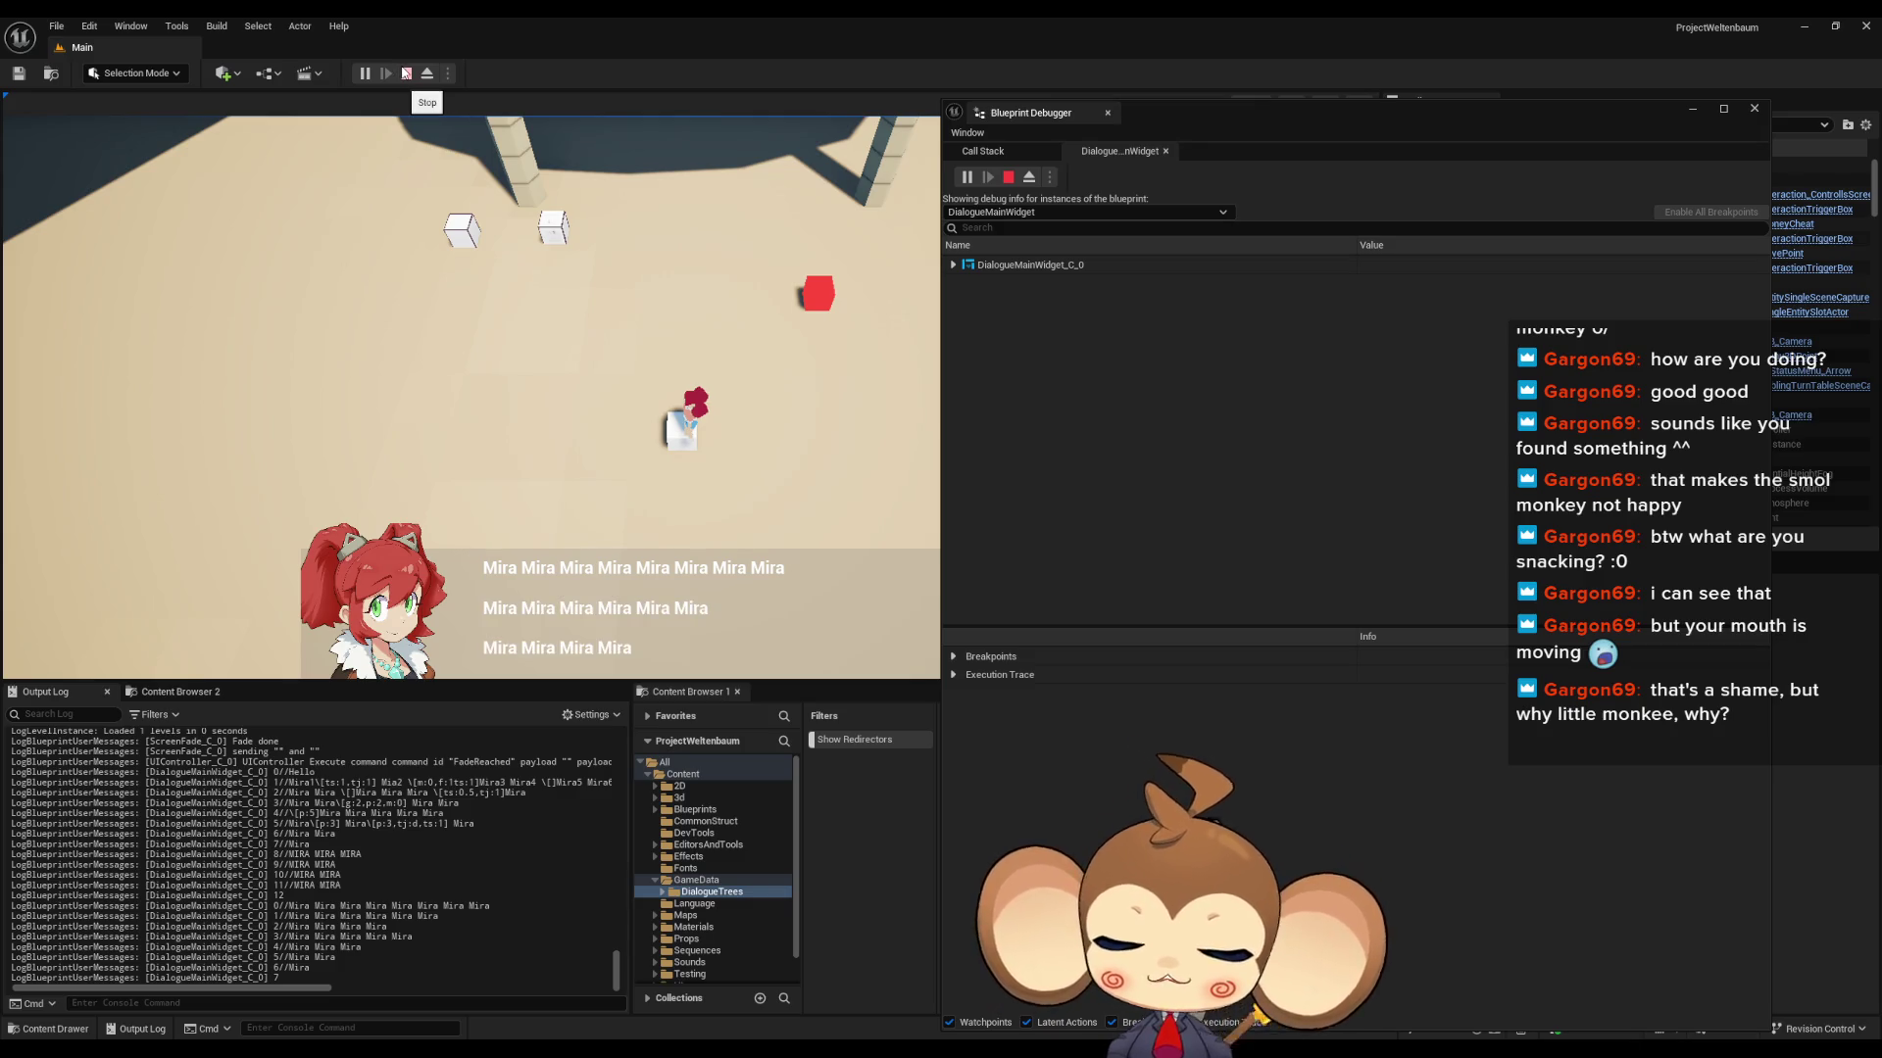
left_click(405, 73)
- Restore DialogueMainWidget and browse AddNextCharacterToText, AnimateDialogueText and TextTagFunctionExecuter before reopening FillLineClusterArray
mouse_move(761, 1025)
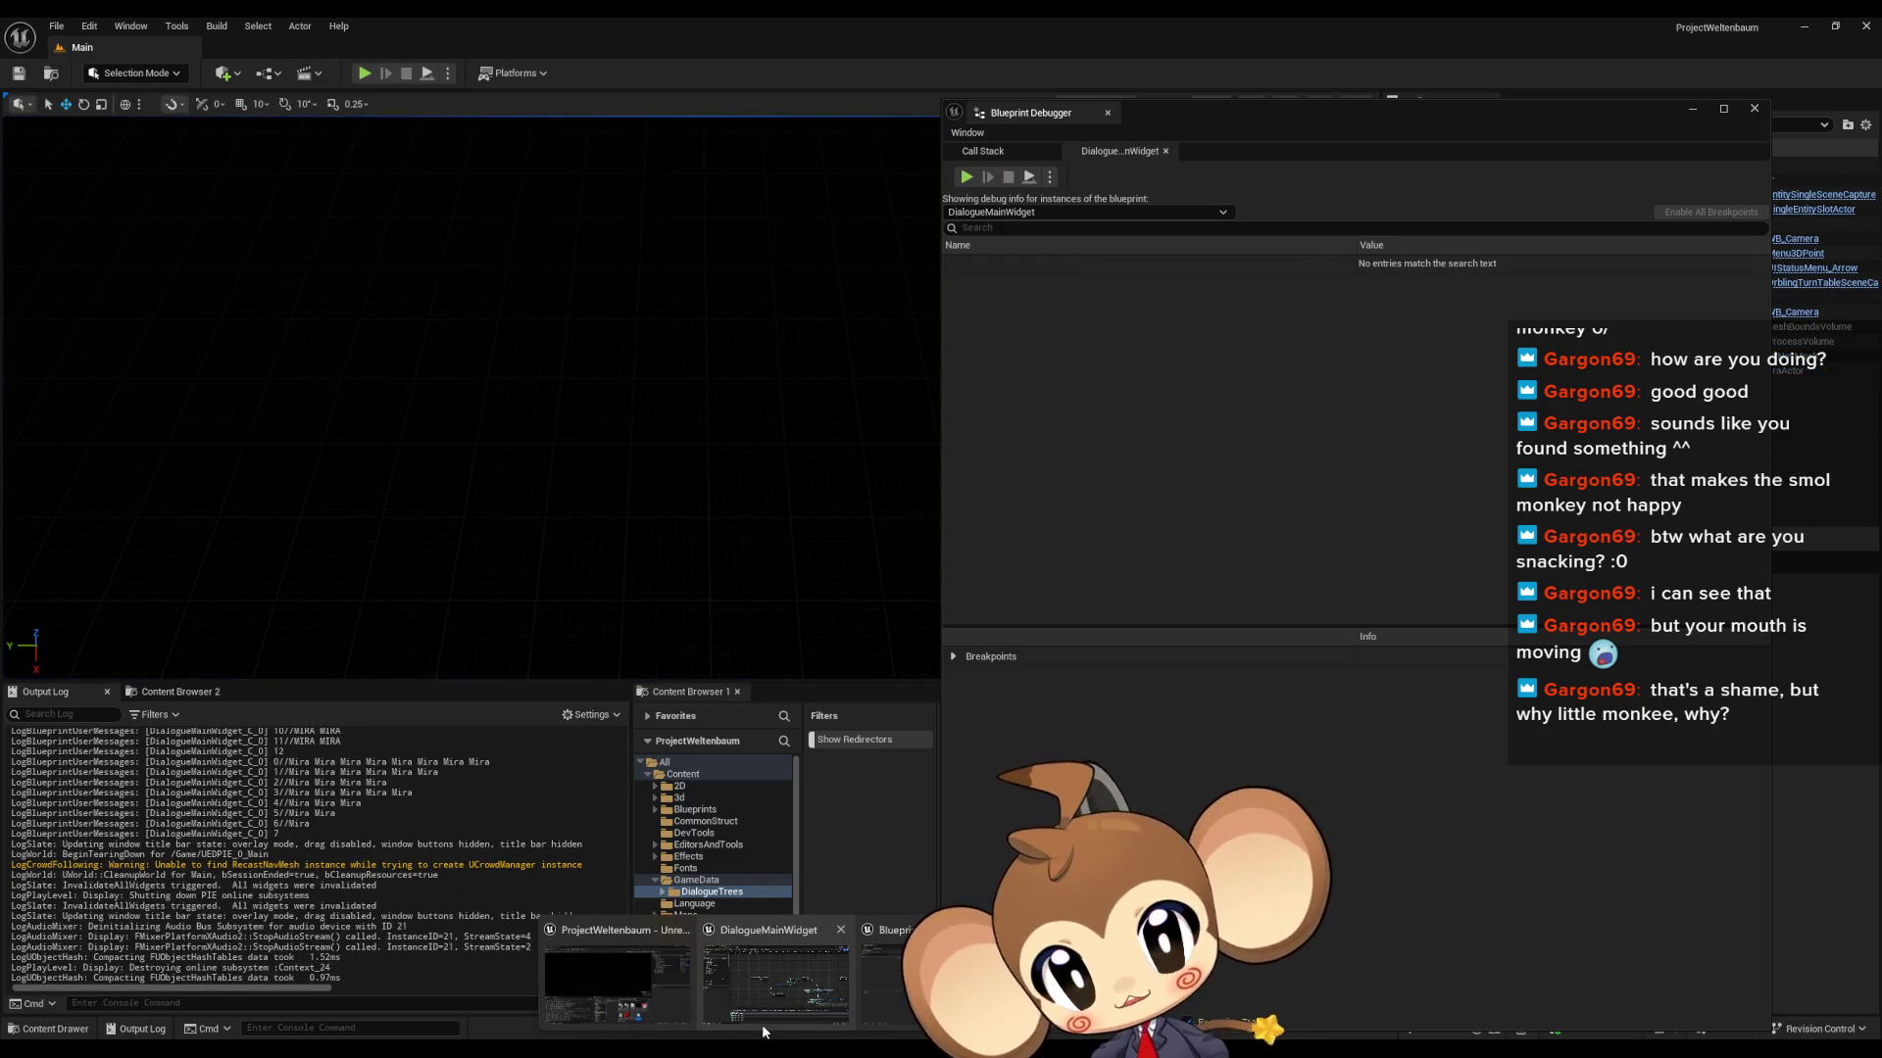
left_click(772, 990)
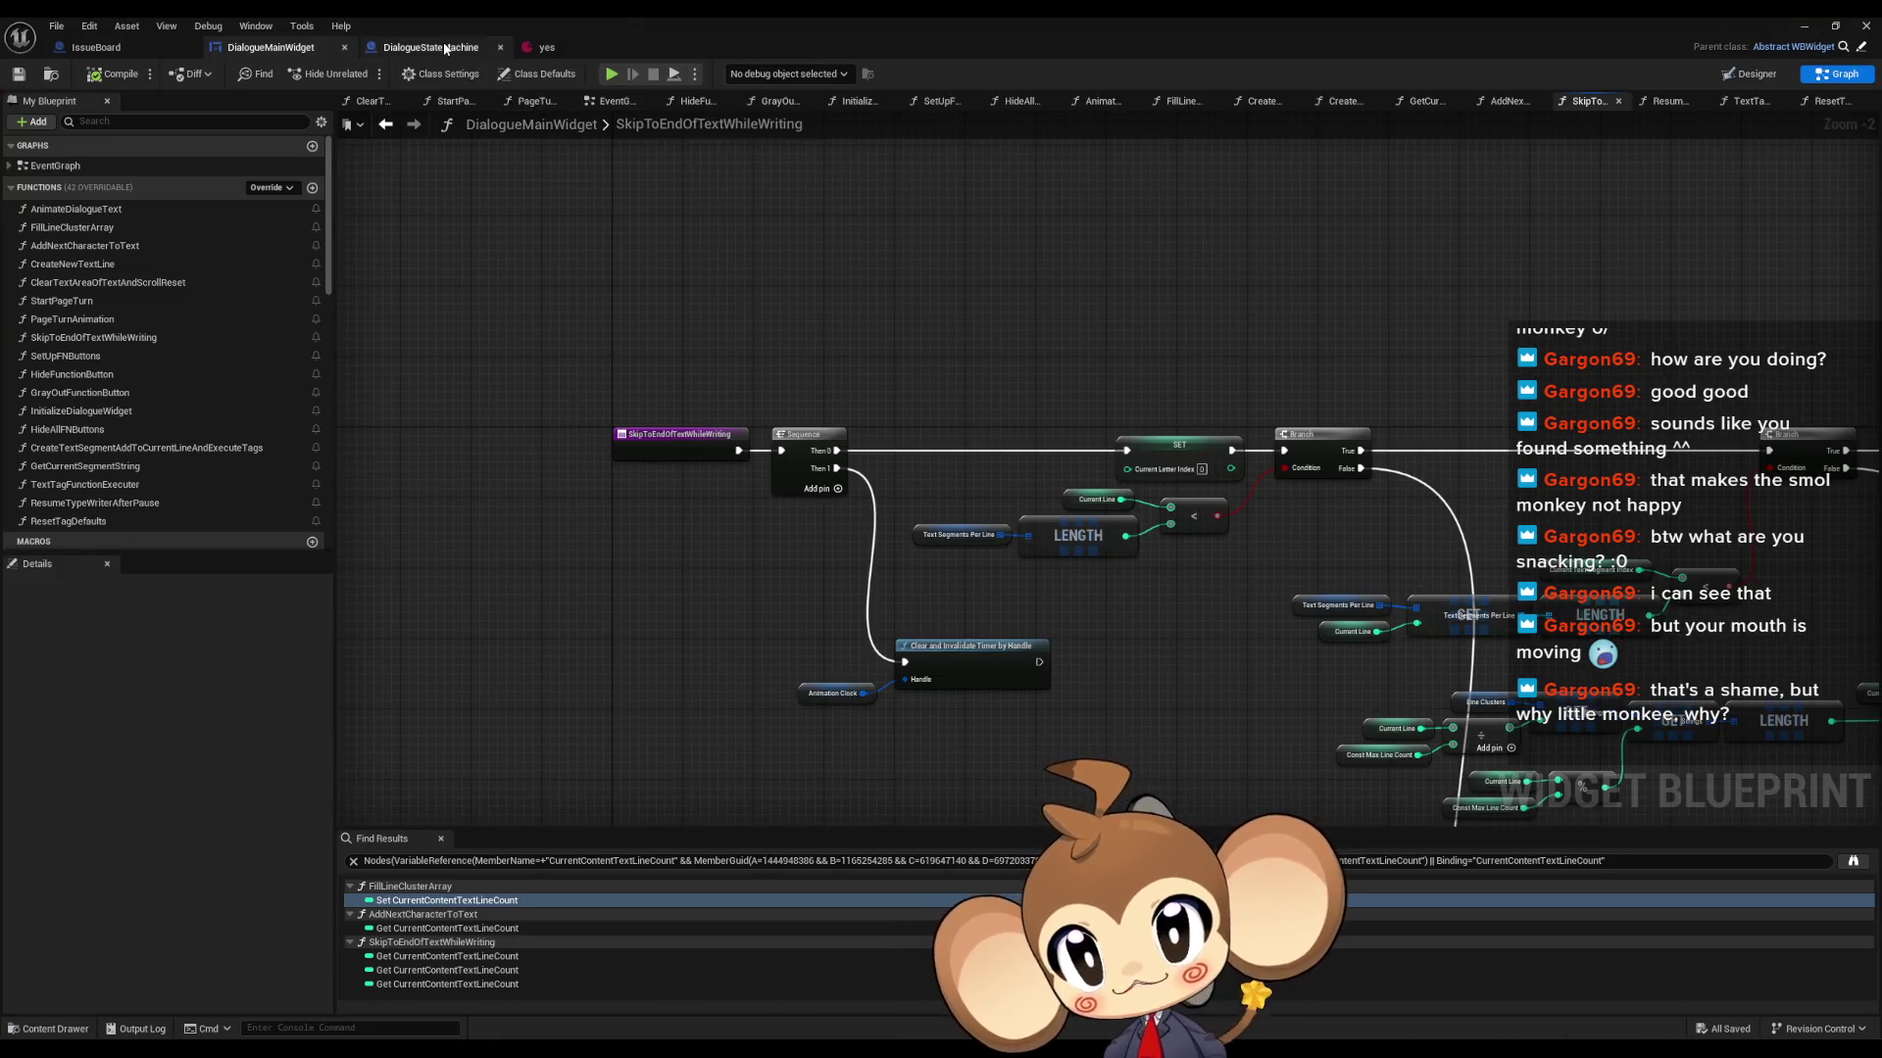
scroll(554, 331, "down", 3)
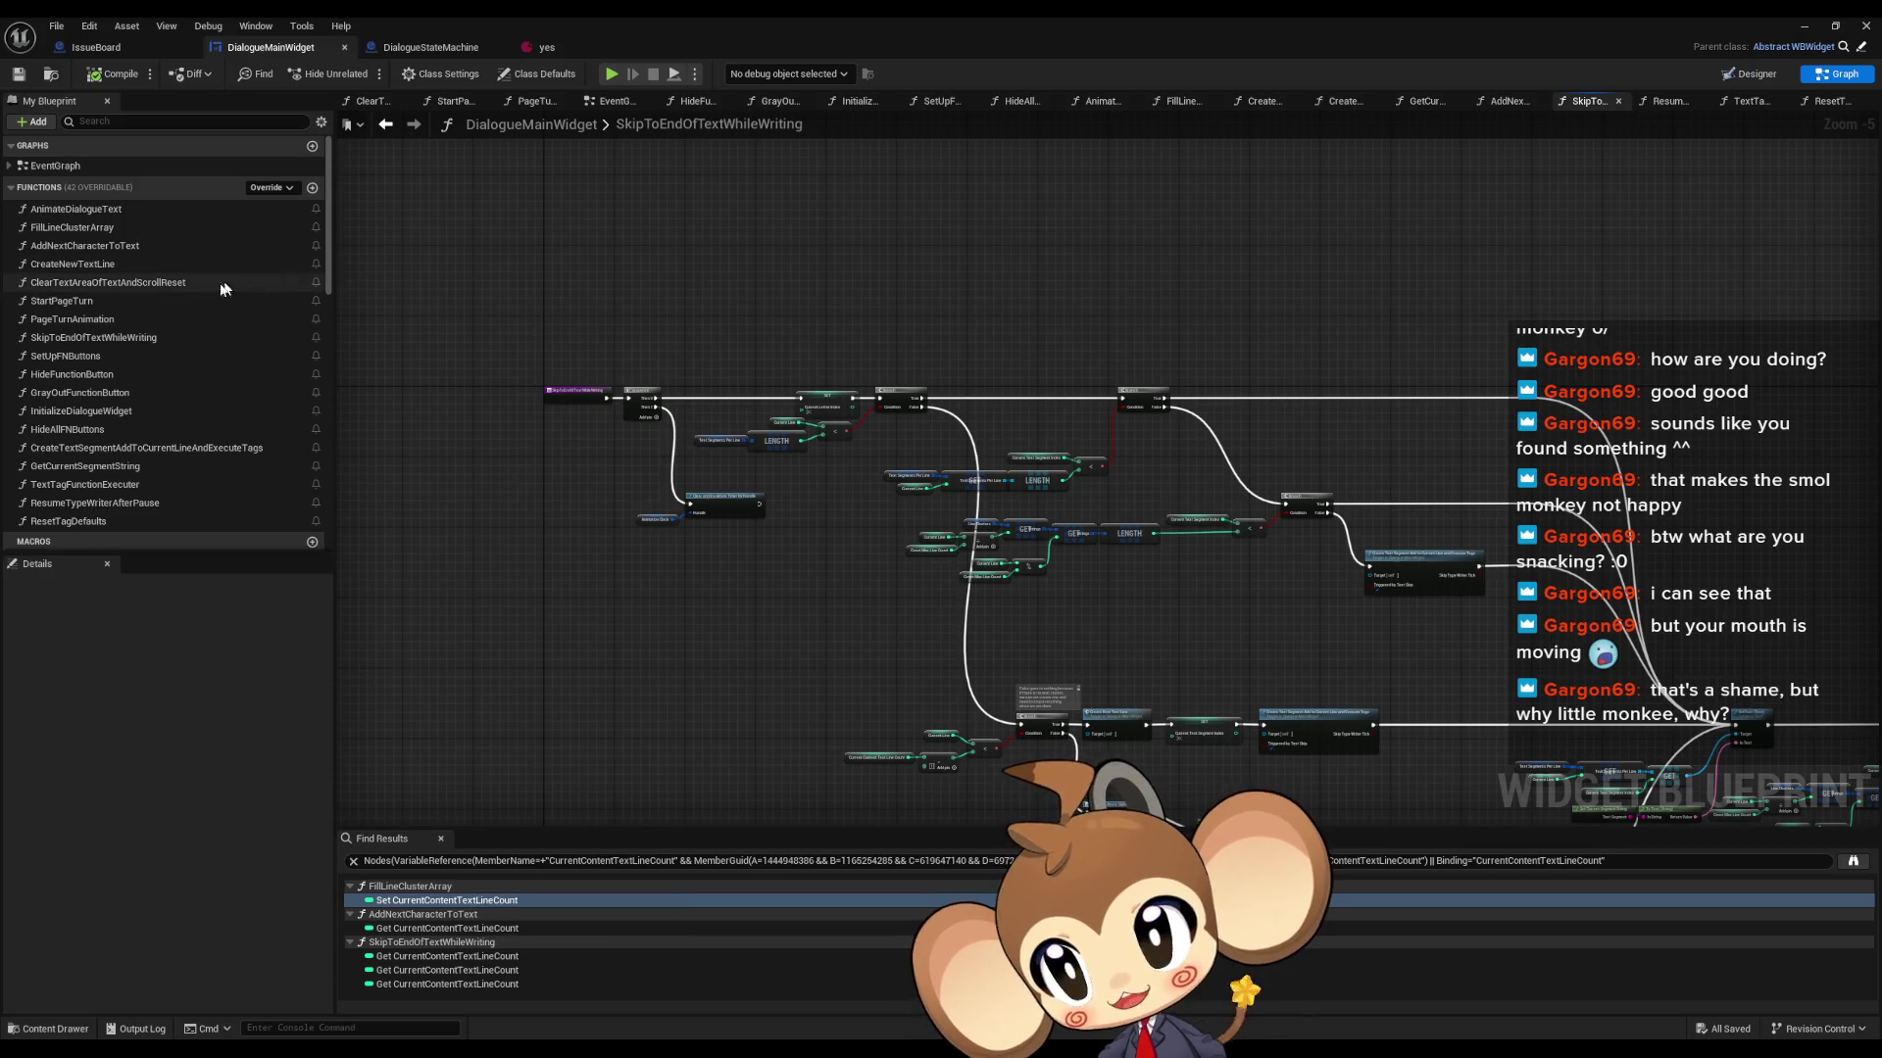
double_click(69, 226)
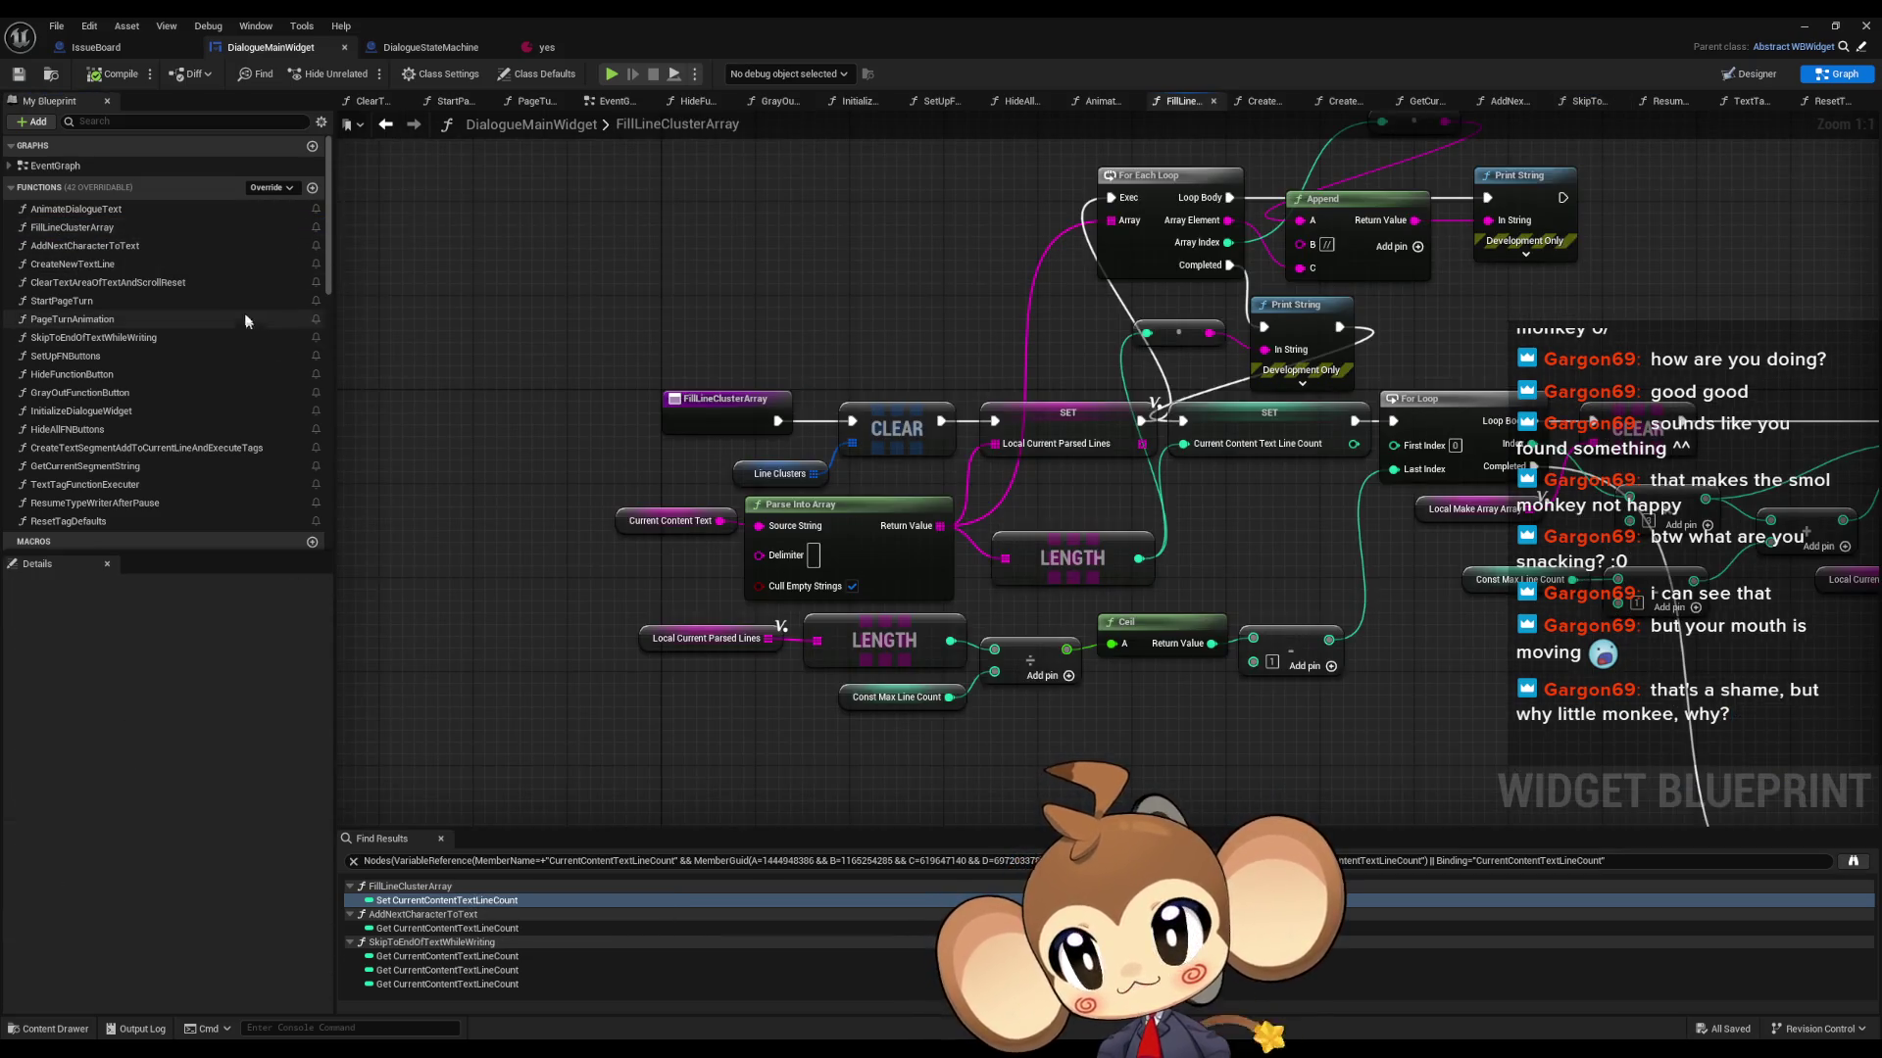
double_click(147, 251)
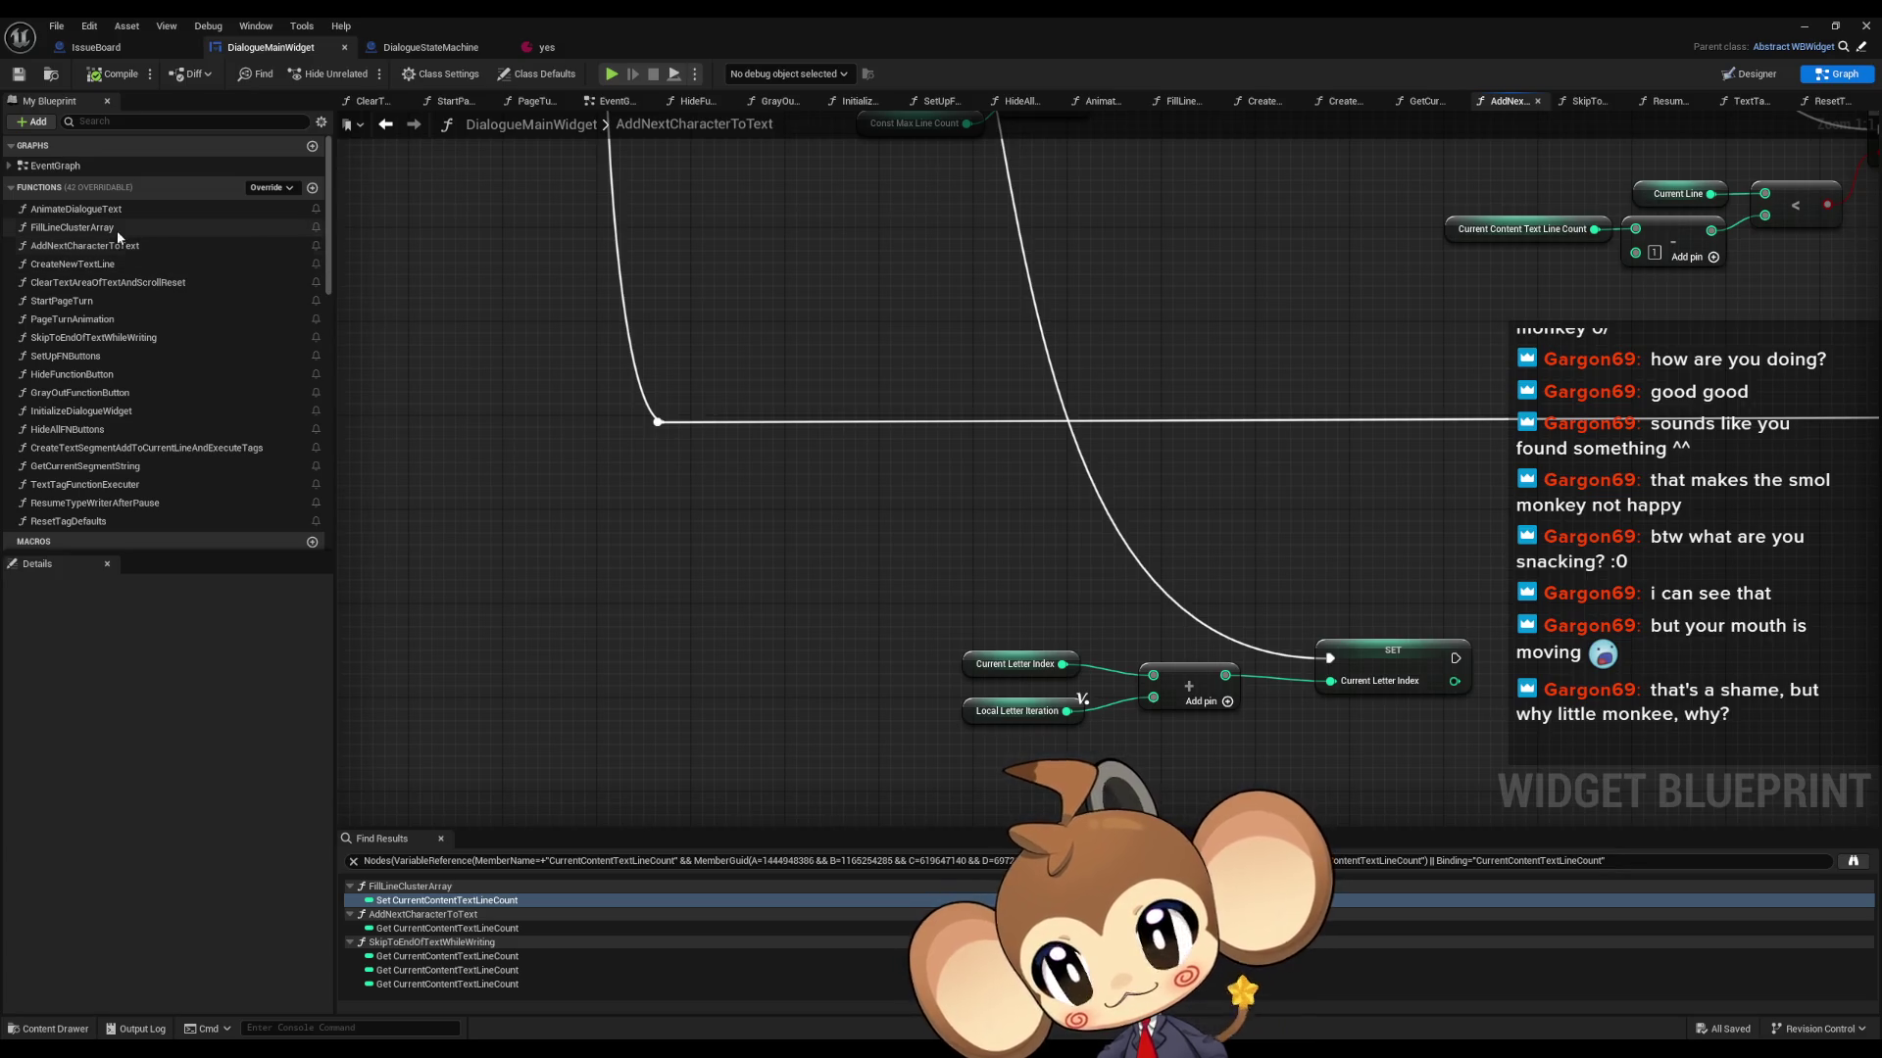
double_click(116, 213)
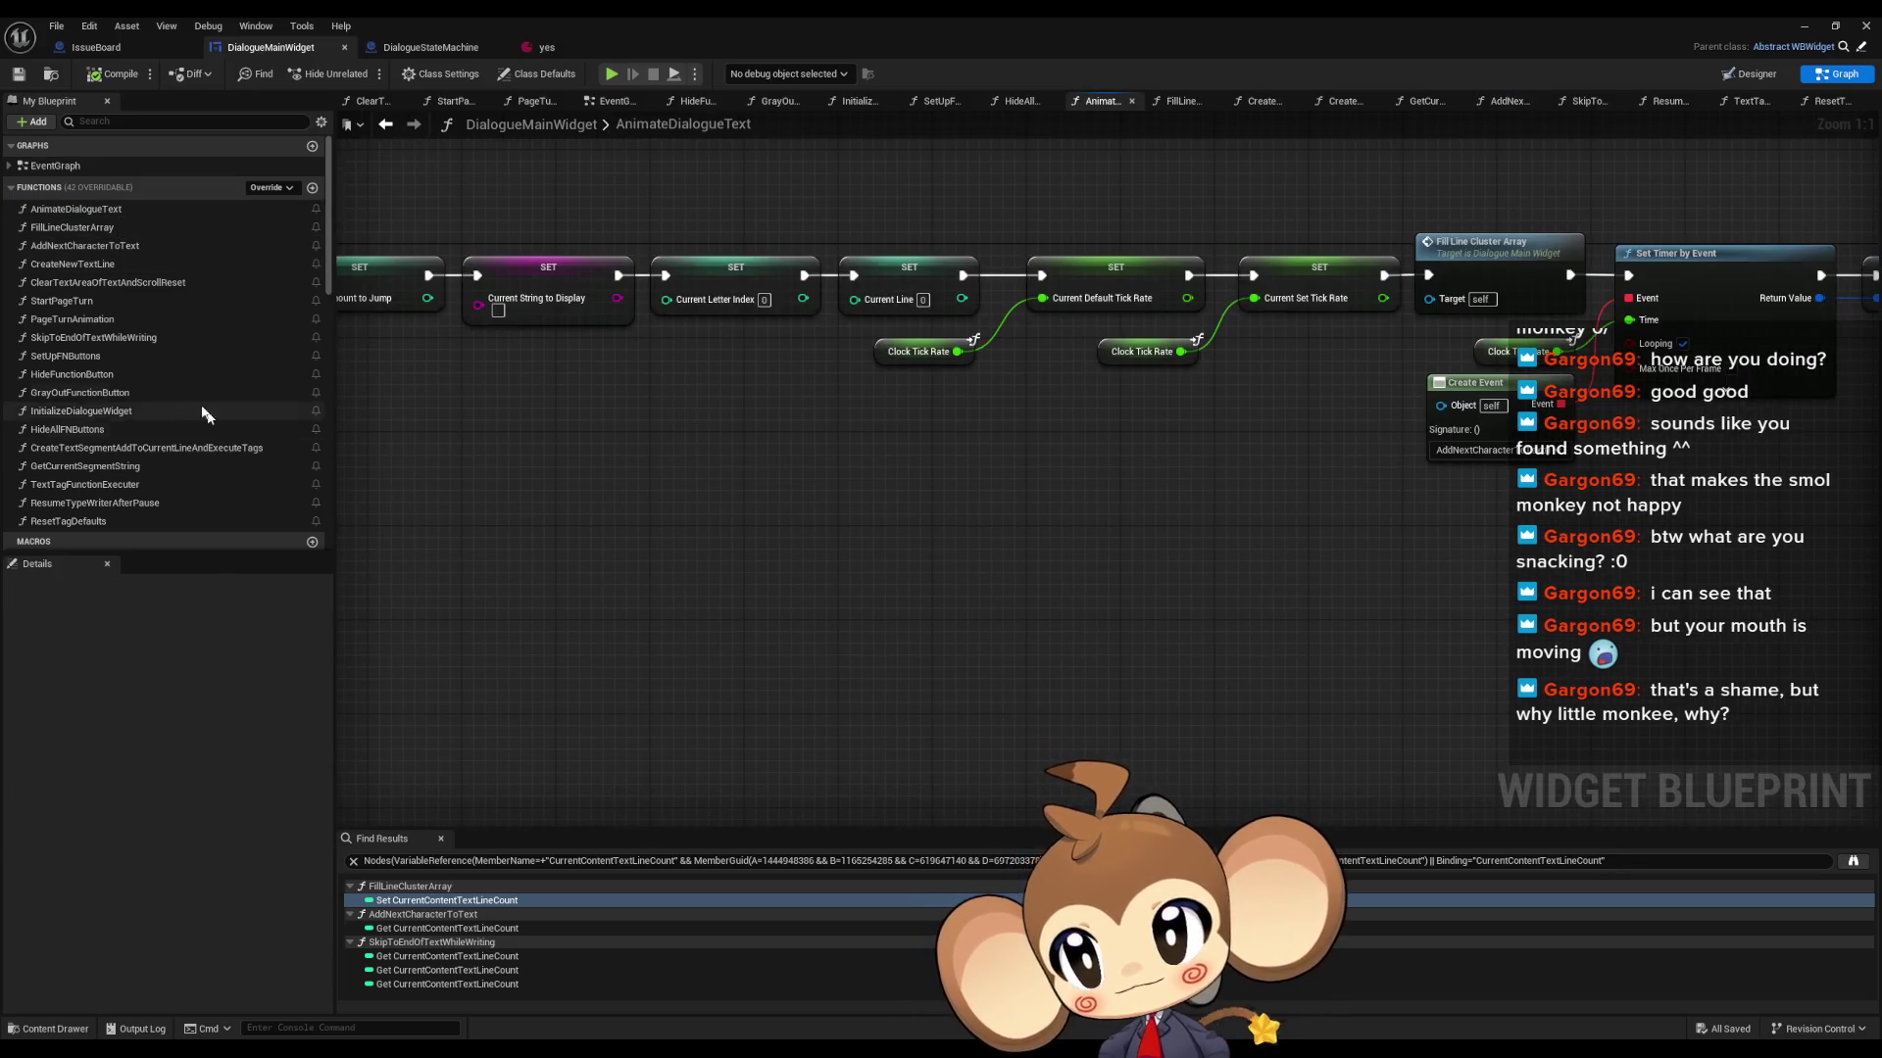
double_click(87, 486)
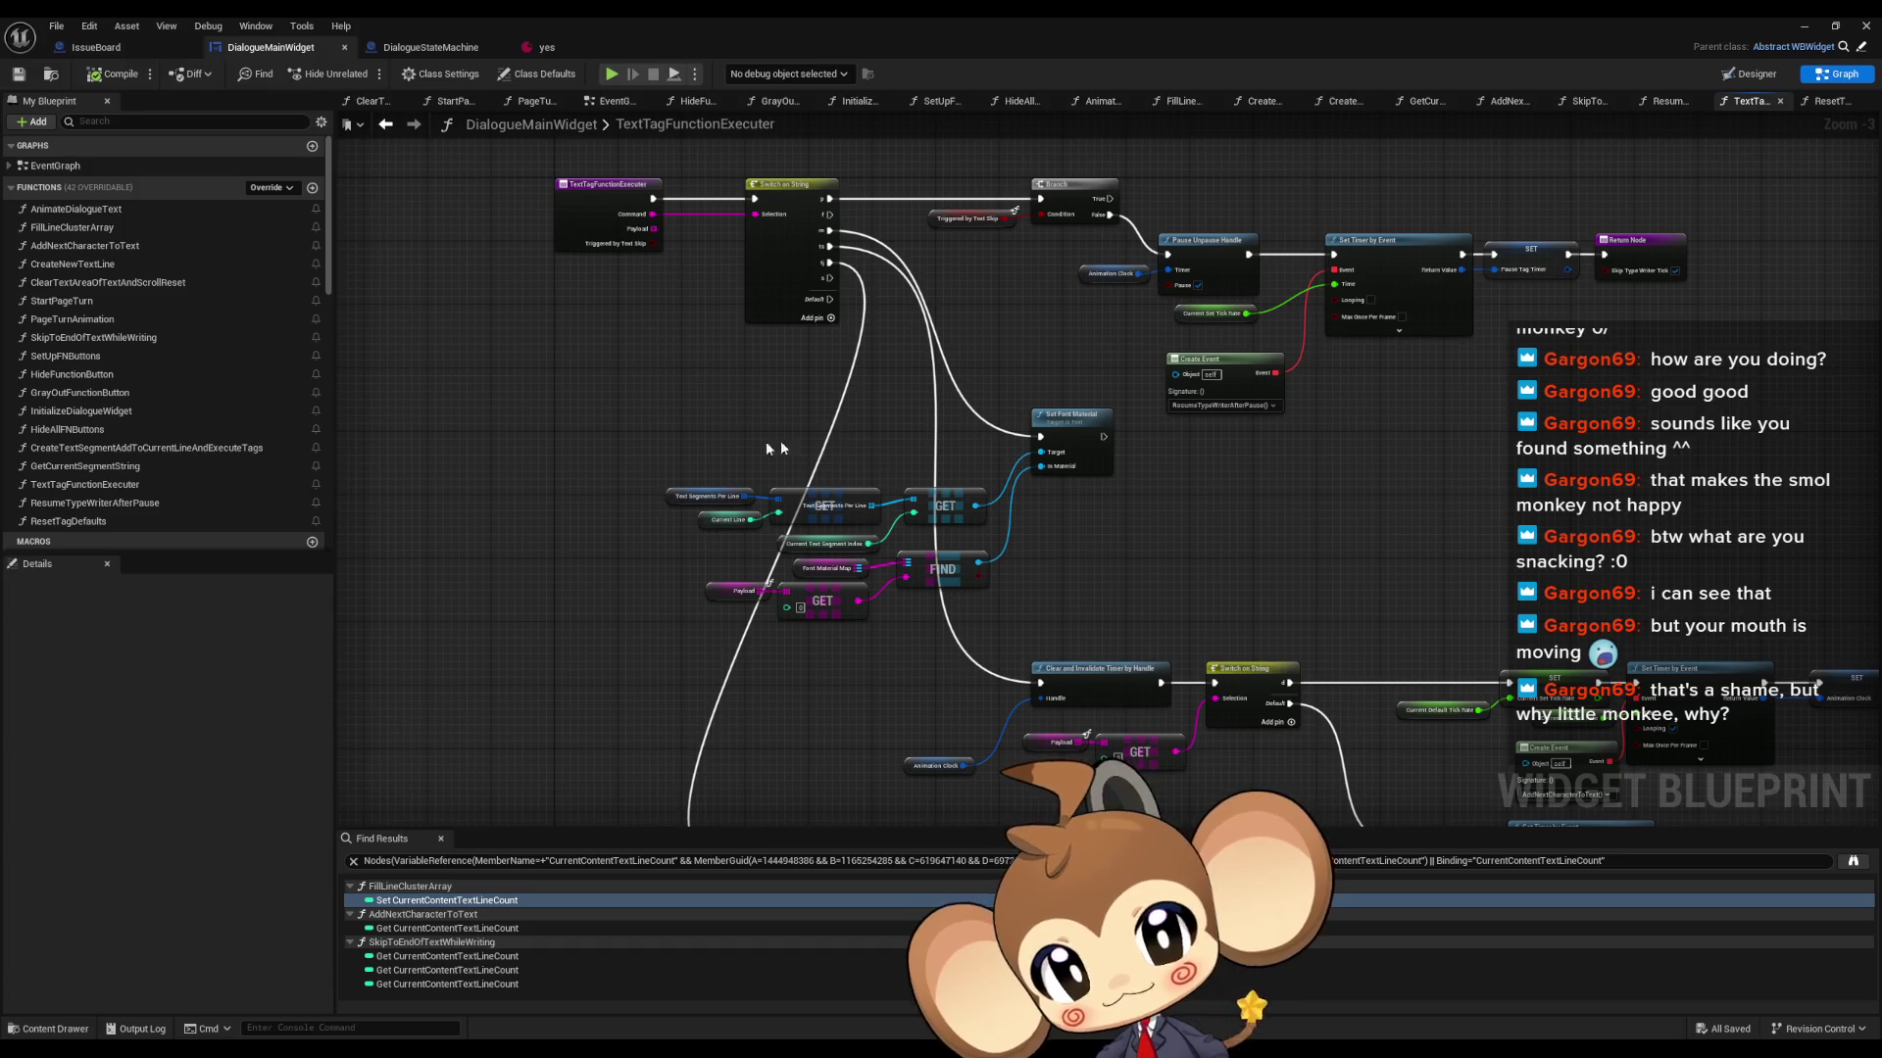
left_click(96, 229)
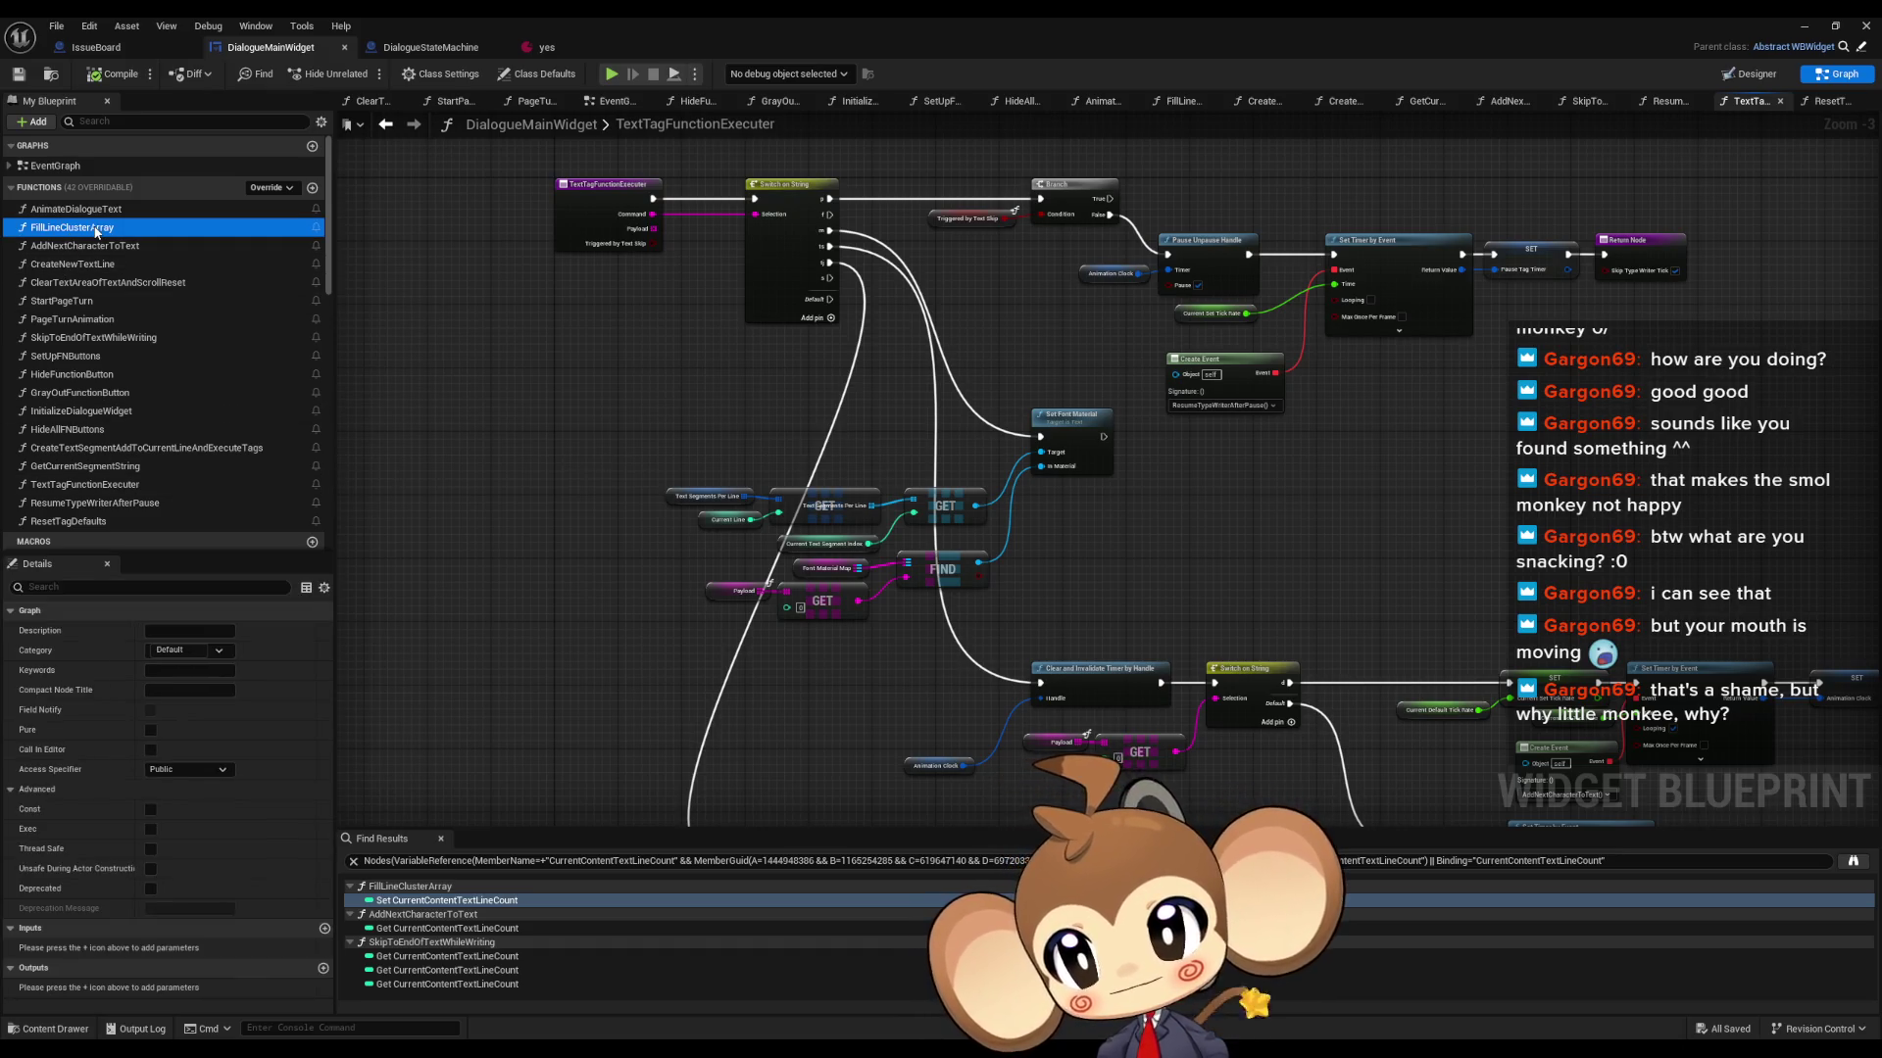
double_click(96, 230)
scroll(902, 532, "down", 3)
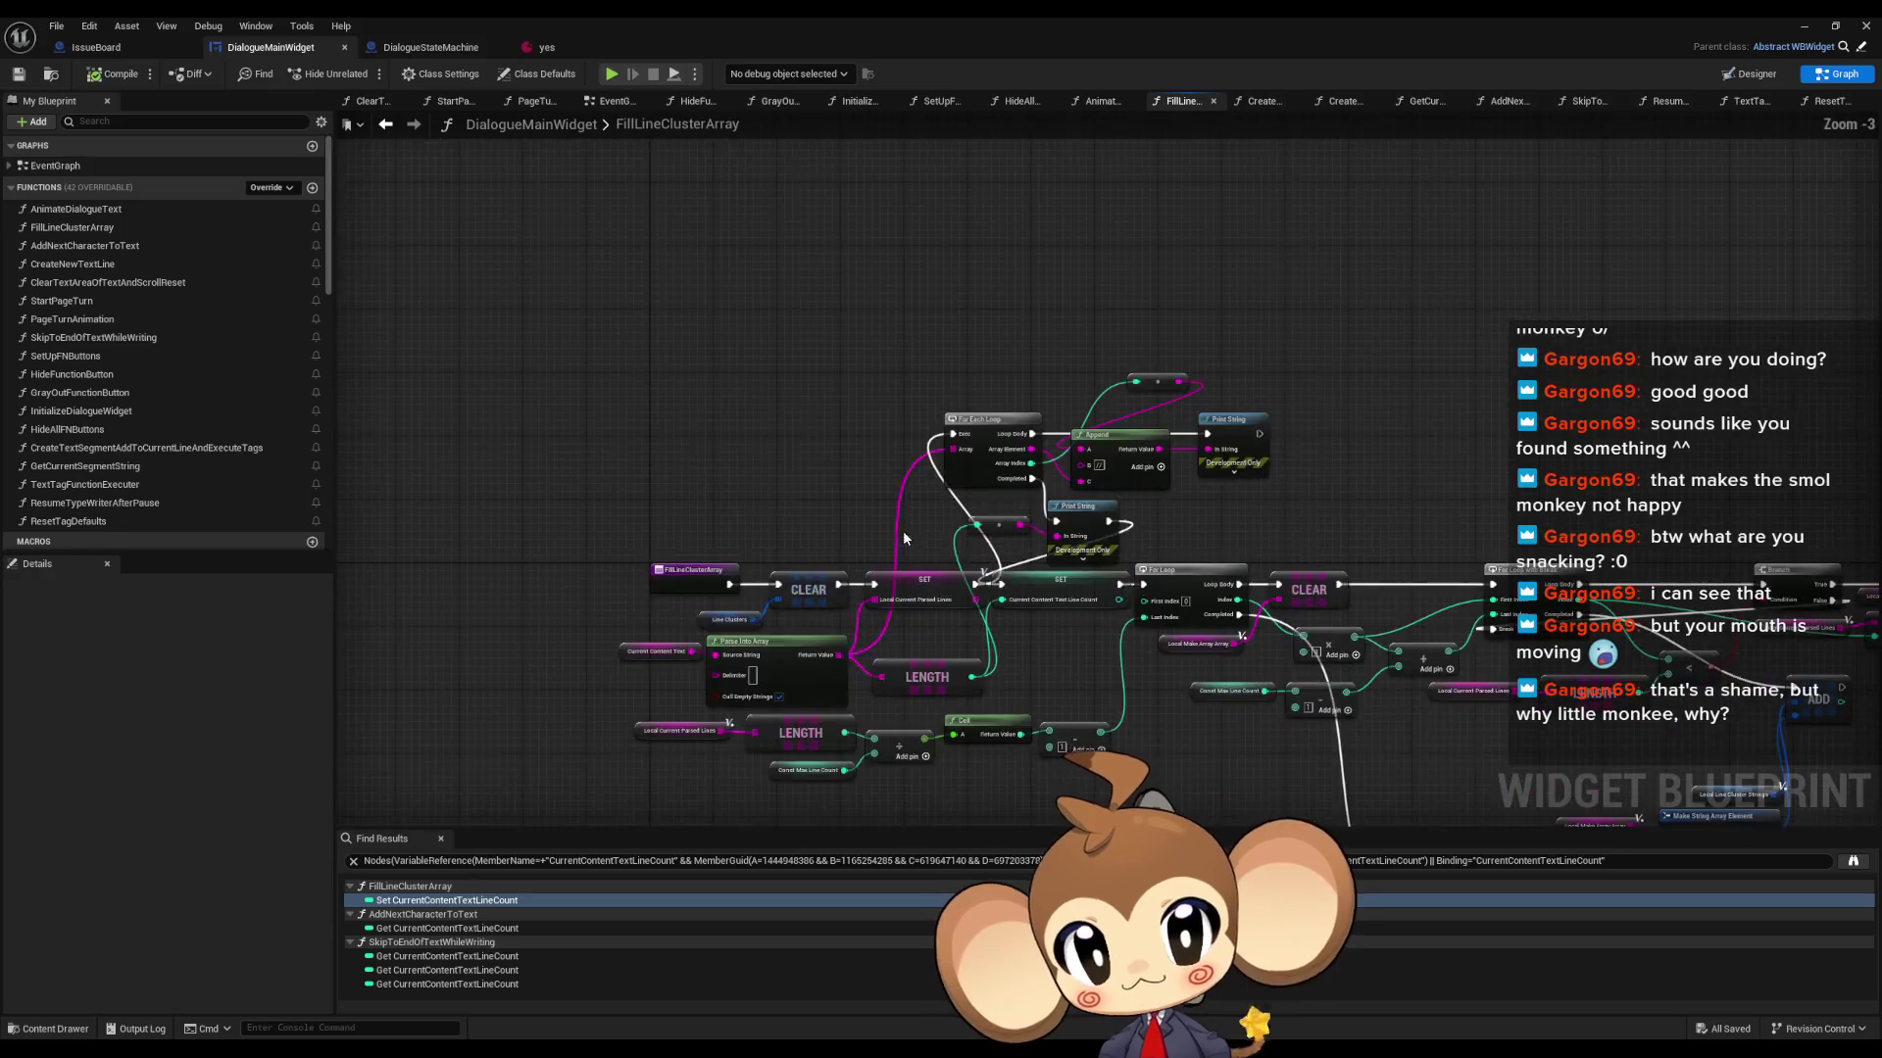
scroll(902, 531, "up", 3)
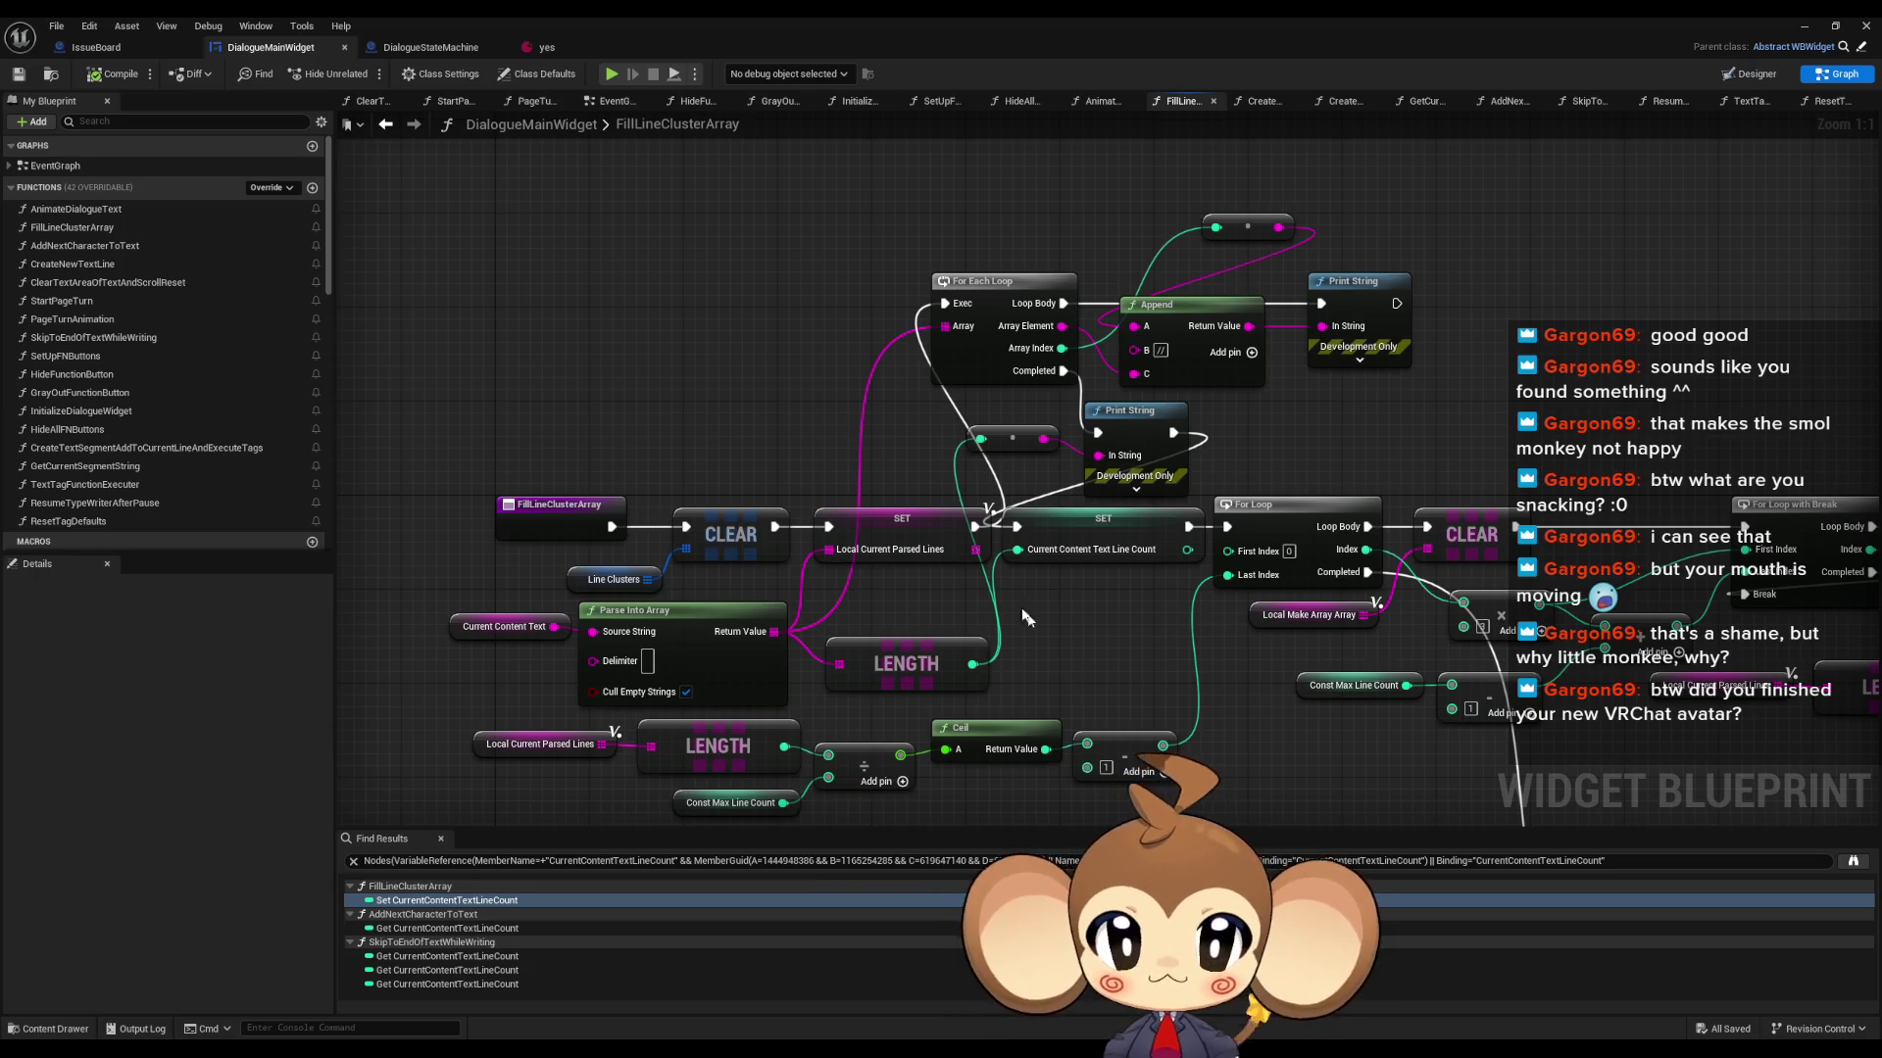
- Wire the first SET straight into the second SET and delete the For Each Loop, Append and Print String nodes
left_click_drag(999, 446, 1009, 479)
left_click_drag(980, 587, 1022, 588)
left_click_drag(891, 276, 1412, 532)
mouse_move(1223, 446)
left_mouse_down()
mouse_move(1202, 390)
mouse_move(1035, 310)
mouse_move(1035, 292)
left_mouse_up()
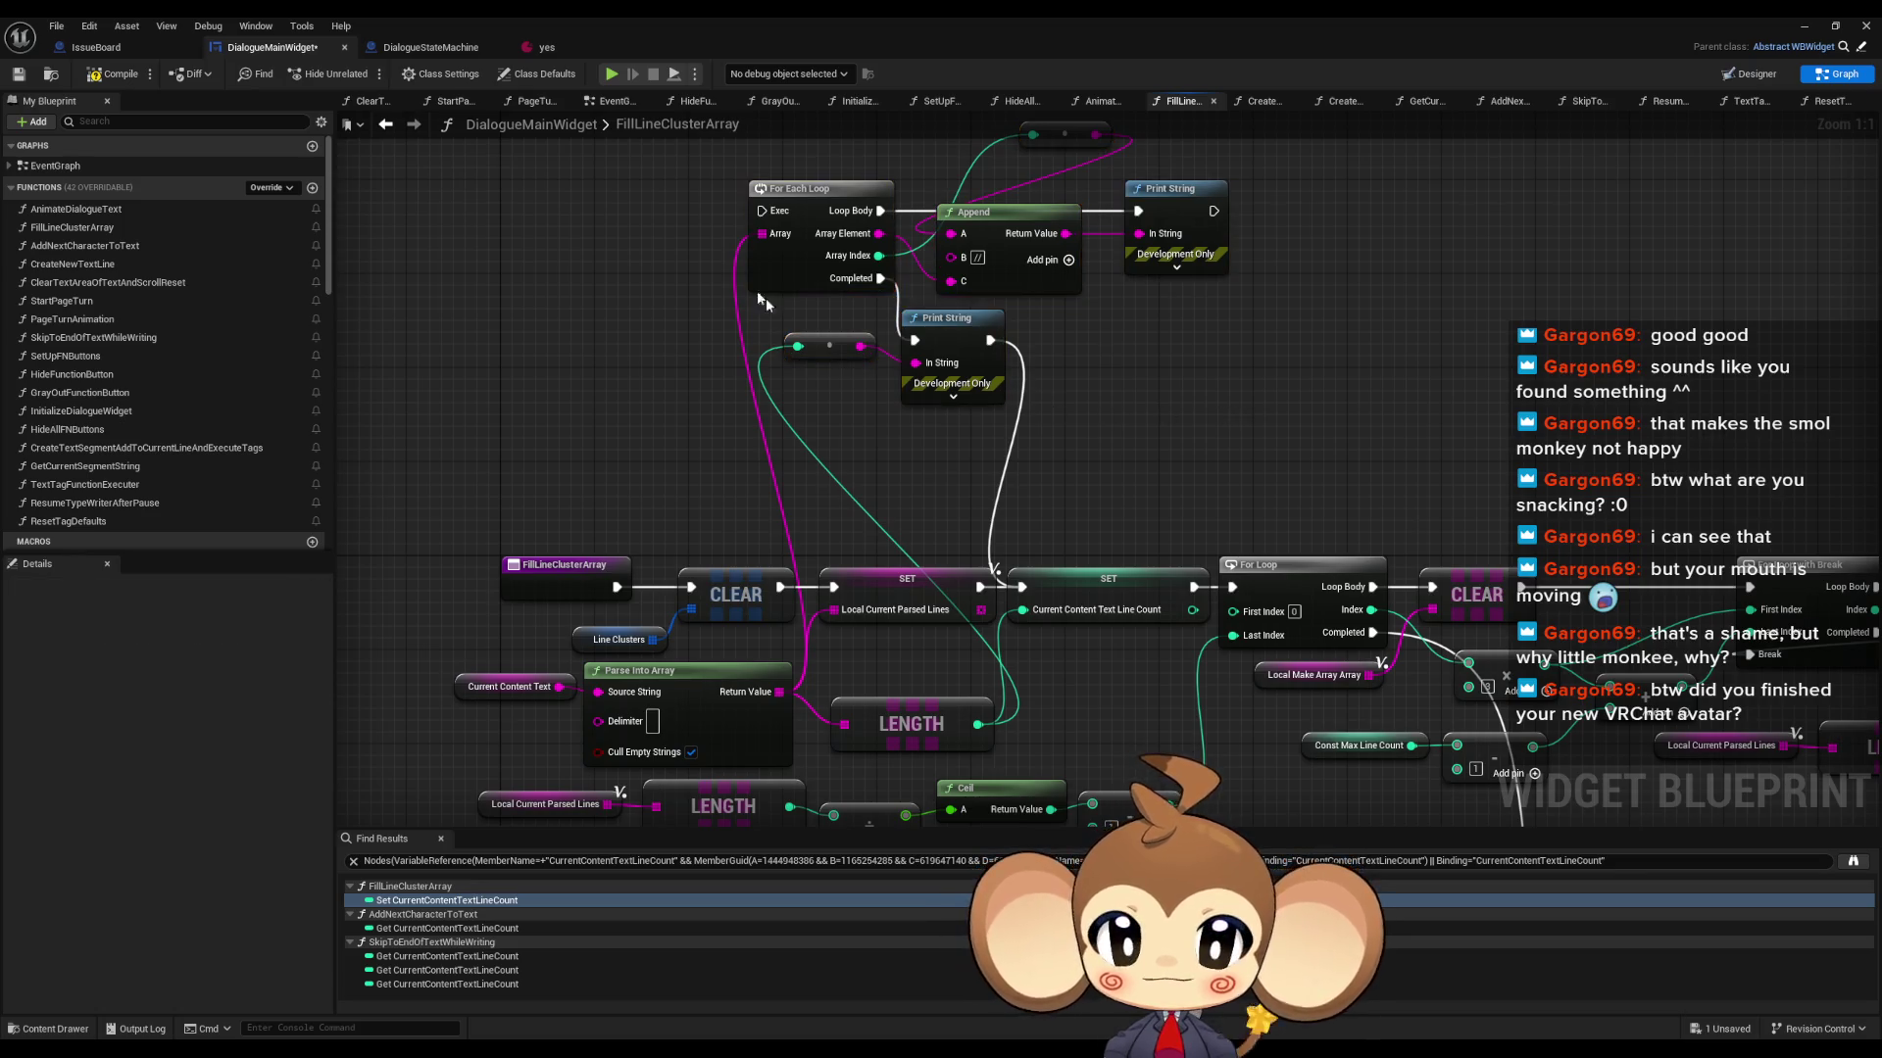
mouse_move(673, 196)
left_mouse_down()
mouse_move(1286, 463)
mouse_move(1211, 421)
mouse_move(1192, 334)
left_mouse_up()
key("Delete")
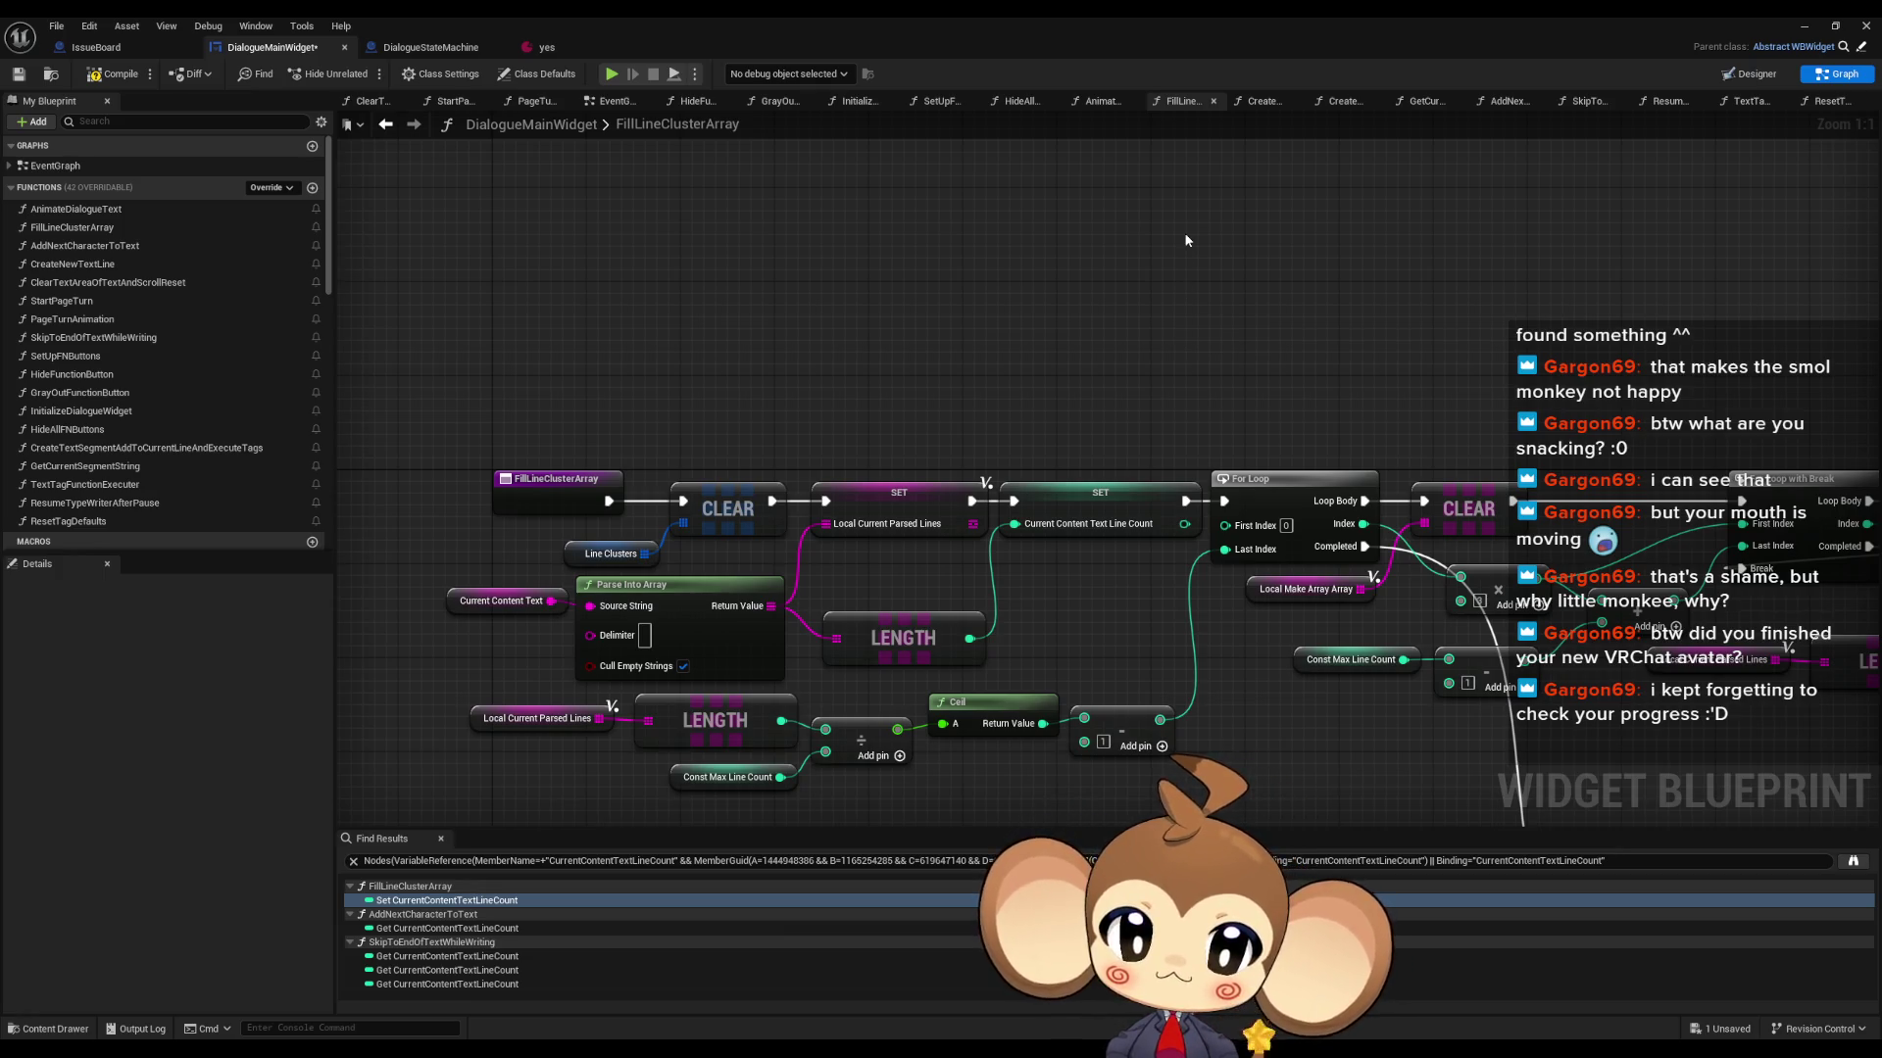
left_click_drag(1233, 373, 1045, 374)
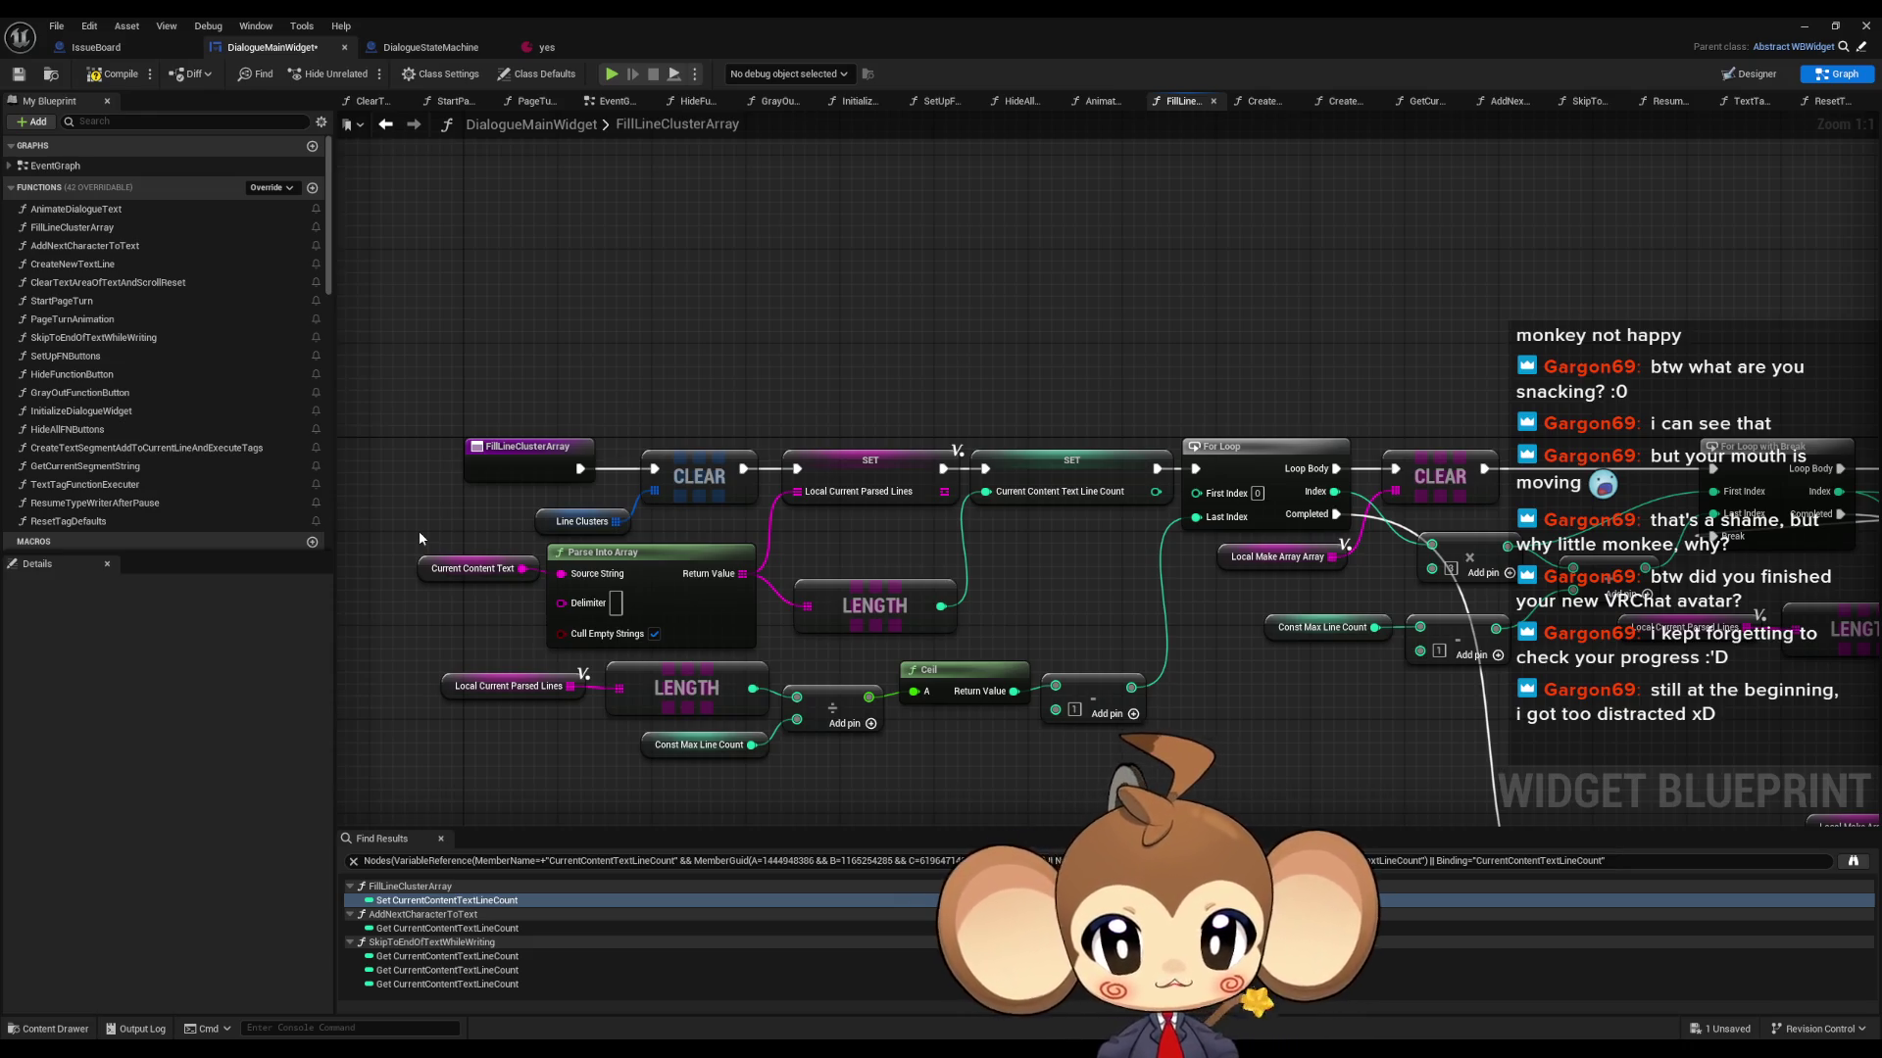
left_click(509, 686)
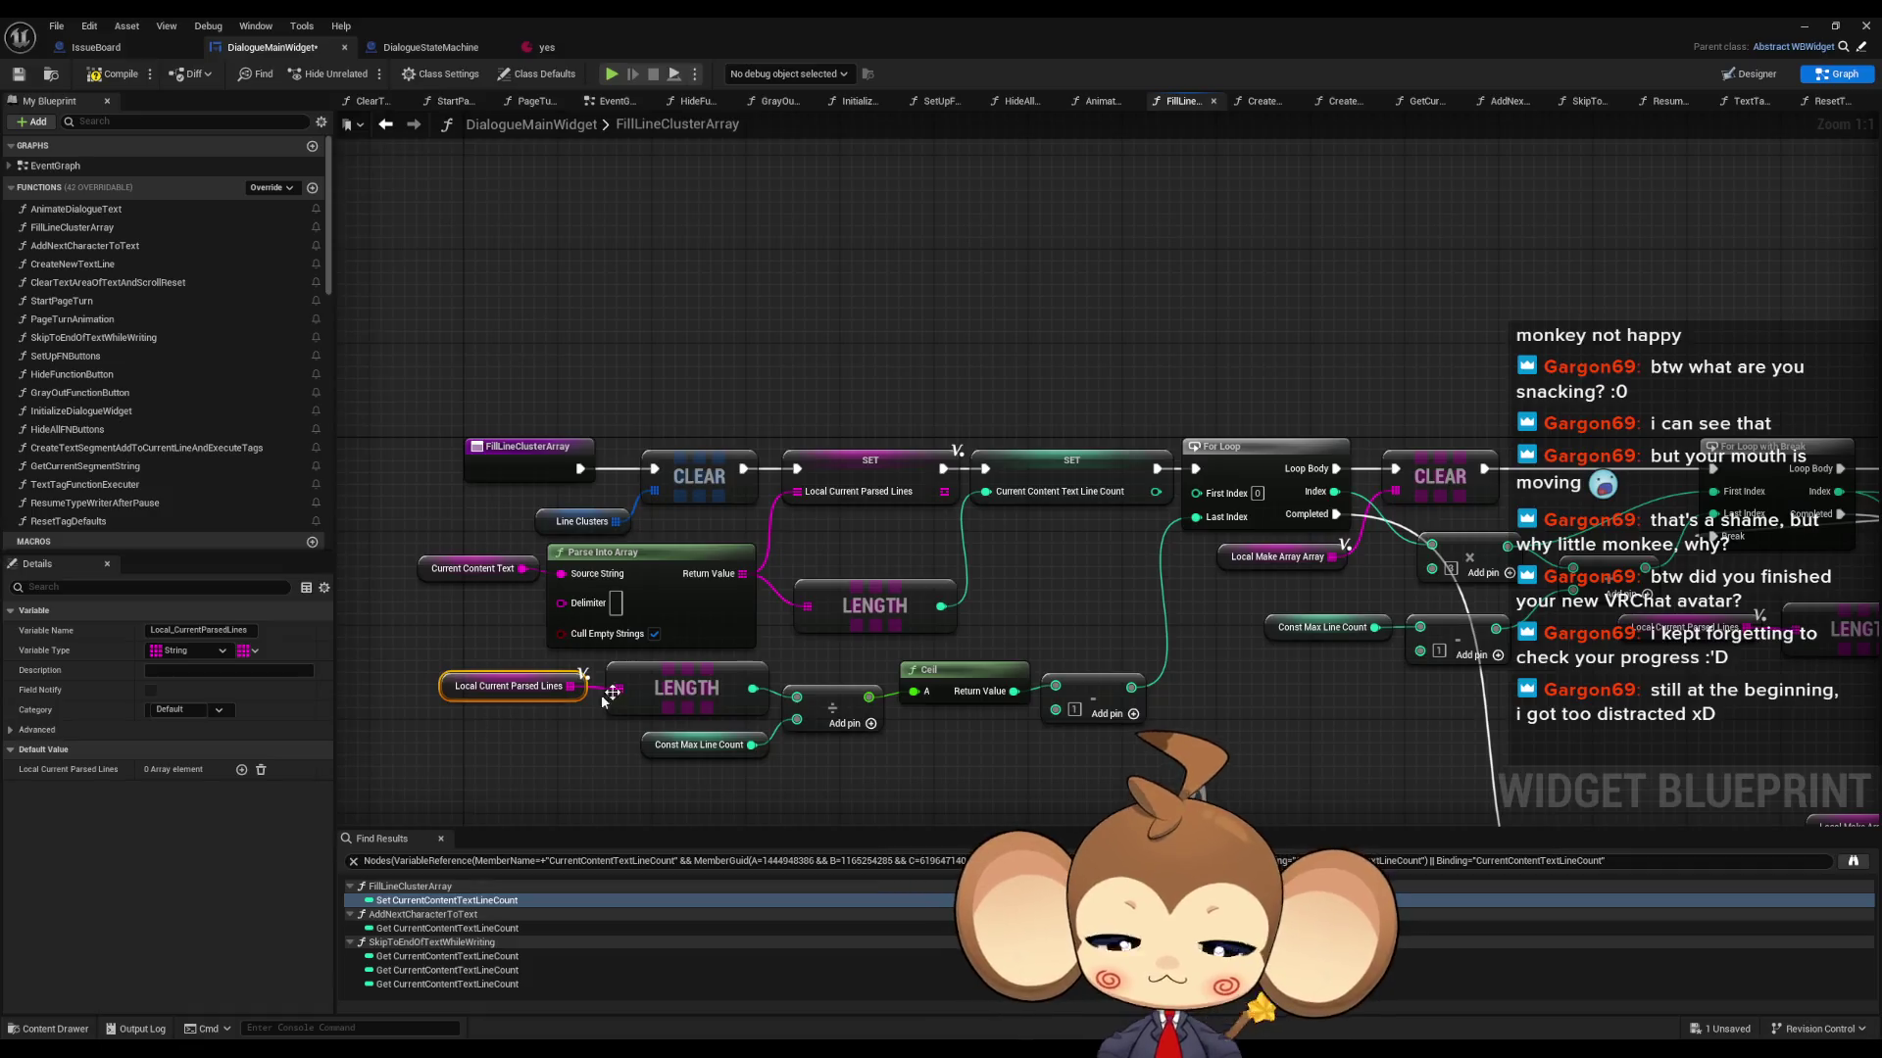
- Add a Remove Index node fed by Last Index of a copied Local Current Parsed Lines getter
left_click(756, 404)
key("ctrl+v")
left_click_drag(900, 369, 973, 375)
type("remo")
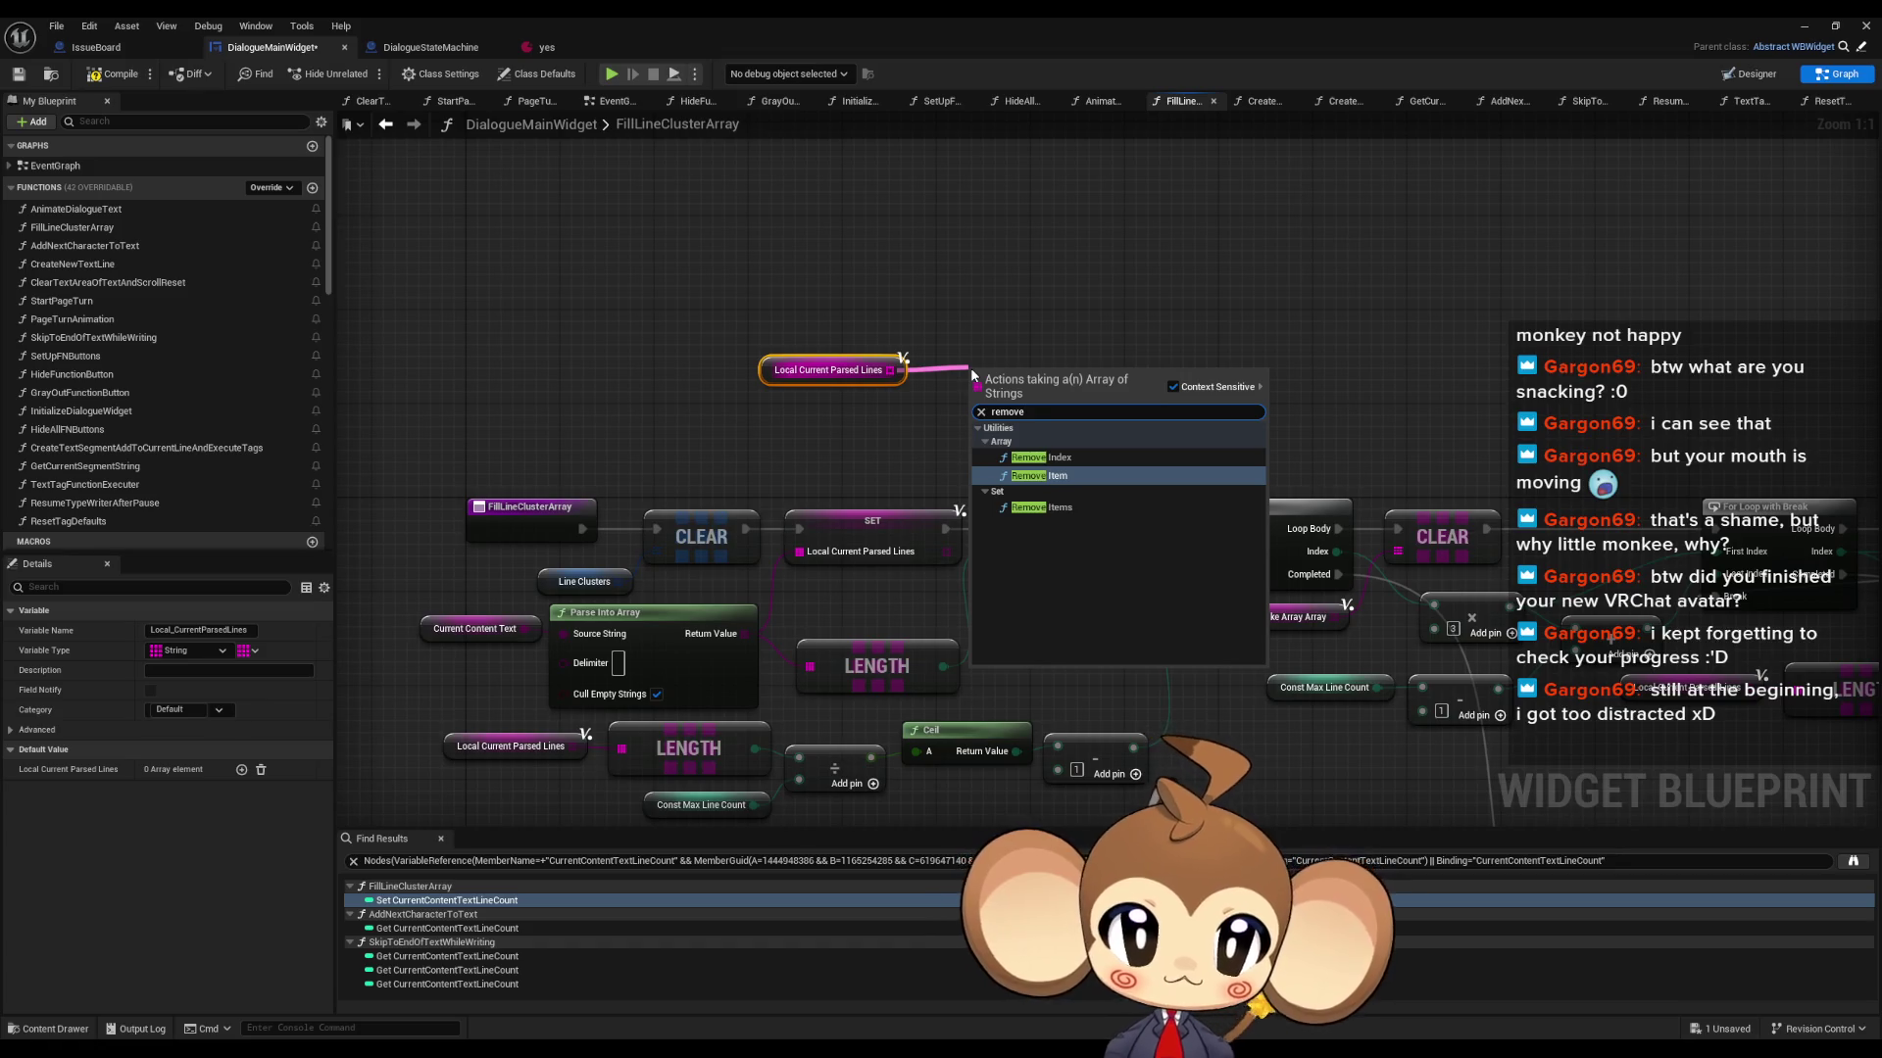
key("Up")
key("Return")
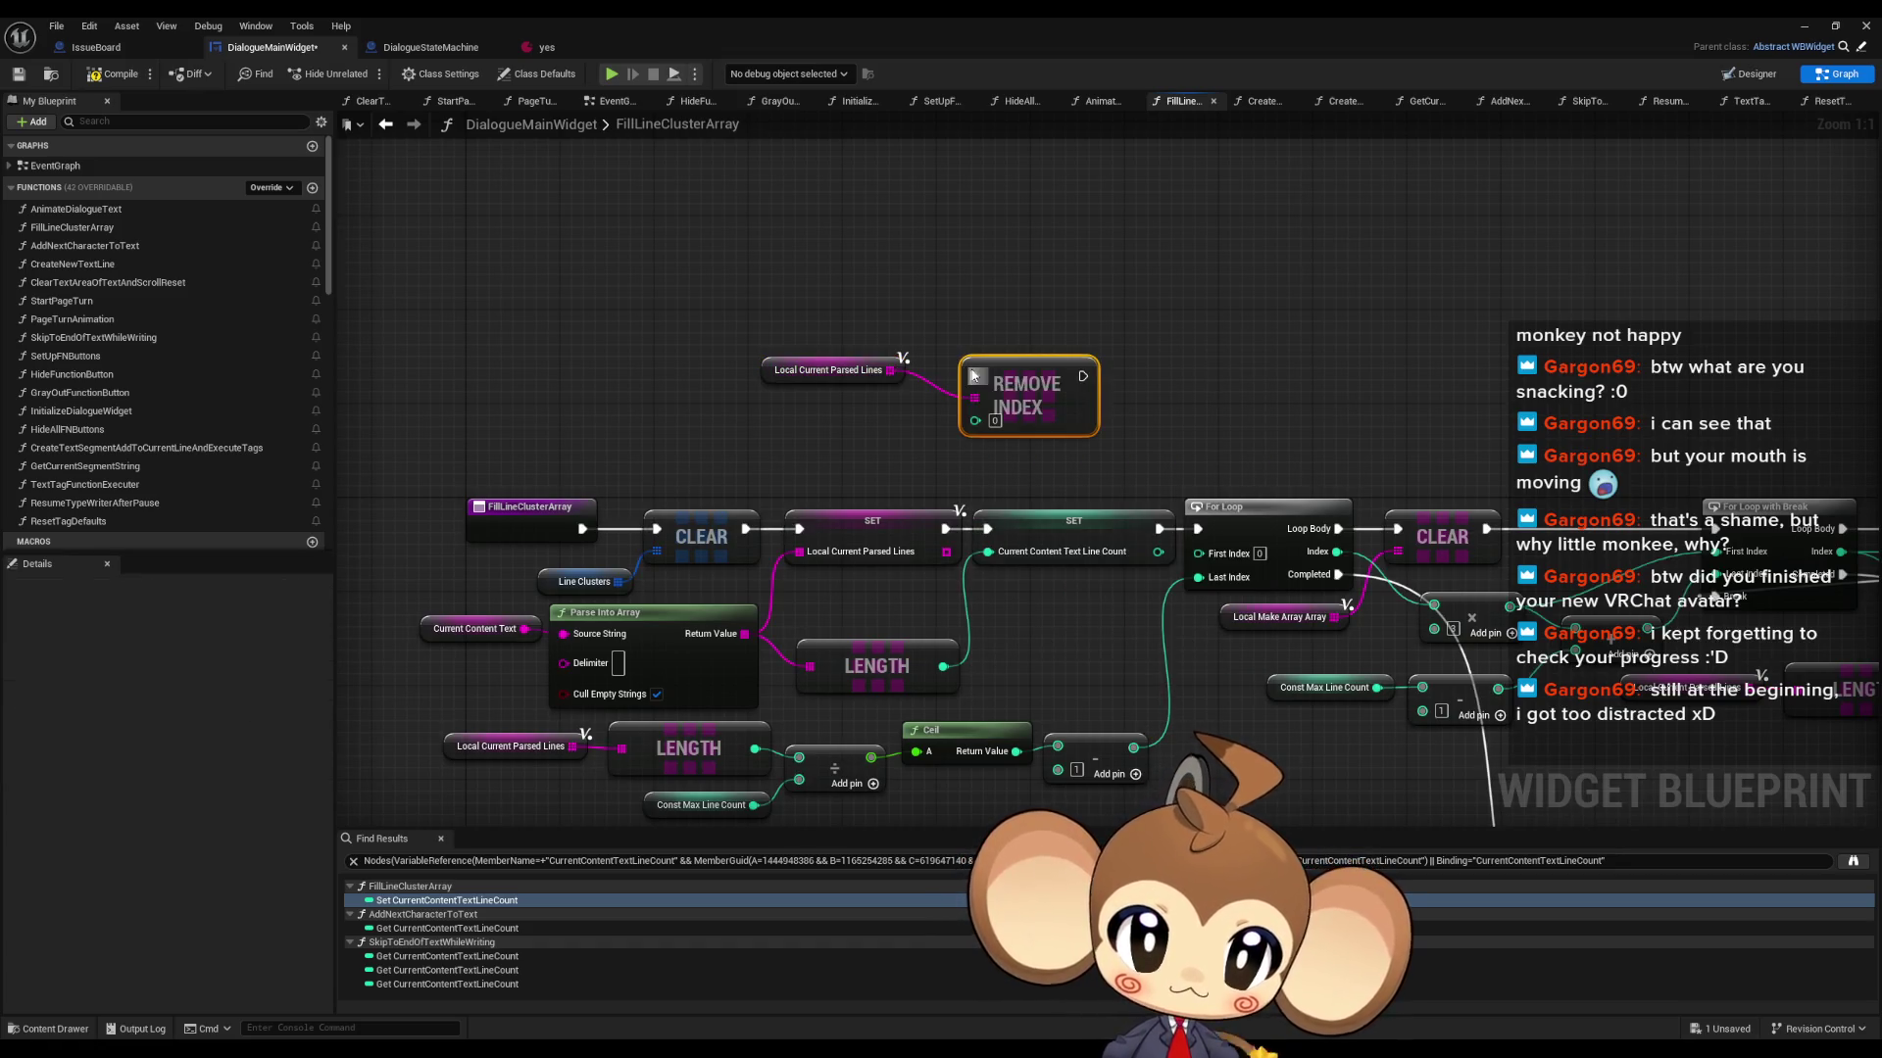
left_click_drag(892, 372, 825, 437)
type("last in")
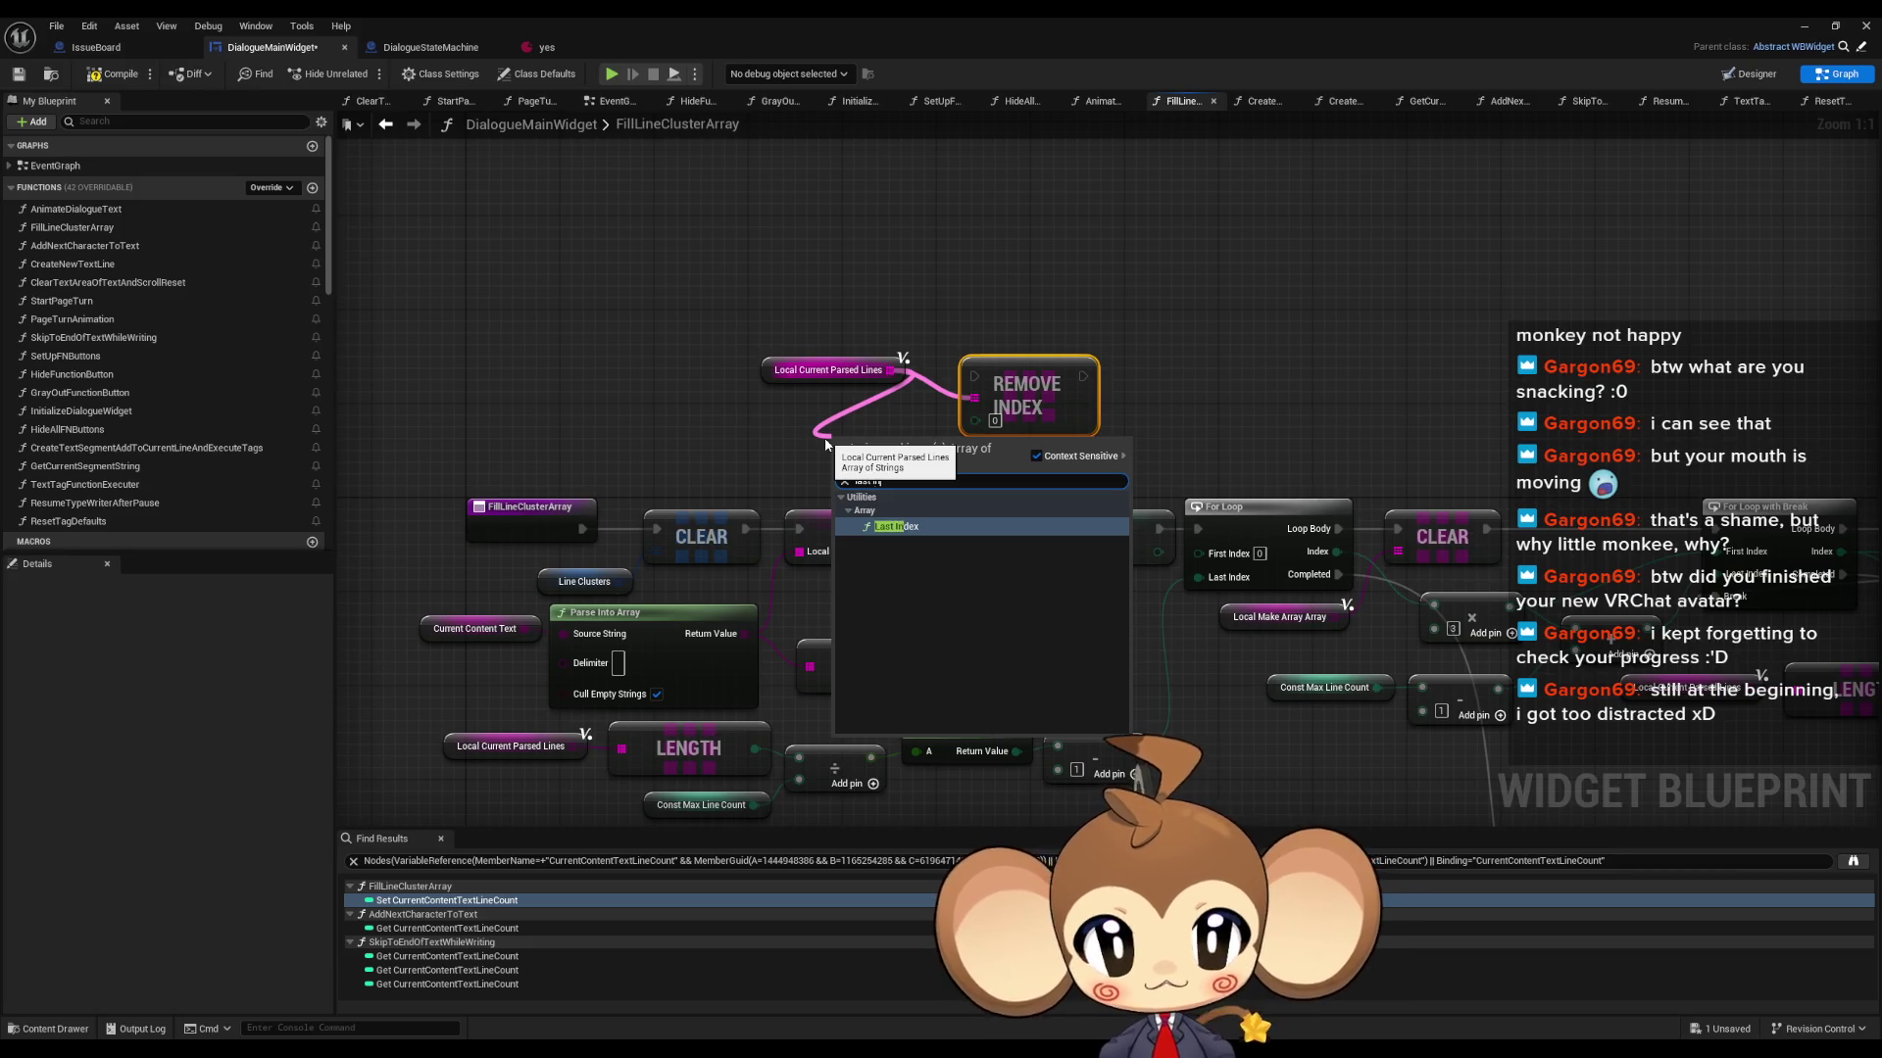
key("Return")
left_click_drag(1063, 382, 1109, 326)
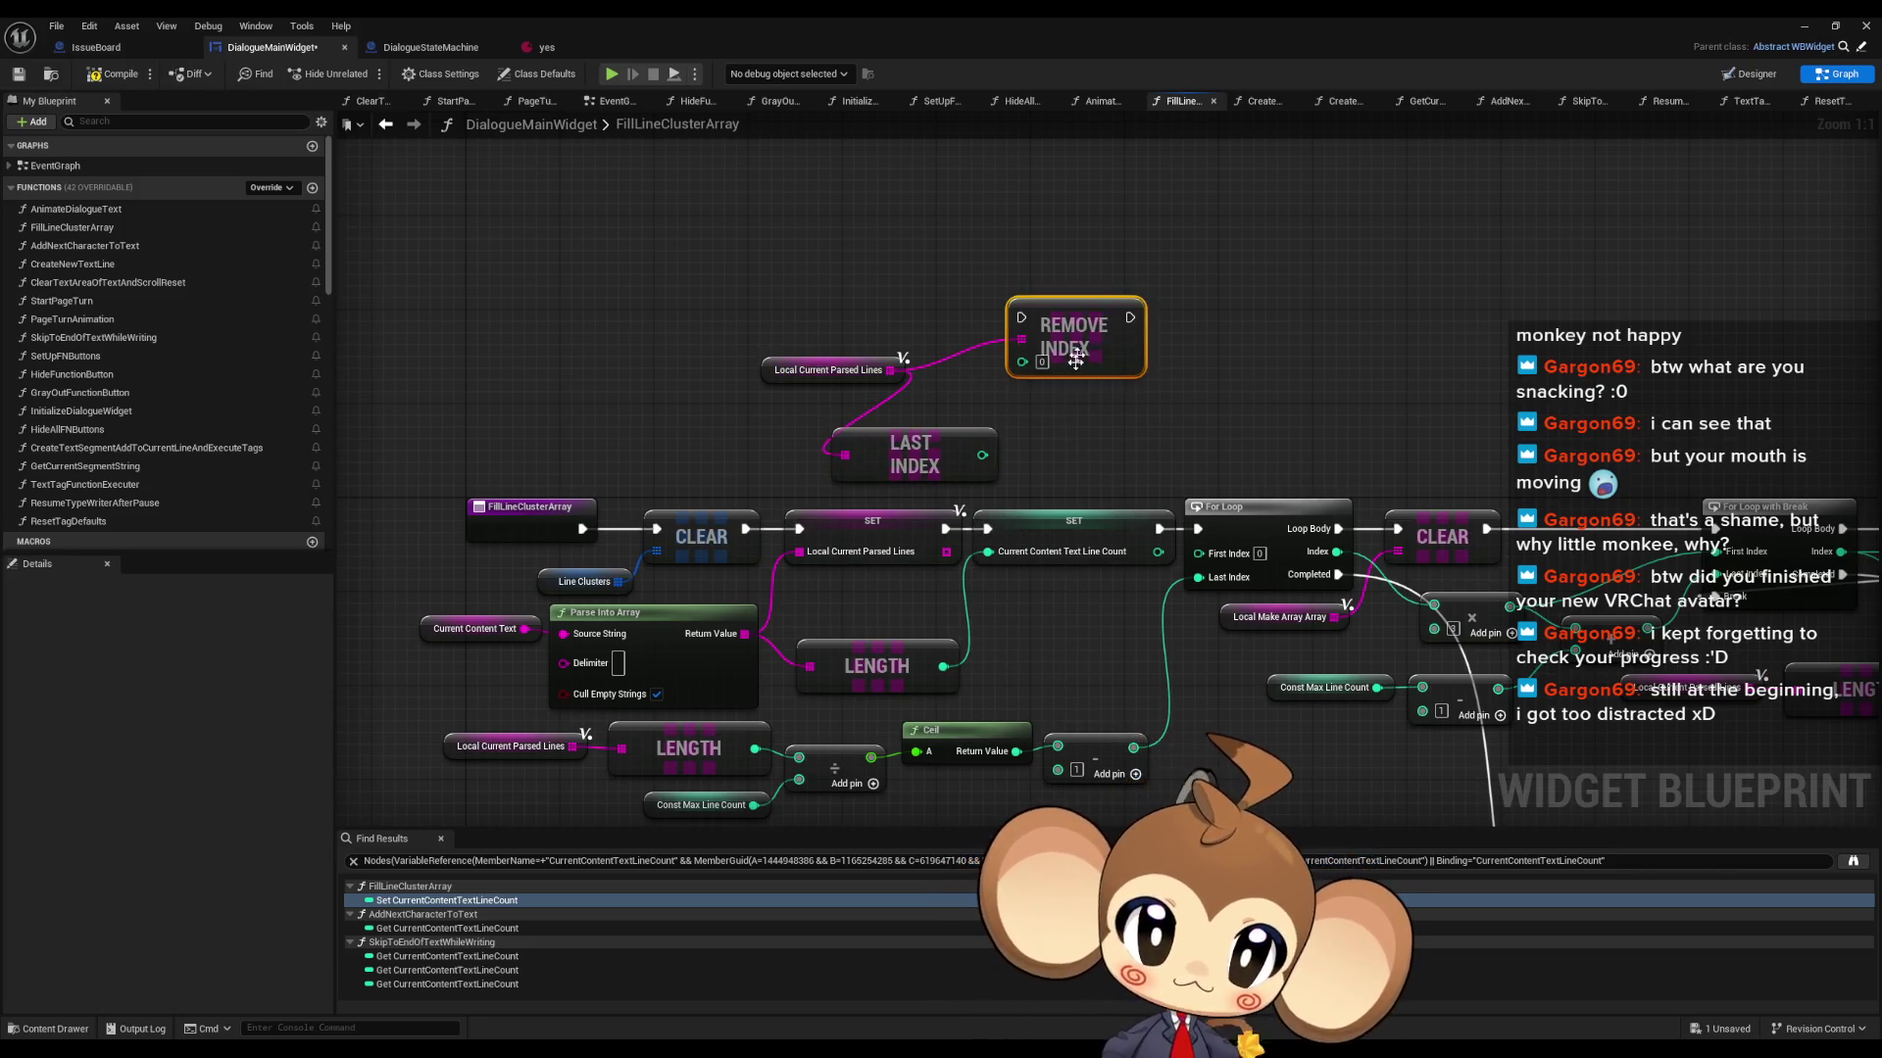
left_click_drag(982, 455, 1019, 373)
left_click_drag(917, 456, 936, 422)
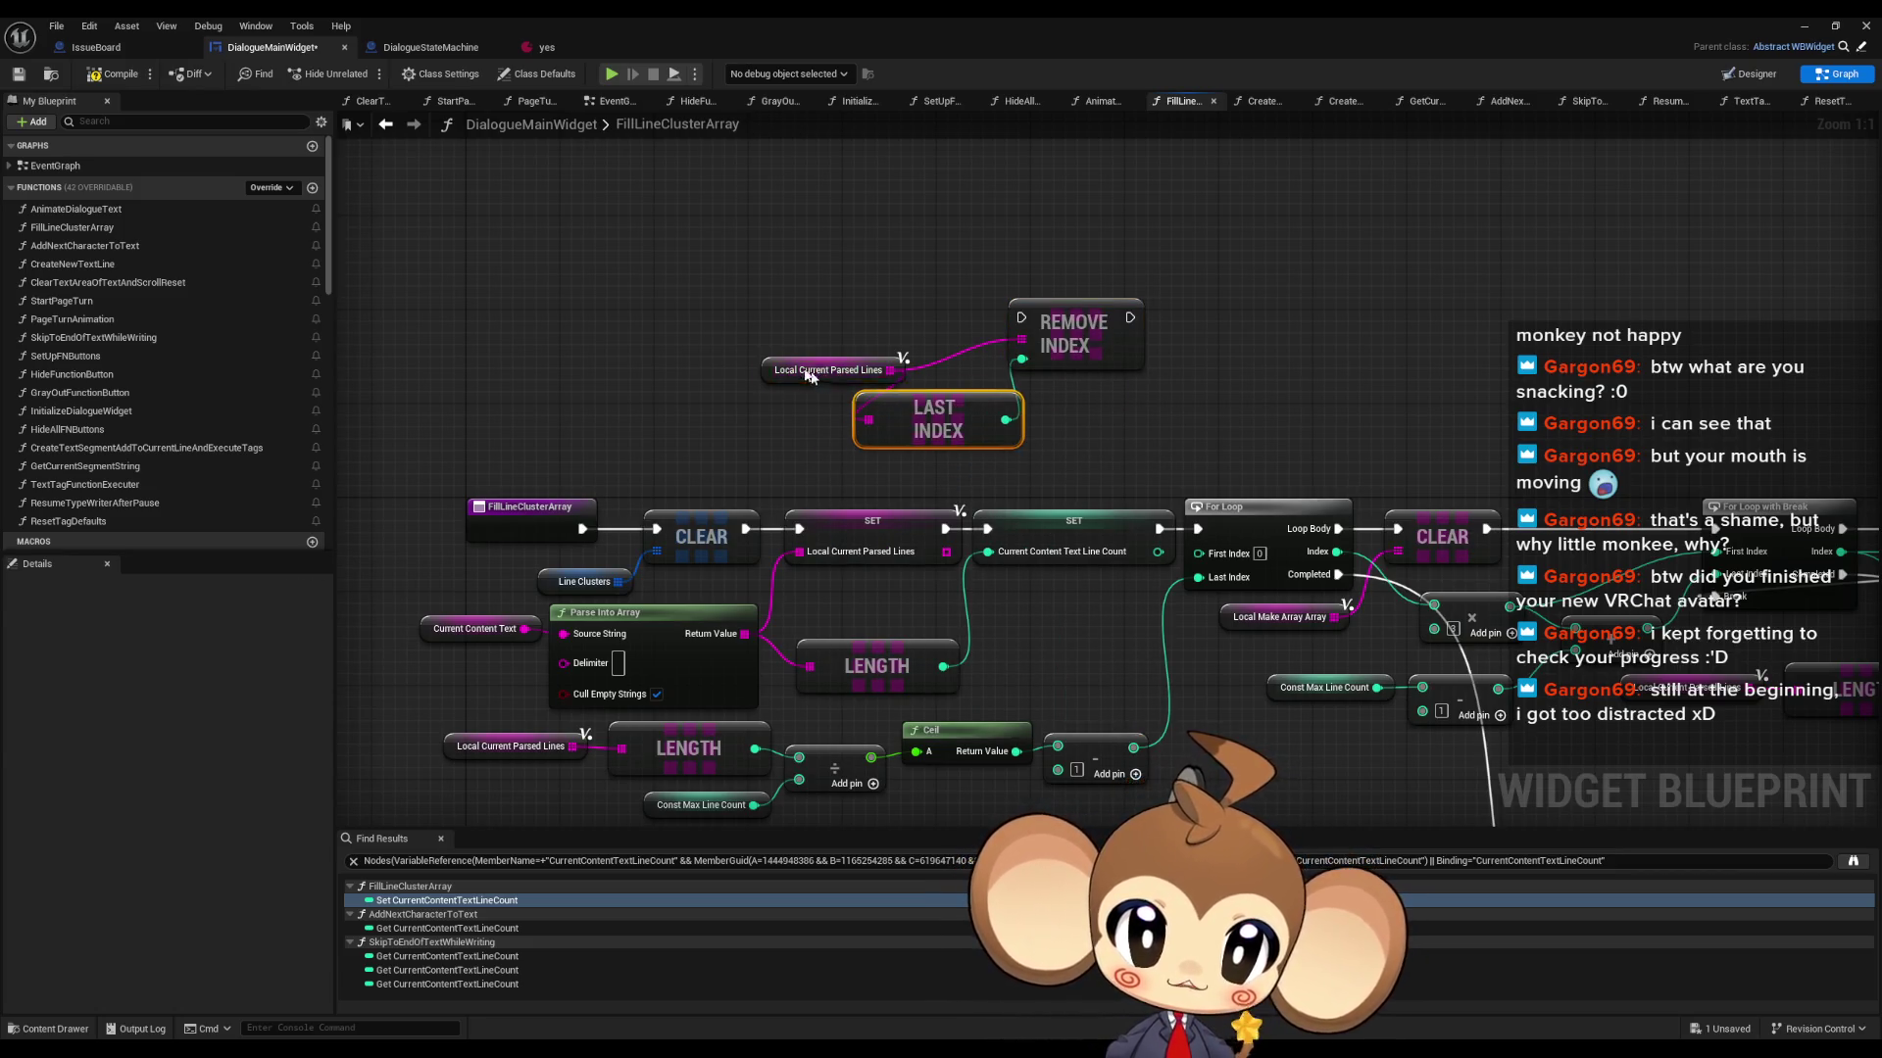
left_click_drag(831, 371, 725, 323)
left_click_drag(960, 418, 920, 381)
mouse_move(1068, 333)
left_mouse_down()
mouse_move(1043, 322)
mouse_move(987, 530)
mouse_move(955, 509)
mouse_move(996, 307)
left_mouse_up()
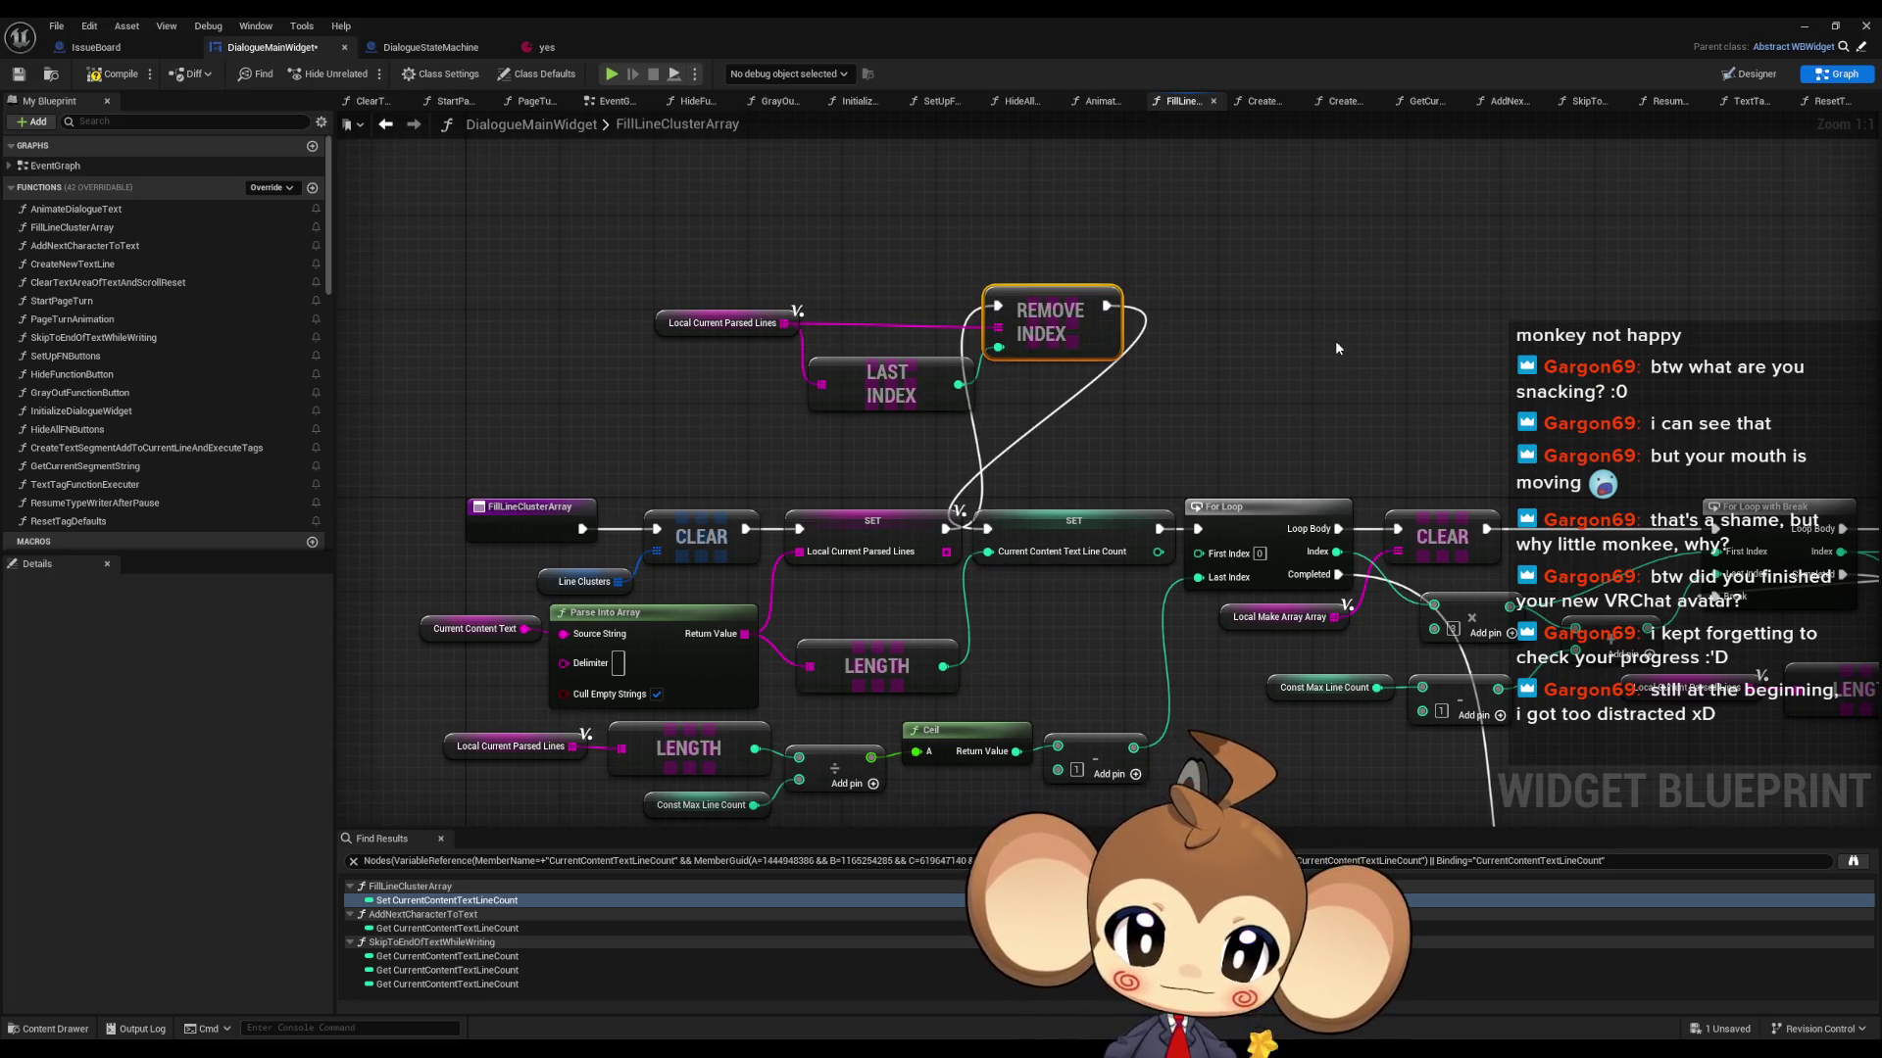
- Turn off Cull Empty Strings on Parse Into Array, then compile and save the blueprint
left_click(657, 694)
left_click(692, 455)
left_click(115, 73)
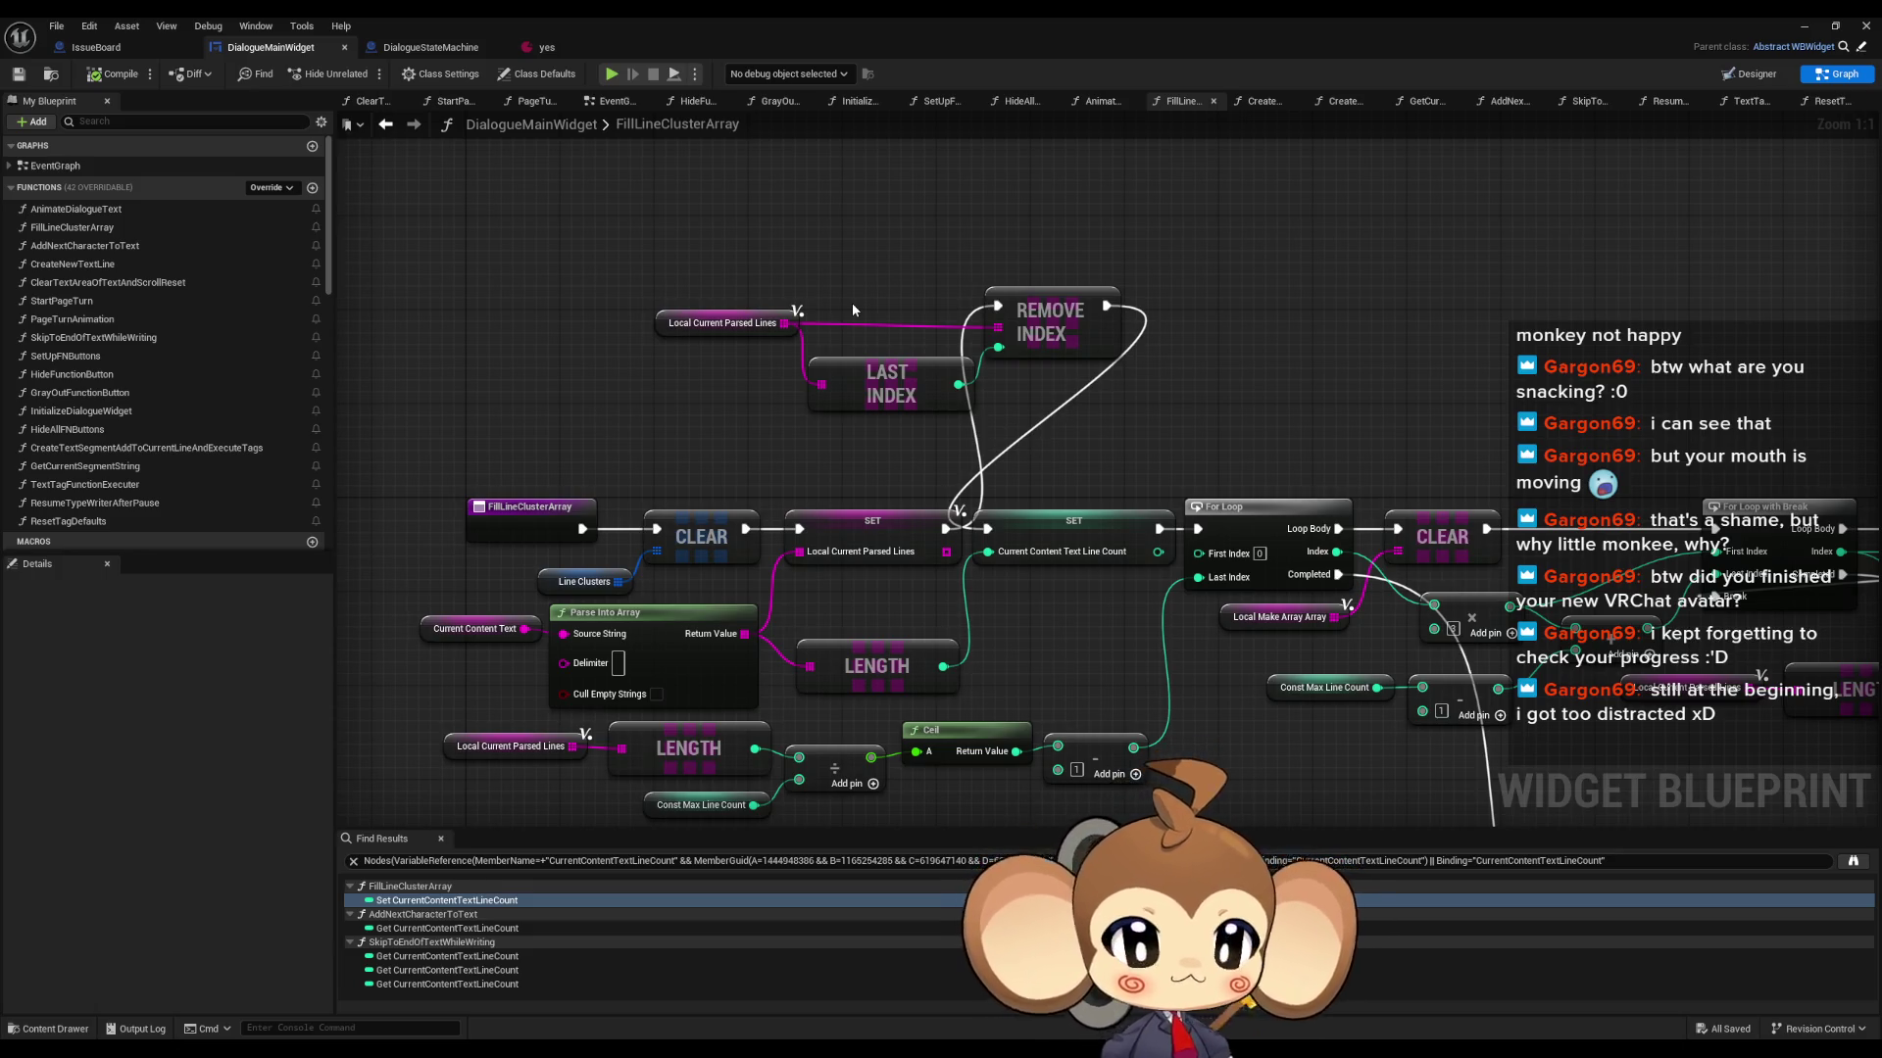
left_click(1804, 26)
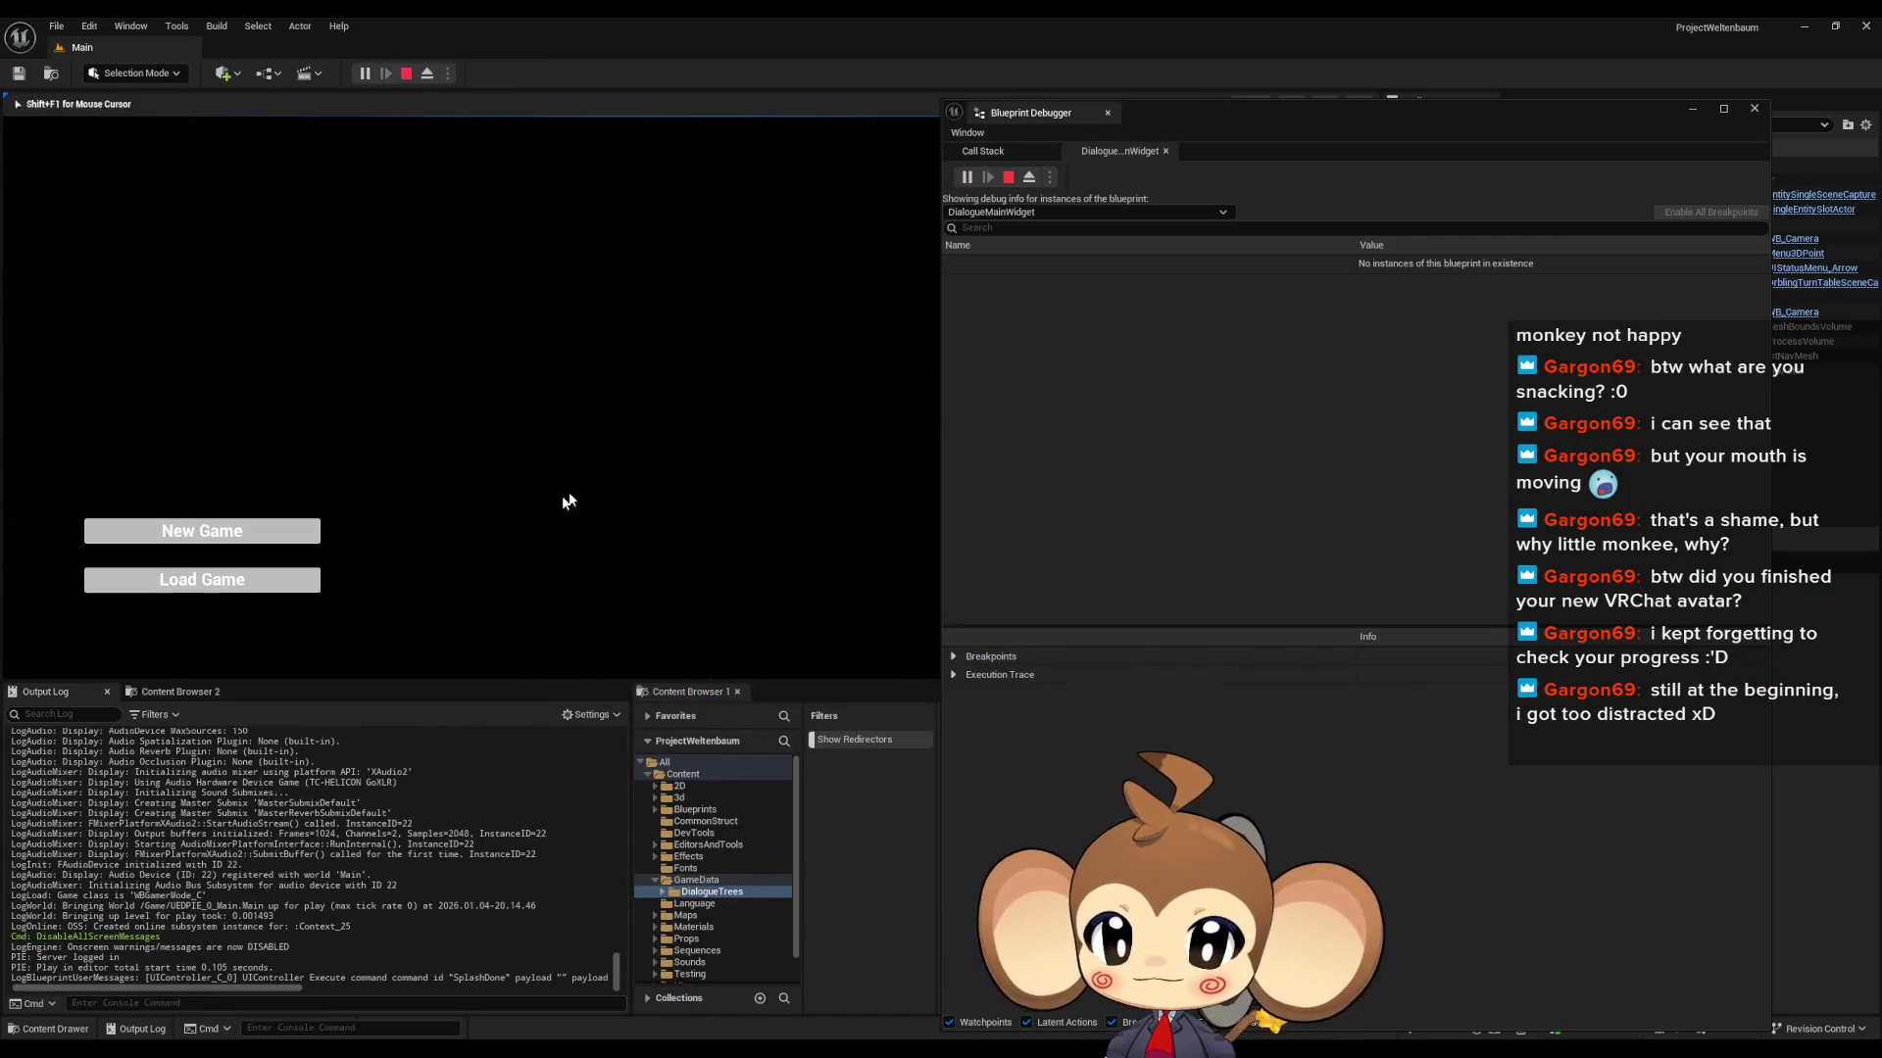
- Load the saved game and list DialogueMainWidget's variables in the Blueprint Debugger
left_click(202, 579)
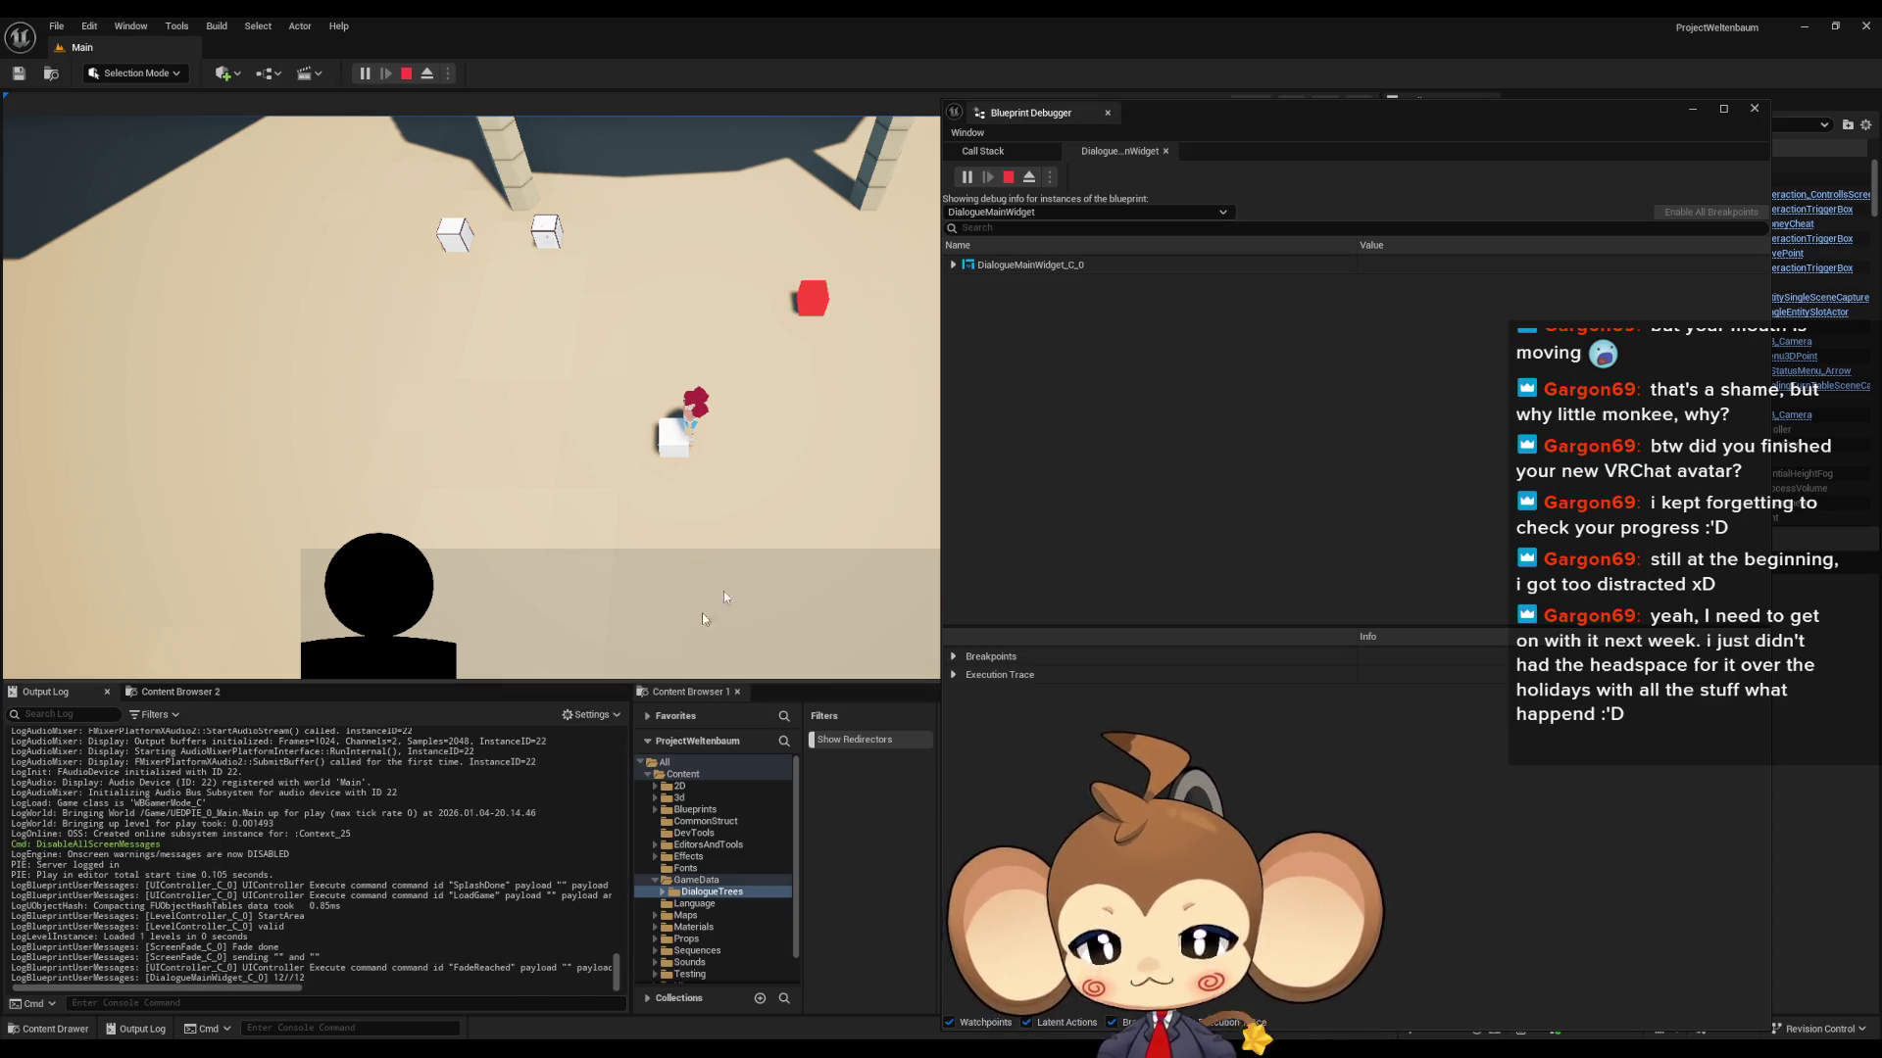
left_click(953, 265)
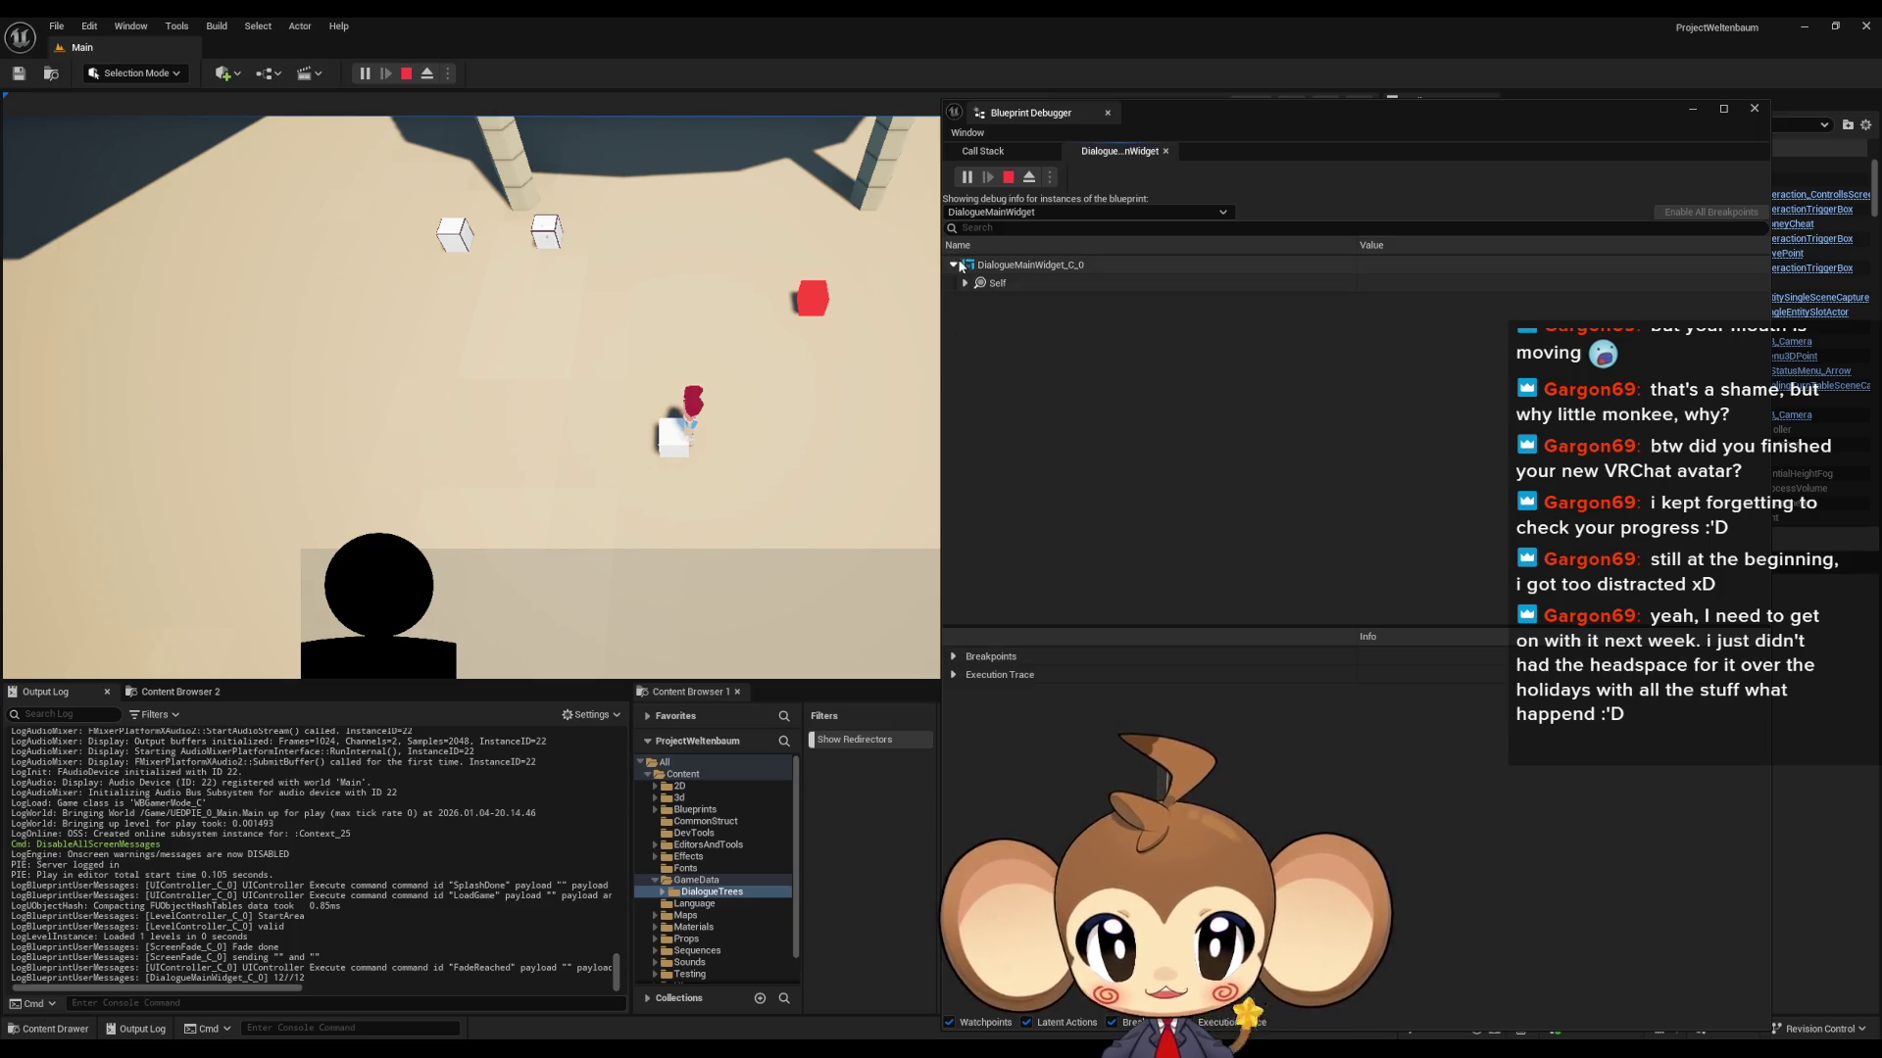
left_click(966, 282)
scroll(1101, 469, "down", 10)
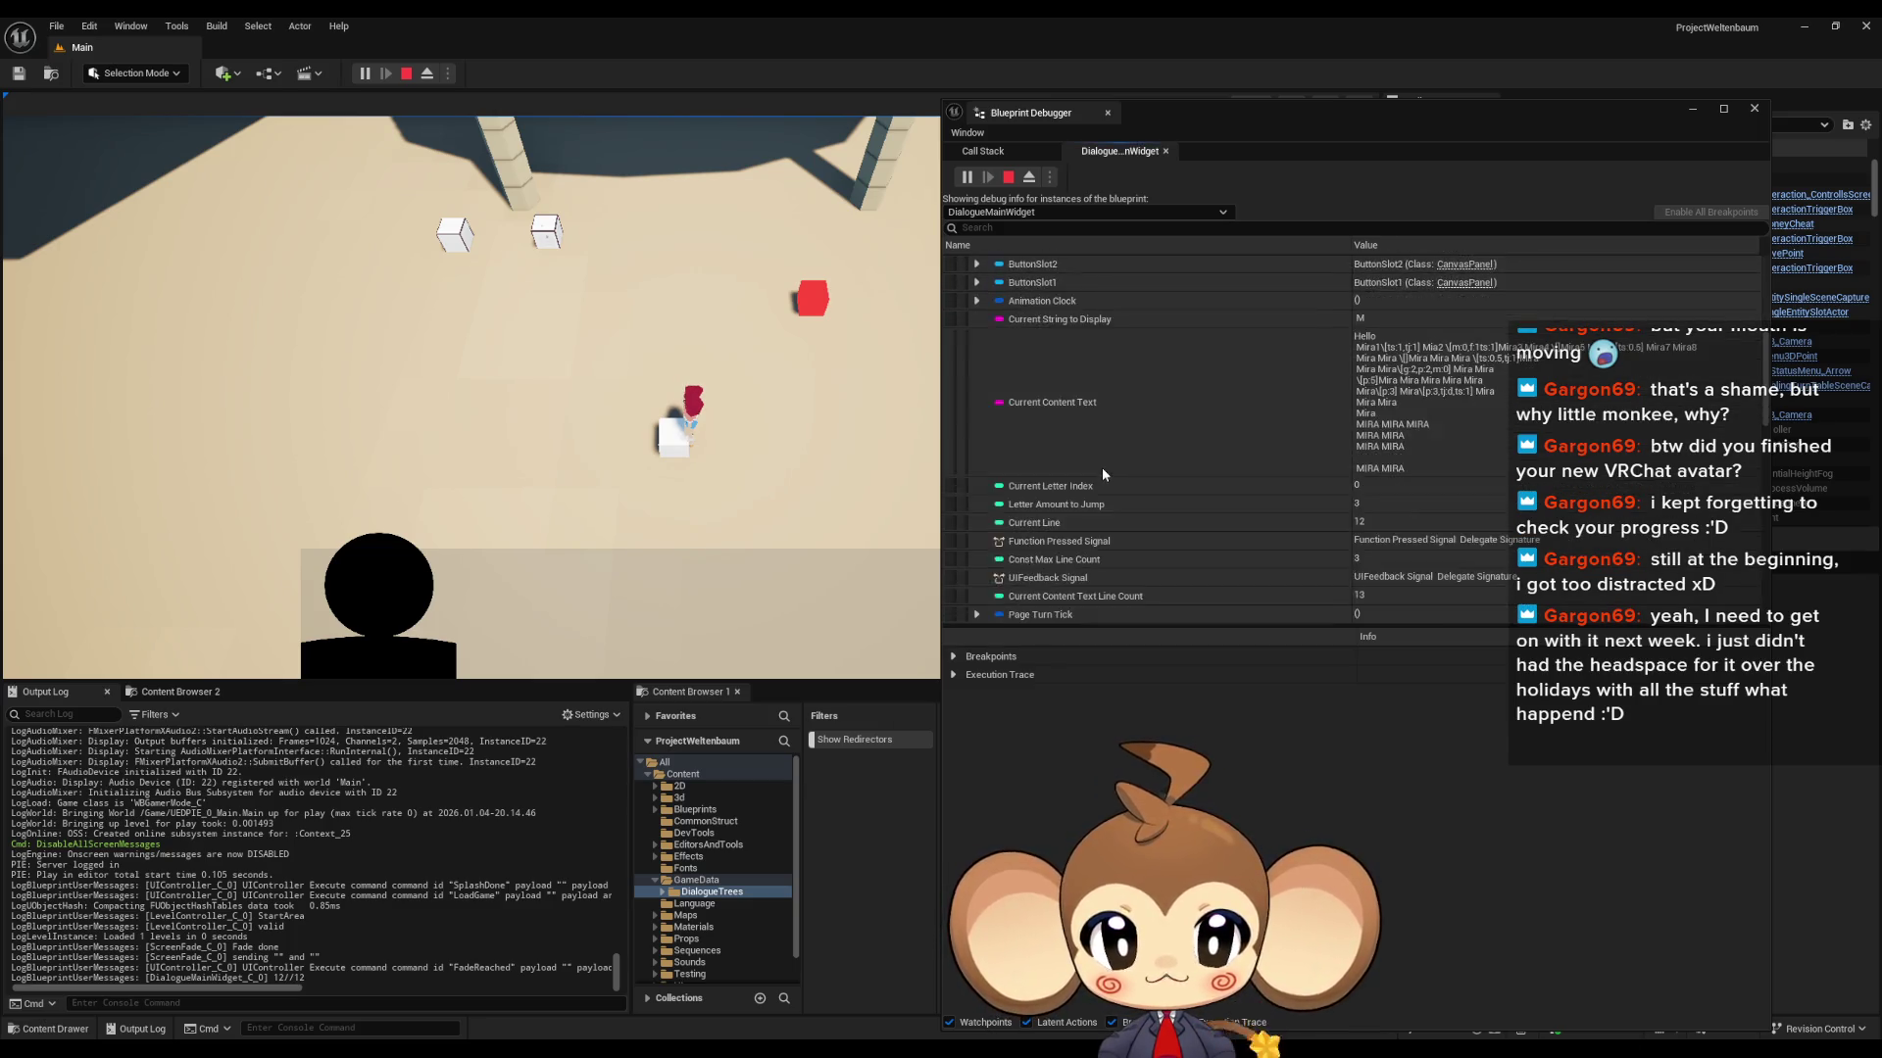
scroll(1108, 474, "down", 5)
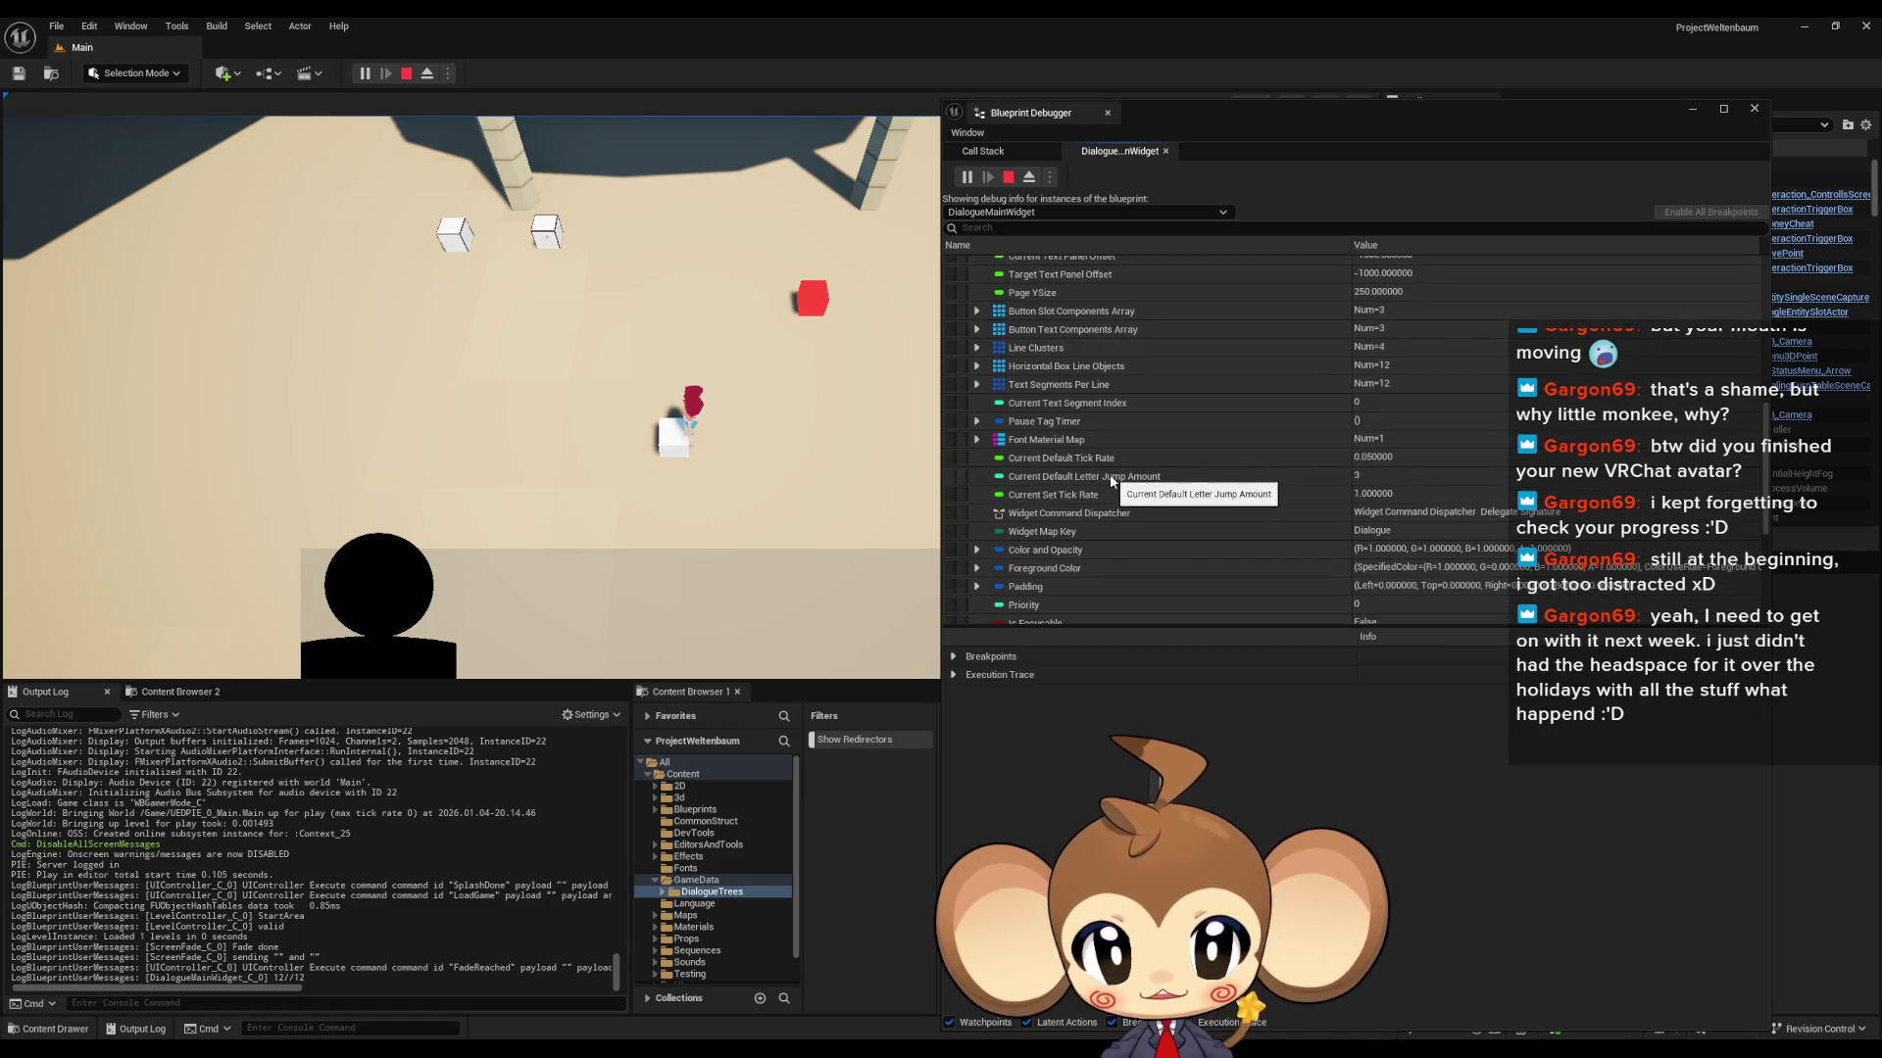
scroll(1109, 474, "down", 5)
scroll(1110, 474, "down", 5)
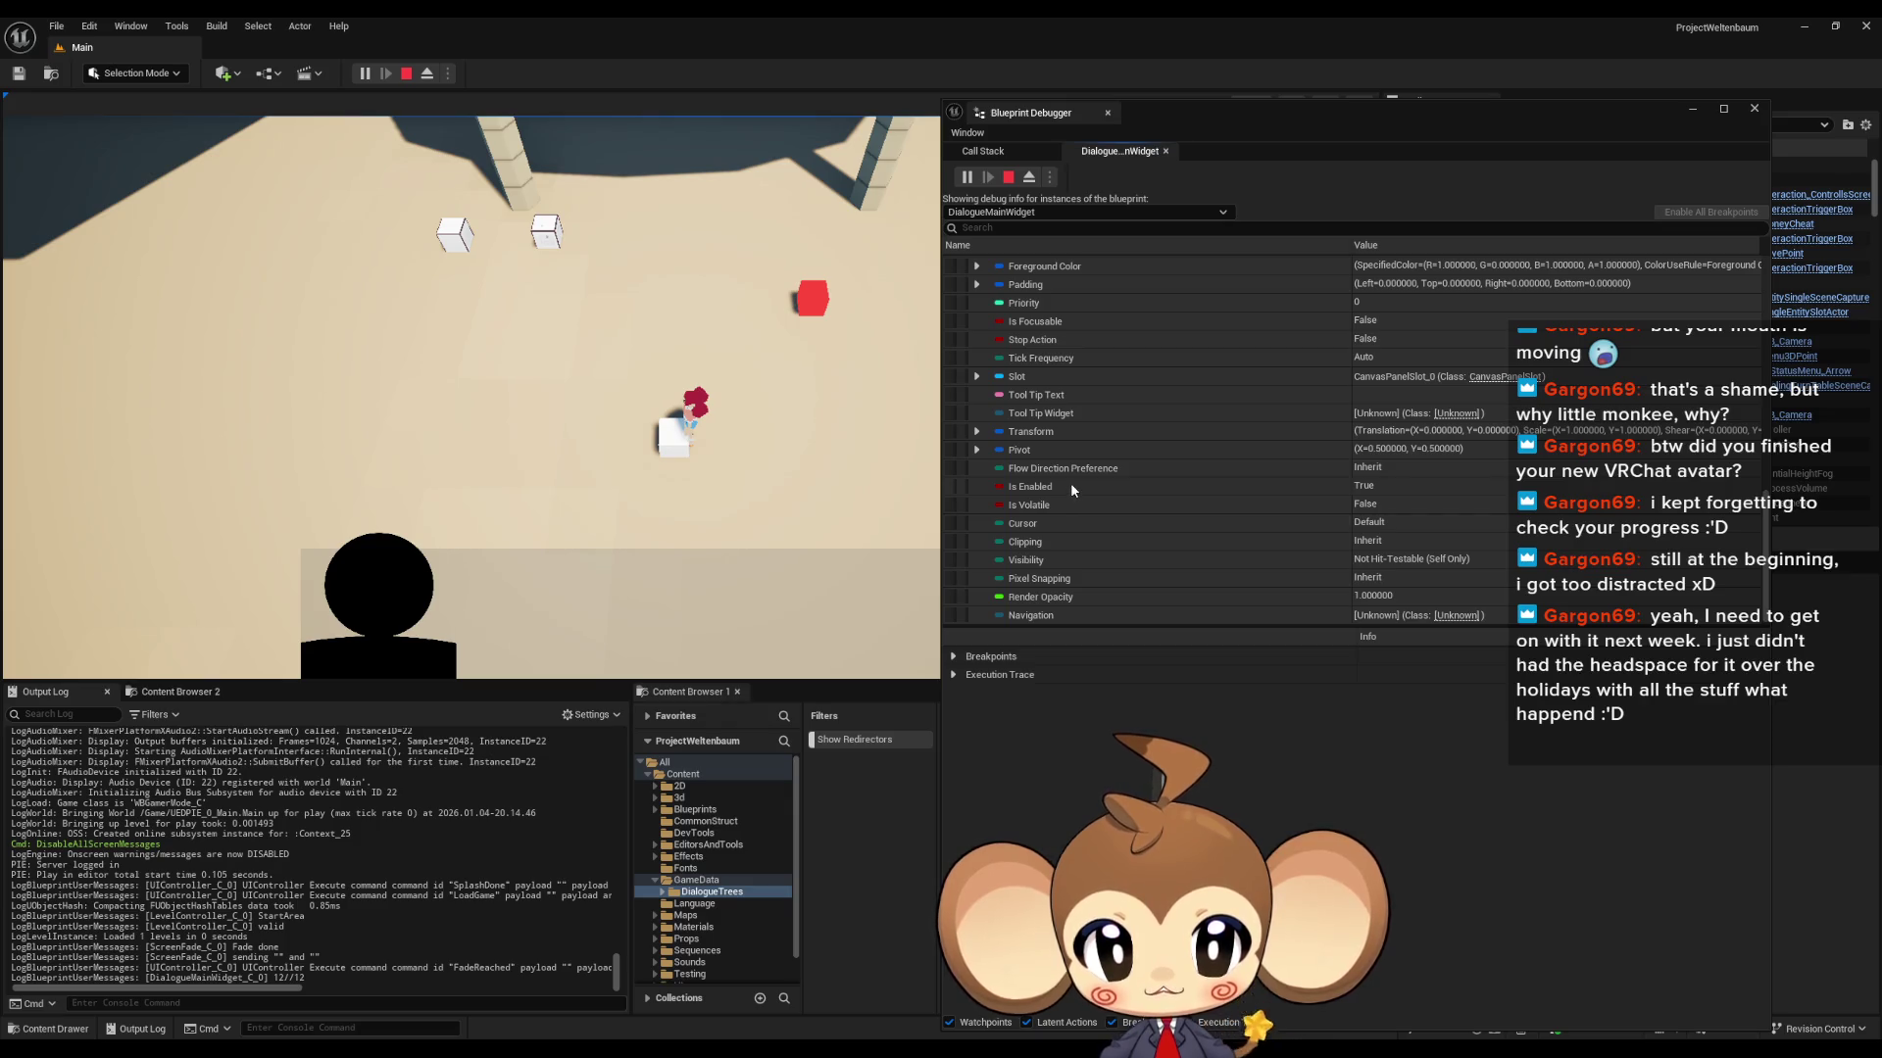
scroll(982, 392, "up", 5)
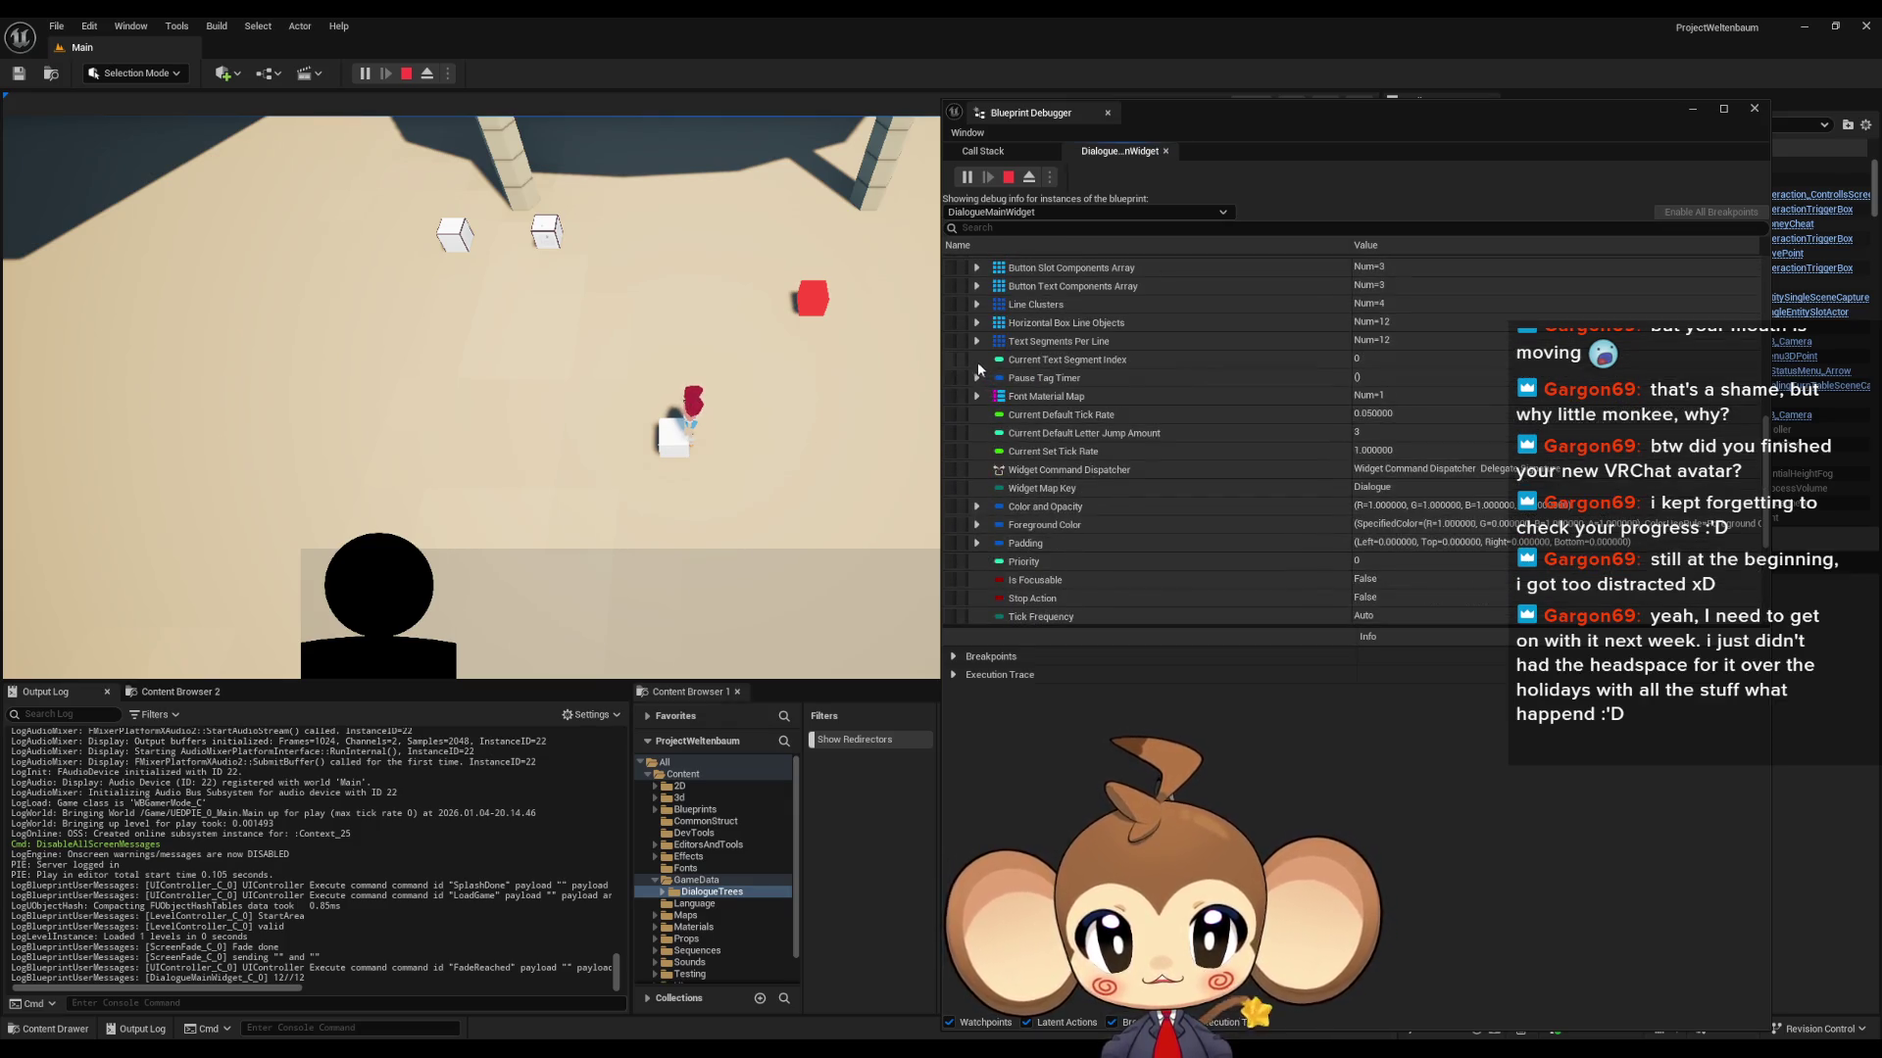
- Expand Line Clusters and inspect the strings of the fourth and first clusters
left_click(977, 305)
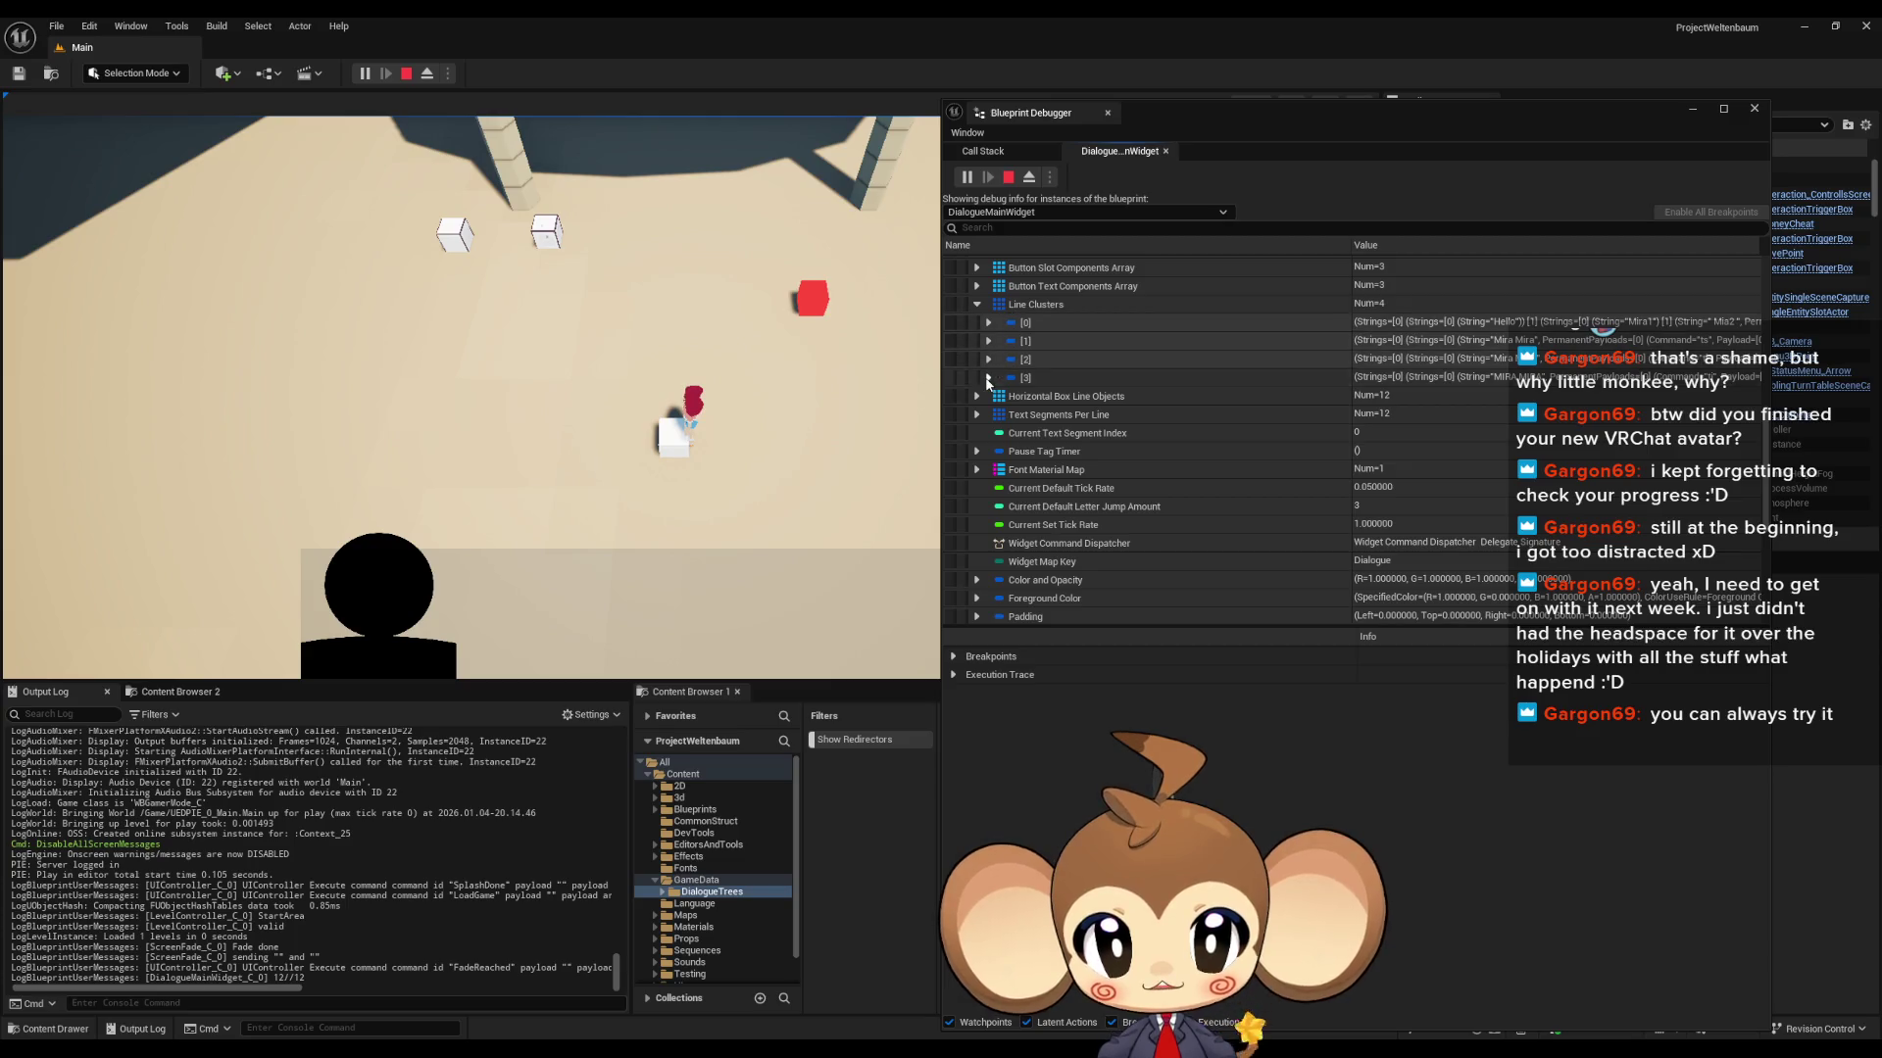
left_click(989, 377)
left_click(1002, 397)
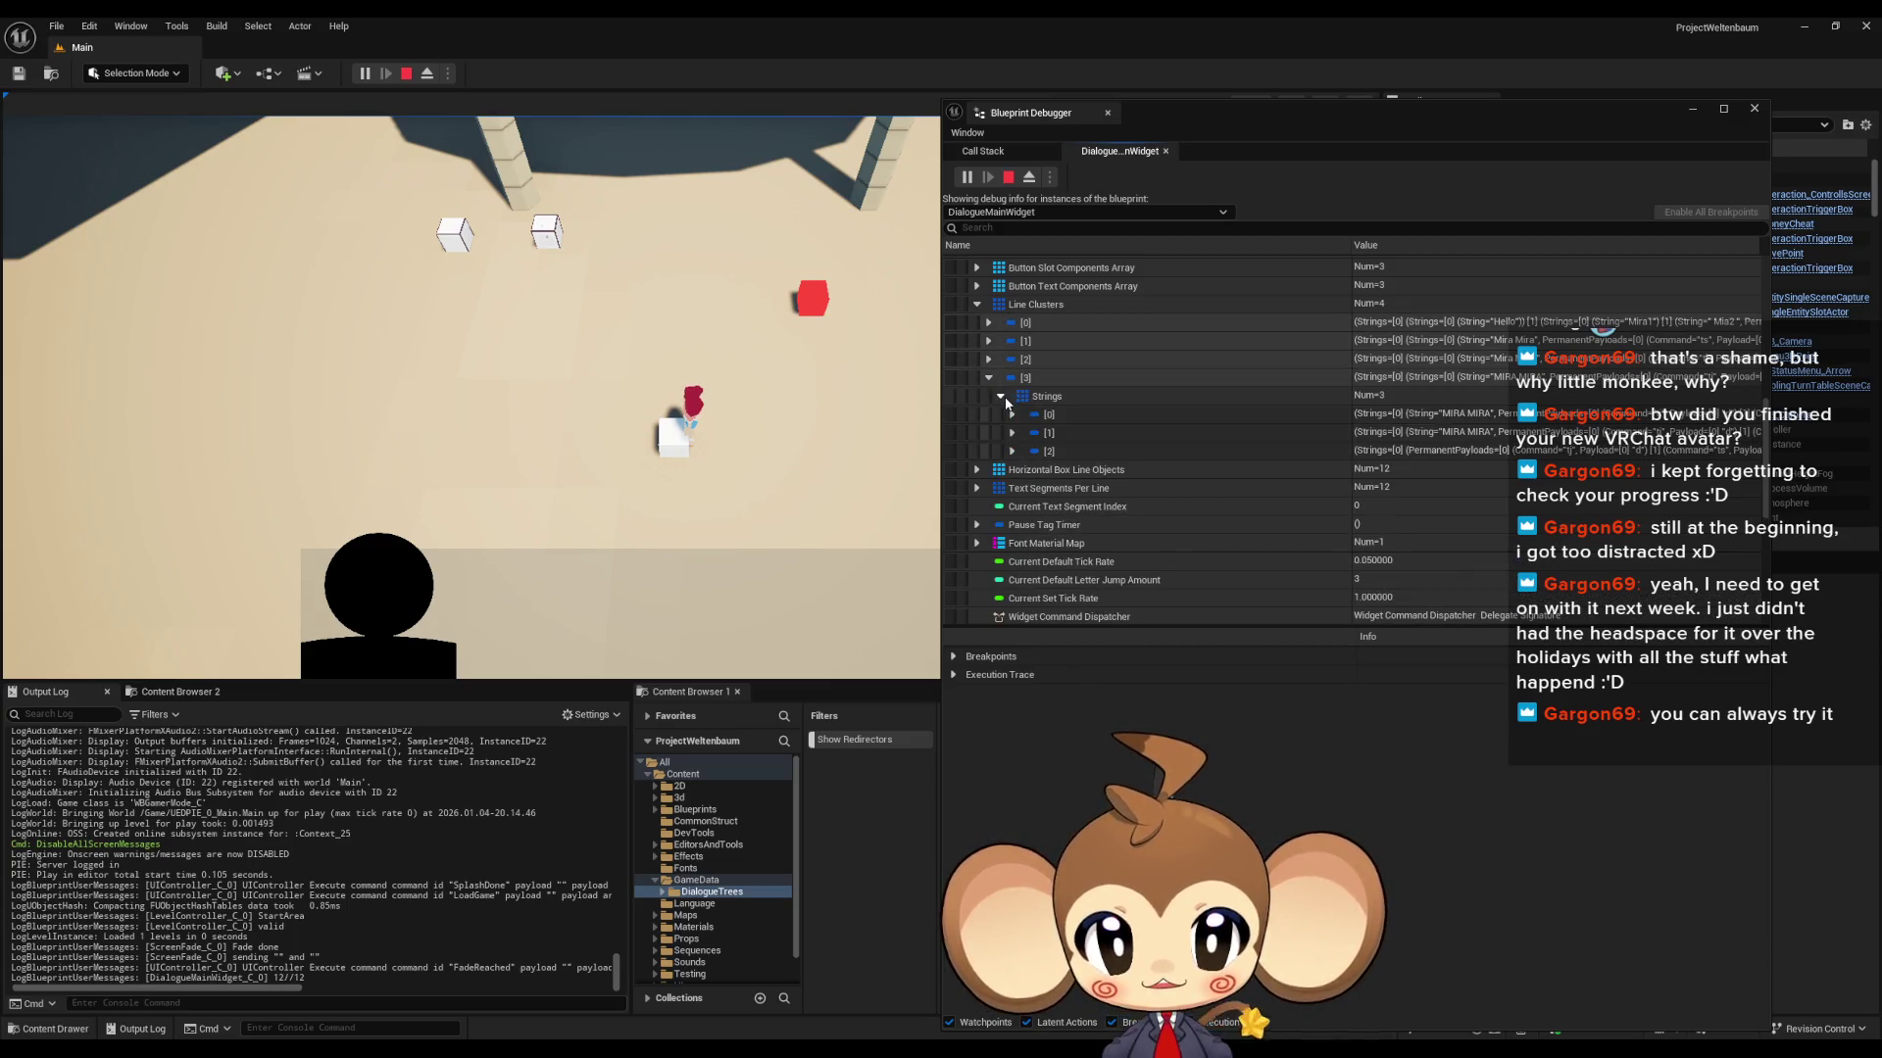
left_click(988, 377)
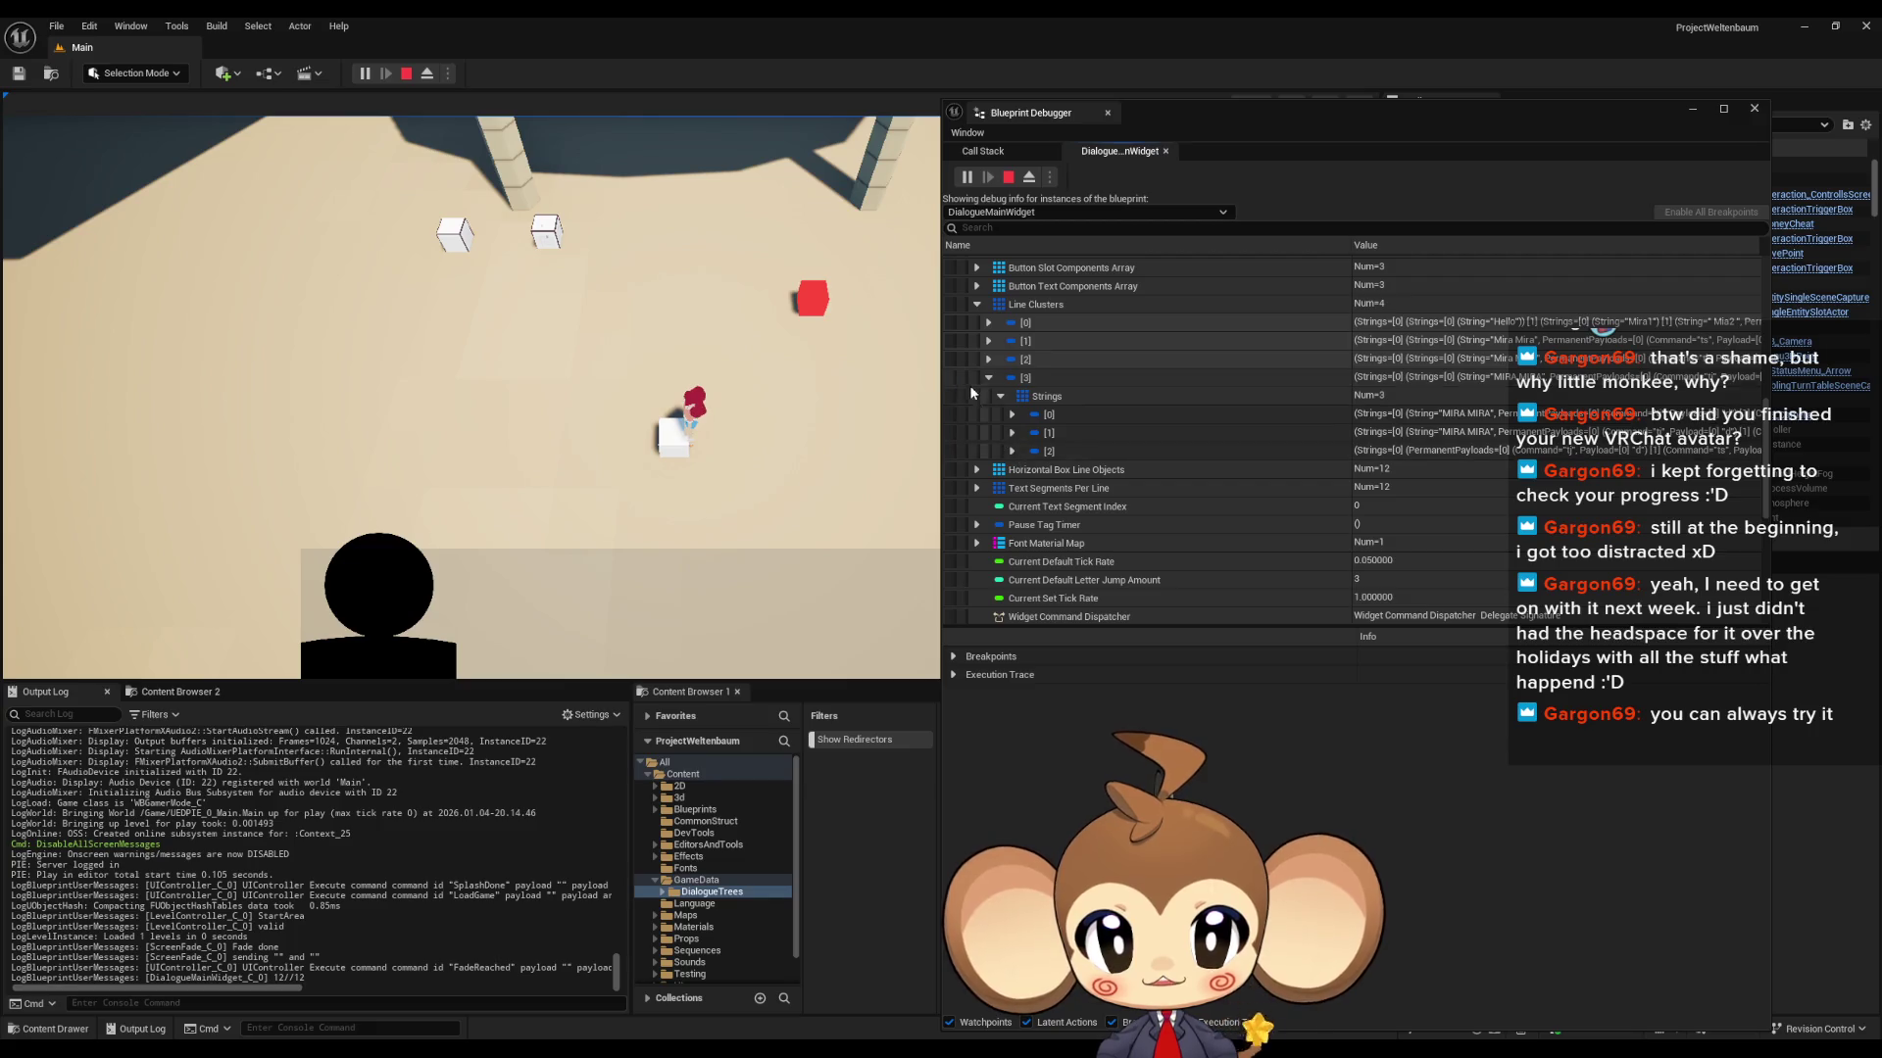
left_click(989, 322)
left_click(1000, 342)
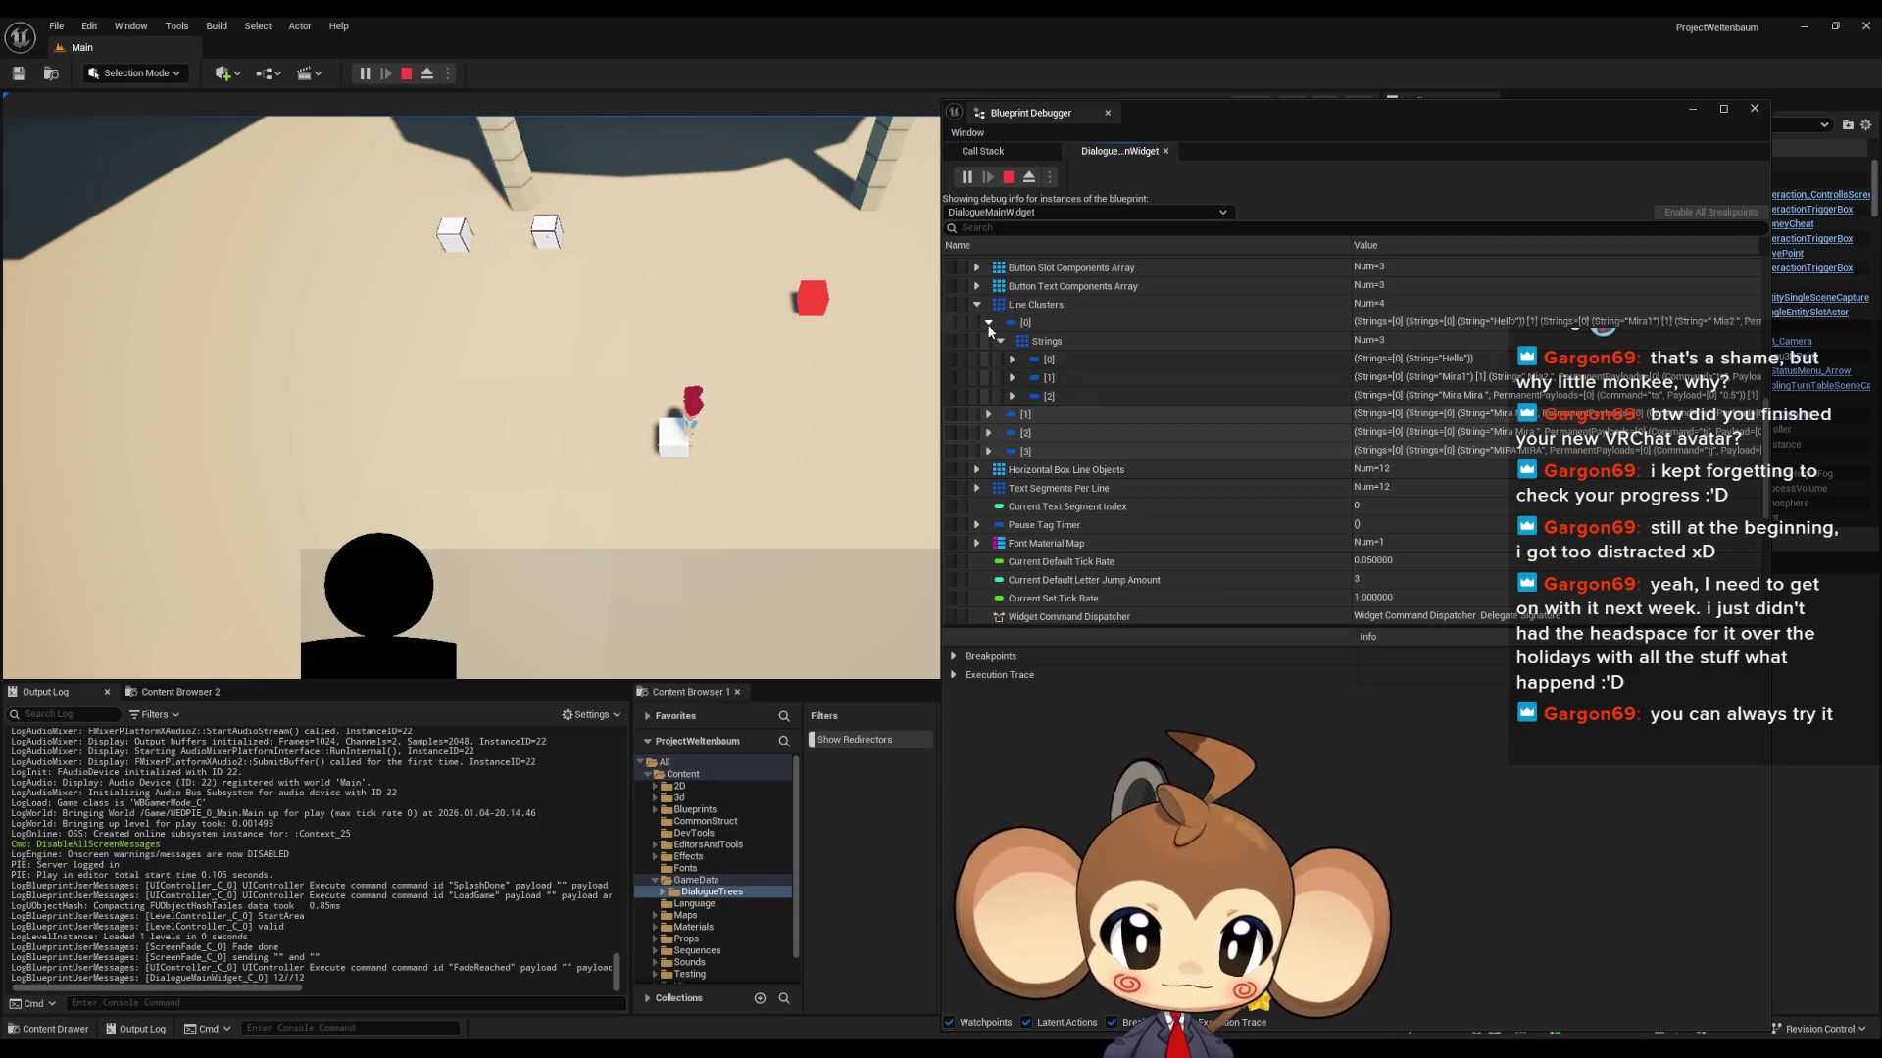
left_click(989, 324)
left_click(989, 377)
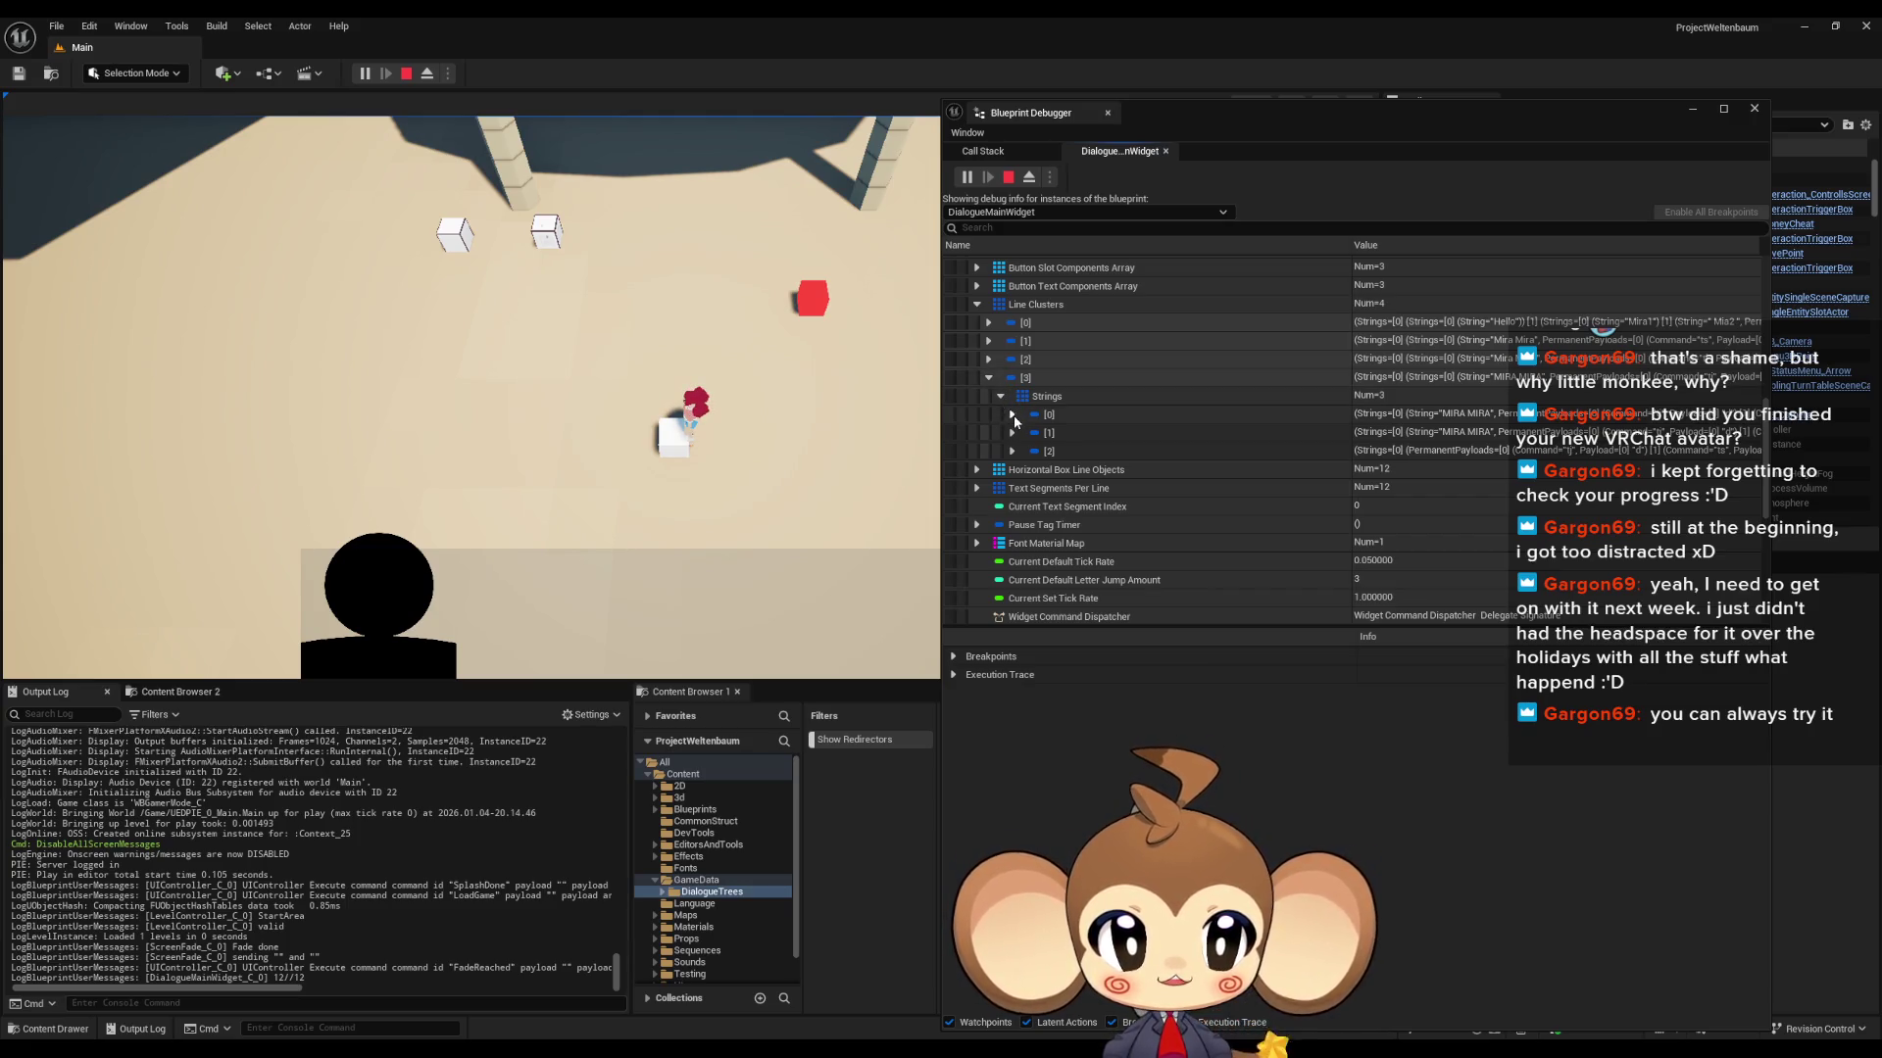
- Check each string entry of the fourth cluster, finding the last String empty, then stop play
left_click(1013, 415)
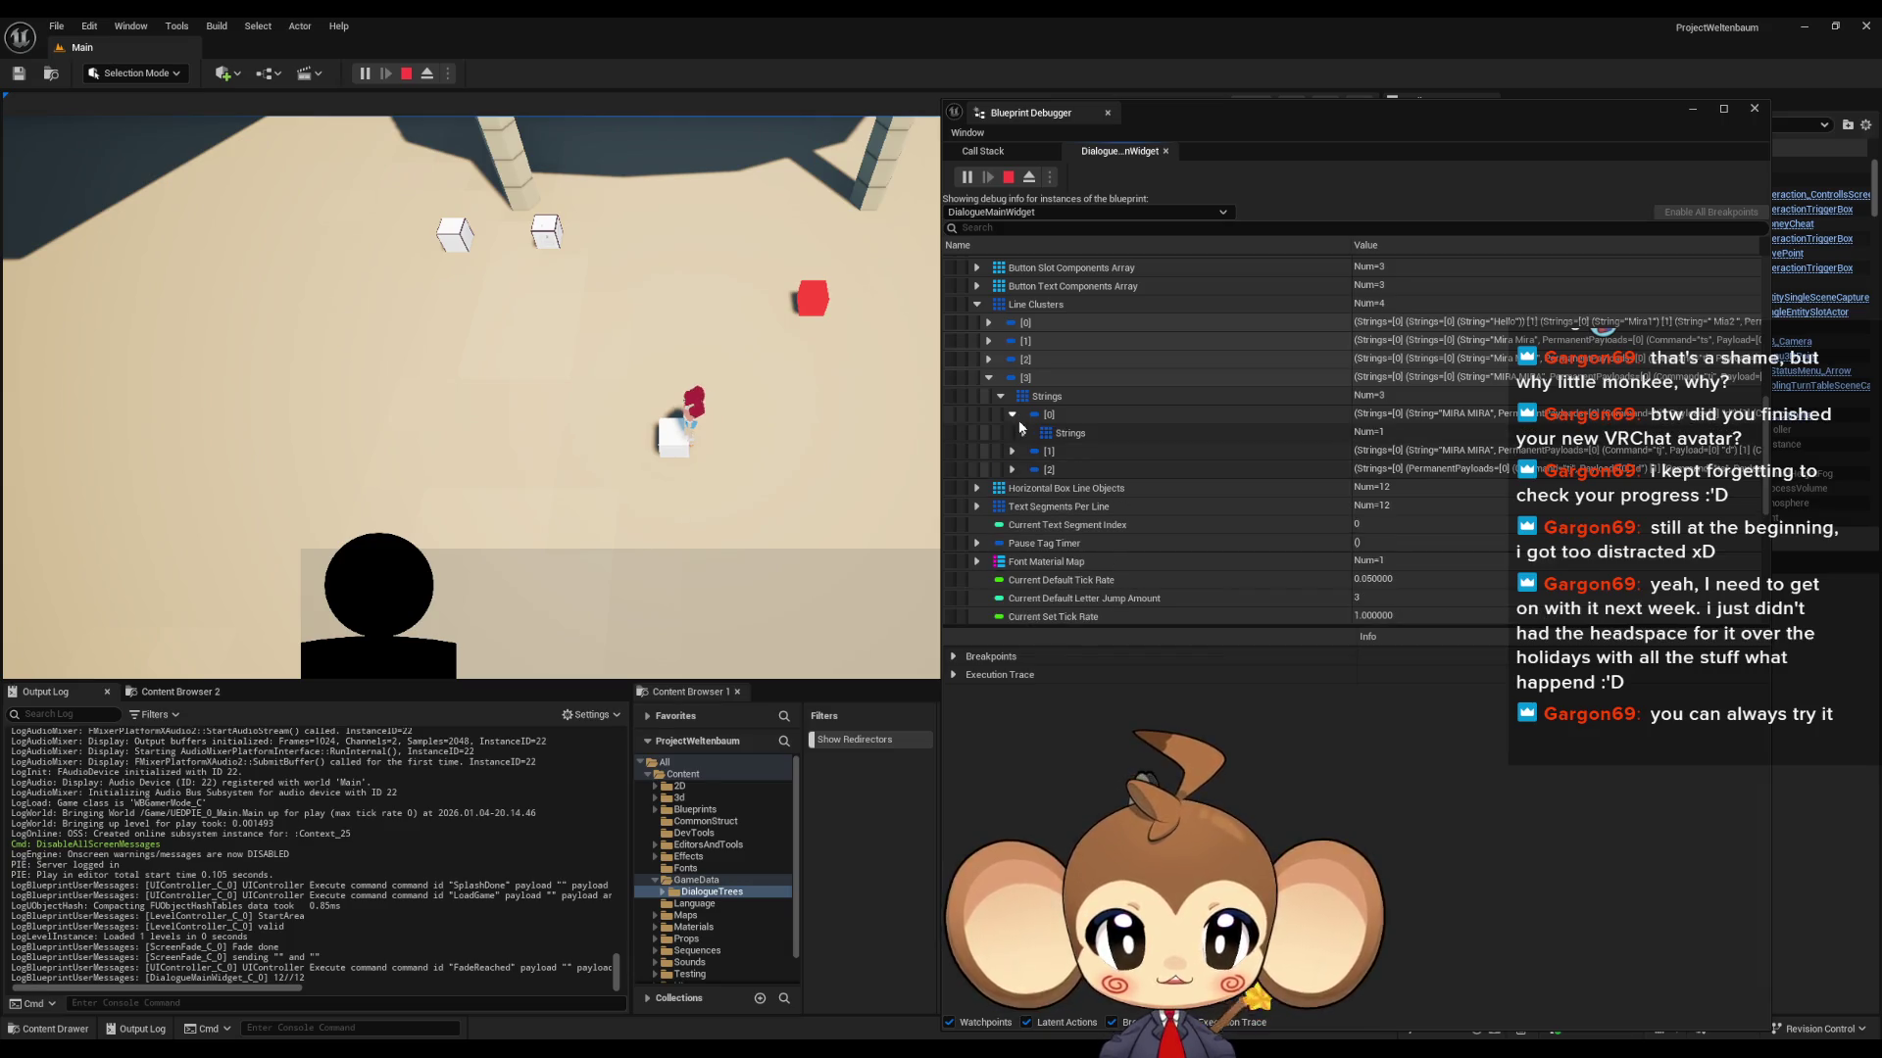
left_click(1035, 452)
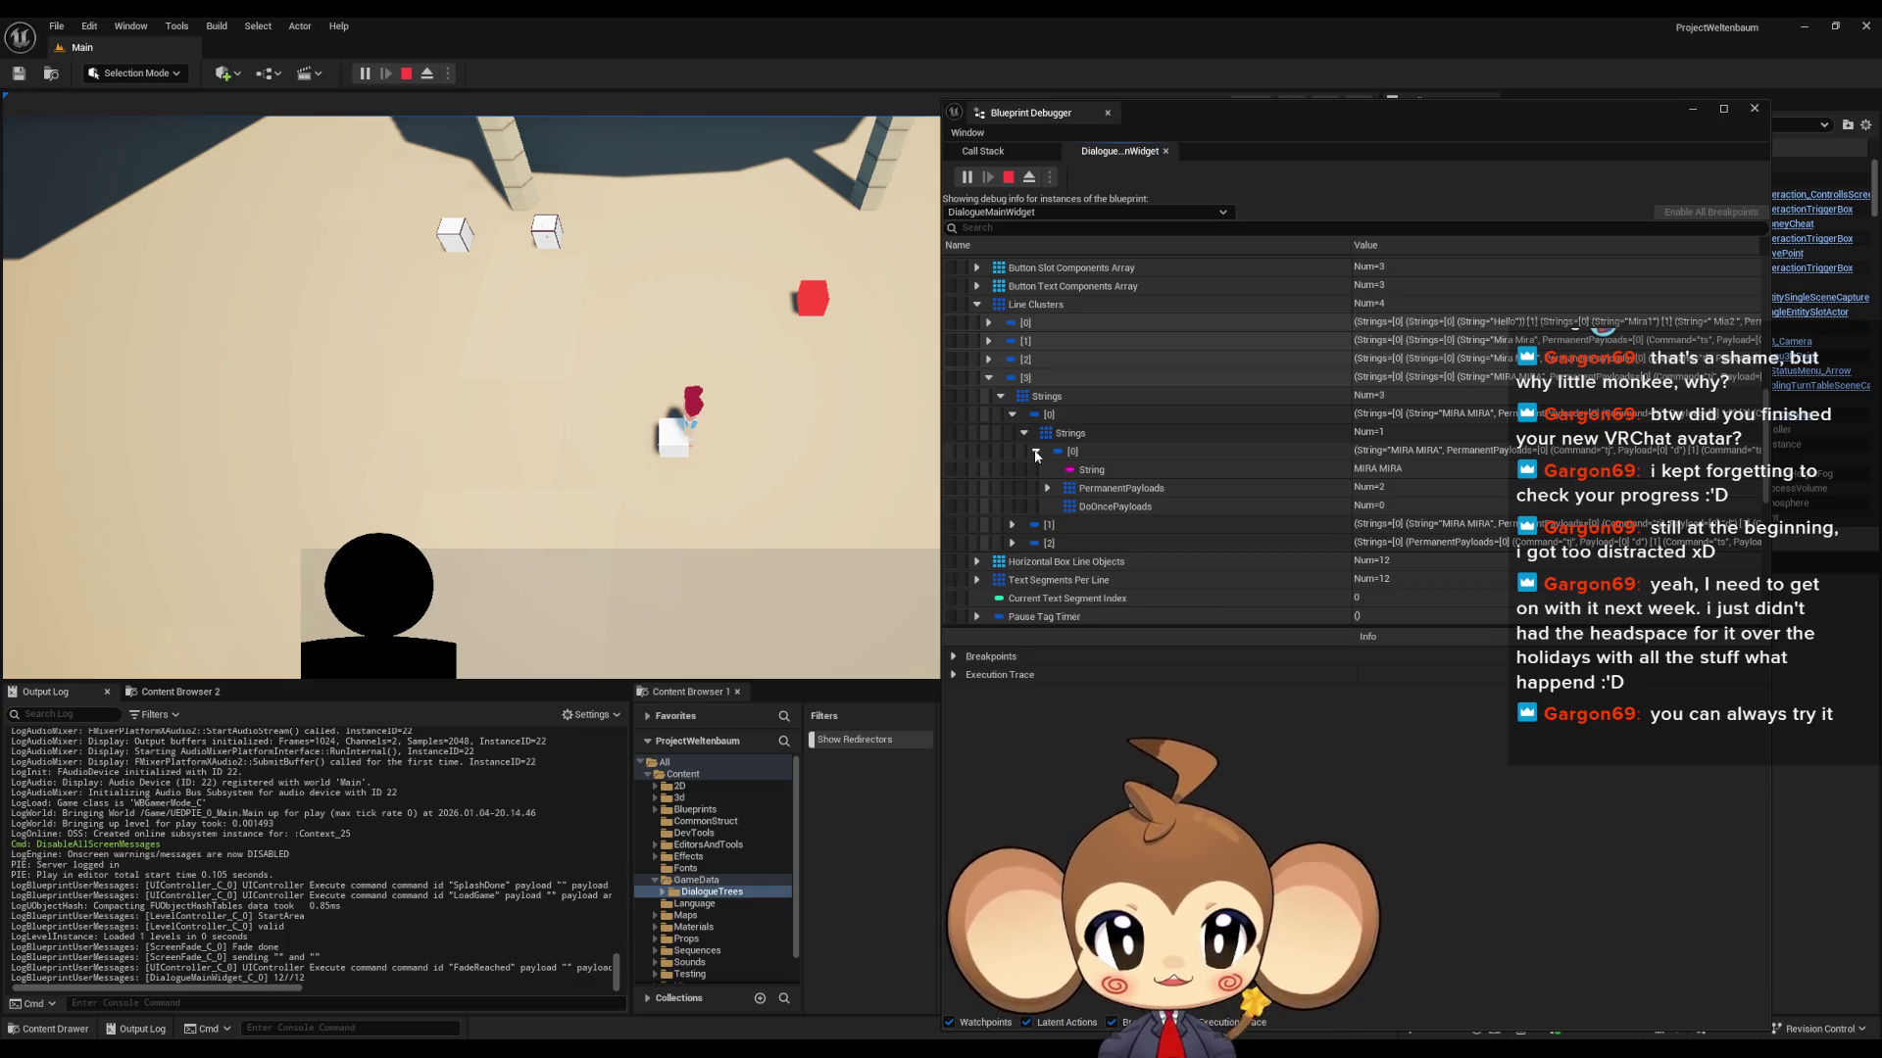
left_click(1024, 433)
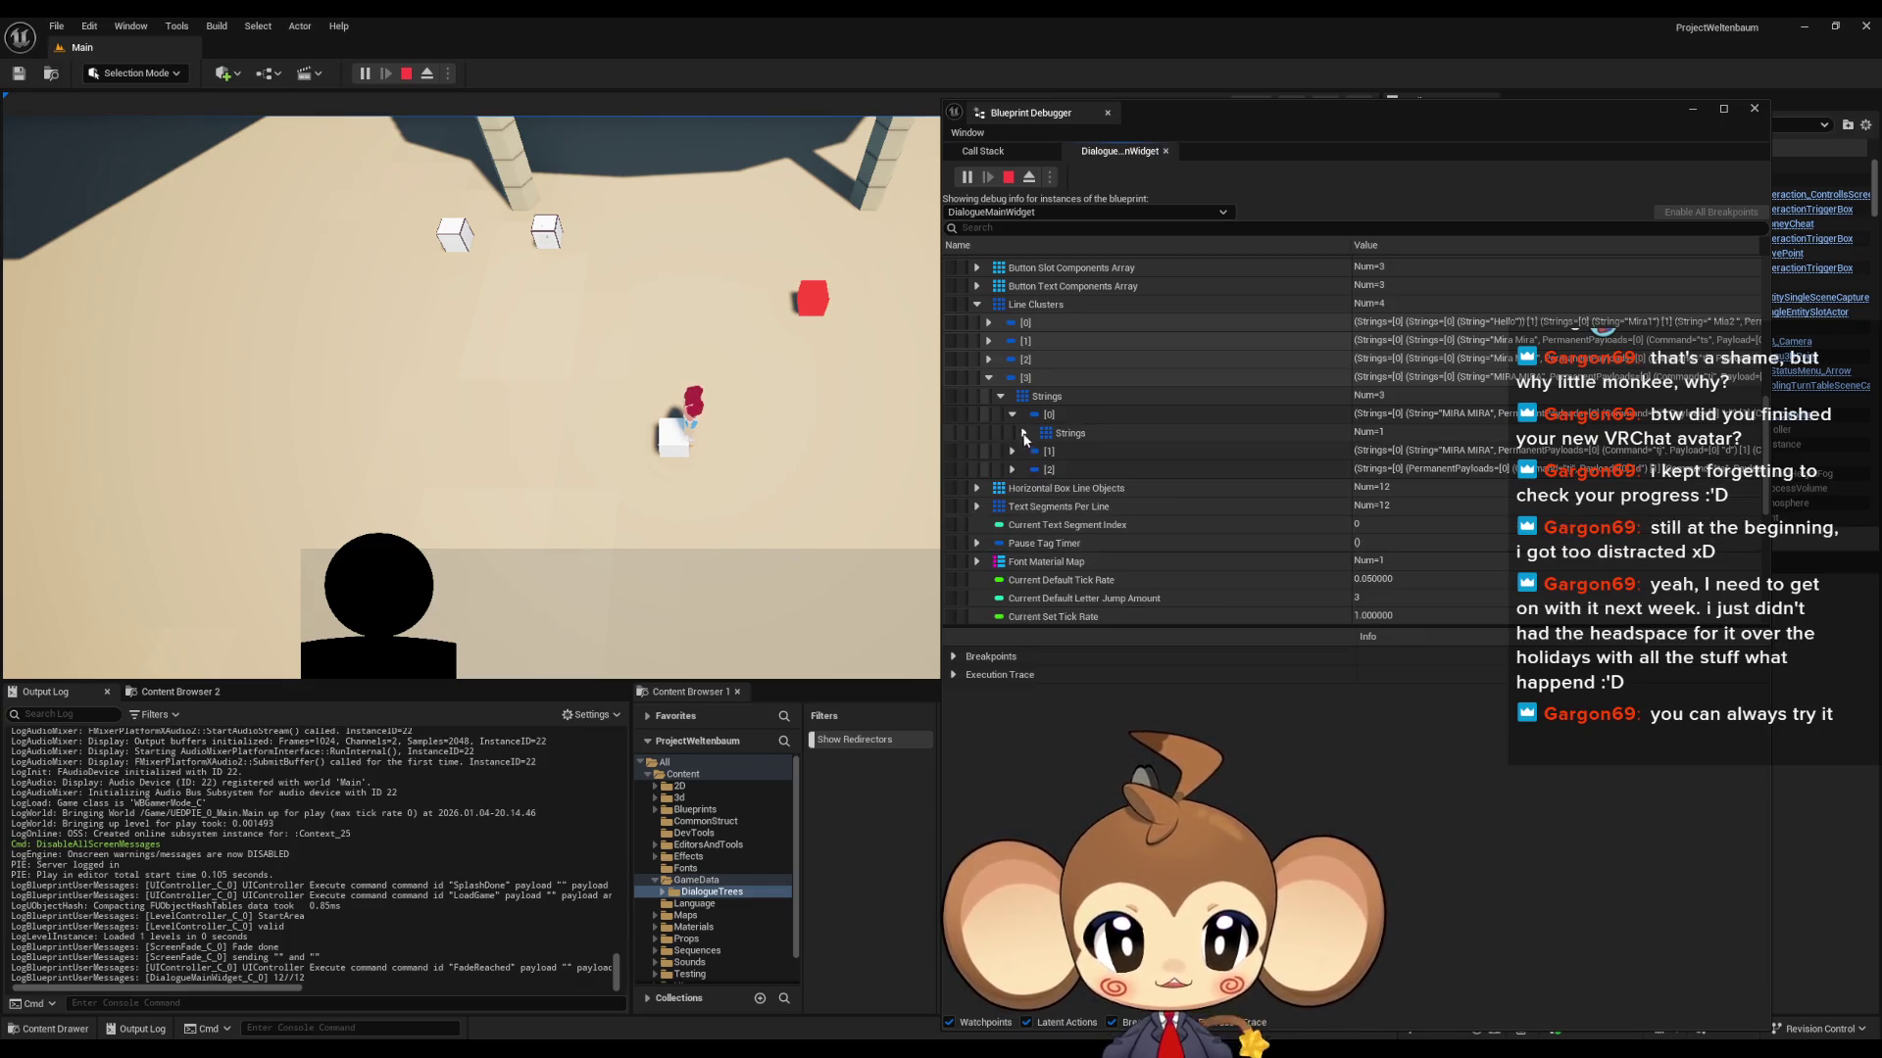
left_click(1012, 414)
left_click(1013, 432)
left_click(1024, 451)
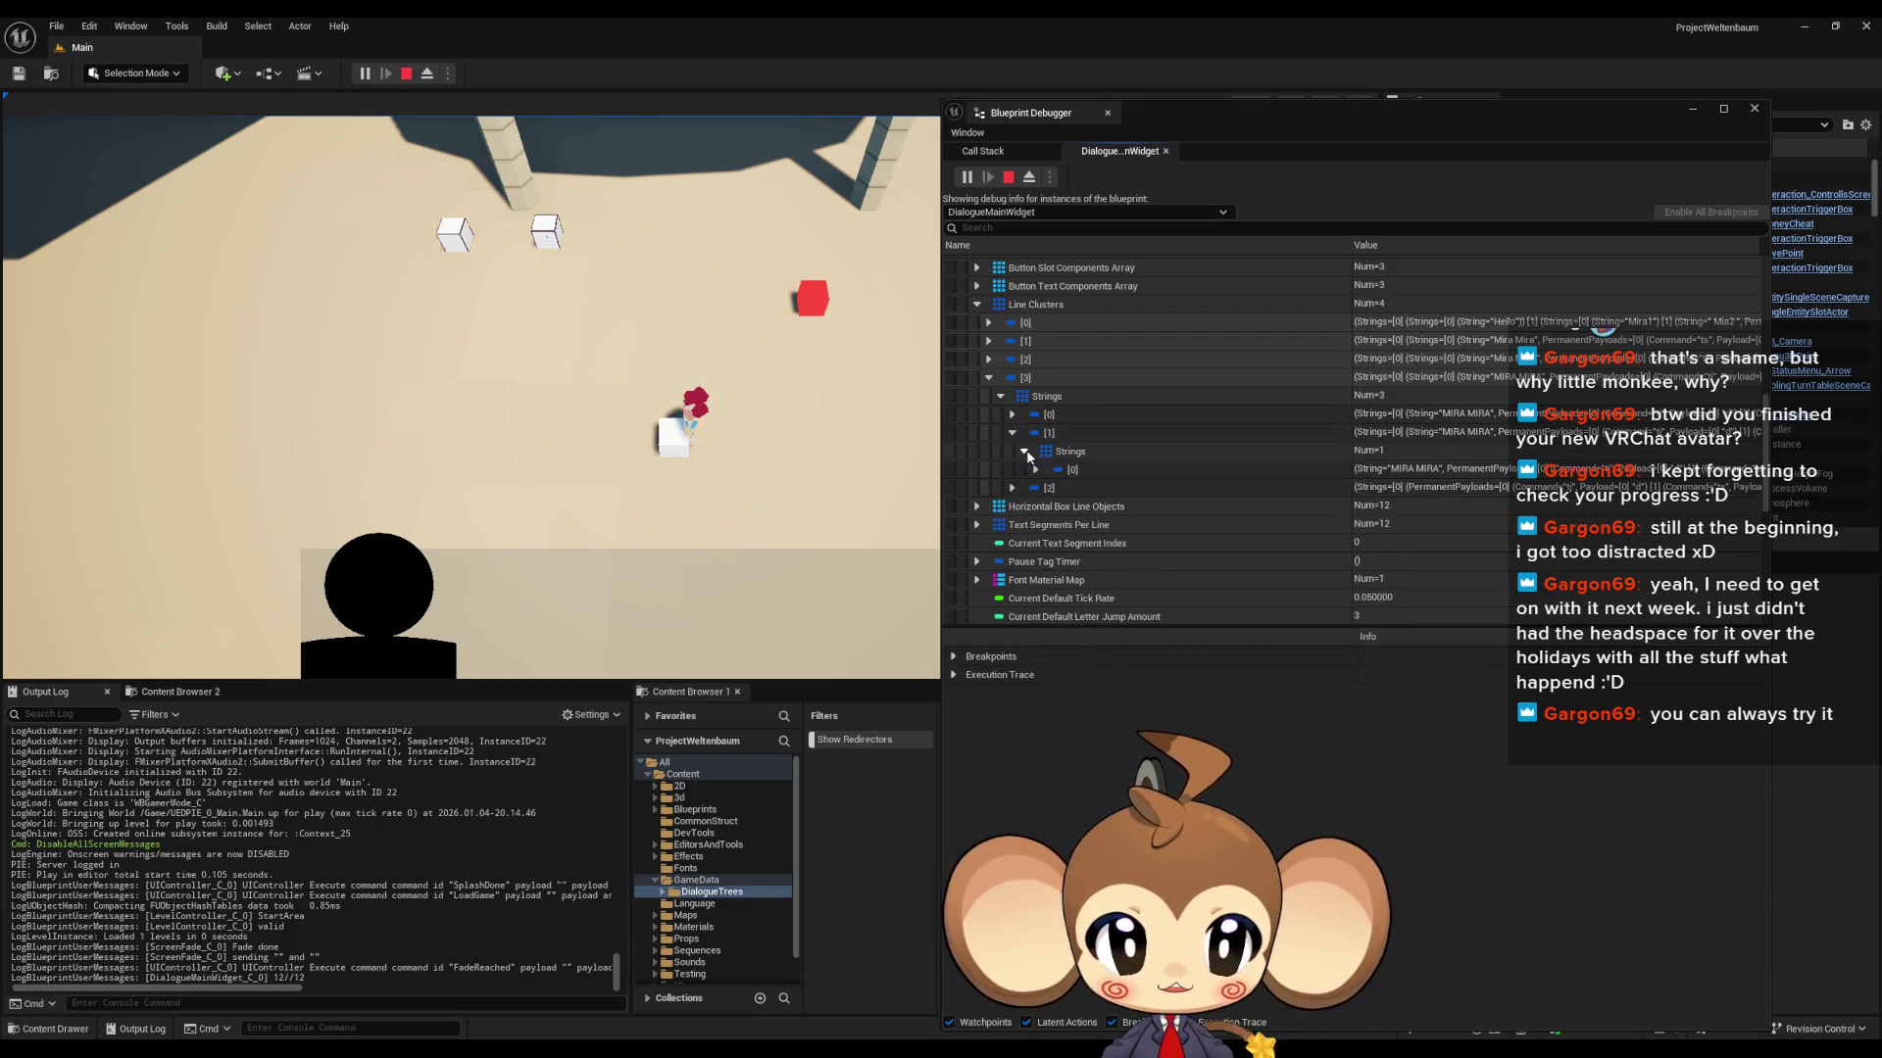
left_click(1013, 433)
left_click(1013, 451)
left_click(1024, 470)
left_click(1036, 488)
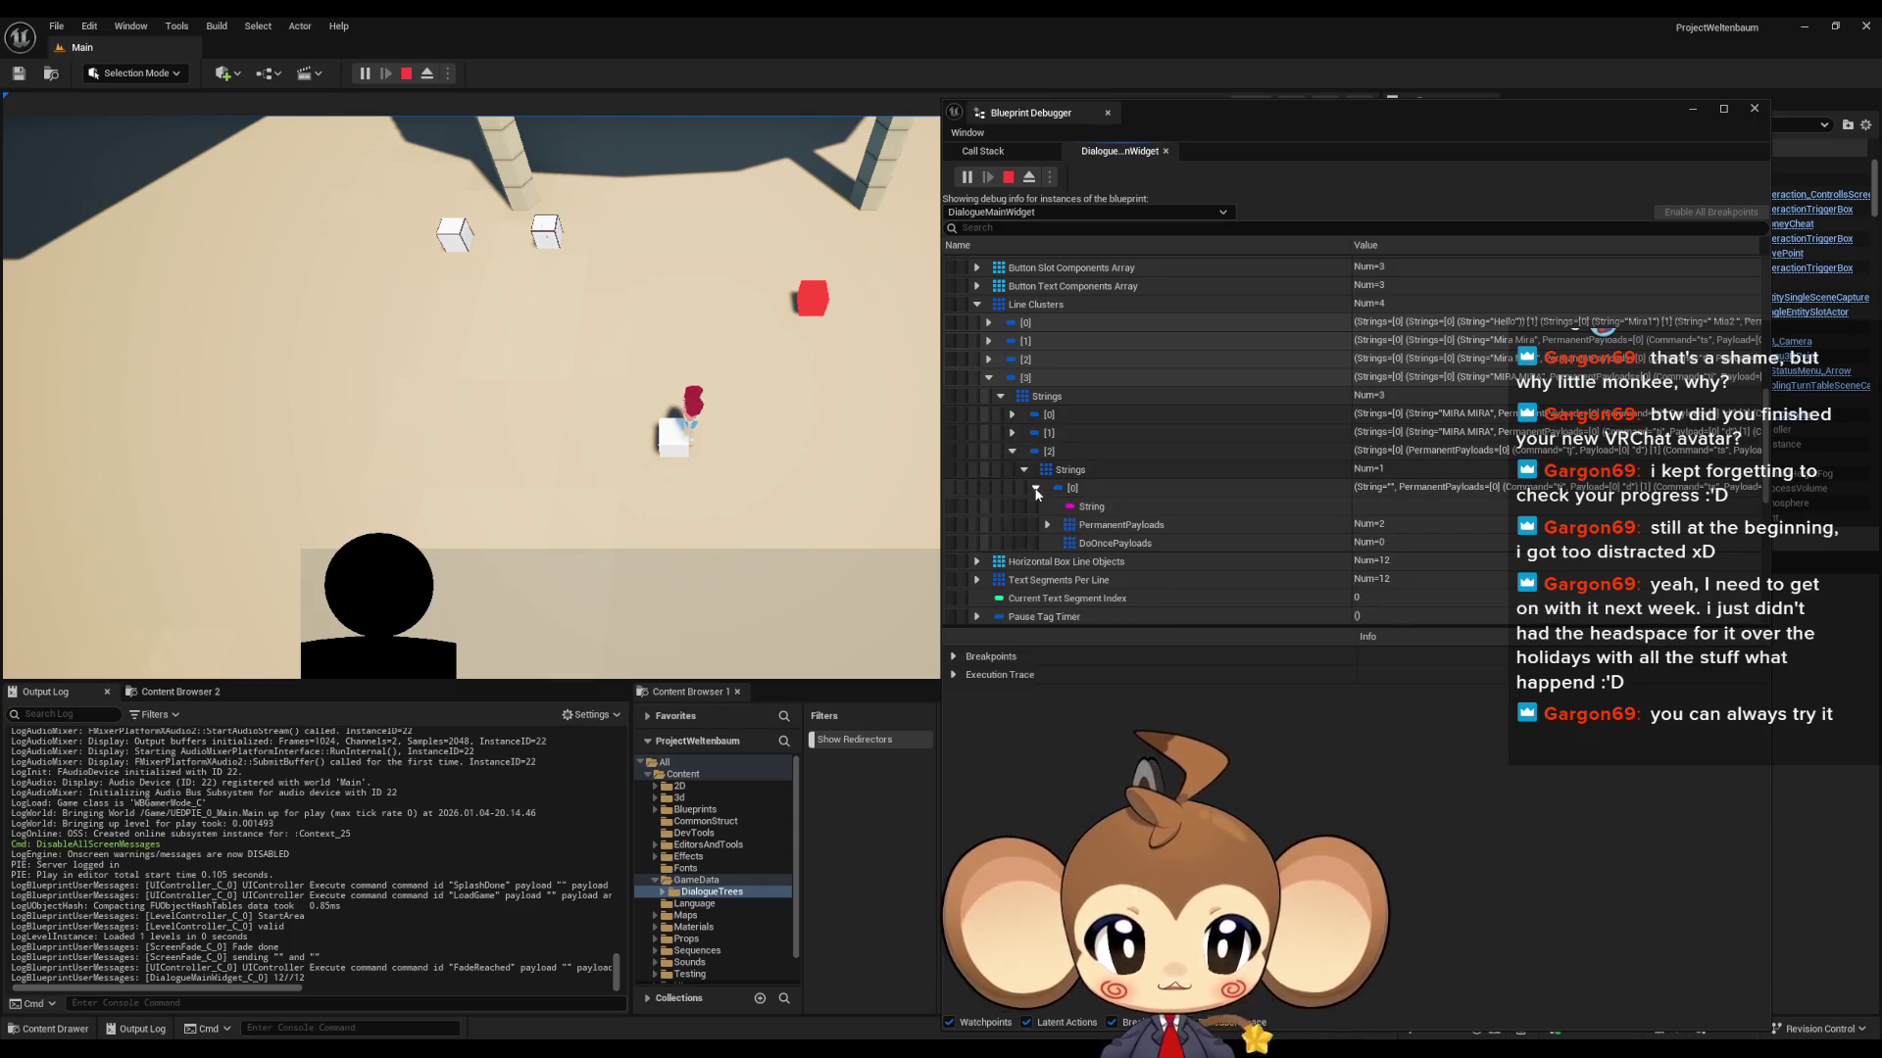
left_click(1287, 510)
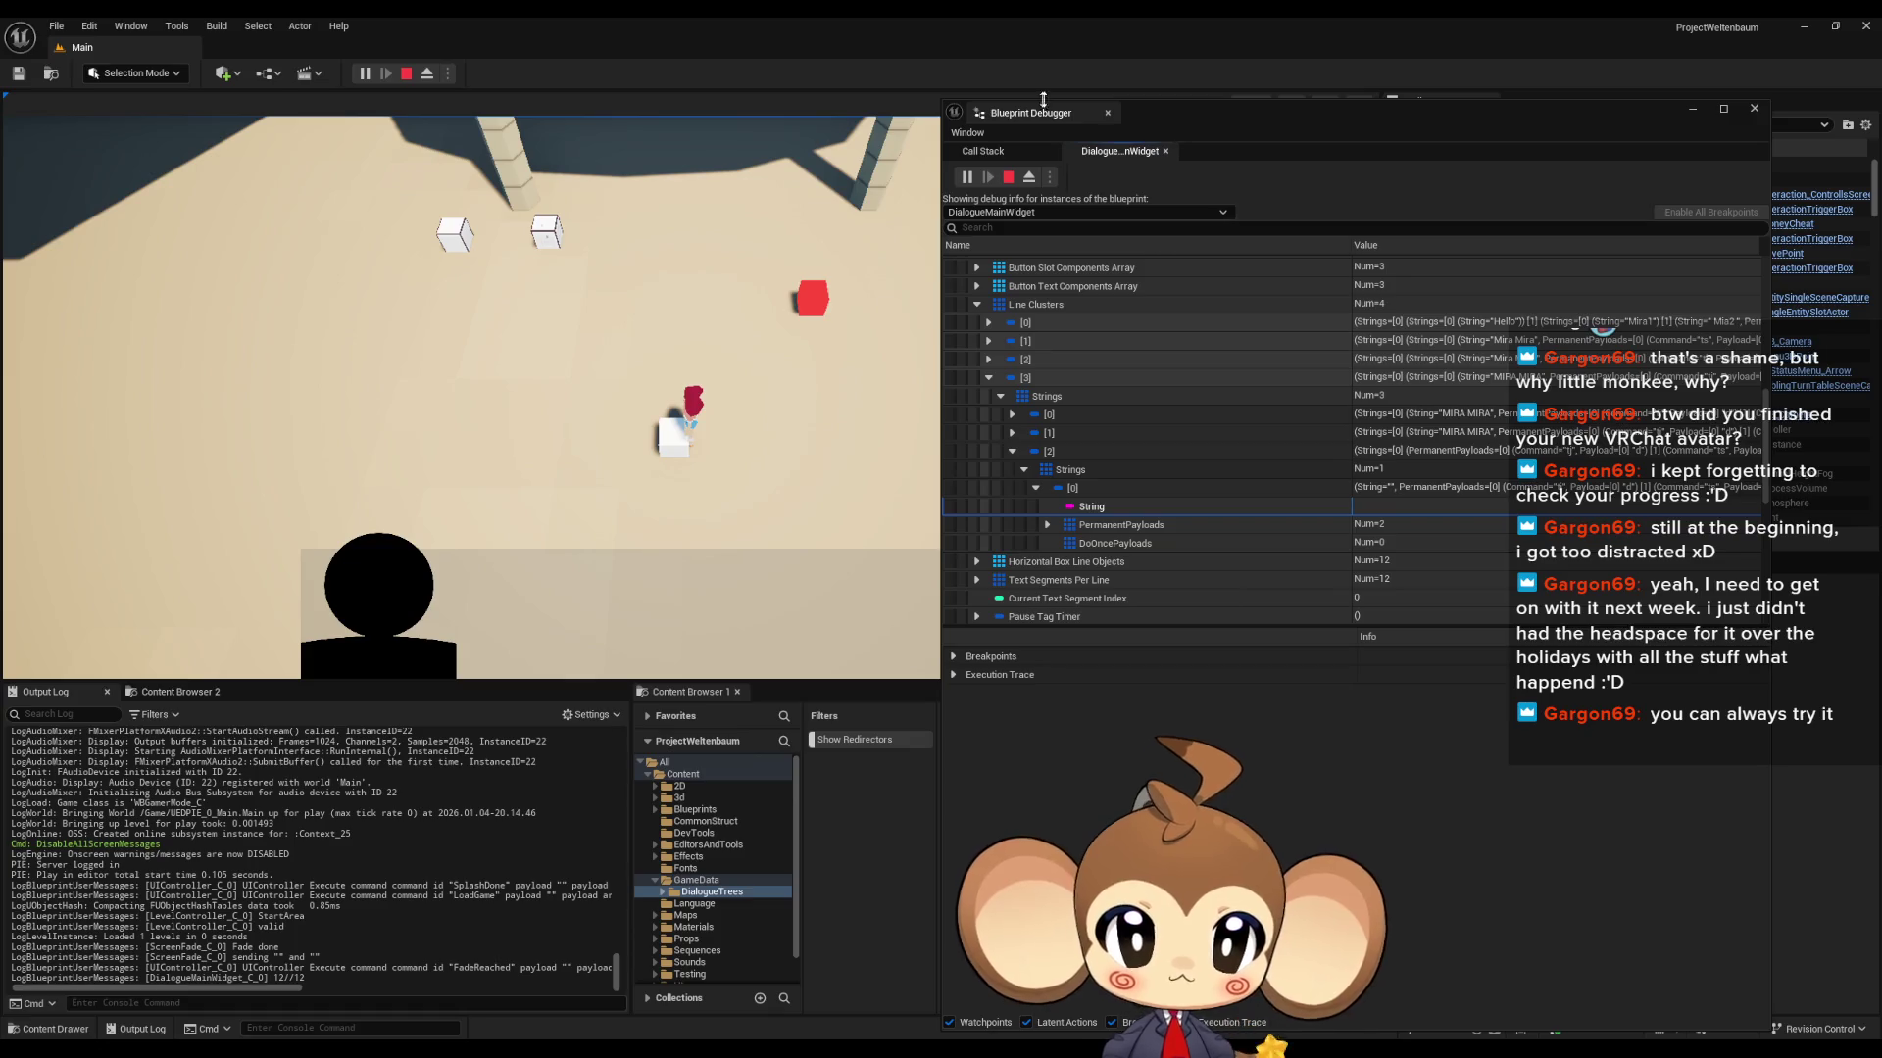
left_click(1009, 176)
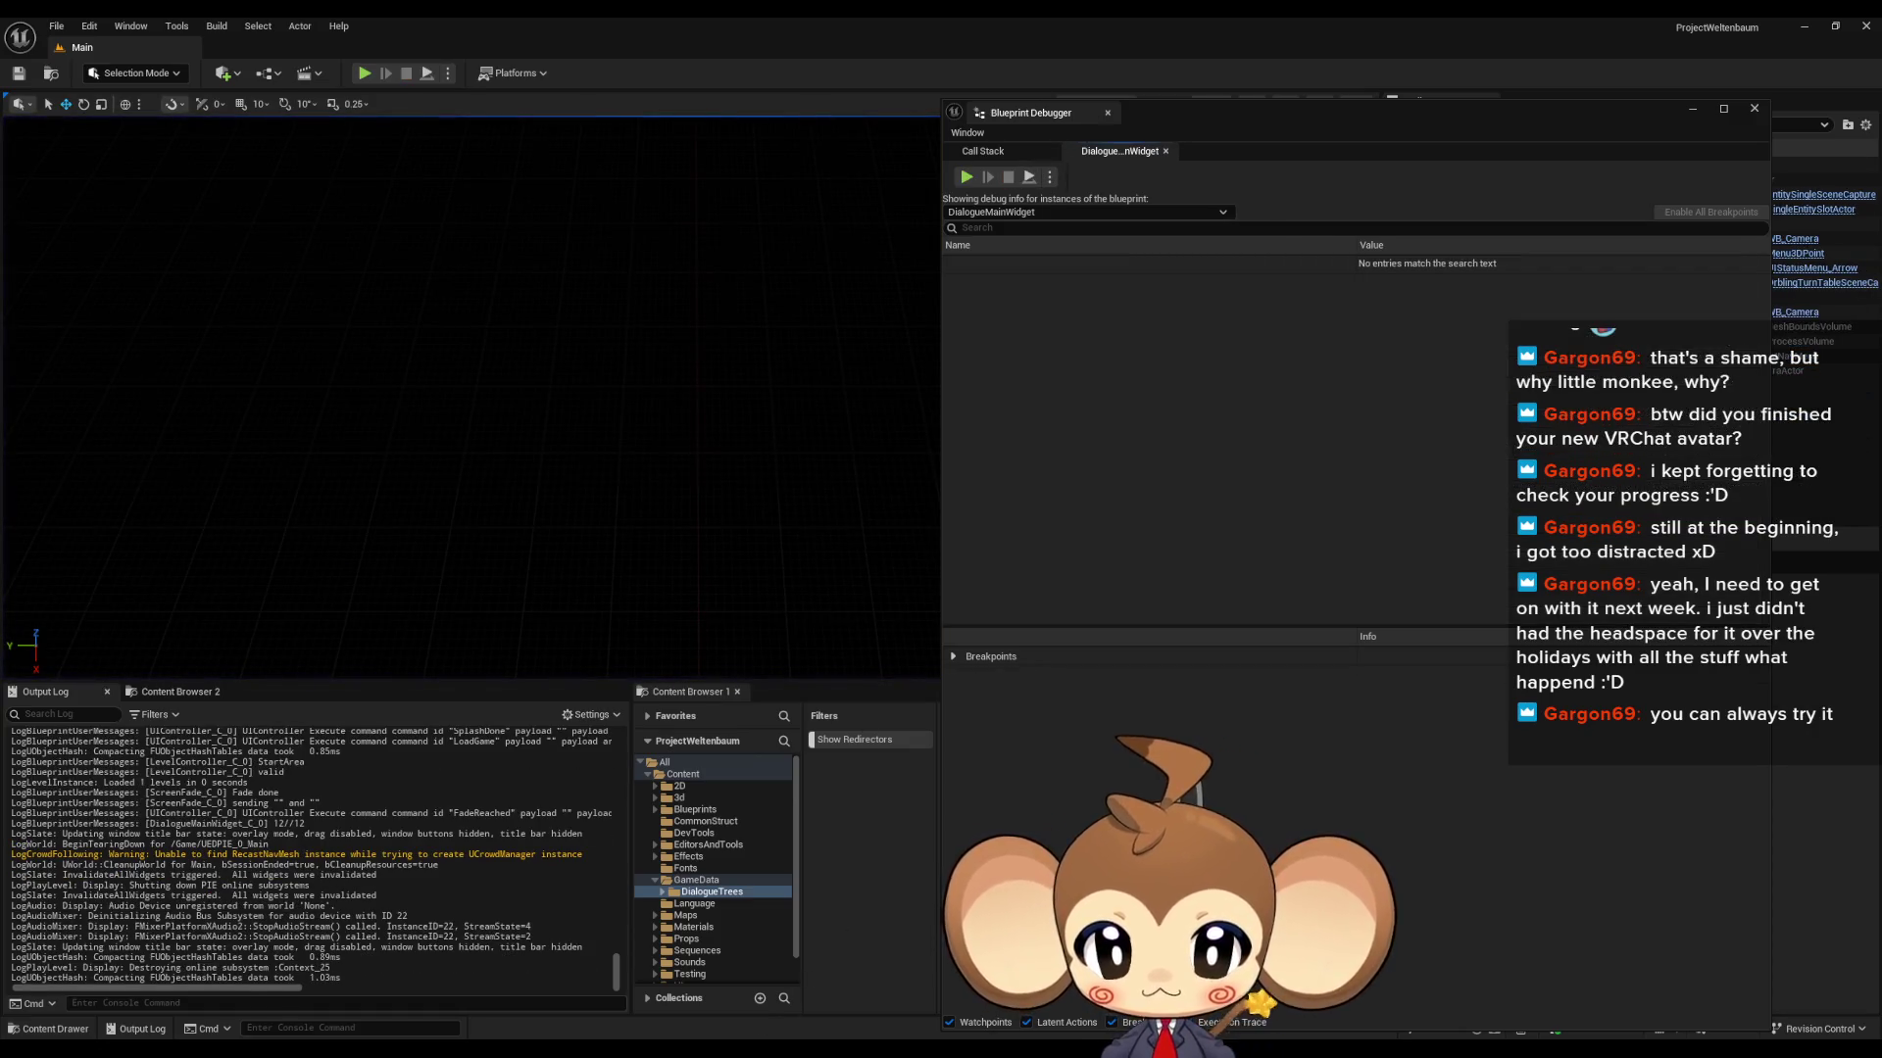
- Return to the DialogueMainWidget Blueprint and box-select the Local Current Parsed Lines, Last Index and Remove Index nodes
left_click(831, 1002)
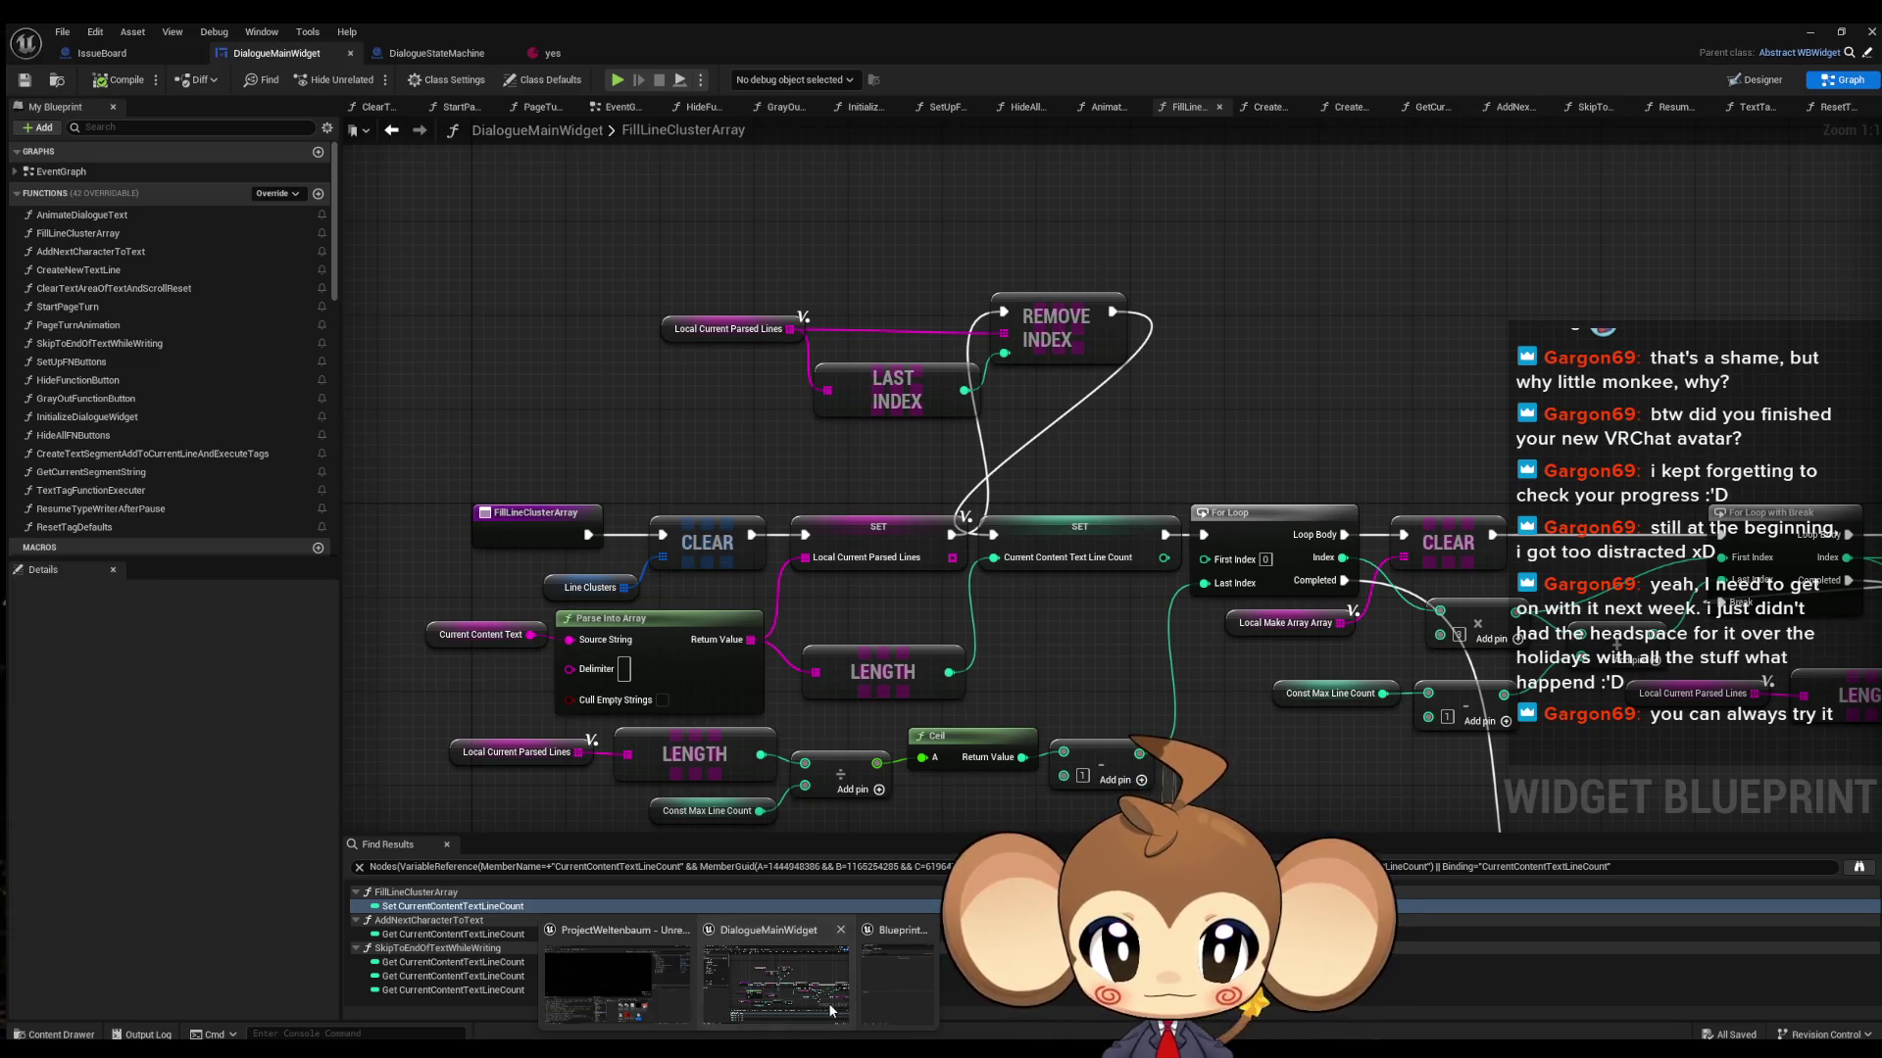
left_click(828, 1002)
left_click(1019, 297)
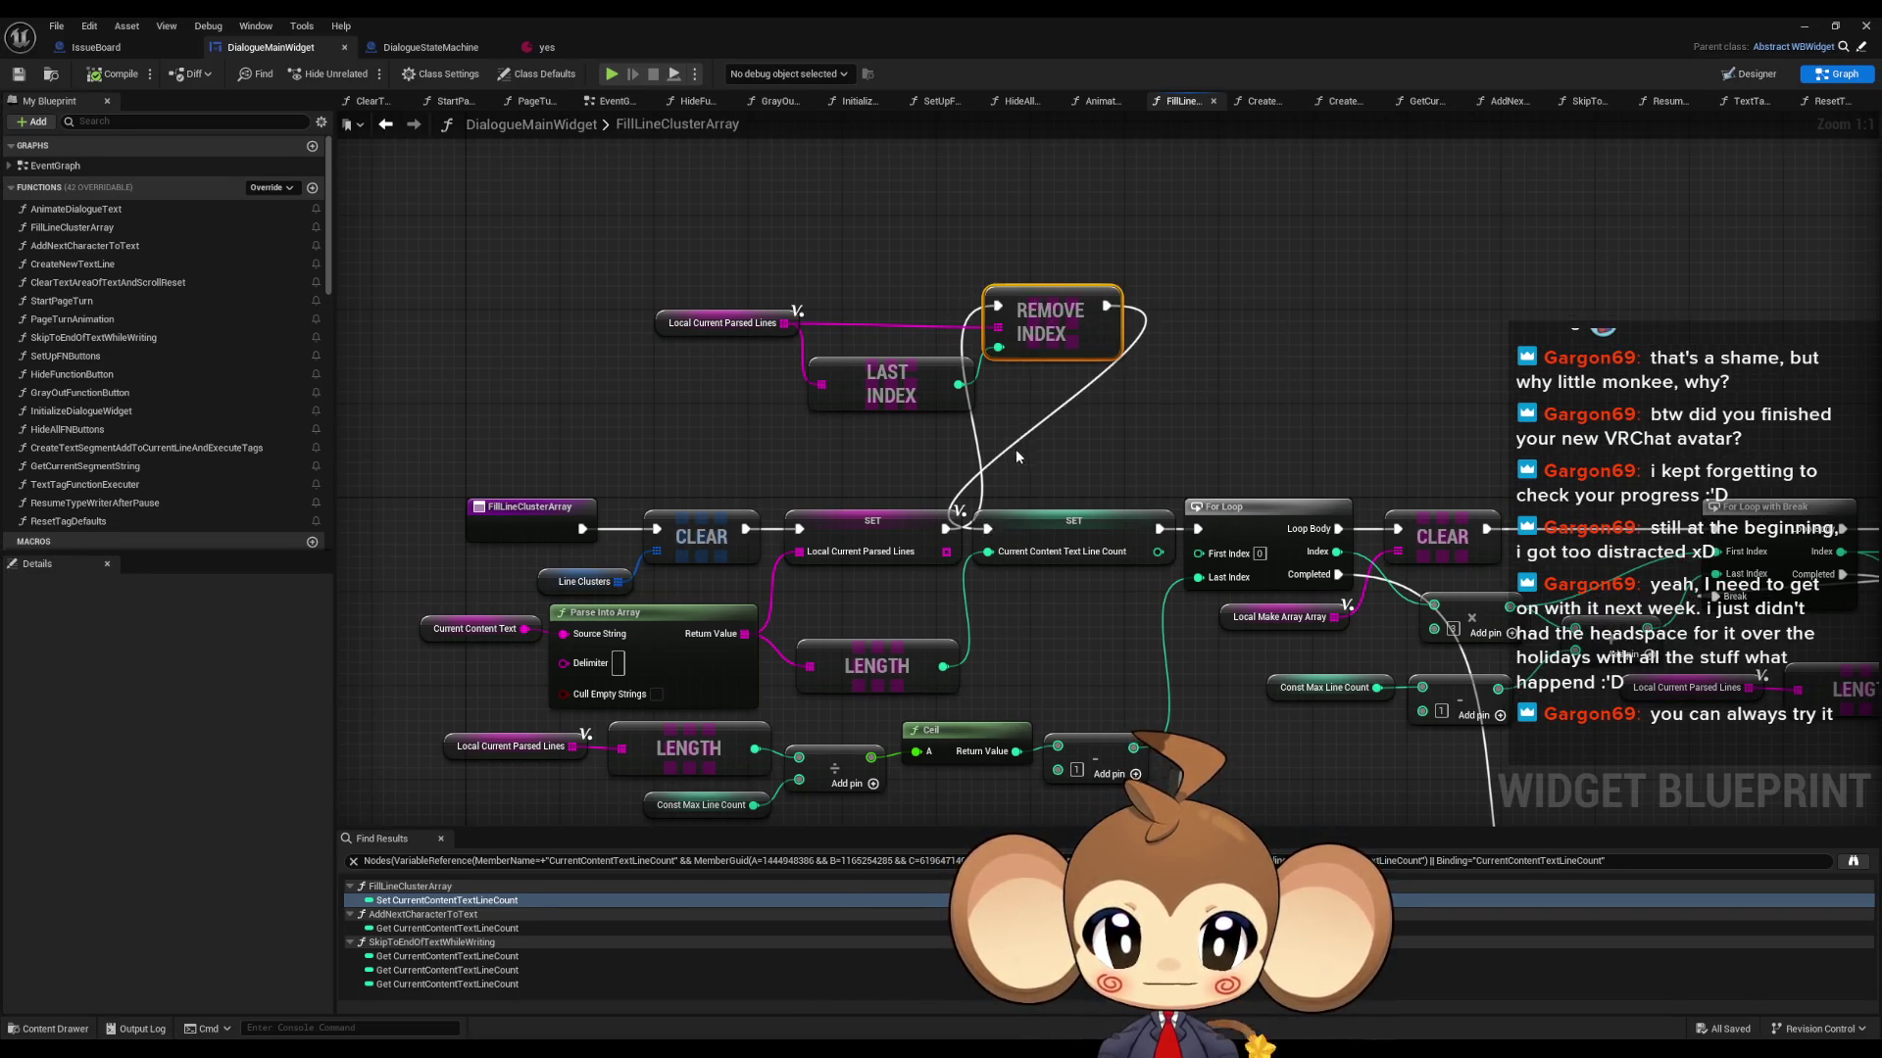
left_click_drag(953, 441, 946, 513)
left_click_drag(1026, 452, 1093, 365)
left_click(784, 308)
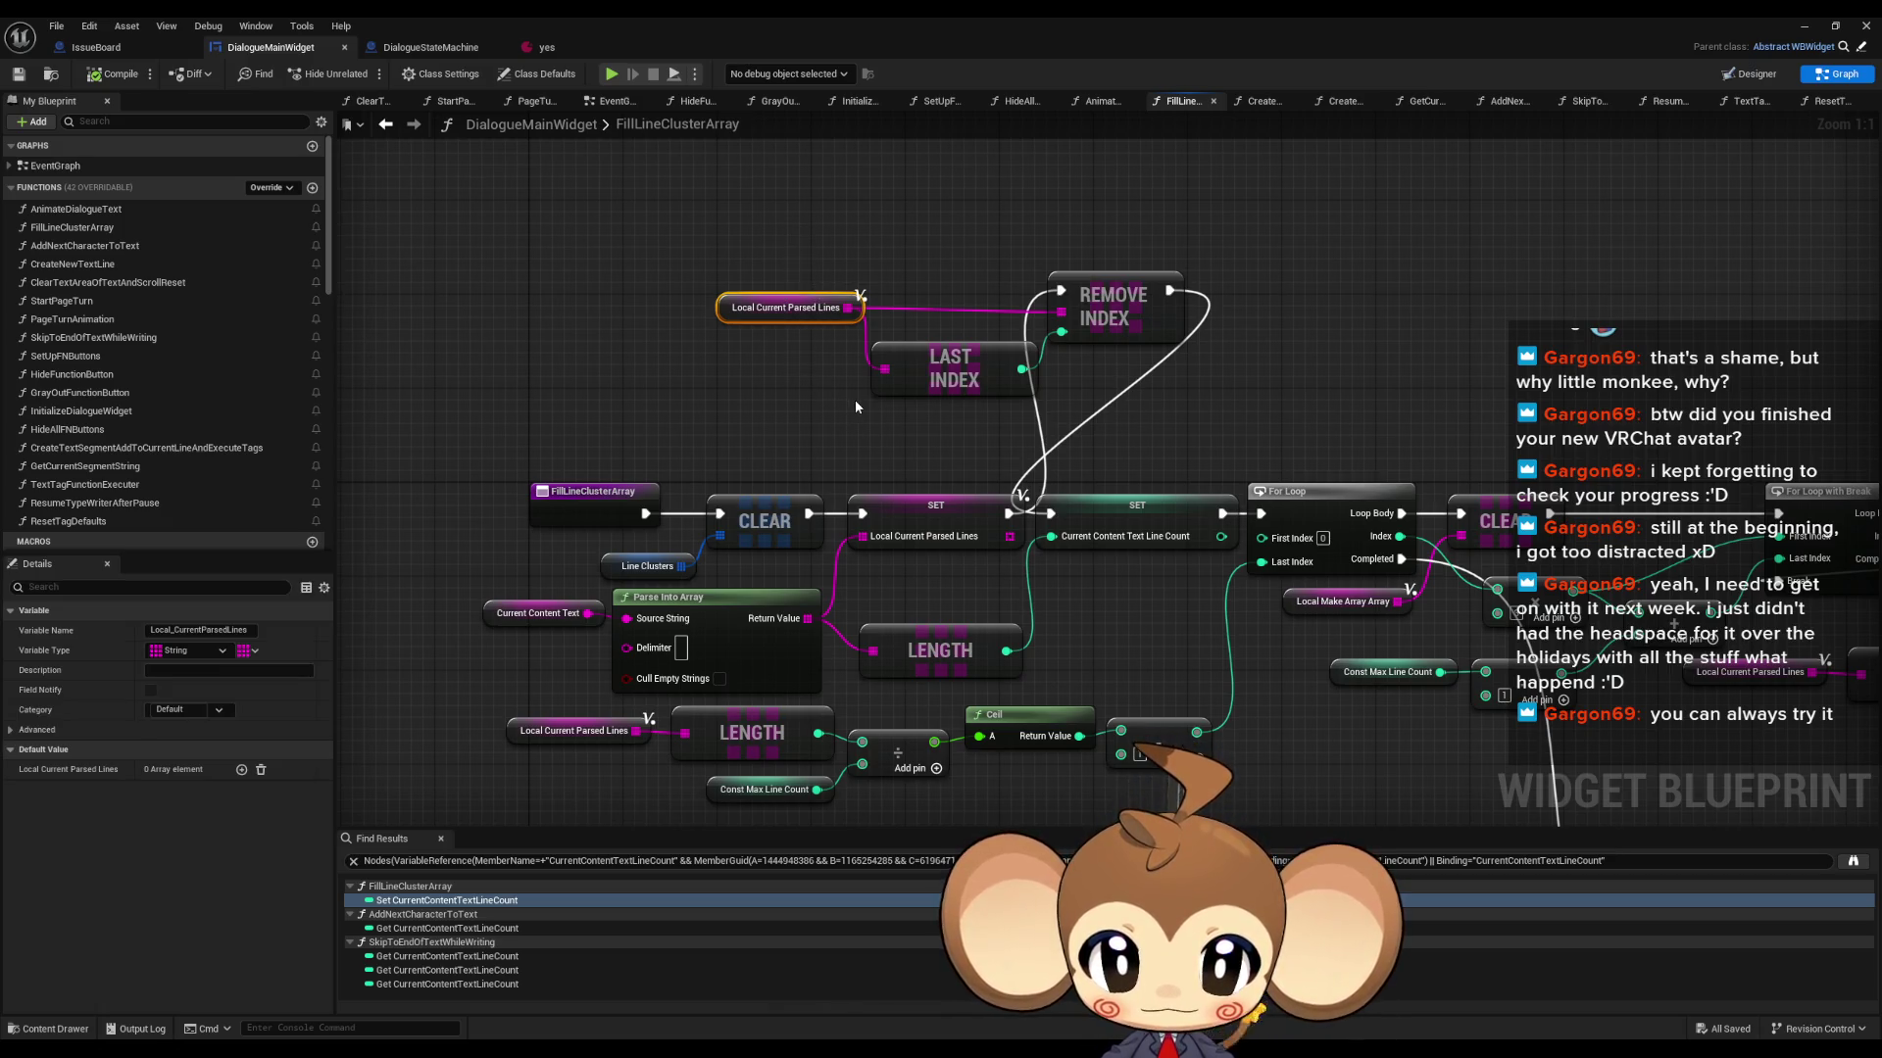
mouse_move(668, 241)
left_mouse_down()
mouse_move(1237, 389)
mouse_move(1260, 368)
left_mouse_up()
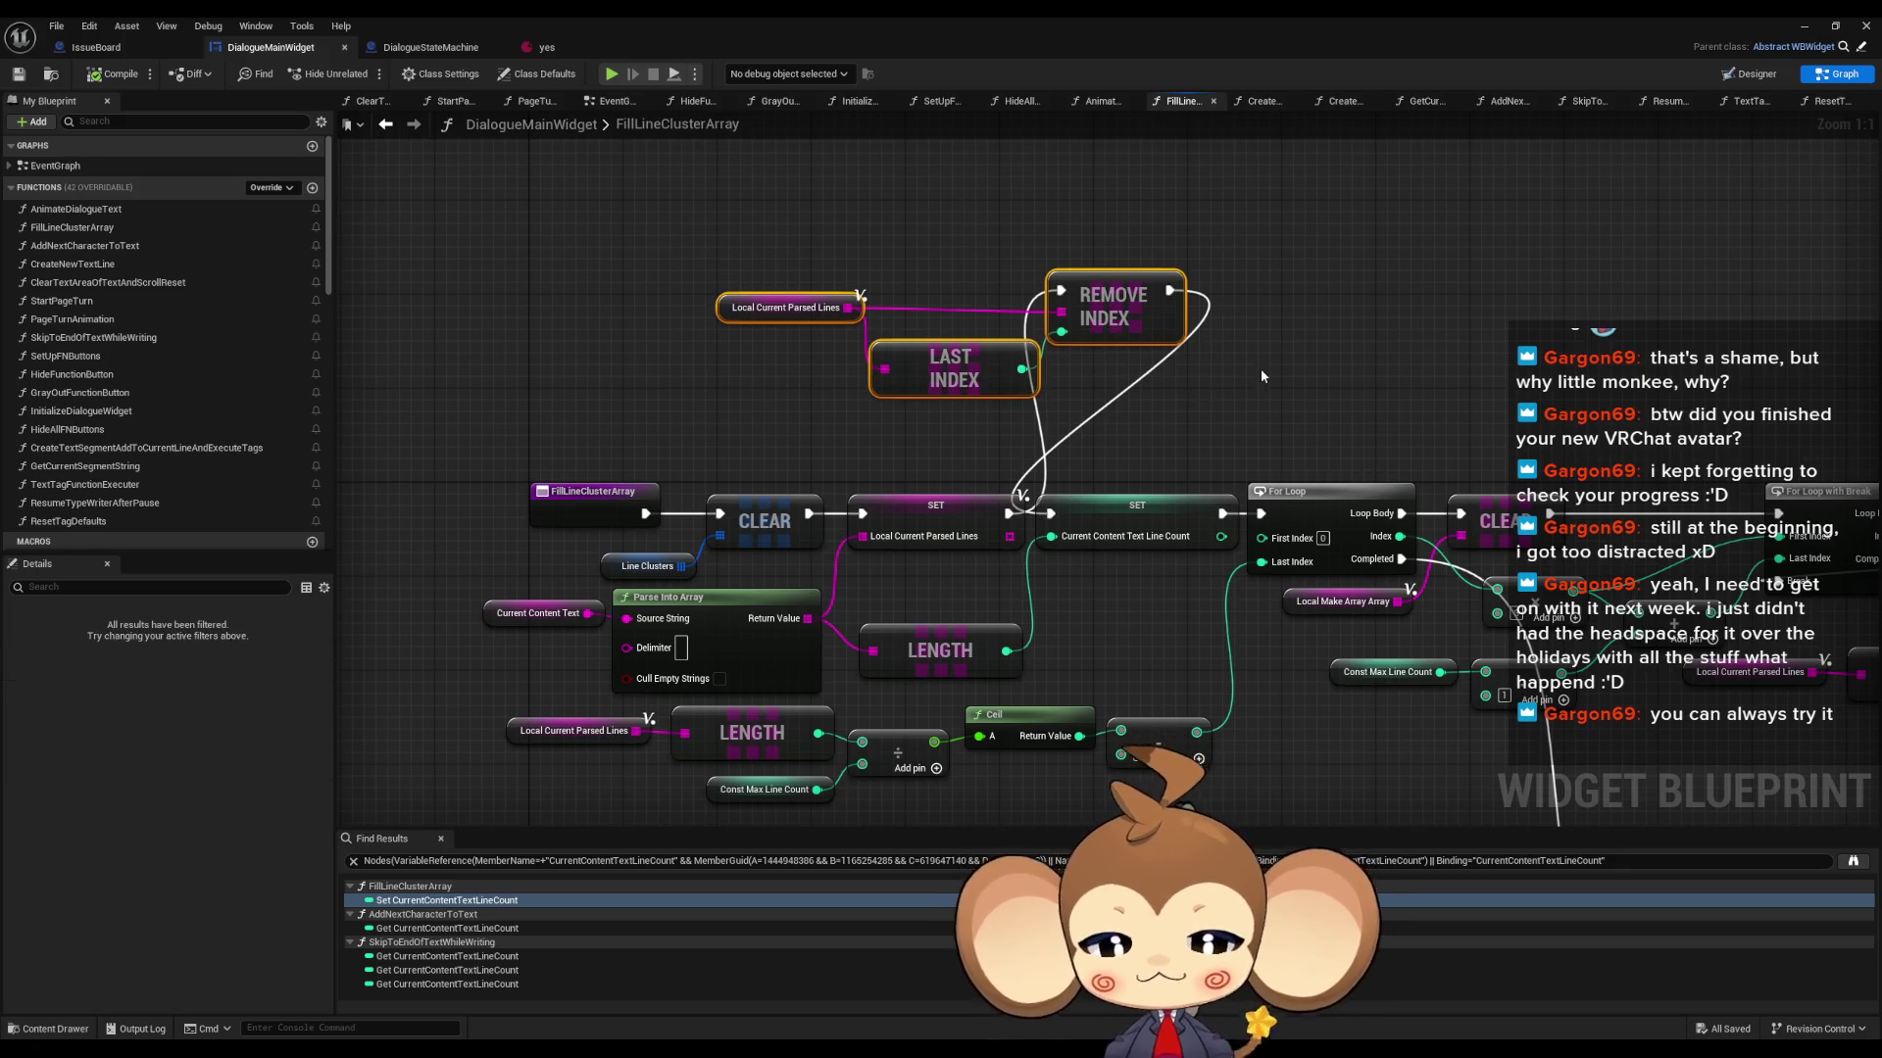
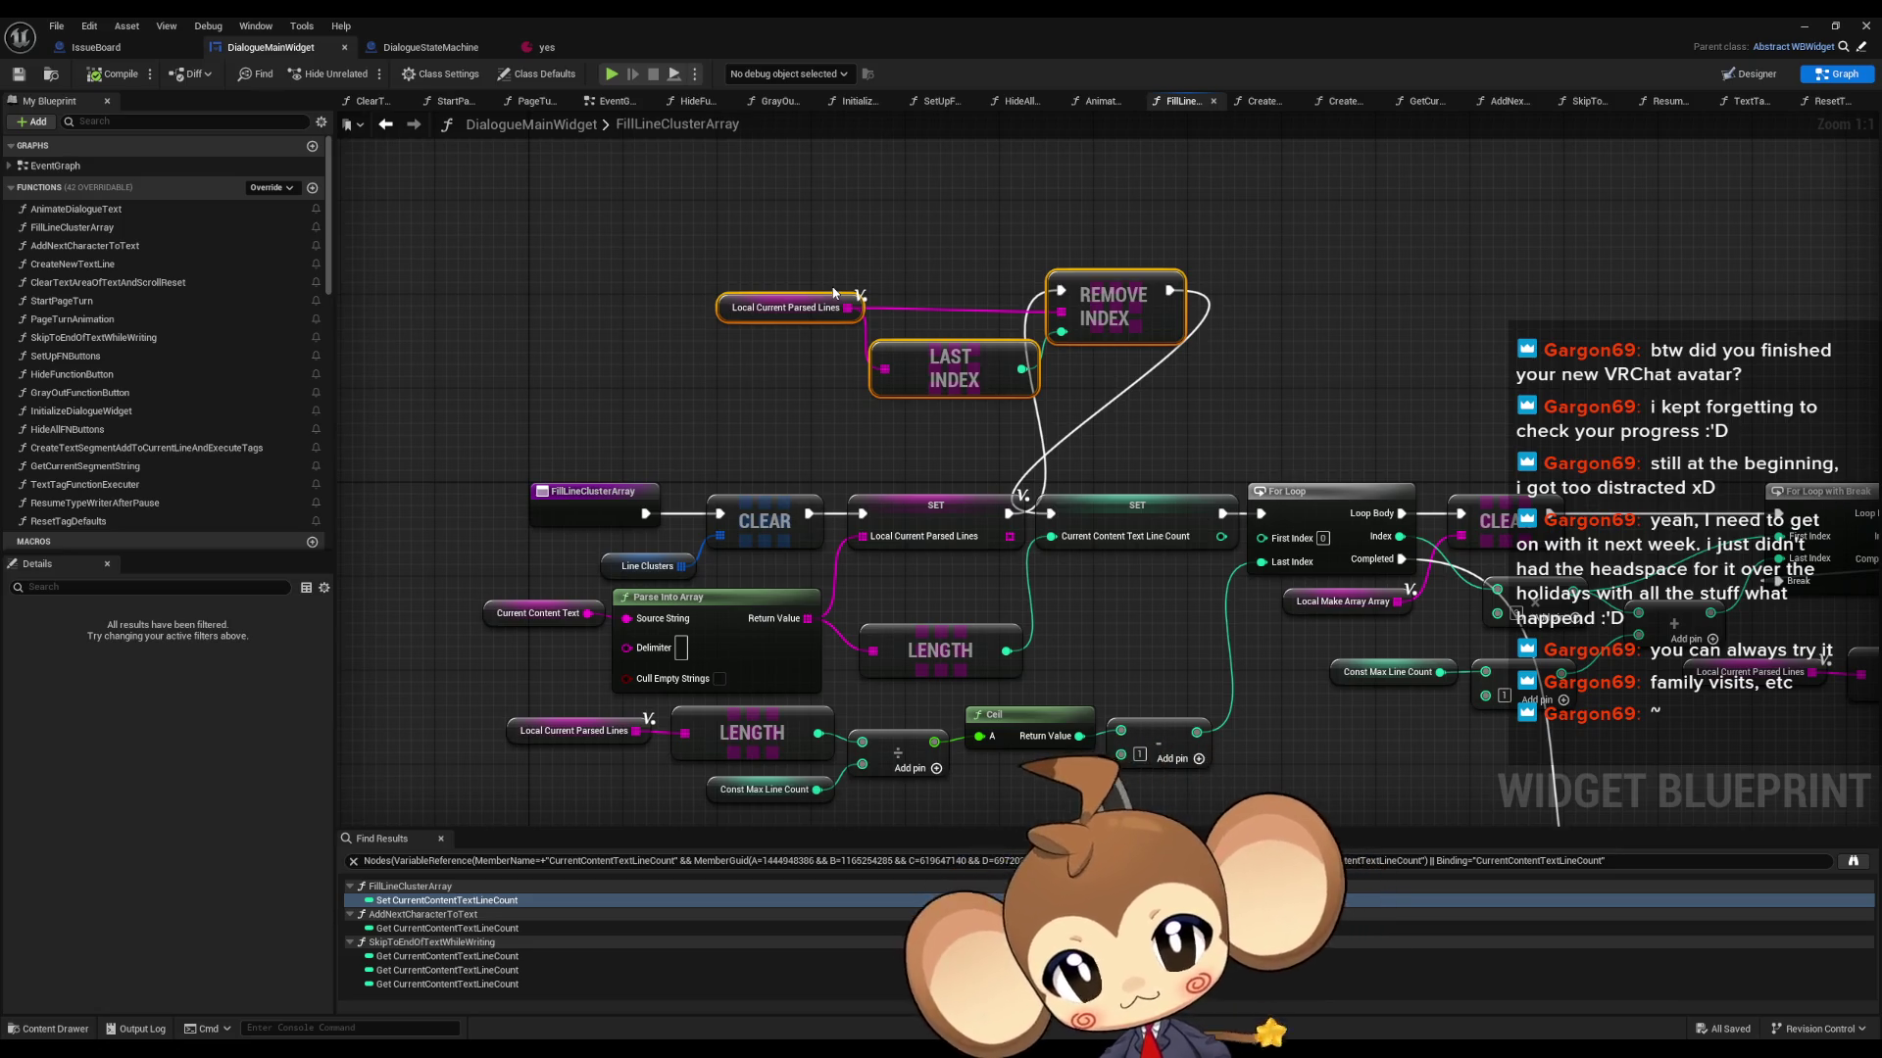
- Loop over a copied Local Current Parsed Lines getter, wiring the loop's Completed into SET after REMOVE INDEX
left_click_drag(1072, 294, 1097, 385)
left_click(745, 411)
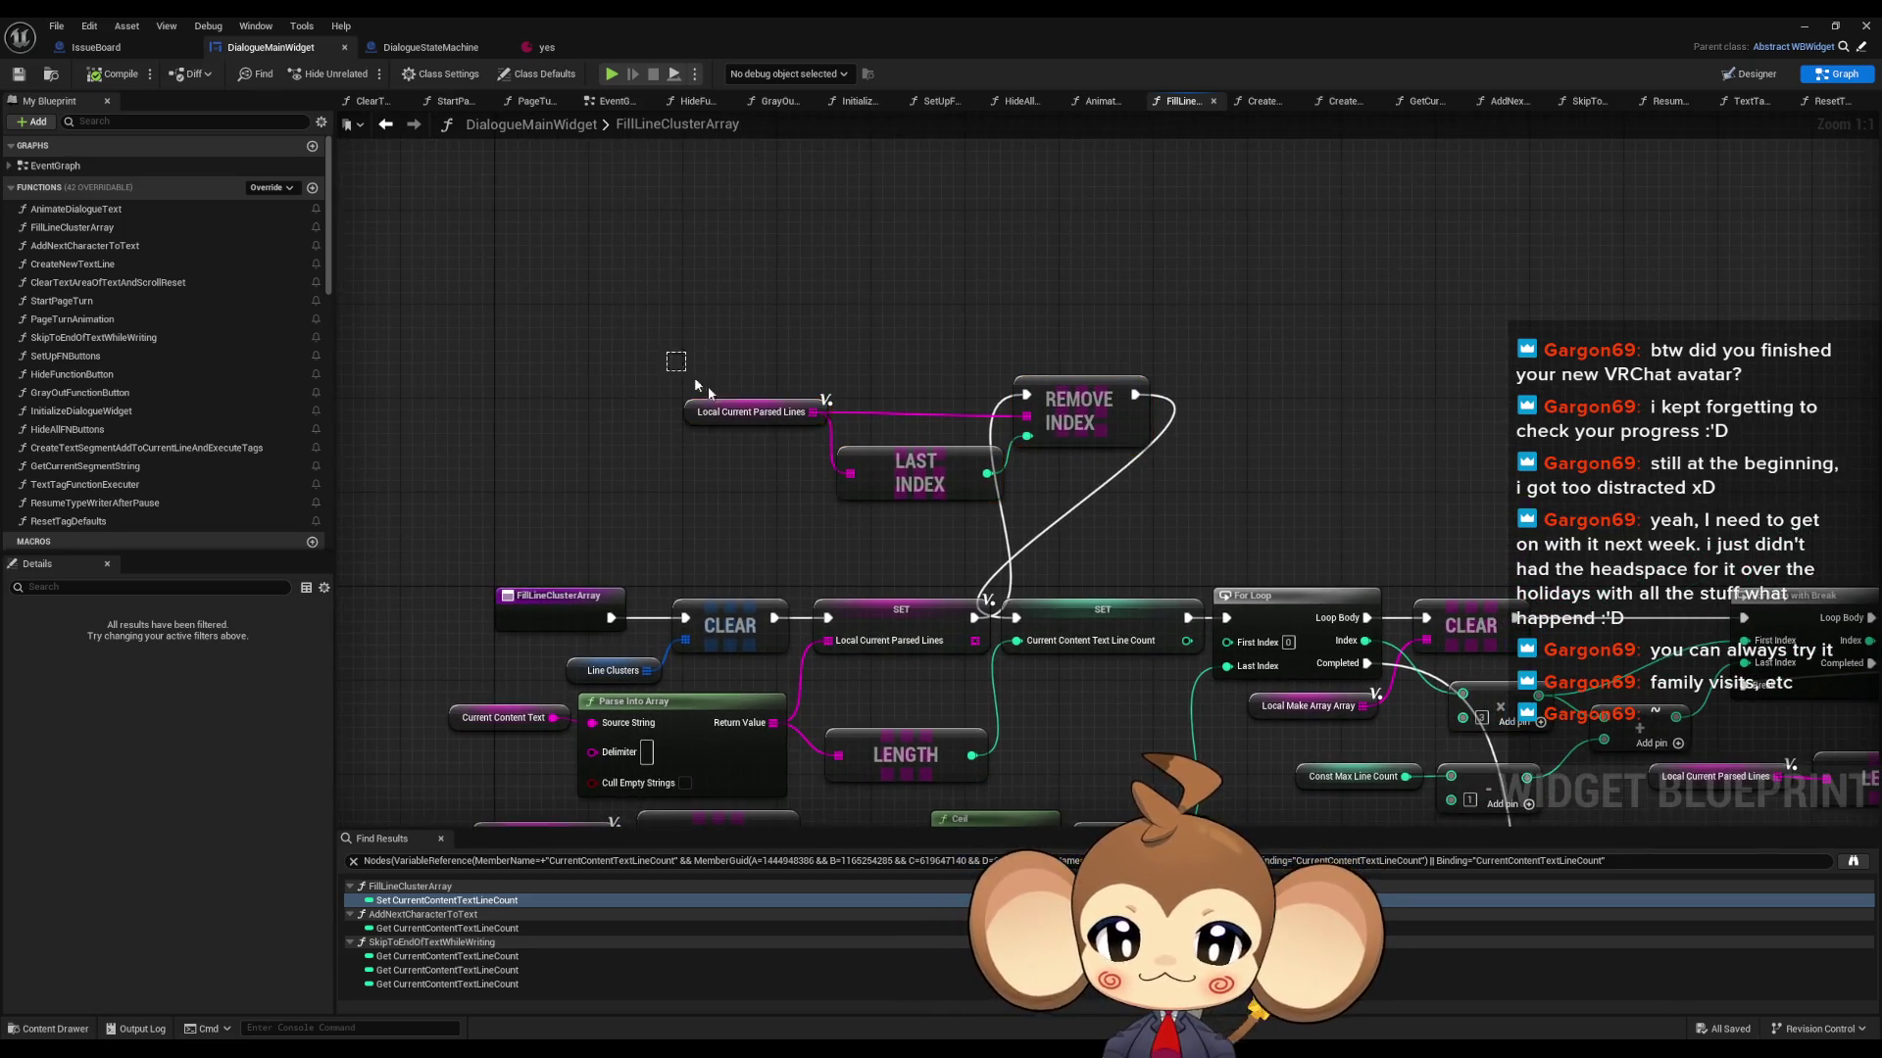
key("ctrl+c")
key("ctrl+v")
left_click_drag(1132, 224, 1227, 219)
type("frea")
key("BackSpace")
key("BackSpace")
key("BackSpace")
type("o")
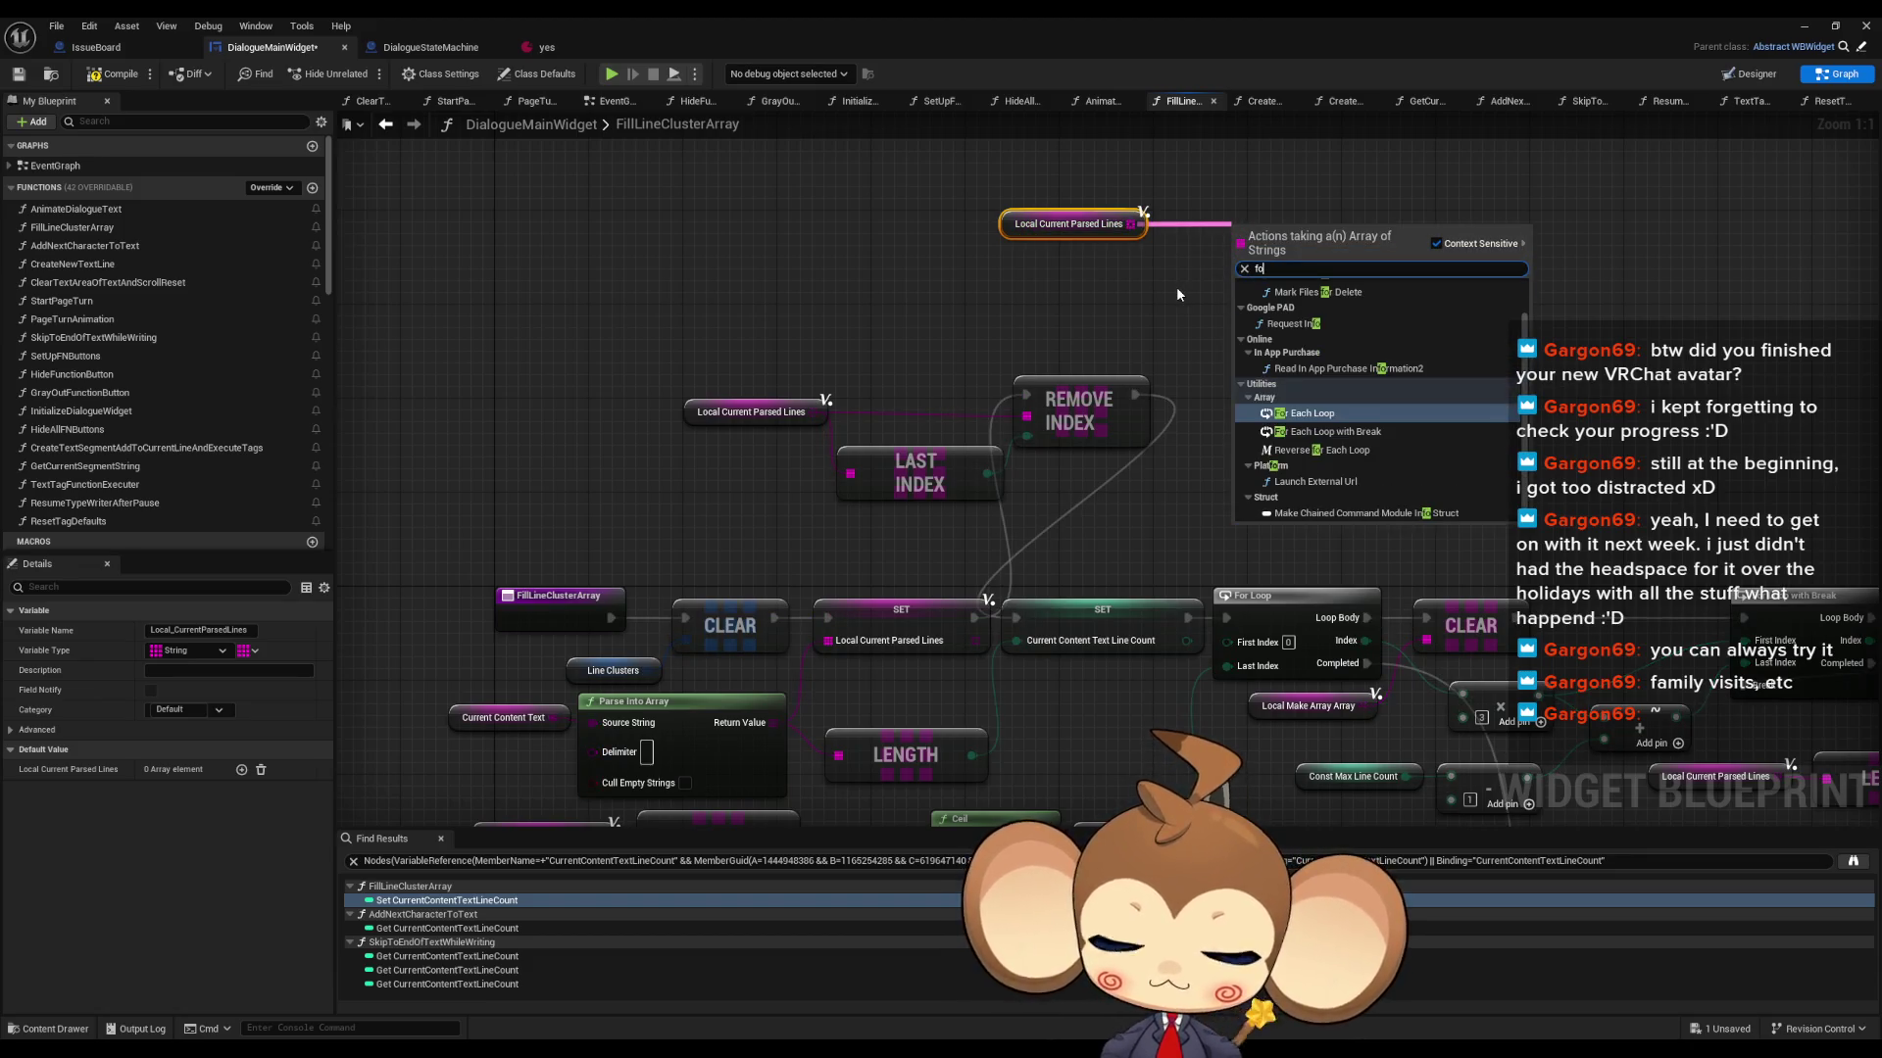
type("r ea")
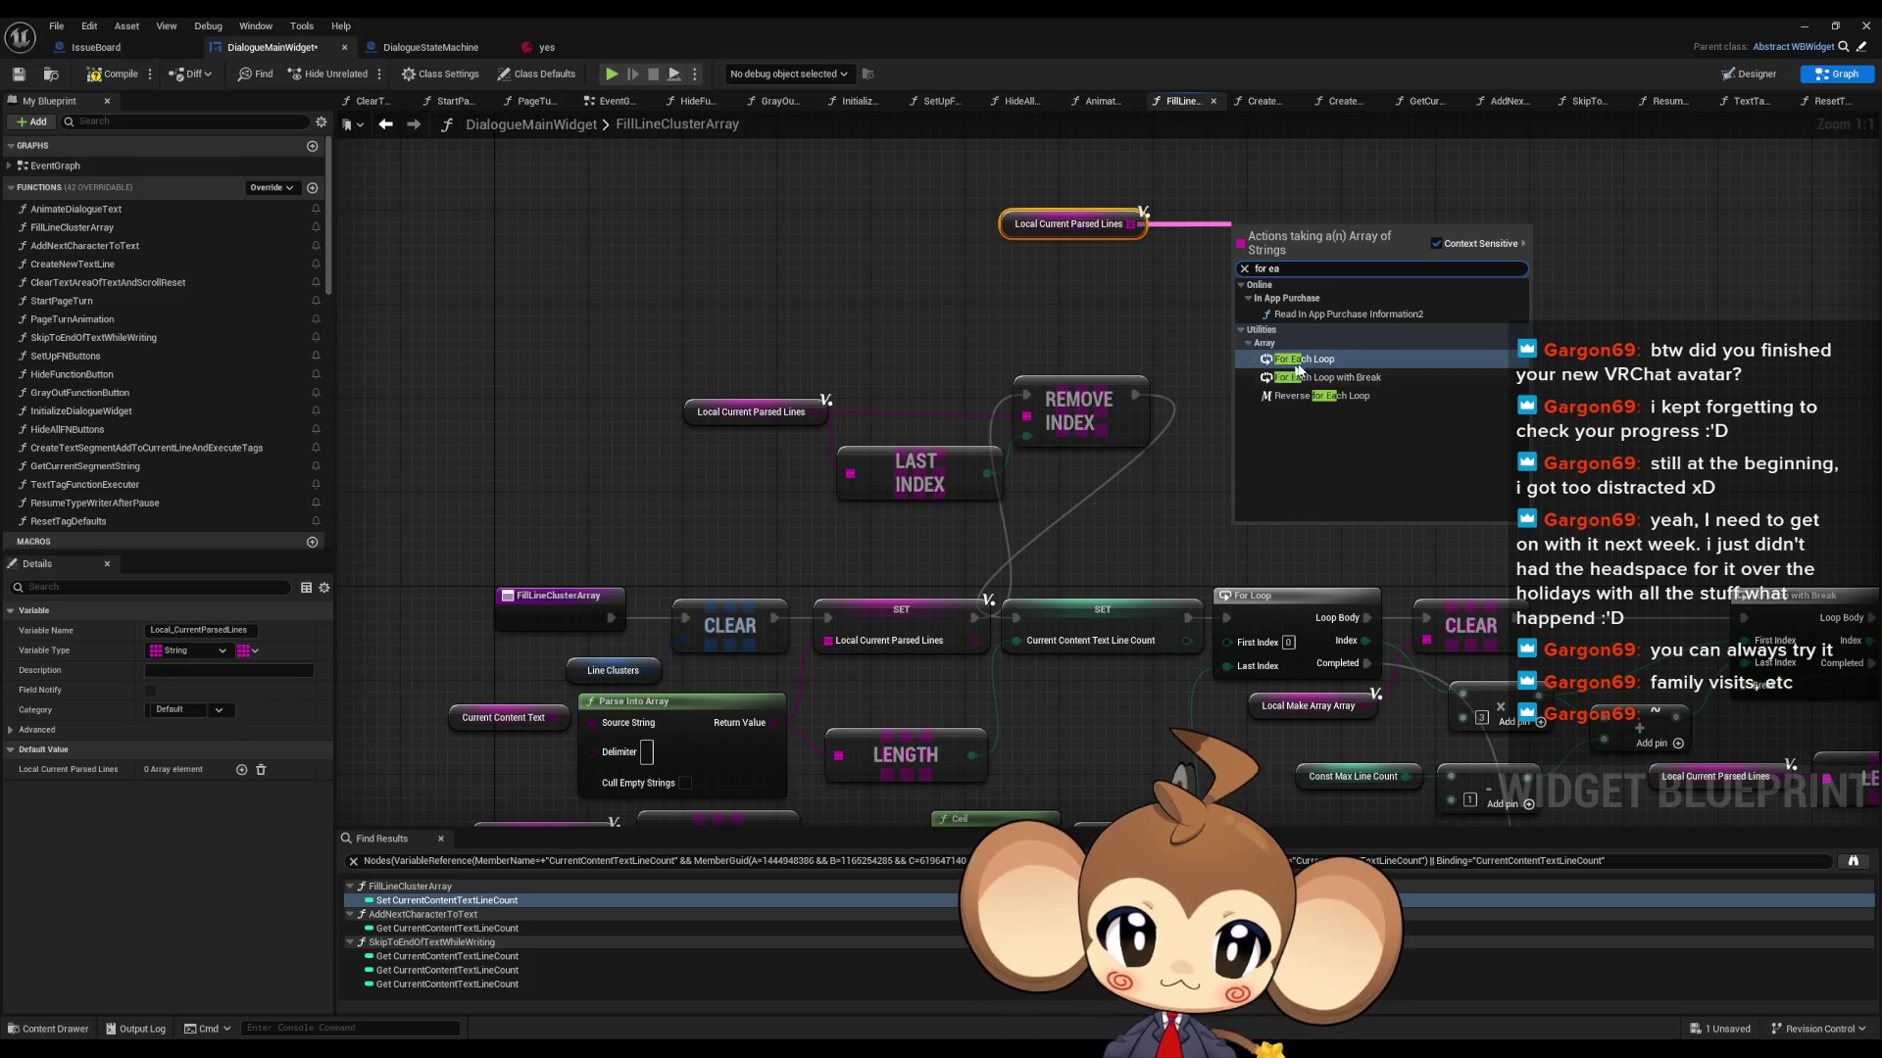
left_click(1296, 362)
mouse_move(1356, 321)
left_mouse_down()
mouse_move(1227, 467)
mouse_move(1019, 619)
left_mouse_up()
left_click_drag(1135, 395, 1239, 254)
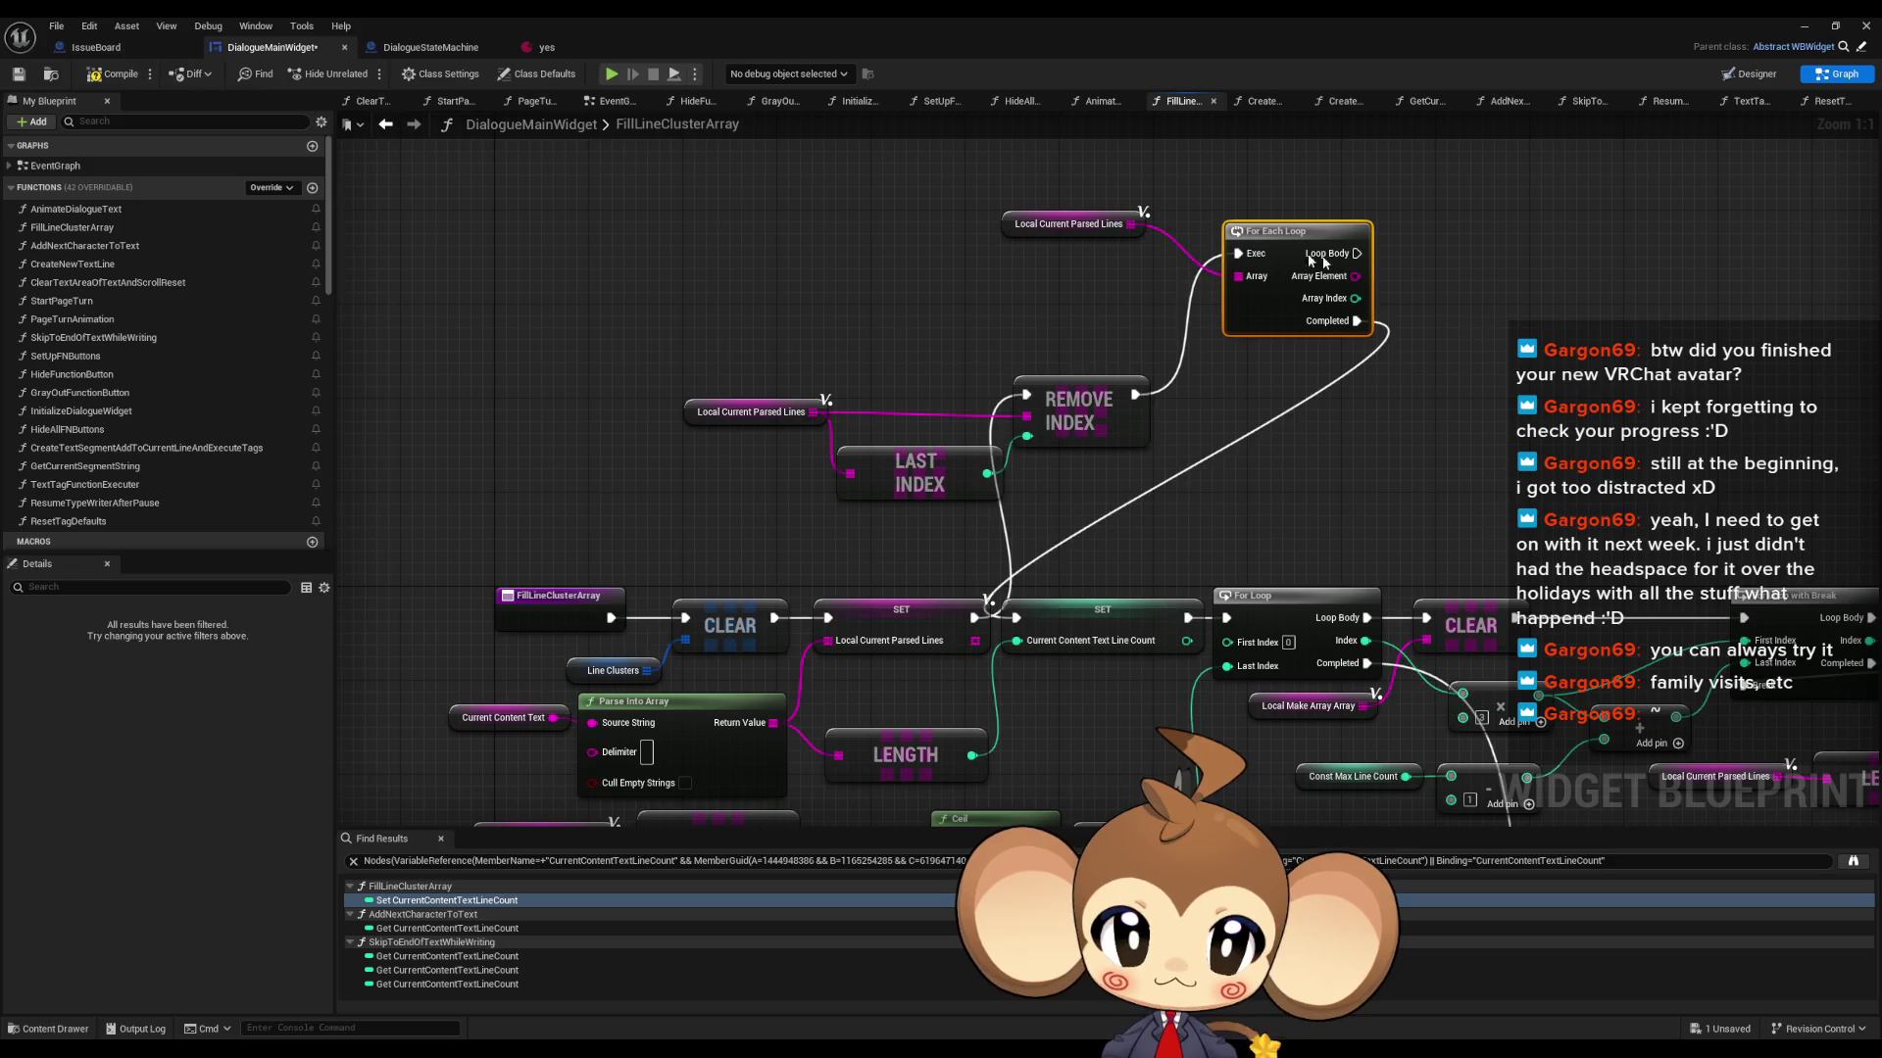
- Print each Array Element in the loop through a three-input Append node
mouse_move(1356, 253)
left_mouse_down()
mouse_move(1490, 259)
mouse_move(1577, 227)
mouse_move(1461, 285)
left_mouse_up()
type("print")
key("Return")
type("append")
key("Return")
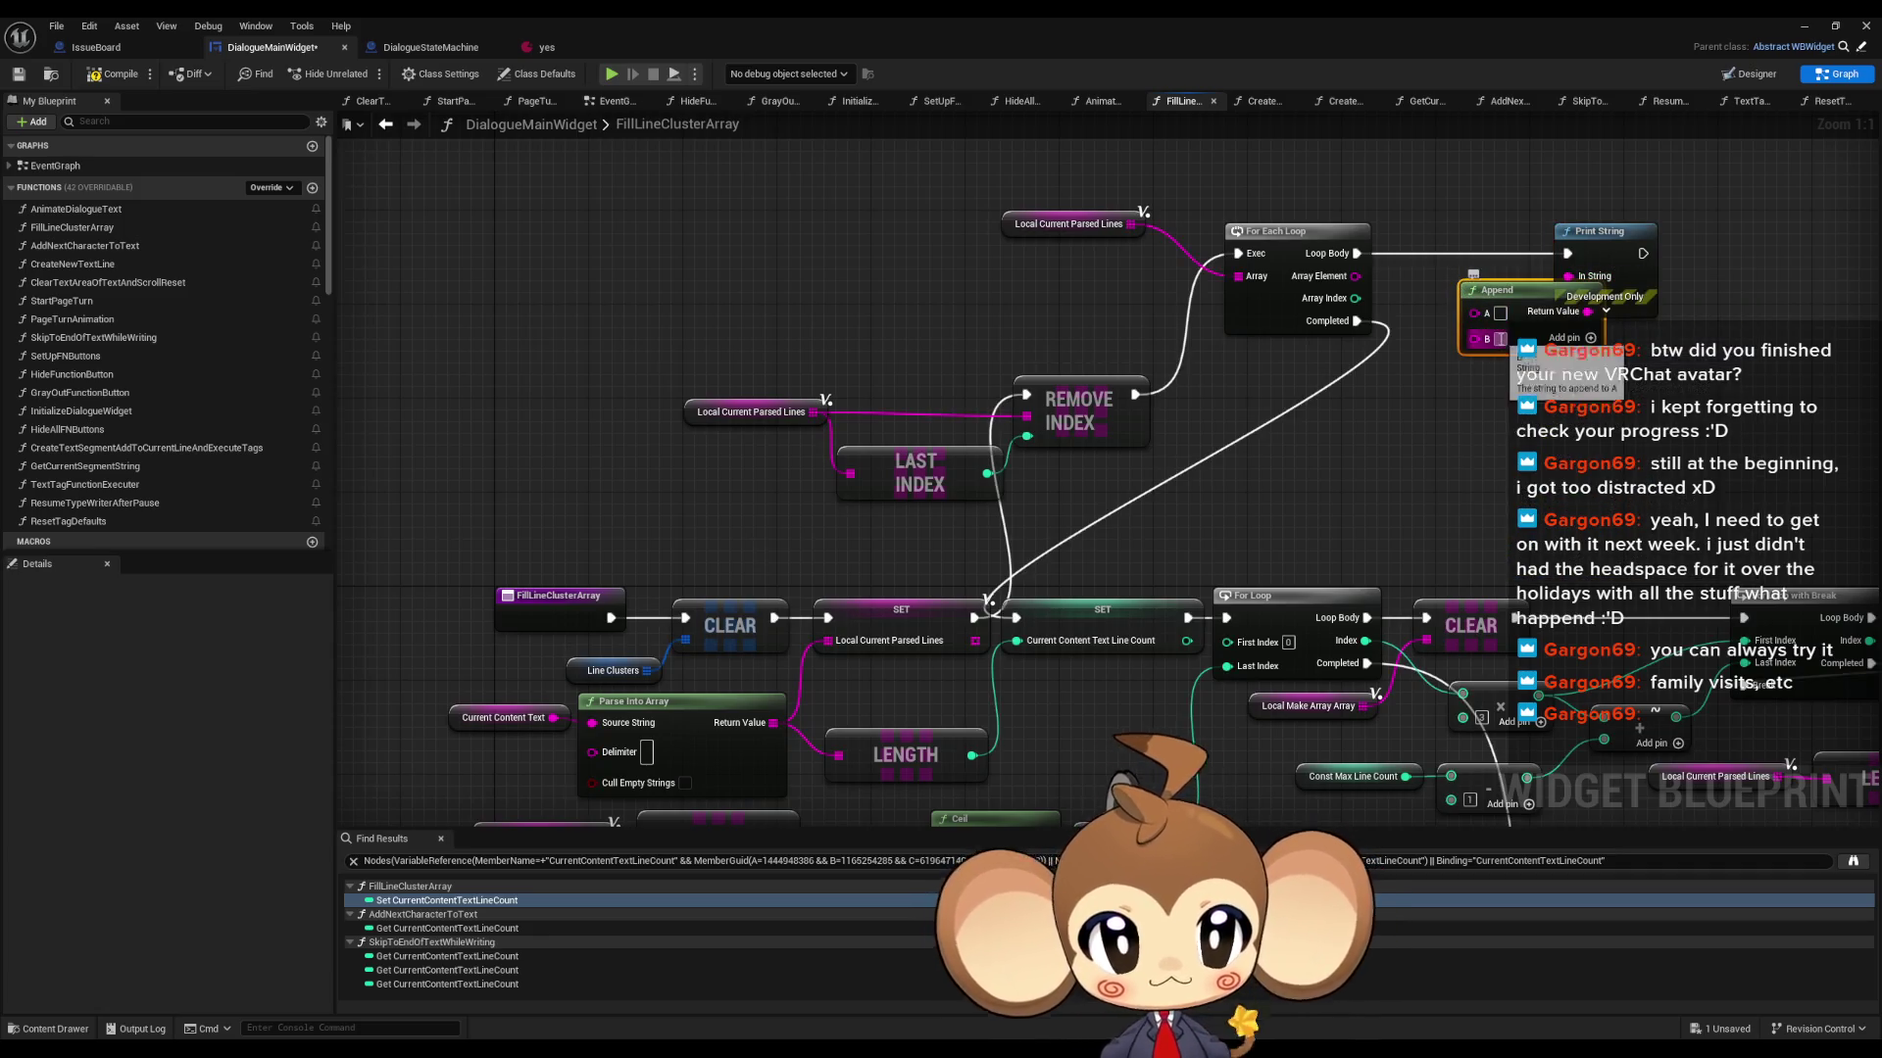
left_click(1592, 339)
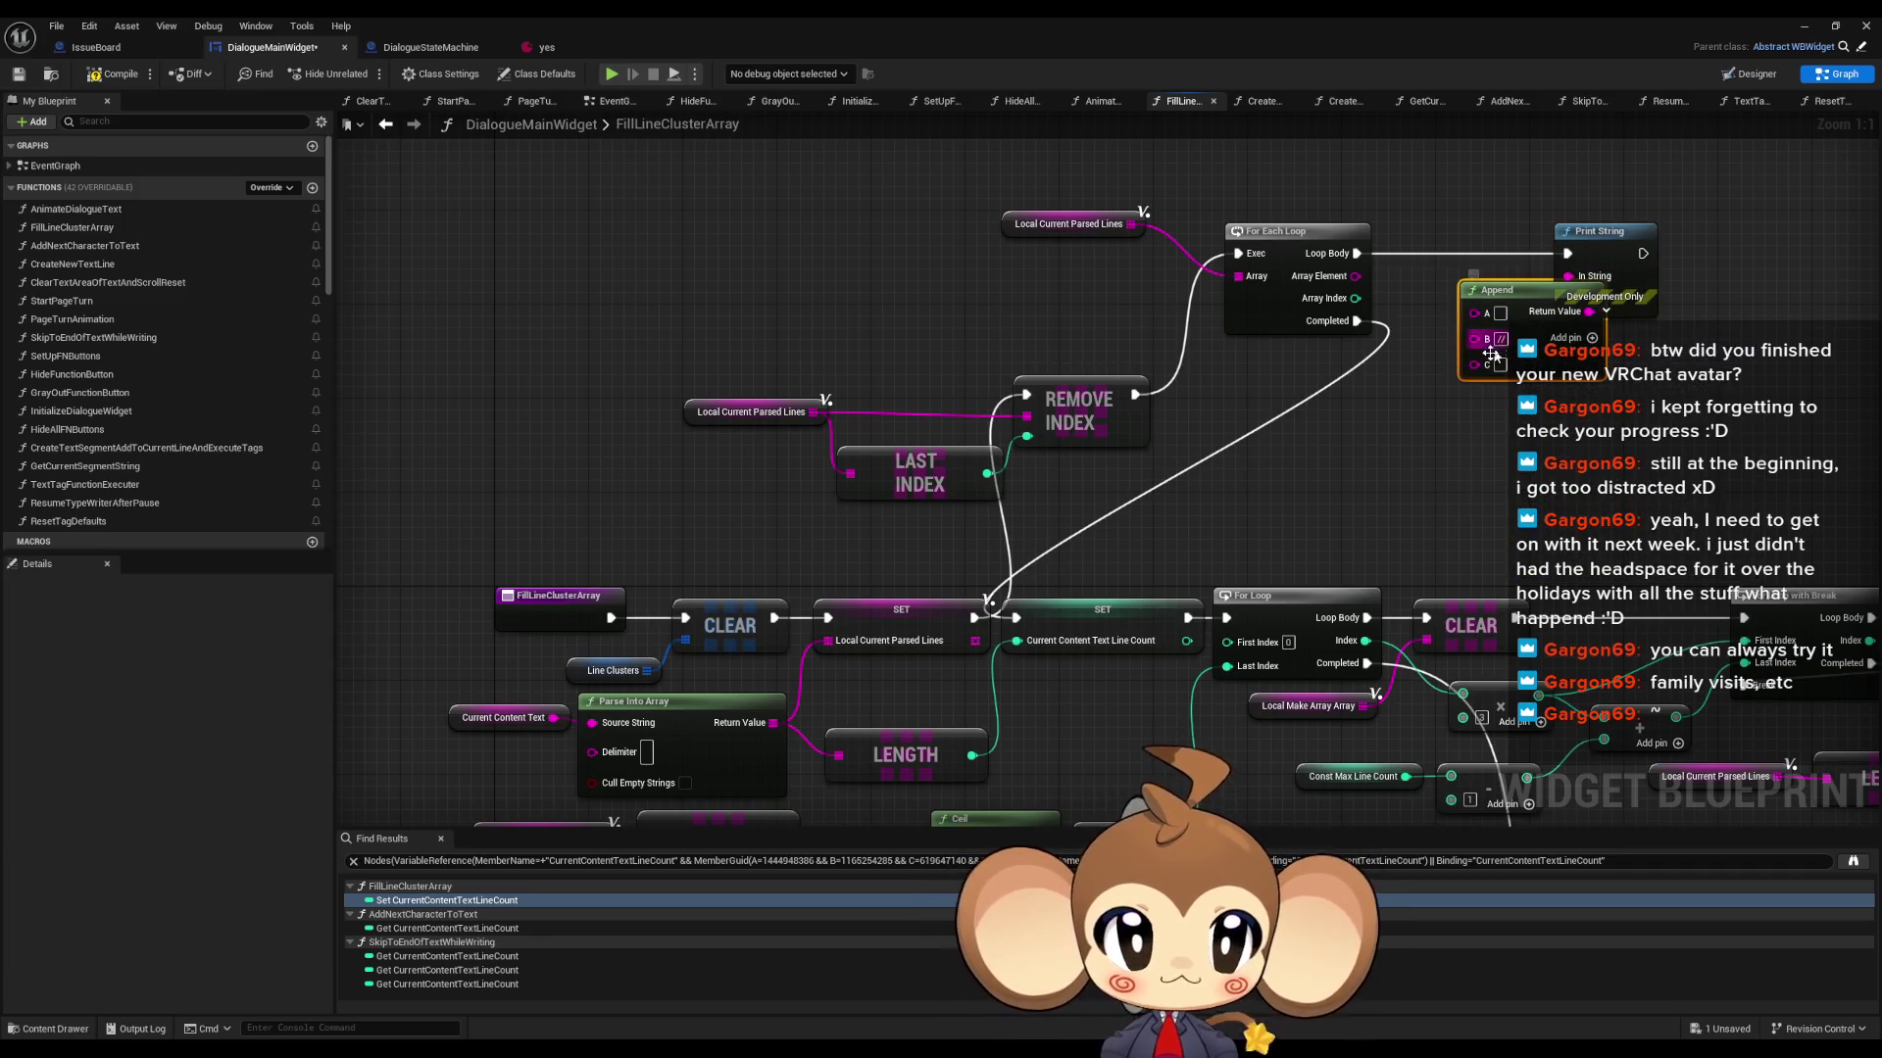
mouse_move(1474, 365)
left_mouse_down()
mouse_move(1355, 276)
mouse_move(1475, 307)
left_mouse_up()
- Play in editor and load the saved game, then restart the session and load it again
left_click(1809, 25)
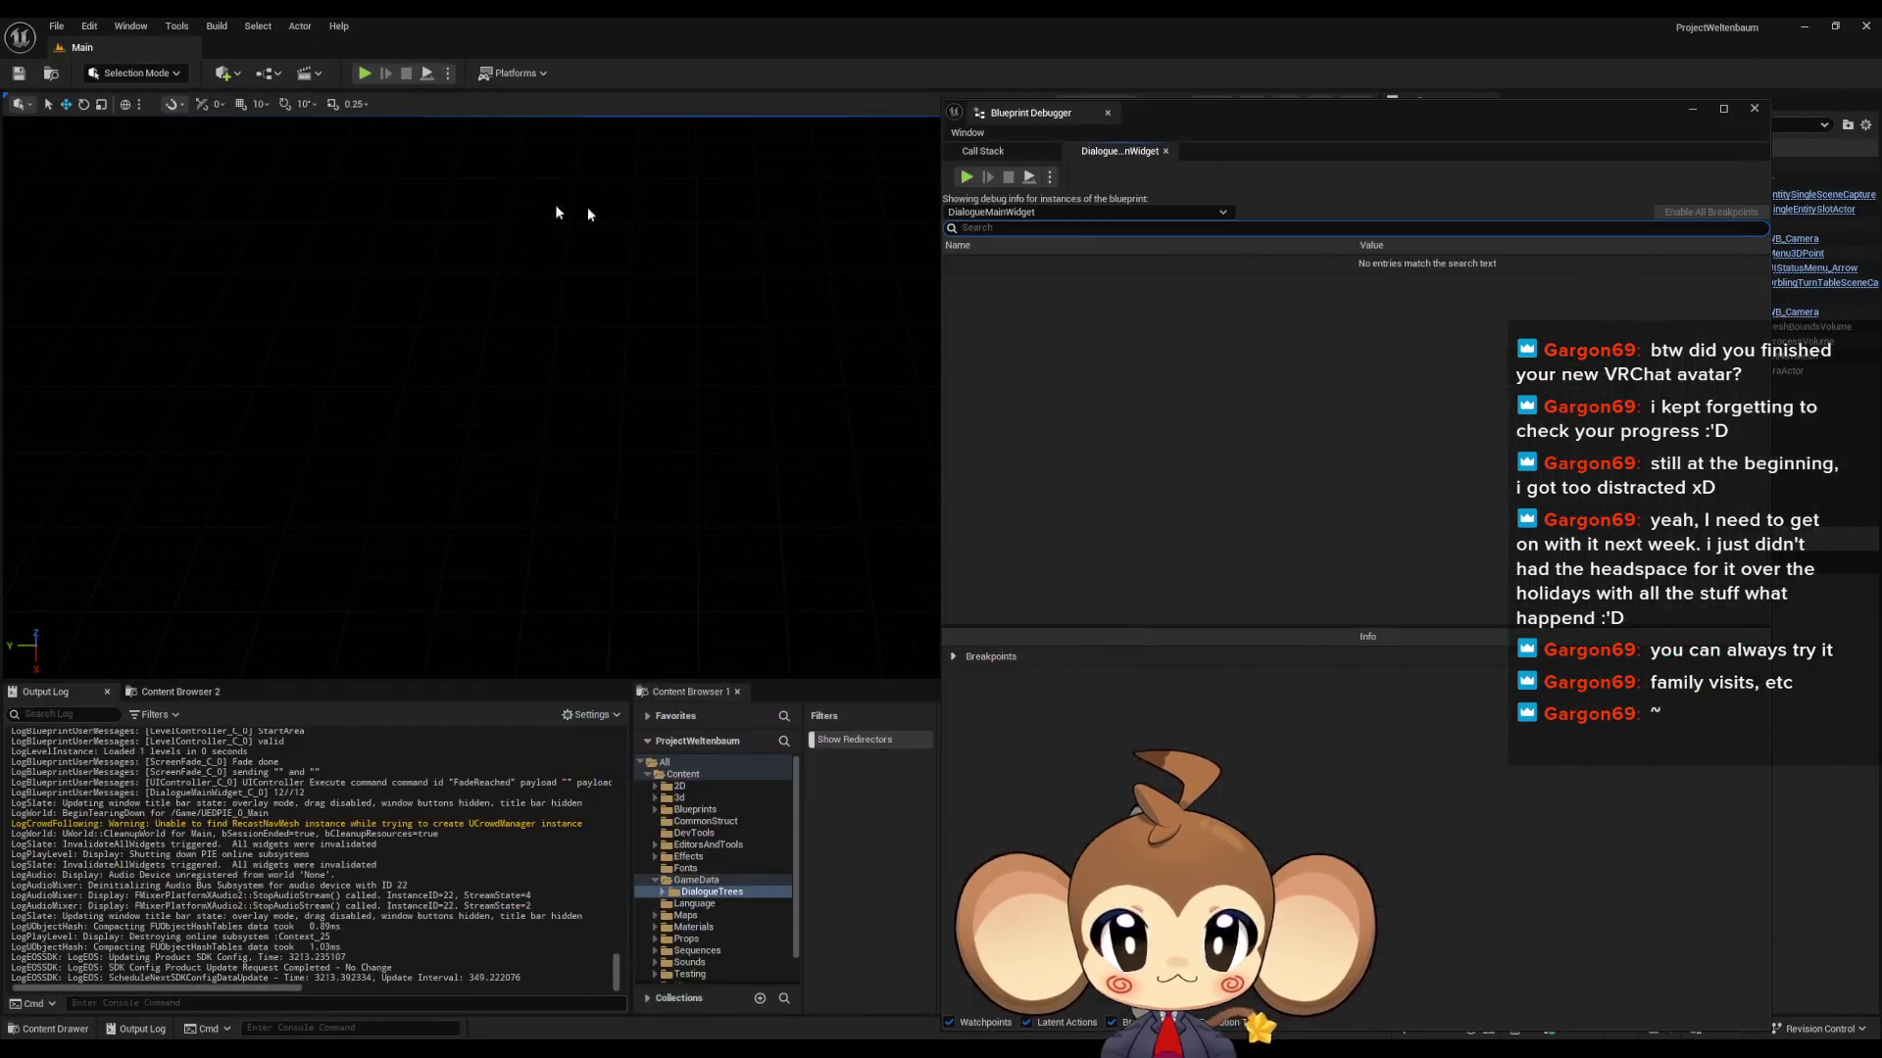
left_click(360, 75)
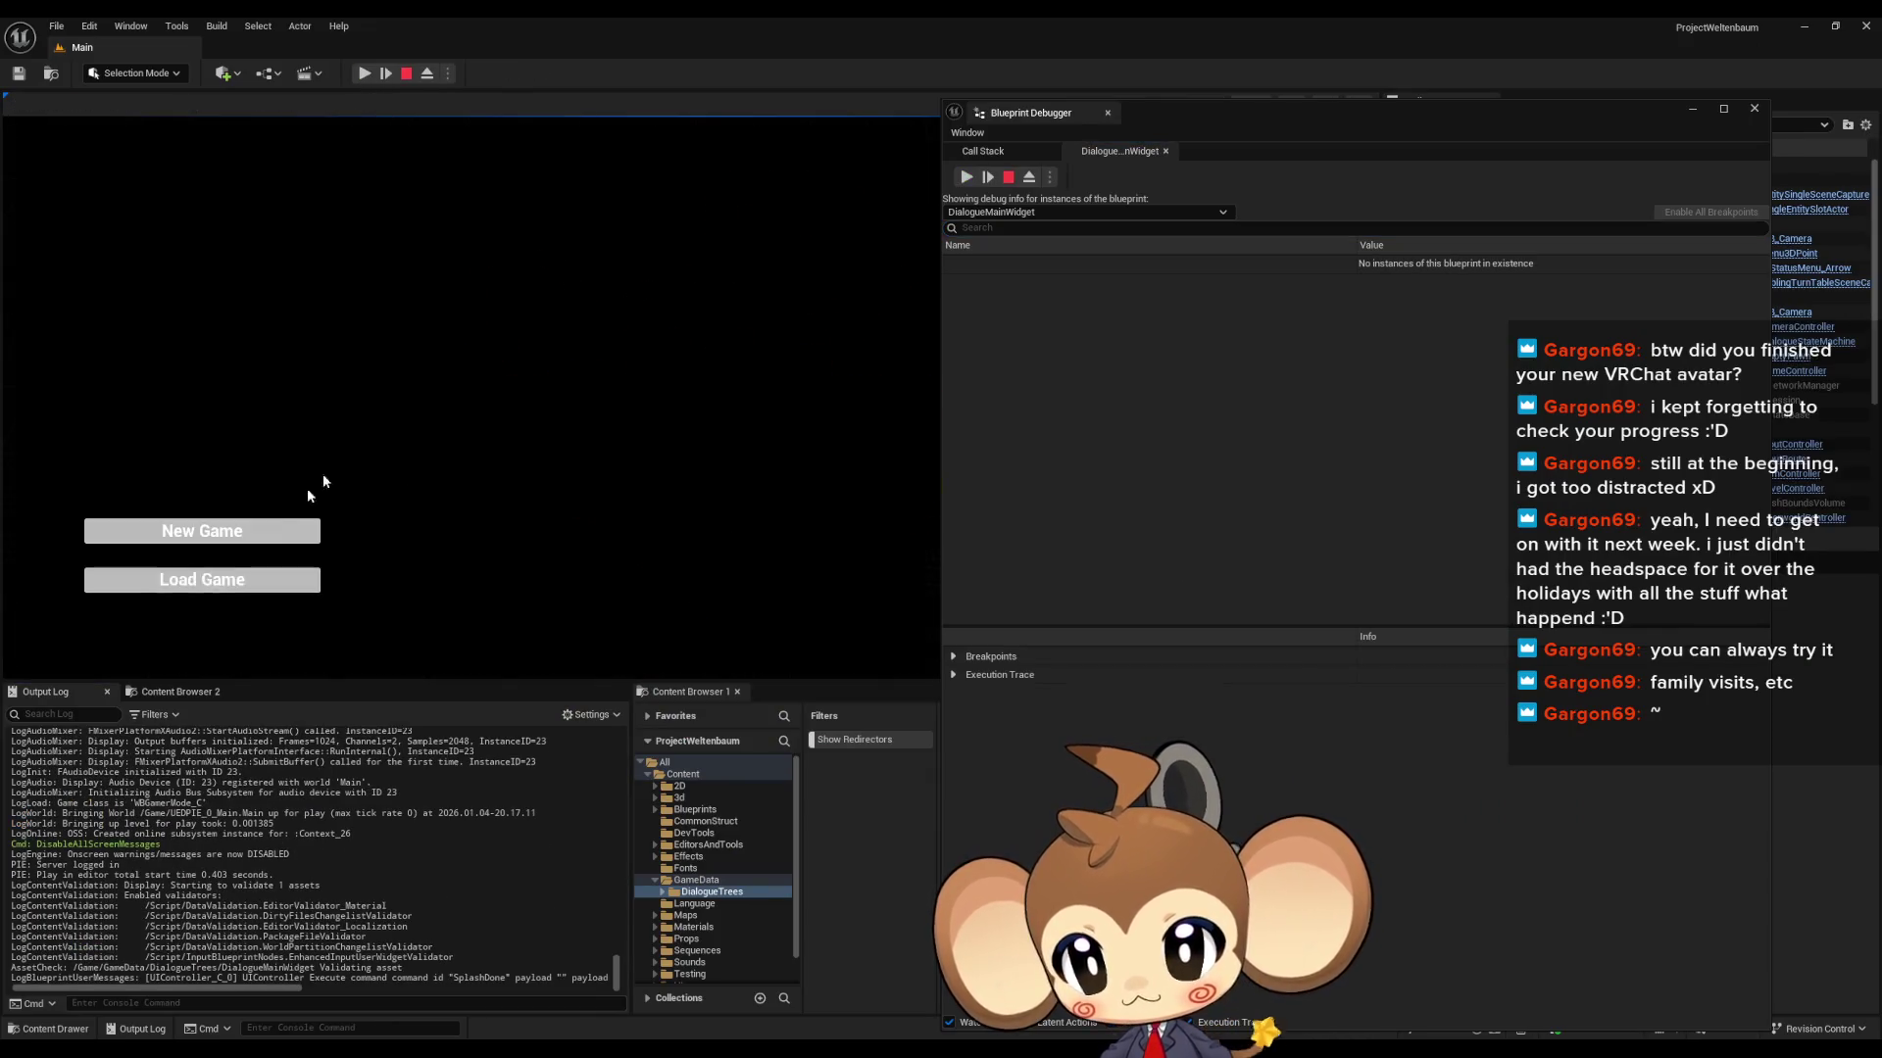
left_click(177, 590)
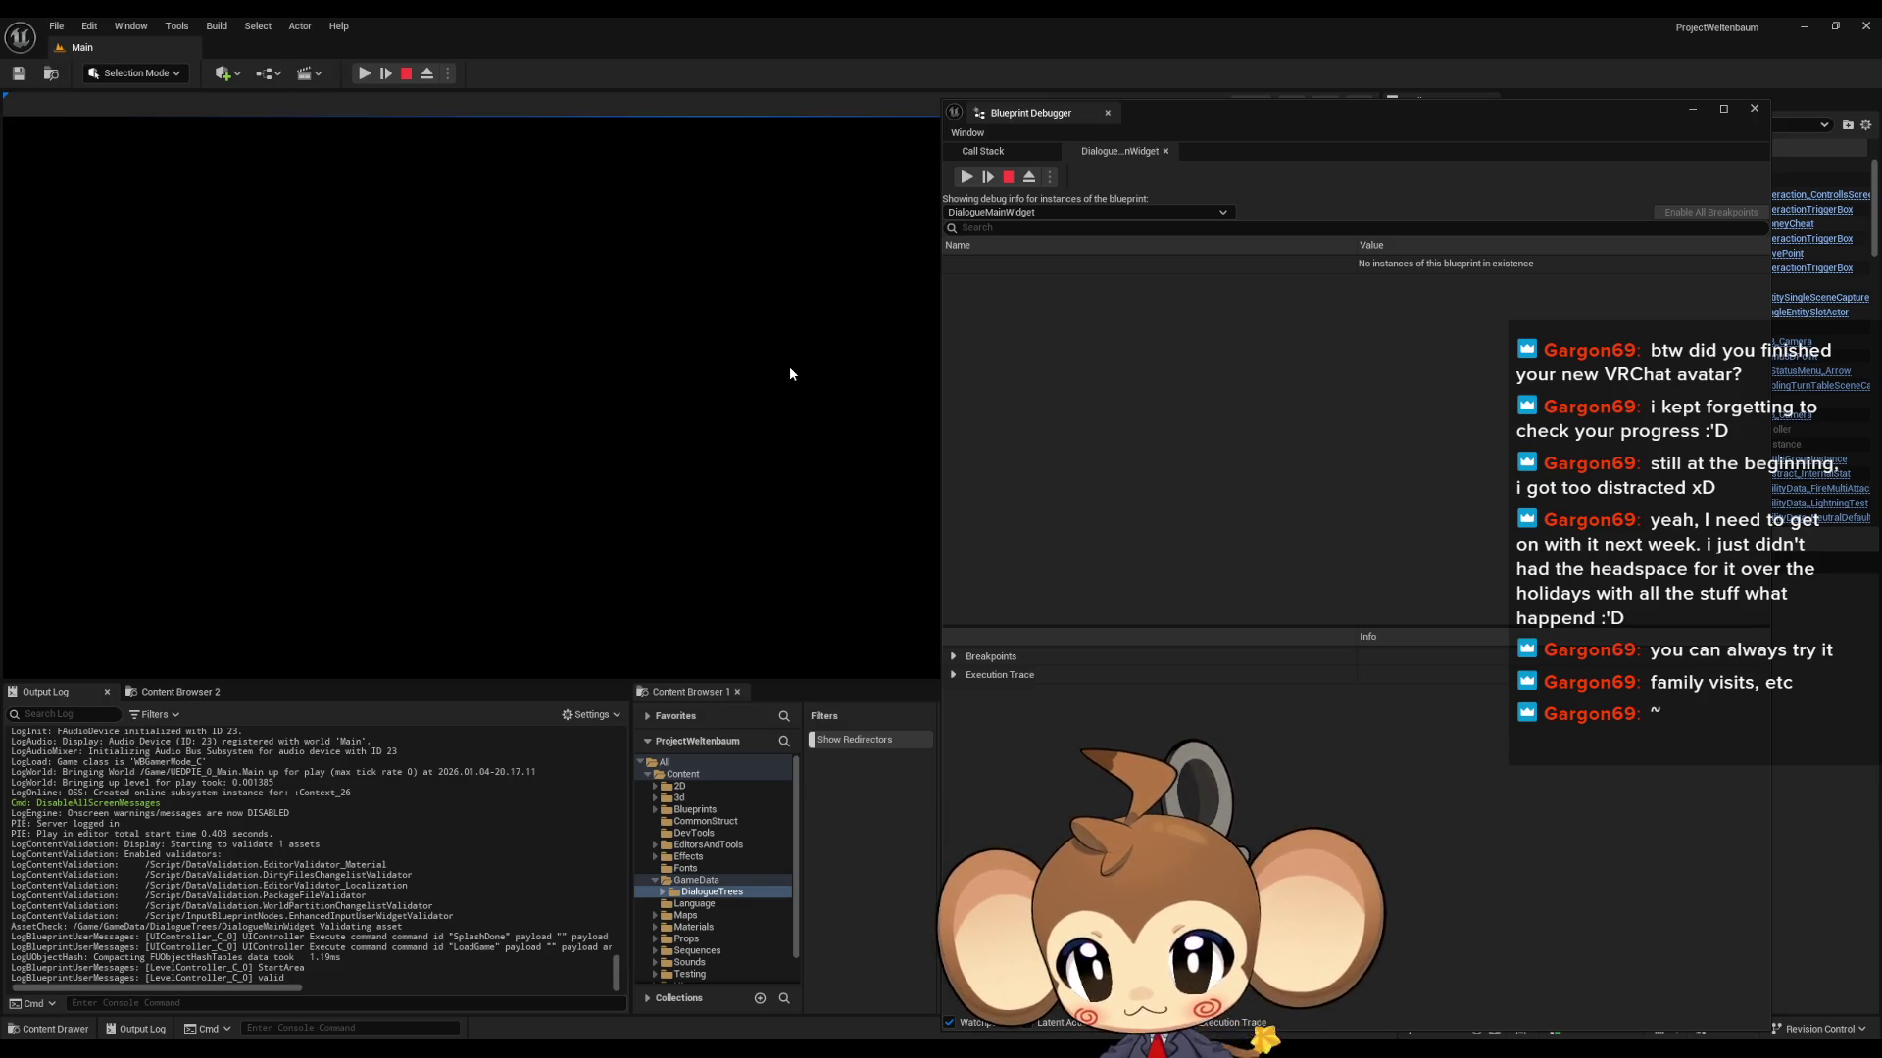
left_click(406, 73)
left_click(363, 73)
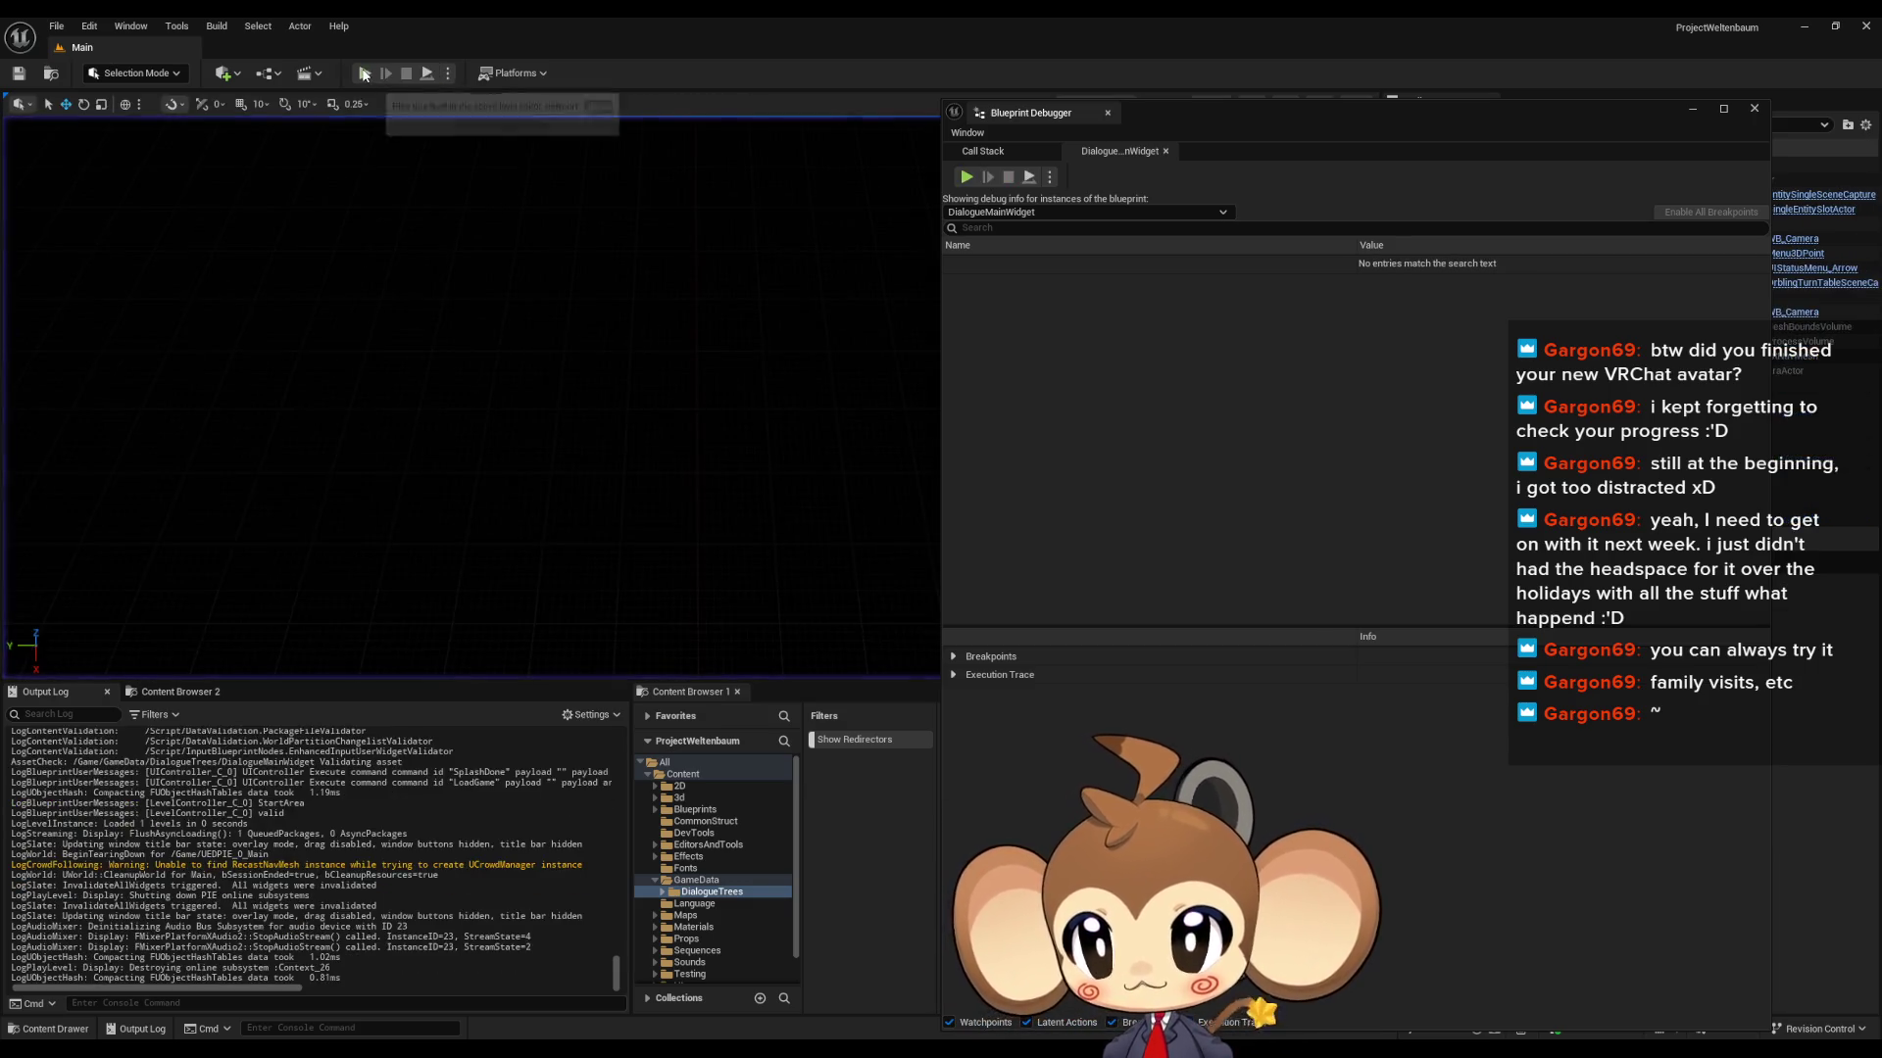
left_click(202, 579)
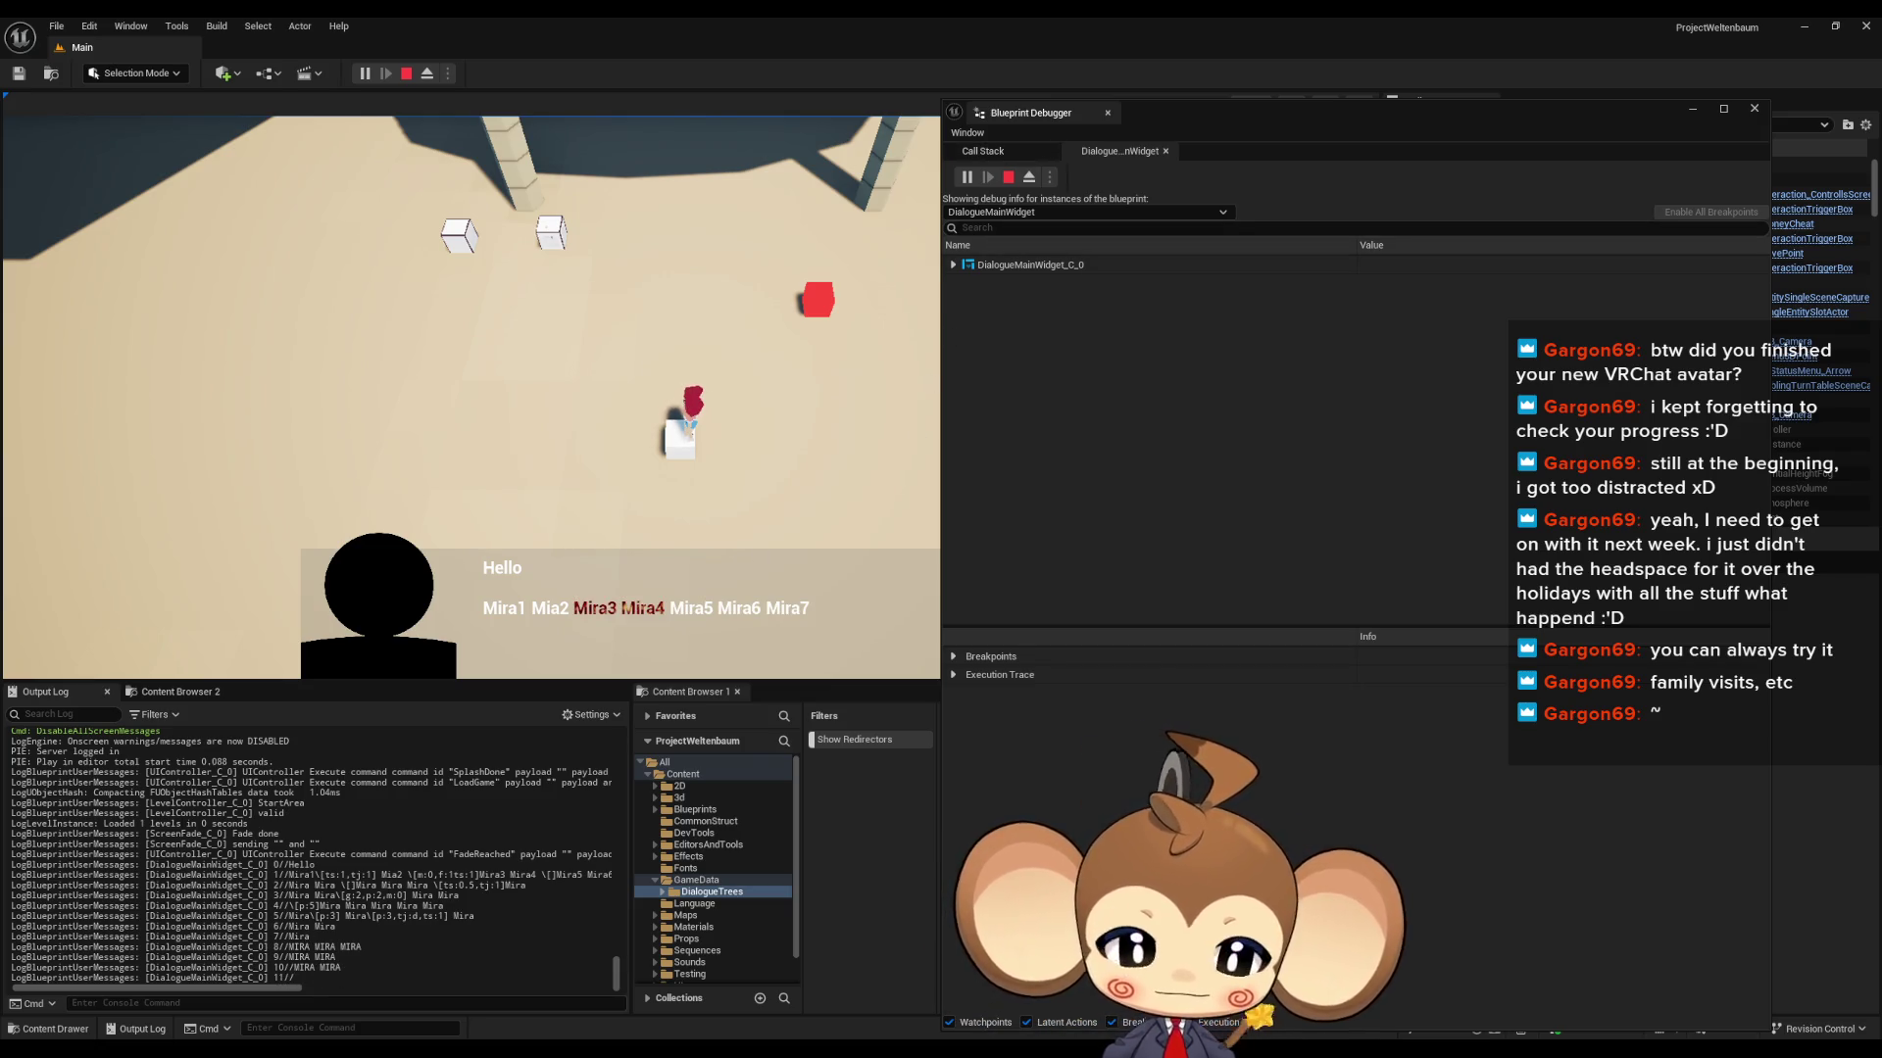
- Bring the blueprint editor forward and check the yes dialogue asset in a restored window
mouse_move(902, 964)
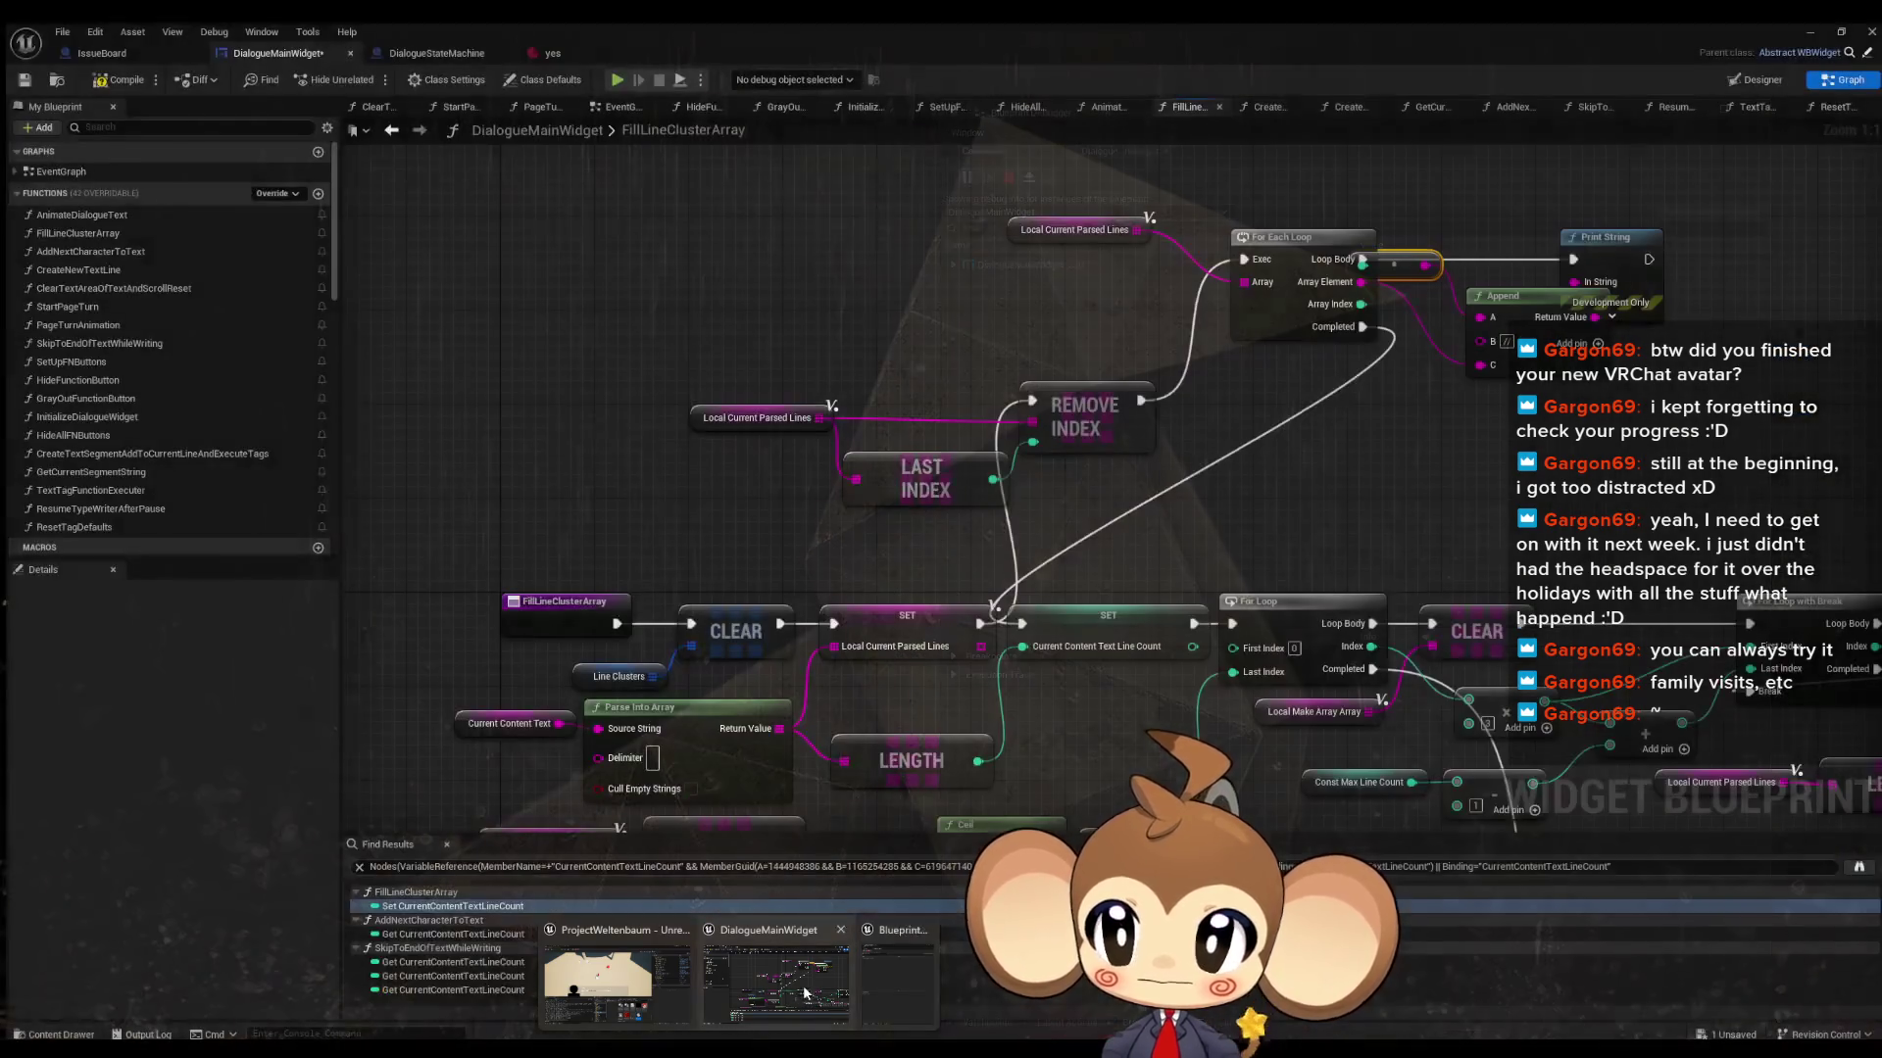
left_click(803, 985)
left_click(541, 47)
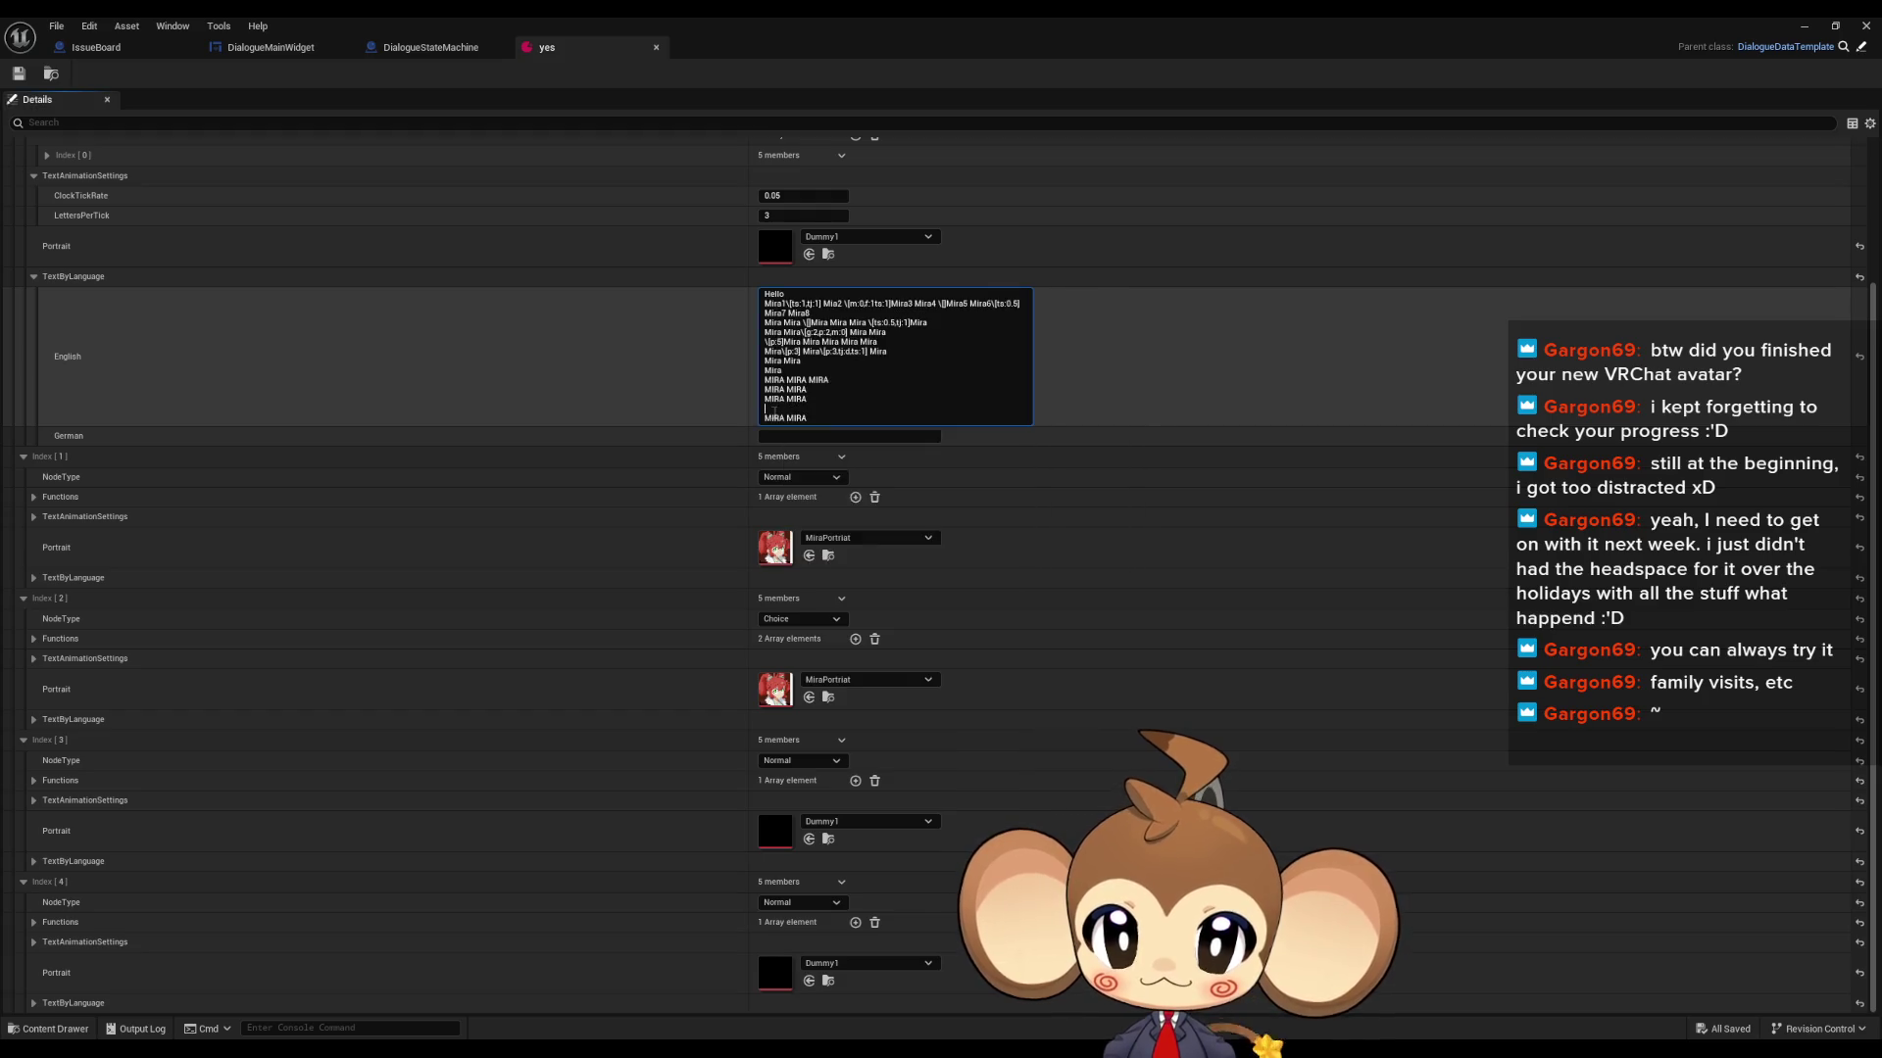
double_click(938, 24)
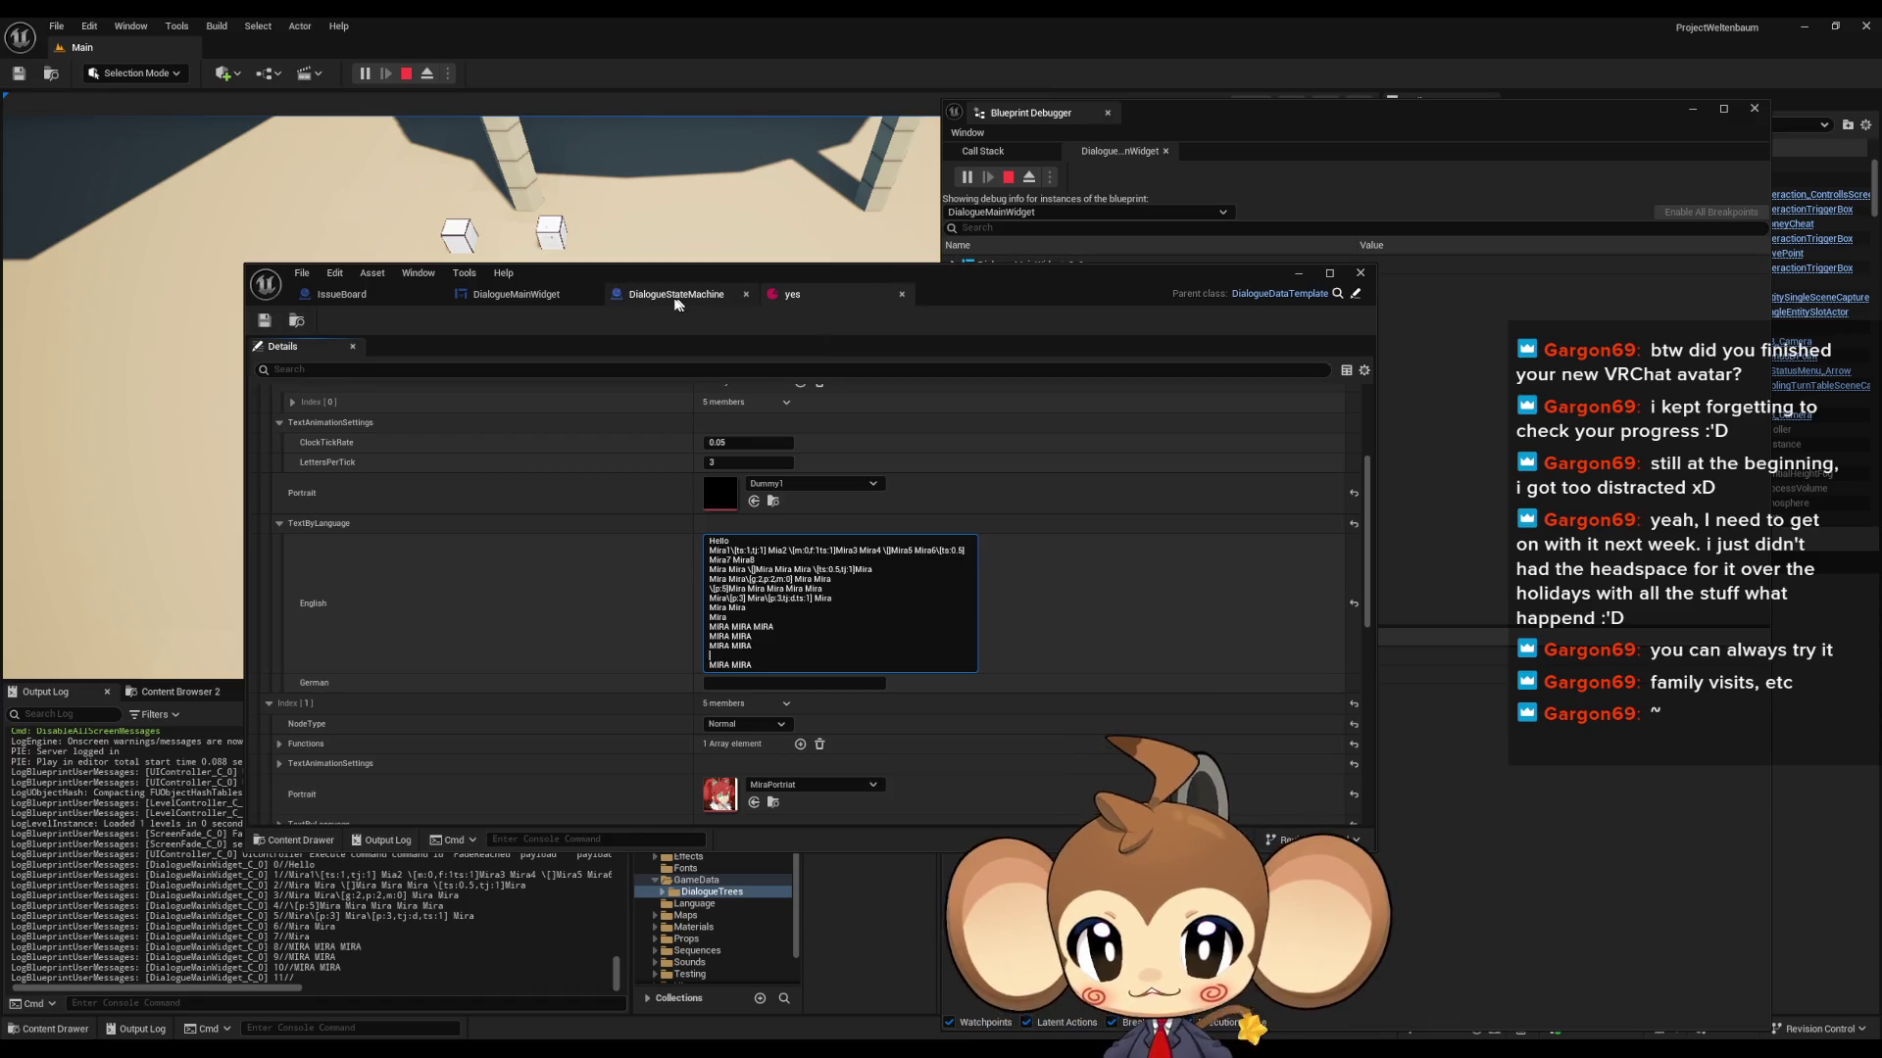
- Inspect Parse Into Array, REMOVE INDEX and LAST INDEX in DialogueMainWidget, then stop play
left_click(671, 294)
scroll(778, 651, "up", 2)
left_click(517, 294)
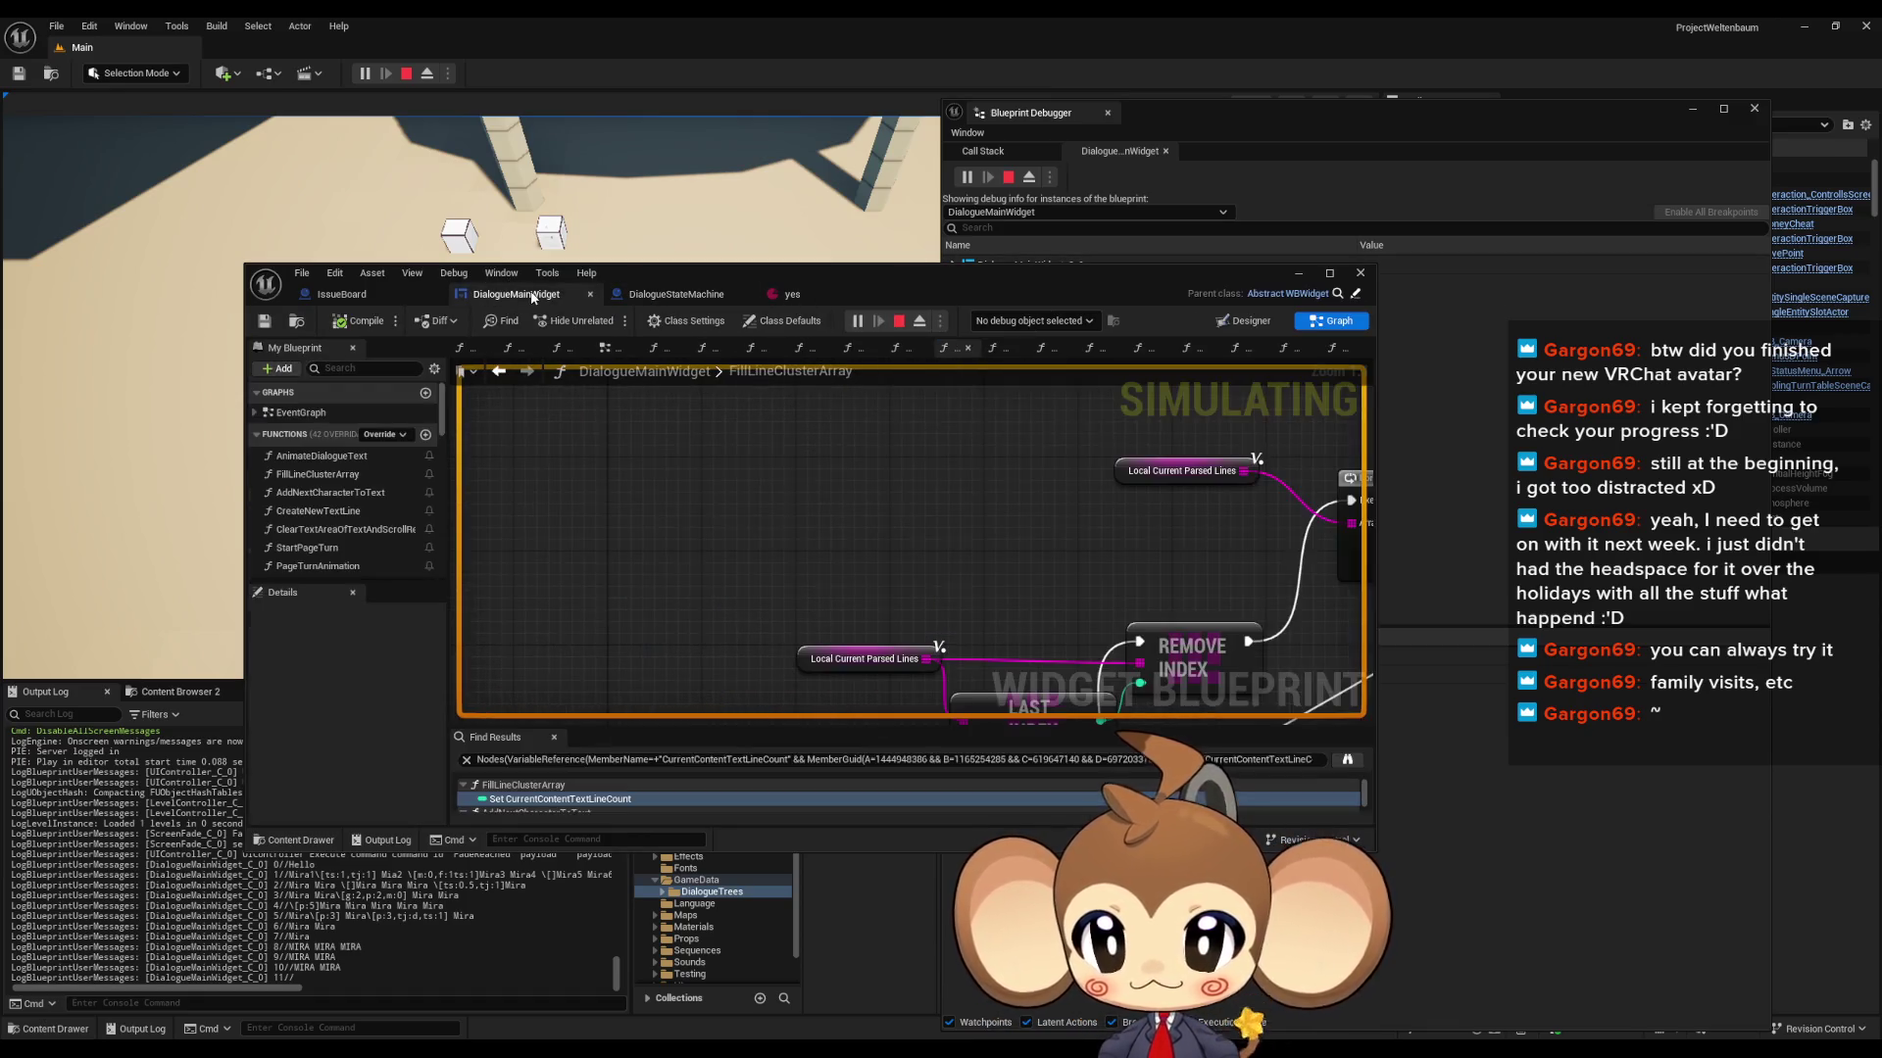
left_click_drag(686, 608, 691, 358)
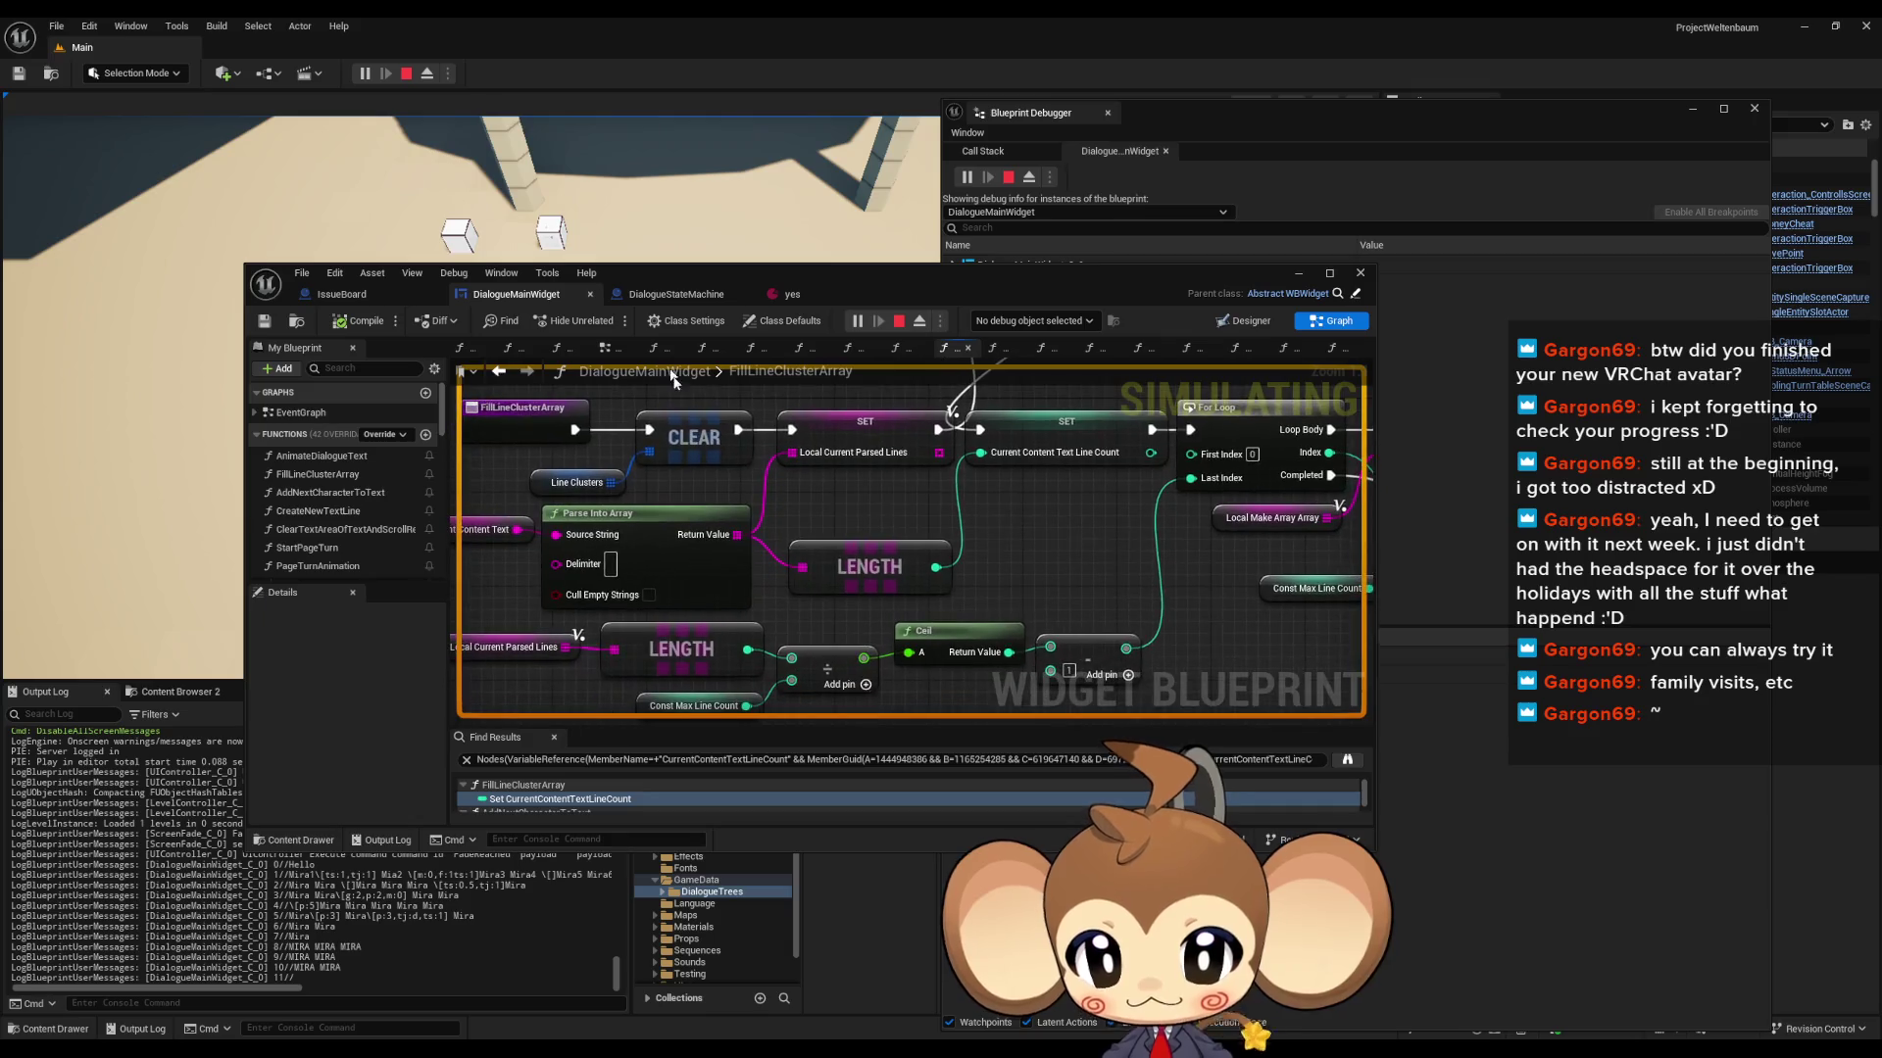
scroll(882, 588, "down", 2)
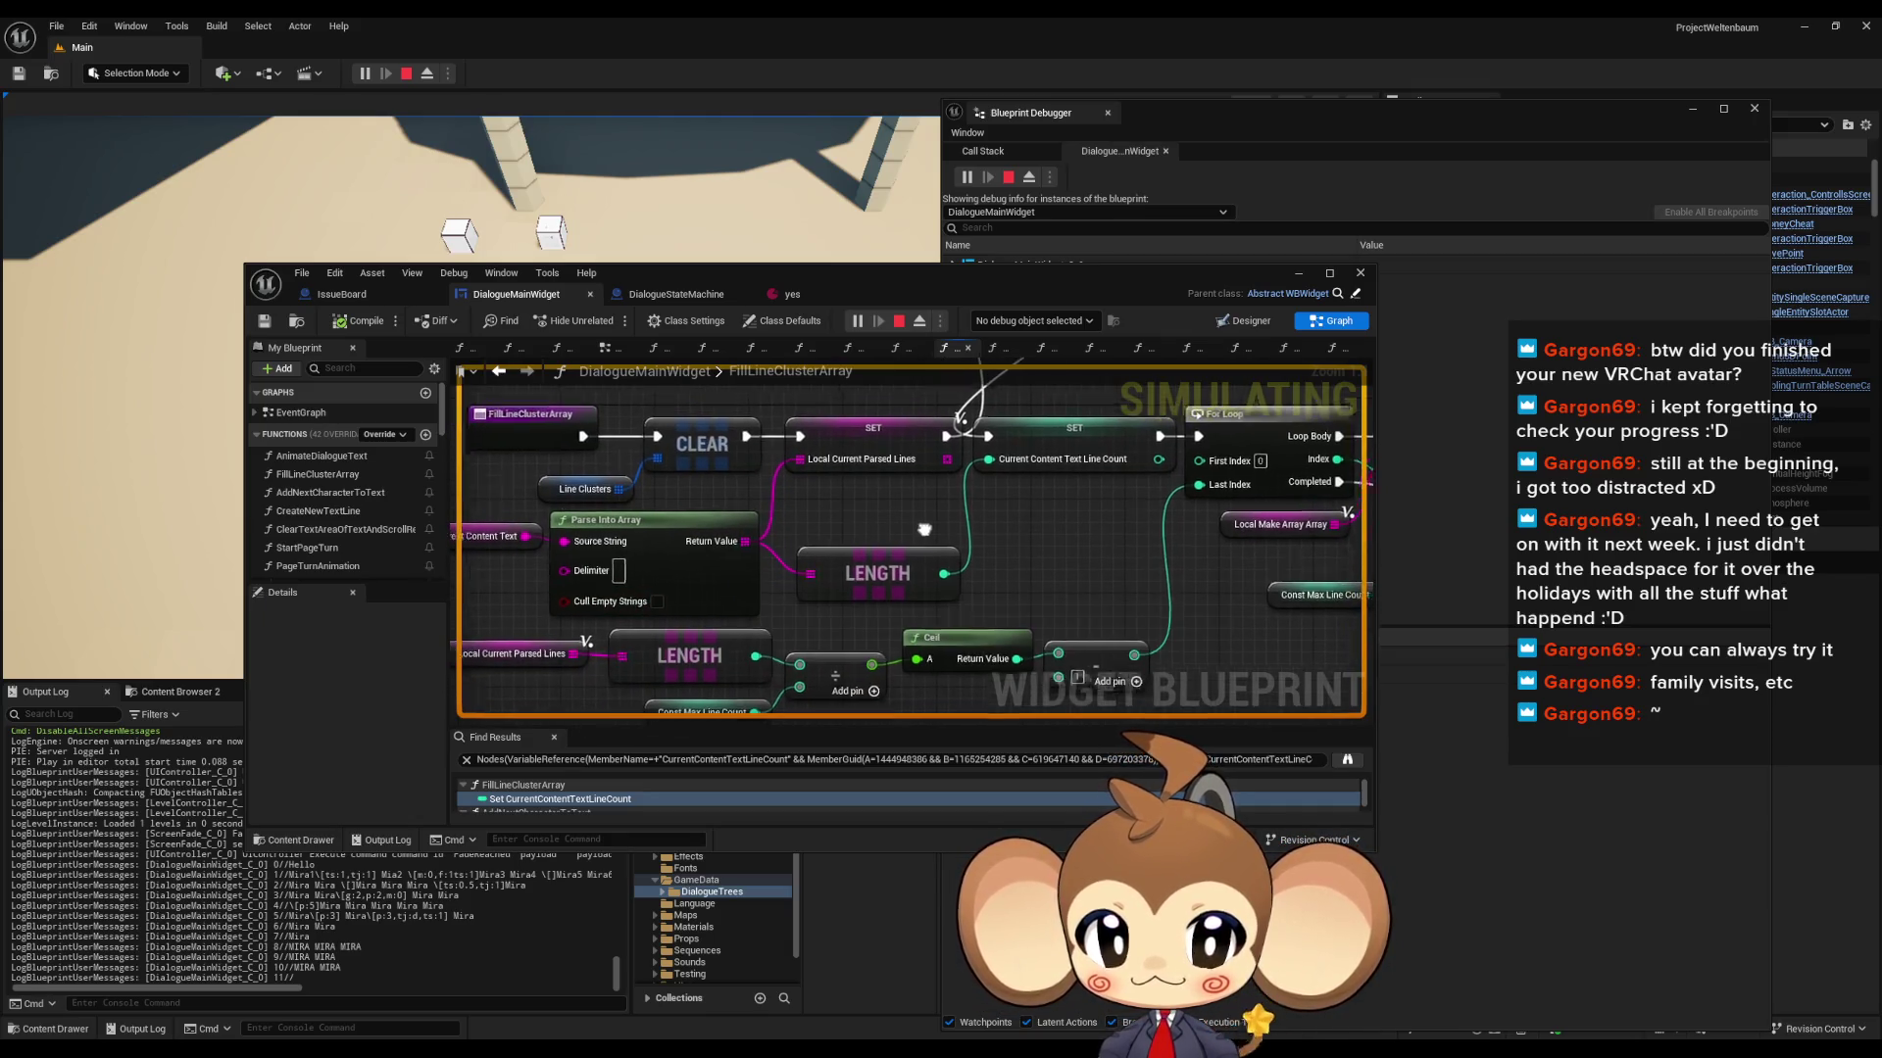
left_click_drag(914, 542, 939, 633)
scroll(795, 662, "up", 1)
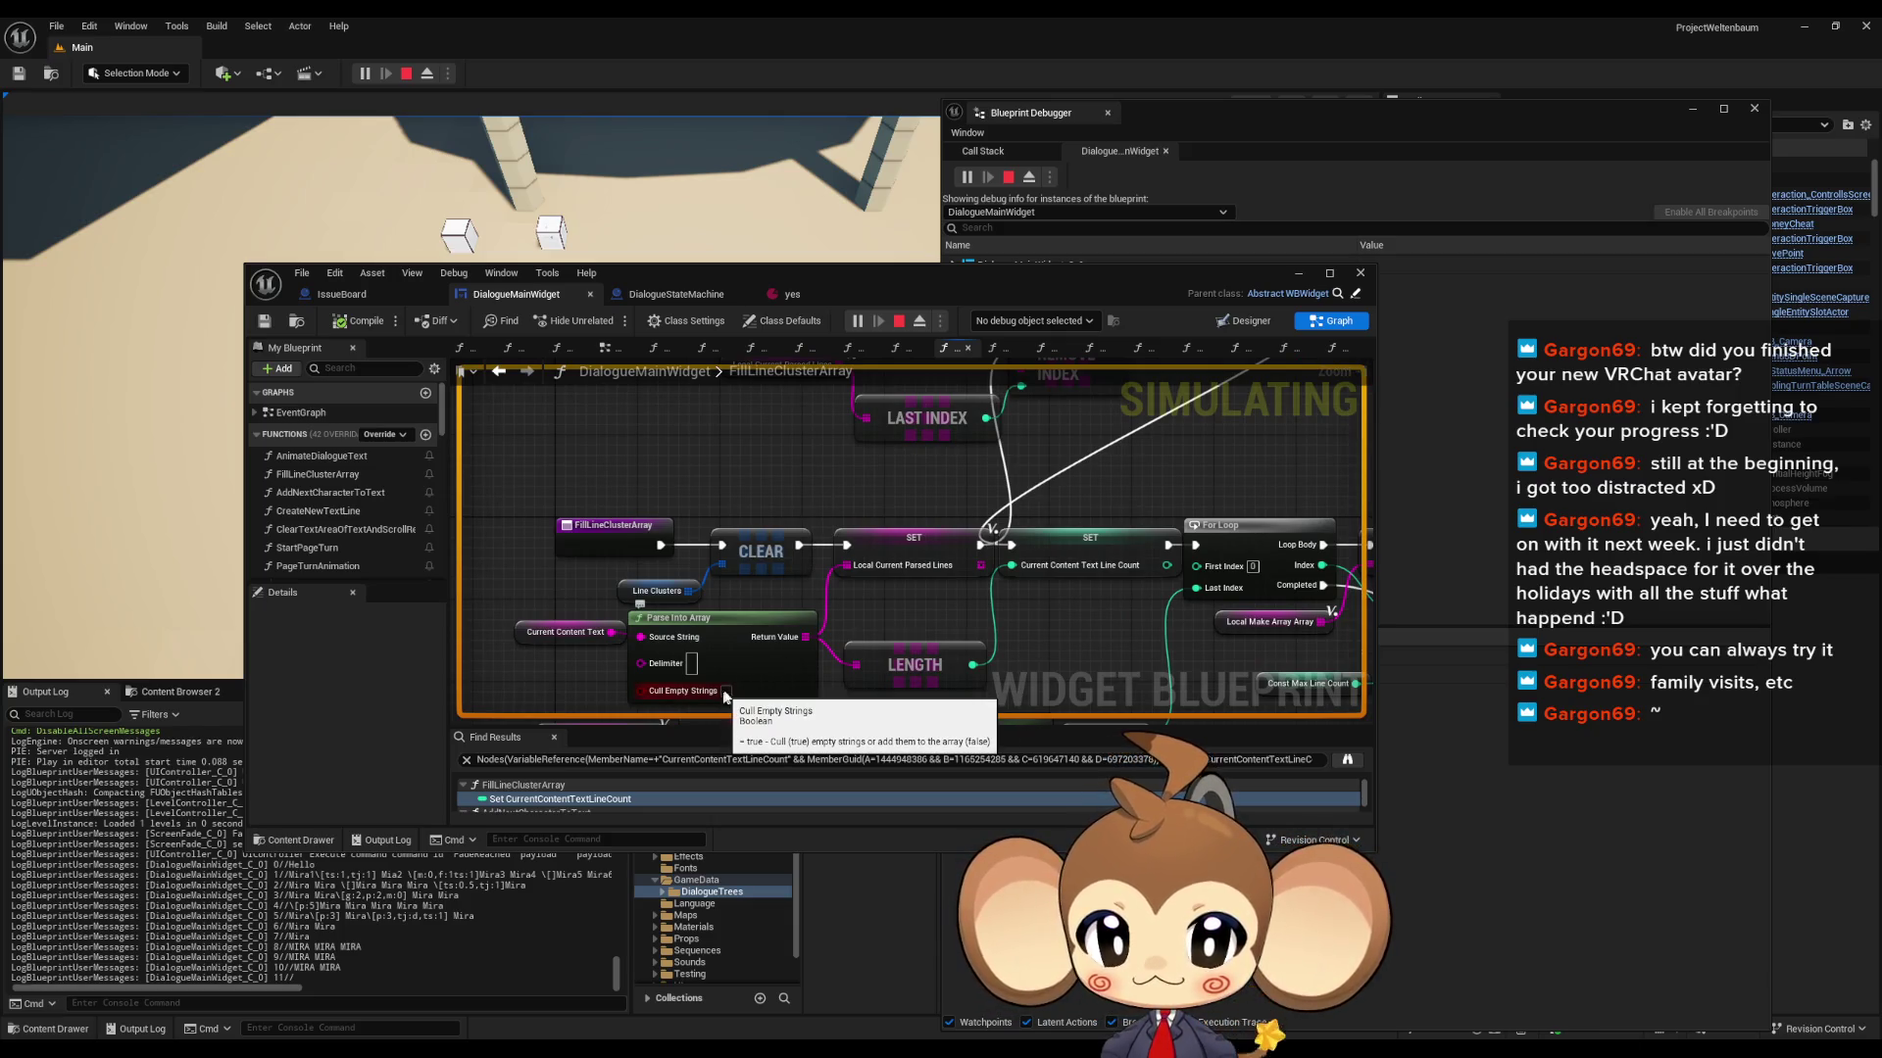
key("Escape")
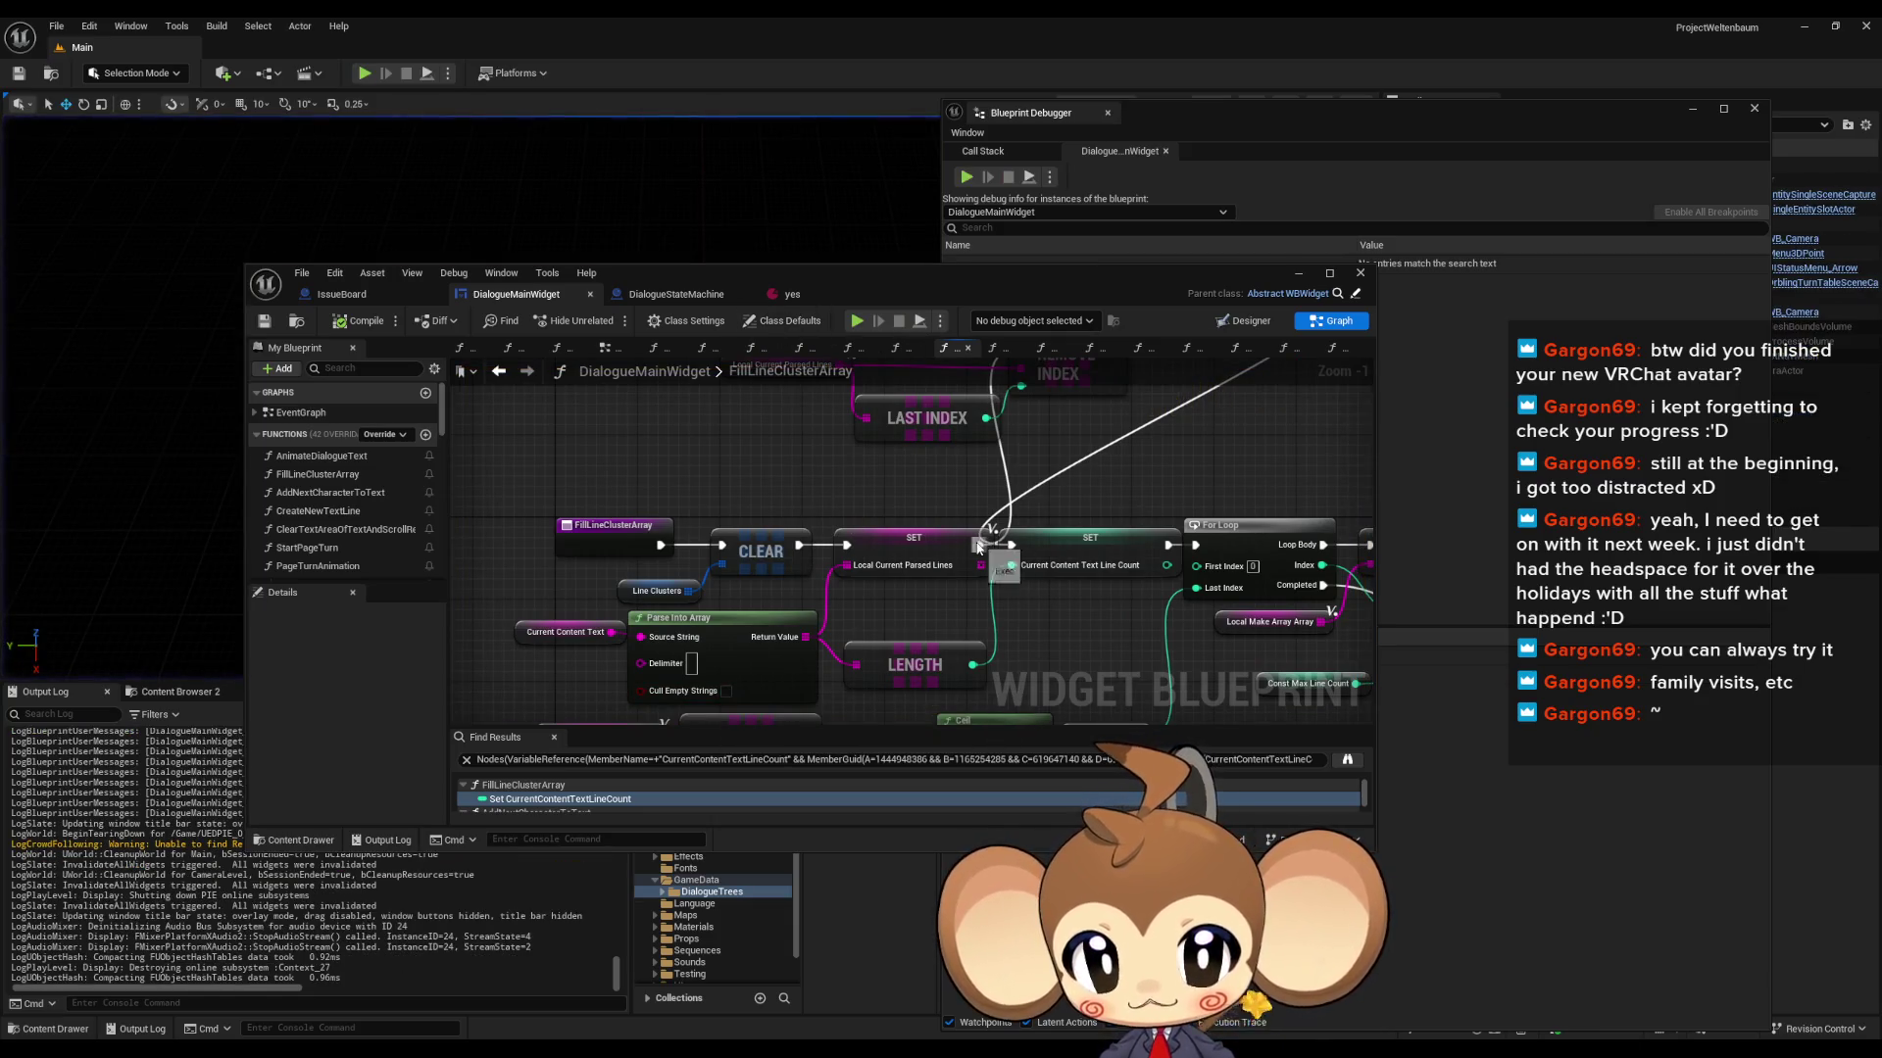
- Minimize the Blueprint Debugger, start play with Alt+P and load the saved game
left_click_drag(1263, 425, 1169, 432)
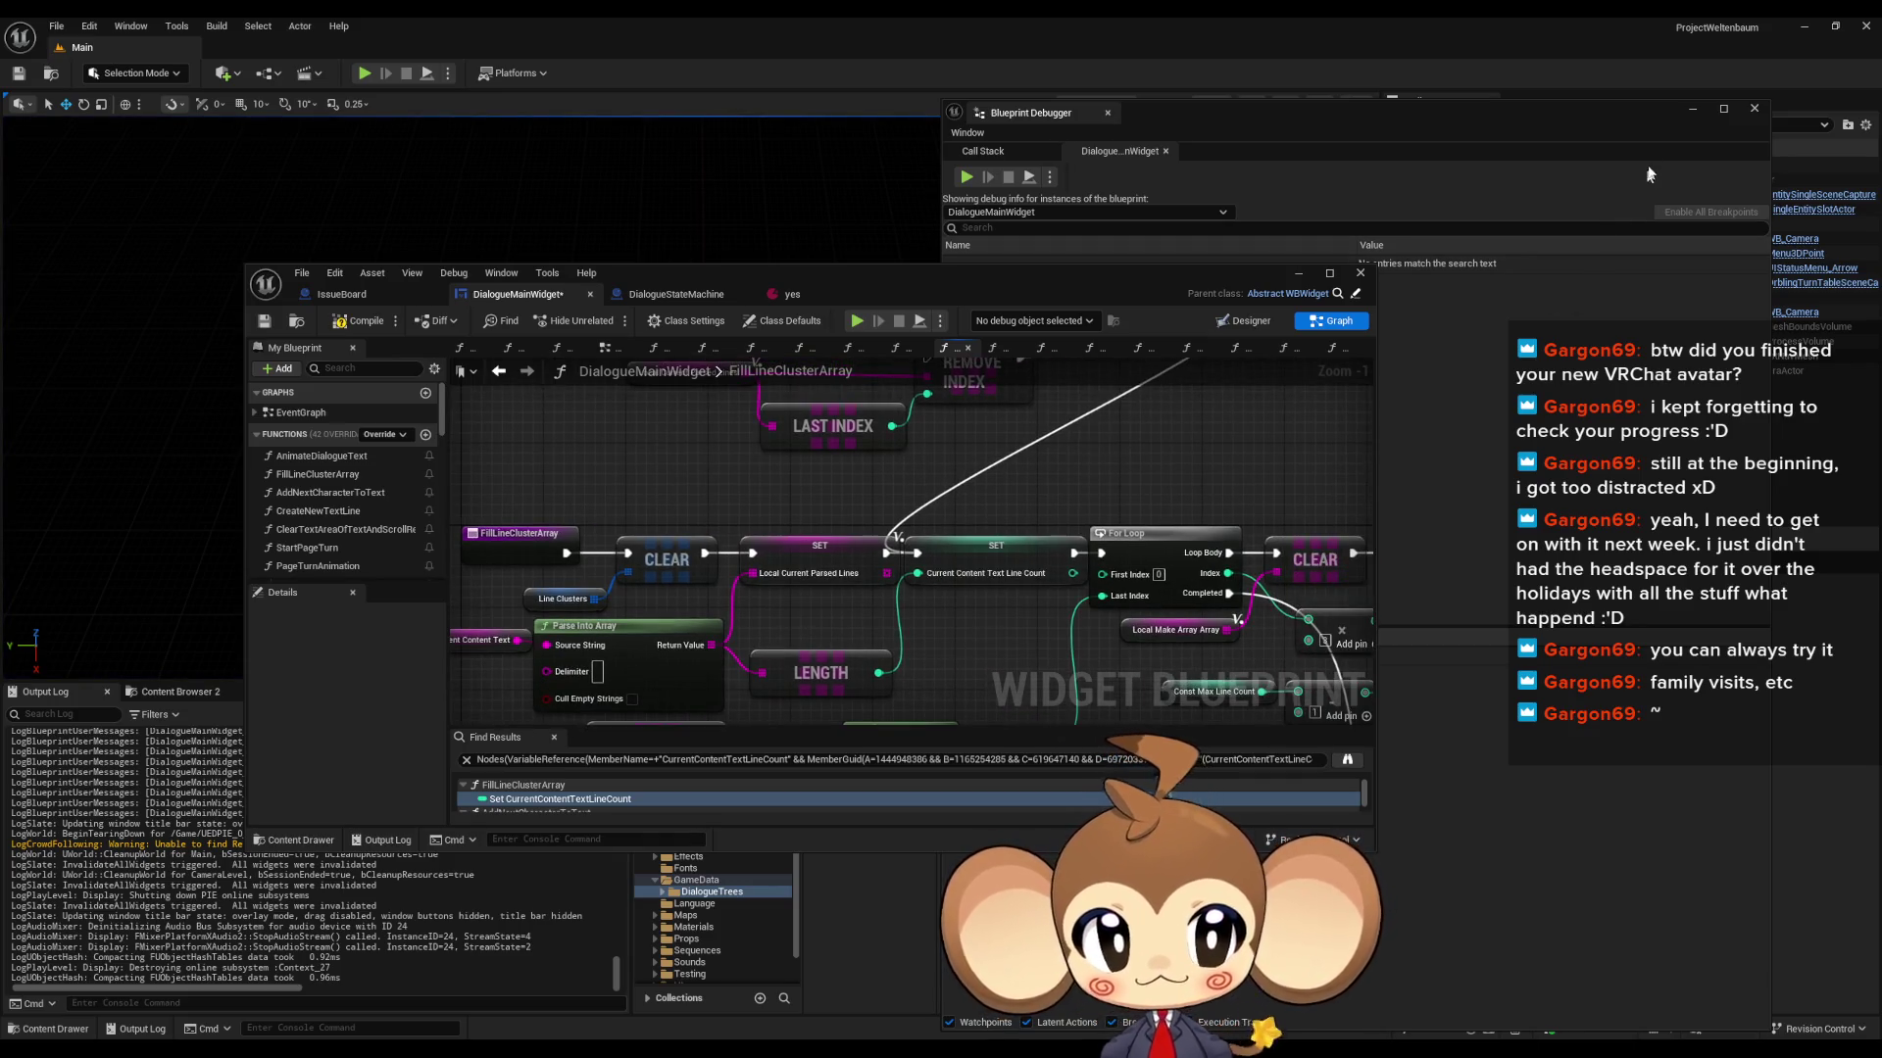
left_click(1689, 109)
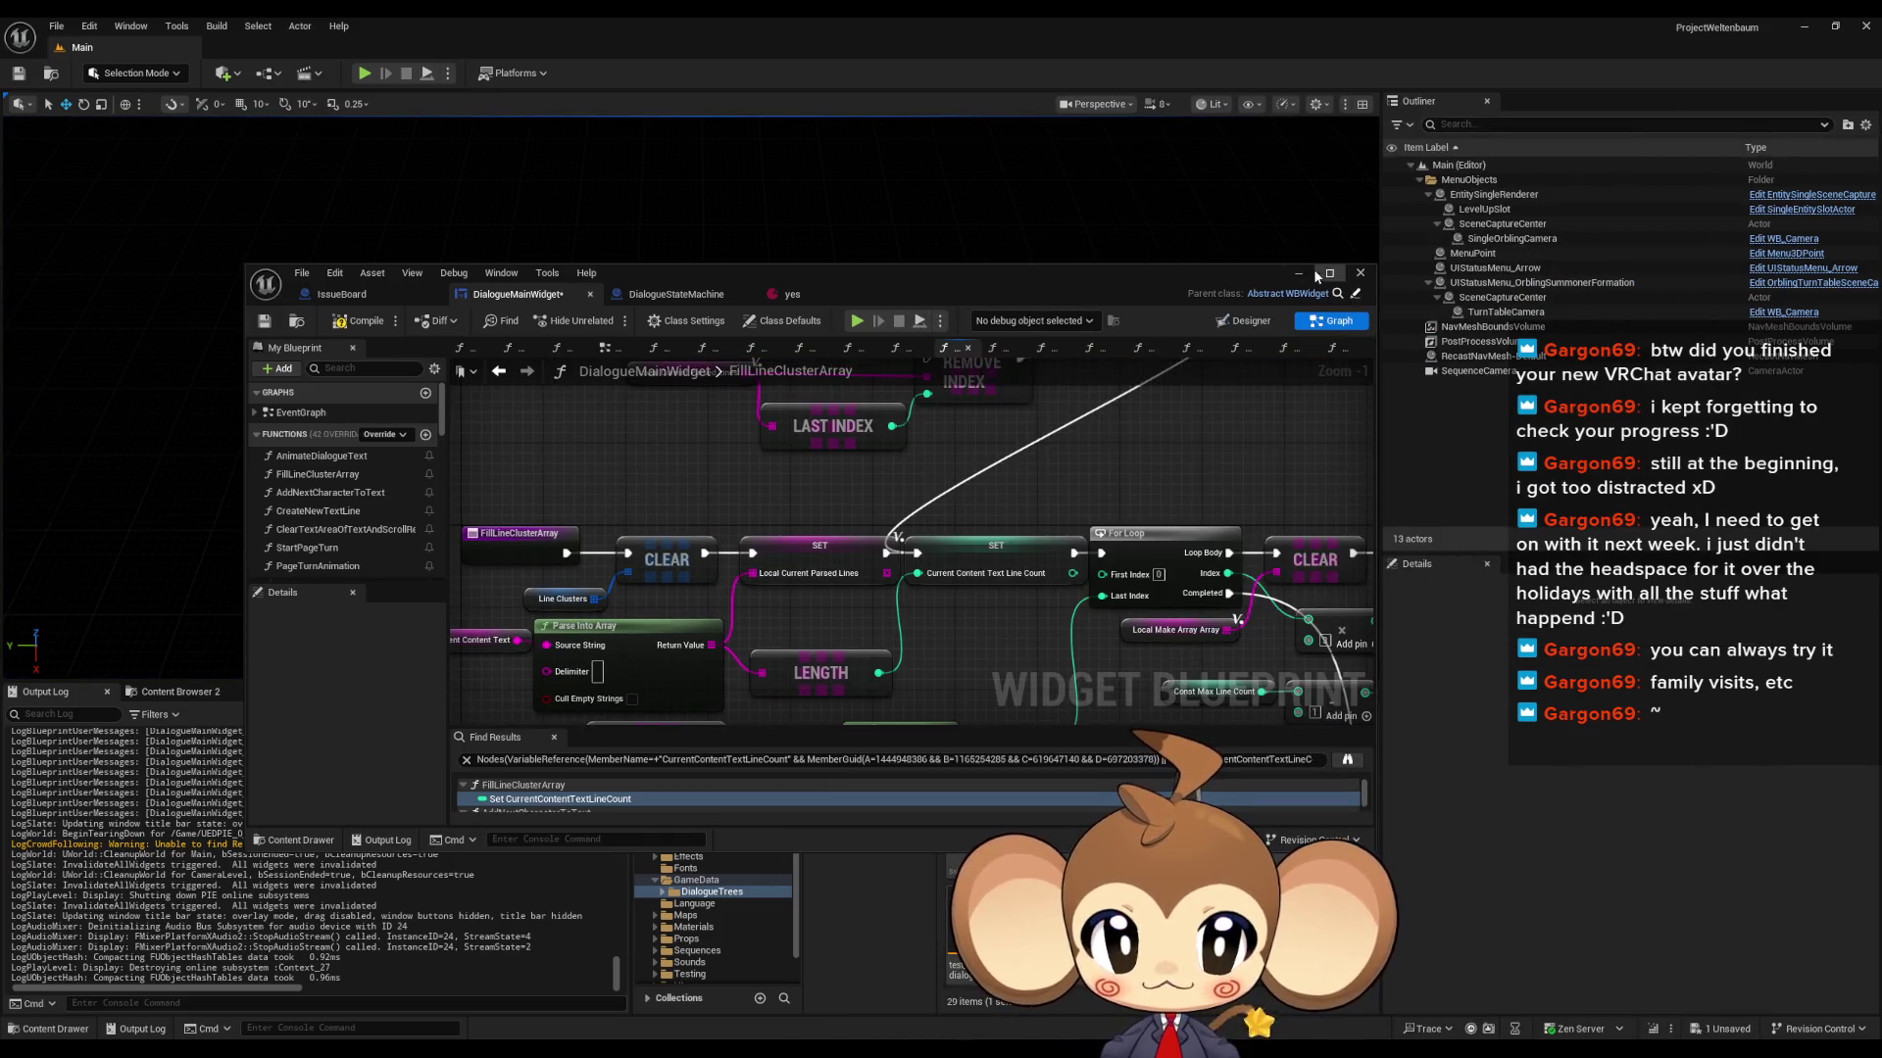
key("alt+p")
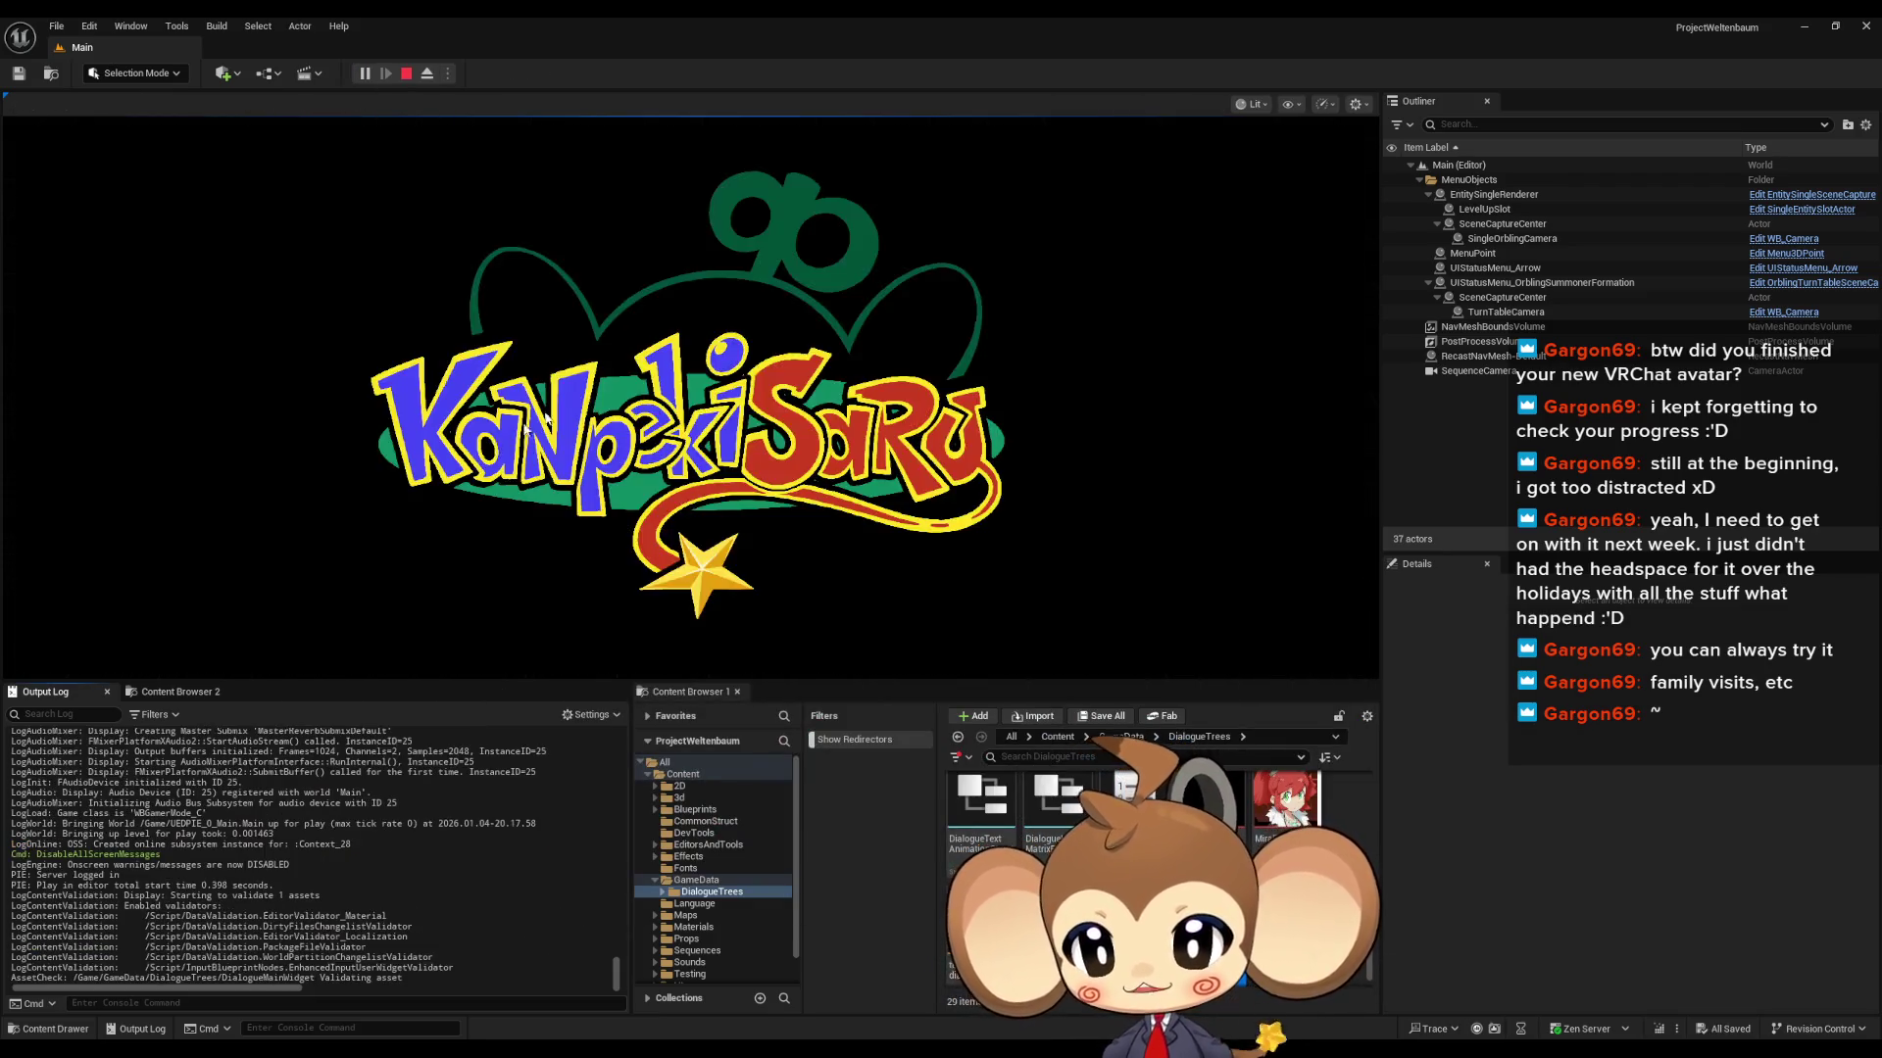
left_click(202, 579)
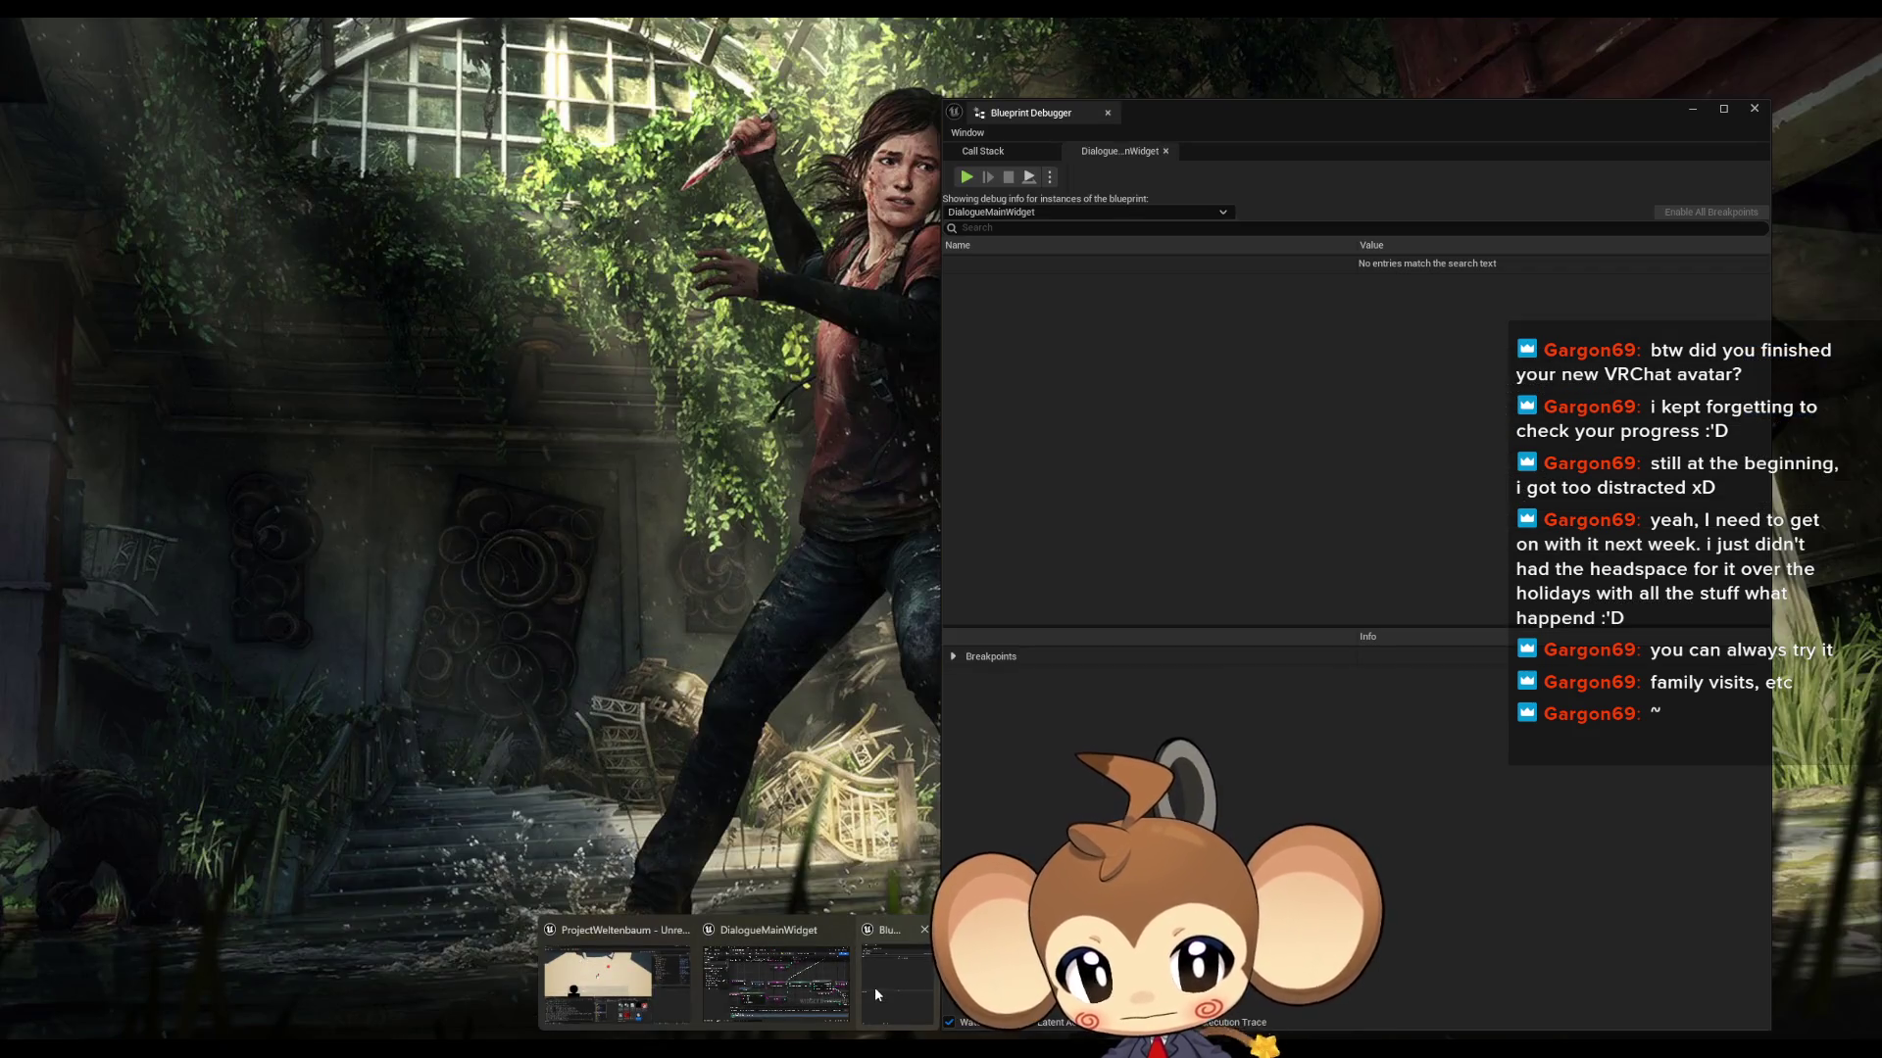
- Expand DialogueMainWidget_C_0 Self > Line Clusters > [0] > Strings > [2] in the Blueprint Debugger
left_click(876, 990)
left_click(955, 264)
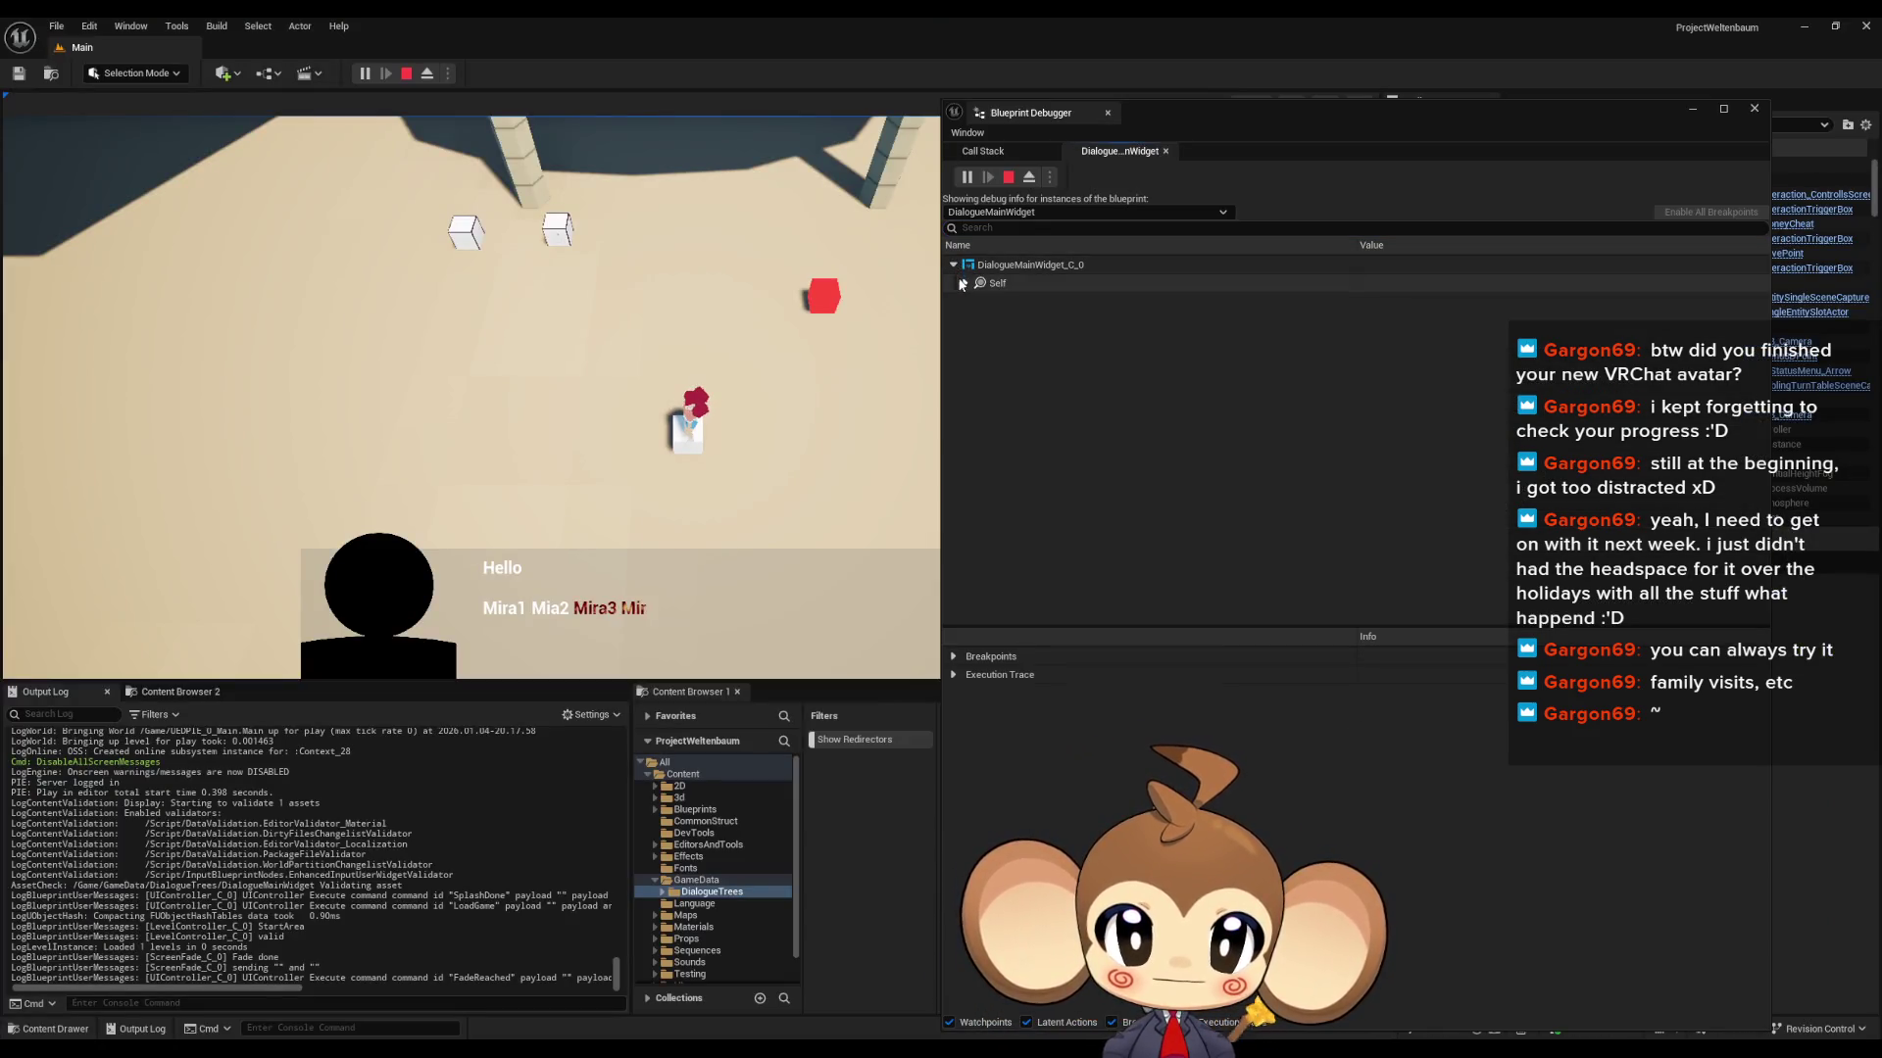
left_click(960, 284)
scroll(1117, 392, "down", 5)
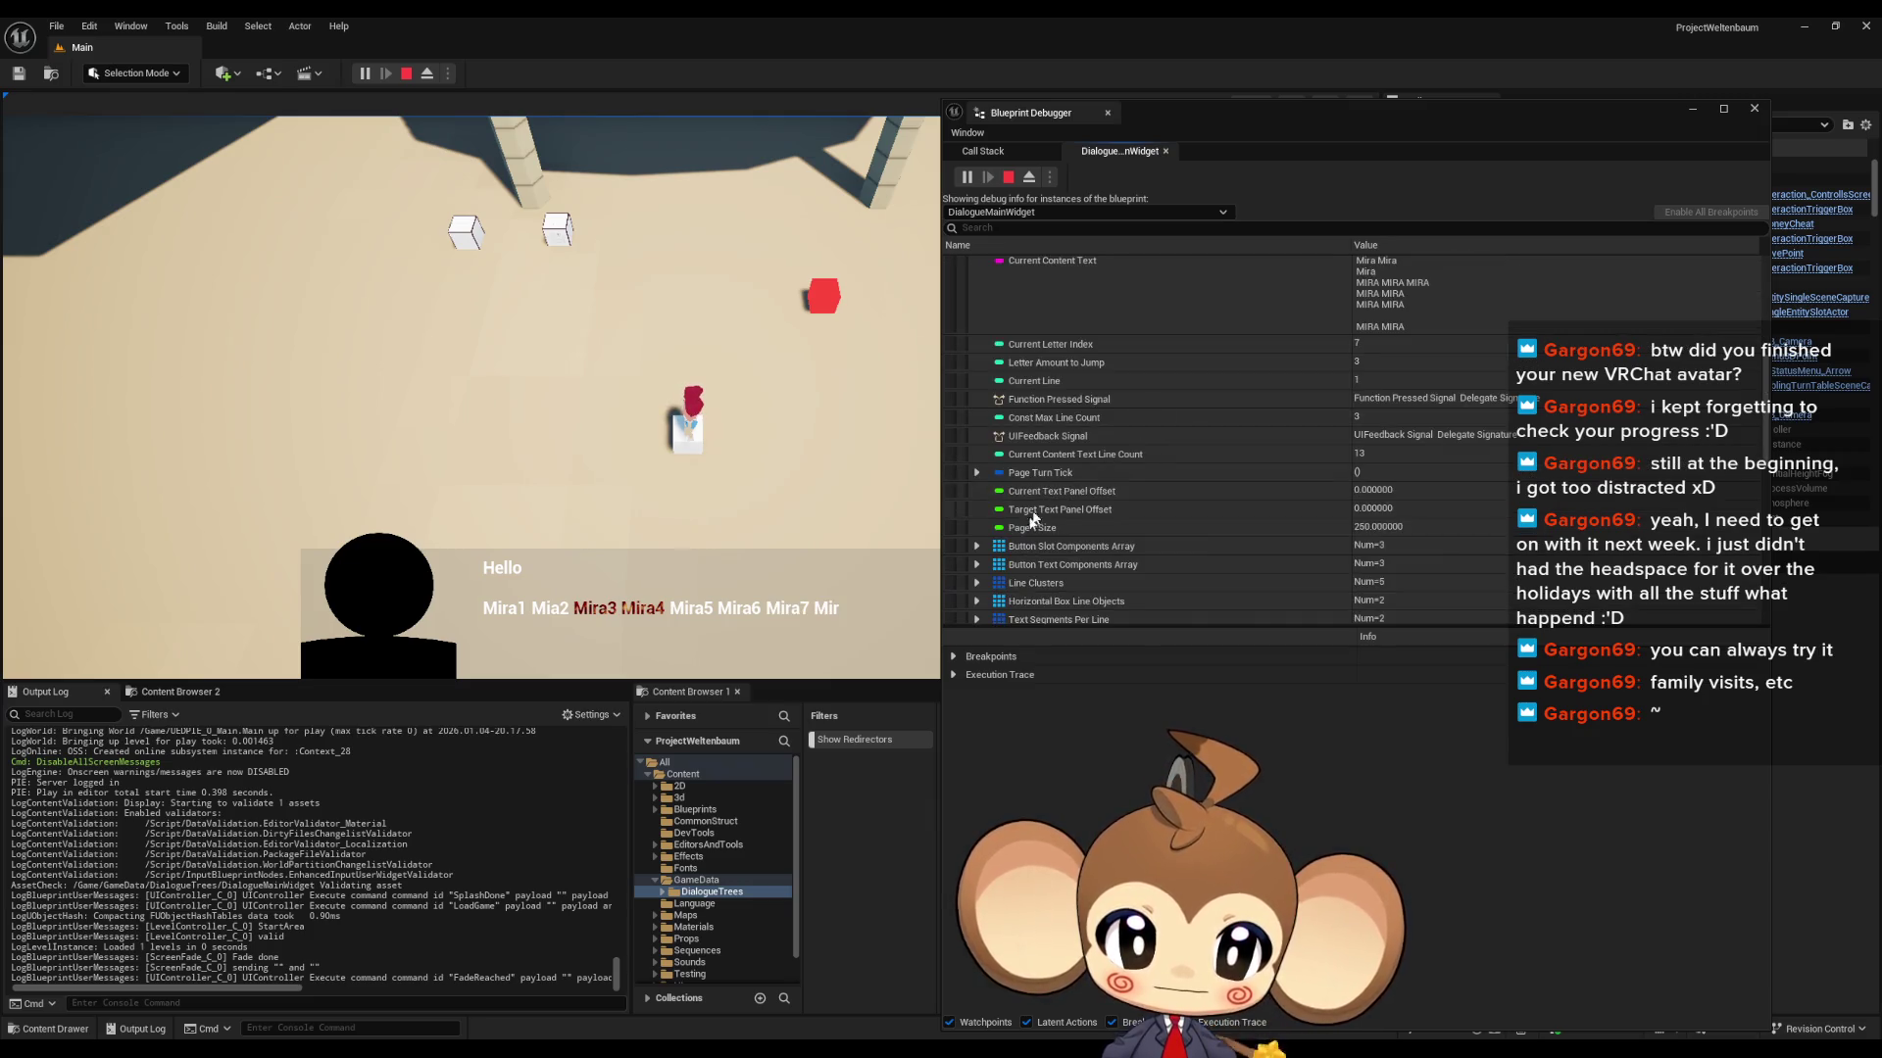
left_click(977, 582)
scroll(994, 549, "down", 3)
left_click(988, 484)
left_click(999, 502)
scroll(1005, 461, "down", 3)
left_click(1012, 416)
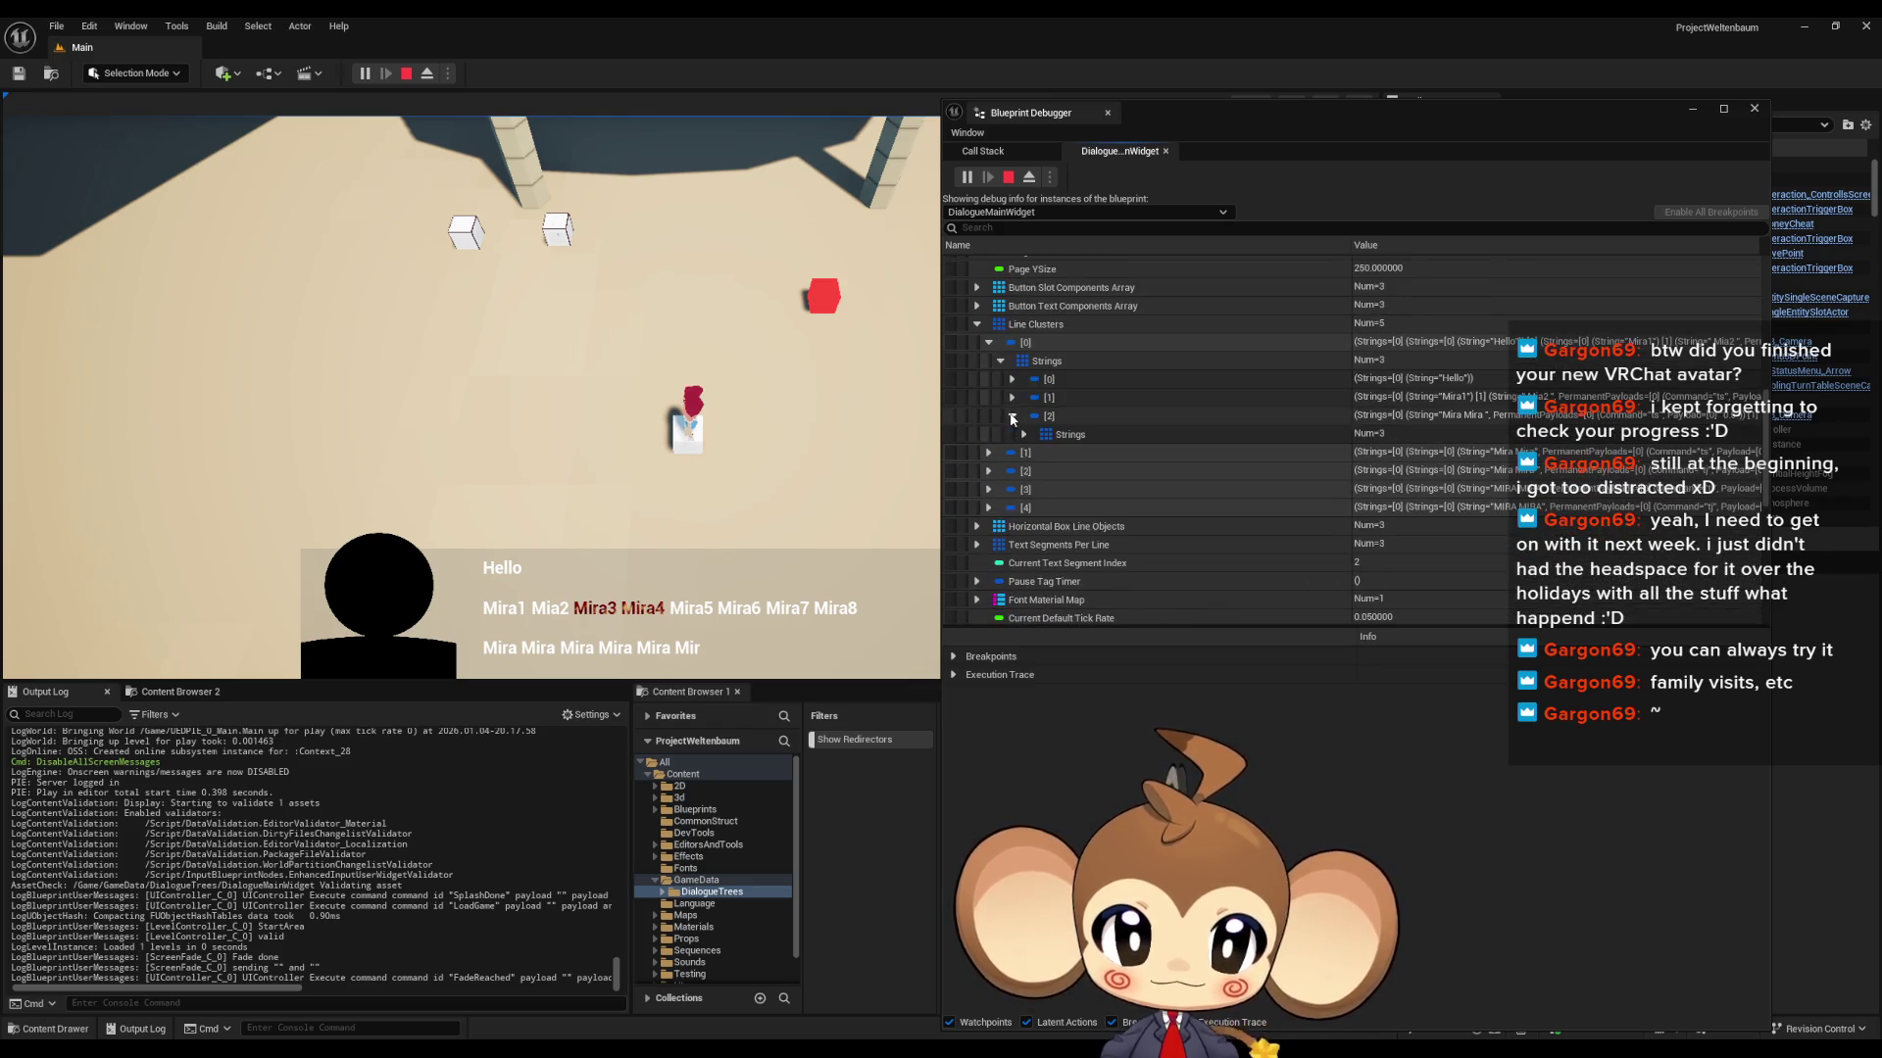
left_click(1024, 434)
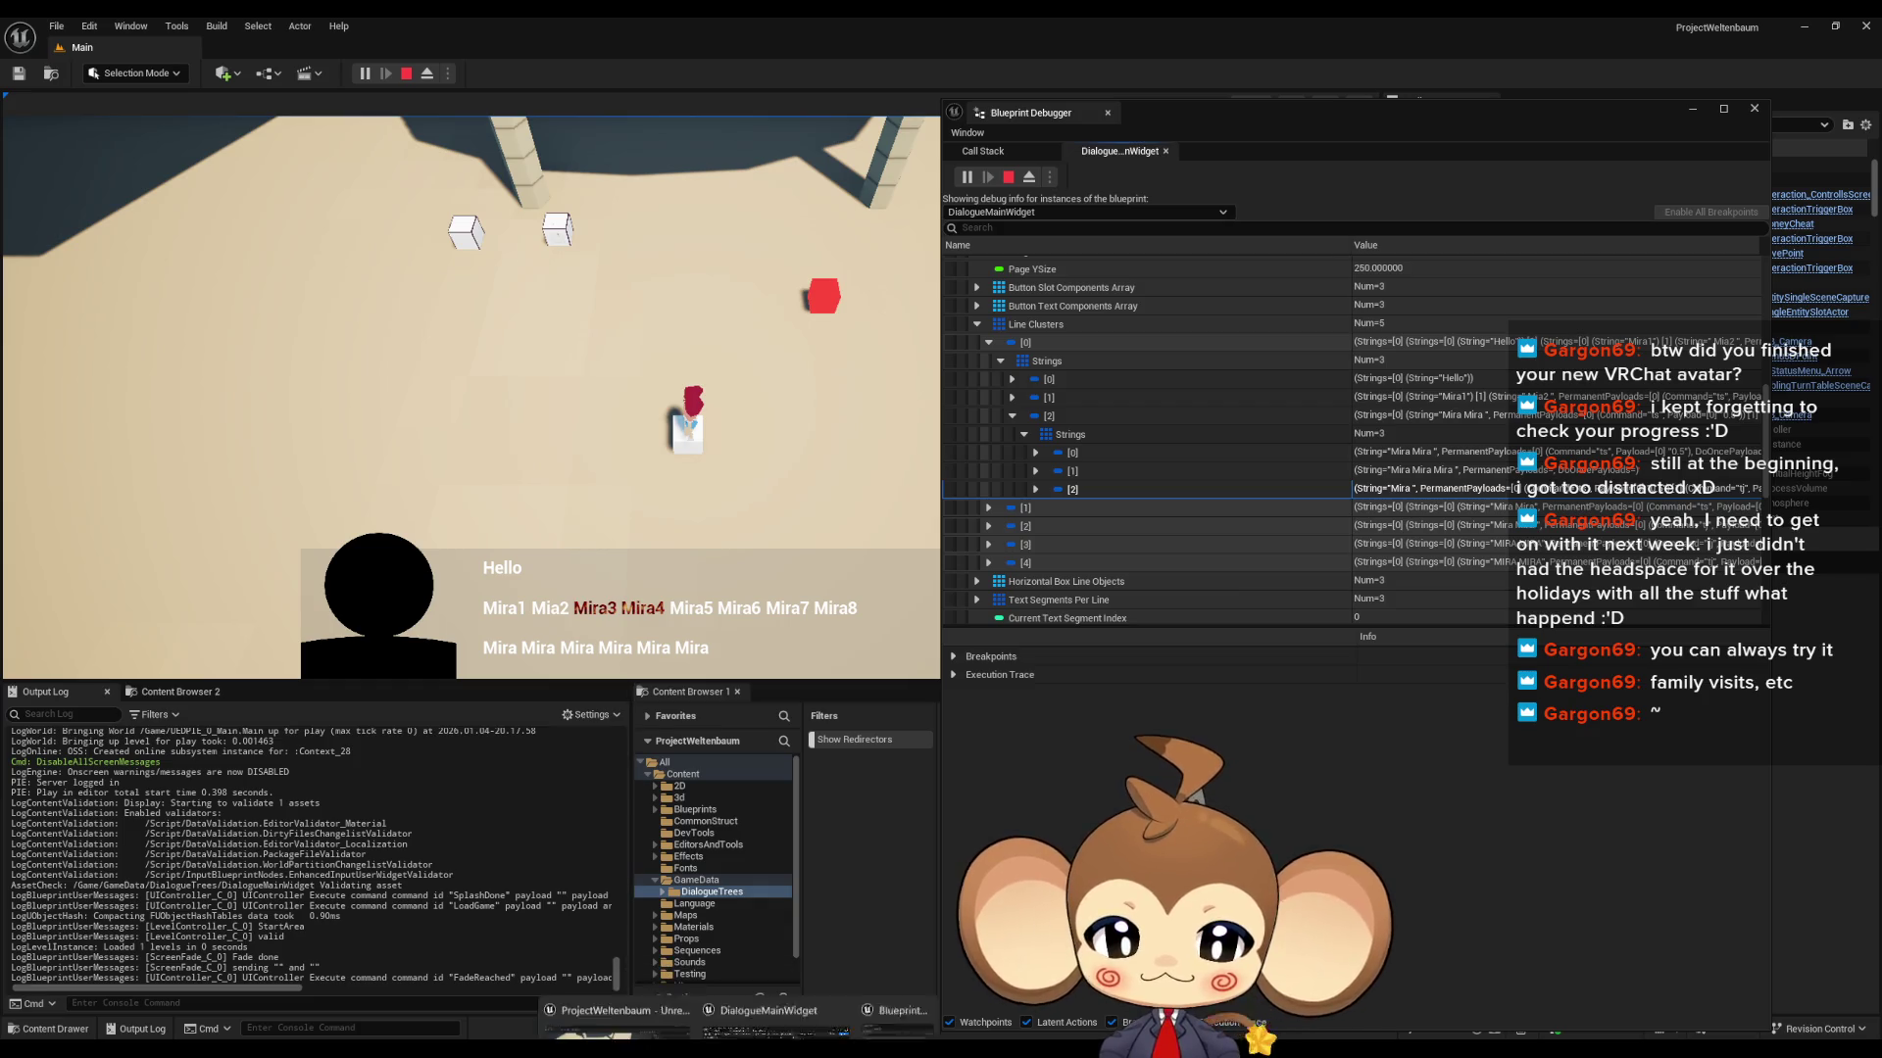
- Bring the DialogueMainWidget editor forward and show the yes dialogue asset
mouse_move(872, 1047)
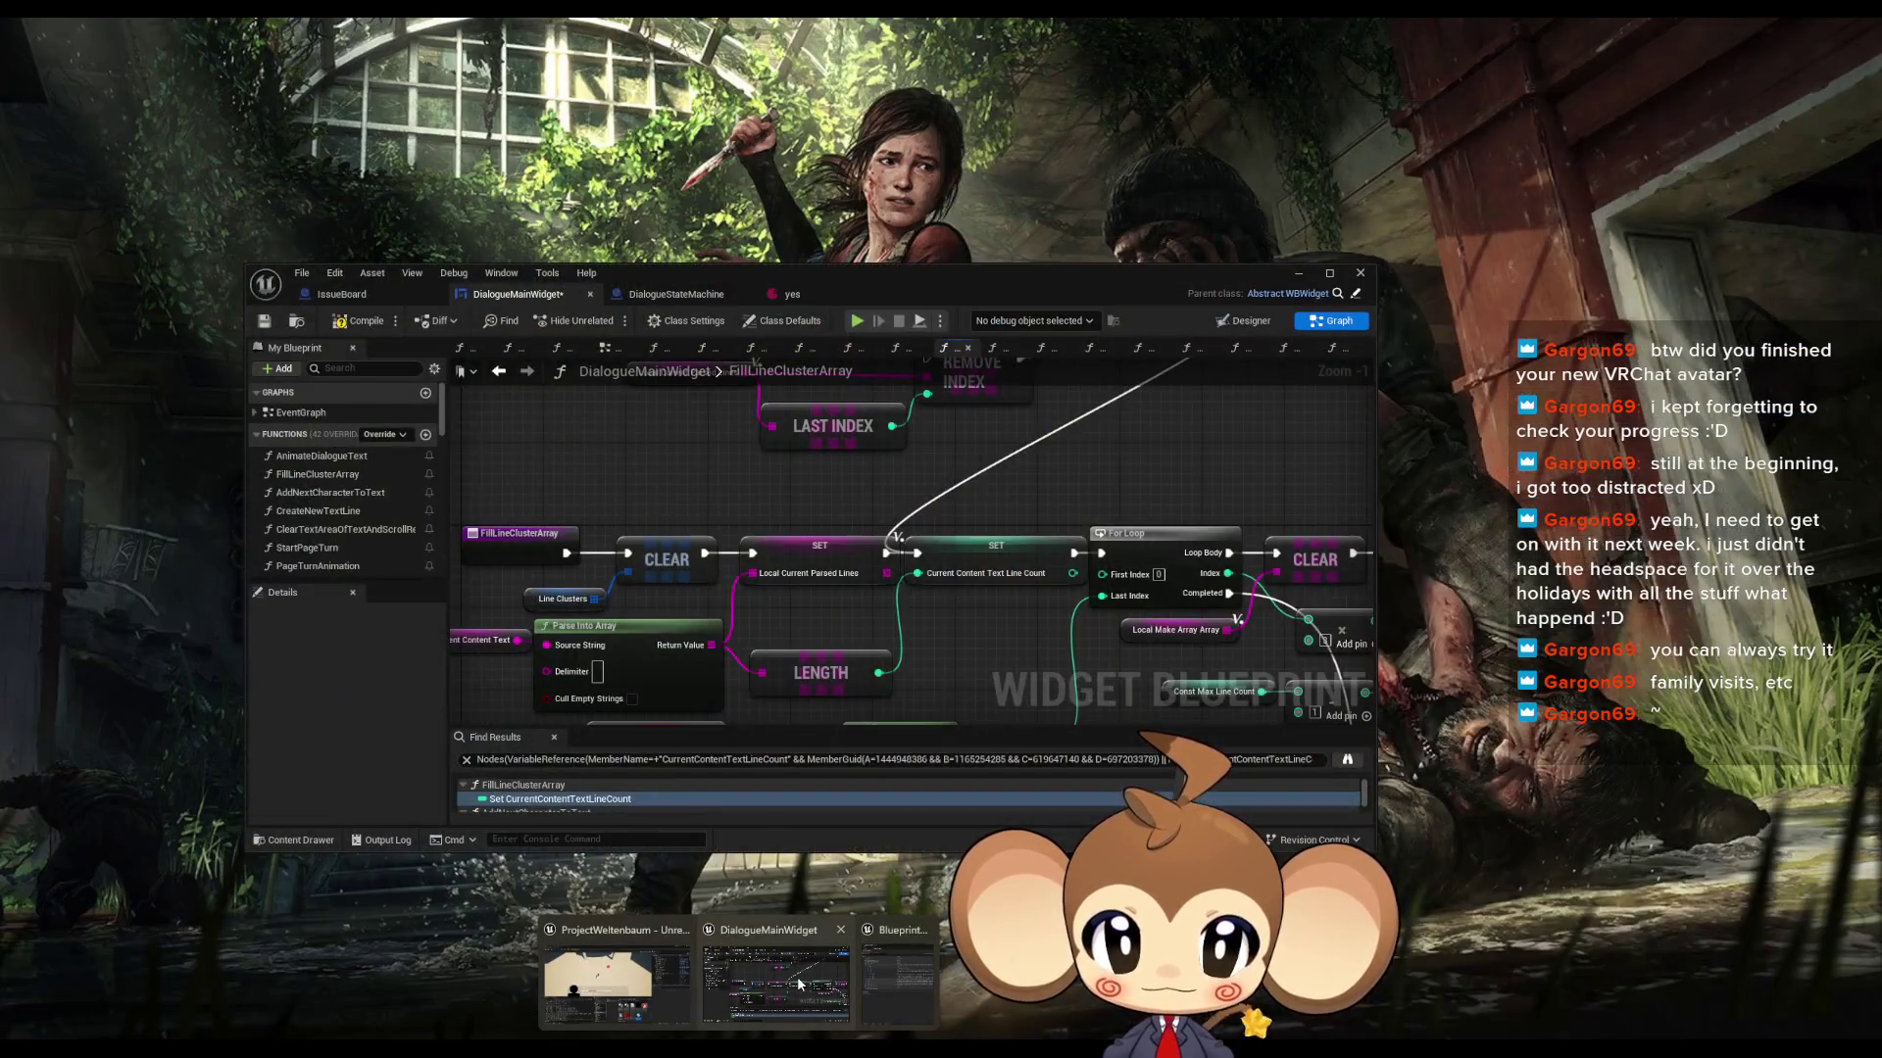
left_click(797, 977)
left_click(791, 300)
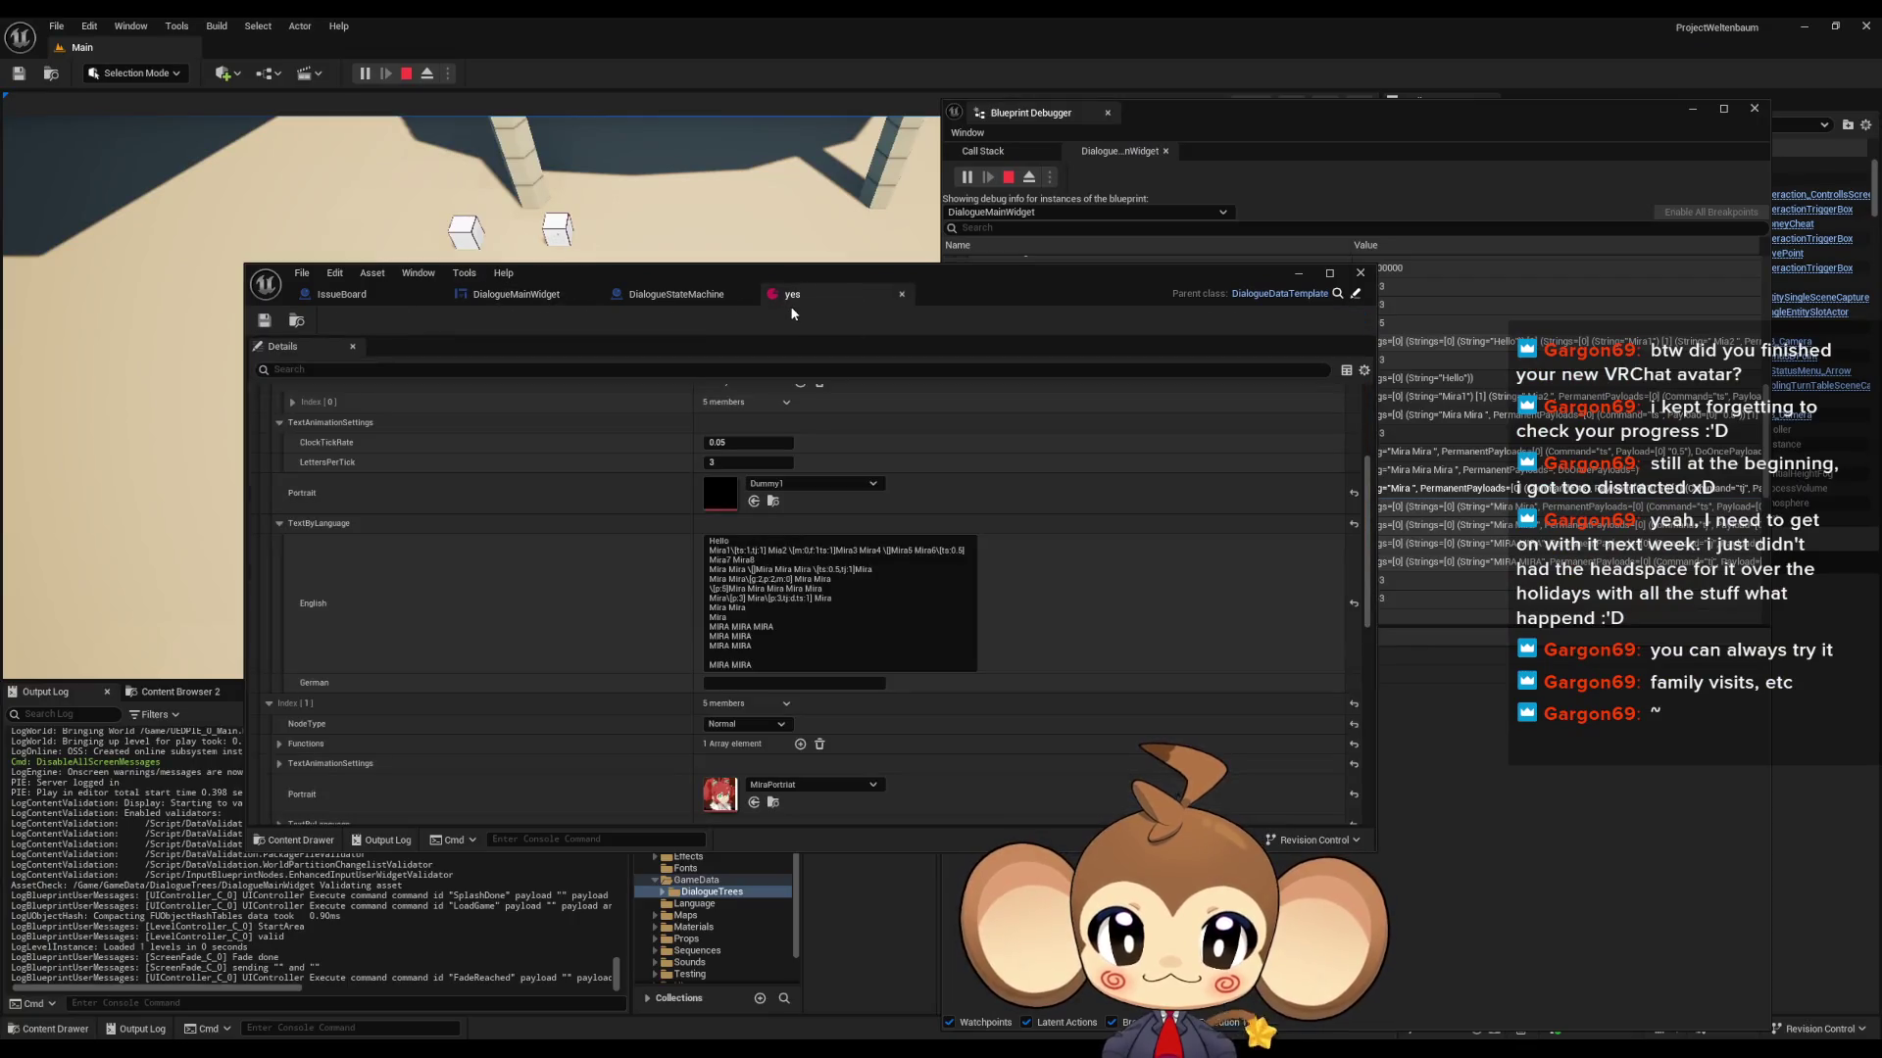
- Move the editor aside and collapse entry [2] of the first line cluster
left_click_drag(967, 285, 669, 220)
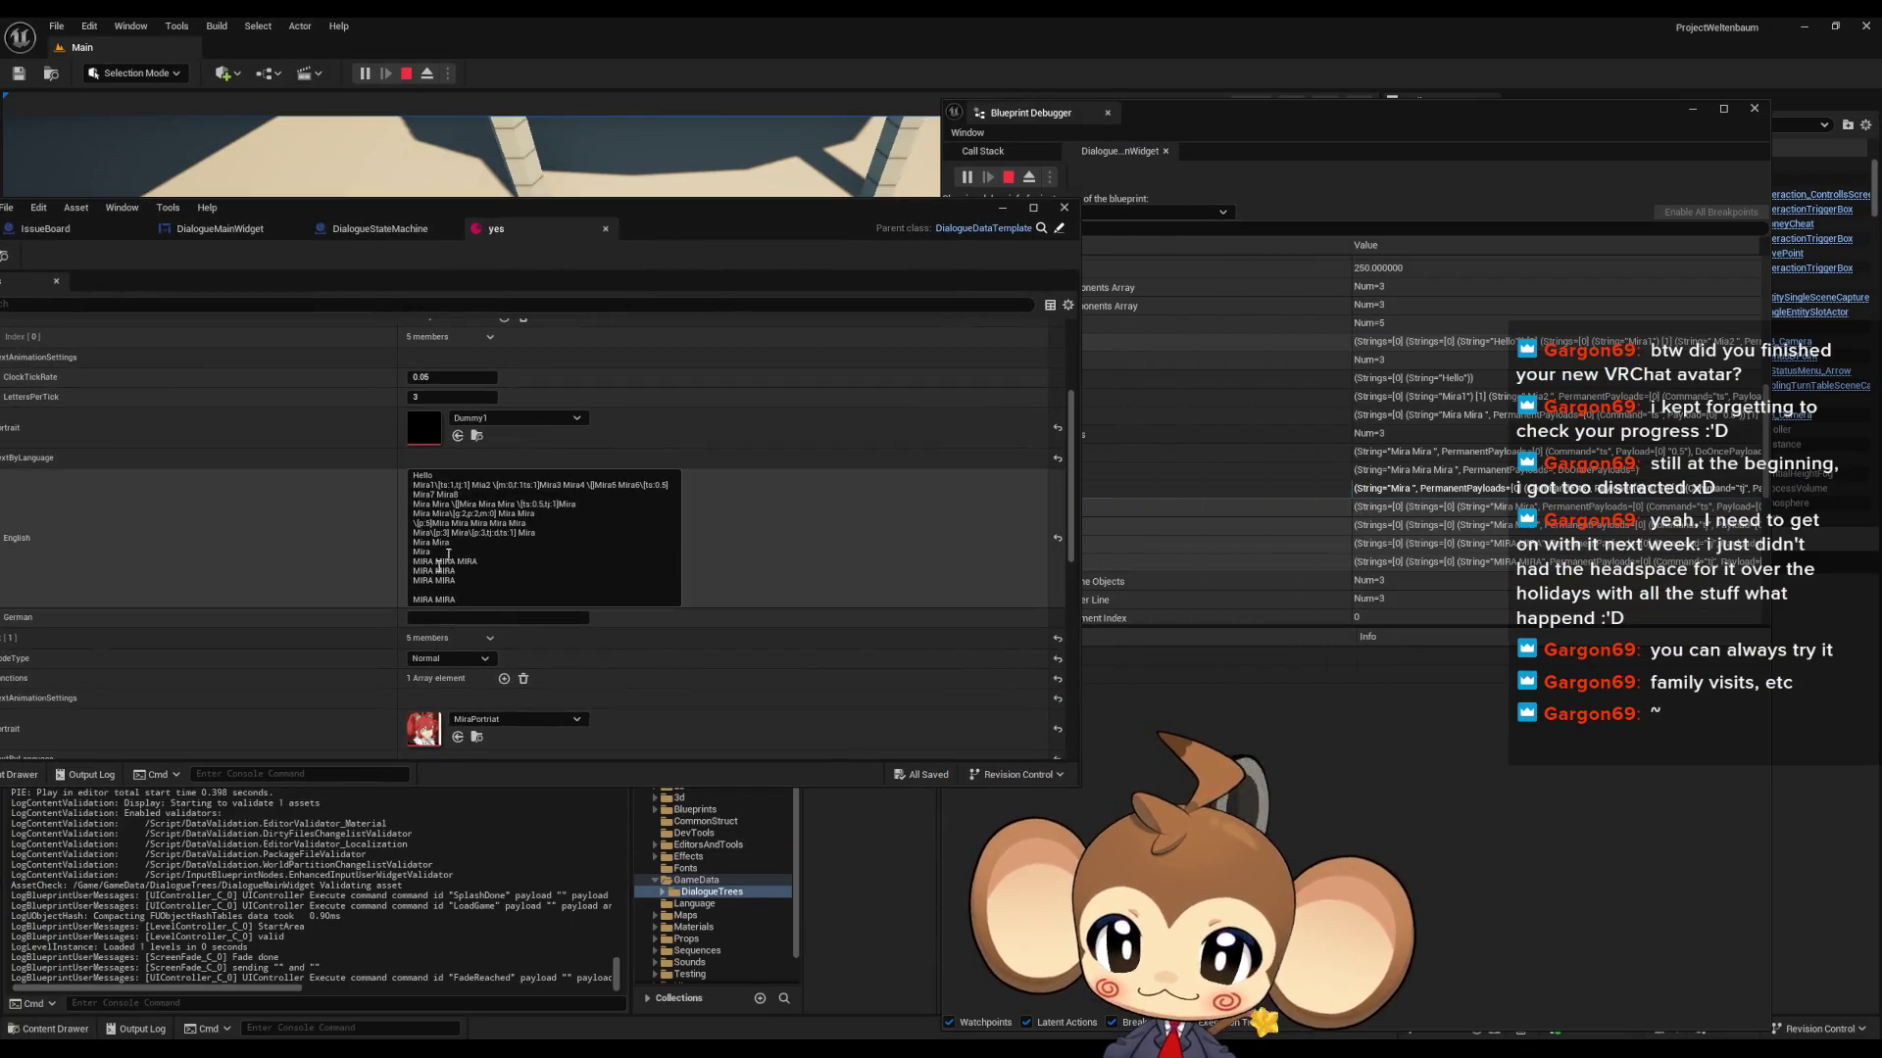
left_click(1153, 498)
left_click(1022, 434)
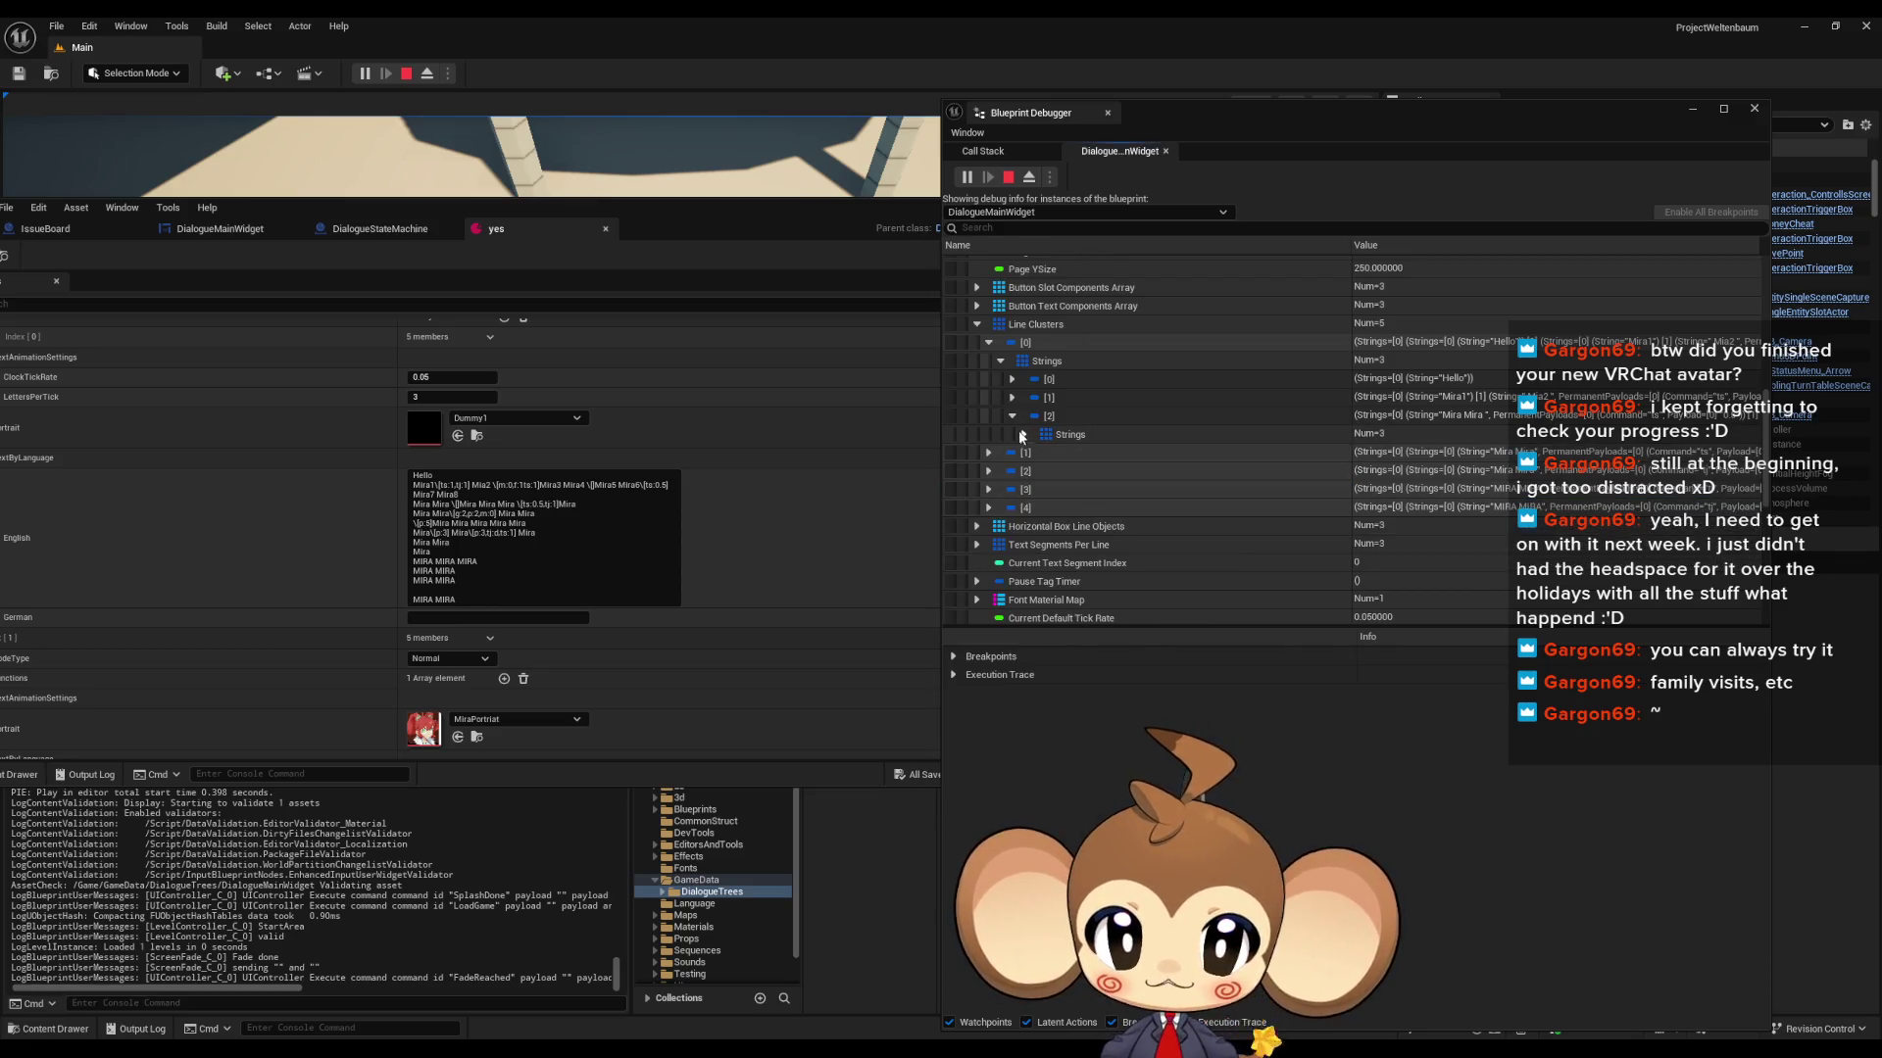
left_click(1012, 417)
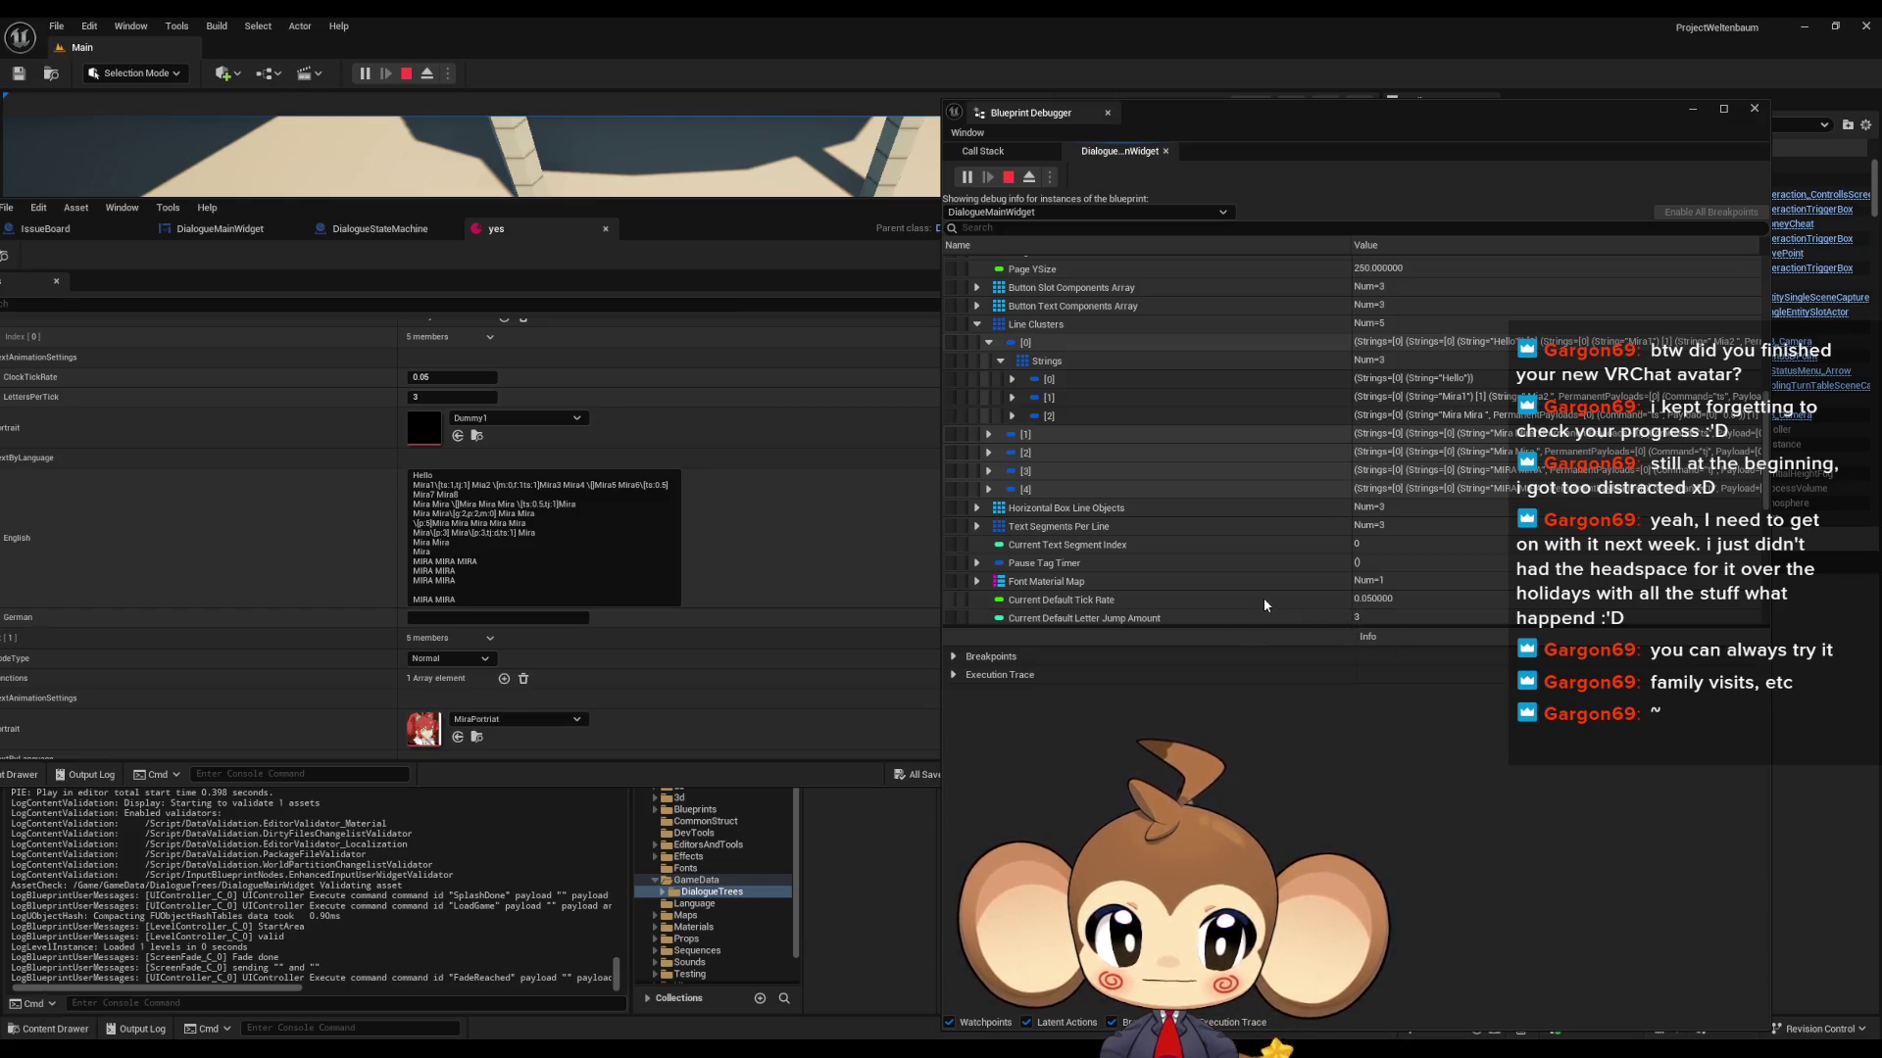
- Expand Line Clusters entry [4] down to its first line to inspect the MIRA MIRA string
left_click(1478, 490)
left_click(988, 489)
left_click(1001, 507)
left_click(1013, 527)
left_click(1022, 545)
left_click(1037, 563)
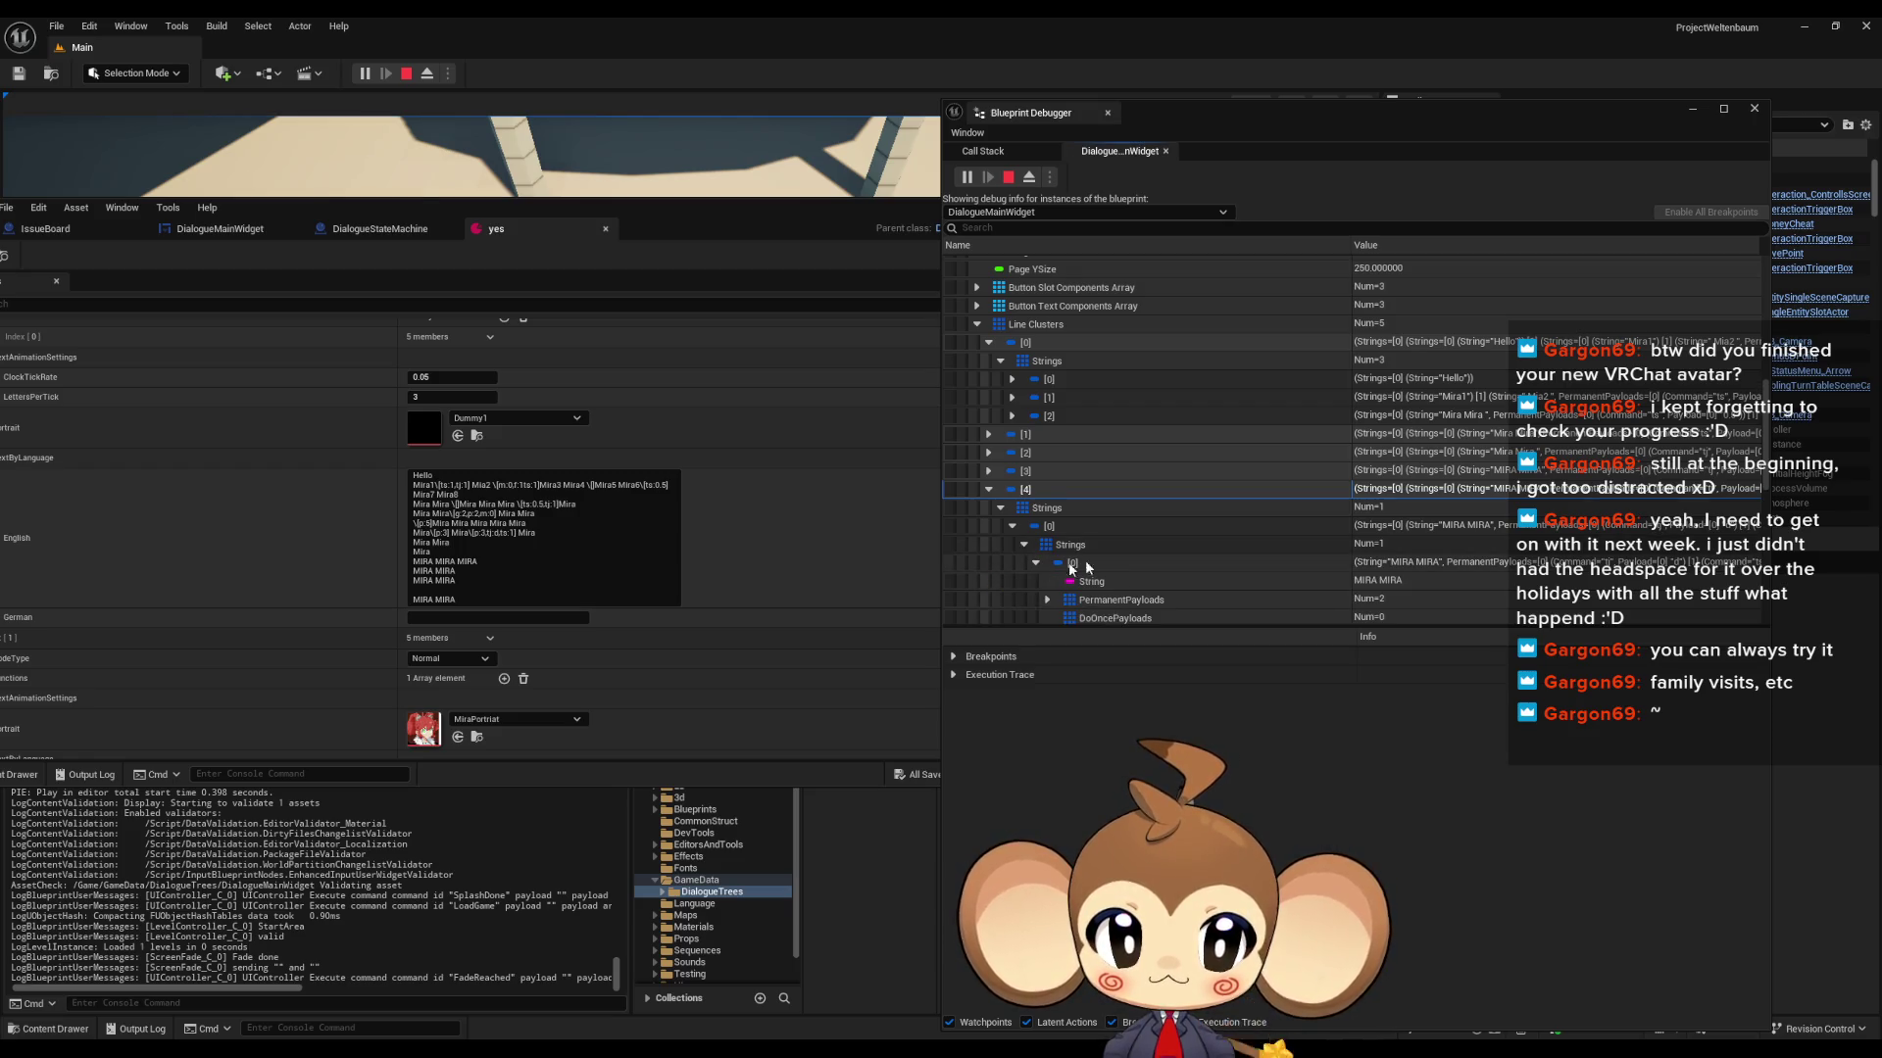
scroll(1059, 569, "down", 2)
left_click(1387, 510)
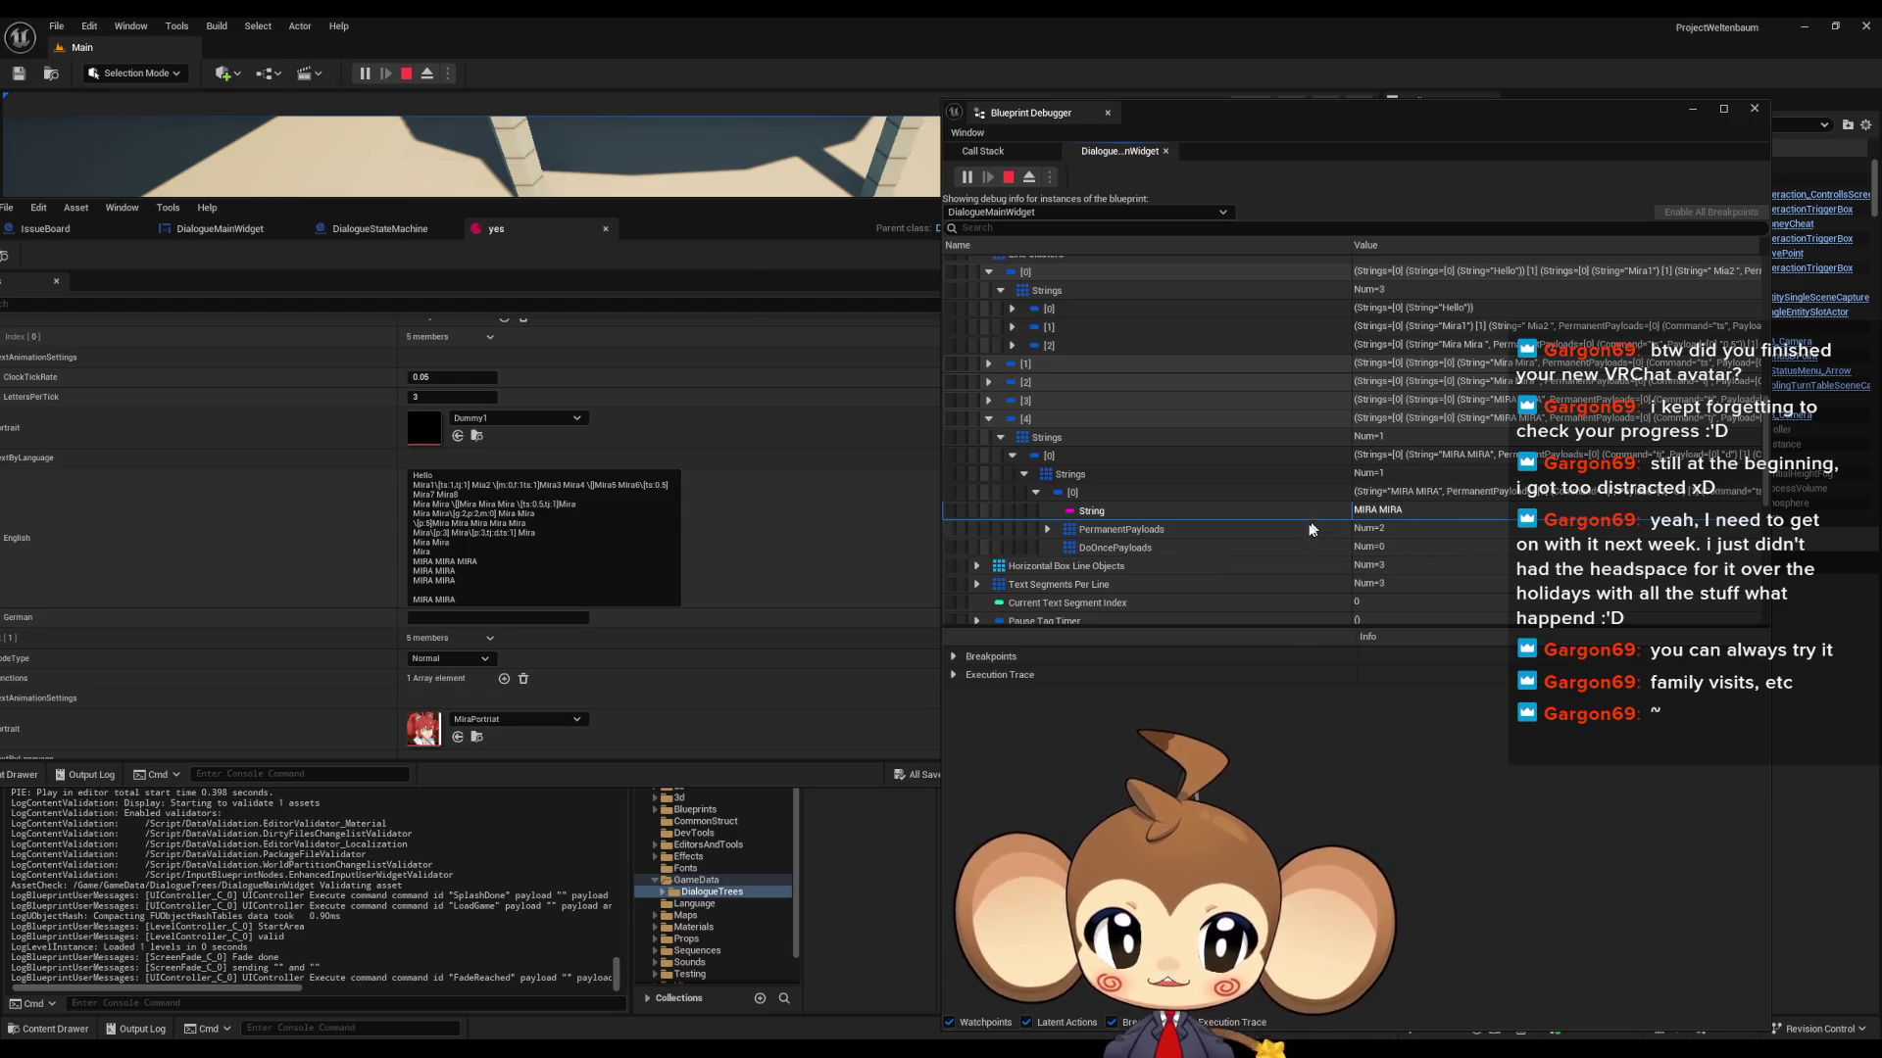
- Expand Line Clusters entry [3] and its third line
left_click(988, 400)
left_click(1000, 420)
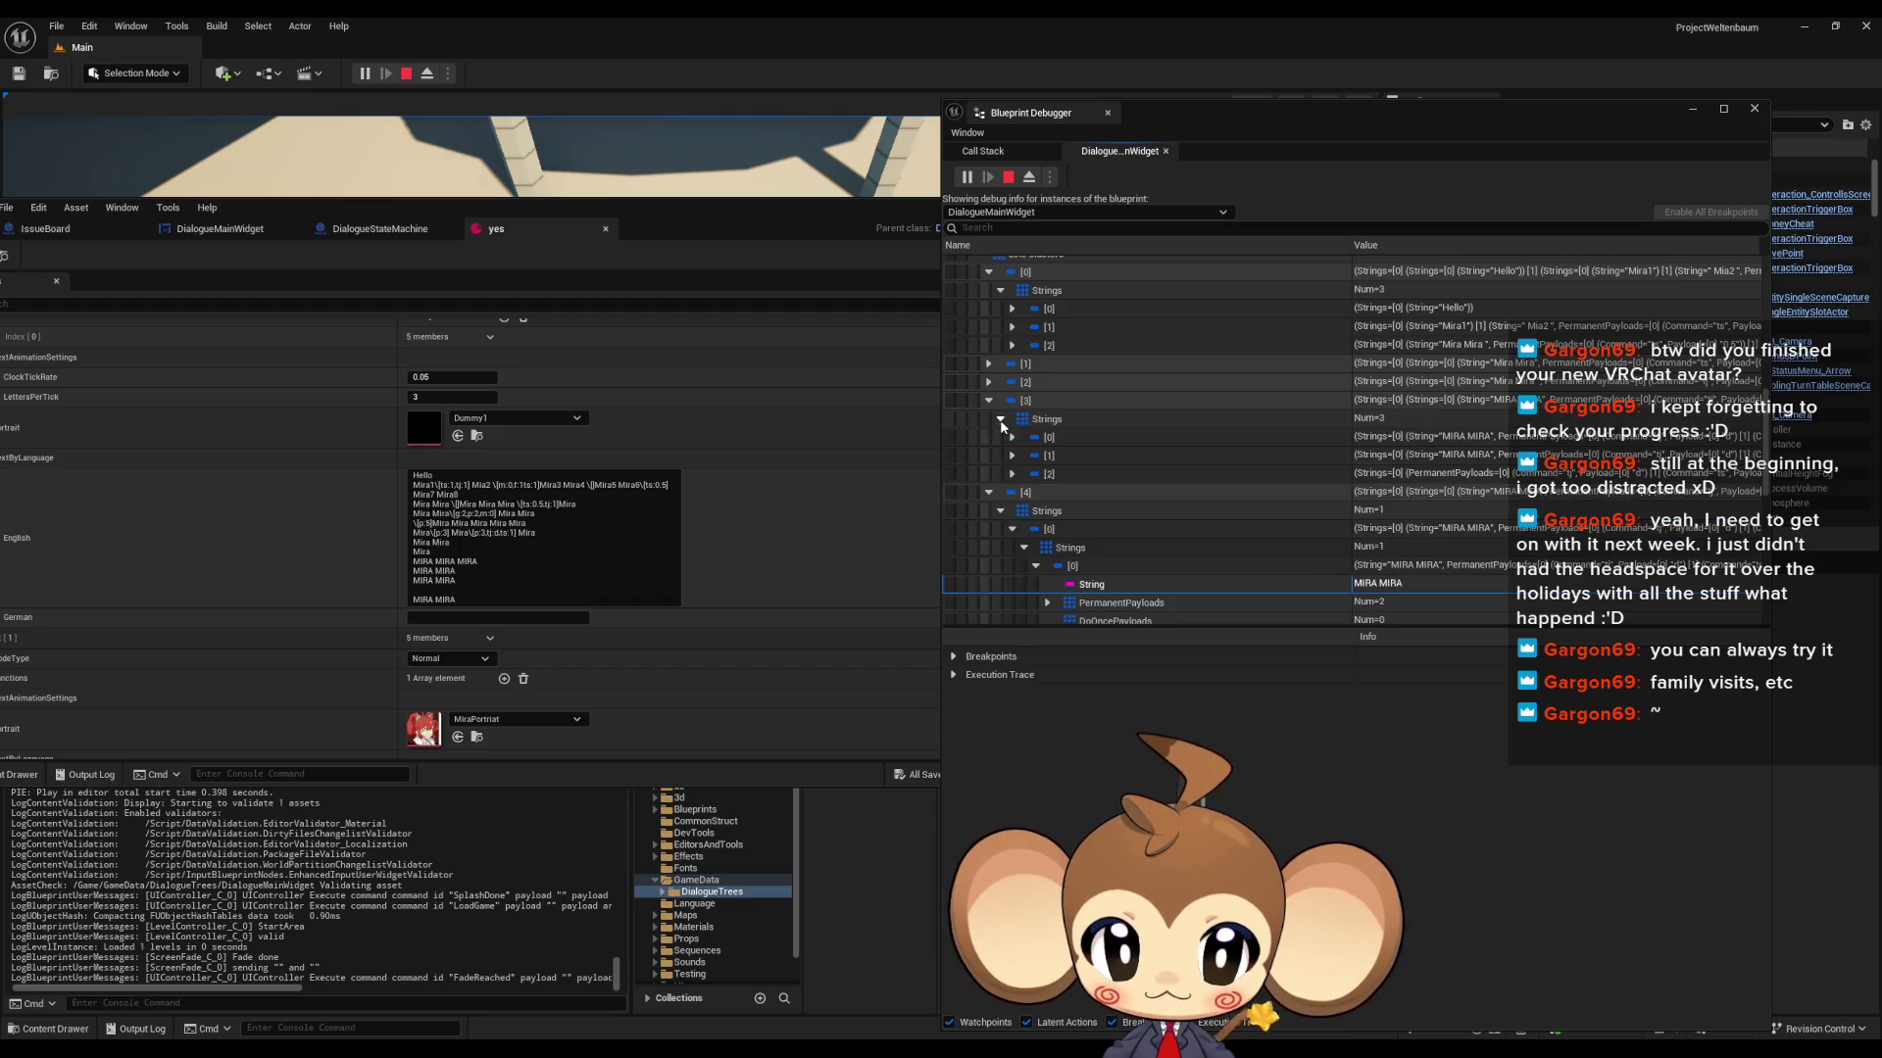
left_click(1012, 475)
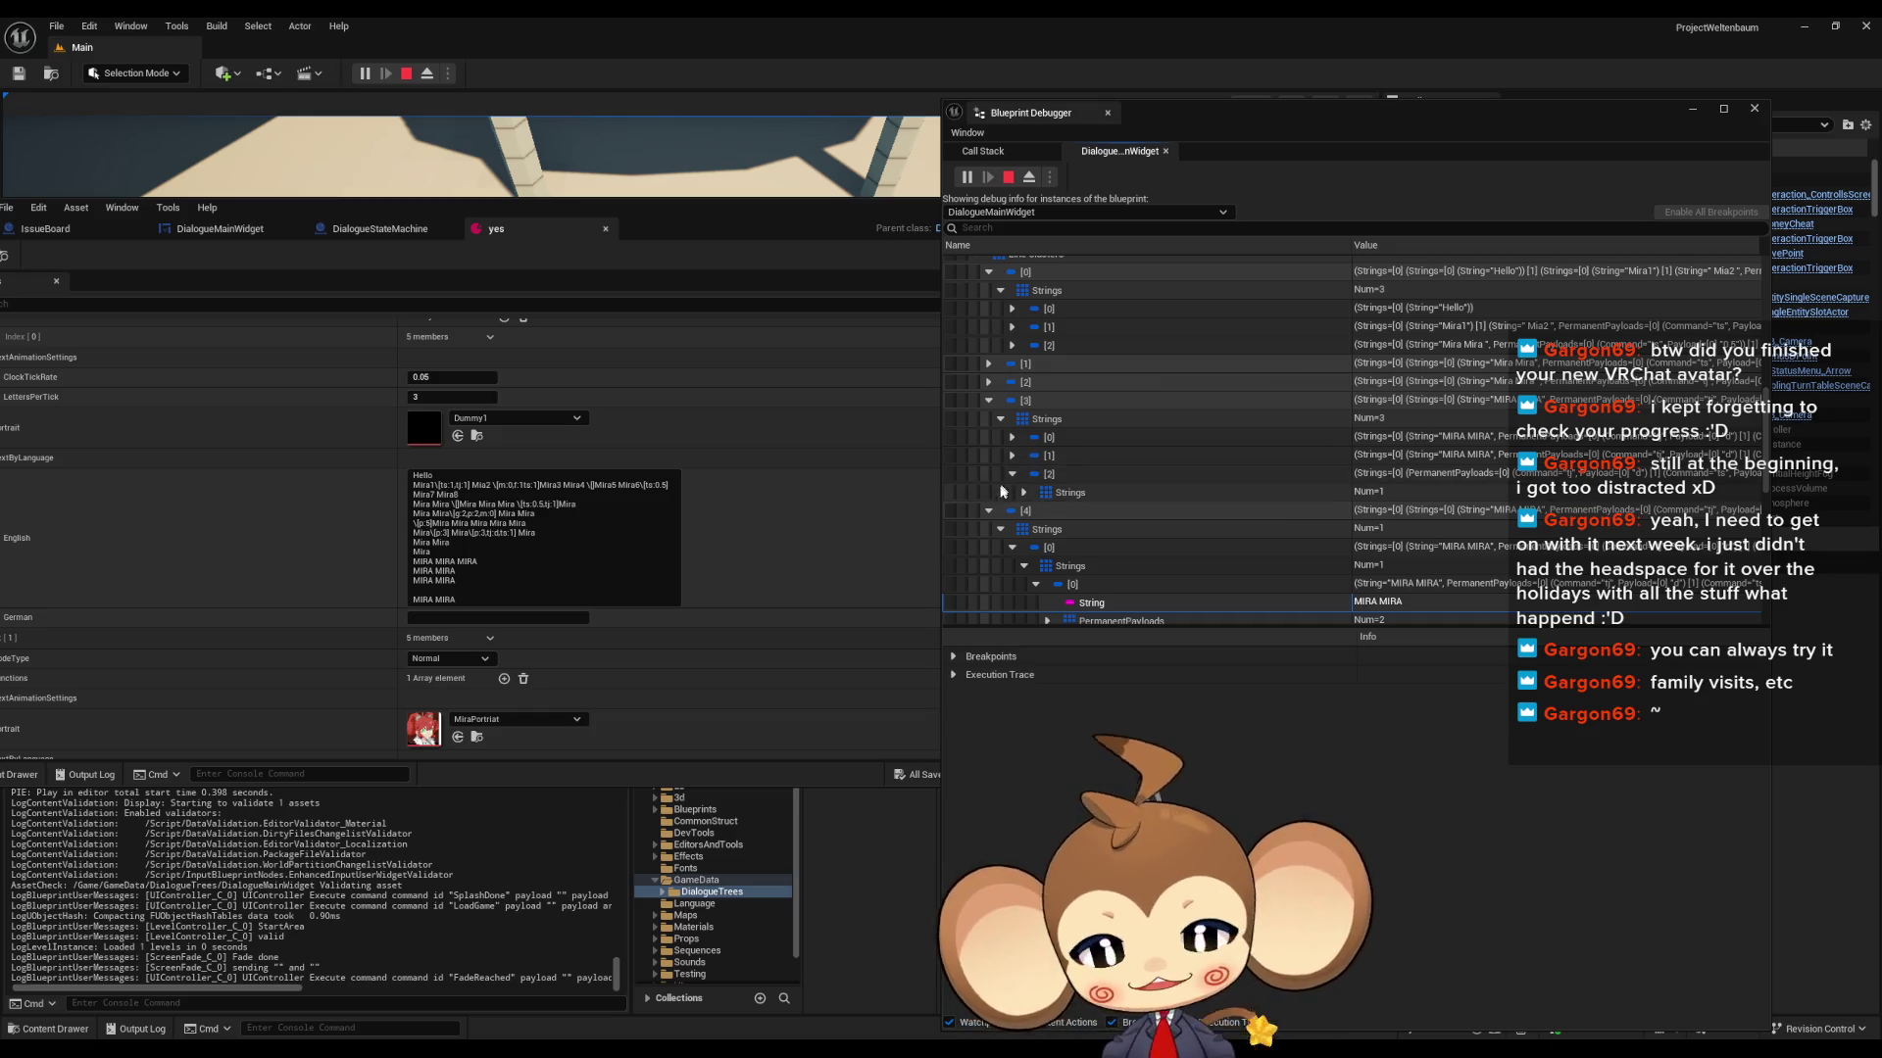
scroll(1351, 513, "down", 3)
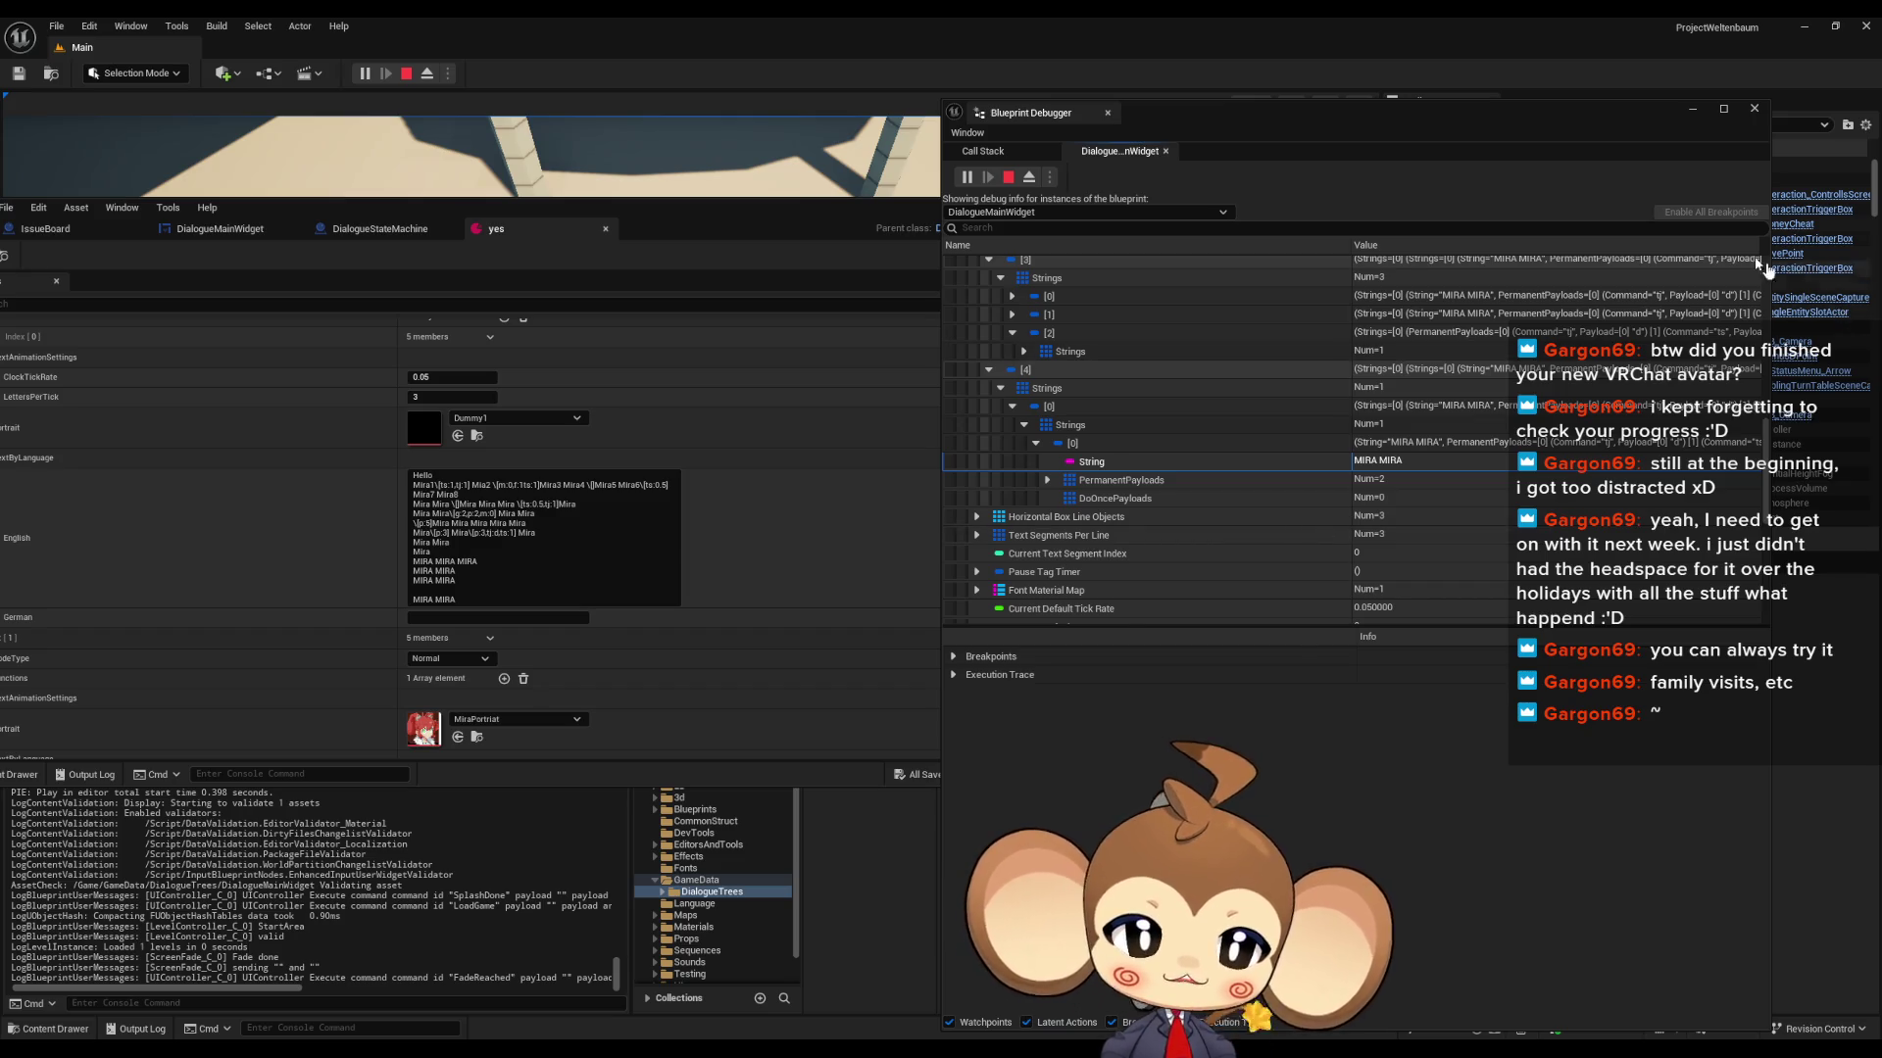
- Compare the in-game dialogue with the debugger values, then stop the play session
mouse_move(782, 227)
left_mouse_down()
mouse_move(1438, 445)
mouse_move(1576, 428)
mouse_move(1535, 819)
mouse_move(1496, 870)
mouse_move(1498, 835)
mouse_move(1432, 780)
mouse_move(1466, 284)
left_mouse_up()
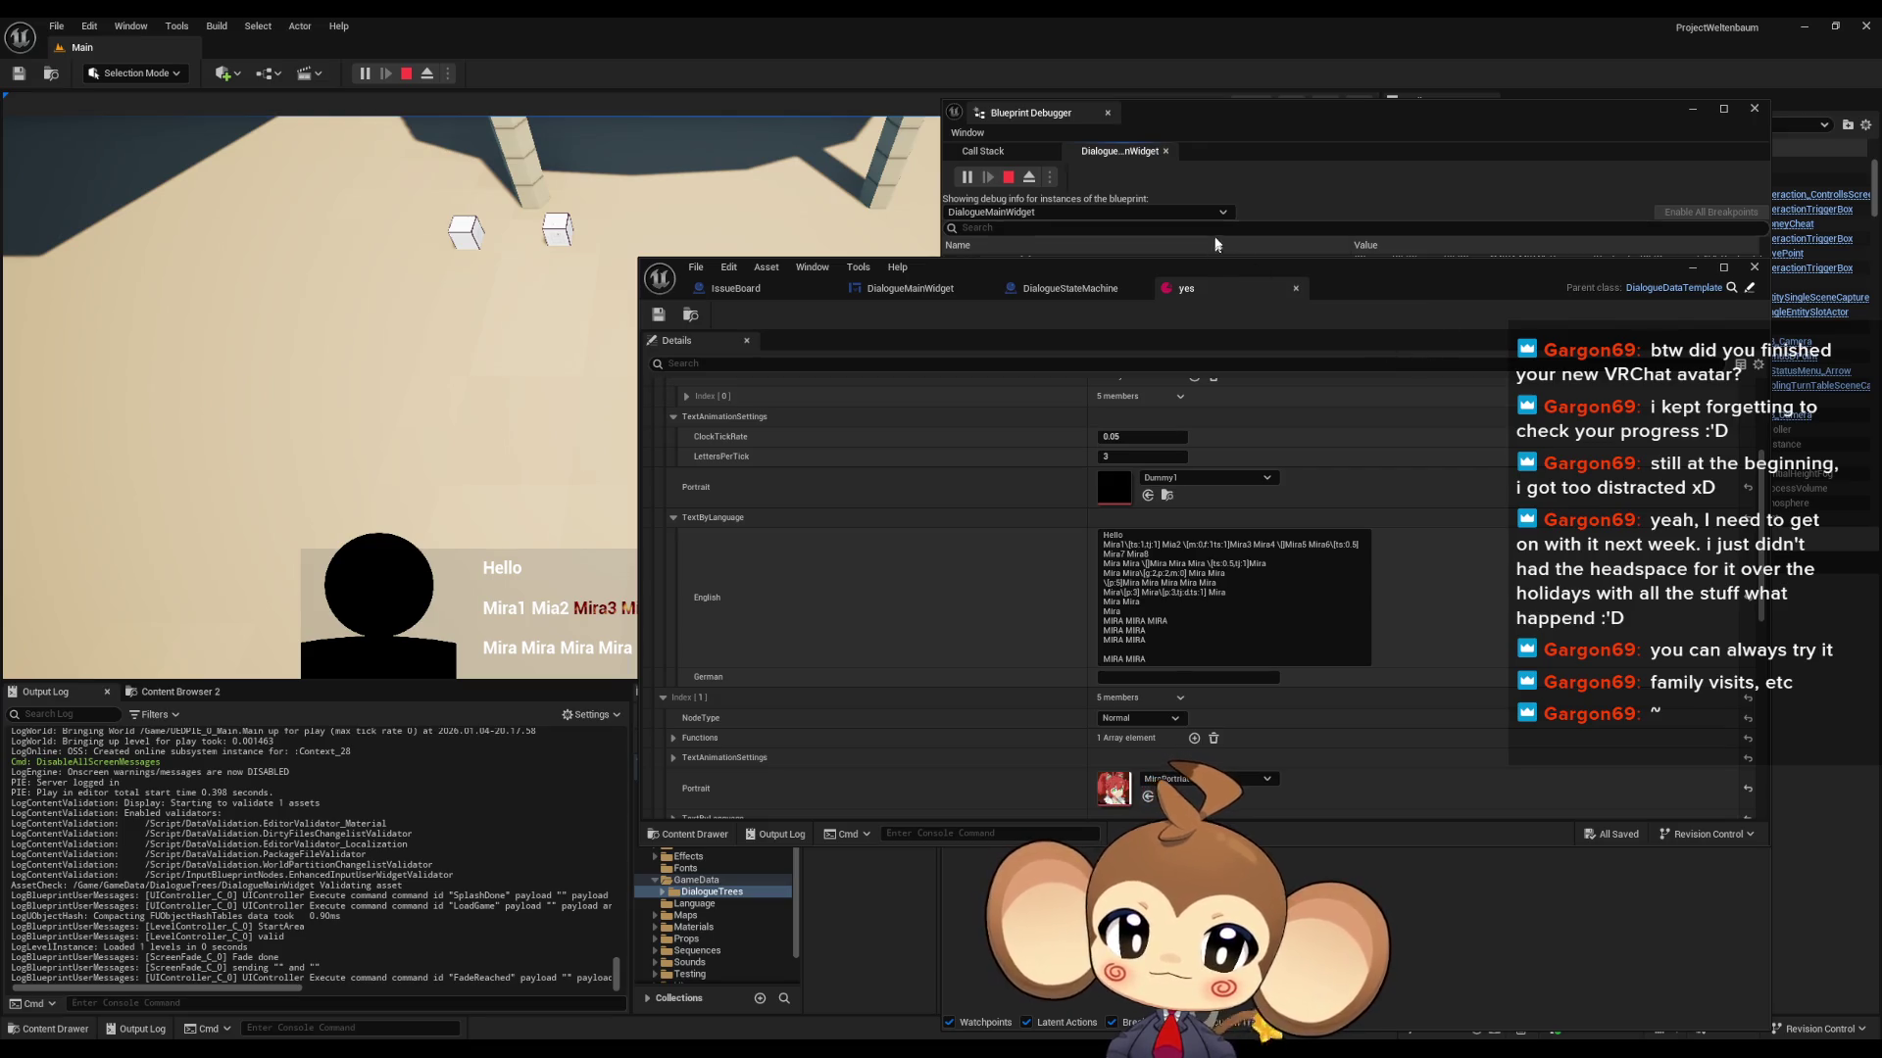
left_click(1266, 130)
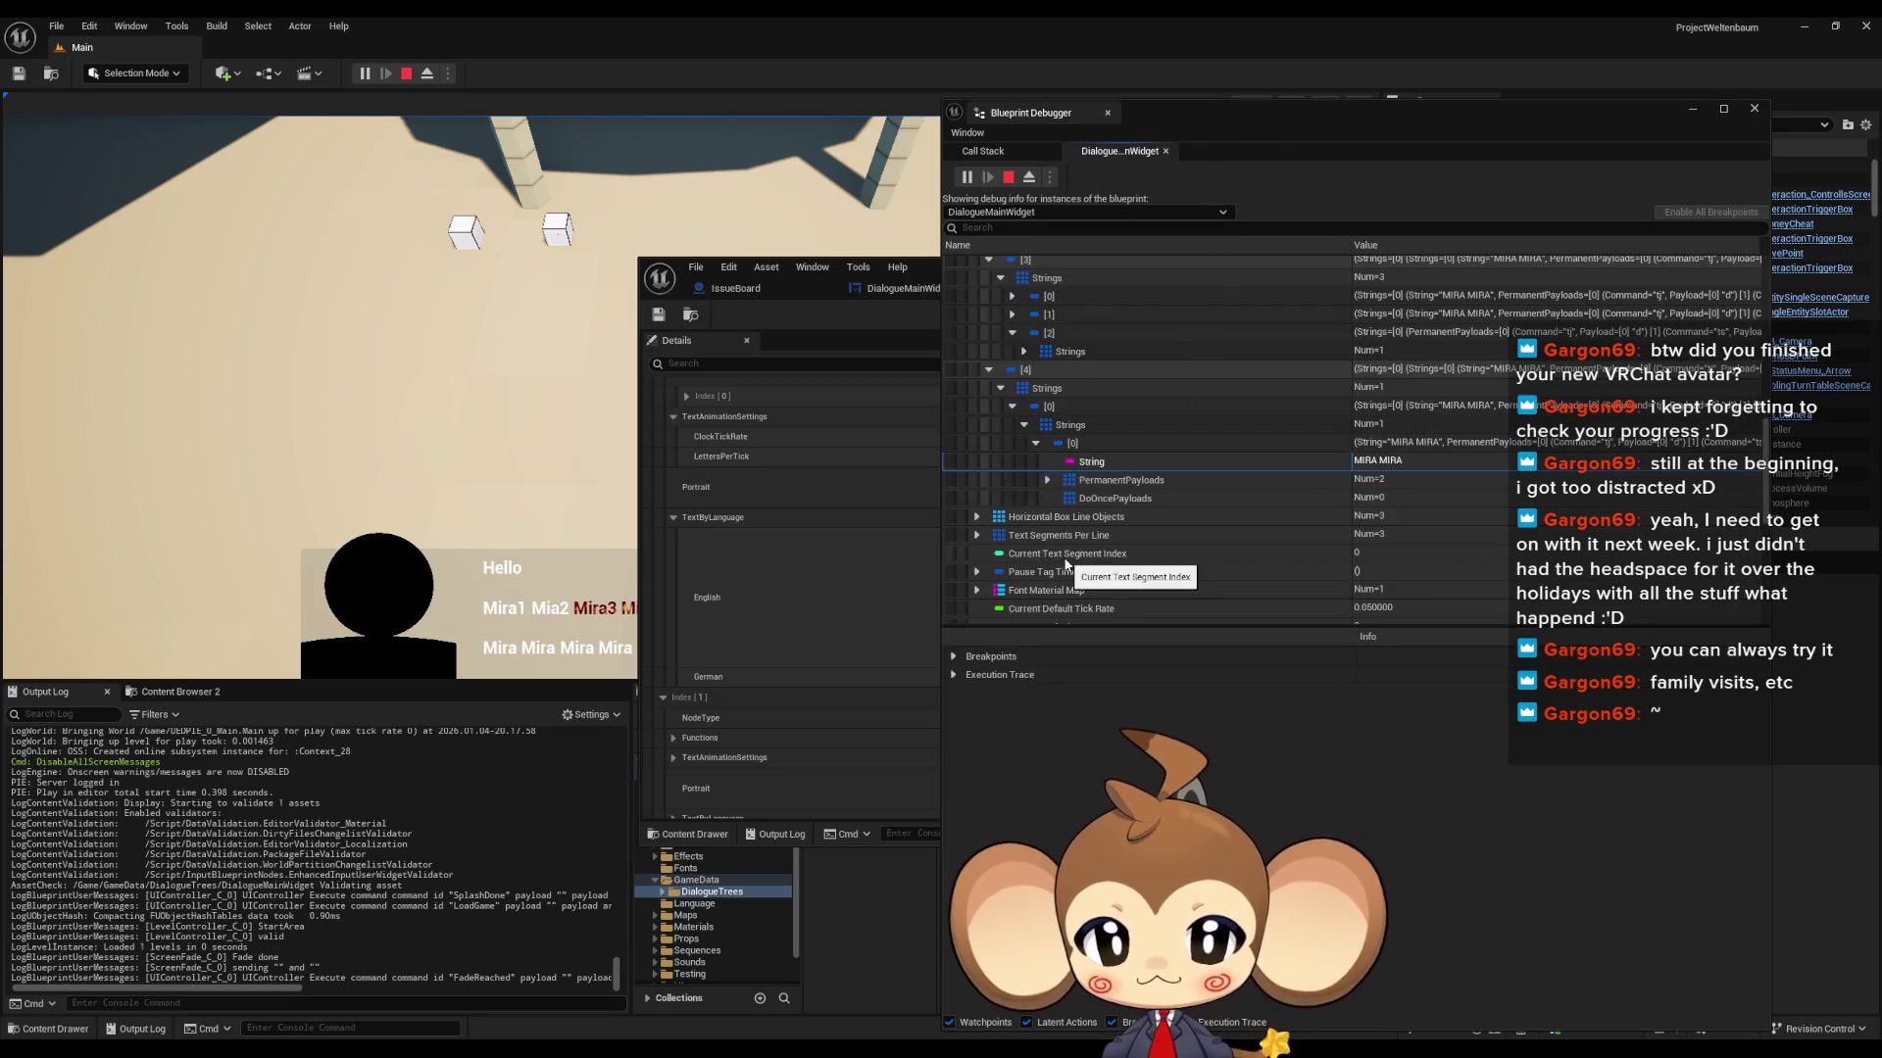
scroll(1257, 532, "down", 5)
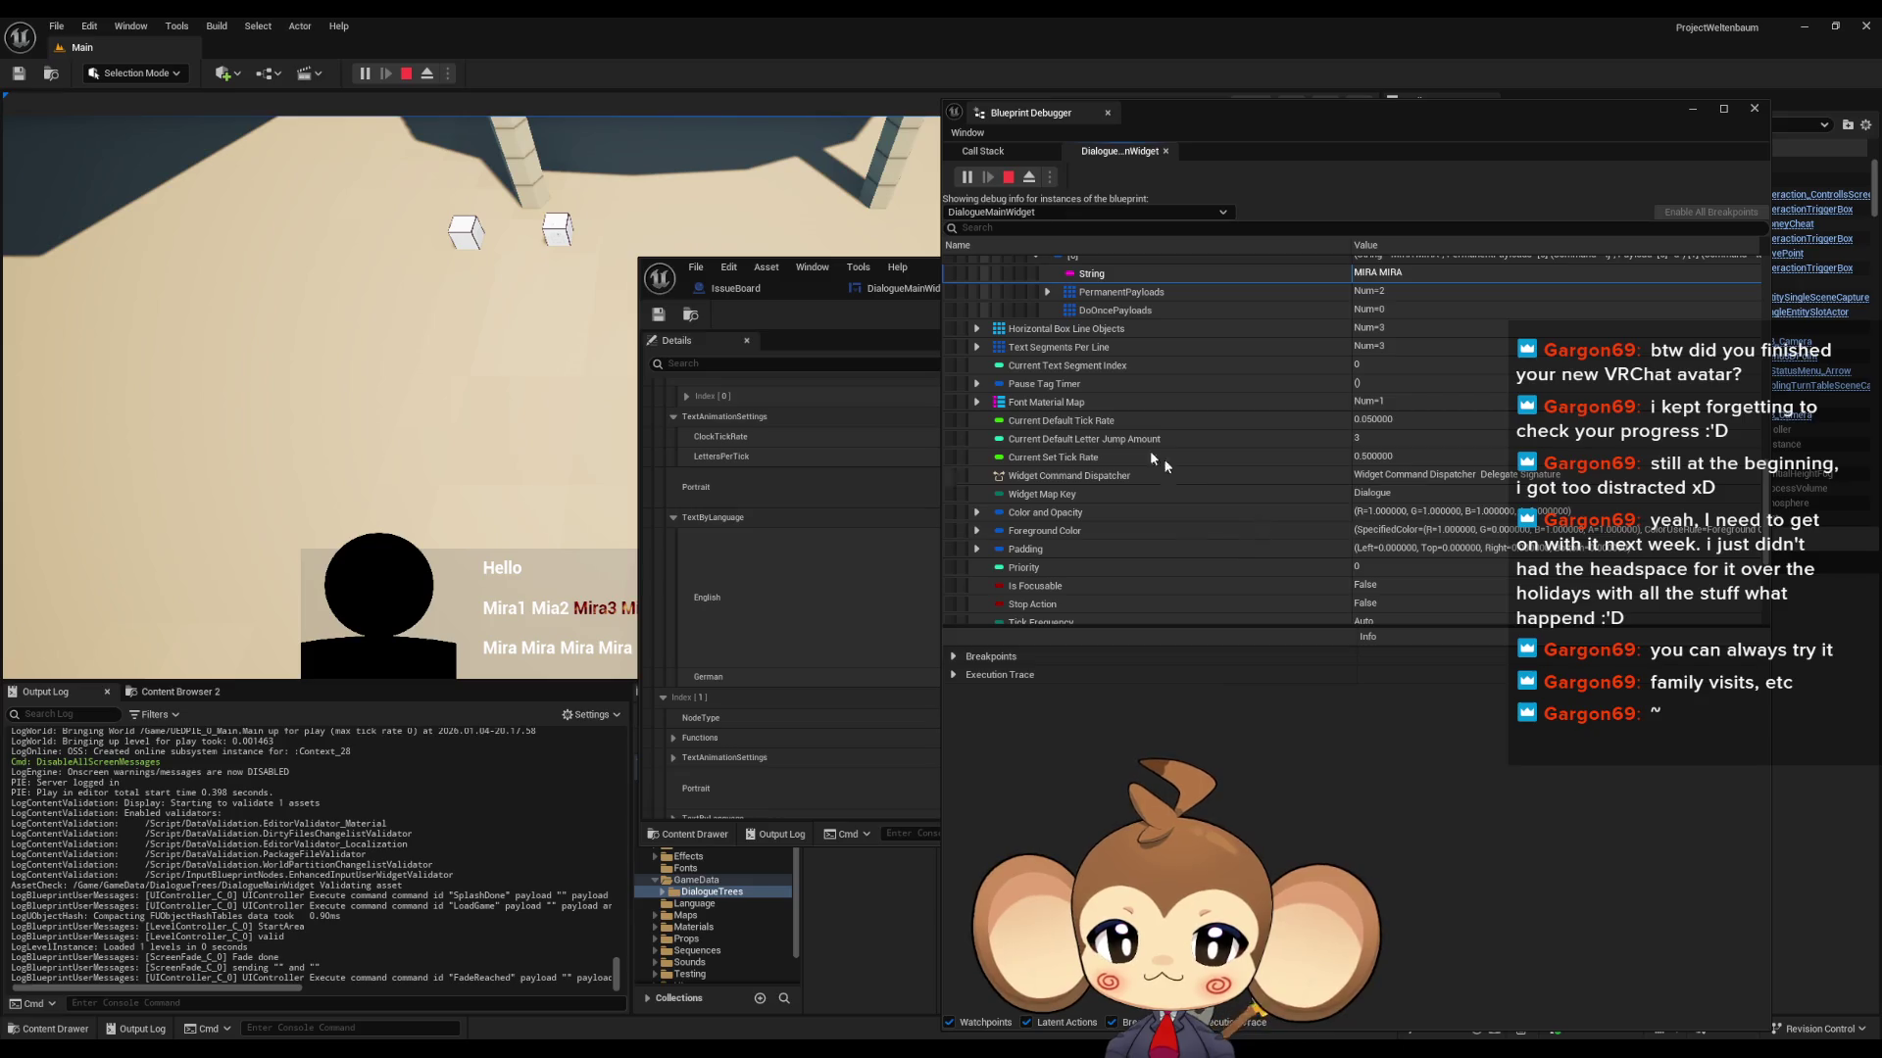
scroll(1090, 449, "down", 7)
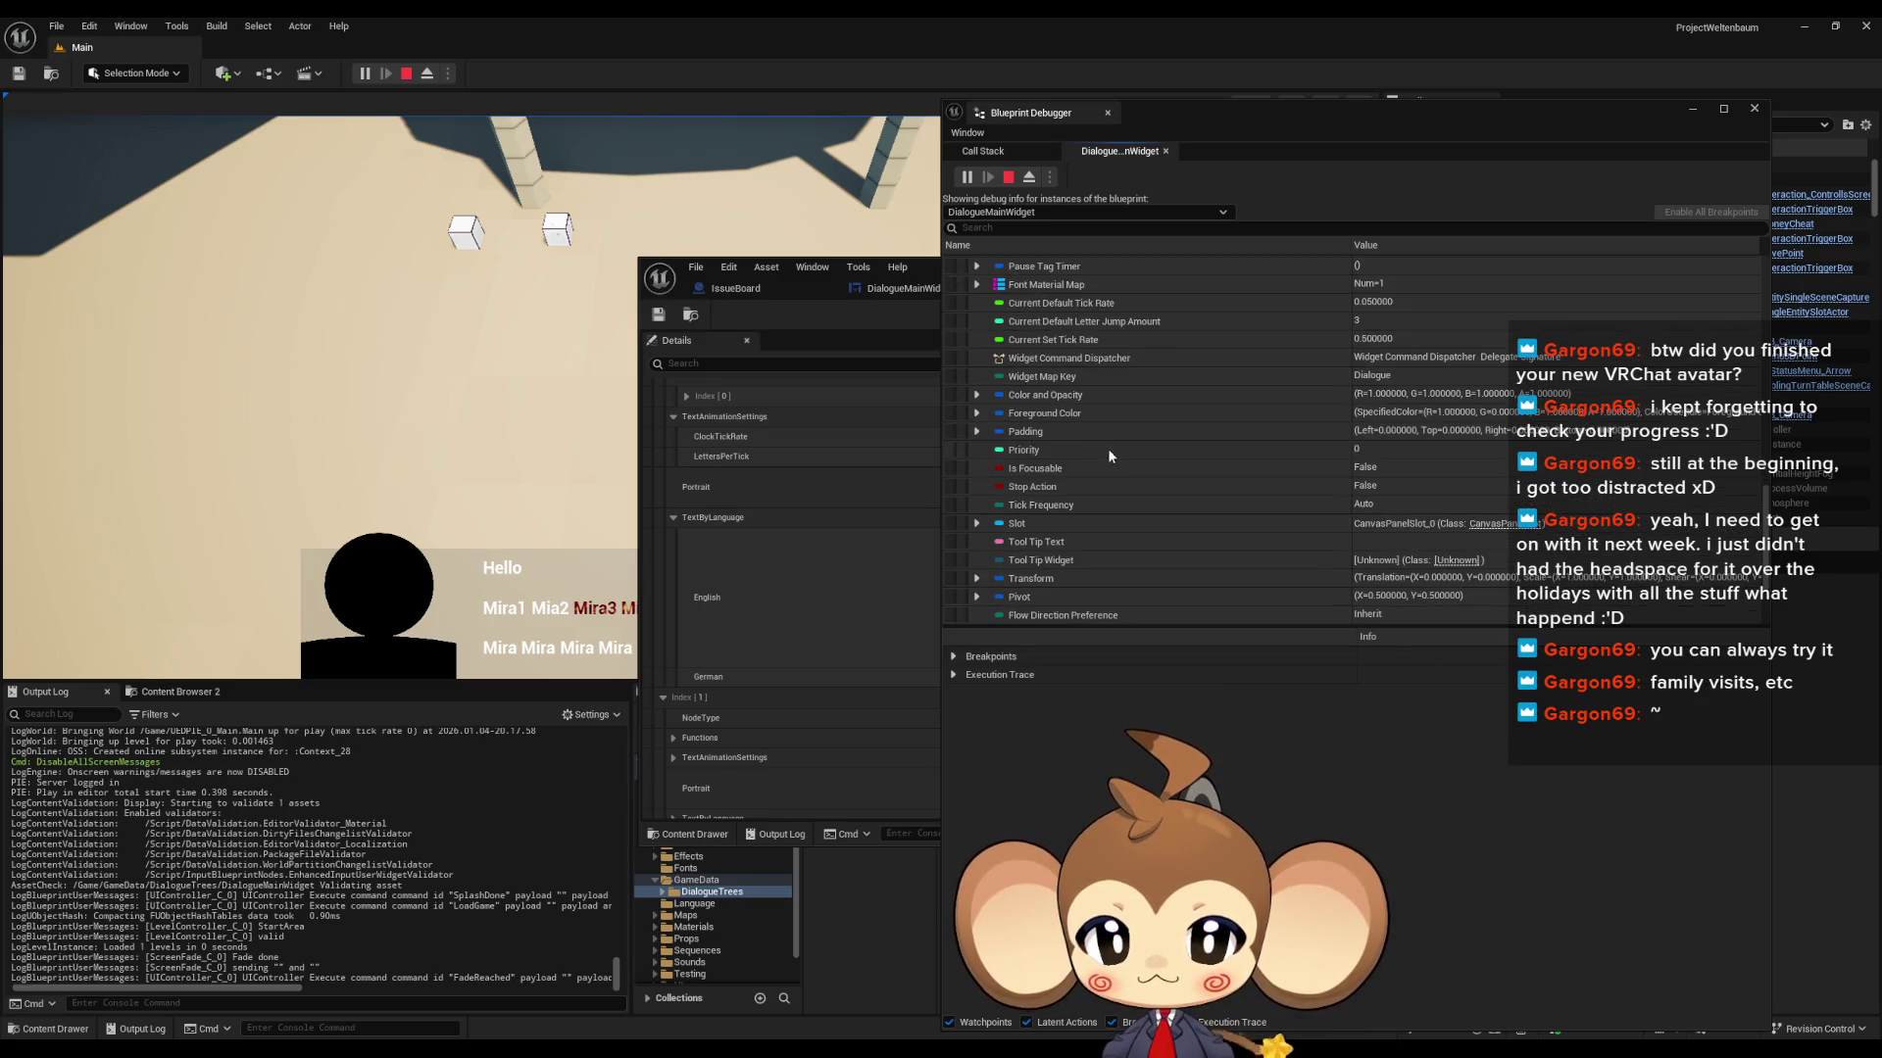
scroll(1131, 450, "up", 8)
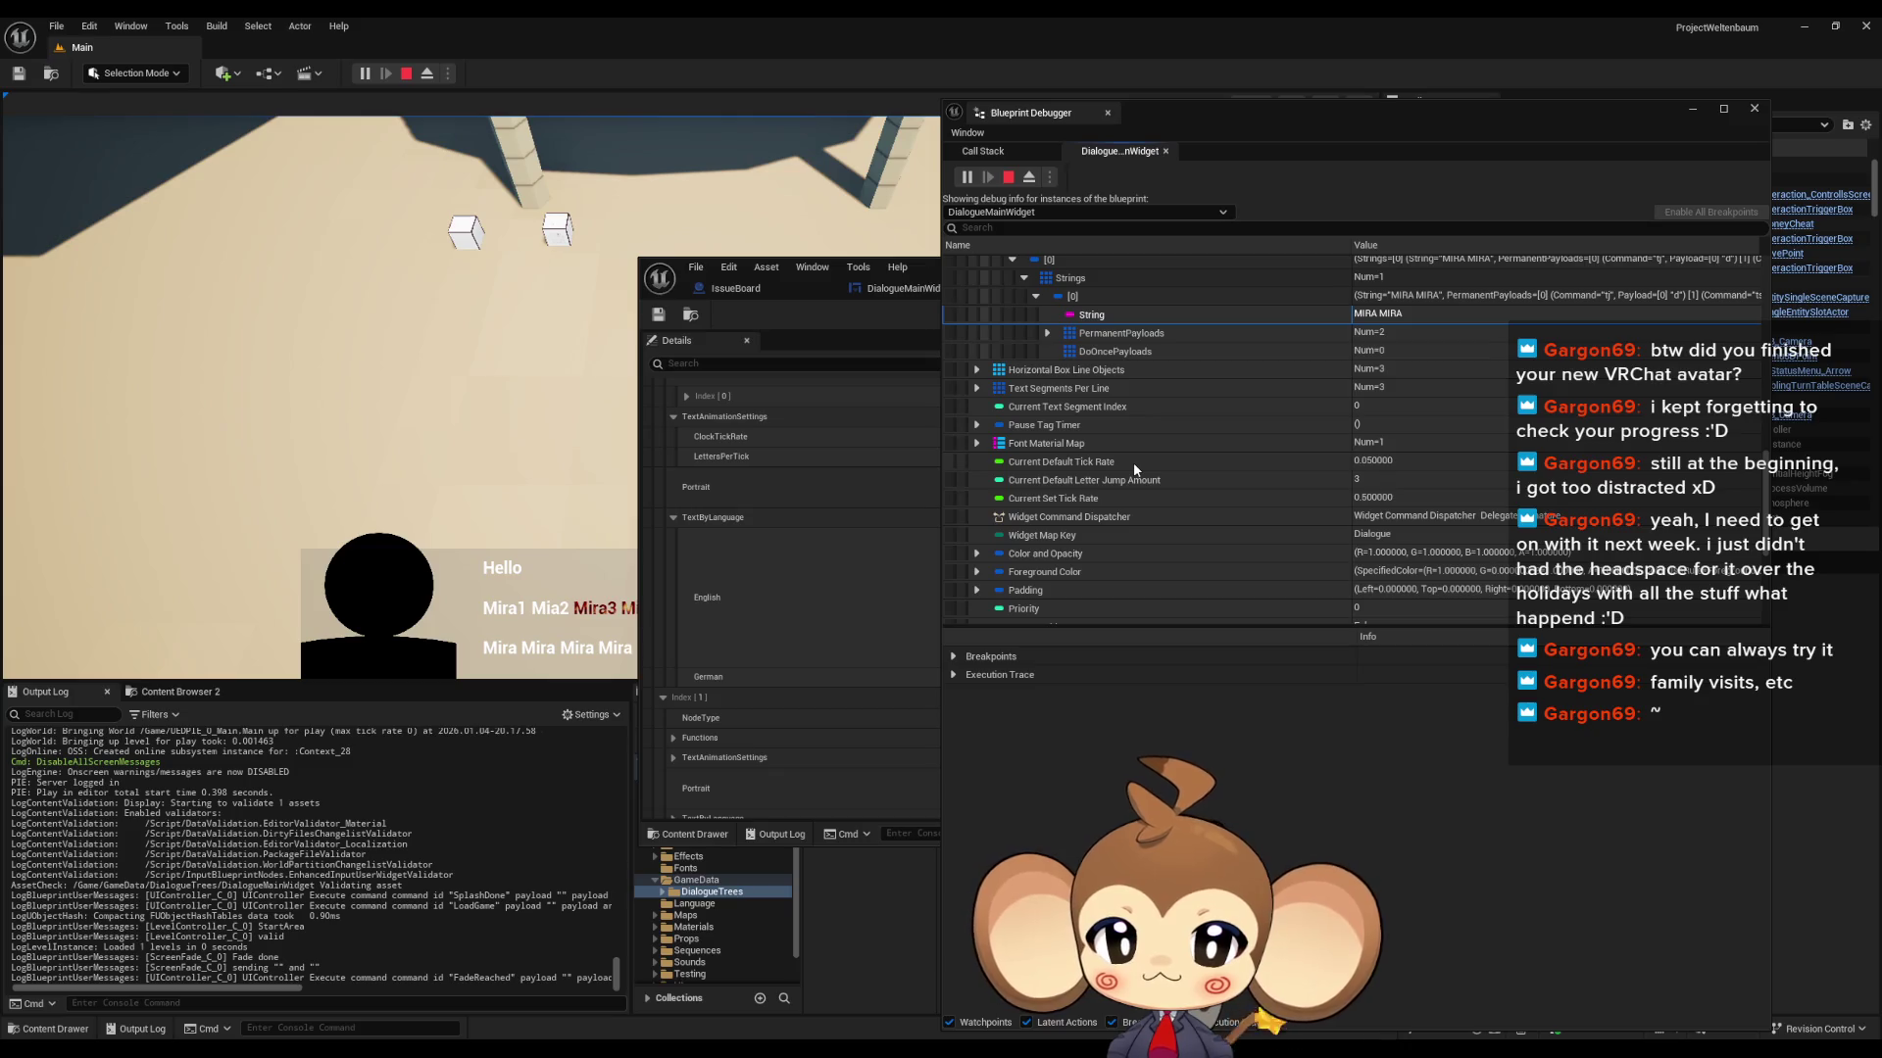
scroll(1133, 462, "up", 8)
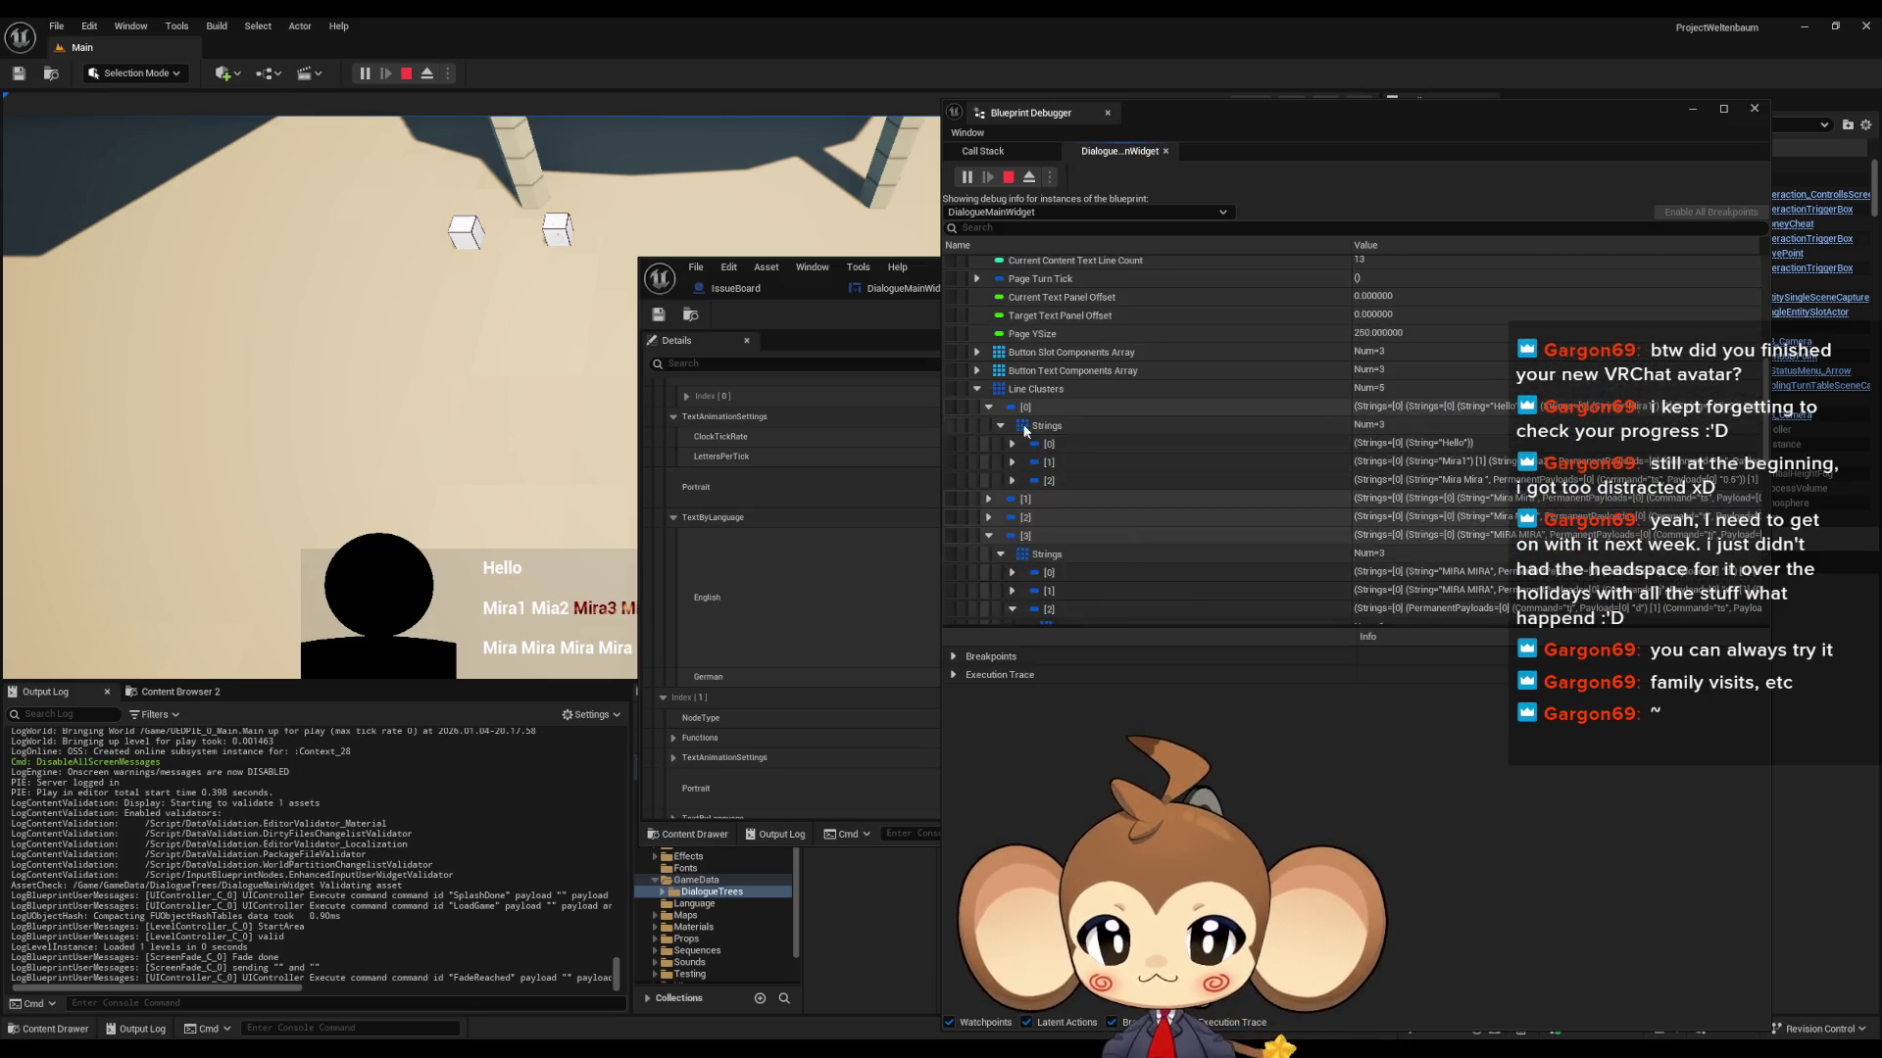
scroll(1072, 447, "up", 4)
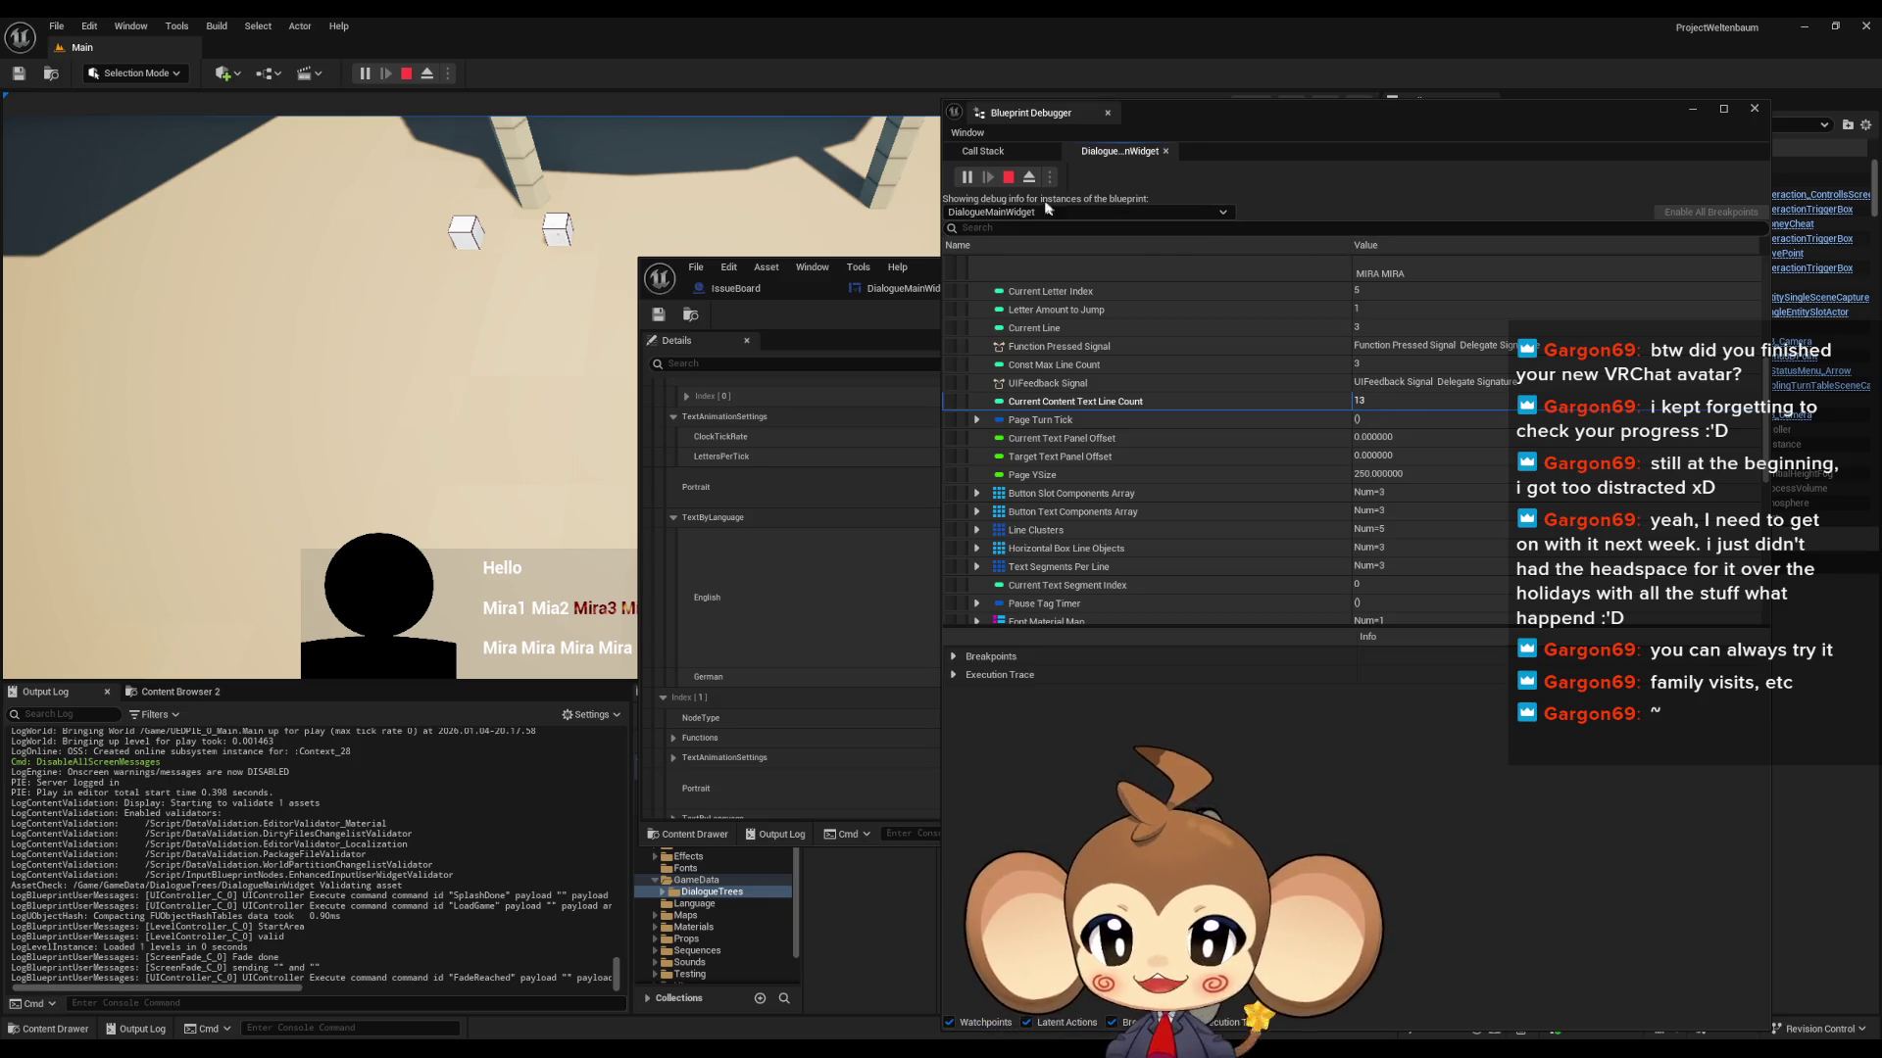
left_click(1008, 180)
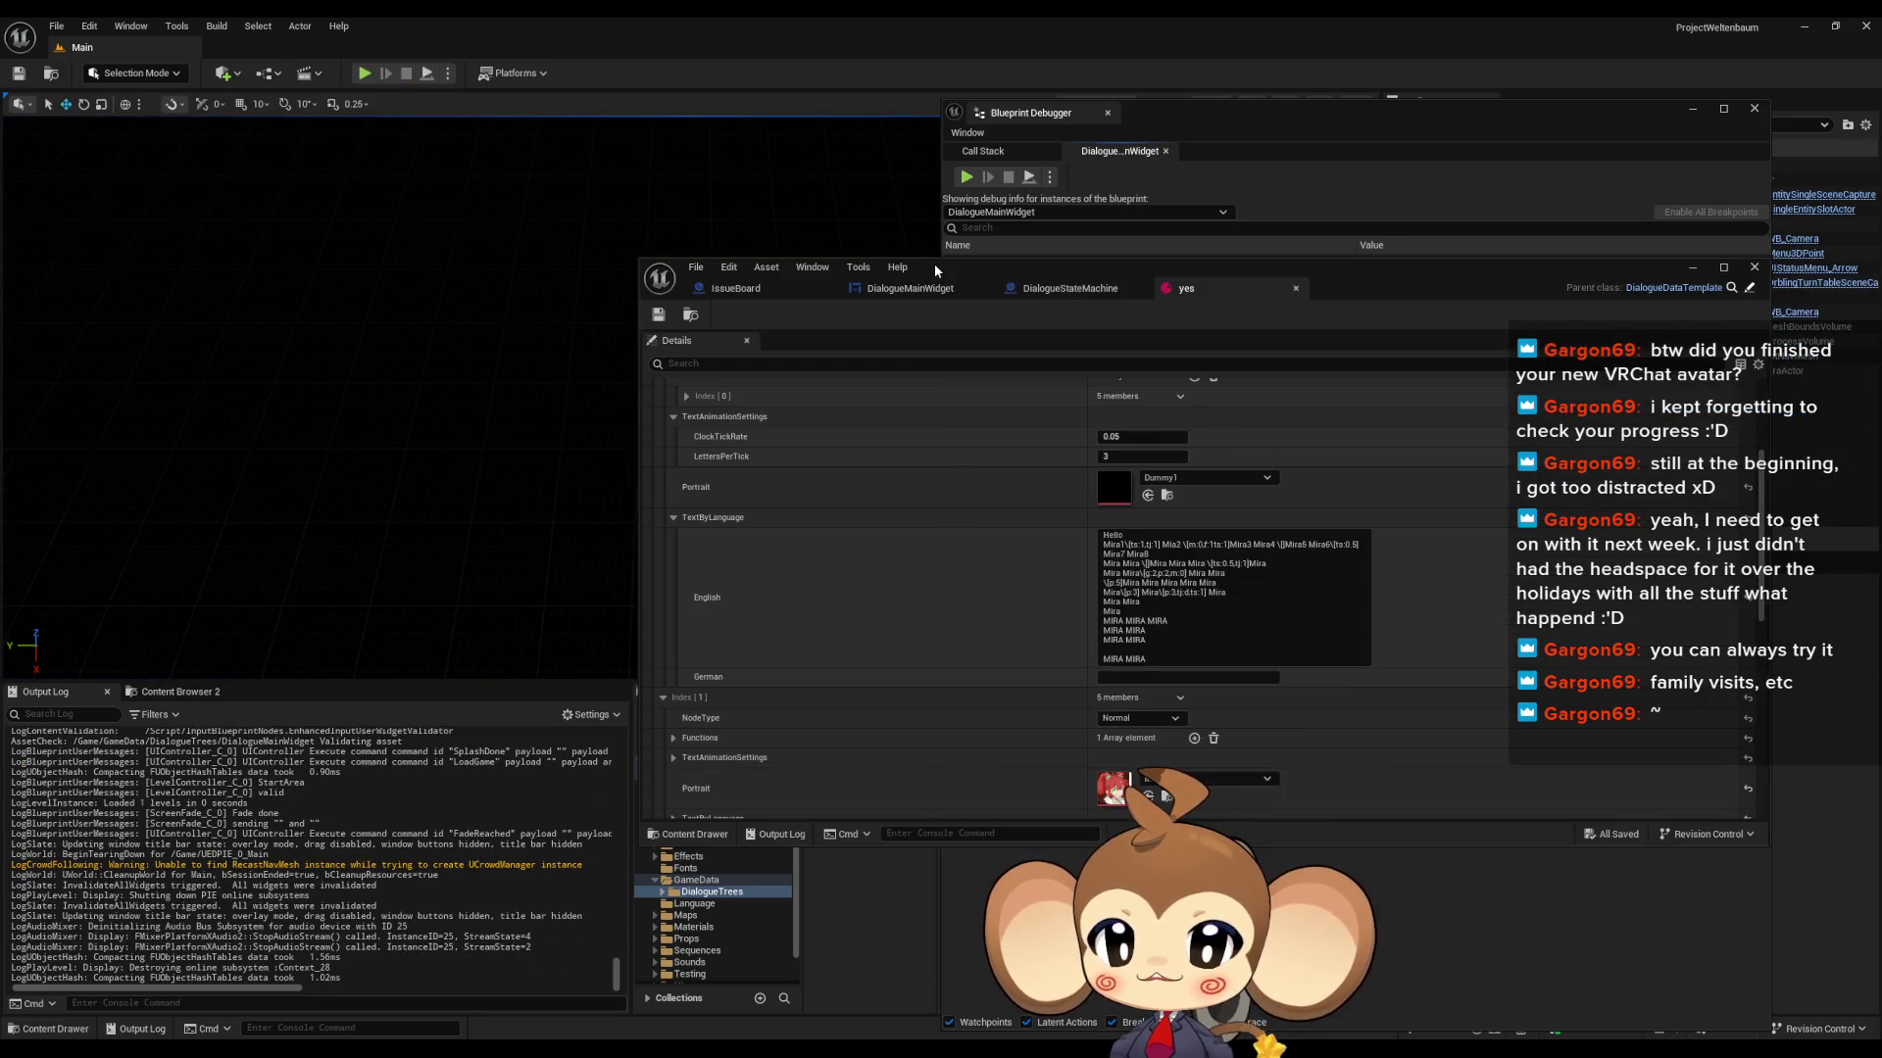
- Maximize the editor and bring up DialogueMainWidget's FillLineClusterArray graph
double_click(986, 272)
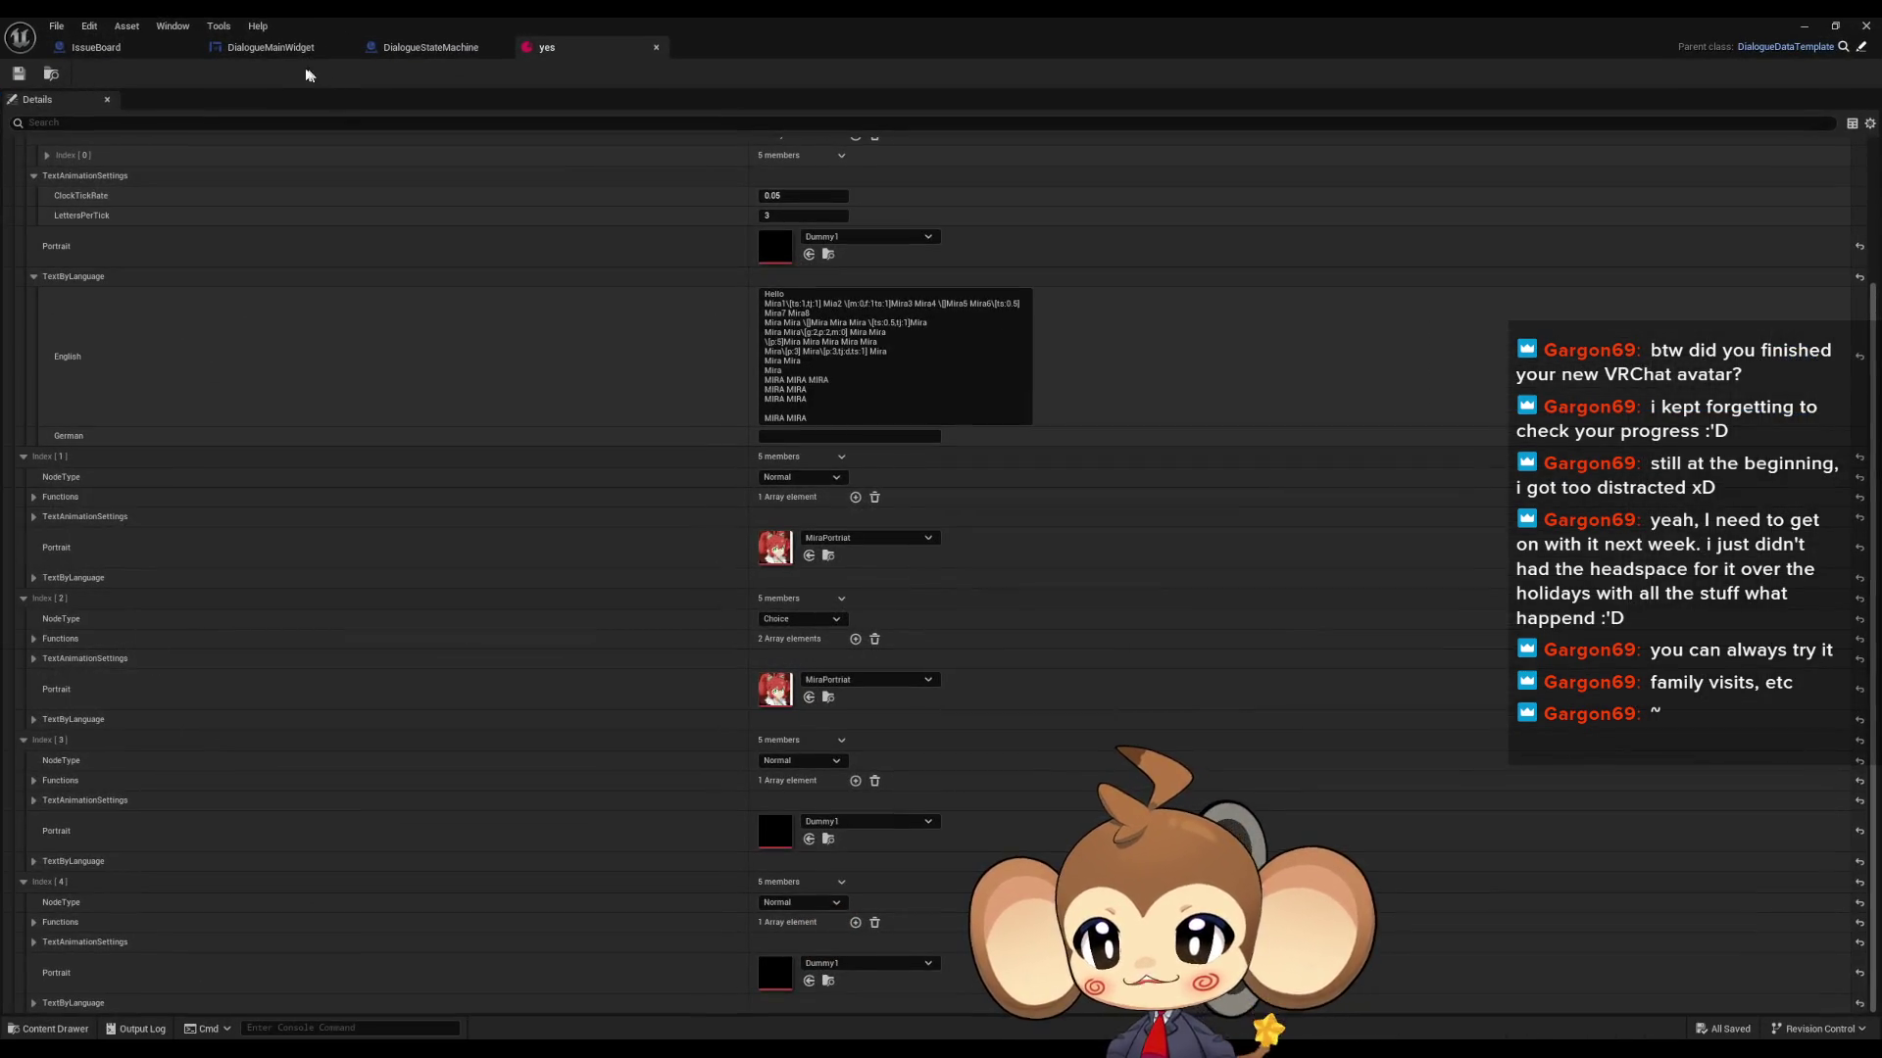
left_click(276, 49)
scroll(1174, 481, "down", 3)
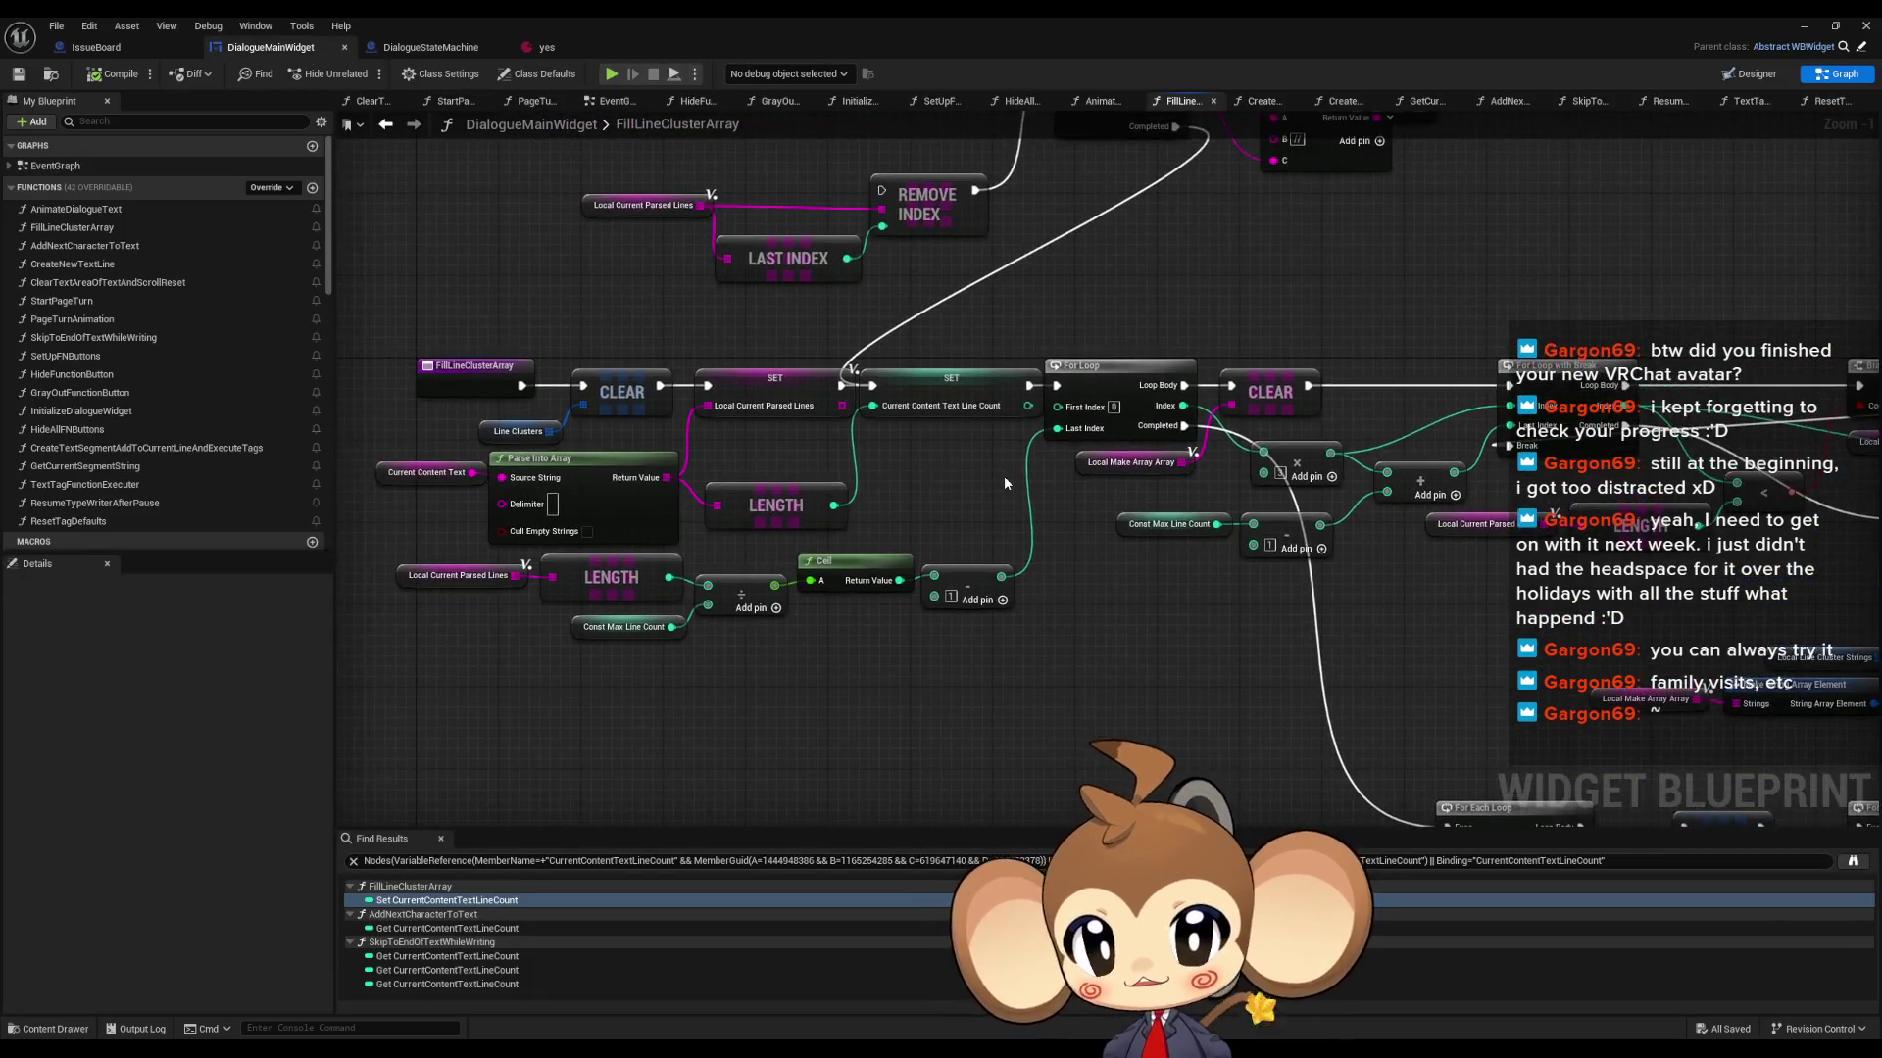
mouse_move(1174, 480)
left_mouse_down()
mouse_move(862, 387)
mouse_move(578, 262)
left_mouse_up()
scroll(579, 263, "up", 5)
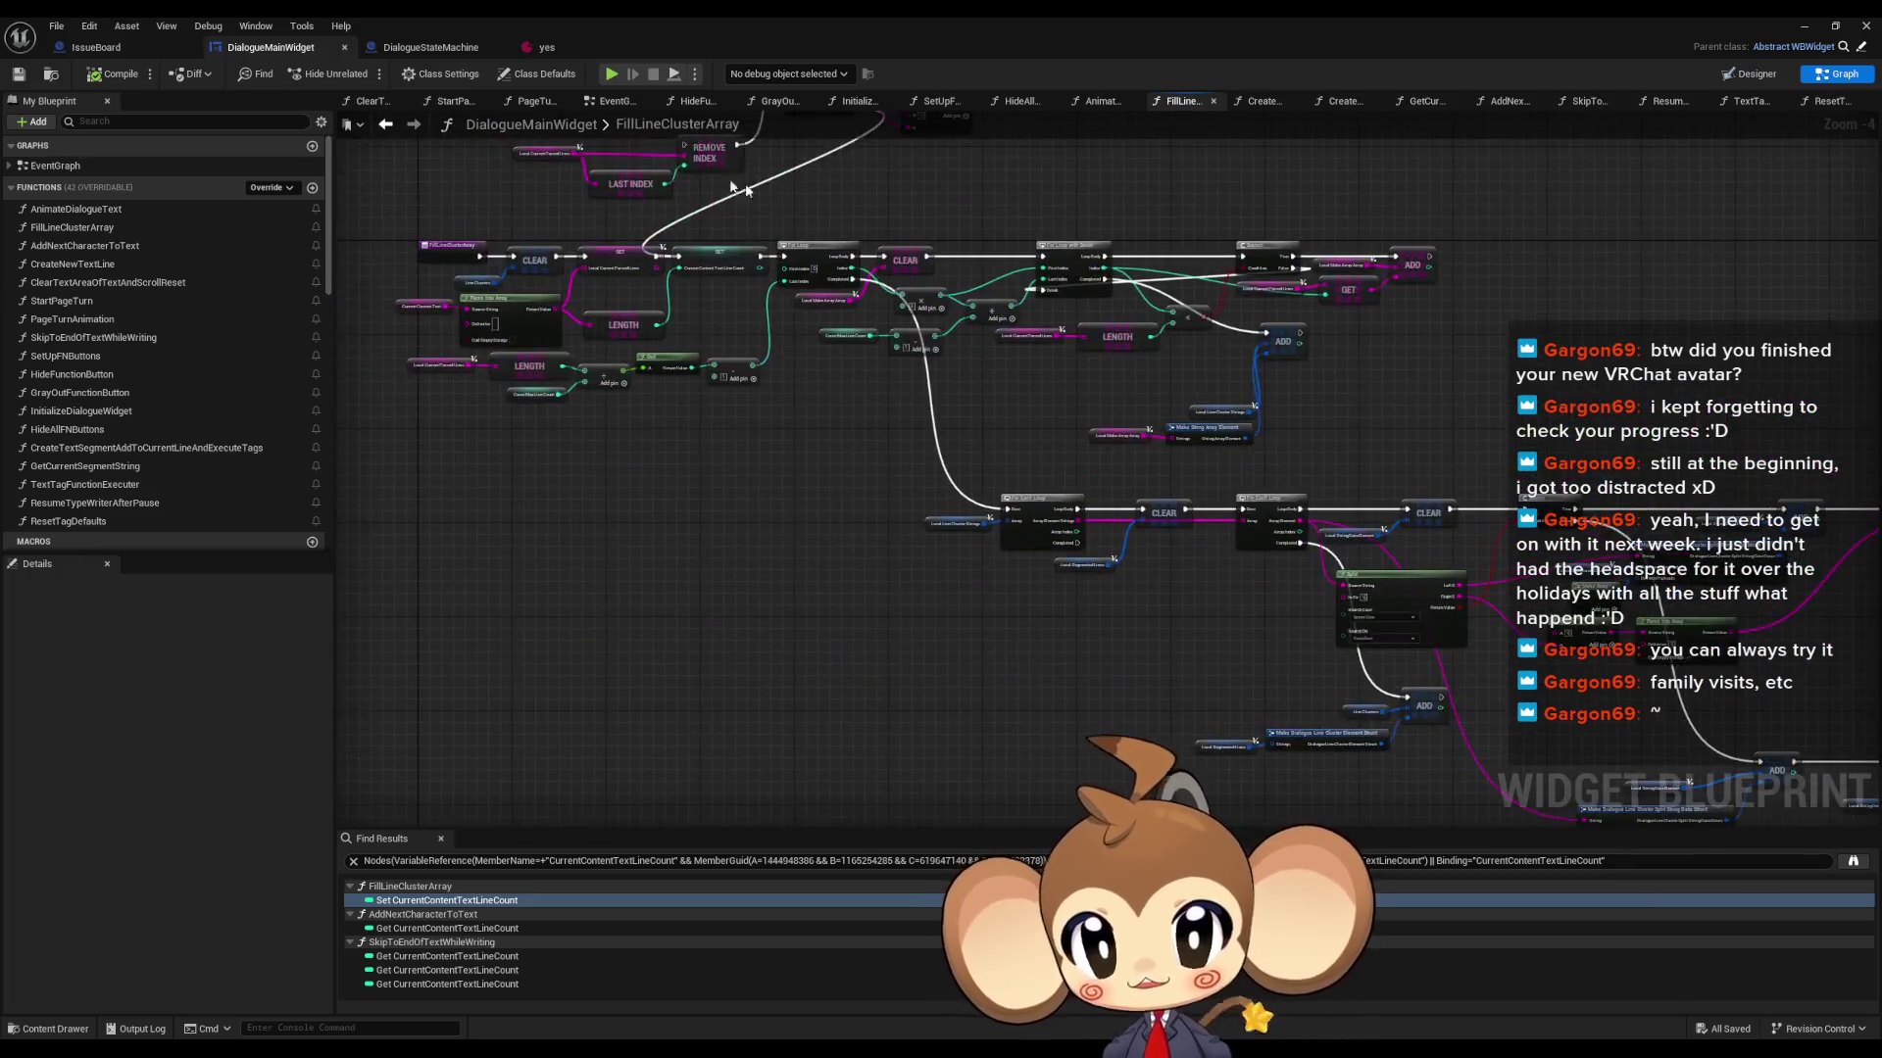
left_click(1015, 428)
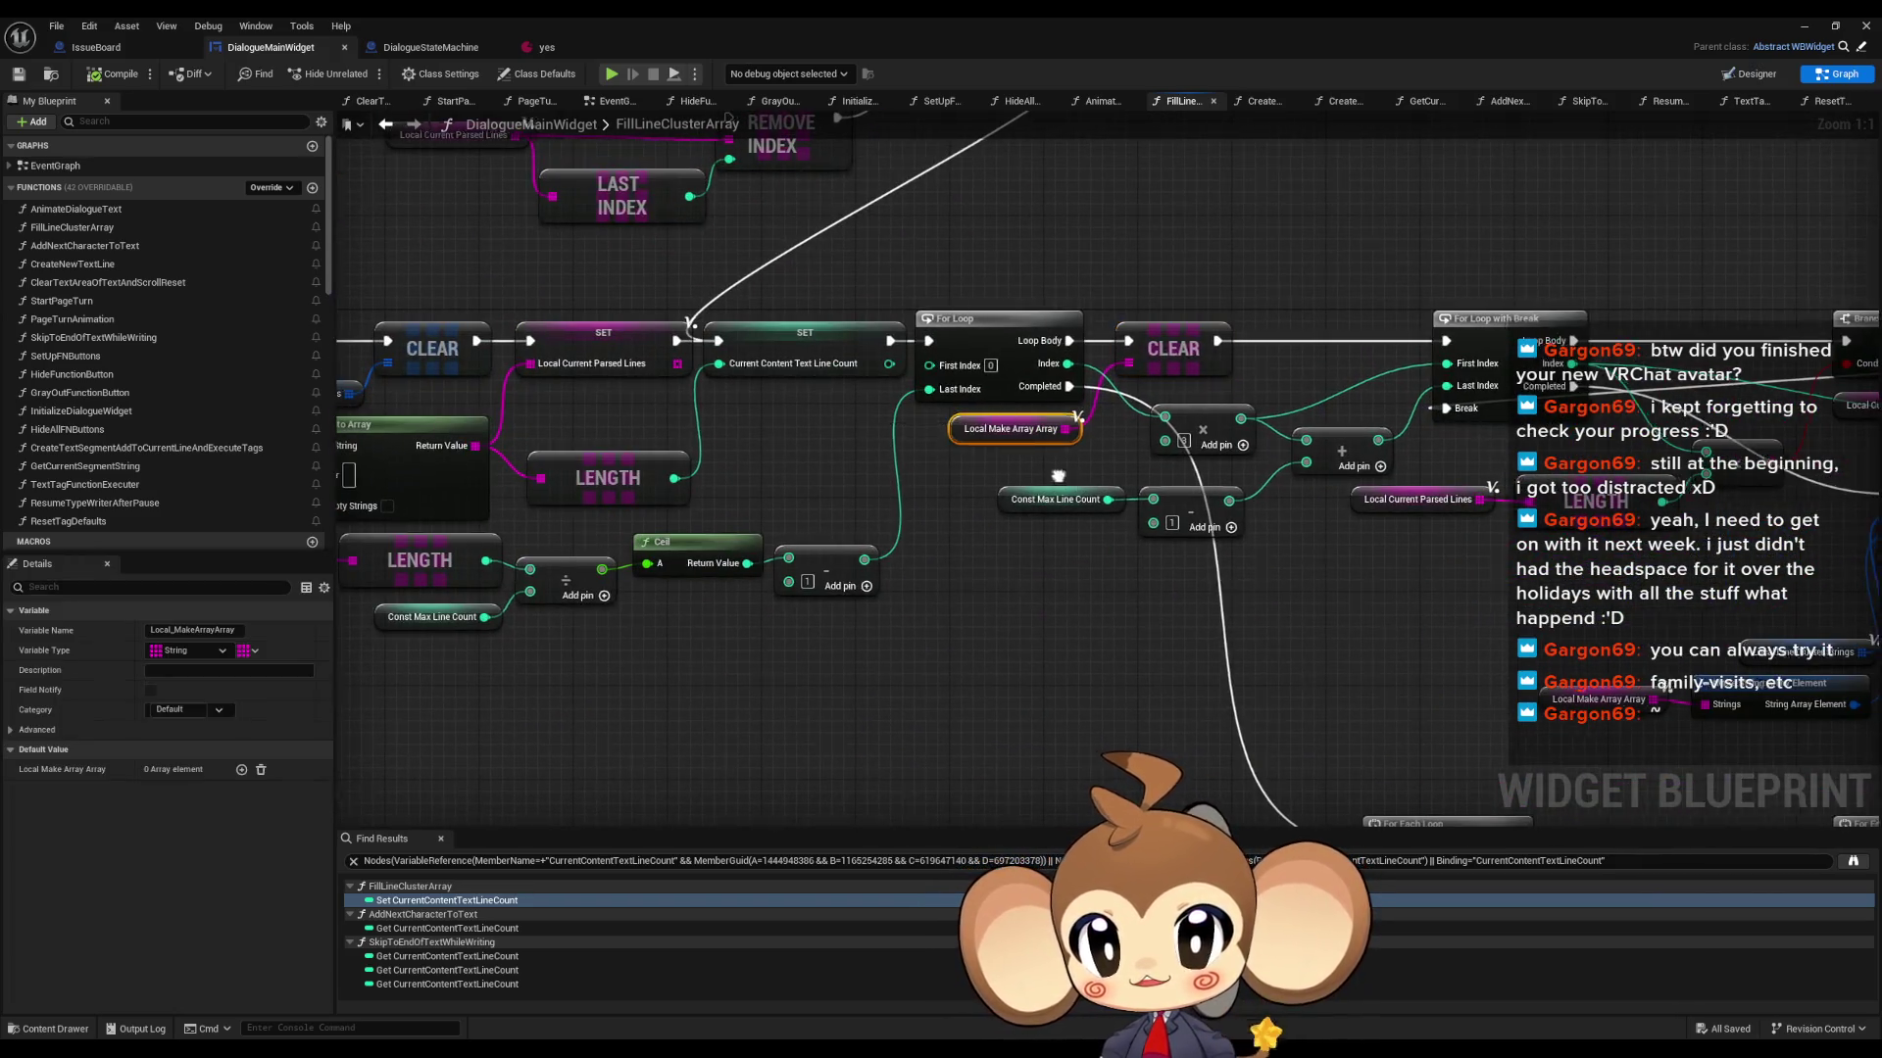
left_click_drag(973, 452, 1304, 600)
- Find references to Local_CurrentParsedLines by name and step through each result
right_click(735, 290)
mouse_move(882, 437)
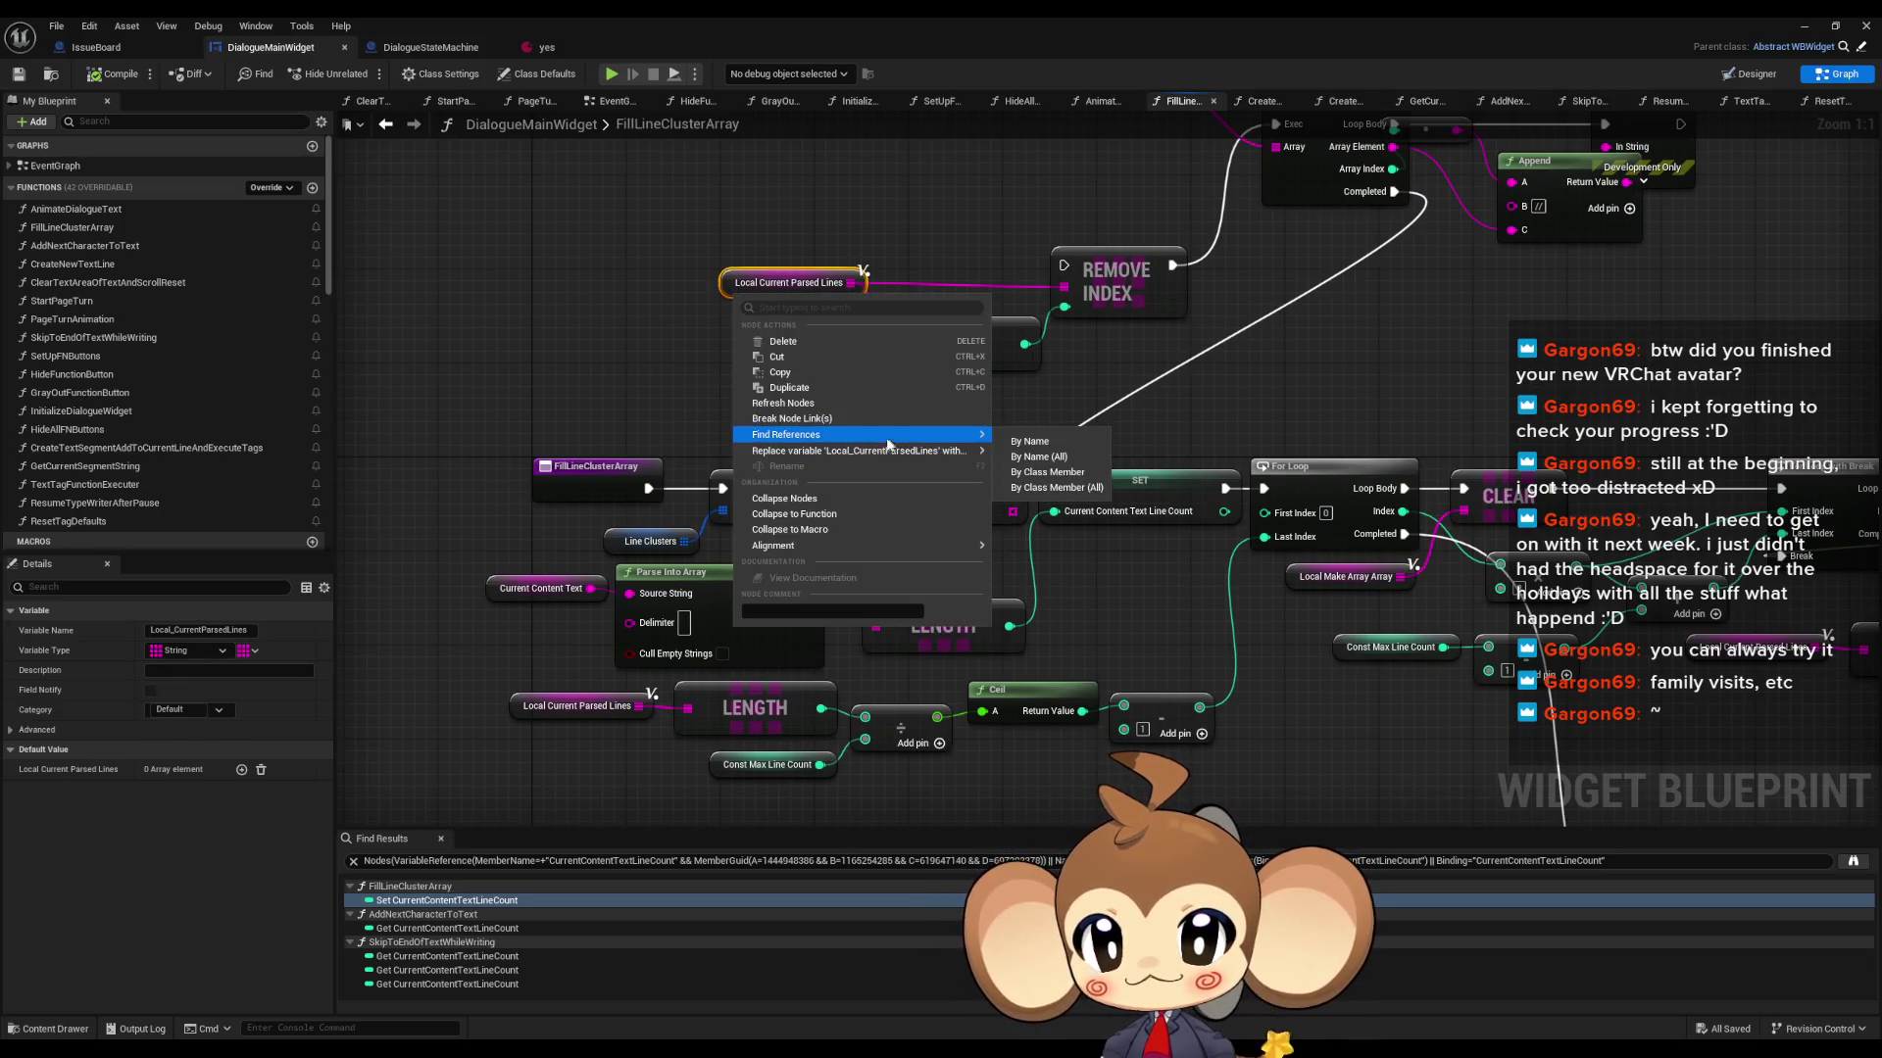
left_click(1031, 442)
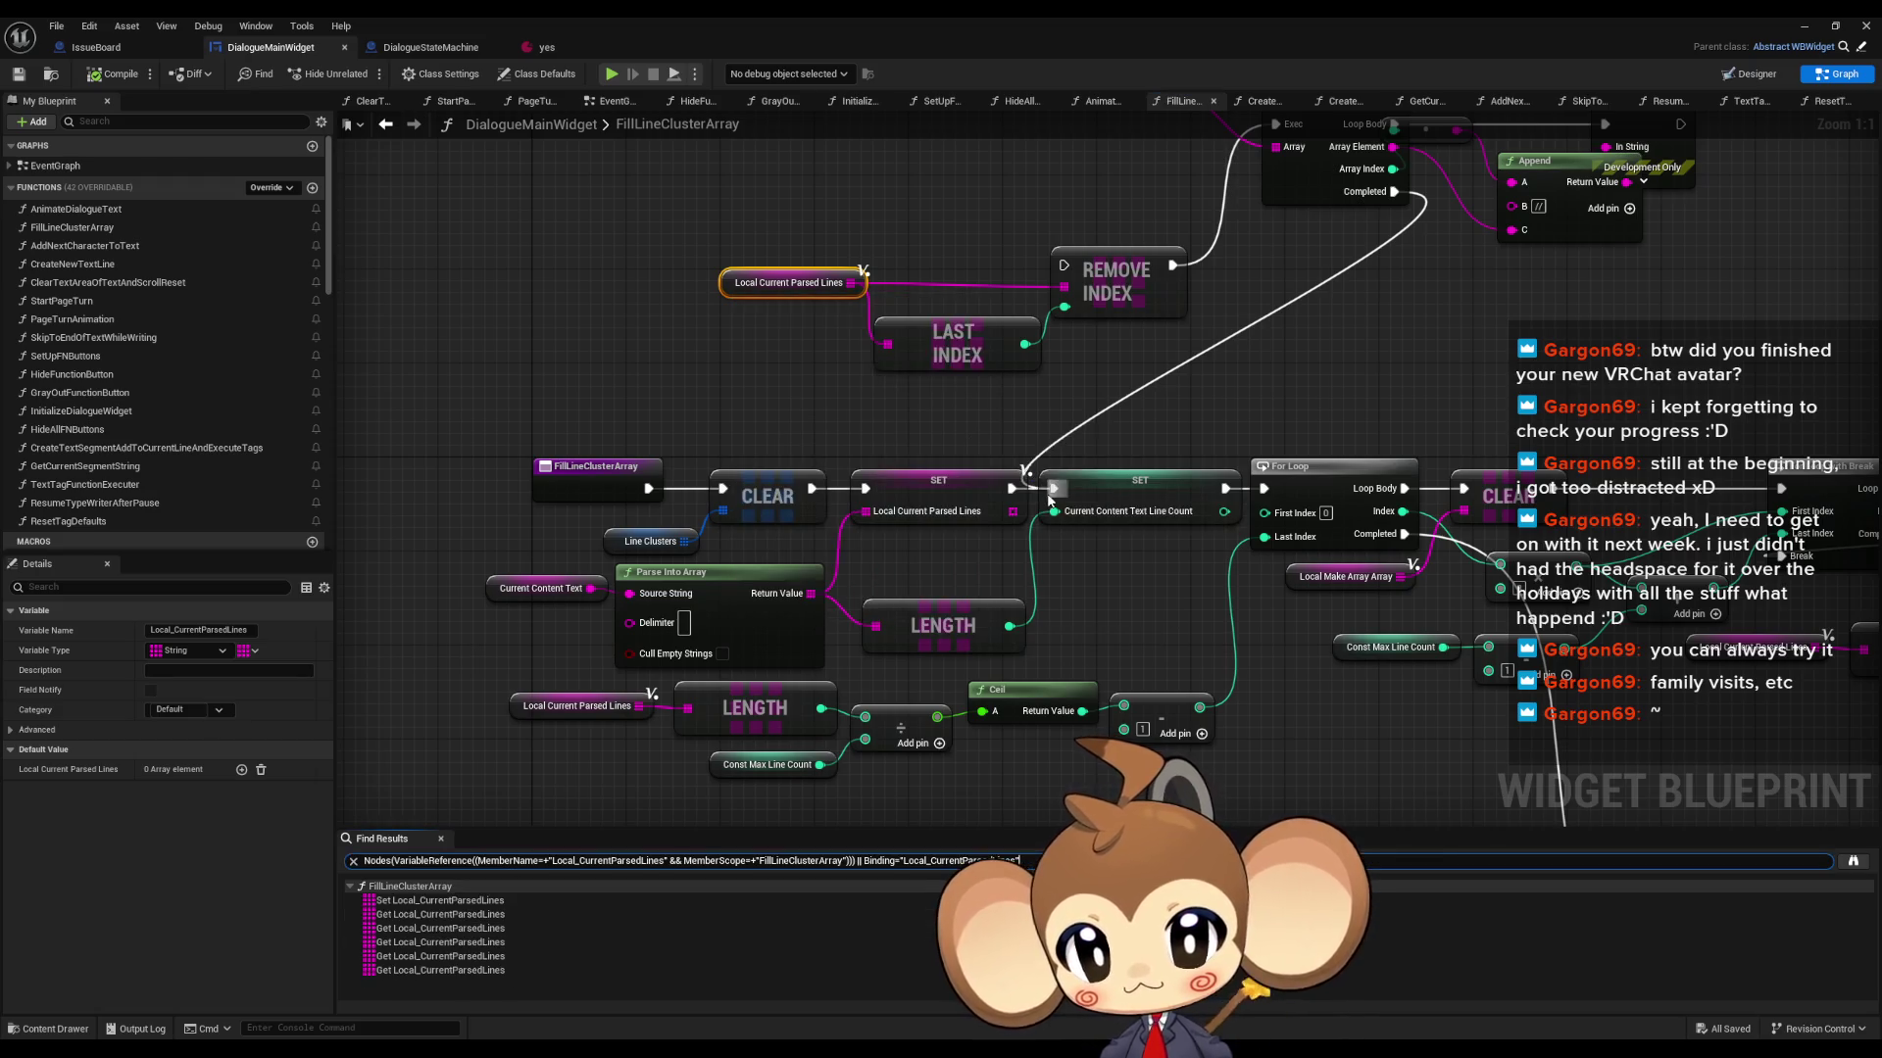
left_click(421, 901)
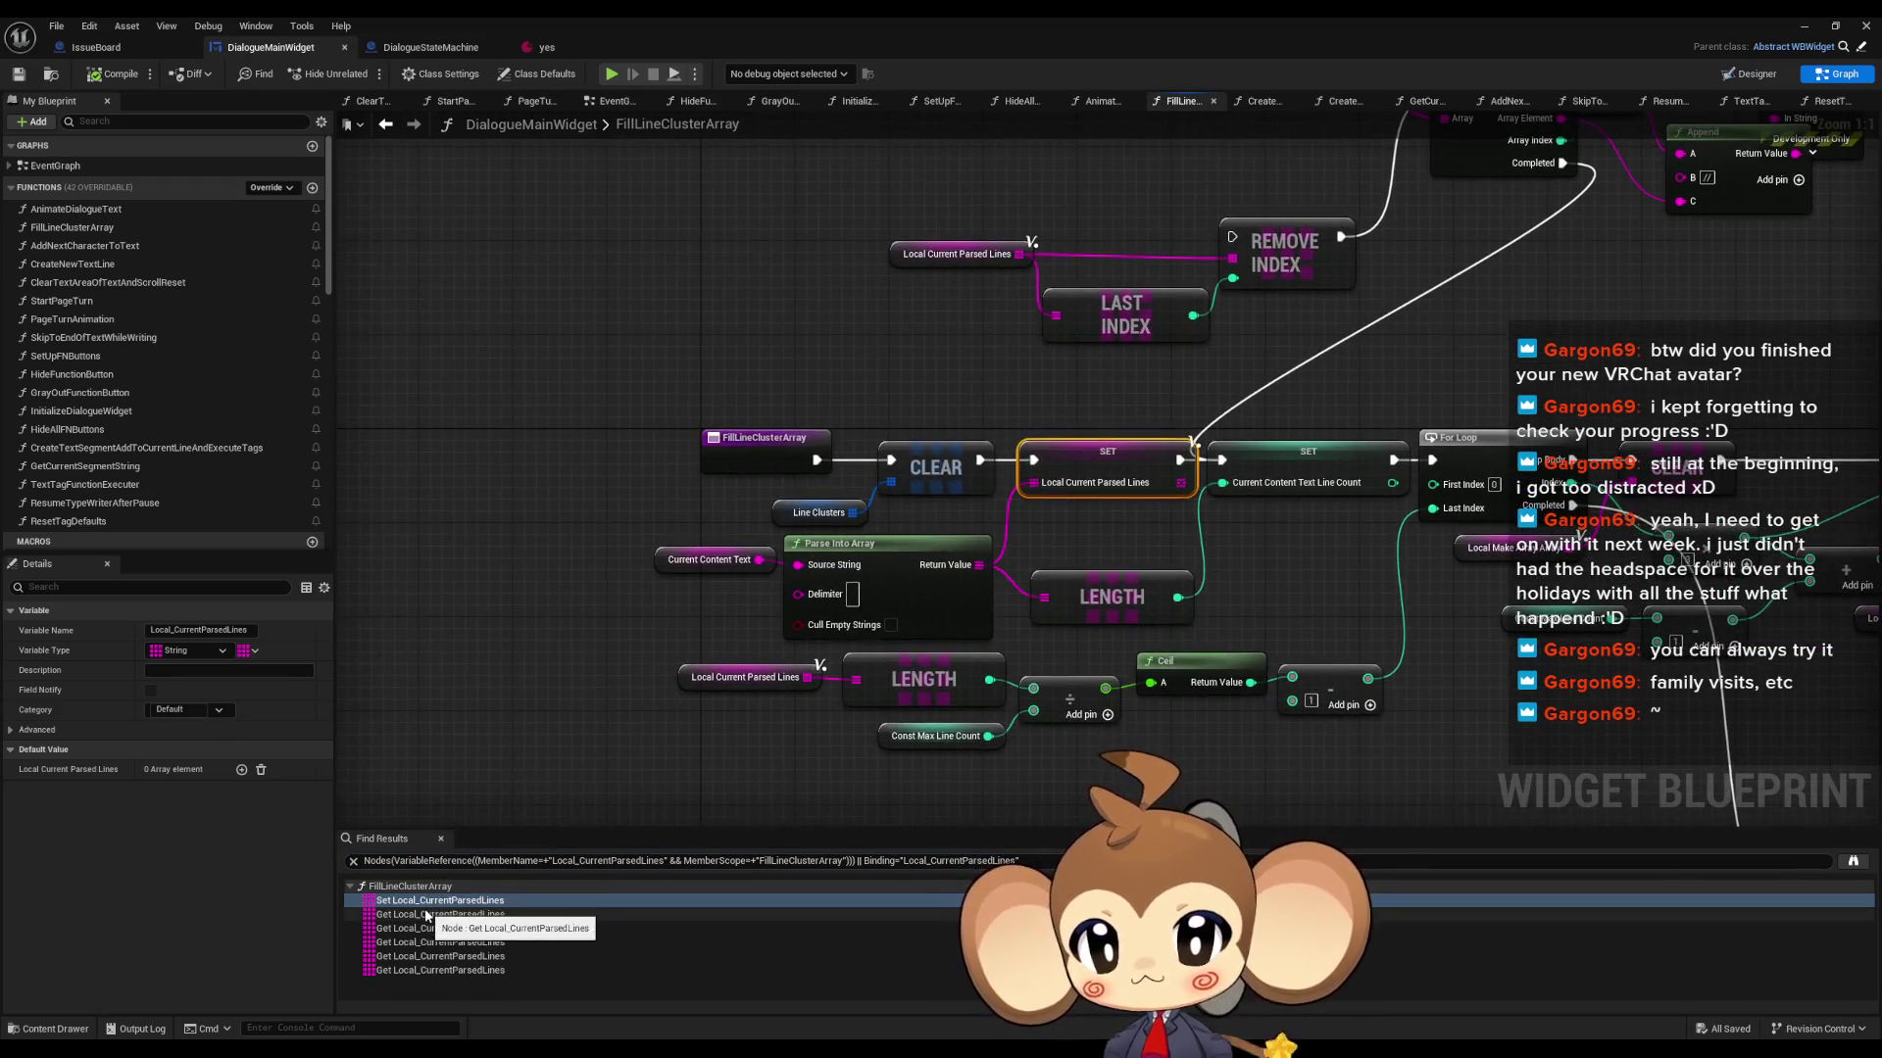
left_click(427, 915)
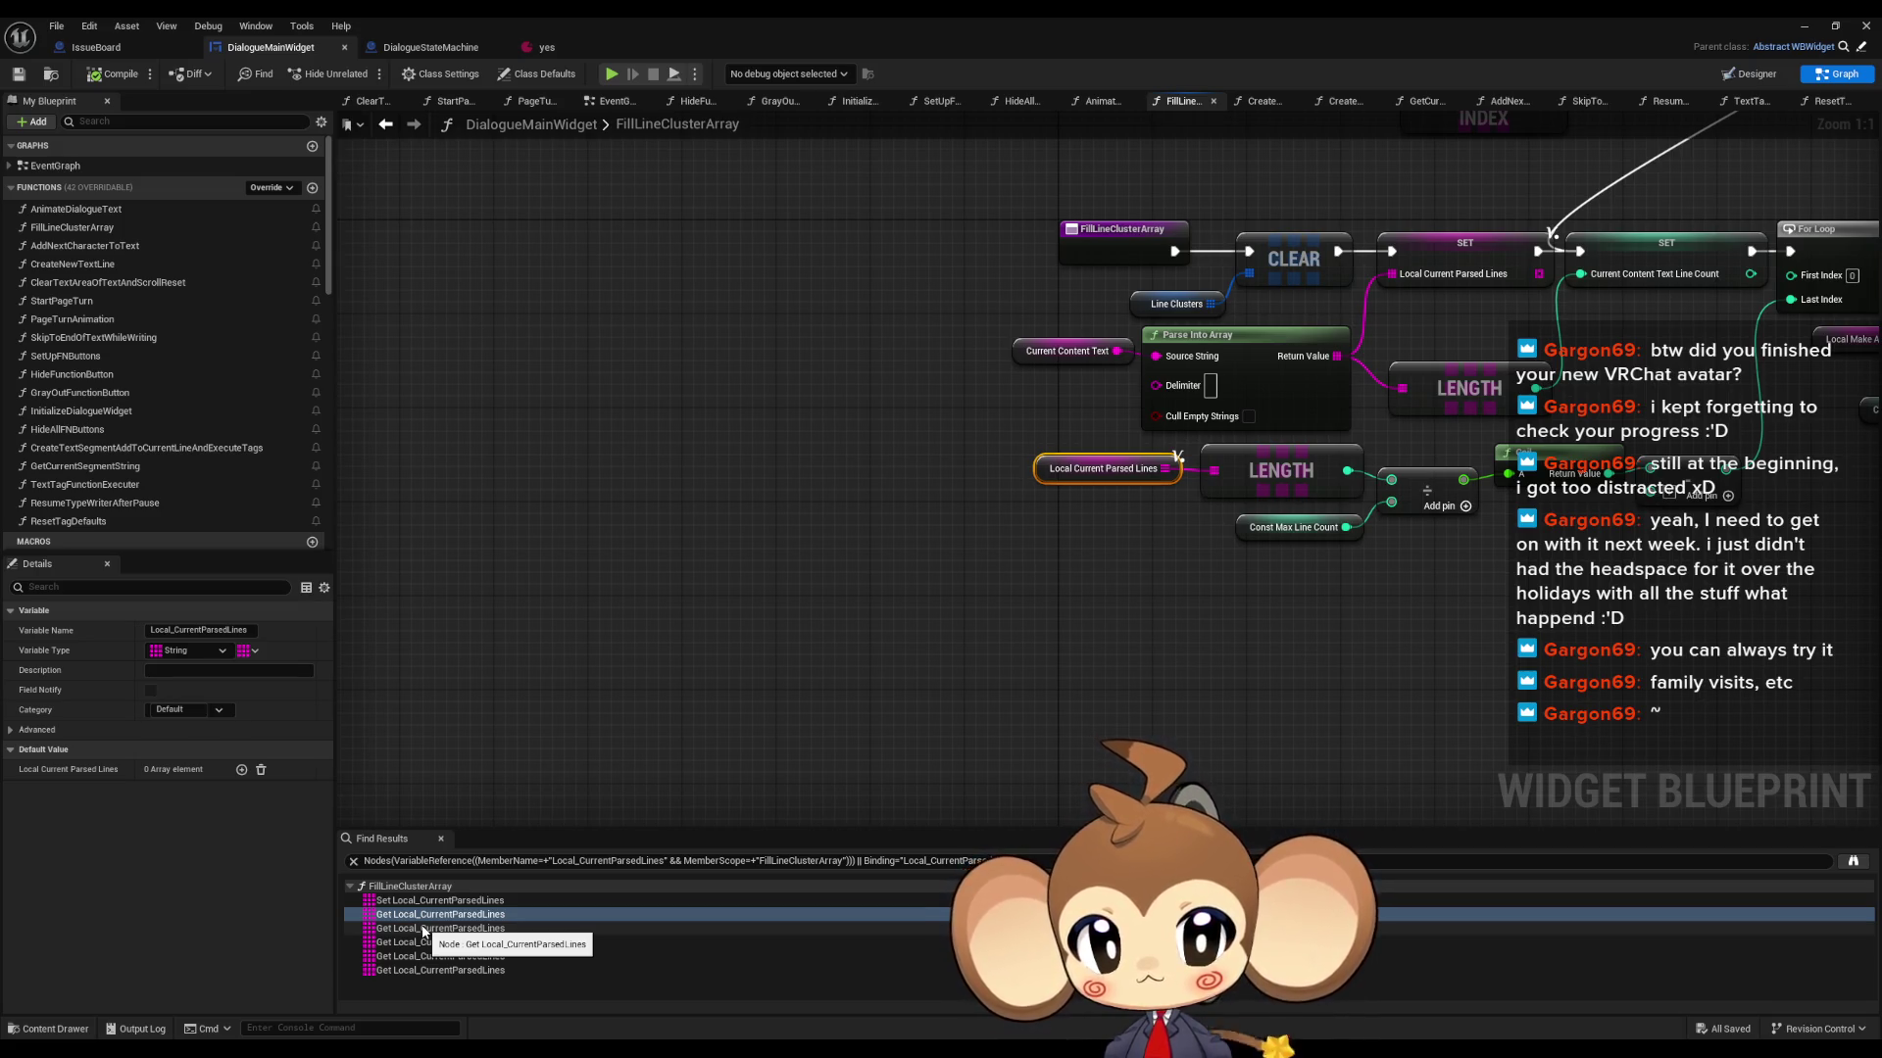
left_click(423, 928)
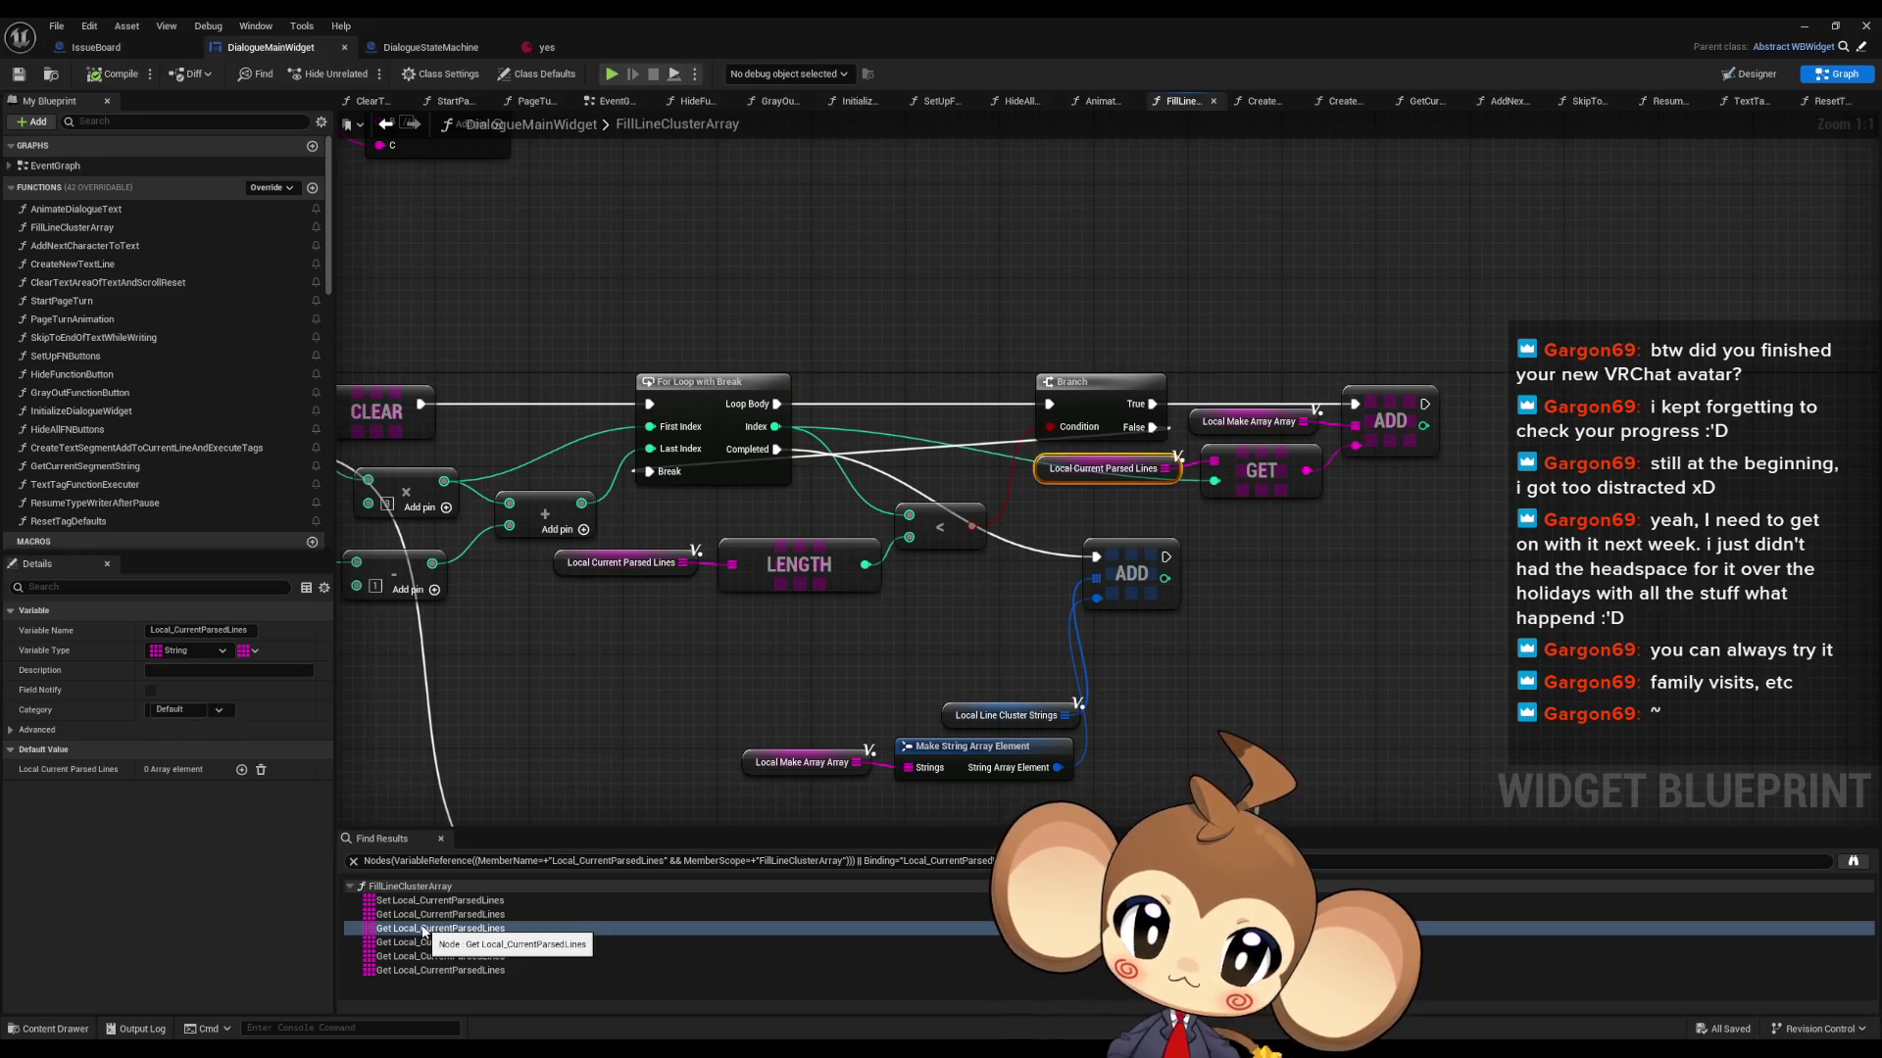
left_click(420, 942)
left_click(417, 955)
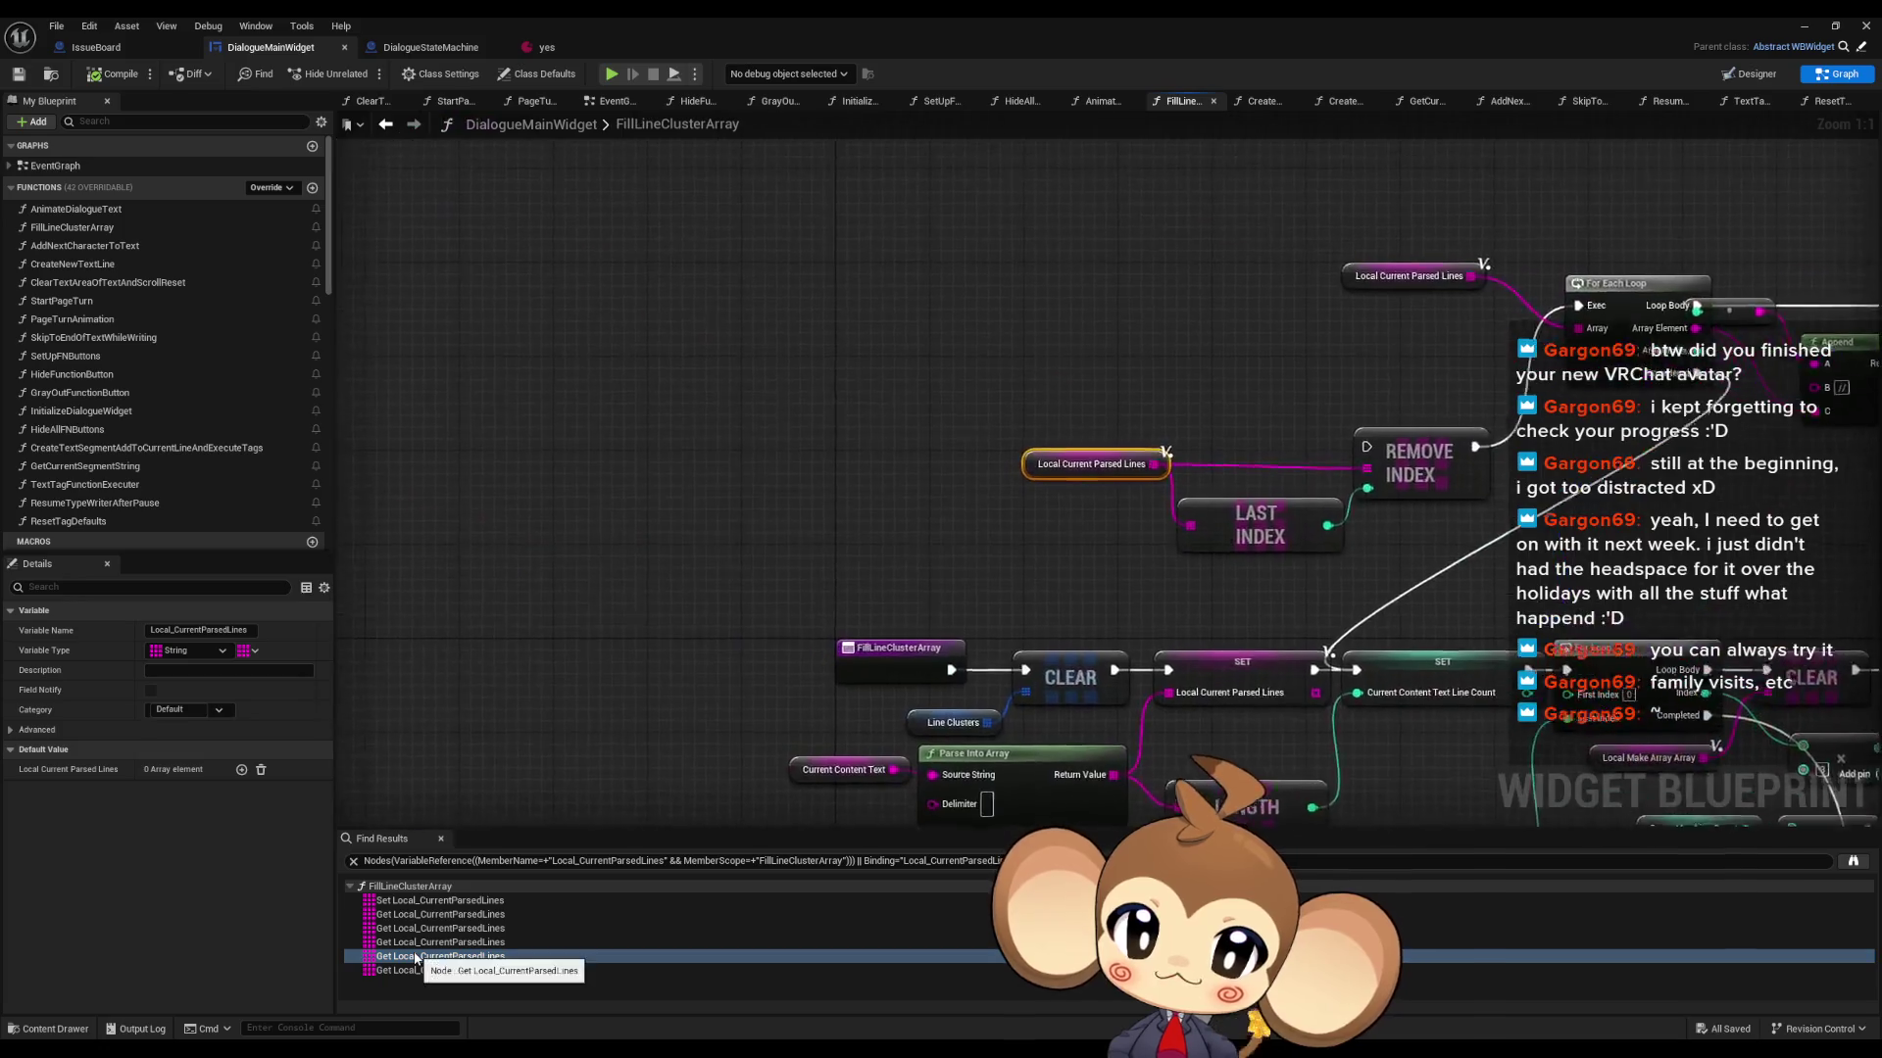
- Box-select and delete the leftover debug nodes, then open the CLEAR node's context menu
left_click_drag(831, 331, 1500, 486)
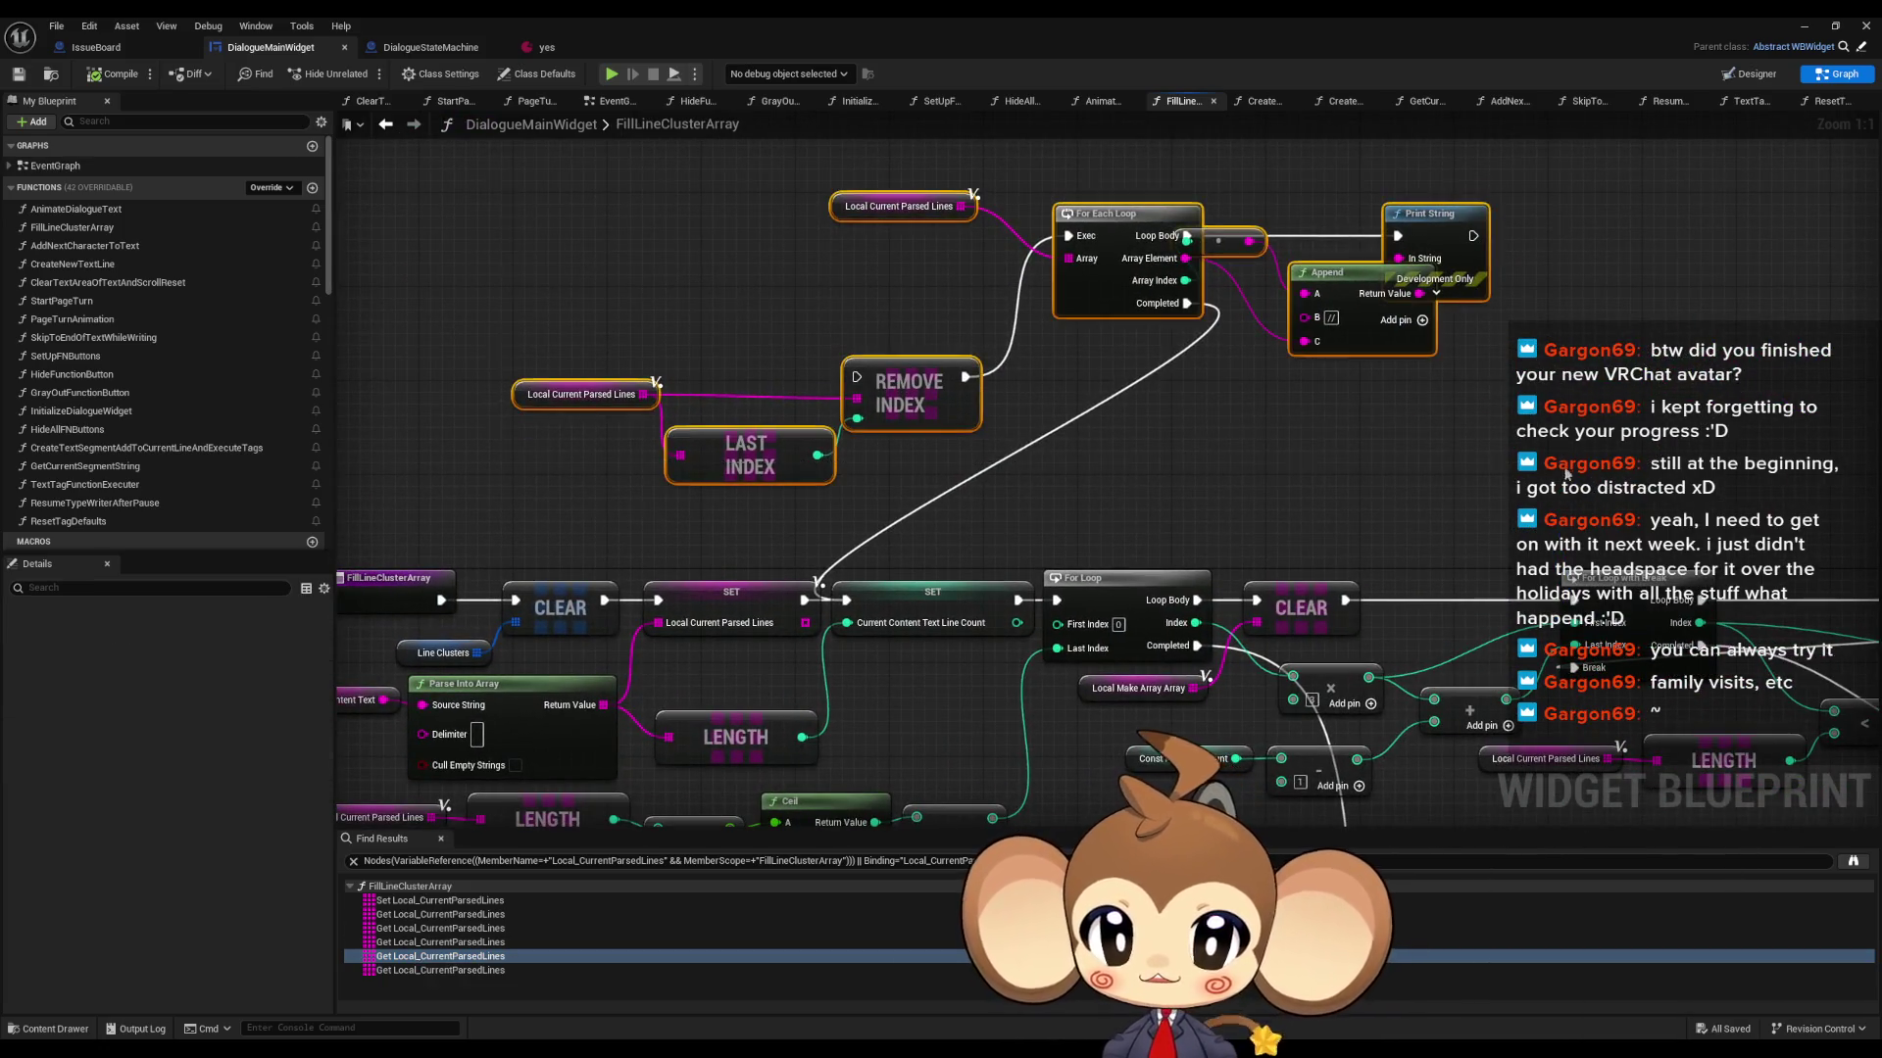
key("Delete")
mouse_move(798, 713)
left_mouse_down()
mouse_move(825, 723)
mouse_move(714, 730)
left_mouse_up()
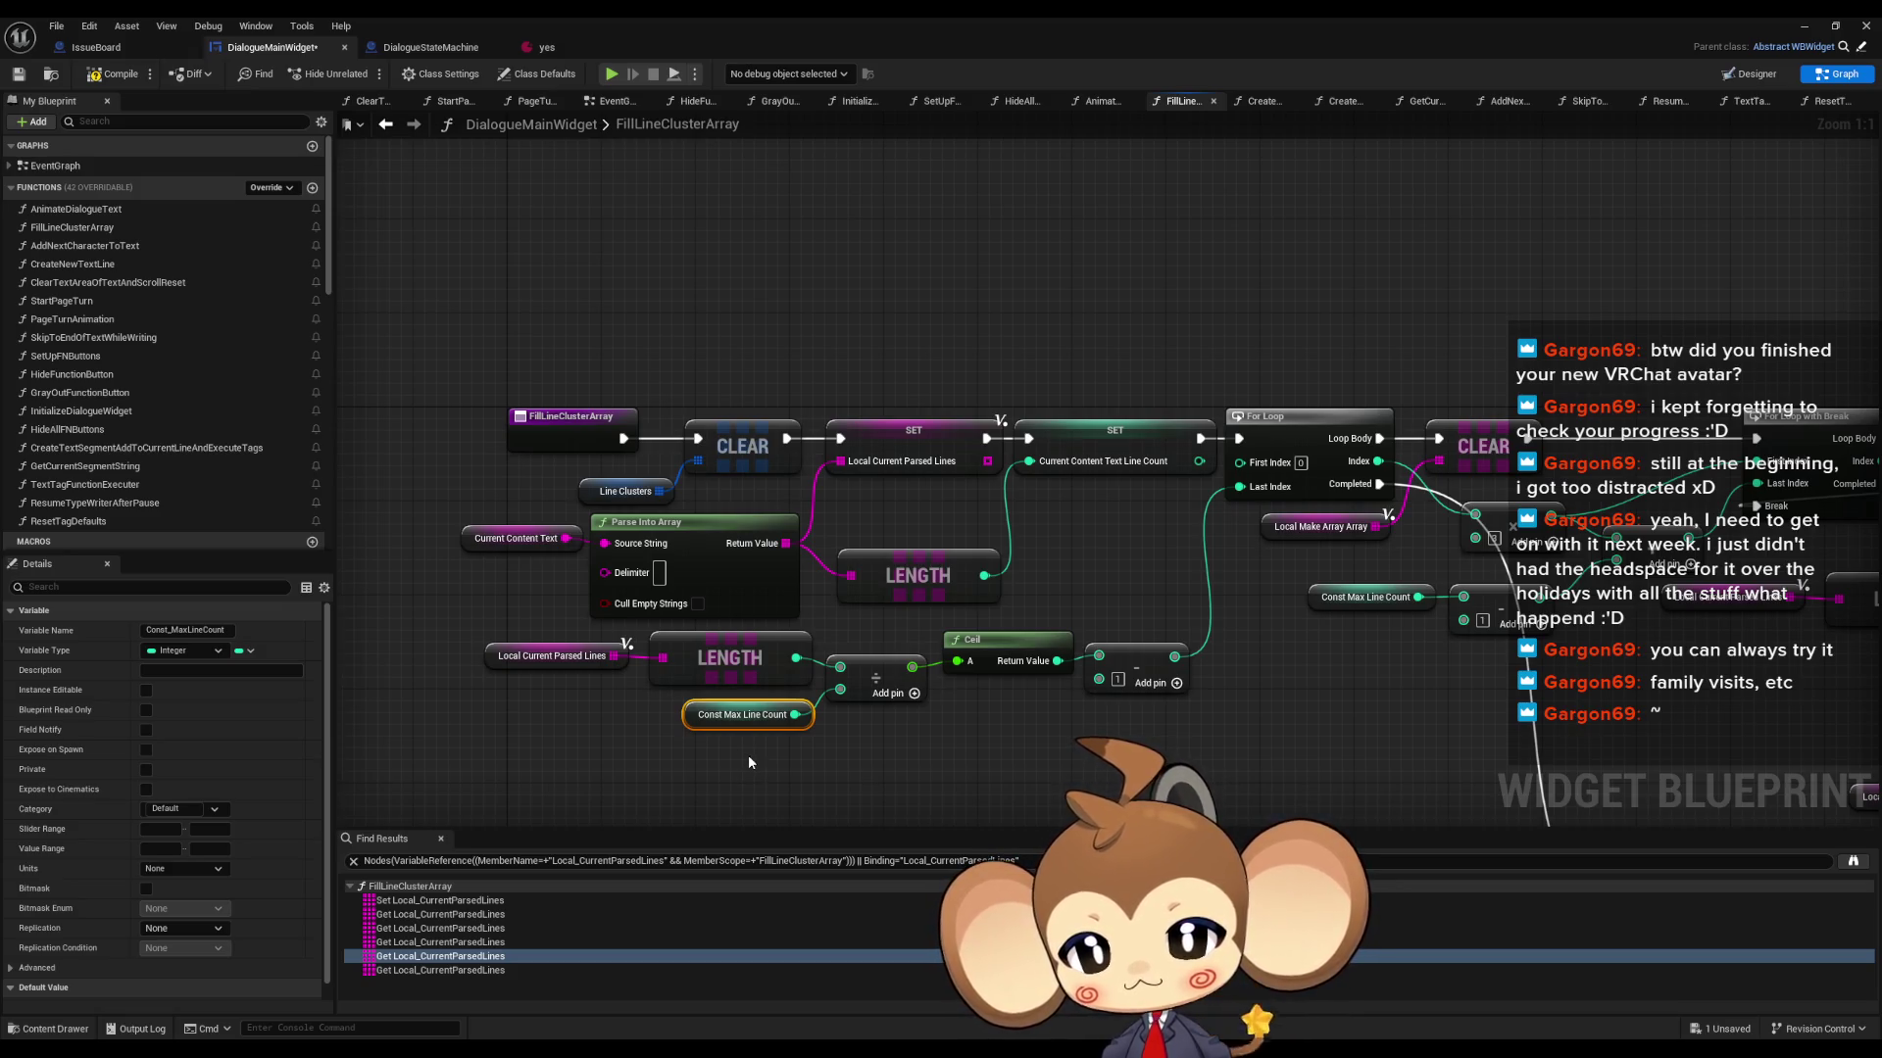
left_click_drag(1080, 755, 1134, 687)
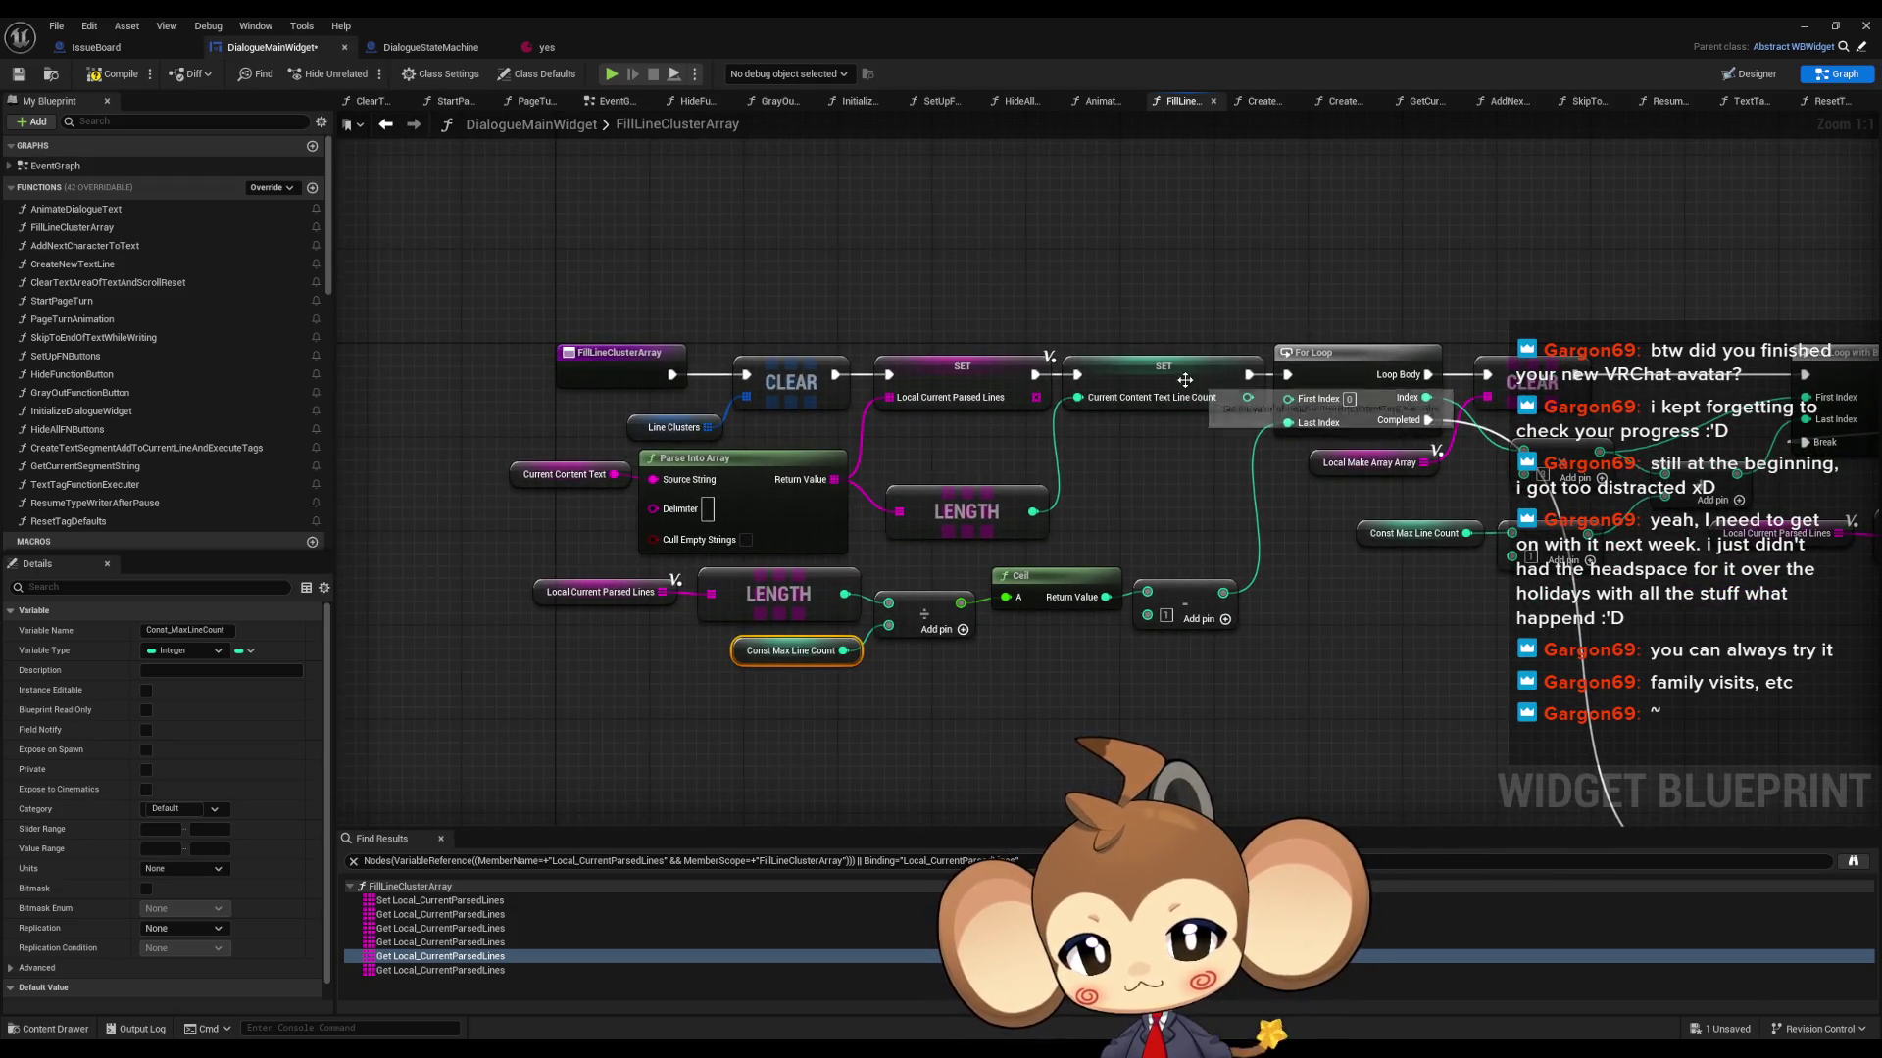
right_click(1514, 376)
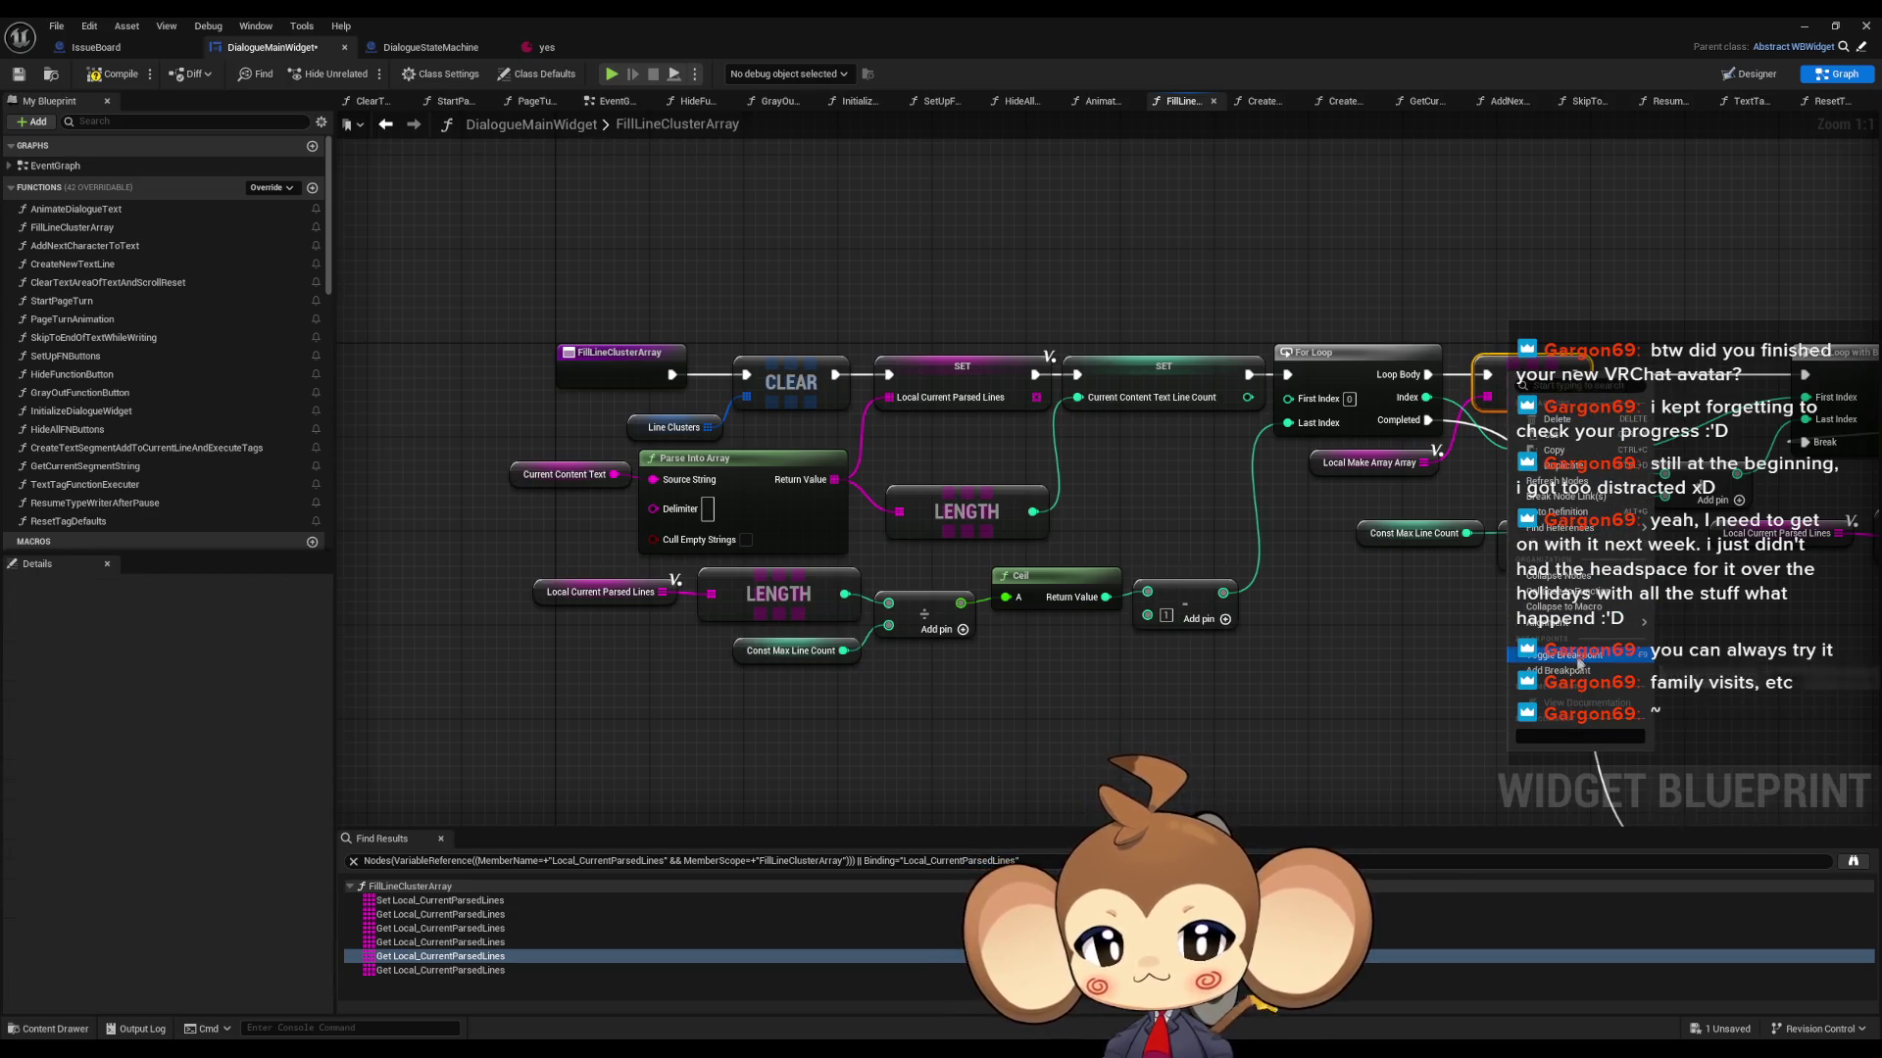
- Break on CLEAR during a loaded play run, reading max line count 3 against 13
left_click(1568, 670)
left_click(1801, 27)
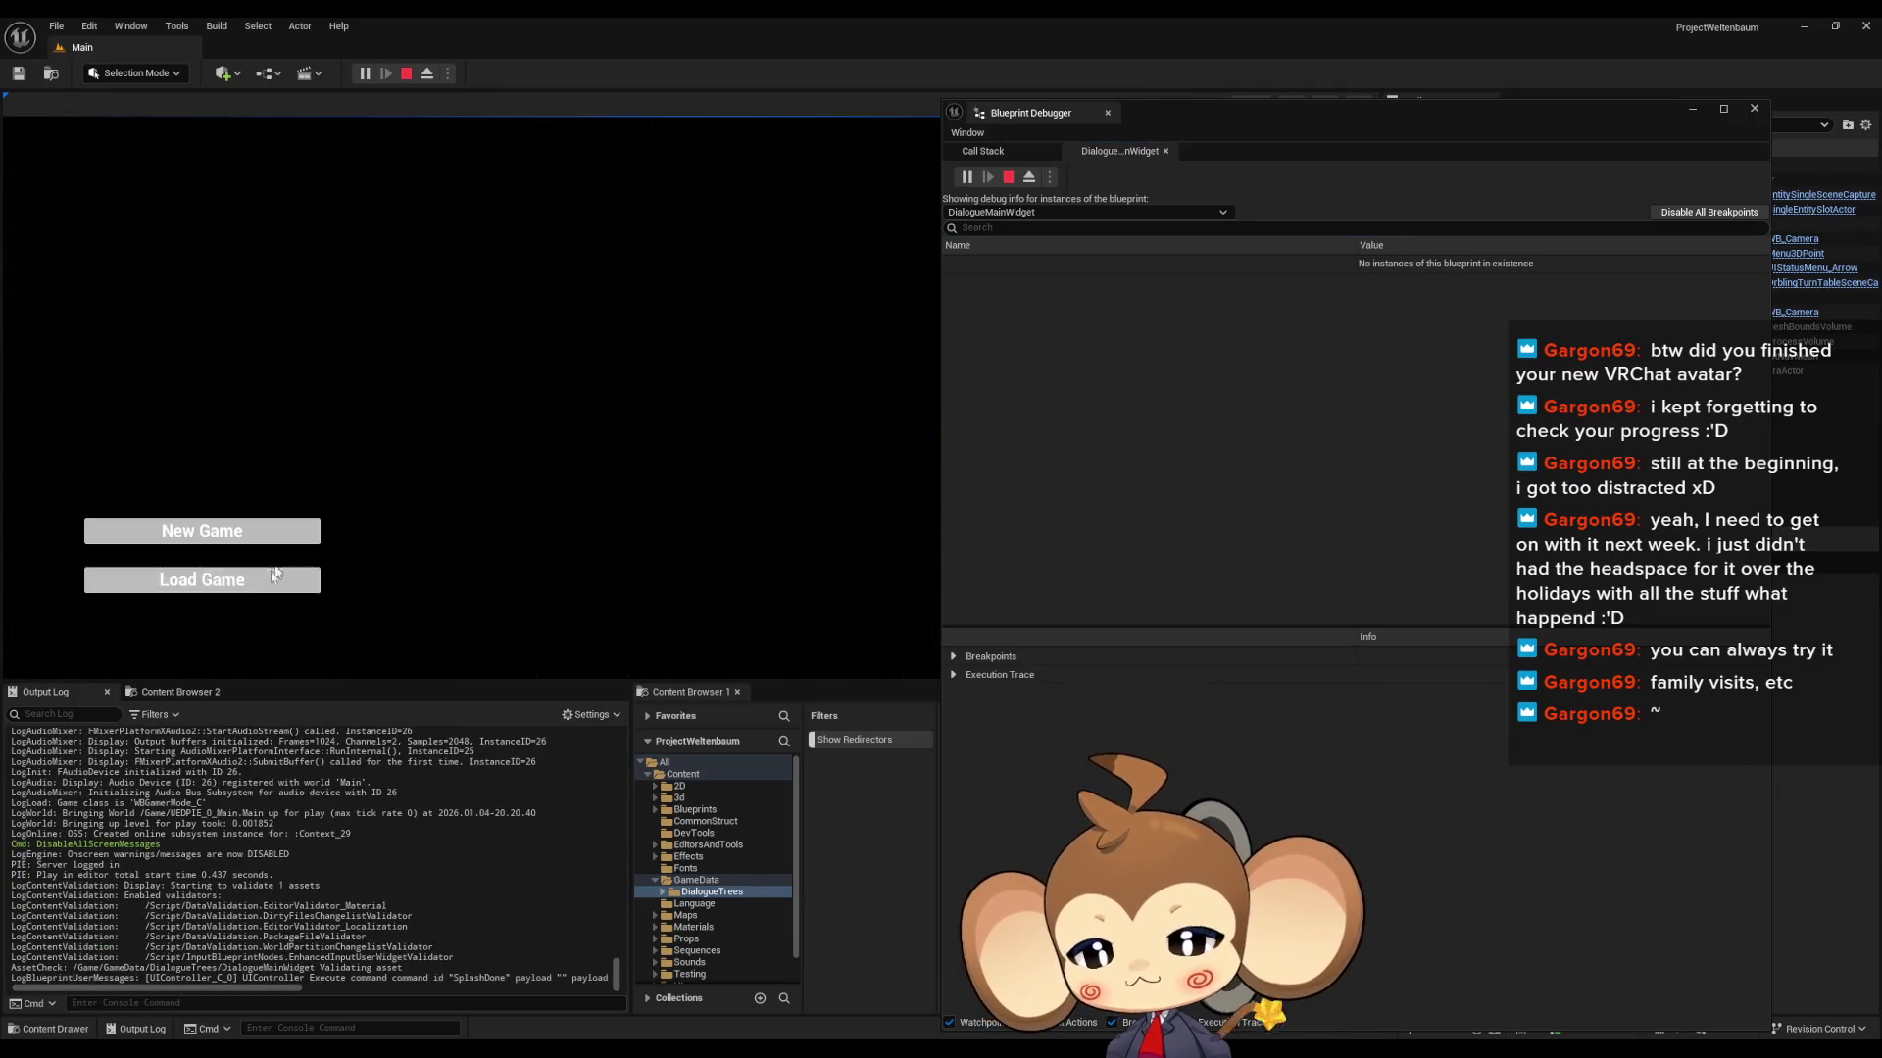
left_click(201, 580)
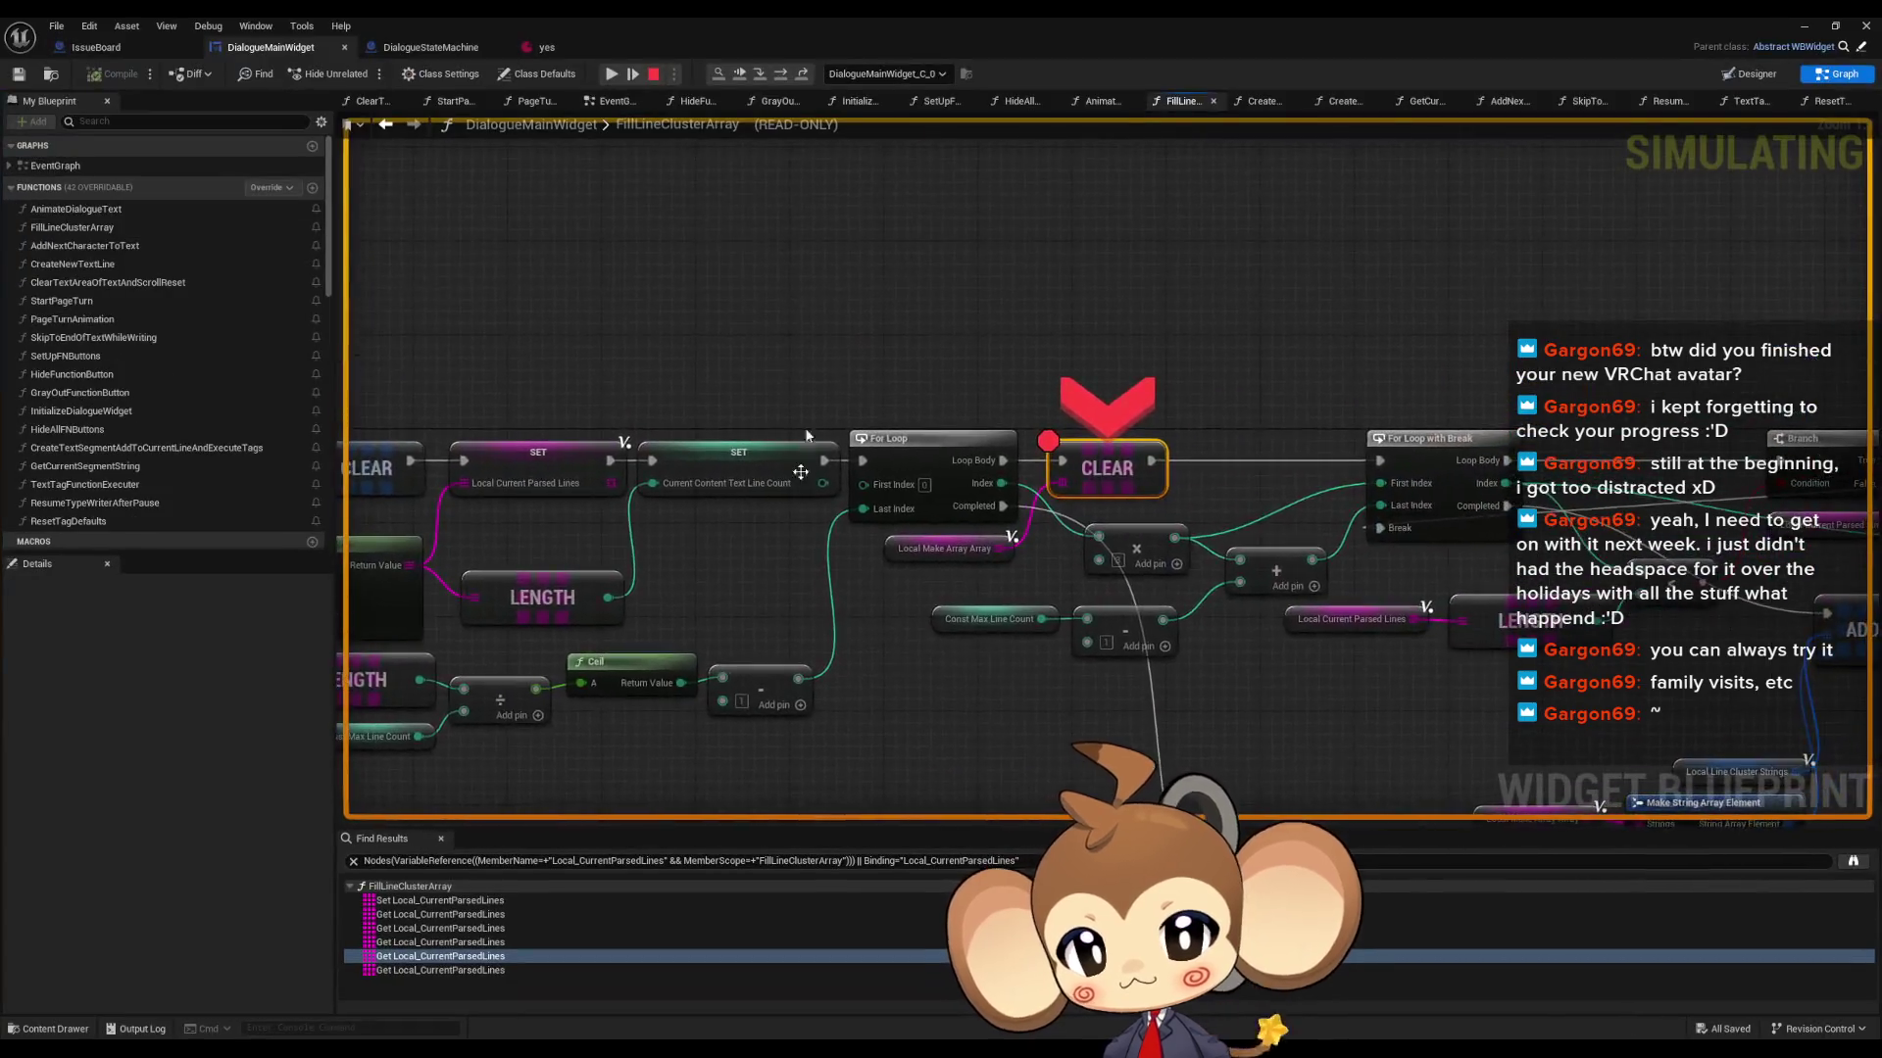
left_click_drag(801, 472, 1003, 472)
mouse_move(866, 556)
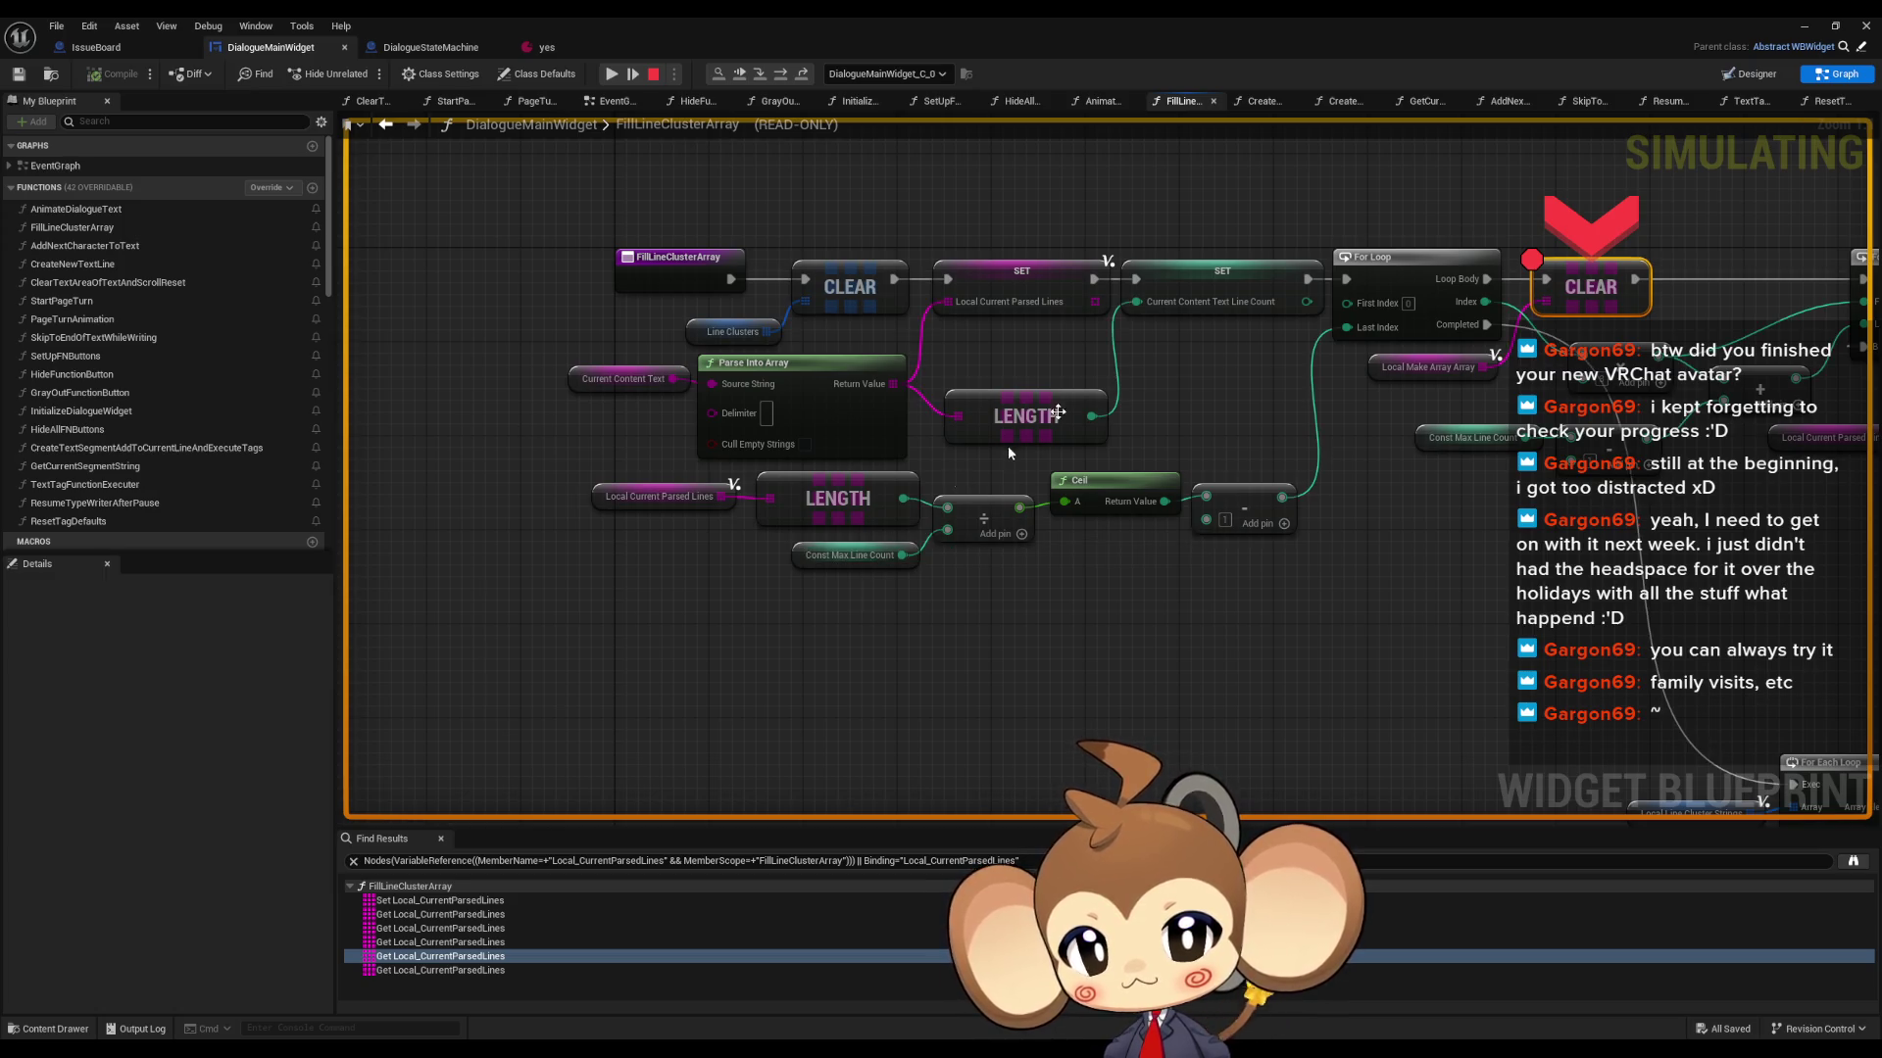
mouse_move(1211, 309)
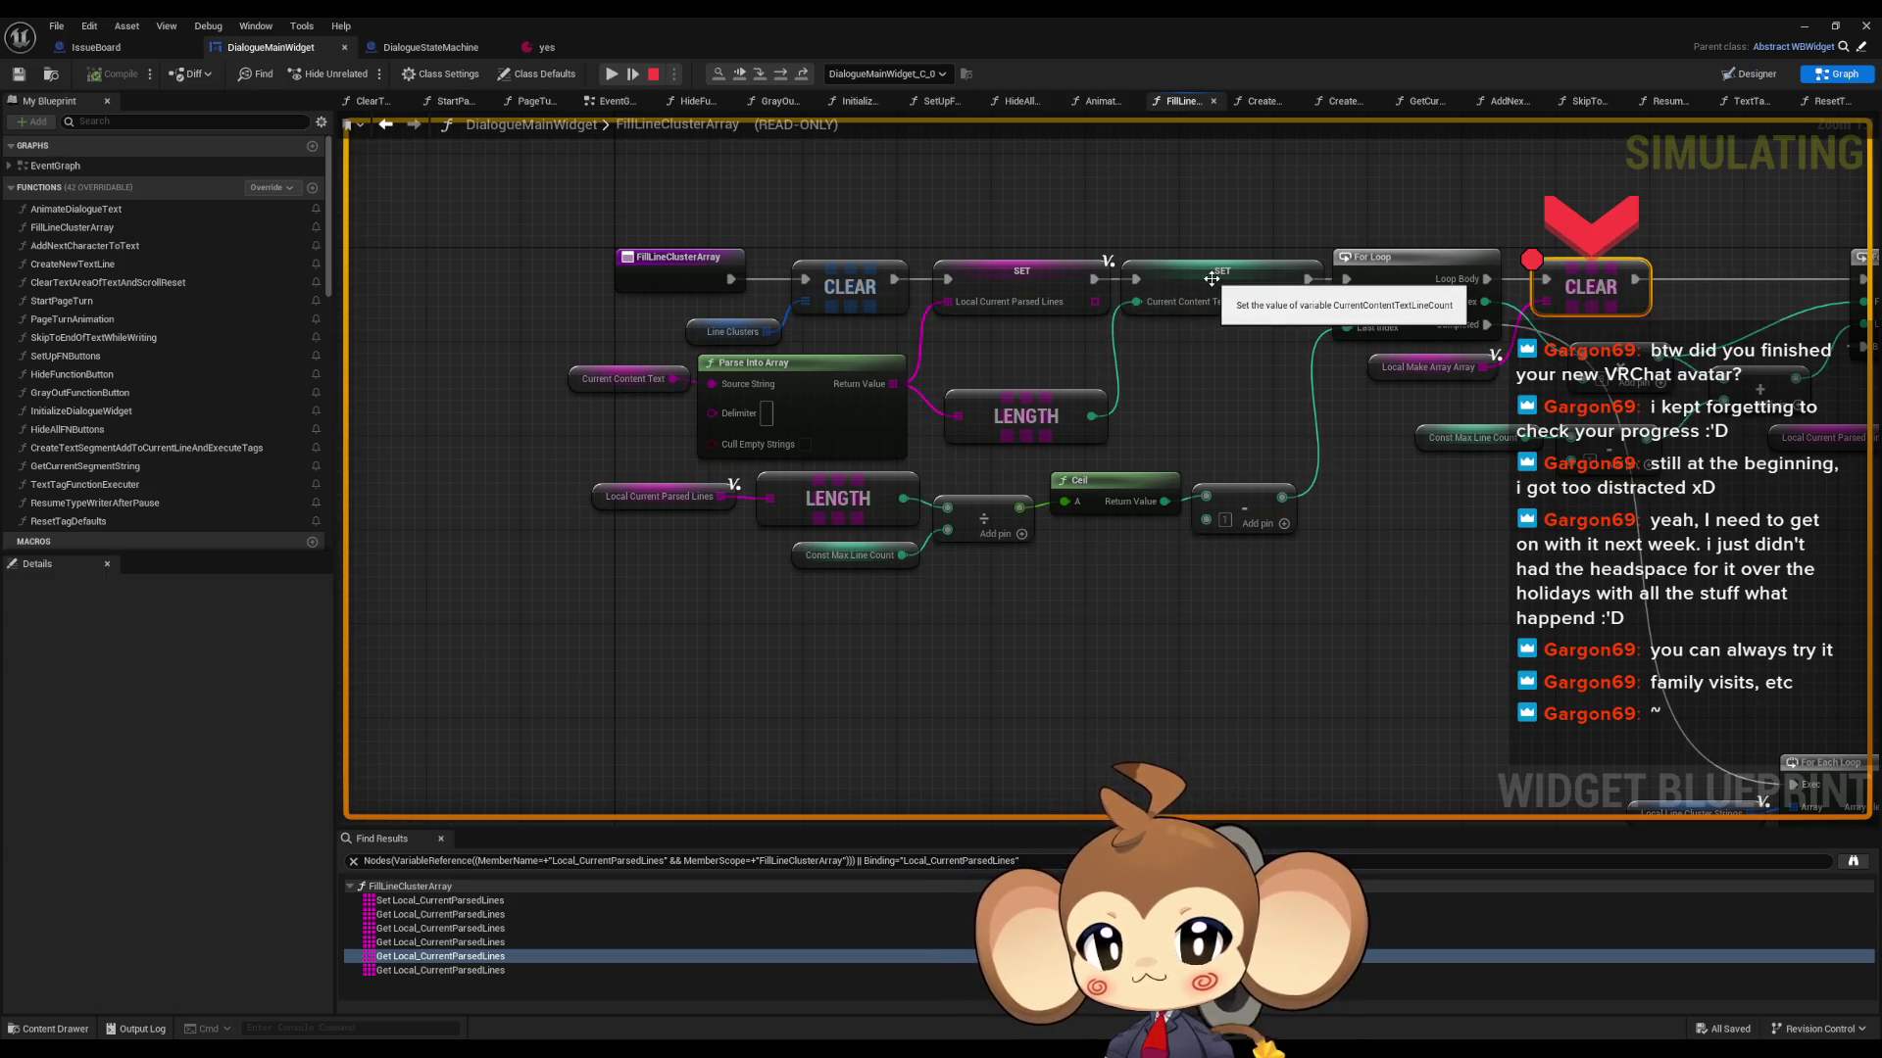
key("Escape")
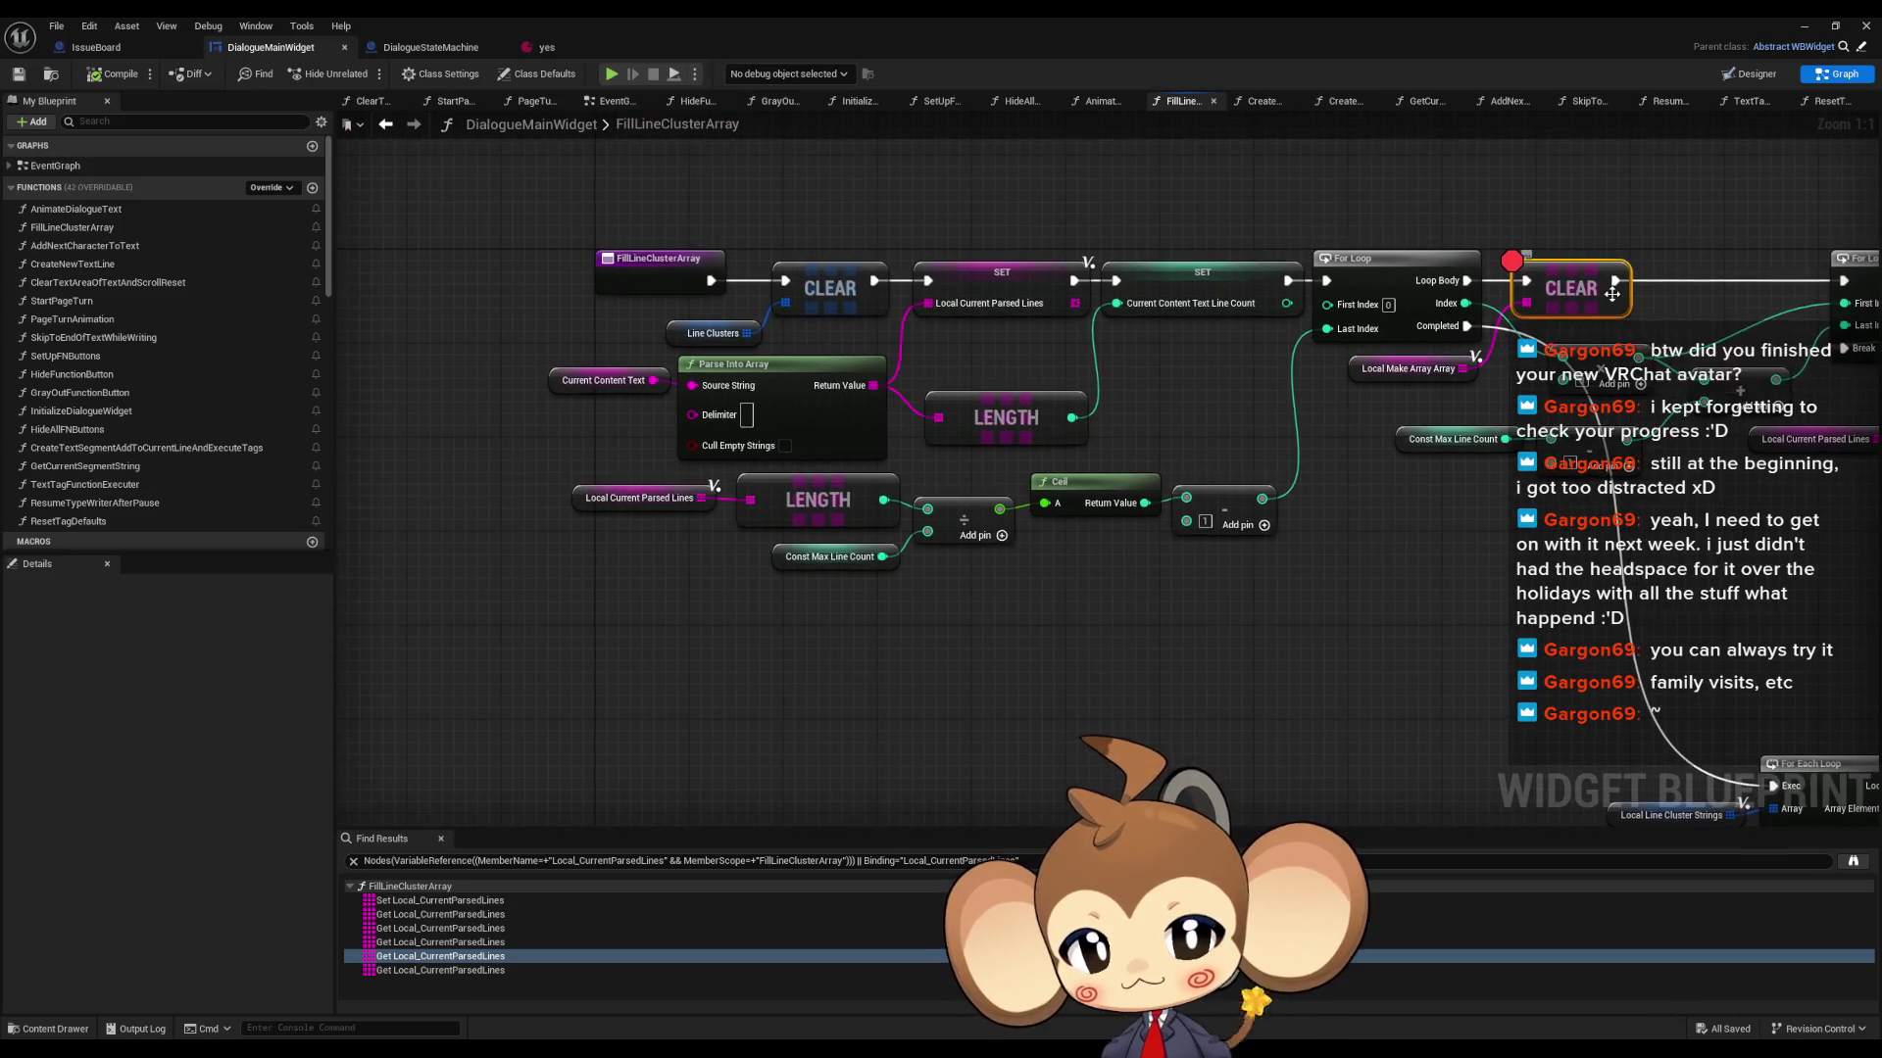
- Review all references to CurrentContentTextLineCount across three functions, then open the yes asset
right_click(1590, 296)
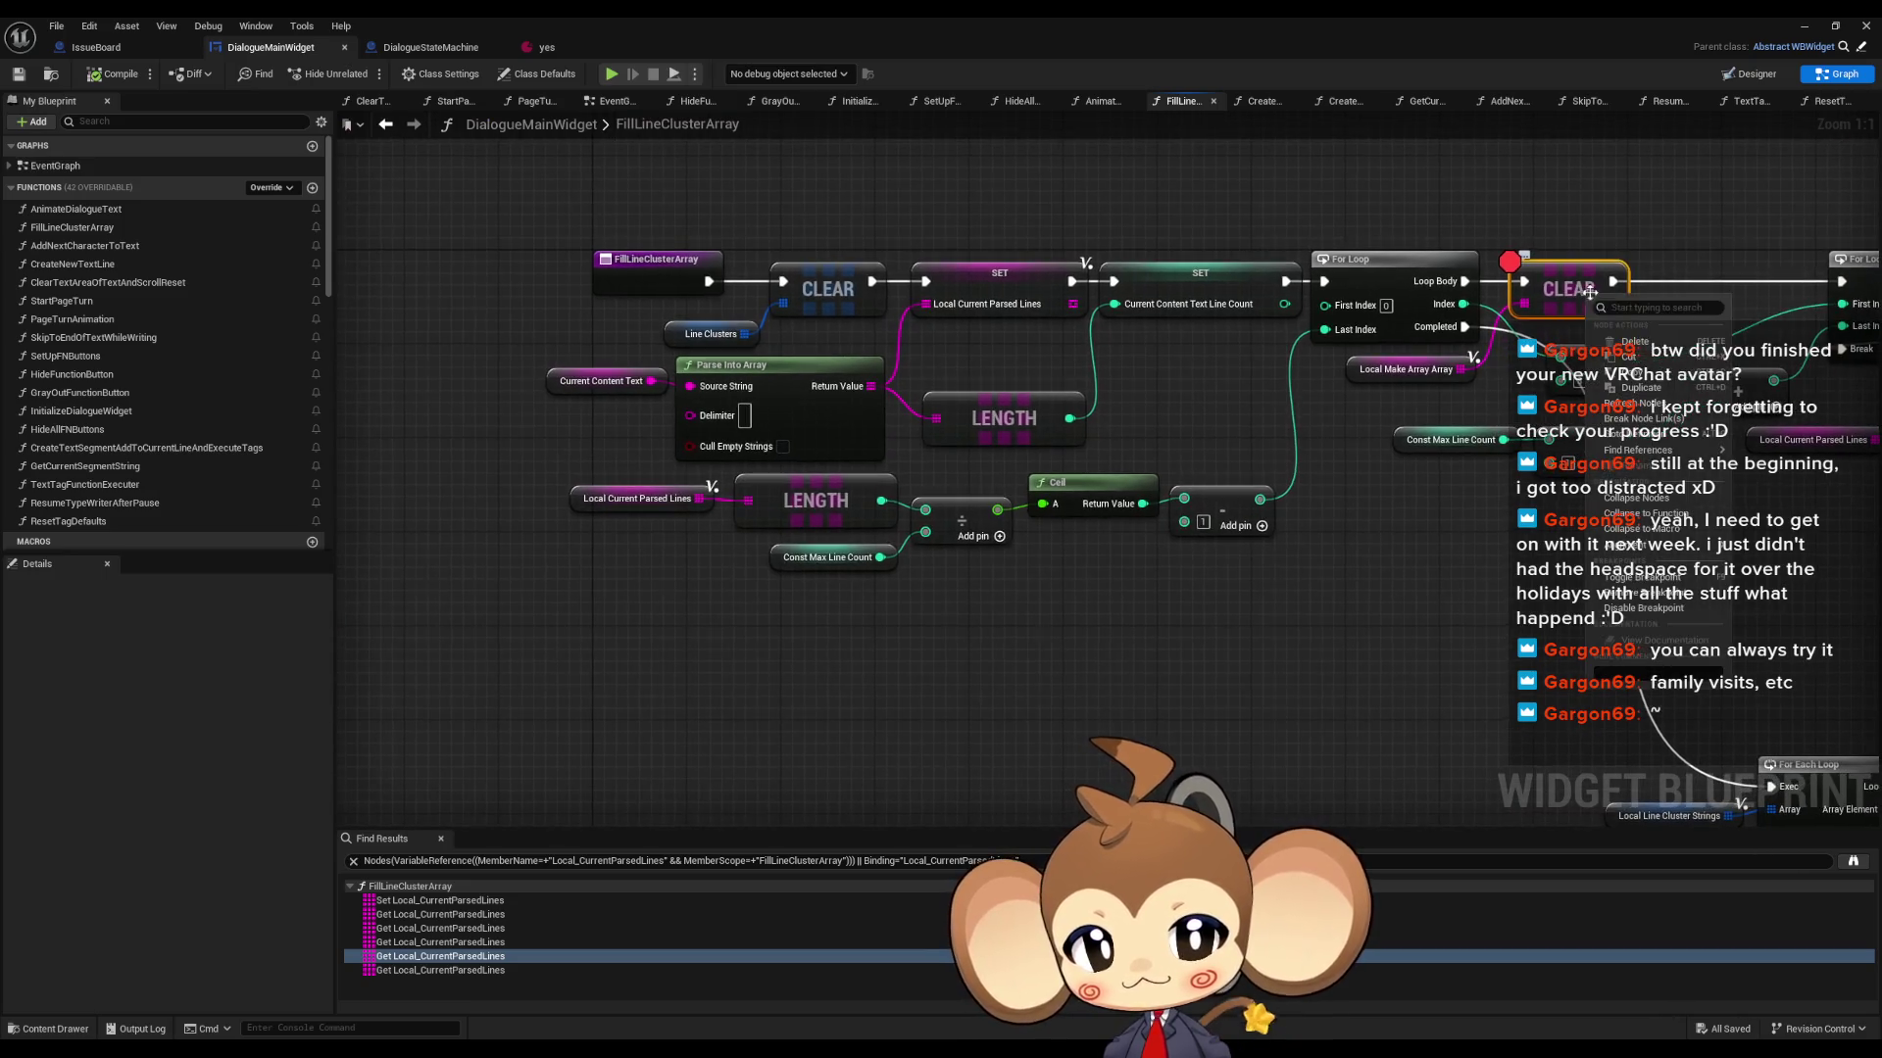
right_click(1186, 277)
mouse_move(1256, 410)
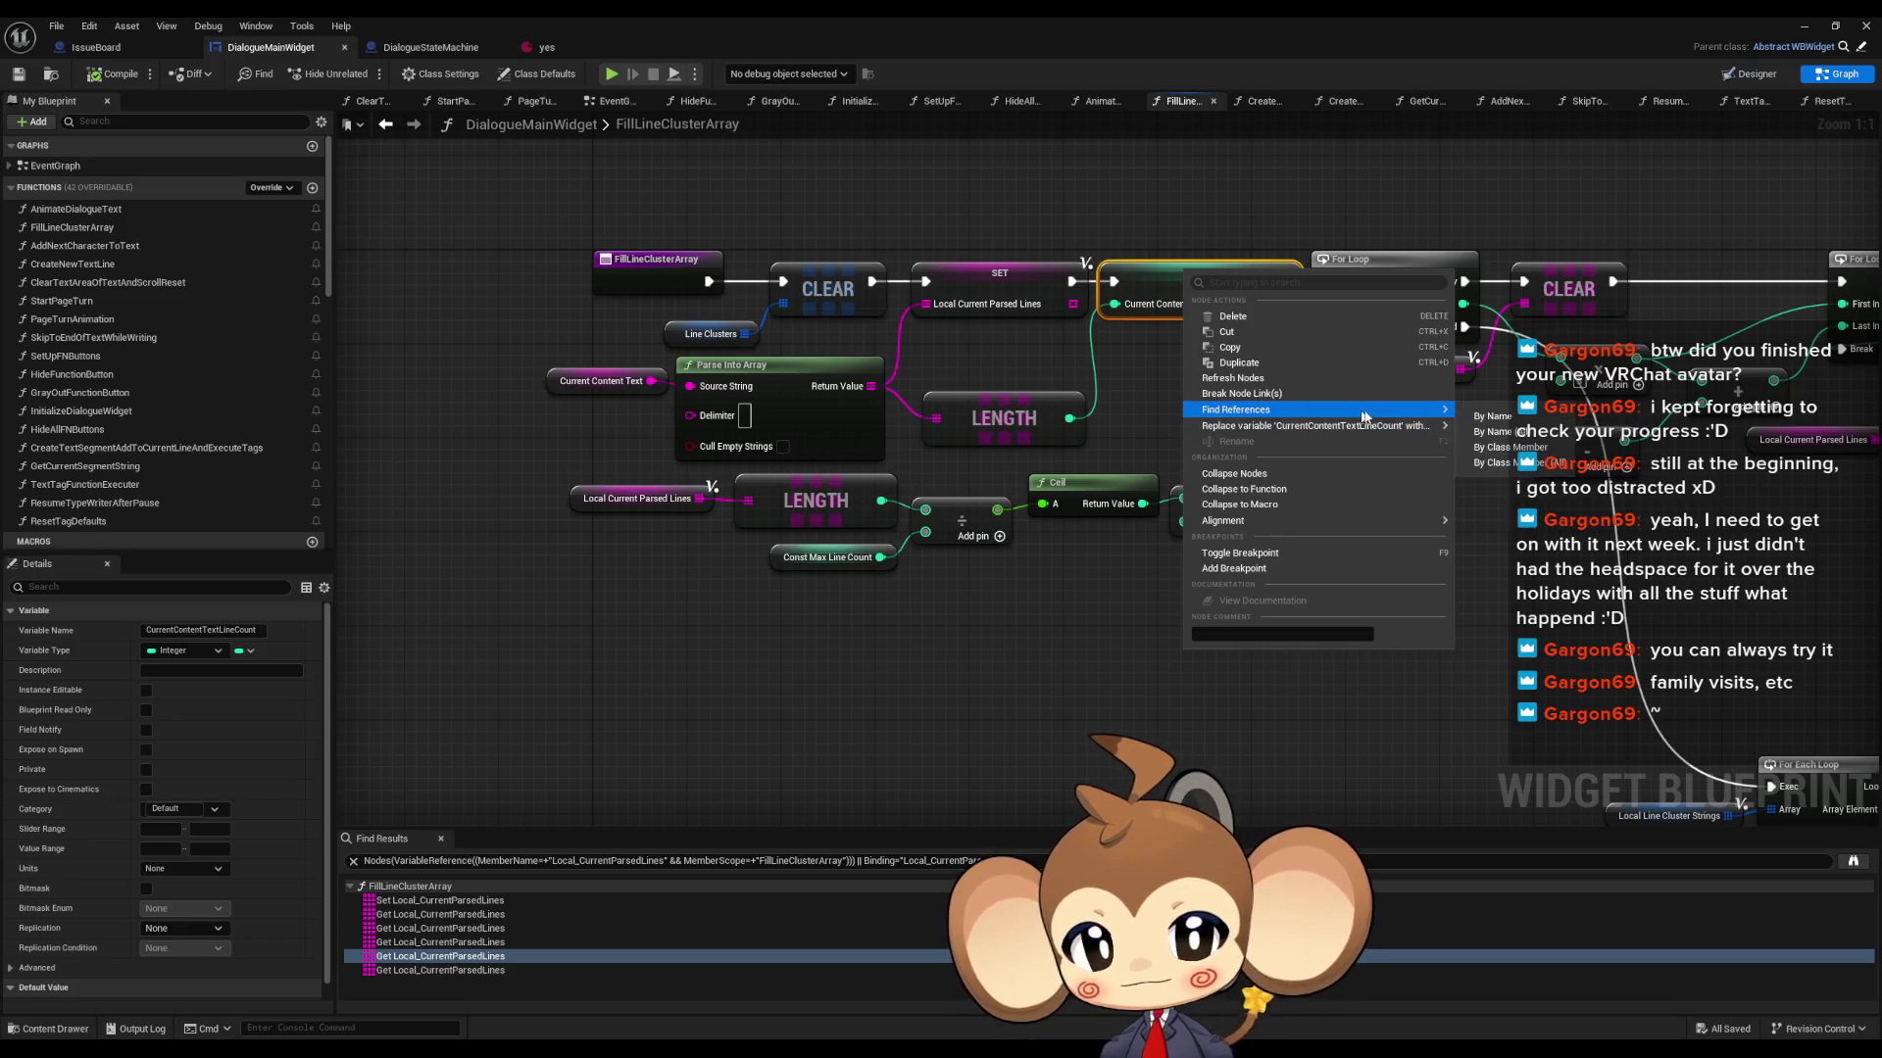
left_click(1510, 447)
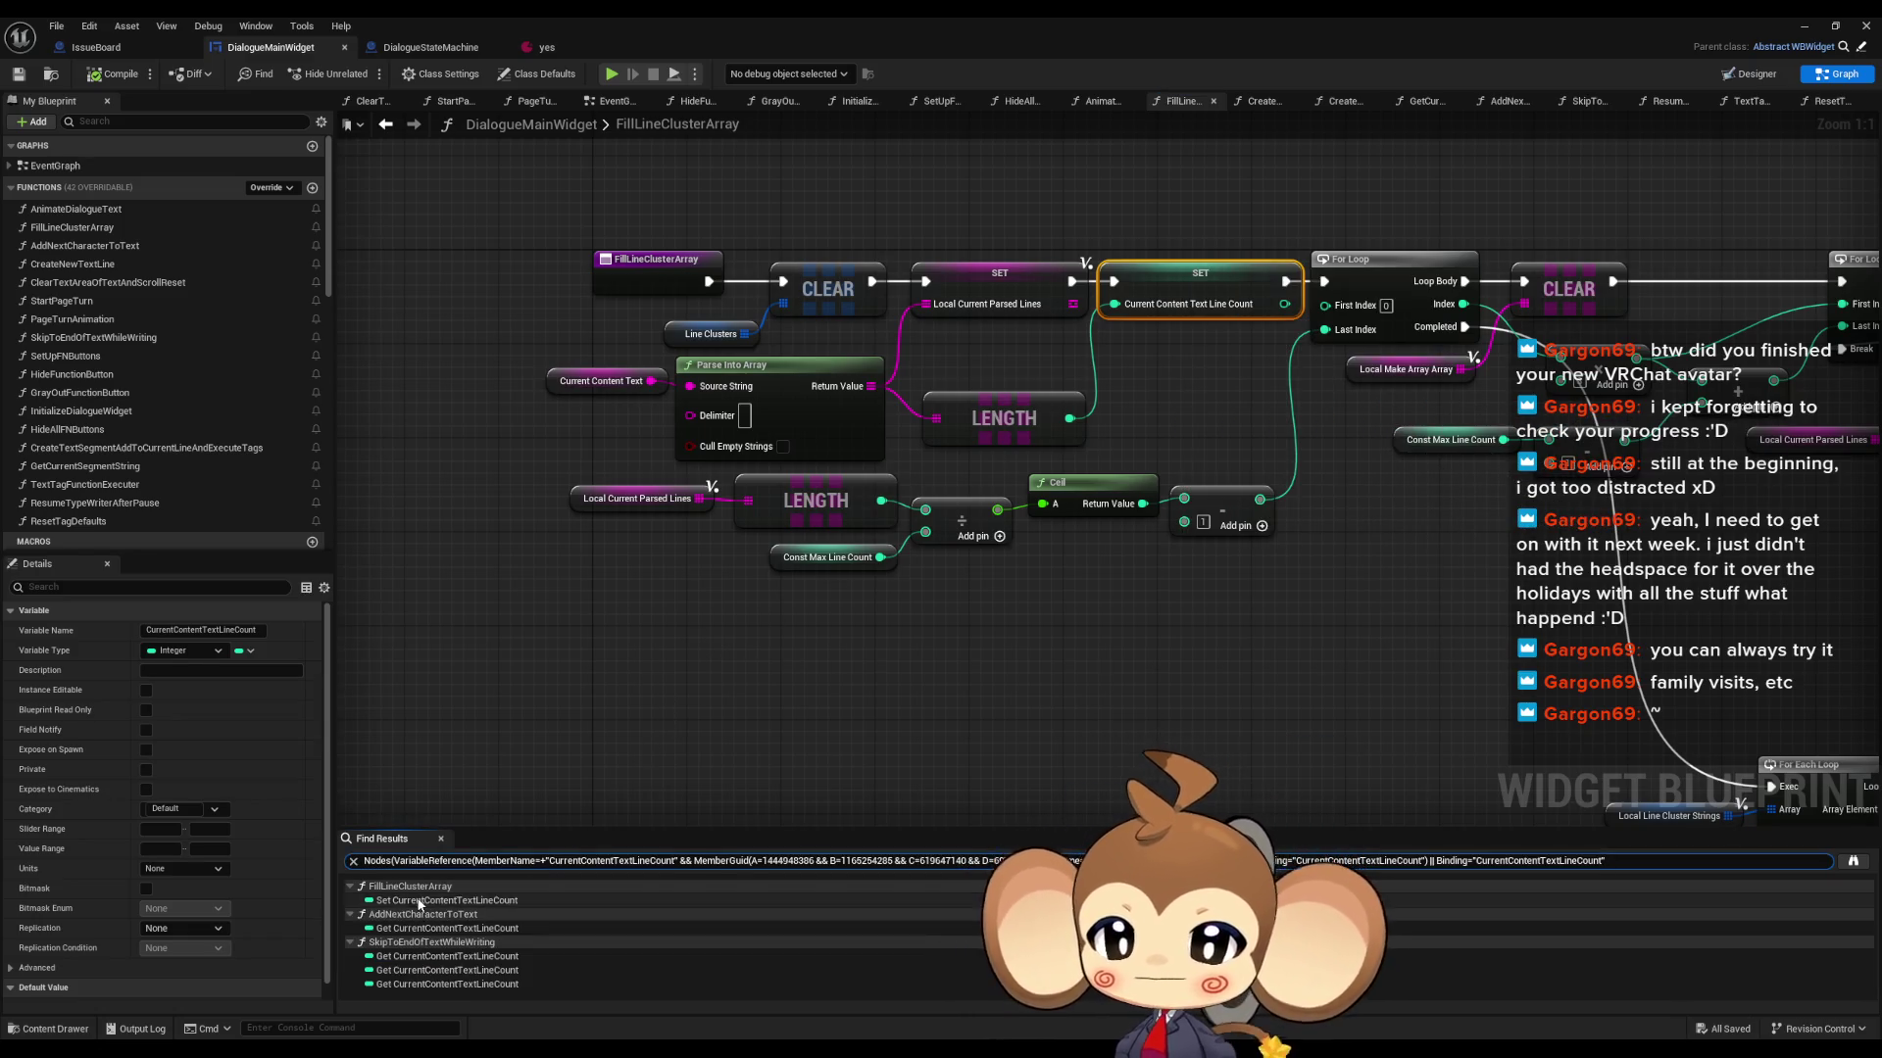
left_click(450, 900)
left_click(434, 927)
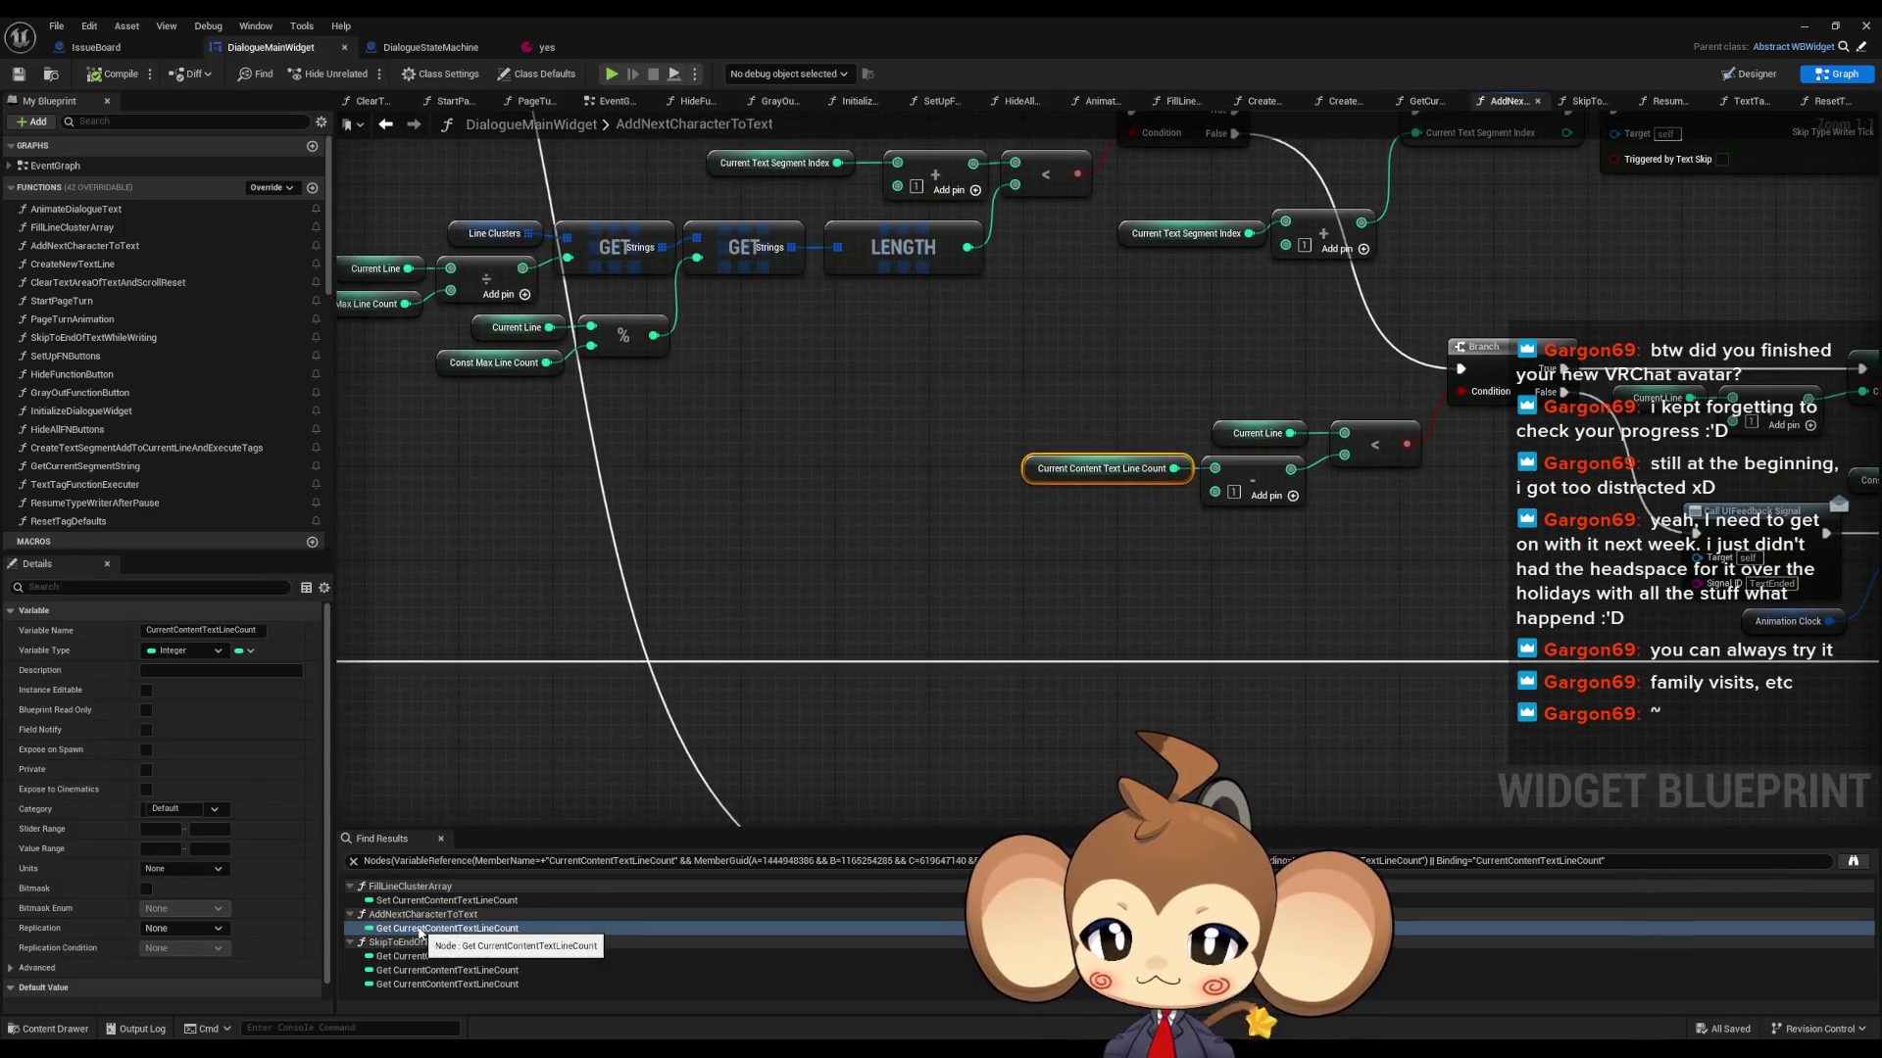
left_click(395, 957)
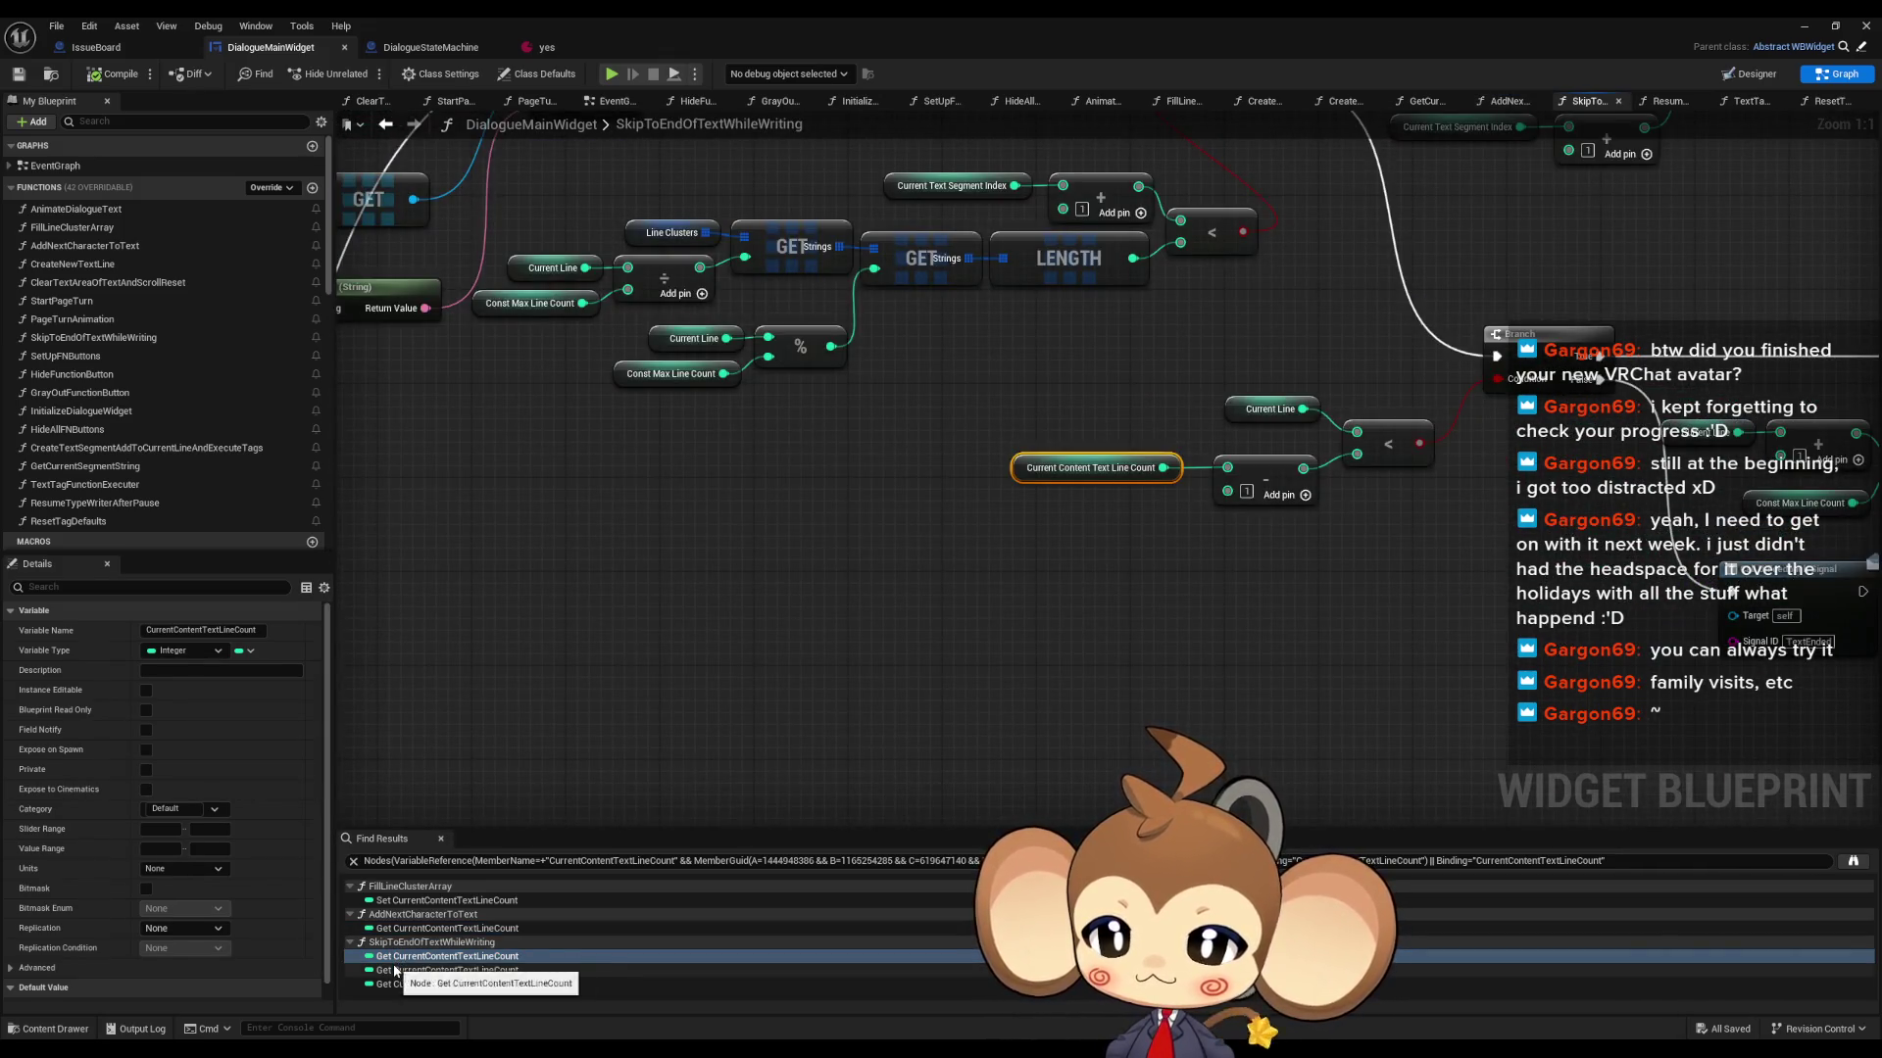
left_click(397, 900)
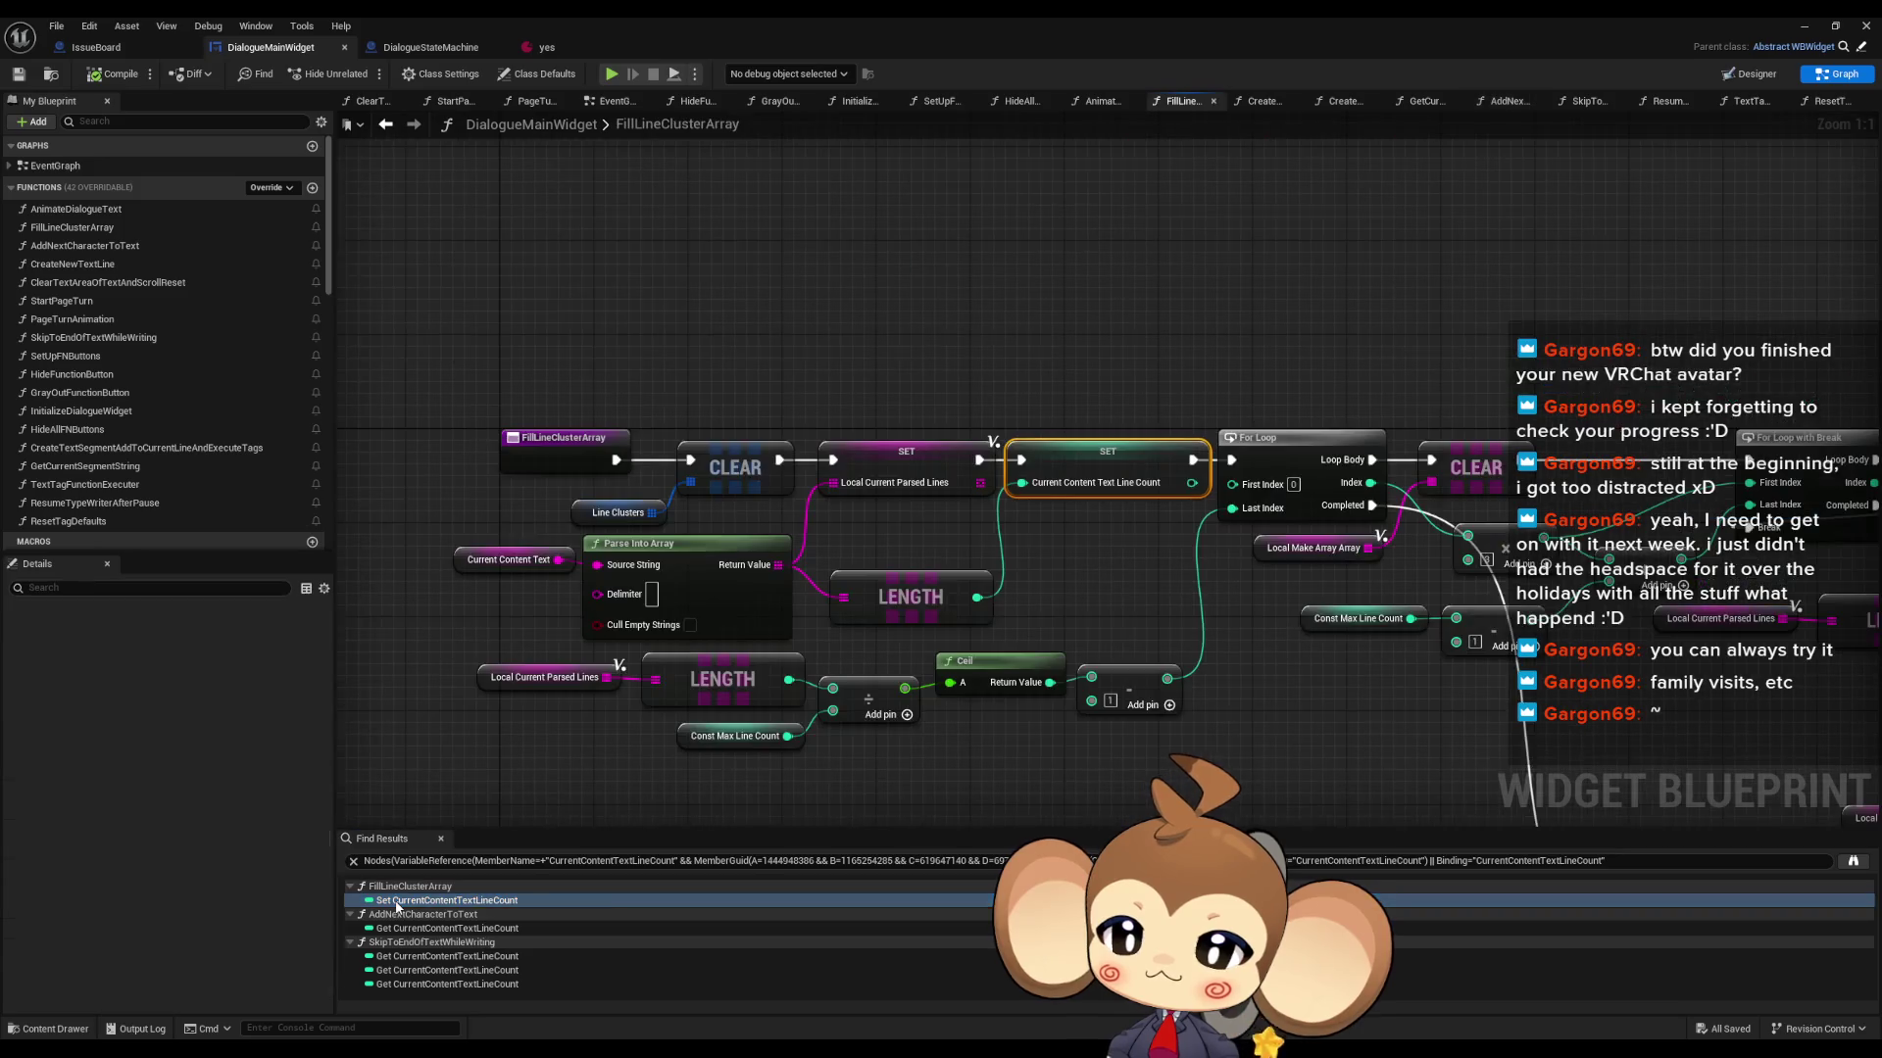
left_click(546, 47)
left_click_drag(808, 417, 722, 298)
key("ctrl+c")
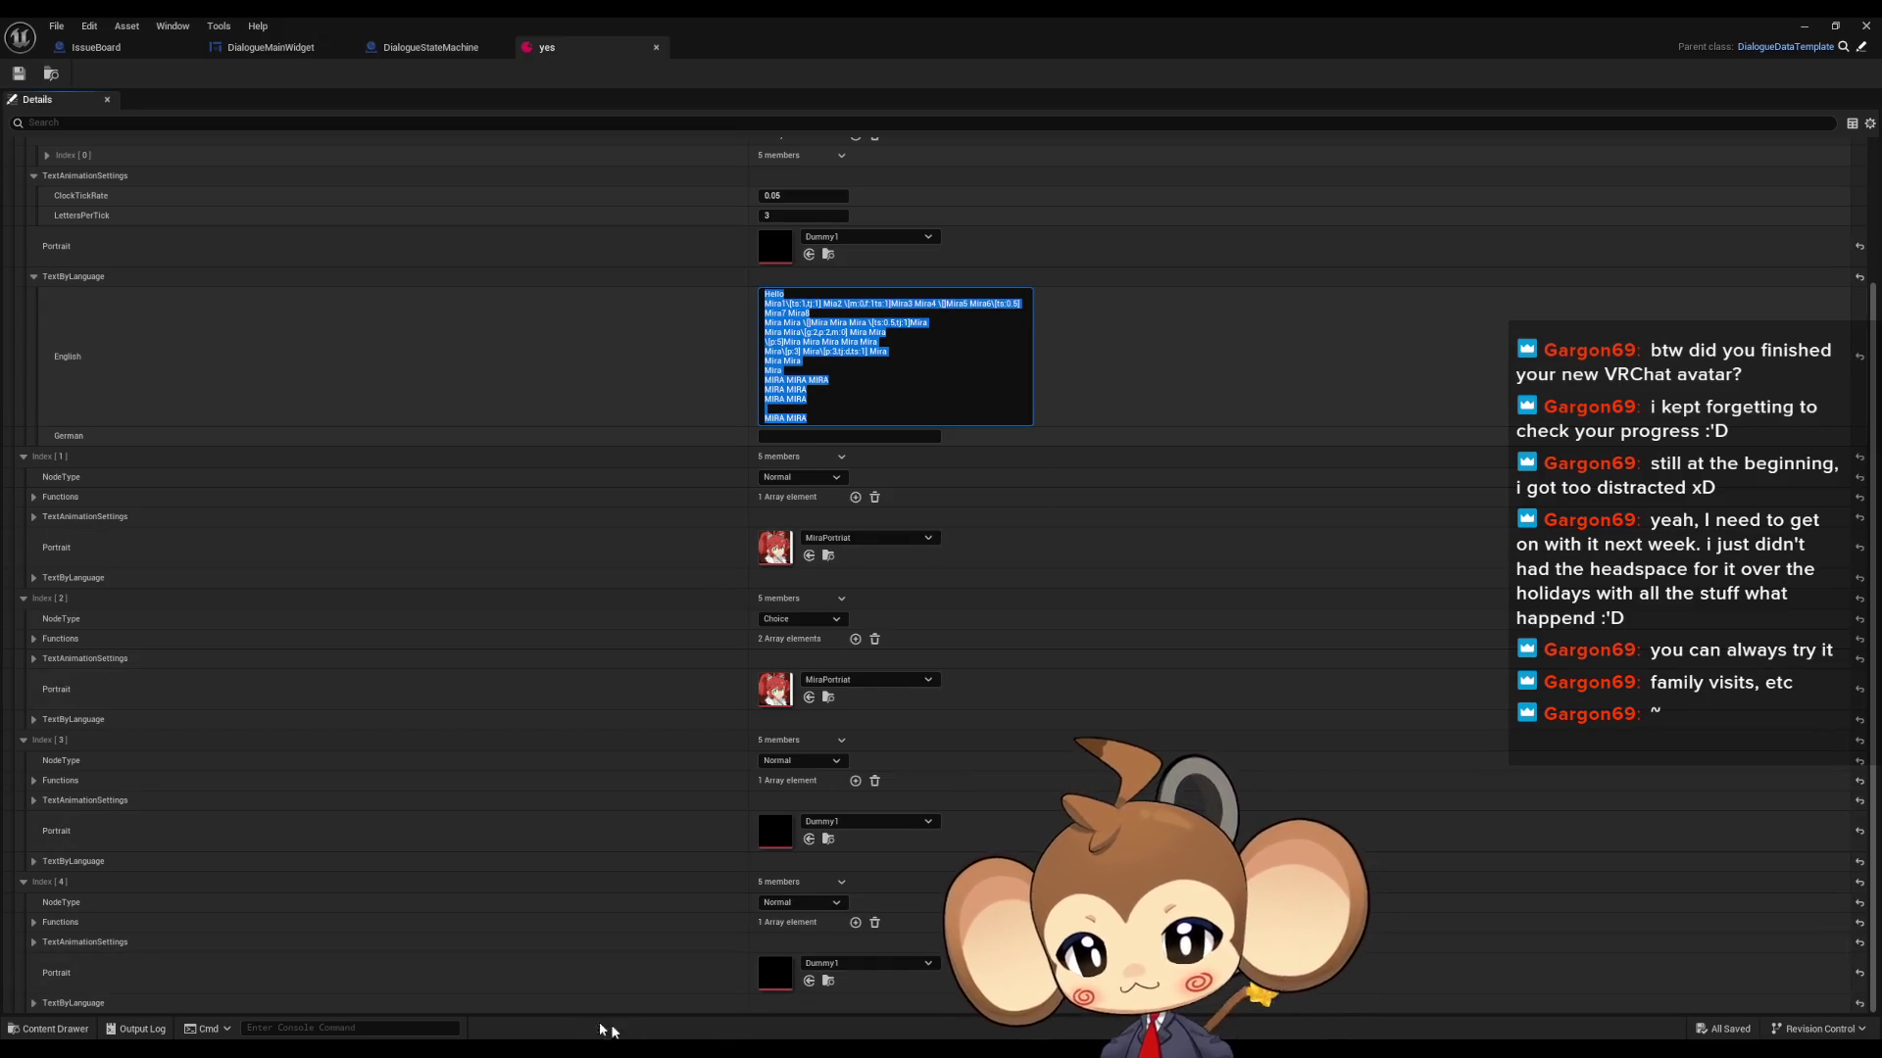
key("alt+Tab")
key("ctrl+v")
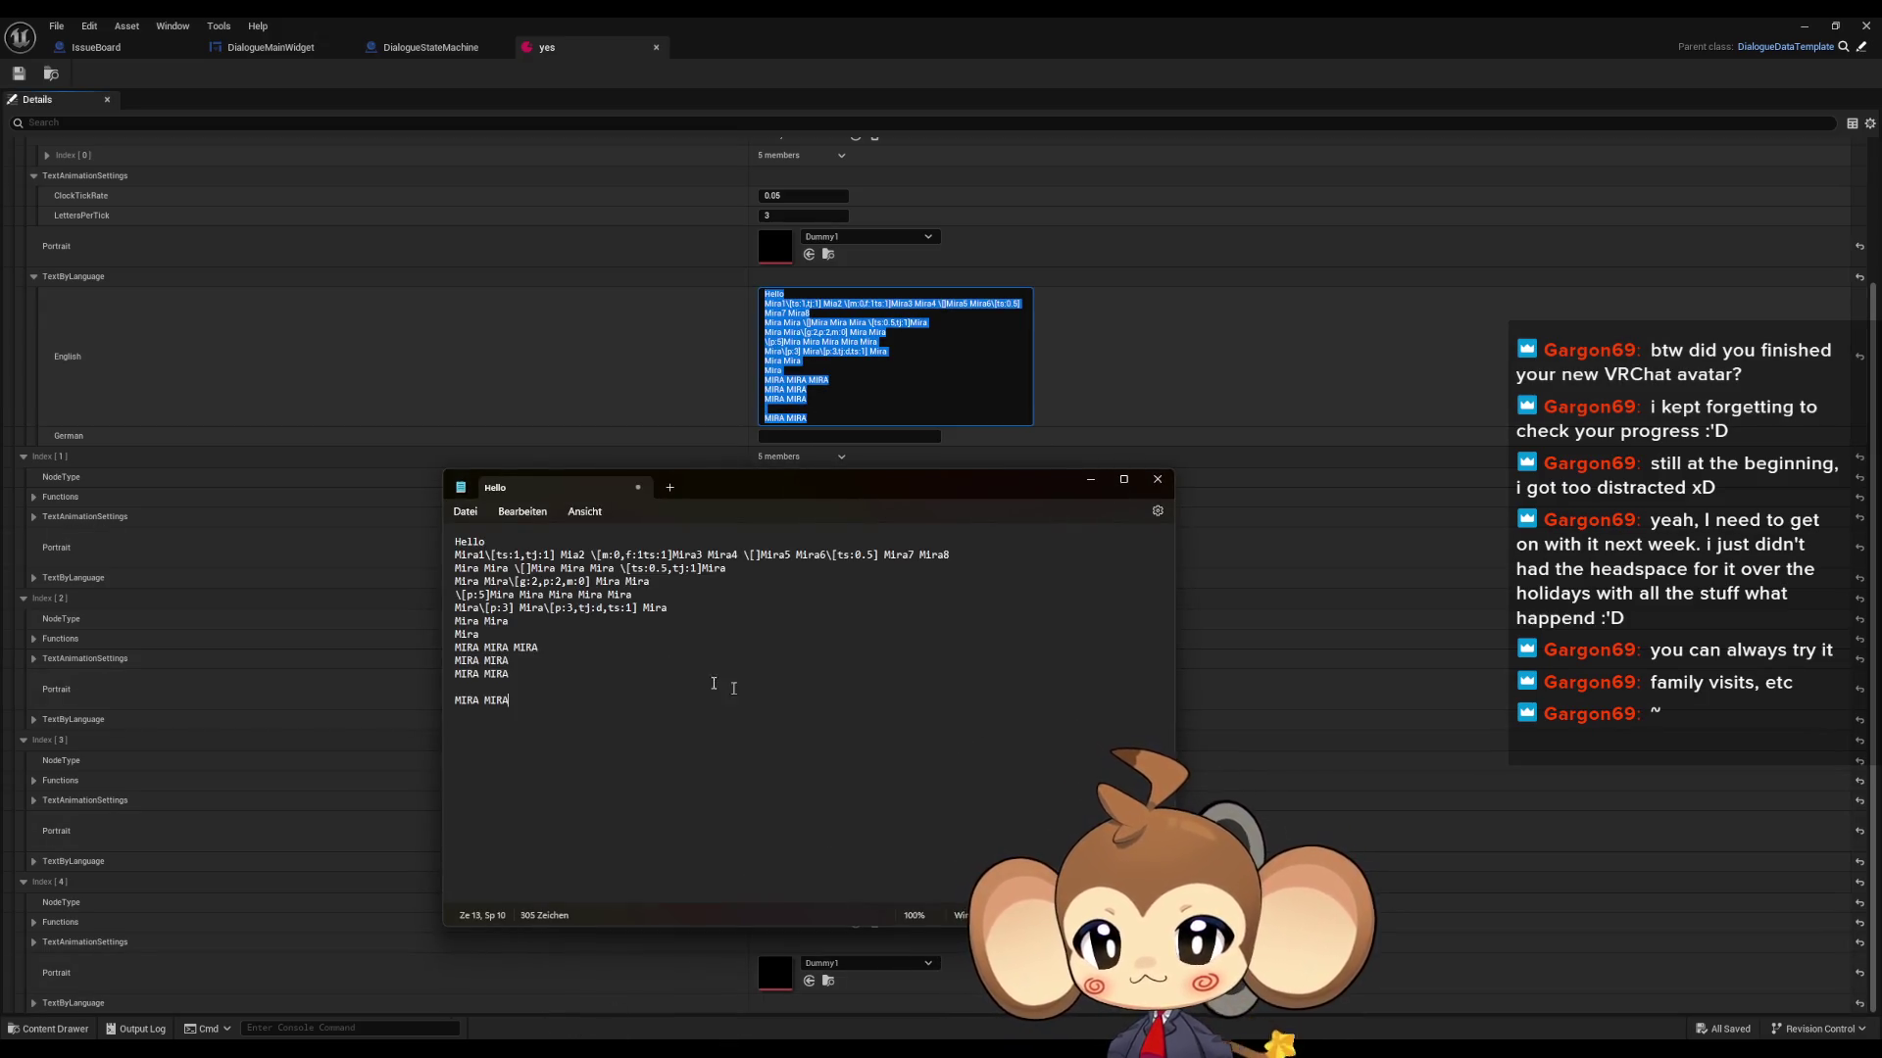
left_click(470, 541)
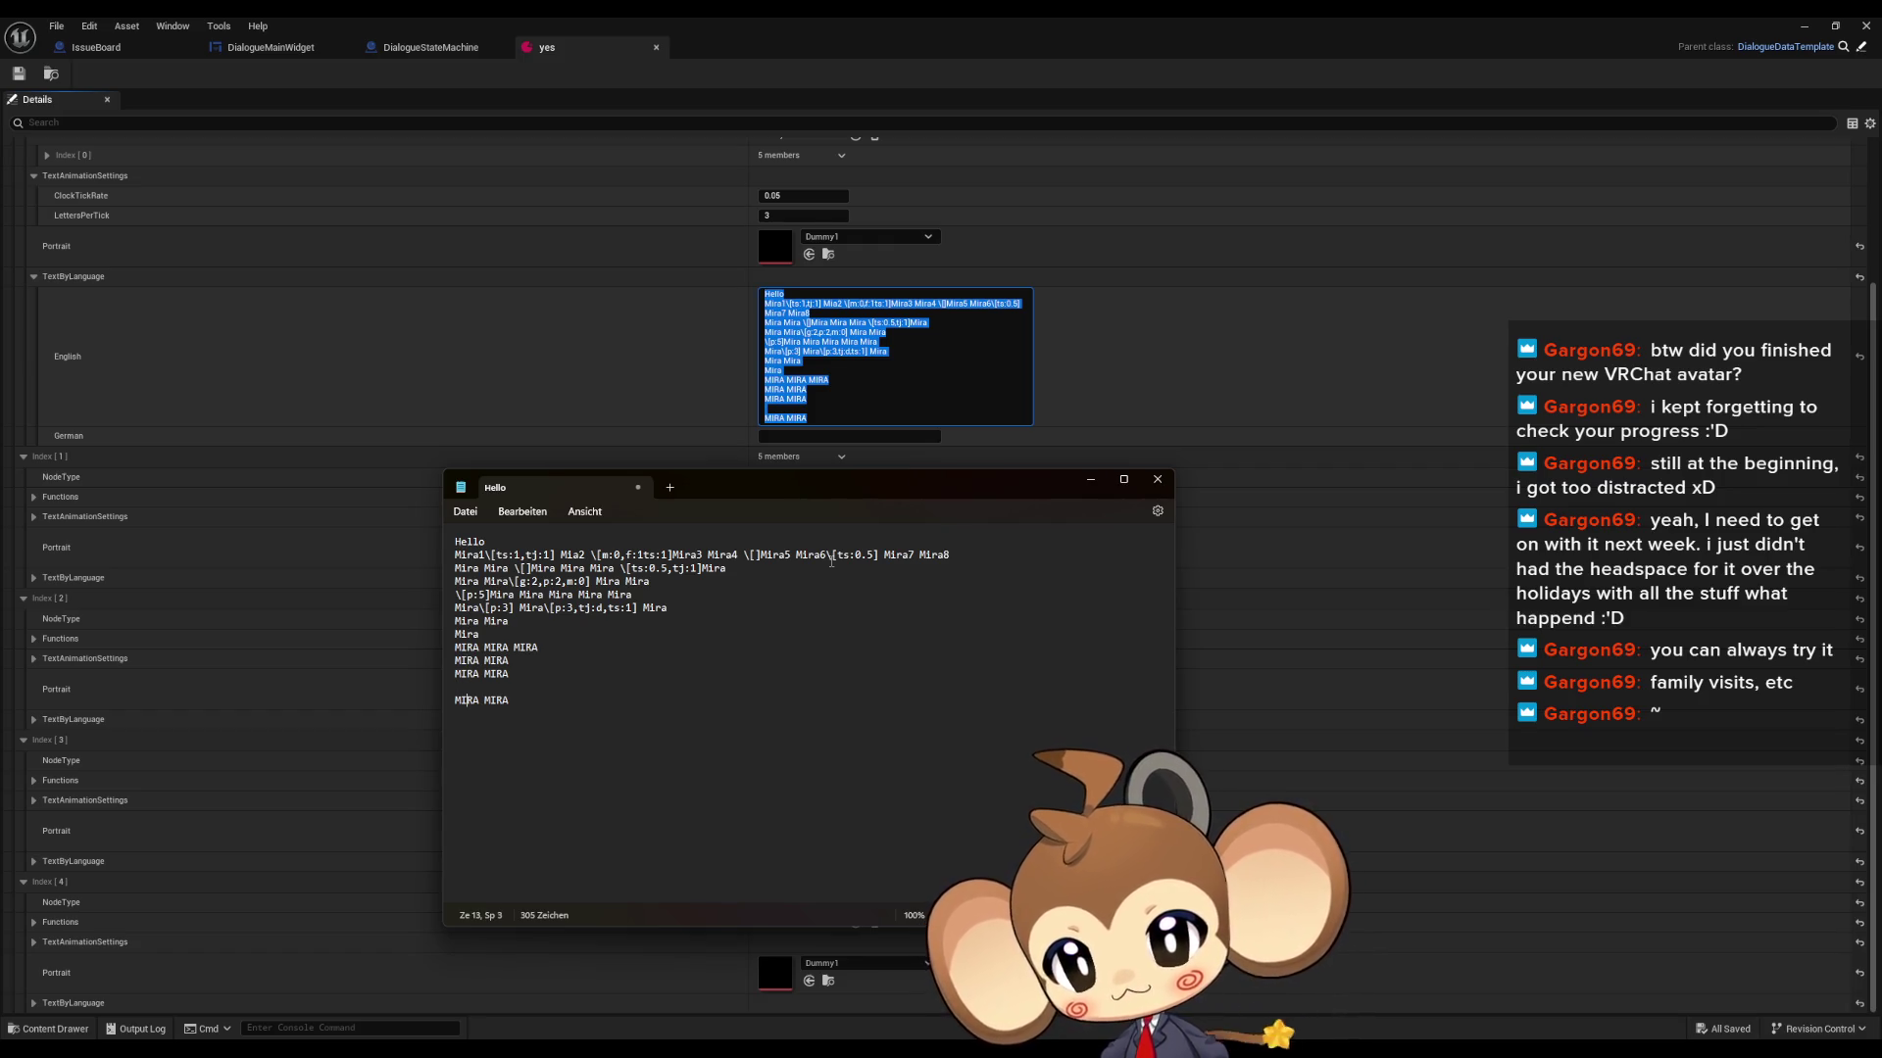
left_click(1158, 479)
left_click(790, 736)
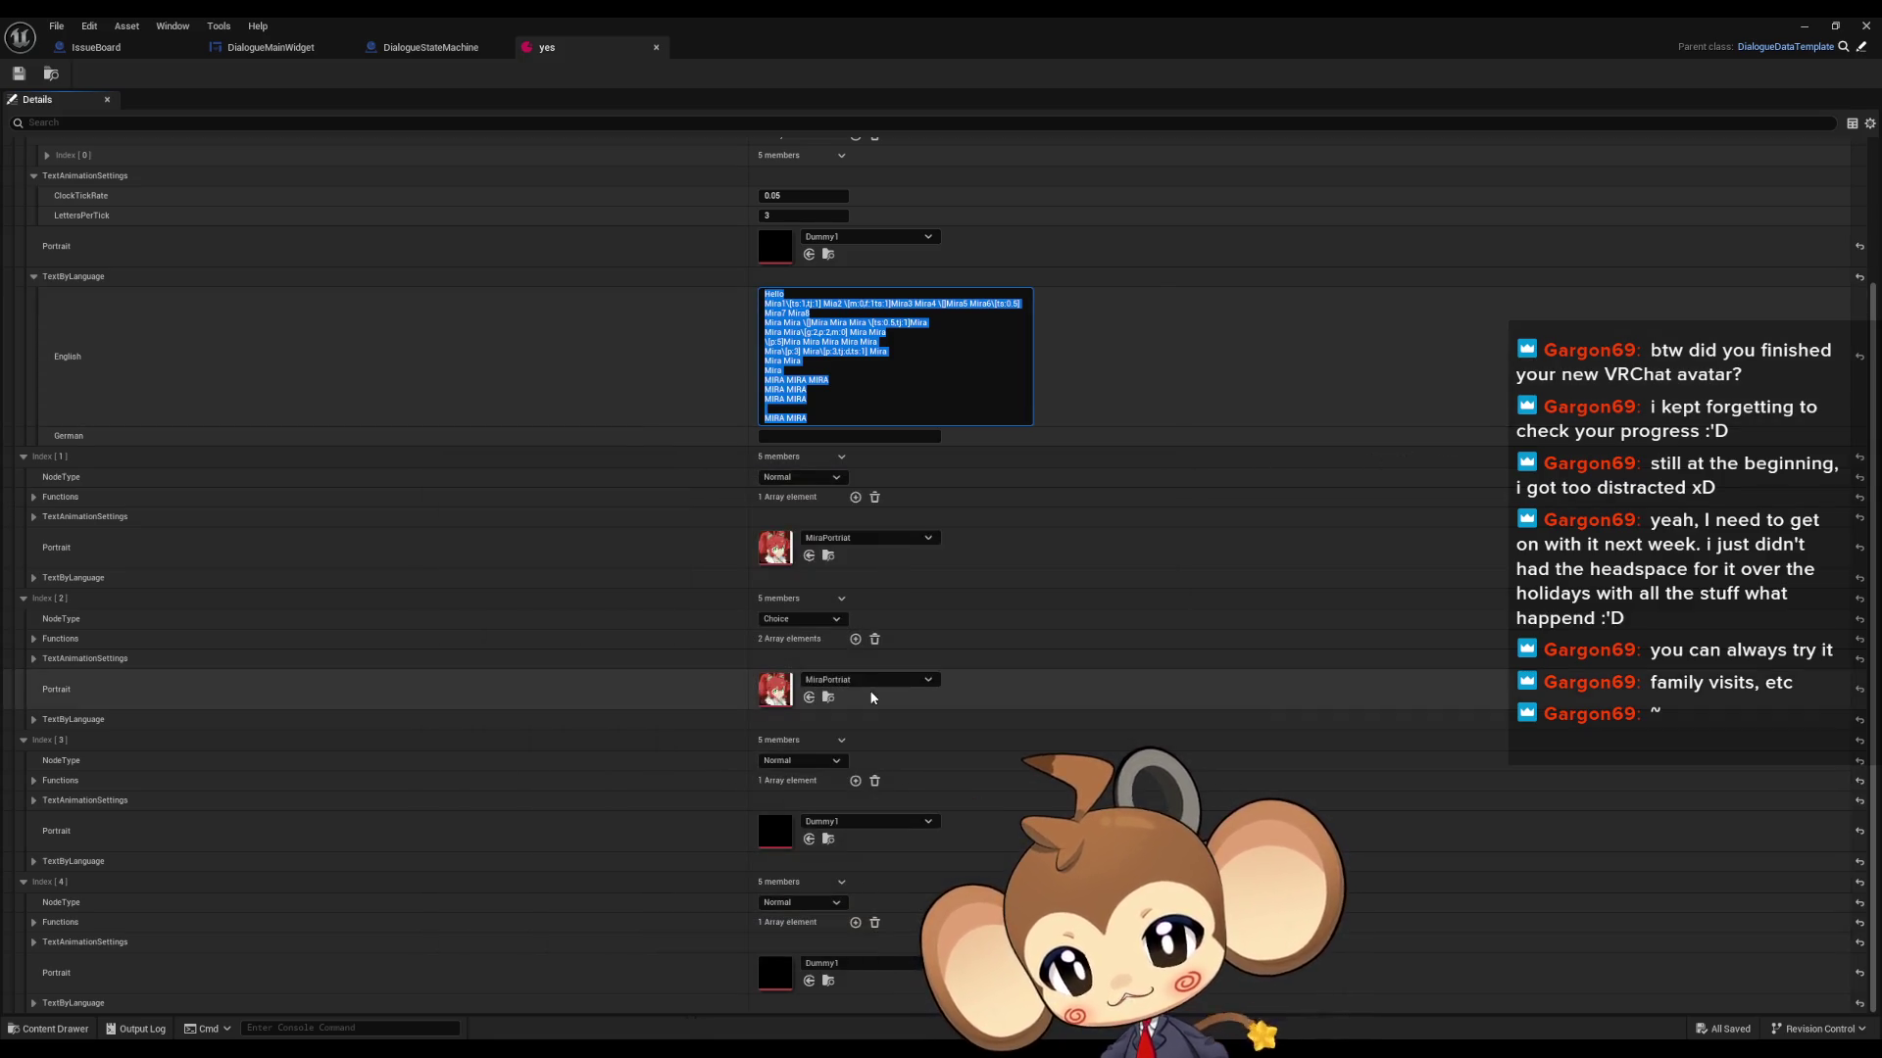
- Run another play test with the saved game, reading the last Output Log value before stopping
left_click(262, 49)
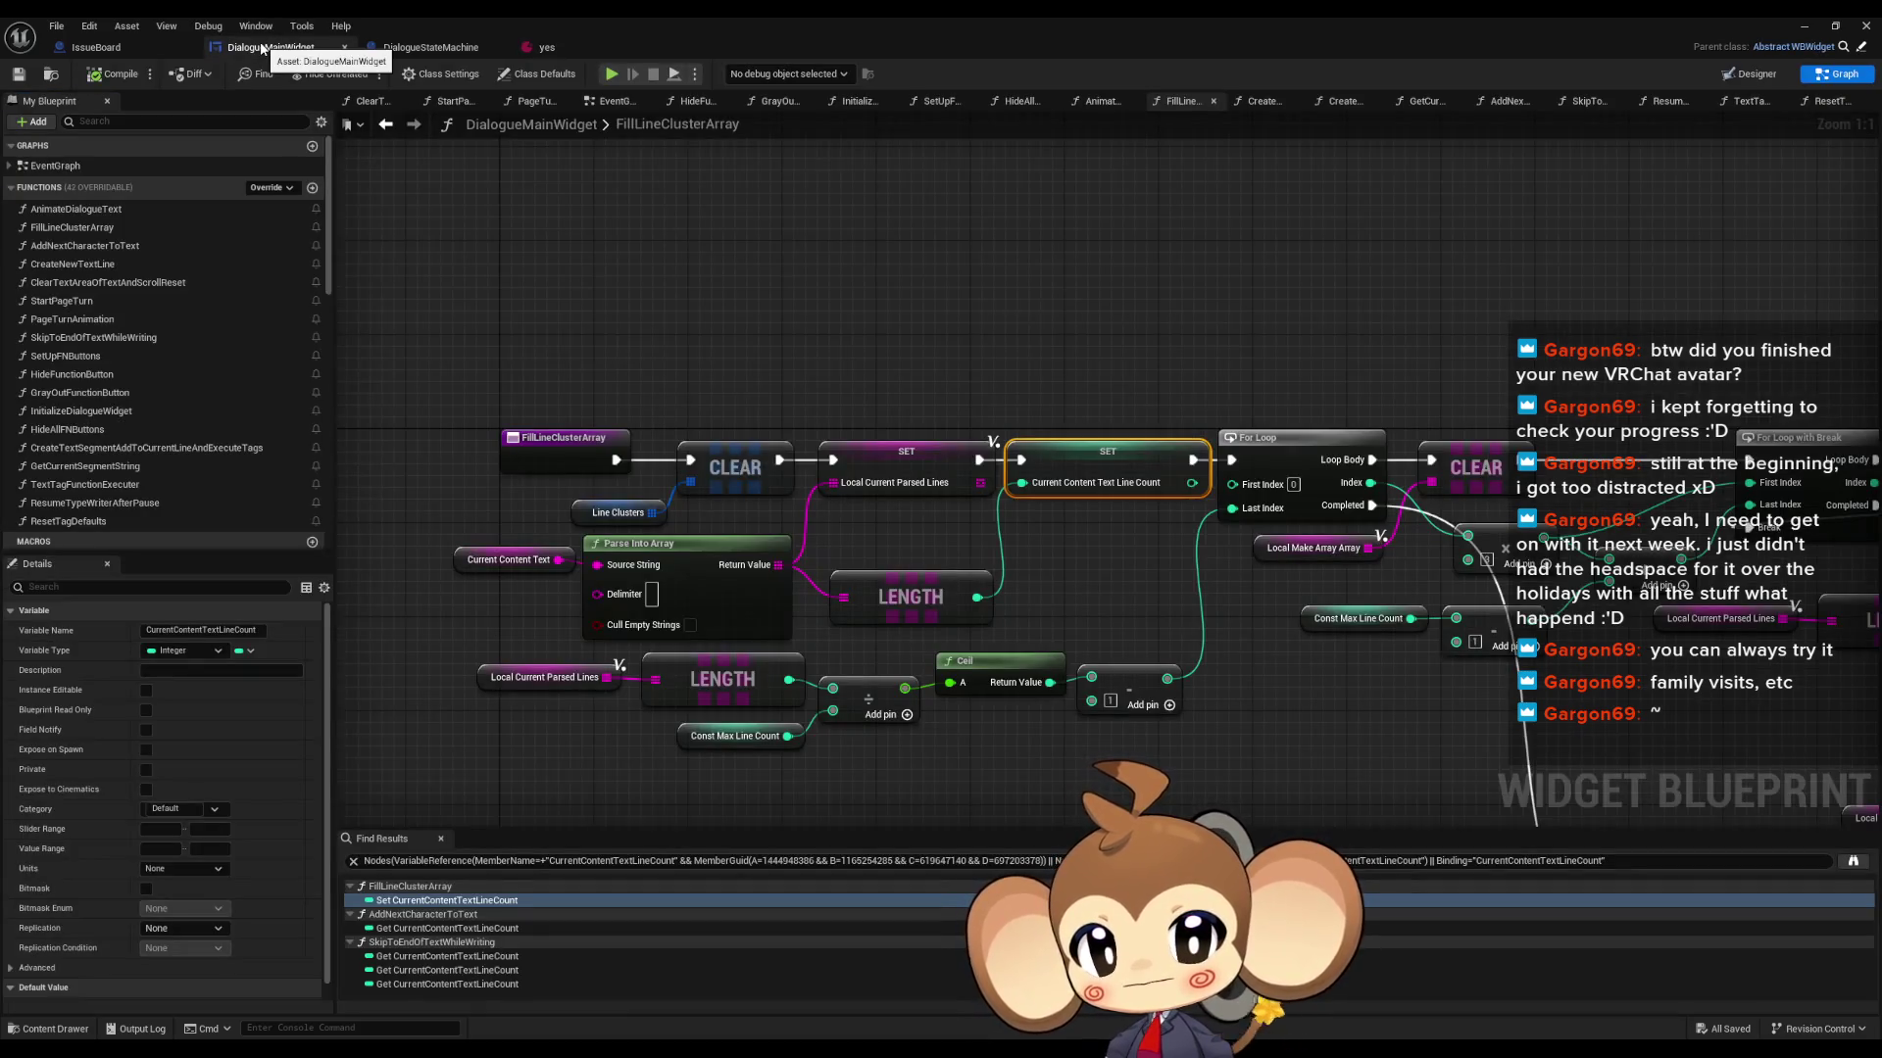
scroll(793, 496, "down", 3)
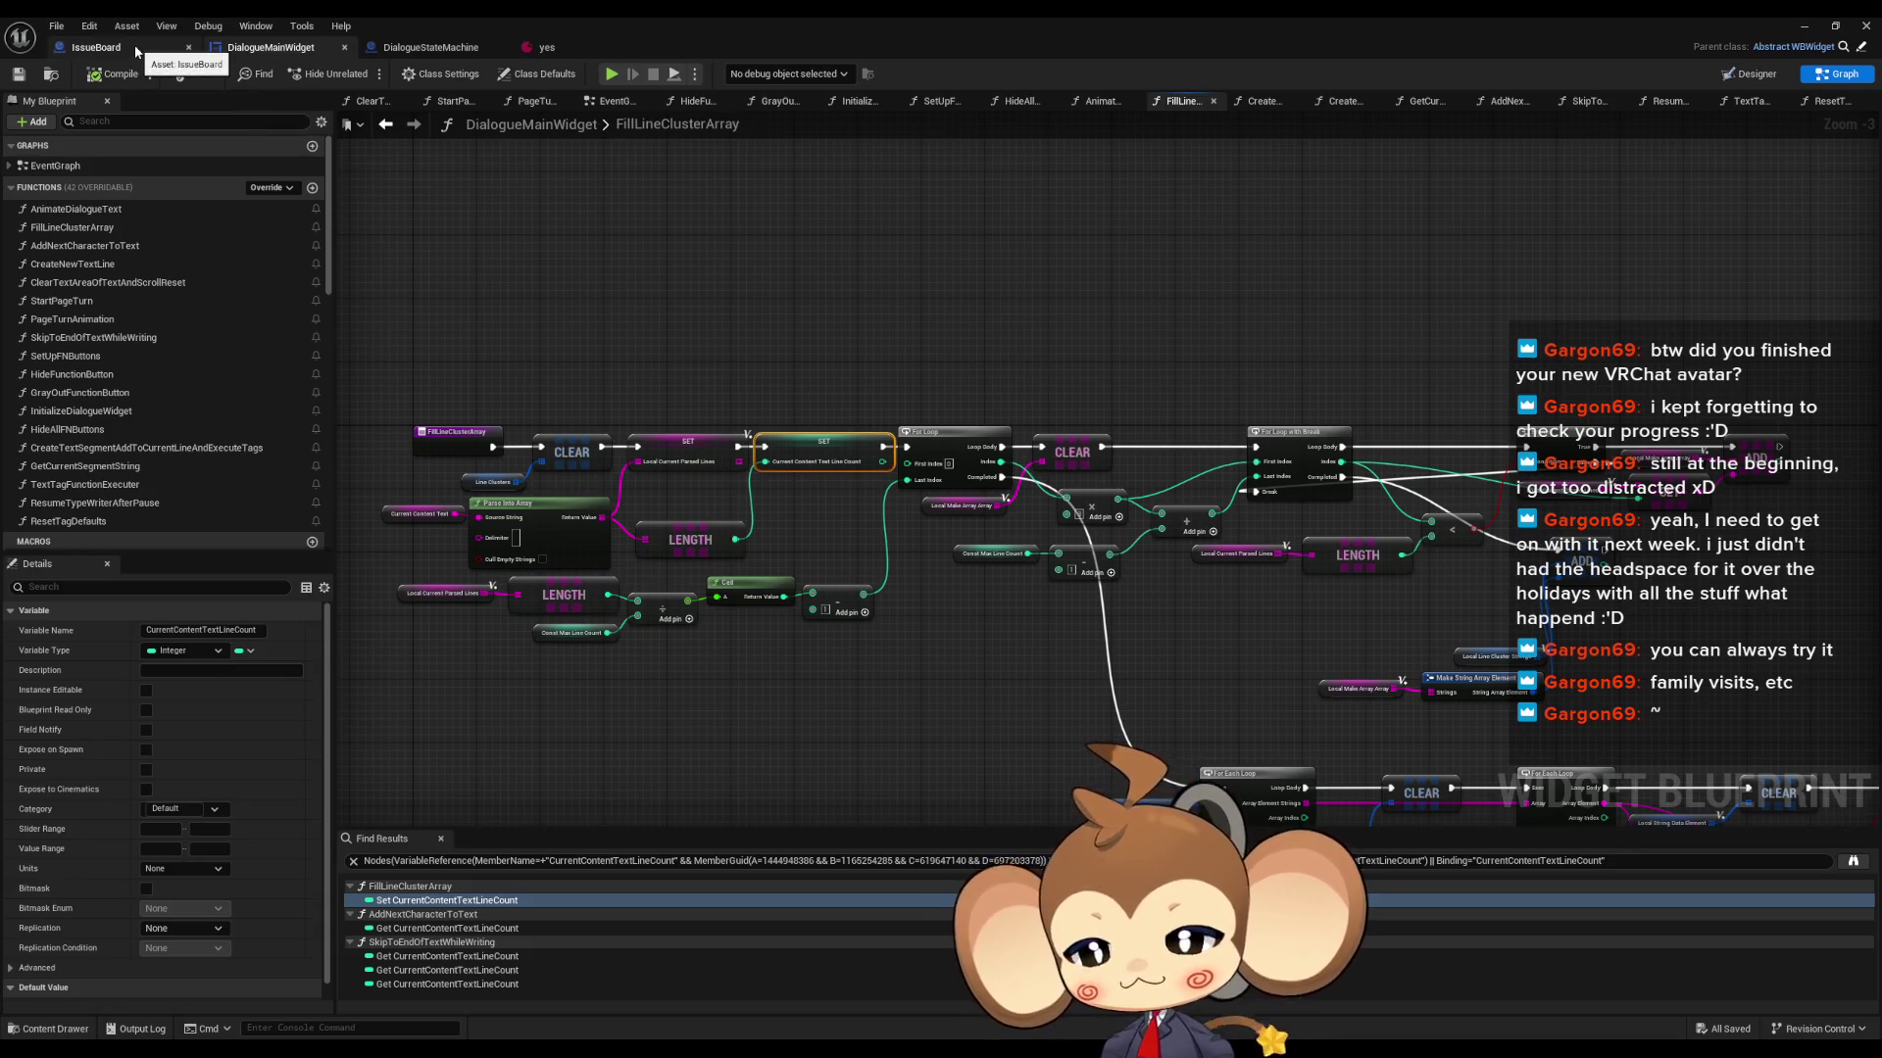
left_click(1804, 26)
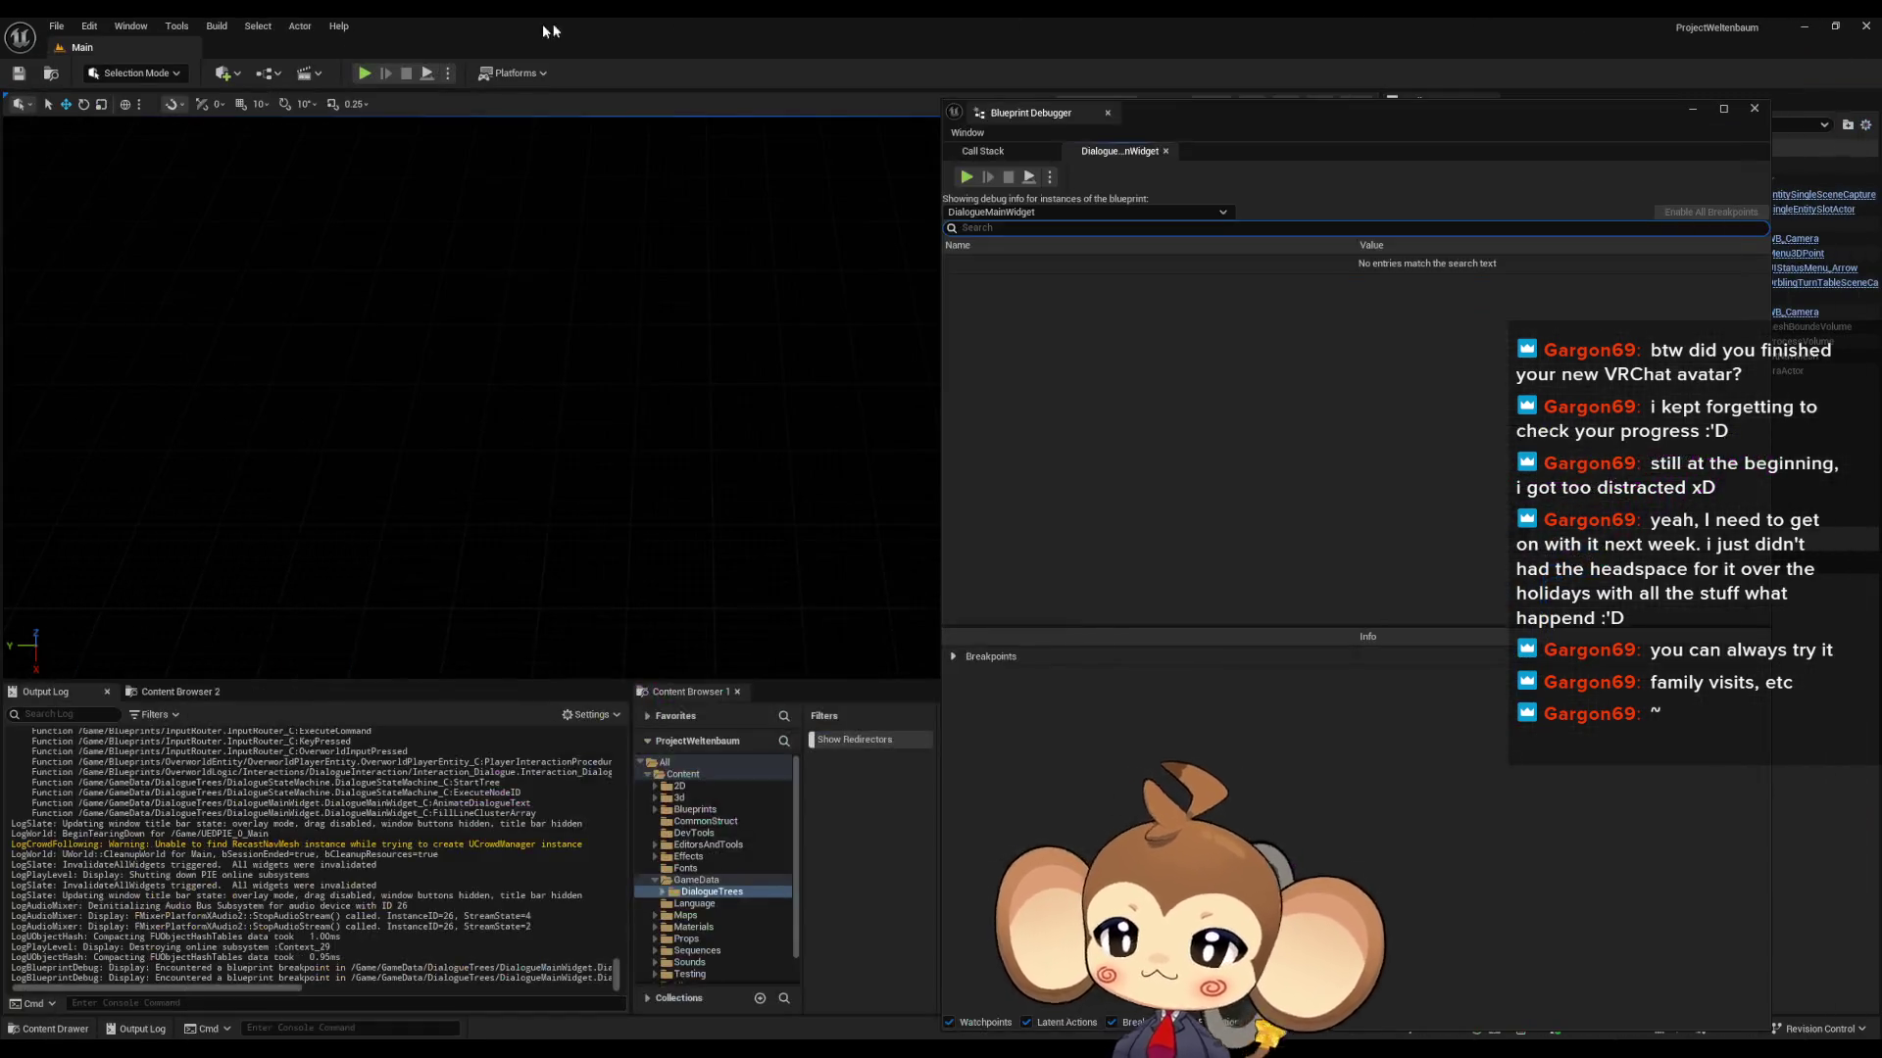
left_click(369, 75)
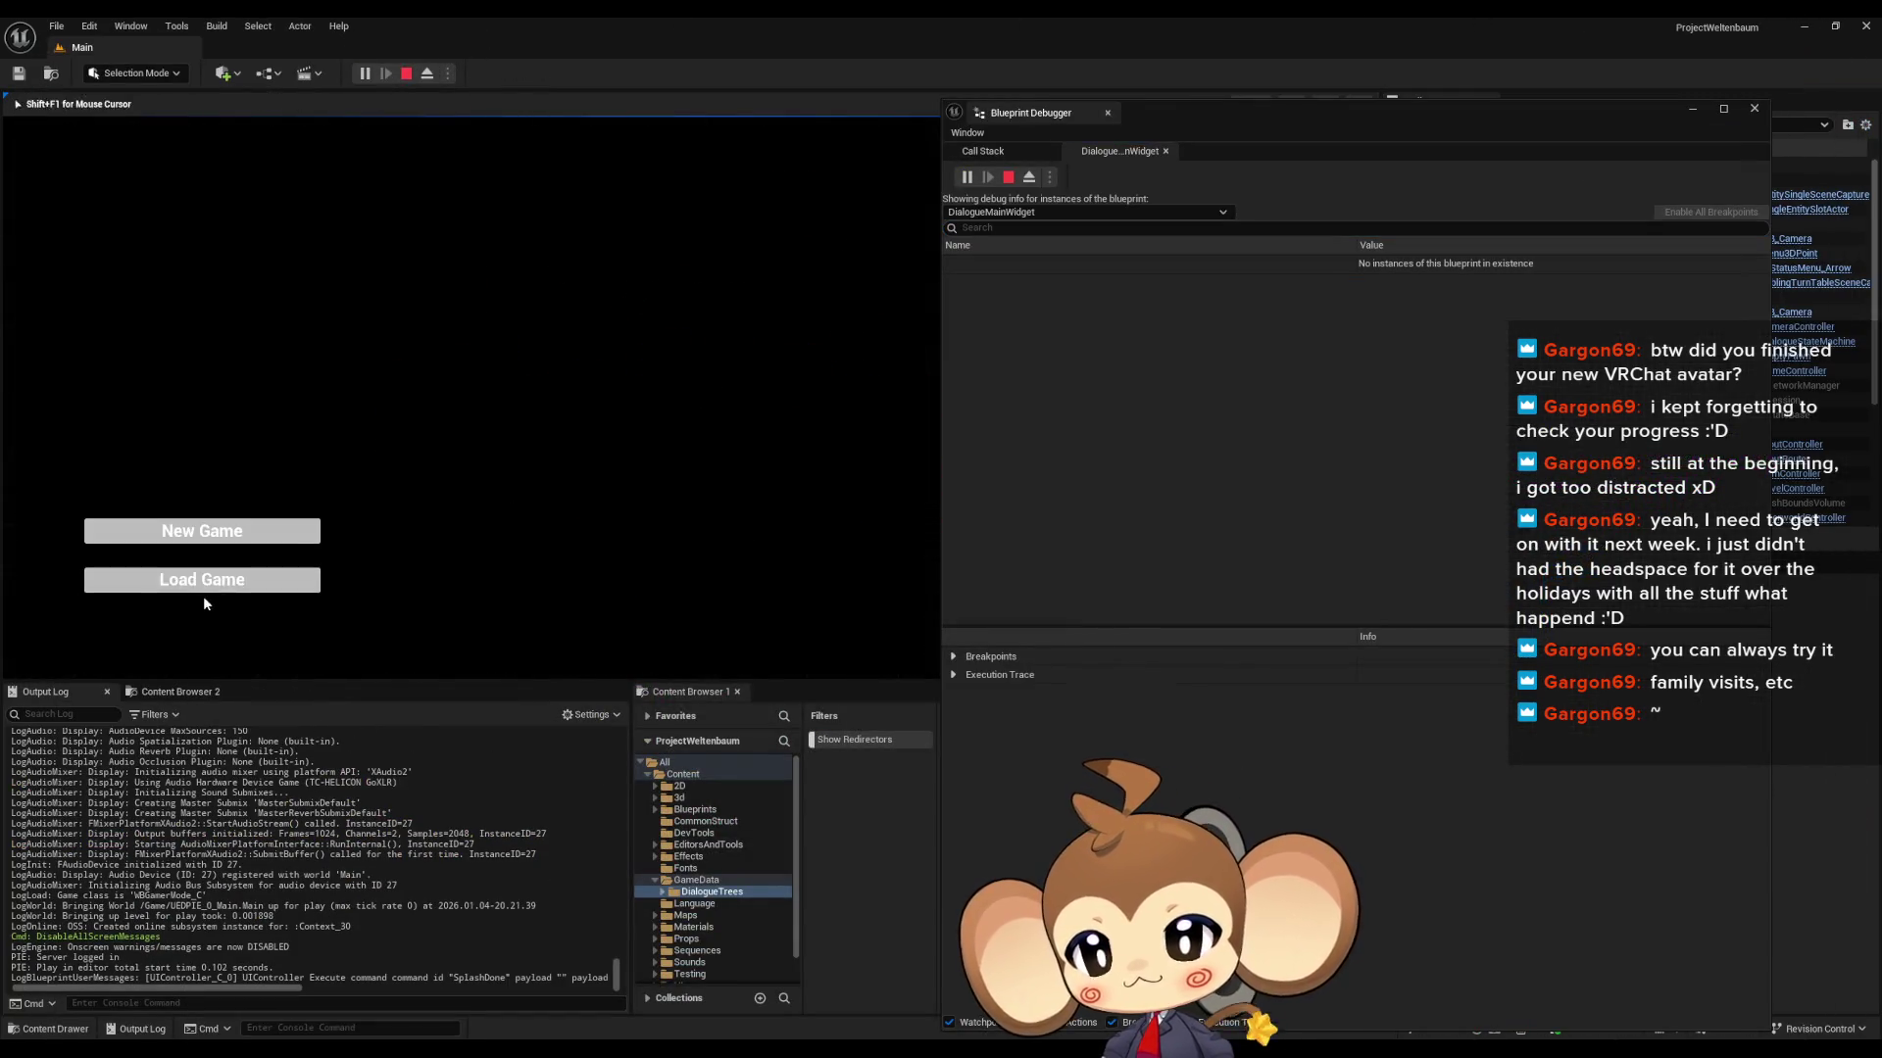
left_click(203, 591)
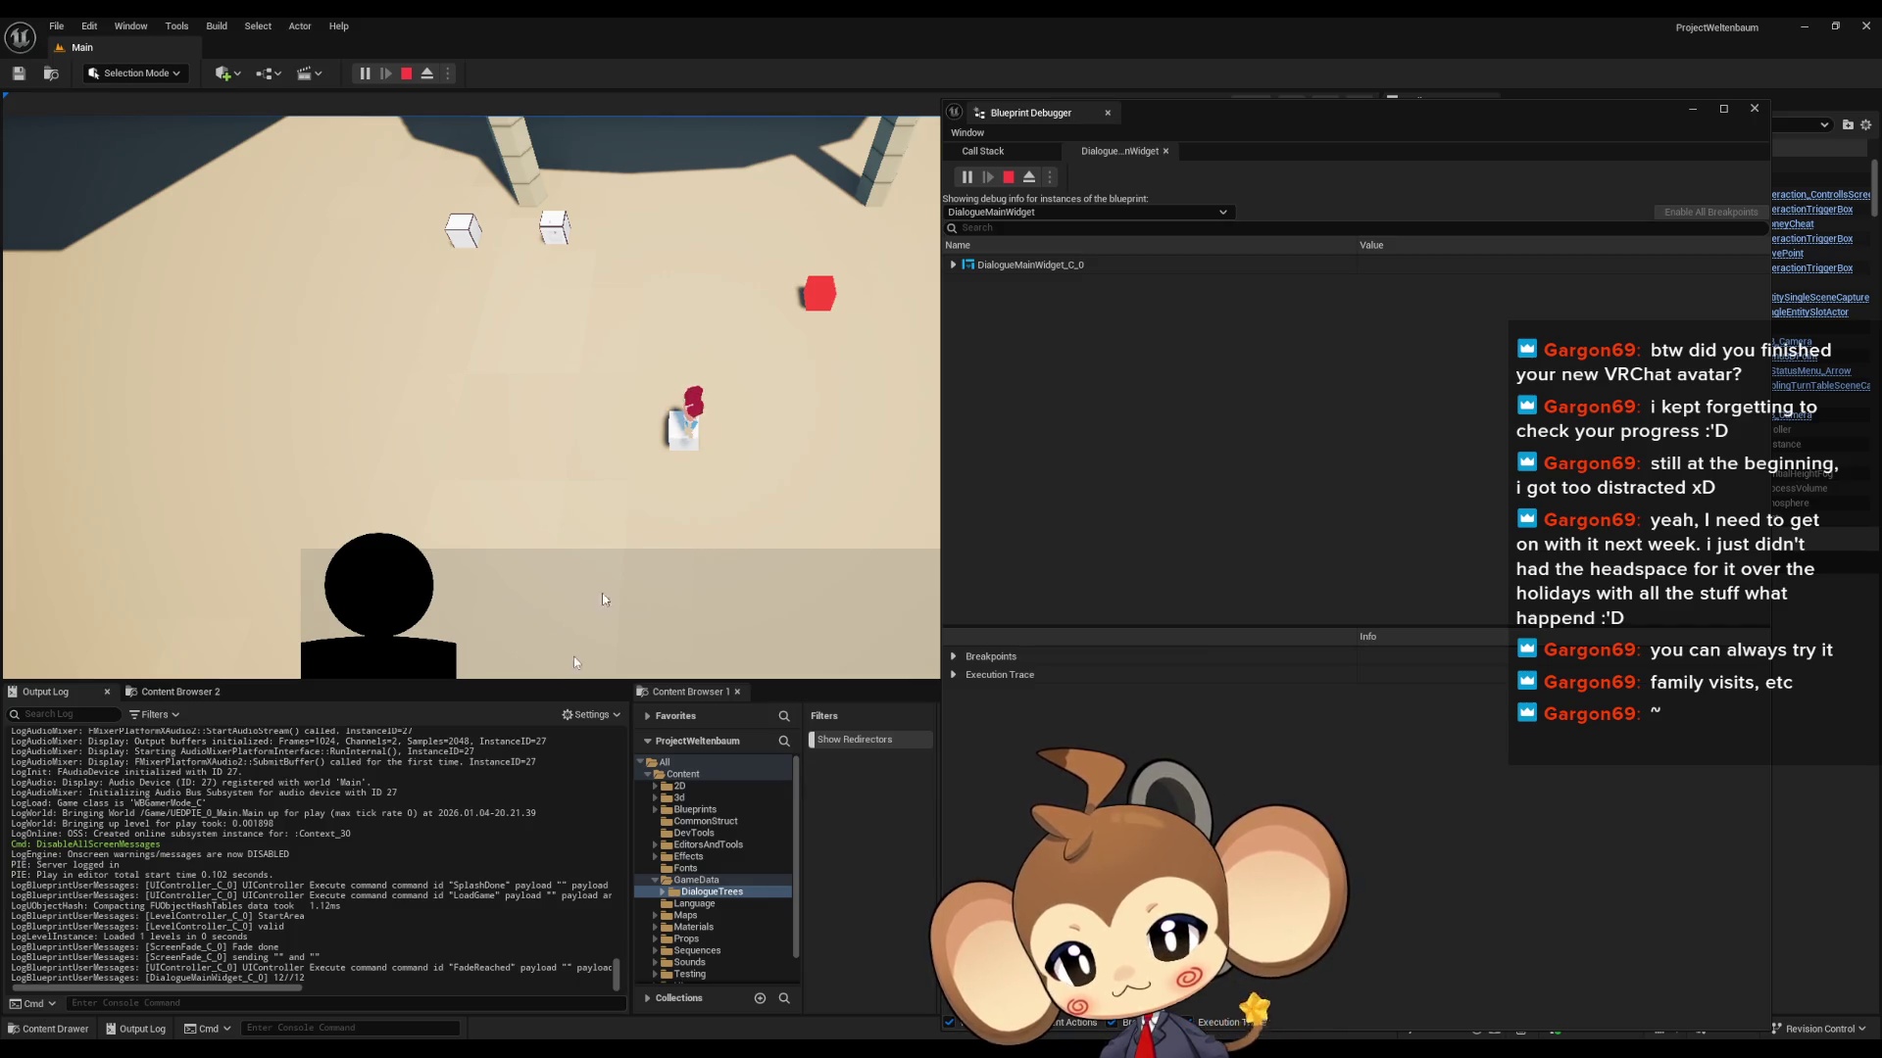
left_click_drag(280, 977, 306, 977)
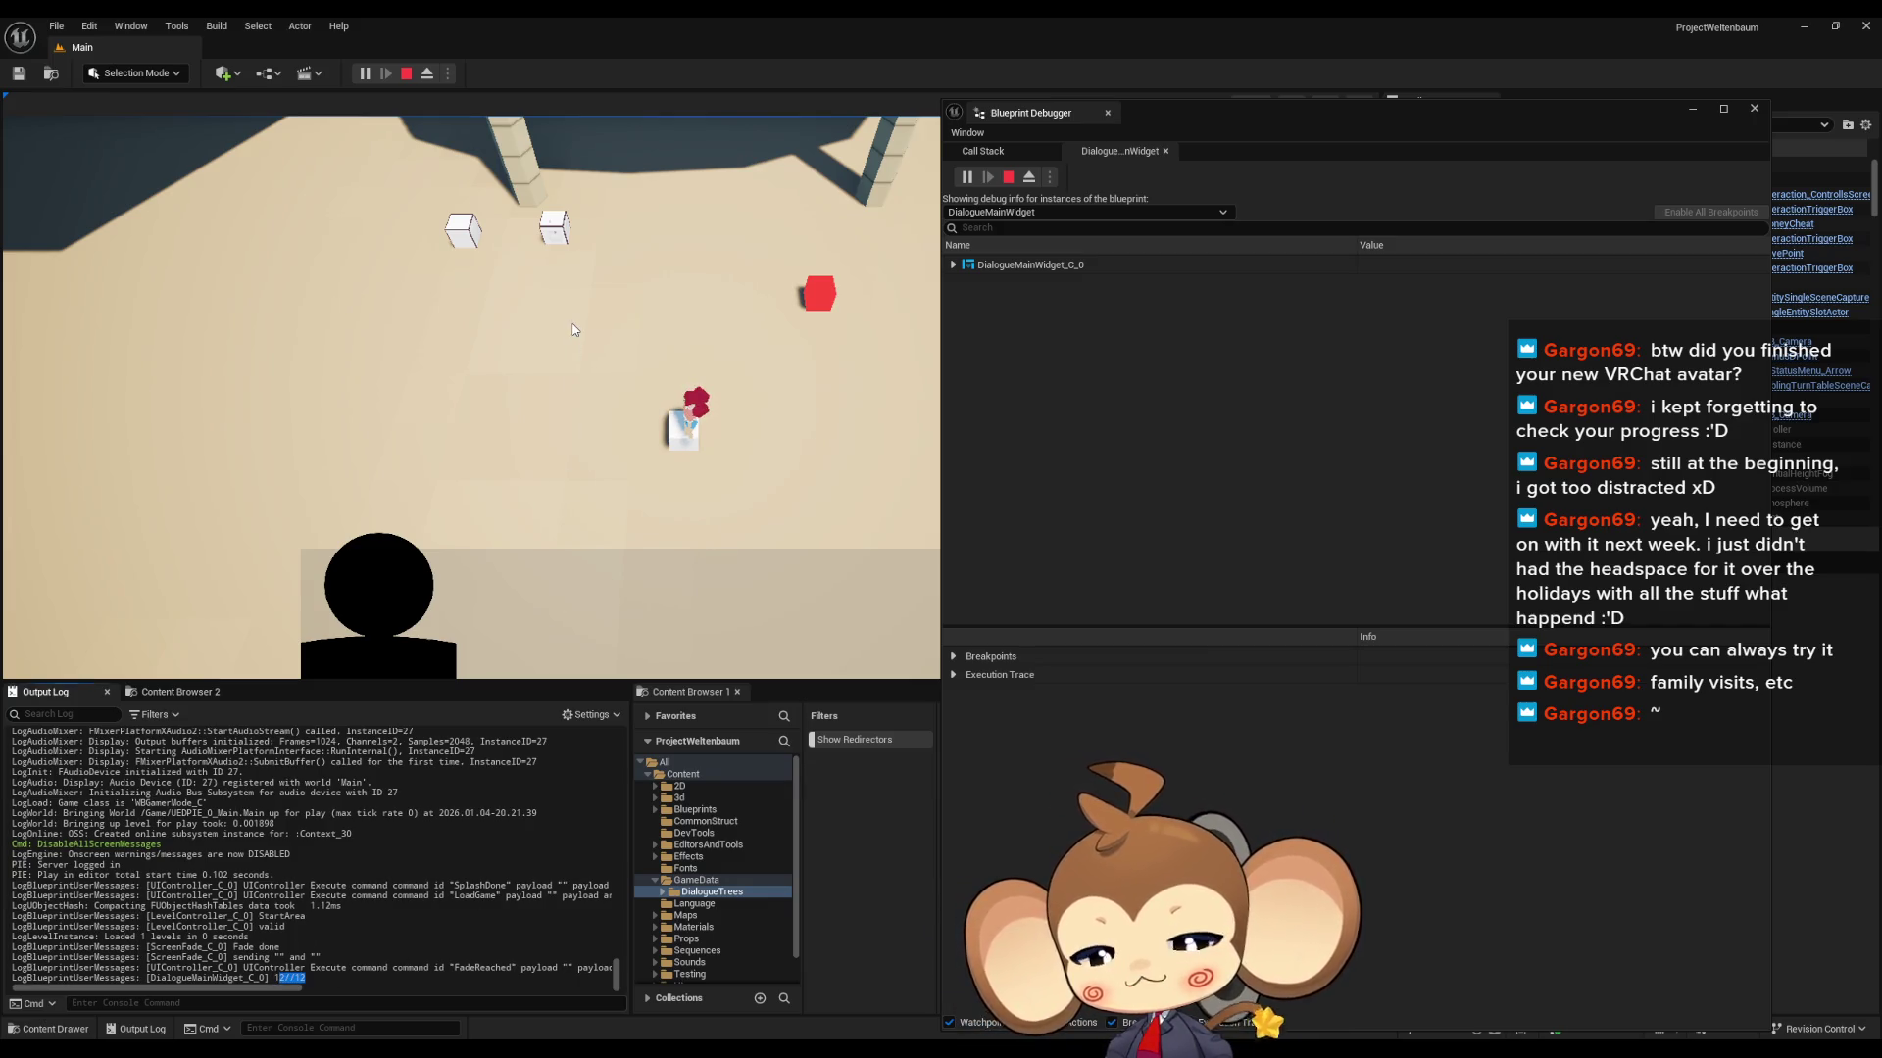
left_click(406, 73)
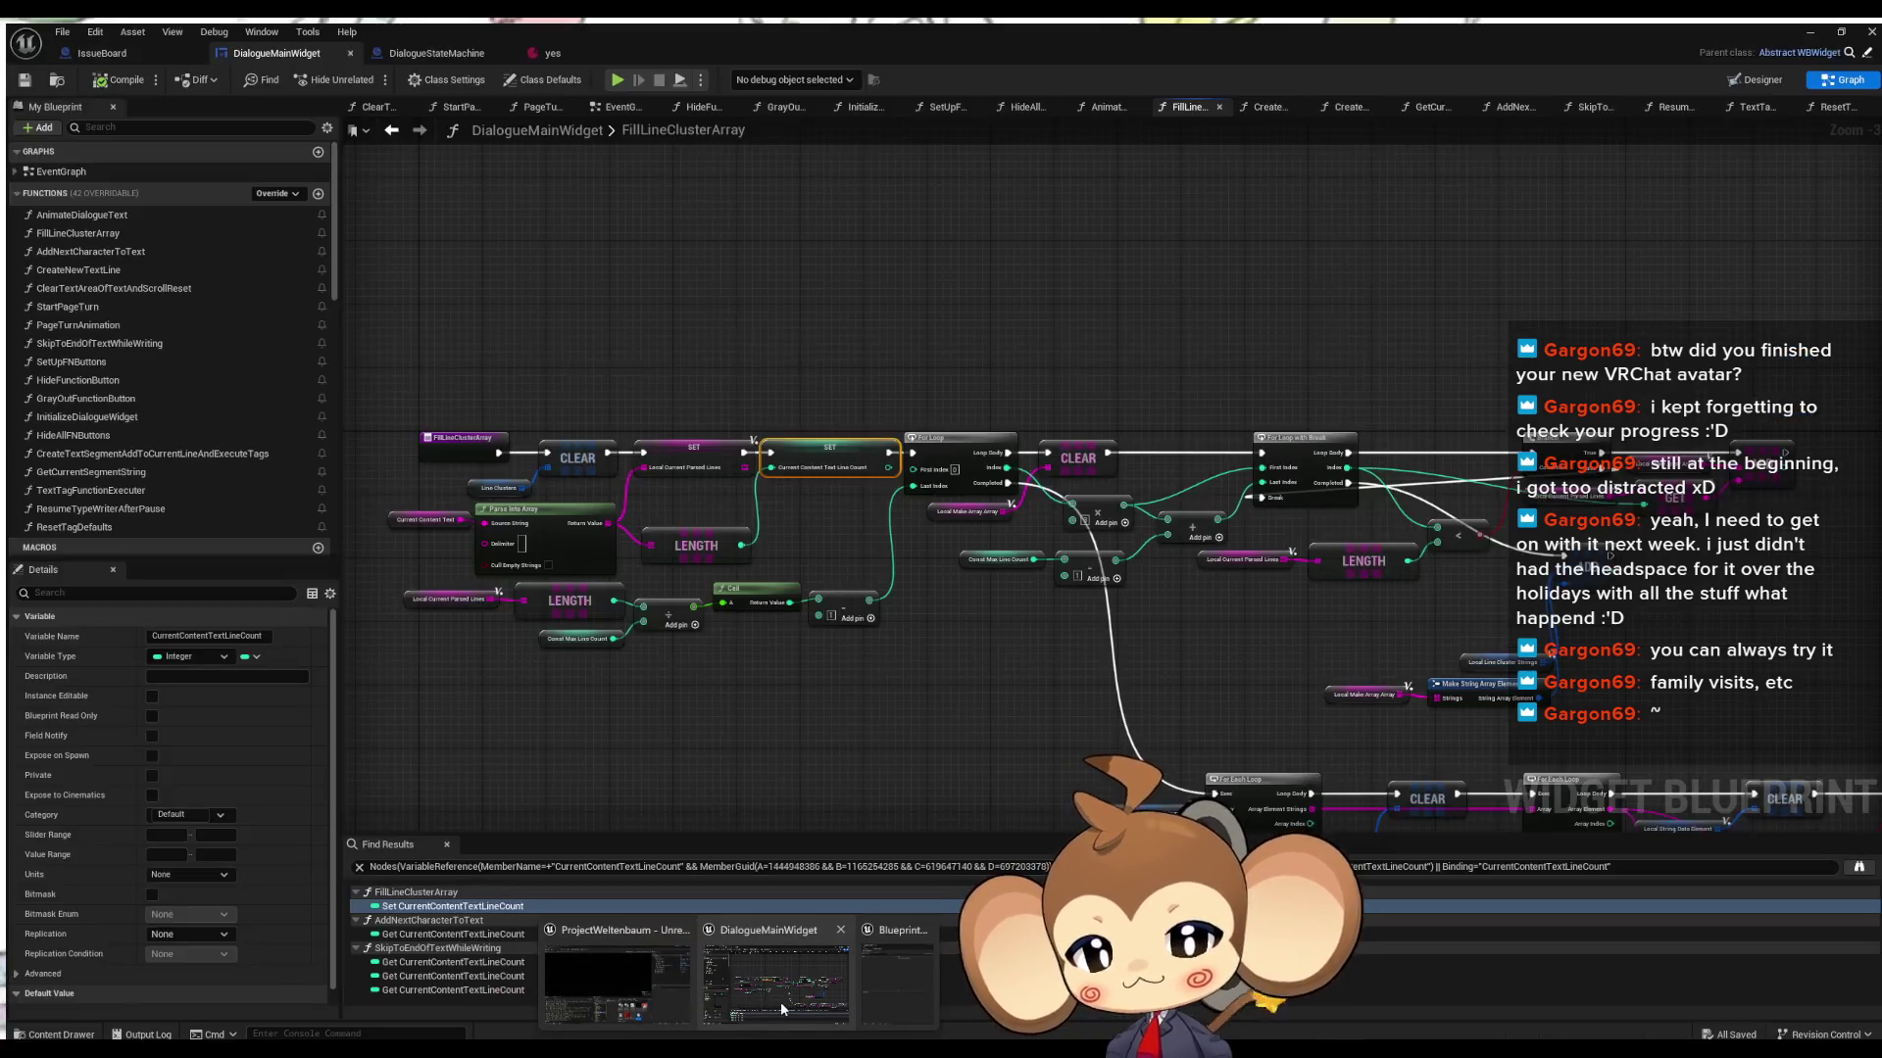
- Jump from Find Results to the line count read in AddNextCharacterToText
key("alt+Tab")
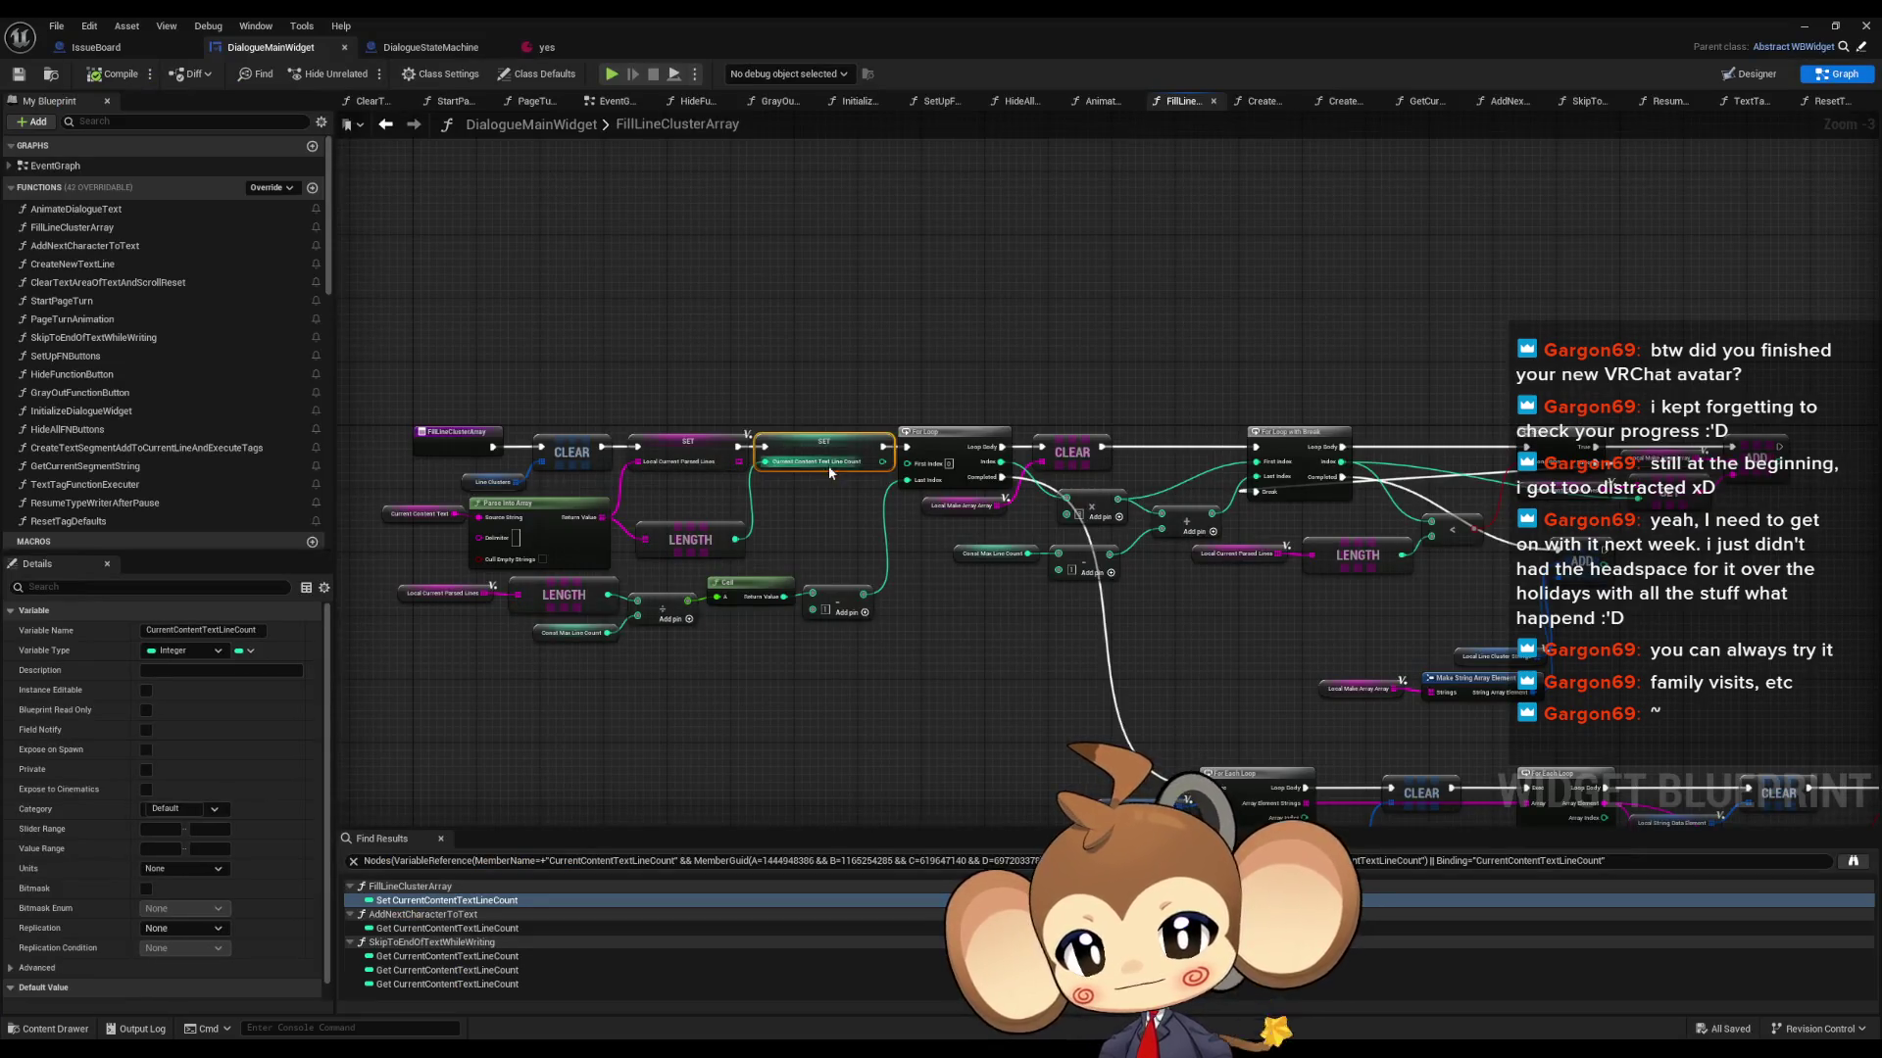
left_click(407, 928)
double_click(408, 928)
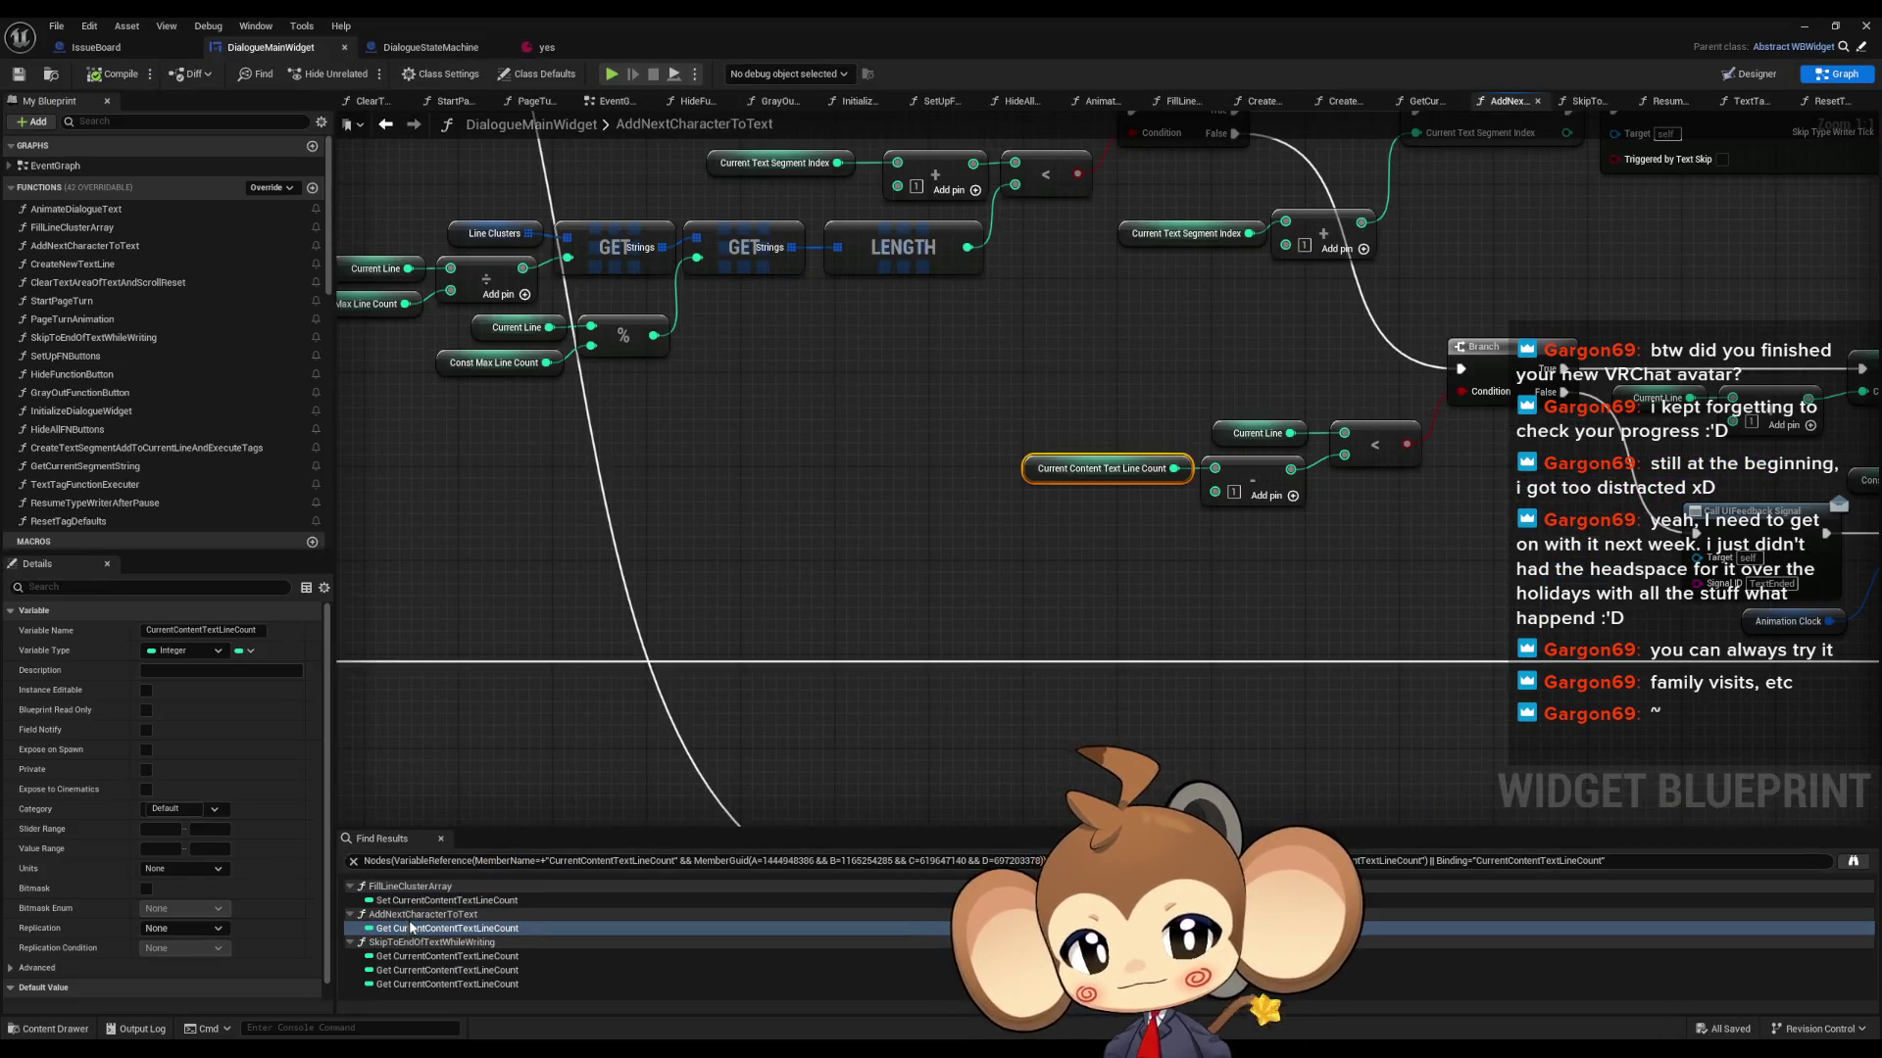
- Inspect the line count comparison nodes and the nearby Branch logic
mouse_move(1227, 516)
left_mouse_down()
mouse_move(932, 538)
mouse_move(905, 518)
left_mouse_up()
left_click_drag(1084, 597, 852, 421)
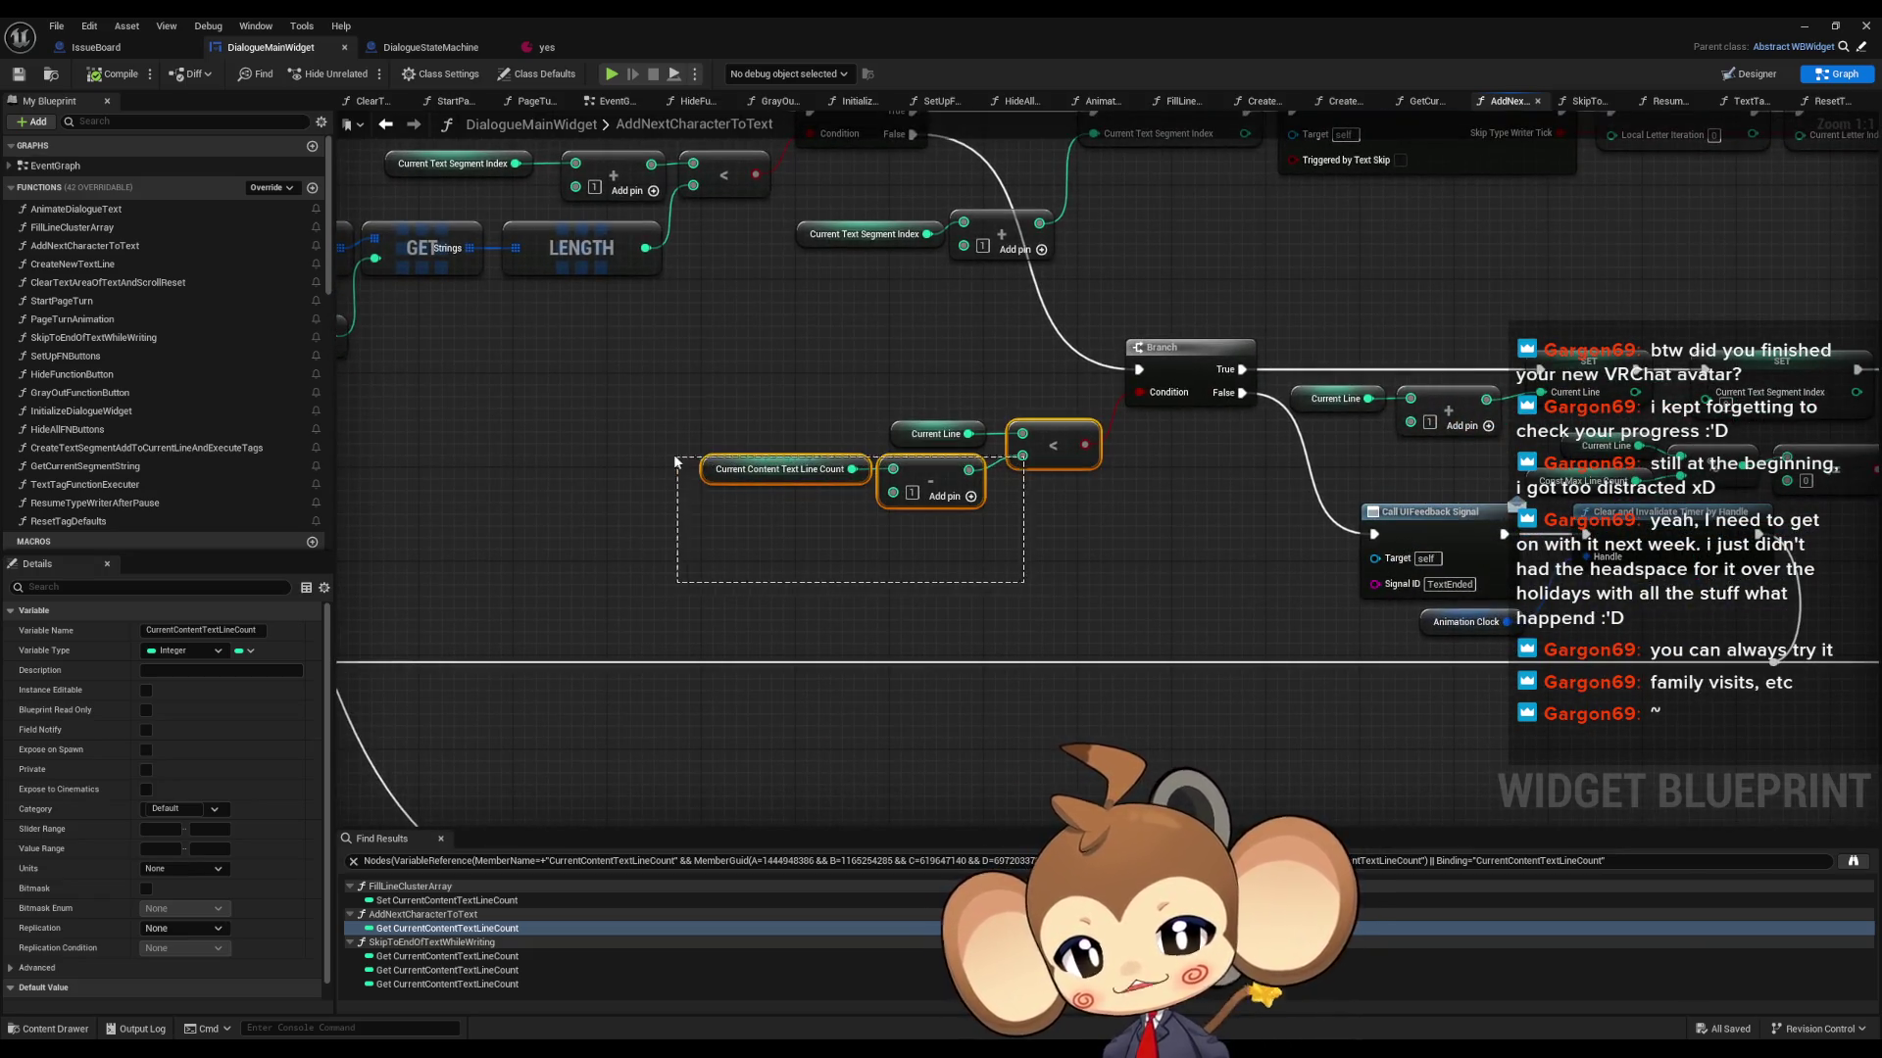
left_click(1102, 588)
scroll(1102, 588, "down", 6)
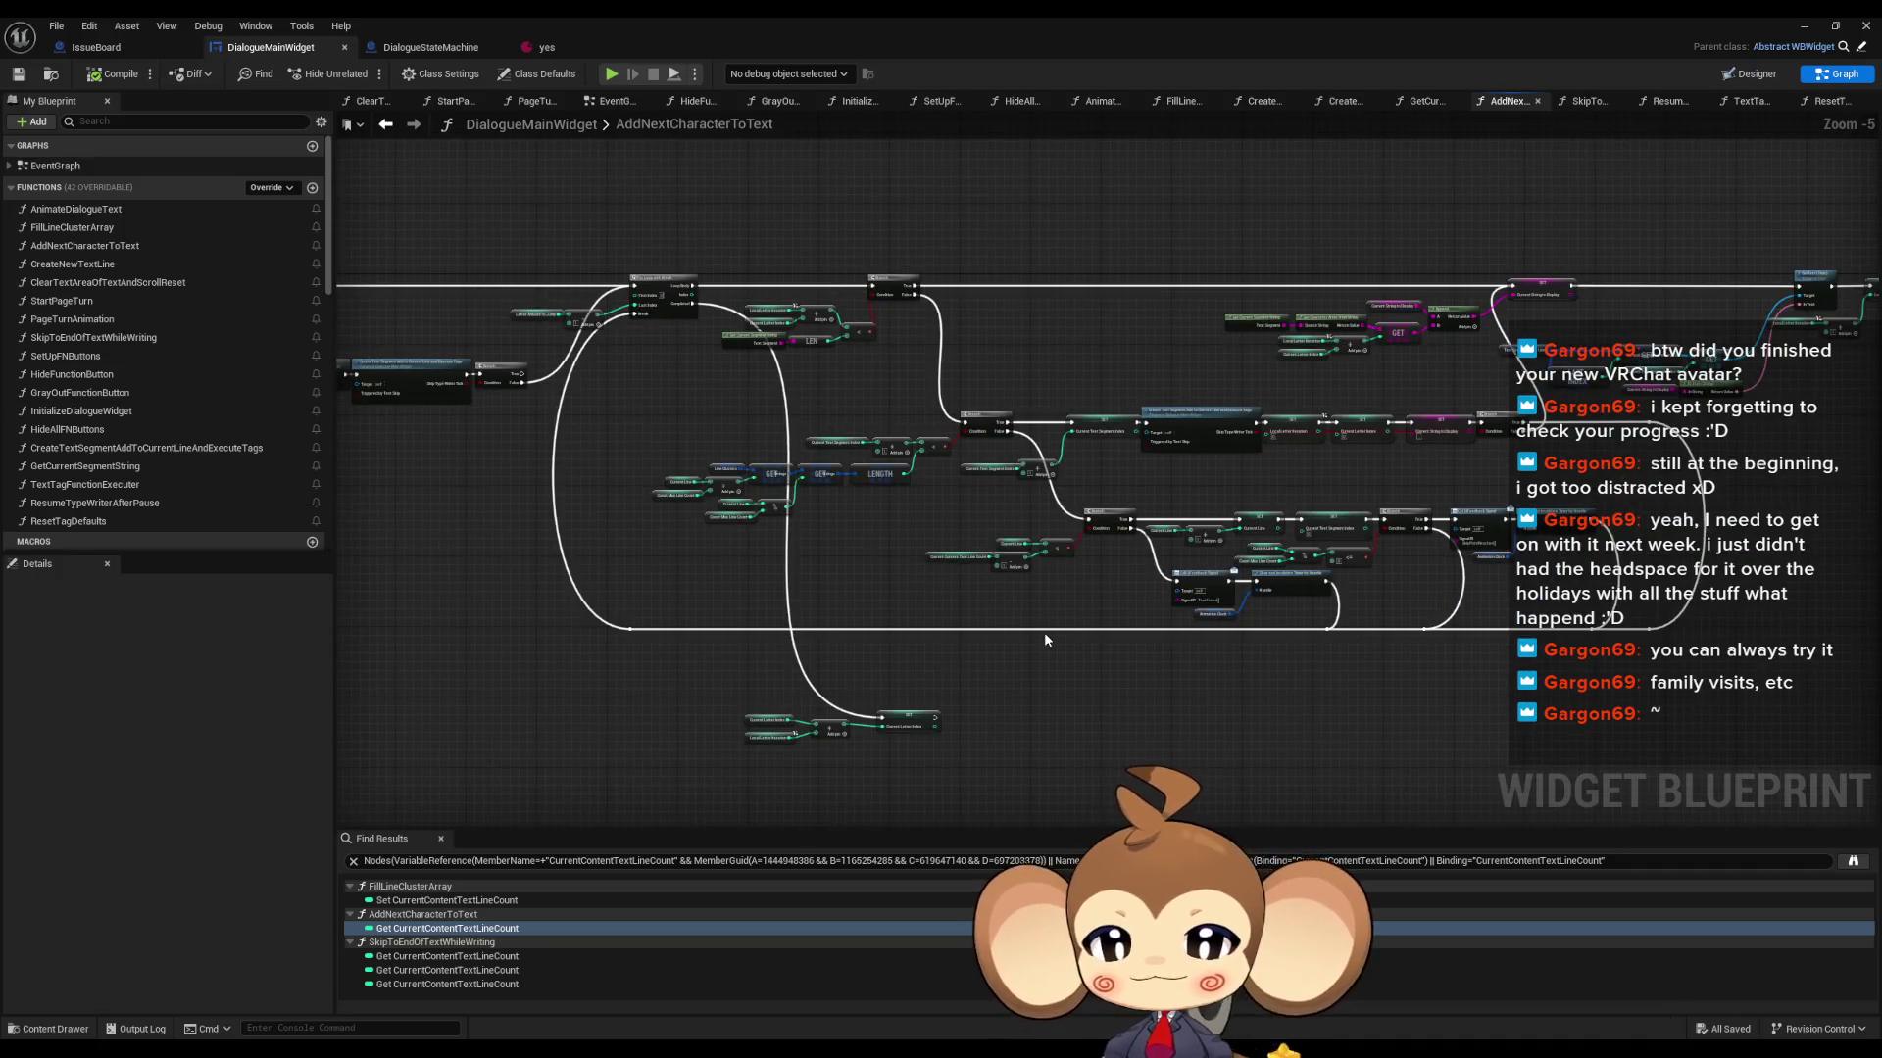
scroll(843, 590, "up", 5)
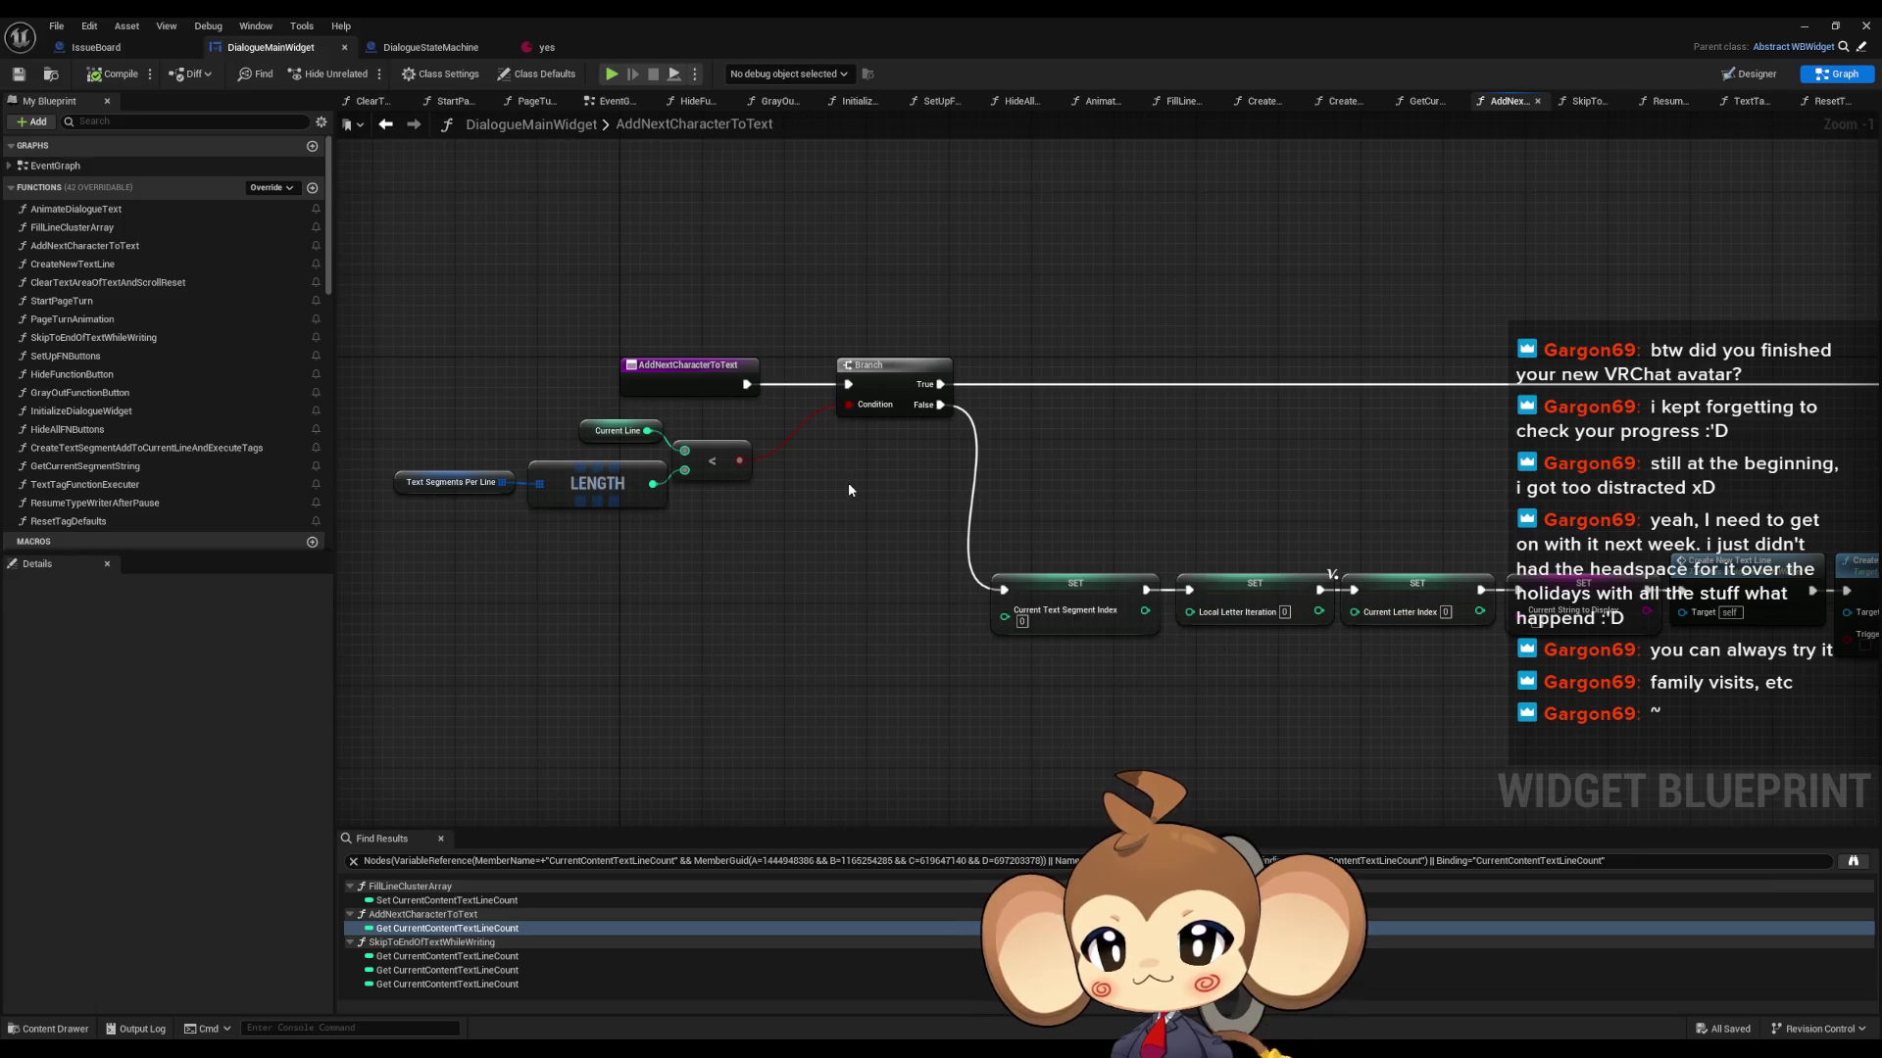
scroll(849, 482, "down", 3)
scroll(994, 490, "up", 3)
scroll(992, 484, "up", 1)
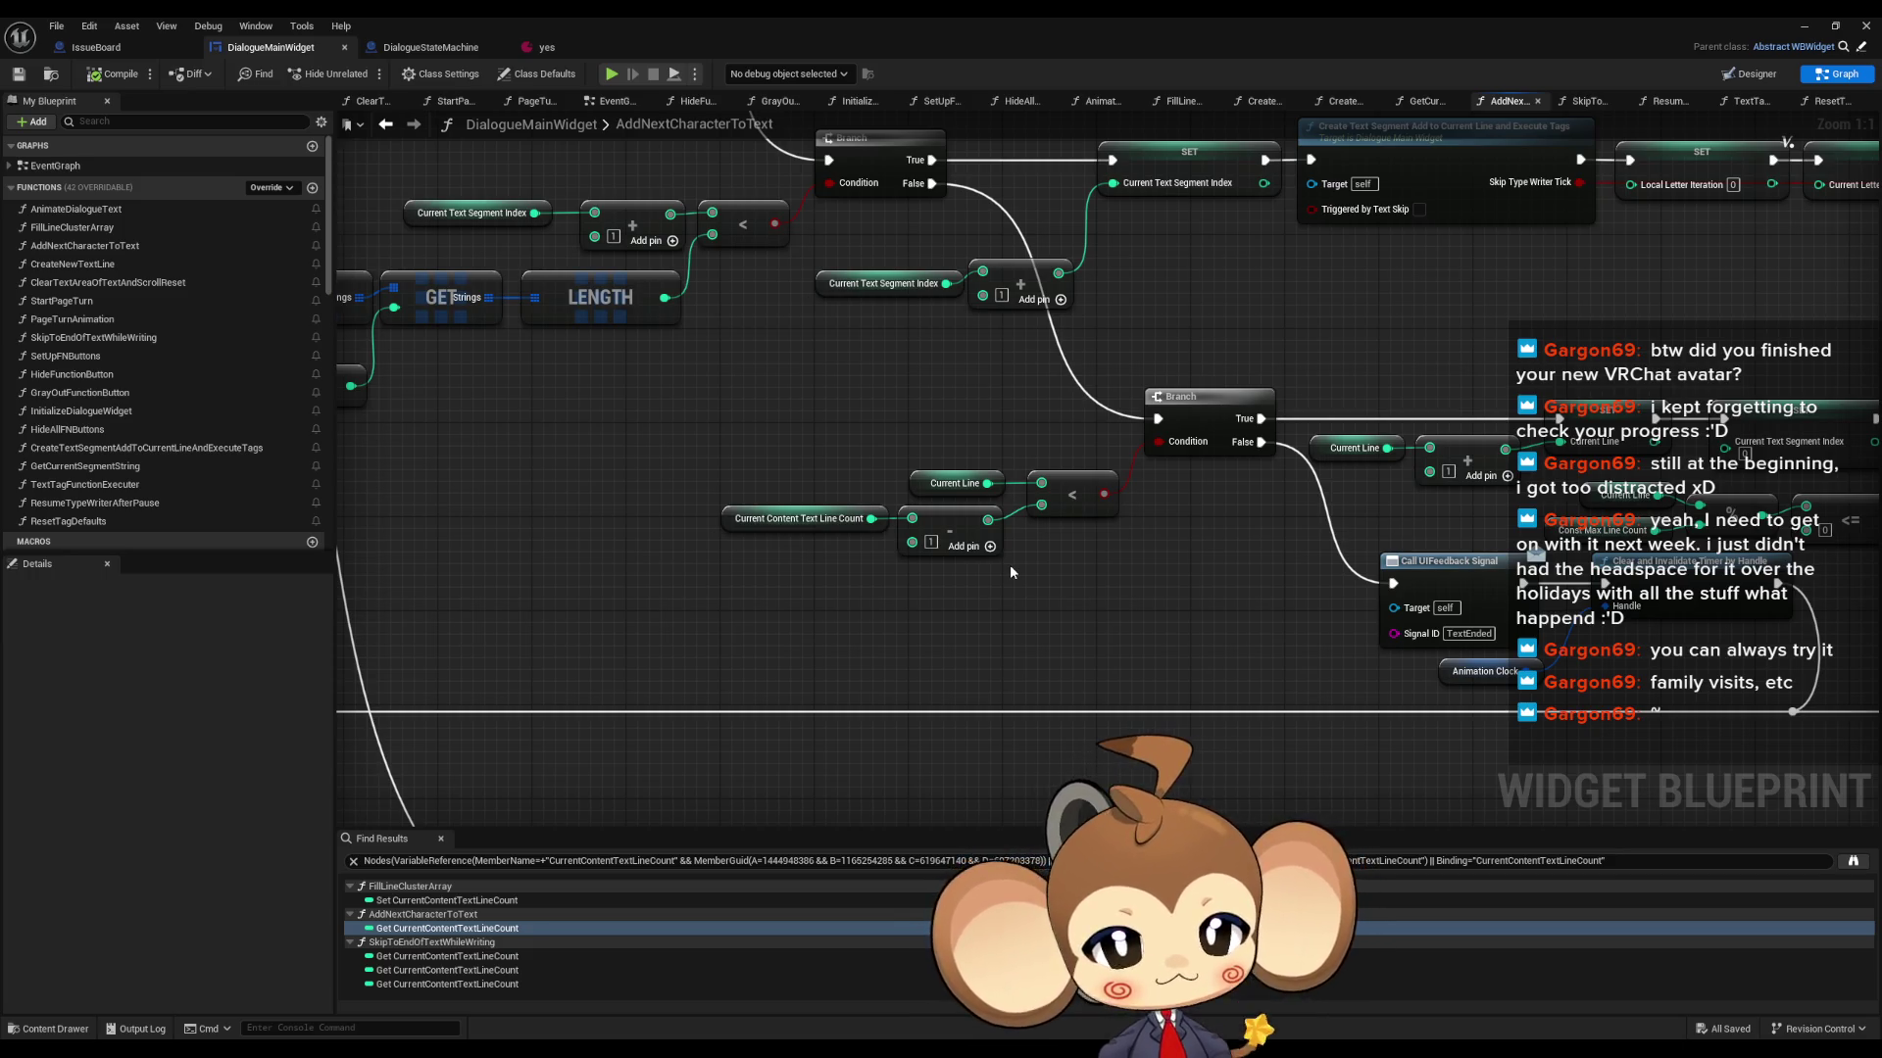
scroll(1212, 613, "down", 2)
- Step through Find Results to the Current Content Text Line Count reads in both functions
left_click_drag(1211, 613, 948, 569)
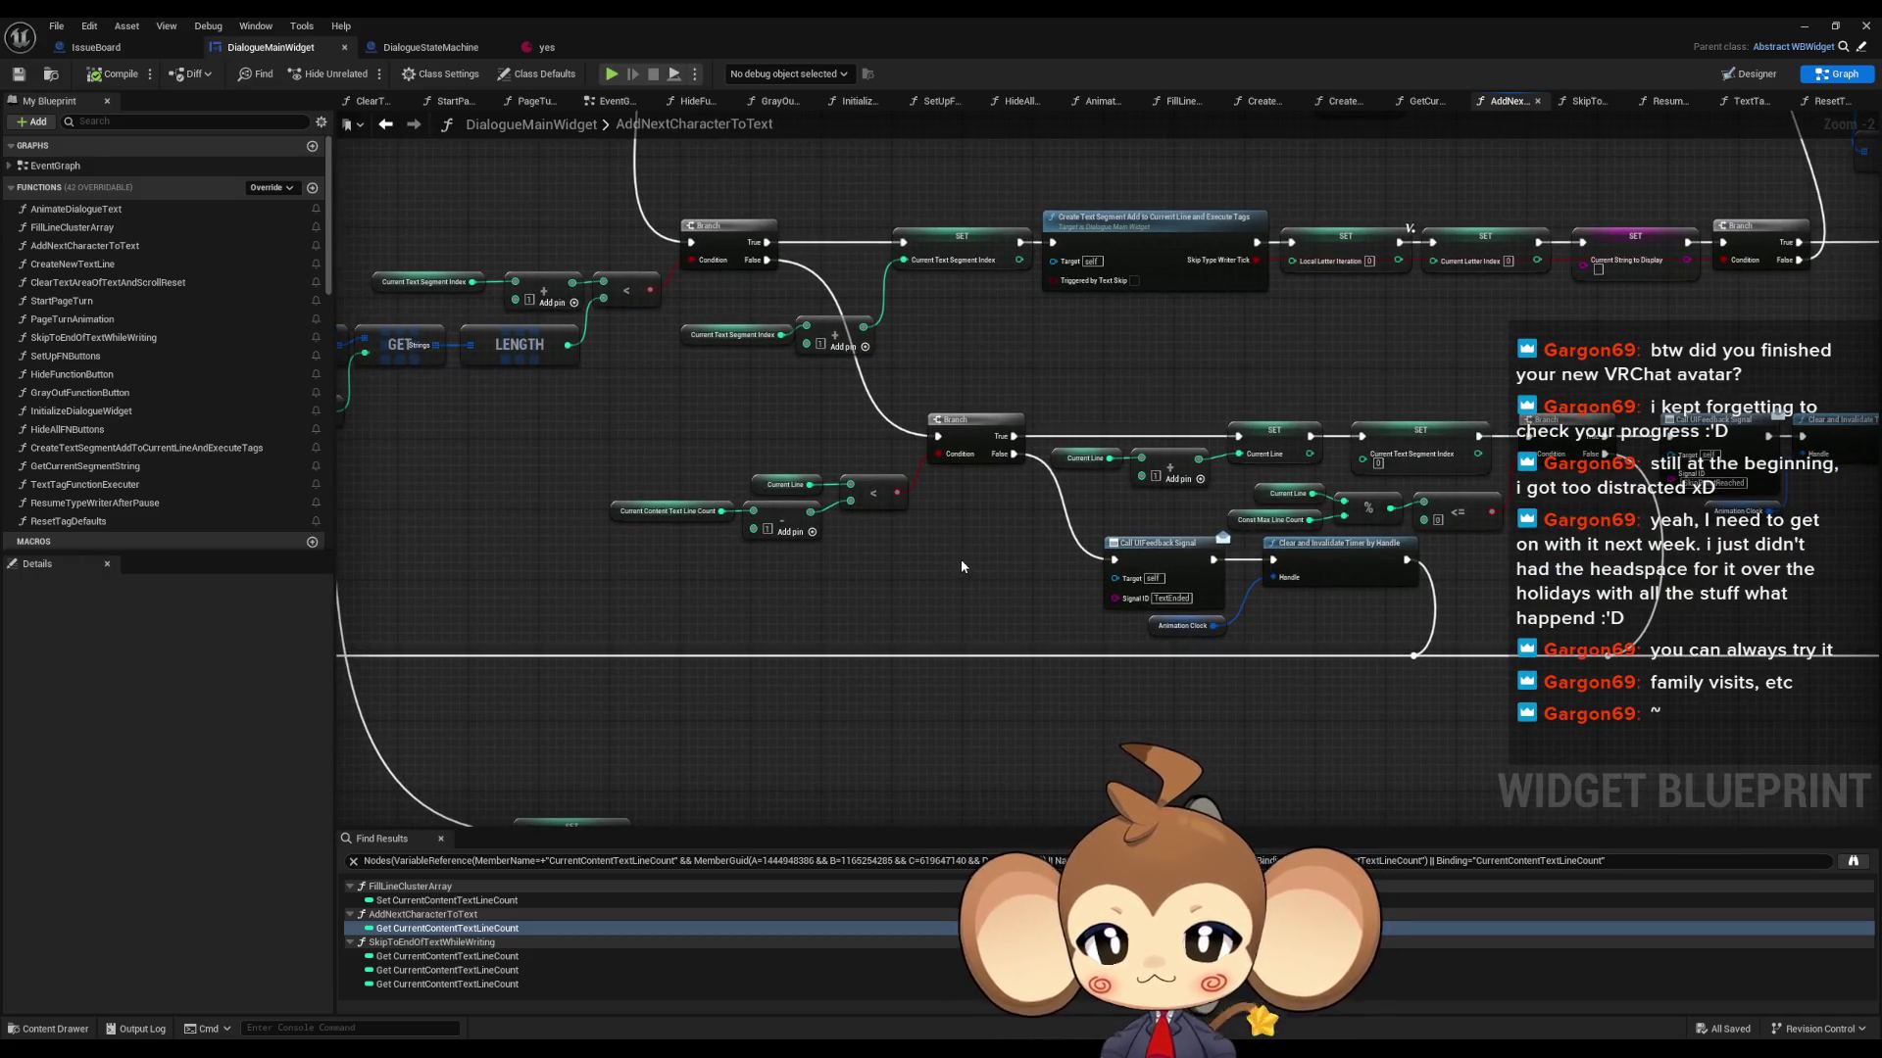
scroll(1392, 670, "down", 2)
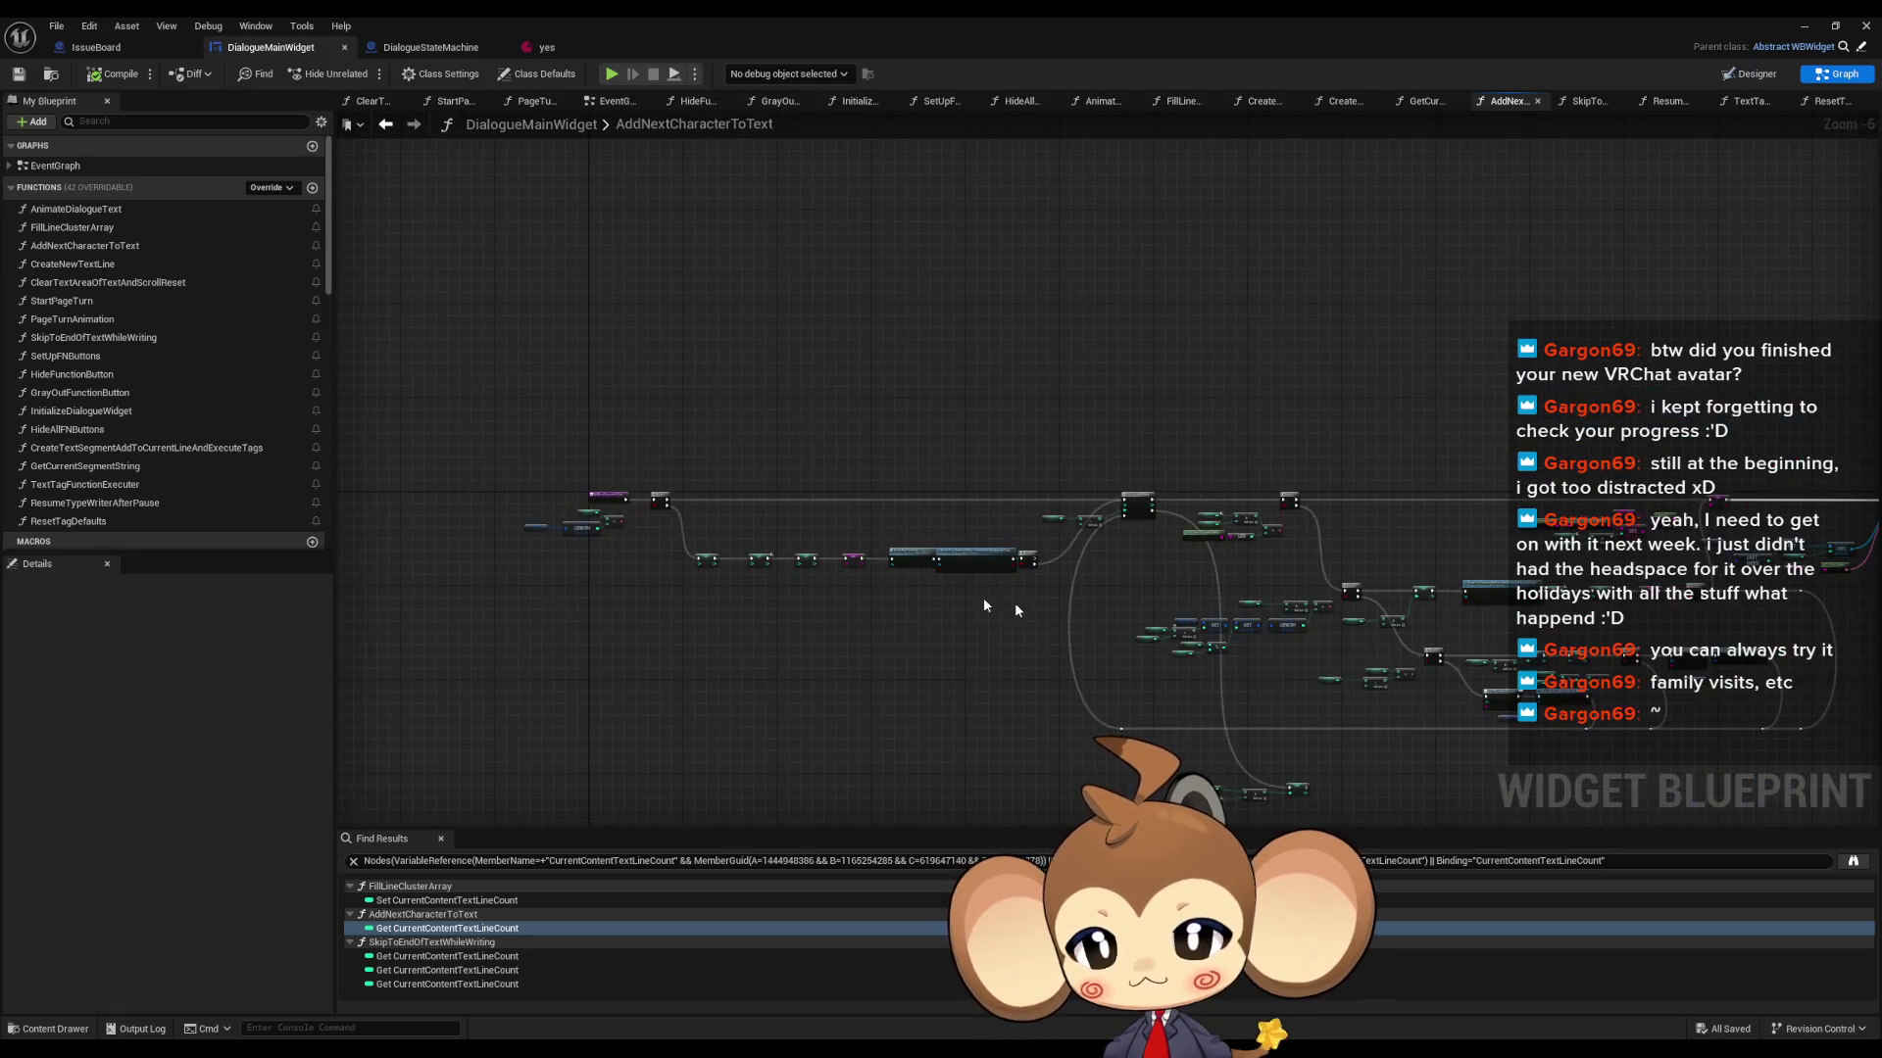
scroll(1070, 612, "up", 5)
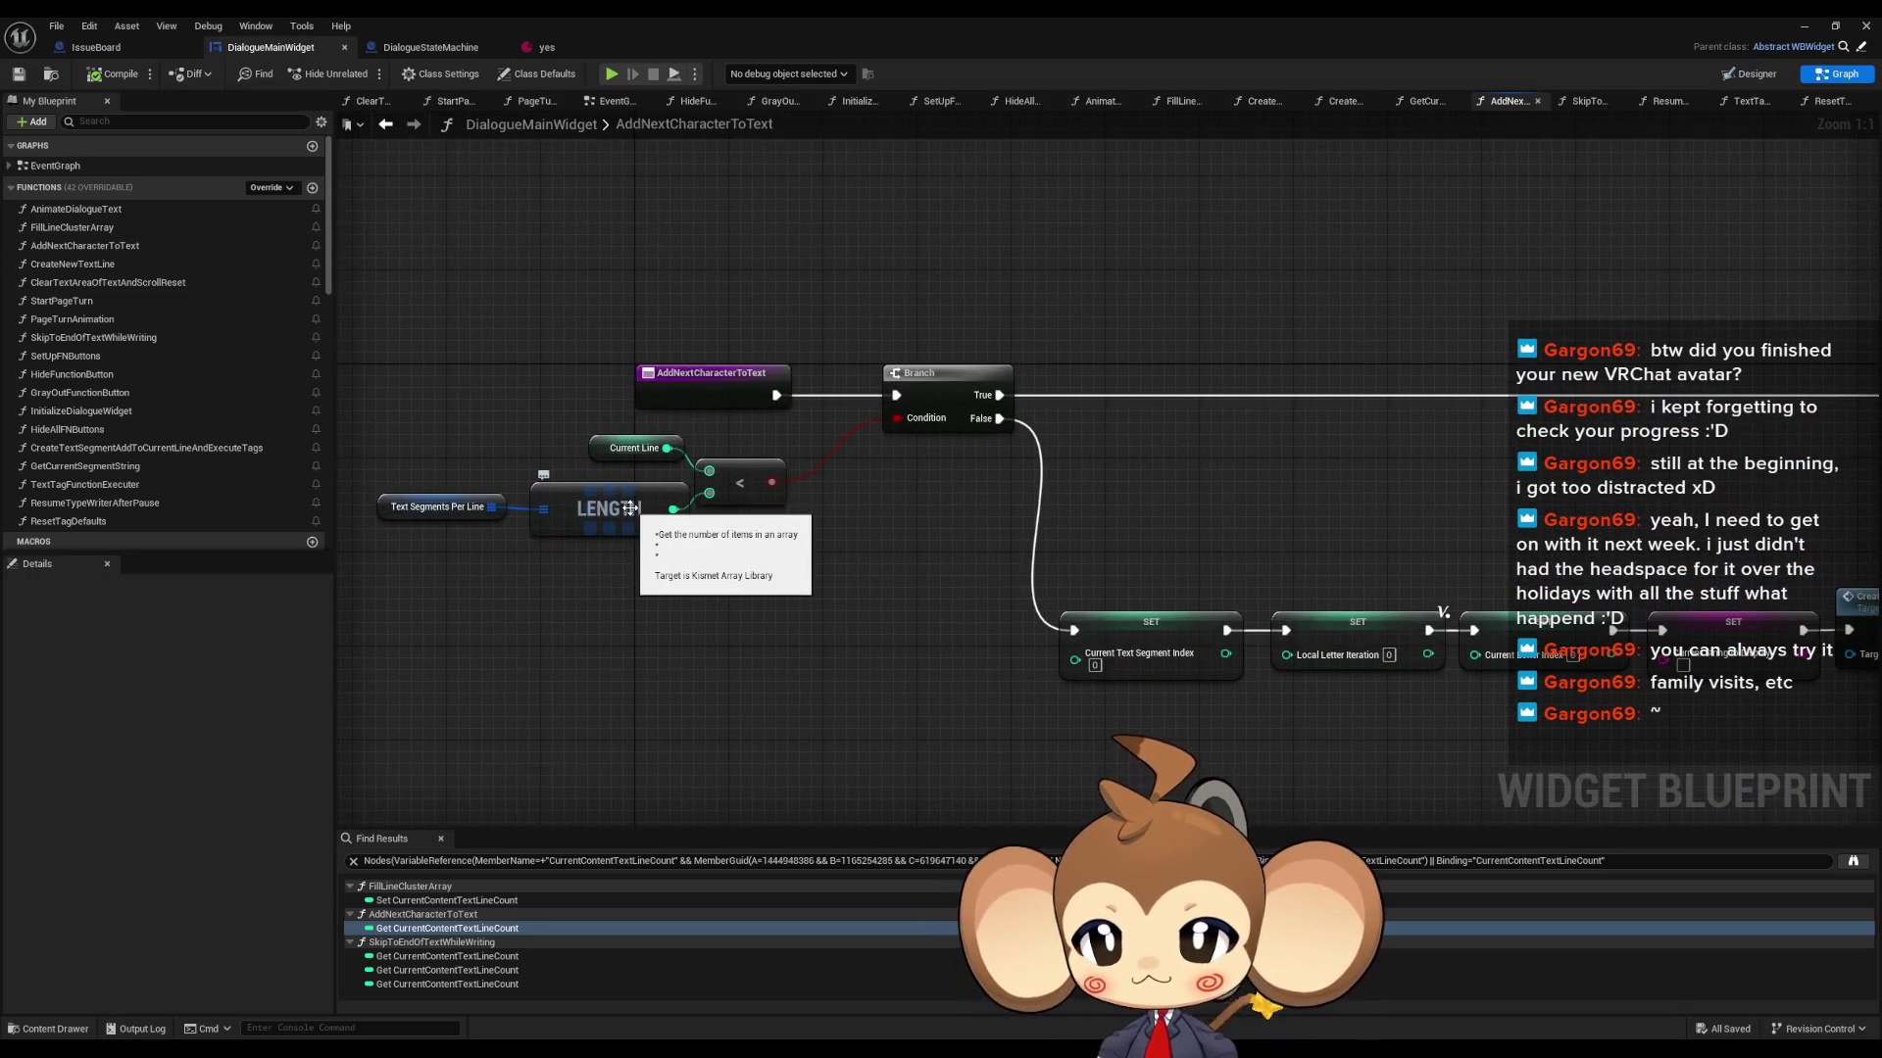
scroll(784, 520, "down", 5)
scroll(1212, 546, "up", 2)
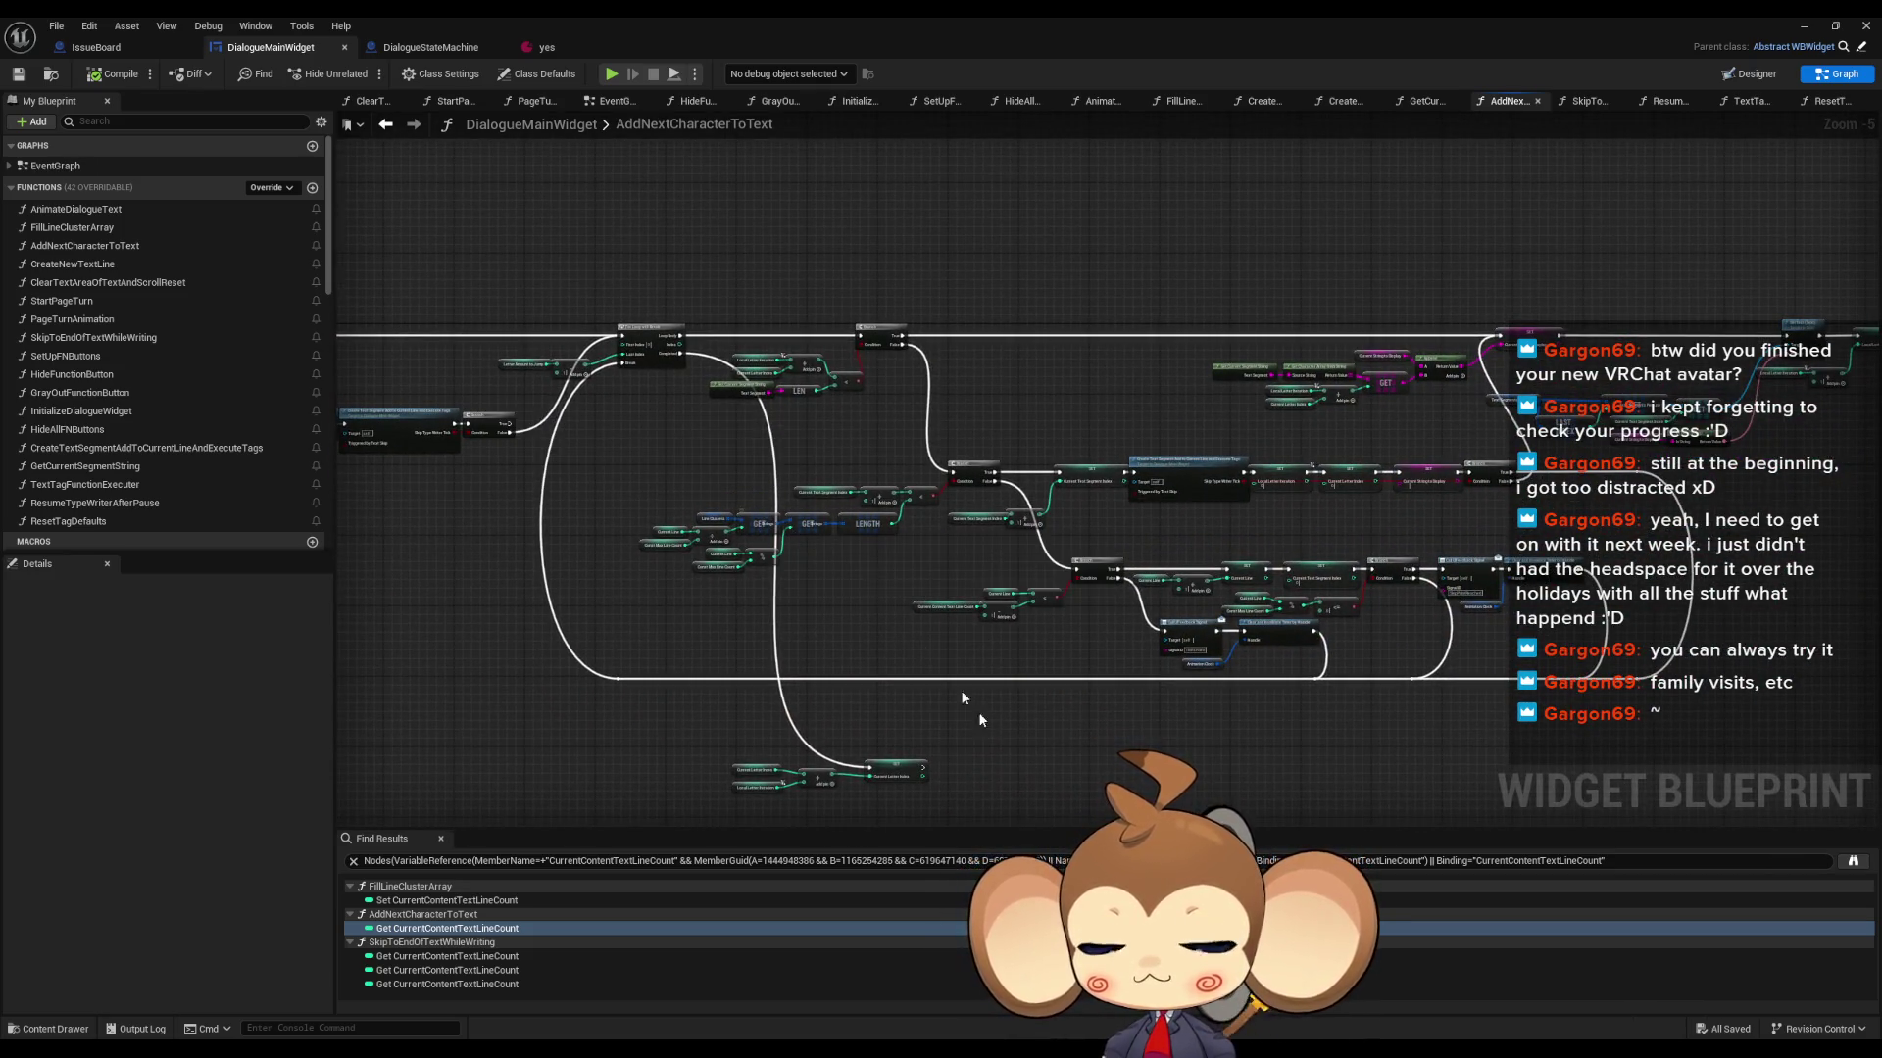
scroll(945, 620, "up", 6)
left_click(965, 592)
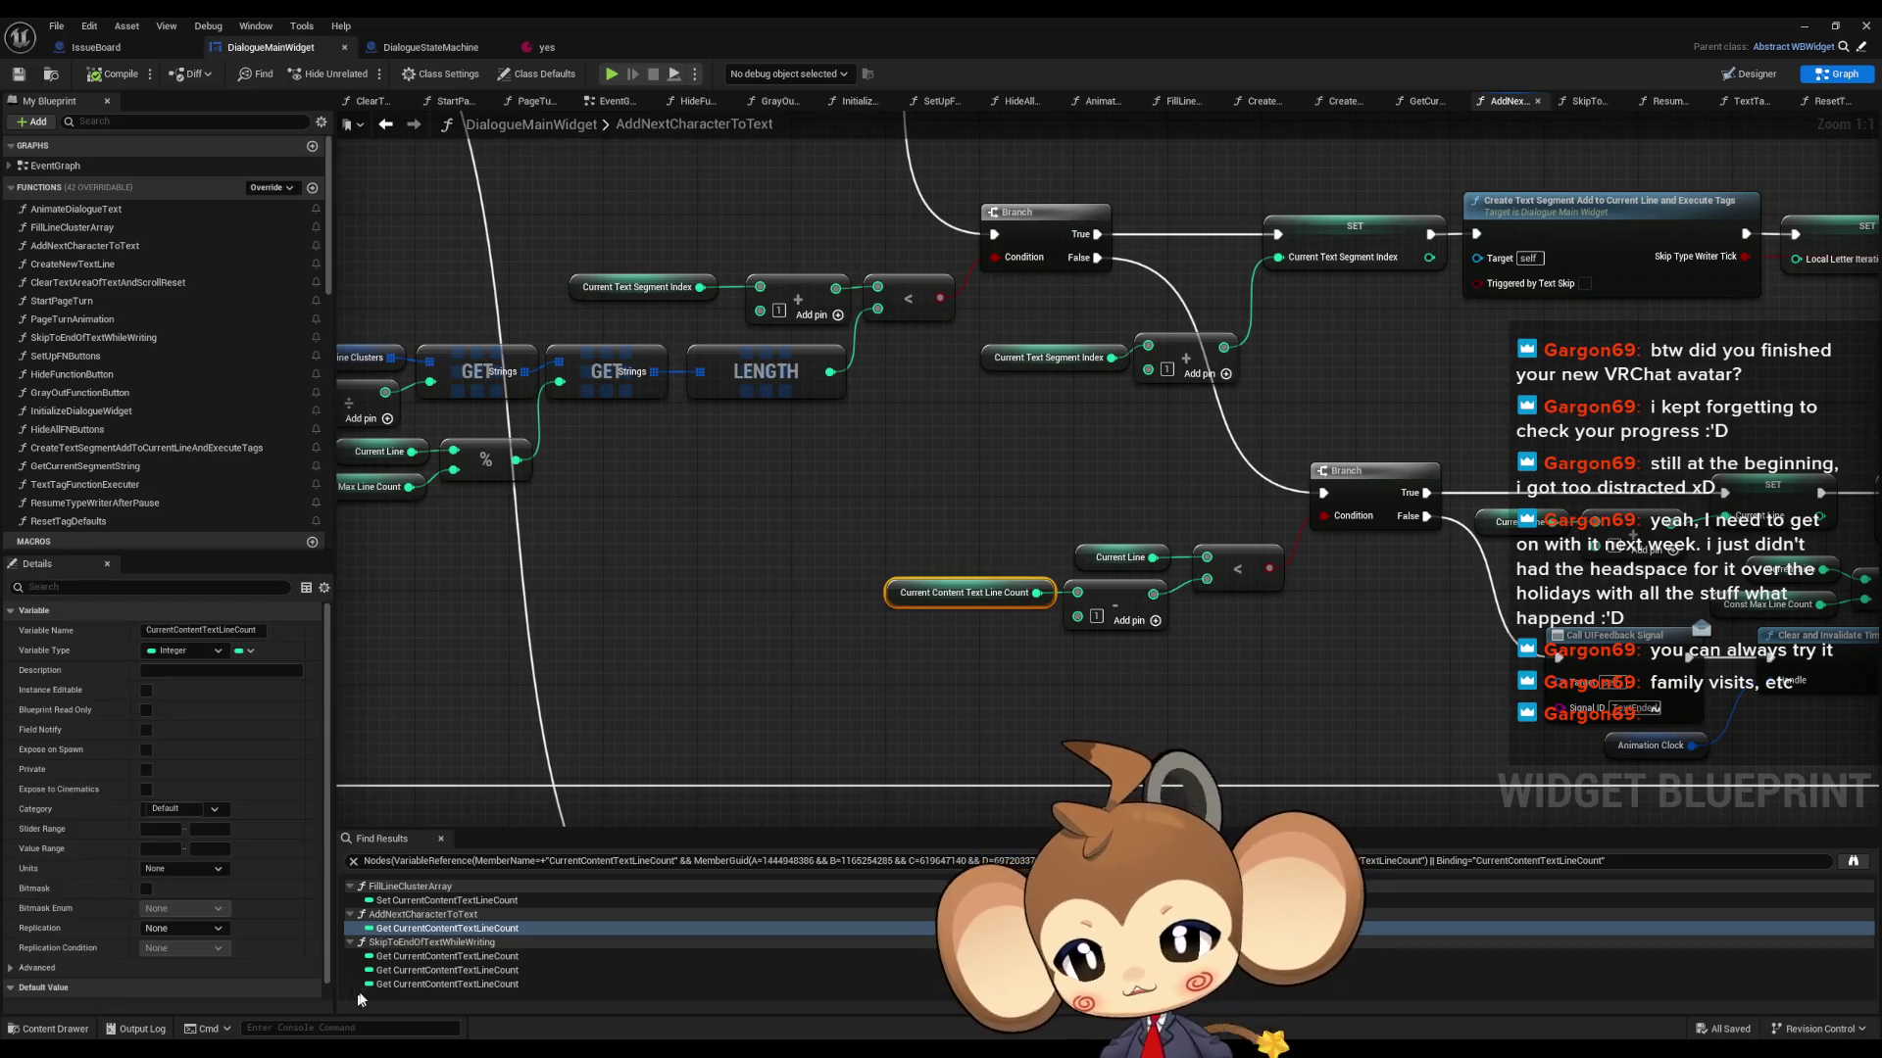
left_click(400, 958)
left_click(398, 970)
- List the numbers 0 through 12 in a Notepad note and move it to the lower right
left_click(396, 984)
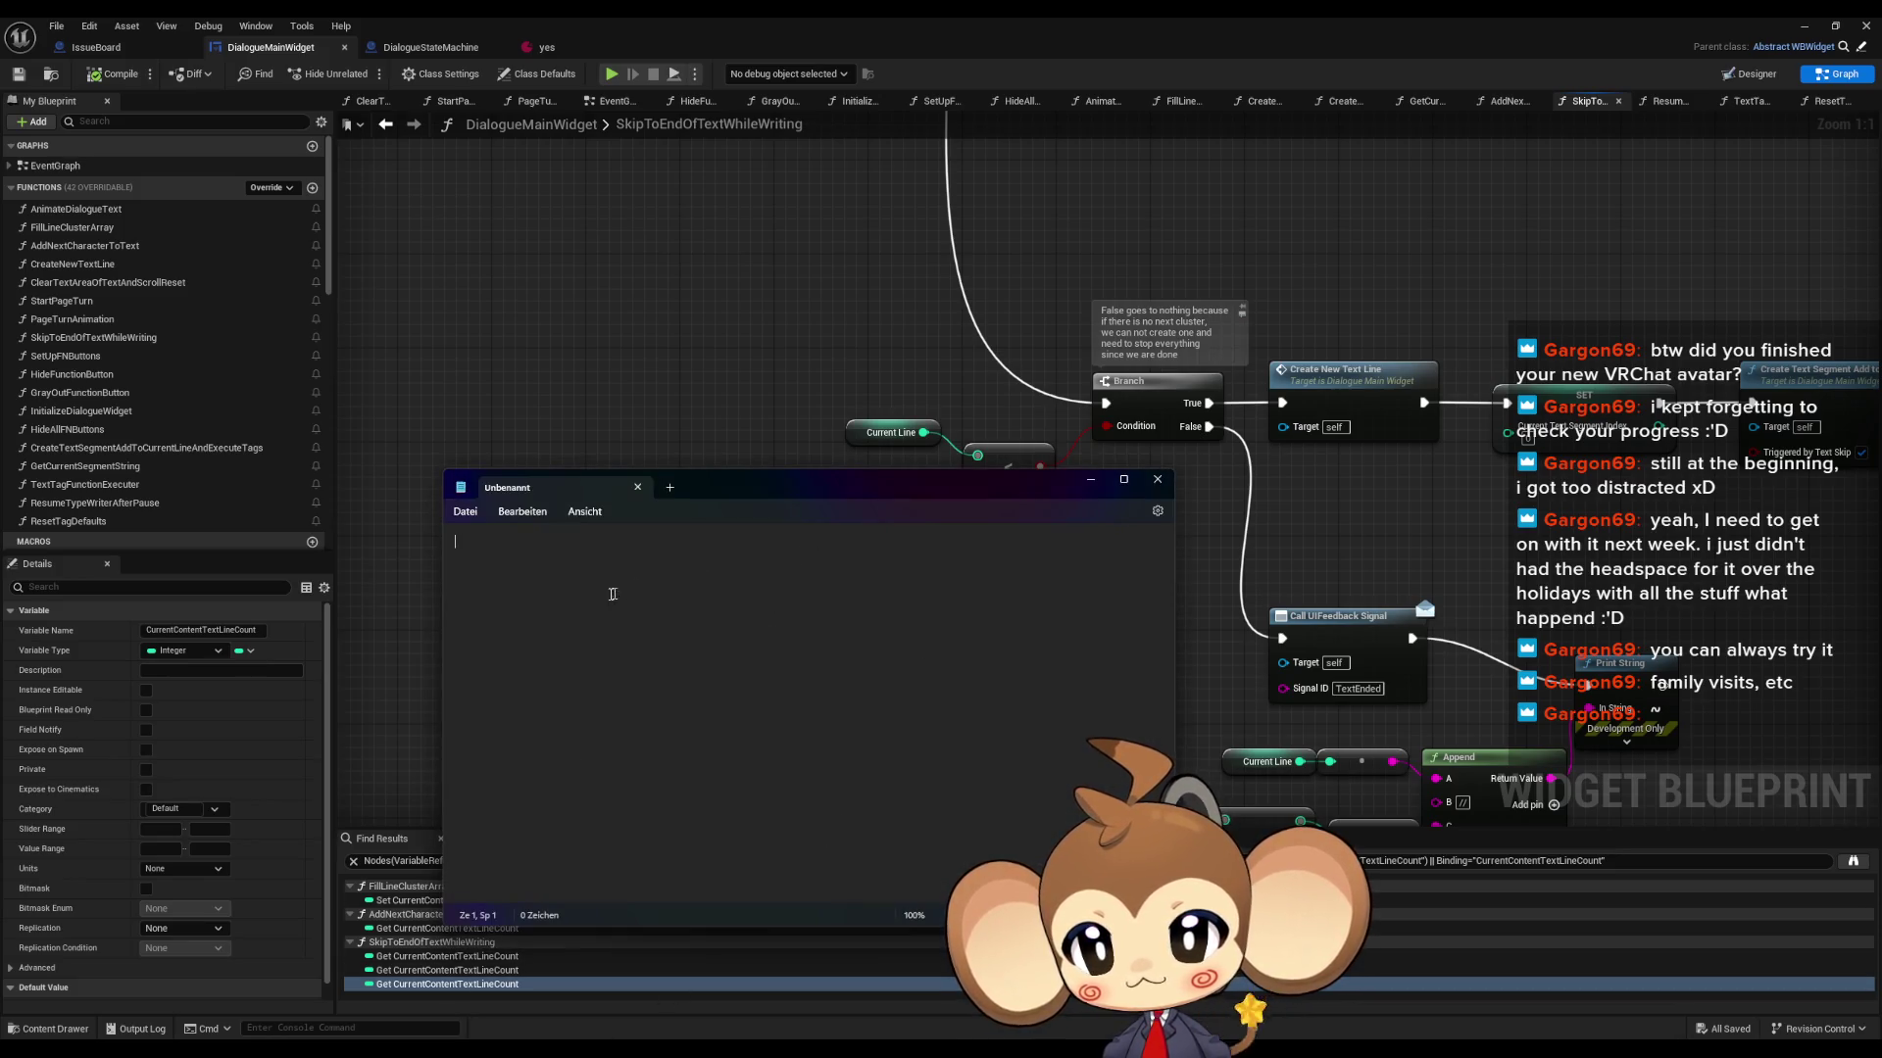
type("saf")
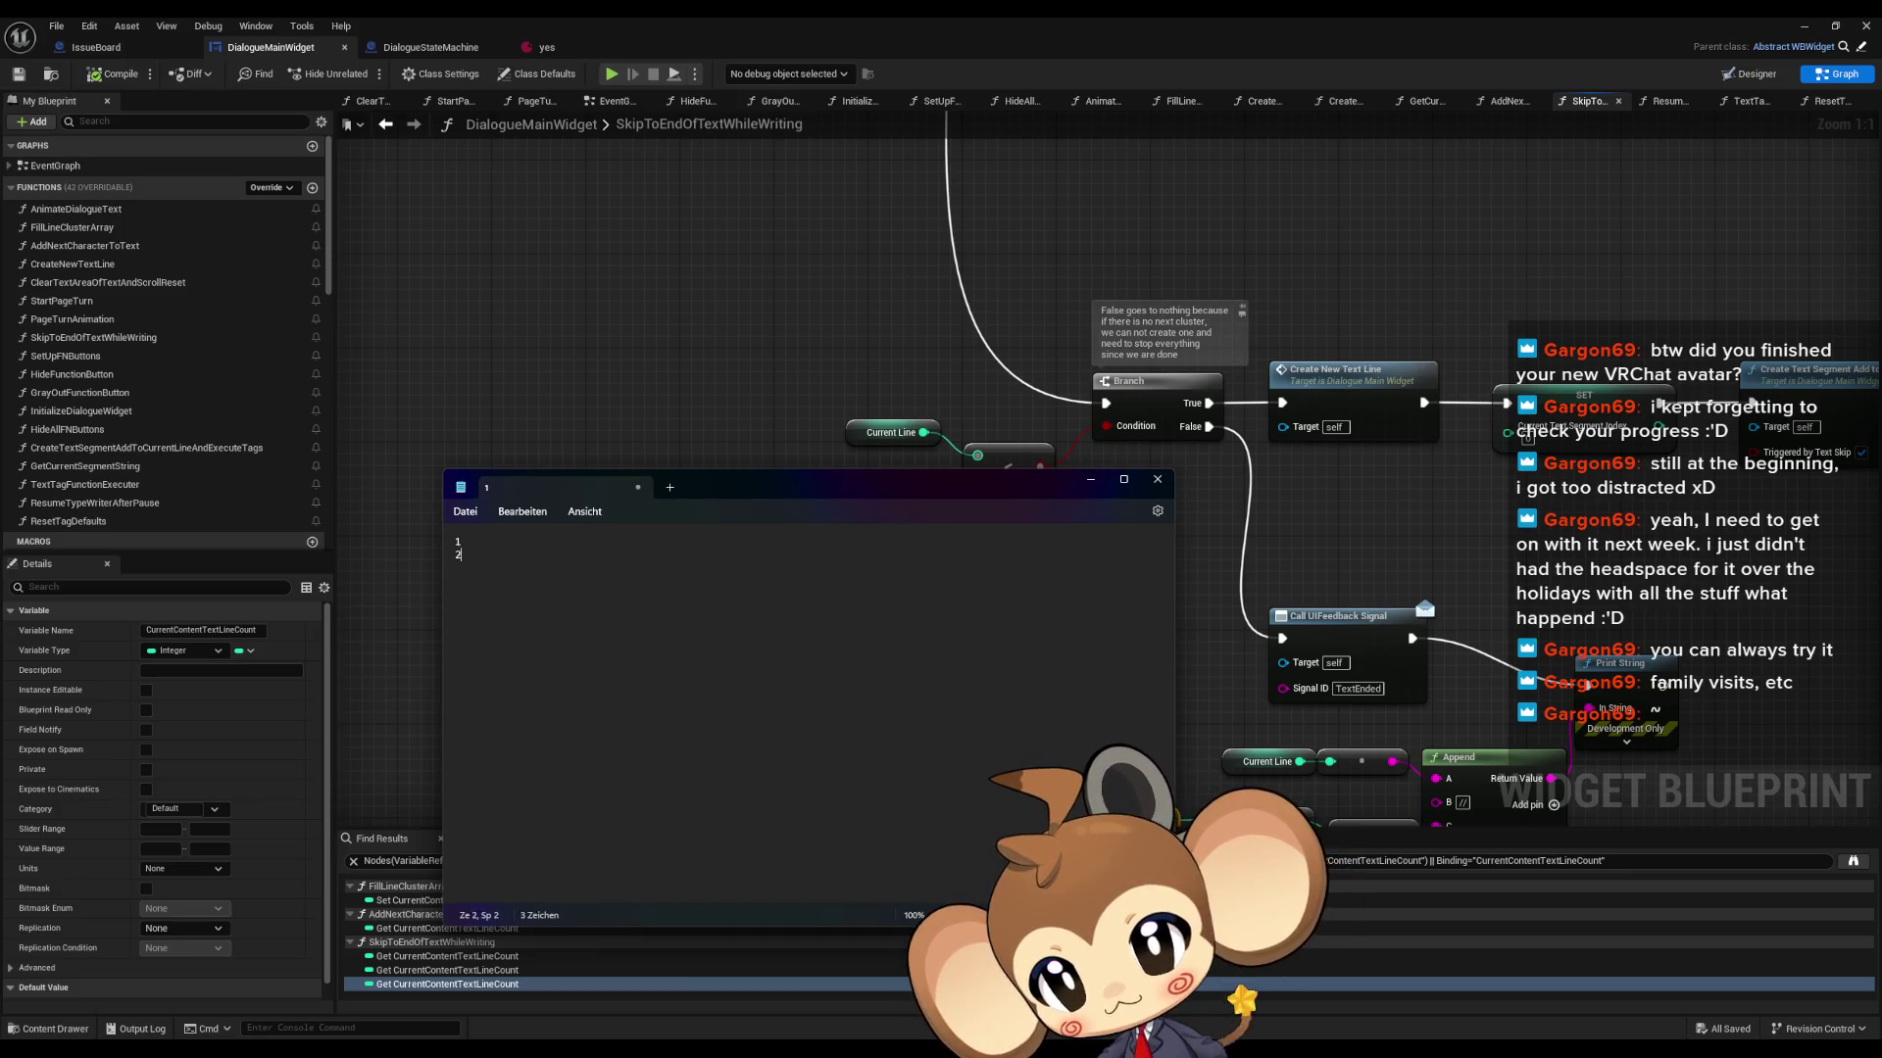
key("BackSpace")
type("0")
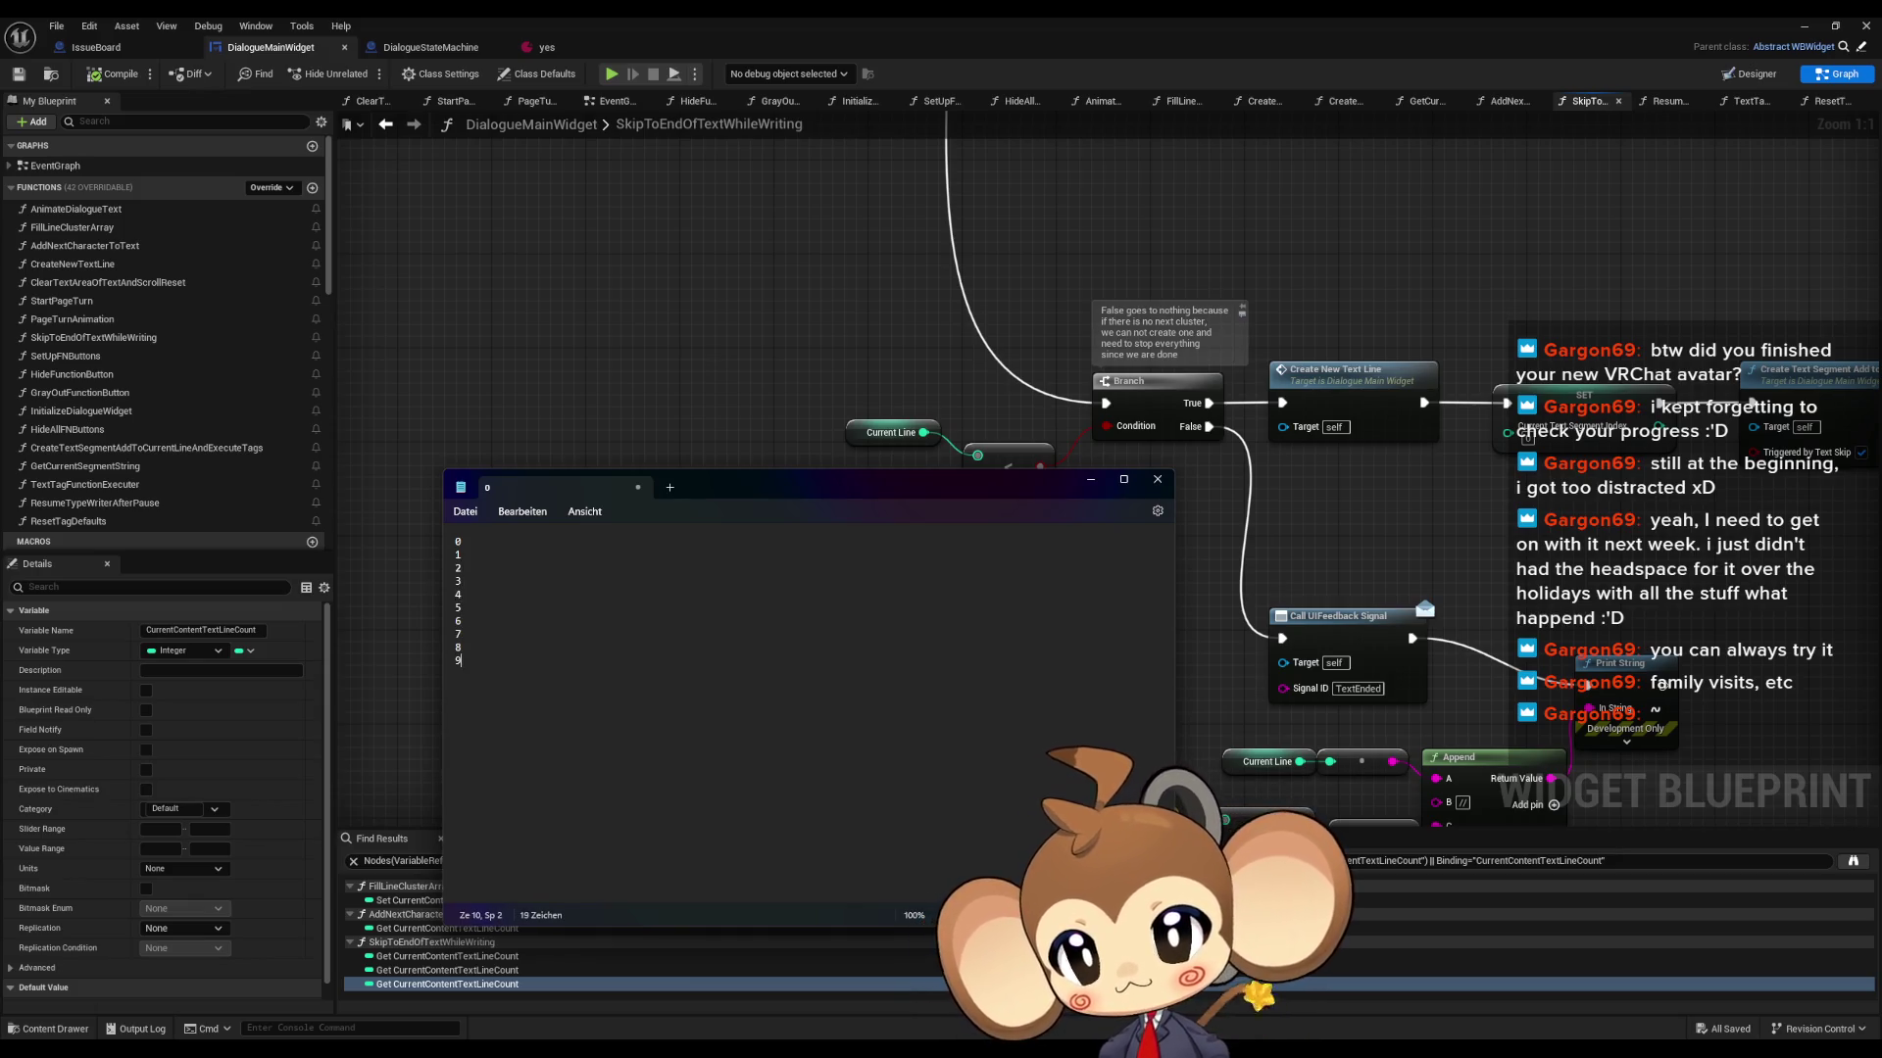
key("Return")
type("10")
key("Return")
type("12")
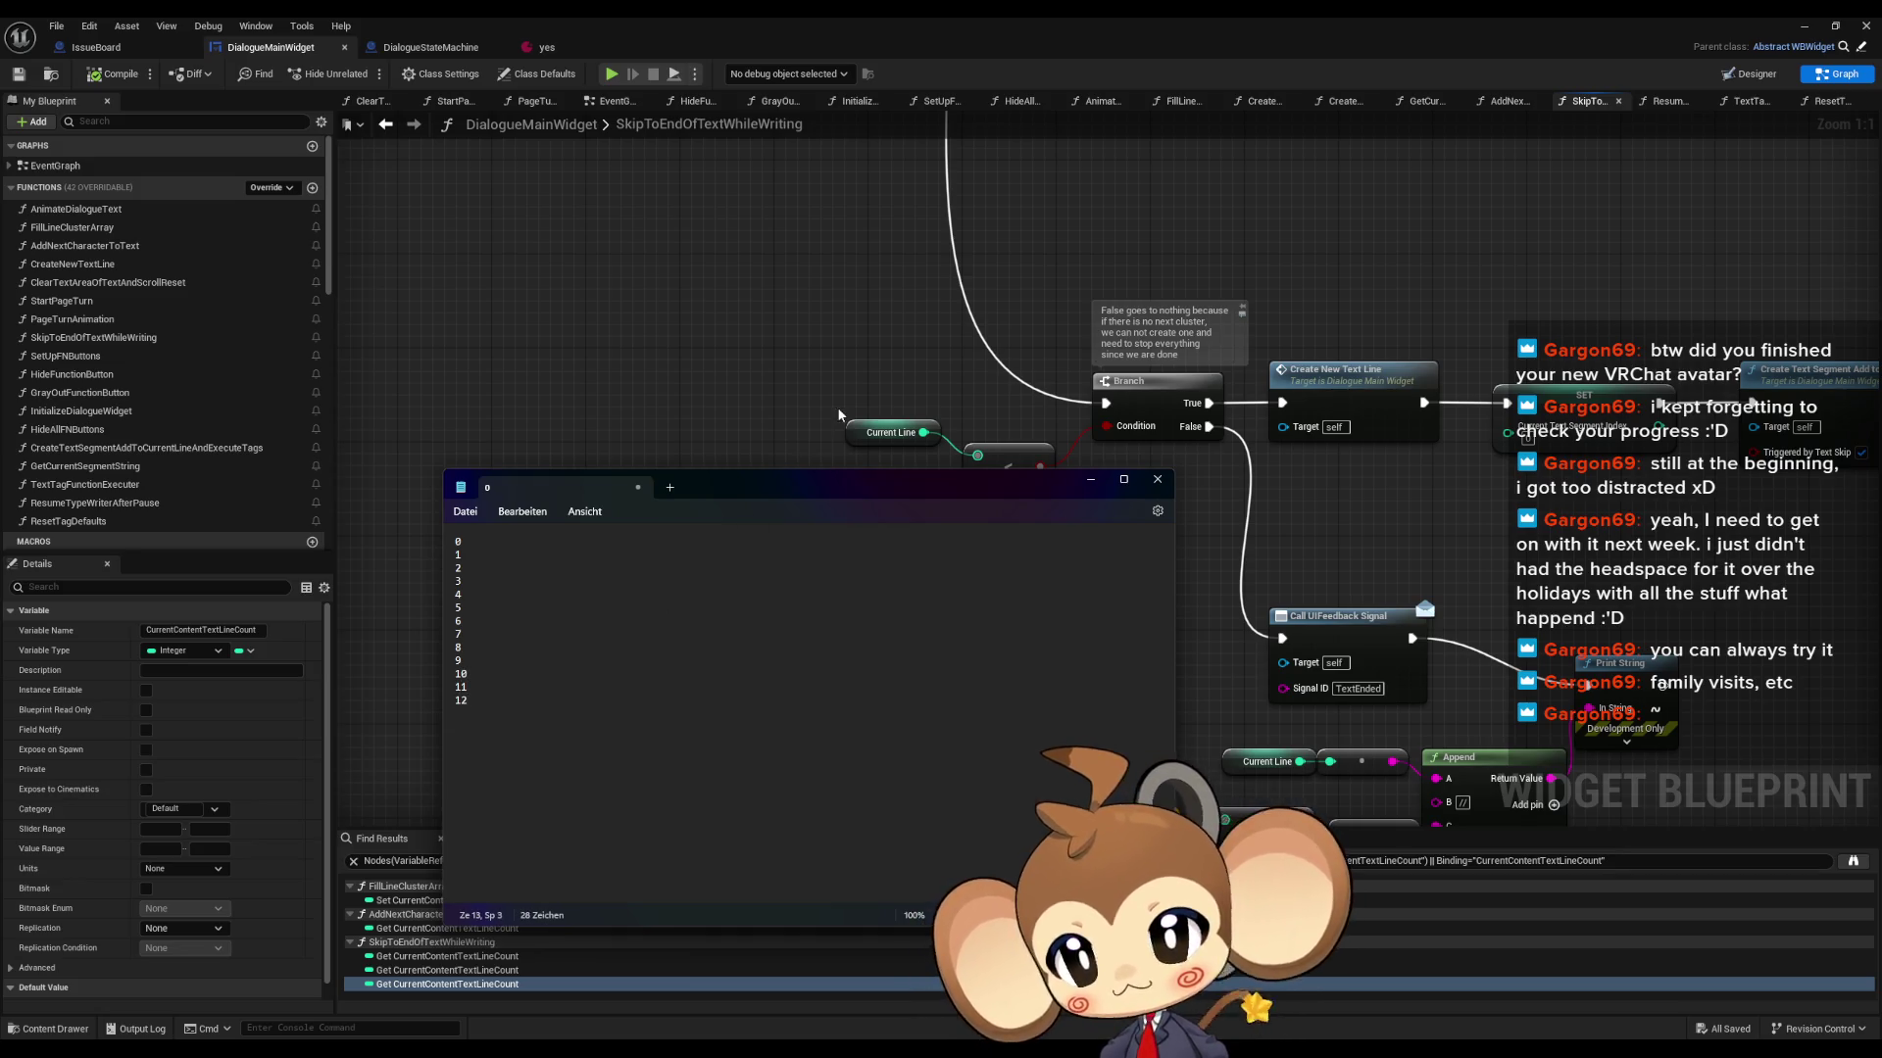
mouse_move(777, 493)
left_mouse_down()
mouse_move(1428, 473)
mouse_move(1395, 404)
mouse_move(1407, 465)
mouse_move(1375, 647)
mouse_move(1240, 694)
left_mouse_up()
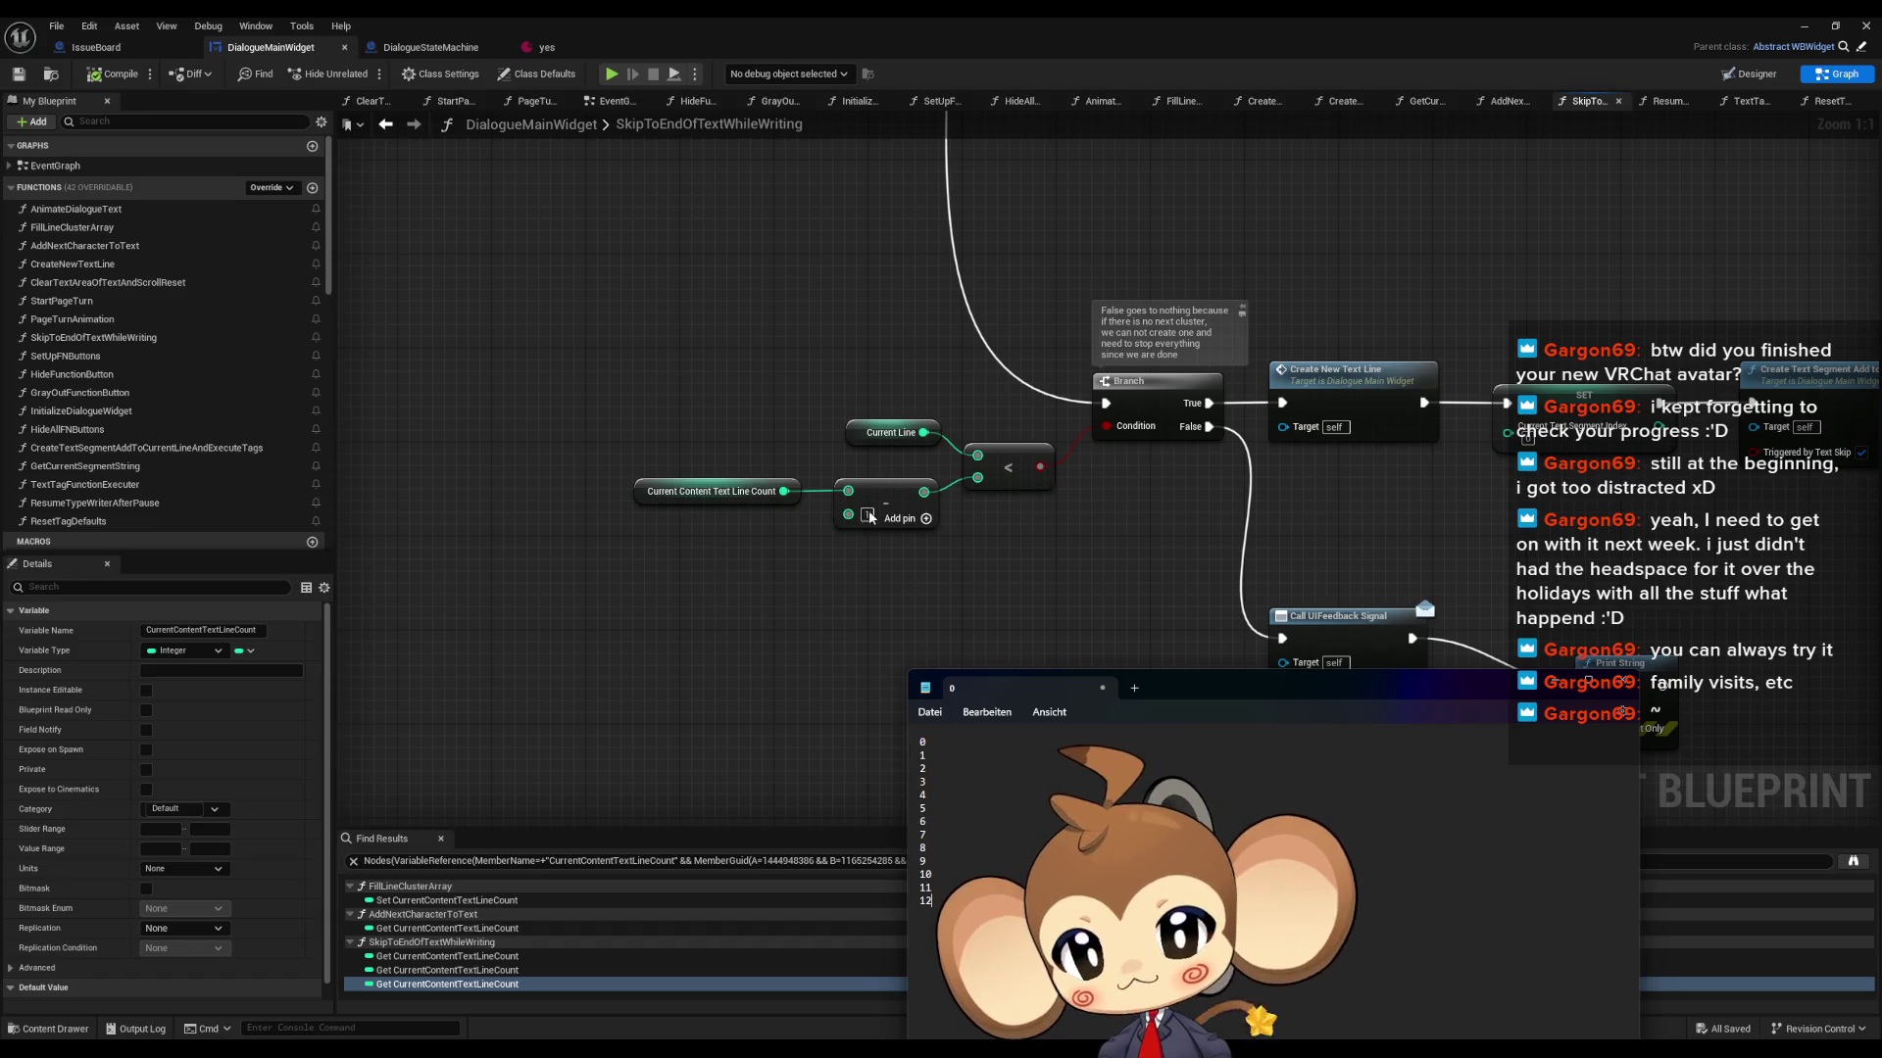
- Wire Current Content Text Line Count directly into the < node, replacing the subtract link
left_click(912, 606)
left_click(912, 605)
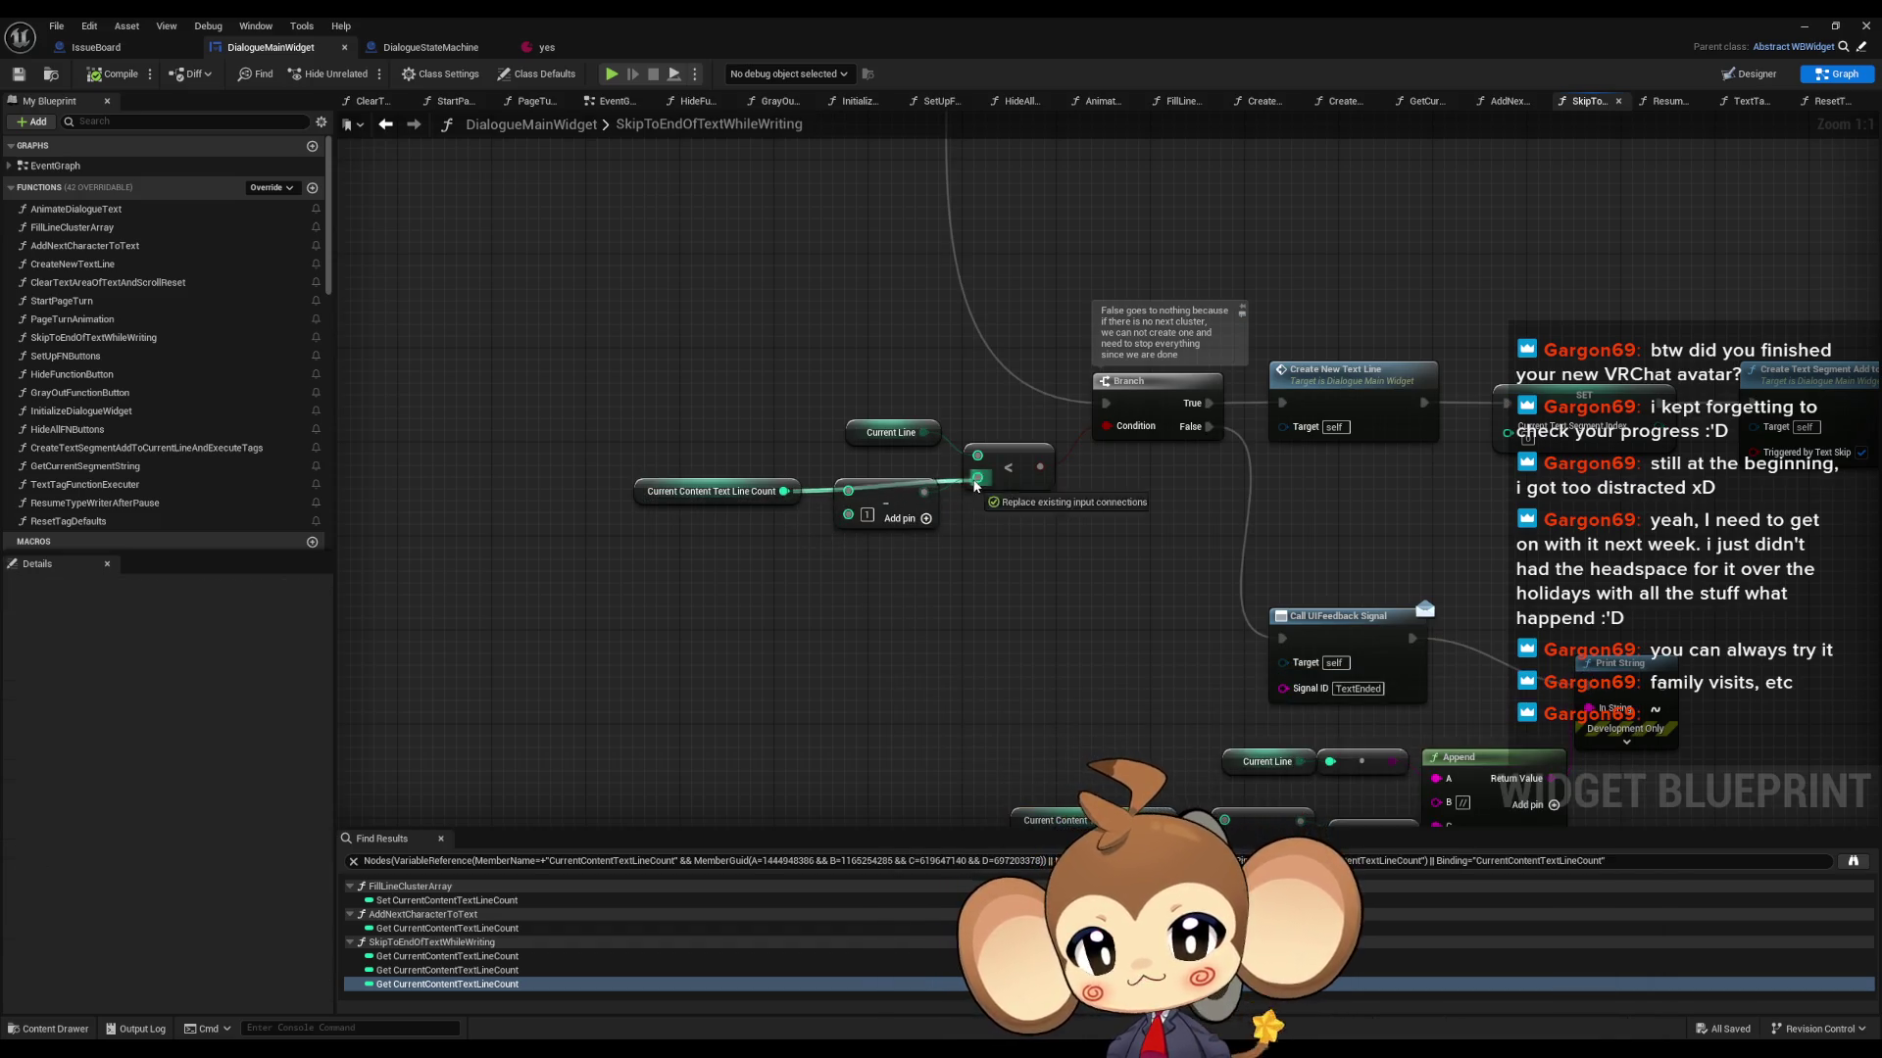
left_click_drag(892, 492, 893, 539)
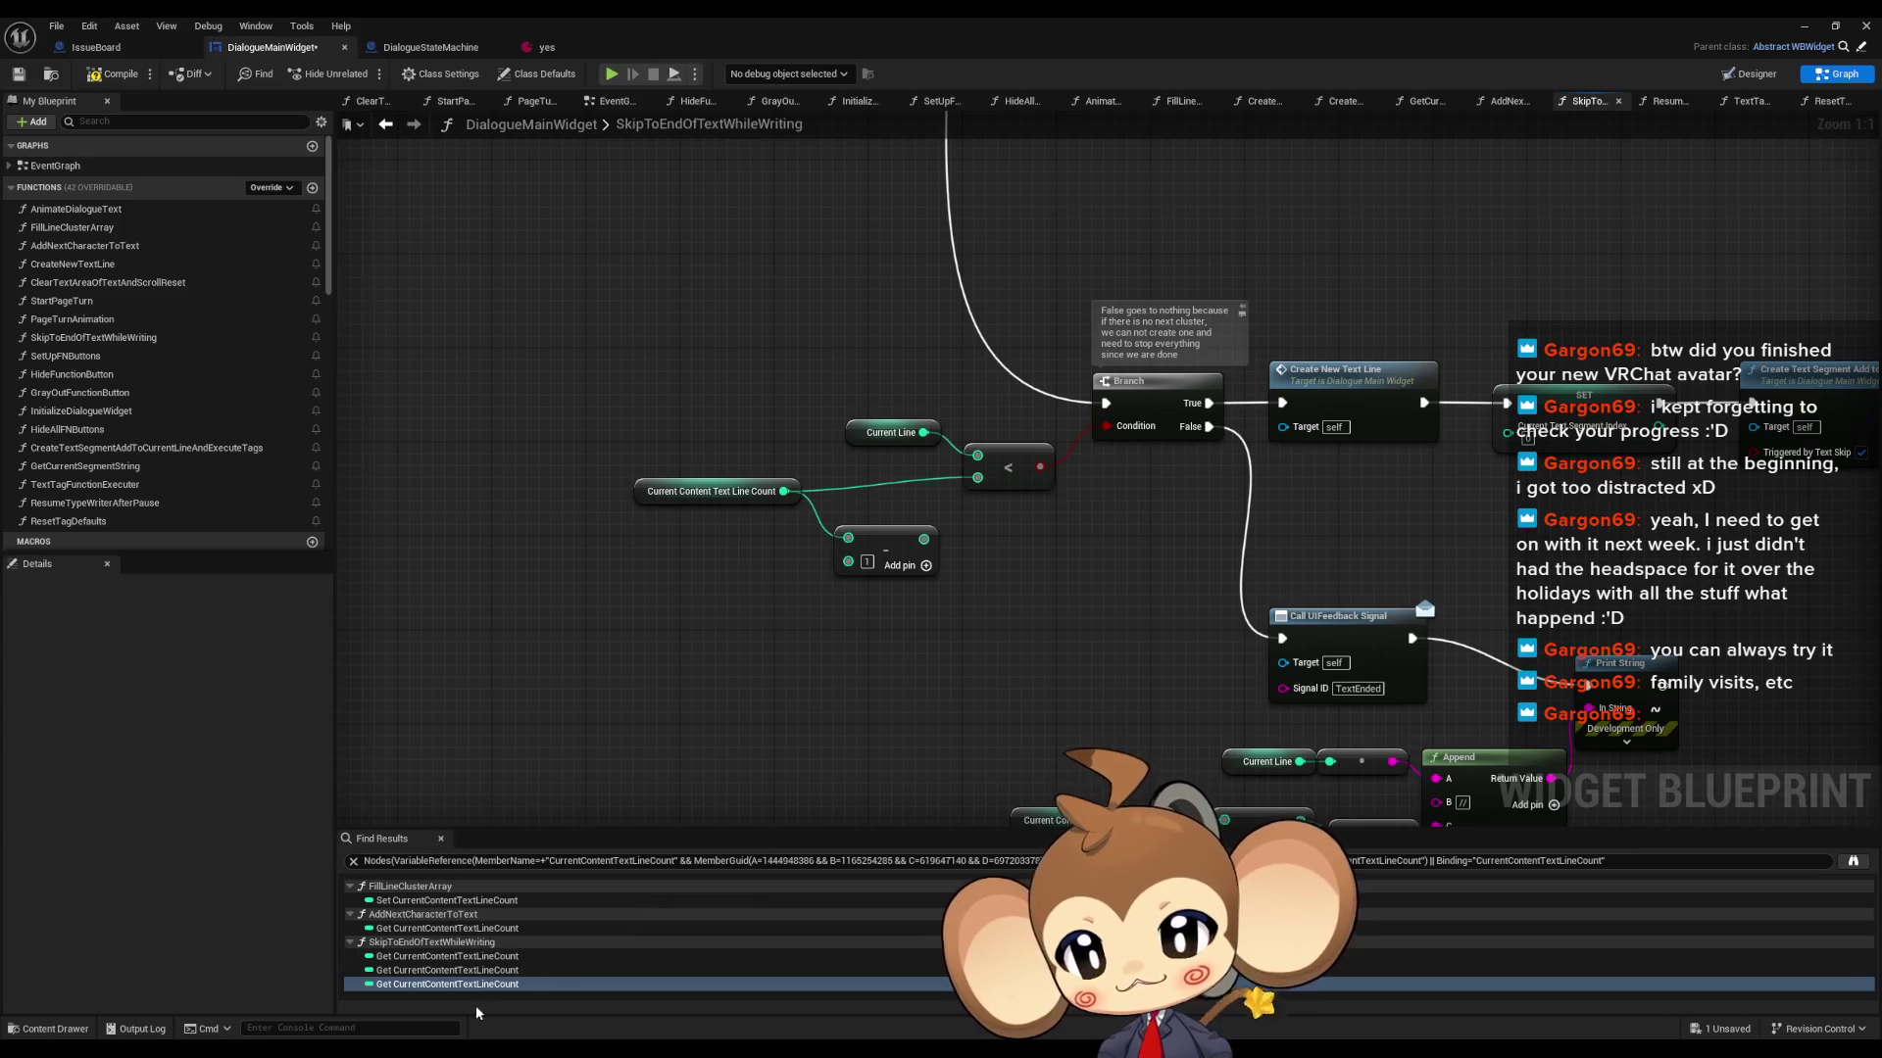
- Review the other line count reads and undo the temporary Append and Print String nodes
left_click(462, 975)
left_click(466, 959)
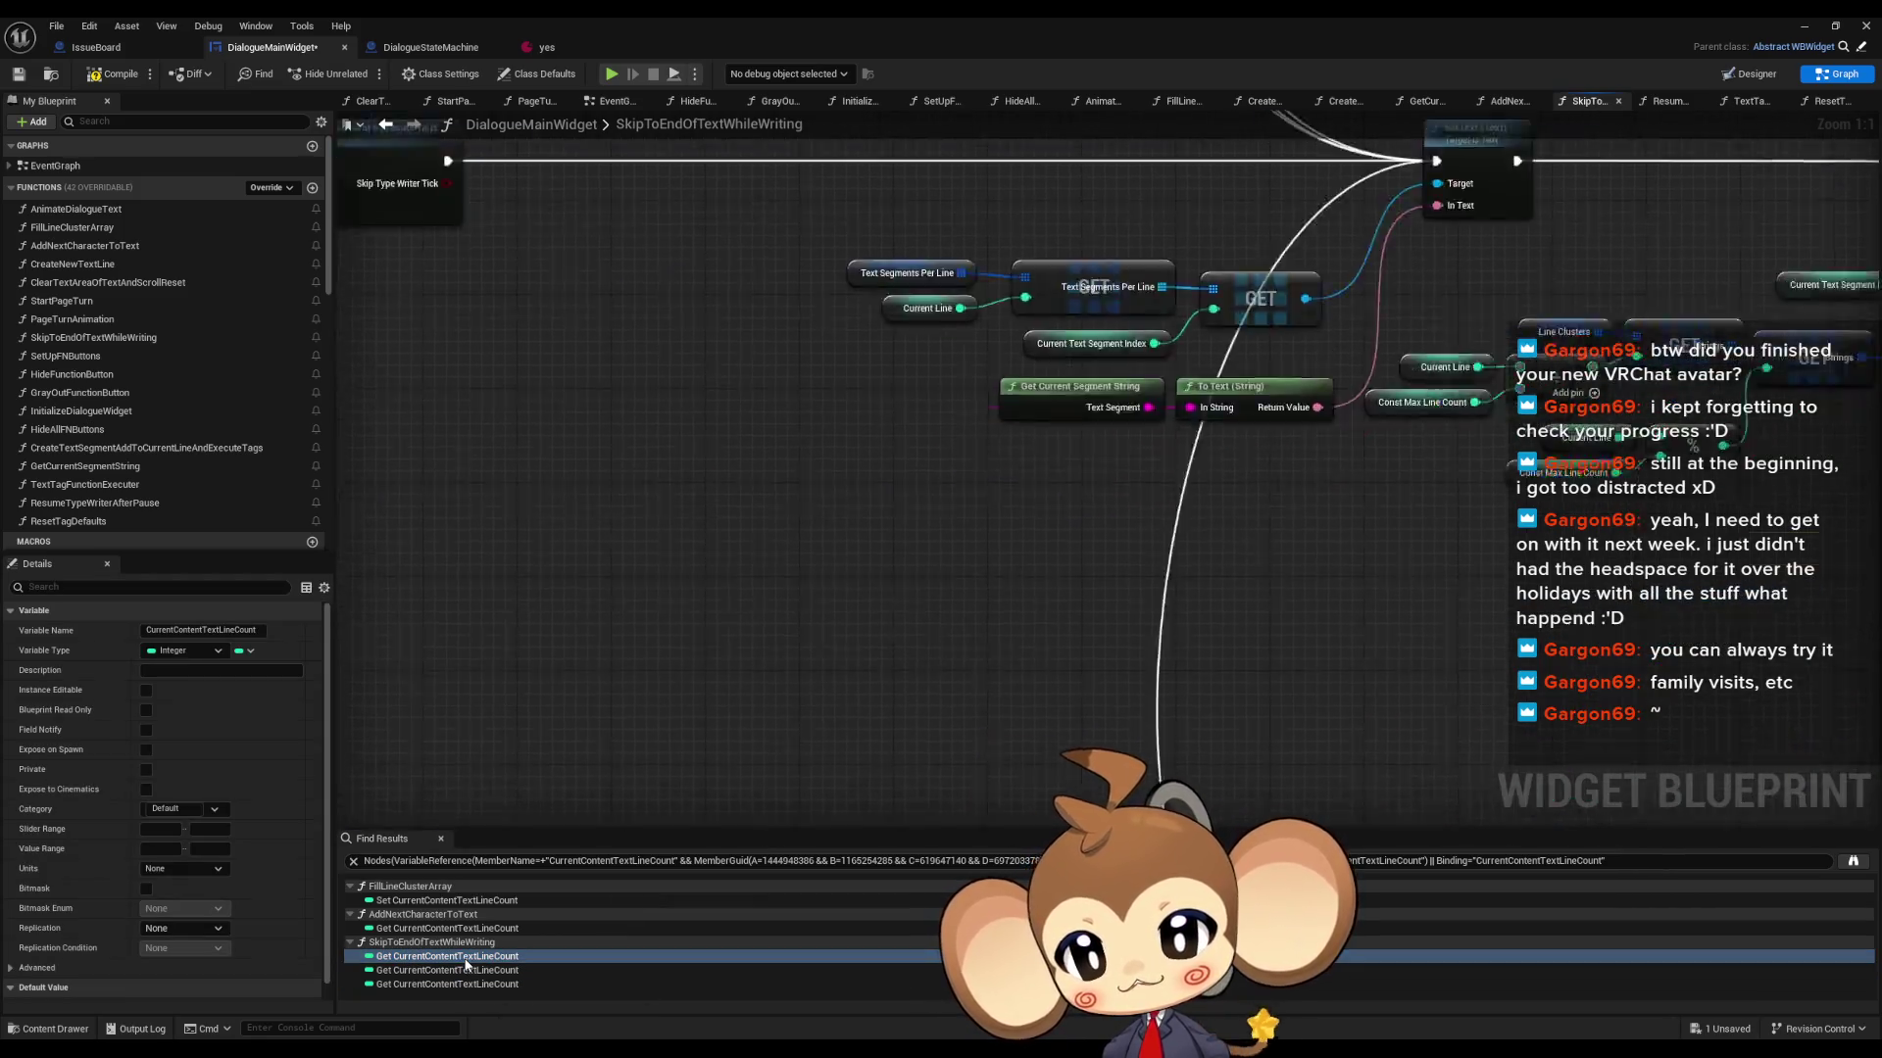
scroll(1166, 727, "down", 3)
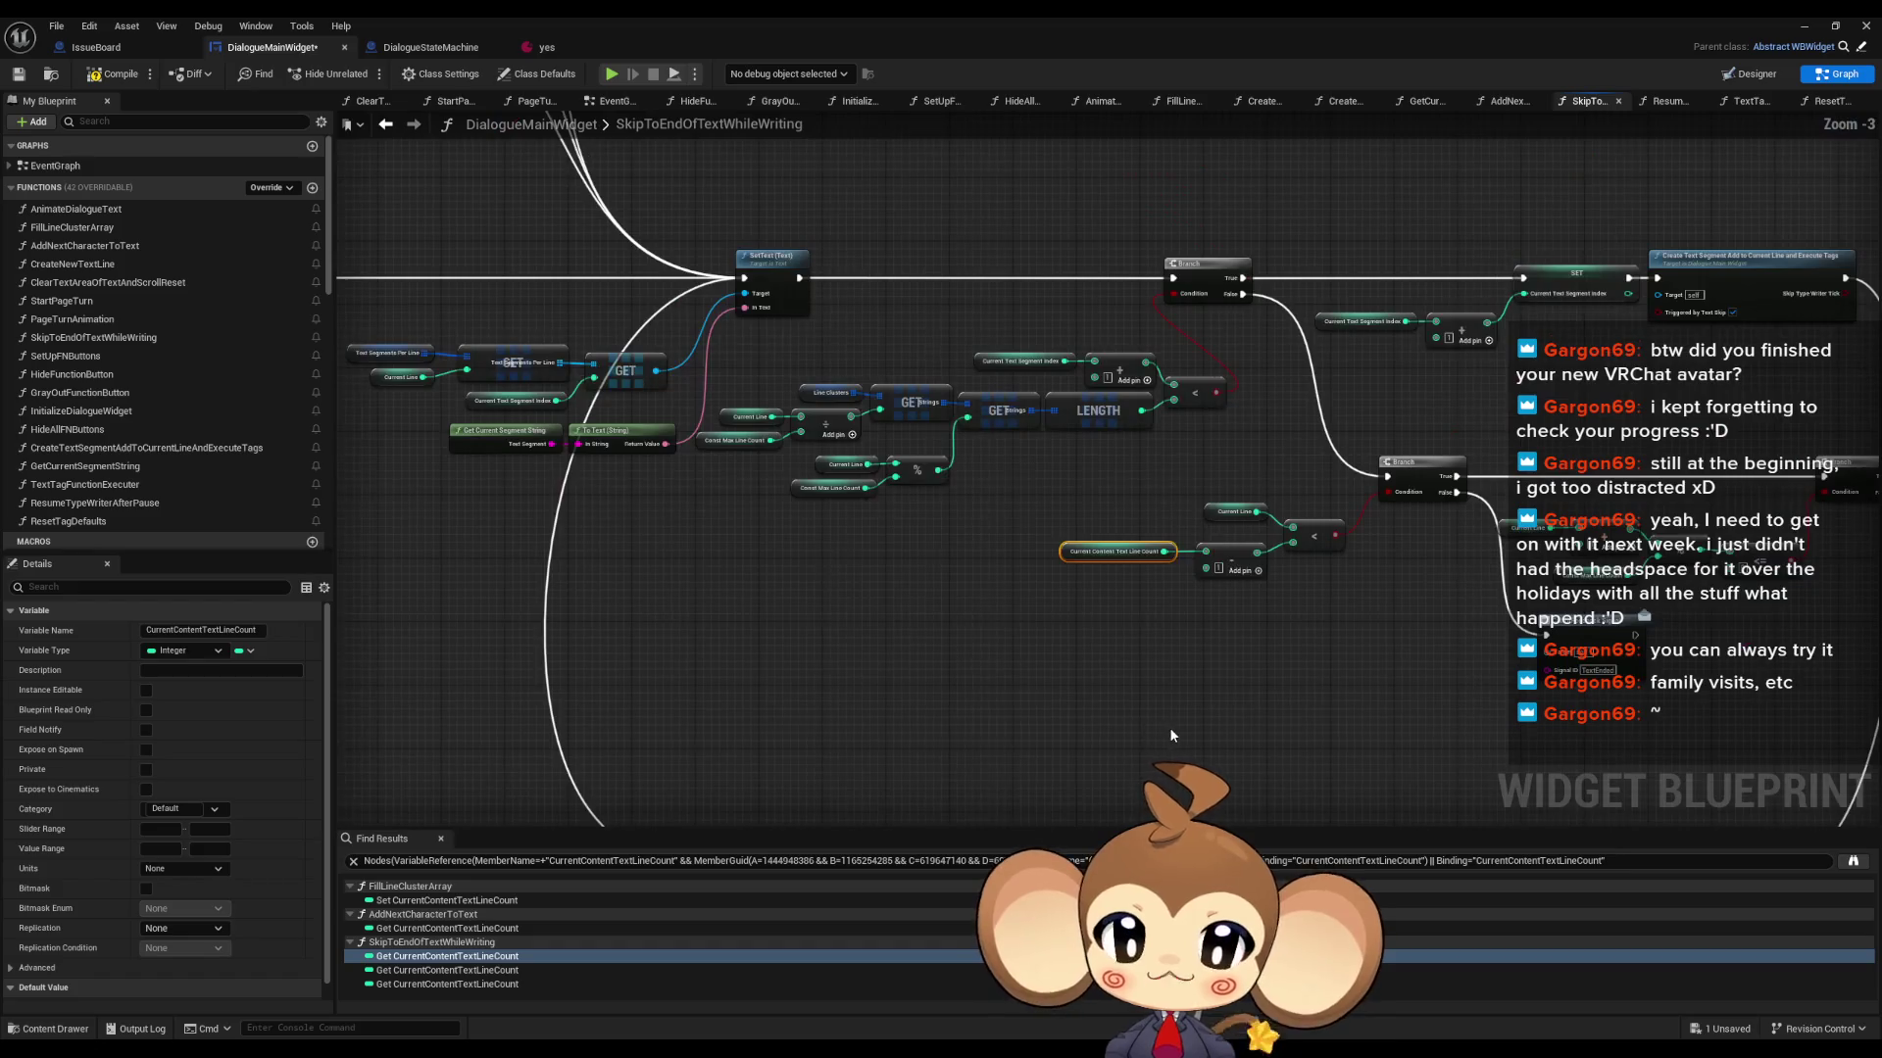
left_click_drag(1246, 643, 868, 622)
scroll(862, 574, "up", 3)
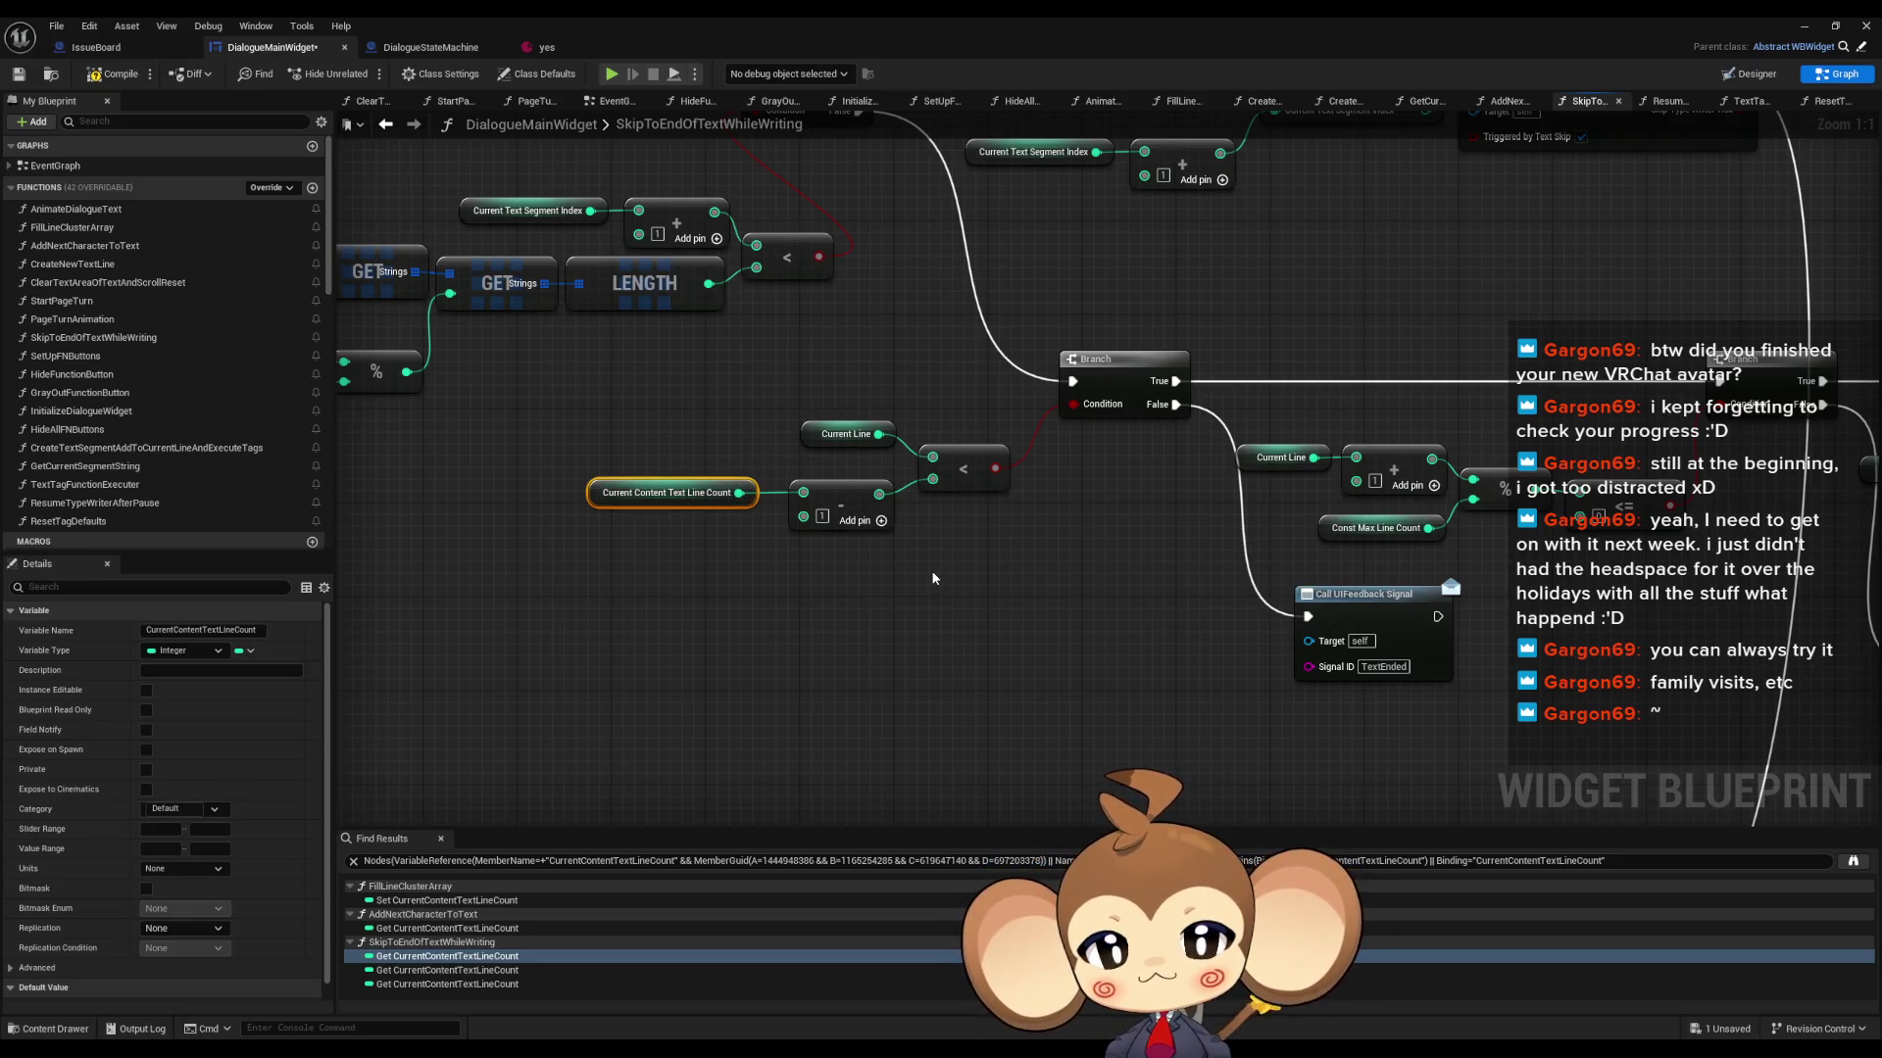
left_click(470, 984)
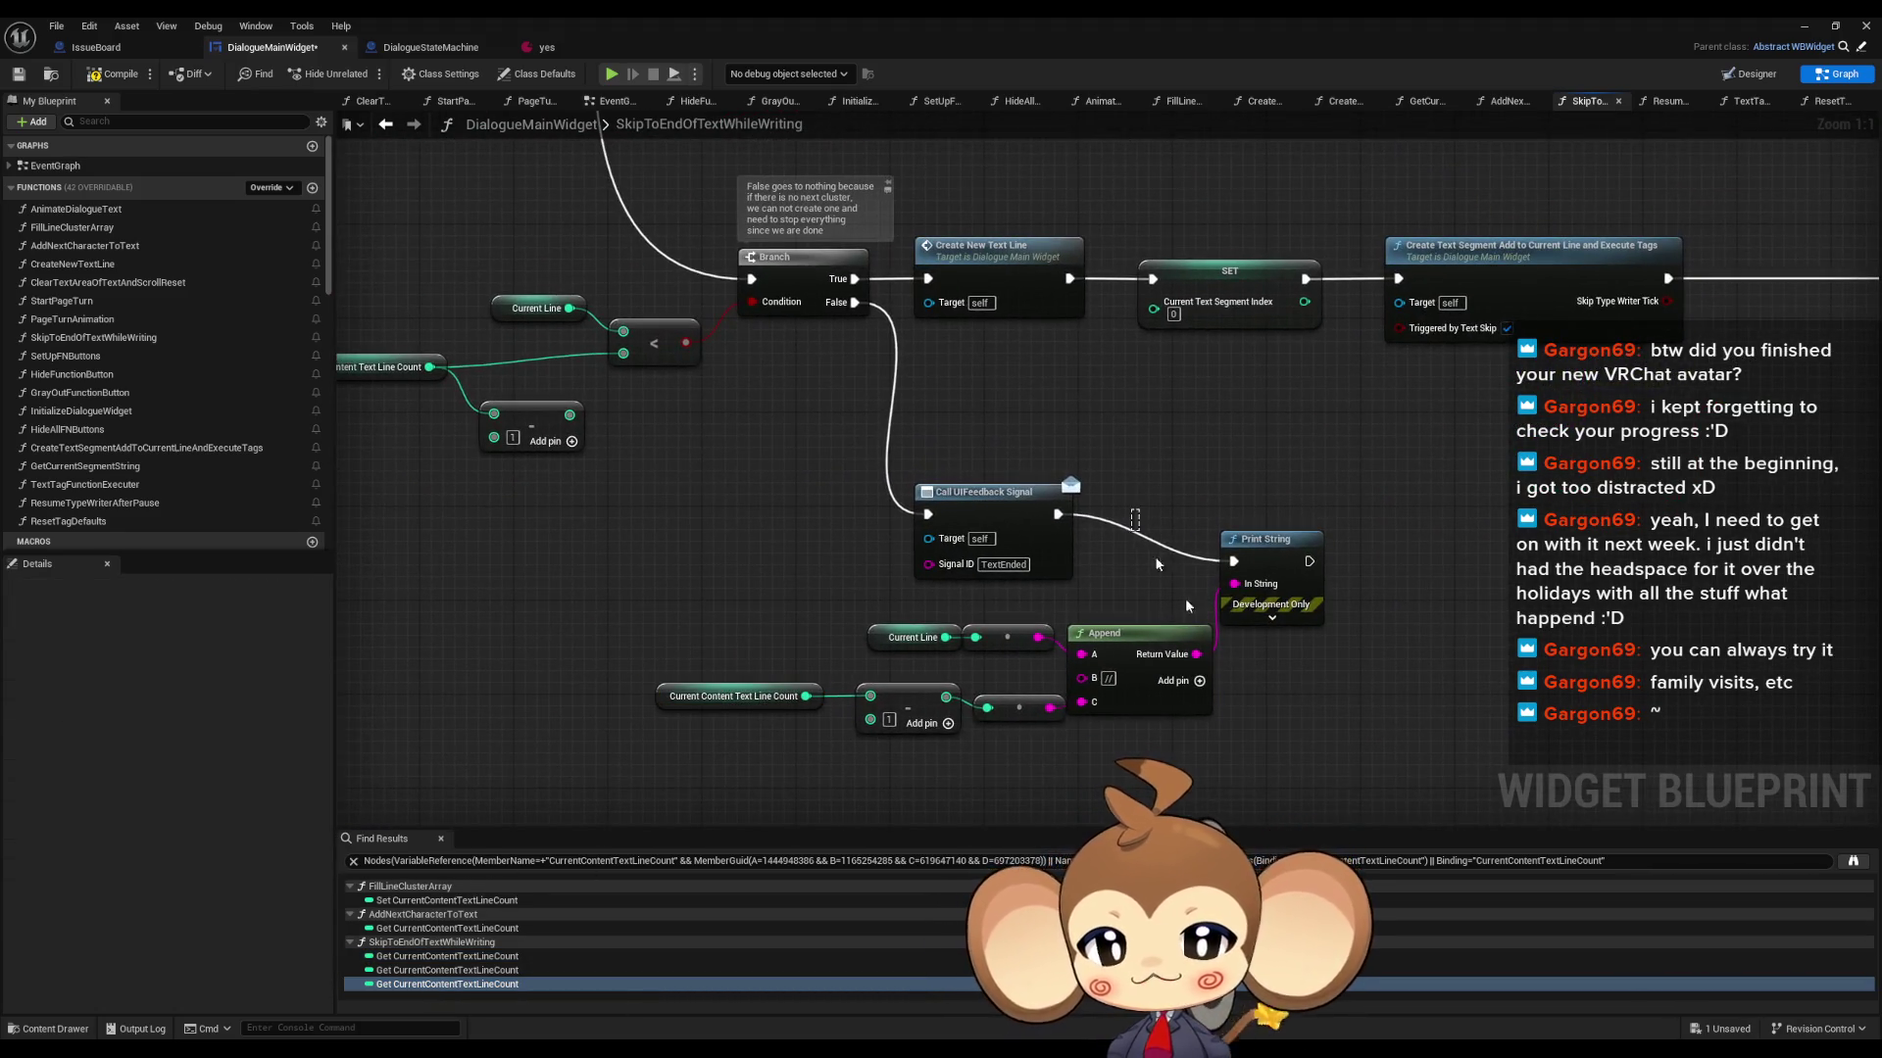
key("ctrl+z")
key("ctrl+z")
key("ctrl+z")
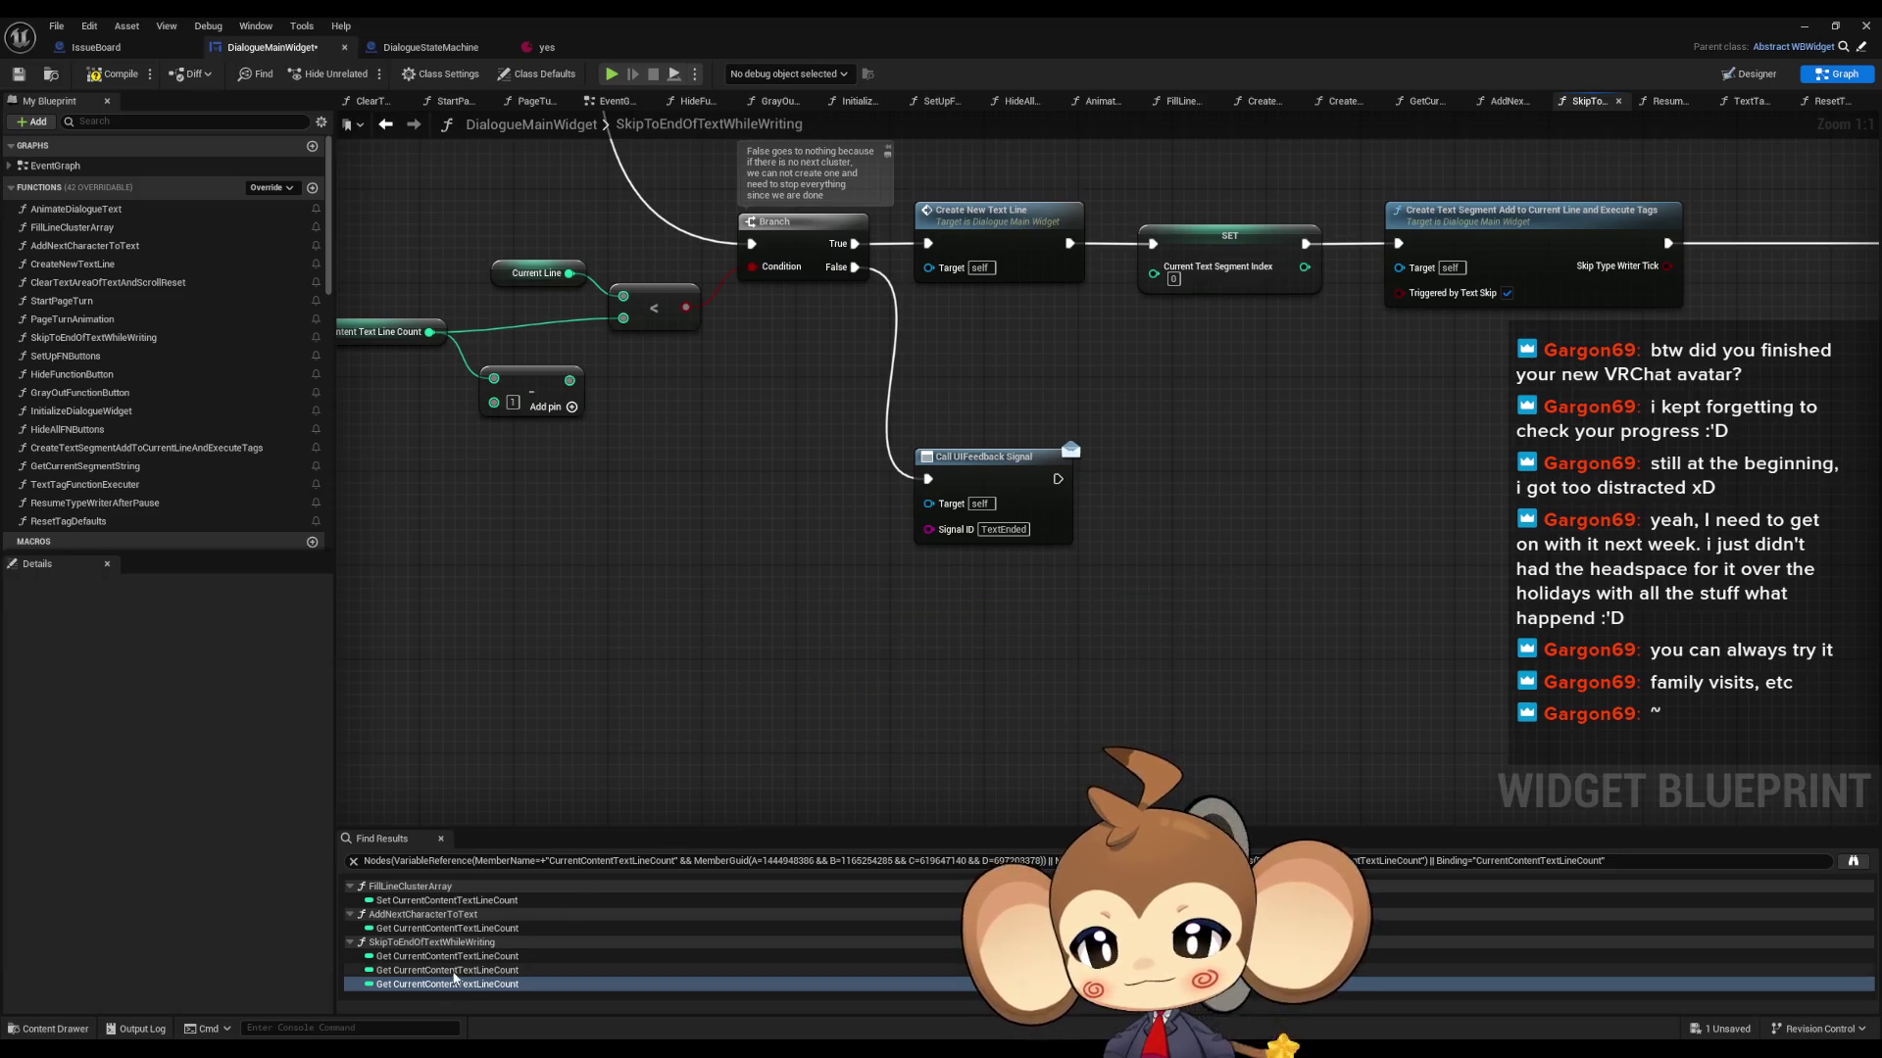
- Step back through Find Results to the line count read in AddNextCharacterToText
left_click(459, 970)
left_click(459, 956)
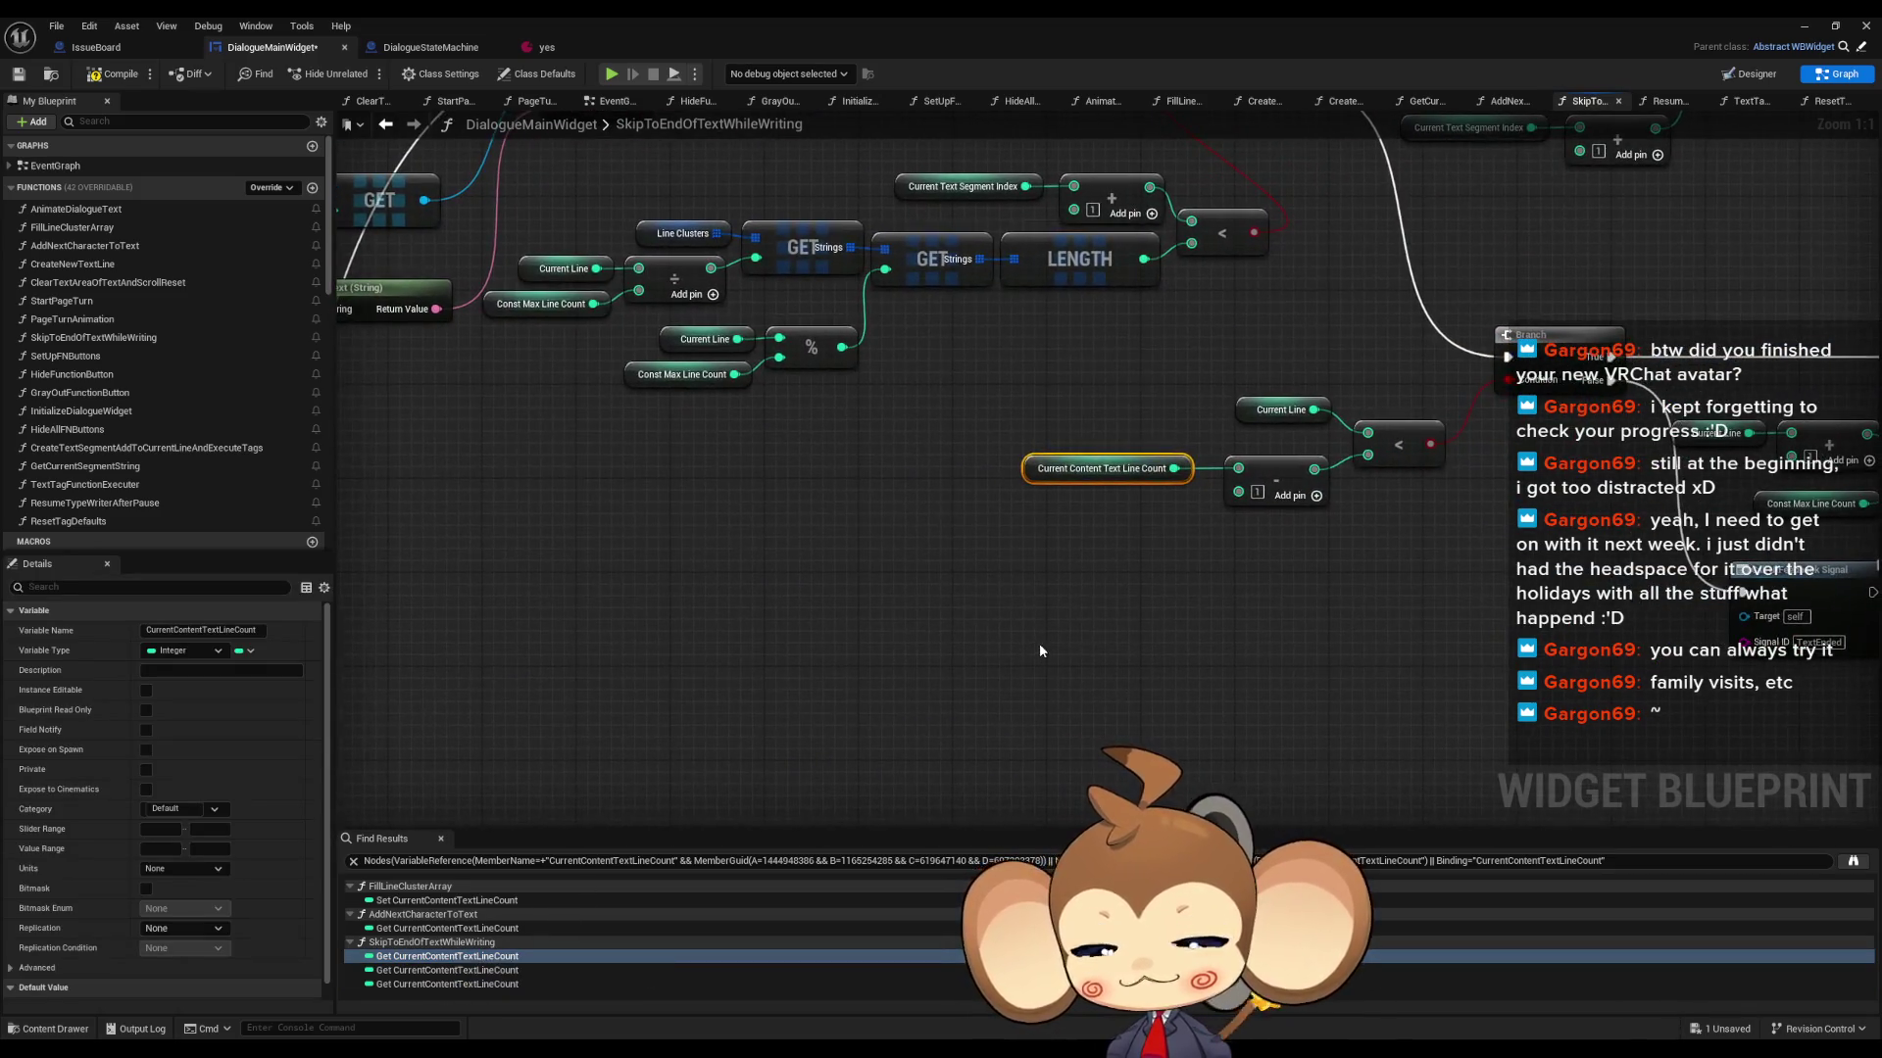
mouse_move(1281, 536)
left_mouse_down()
mouse_move(1105, 704)
mouse_move(1129, 655)
left_mouse_up()
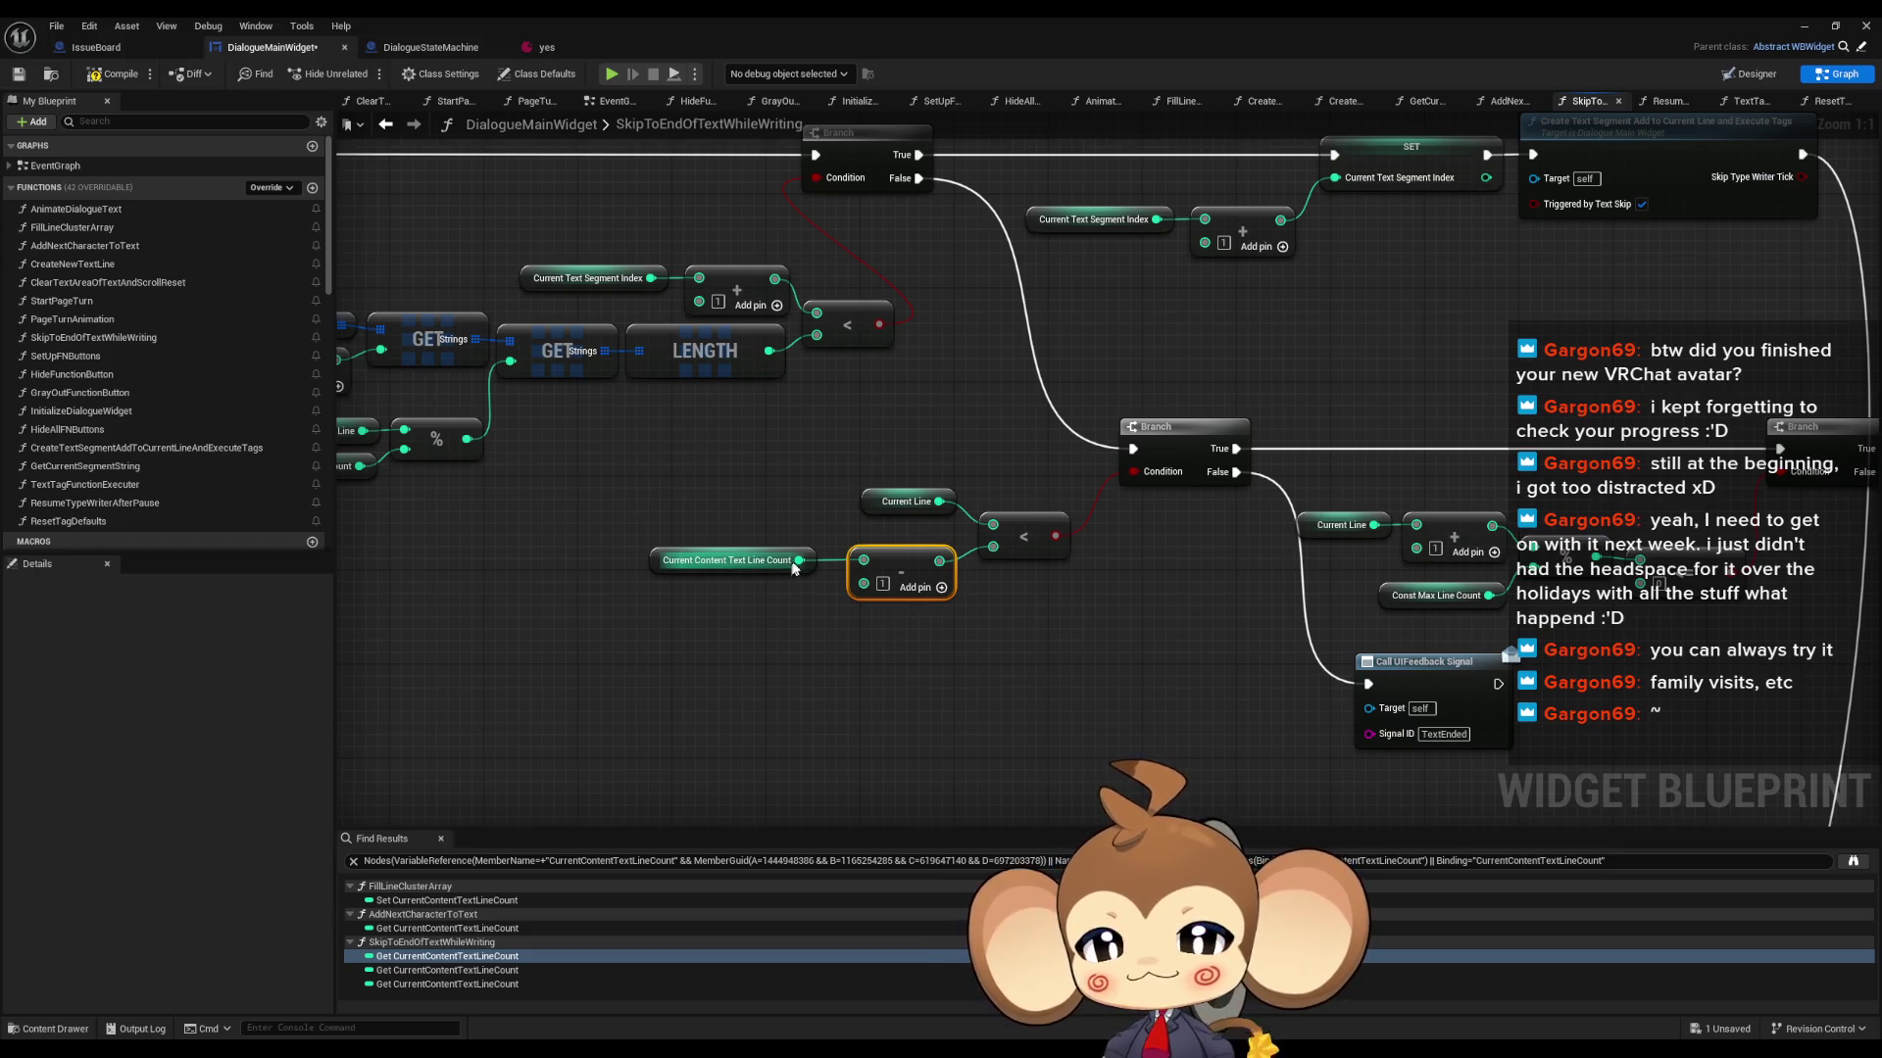
mouse_move(796, 566)
left_mouse_down()
mouse_move(1140, 628)
mouse_move(1288, 586)
mouse_move(868, 645)
mouse_move(951, 641)
left_mouse_up()
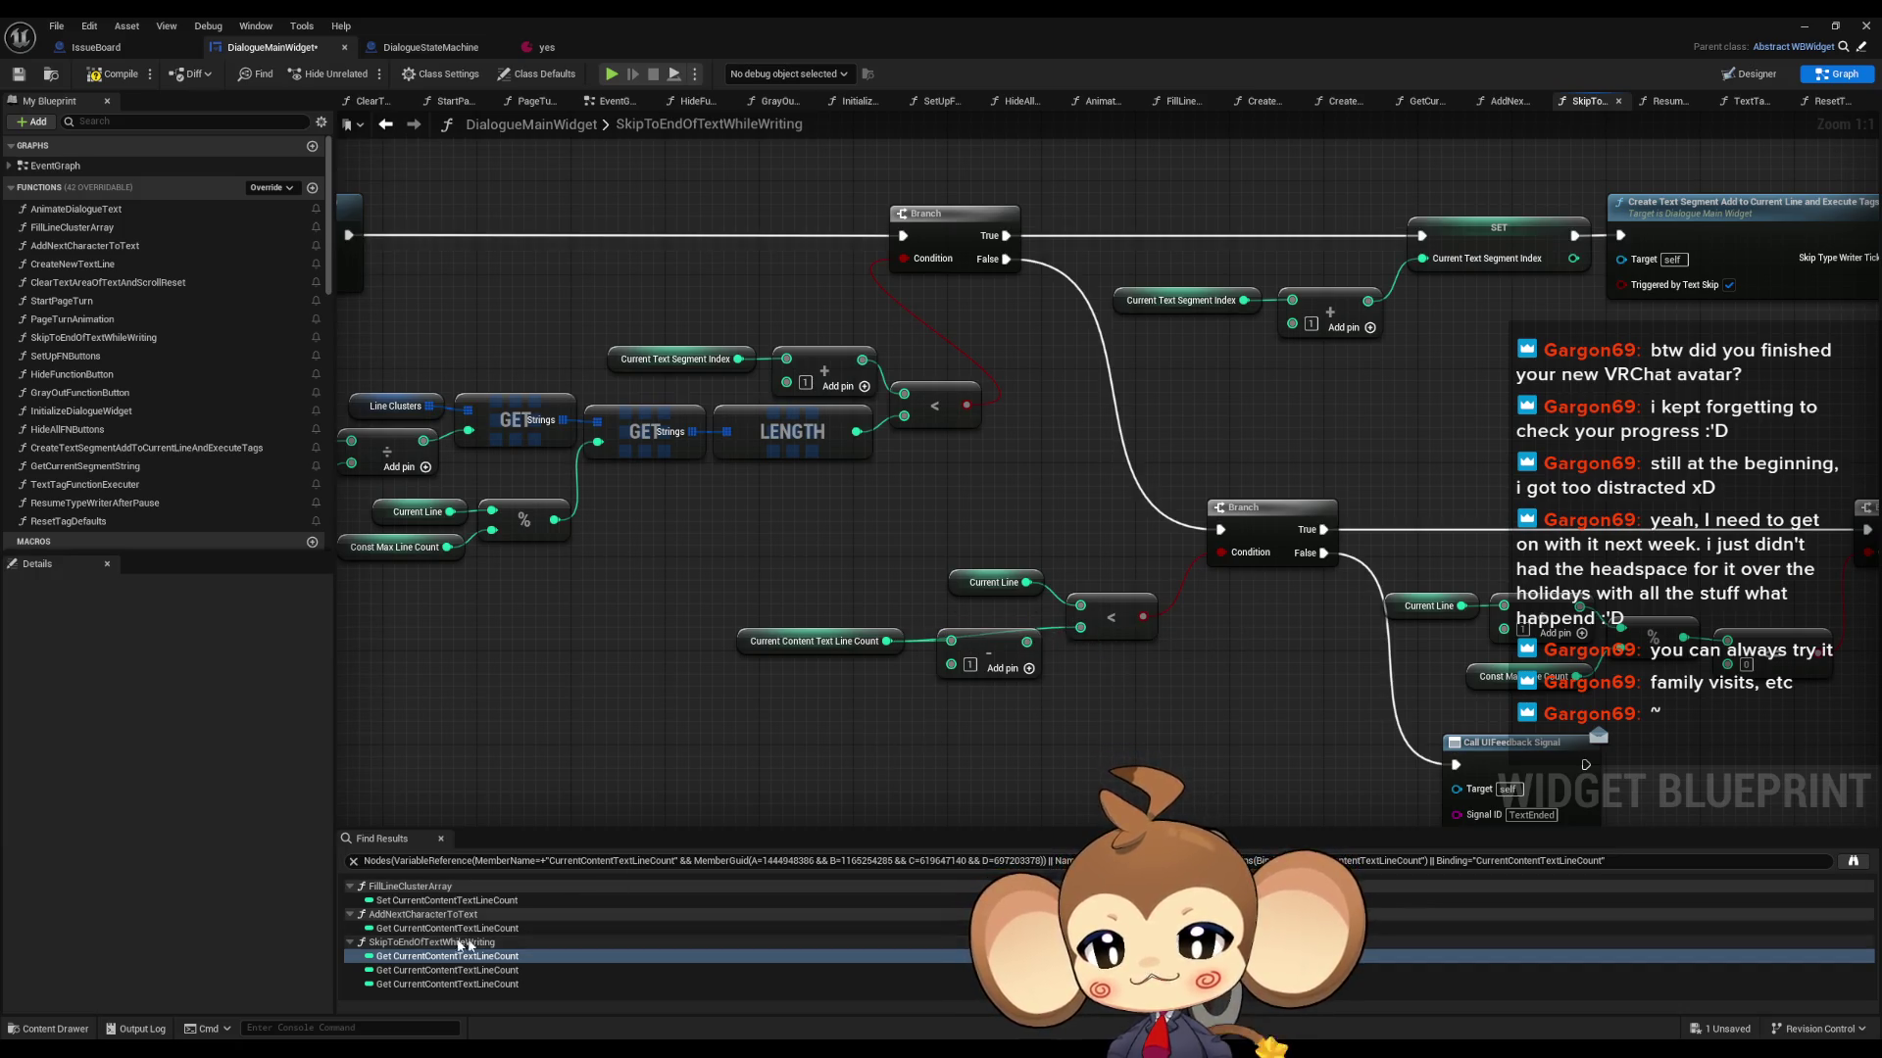
left_click(416, 927)
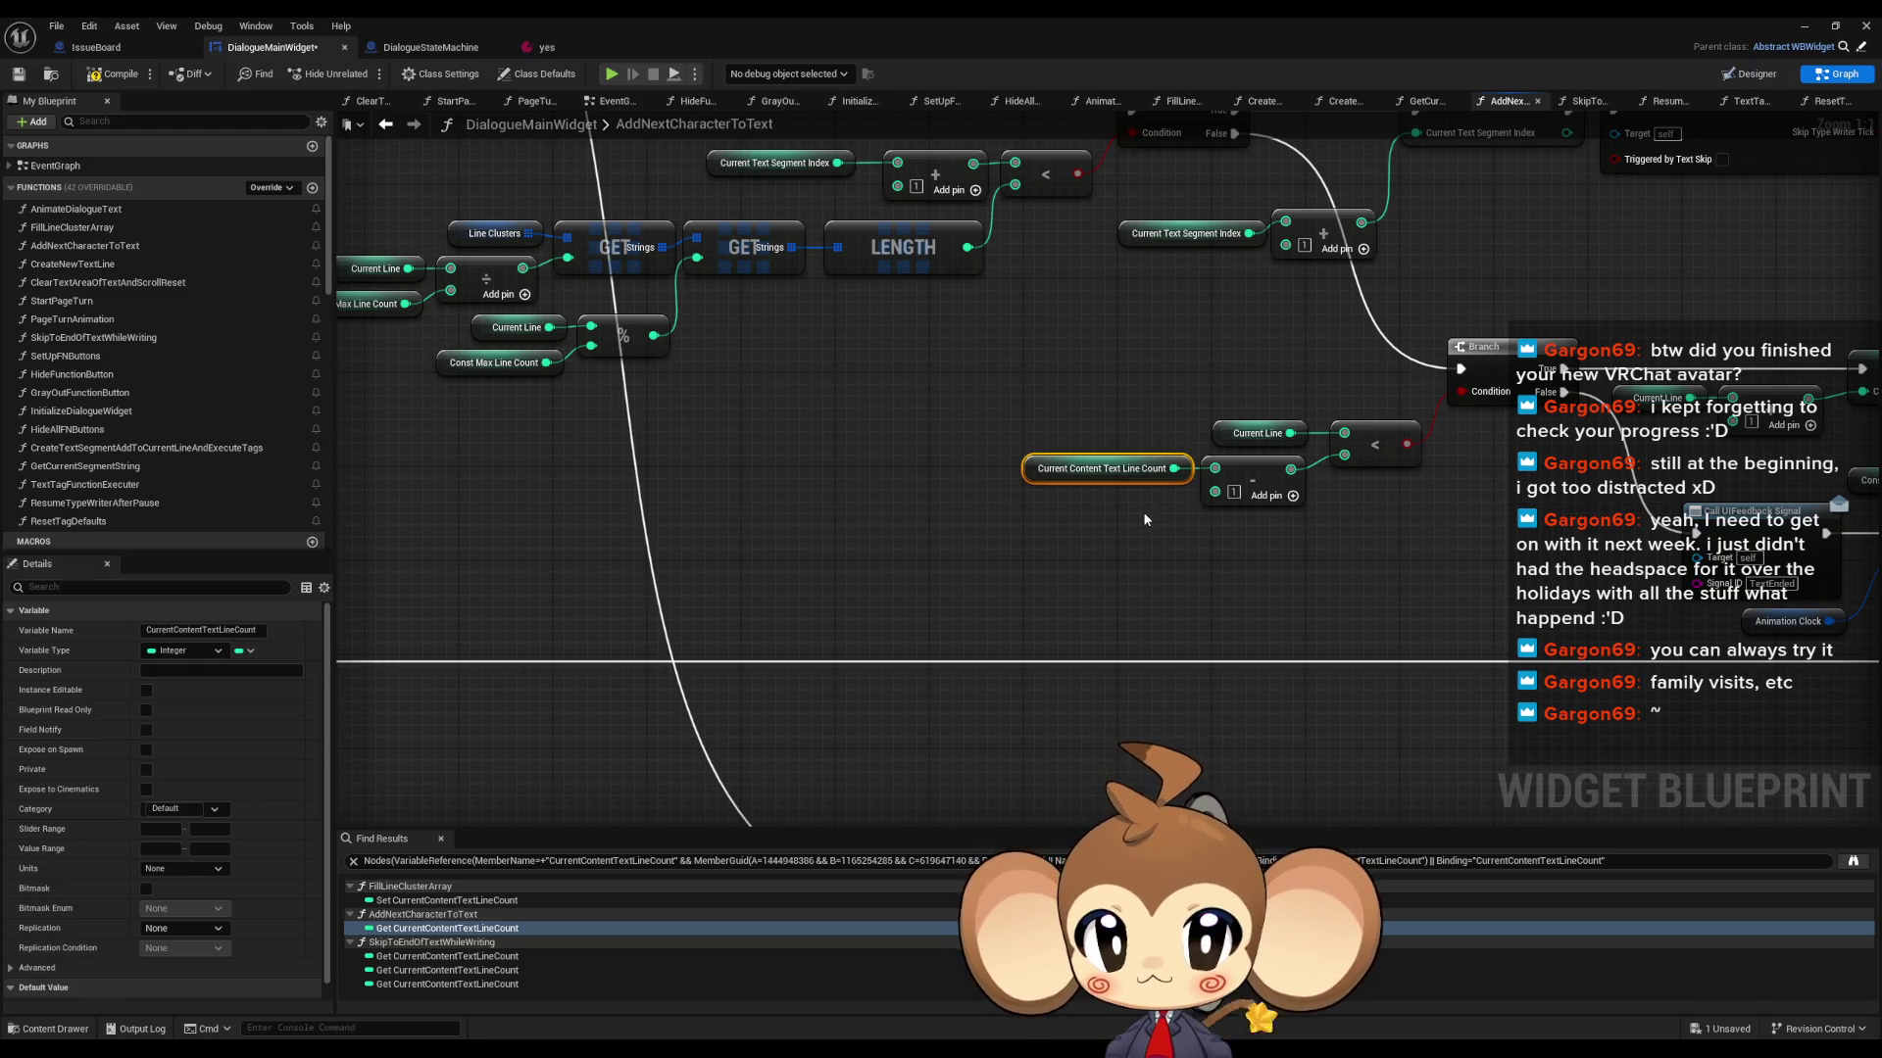
- Inspect the line count Branch and the Current Line increment SET nodes
left_click_drag(992, 413, 1162, 576)
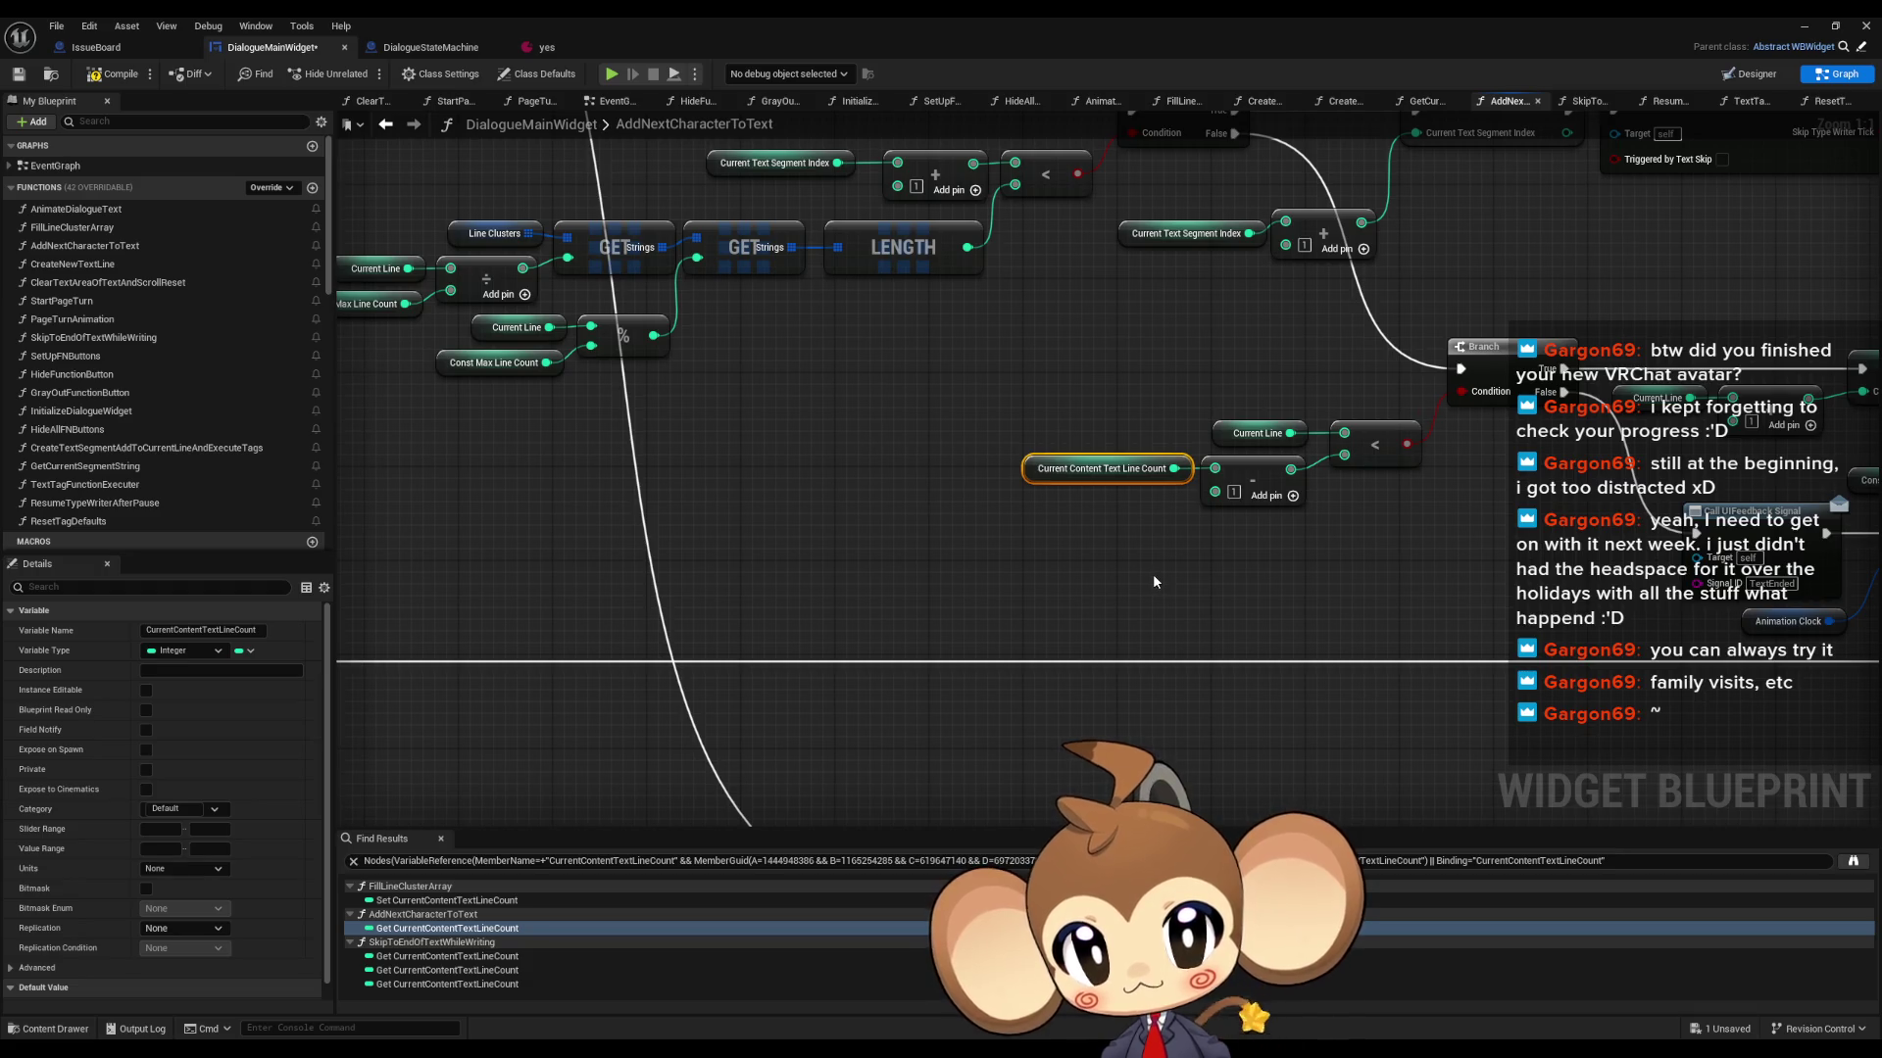
mouse_move(1153, 581)
left_mouse_down()
mouse_move(1083, 579)
mouse_move(994, 671)
left_mouse_up()
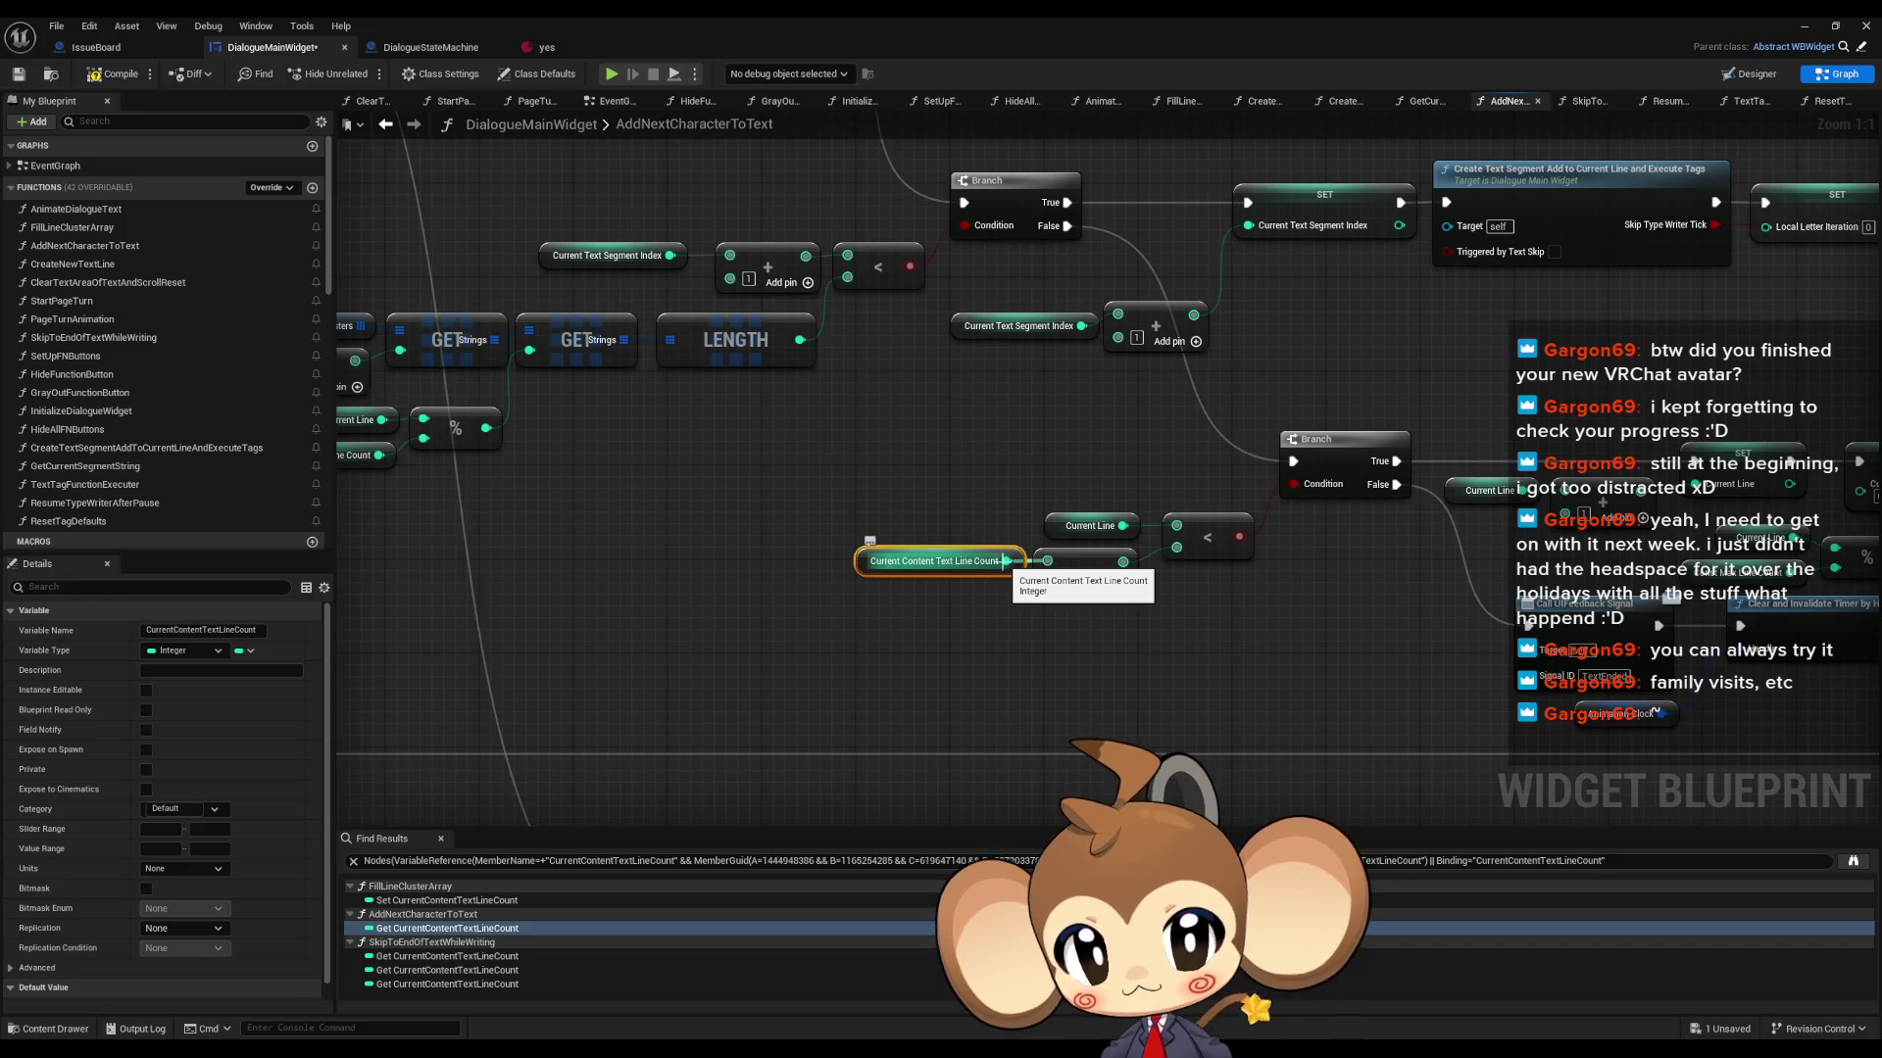
left_click_drag(1006, 560, 474, 601)
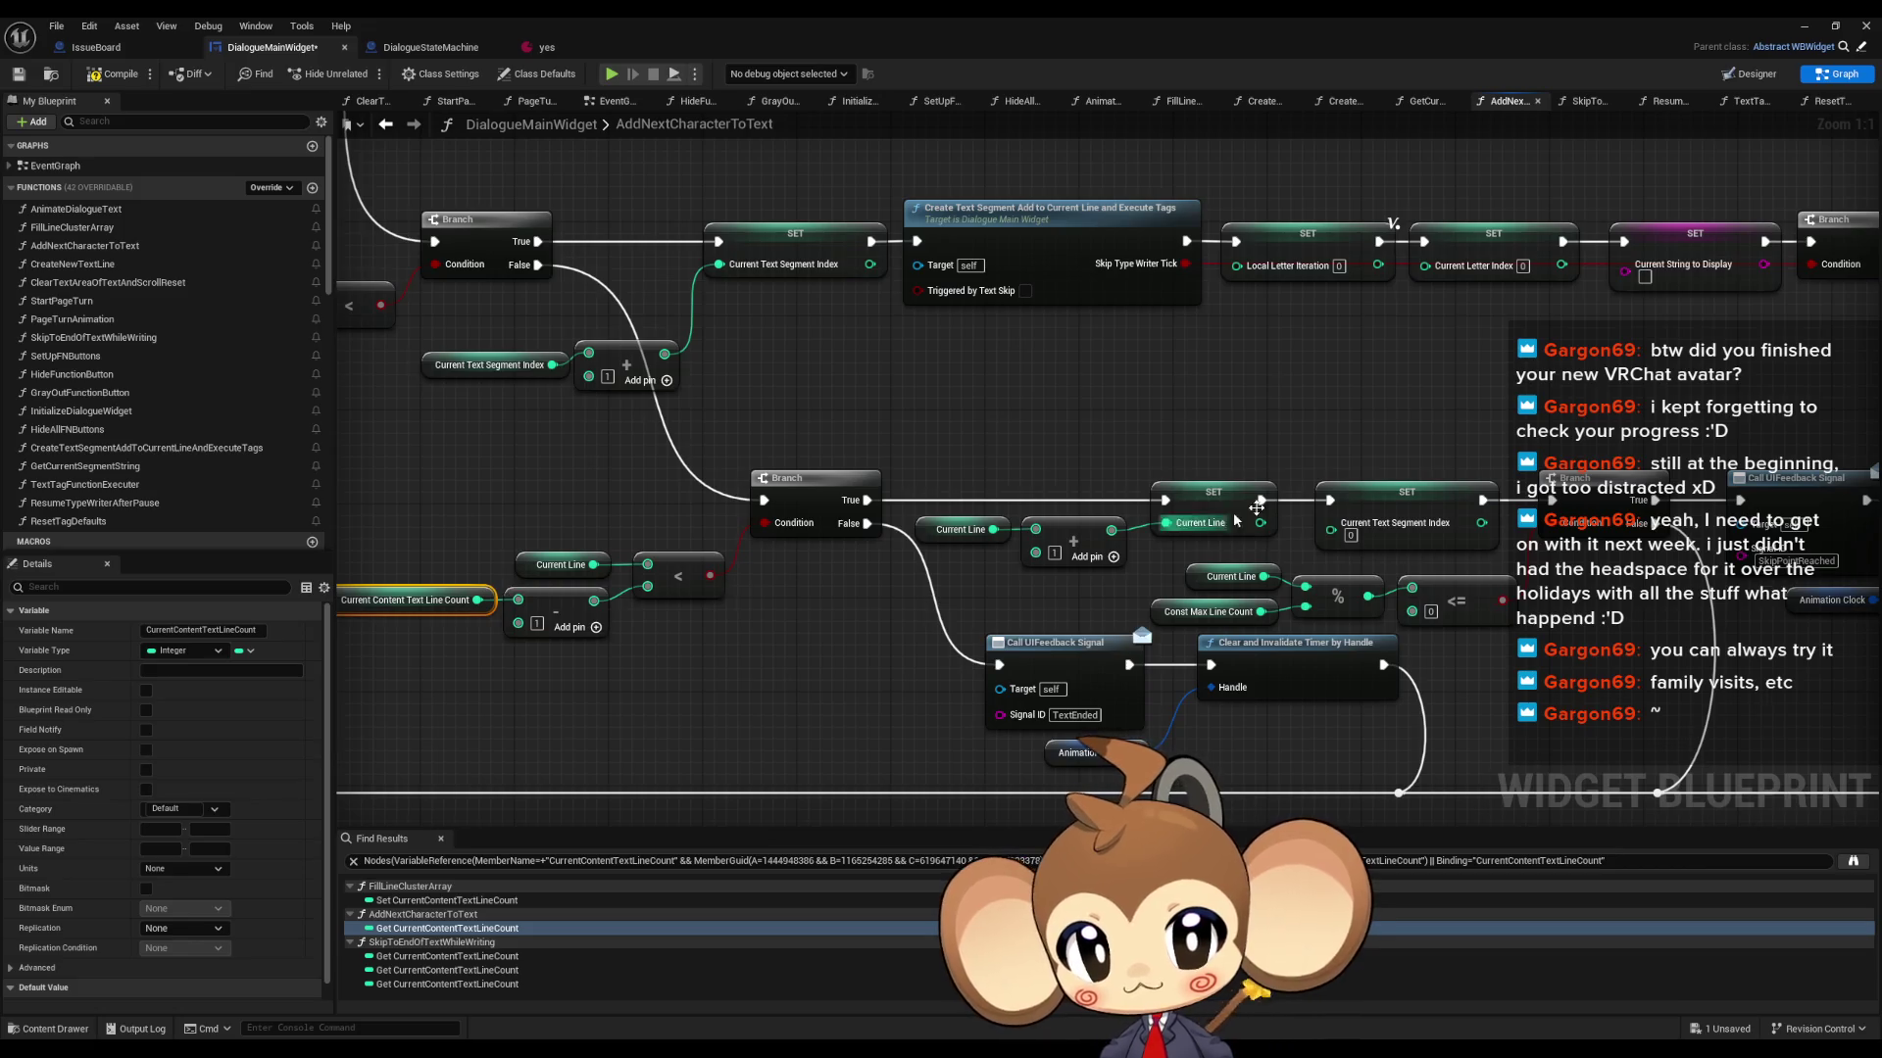
mouse_move(924, 458)
left_mouse_down()
mouse_move(1274, 586)
mouse_move(1213, 559)
left_mouse_up()
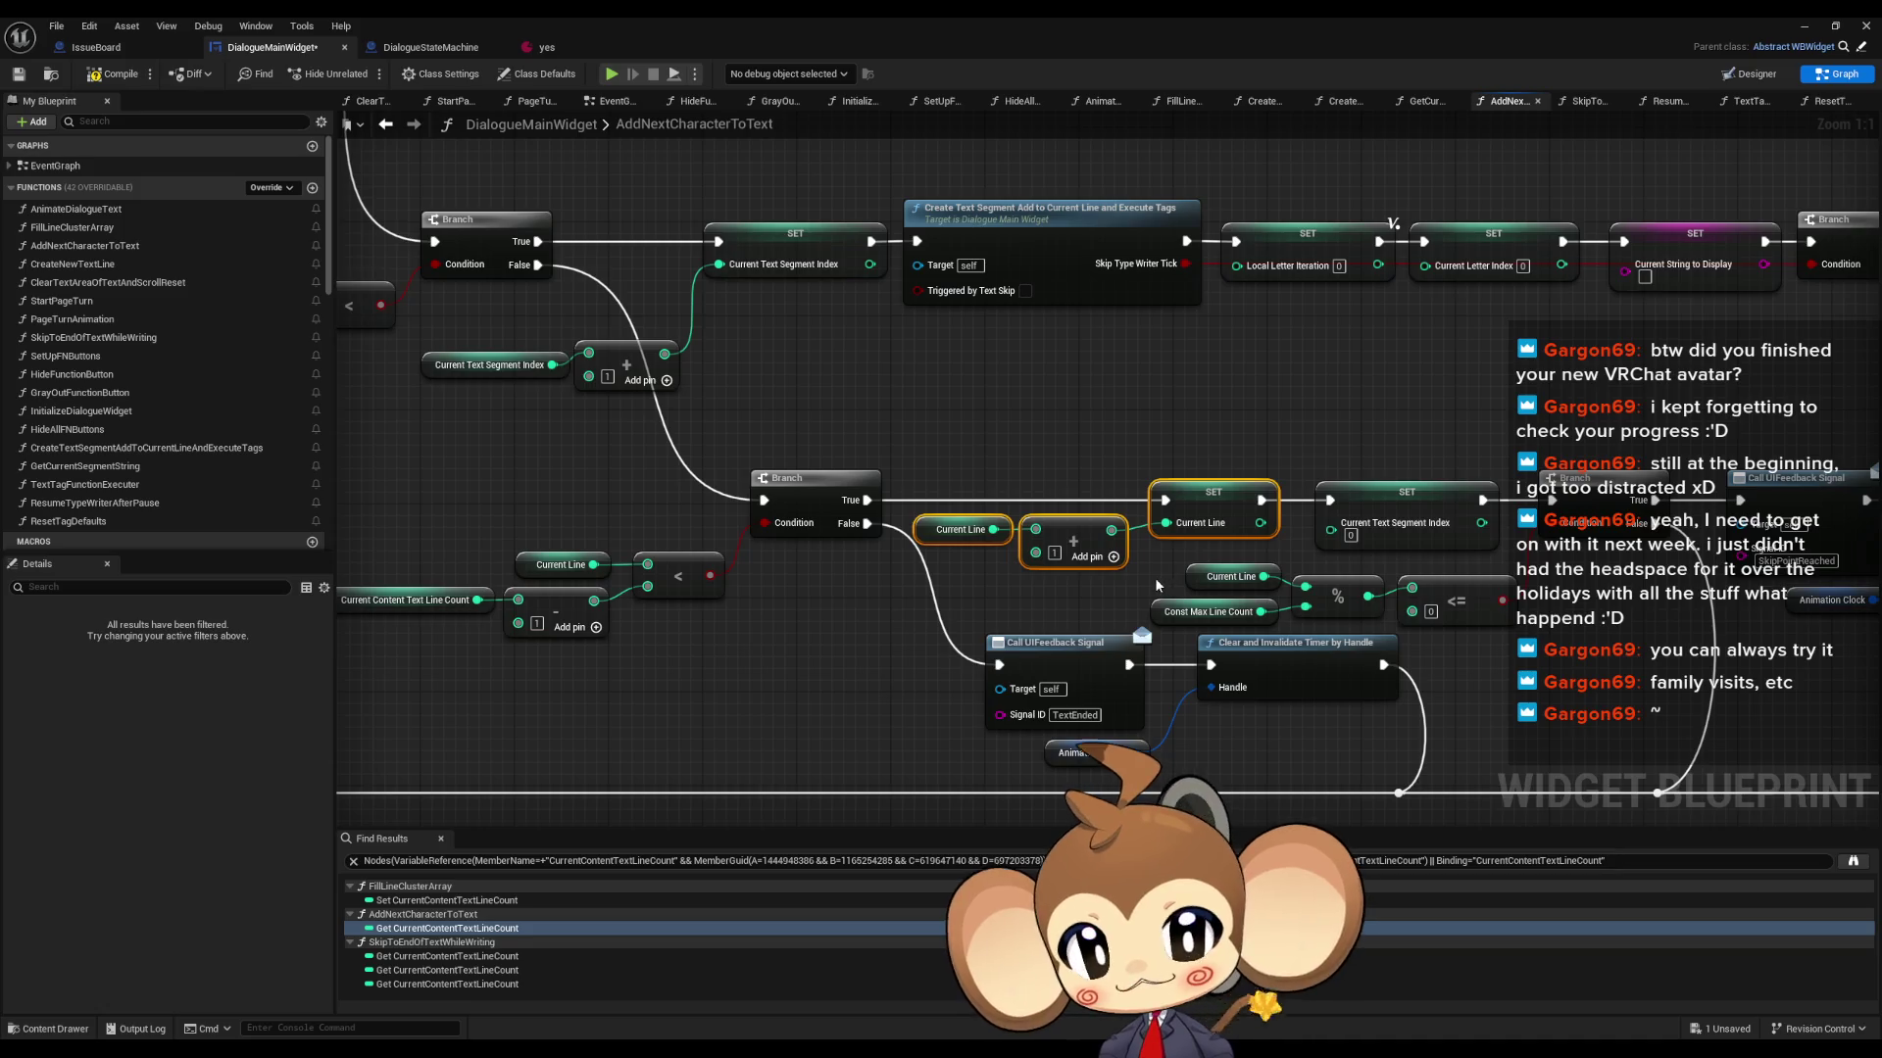
mouse_move(1573, 649)
left_mouse_down()
mouse_move(1243, 575)
mouse_move(1396, 569)
mouse_move(1362, 577)
left_mouse_up()
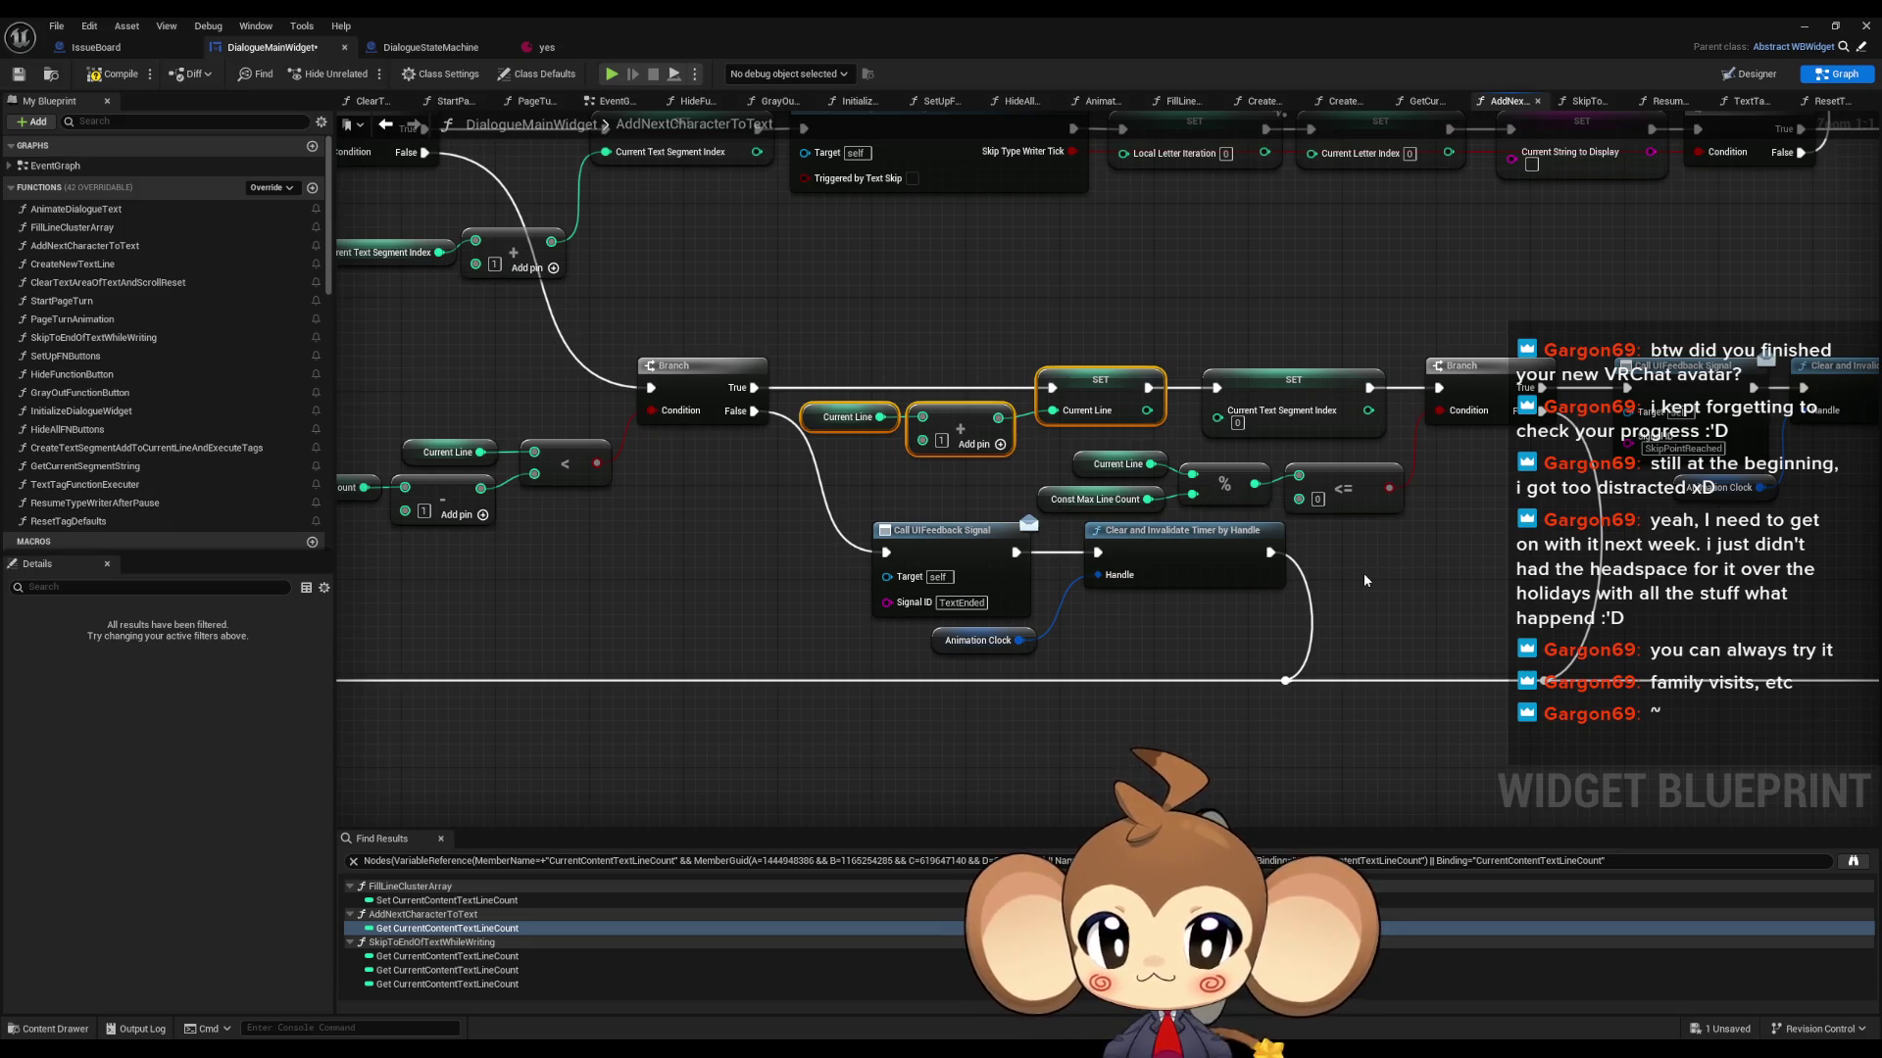
- Review the SET nodes after the Branch around the increment section
scroll(882, 641, "down", 4)
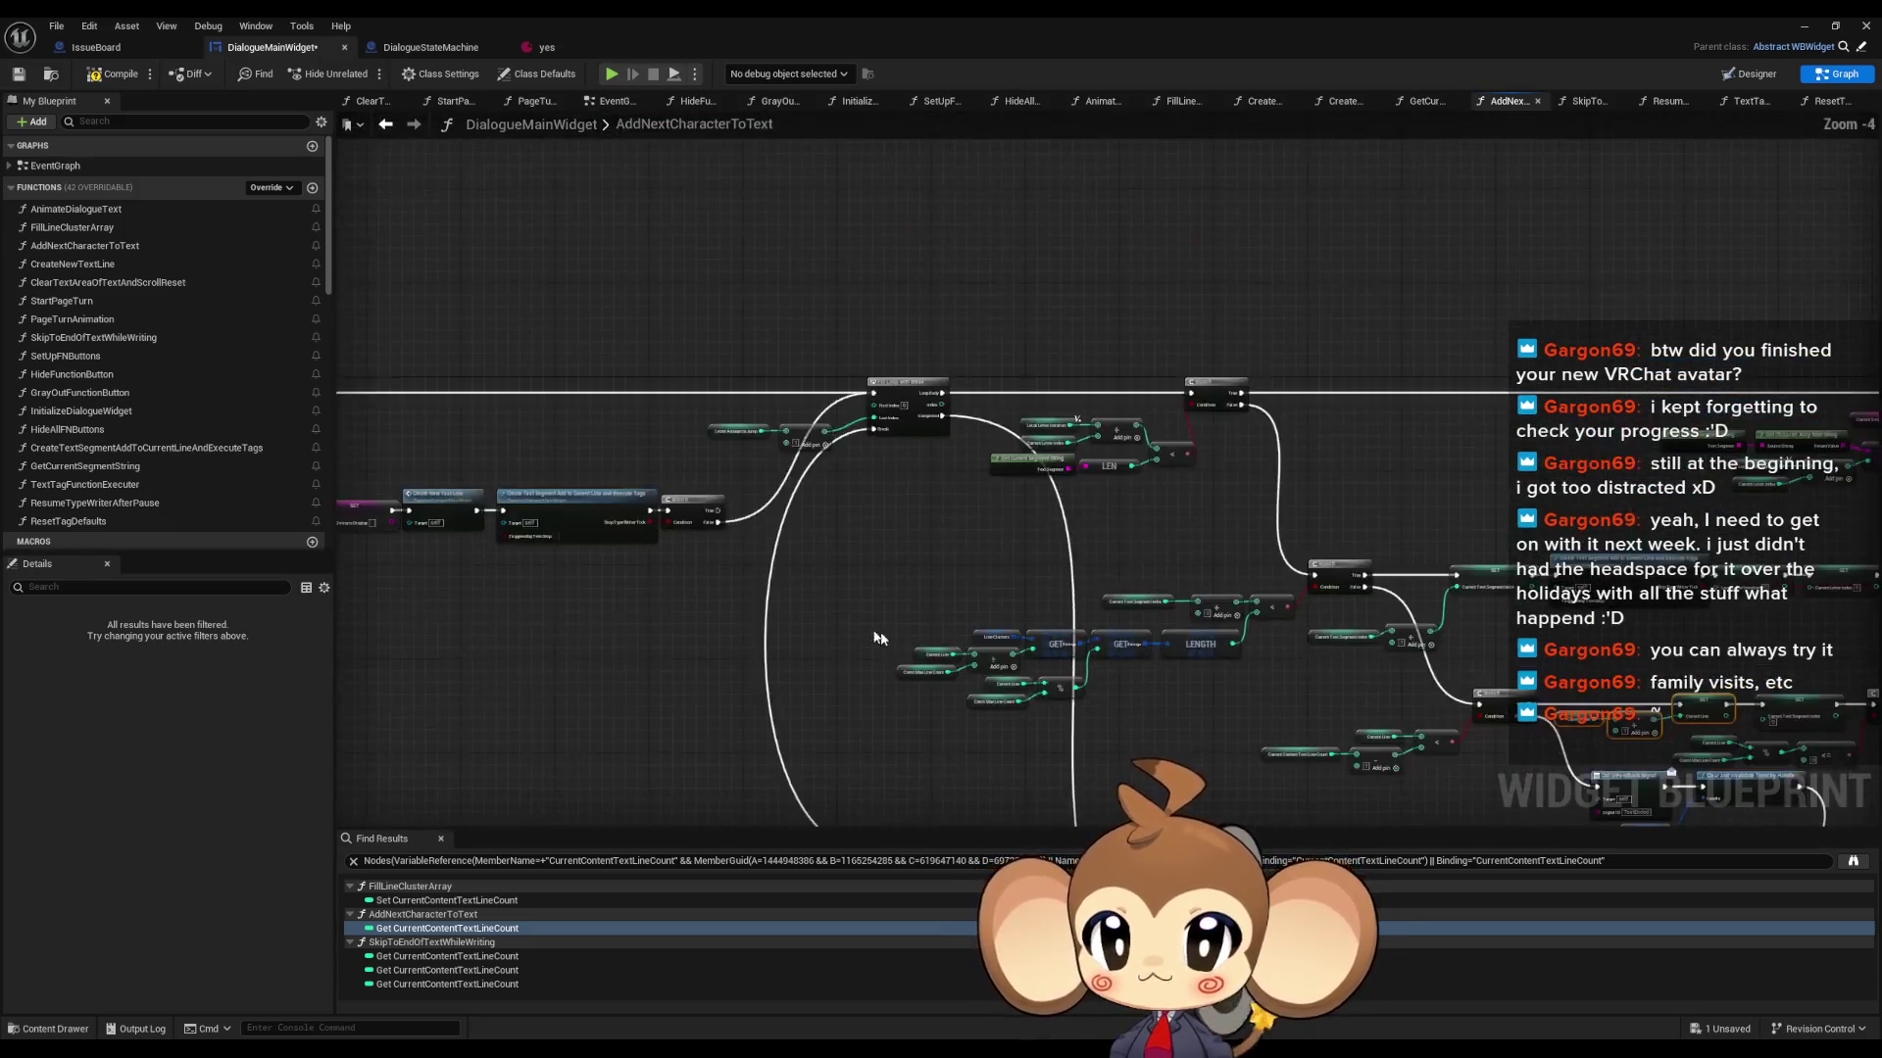
scroll(882, 641, "up", 4)
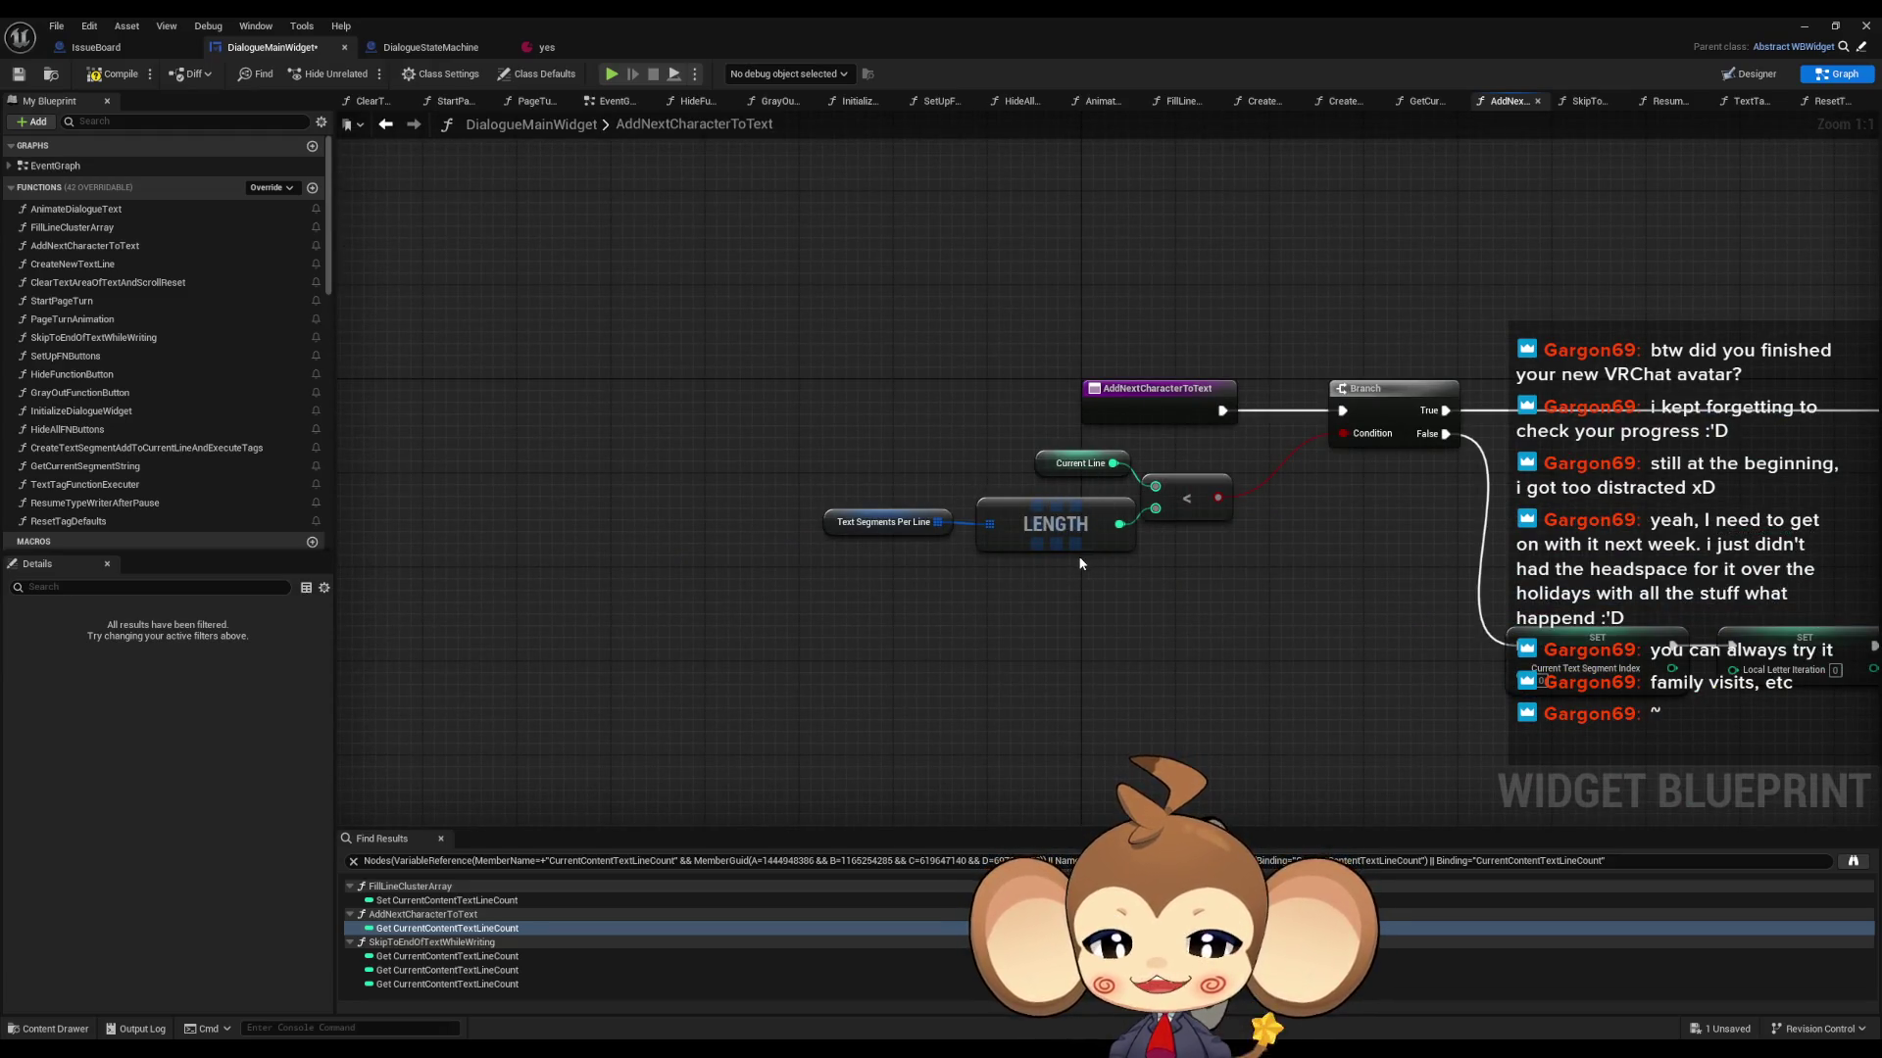
scroll(1081, 564, "down", 7)
scroll(1420, 592, "up", 7)
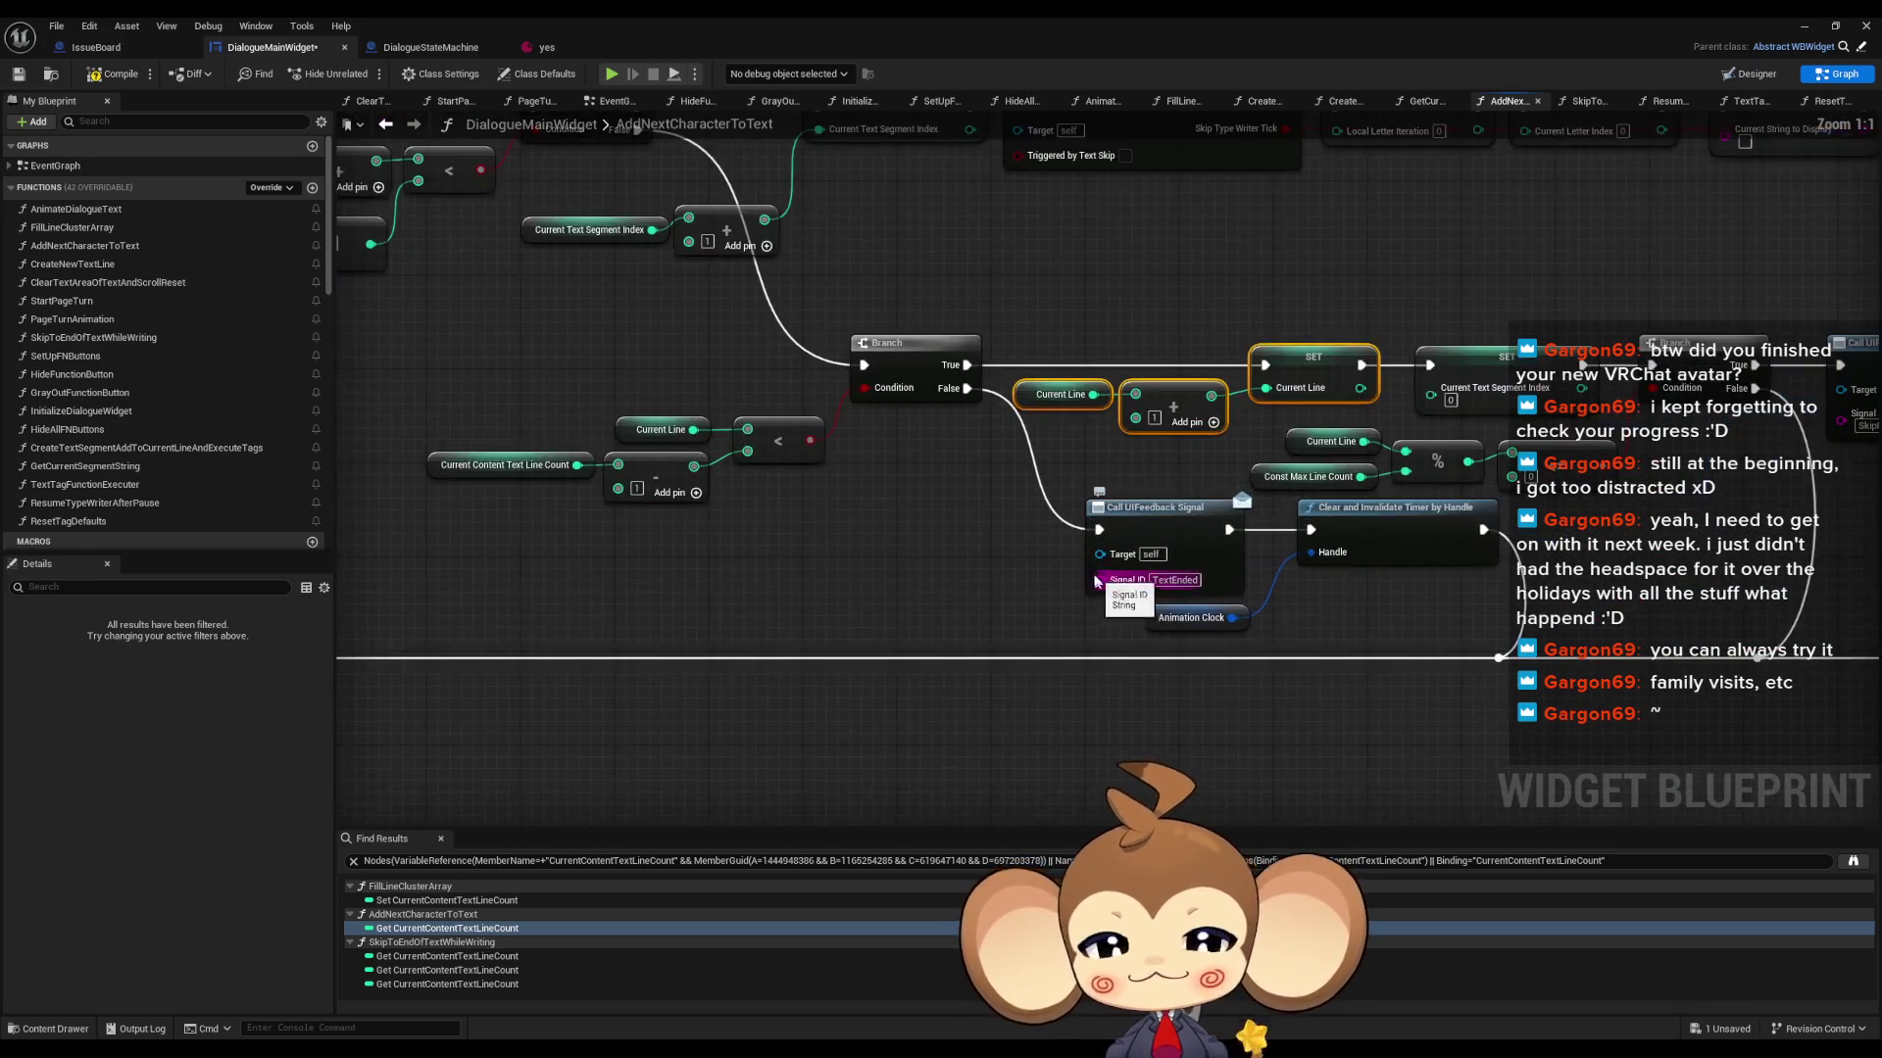
scroll(854, 534, "down", 6)
scroll(854, 534, "up", 5)
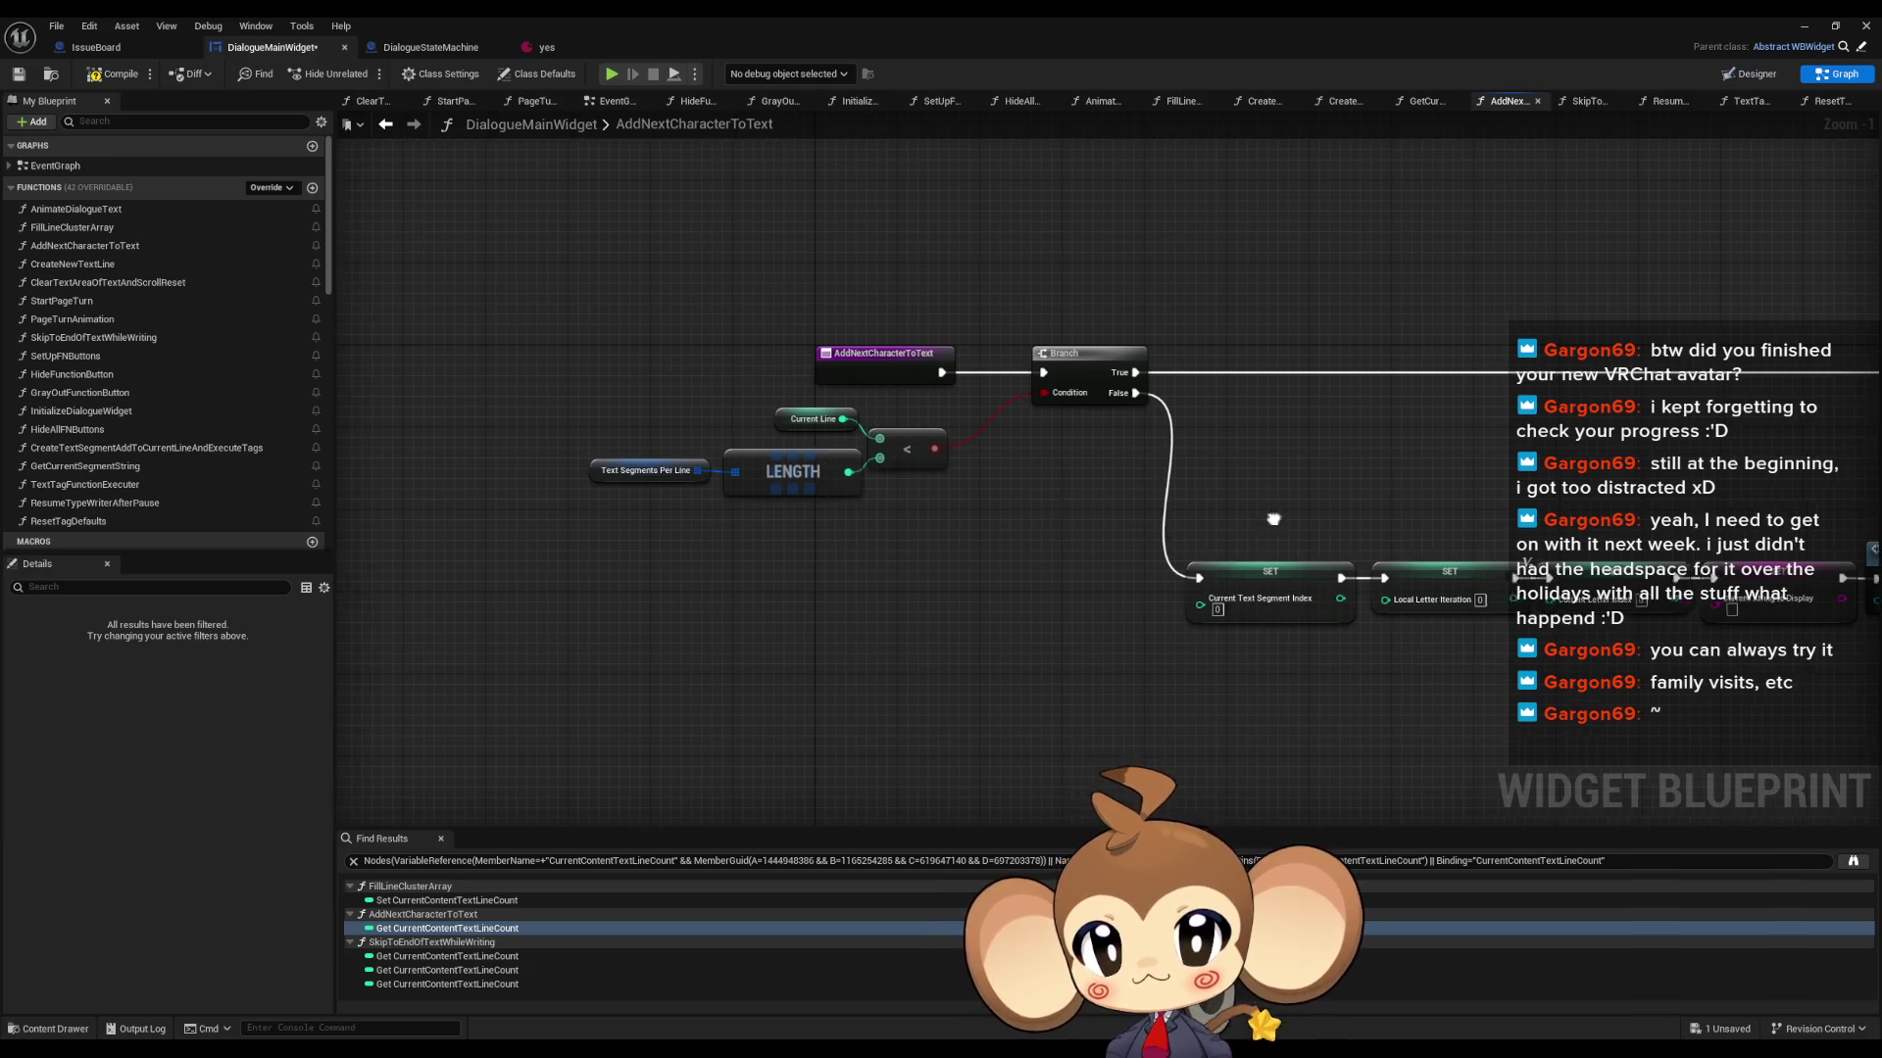
left_click_drag(1276, 526, 1002, 473)
scroll(927, 441, "down", 5)
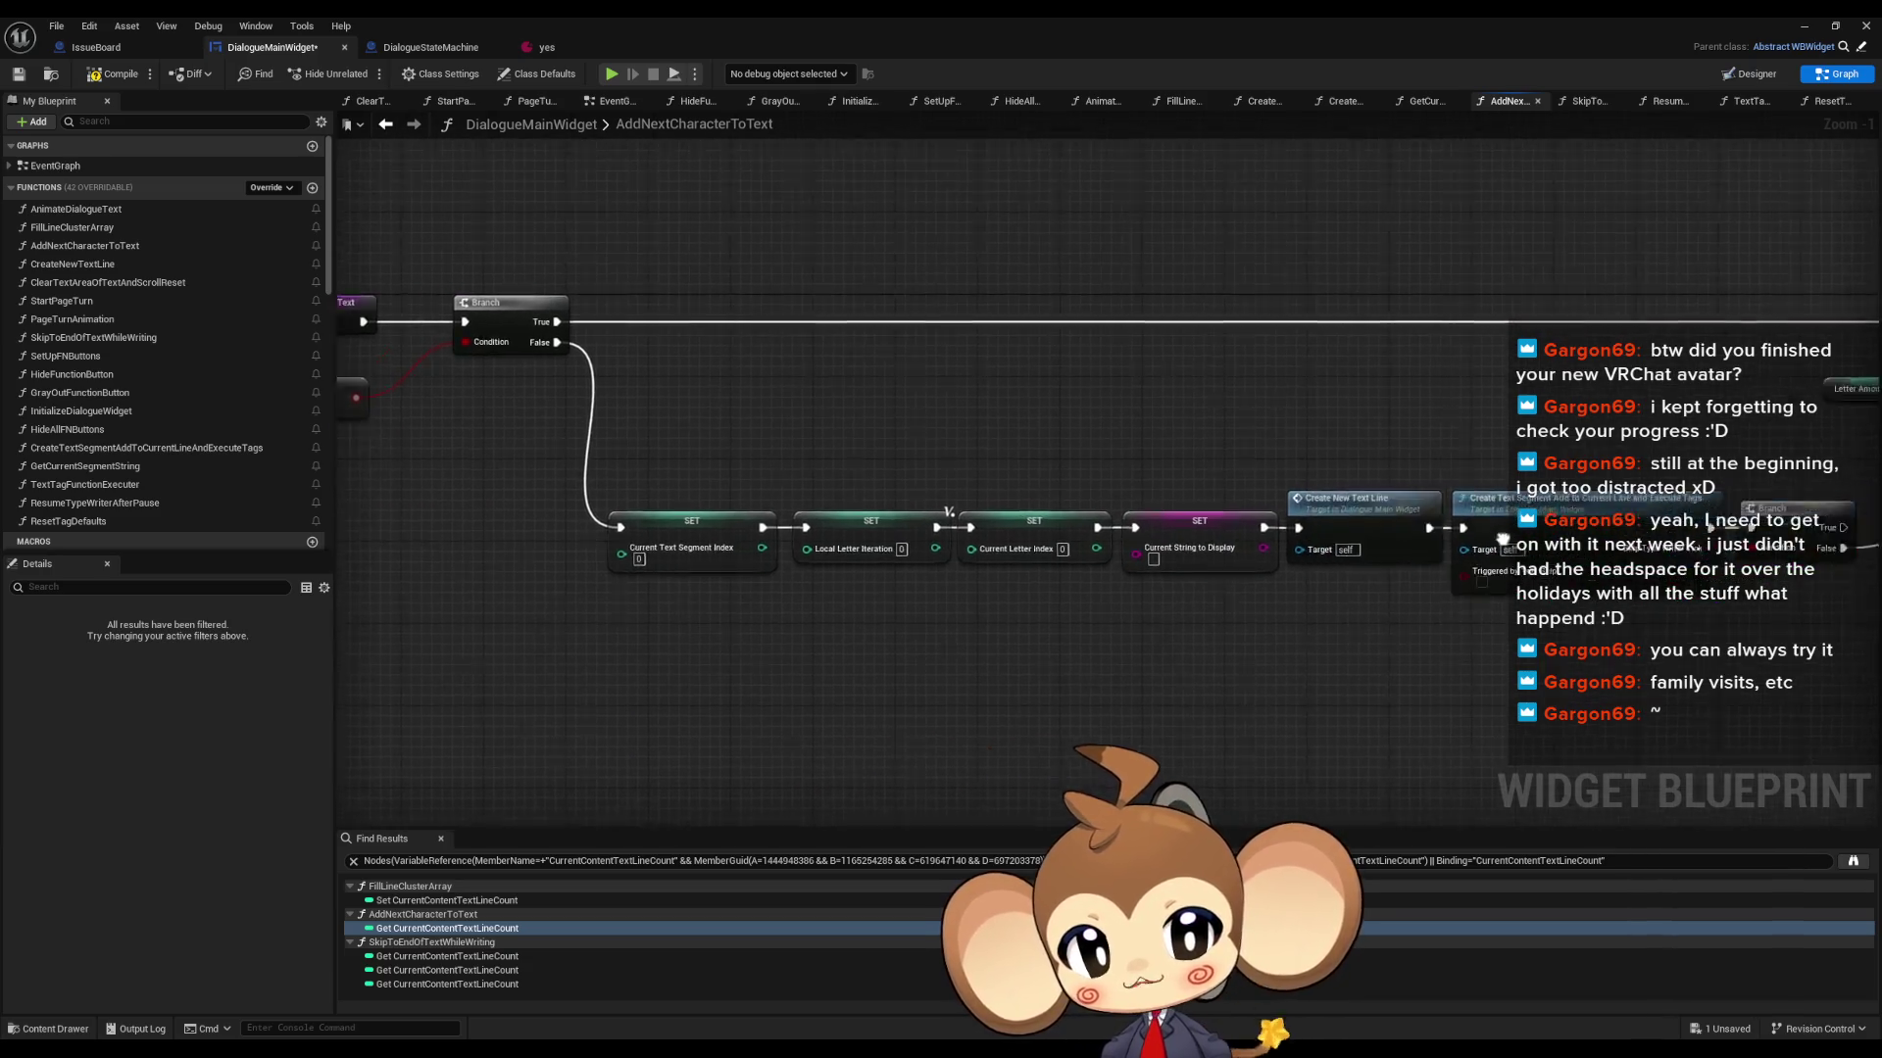
scroll(979, 527, "up", 5)
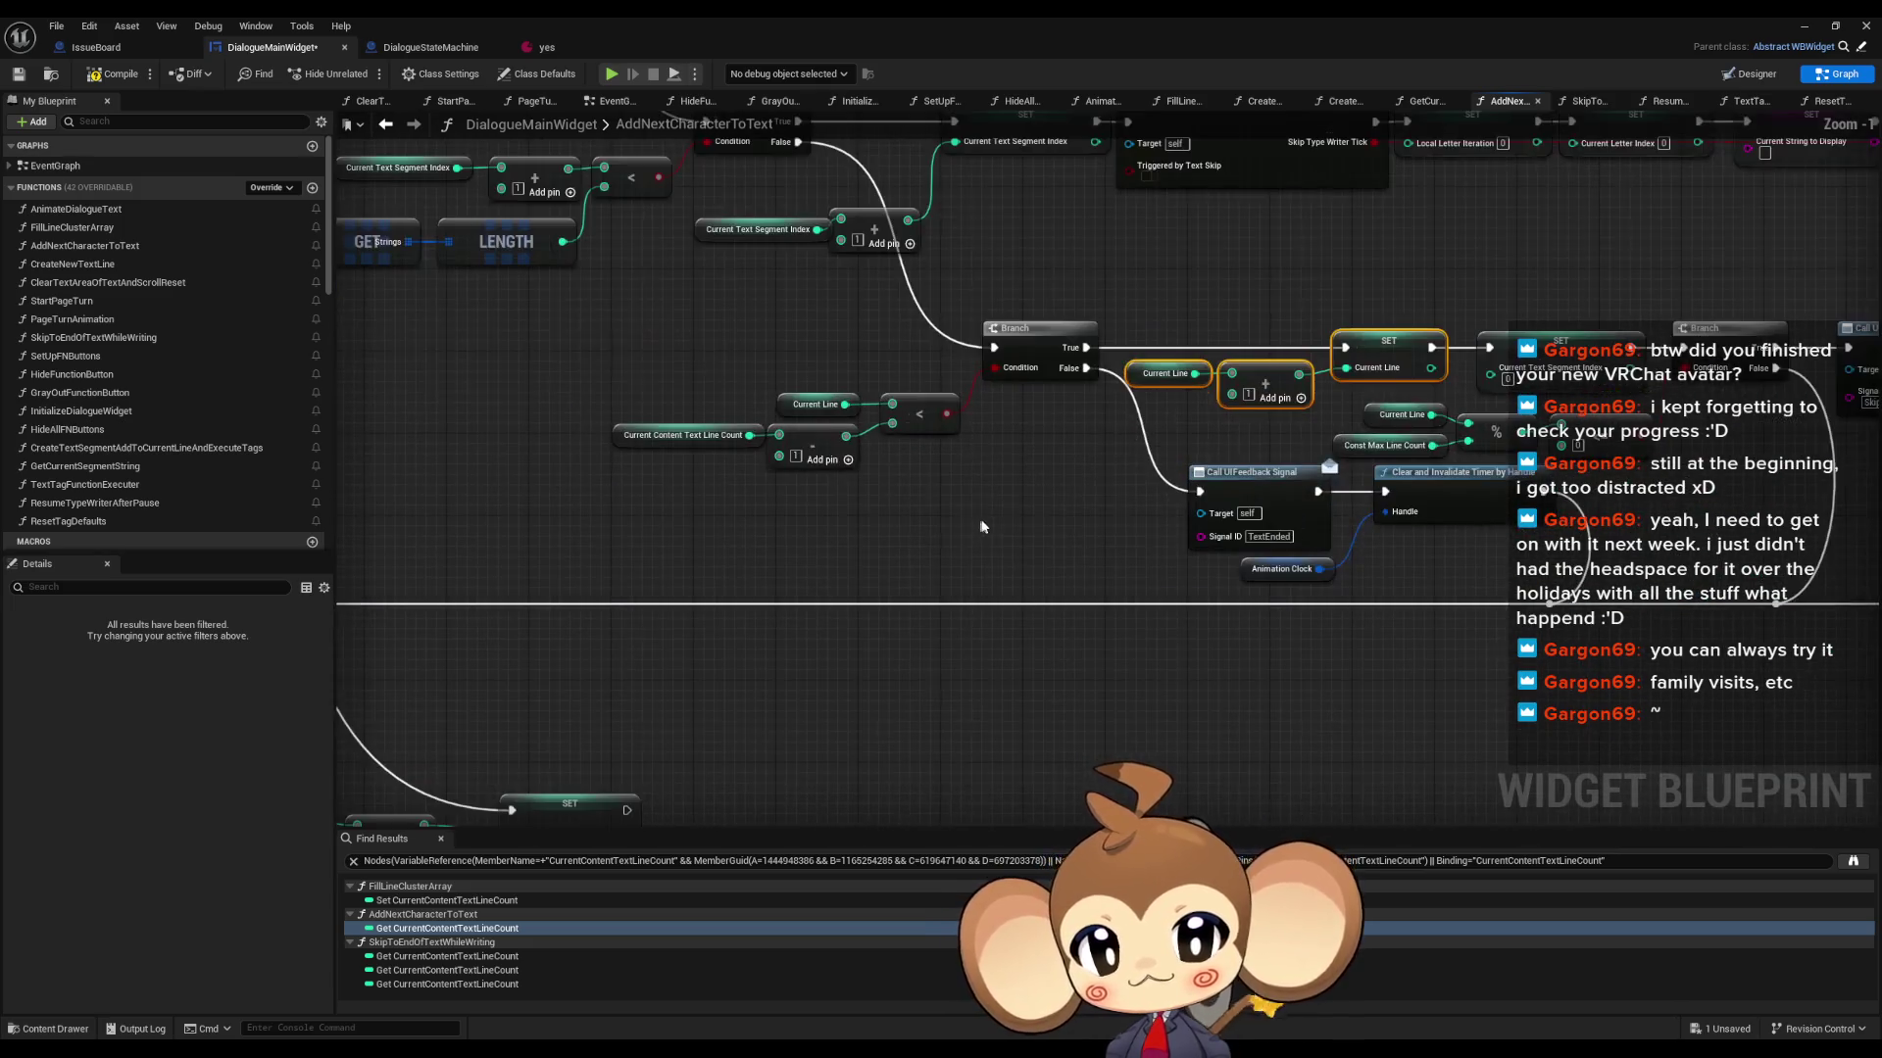
left_click_drag(1061, 474, 1043, 510)
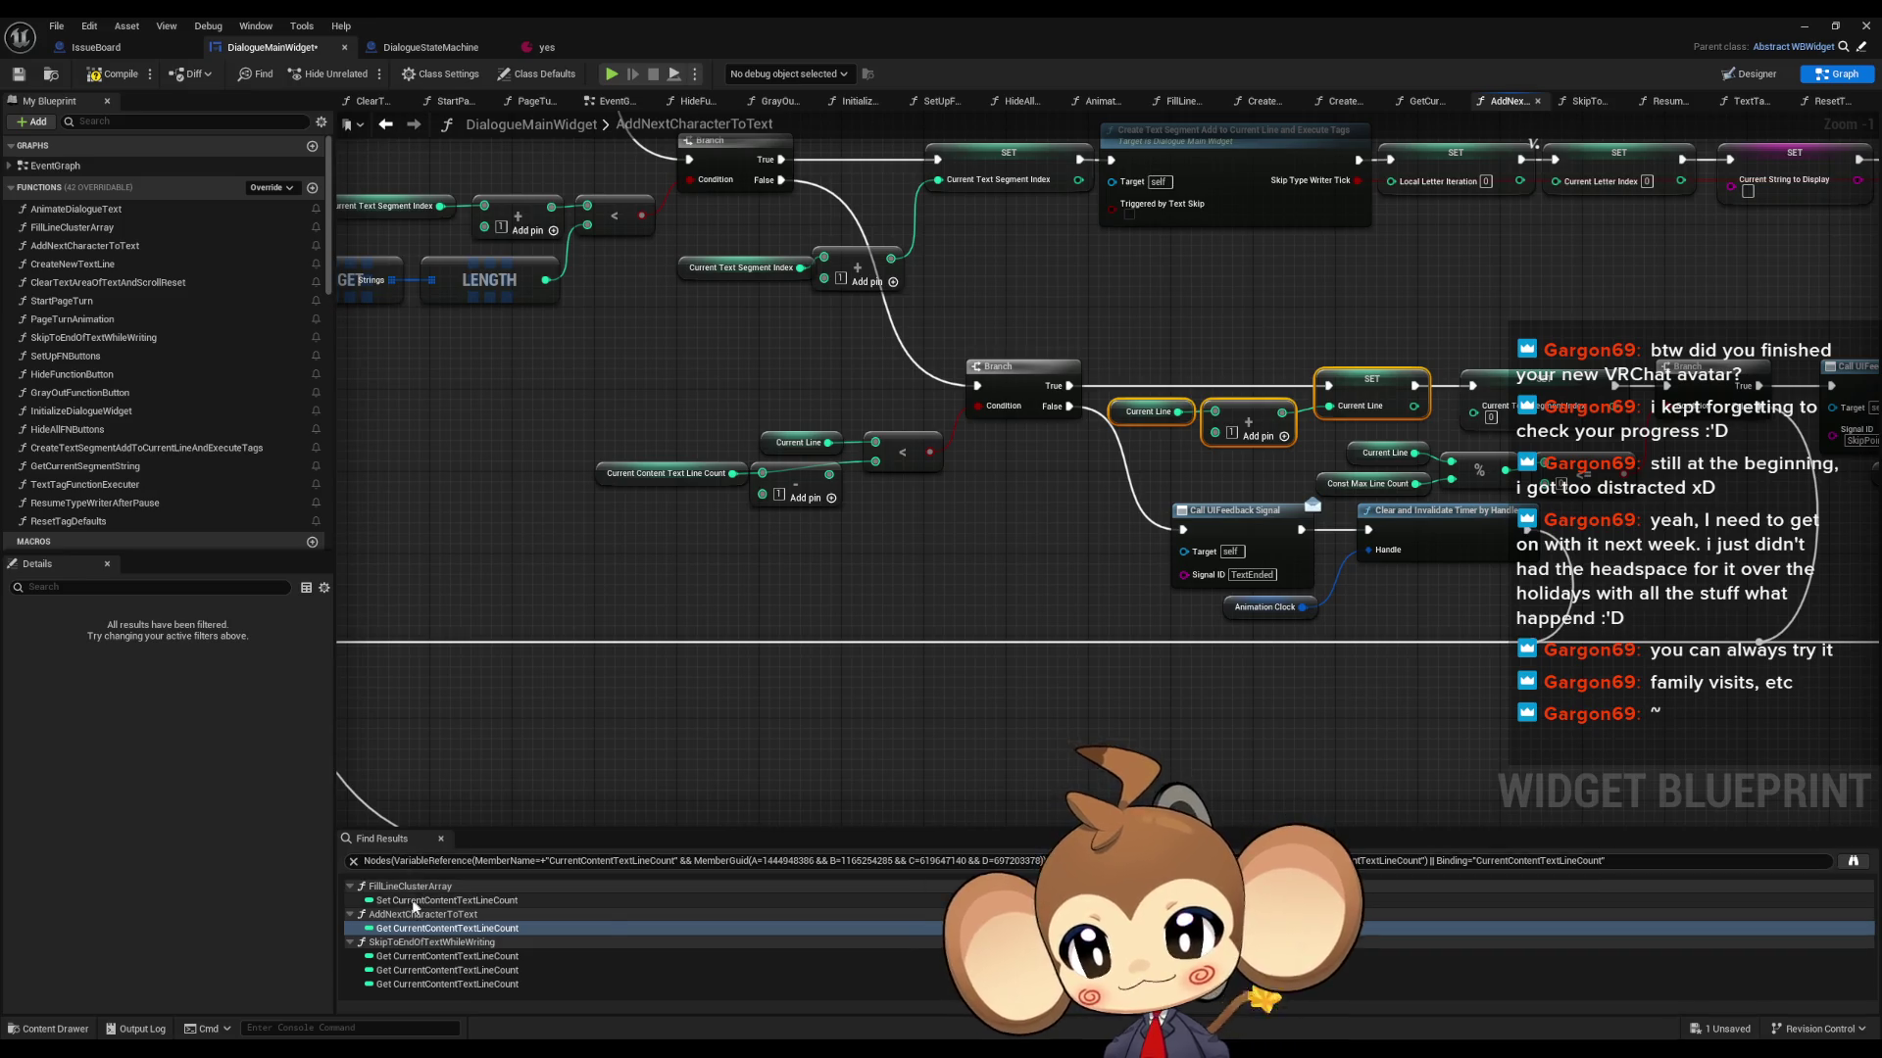
- Save DialogueMainWidget and launch a play-in-editor test from the level editor
left_click(98, 74)
left_click(1804, 26)
left_click(364, 73)
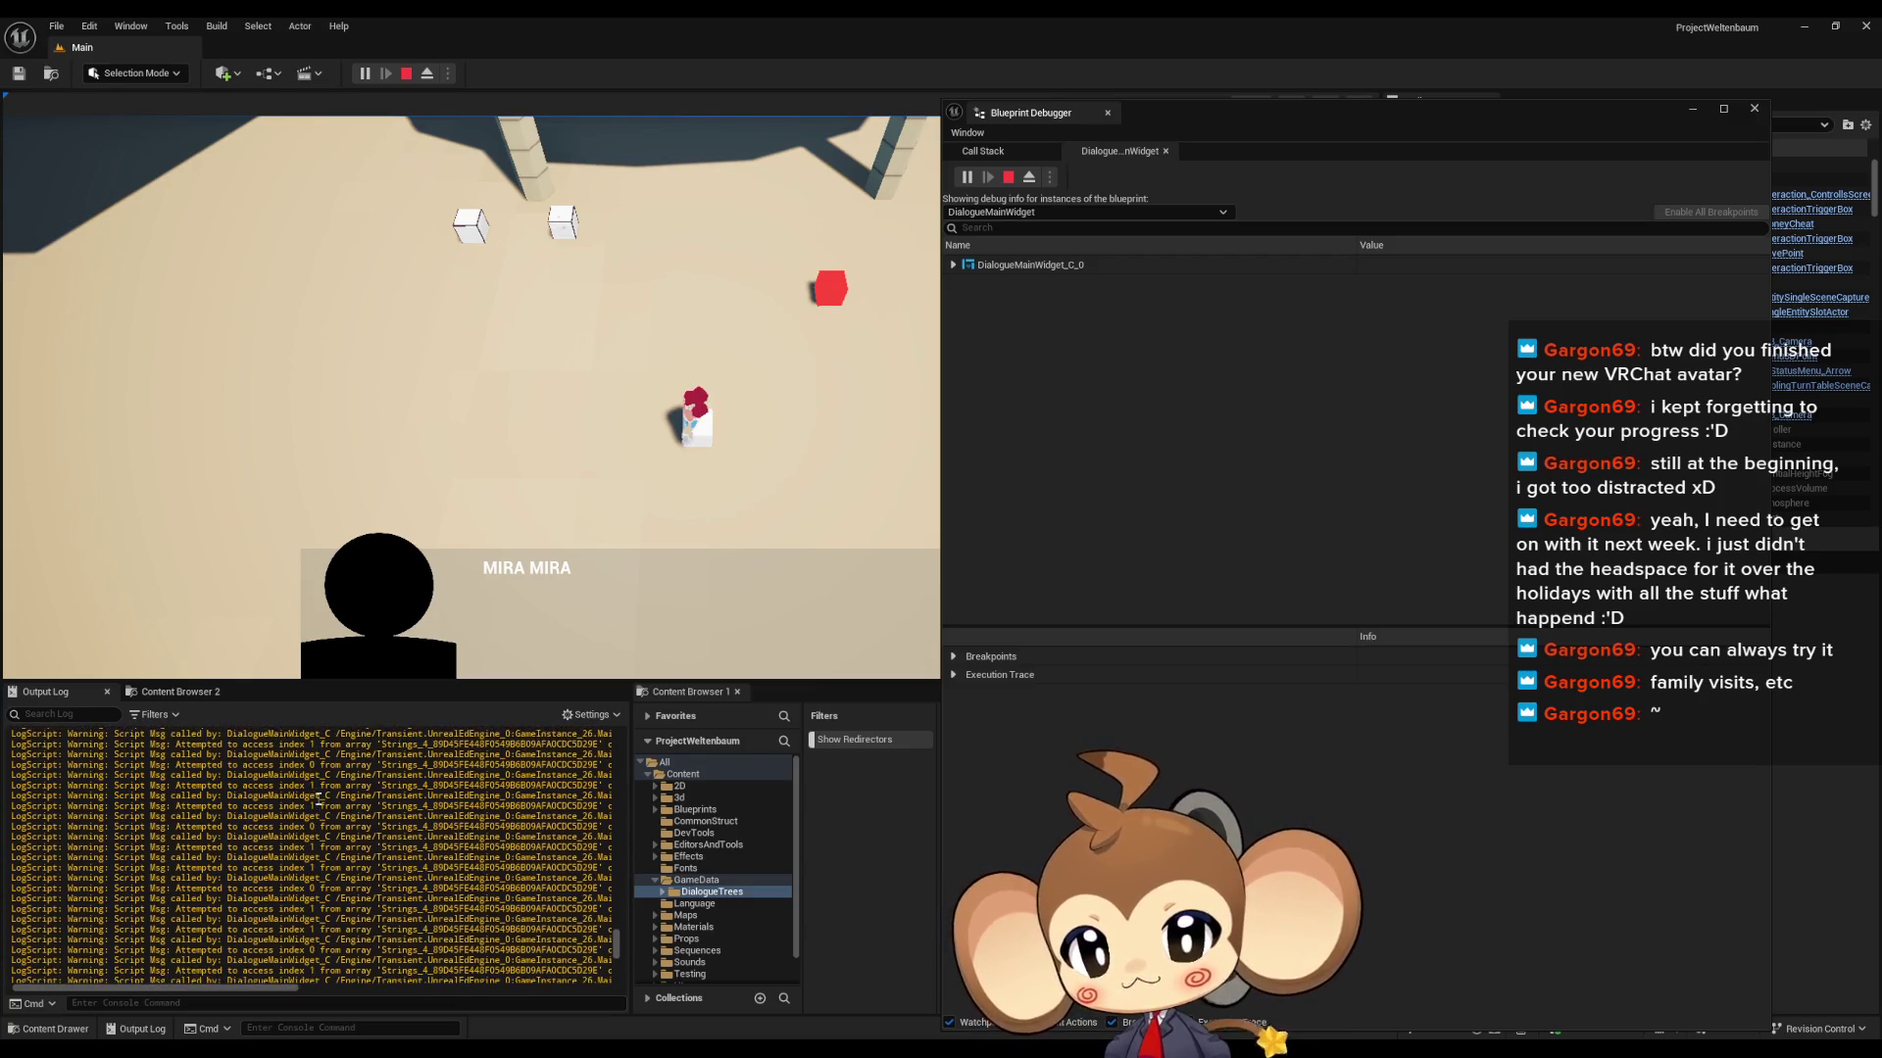
- Stop the play test and highlight the array-index and line cluster struct warnings in the log
left_click(408, 72)
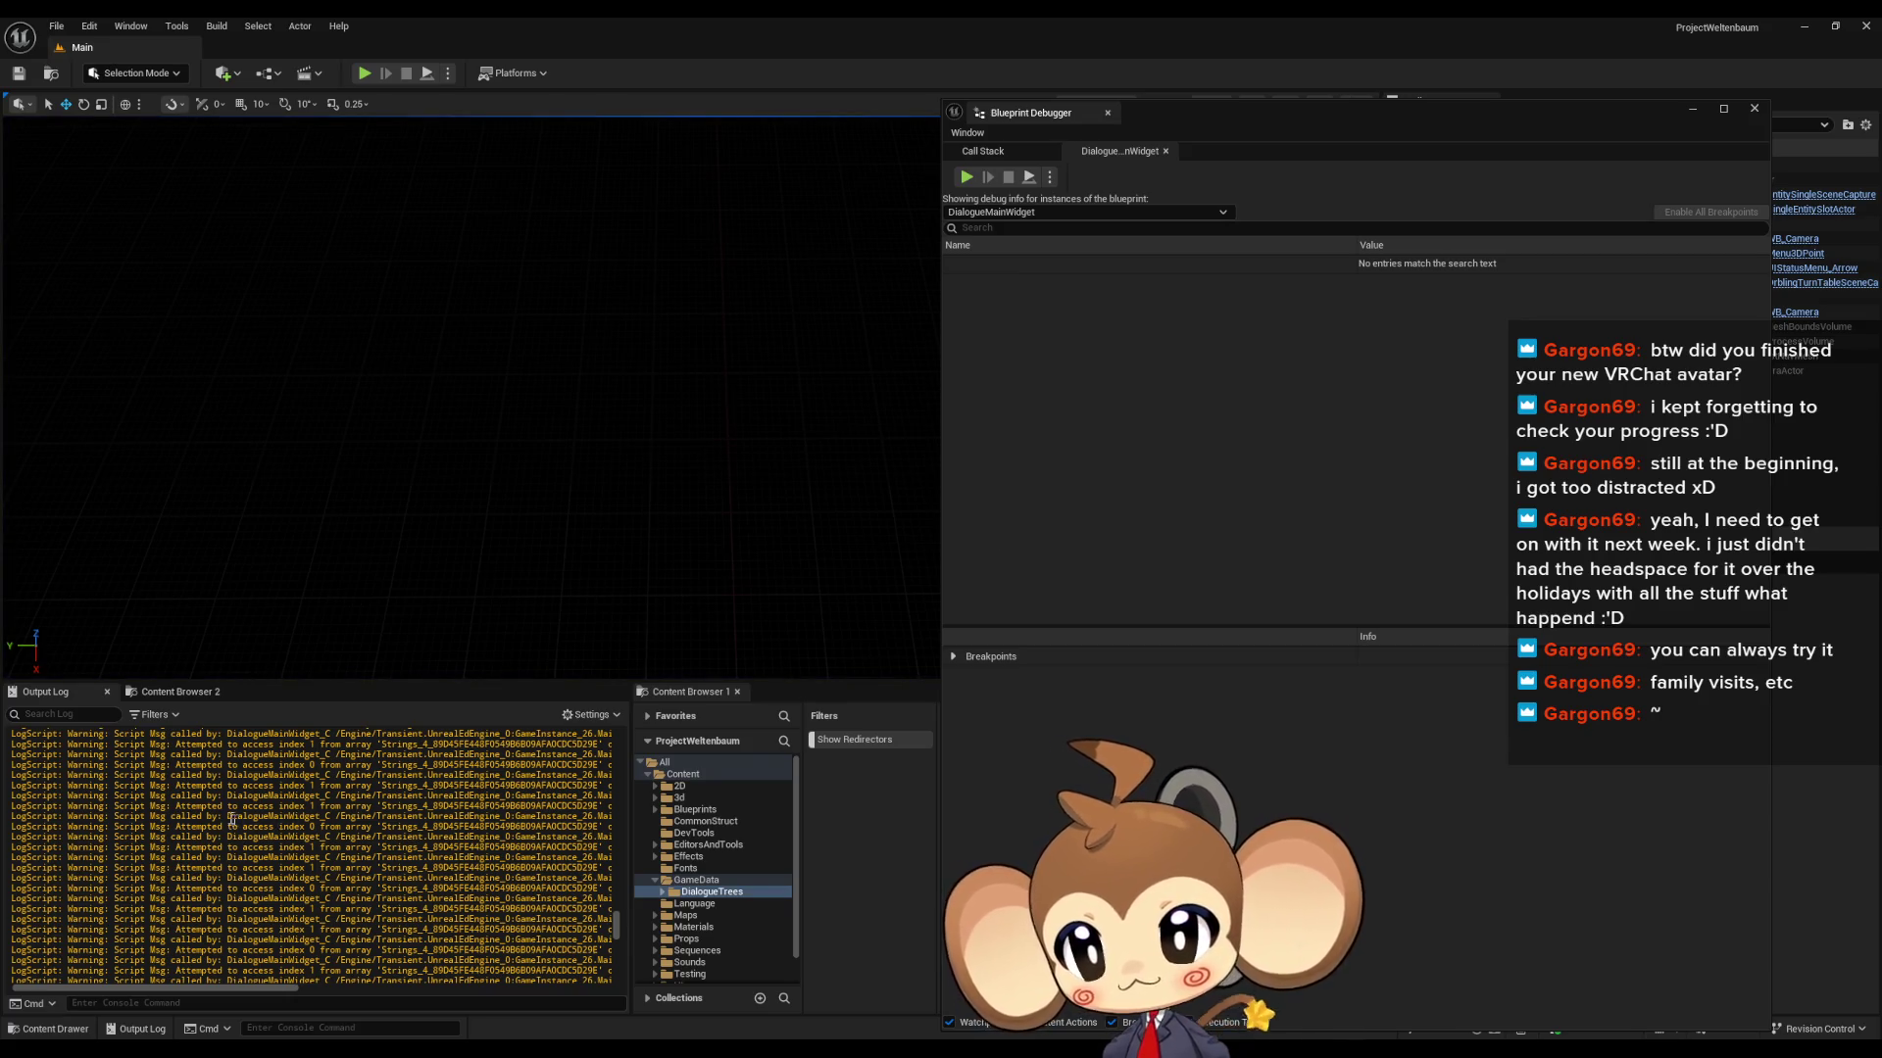
left_click_drag(301, 824, 380, 825)
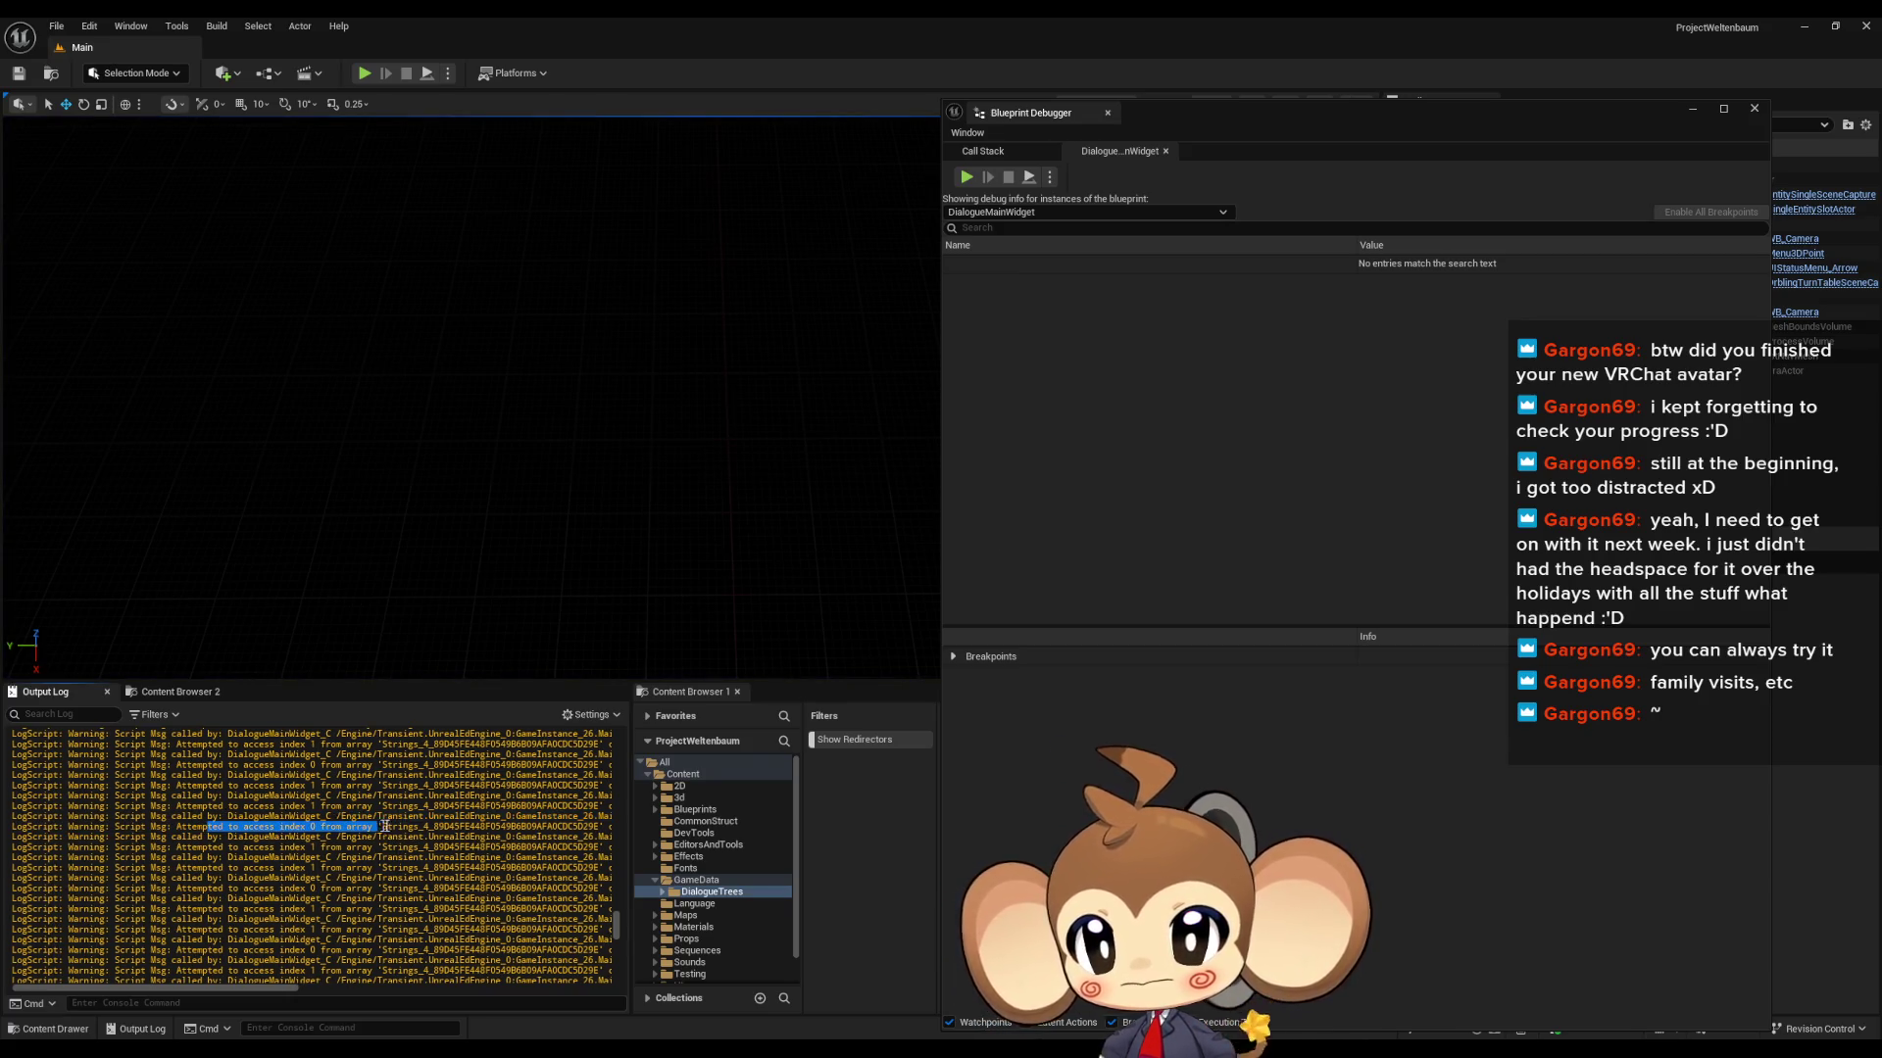
mouse_move(250, 991)
left_mouse_down()
mouse_move(500, 980)
mouse_move(148, 991)
mouse_move(449, 1002)
left_mouse_up()
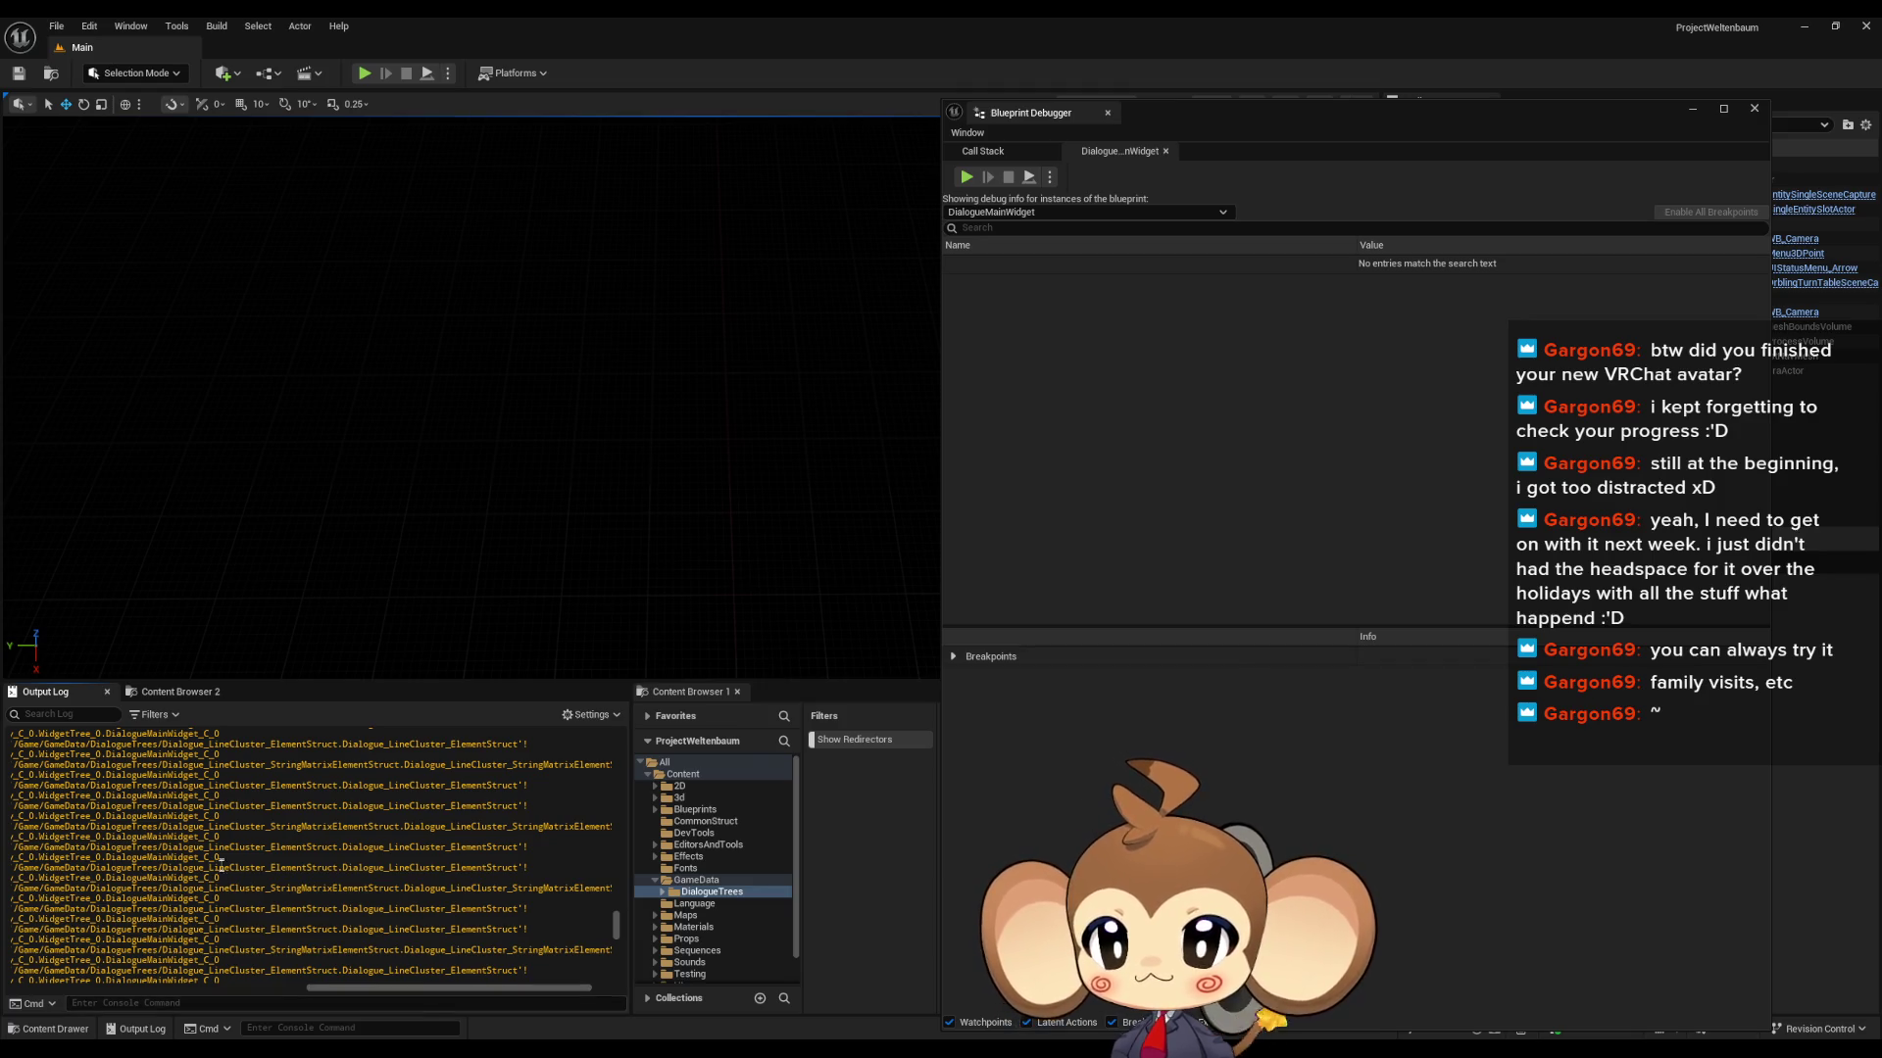
mouse_move(344, 871)
left_mouse_down()
mouse_move(526, 869)
mouse_move(508, 862)
left_mouse_up()
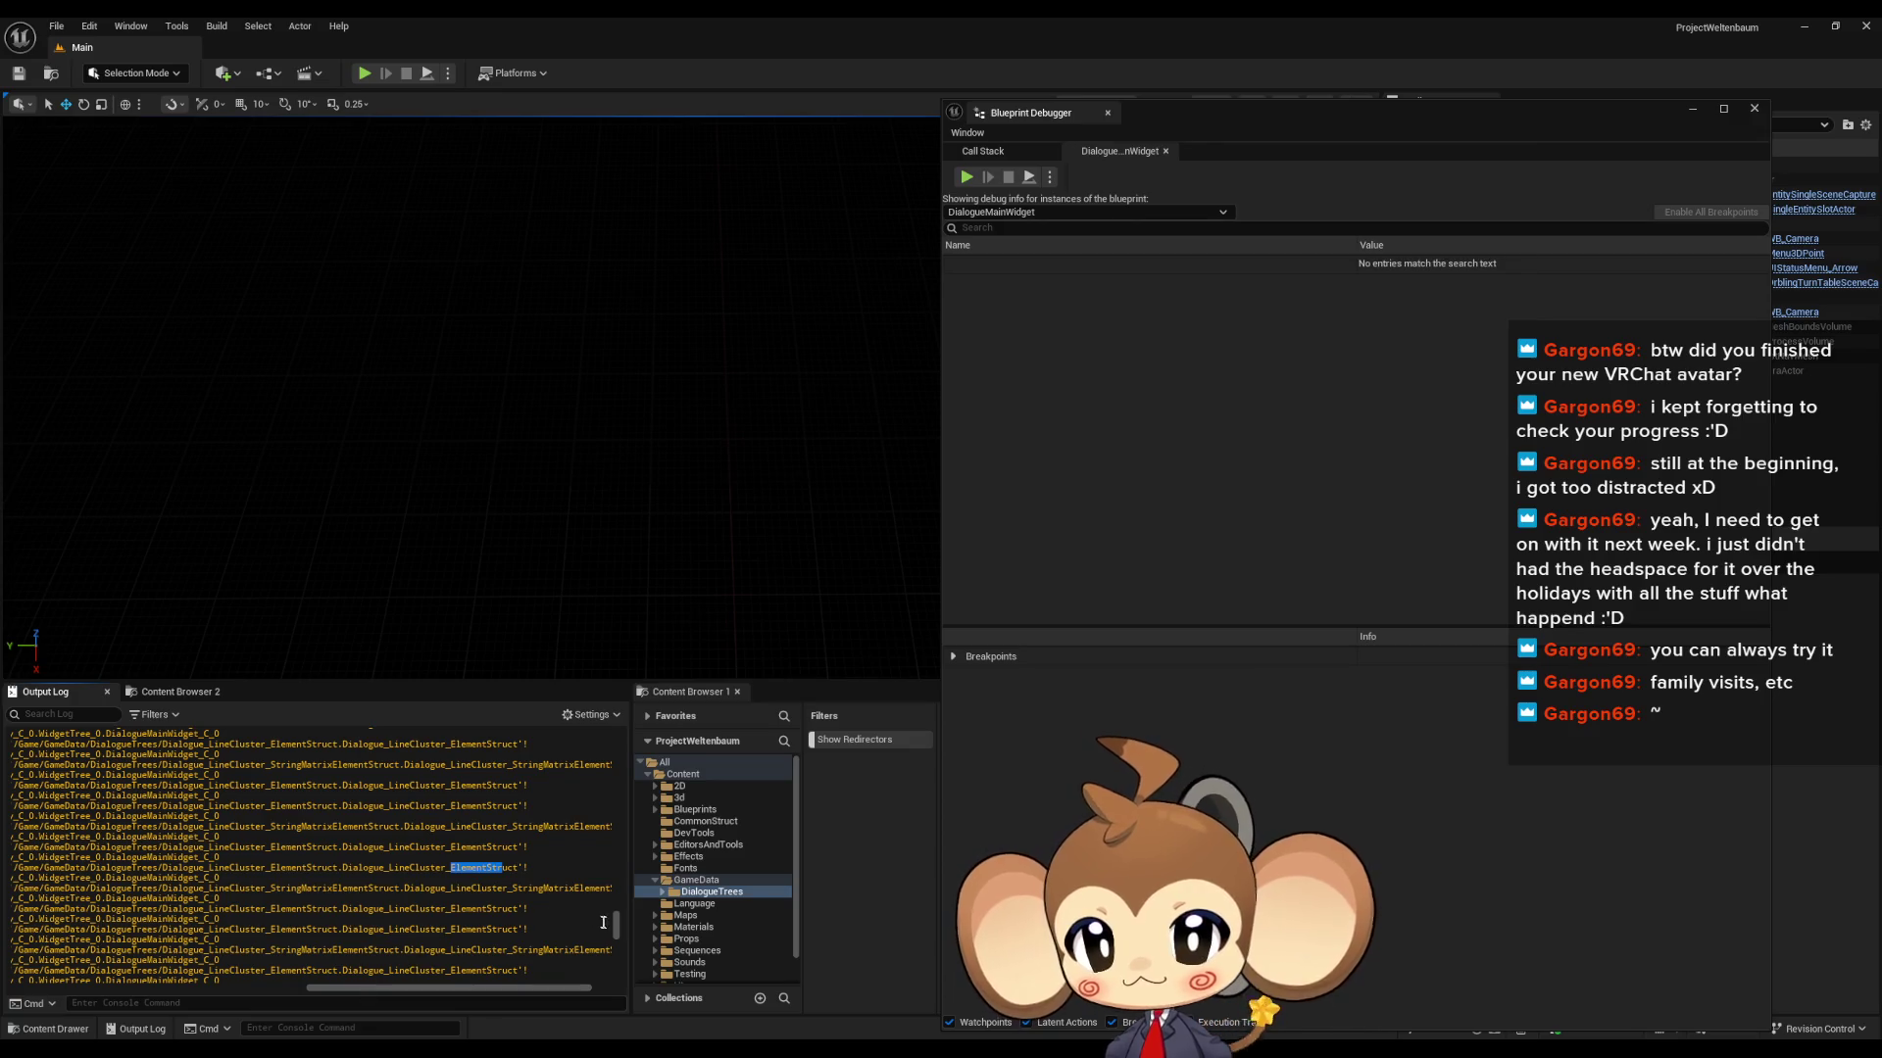
left_click_drag(613, 951, 597, 886)
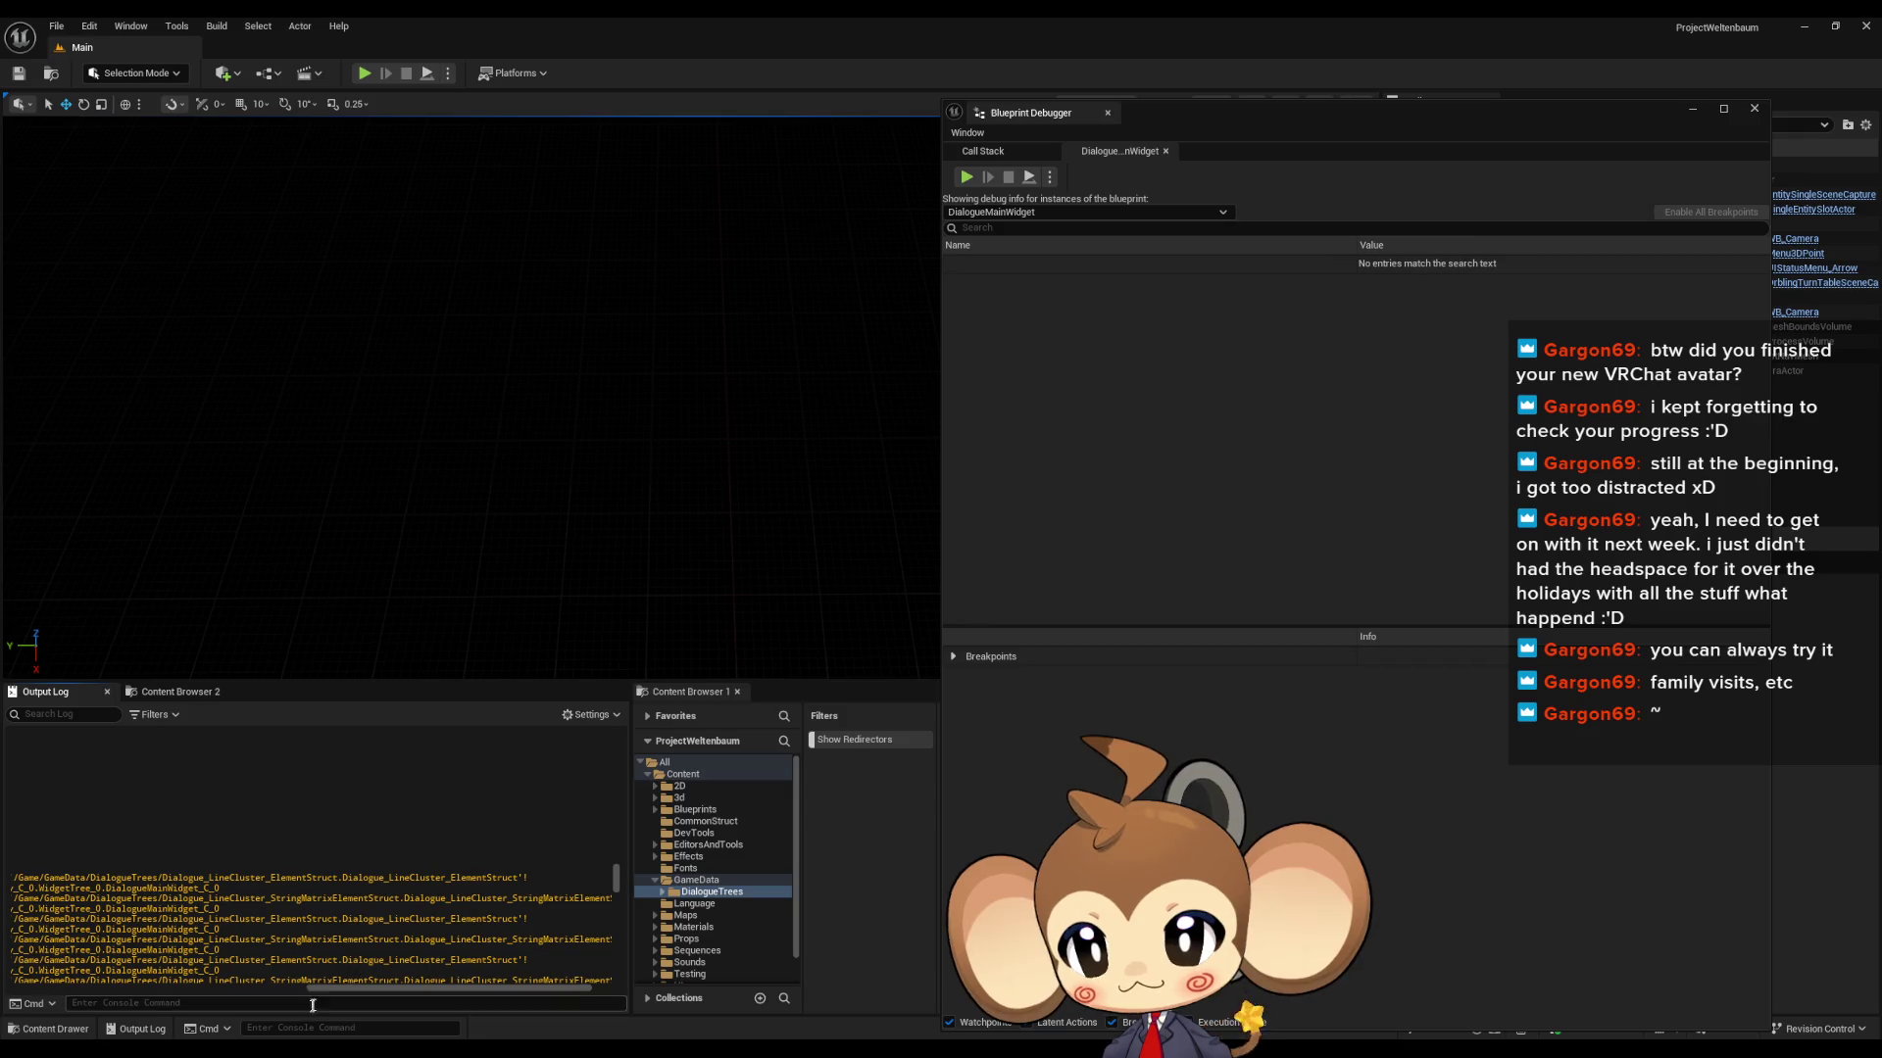
left_click_drag(339, 989, 71, 985)
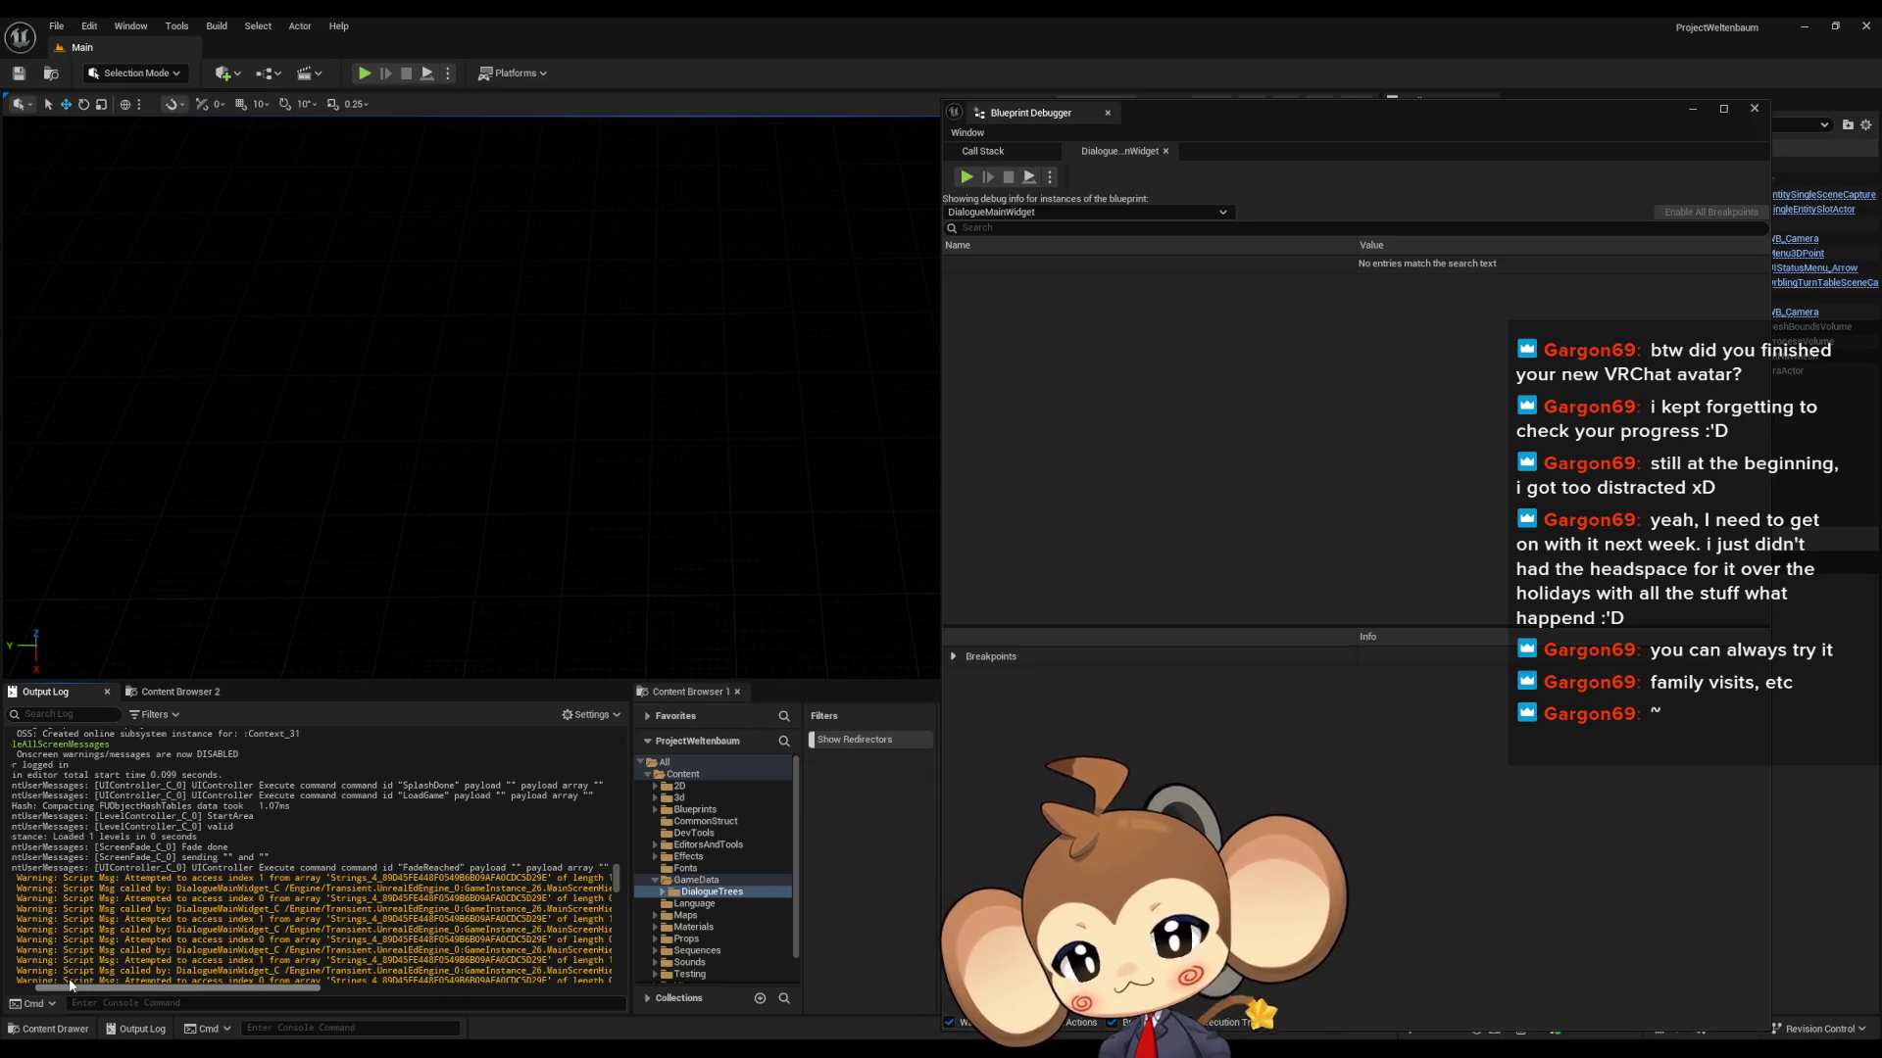
left_click_drag(70, 985, 105, 990)
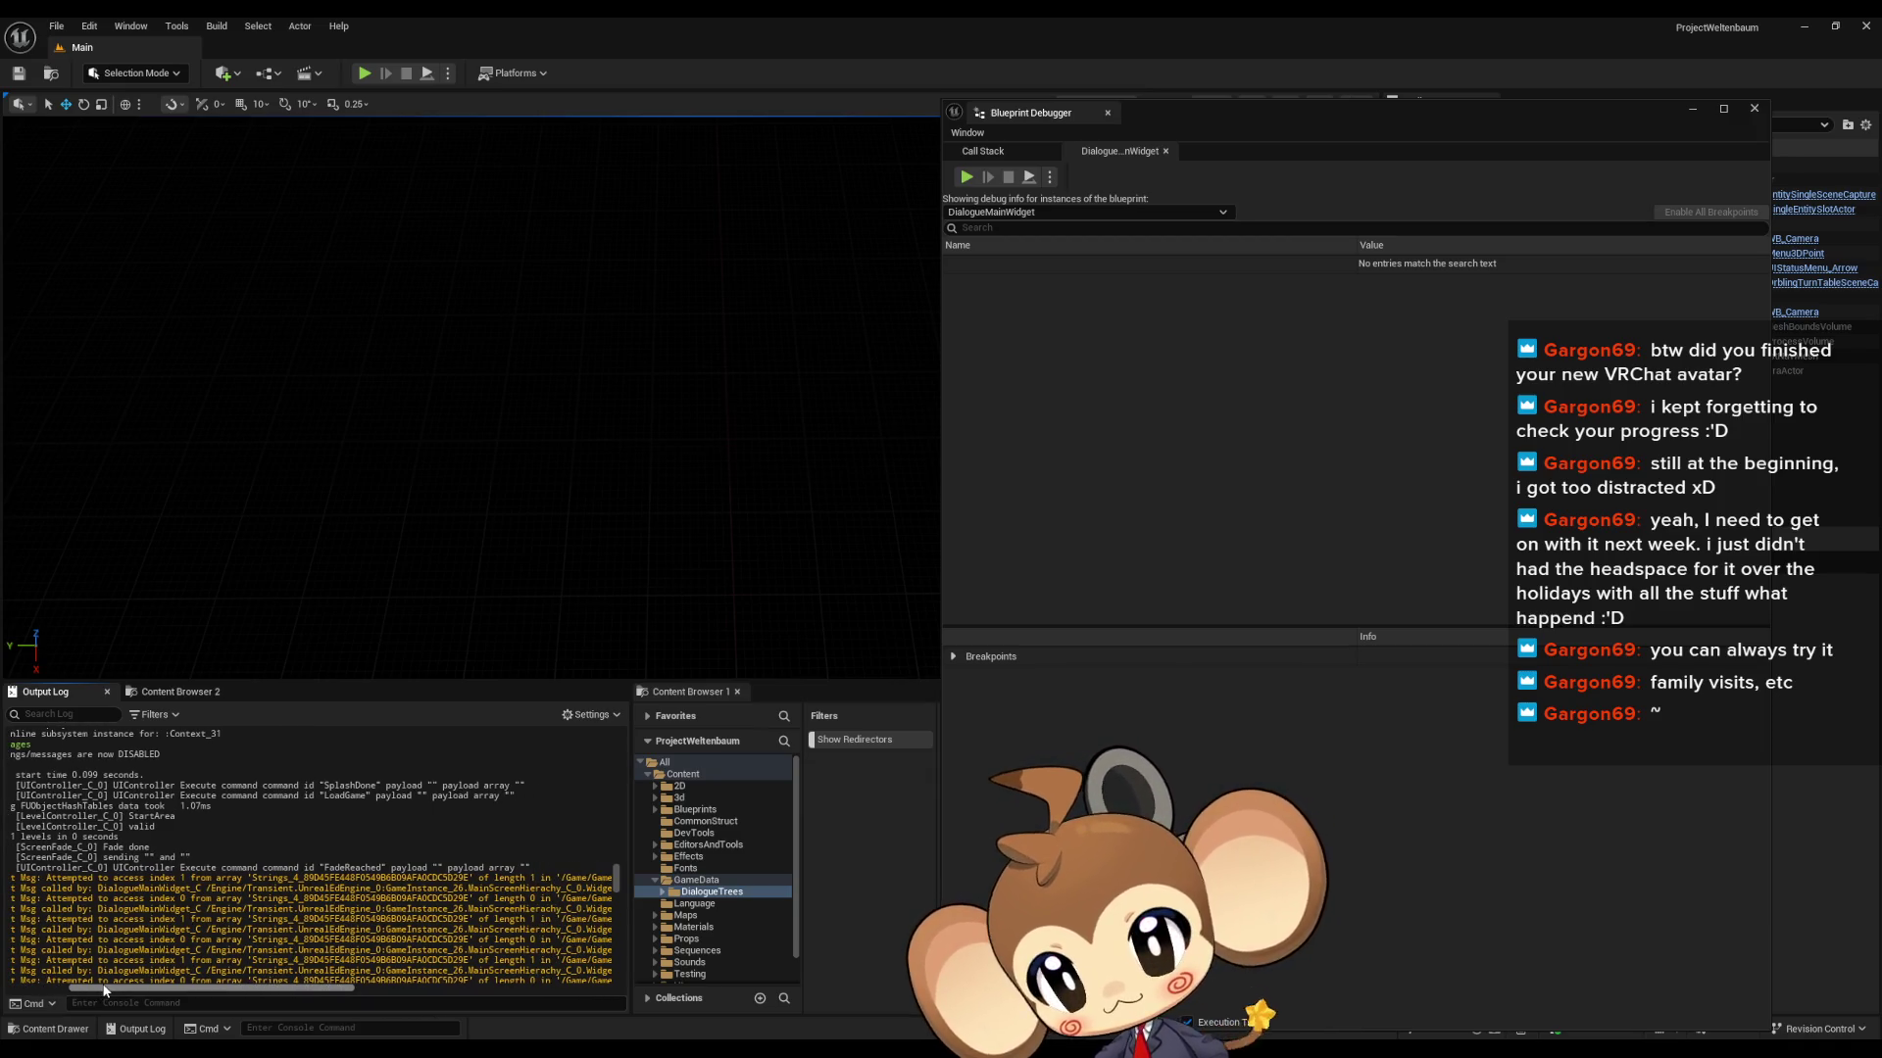
left_click_drag(105, 990, 131, 990)
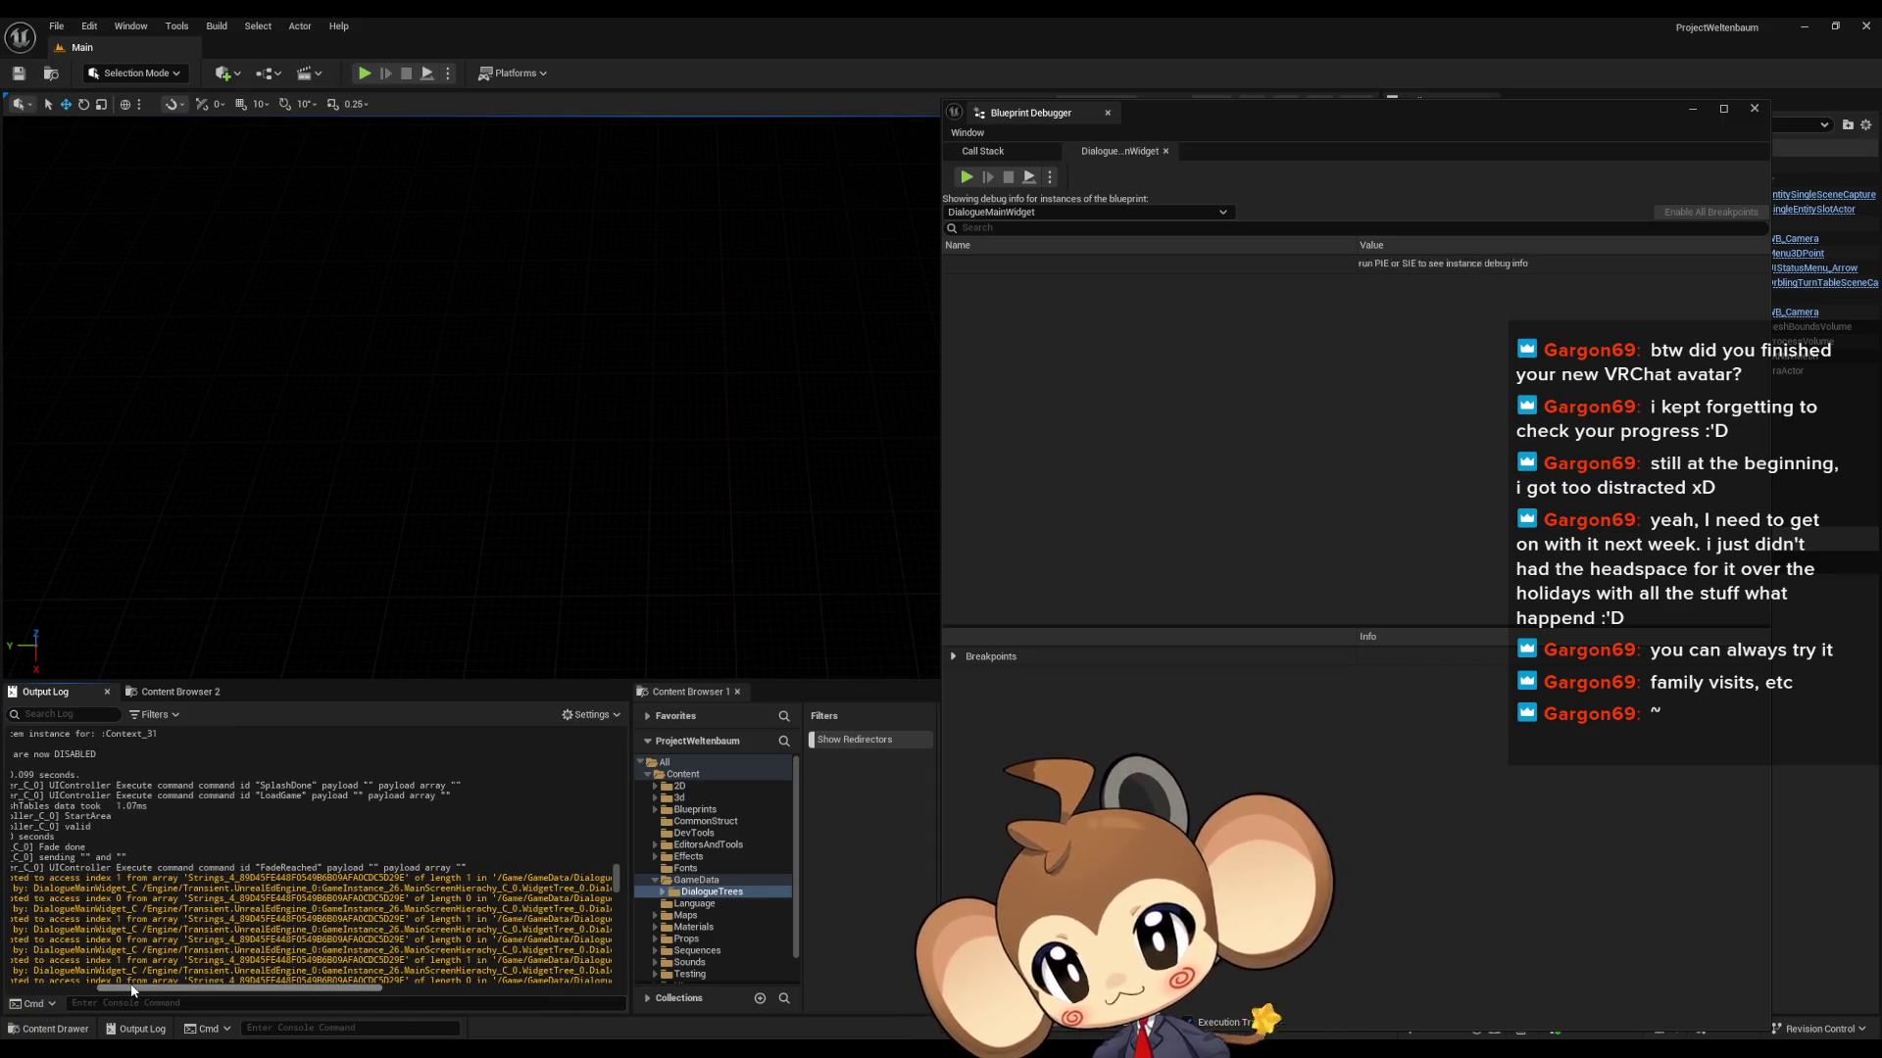
mouse_move(131, 991)
left_mouse_down()
mouse_move(337, 996)
mouse_move(70, 991)
left_mouse_up()
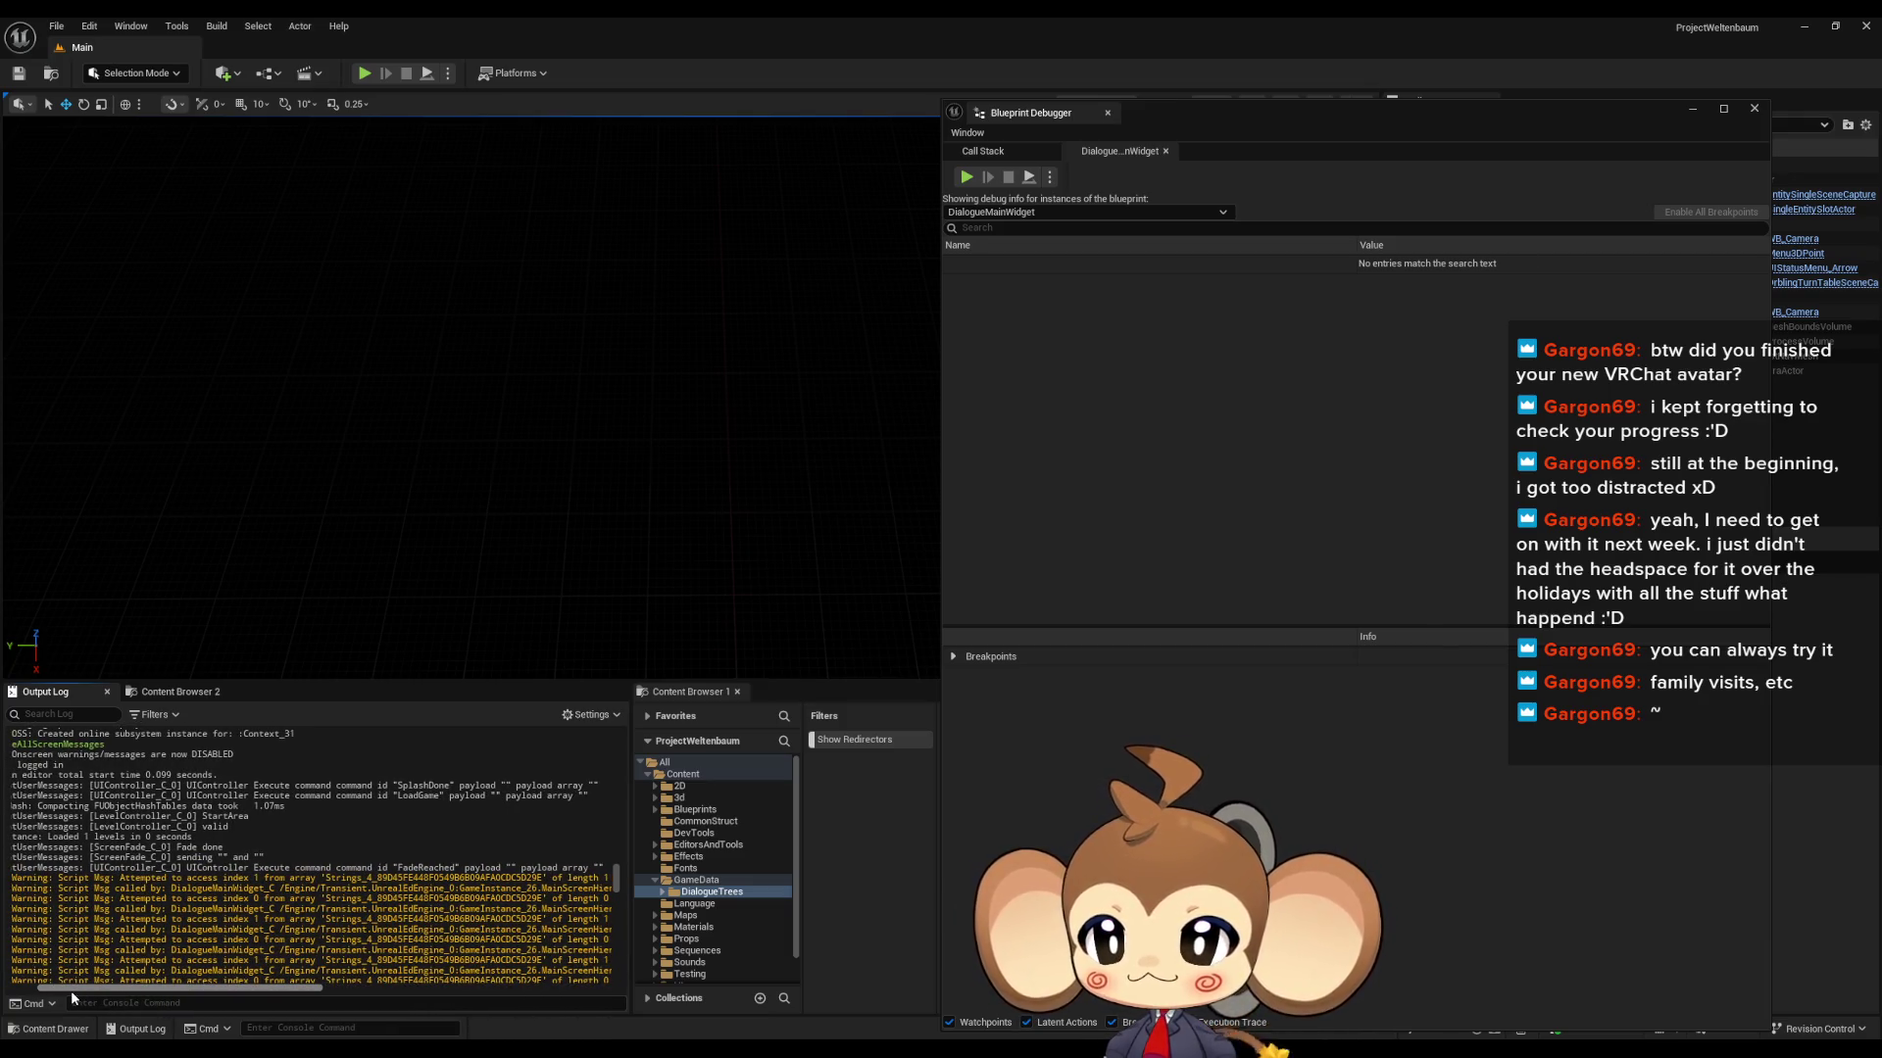
left_click_drag(71, 991, 91, 990)
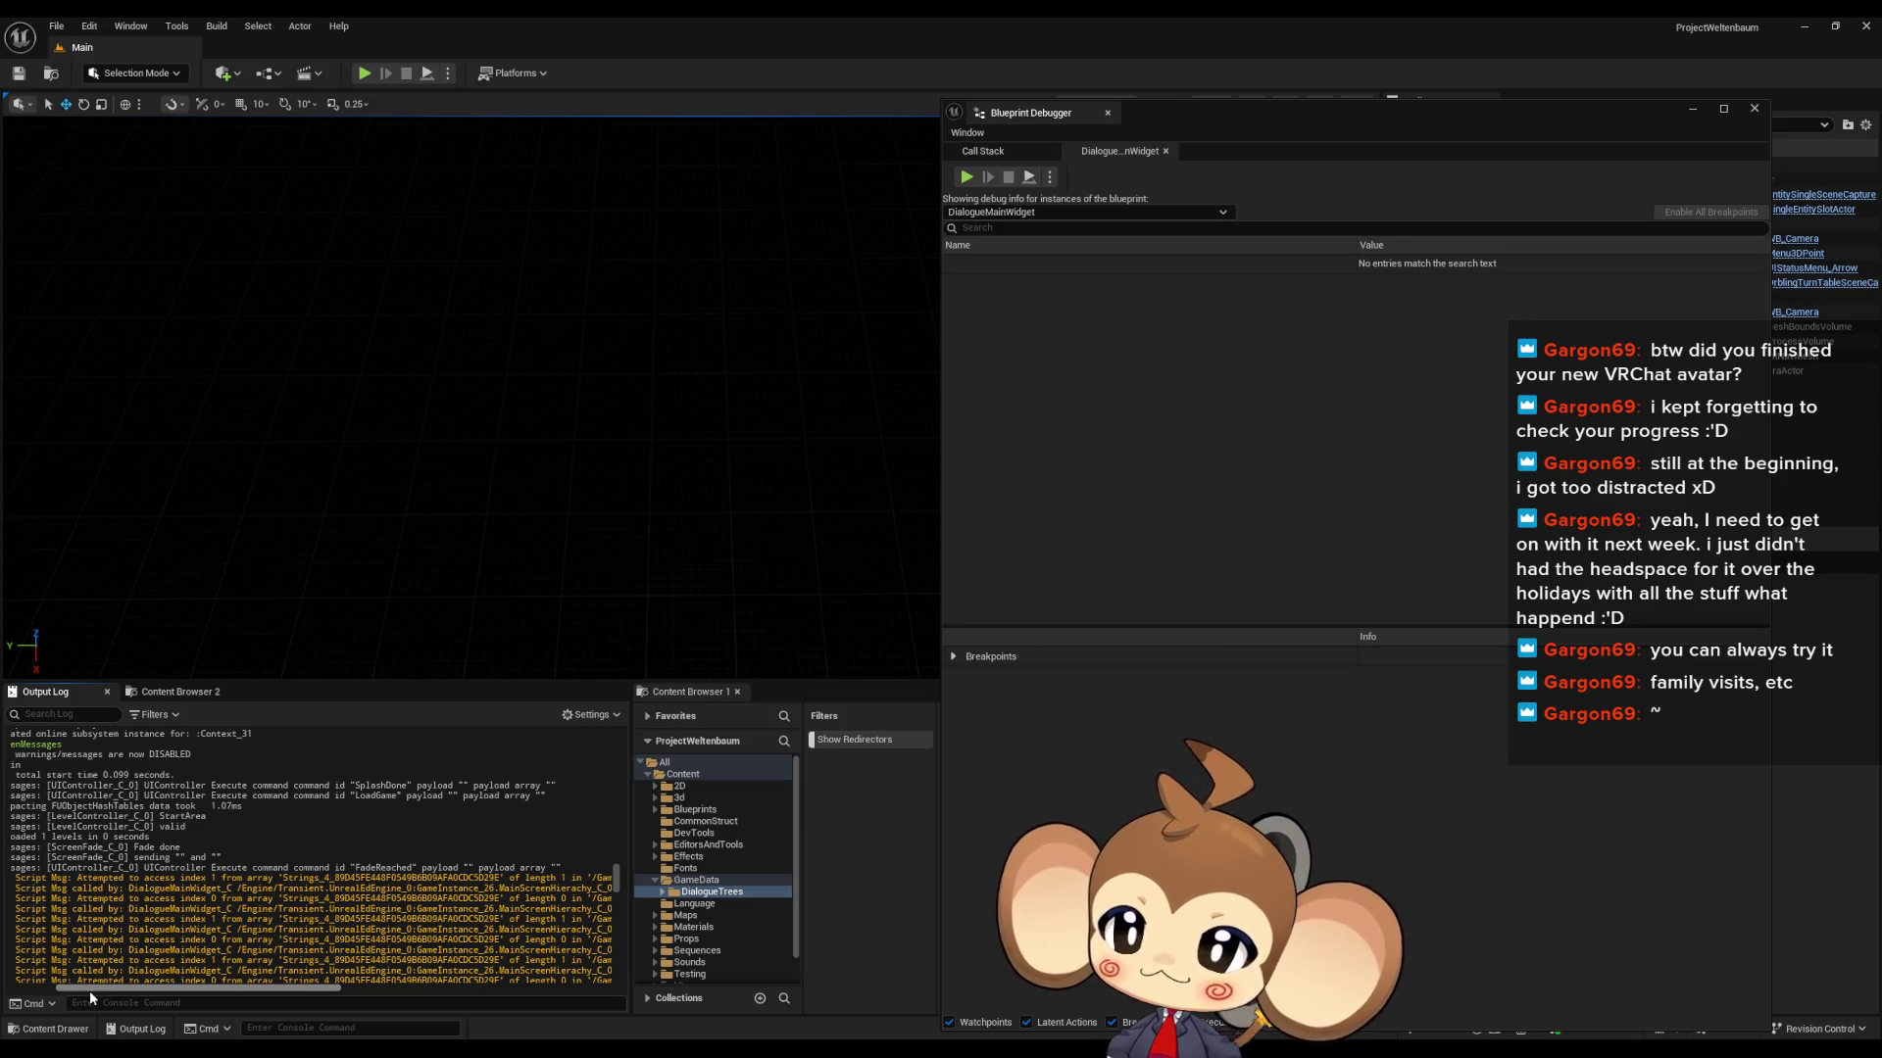
- Clear all messages from the Output Log
mouse_move(738, 1049)
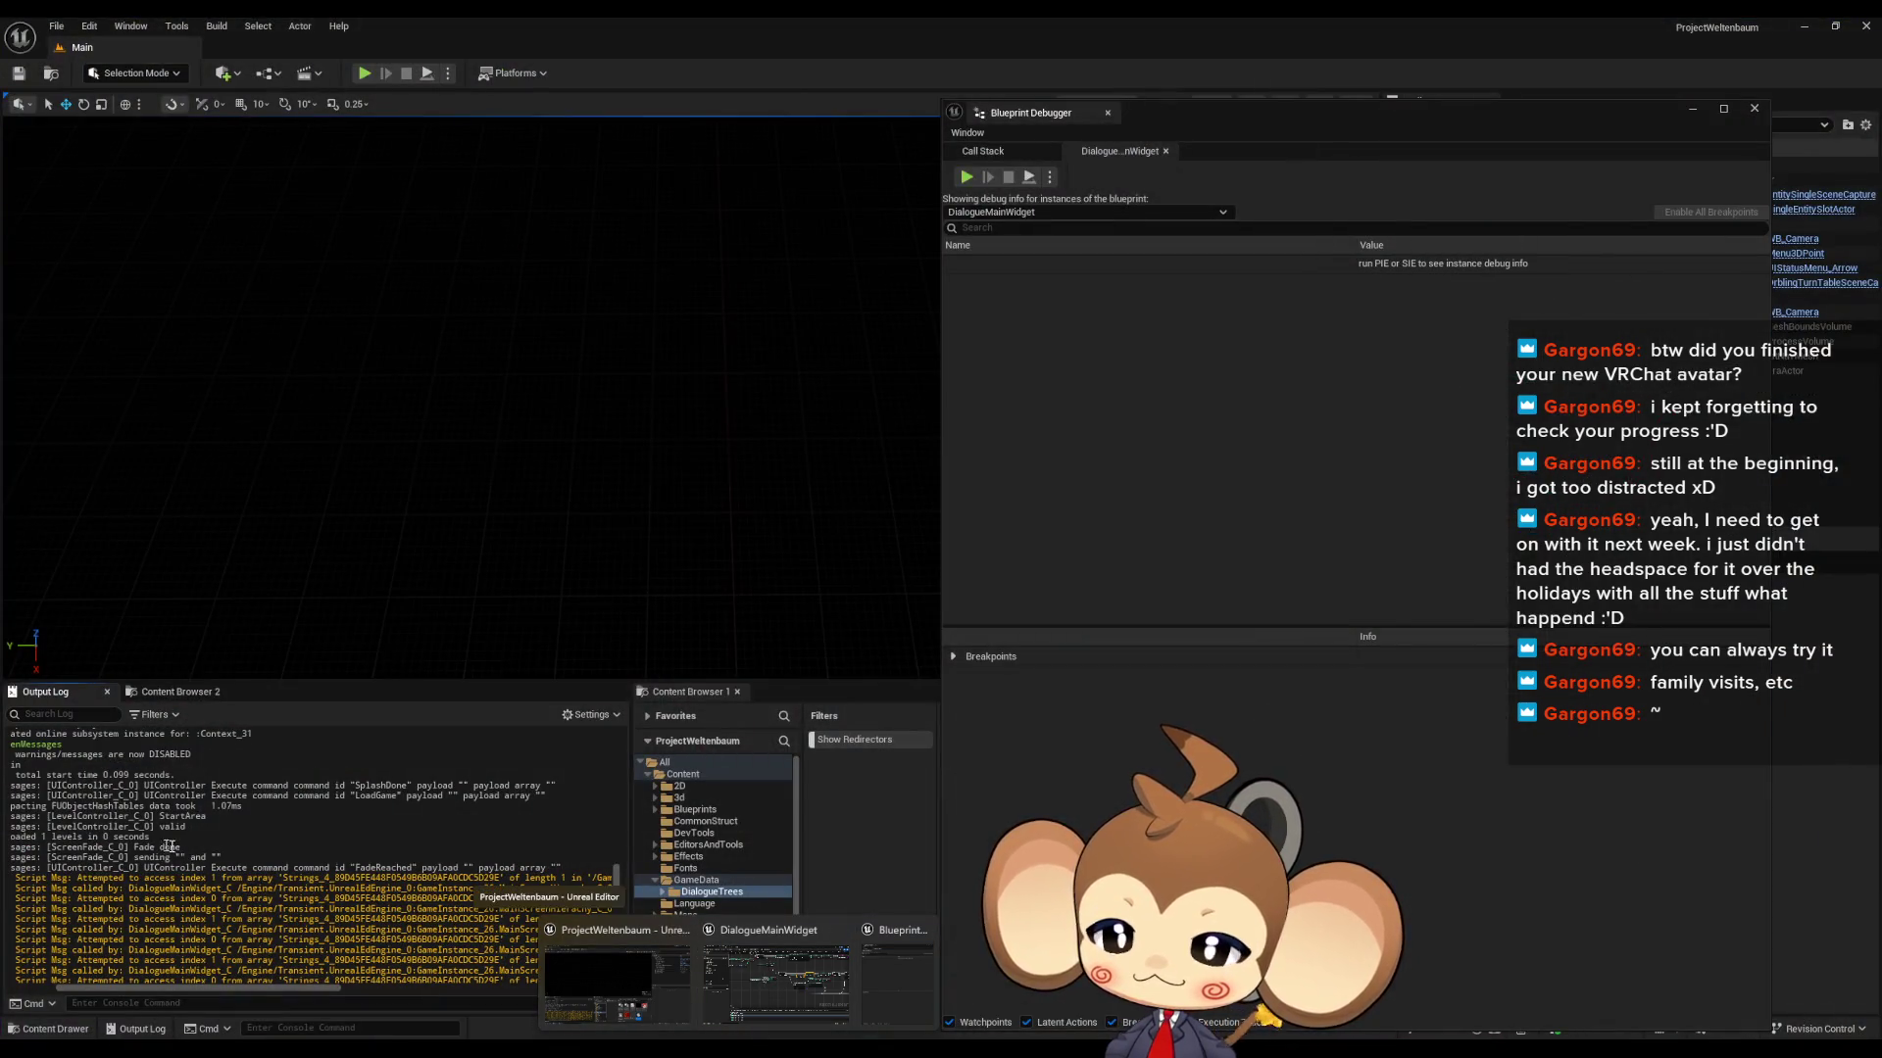
right_click(257, 877)
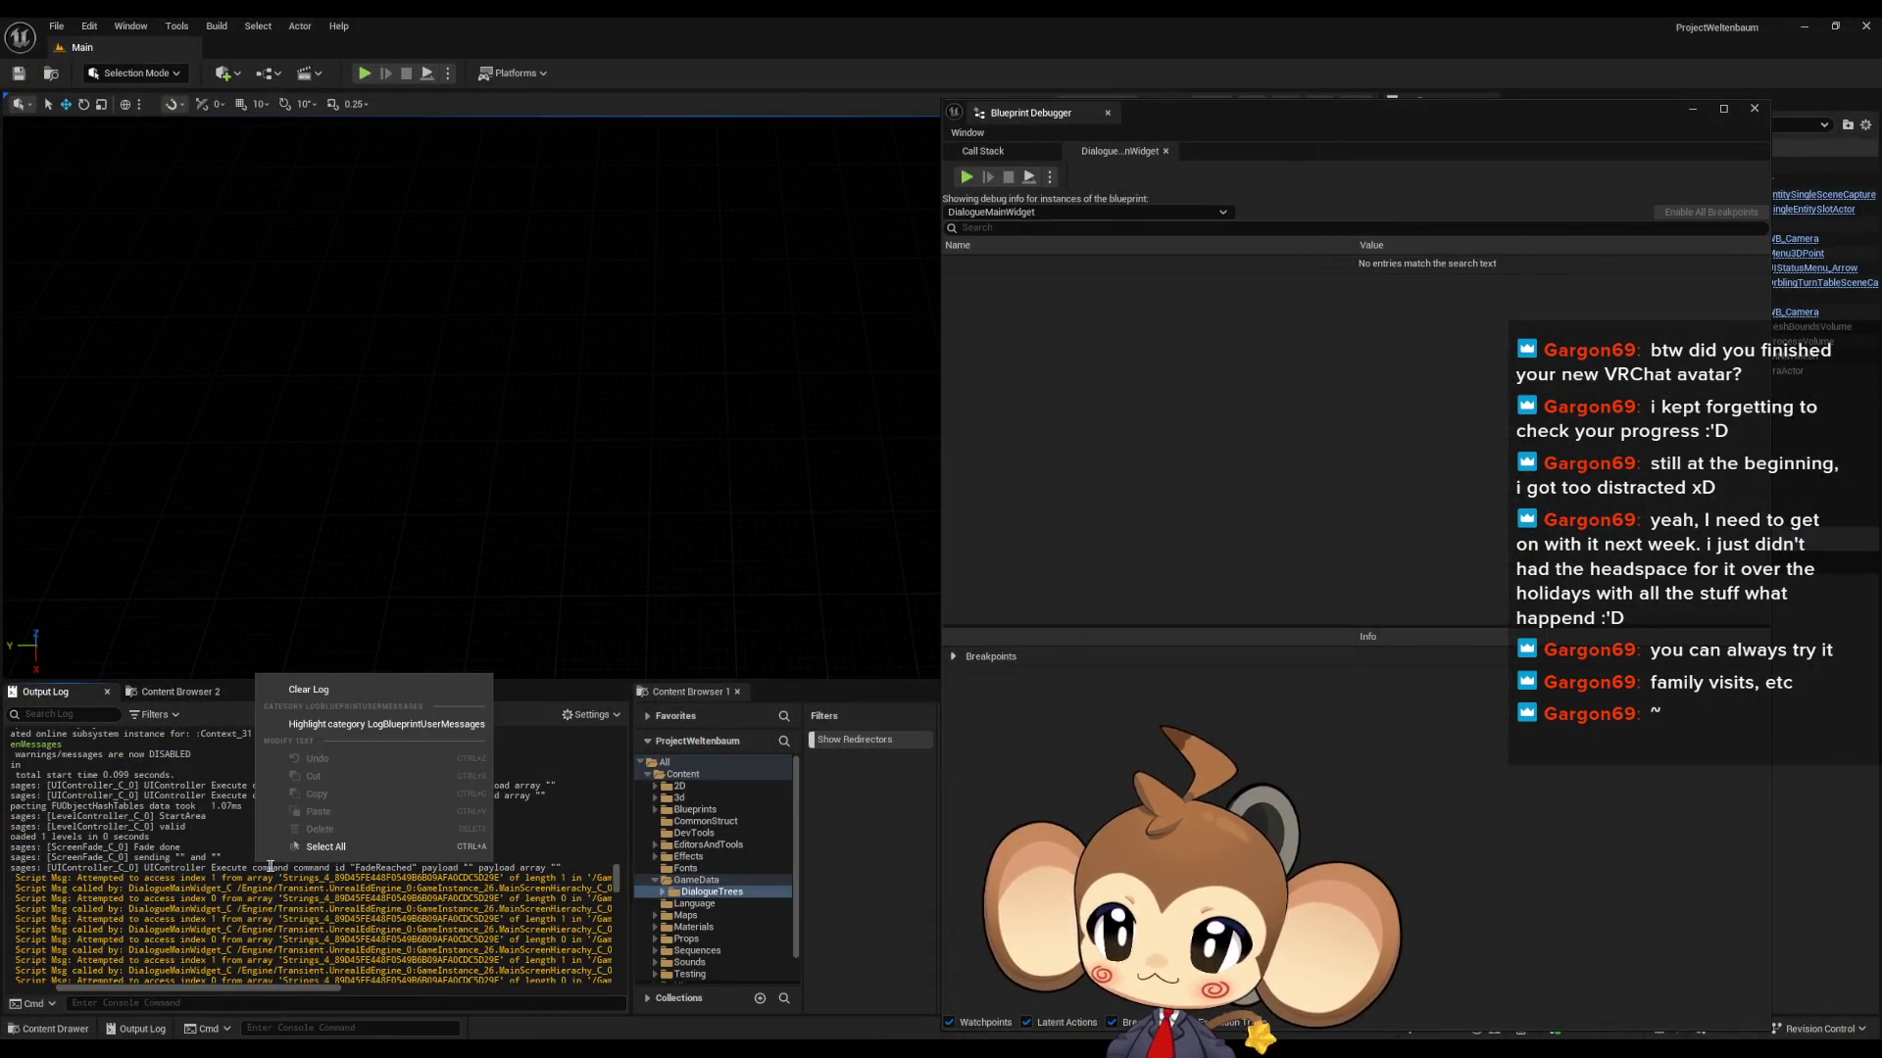
left_click(328, 699)
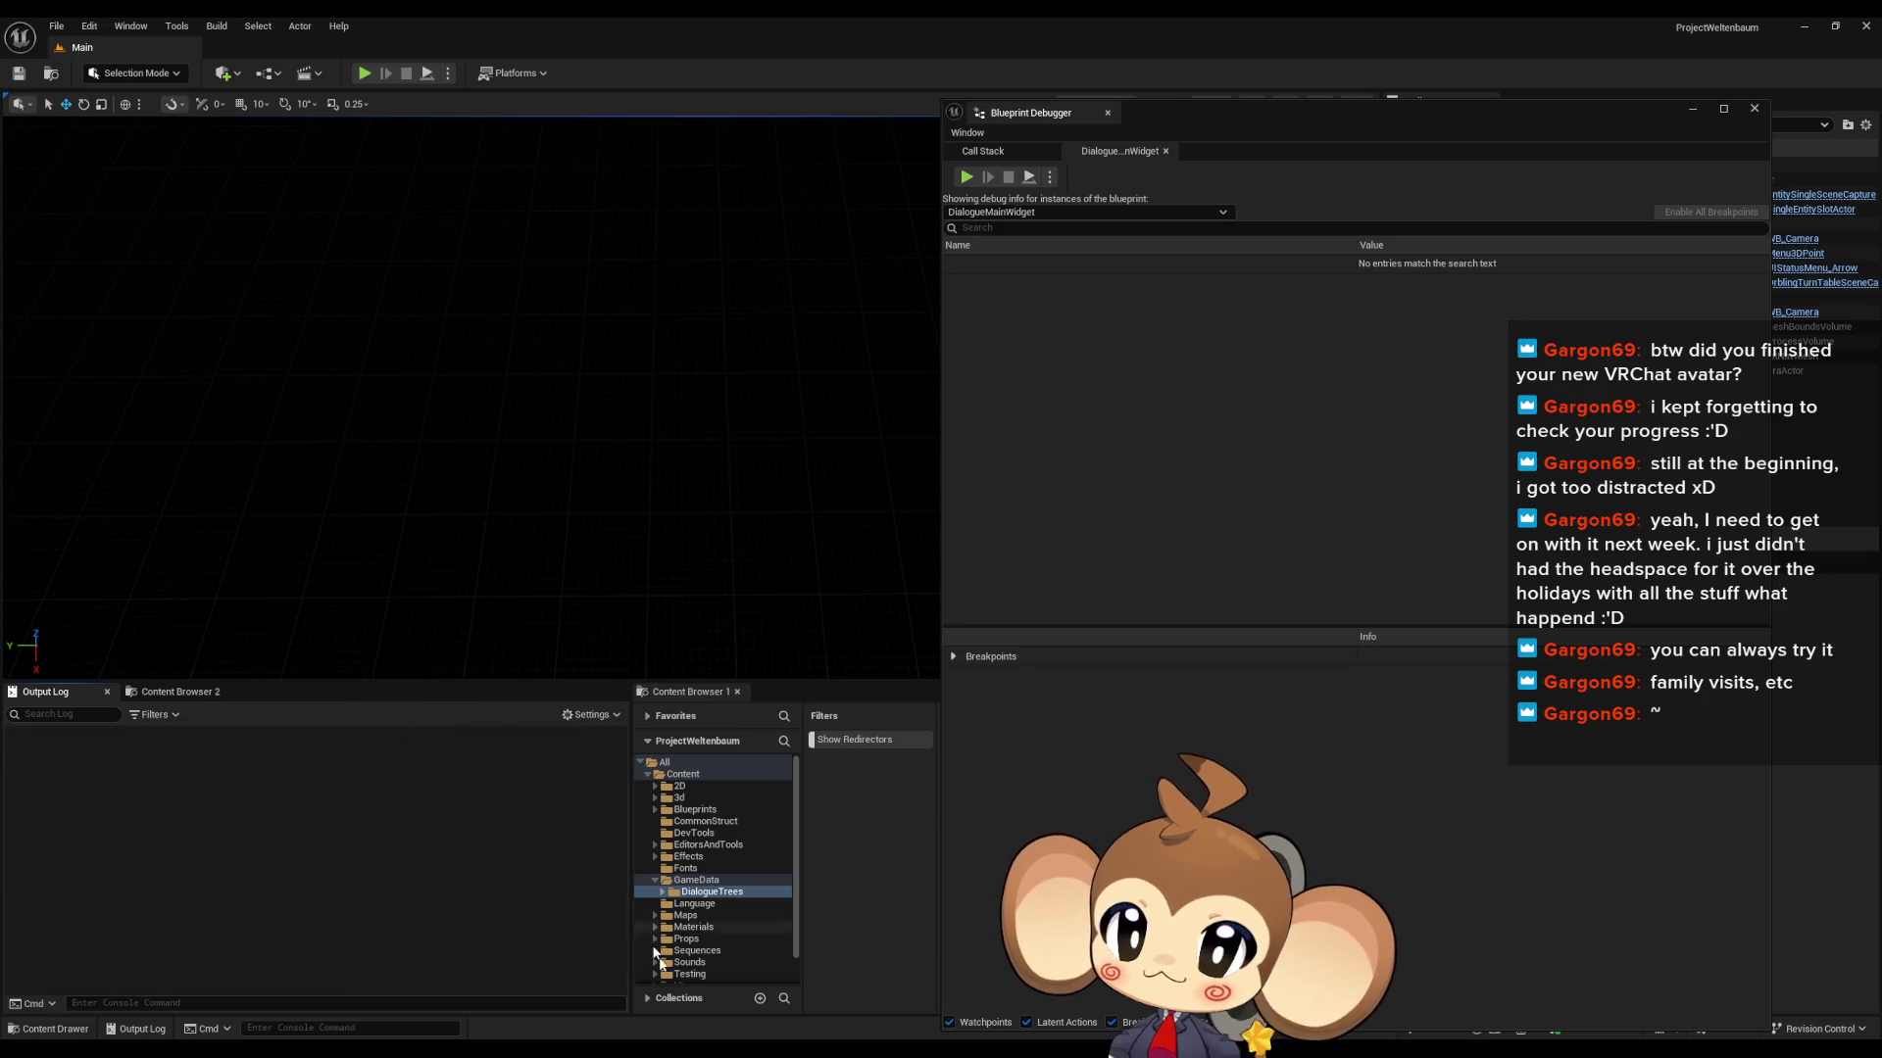
- Return to DialogueMainWidget and inspect the Line Clusters variable at the function start
key("alt+Tab")
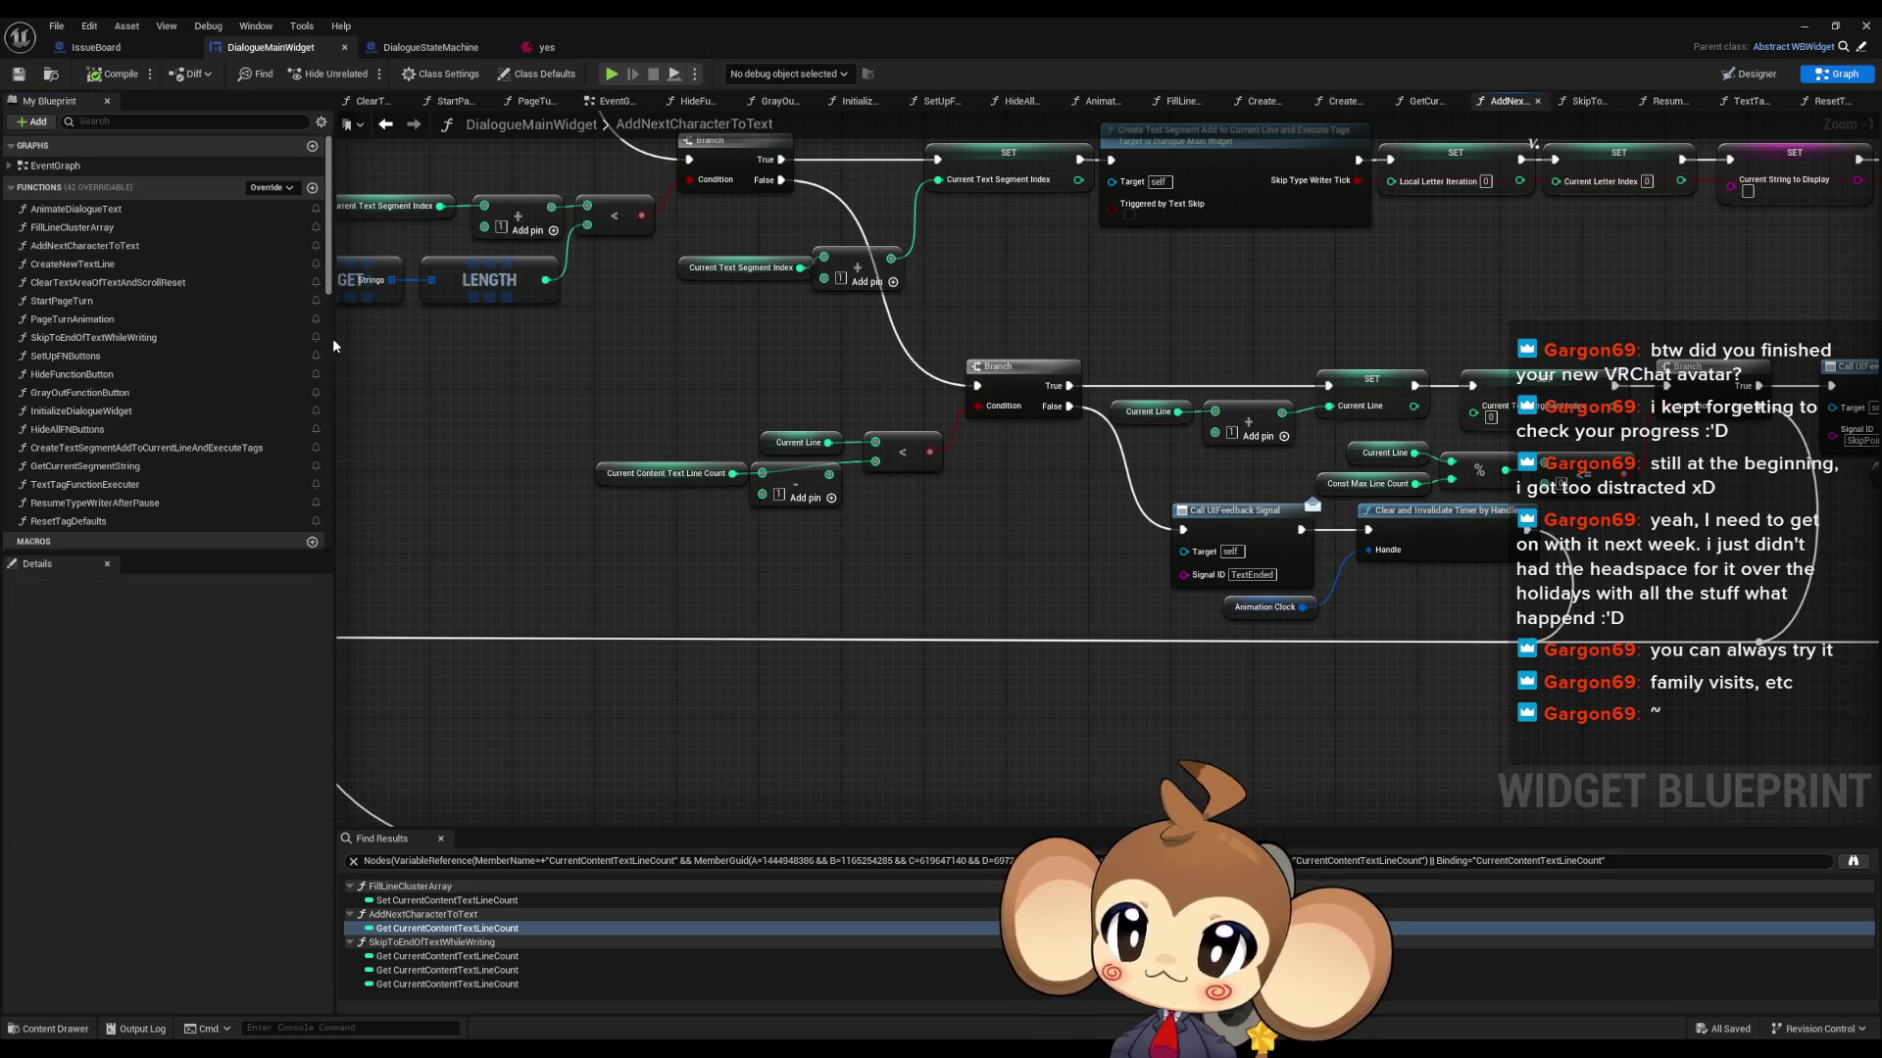
scroll(757, 466, "down", 6)
scroll(756, 467, "up", 5)
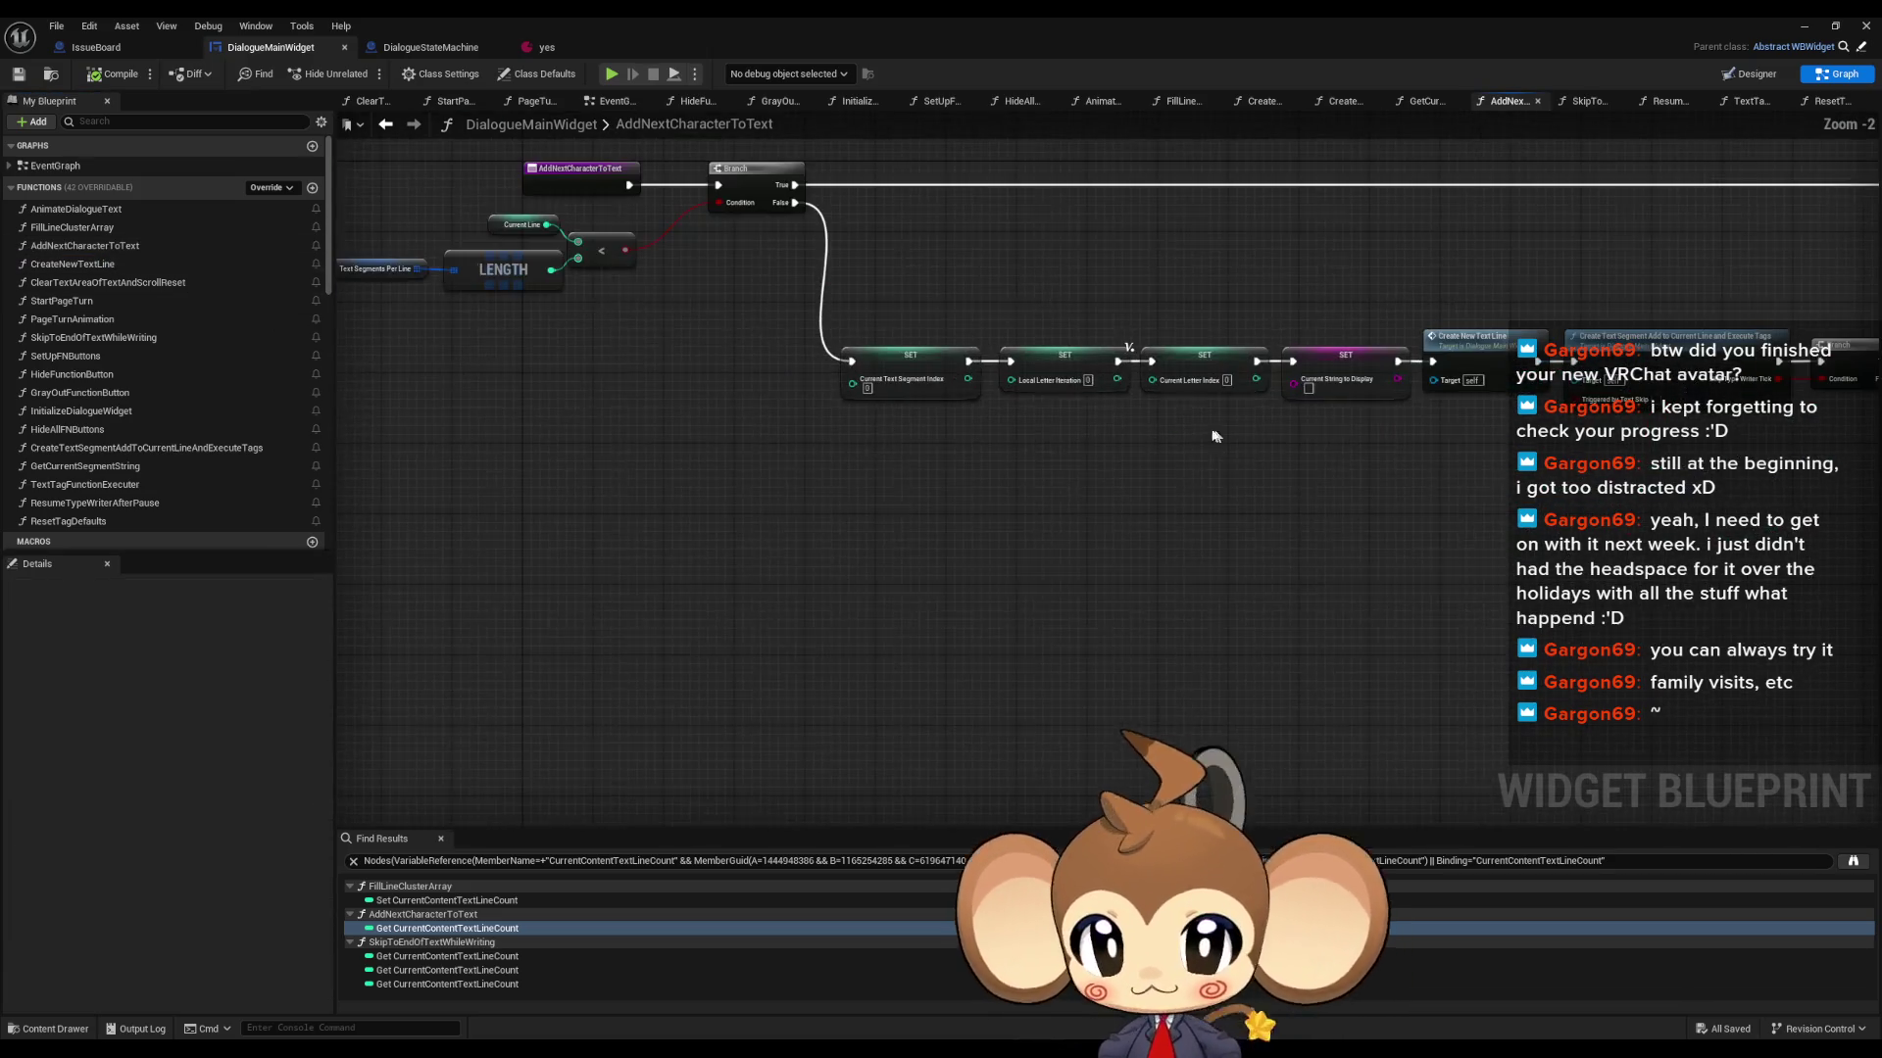
left_click_drag(1089, 551, 41, 552)
scroll(1209, 590, "up", 2)
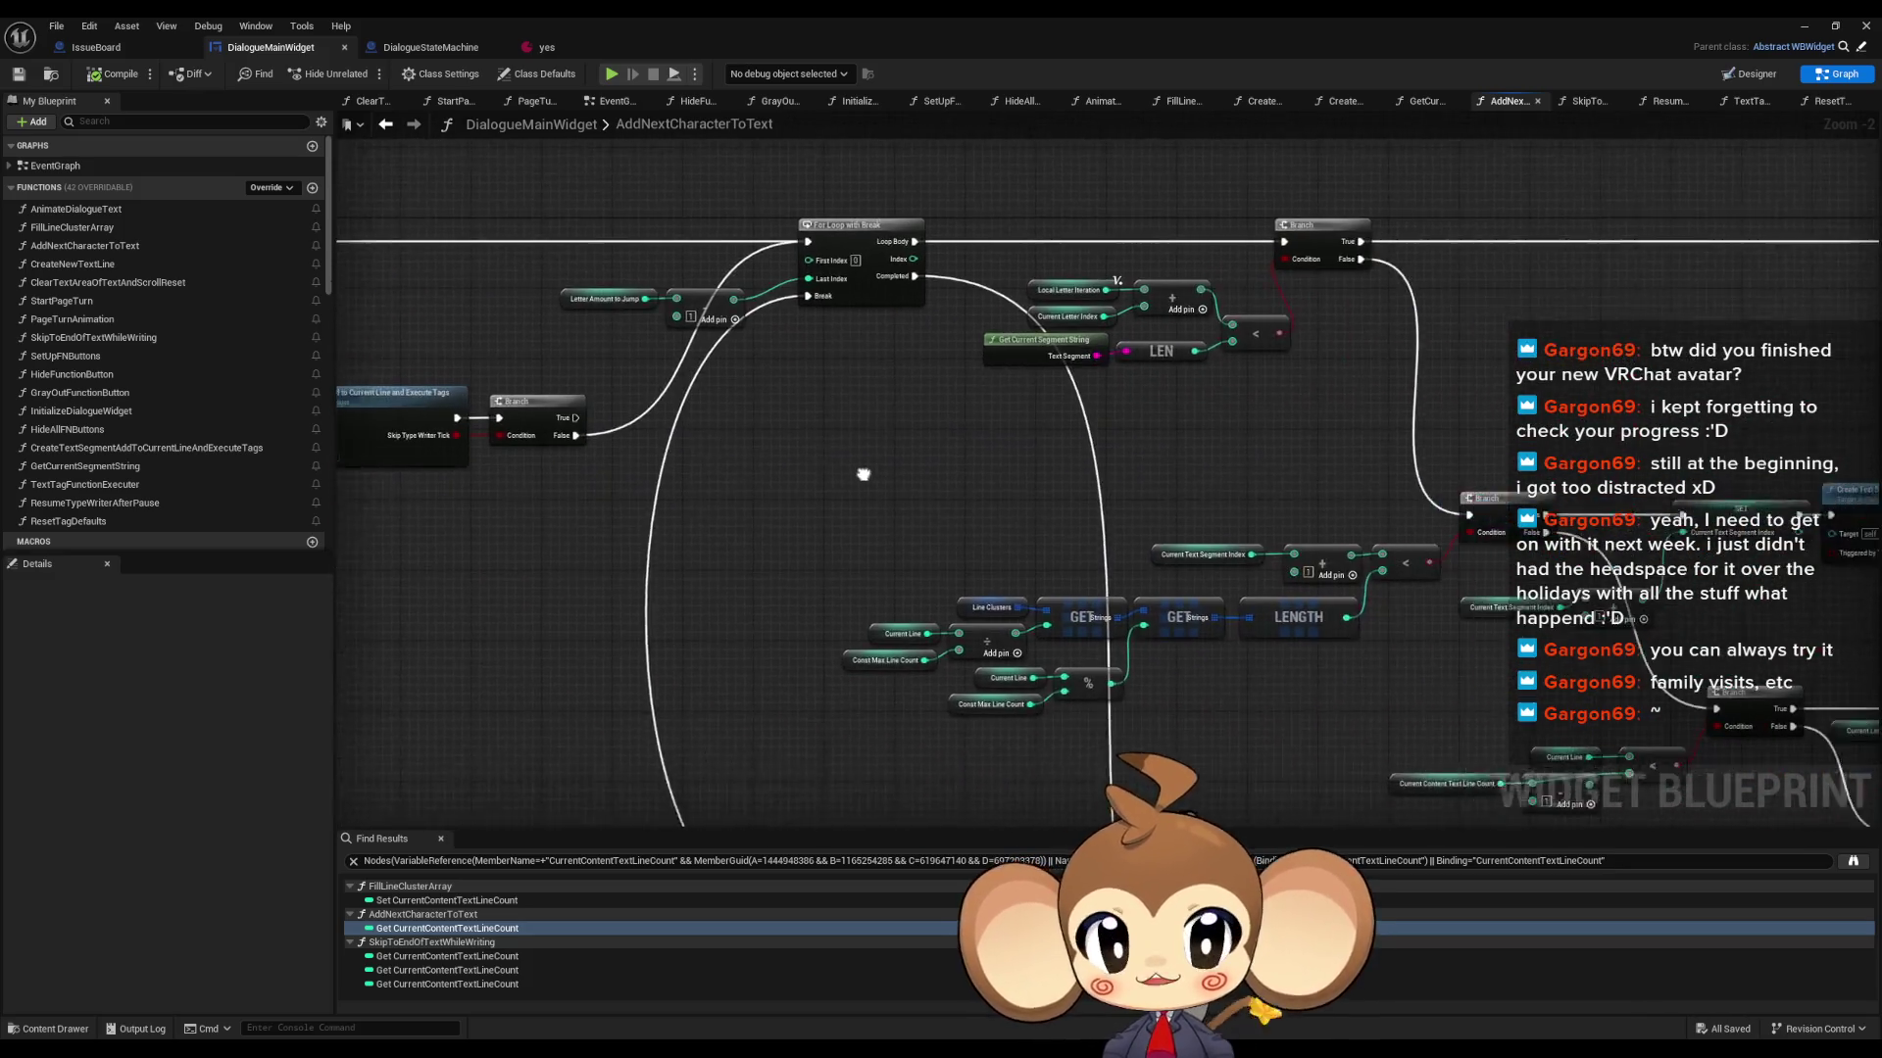
left_click_drag(898, 540, 974, 596)
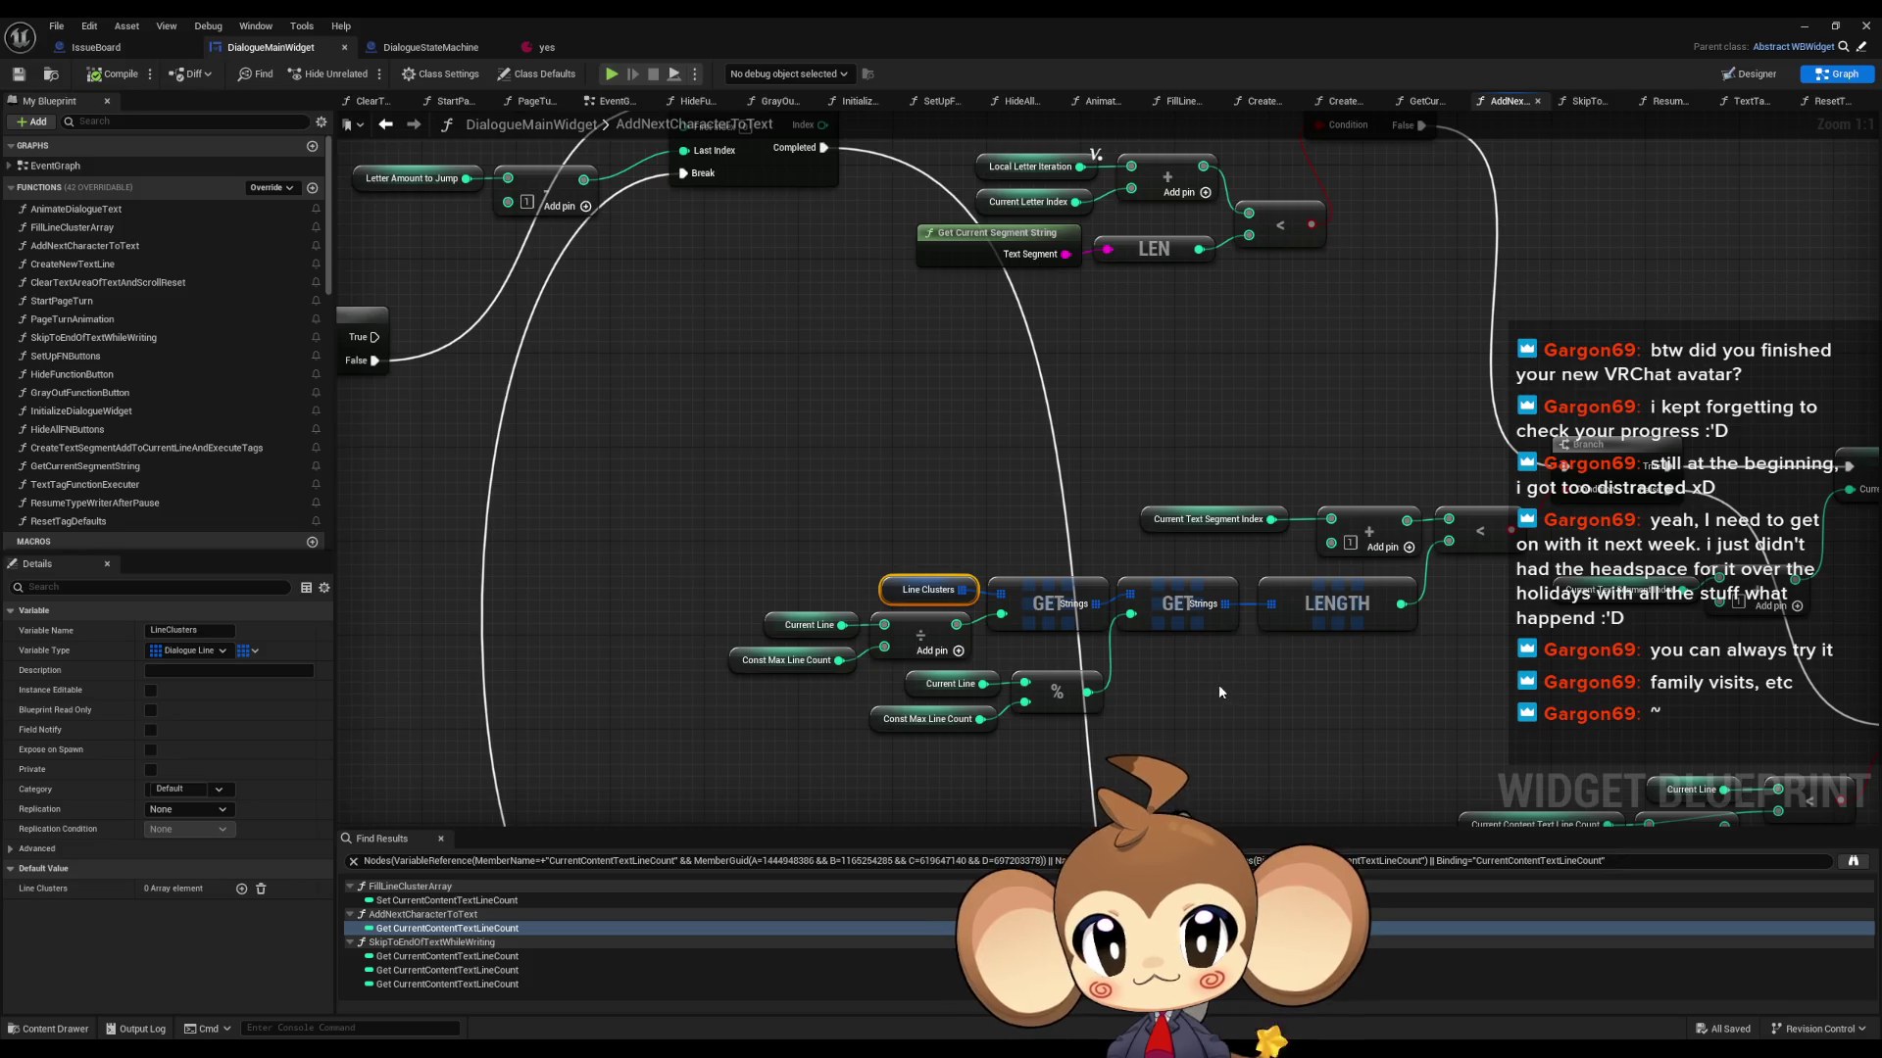
mouse_move(1142, 686)
left_mouse_down()
mouse_move(1070, 605)
mouse_move(937, 639)
left_mouse_up()
- Inspect the GET Strings lookups and the segment index Branch nodes
left_click(1049, 556)
scroll(937, 639, "down", 3)
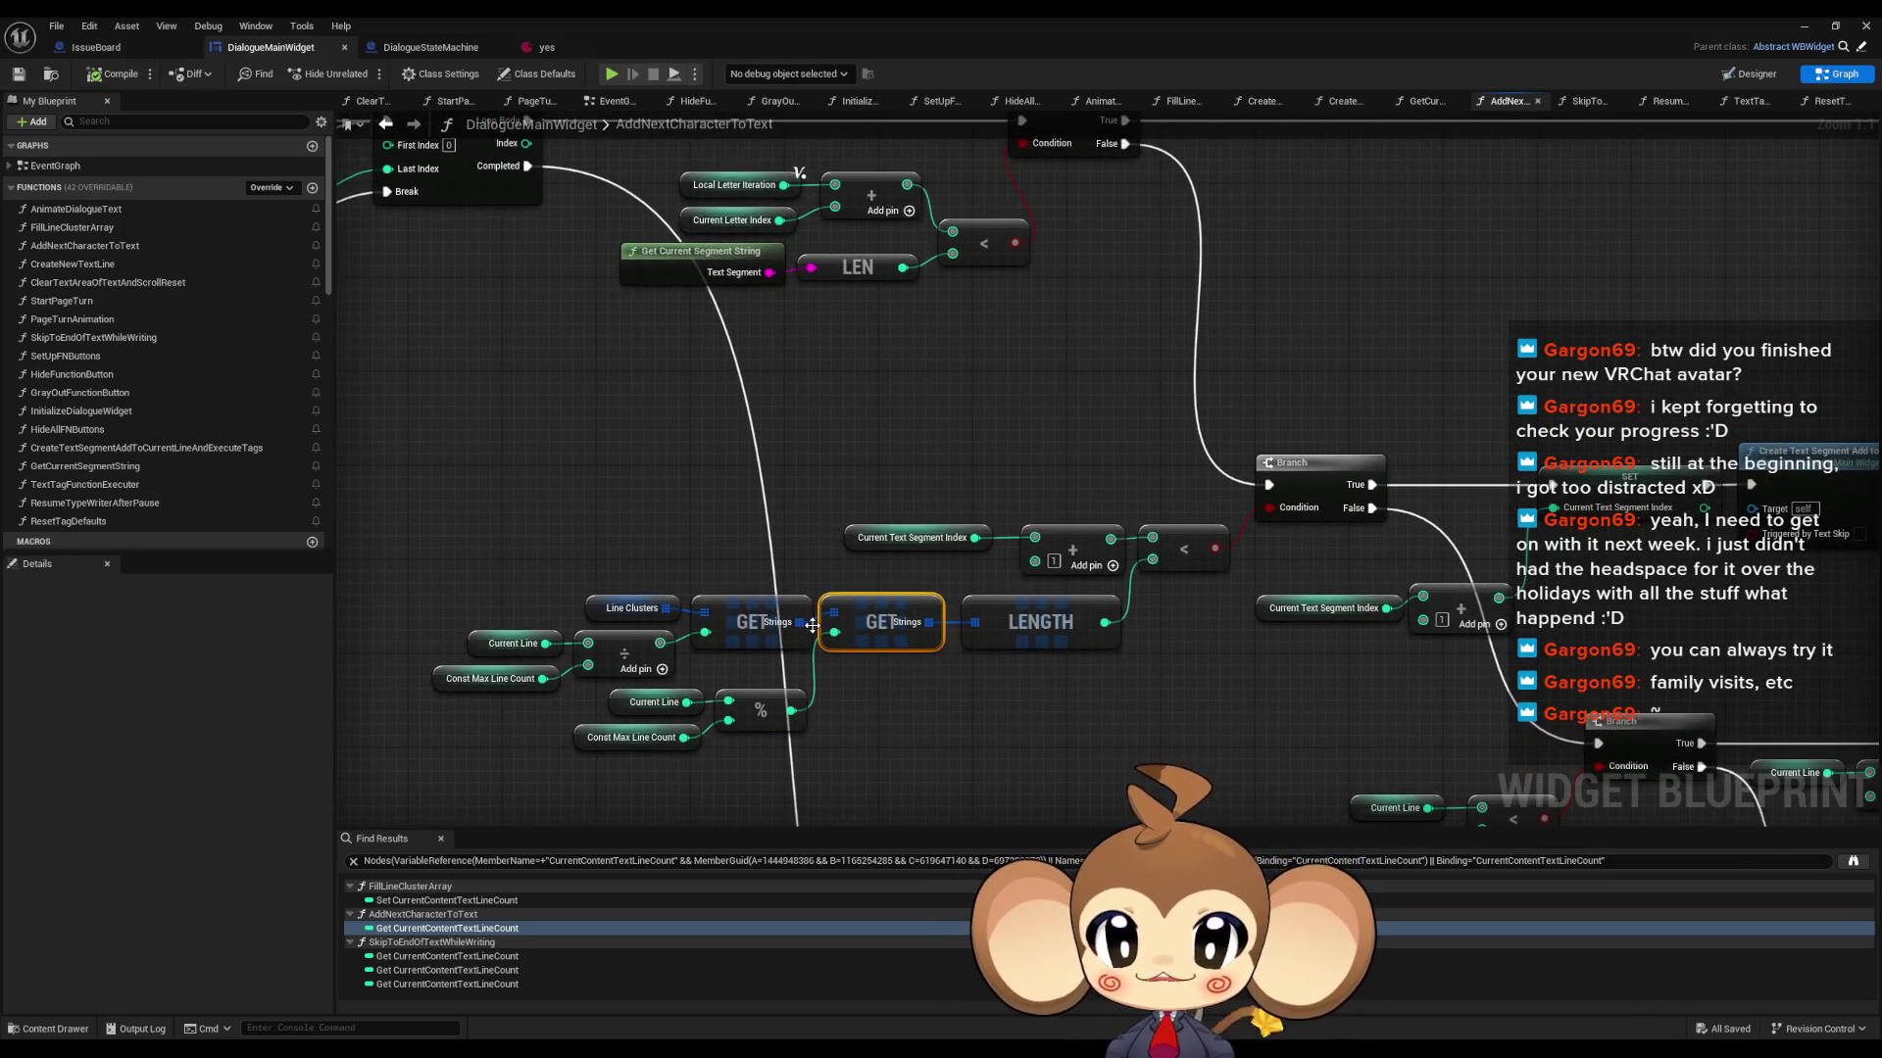
left_click_drag(738, 459, 214, 532)
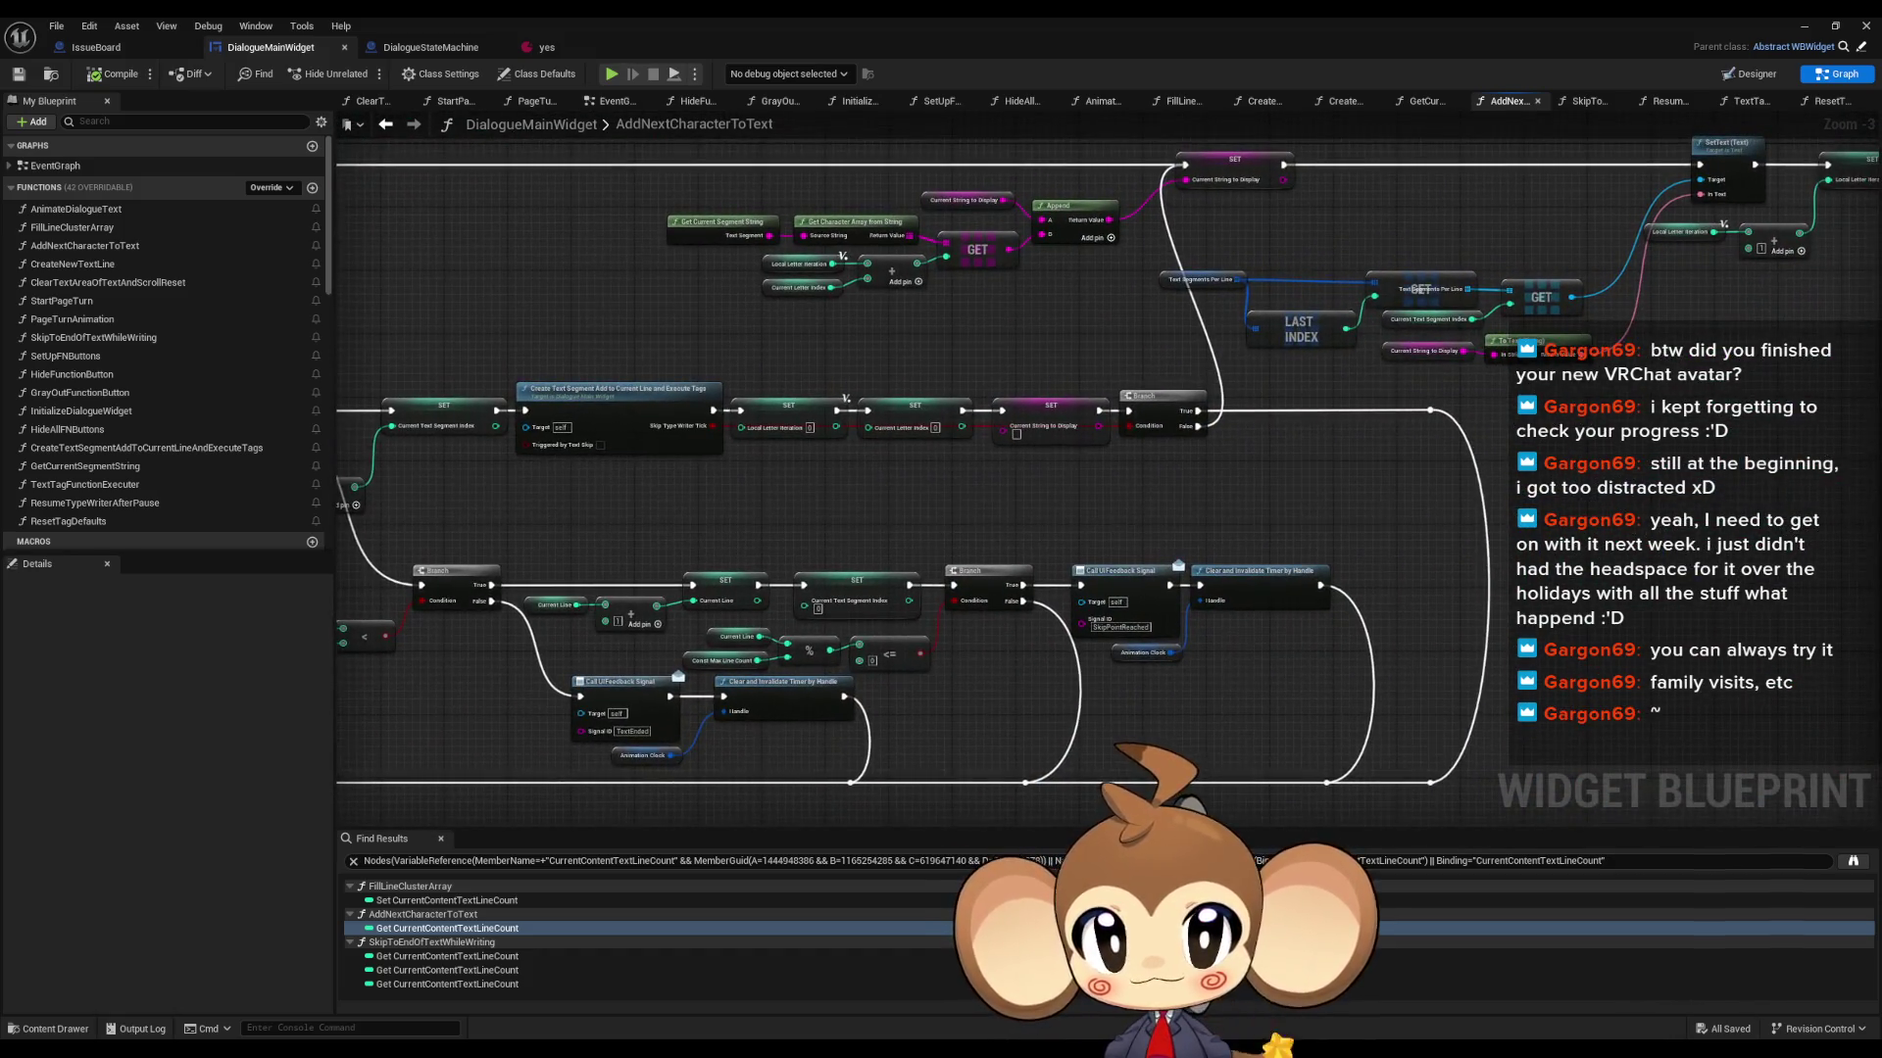
left_click_drag(977, 409, 1580, 448)
scroll(680, 449, "up", 3)
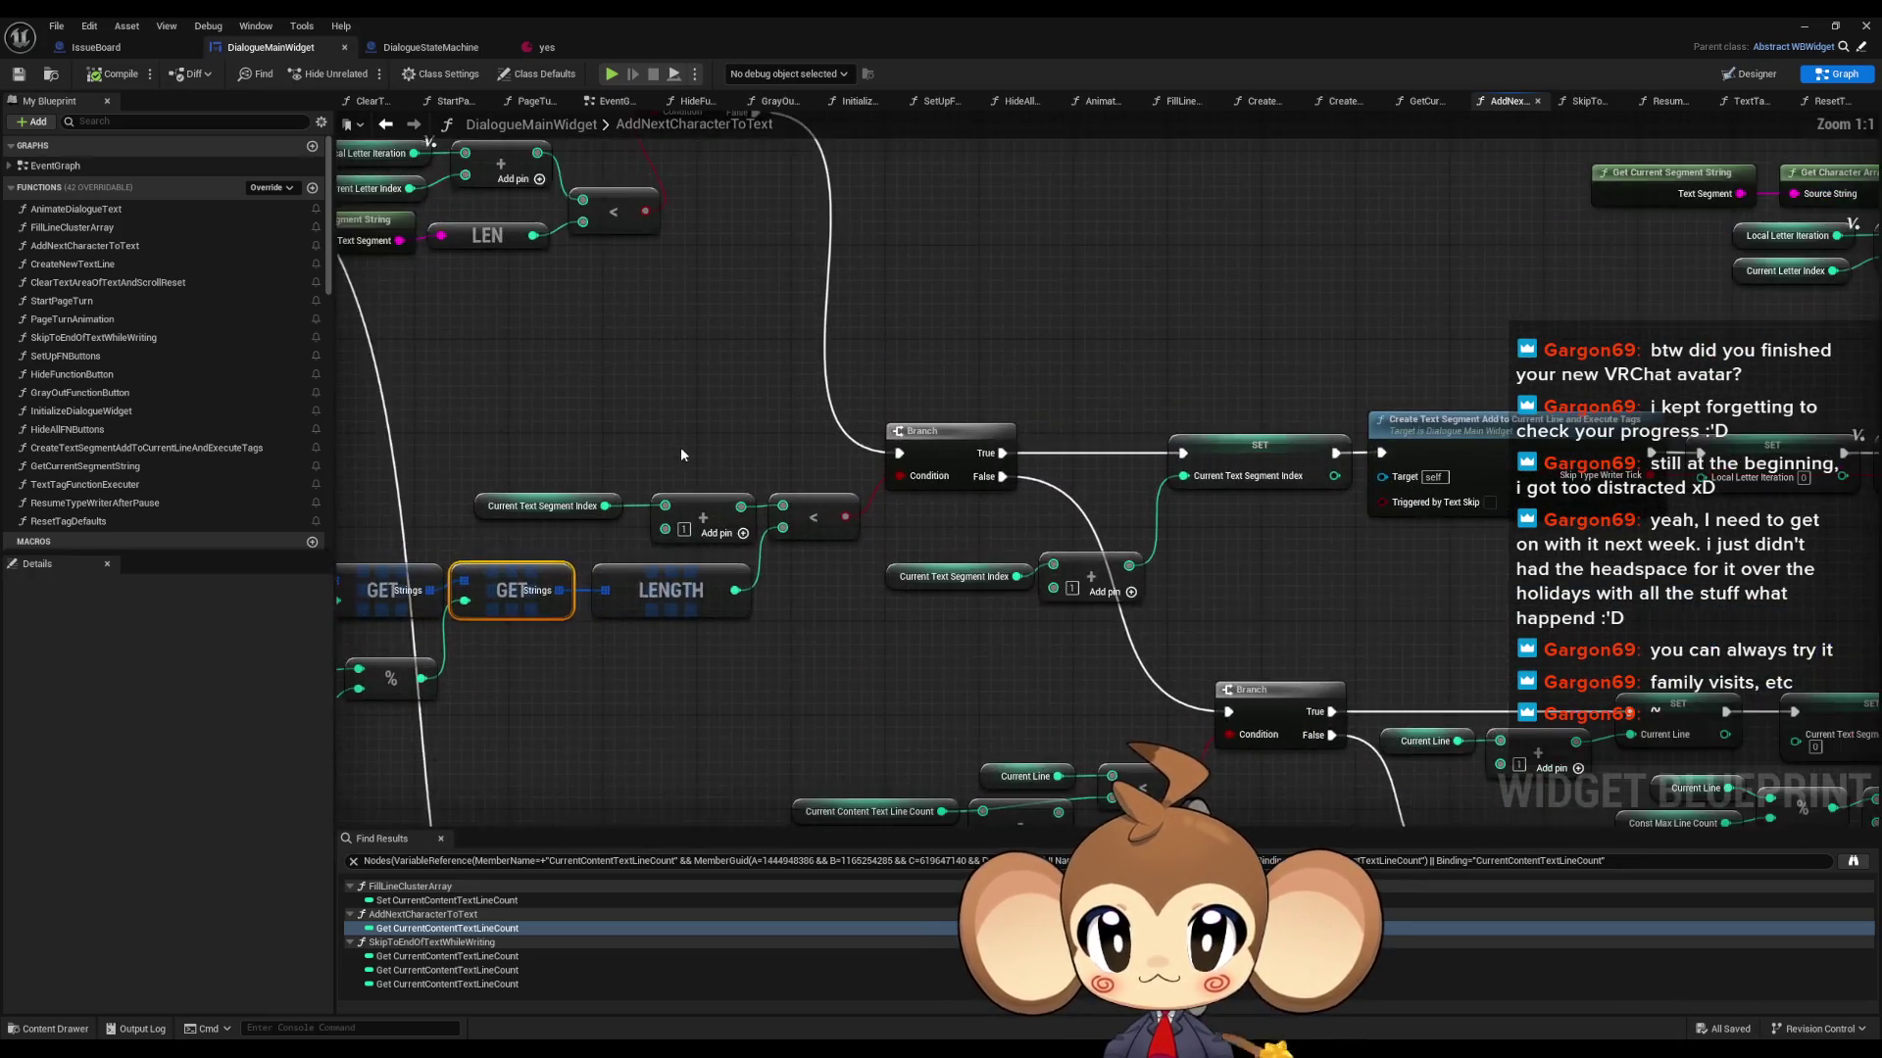
mouse_move(680, 449)
left_mouse_down()
mouse_move(830, 472)
mouse_move(711, 603)
mouse_move(696, 852)
left_mouse_up()
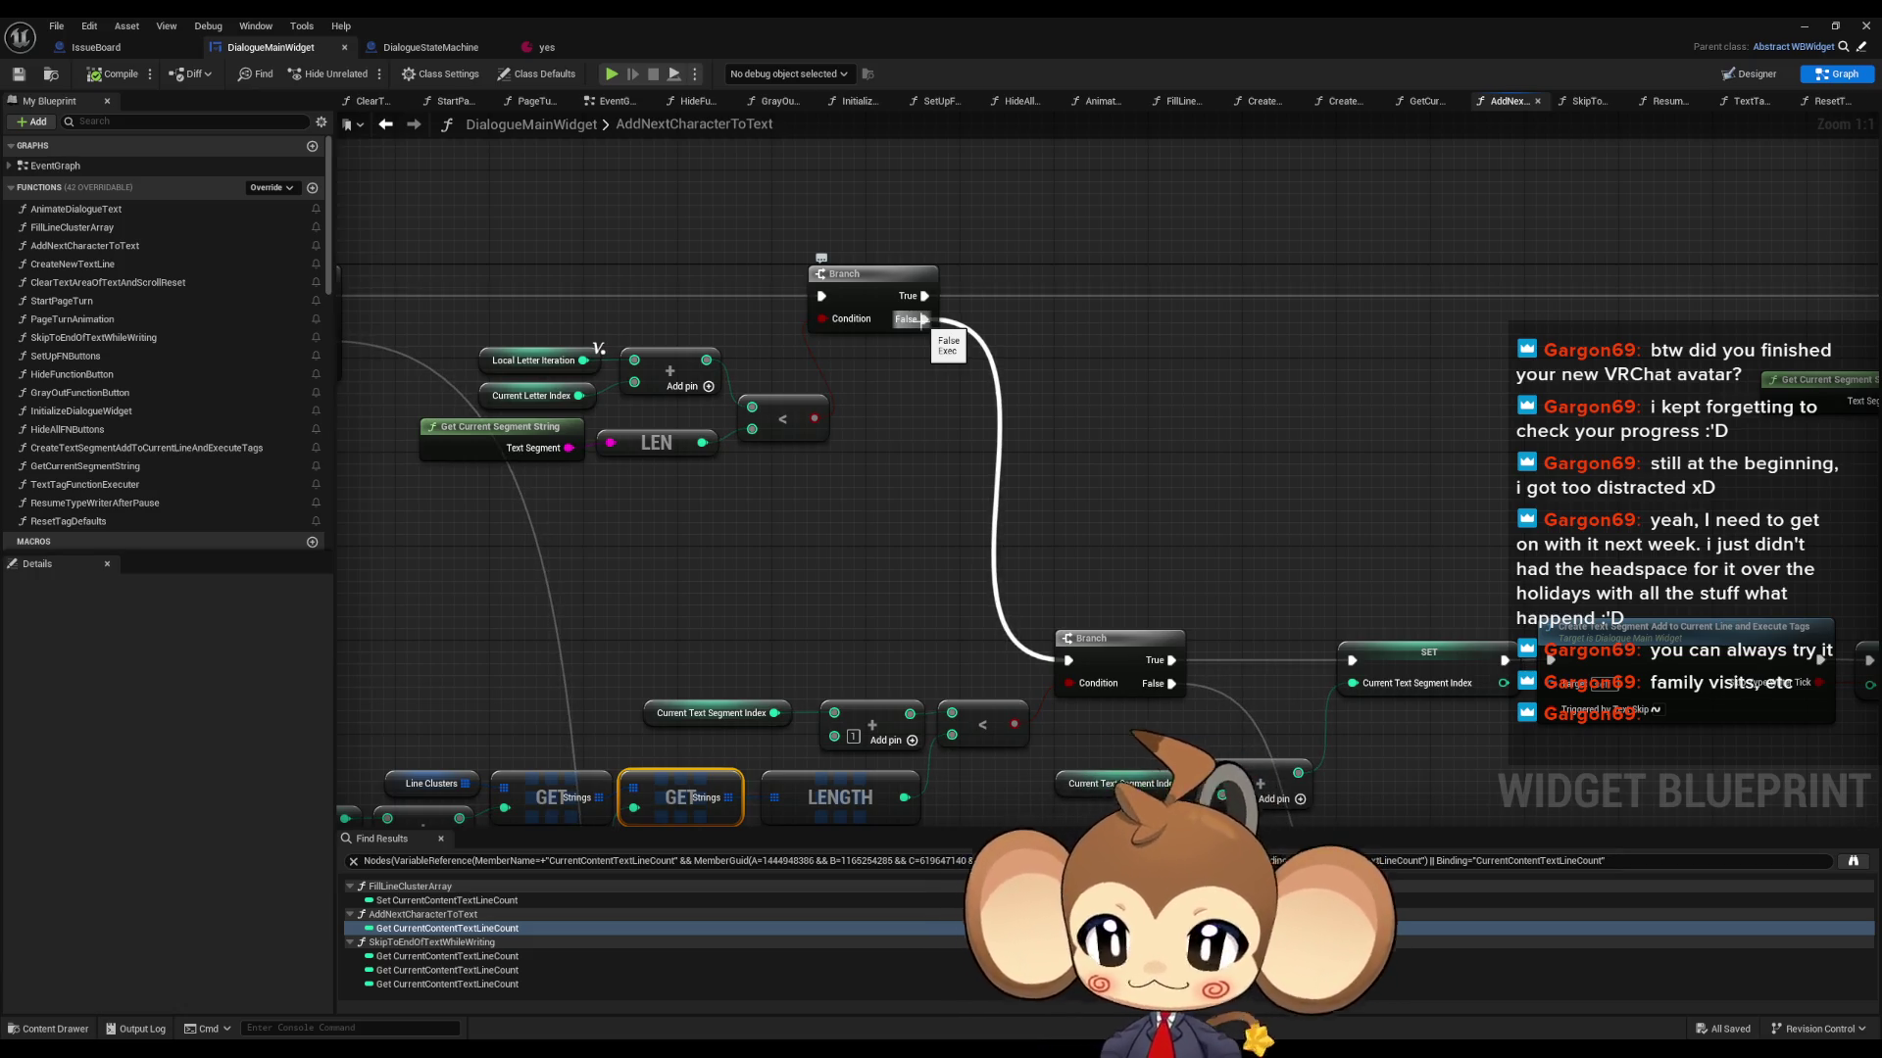
left_click_drag(868, 534, 1098, 429)
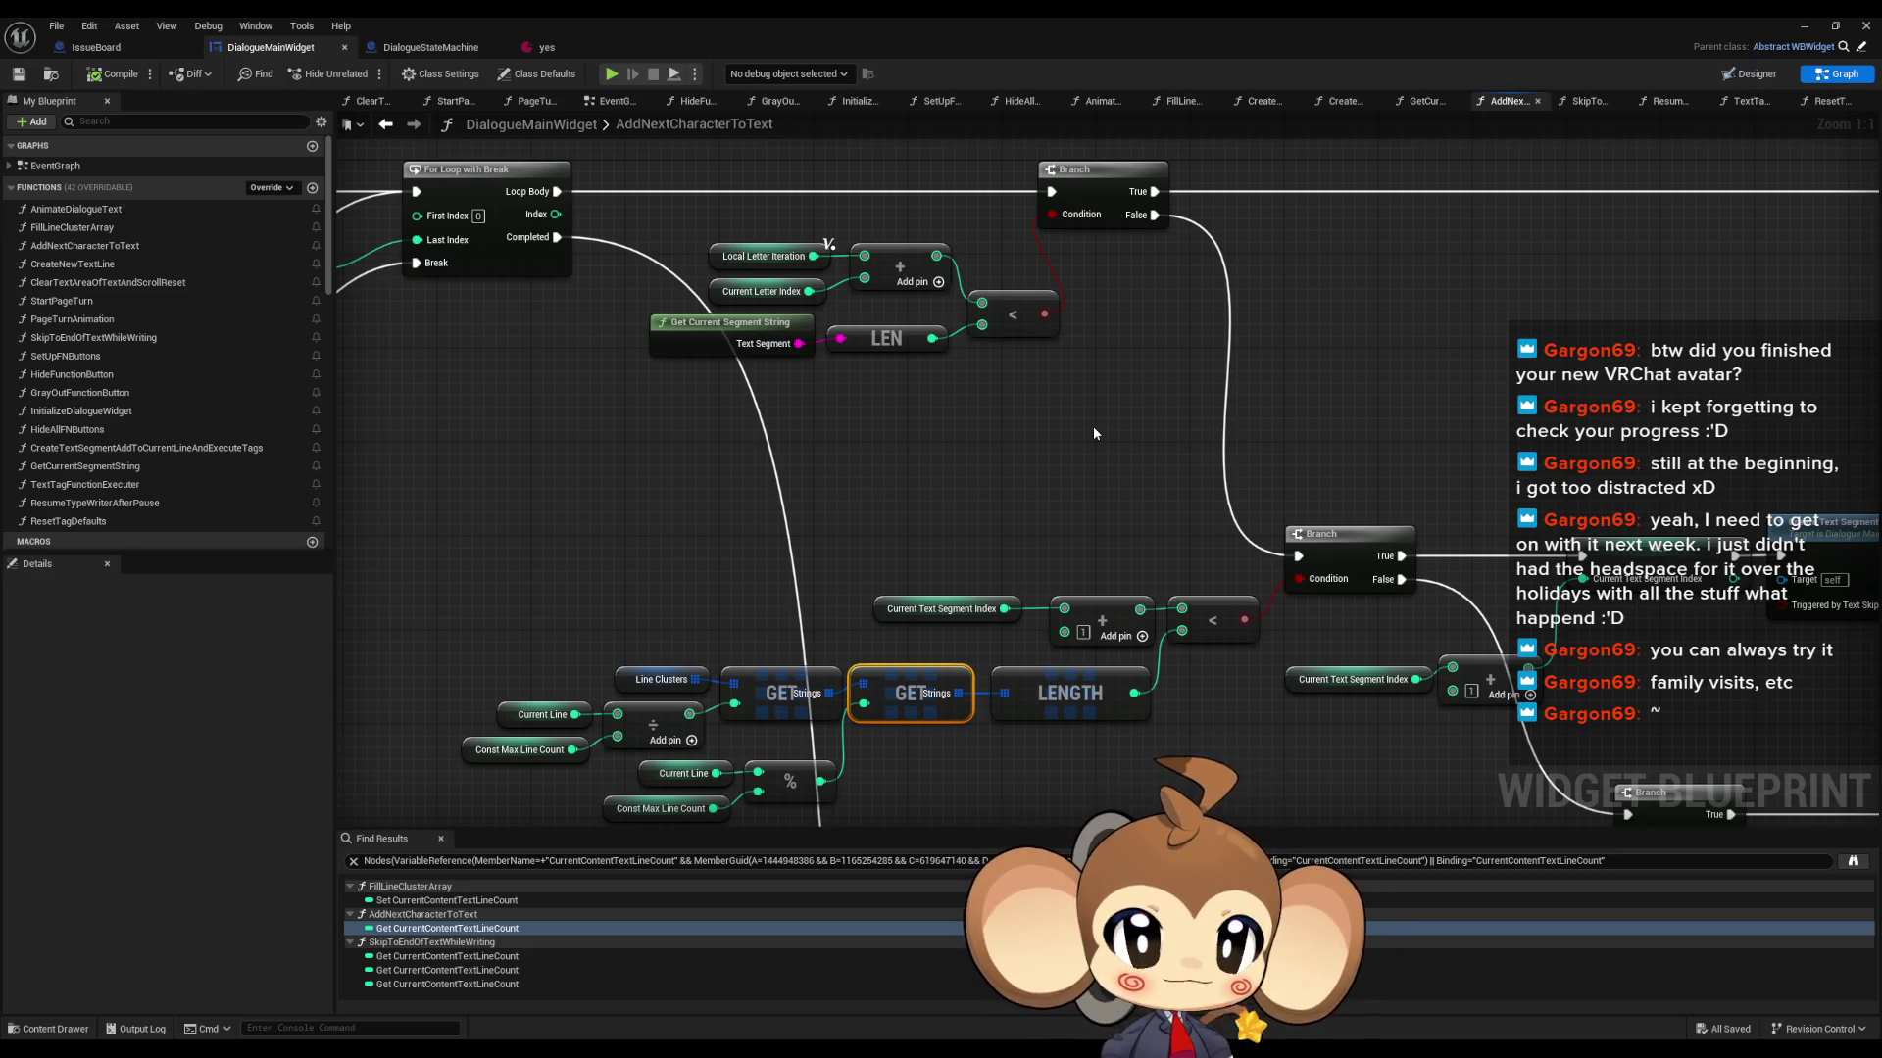
scroll(993, 532, "down", 2)
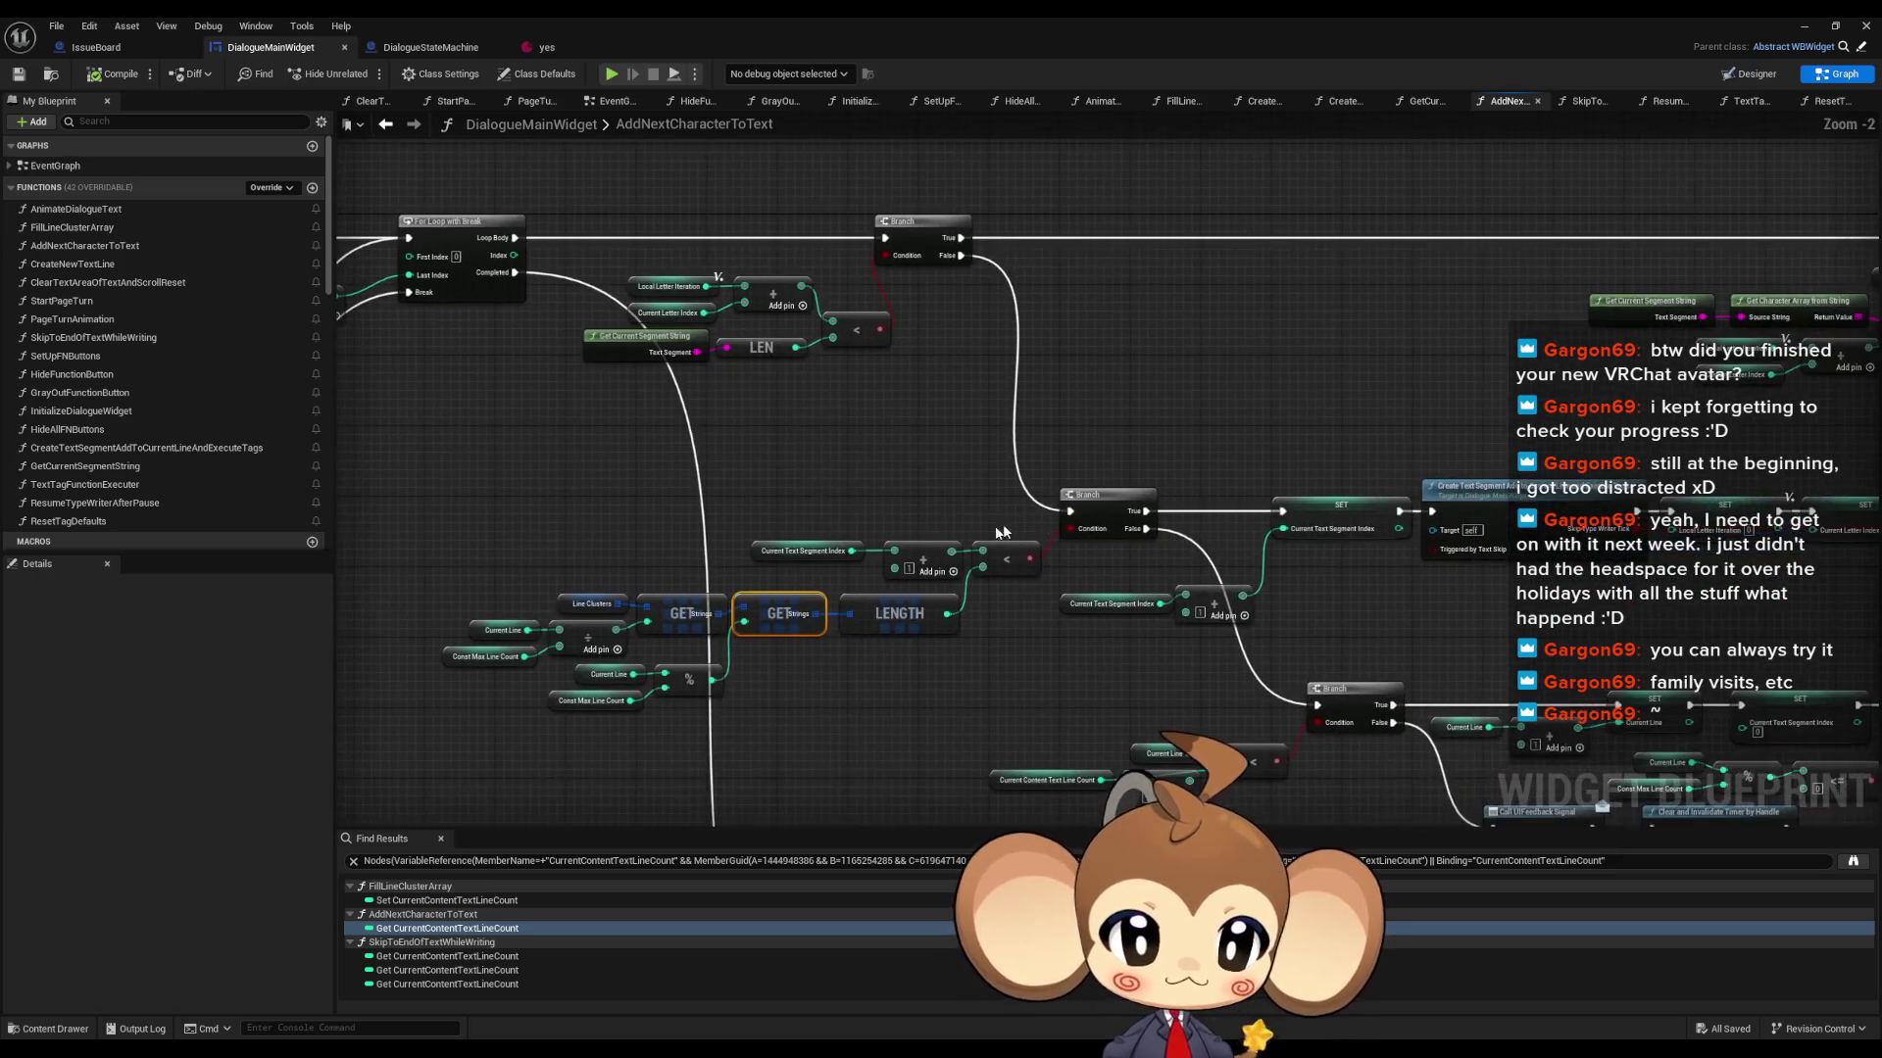
- Add a breakpoint on the central Branch node and start the game in play mode
right_click(1112, 496)
left_click(1168, 800)
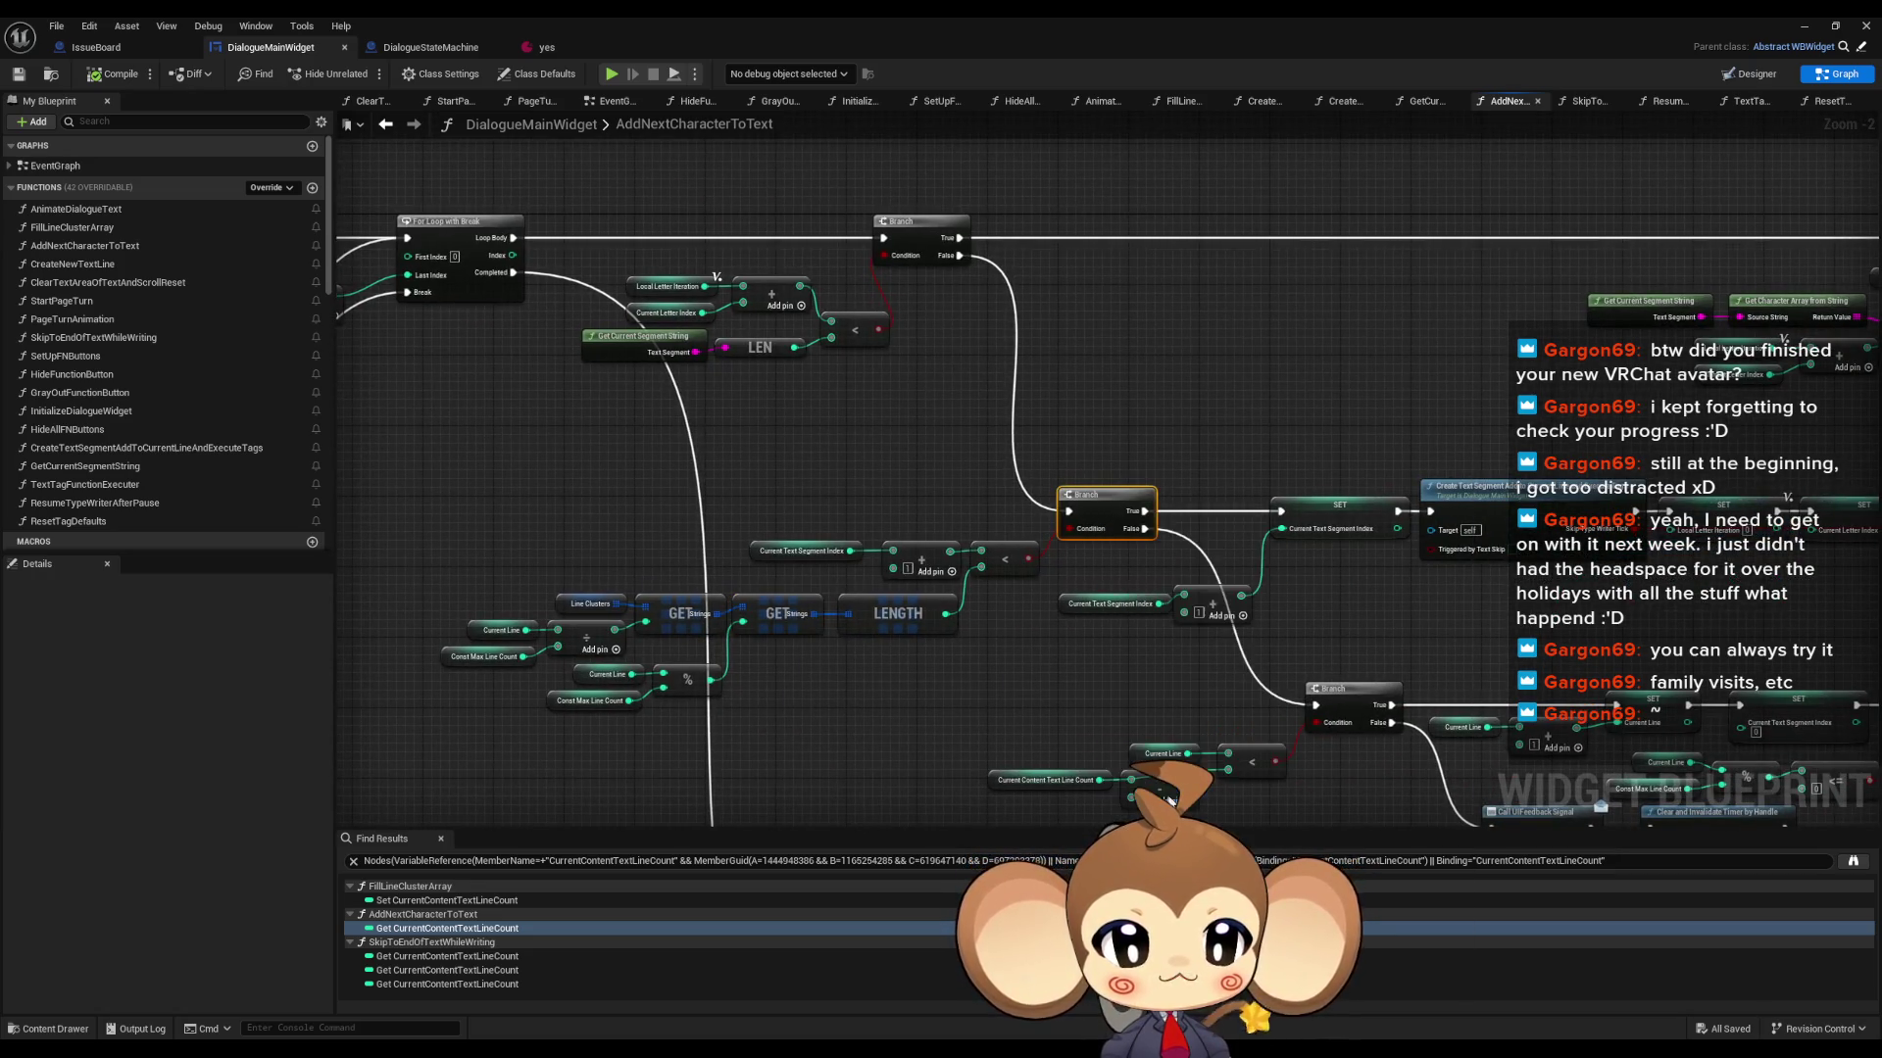
left_click(1804, 25)
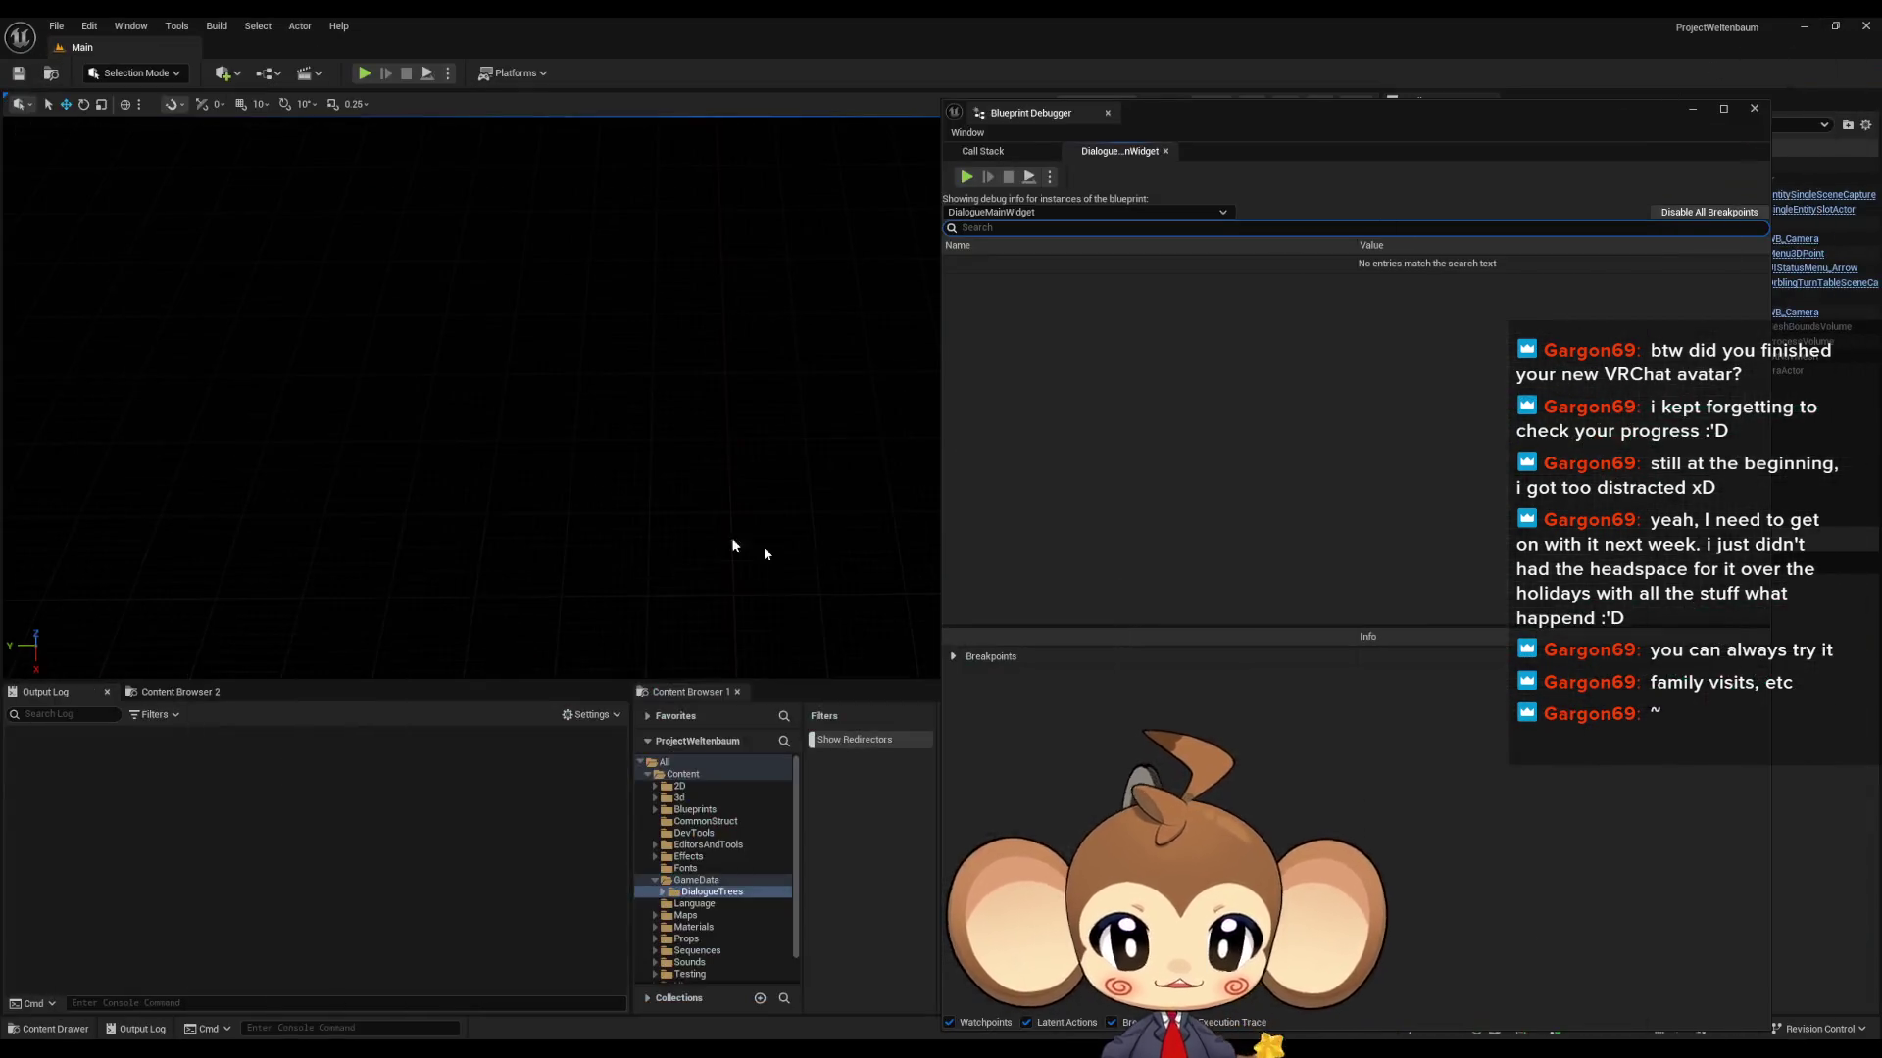
left_click(363, 73)
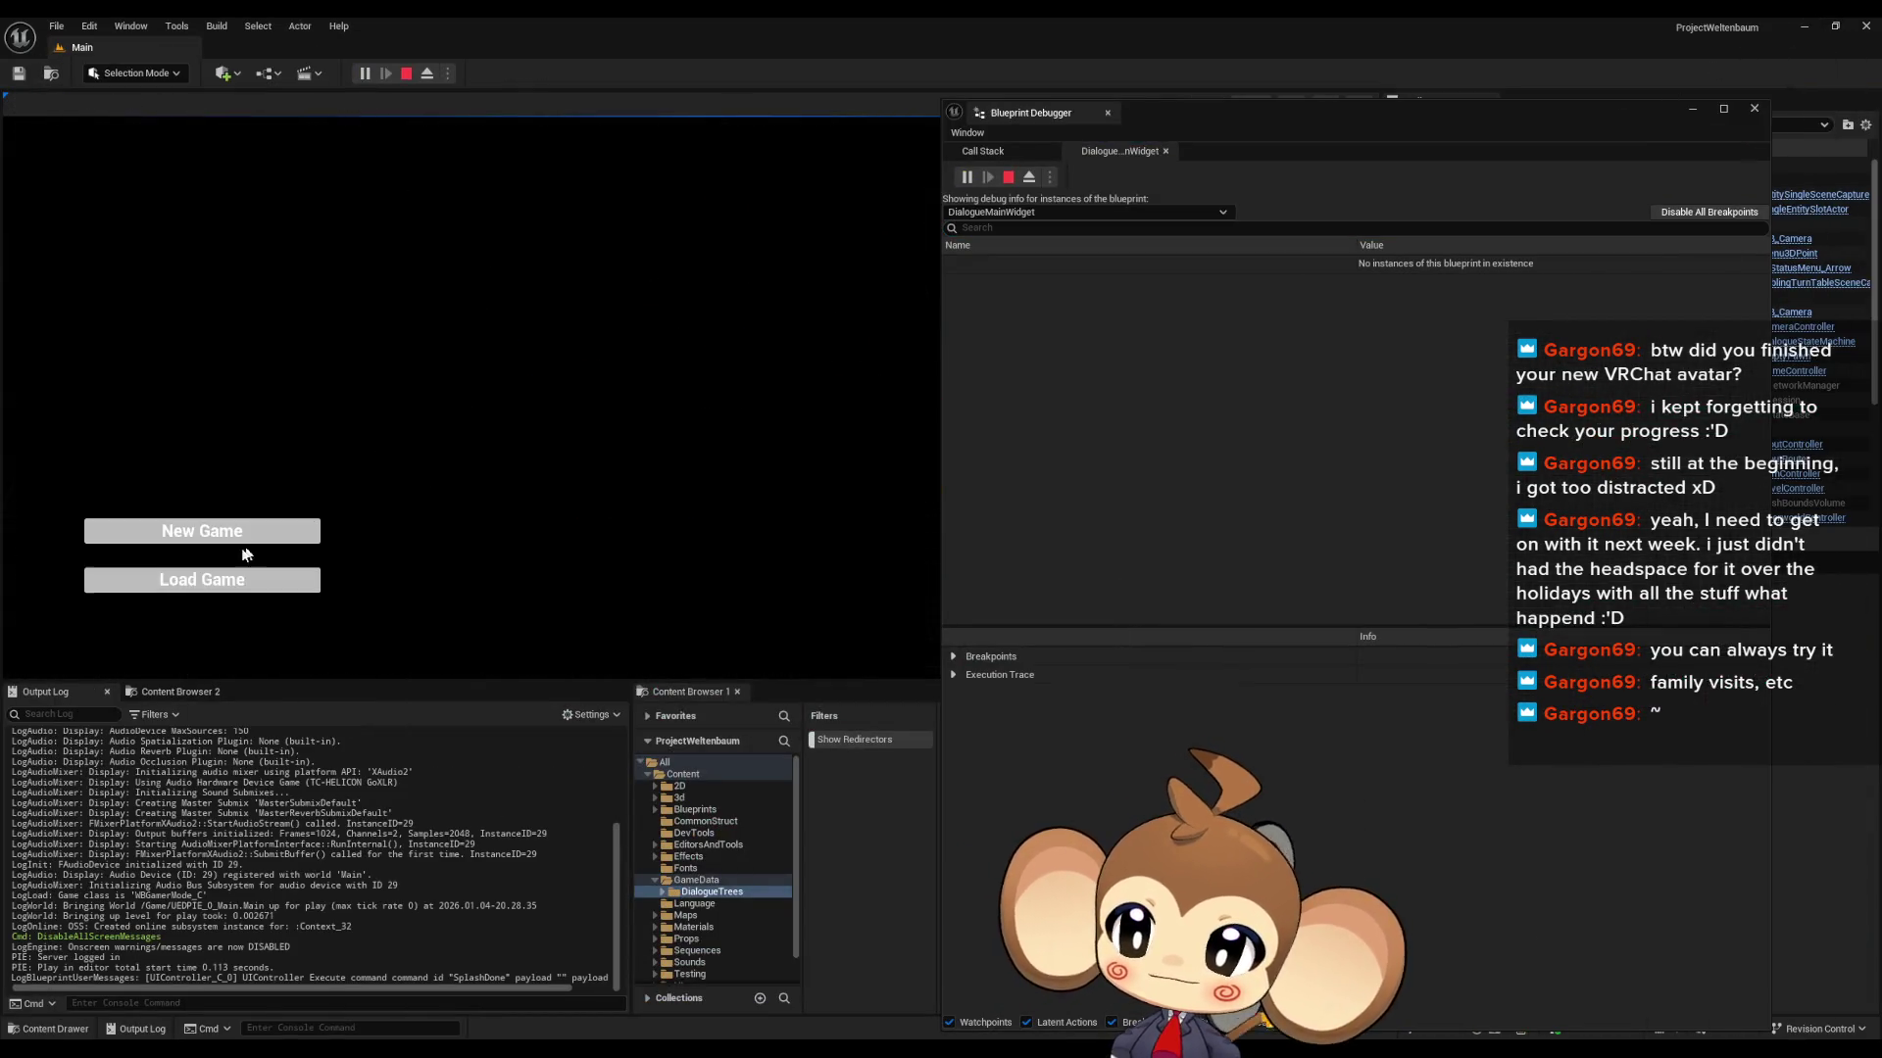
left_click(250, 576)
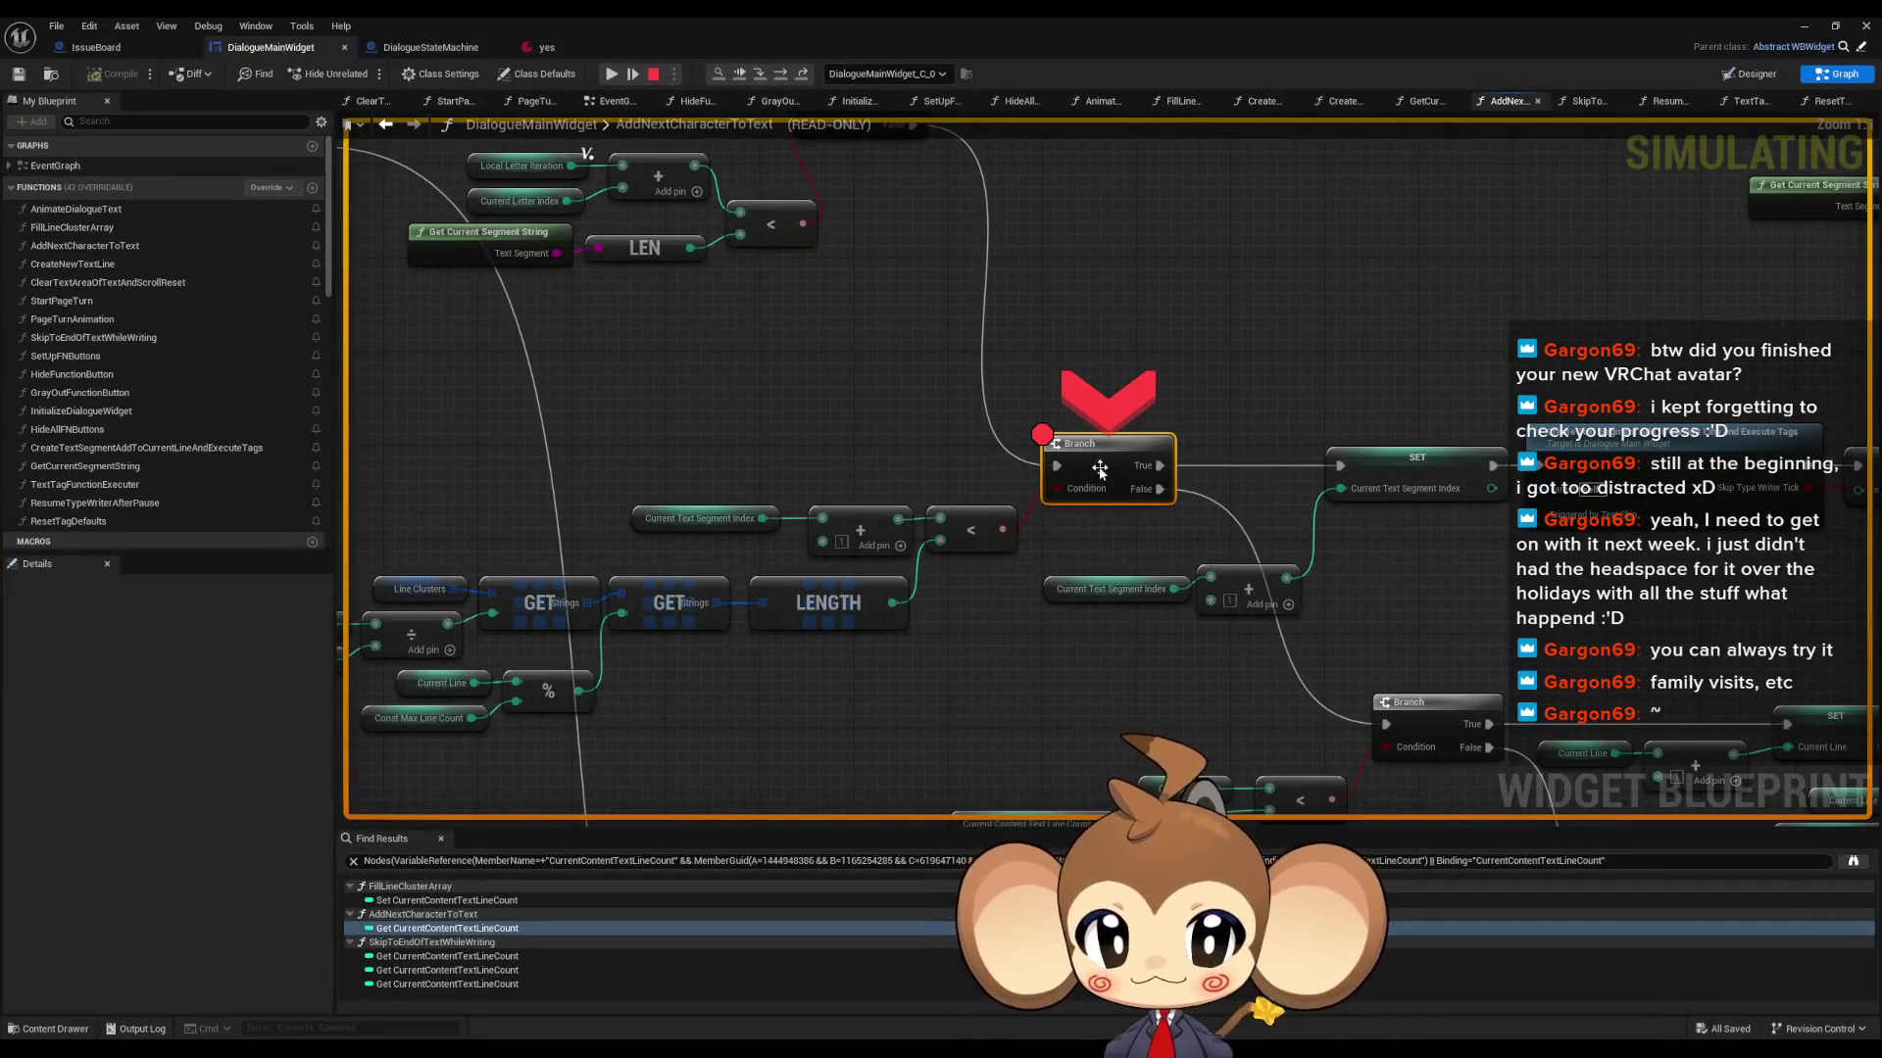
- Remove the breakpoint from the paused Branch and resume the game with F5
right_click(1100, 467)
left_click(1137, 539)
mouse_move(864, 16)
left_mouse_down()
mouse_move(931, 277)
mouse_move(1268, 269)
mouse_move(1371, 293)
left_mouse_up()
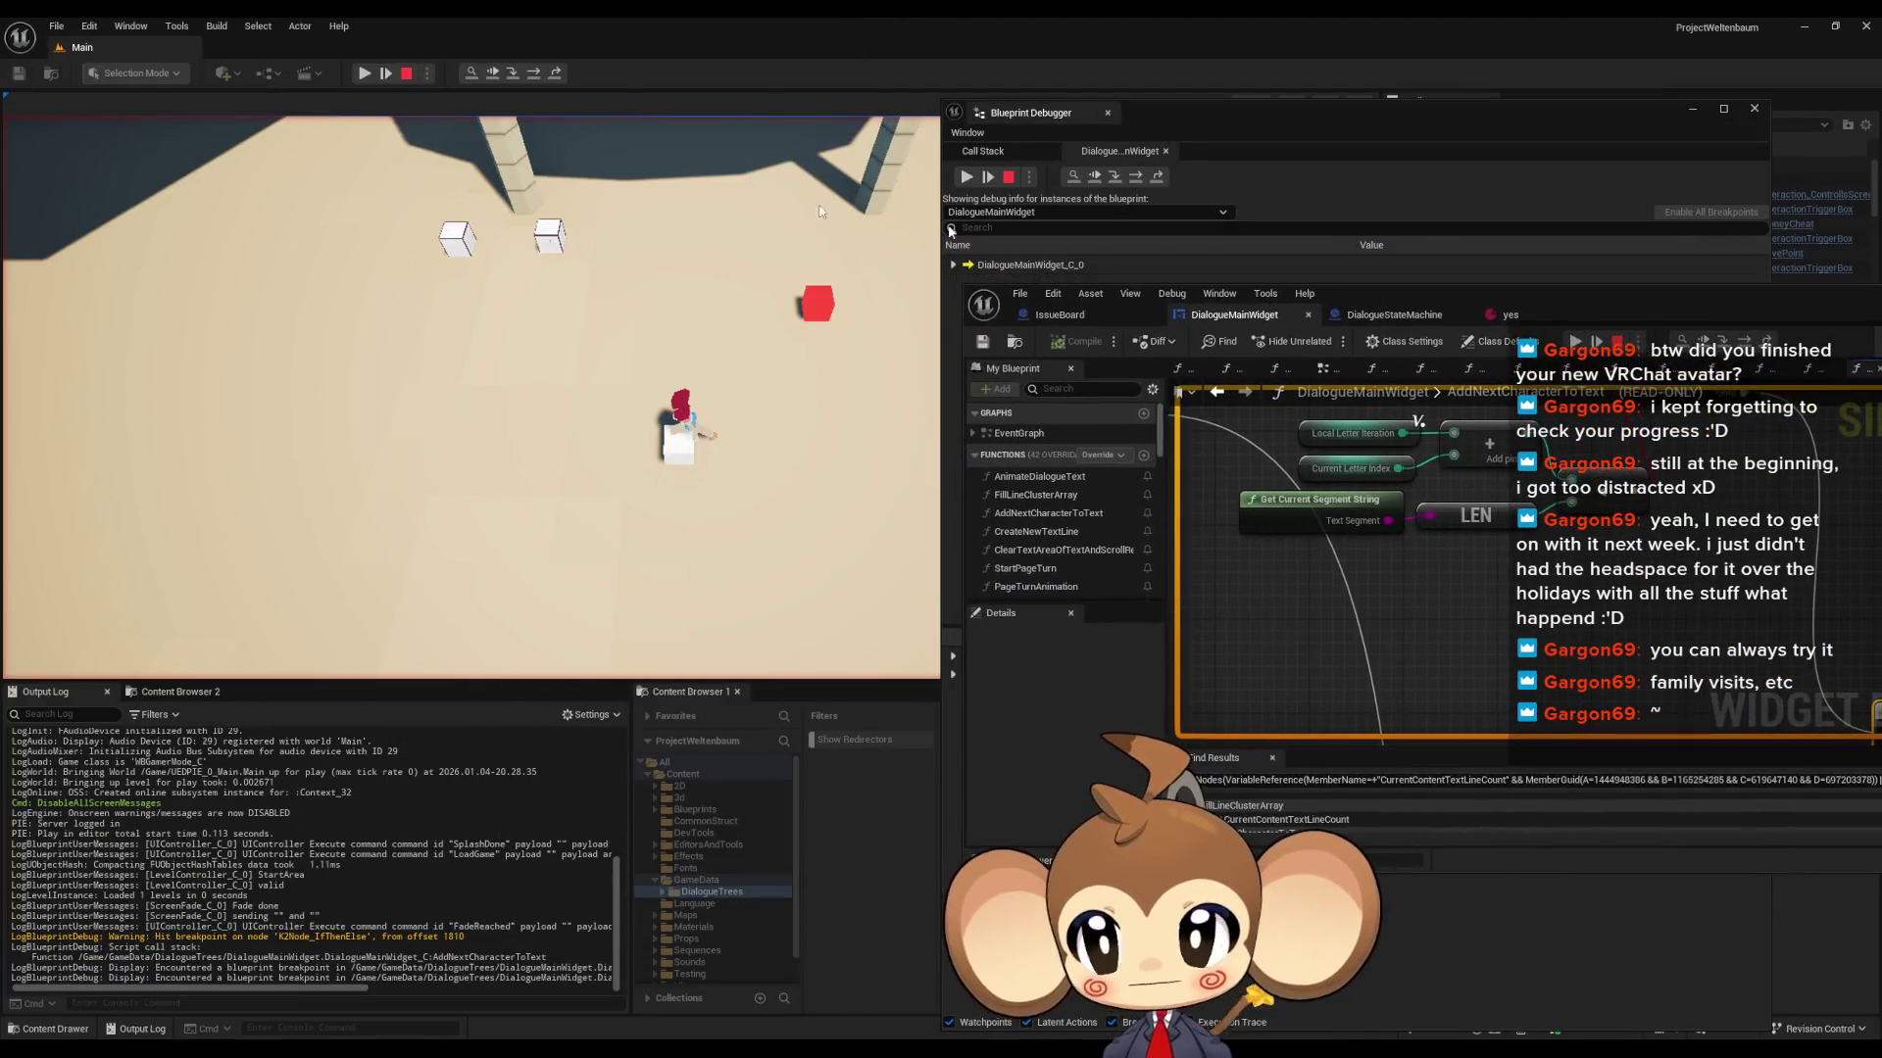
key("F5")
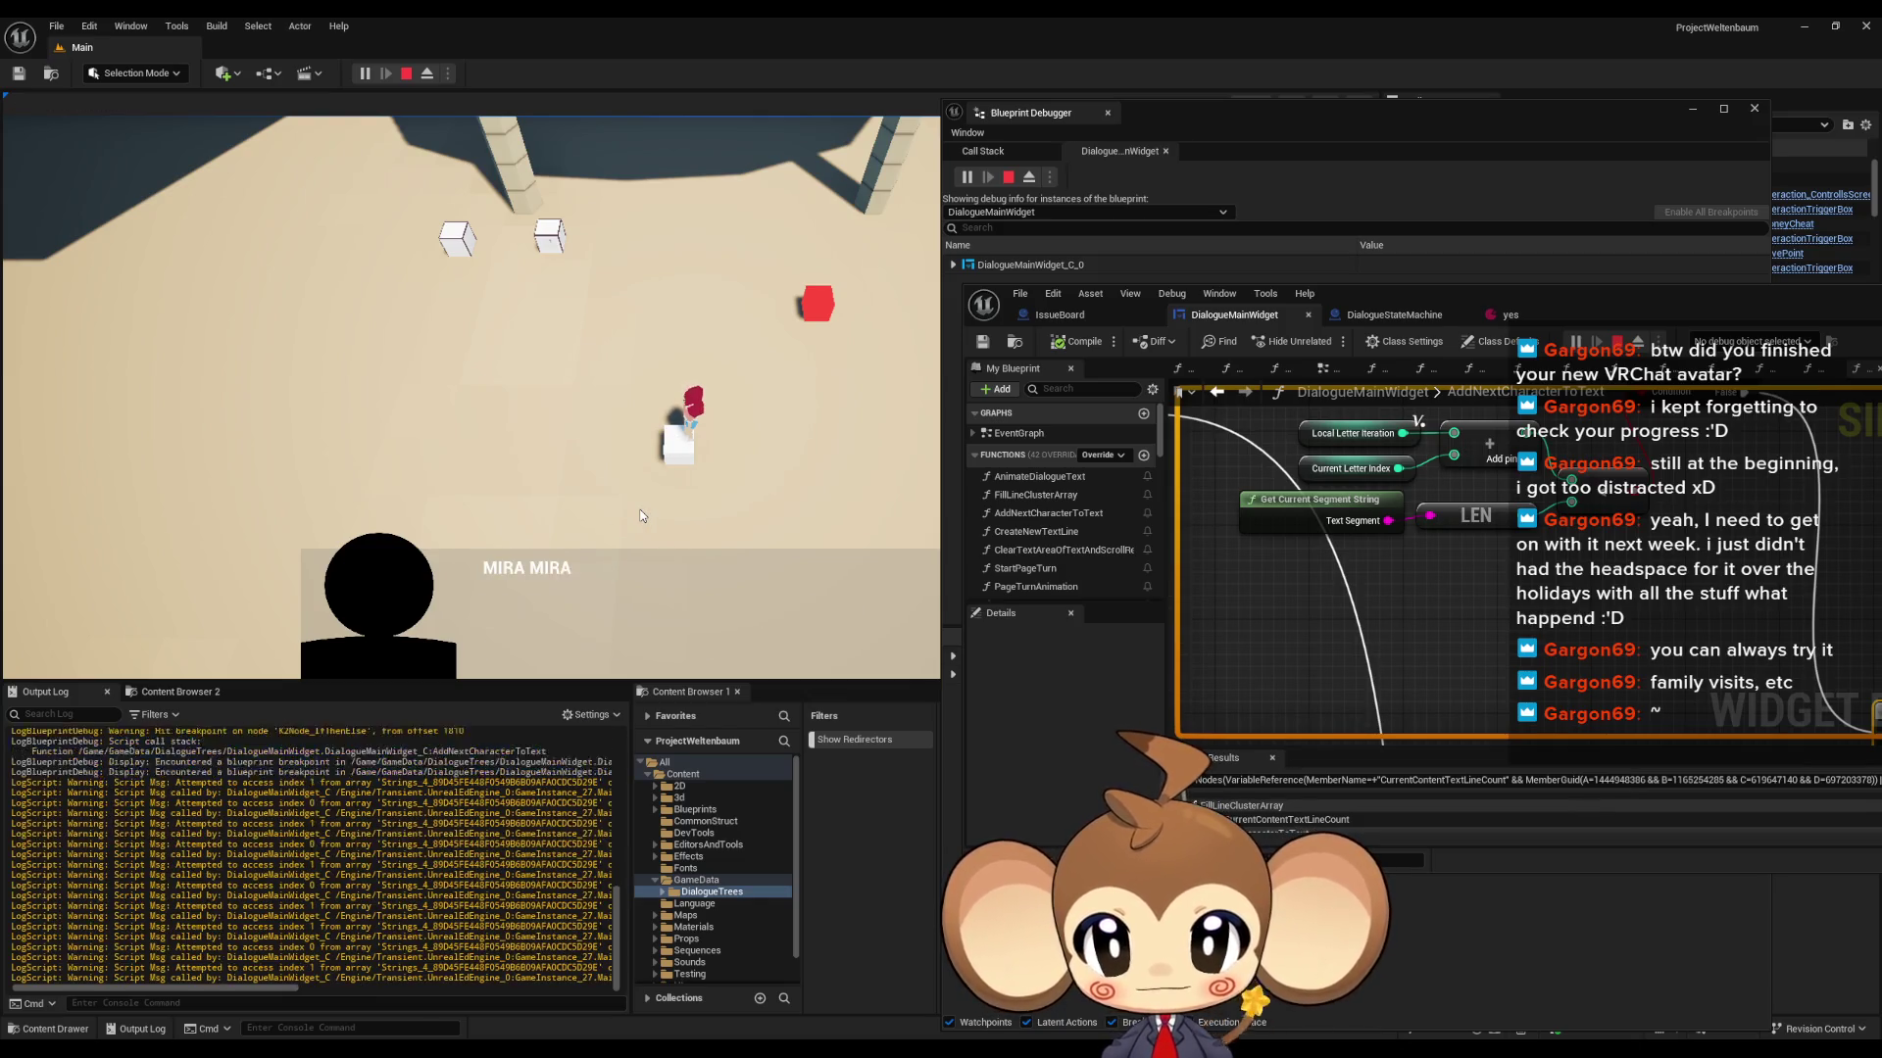
- Put the breakpoint back on the Branch node and move the editor window left
left_click_drag(1274, 686, 1274, 412)
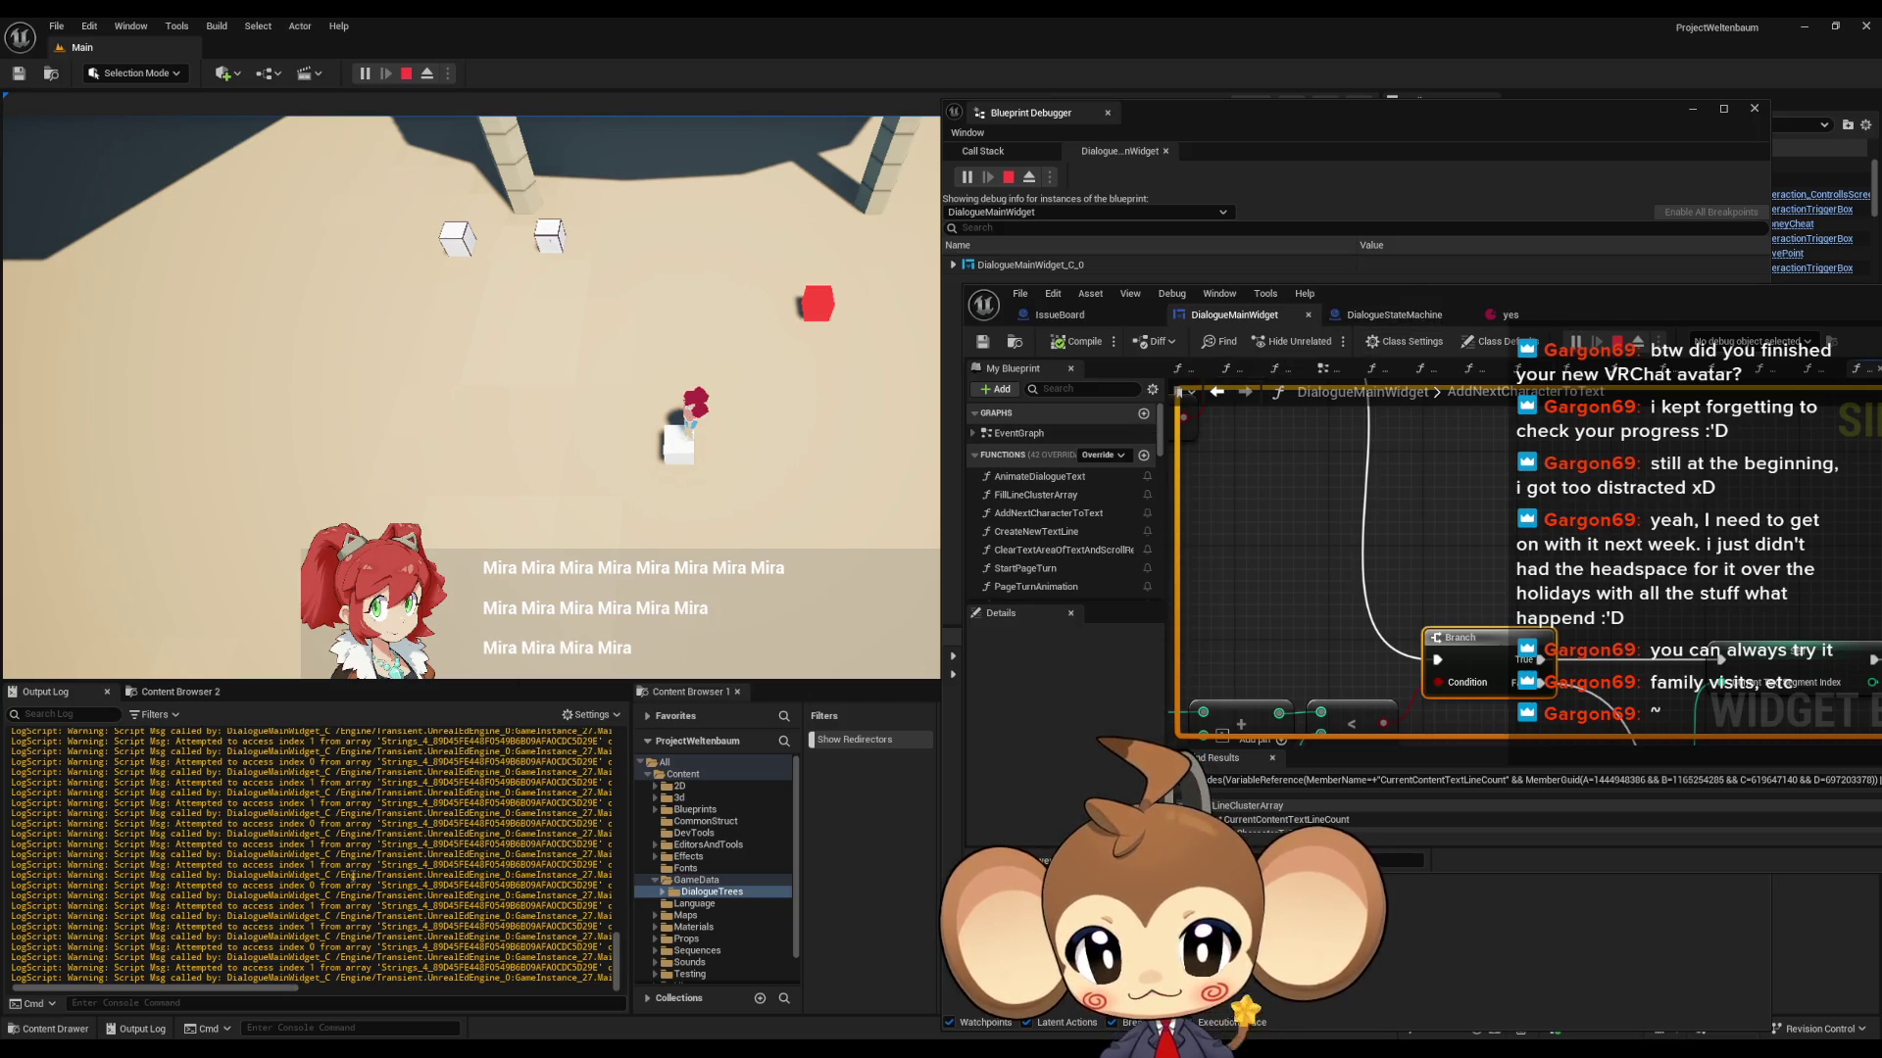
right_click(1475, 662)
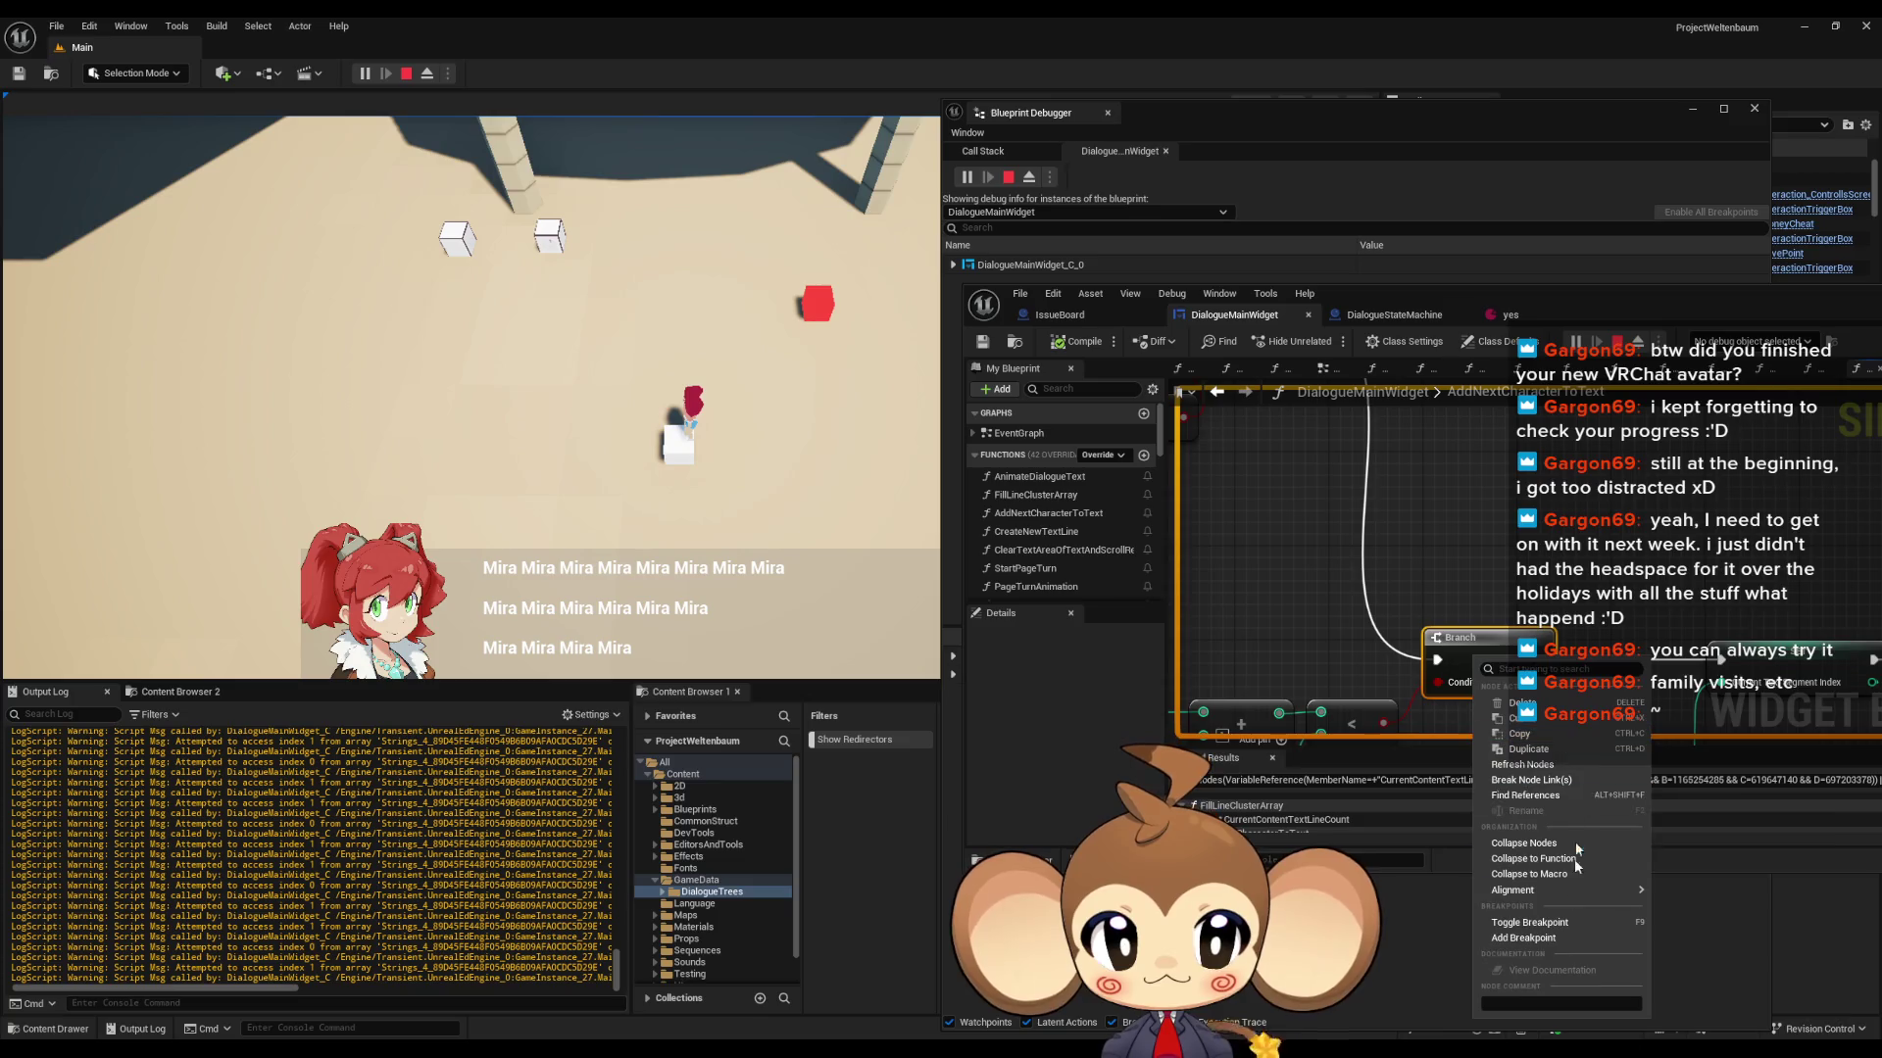
left_click(1525, 938)
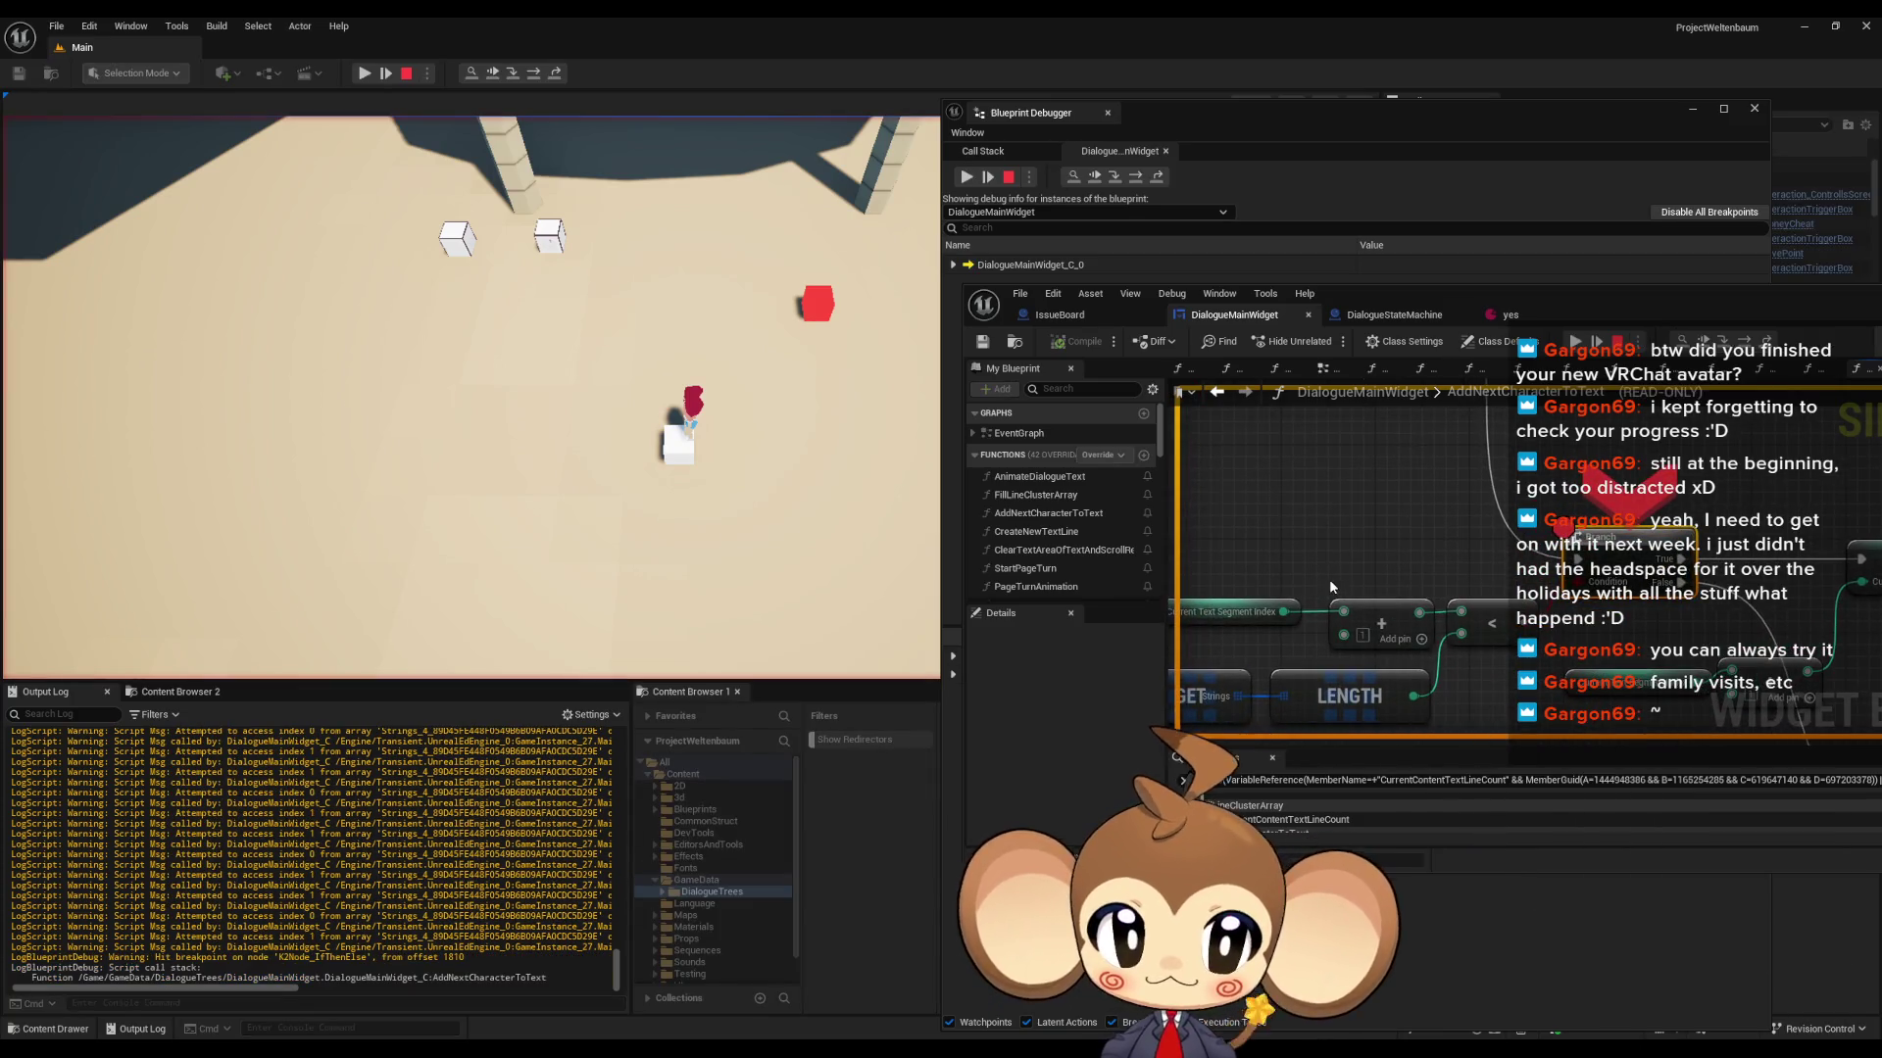
left_click_drag(1595, 305, 679, 291)
- Maximize the Blueprint editor and check the Branch's pin values, such as Current Line 7
double_click(678, 290)
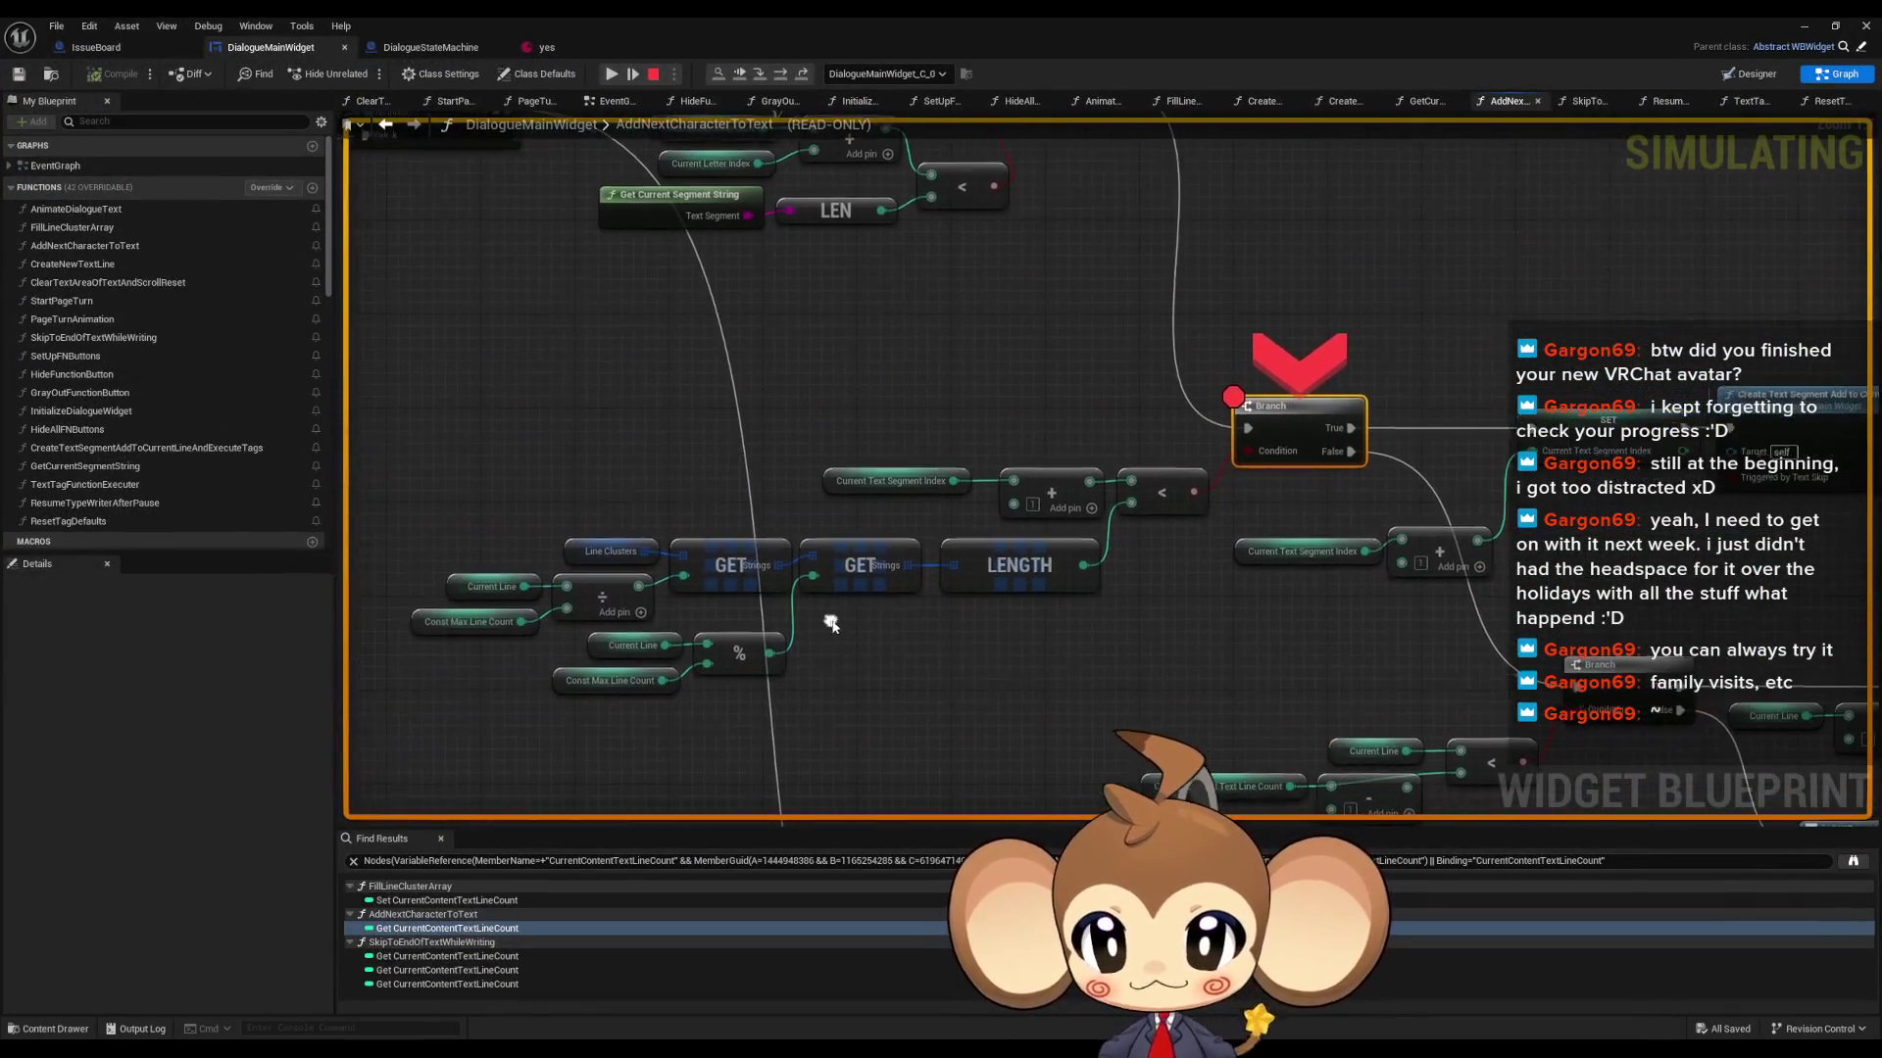
mouse_move(492, 592)
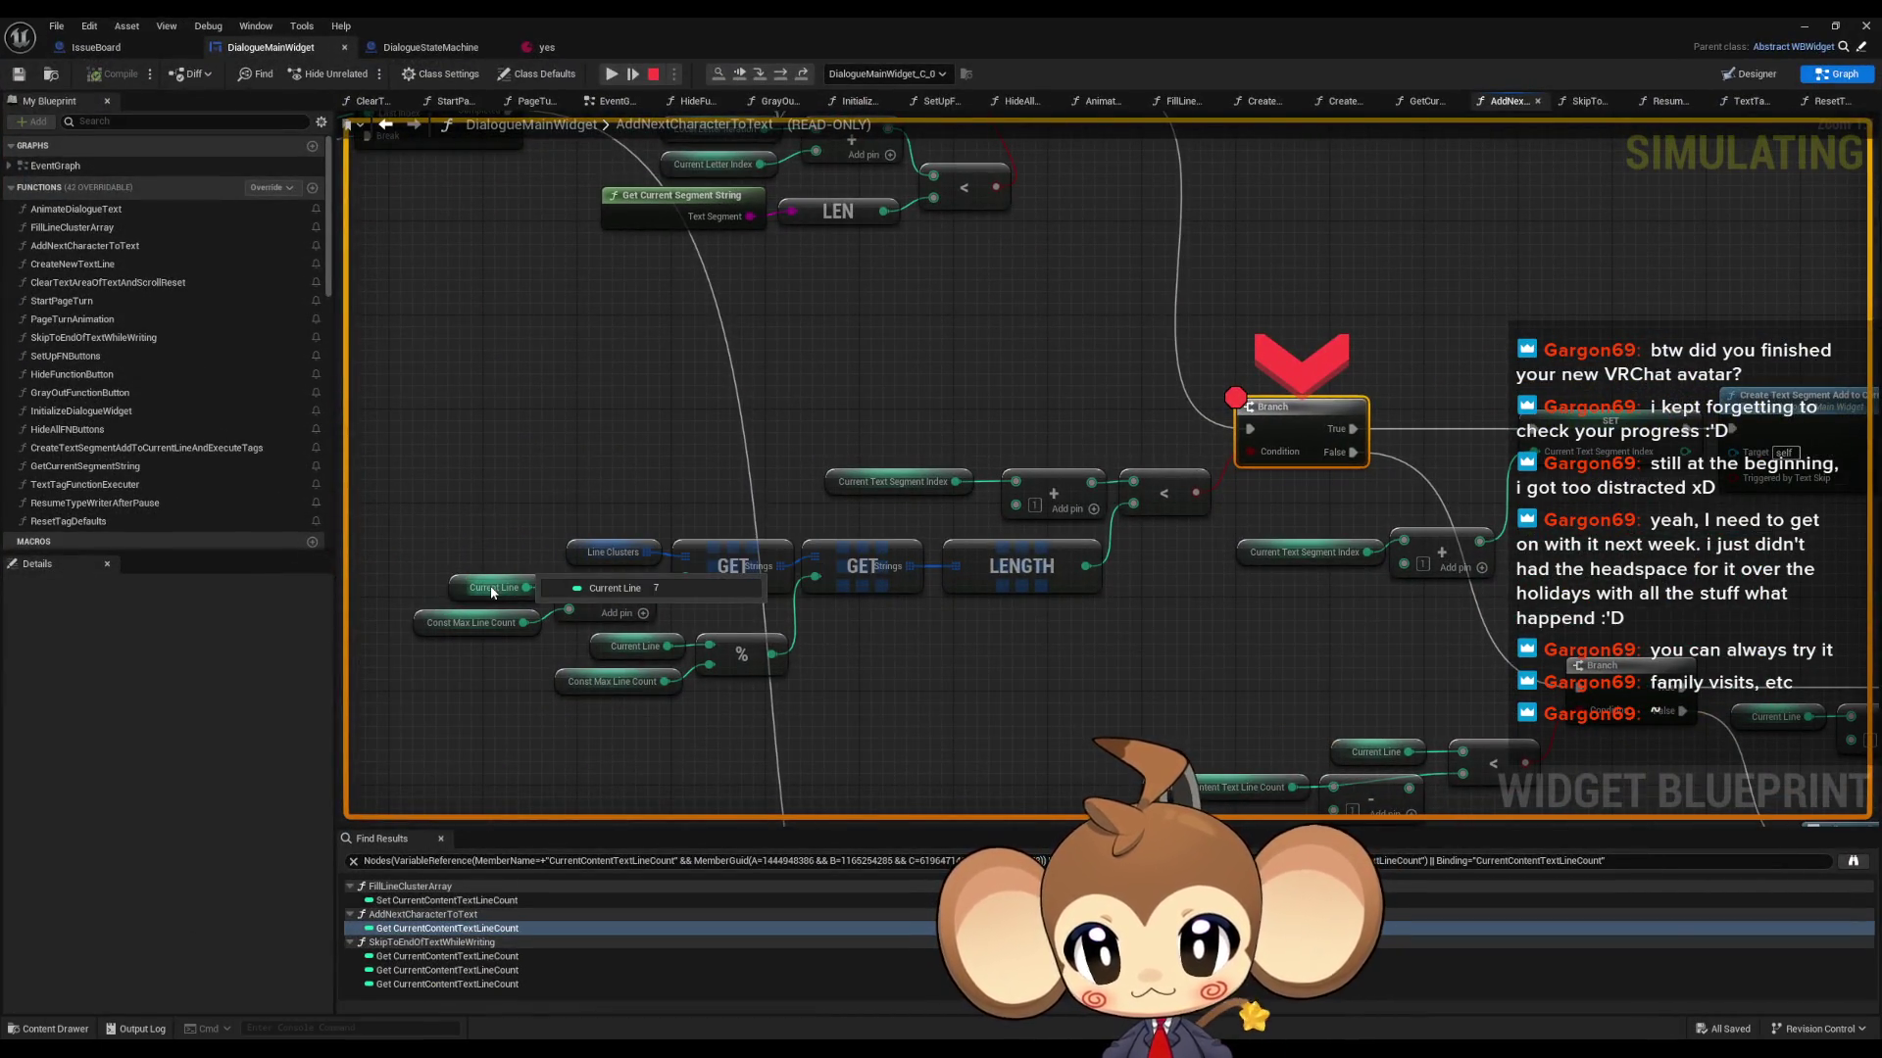
mouse_move(600, 557)
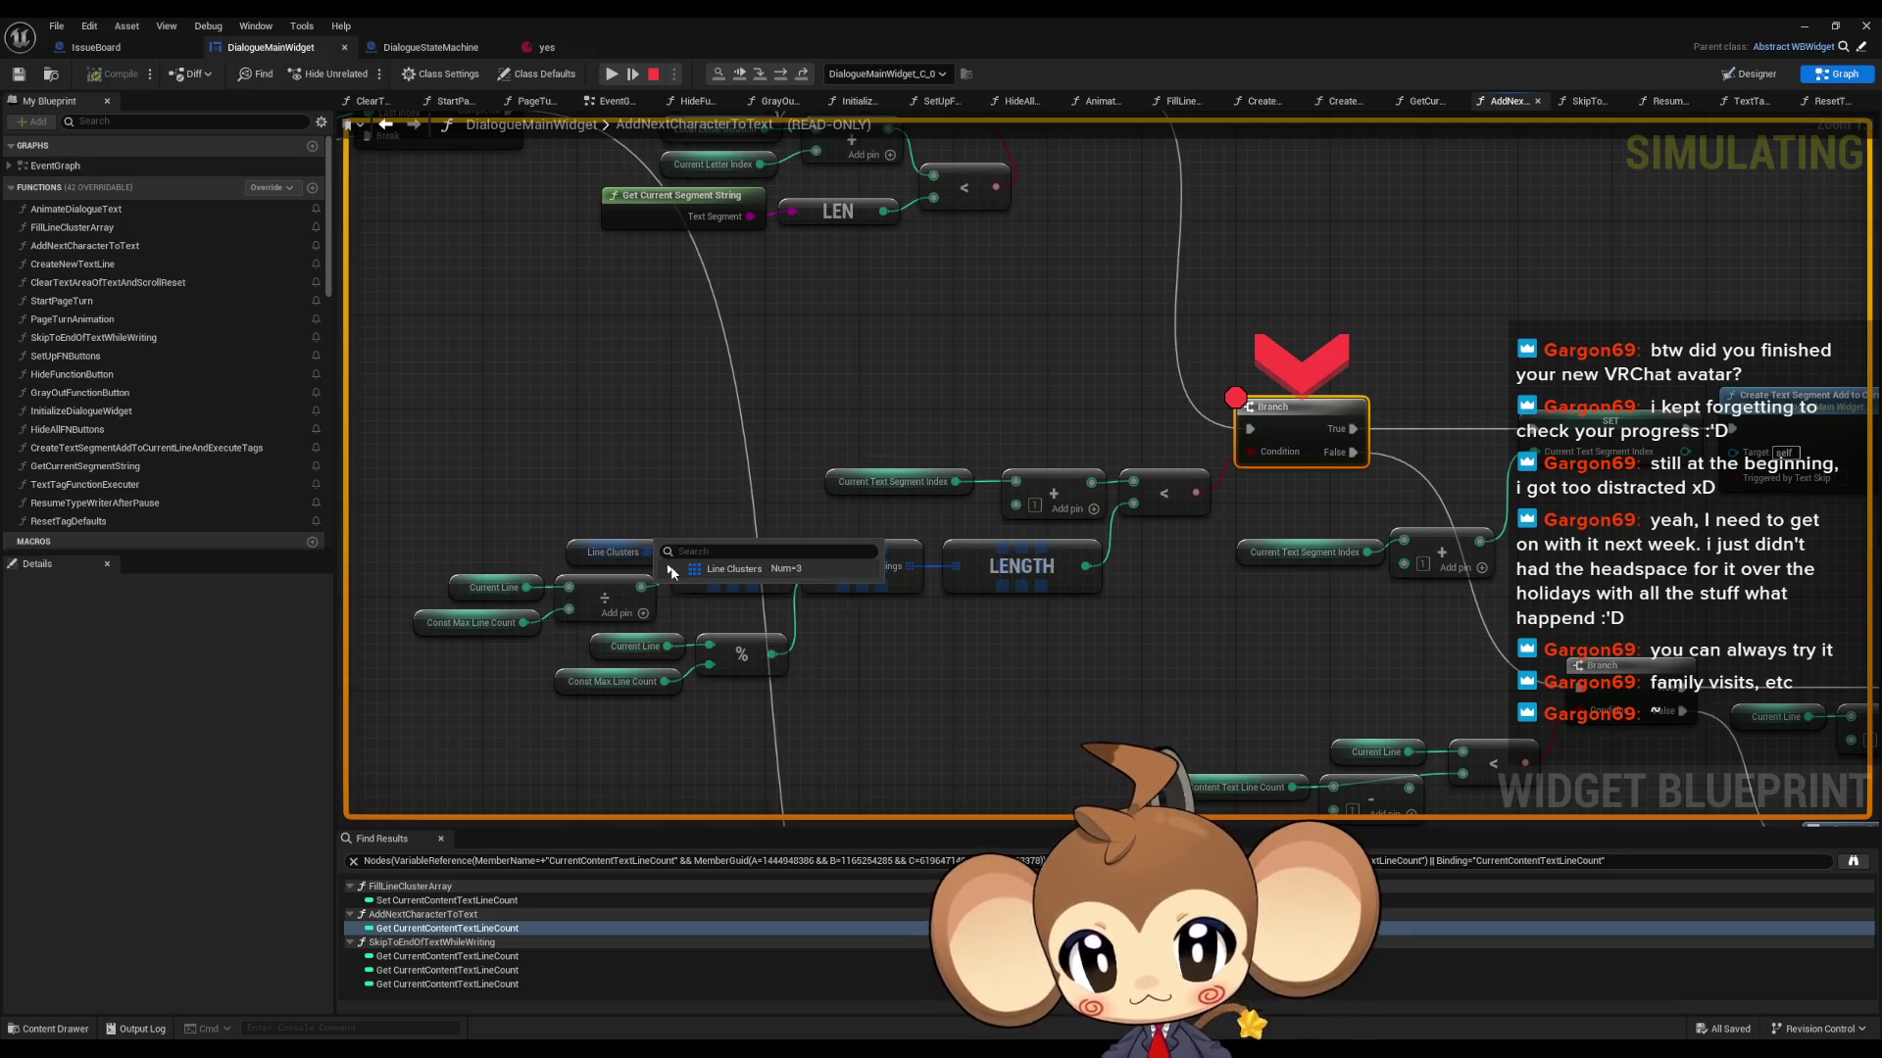
mouse_move(490, 624)
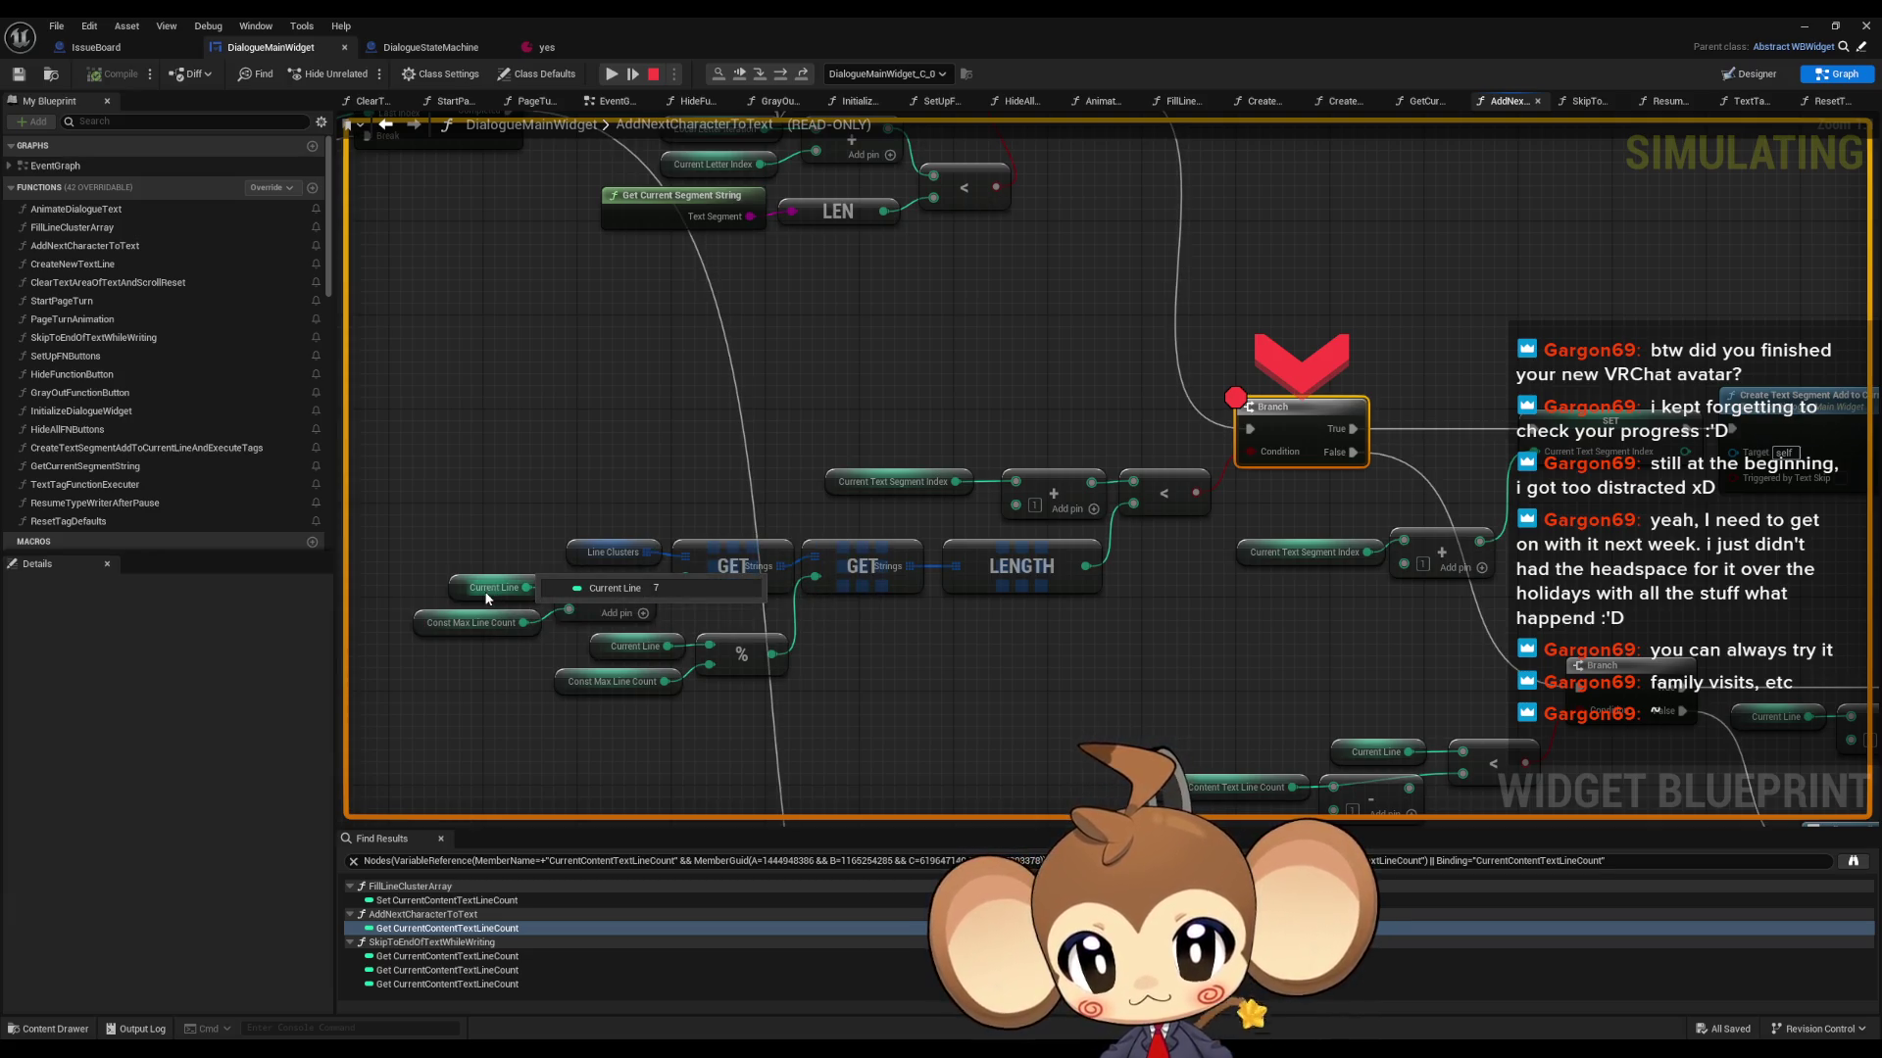
mouse_move(634, 589)
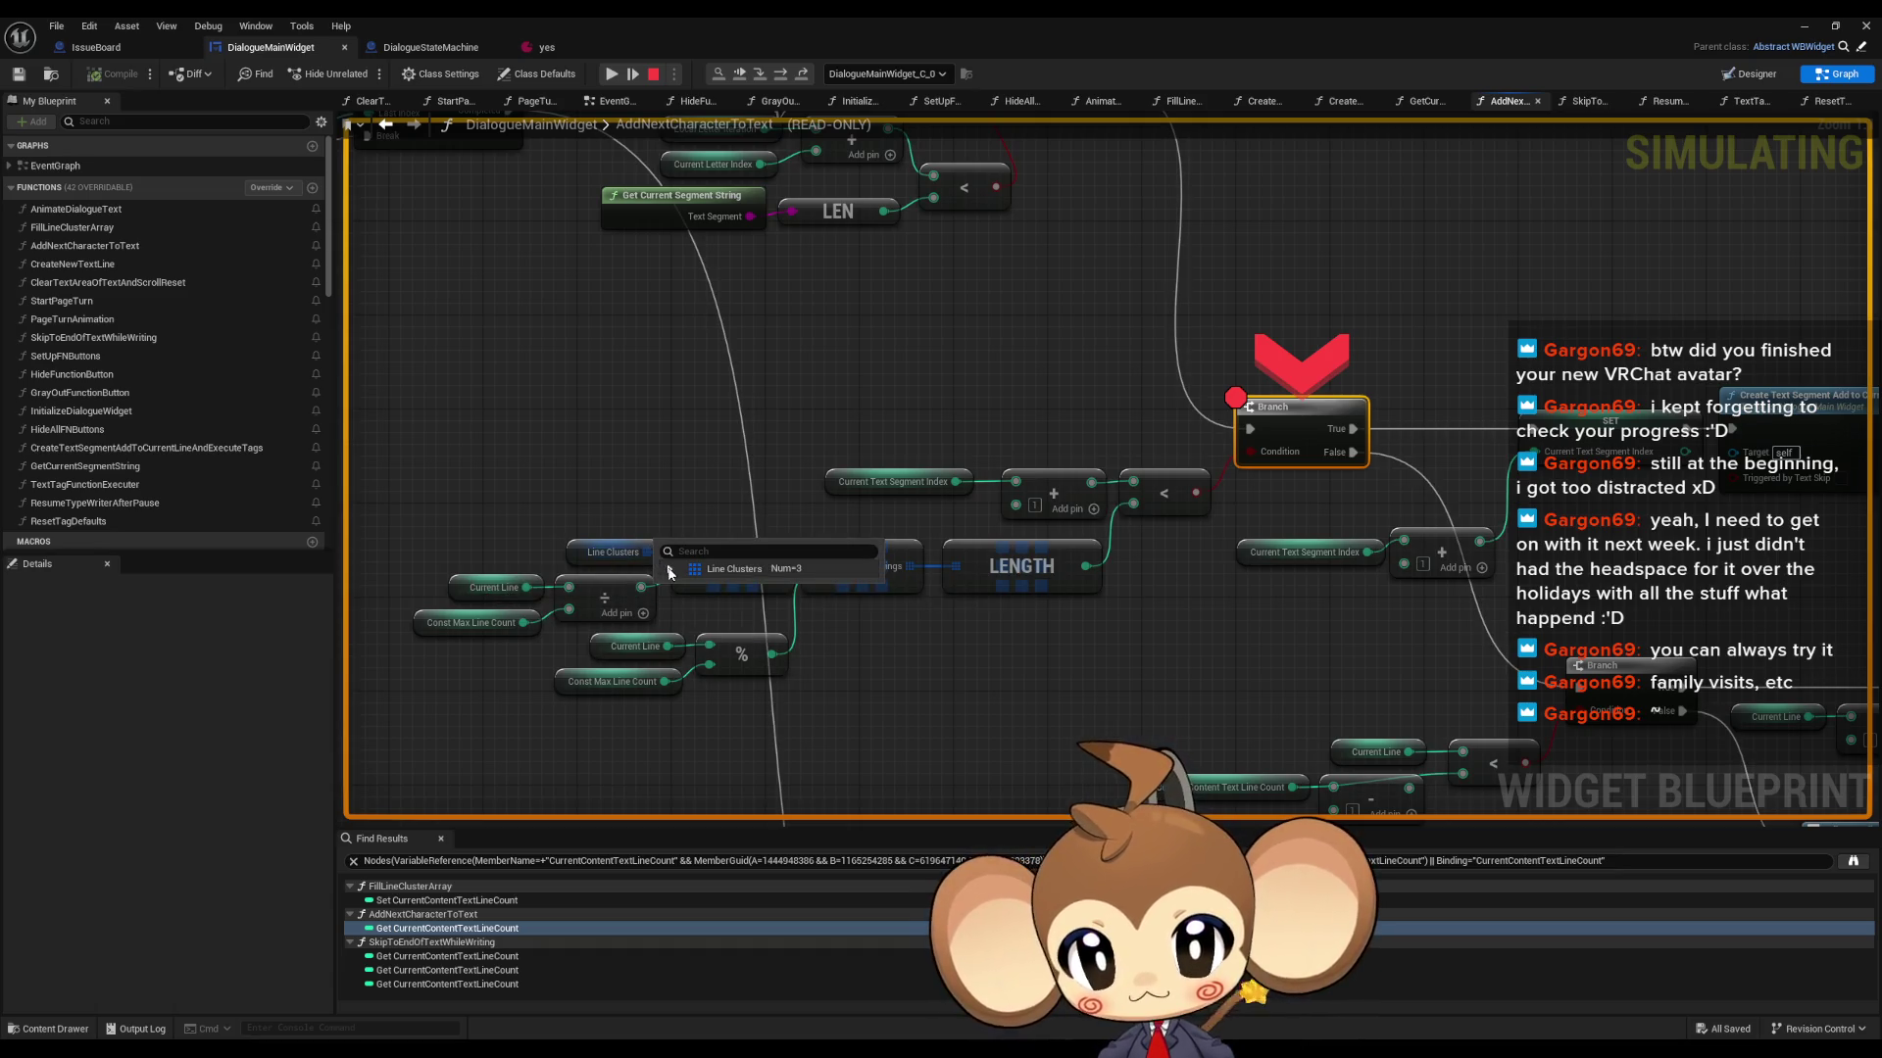
- Expand the Line Clusters watch and reveal the strings in element [2]
left_click(670, 572)
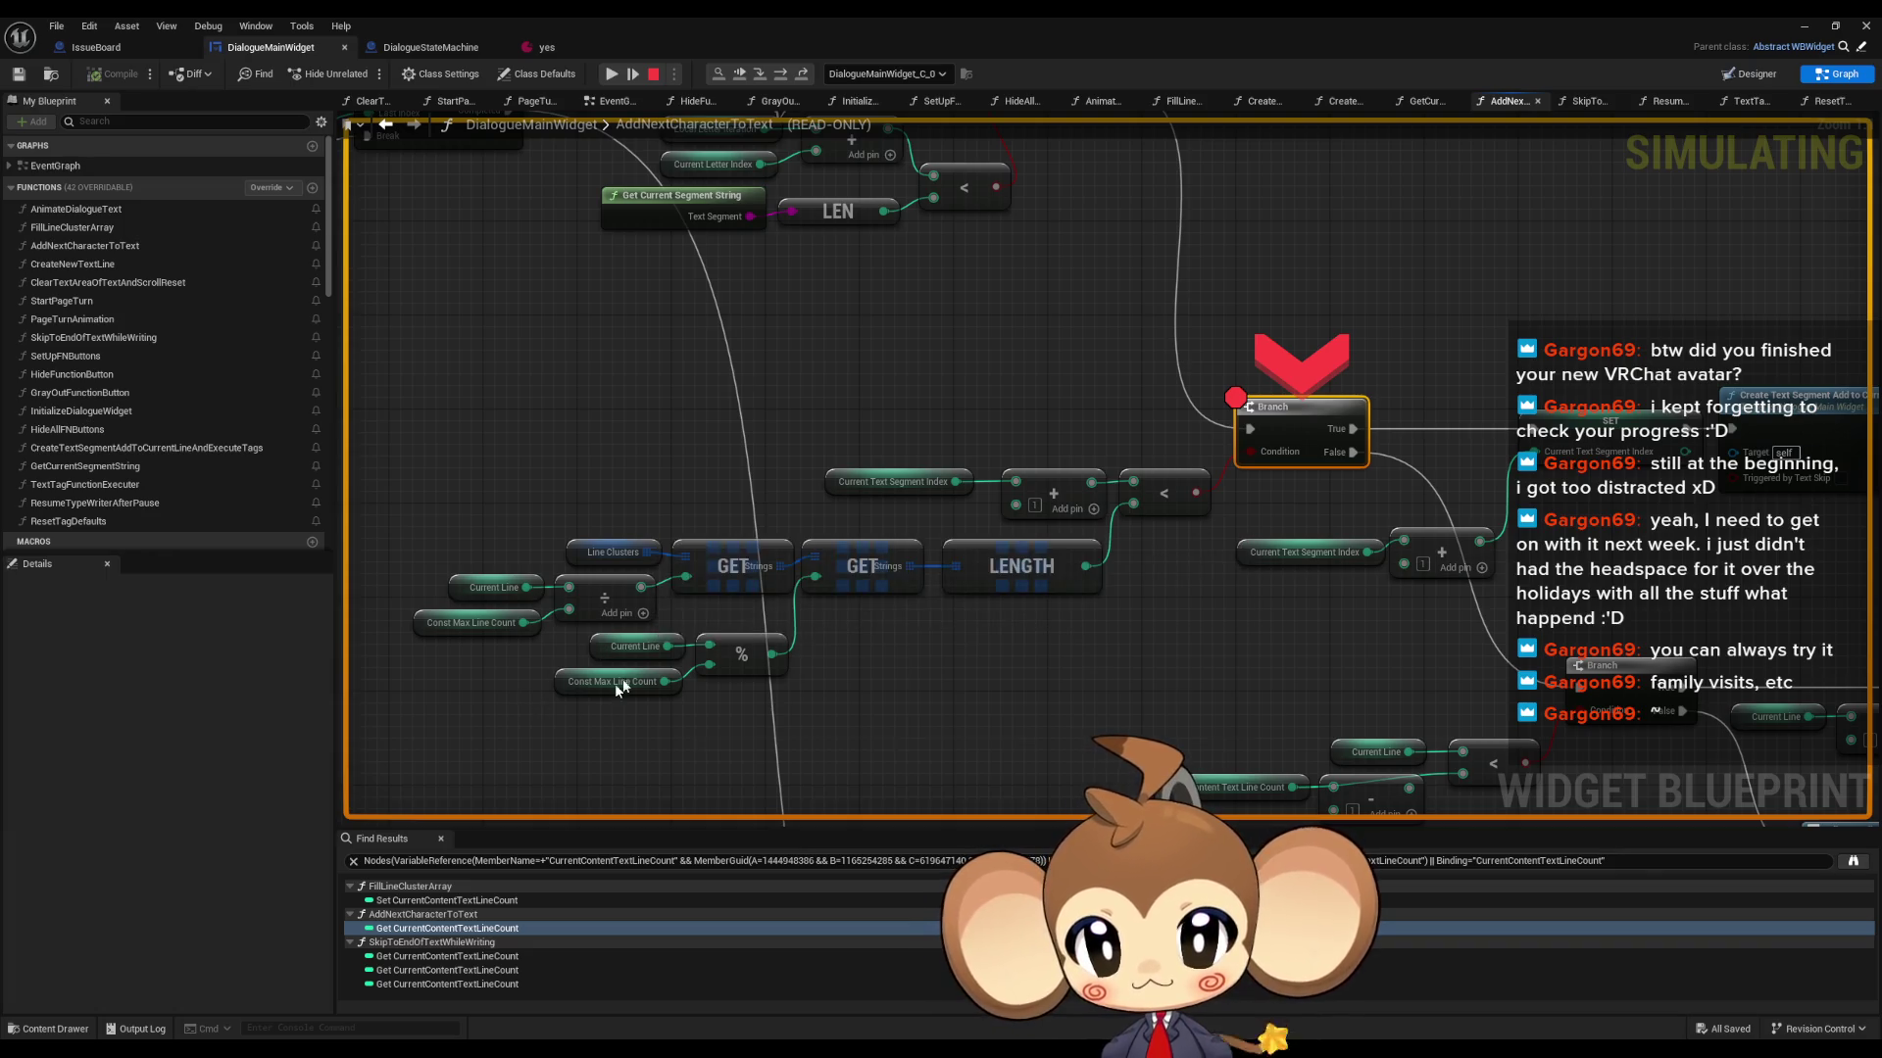
mouse_move(652, 650)
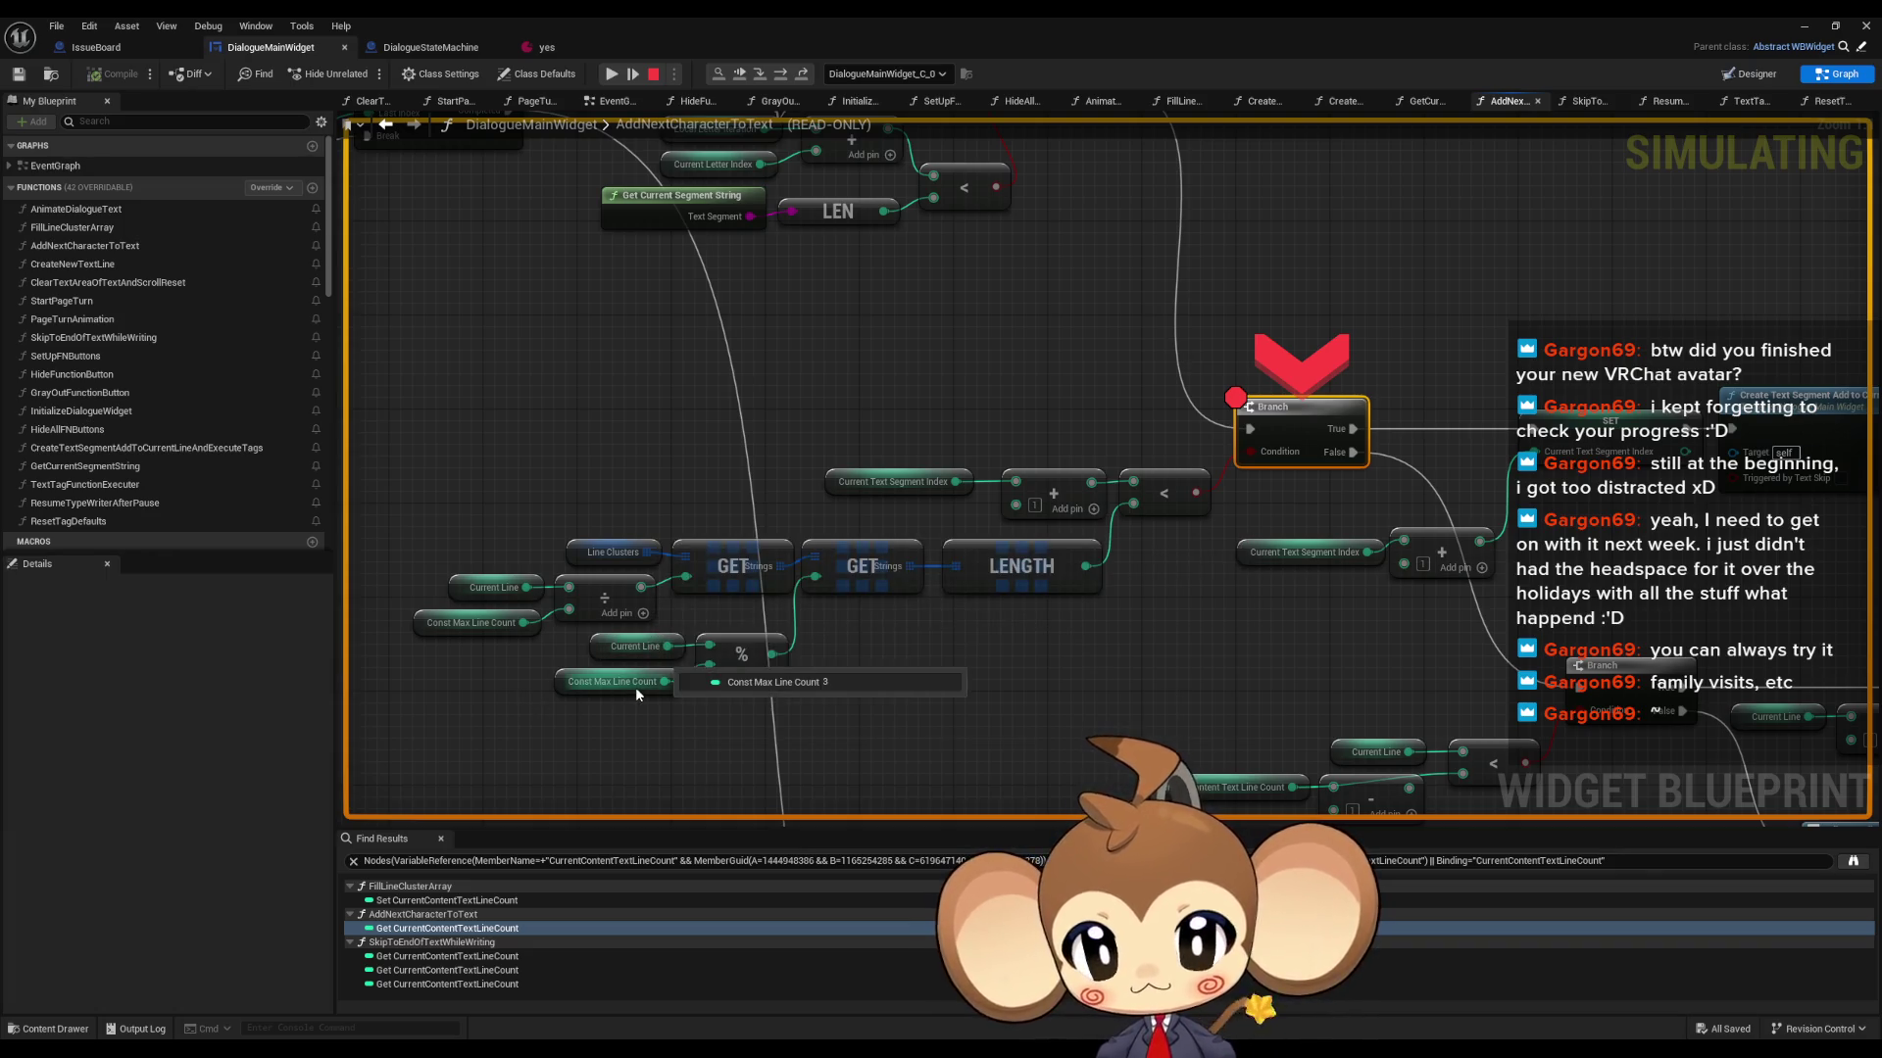
mouse_move(770, 654)
mouse_move(820, 559)
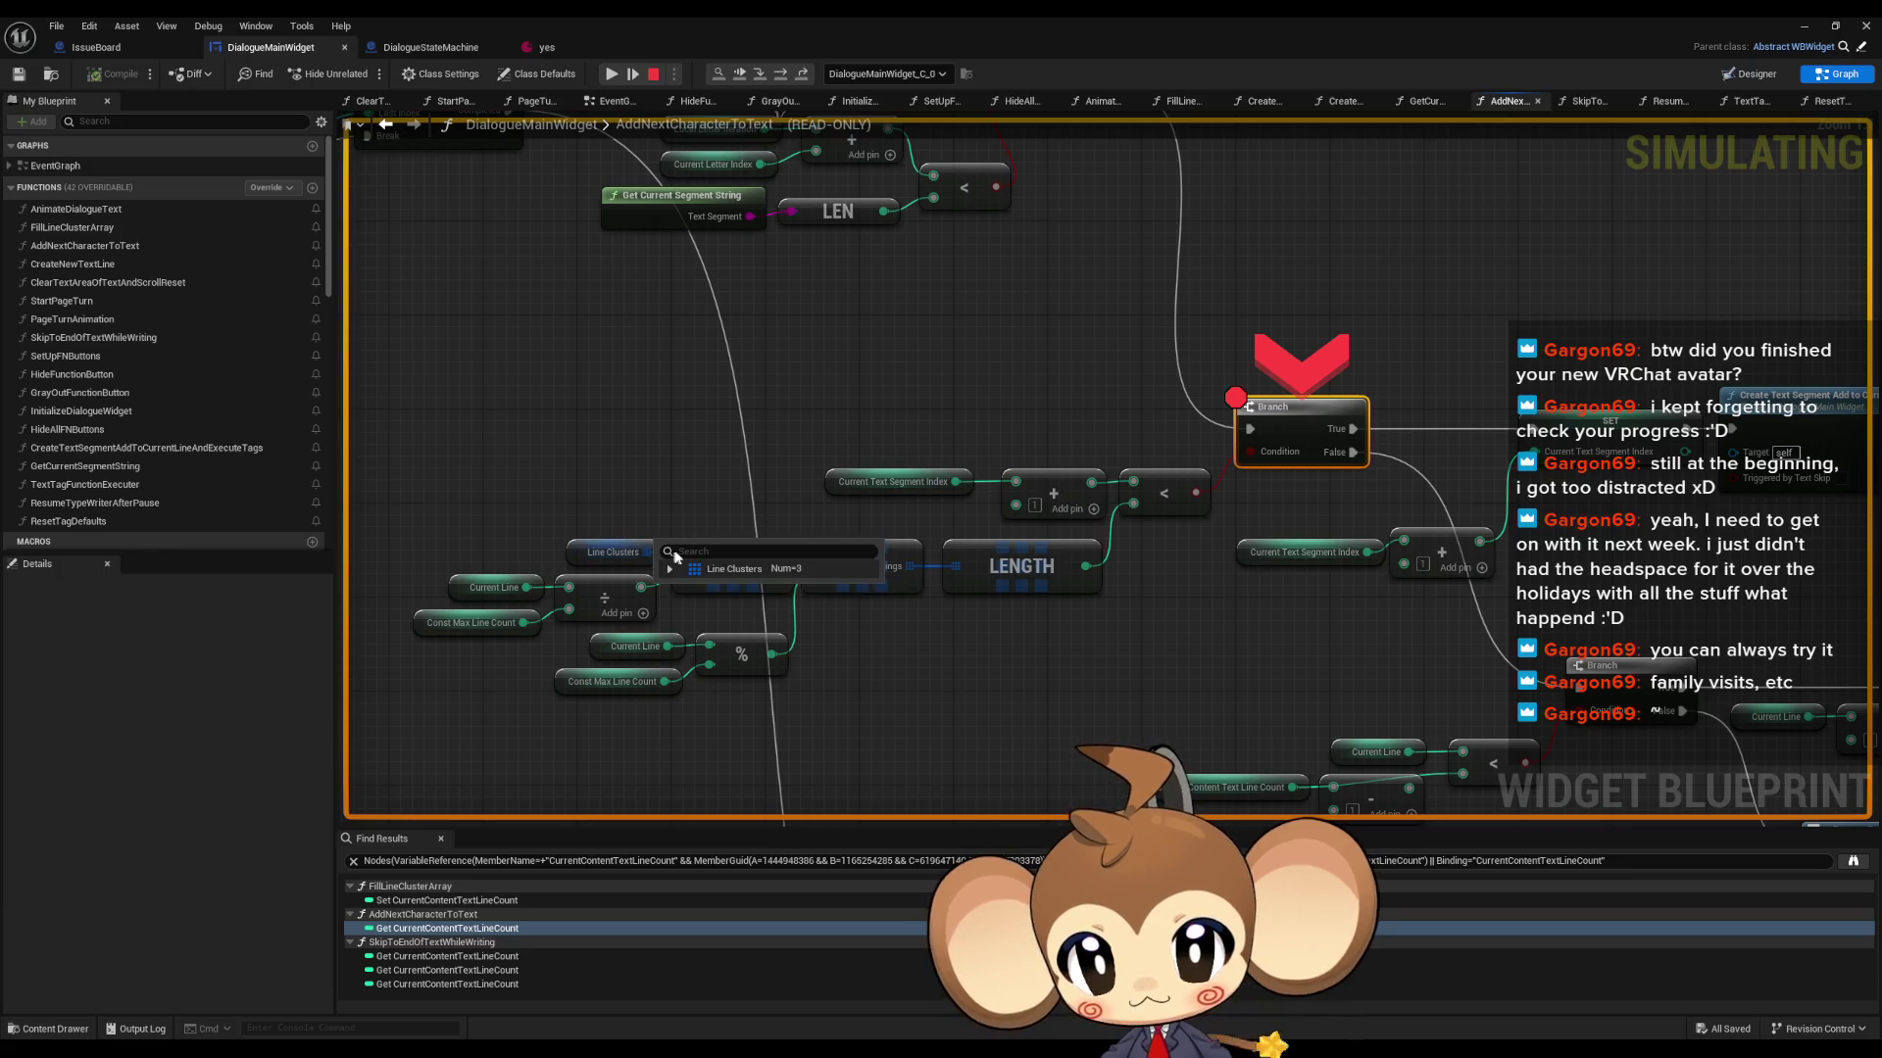
left_click(670, 570)
left_click(681, 624)
left_click(692, 643)
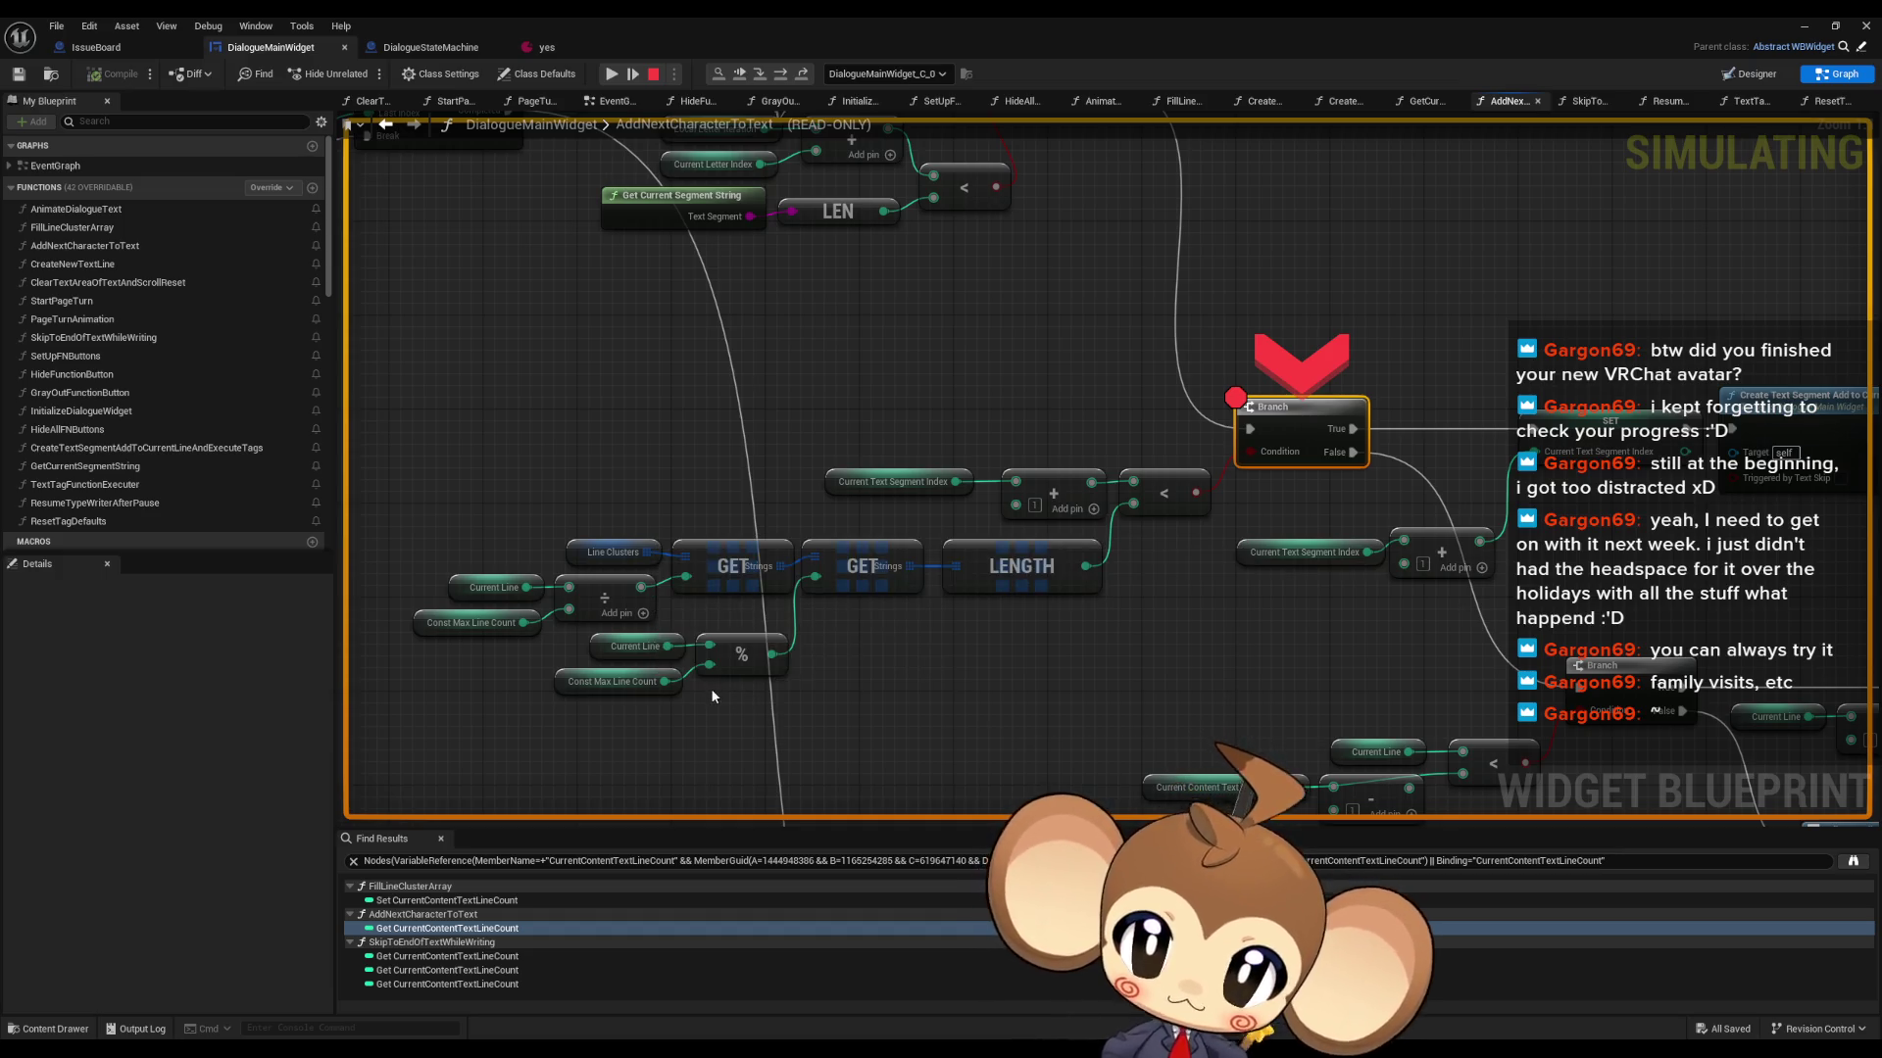
mouse_move(642, 651)
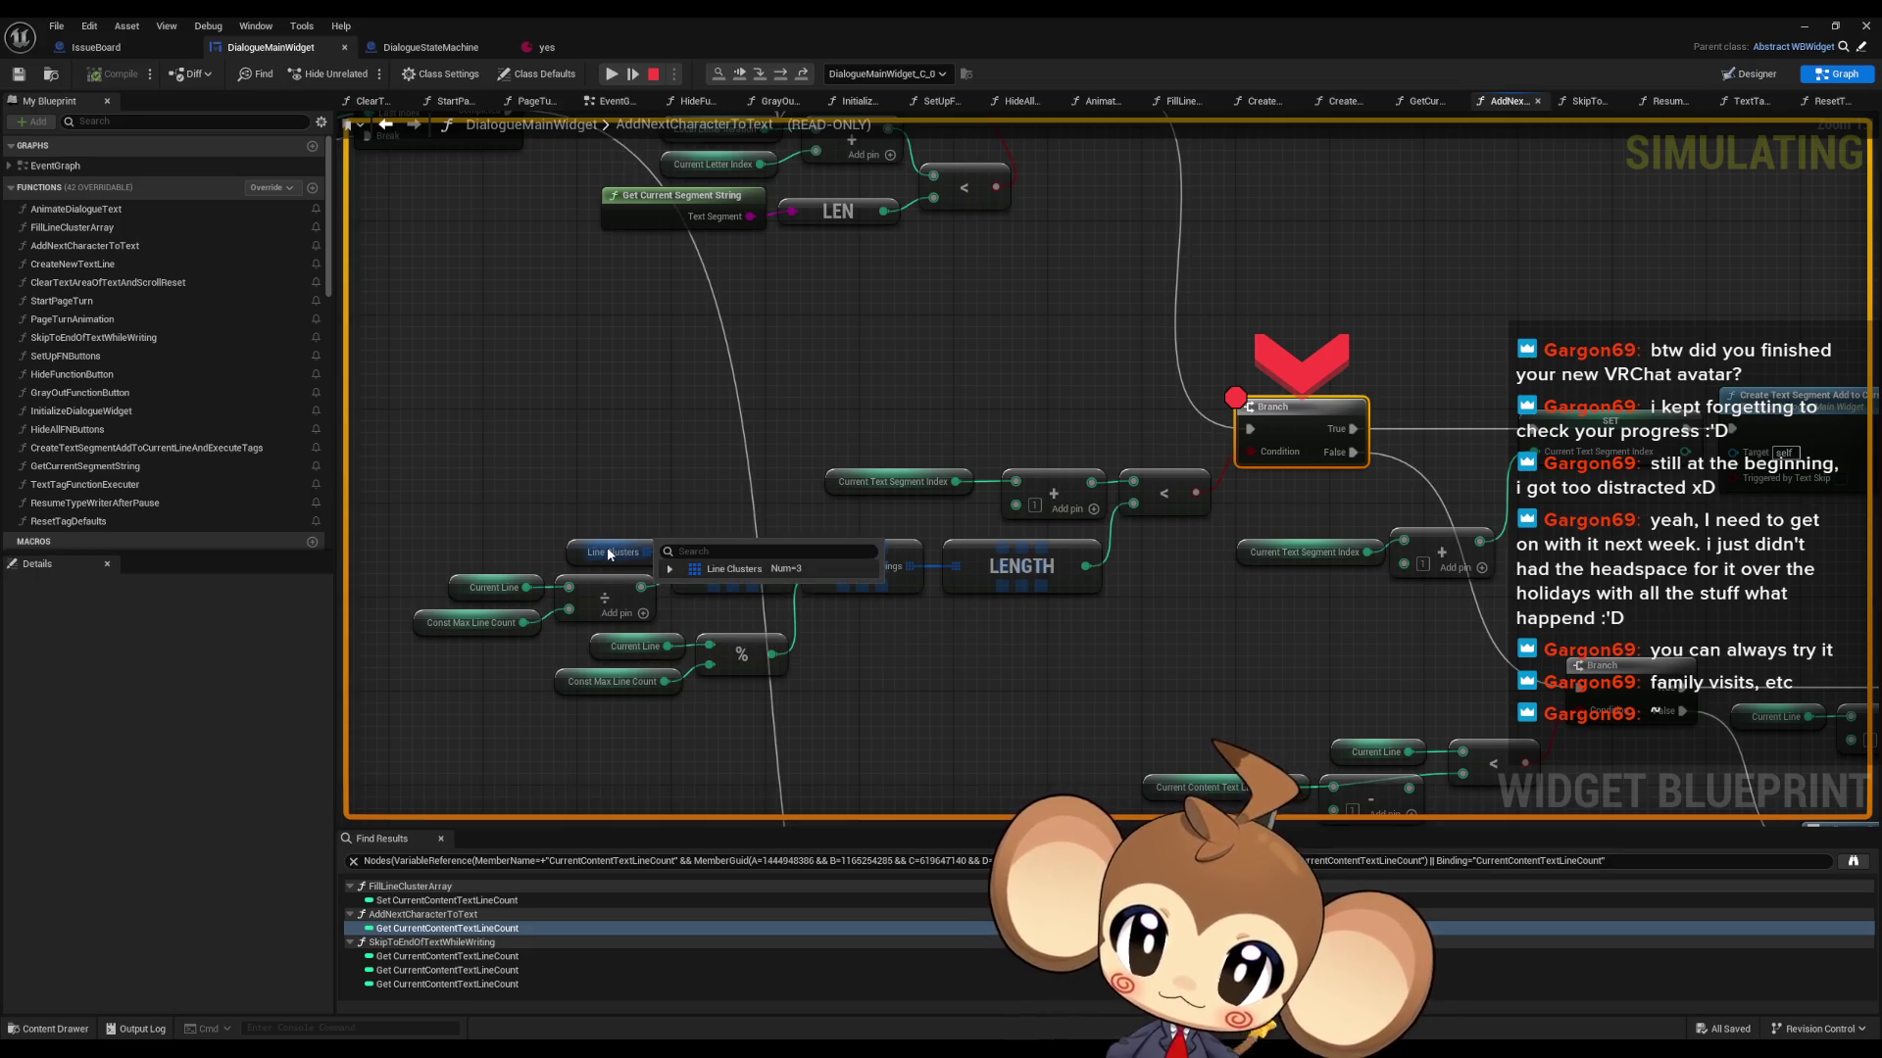
- Expand Line Clusters entries [0] to [2] to compare their strings, then stop the simulation
left_click(672, 570)
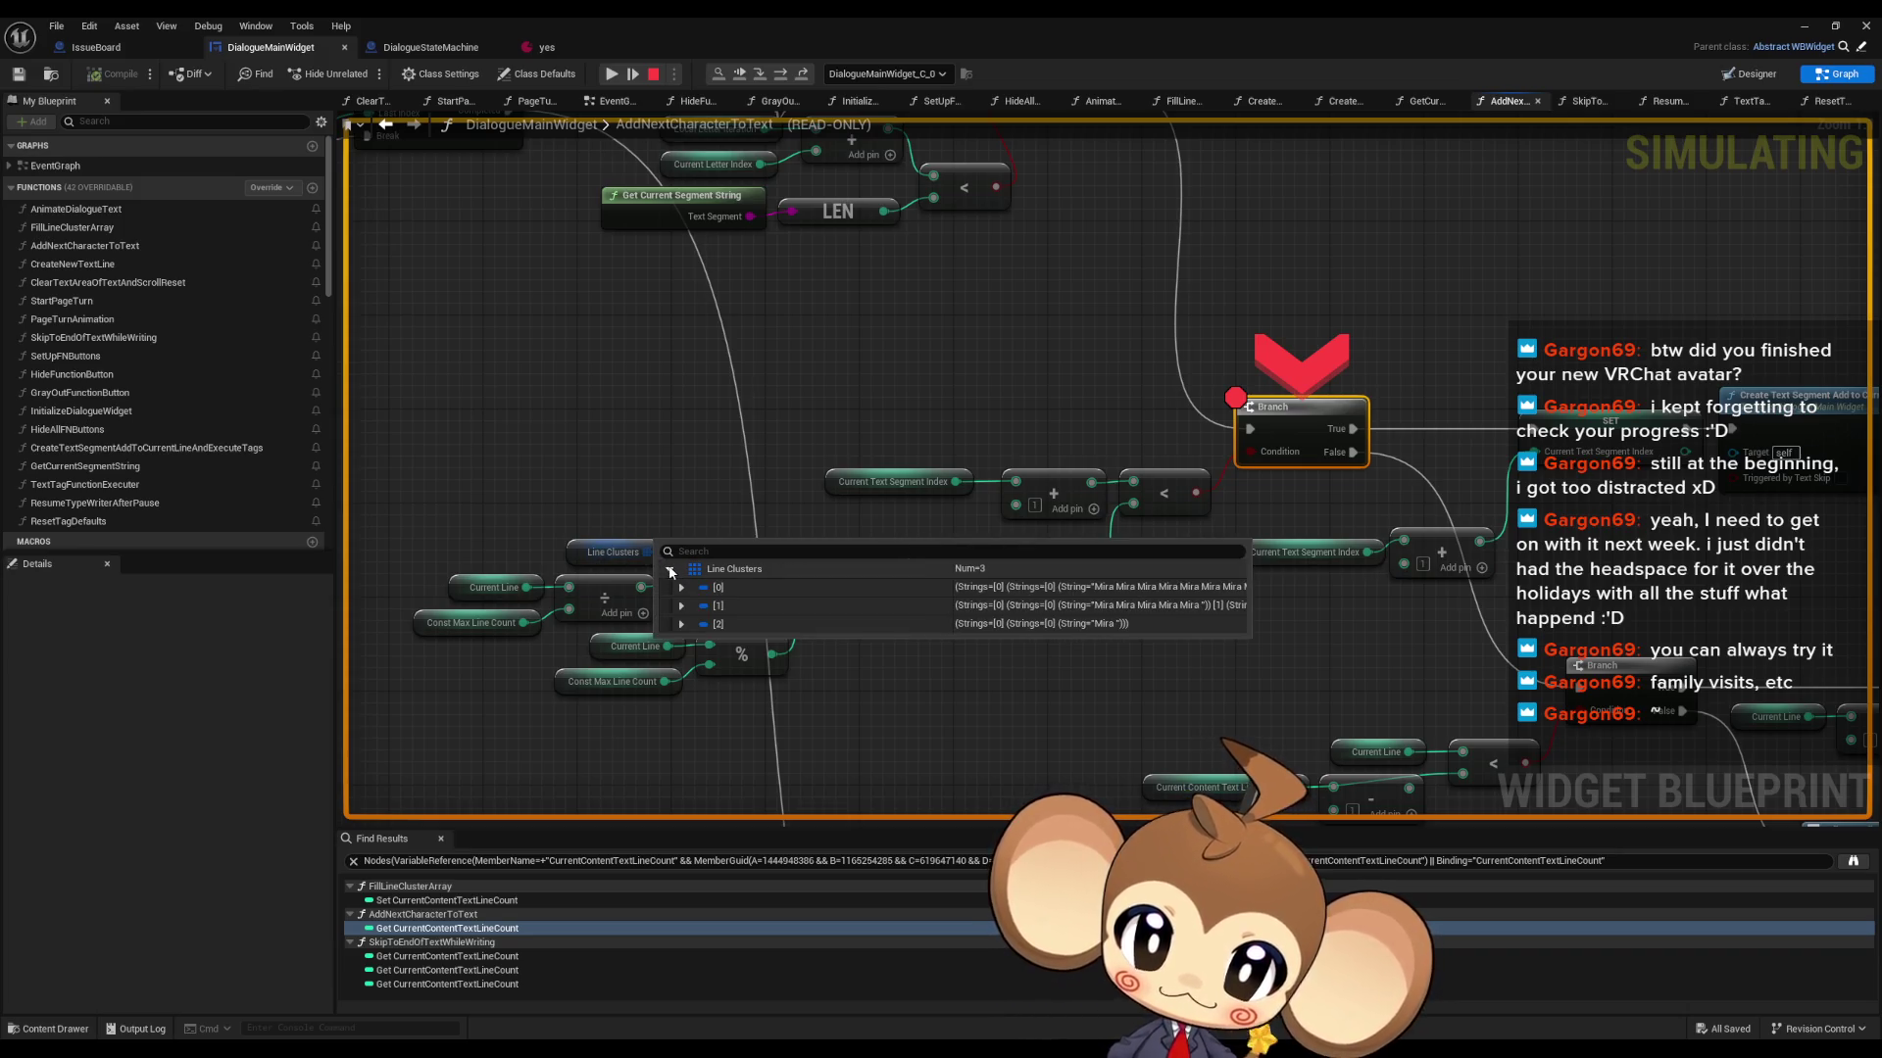
left_click(681, 624)
left_click(680, 606)
left_click(680, 588)
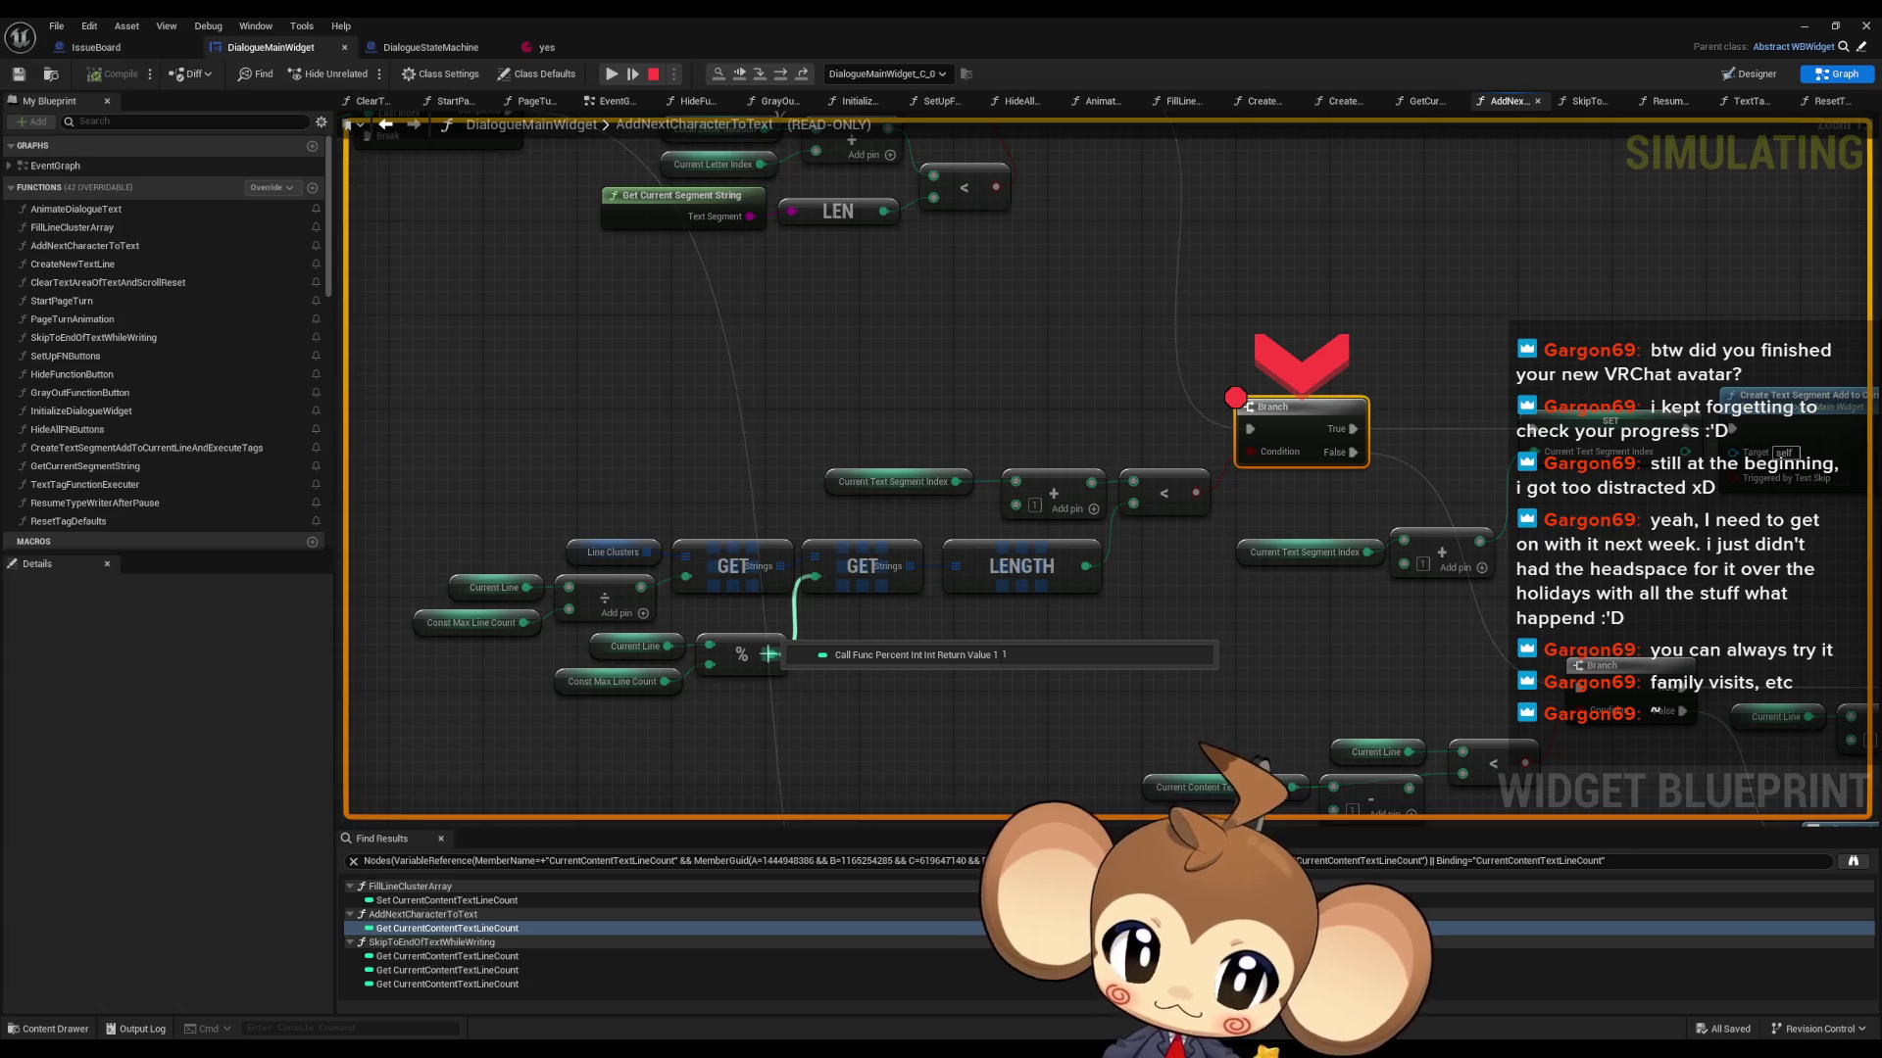
mouse_move(664, 648)
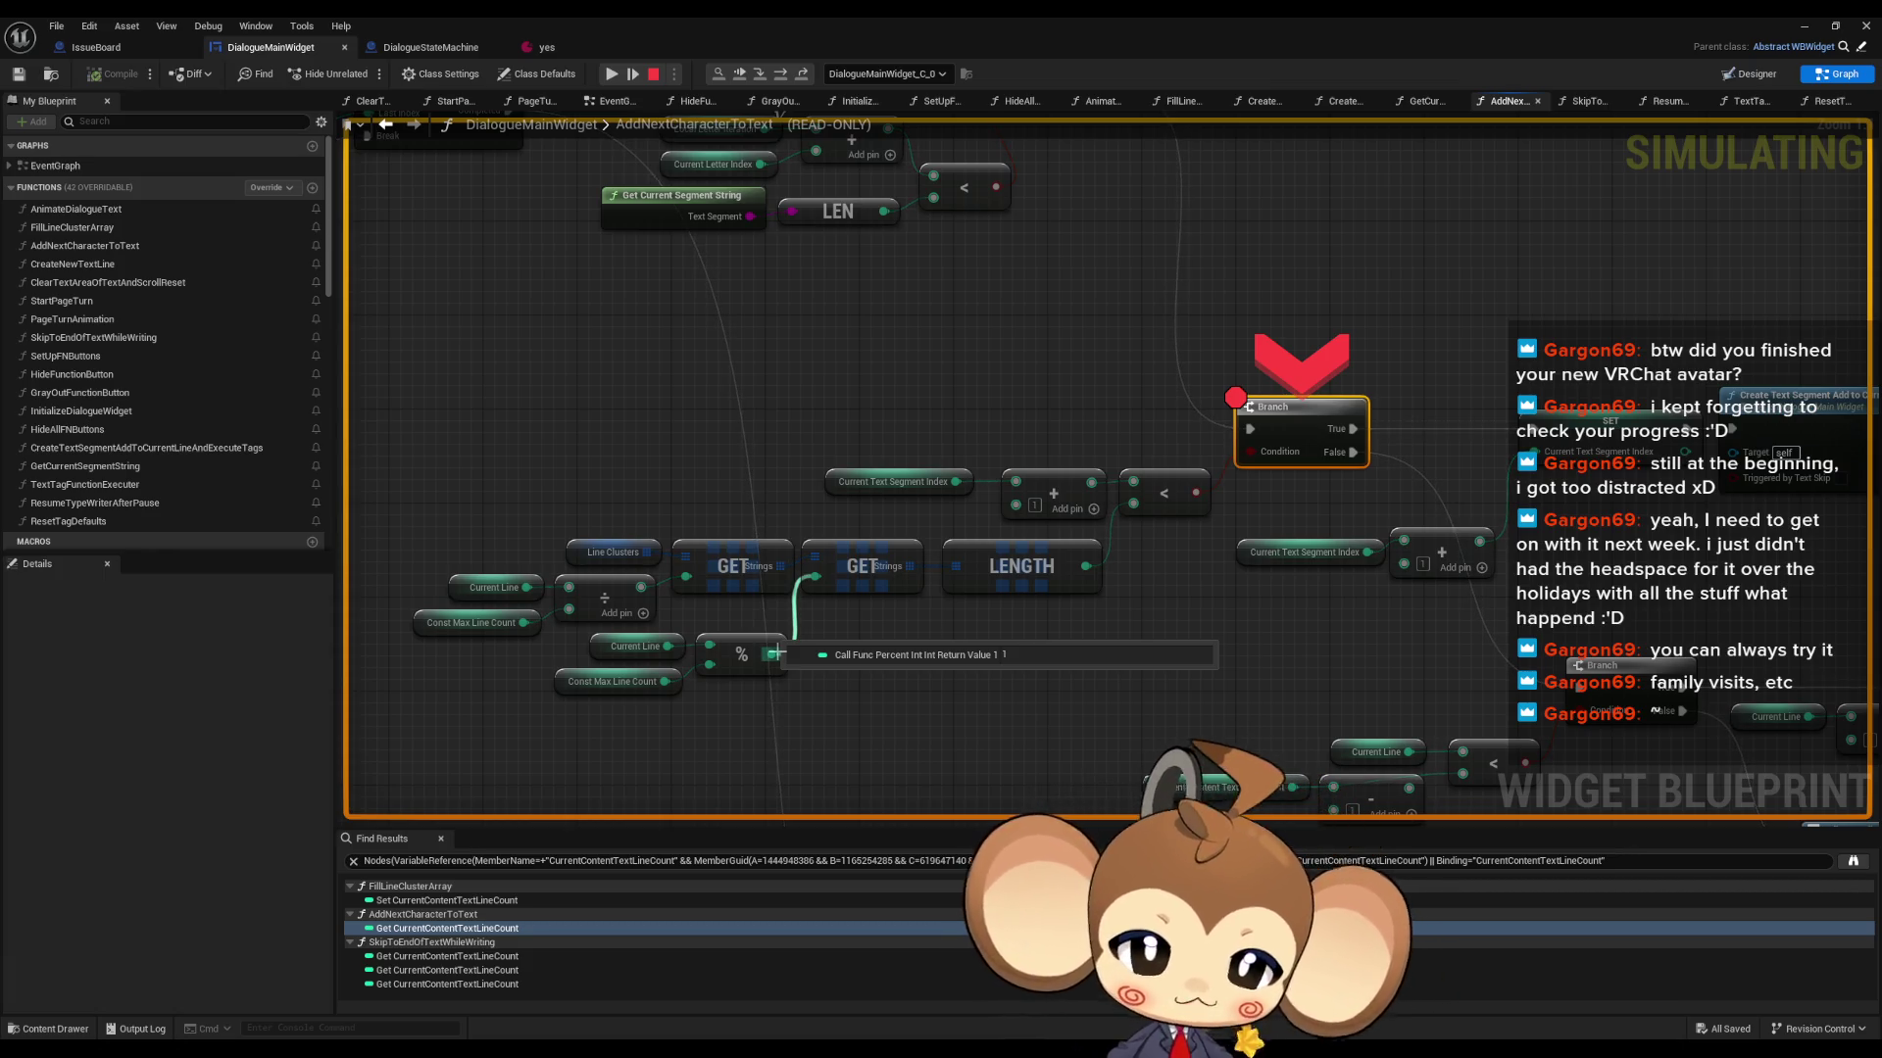
mouse_move(626, 682)
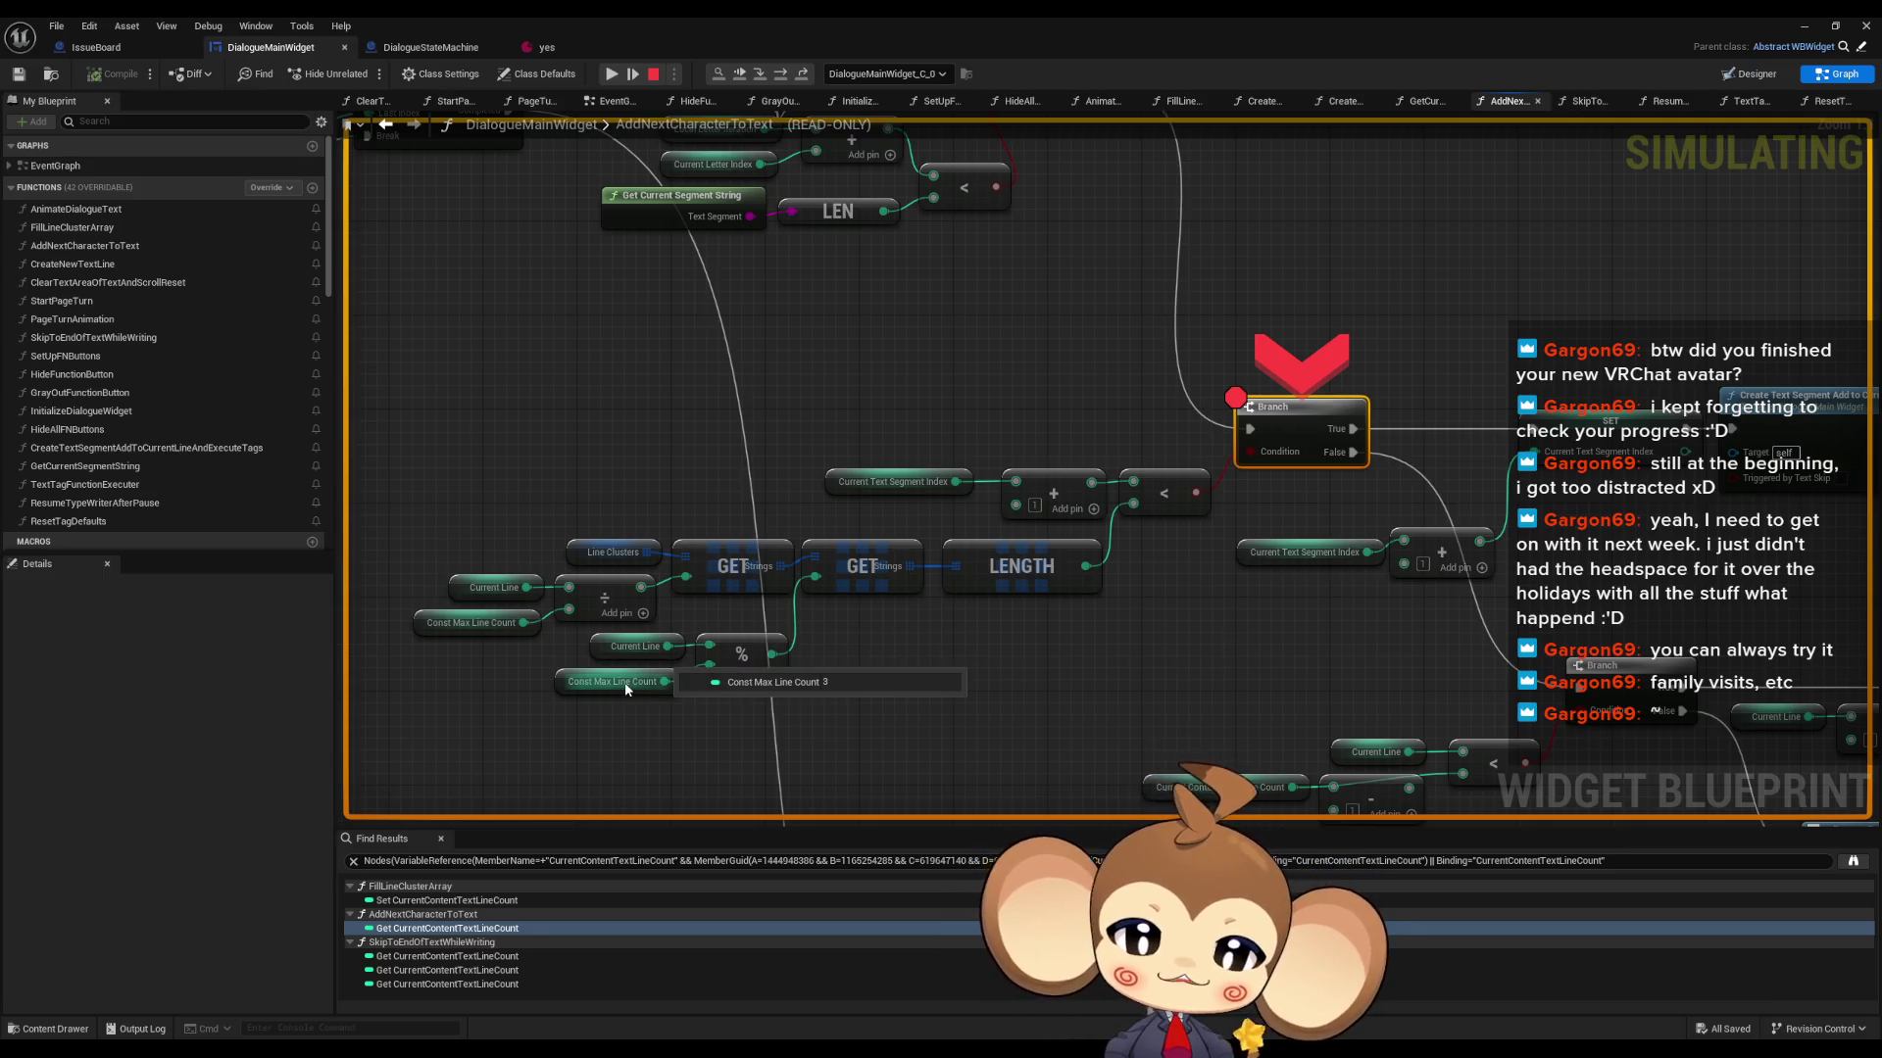
mouse_move(633, 647)
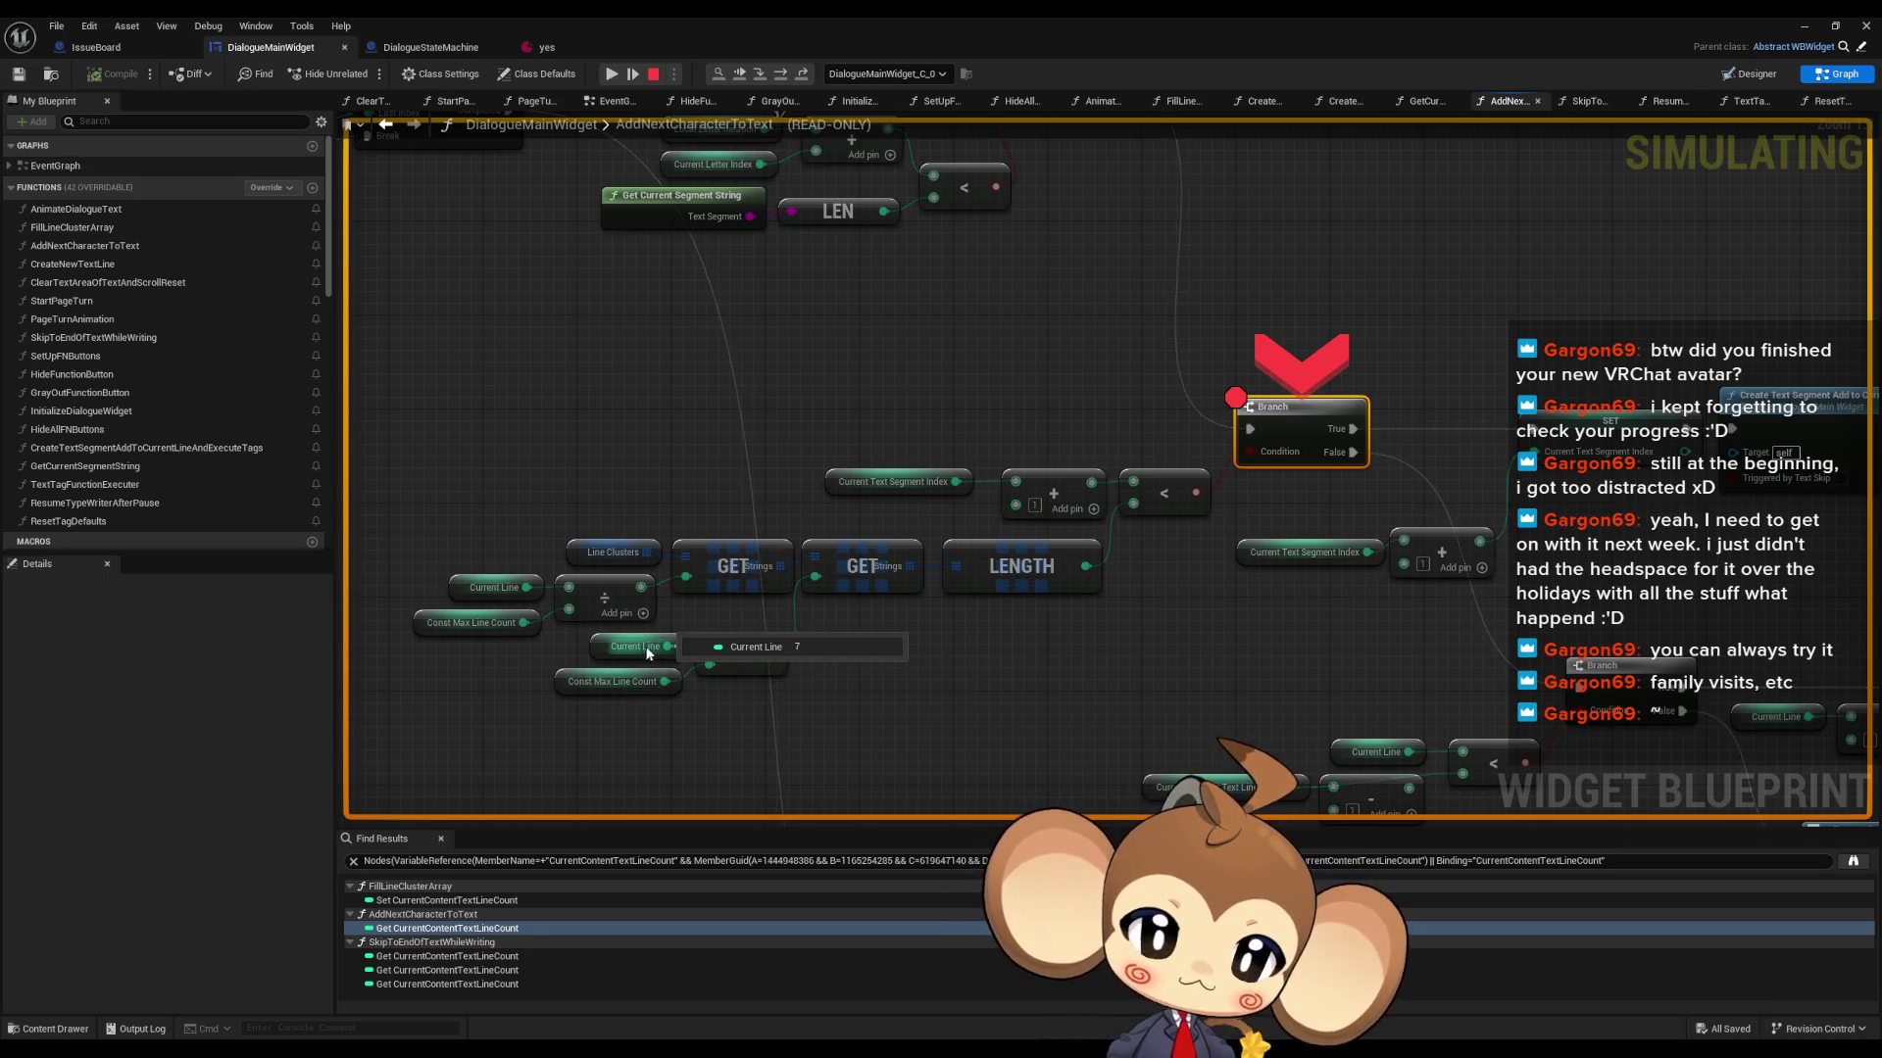
mouse_move(769, 651)
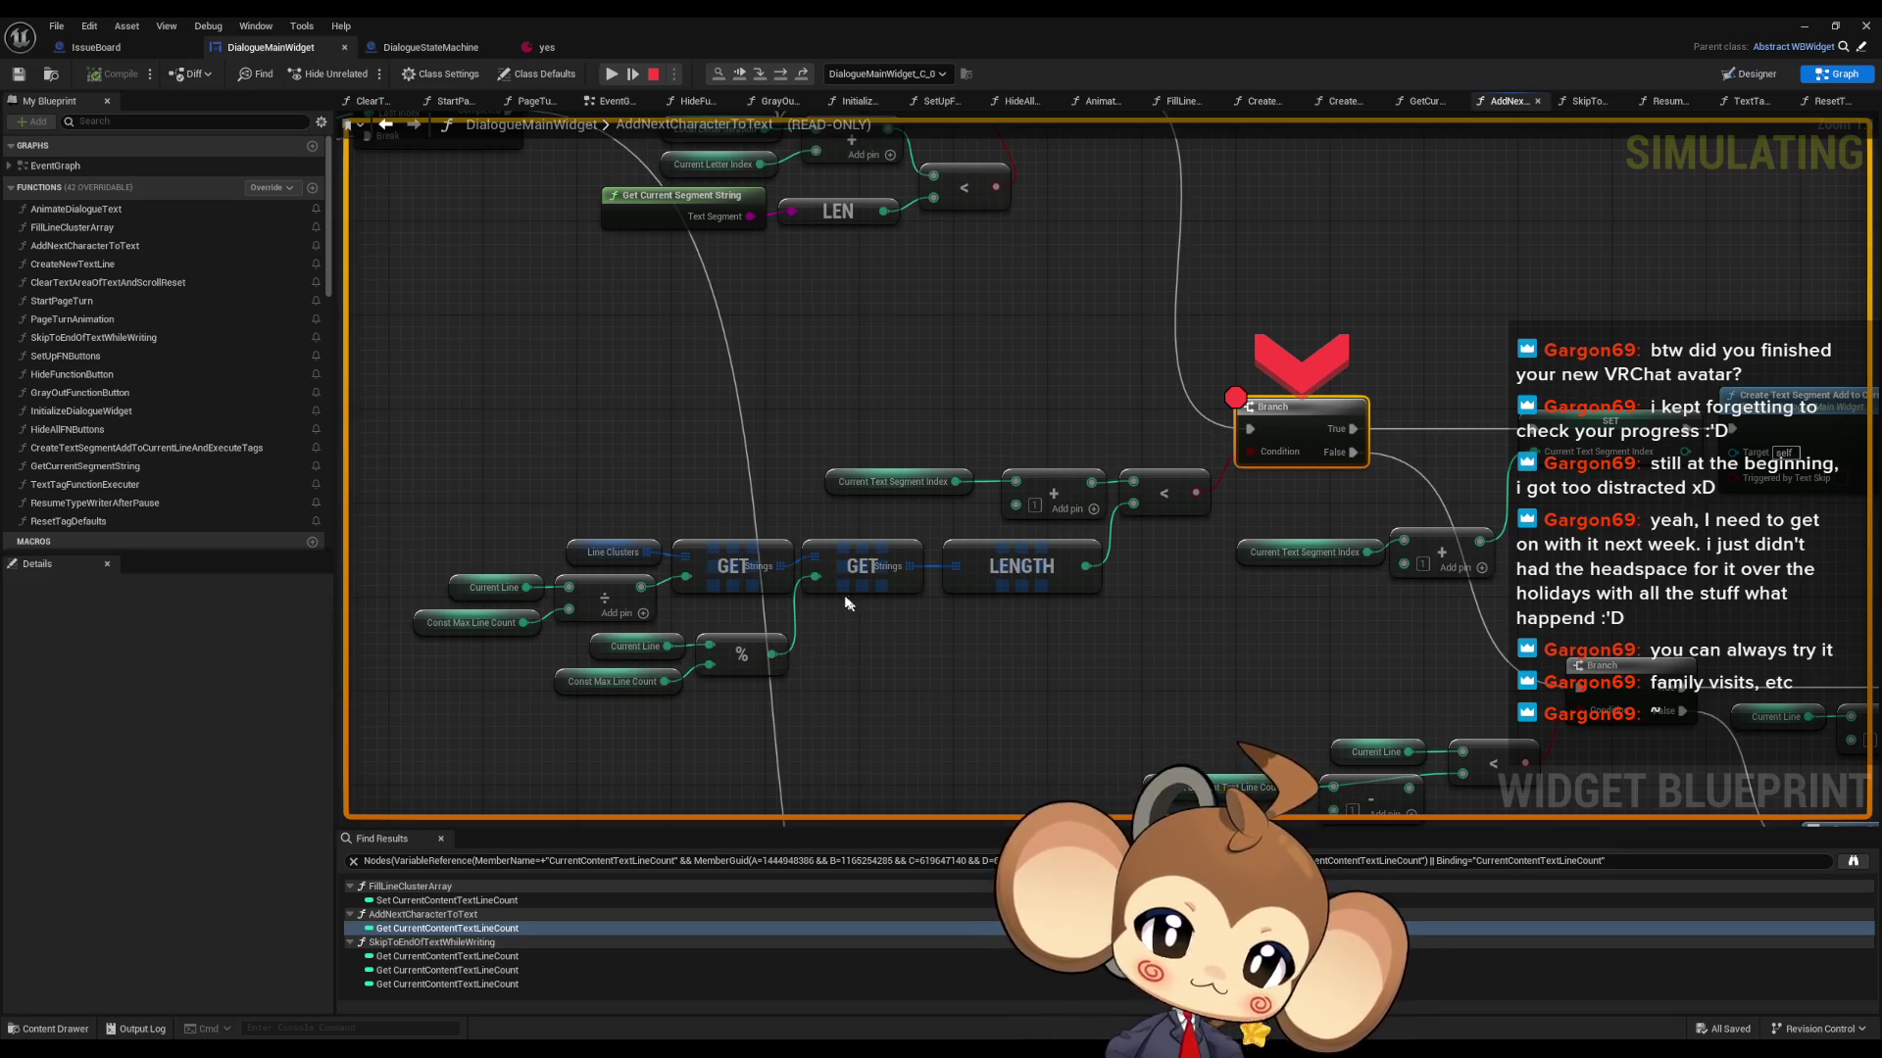
mouse_move(811, 575)
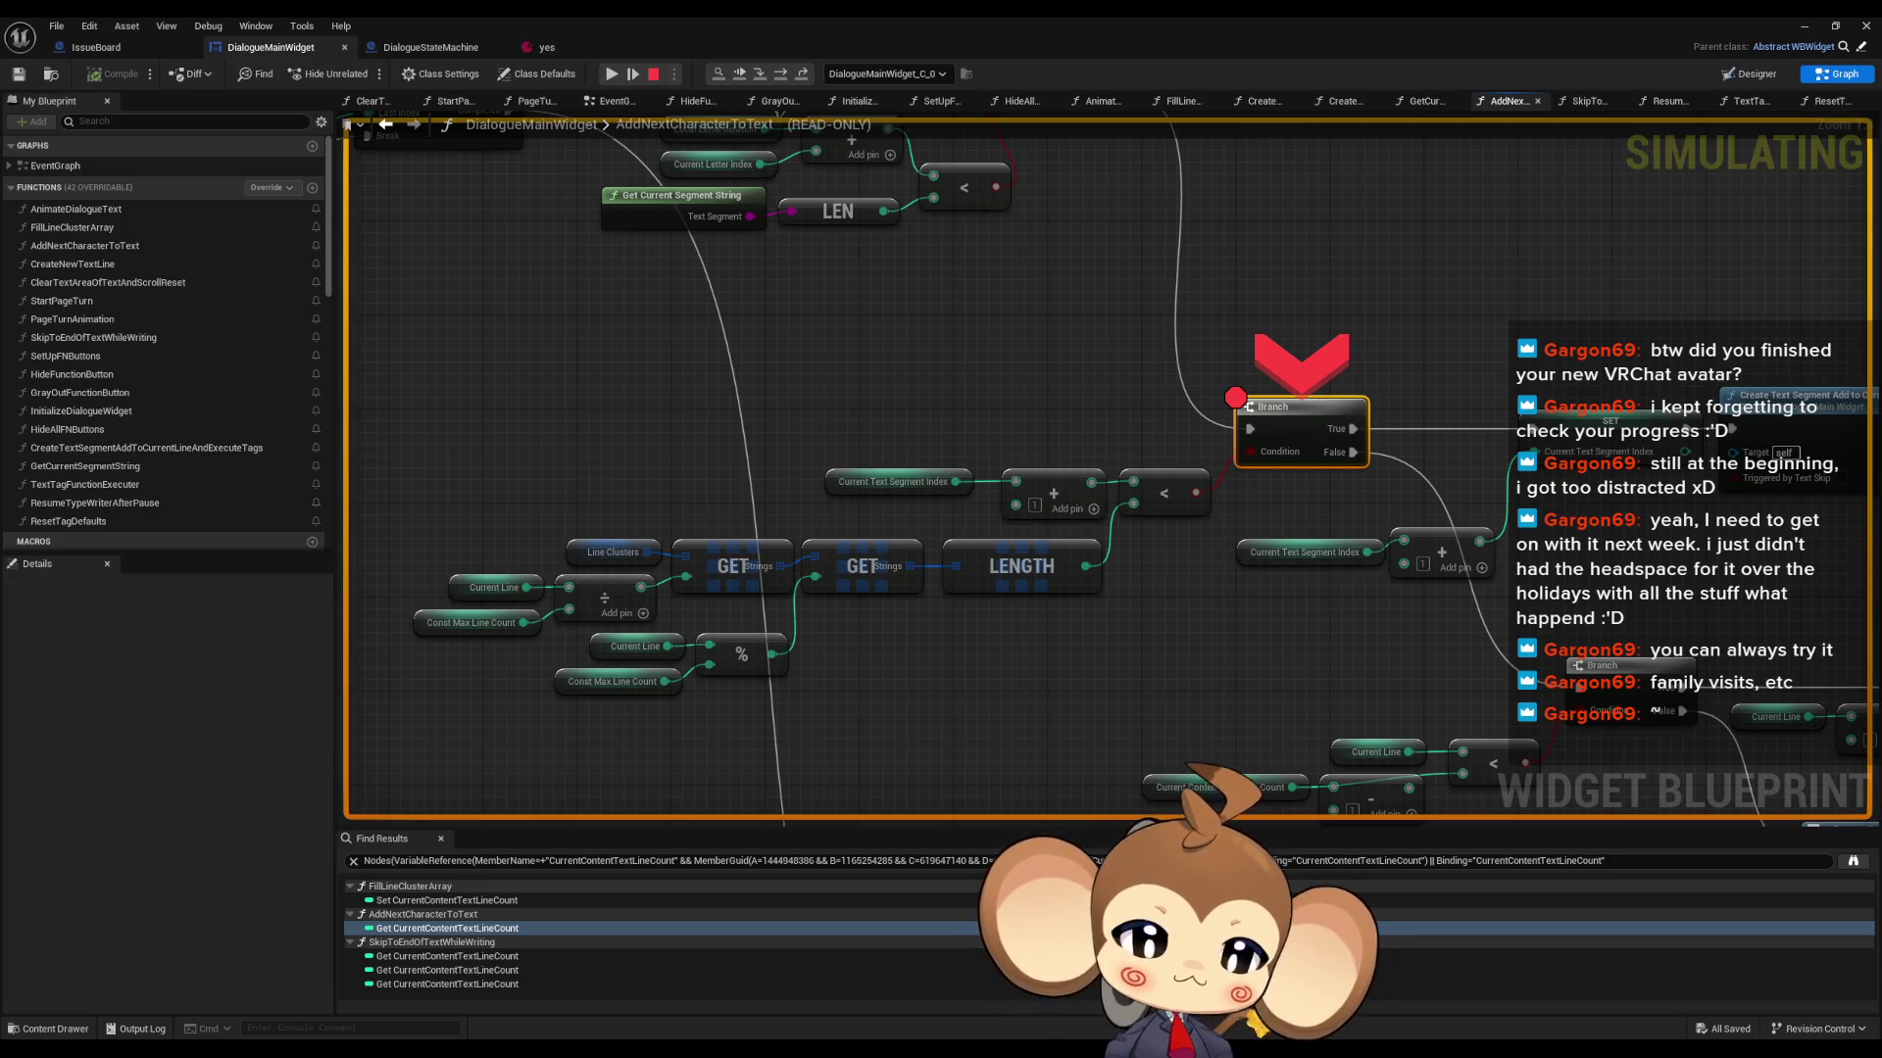
mouse_move(627, 650)
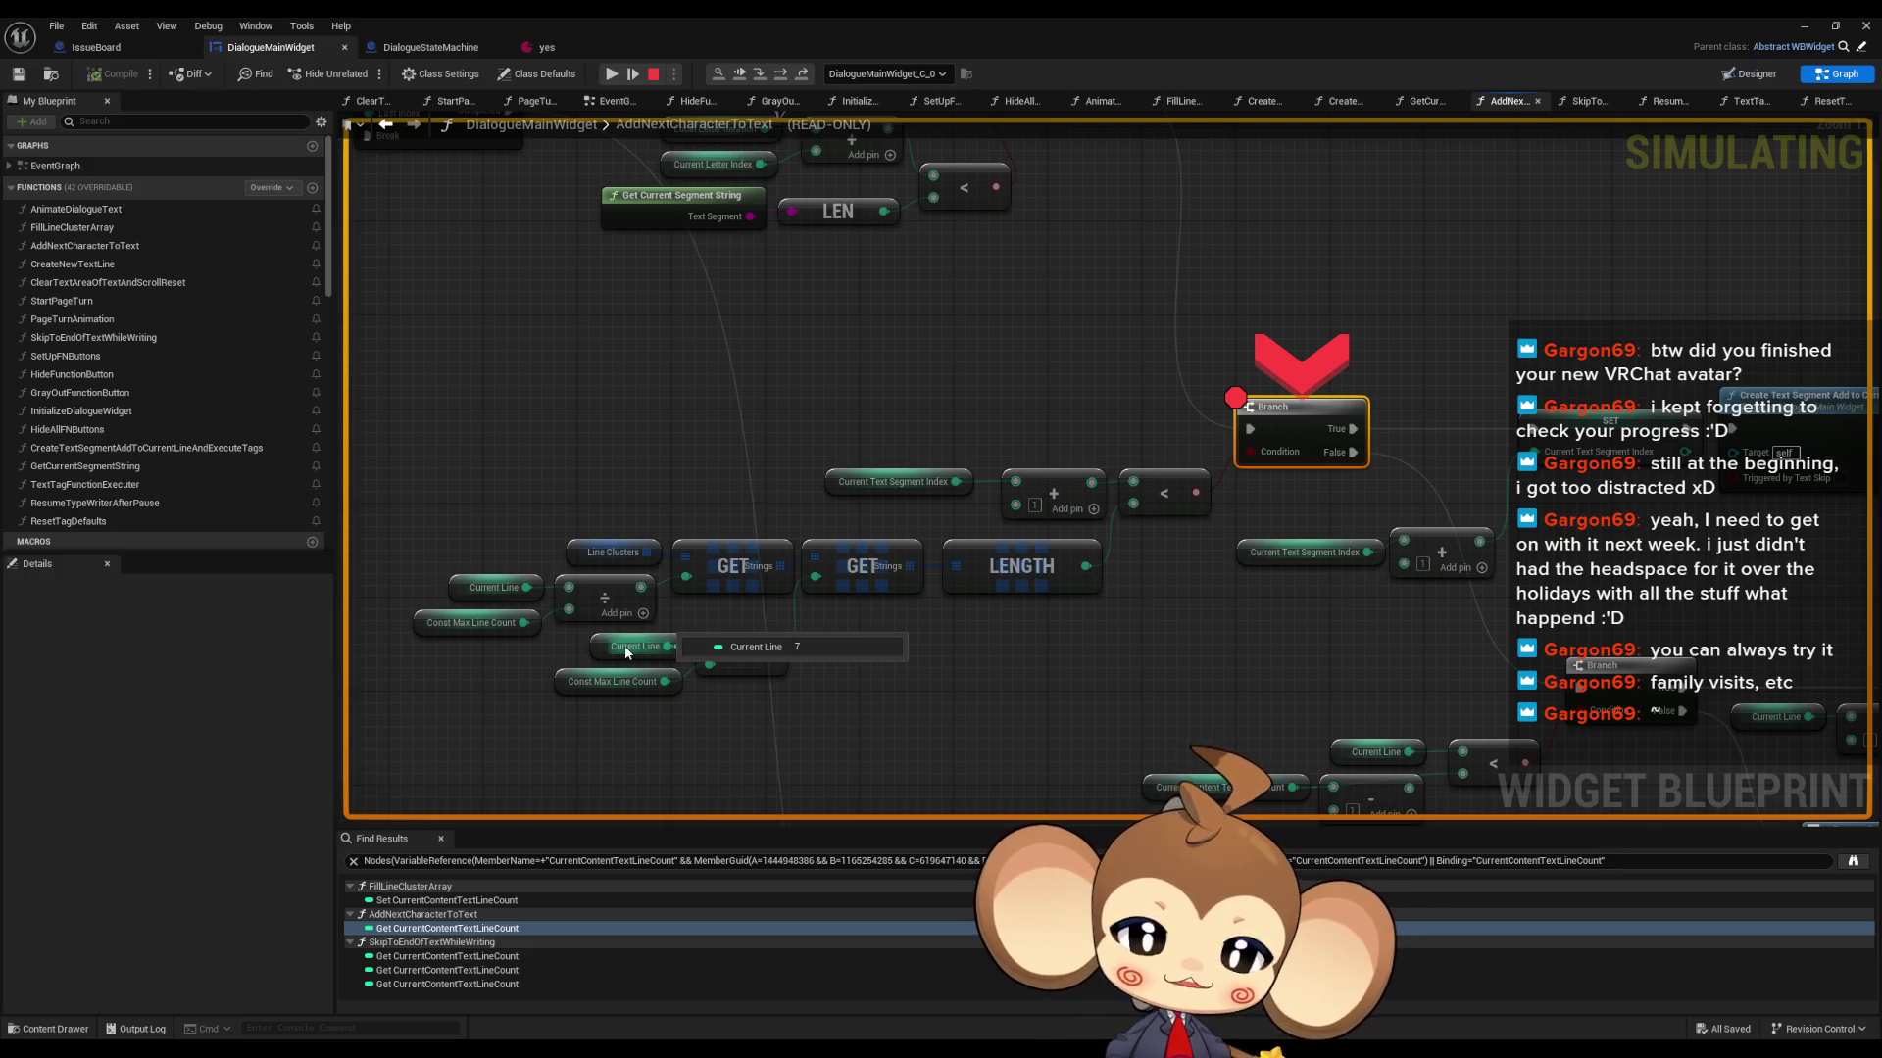
left_click(654, 74)
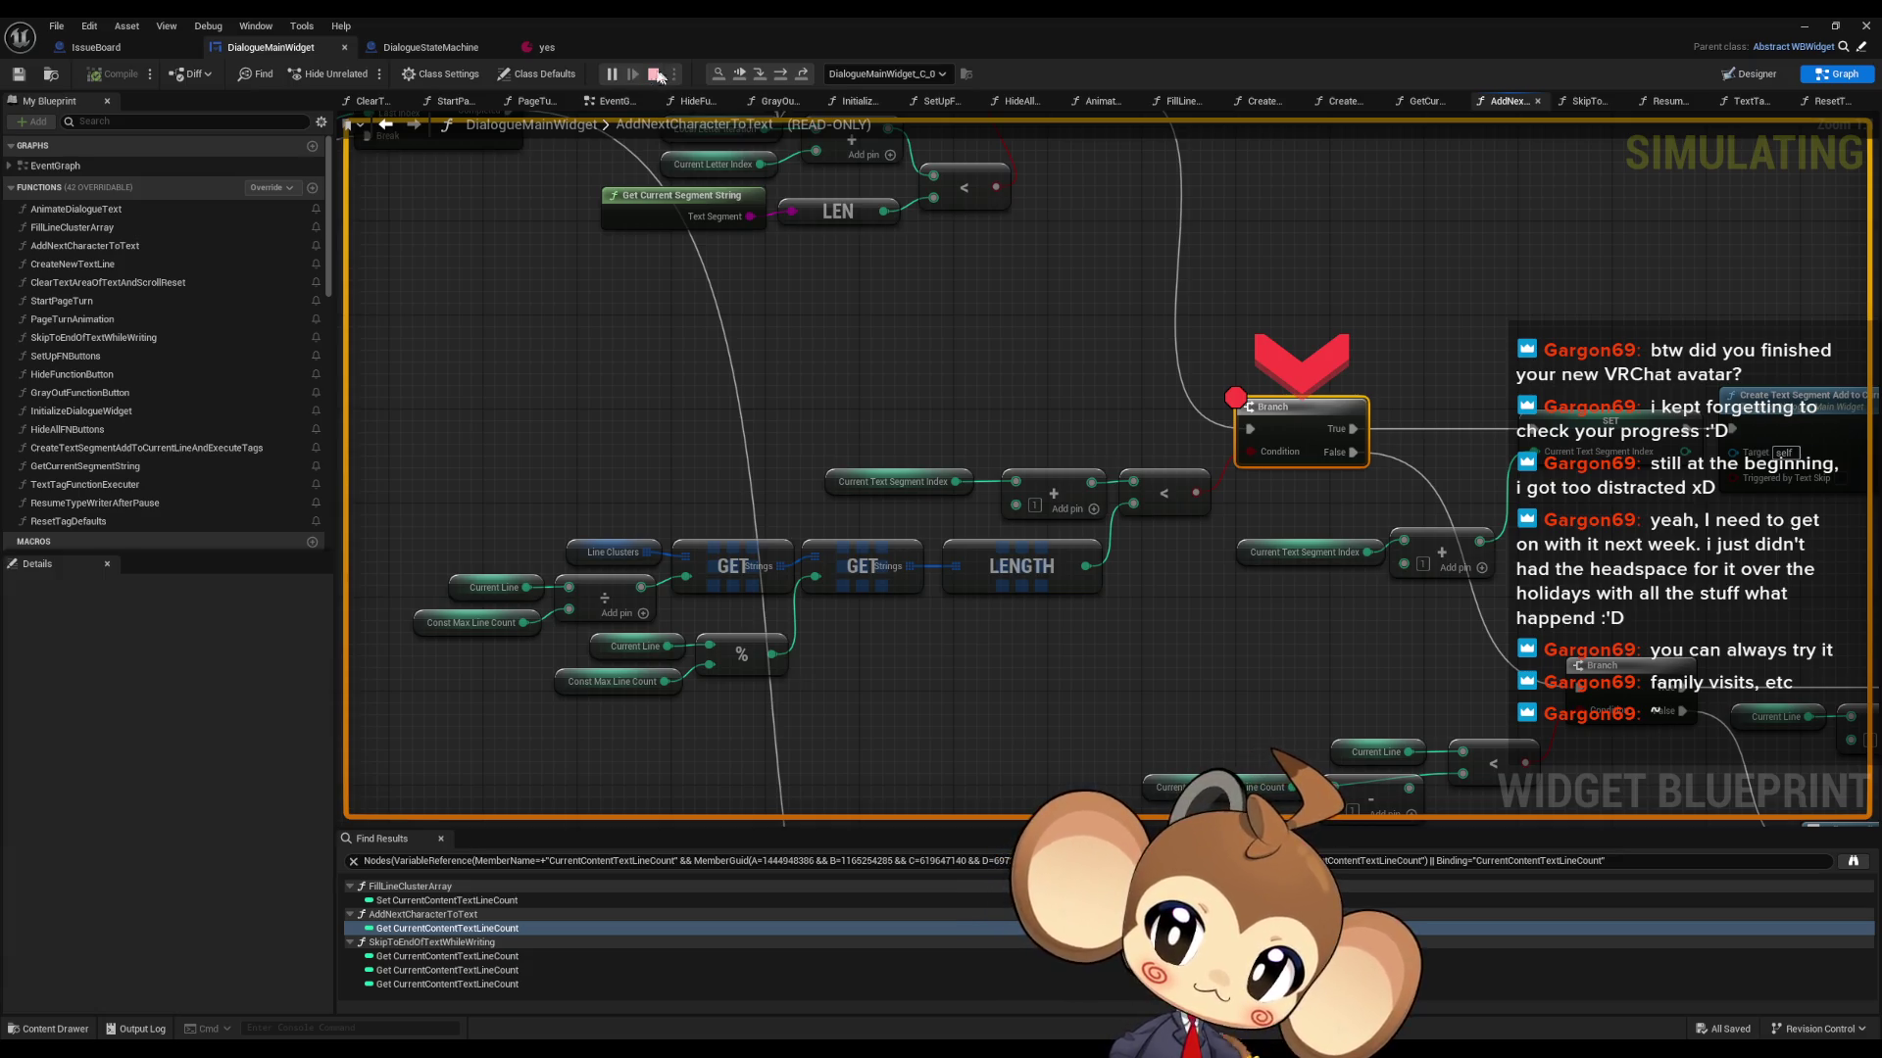
- Wire a Print String node after the SkipPointReached Call UIFeedback Signal in SkipToEndOfTextWhileWriting
double_click(98, 337)
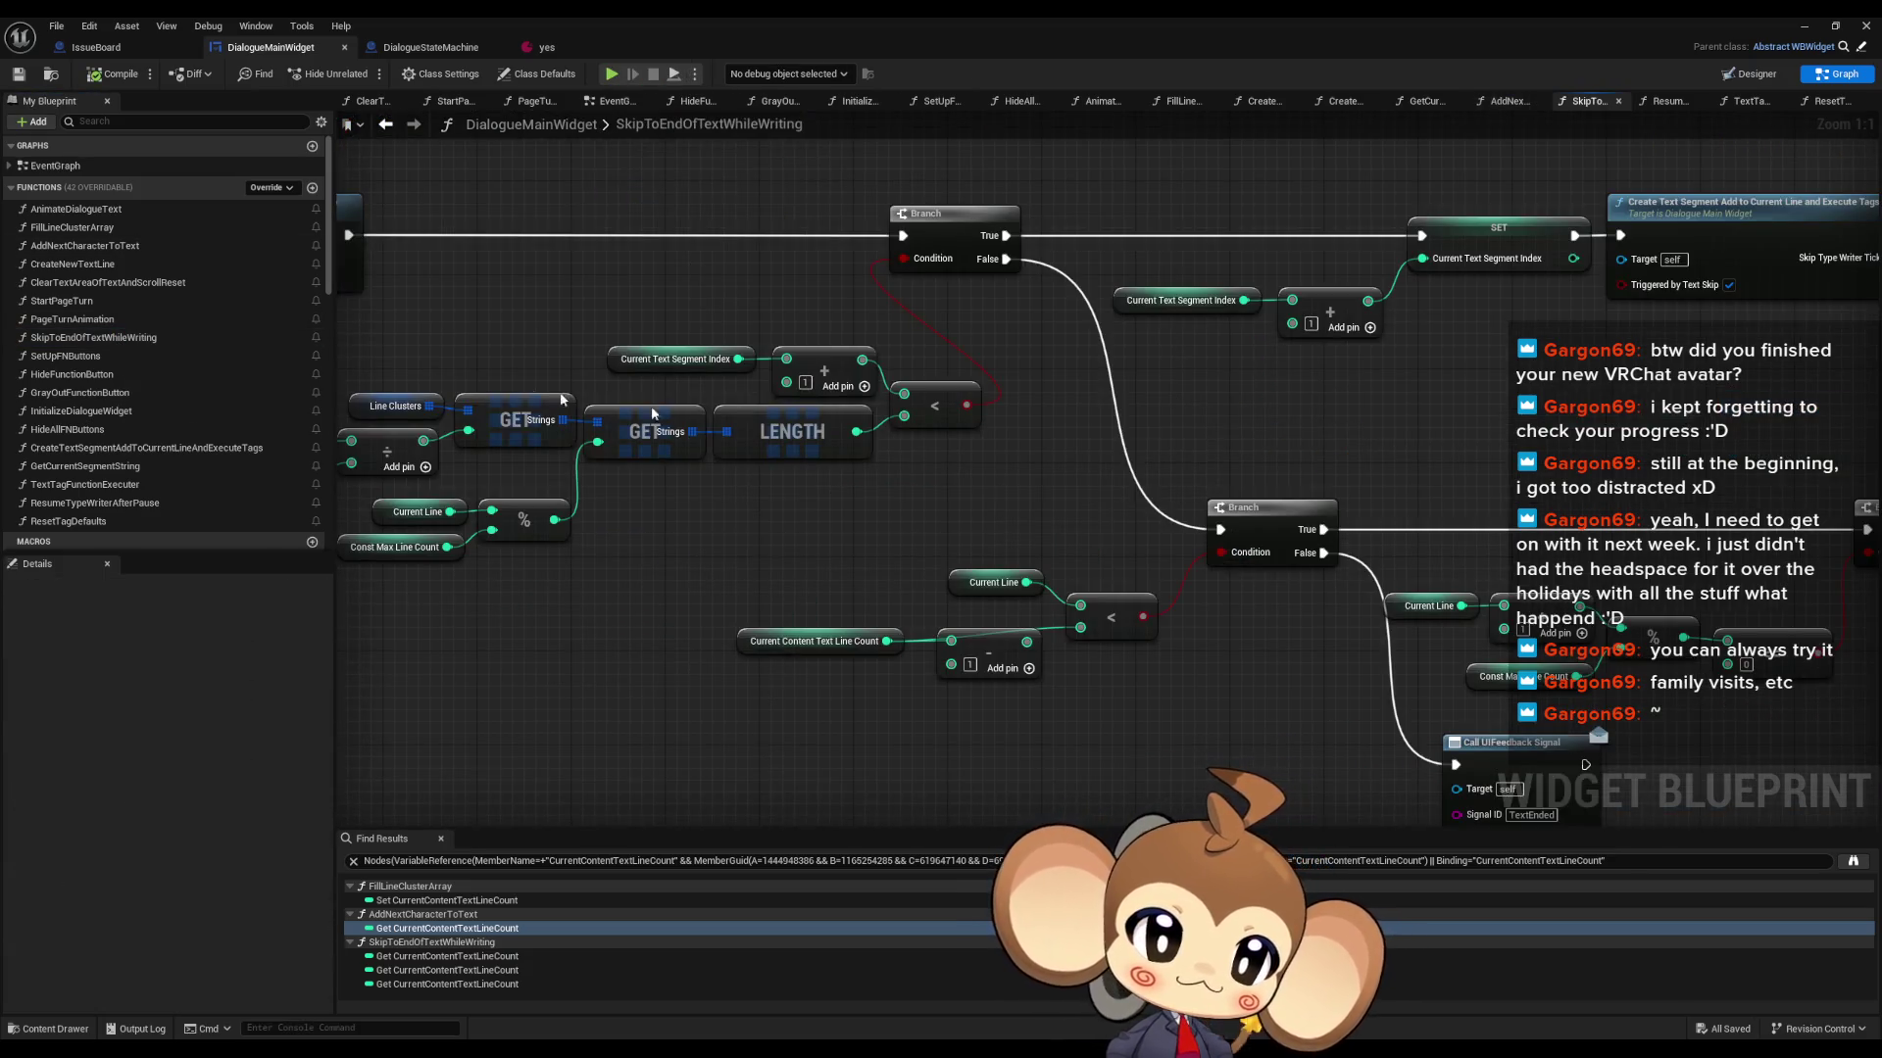
scroll(1091, 586, "down", 3)
scroll(1188, 620, "up", 2)
left_click(1189, 619)
scroll(1189, 619, "down", 3)
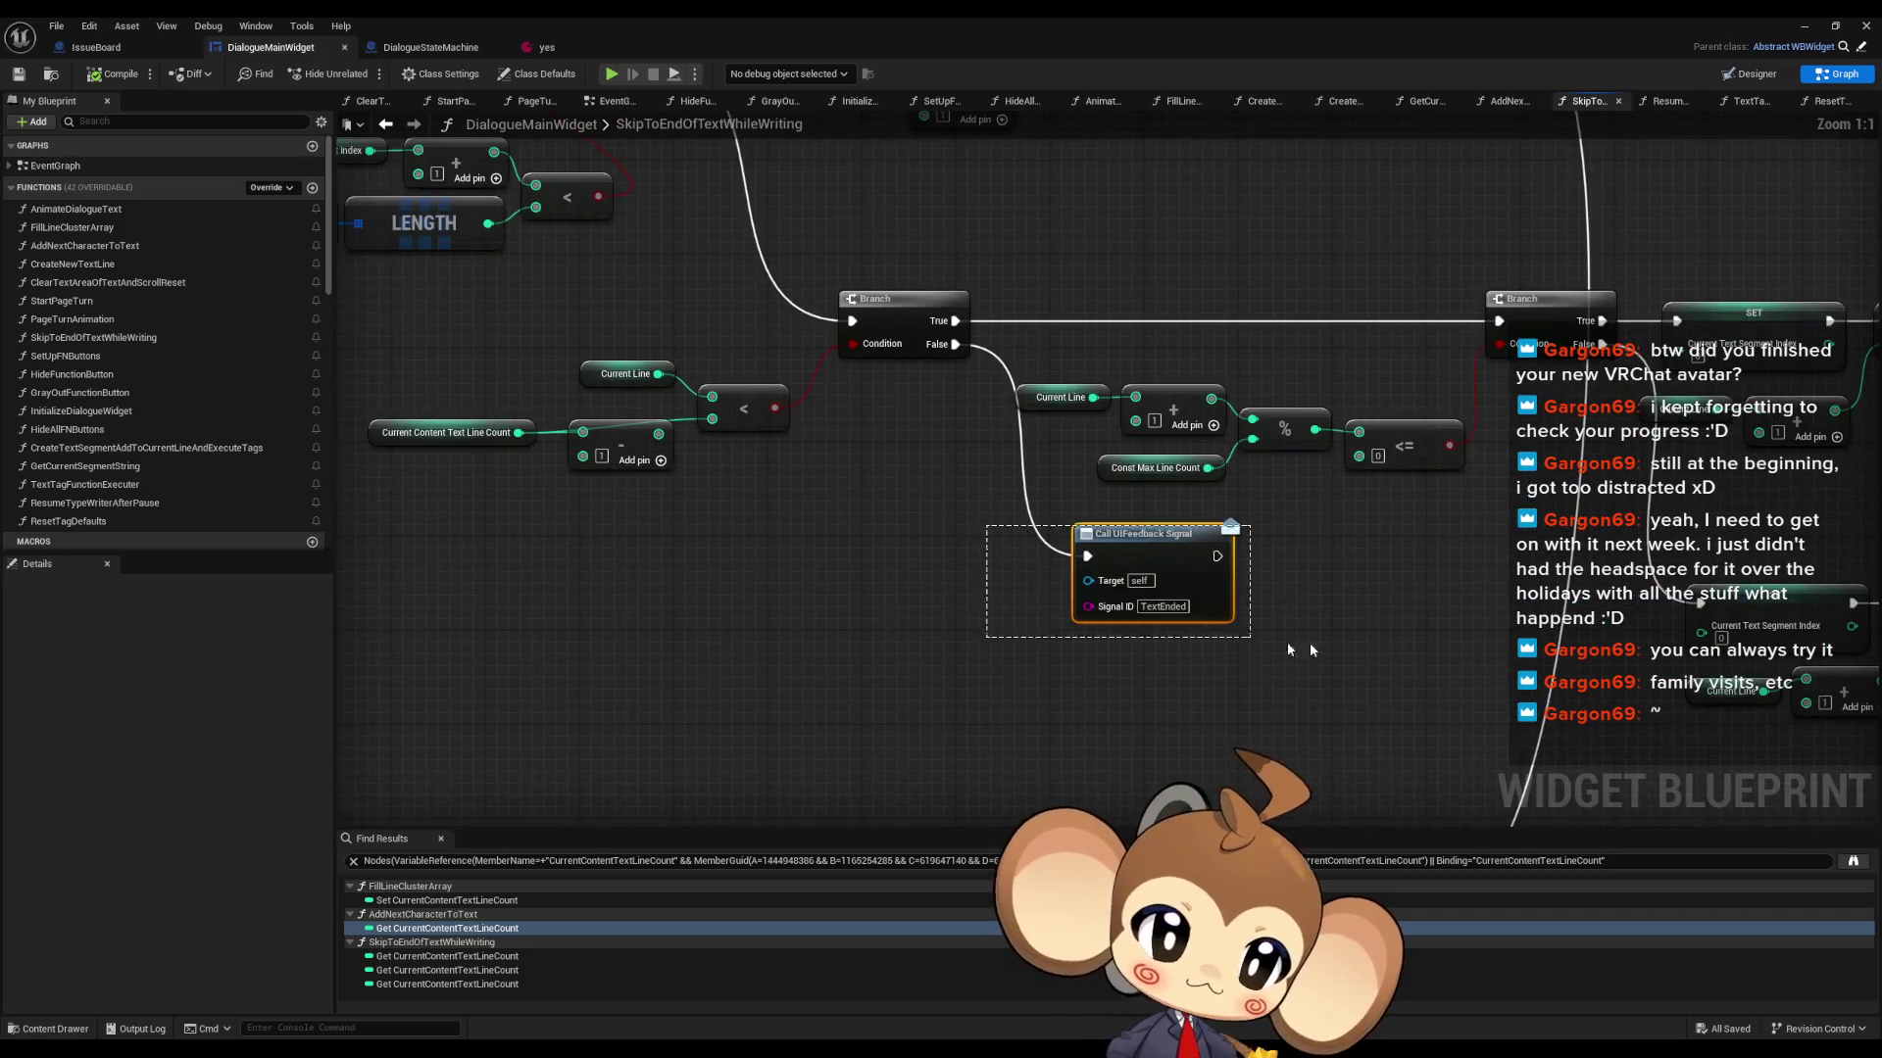
scroll(1176, 545, "up", 1)
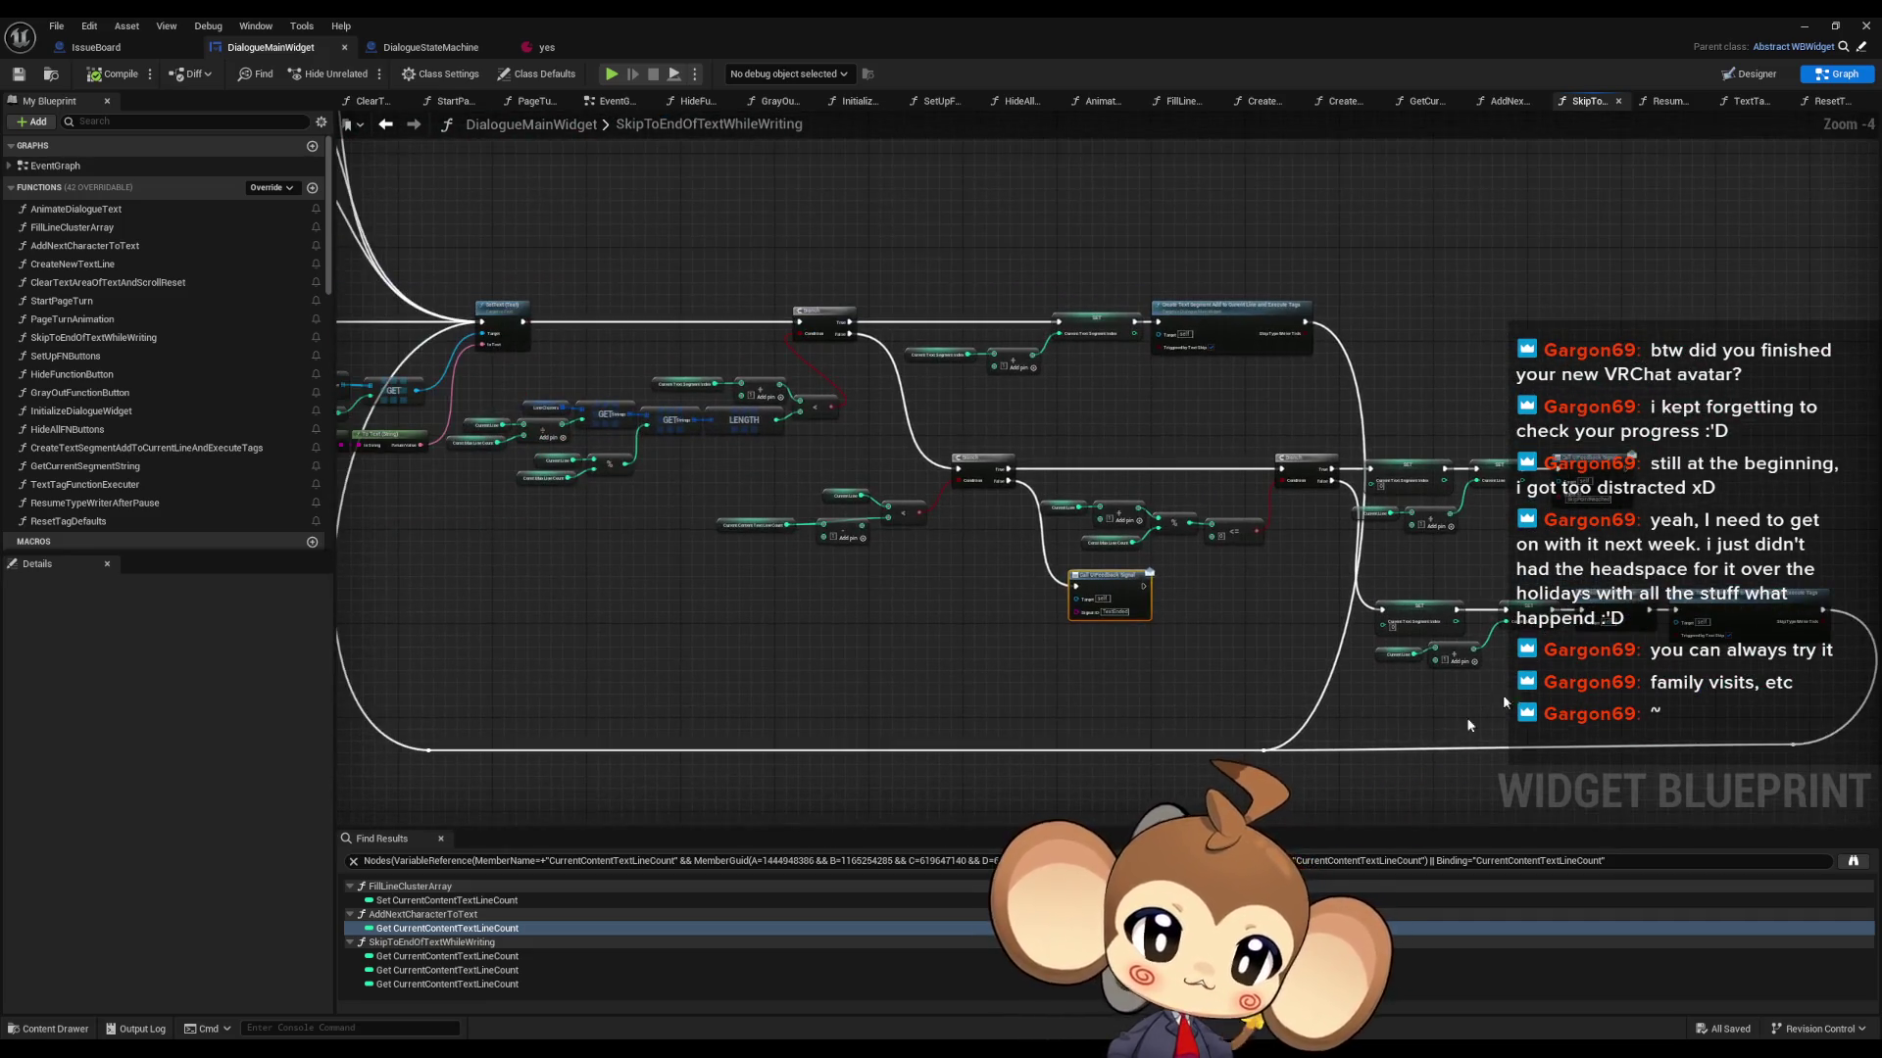
scroll(888, 574, "up", 3)
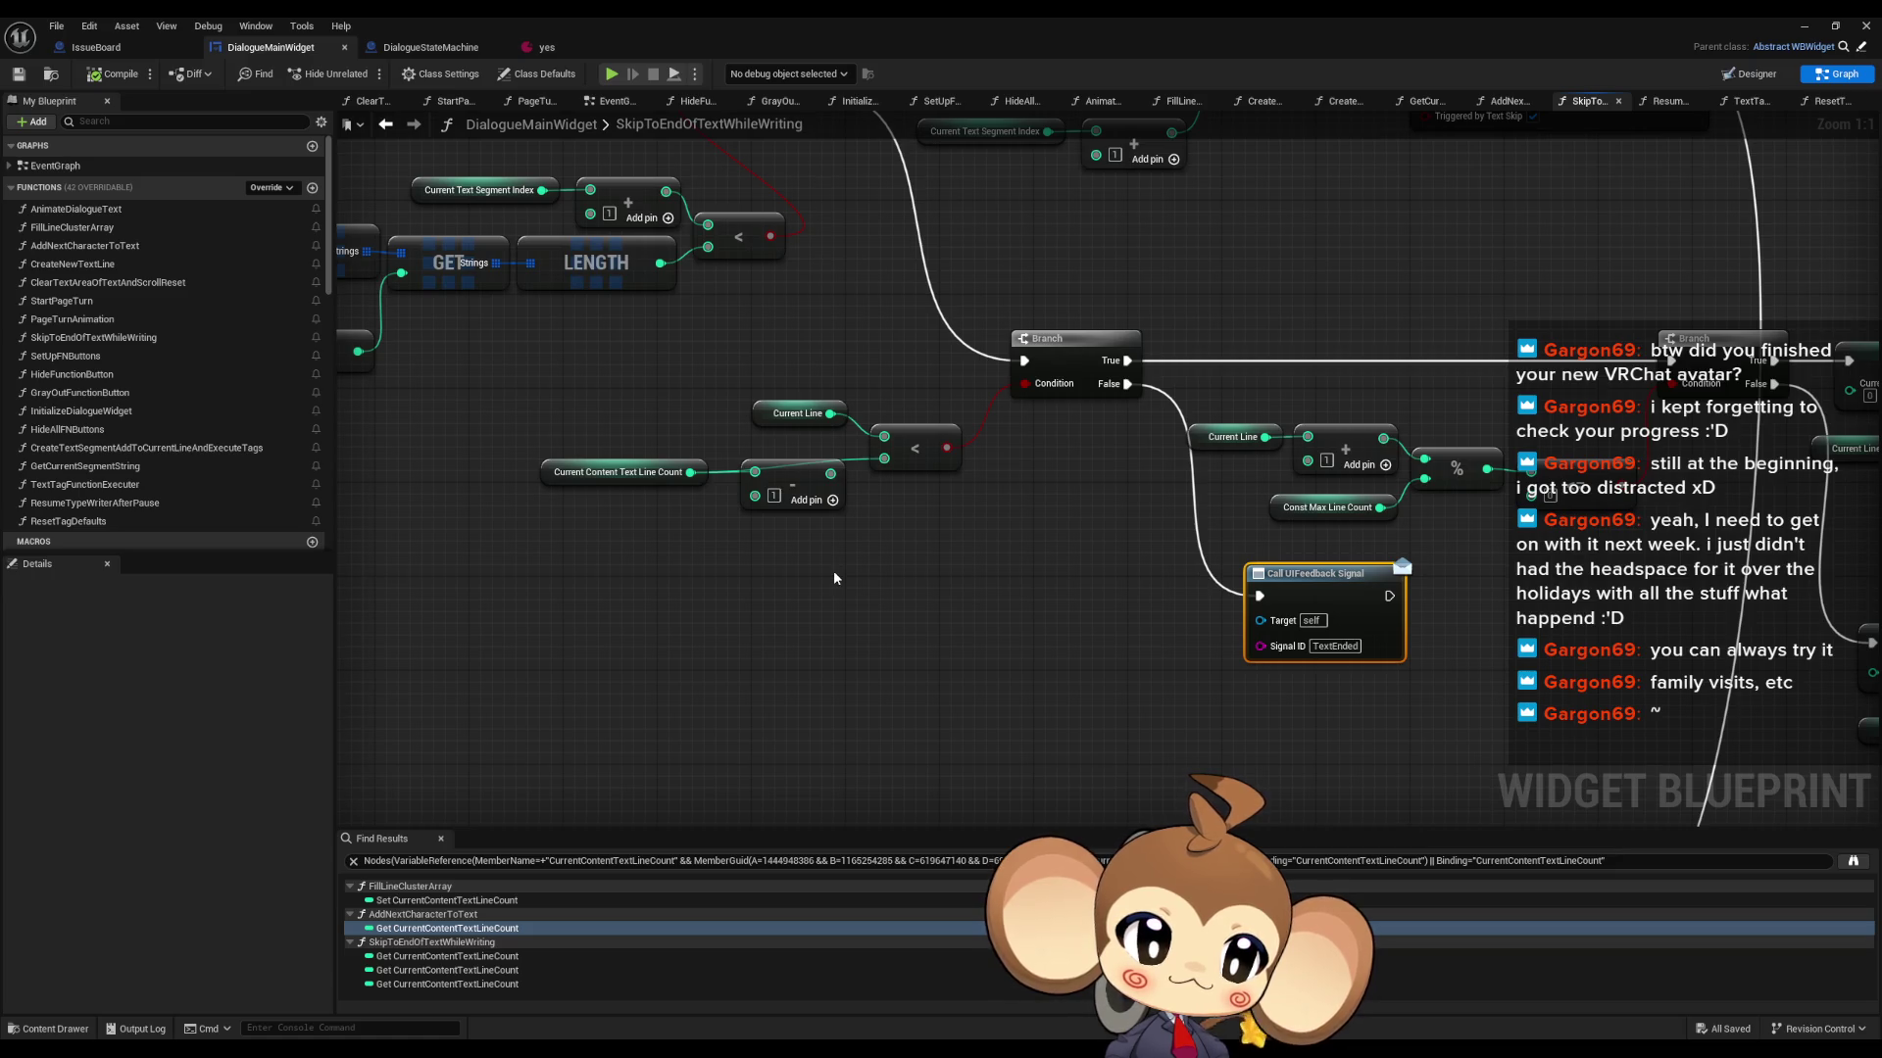
mouse_move(833, 578)
left_mouse_down()
mouse_move(652, 598)
mouse_move(796, 558)
mouse_move(764, 572)
mouse_move(677, 381)
mouse_move(632, 364)
mouse_move(487, 416)
mouse_move(398, 406)
left_mouse_up()
mouse_move(940, 392)
left_mouse_down()
mouse_move(798, 307)
mouse_move(990, 286)
left_mouse_up()
left_click(1068, 415)
- Set the upper Print String to 'Error: triggered this' and add a Print String after Create Text Segment
left_click(1047, 338)
type("Error")
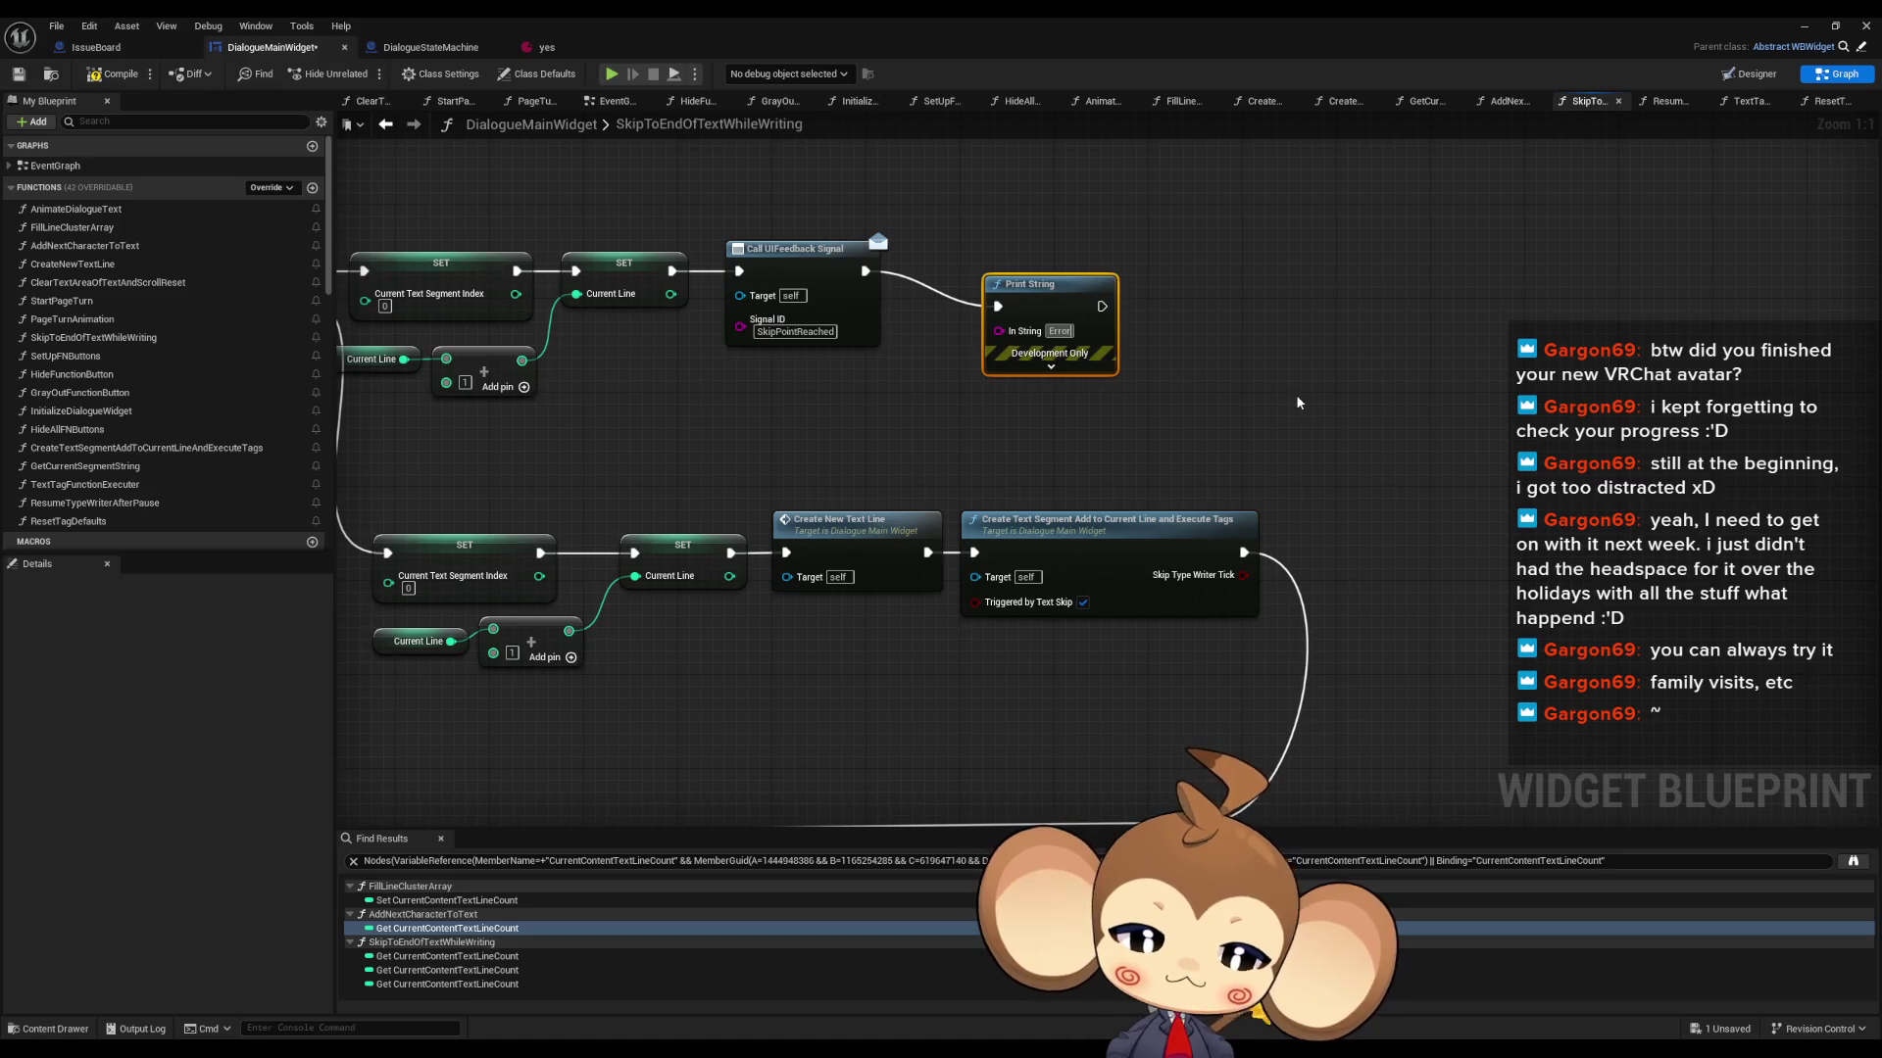
type(": triggered this")
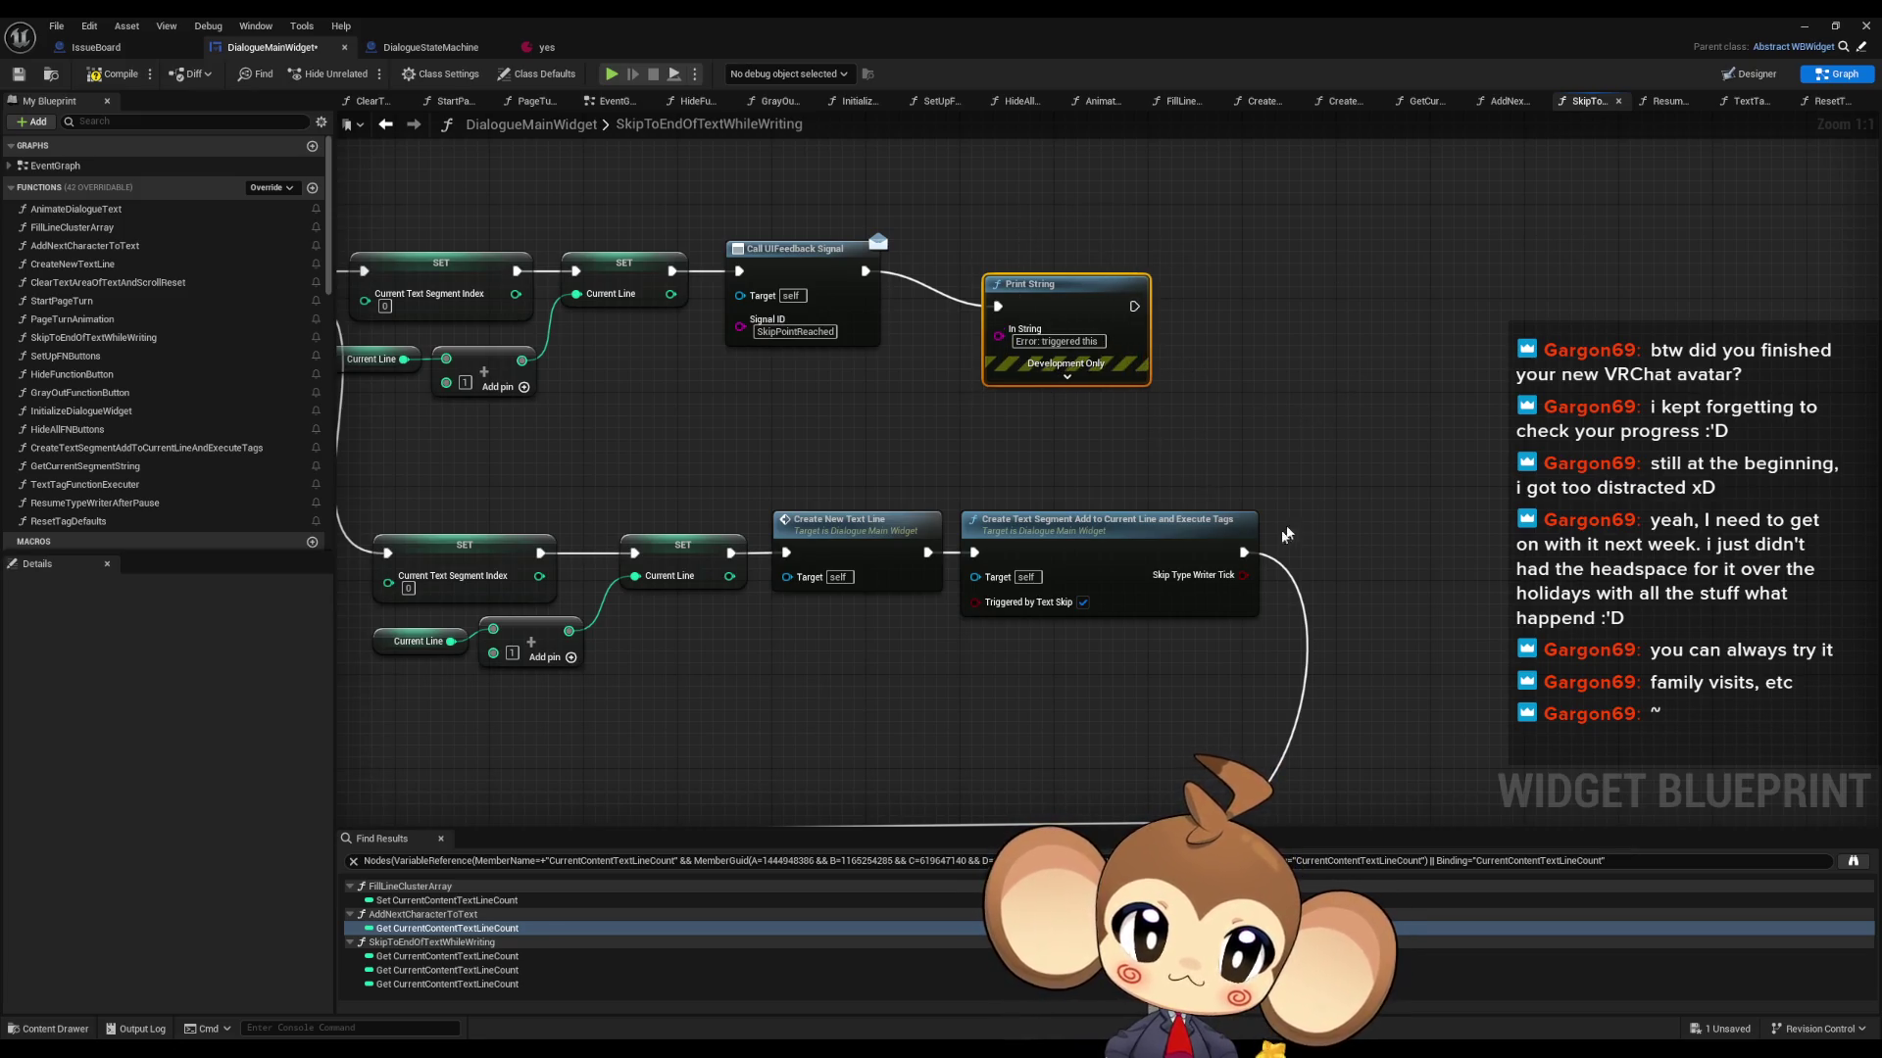
left_click_drag(1244, 552, 1314, 555)
type("erprint string")
key("Return")
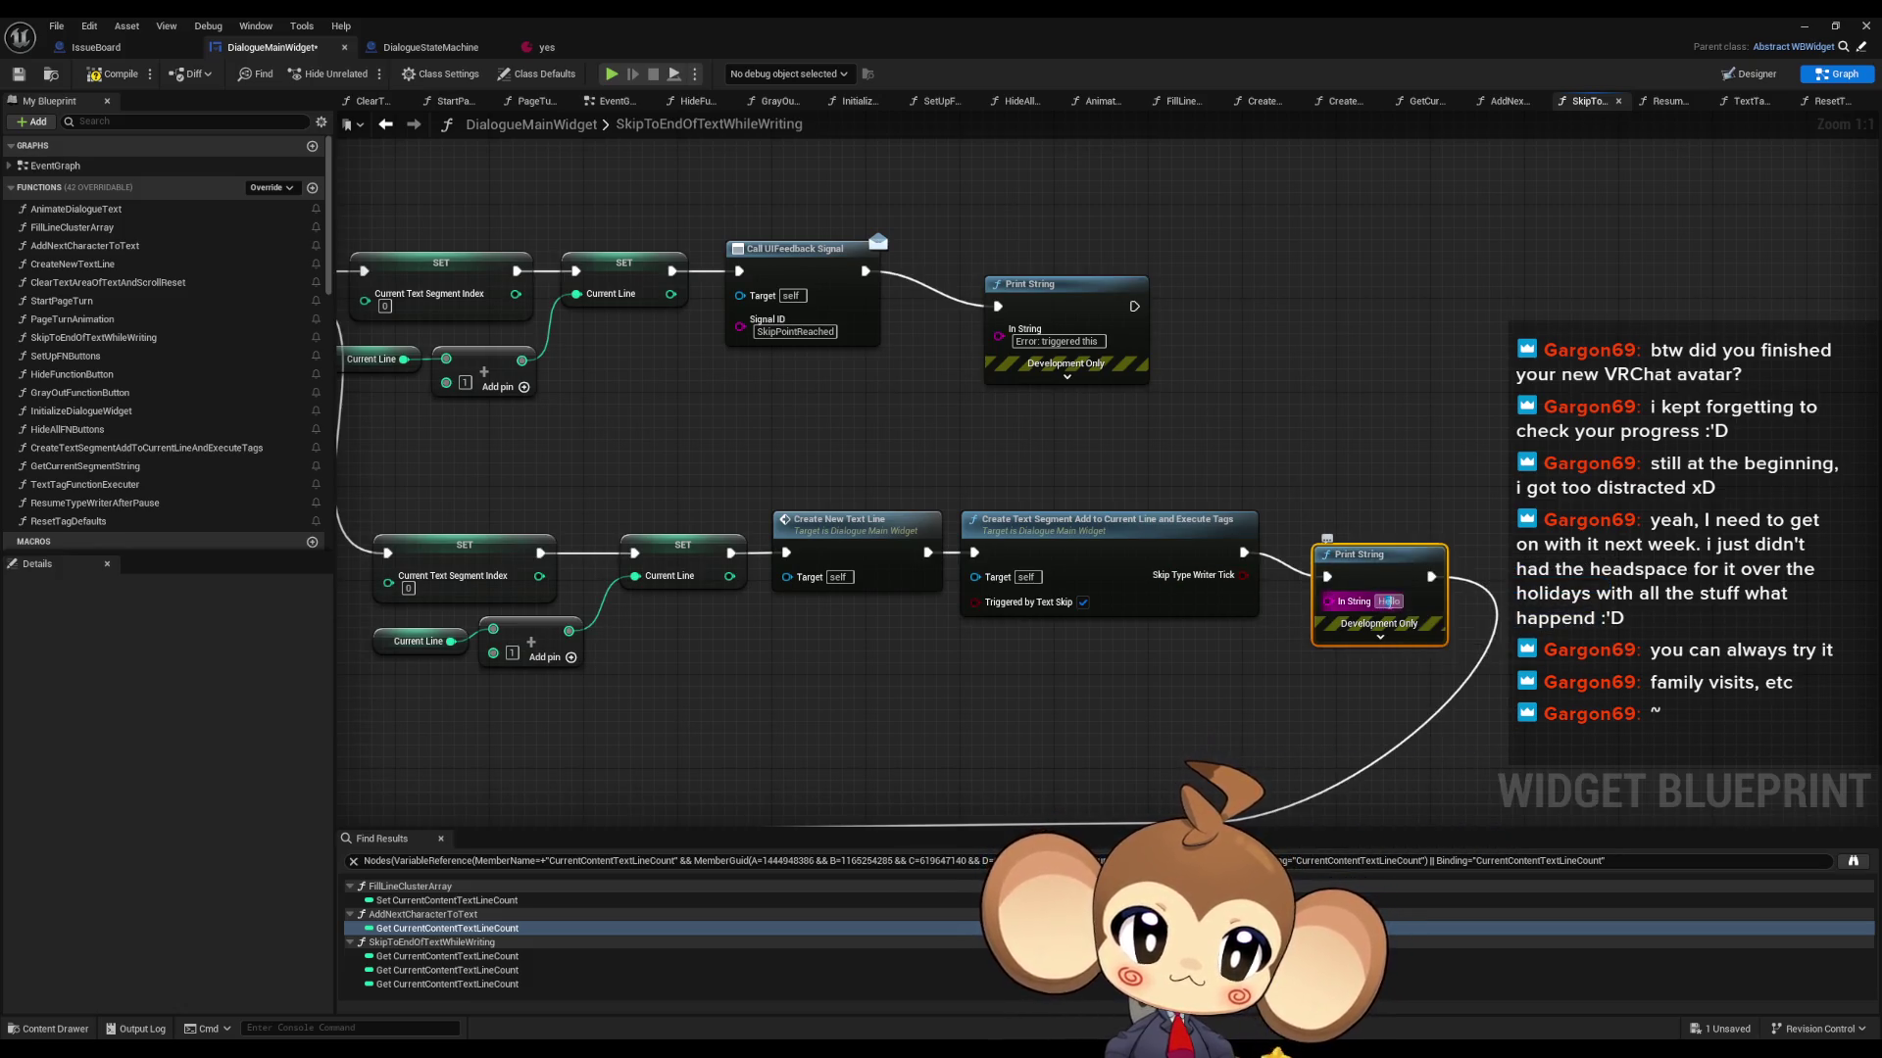
- Give the new Print String the message 'Error: triggered that' and start a play test
type("err")
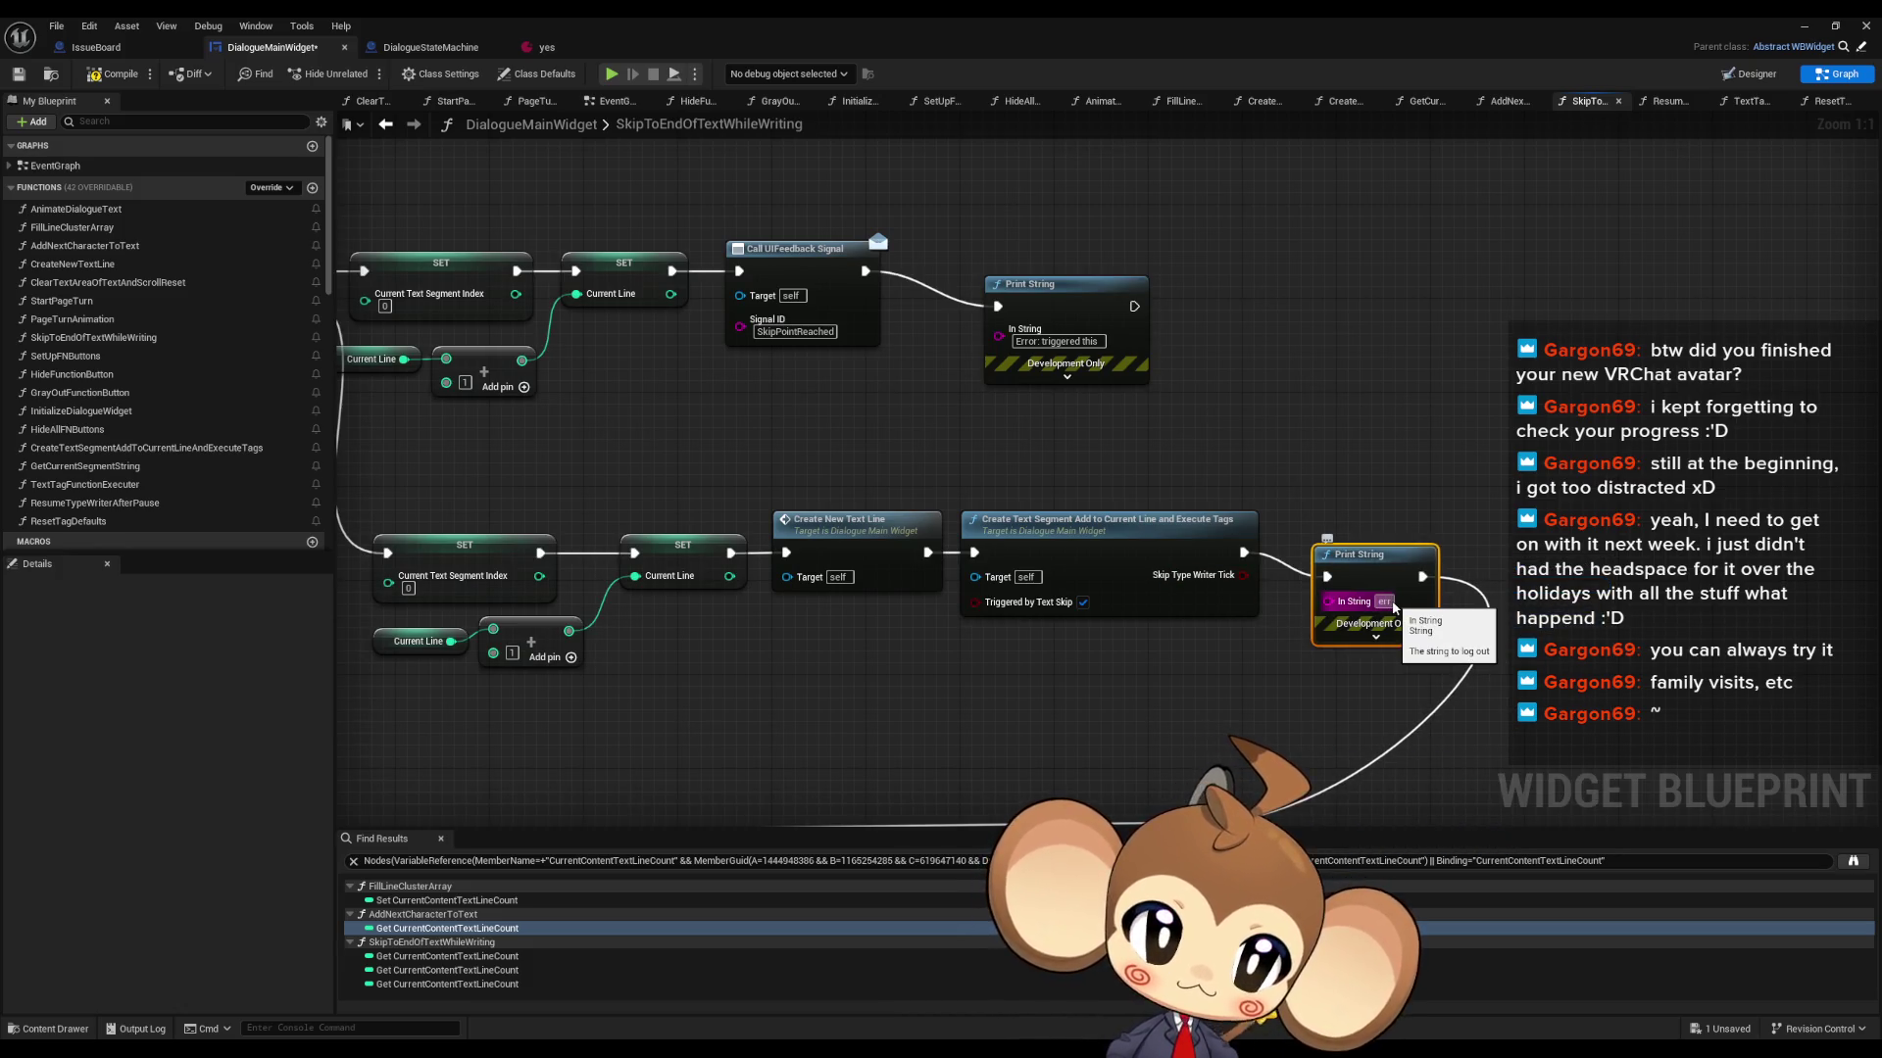
type("orErro")
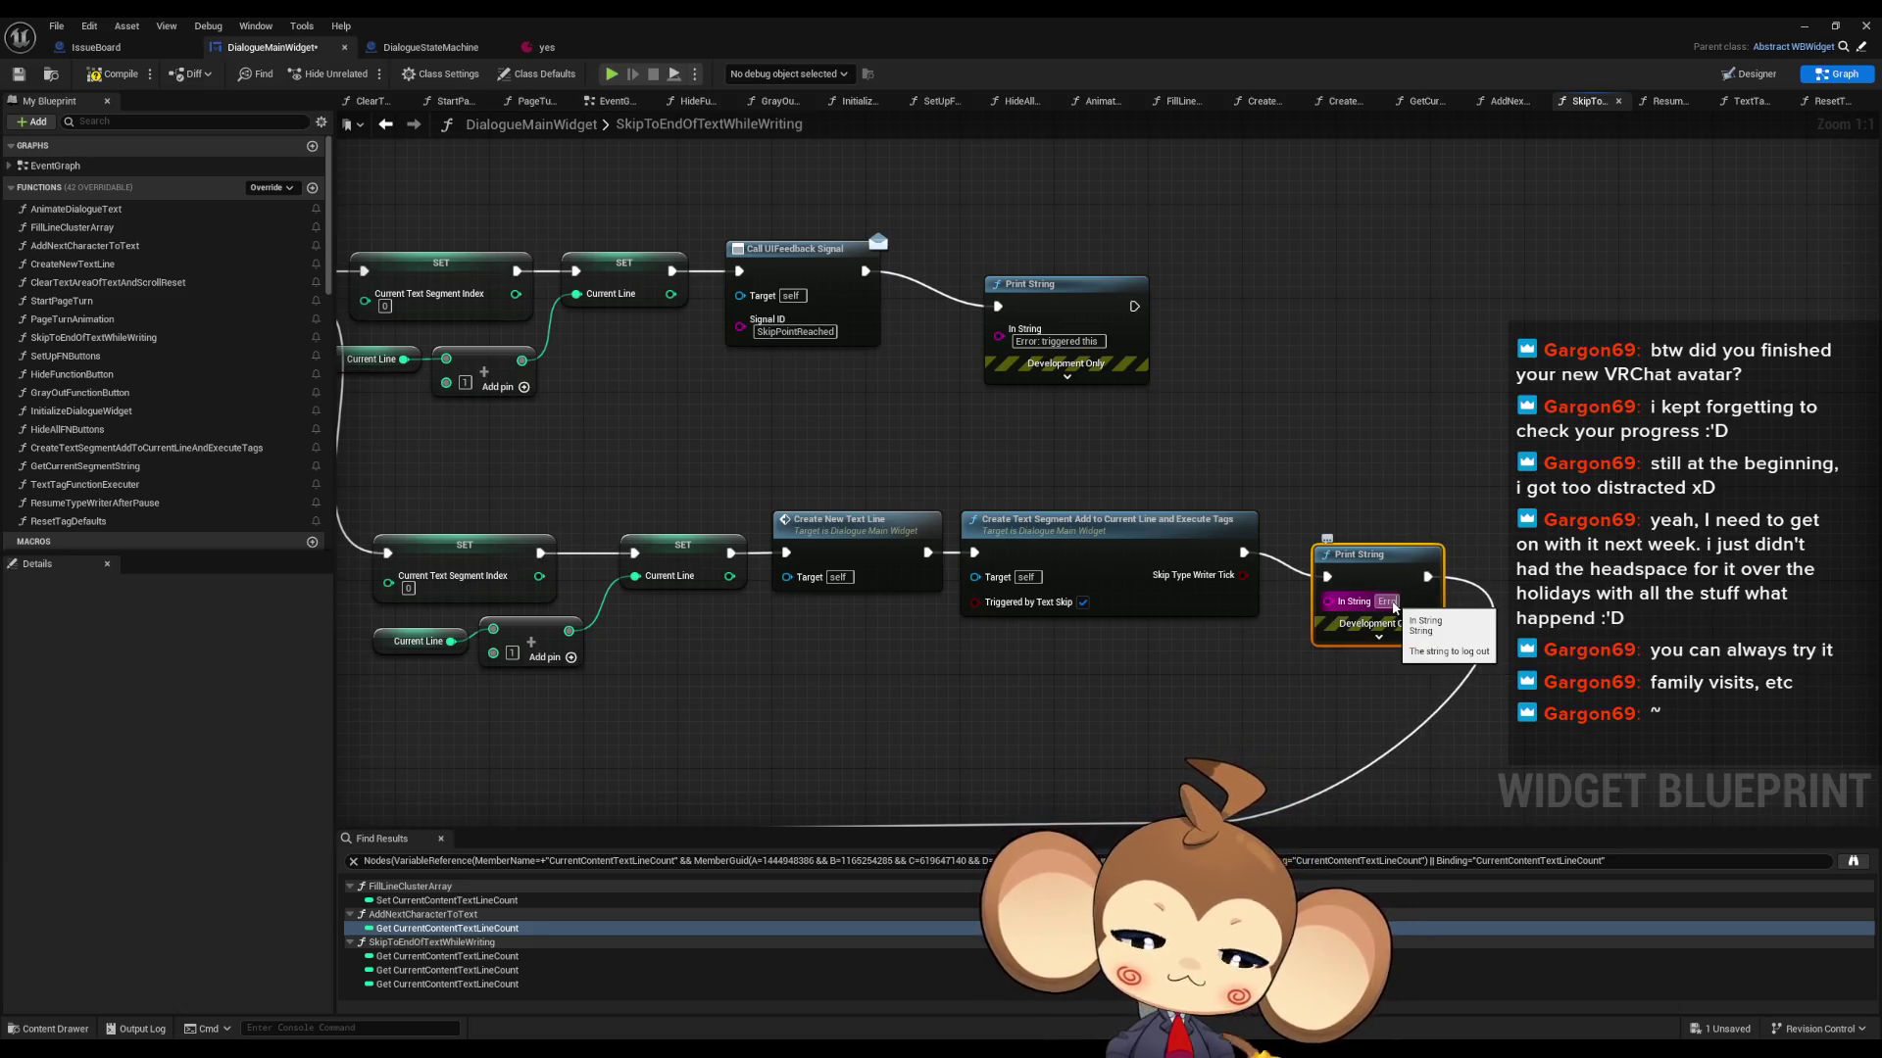
type("r: triggered this")
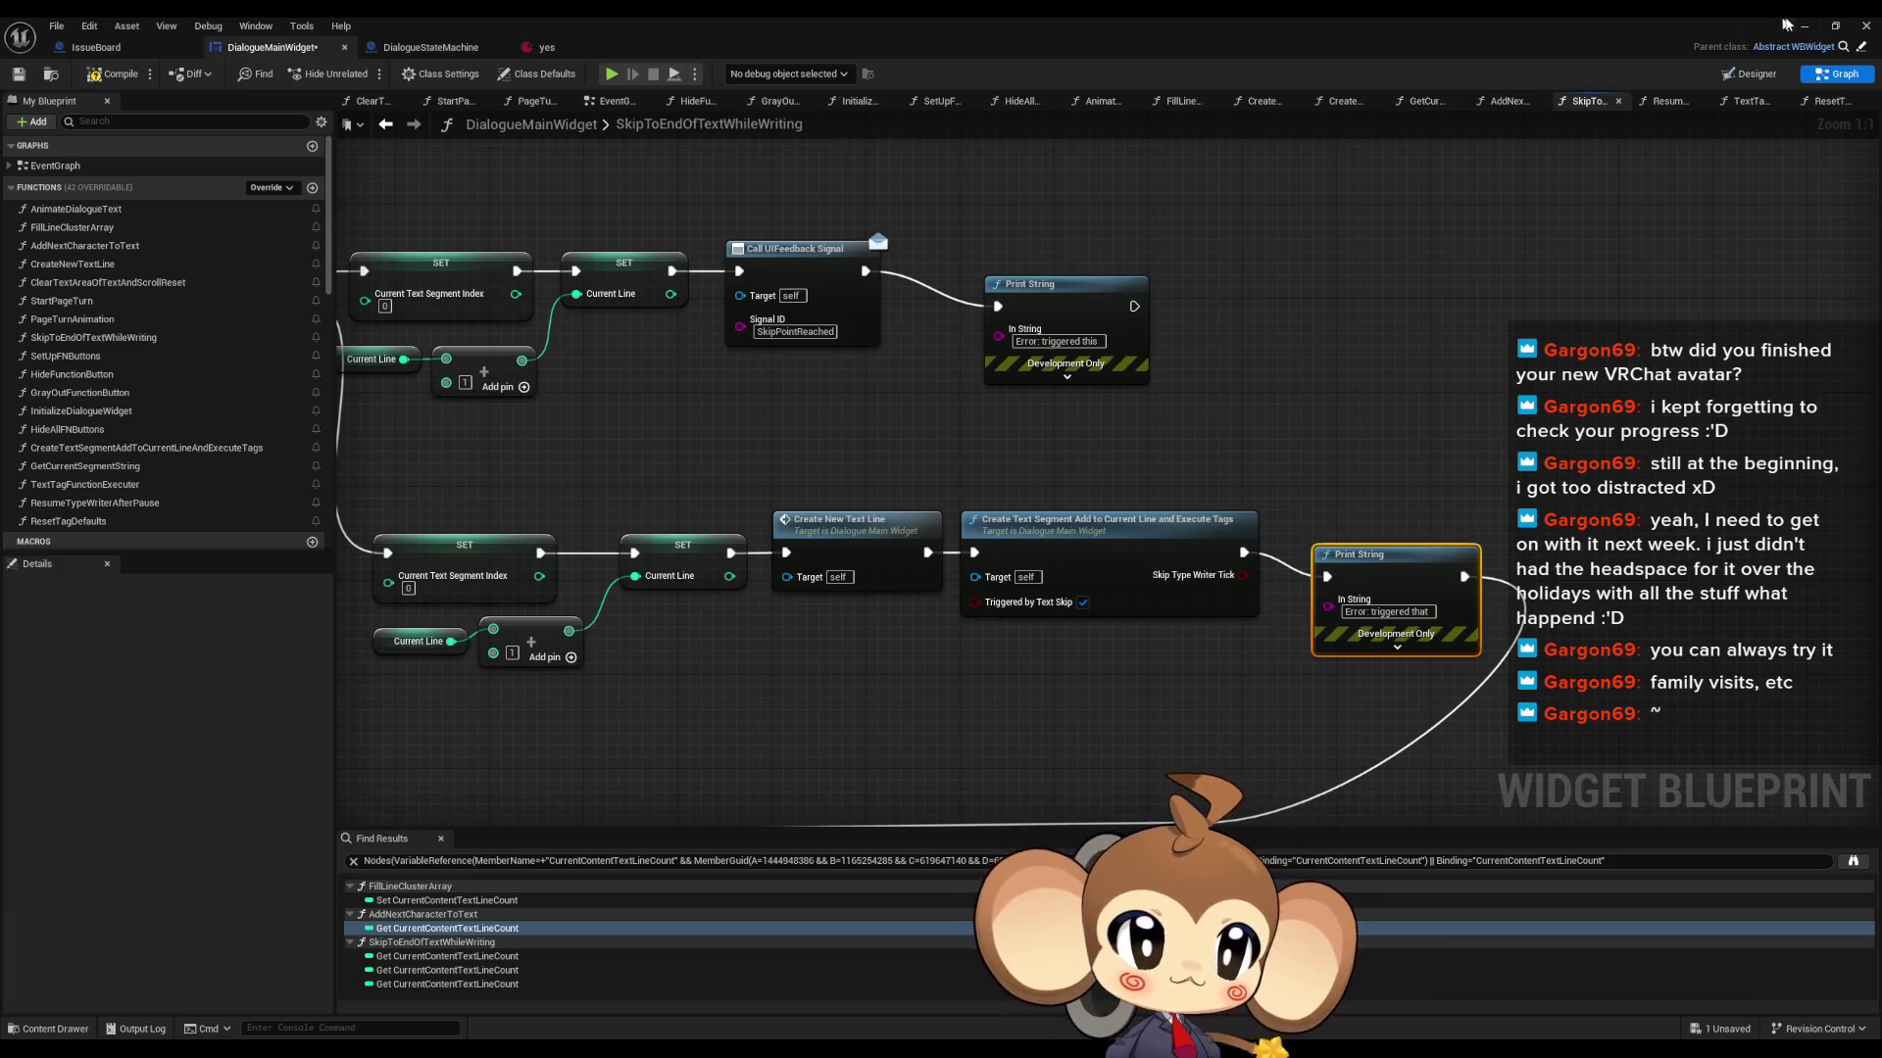
left_click(1804, 26)
left_click(364, 74)
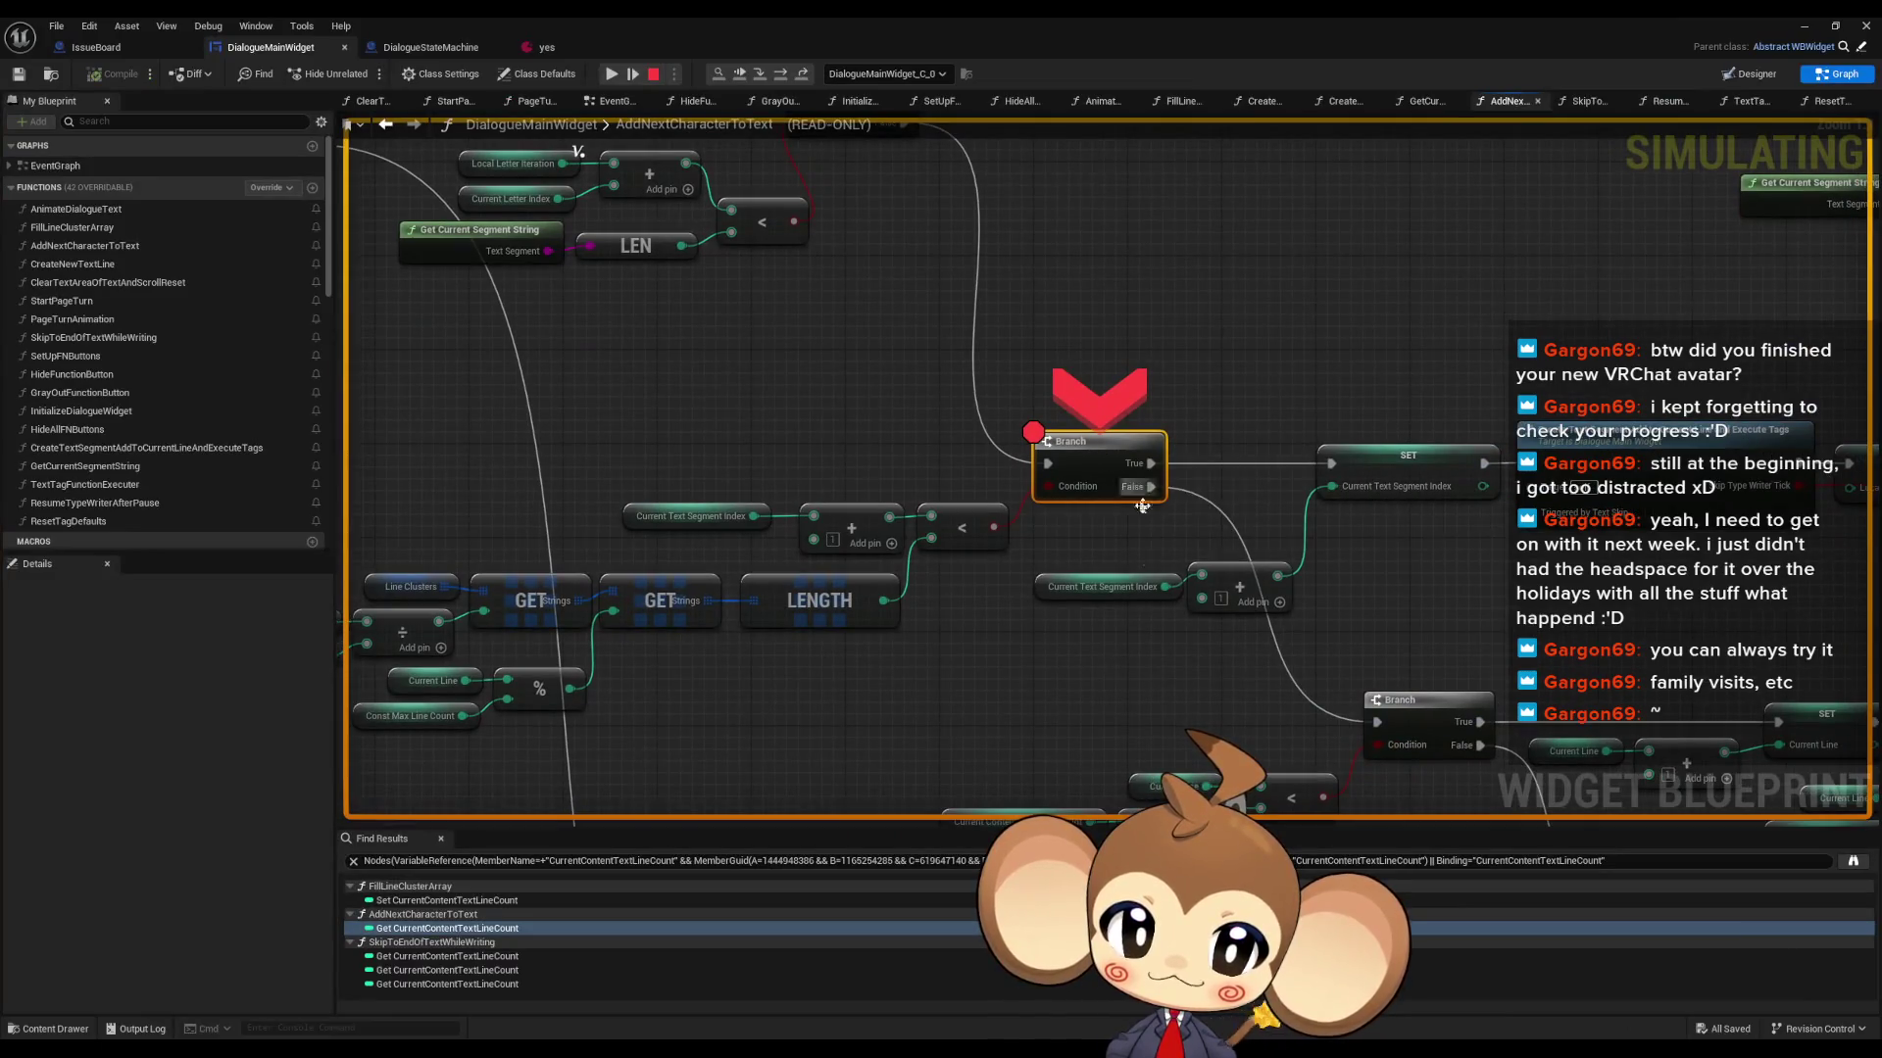
- Remove the Branch node's breakpoint, resume the game, then stop the play session
right_click(1098, 473)
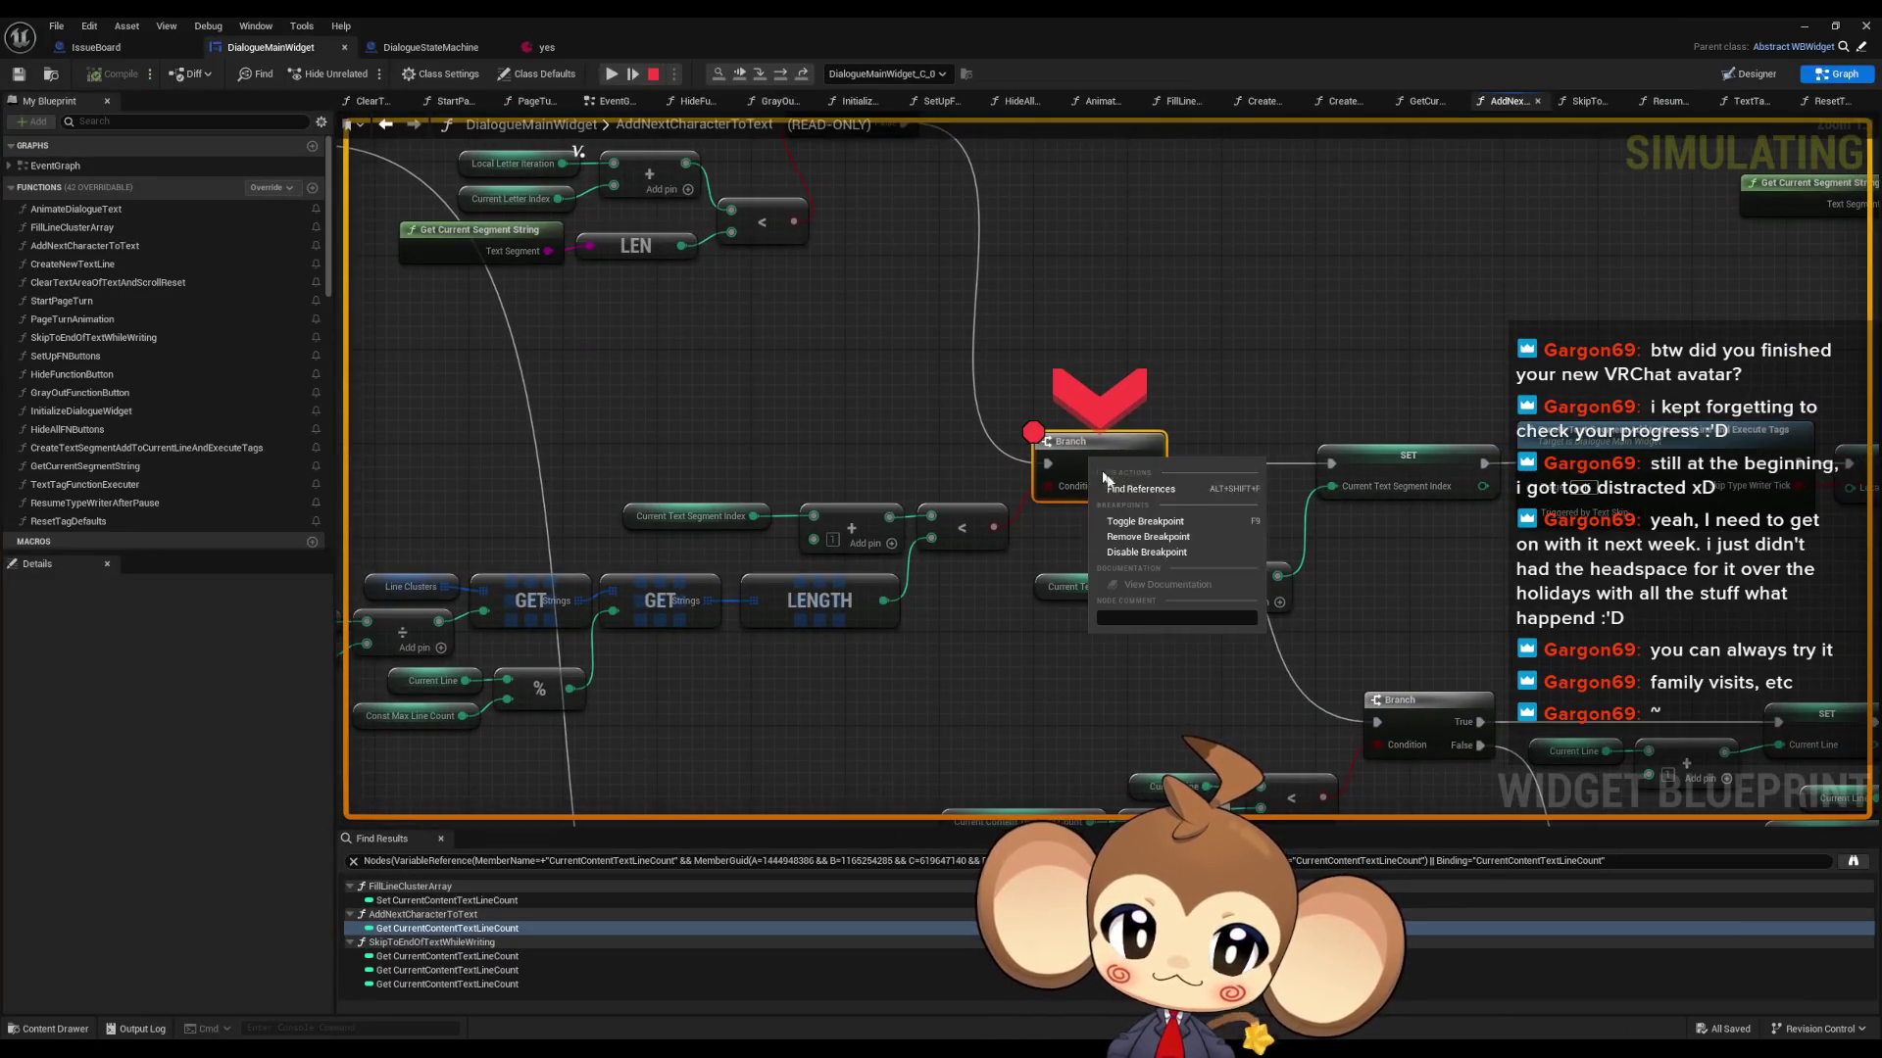
left_click(1157, 537)
left_click(1804, 27)
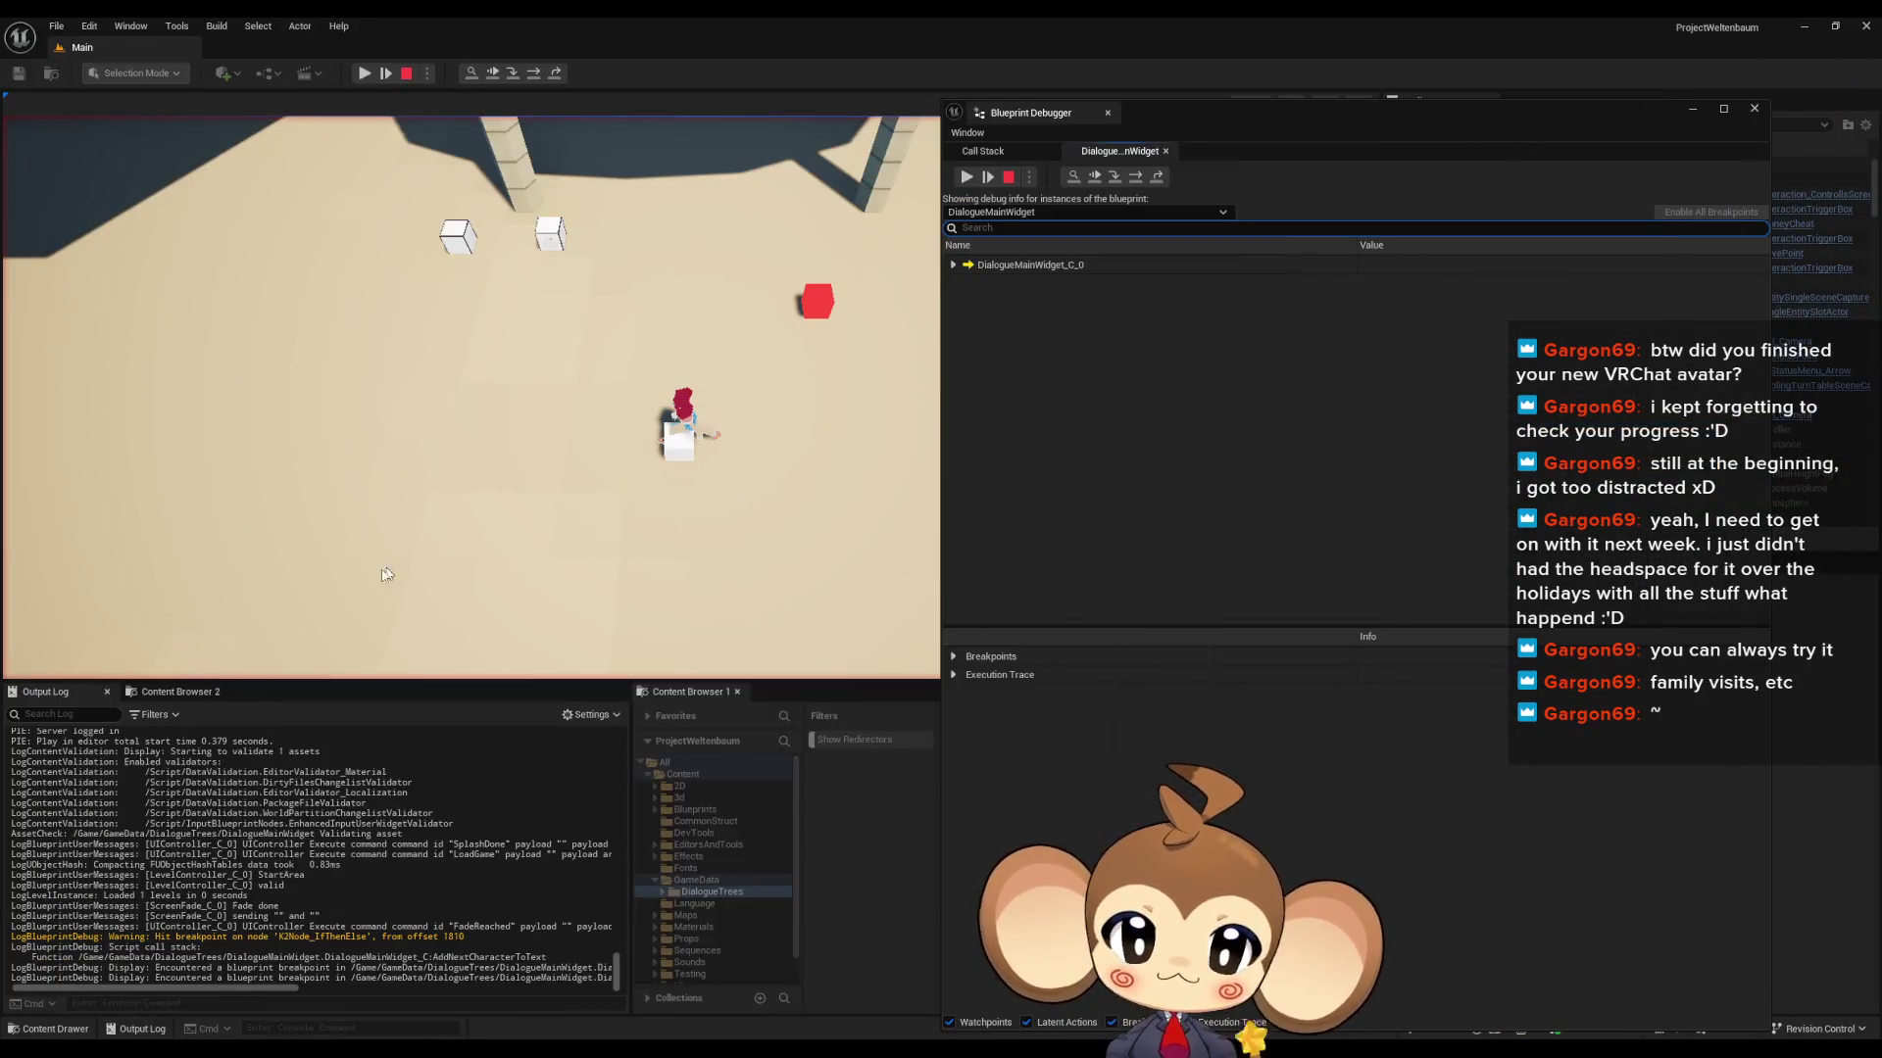
left_click(365, 75)
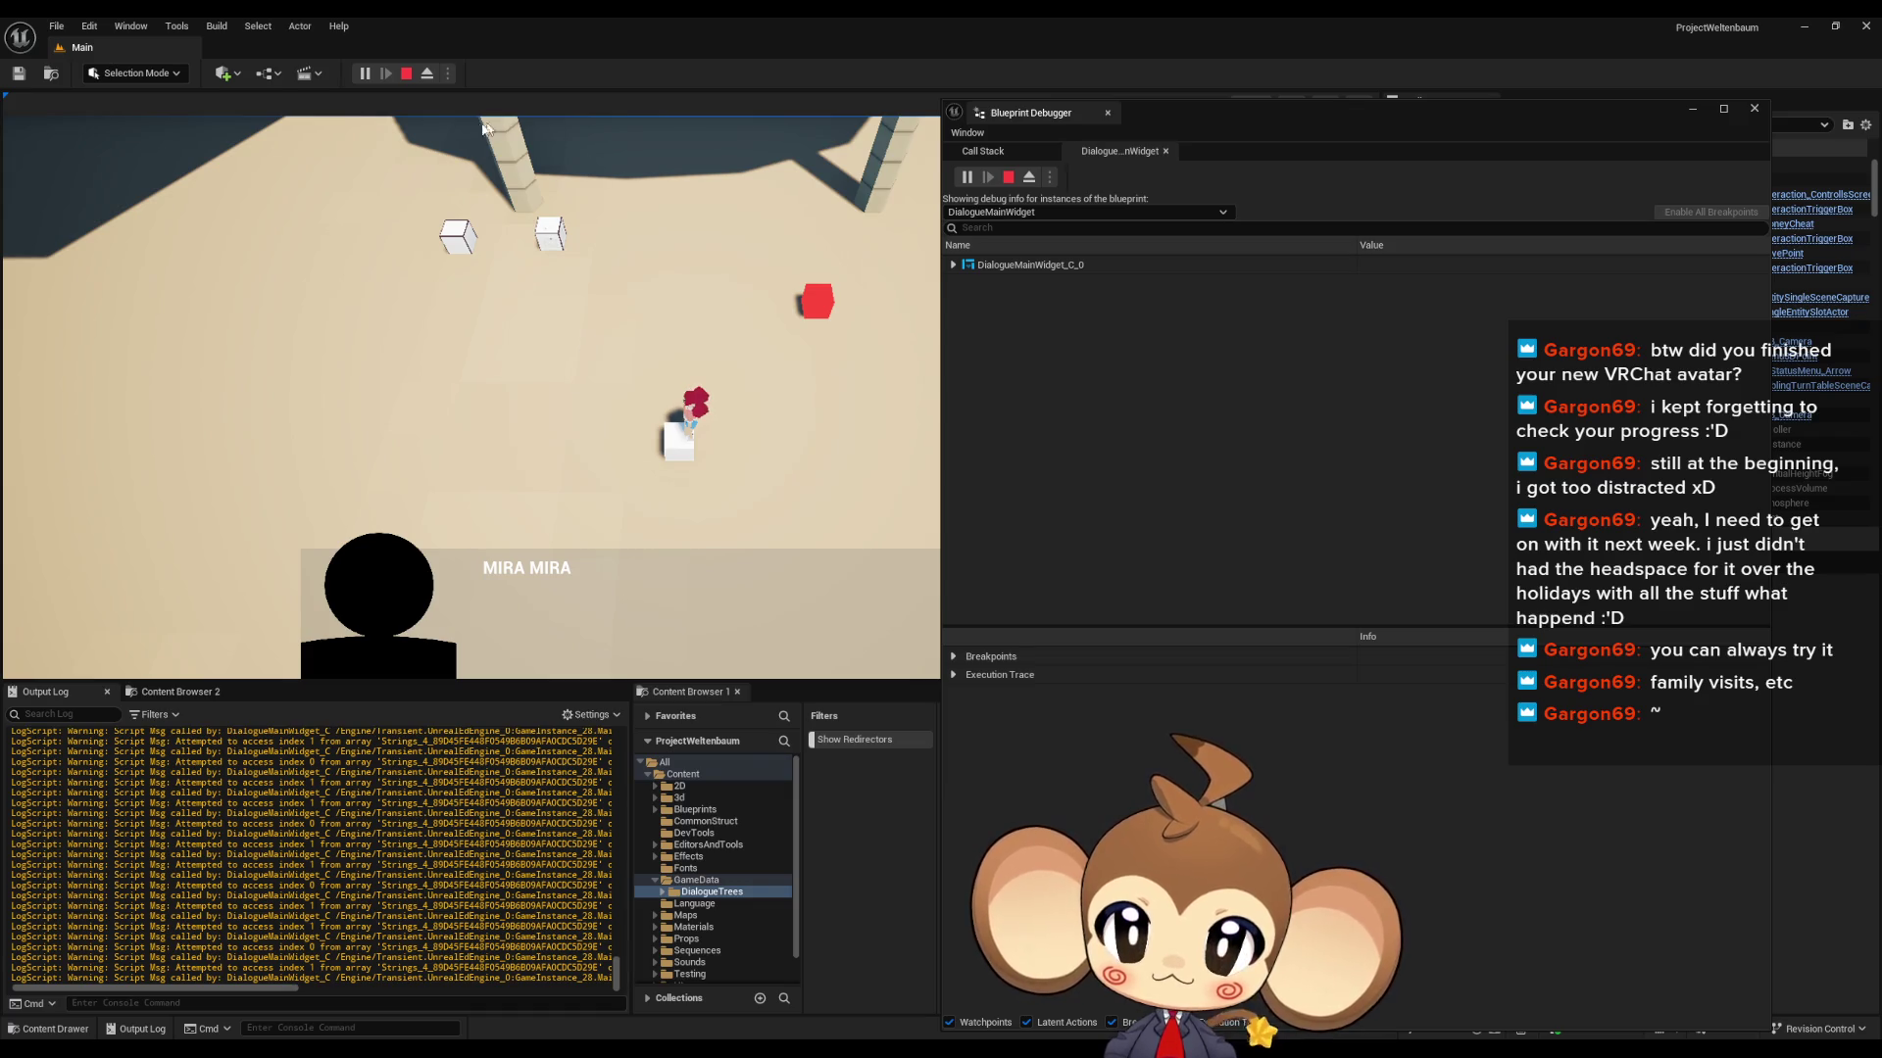
left_click(408, 77)
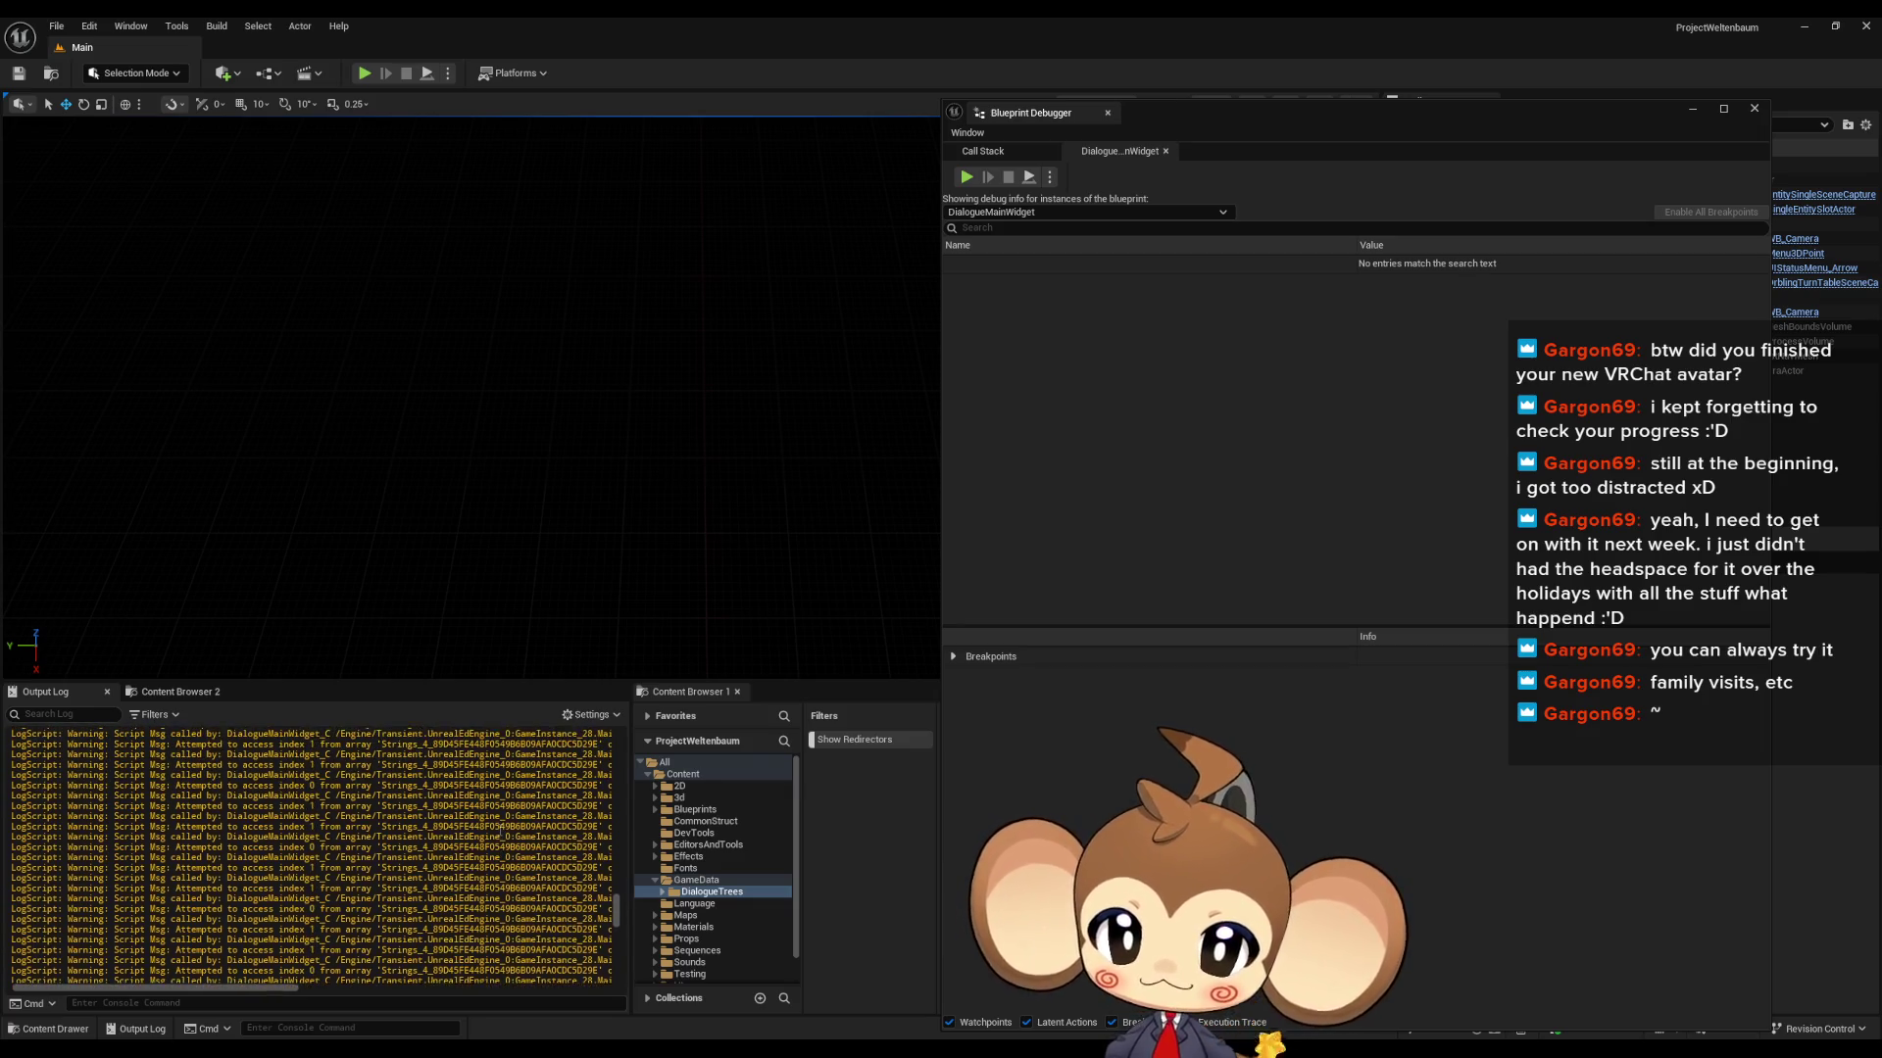
- Review both 'Error: triggered' messages in the Output Log, then return to the DialogueMainWidget graph
left_click_drag(616, 890, 611, 871)
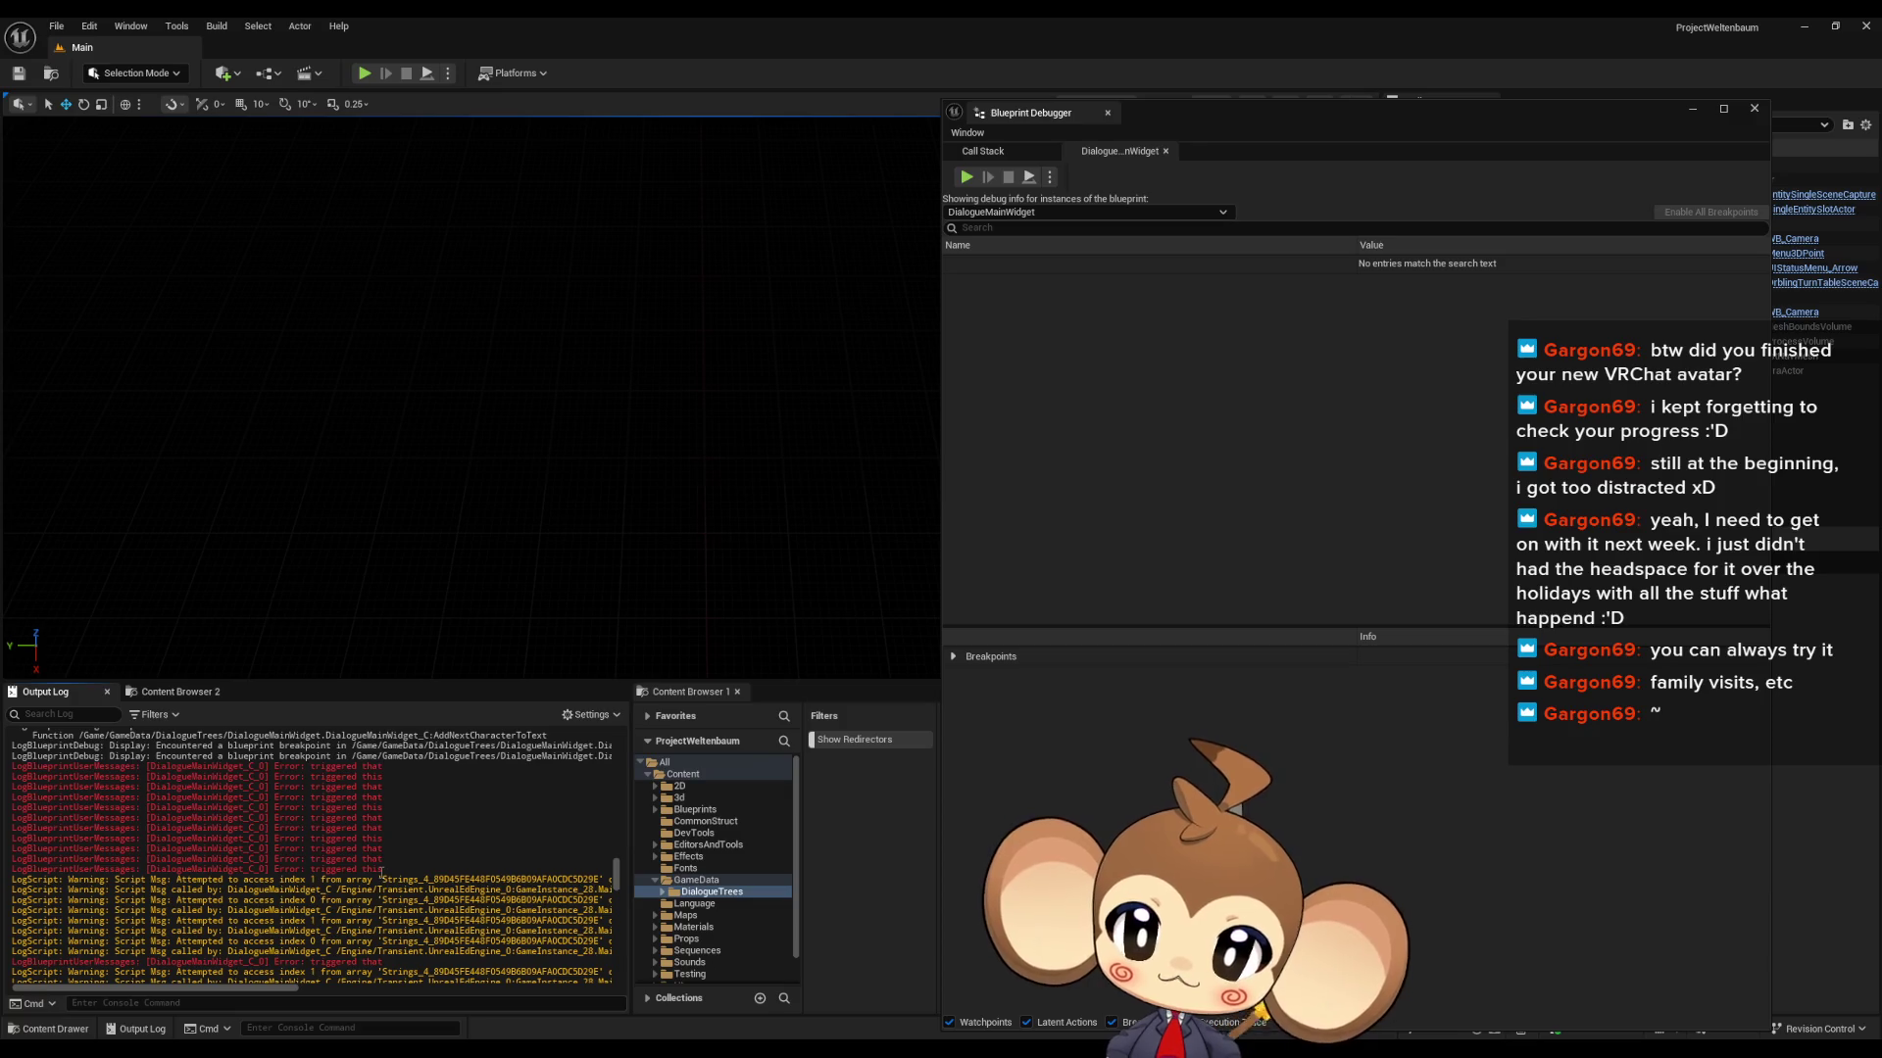
scroll(381, 871, "down", 2)
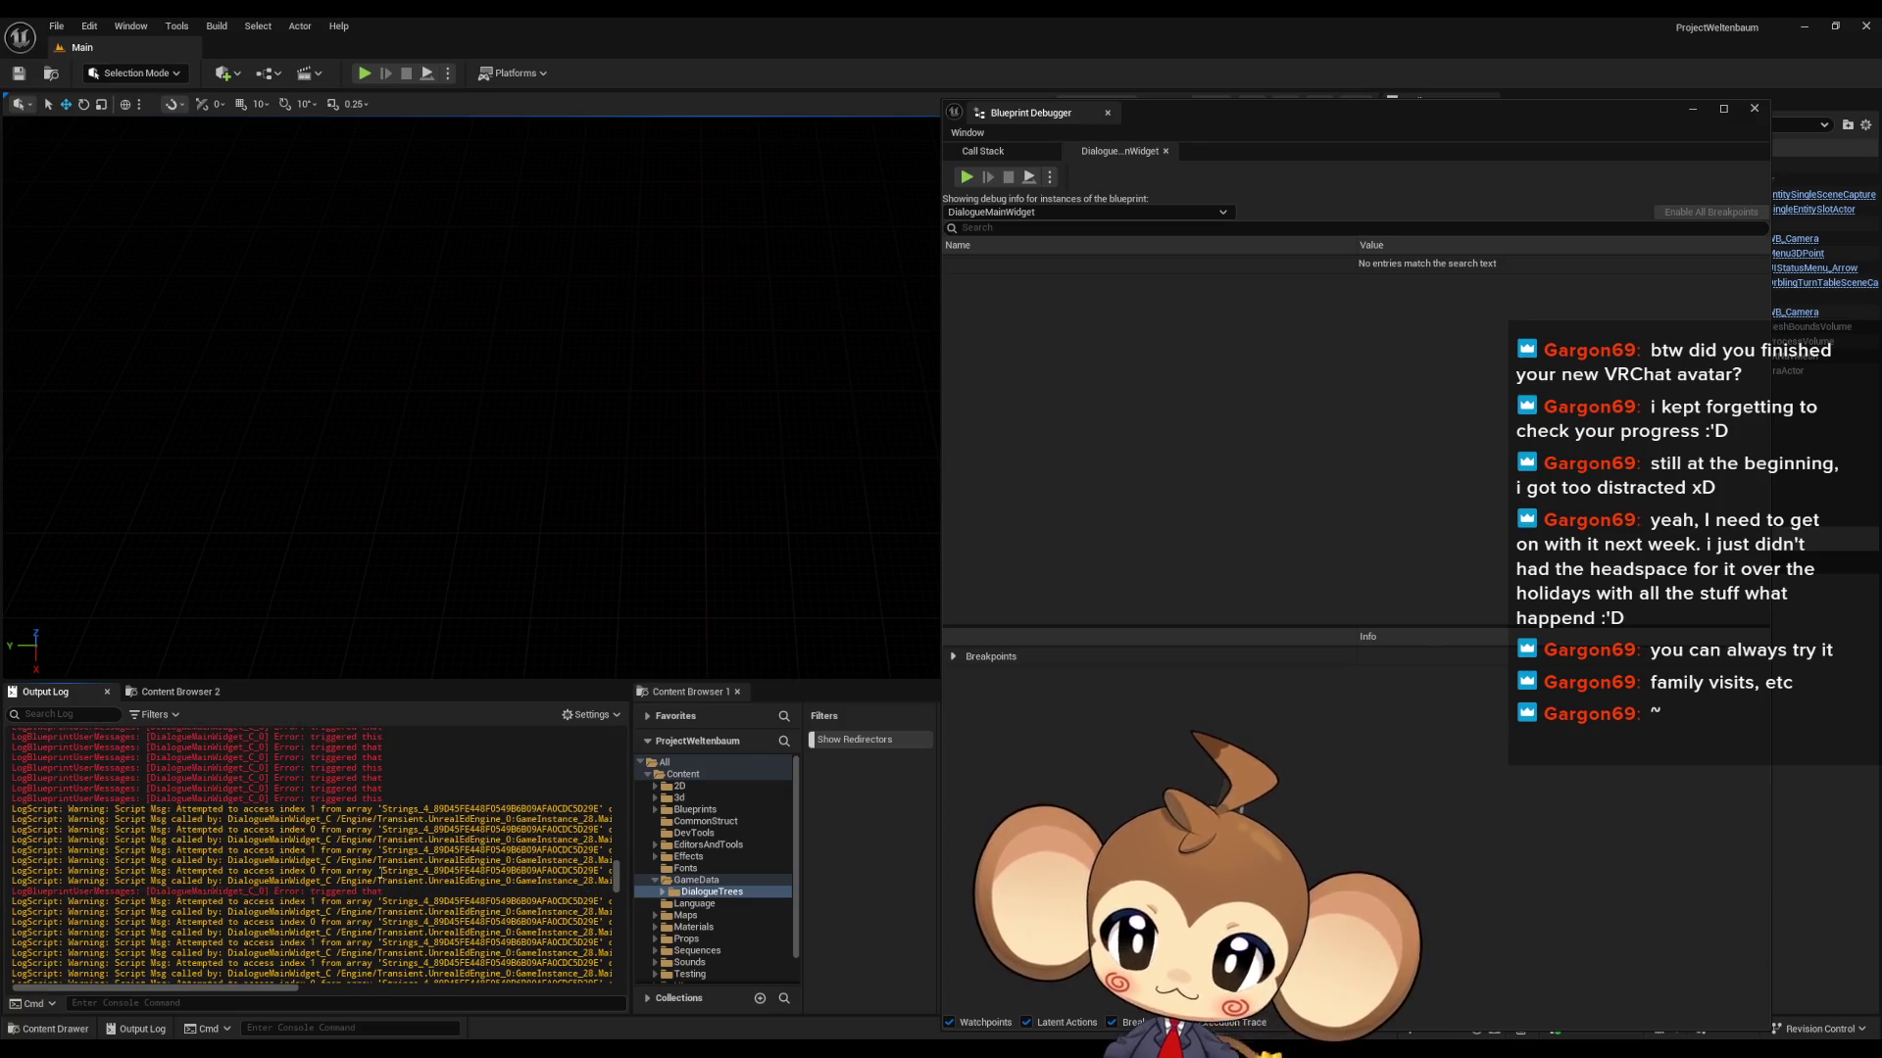
scroll(365, 894, "down", 2)
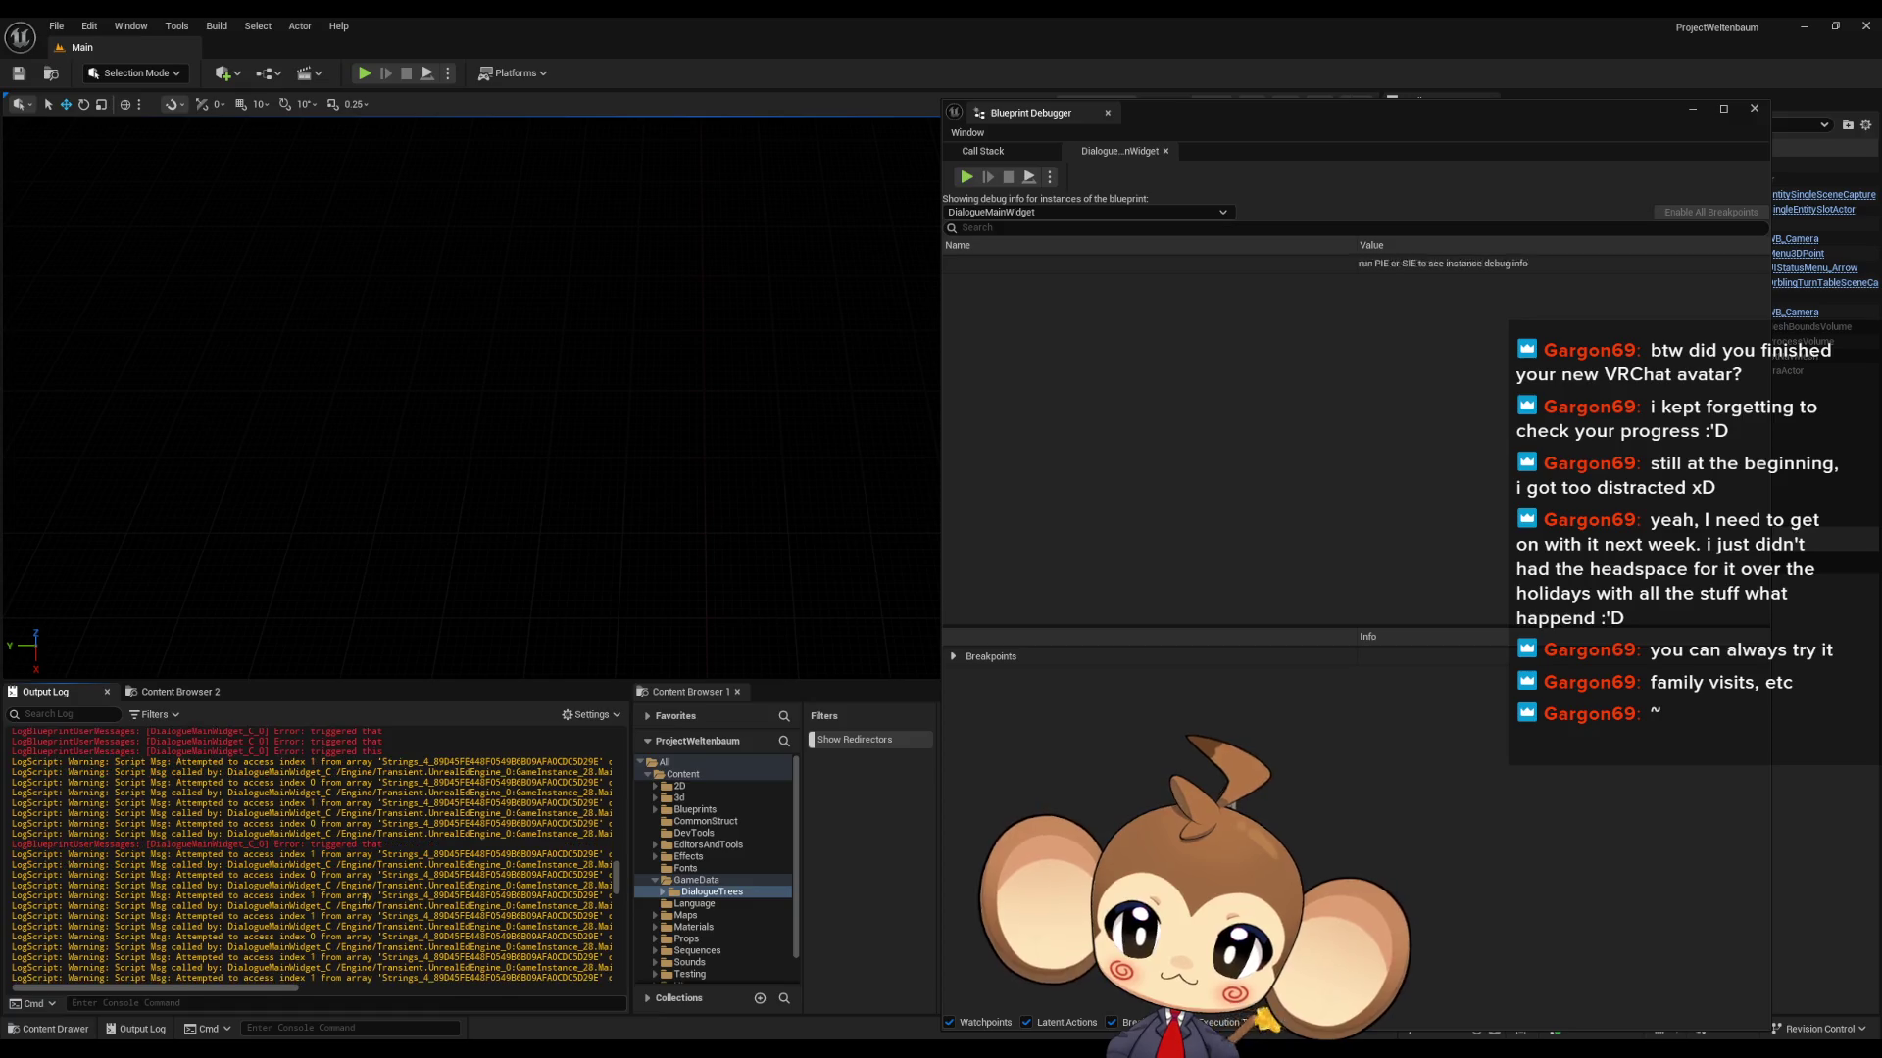
scroll(364, 897, "down", 2)
scroll(366, 904, "down", 1)
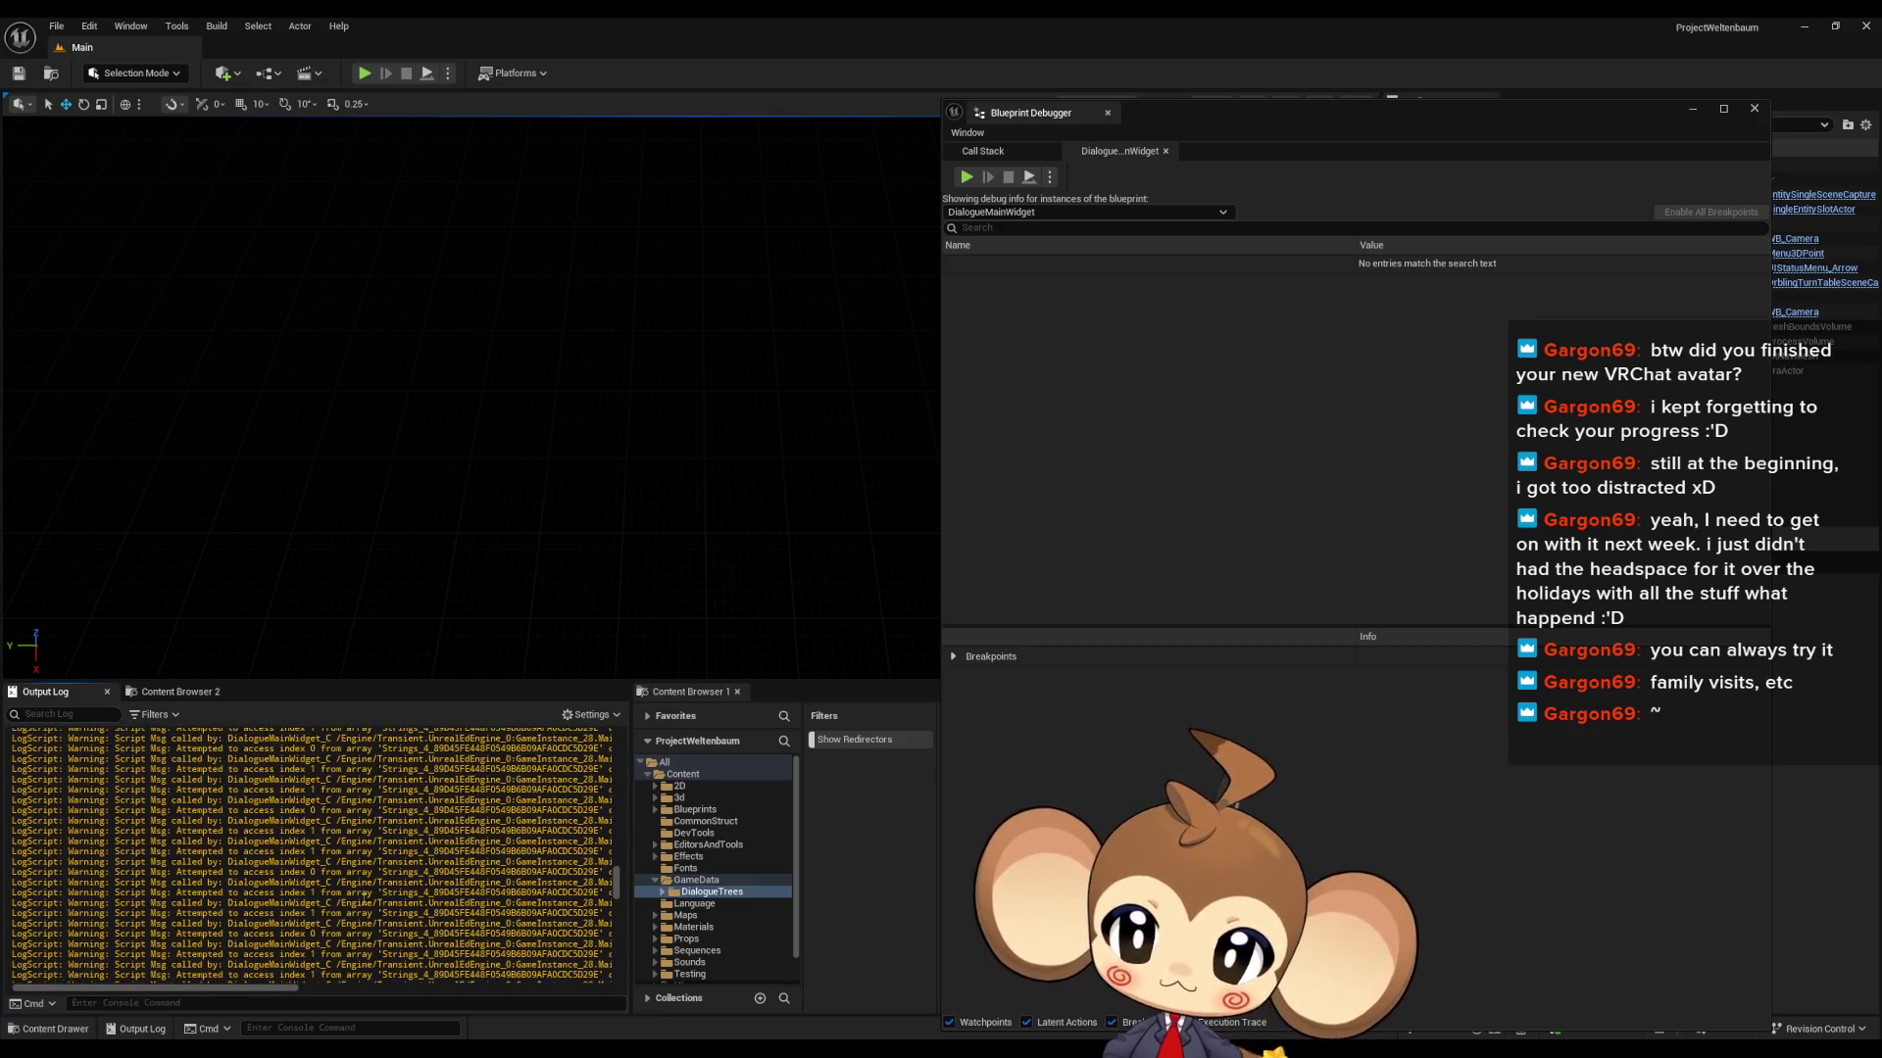
scroll(364, 900, "up", 1)
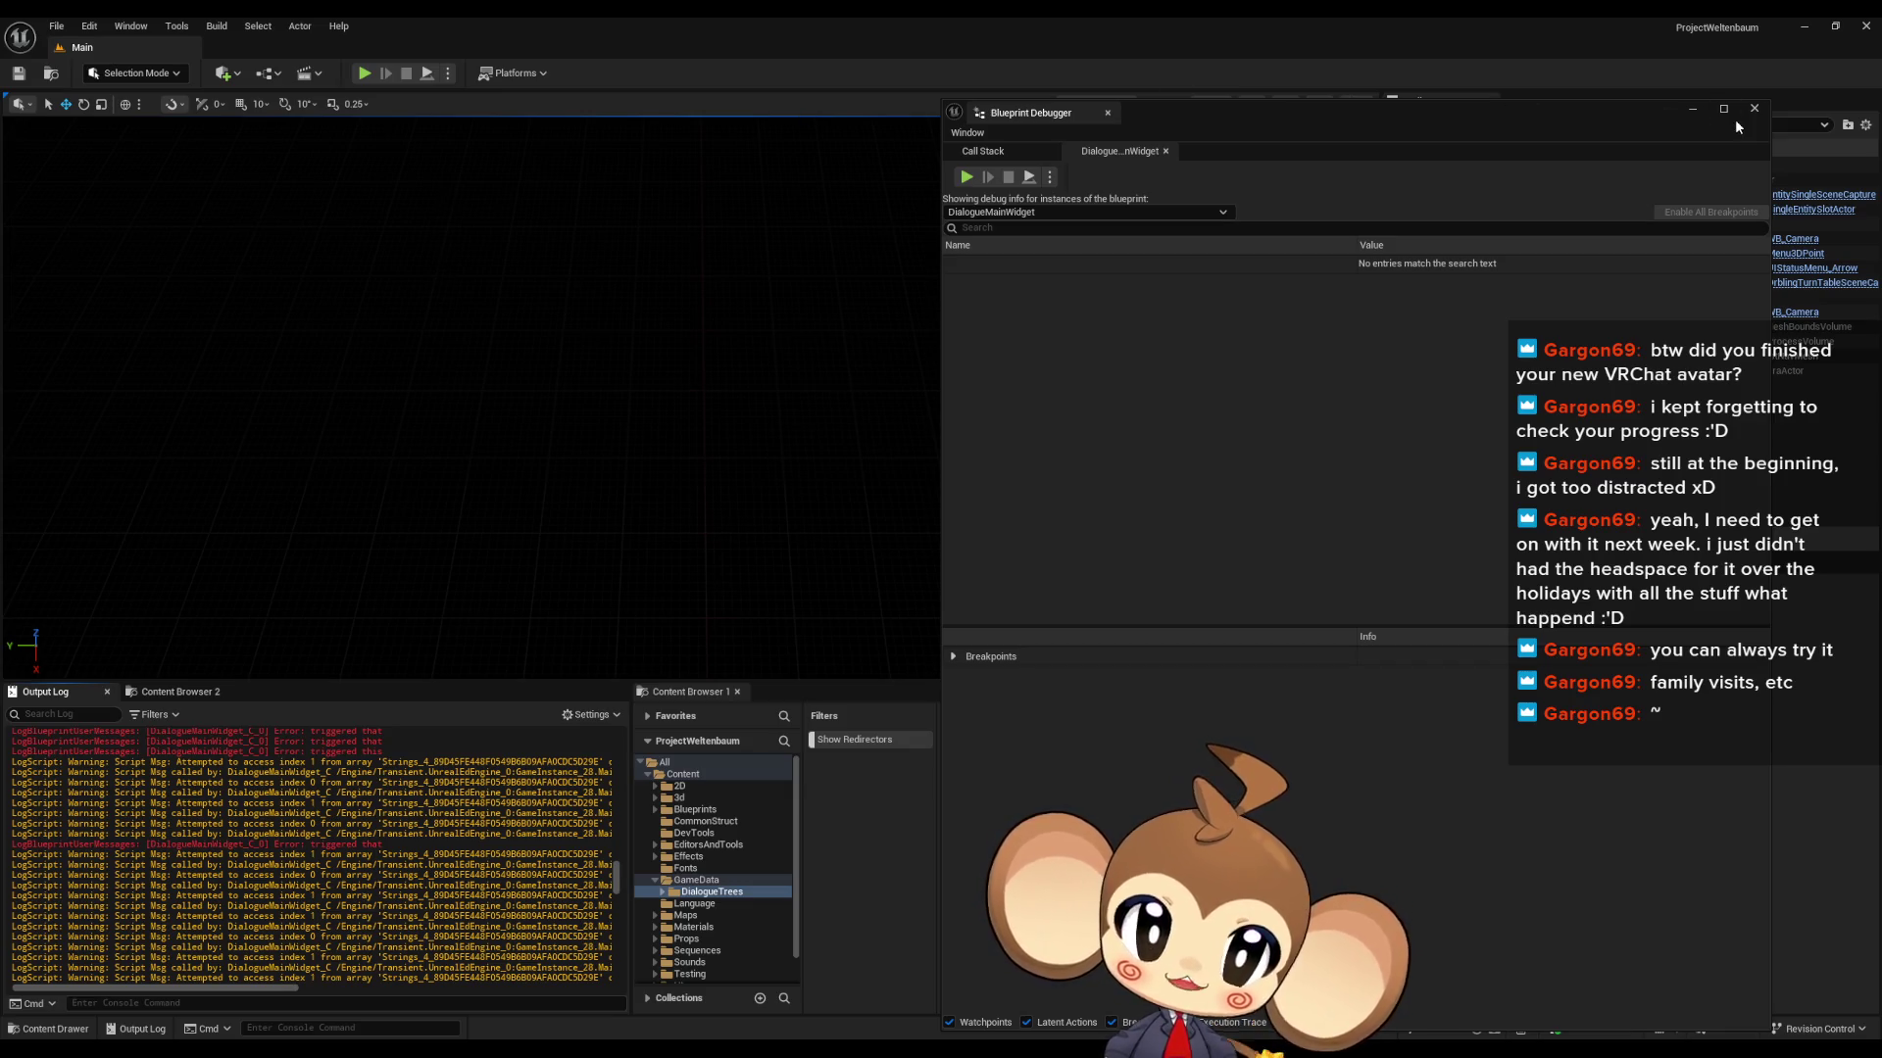
mouse_move(892, 1002)
left_click(825, 997)
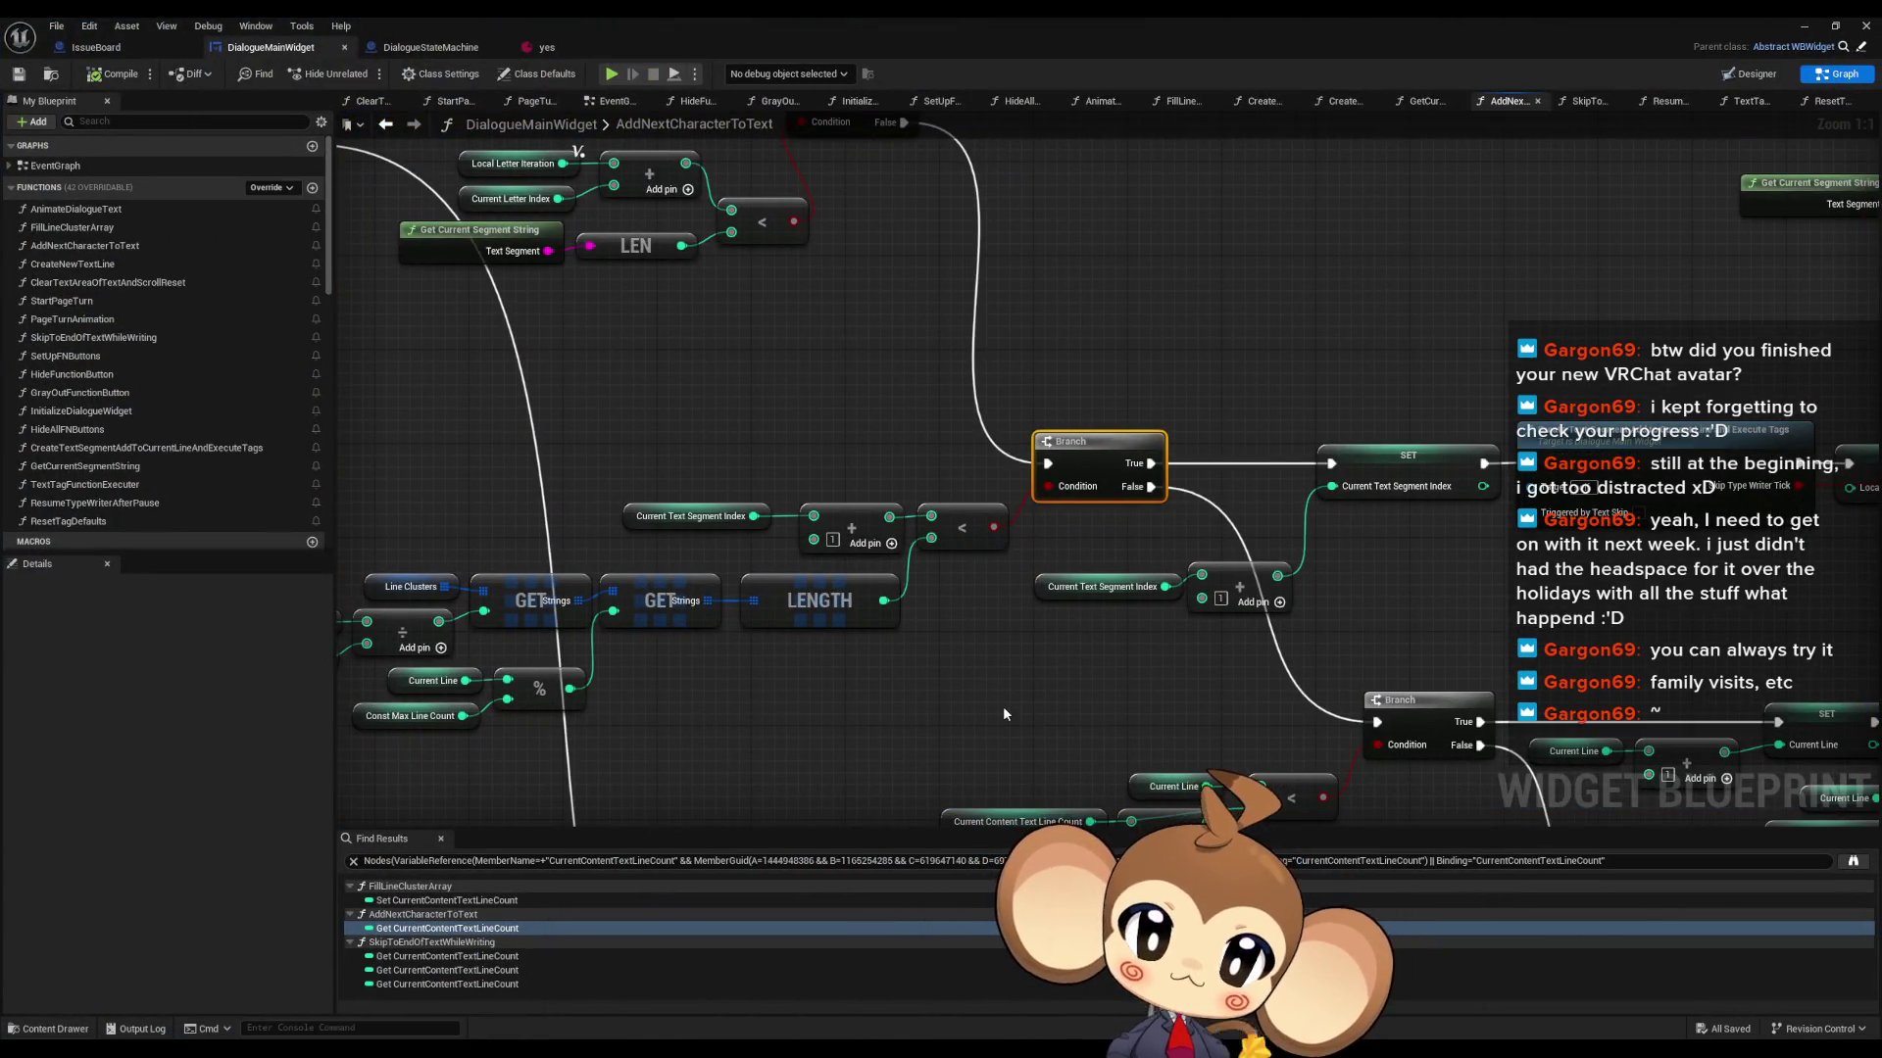
- In SkipToEndOfTextWhileWriting, delete the upper and lower Print String nodes, then view the Branch checks
scroll(1123, 562, "down", 6)
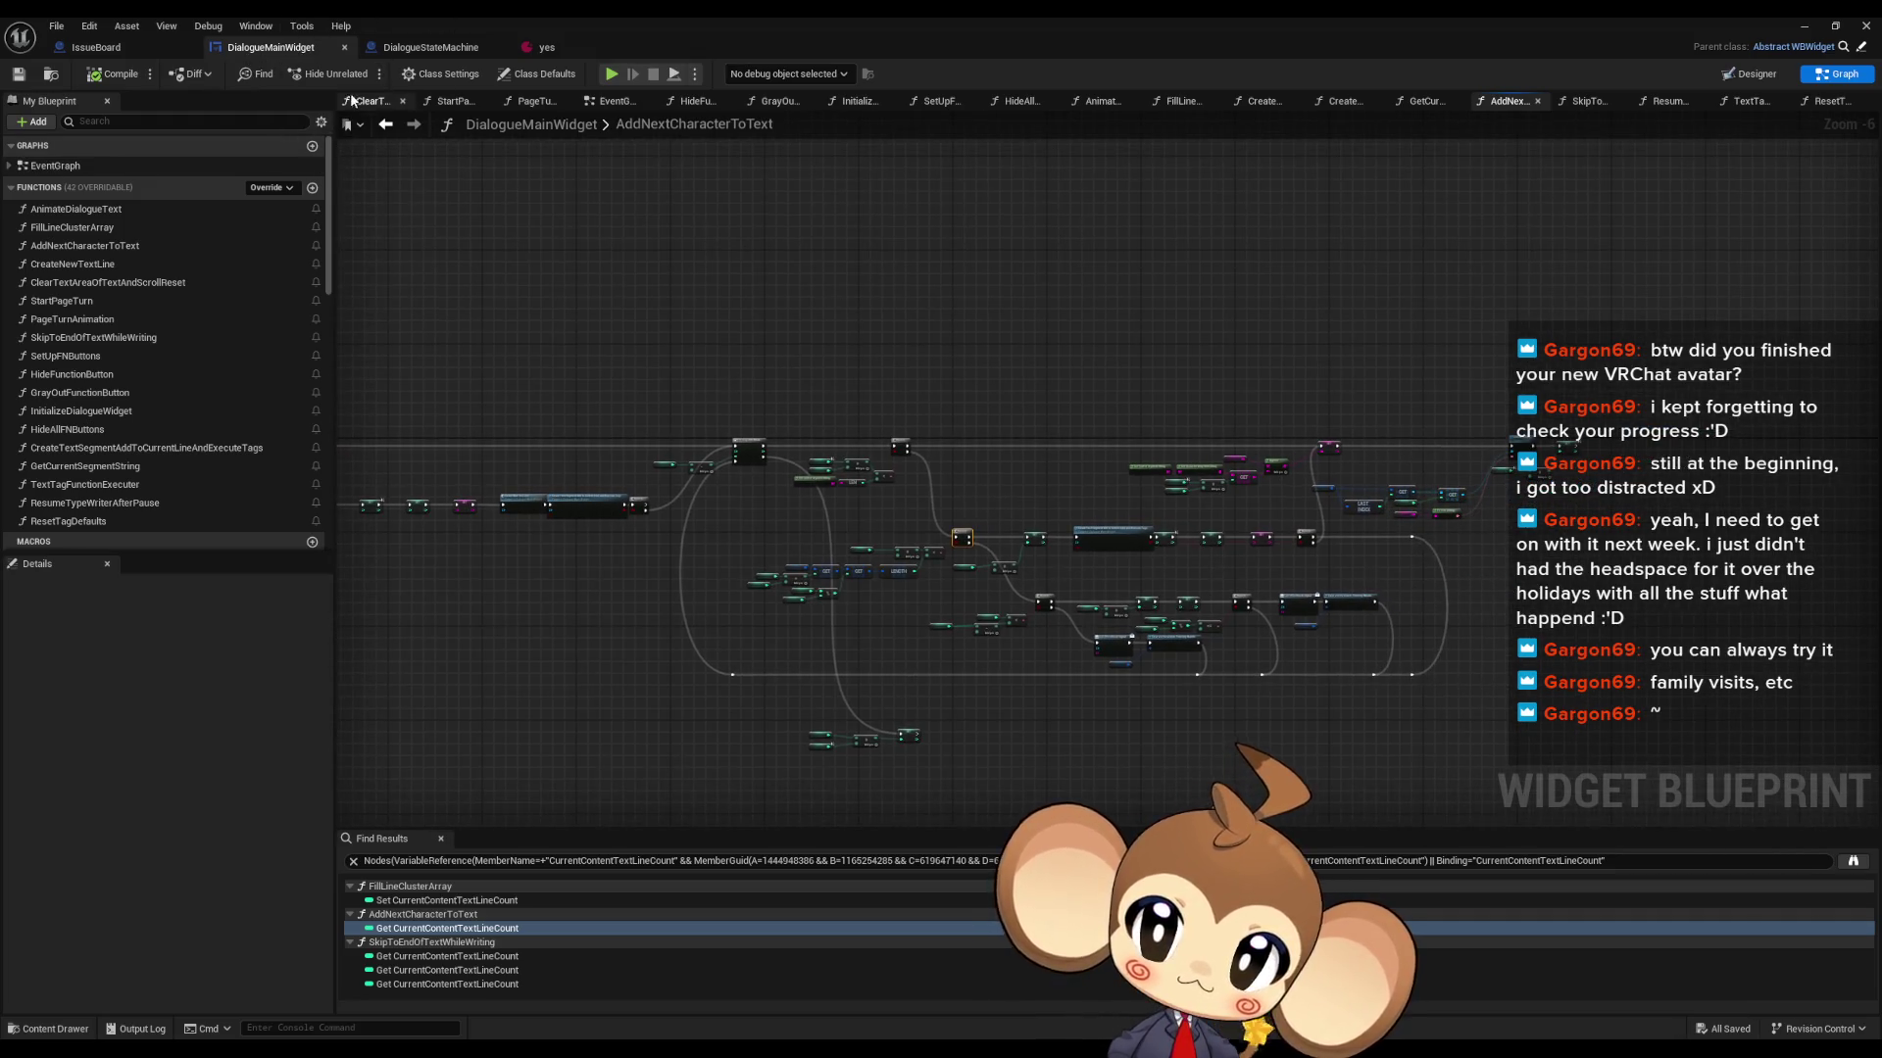
left_click(383, 126)
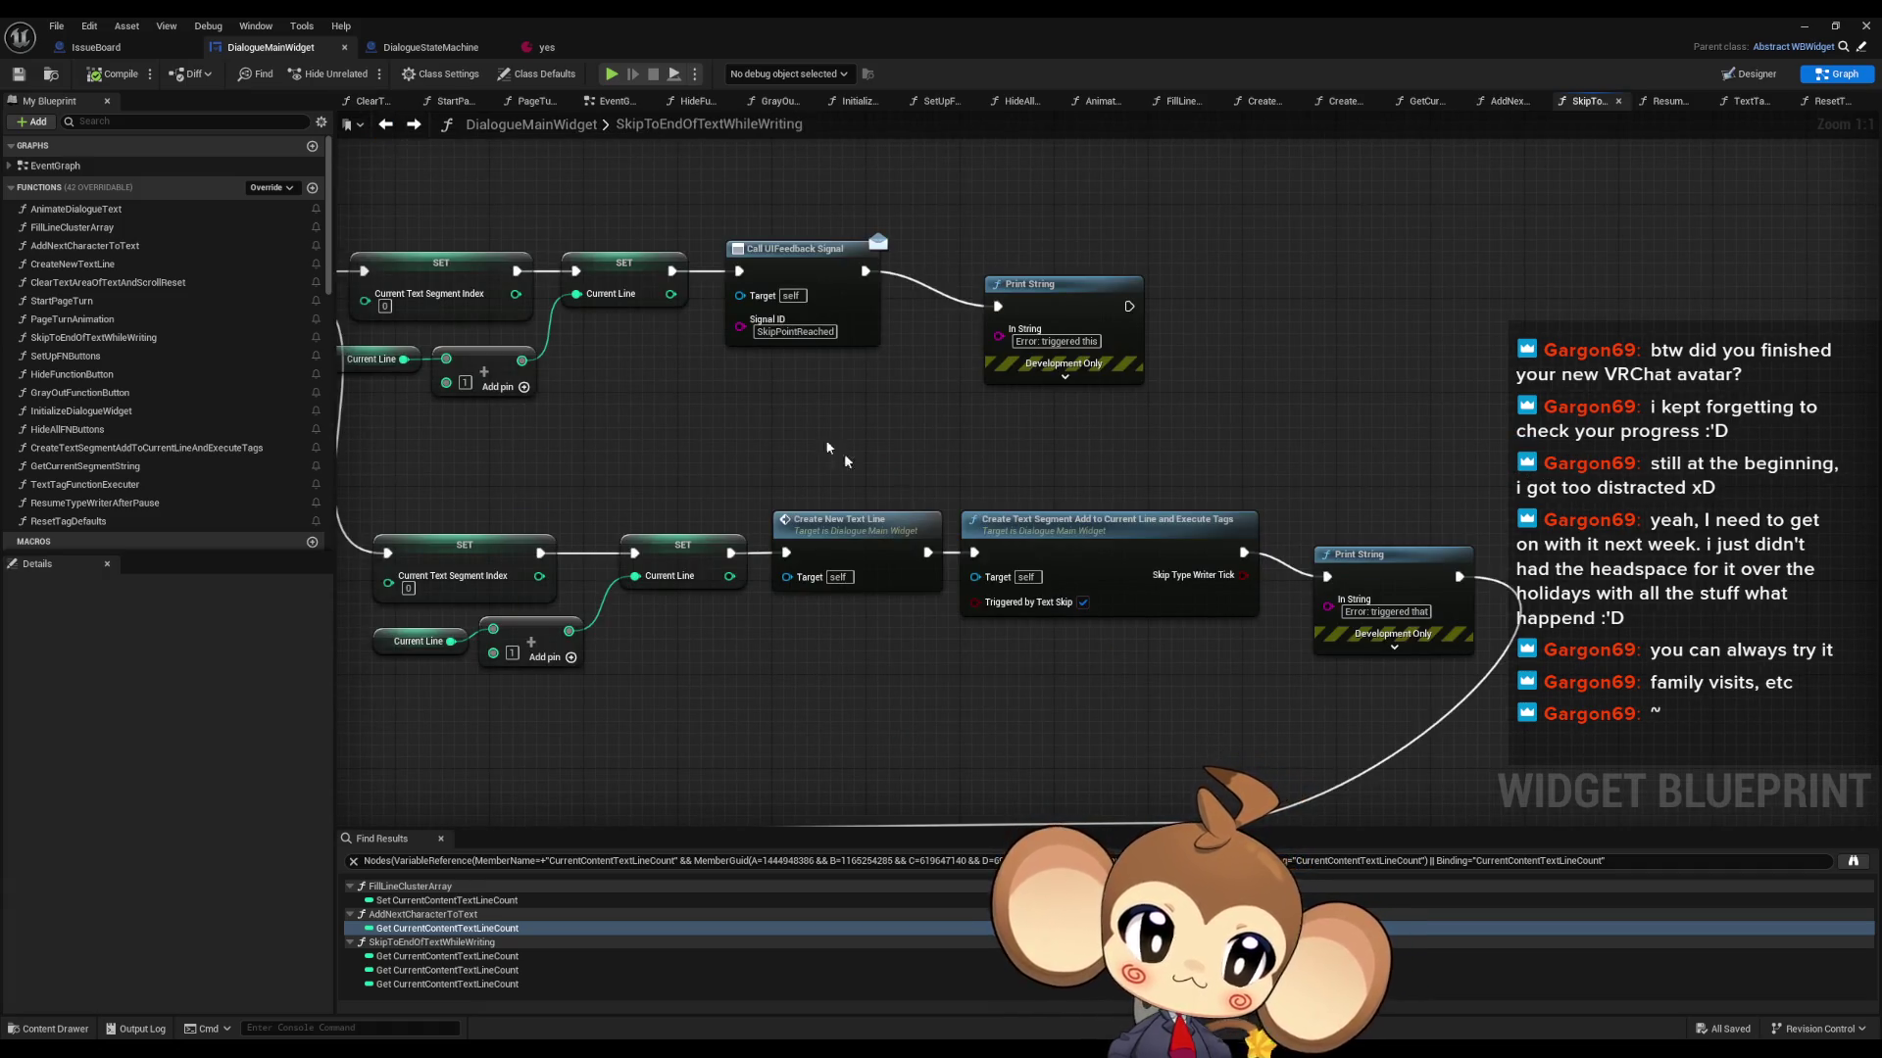
mouse_move(1244, 552)
left_mouse_down()
mouse_move(1215, 784)
mouse_move(1208, 735)
left_mouse_up()
left_click(1137, 260)
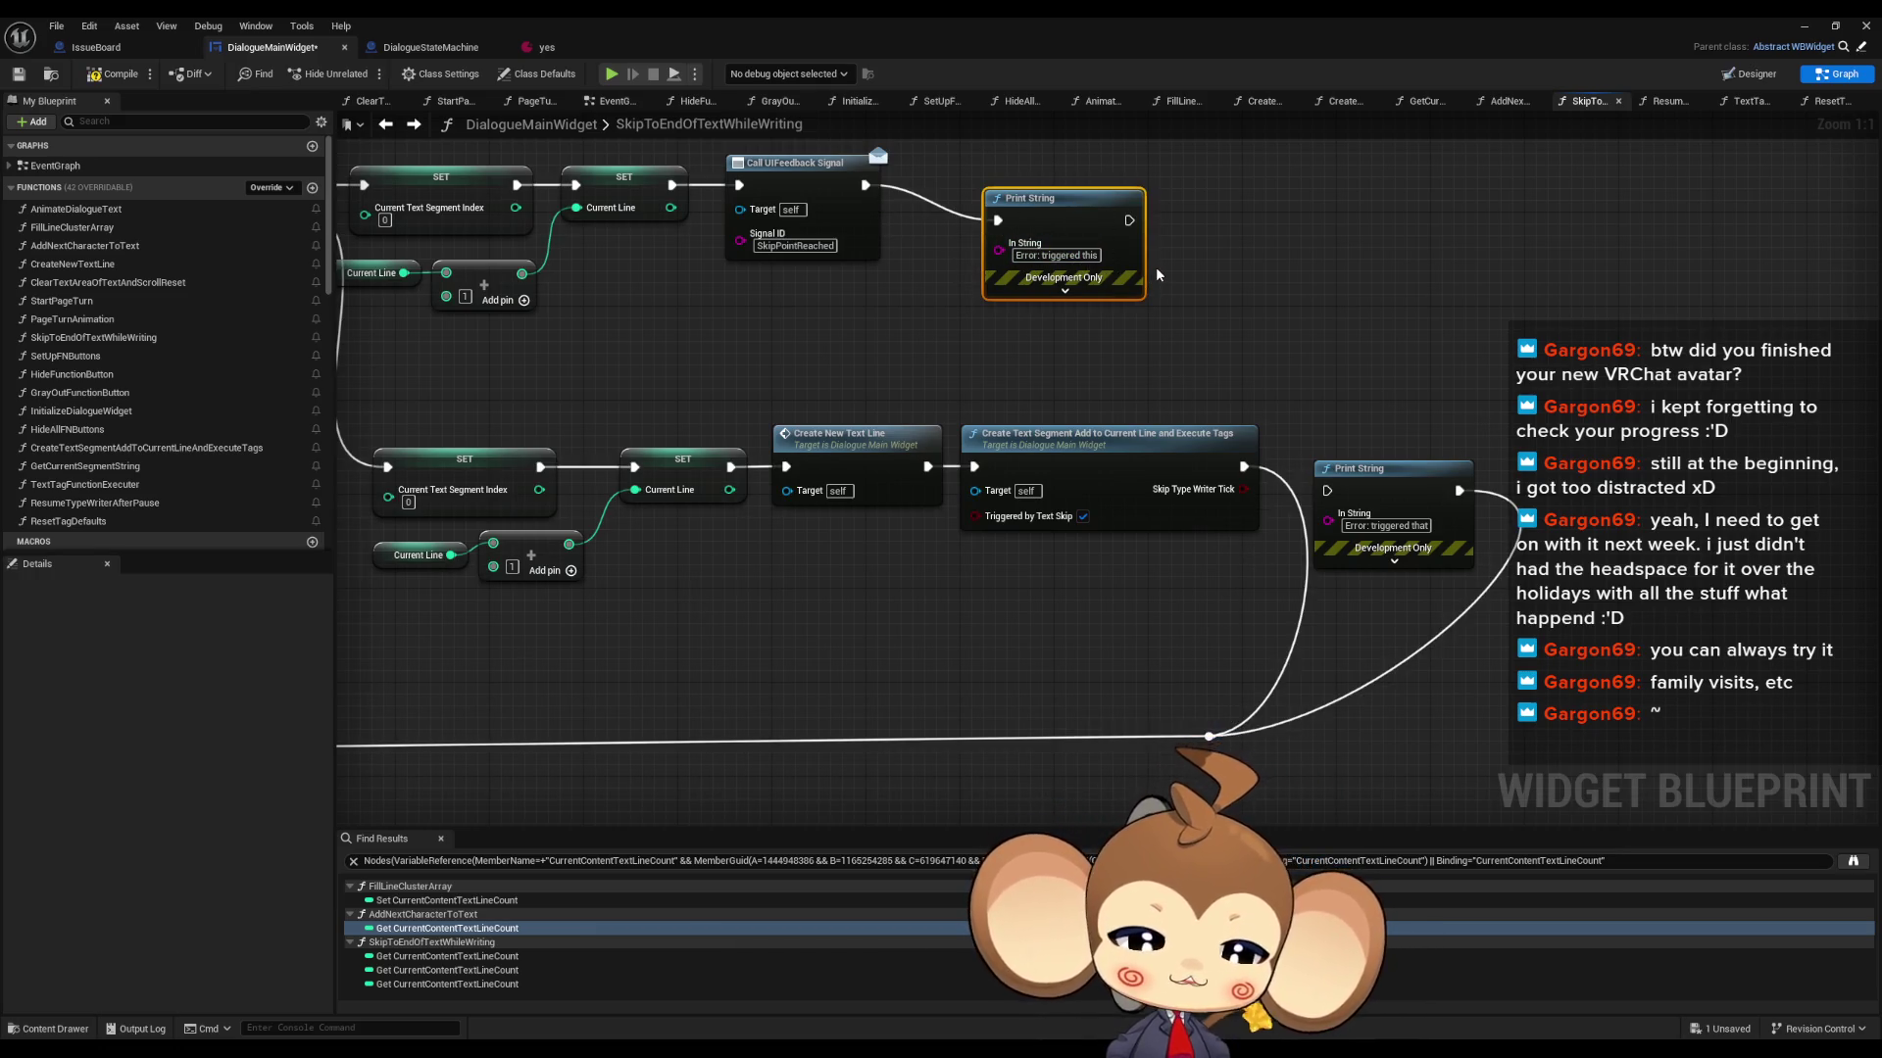
key("Delete")
left_click(1444, 544)
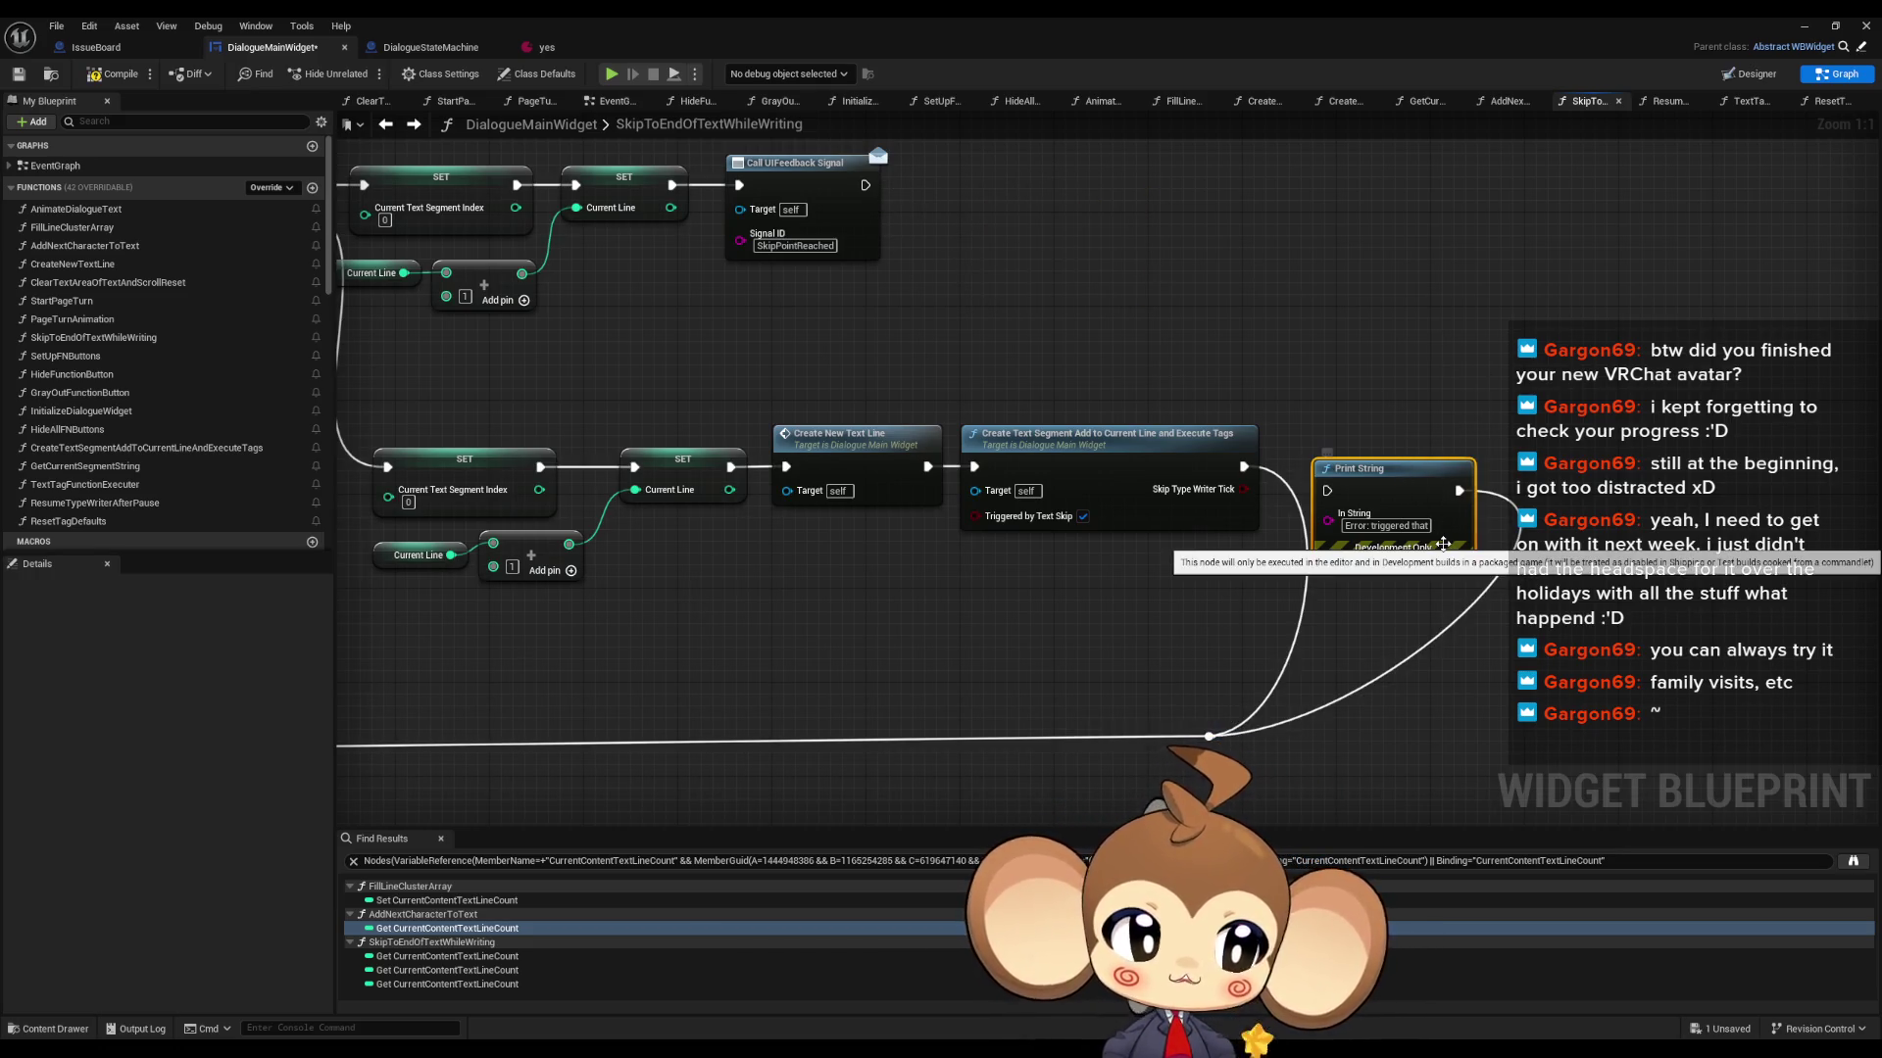
key("Delete")
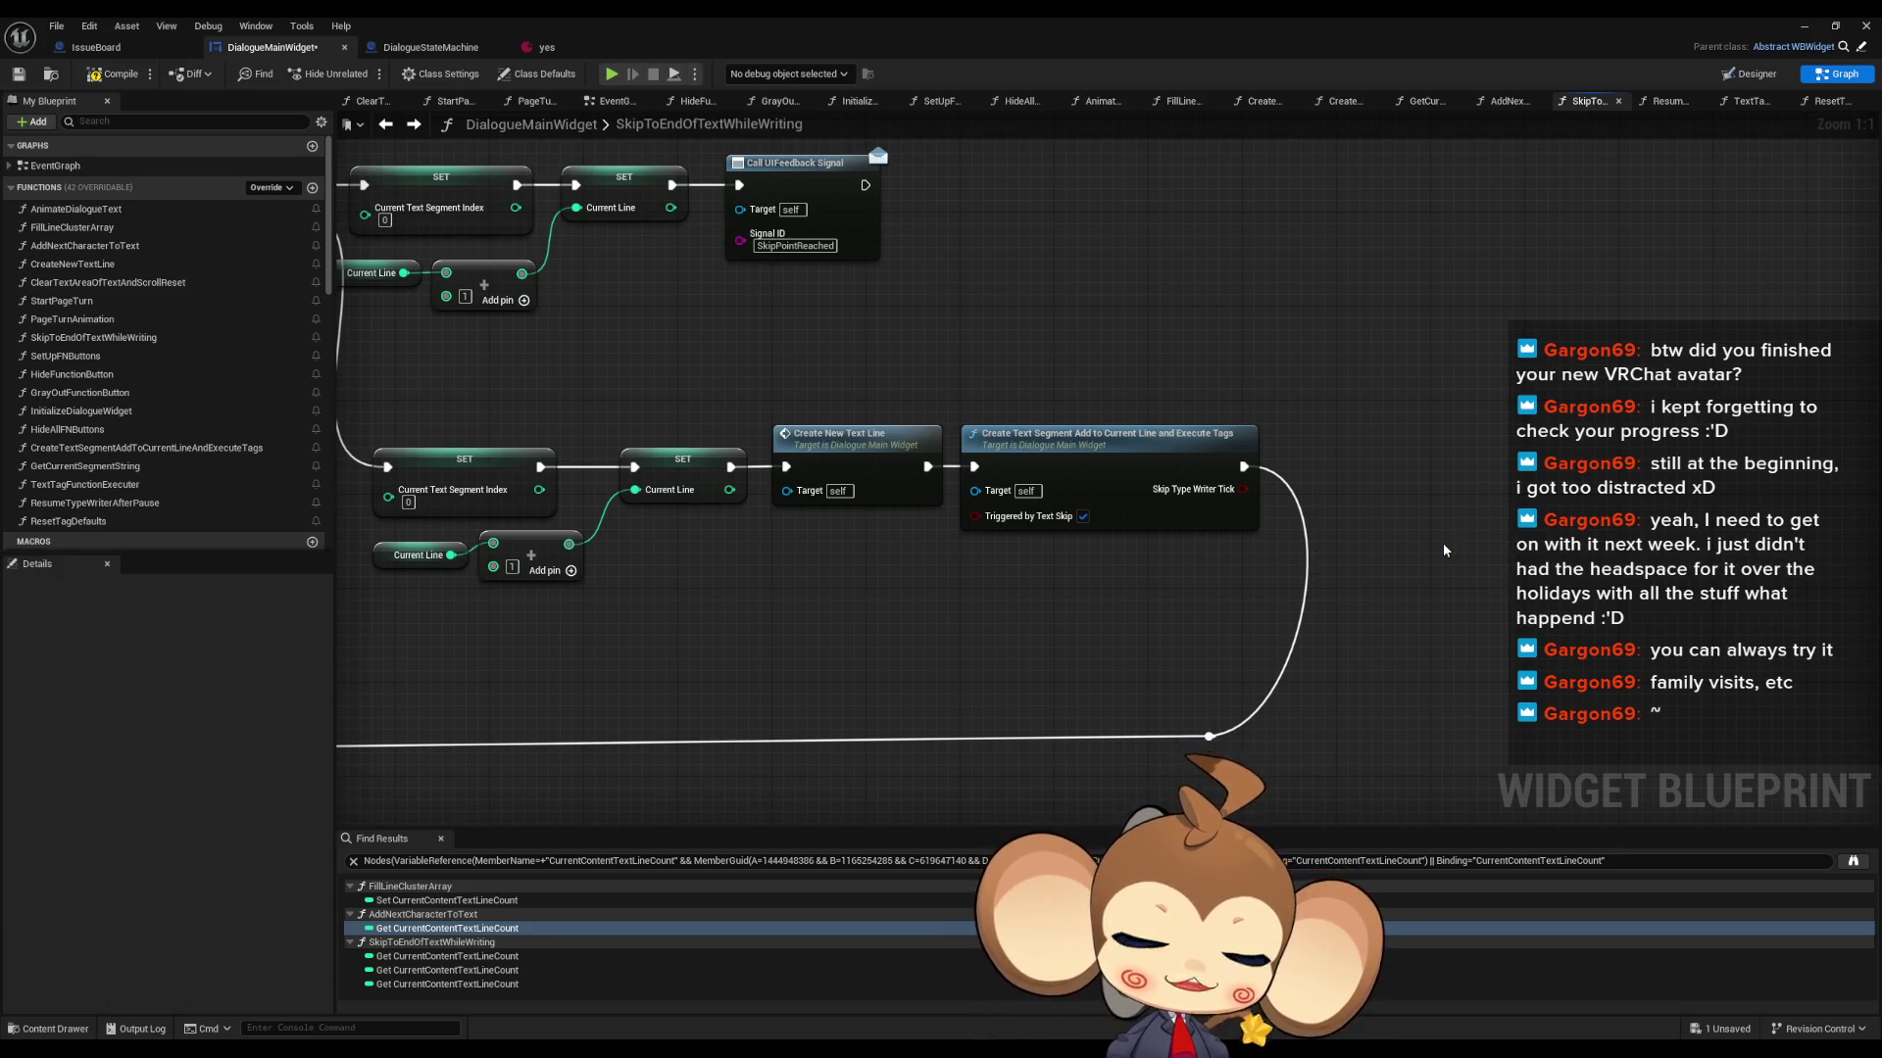
mouse_move(811, 593)
left_mouse_down()
mouse_move(1357, 652)
mouse_move(1411, 627)
mouse_move(1306, 559)
mouse_move(1461, 594)
left_mouse_up()
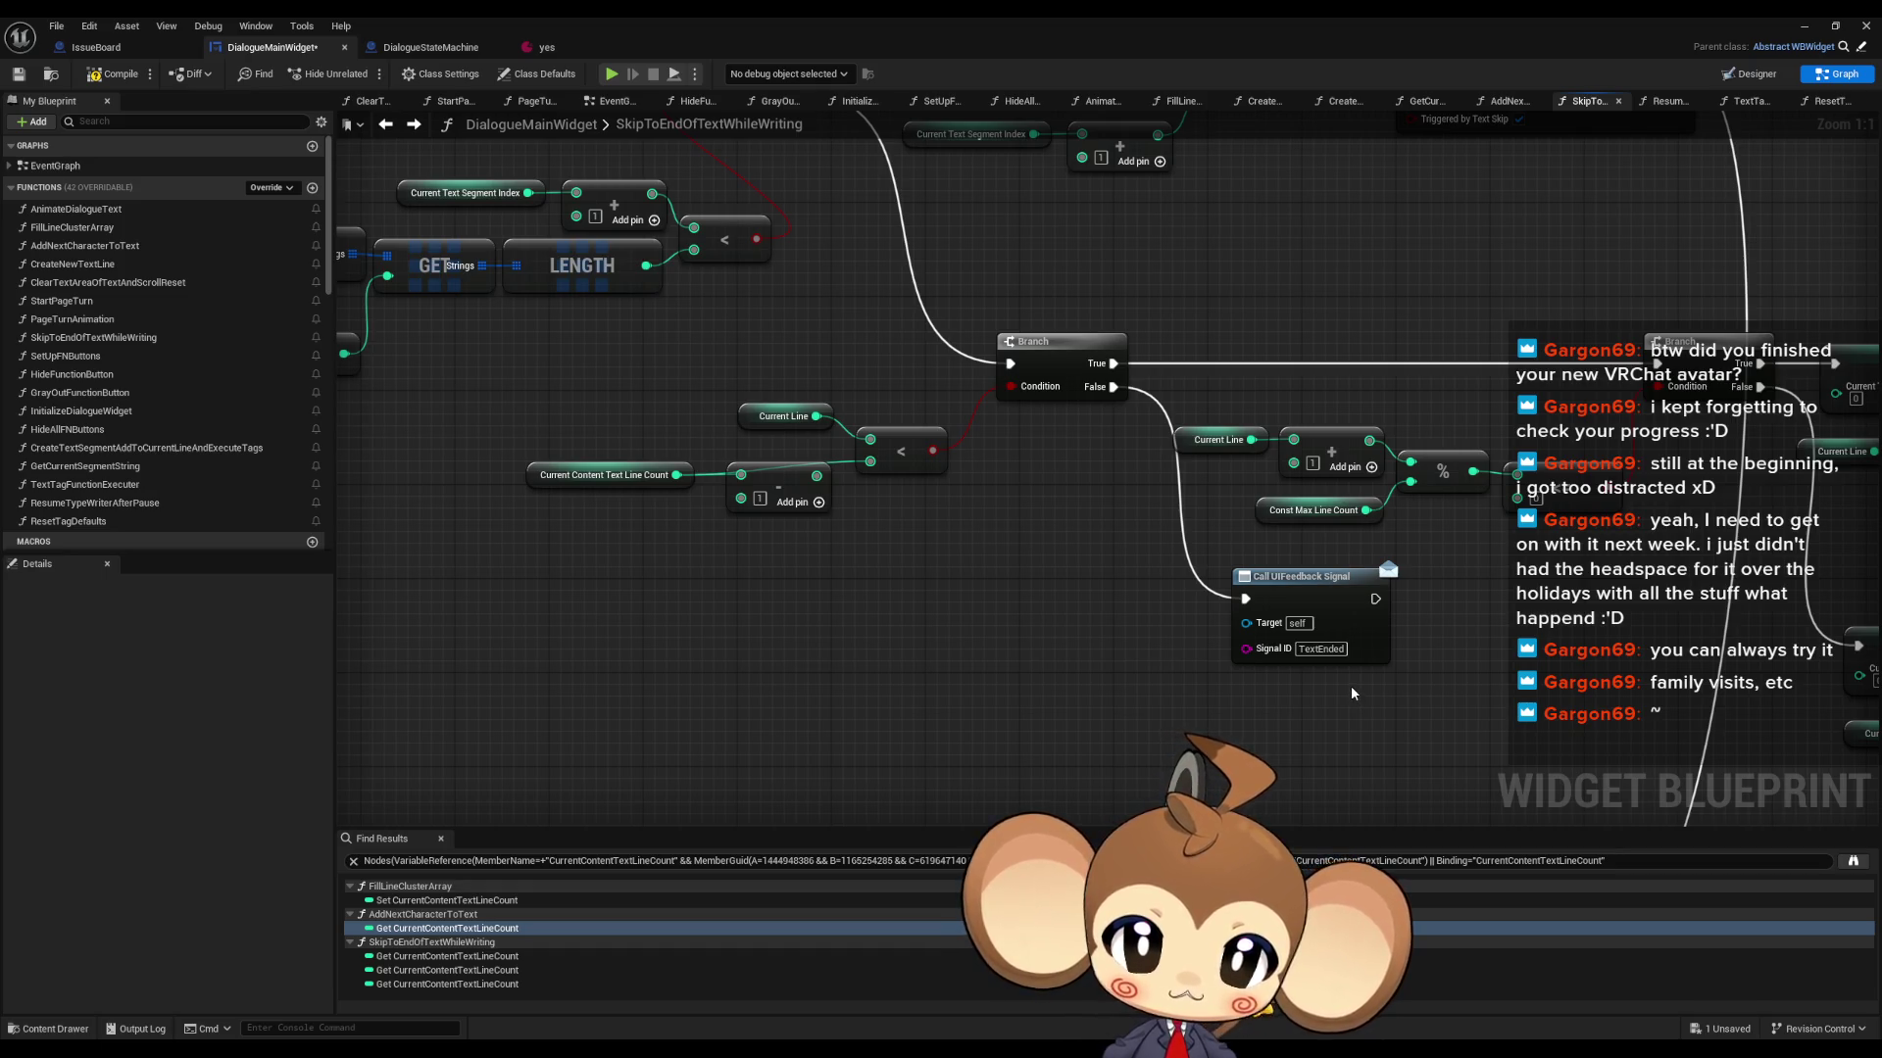
left_click_drag(1017, 702, 1060, 896)
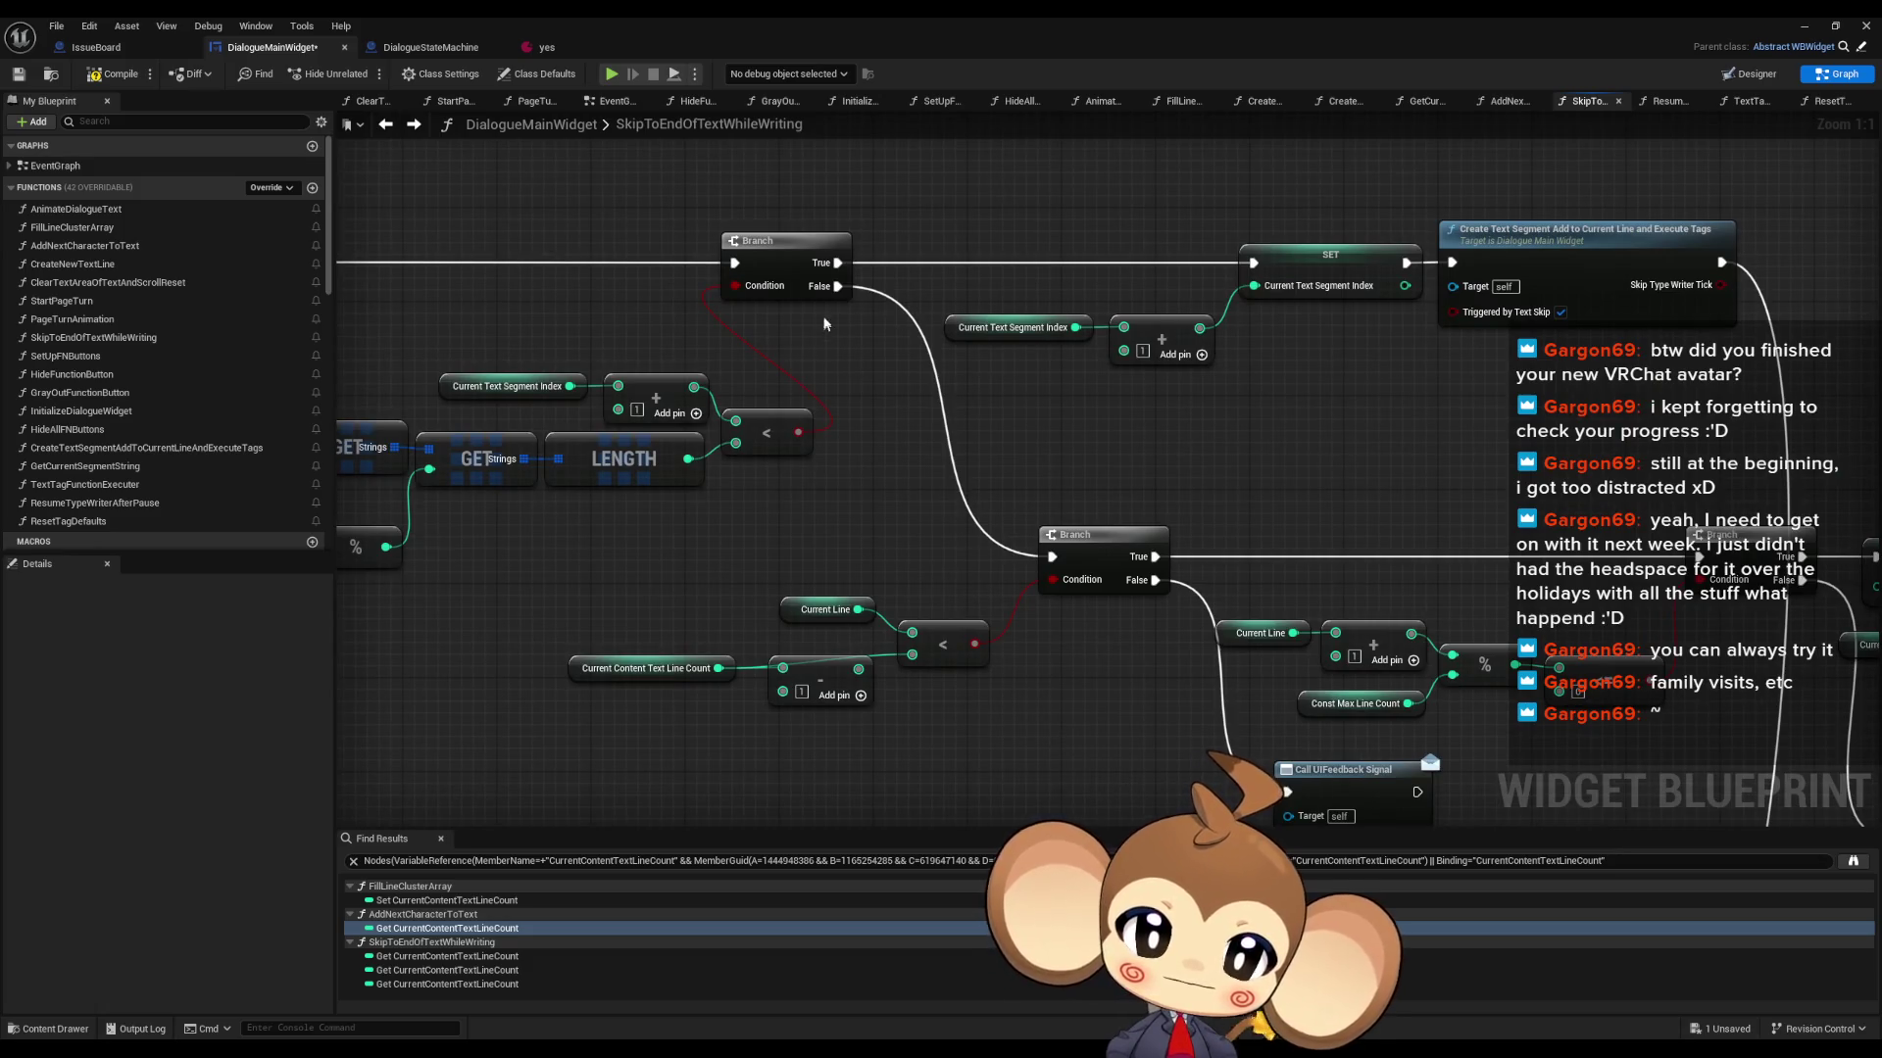
- Attach a Print String fed by an Append node to the upper Branch's False output
mouse_move(838, 287)
left_mouse_down()
mouse_move(879, 403)
mouse_move(730, 517)
left_mouse_up()
type("print")
key("Return")
type("append")
key("Return")
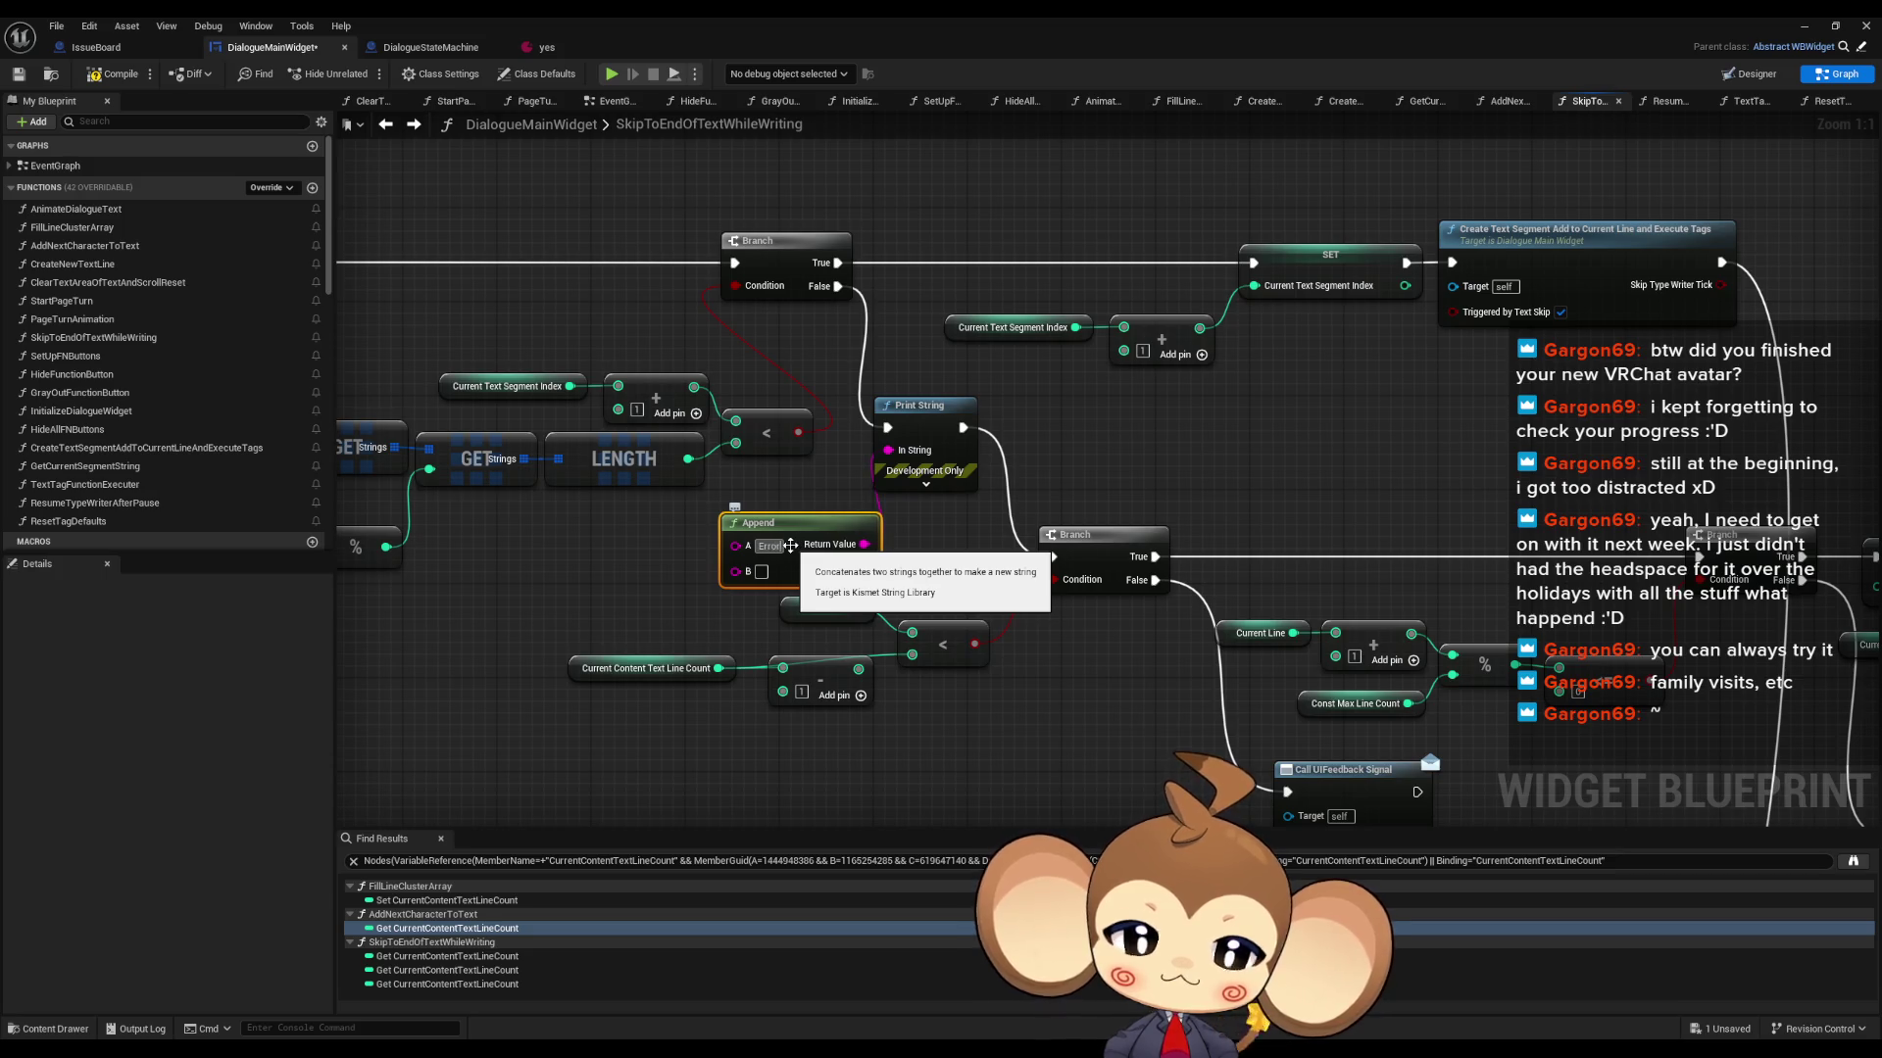
- Add Append pins C and D with '/' and Current Content Text Line Count, then play
mouse_move(790, 546)
left_mouse_down()
mouse_move(719, 534)
mouse_move(857, 609)
left_mouse_up()
left_click_drag(743, 575, 507, 567)
left_click(784, 549)
left_click(805, 559)
left_click(805, 558)
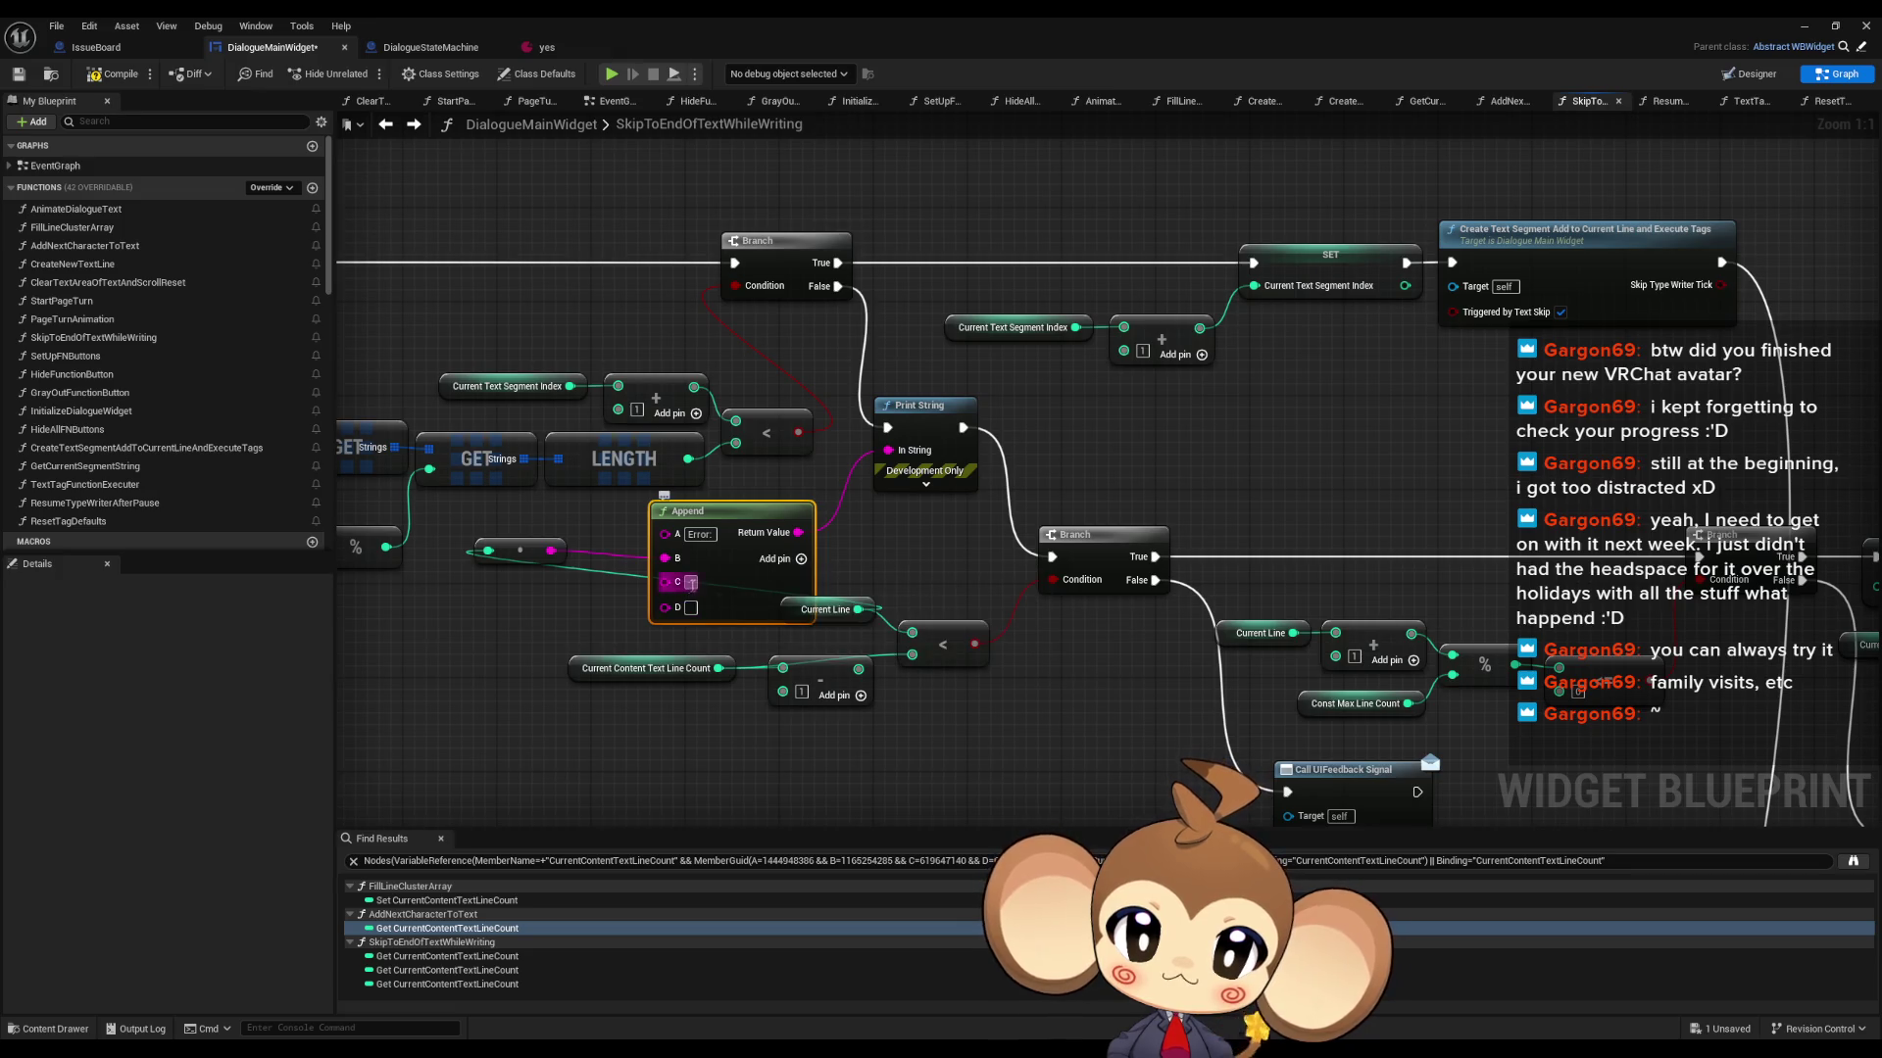
type("//")
mouse_move(719, 669)
left_mouse_down()
mouse_move(665, 607)
mouse_move(508, 602)
left_mouse_up()
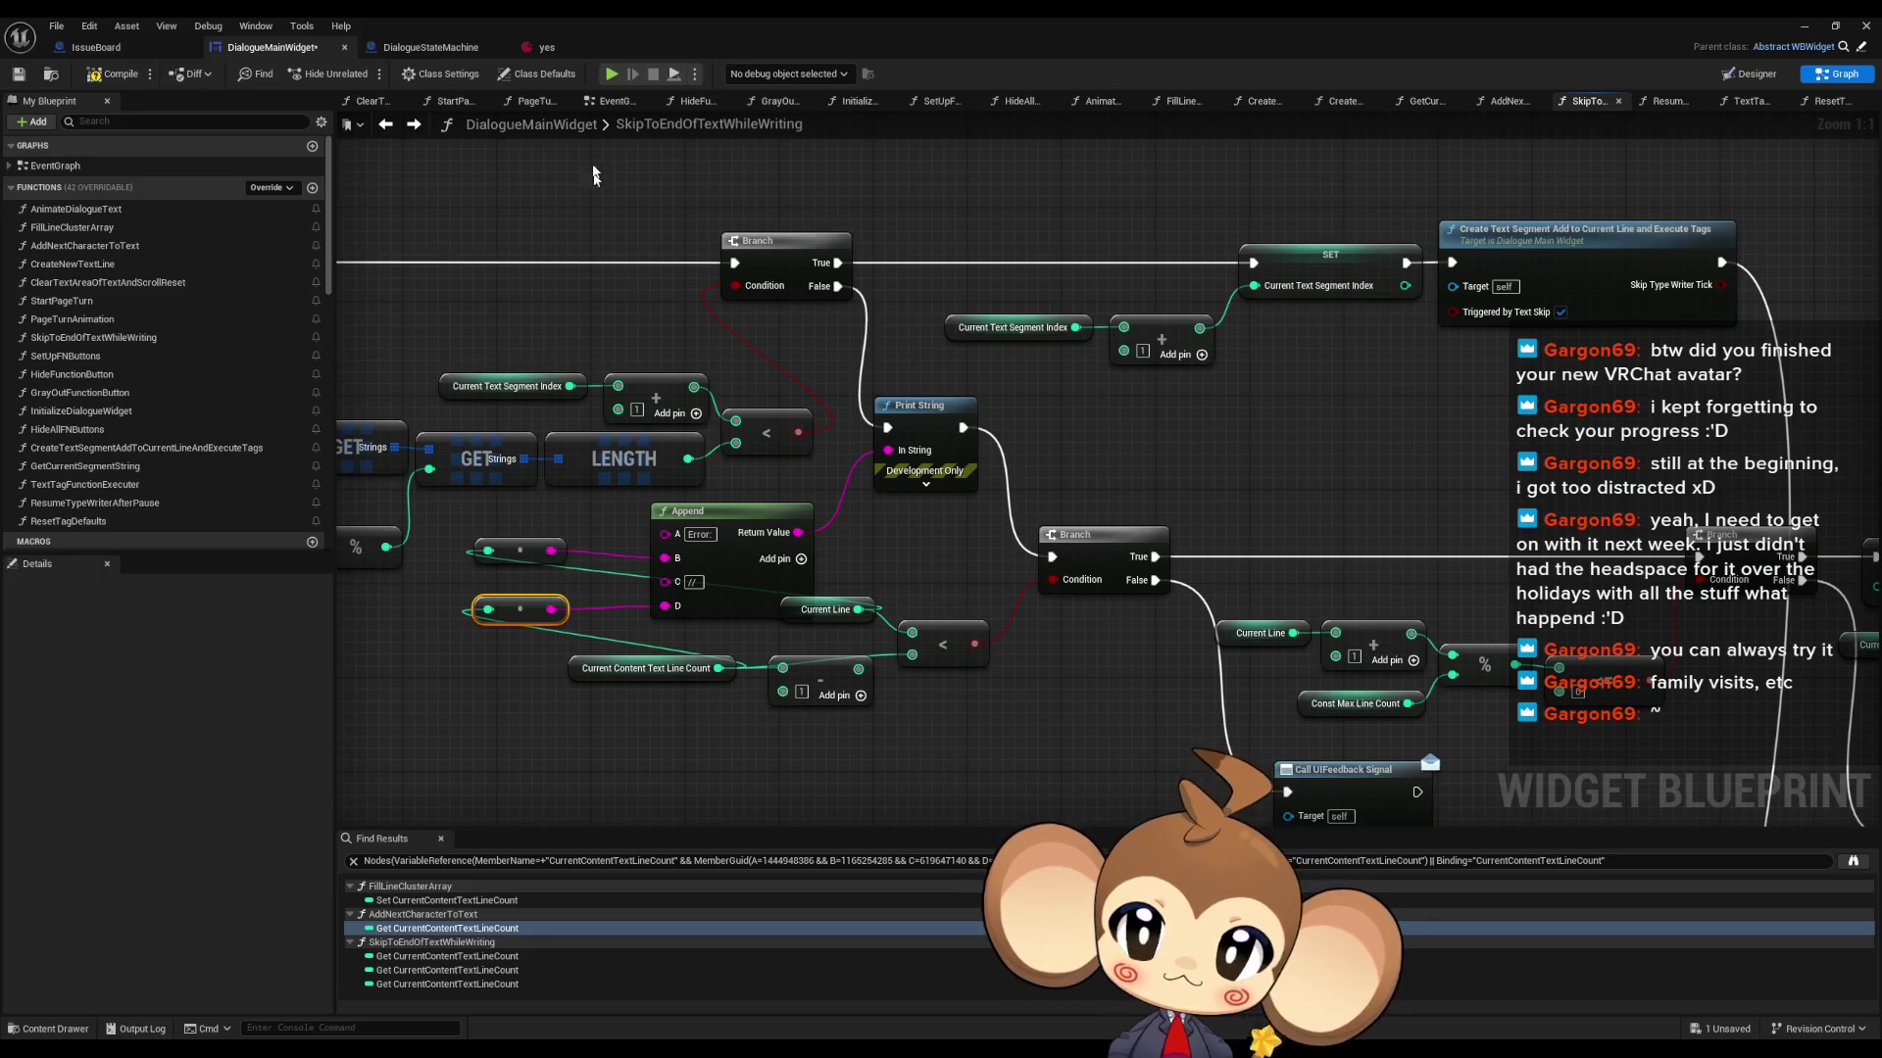
key("alt+p")
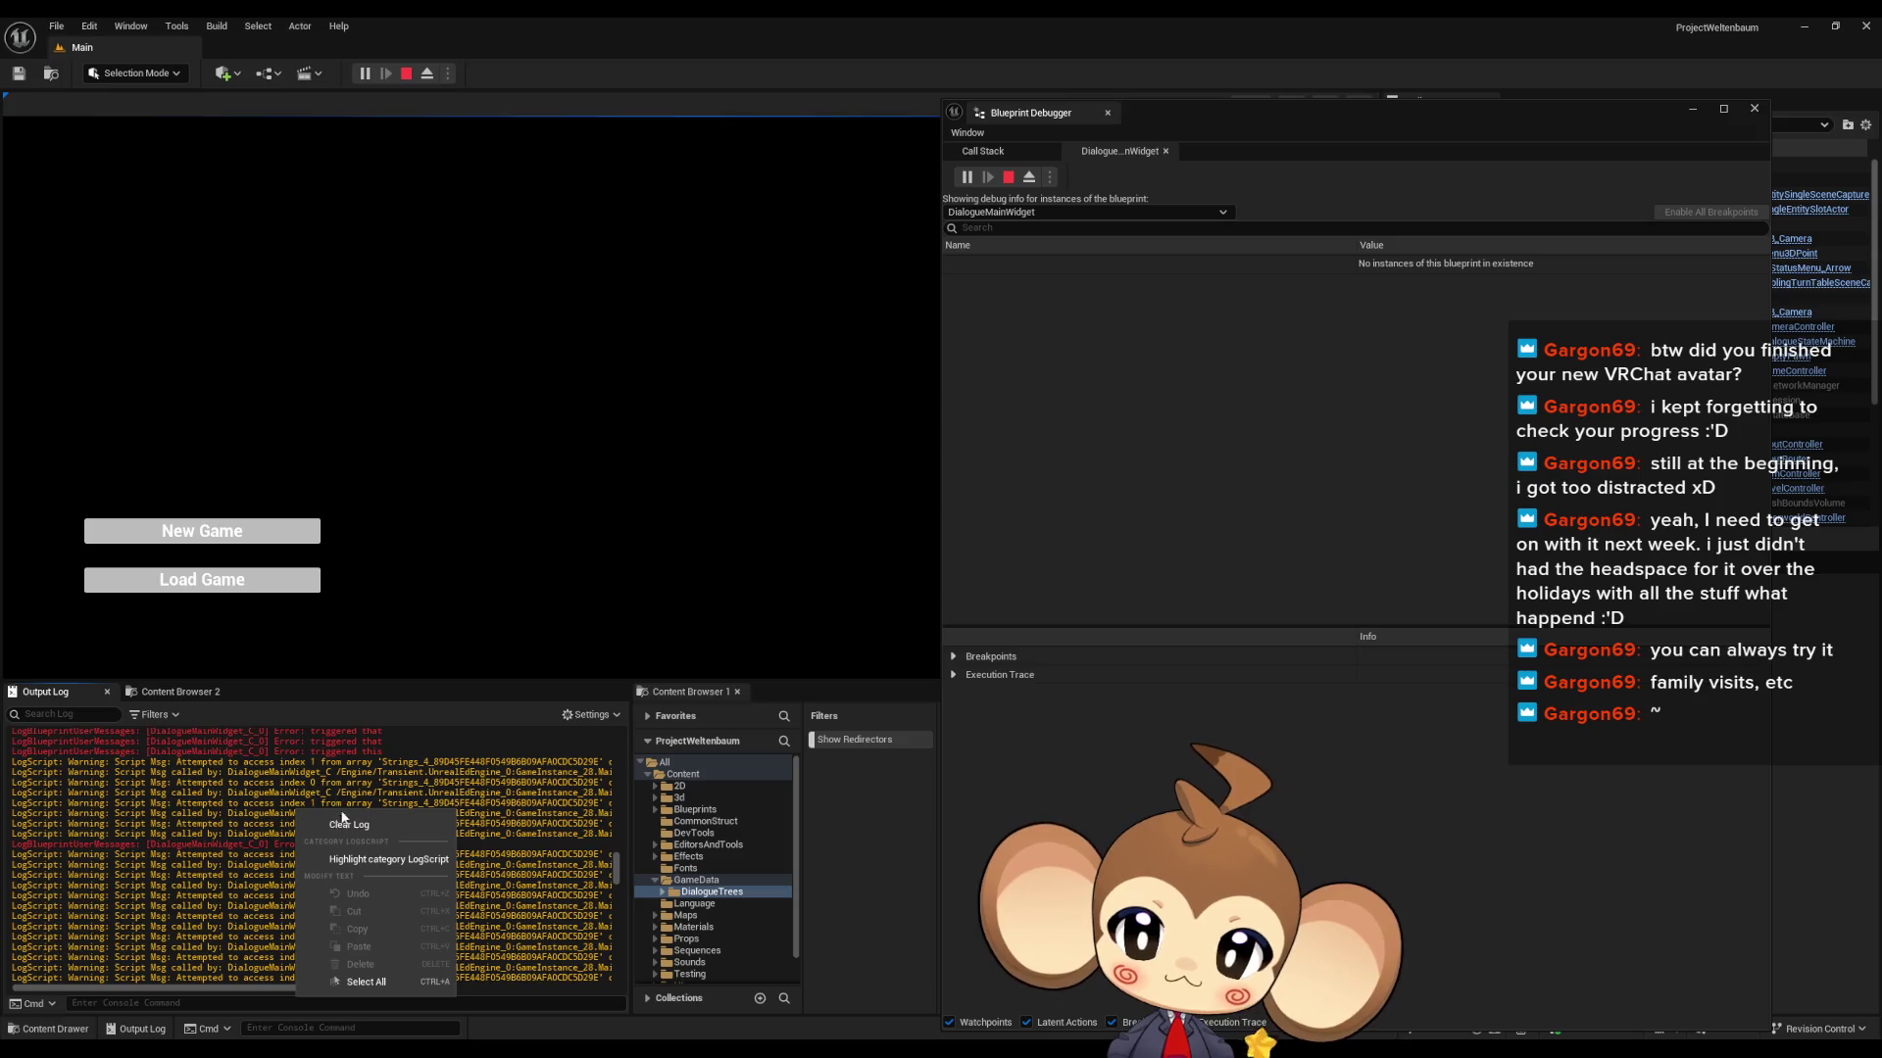
- Clear the log, run the game, and inspect the 'Error: 12//13' and '13//13' lines
left_click(294, 580)
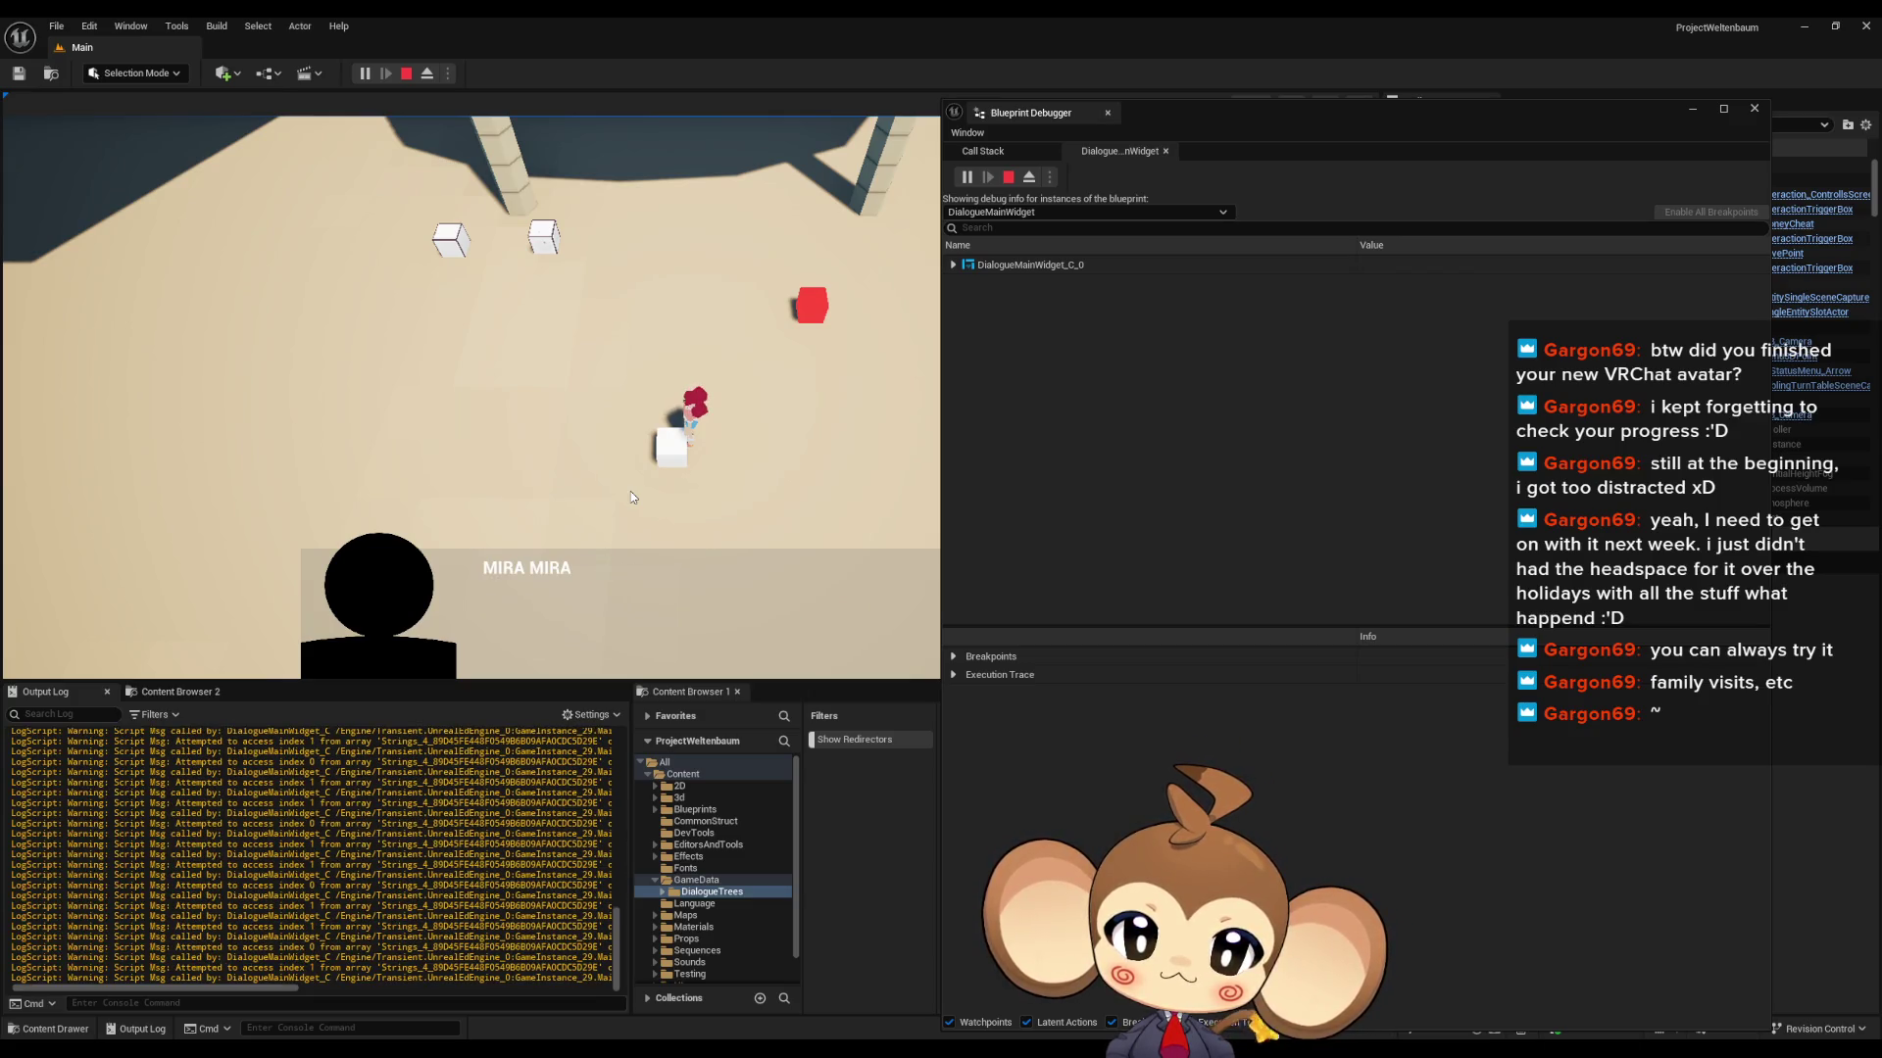
left_click(406, 73)
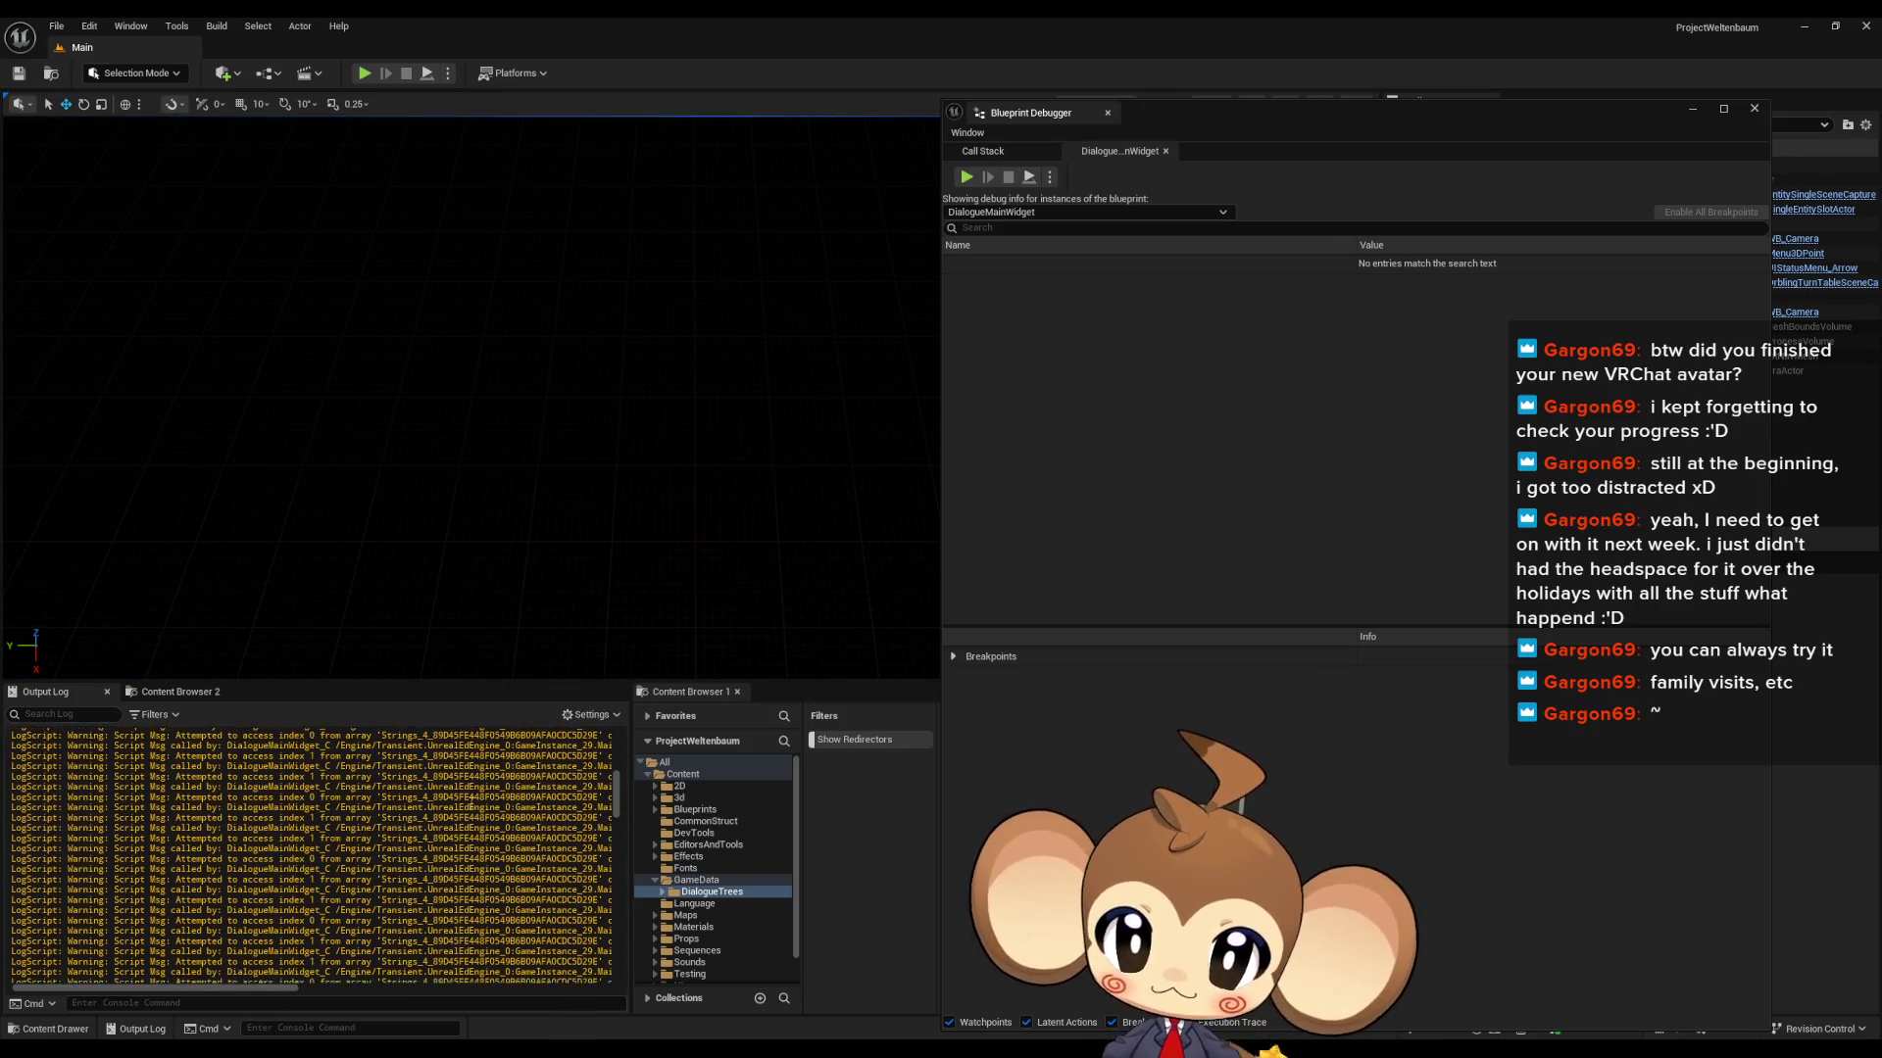
left_click_drag(316, 815, 365, 821)
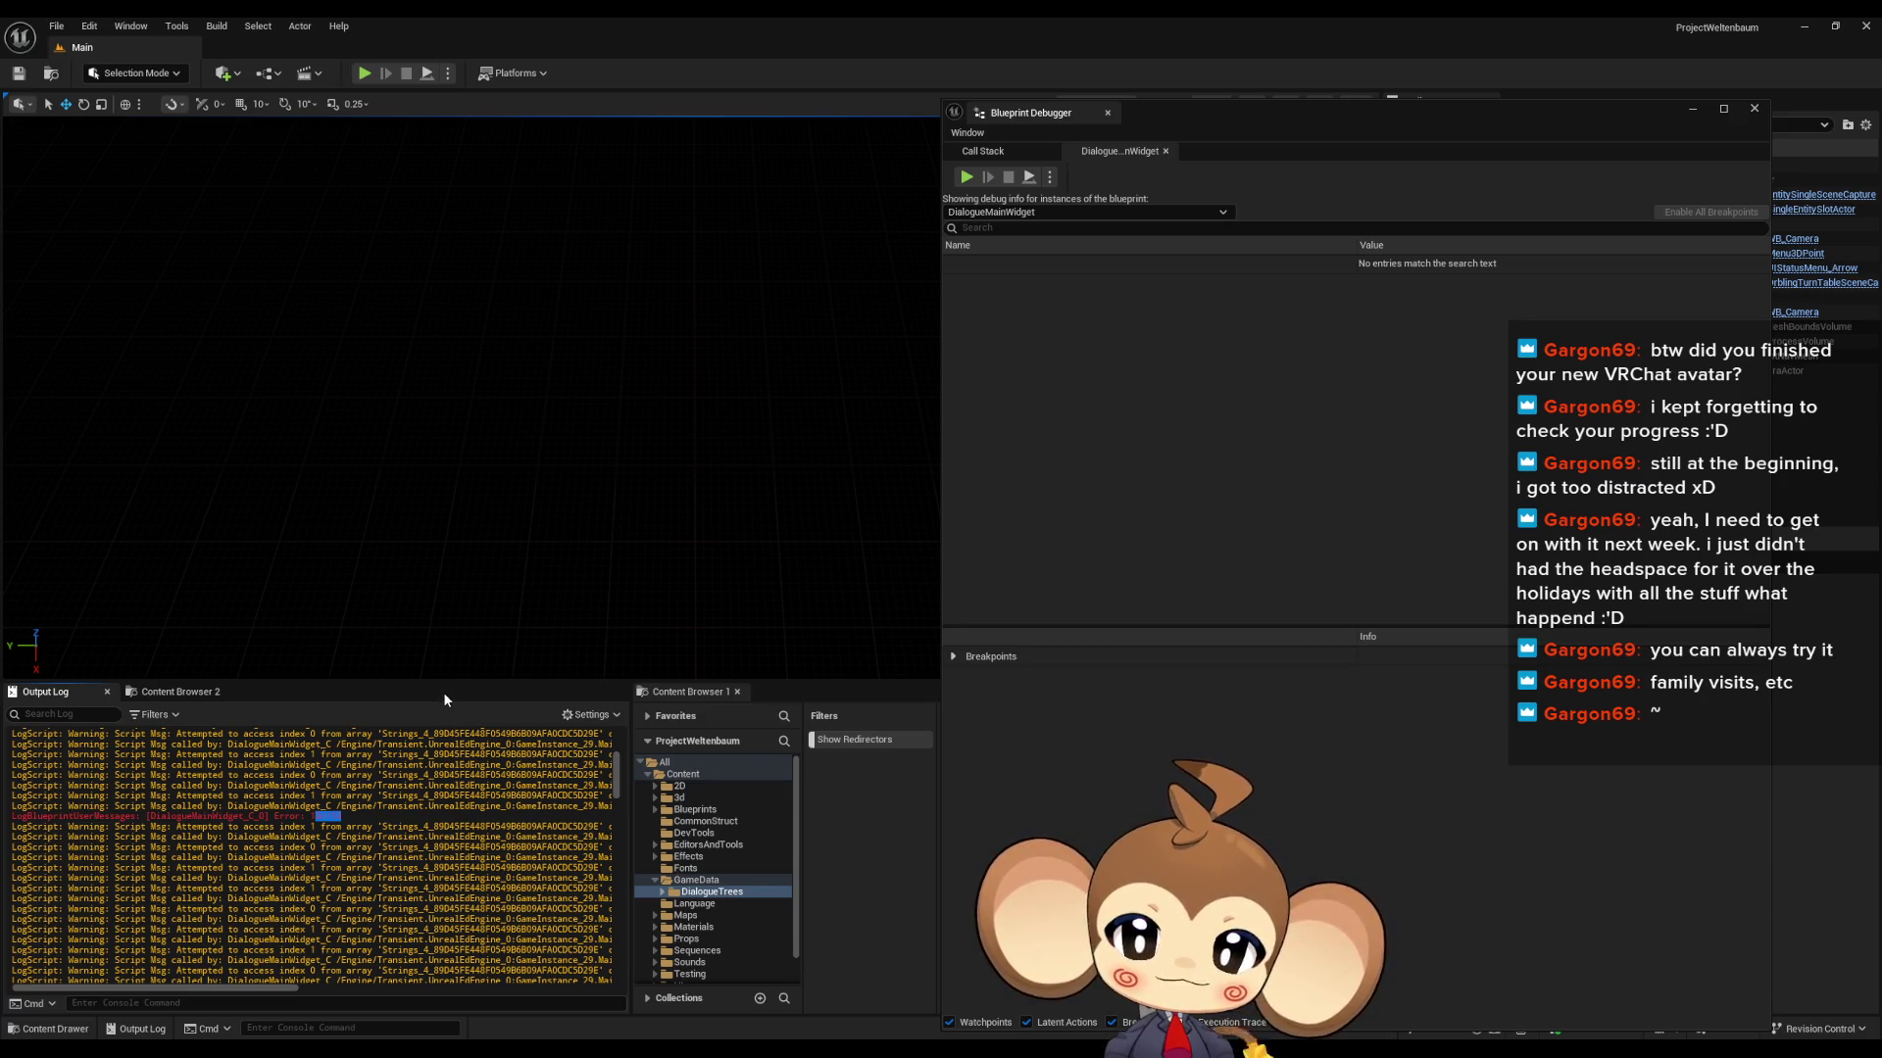
scroll(370, 812, "up", 4)
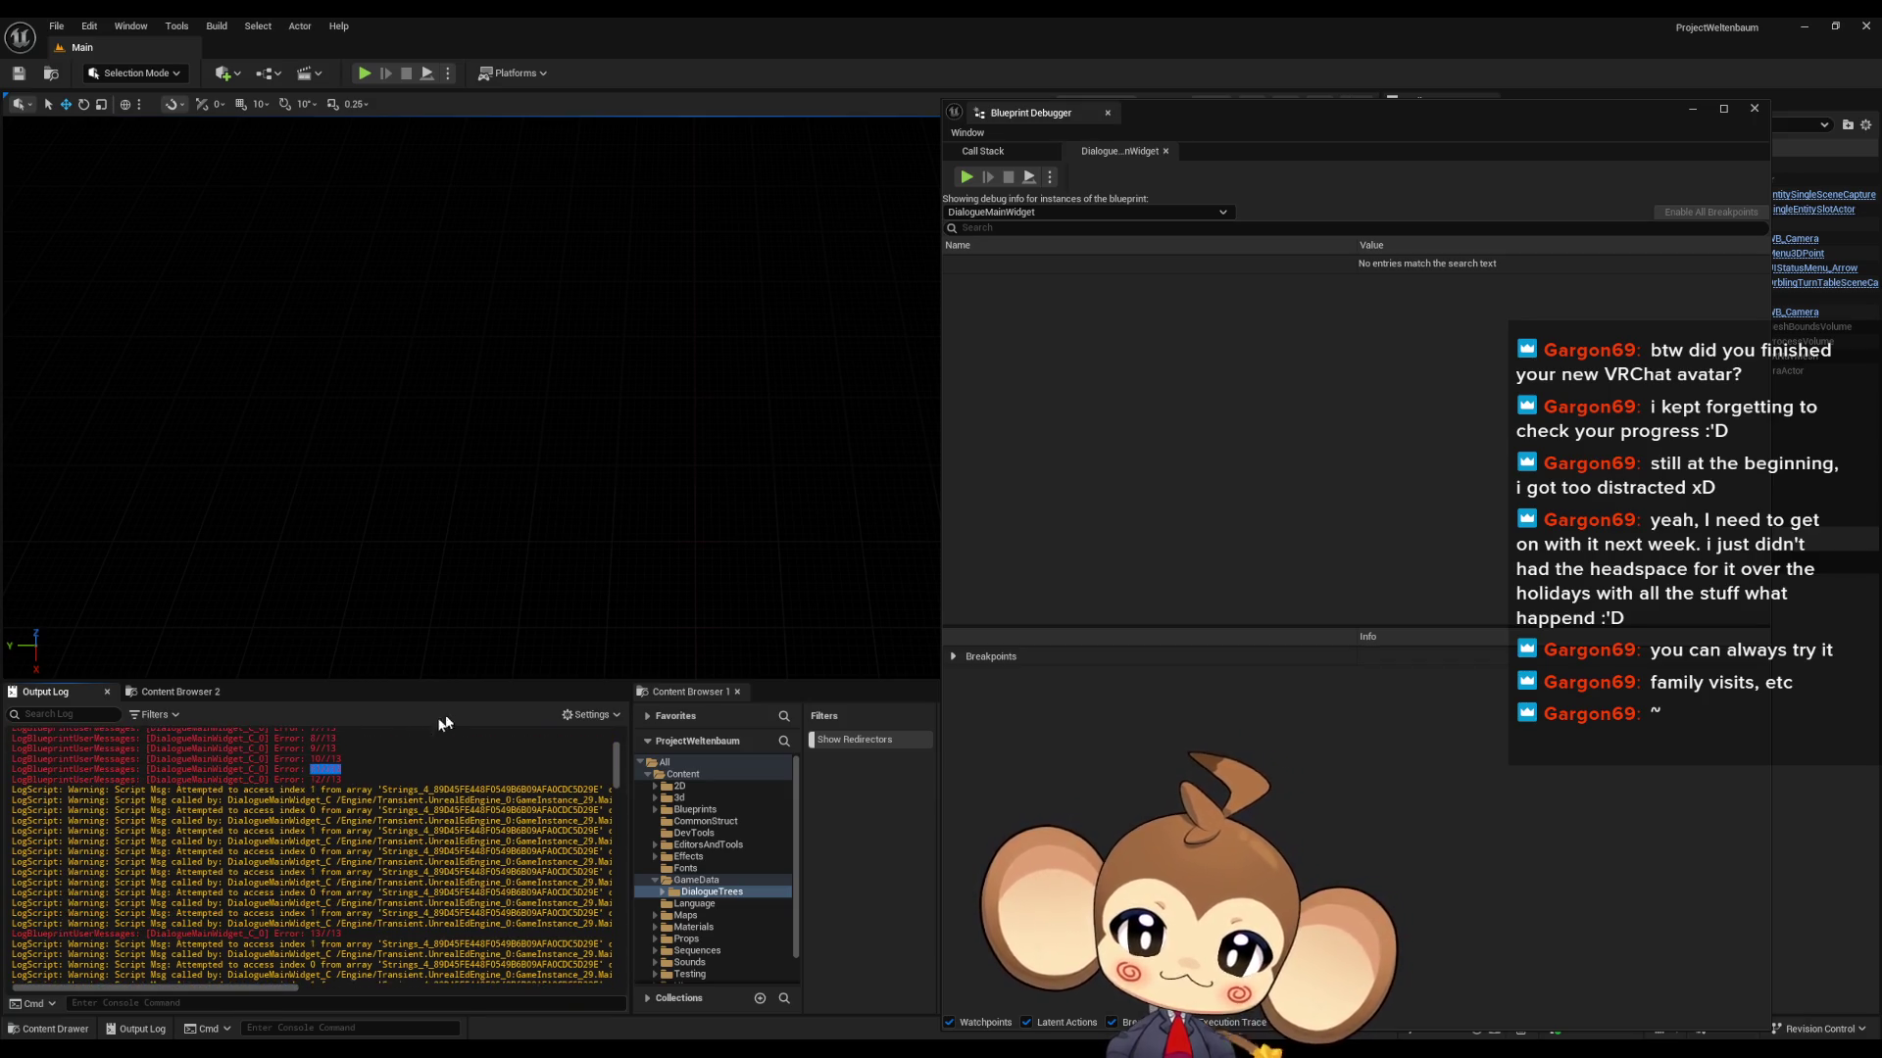
left_click_drag(314, 771, 411, 762)
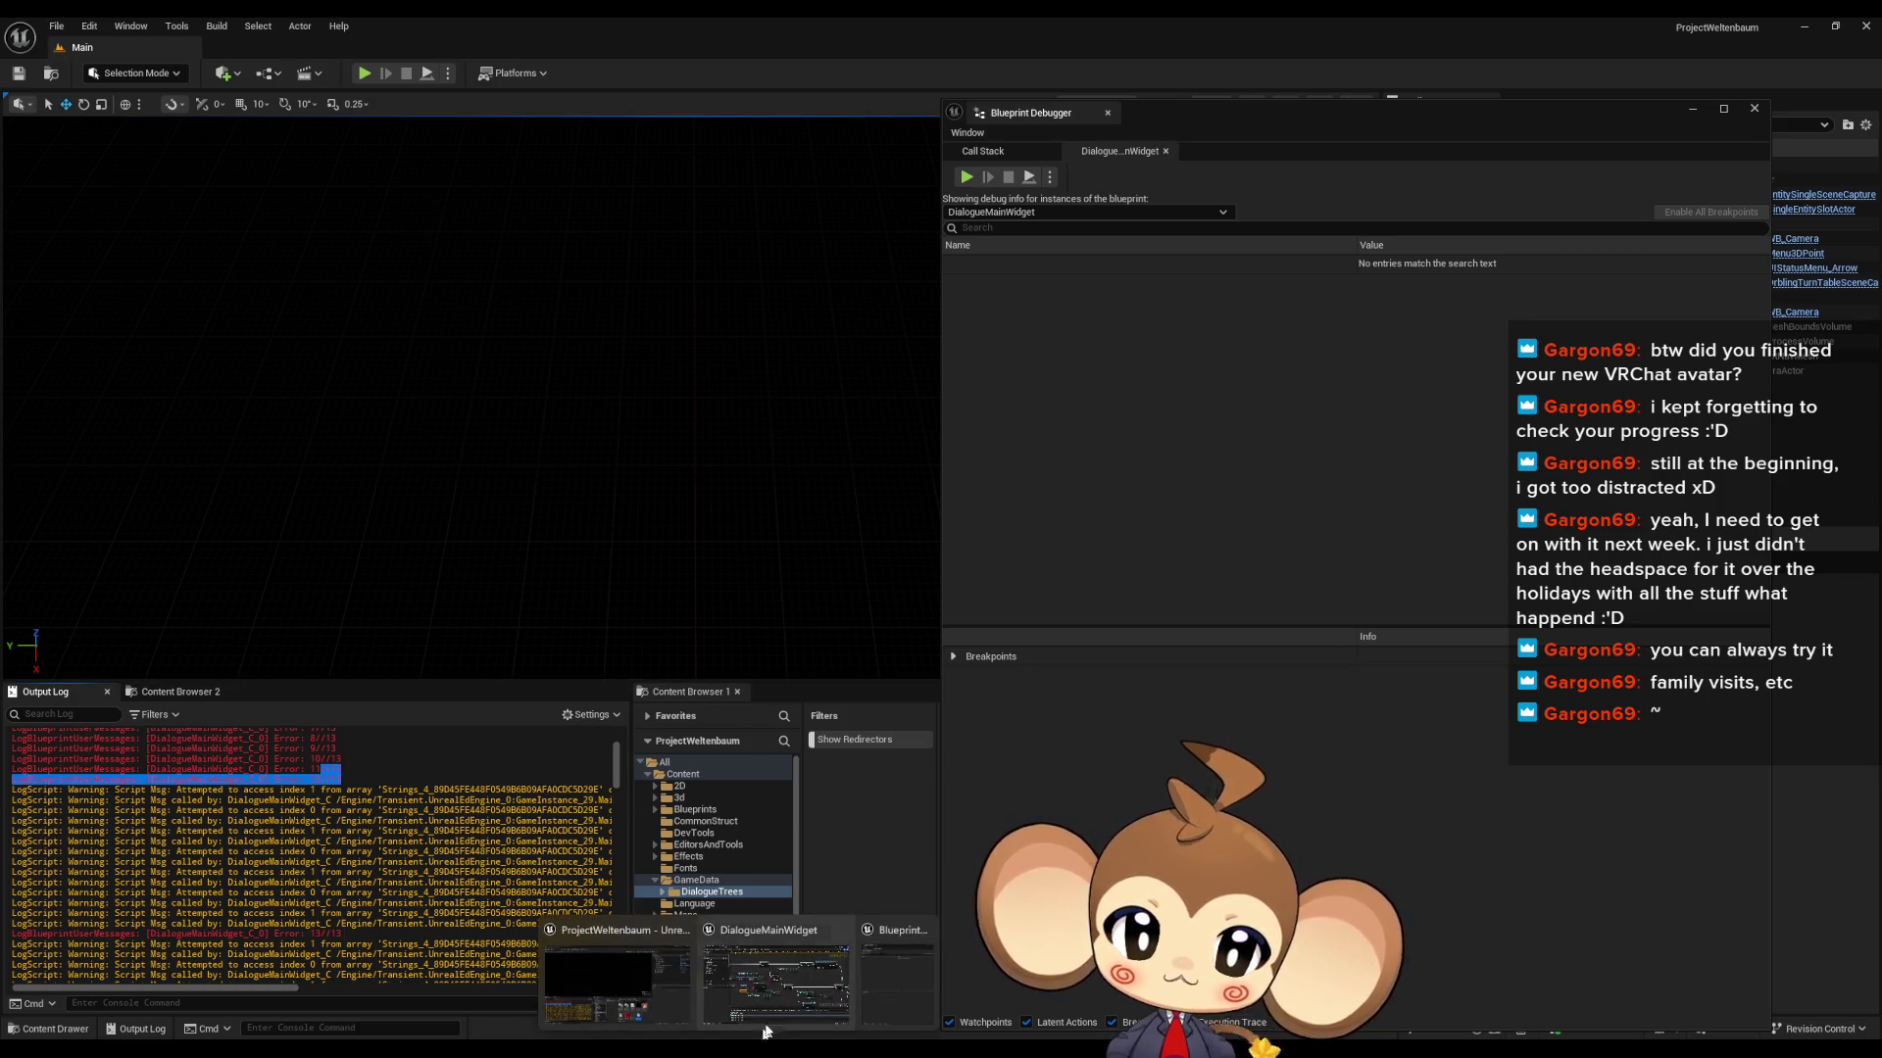
left_click(772, 1004)
left_click_drag(1020, 757, 983, 620)
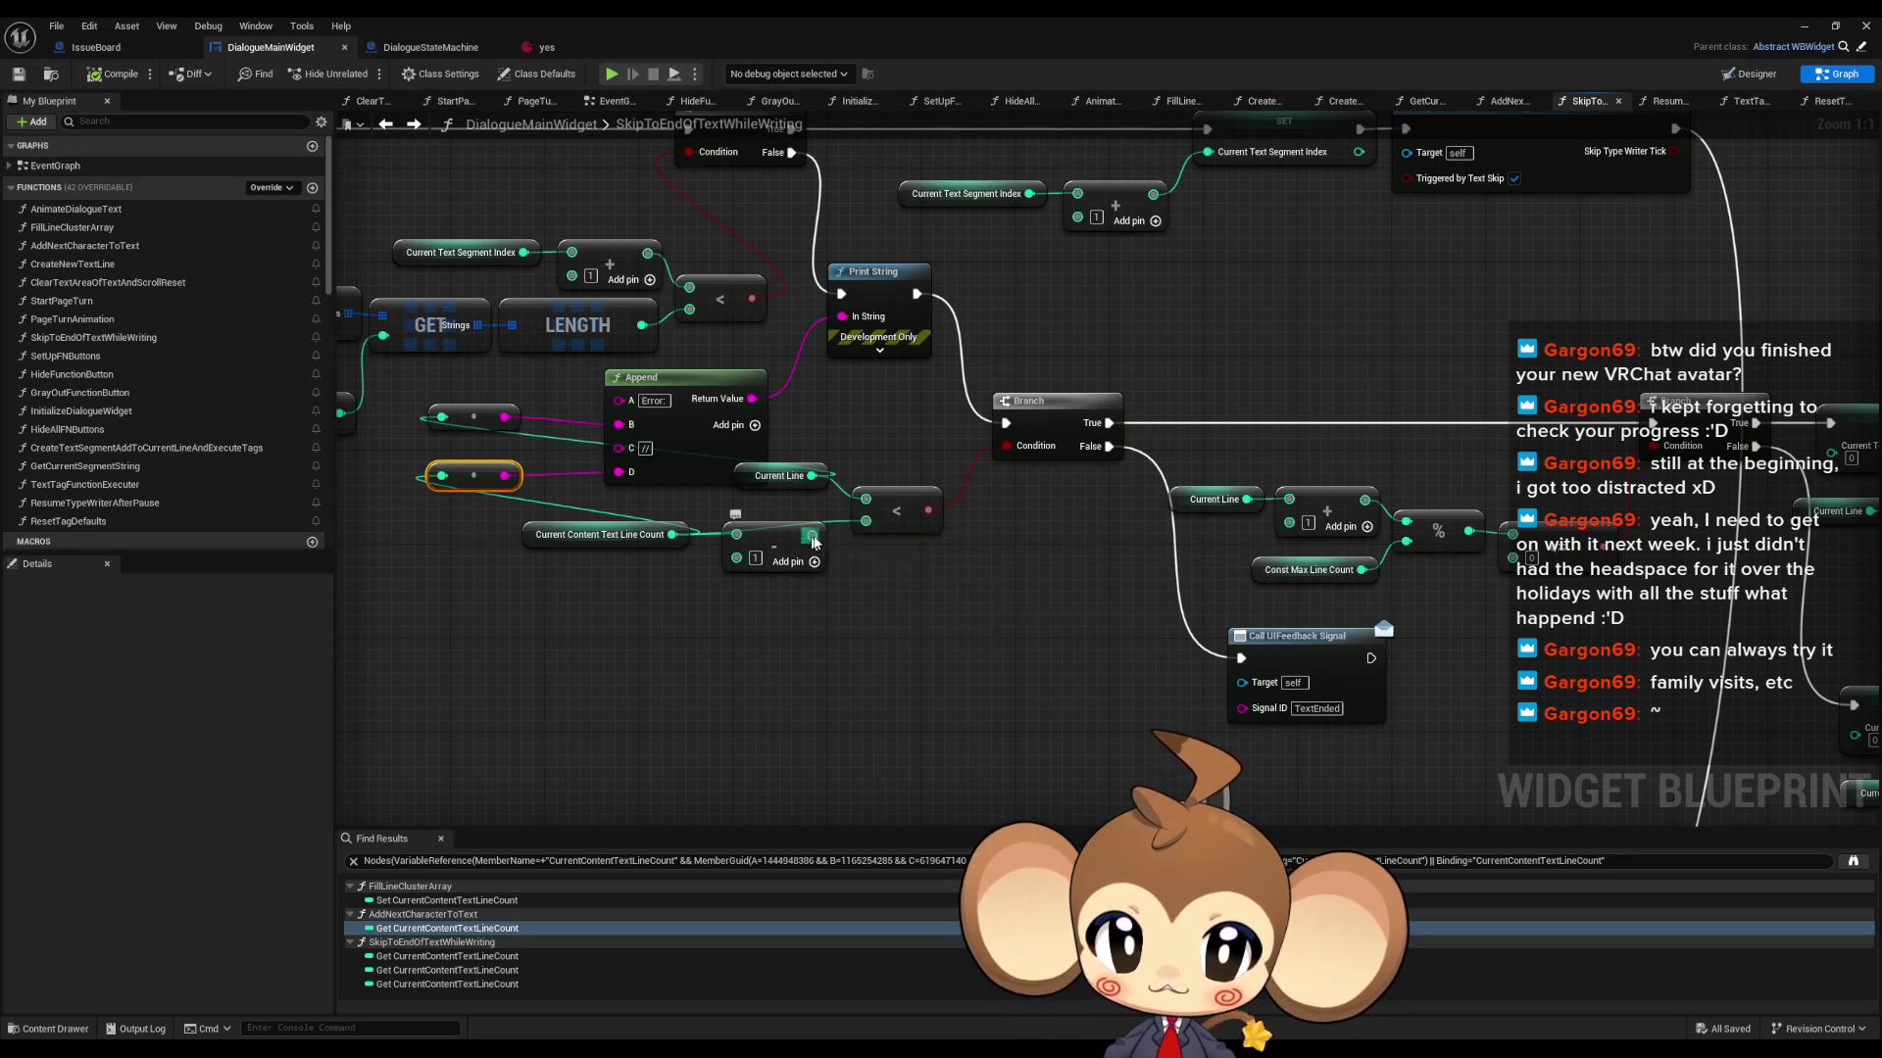
- Connect the upper Branch's False output to the lower Branch's exec input
left_click(879, 617)
mouse_move(804, 147)
left_mouse_down()
mouse_move(784, 224)
mouse_move(995, 494)
left_mouse_up()
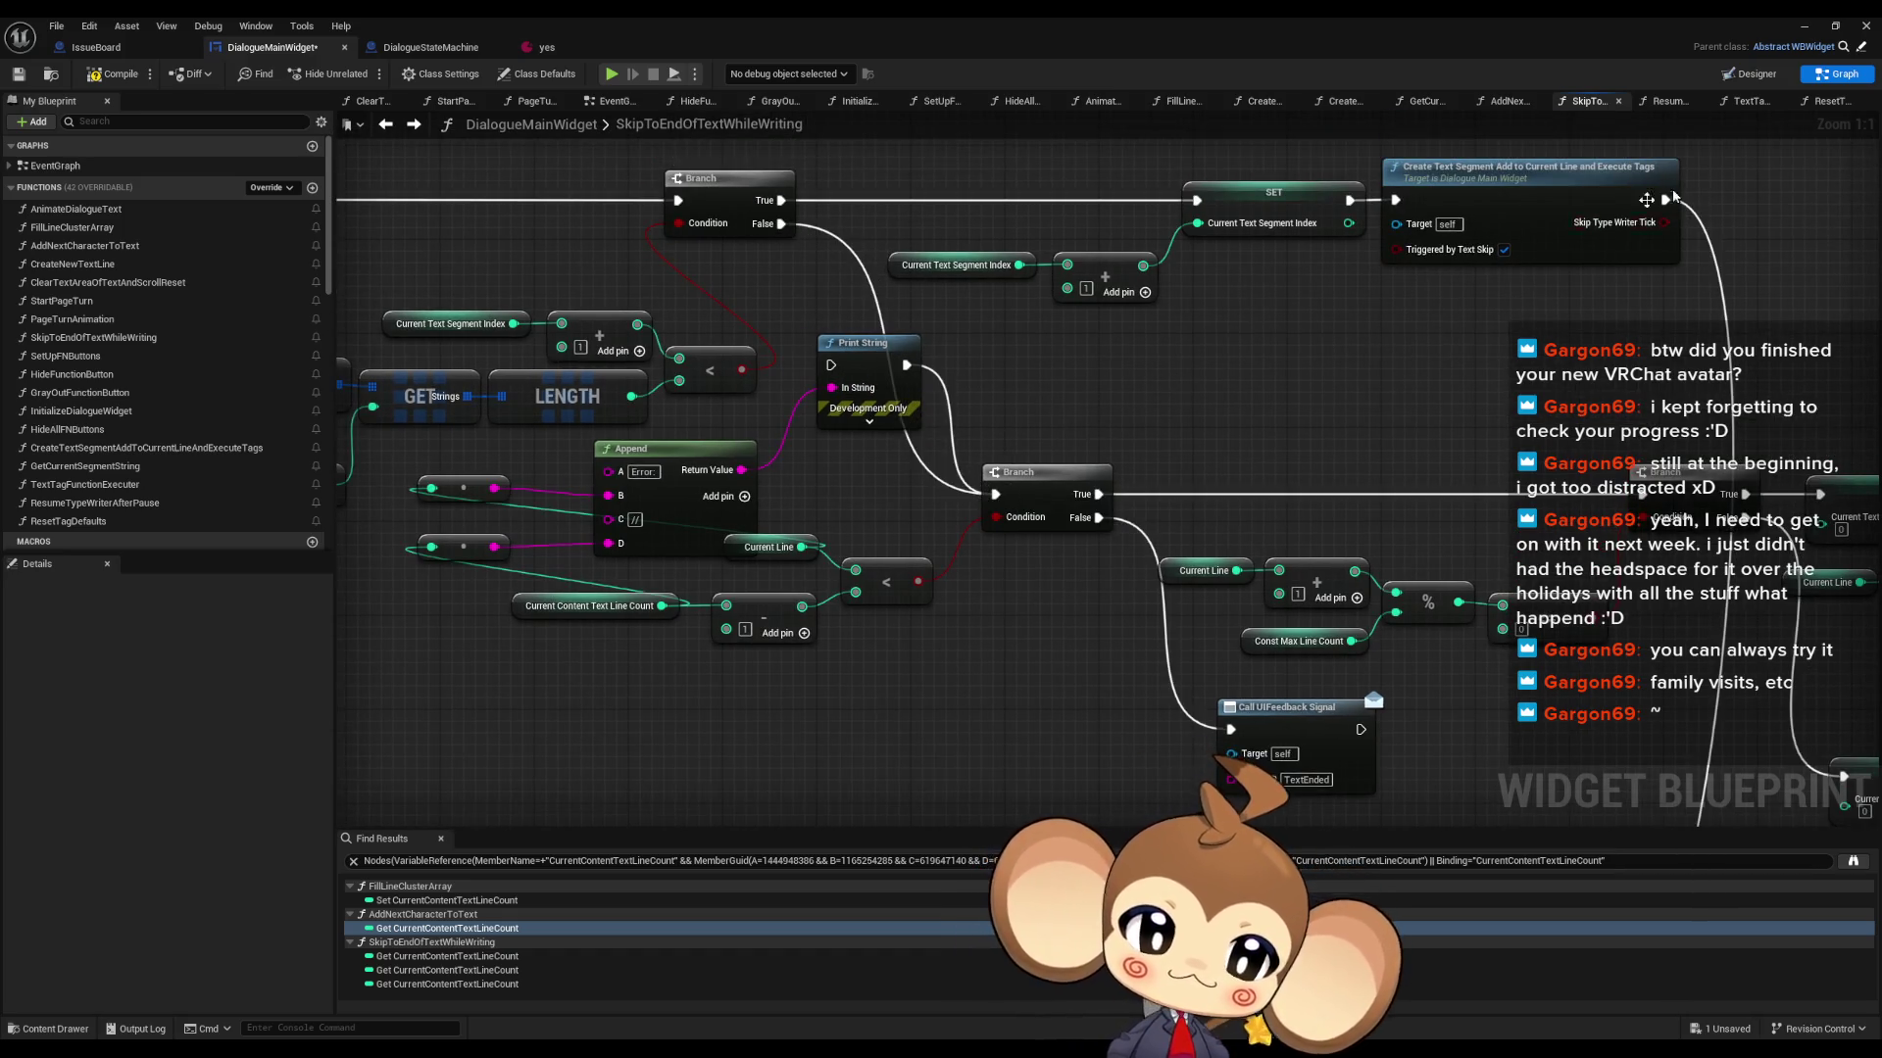
left_click(1804, 27)
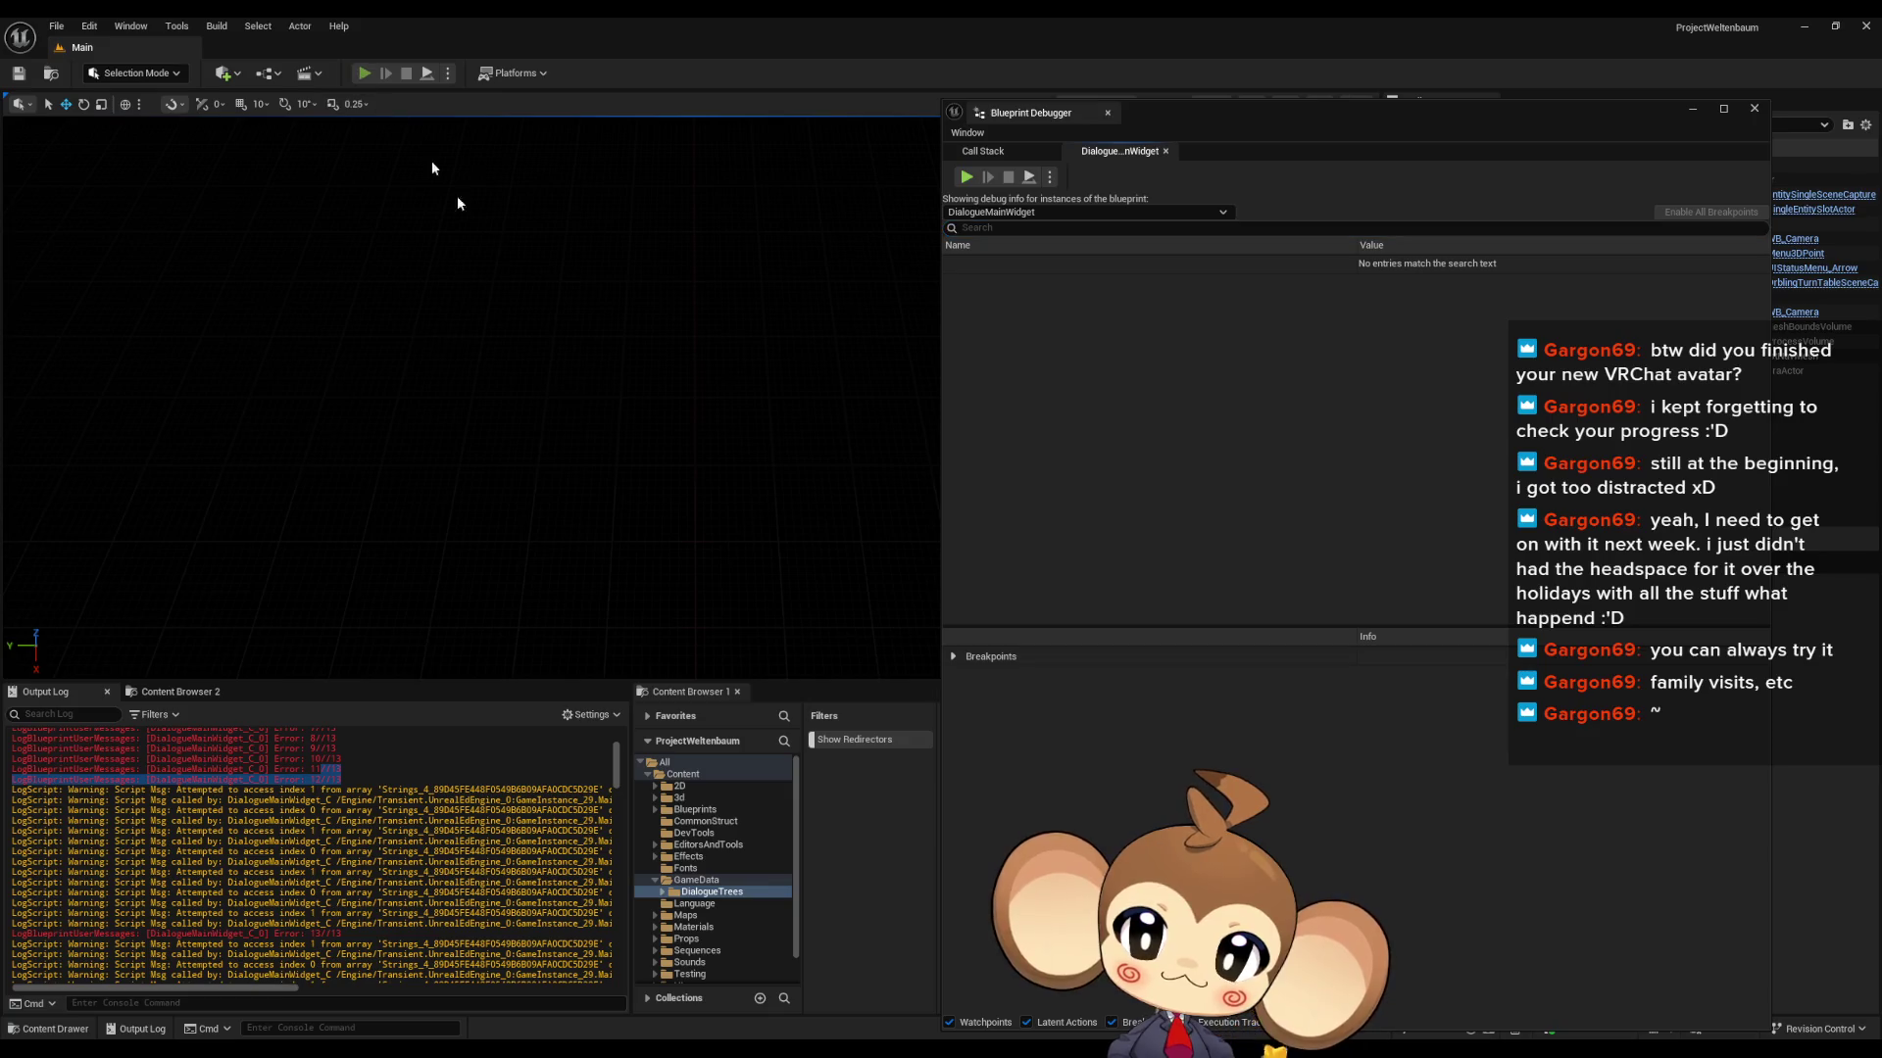
- Clear the log, load the saved game to watch the dialogue, then stop and return to the blueprint
left_click(508, 447)
right_click(339, 826)
left_click(392, 856)
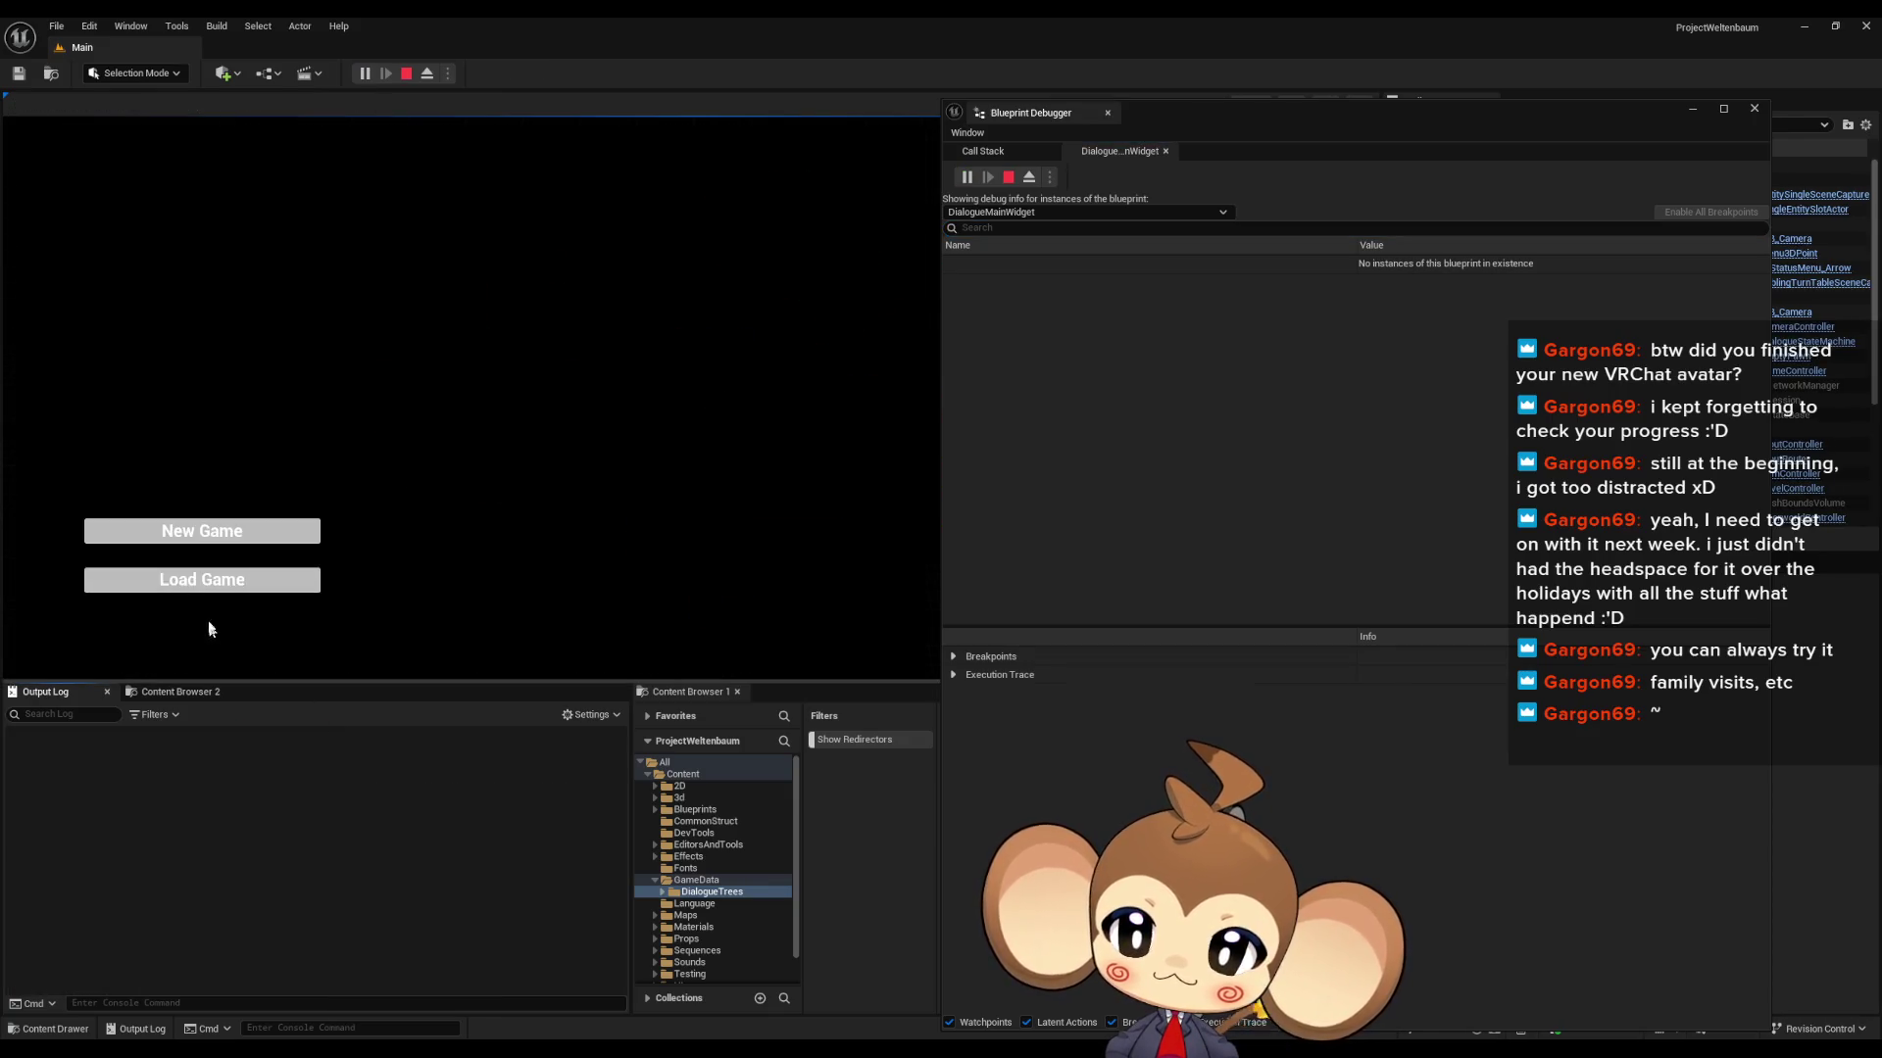
left_click(201, 581)
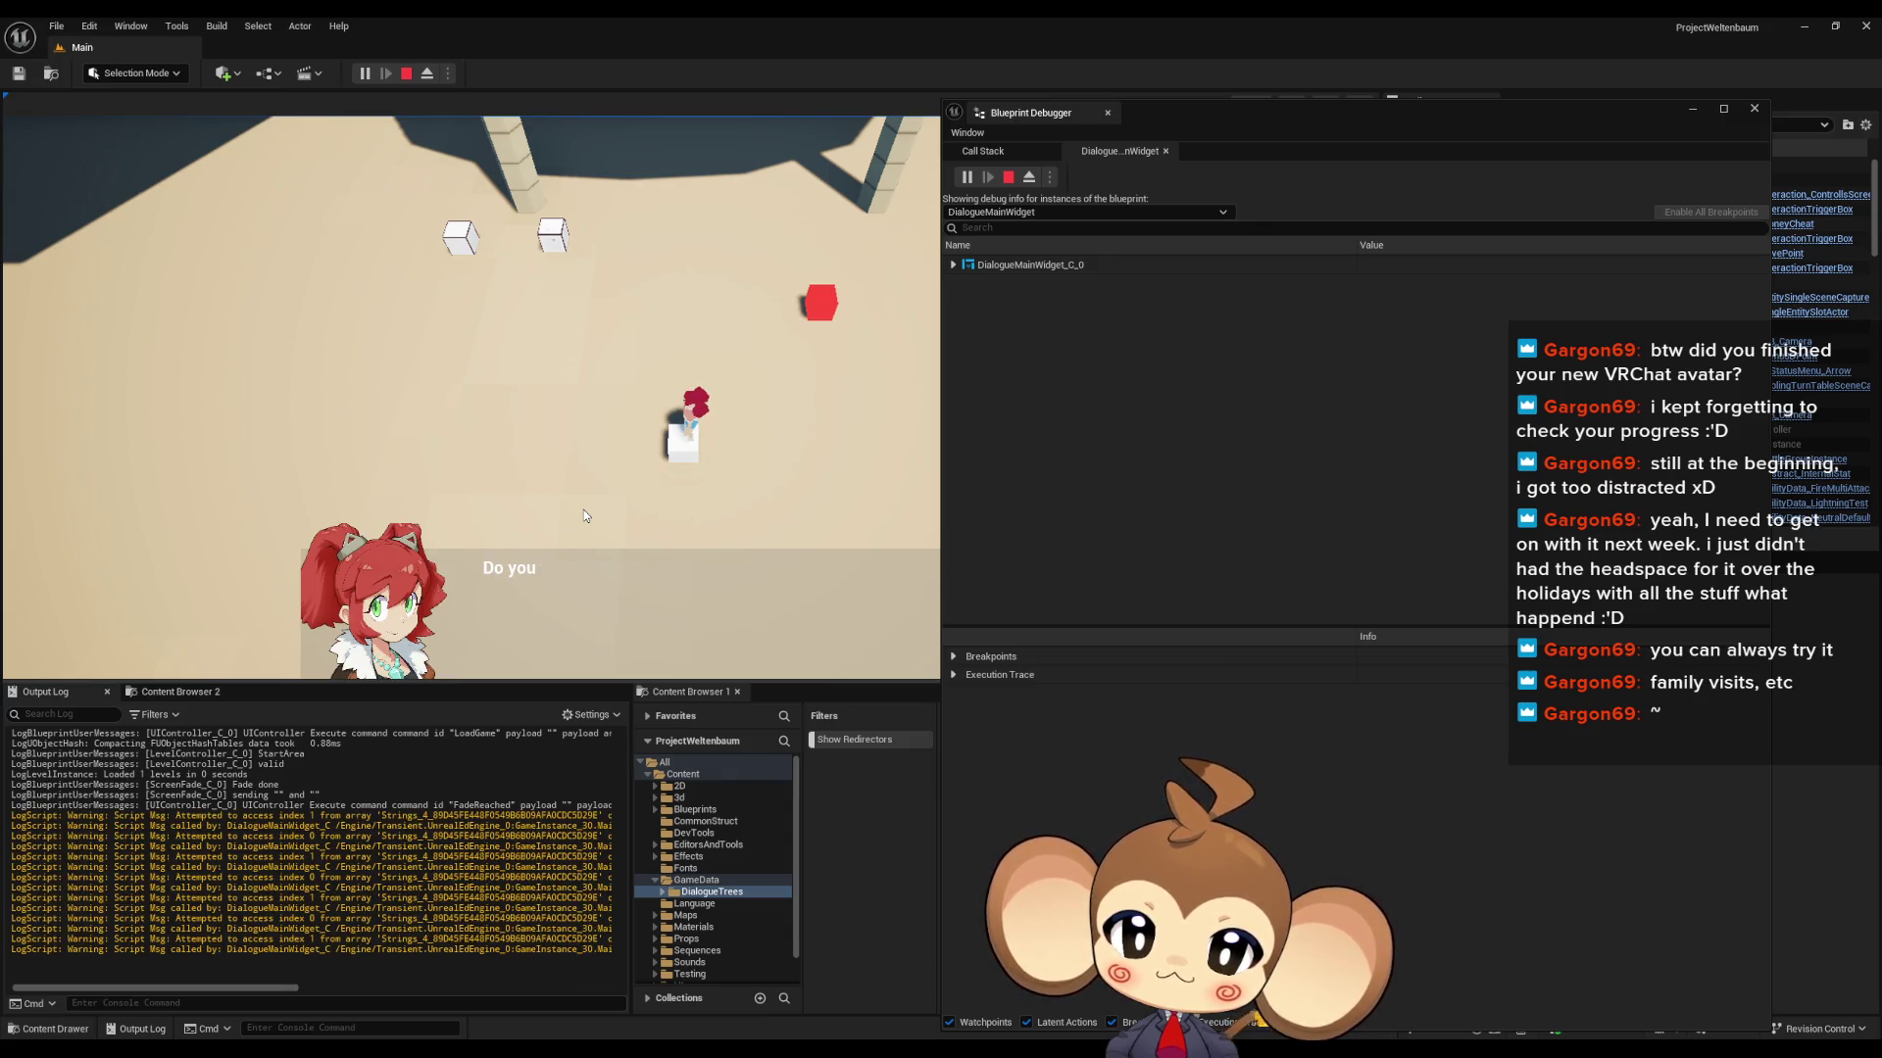
left_click(402, 74)
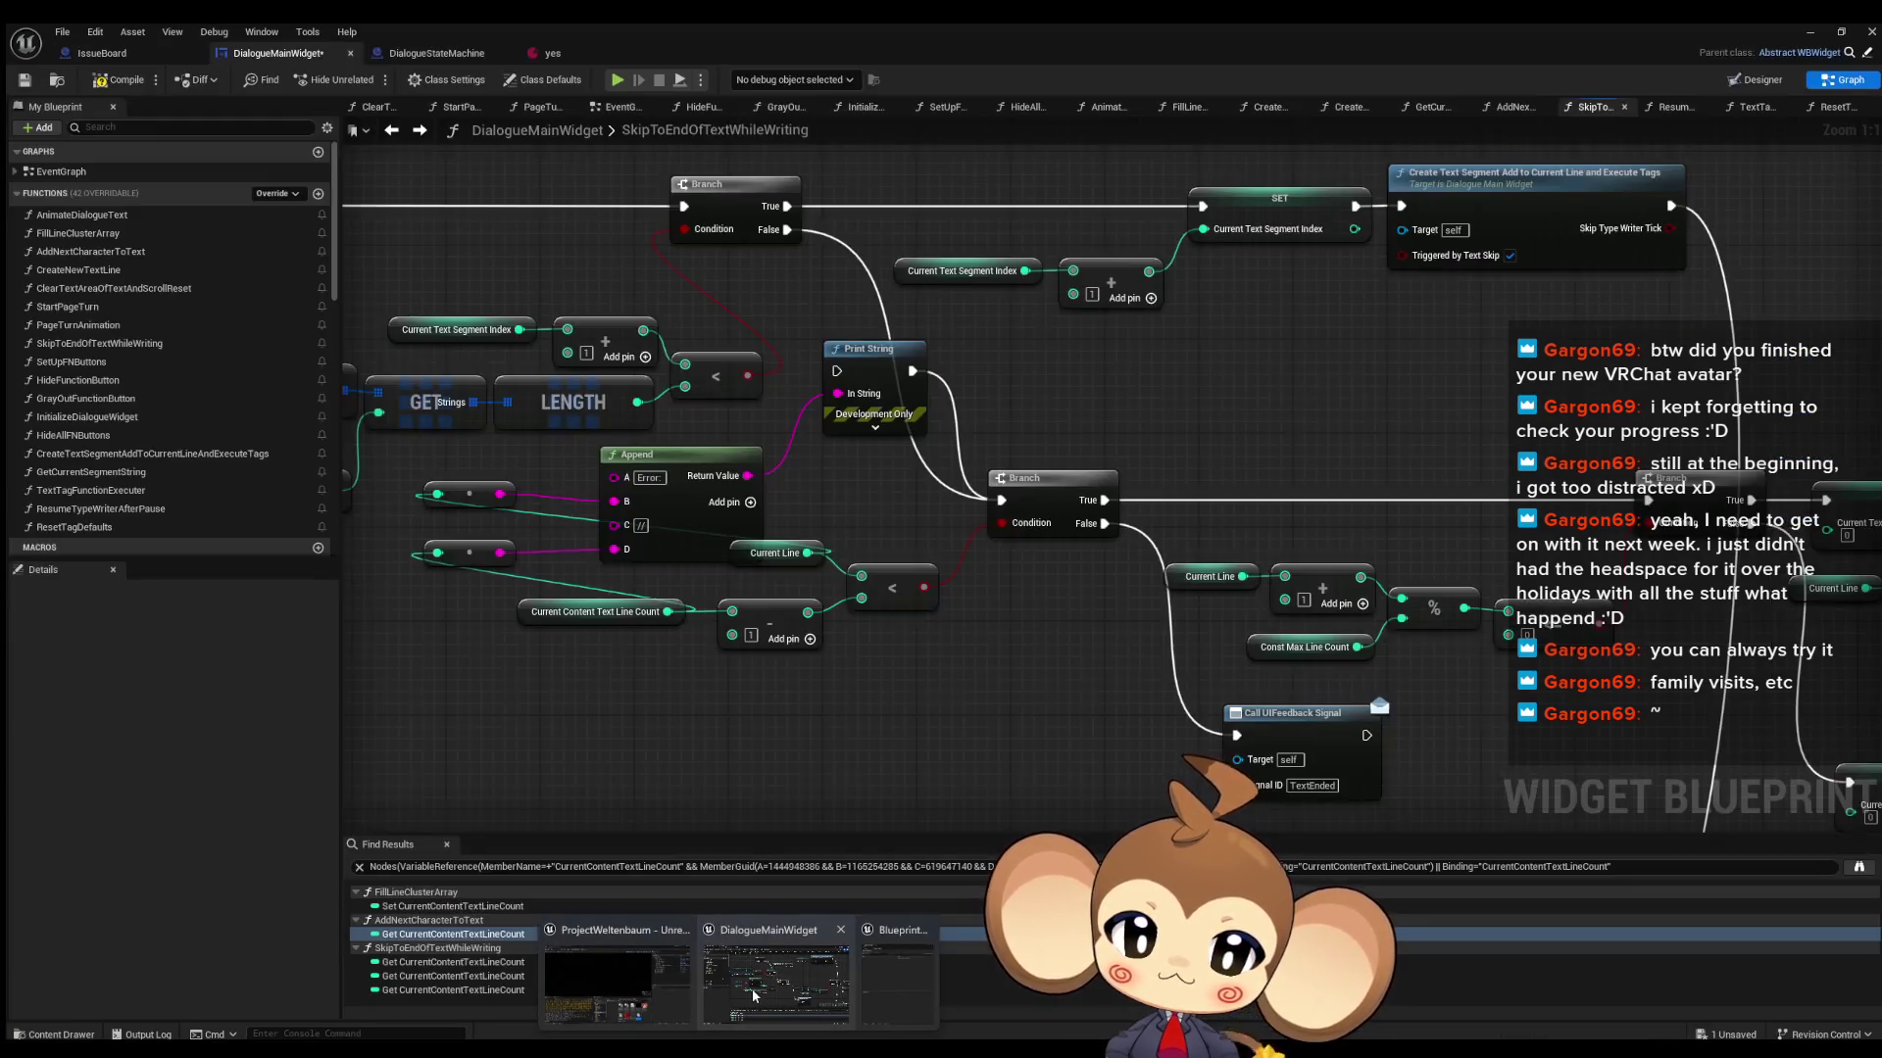
left_click(751, 990)
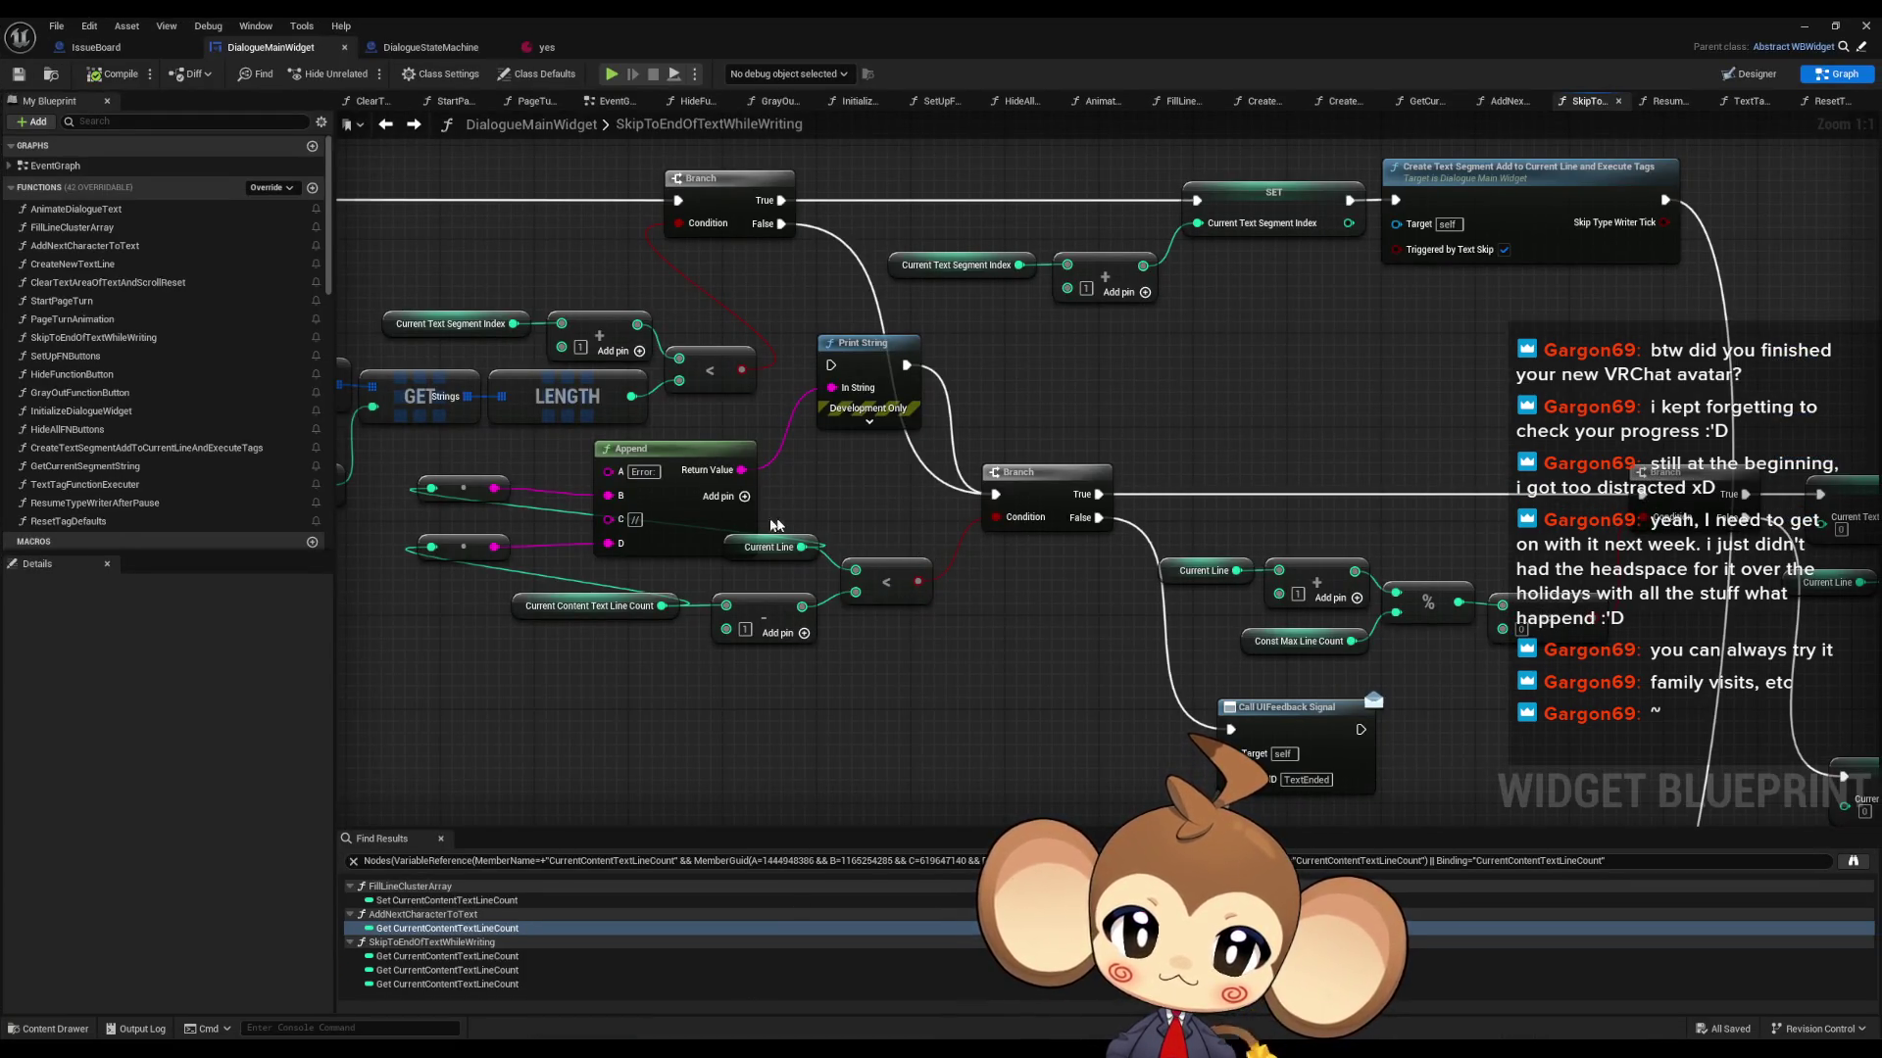
- Delete the Append, reroute and Print String debug nodes
left_click_drag(432, 461, 760, 534)
key("Delete")
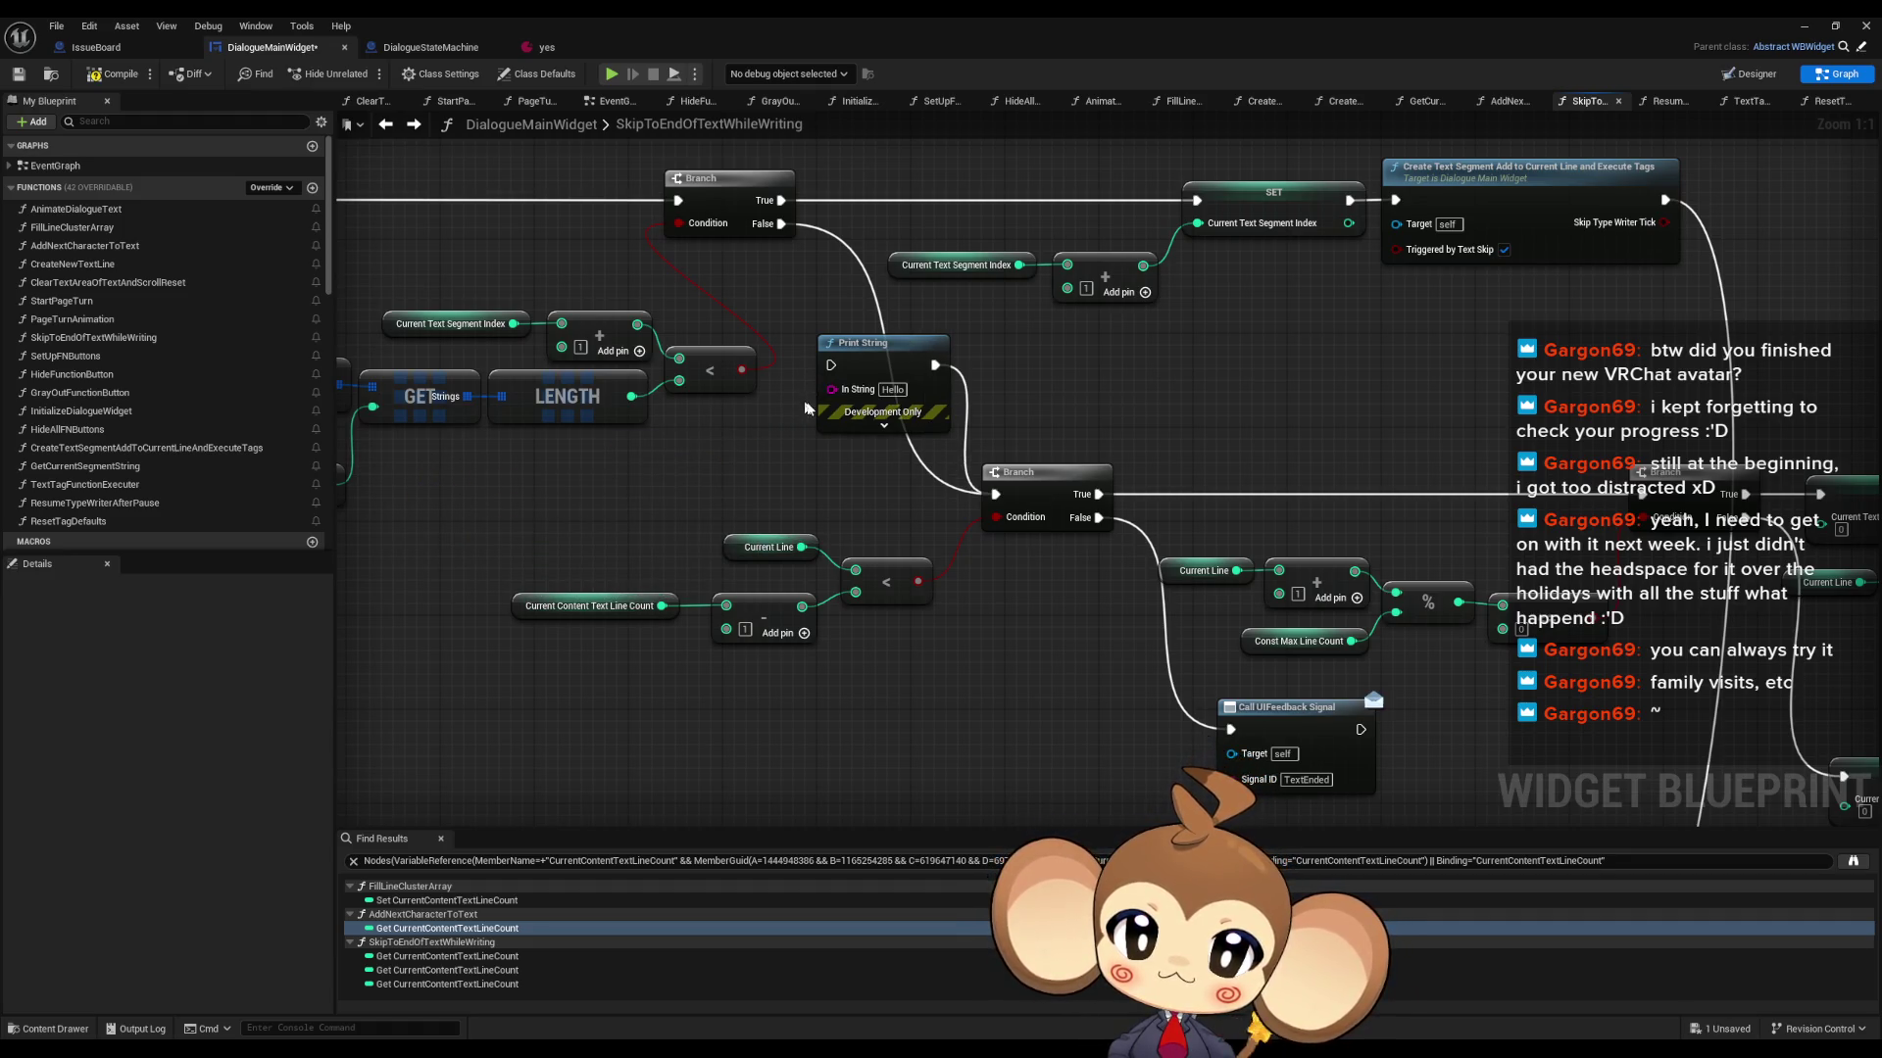
key("Delete")
- Find references to Current Content Text Line Count and feed count minus one into the less-than check
right_click(561, 613)
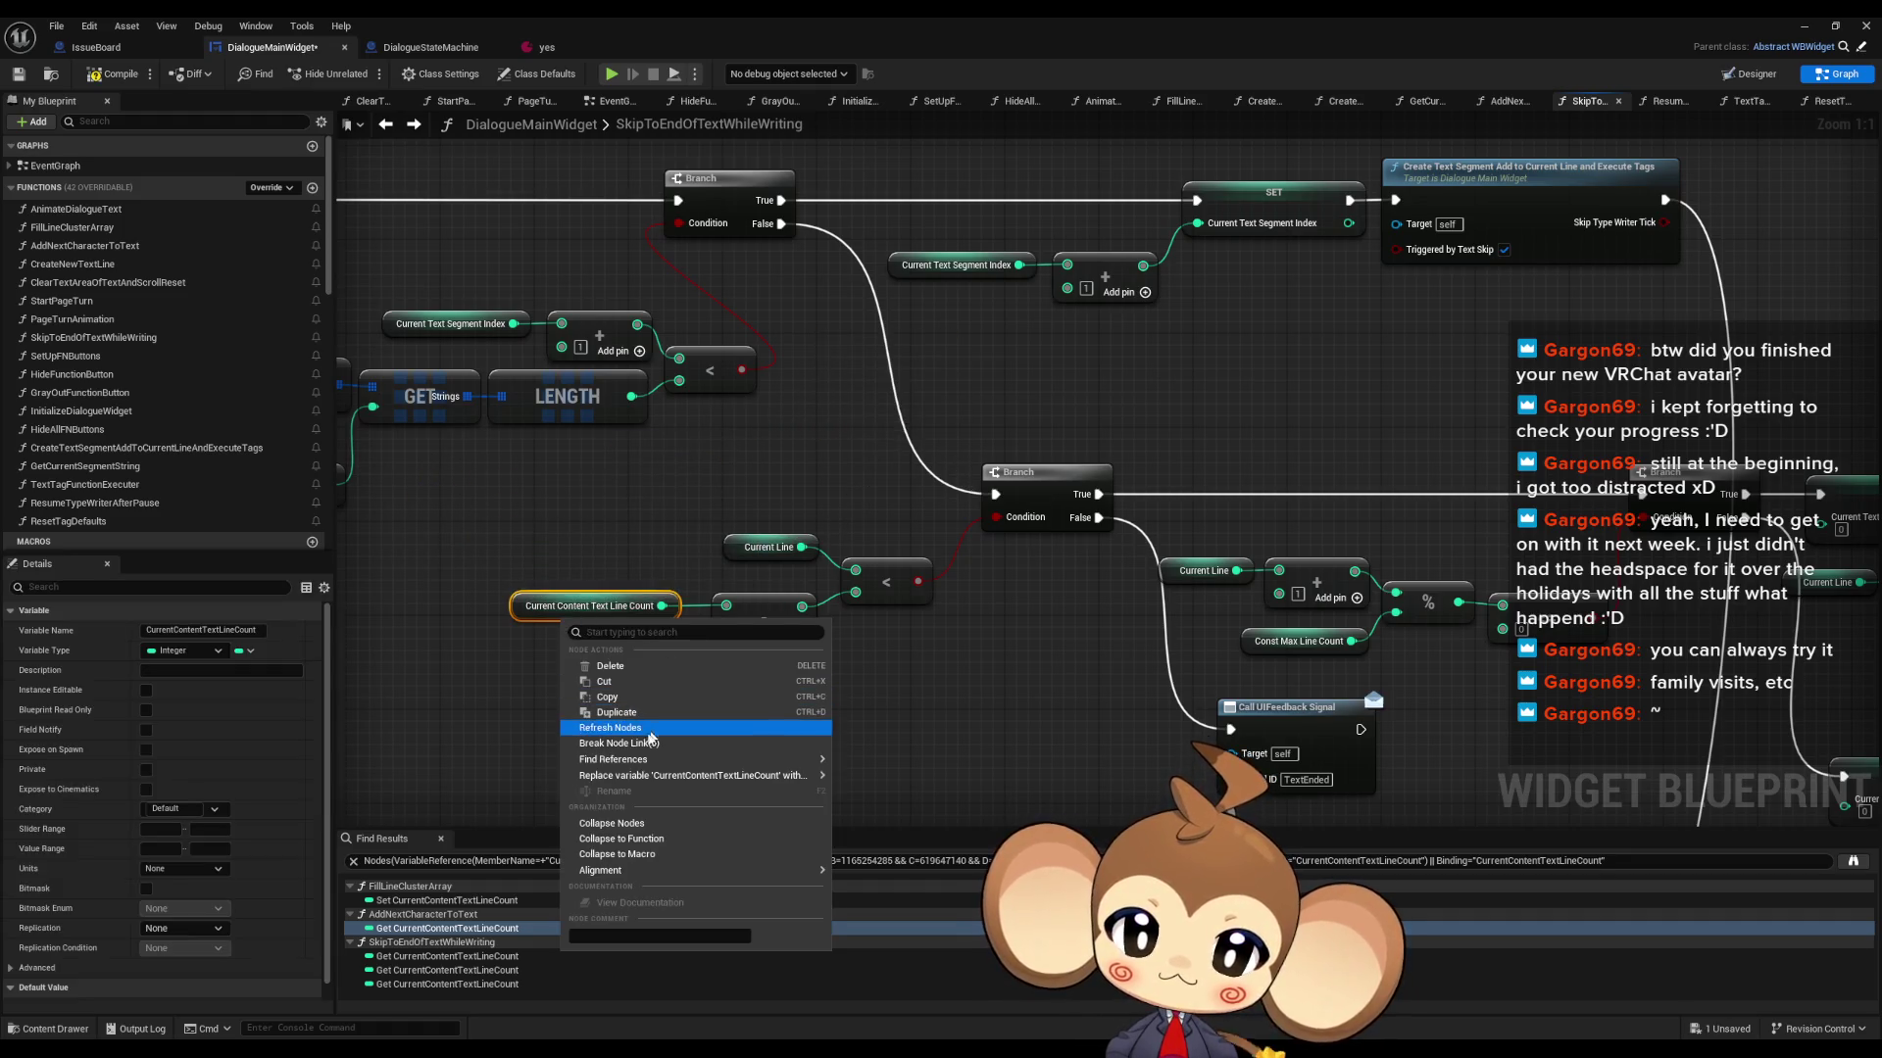
mouse_move(744, 759)
left_click(880, 802)
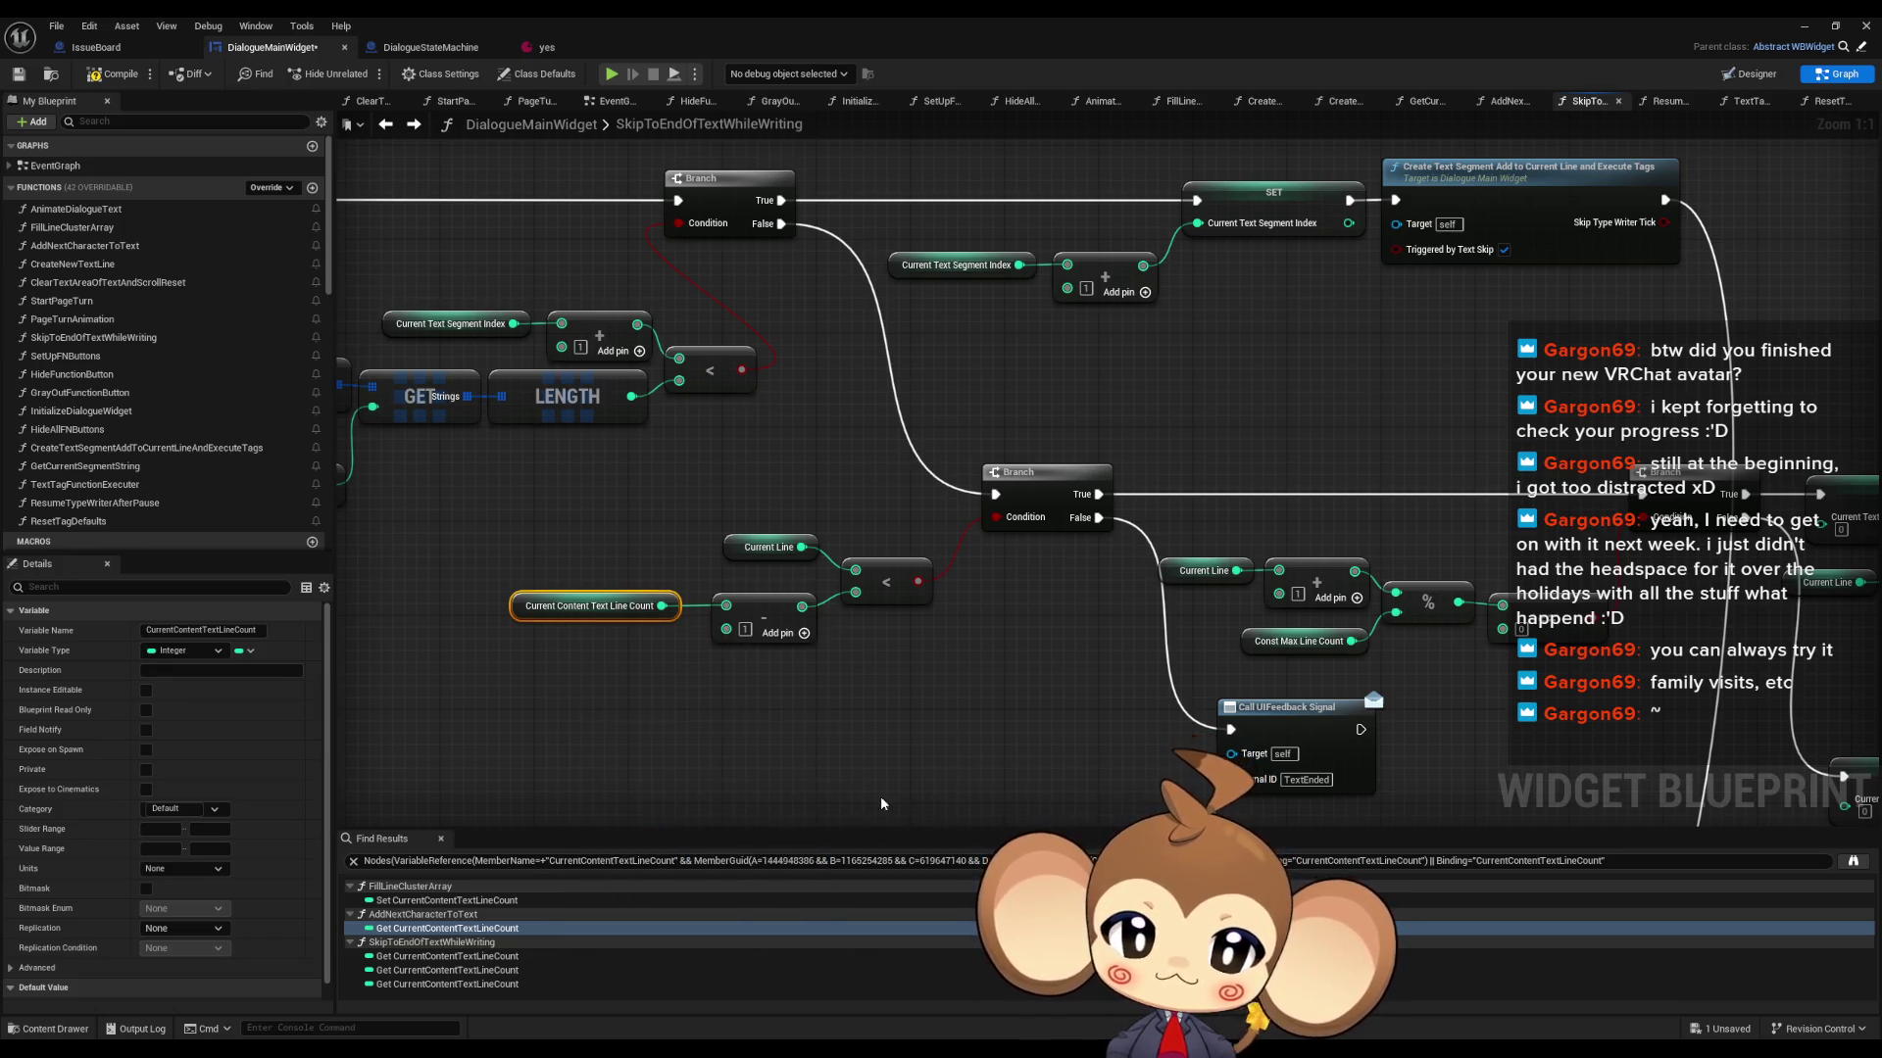
double_click(461, 900)
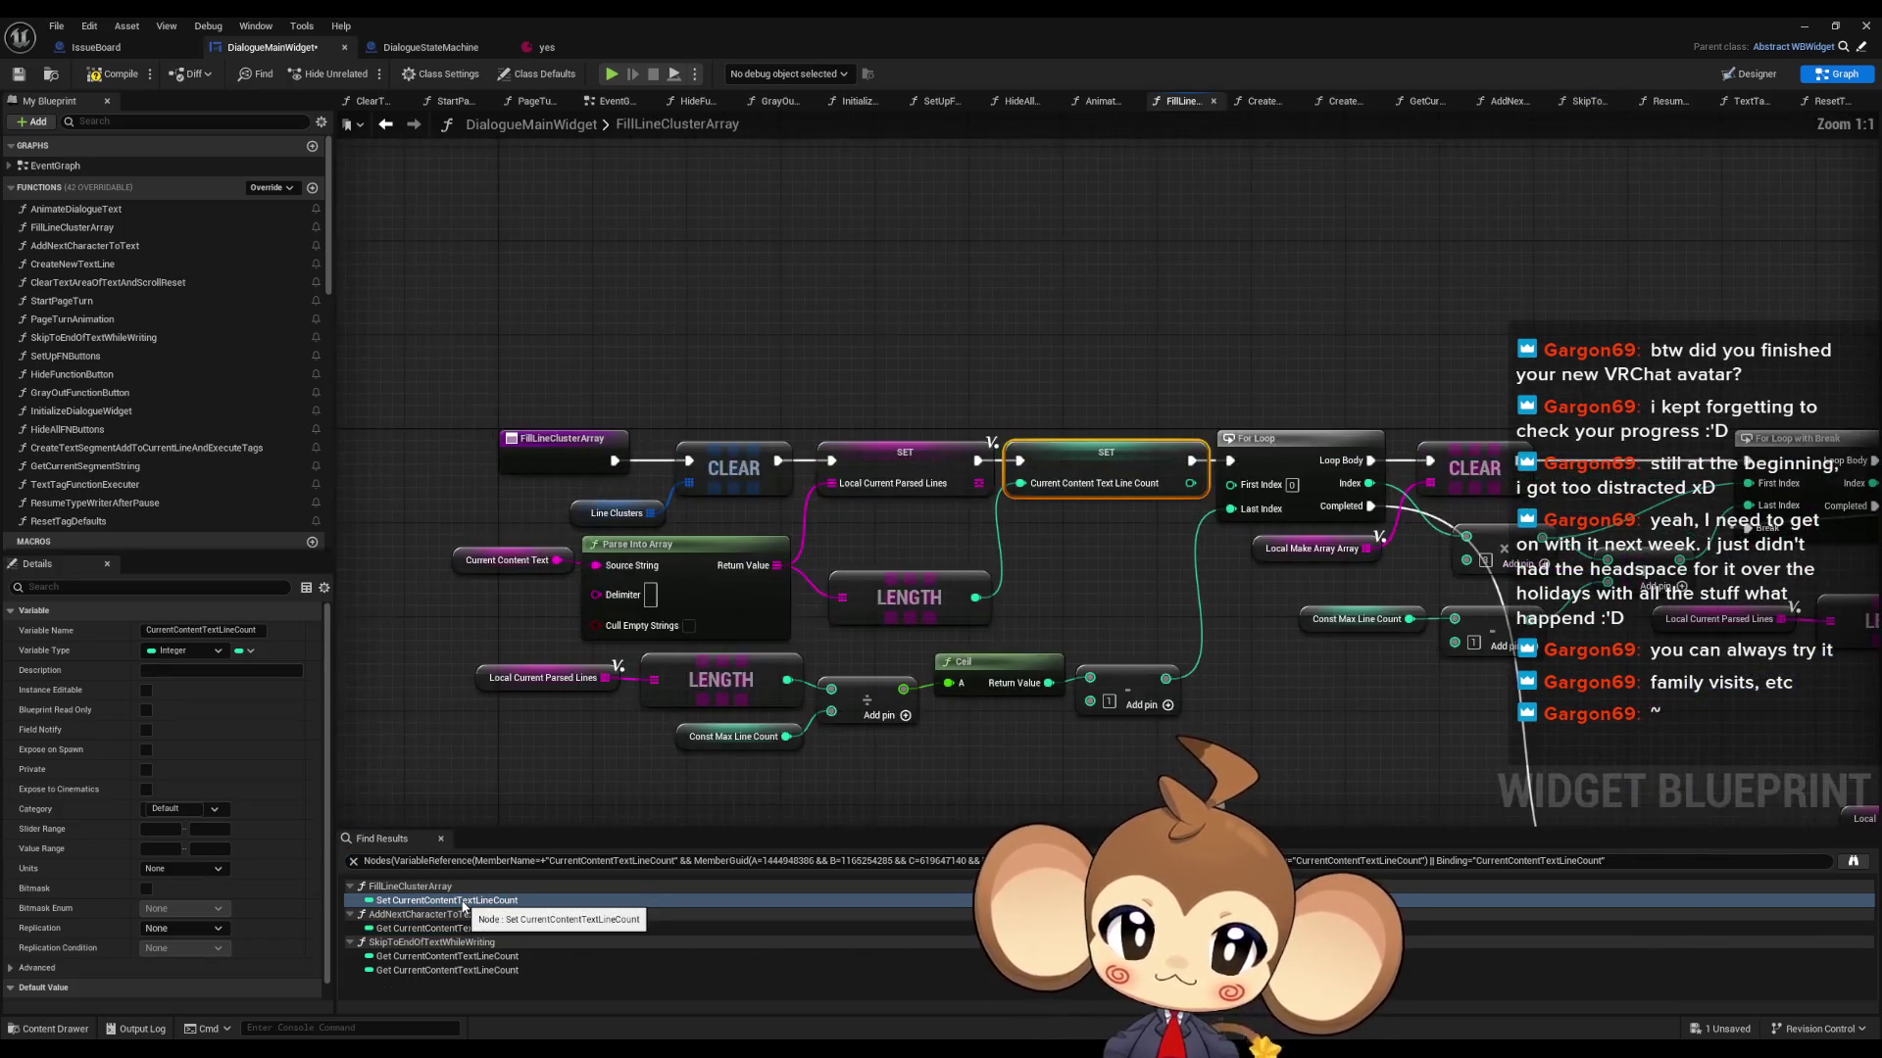
double_click(441, 928)
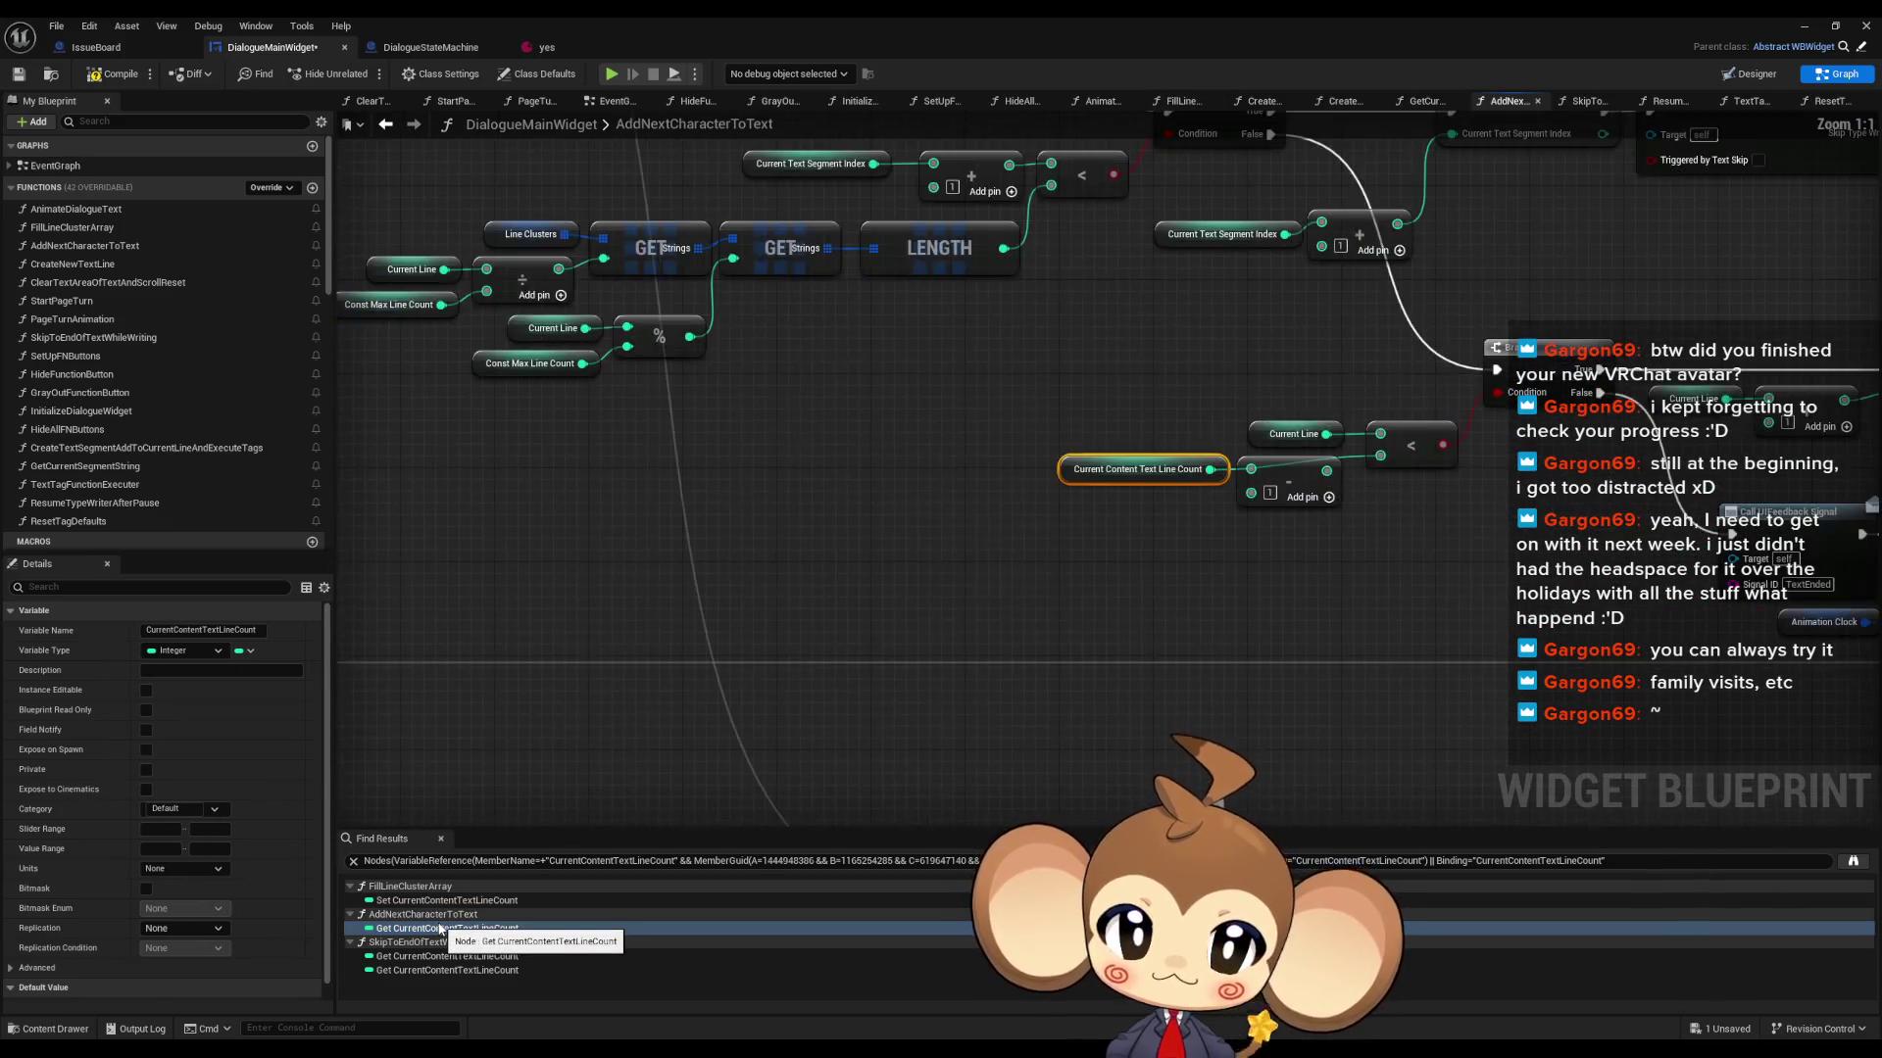
left_click_drag(1326, 471, 1380, 455)
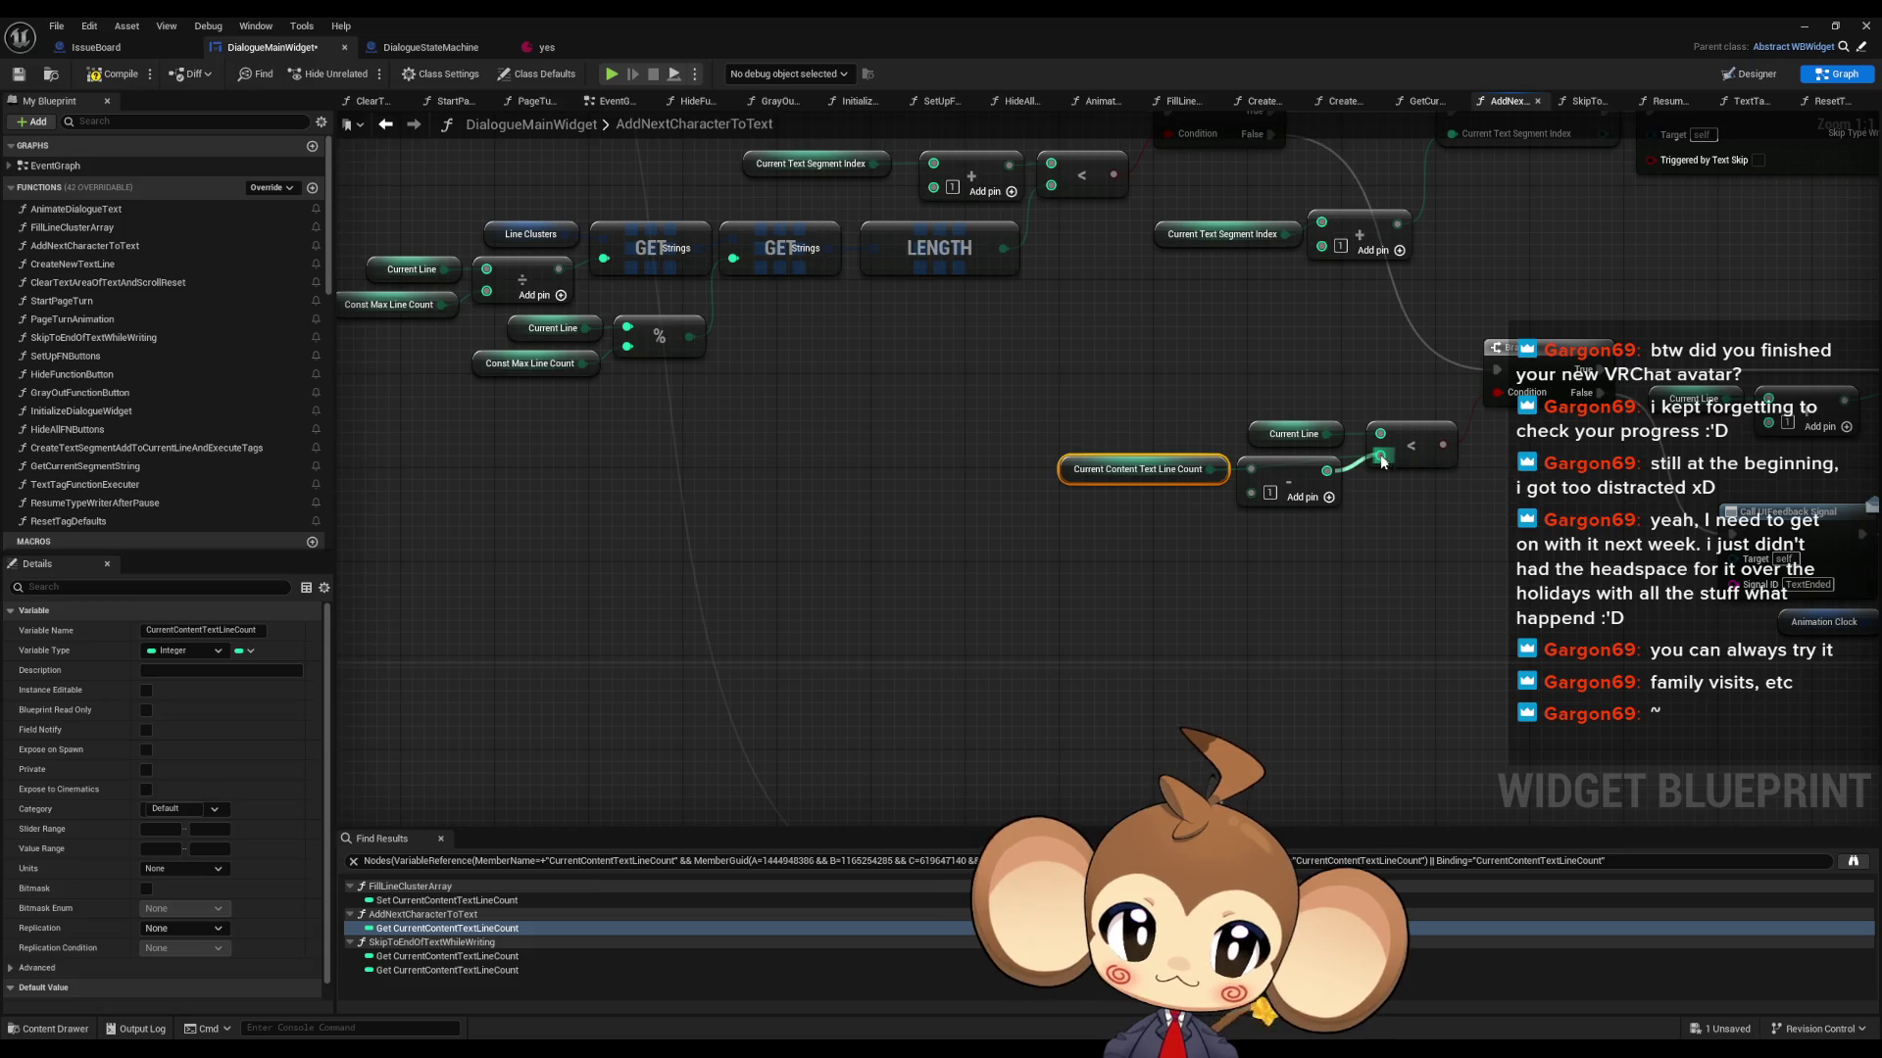
- Check the line count usages in SkipToEndOfTextWhileWriting, then start playing in the editor
double_click(431, 956)
double_click(413, 970)
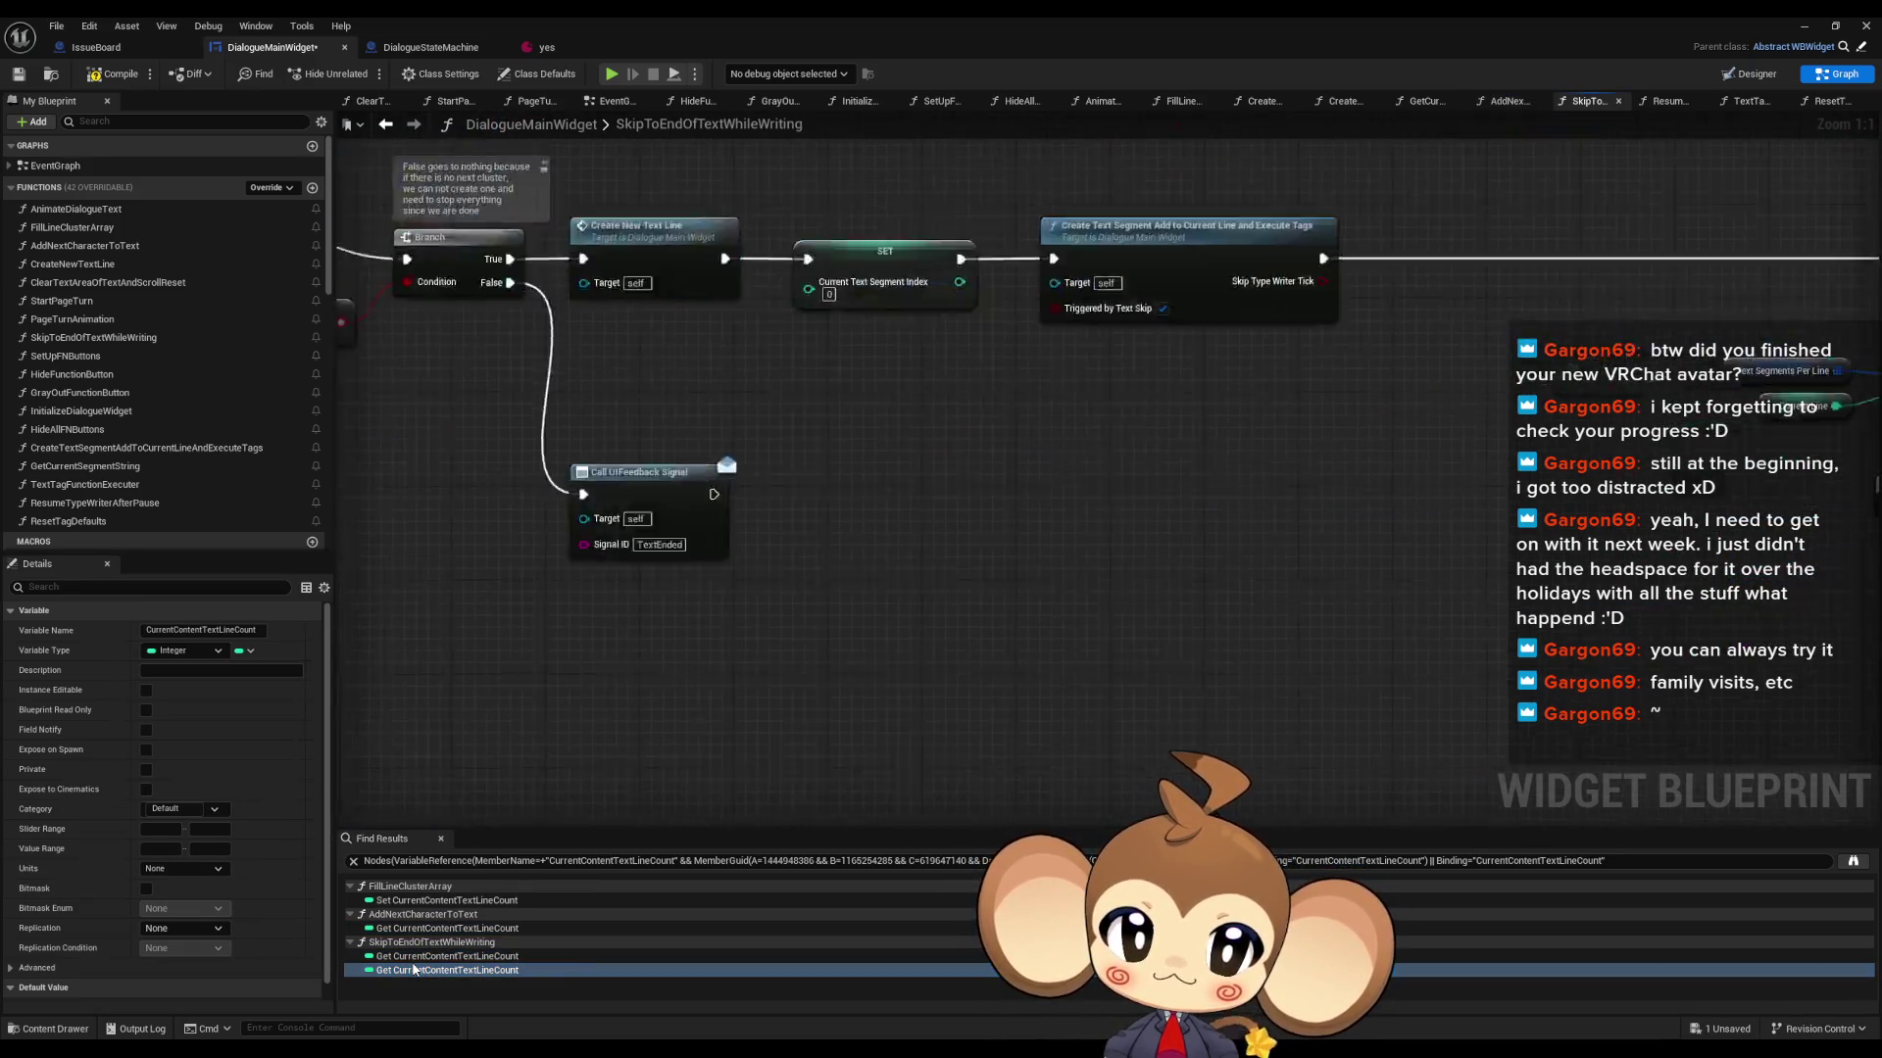
left_click(1809, 27)
left_click(364, 76)
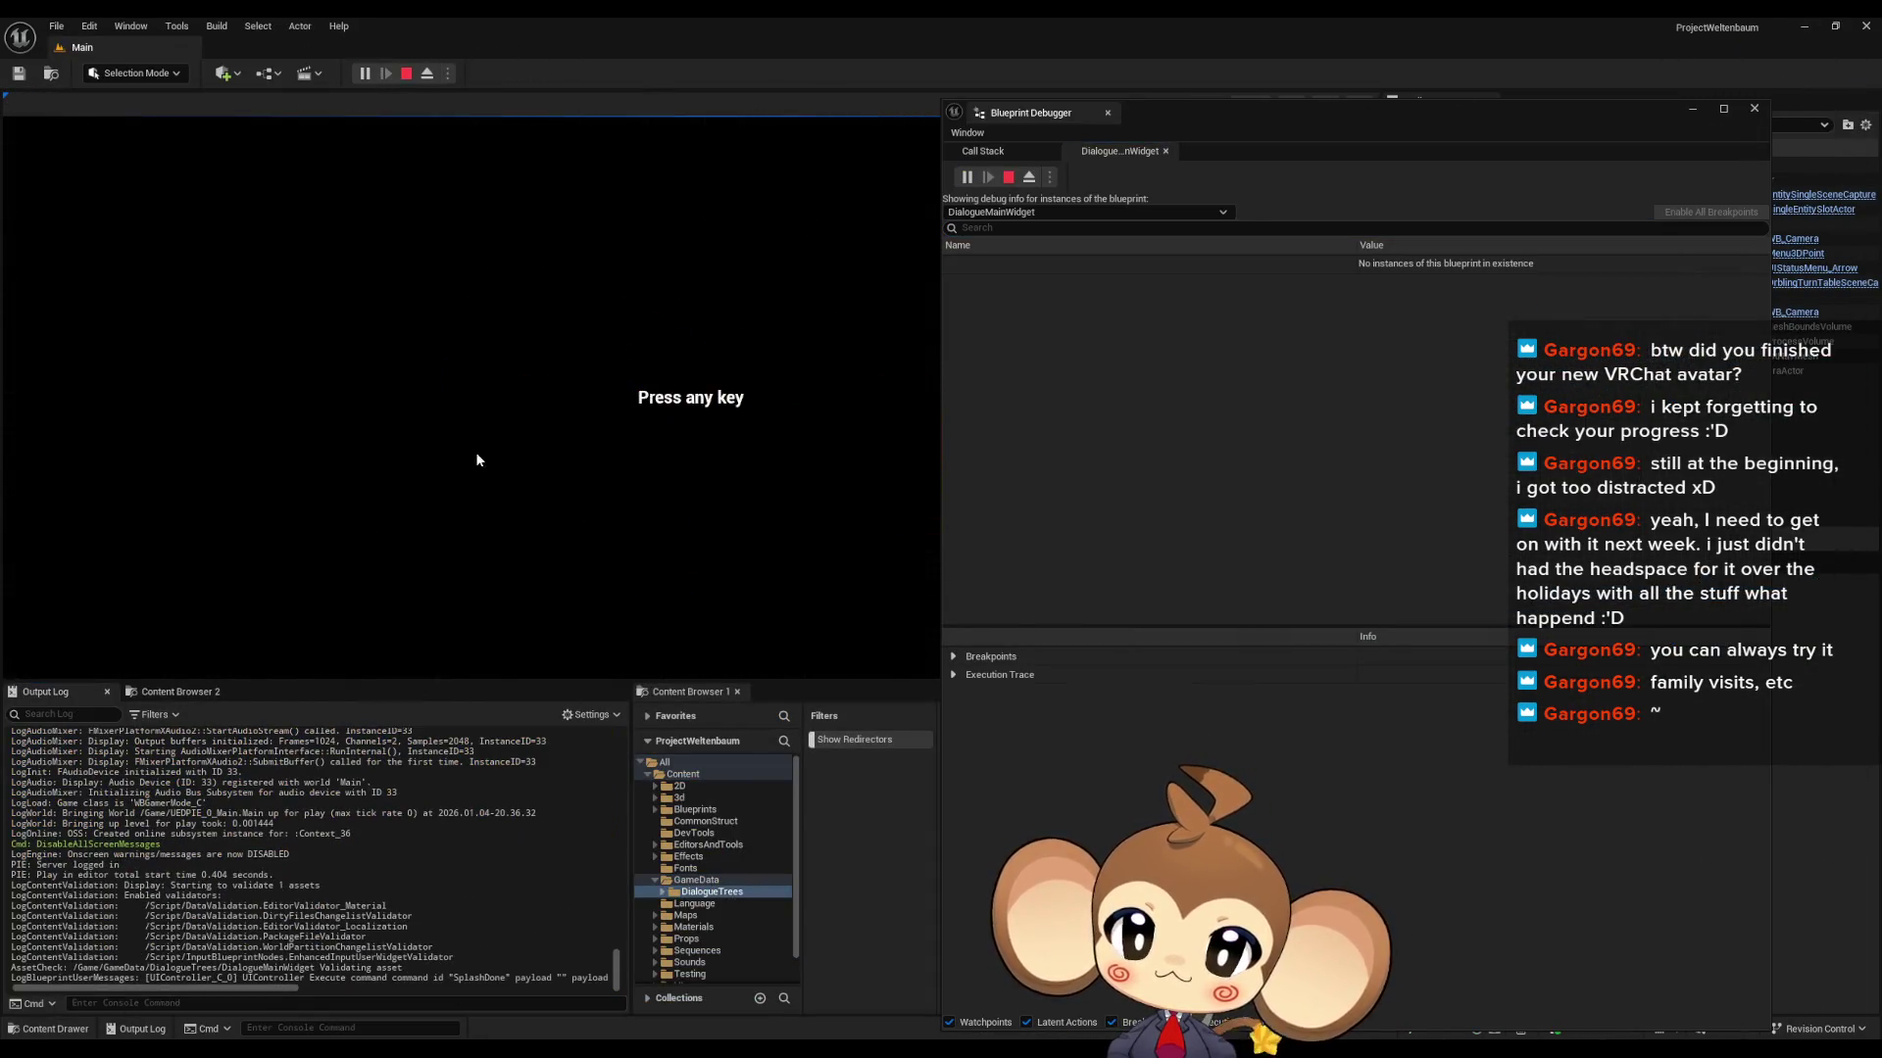
- Play through Load Game, choose Option 1 in the dialogue, then stop and return to the blueprint
left_click(530, 441)
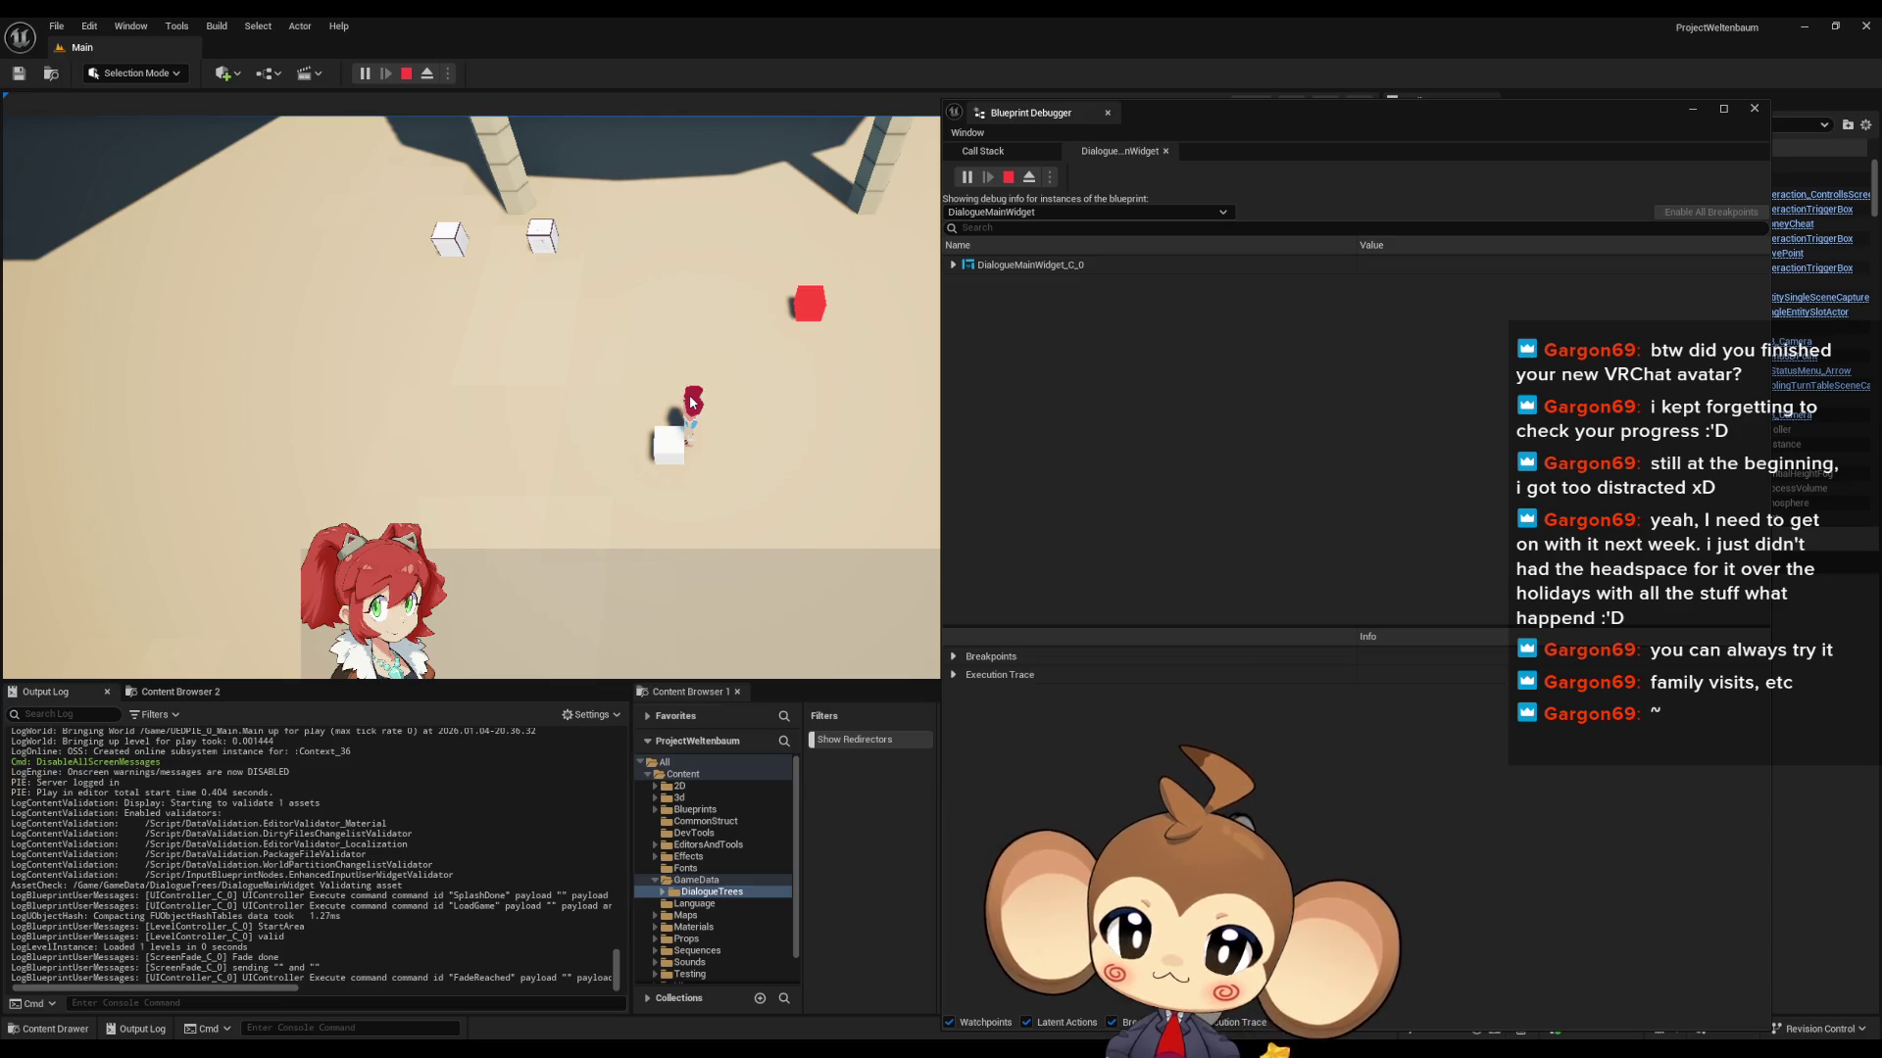
left_click(627, 651)
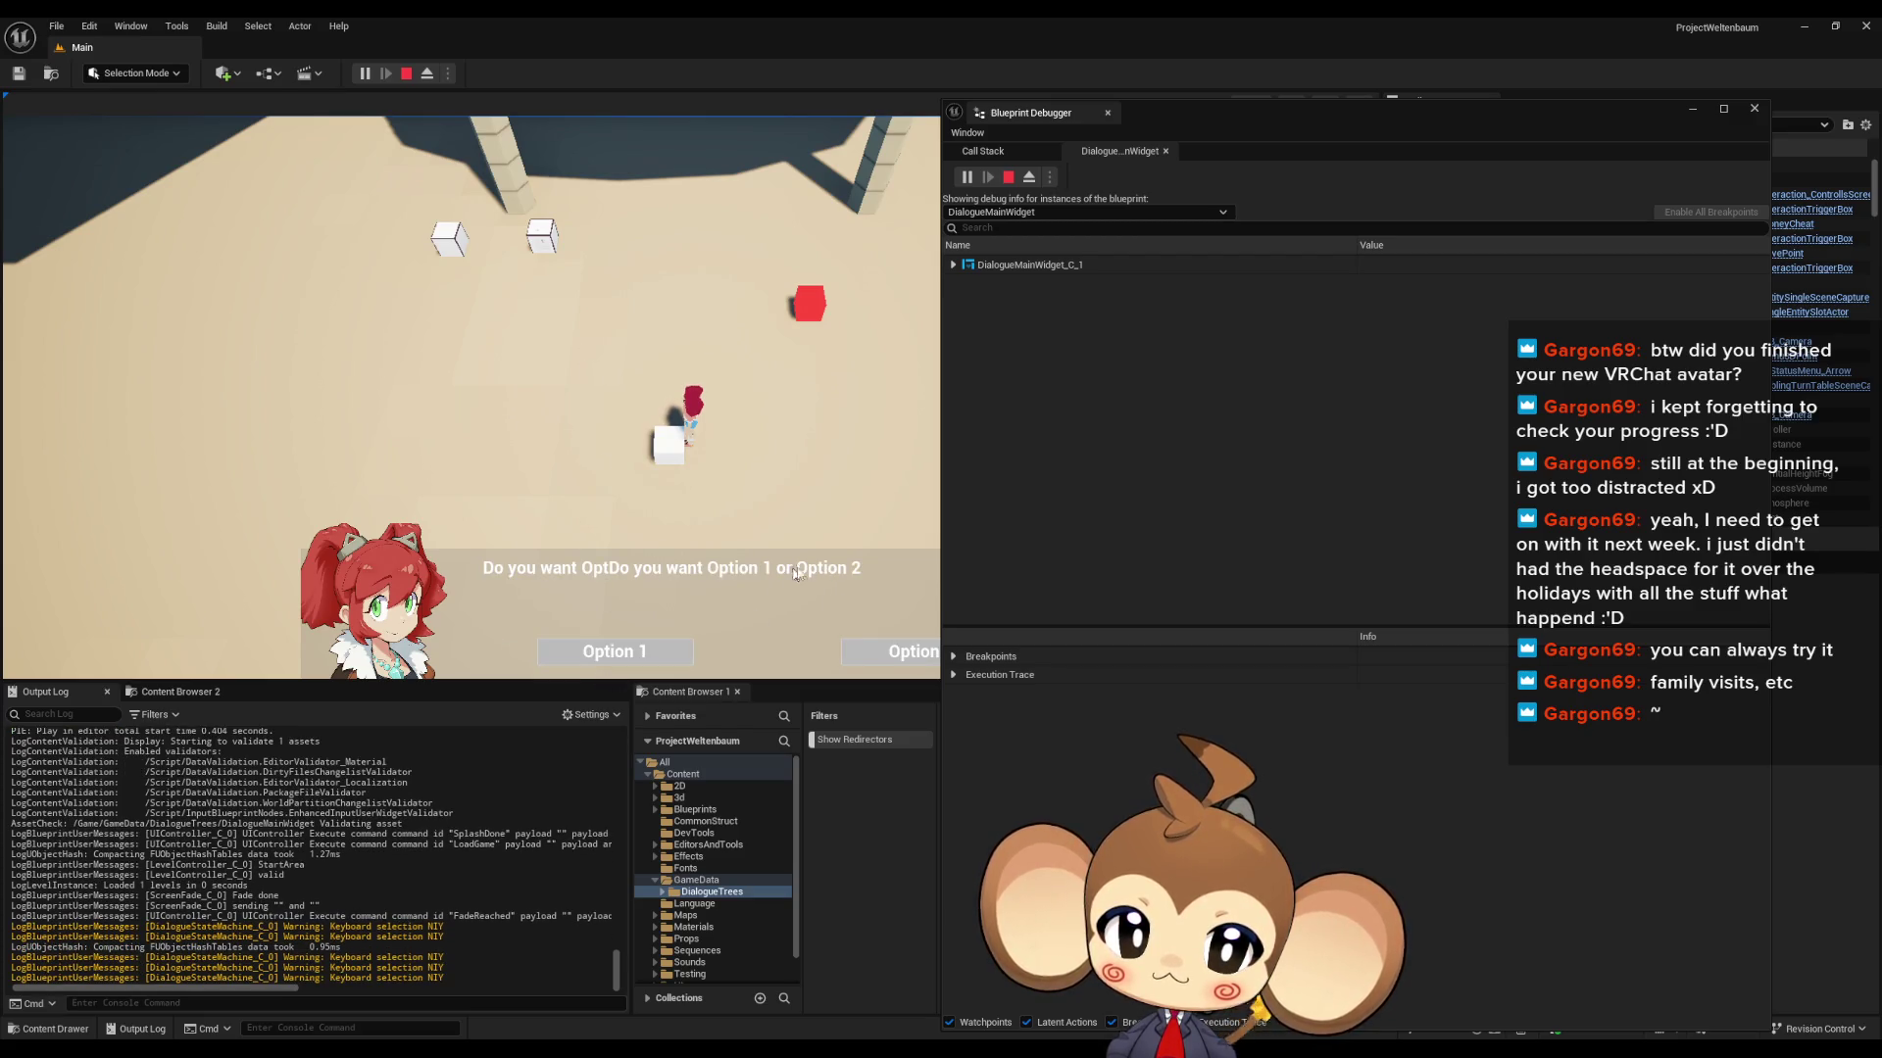
left_click(610, 652)
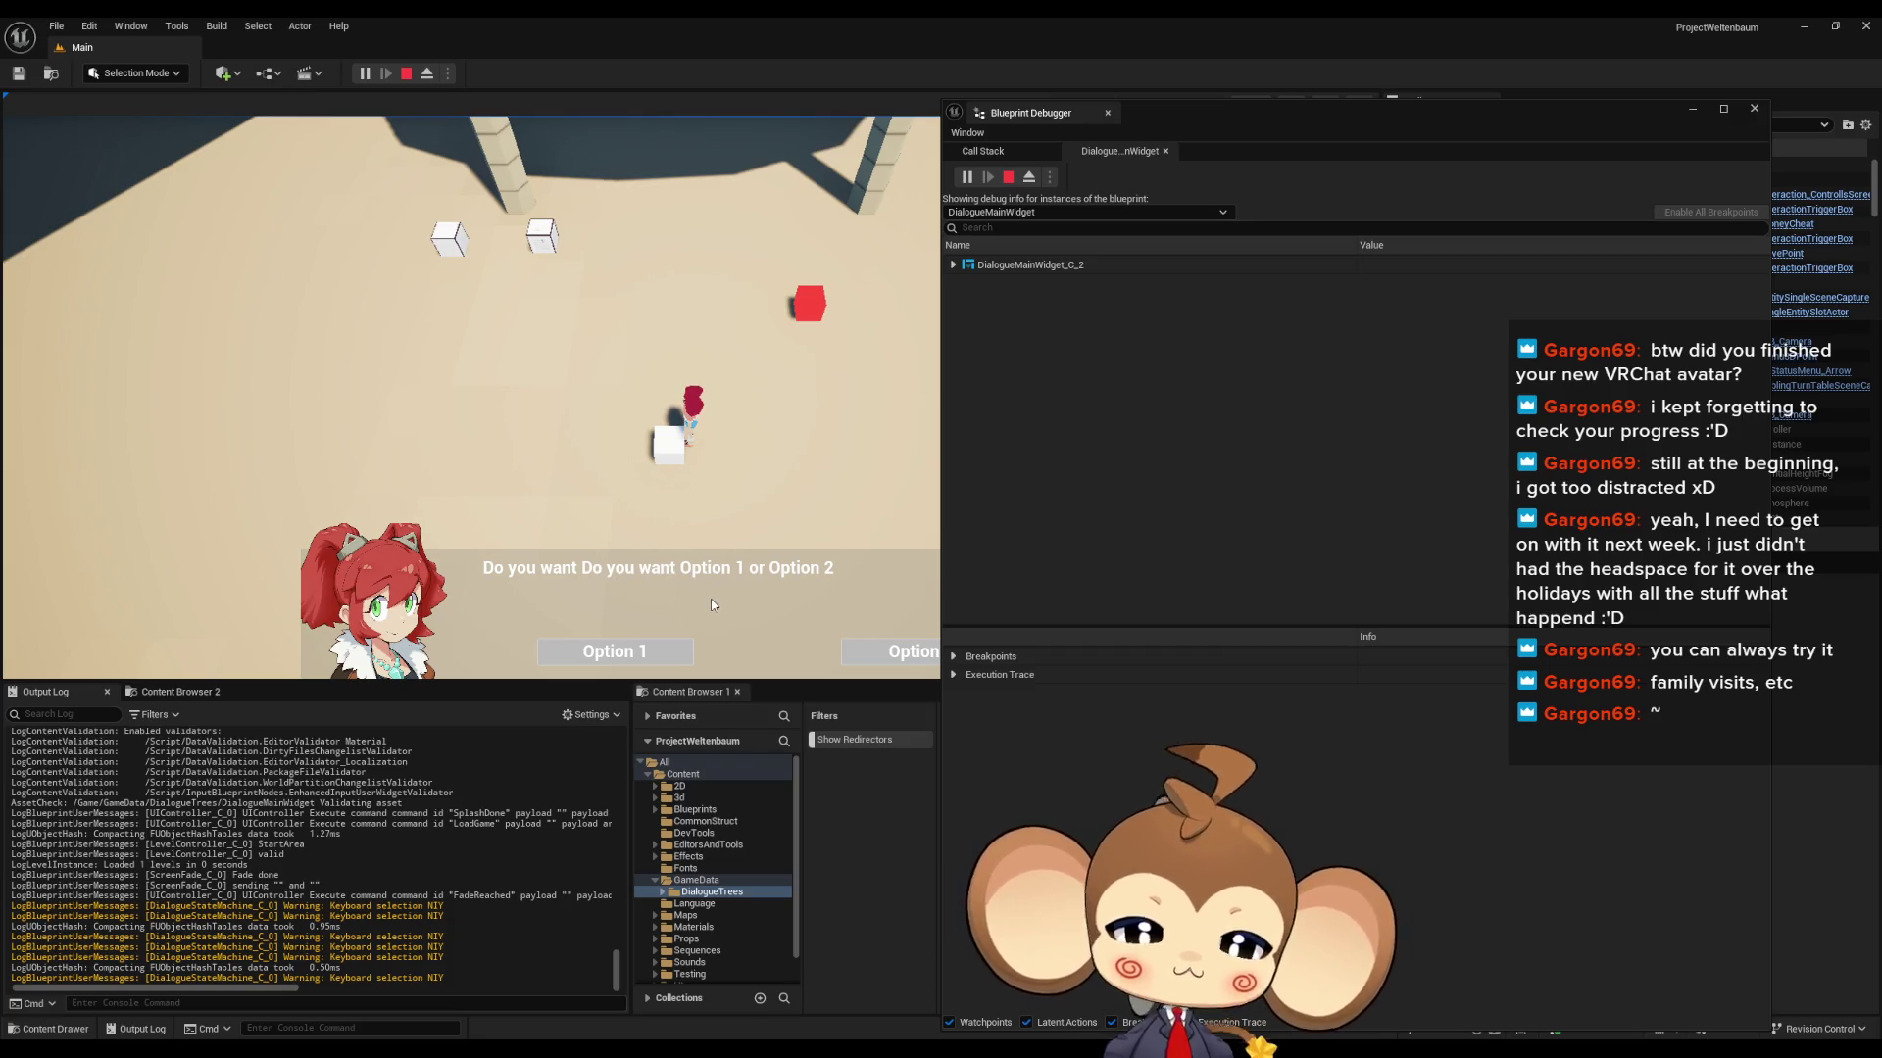
left_click(650, 659)
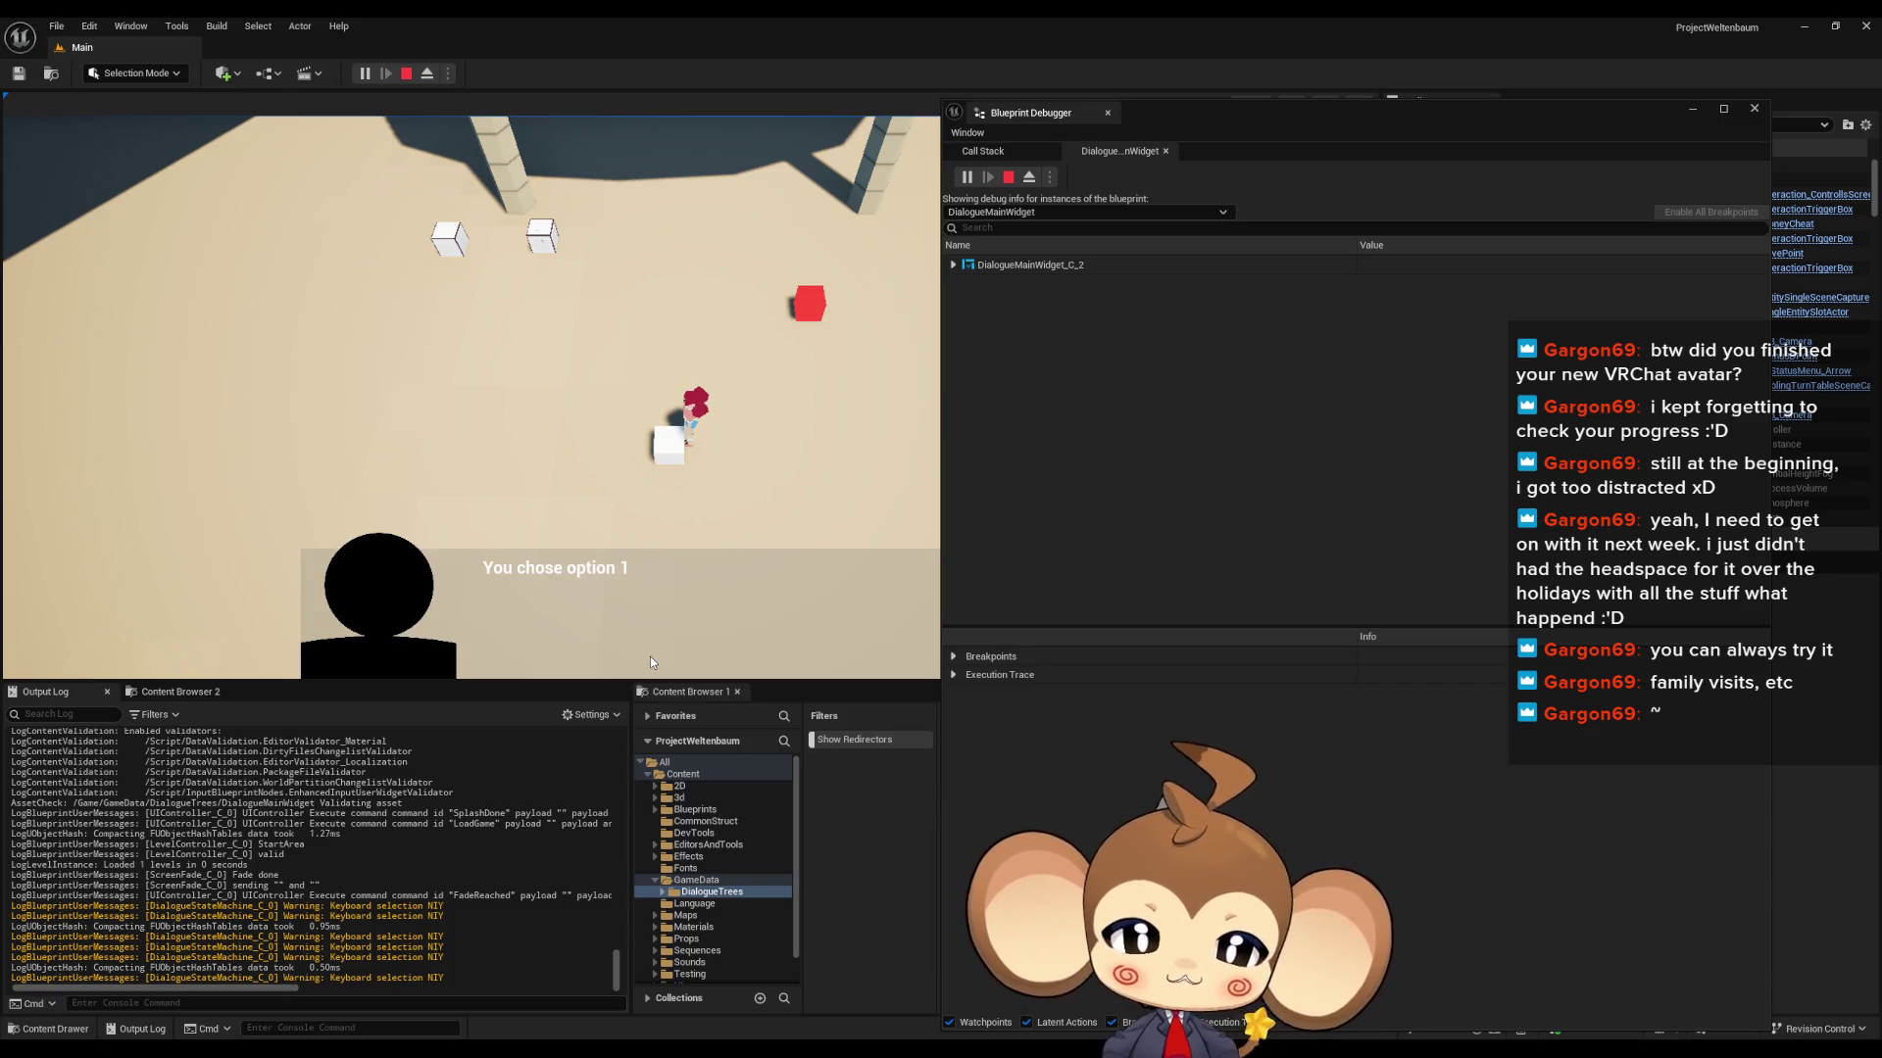
left_click(647, 646)
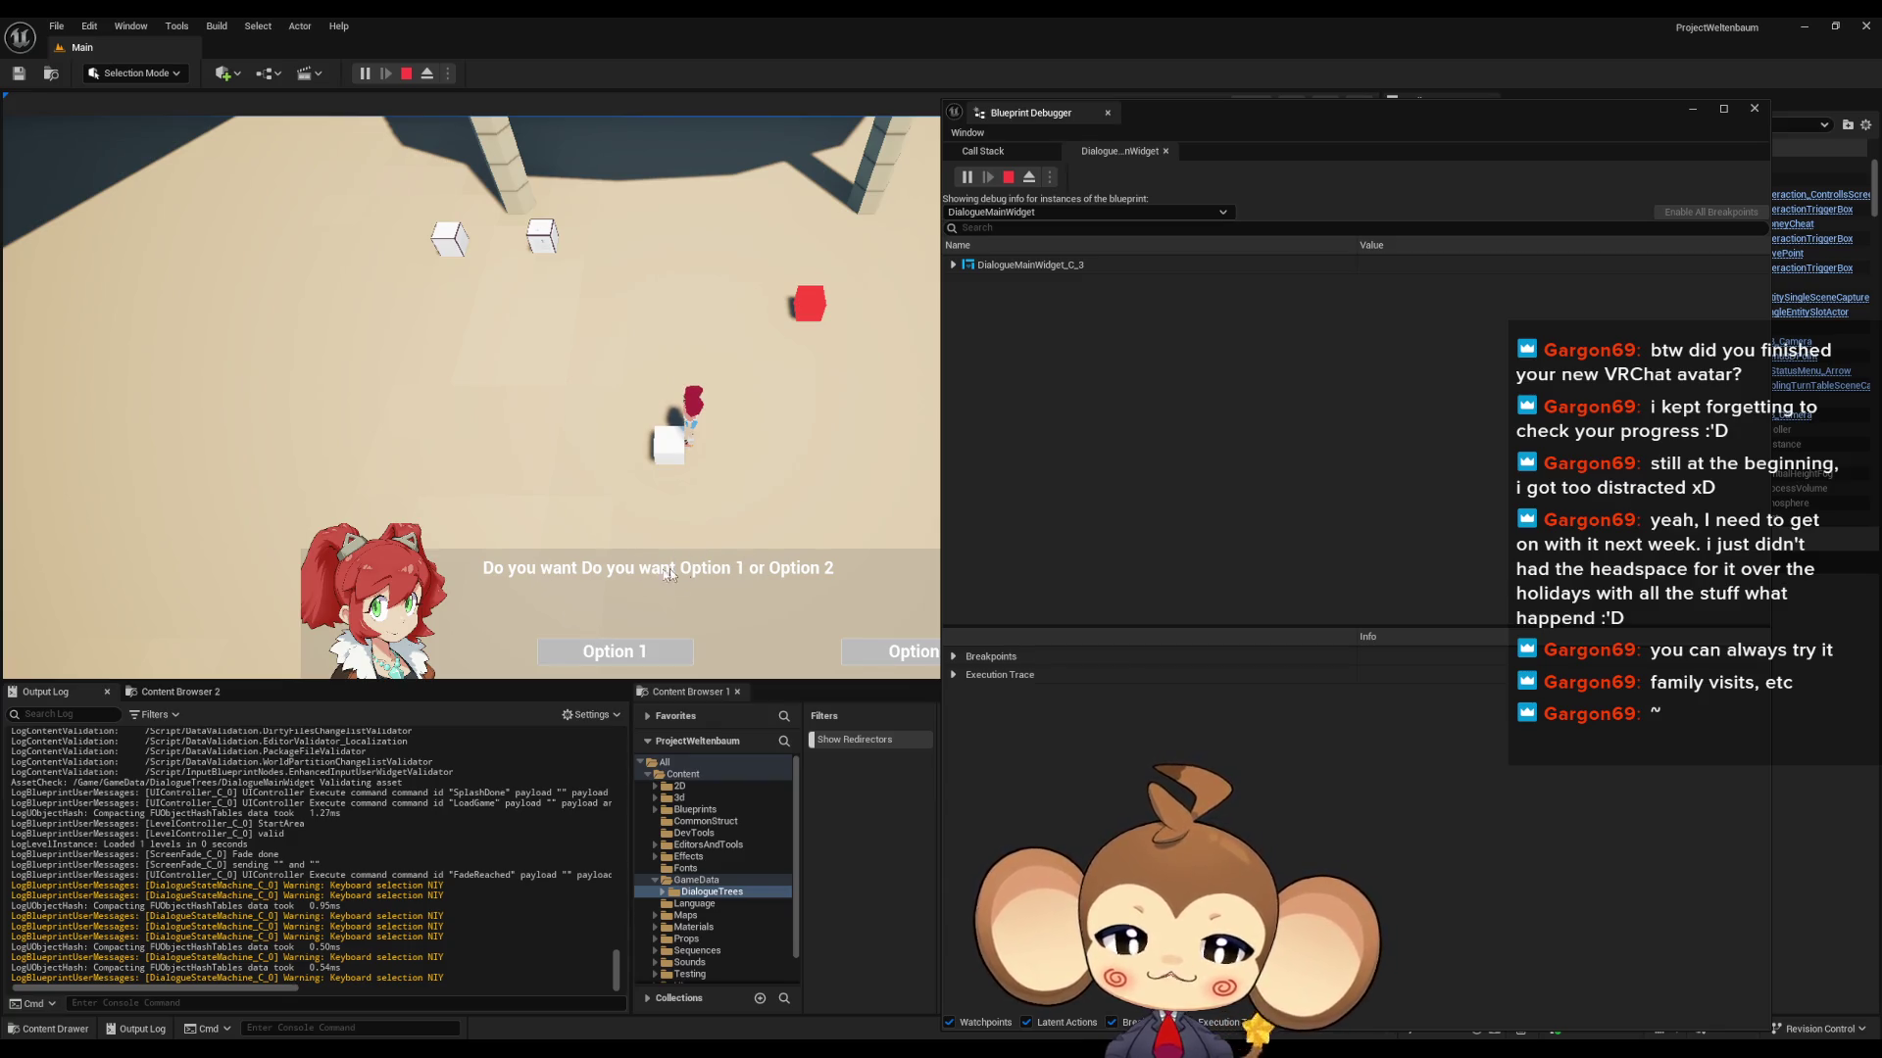
left_click(407, 73)
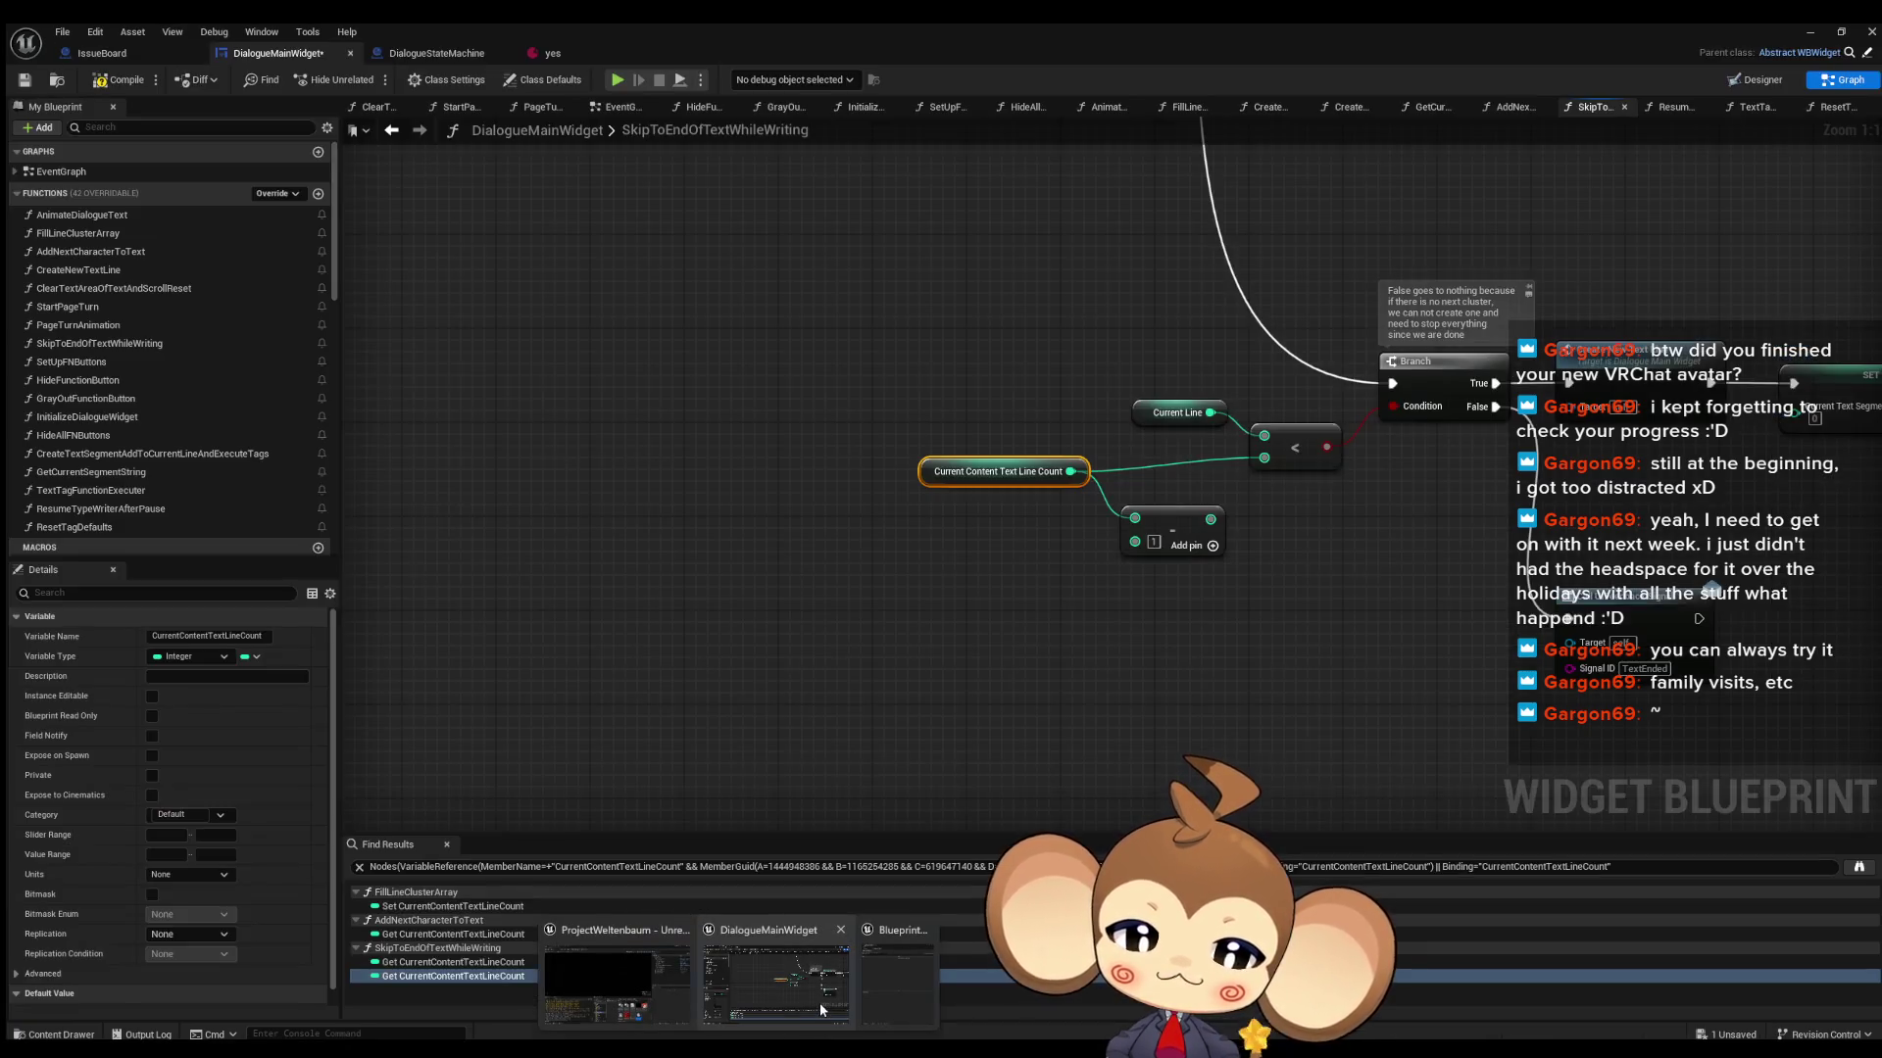
left_click(819, 1002)
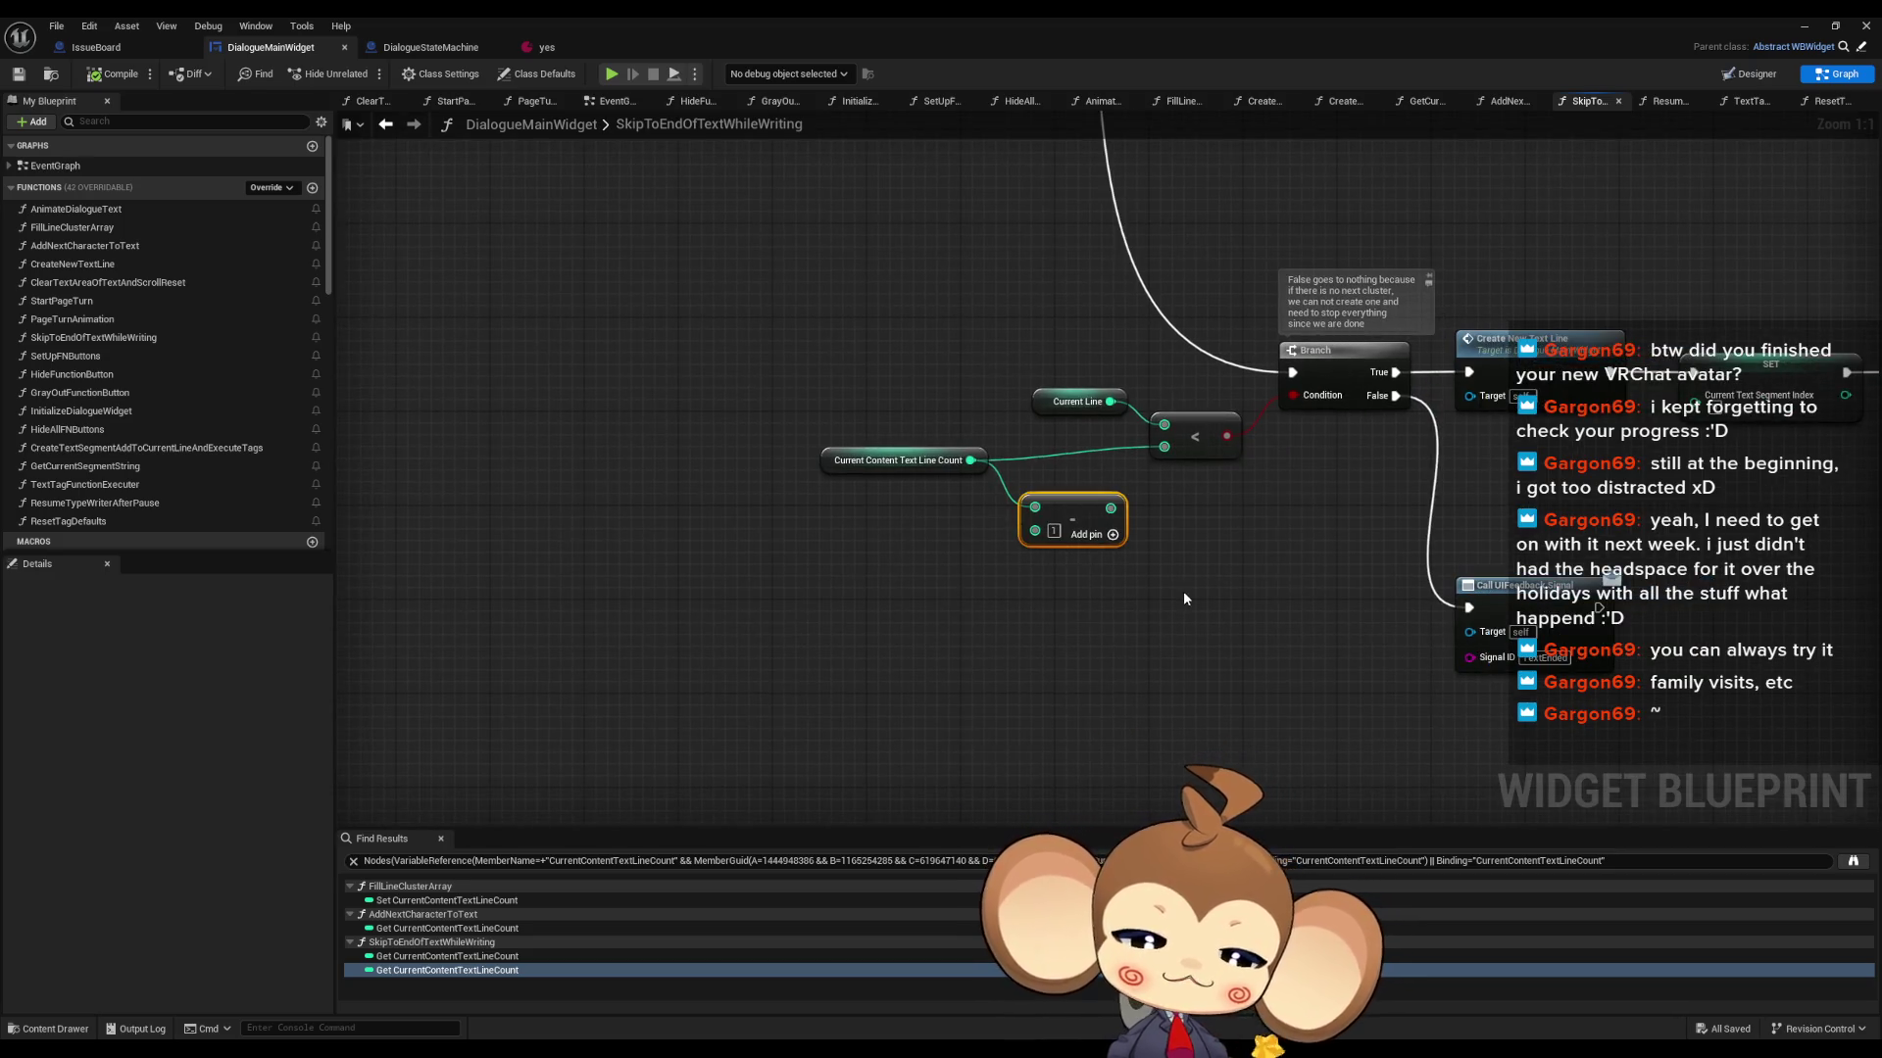
- Delete the unused subtract node and step through the Current Content Text Line Count references
key("Delete")
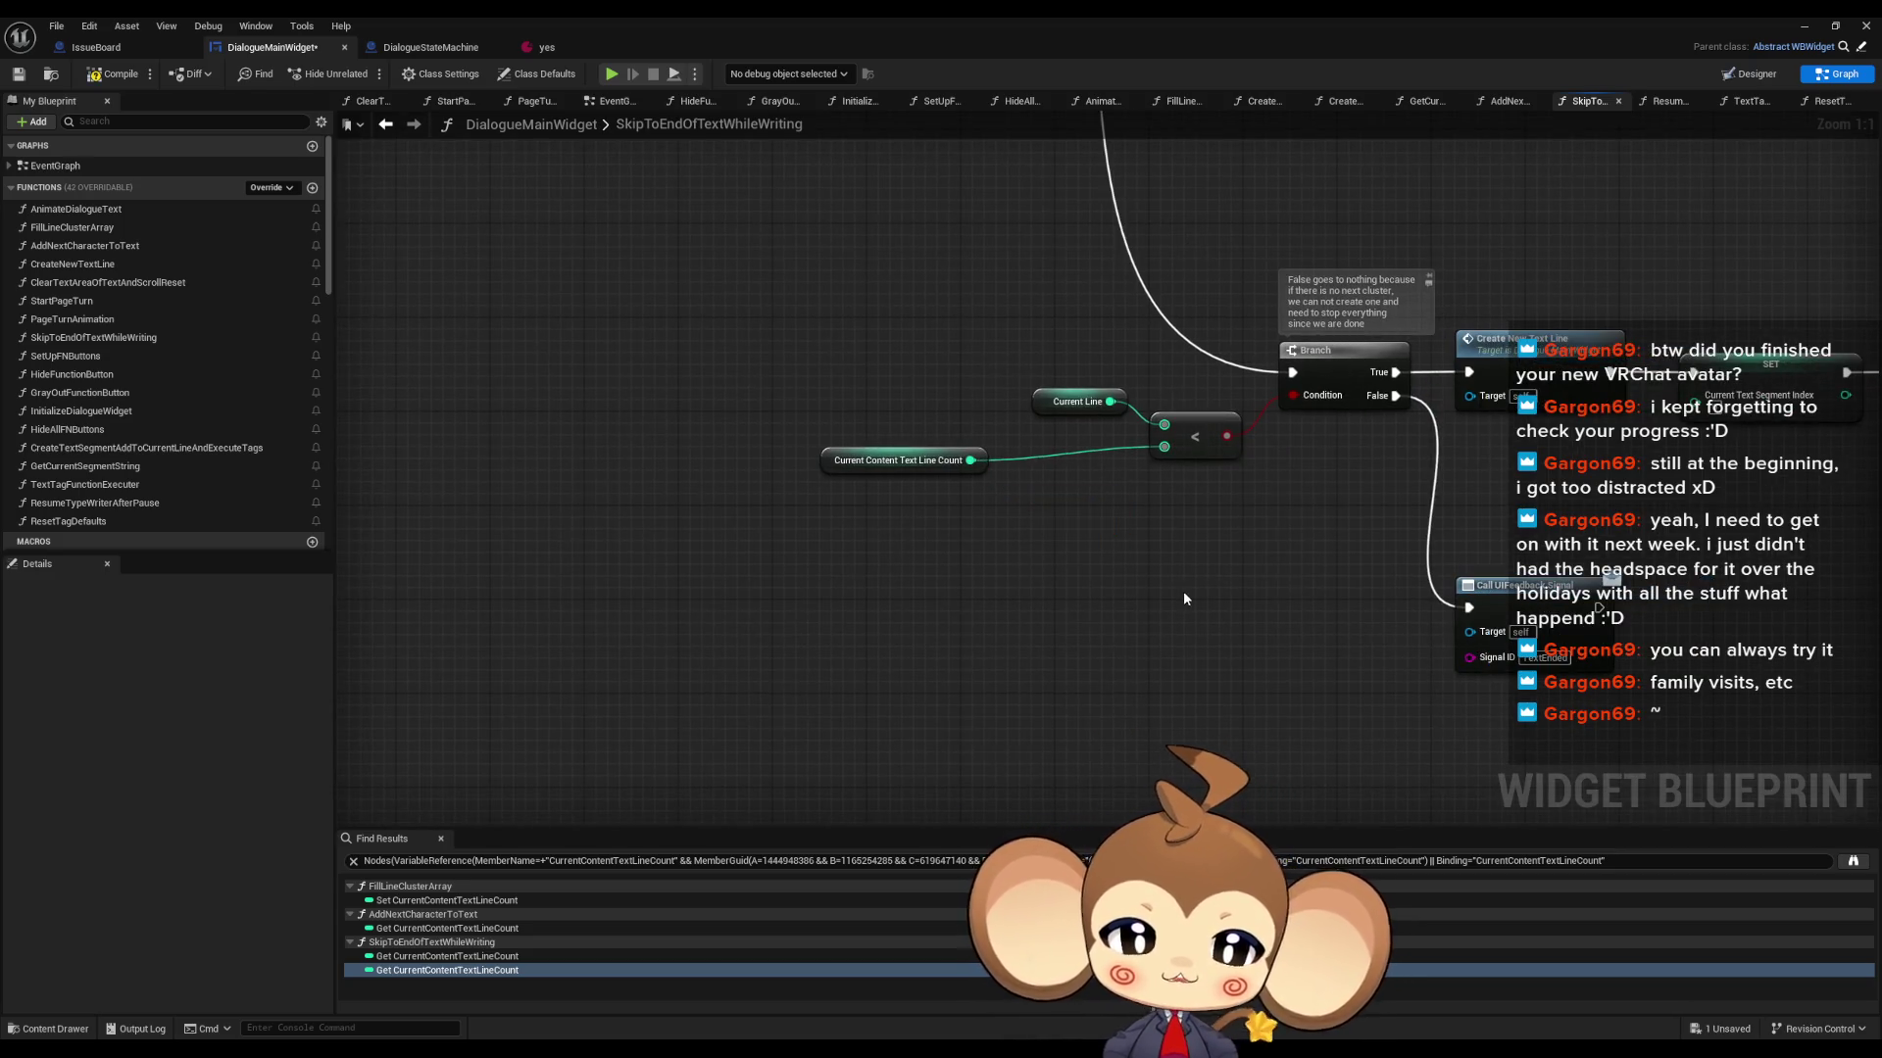
mouse_move(839, 467)
left_mouse_down()
mouse_move(1000, 467)
mouse_move(981, 467)
left_mouse_up()
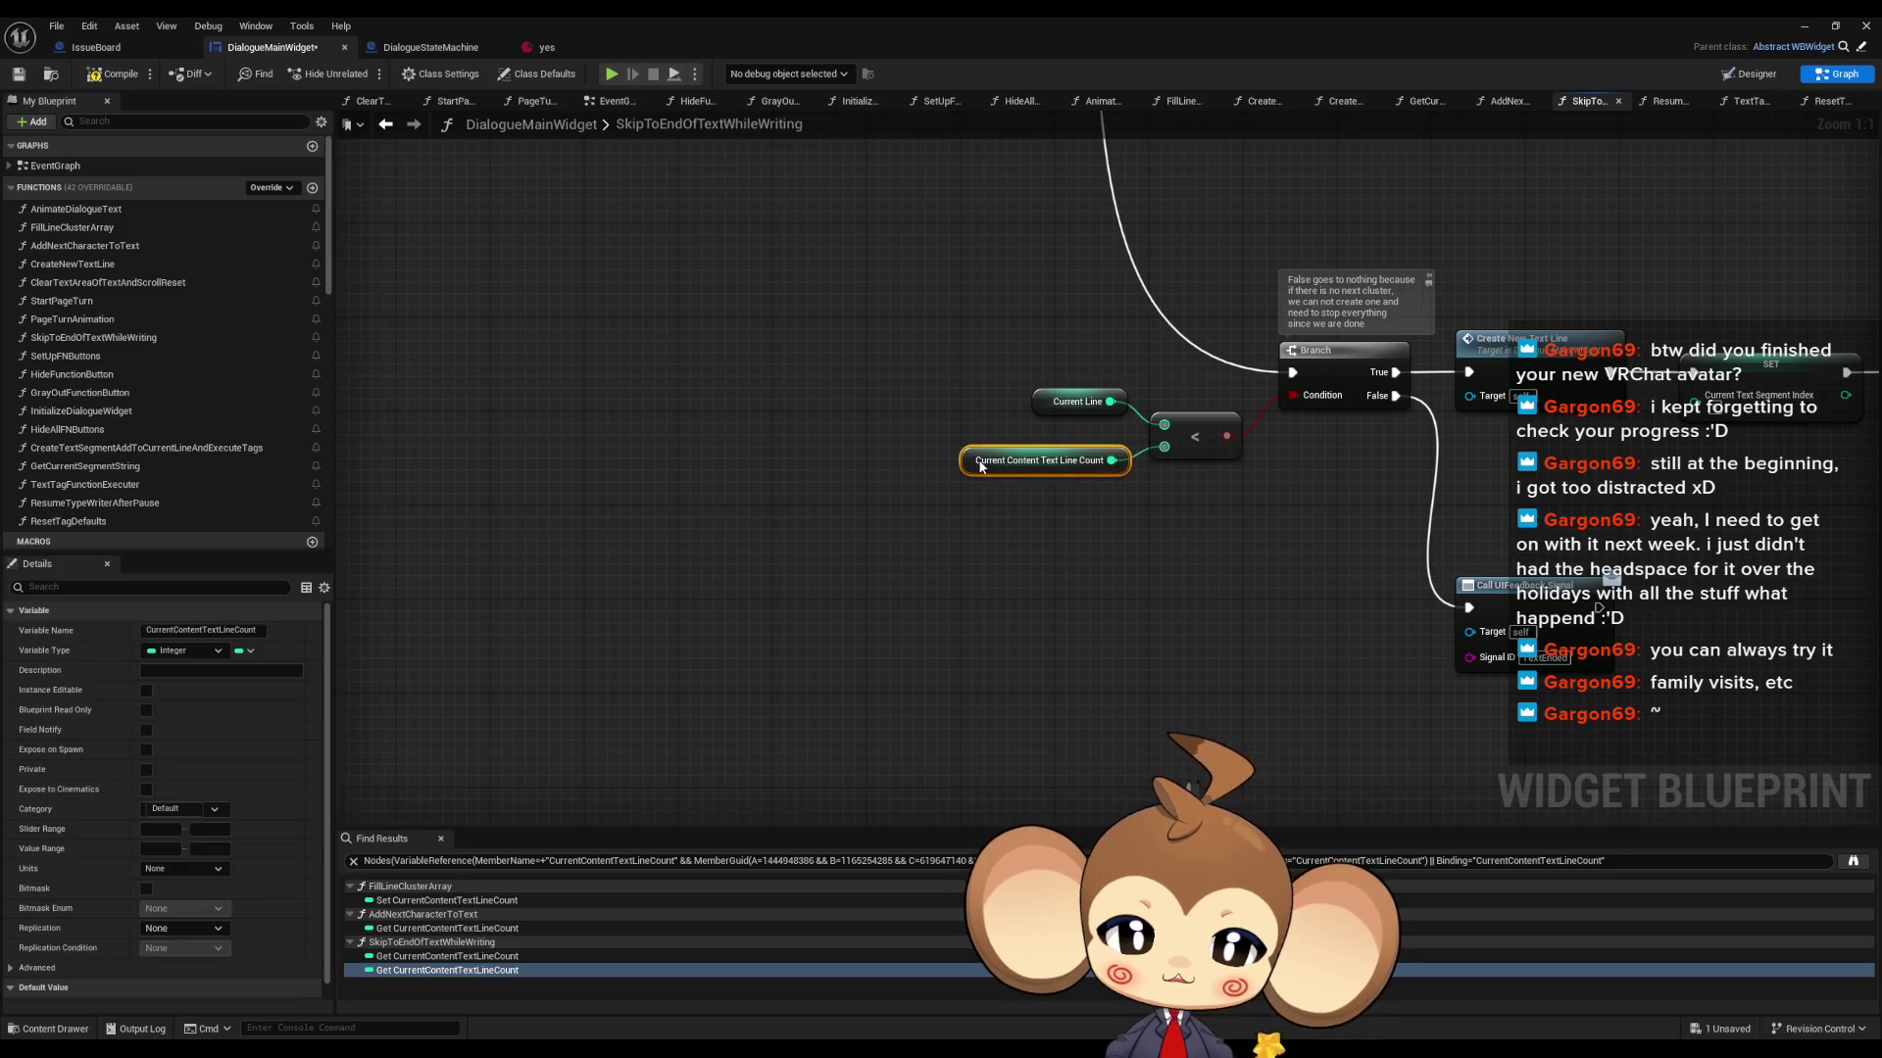
left_click(480, 955)
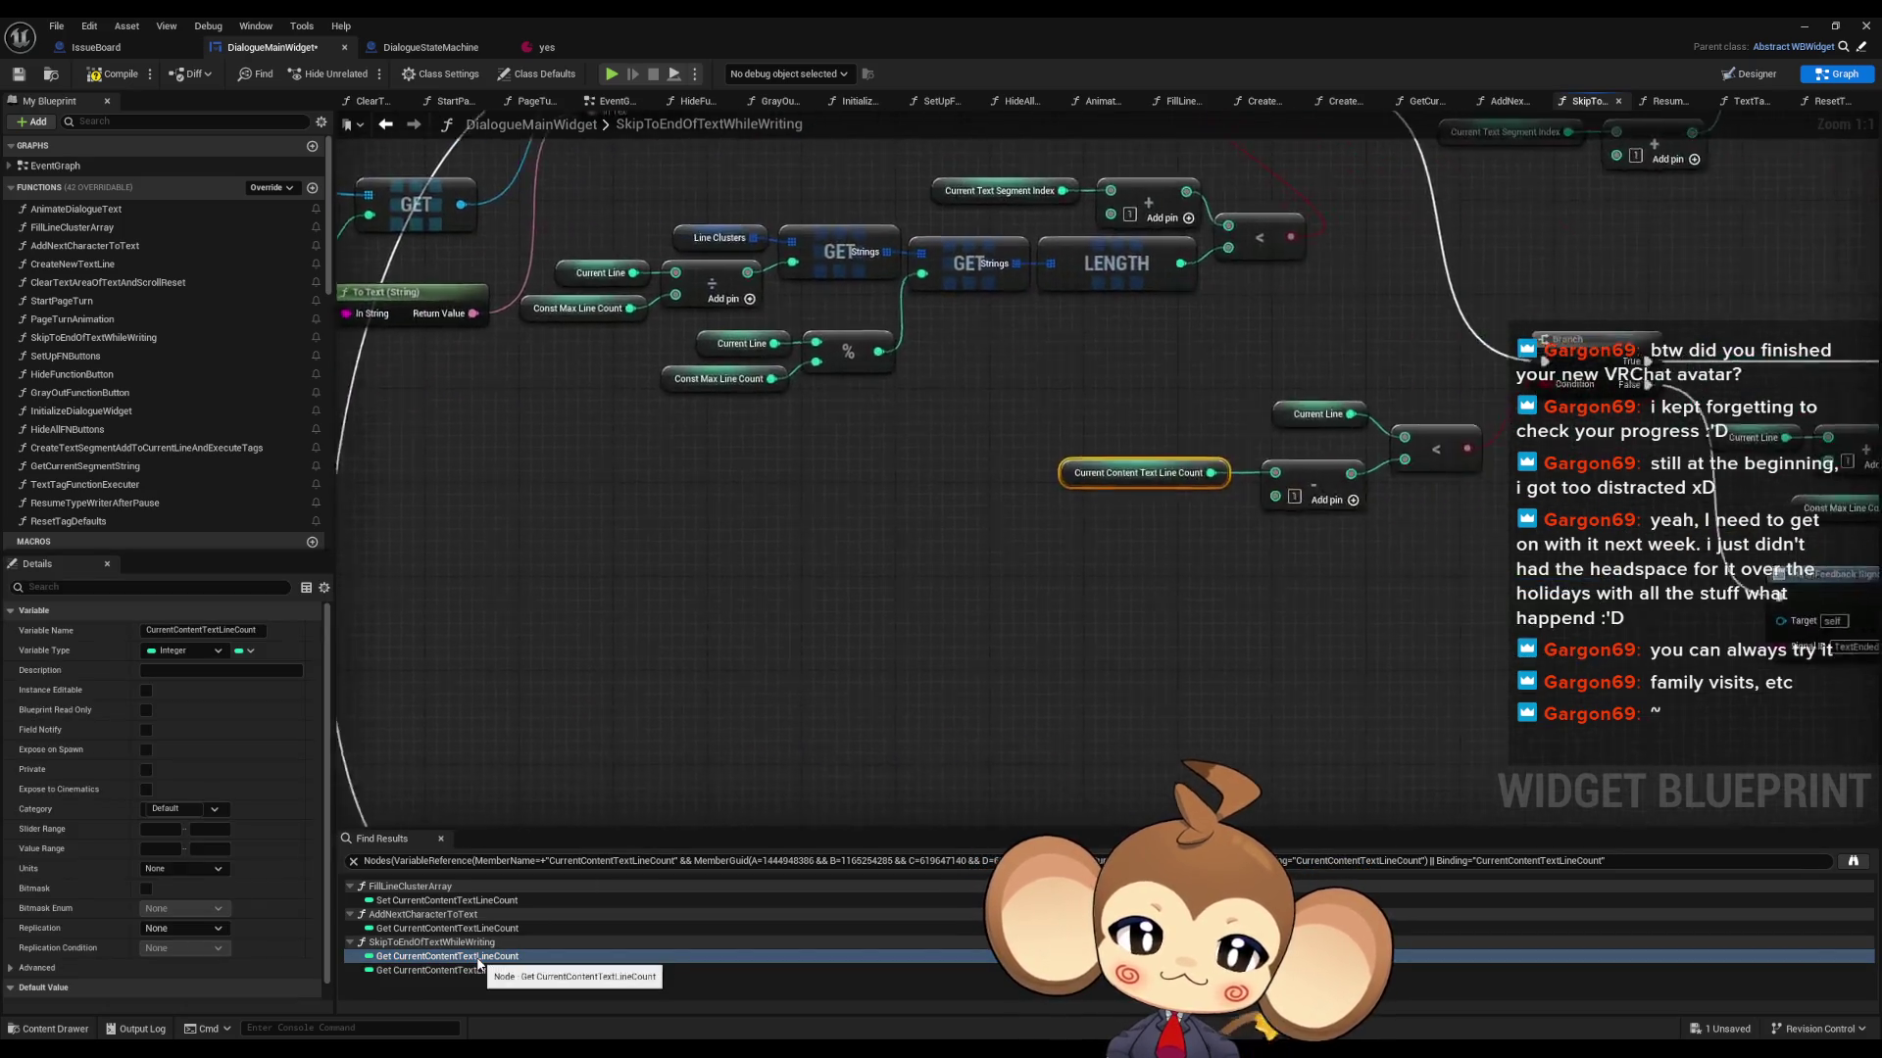
left_click(478, 928)
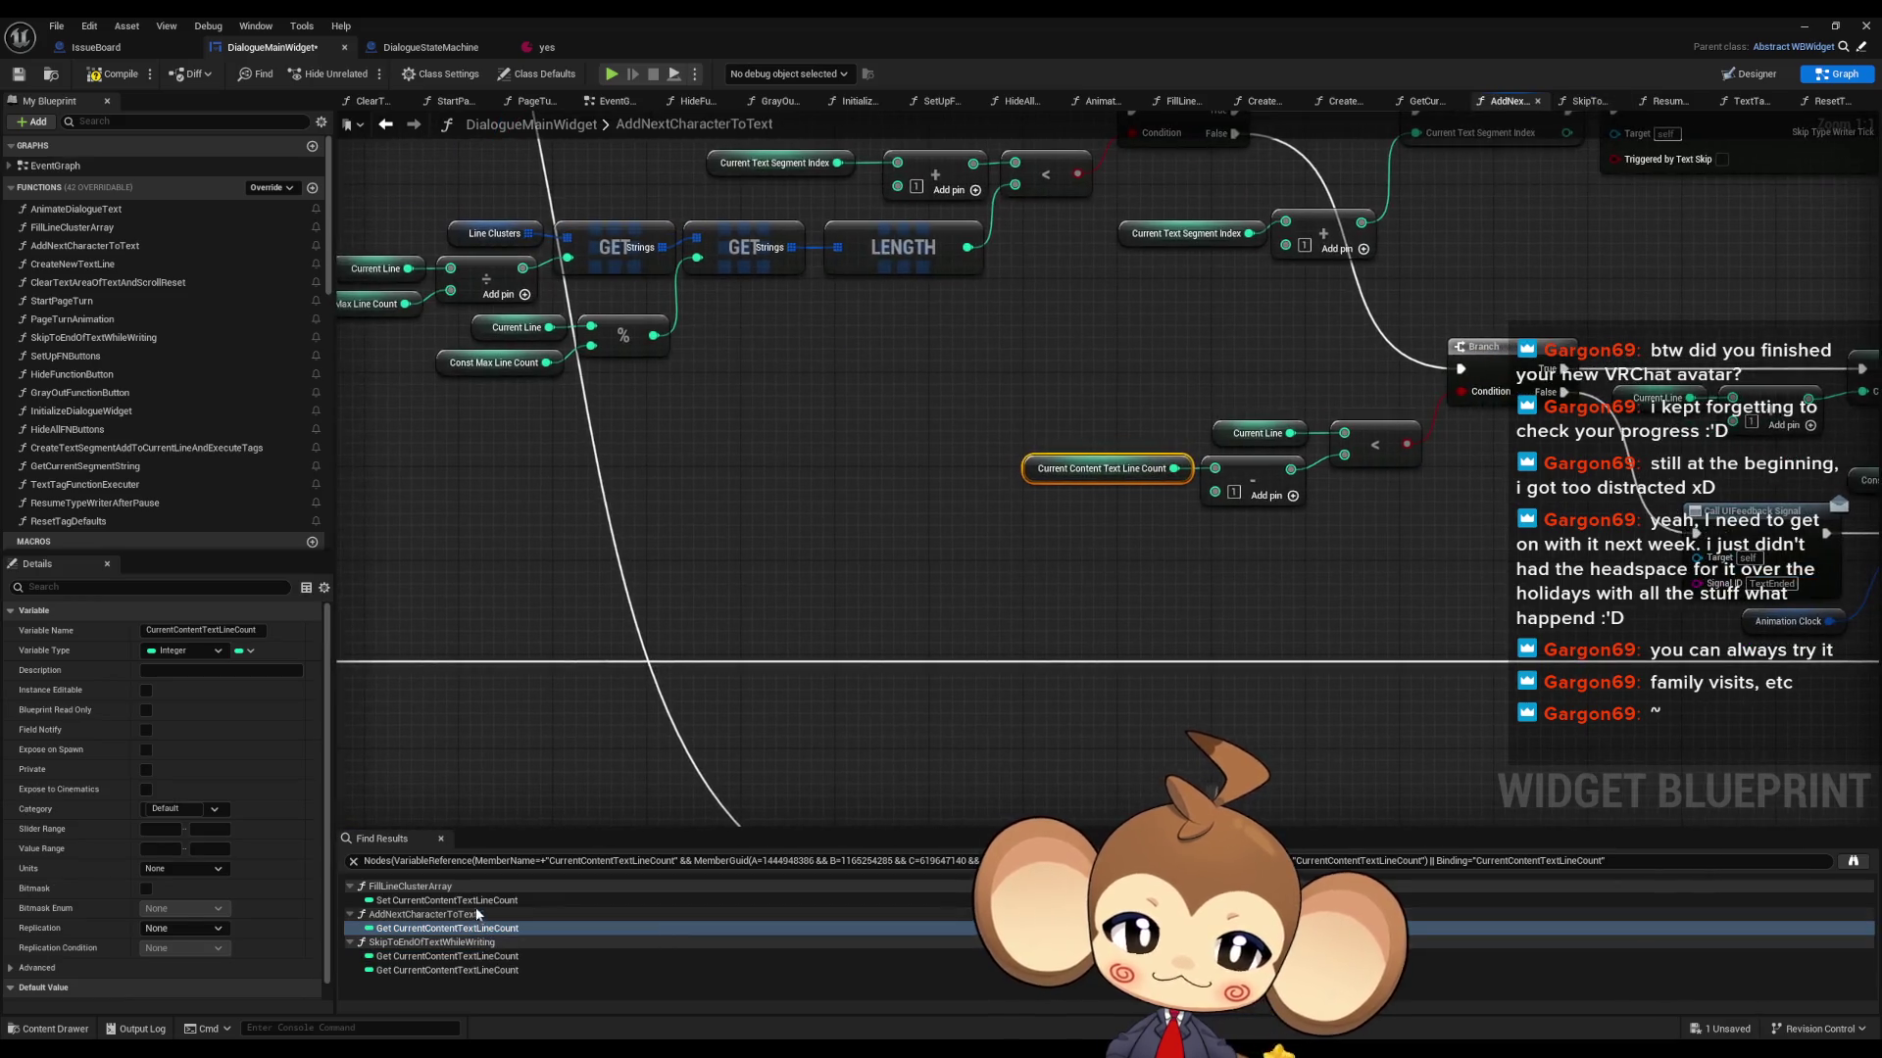
left_click(470, 902)
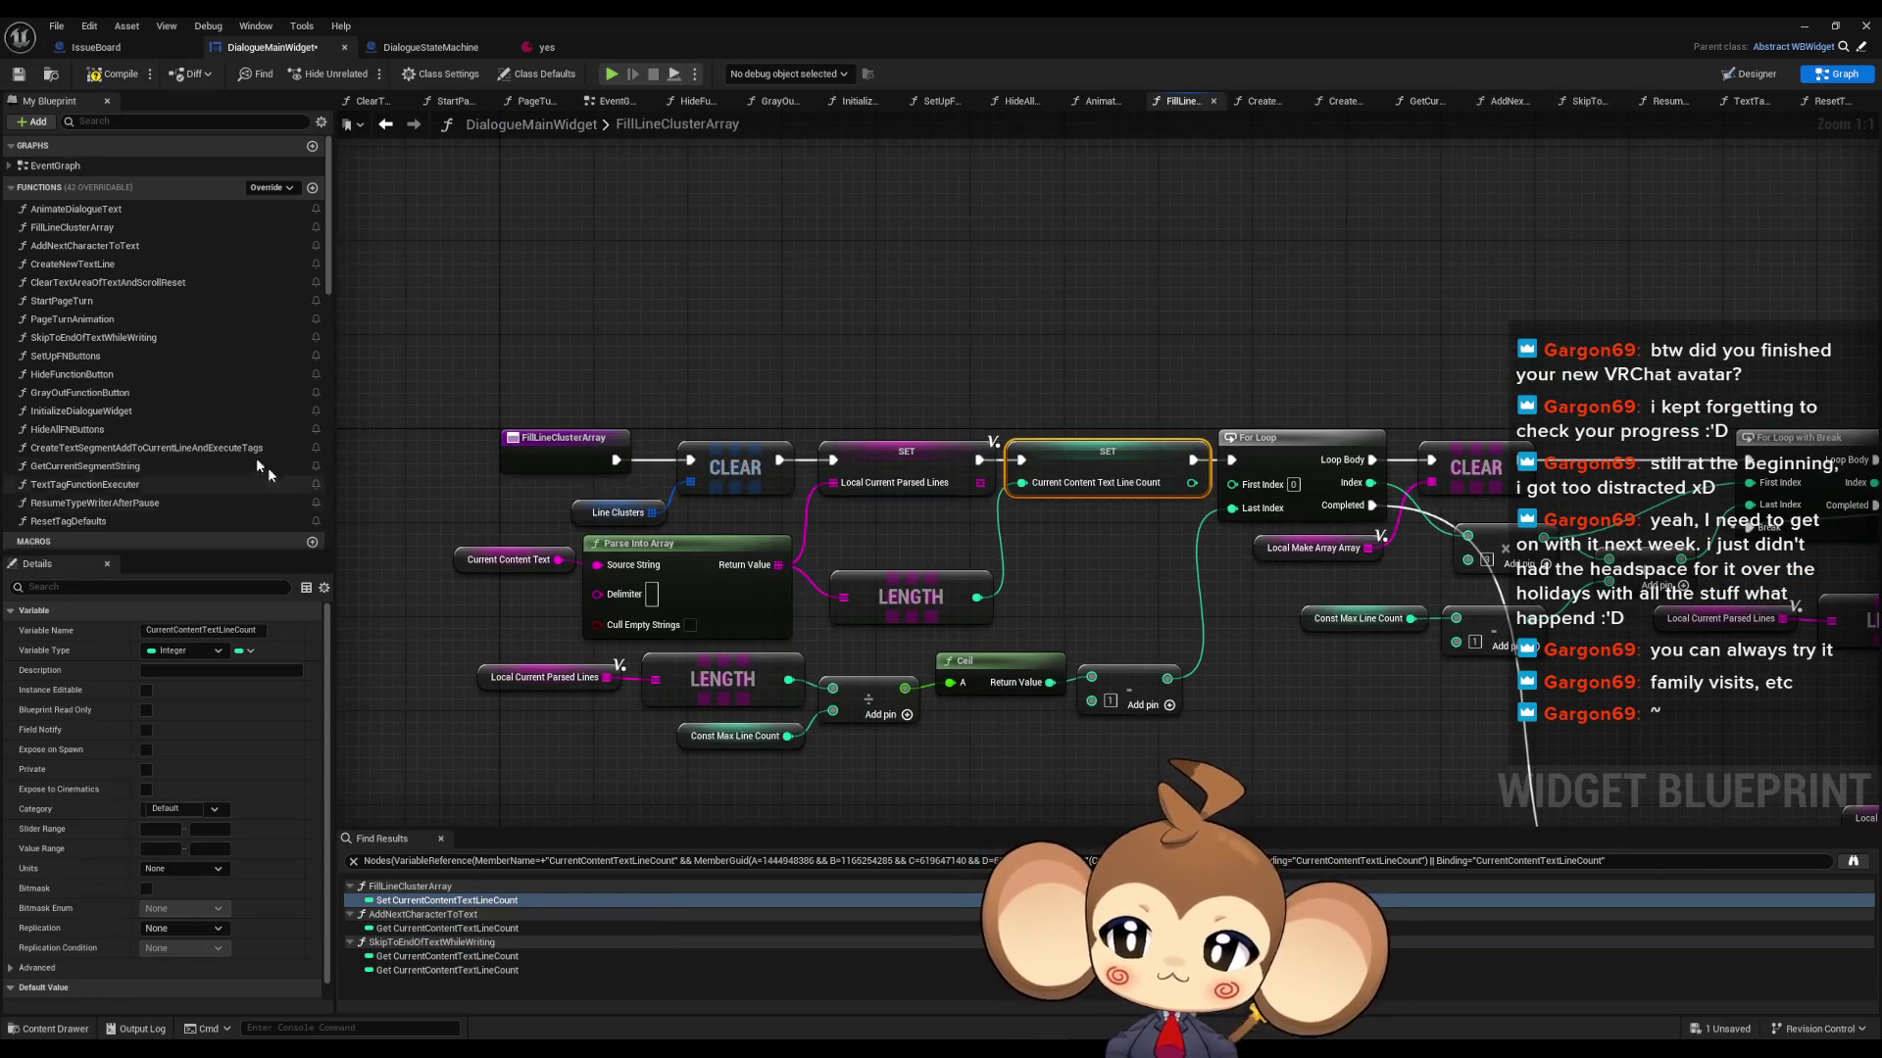
- Open ResetTagDefaults, then find references to SkipToEndOfTextWhileWriting and open that function
scroll(222, 413, "down", 3)
scroll(204, 401, "down", 1)
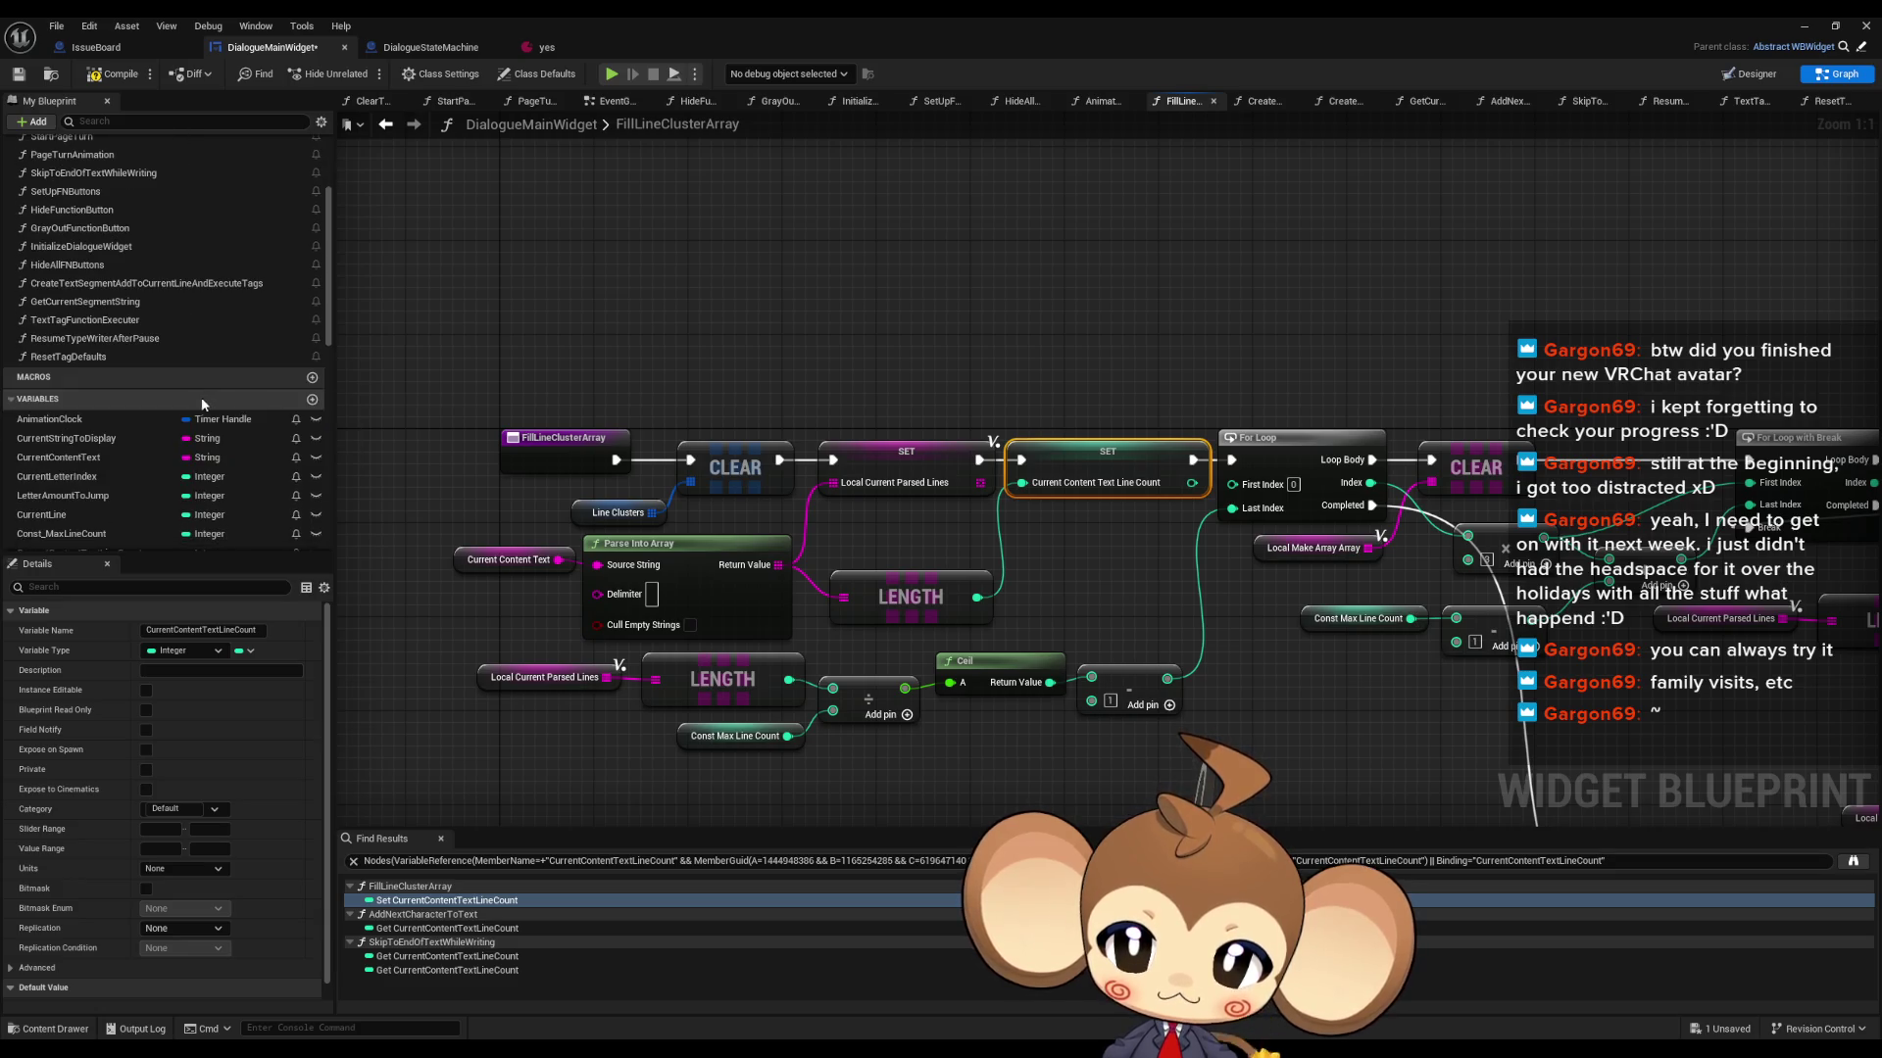
left_click(78, 361)
double_click(79, 358)
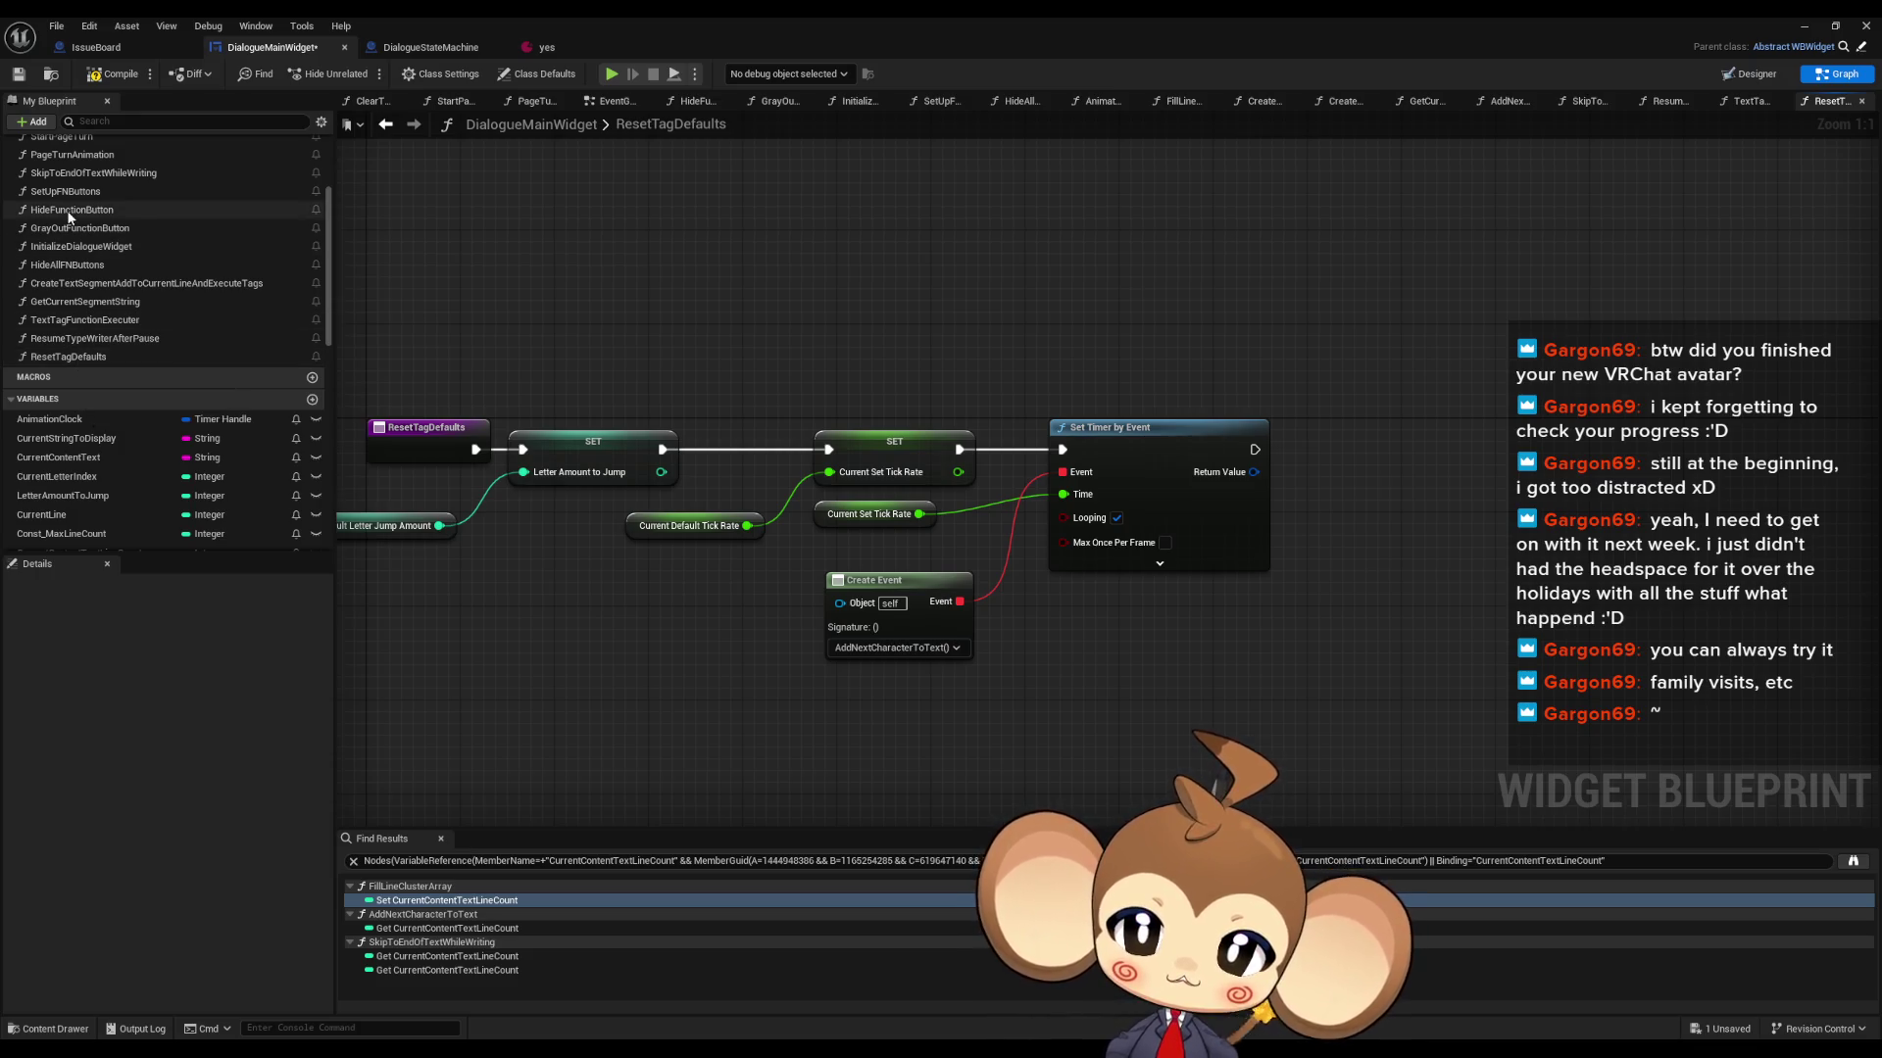
scroll(98, 250, "up", 3)
left_click(97, 246)
right_click(97, 252)
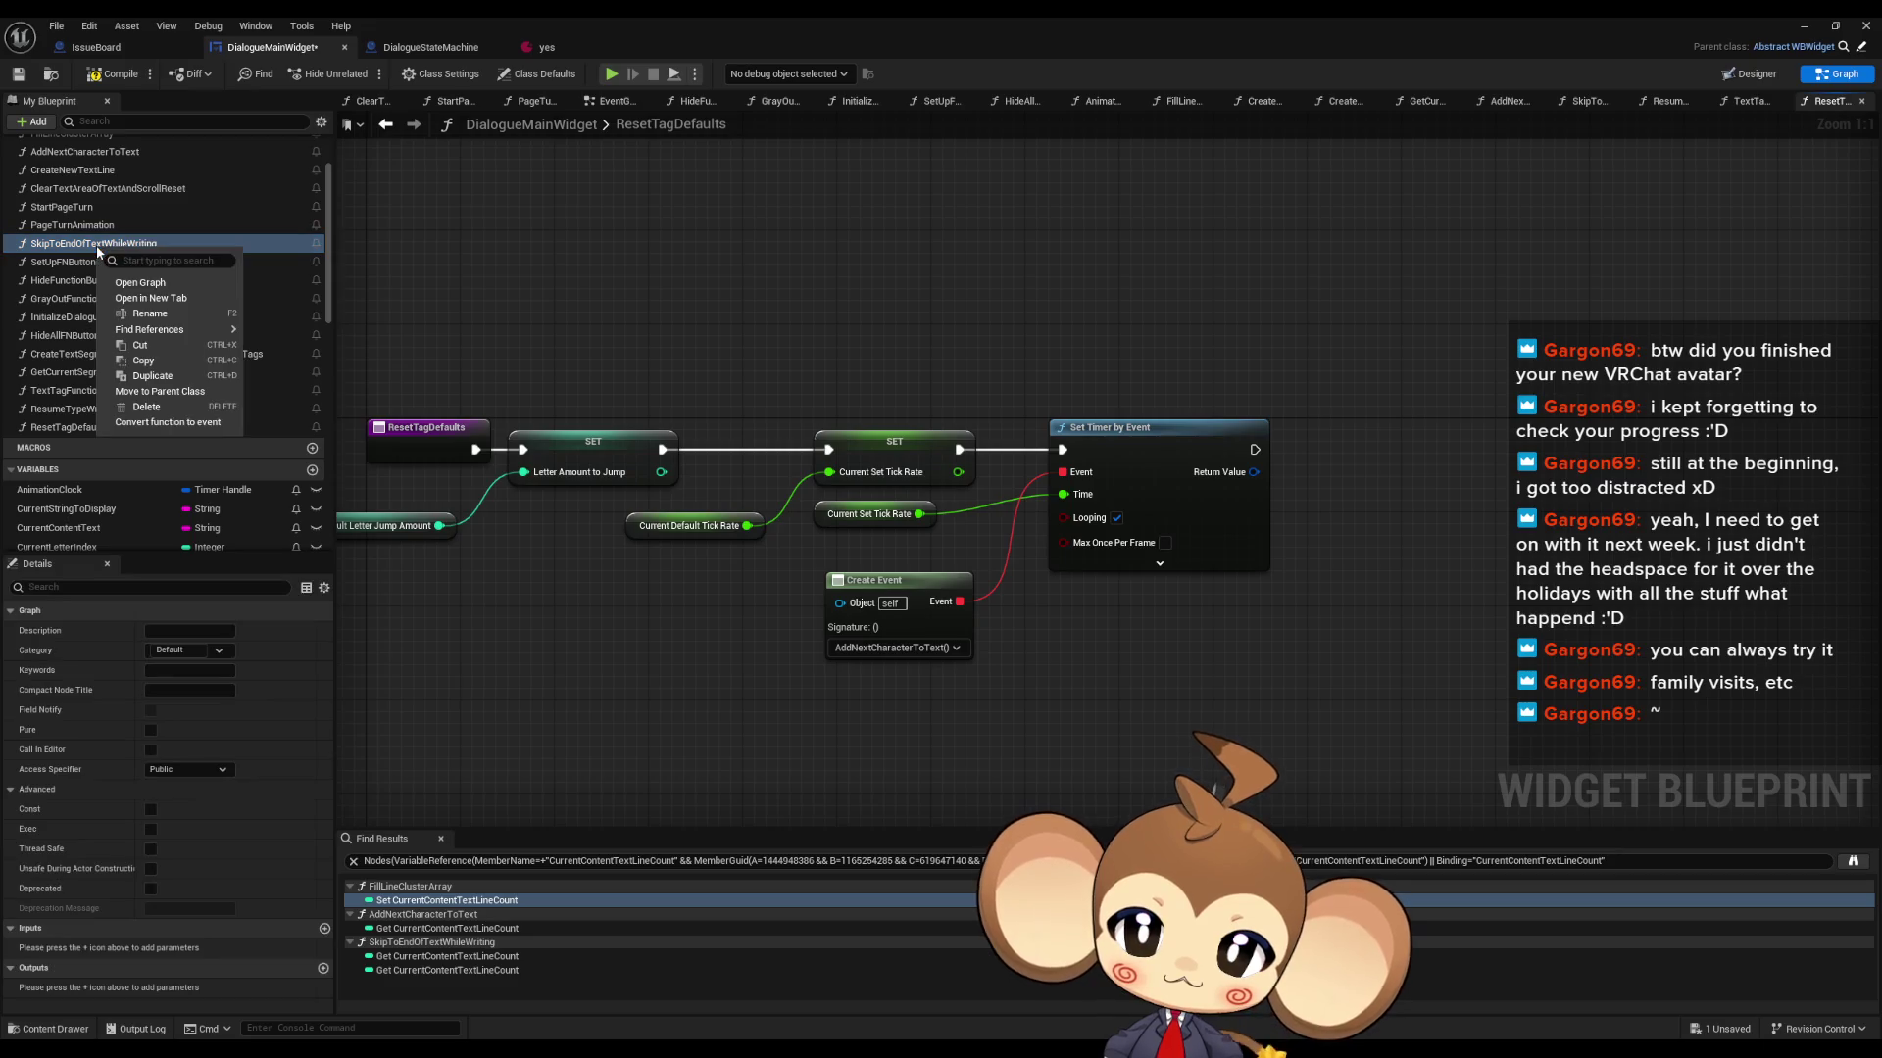
mouse_move(174, 332)
left_click(299, 373)
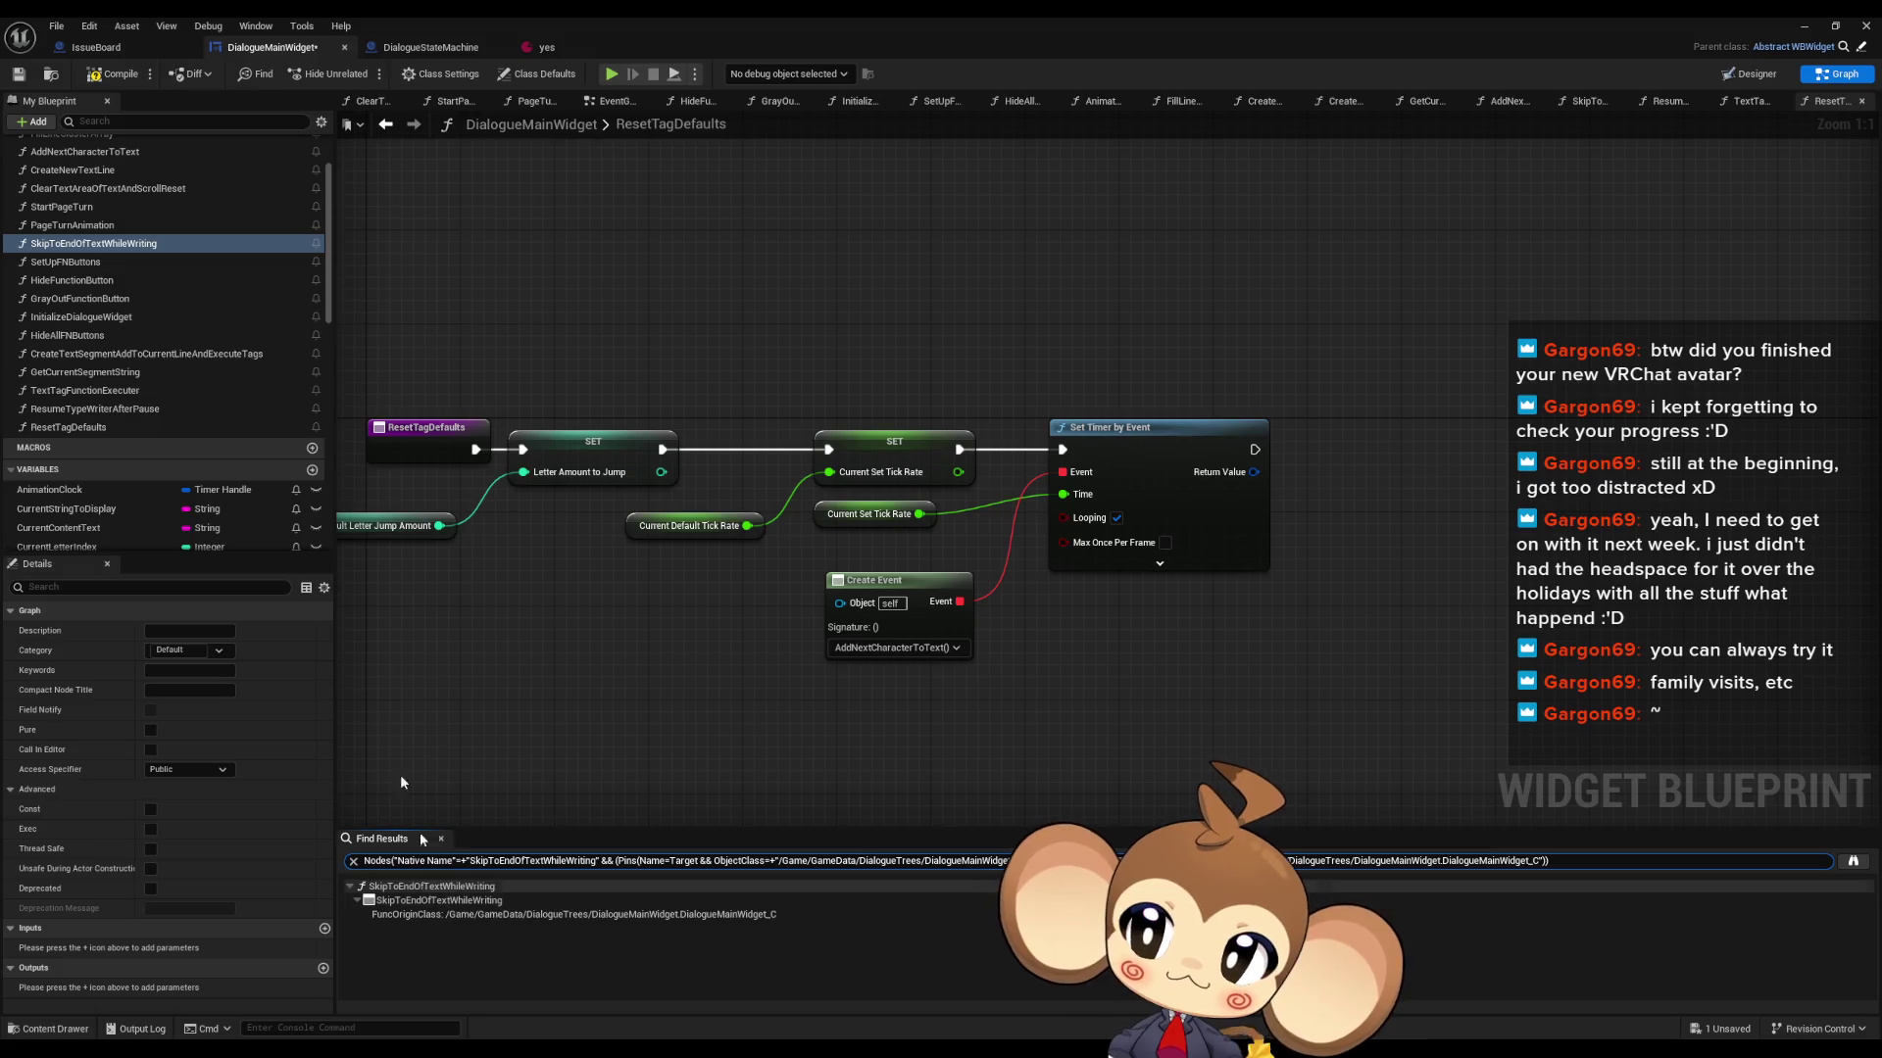
double_click(93, 243)
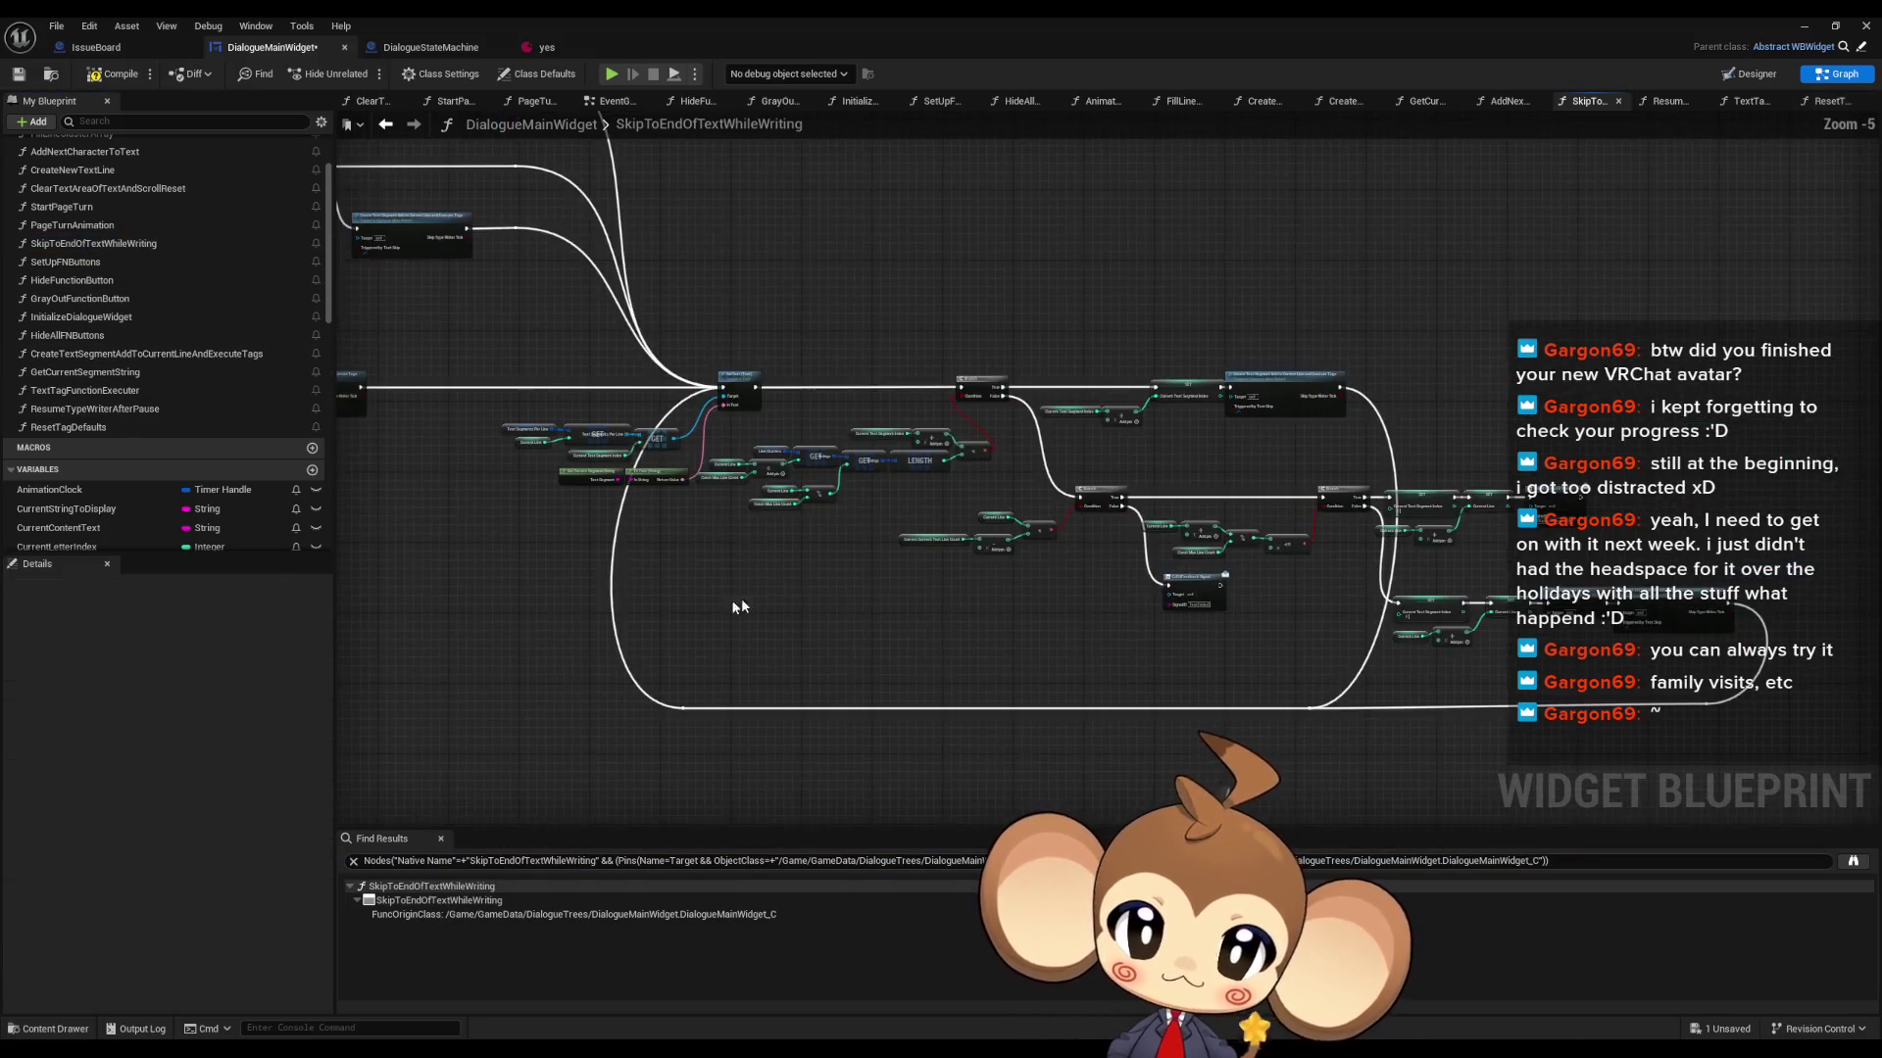
- Inspect the timer-clearing, Animation Clock, UIFeedback Signal and Branch nodes, then switch to DialogueStateMachine
key("Home")
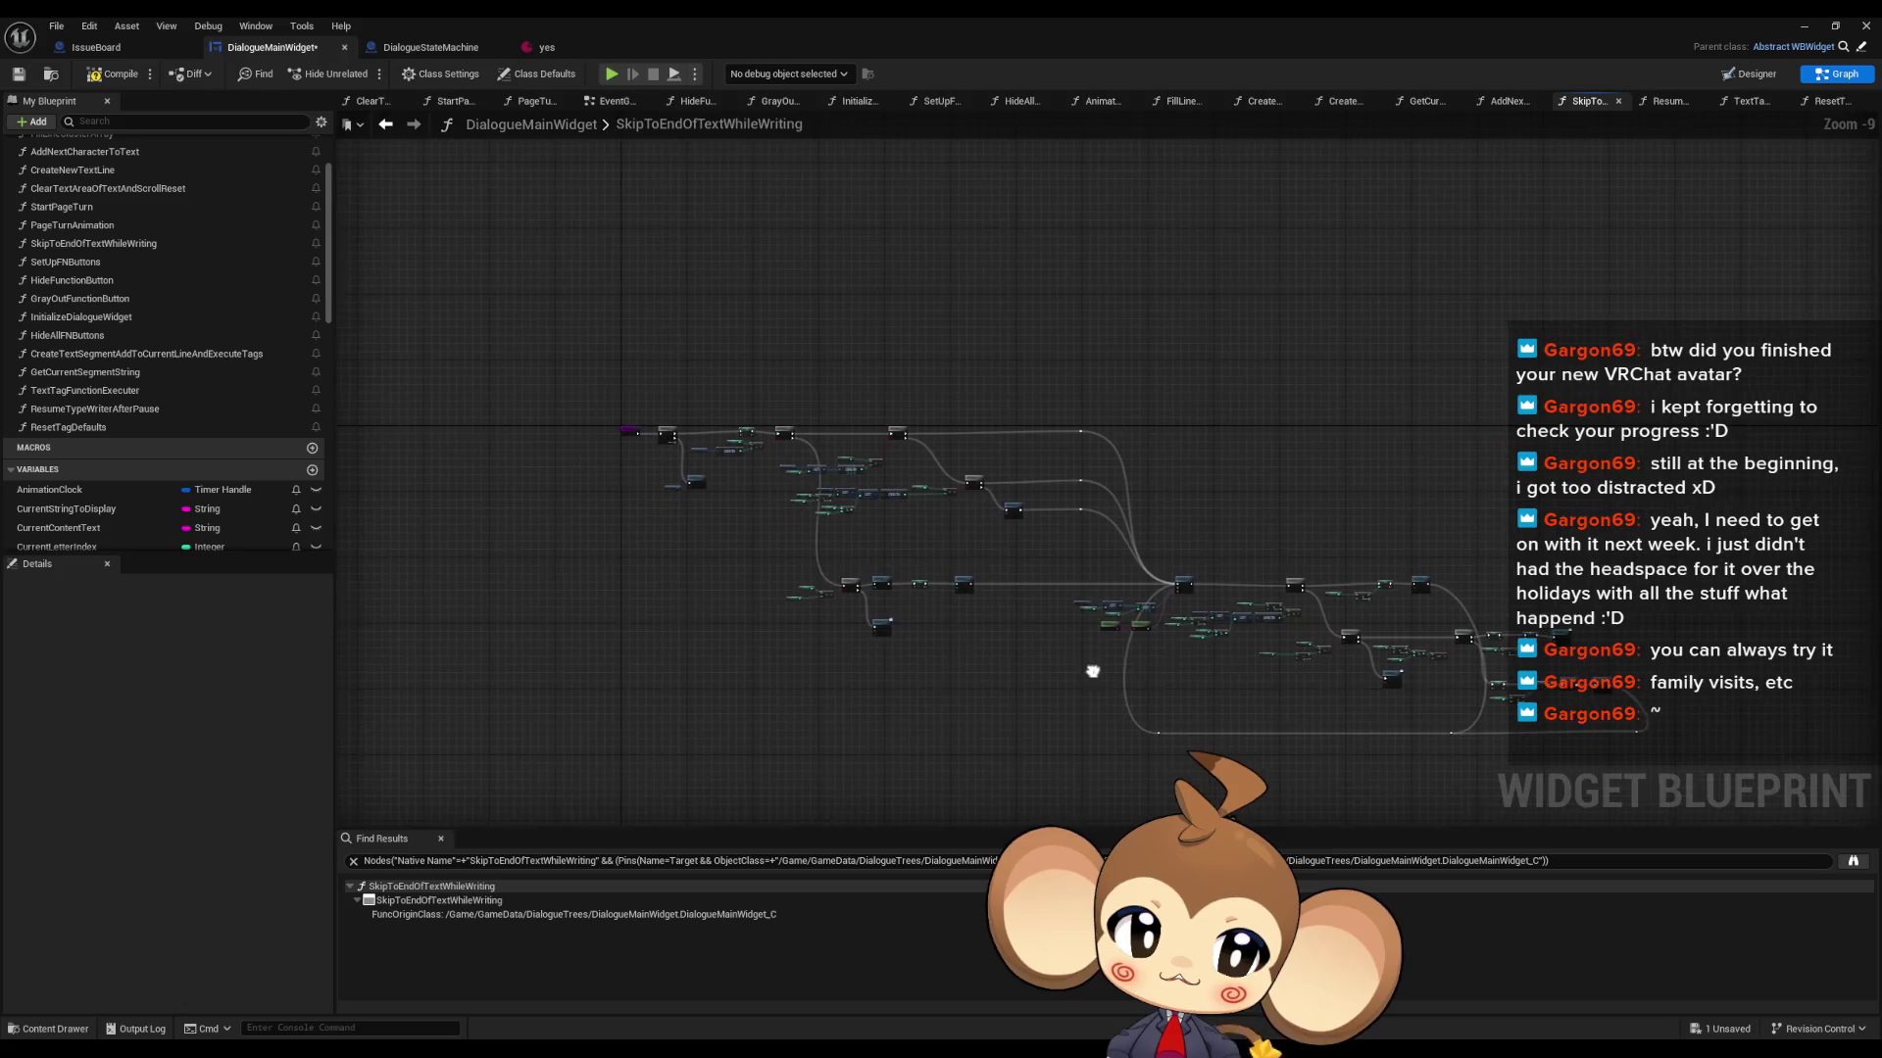
scroll(719, 513, "up", 1)
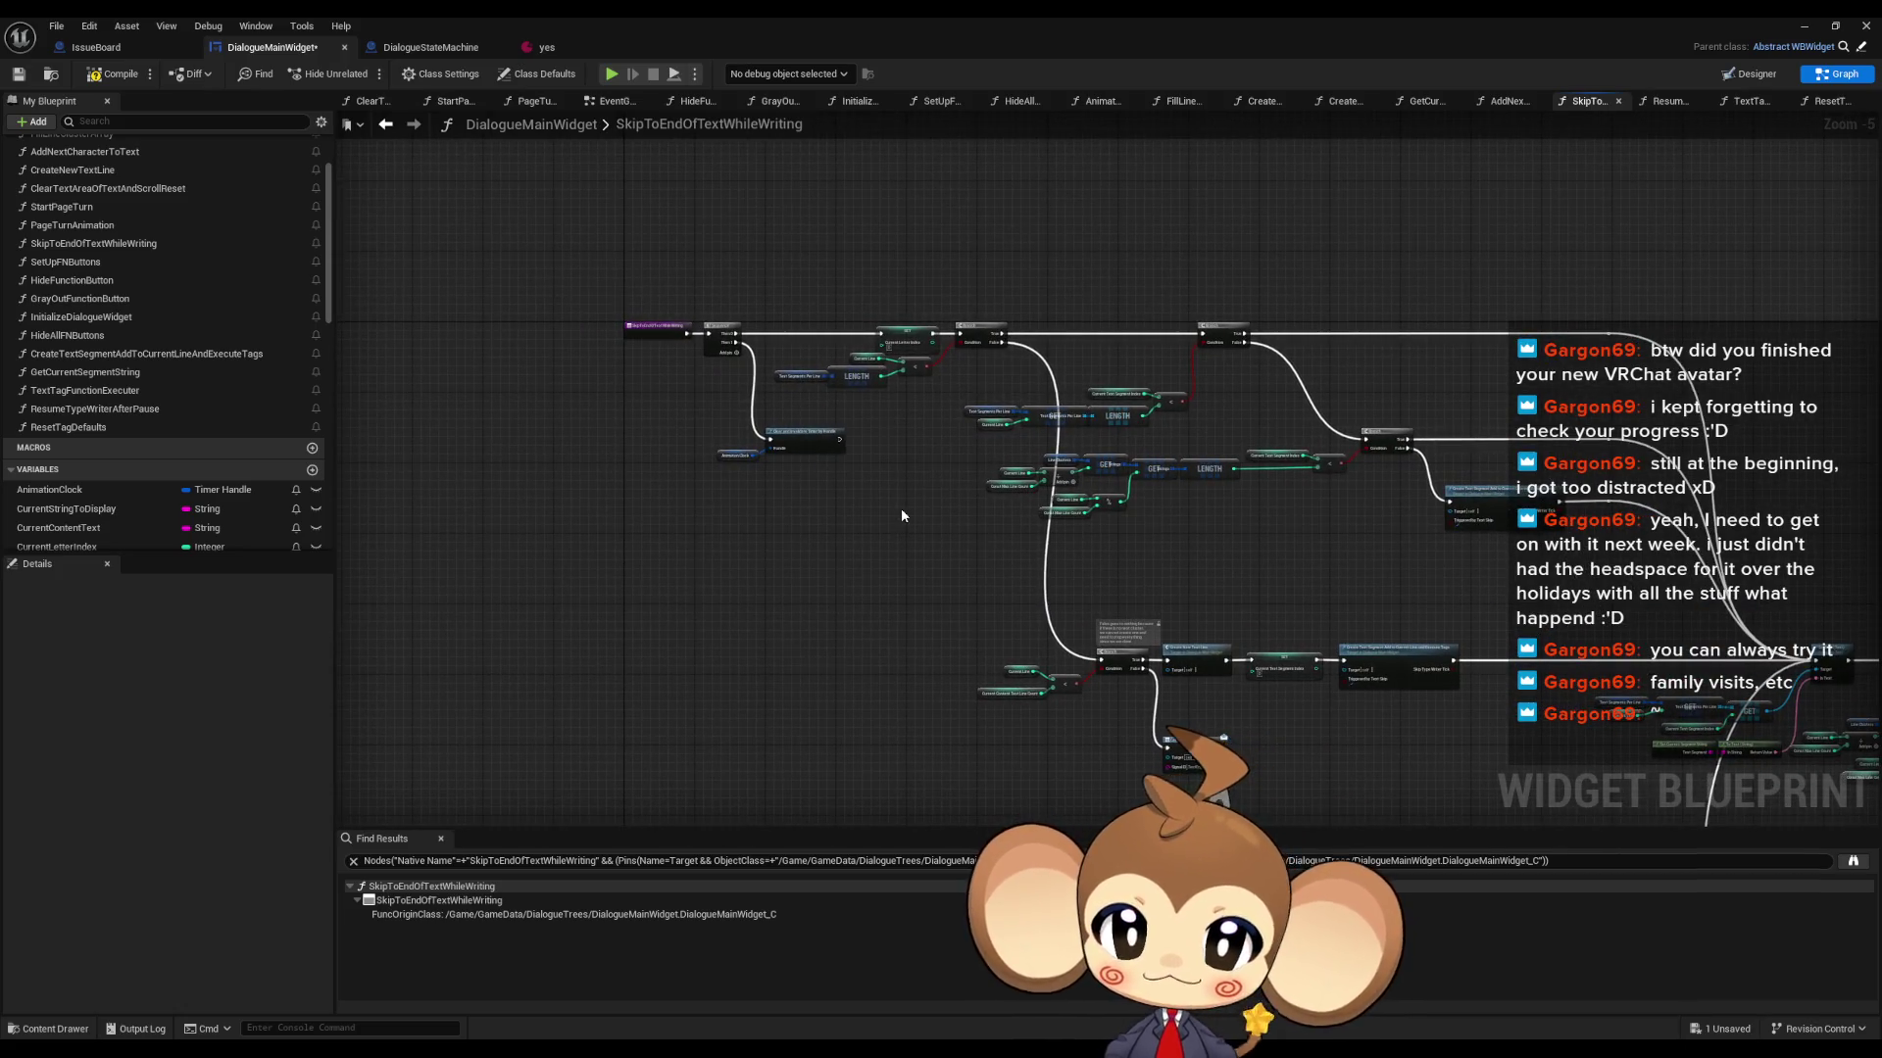
scroll(772, 513, "up", 4)
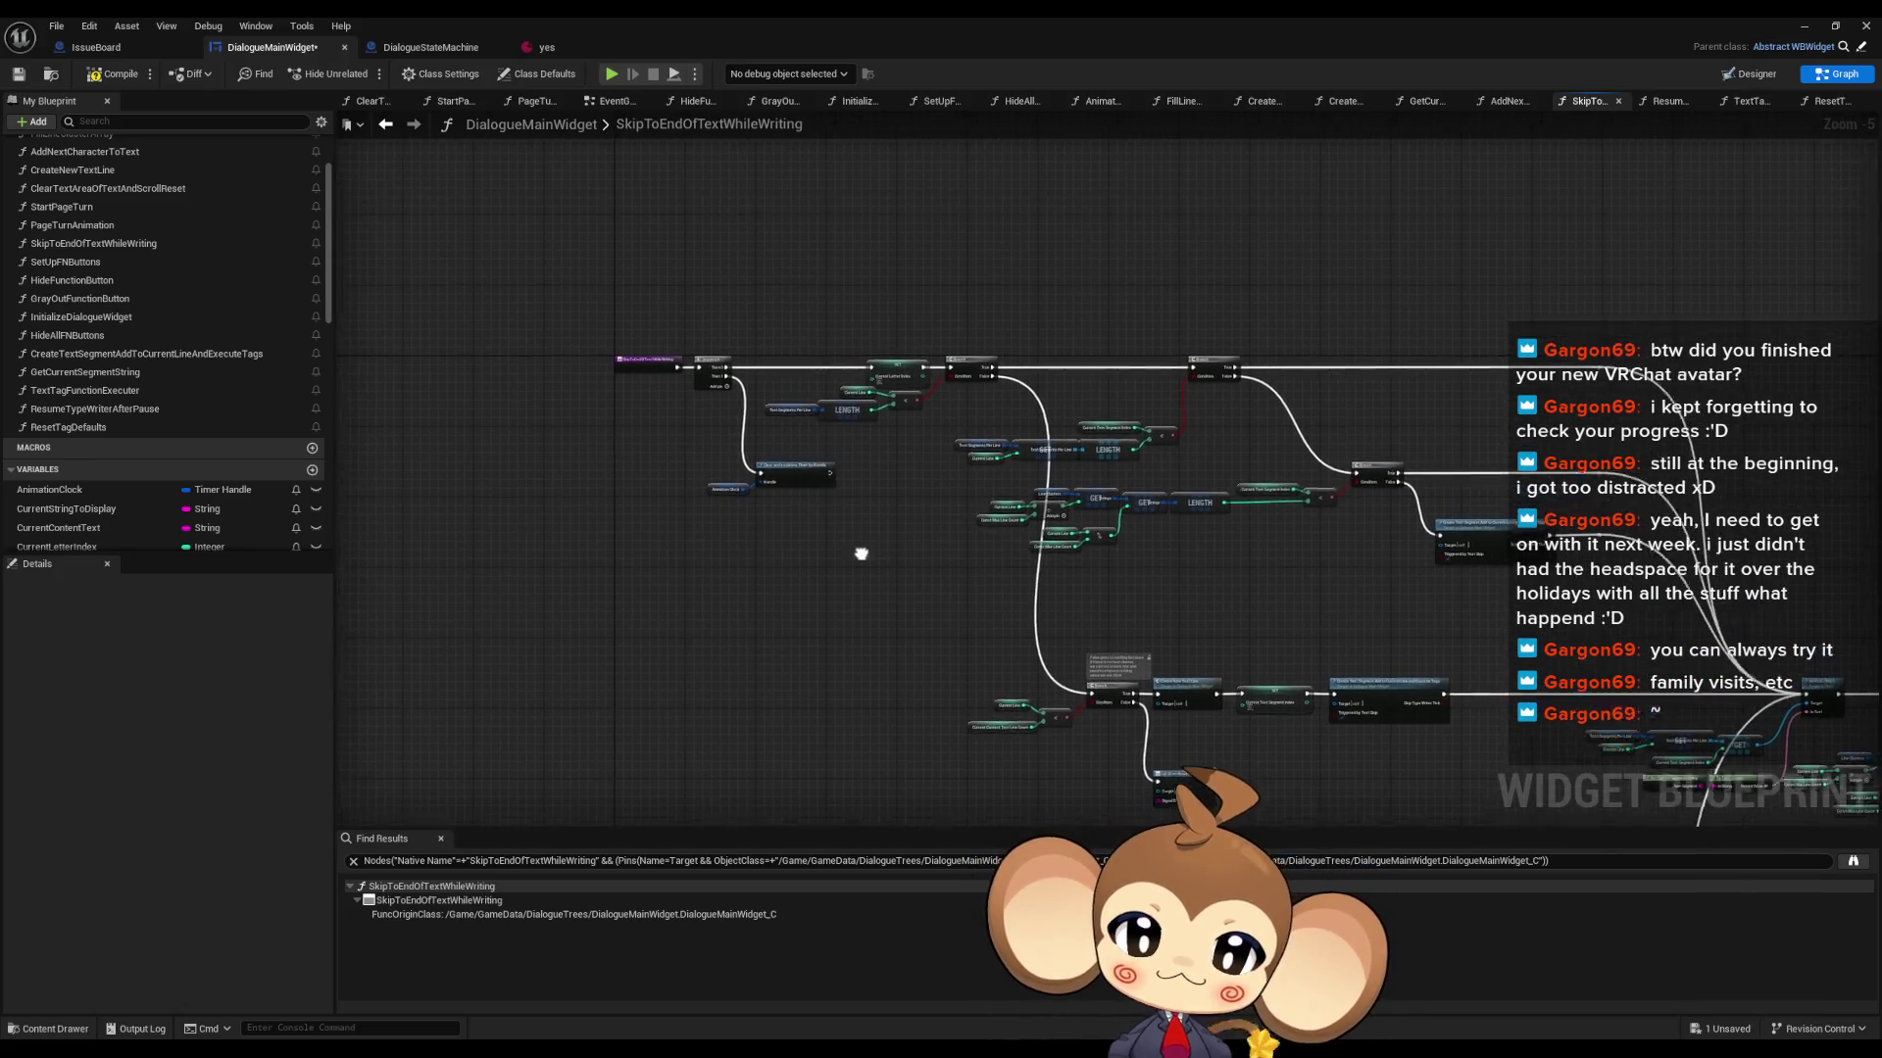
left_click_drag(620, 433, 915, 546)
scroll(925, 560, "down", 5)
scroll(1122, 671, "up", 5)
left_click(1014, 619)
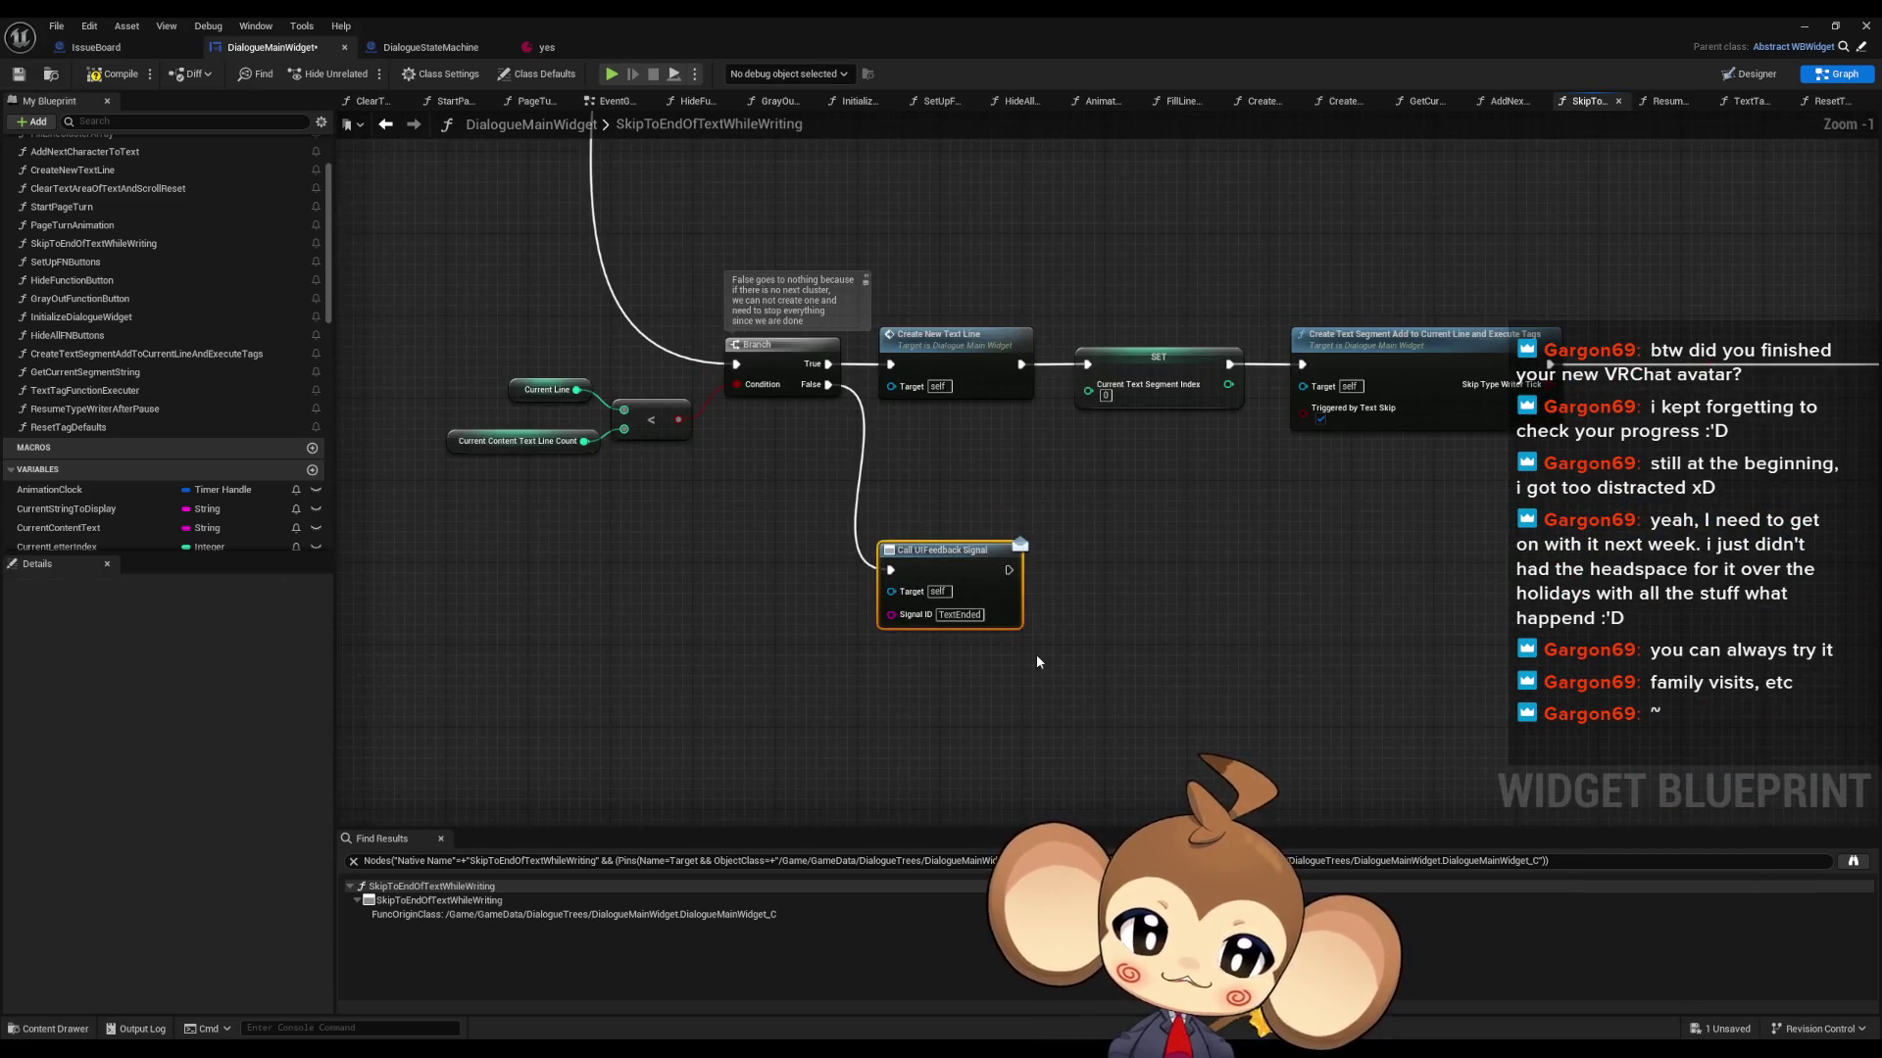
scroll(983, 635, "down", 4)
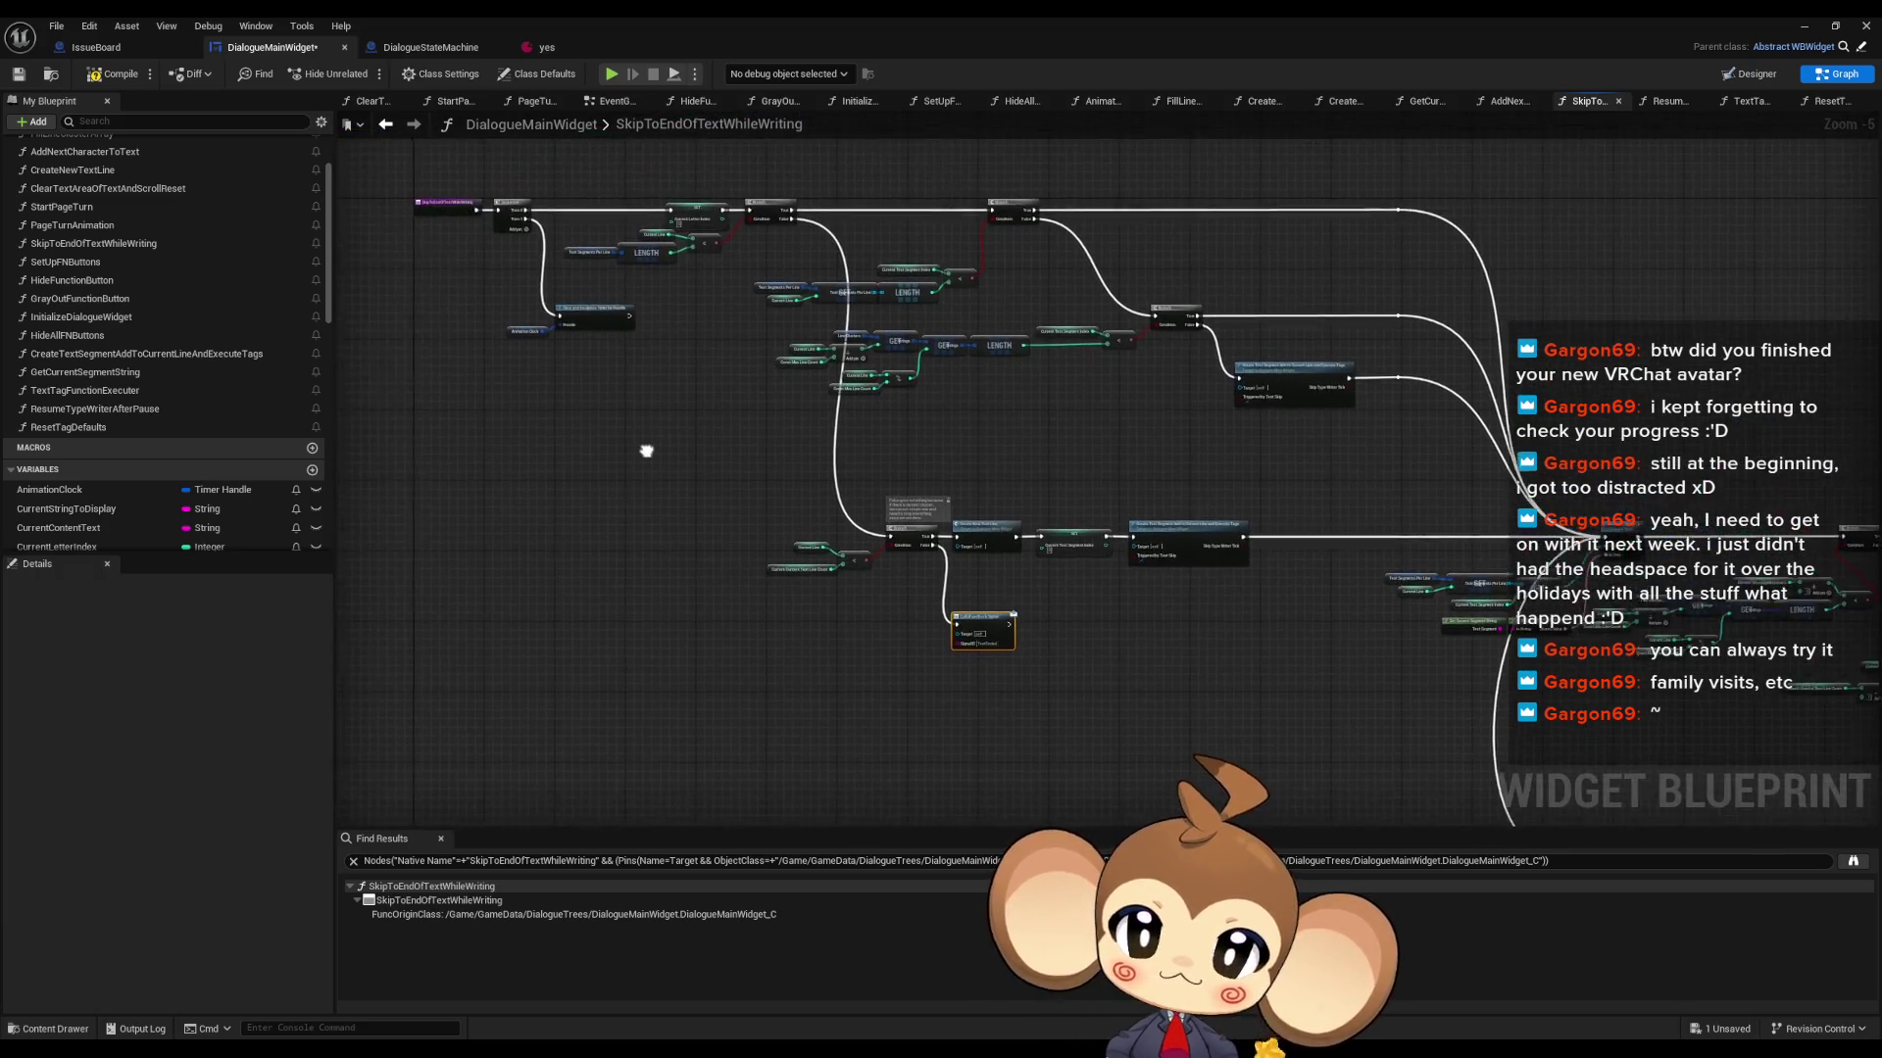
scroll(565, 252, "up", 3)
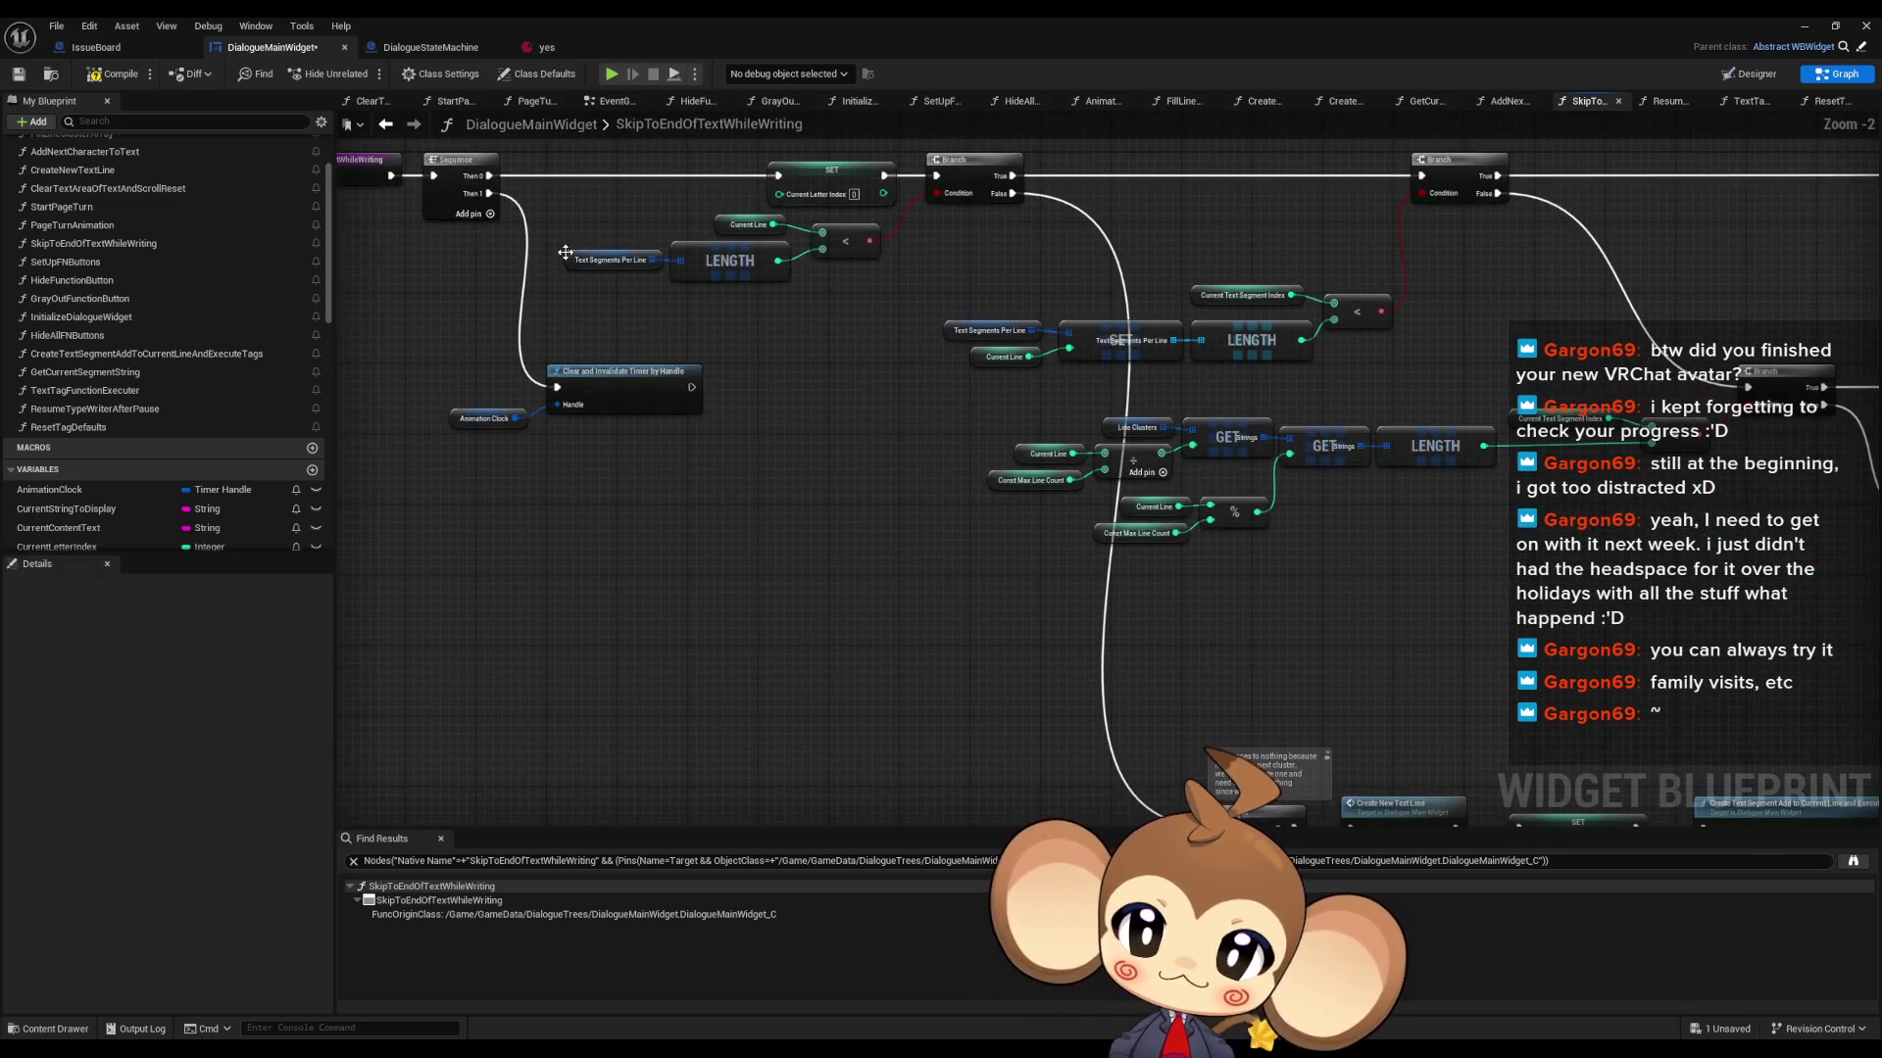
mouse_move(780, 345)
left_mouse_down()
mouse_move(843, 392)
mouse_move(1042, 419)
mouse_move(1041, 399)
left_mouse_up()
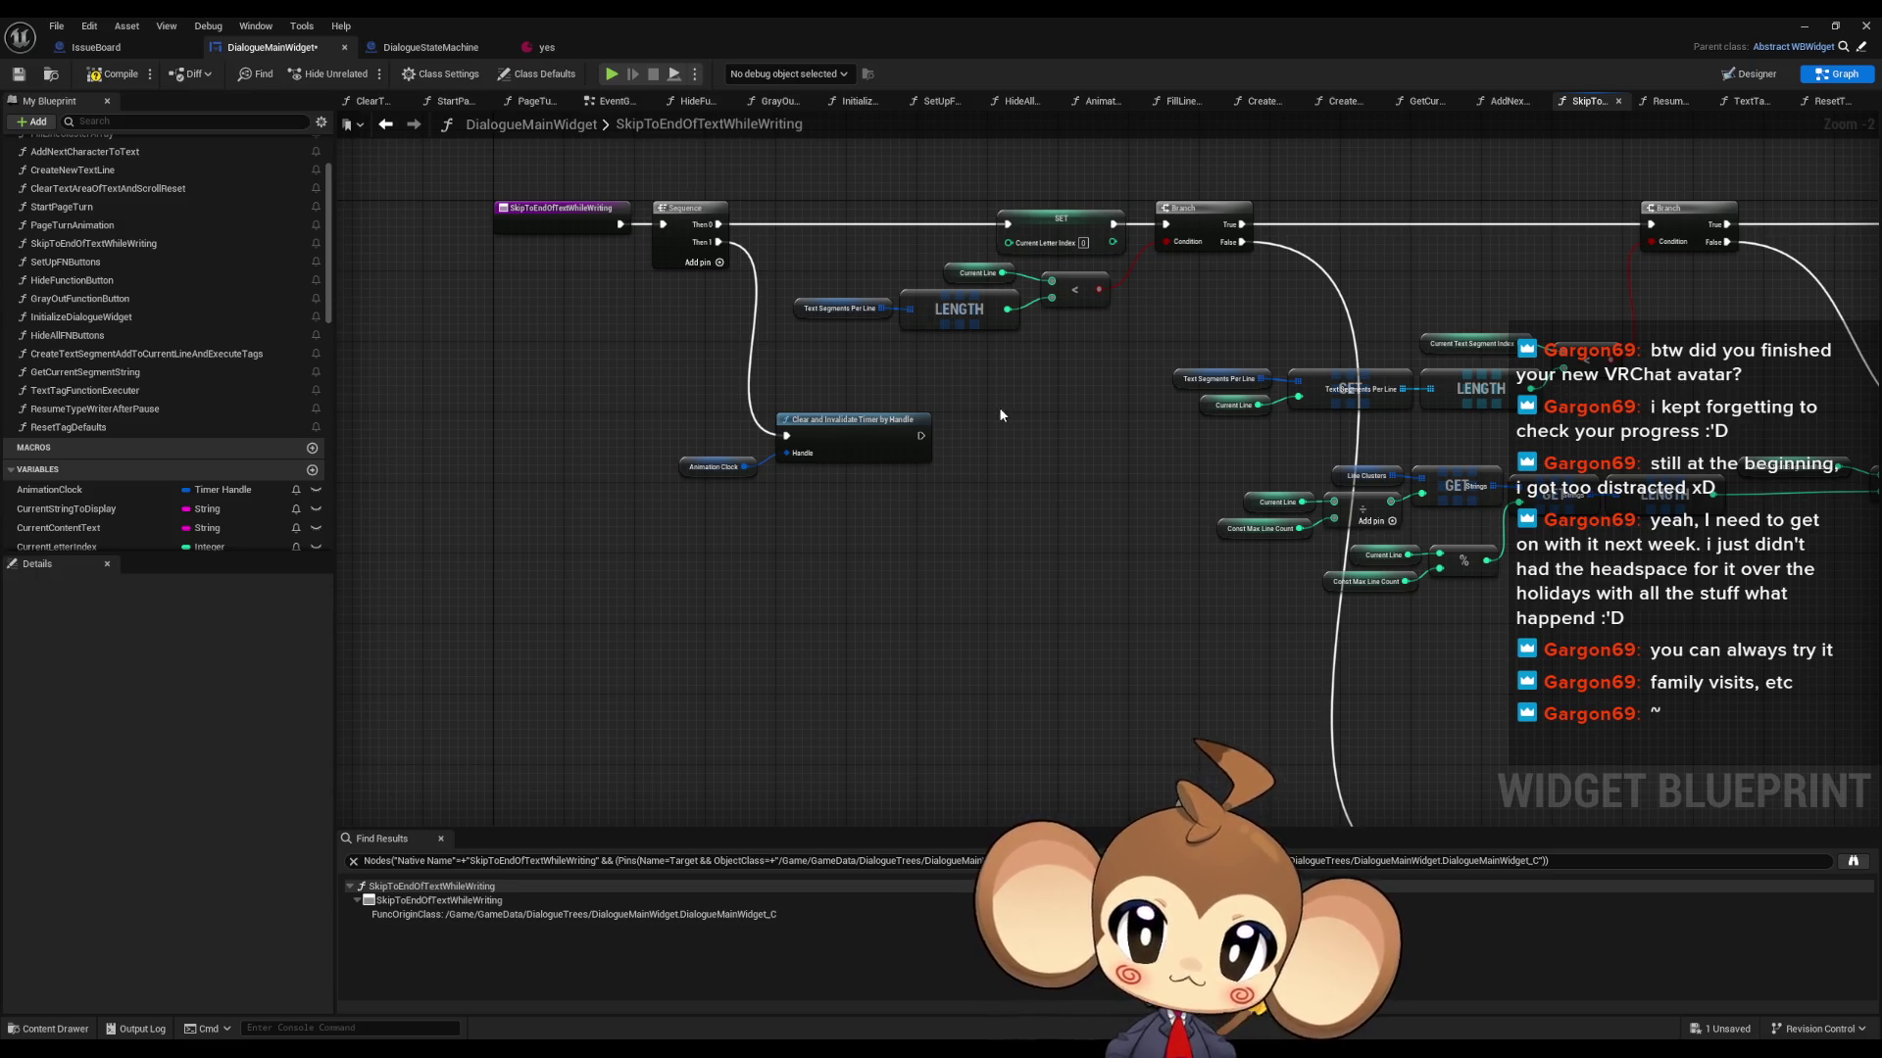
left_click_drag(995, 414, 1042, 590)
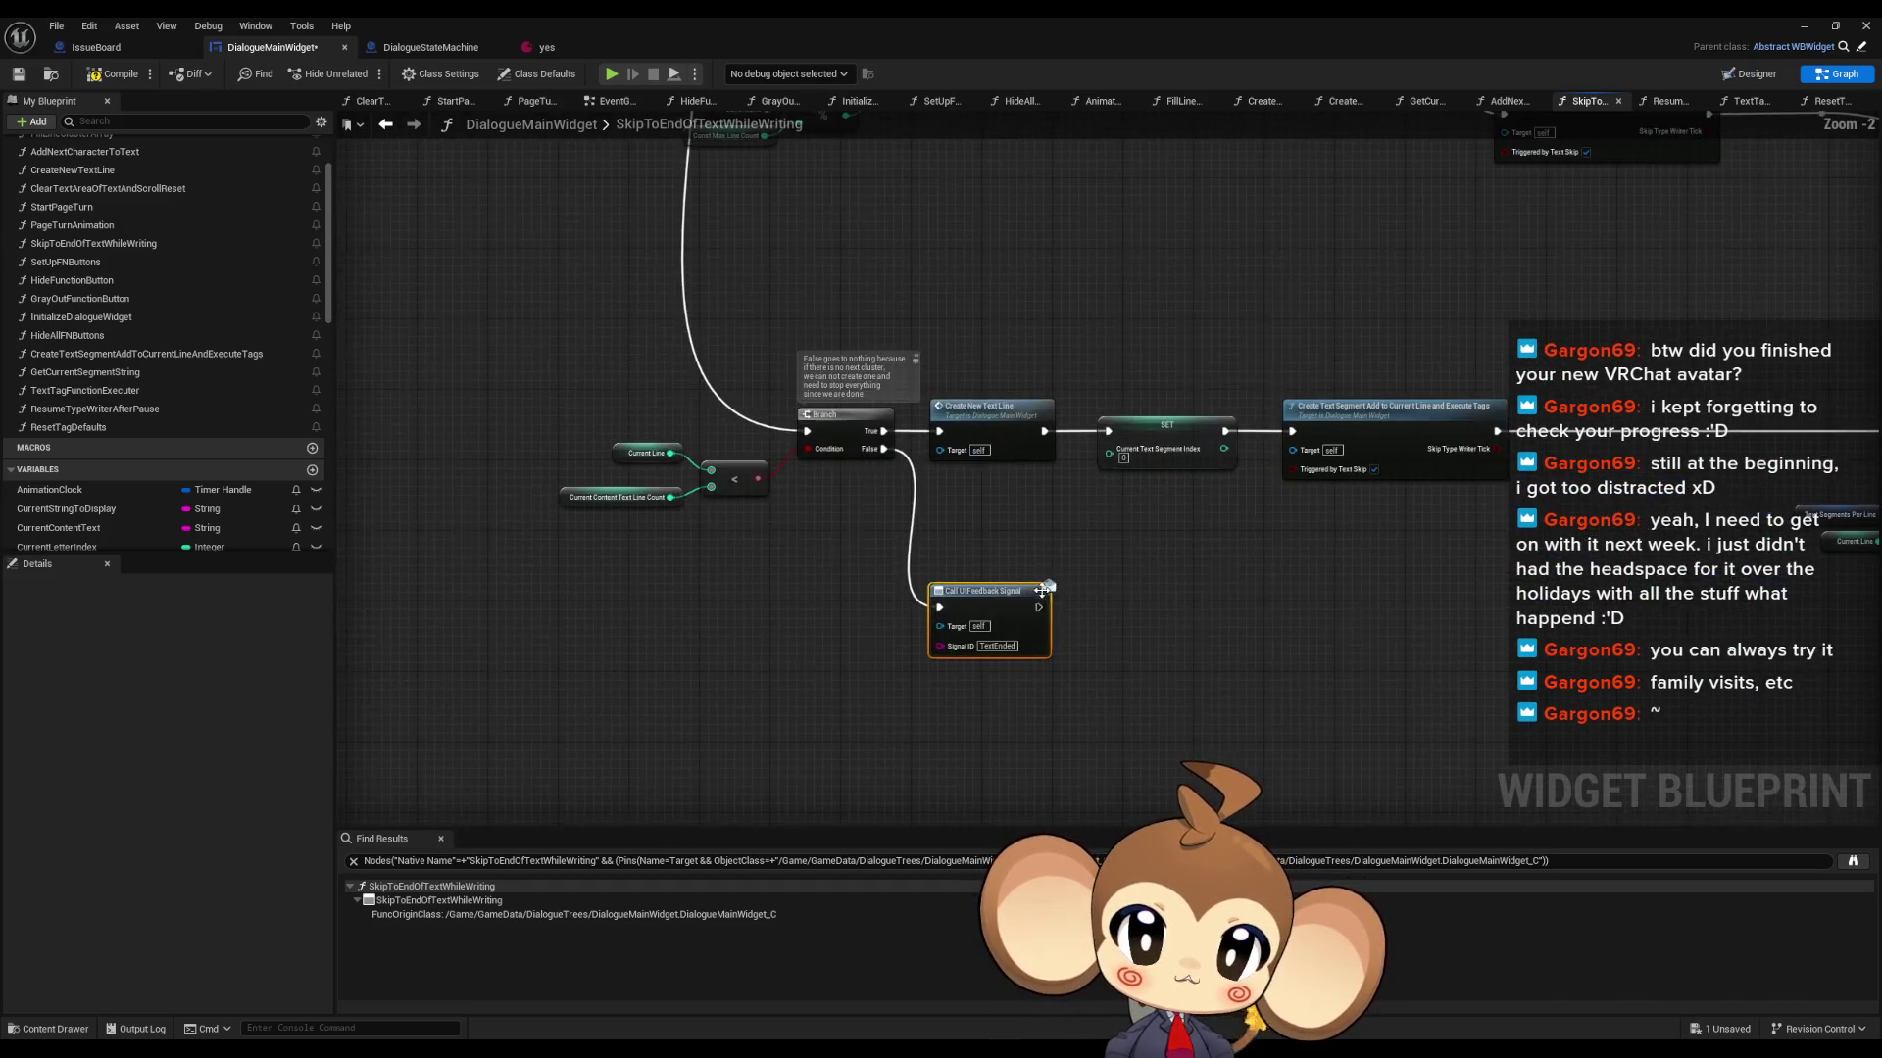
left_click(431, 49)
- Open UIFeedbackListener, inspect its FIND lookup and Set Up FNButtons nodes, then return to the skip function
left_click_drag(911, 502, 864, 581)
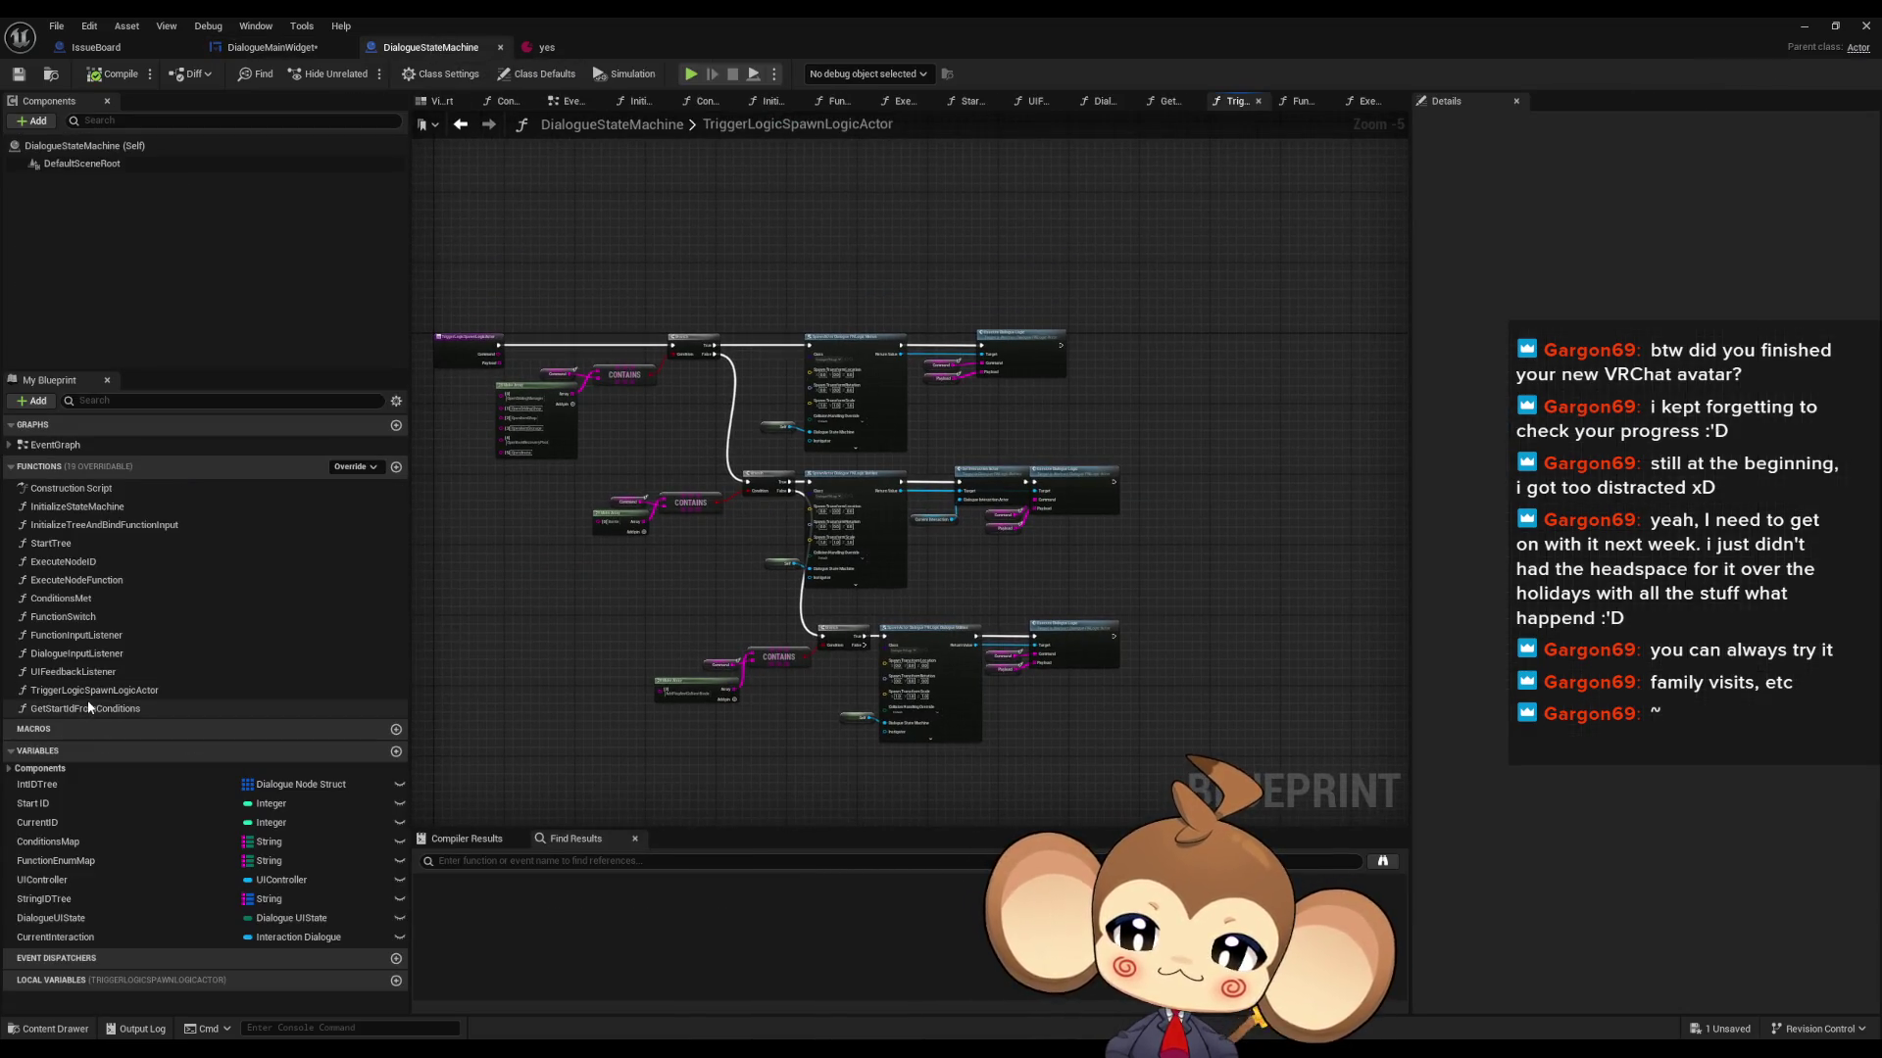
double_click(74, 674)
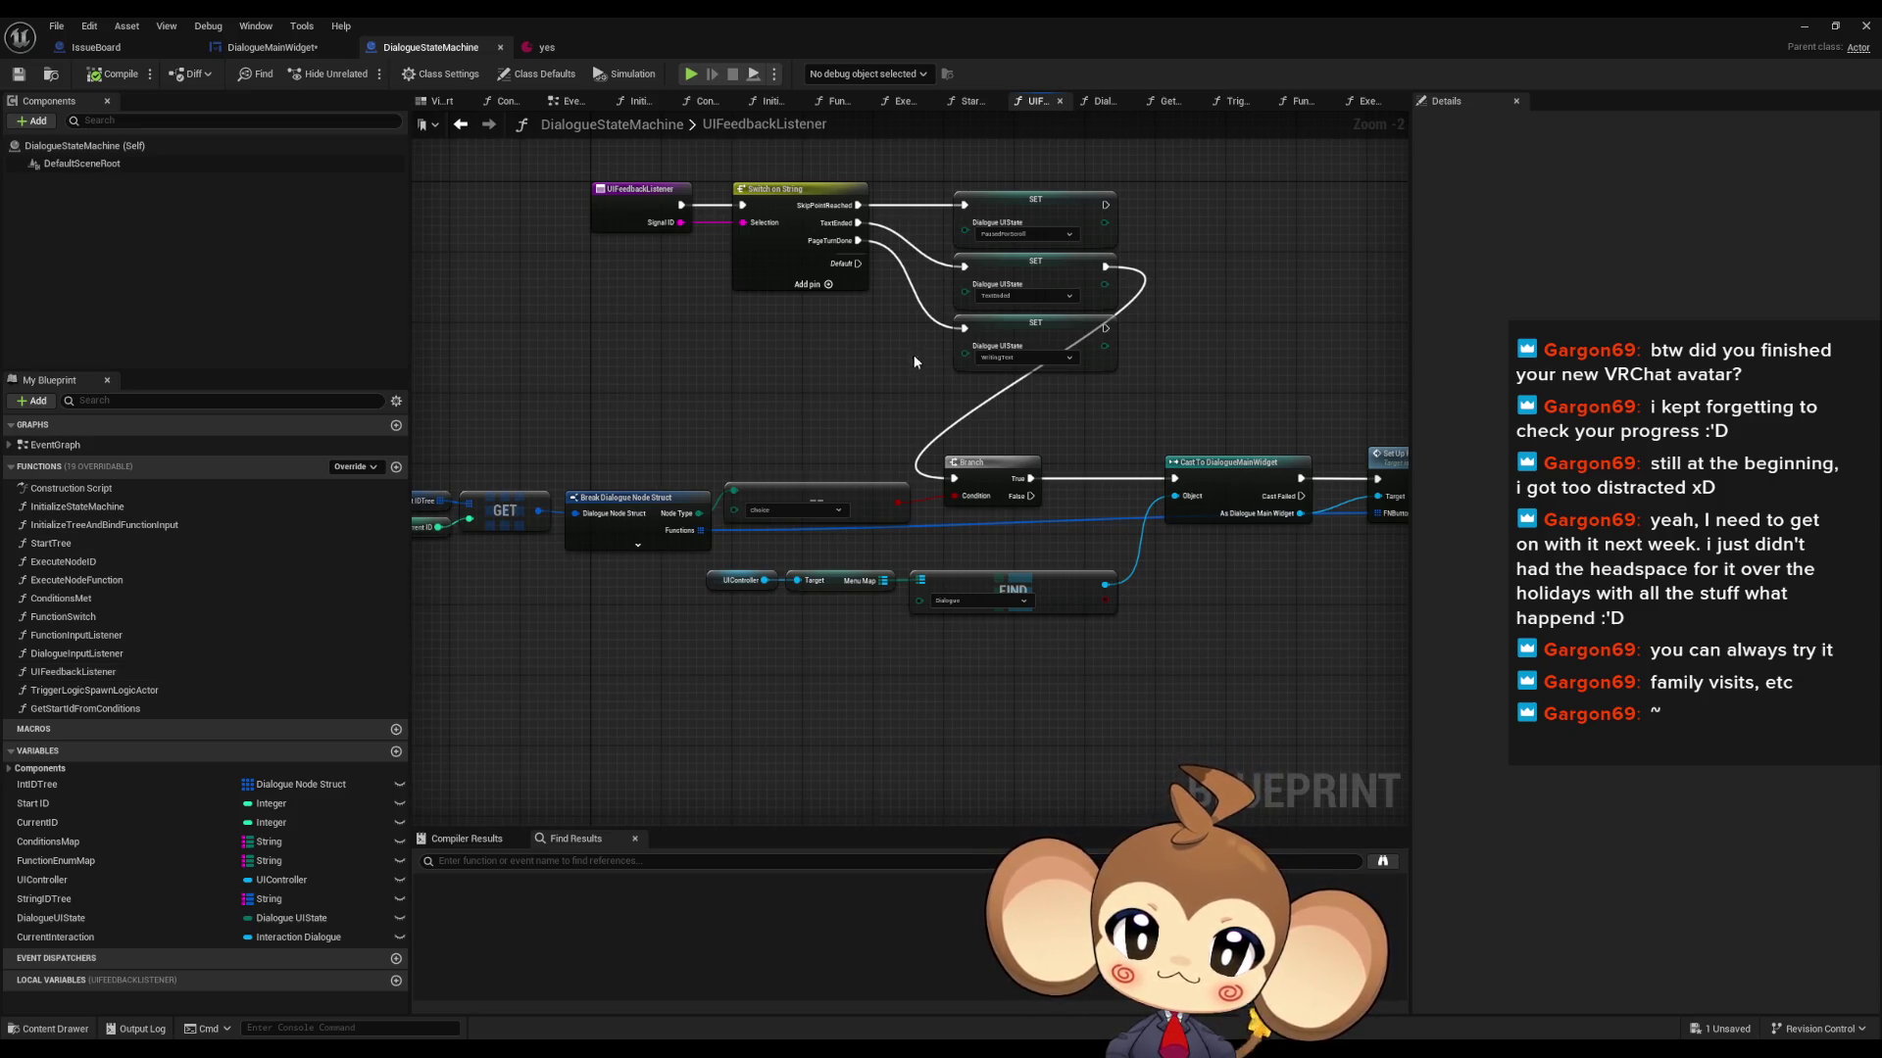
left_click_drag(869, 541, 432, 506)
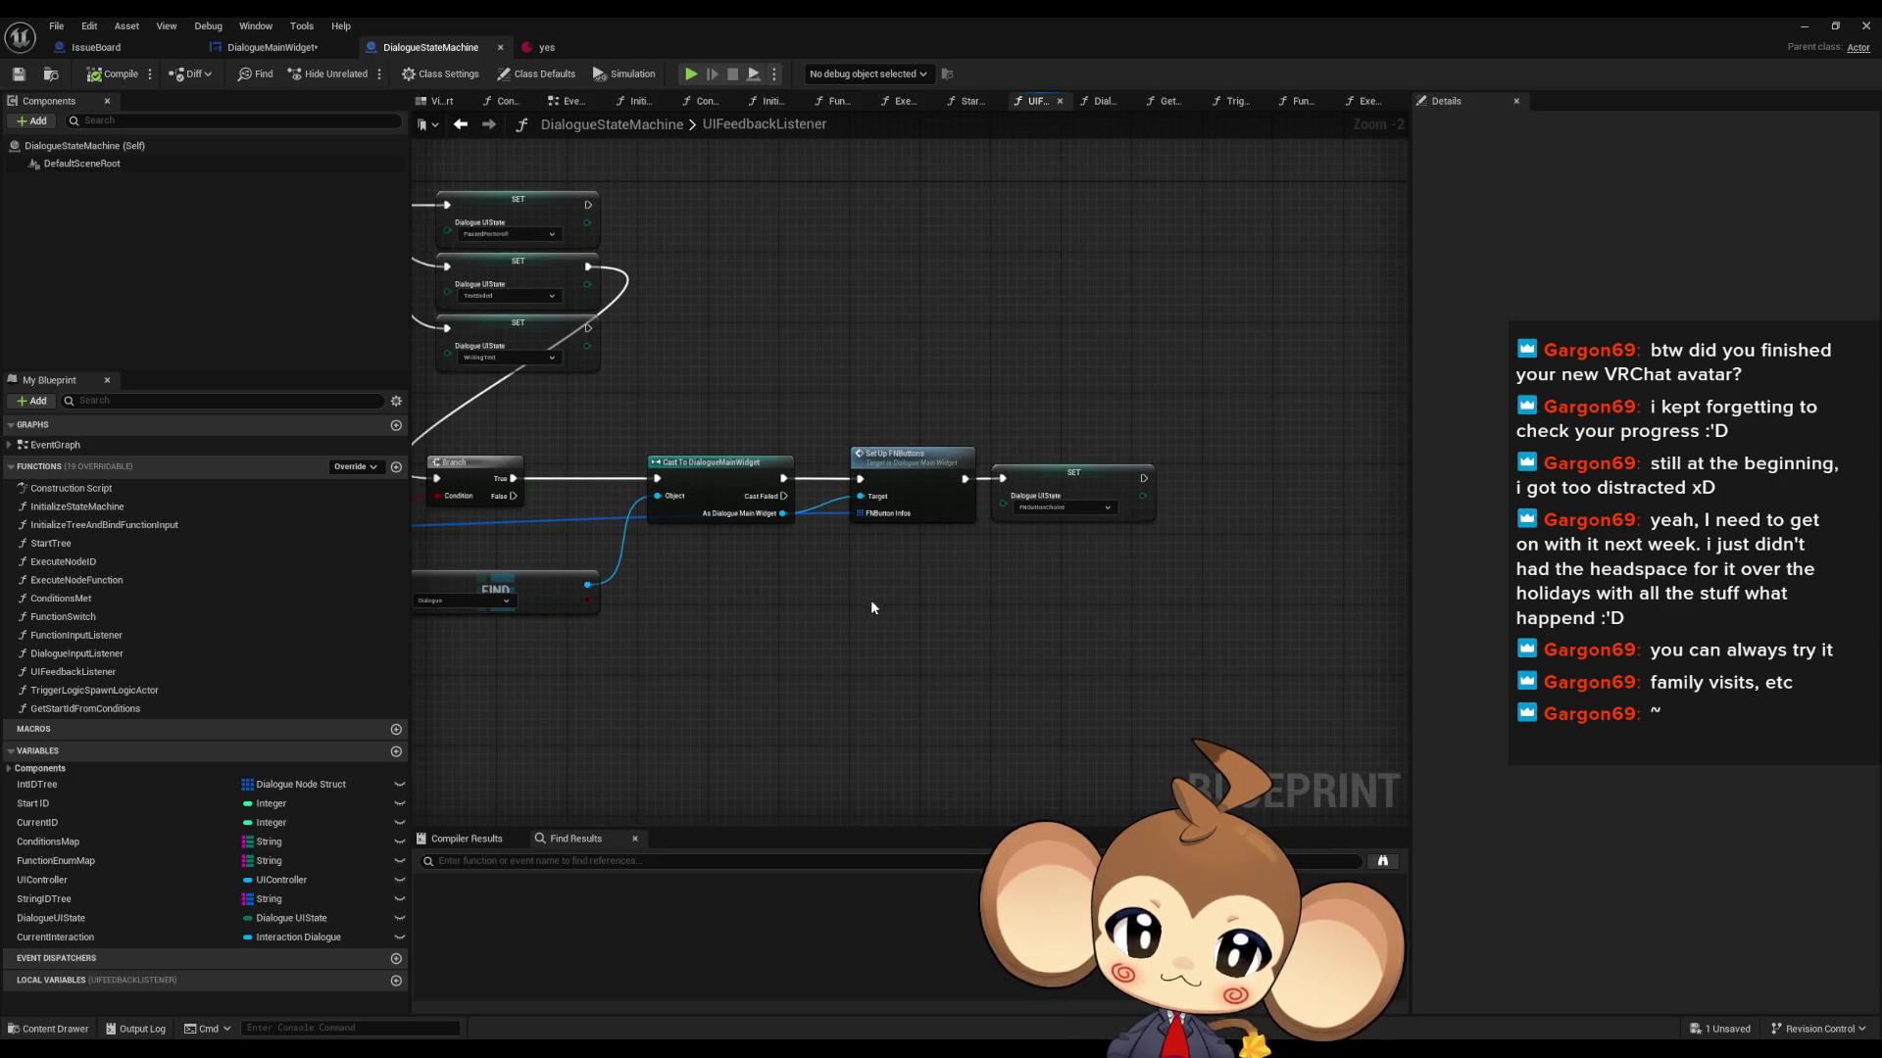
left_click_drag(733, 638, 1117, 643)
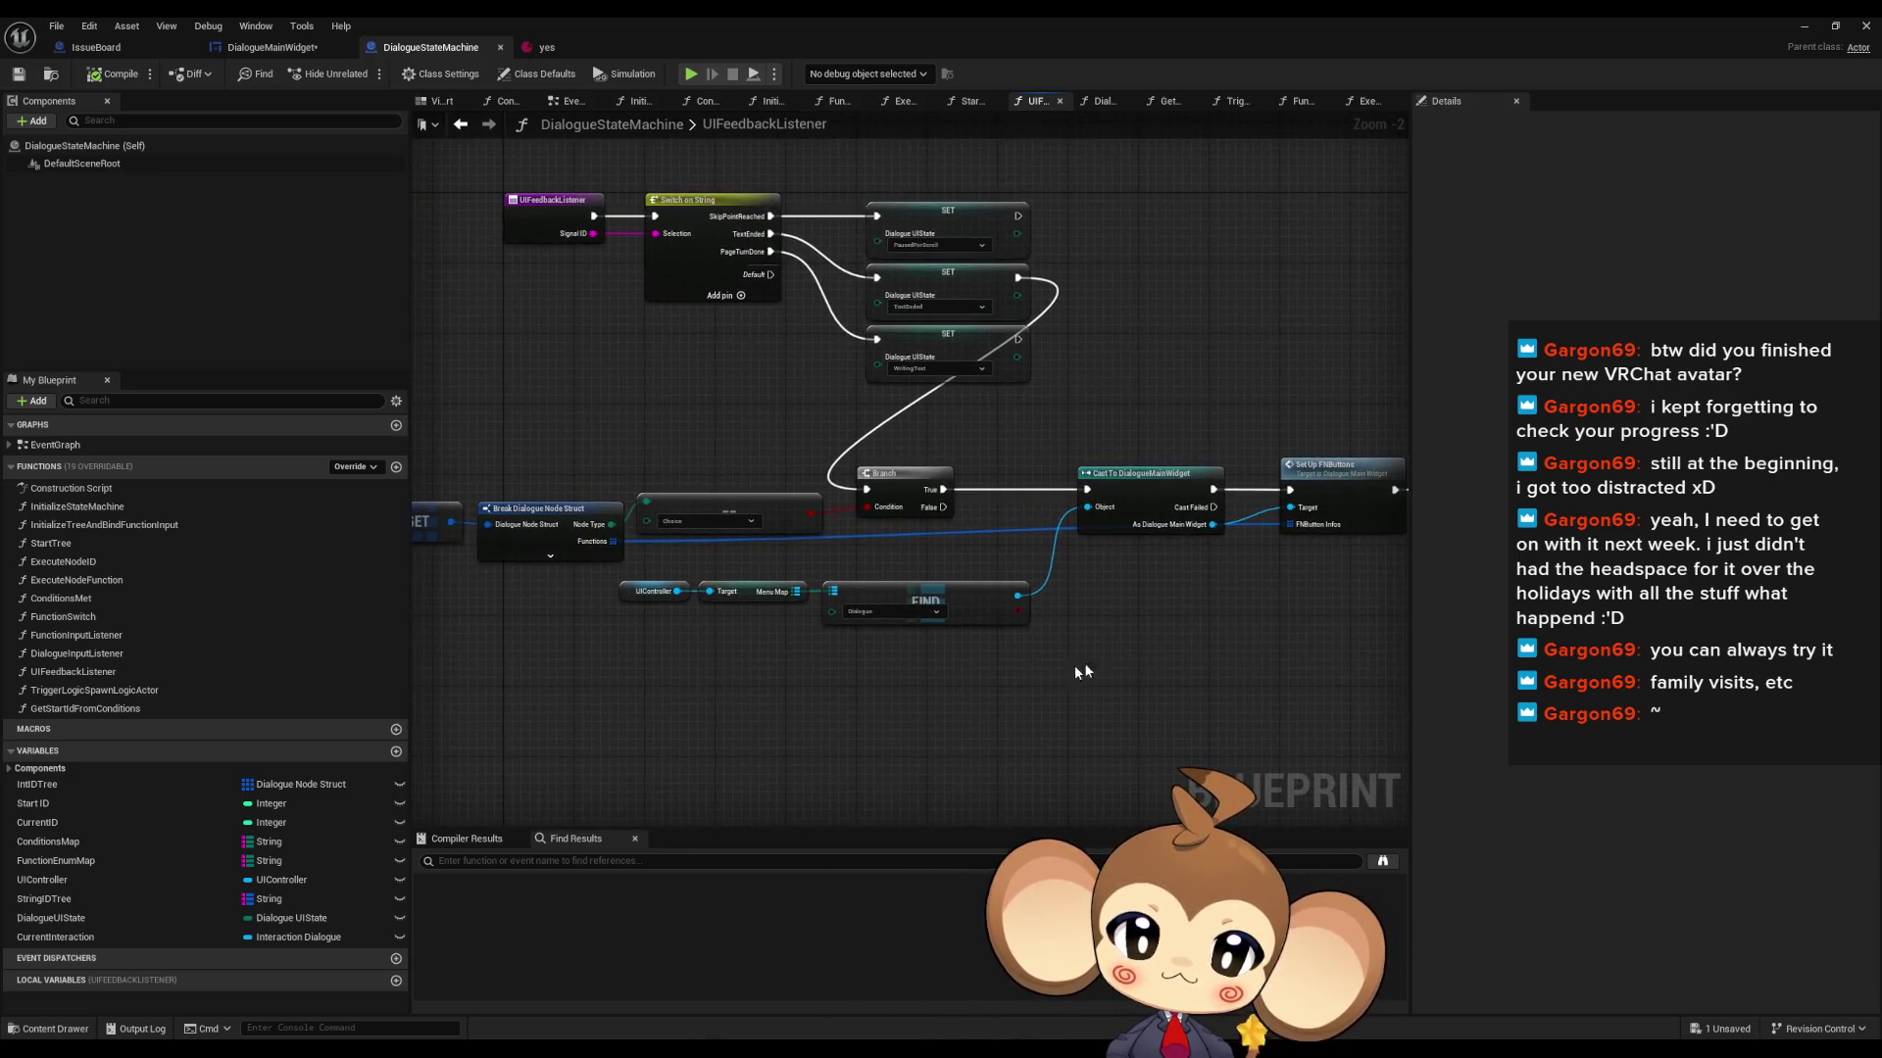
mouse_move(559, 595)
left_mouse_down()
mouse_move(1144, 656)
mouse_move(977, 663)
left_mouse_up()
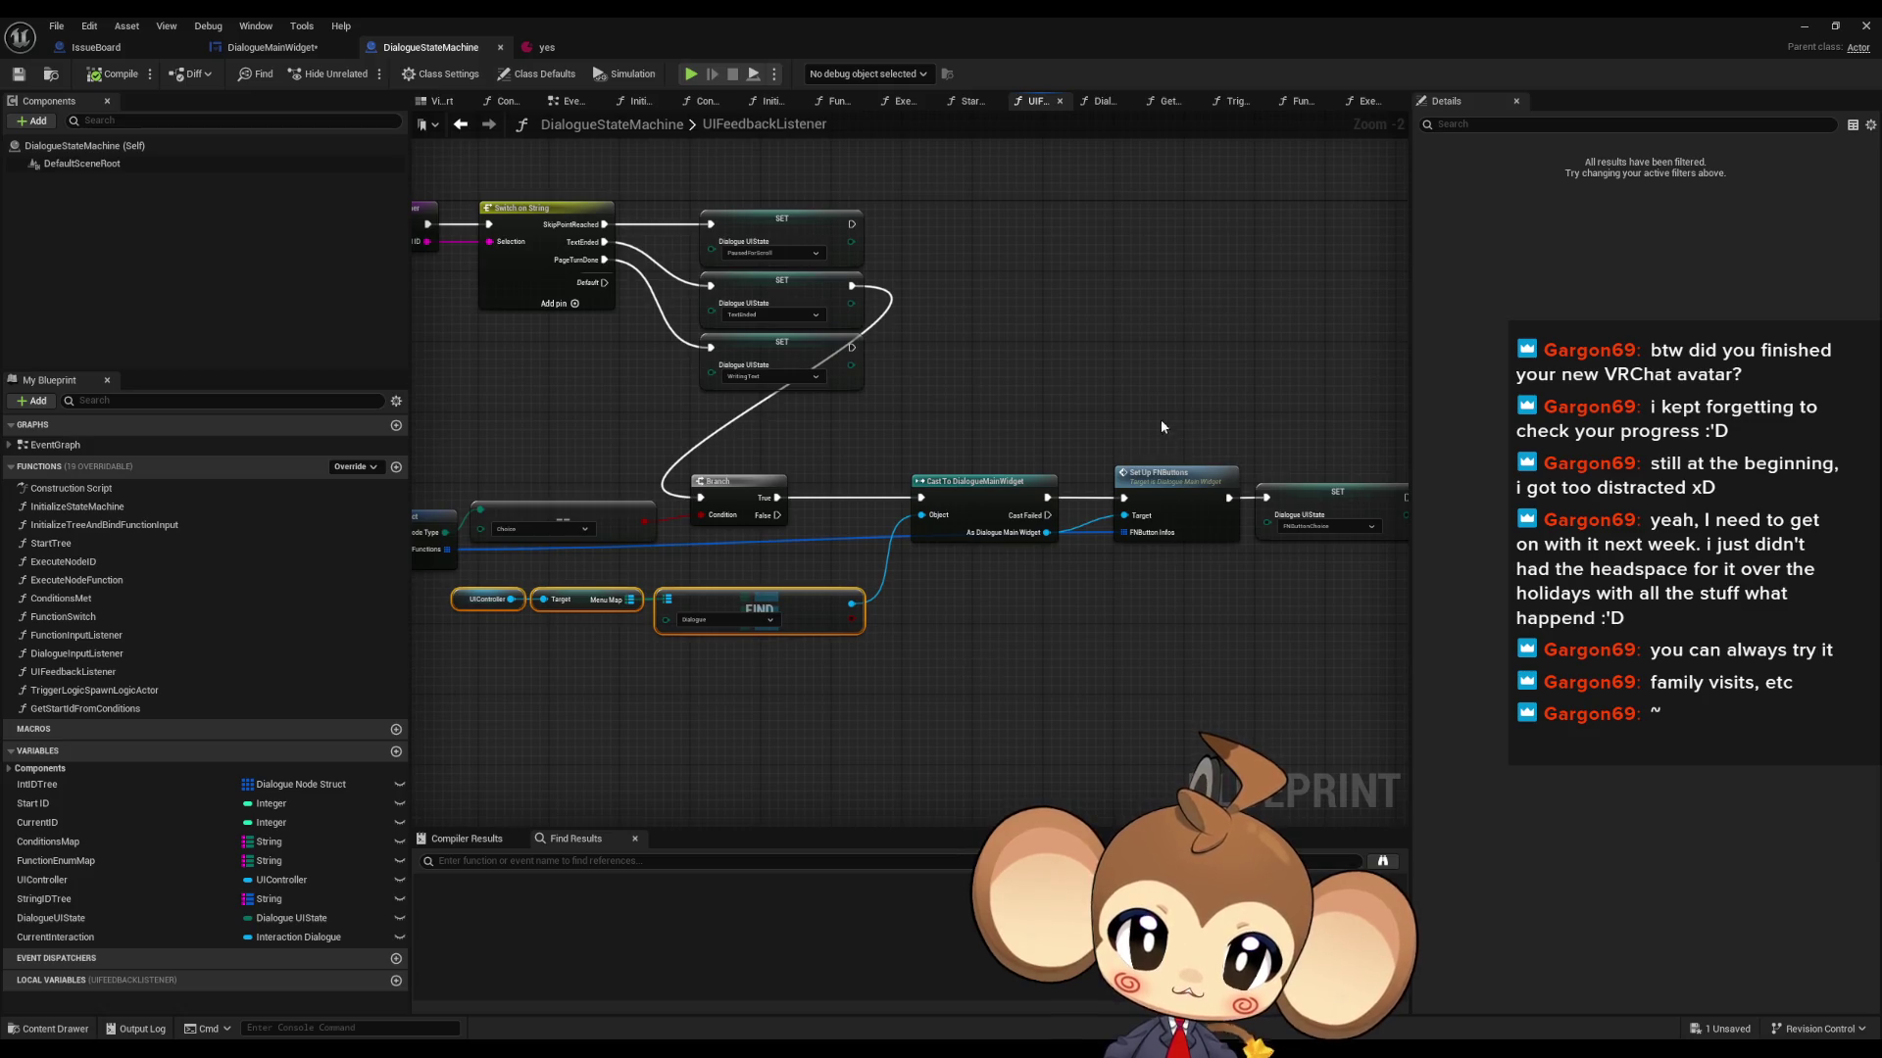
left_click(1176, 485)
left_click_drag(1192, 564, 1361, 609)
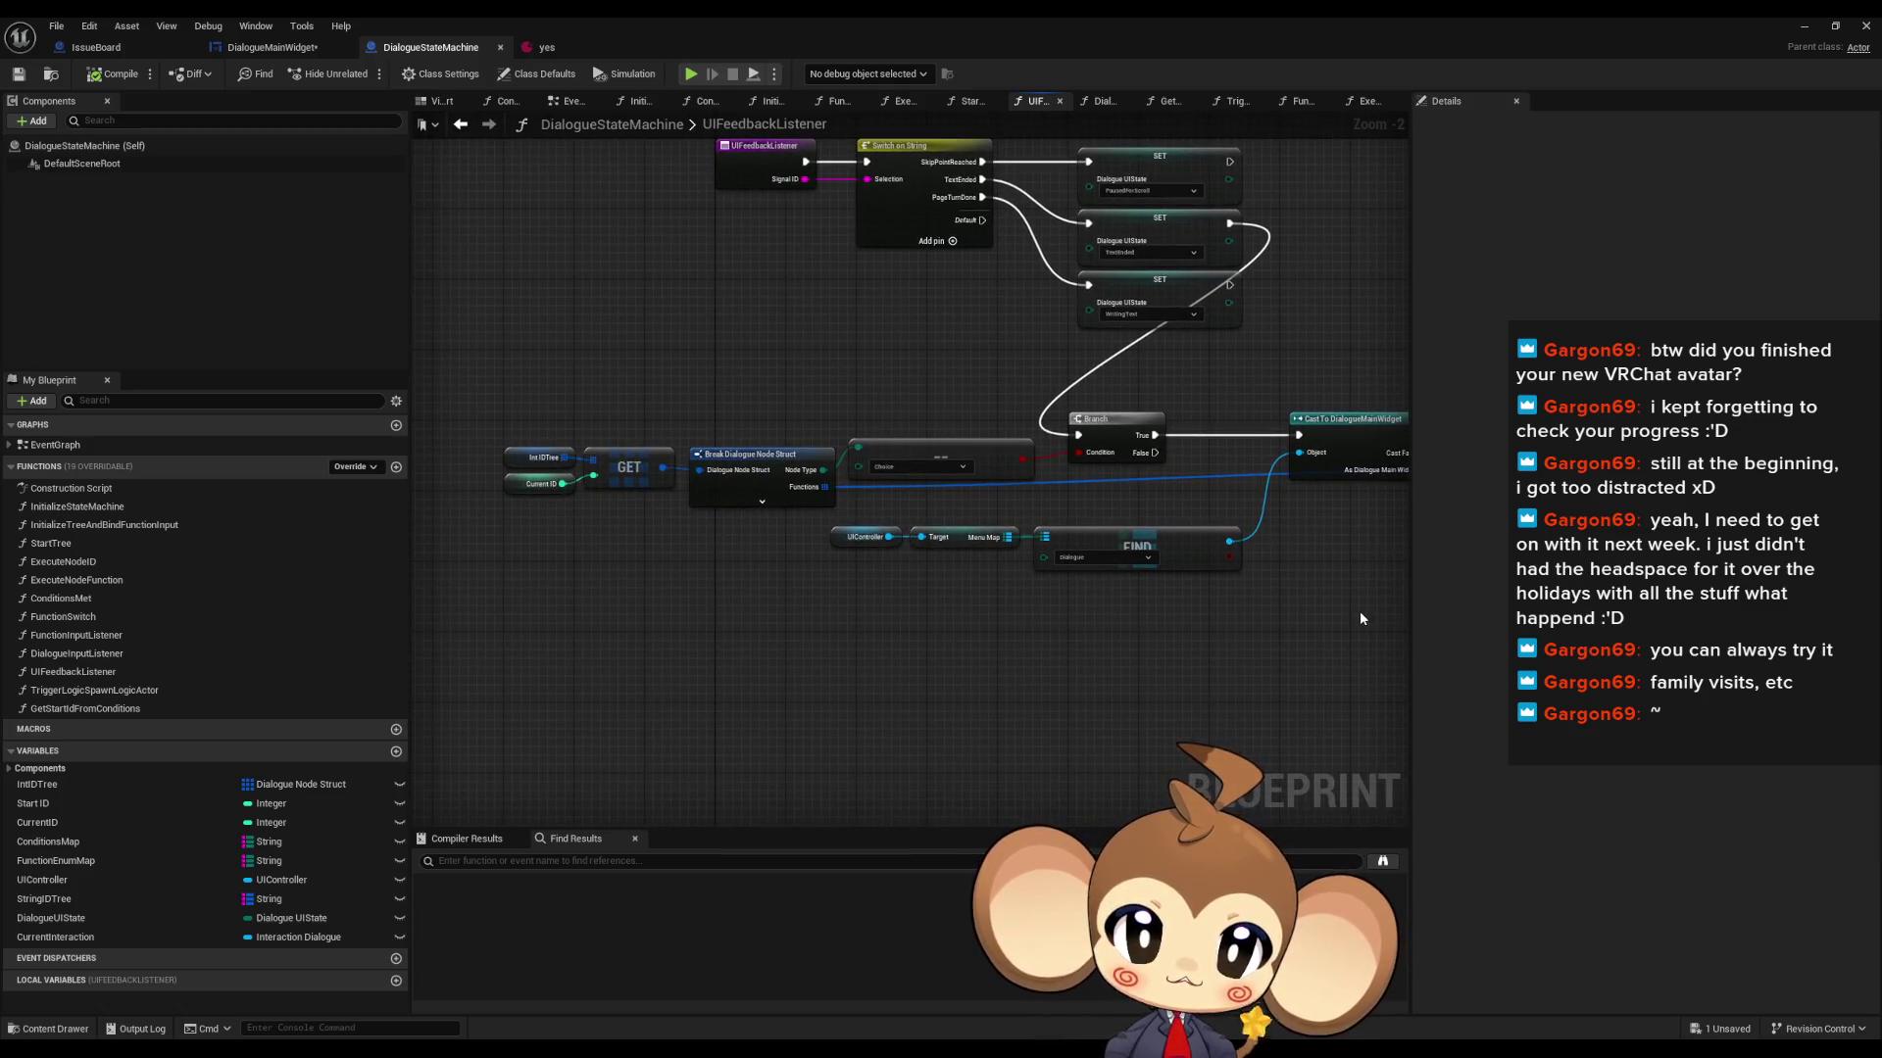
left_click_drag(1173, 513, 979, 546)
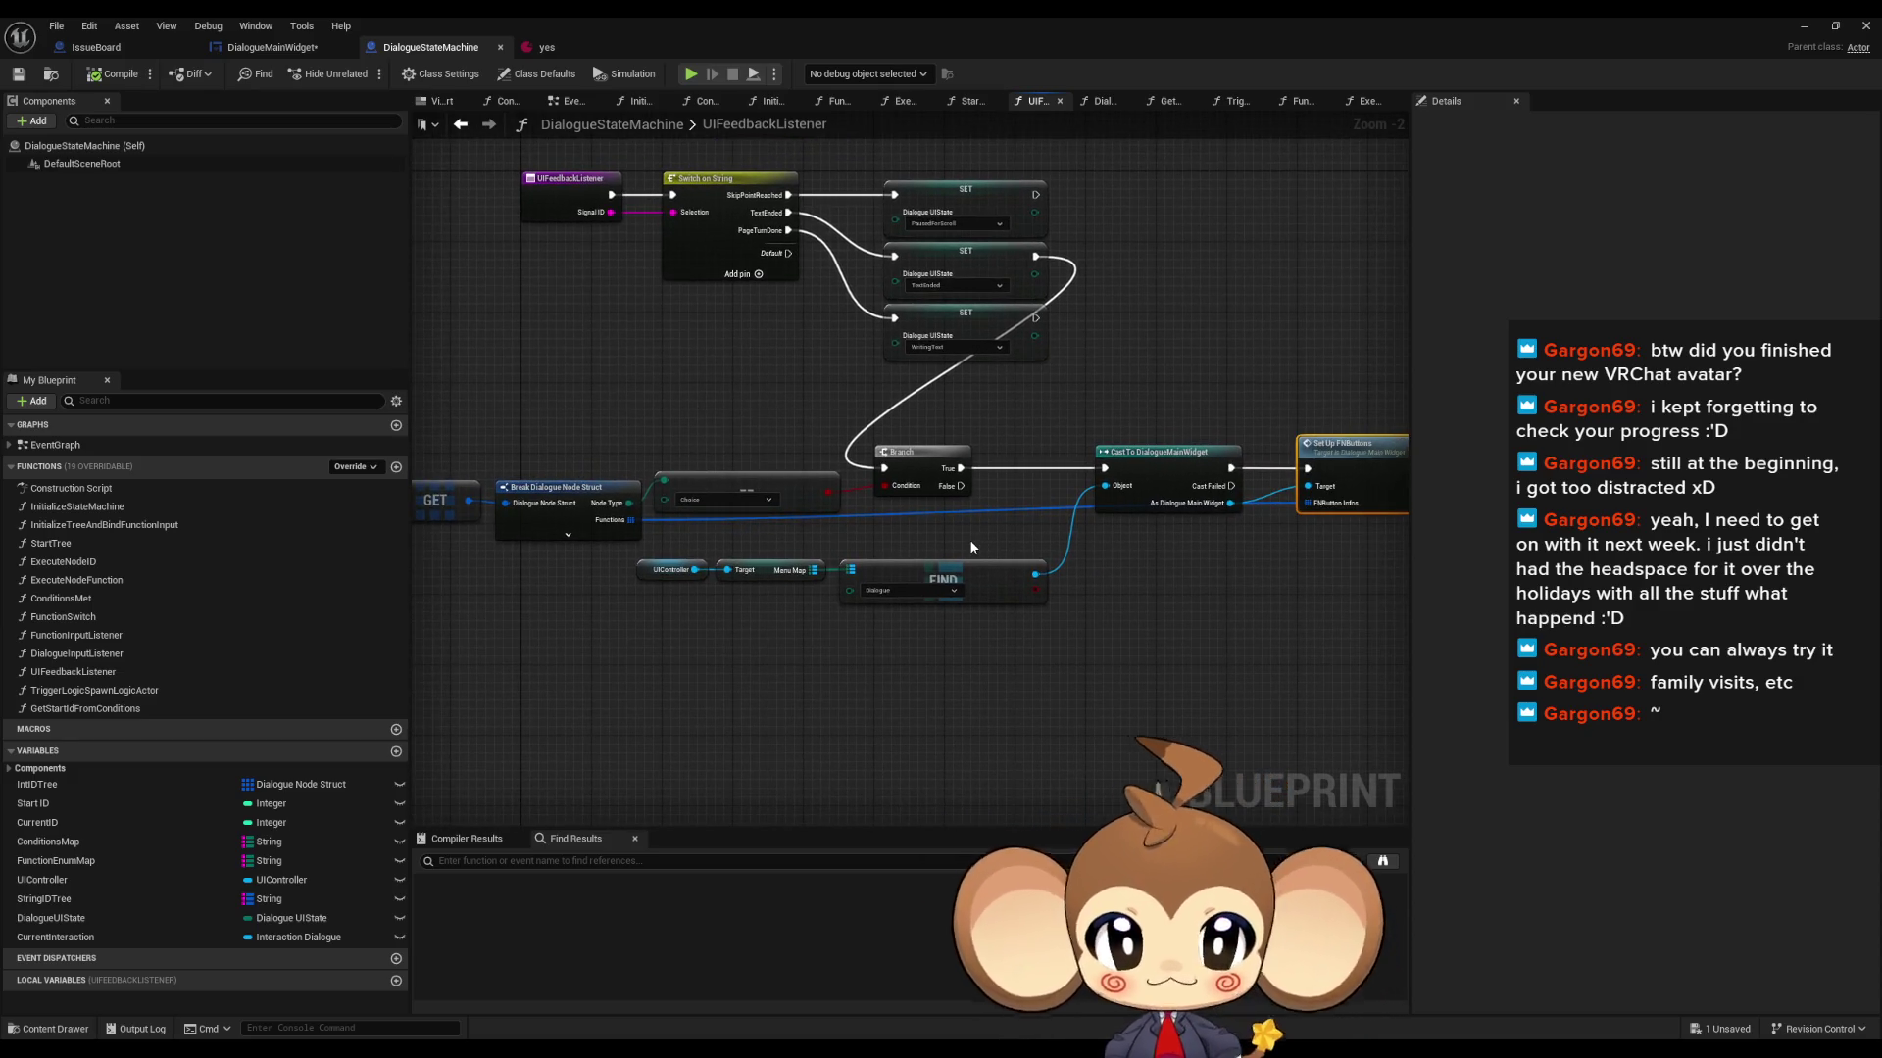
left_click_drag(1383, 465, 1027, 514)
scroll(751, 467, "up", 2)
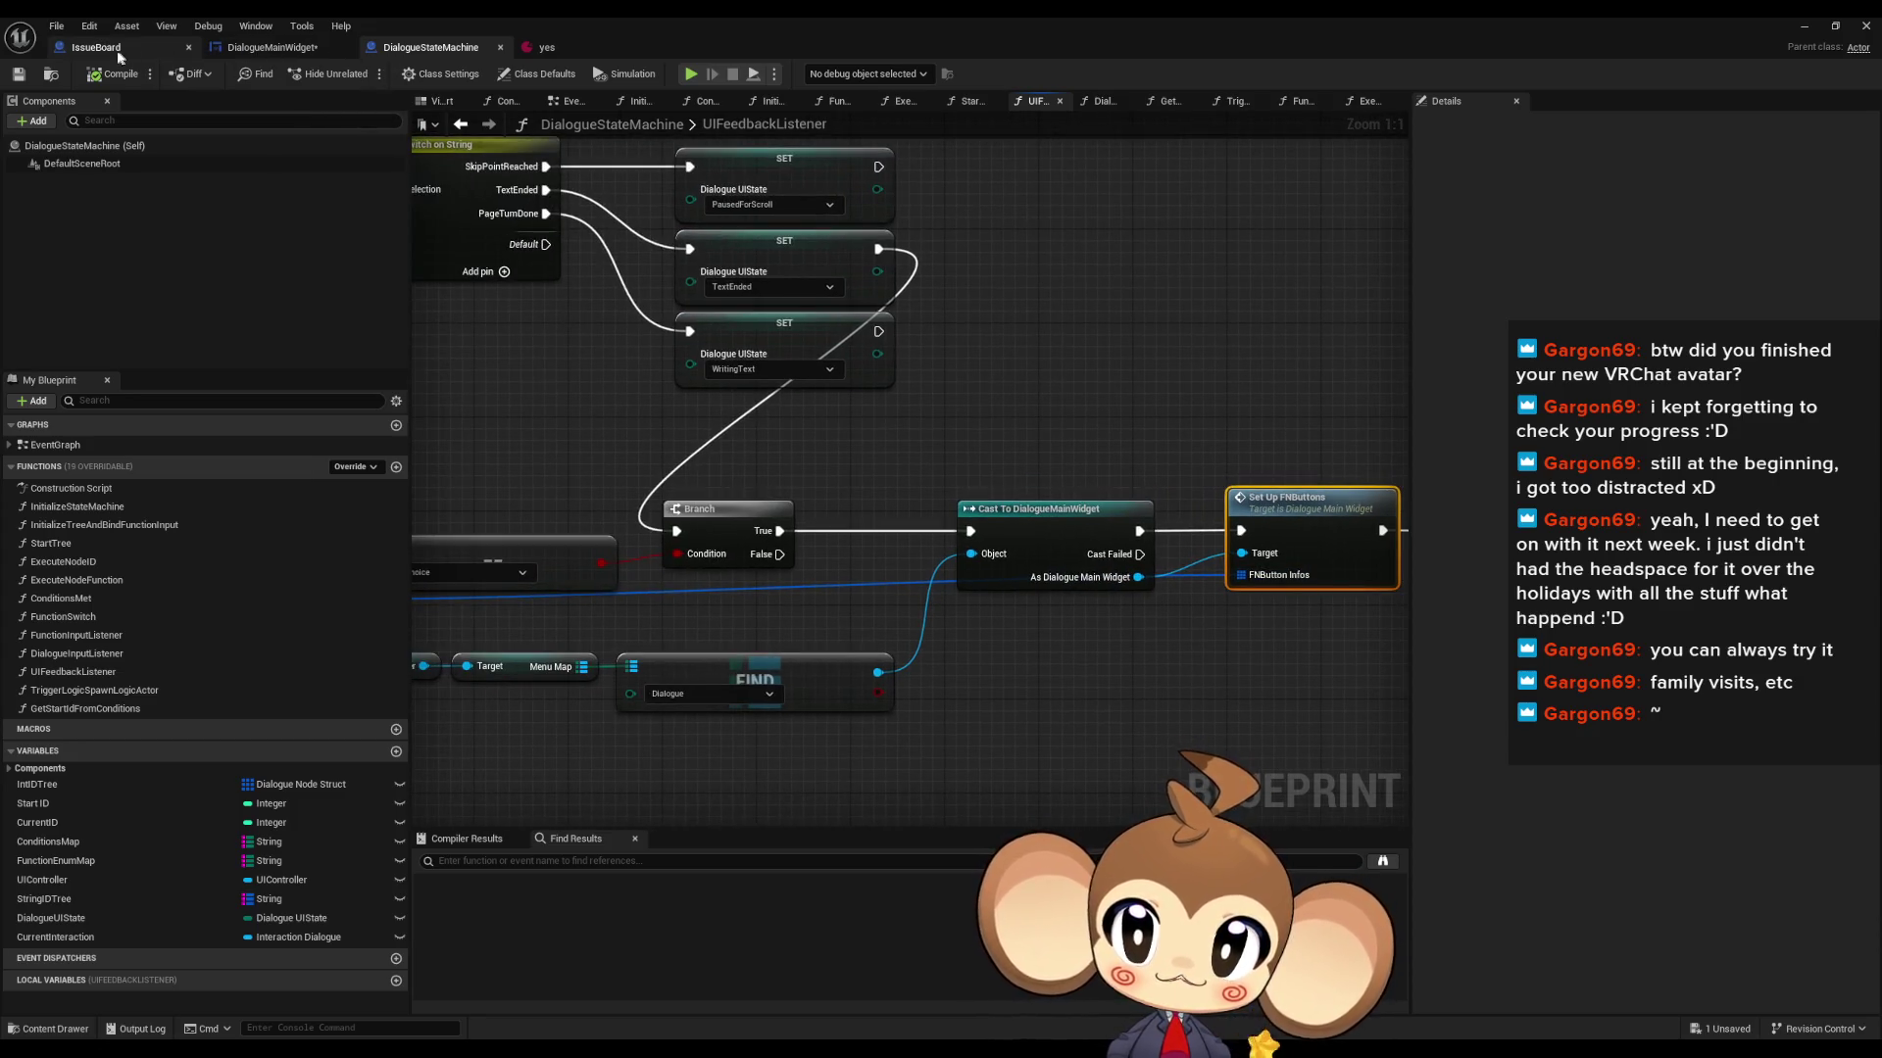
left_click(274, 49)
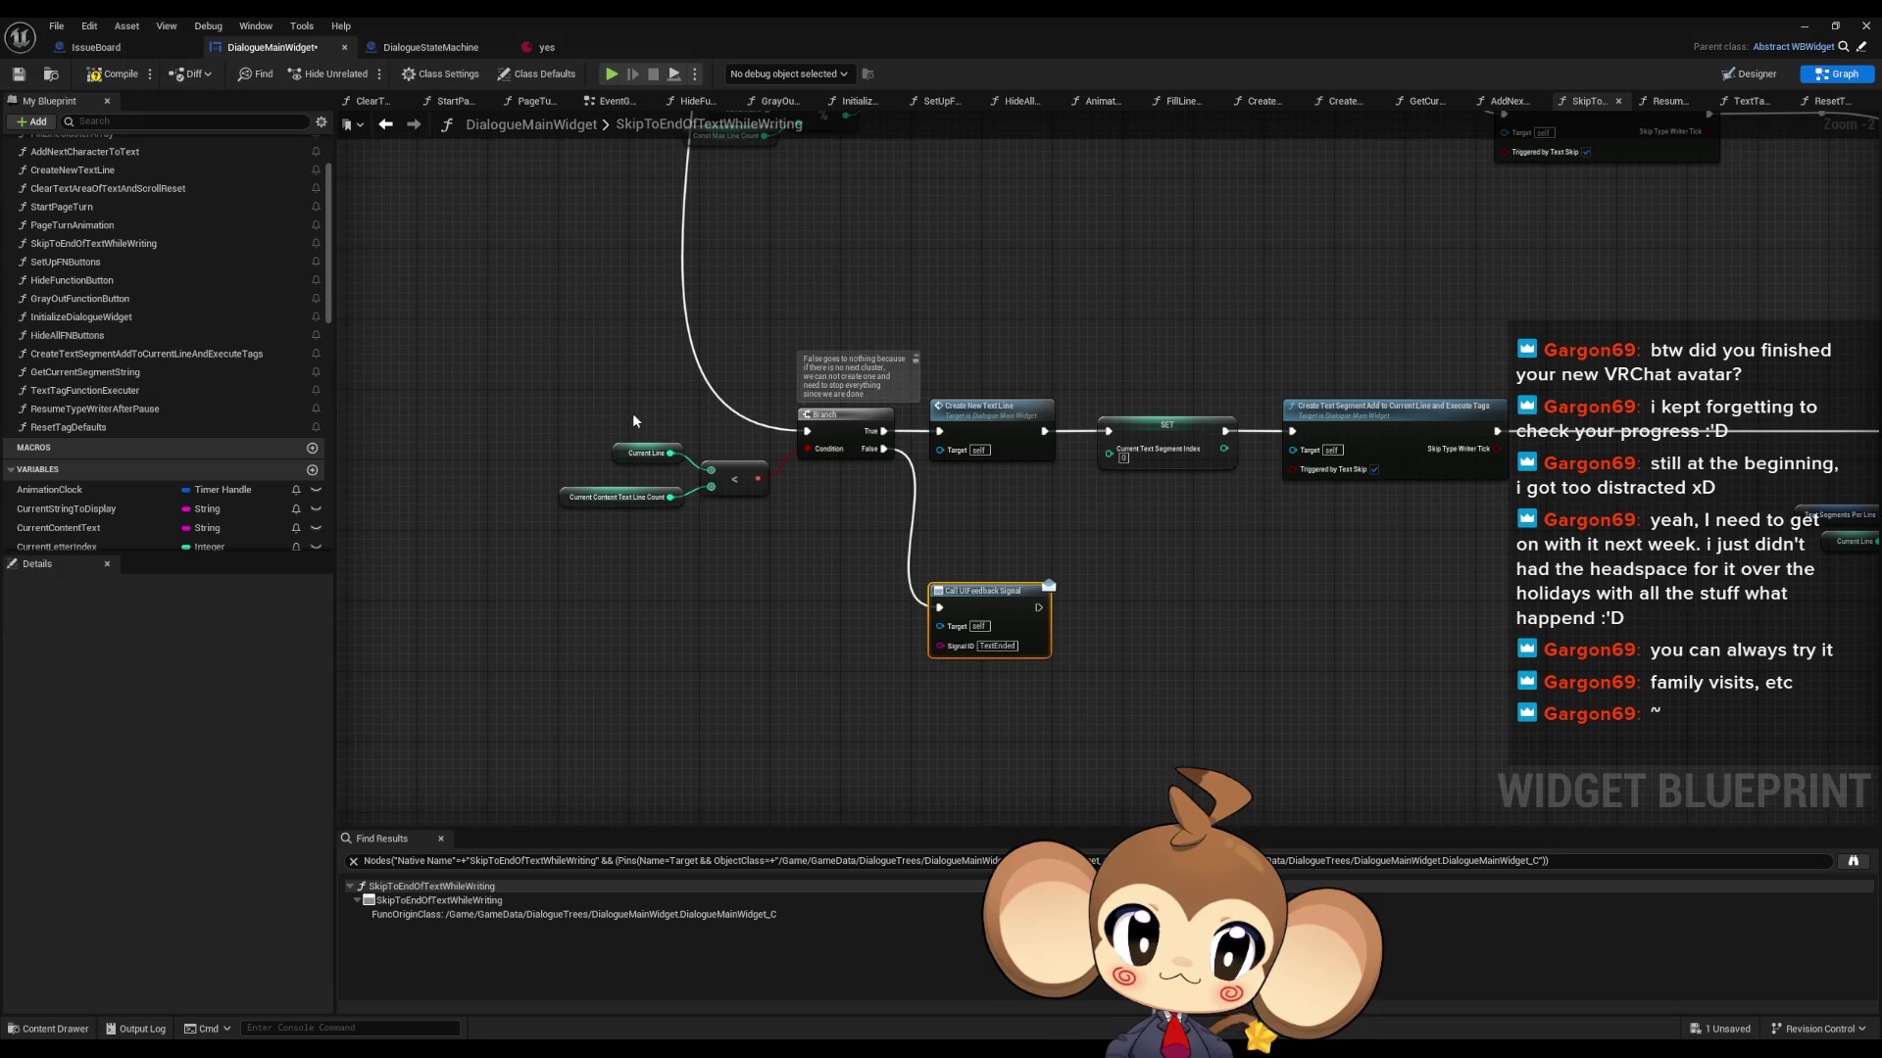
- Wire a Print String node reading 'Error huh' after Clear and Invalidate Timer by Handle
scroll(633, 421, "down", 3)
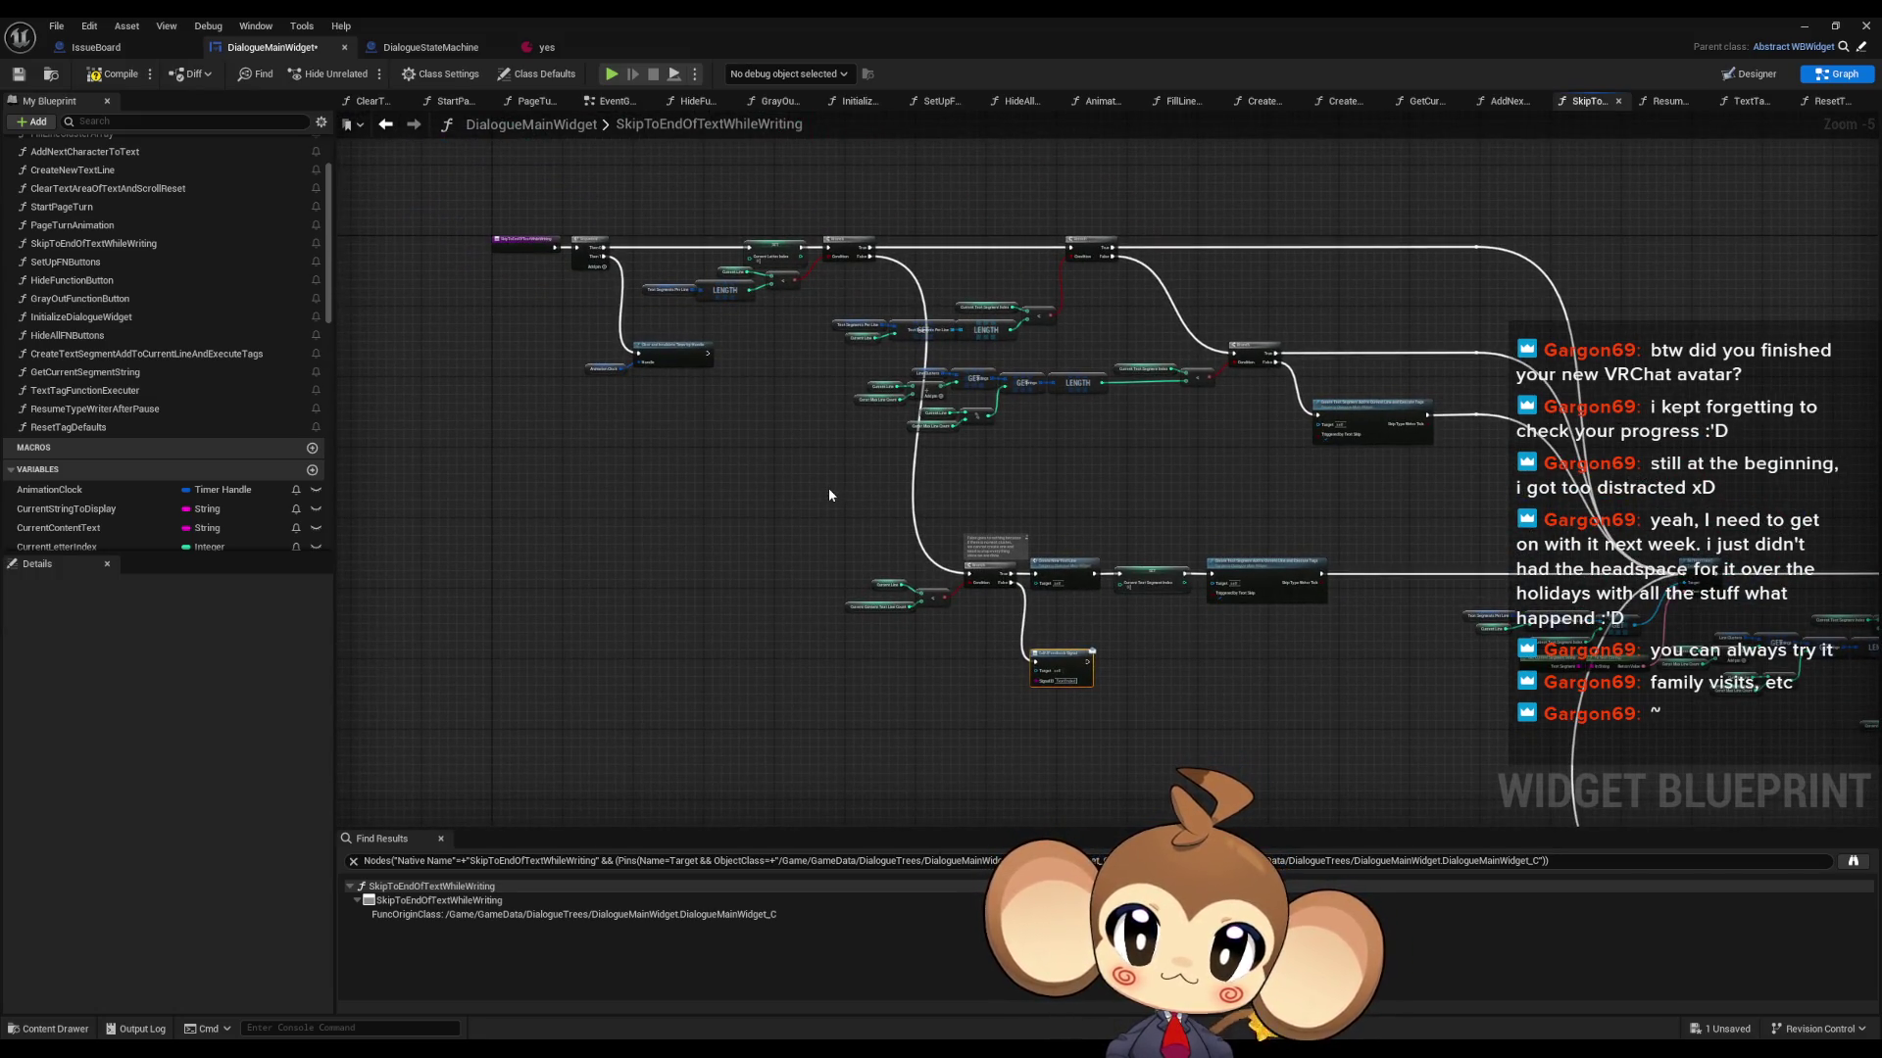
scroll(1134, 695, "up", 3)
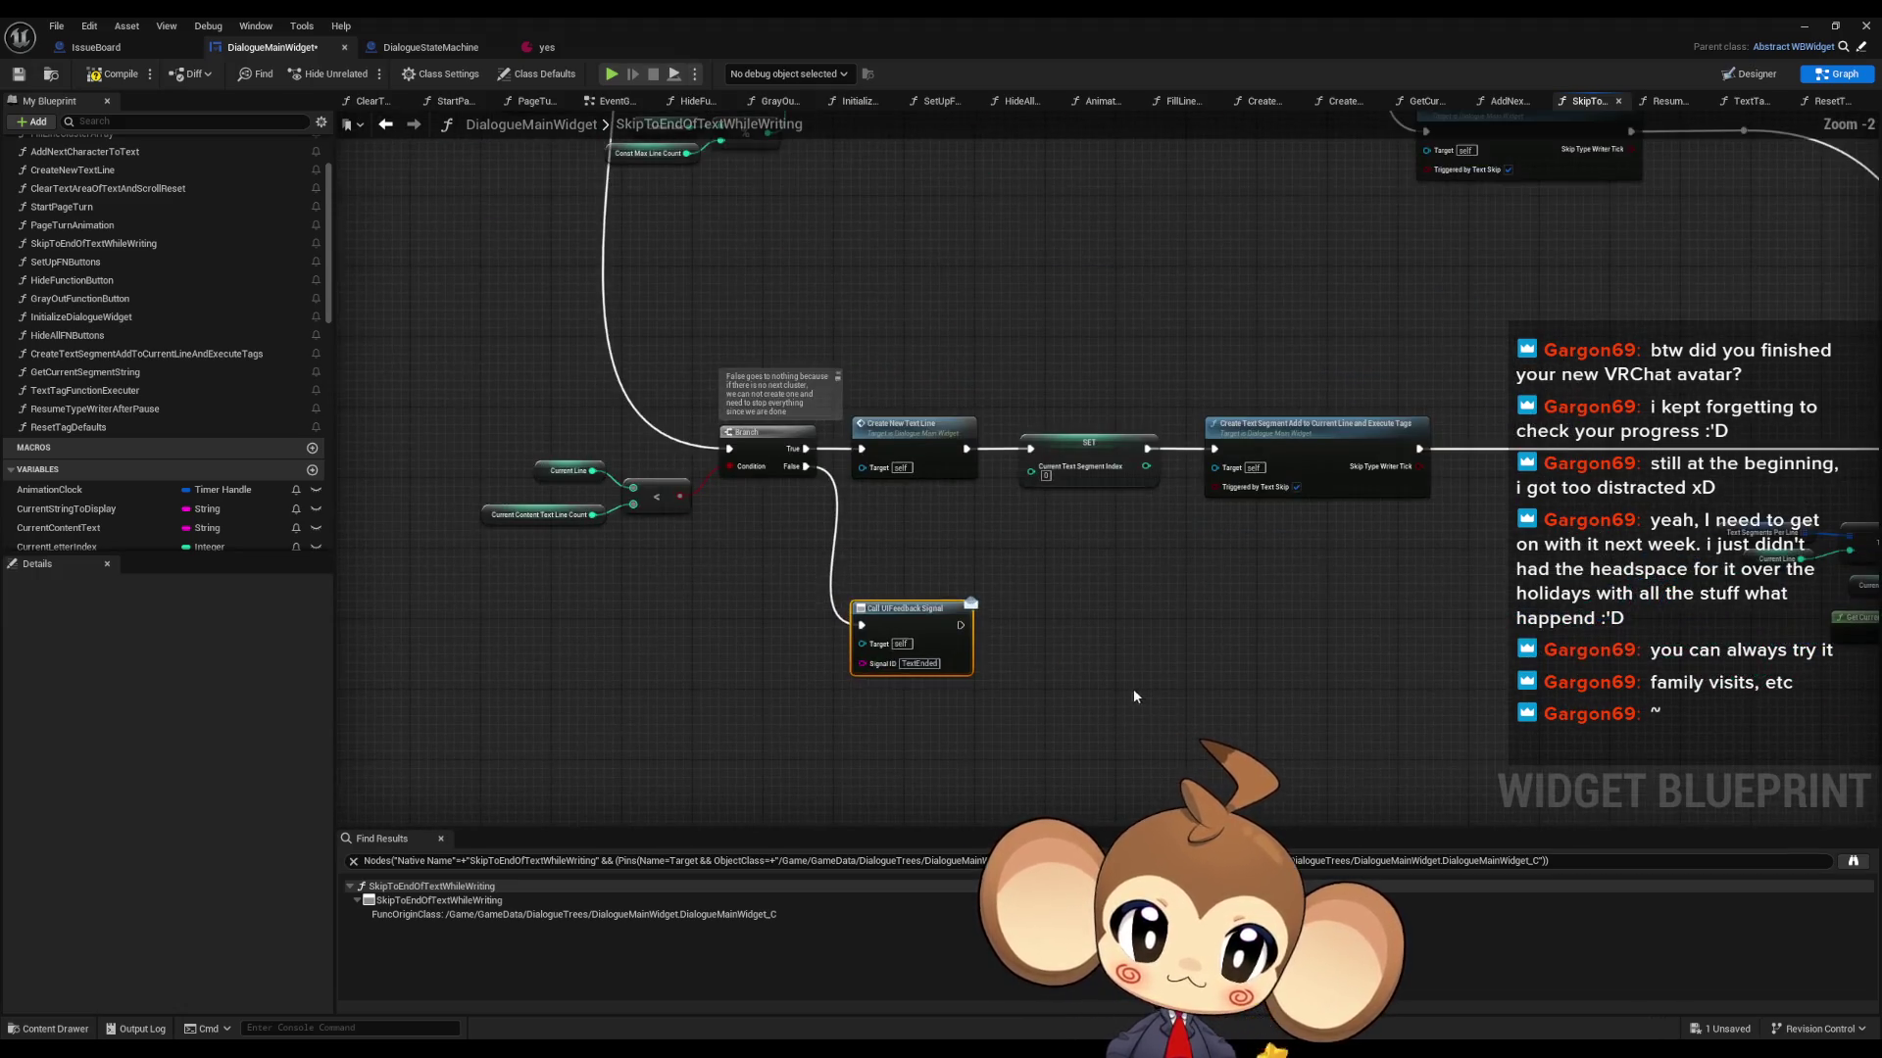
left_click_drag(1135, 696, 1696, 880)
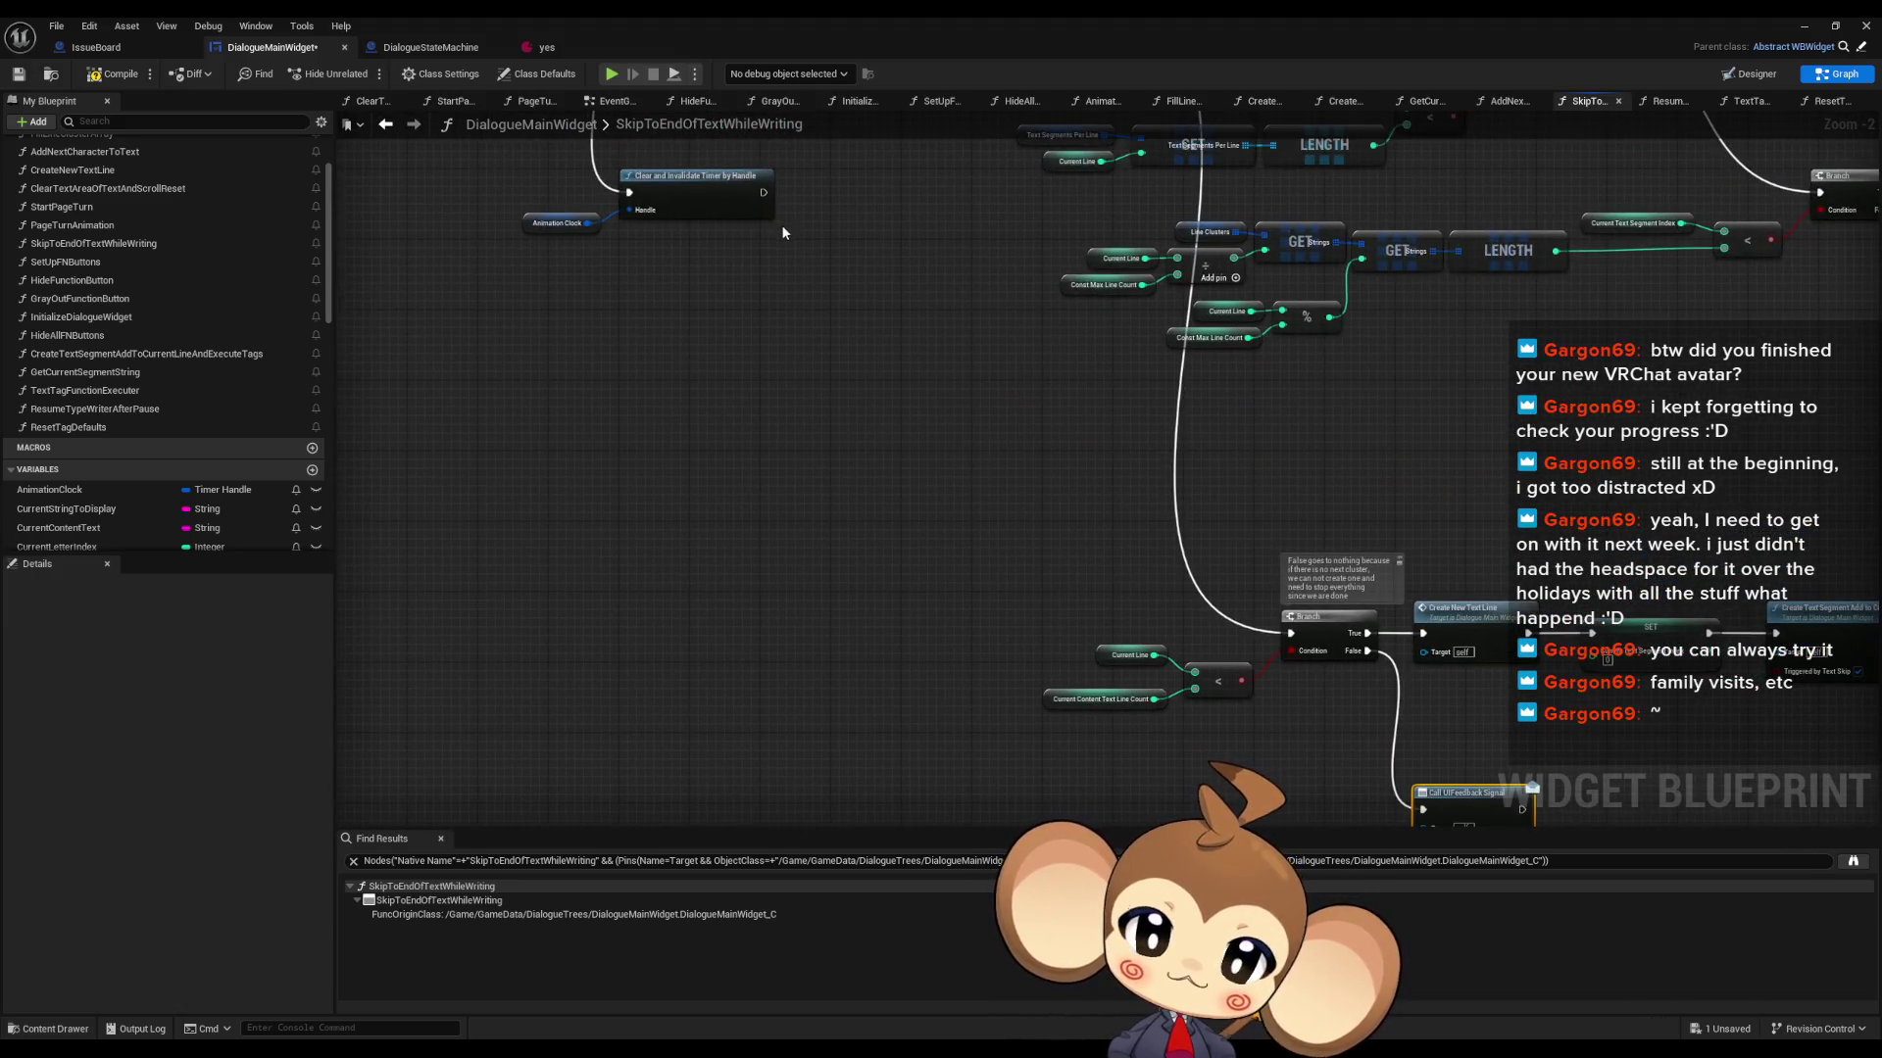
left_click_drag(764, 192, 775, 302)
type("print string")
key("Return")
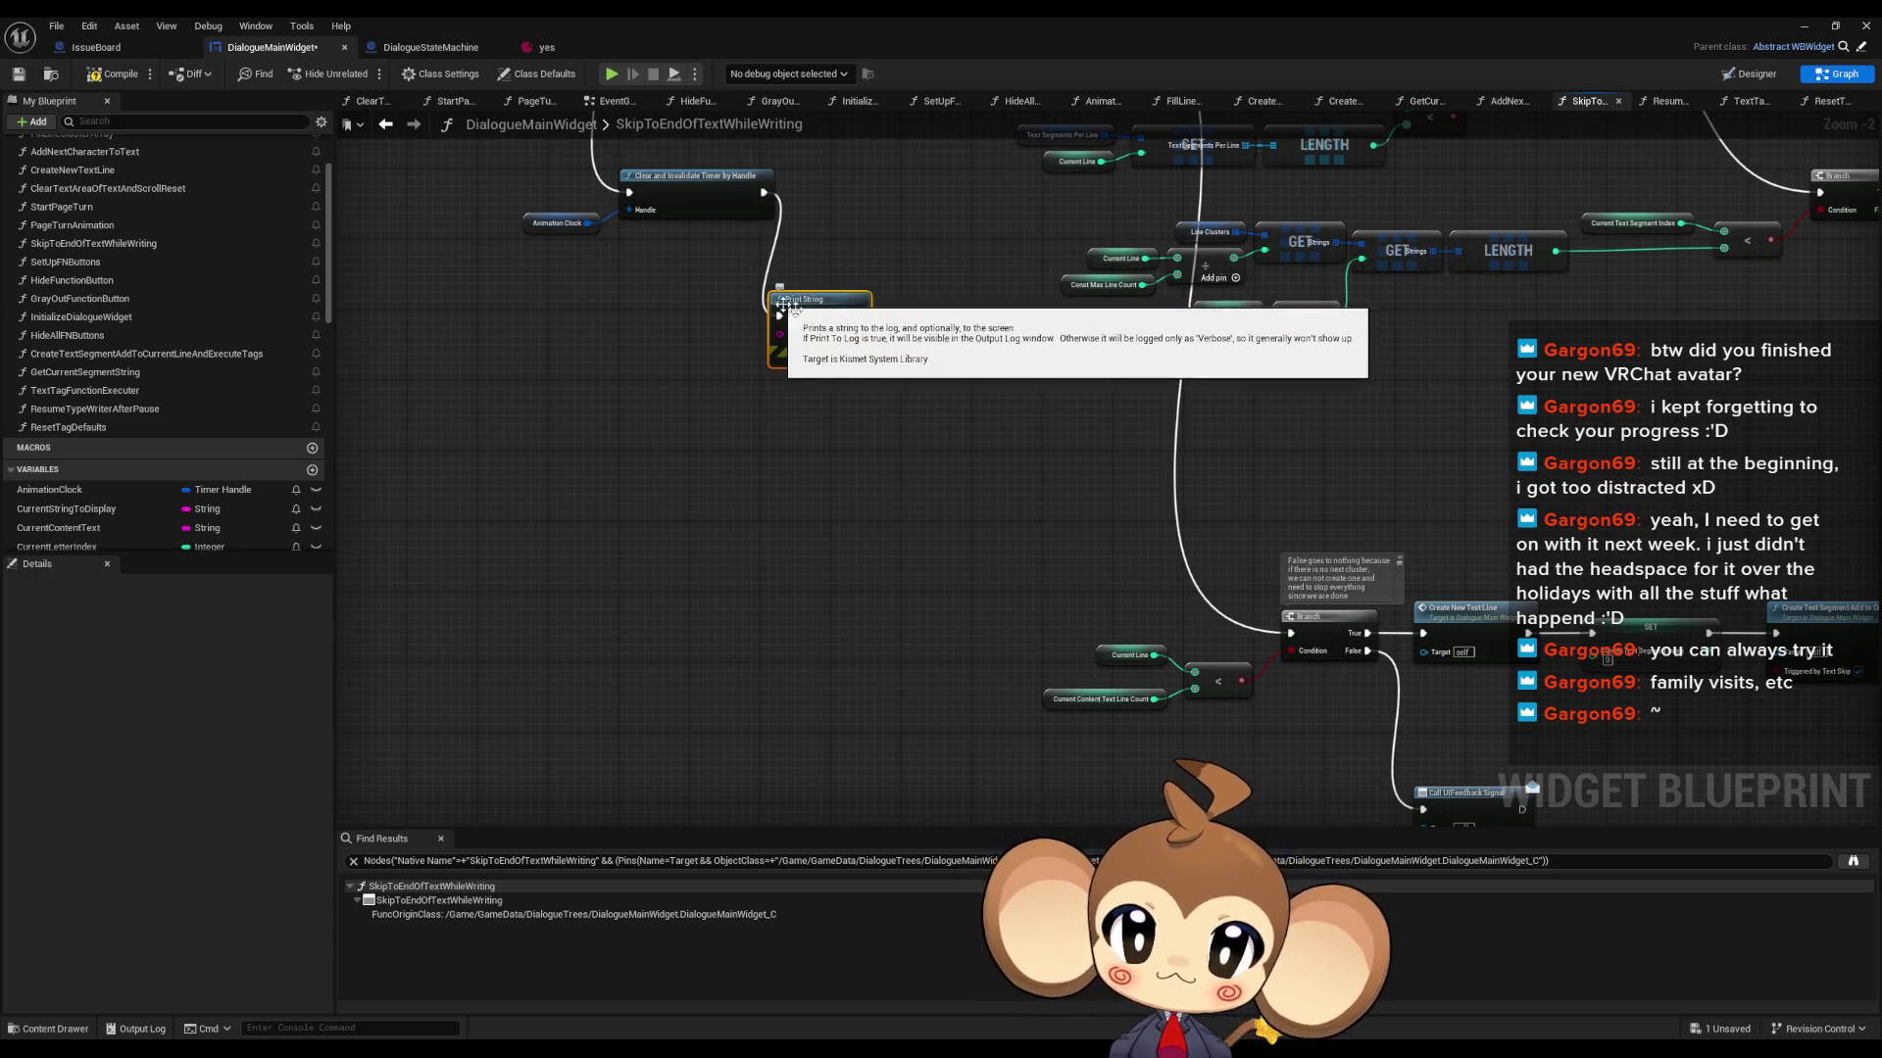
type("Error")
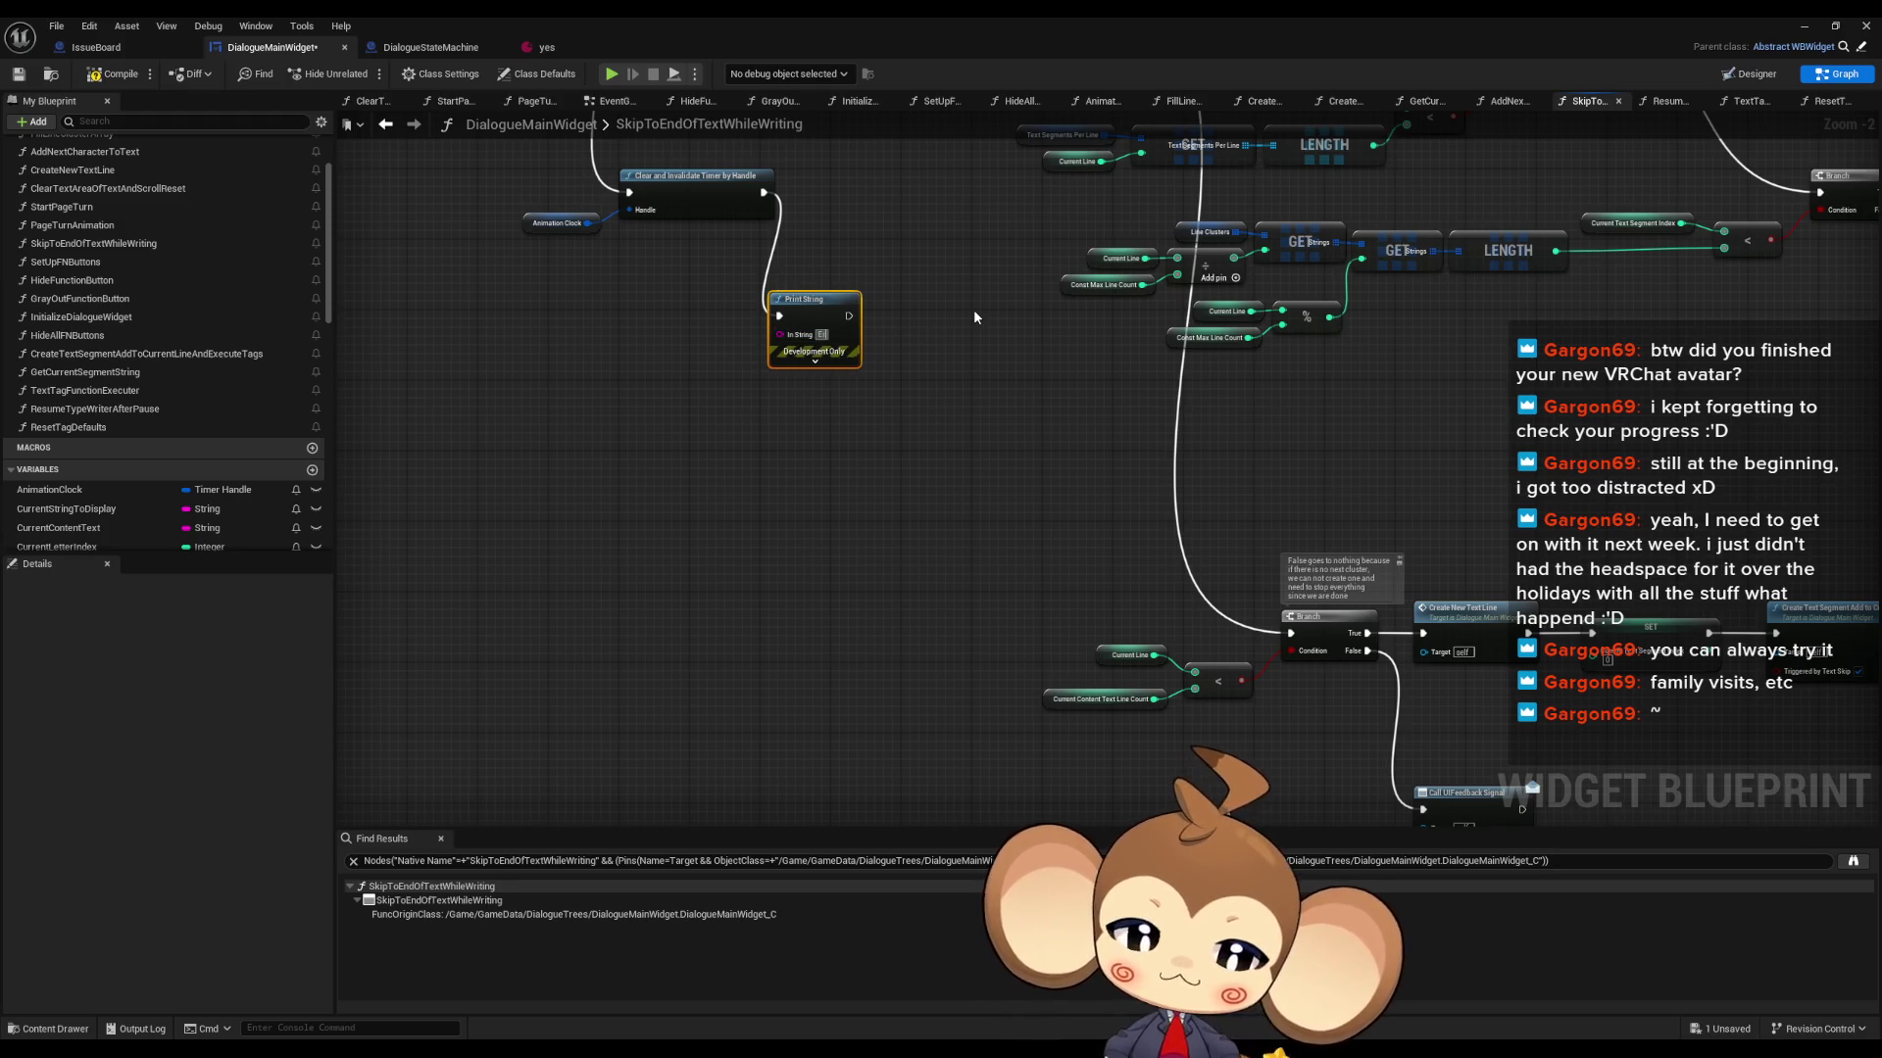
type(" huh")
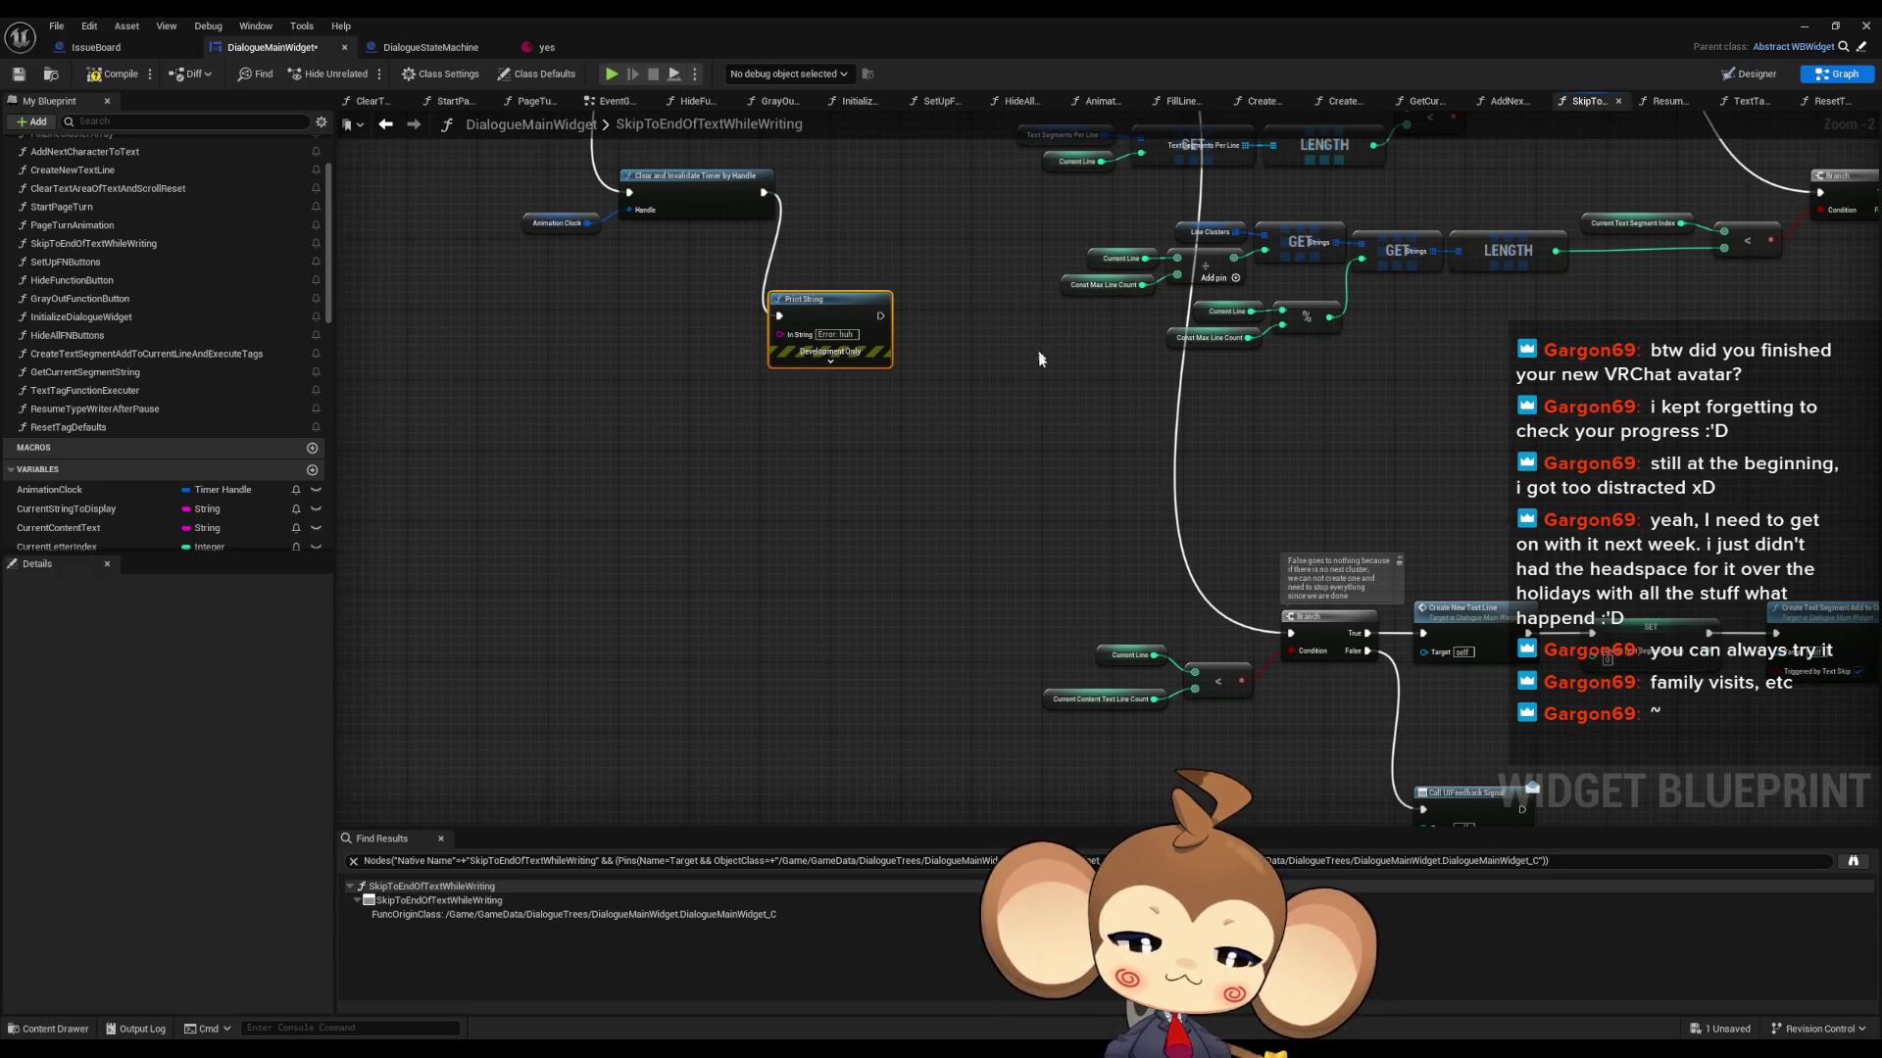
scroll(1029, 317, "down", 6)
scroll(86, 175, "up", 3)
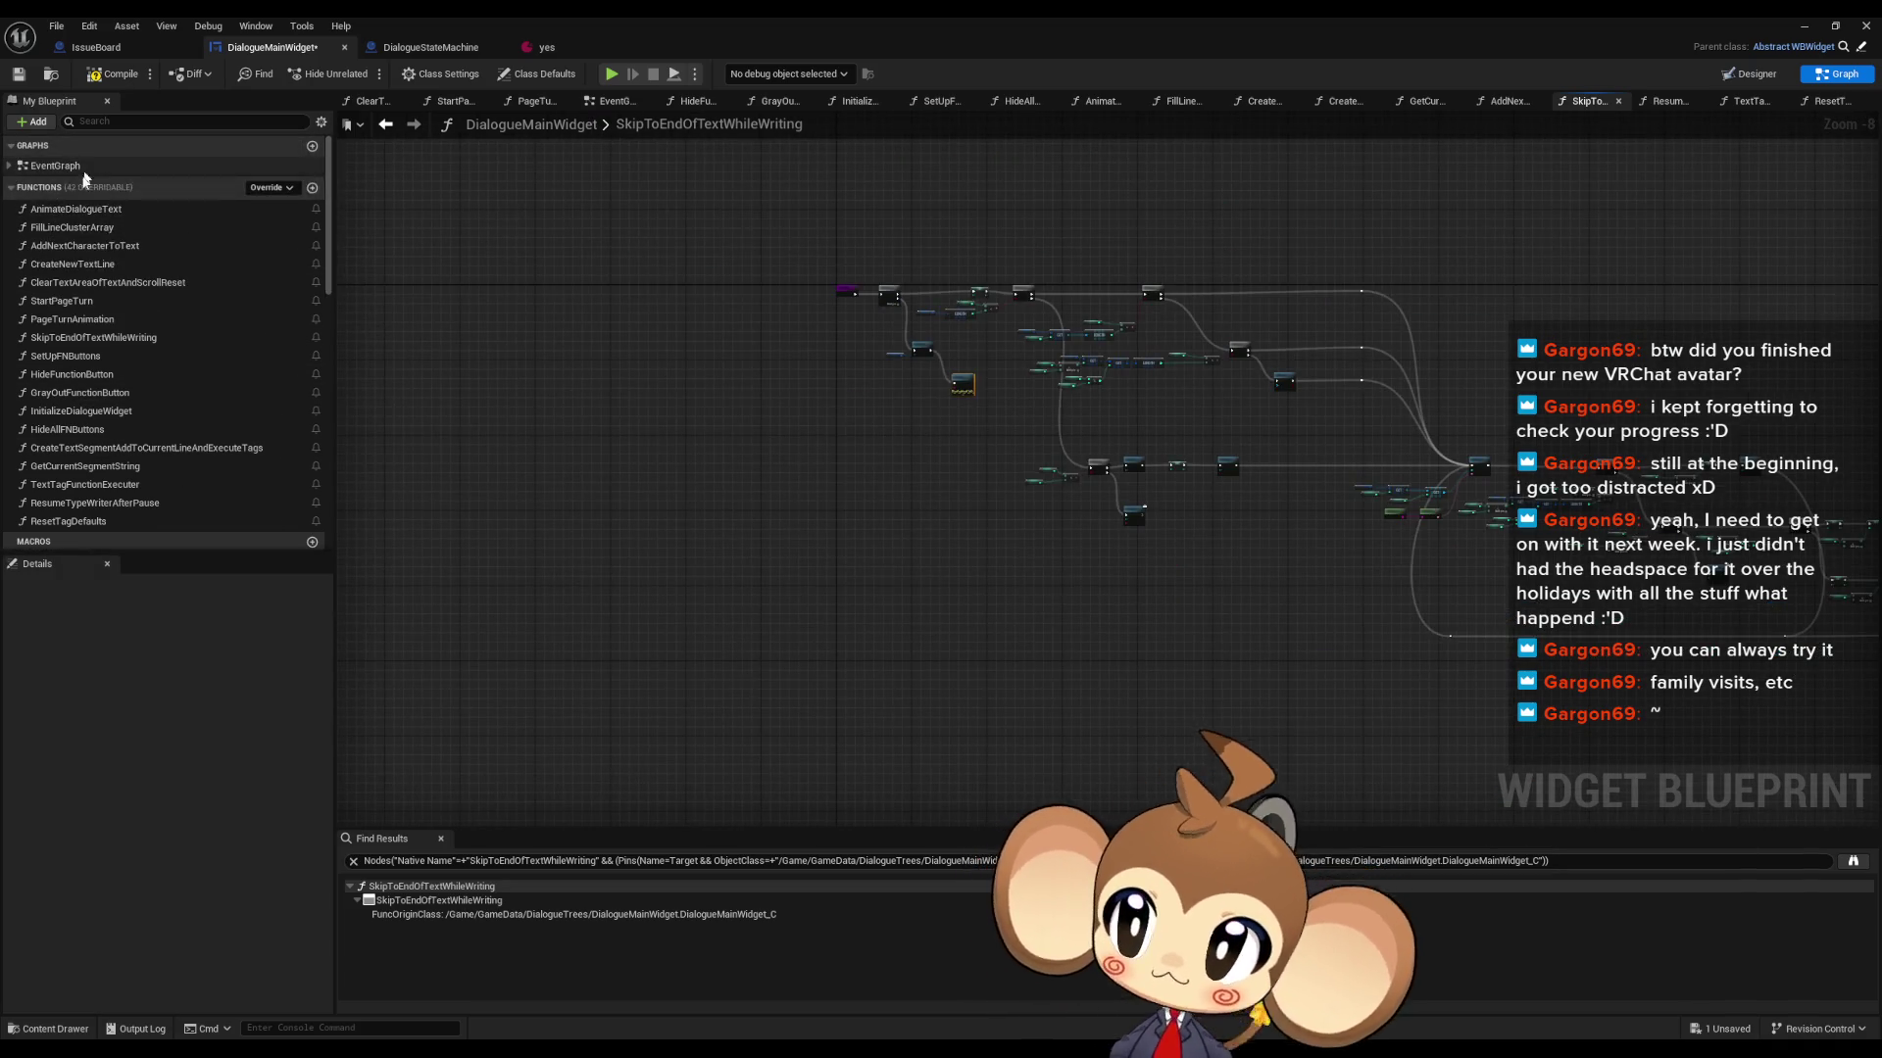
- List every reference to AddNextCharacterToText in Find Results
right_click(72, 251)
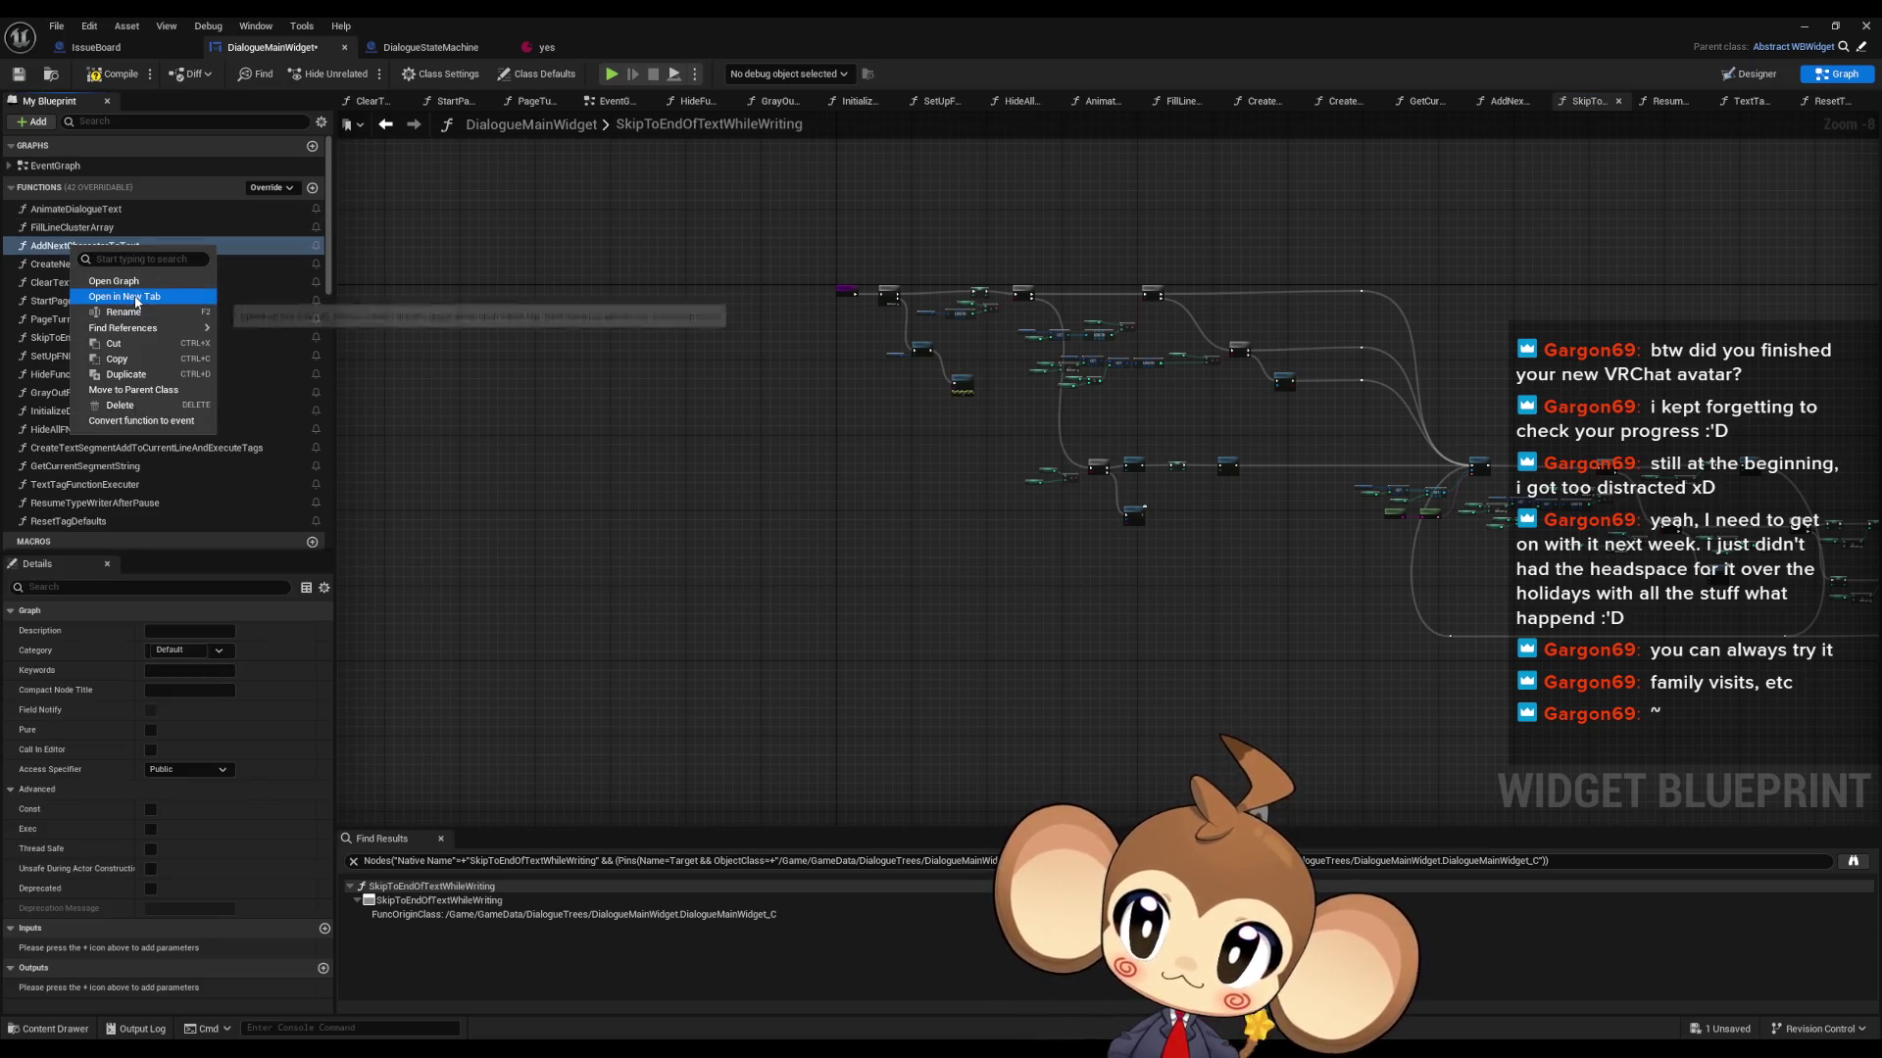
mouse_move(145, 330)
left_click(262, 349)
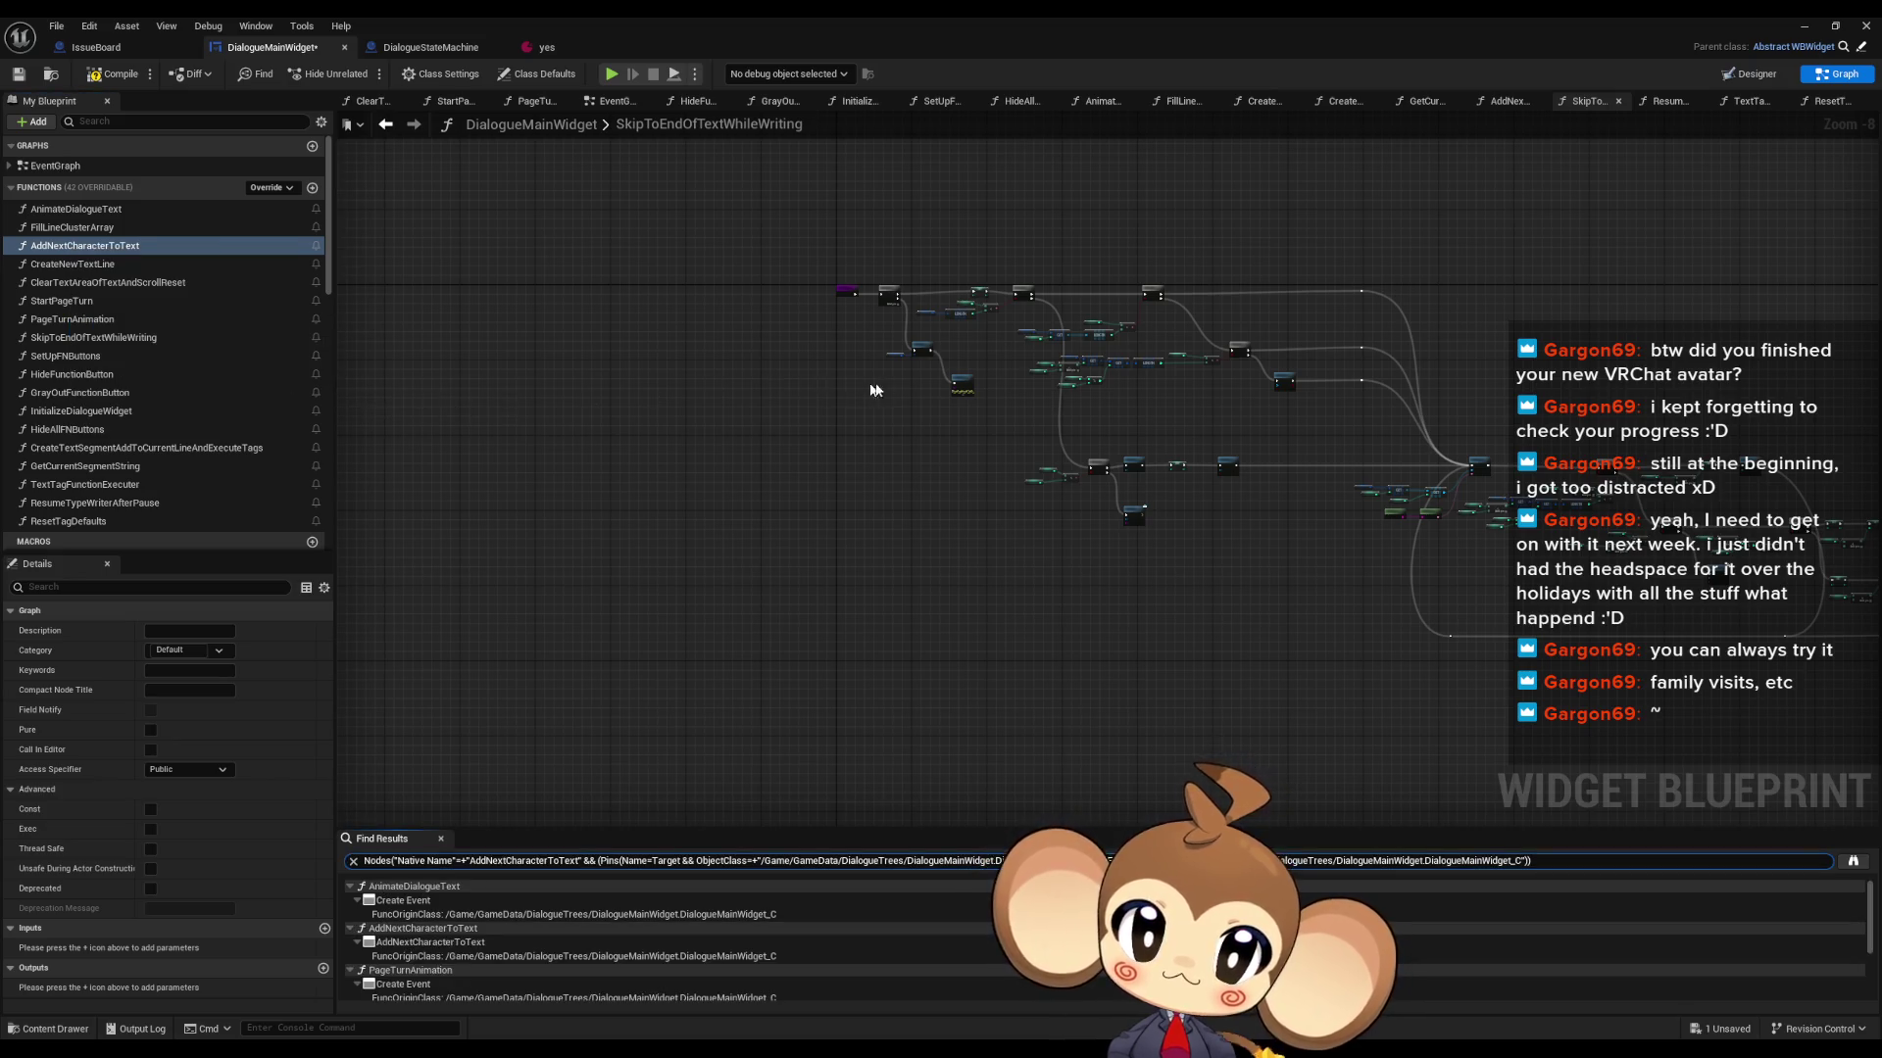
scroll(868, 382, "up", 8)
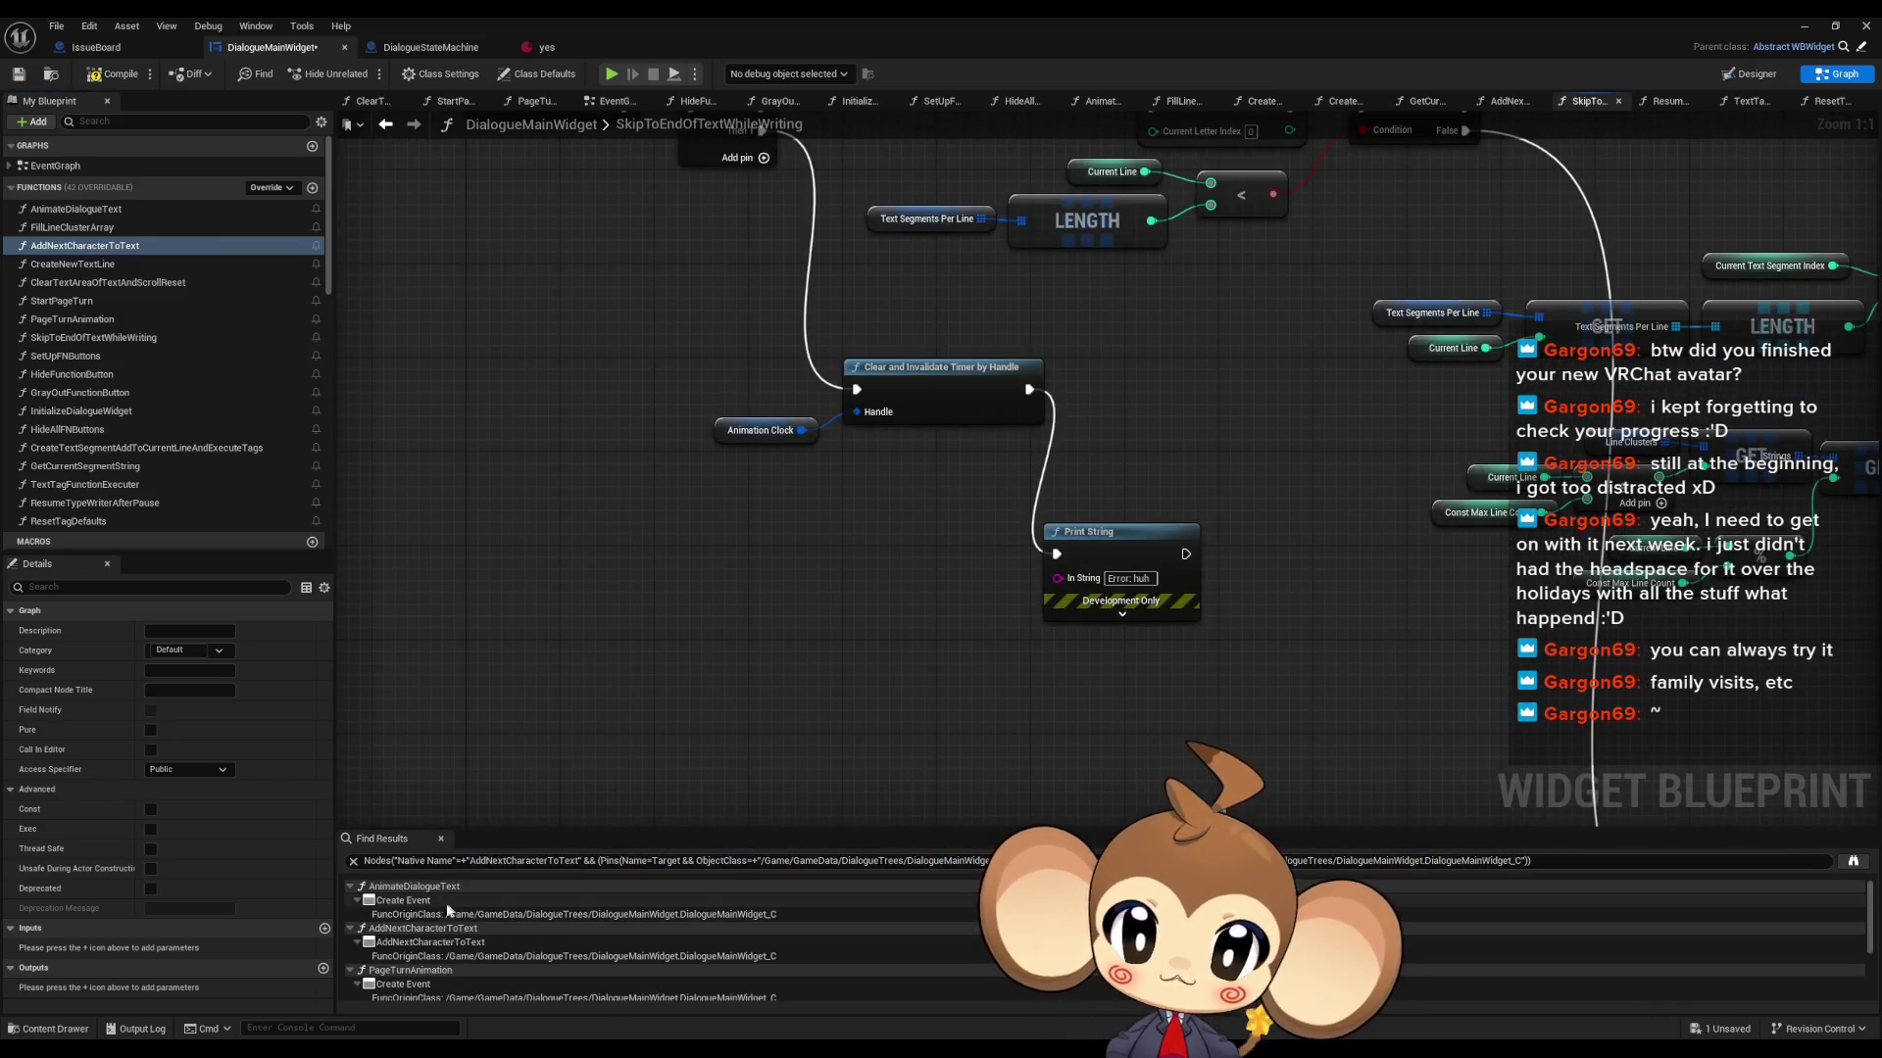
- Inspect the AddNextCharacterToText Create Events in AnimateDialogueText and PageTurnAnimation
double_click(439, 914)
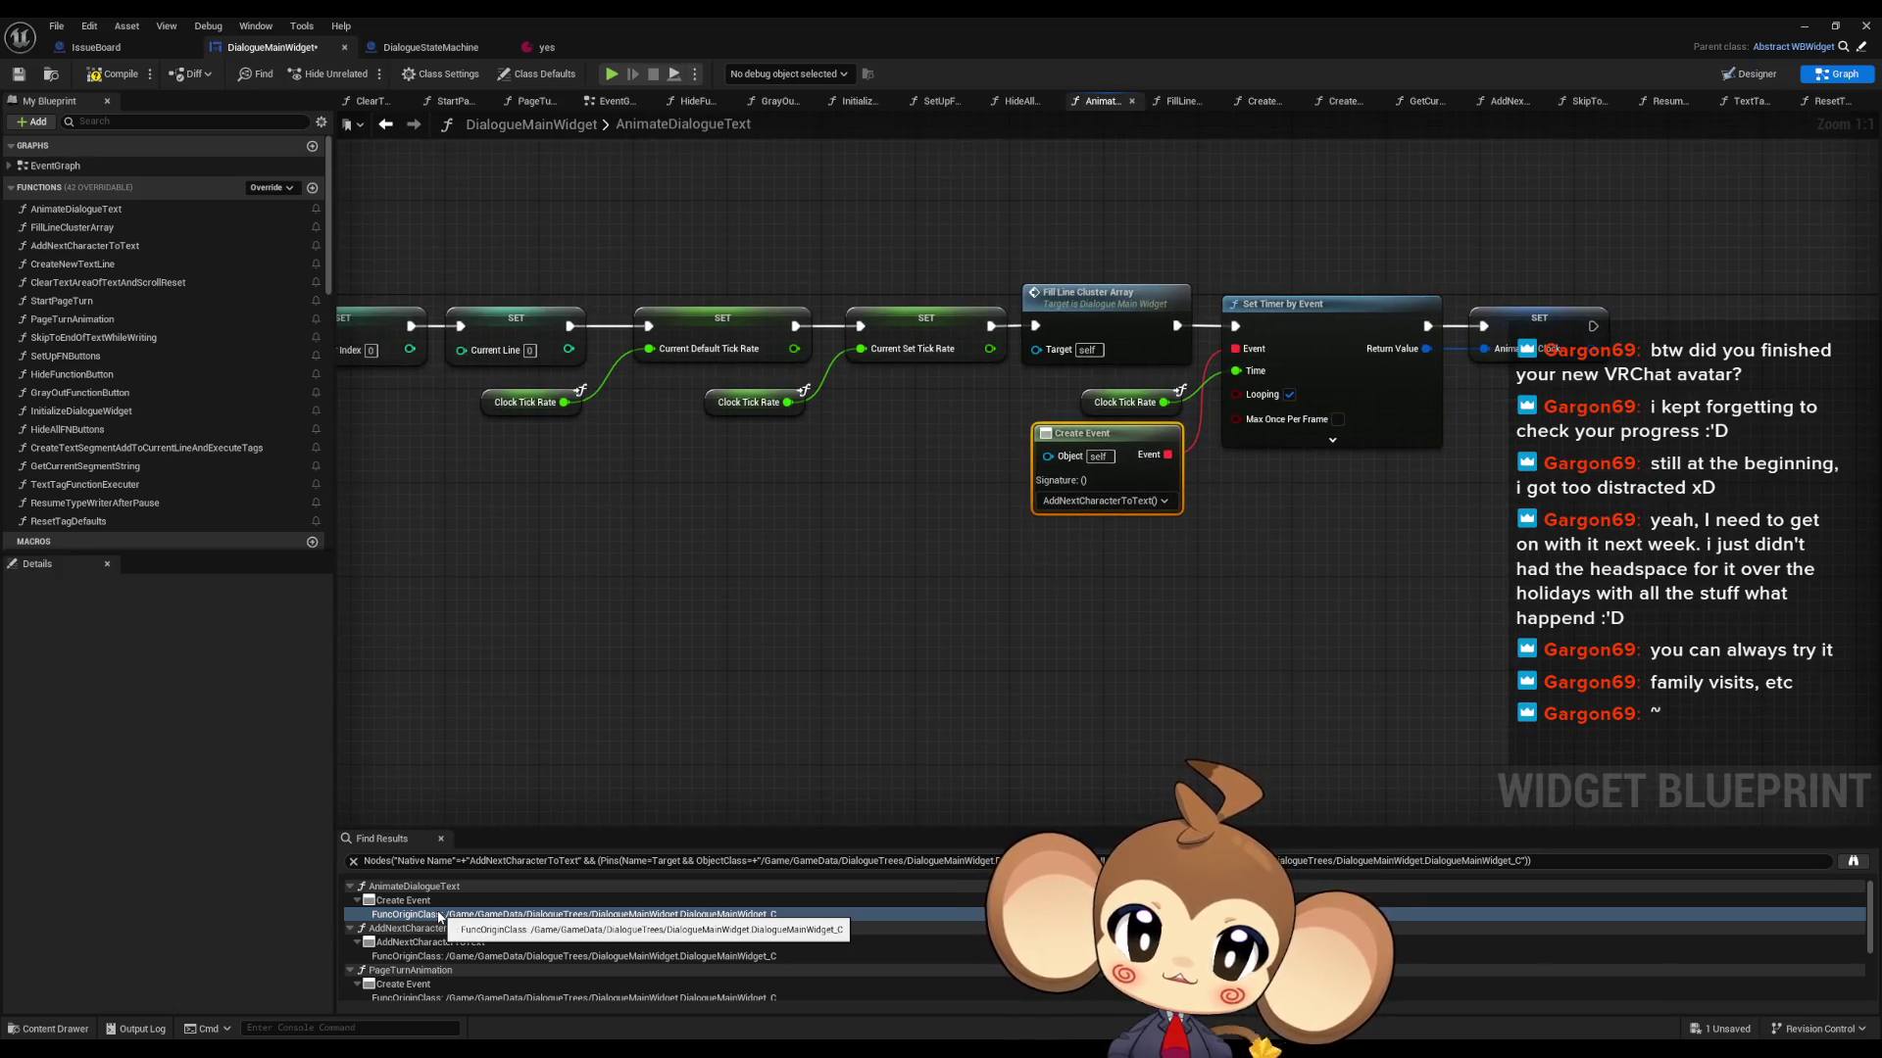
left_click(407, 956)
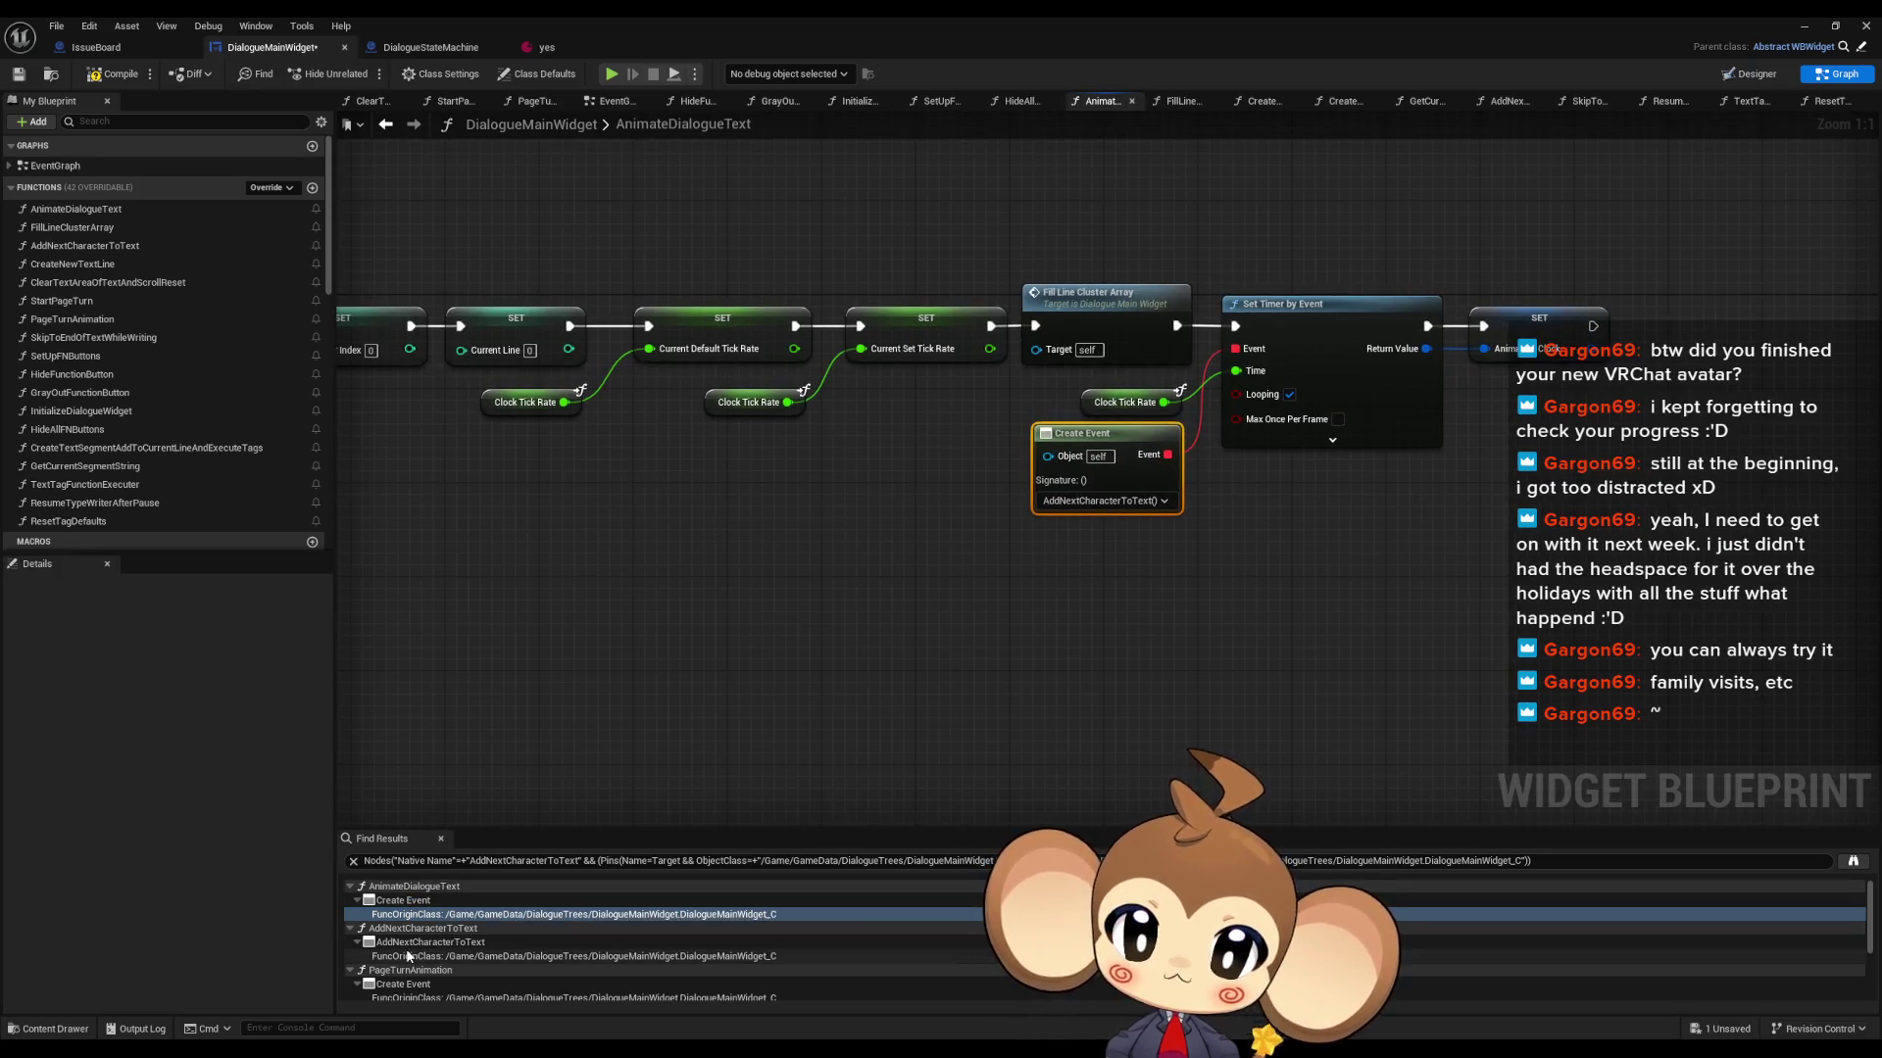
double_click(408, 955)
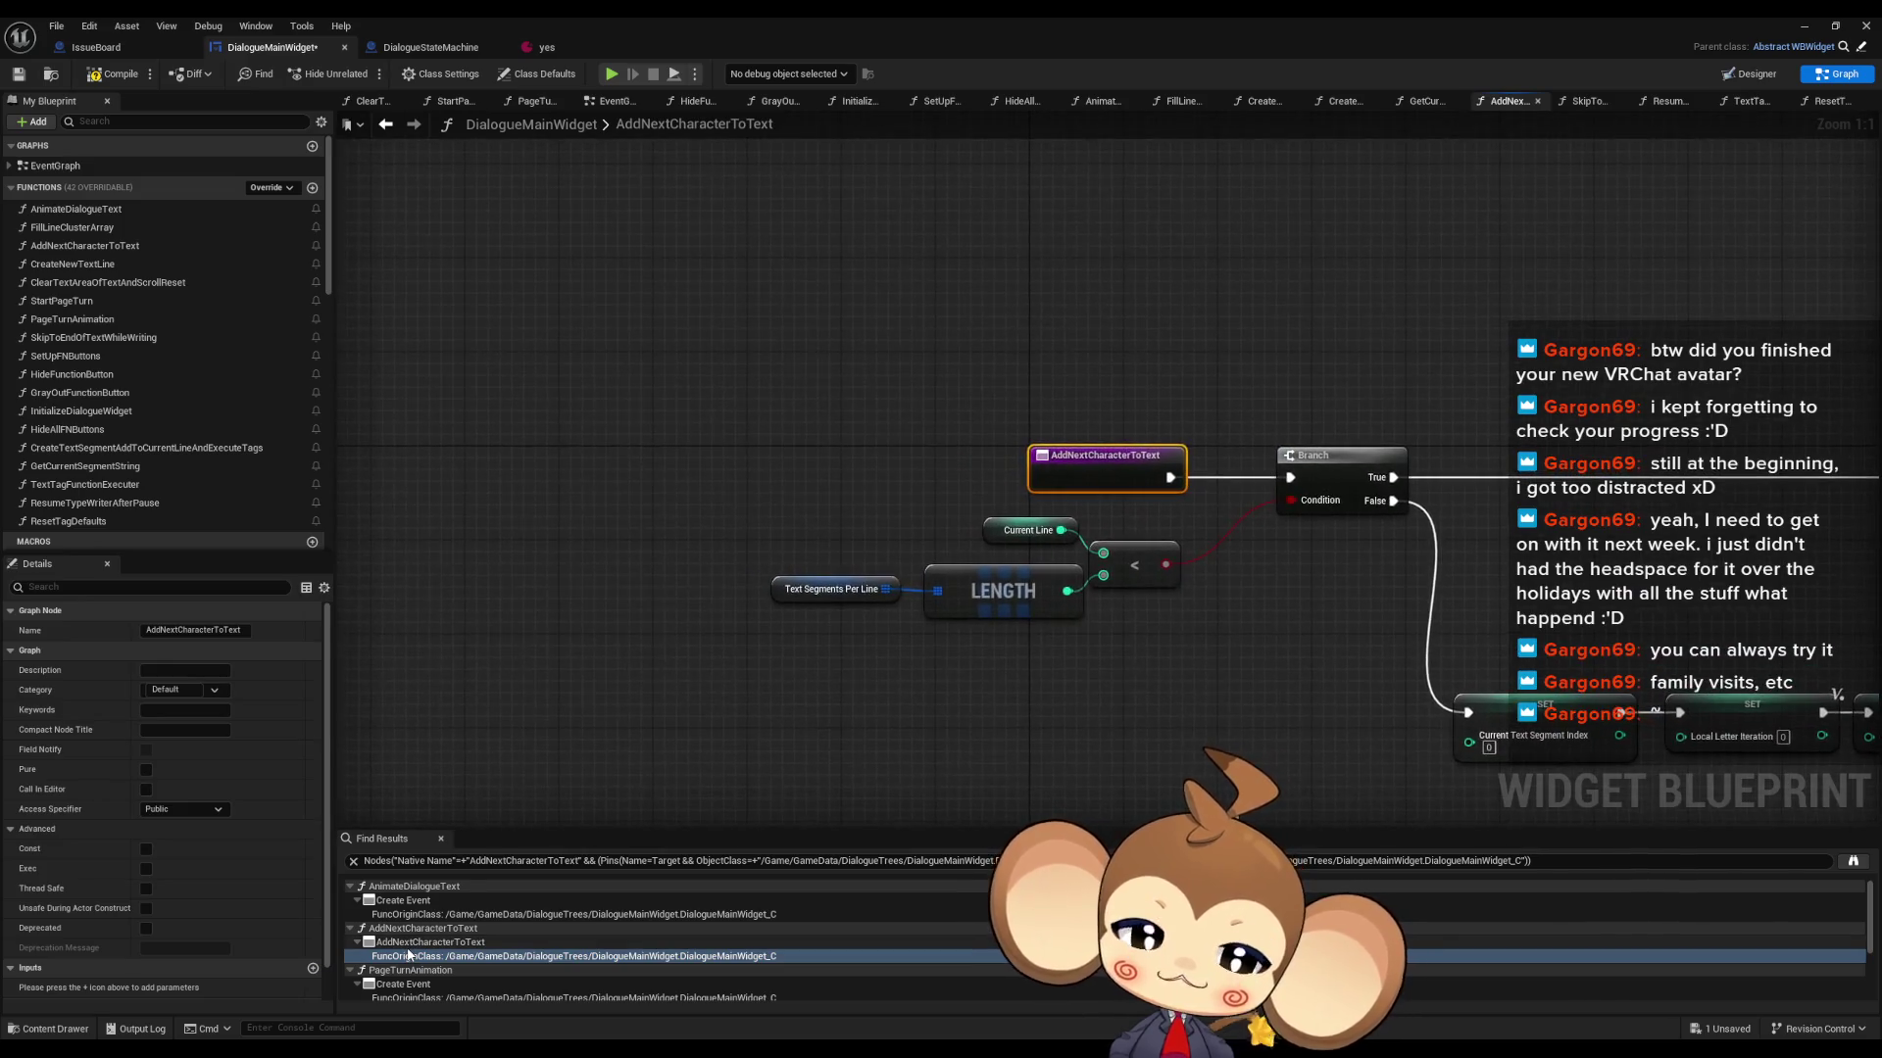
scroll(421, 950, "down", 5)
scroll(411, 947, "up", 2)
double_click(405, 951)
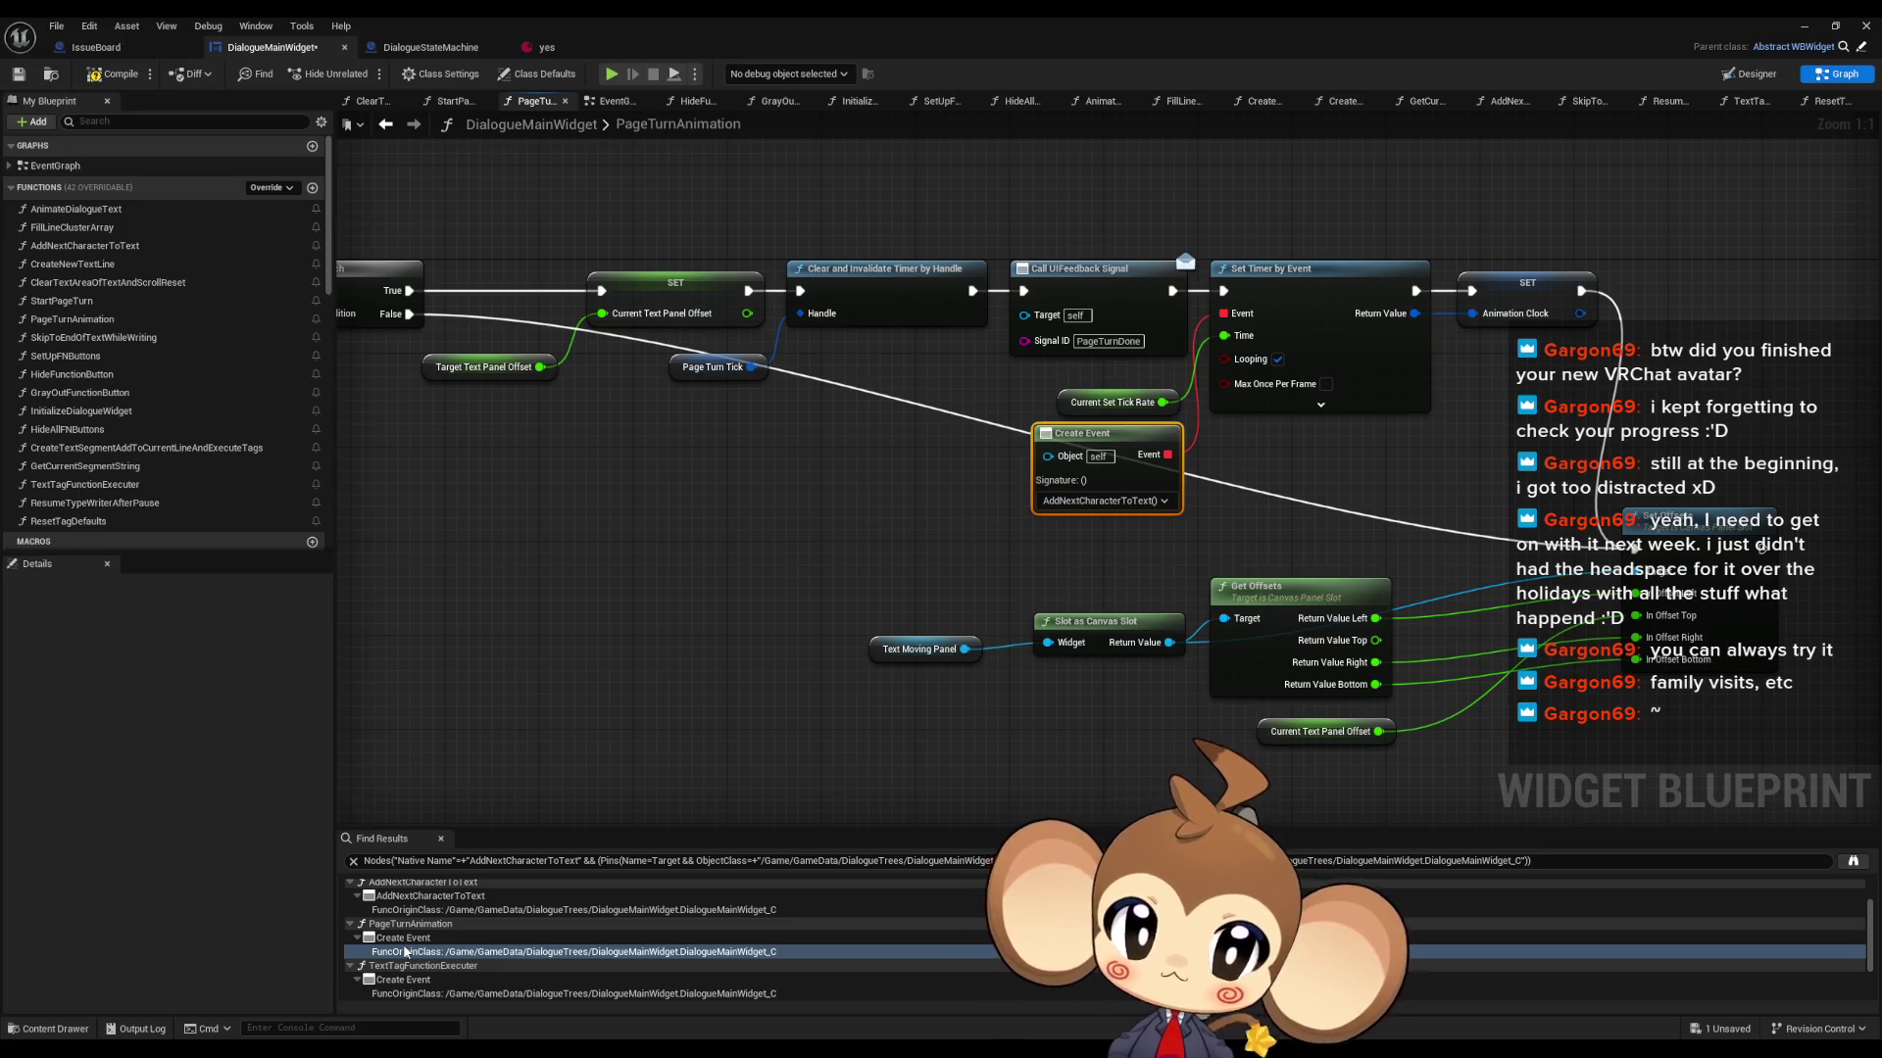
left_click_drag(694, 543, 1862, 637)
left_click_drag(871, 914, 869, 913)
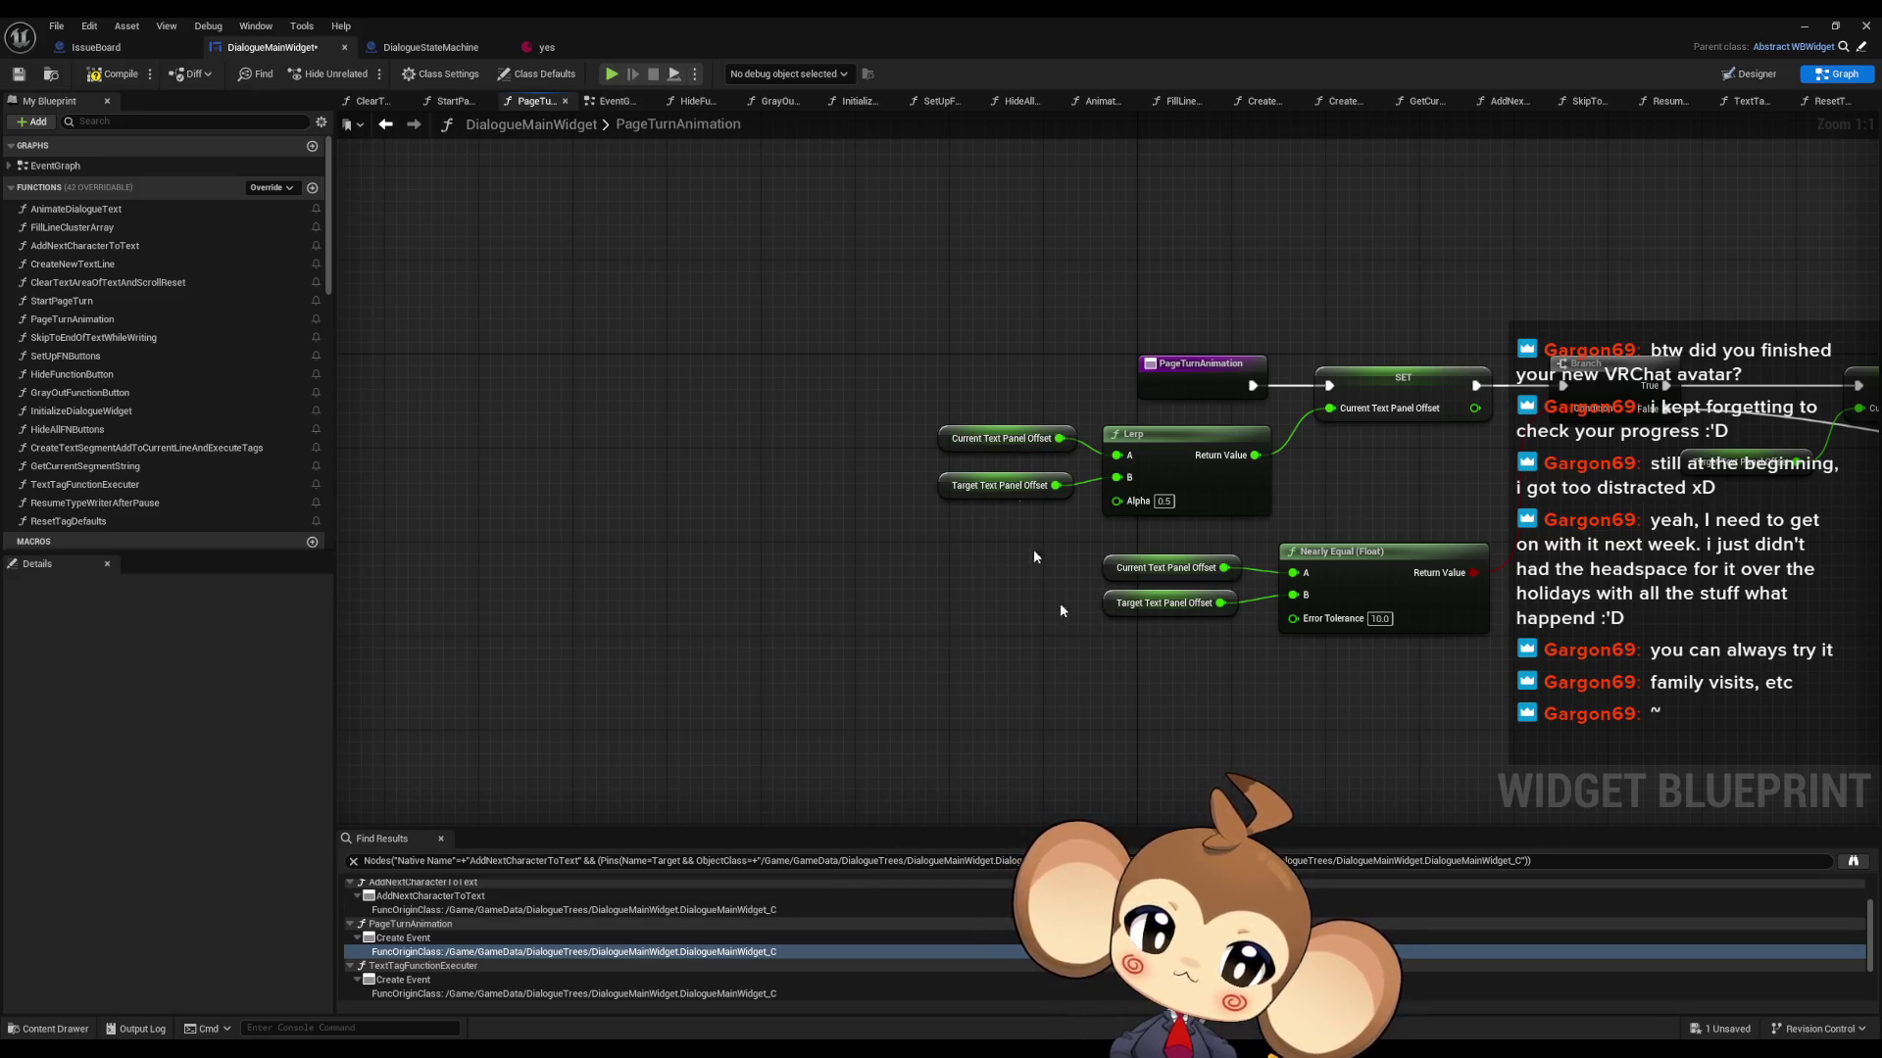
mouse_move(1108, 543)
left_mouse_down()
mouse_move(85, 568)
mouse_move(591, 477)
left_mouse_up()
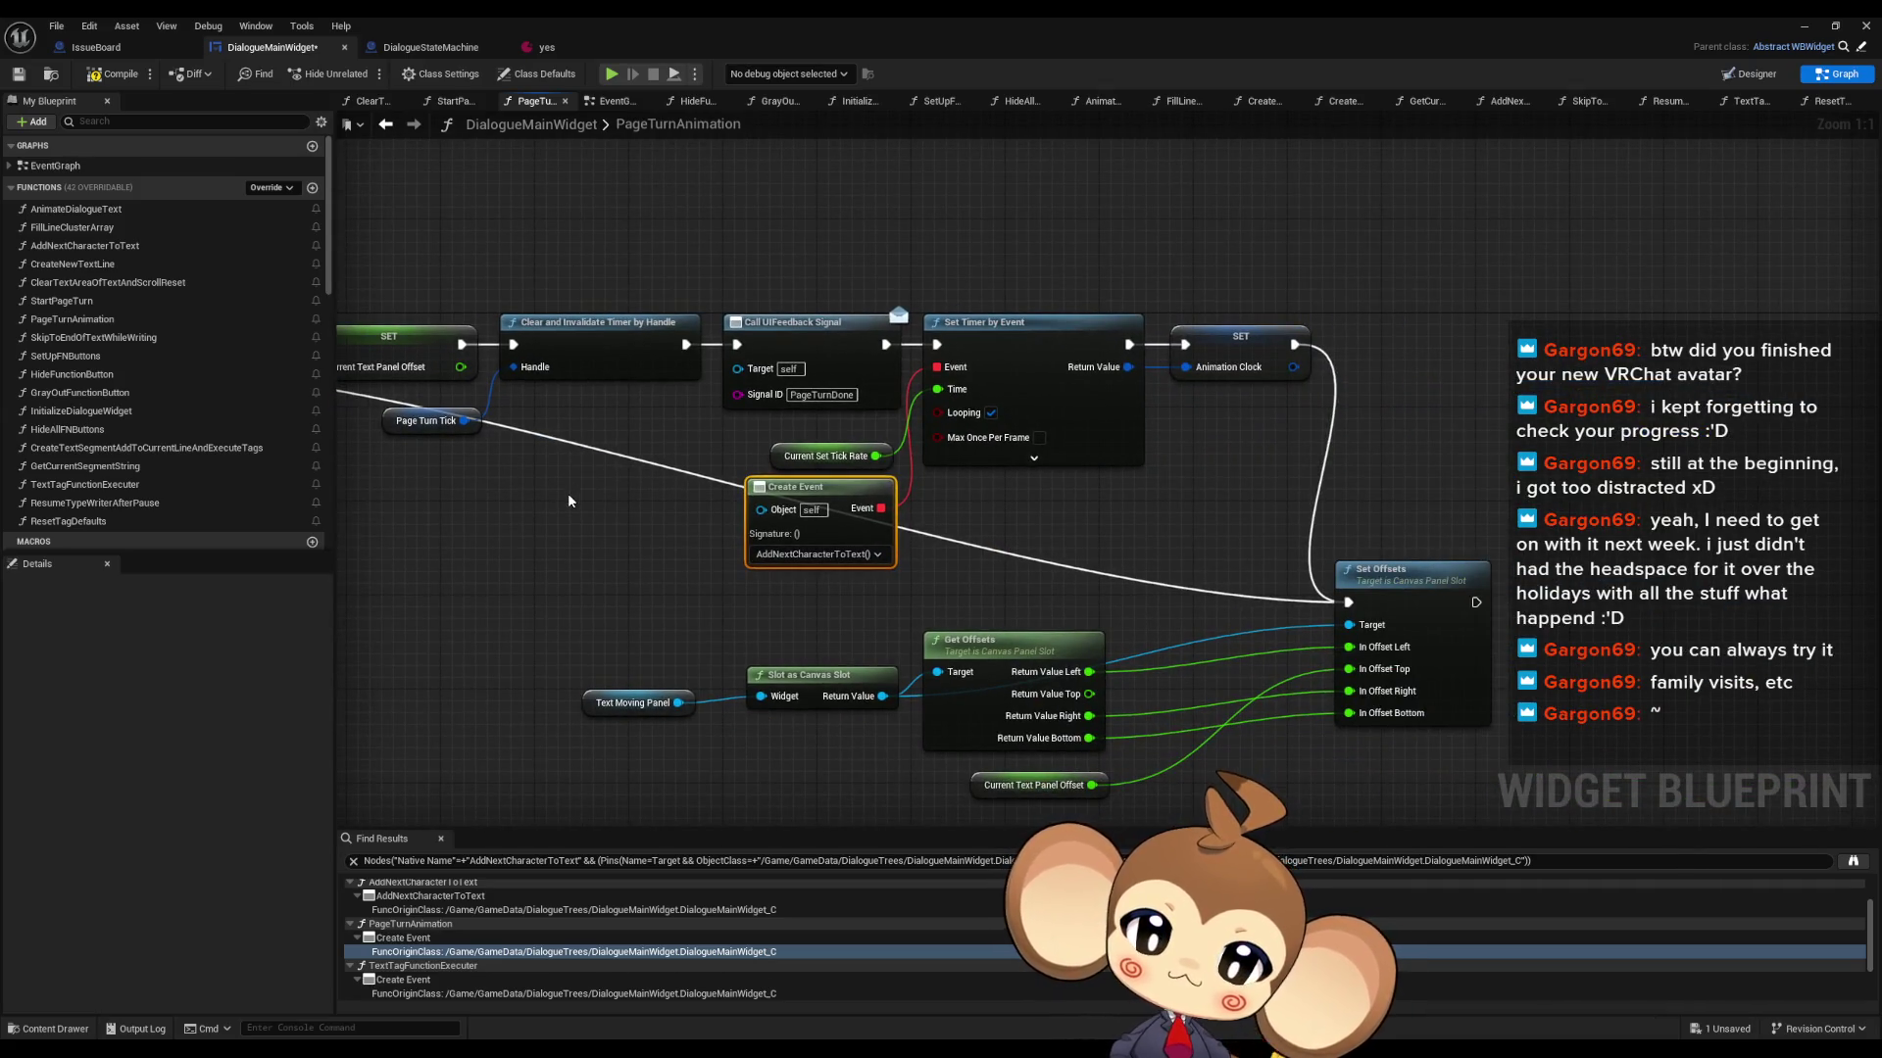
scroll(405, 952, "down", 2)
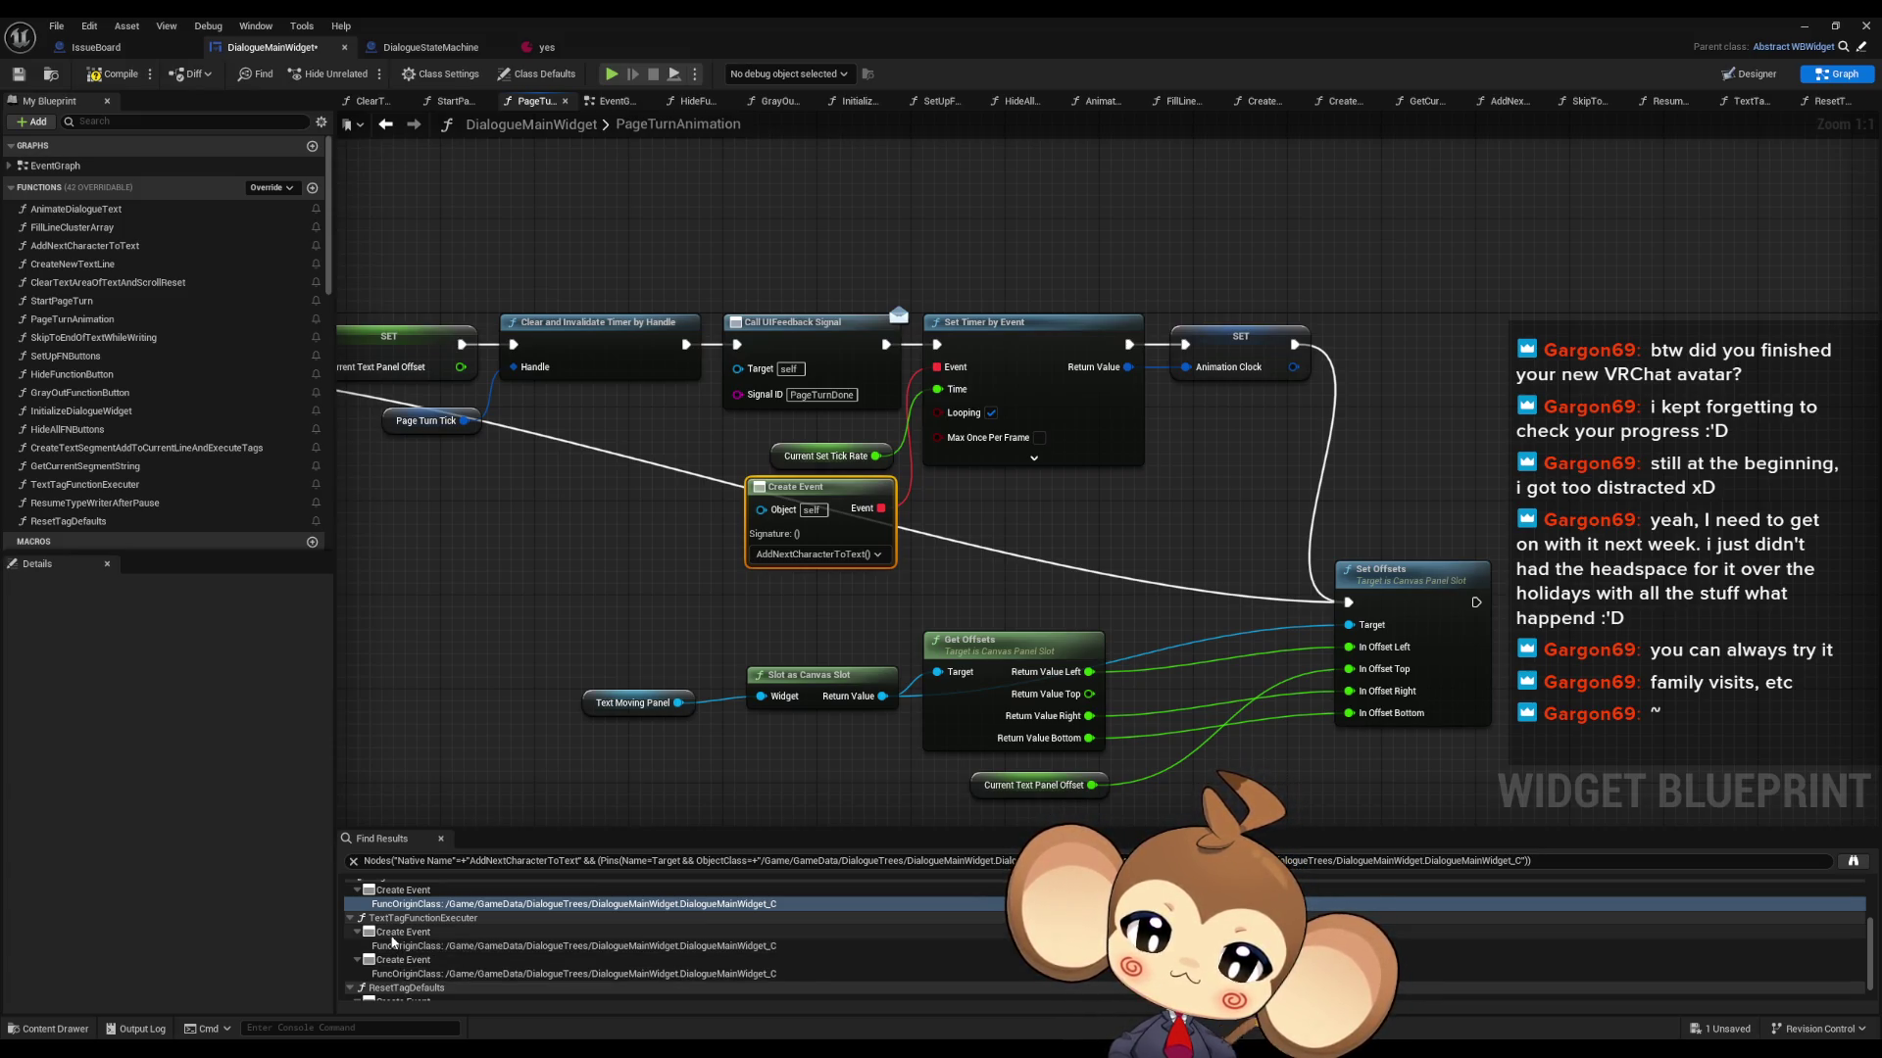
- Check the Create Events in TextTagFunctionExecuter and ResetTagDefaults, then open SkipToEndOfTextWhileWriting
double_click(388, 934)
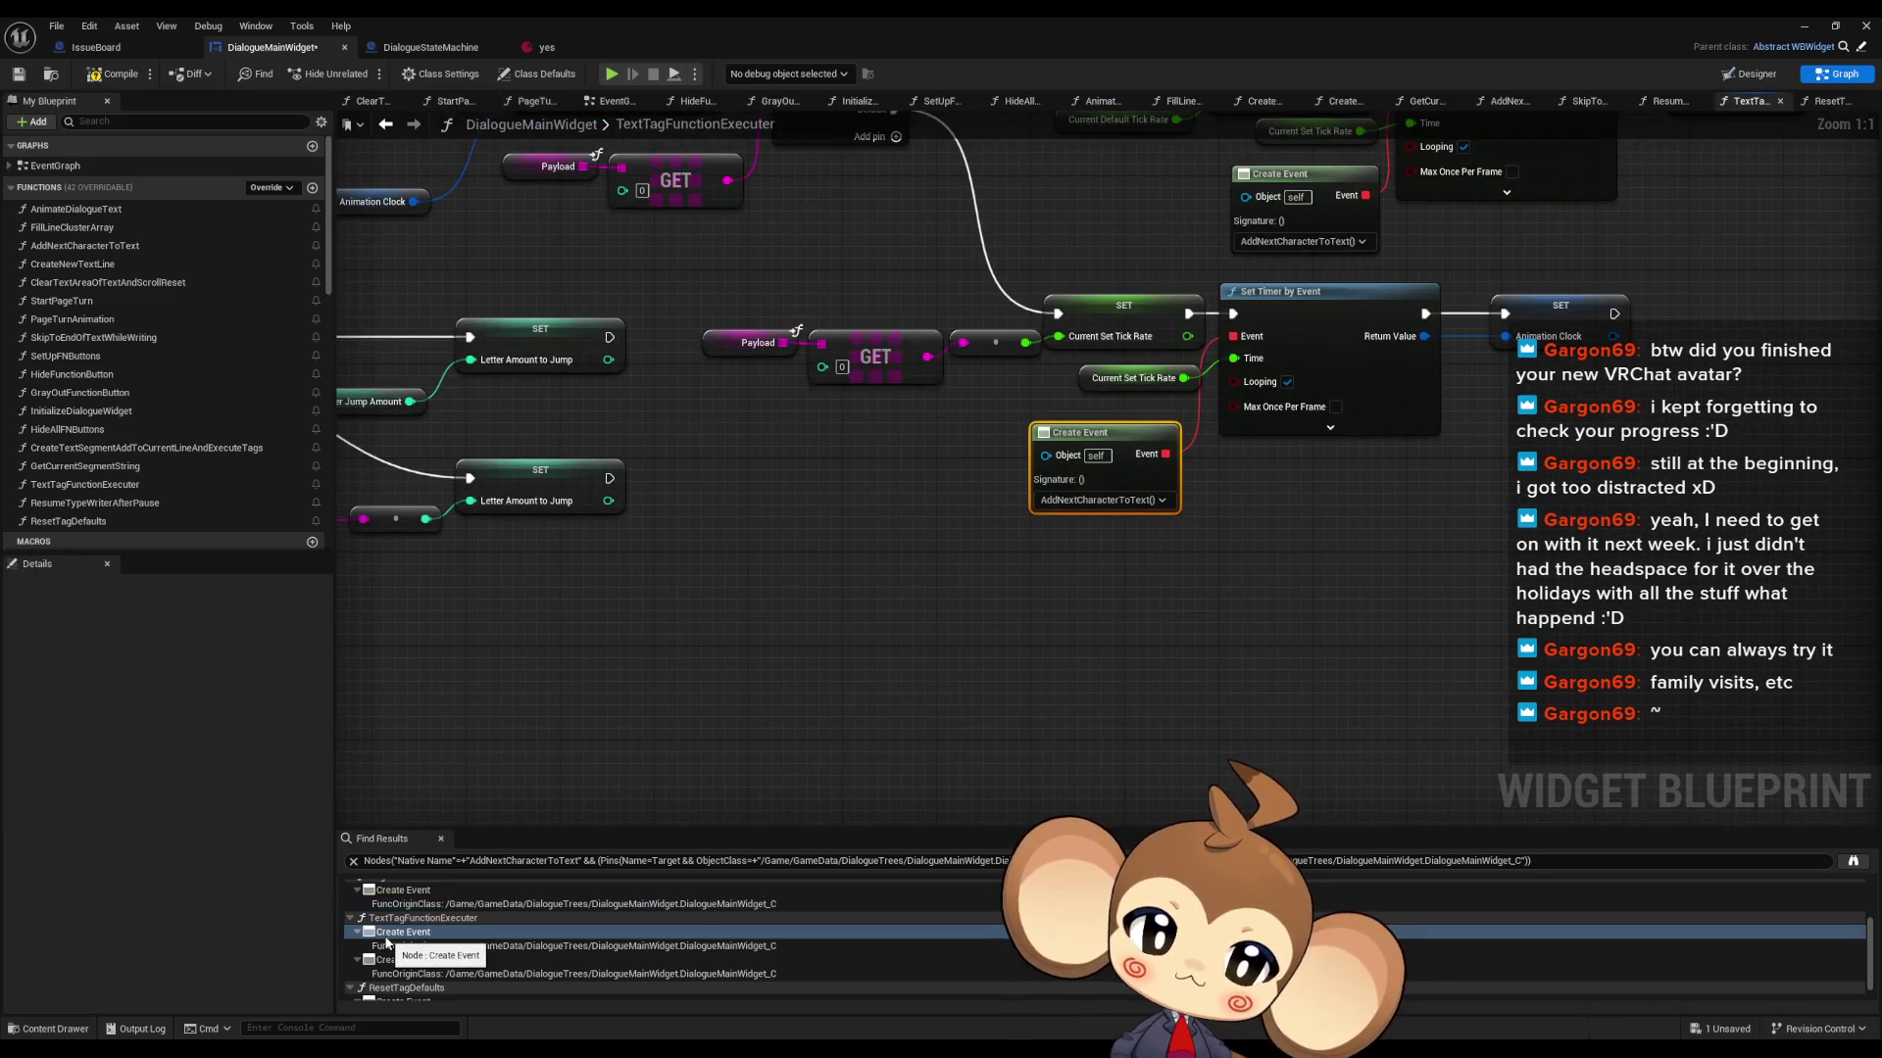
double_click(384, 962)
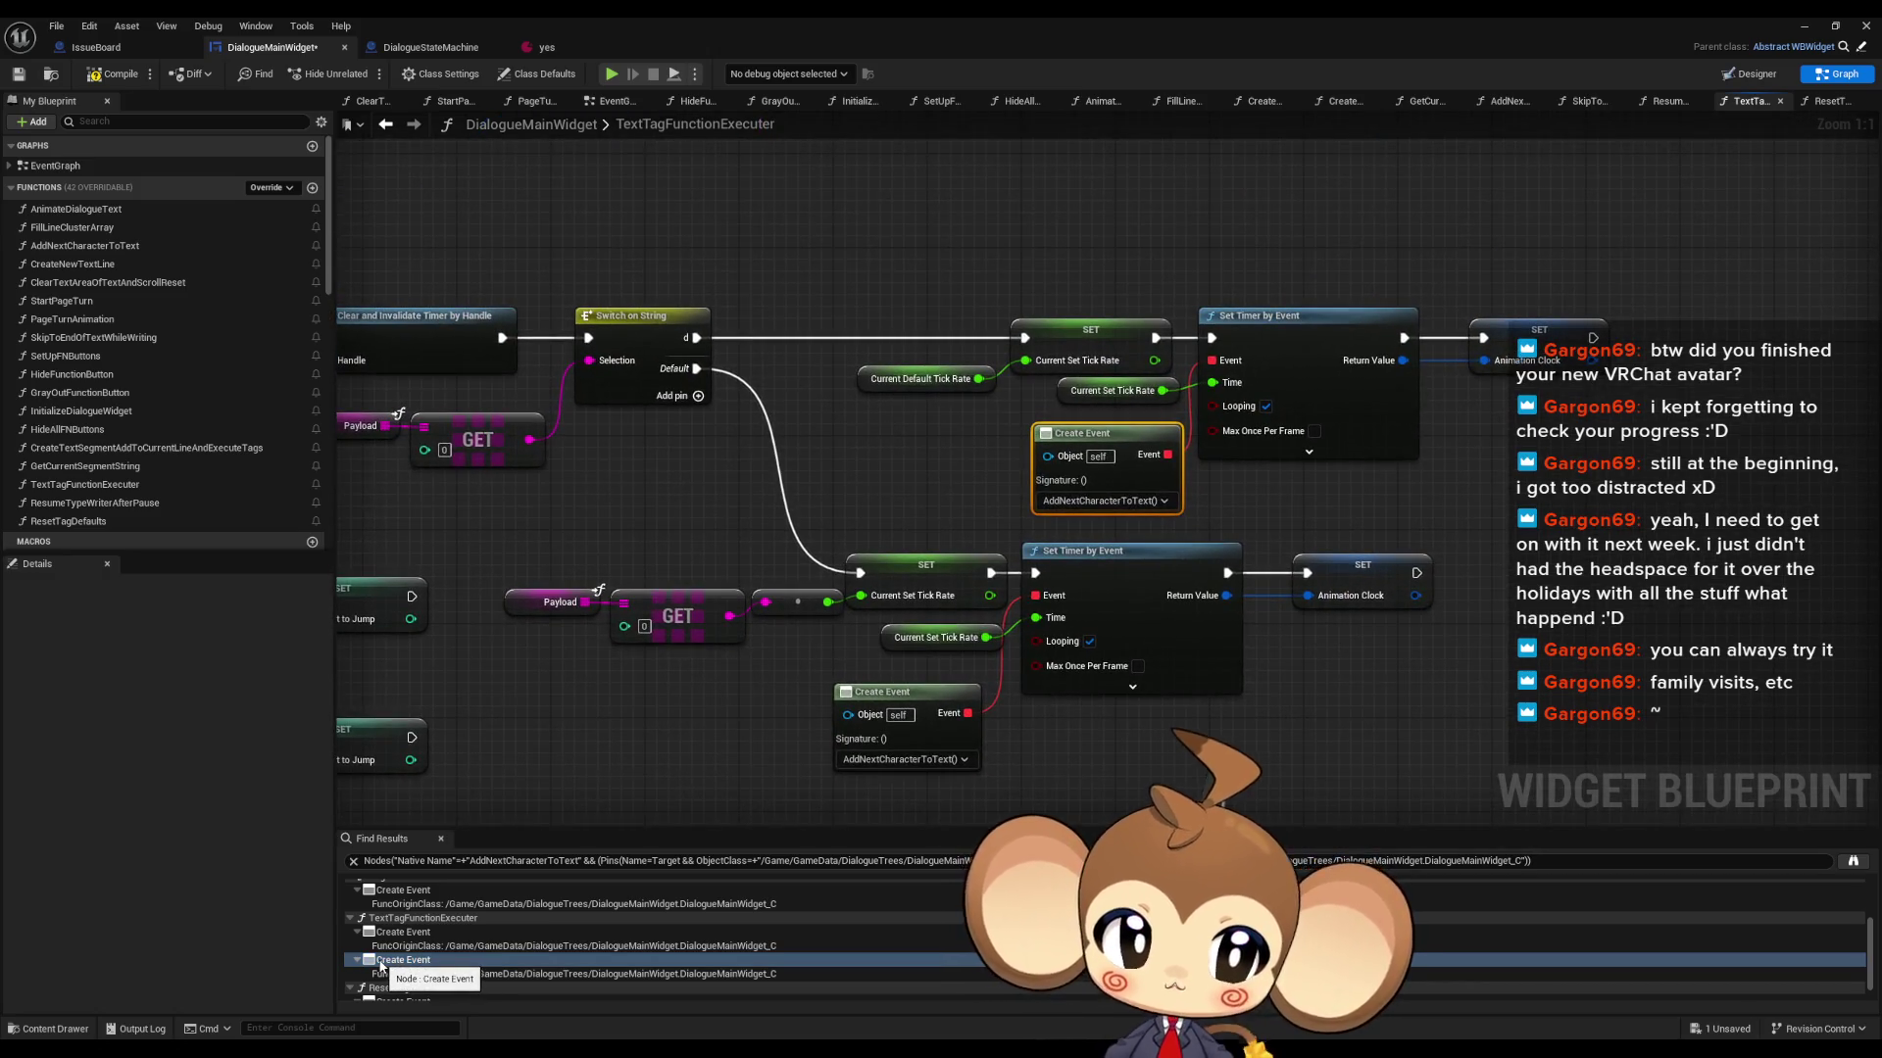
scroll(382, 965, "down", 1)
double_click(390, 980)
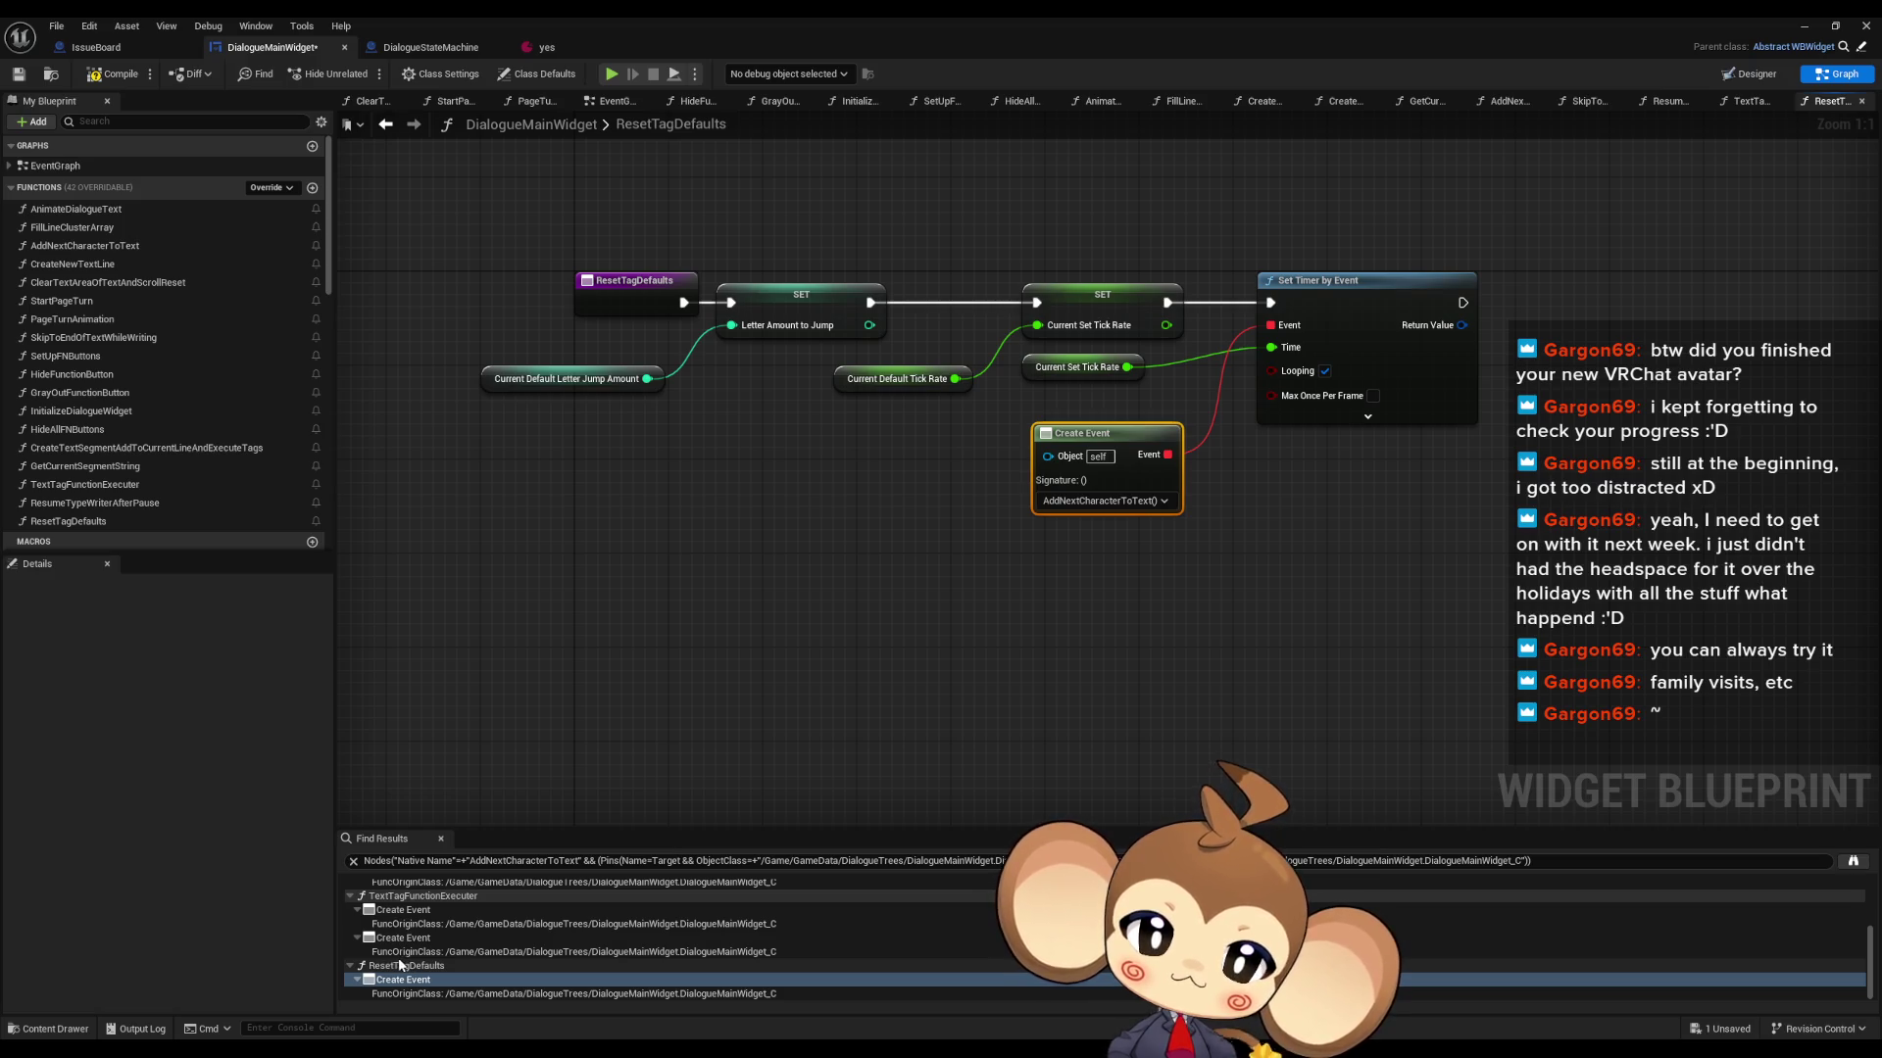
double_click(408, 940)
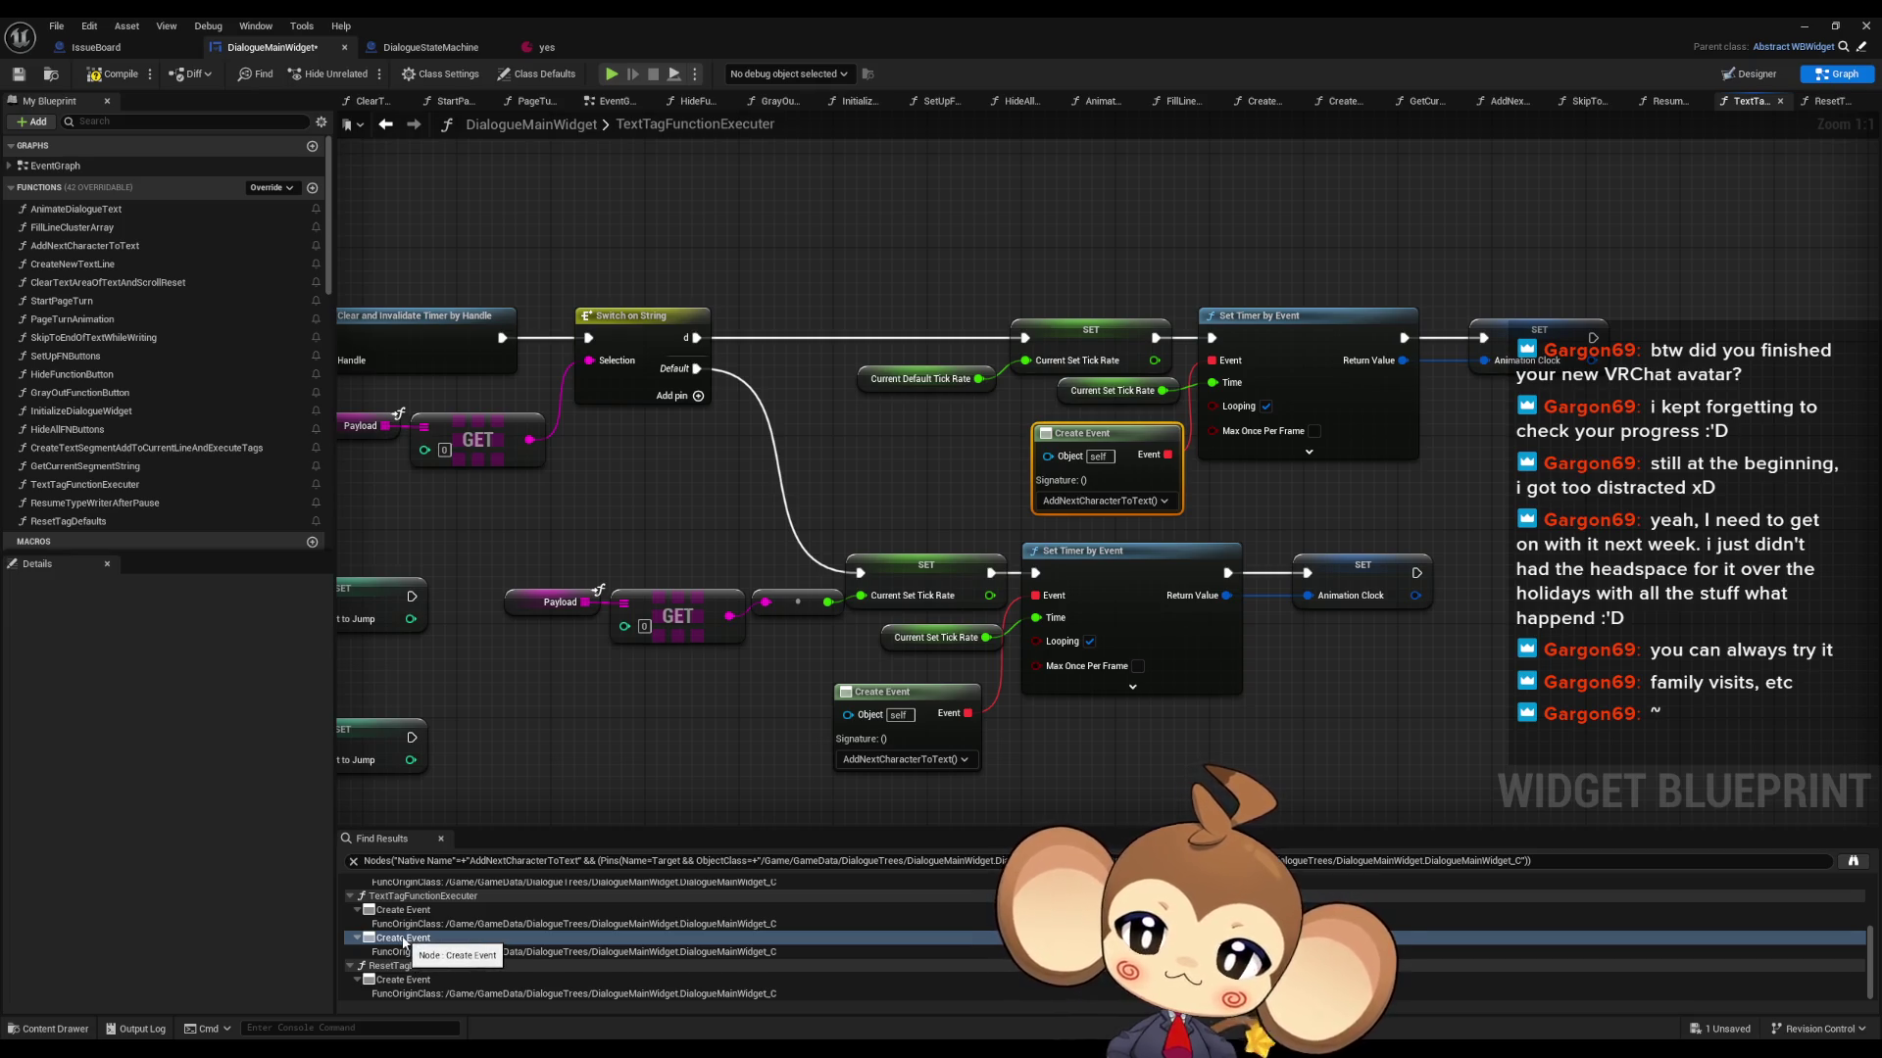
double_click(88, 337)
scroll(721, 427, "down", 4)
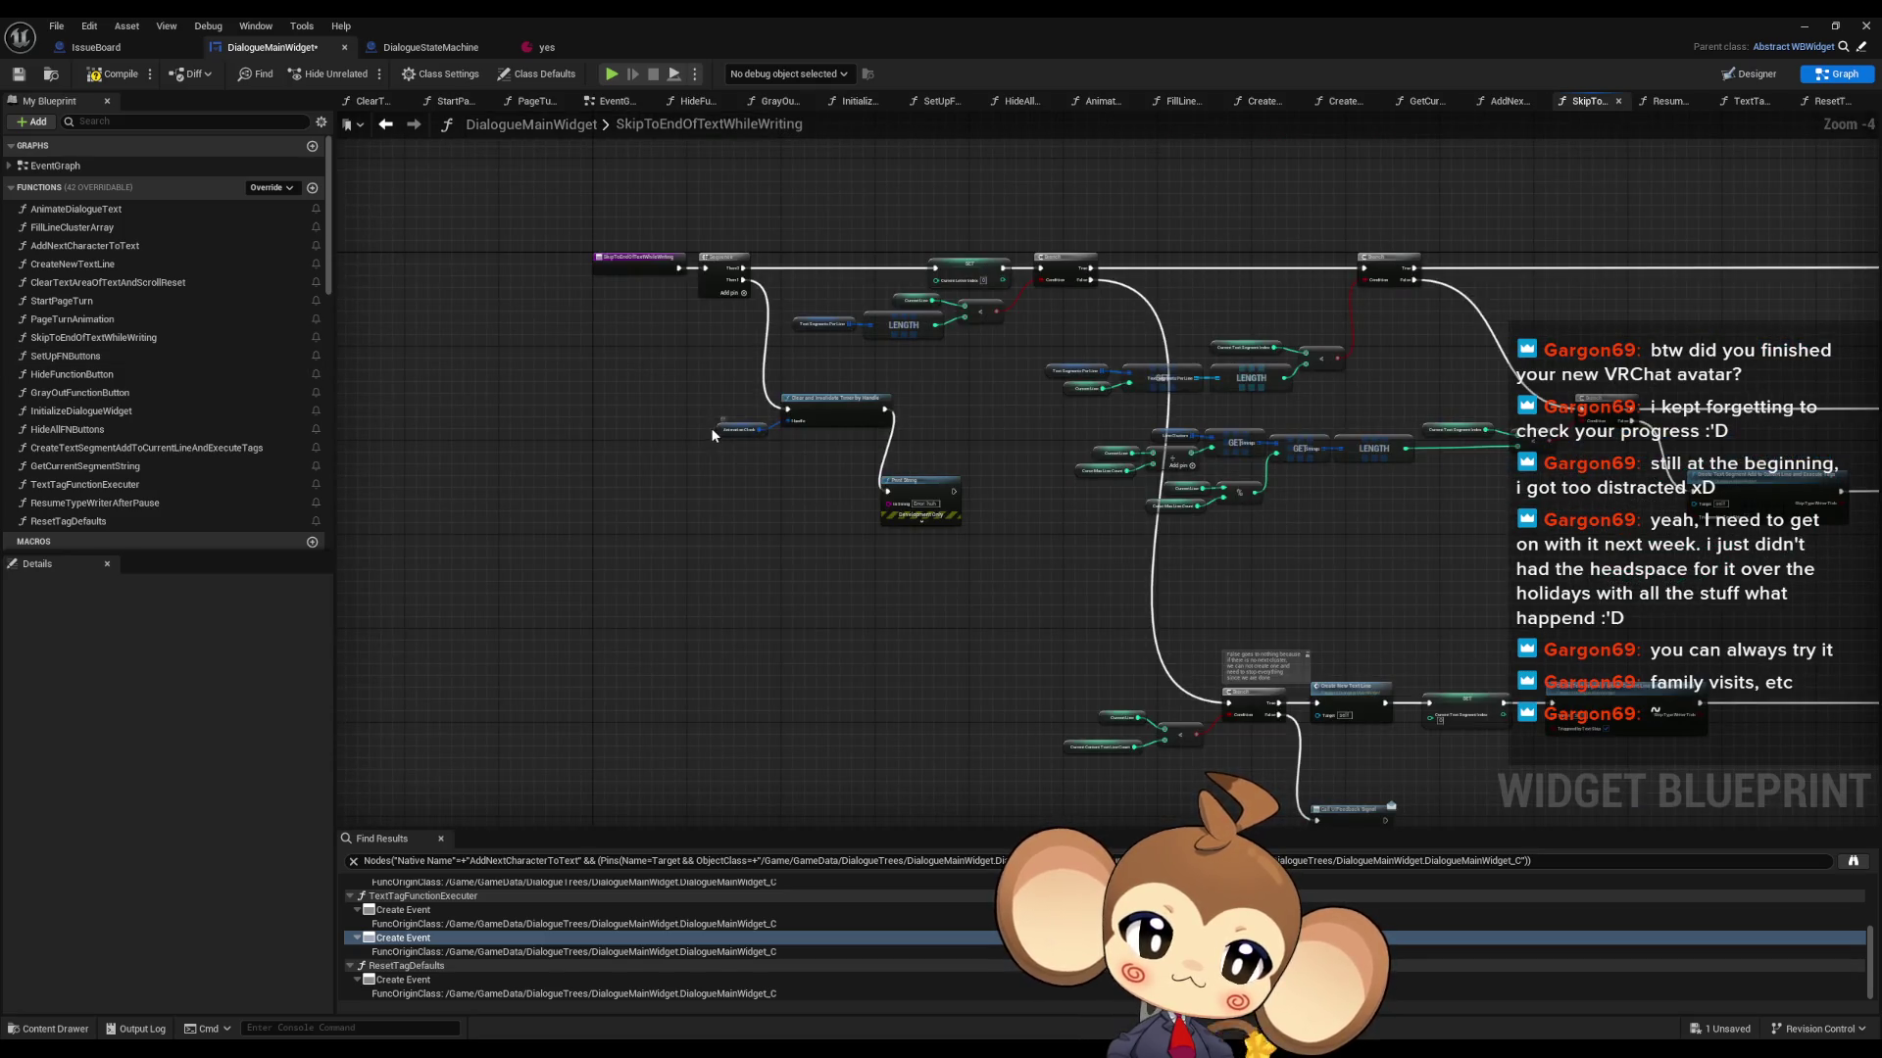
scroll(1144, 395, "up", 4)
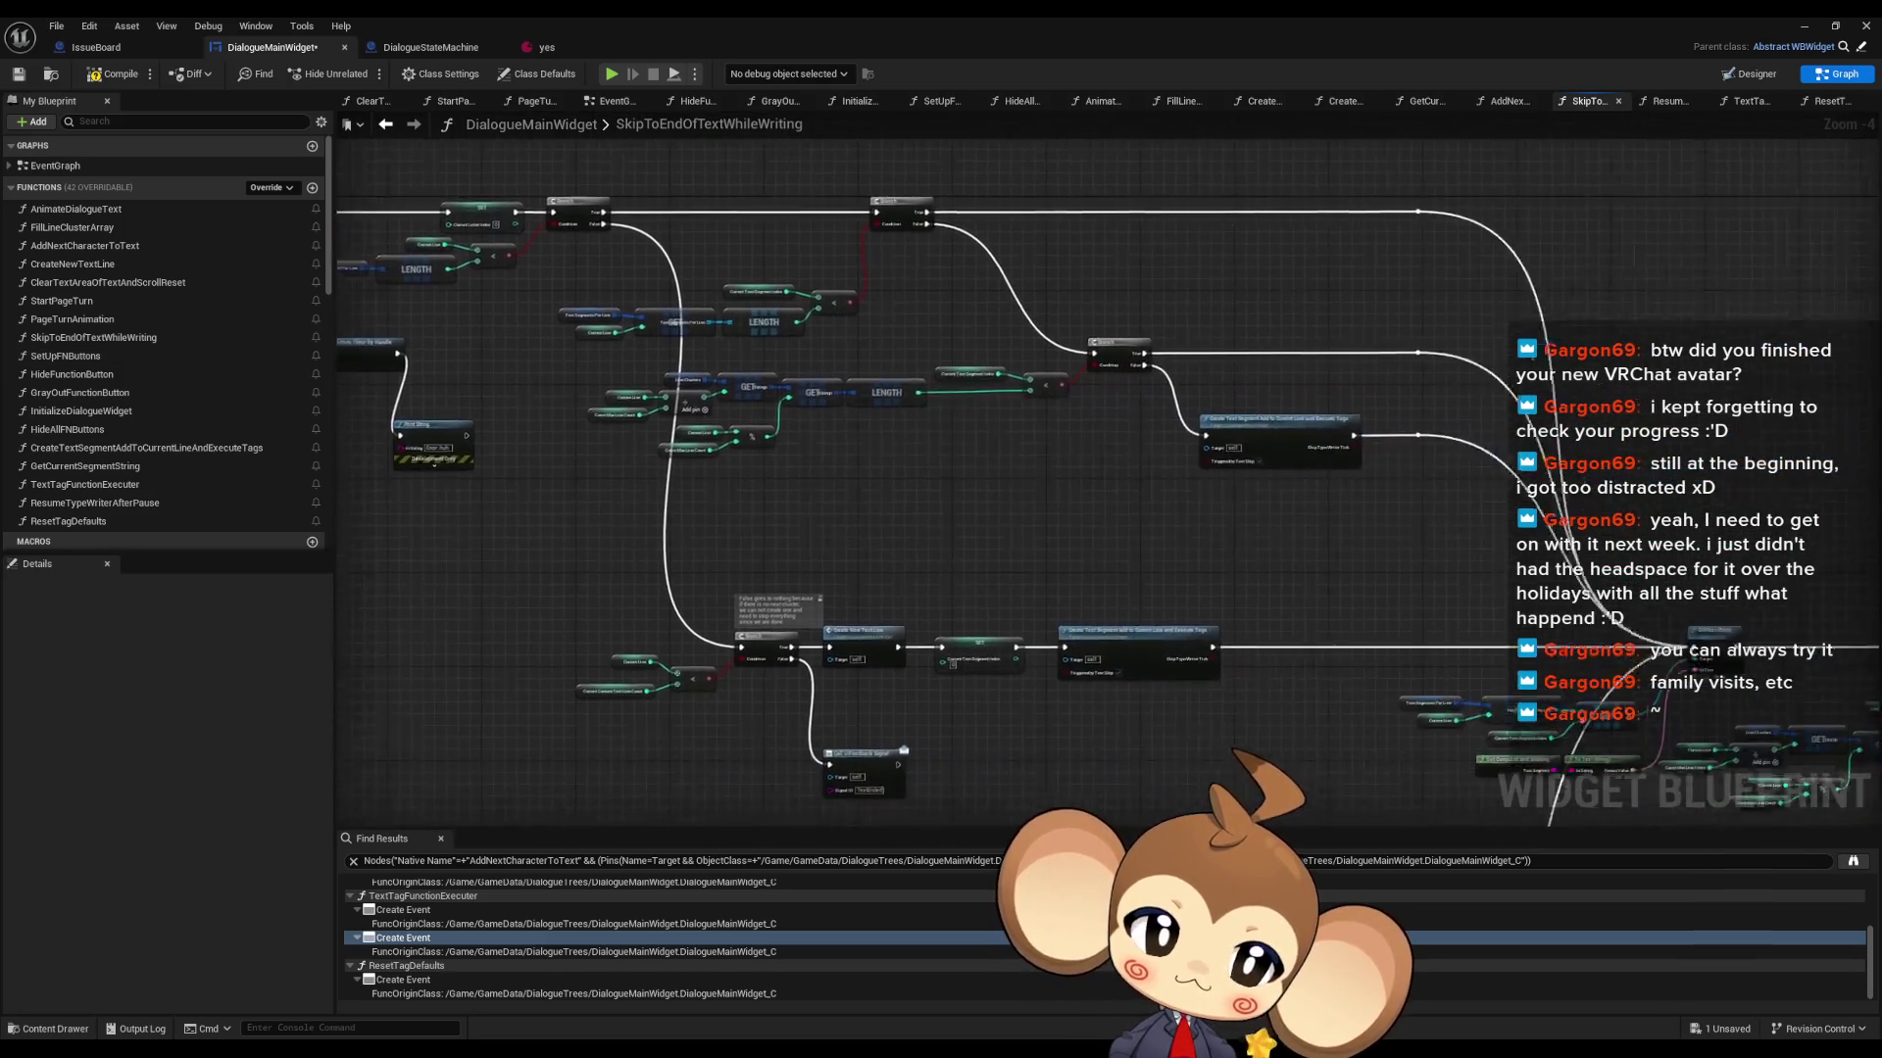
left_click(1144, 395)
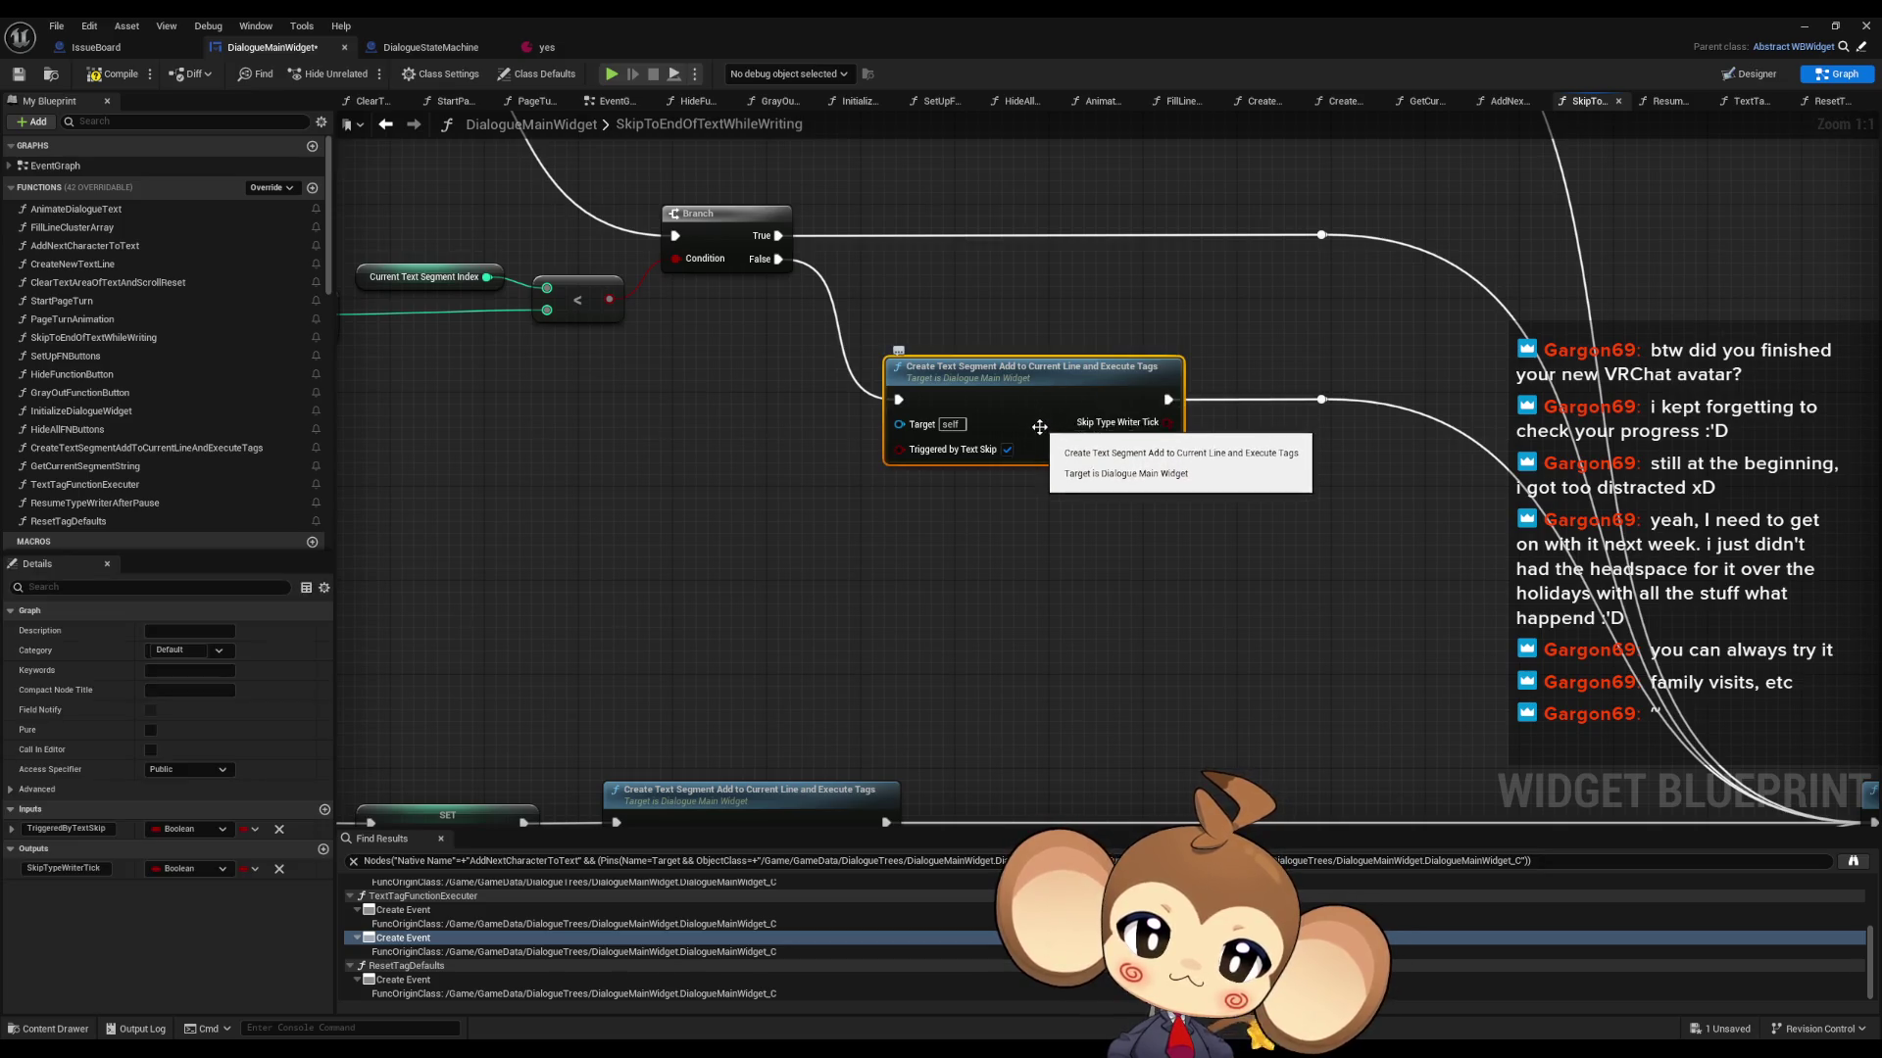
scroll(1035, 435, "down", 5)
scroll(890, 566, "up", 2)
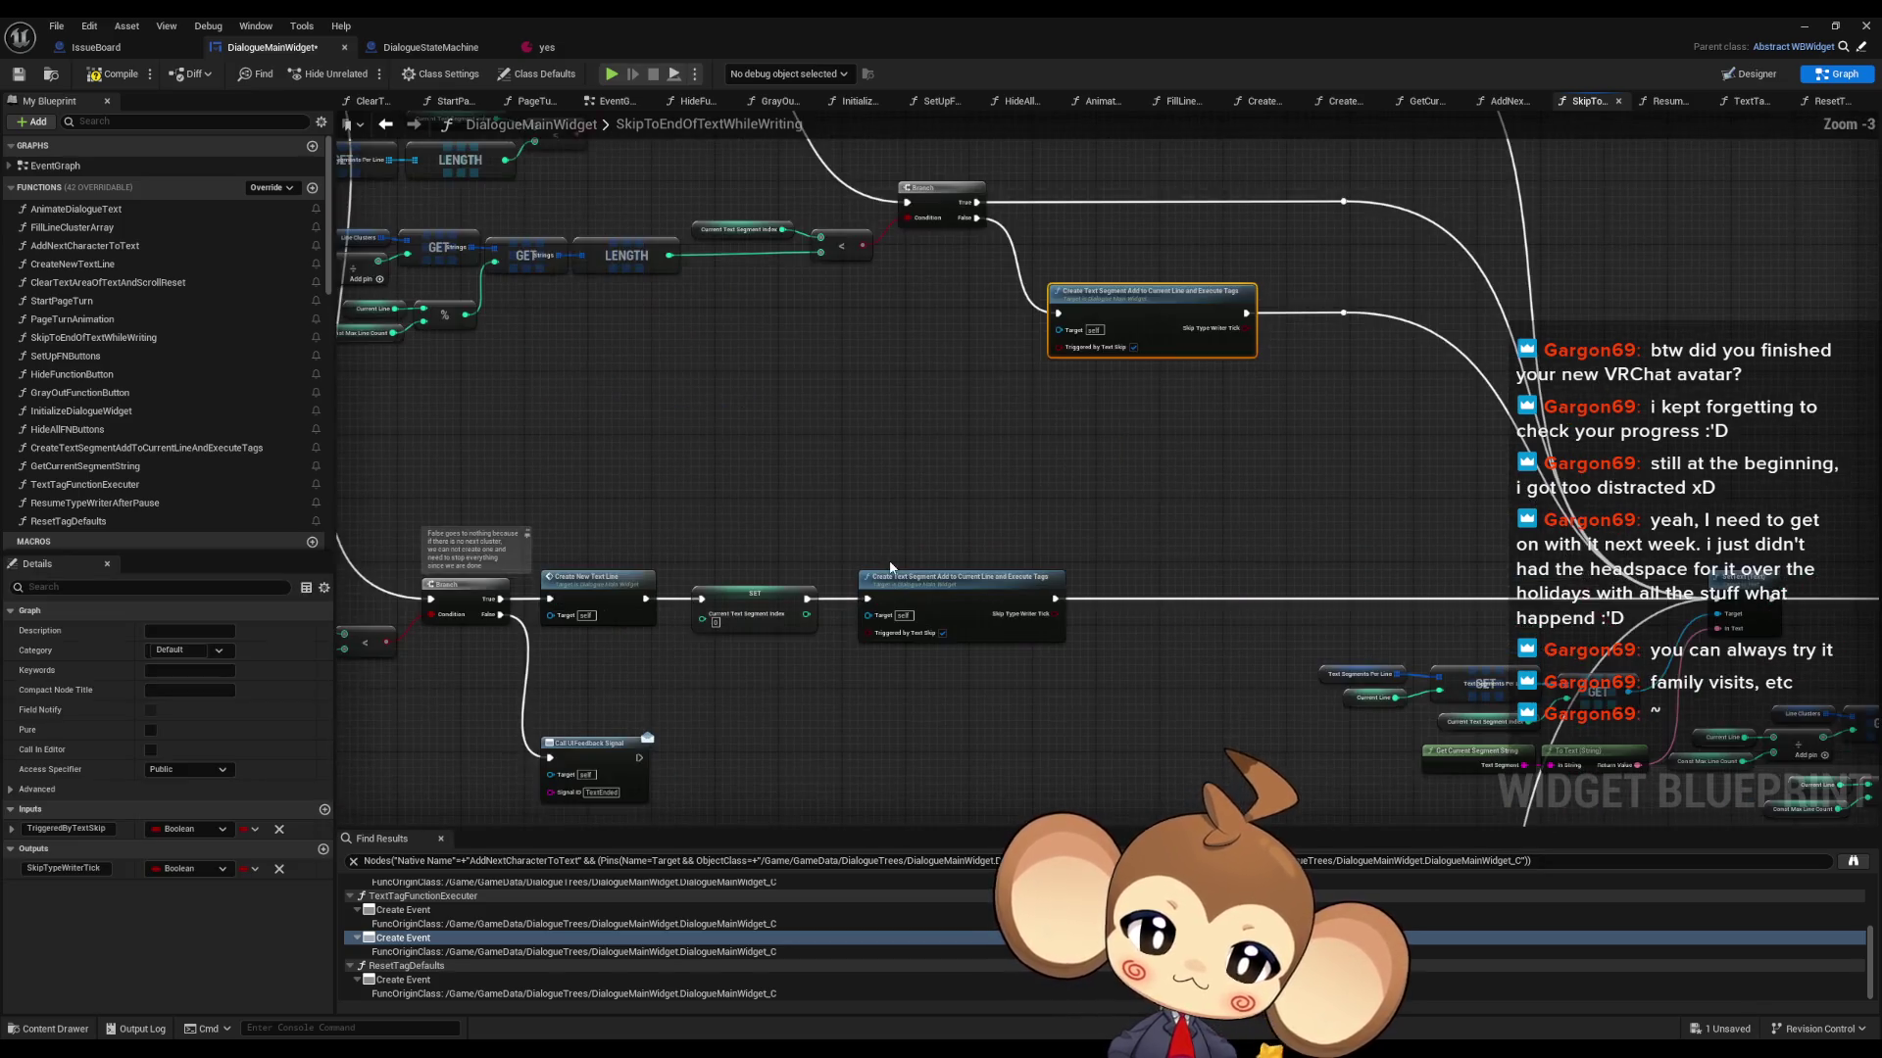
double_click(944, 577)
scroll(941, 591, "up", 4)
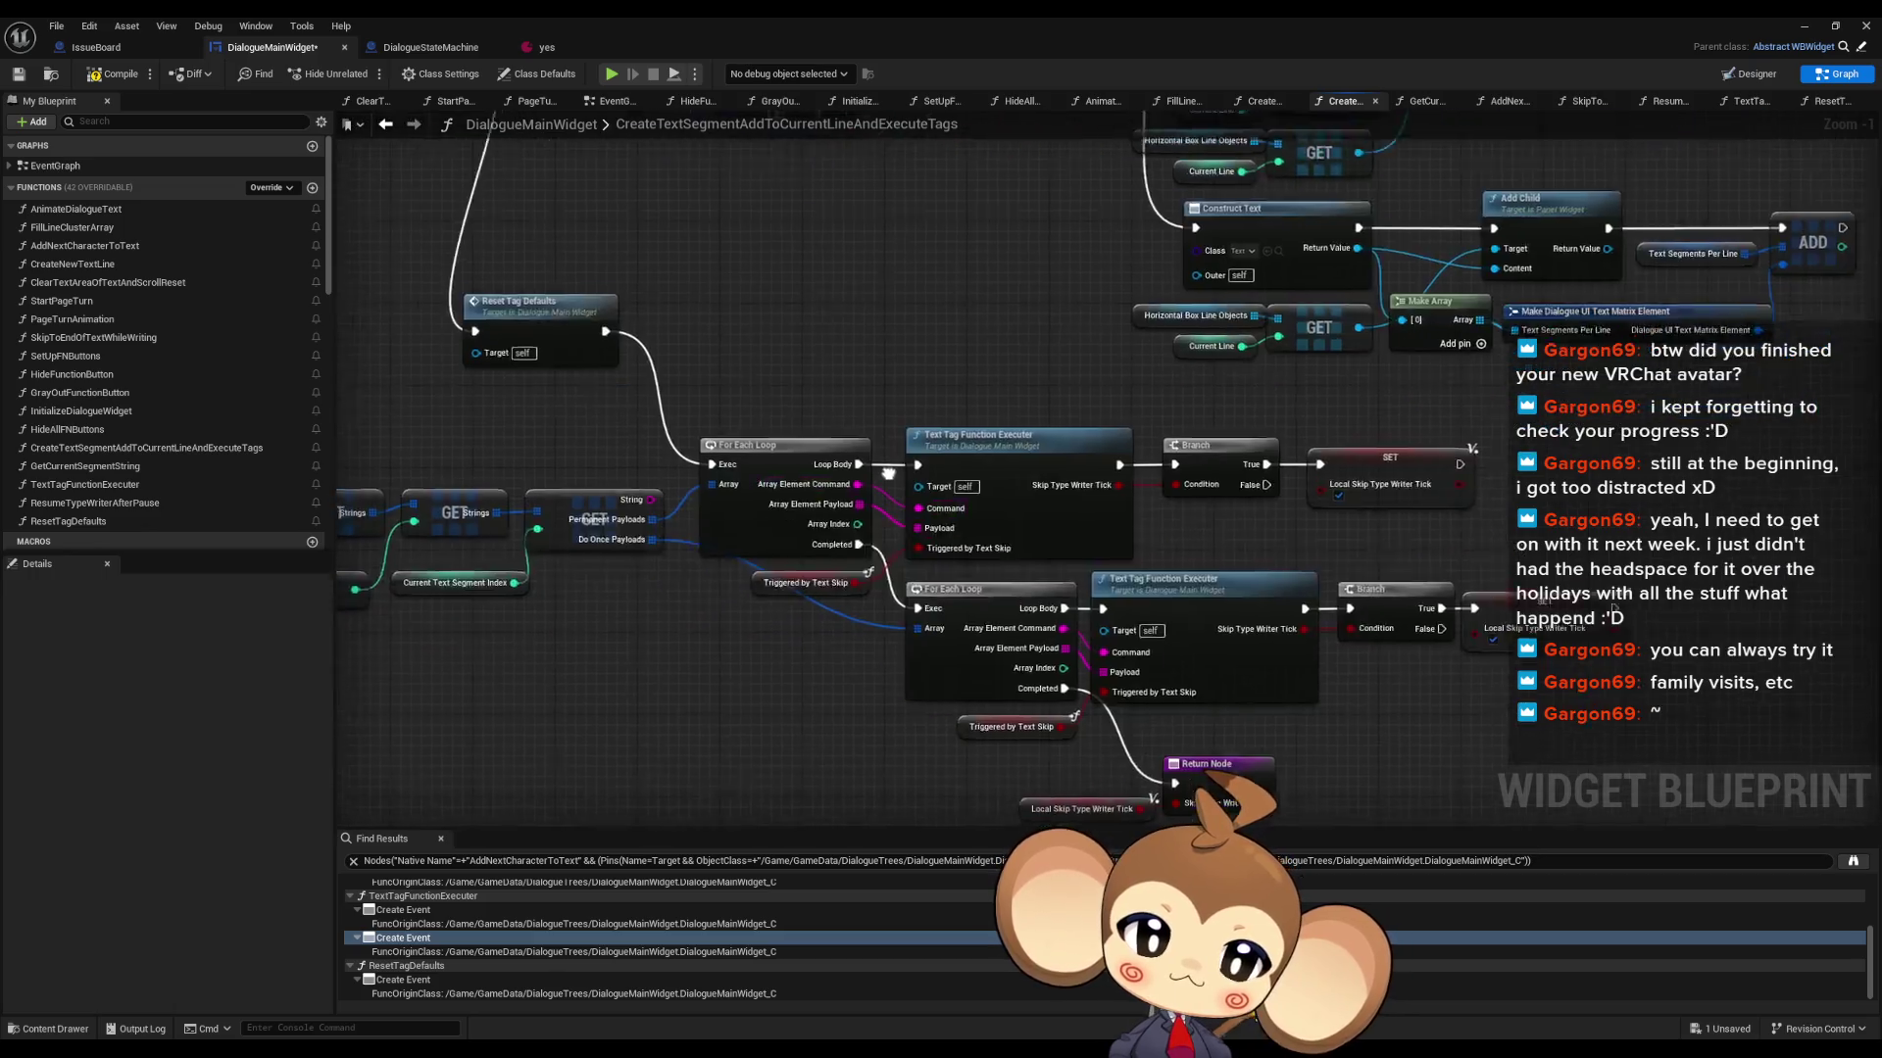
mouse_move(1042, 343)
left_mouse_down()
mouse_move(1159, 360)
mouse_move(1043, 525)
left_mouse_up()
left_click_drag(1161, 521, 938, 528)
mouse_move(1099, 578)
left_mouse_down()
mouse_move(1066, 540)
mouse_move(1109, 598)
mouse_move(1322, 642)
left_mouse_up()
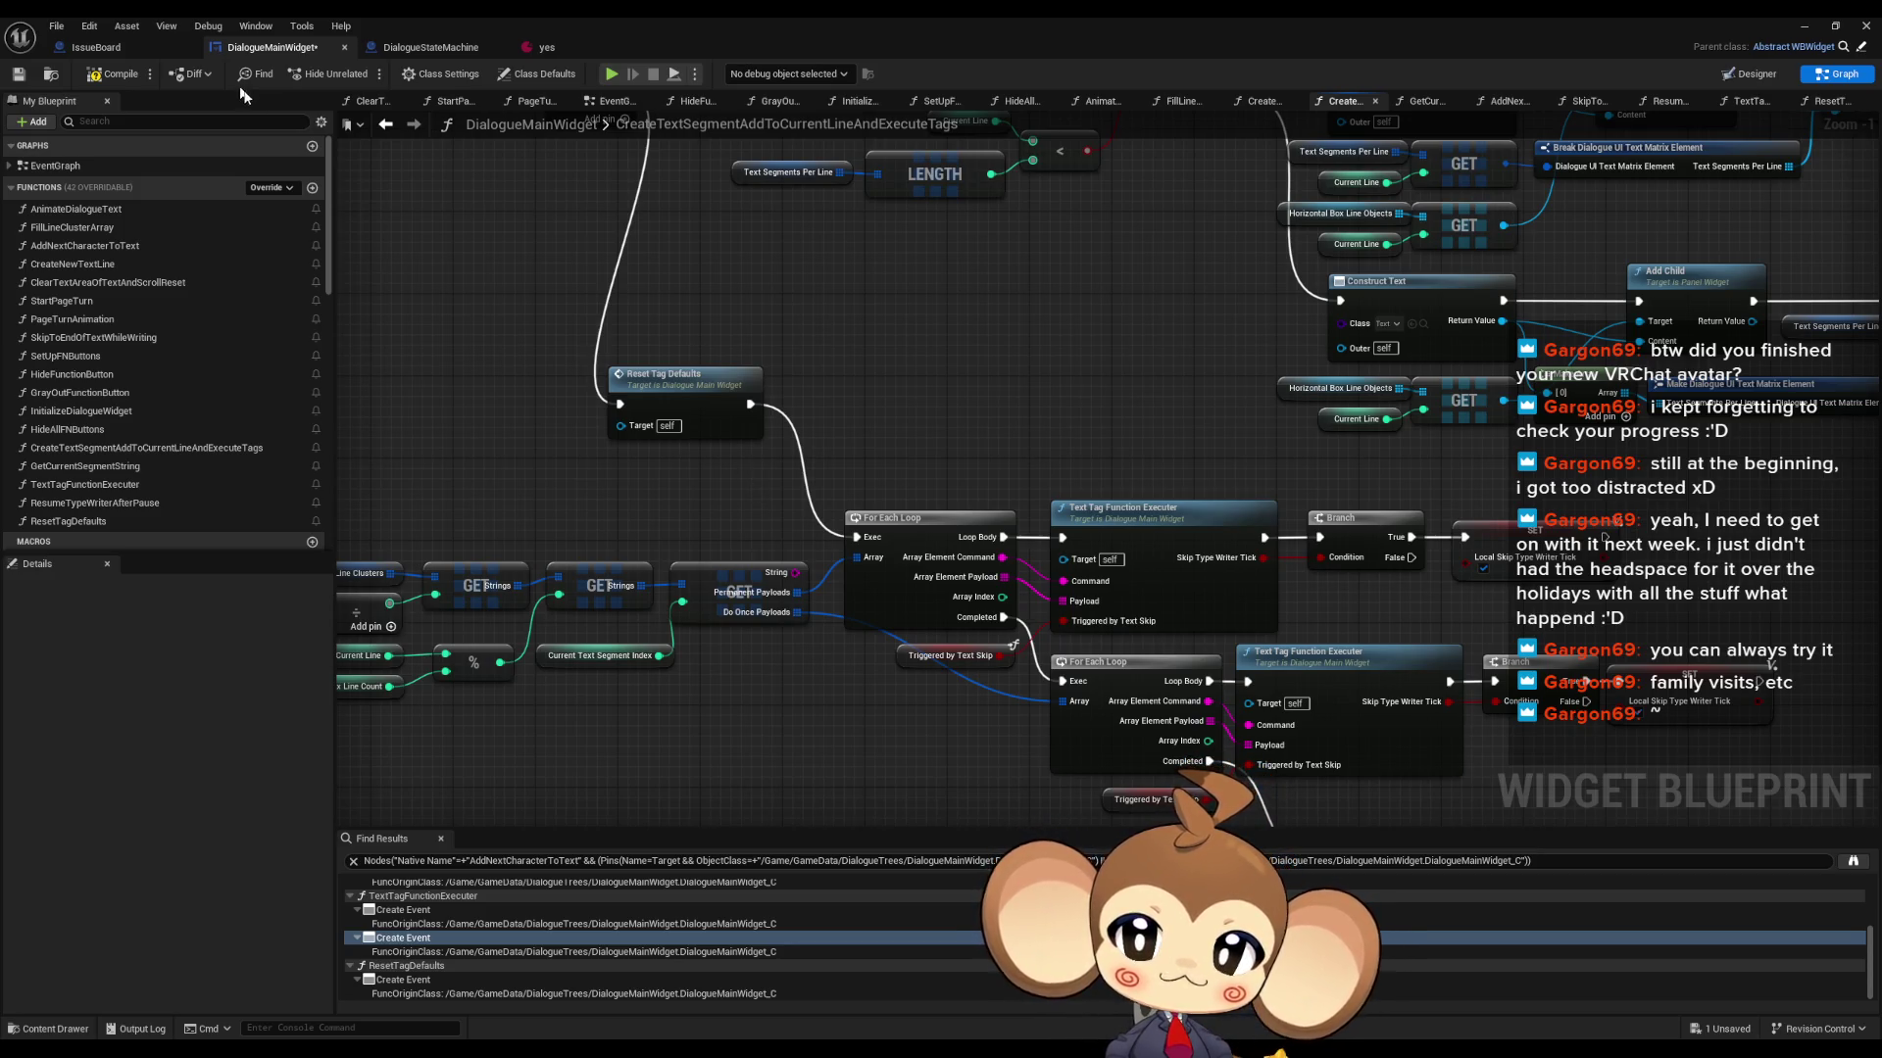
left_click(387, 127)
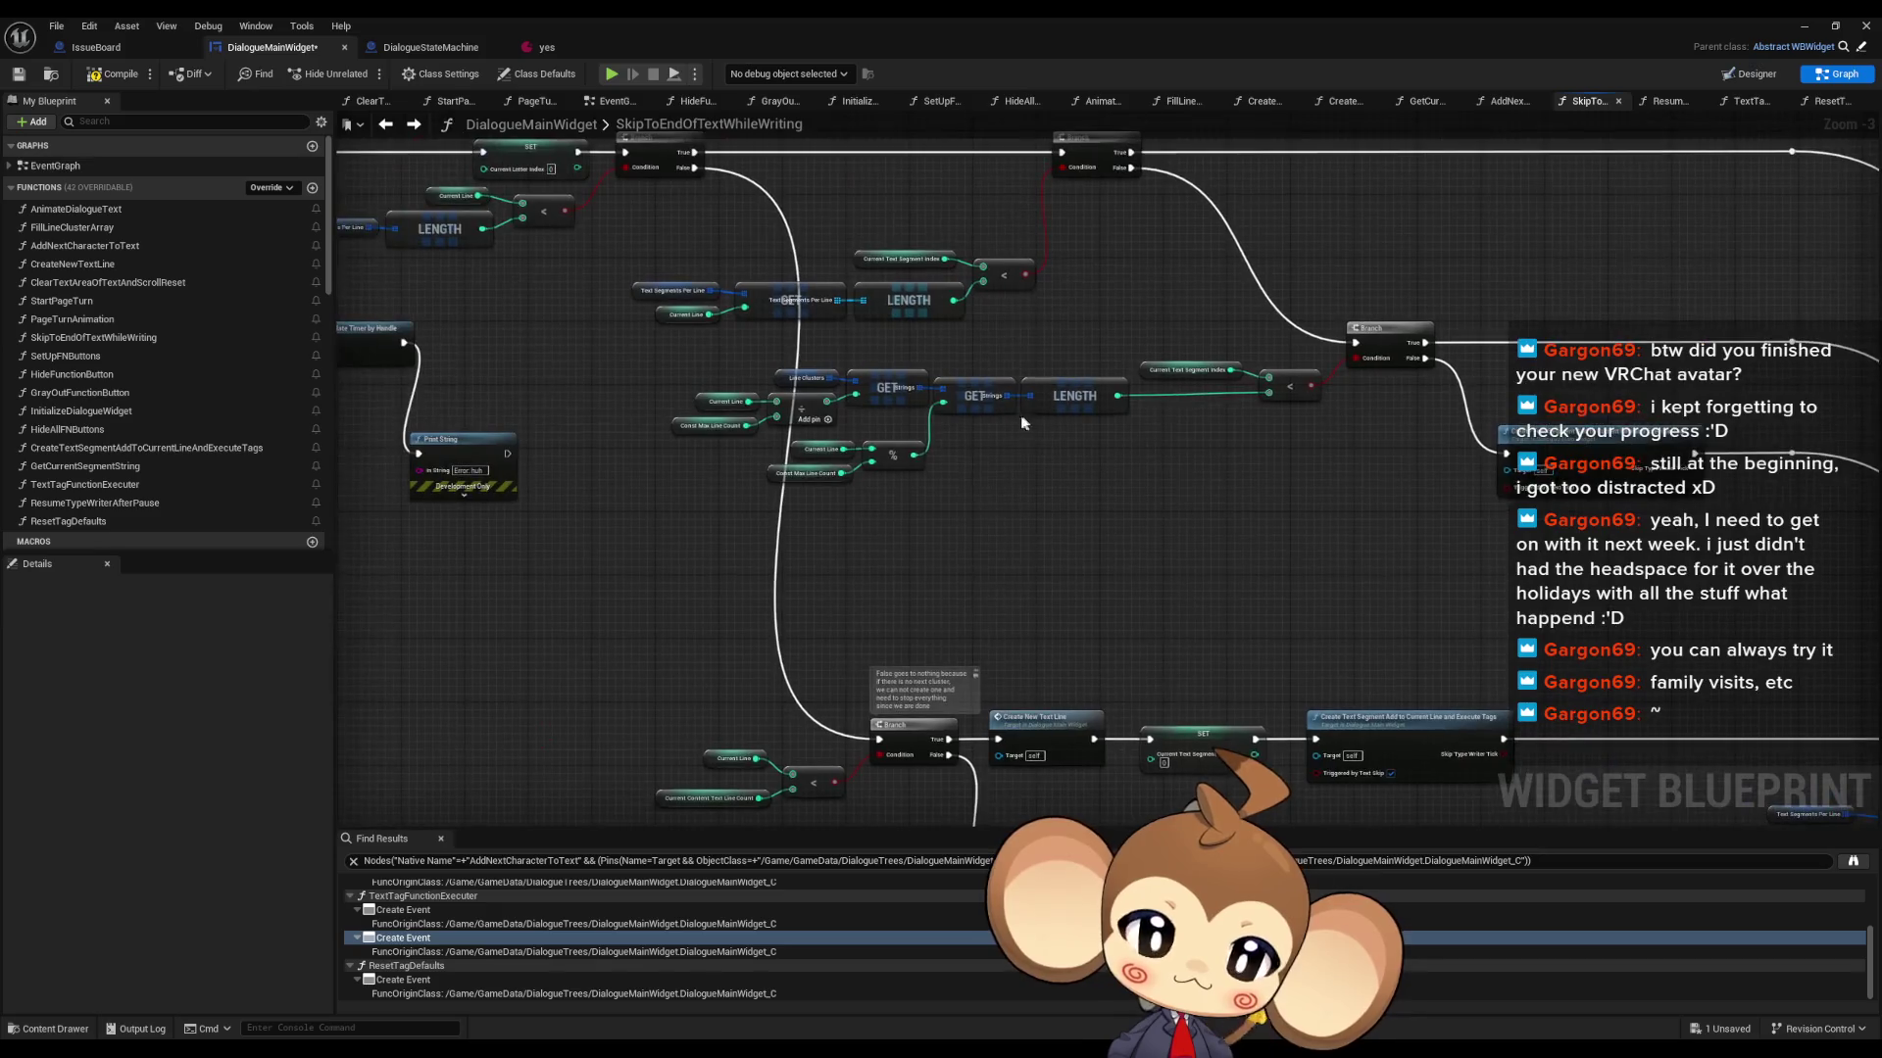
scroll(858, 530, "up", 3)
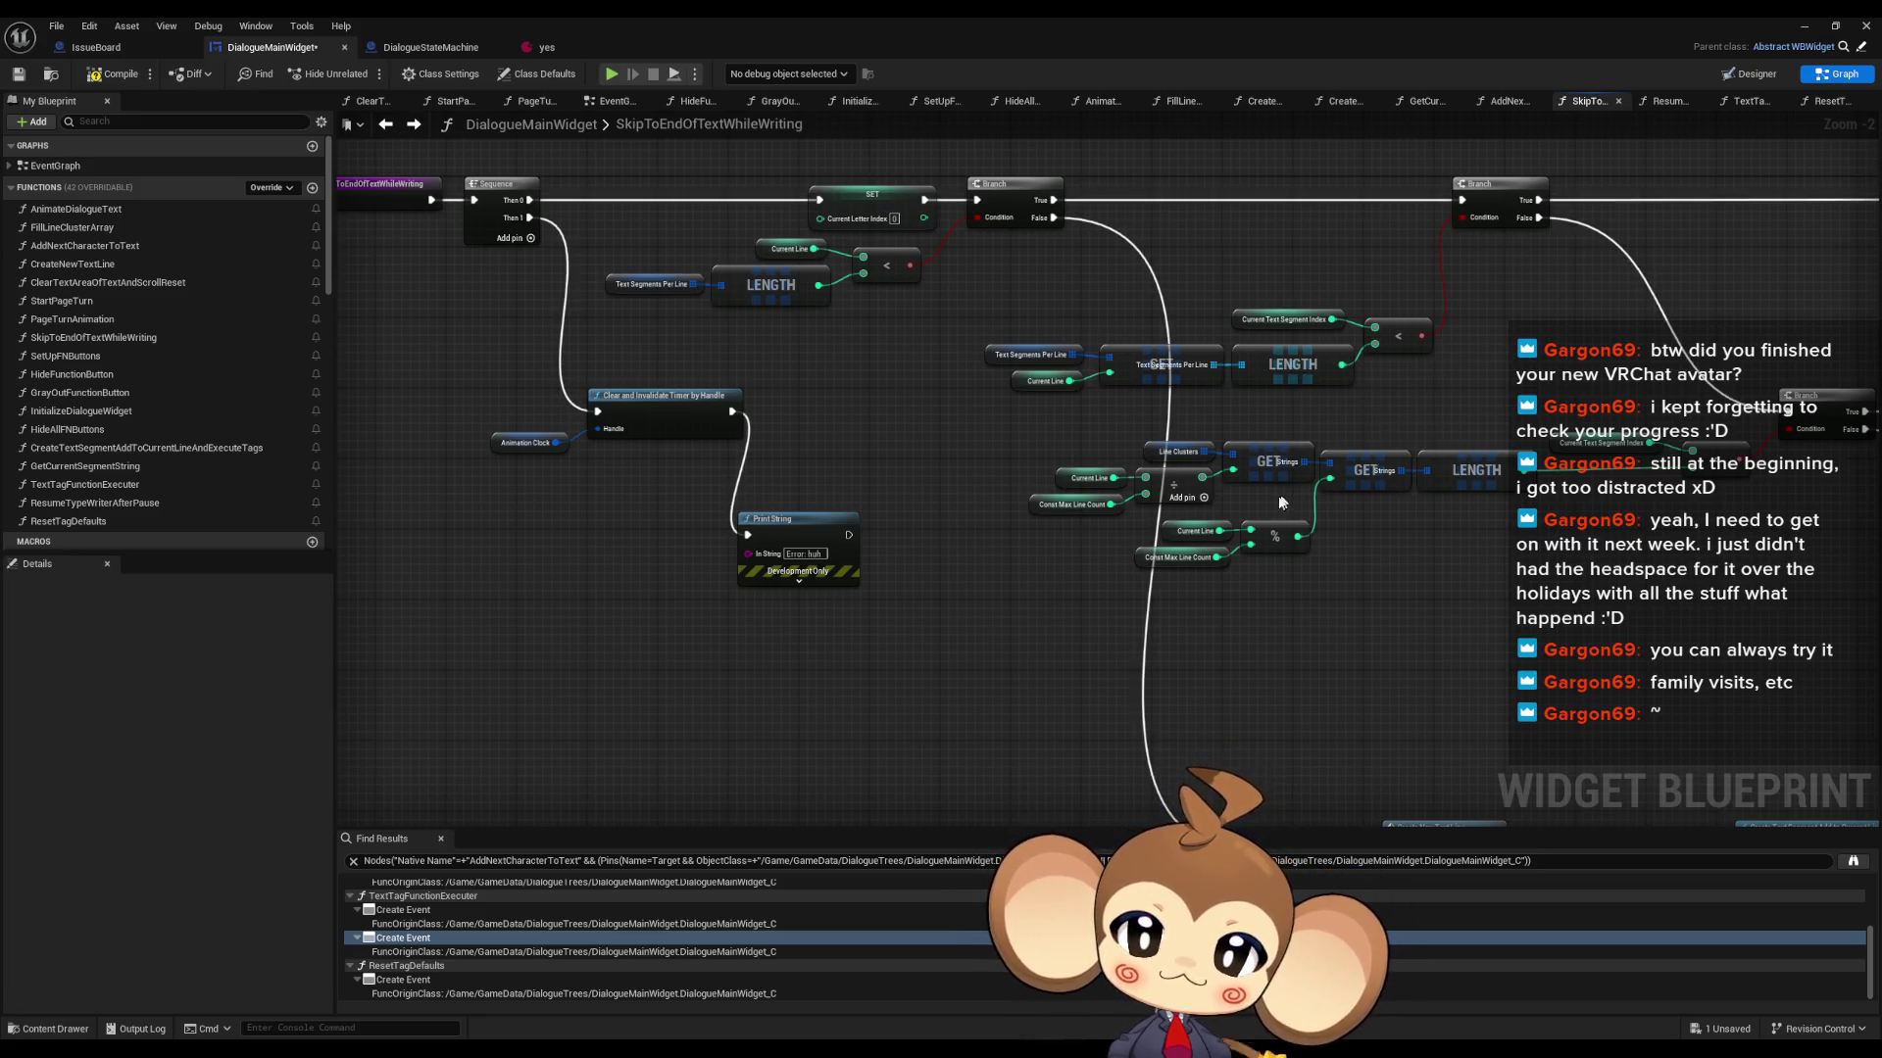
scroll(1357, 359, "down", 3)
scroll(635, 328, "up", 2)
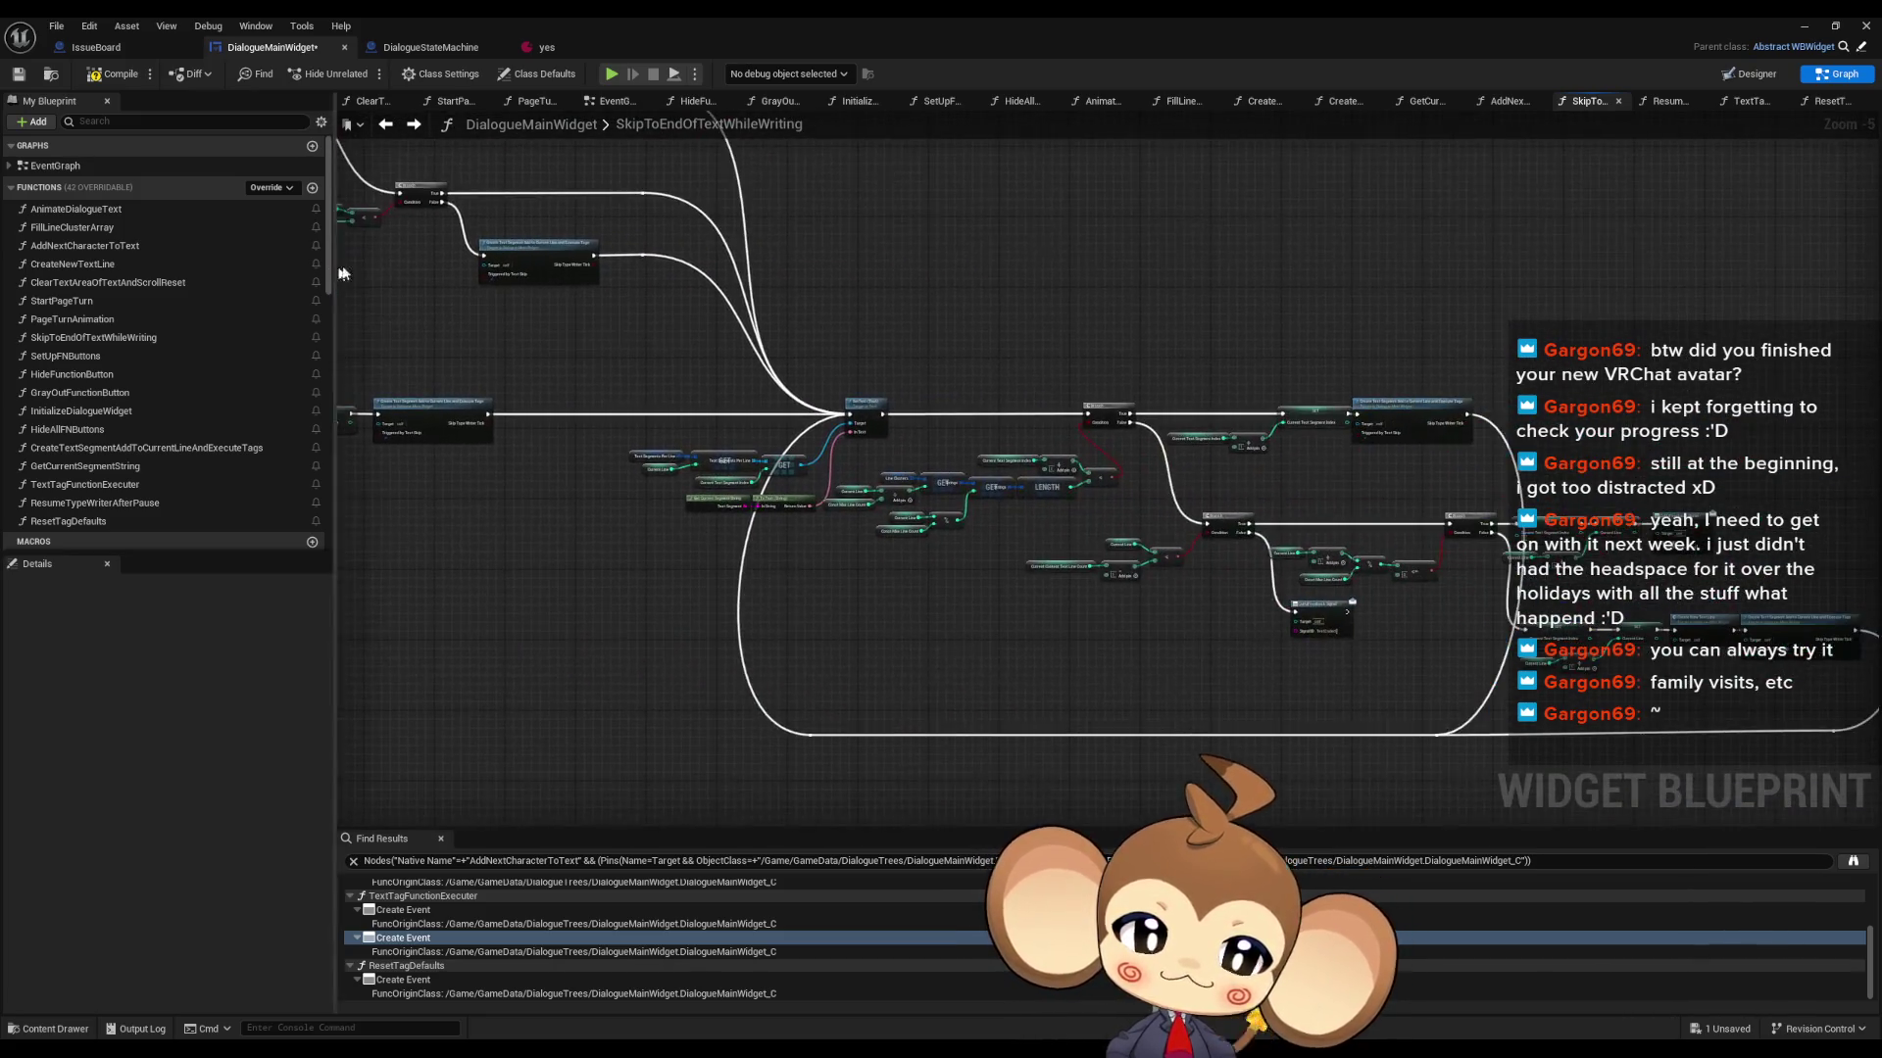
scroll(1363, 452, "up", 2)
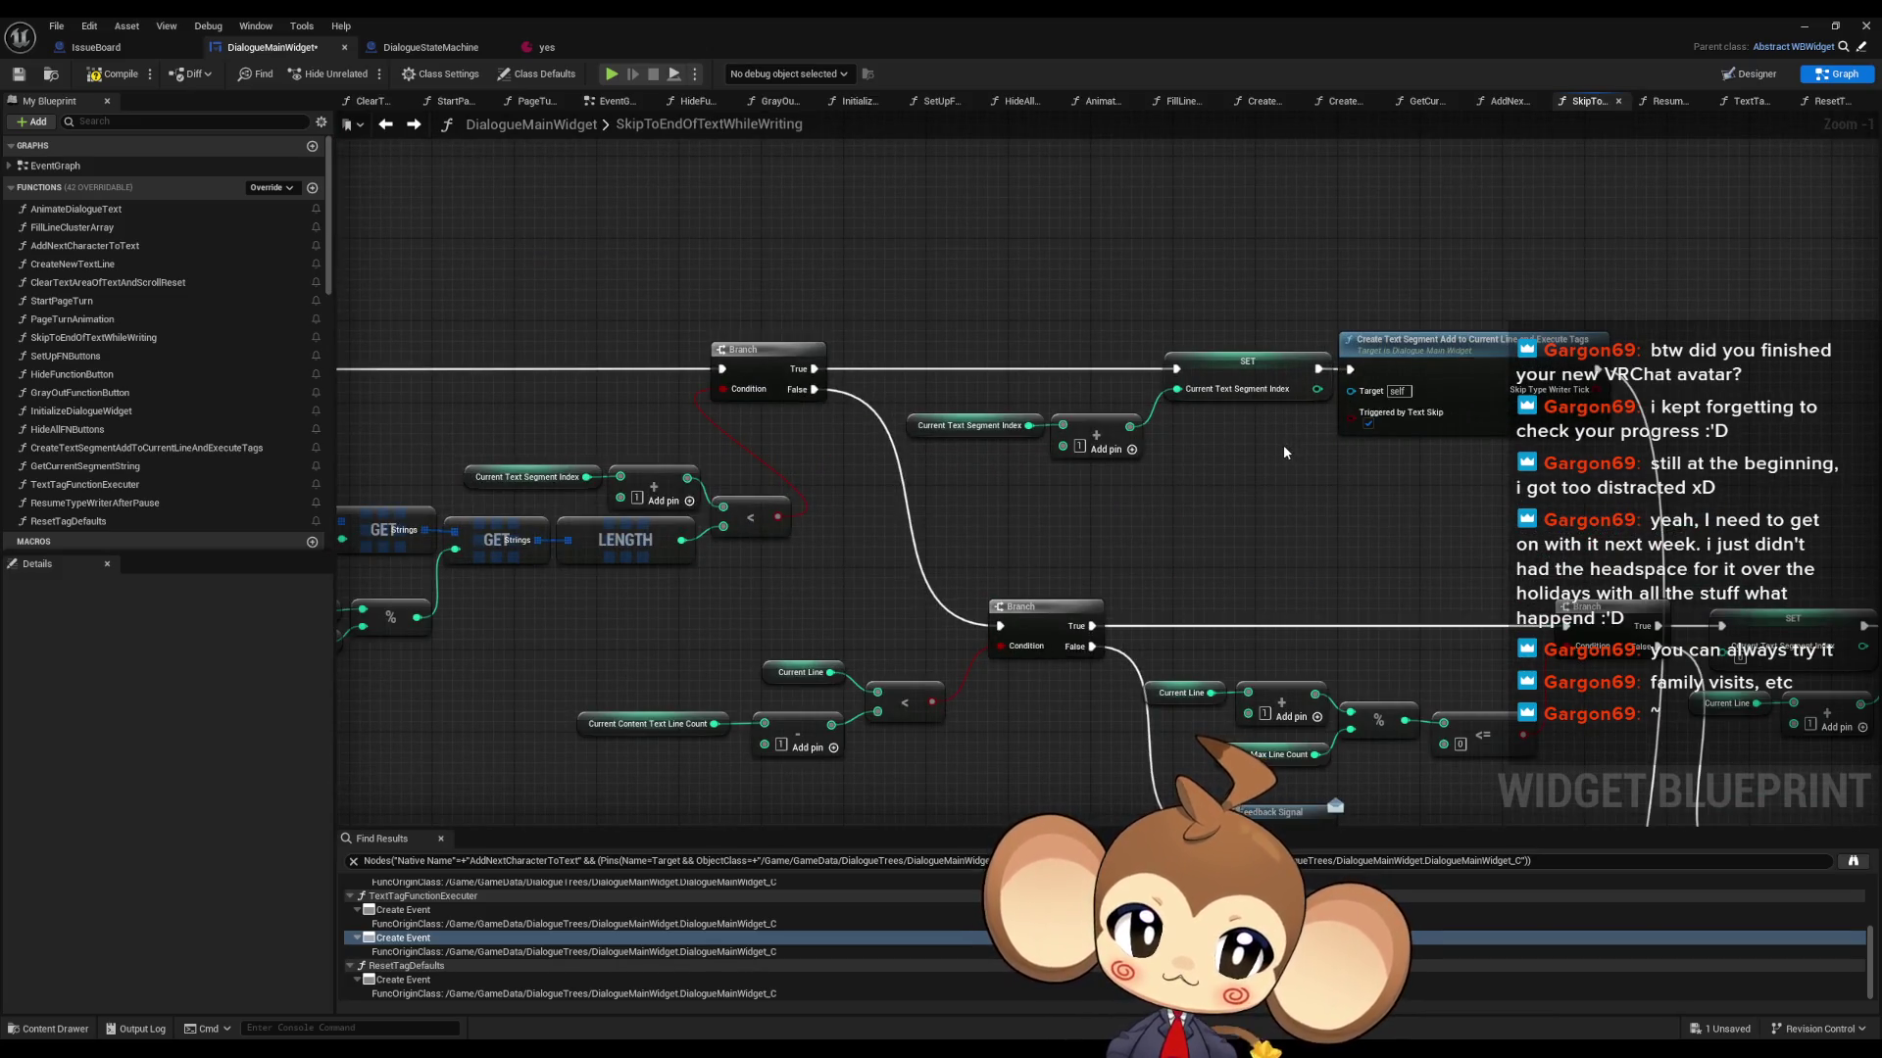
- Start a Play-in-Editor session and choose Load Game to enter the level
left_click(1803, 24)
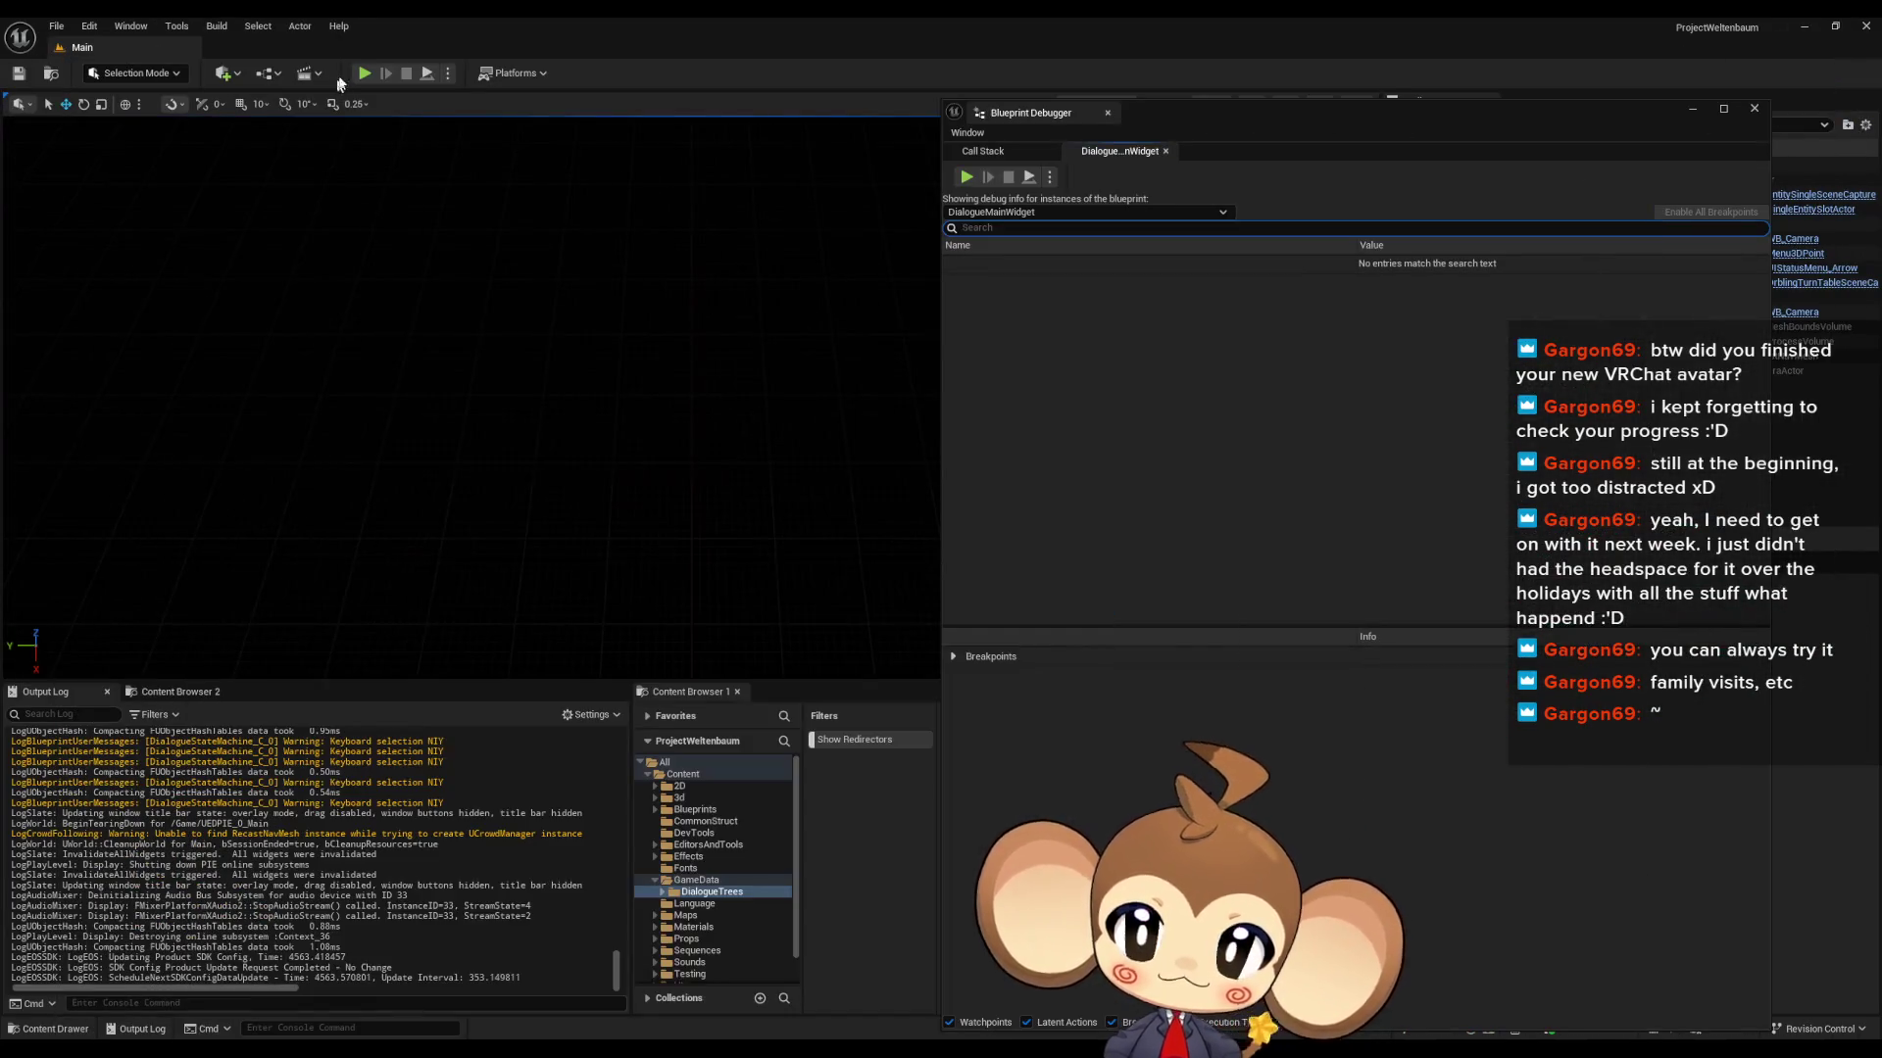
left_click(364, 74)
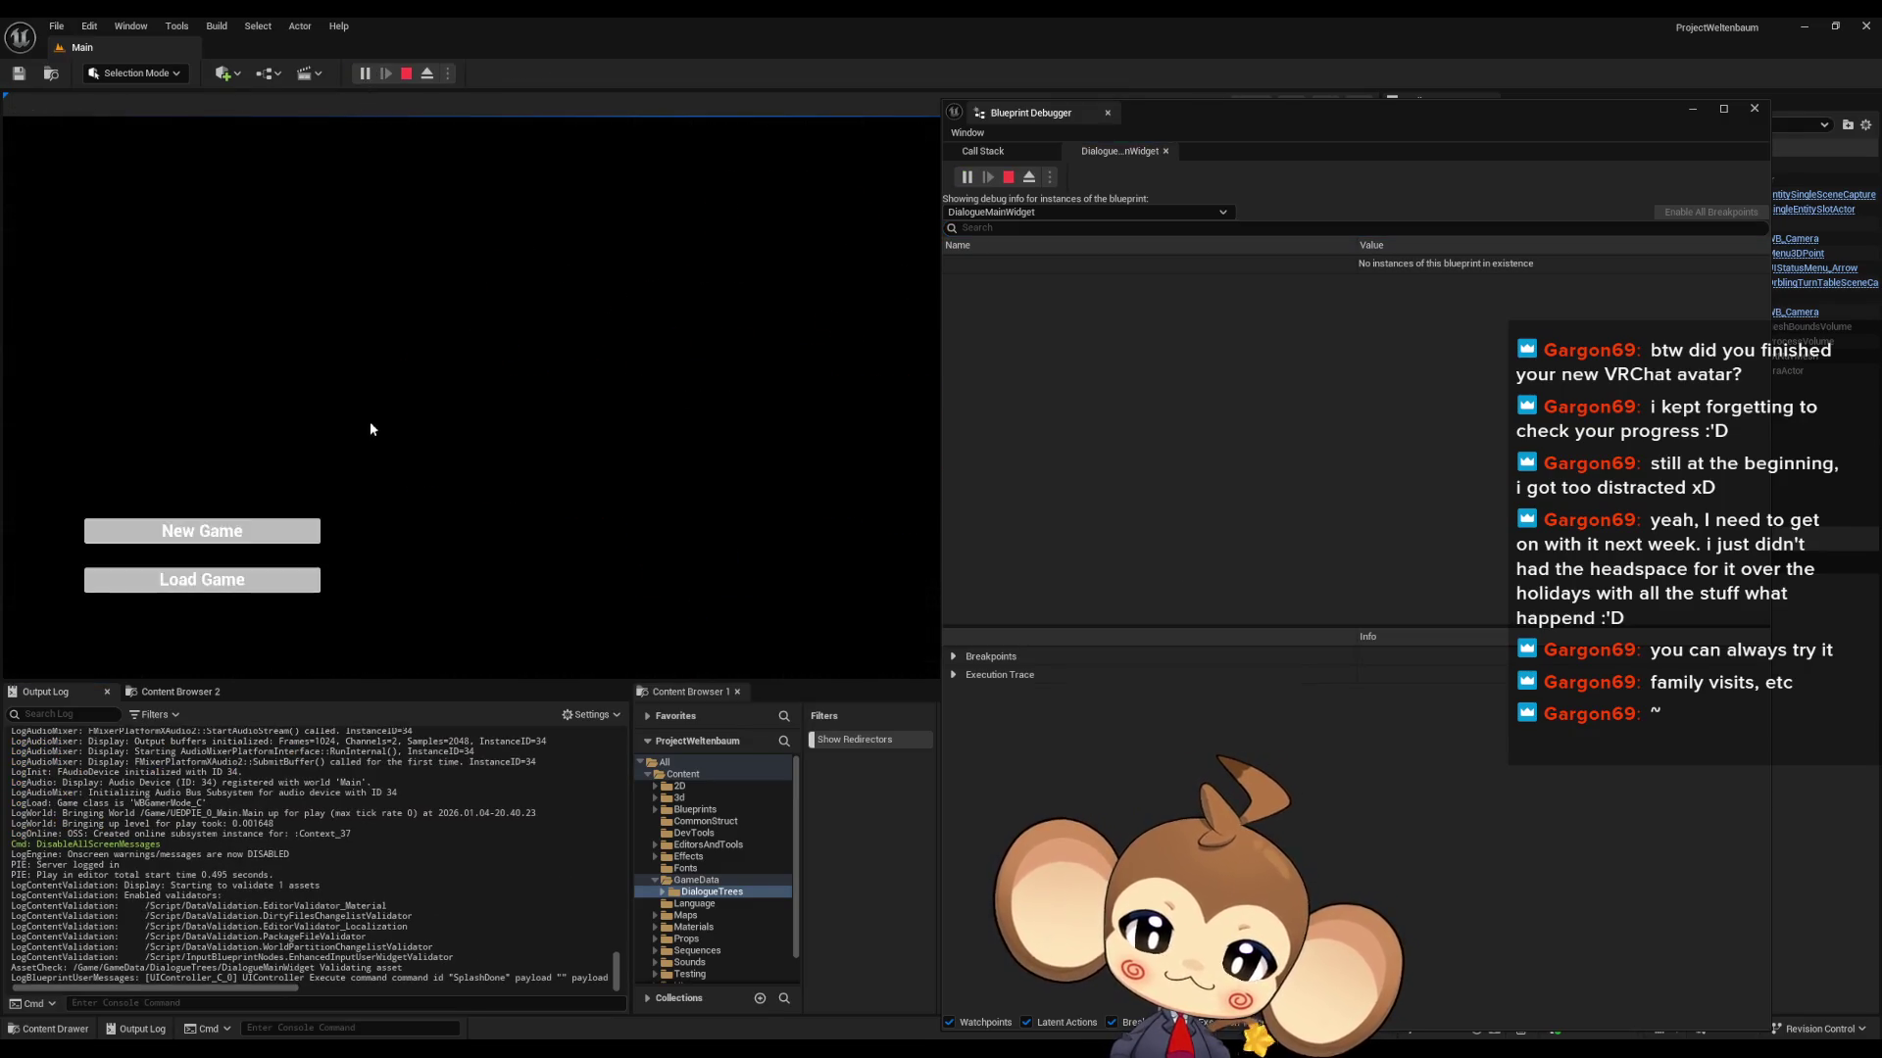
left_click(217, 588)
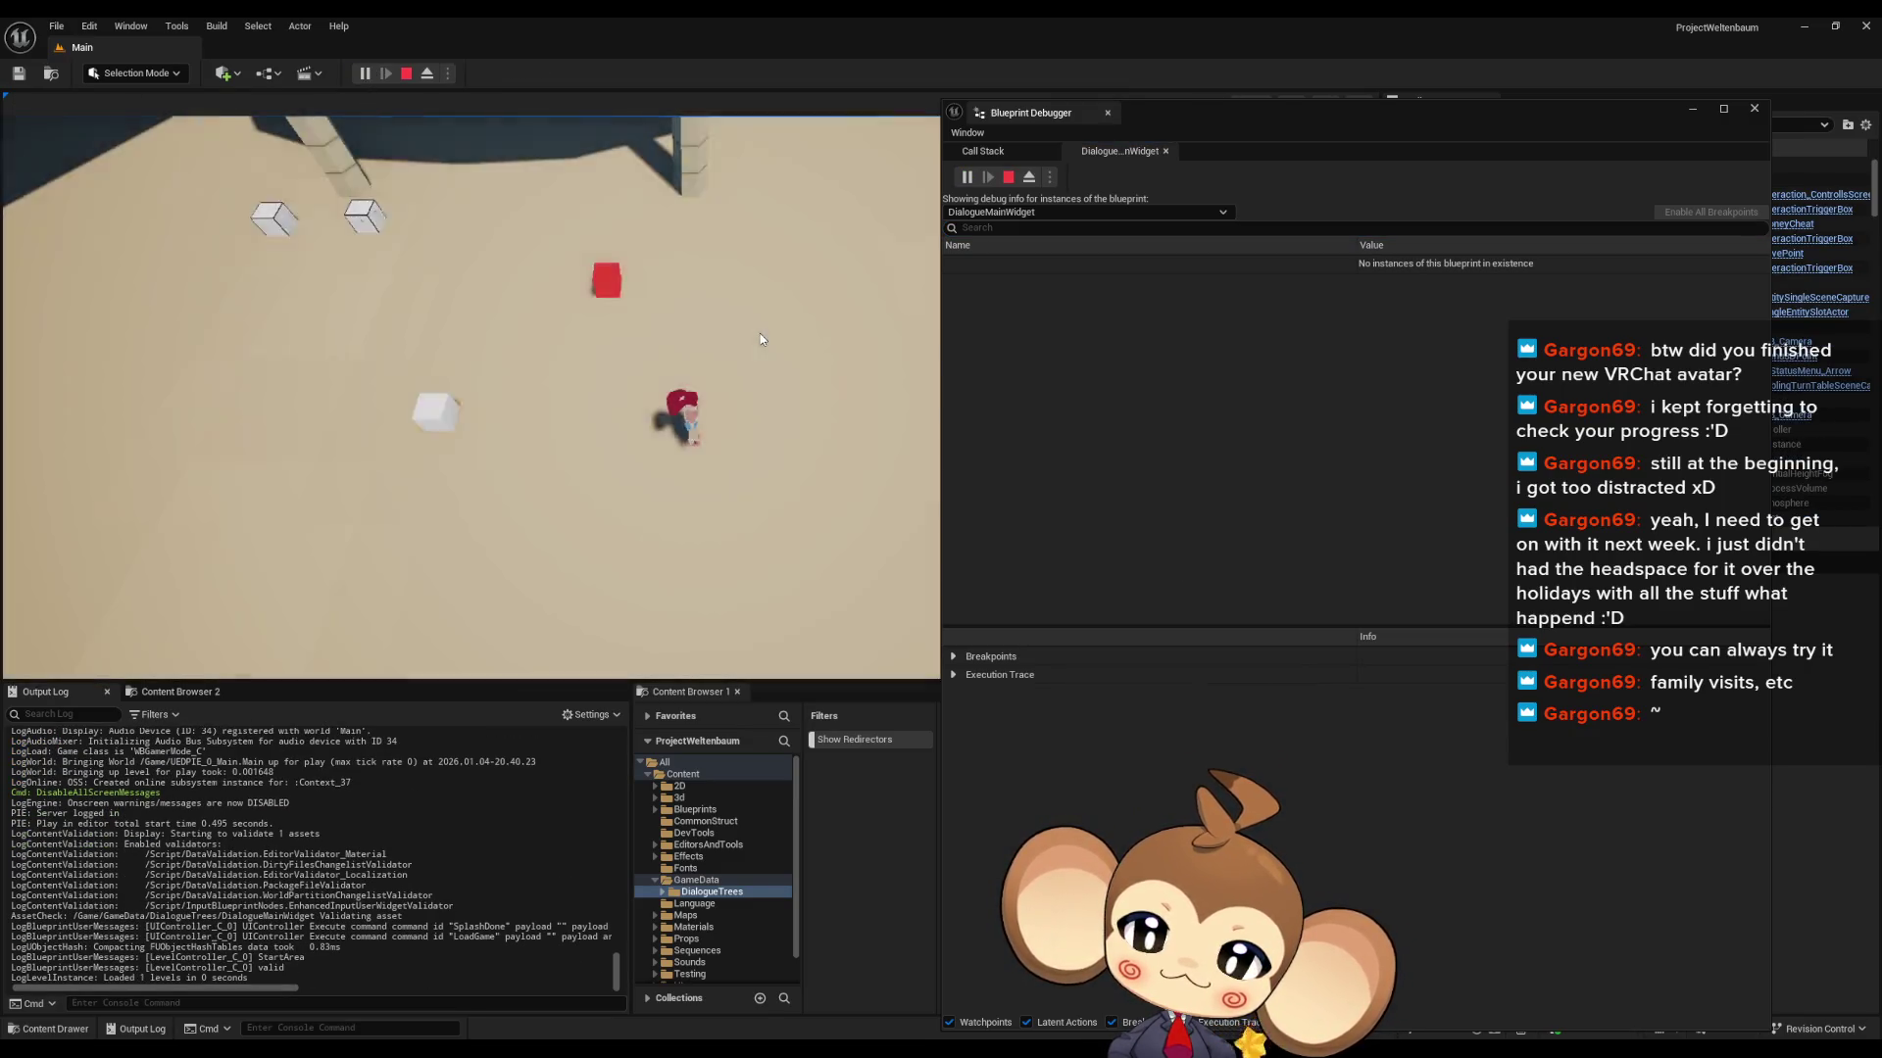
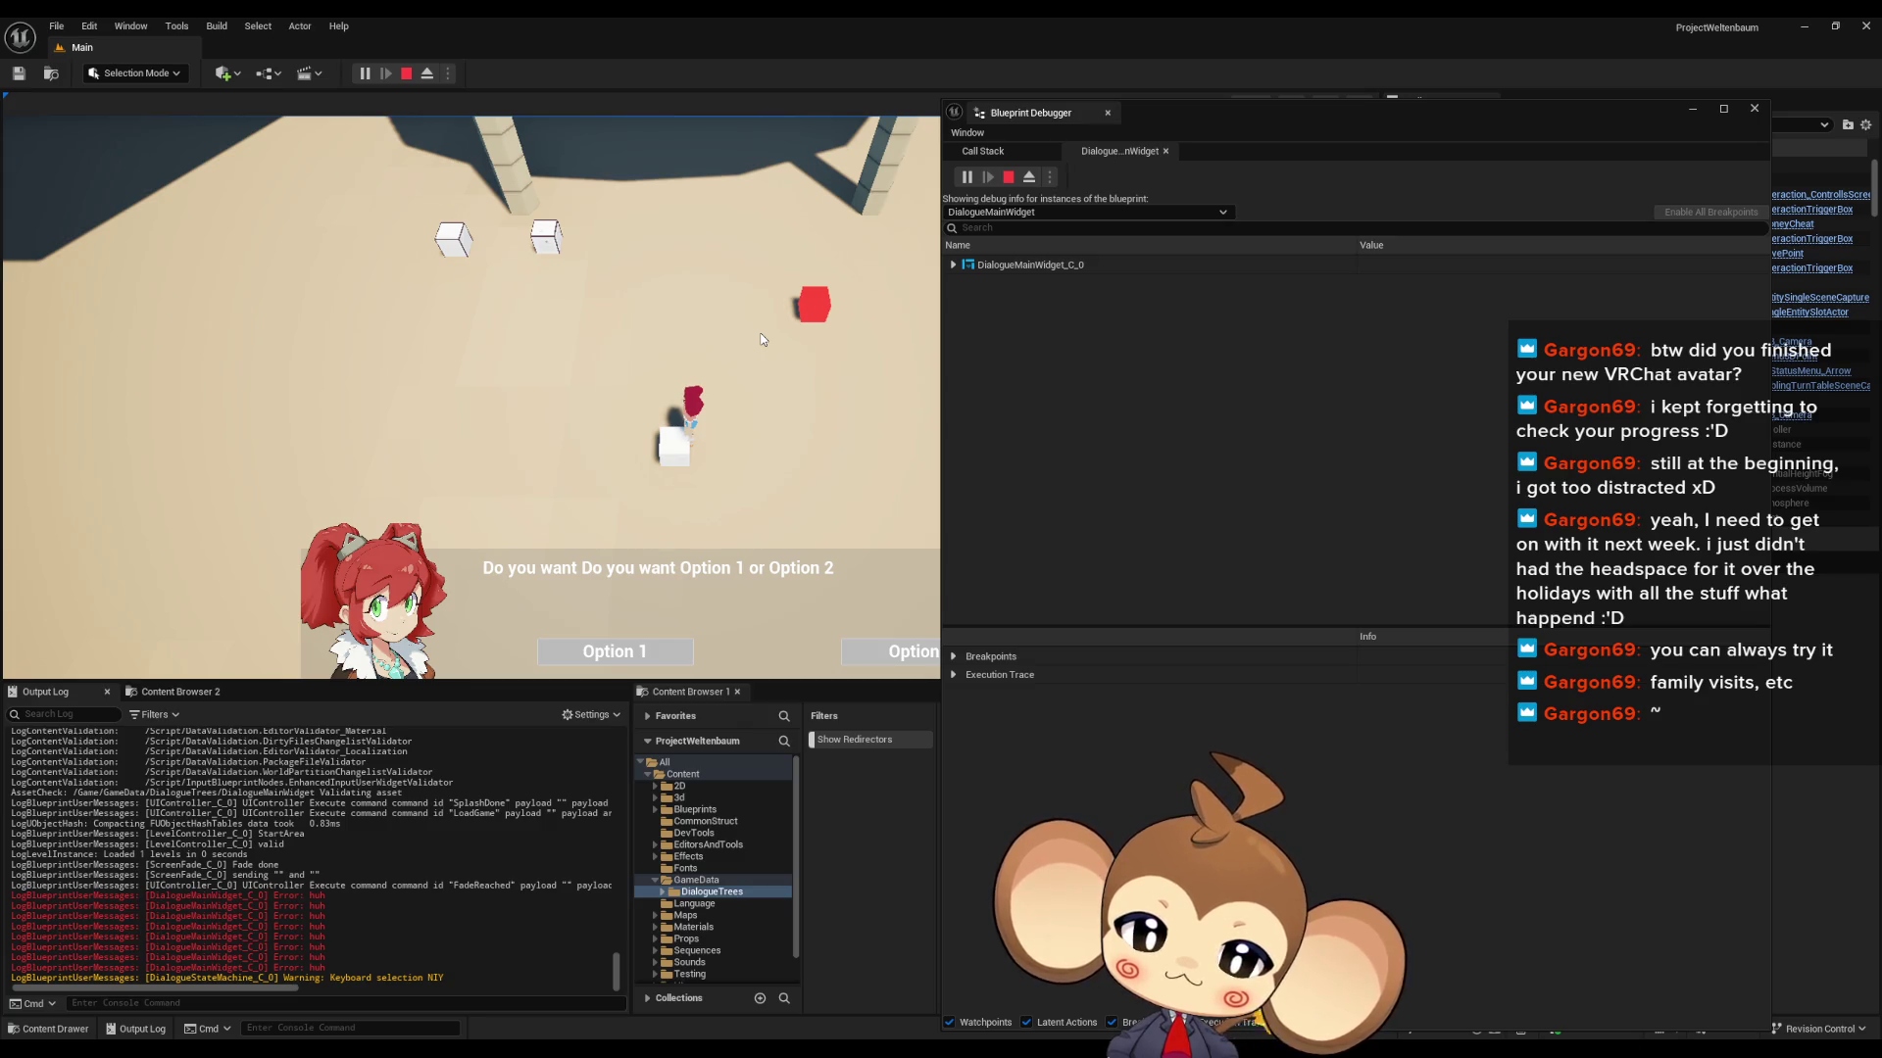
- Stop play, look over DialogueStateMachine's UIFeedbackListener graph, and open the 'yes' dialogue data asset
left_click(408, 75)
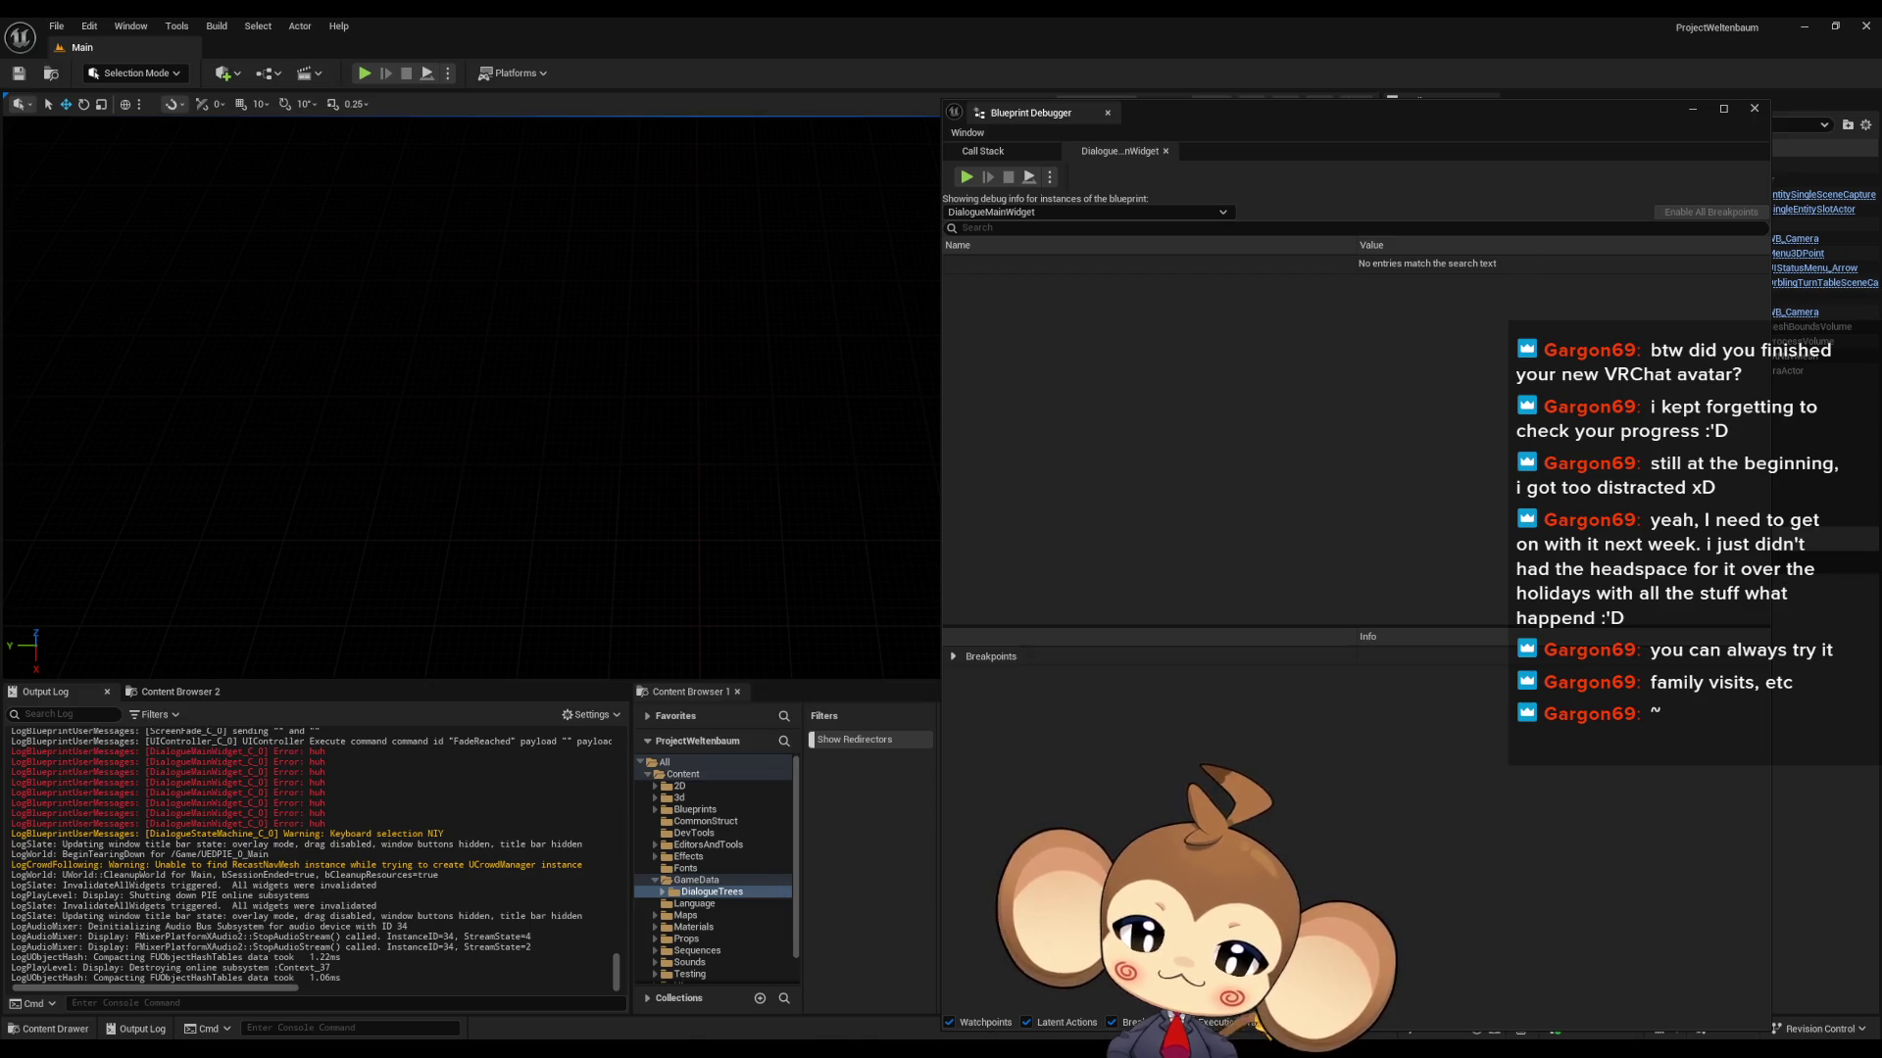
left_click(799, 984)
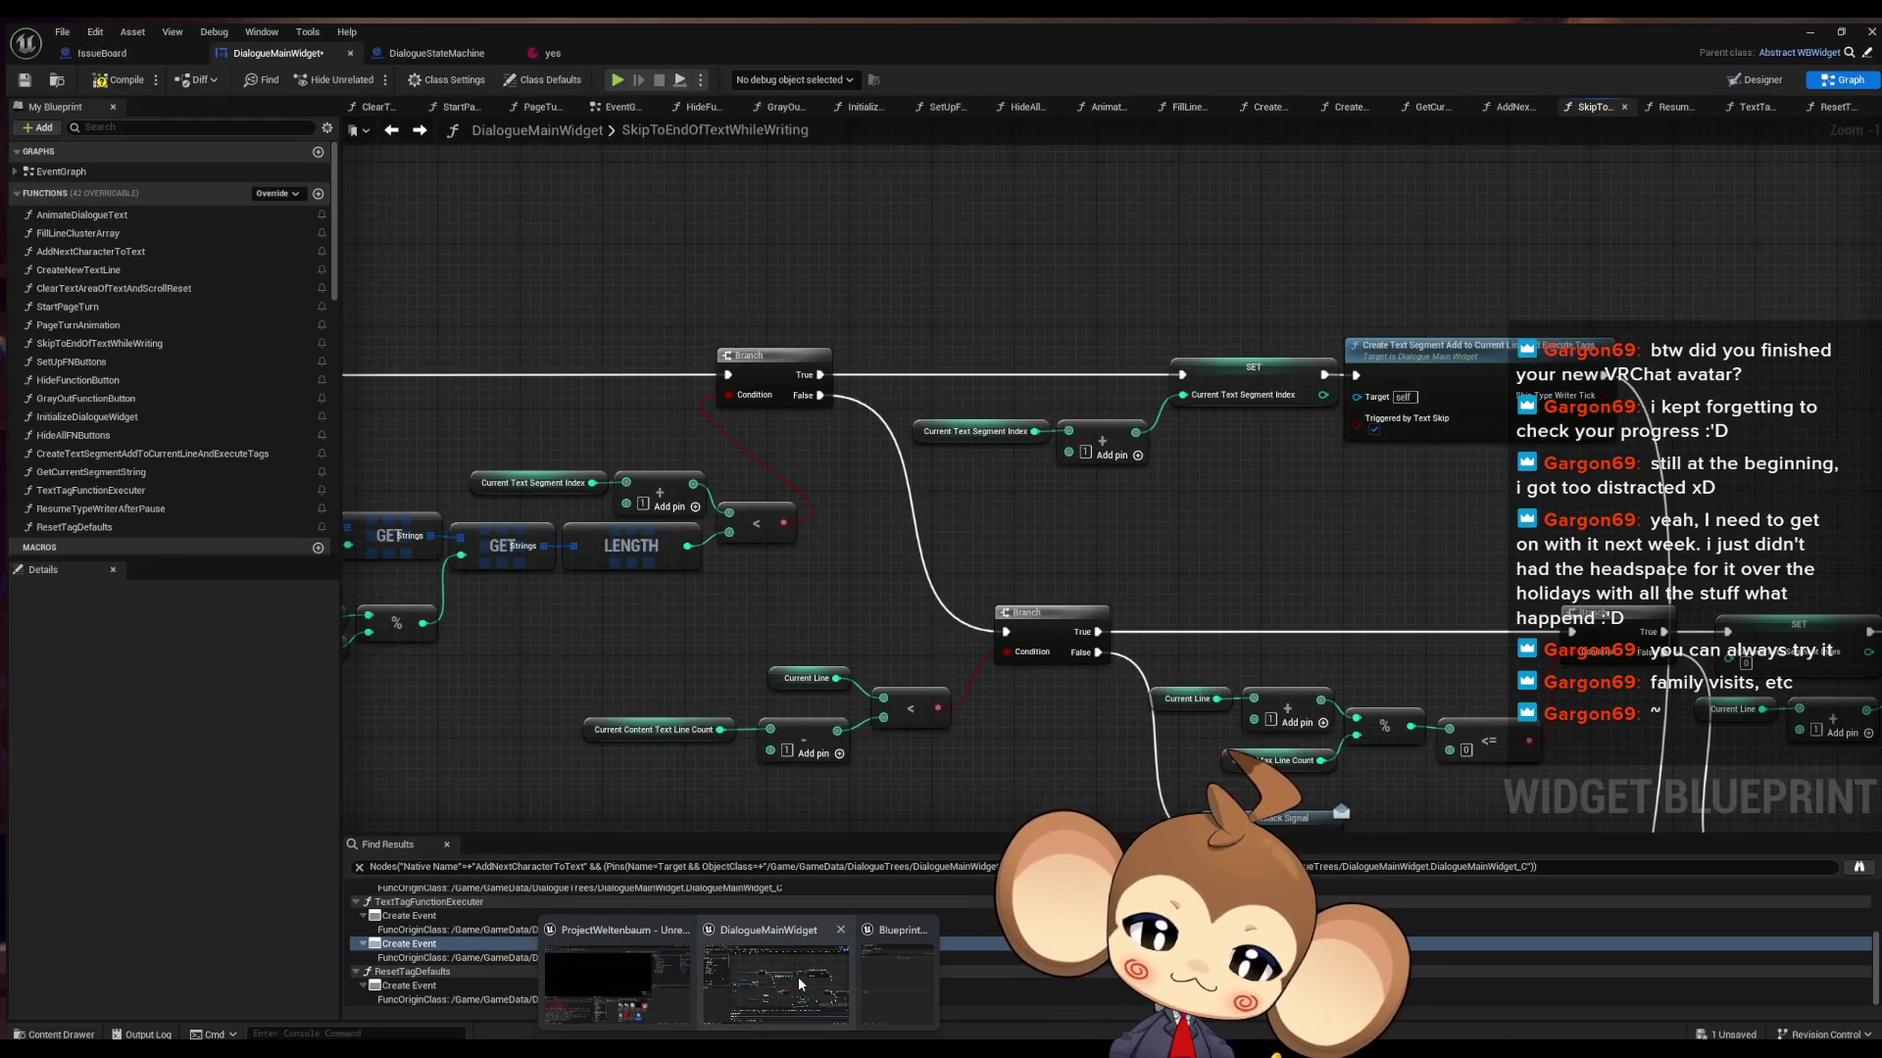
left_click(425, 45)
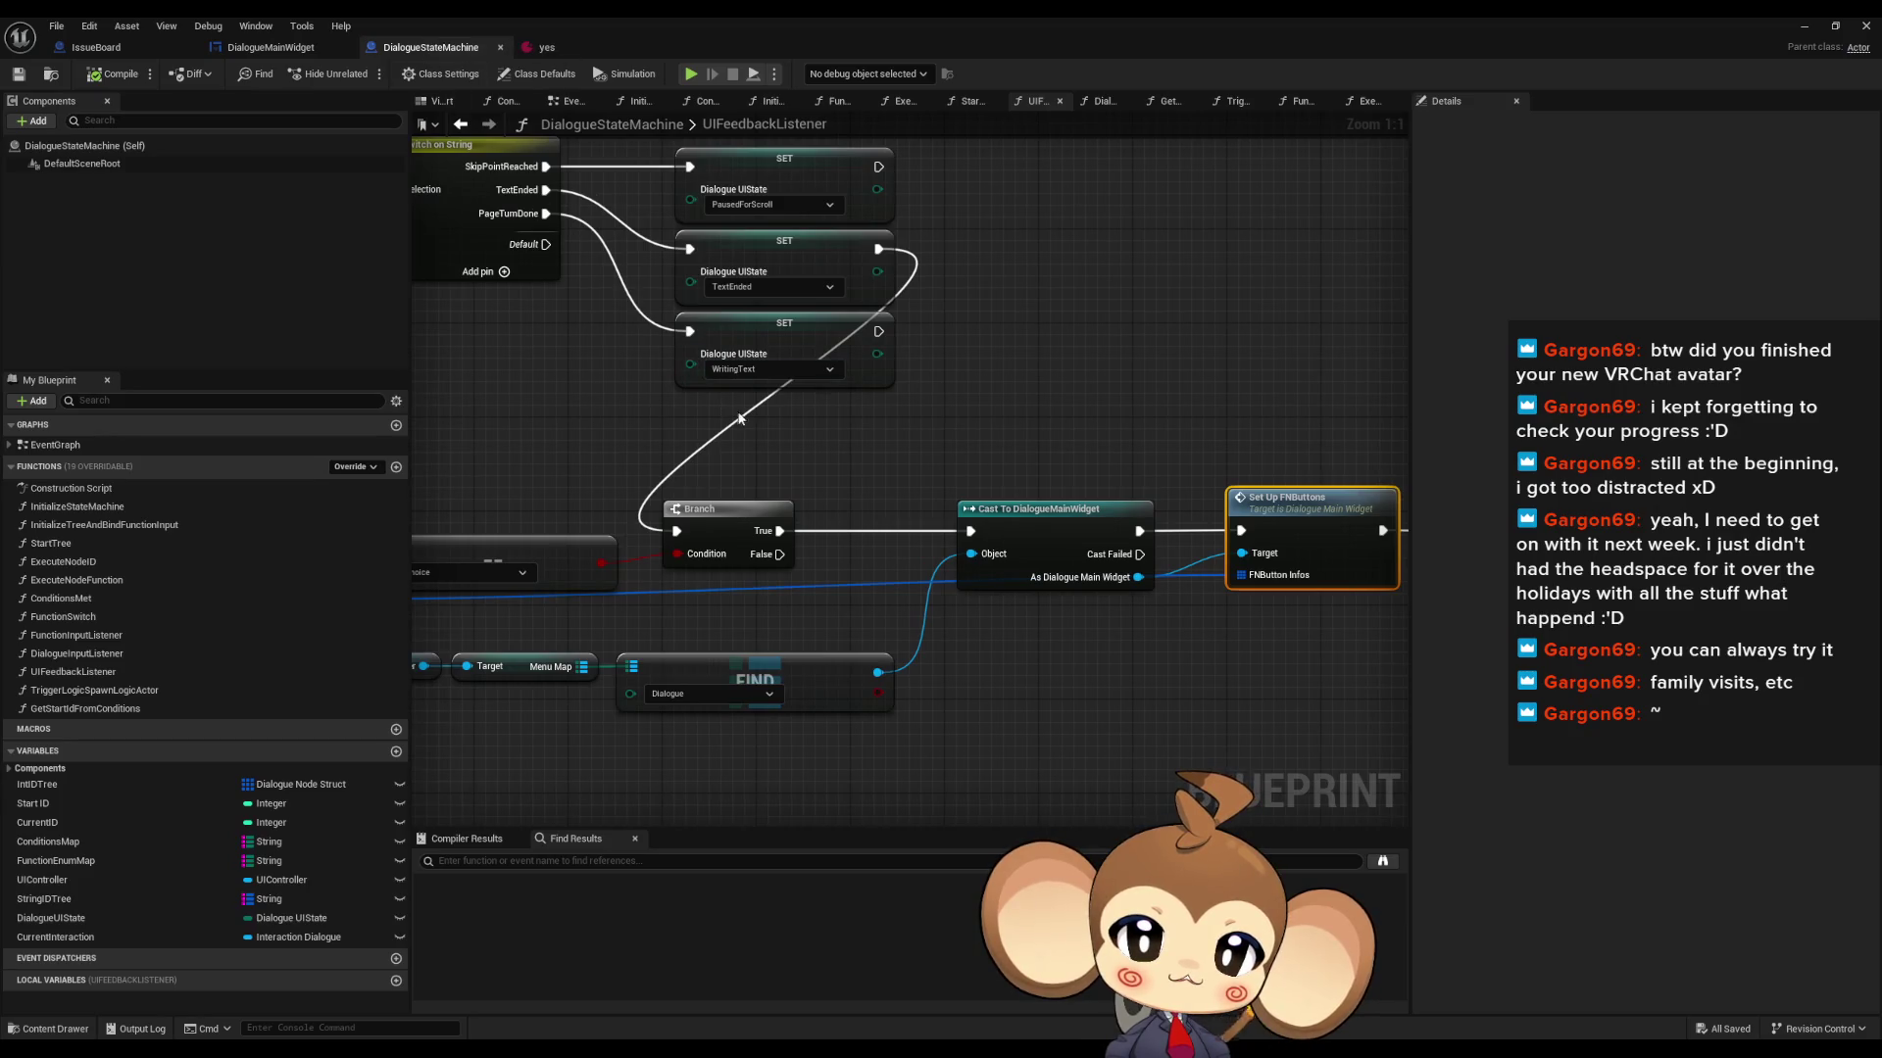
left_click_drag(735, 416, 836, 439)
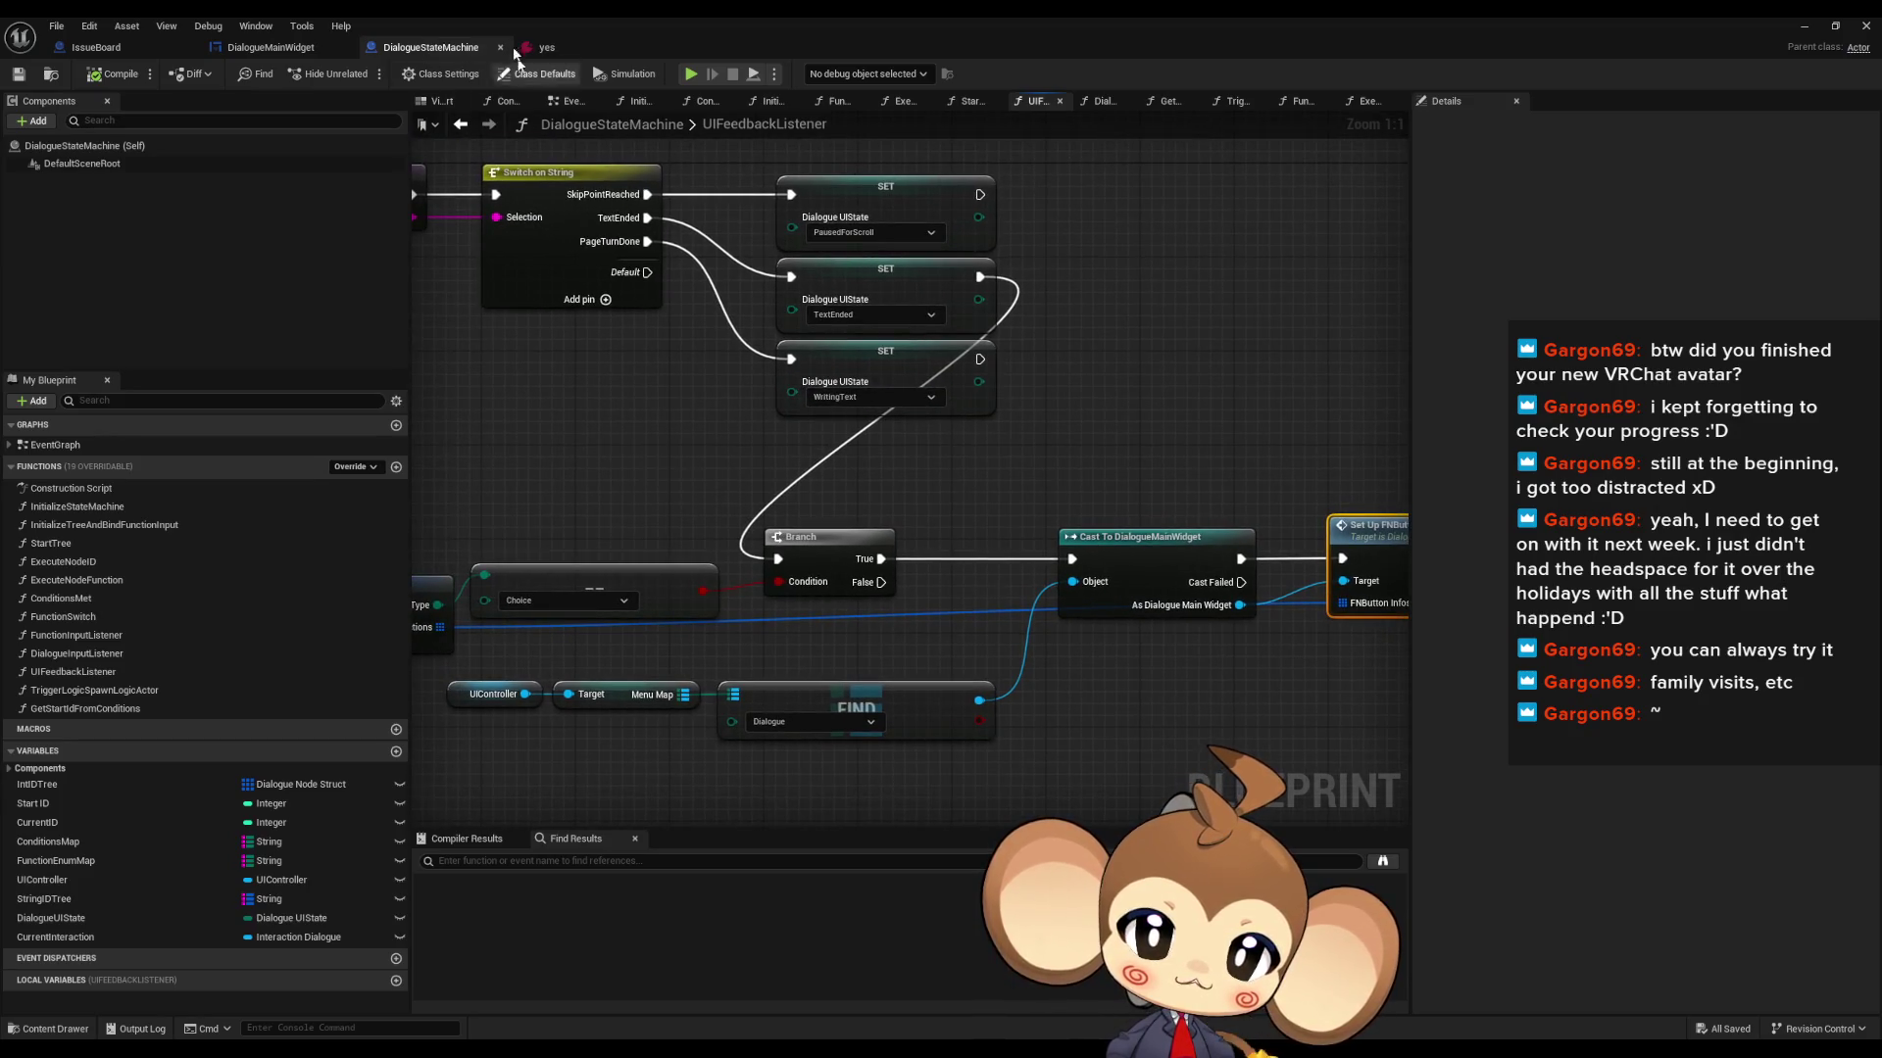
left_click(542, 43)
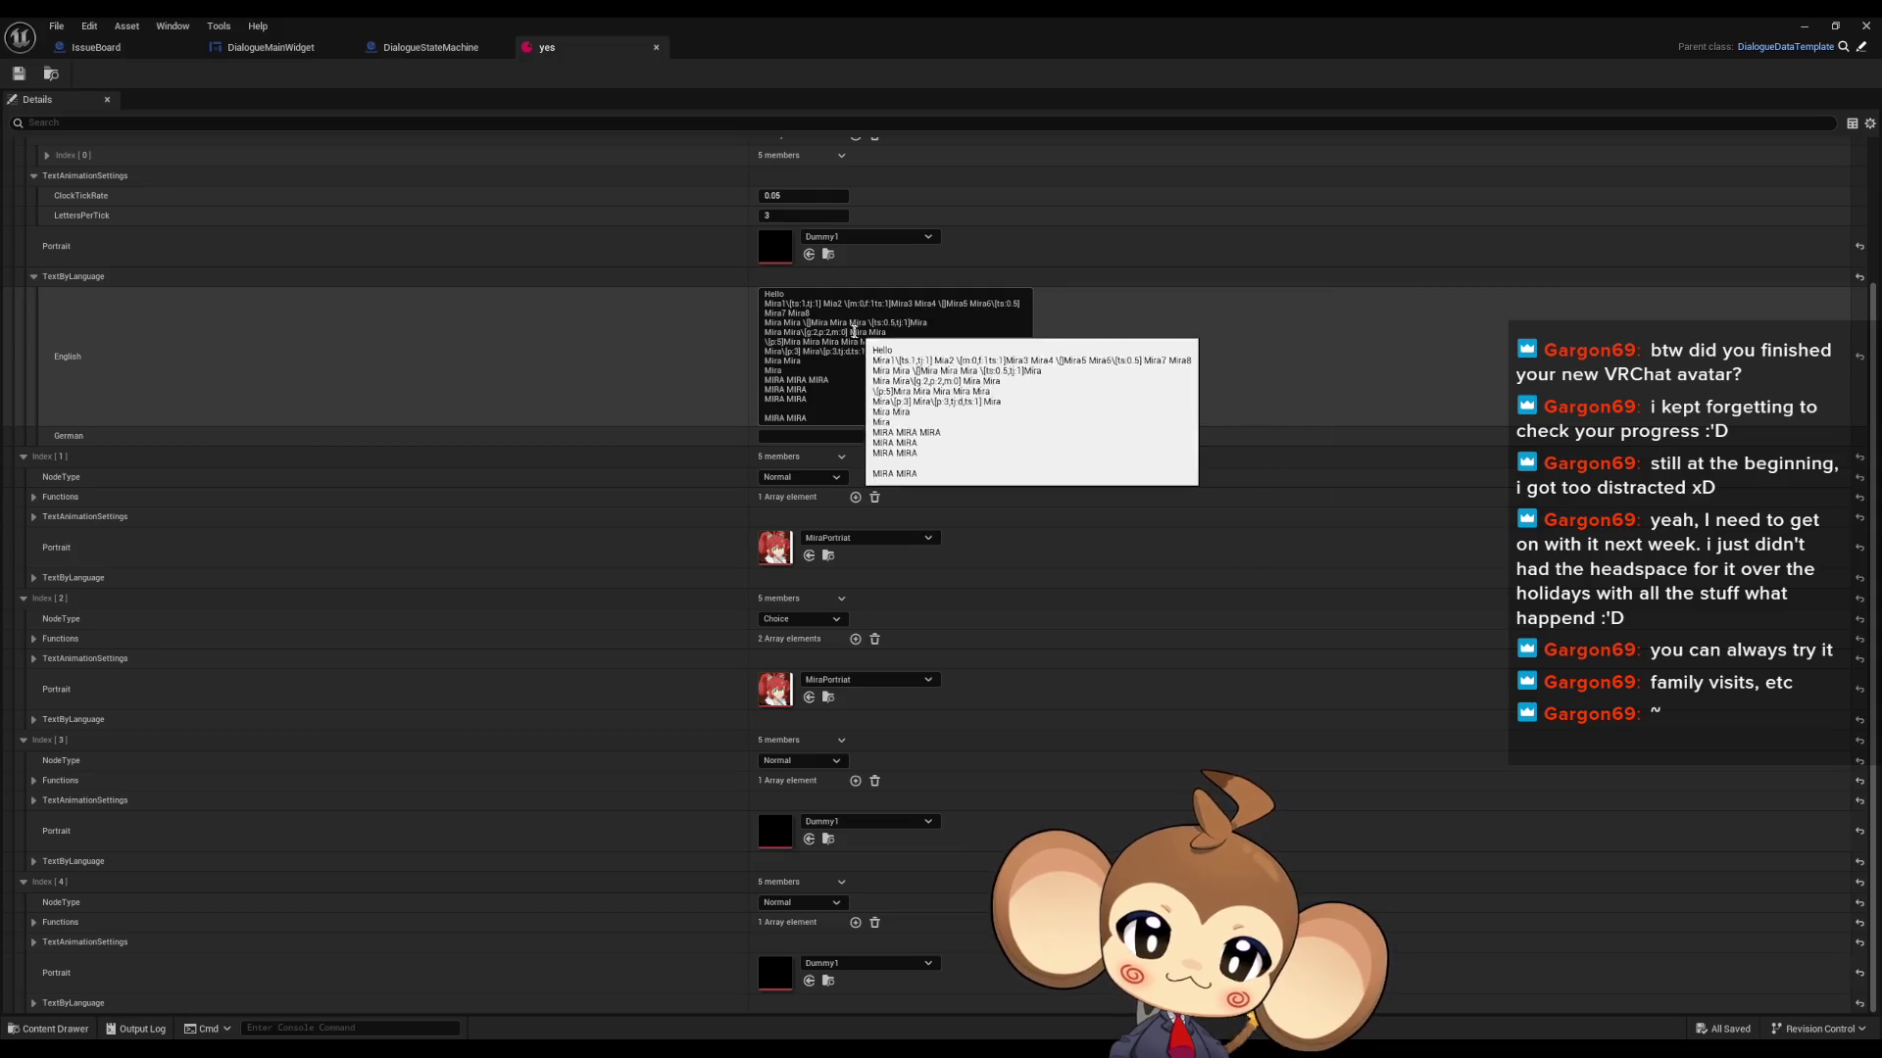
- Play-test past the Press any key screen into the saved game, then stop
left_click(782, 196)
type("1")
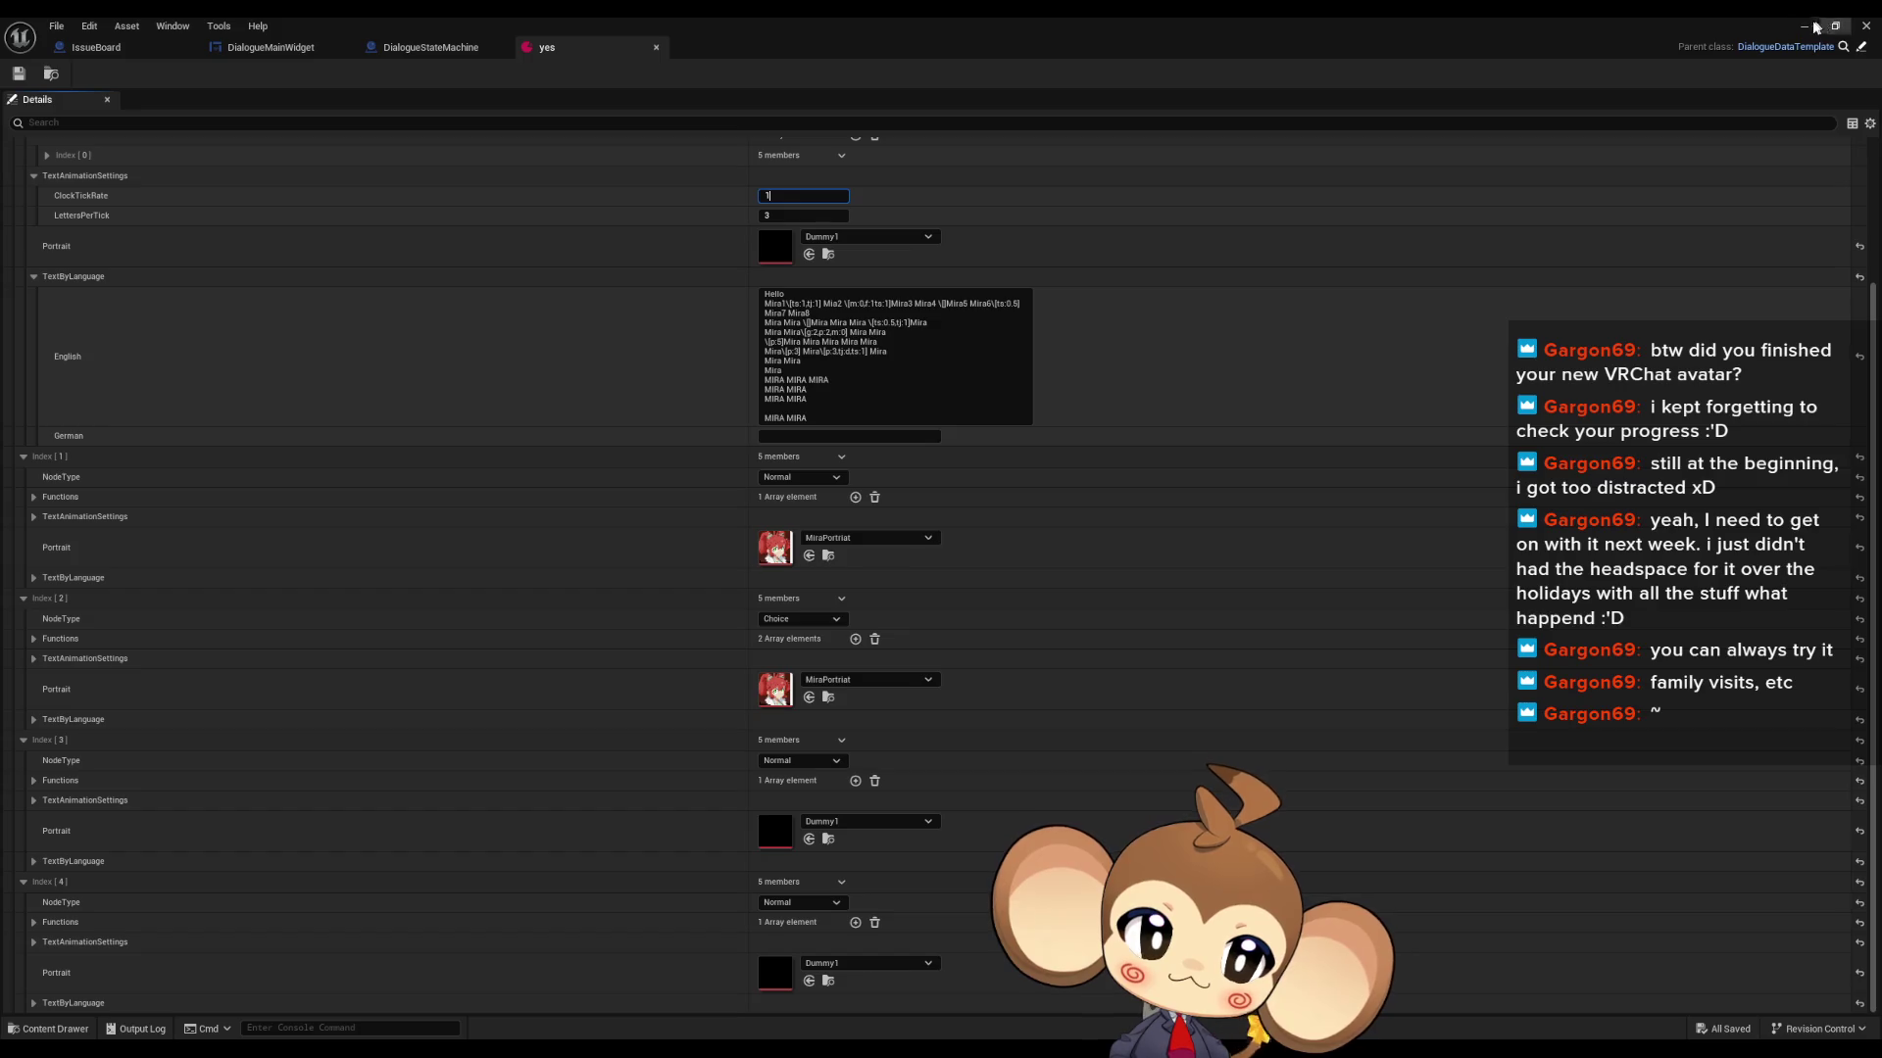
left_click(1800, 28)
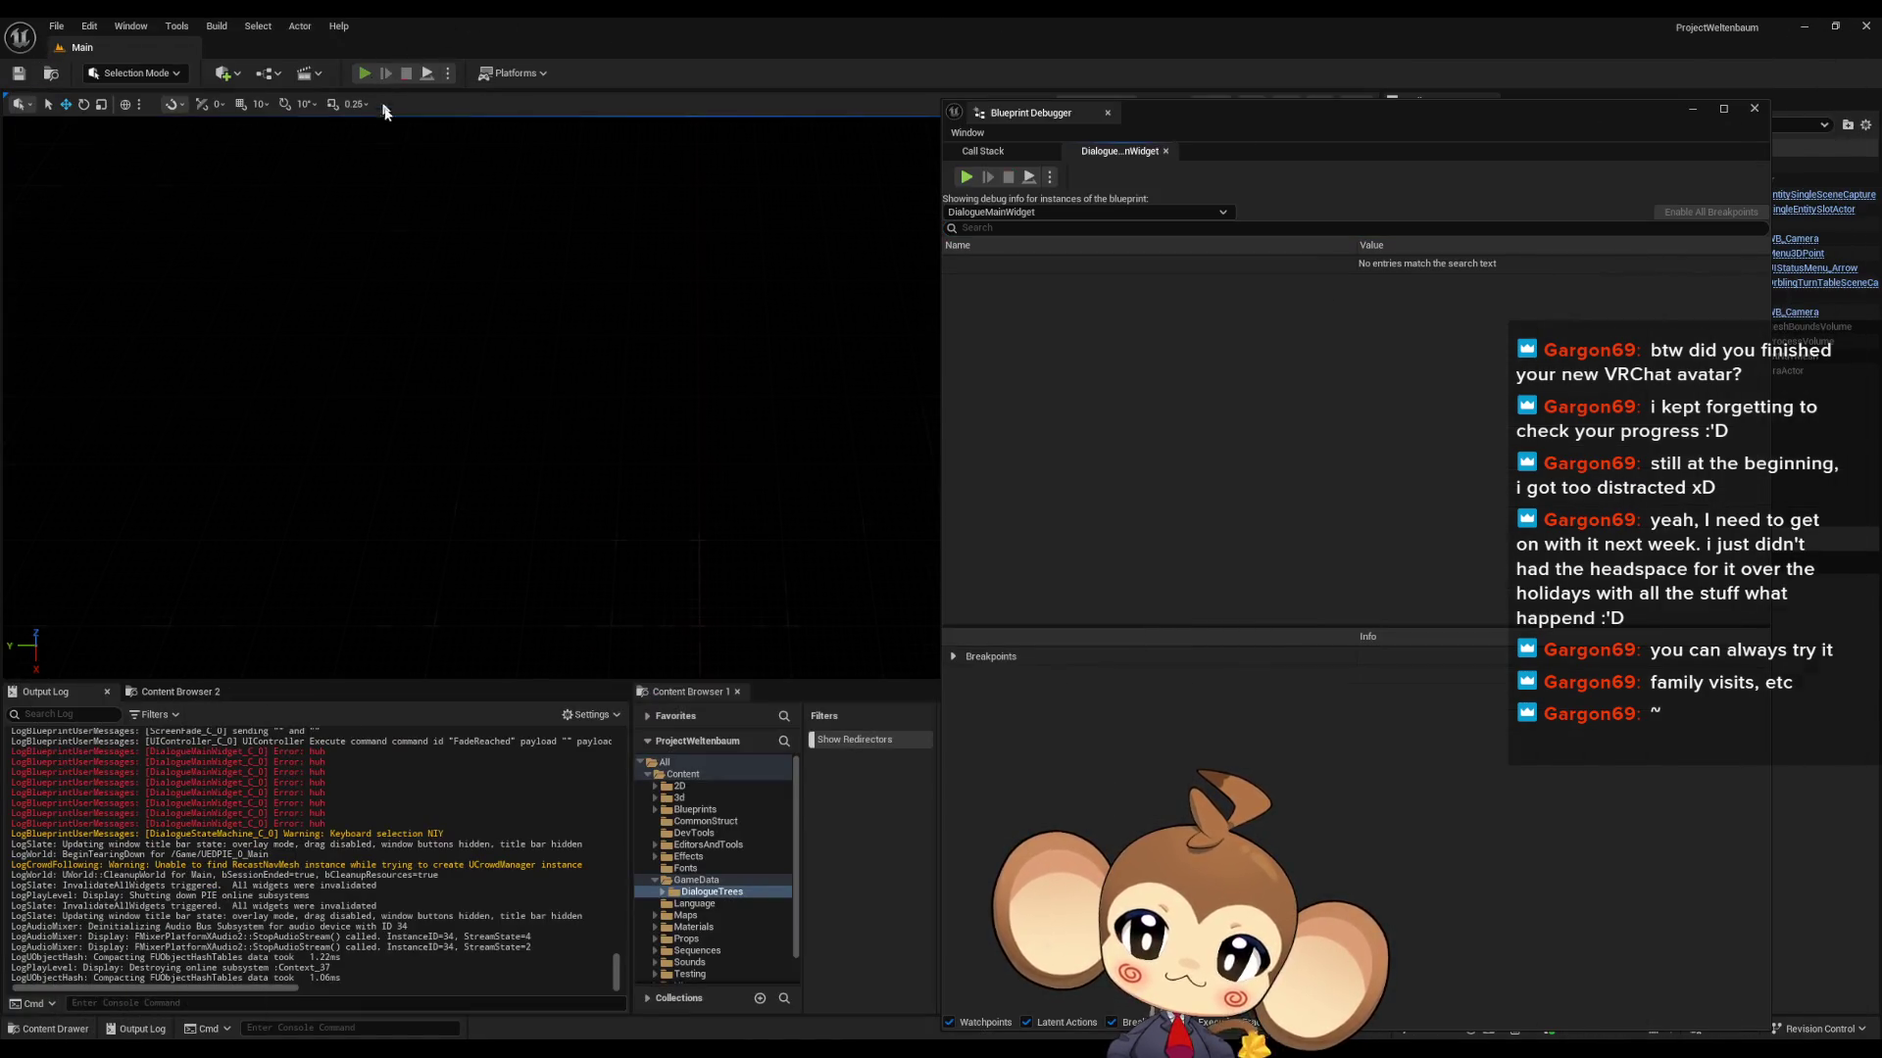
left_click(510, 443)
left_click(267, 591)
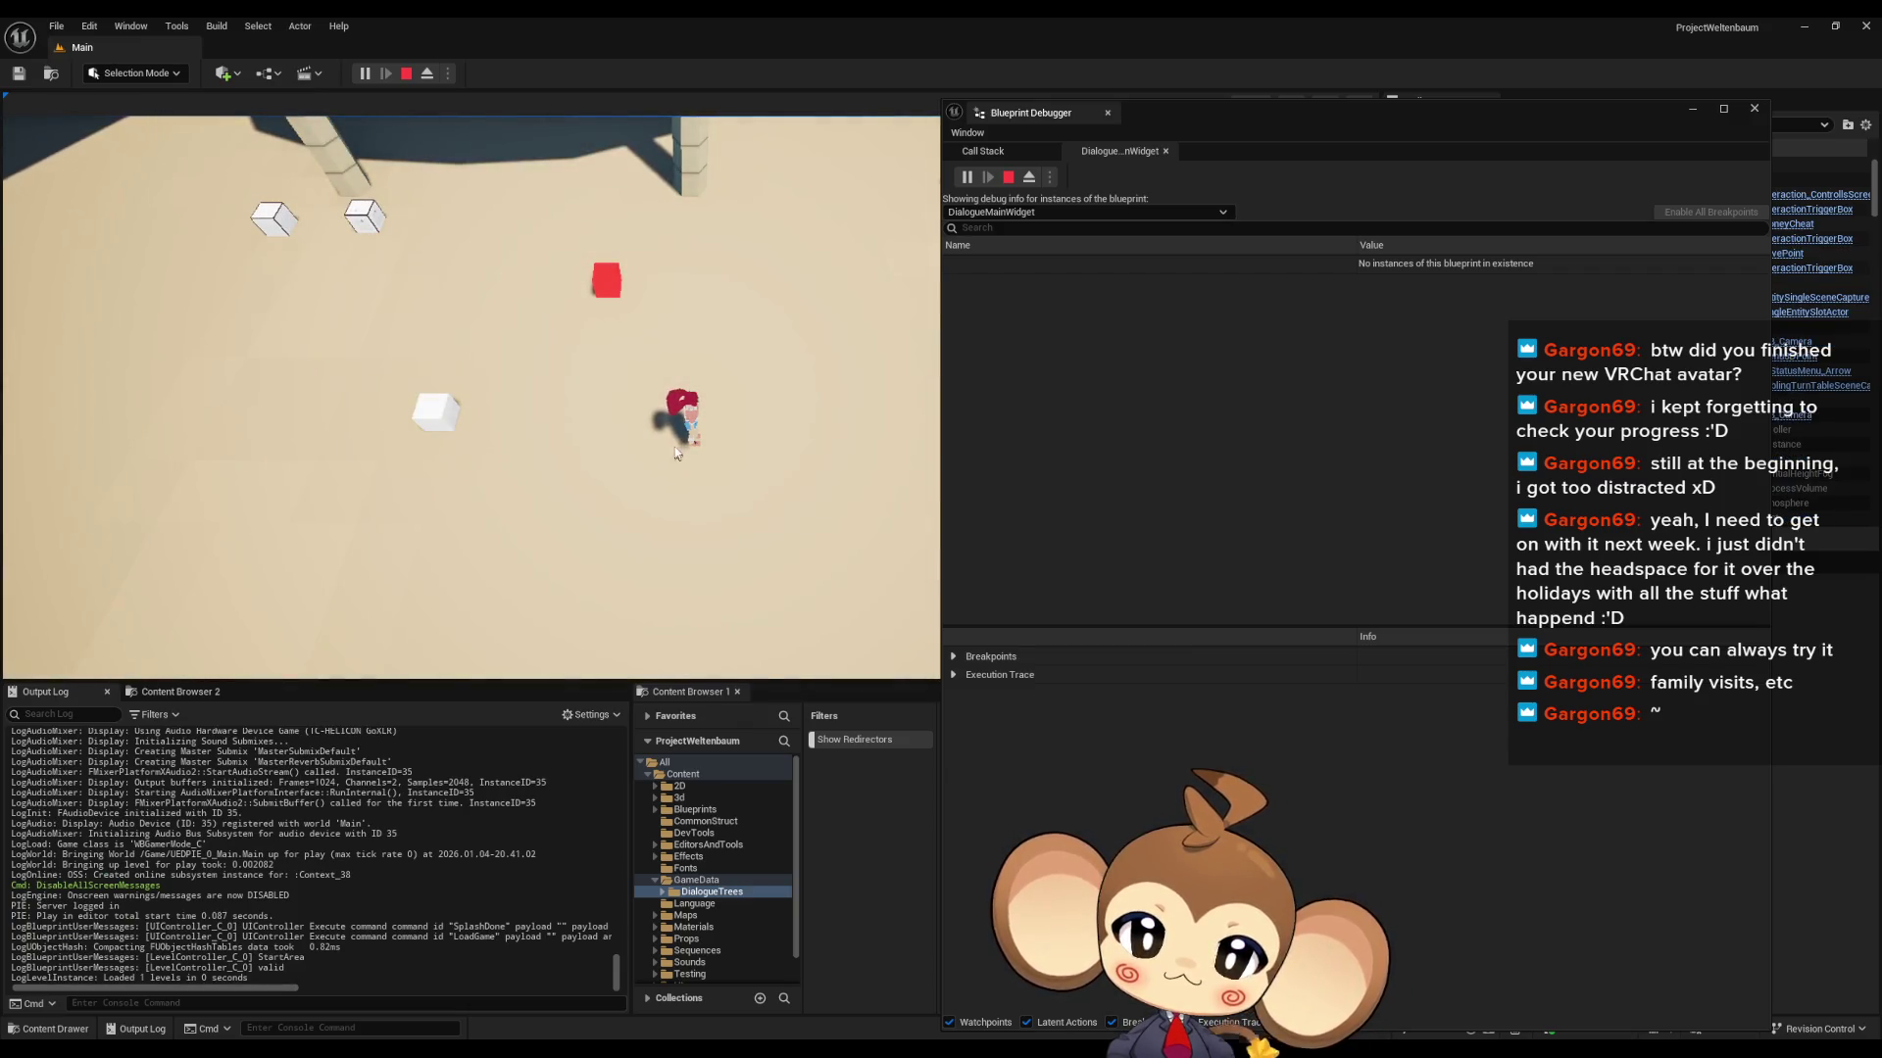
left_click(406, 72)
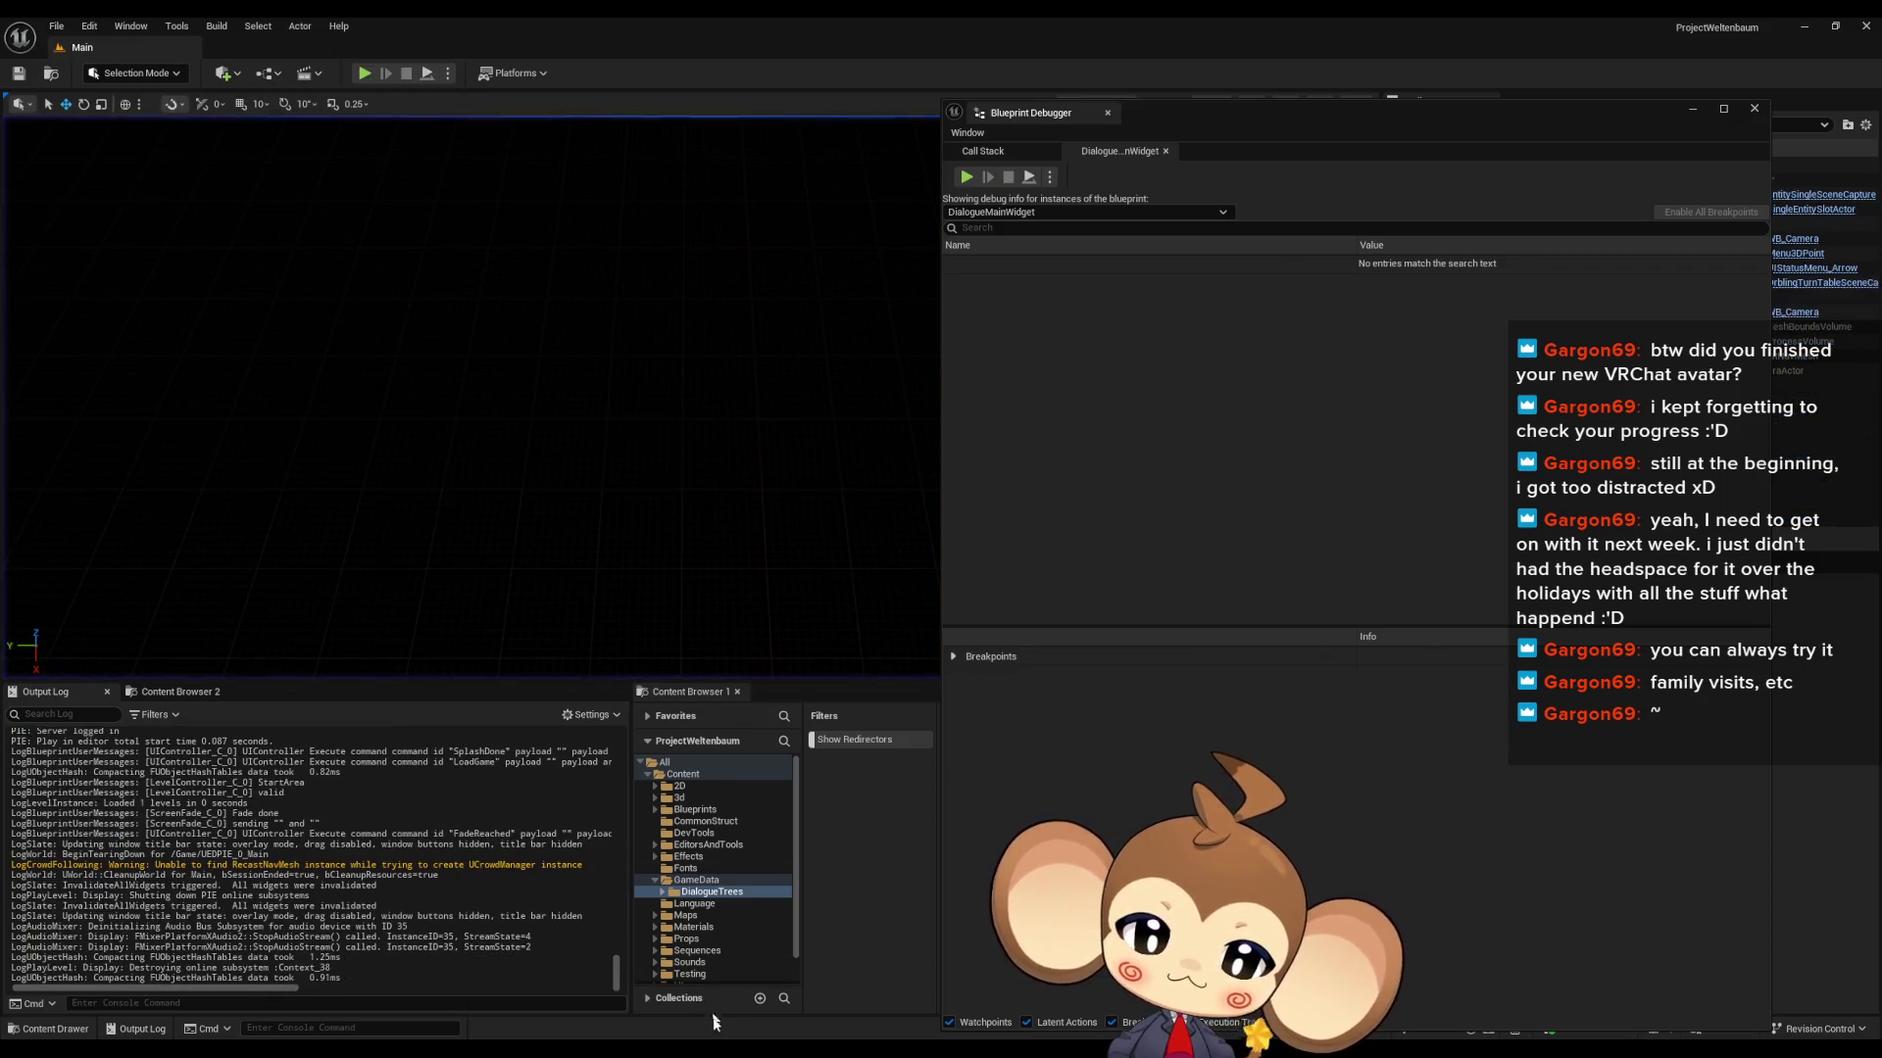
- Expand Index [2]'s text animation settings in the 'yes' asset and set ClockTickRate to 1
mouse_move(784, 1034)
left_click(774, 985)
left_click(802, 196)
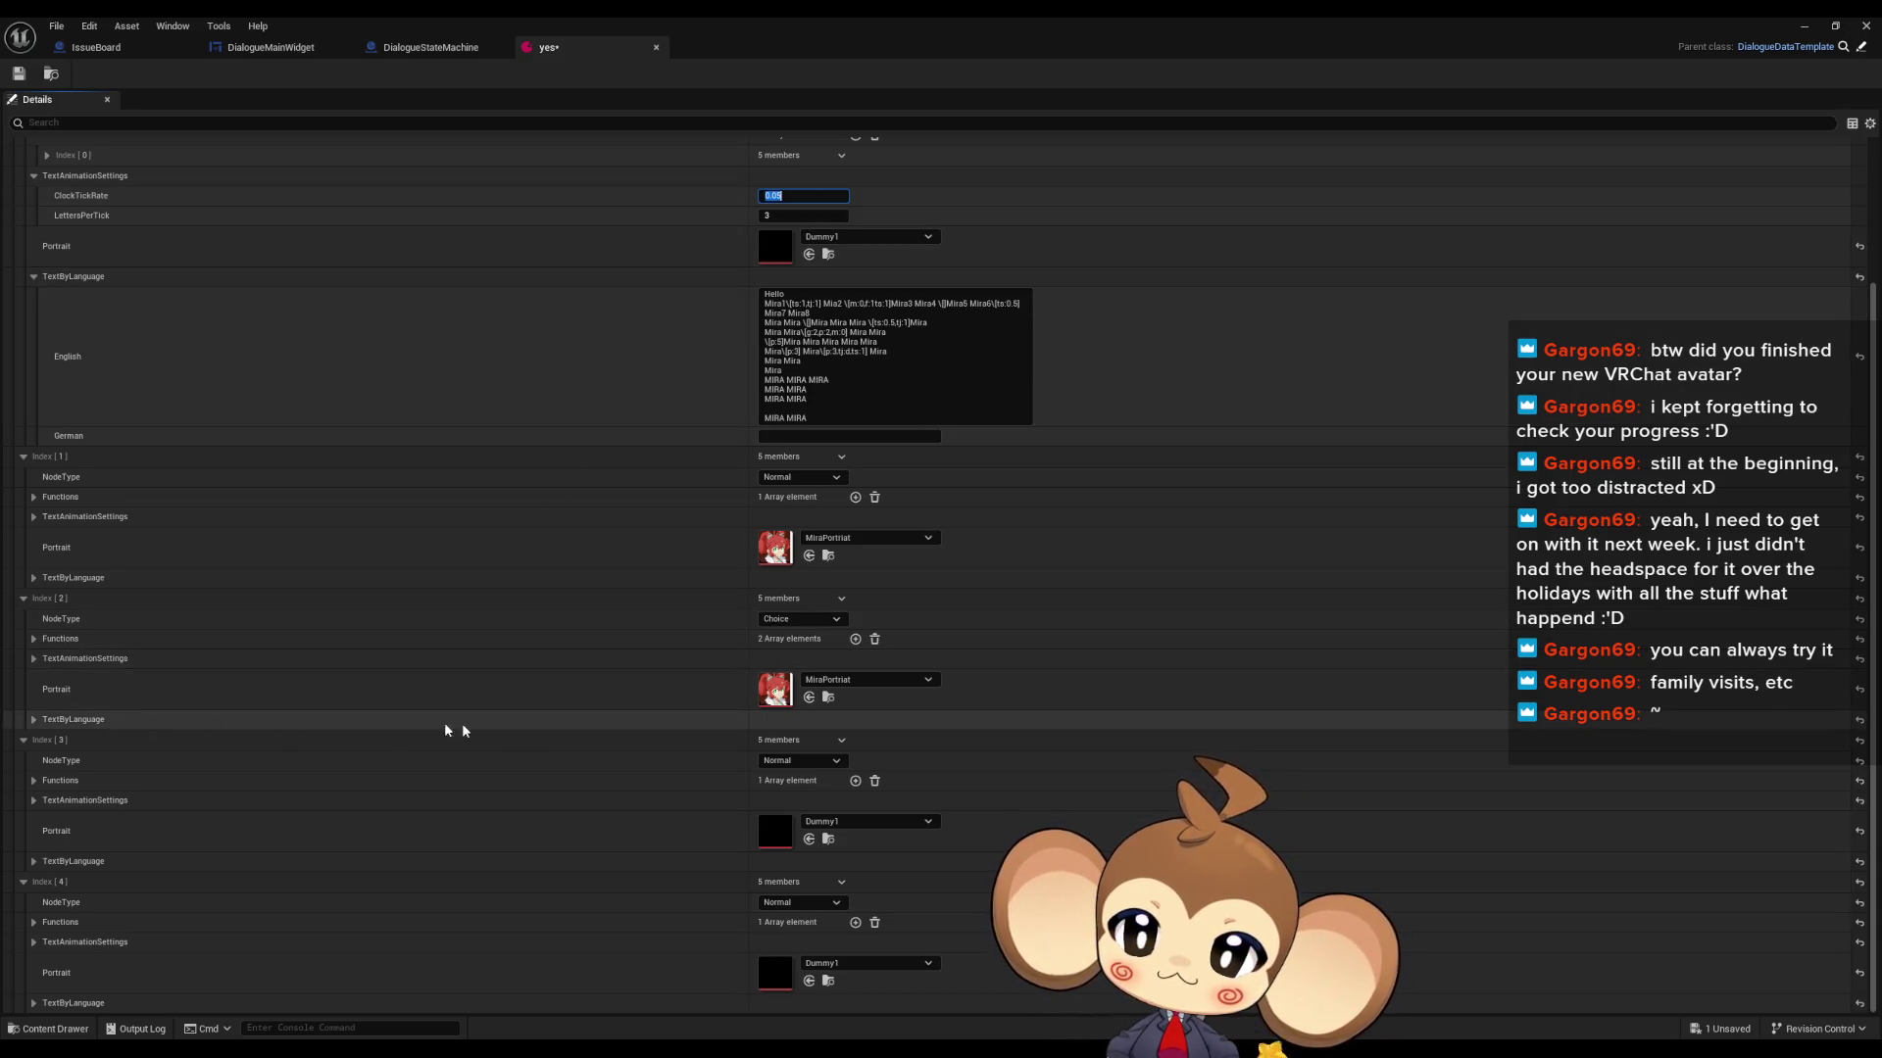
left_click(34, 721)
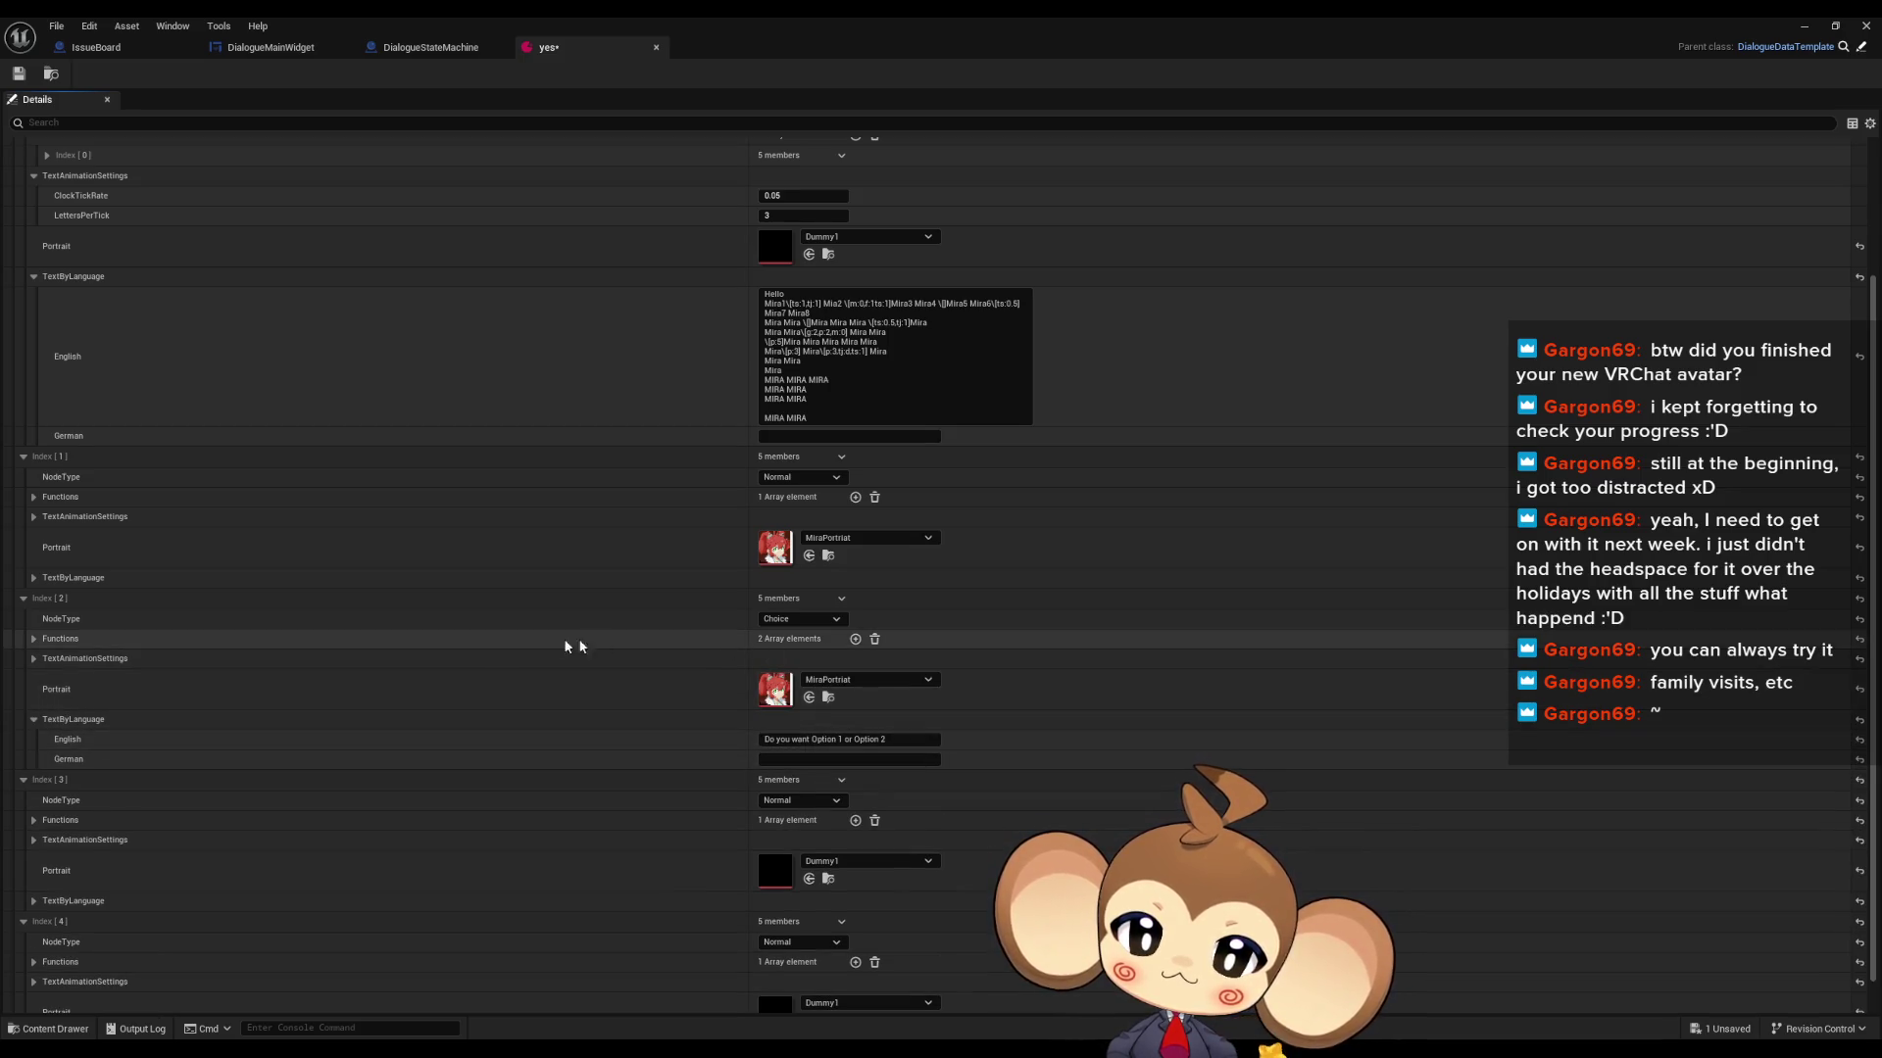
left_click(34, 640)
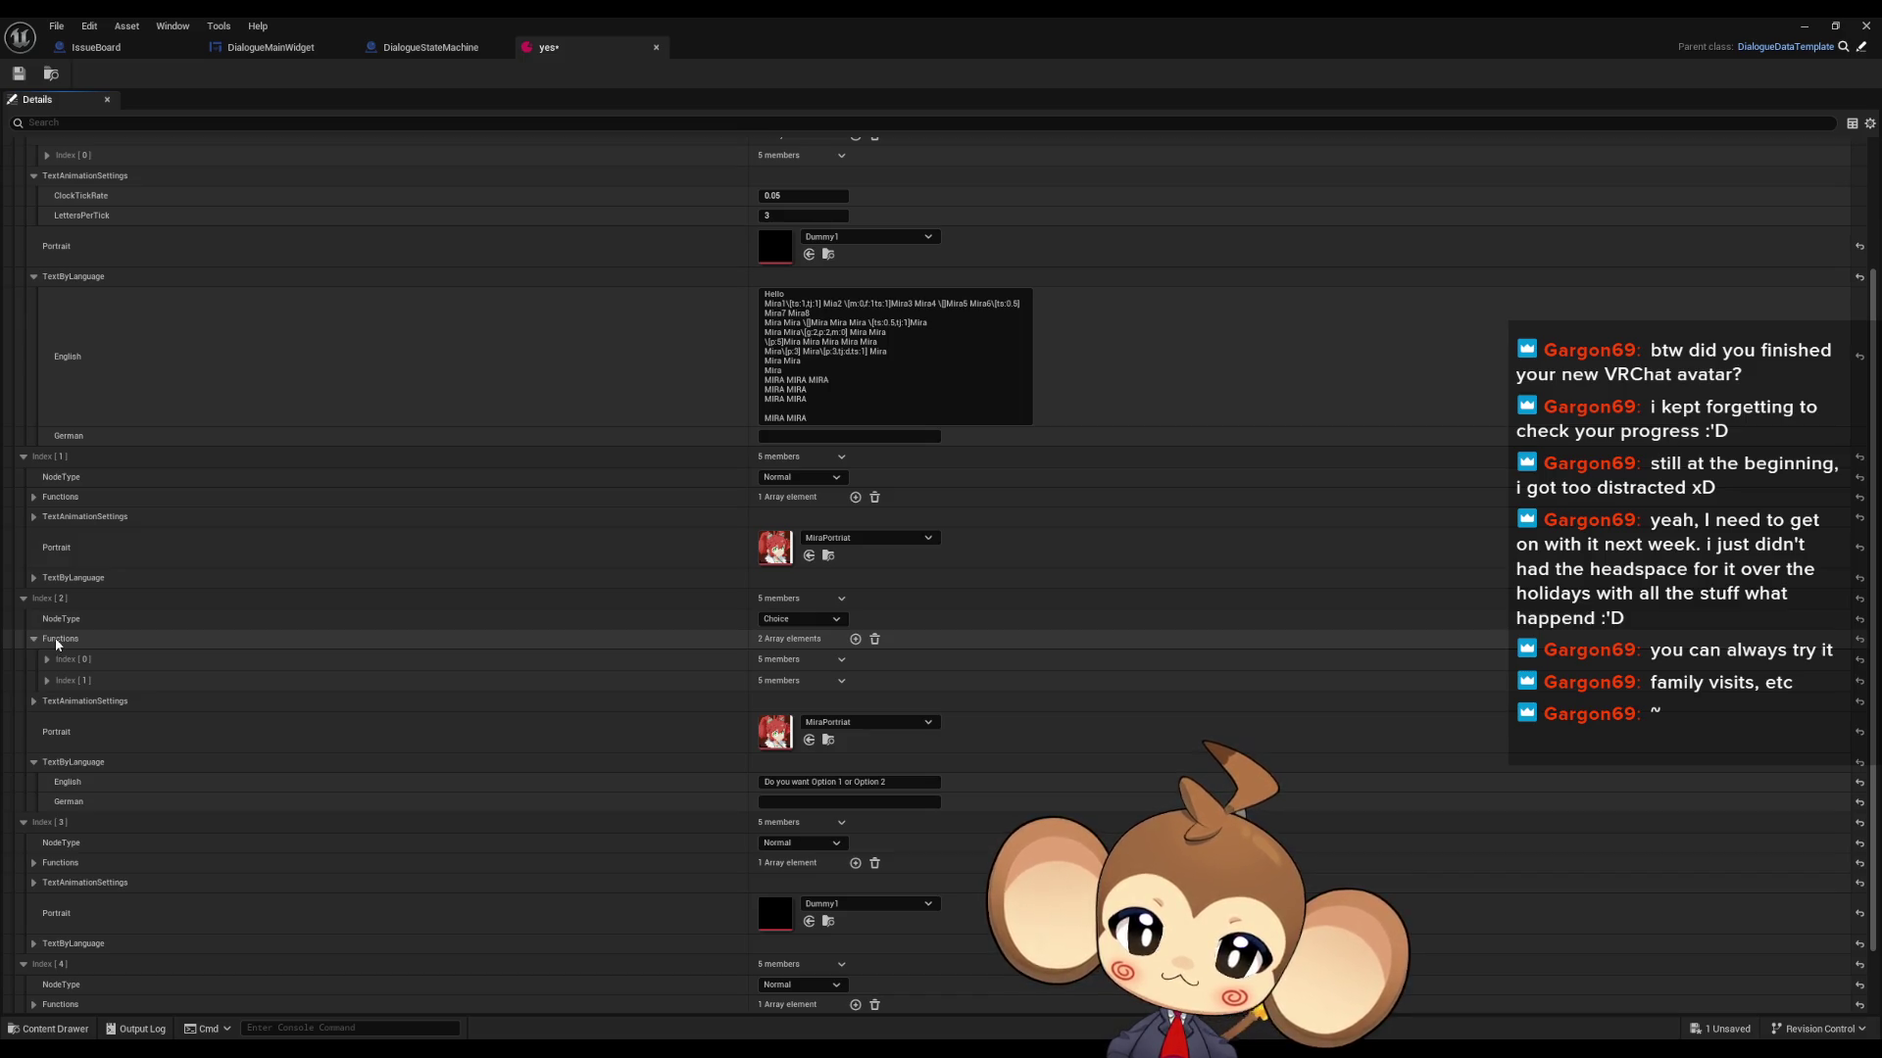
left_click(34, 701)
left_click(784, 721)
type("1")
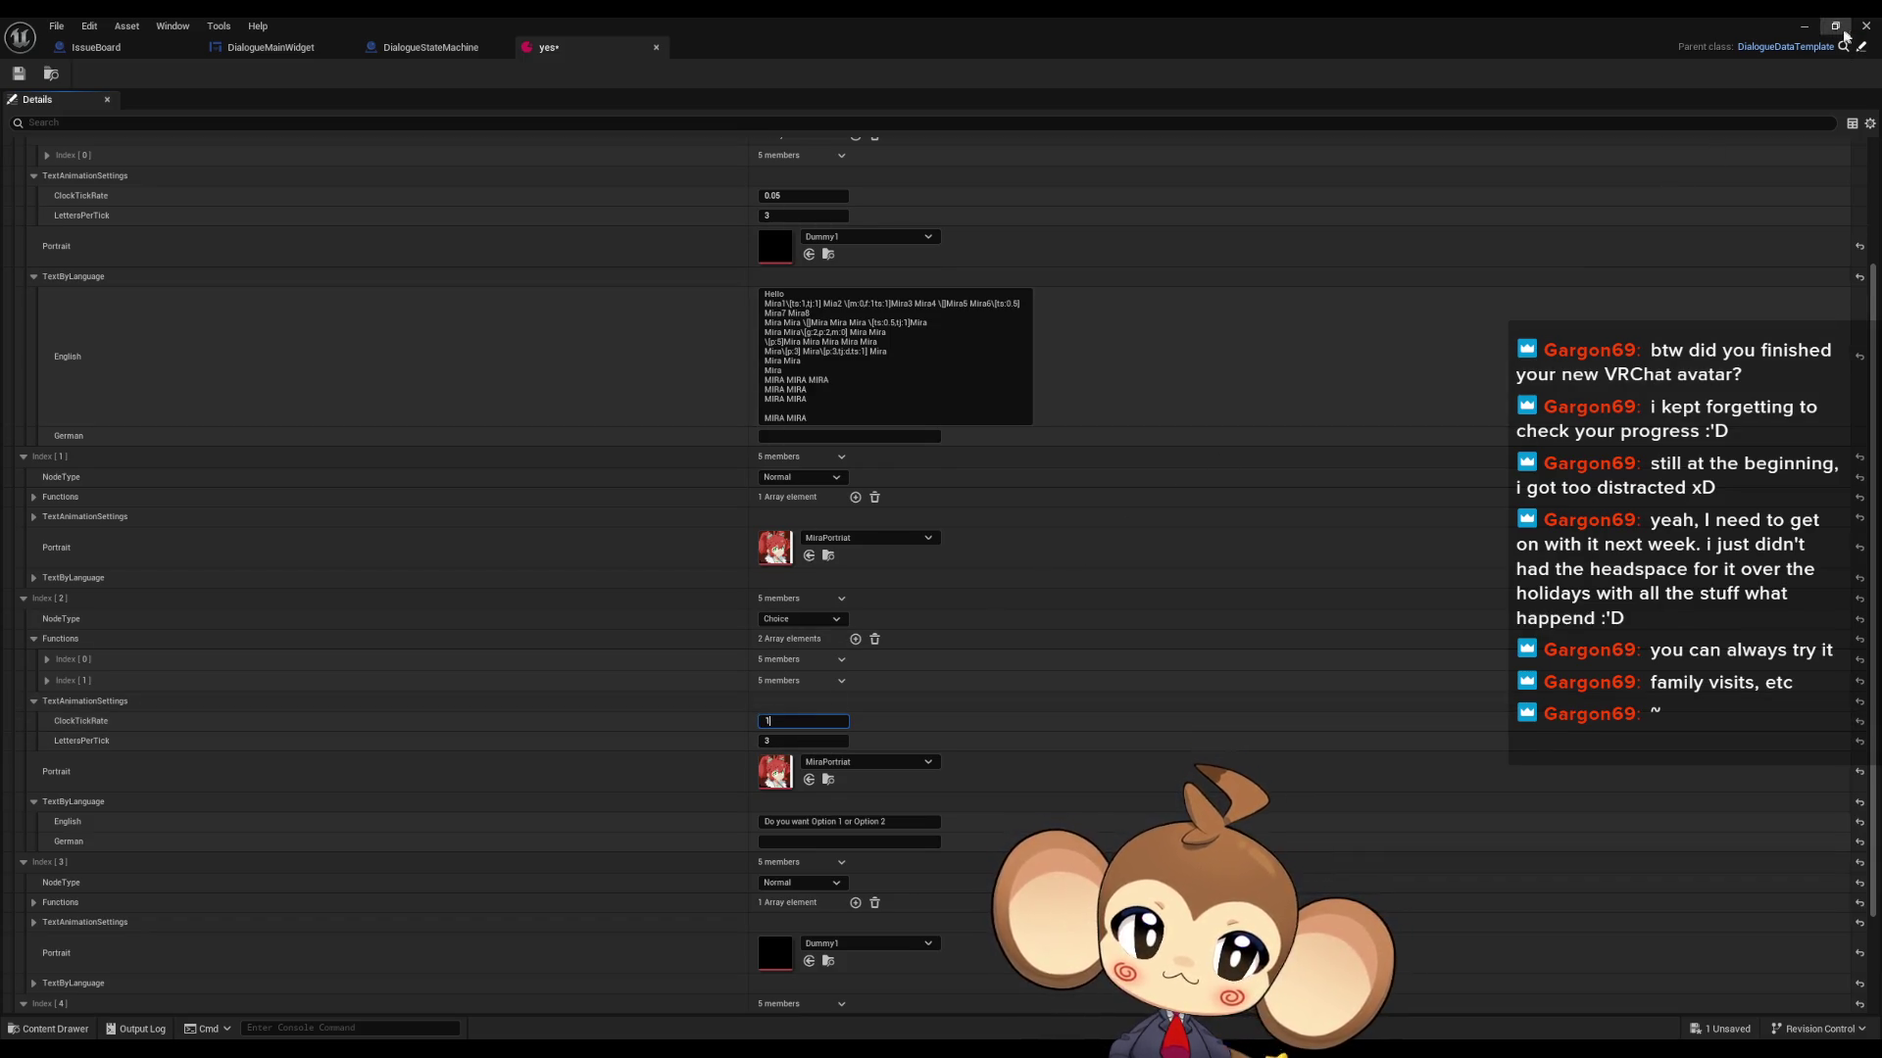
left_click(1804, 26)
- Play the saved game, advance the dialogue to the Option 1/Option 2 choice, then stop with Esc
left_click(365, 72)
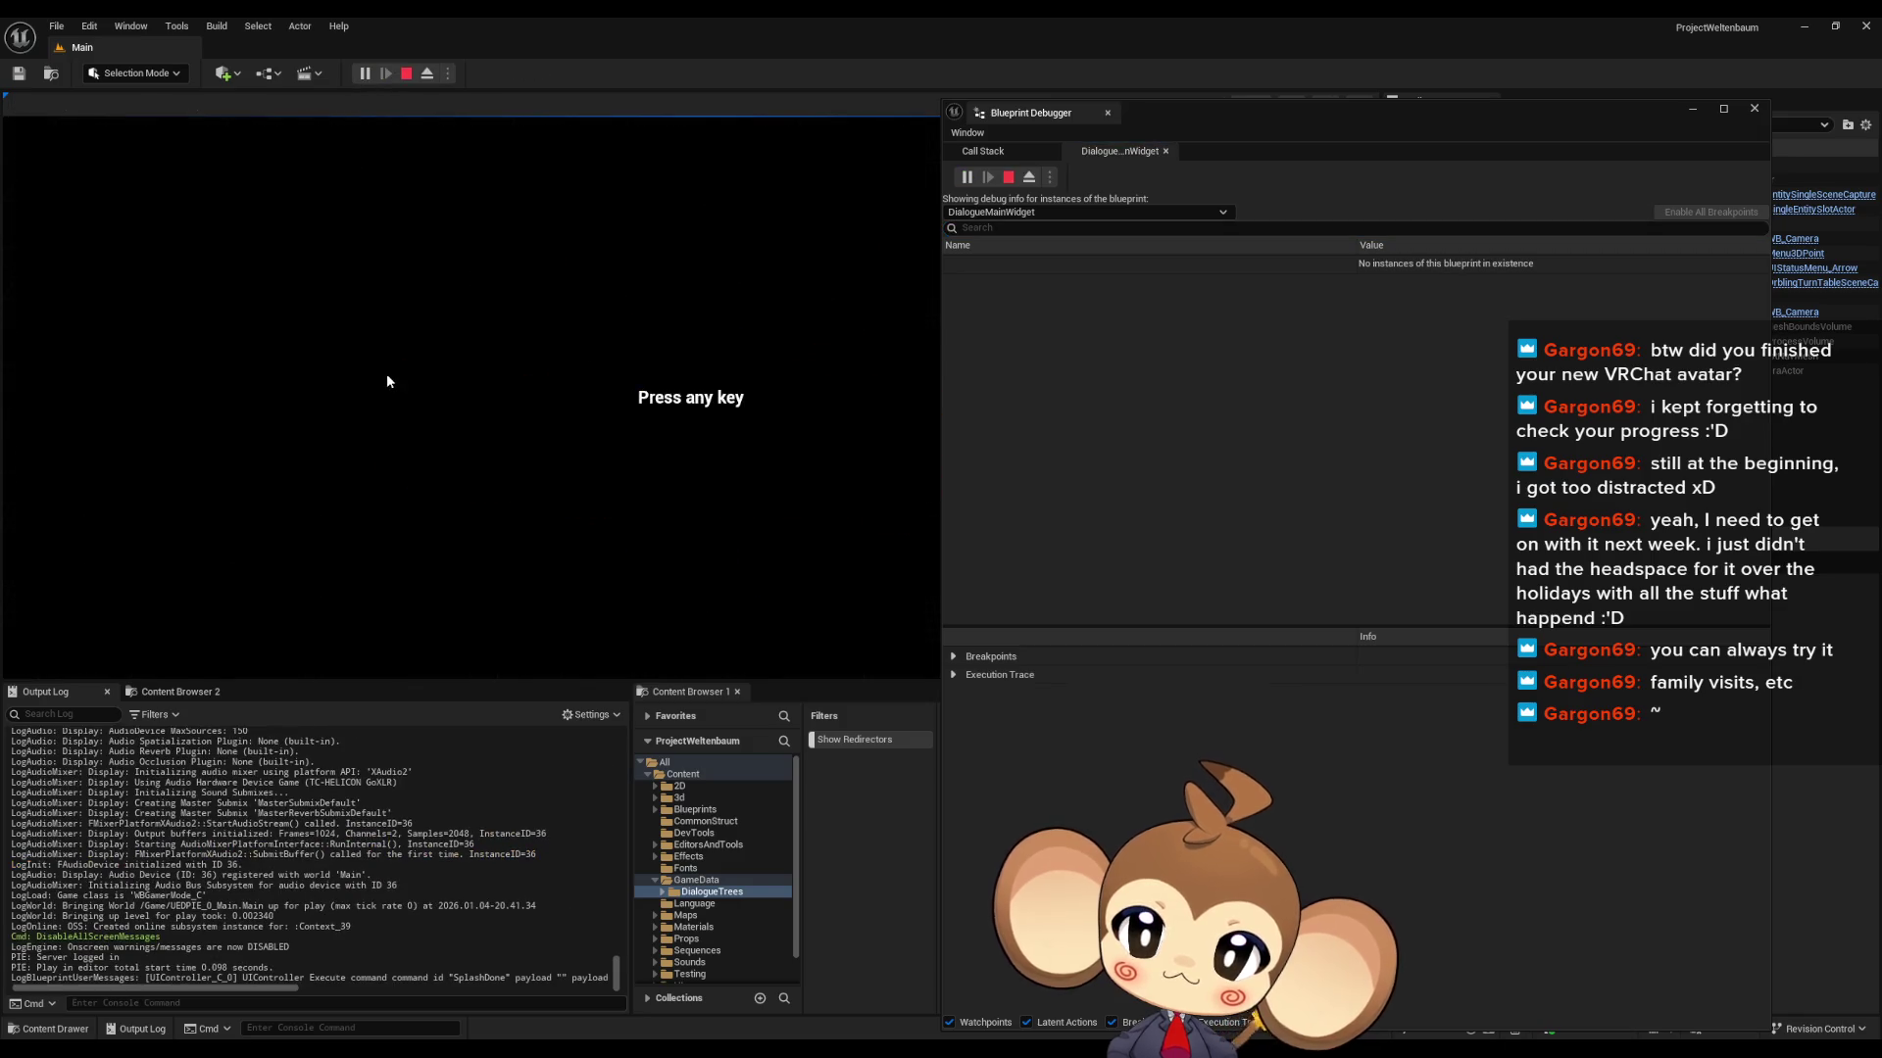
left_click(216, 571)
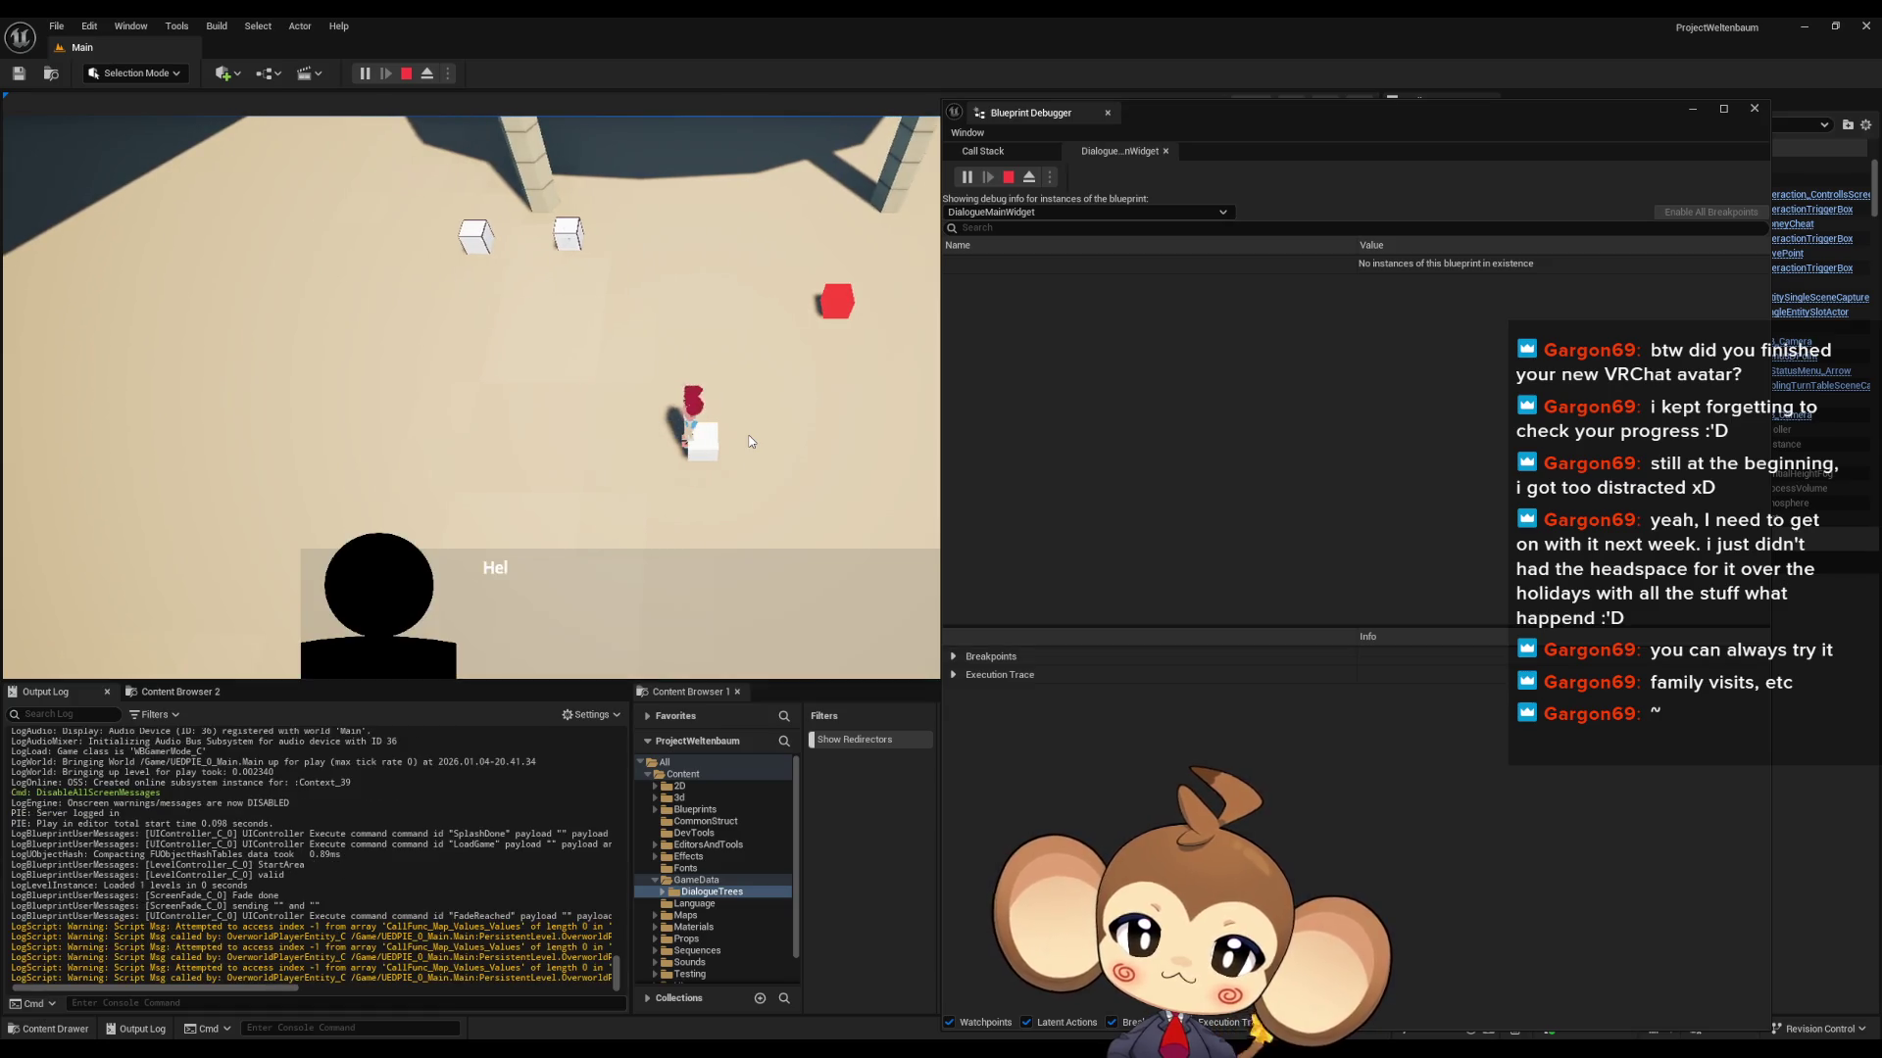
left_click(751, 441)
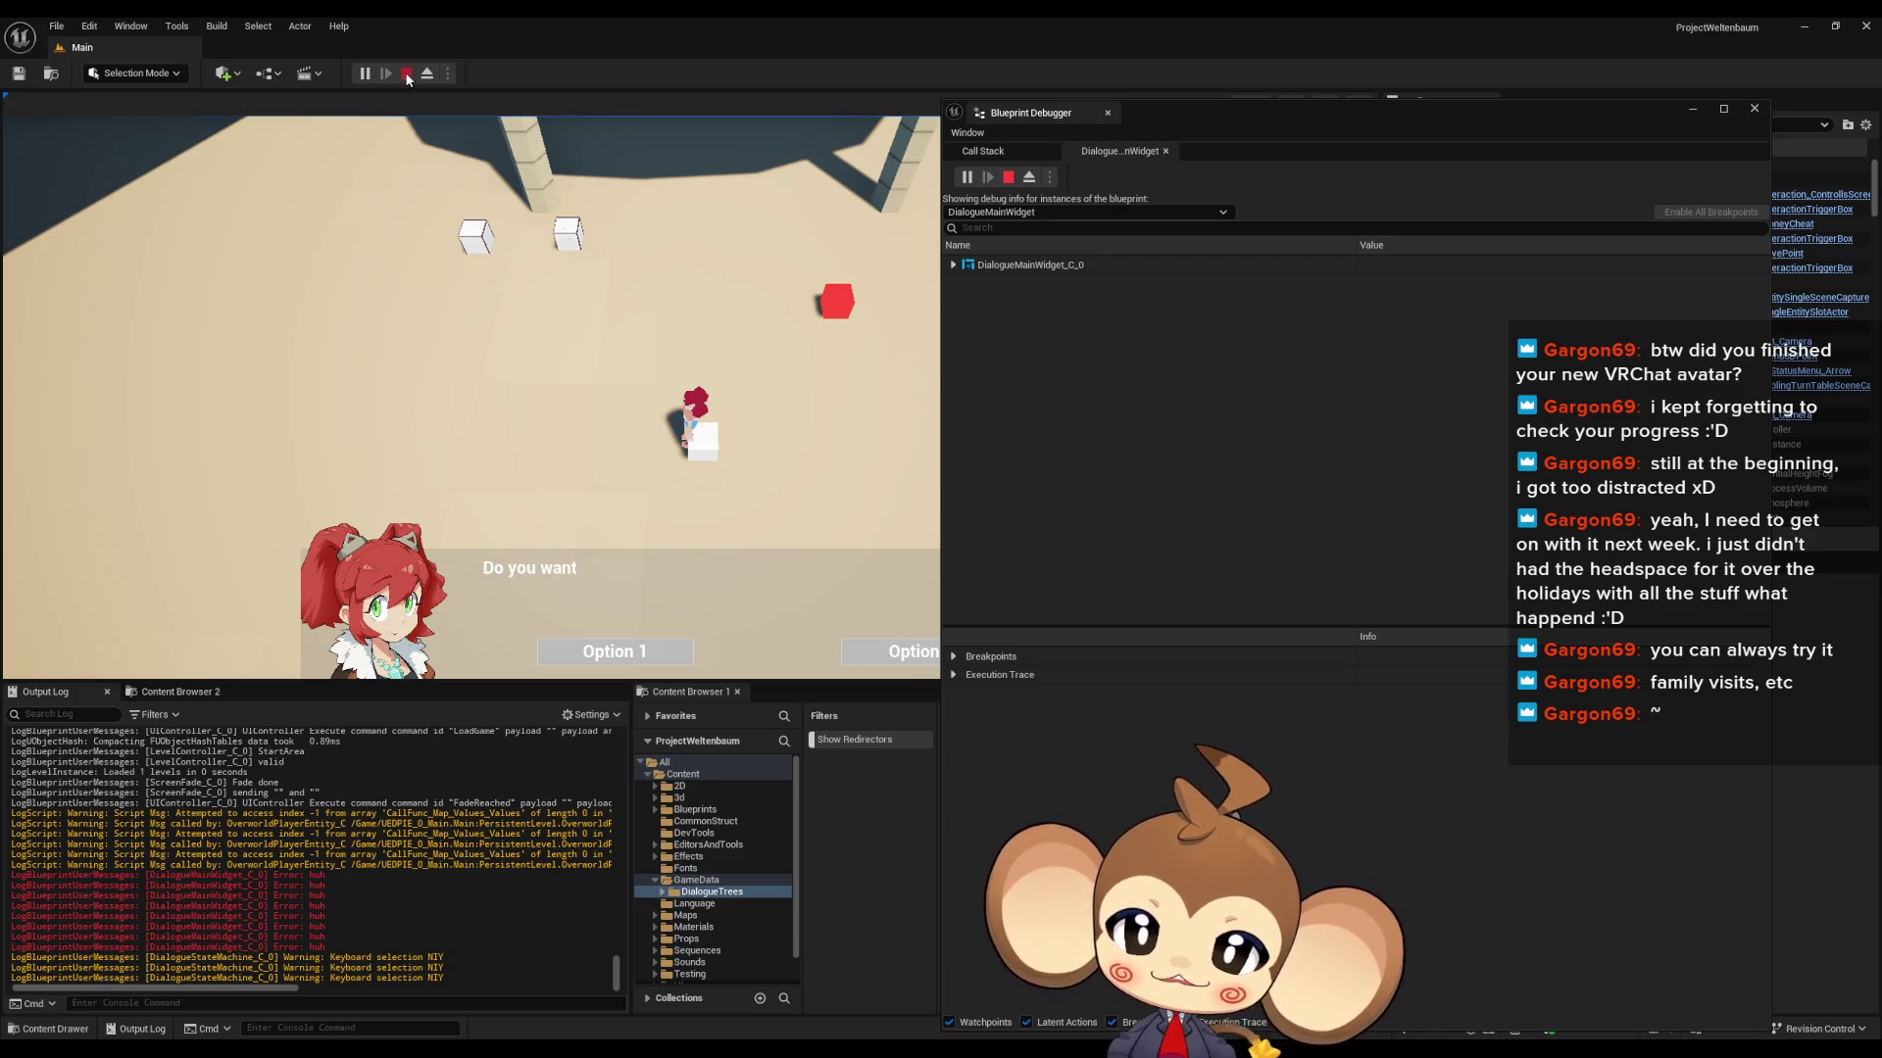
key("Escape")
mouse_move(740, 1051)
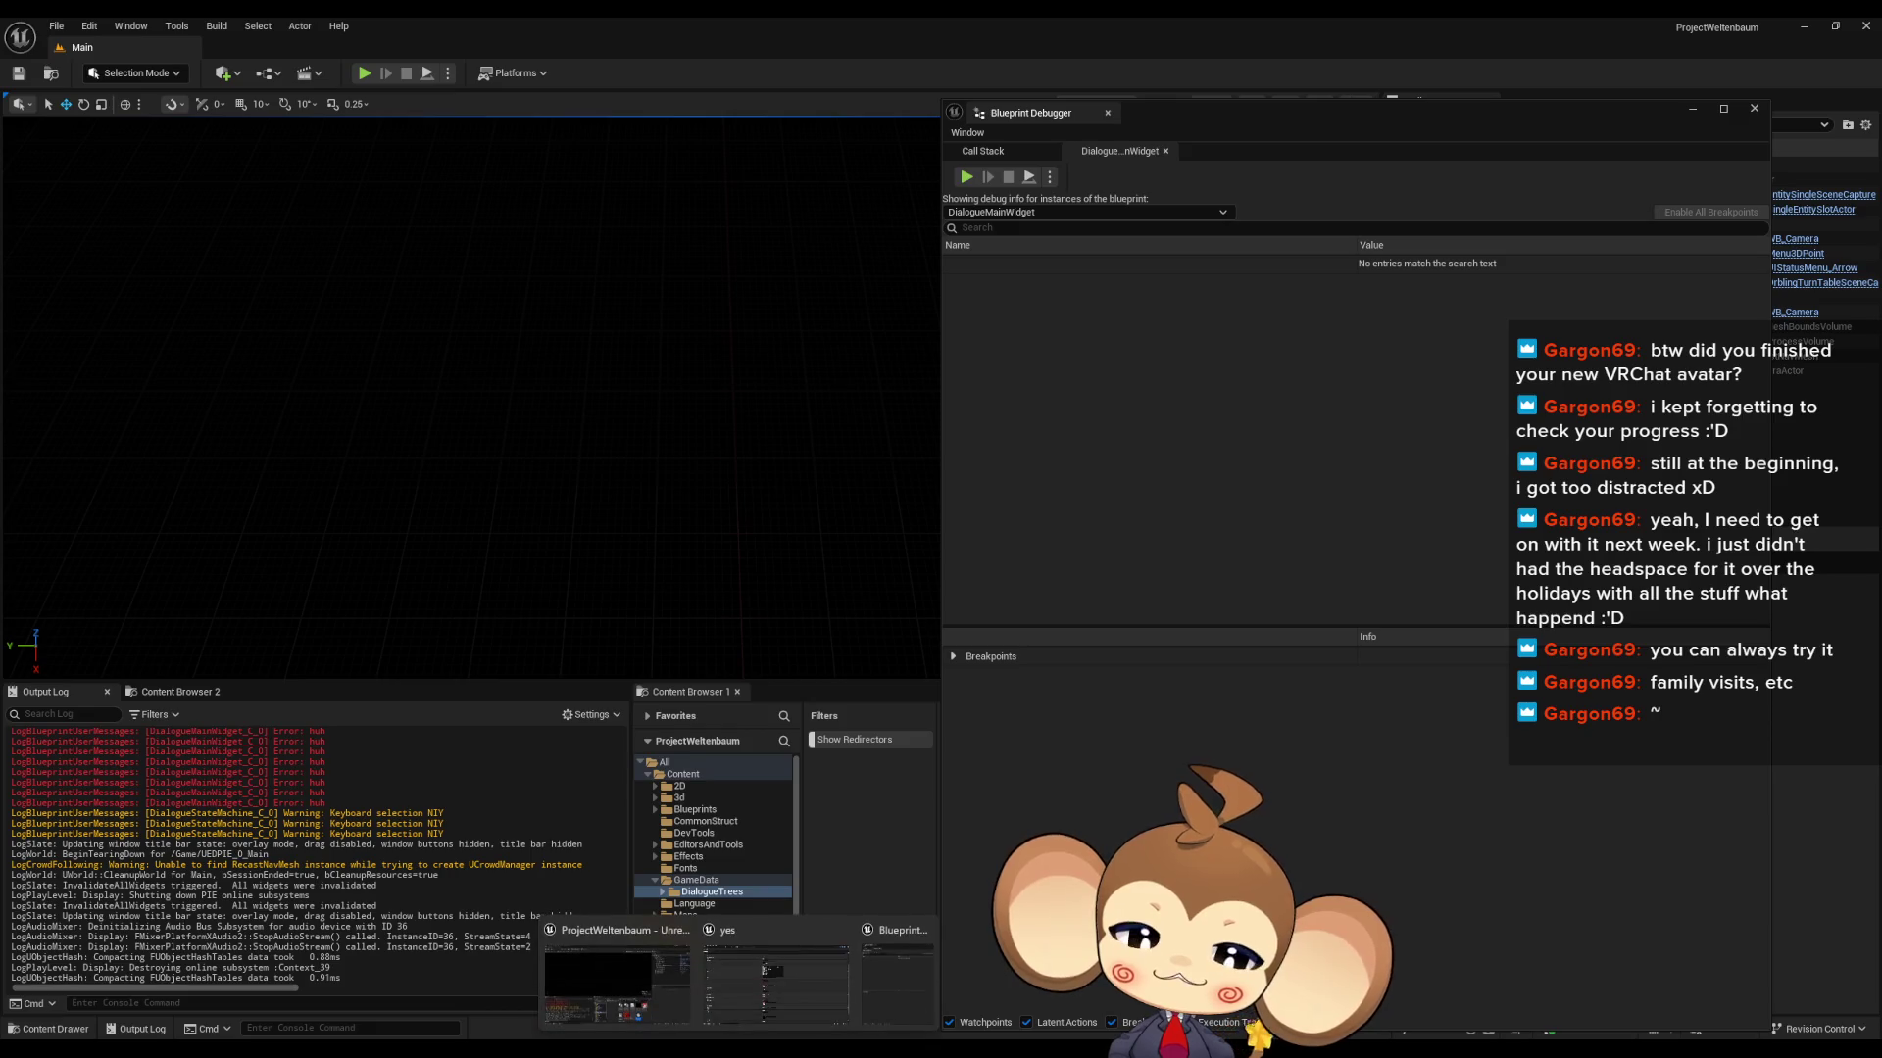
left_click(769, 994)
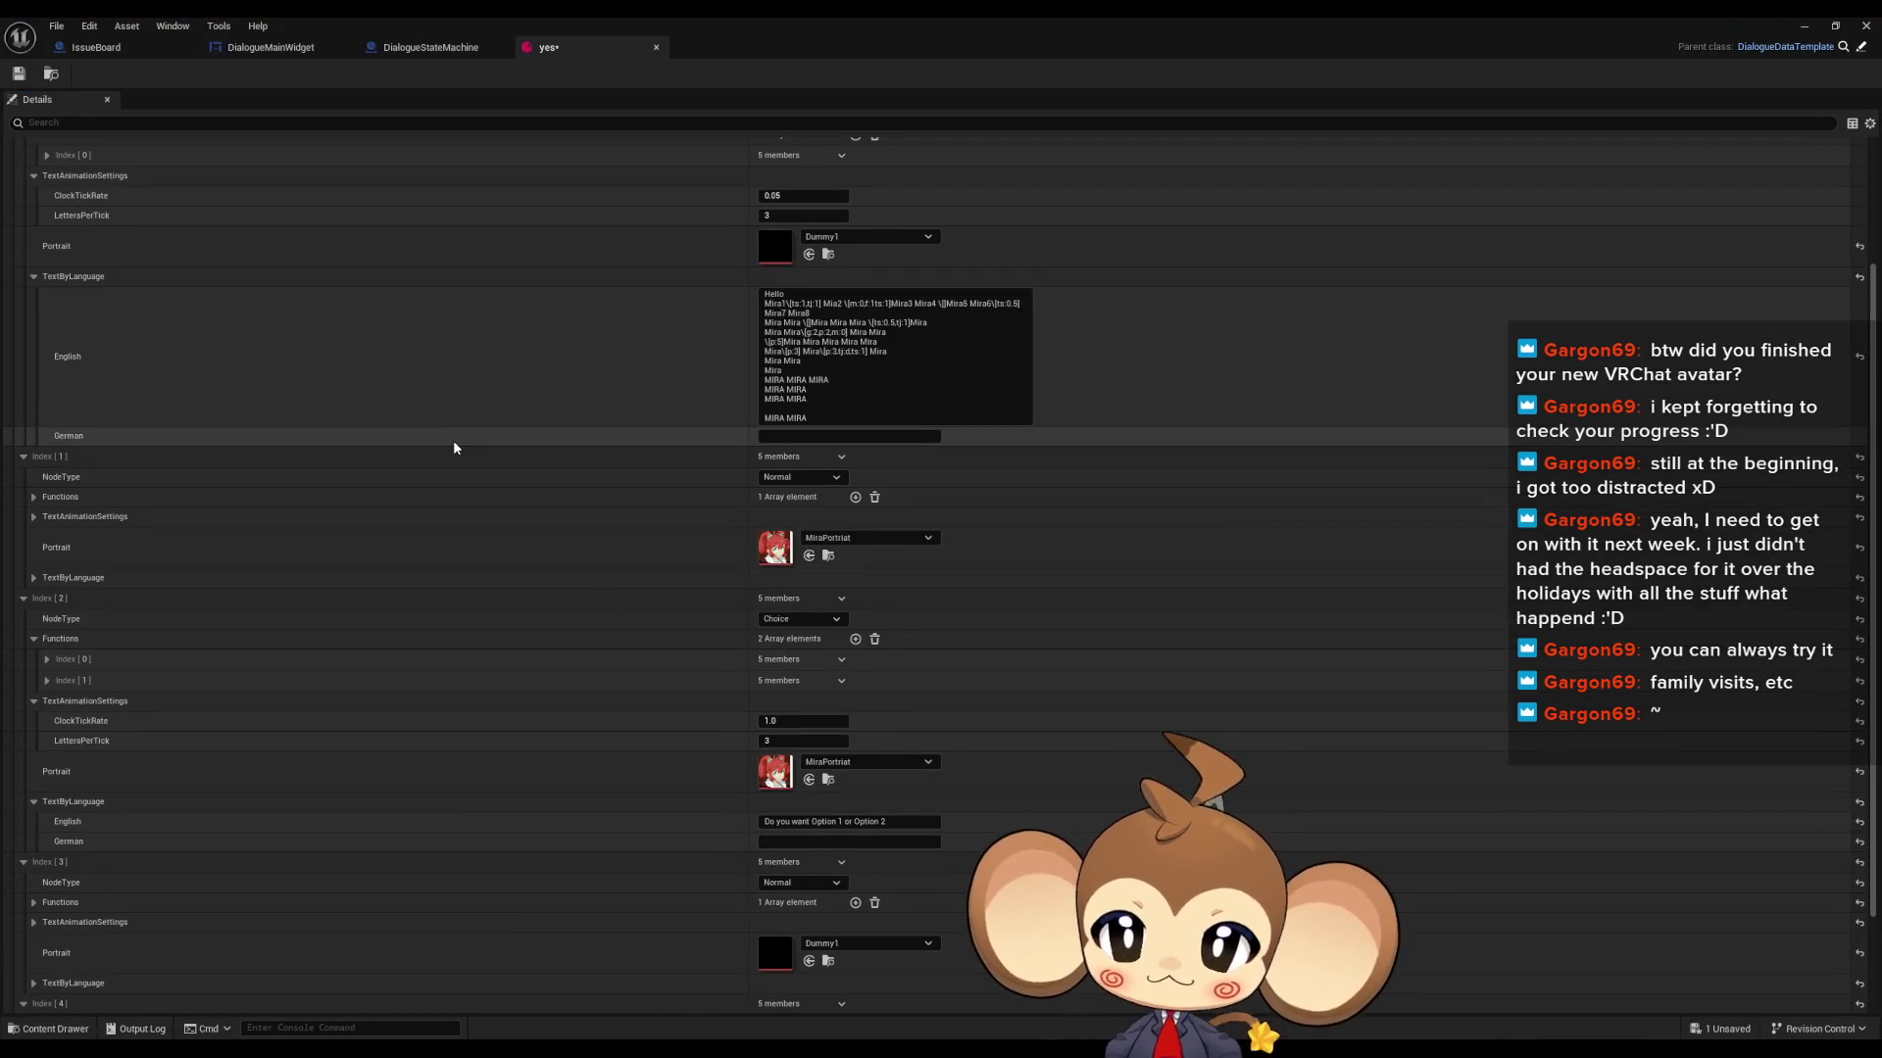
- Reset Index [2] ClockTickRate to 0.05 and return to the DialogueMainWidget blueprint
left_click(781, 722)
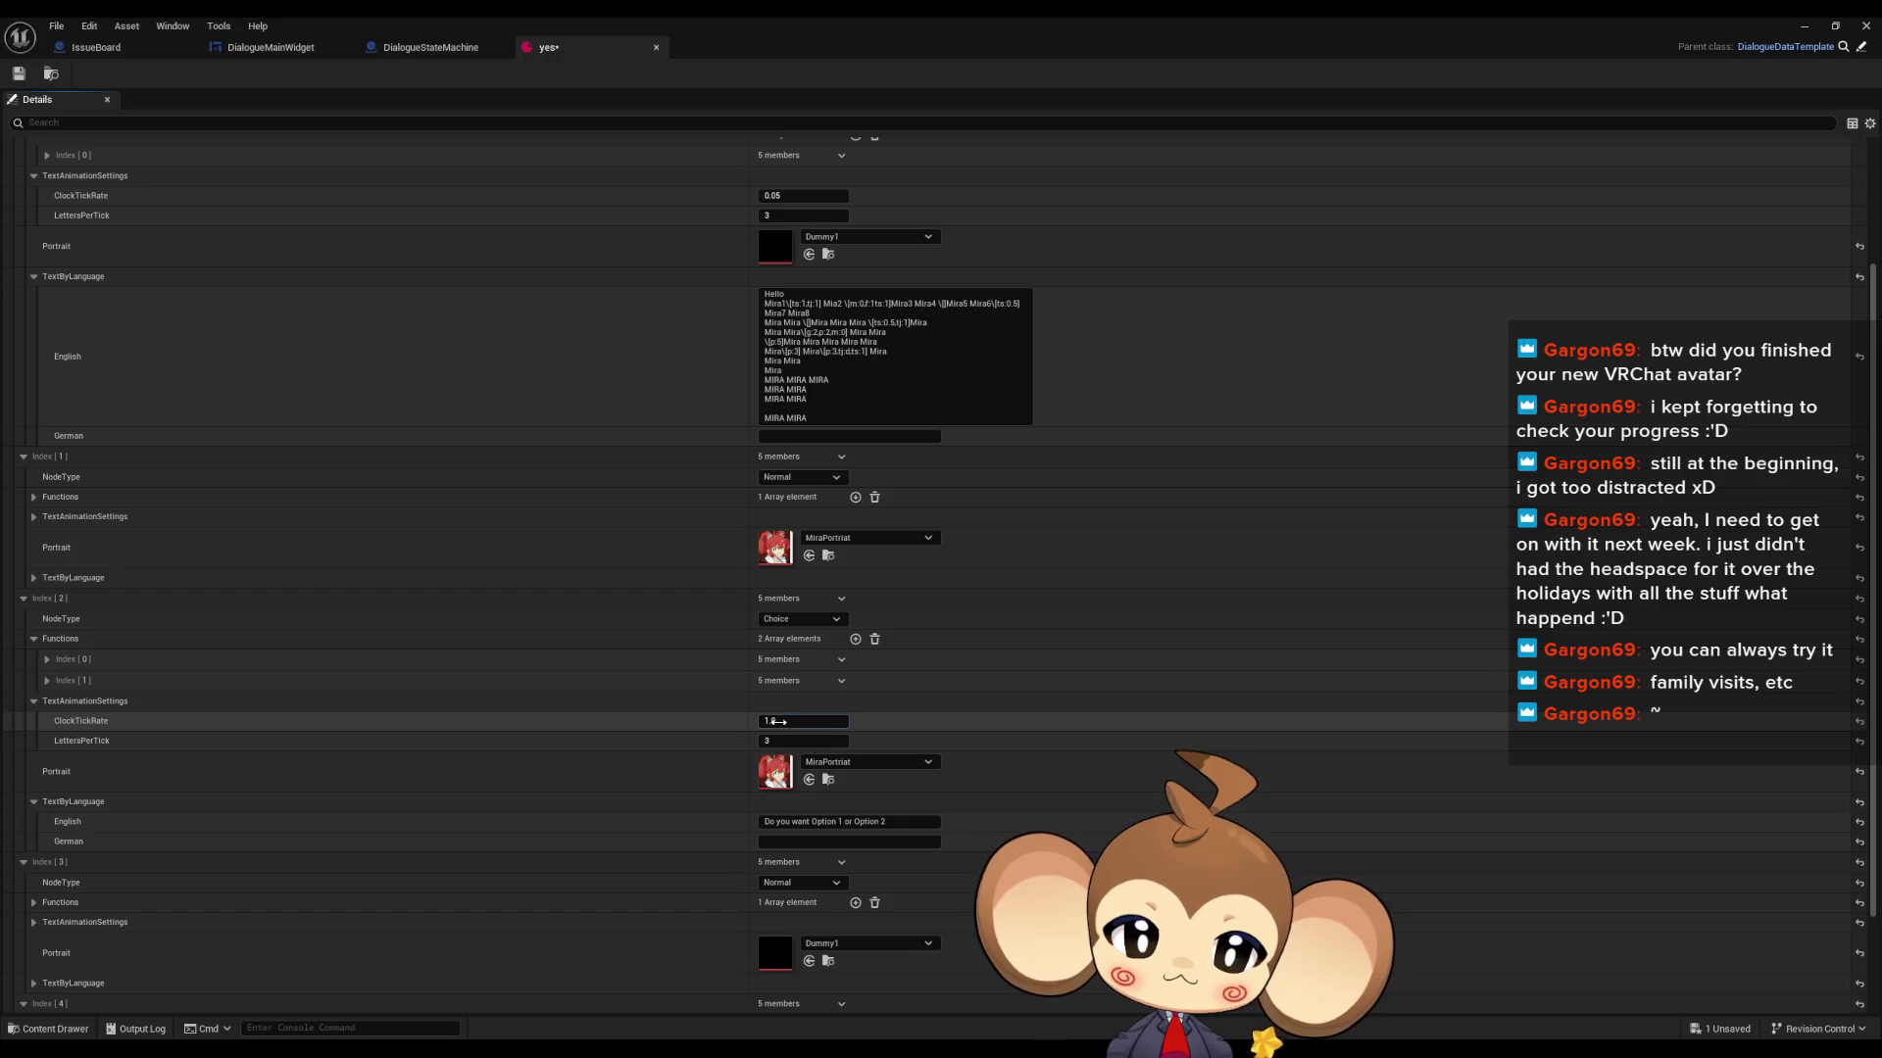
type("0.05")
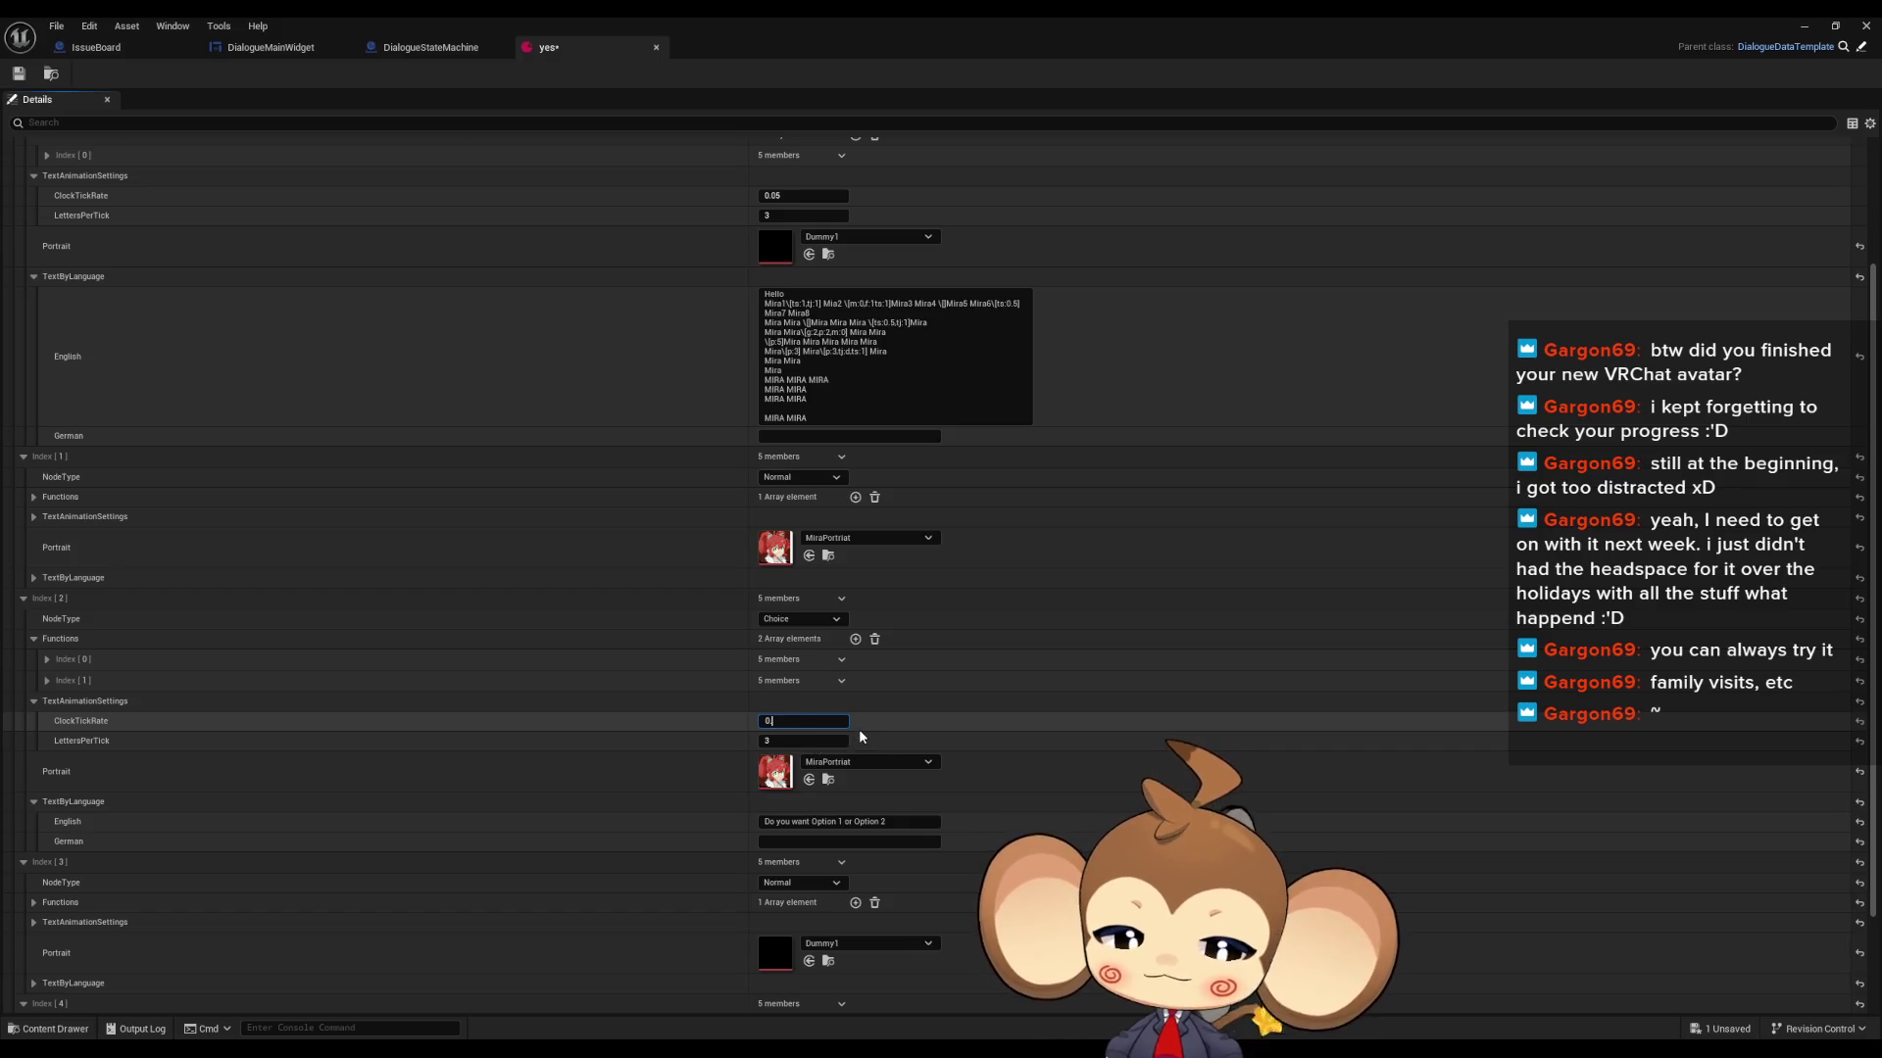
key("Return")
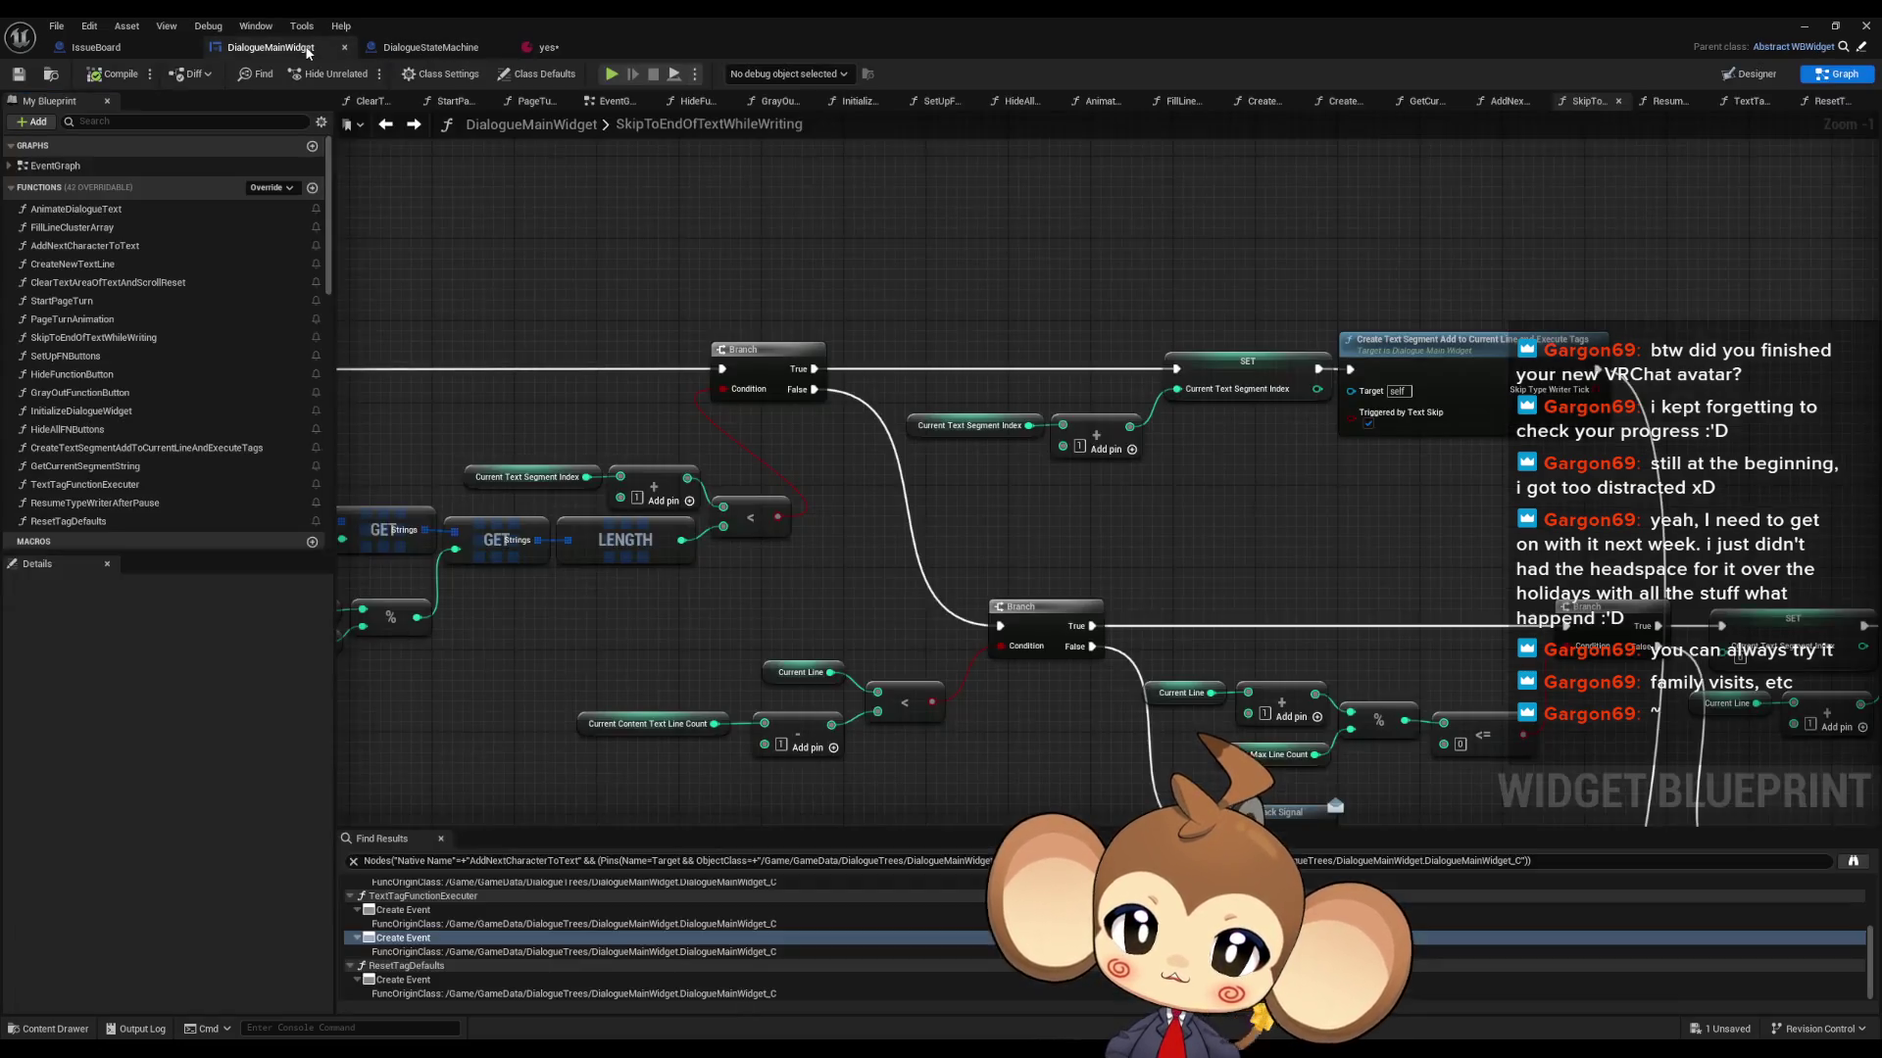
left_click(304, 48)
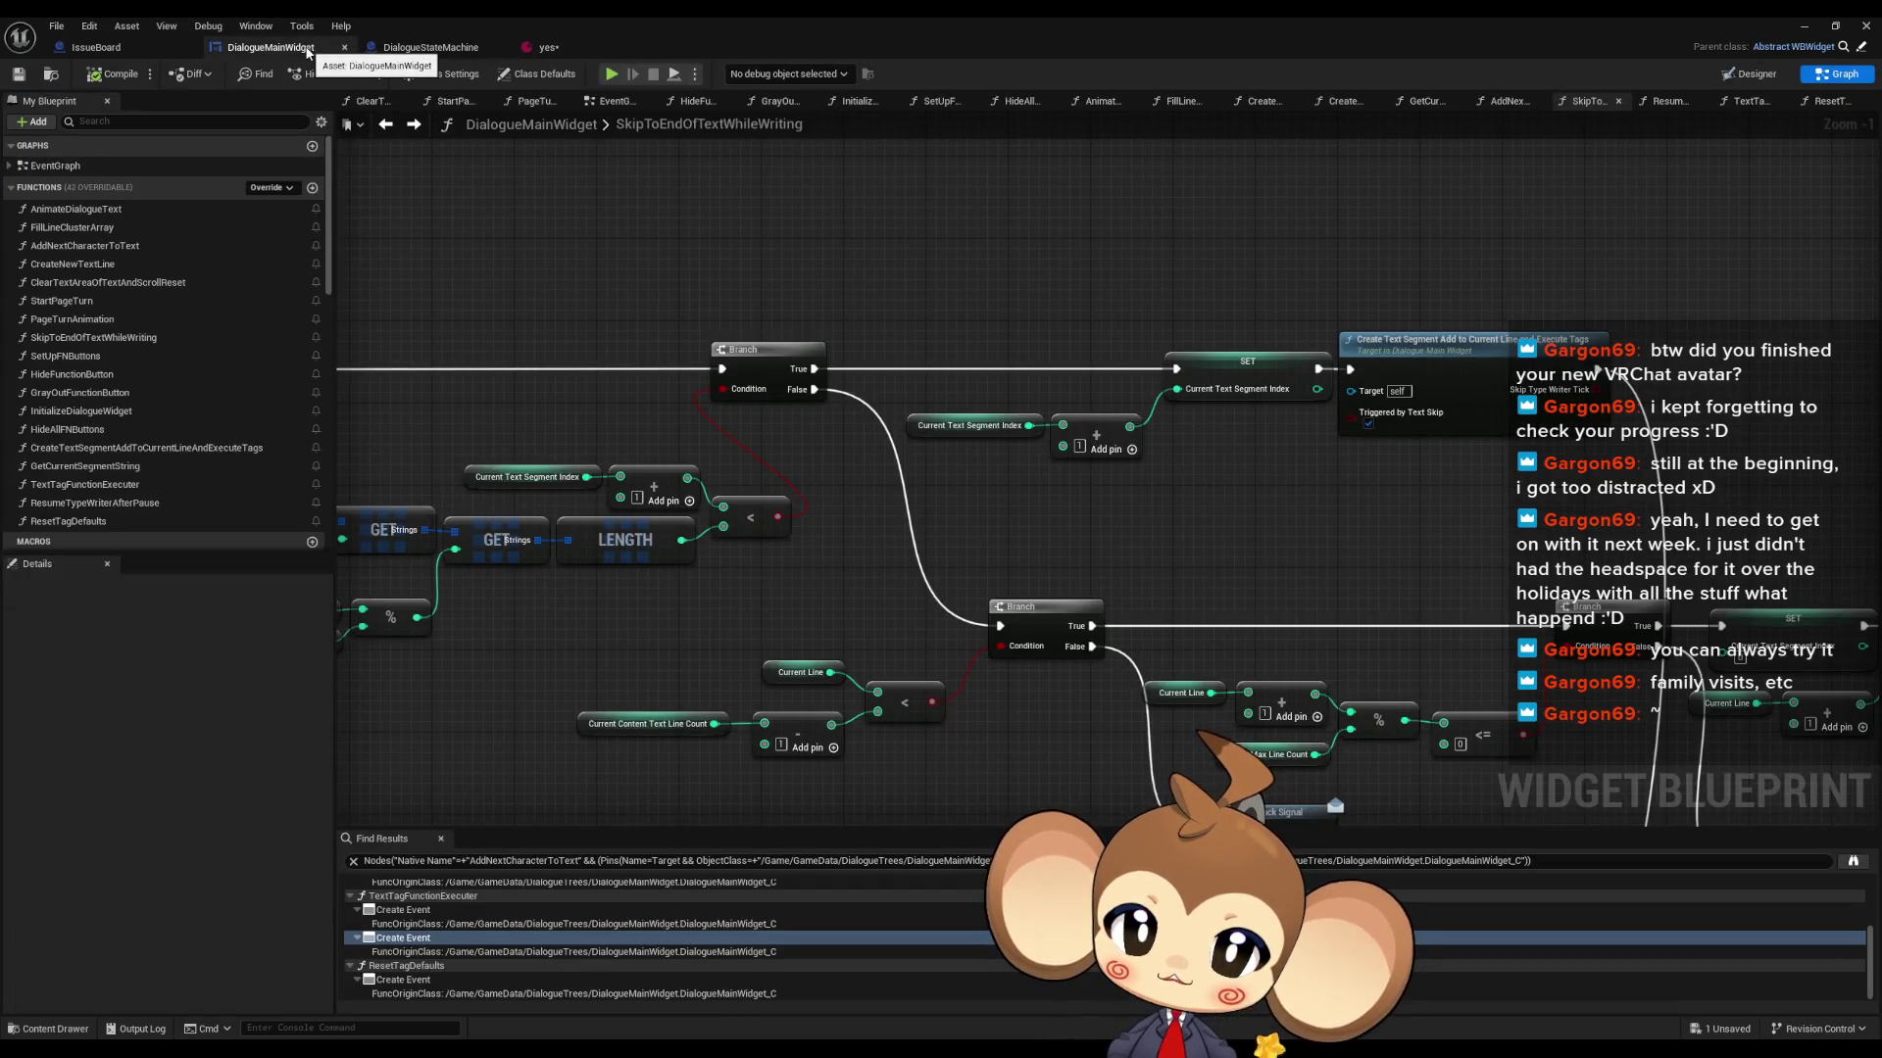
- Zoom out on the DialogueMainWidget function graph and delete its Print String node
scroll(686, 461, "down", 3)
mouse_move(696, 464)
left_mouse_down()
mouse_move(924, 474)
mouse_move(987, 573)
mouse_move(1204, 601)
left_mouse_up()
scroll(987, 574, "down", 2)
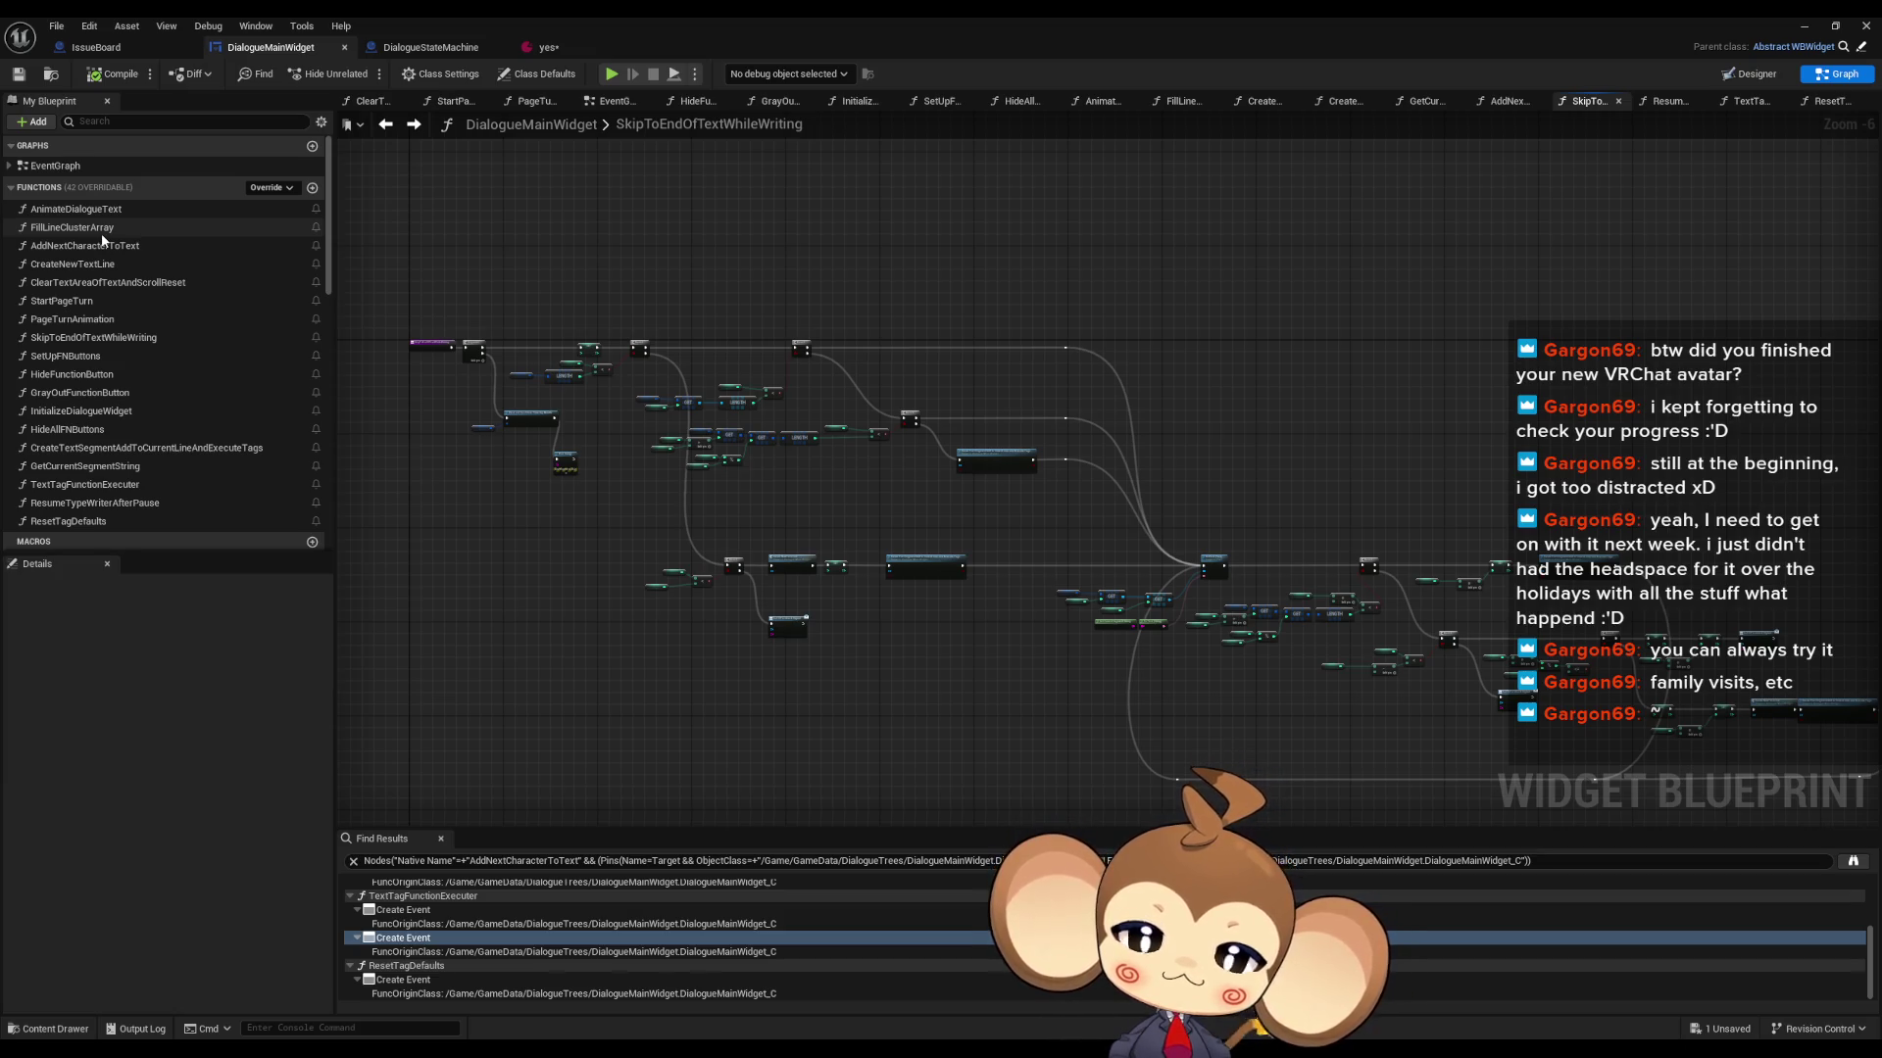
left_click_drag(733, 498, 862, 531)
scroll(745, 508, "up", 5)
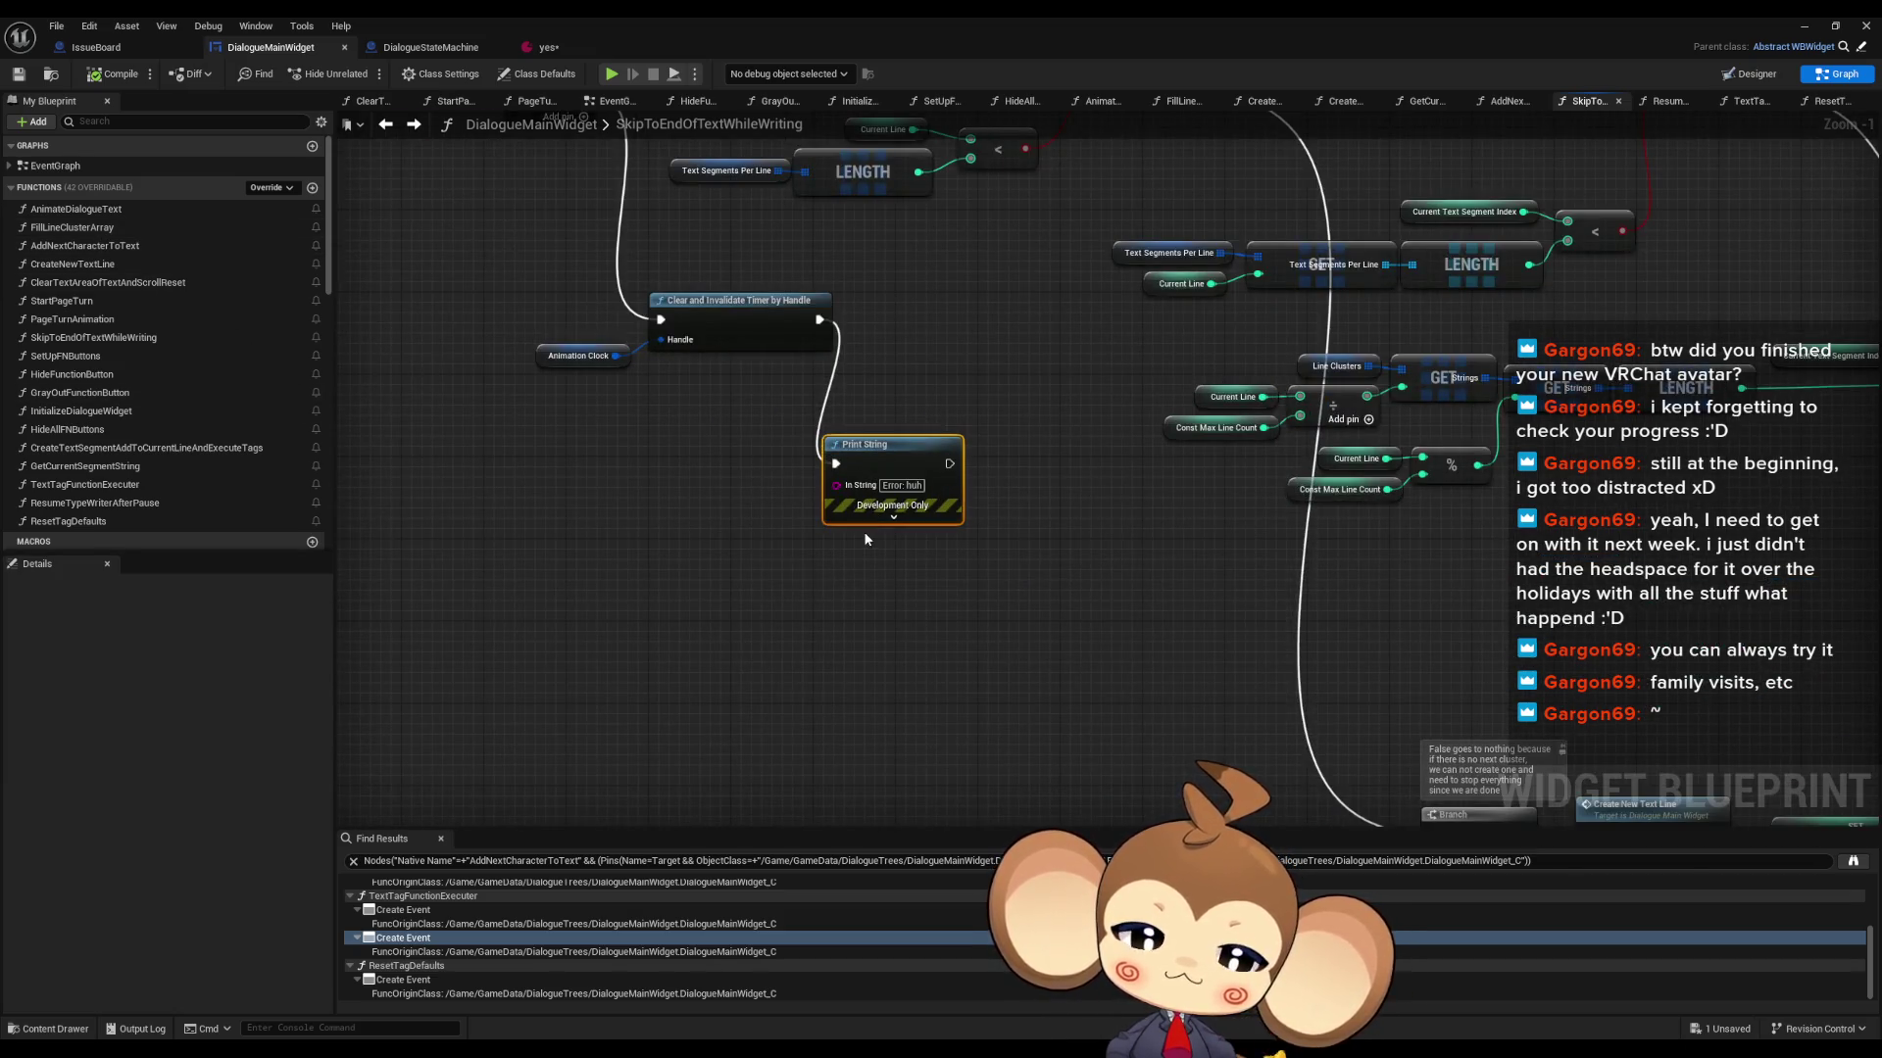
key("Delete")
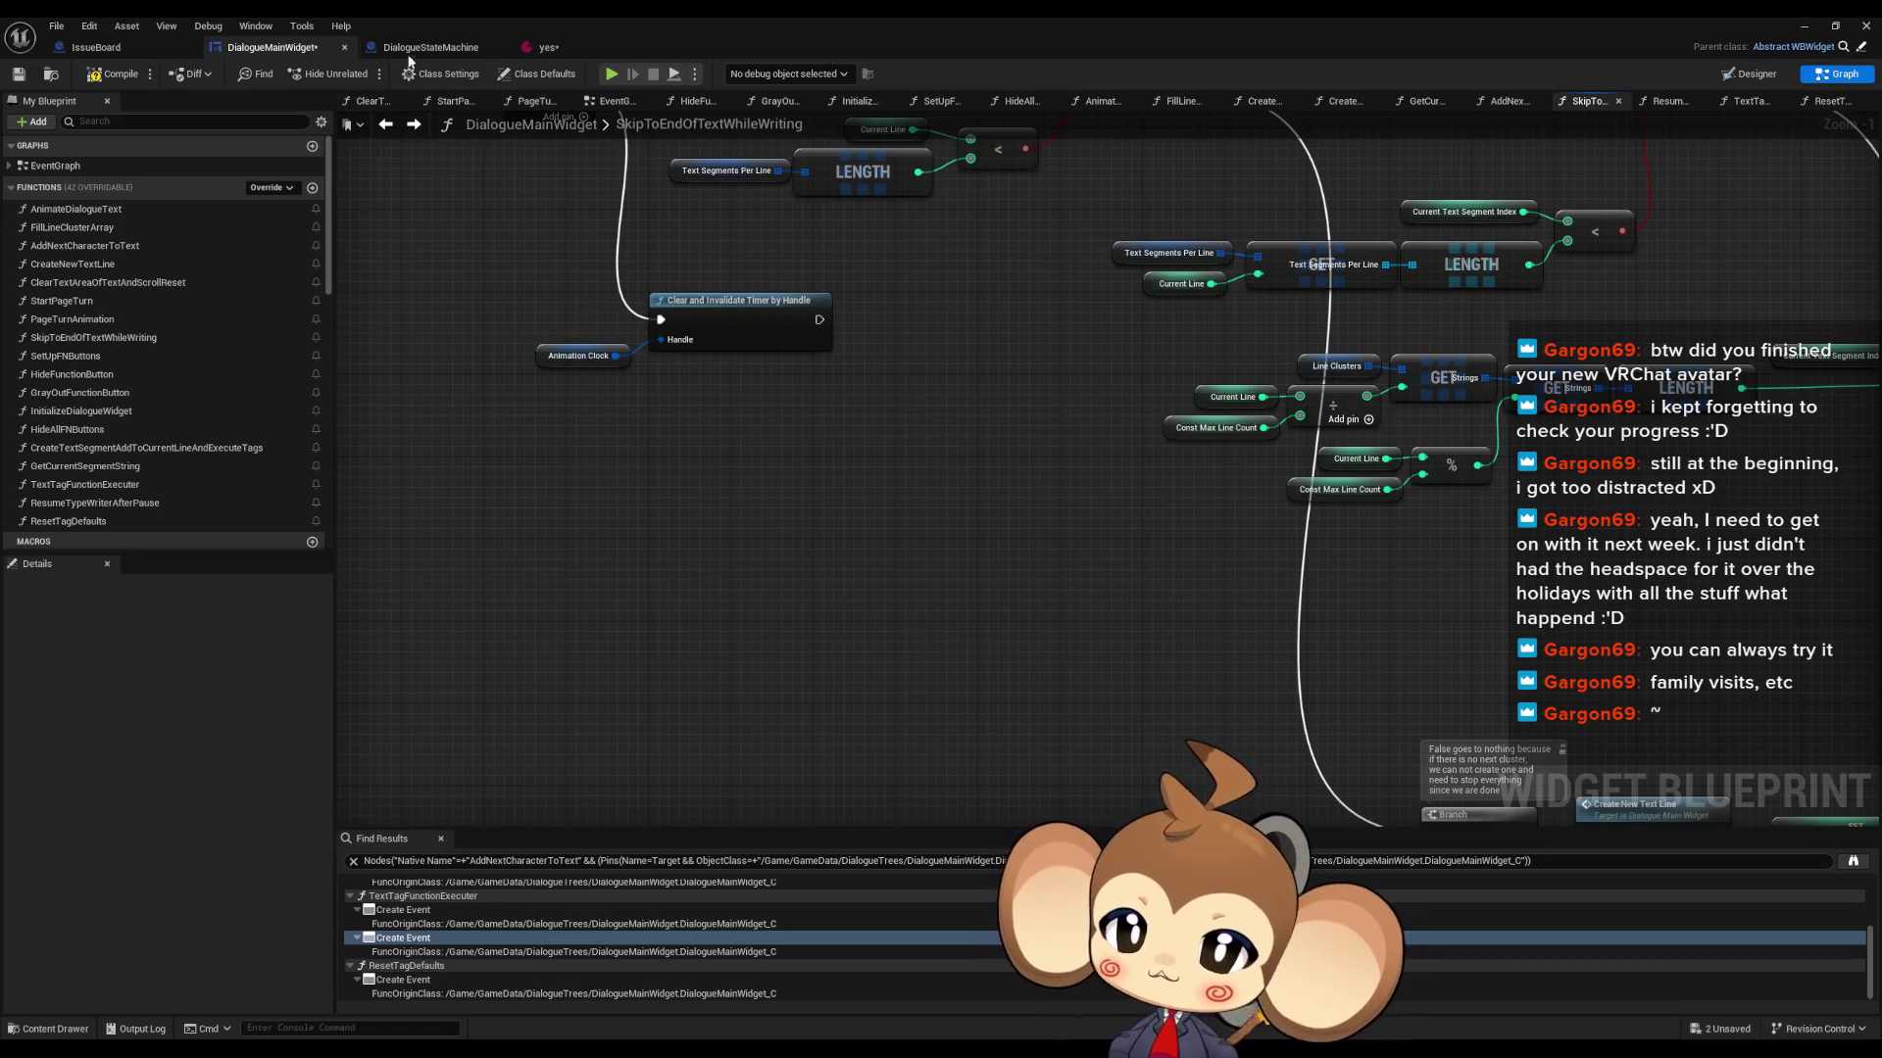
- Inspect DialogueStateMachine's SetUpFNButtons nodes (SetText, Sequence, For Each Loop), then minimize the editor
left_click(431, 47)
scroll(847, 284, "down", 2)
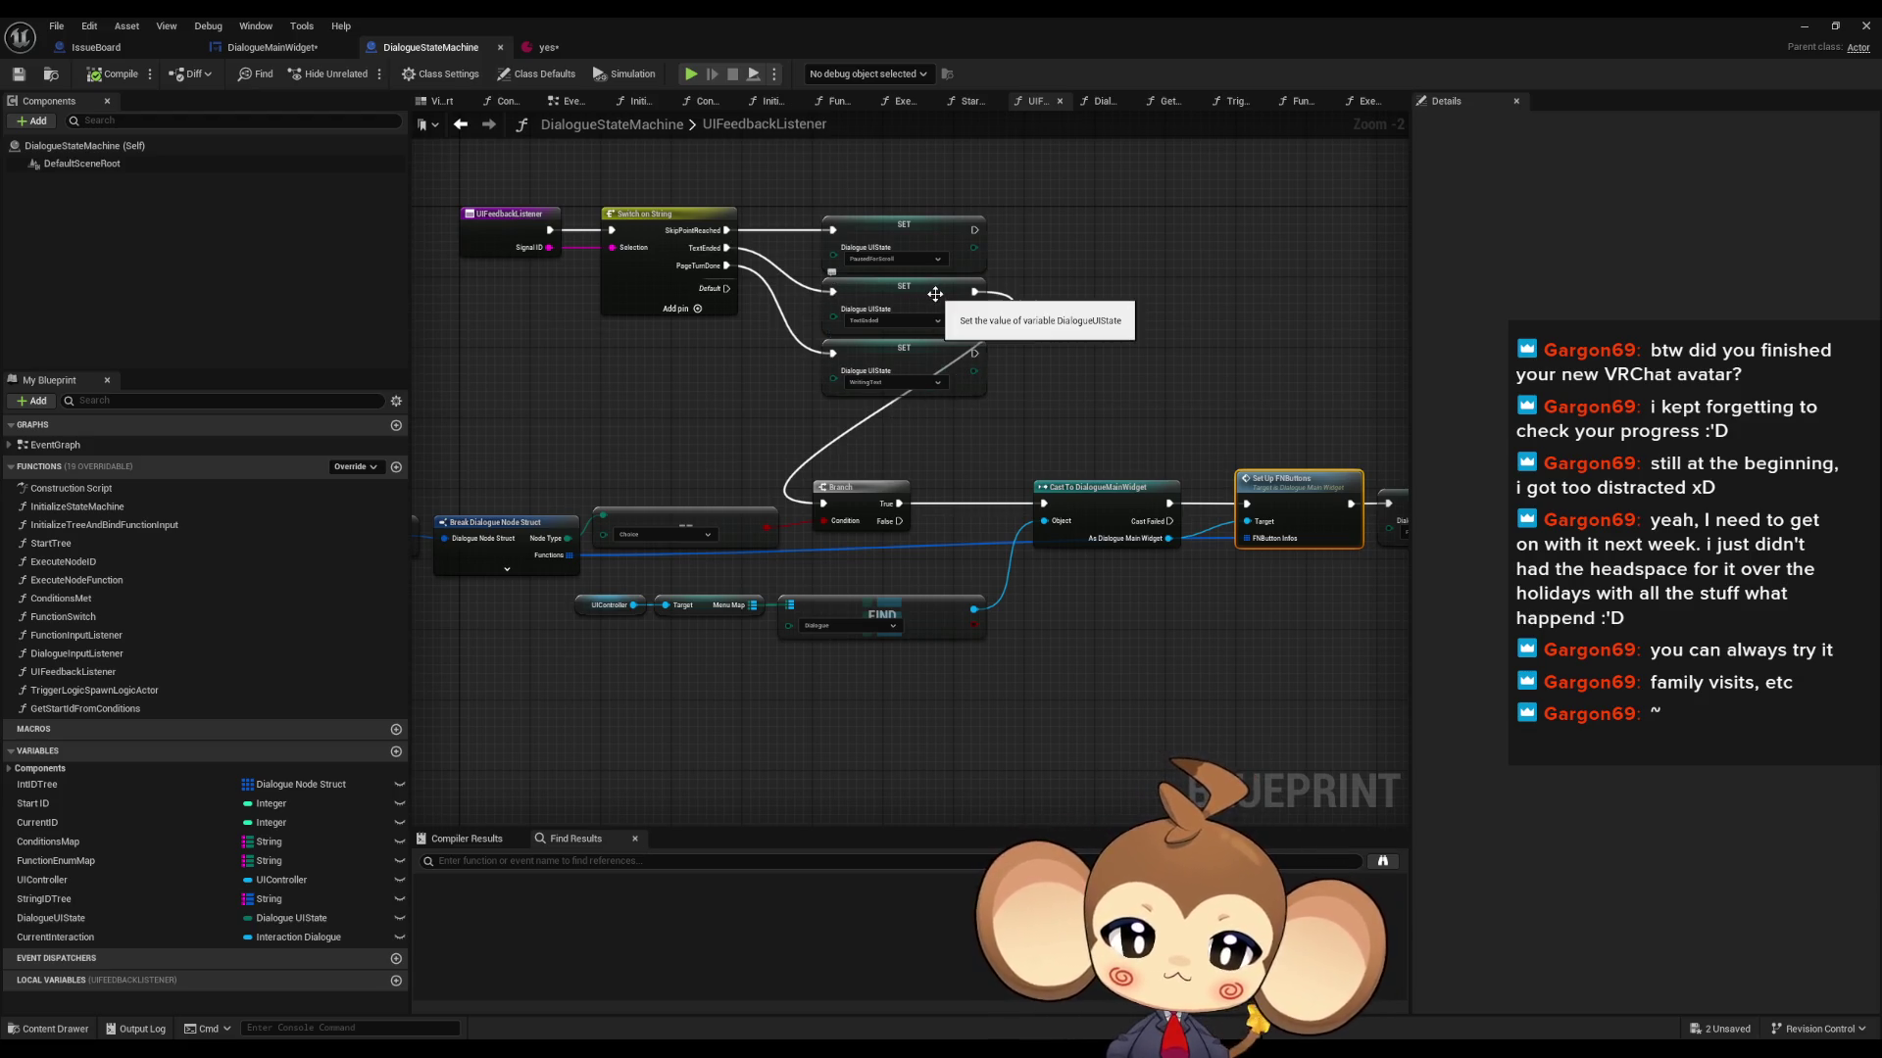
mouse_move(1176, 597)
left_mouse_down()
mouse_move(1053, 591)
mouse_move(1074, 586)
mouse_move(950, 547)
left_mouse_up()
double_click(973, 457)
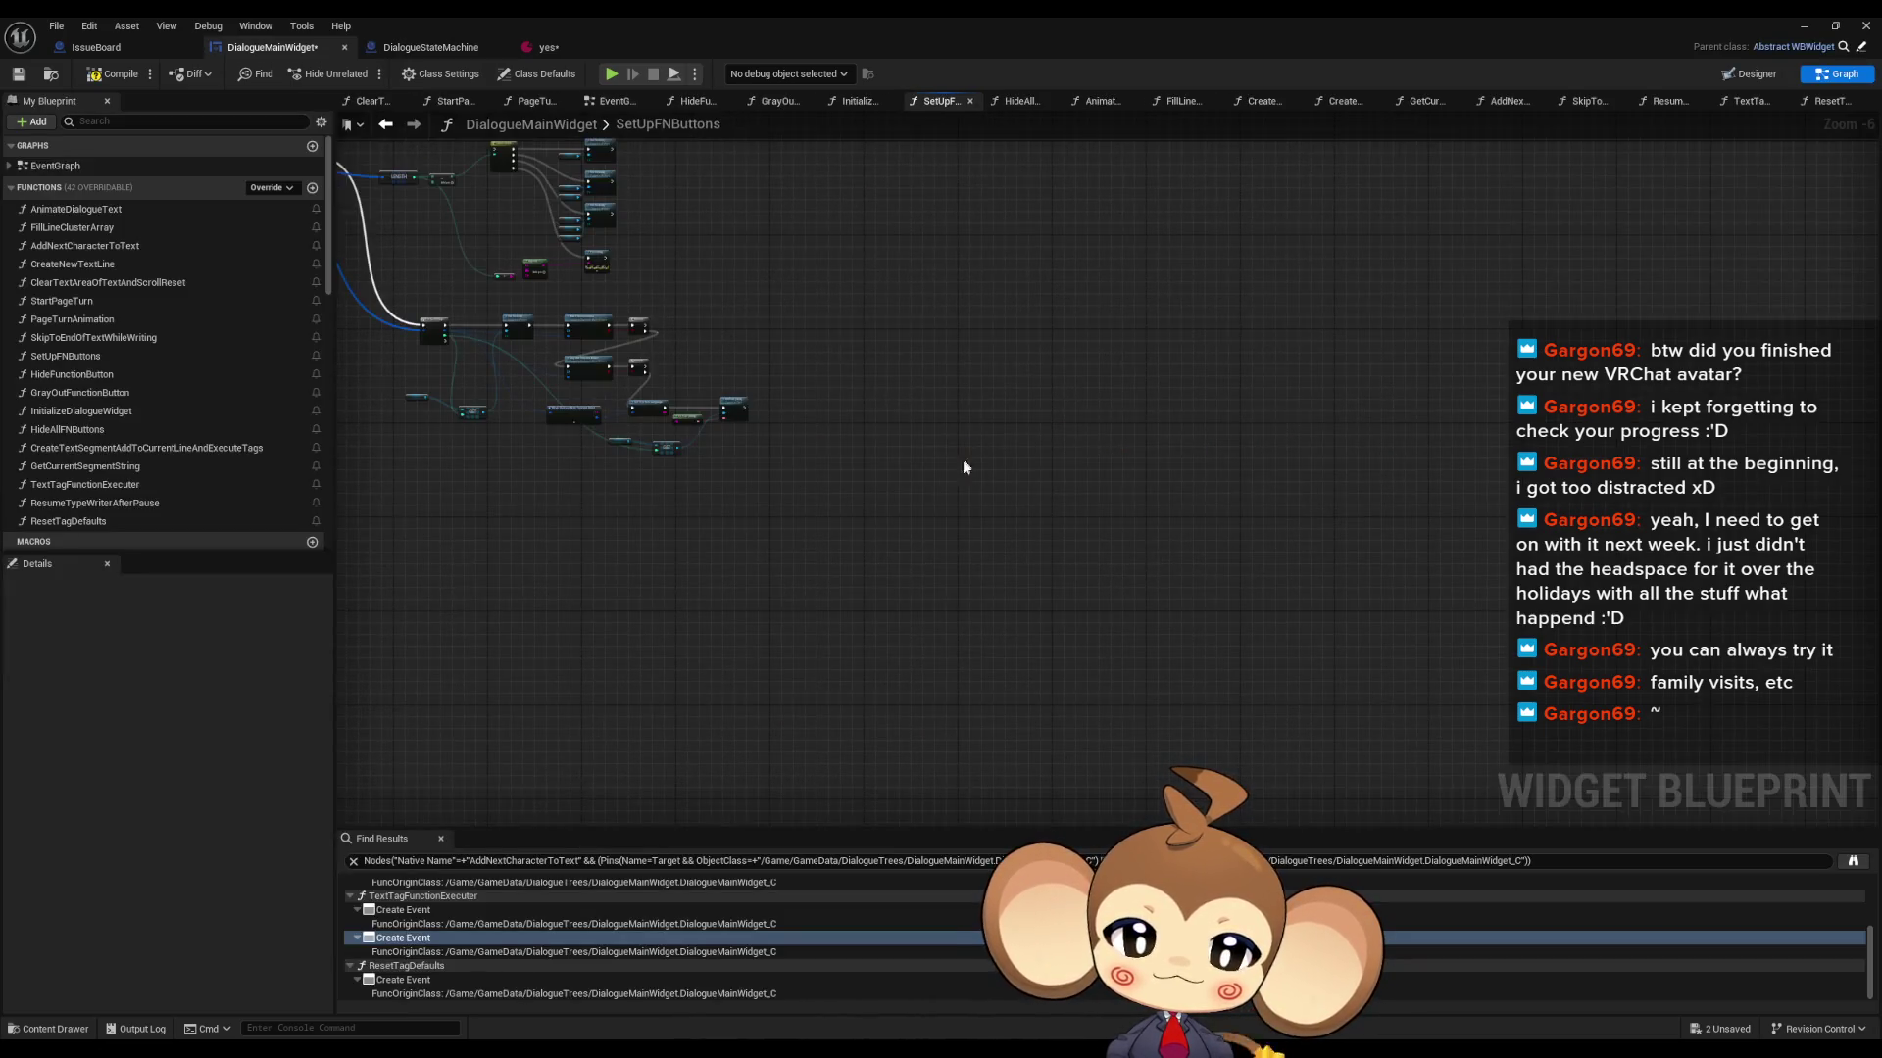
scroll(958, 477, "up", 5)
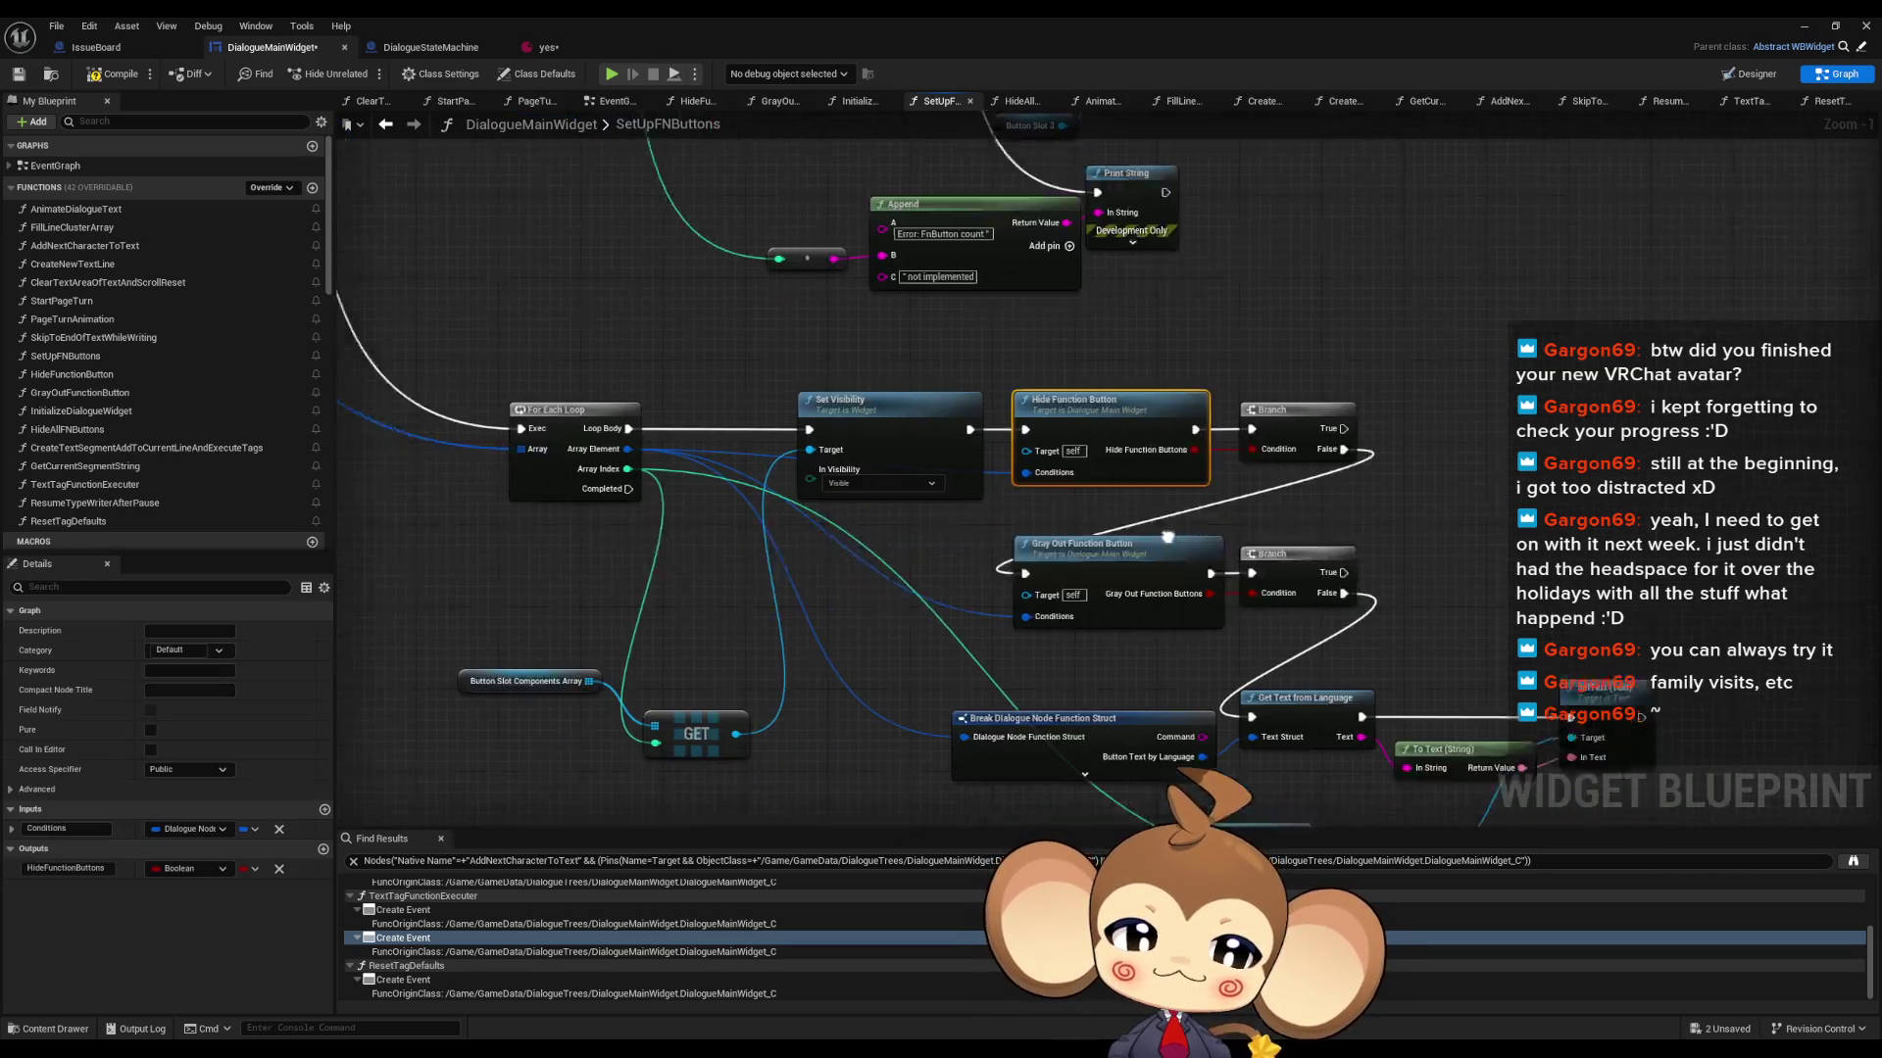
left_click(1382, 588)
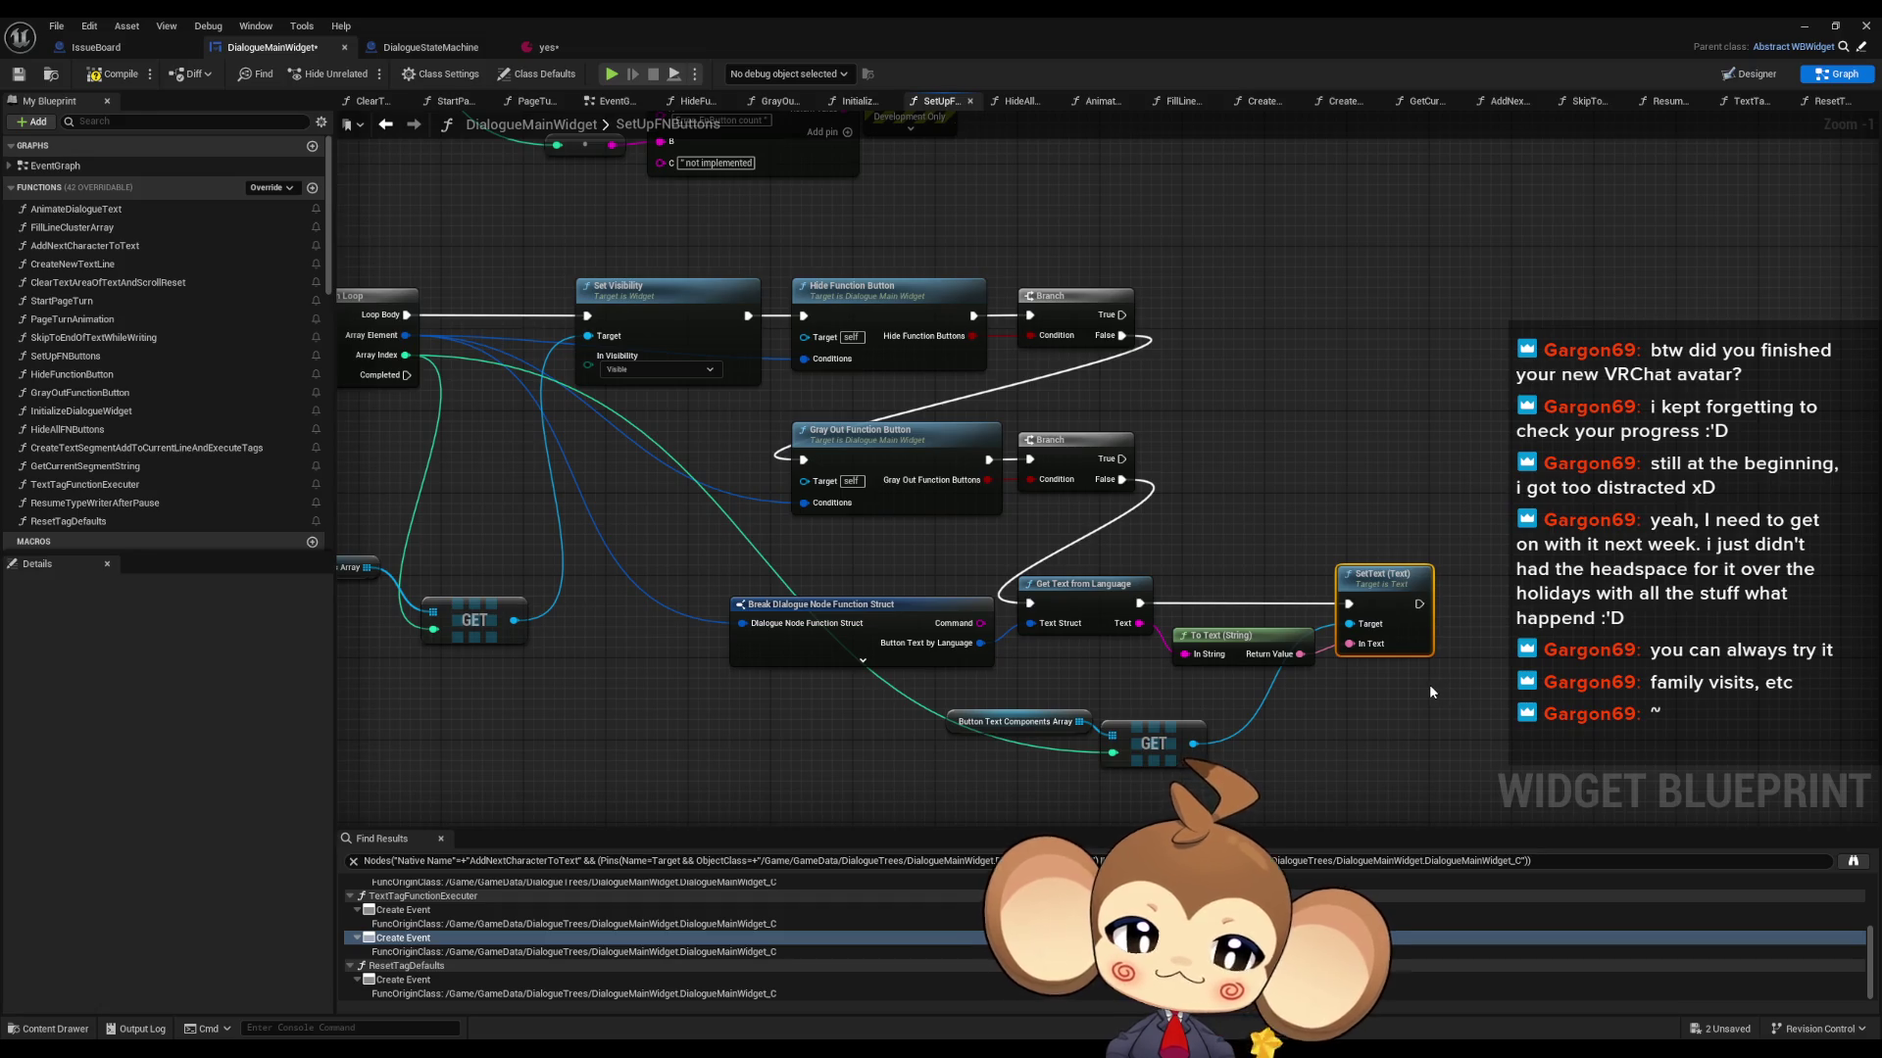
left_click(1076, 631)
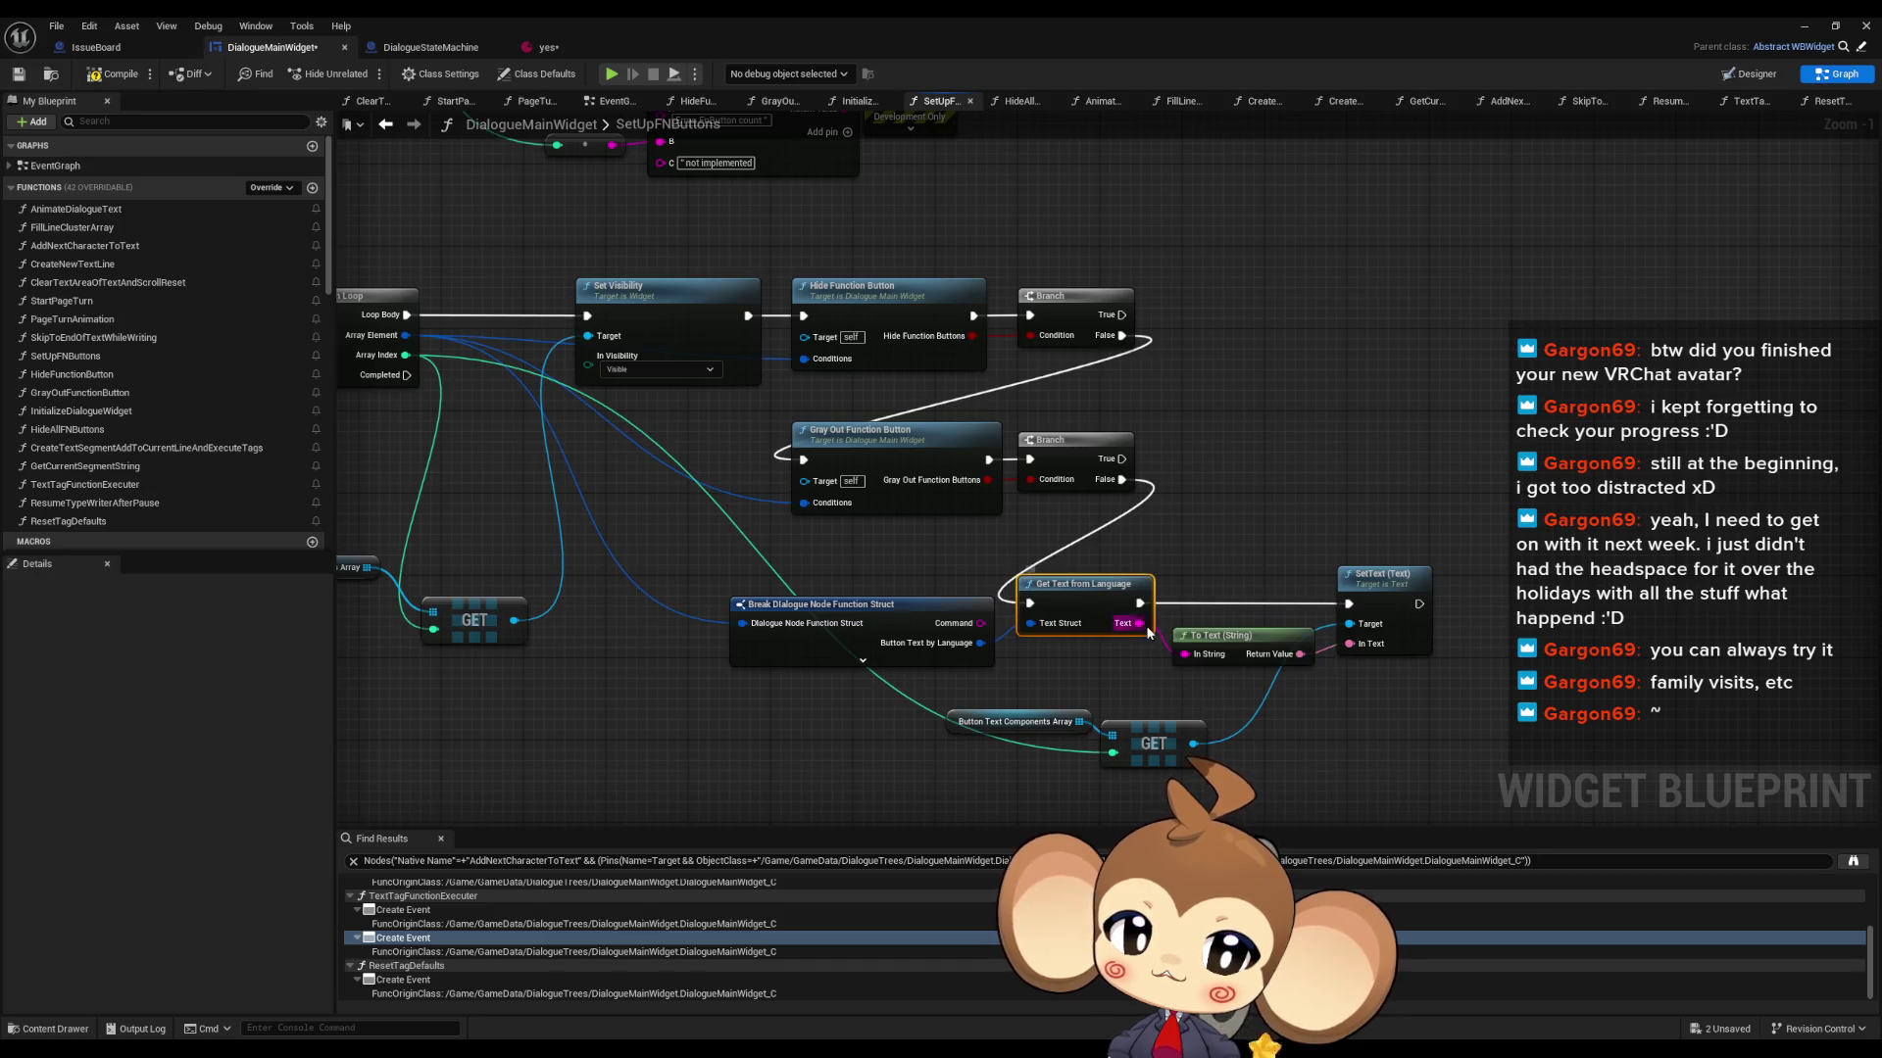
mouse_move(980, 602)
left_mouse_down()
mouse_move(1841, 809)
mouse_move(1170, 650)
mouse_move(686, 609)
left_mouse_up()
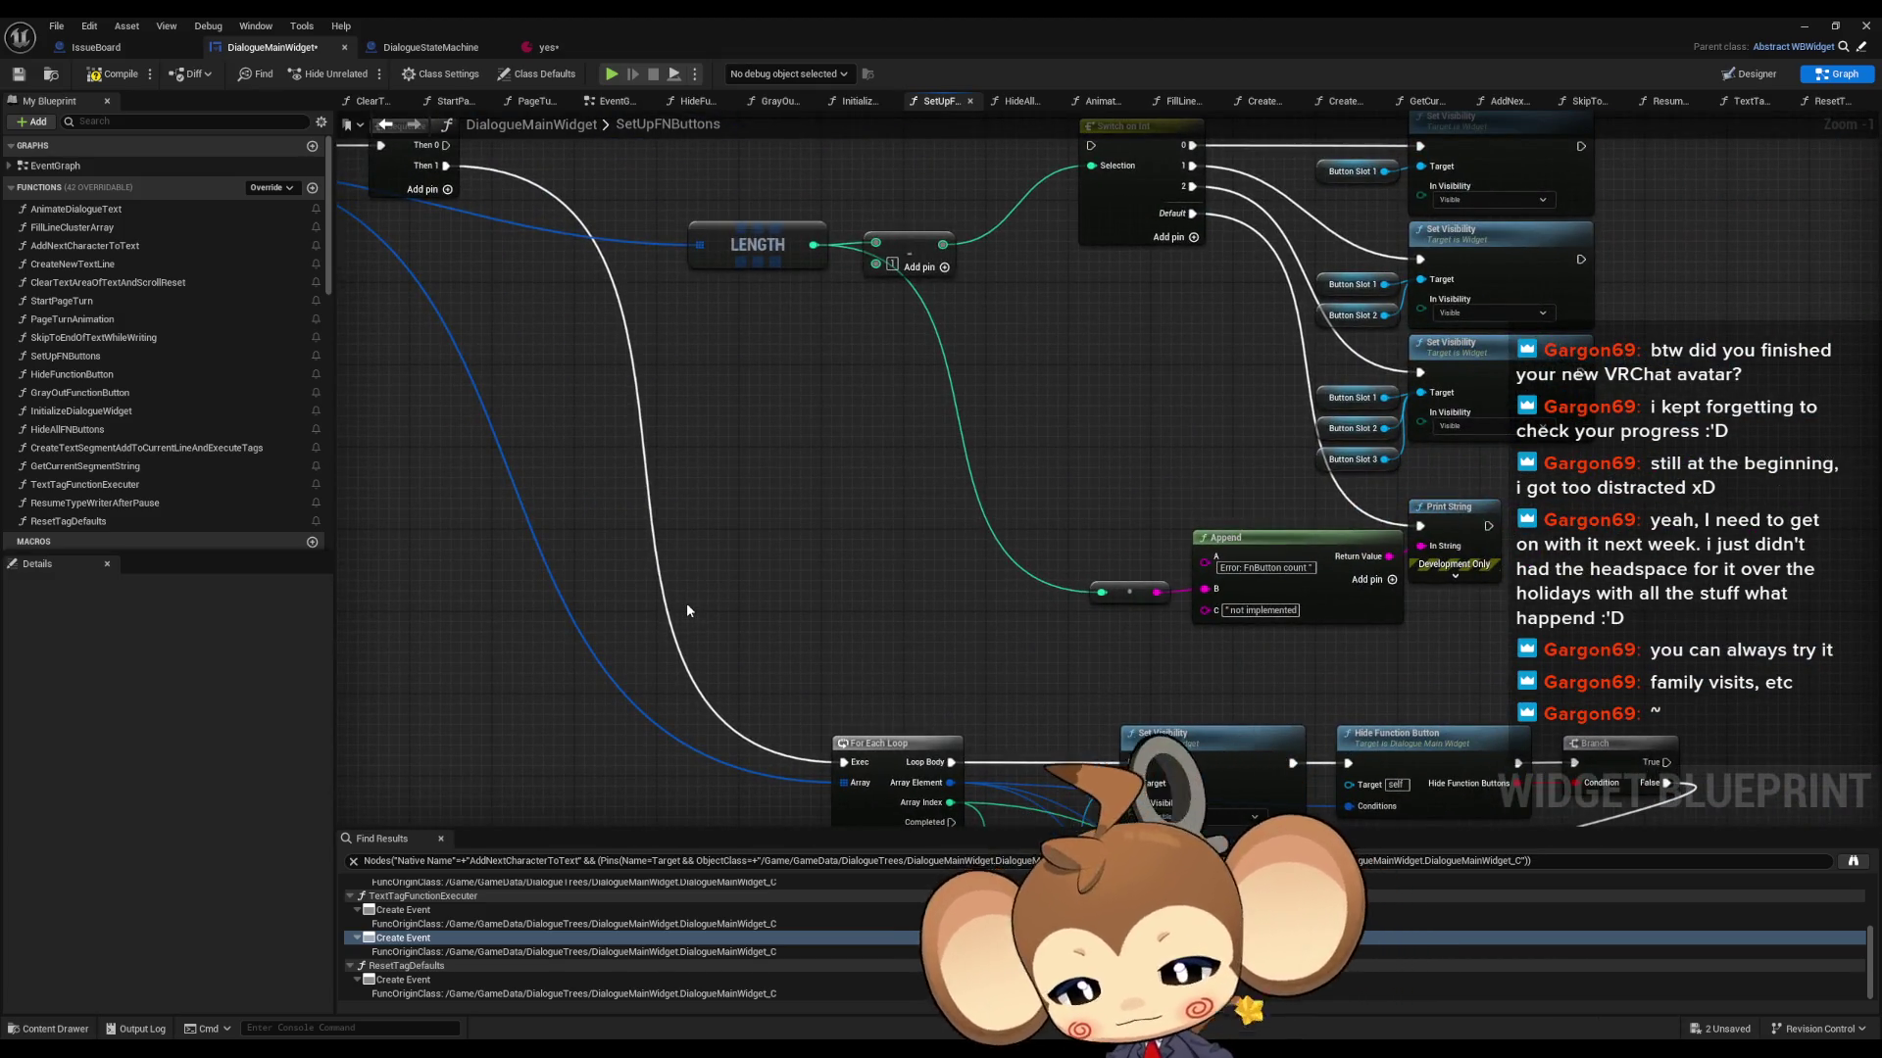
mouse_move(973, 651)
left_mouse_down()
mouse_move(1055, 679)
mouse_move(1163, 458)
left_mouse_up()
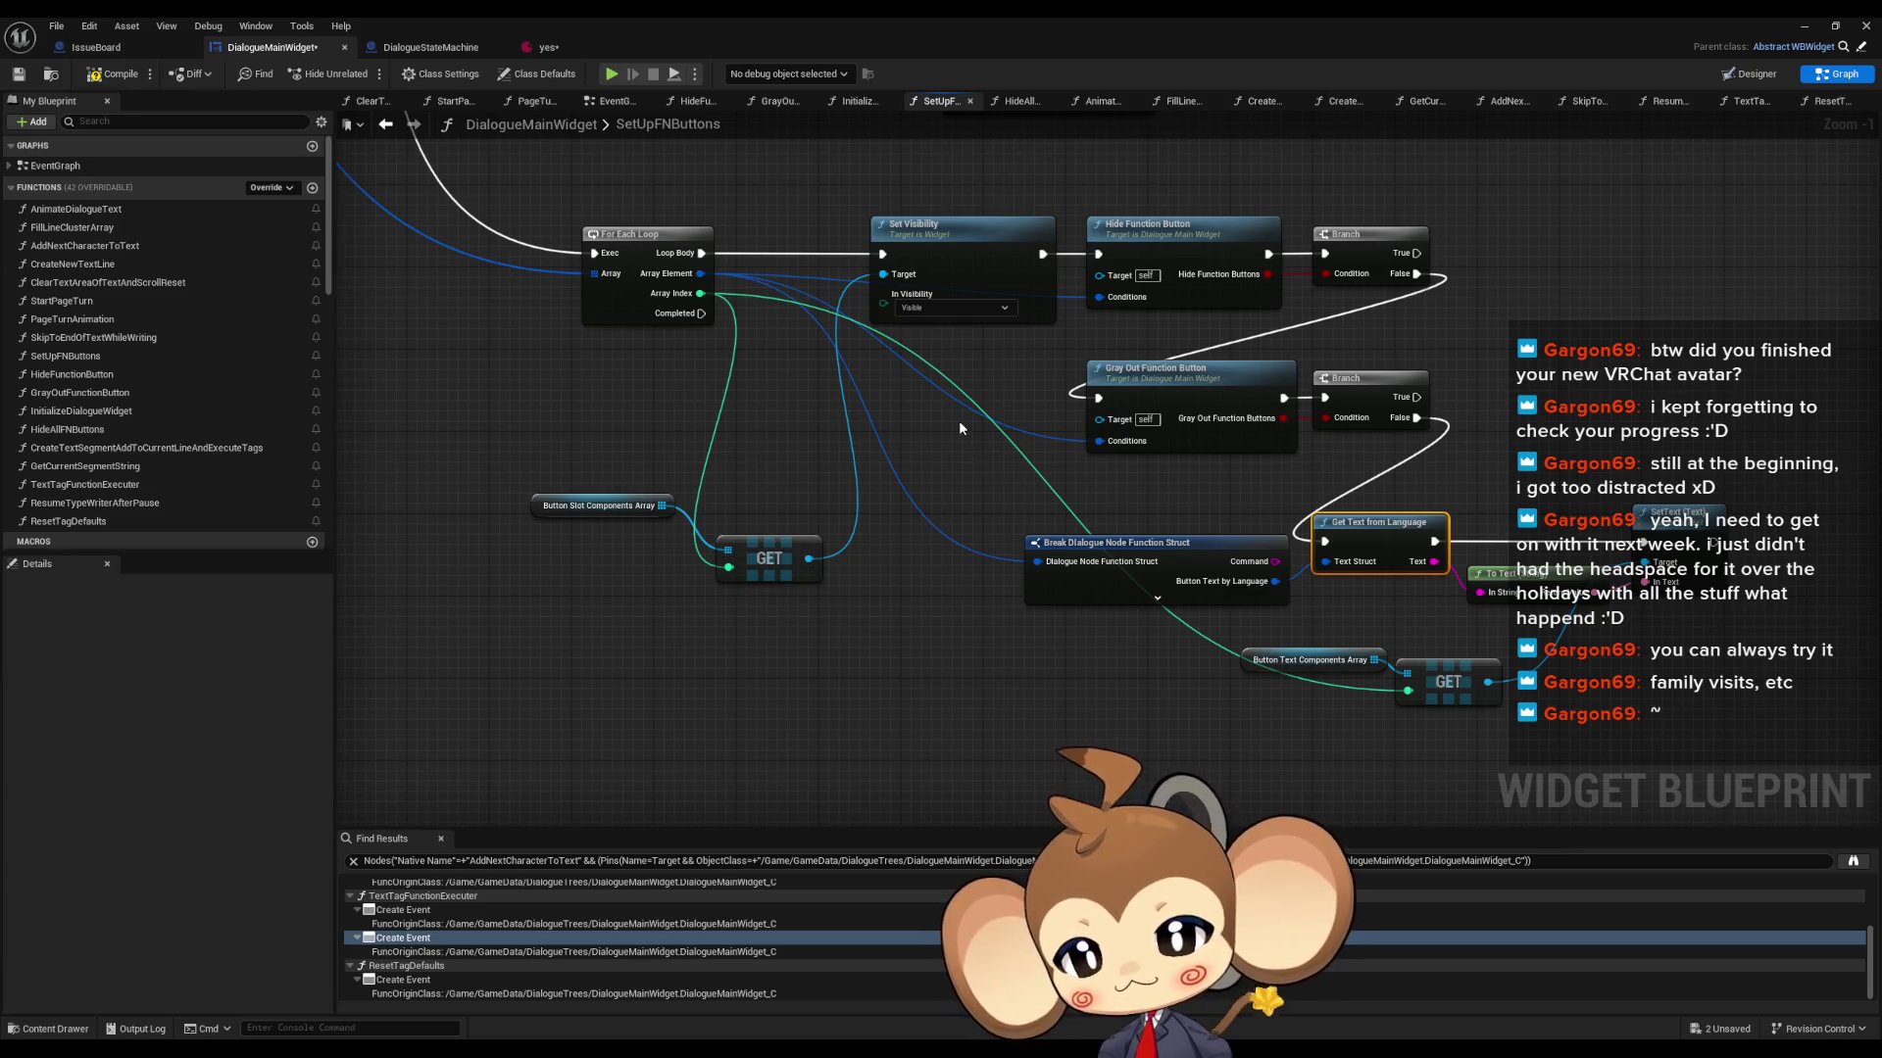
left_click(1802, 29)
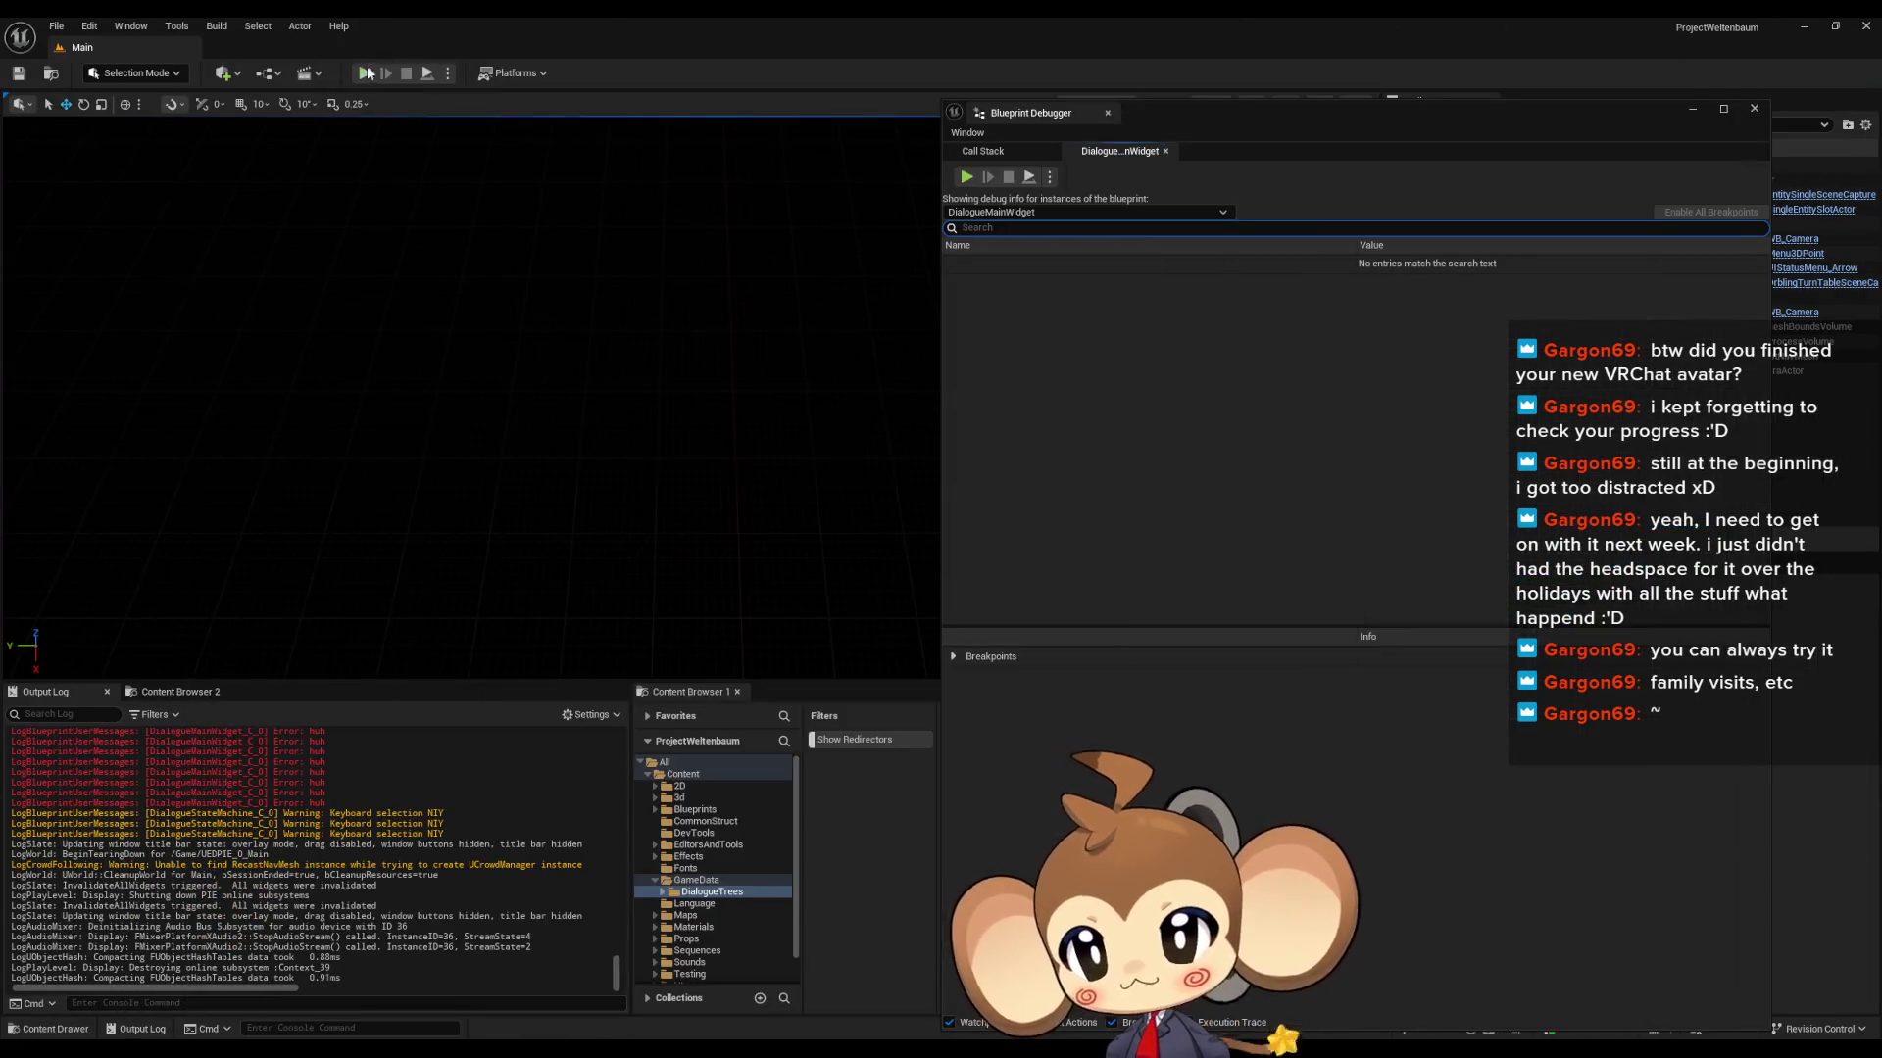
- Clear the Output Log, run and stop a dialogue play test, and reopen DialogueMainWidget
right_click(274, 779)
left_click(319, 788)
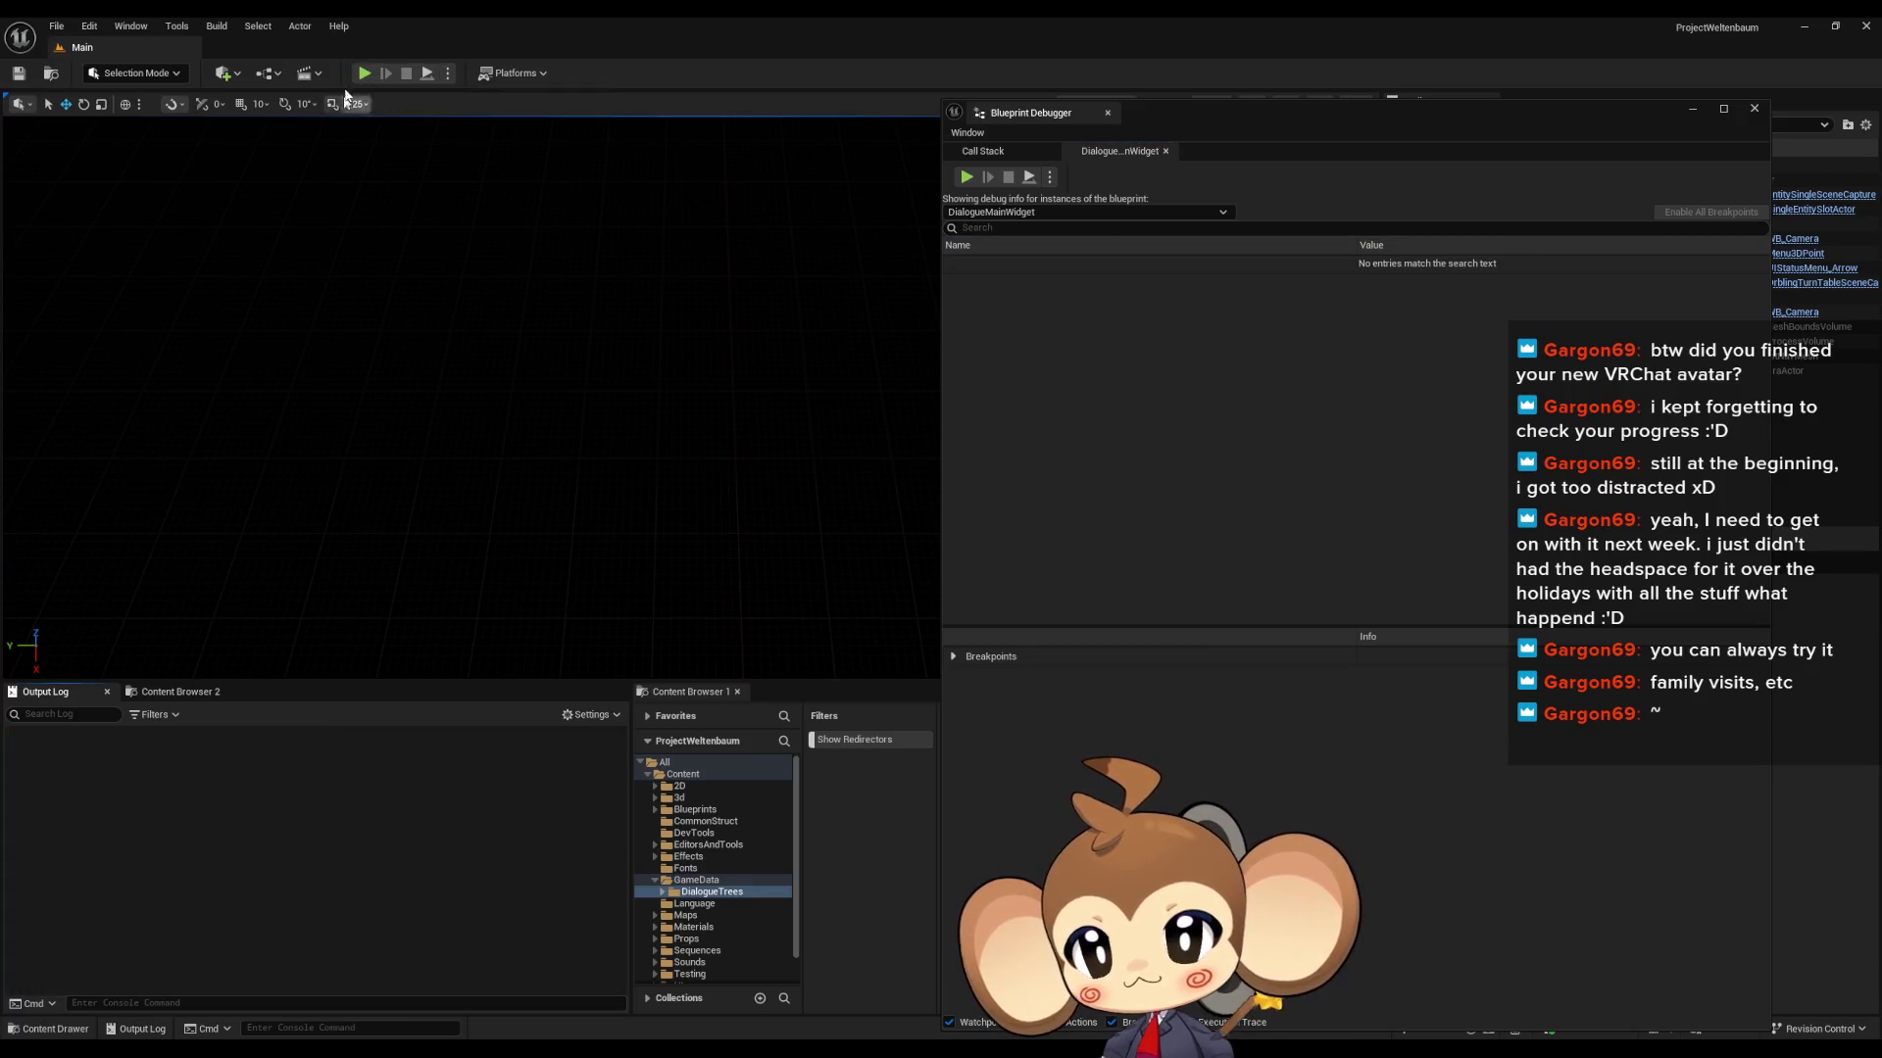
left_click(363, 73)
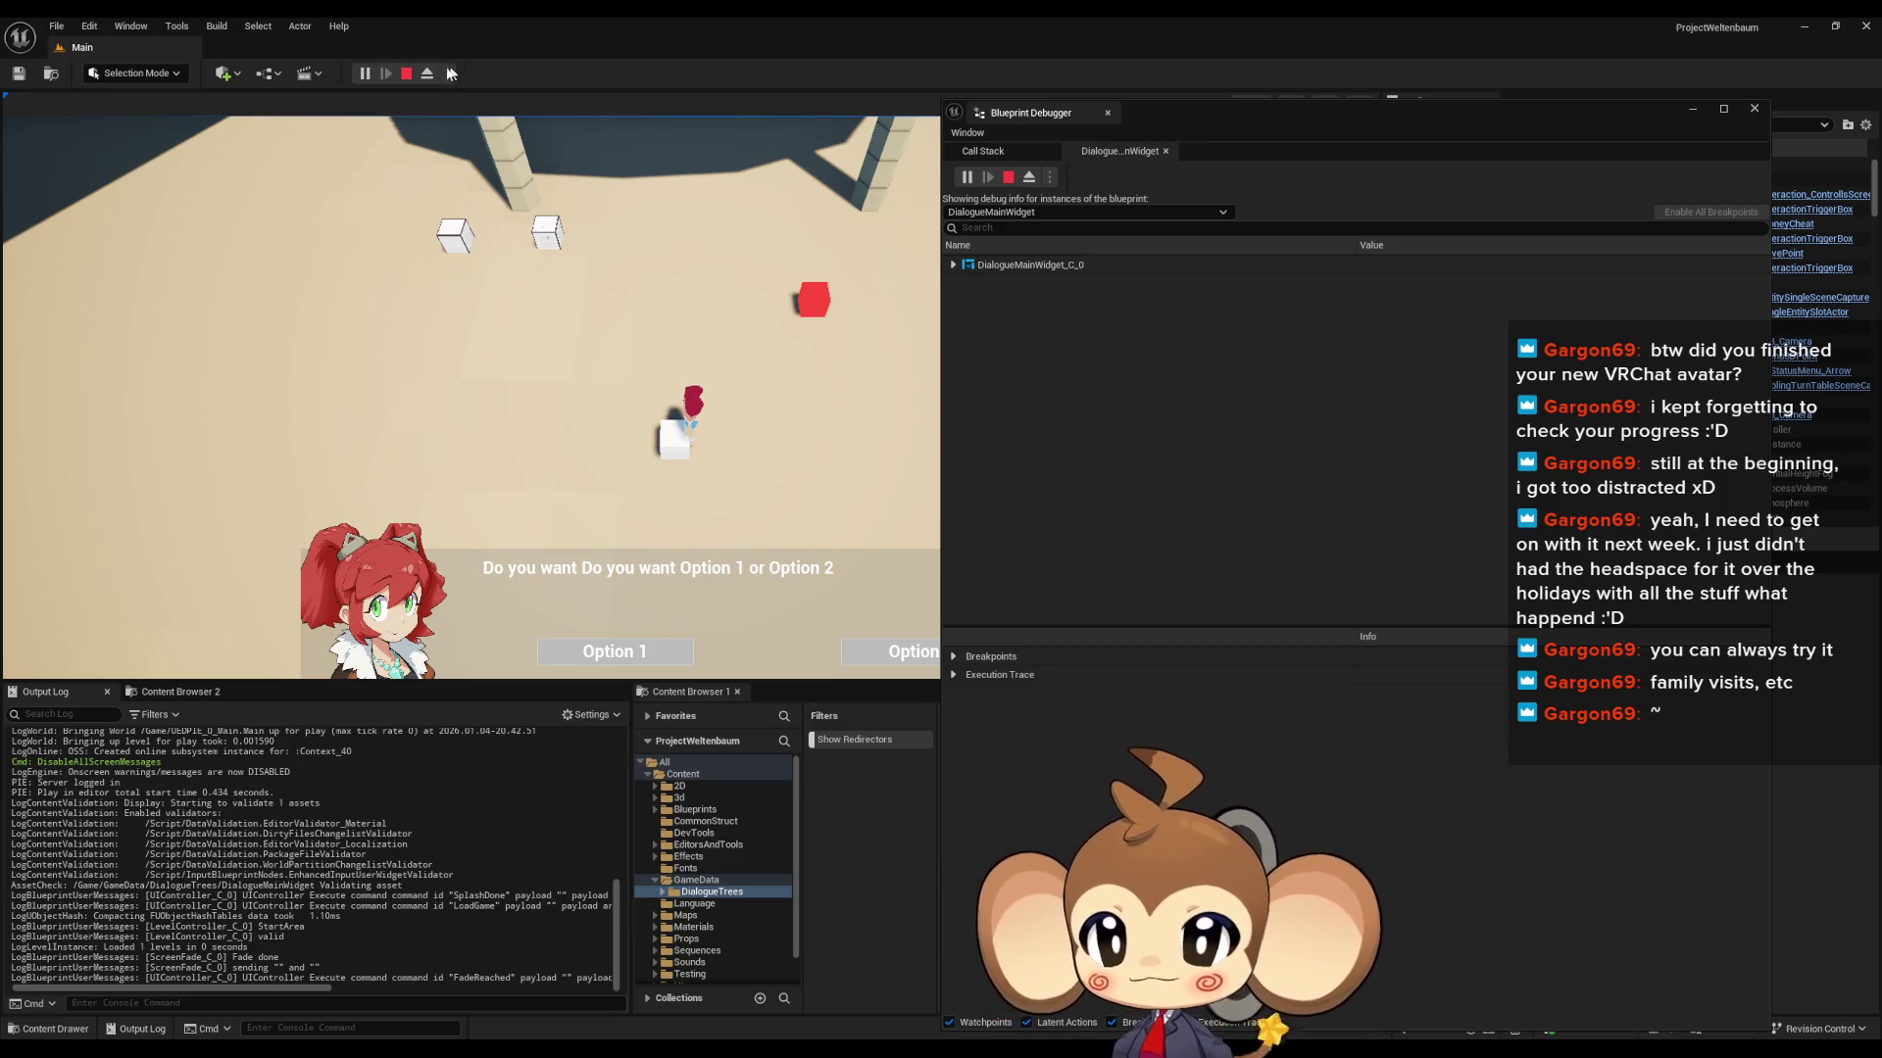
left_click(404, 75)
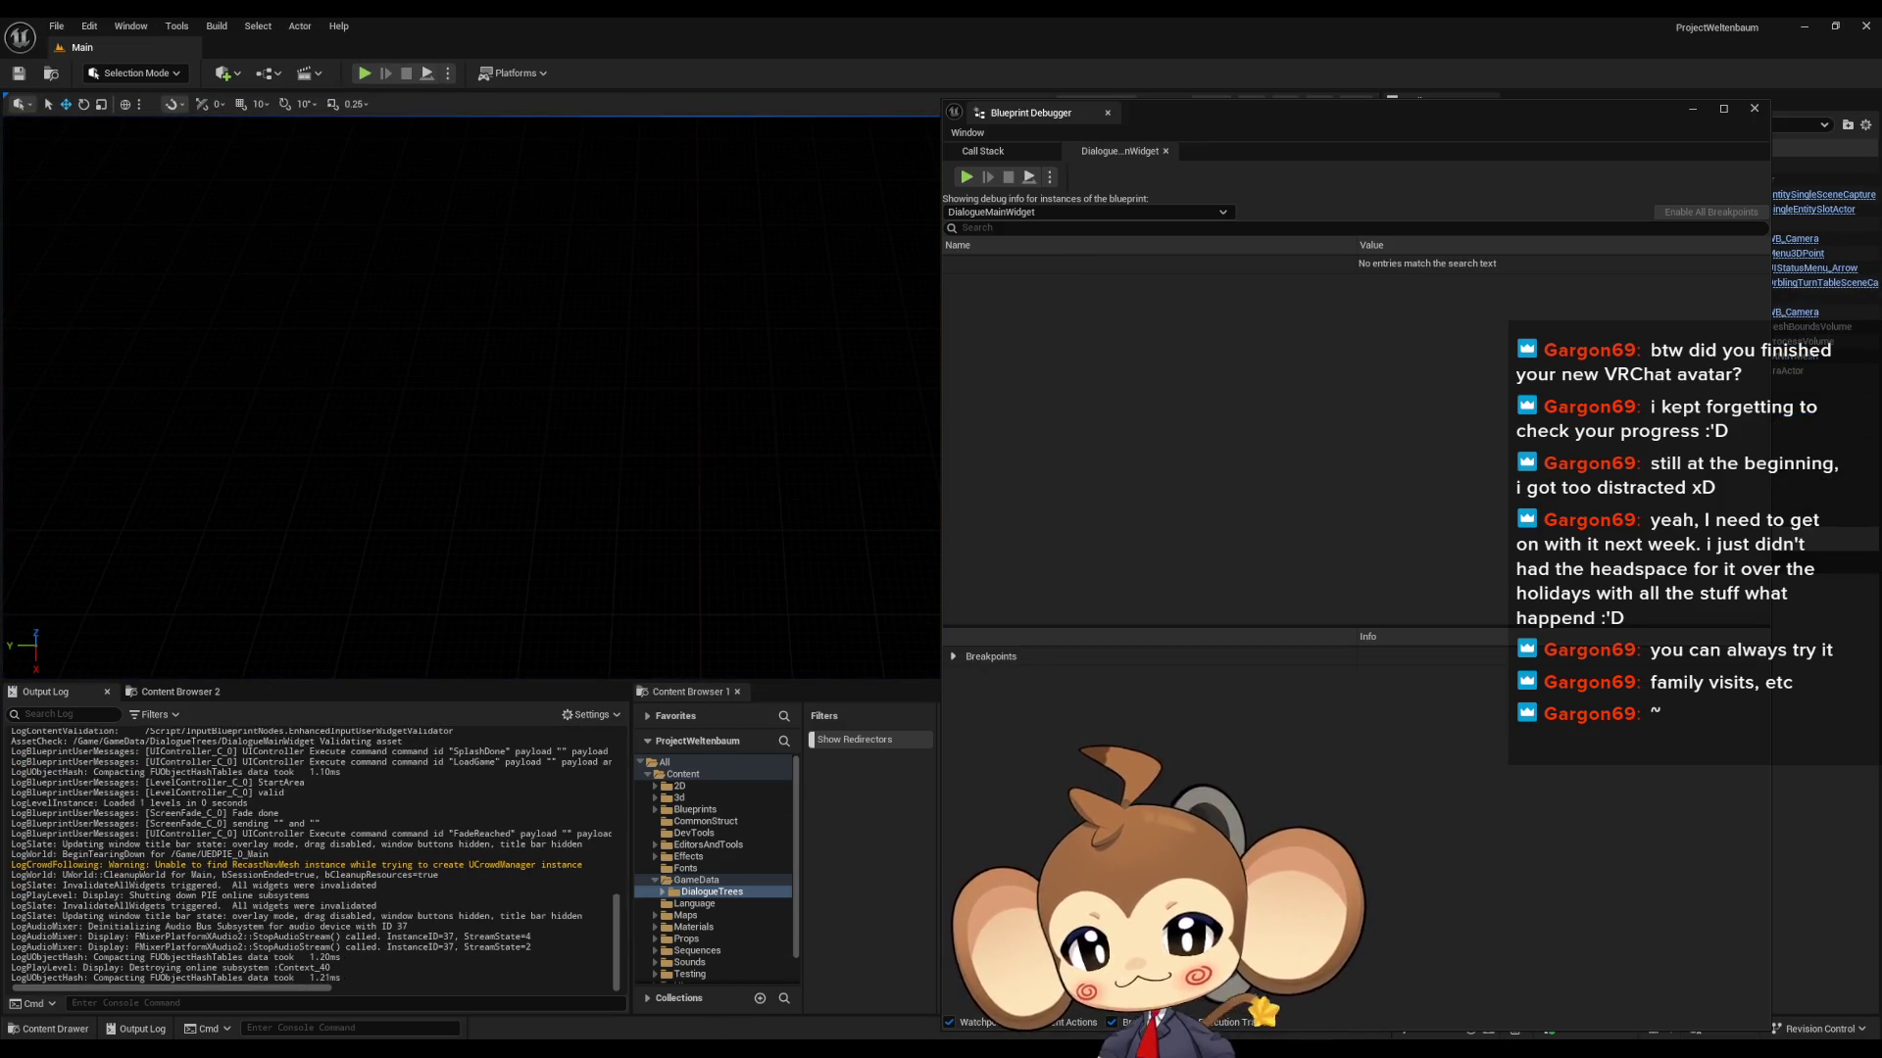
left_click(796, 1010)
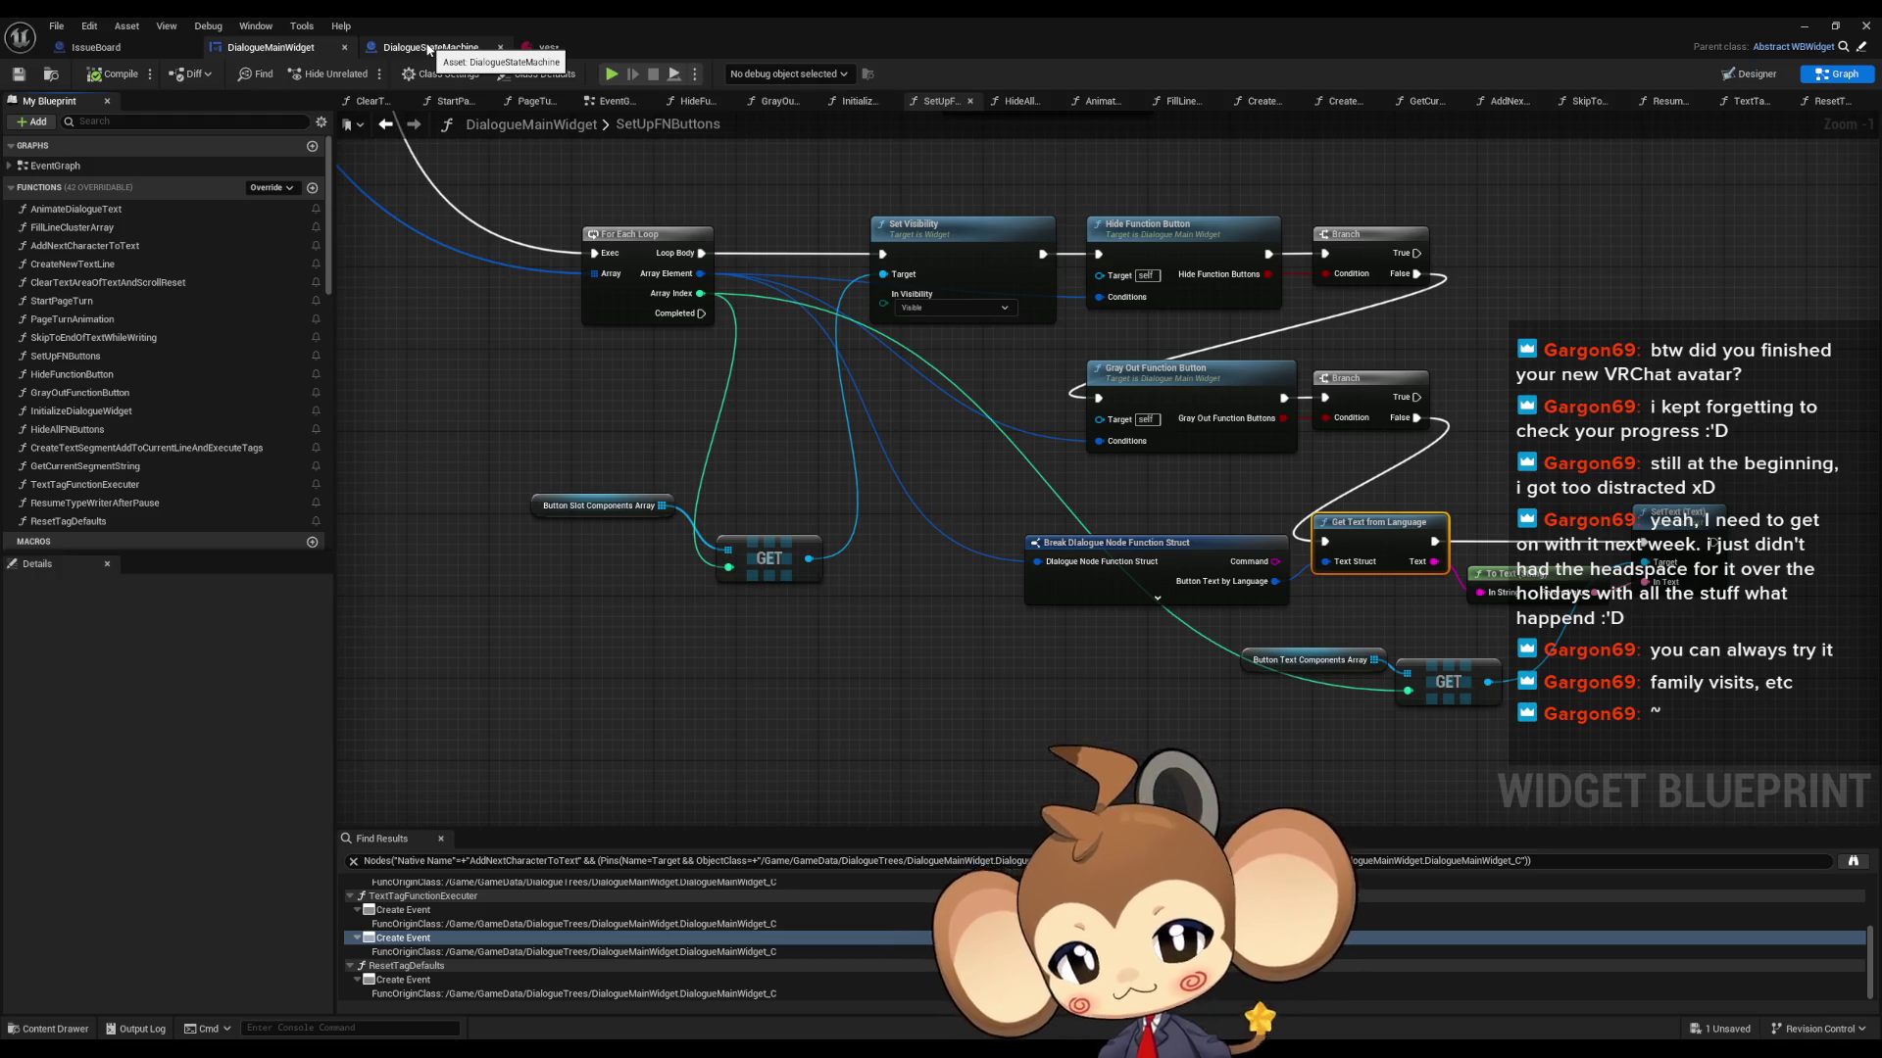
- Open SkipToEndOfTextWhileWriting and find all references to the Animation Clock variable
mouse_move(392, 157)
left_mouse_down()
mouse_move(451, 294)
mouse_move(529, 371)
left_mouse_up()
double_click(94, 337)
mouse_move(743, 362)
left_mouse_down()
mouse_move(756, 466)
mouse_move(933, 576)
left_mouse_up()
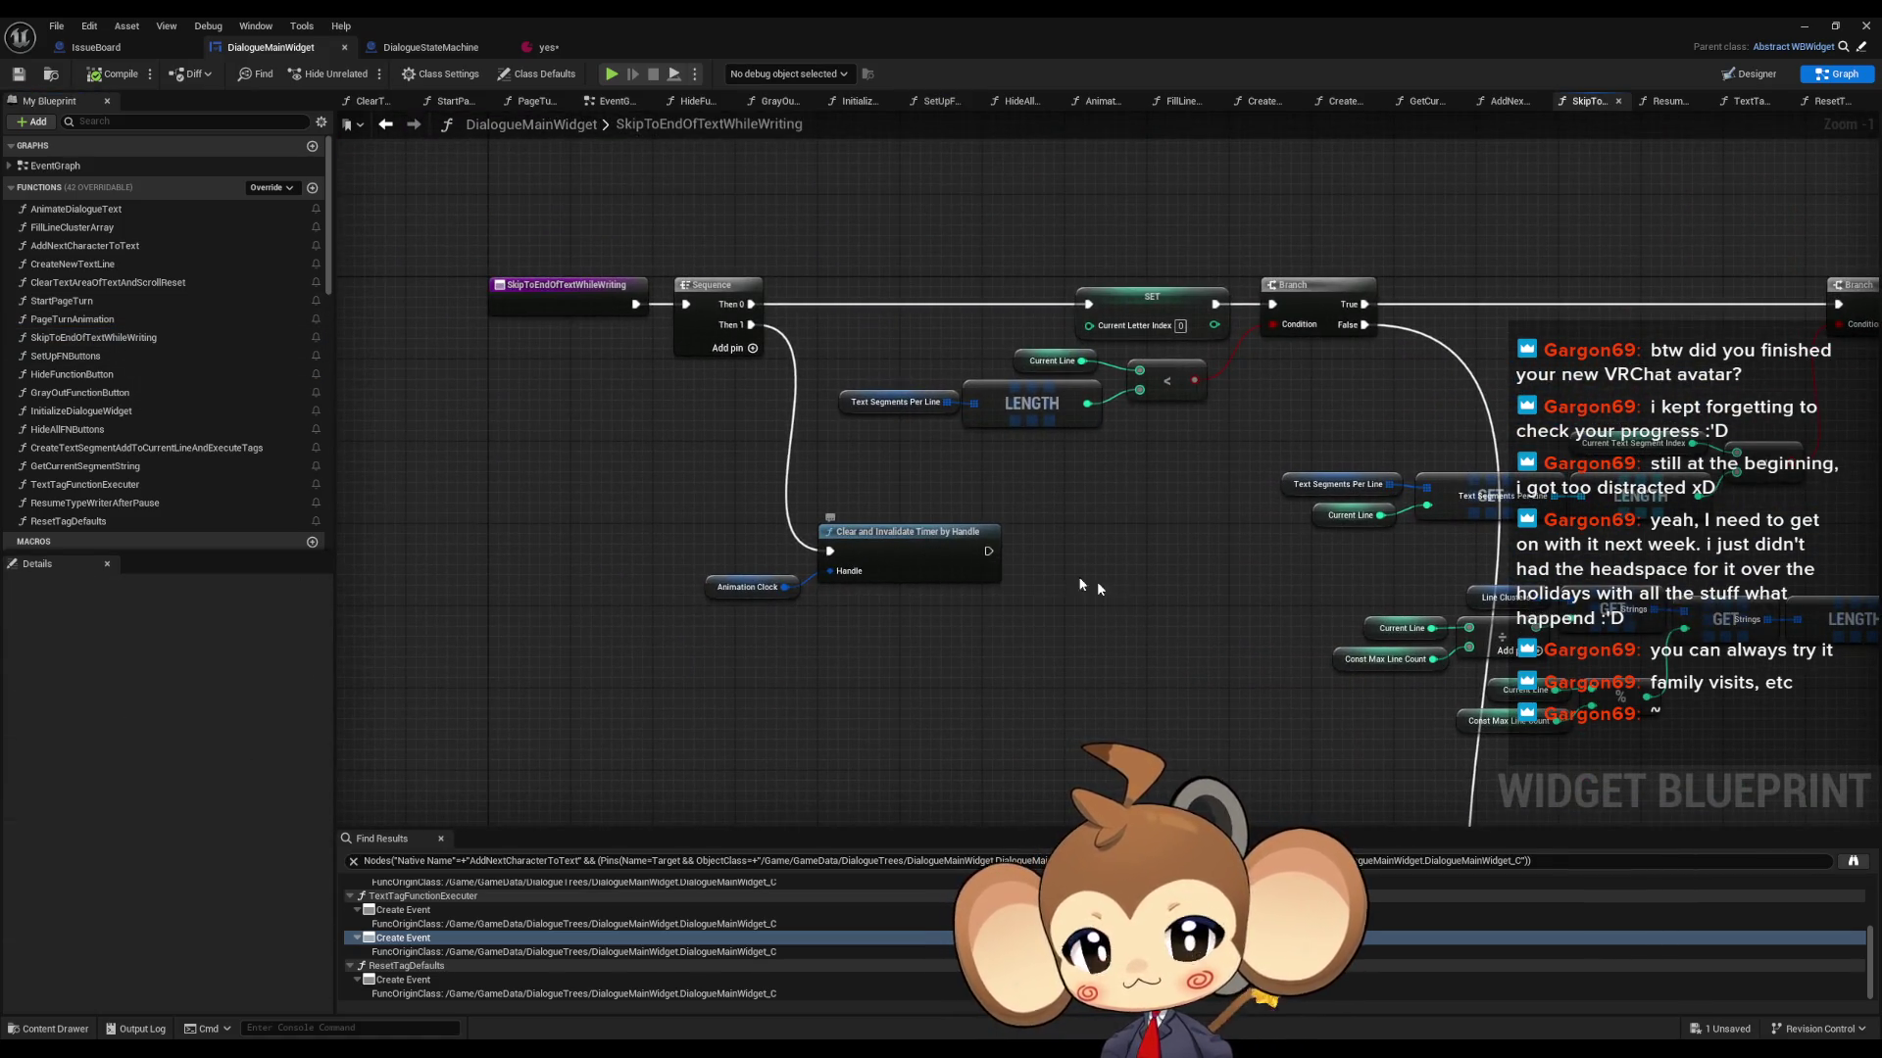
scroll(1111, 585, "down", 4)
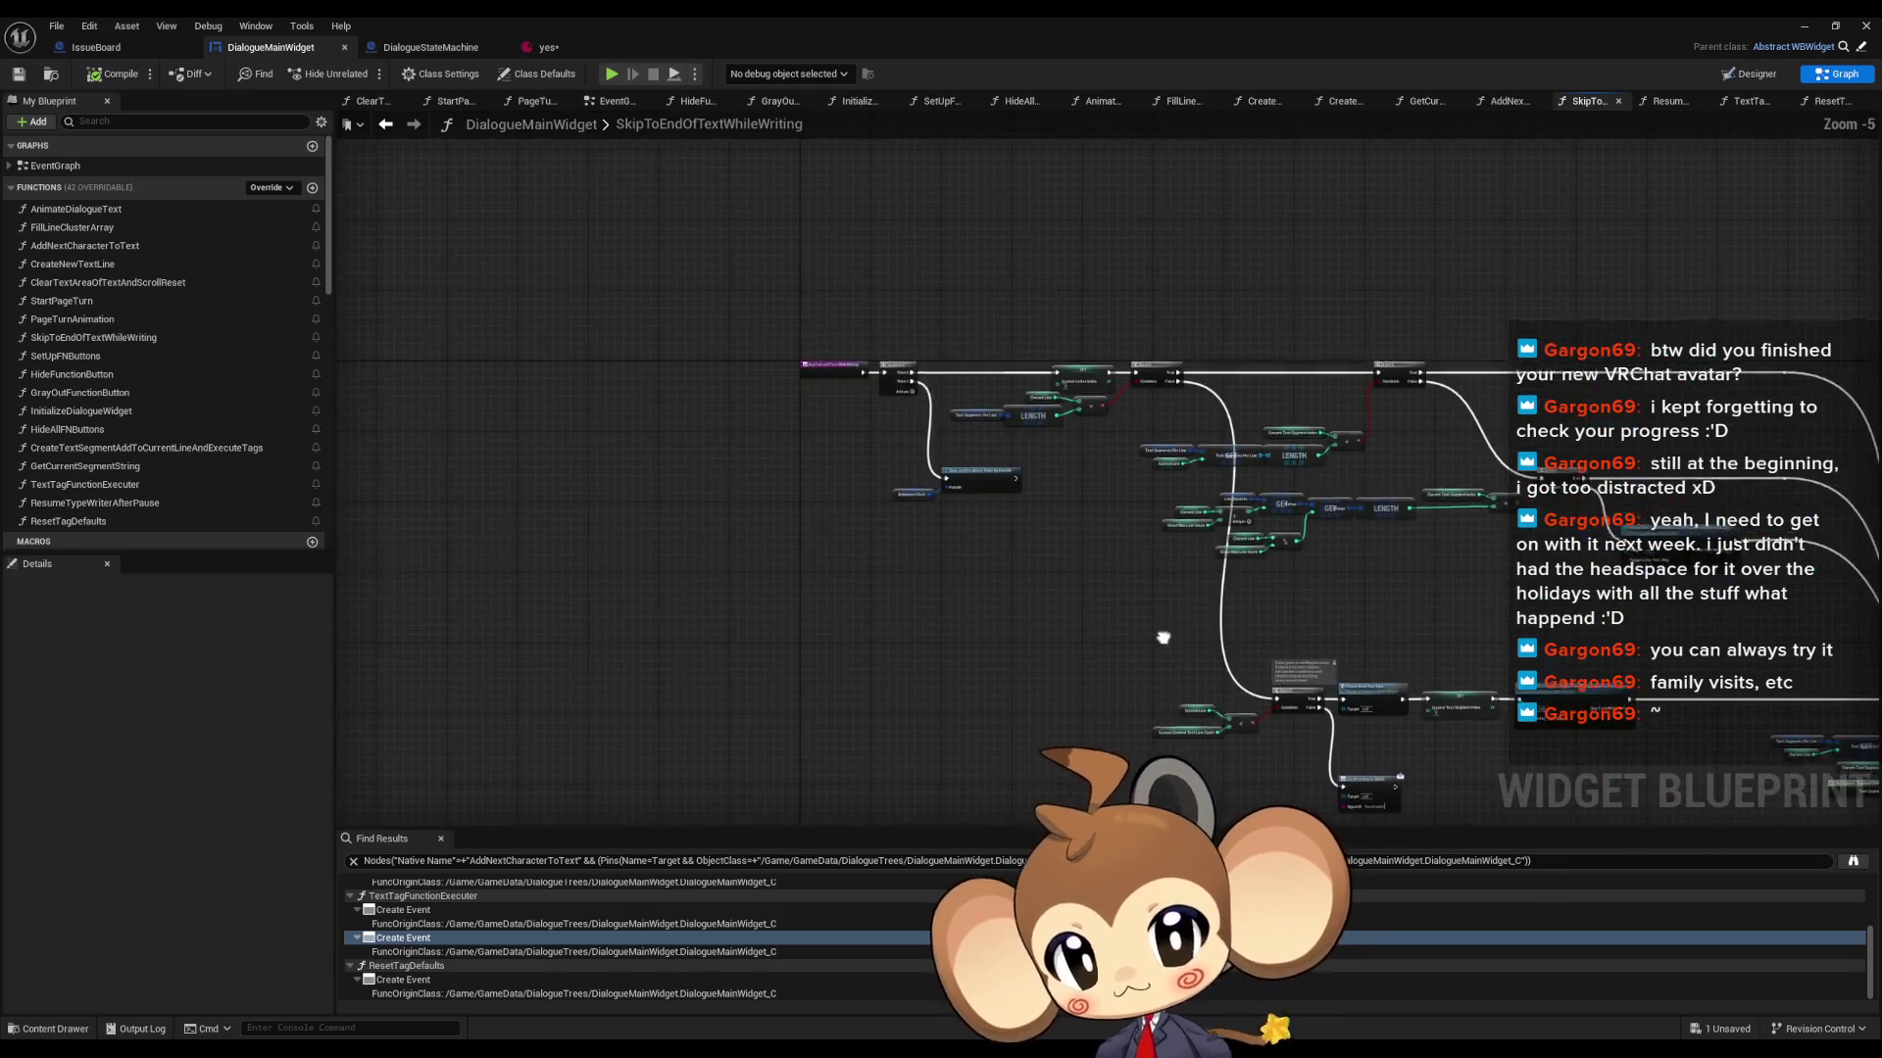
scroll(824, 222, "up", 3)
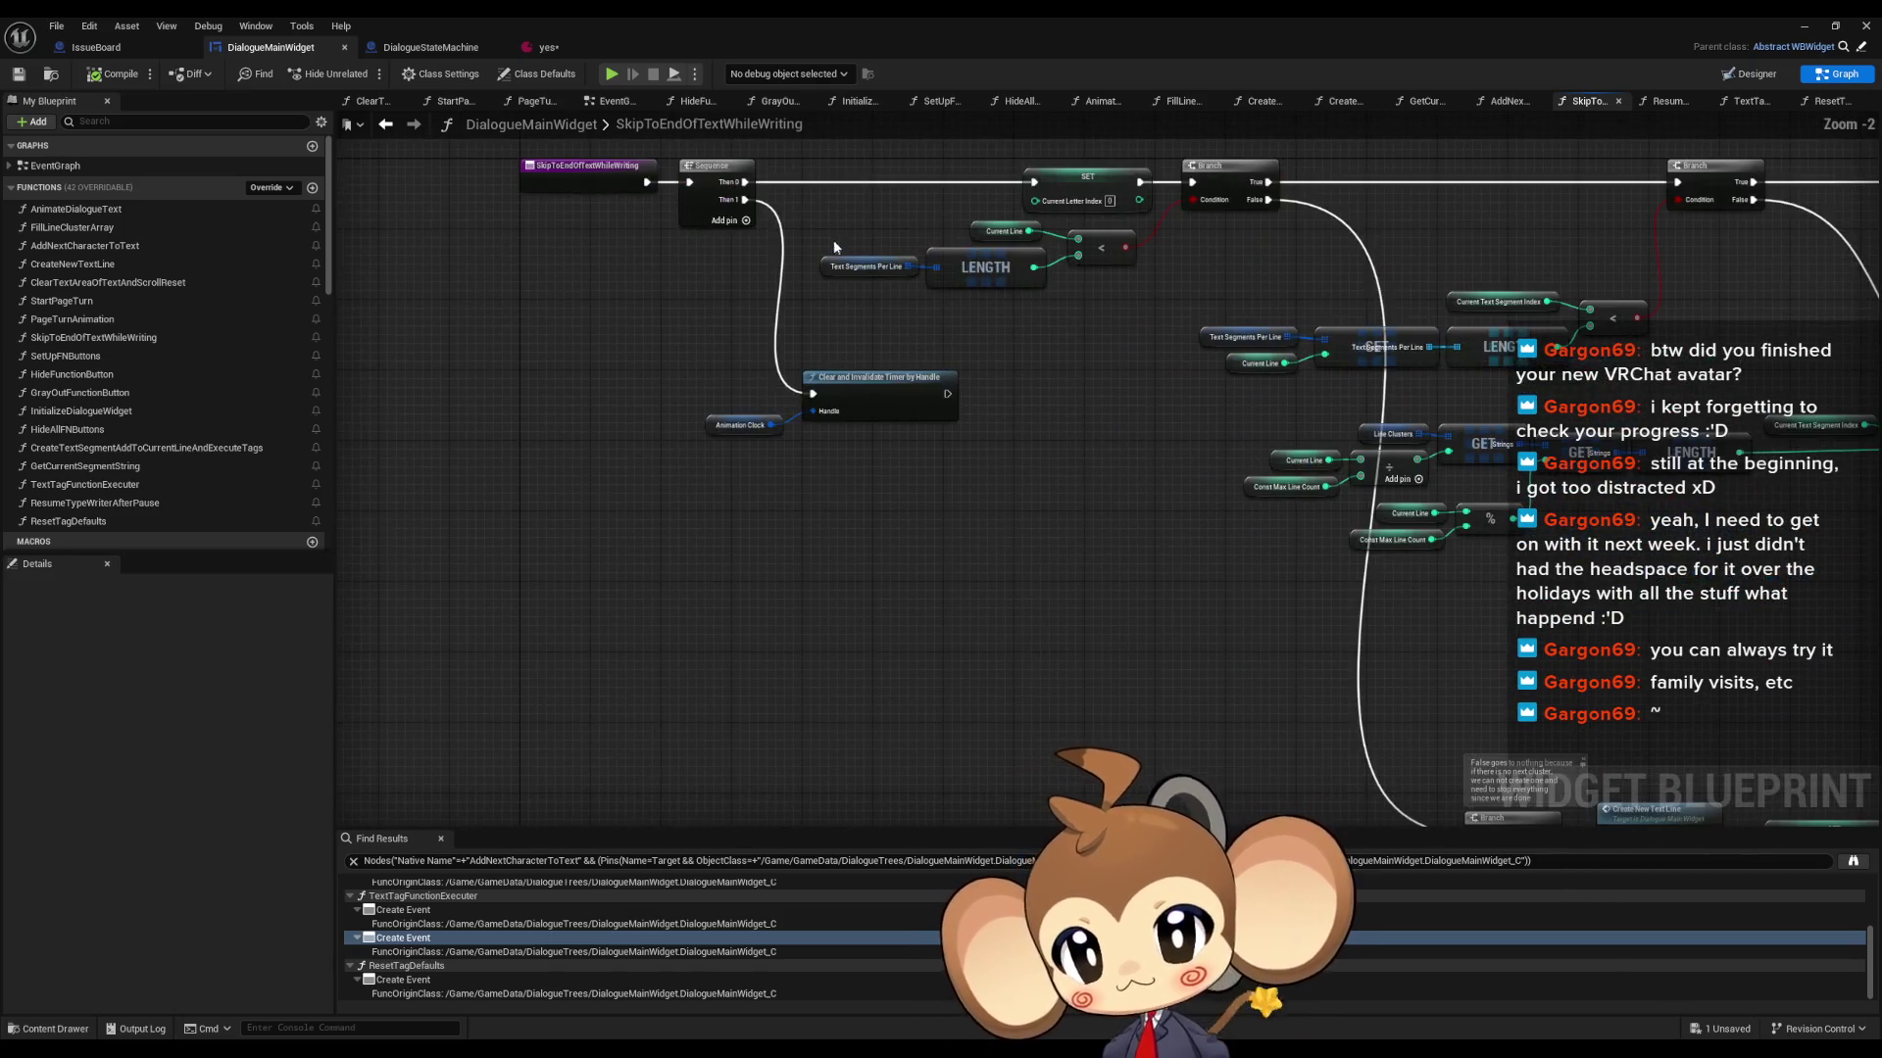
right_click(702, 428)
left_click(723, 425)
right_click(725, 425)
mouse_move(882, 584)
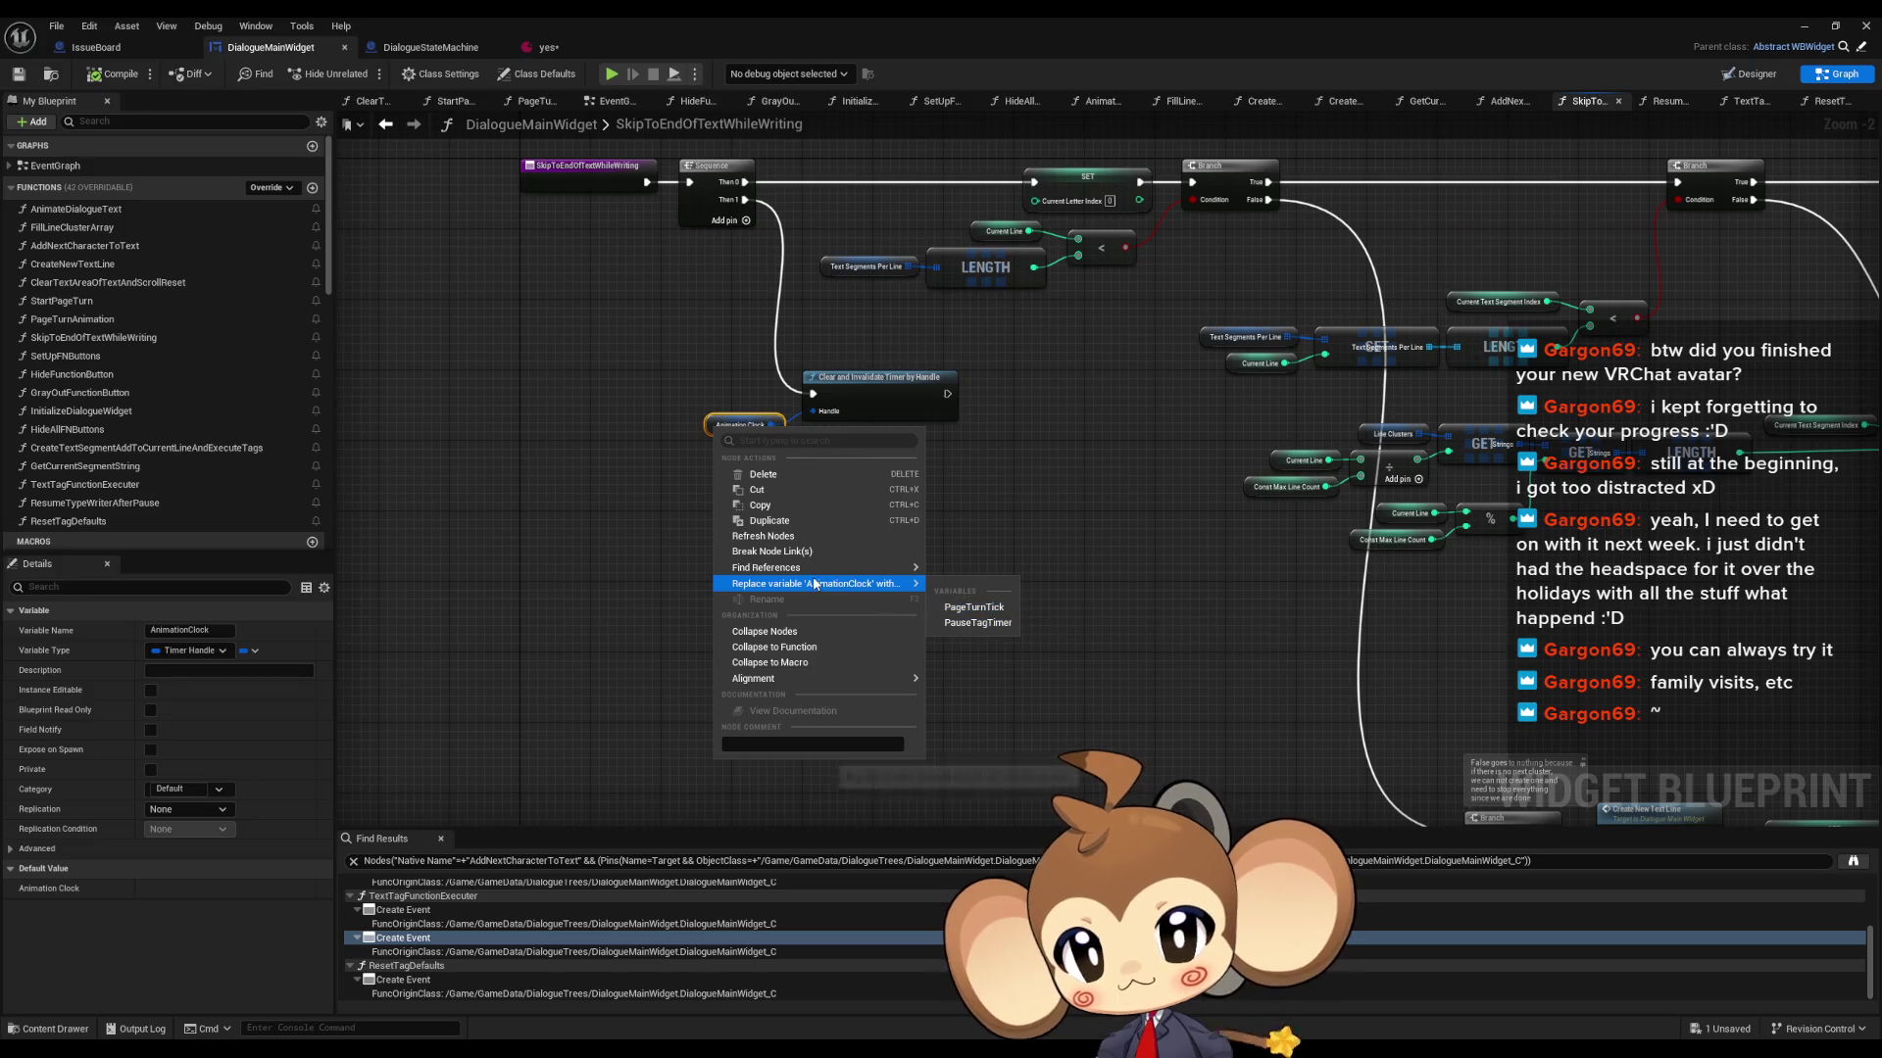
left_click(948, 623)
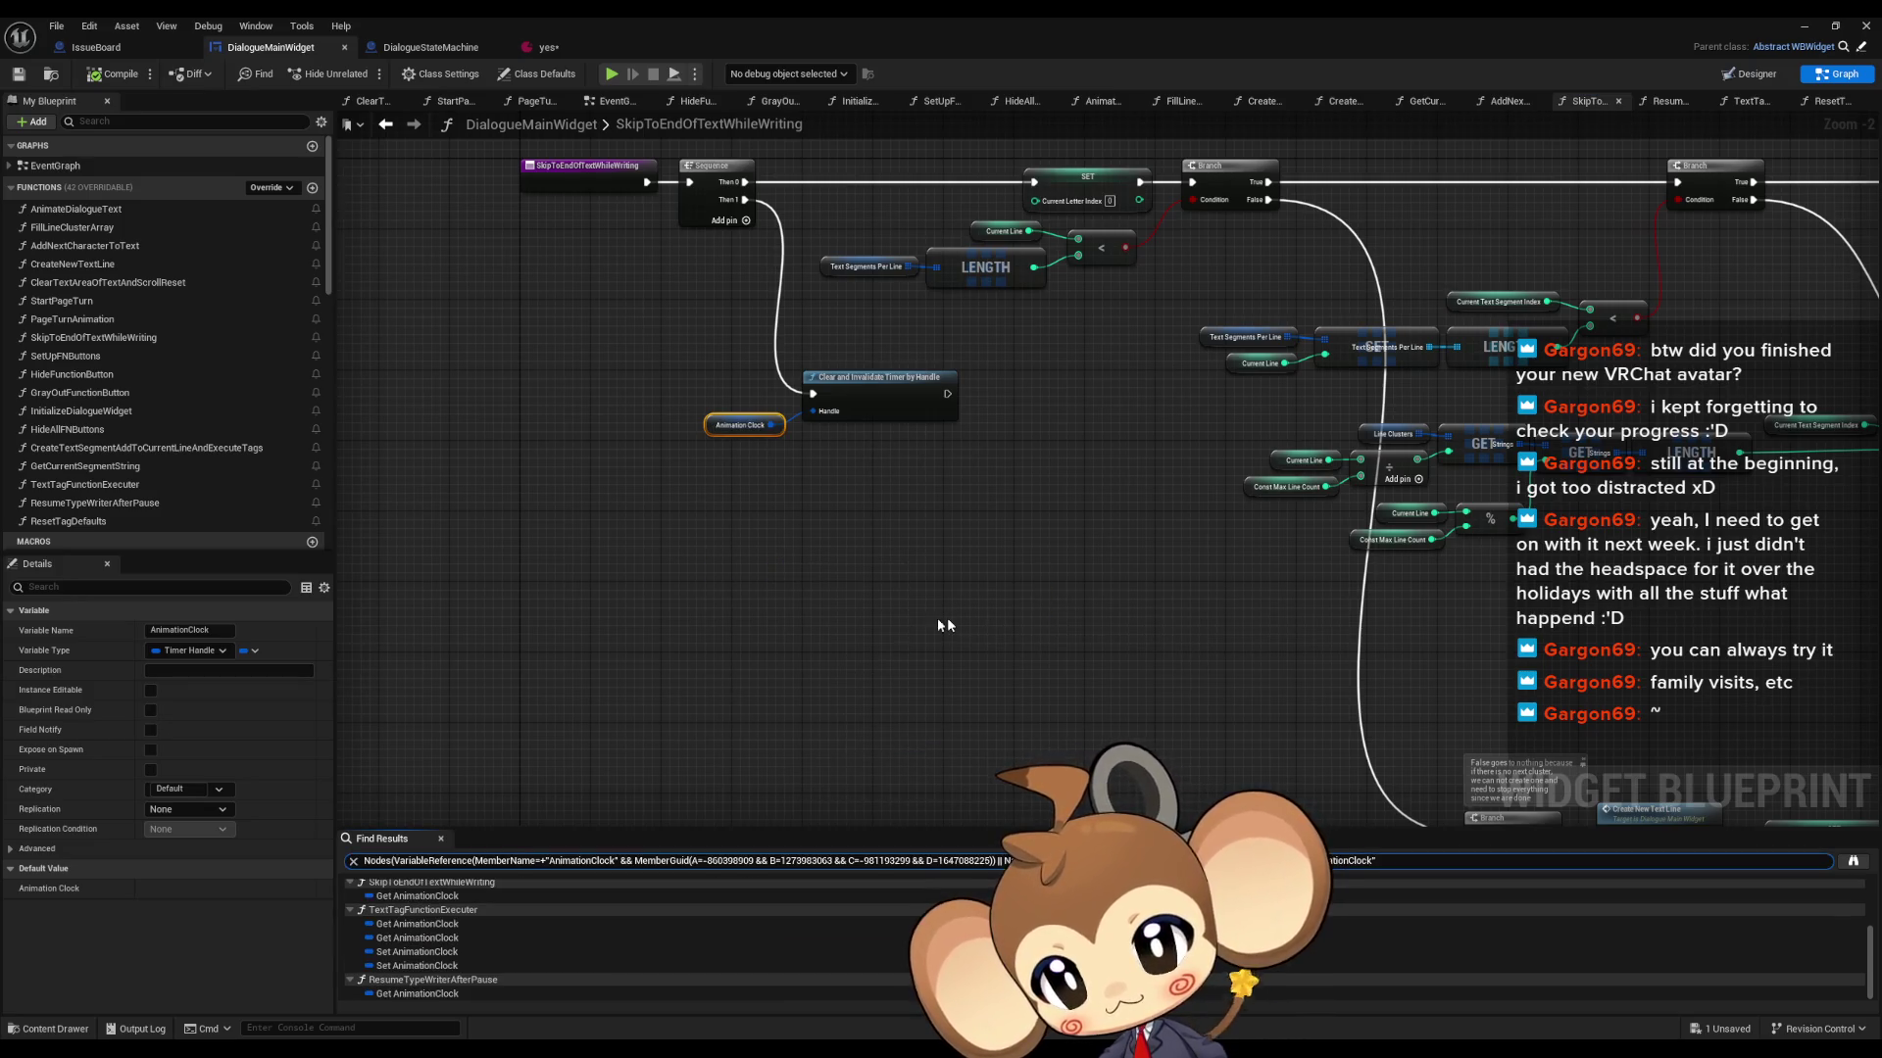
- Check Animation Clock uses in TextTagFunctionExecuter, ResumeTypeWriterAfterPause and AnimateDialogueText
left_click(416, 896)
left_click(409, 922)
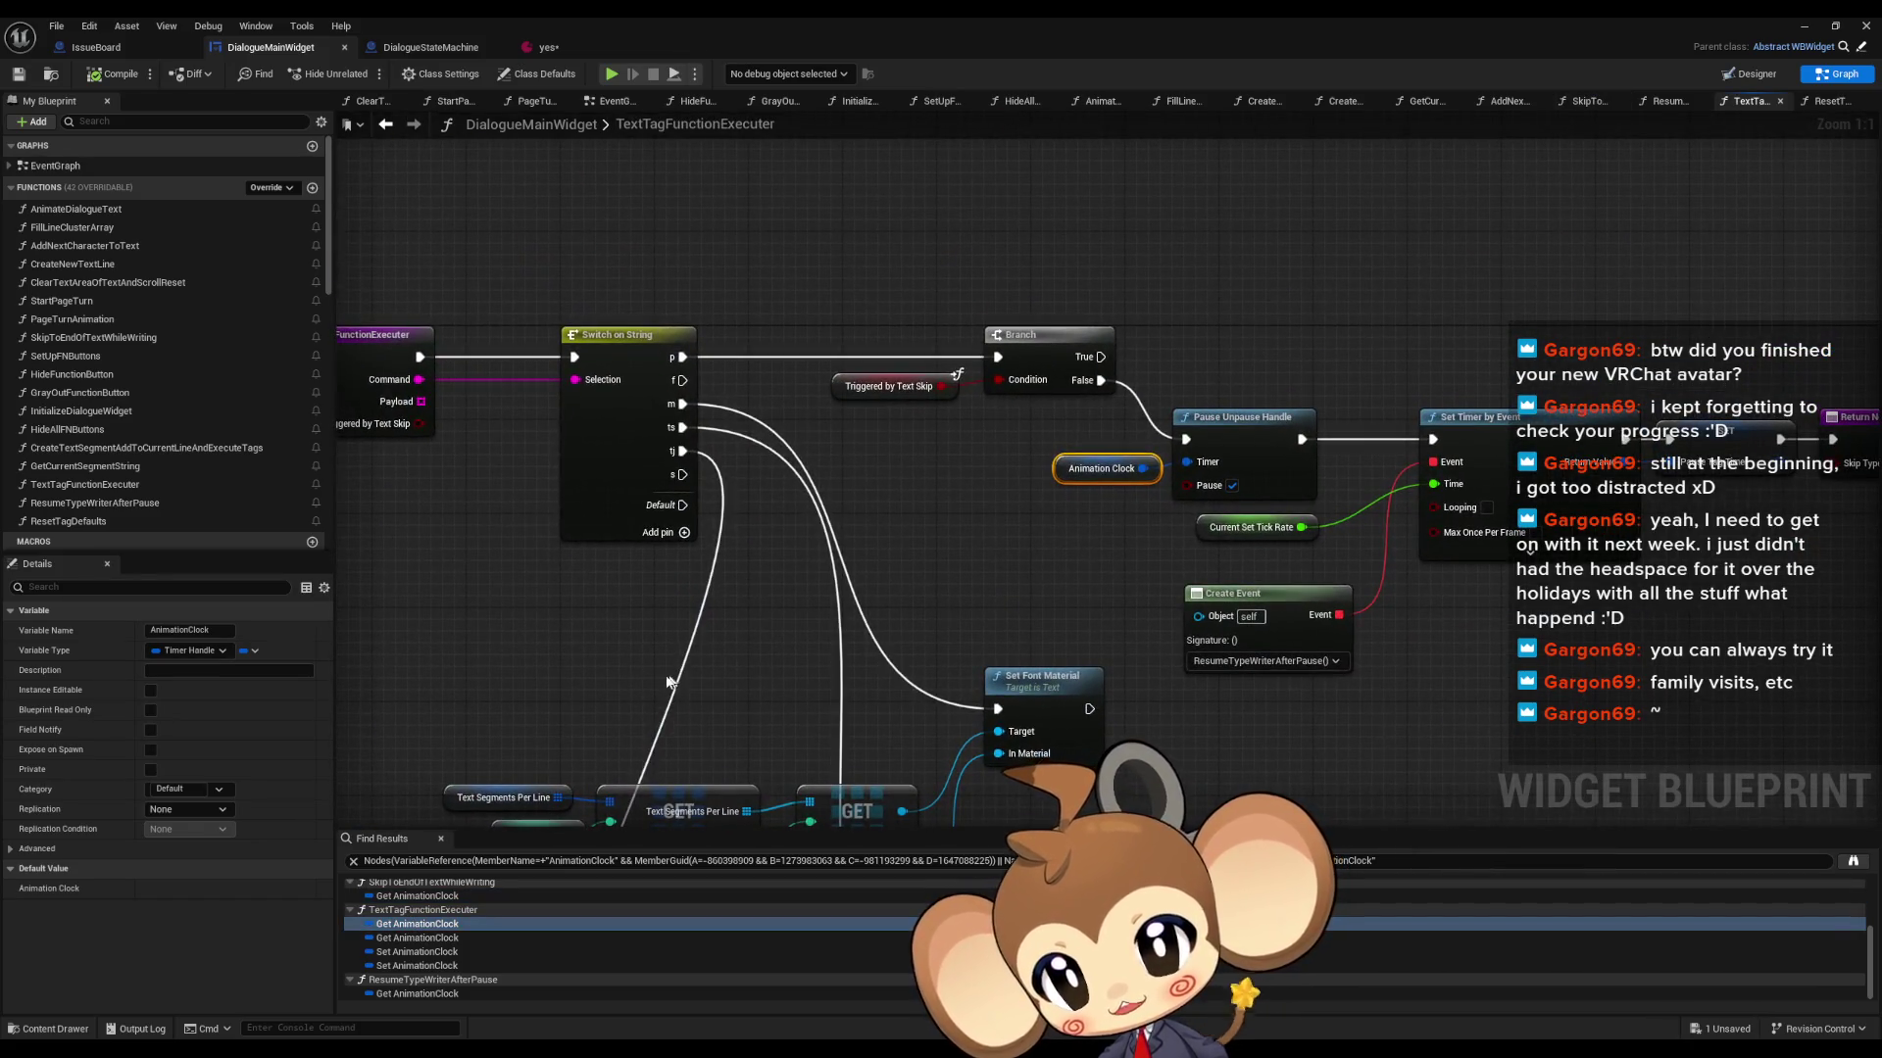
left_click(410, 993)
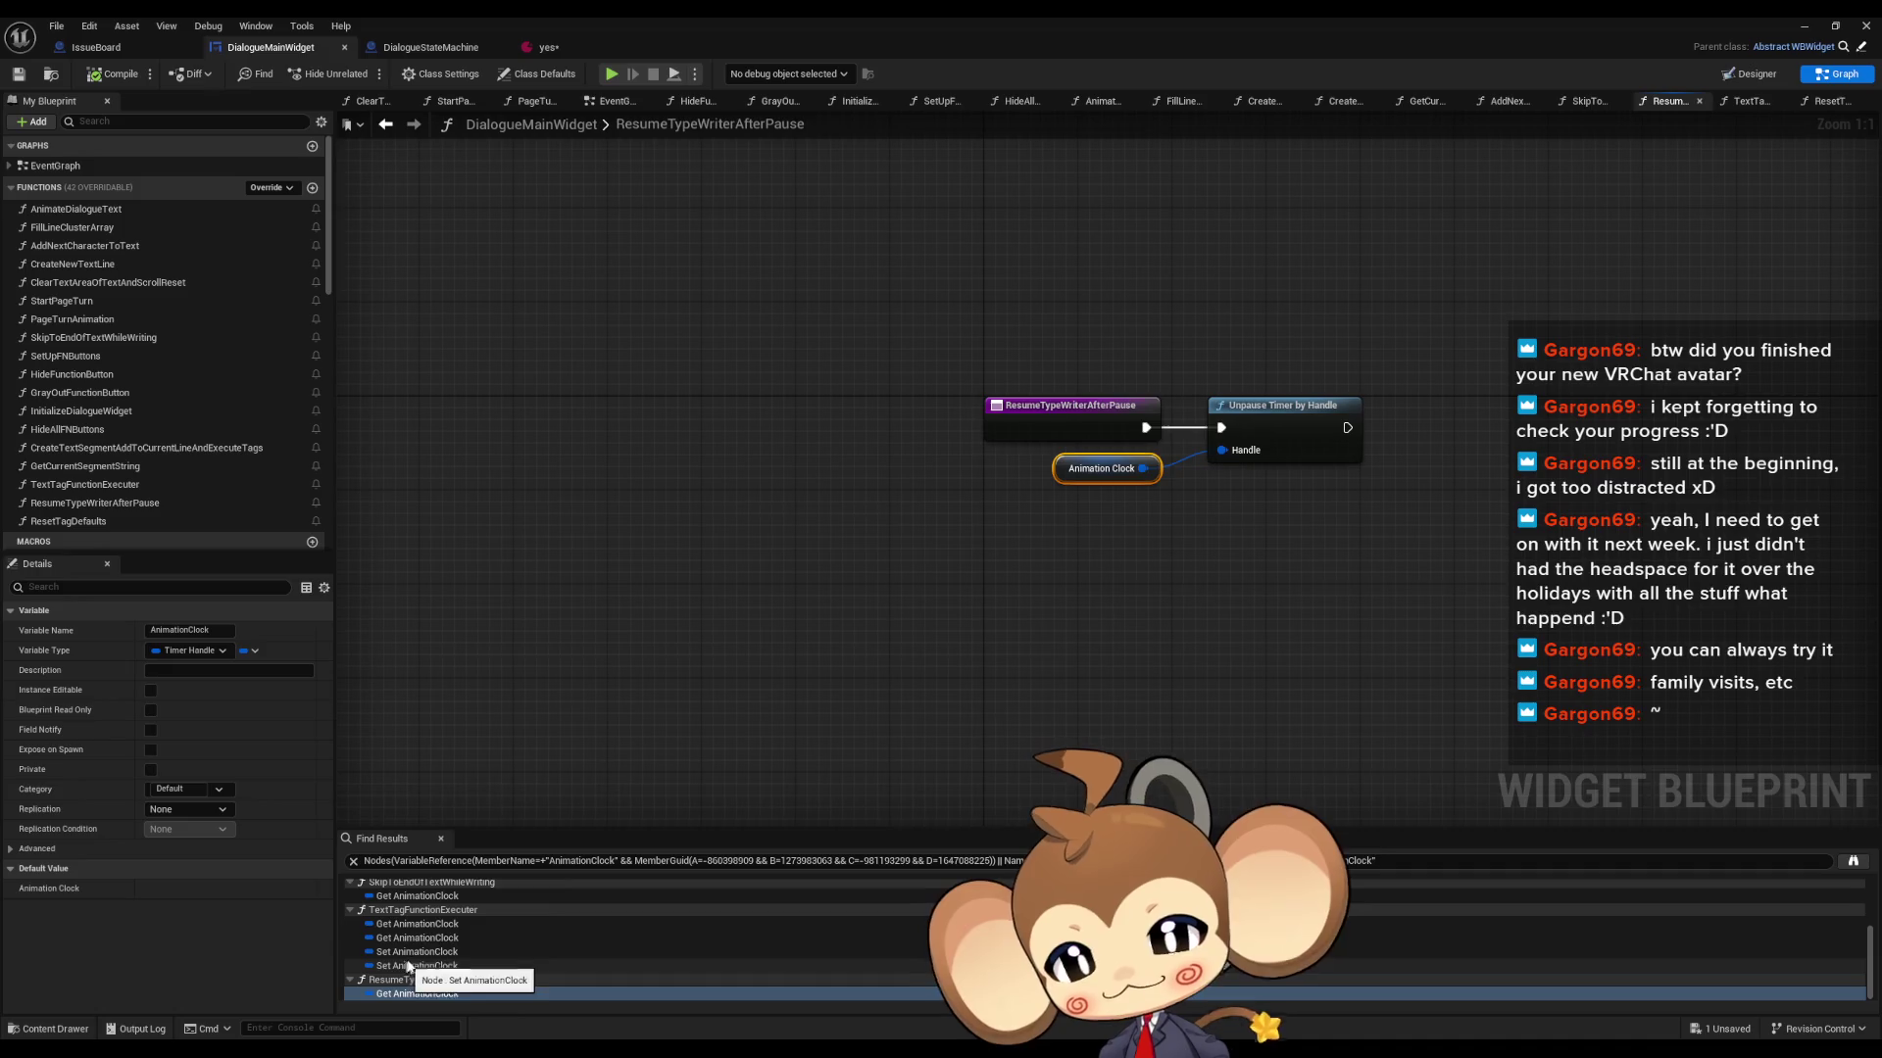
scroll(409, 940, "up", 4)
left_click(416, 901)
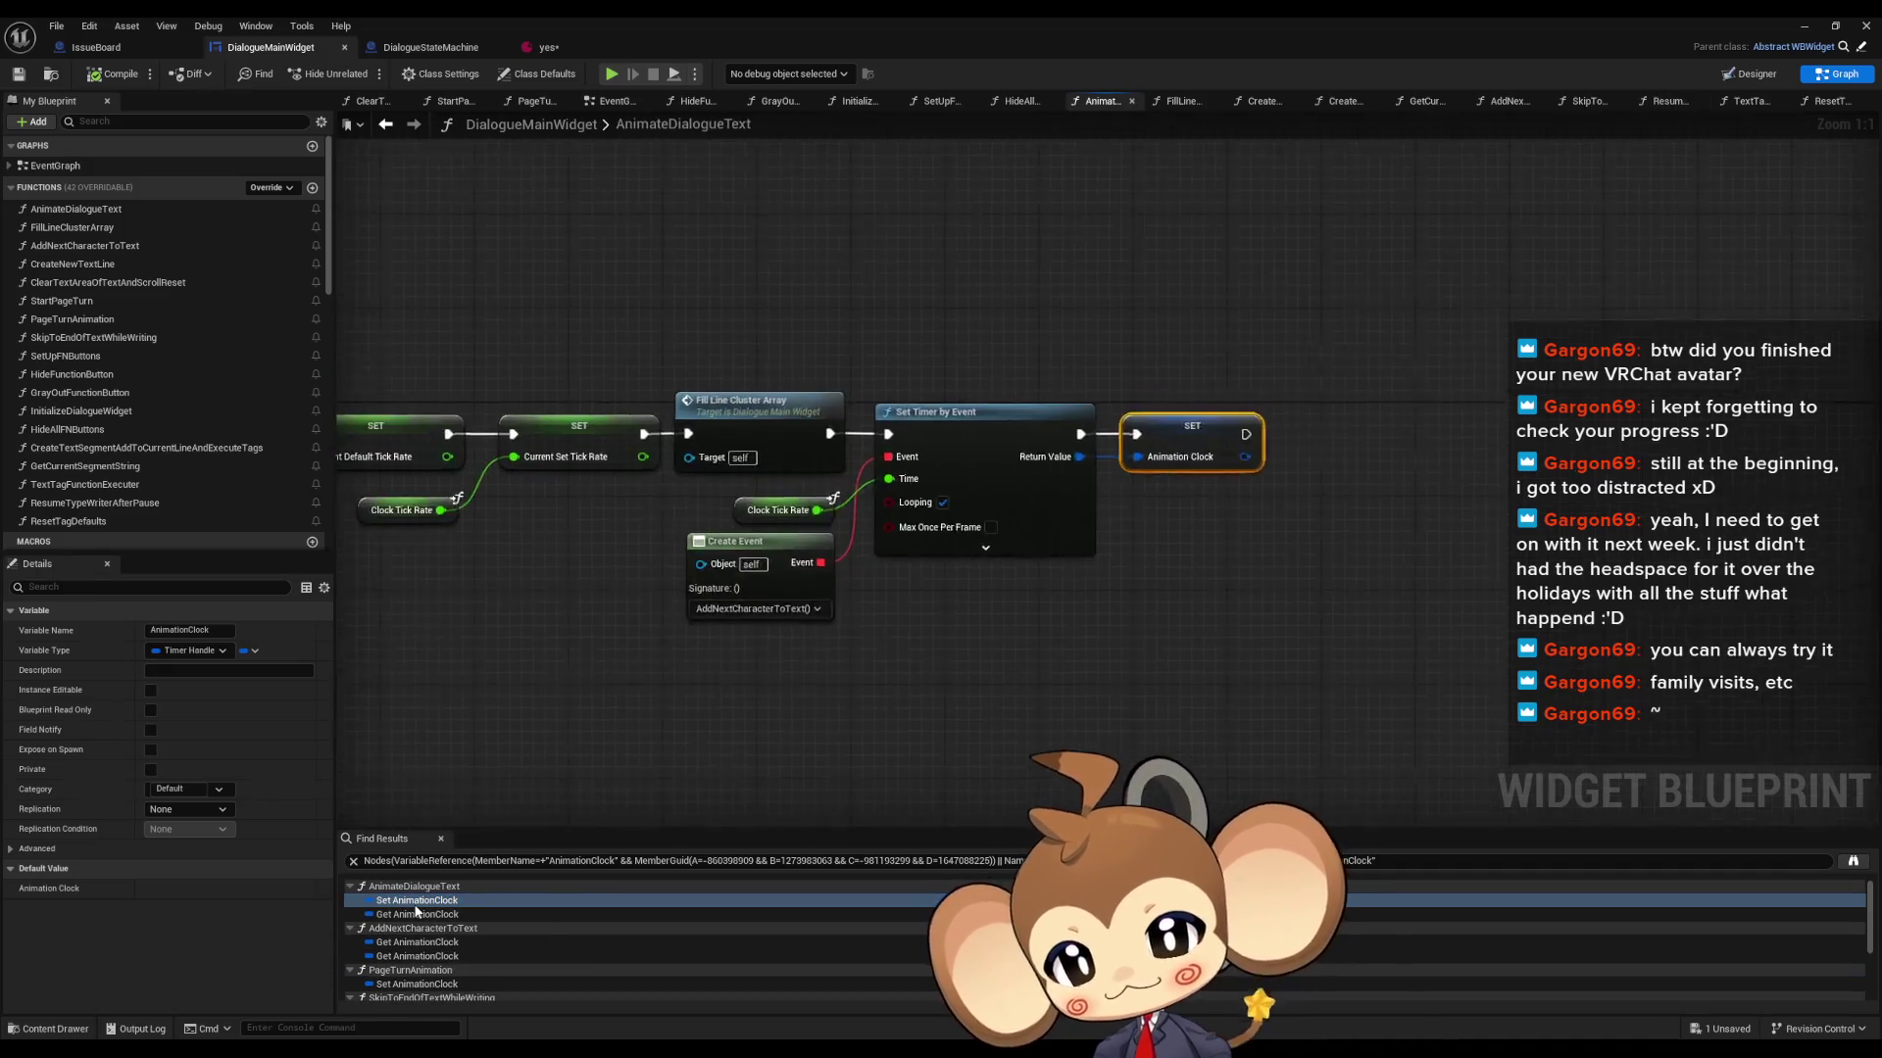
scroll(997, 600, "down", 4)
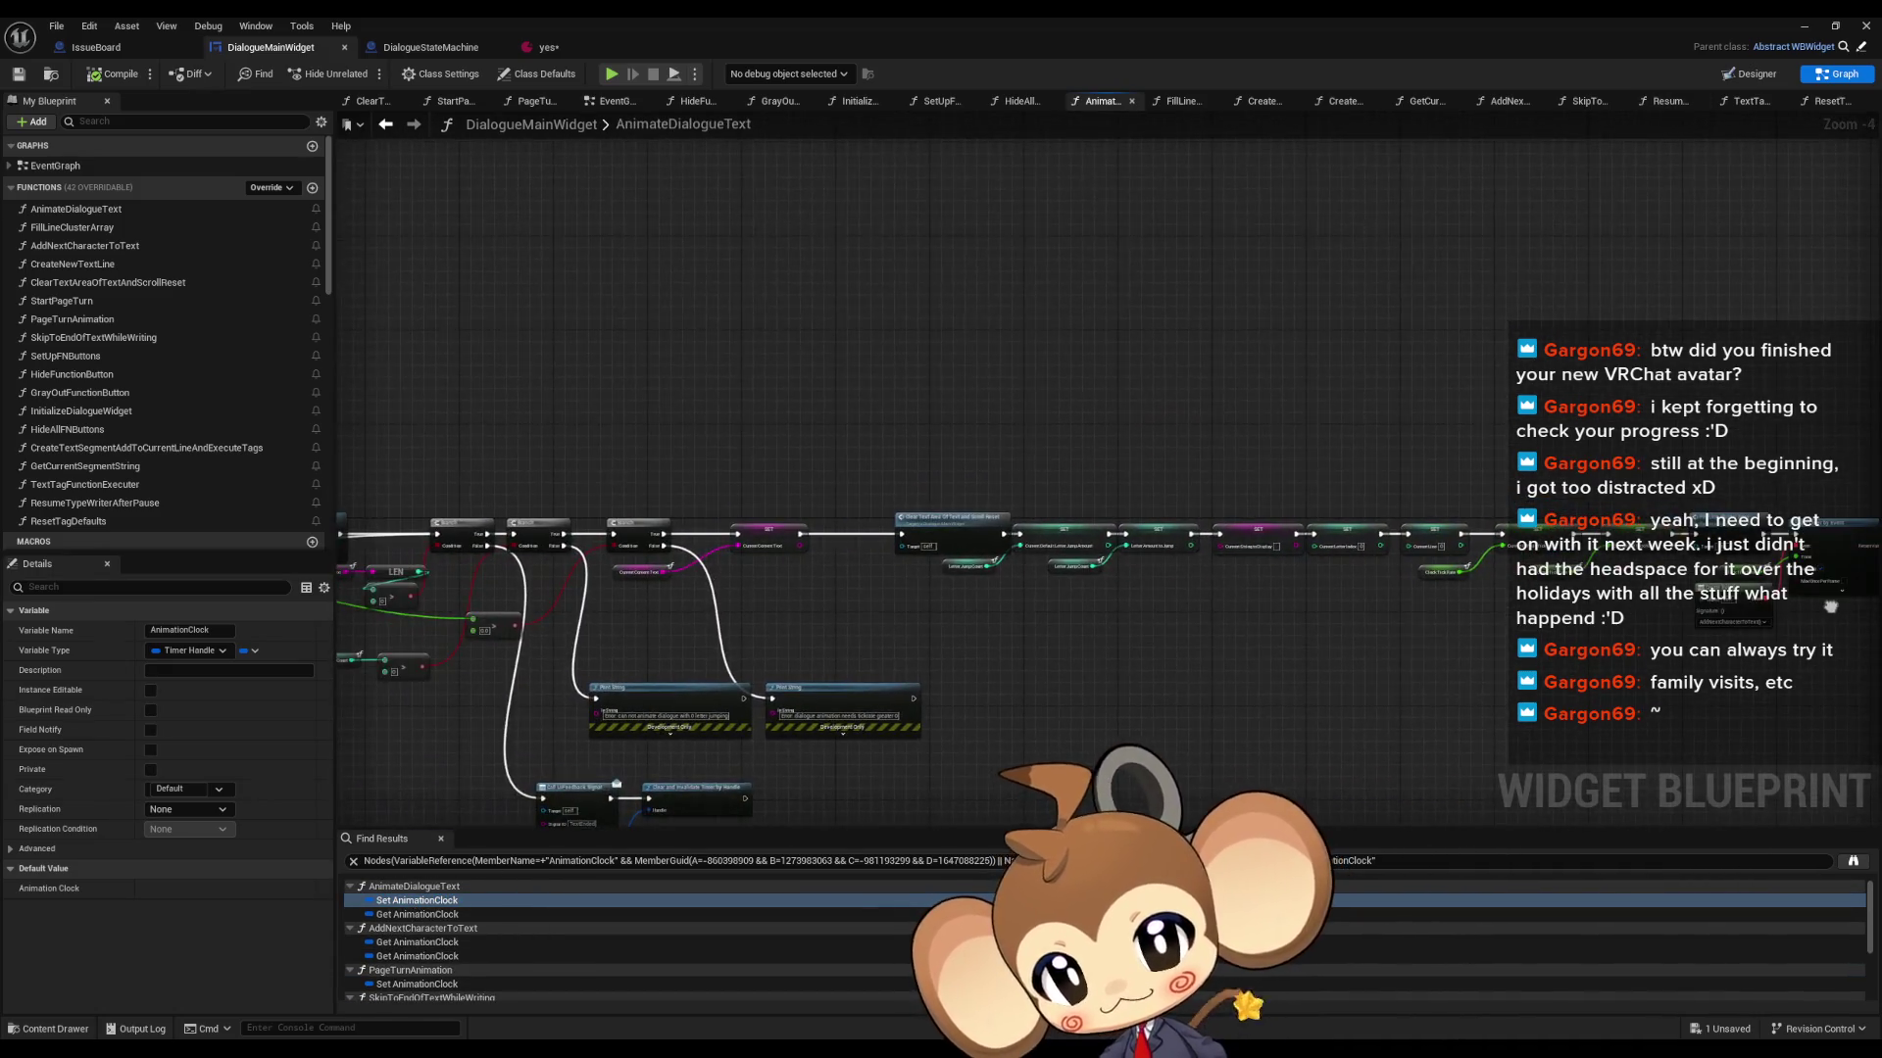
scroll(645, 594, "up", 4)
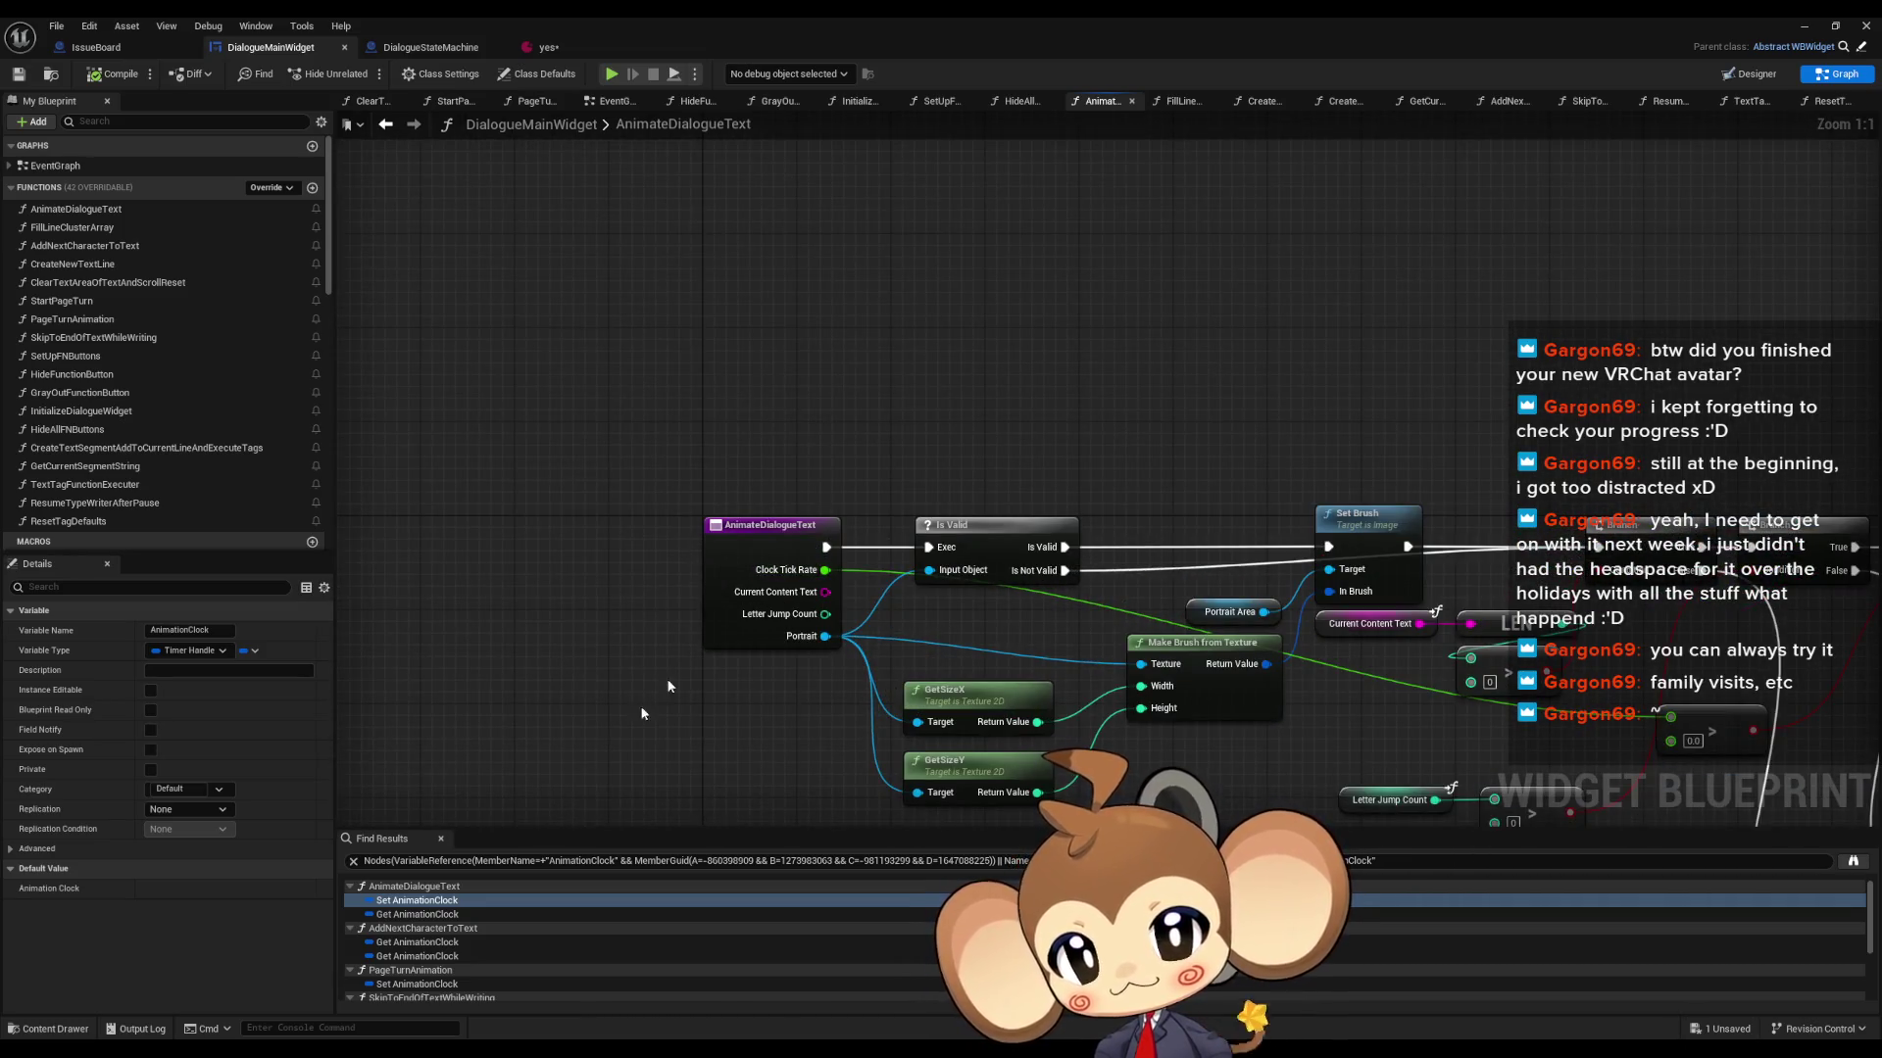
- Check Animation Clock uses in AddNextCharacterToText, PageTurnAnimation, SkipToEndOfTextWhileWriting and TextTagFunctionExecuter
left_click(388, 941)
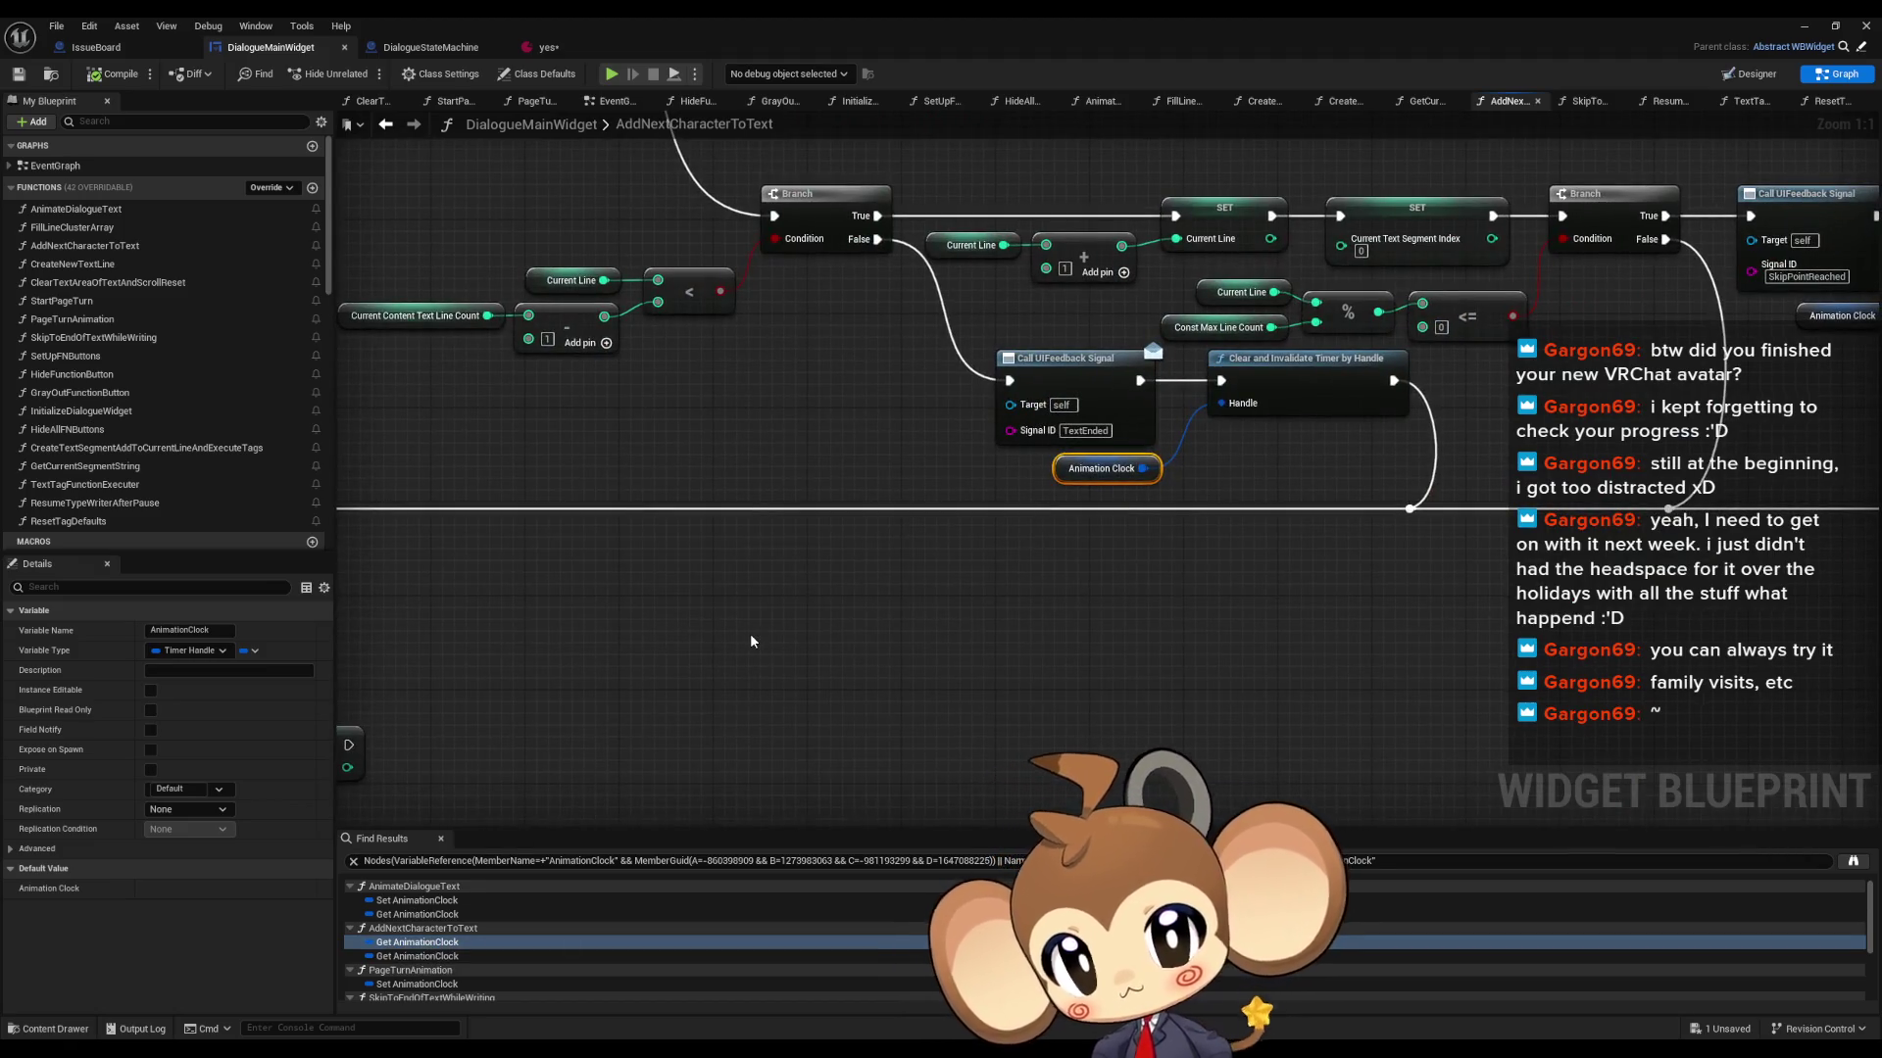
left_click(394, 969)
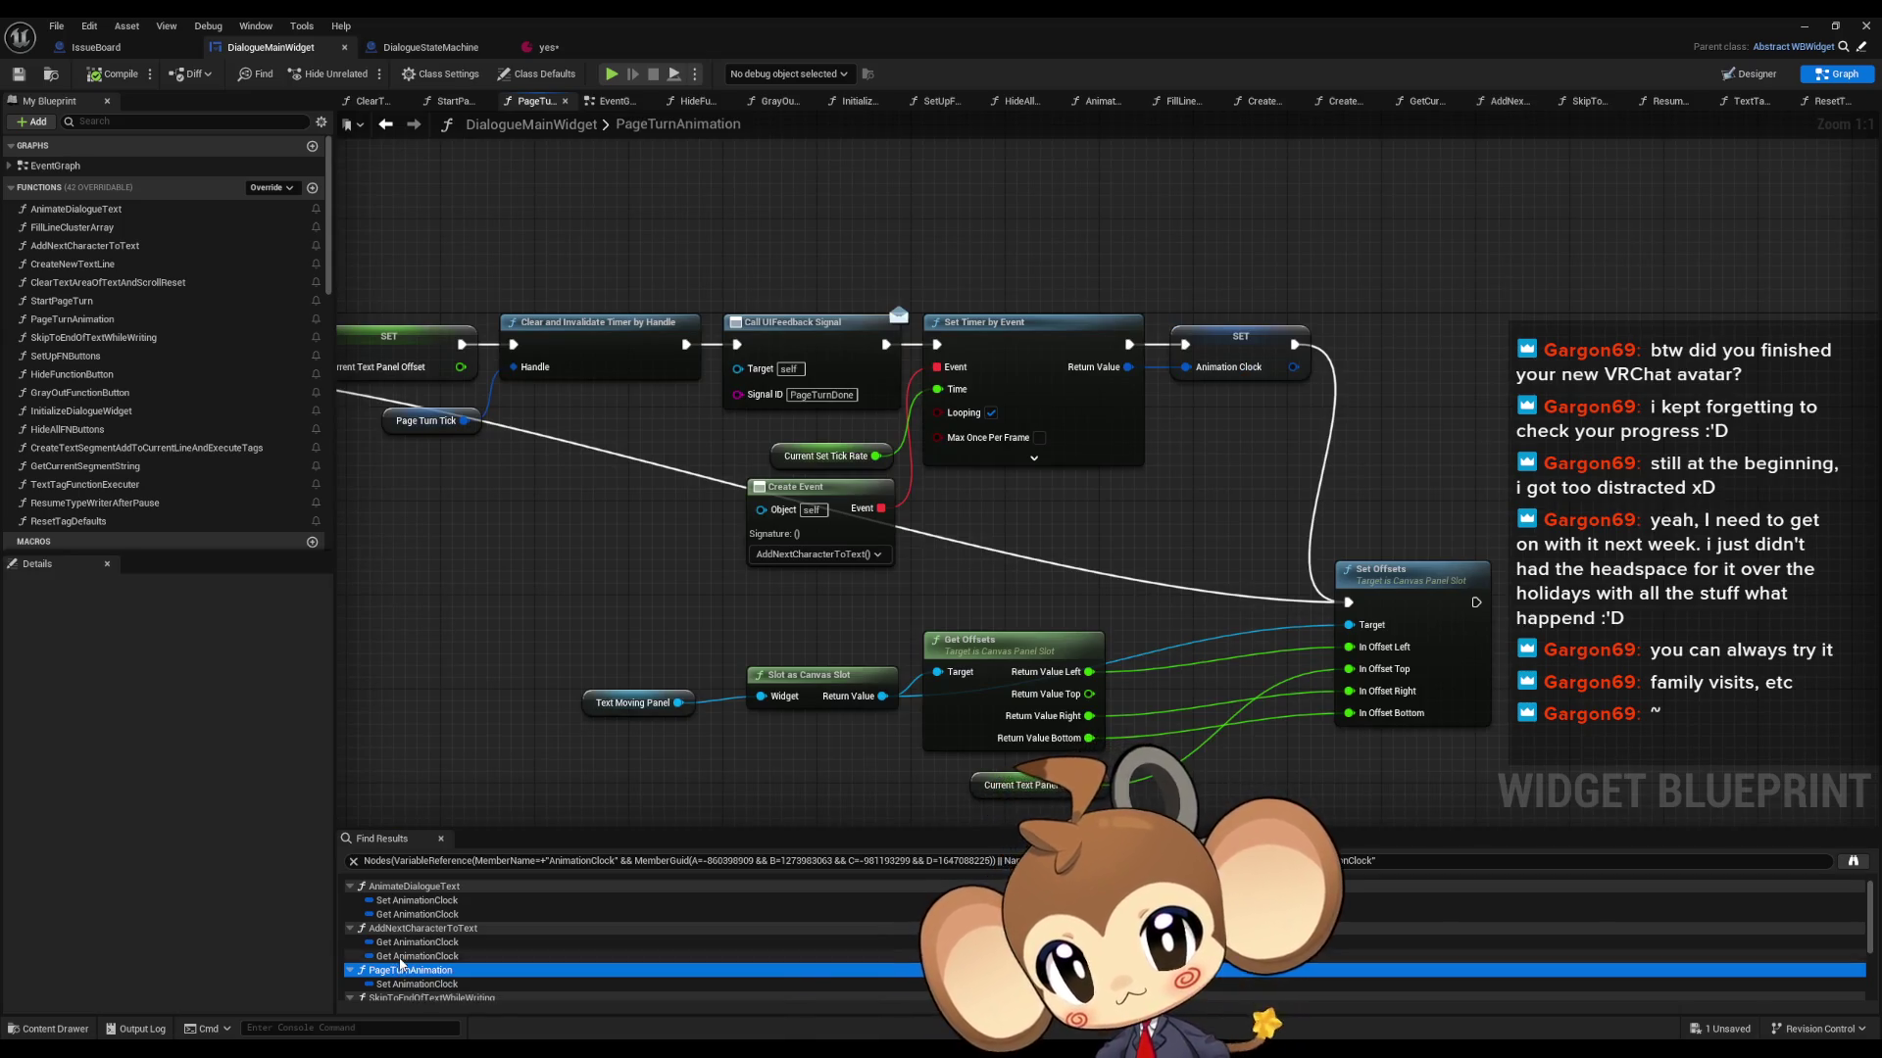
left_click(400, 956)
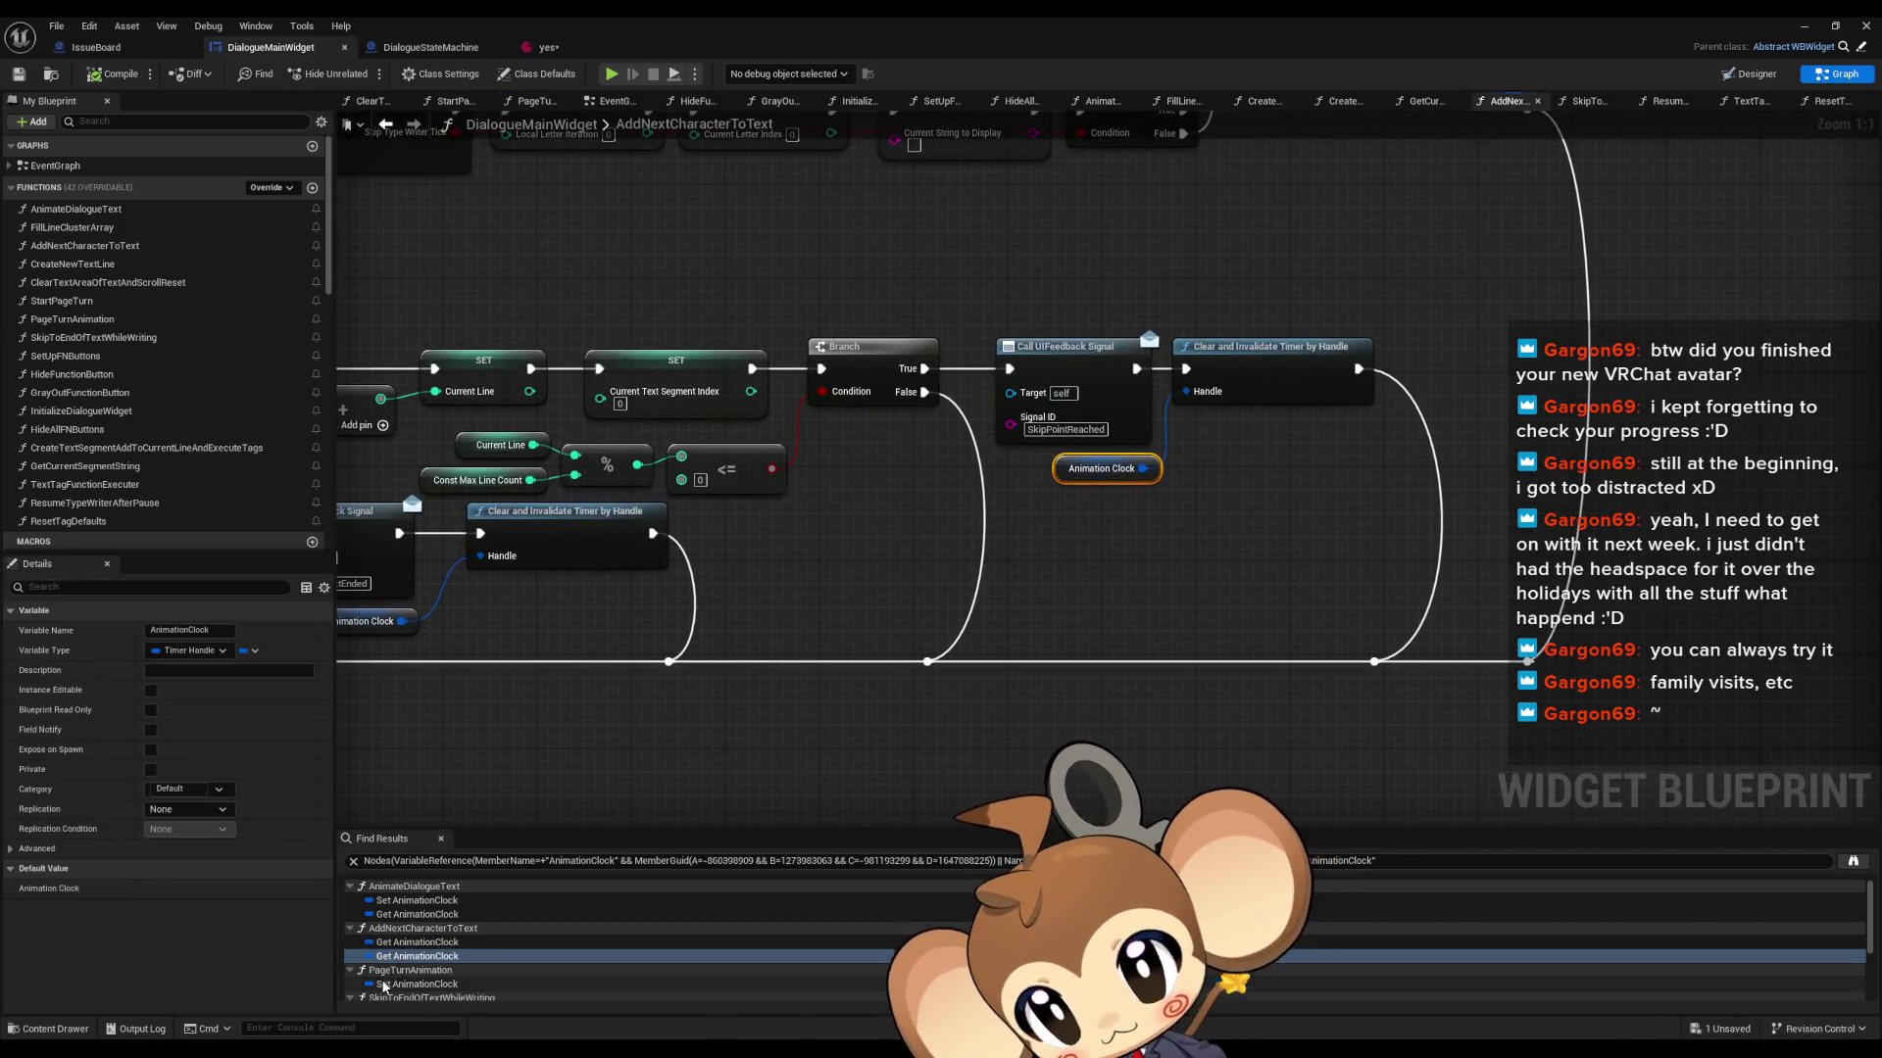
left_click(411, 984)
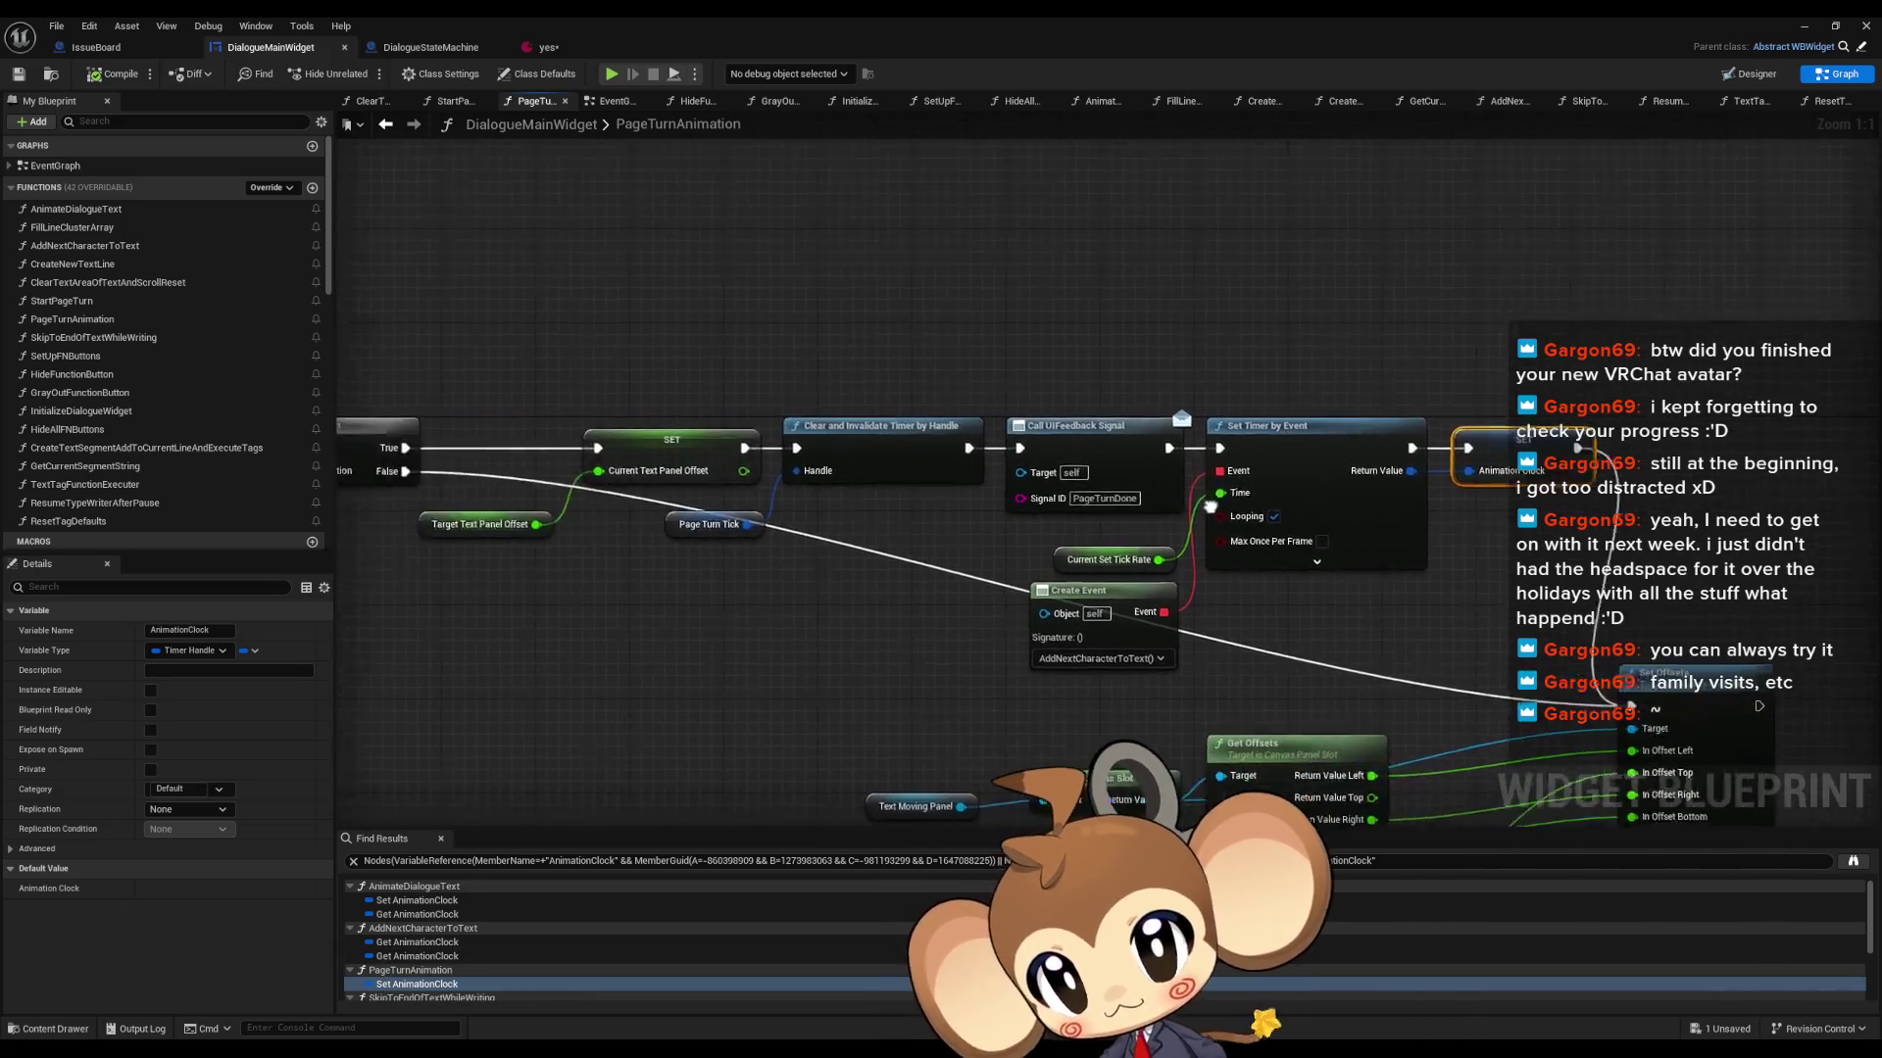
scroll(832, 508, "down", 3)
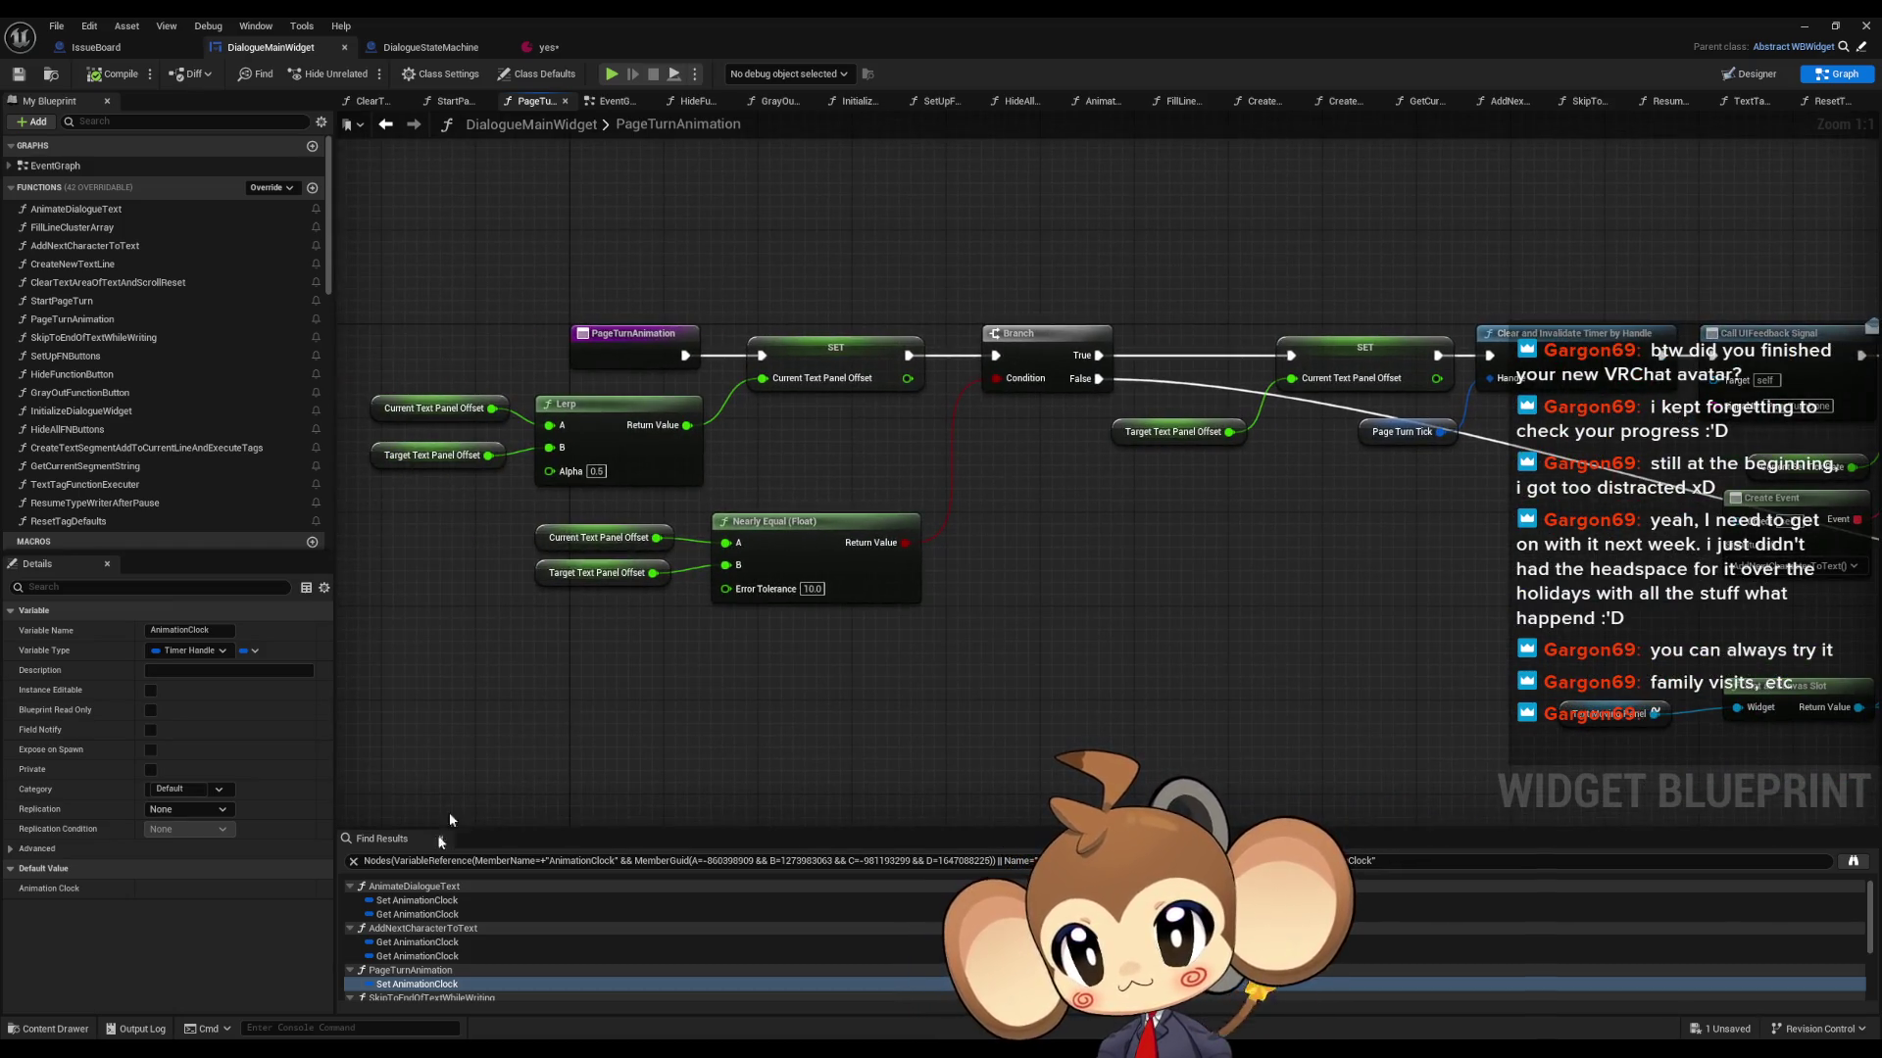
scroll(467, 956, "down", 3)
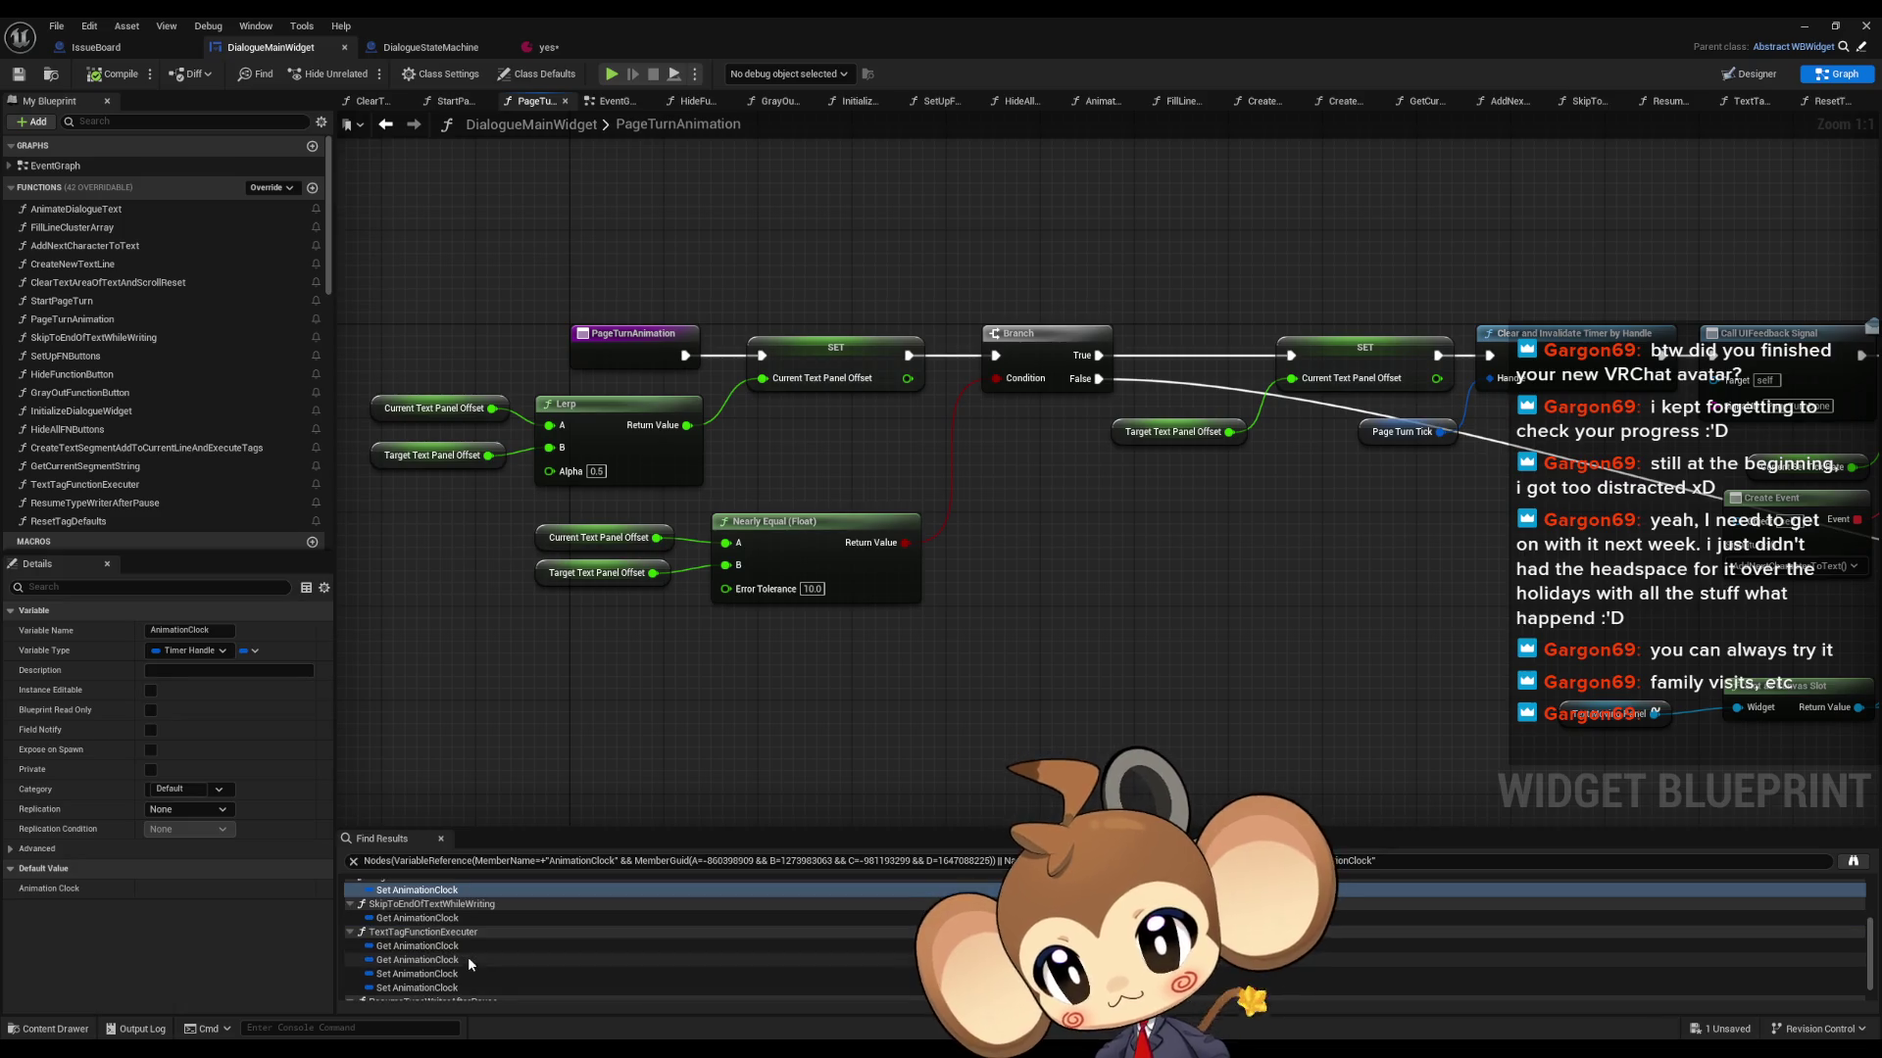
left_click(407, 921)
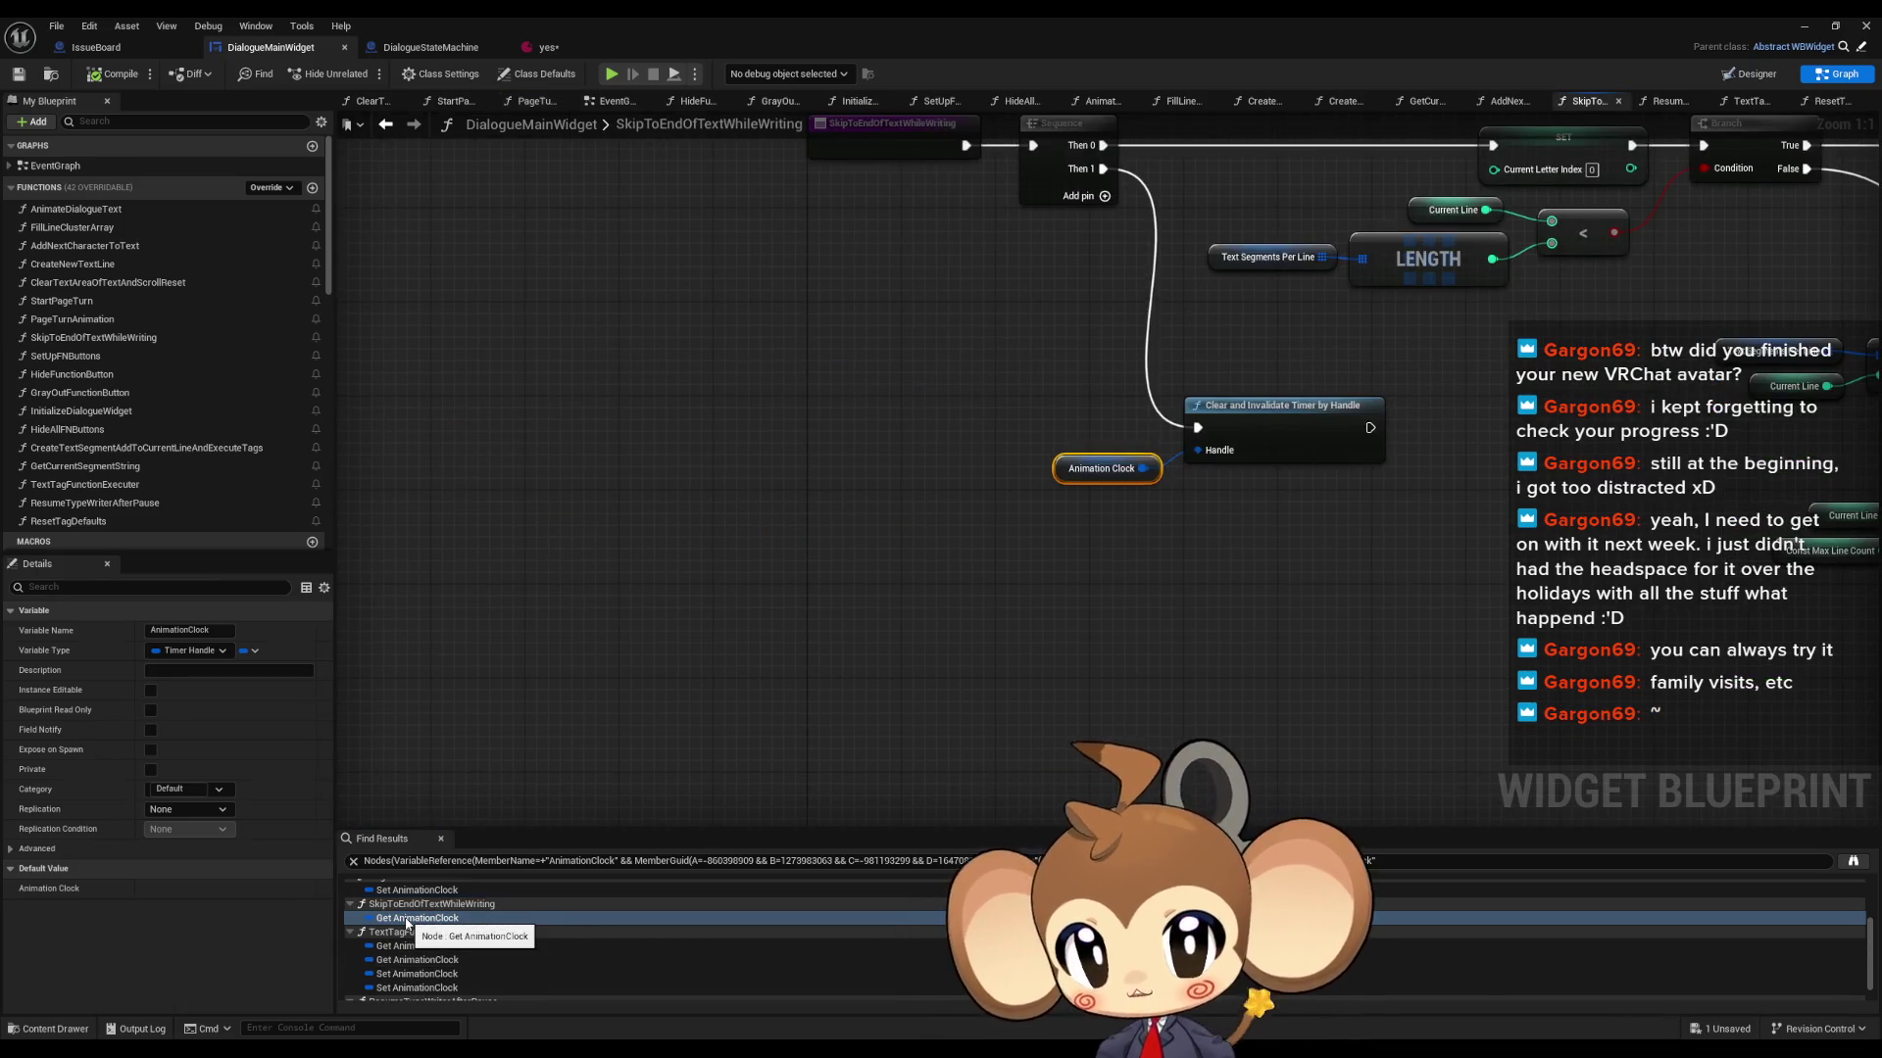
left_click(407, 946)
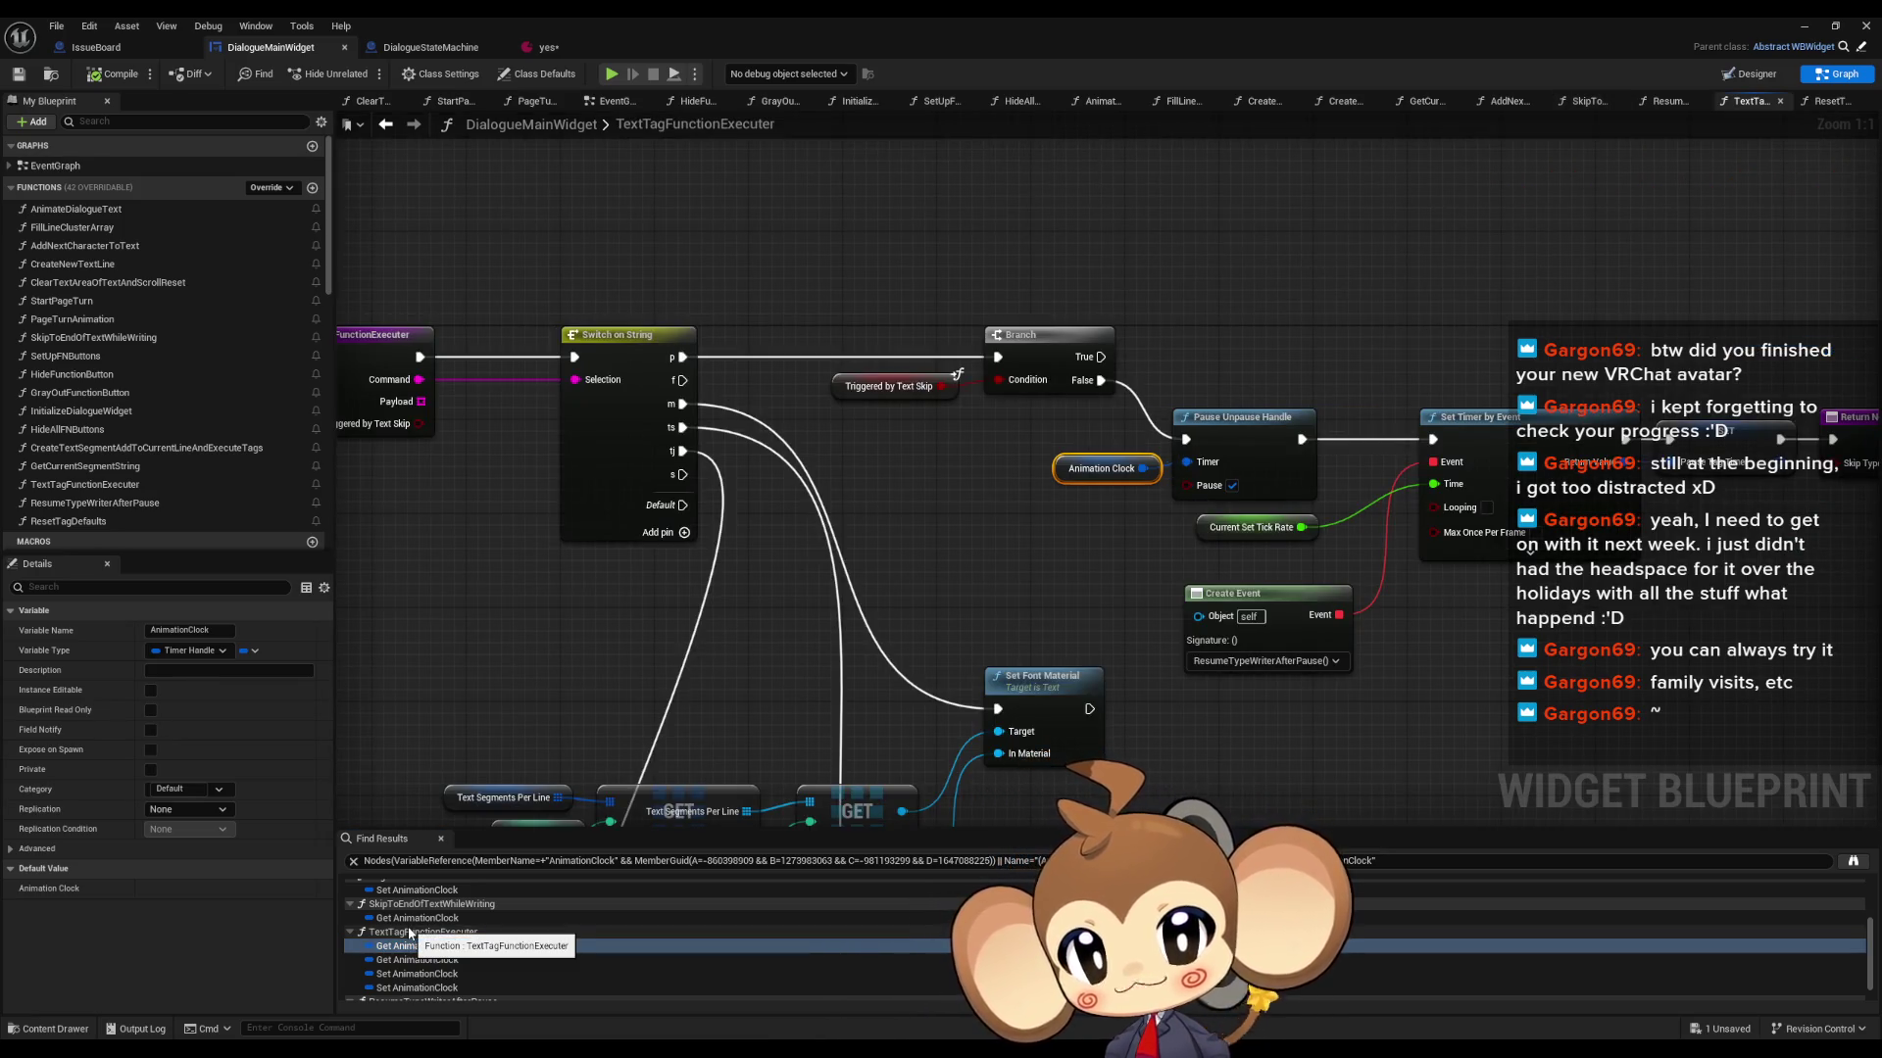
left_click(408, 960)
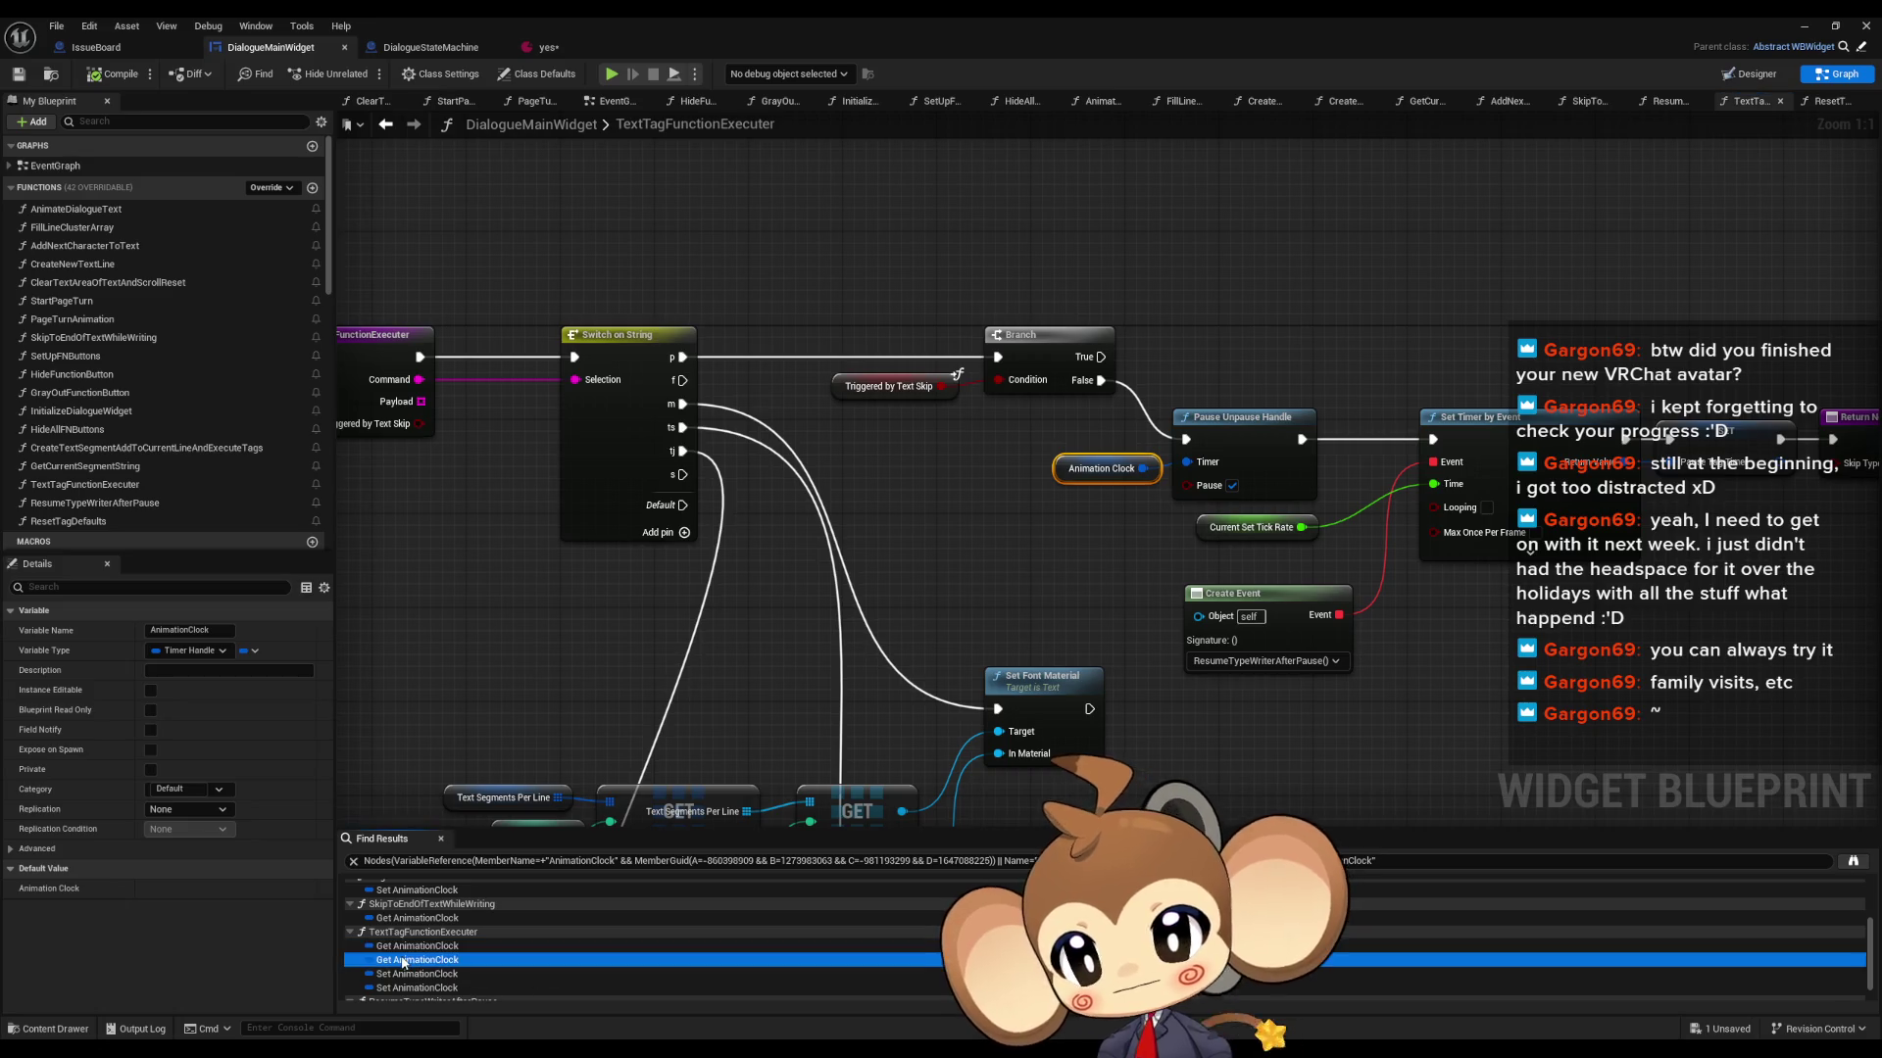
scroll(398, 986, "down", 1)
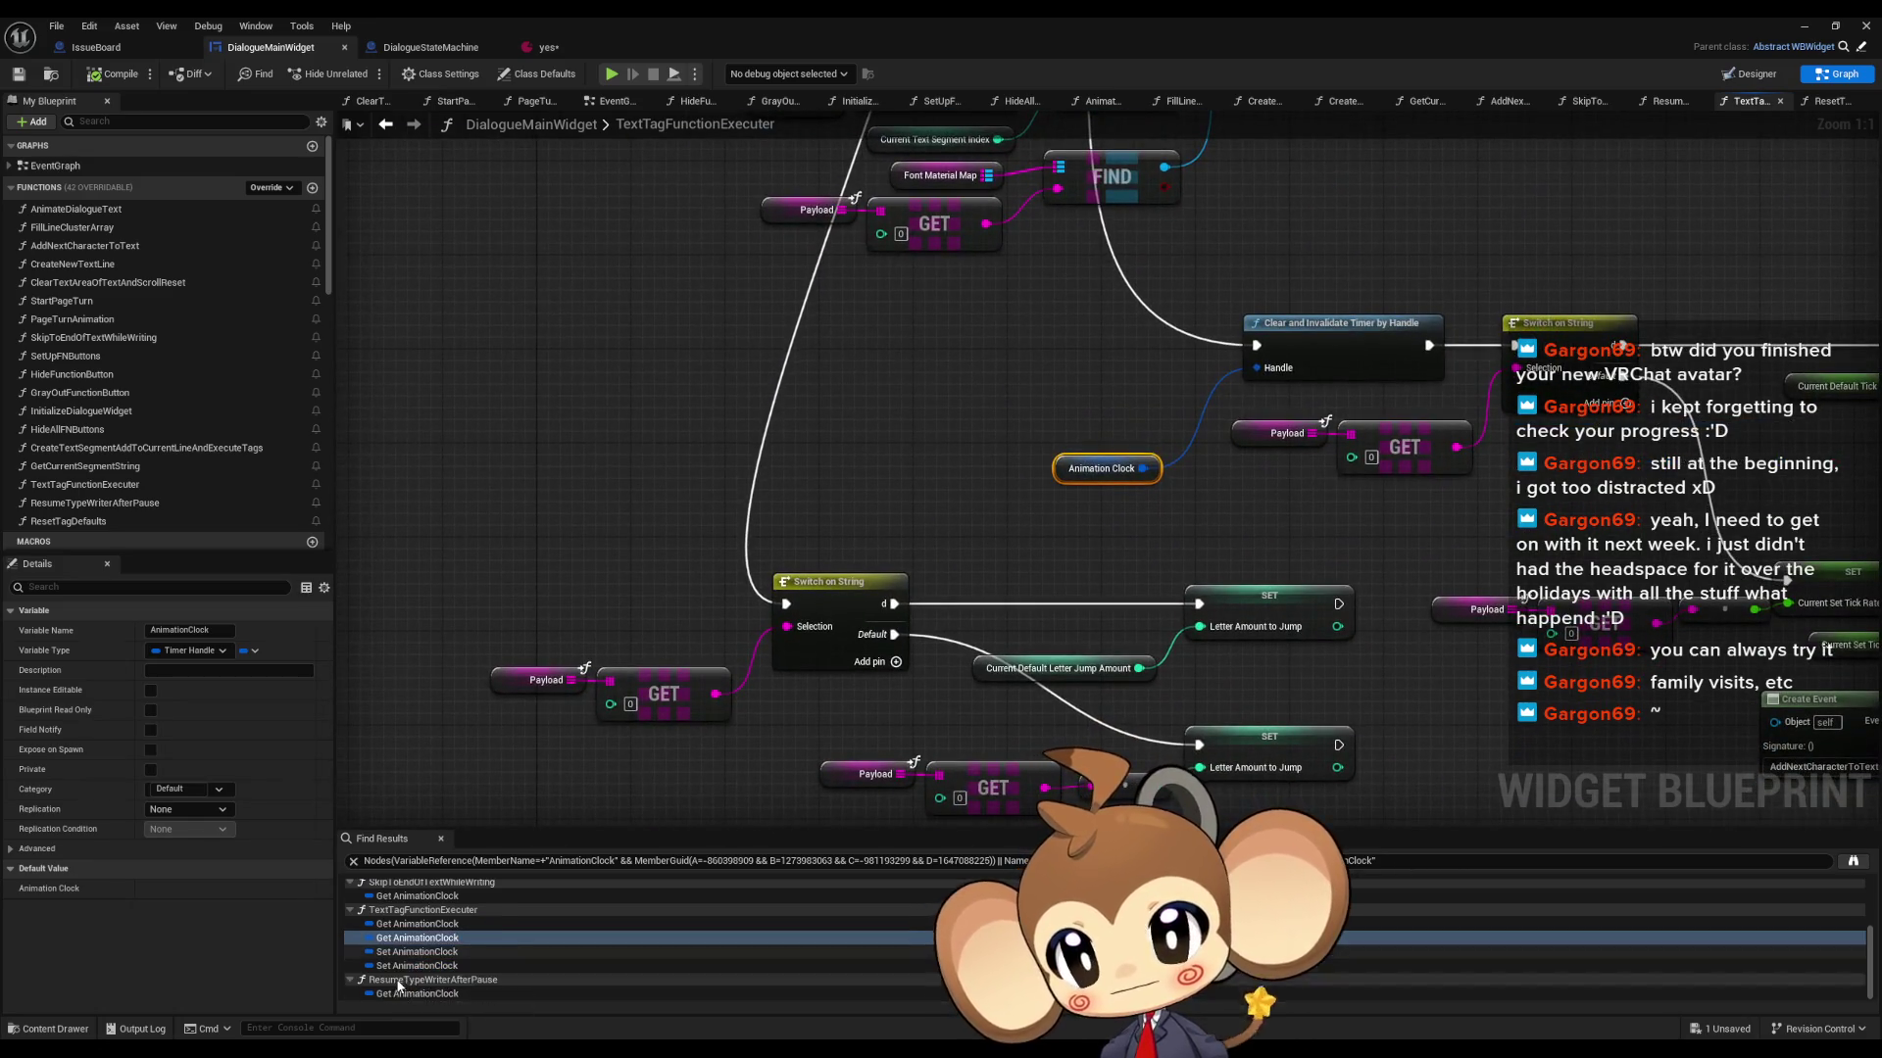
left_click(402, 952)
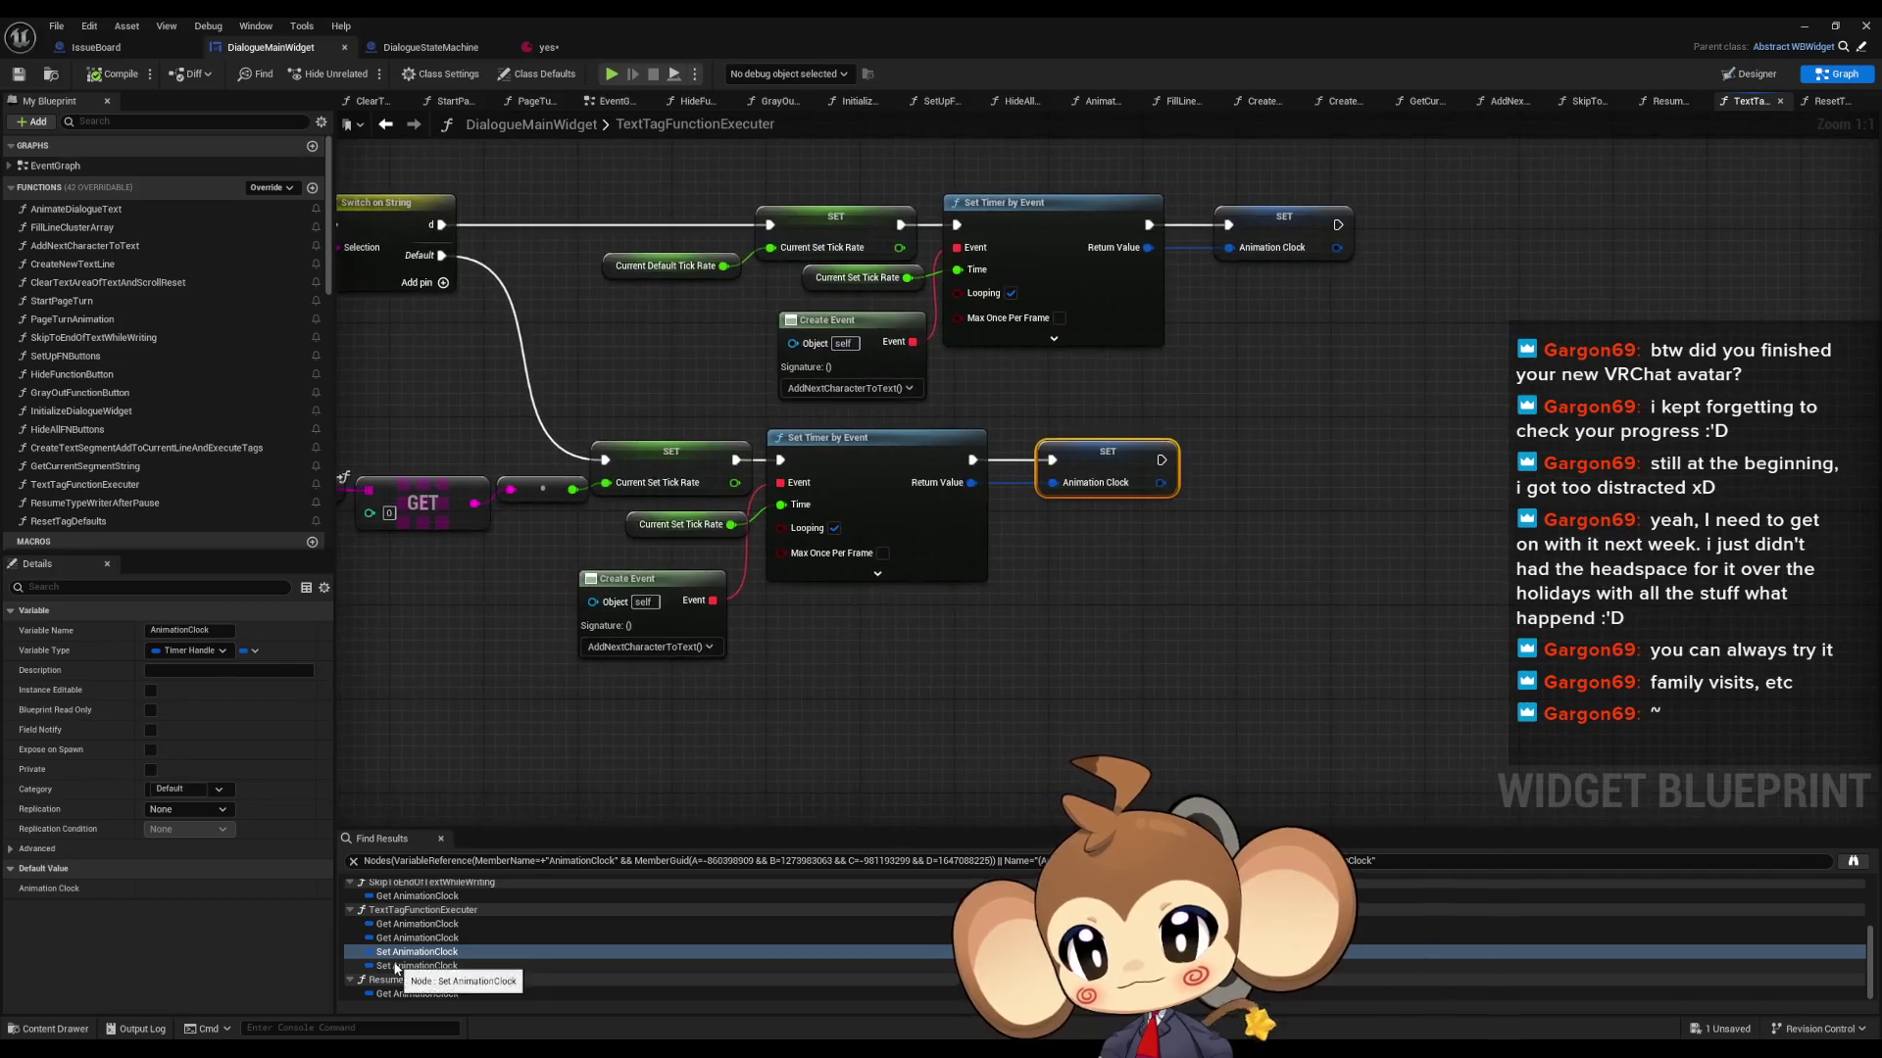
- Look over the timer nodes, then revisit Animation Clock in ResumeTypeWriterAfterPause, TextTagFunctionExecuter and PageTurnAnimation
left_click_drag(866, 593, 1303, 640)
left_click_drag(1027, 350, 1166, 603)
scroll(1167, 603, "down", 1)
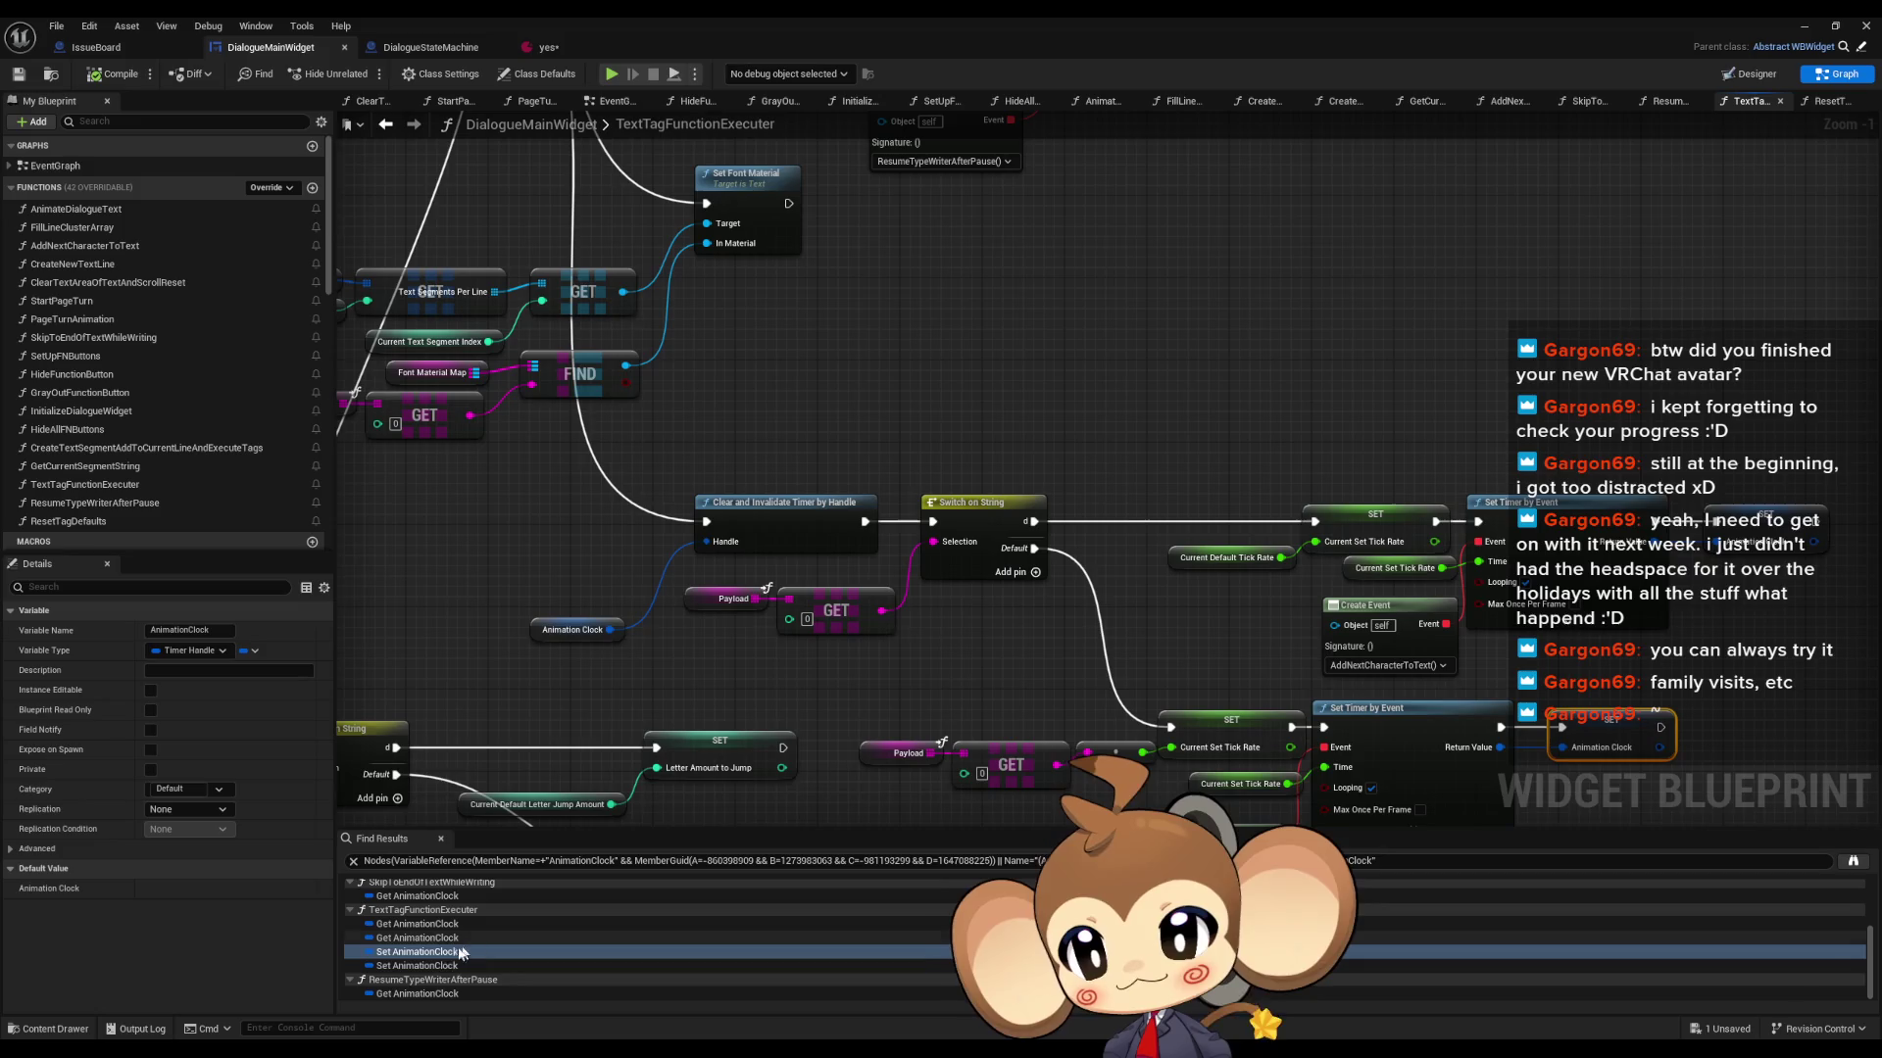
double_click(402, 994)
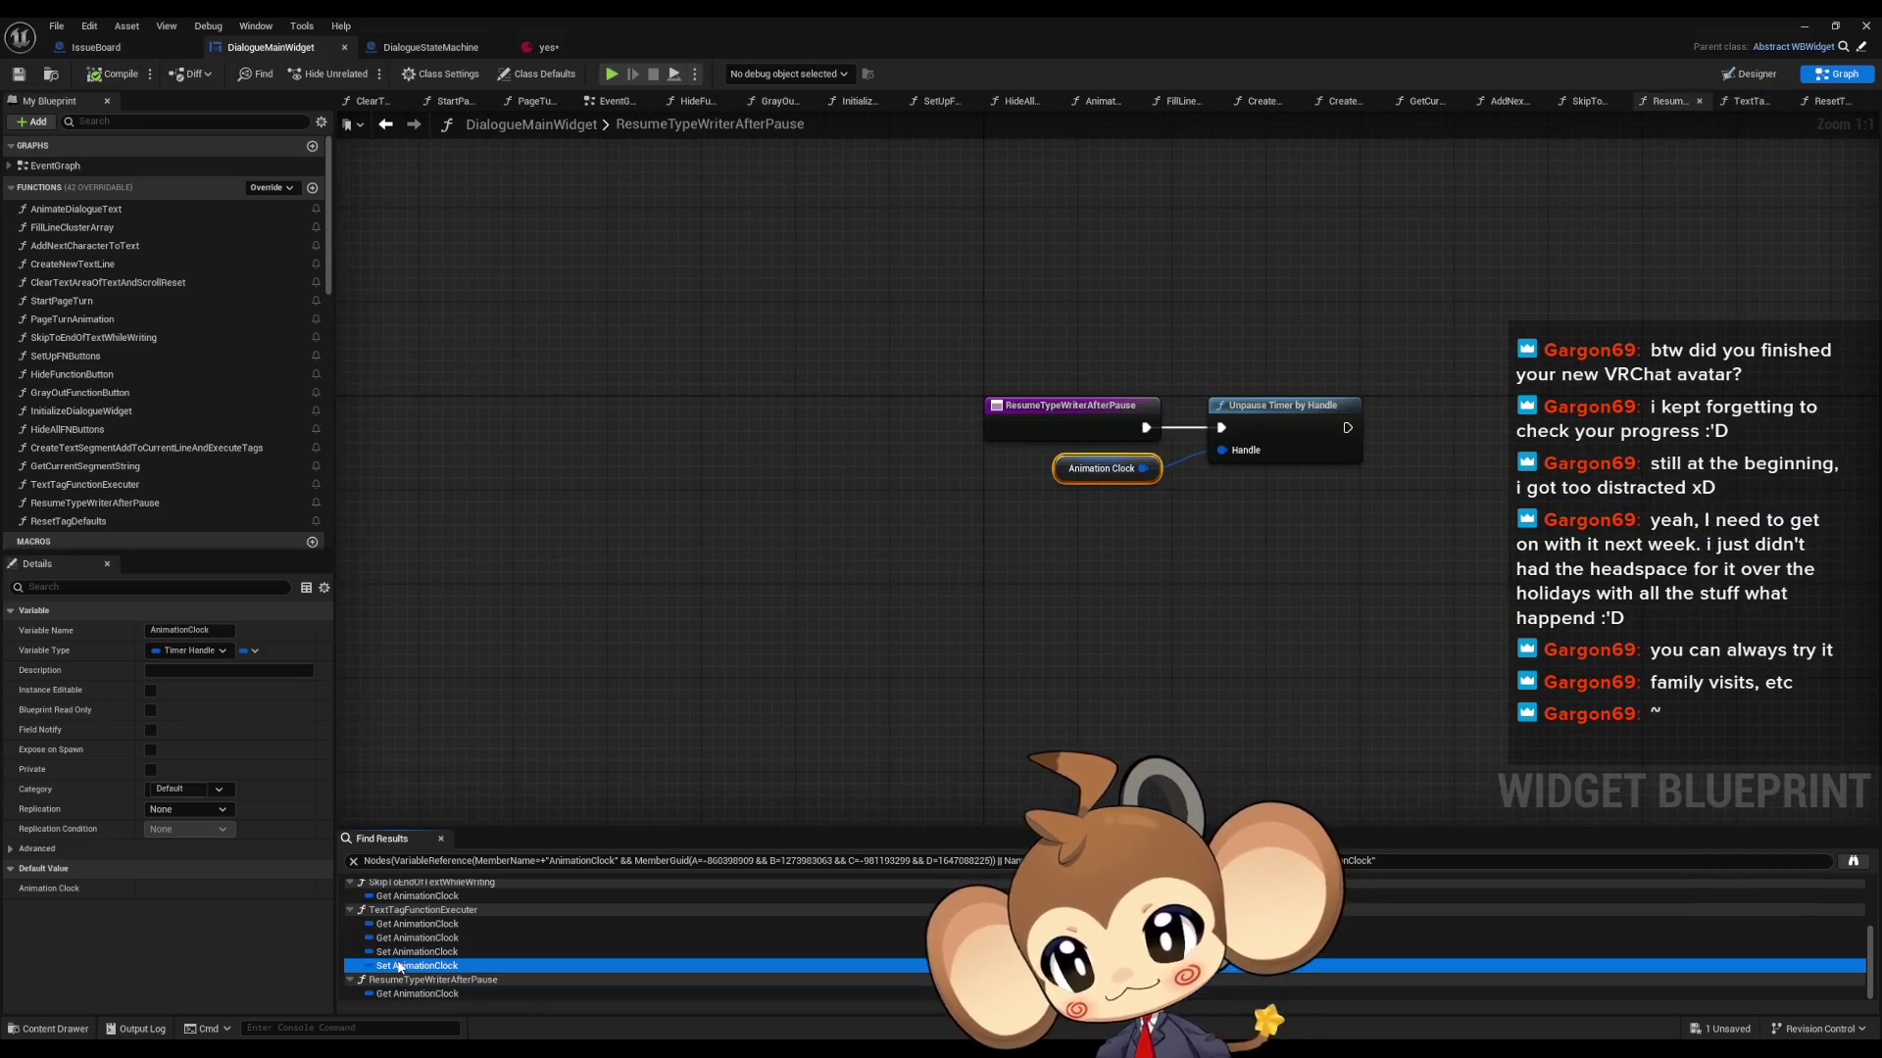
double_click(417, 938)
double_click(412, 924)
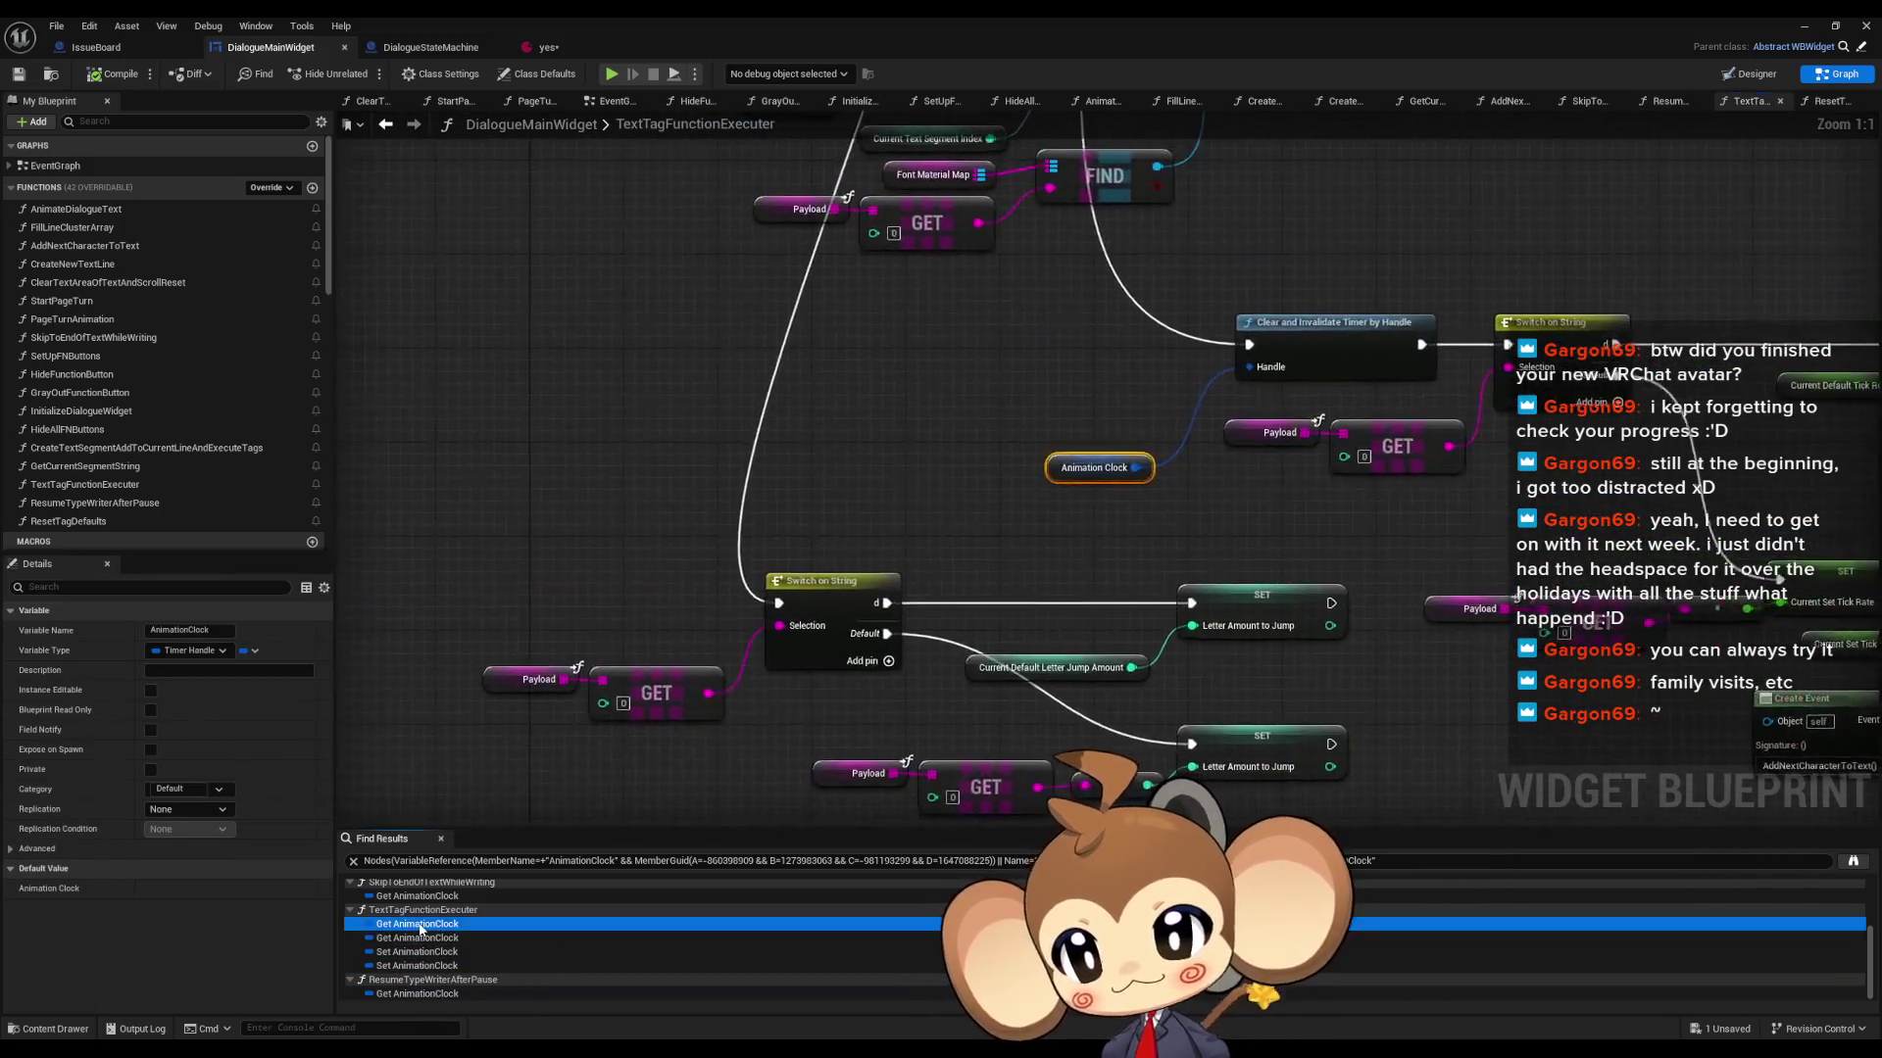
scroll(407, 945, "up", 1)
double_click(404, 943)
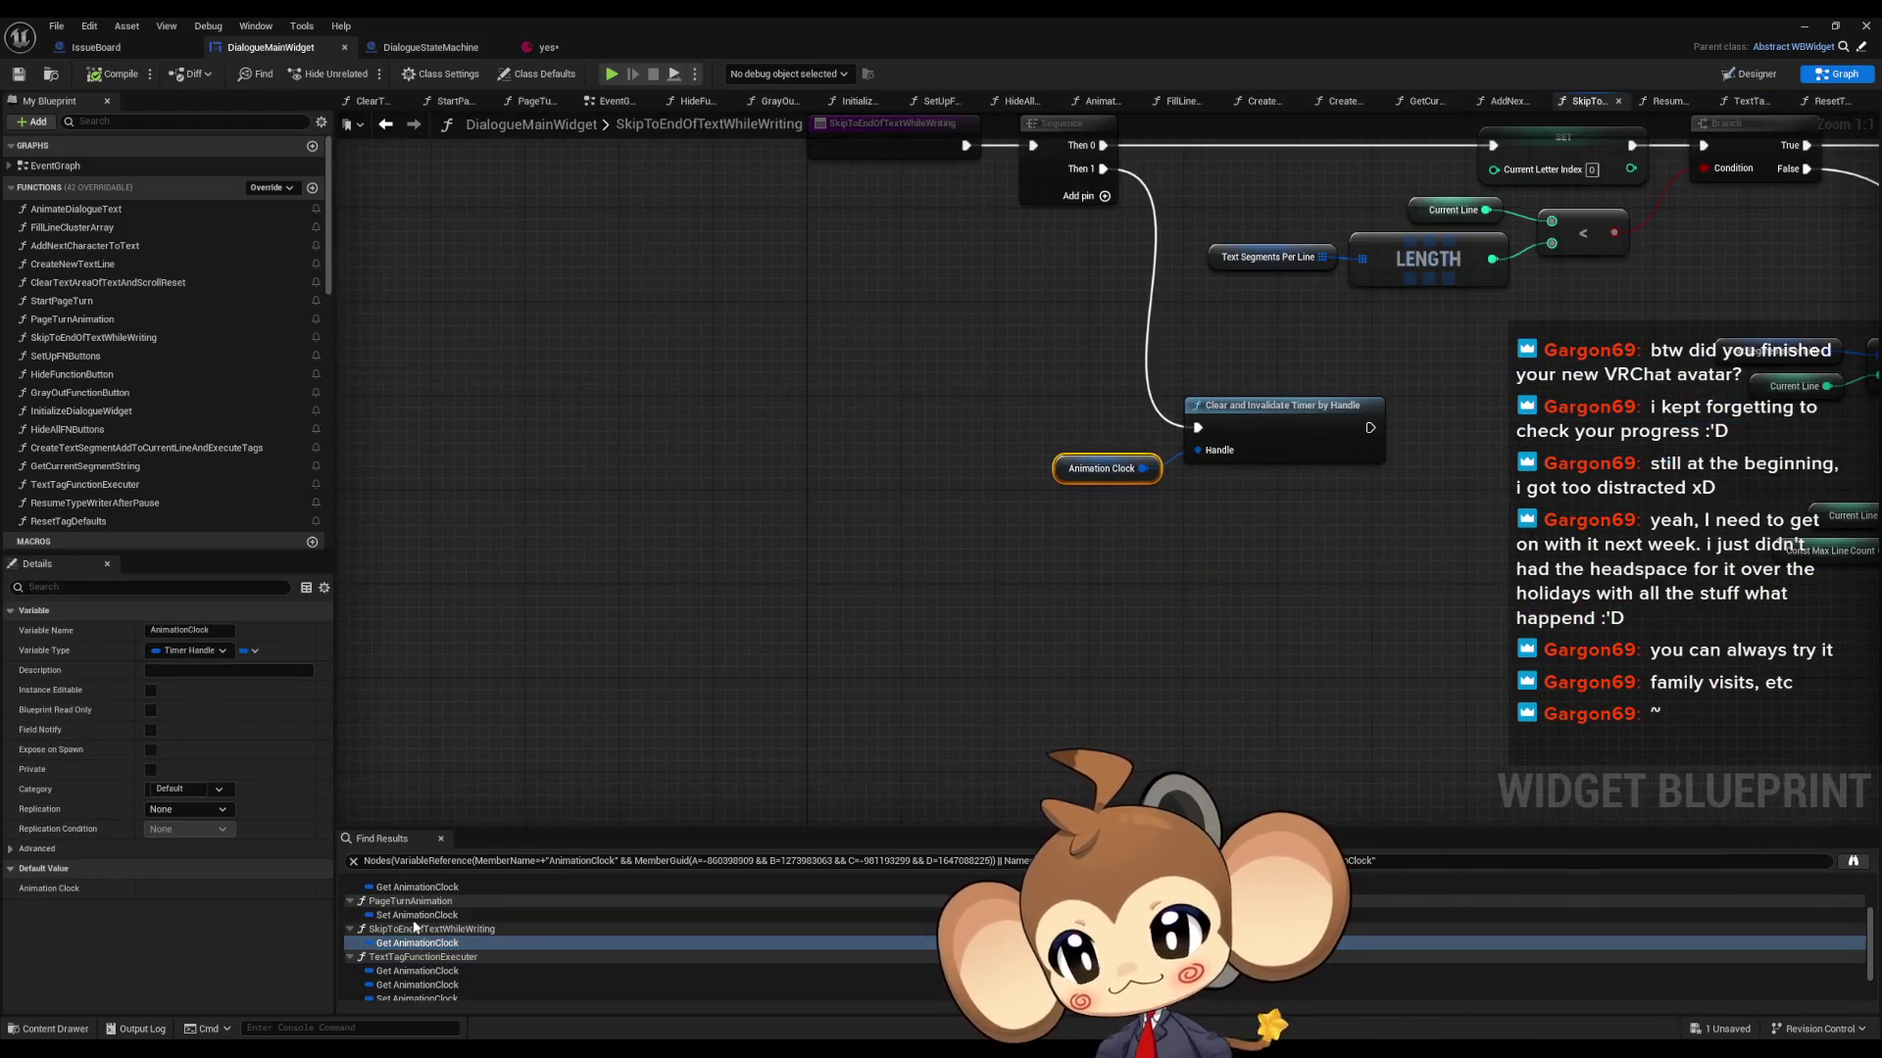
double_click(417, 915)
- Revisit Animation Clock in AddNextCharacterToText and AnimateDialogueText, ending on SkipToEndOfTextWhileWriting's getter
scroll(411, 931, "up", 2)
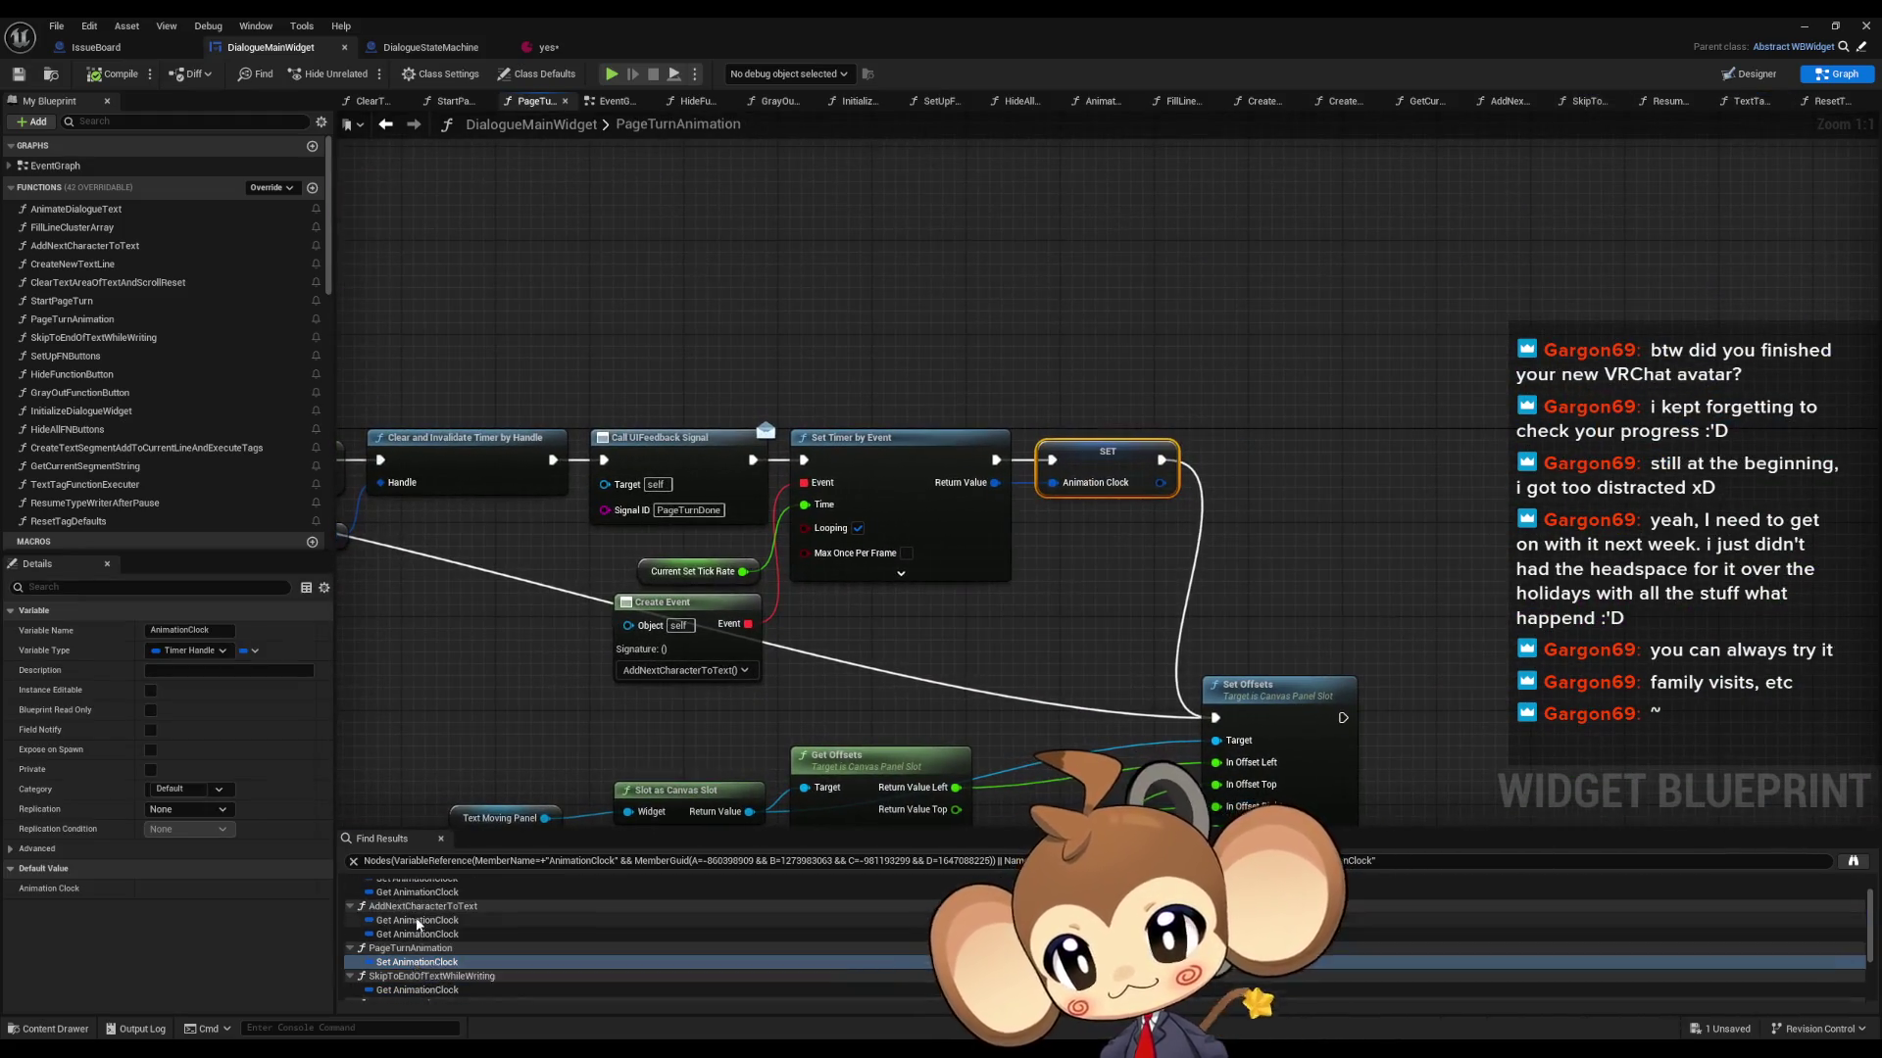
double_click(396, 955)
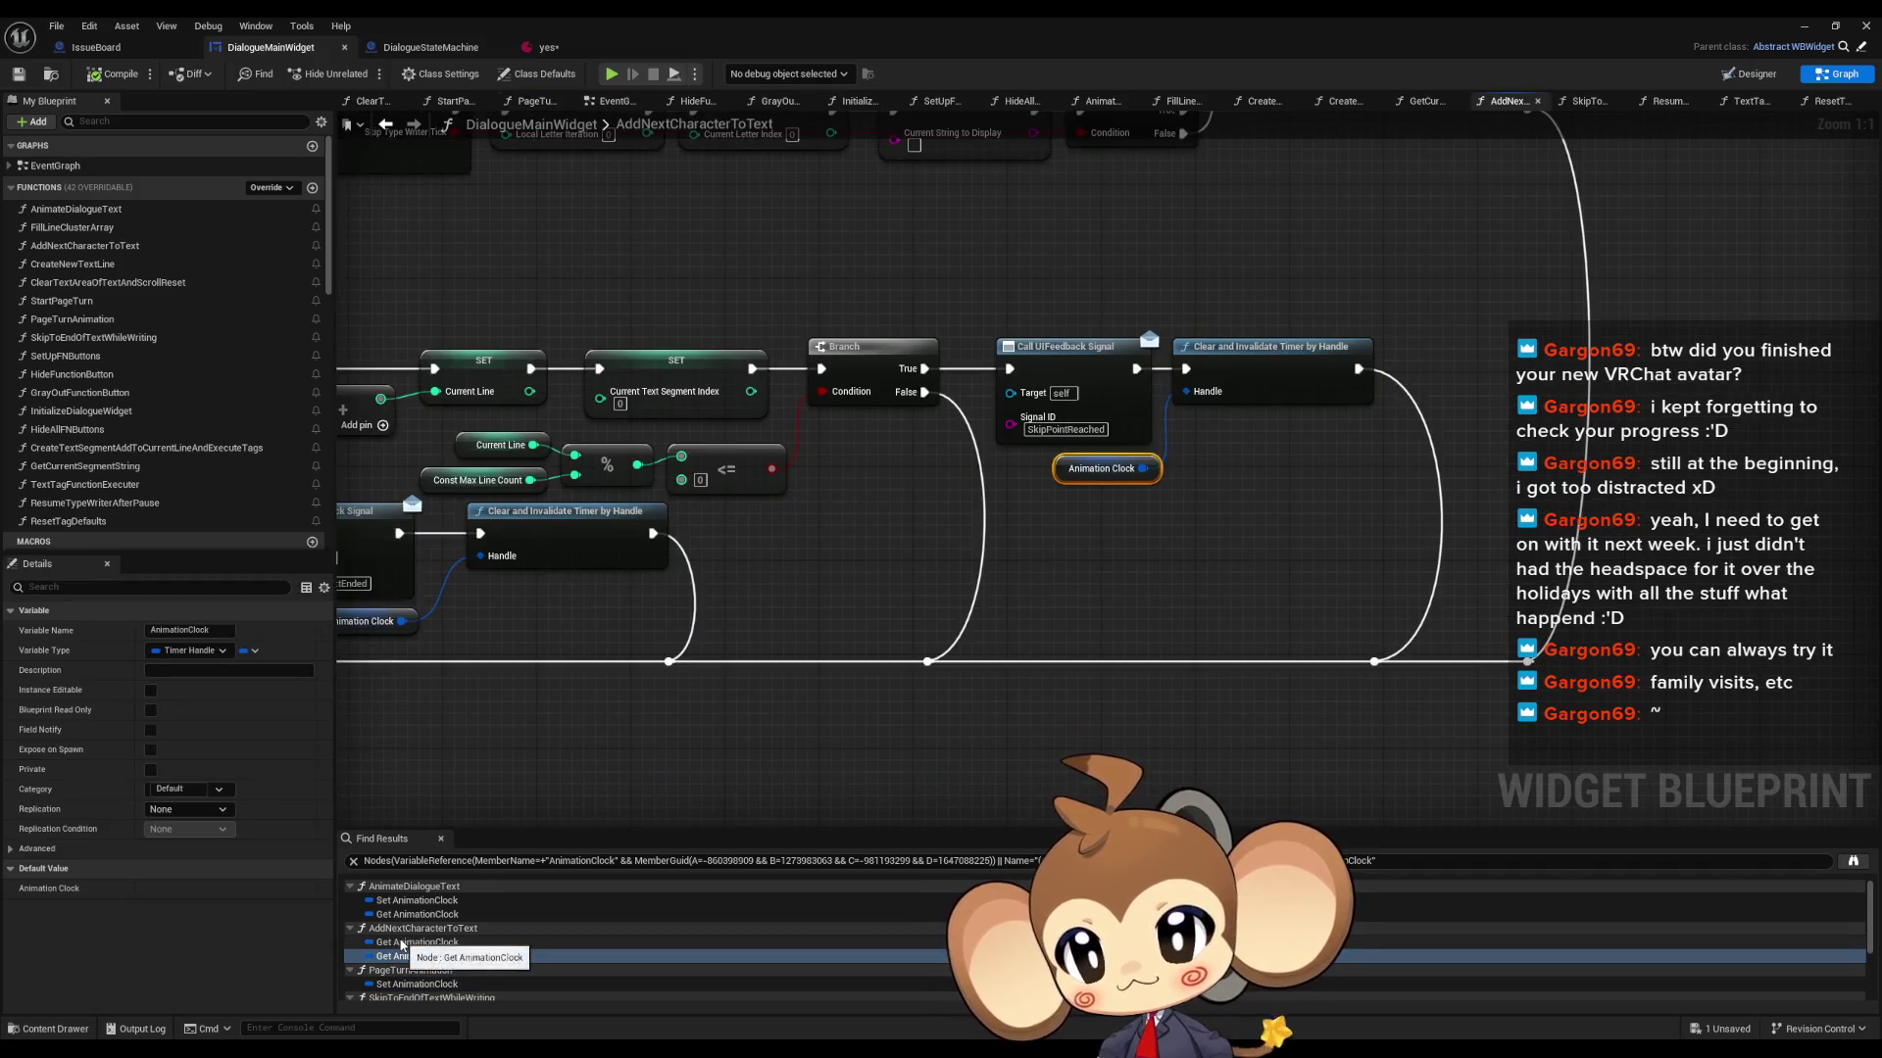
double_click(402, 941)
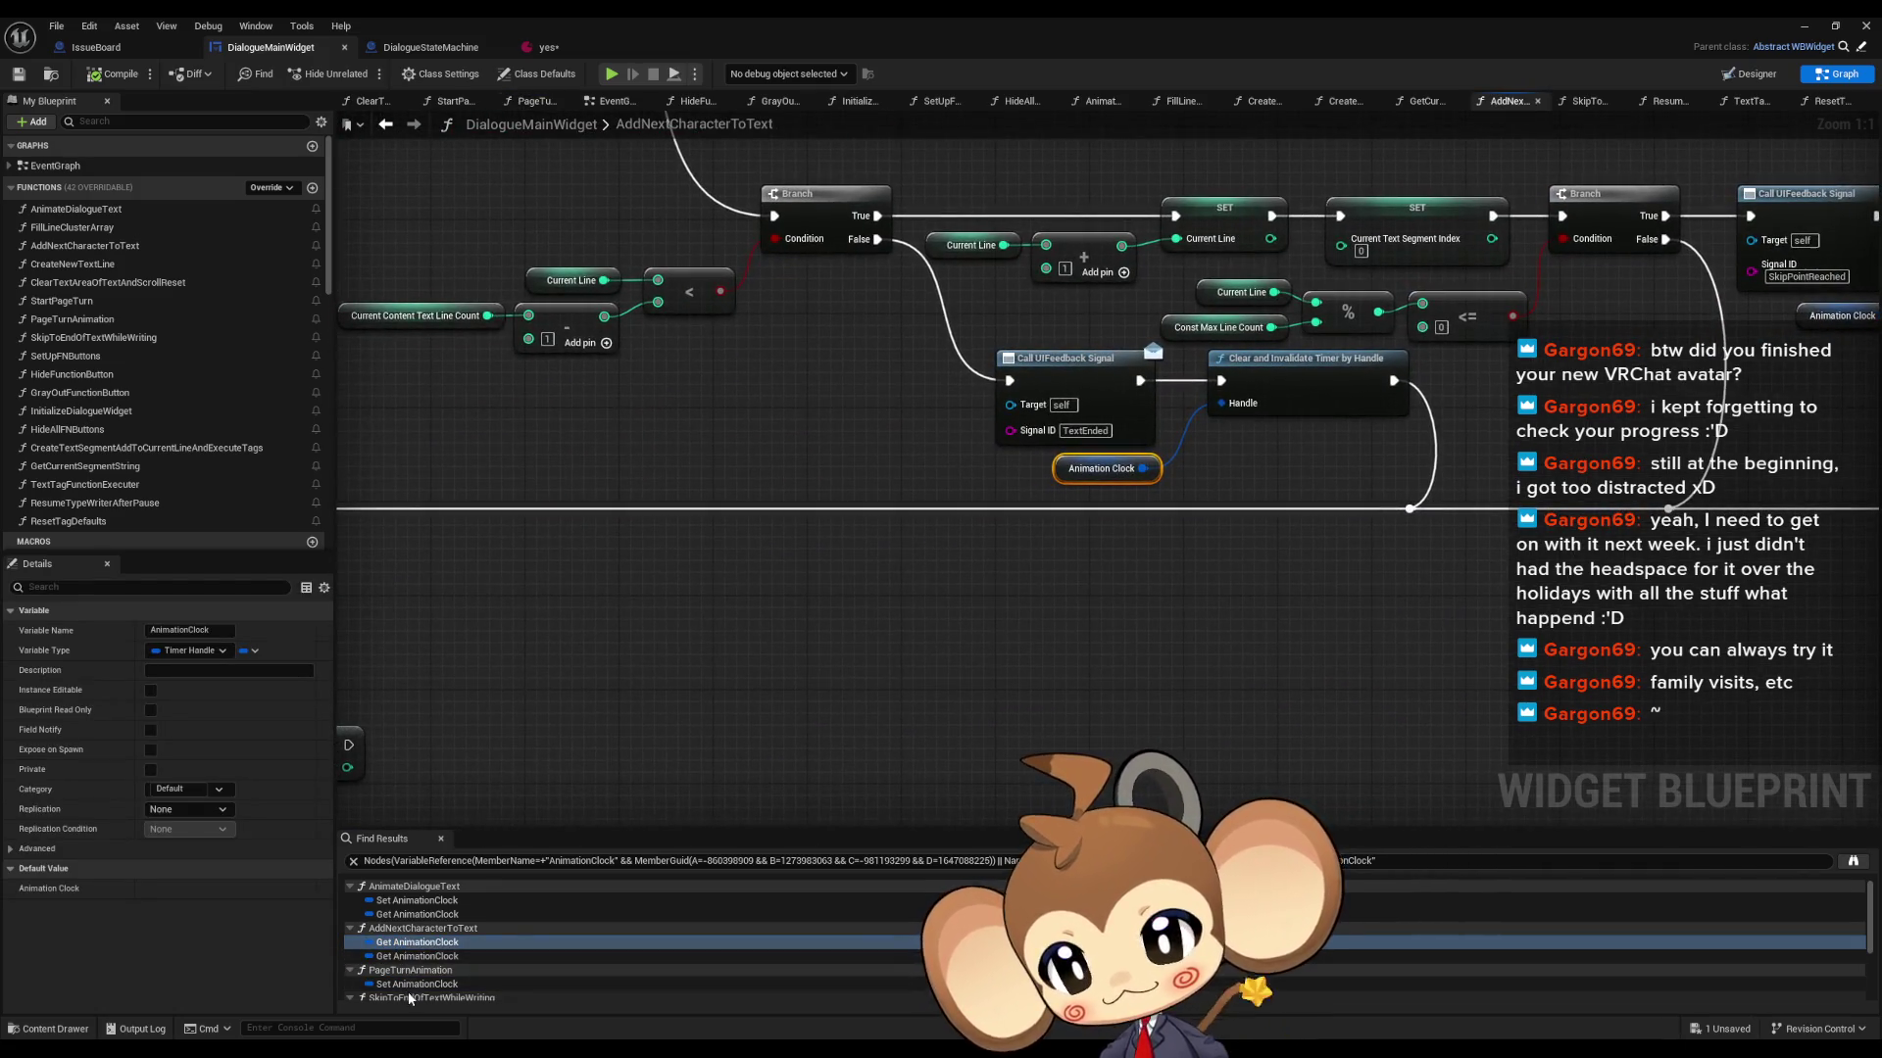
double_click(412, 915)
double_click(417, 901)
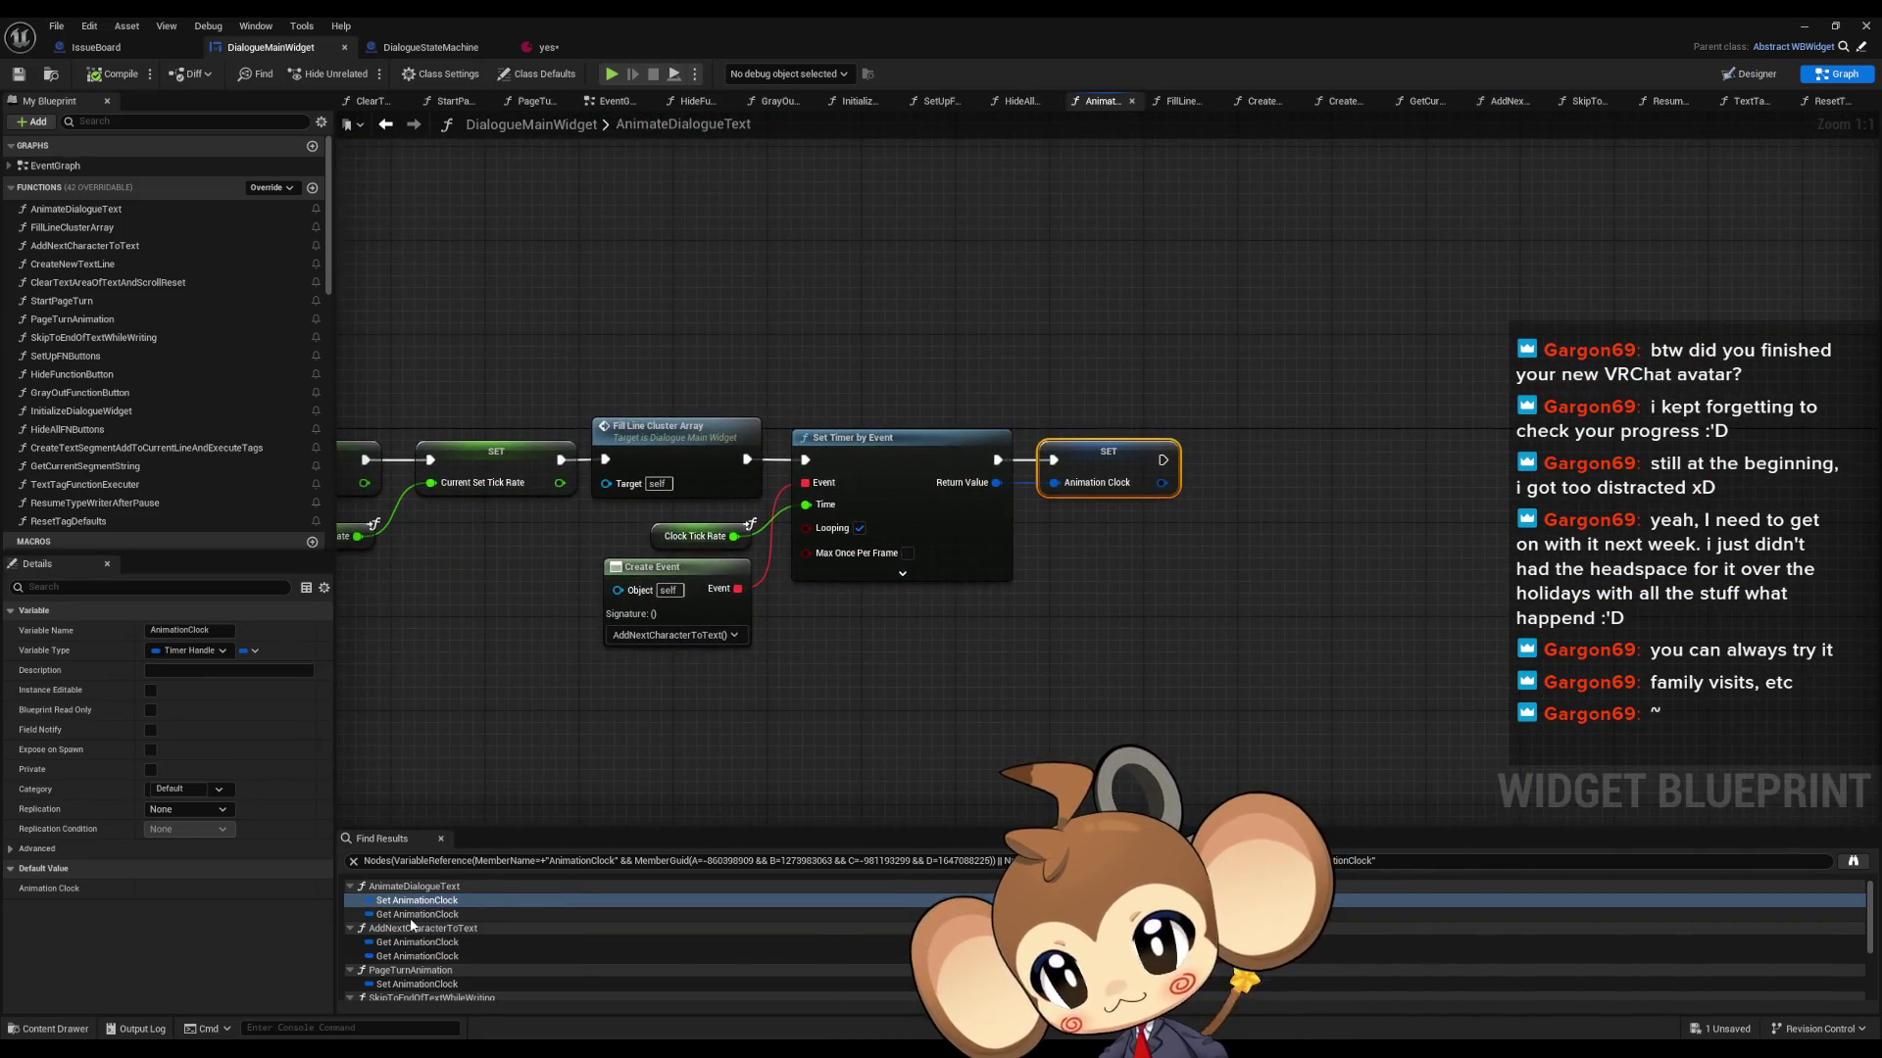
double_click(408, 942)
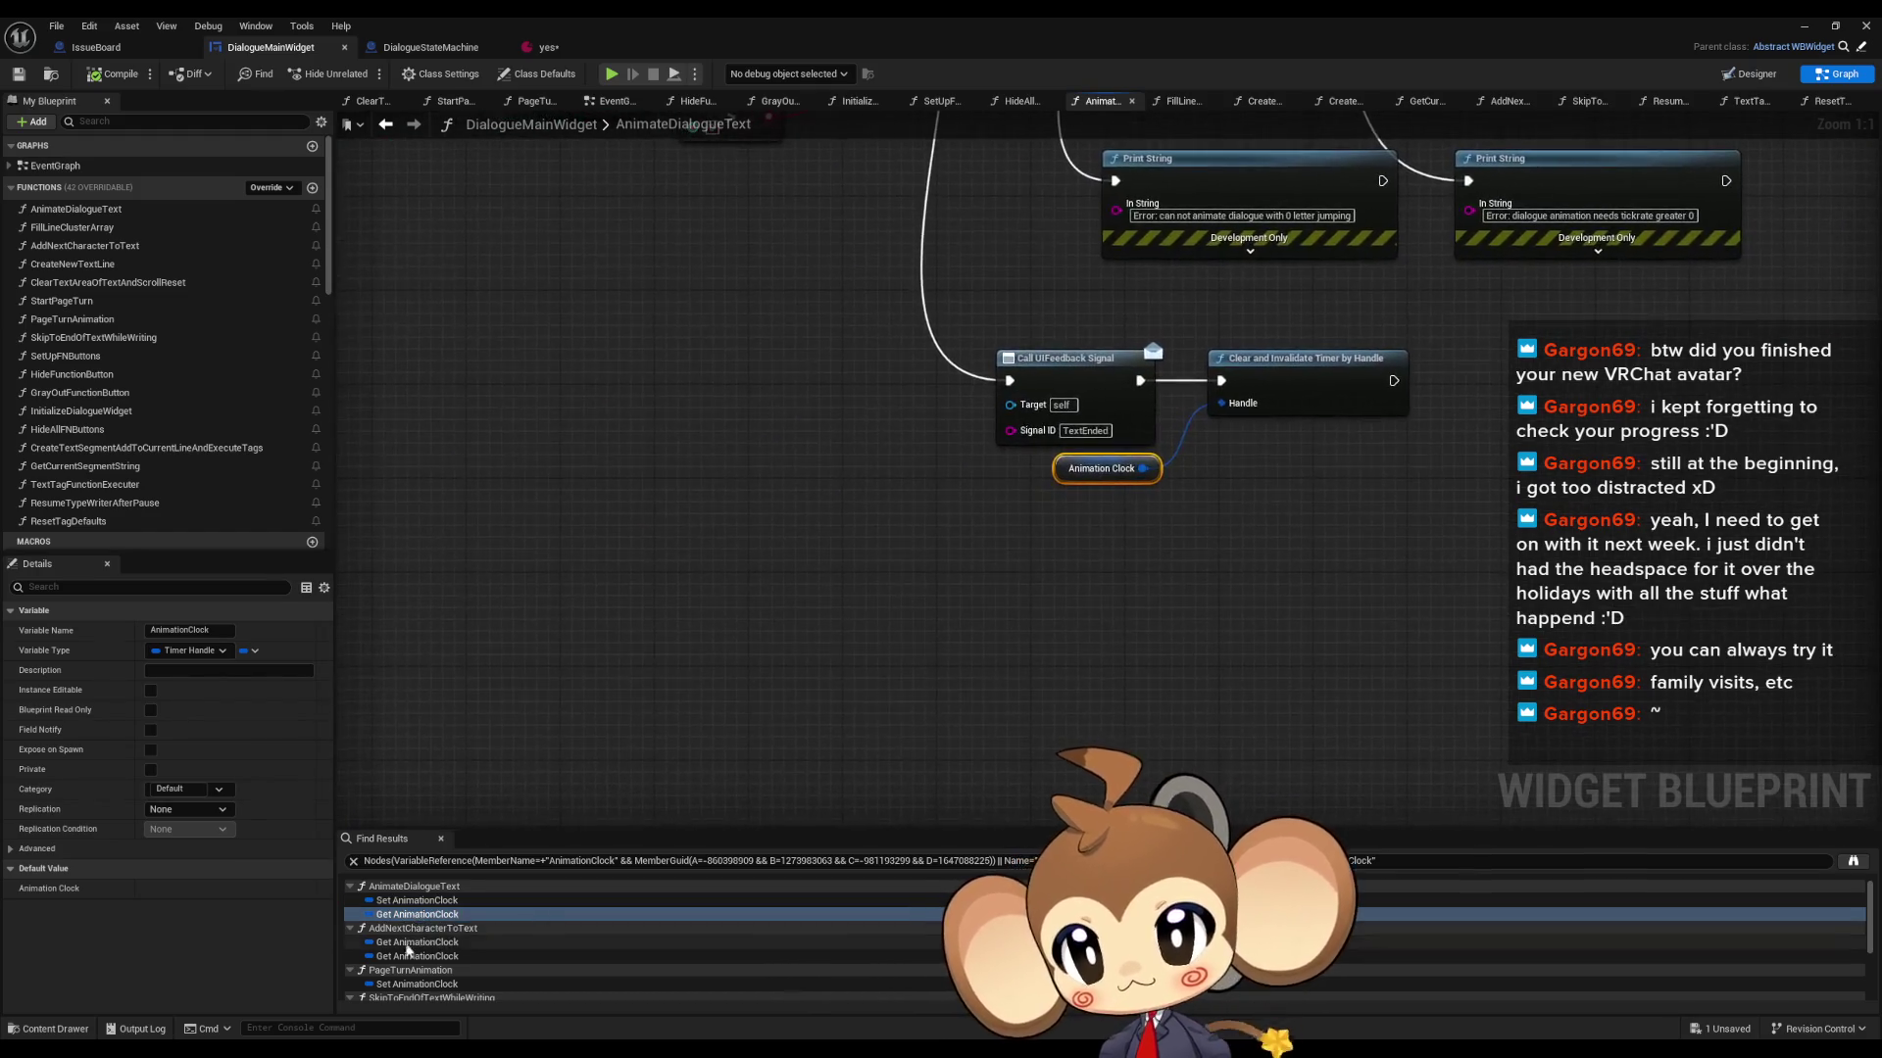
double_click(407, 953)
scroll(420, 955, "down", 3)
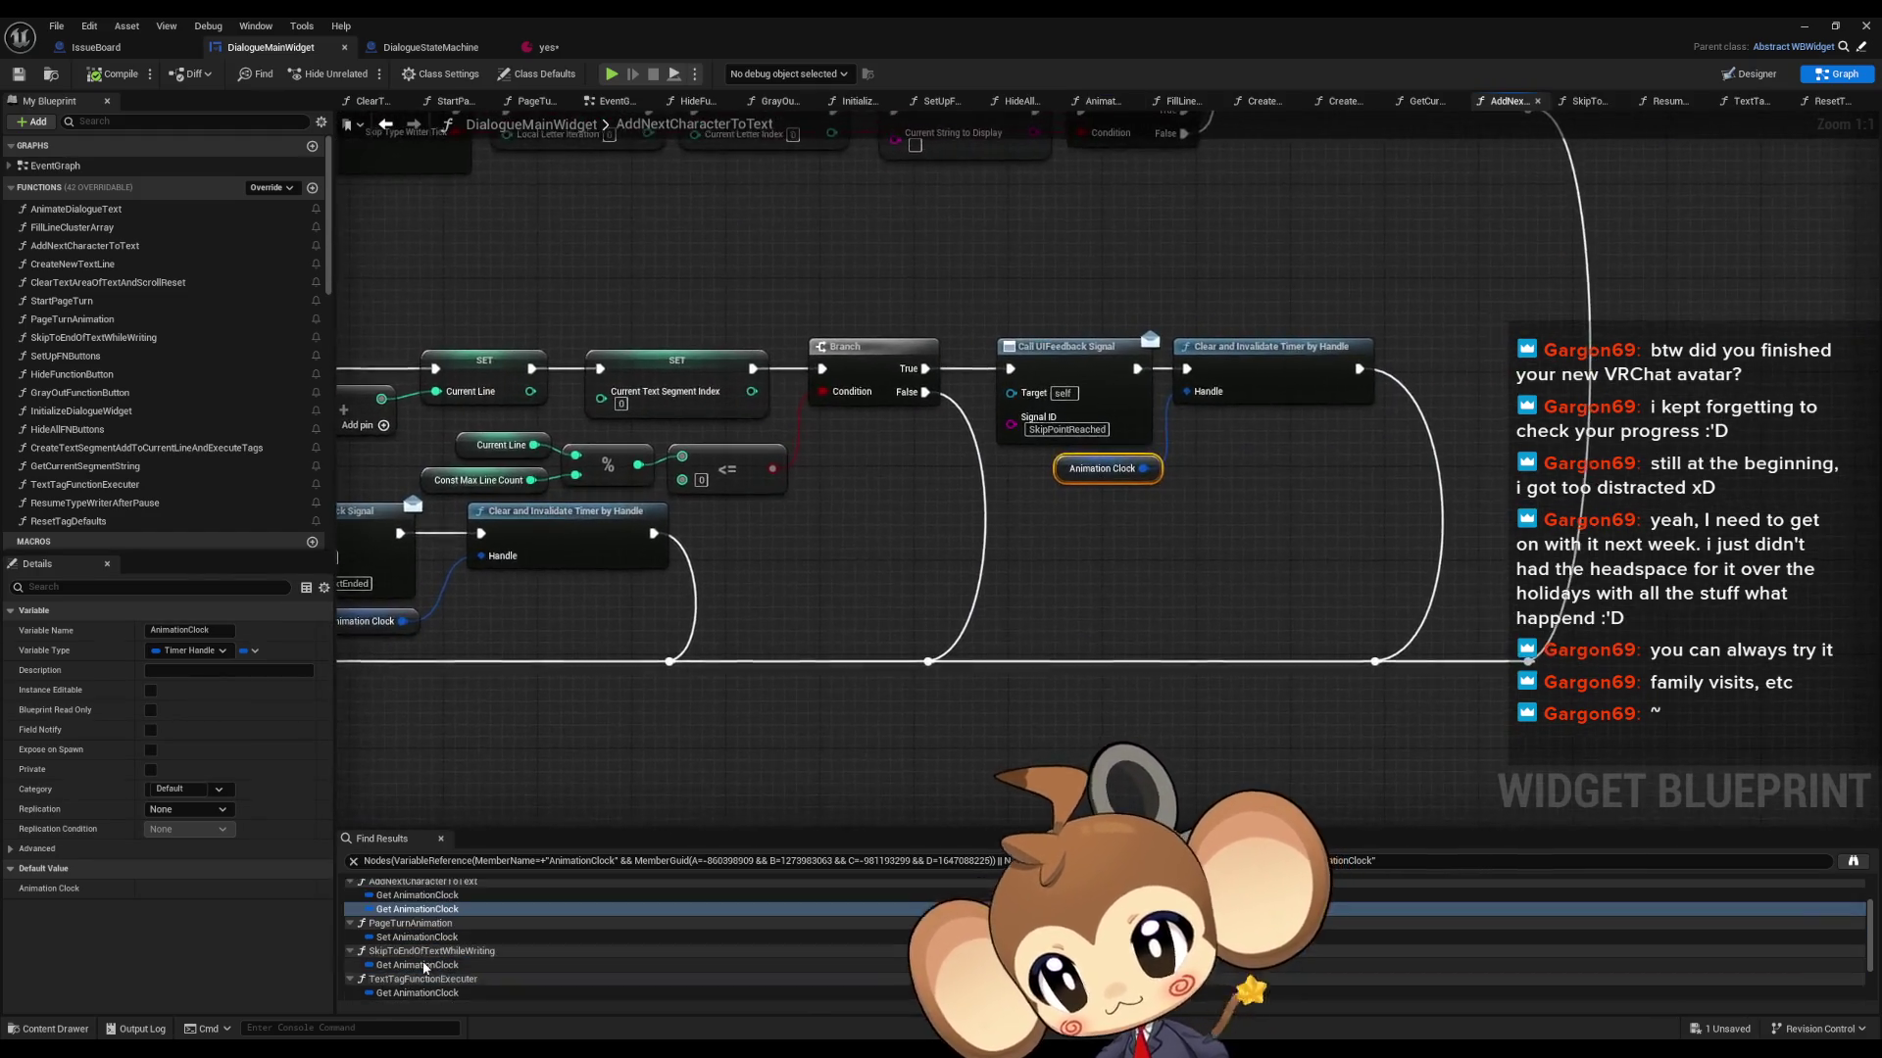
double_click(417, 941)
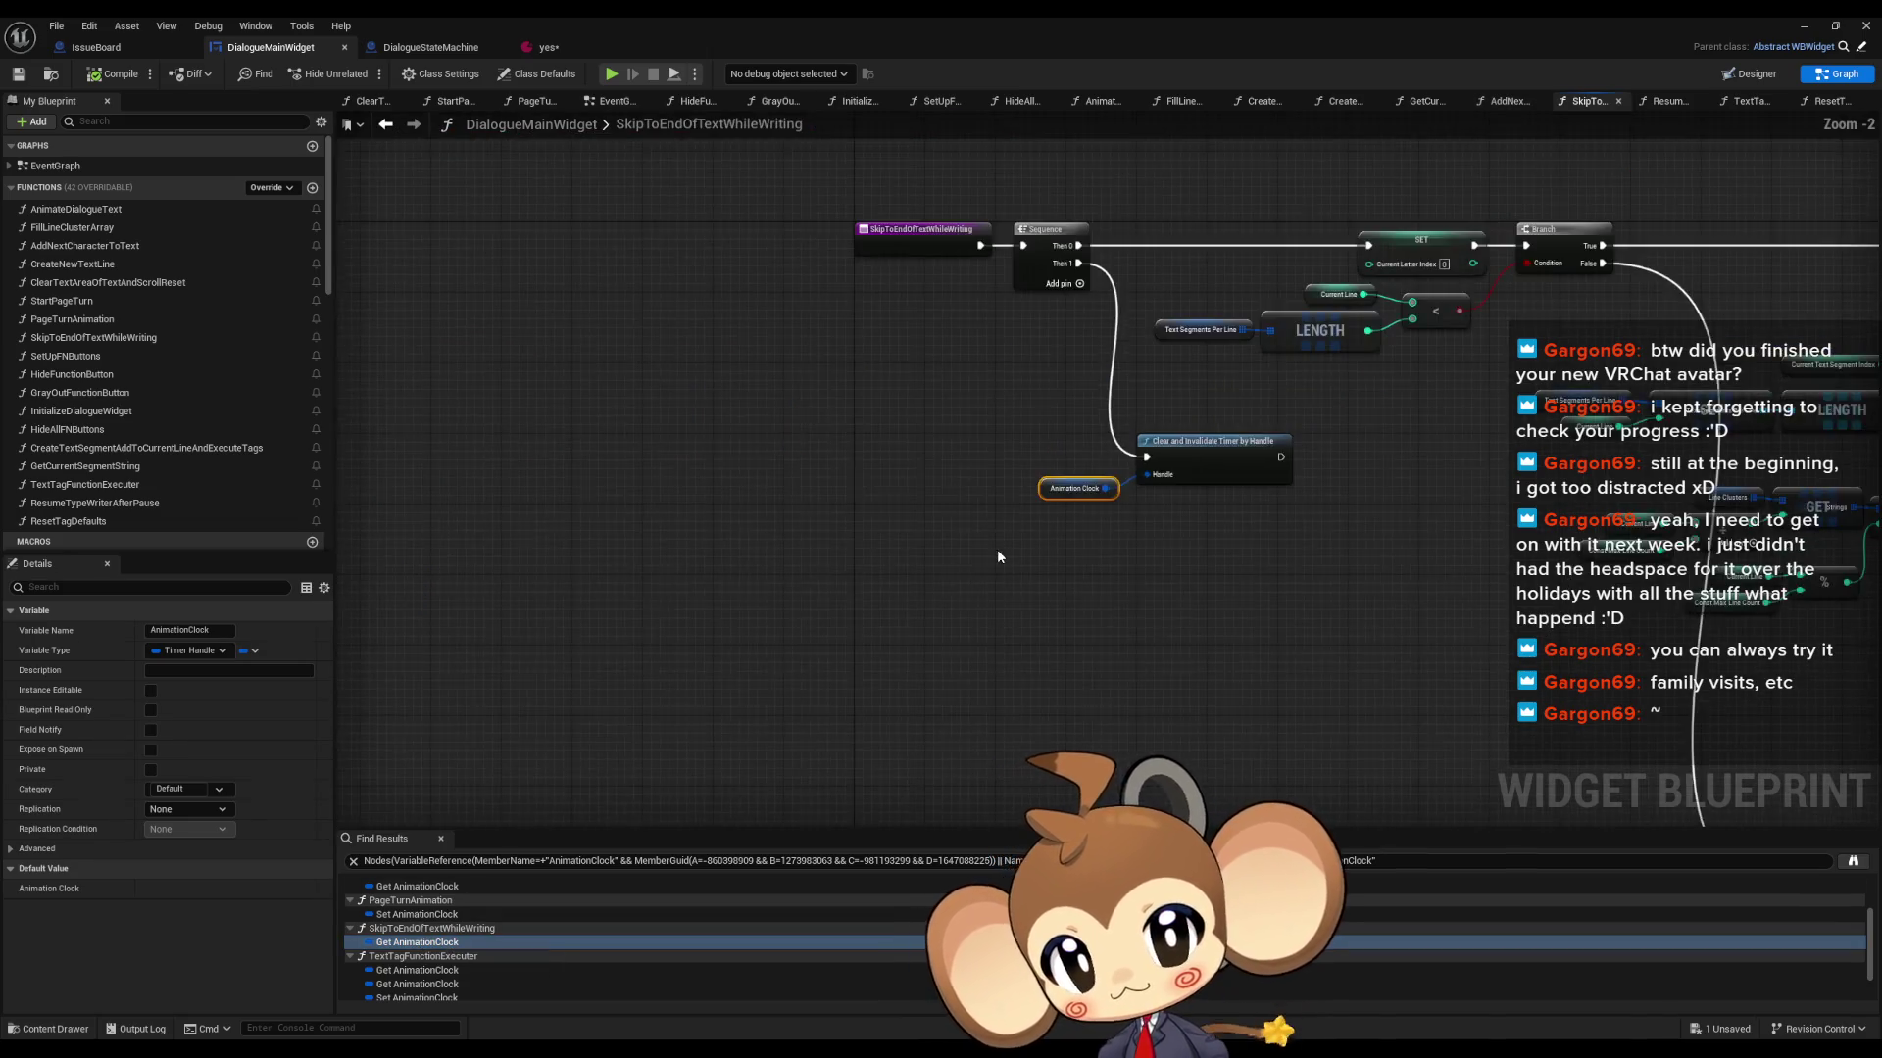
scroll(740, 617, "up", 2)
- Add a Print String reading 'Error: yes' after Clear and Invalidate Timer by Handle
left_click_drag(1070, 502, 1120, 539)
type("print")
key("Return")
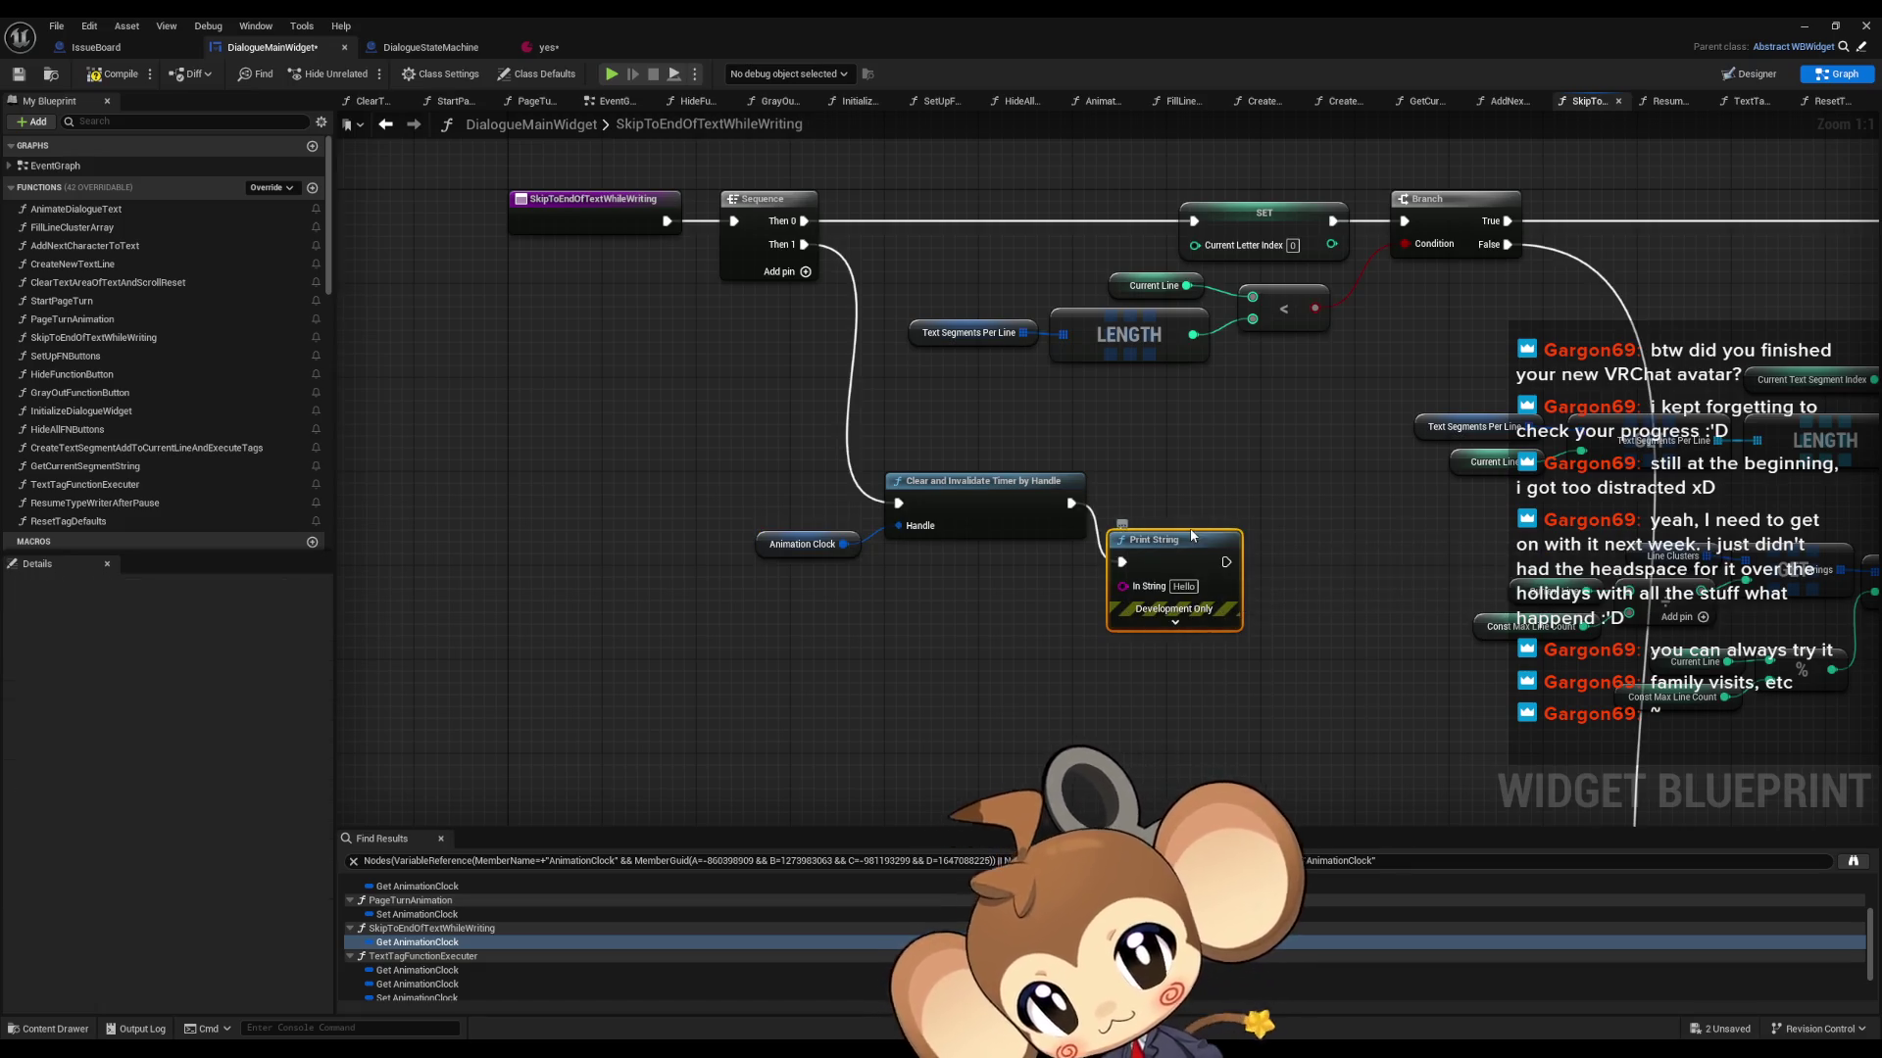
type("Error")
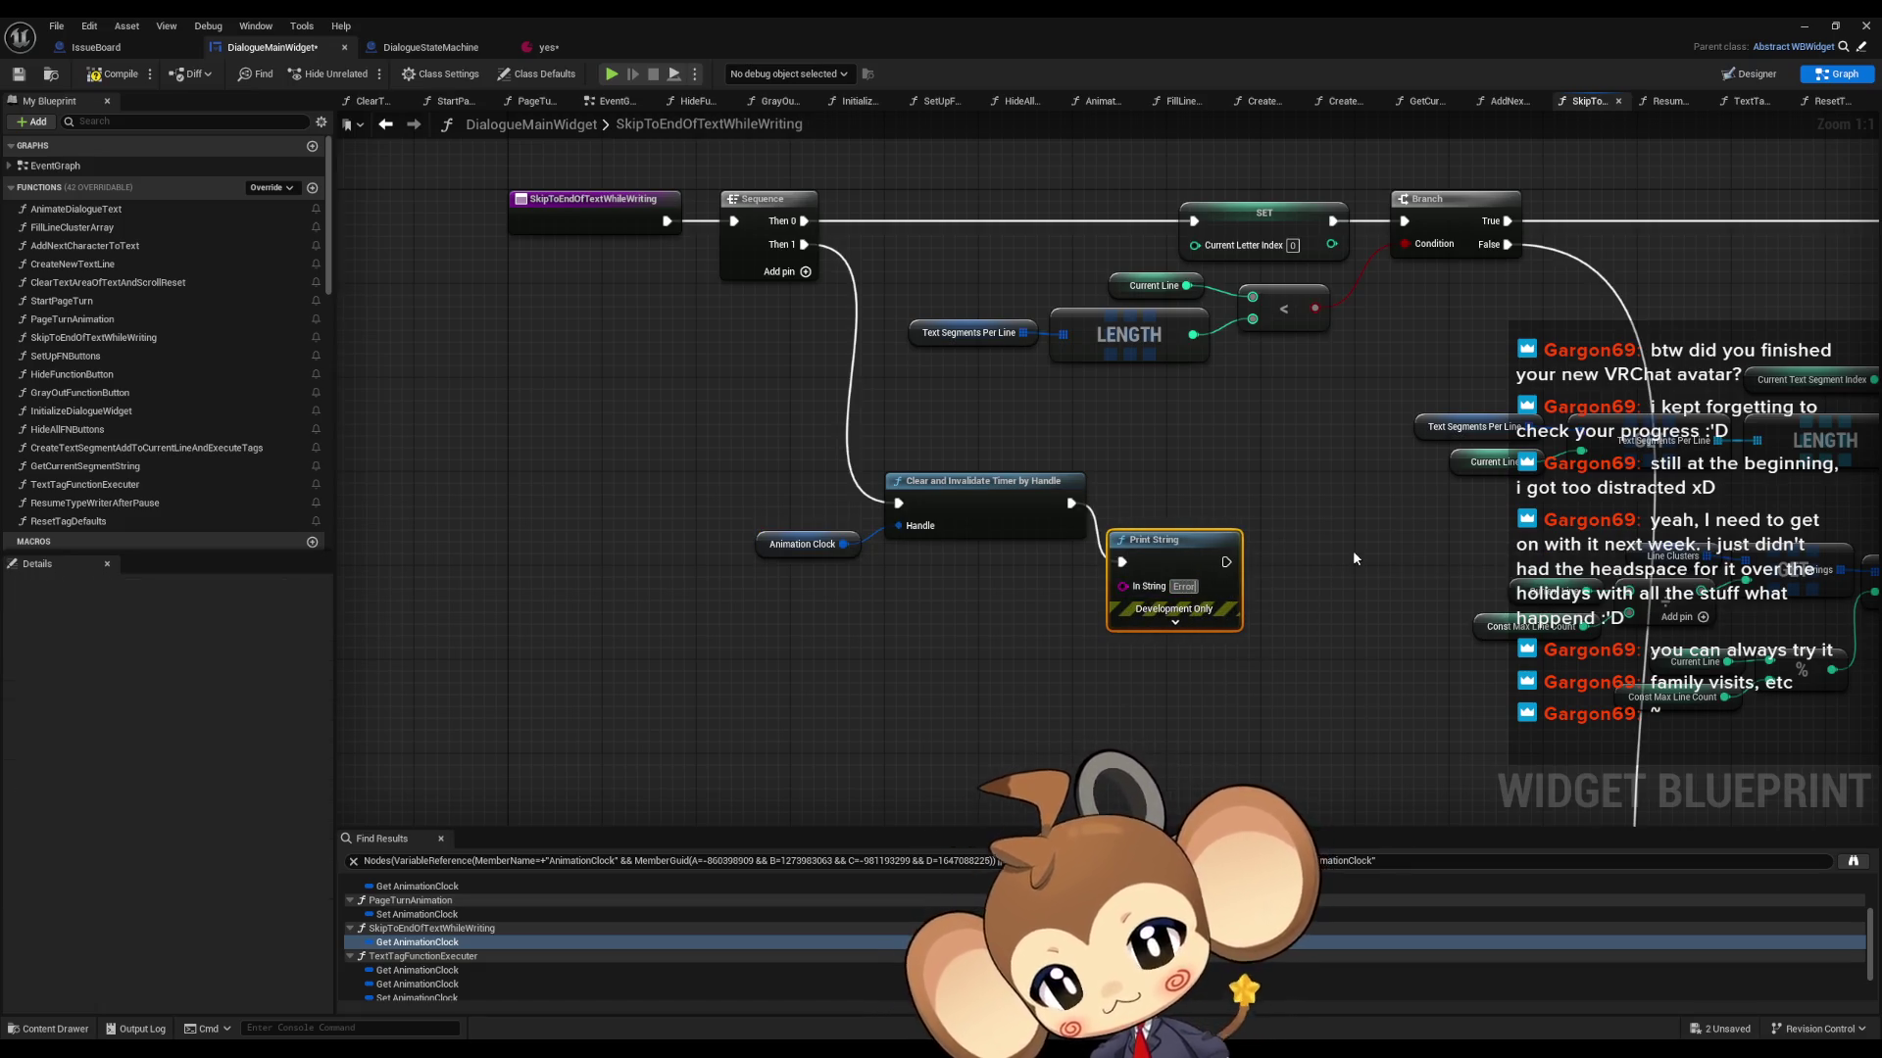
type(": yes")
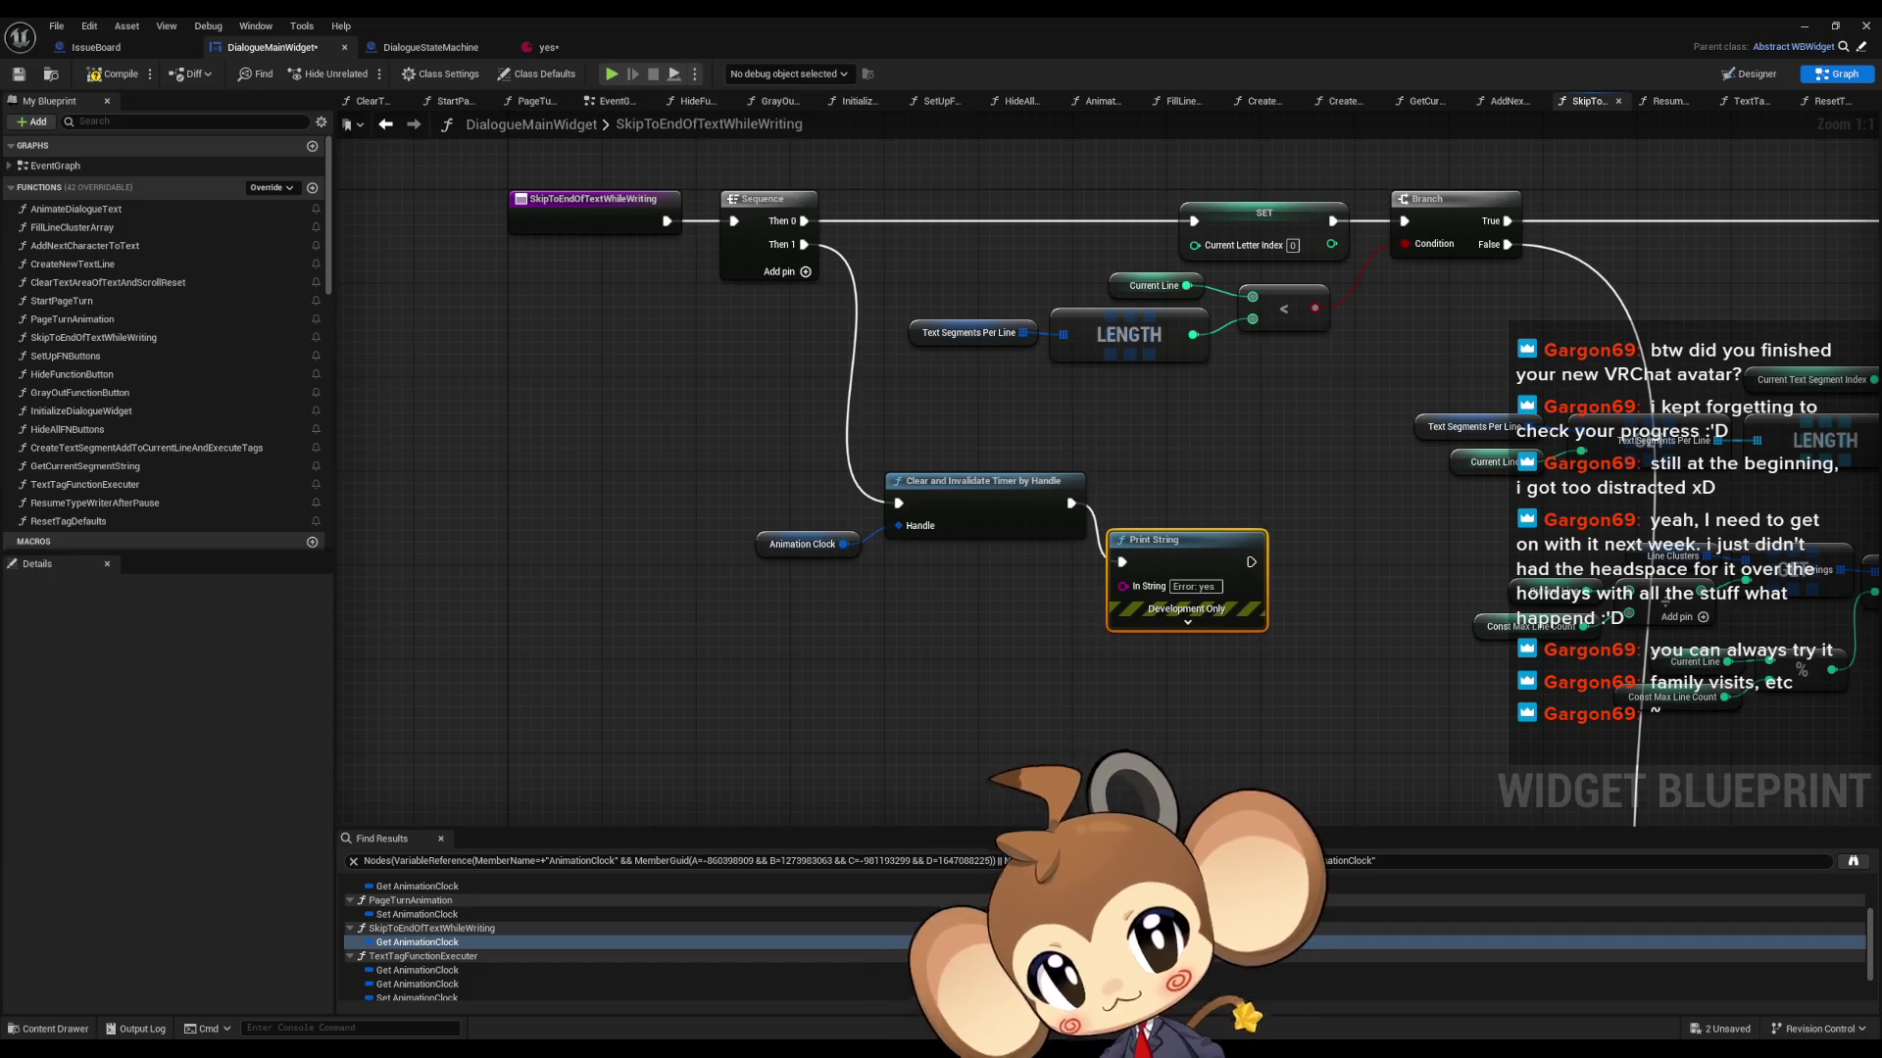
left_click(1804, 26)
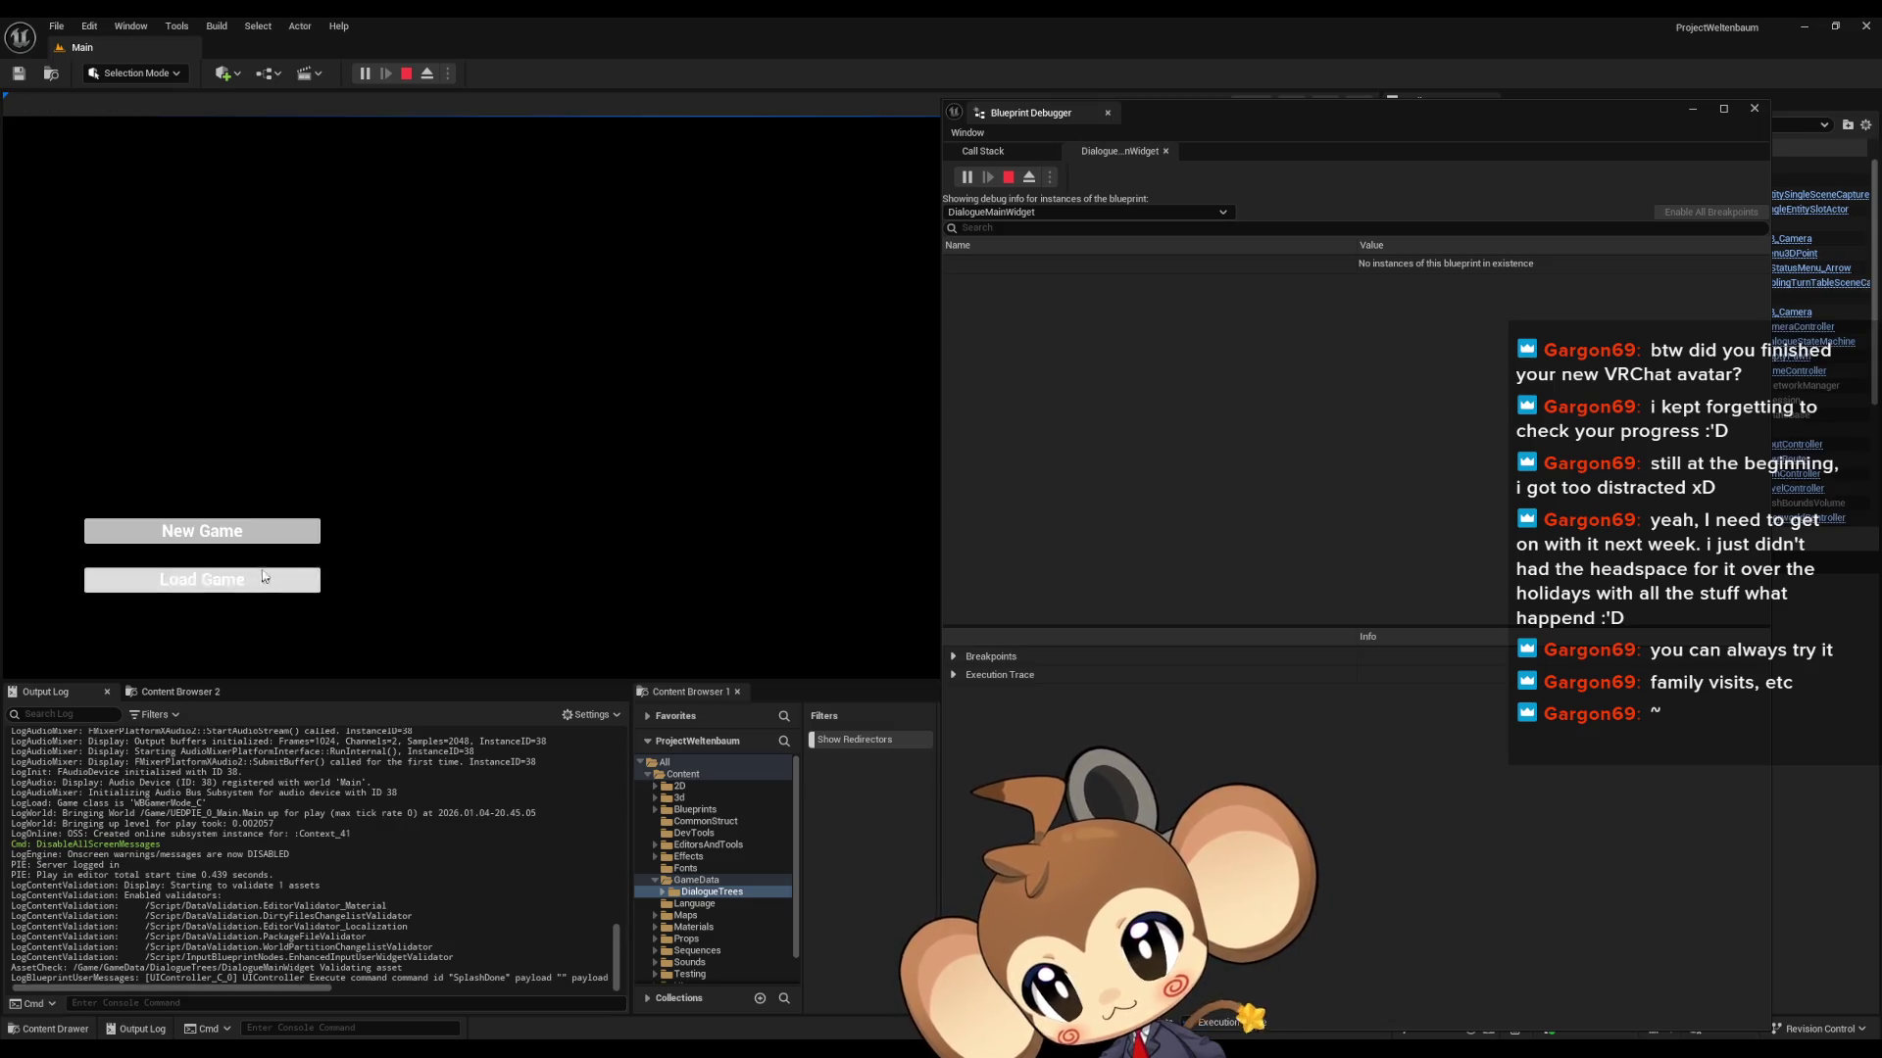
- Load the saved game, walk to the white cube to start dialogue, then stop
left_click(174, 579)
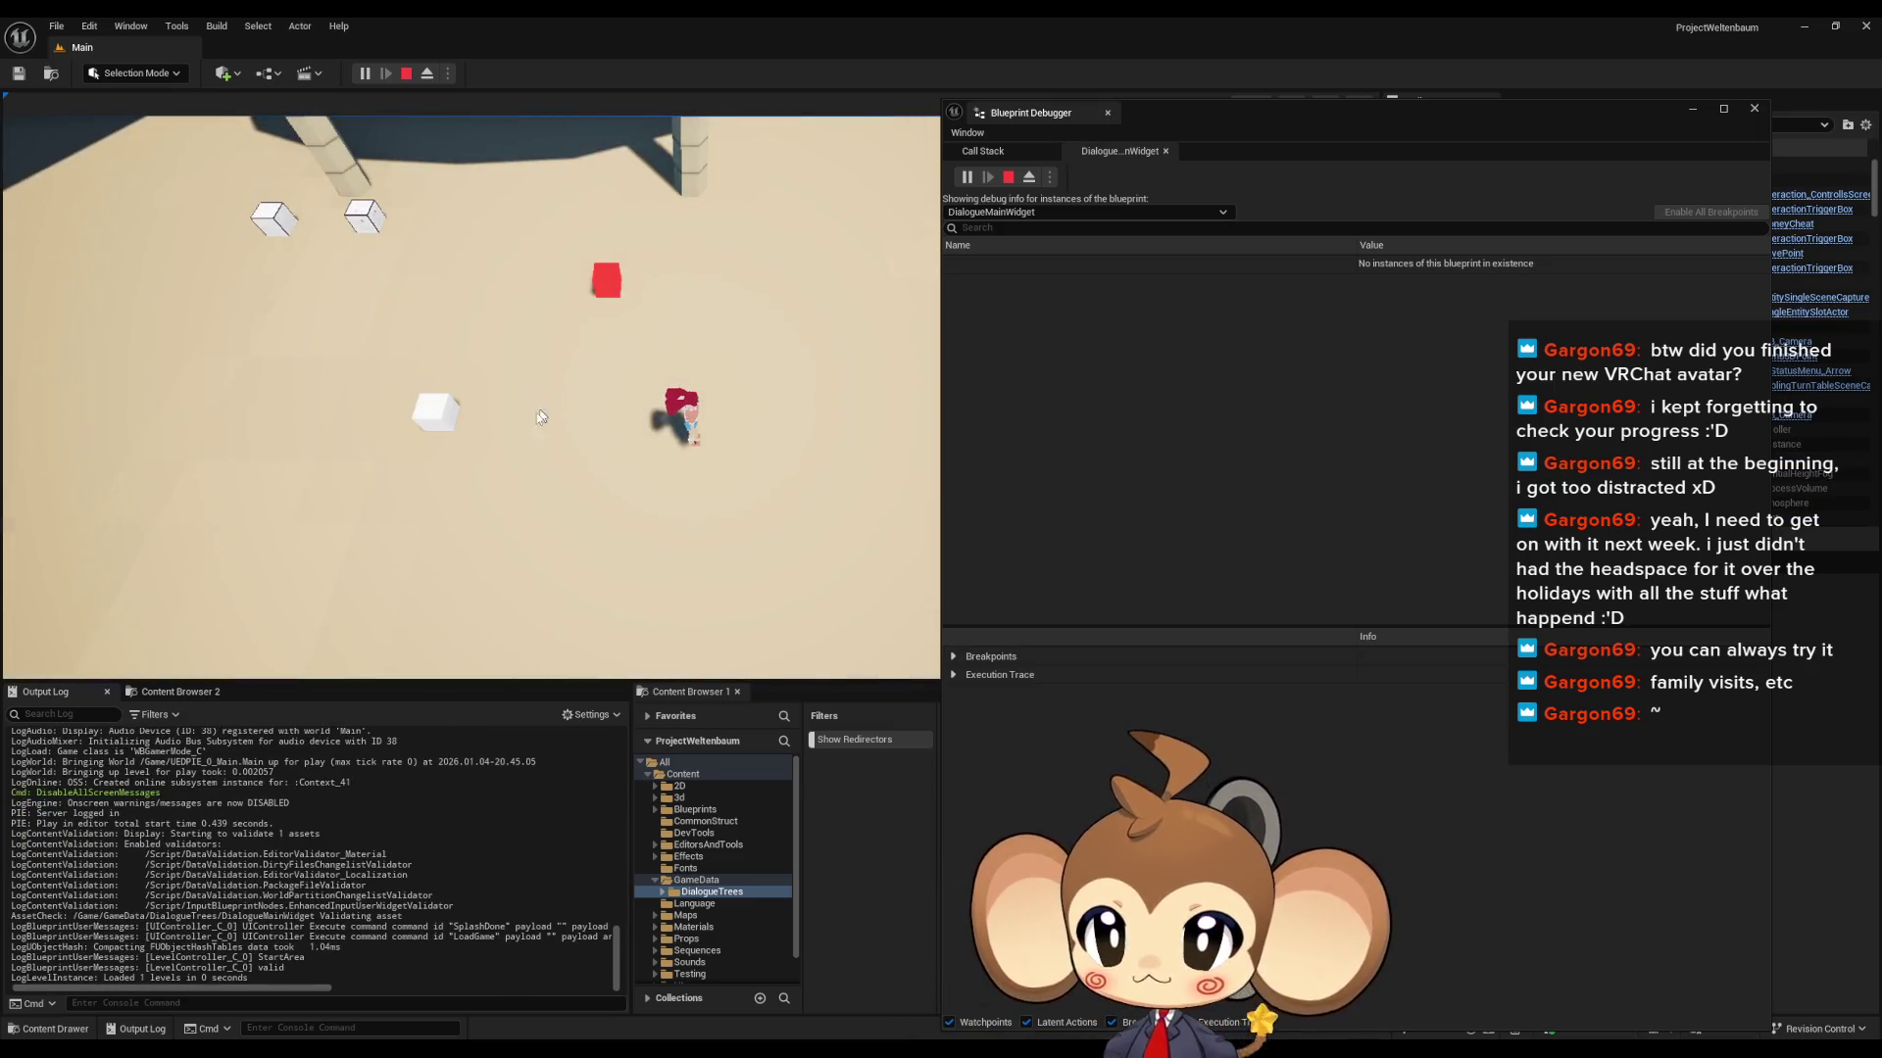
left_click(673, 451)
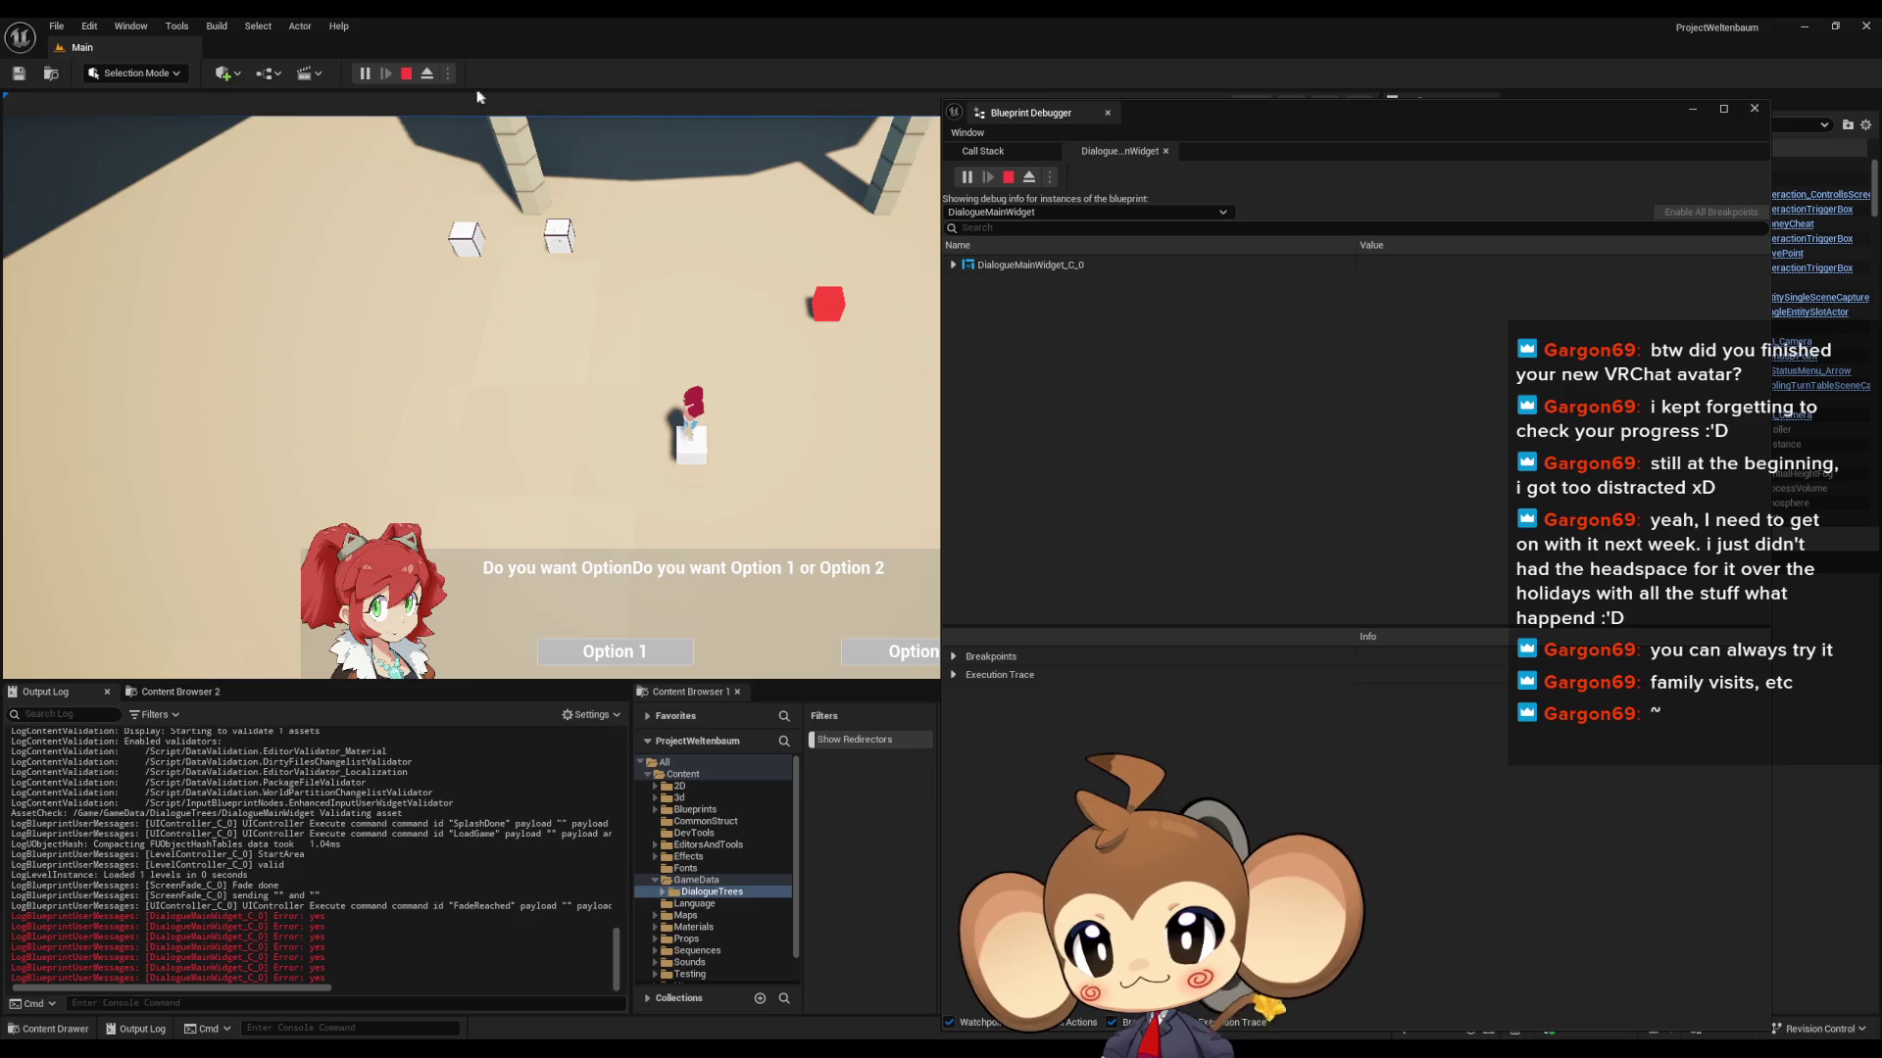
left_click(406, 76)
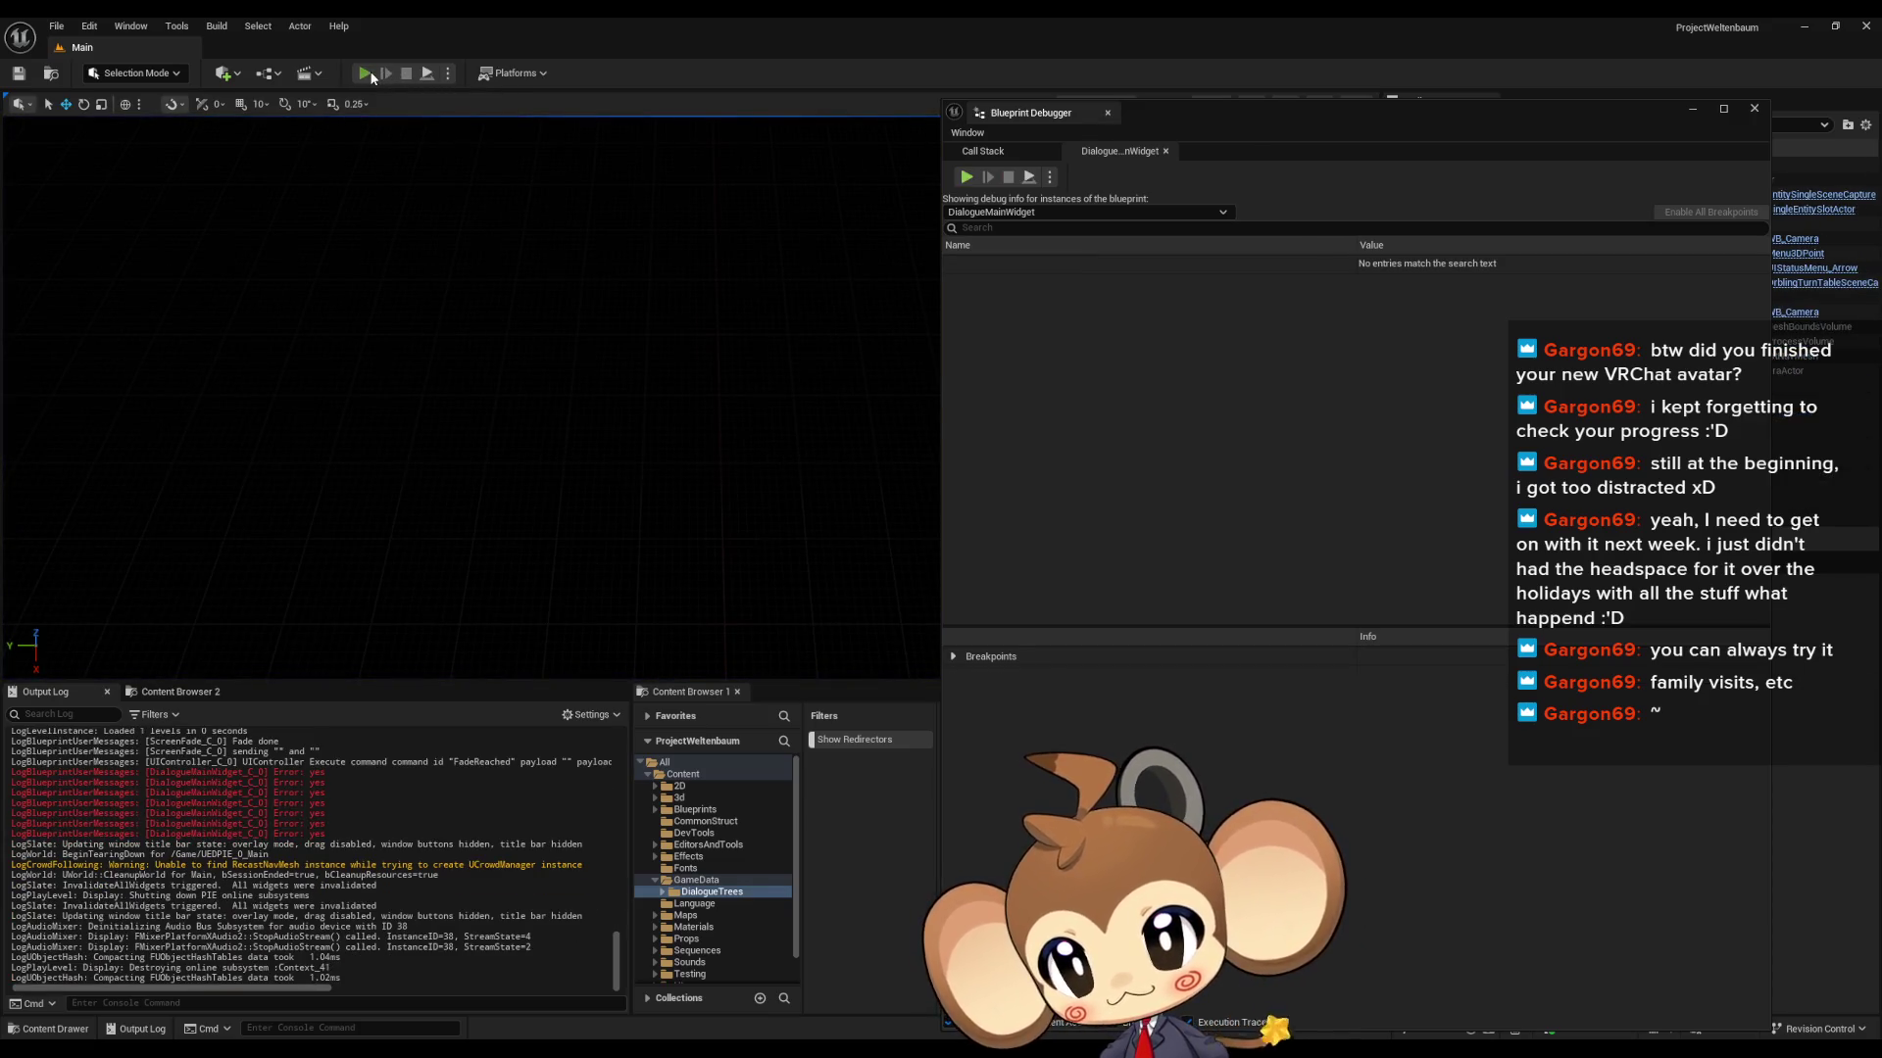
- Replay with a cleared Output Log, advance the dialogue to log 'Error: yes', then stop
left_click(371, 74)
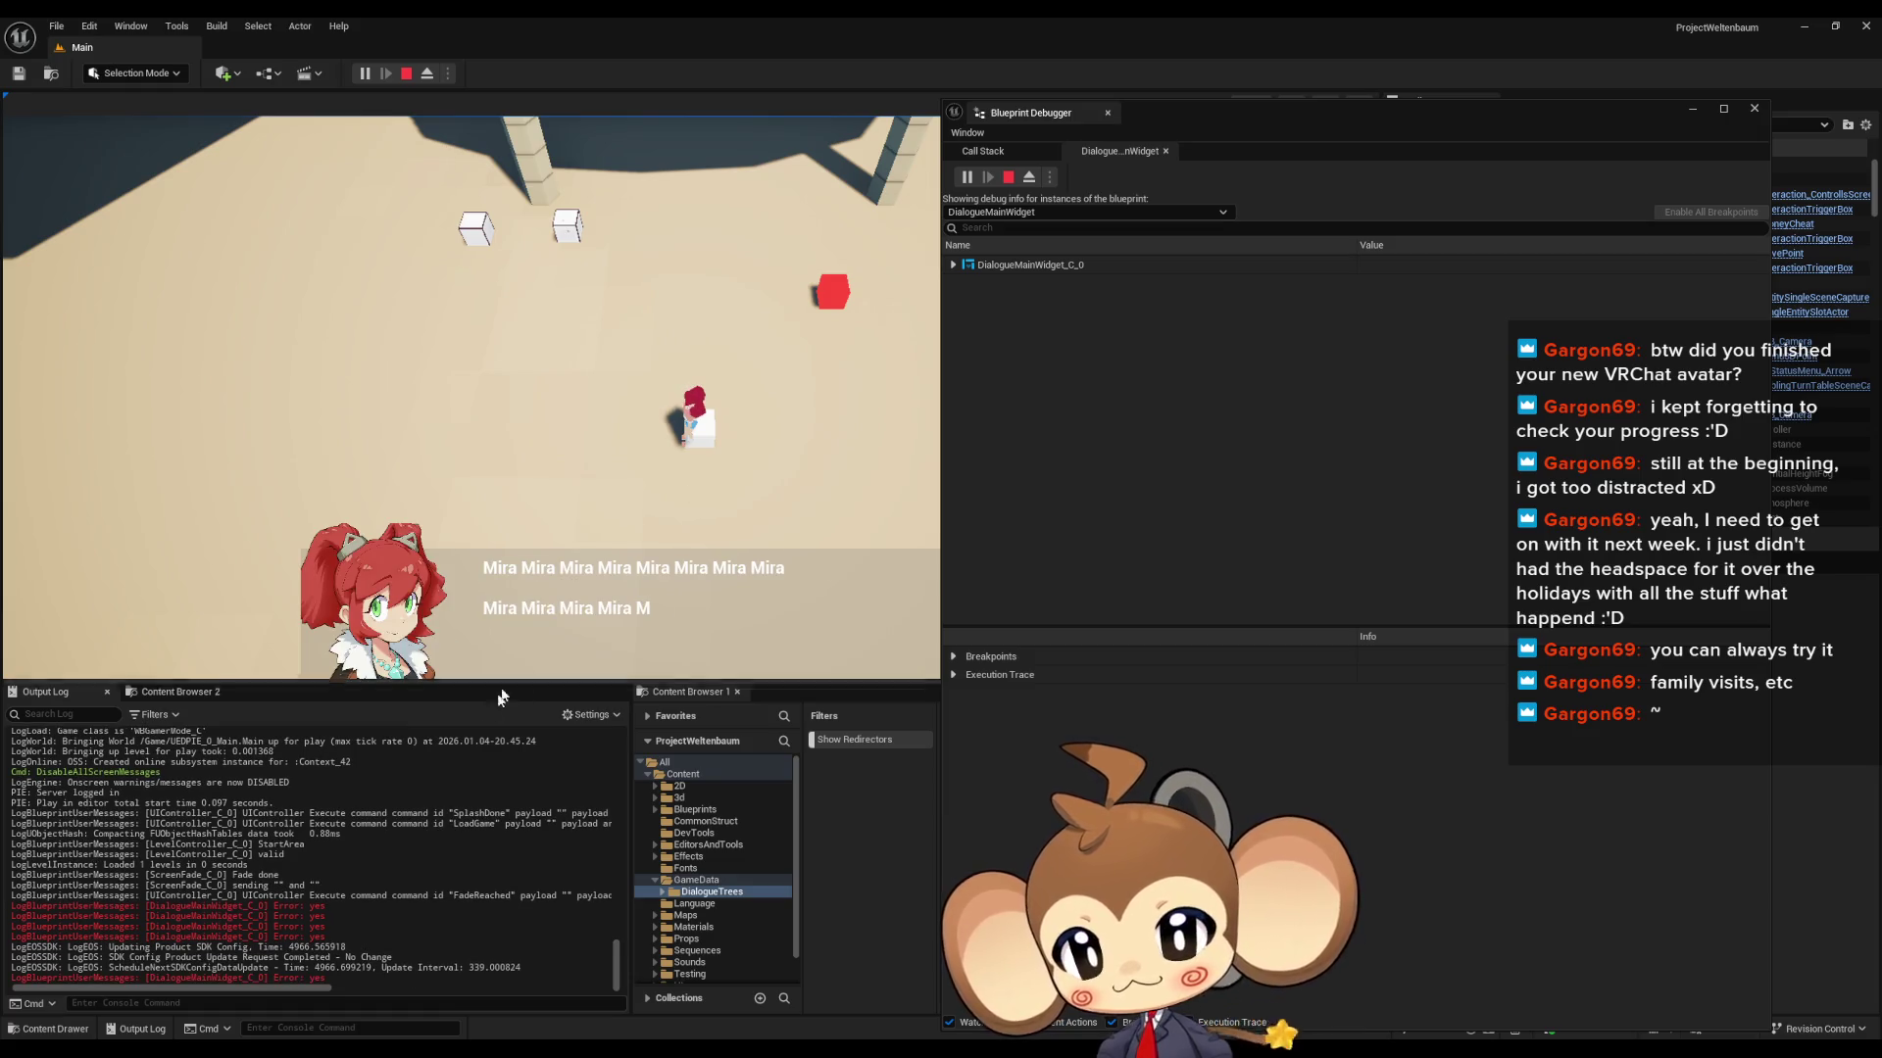
right_click(331, 676)
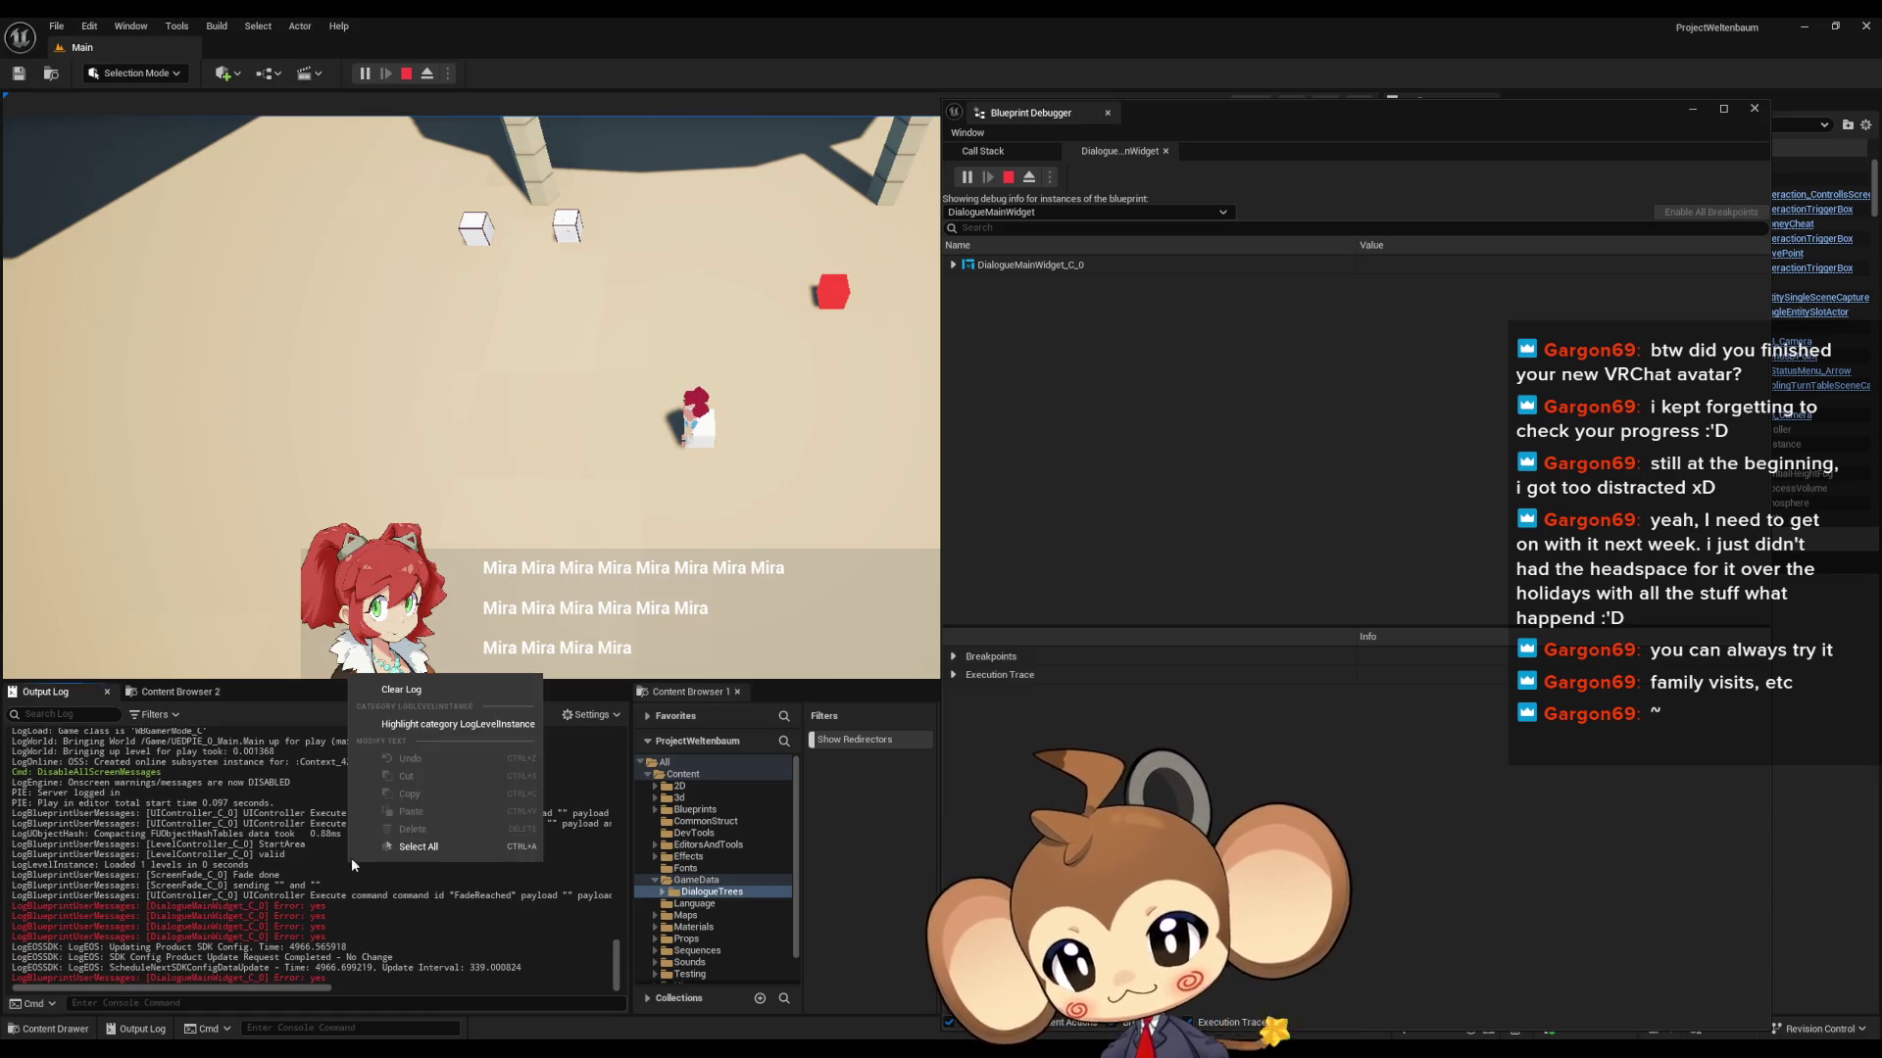
left_click(448, 686)
left_click(672, 542)
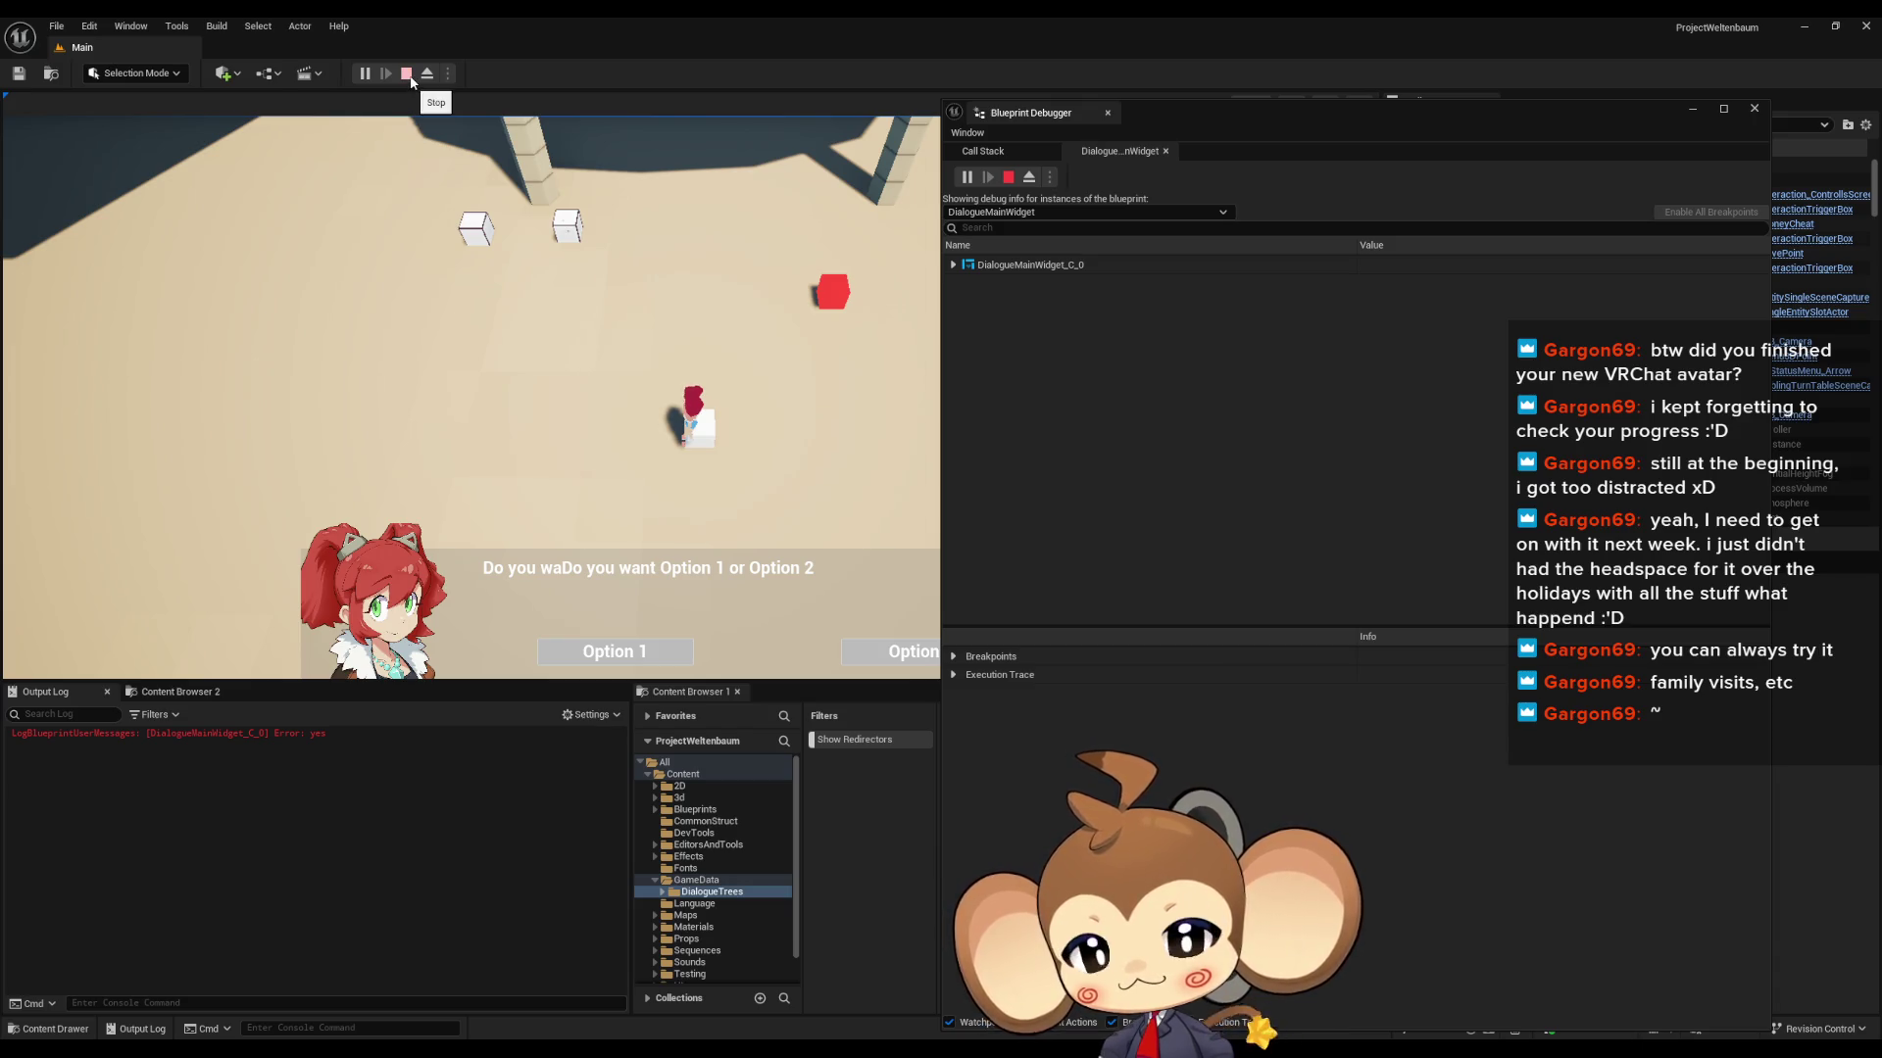
left_click(407, 74)
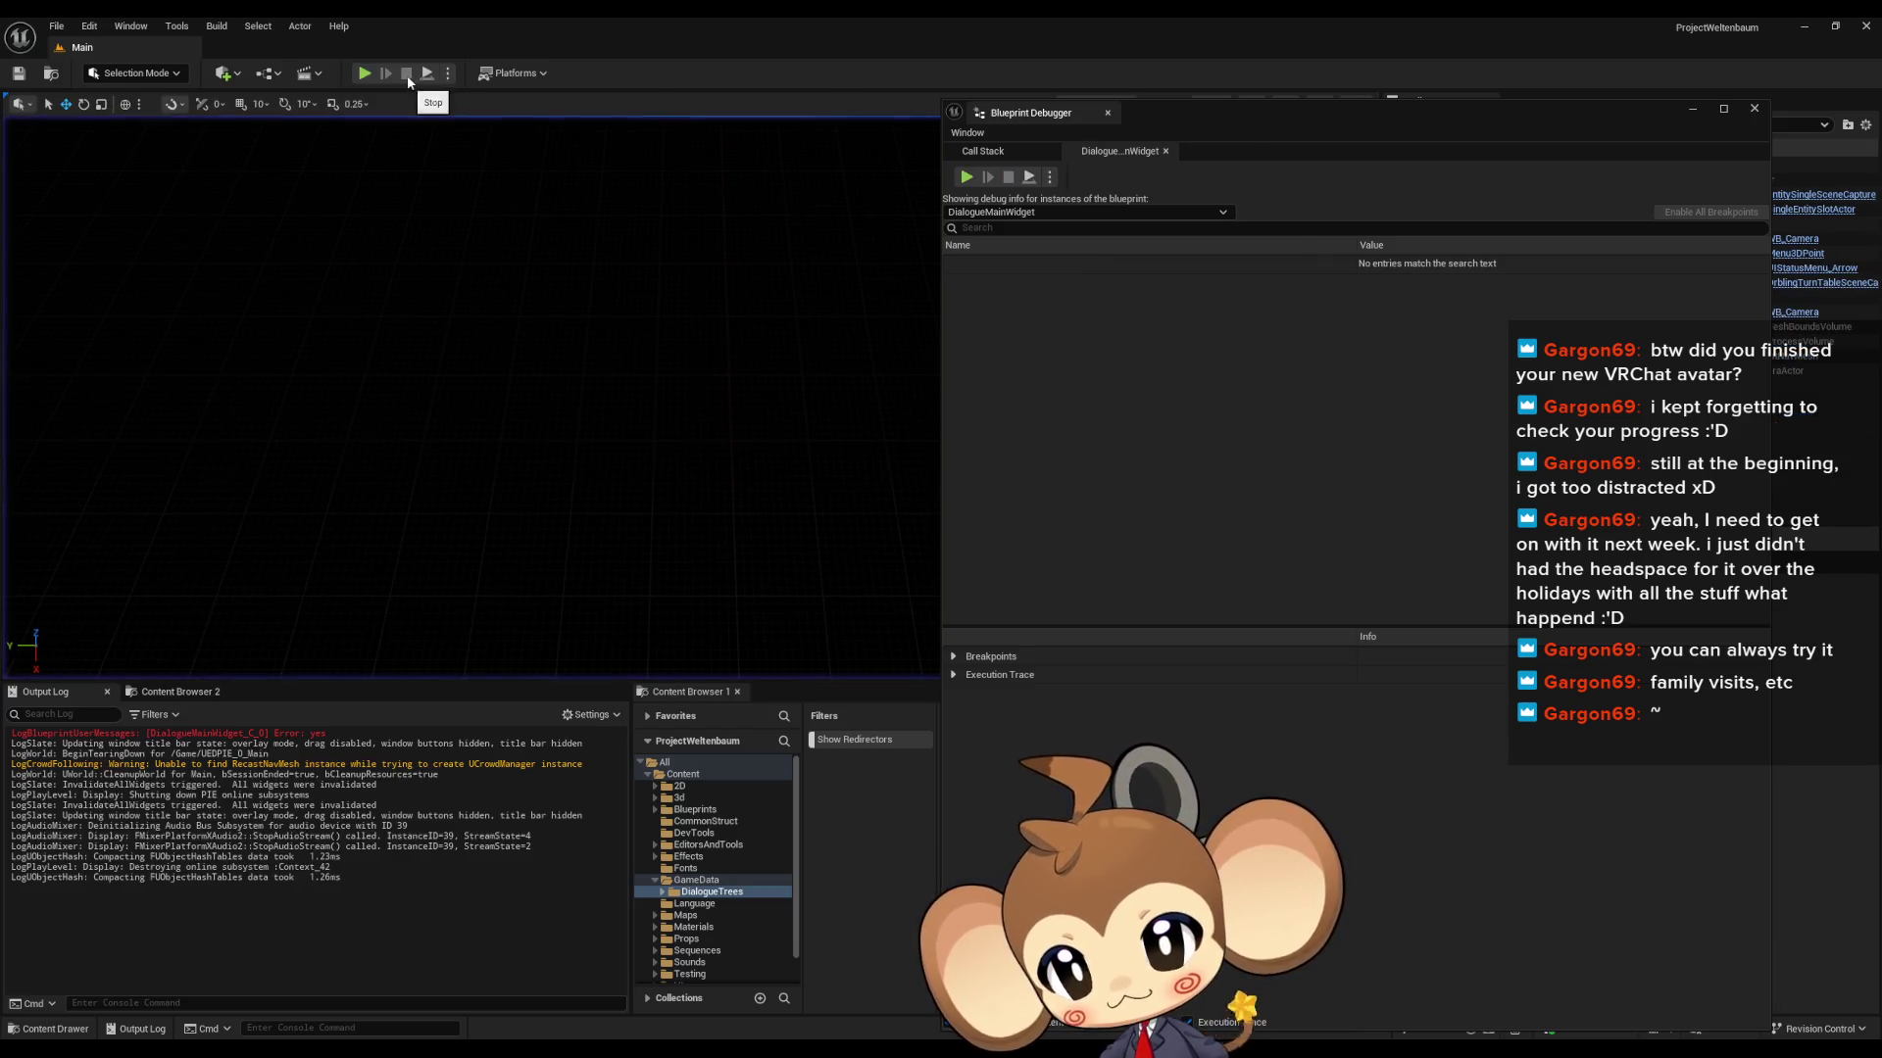
left_click(821, 998)
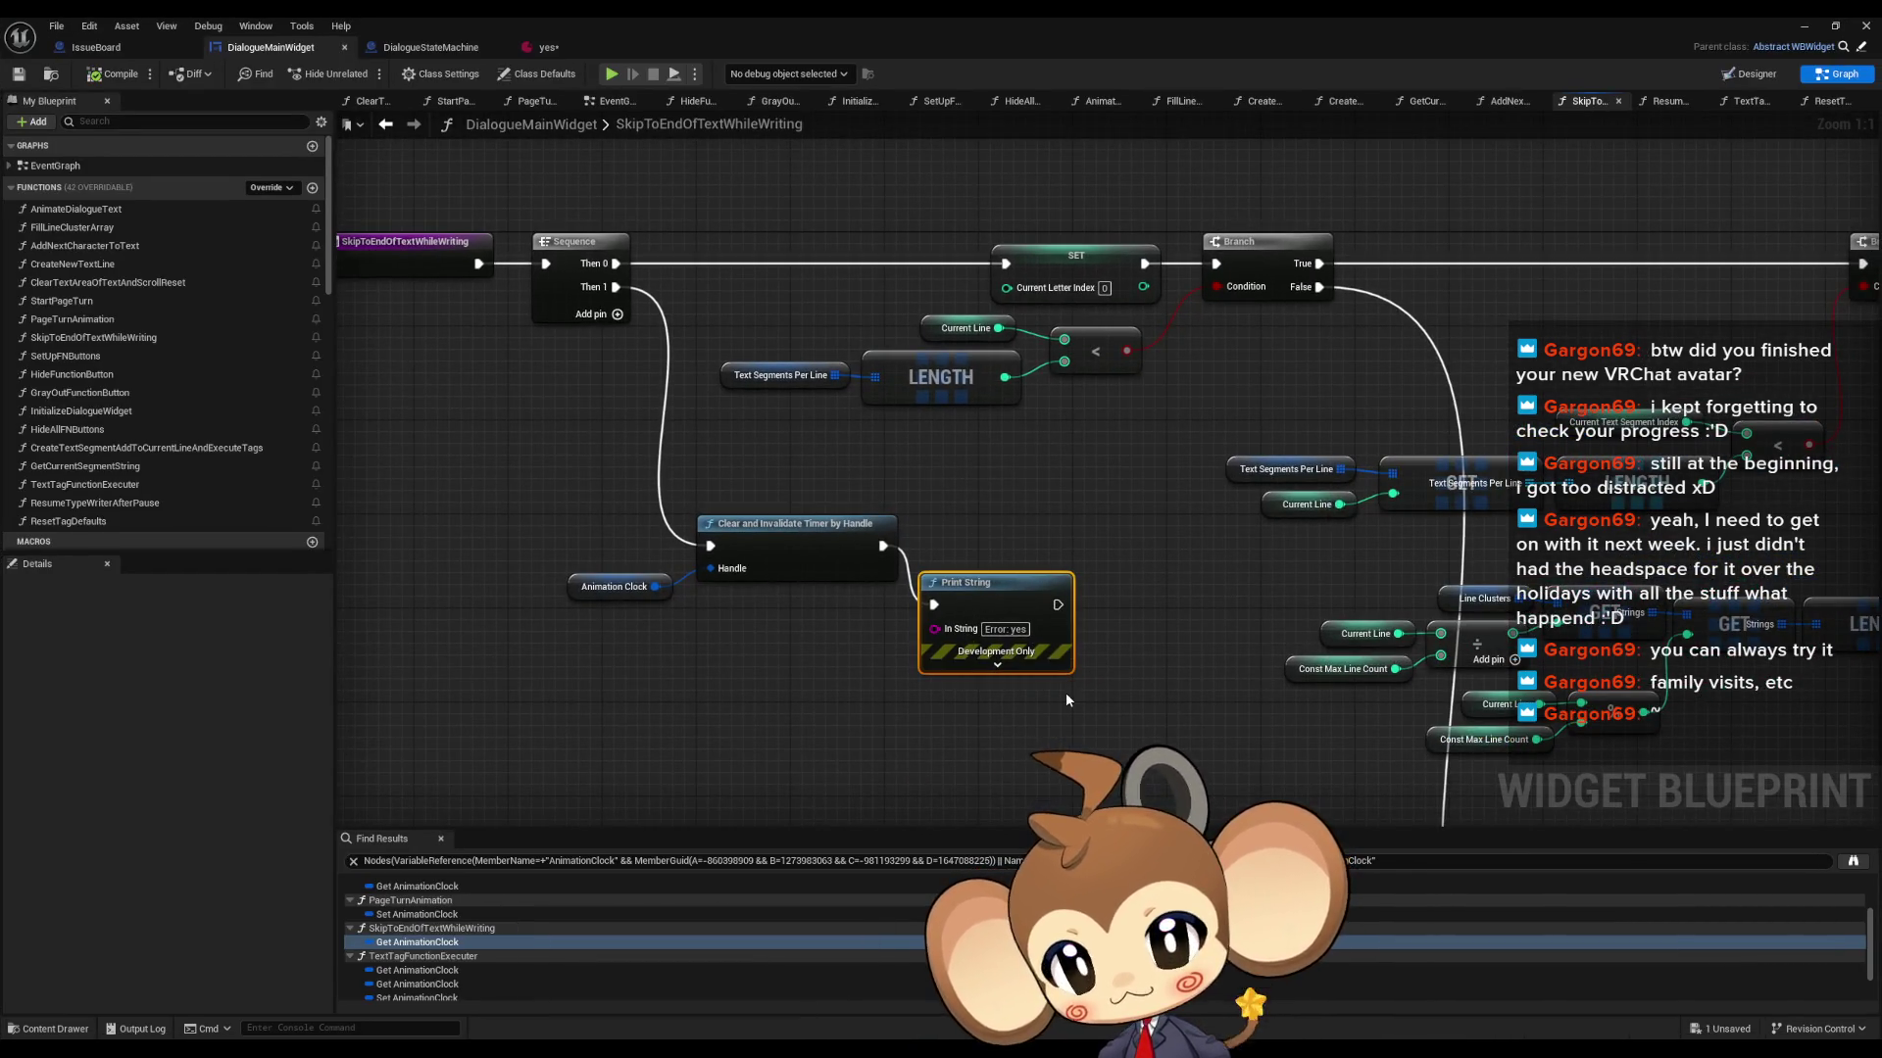
- Delete the Print String from SkipToEndOfTextWhileWriting and jump to AnimateDialogueText's Animation Clock setter
key("Delete")
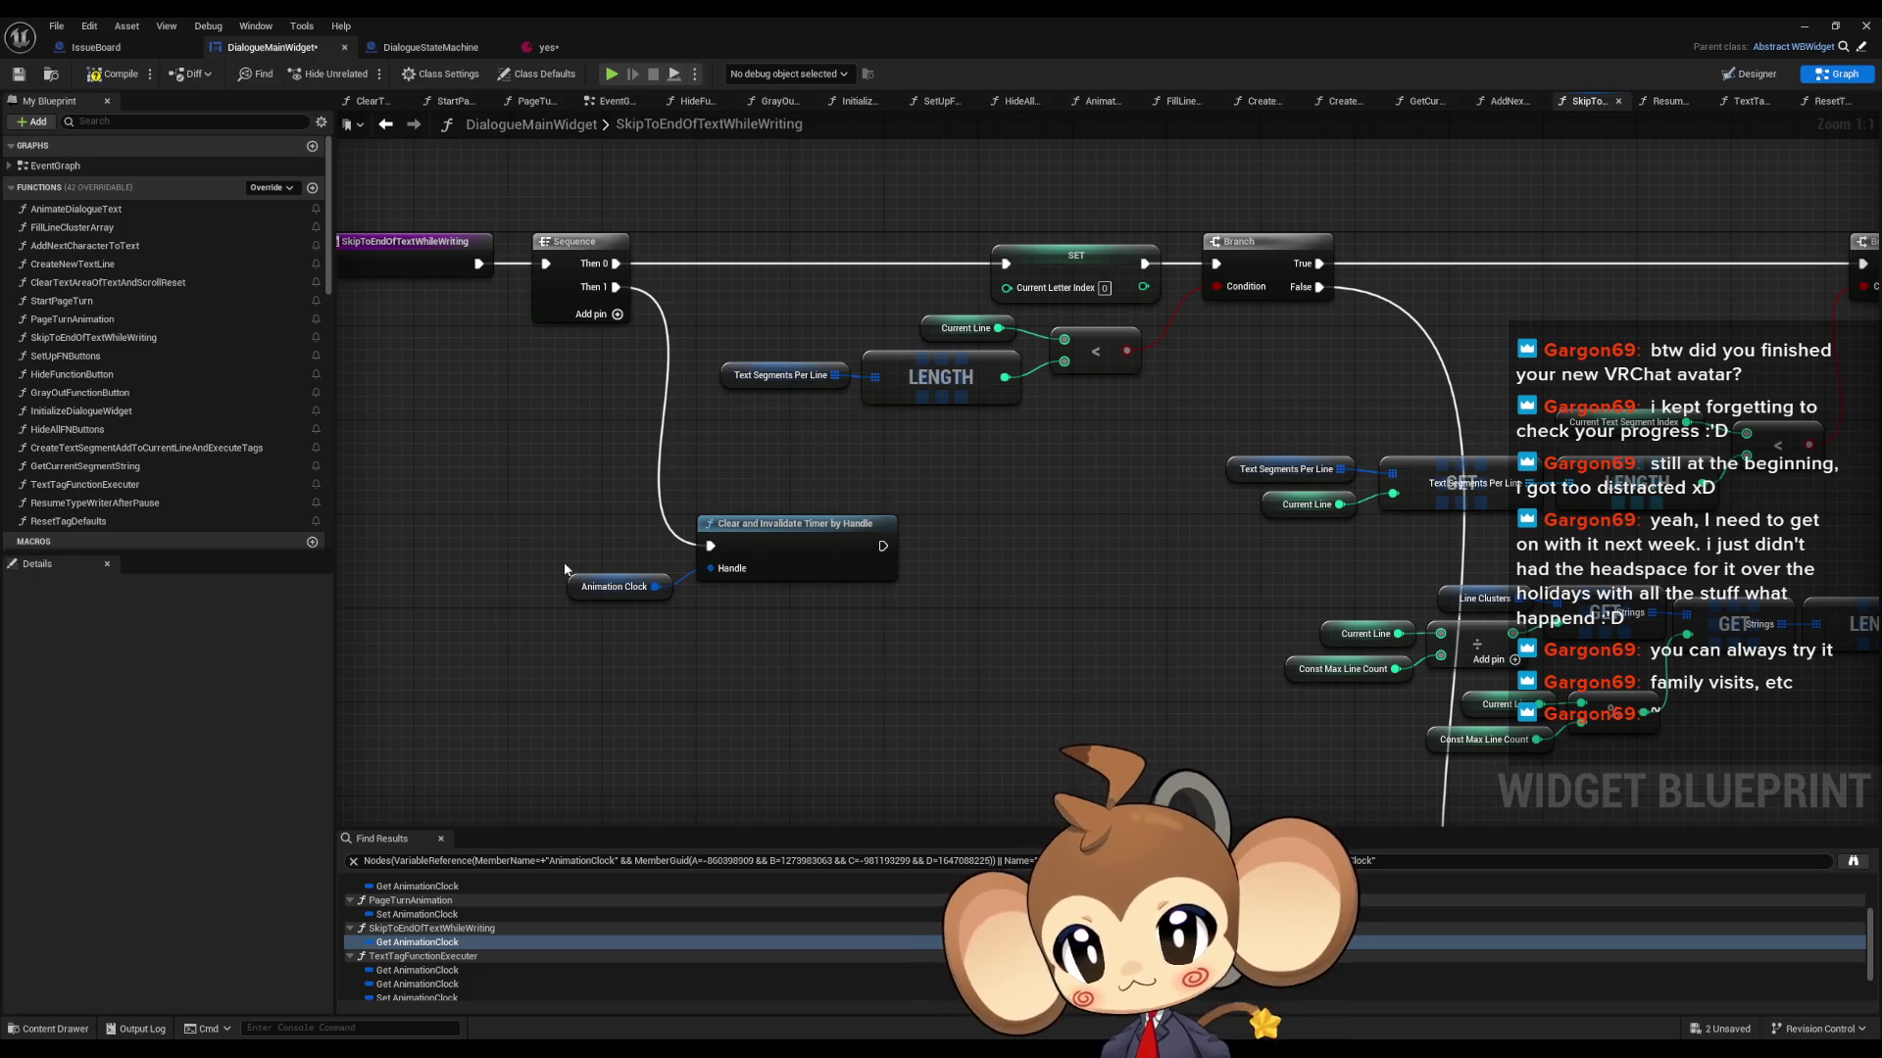
scroll(440, 921, "up", 3)
left_click(416, 899)
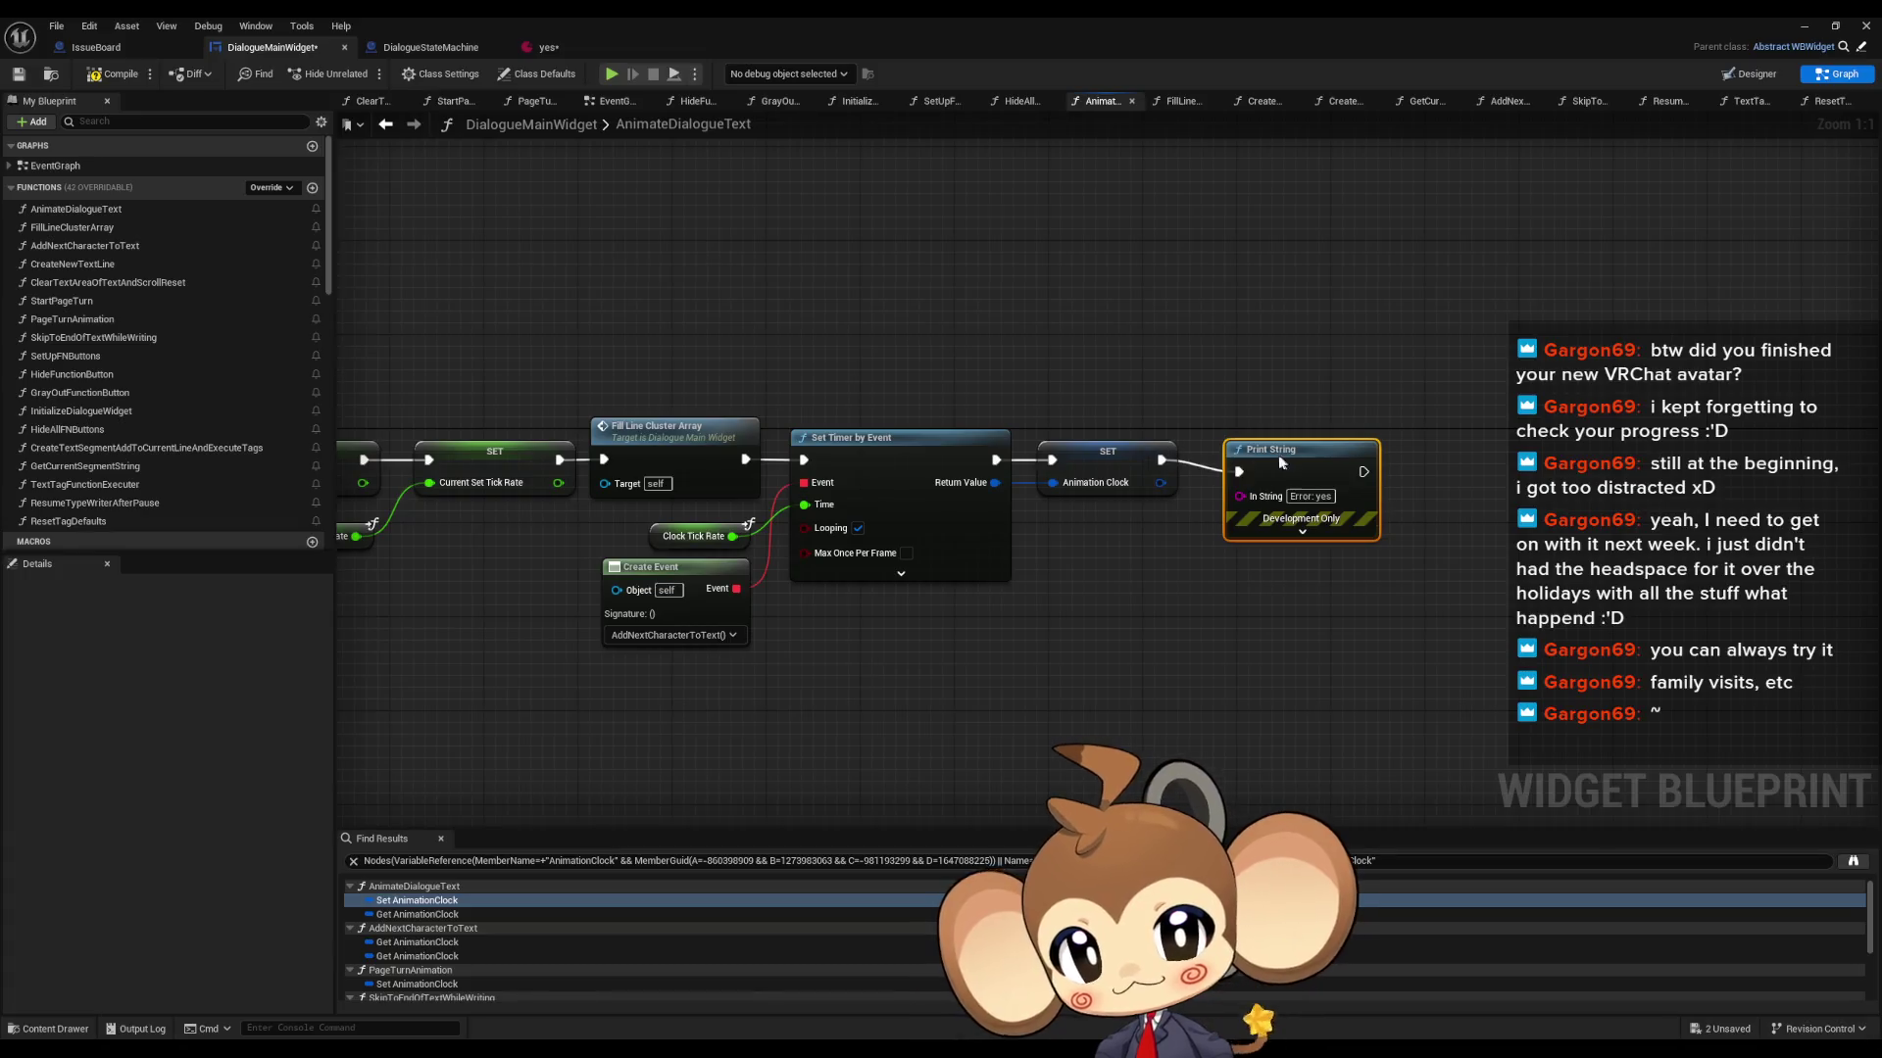
scroll(431, 940, "down", 1)
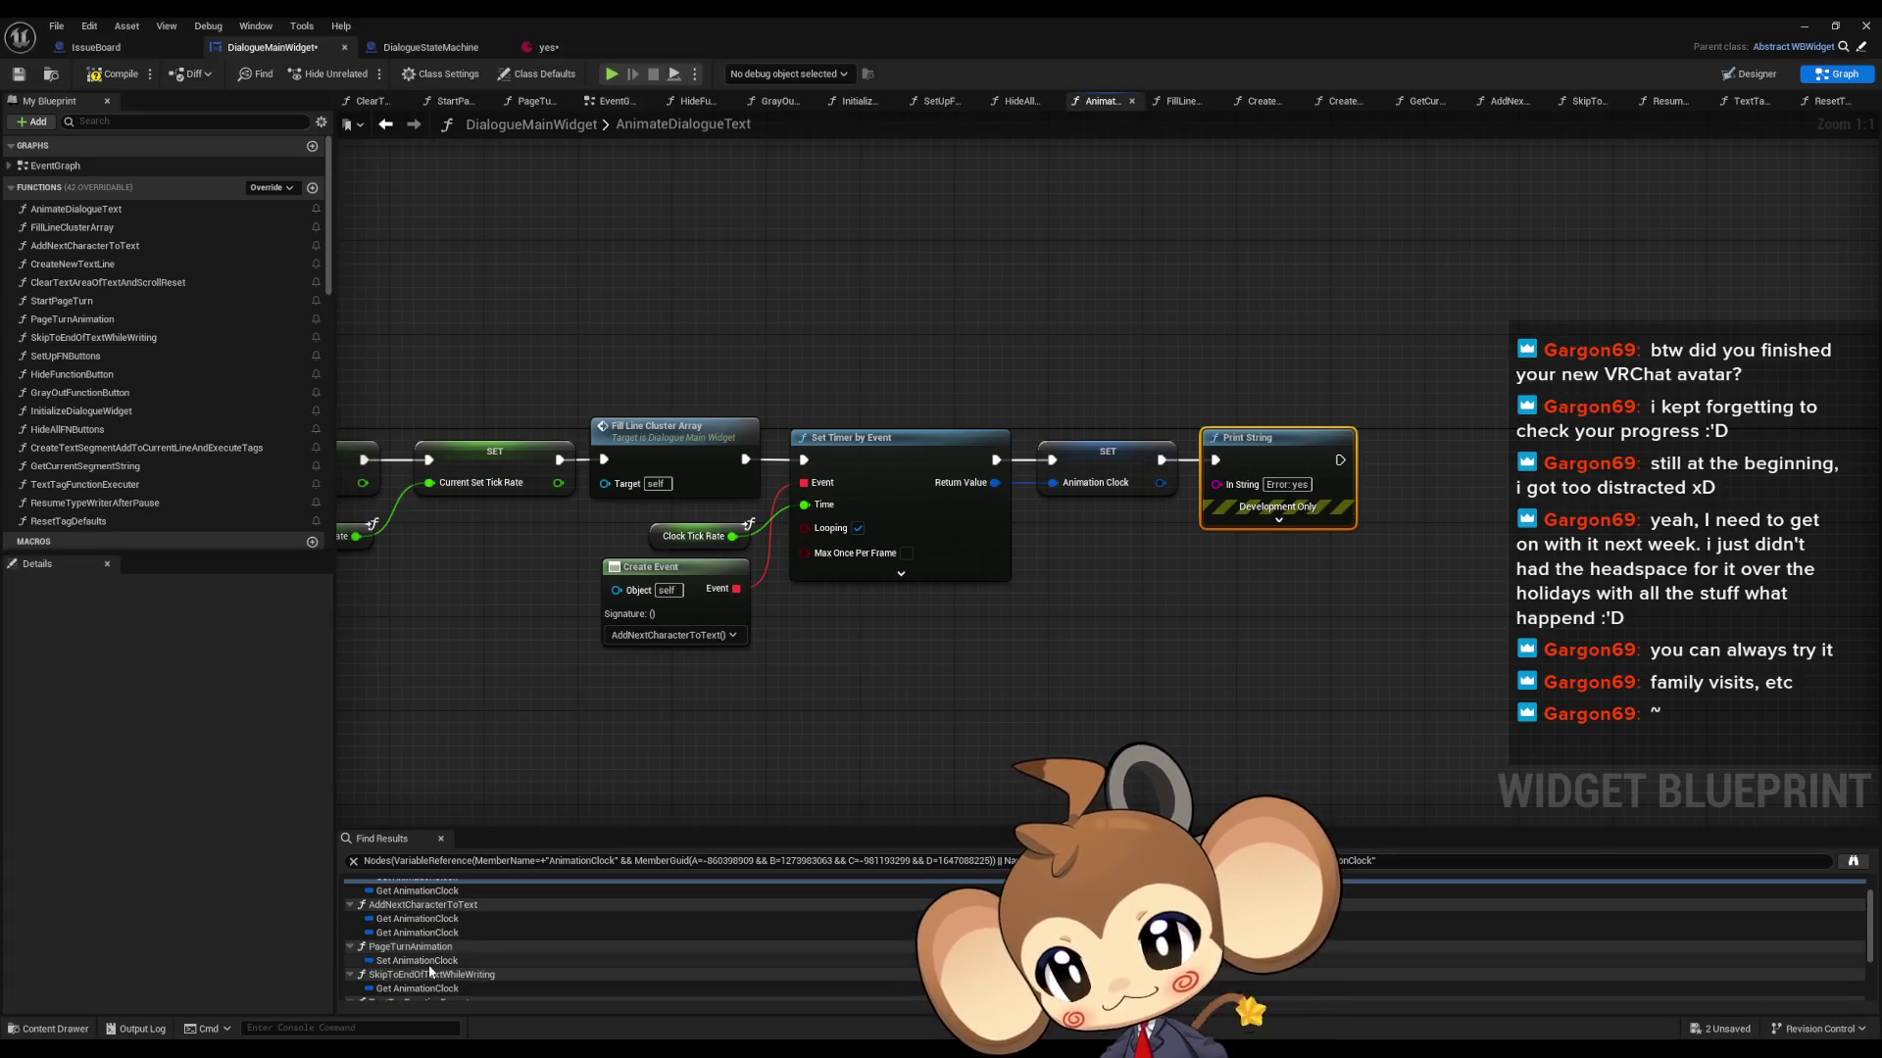
- Paste the 'Error: yes' Print String after PageTurnAnimation's Animation Clock SET, wired on to Set Offsets
left_click(434, 961)
key("ctrl+v")
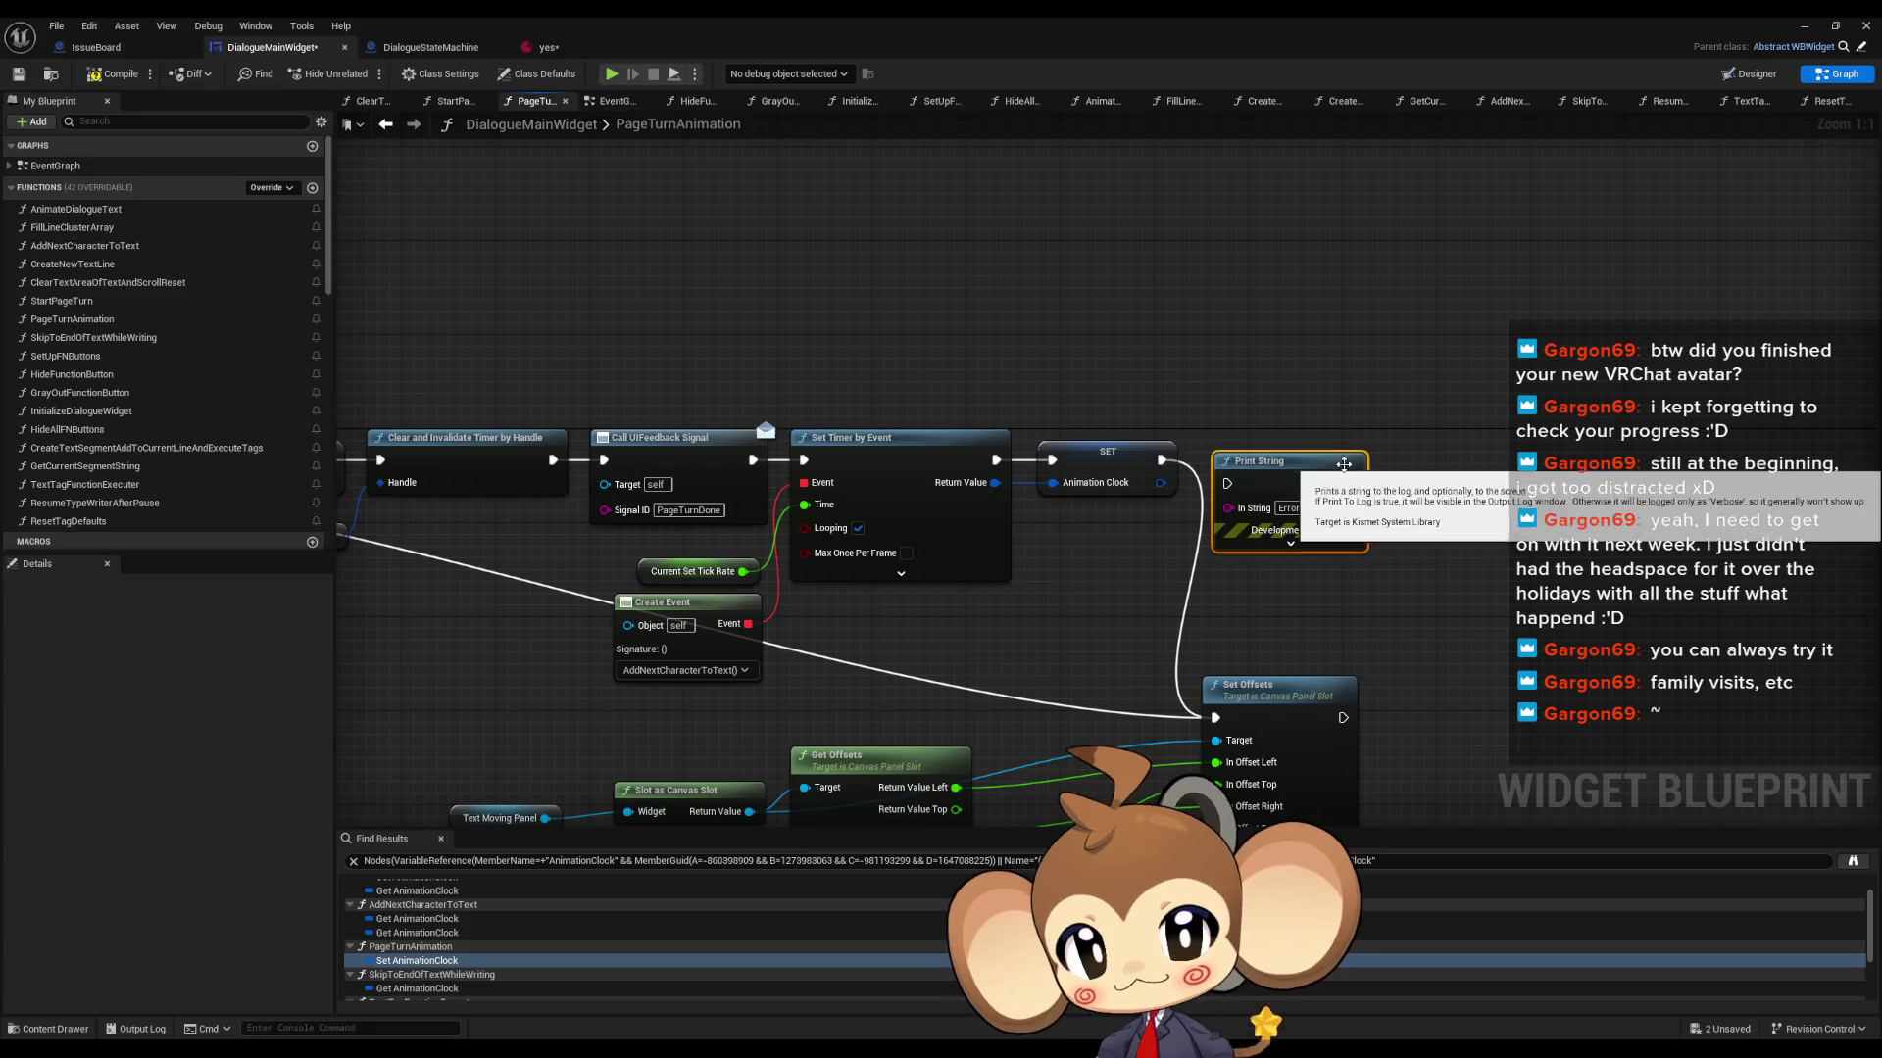
left_click_drag(1352, 483, 1216, 718)
left_click_drag(1162, 459, 1227, 483)
scroll(612, 973, "down", 3)
- Check the Animation Clock setter in TextTagFunctionExecuter, then return to the level editor
left_click(458, 952)
double_click(459, 952)
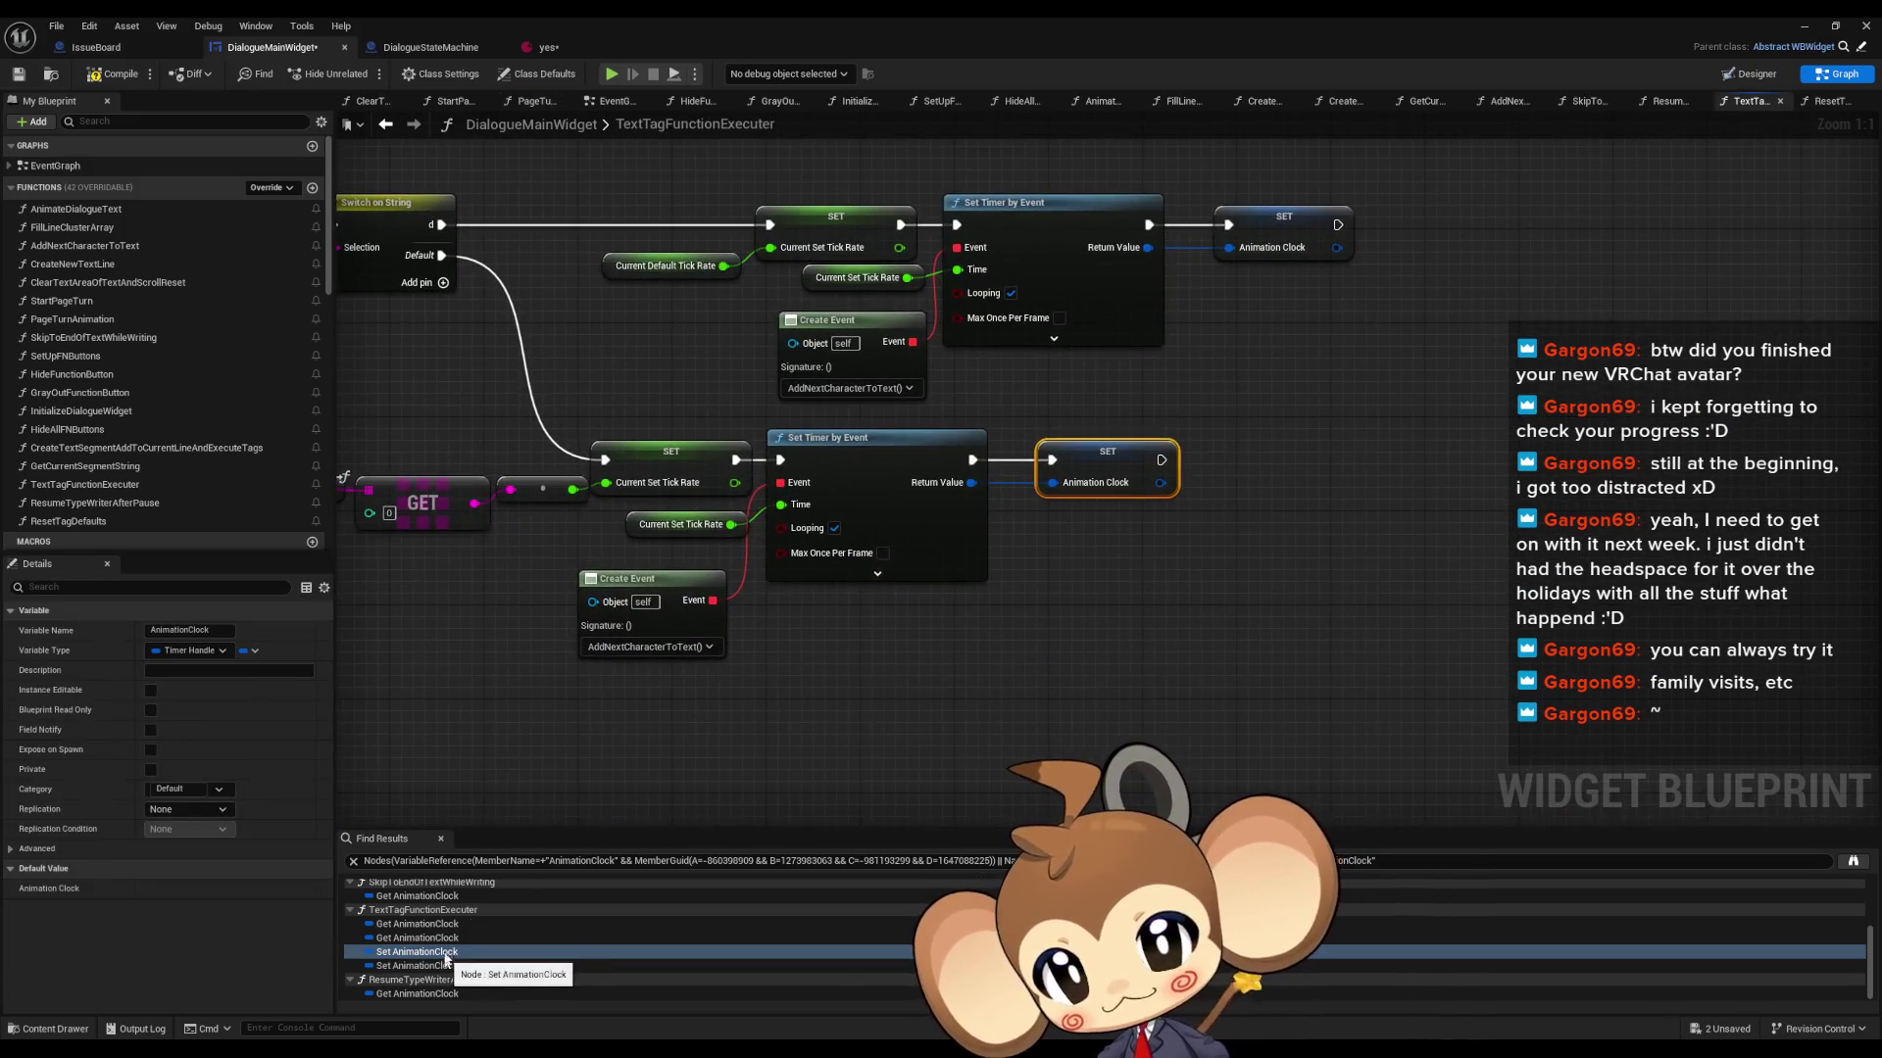
scroll(1401, 628, "down", 3)
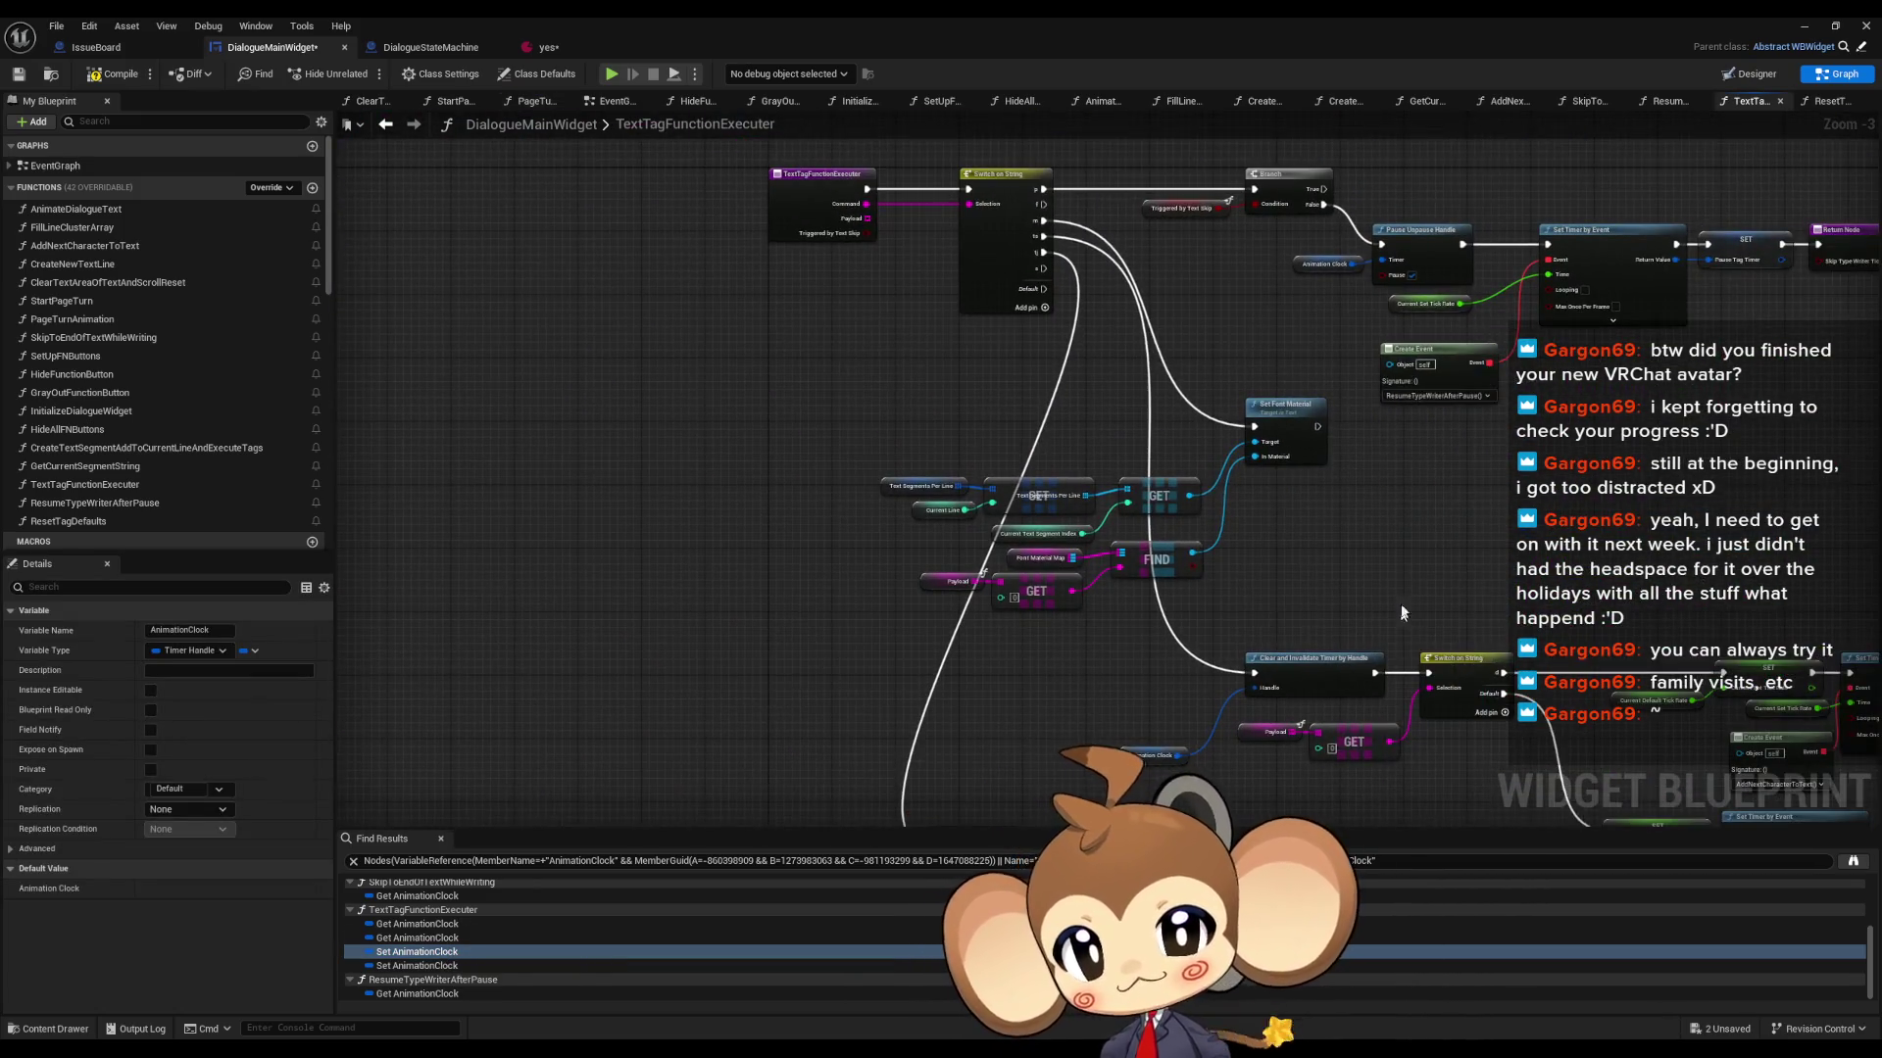
left_click(1803, 27)
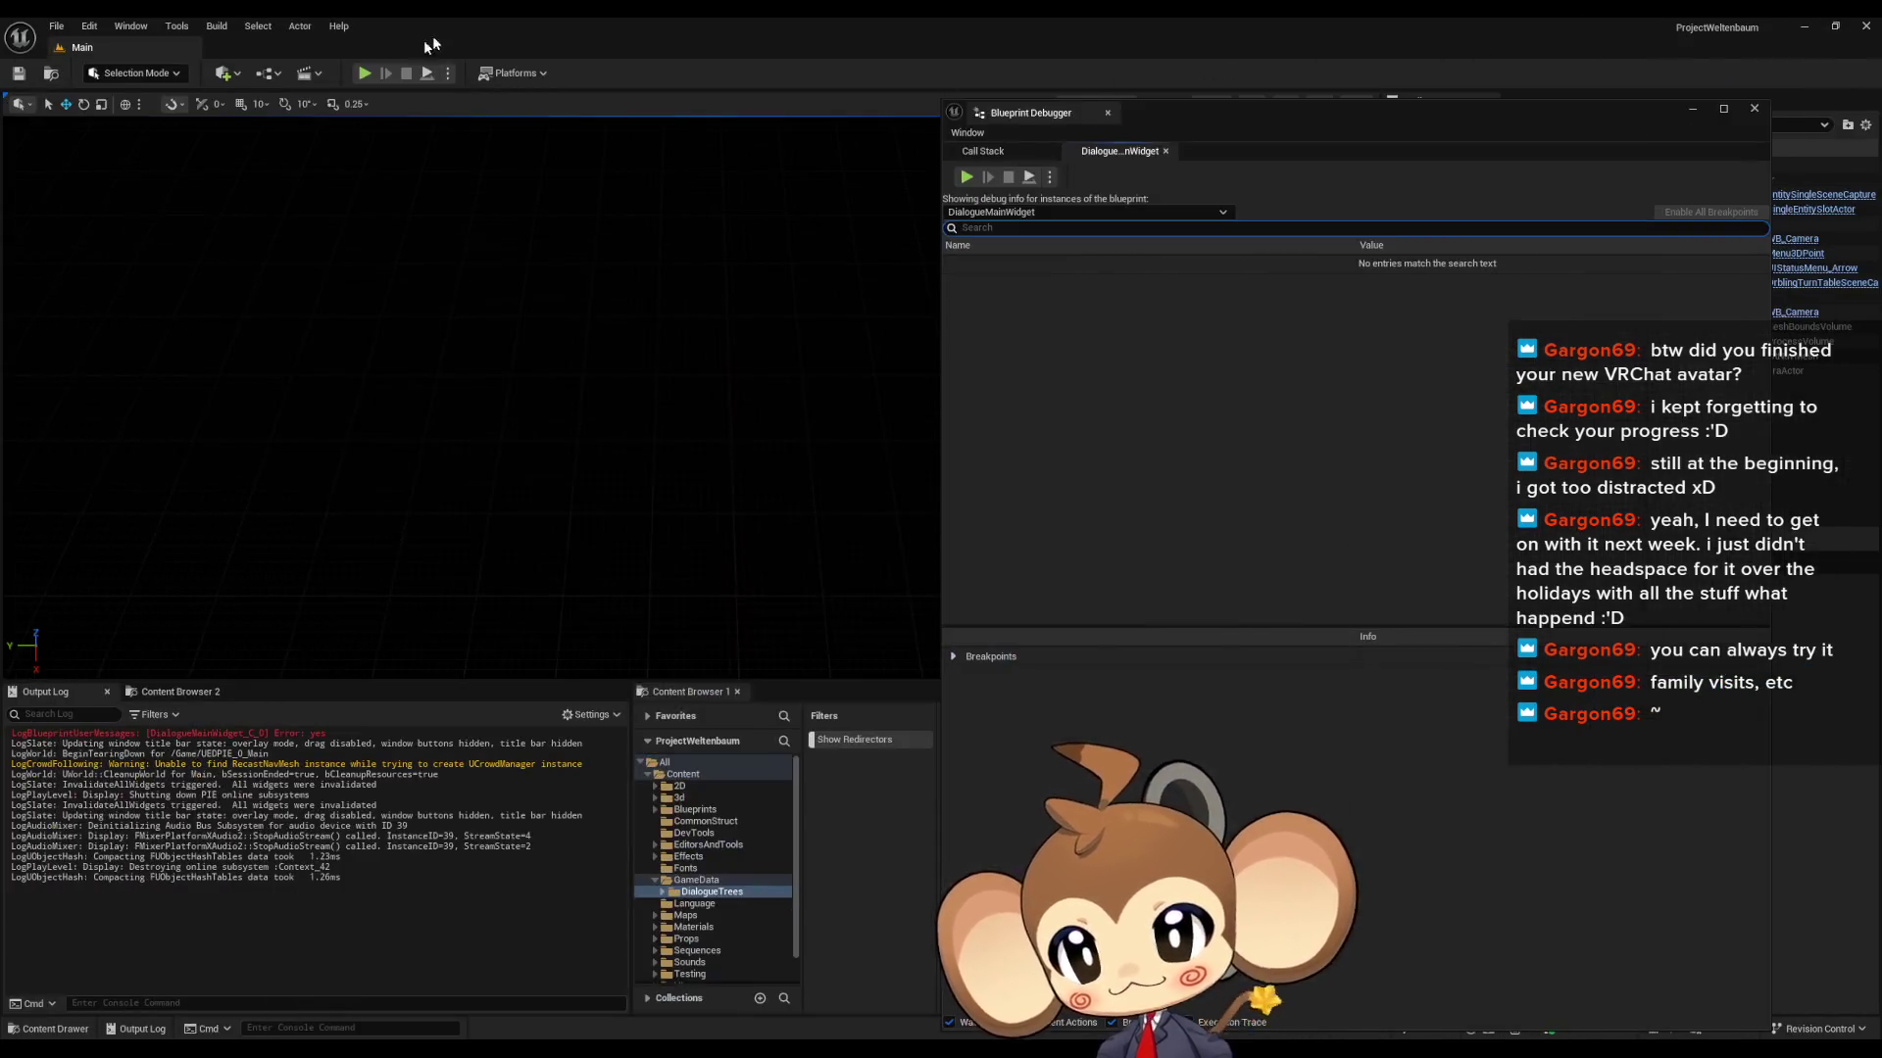
- Test-play with a cleared Output Log, advance one dialogue page, stop, and return to DialogueMainWidget
key("alt+p")
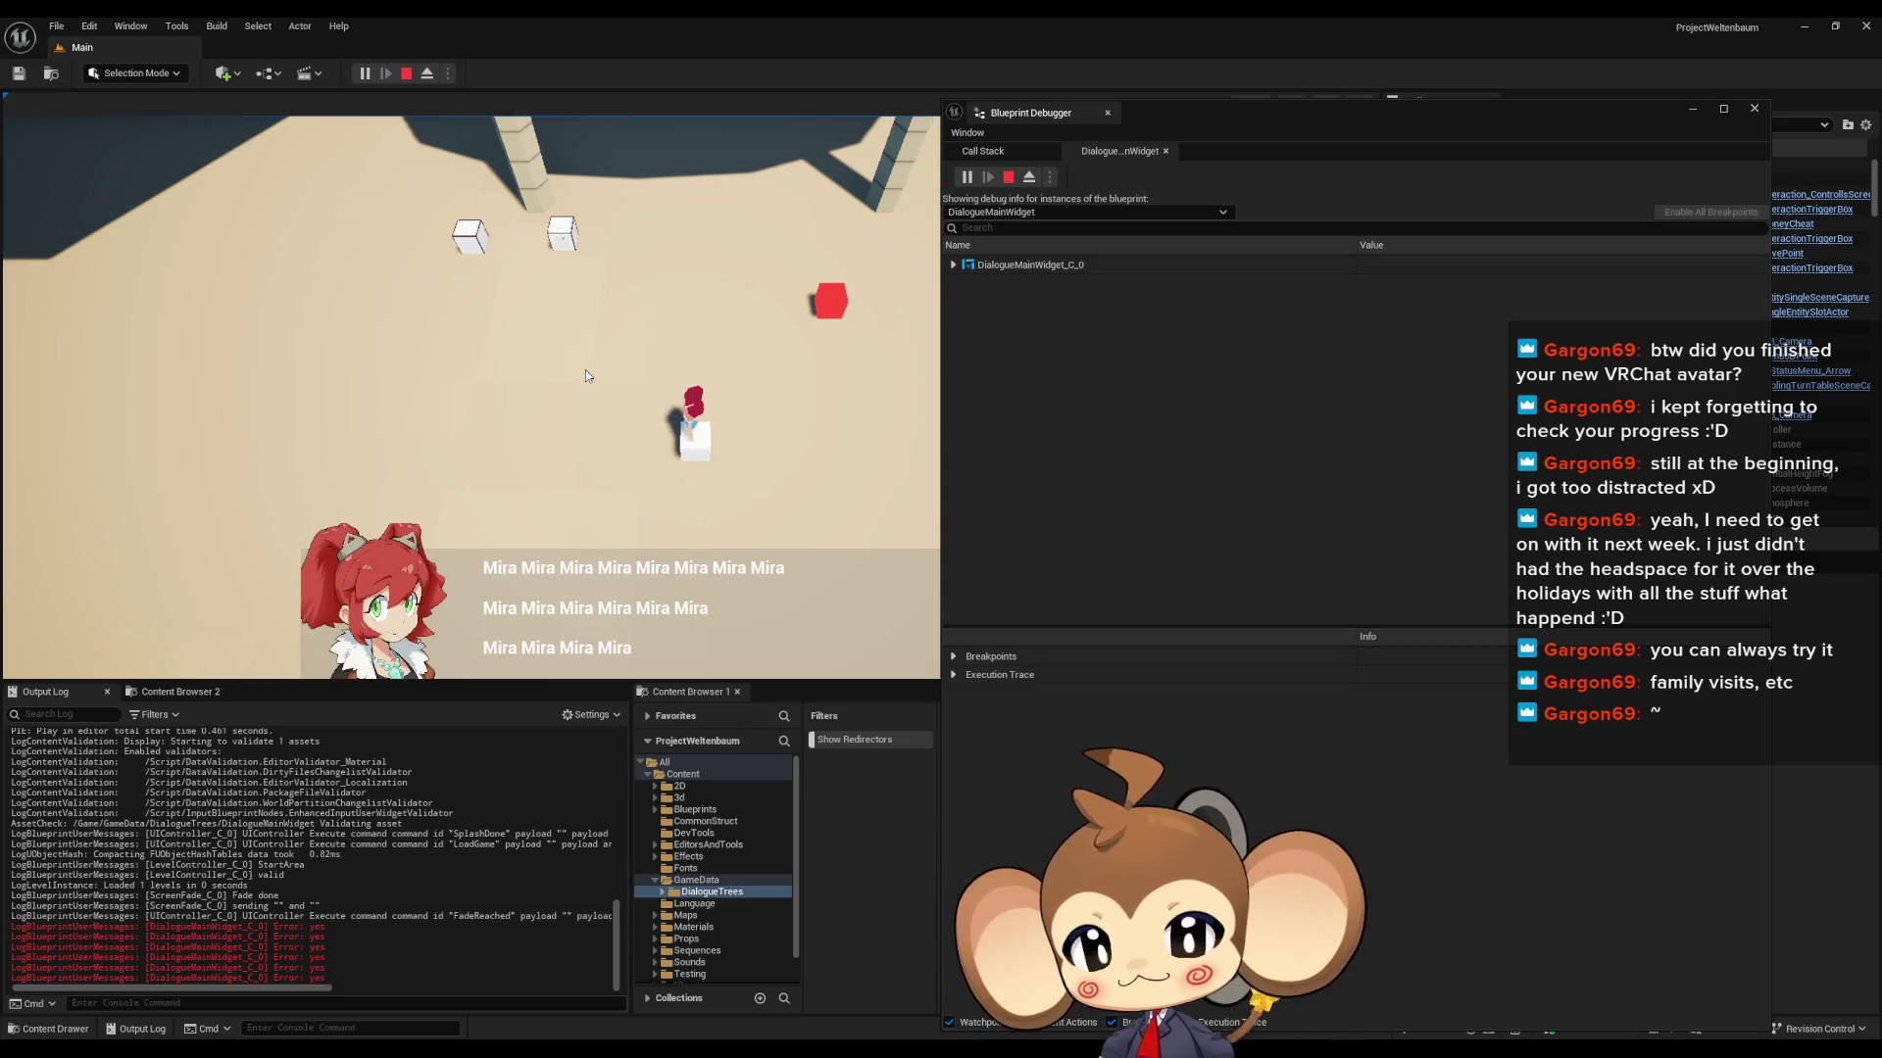
right_click(375, 918)
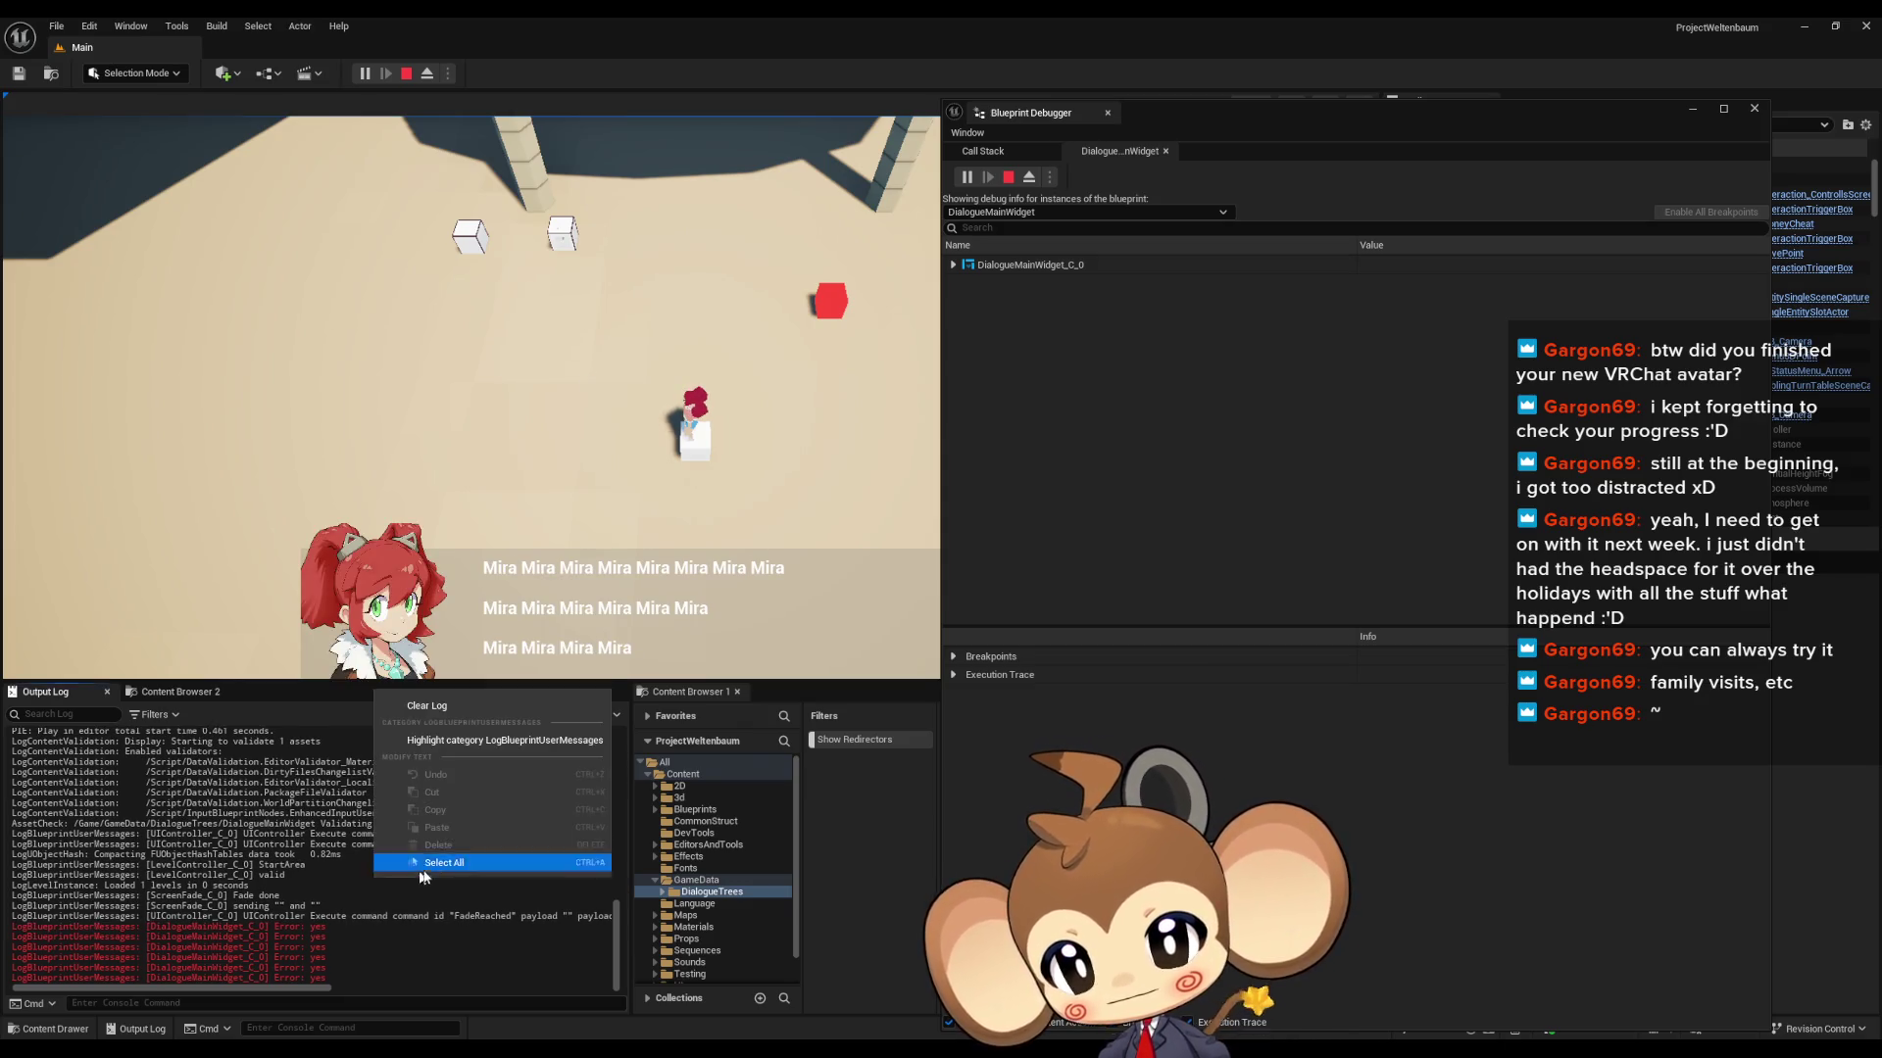
left_click(451, 698)
left_click(747, 608)
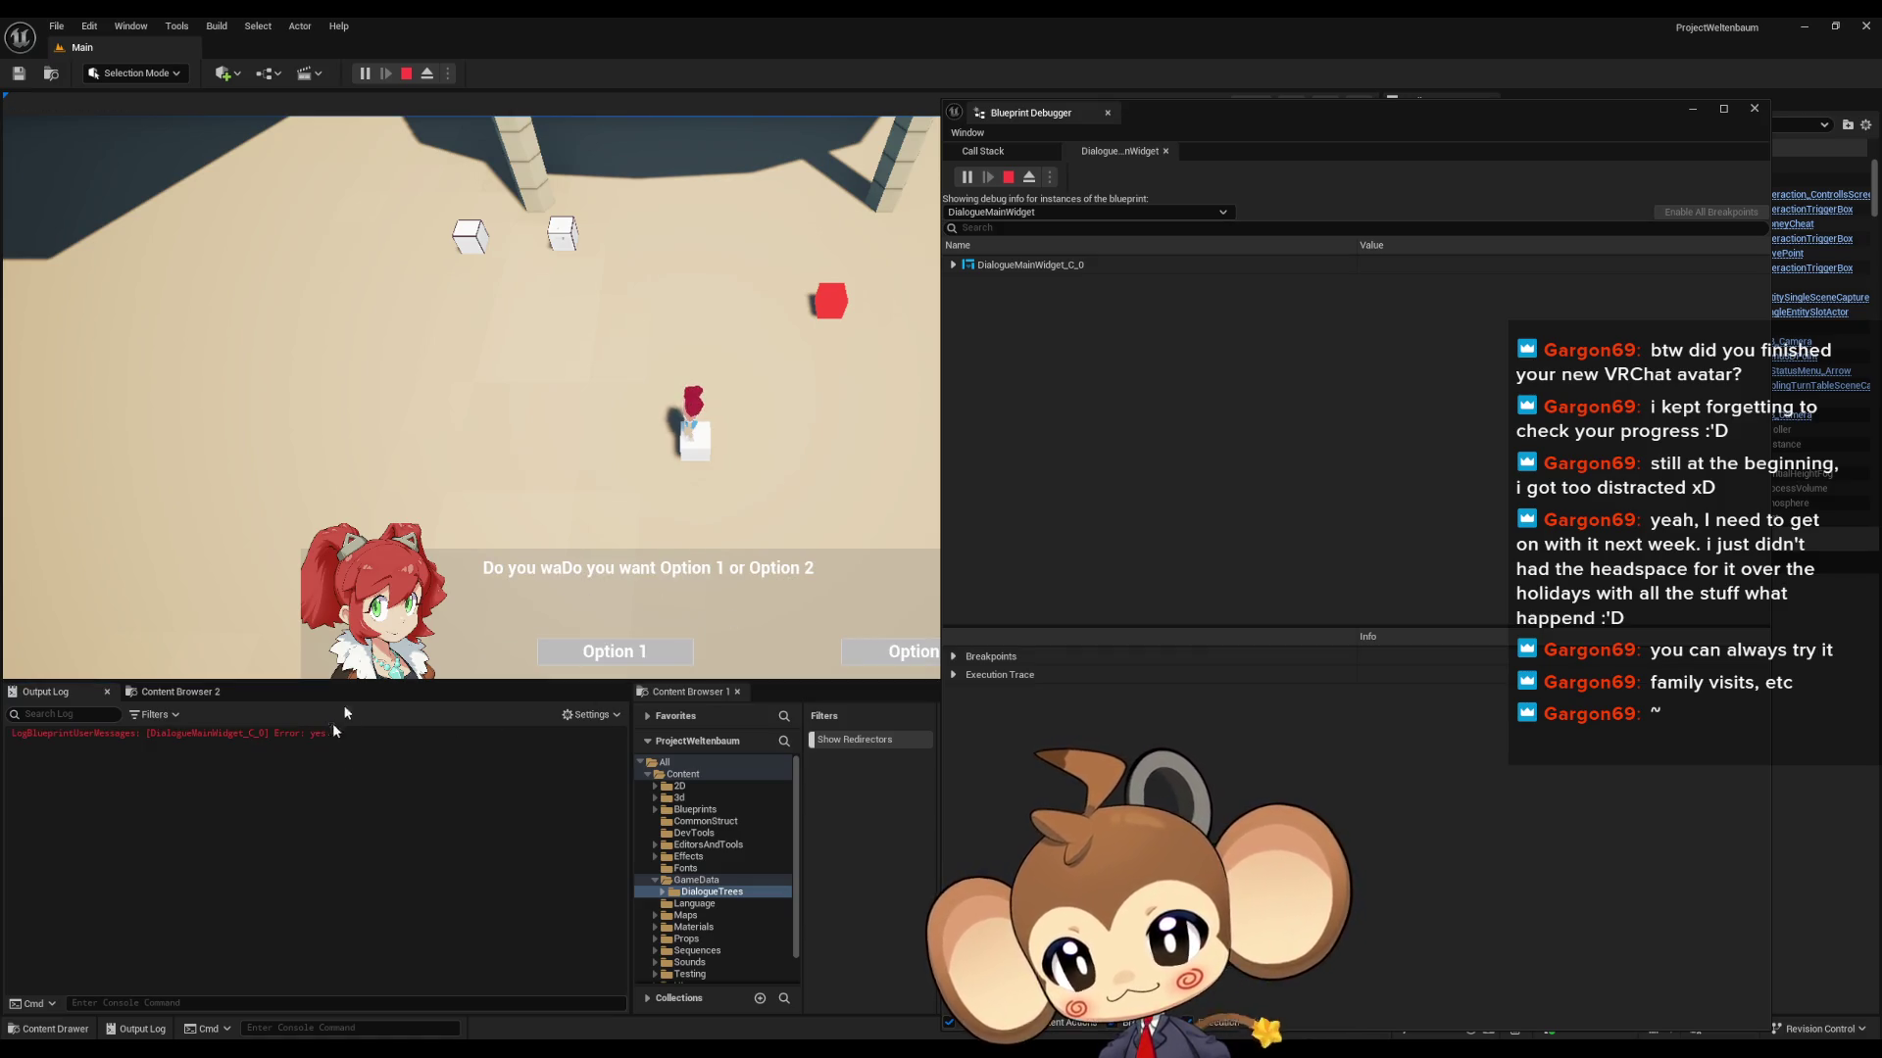
key("Escape")
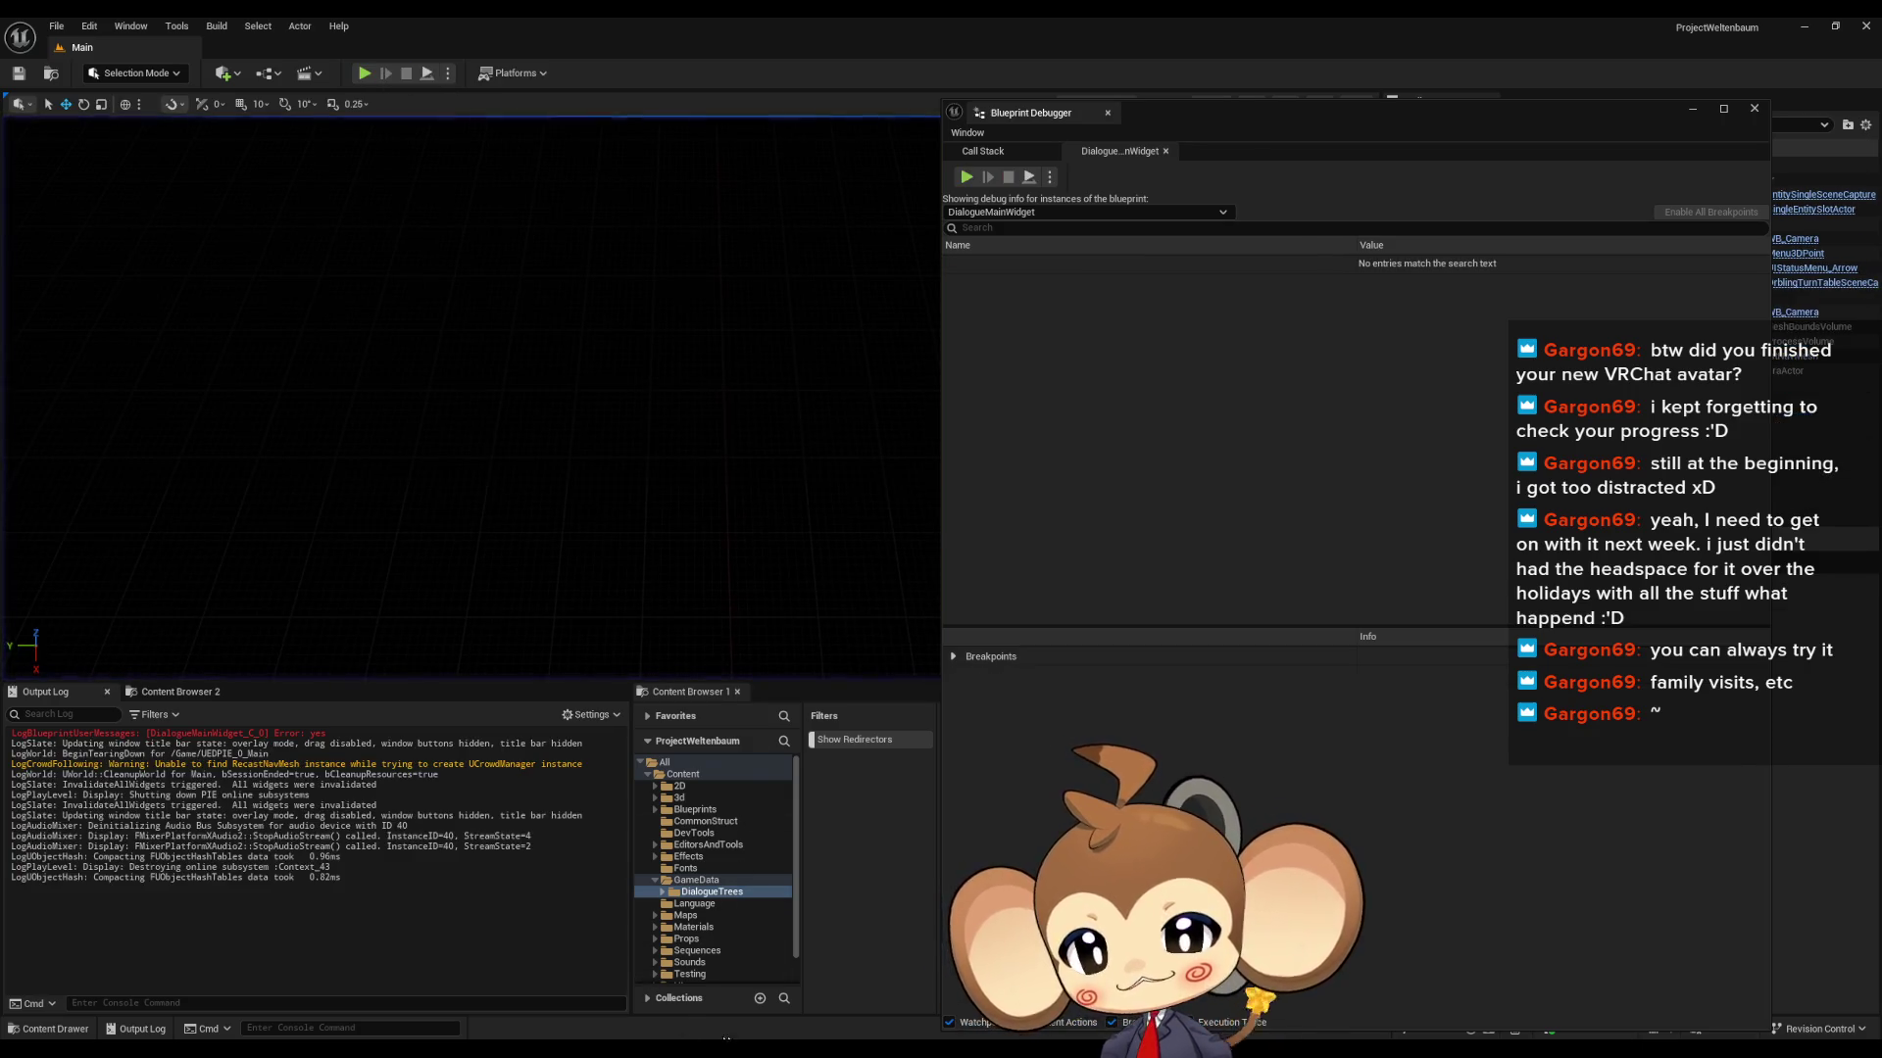
left_click(735, 970)
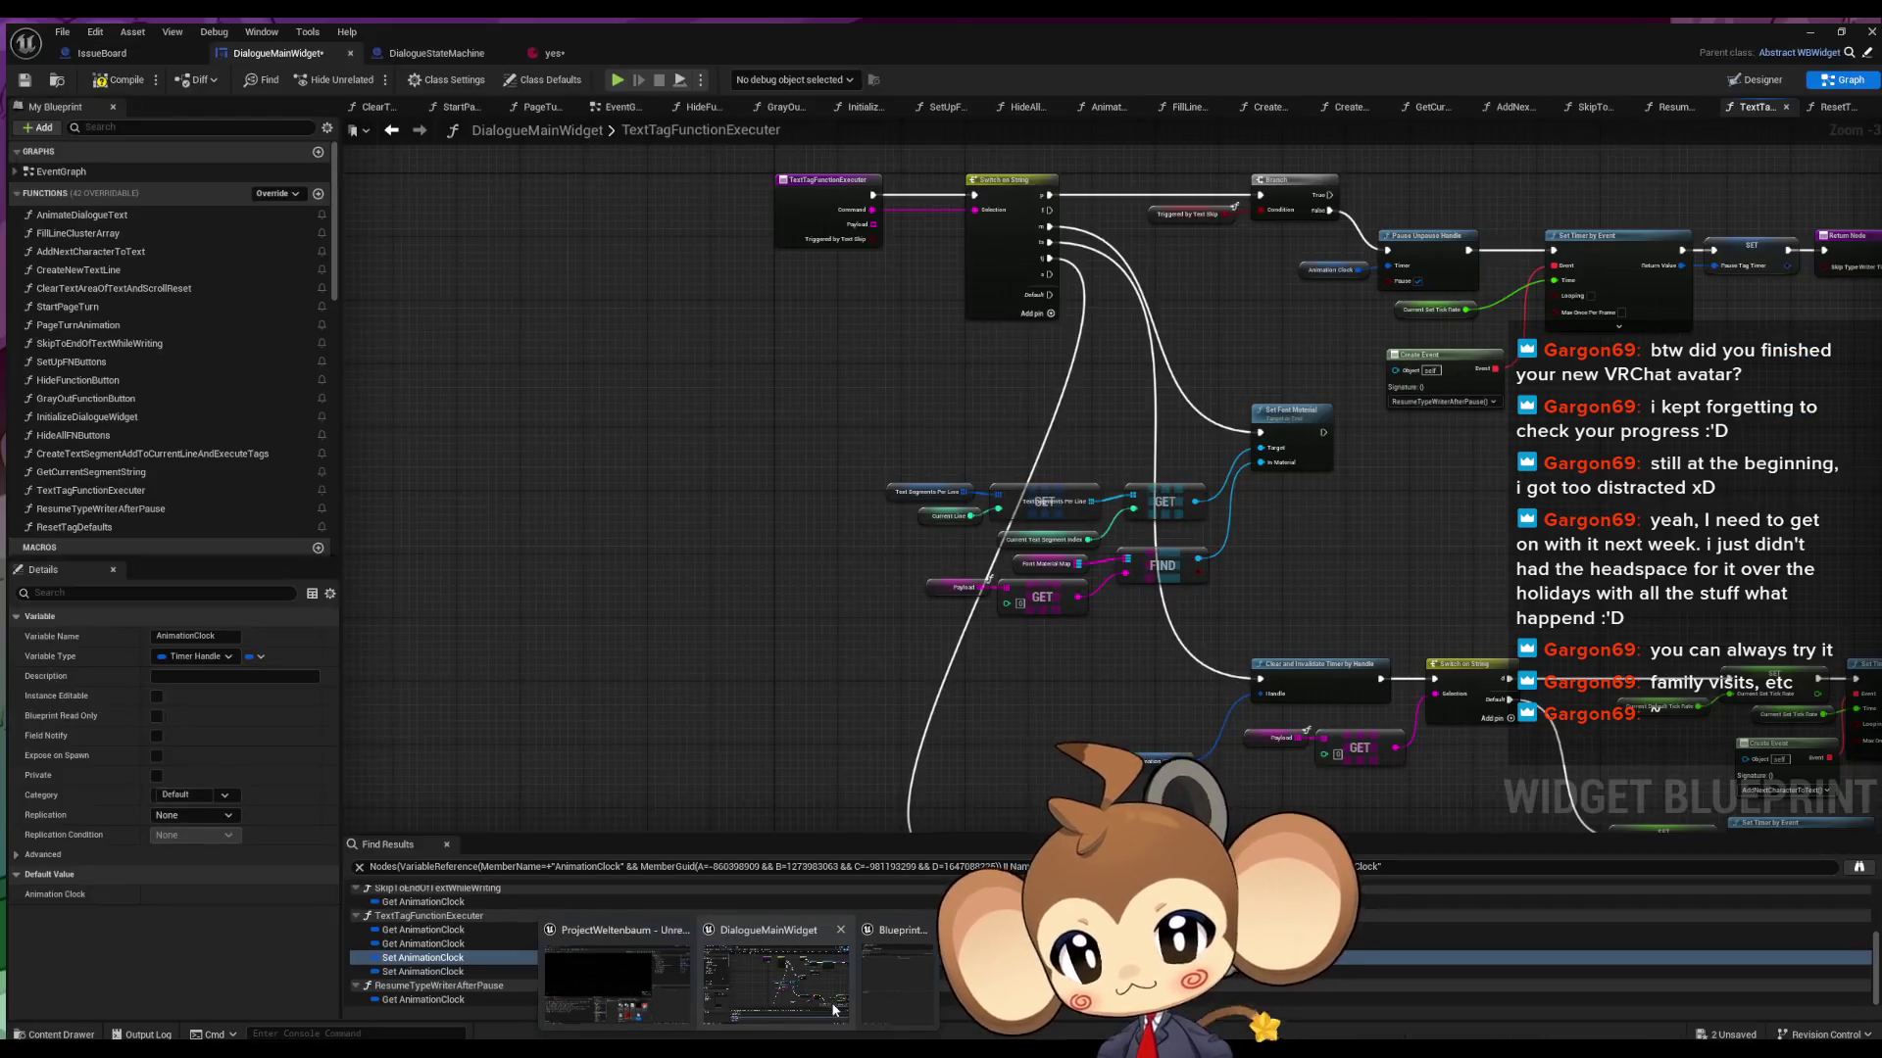
- Change PageTurnAnimation's Print String after the Animation Clock SET to 'Error: yes 1', then start Play
left_click_drag(376, 474, 558, 365)
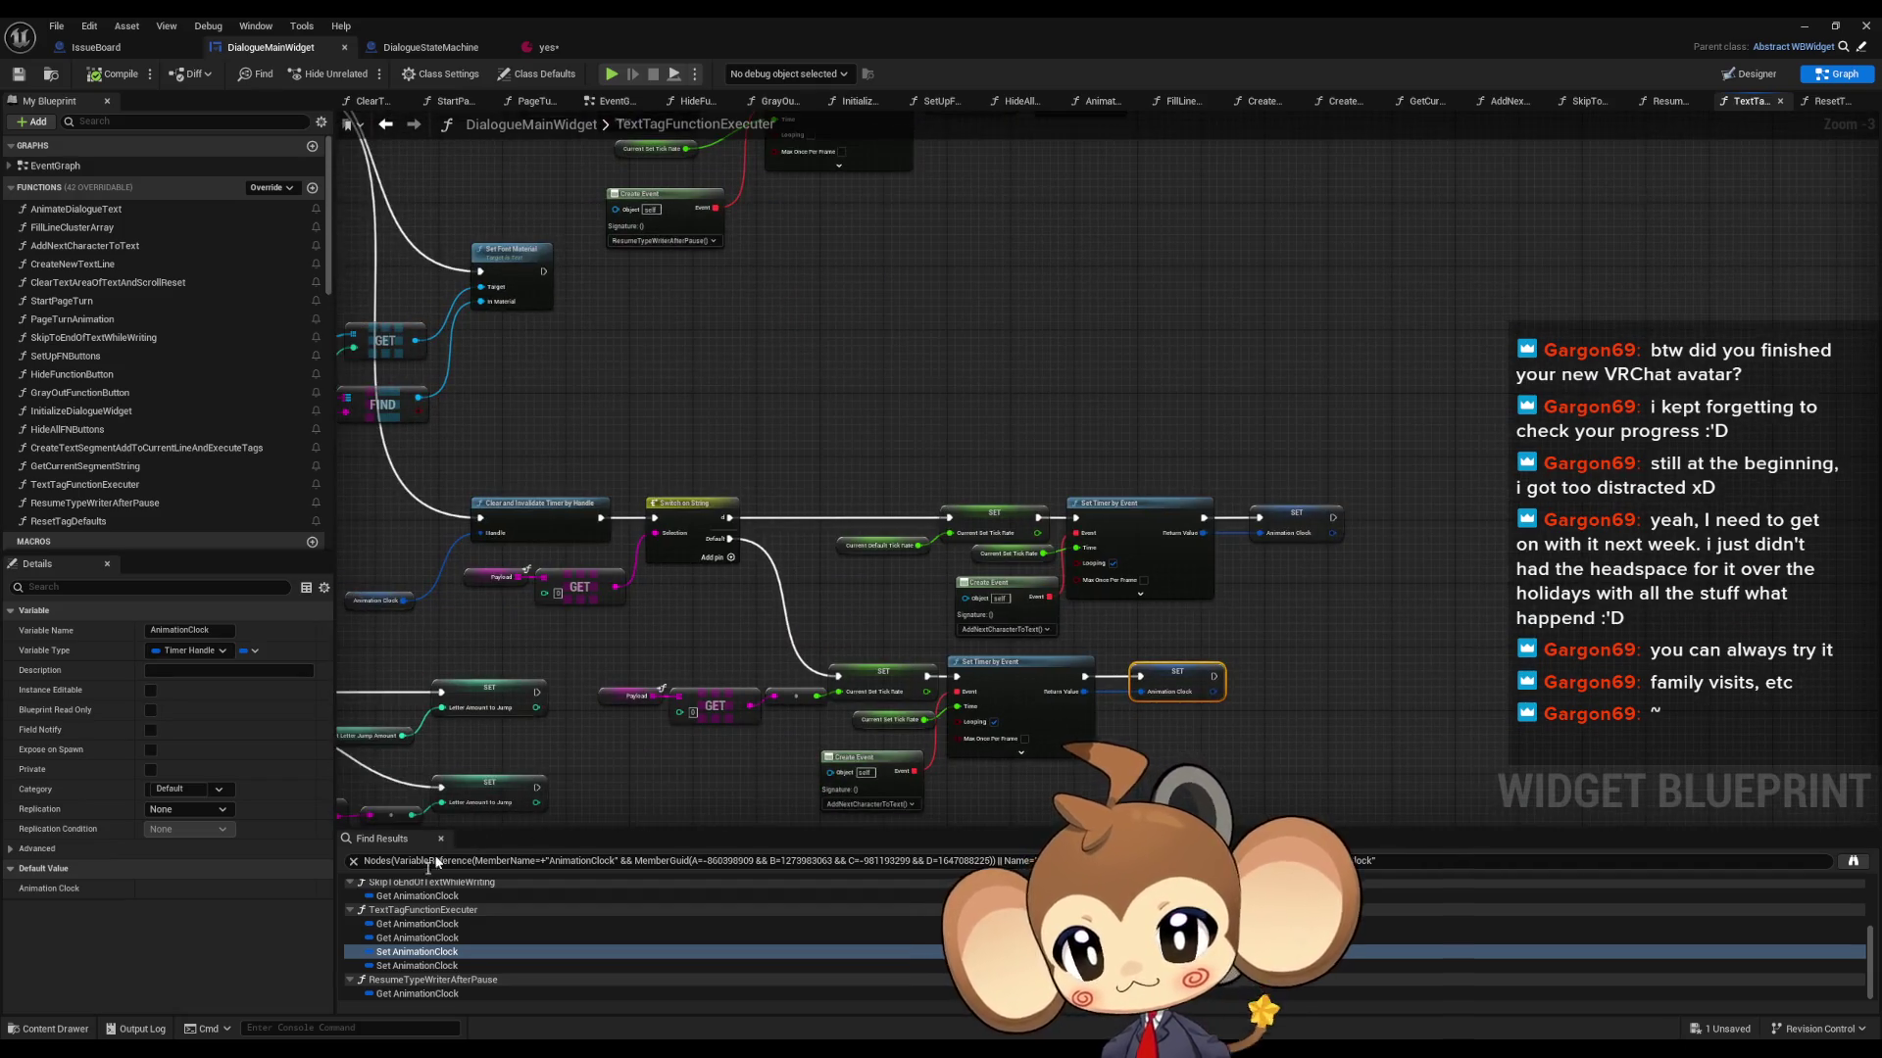
scroll(427, 933, "up", 5)
double_click(420, 984)
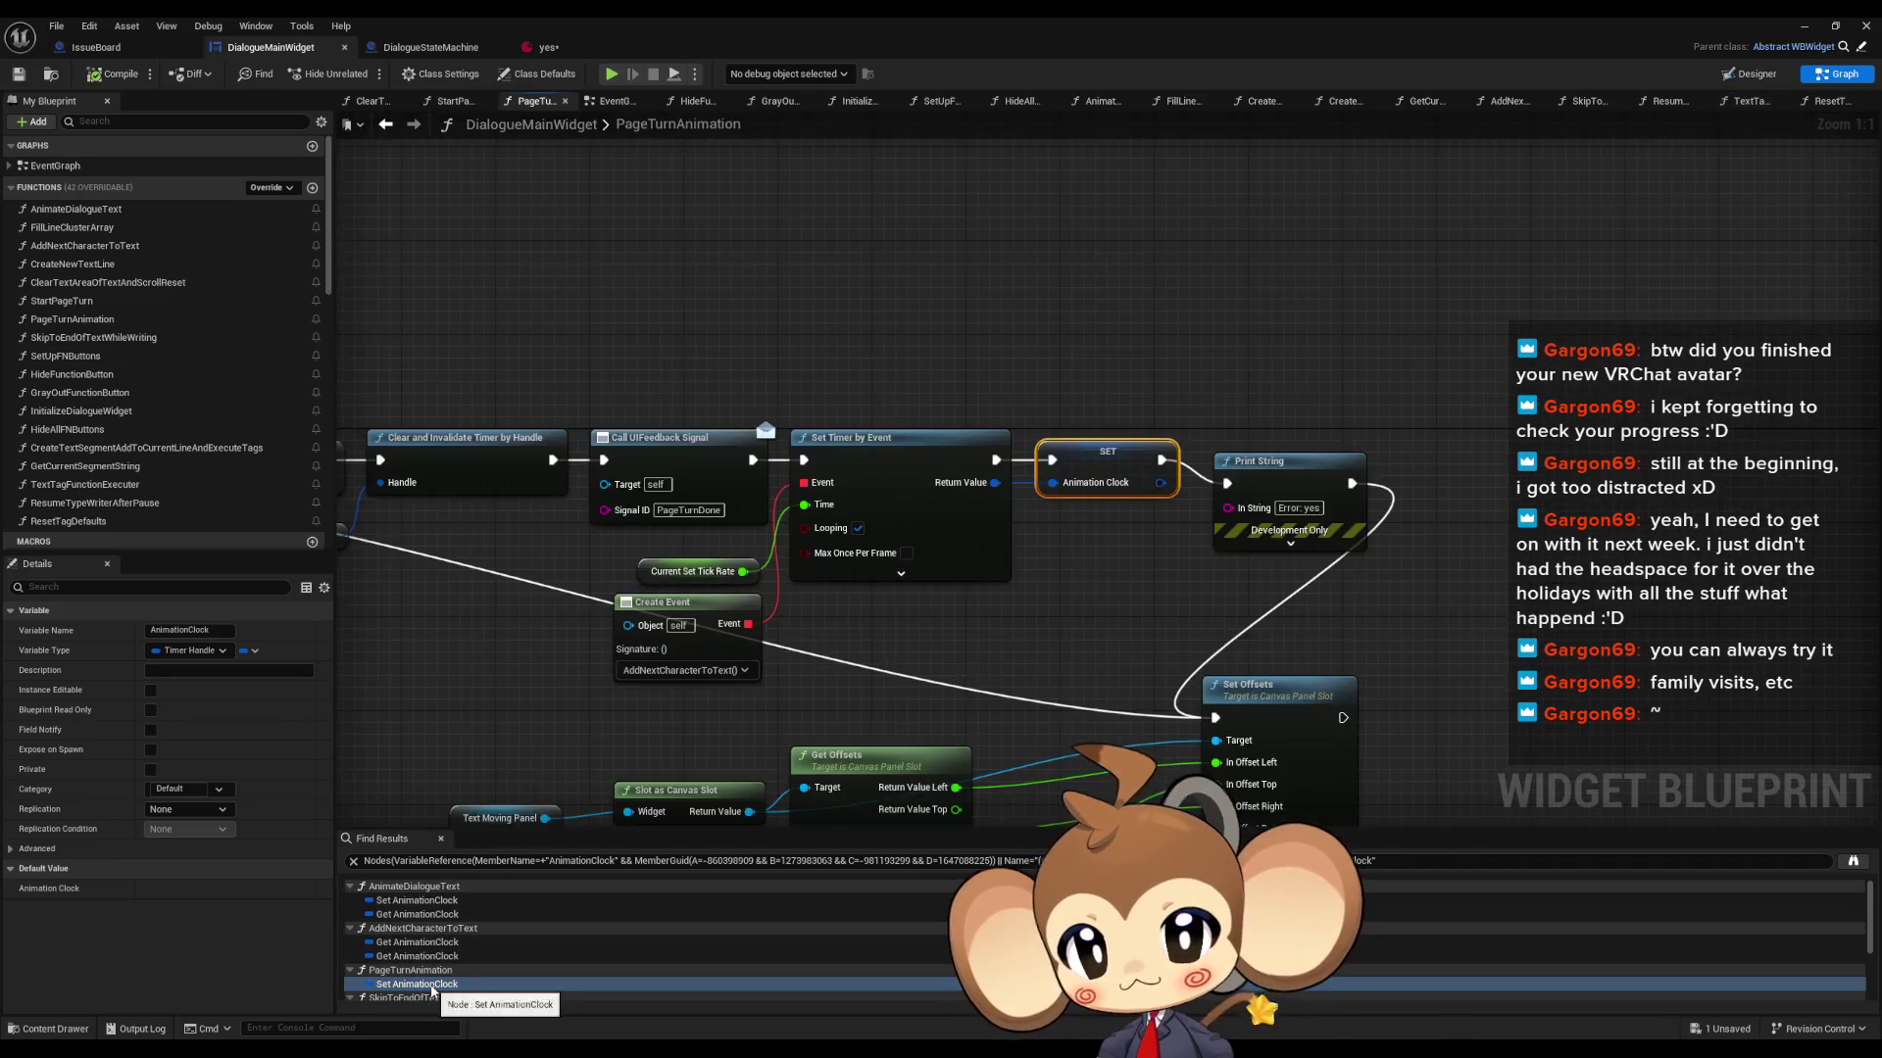
left_click(1298, 508)
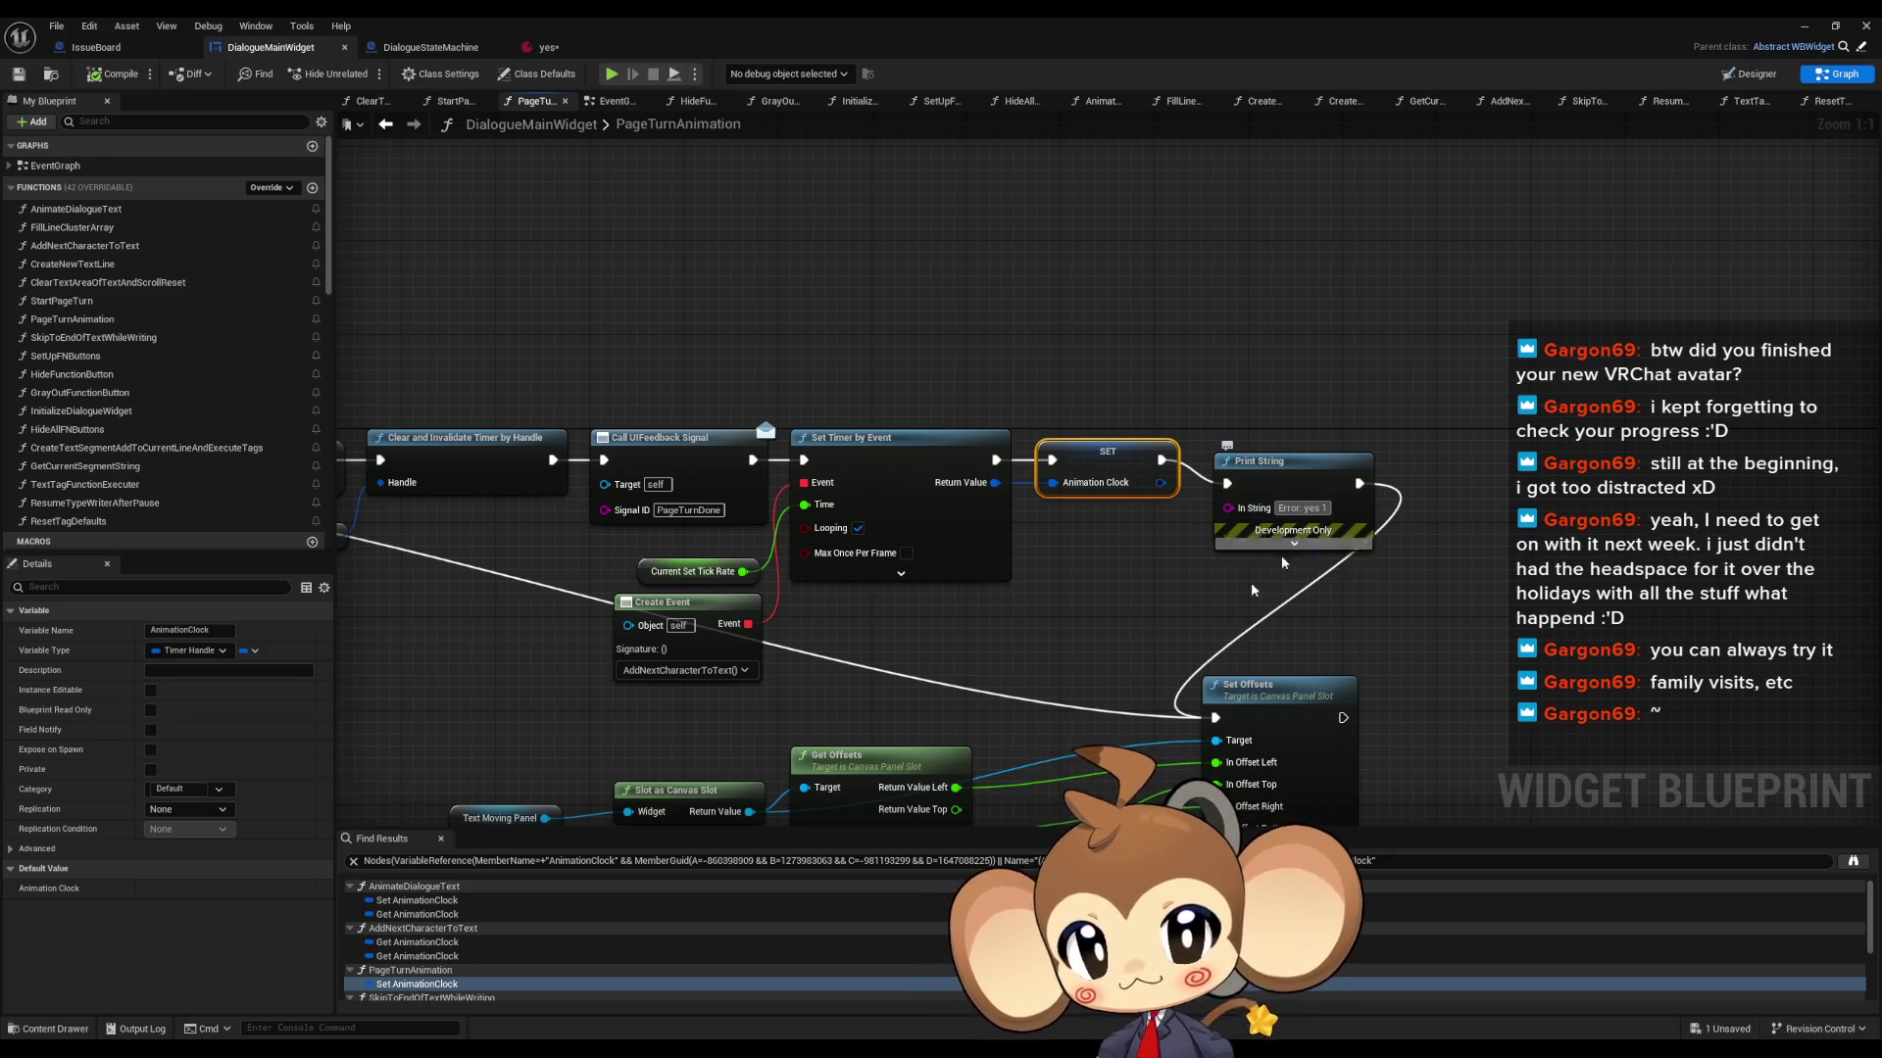
double_click(417, 899)
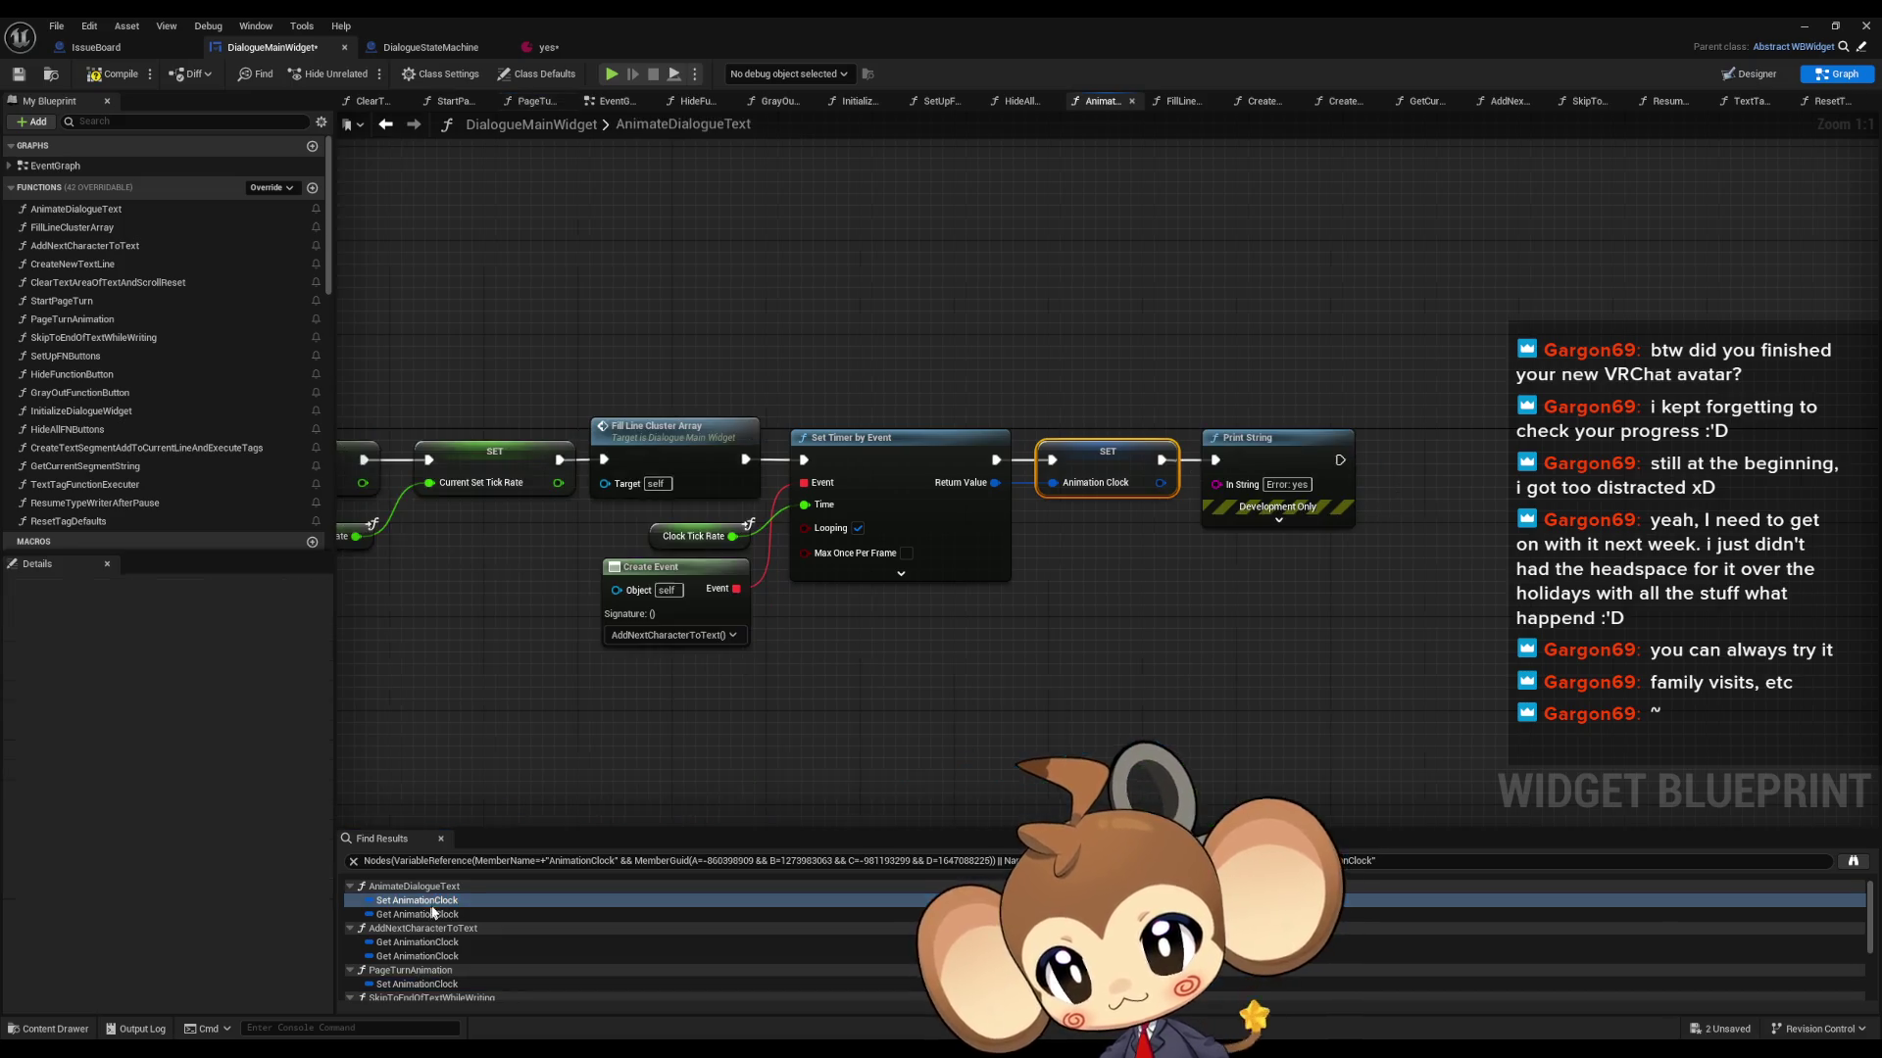
left_click(1803, 26)
left_click(365, 73)
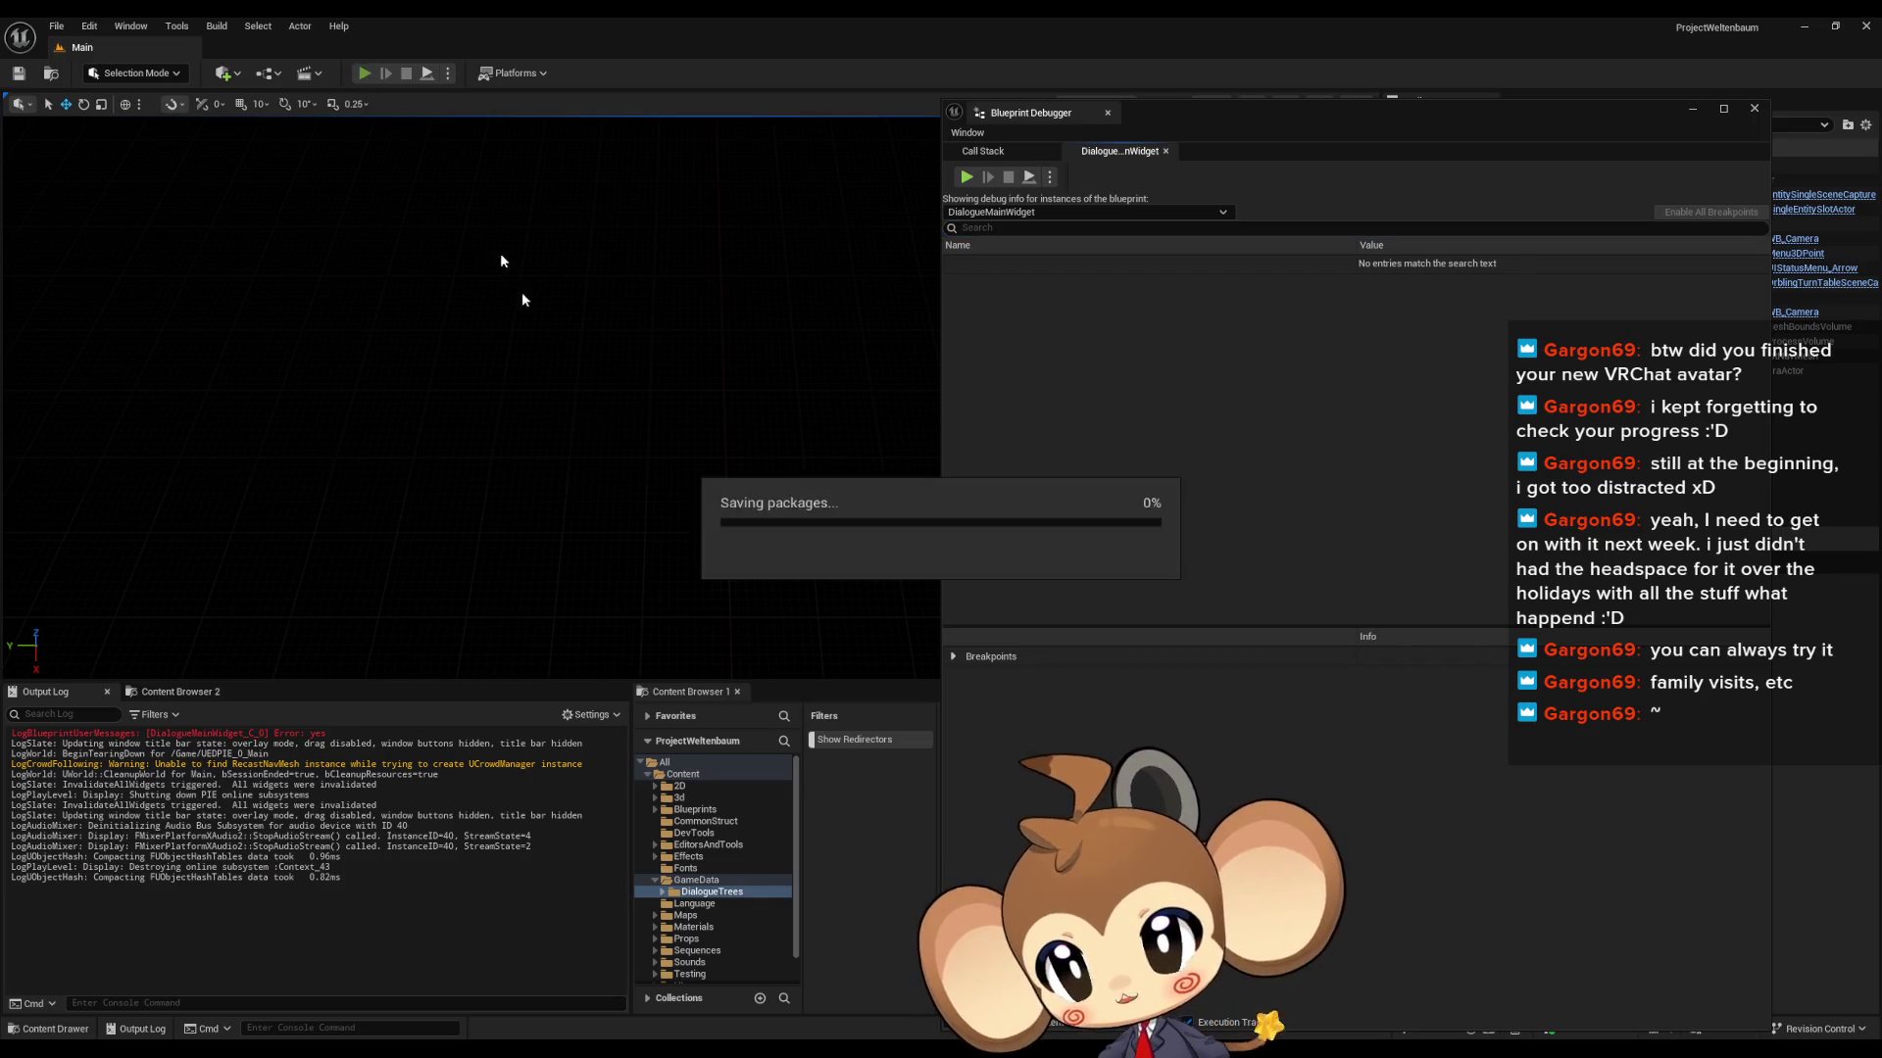
- Pass the start screen, clear the Output Log, advance the dialogue, and stop the session
key("Return")
key("Return")
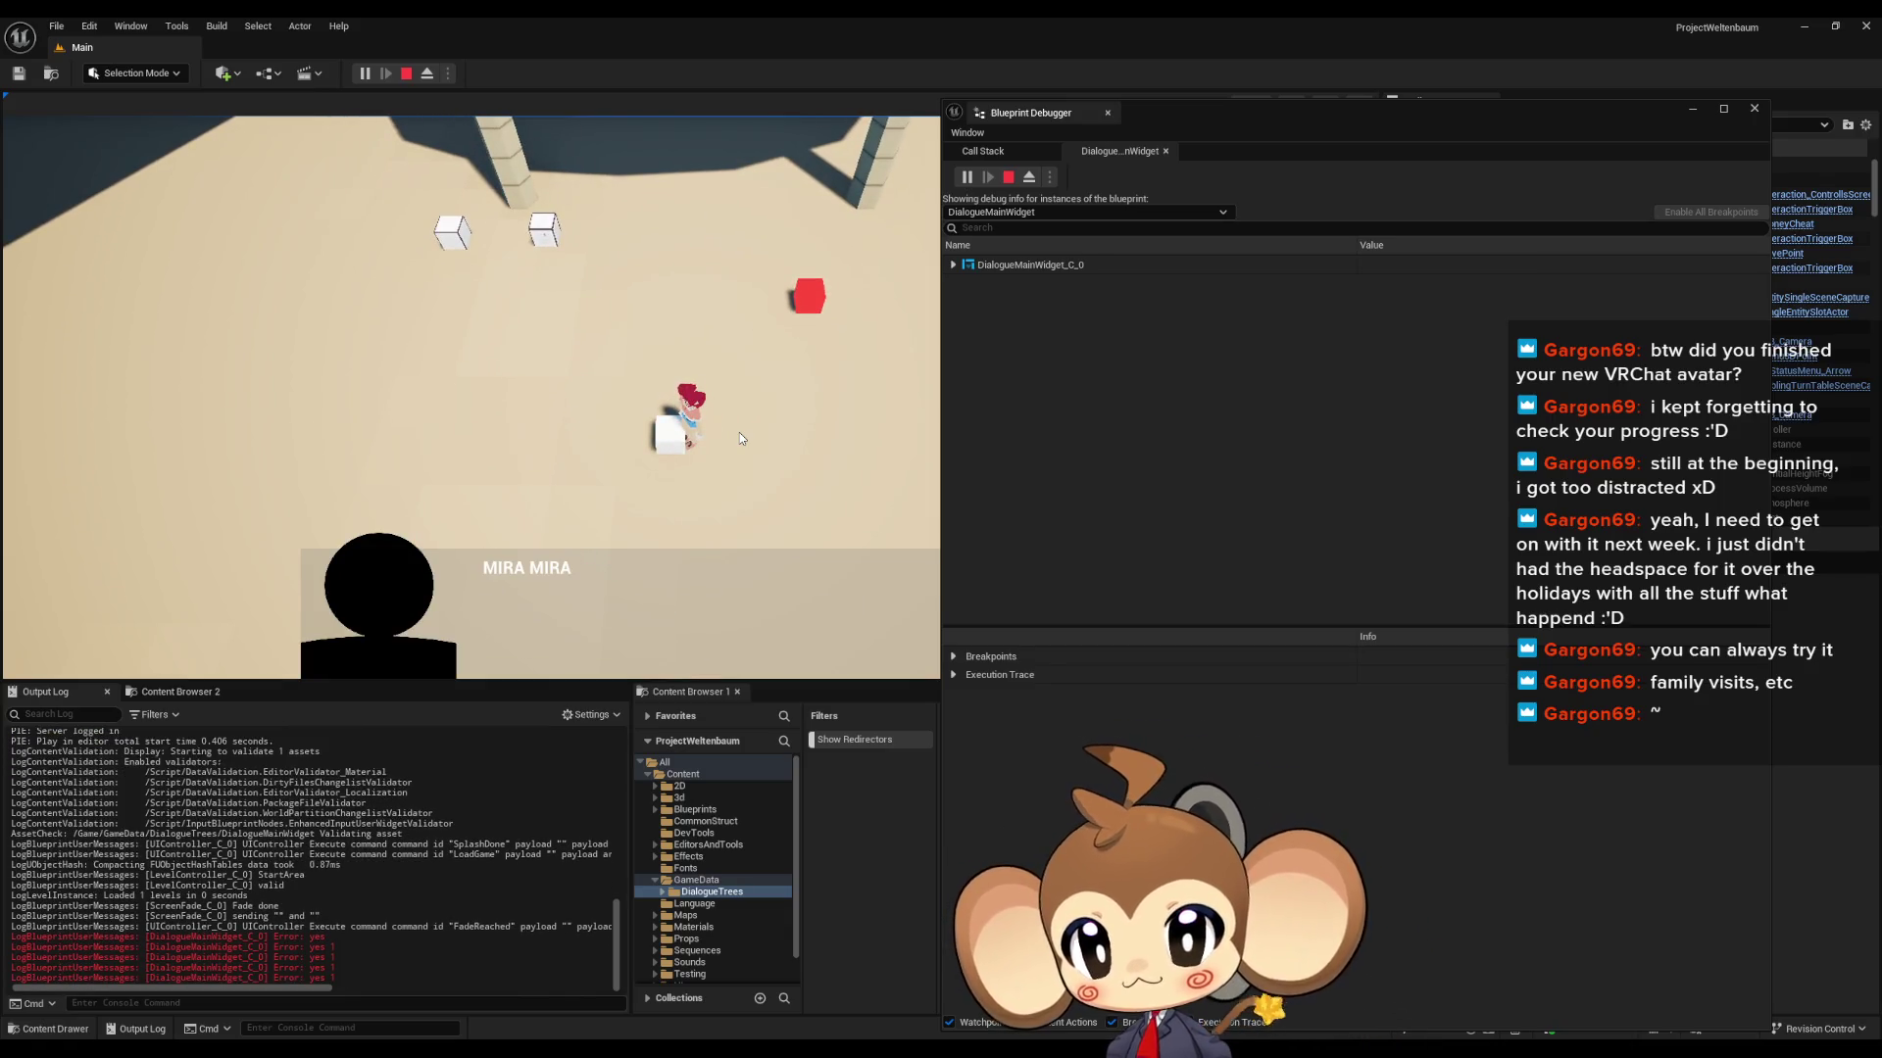
right_click(459, 766)
left_click(554, 975)
left_click(732, 447)
left_click(732, 447)
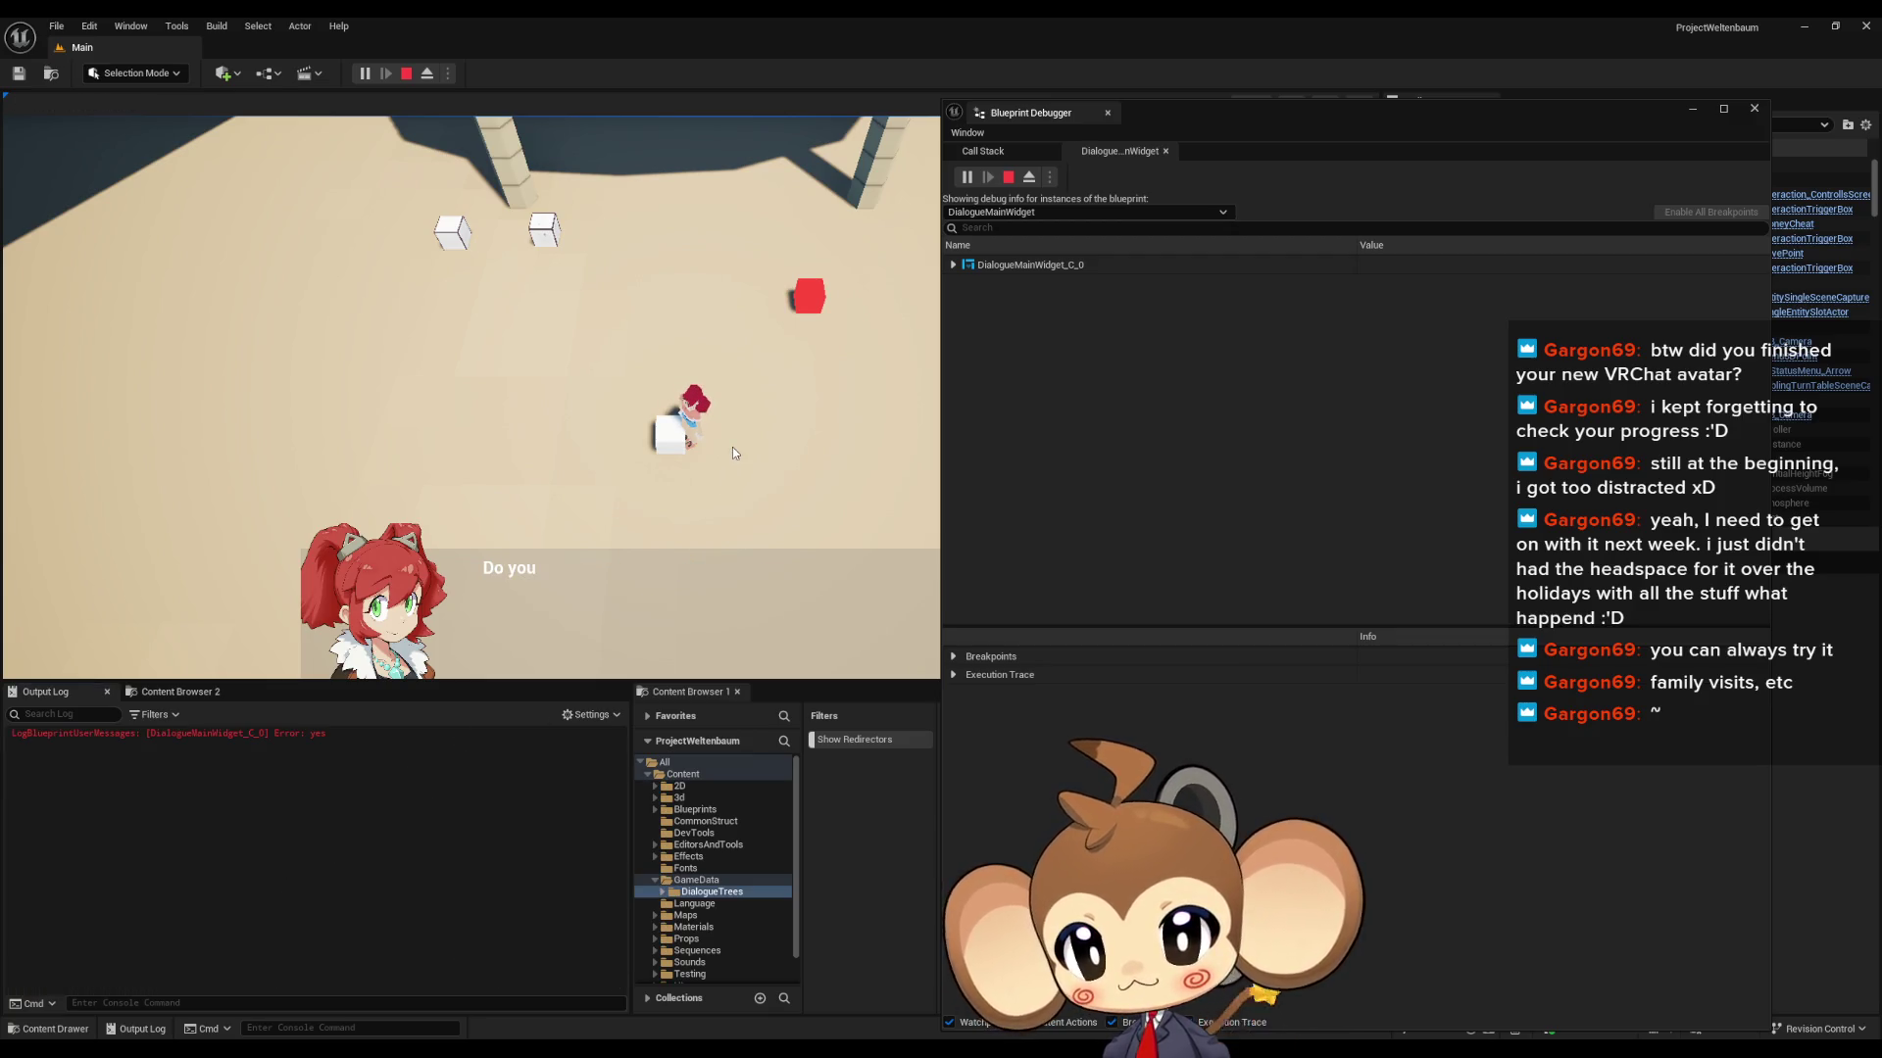
left_click(403, 75)
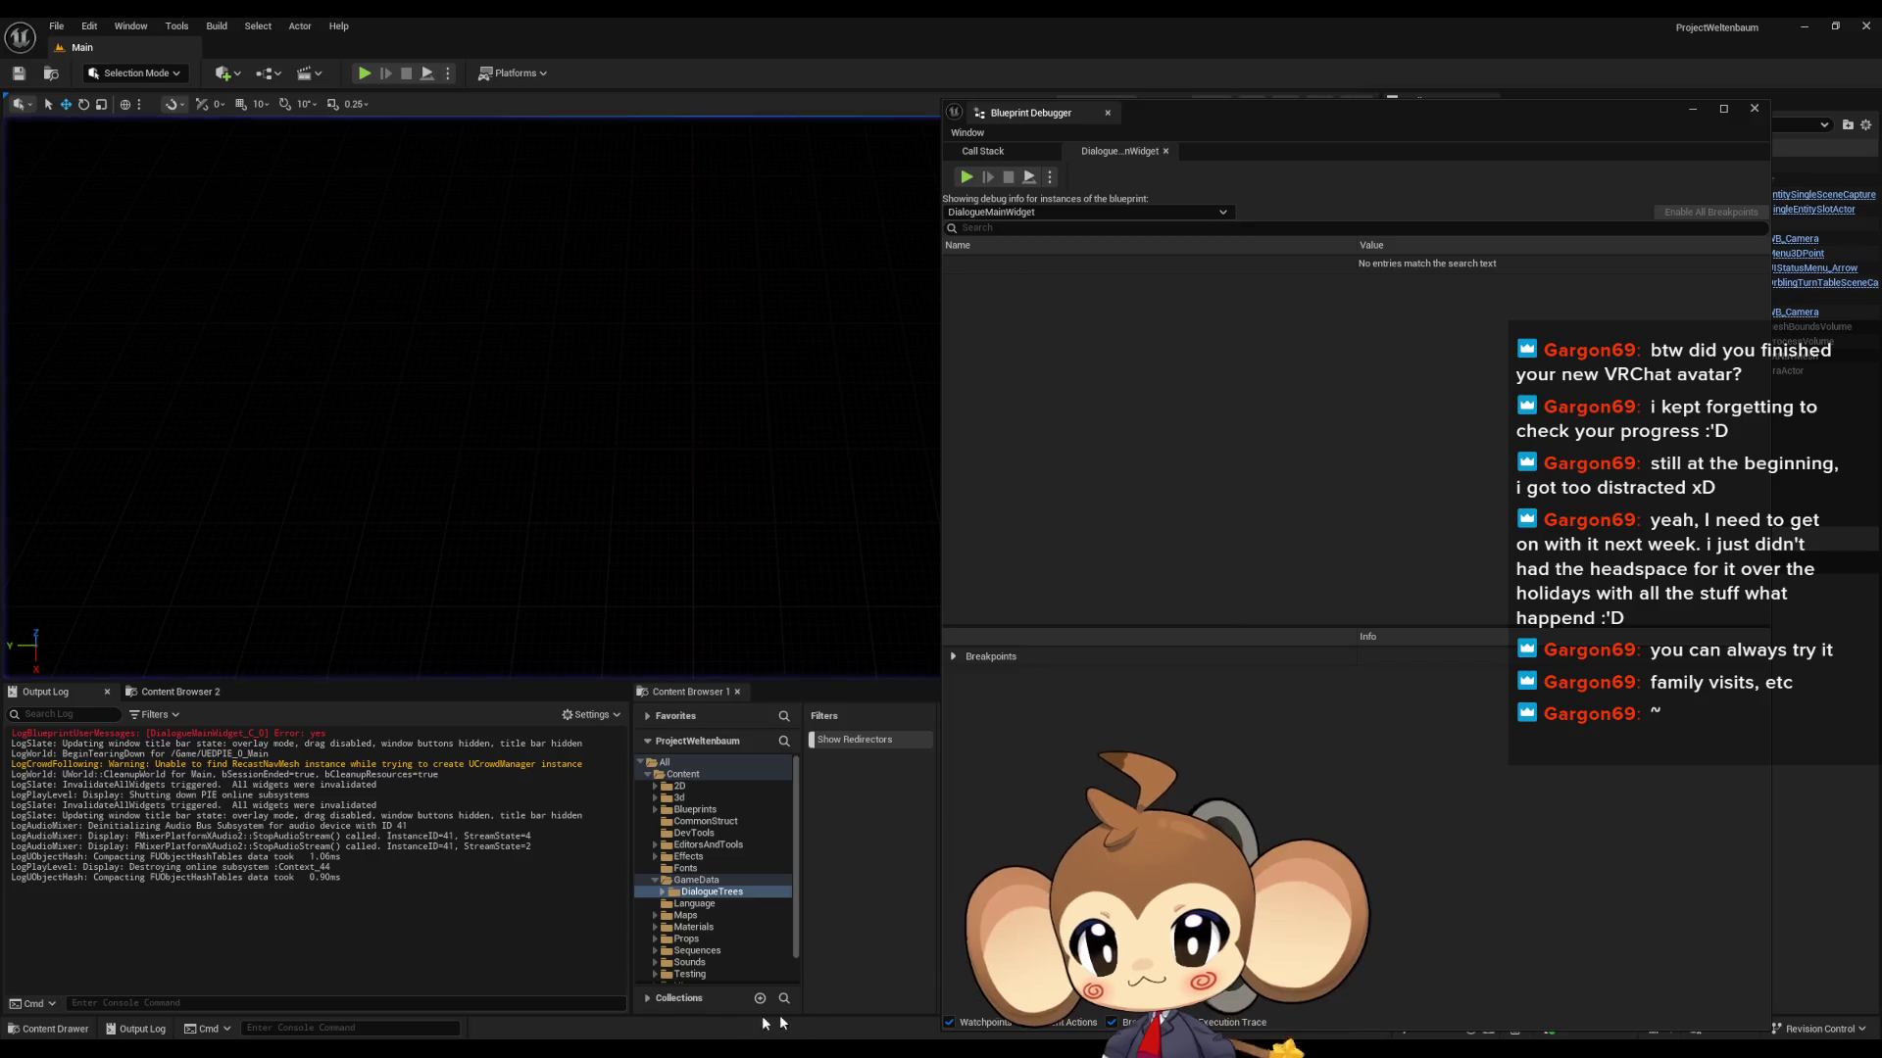
- Replay, load the saved game, and walk into the cube to reach the Option 1 or Option 2 question
left_click(368, 74)
left_click(247, 585)
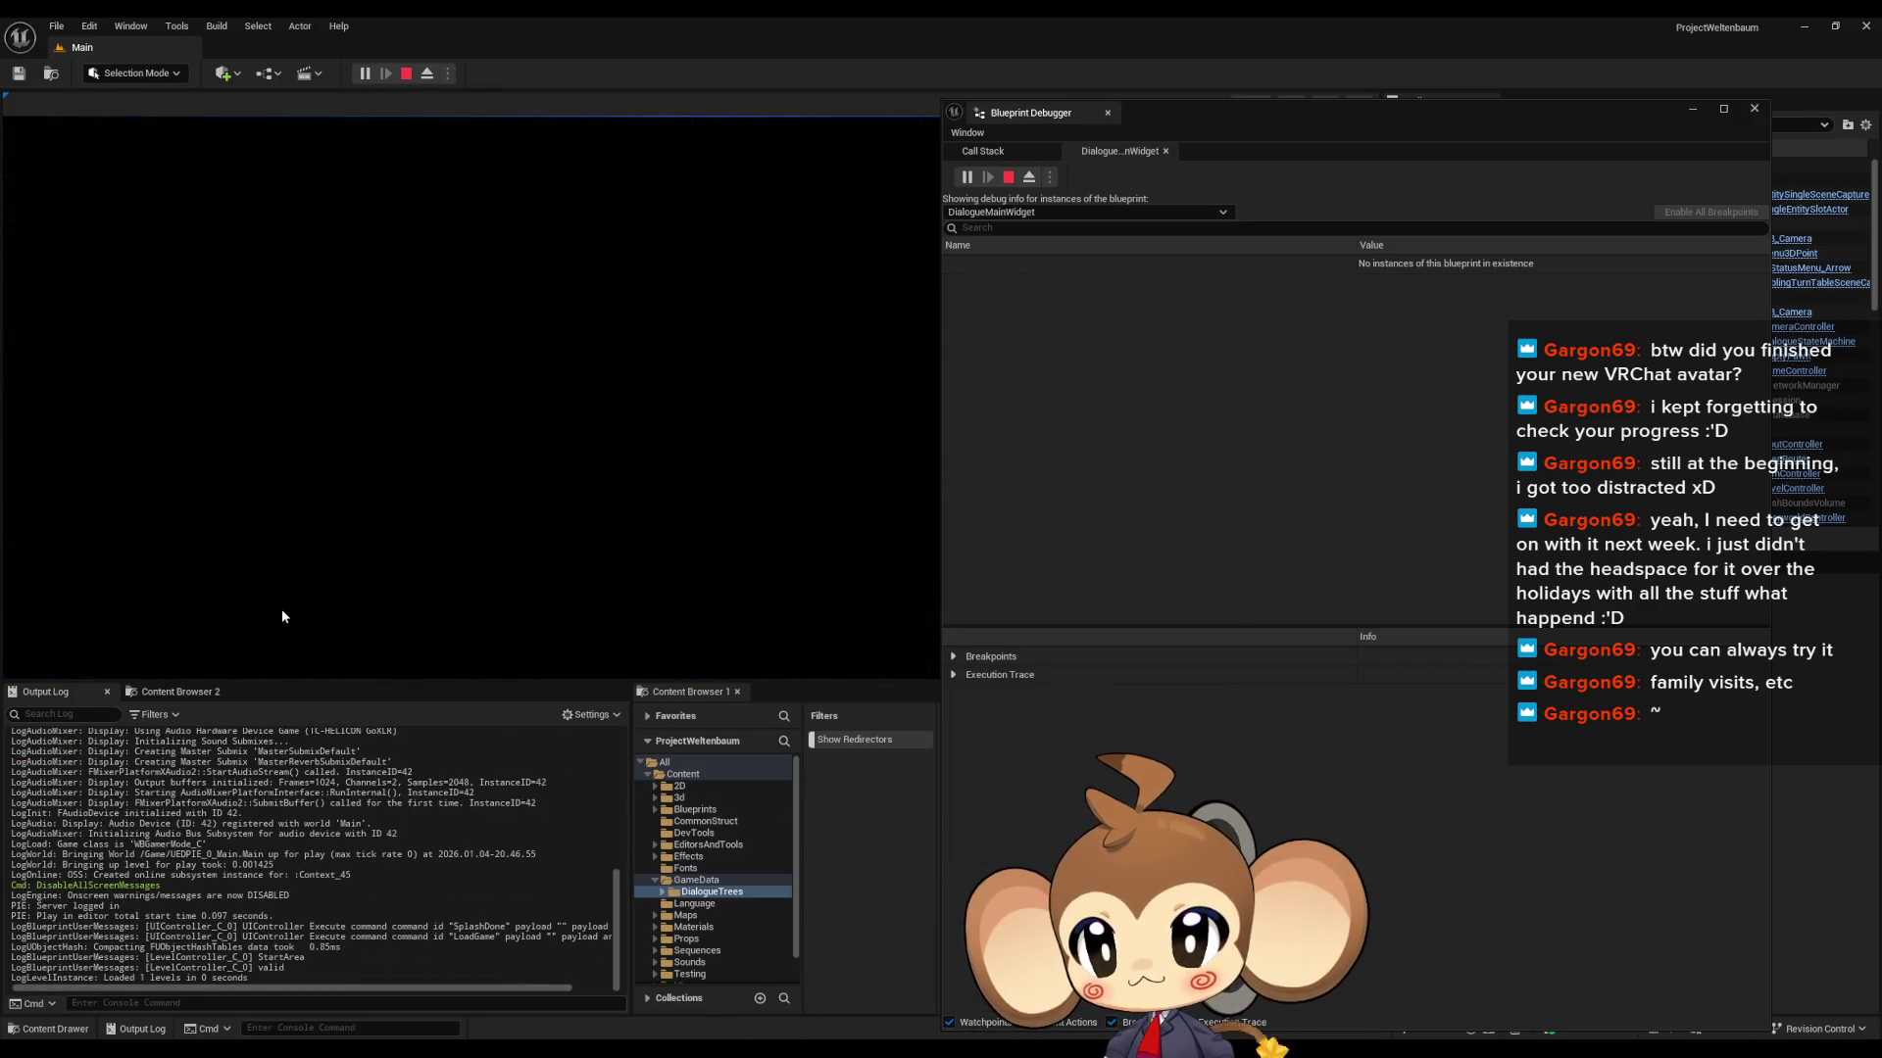
right_click(318, 763)
left_click(396, 784)
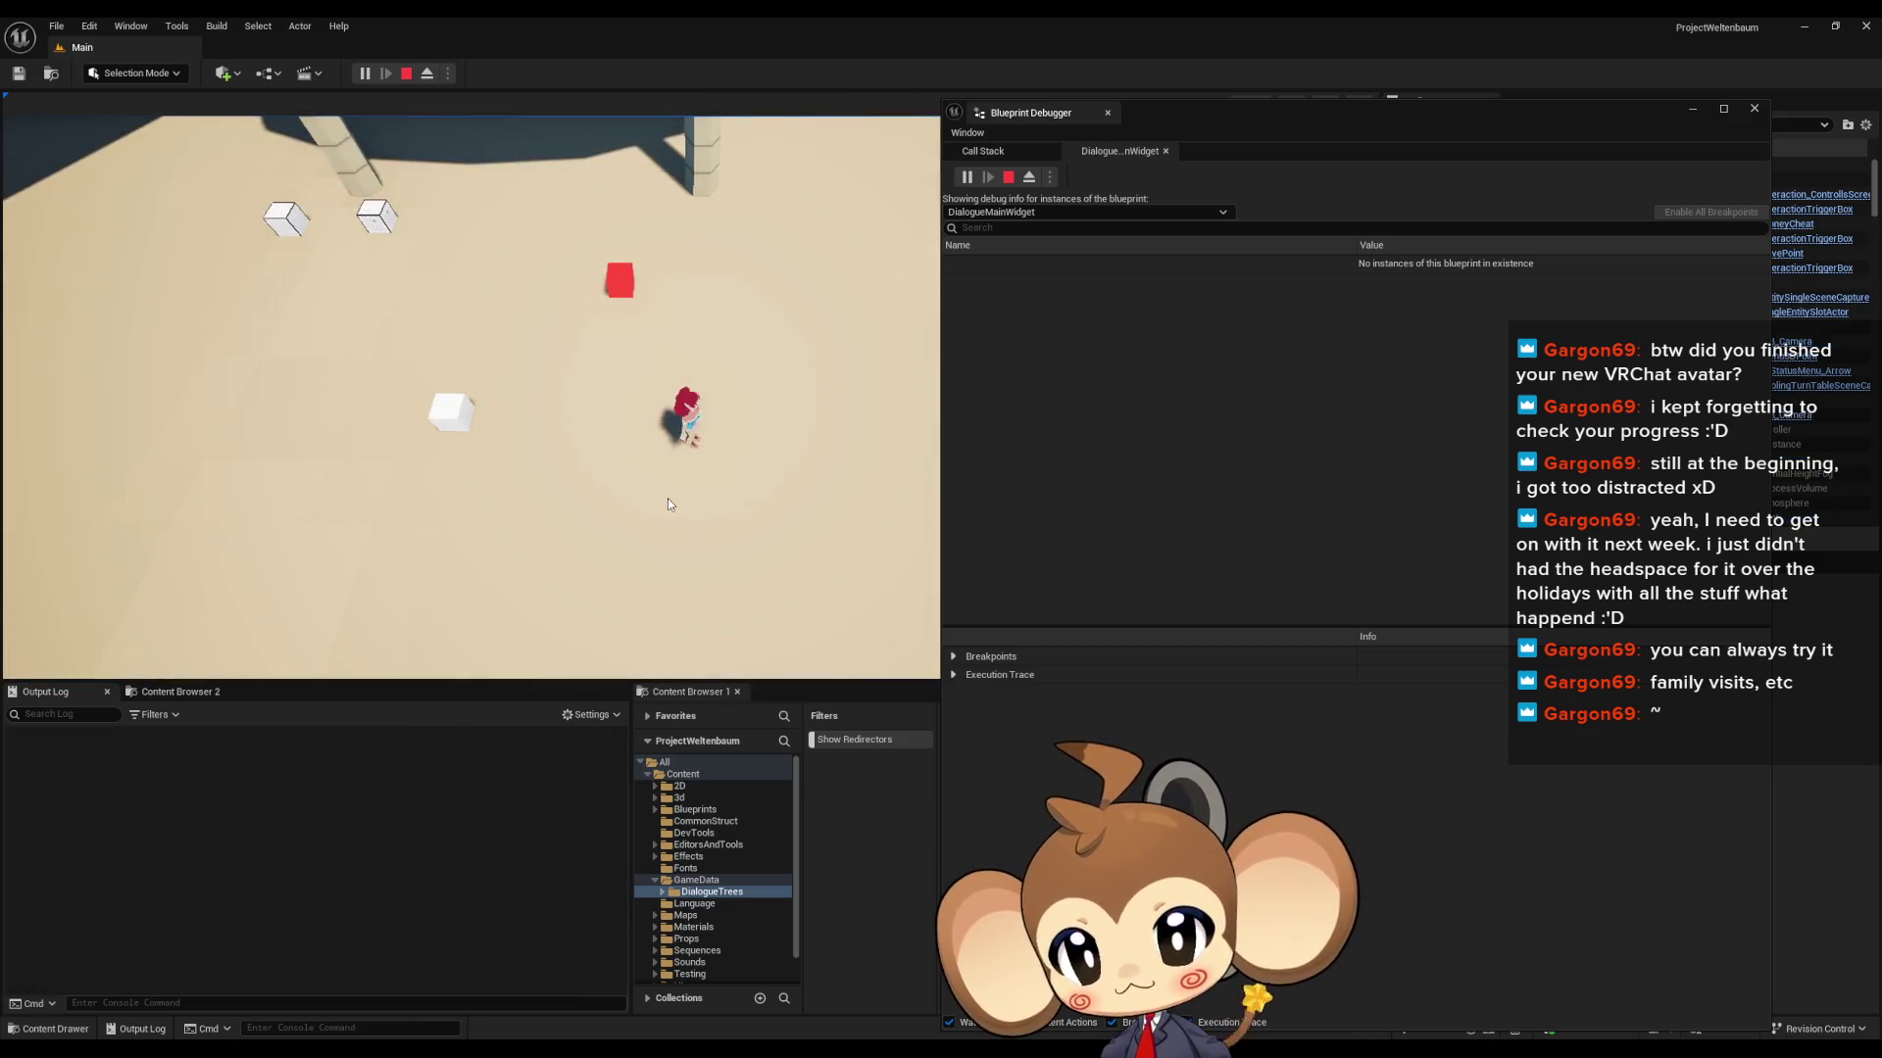
key("a")
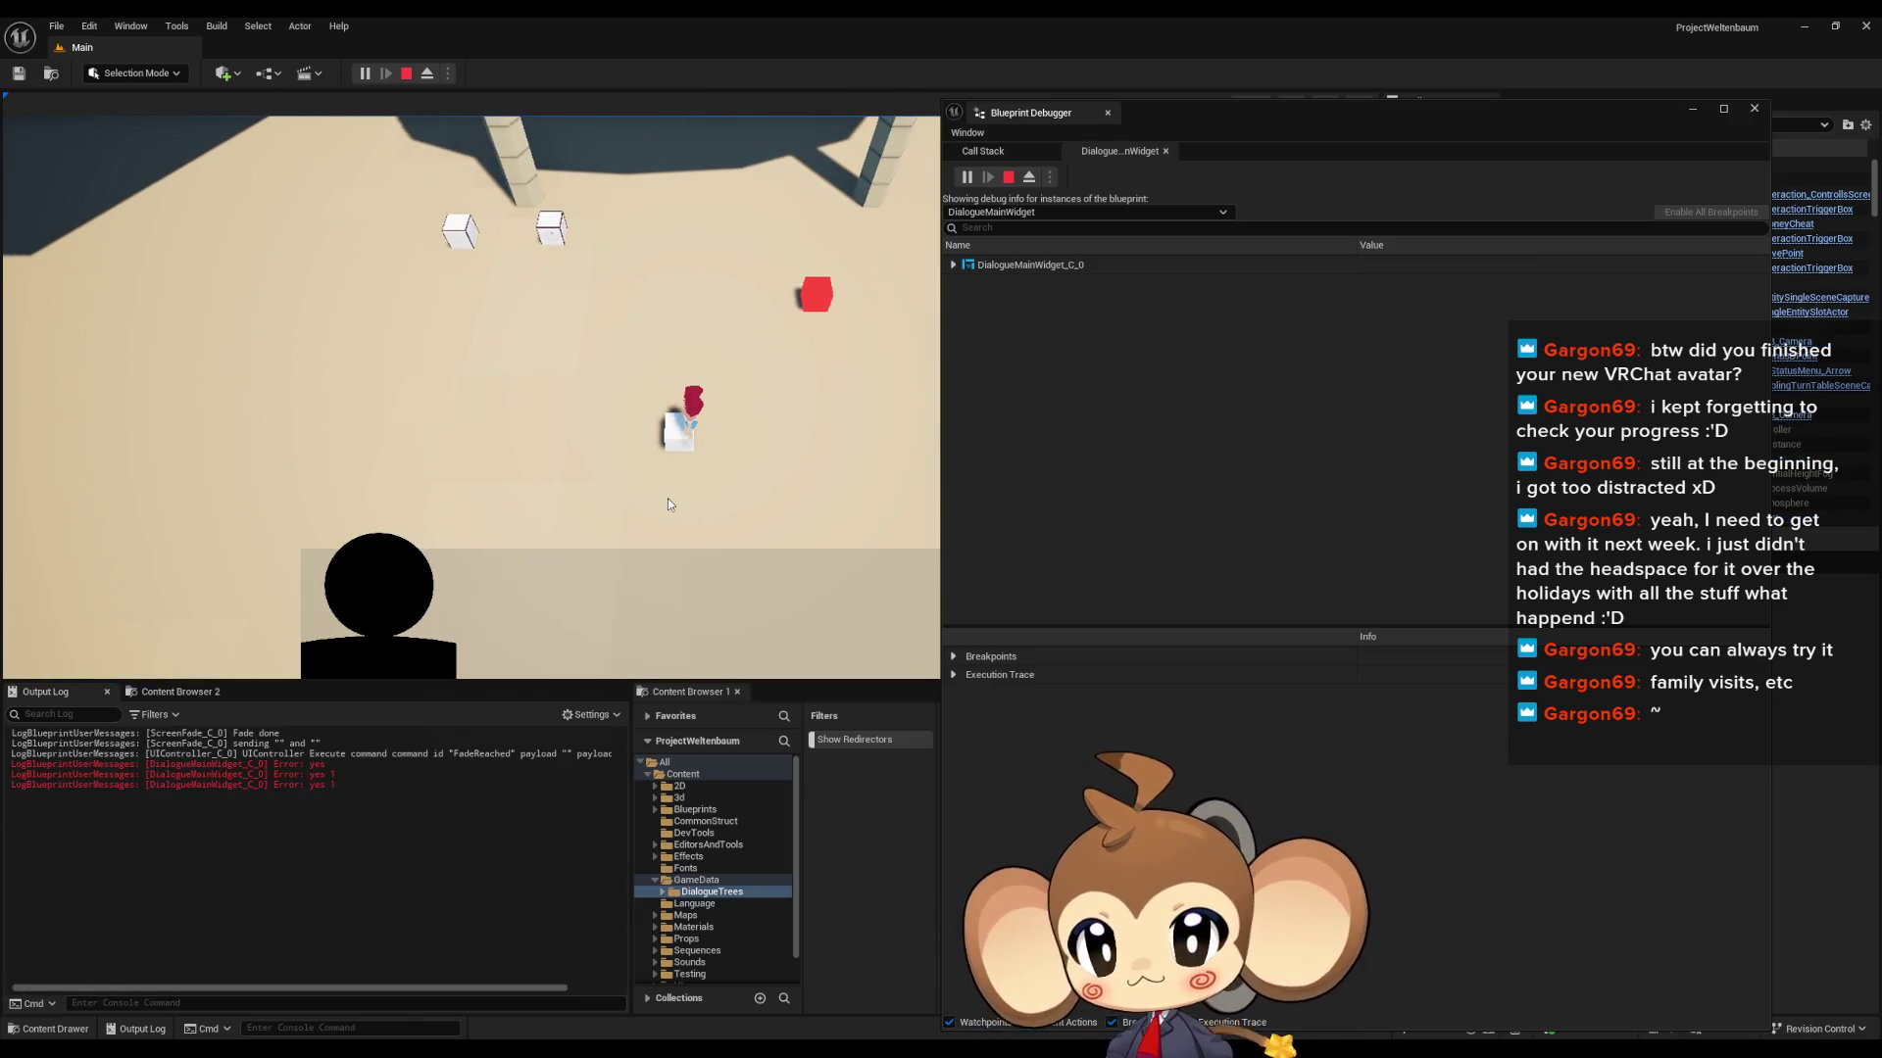
right_click(306, 809)
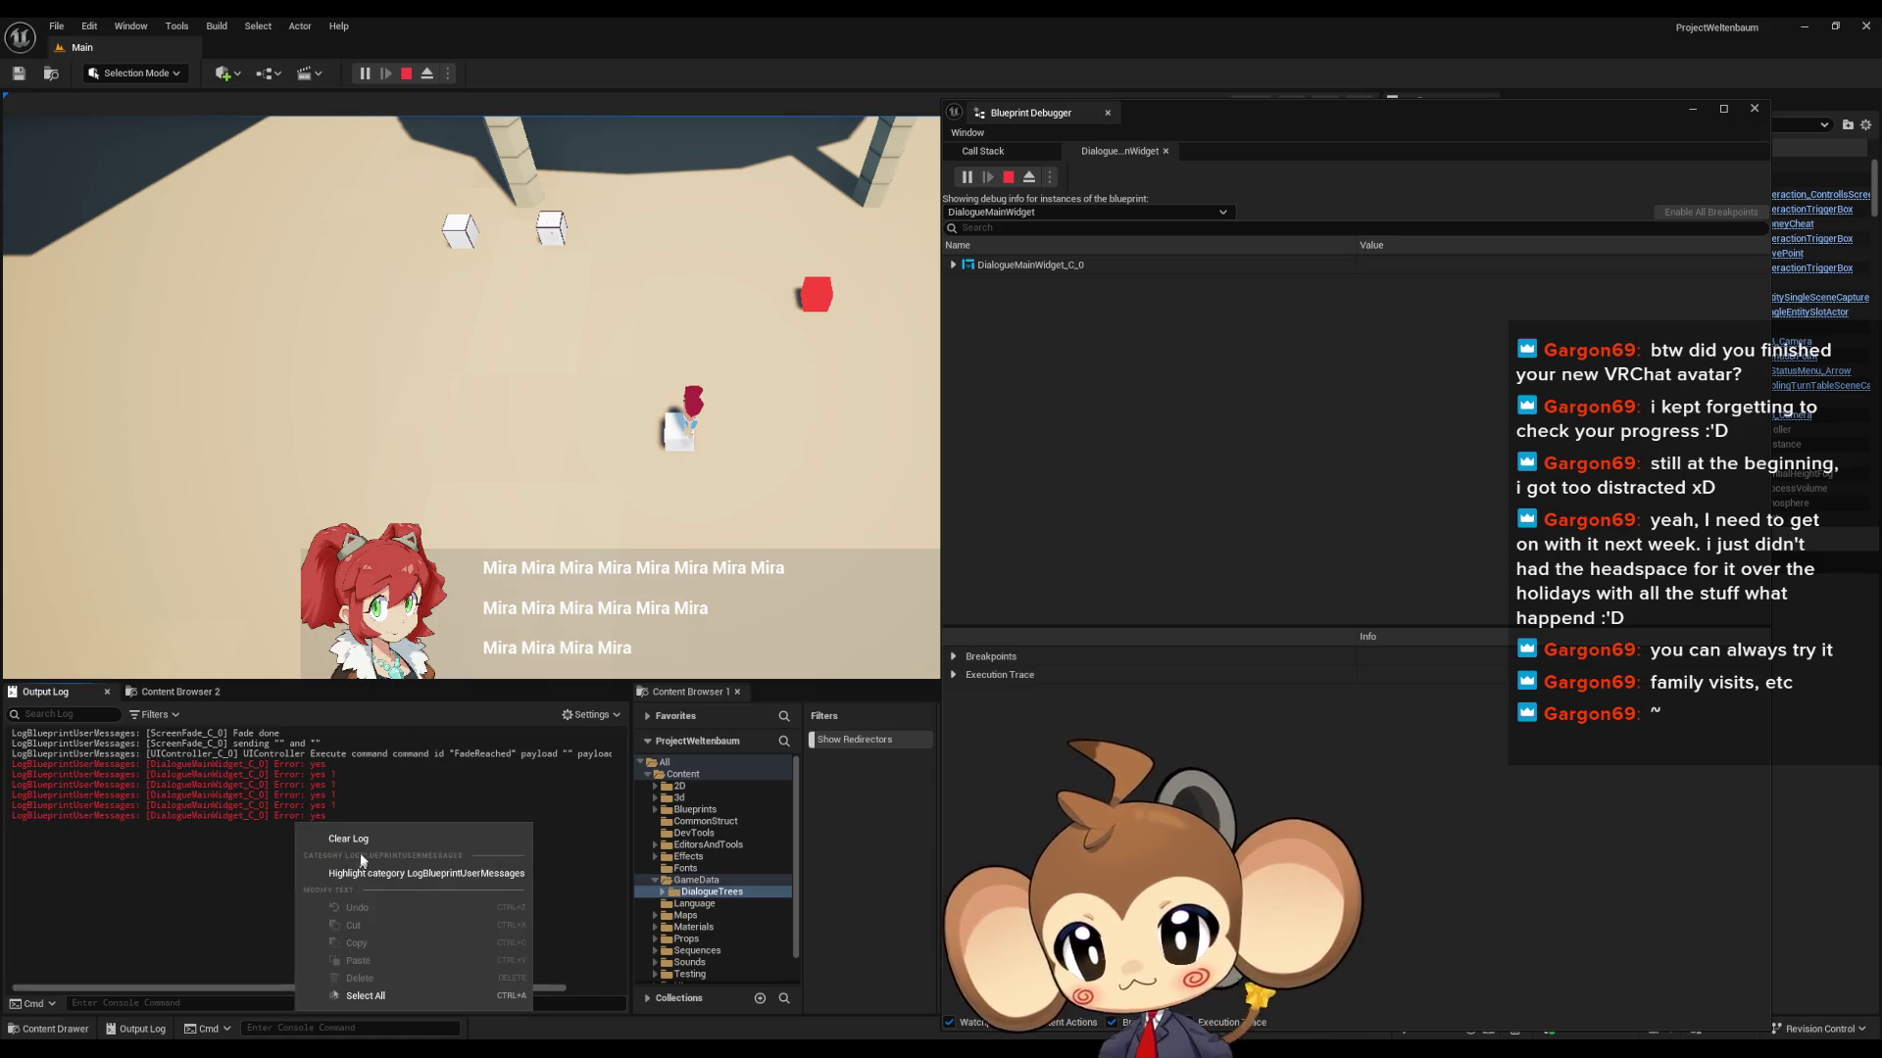
left_click(363, 862)
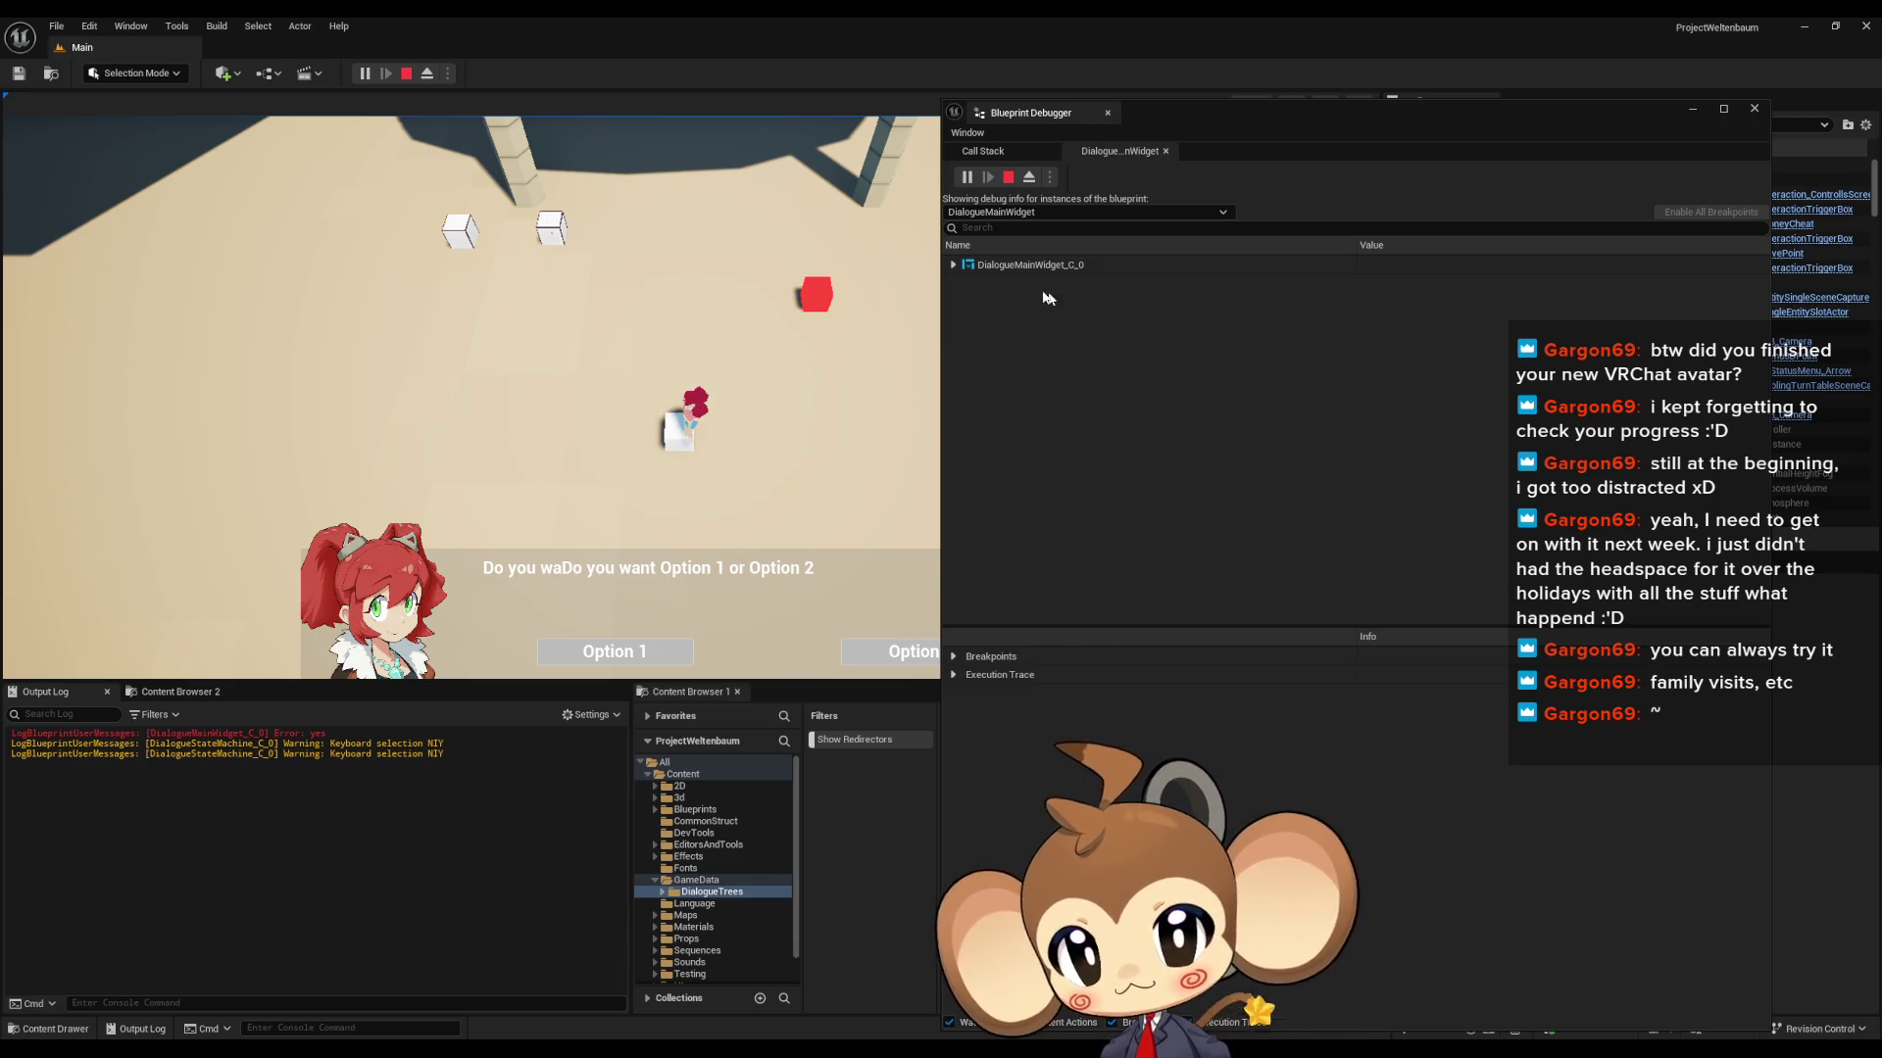
left_click(953, 265)
- Expand DialogueMainWidget_C_0's Line Clusters > [0] > Strings to confirm 'Do you want Option 1 or Option 2'
left_click(965, 284)
scroll(1019, 392, "down", 10)
scroll(1041, 432, "down", 3)
left_click(976, 406)
left_click(989, 424)
left_click(1000, 443)
left_click(1013, 461)
left_click(1024, 479)
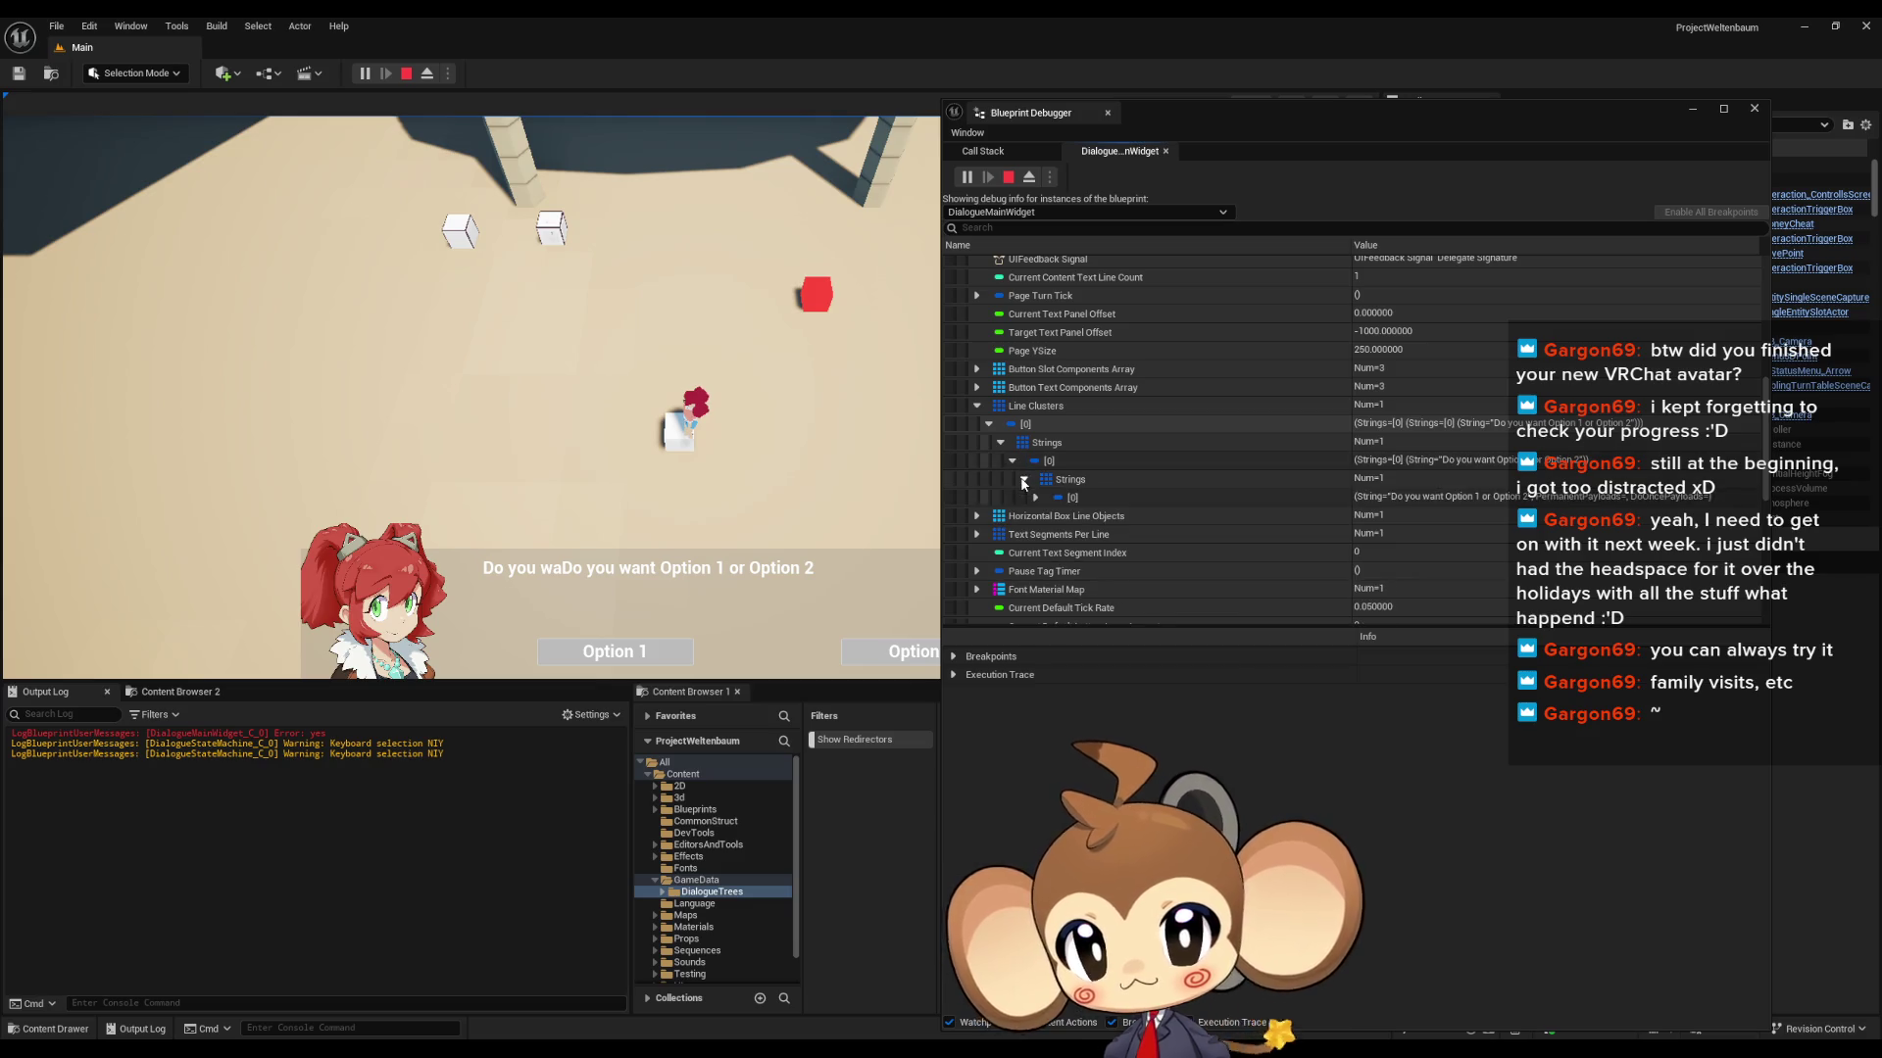
left_click(1036, 498)
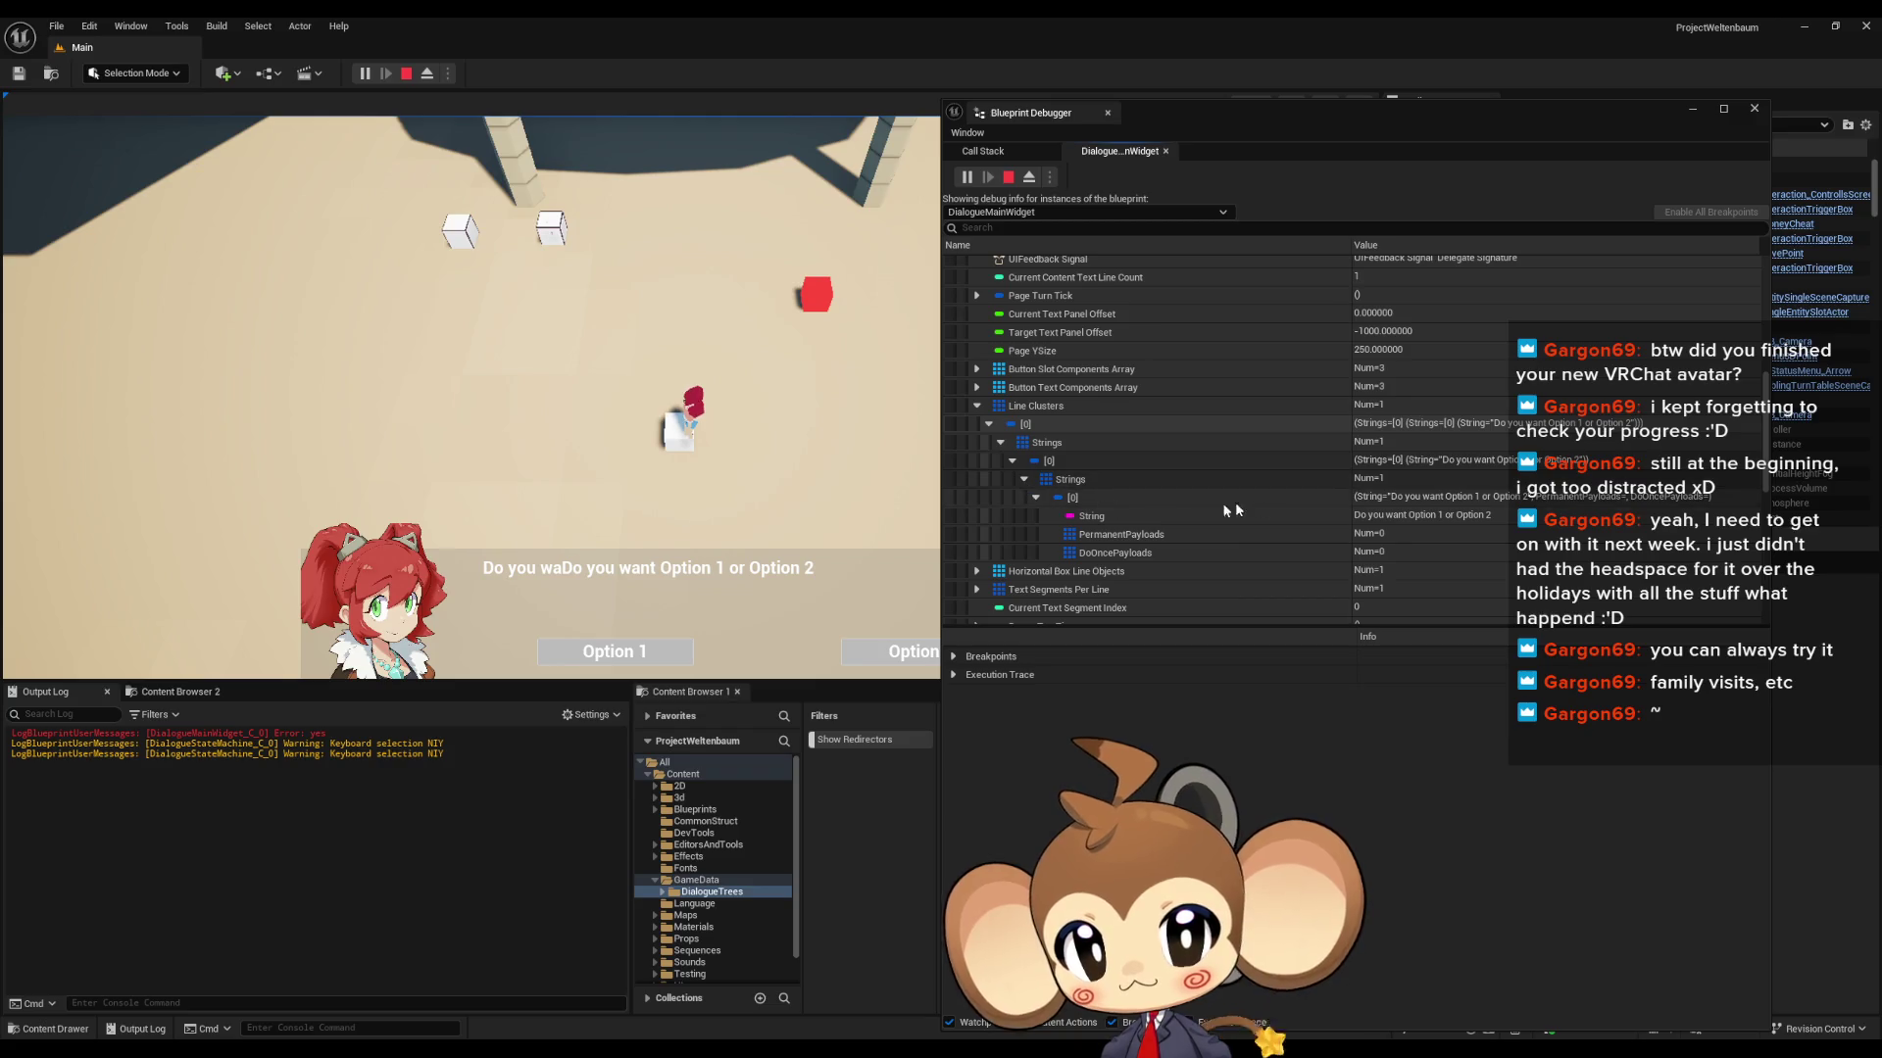
left_click(1426, 499)
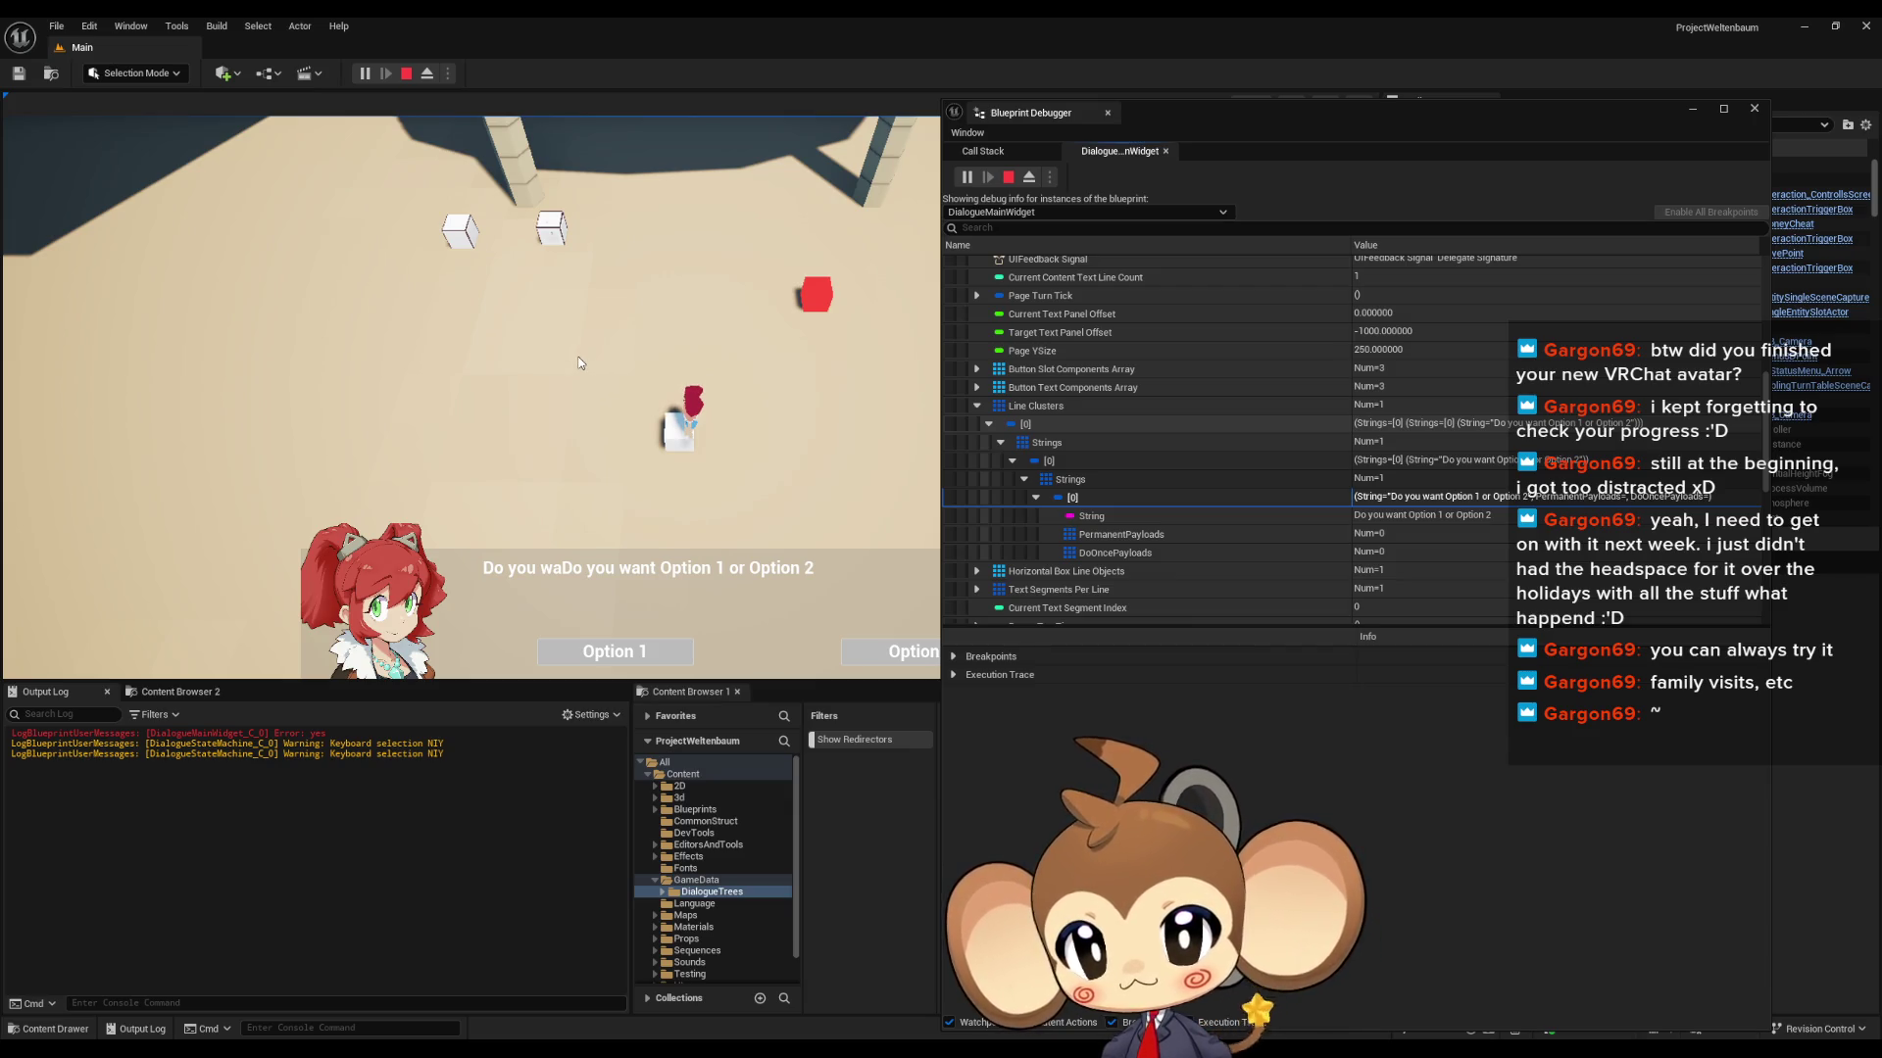
- Stop play and bring the DialogueMainWidget AnimateDialogueText graph back to front
left_click(410, 78)
mouse_move(735, 1051)
left_click(804, 980)
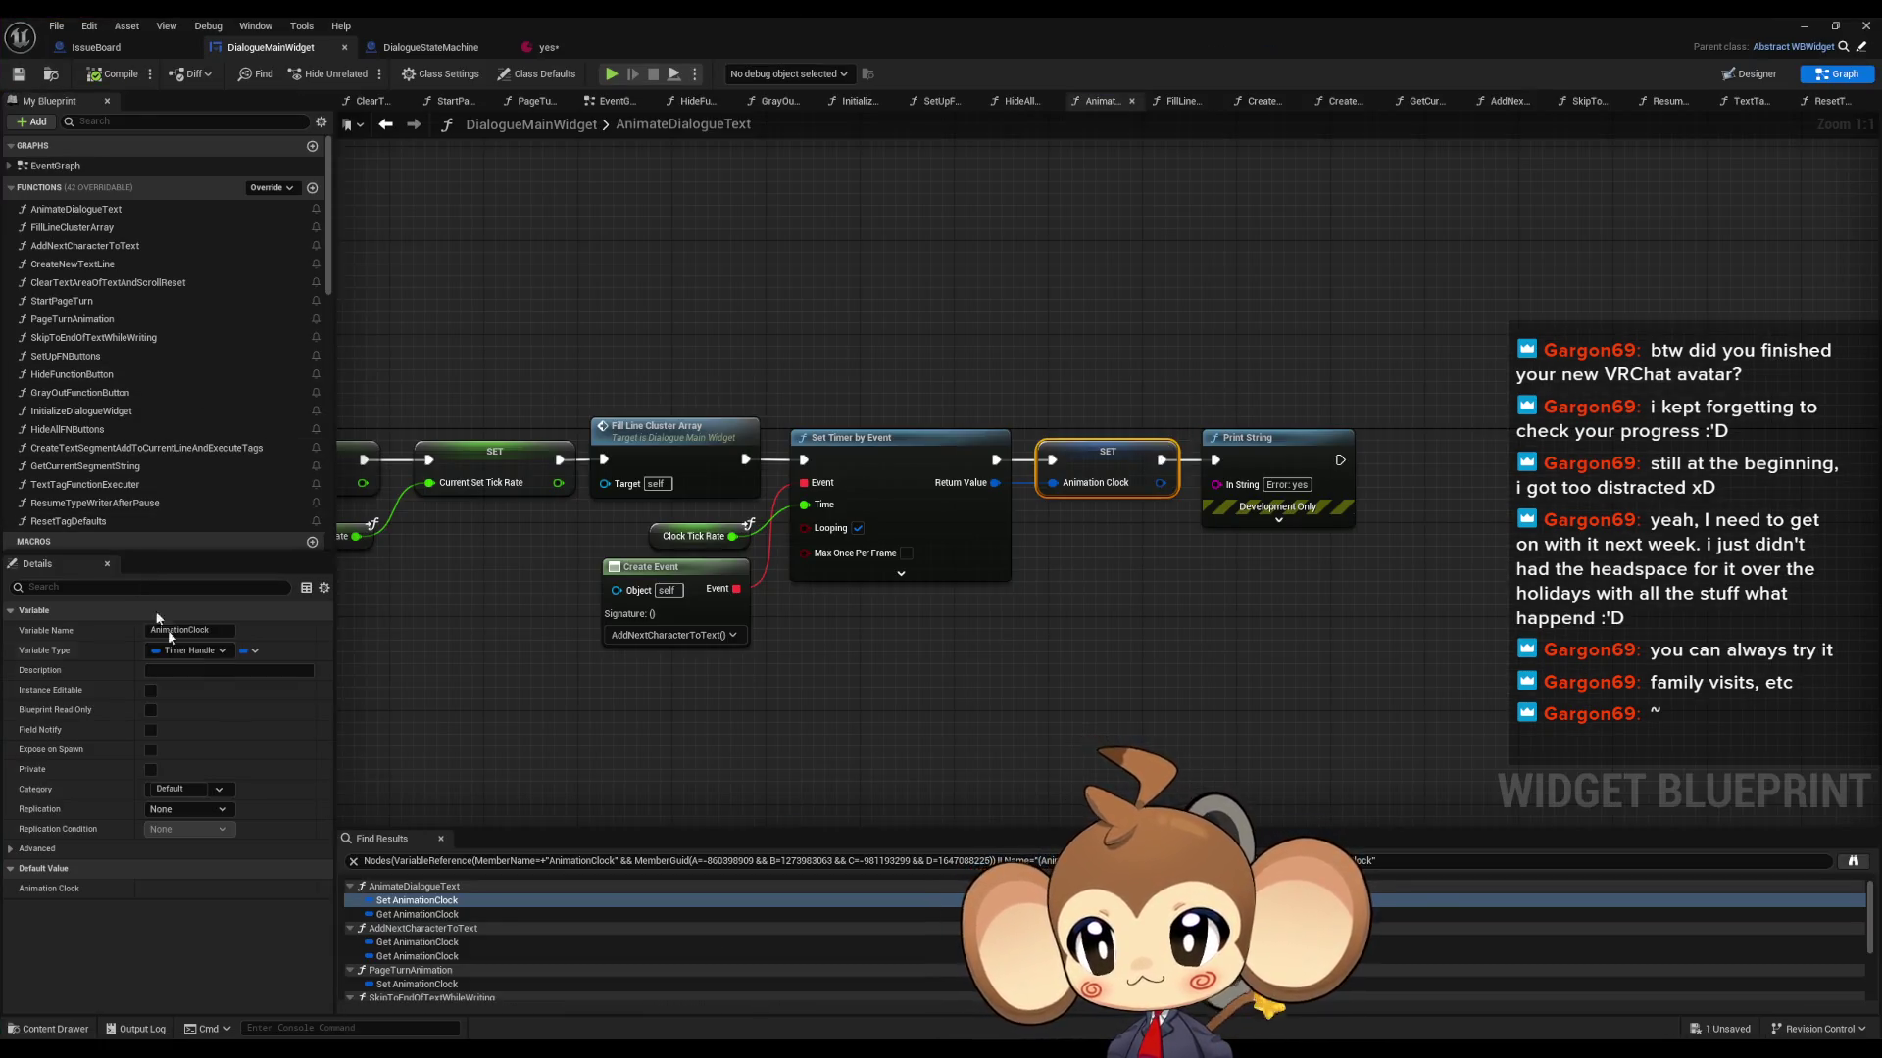
- Wire PageTurnAnimation's Animation Clock SET straight into Set Offsets, then review AnimateDialogueText's node menu
left_click(423, 985)
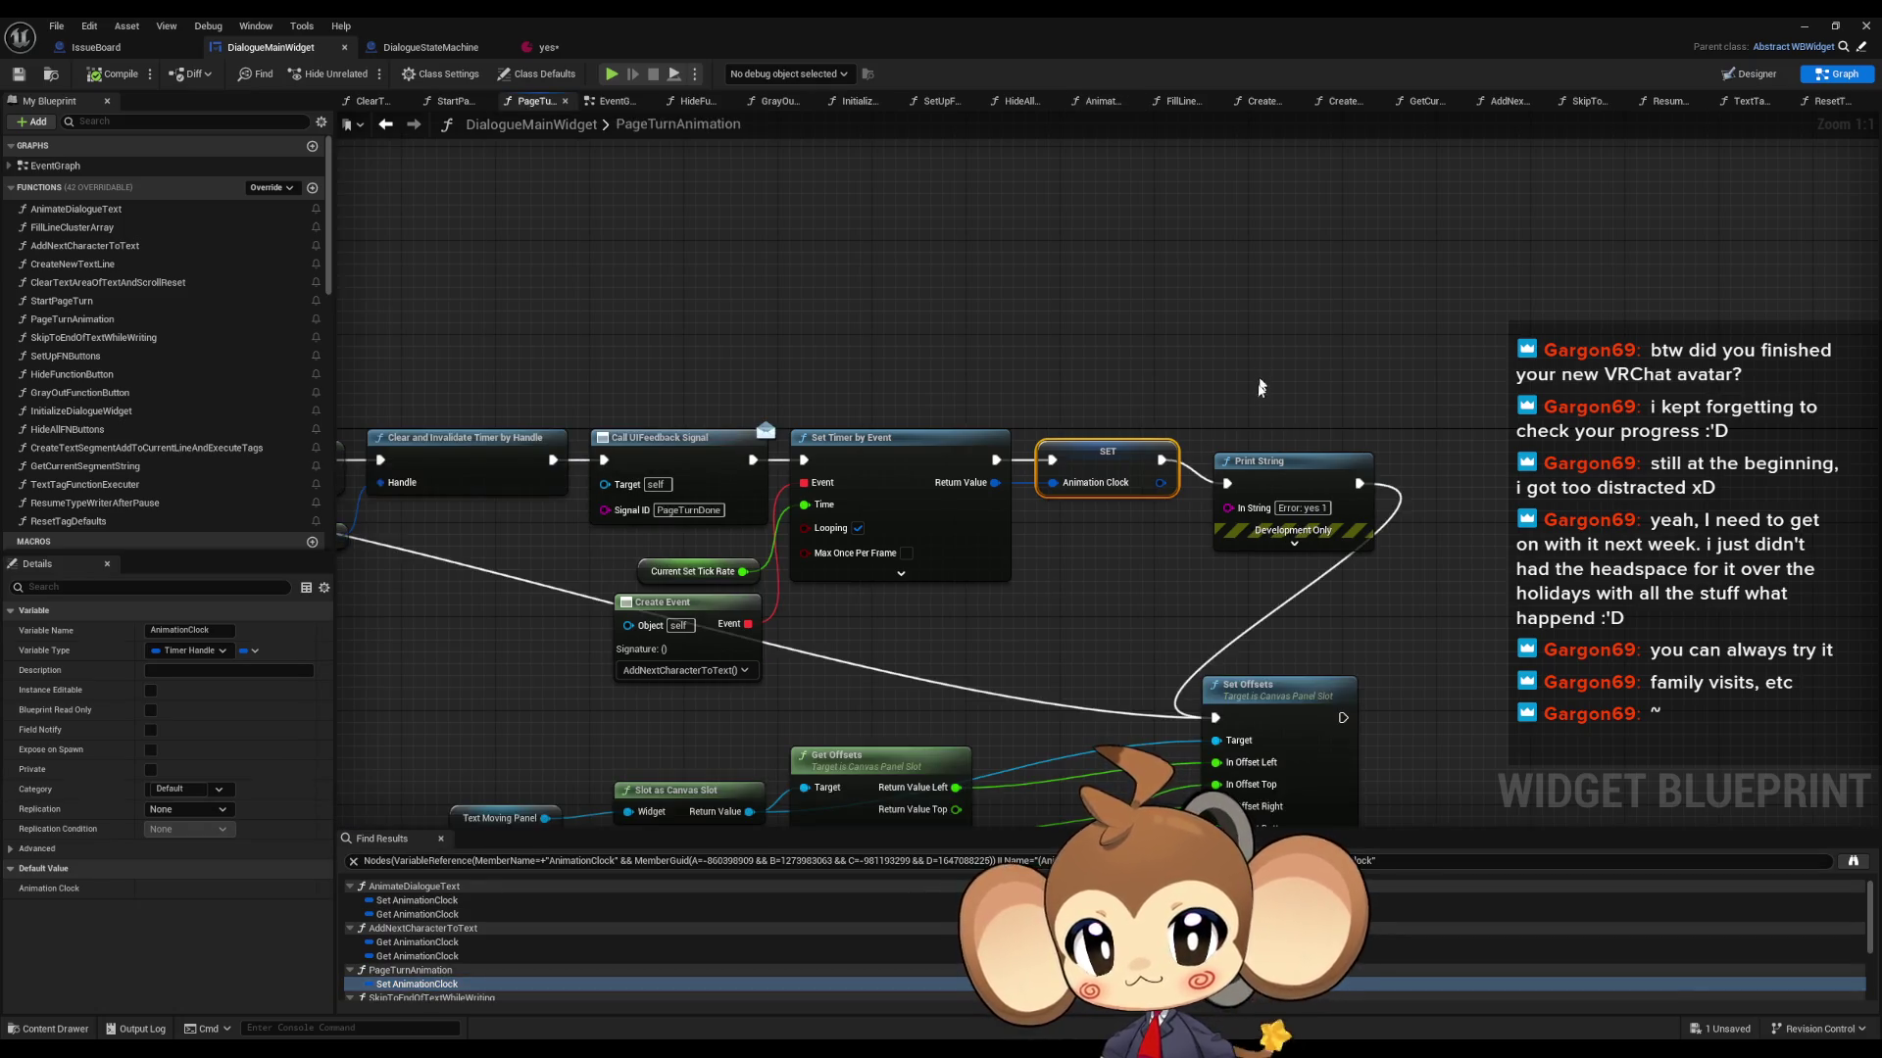
mouse_move(1161, 460)
left_mouse_down()
mouse_move(1264, 500)
mouse_move(1219, 720)
left_mouse_up()
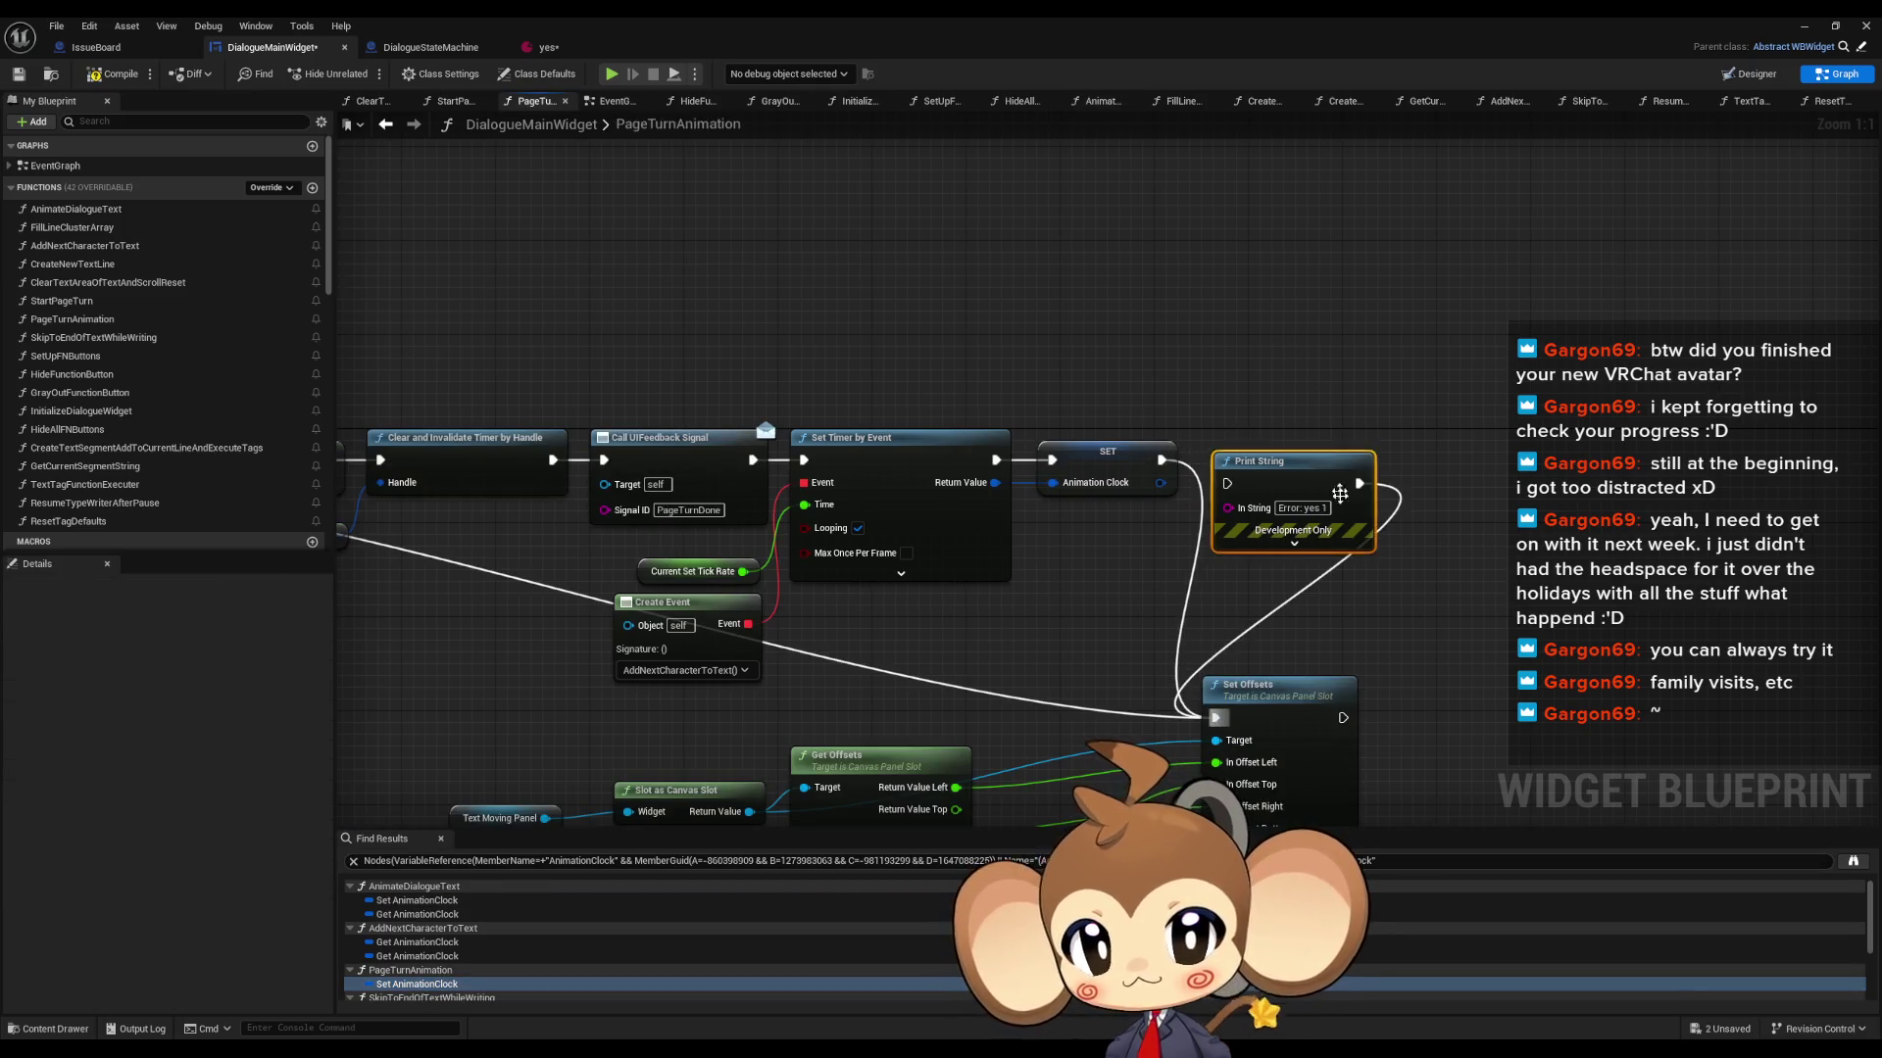
left_click(423, 900)
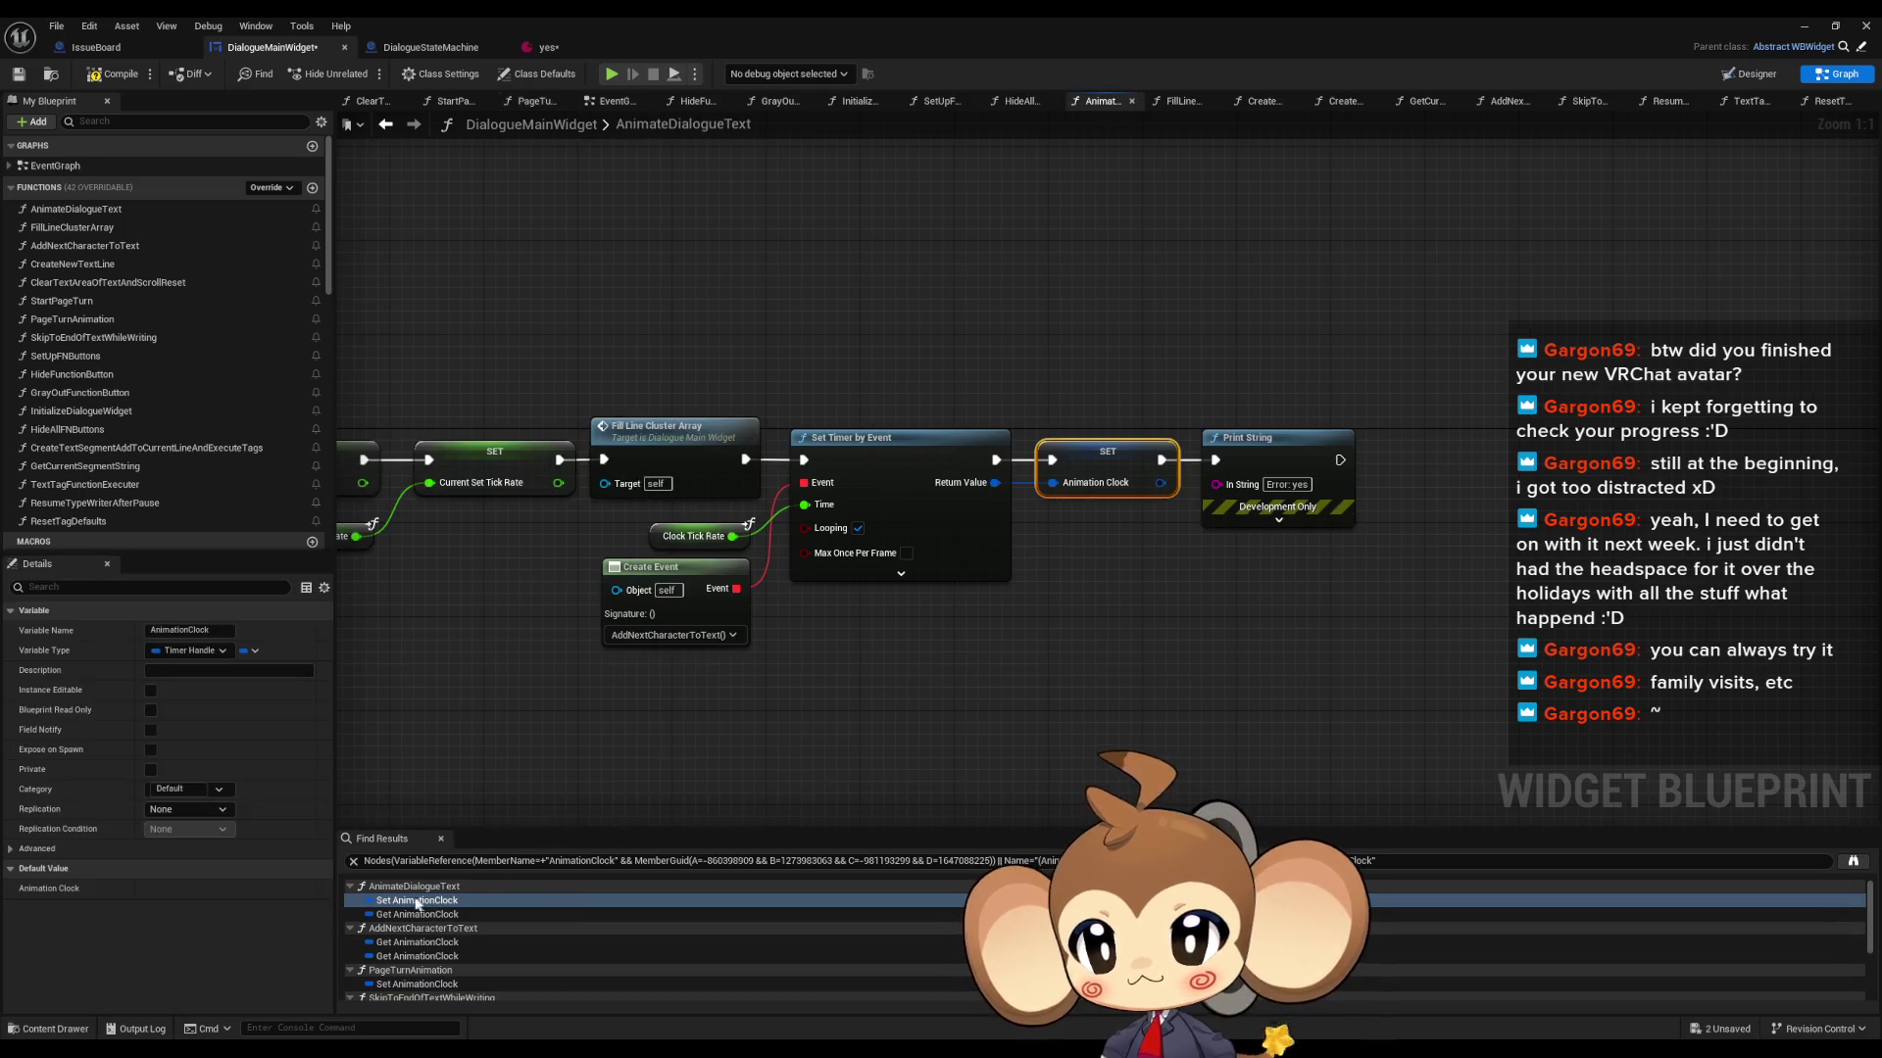
left_click(1330, 354)
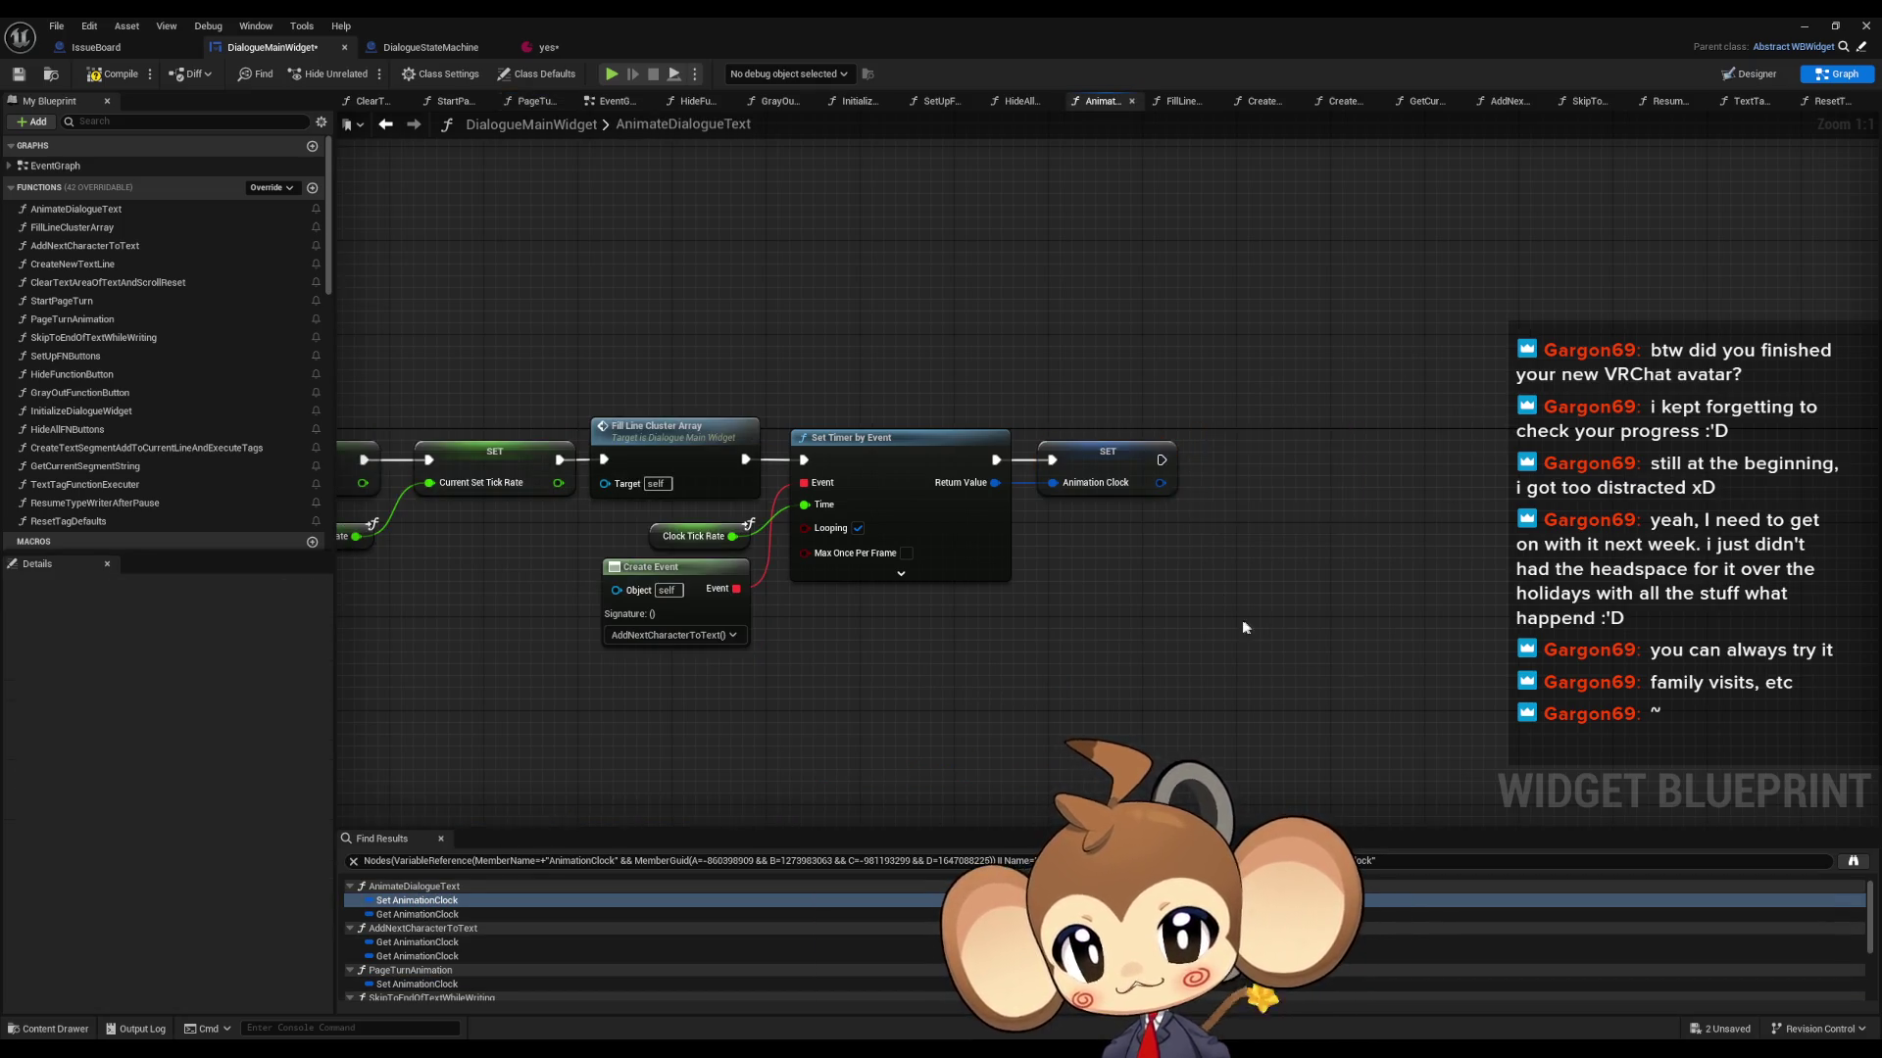
scroll(1242, 626, "down", 6)
scroll(1078, 568, "up", 6)
right_click(982, 472)
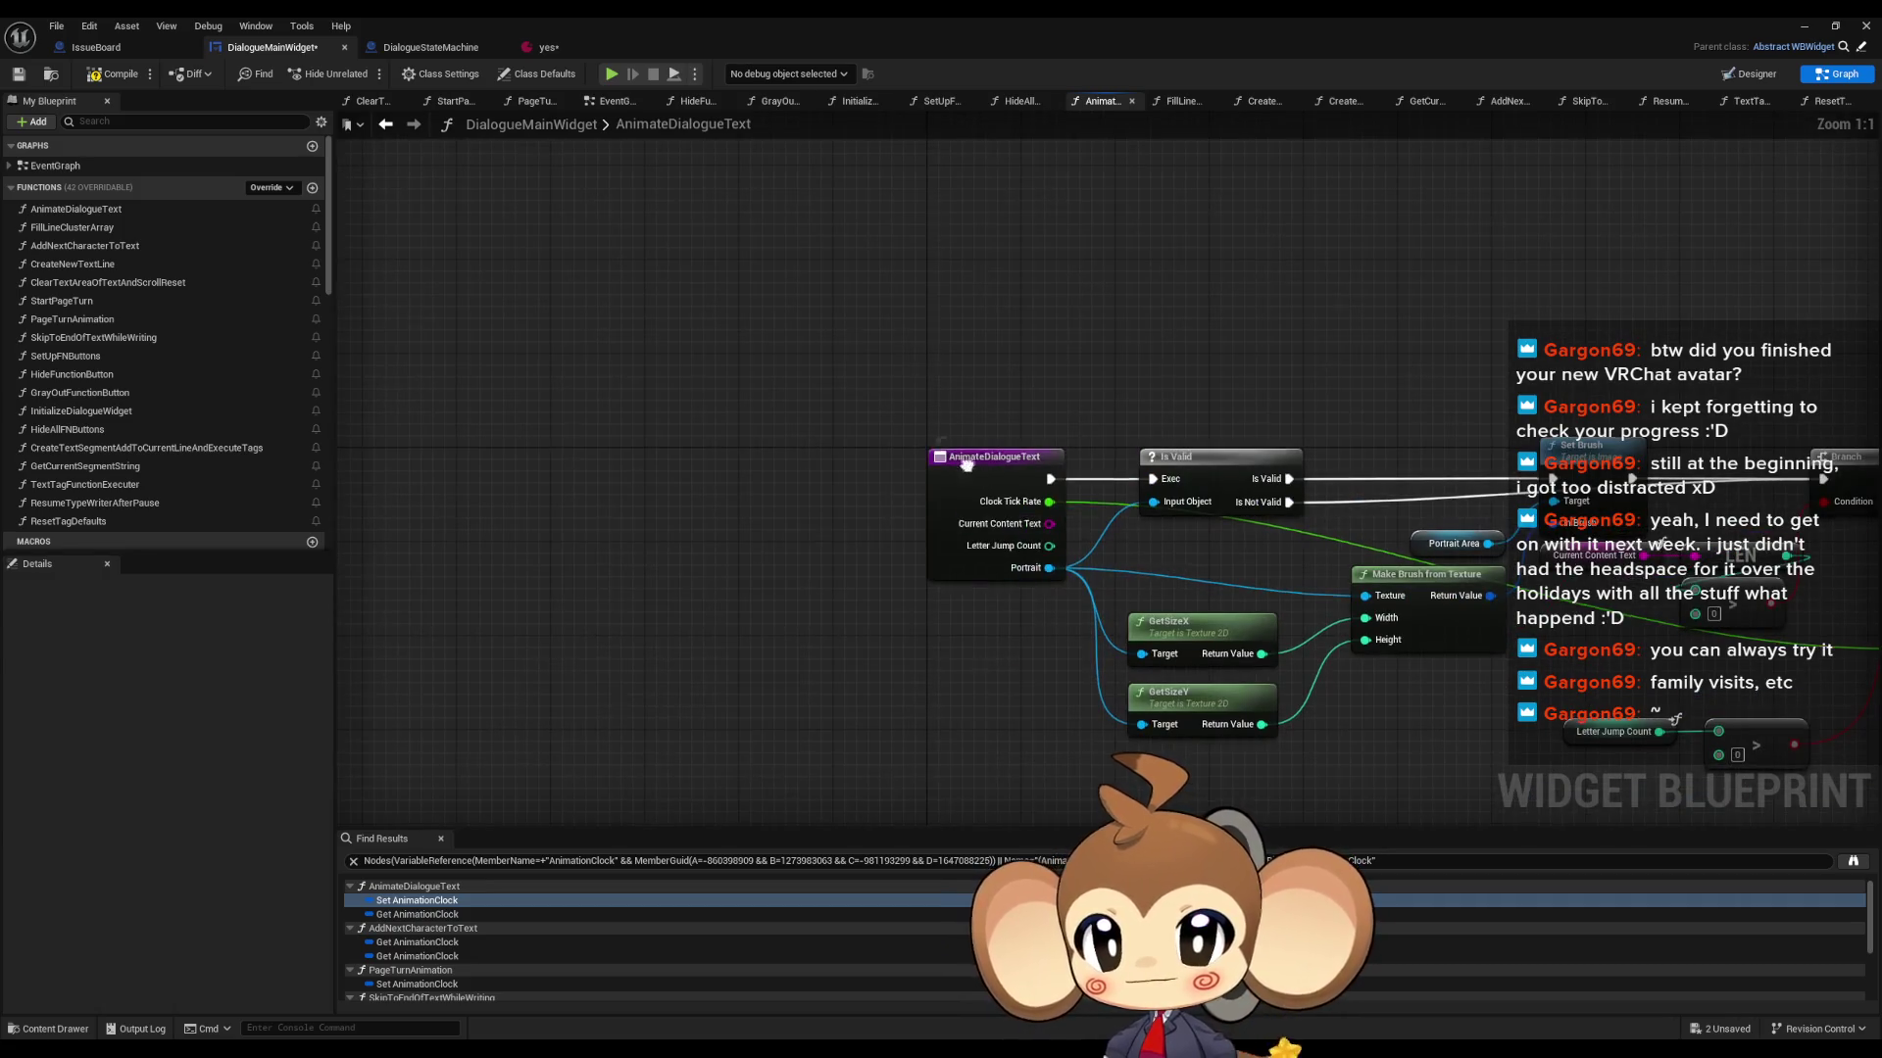
mouse_move(1059, 628)
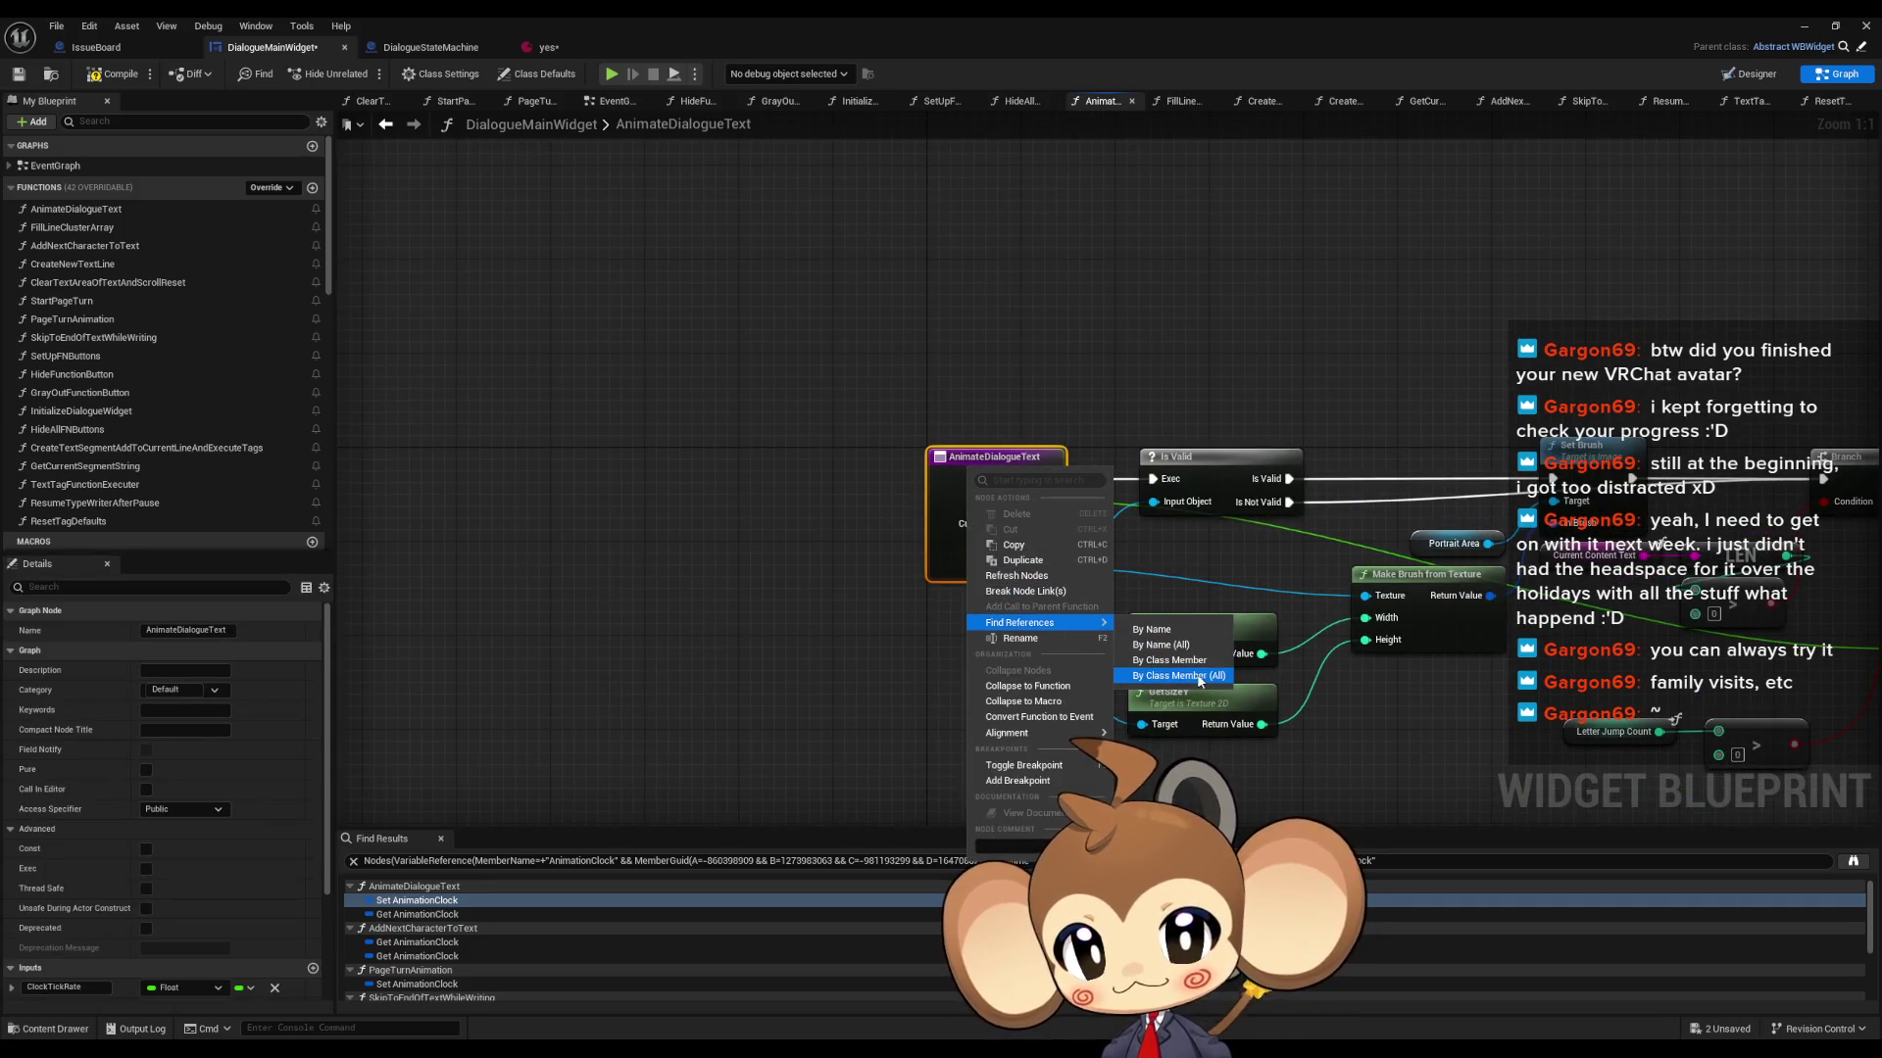
key("Escape")
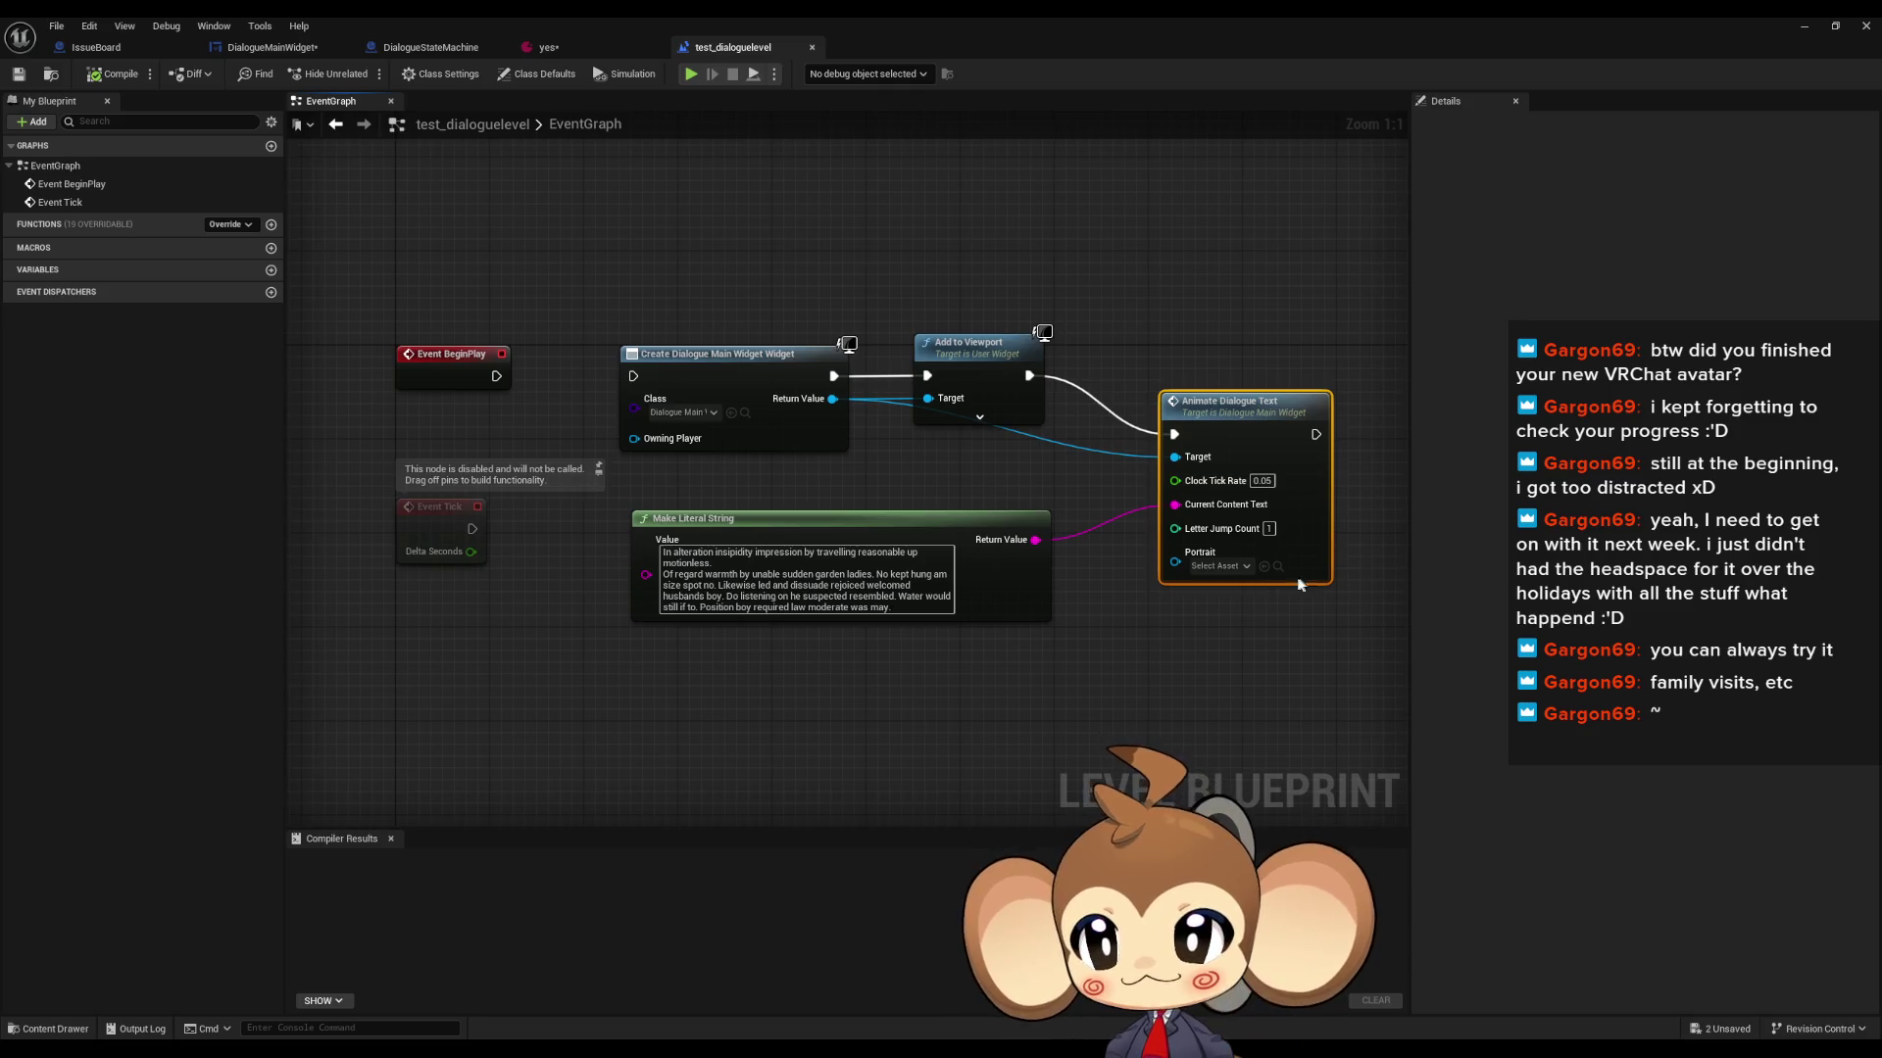
- Close the test_dialoguelevel blueprint and switch to DialogueStateMachine's ExecuteNodeID graph
mouse_move(1250, 585)
left_mouse_down()
mouse_move(1138, 578)
mouse_move(1205, 559)
left_mouse_up()
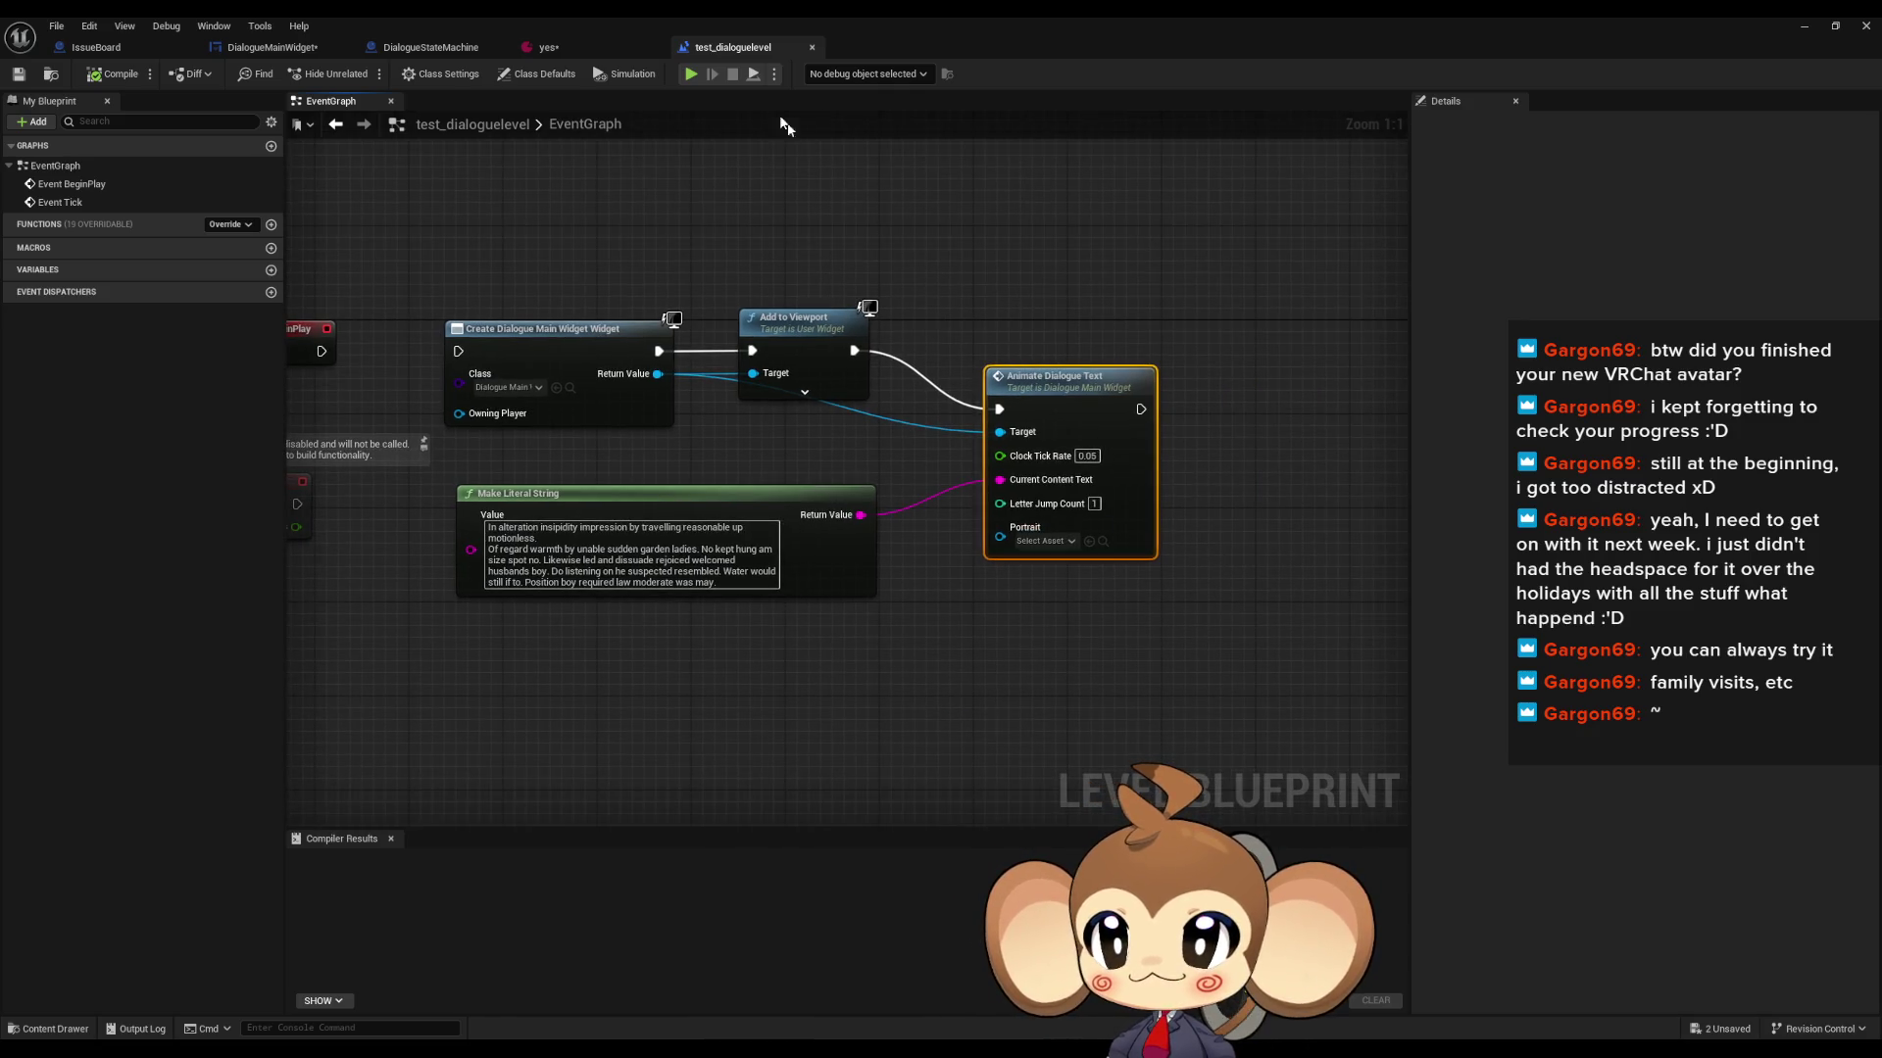
middle_click(746, 49)
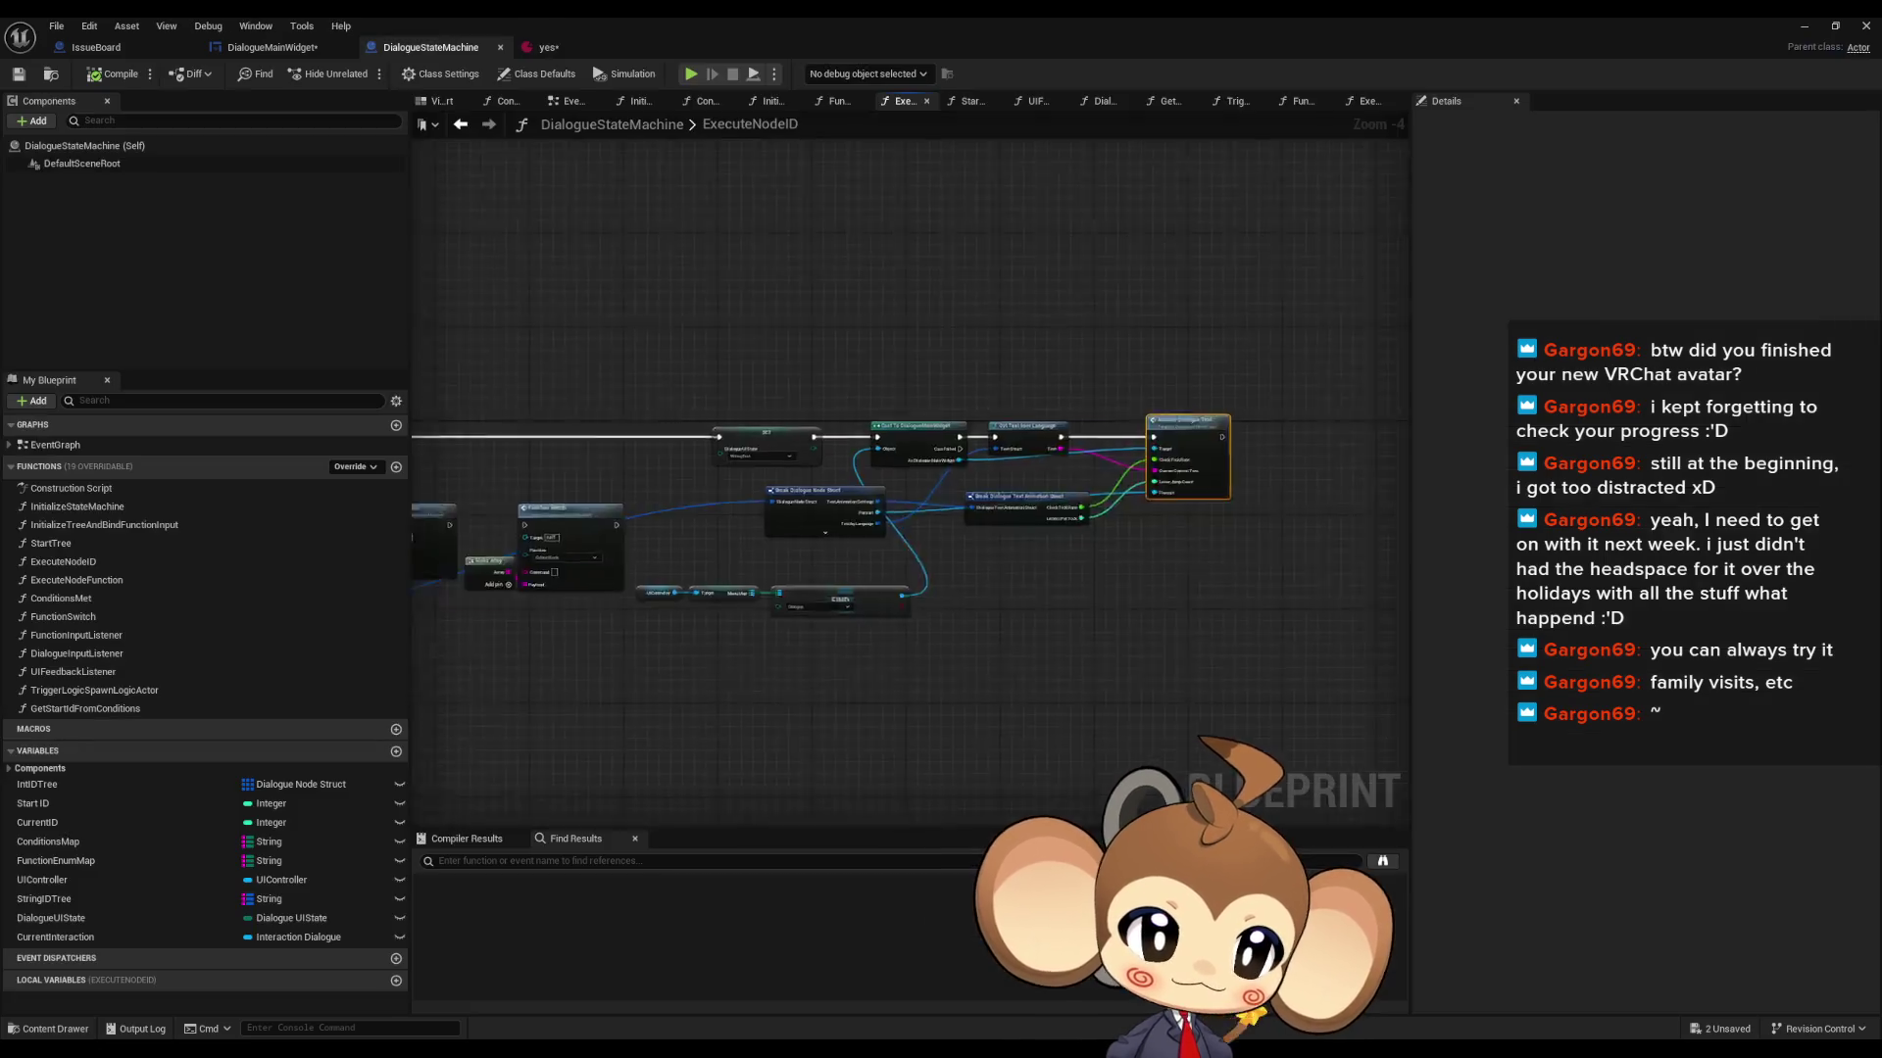
left_click(431, 47)
scroll(814, 568, "down", 3)
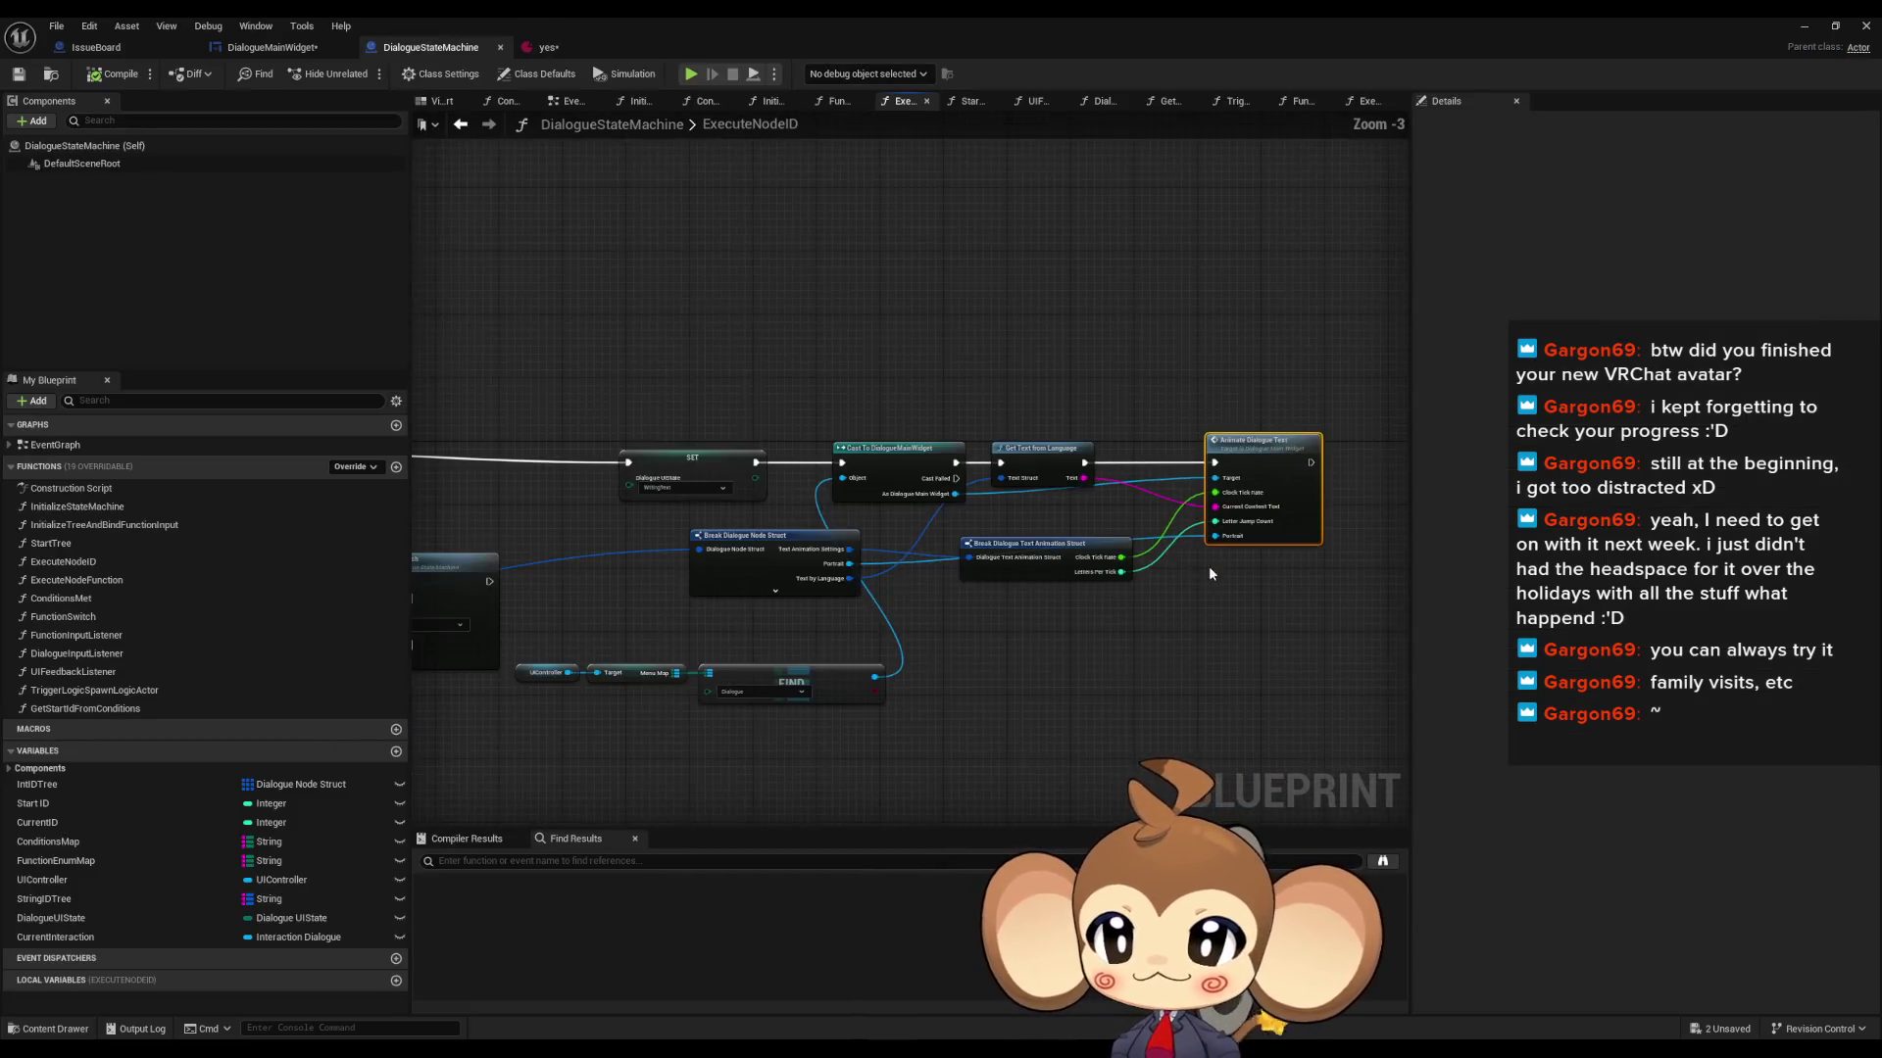
- Find references to ExecuteNodeID and jump to its call in the FunctionSwitch graph
scroll(690, 595, "down", 1)
scroll(690, 596, "up", 3)
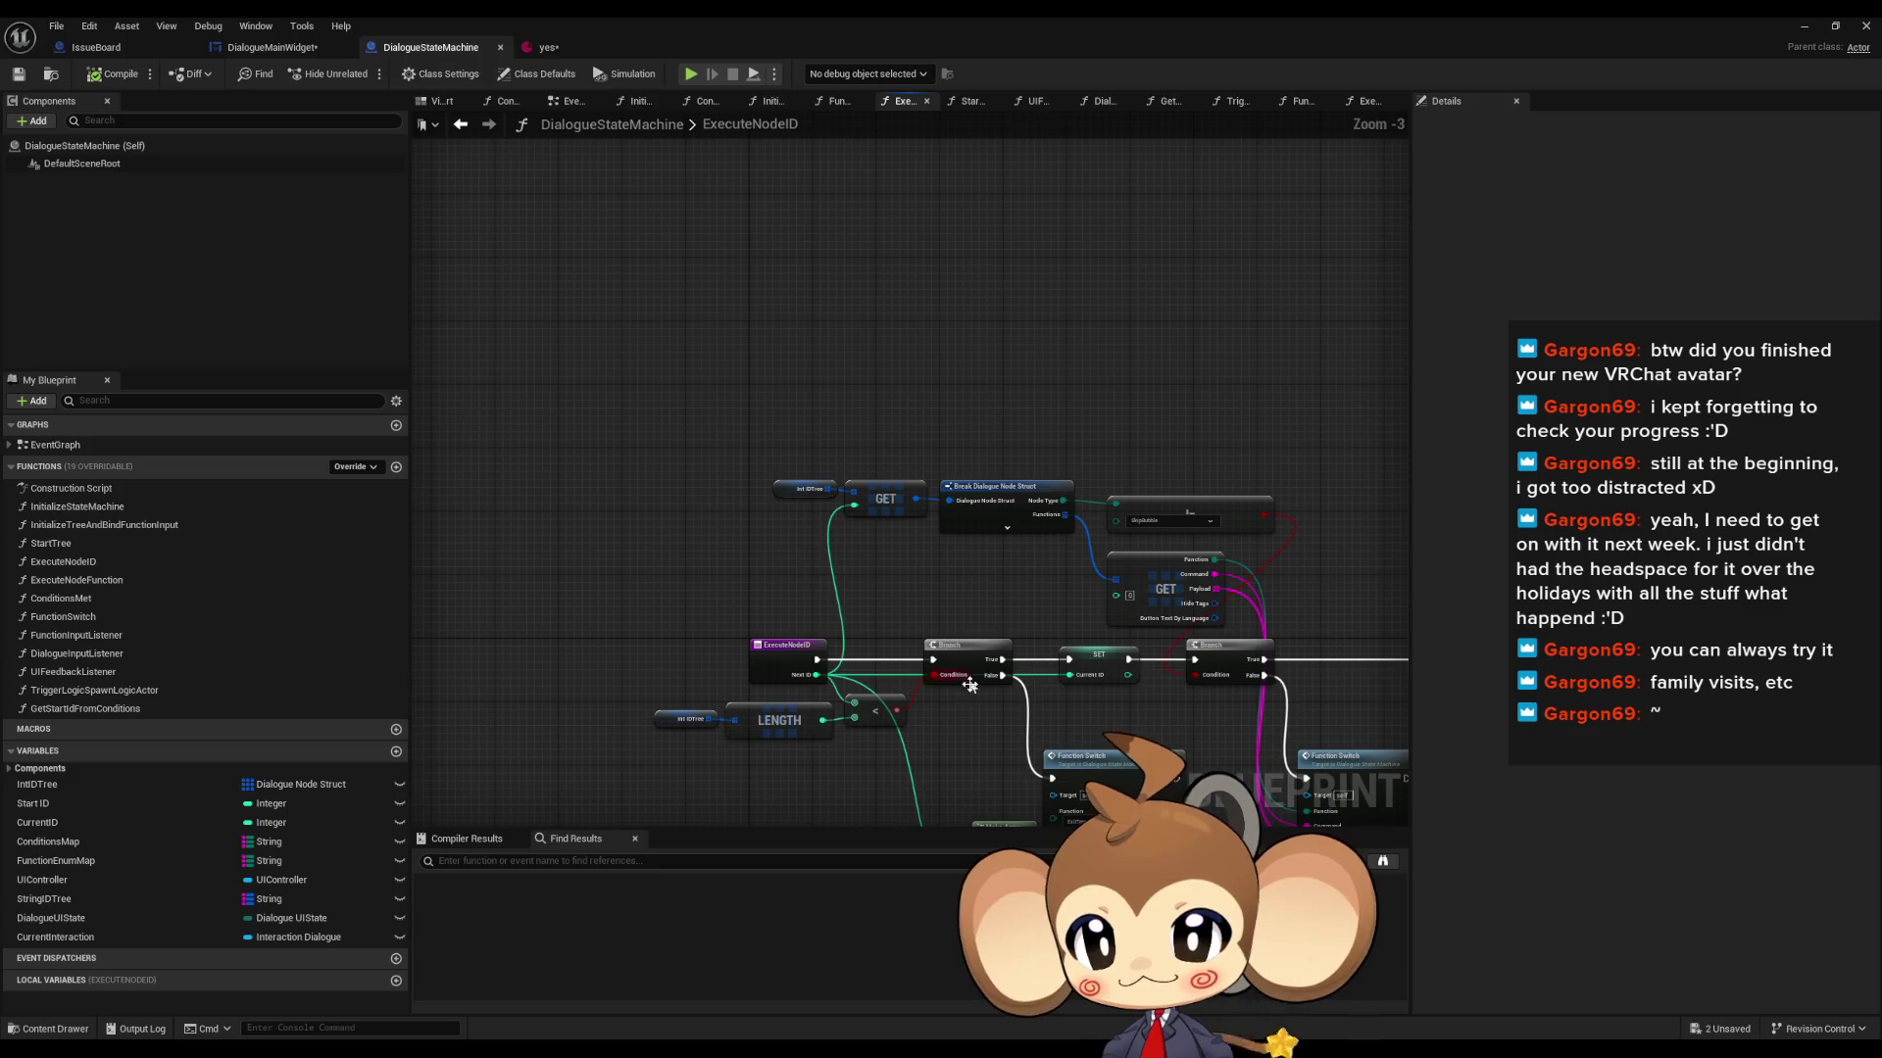
scroll(1190, 697, "down", 2)
scroll(898, 632, "up", 7)
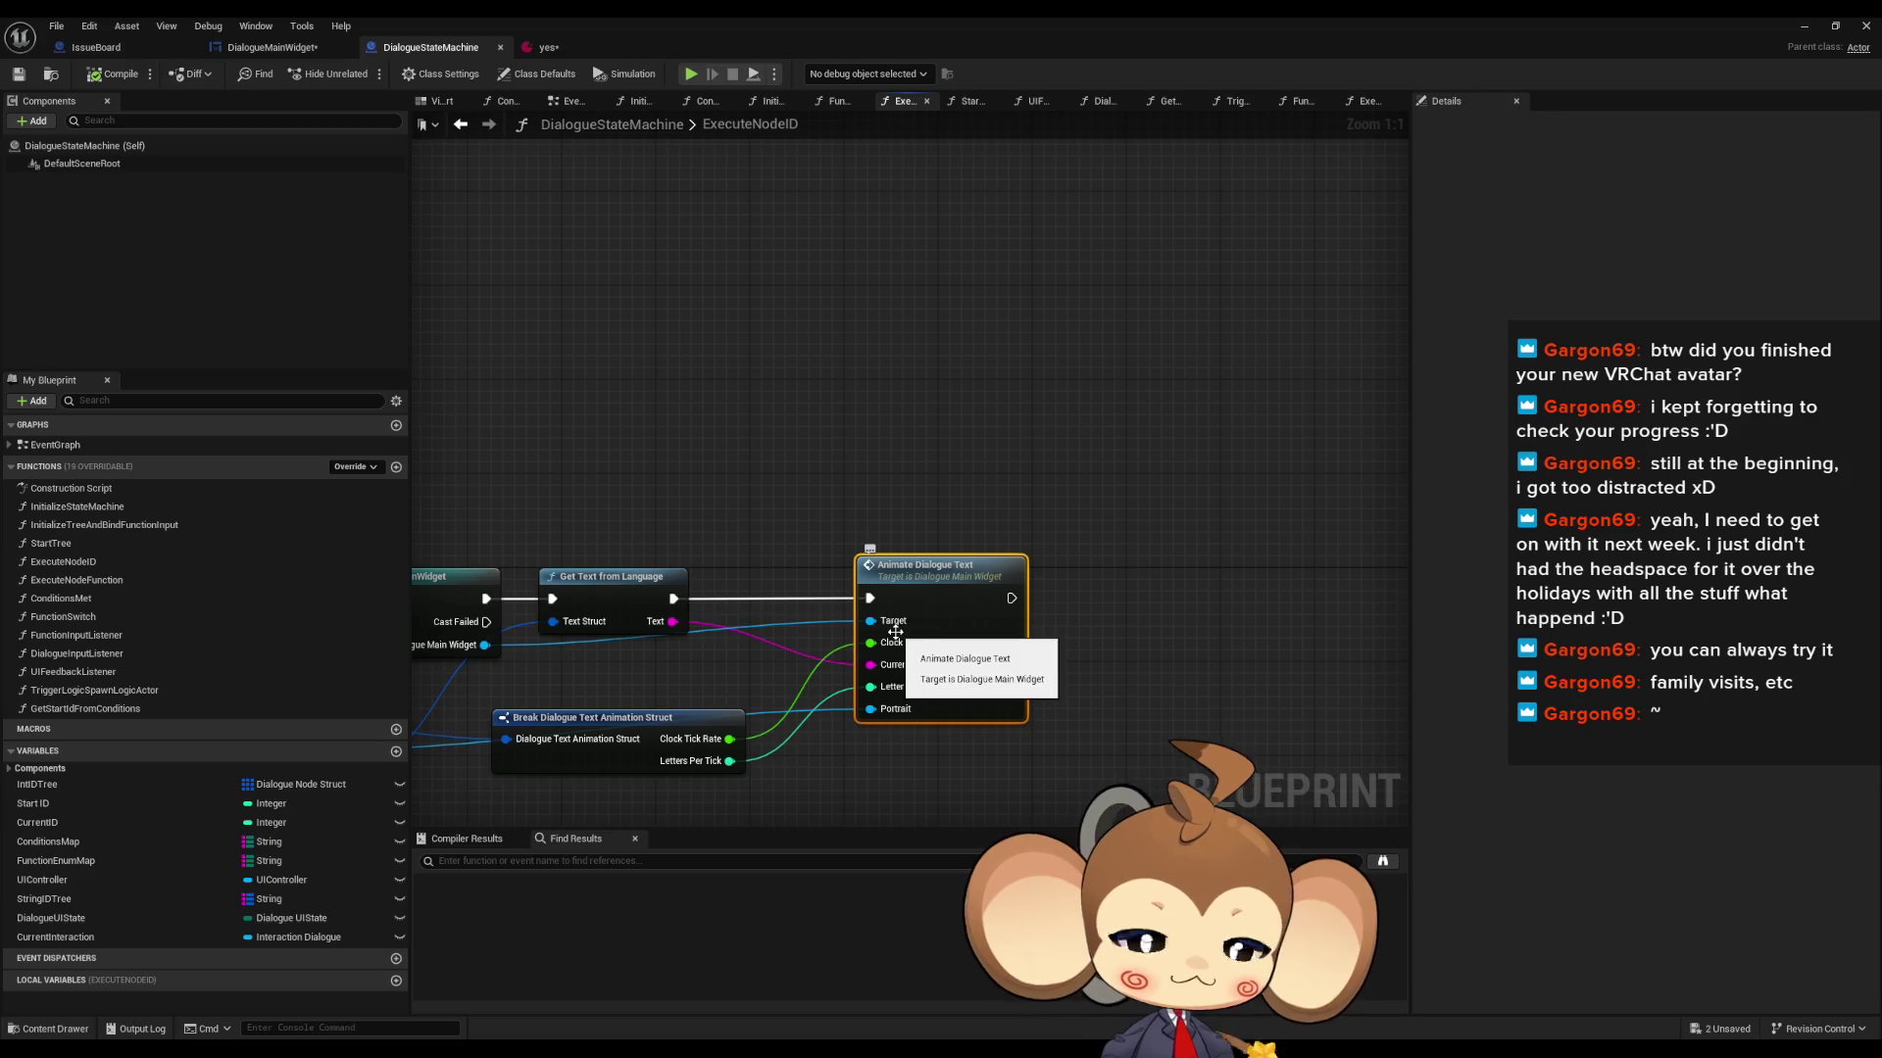
scroll(899, 632, "down", 5)
scroll(588, 645, "up", 5)
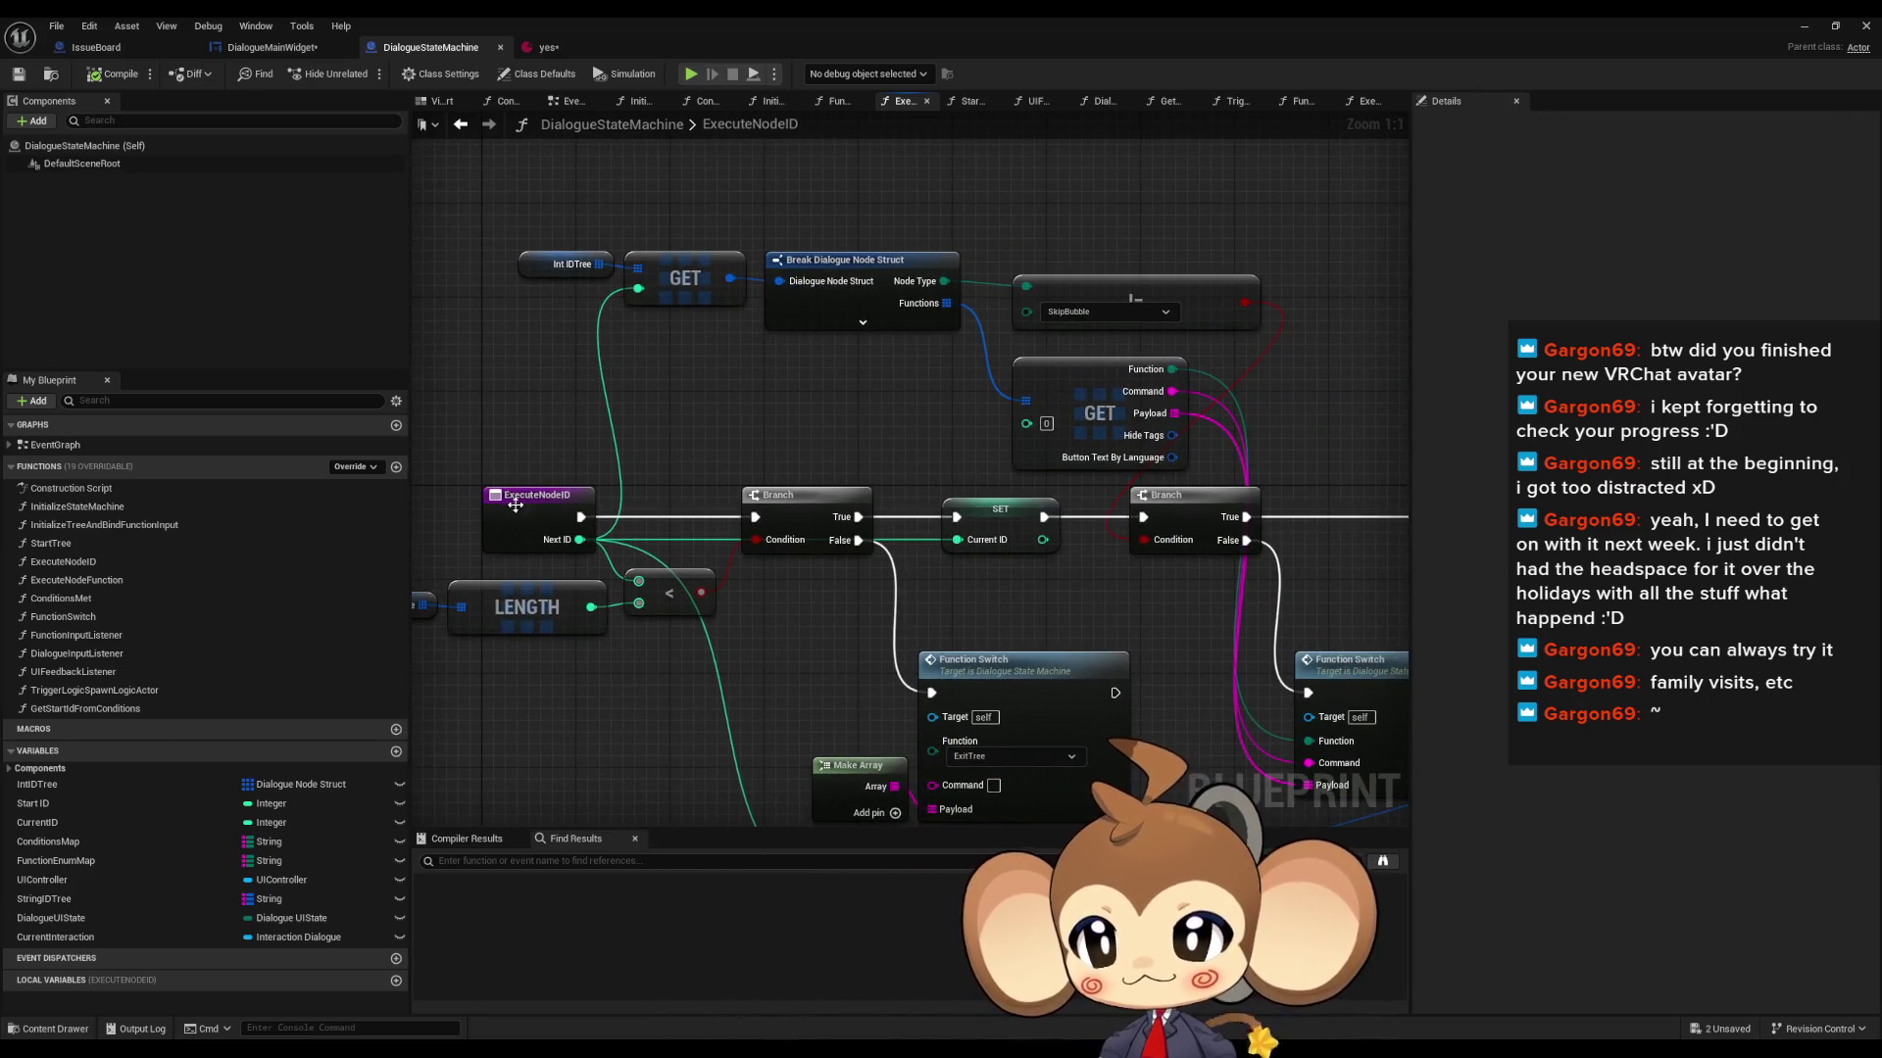
right_click(515, 503)
mouse_move(588, 662)
left_click(703, 718)
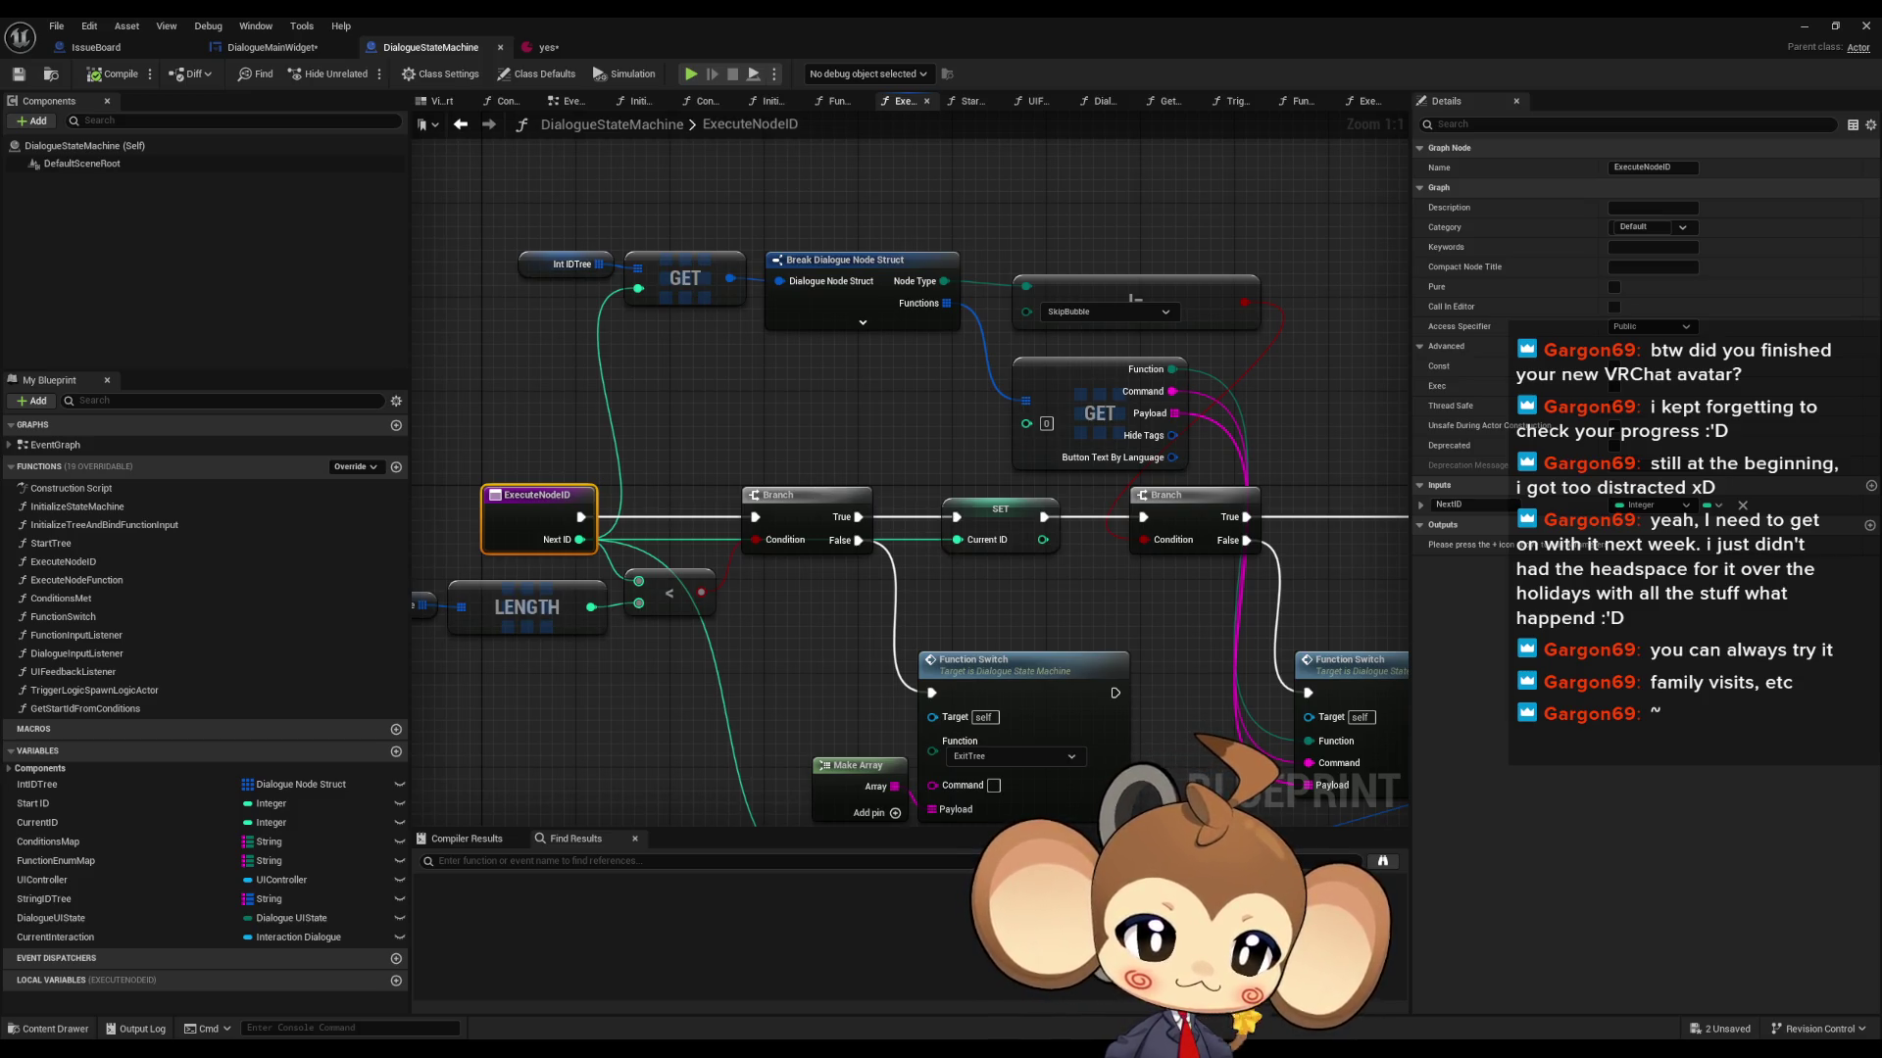
double_click(984, 666)
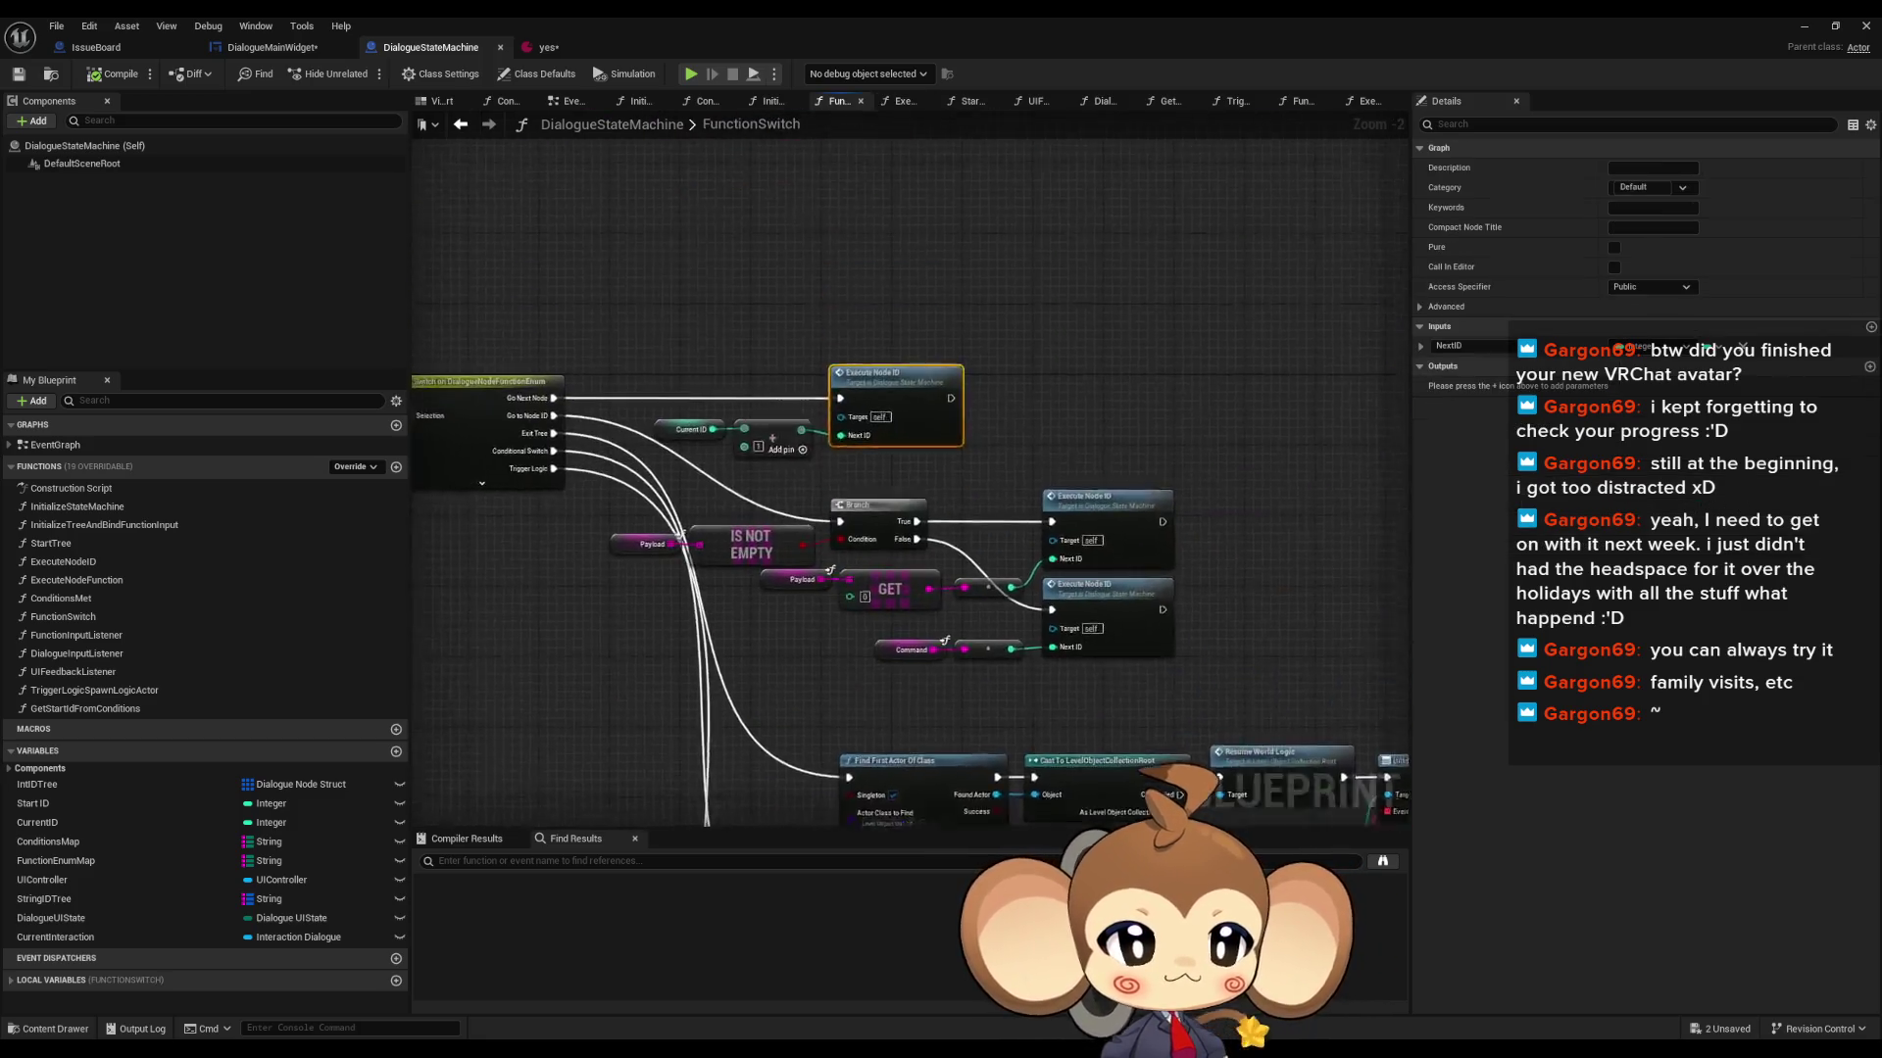
- Bring the Switch on DialogueNodeFunctionEnum and its Execute Node ID calls into view
mouse_move(983, 534)
left_mouse_down()
mouse_move(1203, 503)
mouse_move(976, 477)
mouse_move(957, 620)
left_mouse_up()
left_click(1196, 608)
mouse_move(1196, 608)
left_mouse_down()
mouse_move(1004, 572)
mouse_move(910, 445)
left_mouse_up()
mouse_move(760, 534)
left_mouse_down()
mouse_move(941, 549)
mouse_move(1026, 585)
mouse_move(1045, 673)
left_mouse_up()
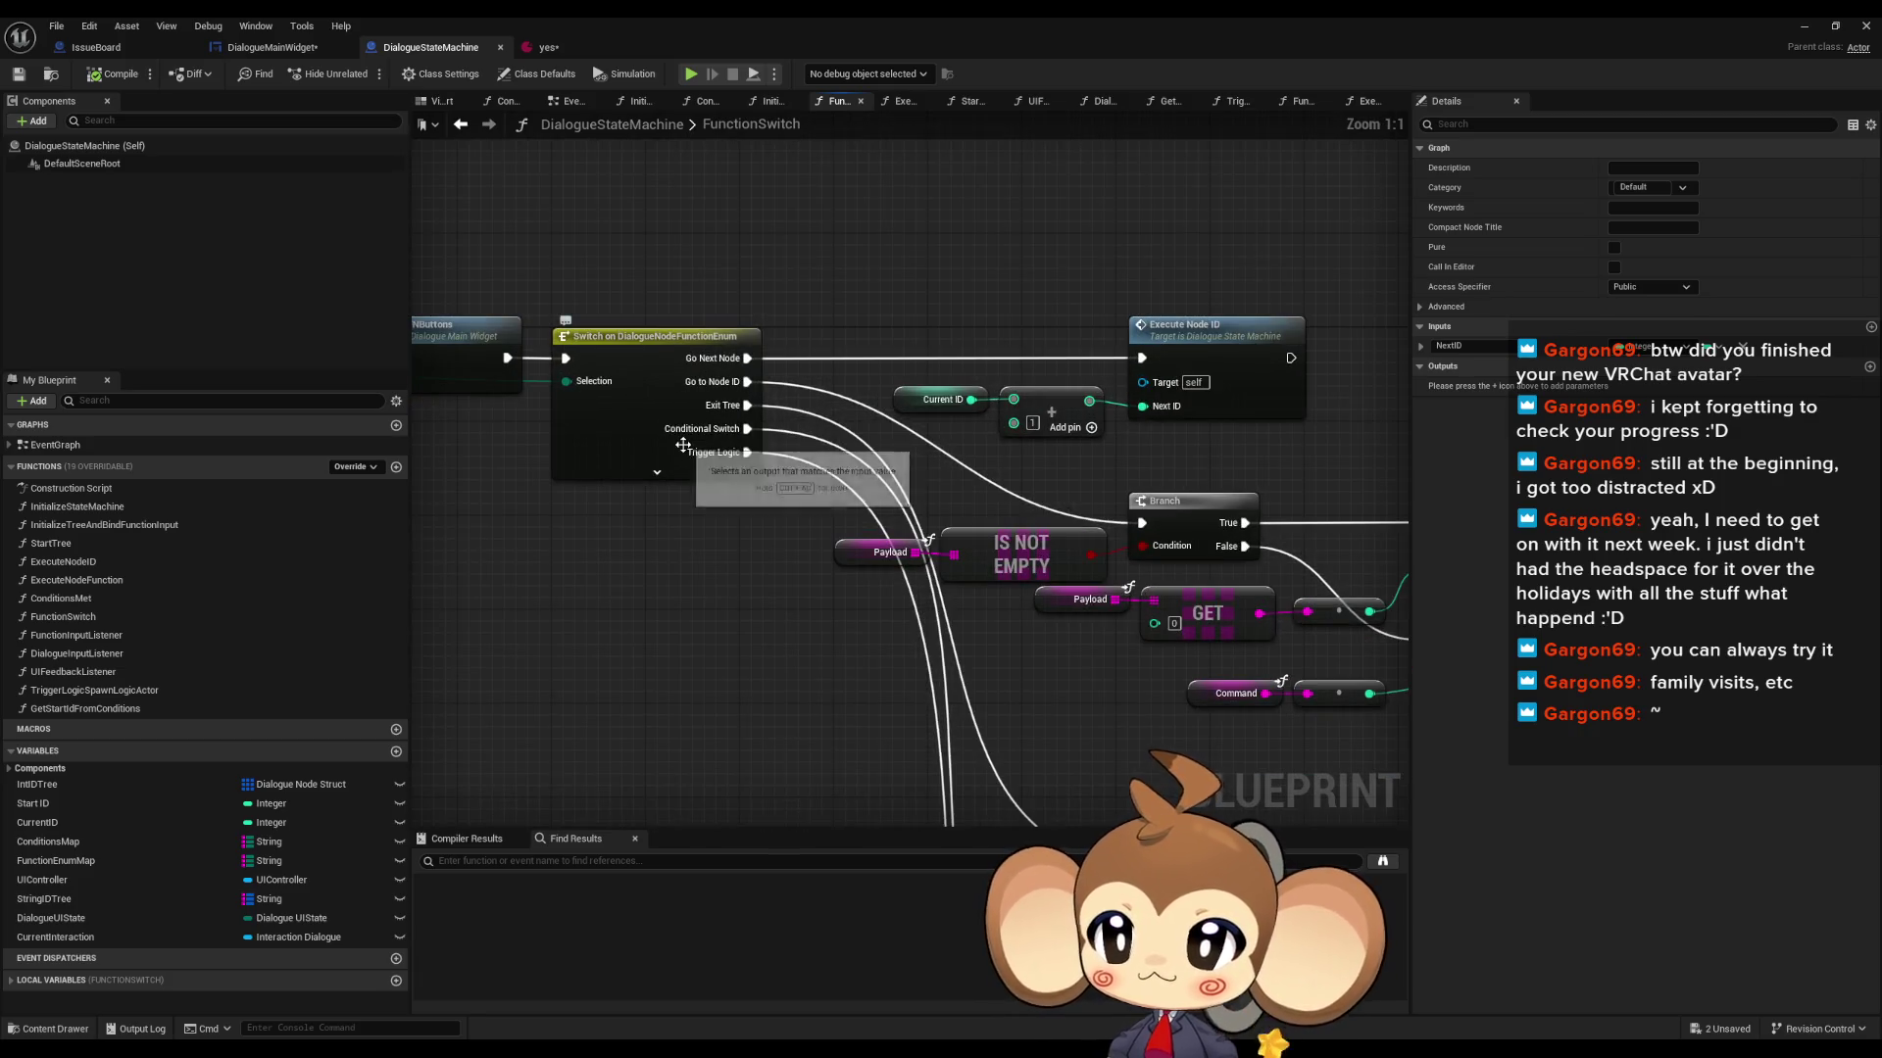
left_click_drag(914, 402, 622, 389)
- Compare against DialogueMainWidget's AnimateDialogueText graph, checking the upstream Cast, SET and Branch nodes
left_click(311, 57)
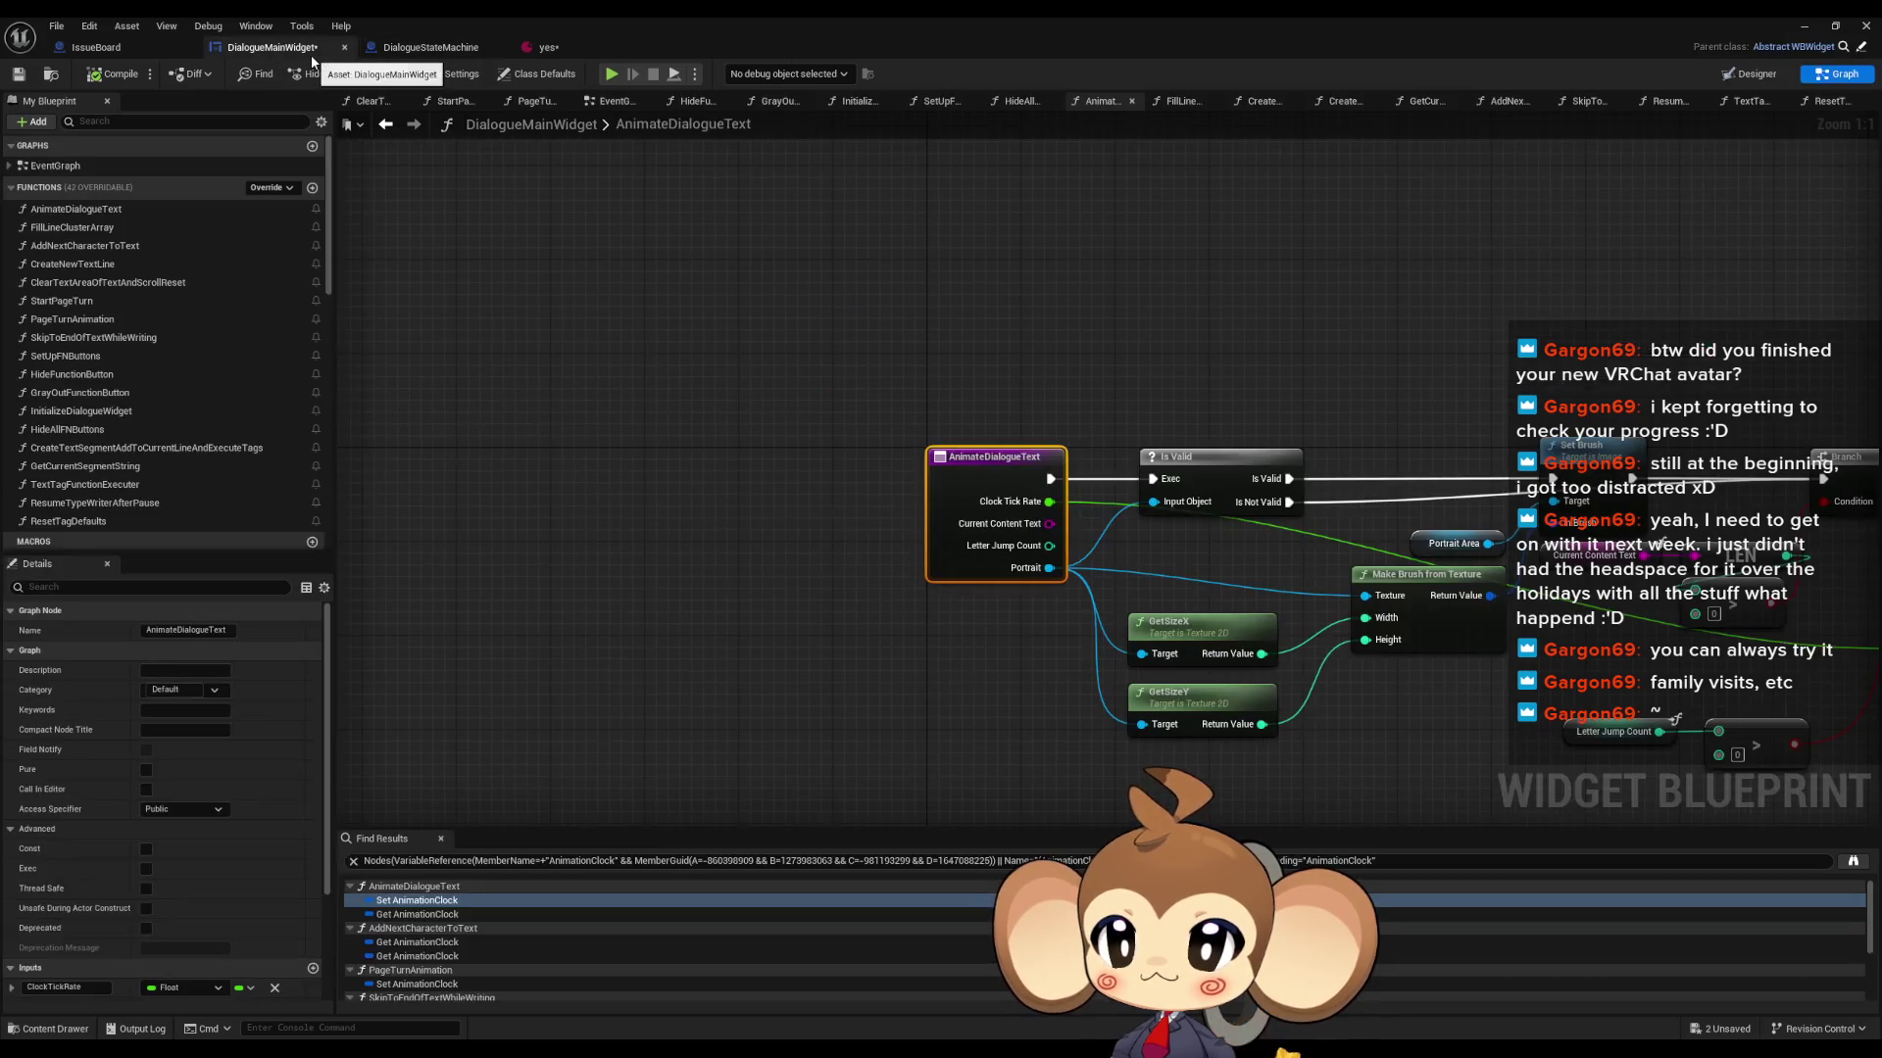
left_click(438, 53)
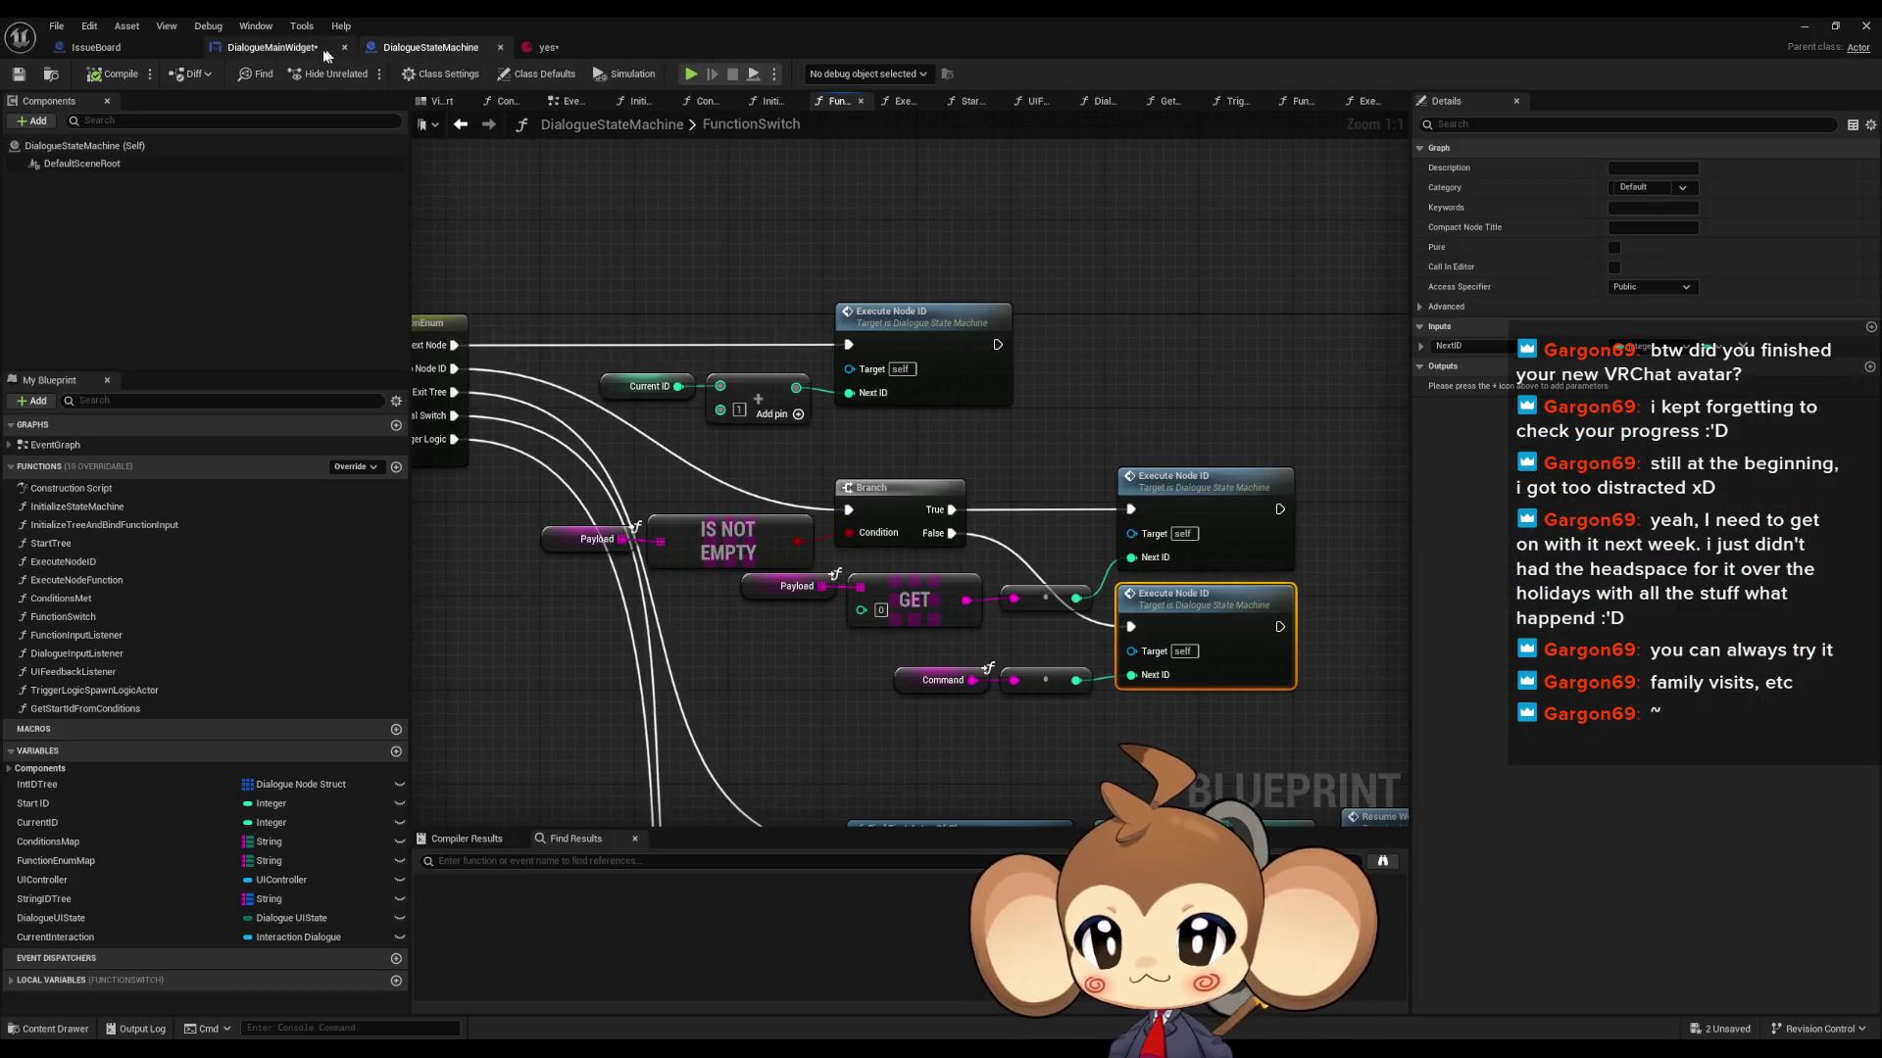
scroll(843, 471, "down", 3)
left_click_drag(777, 488, 1150, 536)
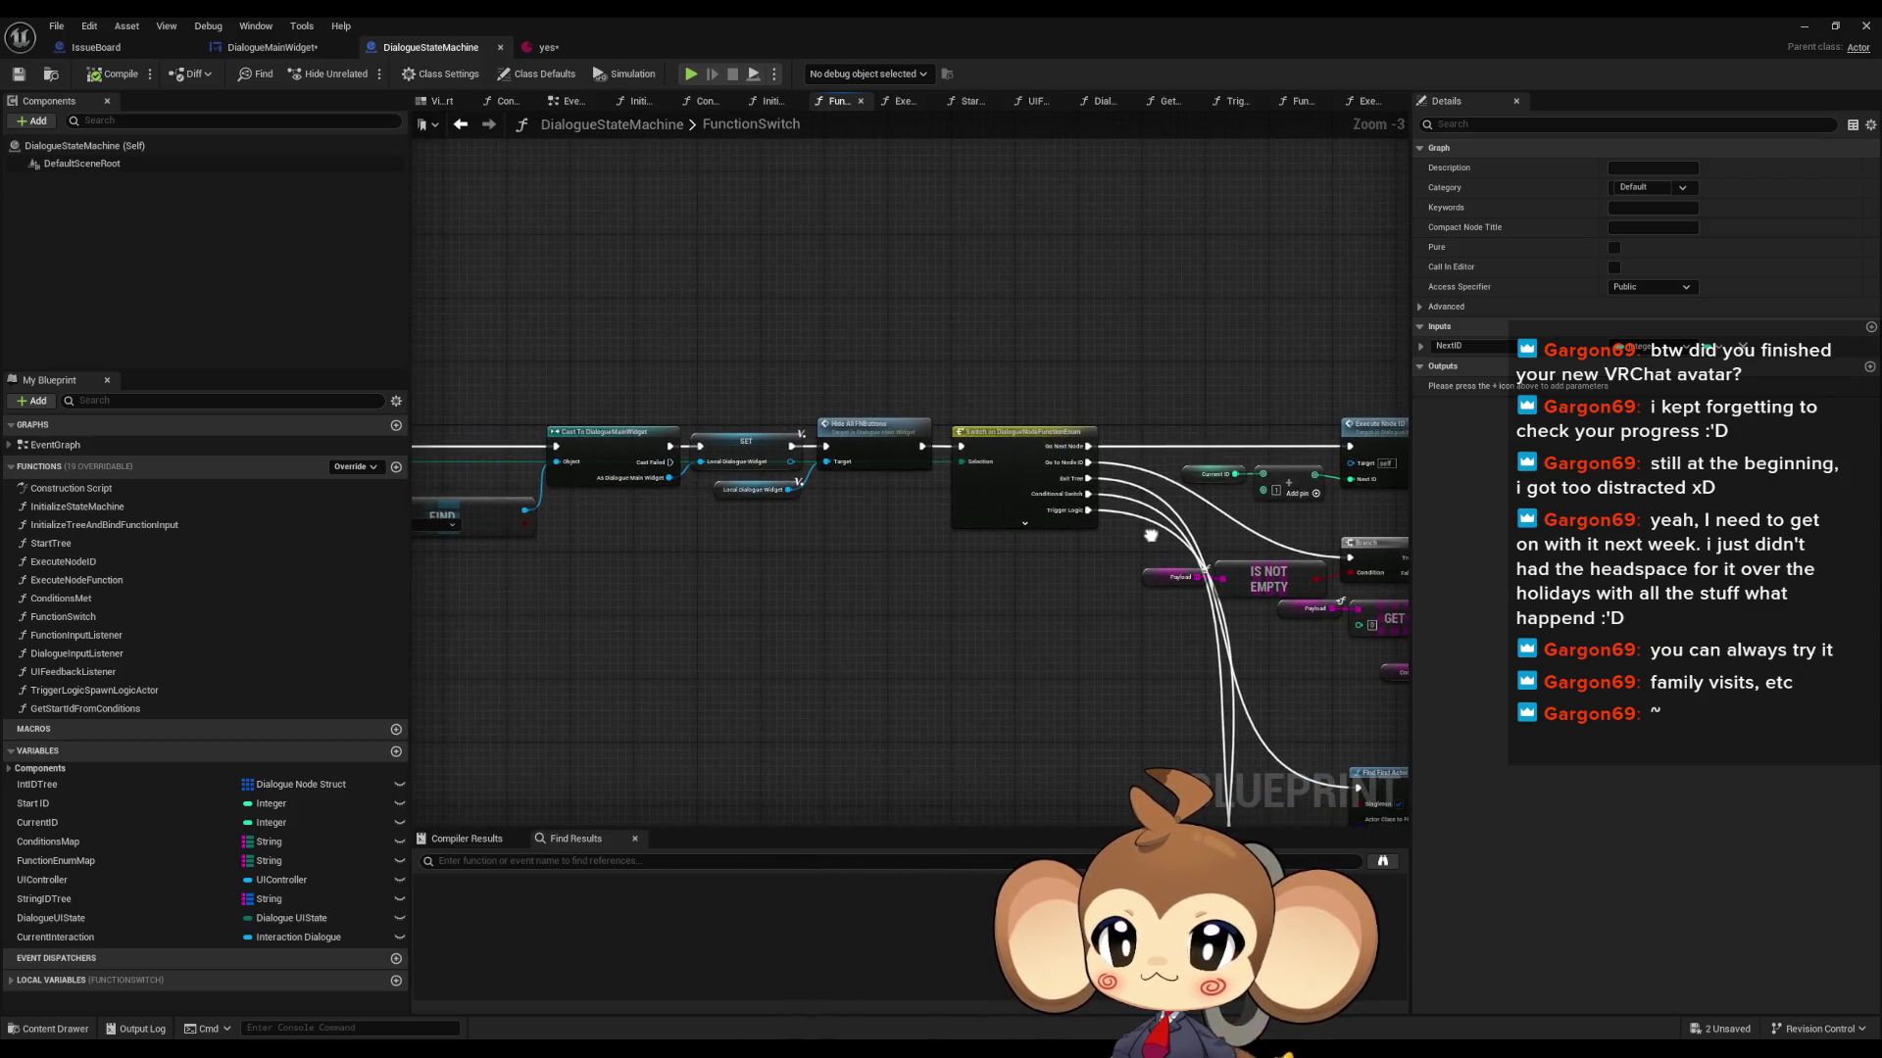
left_click_drag(988, 511, 560, 494)
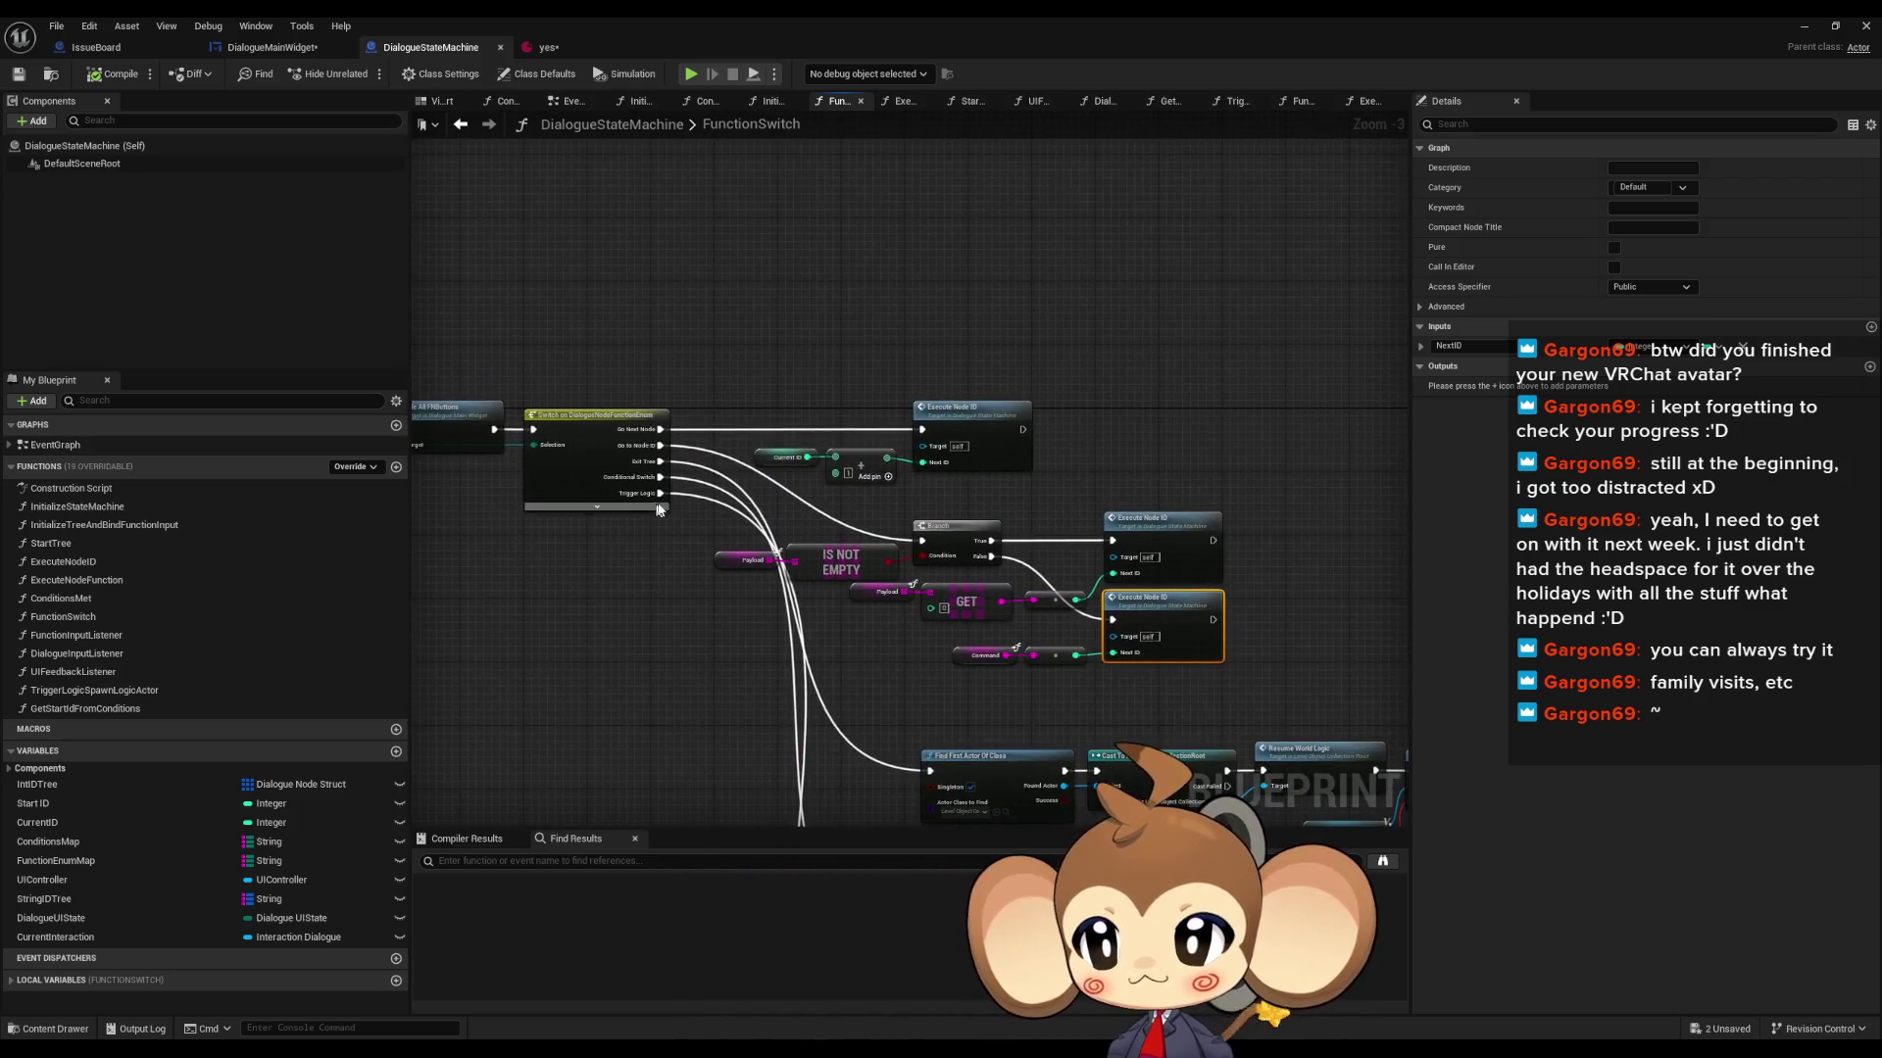
left_click(270, 47)
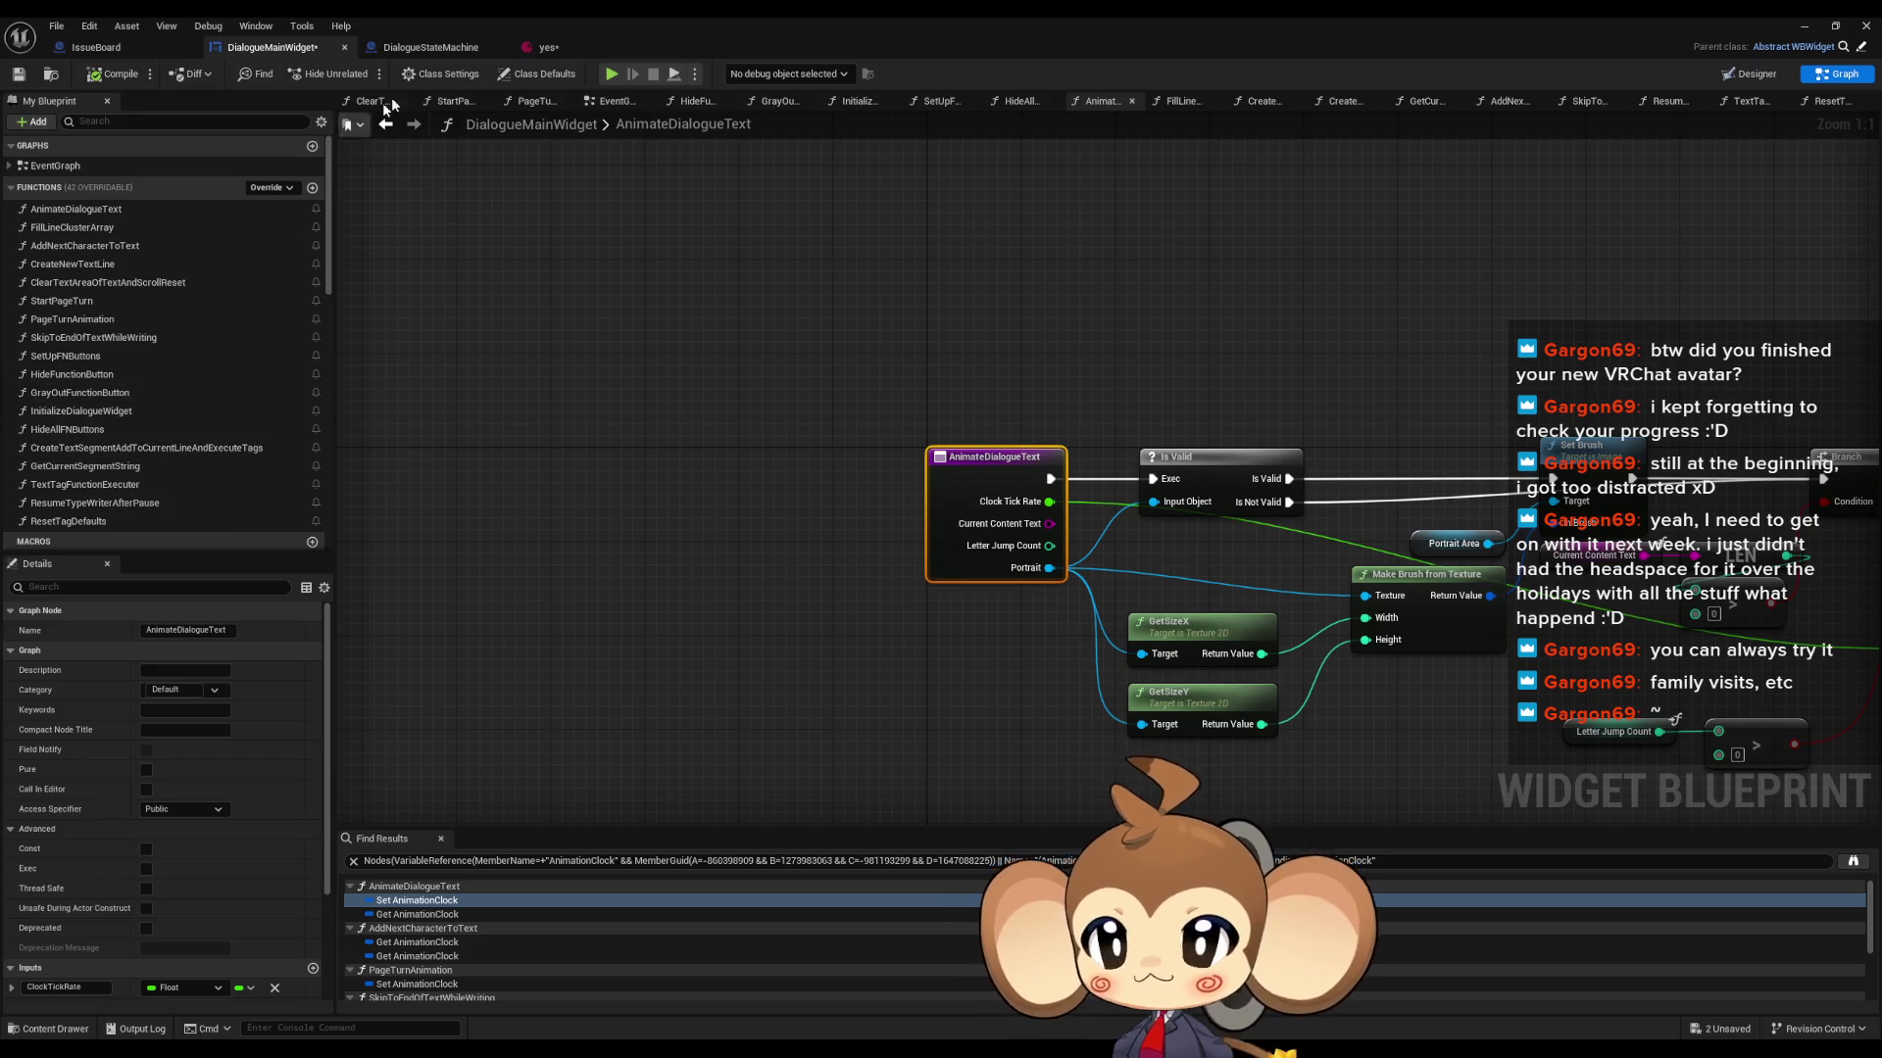
left_click(416, 46)
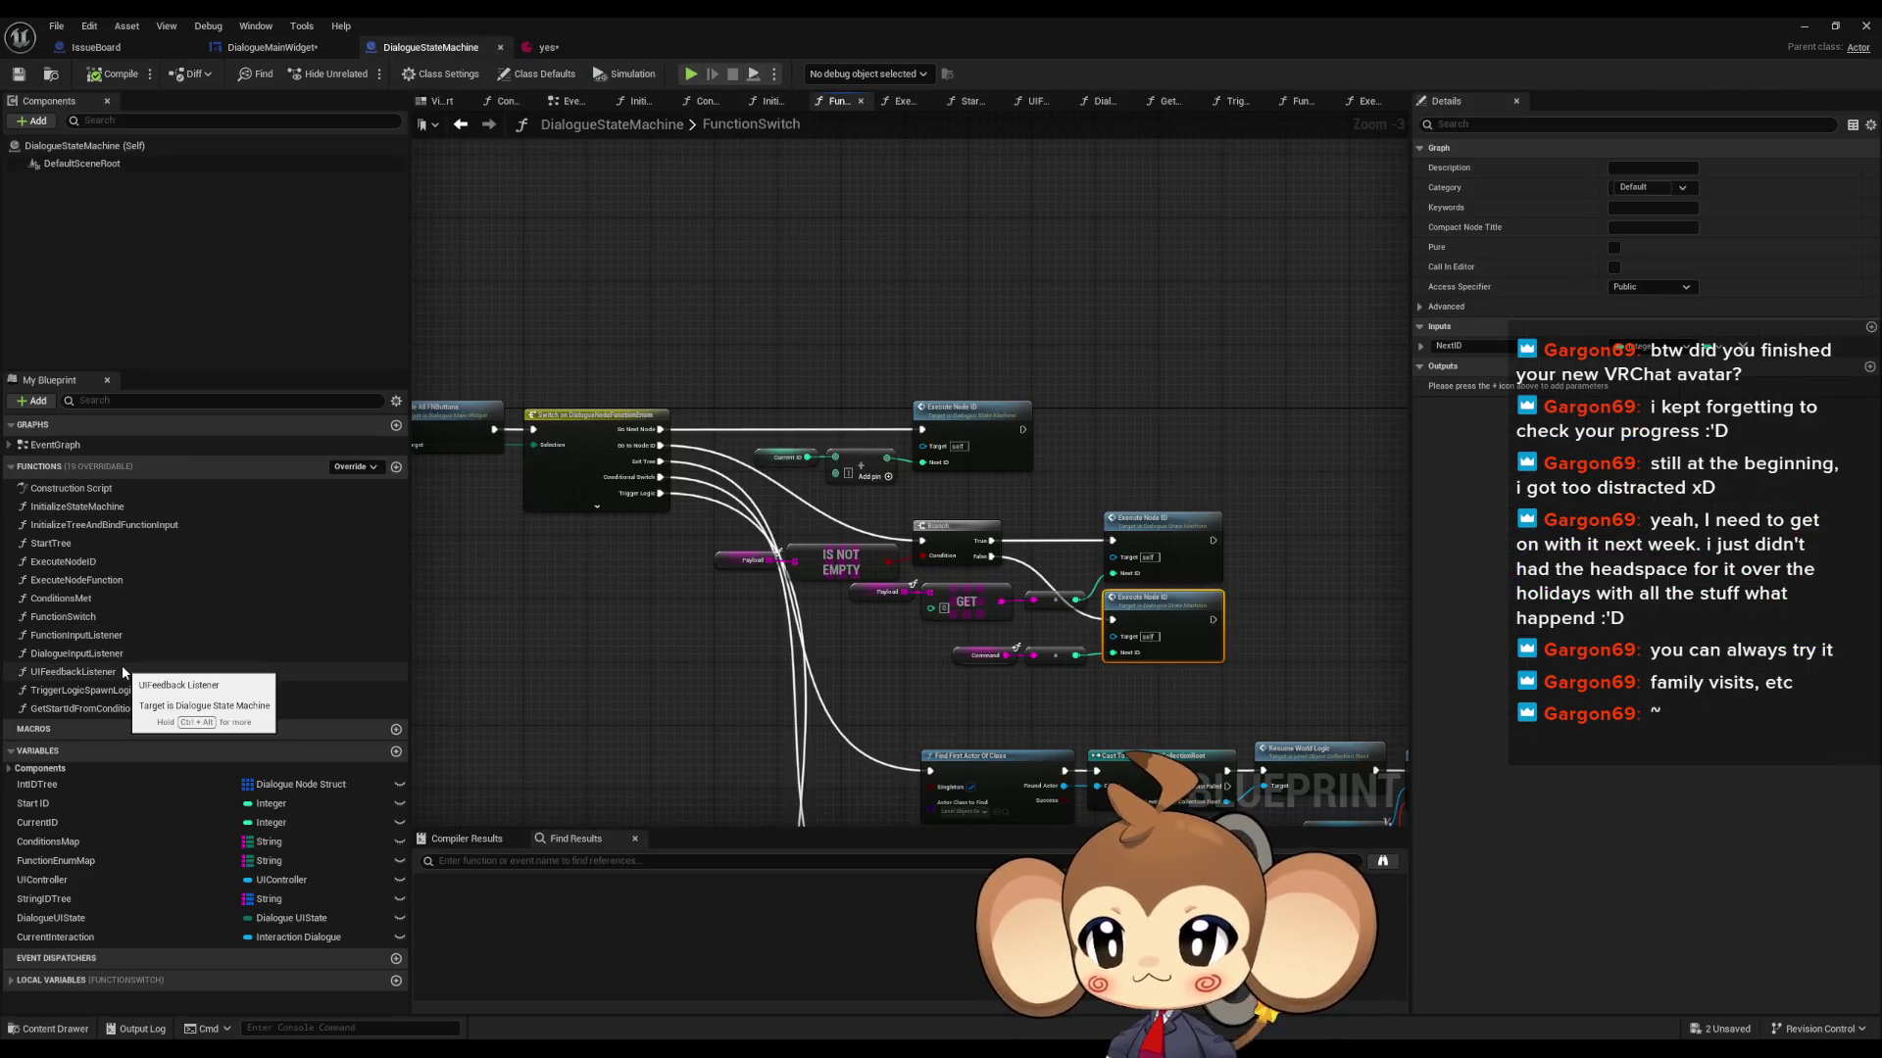
- Search 'ch' and select the Print String in DialogueInputListener's FNButton Choice case
left_click(545, 851)
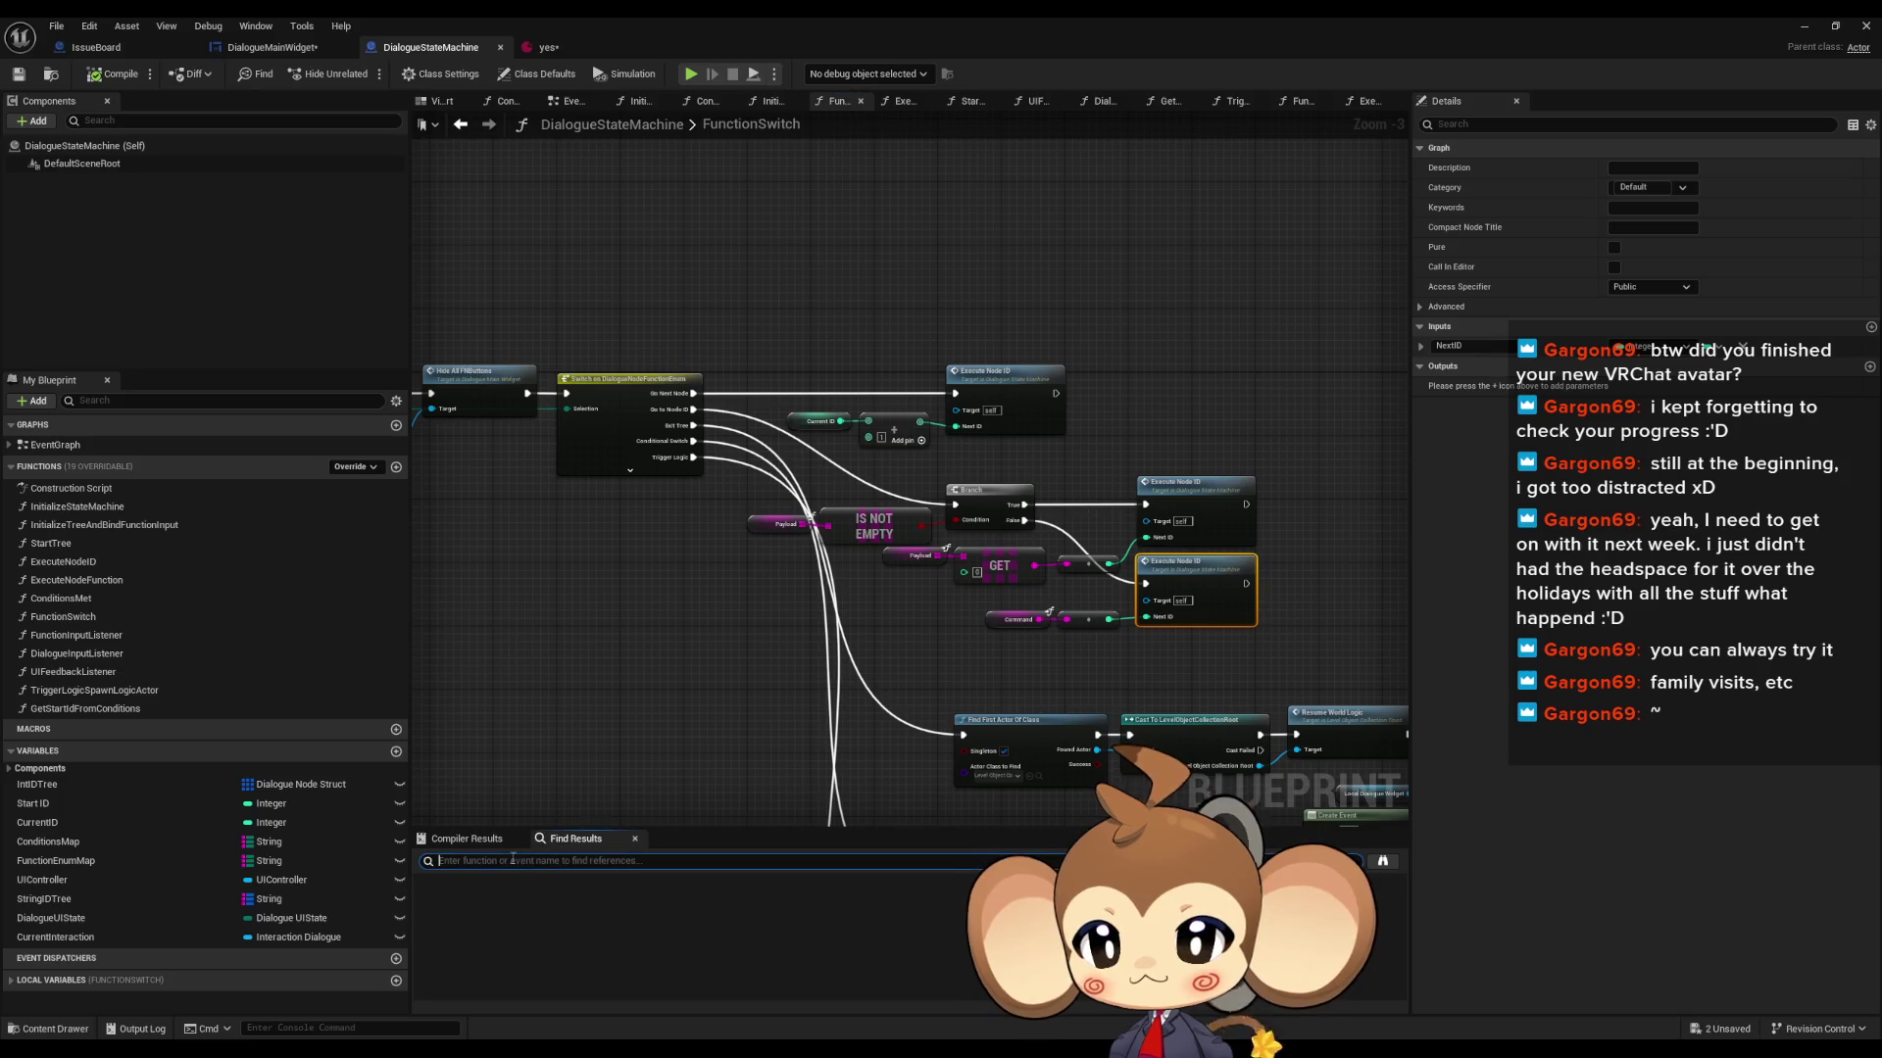
type("choi")
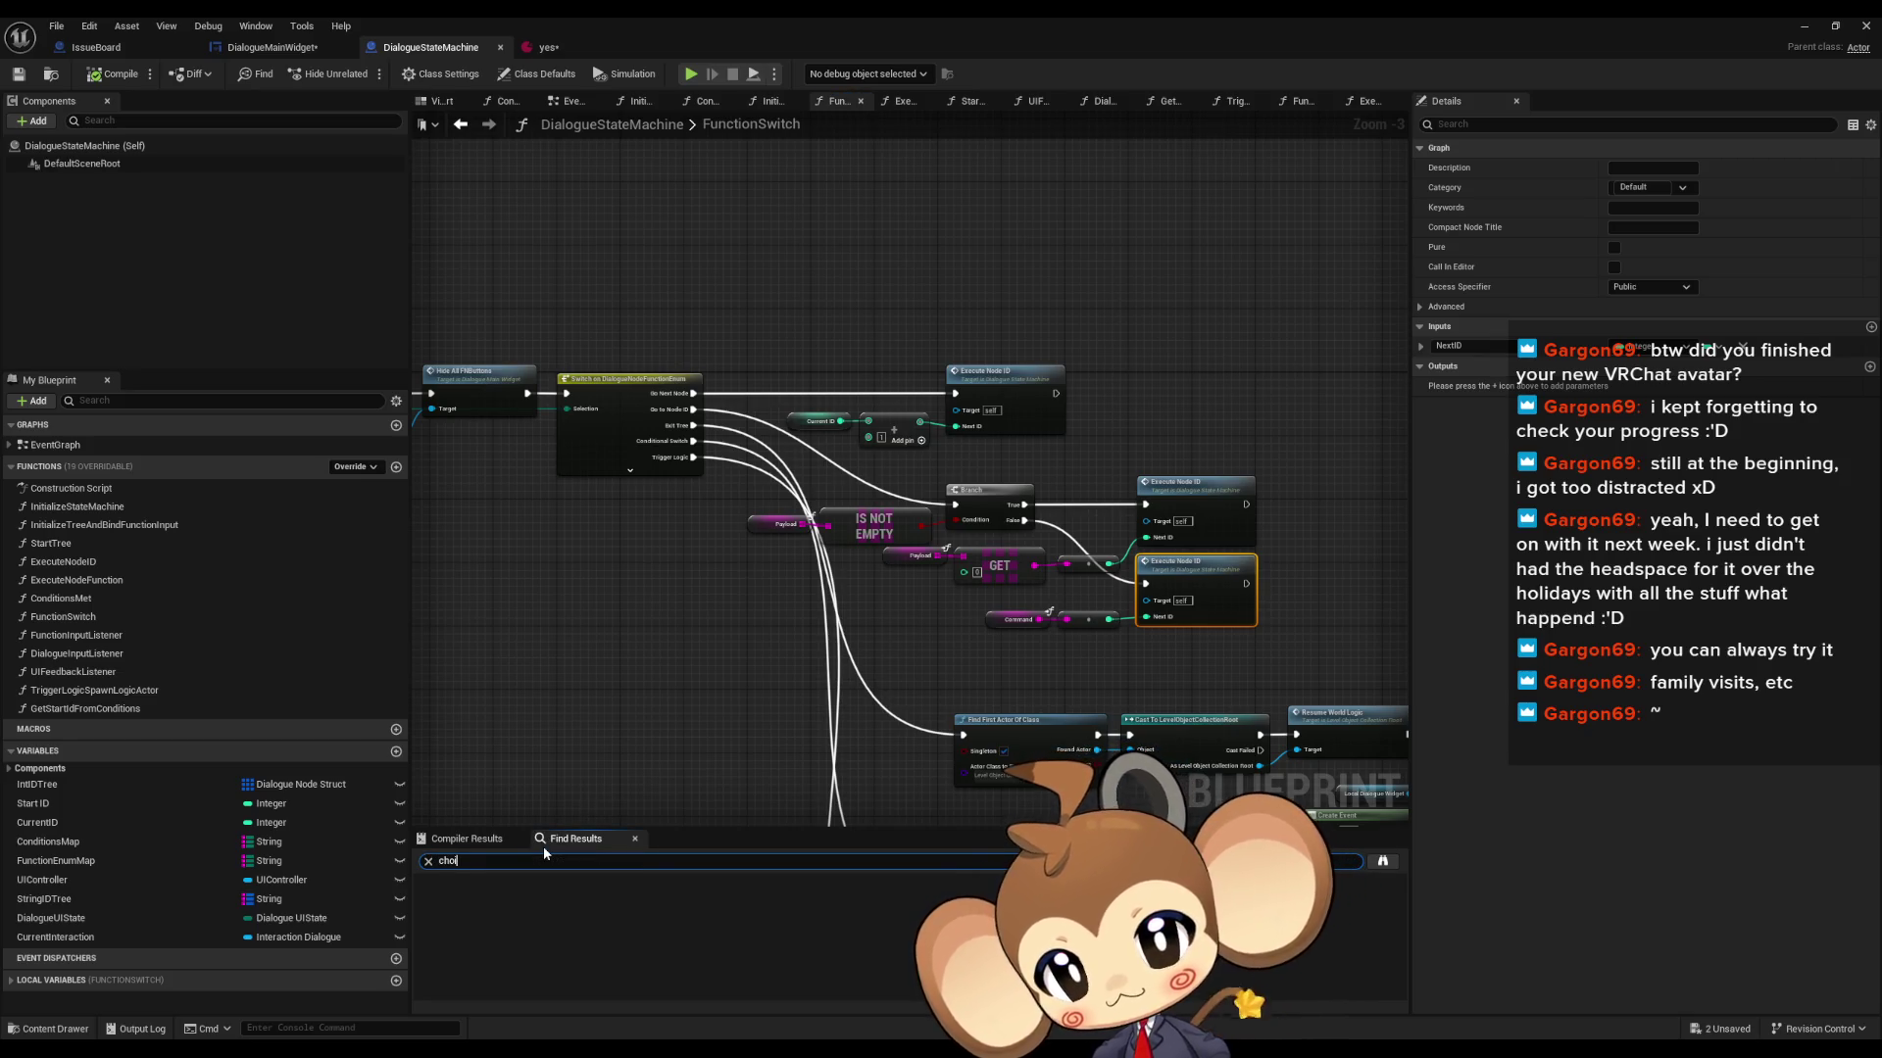
key("Return")
double_click(477, 915)
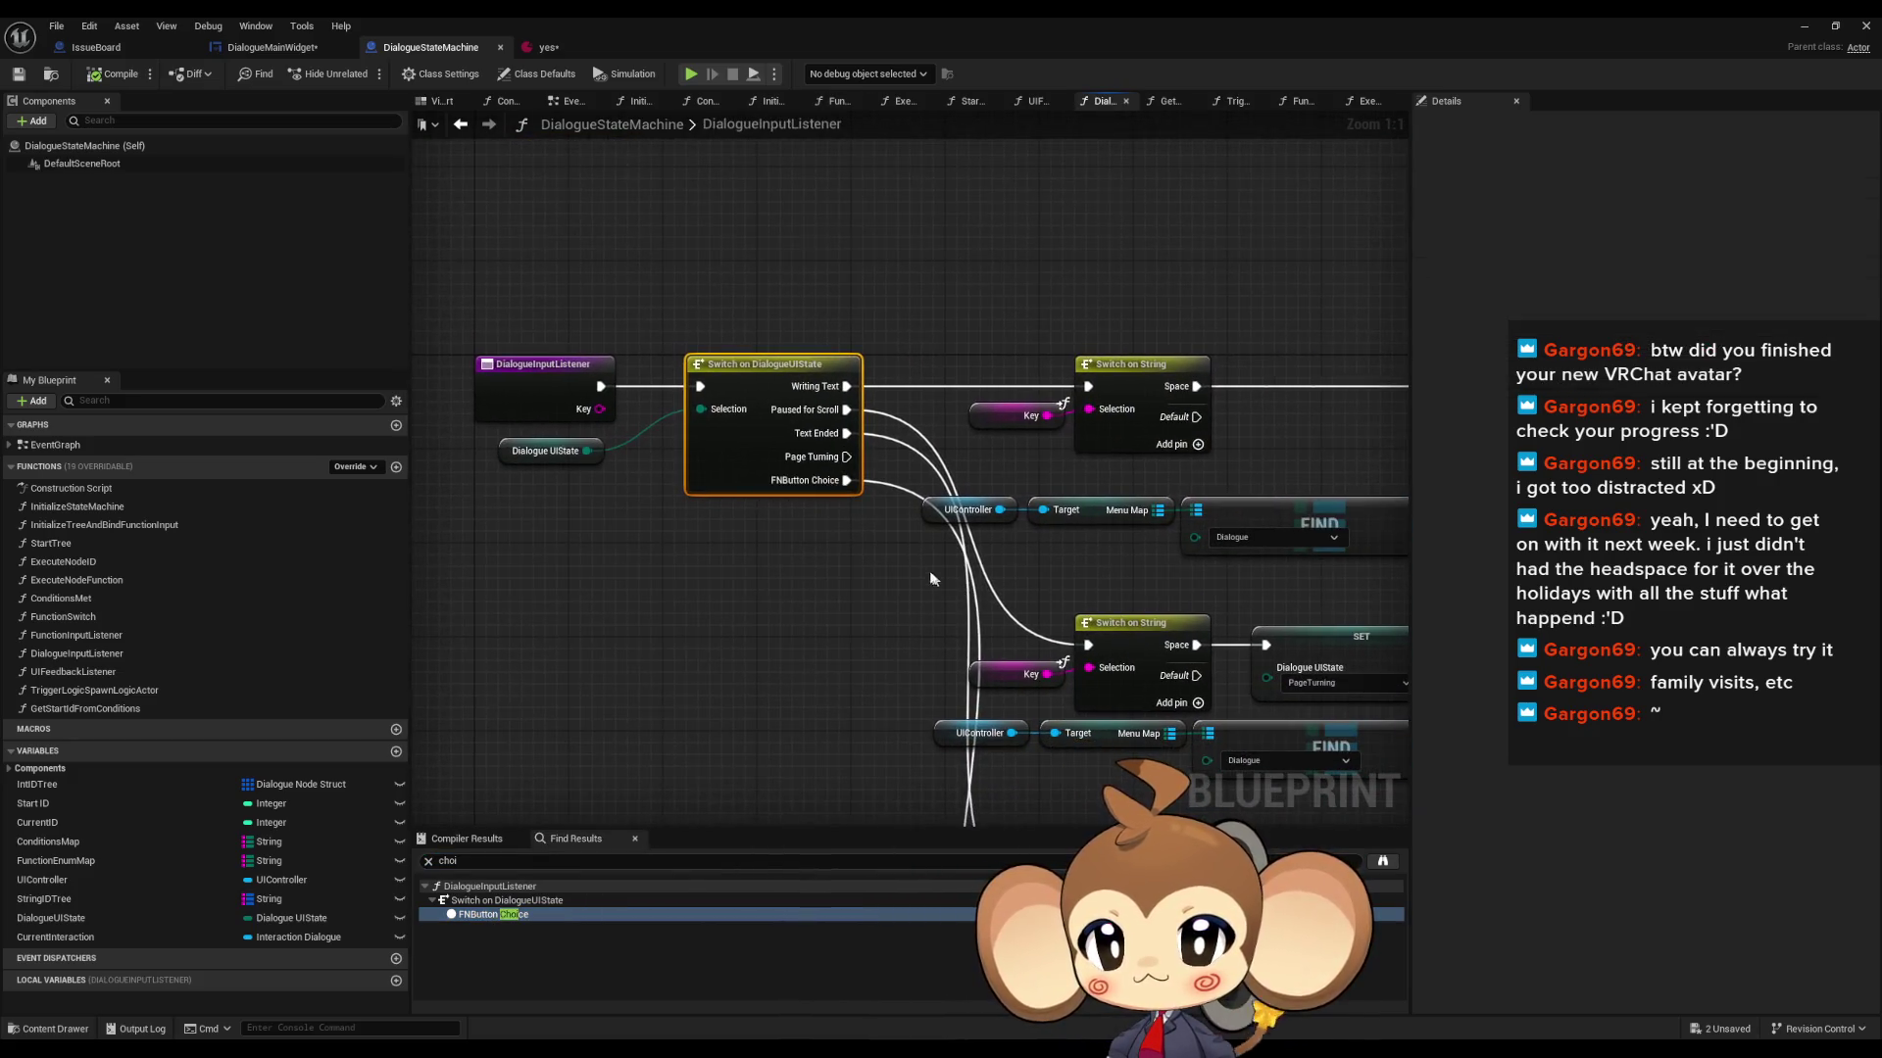
left_click(860, 594)
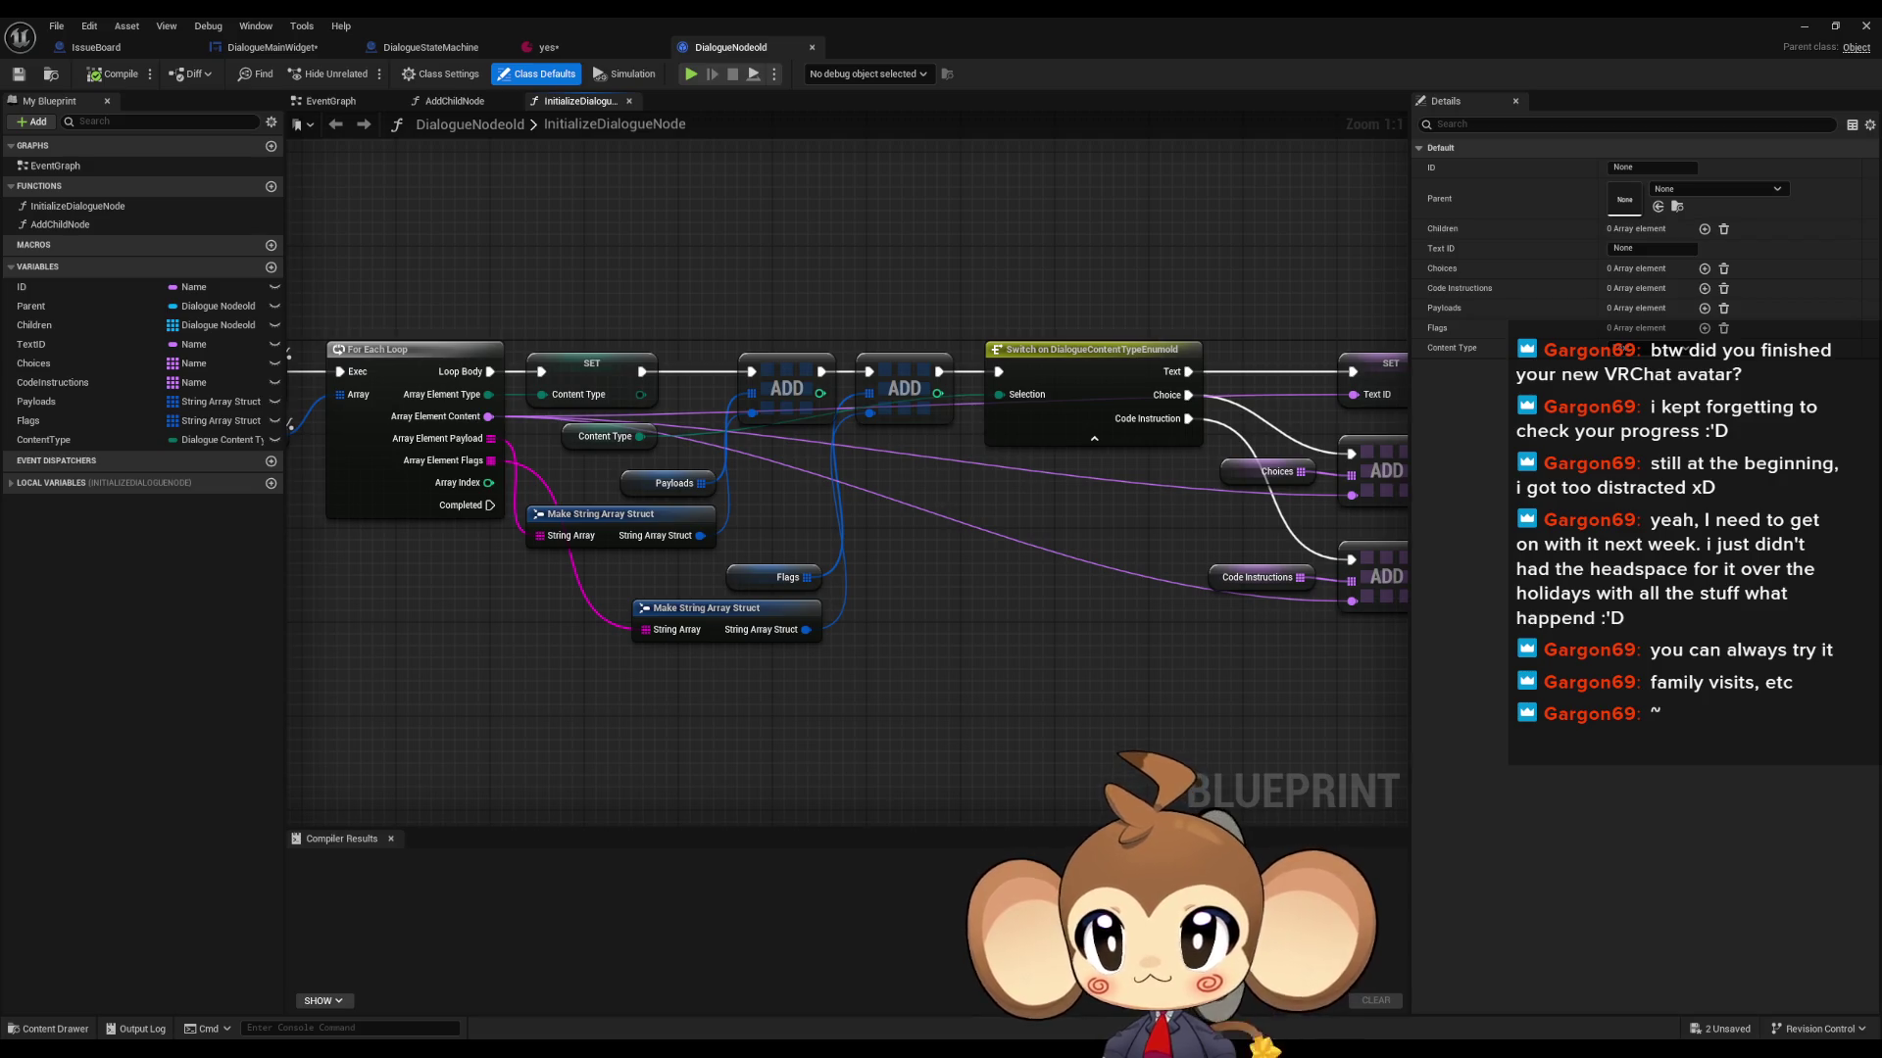
- Close DialogueNodeold and open the FunctionSwitch graph from DialogueStateMachine's input listener
left_click(812, 47)
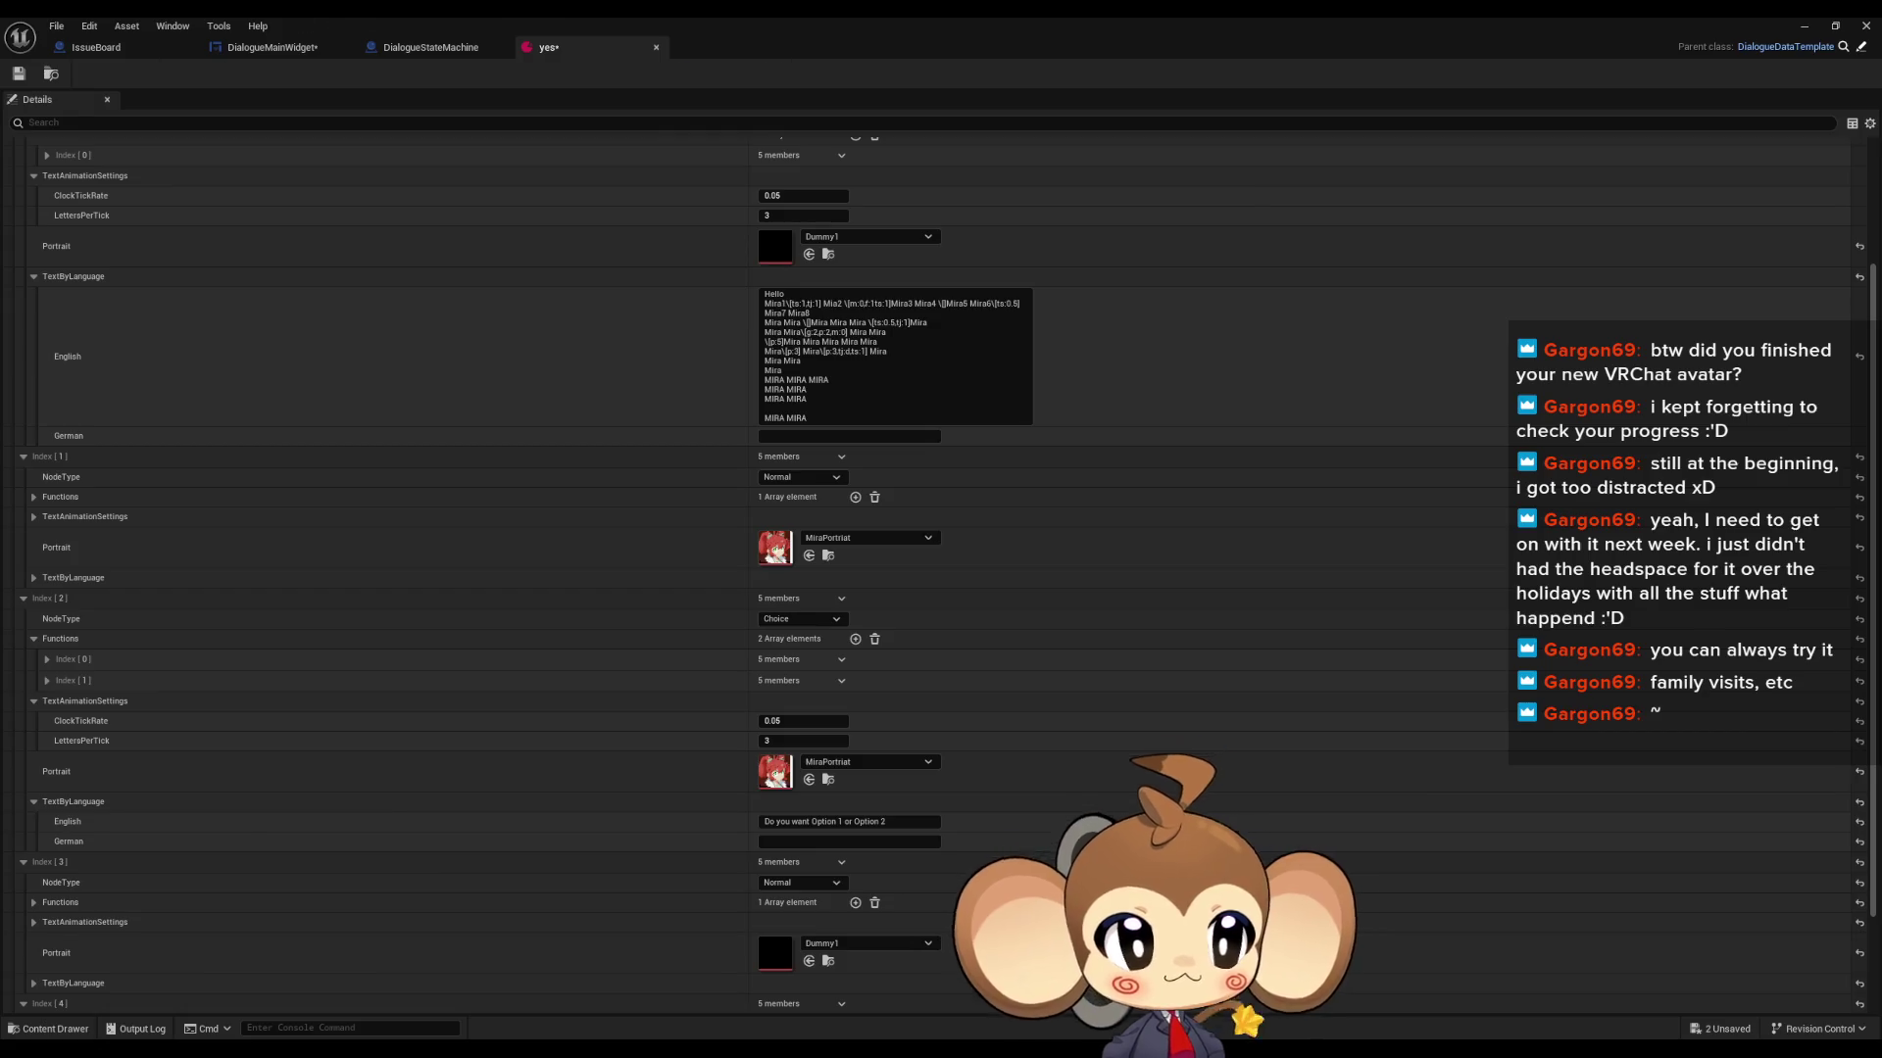
left_click(431, 47)
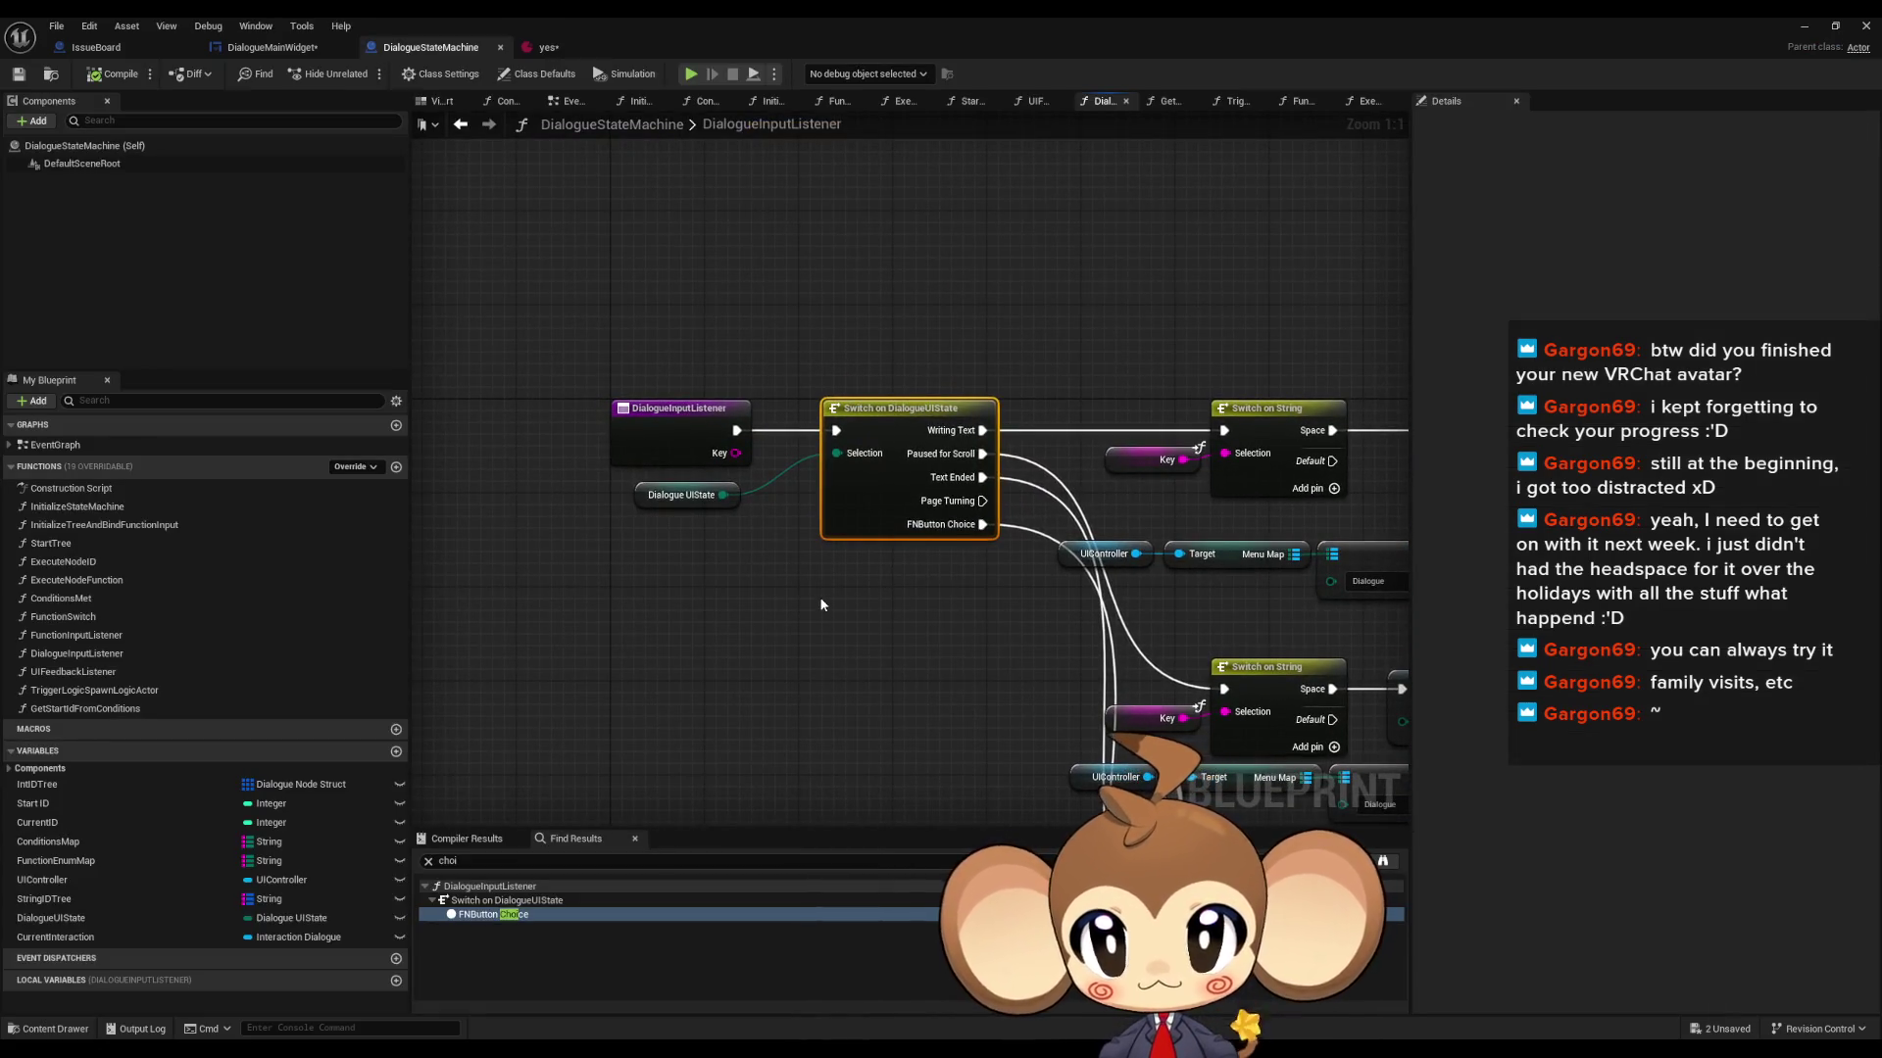
left_click_drag(1014, 603, 851, 574)
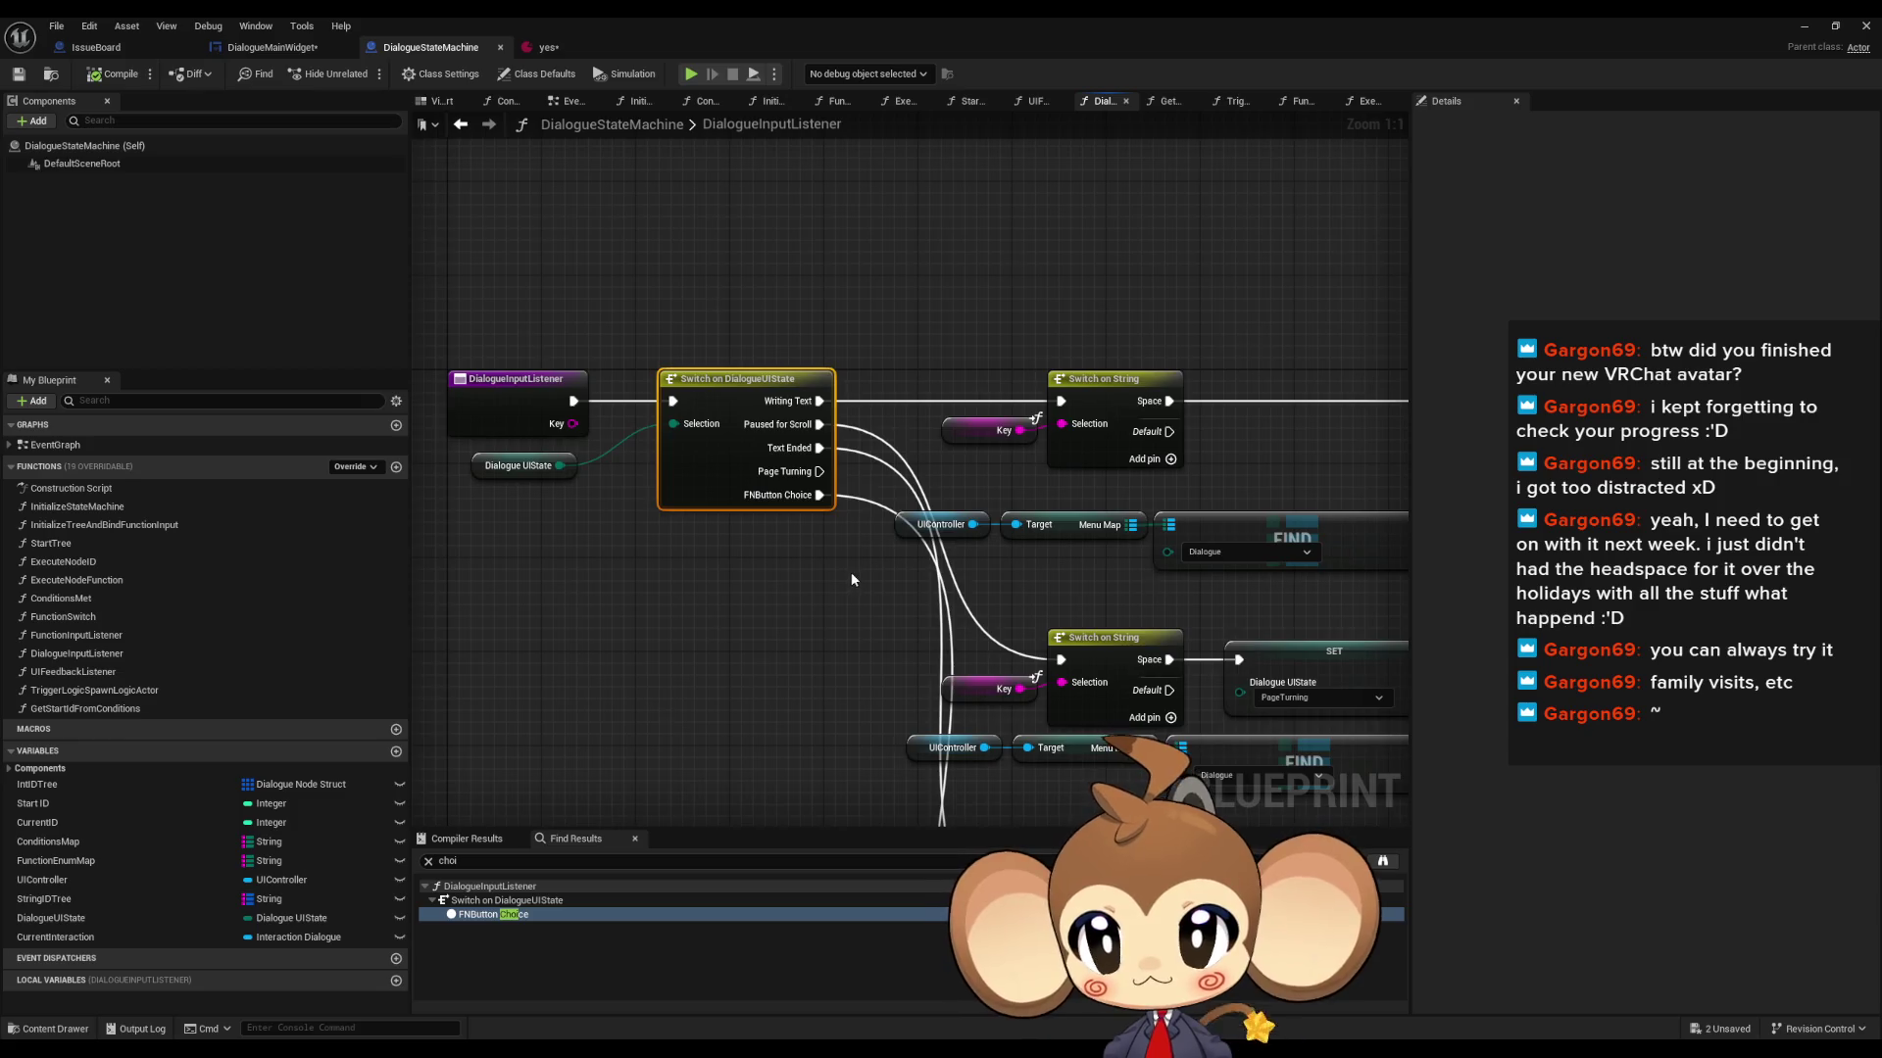
scroll(851, 574, "down", 2)
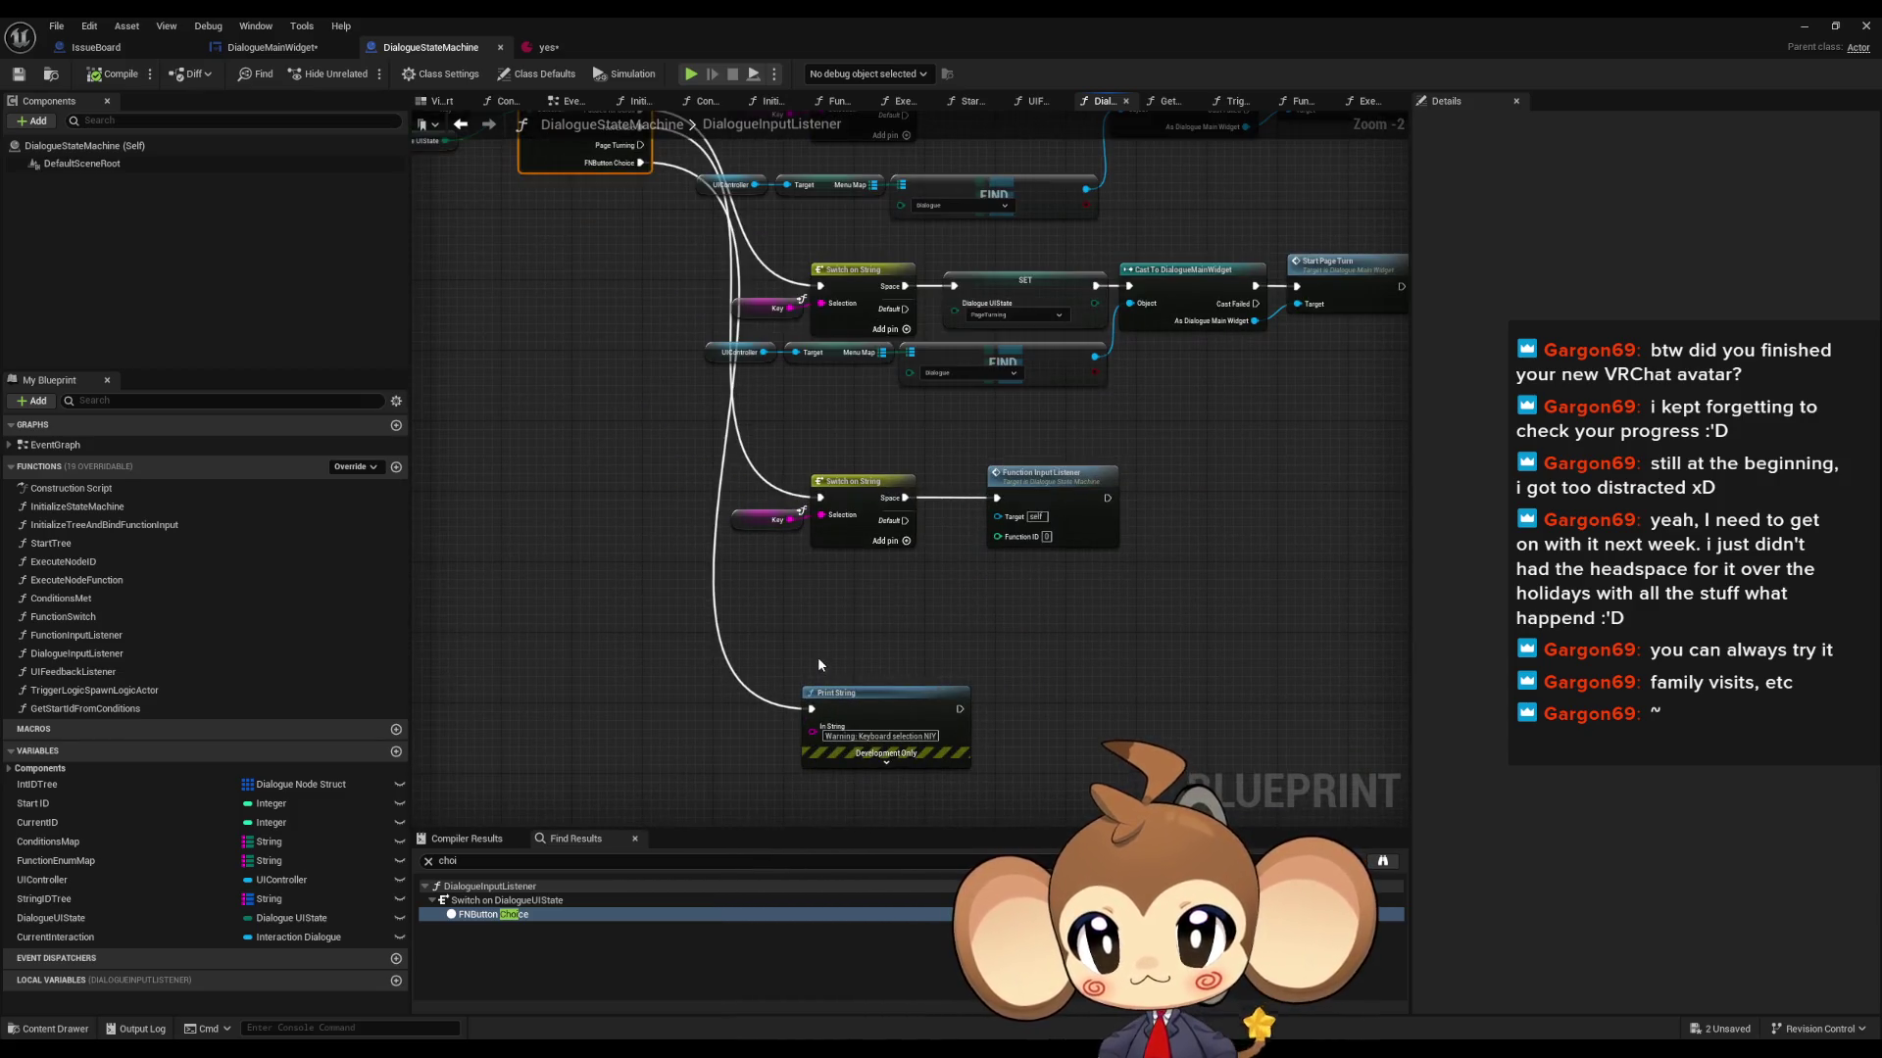
left_click_drag(816, 657, 909, 706)
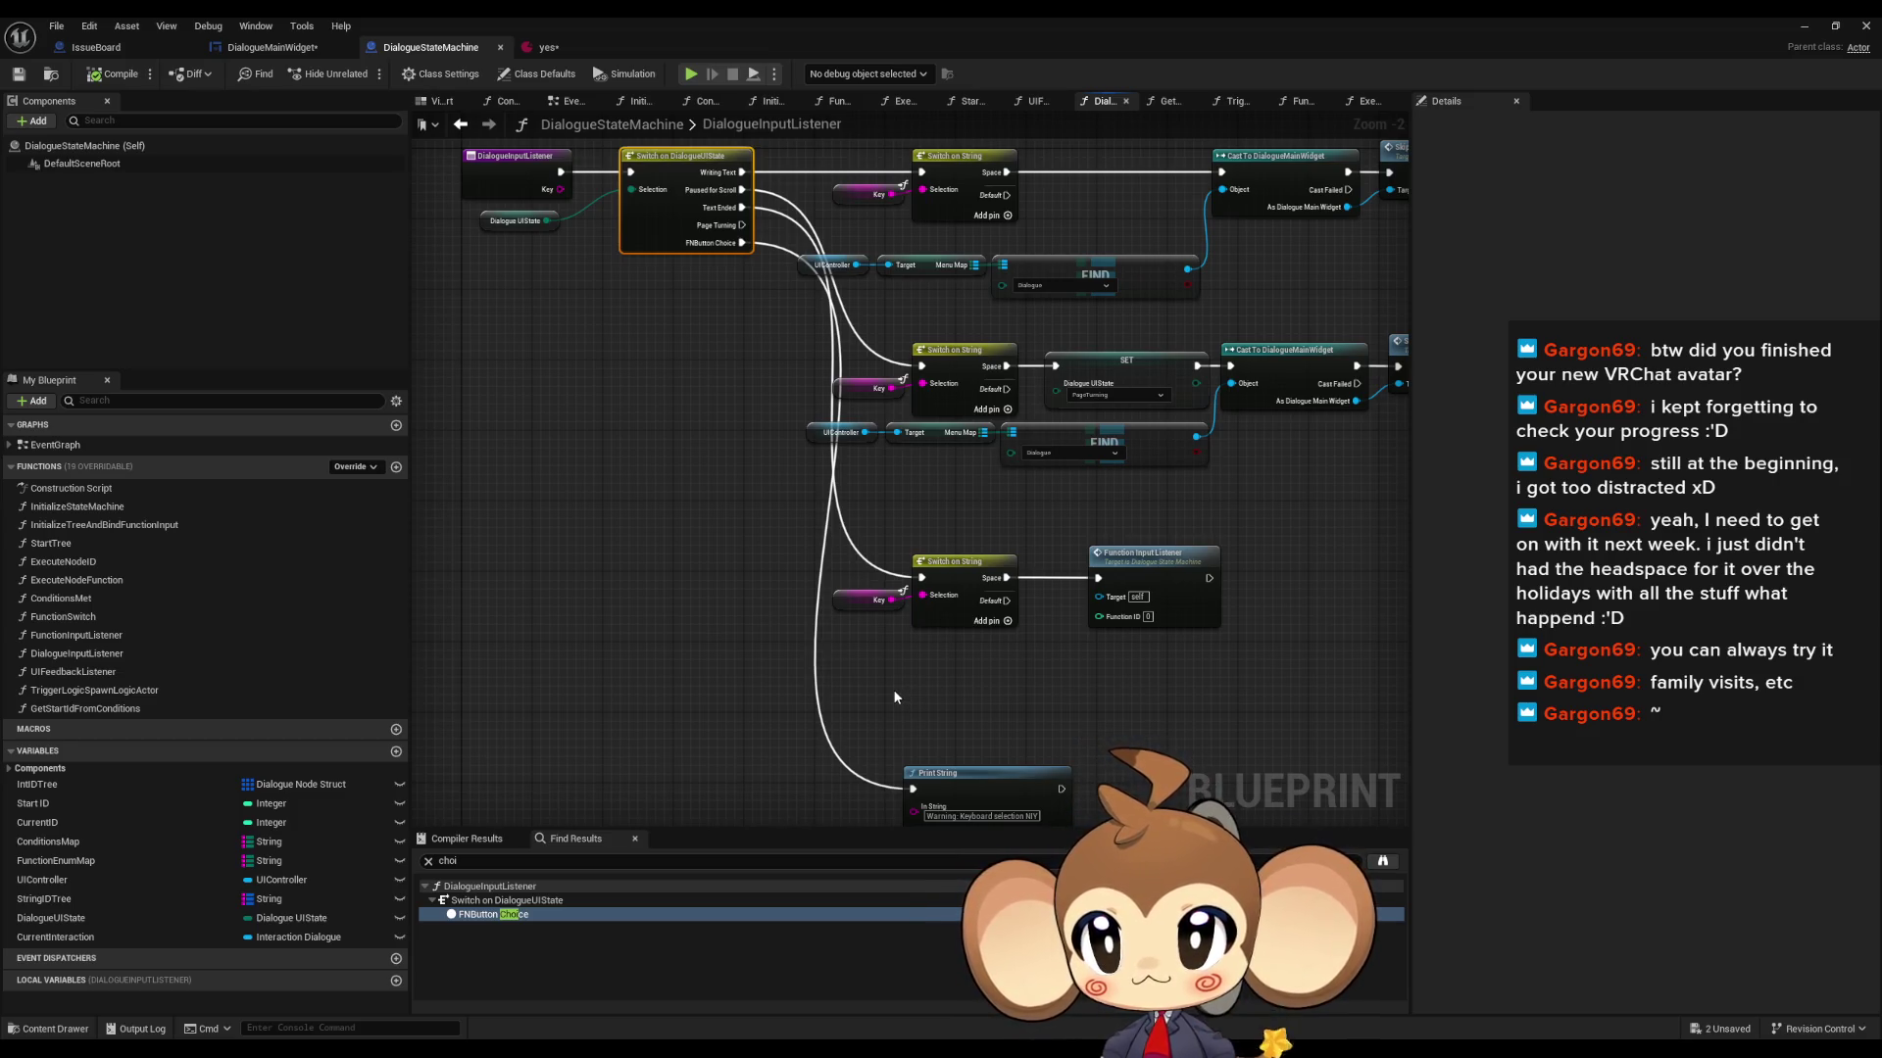
double_click(1149, 556)
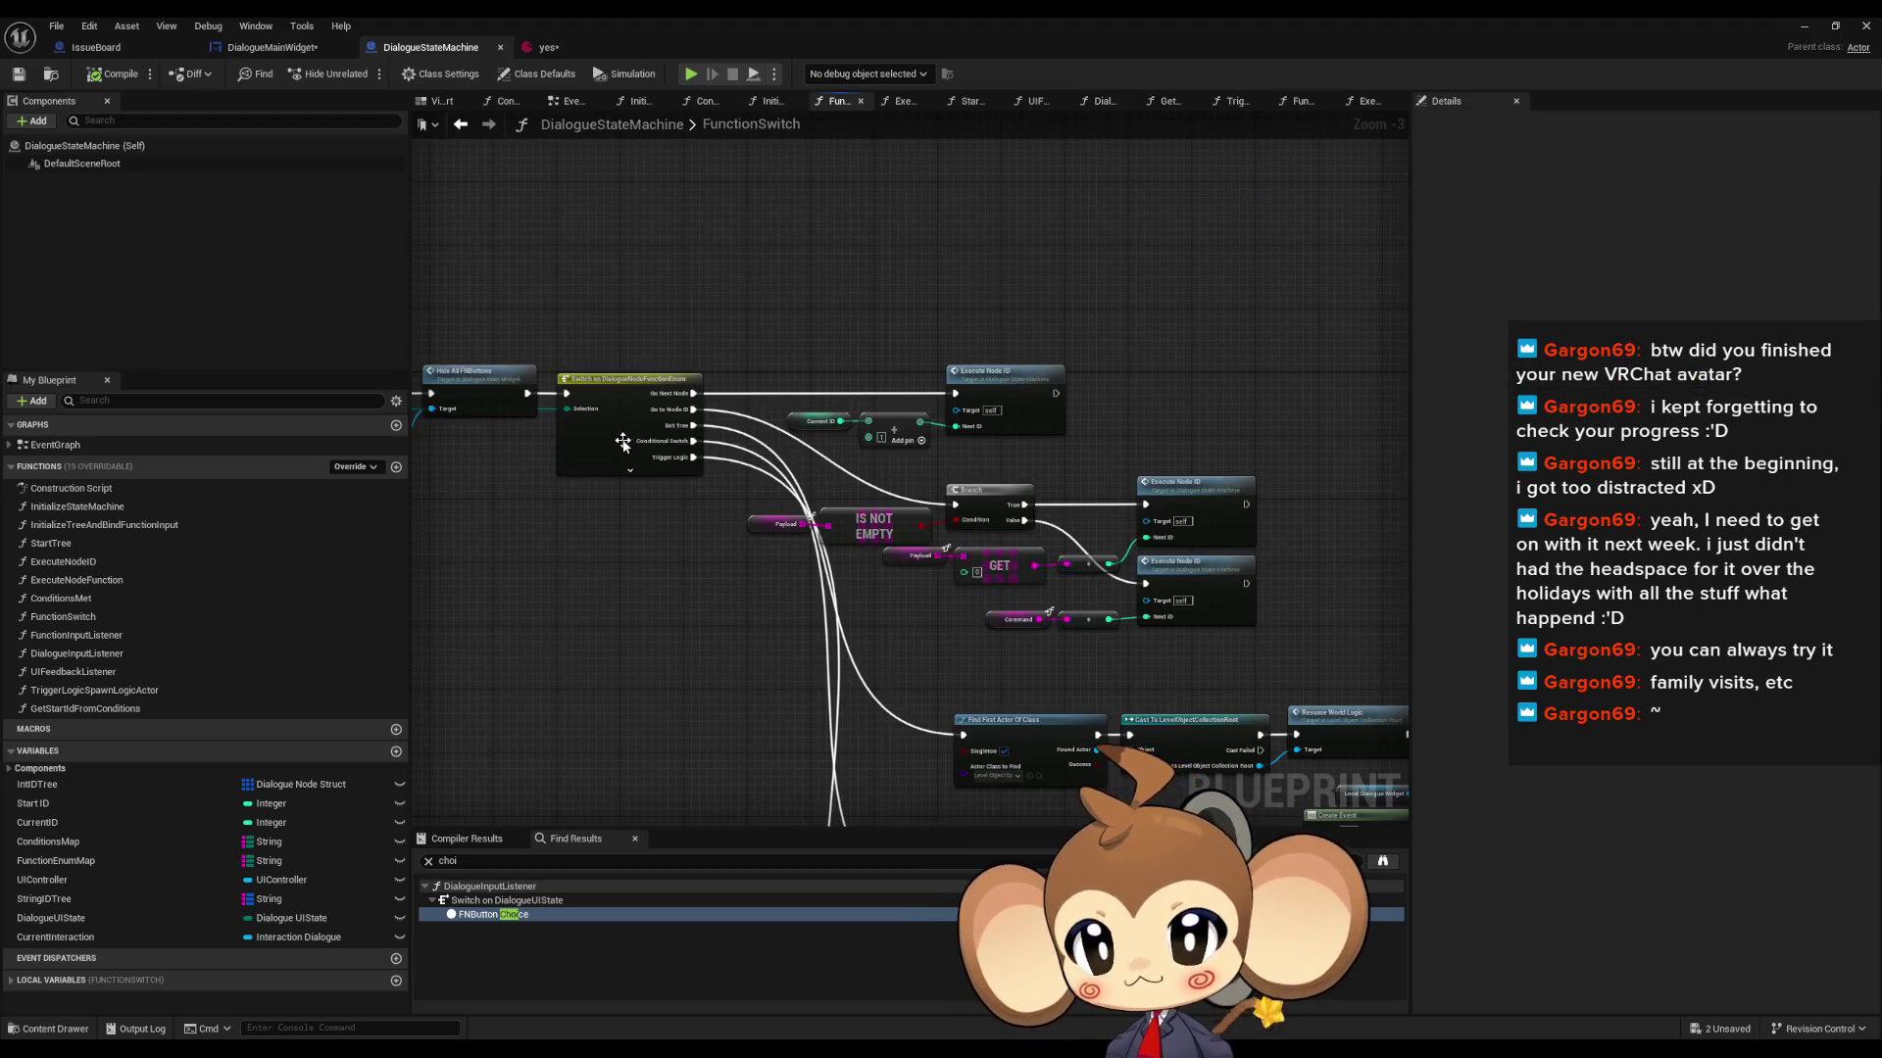
scroll(622, 440, "up", 3)
mouse_move(697, 316)
left_mouse_down()
mouse_move(1087, 385)
mouse_move(108, 373)
left_mouse_up()
left_click_drag(744, 411, 692, 410)
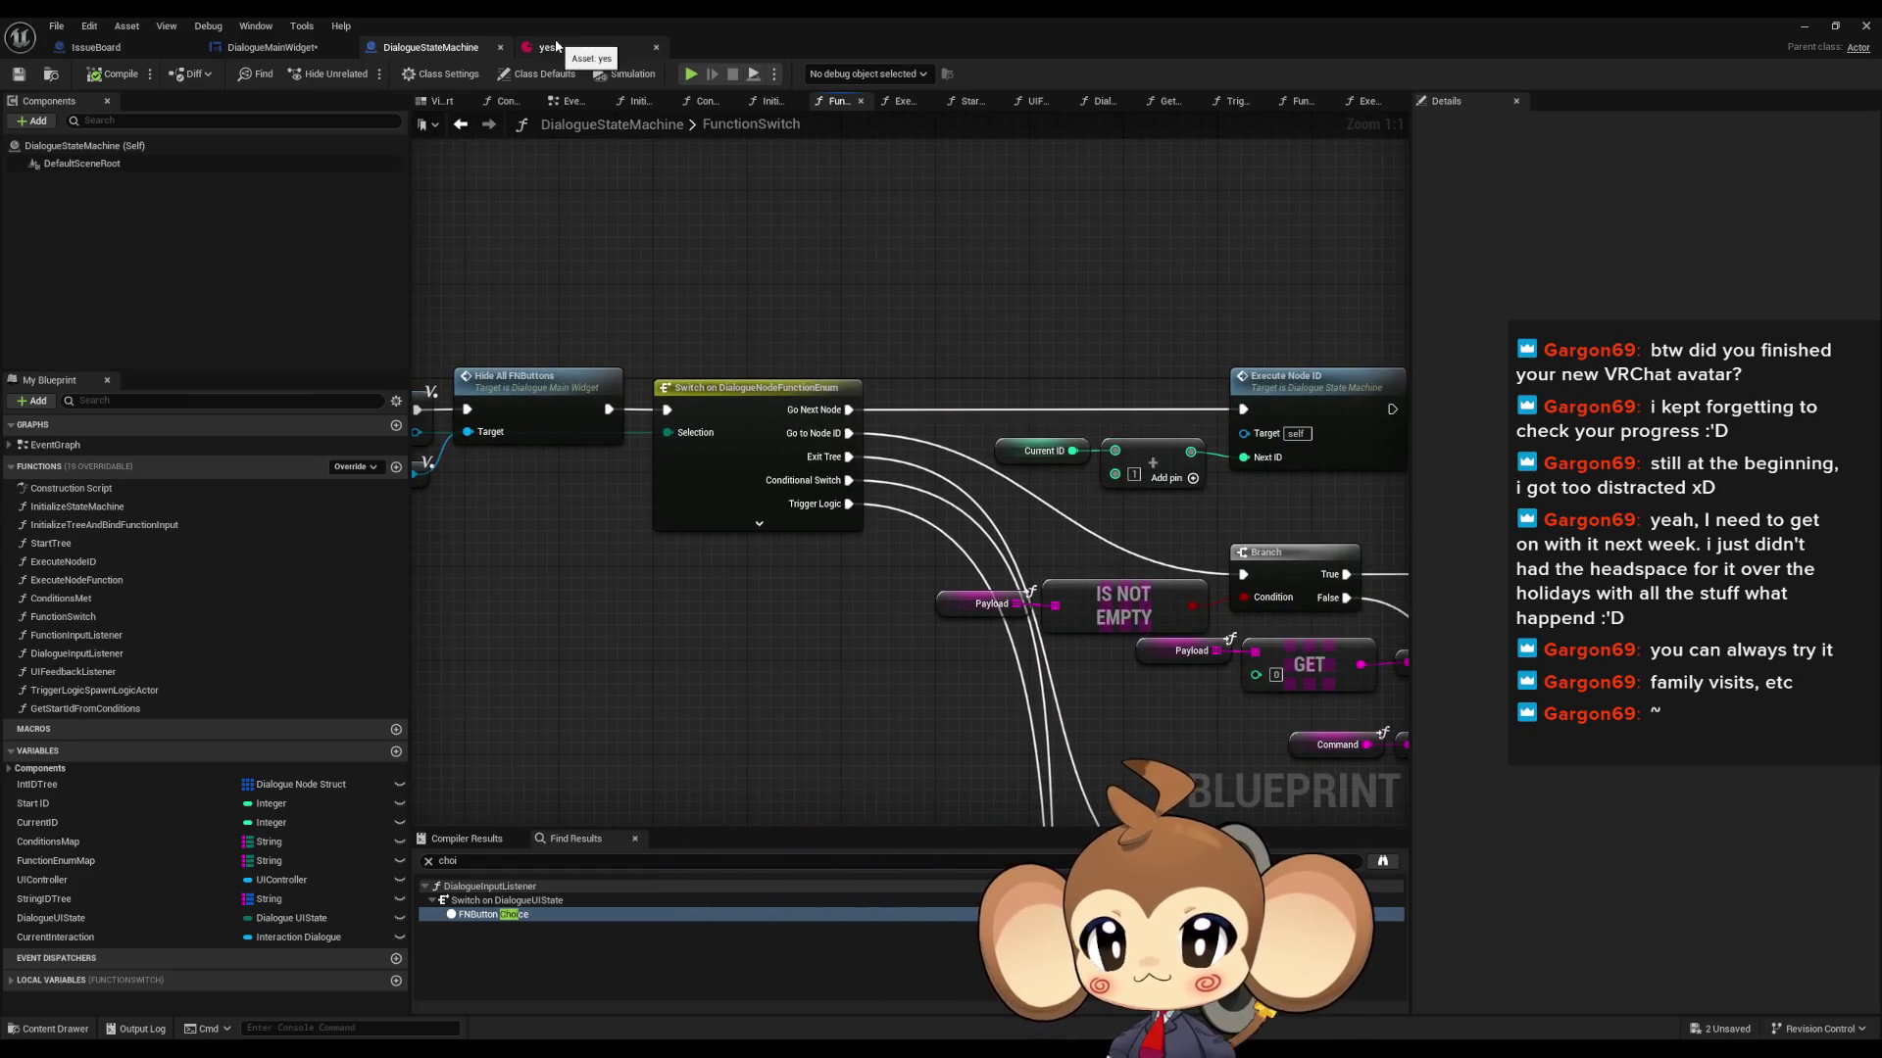
- Glance at the yes data asset and DialogueMainWidget, then select DialogueStateMachine's old search text
left_click(556, 46)
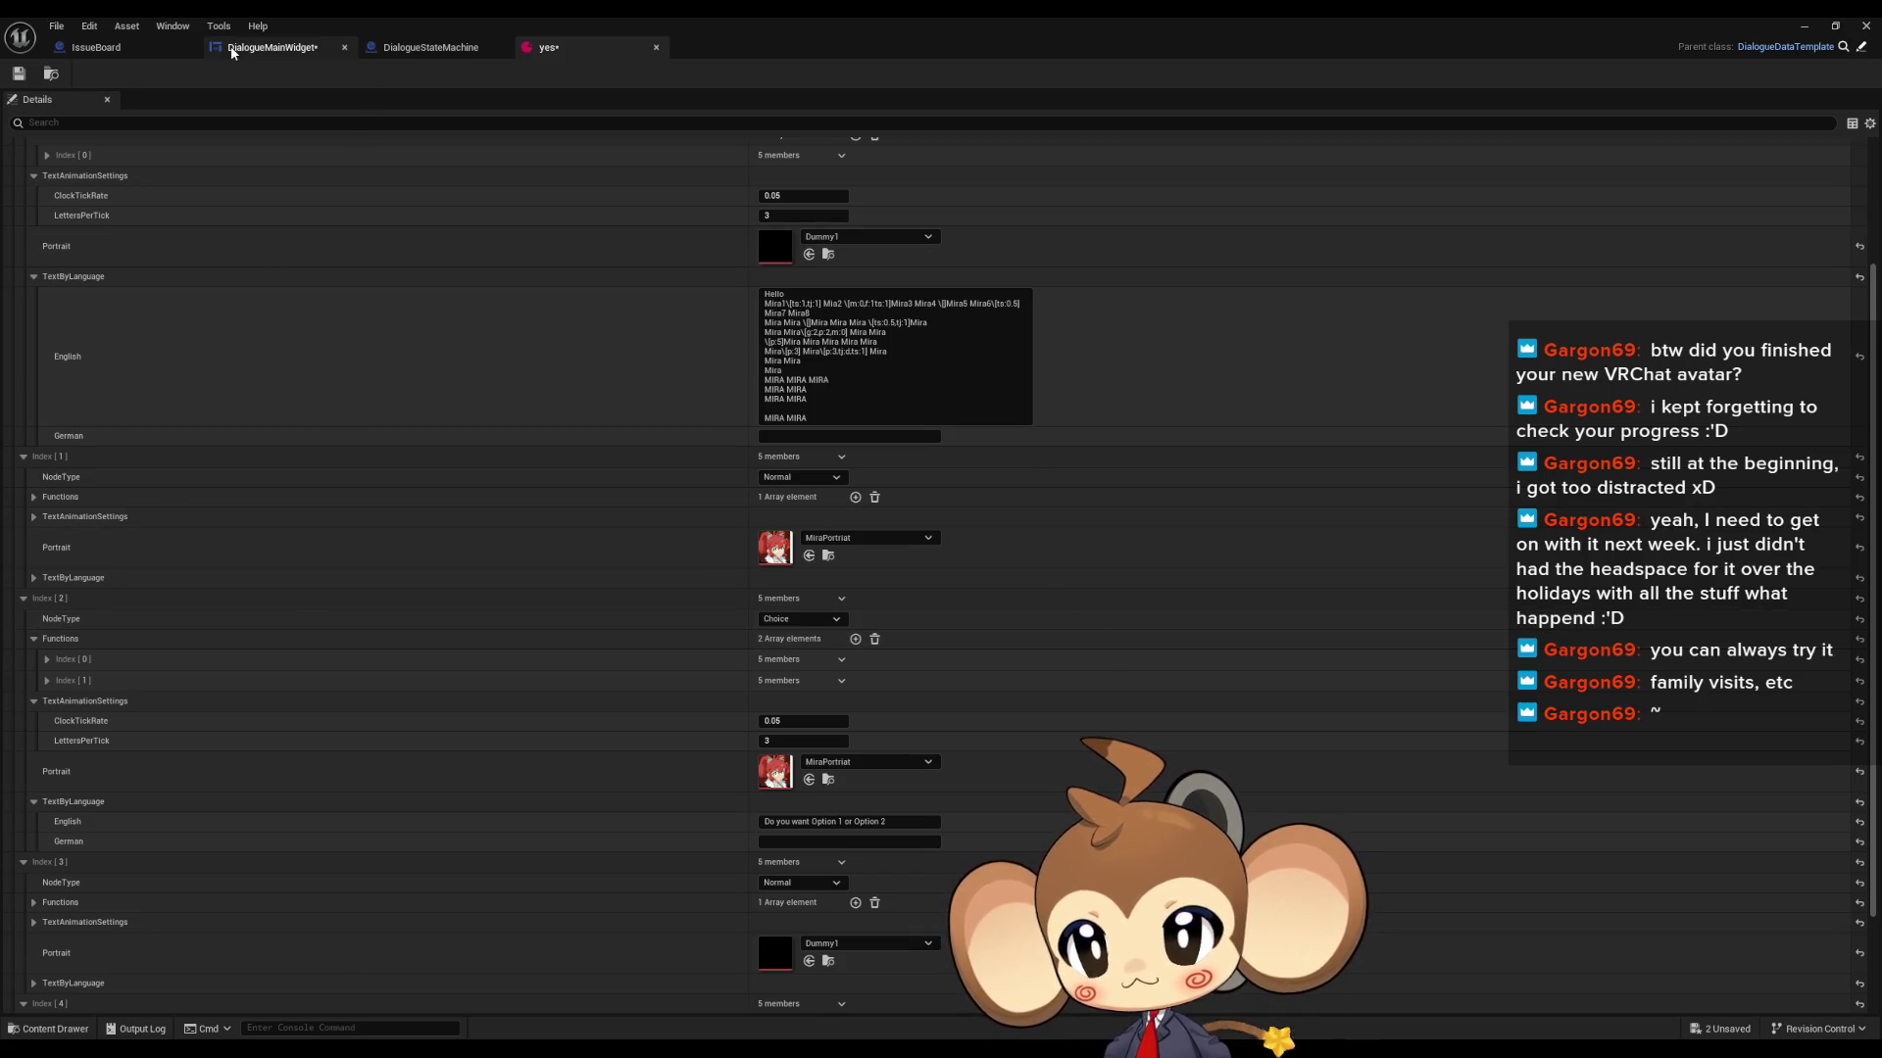
left_click(272, 47)
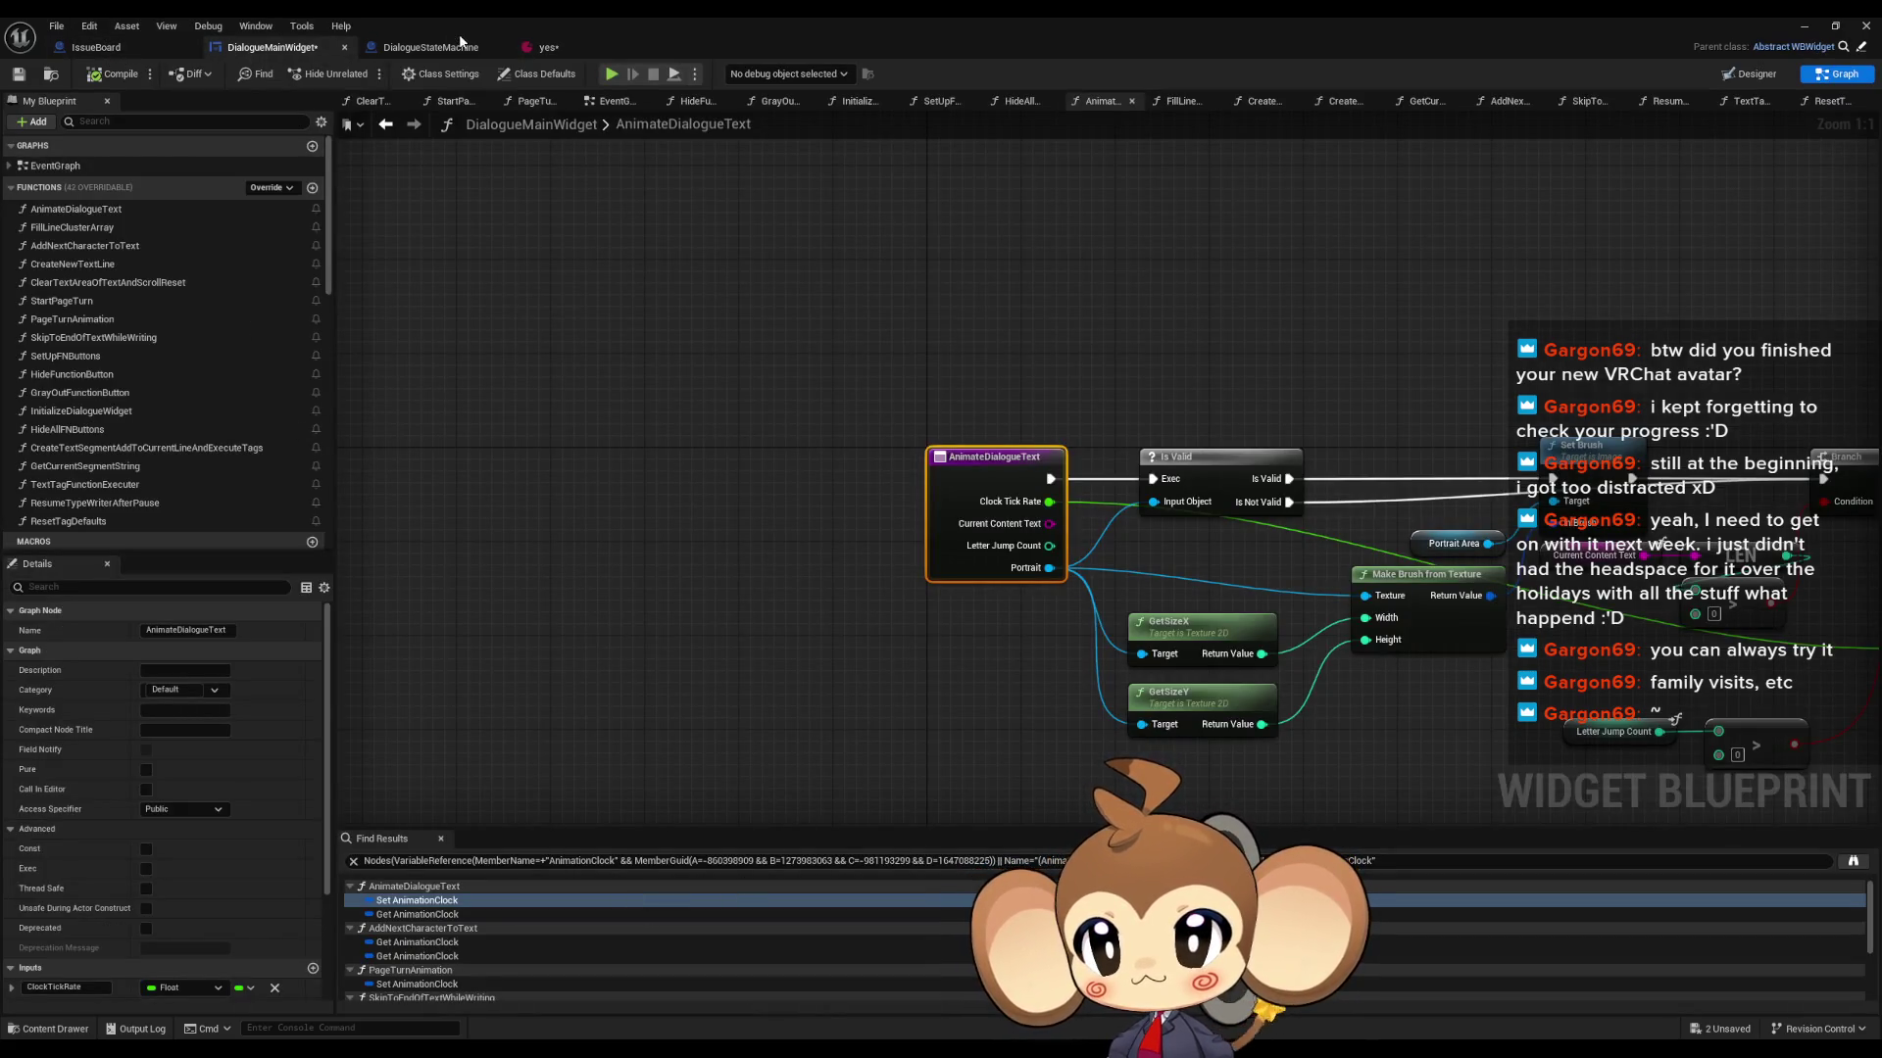
left_click(459, 47)
left_click(599, 861)
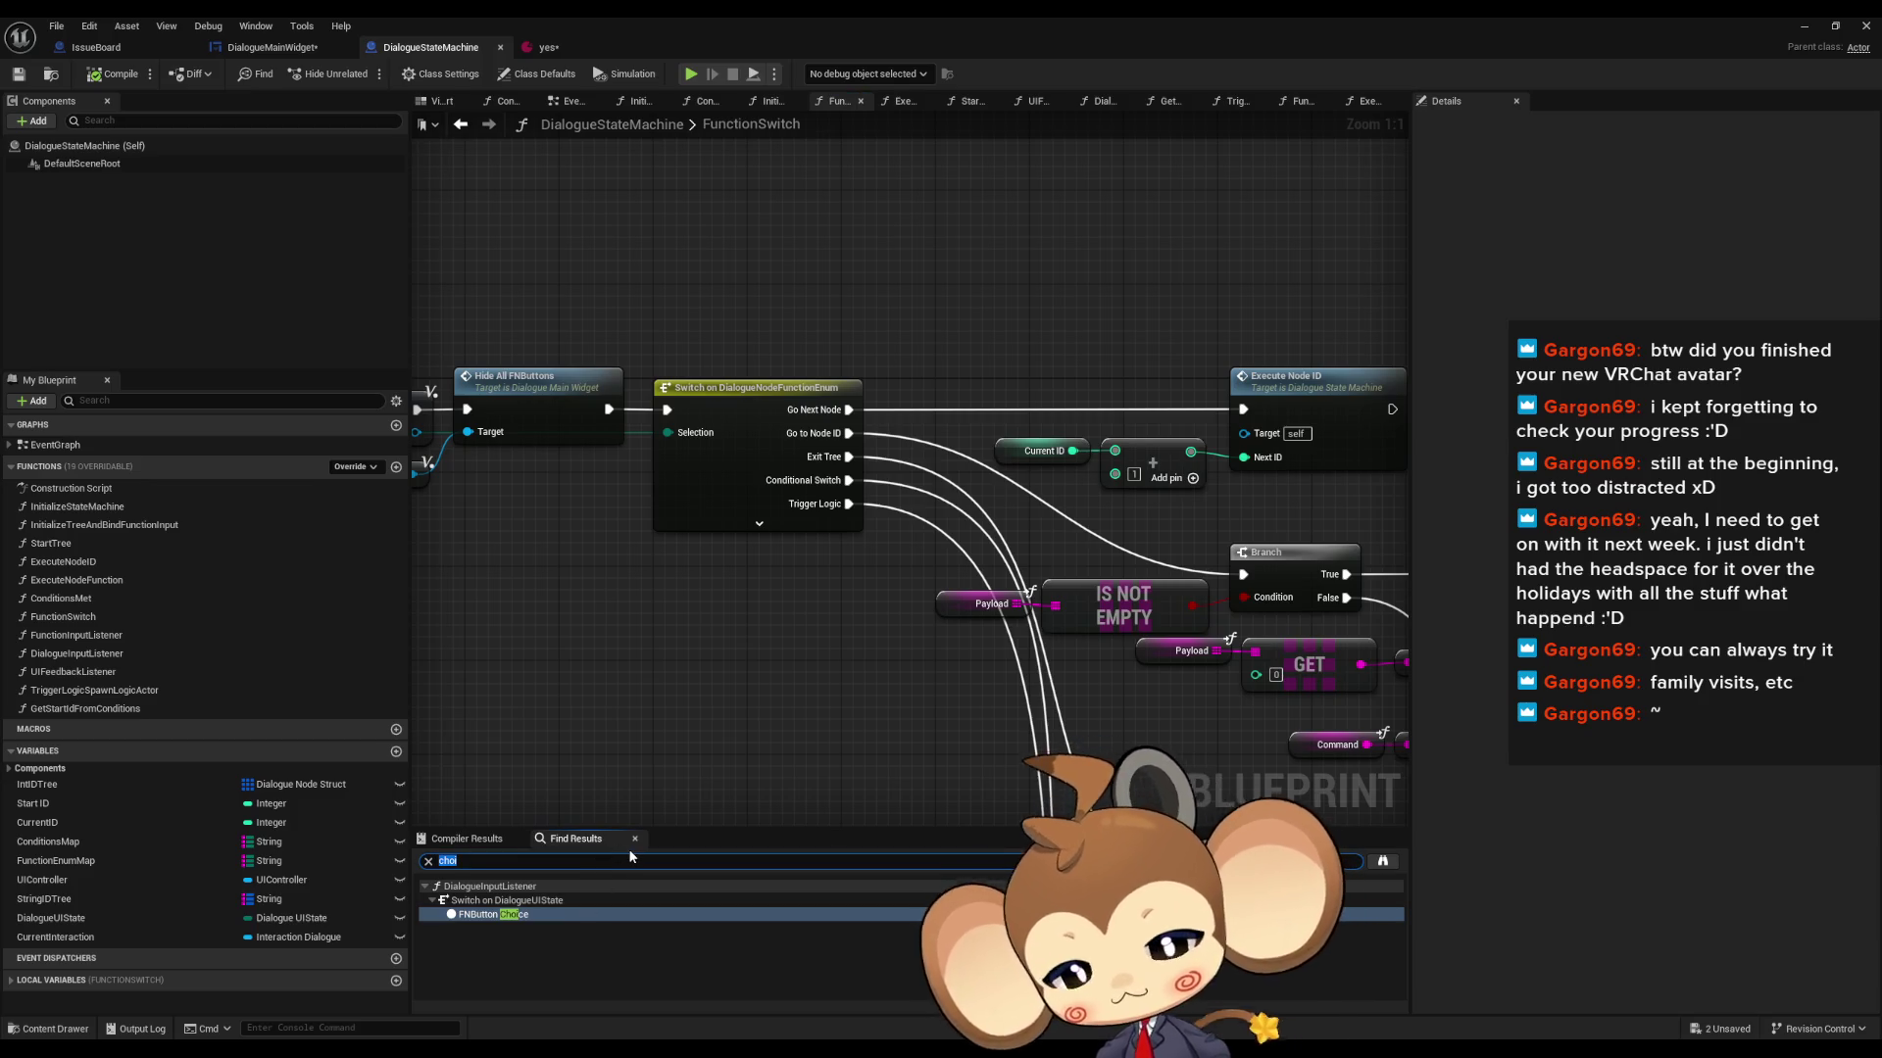
- Search for Node Type uses and inspect the first one in ExecuteNodeID
type("node typer")
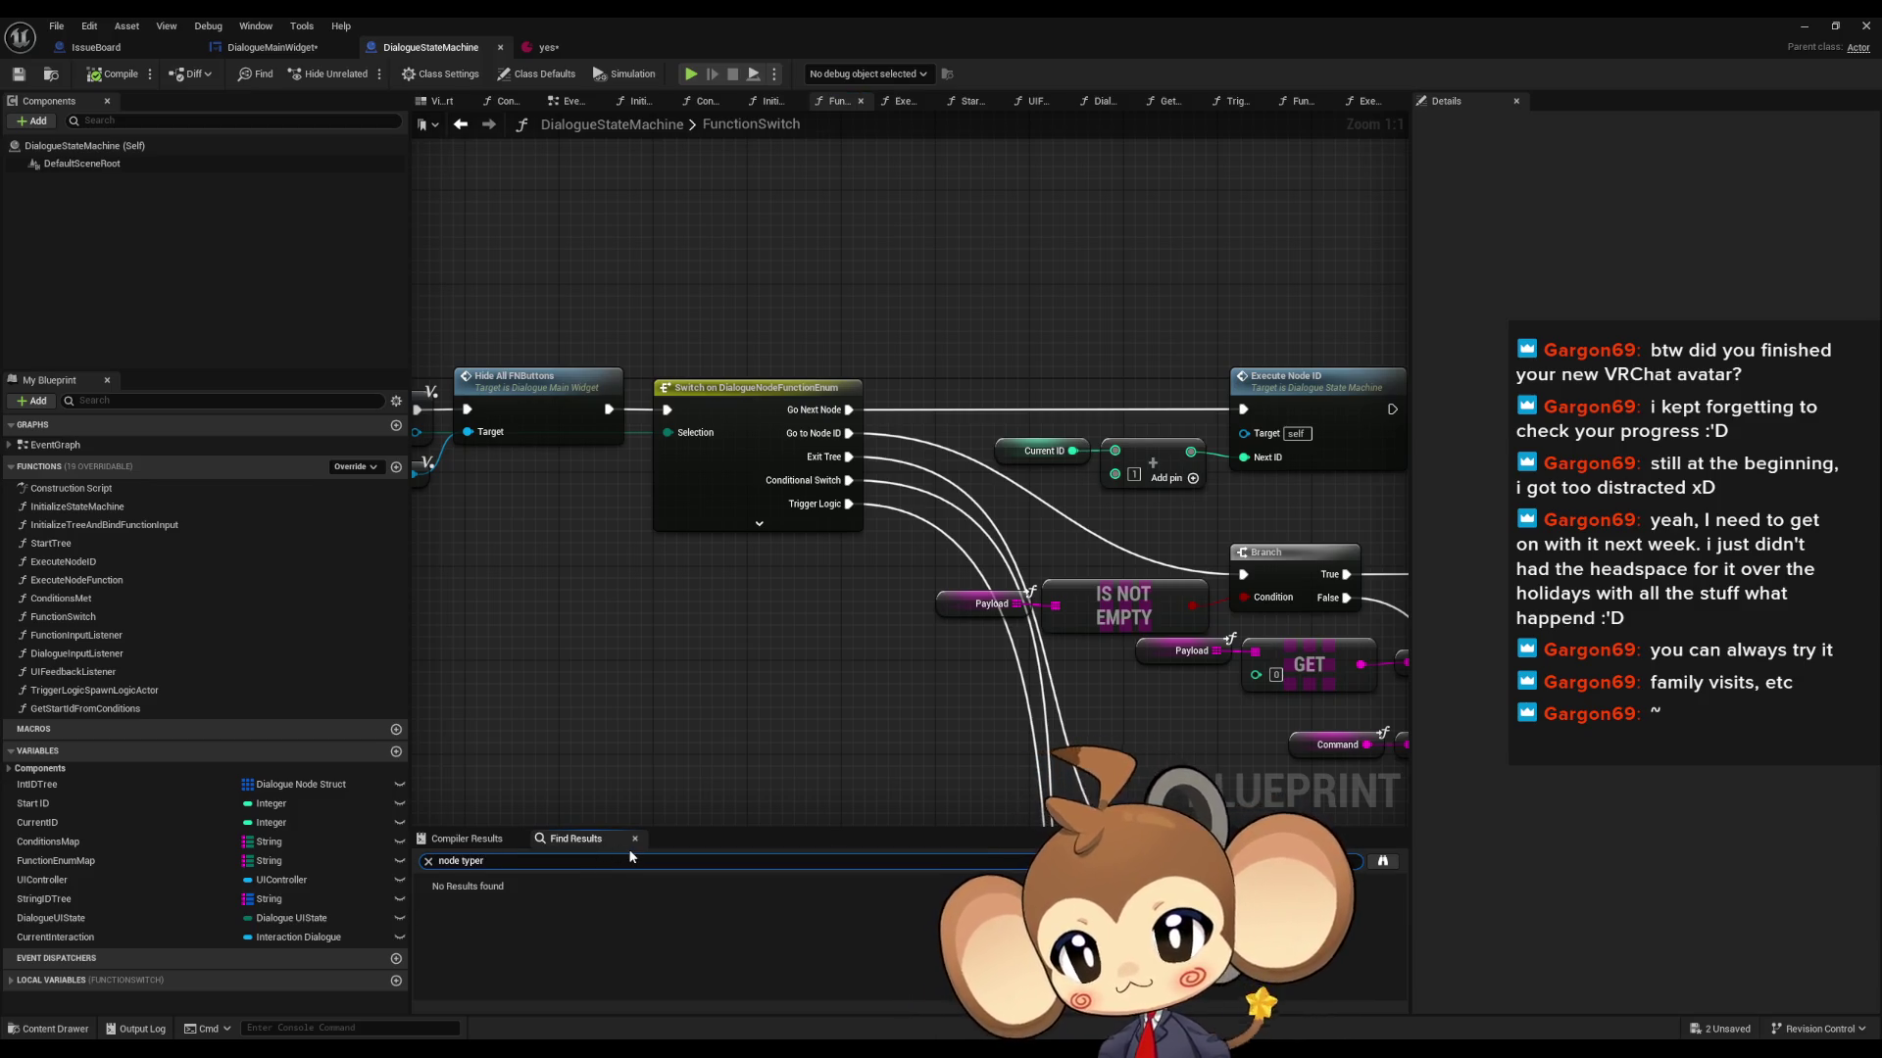
key("BackSpace")
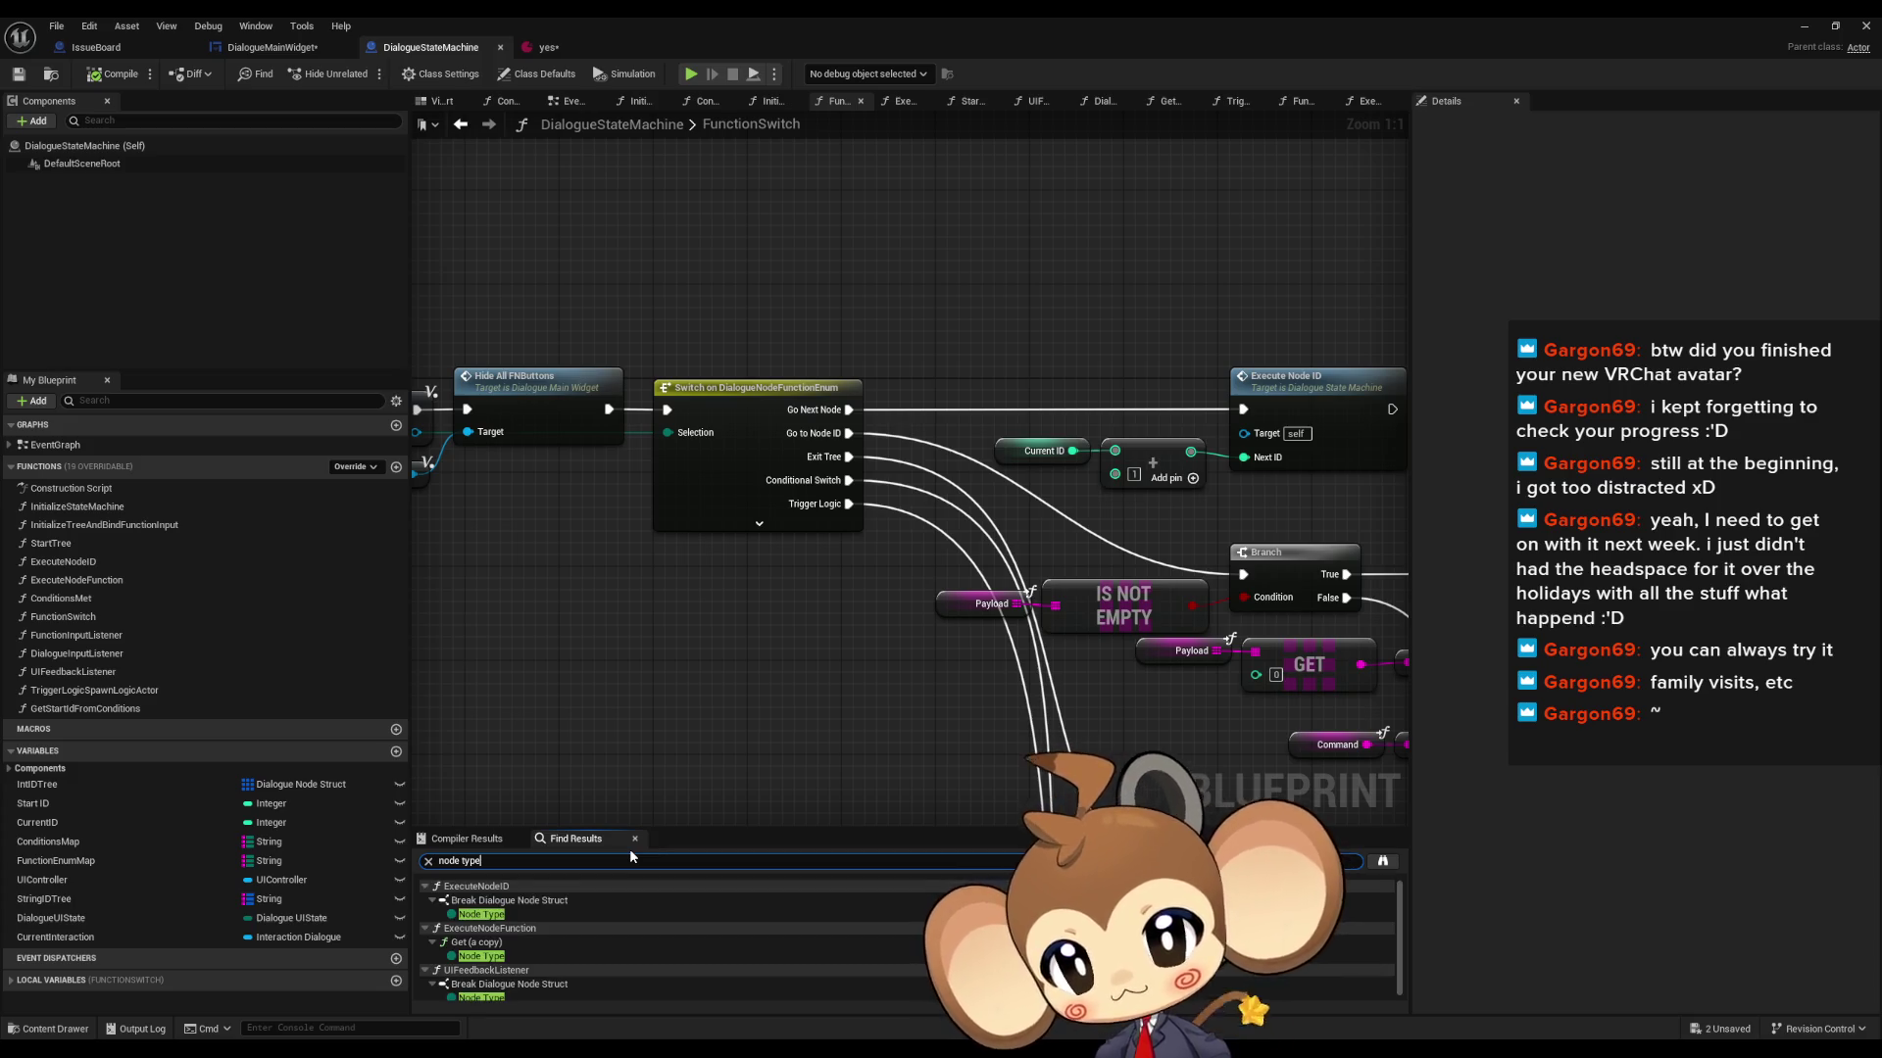
left_click(519, 916)
double_click(520, 917)
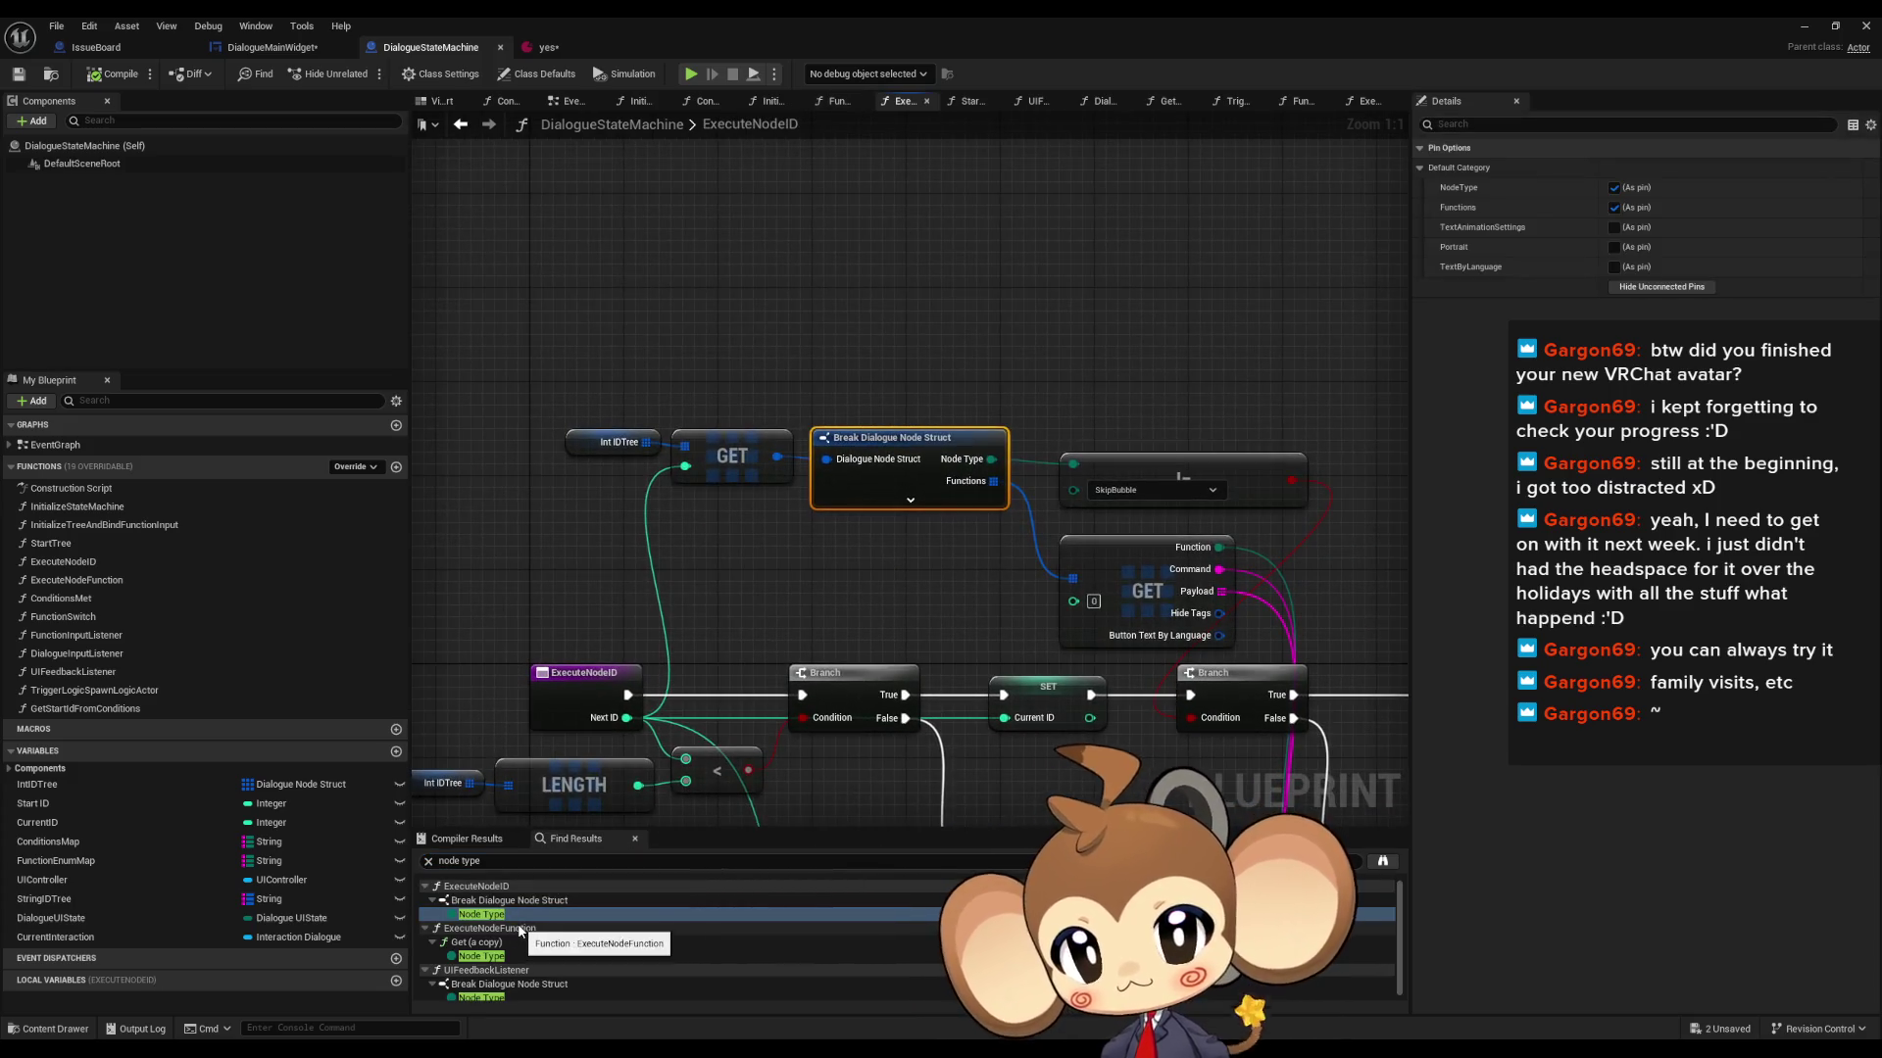
mouse_move(1017, 609)
left_mouse_down()
mouse_move(723, 554)
mouse_move(662, 410)
left_mouse_up()
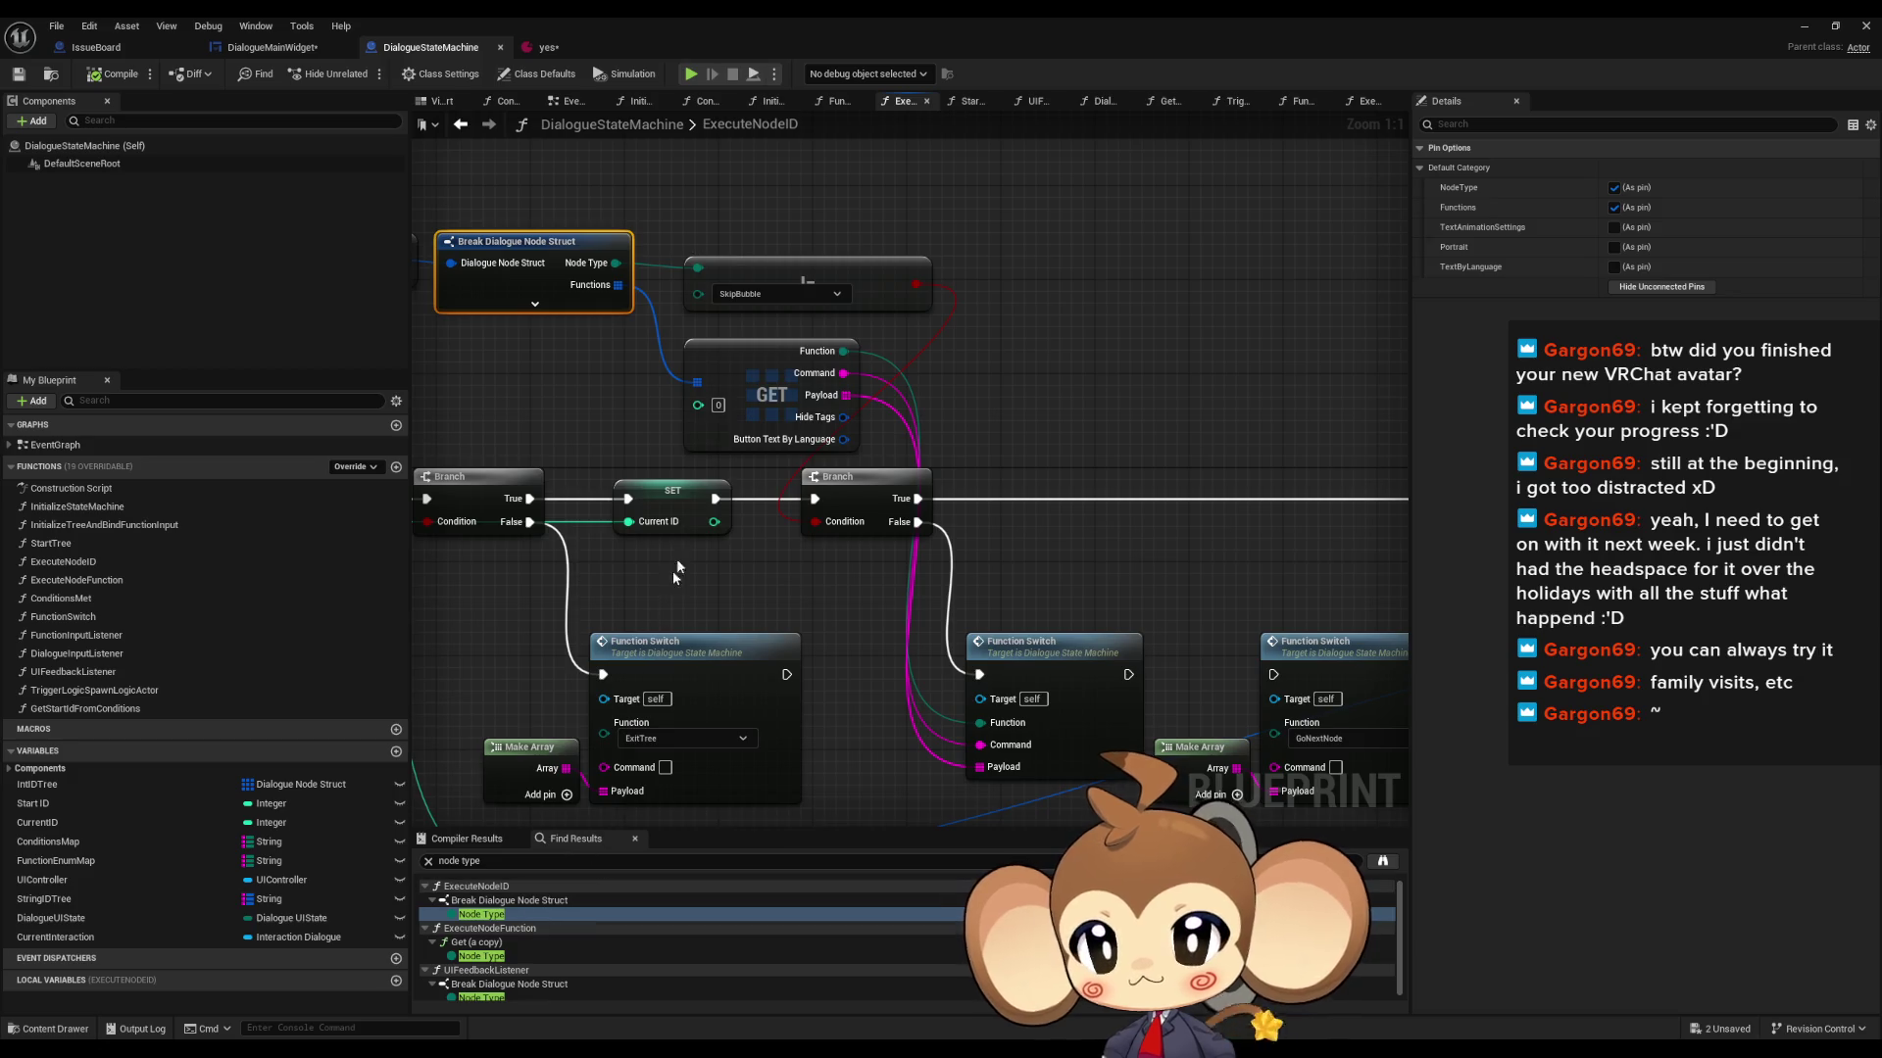
left_click_drag(744, 539, 775, 434)
scroll(799, 423, "down", 2)
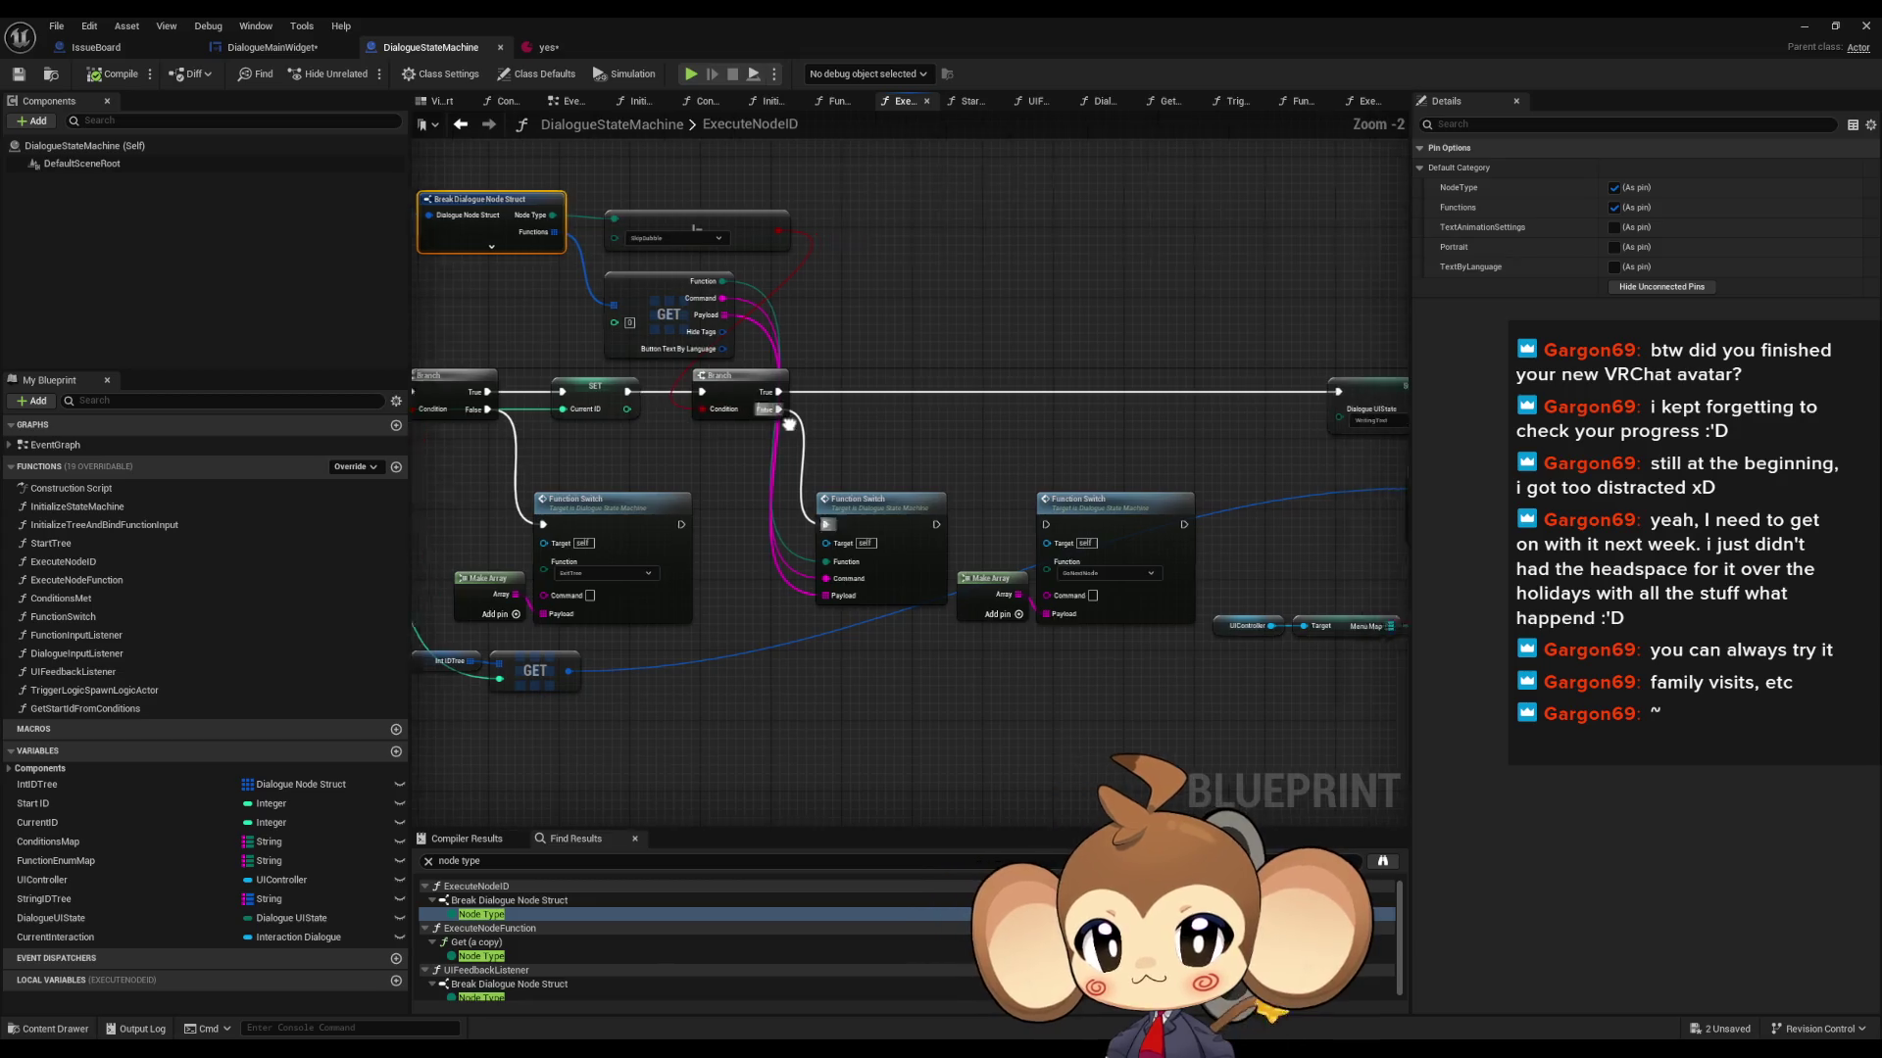
scroll(784, 532, "up", 2)
- Visit the Node Type uses in ExecuteNodeFunction and UIFeedbackListener, following them to Set Up FNButtons
left_click(482, 957)
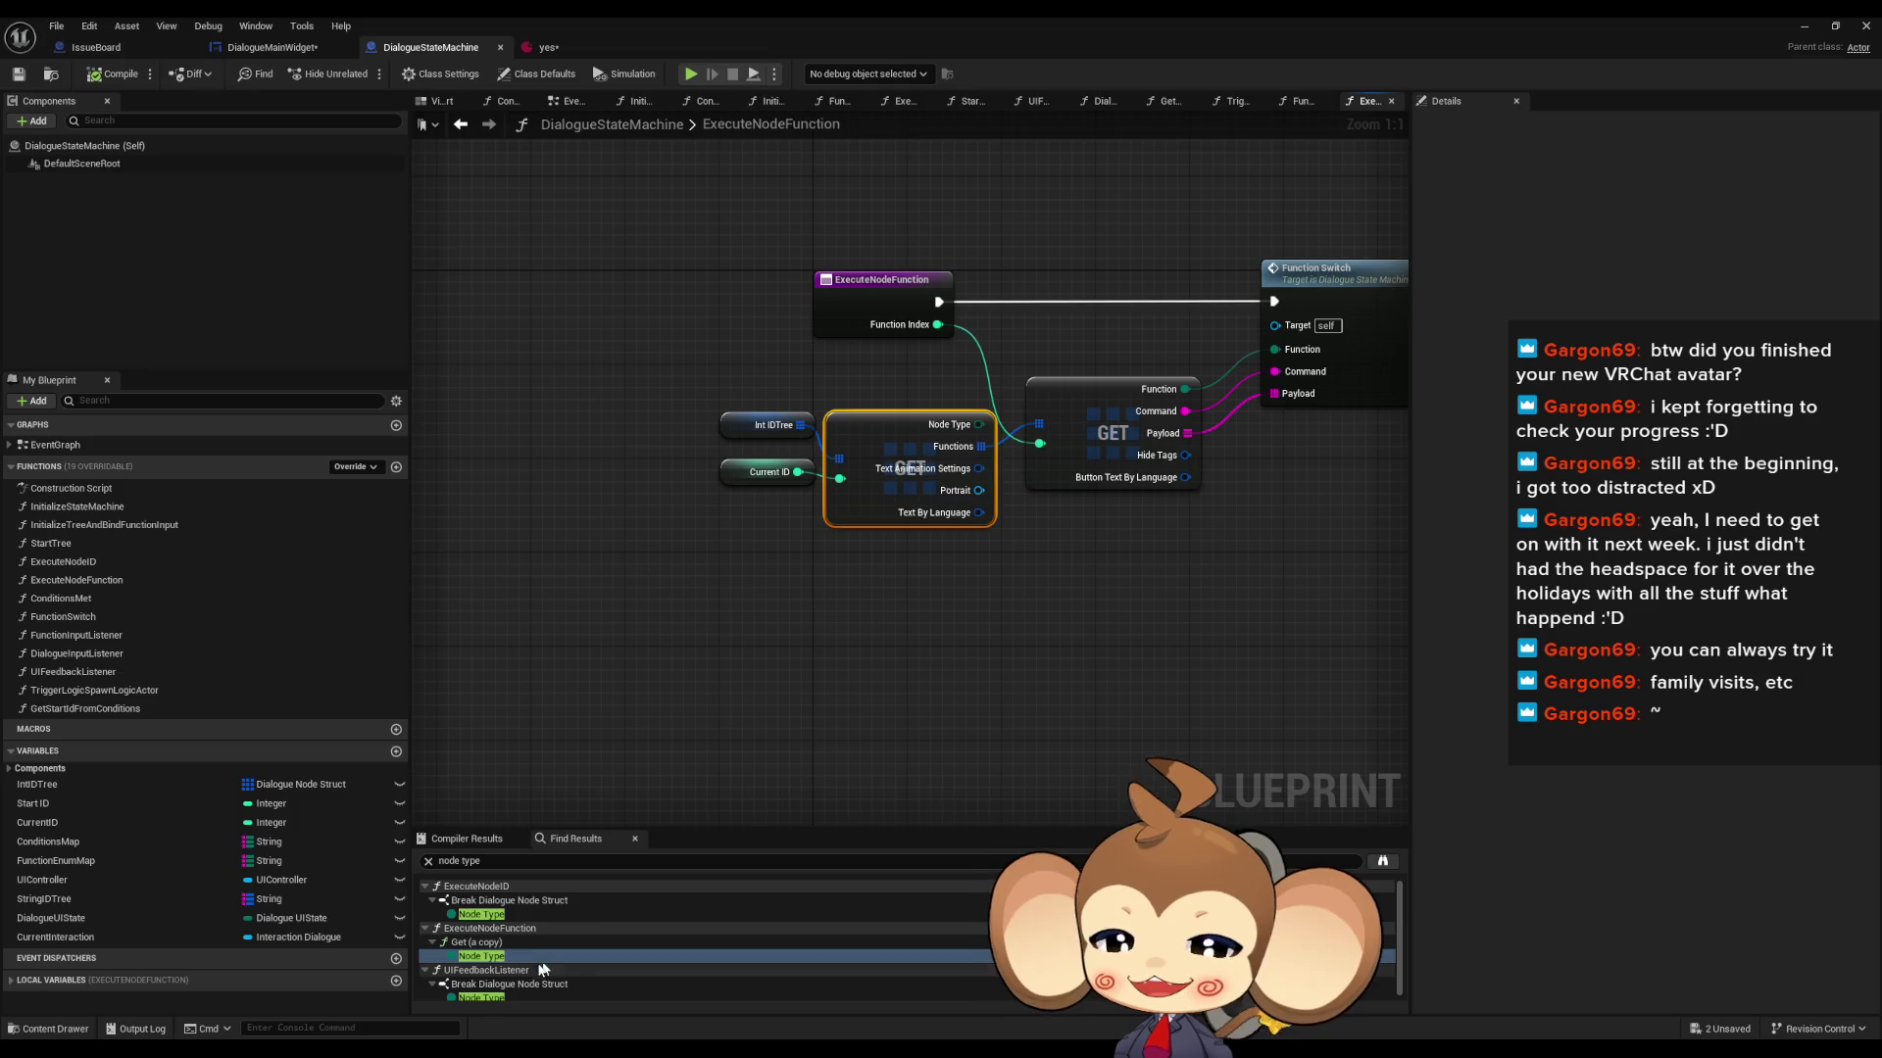
scroll(493, 1000, "down", 1)
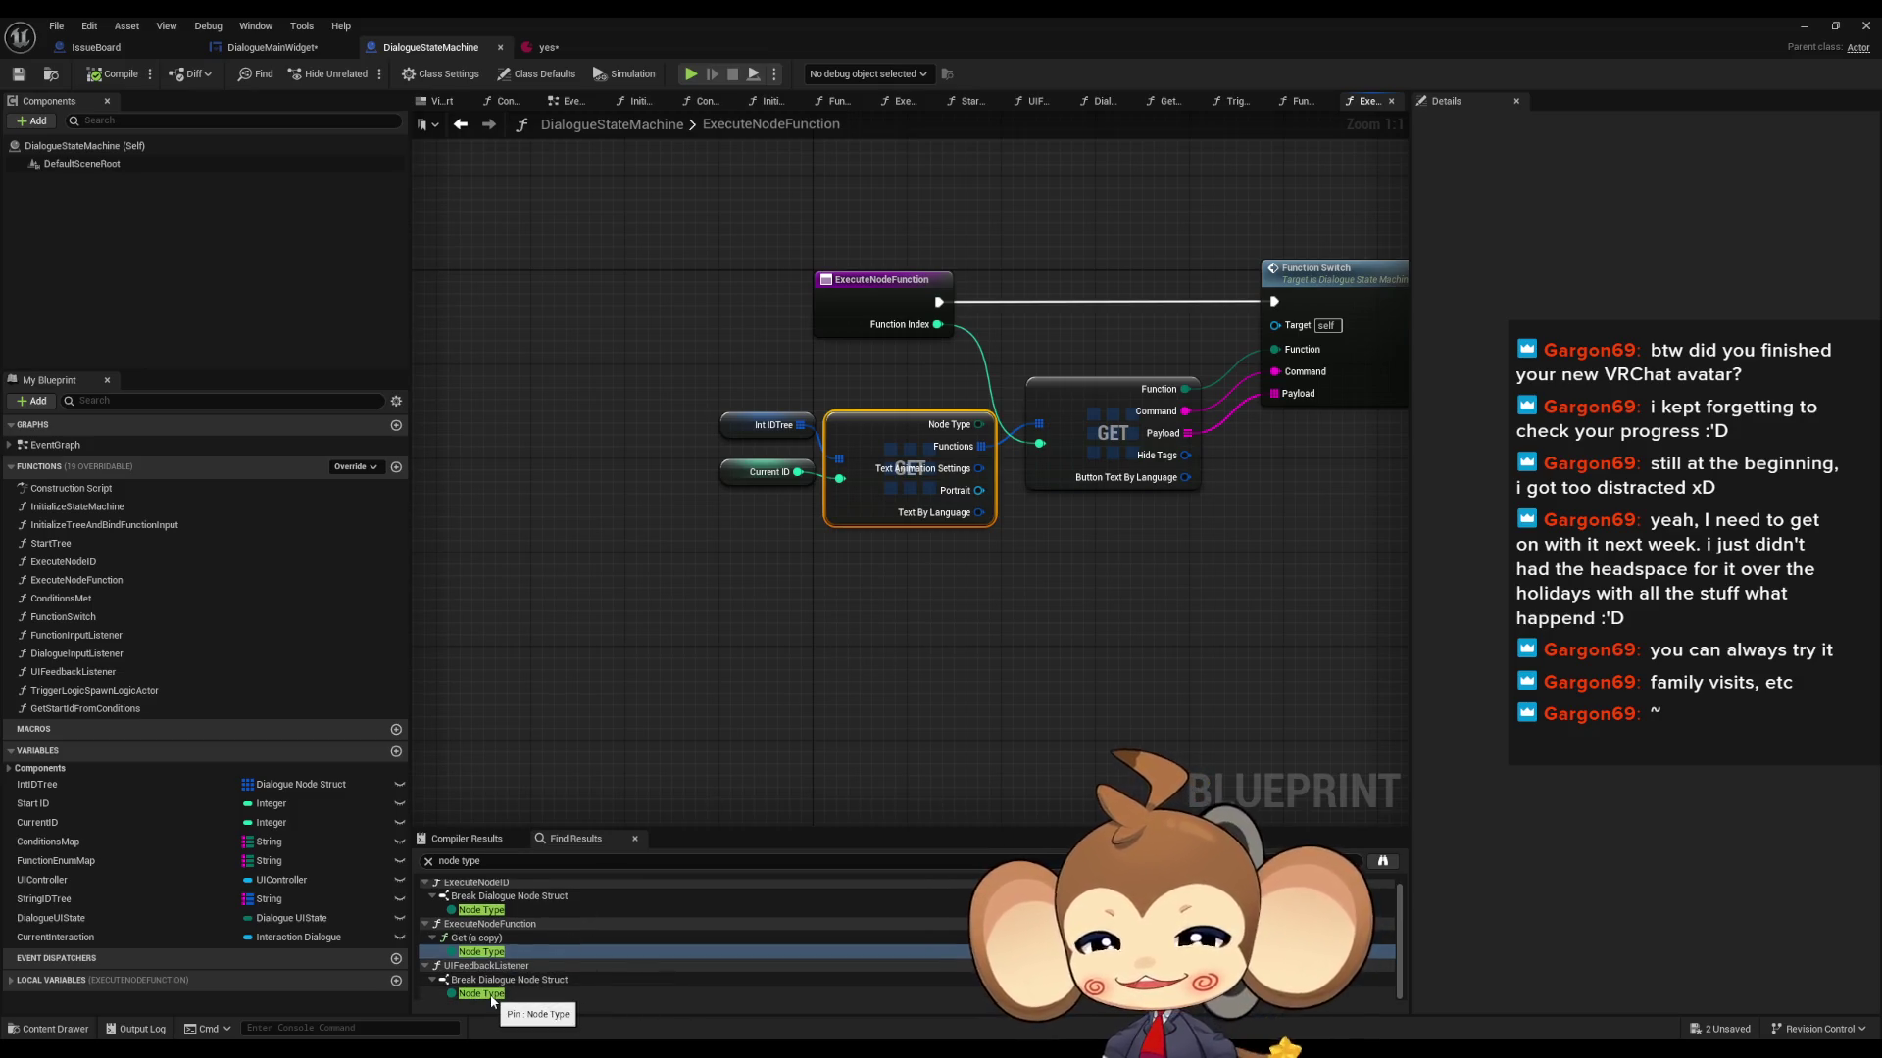
left_click(485, 995)
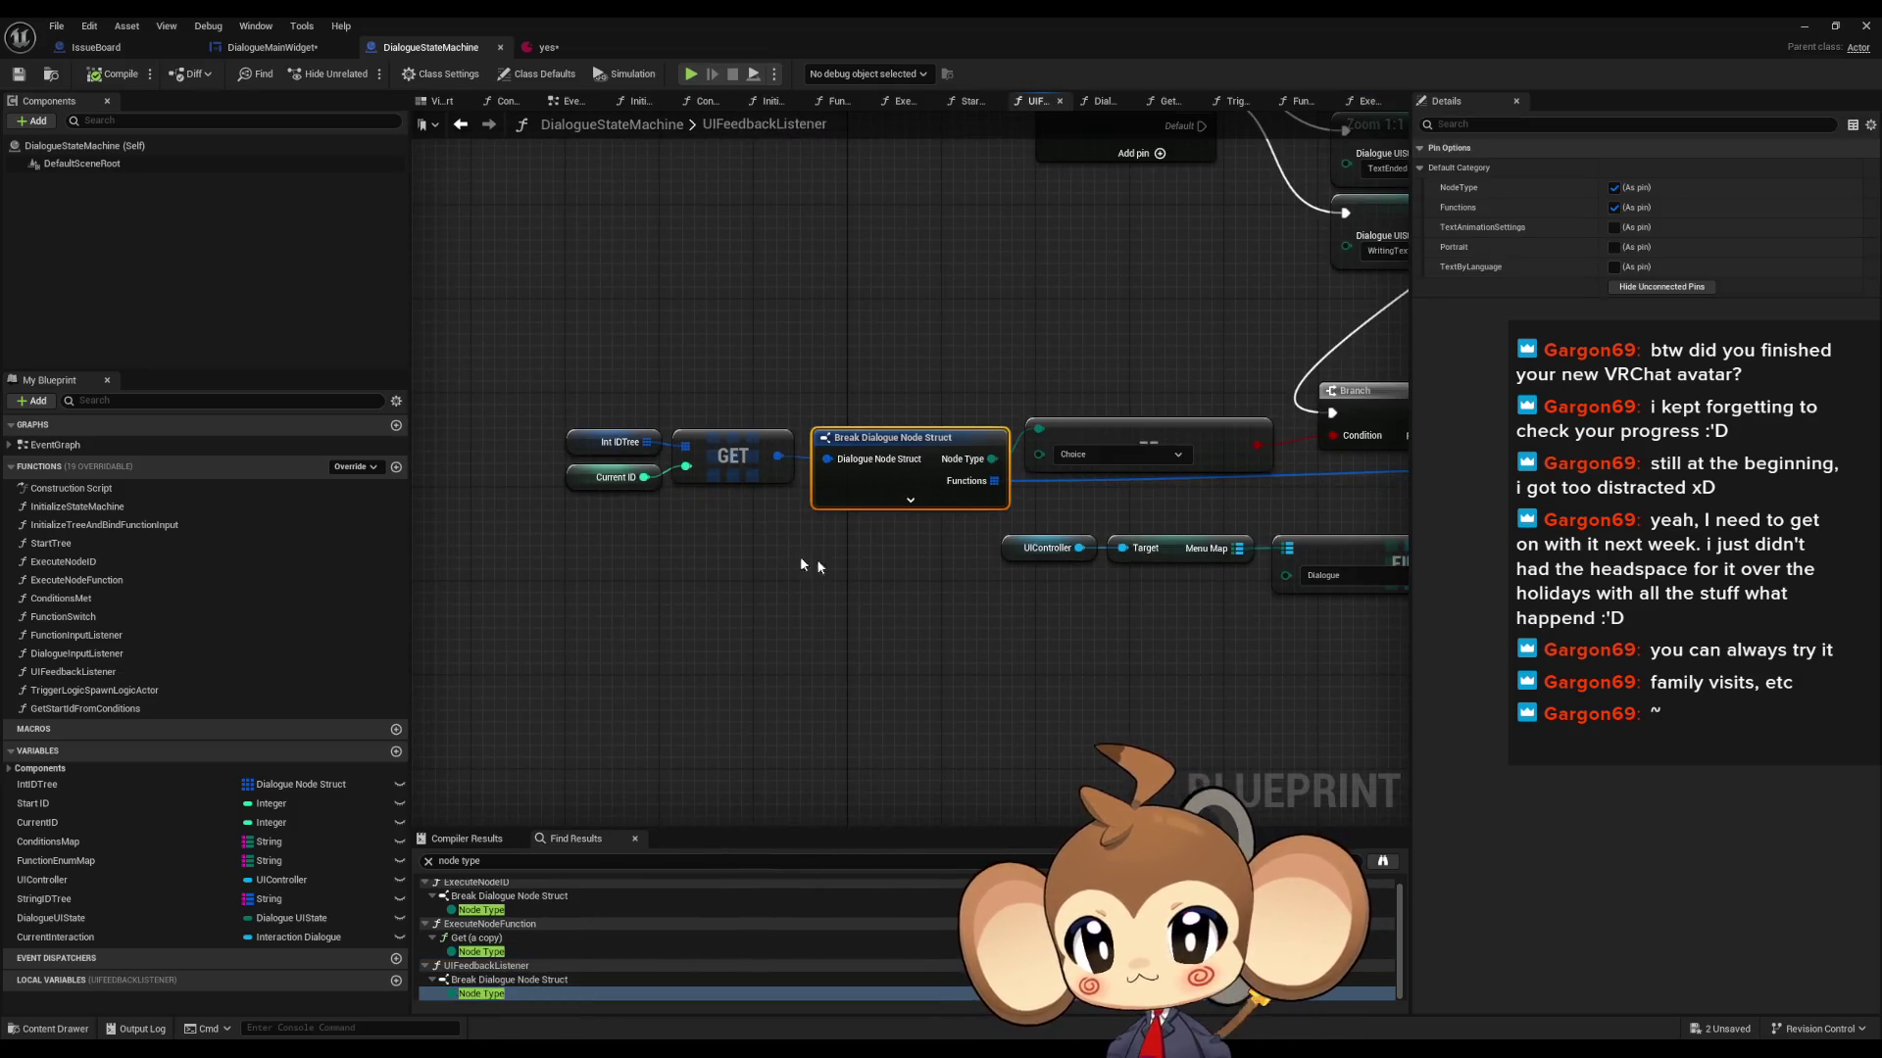
left_click_drag(651, 315, 862, 503)
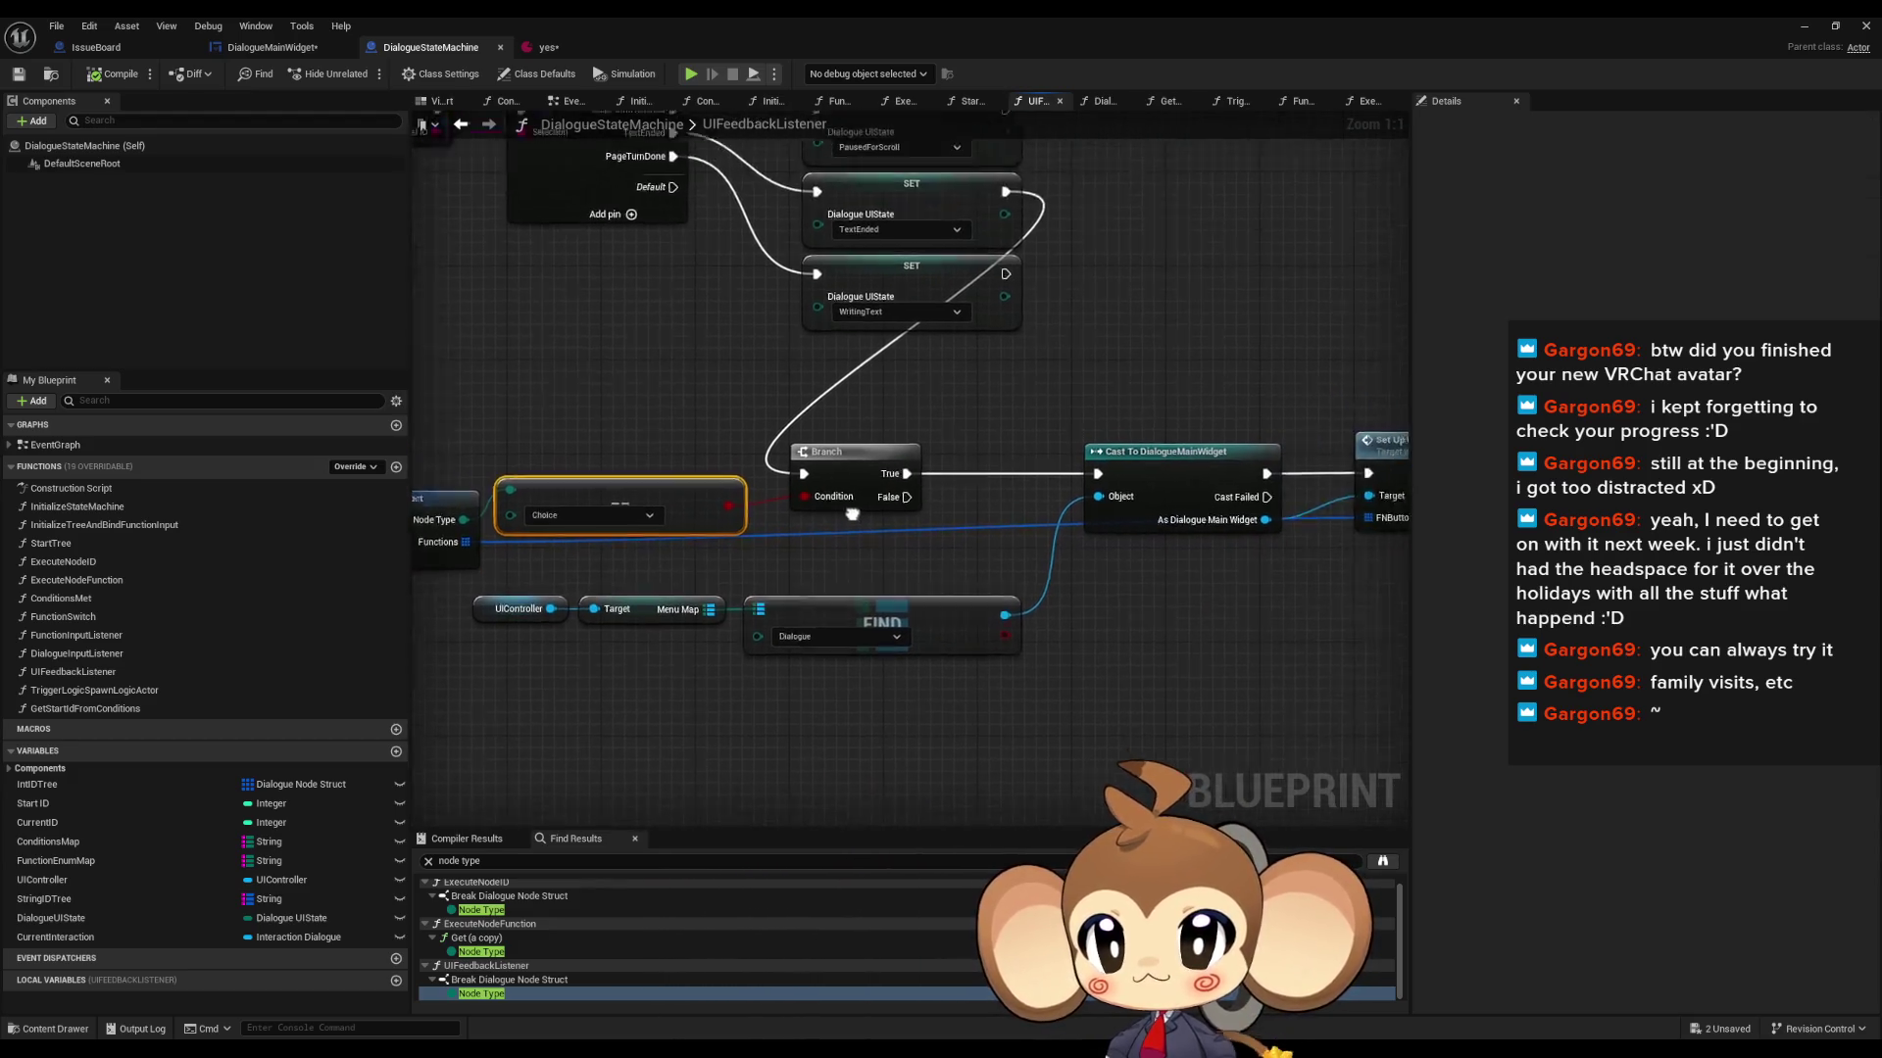
scroll(862, 503, "down", 2)
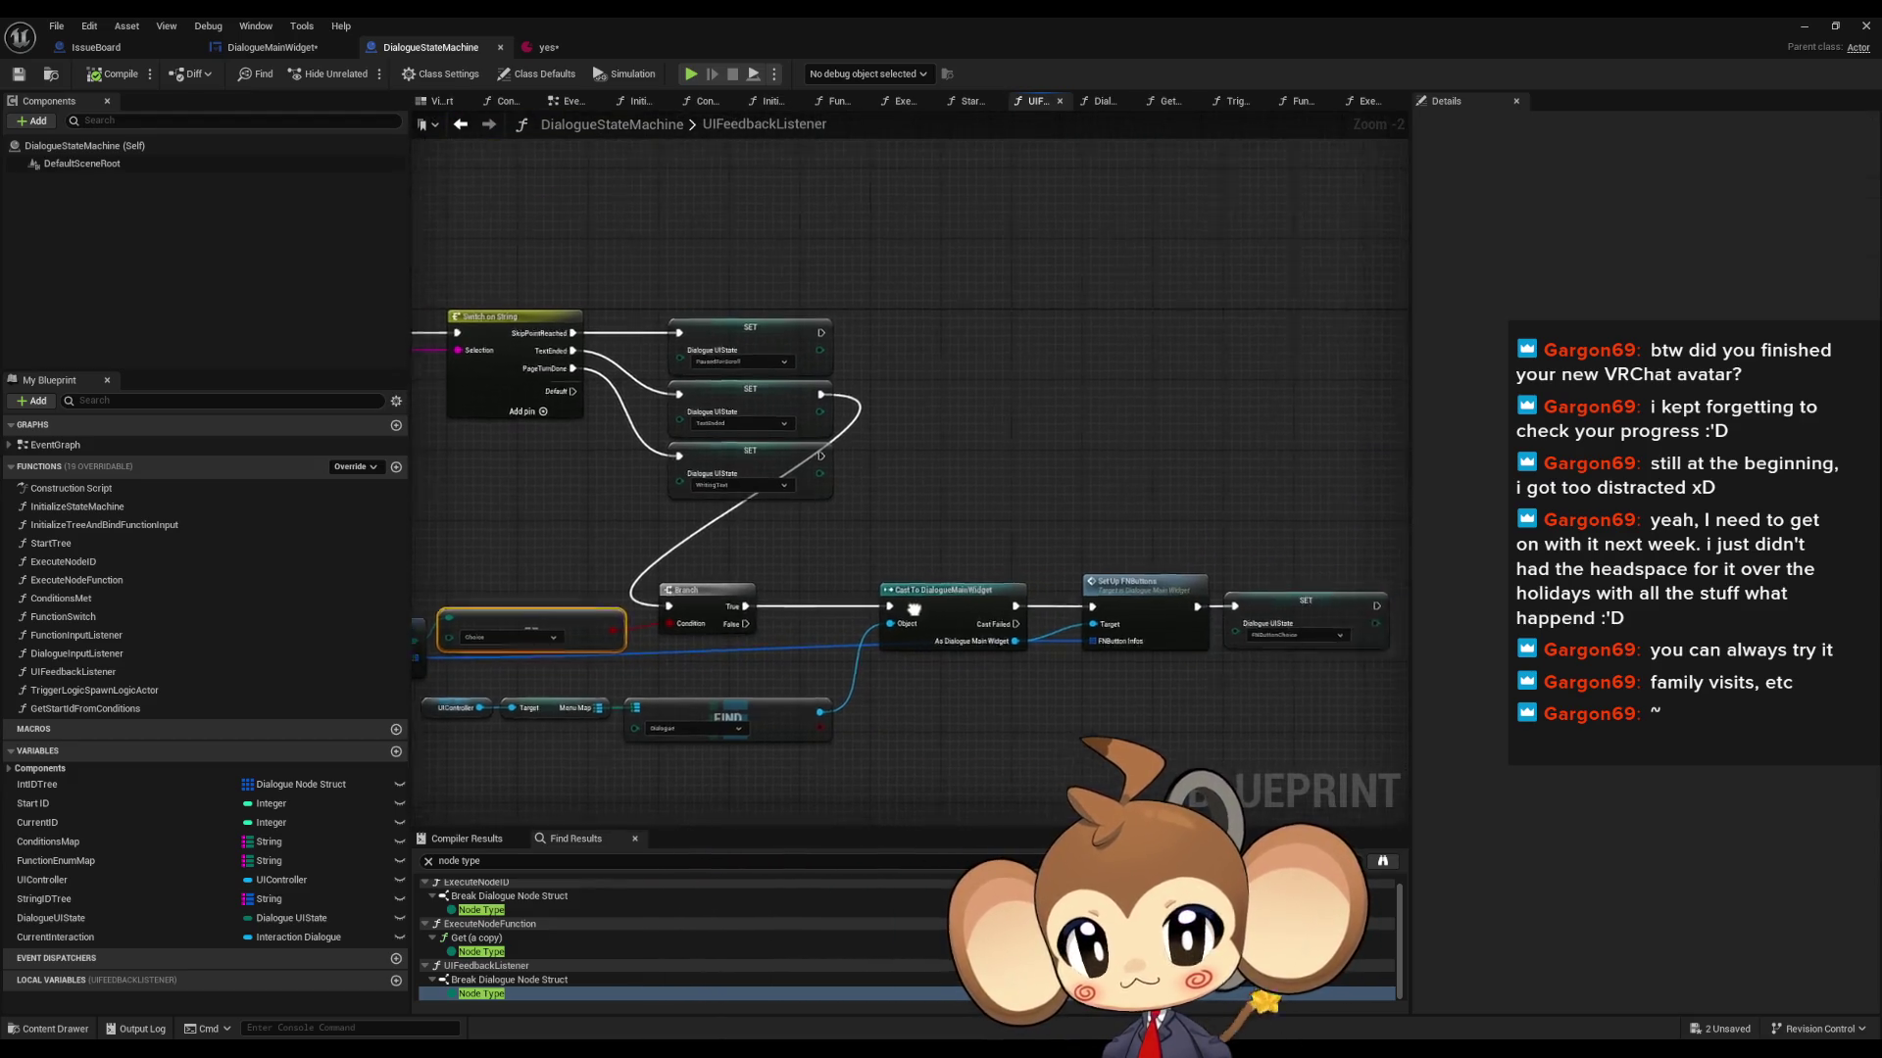
left_click_drag(924, 609, 762, 567)
mouse_move(932, 450)
left_mouse_down()
mouse_move(1039, 650)
mouse_move(1273, 657)
mouse_move(941, 628)
left_mouse_up()
left_click_drag(1228, 636, 877, 602)
- Open AnimateDialogueText and bring the SET nodes before Fill Line Cluster Array into view
double_click(1060, 534)
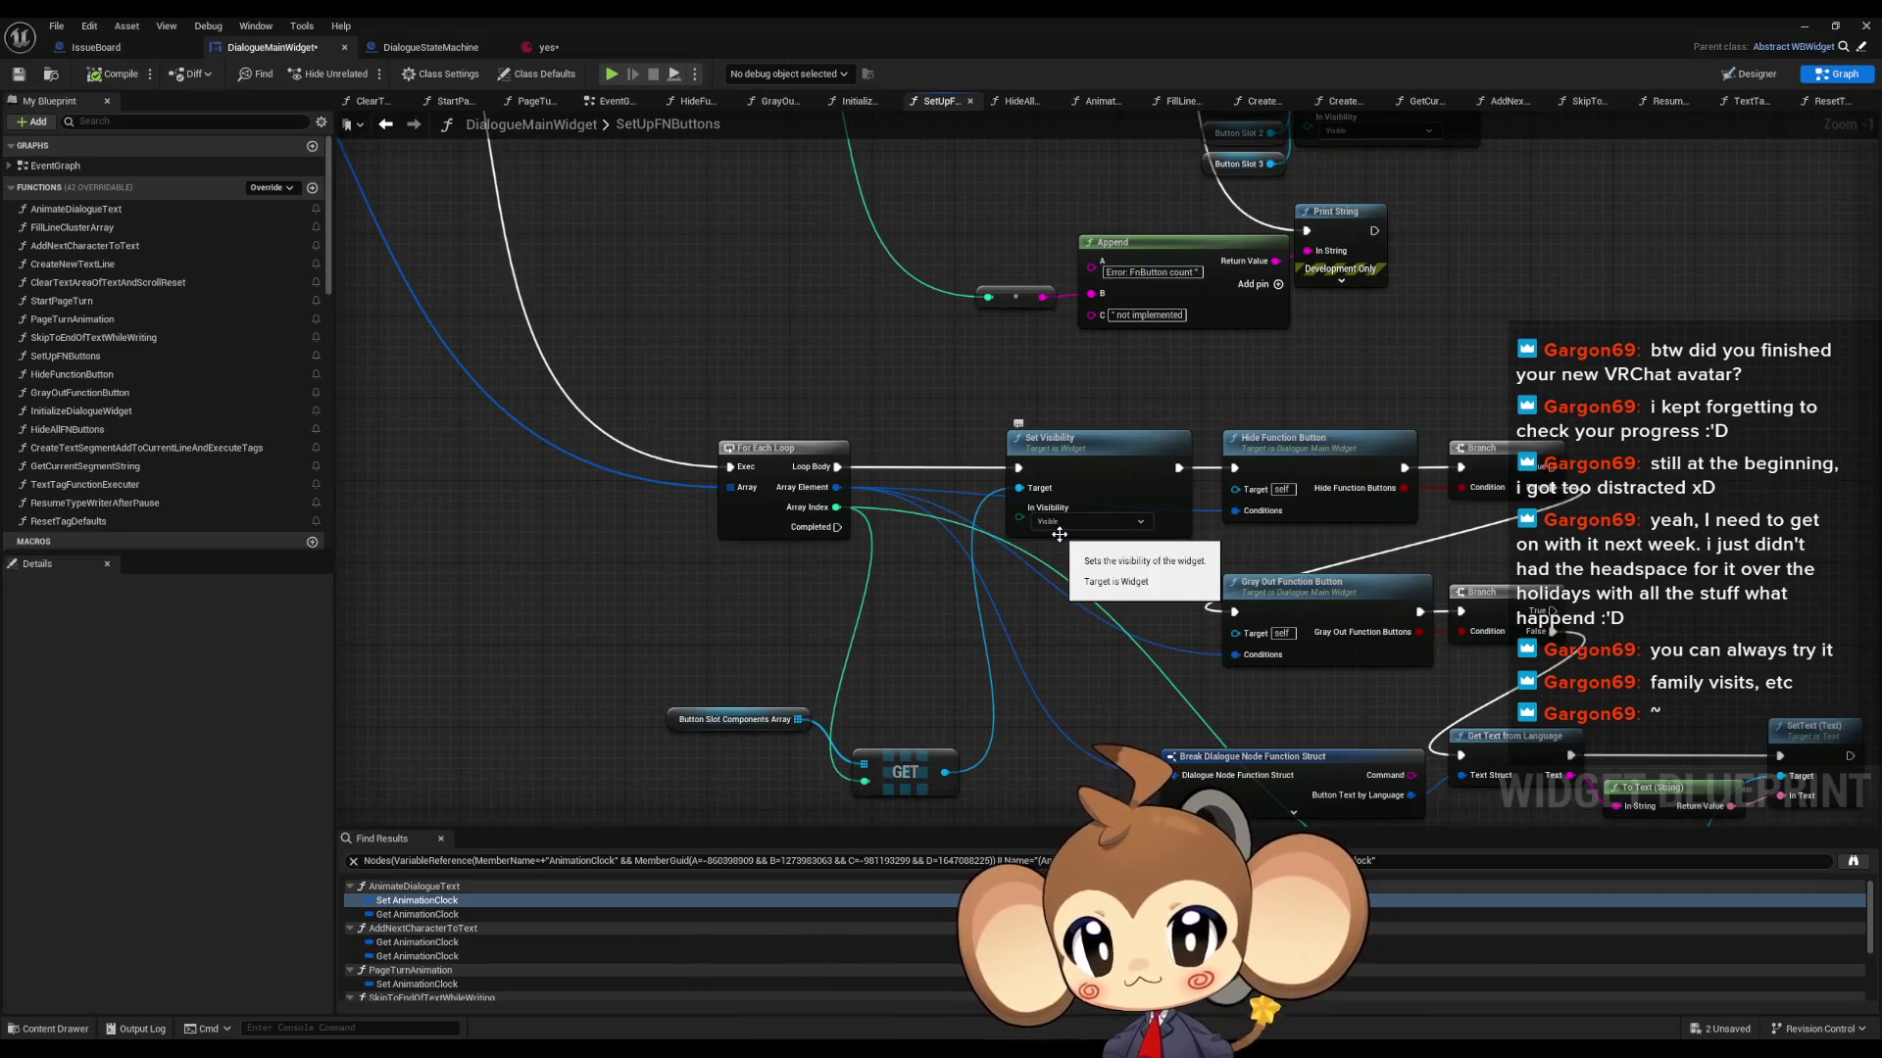
scroll(1059, 534, "down", 5)
scroll(962, 543, "up", 3)
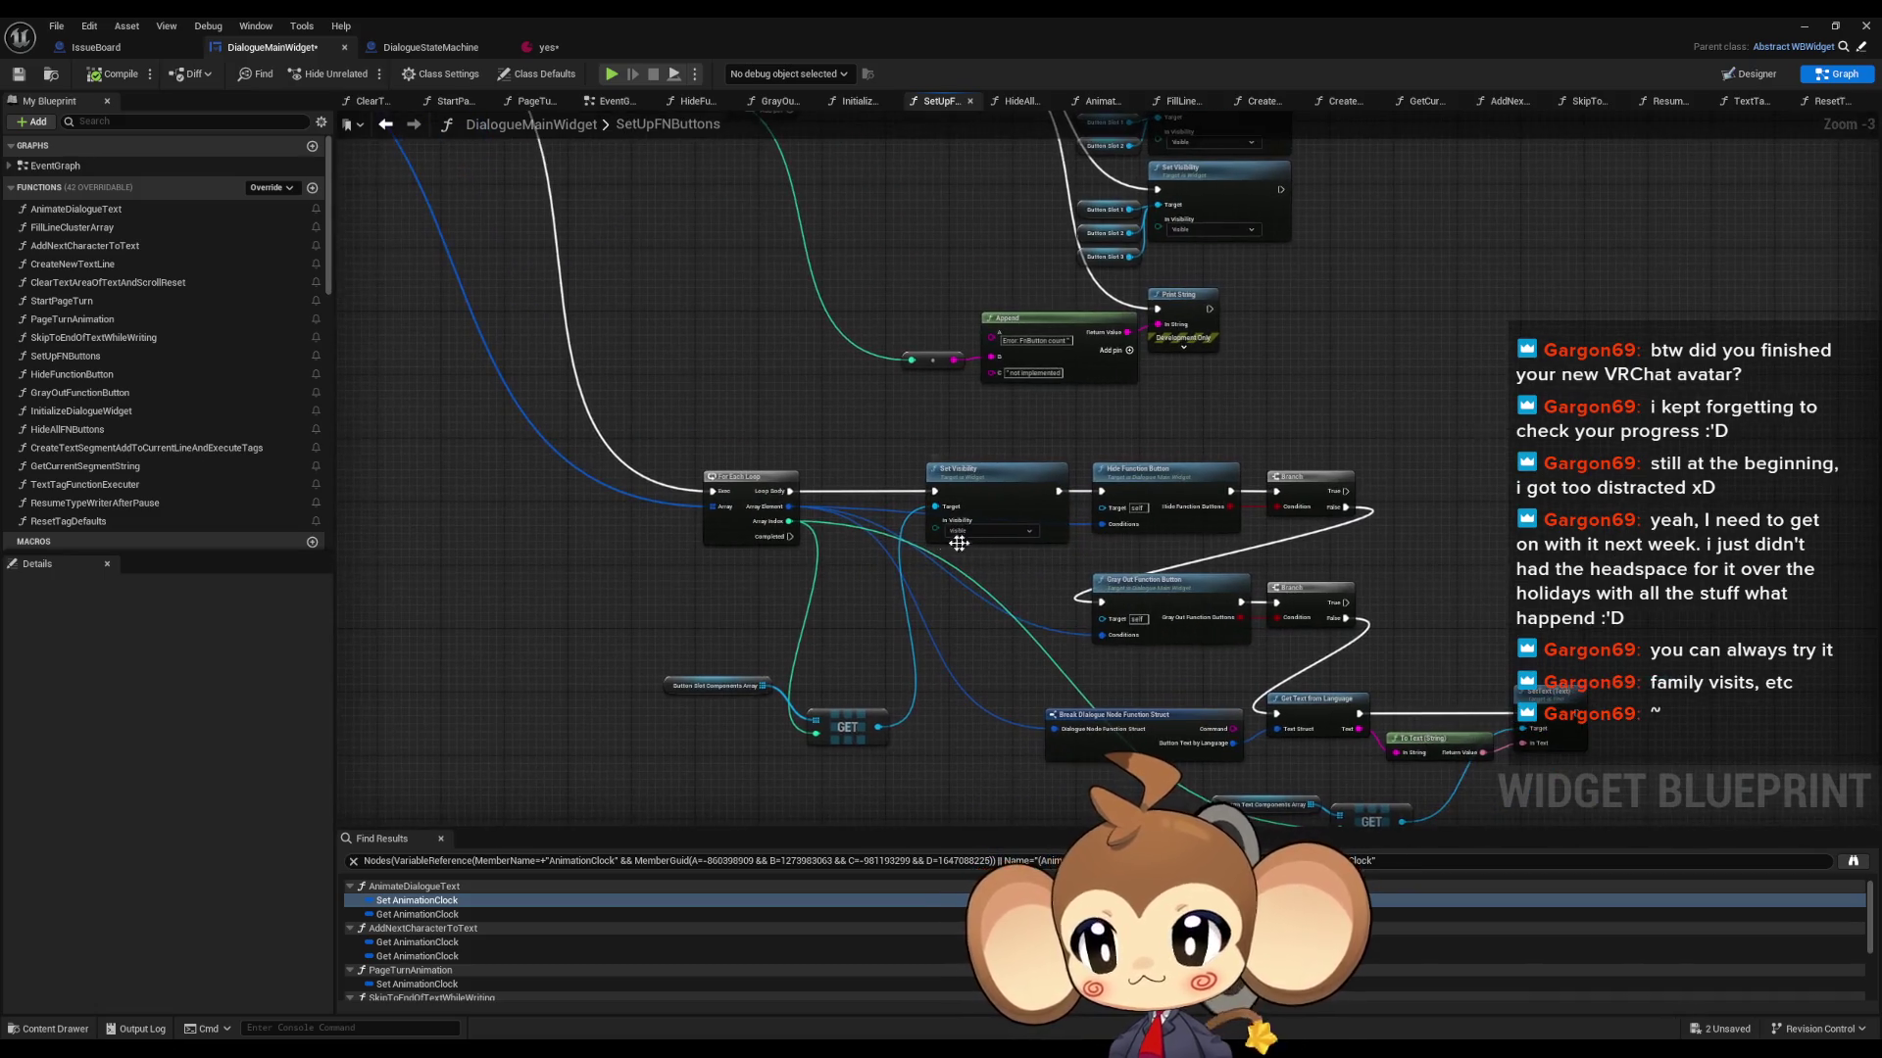
double_click(90, 211)
left_click_drag(1151, 480, 343, 485)
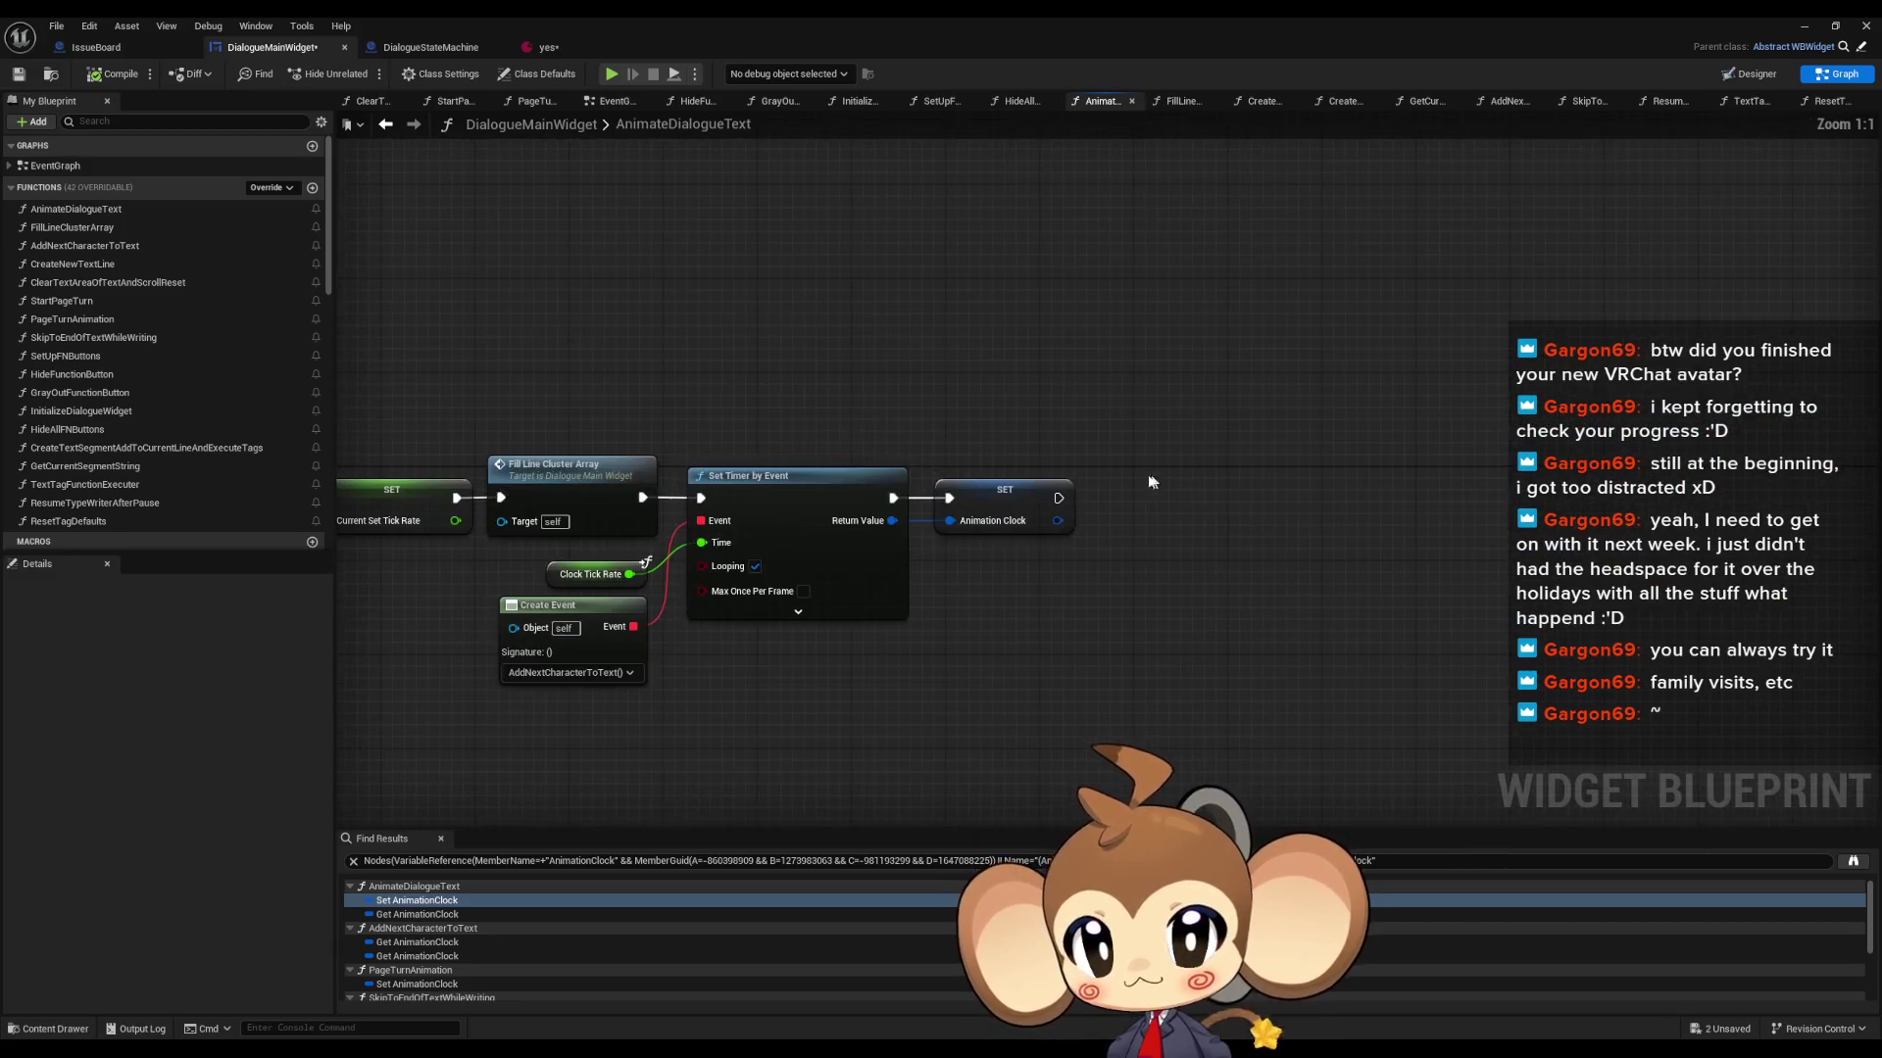
left_click_drag(849, 411, 1230, 407)
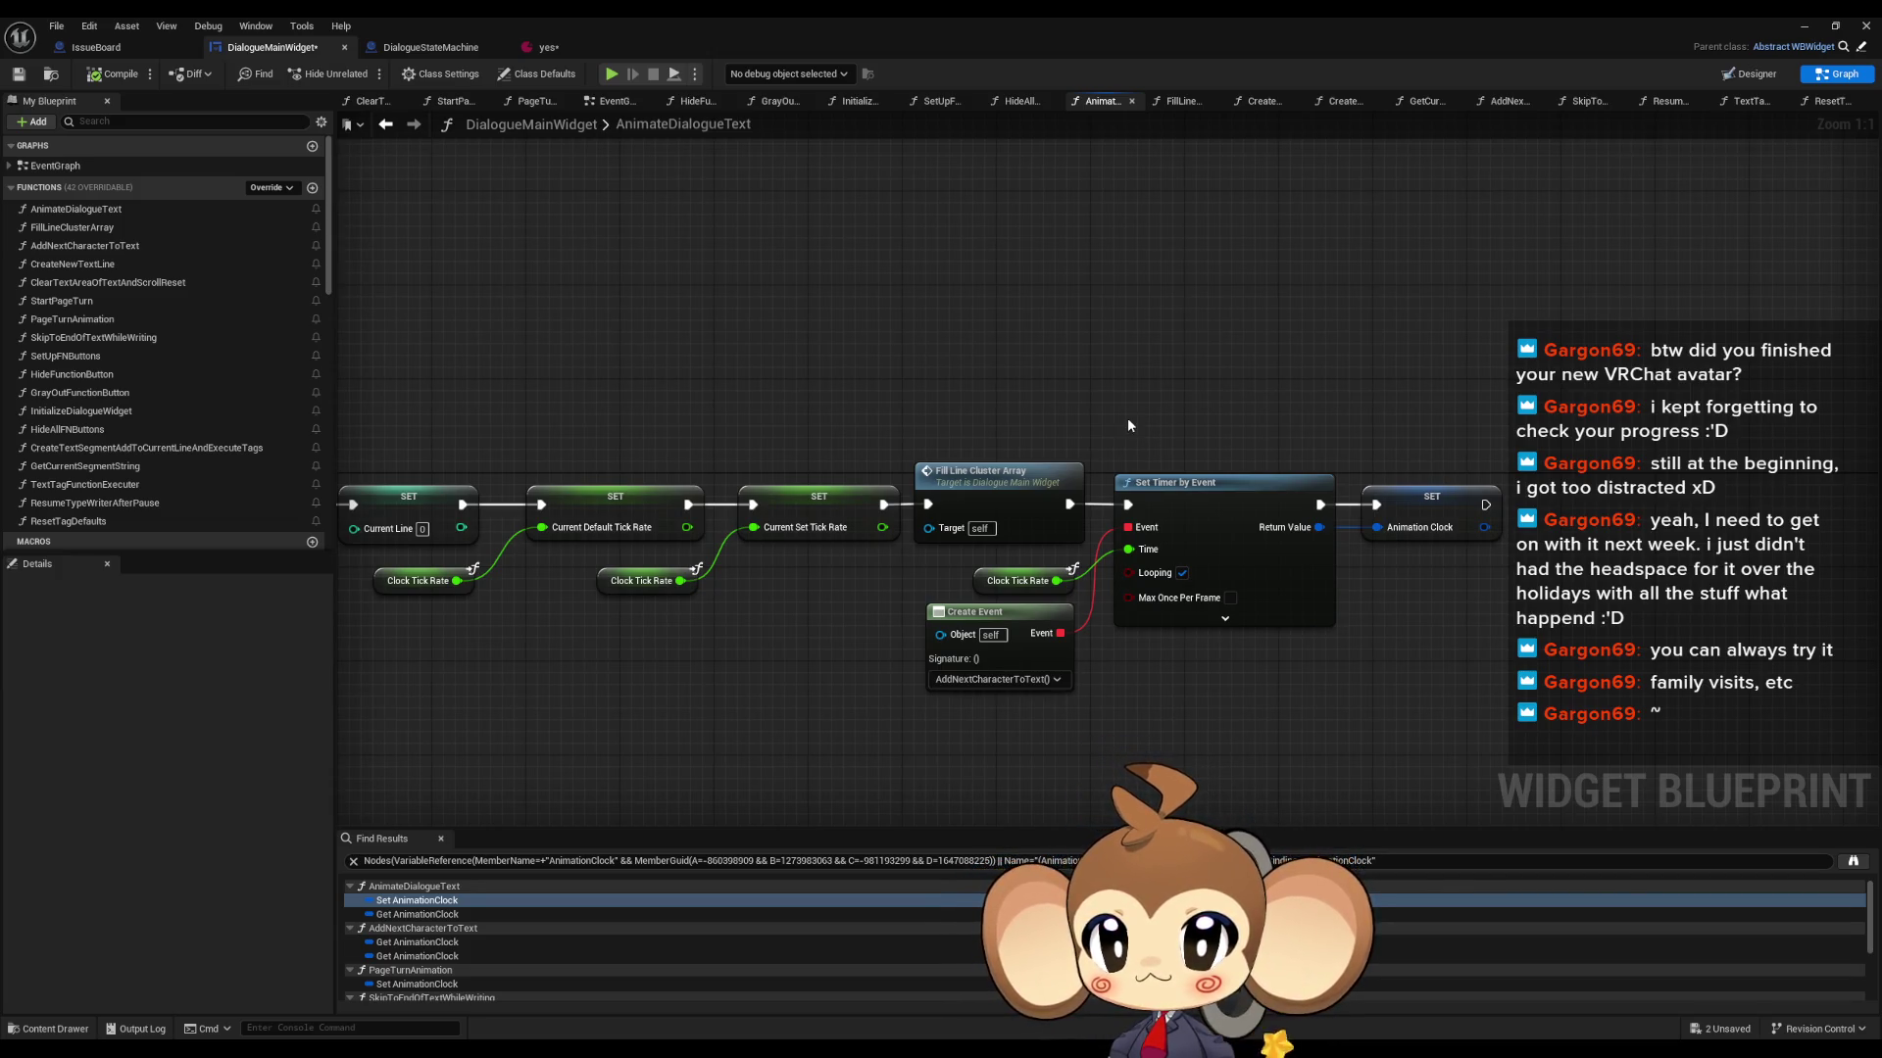
scroll(1127, 417, "down", 6)
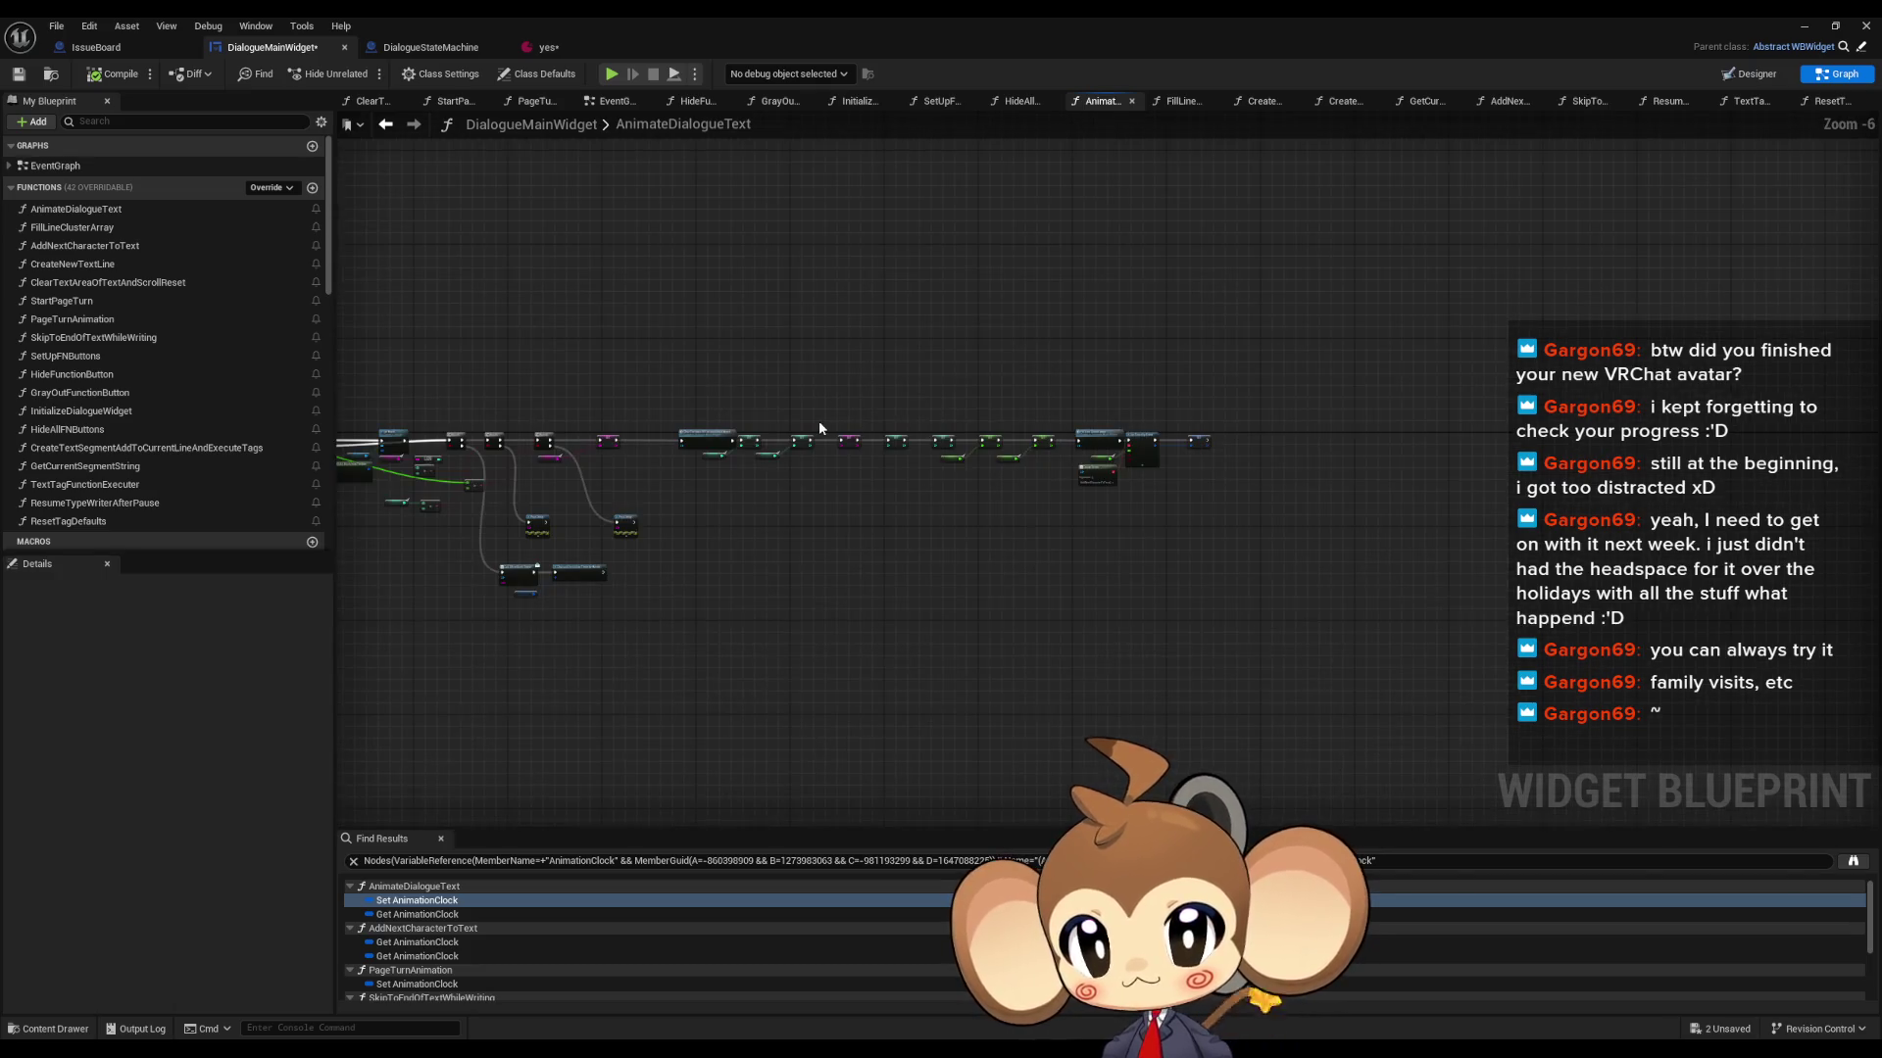
scroll(872, 461, "up", 5)
scroll(864, 452, "down", 5)
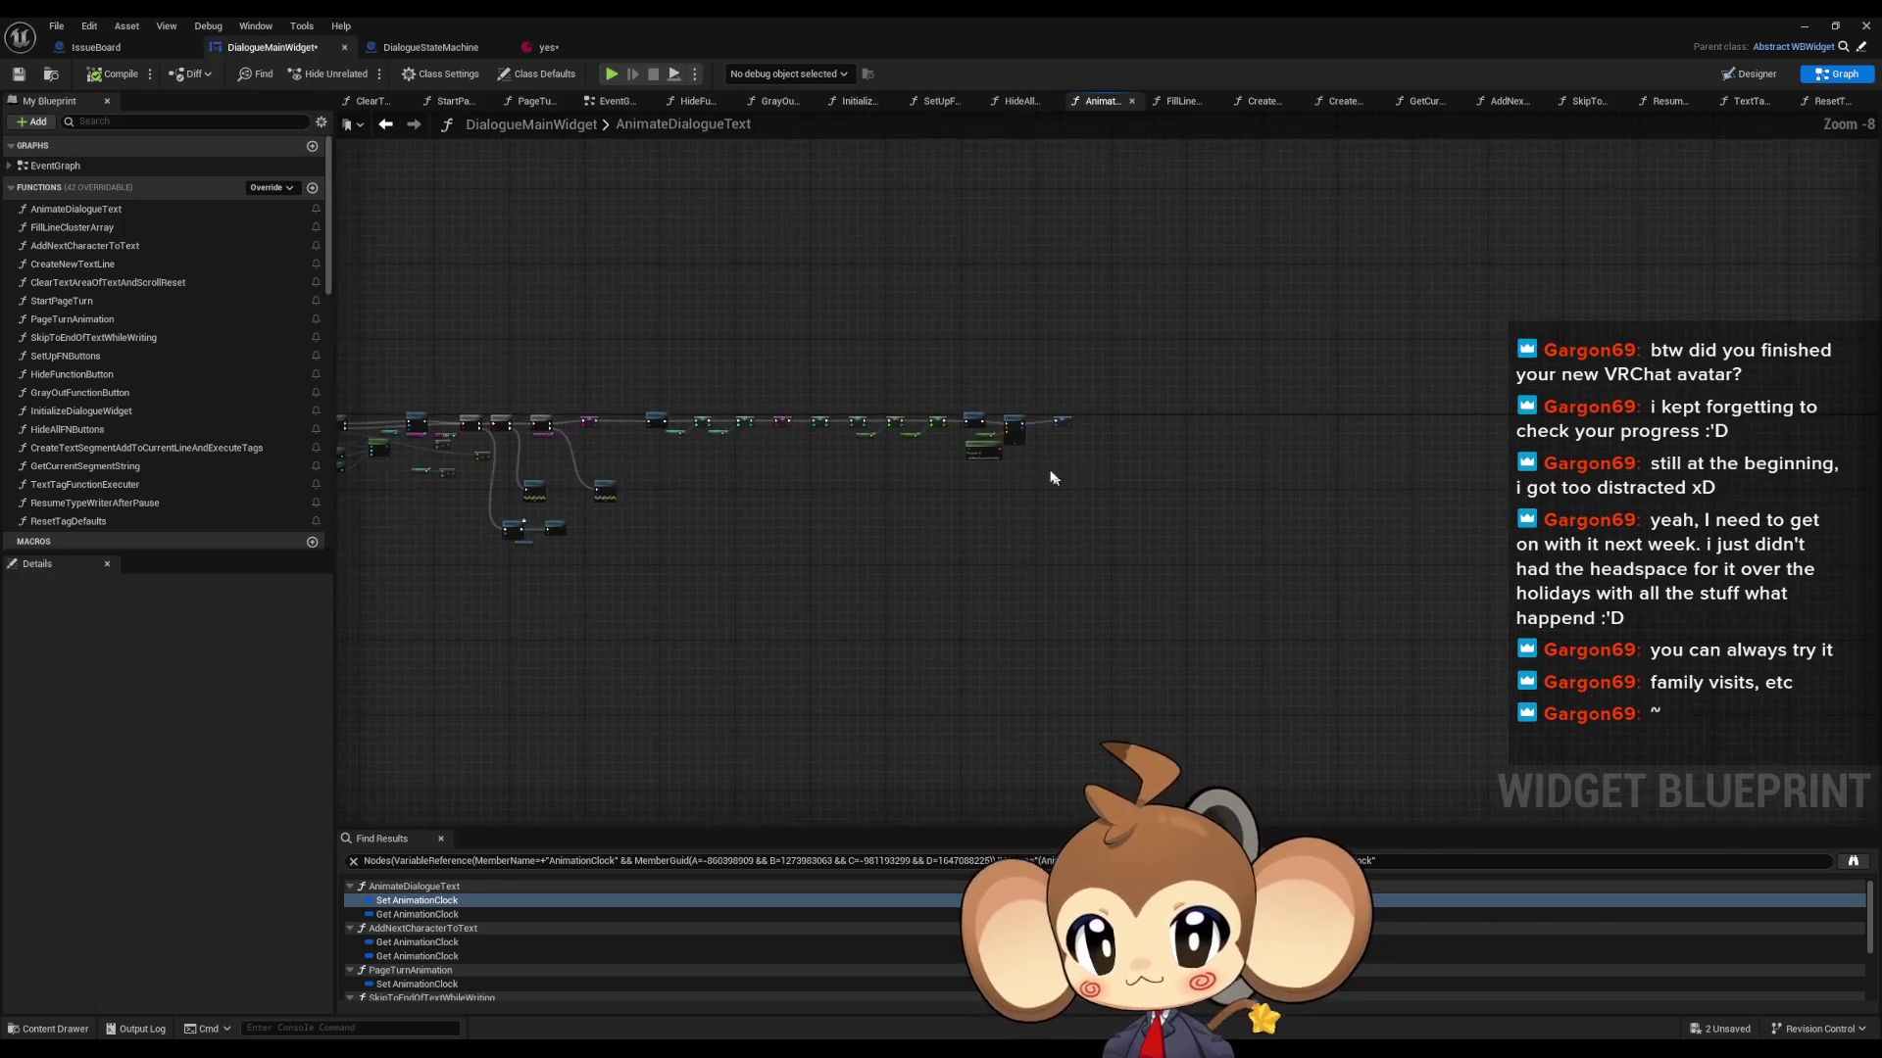
scroll(1225, 416, "up", 6)
- Add a Print String logging 'Error: setting timer' after SET Animation Clock
left_click_drag(1227, 409, 1298, 417)
type("print")
key("Return")
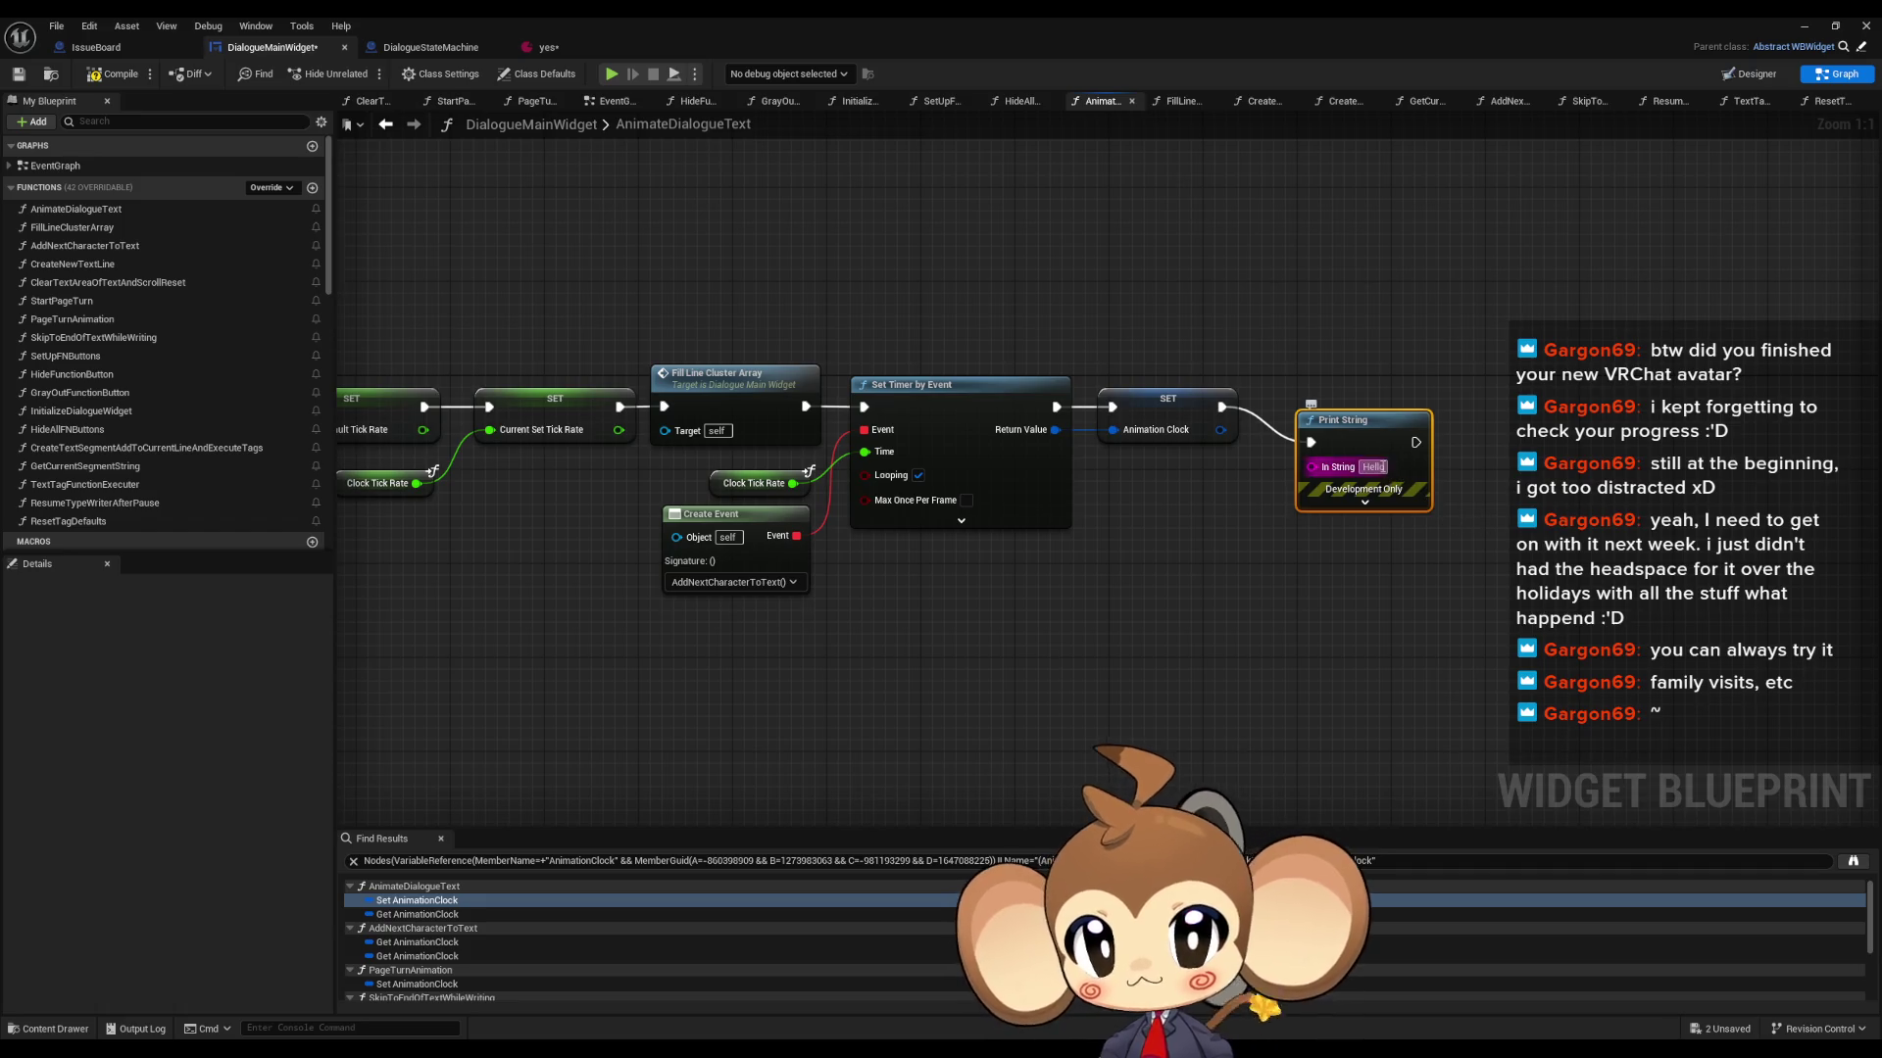
type("Error: se")
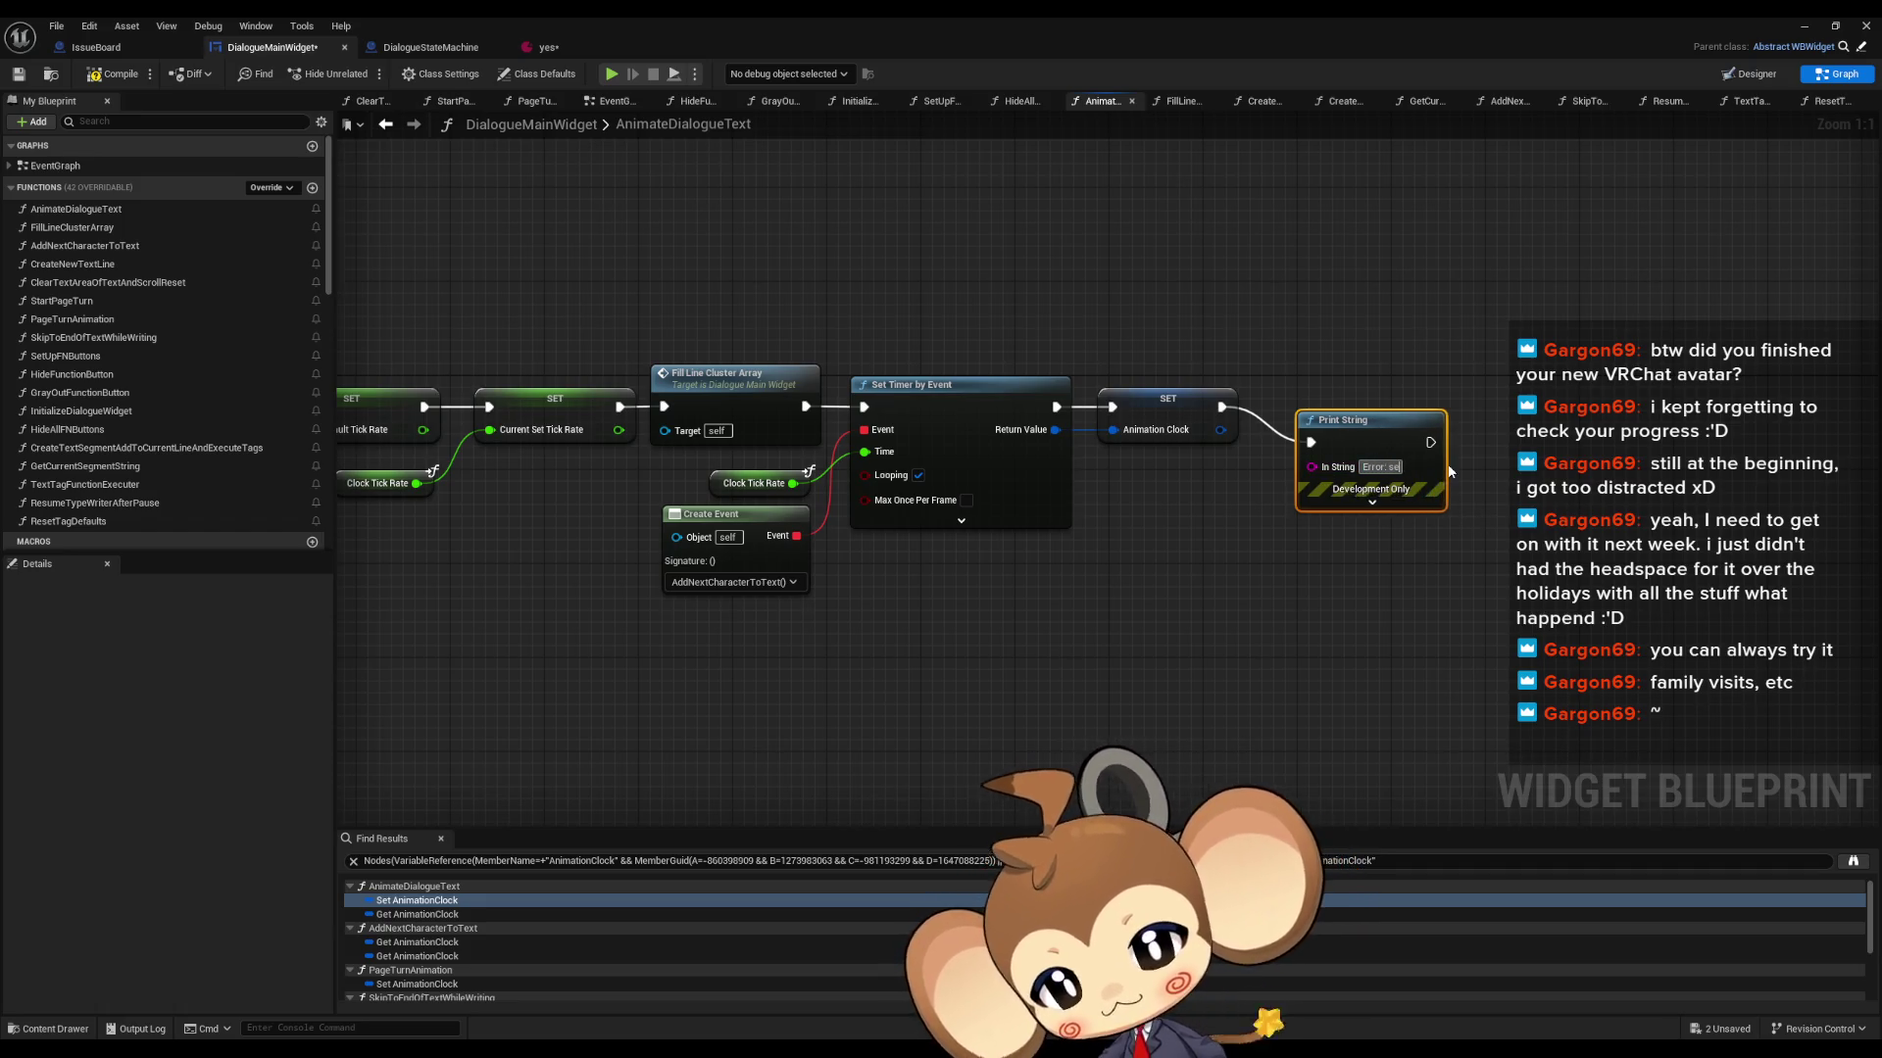
type("tting timer")
left_click(1379, 408)
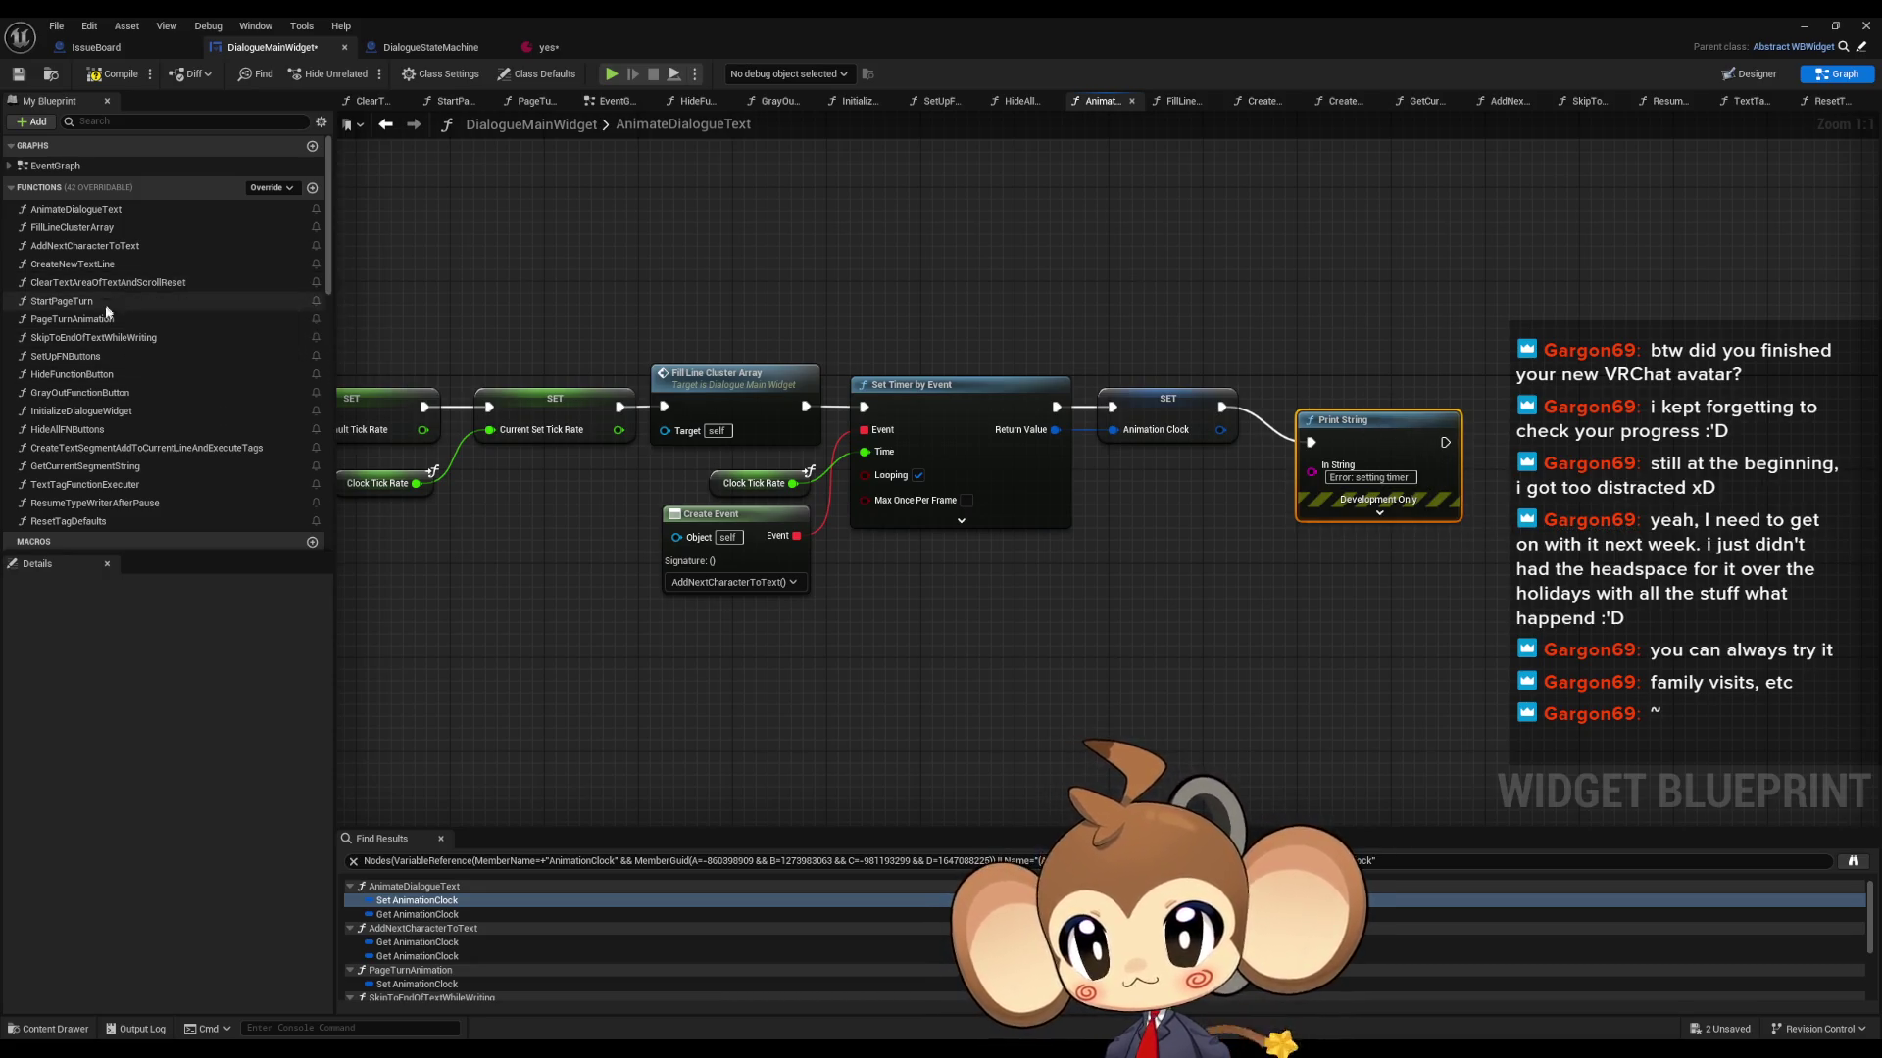
- Paste a Print String after Clear and Invalidate Timer in SkipToEndOfTextWhileWriting
double_click(92, 338)
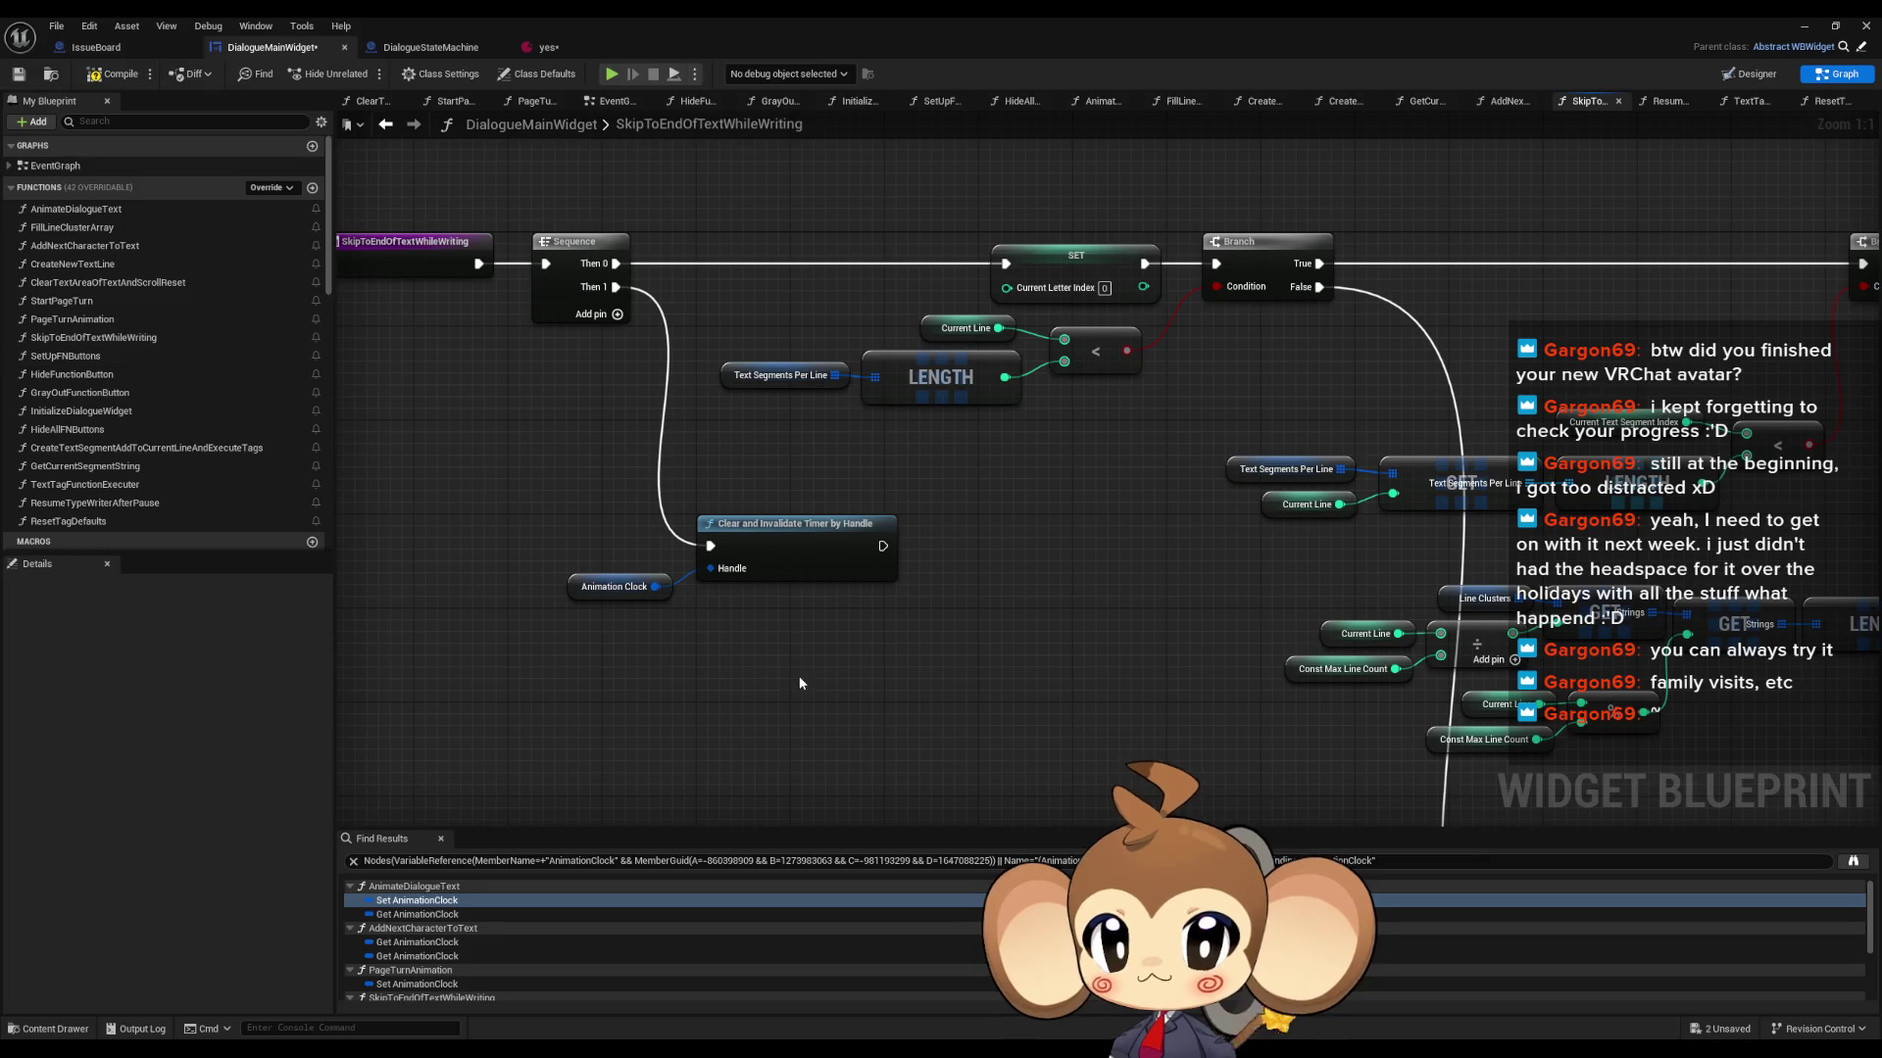
key("ctrl+v")
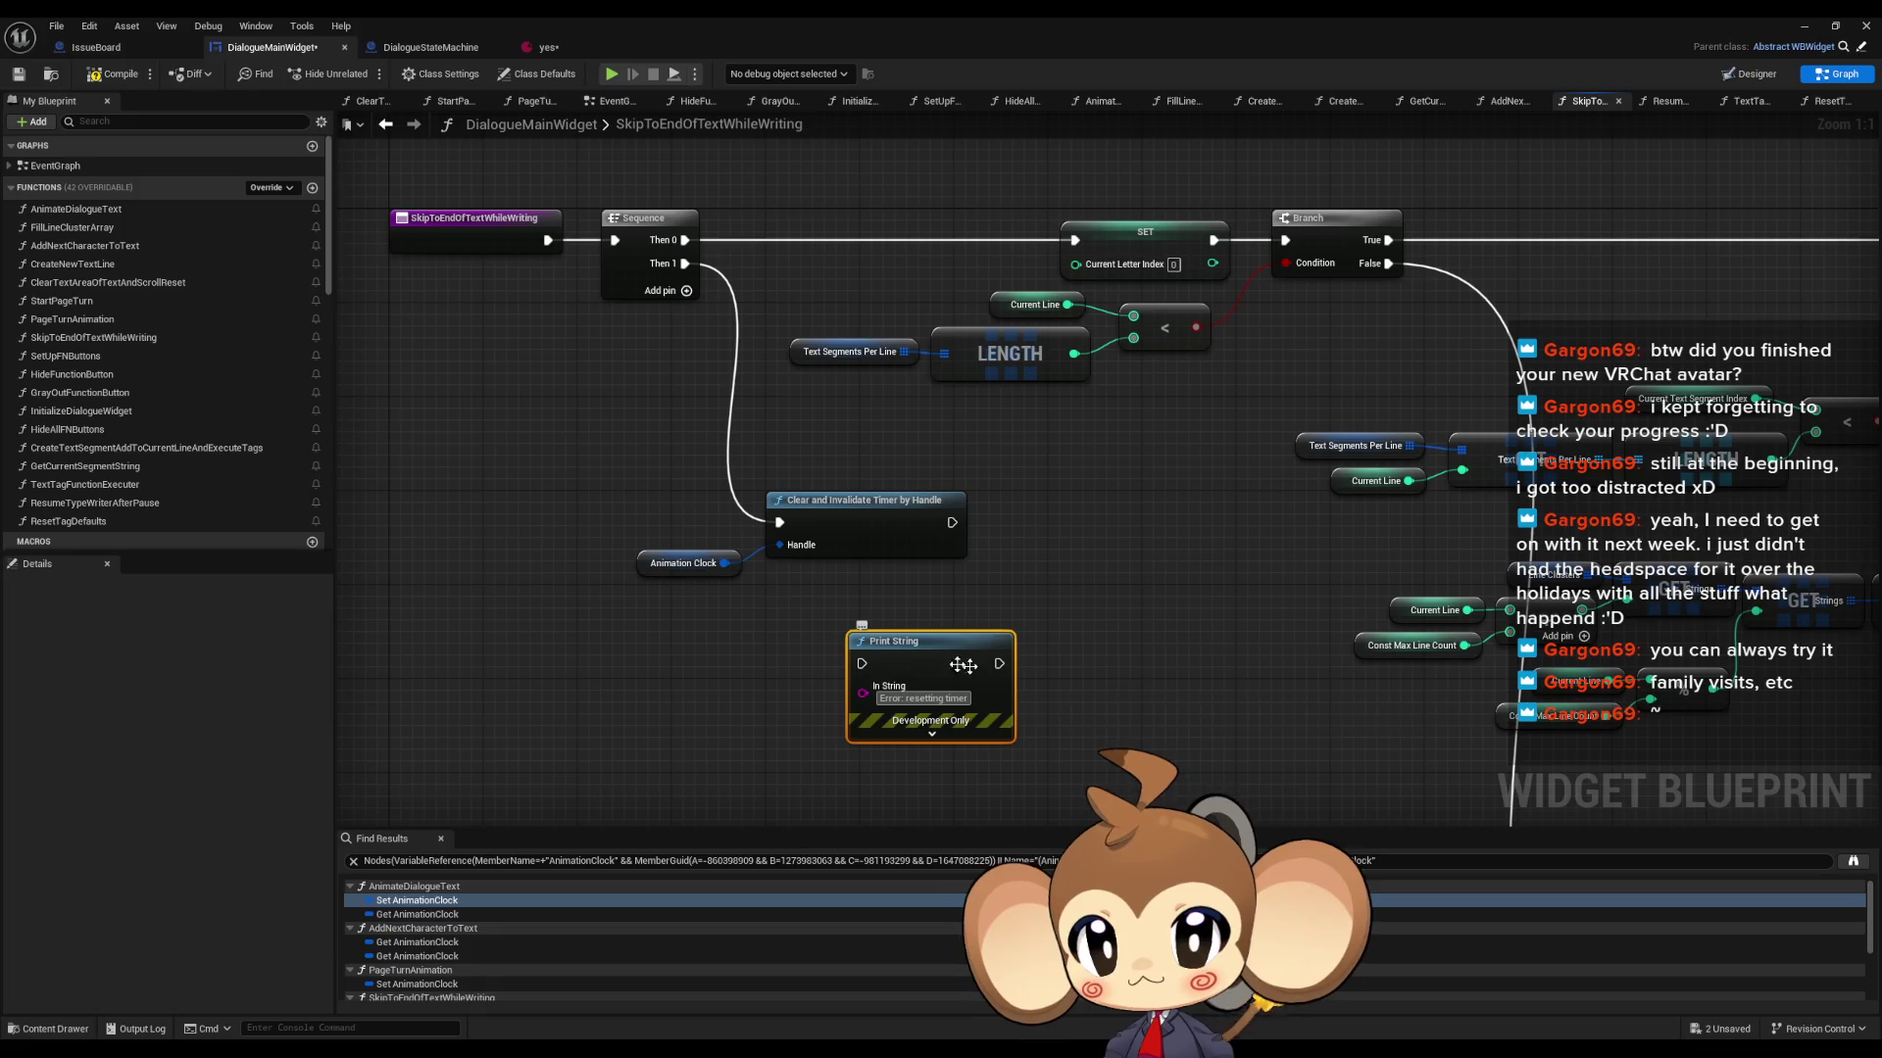
mouse_move(861, 663)
left_mouse_down()
mouse_move(971, 529)
mouse_move(952, 522)
left_mouse_up()
left_click(1012, 522)
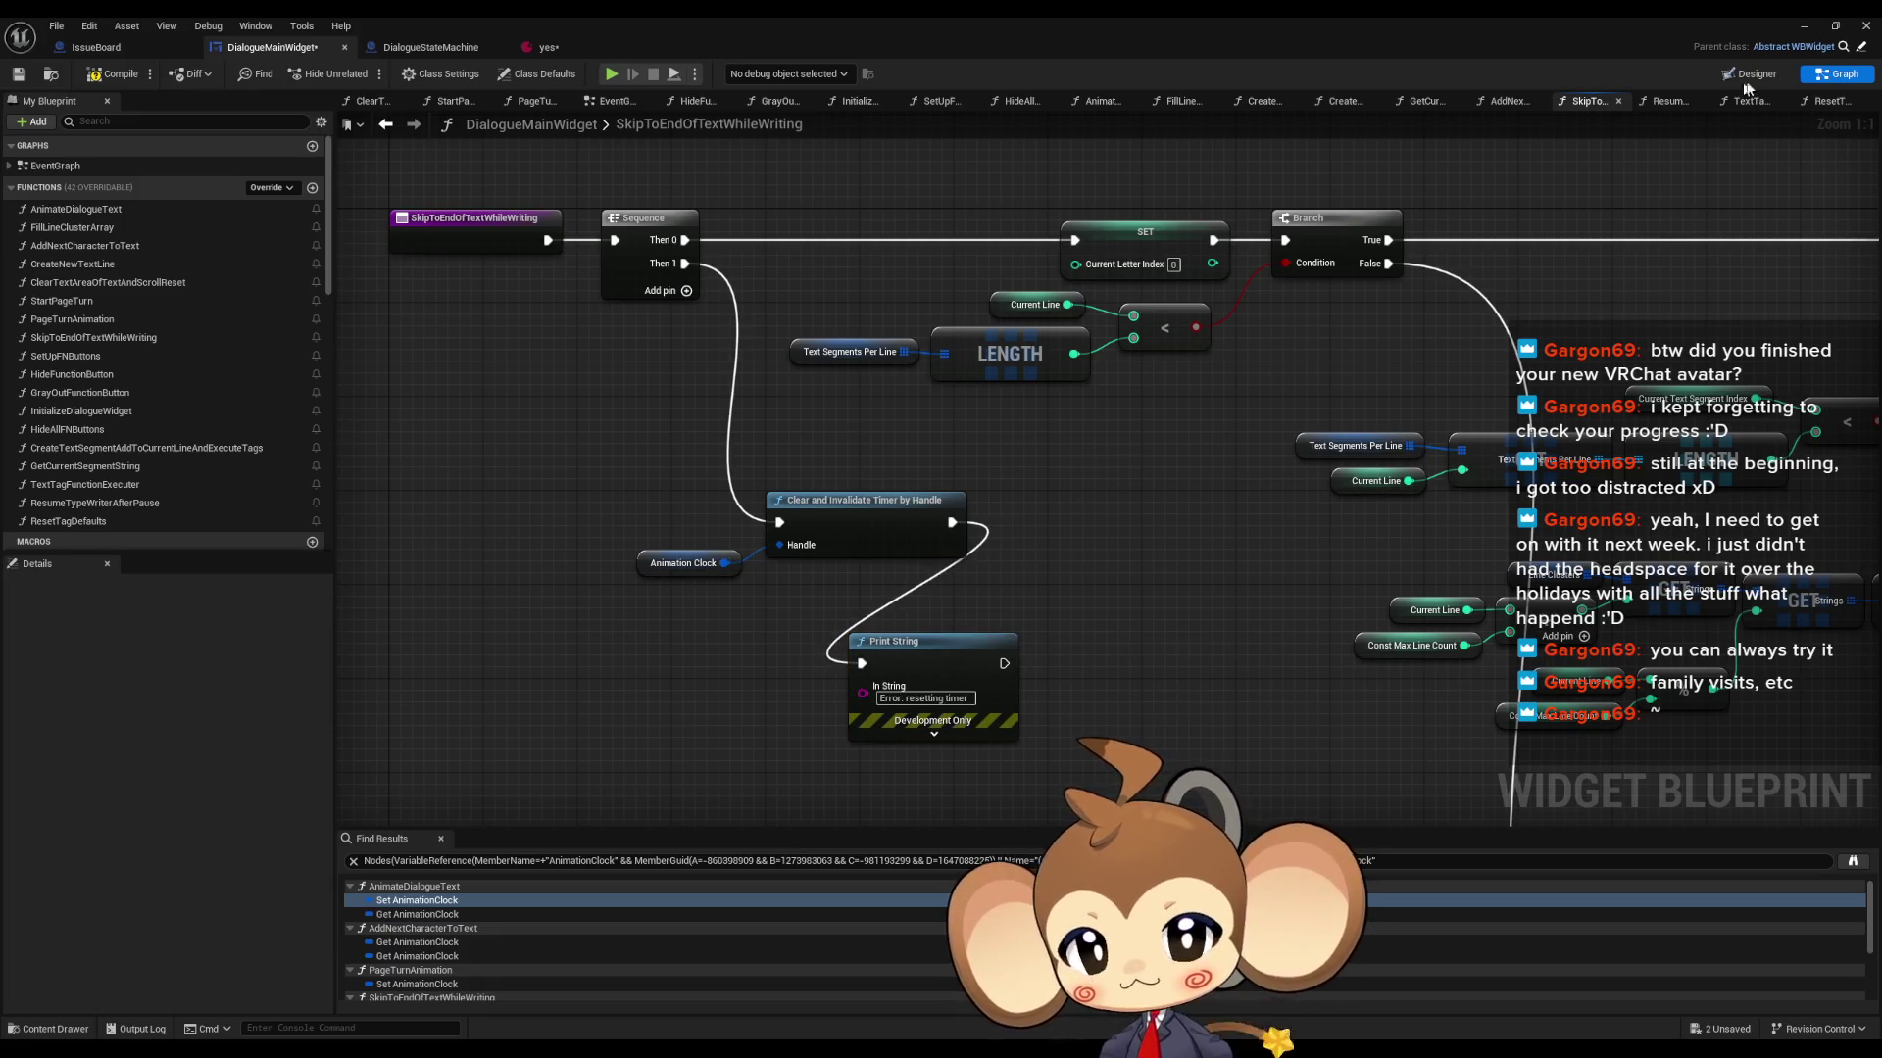
- Minimise the blueprint editor, play the level and load the saved game
left_click(1804, 26)
left_click(366, 73)
left_click(278, 581)
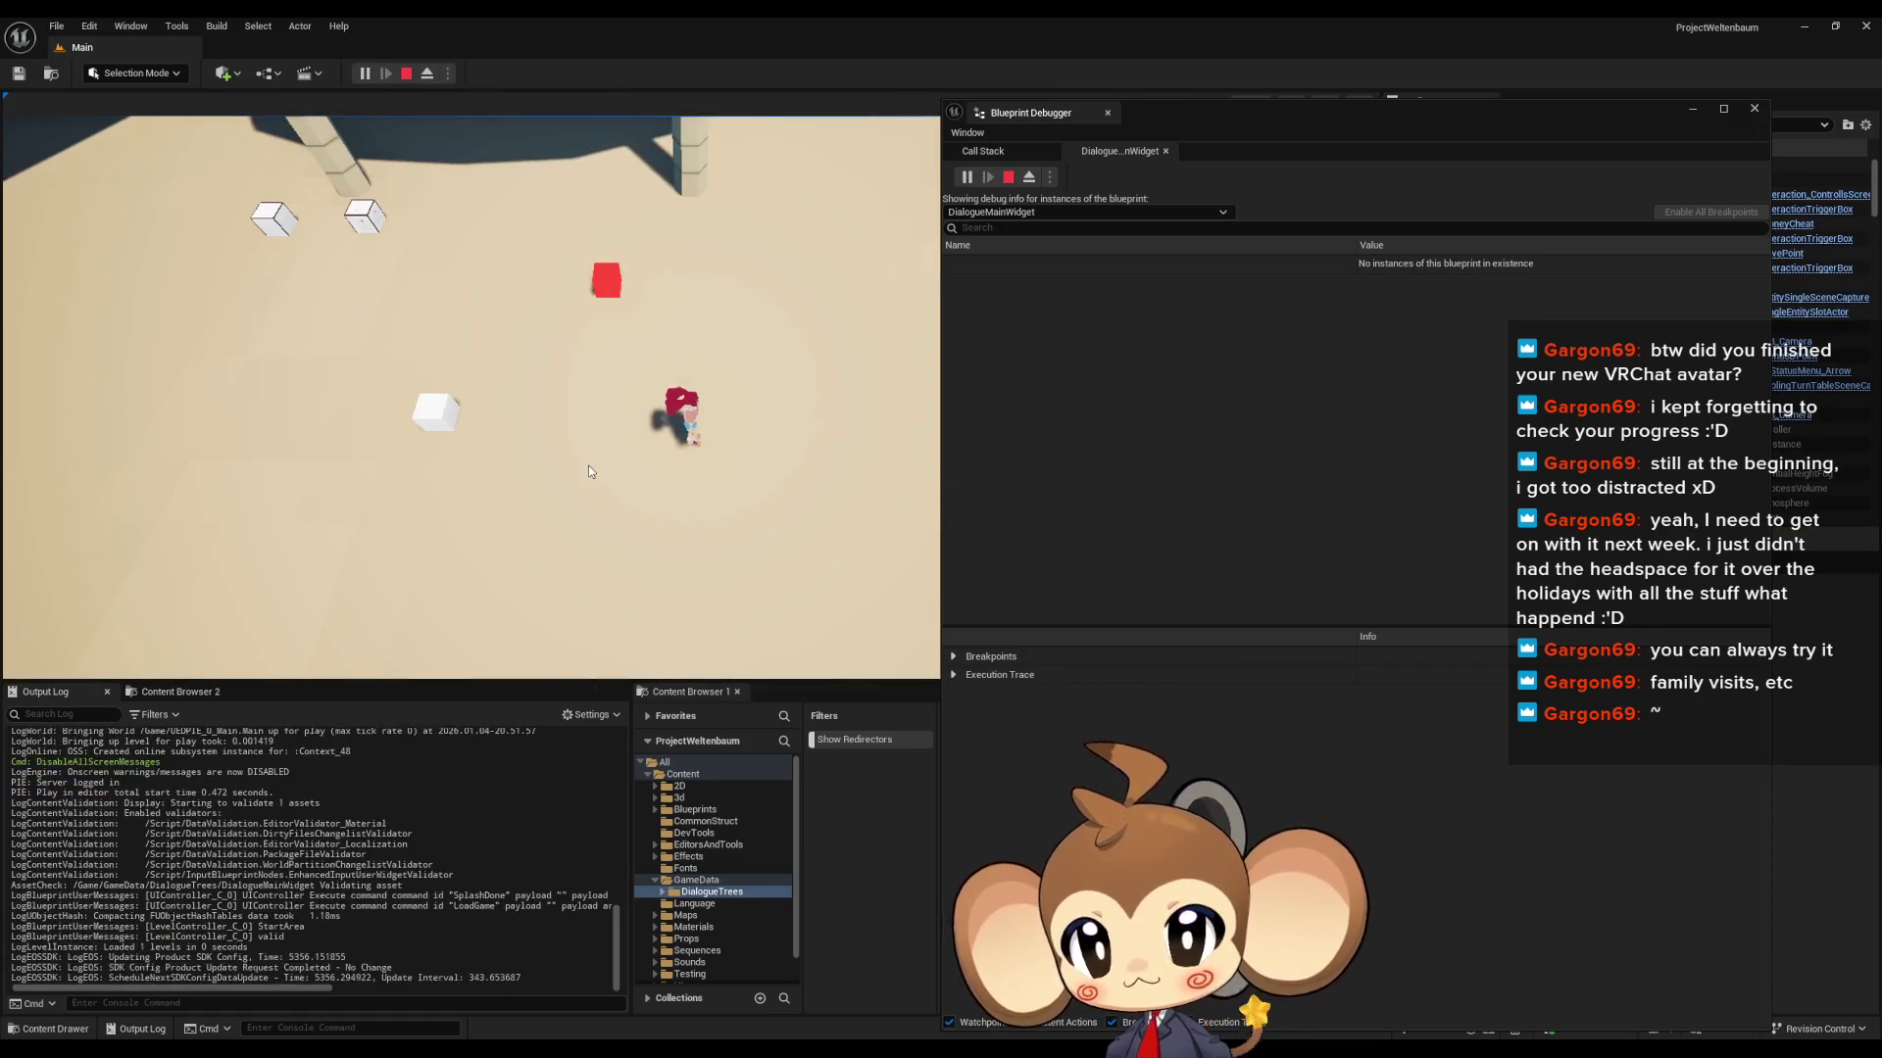
- Walk the character to the cube to trigger dialogue, clear the output log, and stop play
key("a")
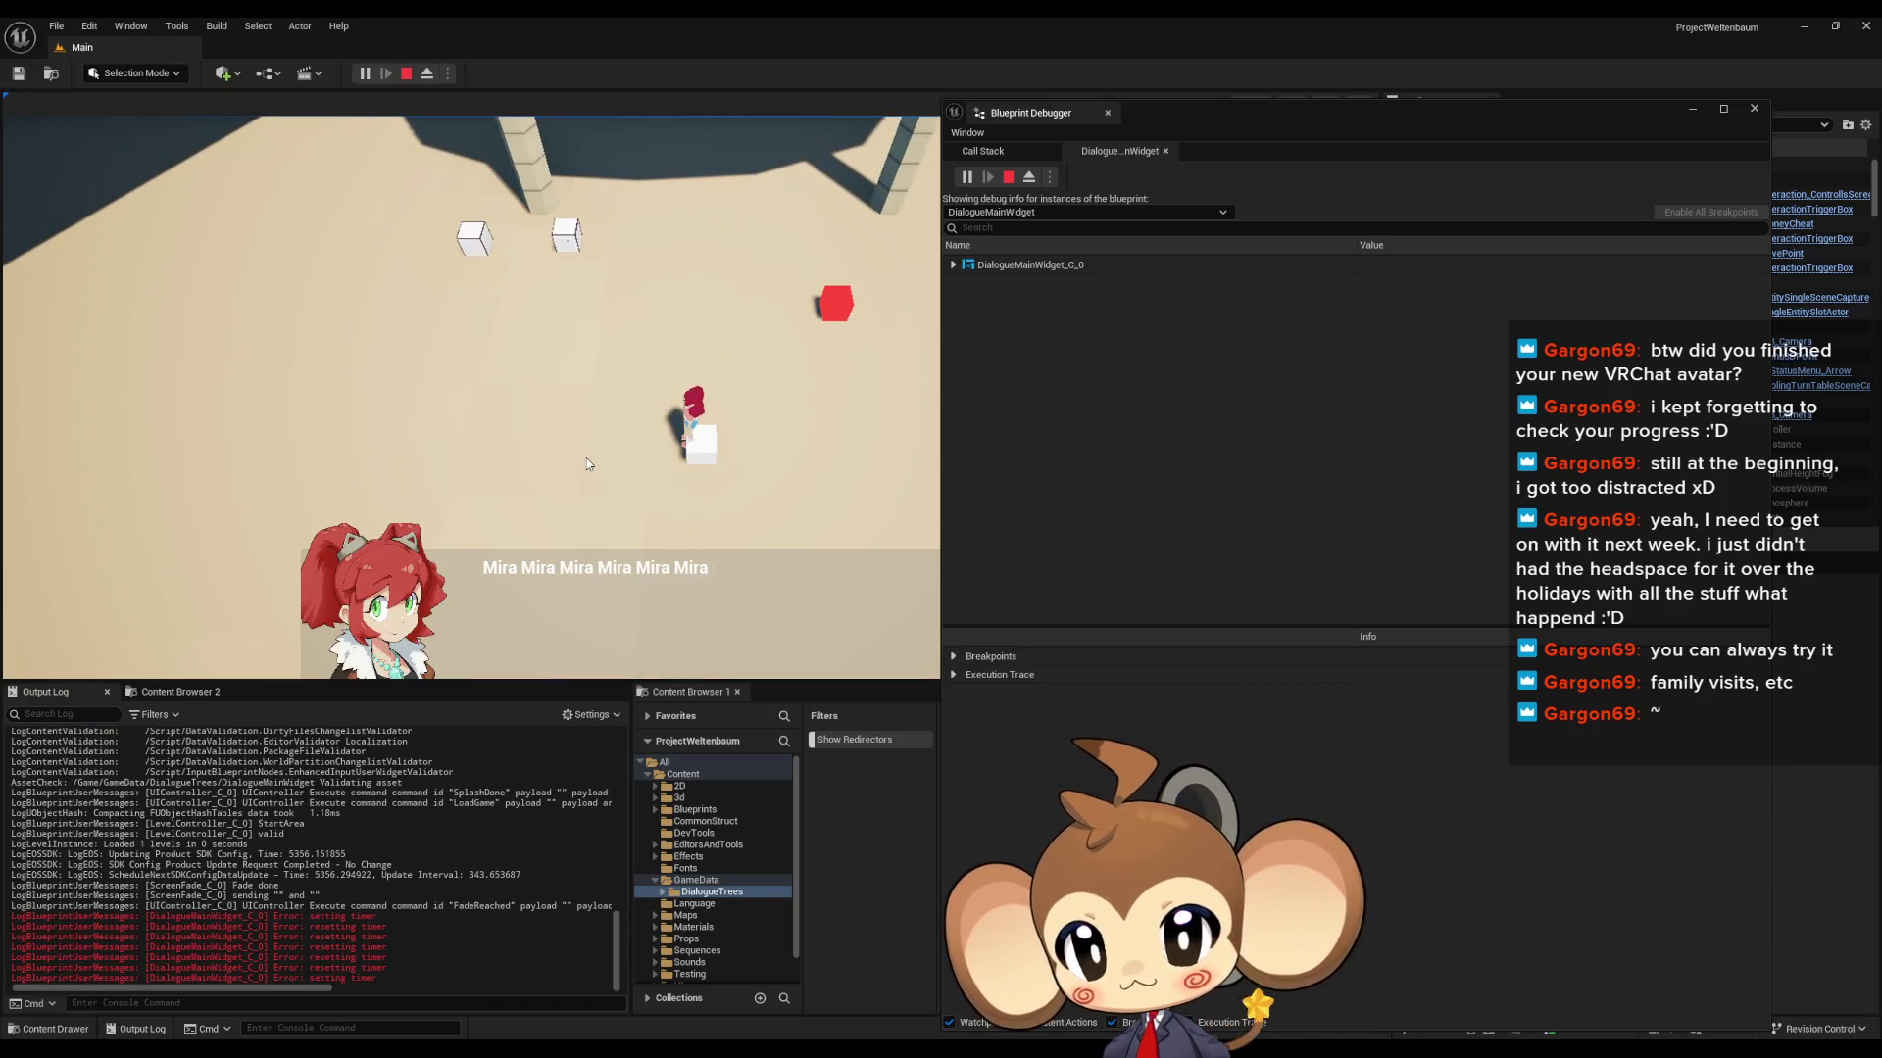
right_click(438, 762)
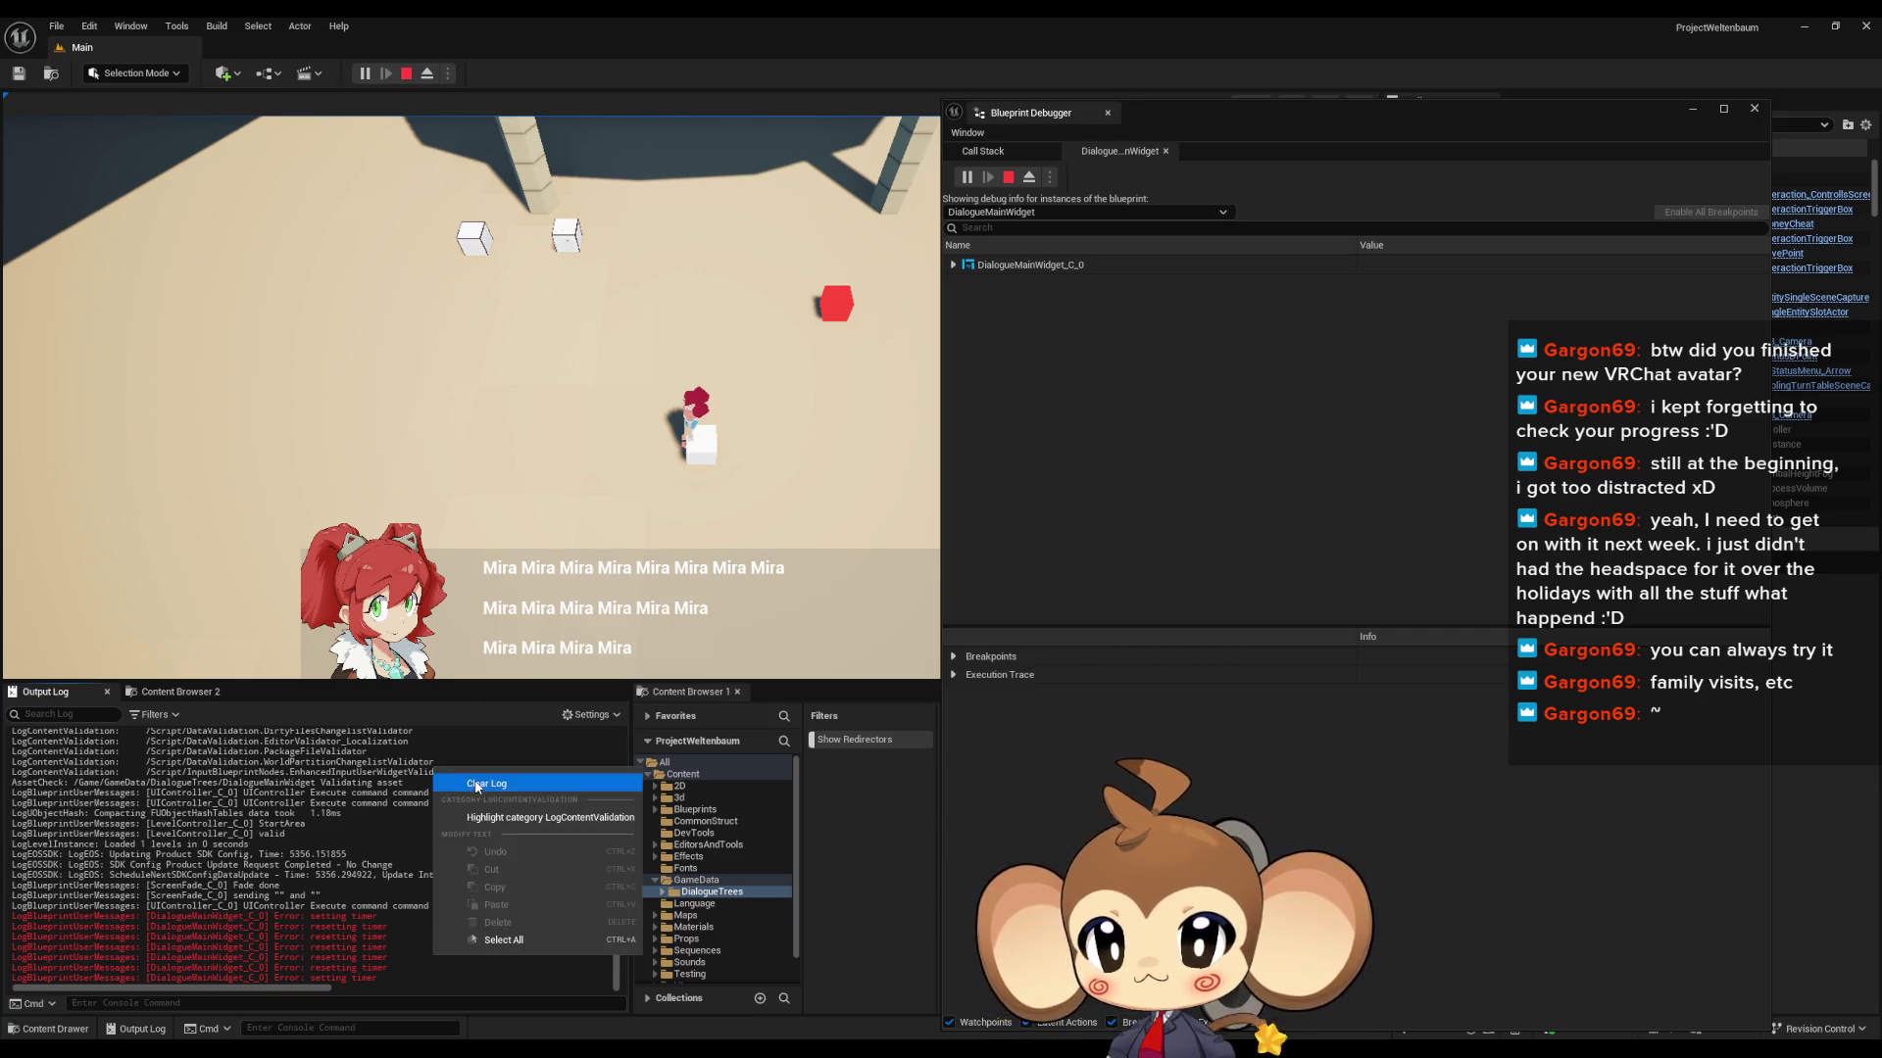
left_click(477, 786)
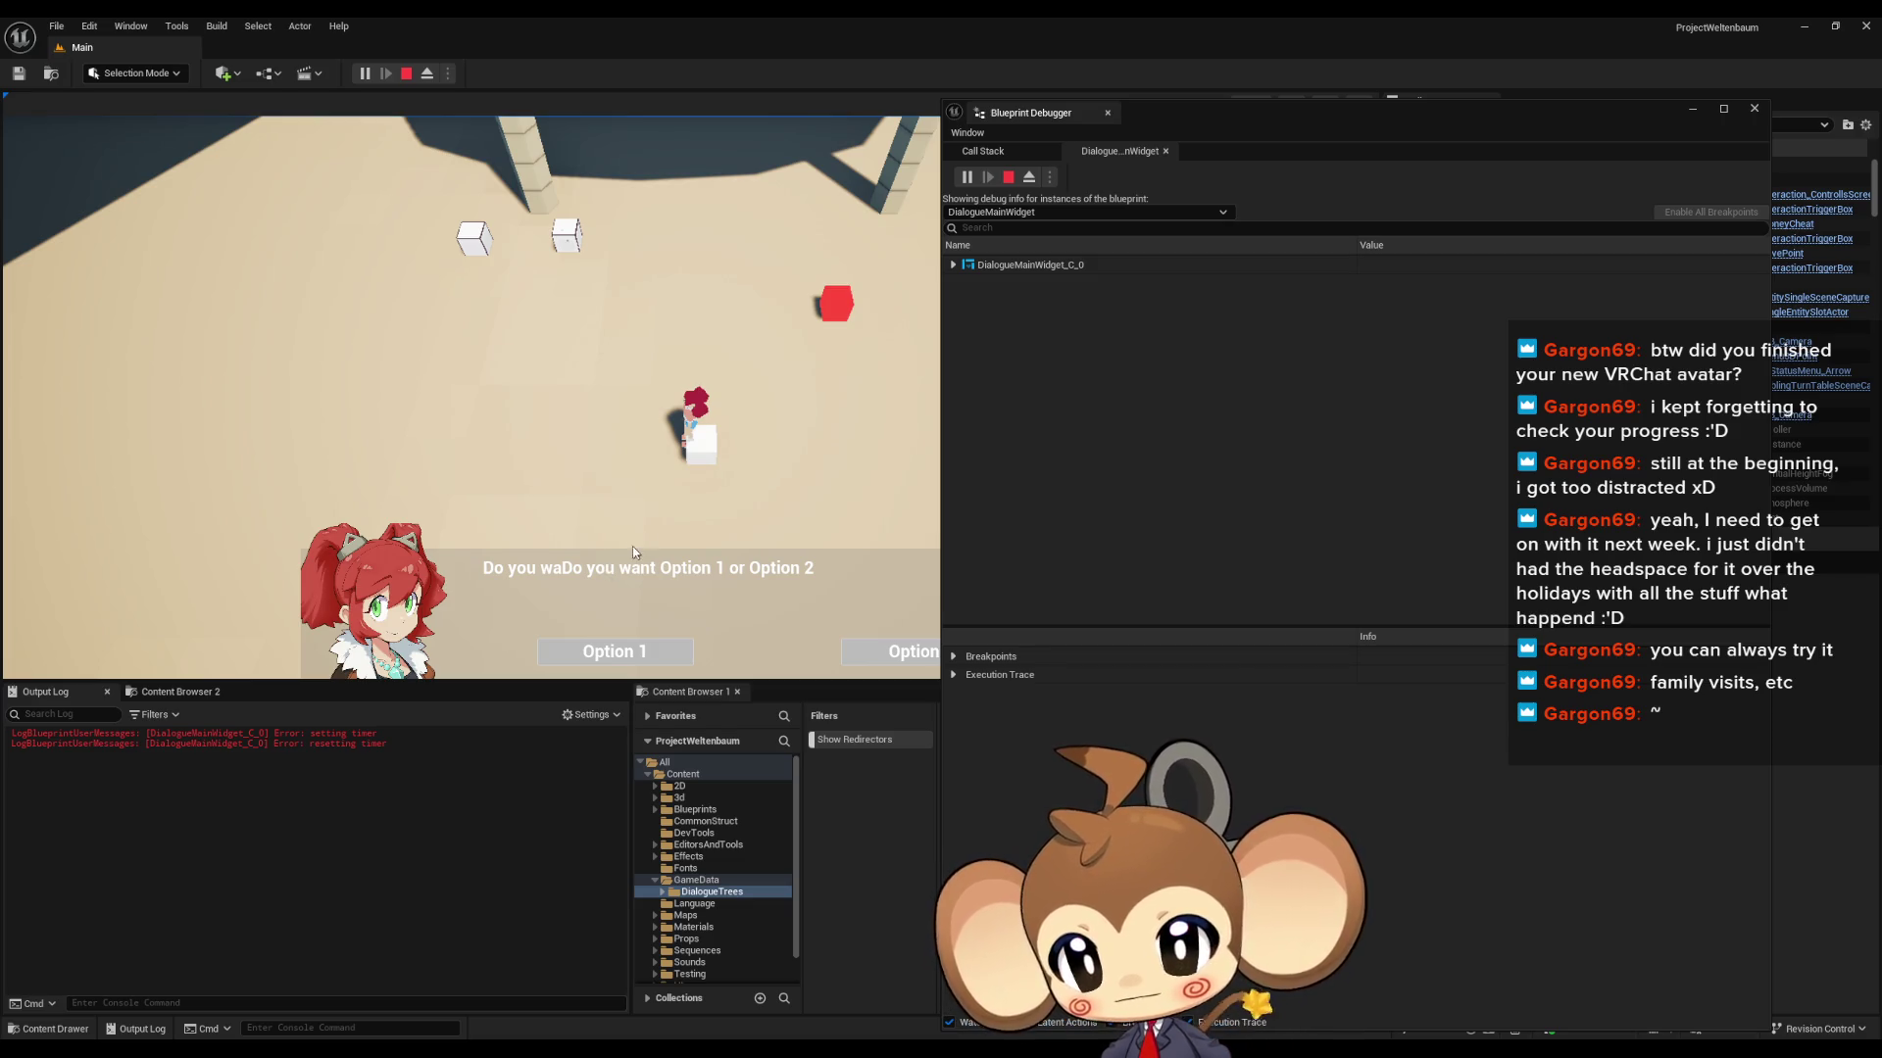
left_click(406, 74)
- Back in DialogueMainWidget, delete the Print String after SET in AnimateDialogueText
mouse_move(812, 1019)
left_click(688, 1005)
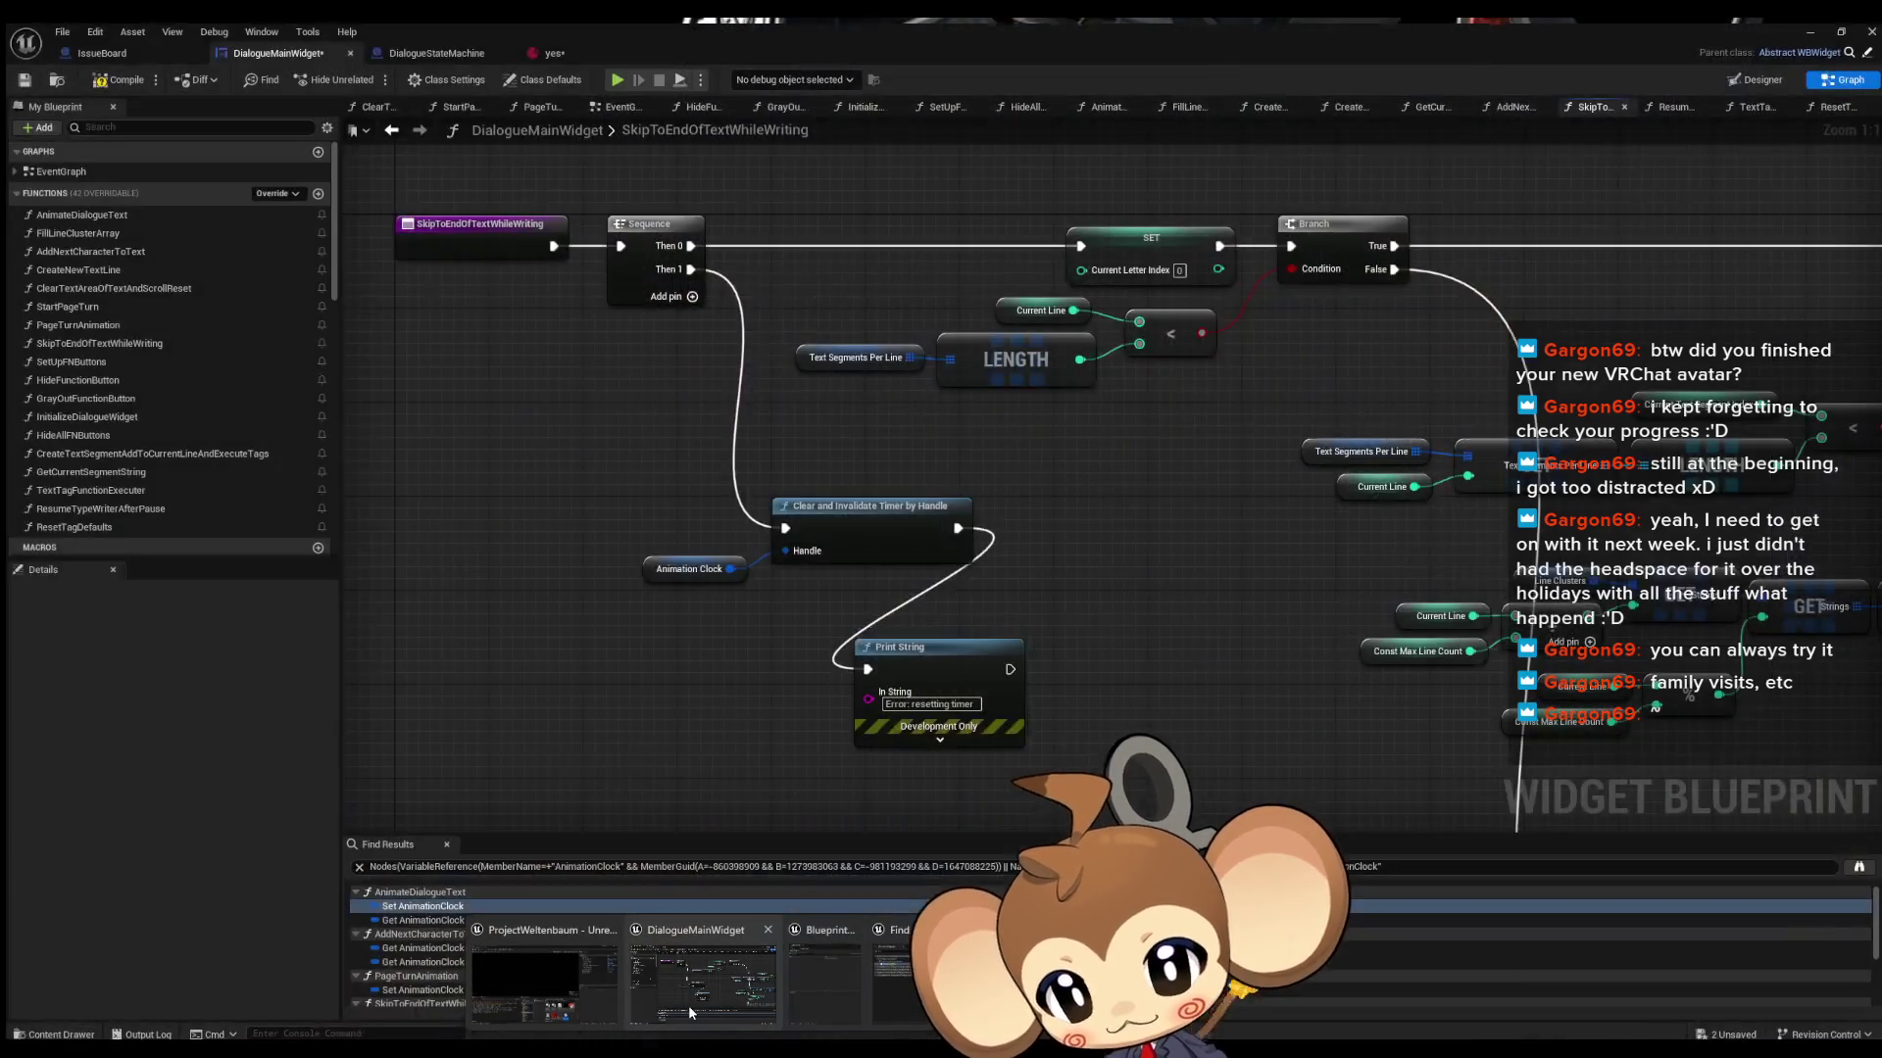
left_click(1007, 707)
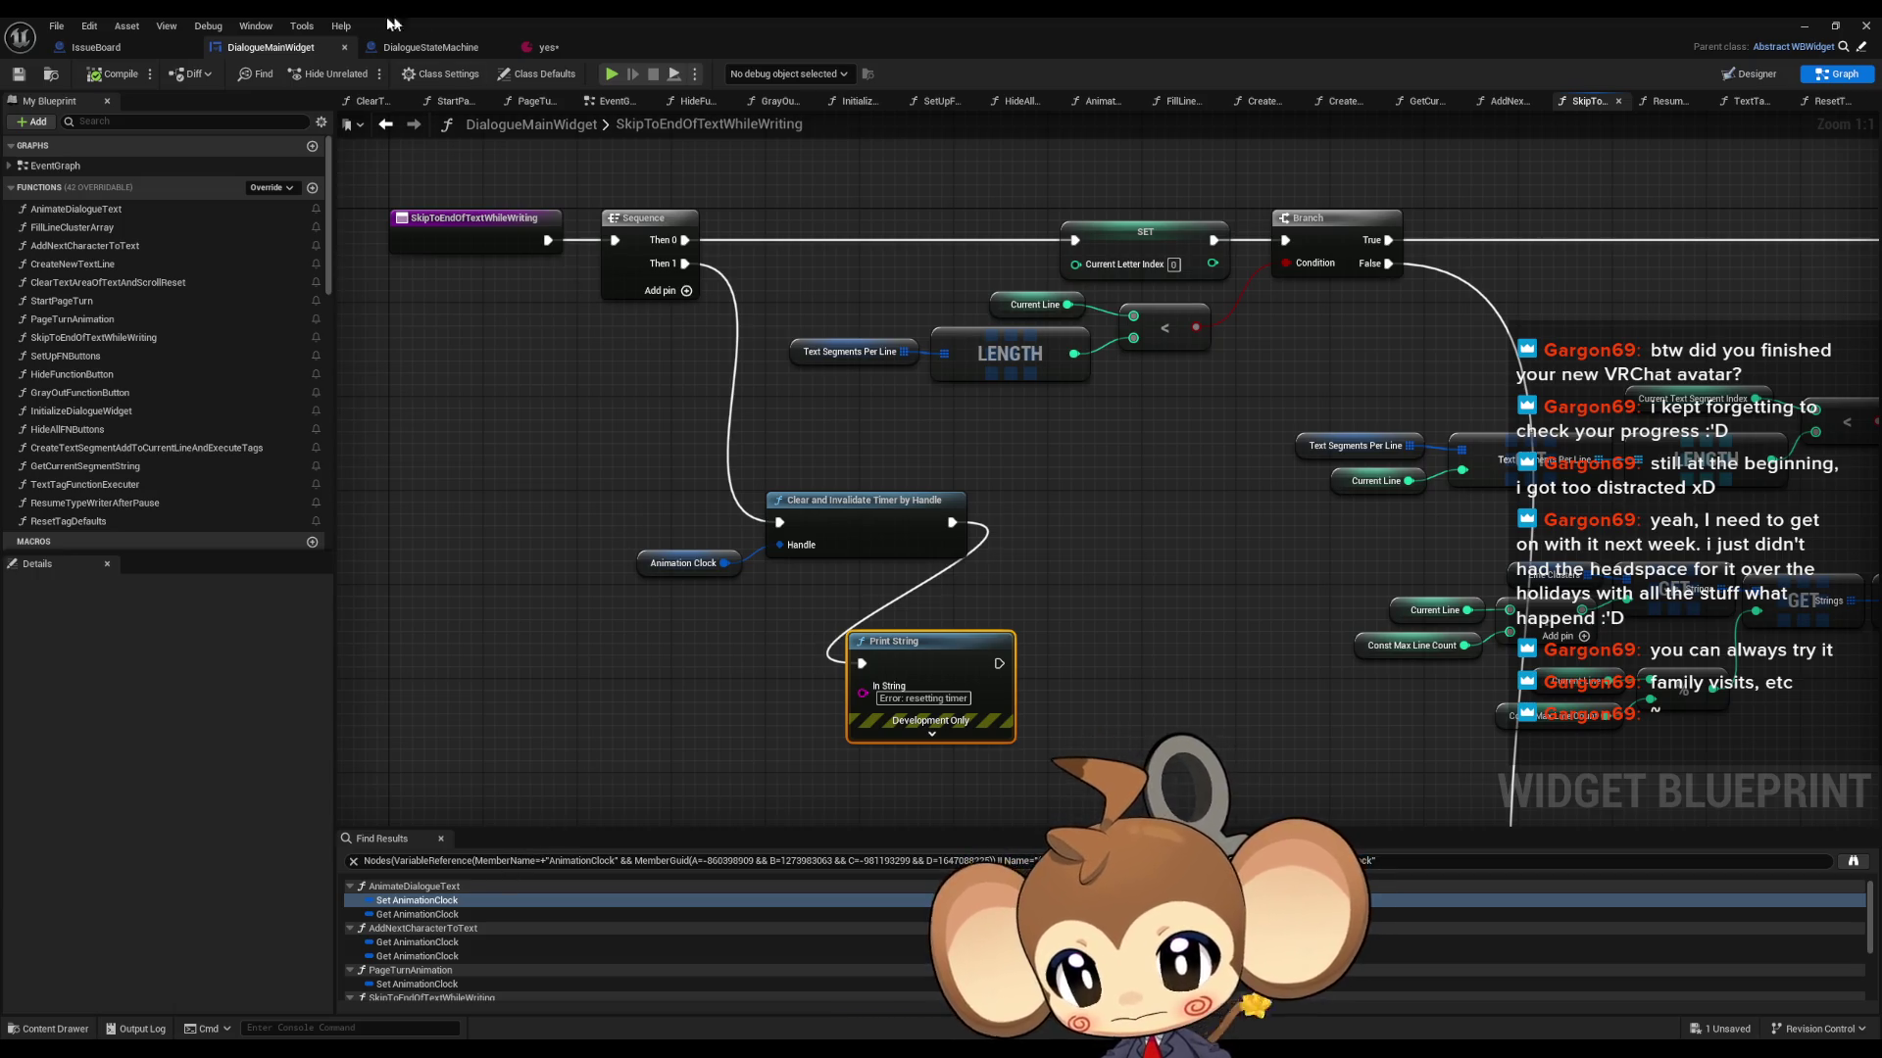
left_click(385, 124)
left_click(1401, 455)
key("Delete")
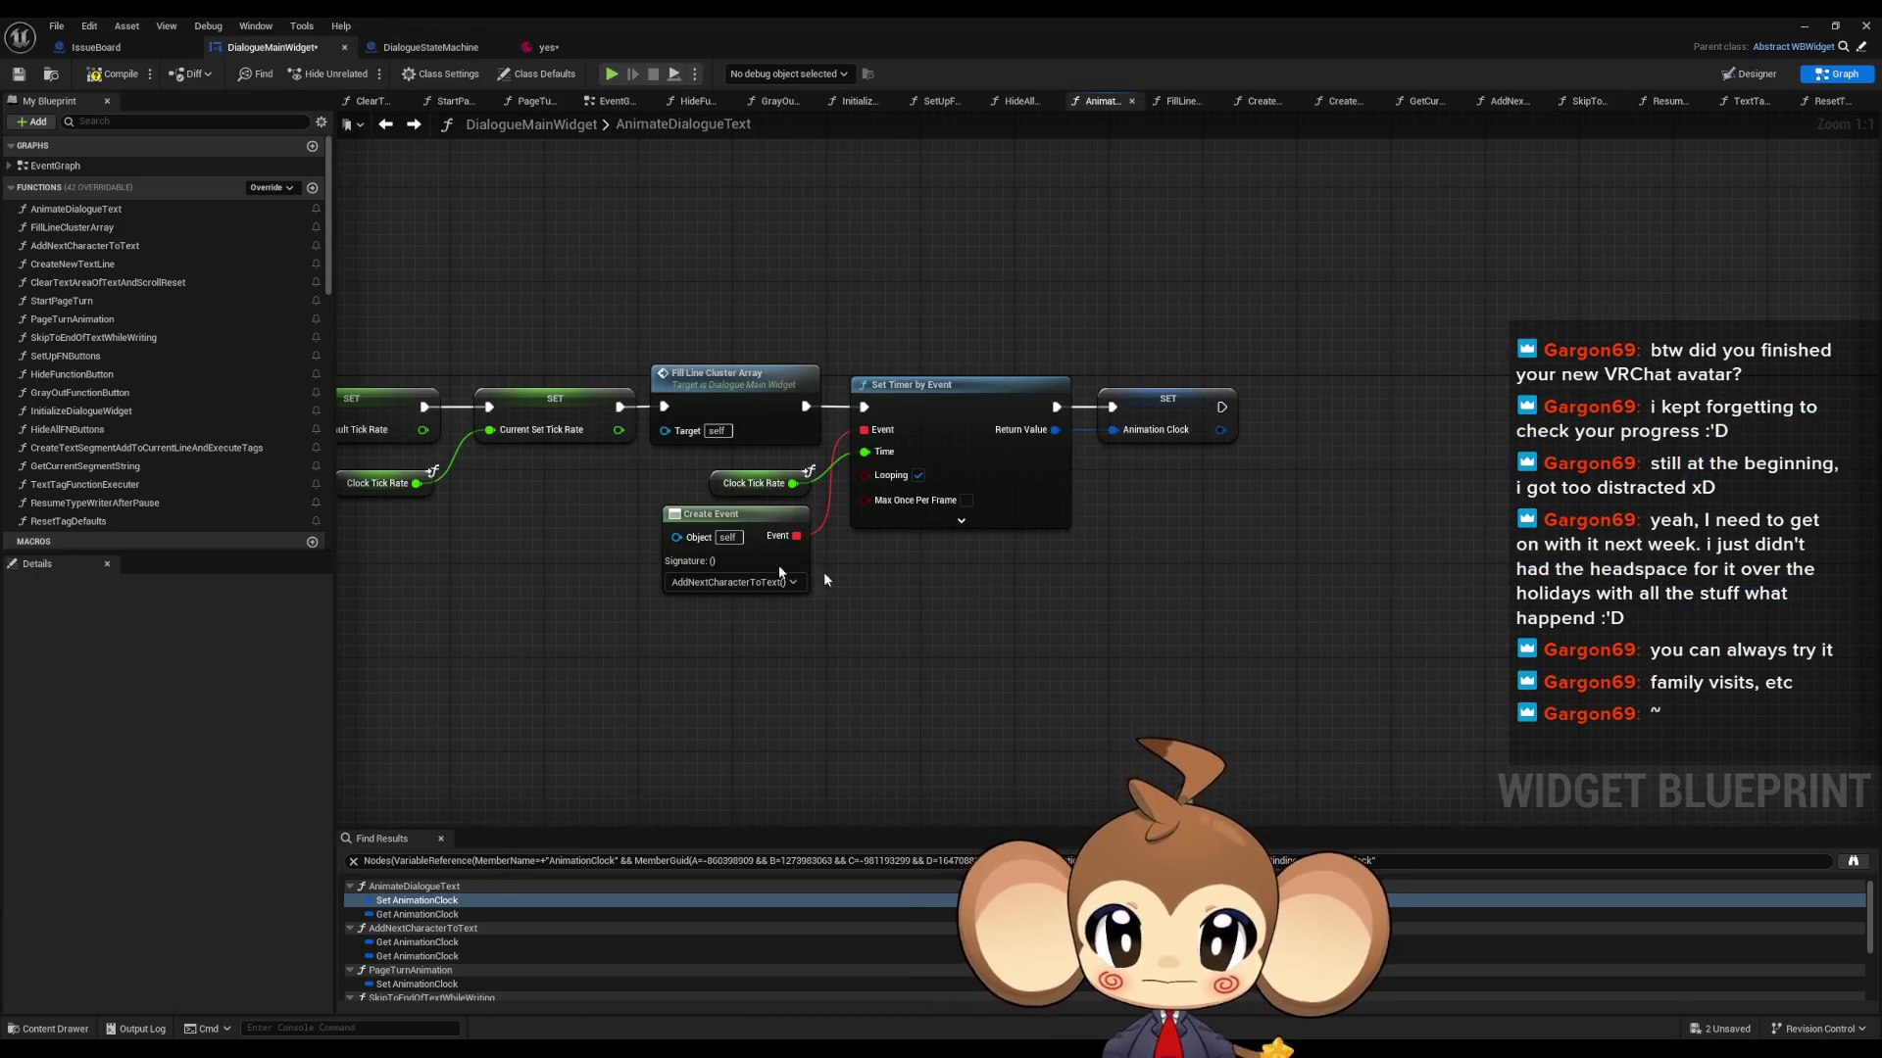
right_click(695, 521)
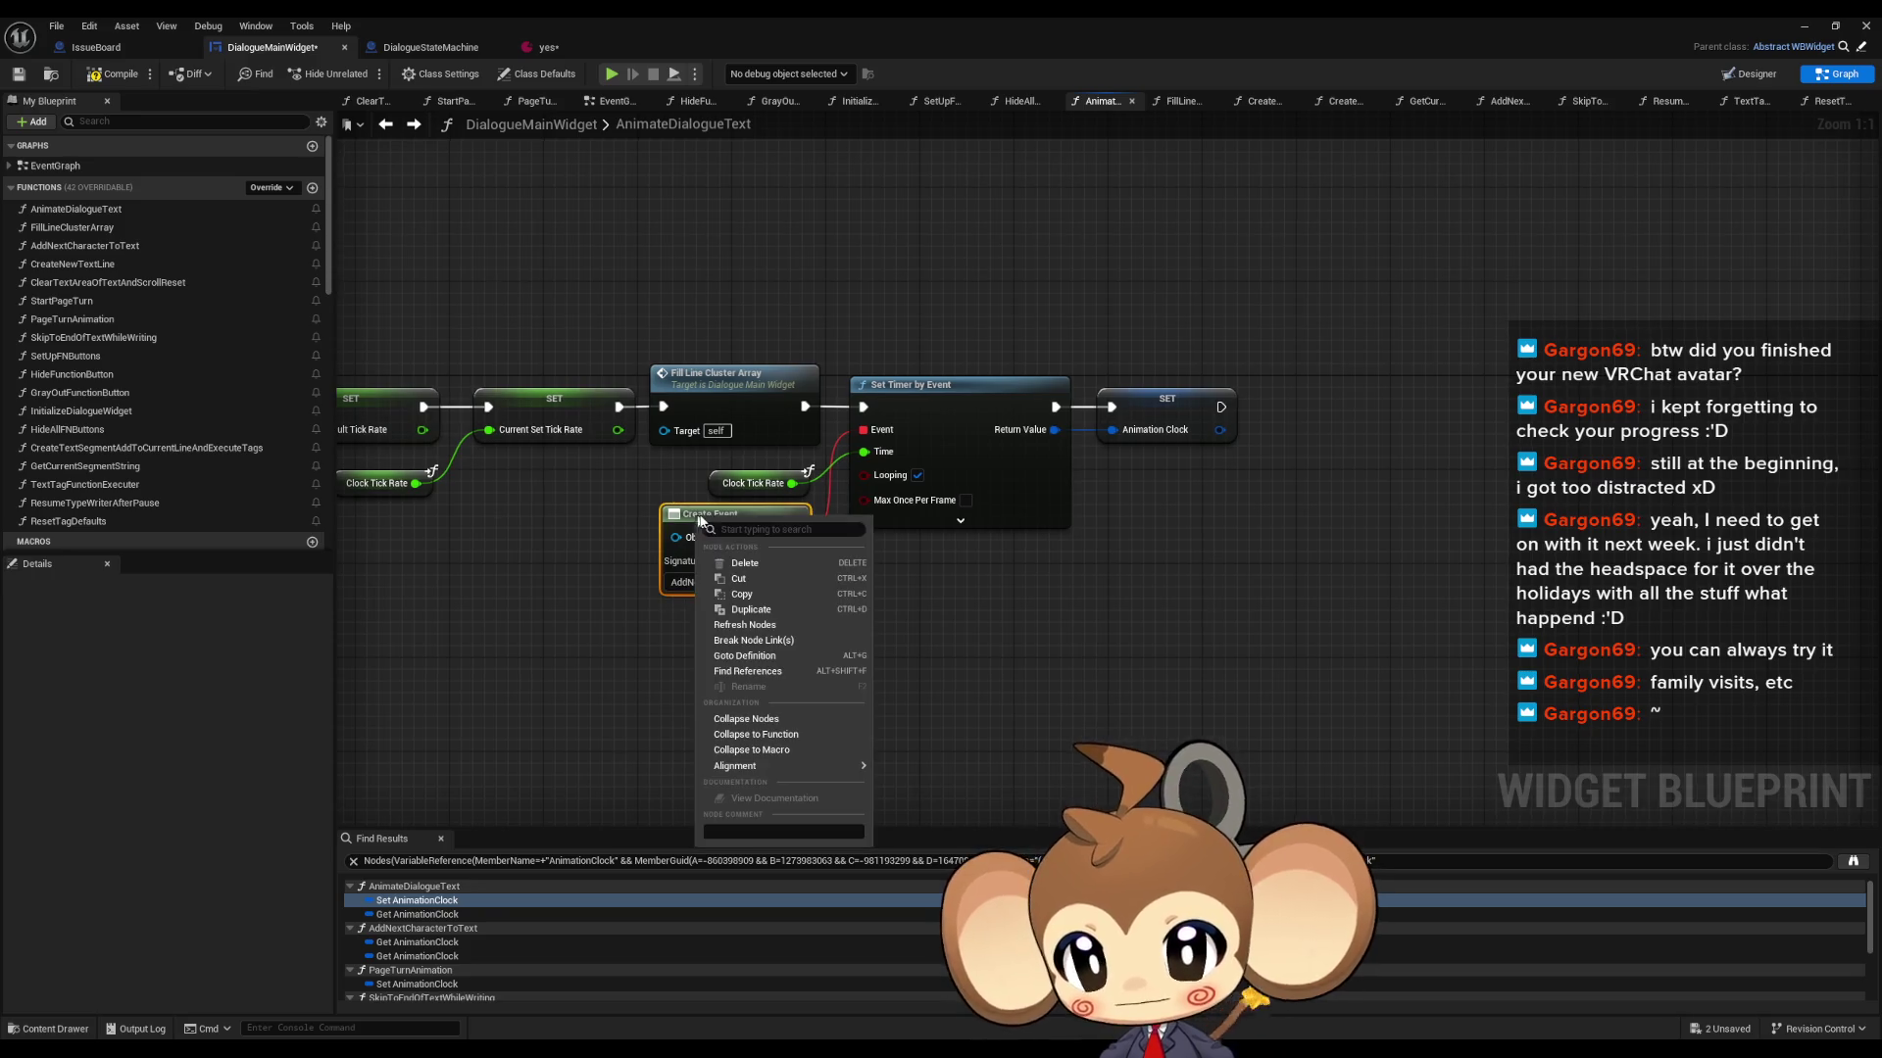
- Find all Create Event references and visit the AnimateDialogueText, StartPageTurn and PageTurnAnimation hits
left_click(765, 672)
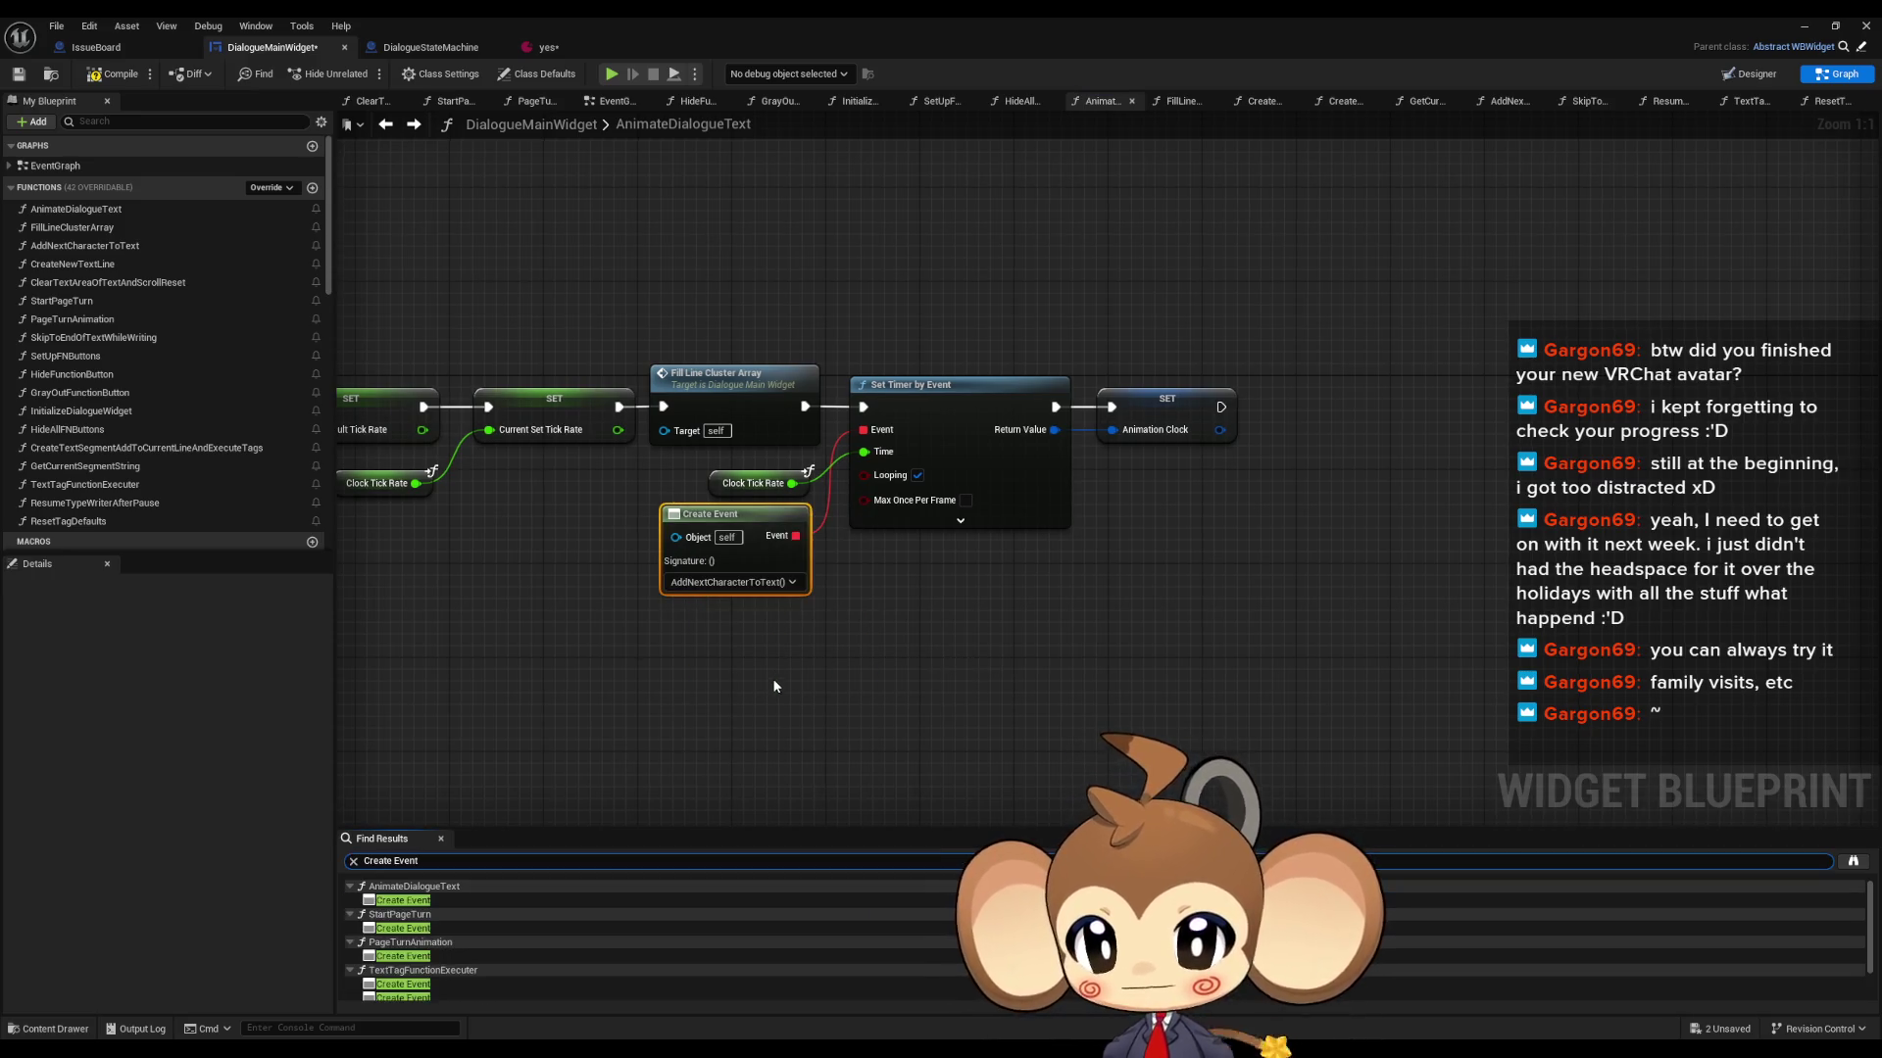
left_click(407, 901)
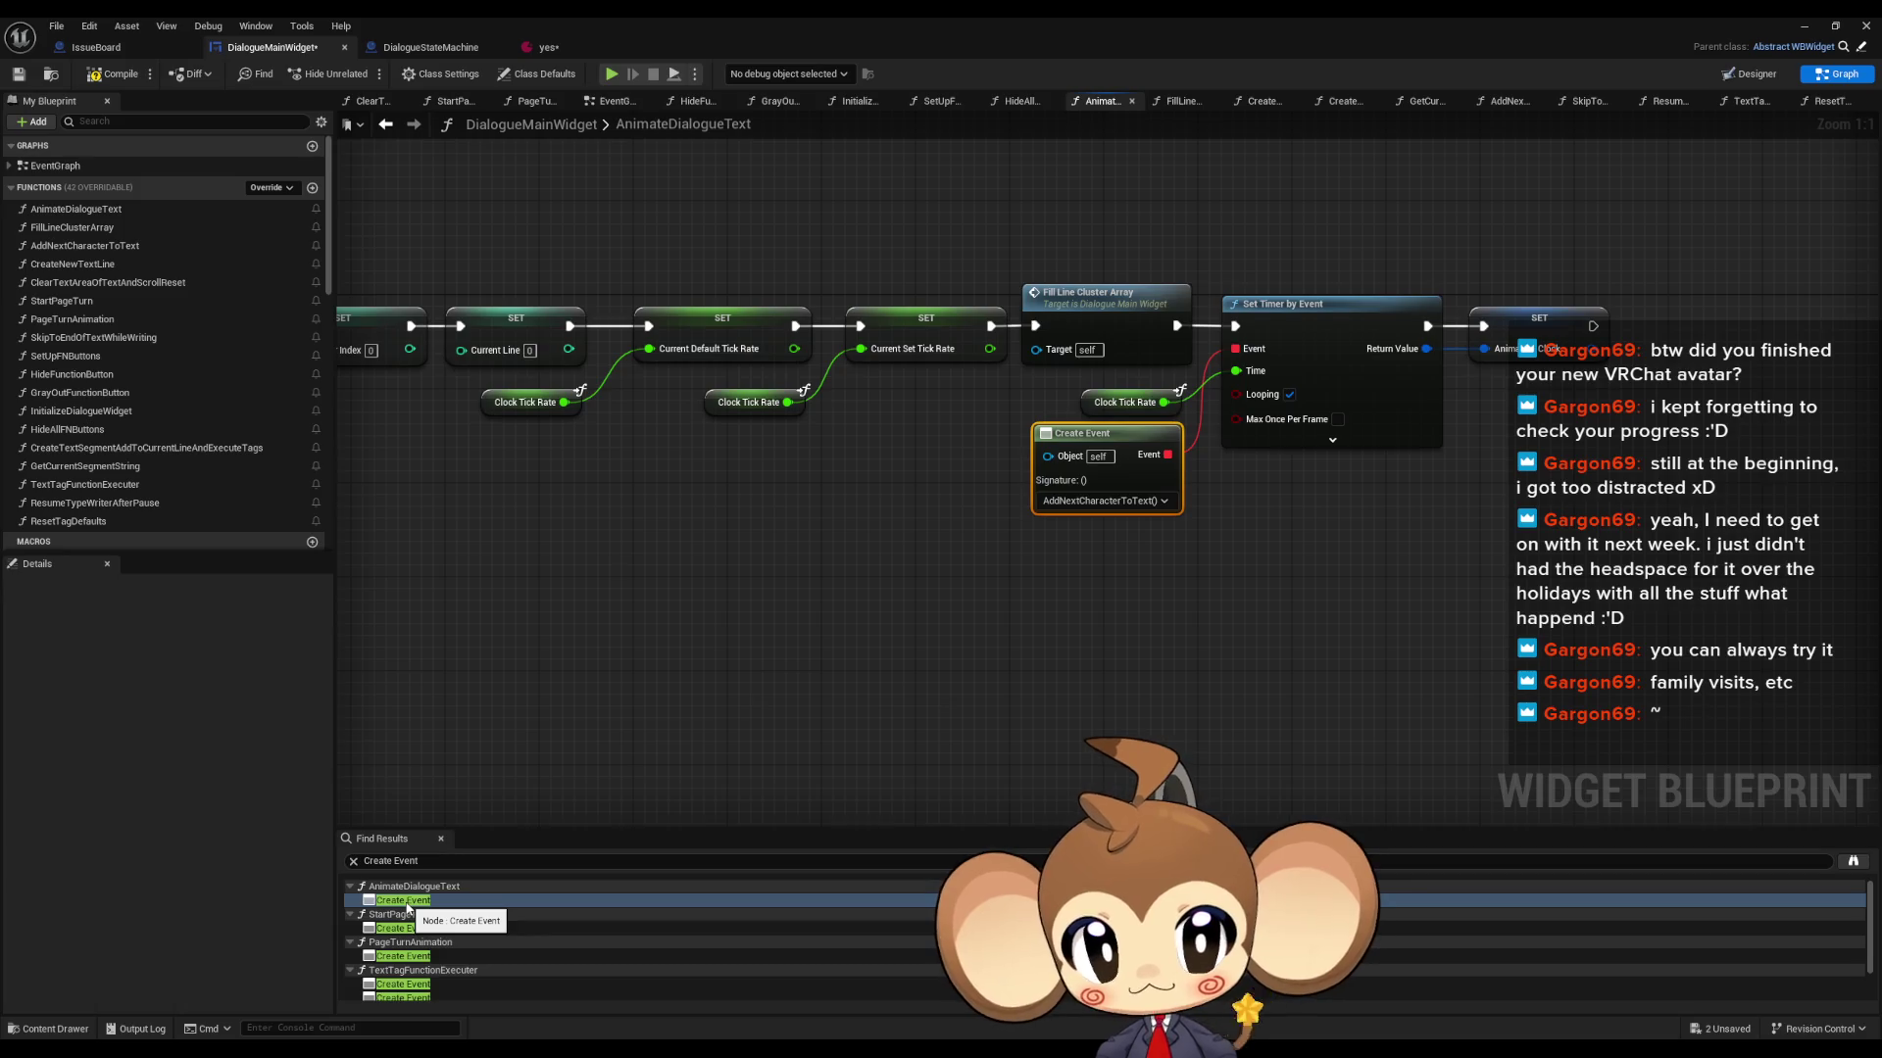
left_click(391, 929)
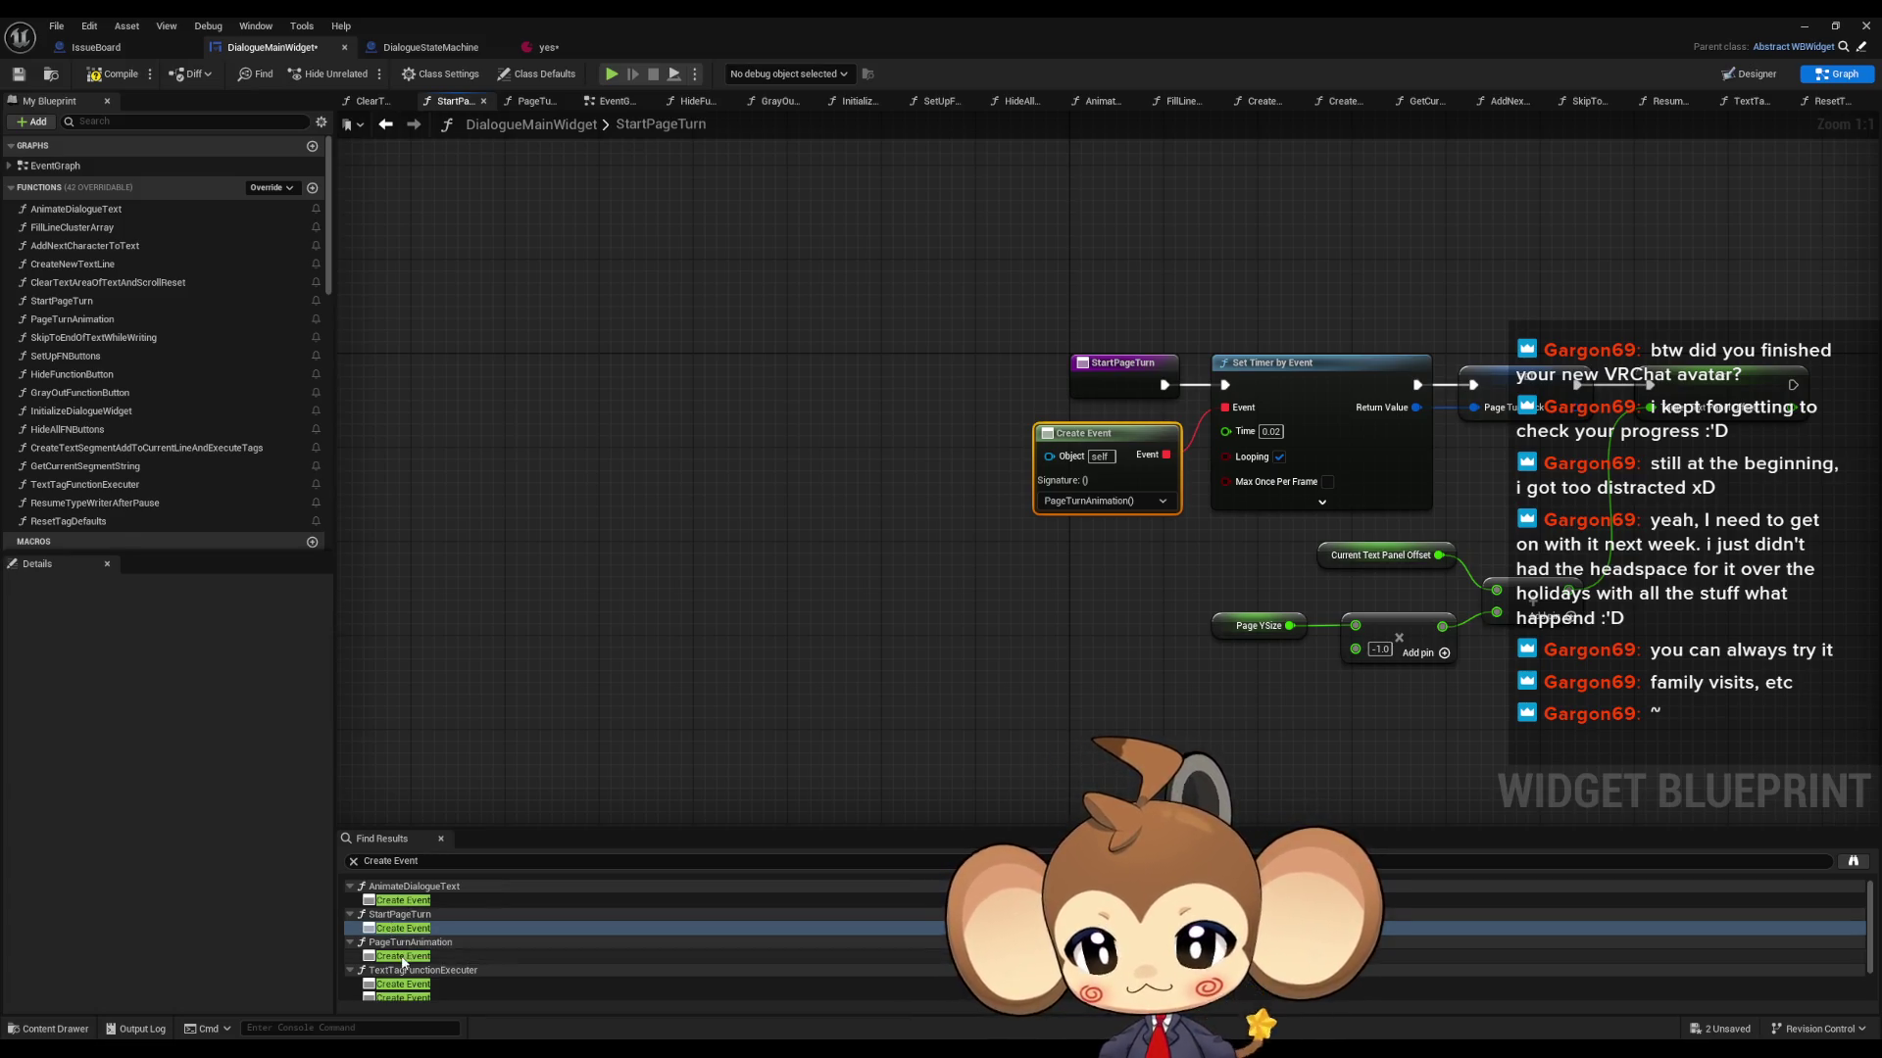
left_click(400, 956)
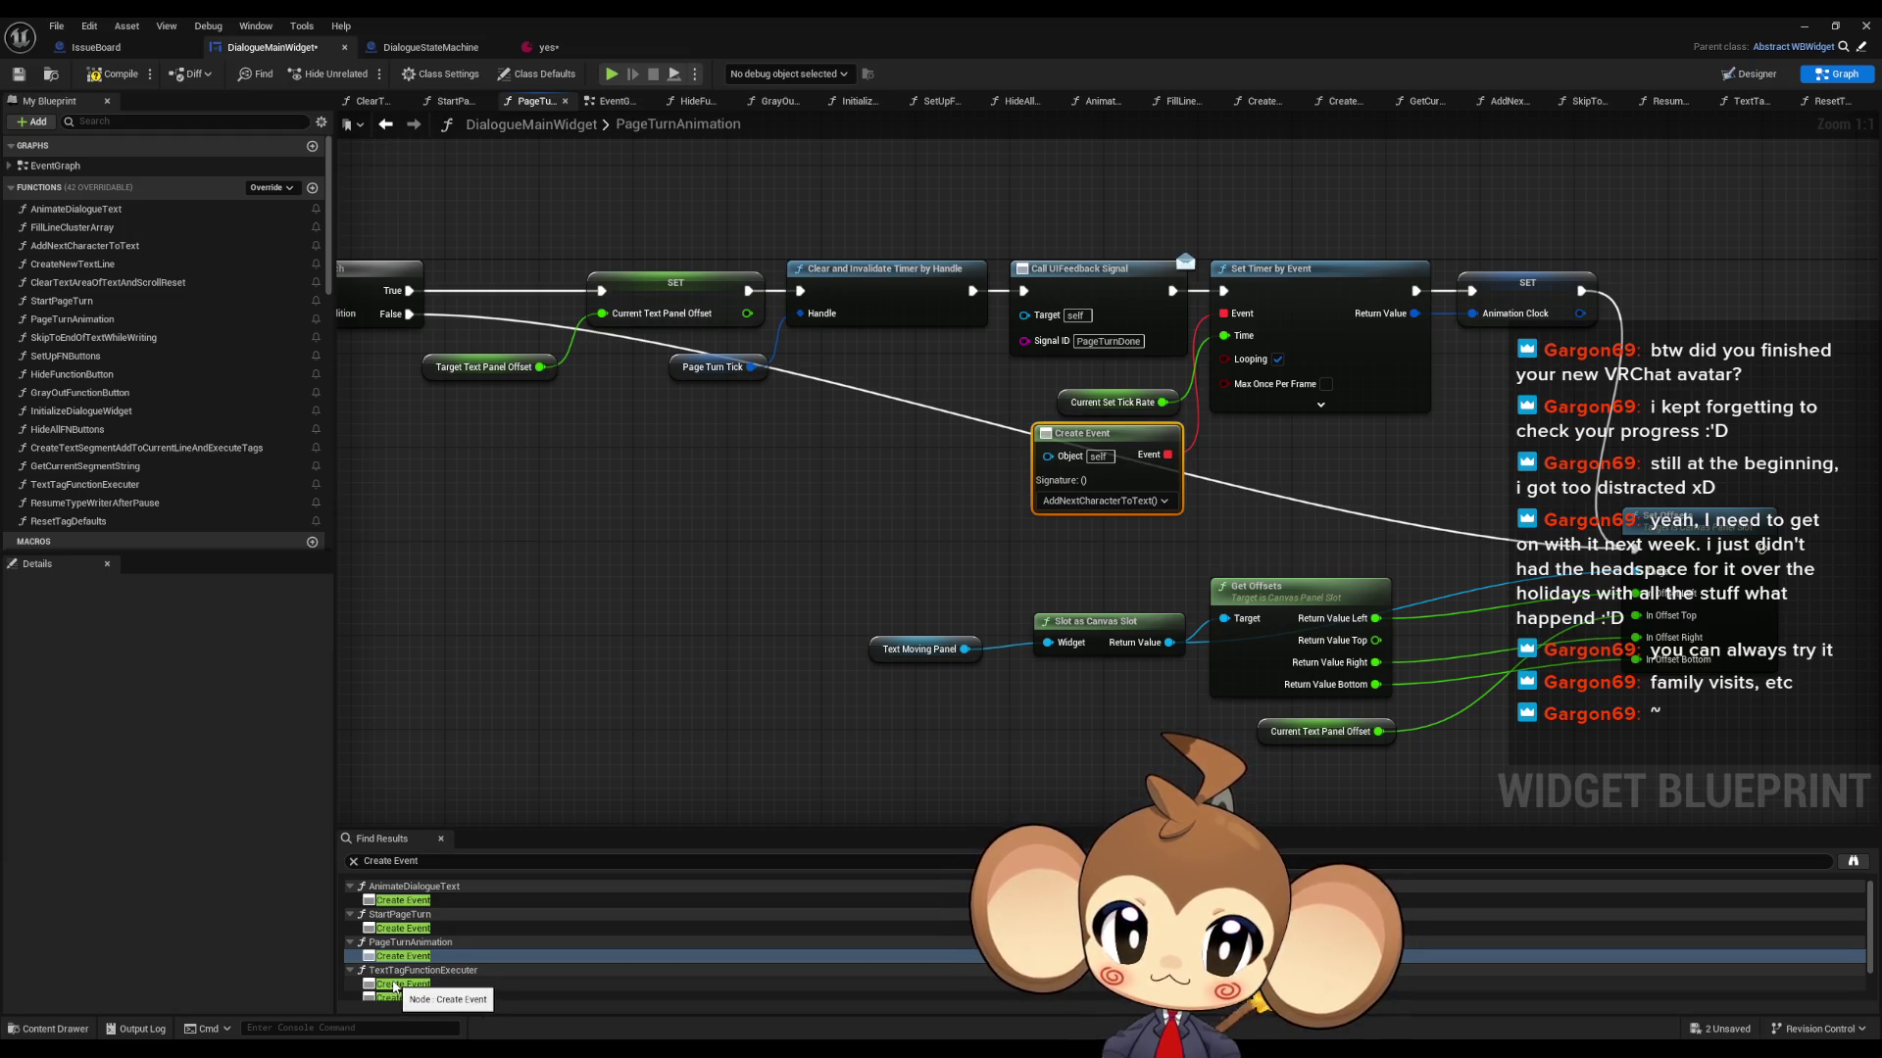
- Add a Print String after PageTurnAnimation's Animation Clock SET, then minimise the editor
left_click_drag(744, 665, 327, 770)
left_click_drag(1161, 396, 1231, 402)
type("print")
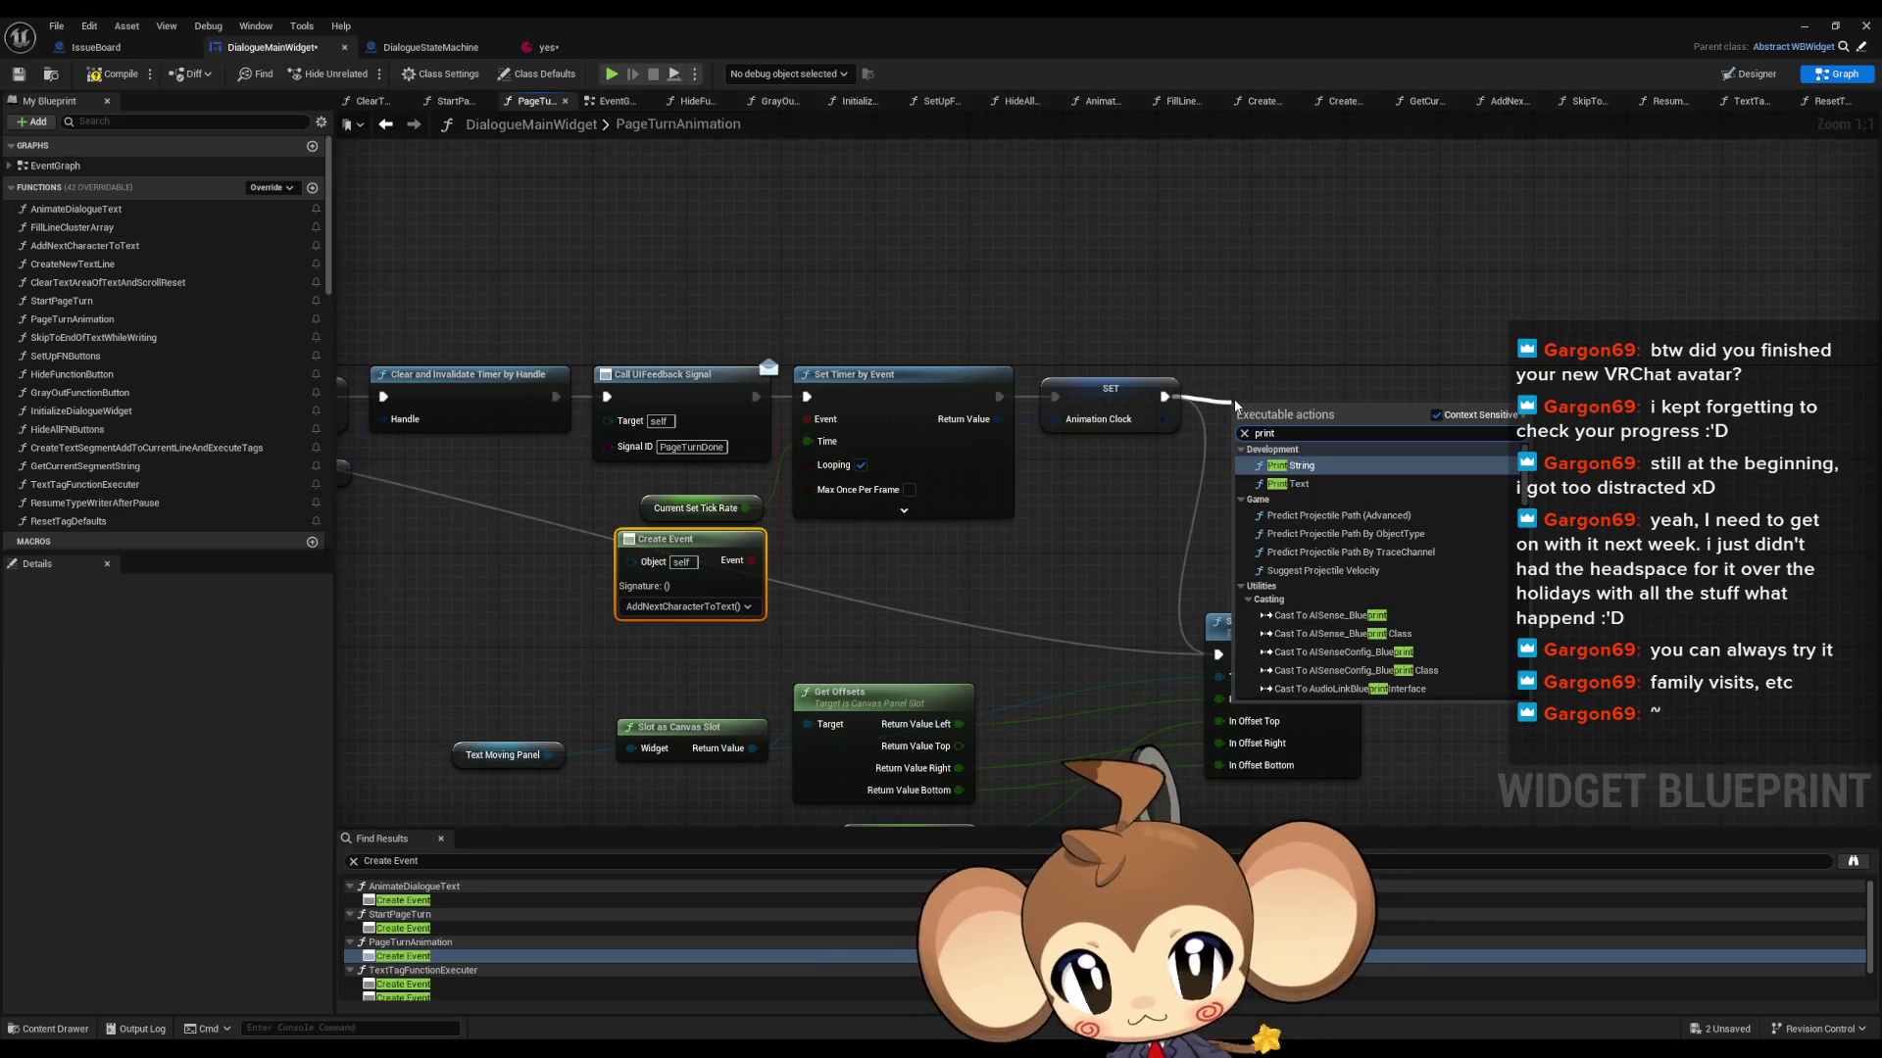
key("Return")
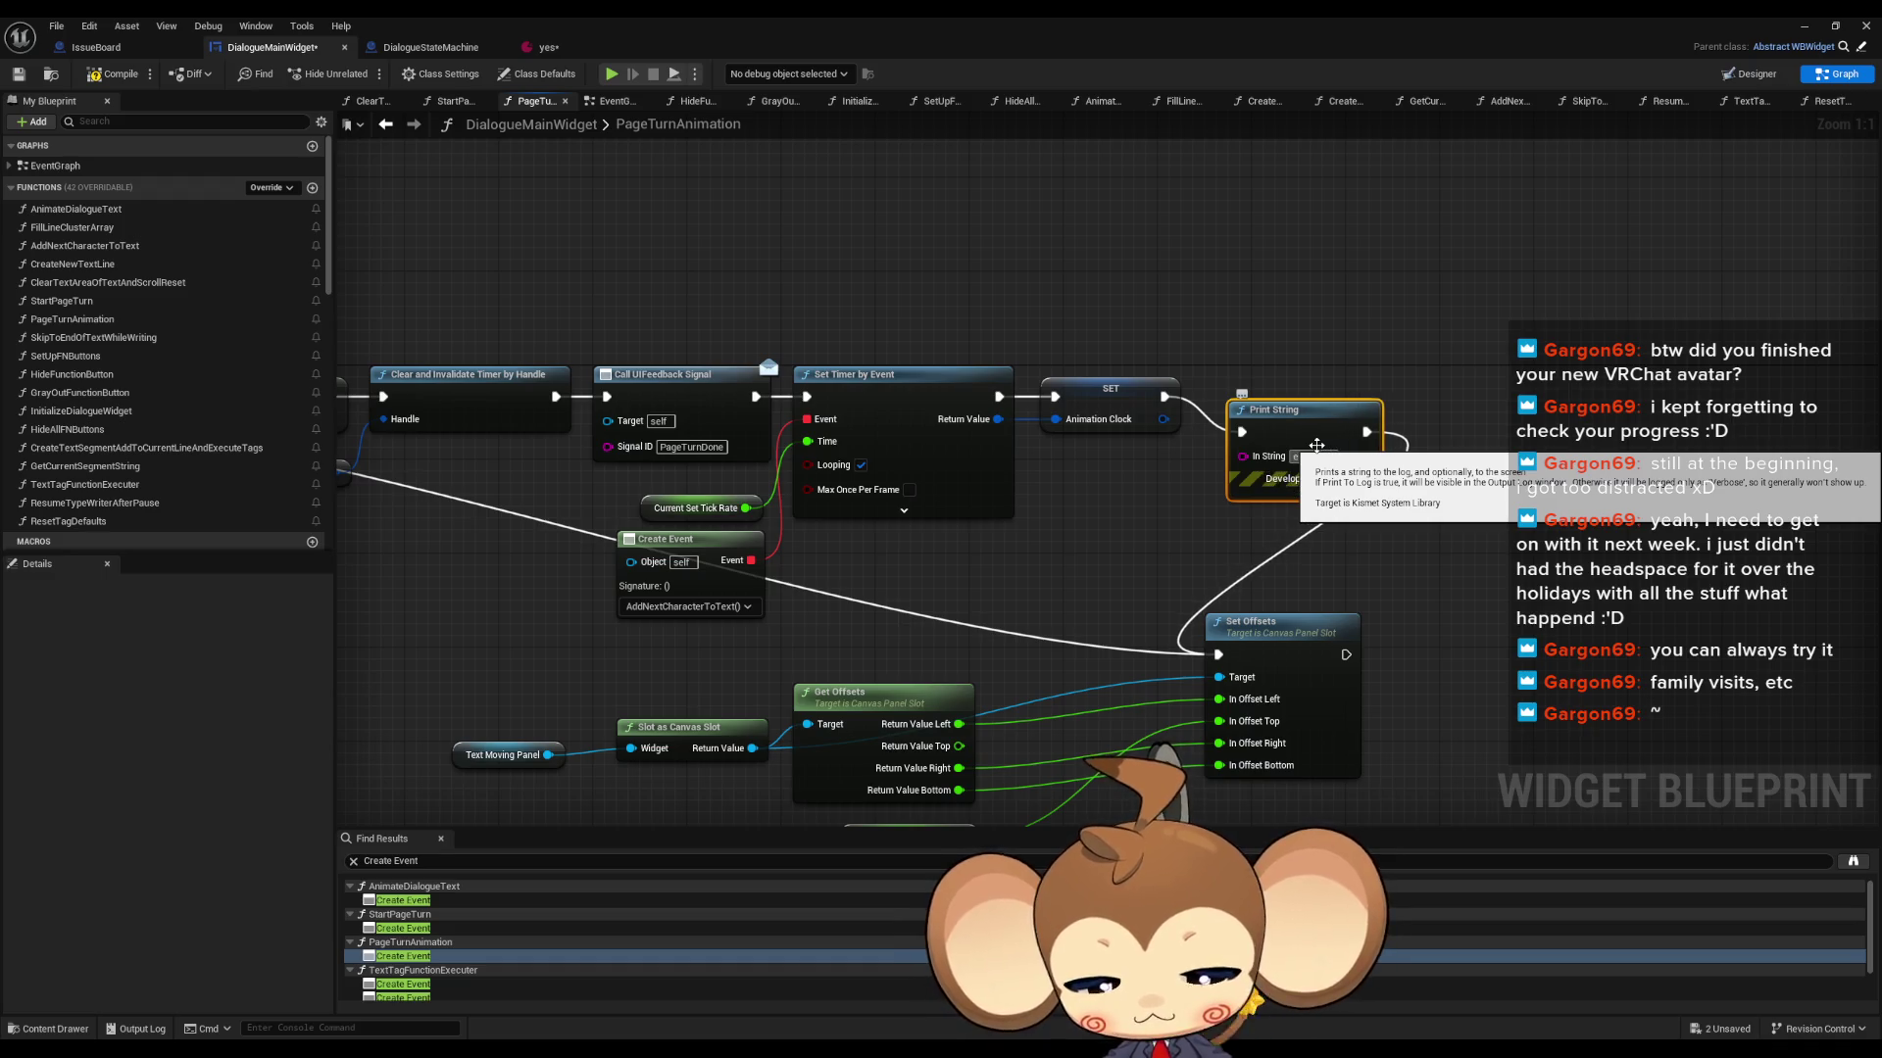
left_click(1803, 25)
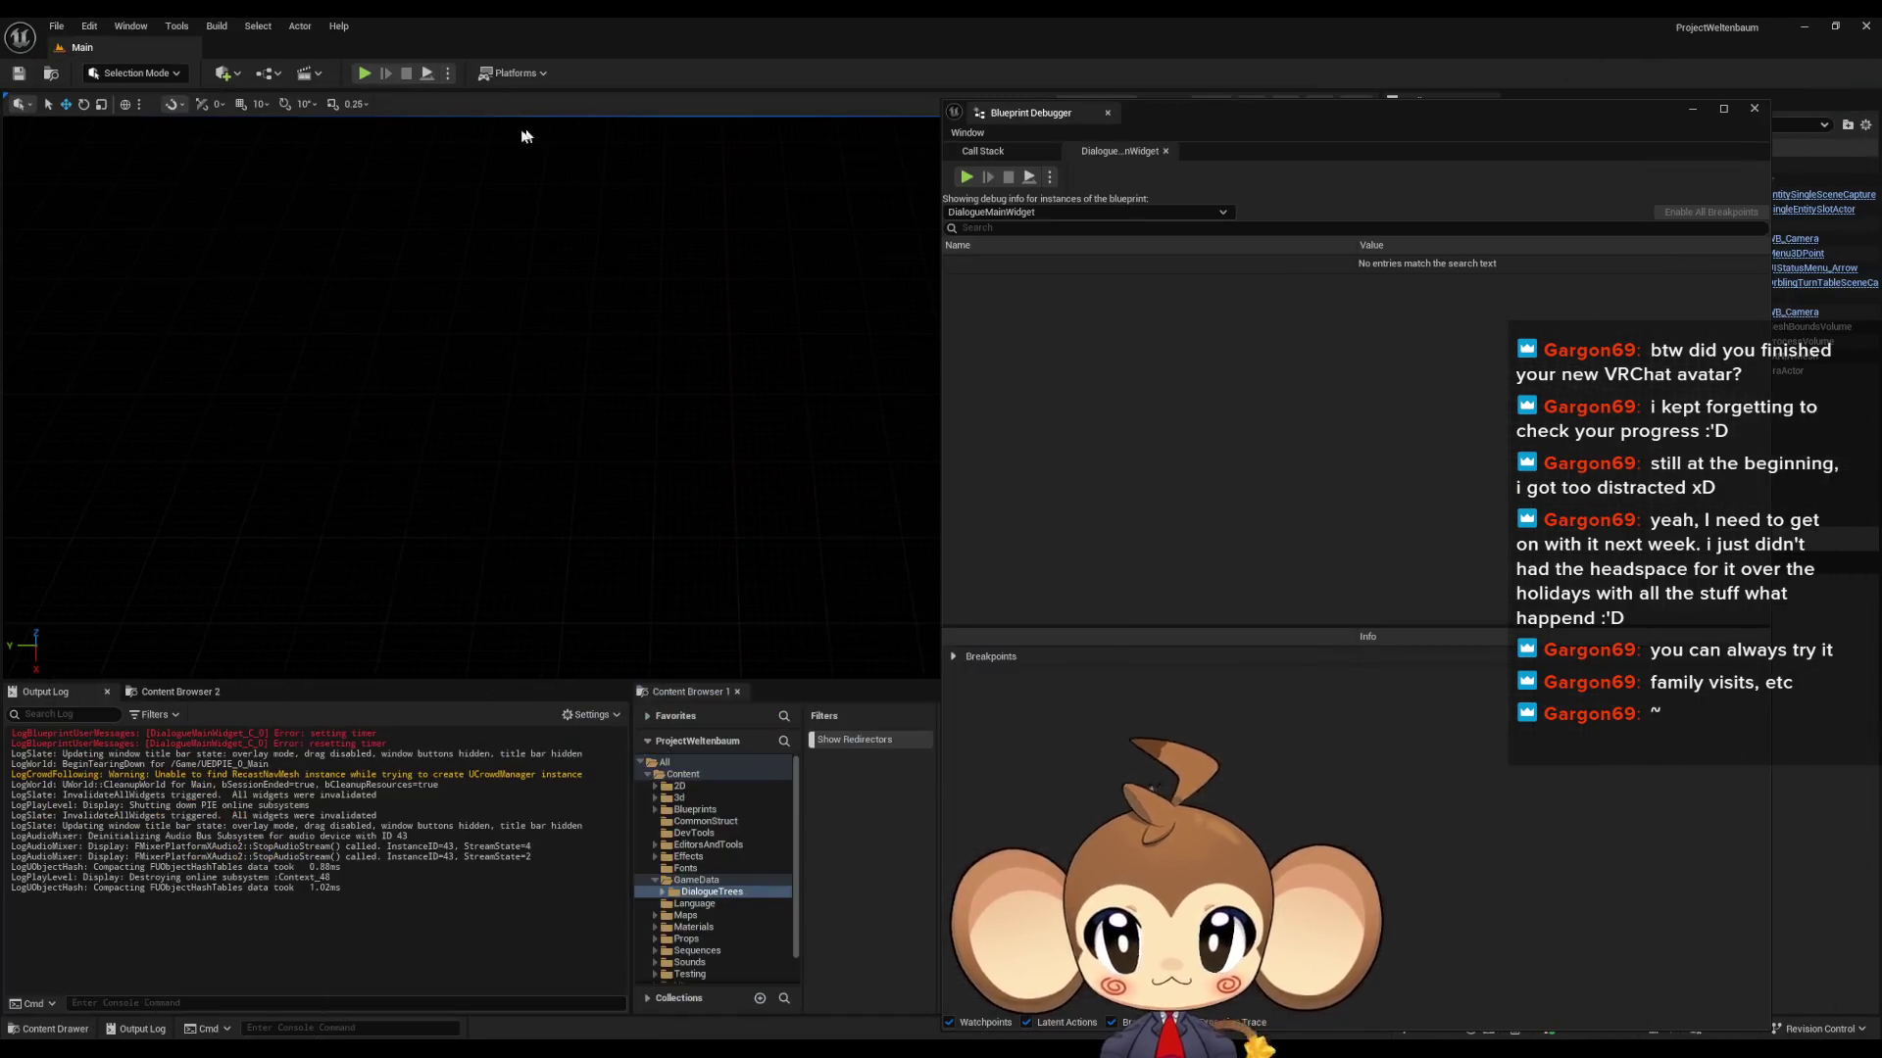
- Playtest a New Game, clearing the output log and advancing dialogue, then stop and return to the blueprint
left_click(370, 73)
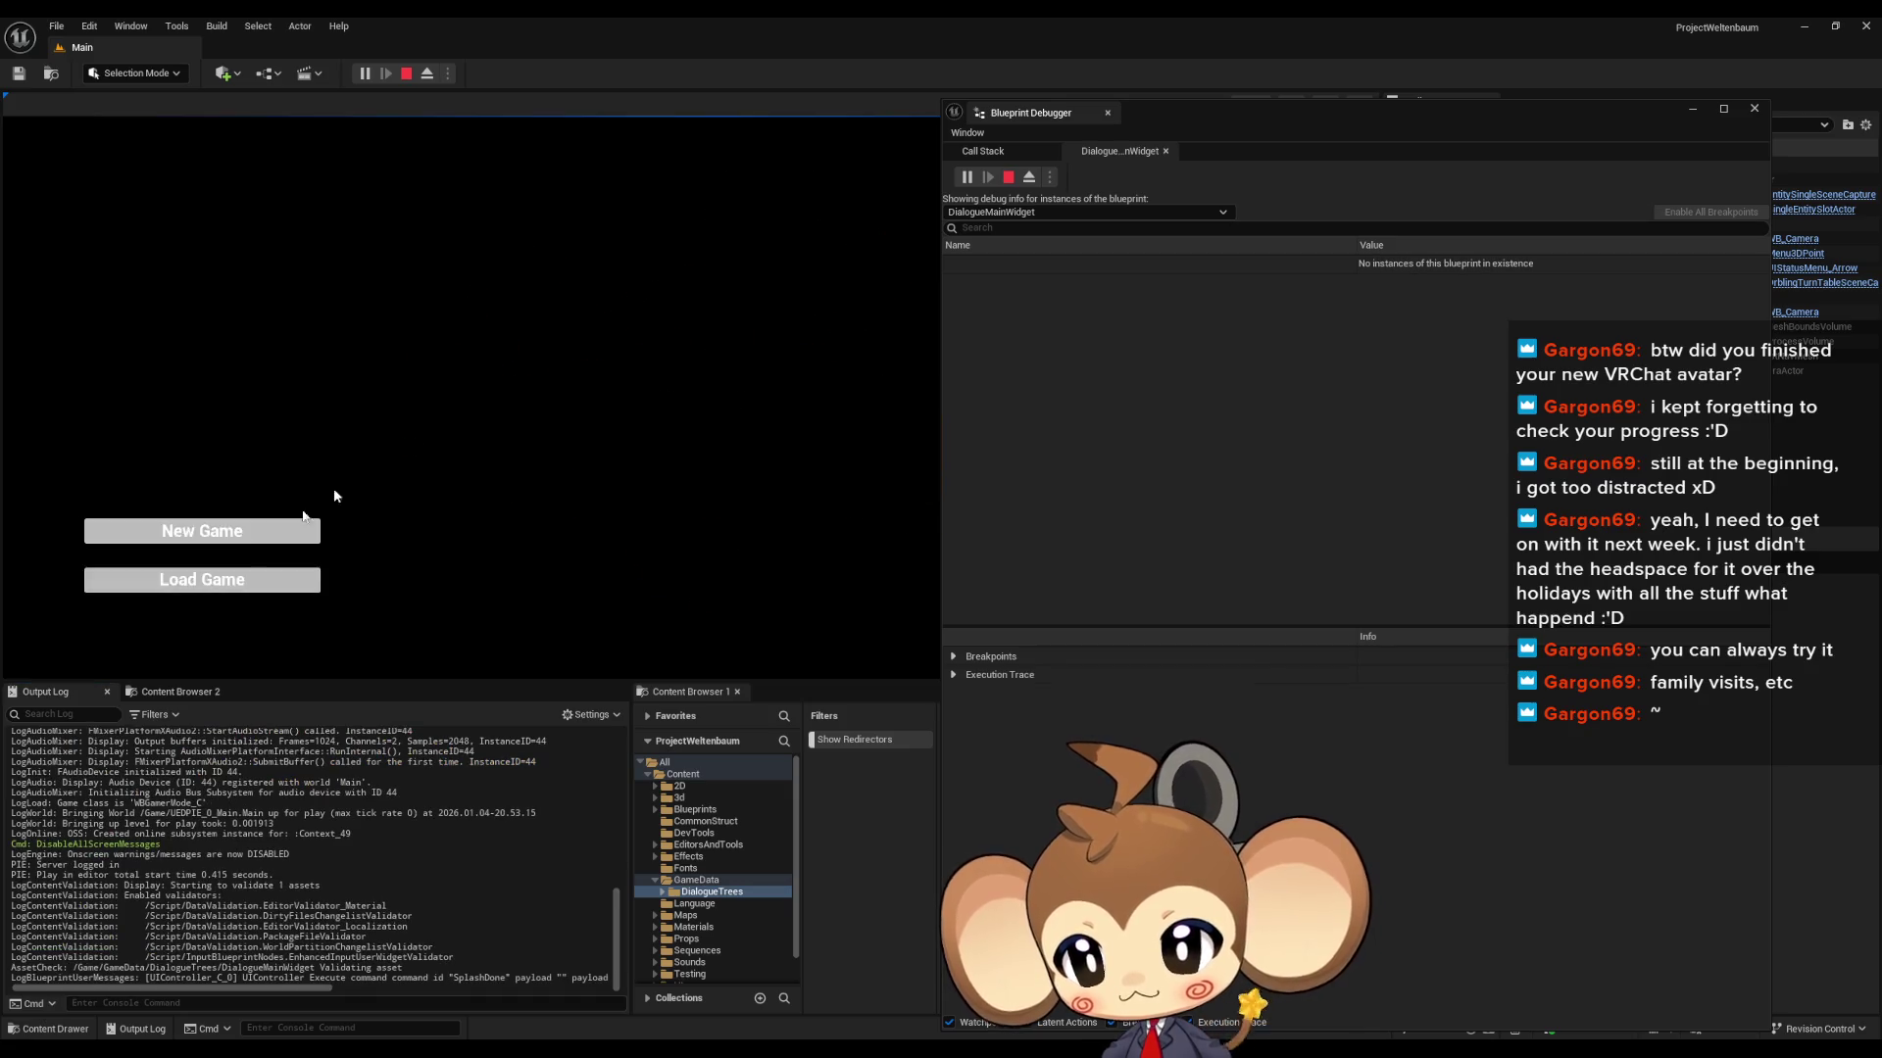
left_click(209, 579)
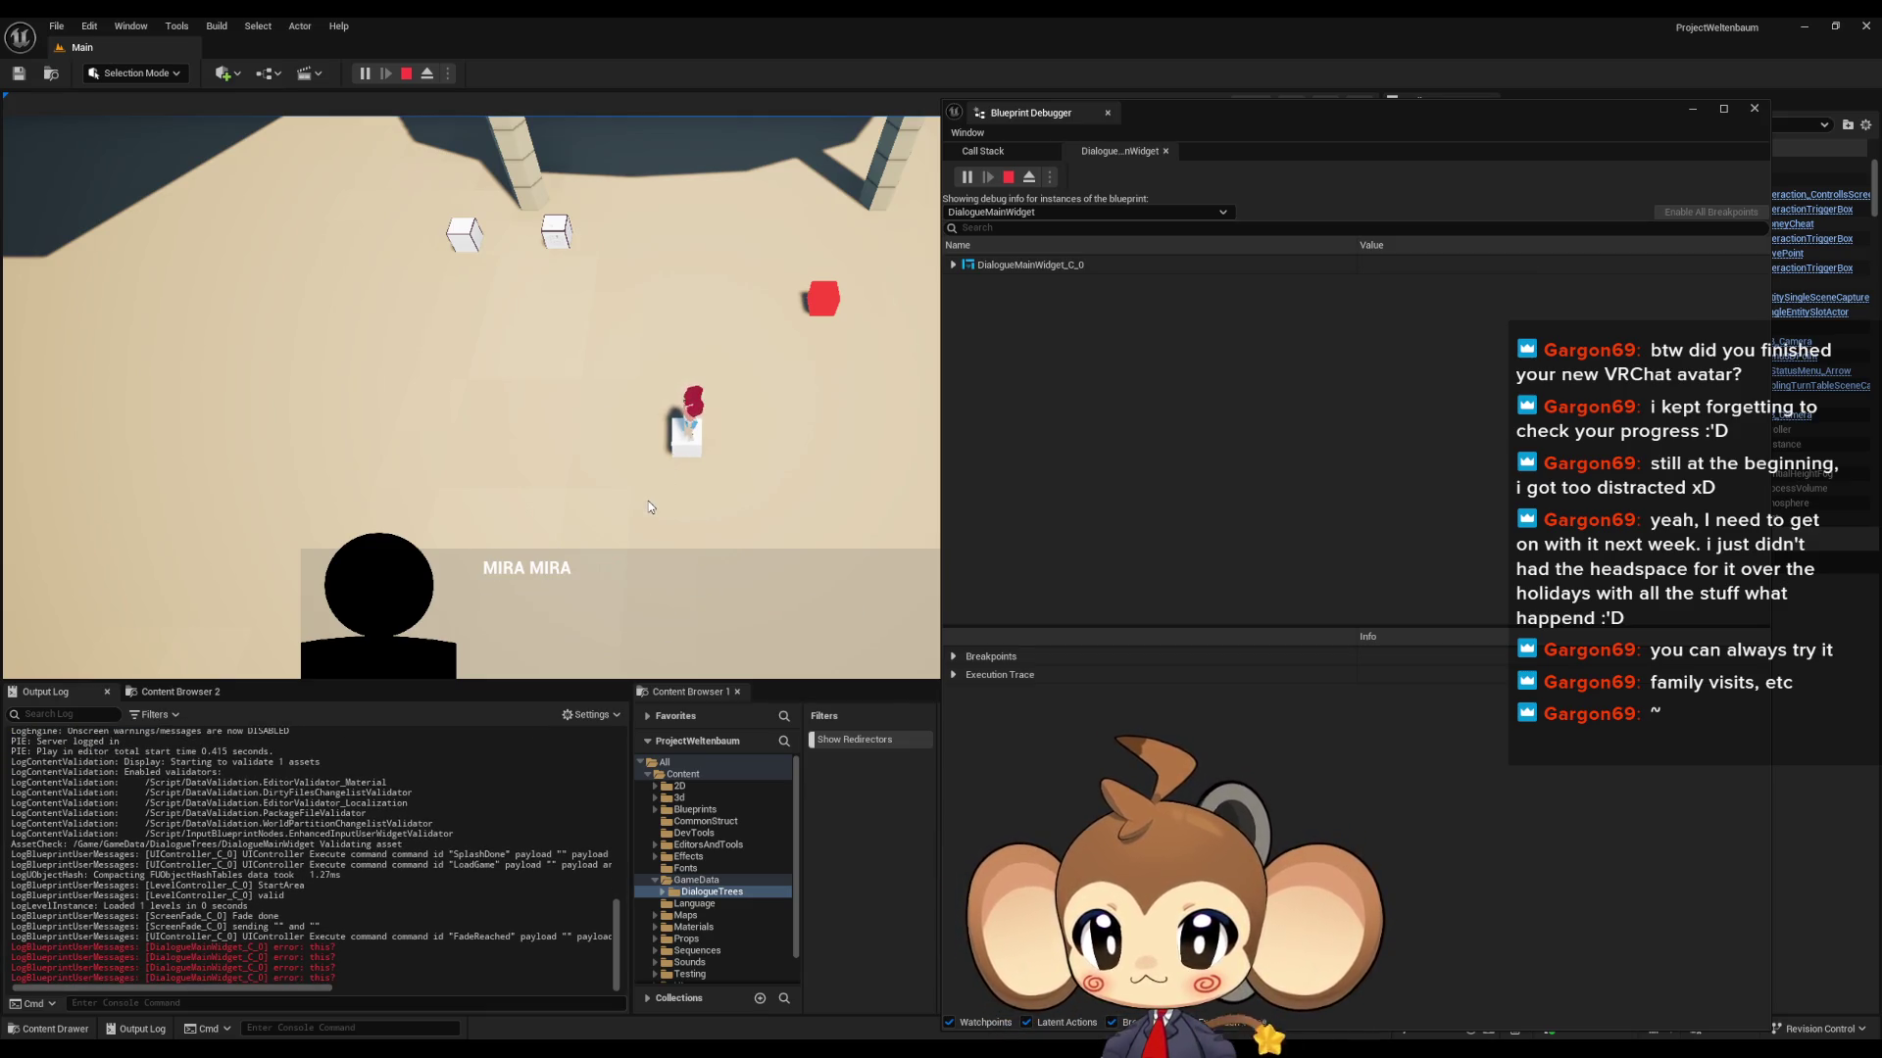
right_click(338, 872)
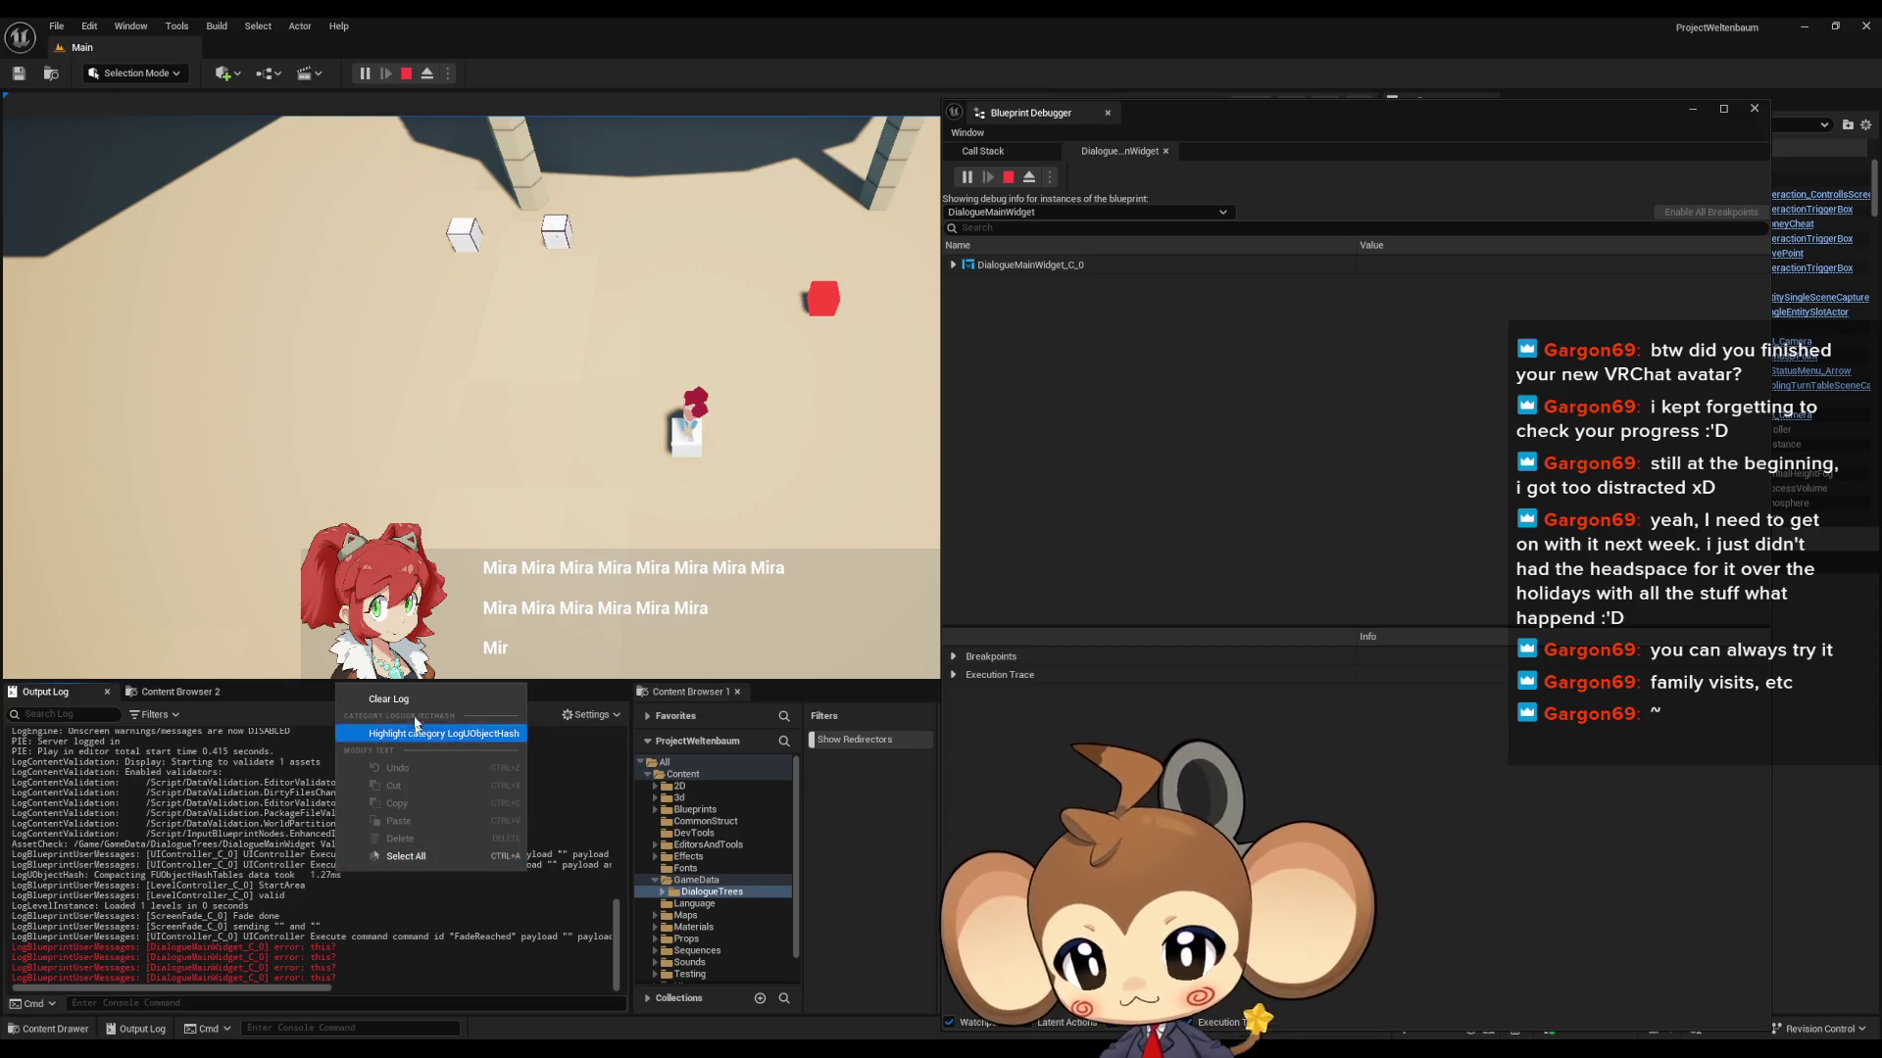
left_click(431, 702)
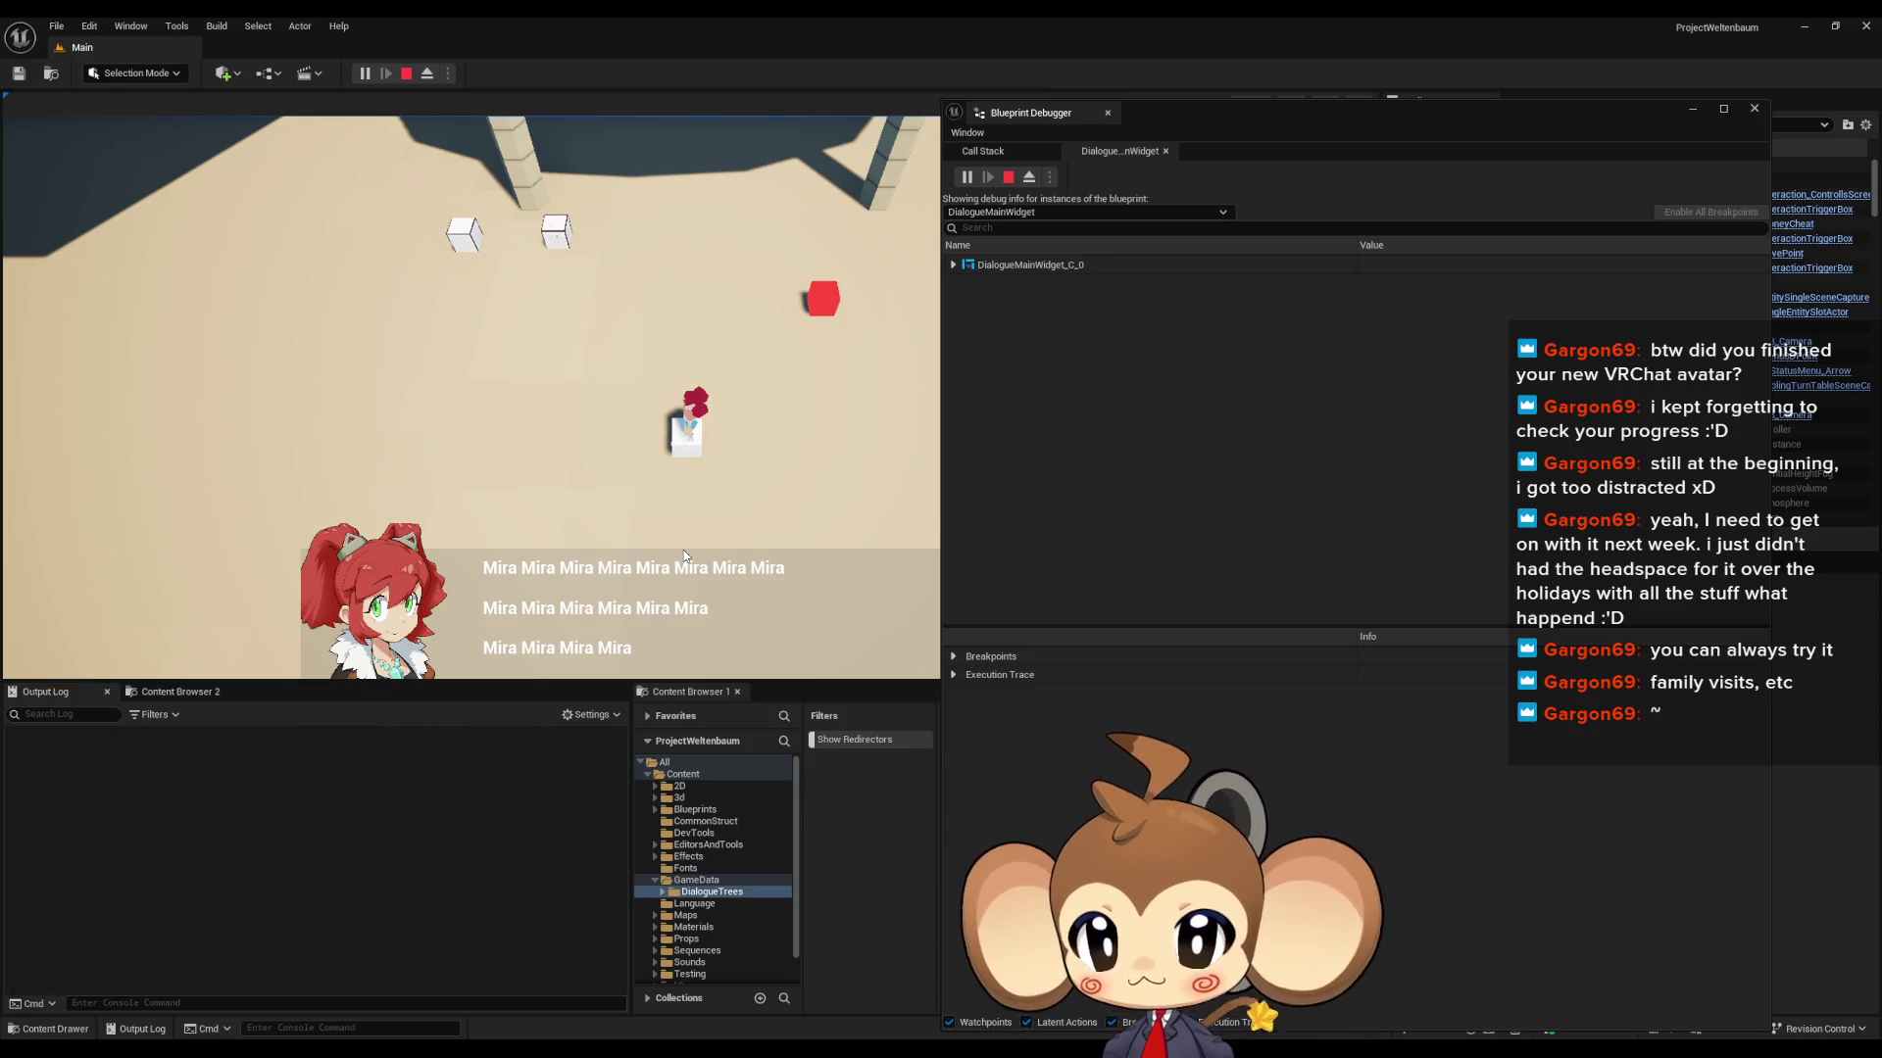
left_click(684, 550)
left_click(406, 74)
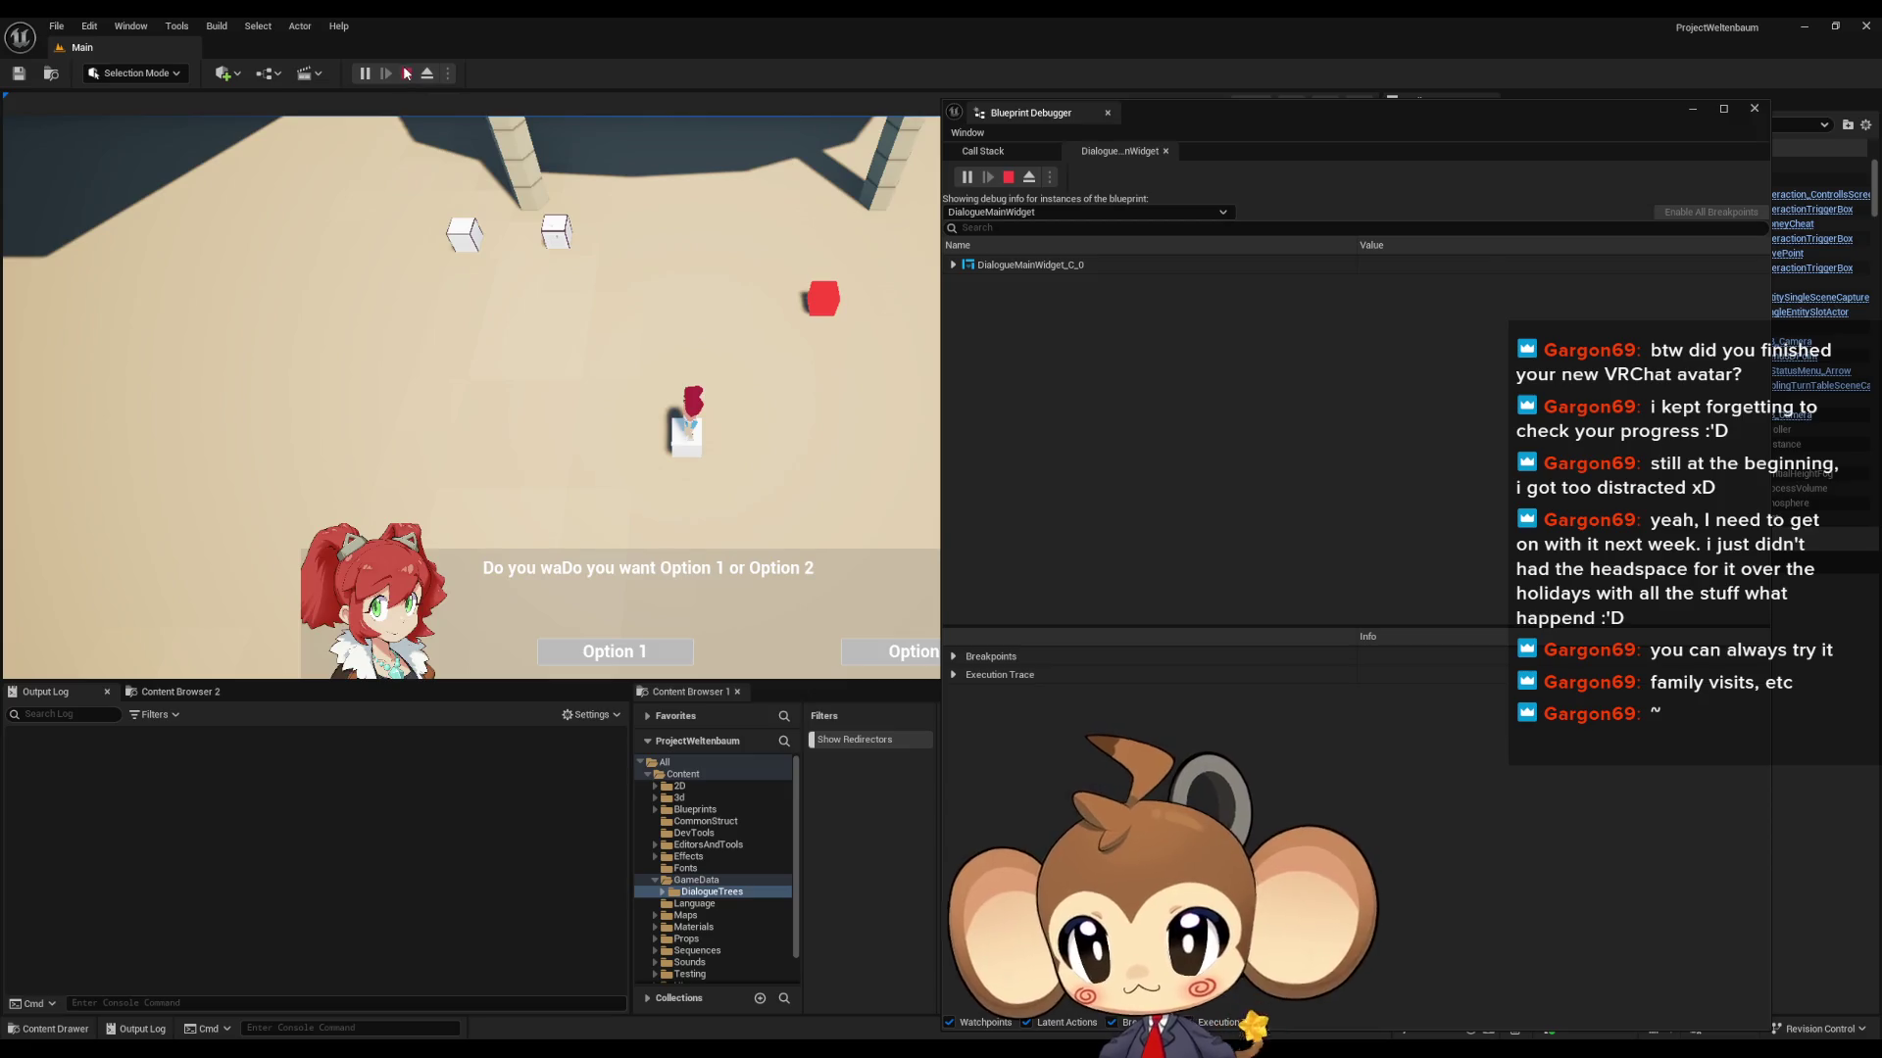
left_click(703, 970)
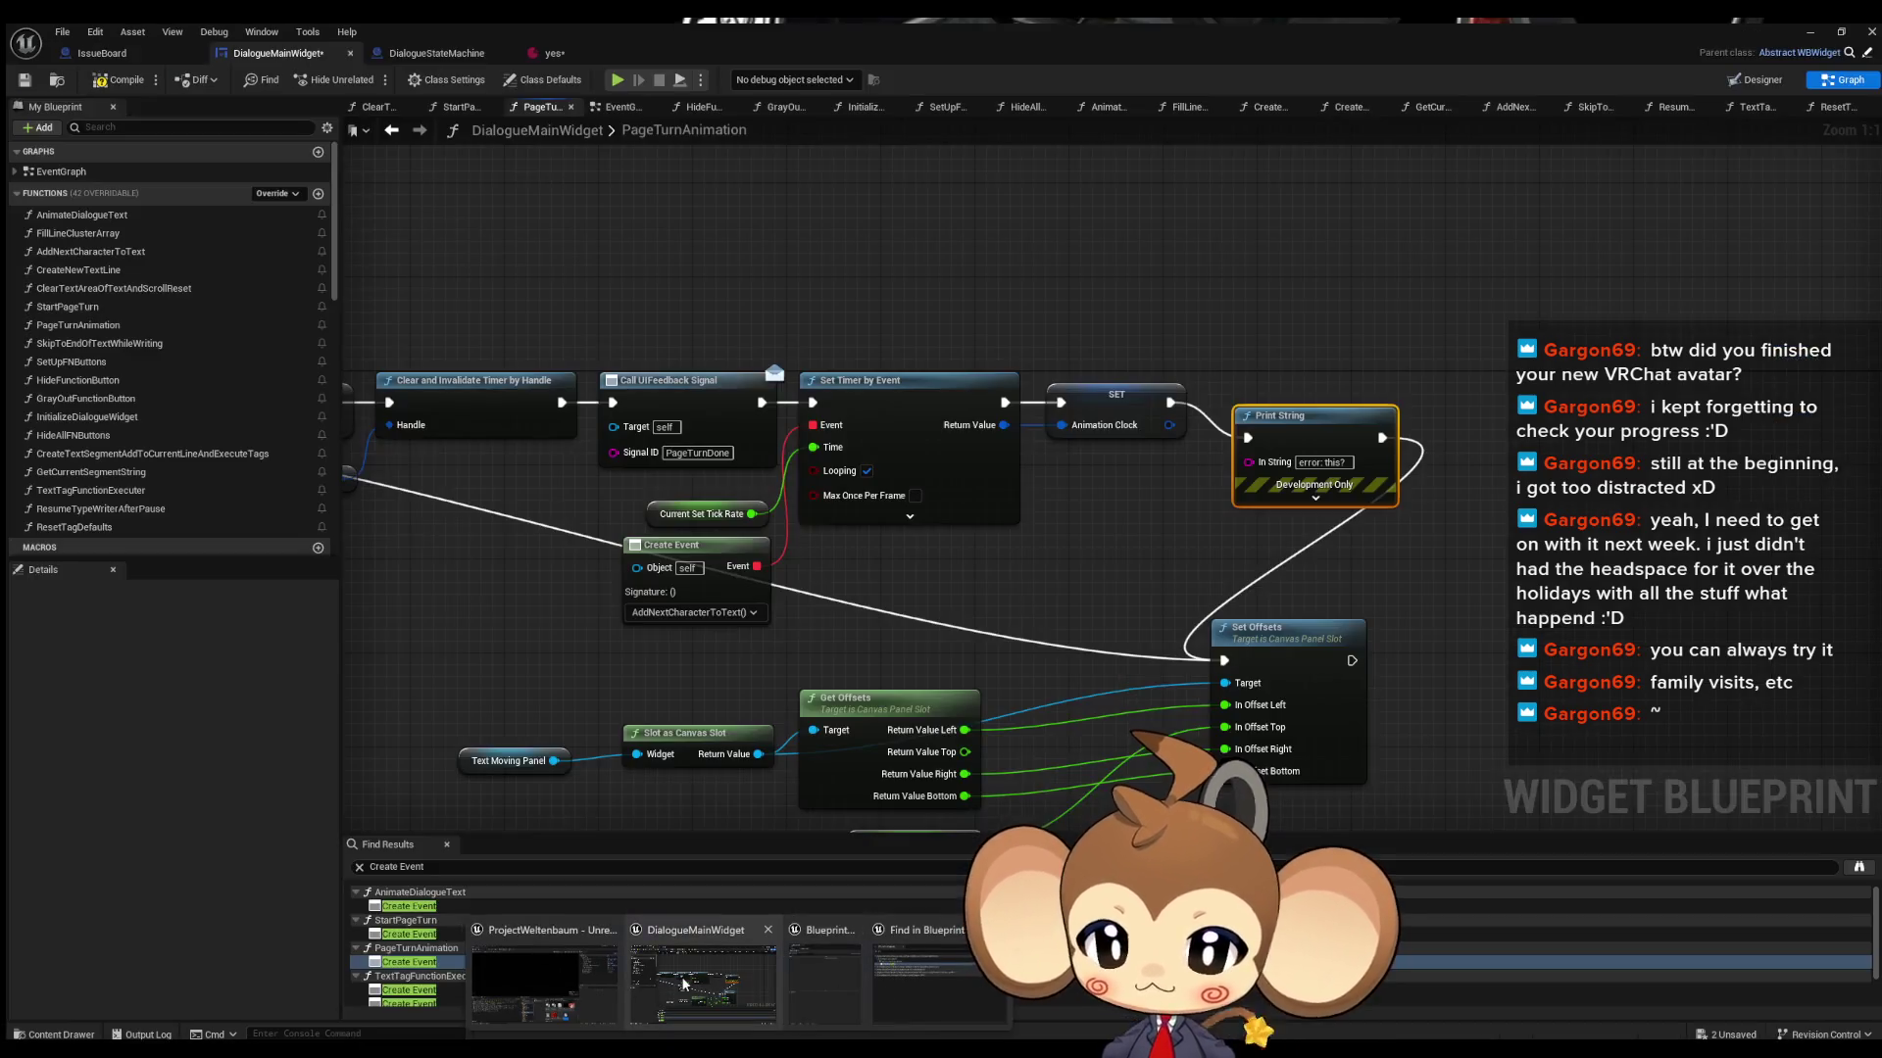
- Wire PageTurnAnimation's Animation Clock SET straight to Set Offsets, bypassing Print String
left_click_drag(1161, 397, 1218, 654)
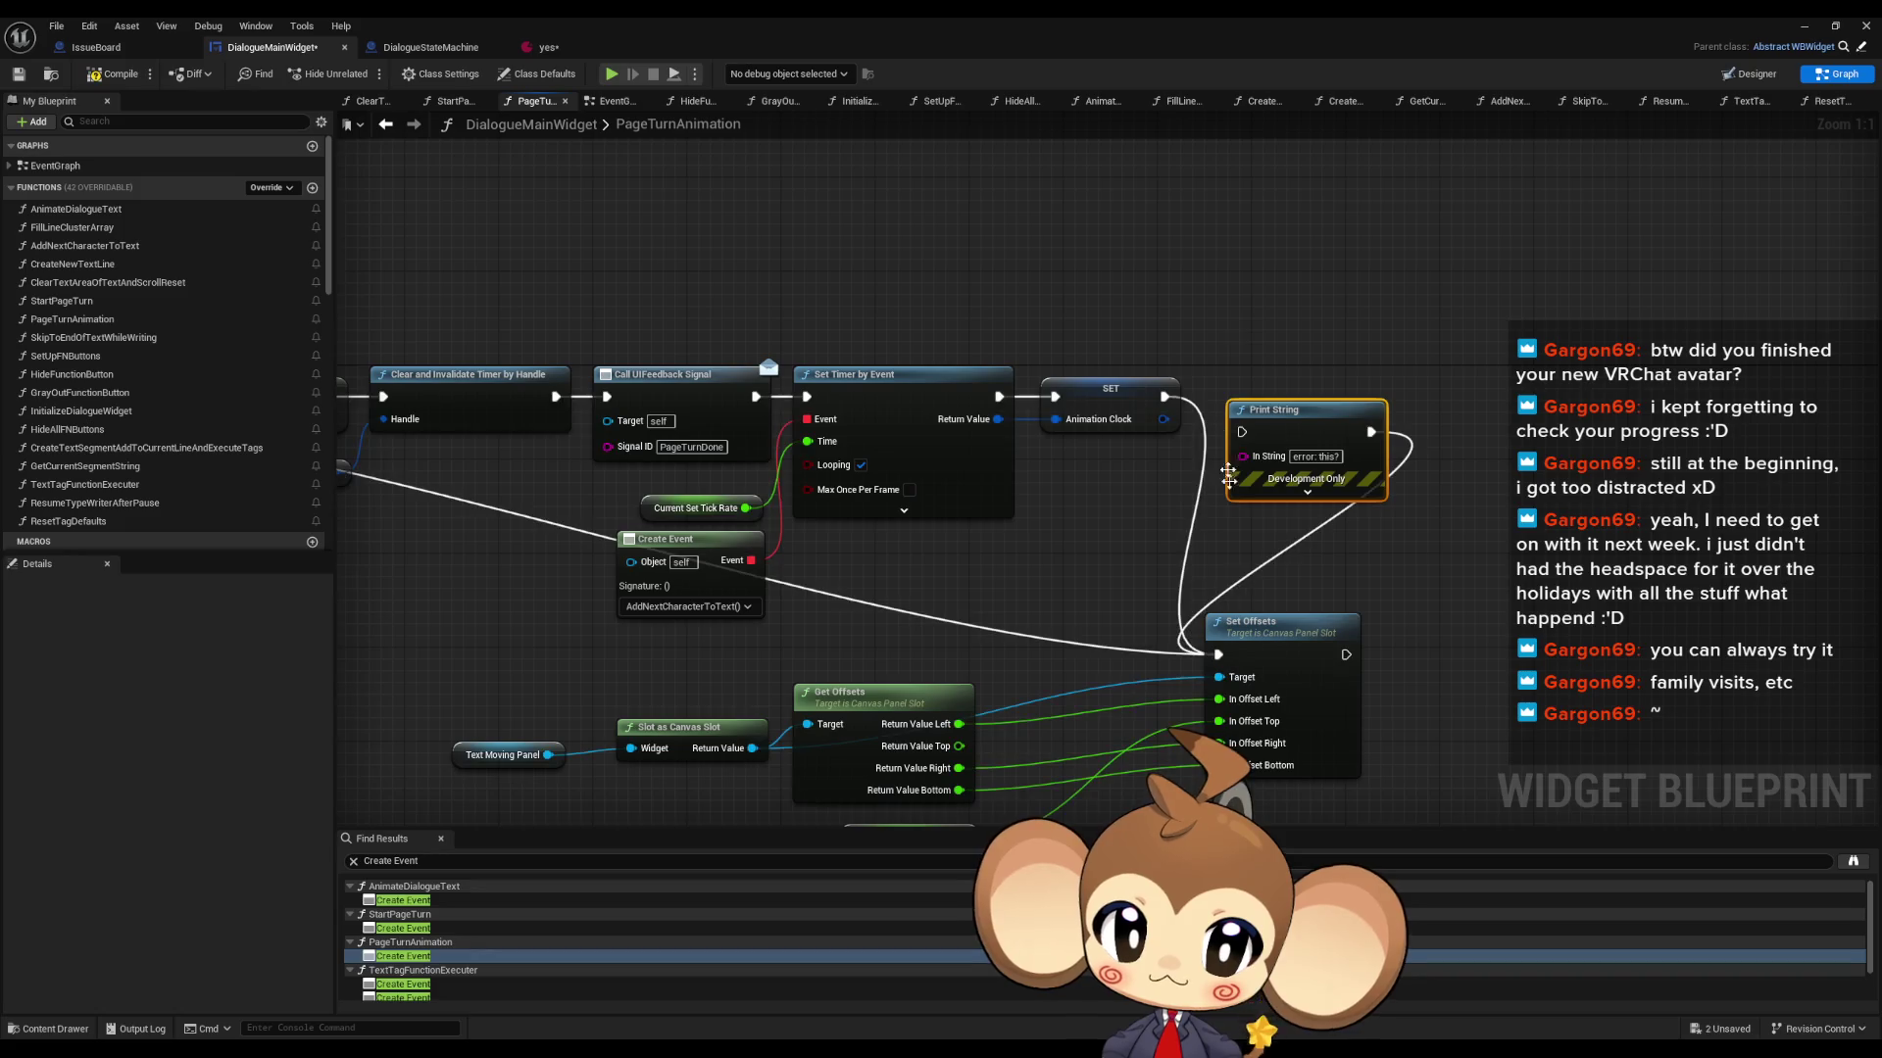
scroll(412, 955, "down", 3)
double_click(403, 938)
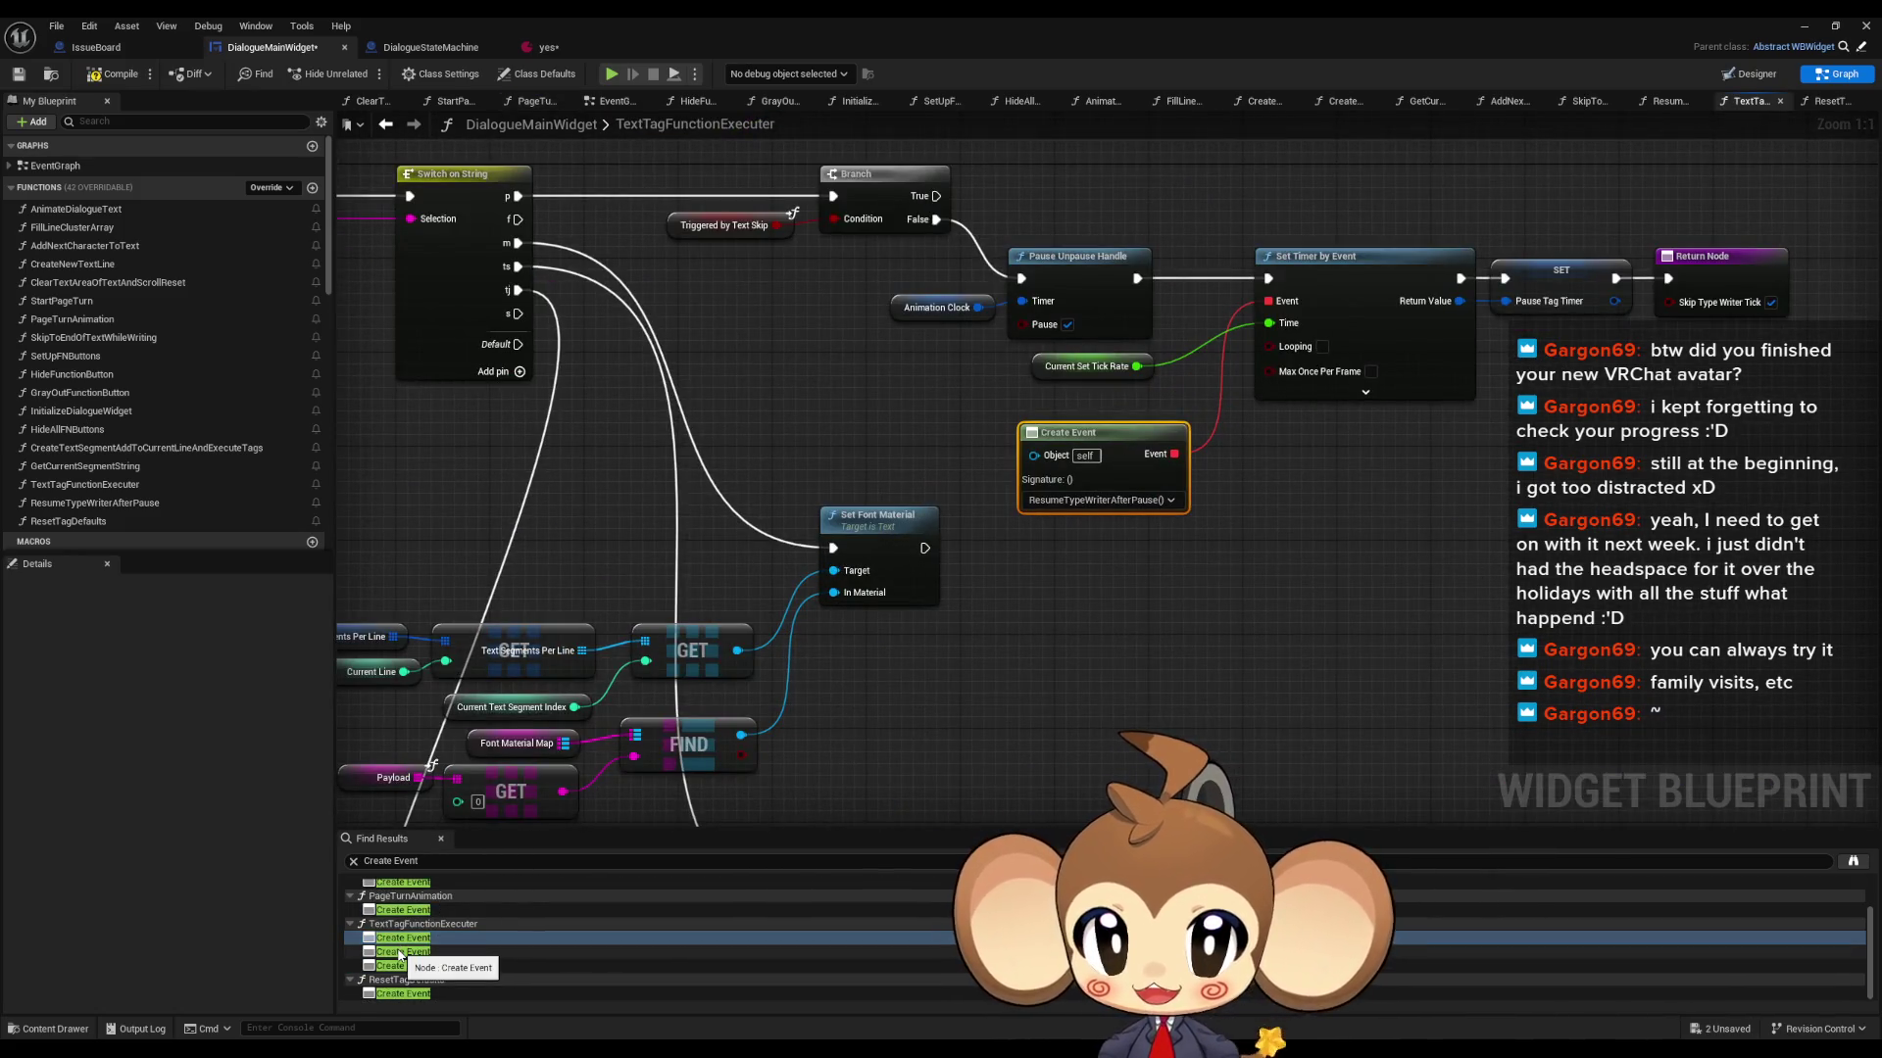
double_click(401, 952)
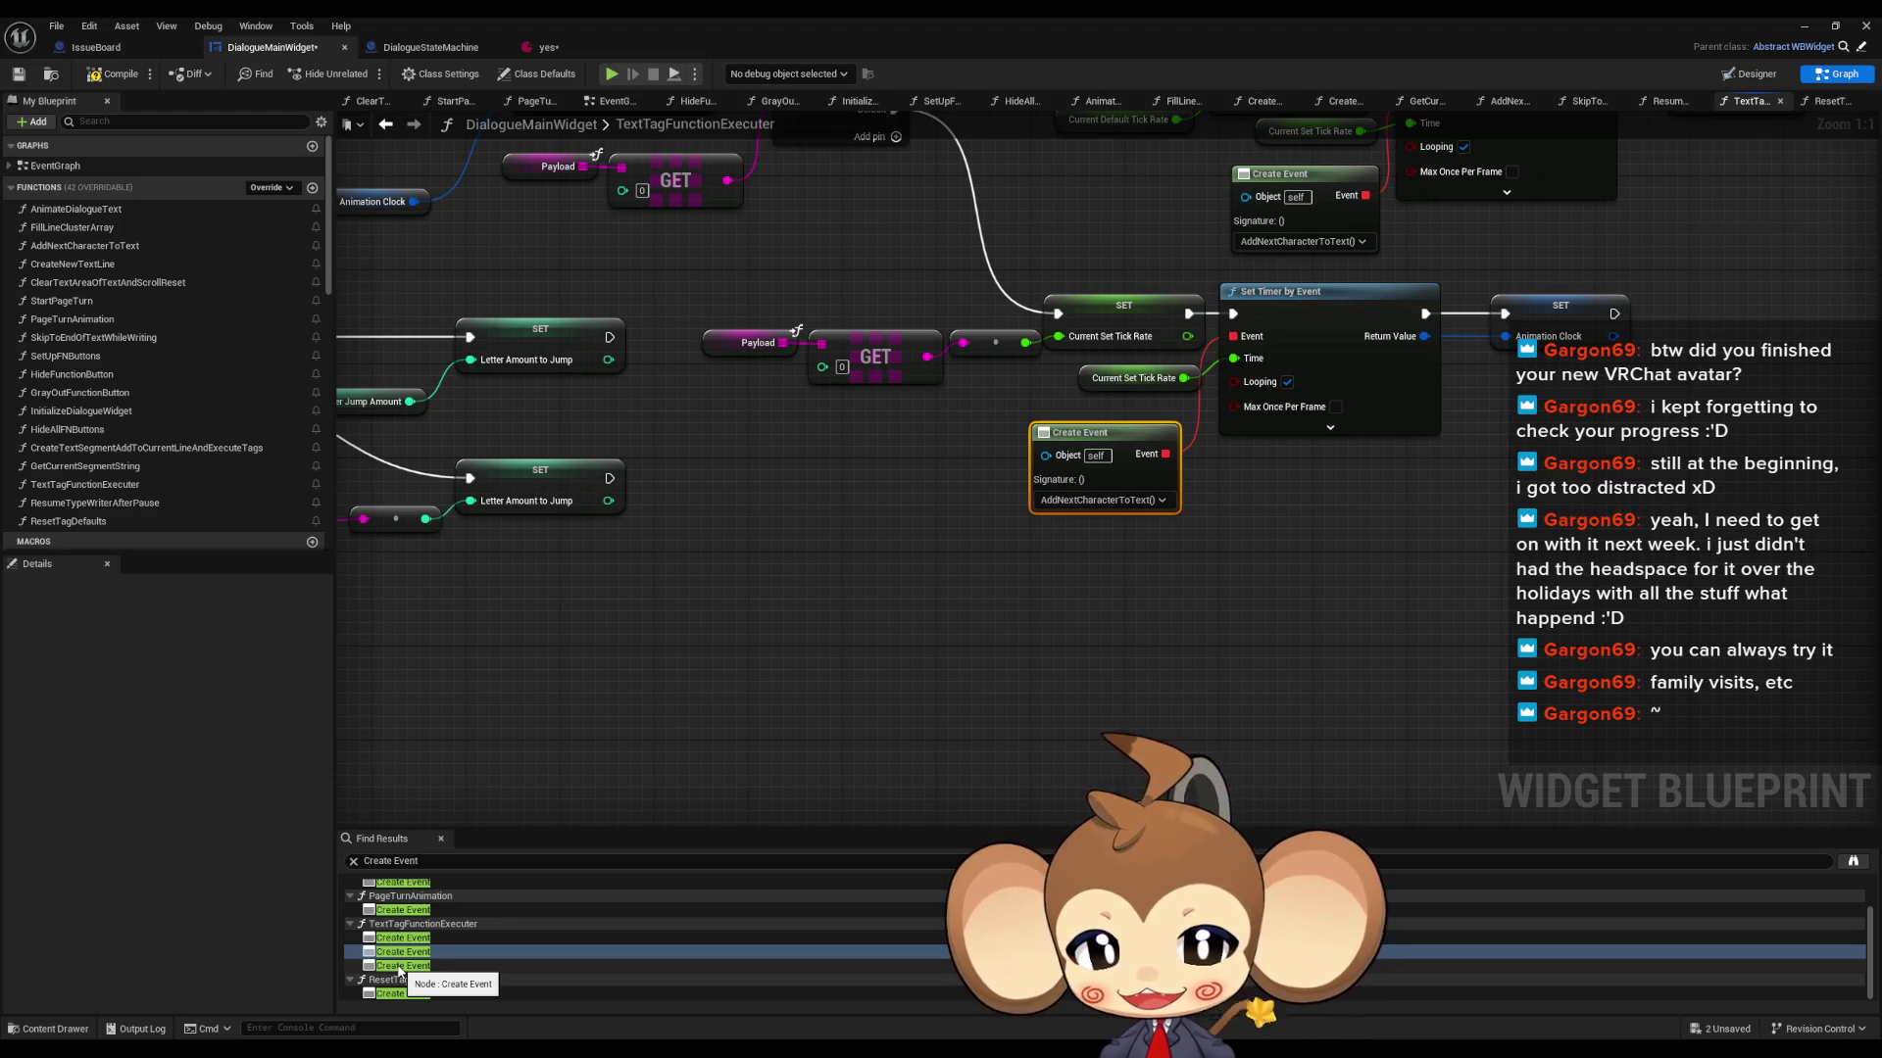
- Inspect ResetTagDefaults' Create Event, then return to AnimateDialogueText's Set Timer by Event setup
scroll(929, 718, "down", 4)
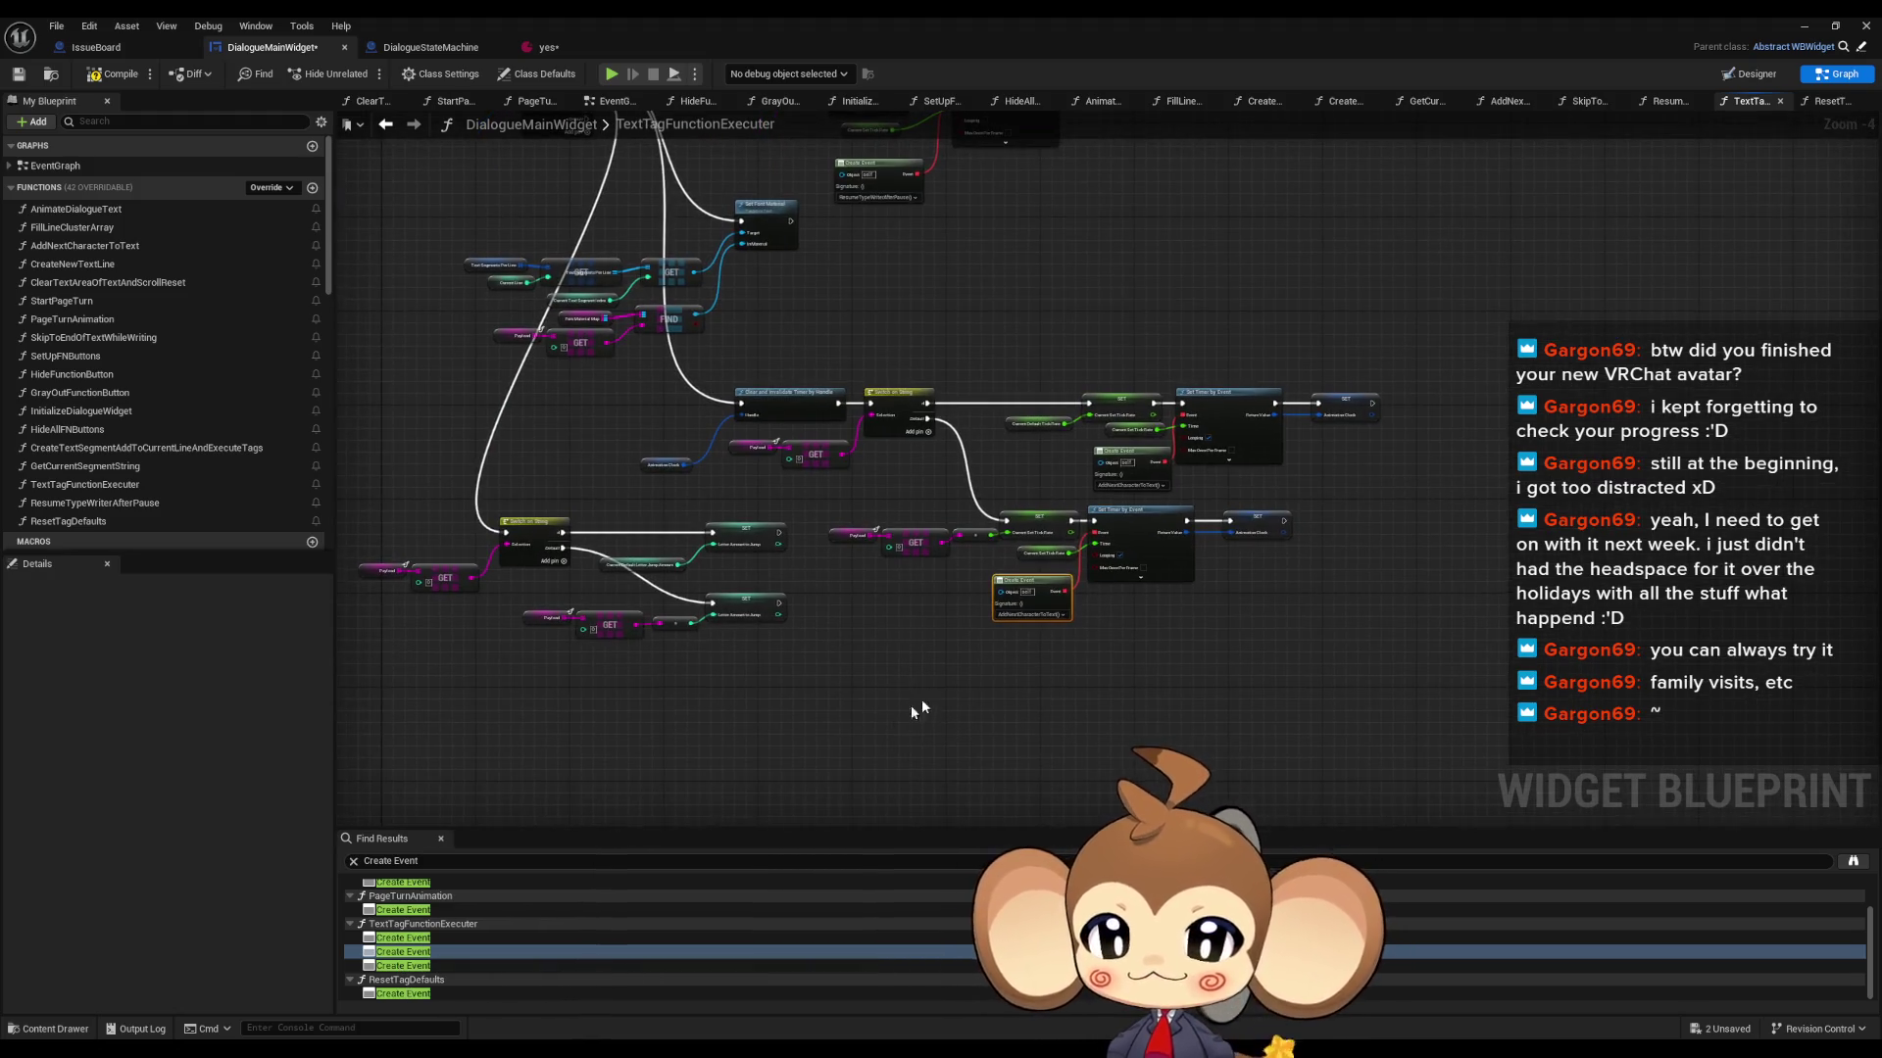
double_click(403, 994)
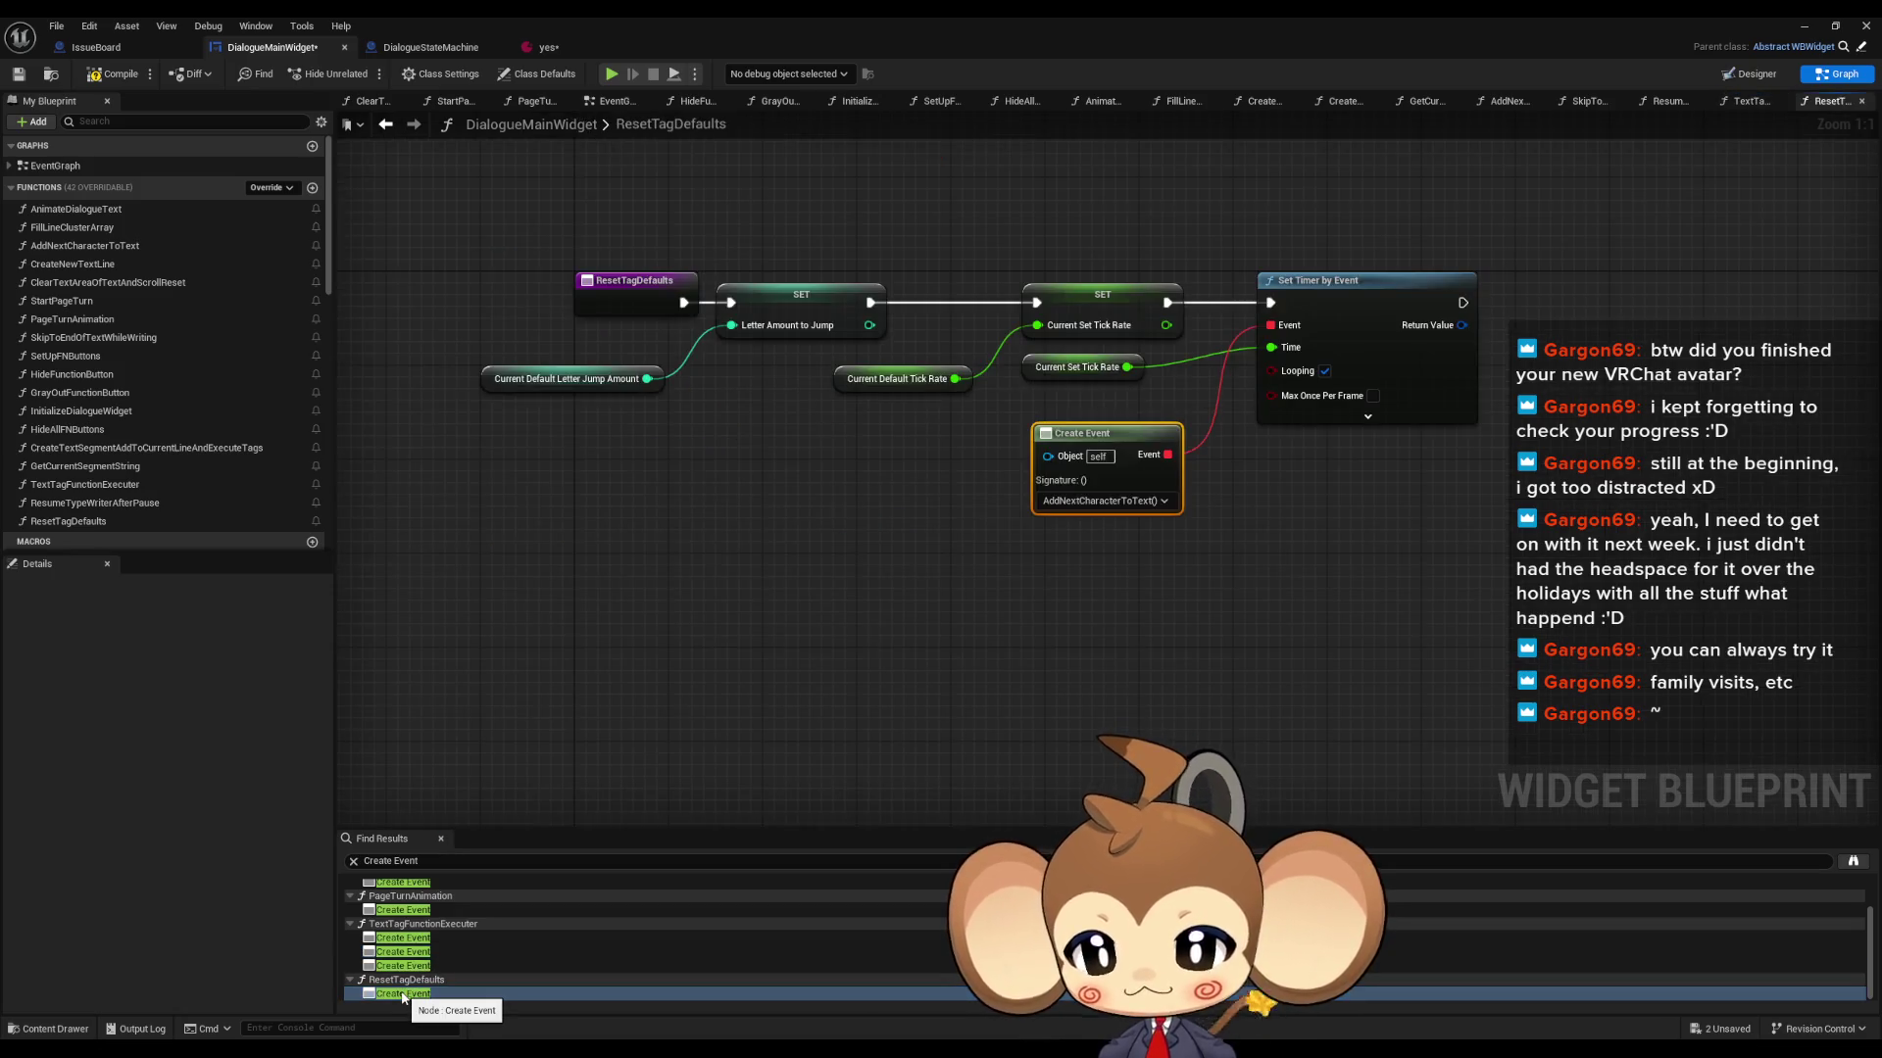
scroll(402, 980, "up", 5)
double_click(400, 901)
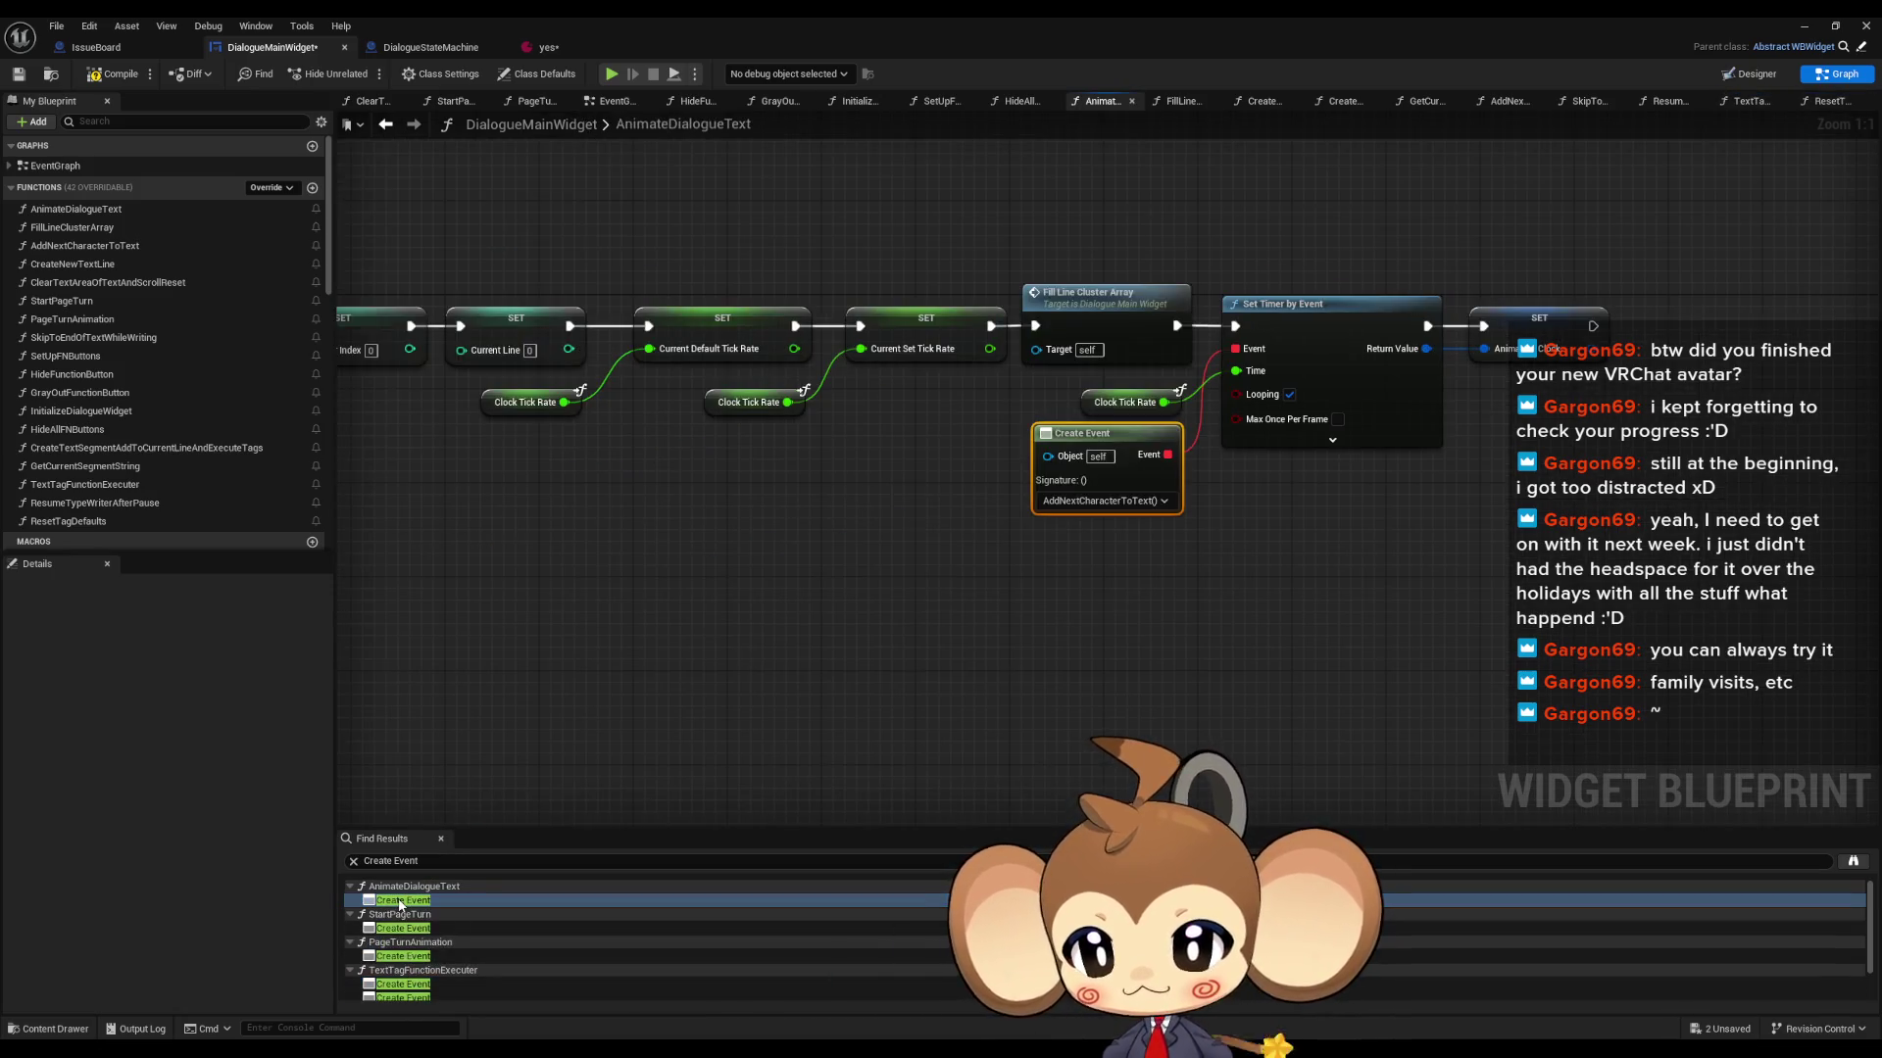
mouse_move(1111, 433)
left_mouse_down()
mouse_move(584, 563)
mouse_move(1035, 526)
left_mouse_up()
left_click_drag(1313, 603, 1166, 602)
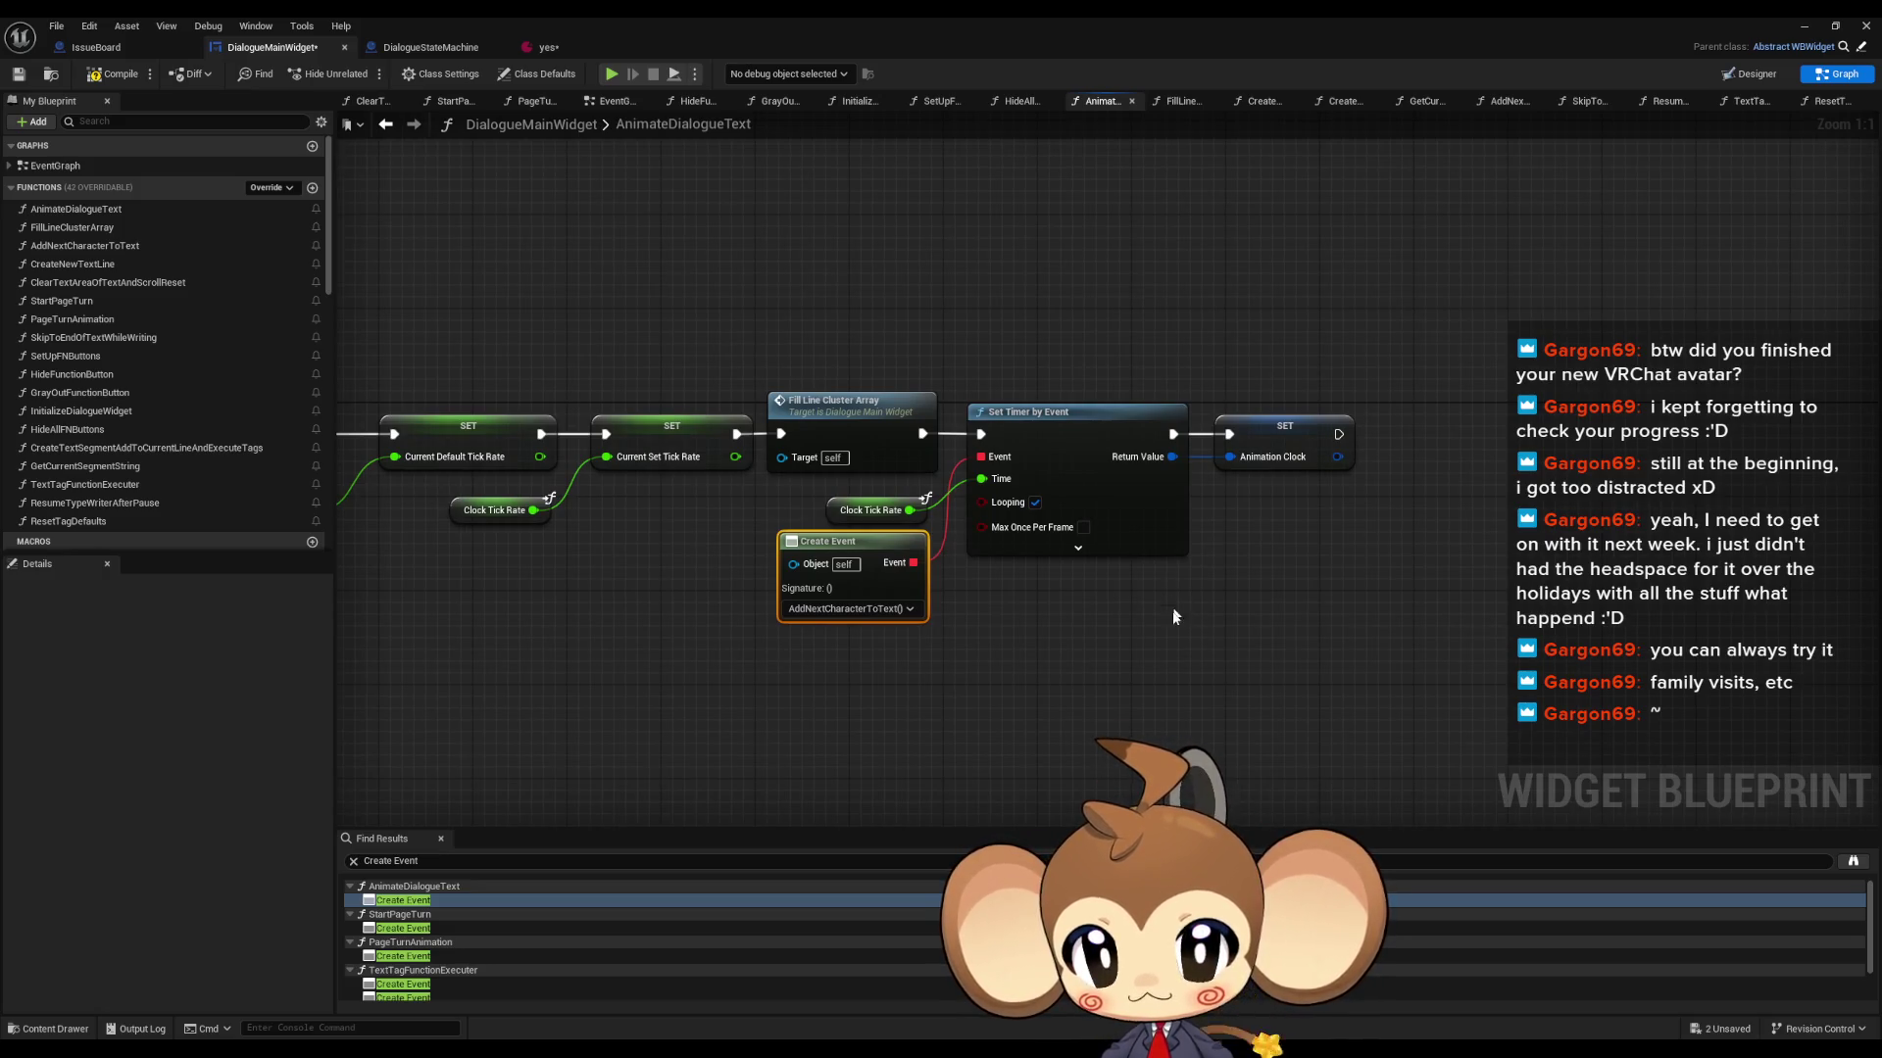
left_click_drag(1133, 615, 1257, 581)
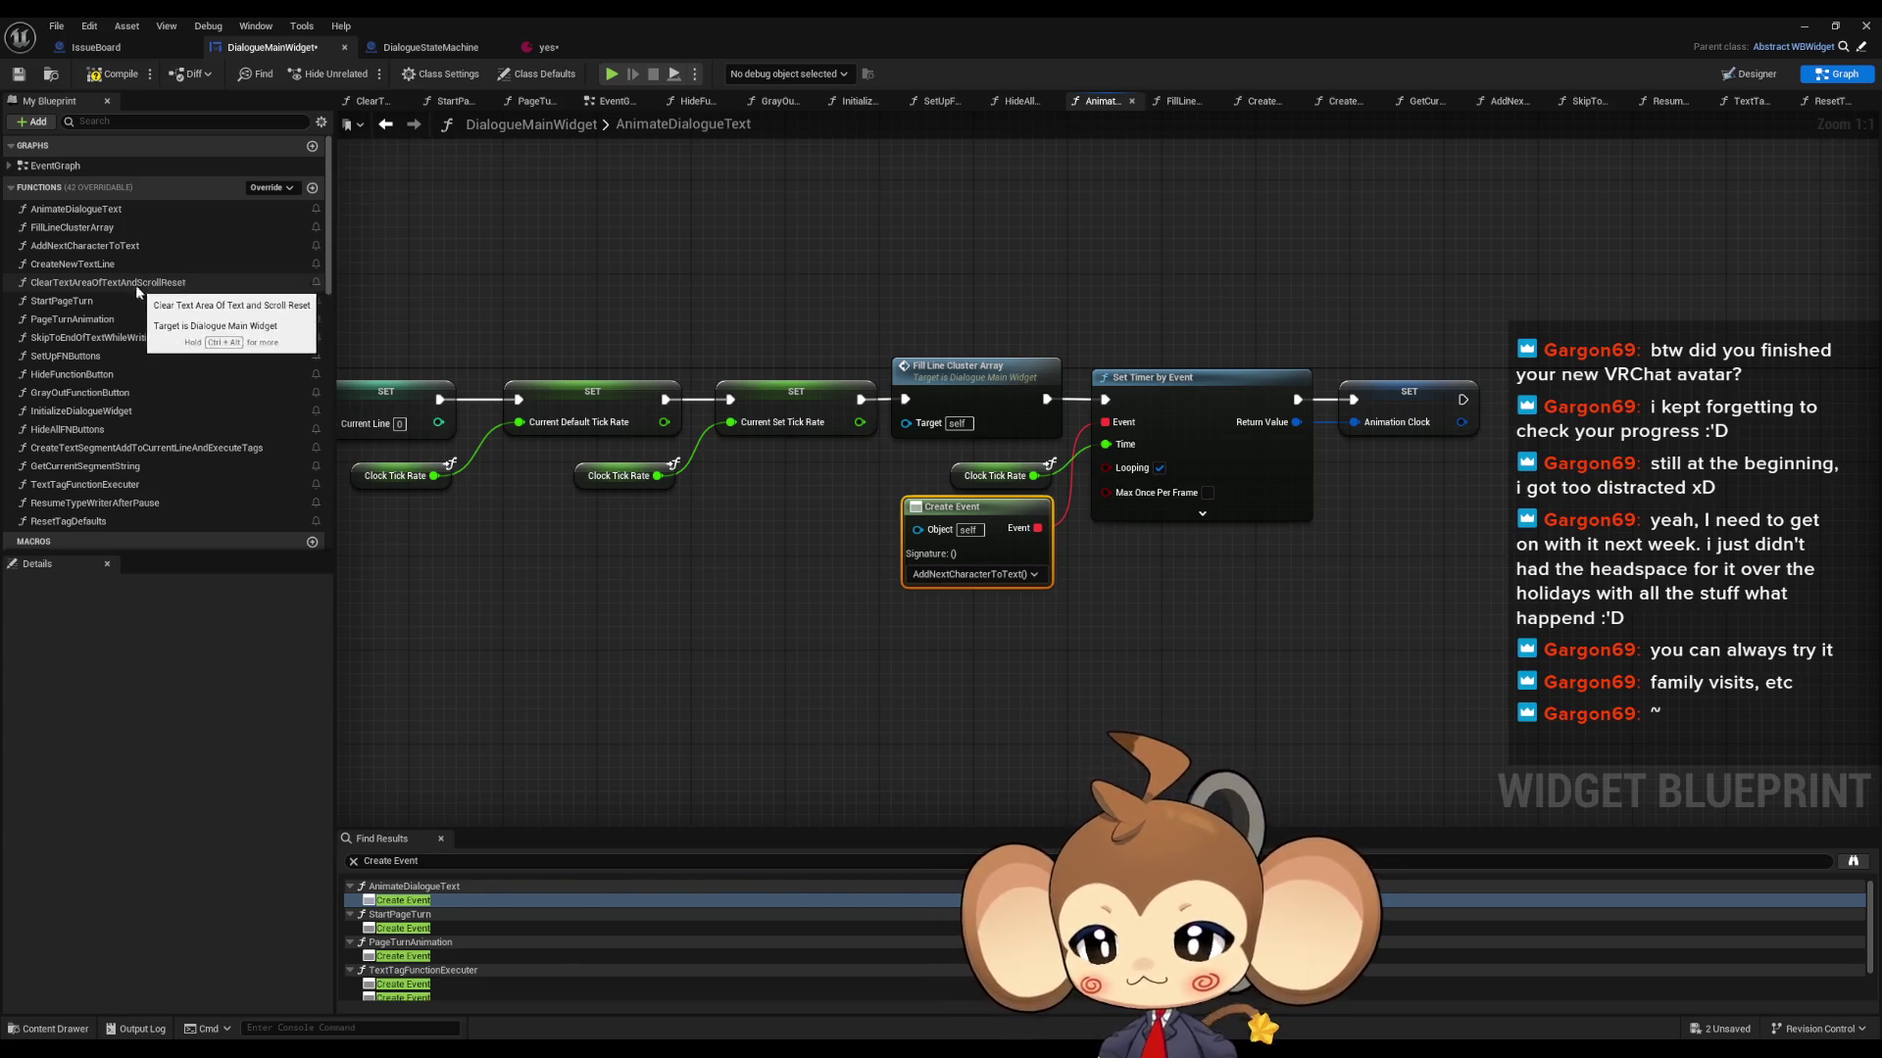
- Find all references to the AnimationClock variable from My Blueprint
scroll(157, 302, "down", 5)
left_click(87, 349)
right_click(87, 350)
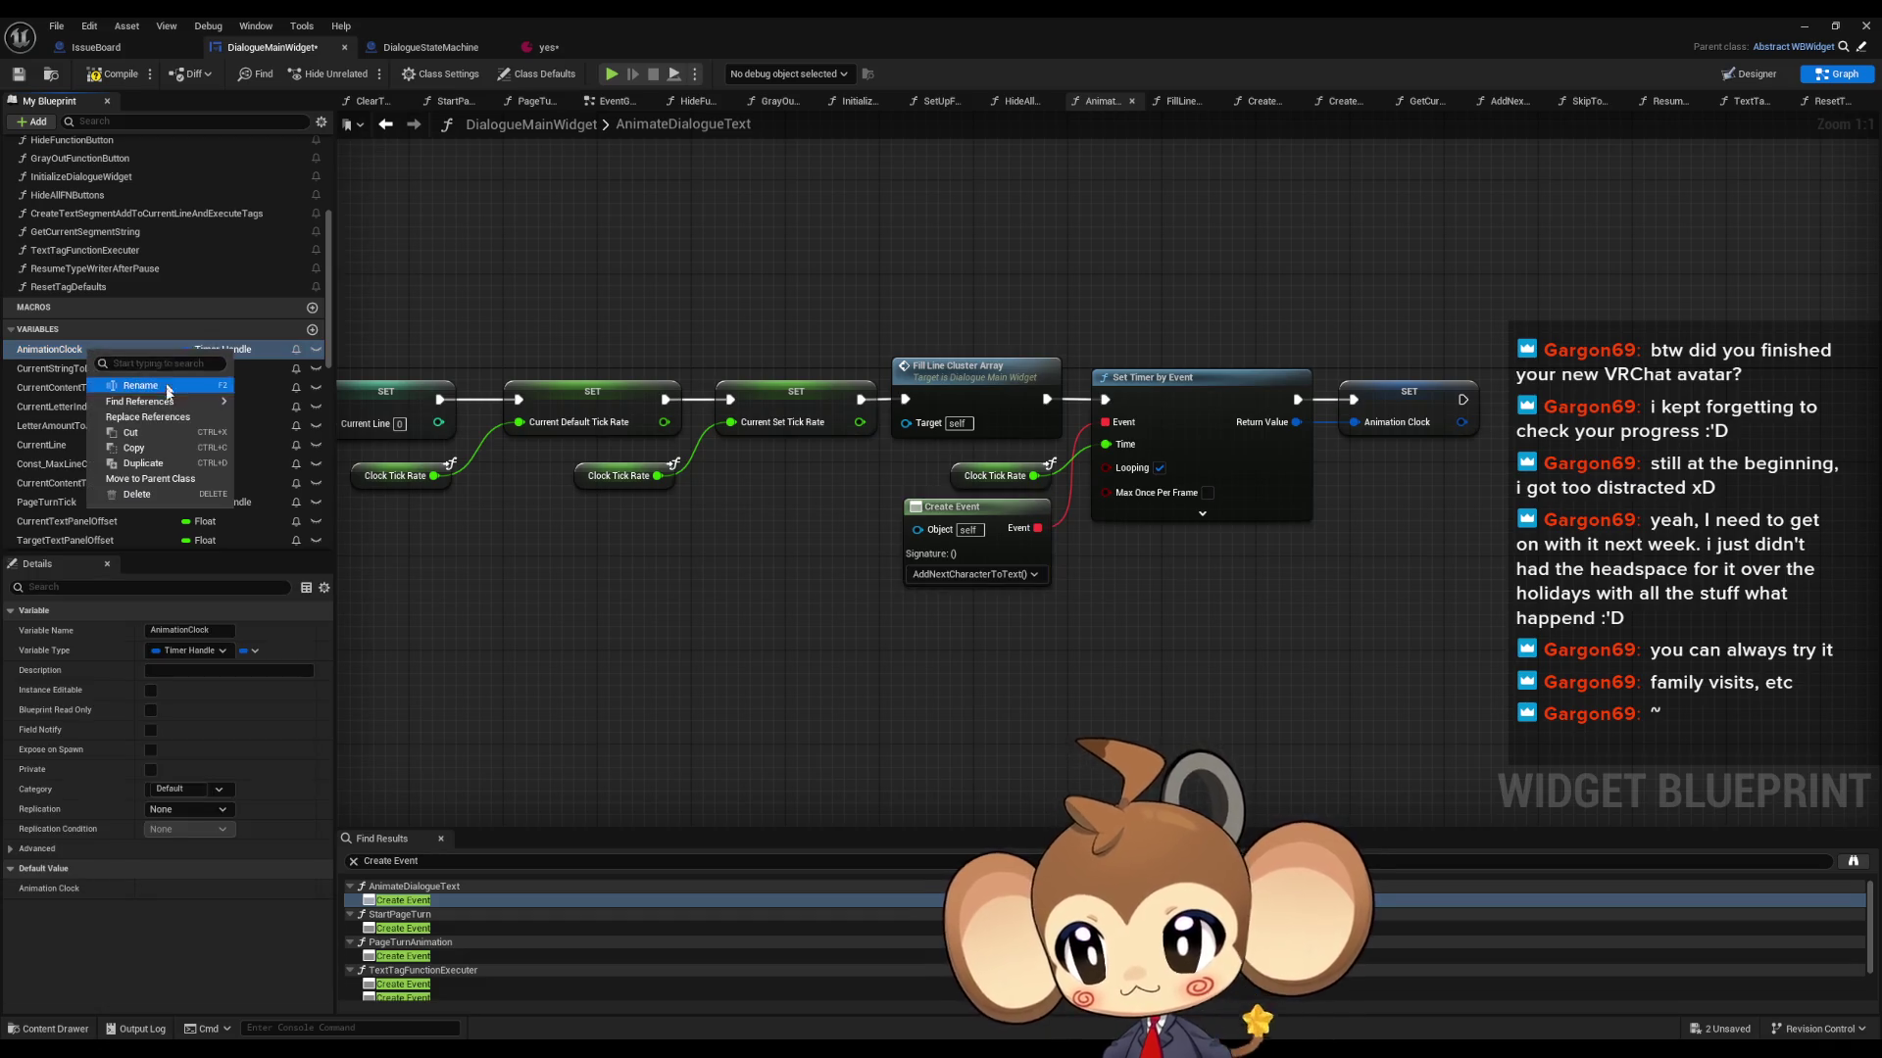
mouse_move(157, 420)
left_click(294, 441)
- Inspect the Set AnimationClock nodes in AnimateDialogueText and PageTurnAnimation
left_click(426, 901)
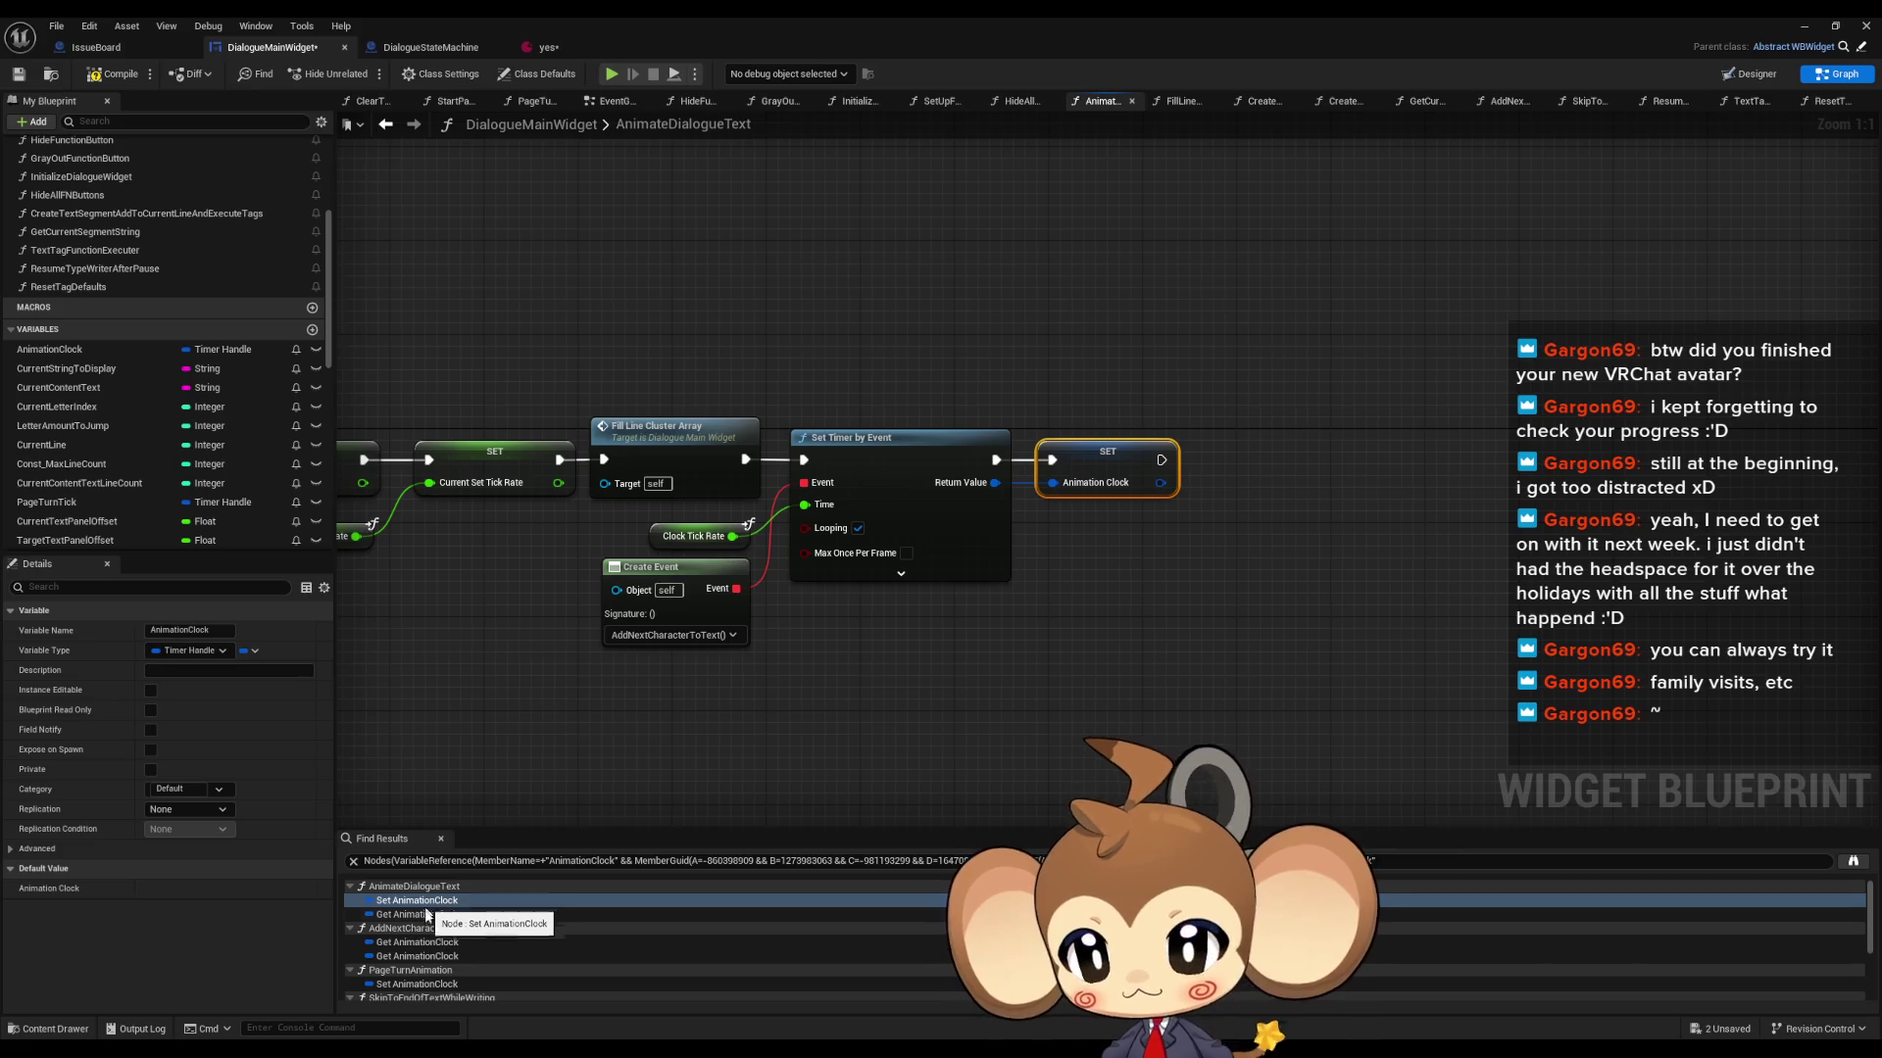
scroll(419, 958, "down", 1)
left_click(420, 962)
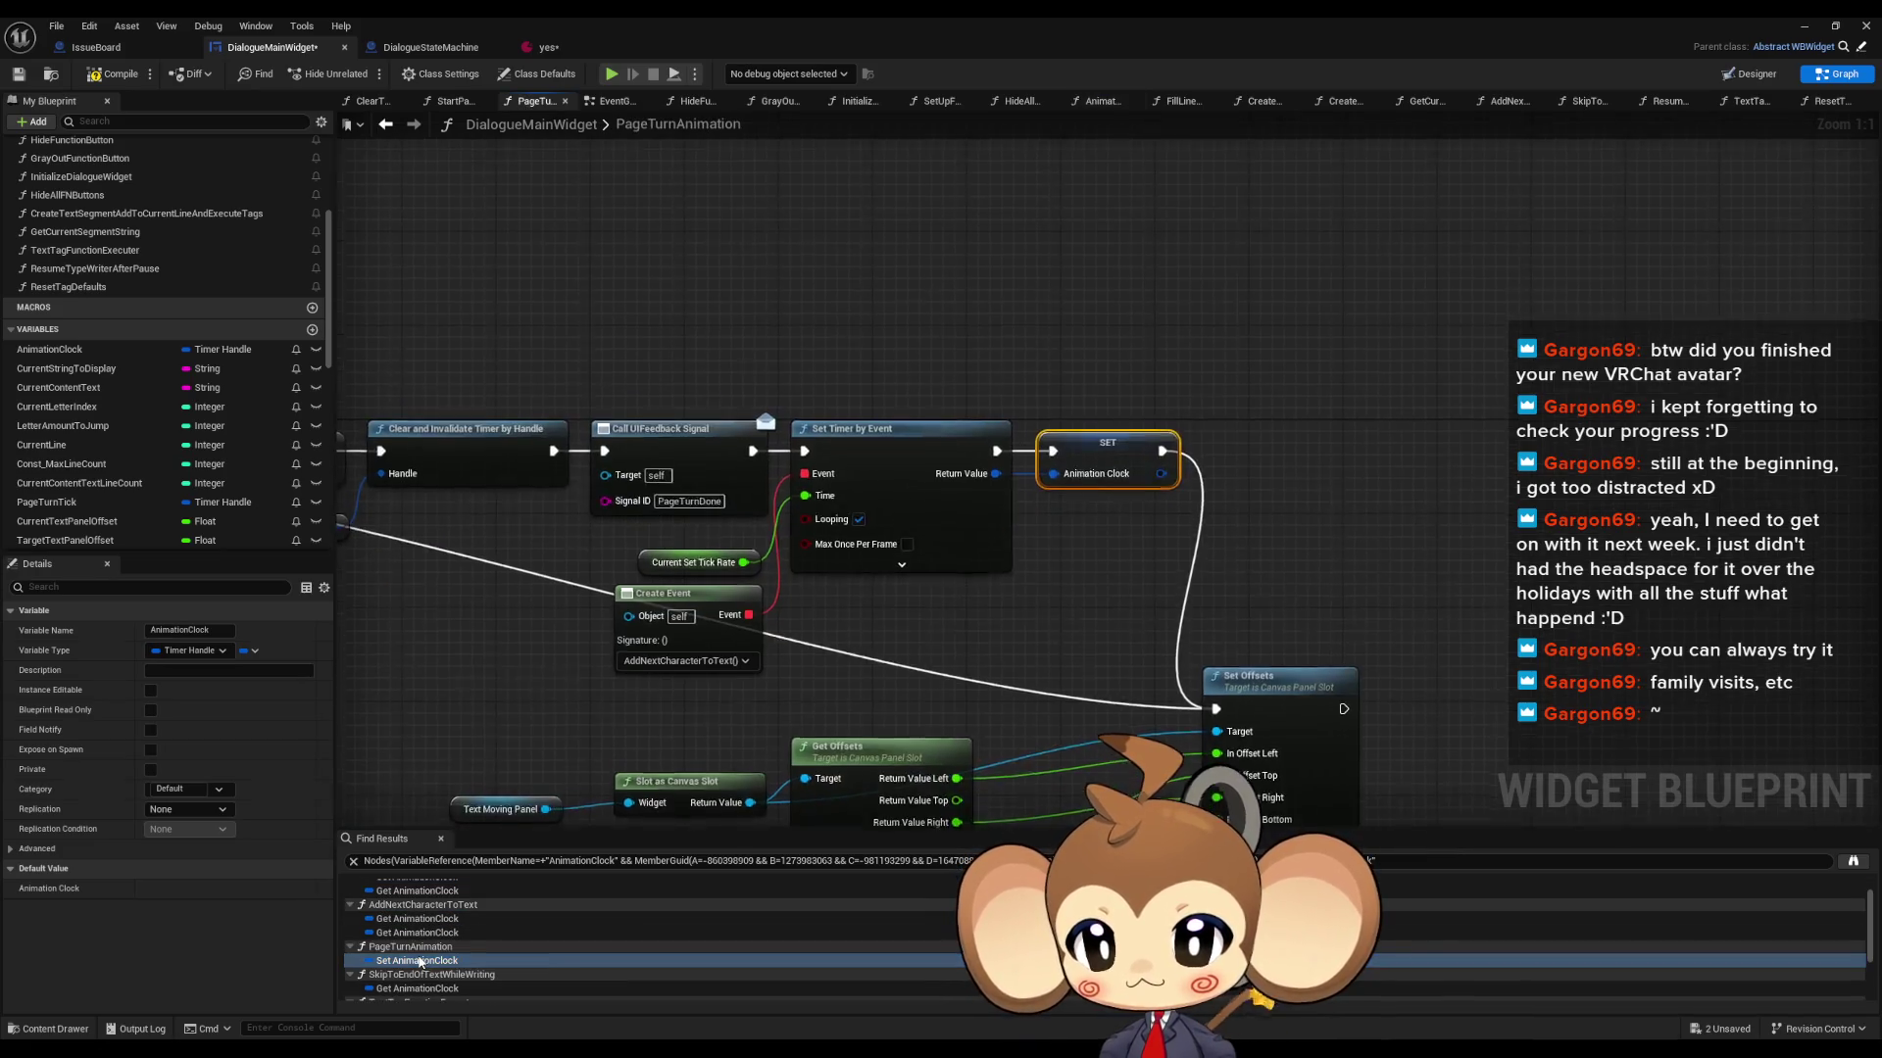
scroll(436, 951, "down", 3)
scroll(438, 948, "down", 1)
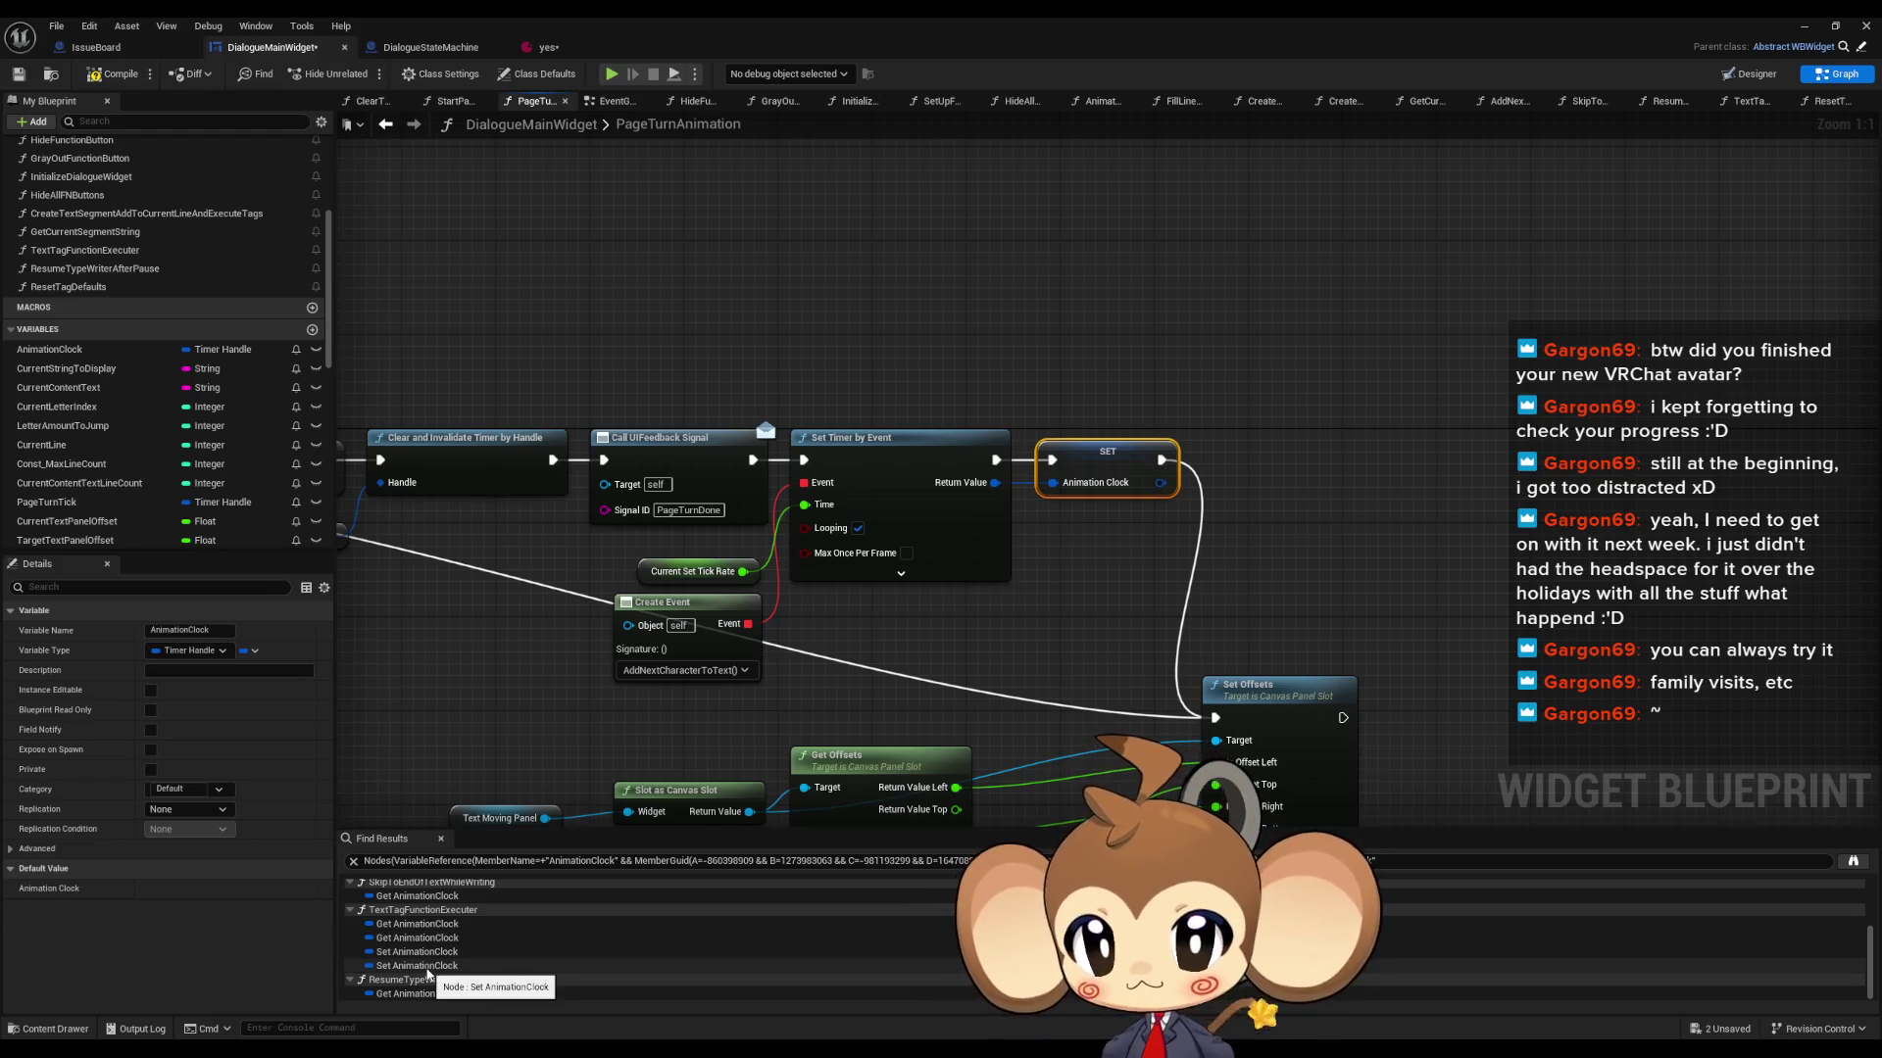
left_click_drag(577, 663, 1121, 664)
scroll(421, 941, "up", 4)
left_click(400, 902)
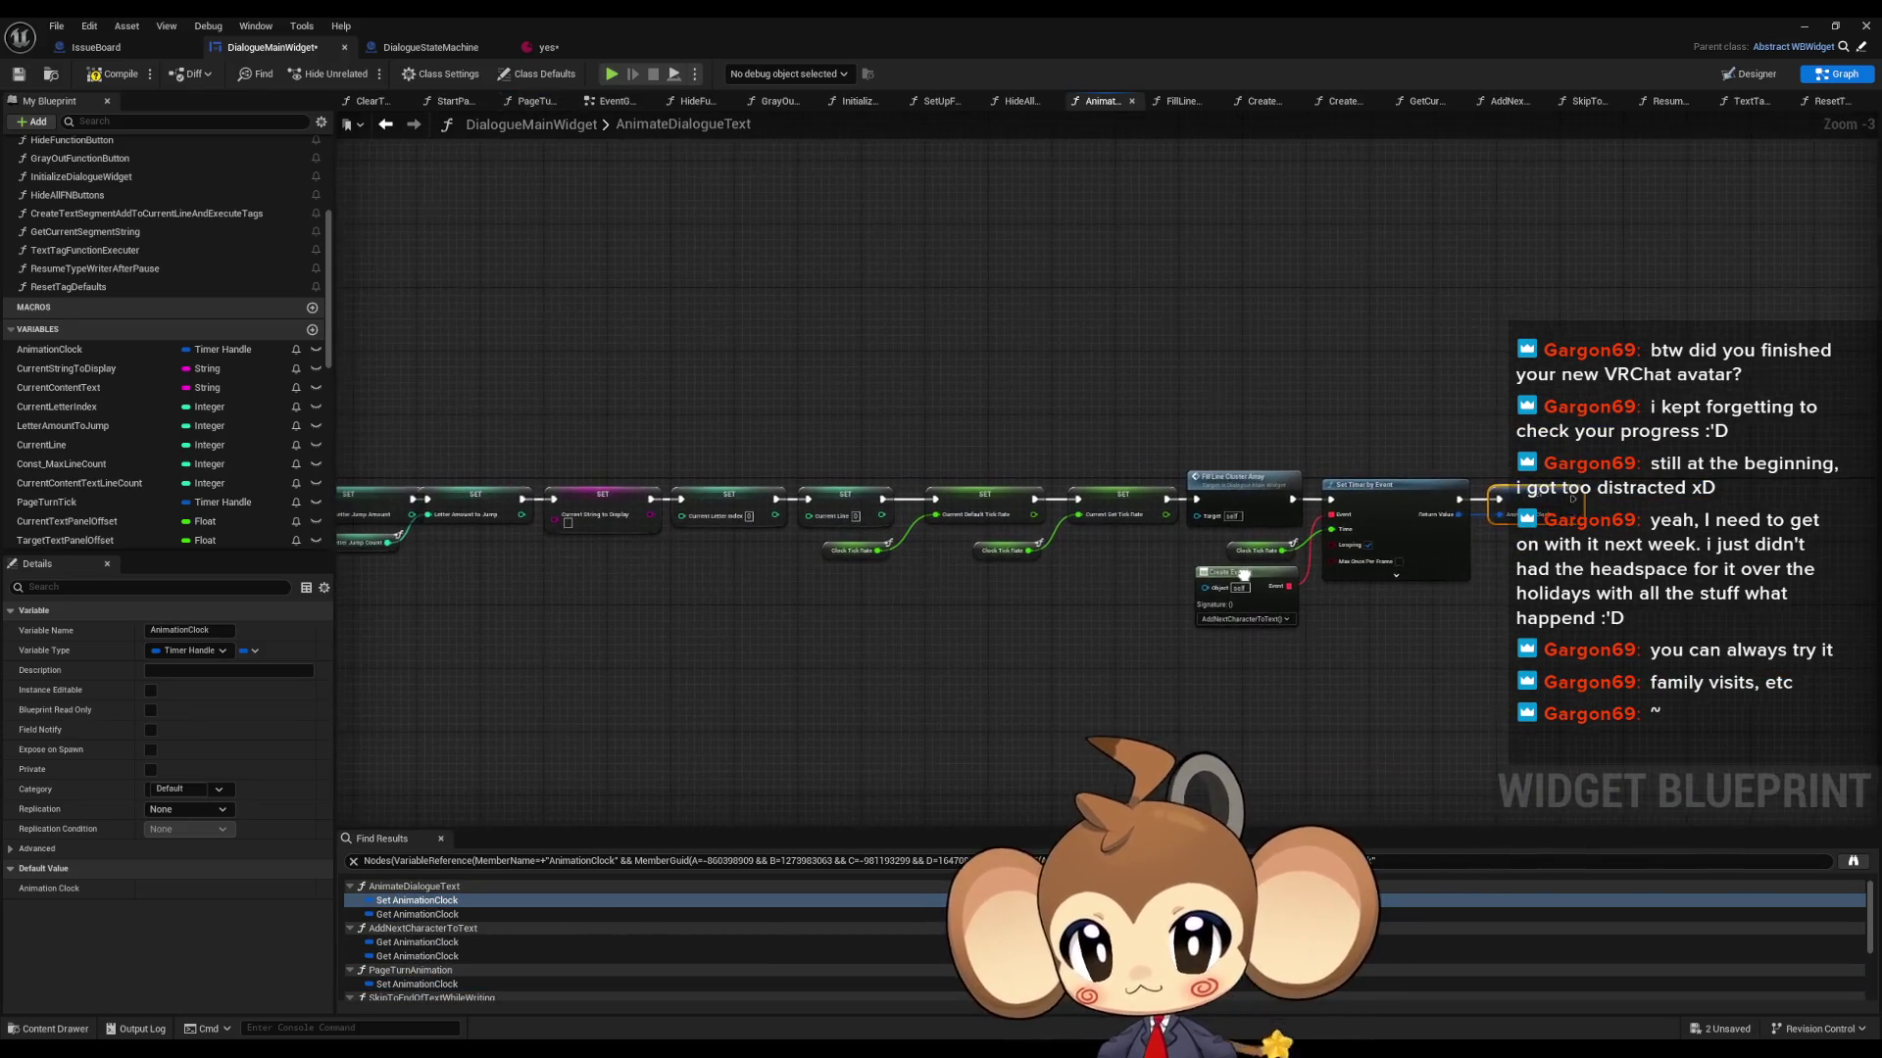
mouse_move(1245, 577)
left_mouse_down()
mouse_move(1862, 617)
mouse_move(974, 579)
left_mouse_up()
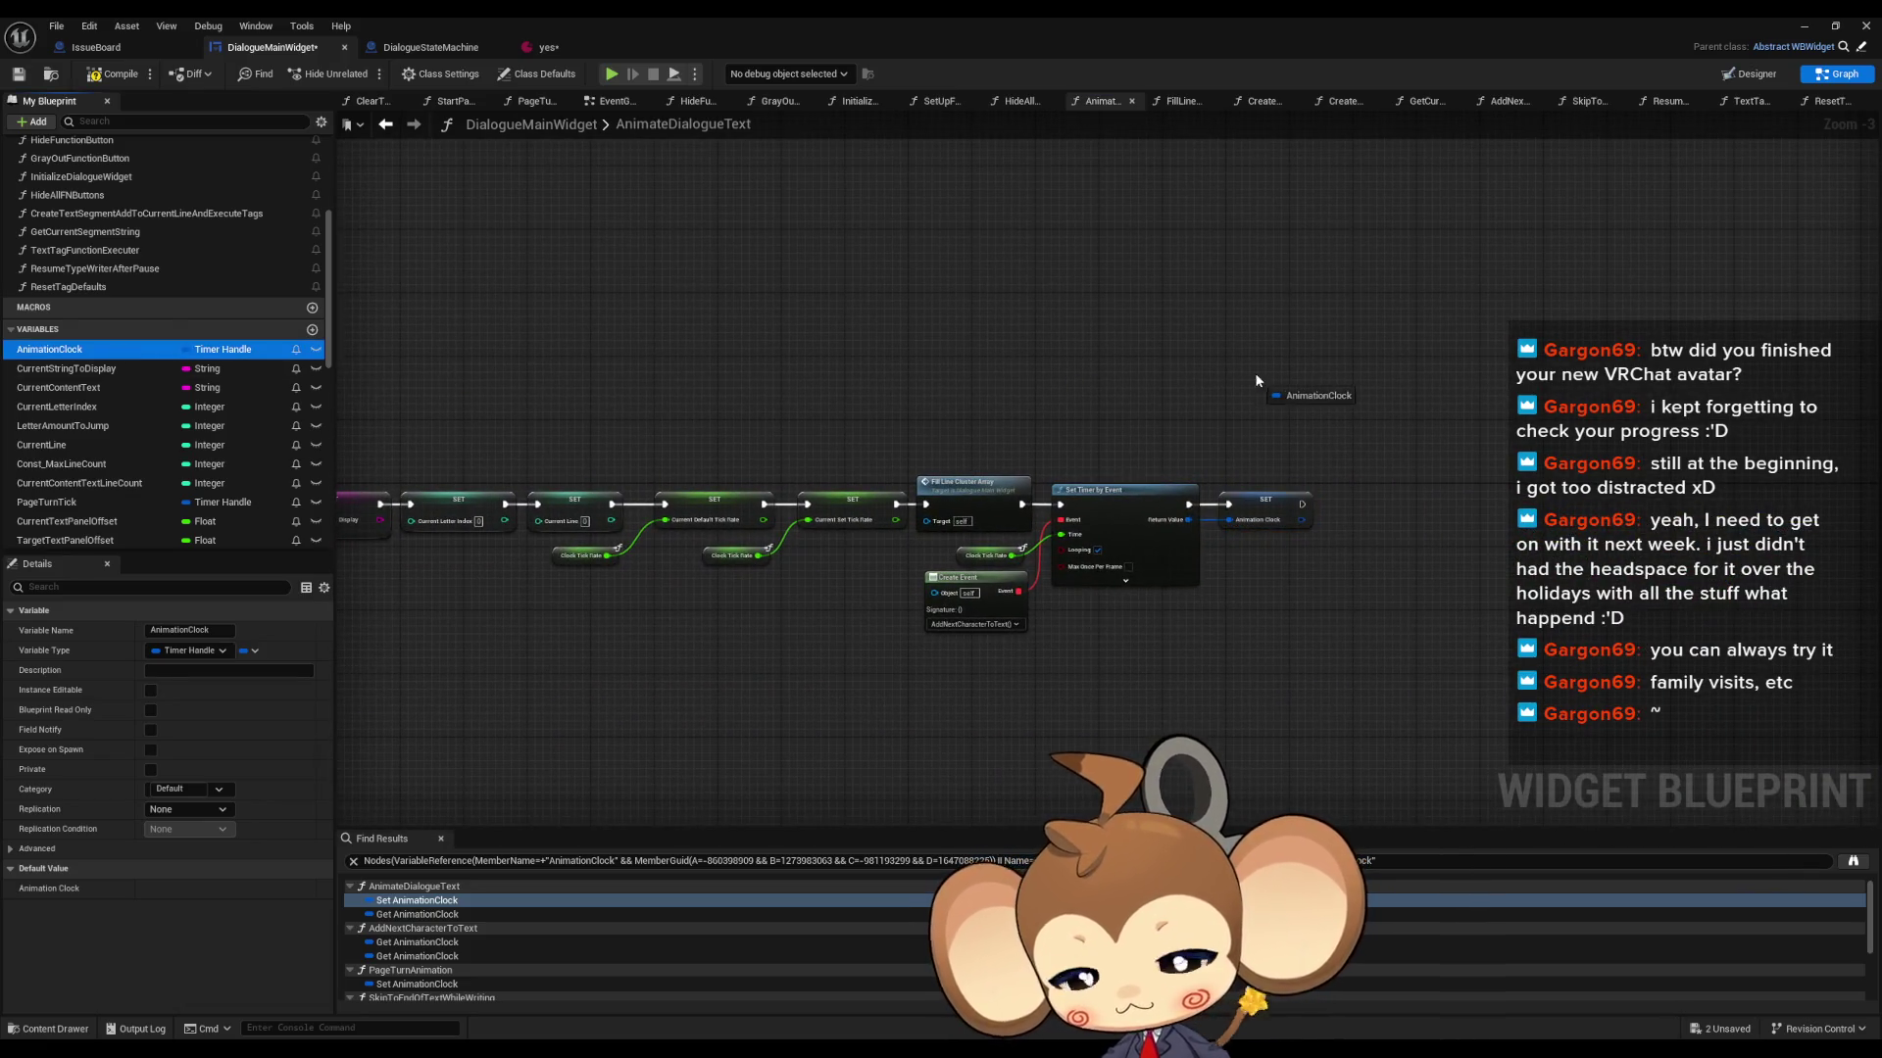
- Insert Clear and Invalidate Timer by Handle on Animation Clock before Set Timer by Event, then play
key("ctrl+v")
scroll(1030, 429, "up", 3)
mouse_move(964, 371)
left_mouse_down()
mouse_move(1072, 404)
mouse_move(1054, 387)
left_mouse_up()
type("clear")
key("Return")
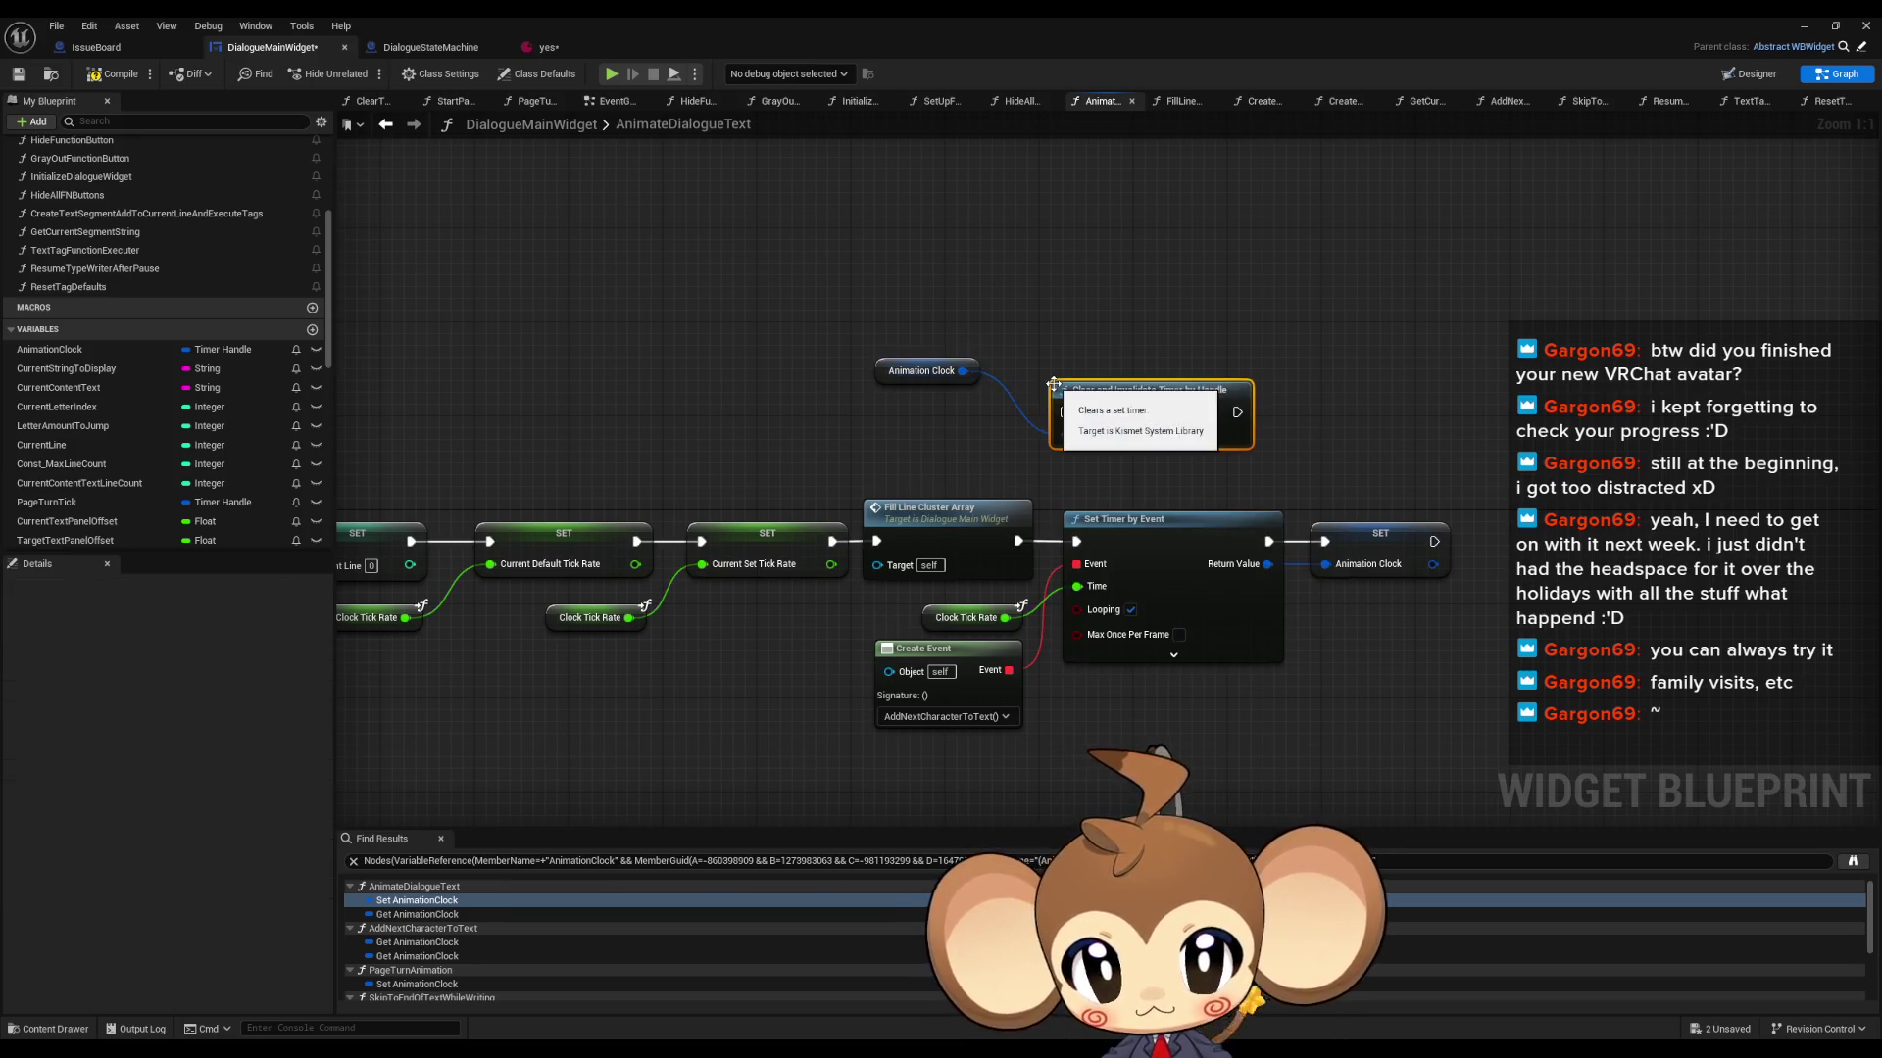
mouse_move(1076, 541)
left_mouse_down()
mouse_move(1156, 431)
mouse_move(1237, 413)
mouse_move(1155, 504)
mouse_move(1078, 541)
left_mouse_up()
left_click(1803, 26)
left_click(369, 74)
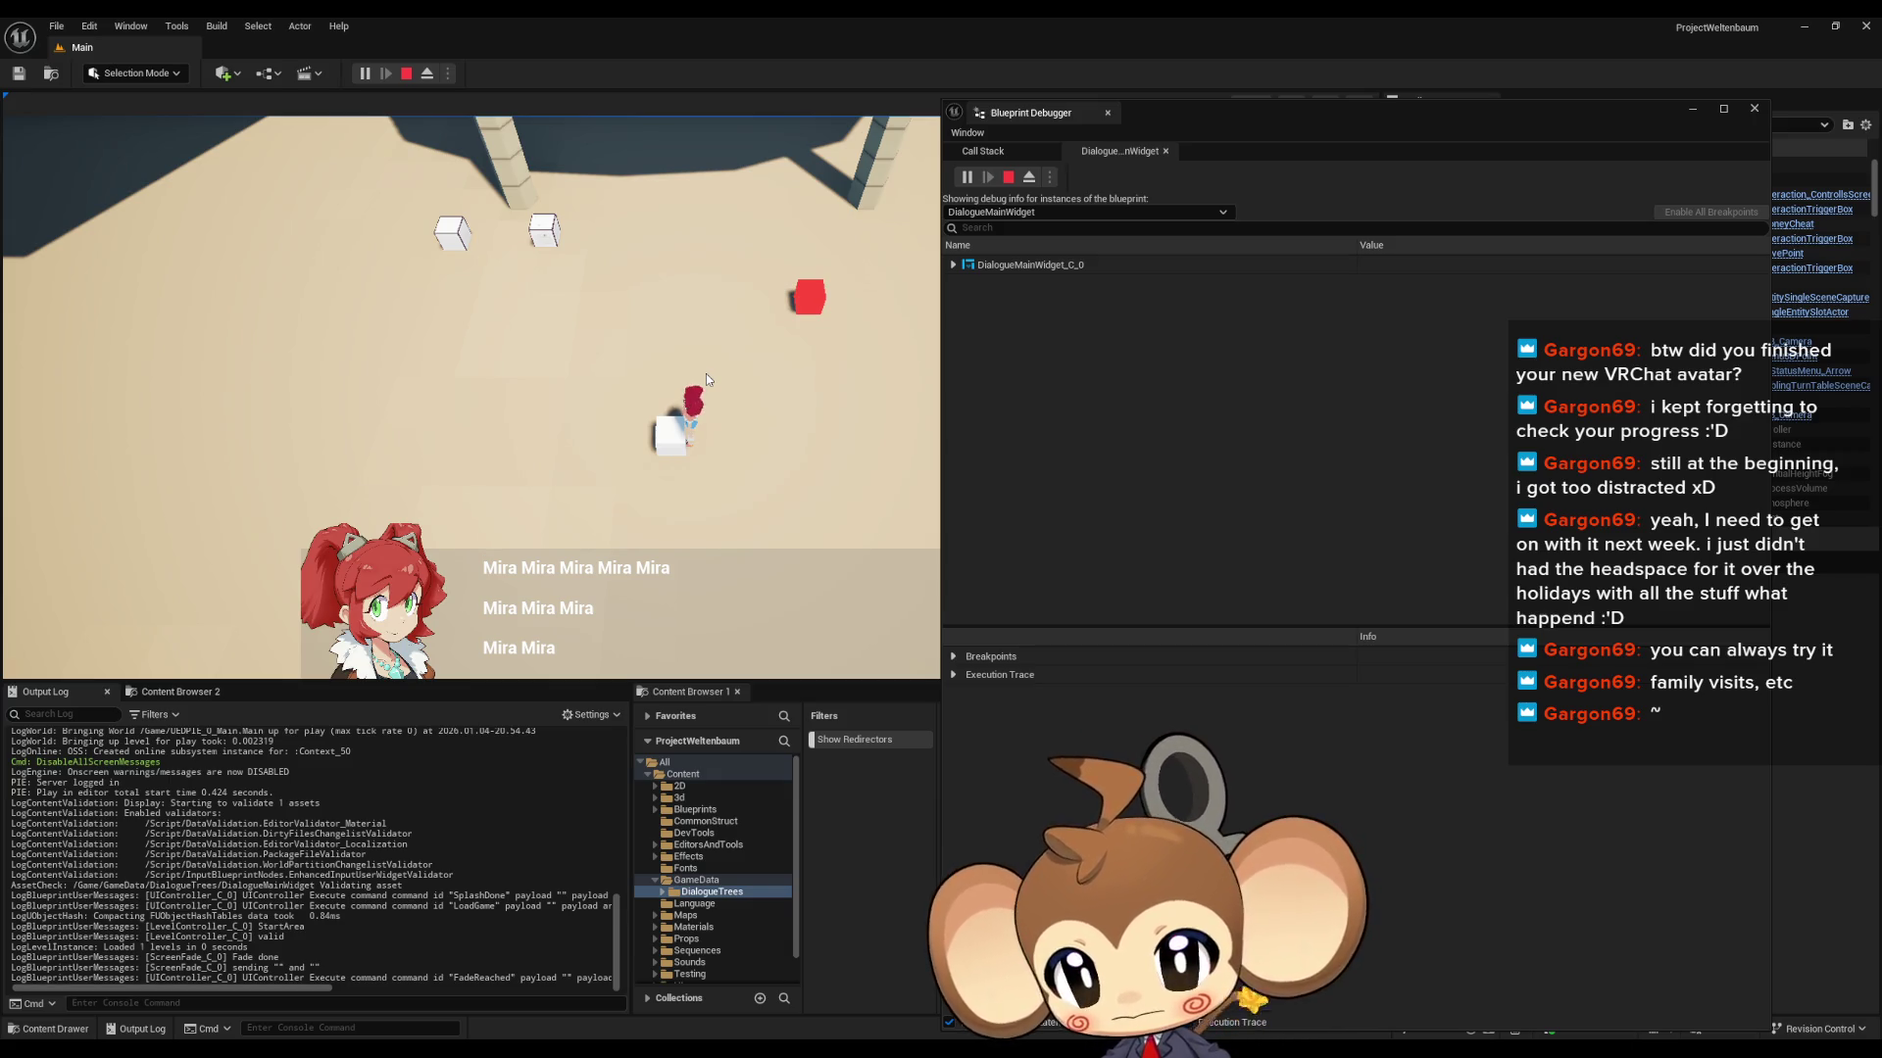
- Advance the dialogue to the option question, stop play and return to DialogueMainWidget
left_click(705, 378)
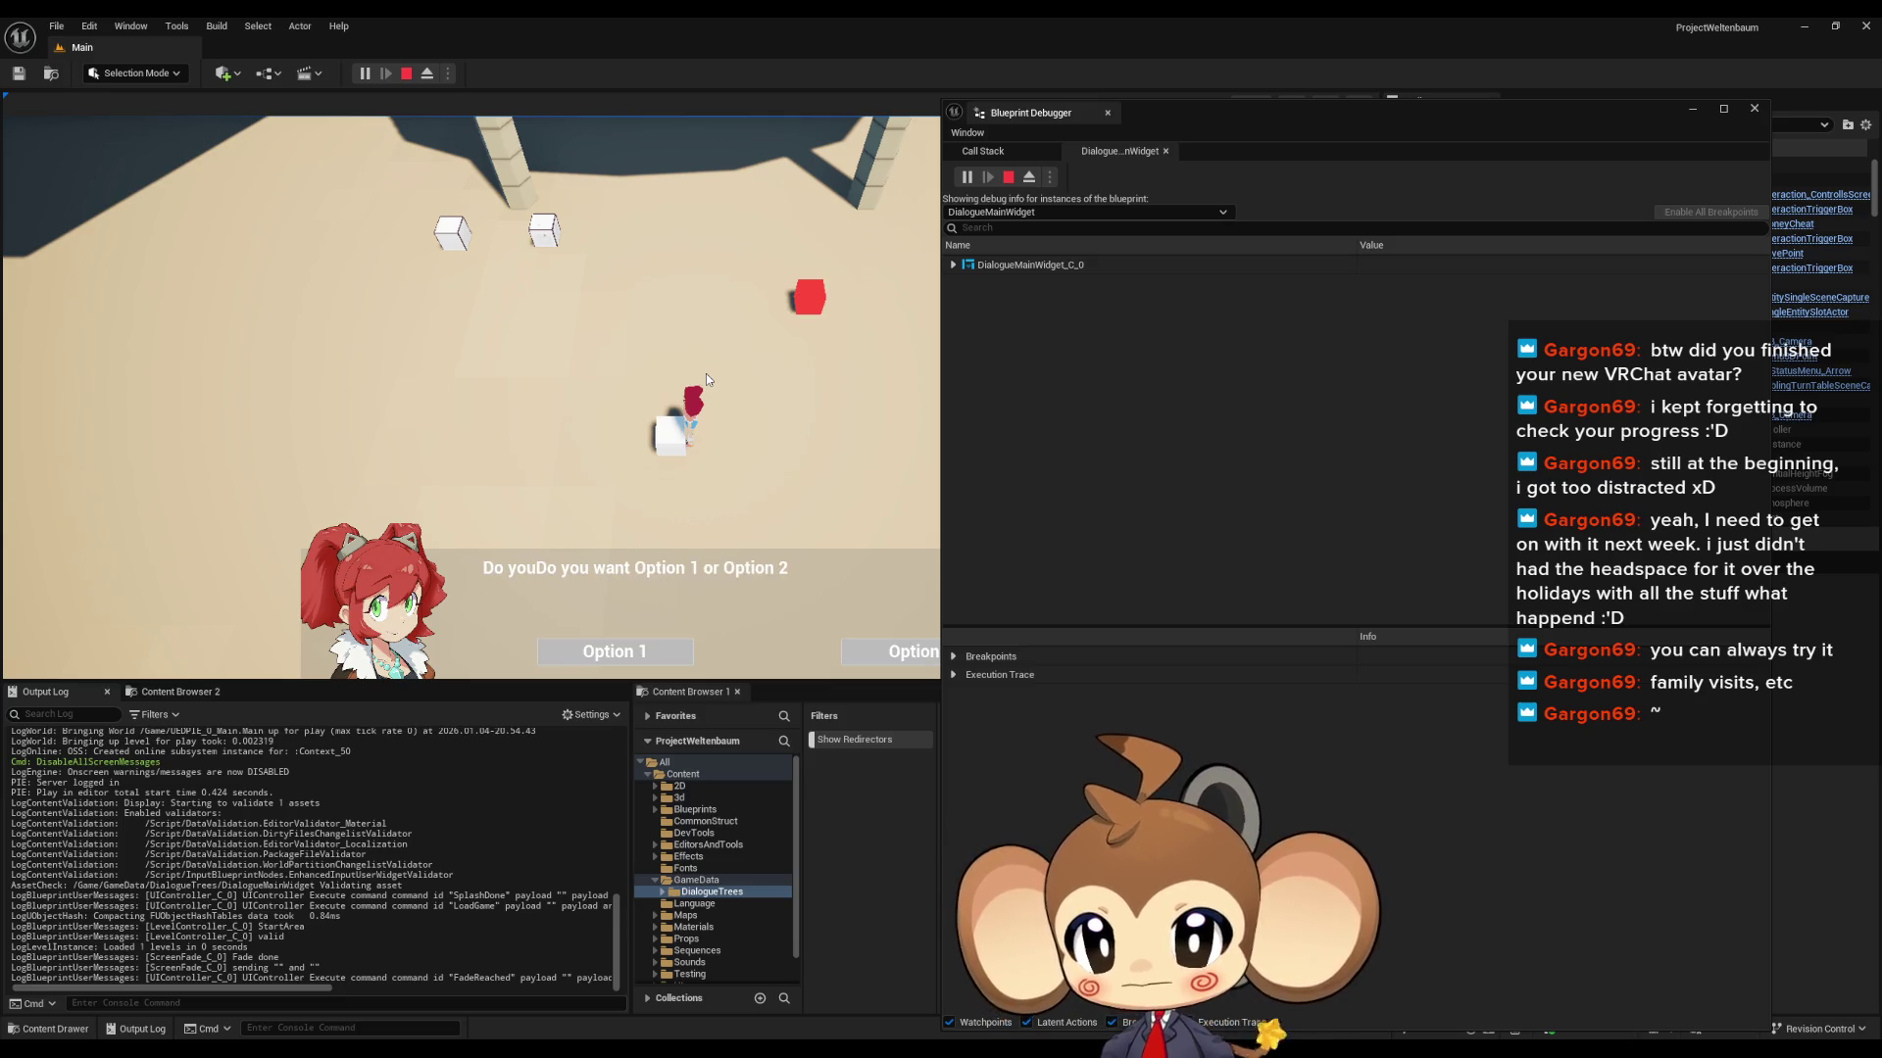
left_click(402, 78)
mouse_move(735, 1048)
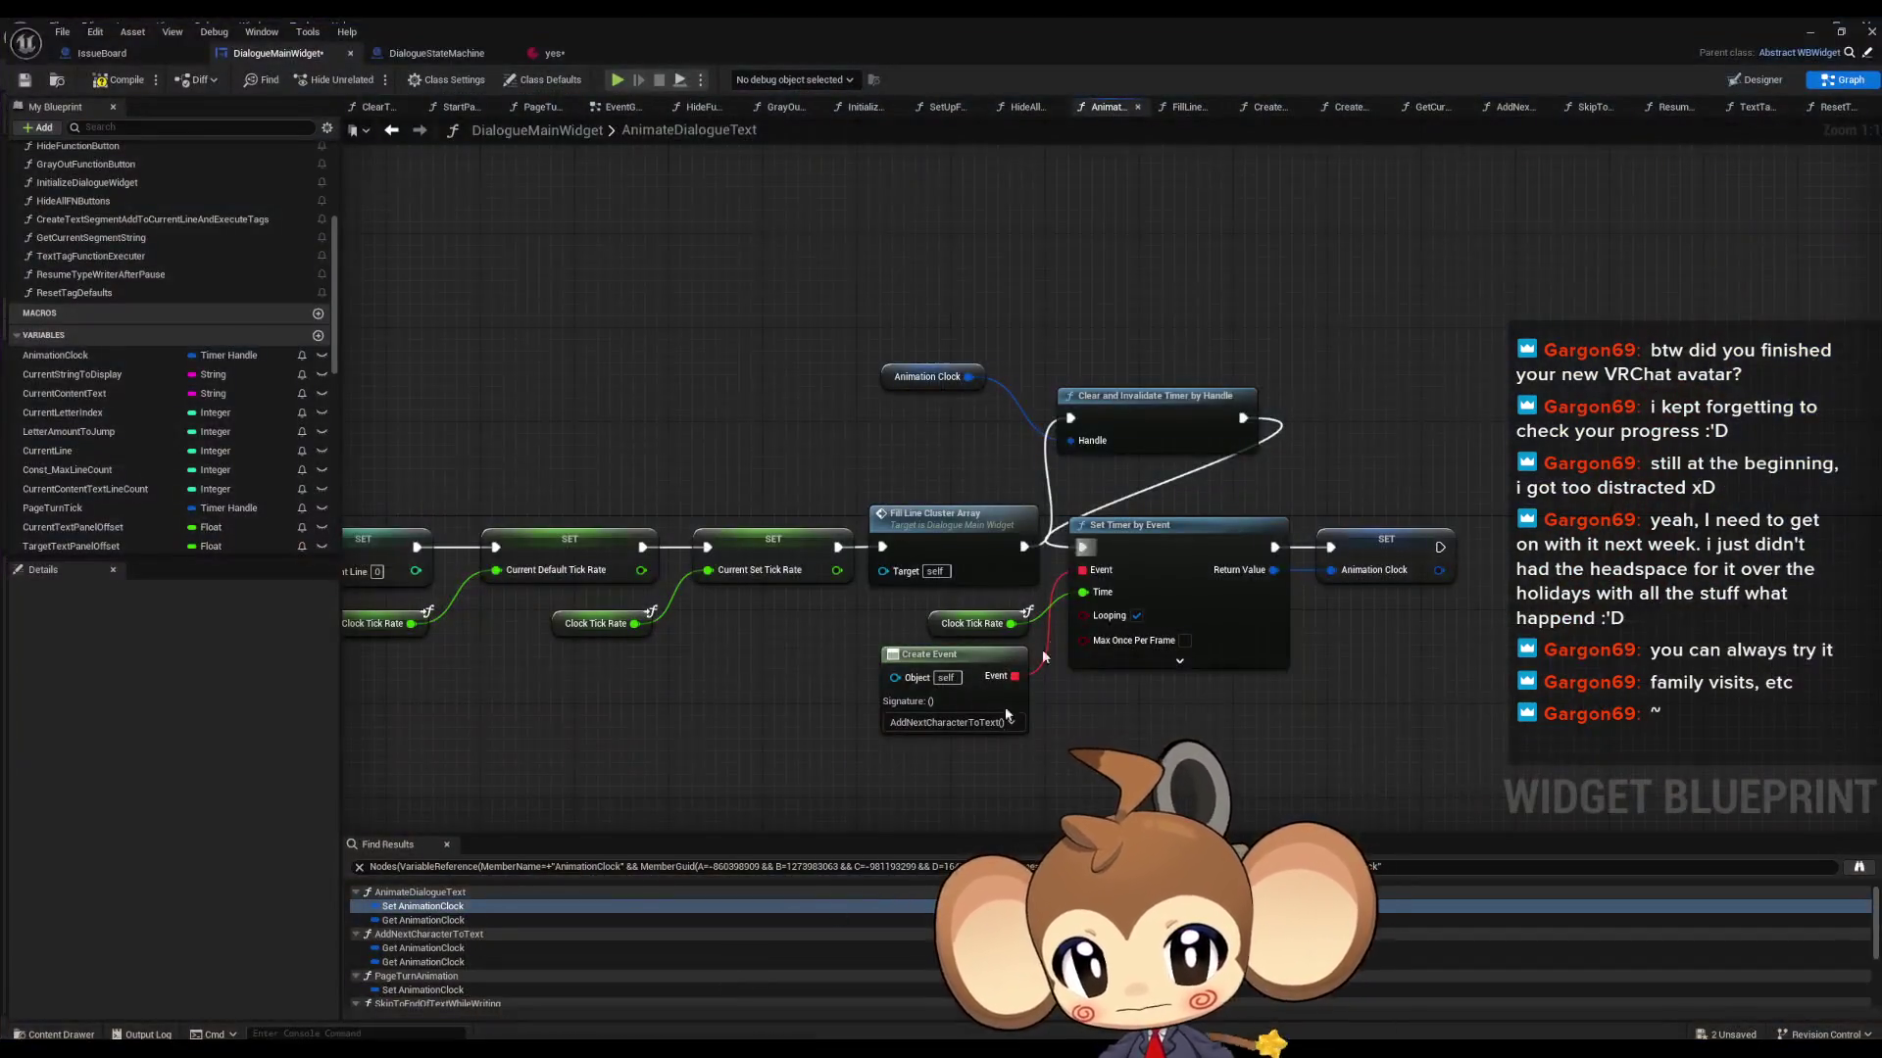
left_click(720, 978)
- Disconnect Fill Line Cluster Array from the timer clear and box-select the clear-timer nodes
right_click(1014, 532)
left_click(1098, 529)
left_click_drag(865, 301, 1262, 443)
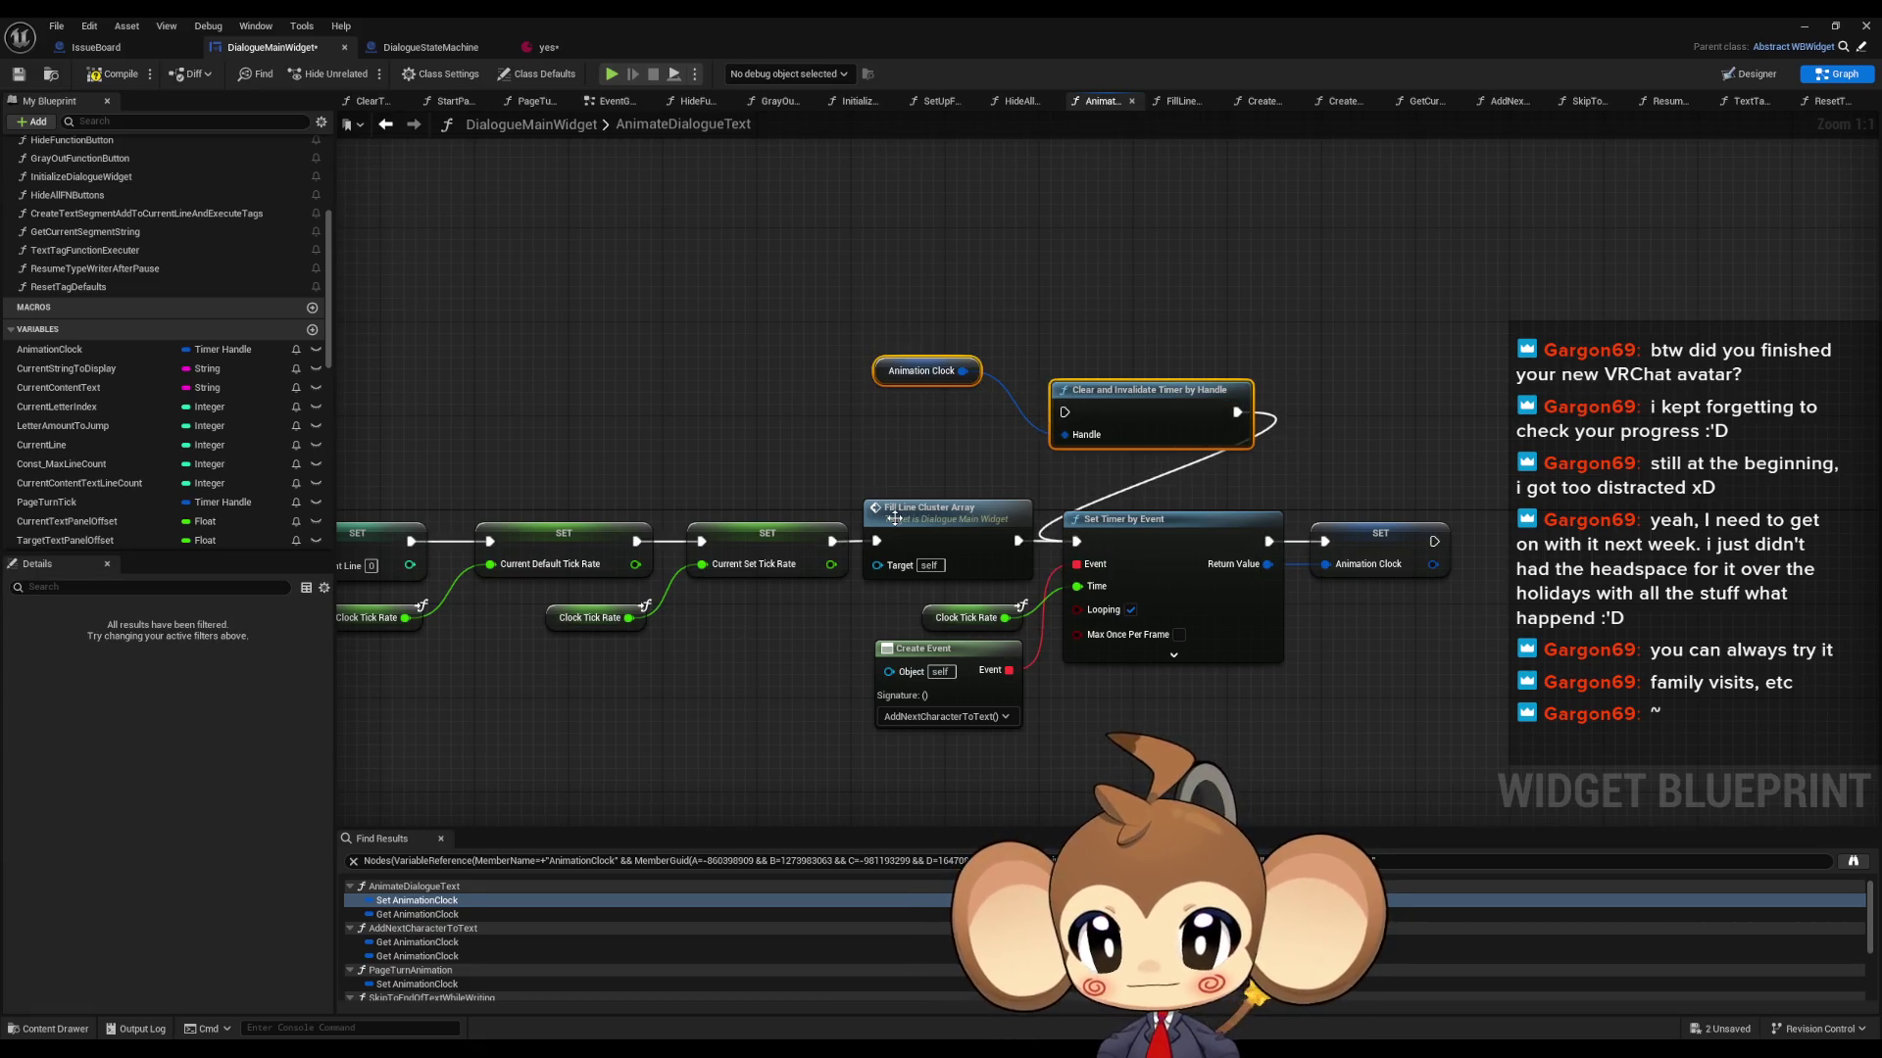
- Move the Animation Clock clear-timer nodes into PageTurnAnimation, wired after the UIFeedback signal
key("Delete")
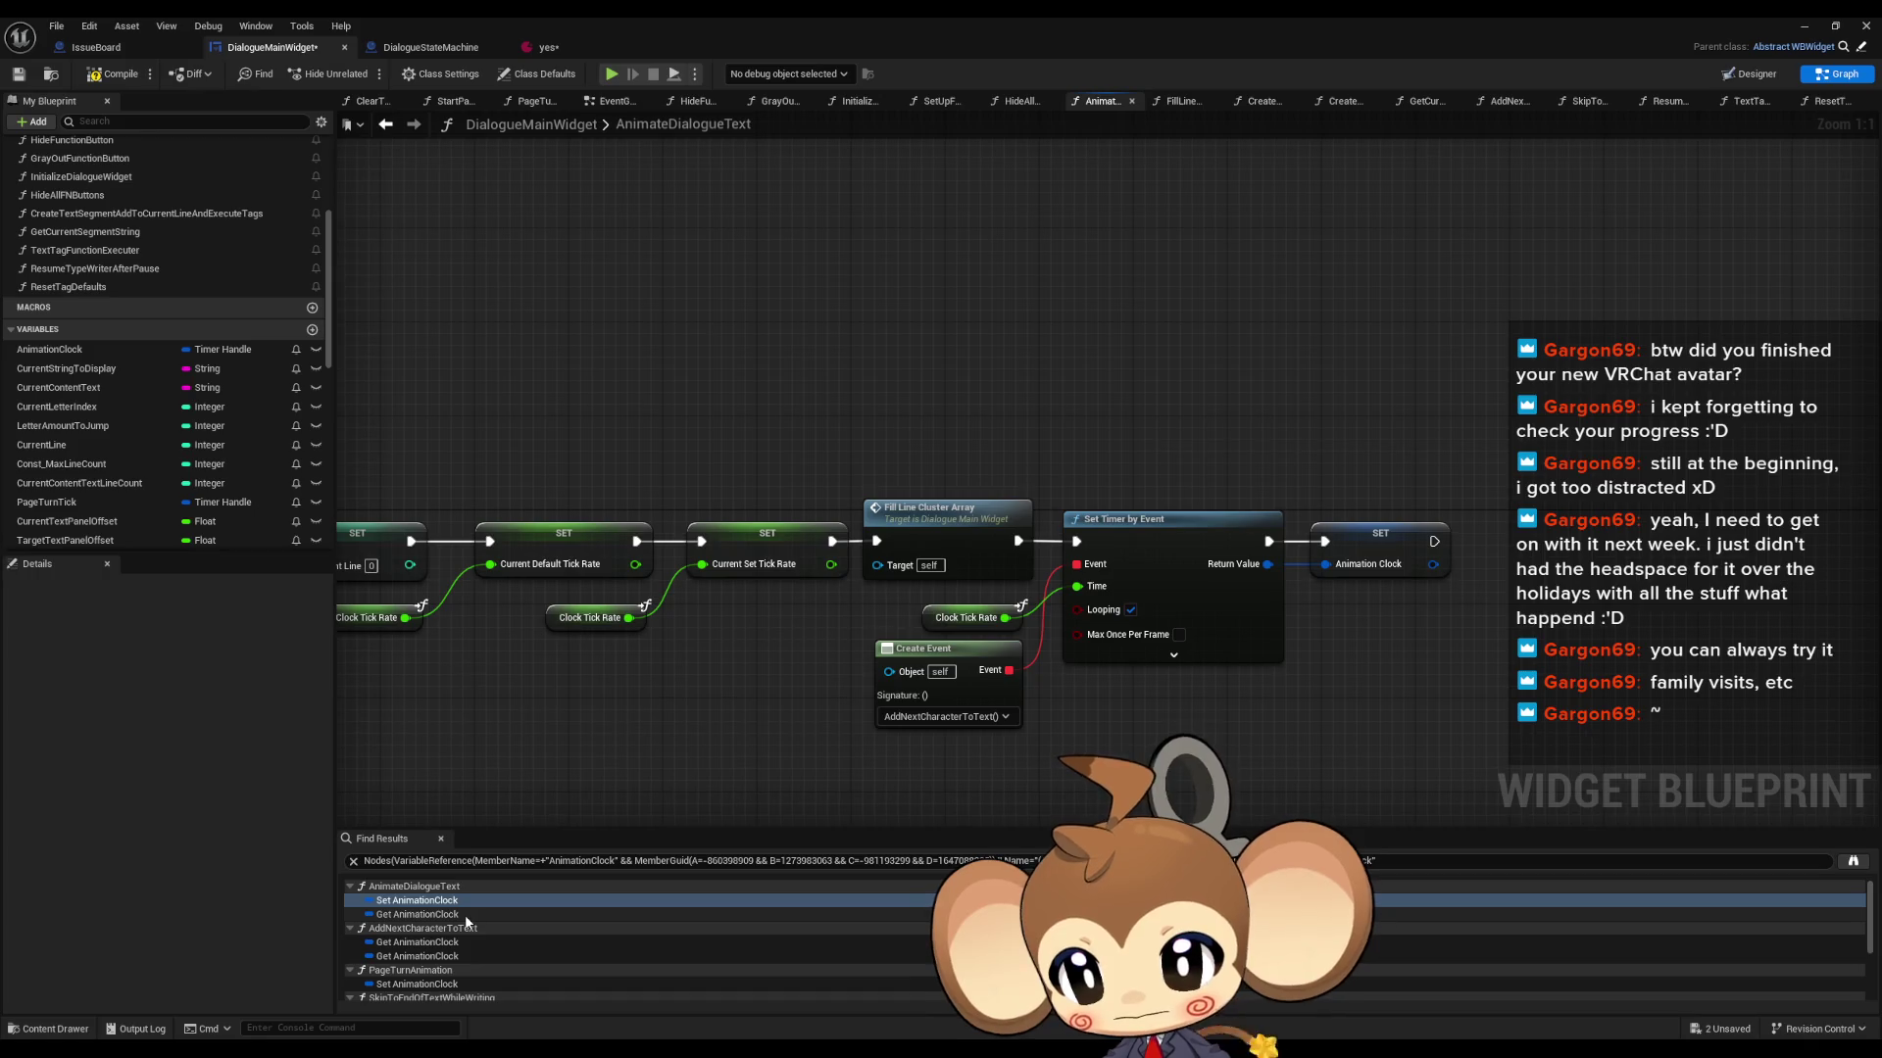
scroll(414, 965, "down", 1)
double_click(413, 963)
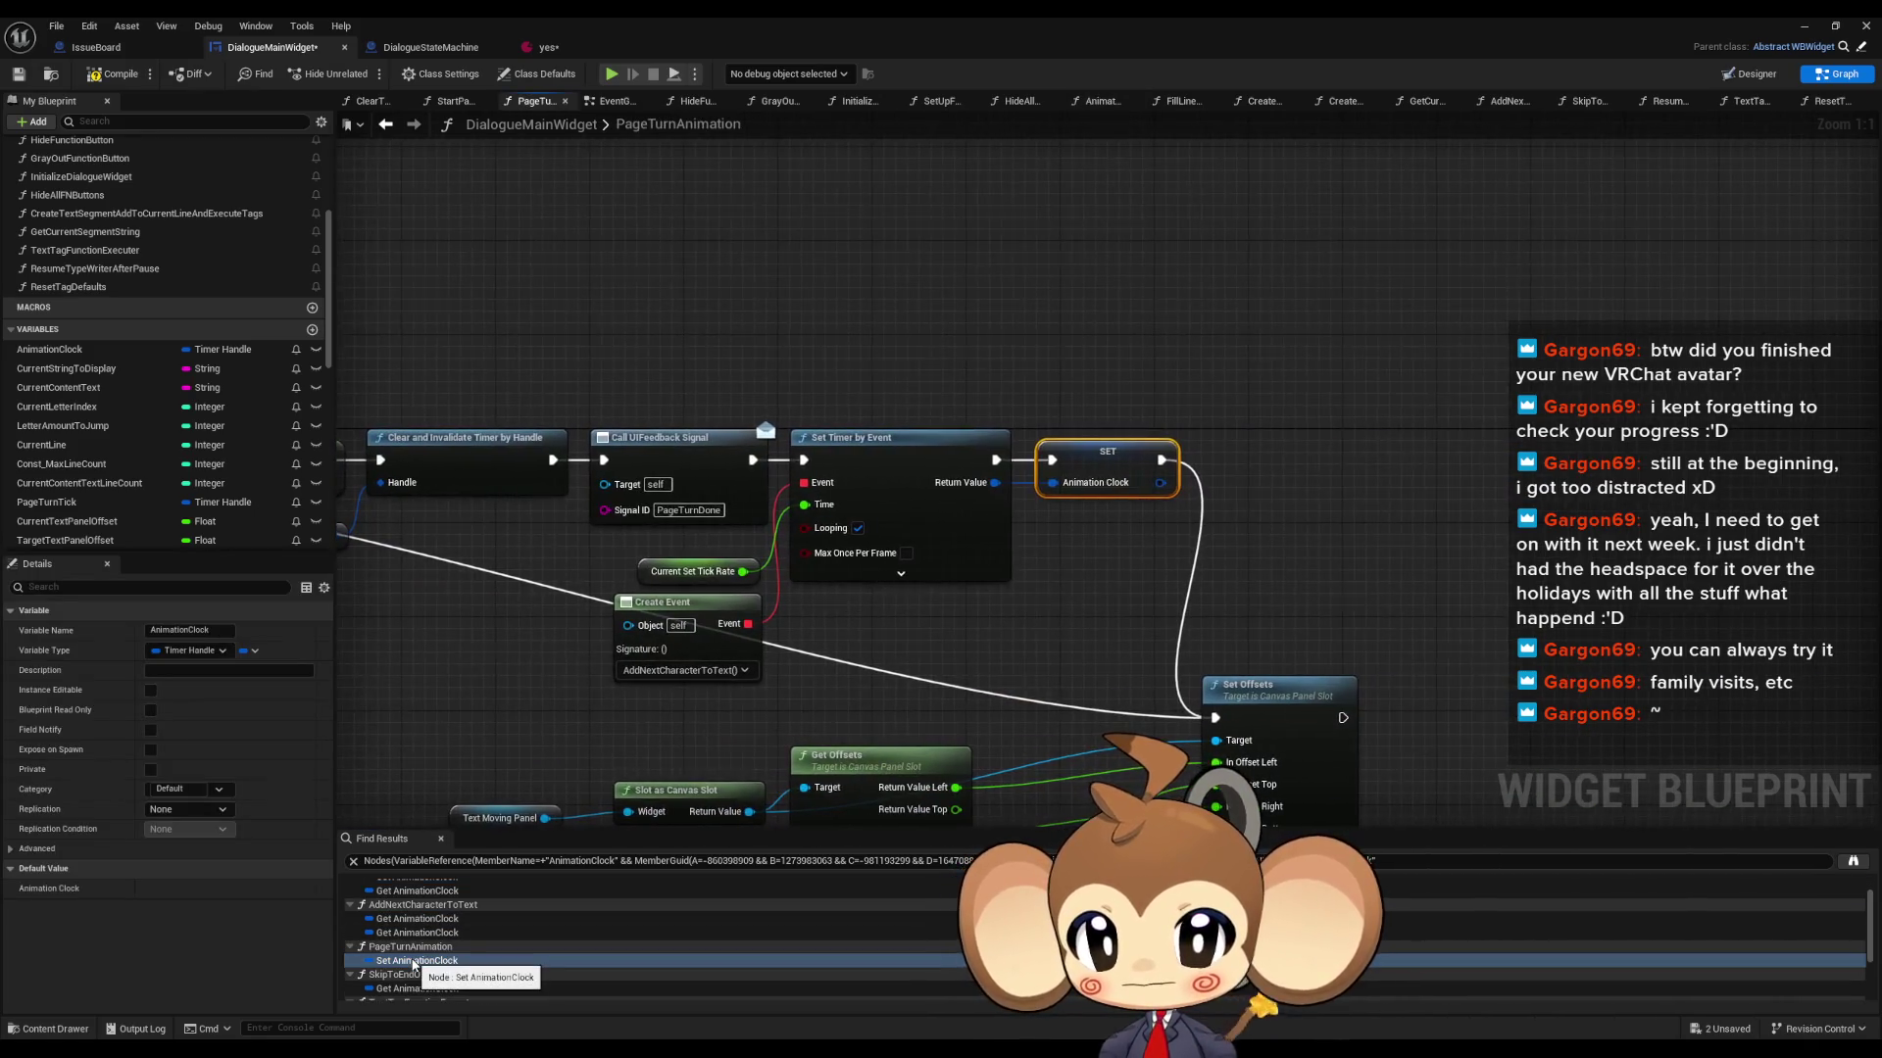
mouse_move(1131, 628)
left_mouse_down()
mouse_move(1313, 625)
mouse_move(1365, 659)
left_mouse_up()
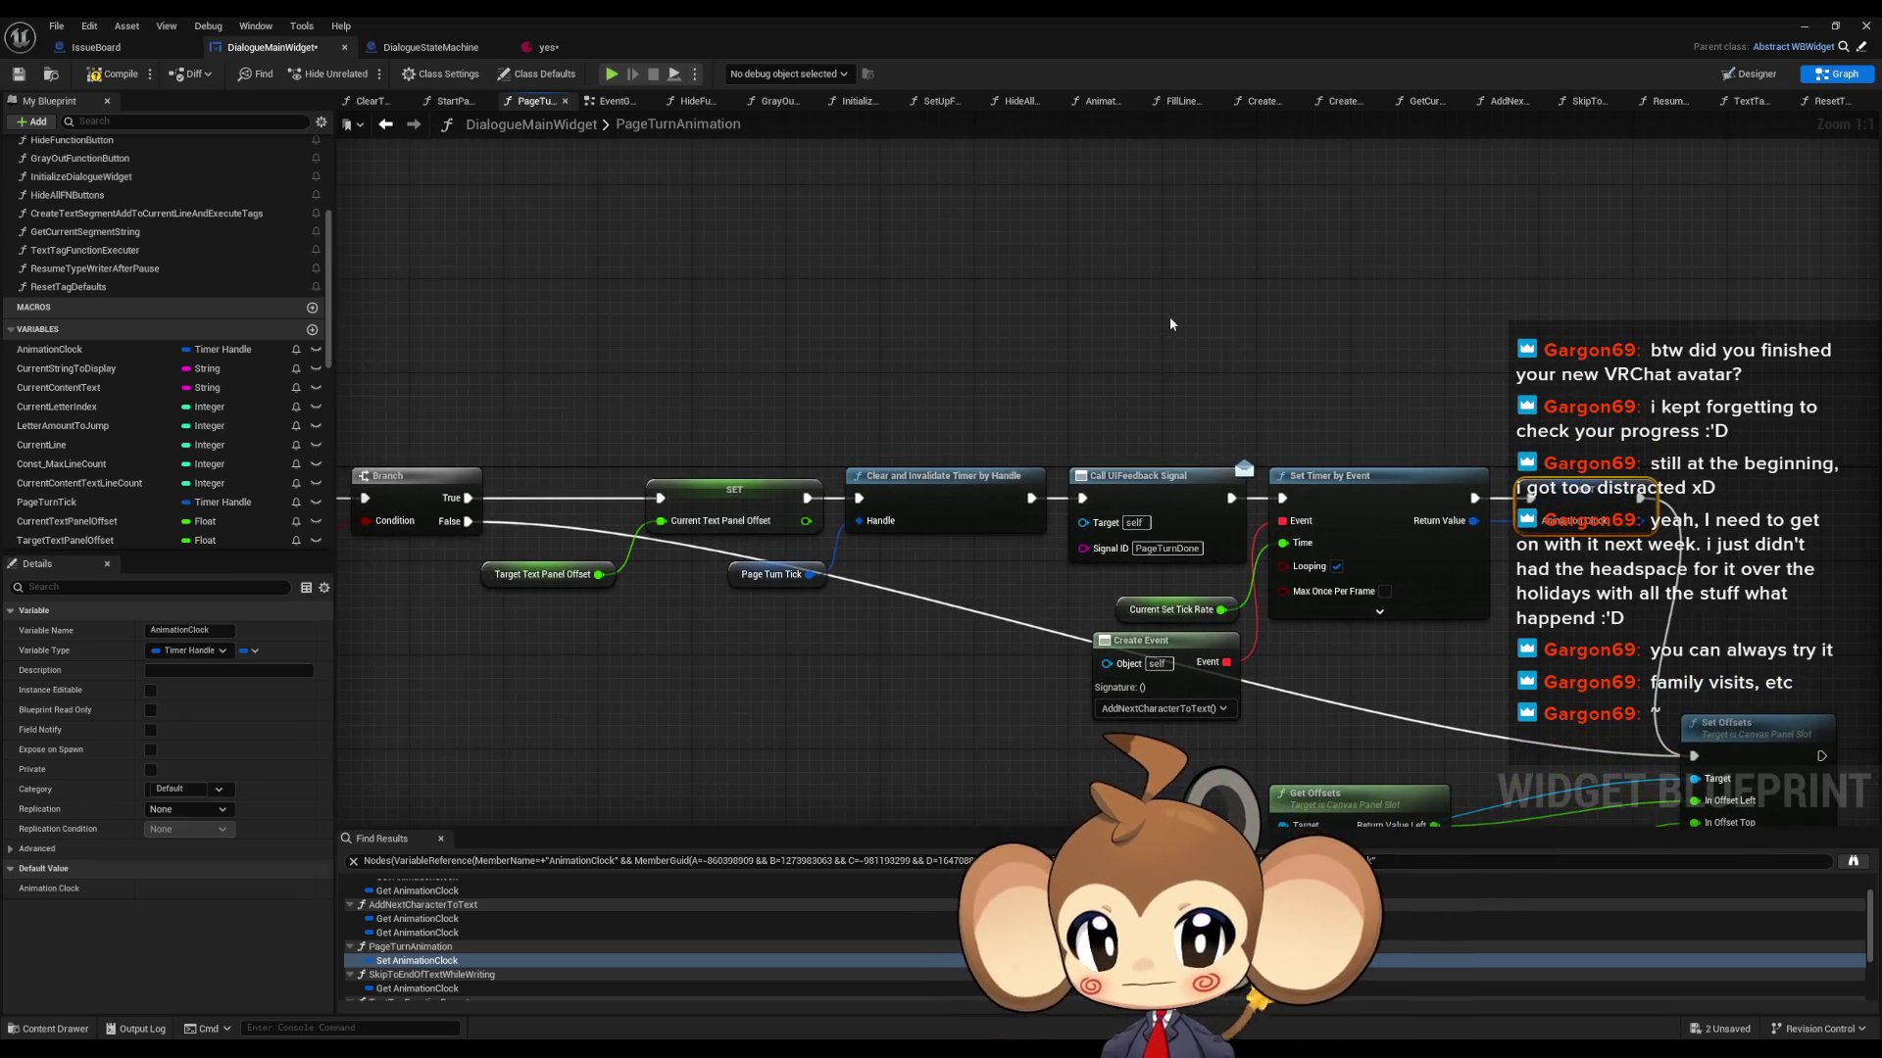
key("ctrl+v")
mouse_move(1396, 359)
left_mouse_down()
mouse_move(1171, 366)
mouse_move(1078, 534)
mouse_move(1008, 508)
left_mouse_up()
left_click_drag(985, 375, 998, 364)
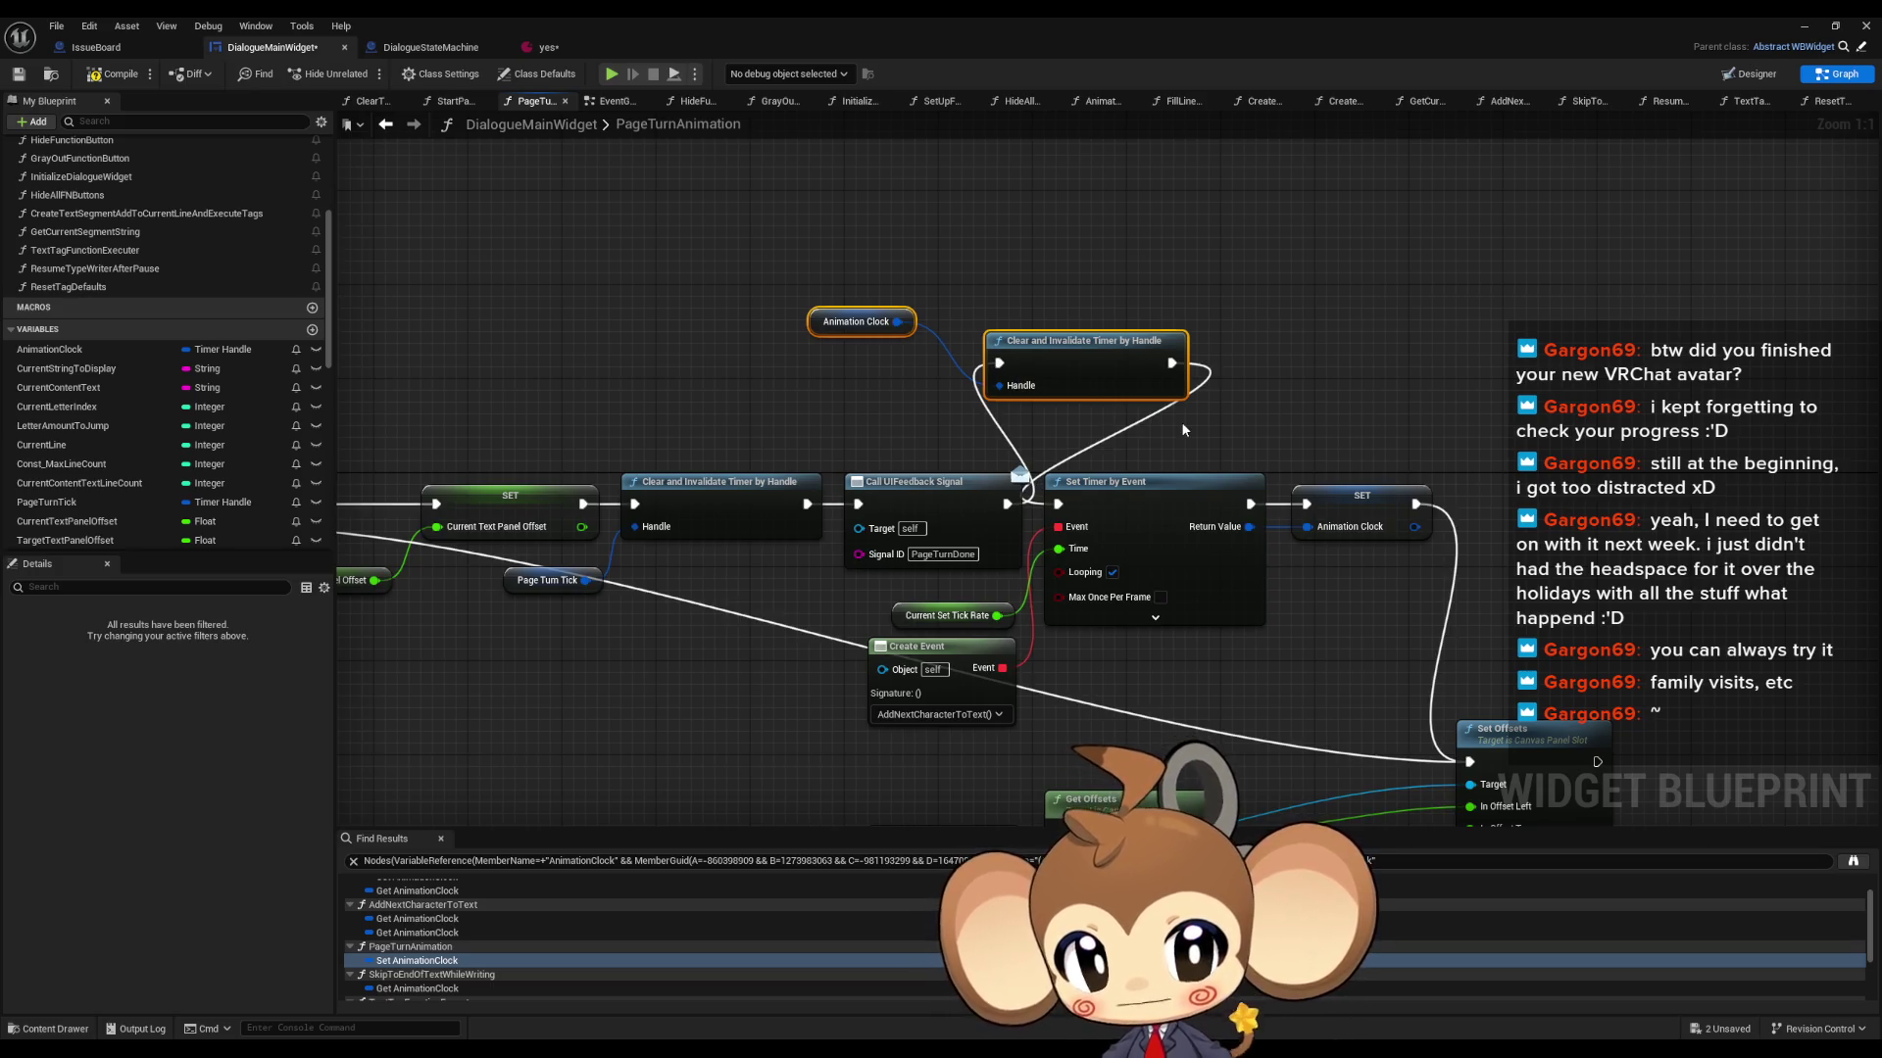
- Inspect TextTagFunctionExecuter's existing clear-timer logic and both Animation Clock assignments
scroll(484, 954, "down", 3)
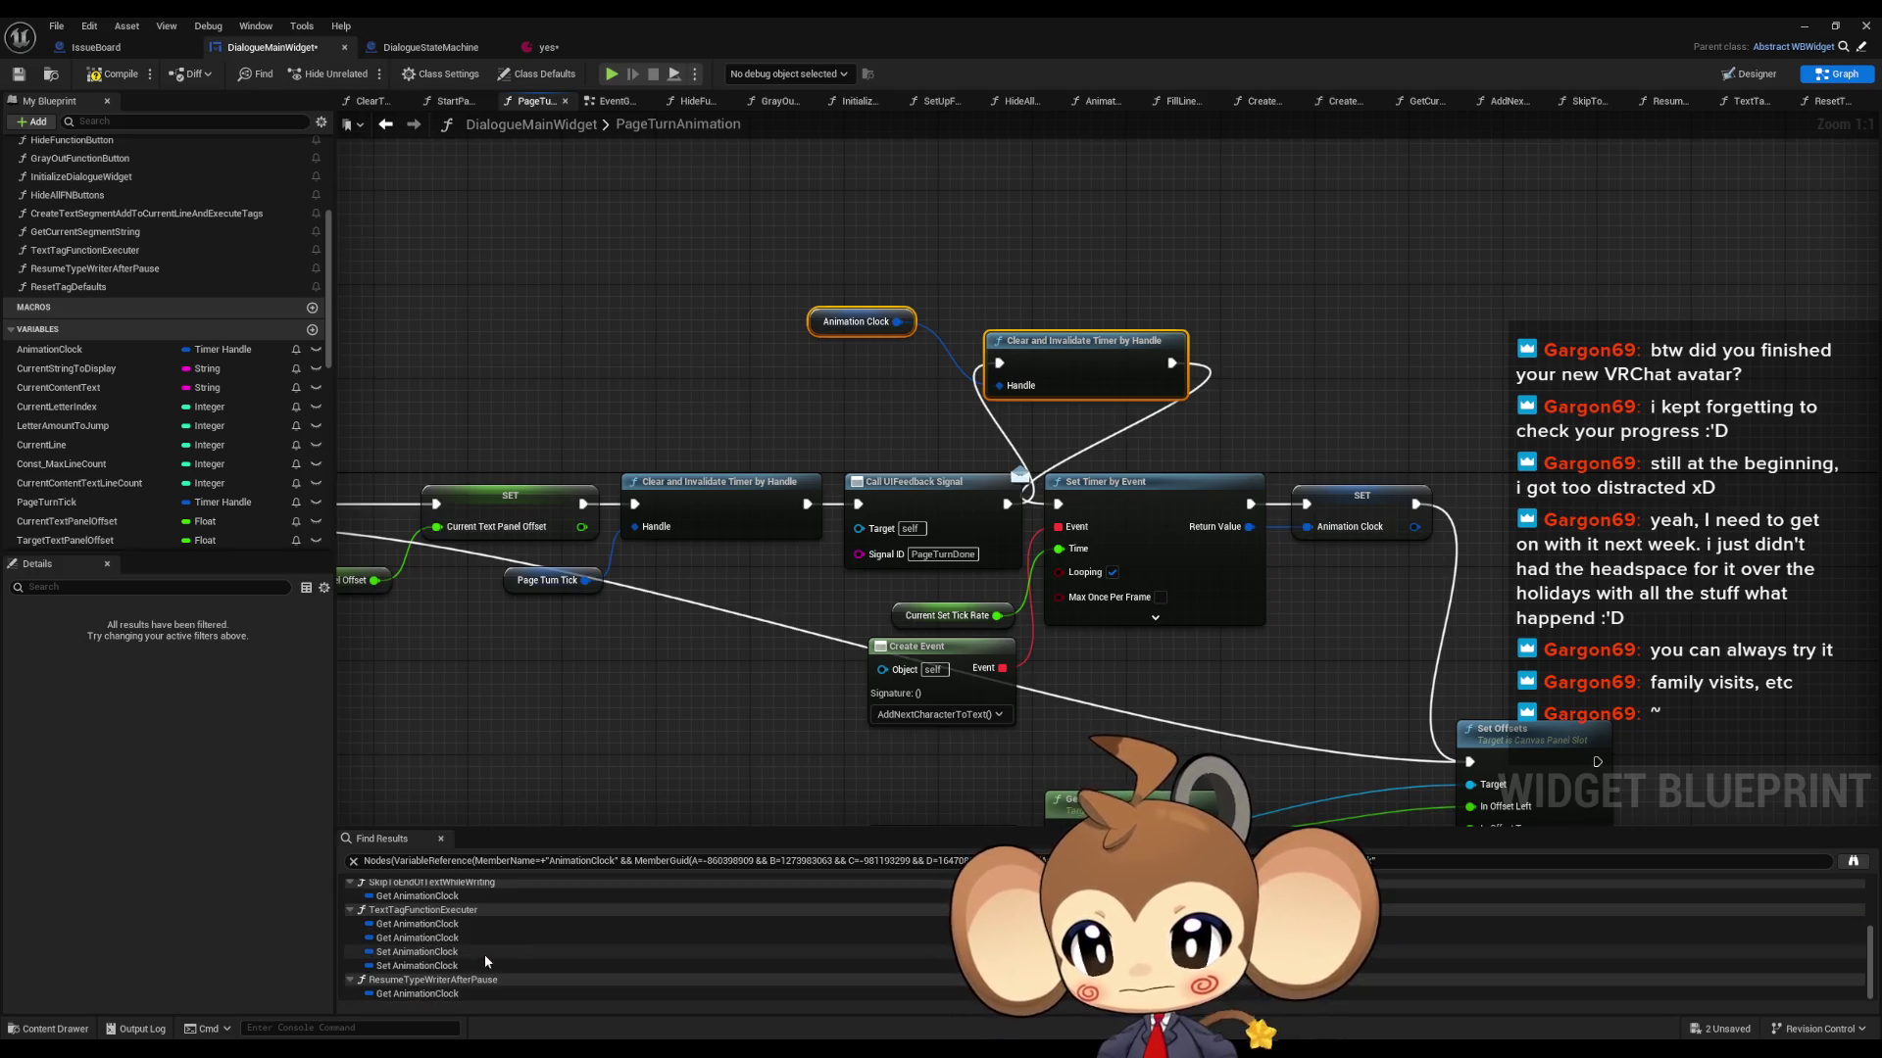
double_click(427, 952)
left_click_drag(795, 607, 1422, 677)
scroll(1422, 677, "down", 3)
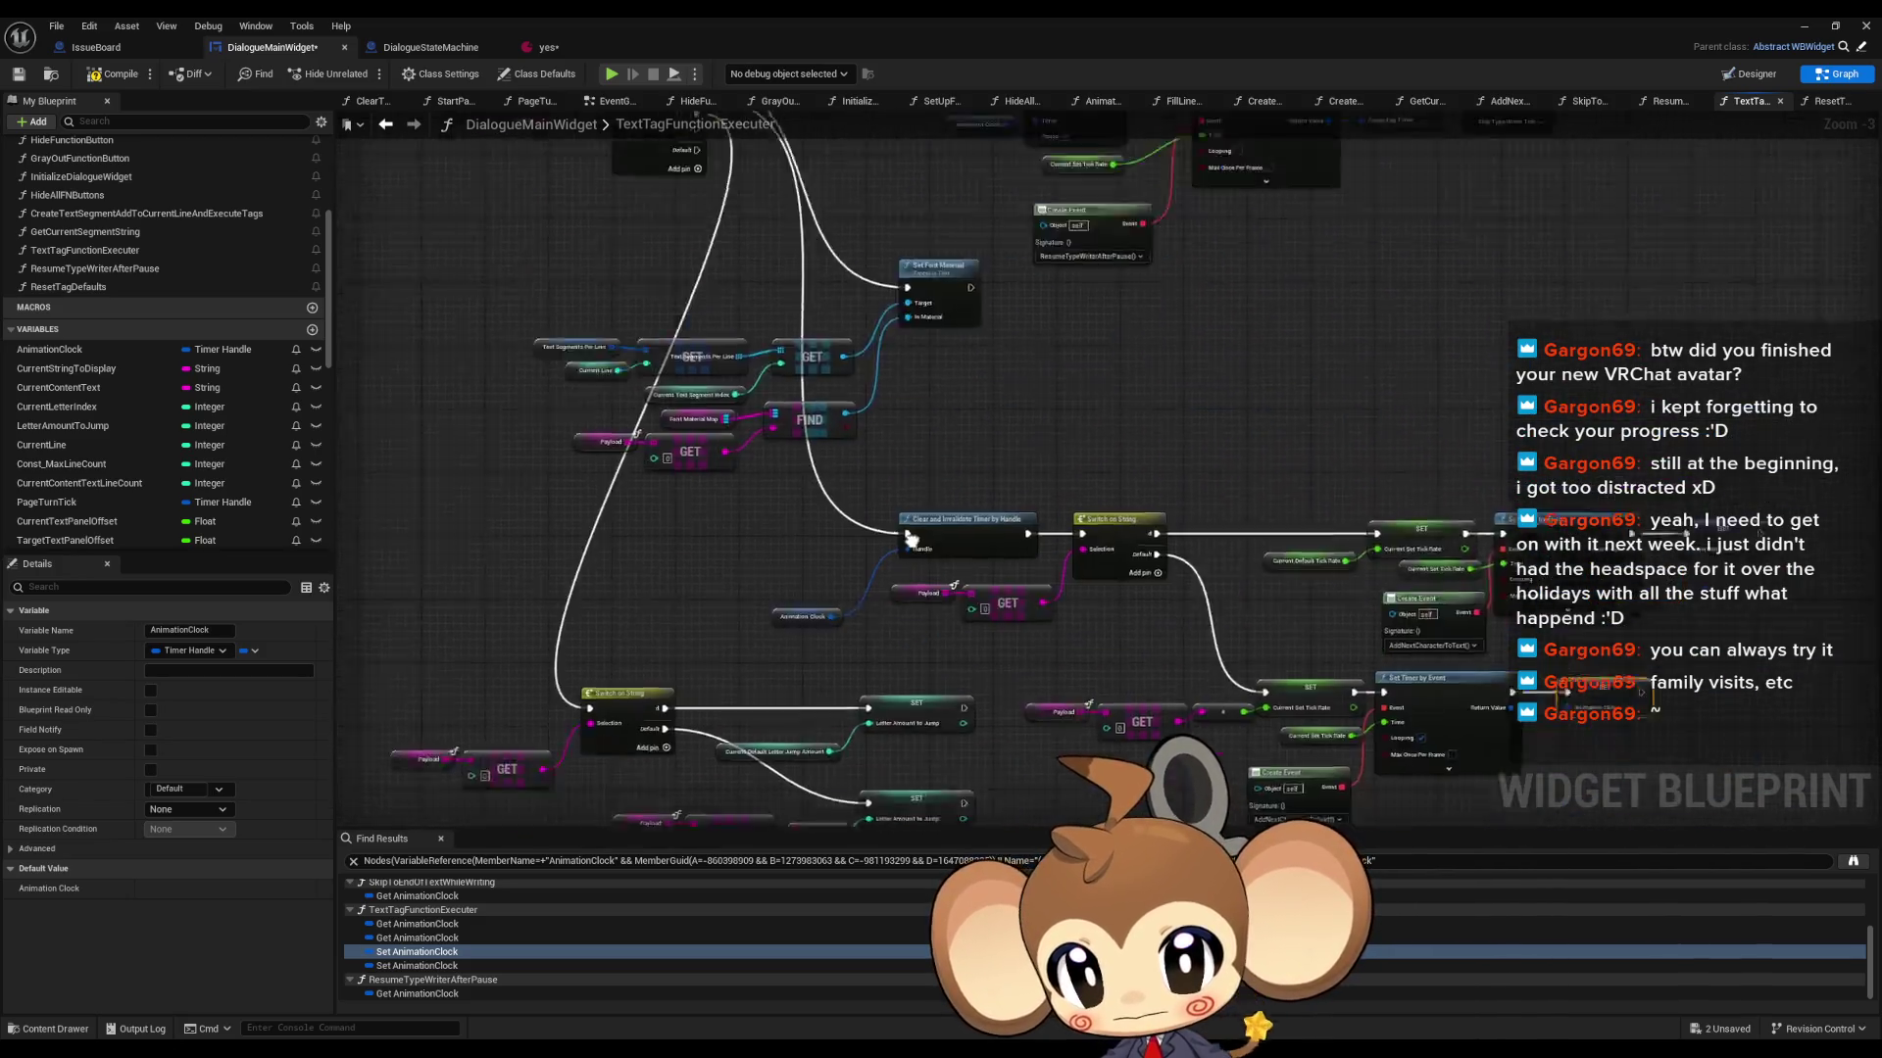
left_click_drag(928, 578, 928, 451)
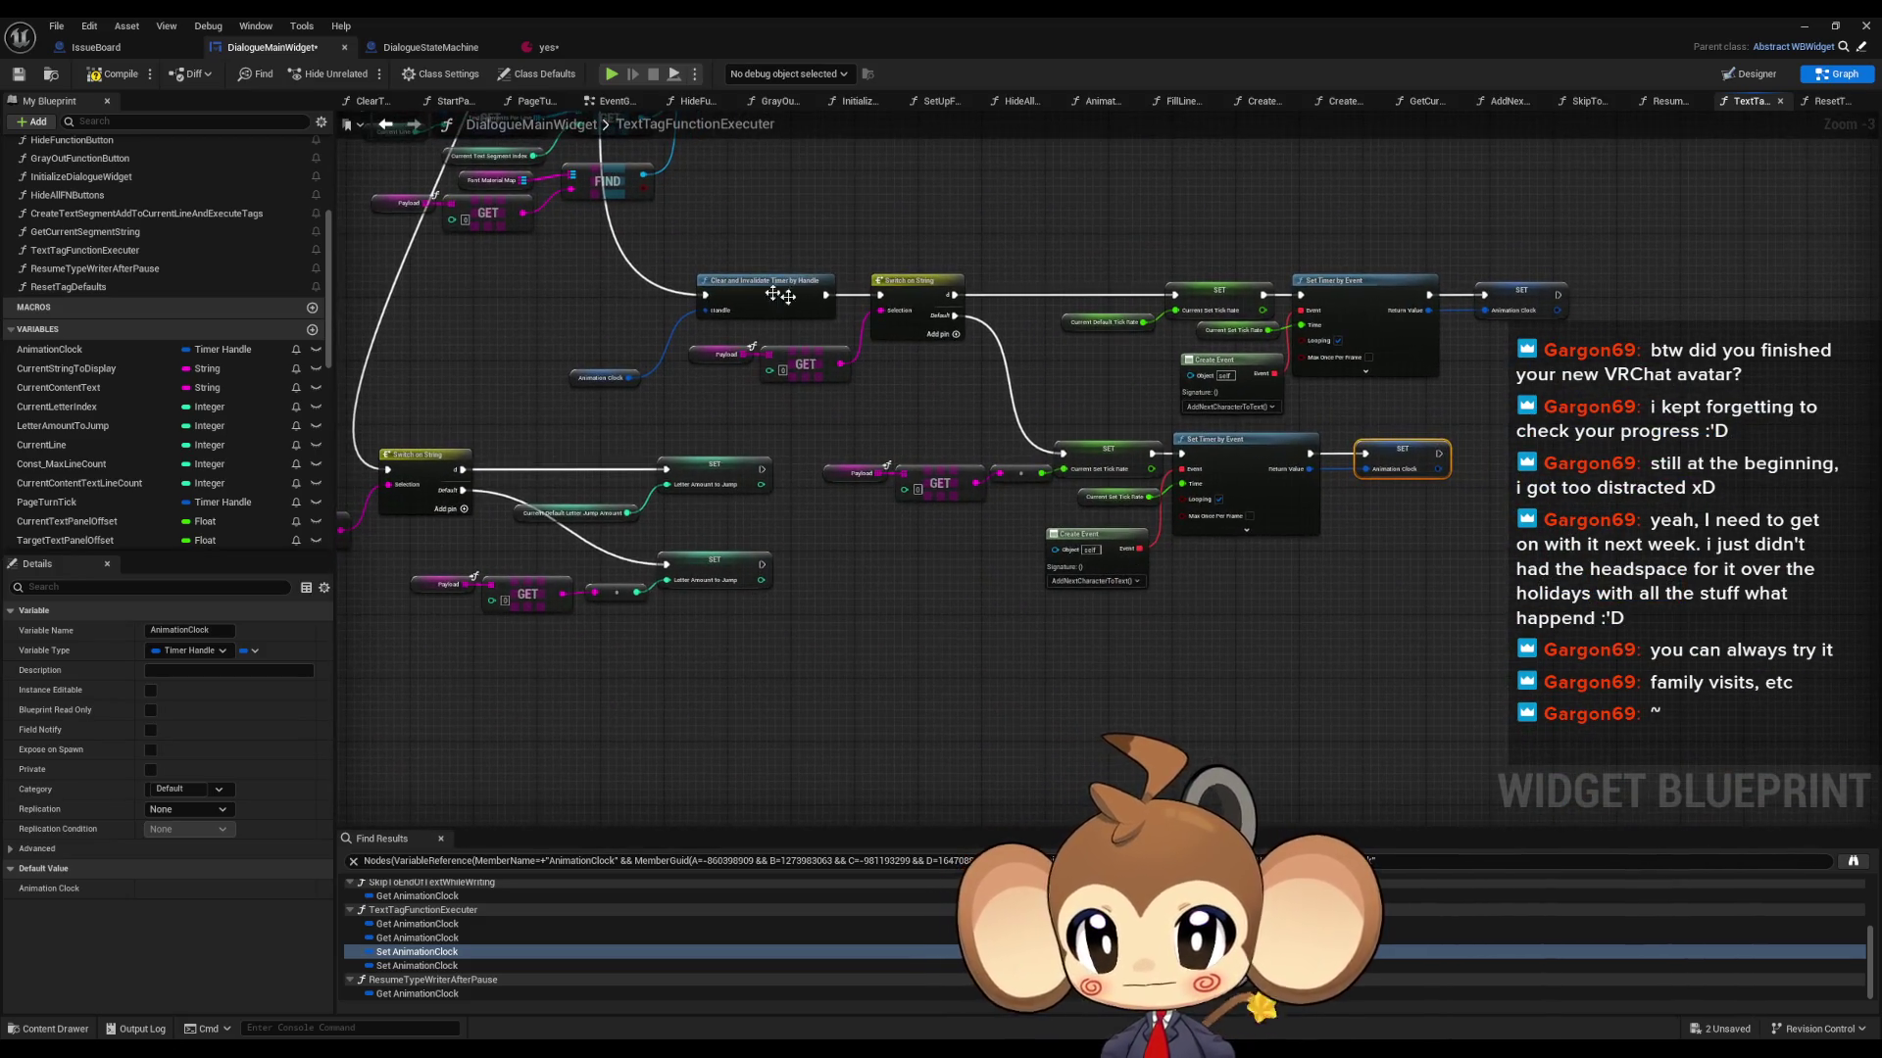
left_click(416, 966)
scroll(401, 980, "up", 5)
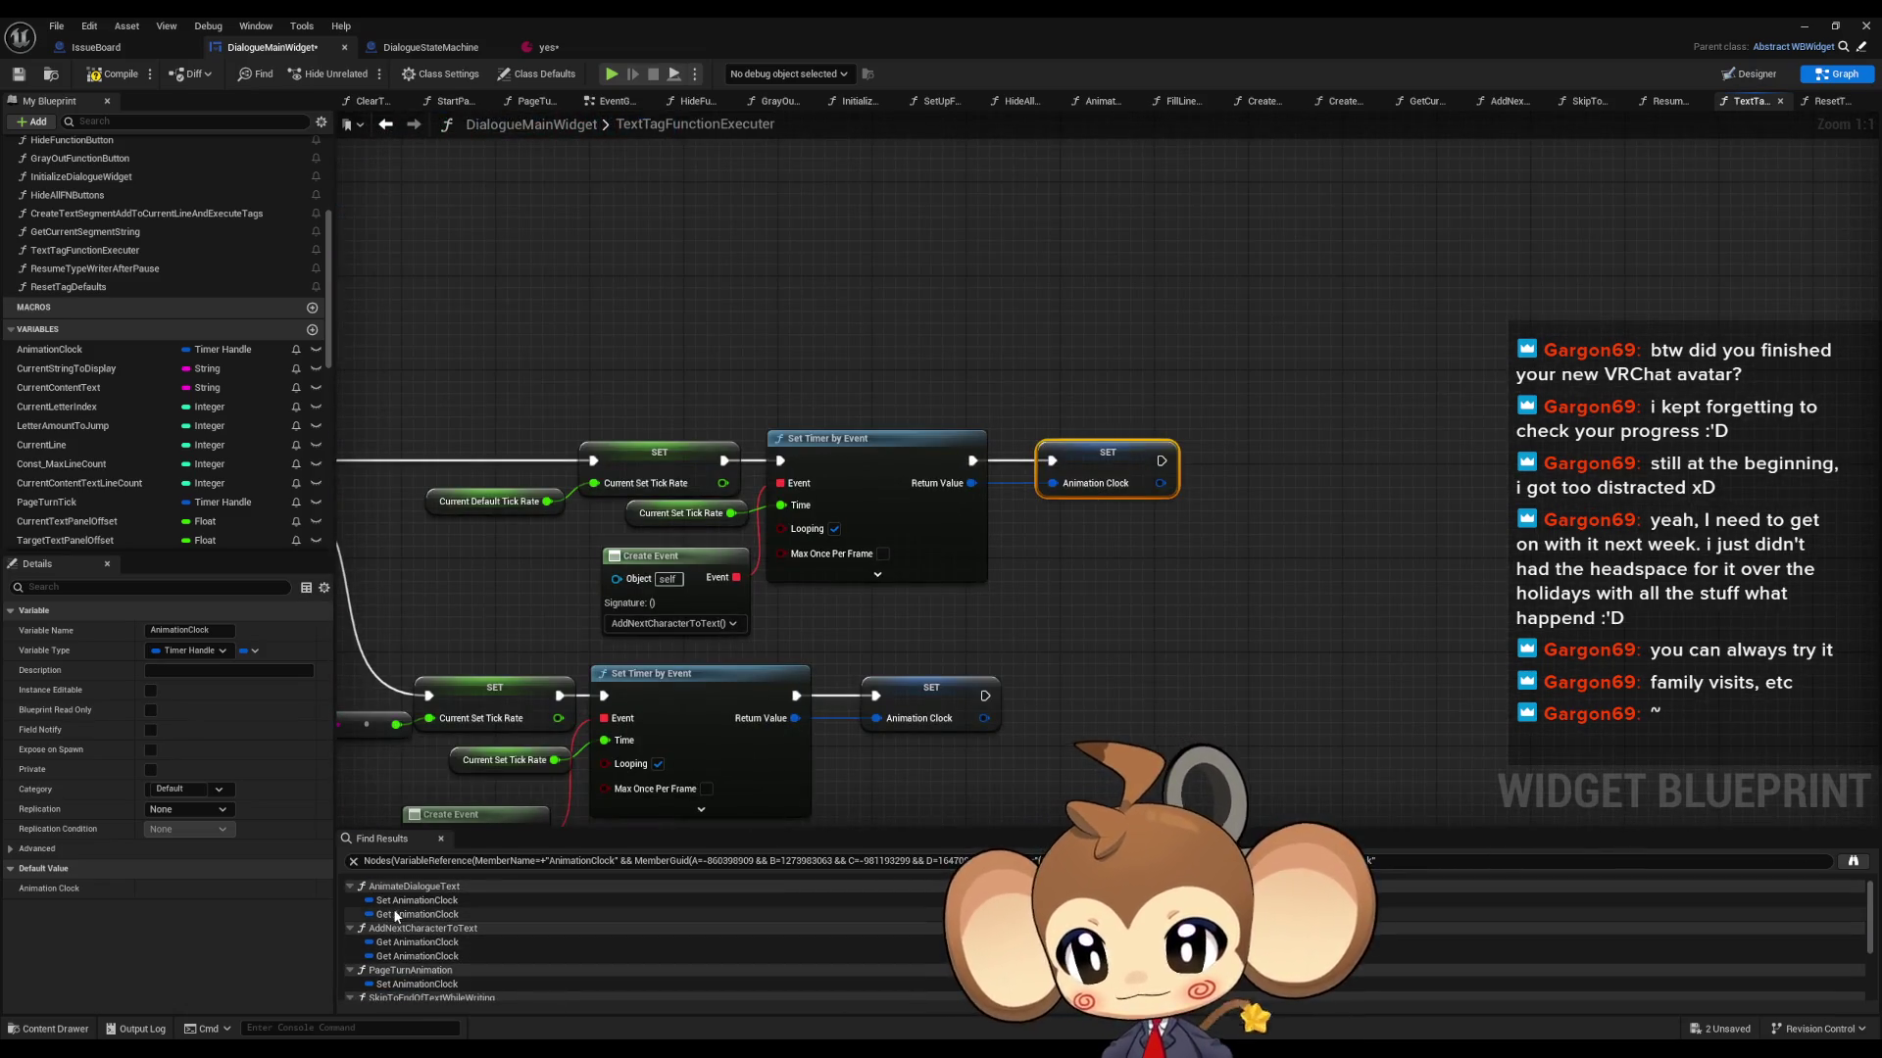
- Paste the clear-timer nodes into AnimateDialogueText before Set Timer by Event, then recheck PageTurnAnimation
left_click(417, 901)
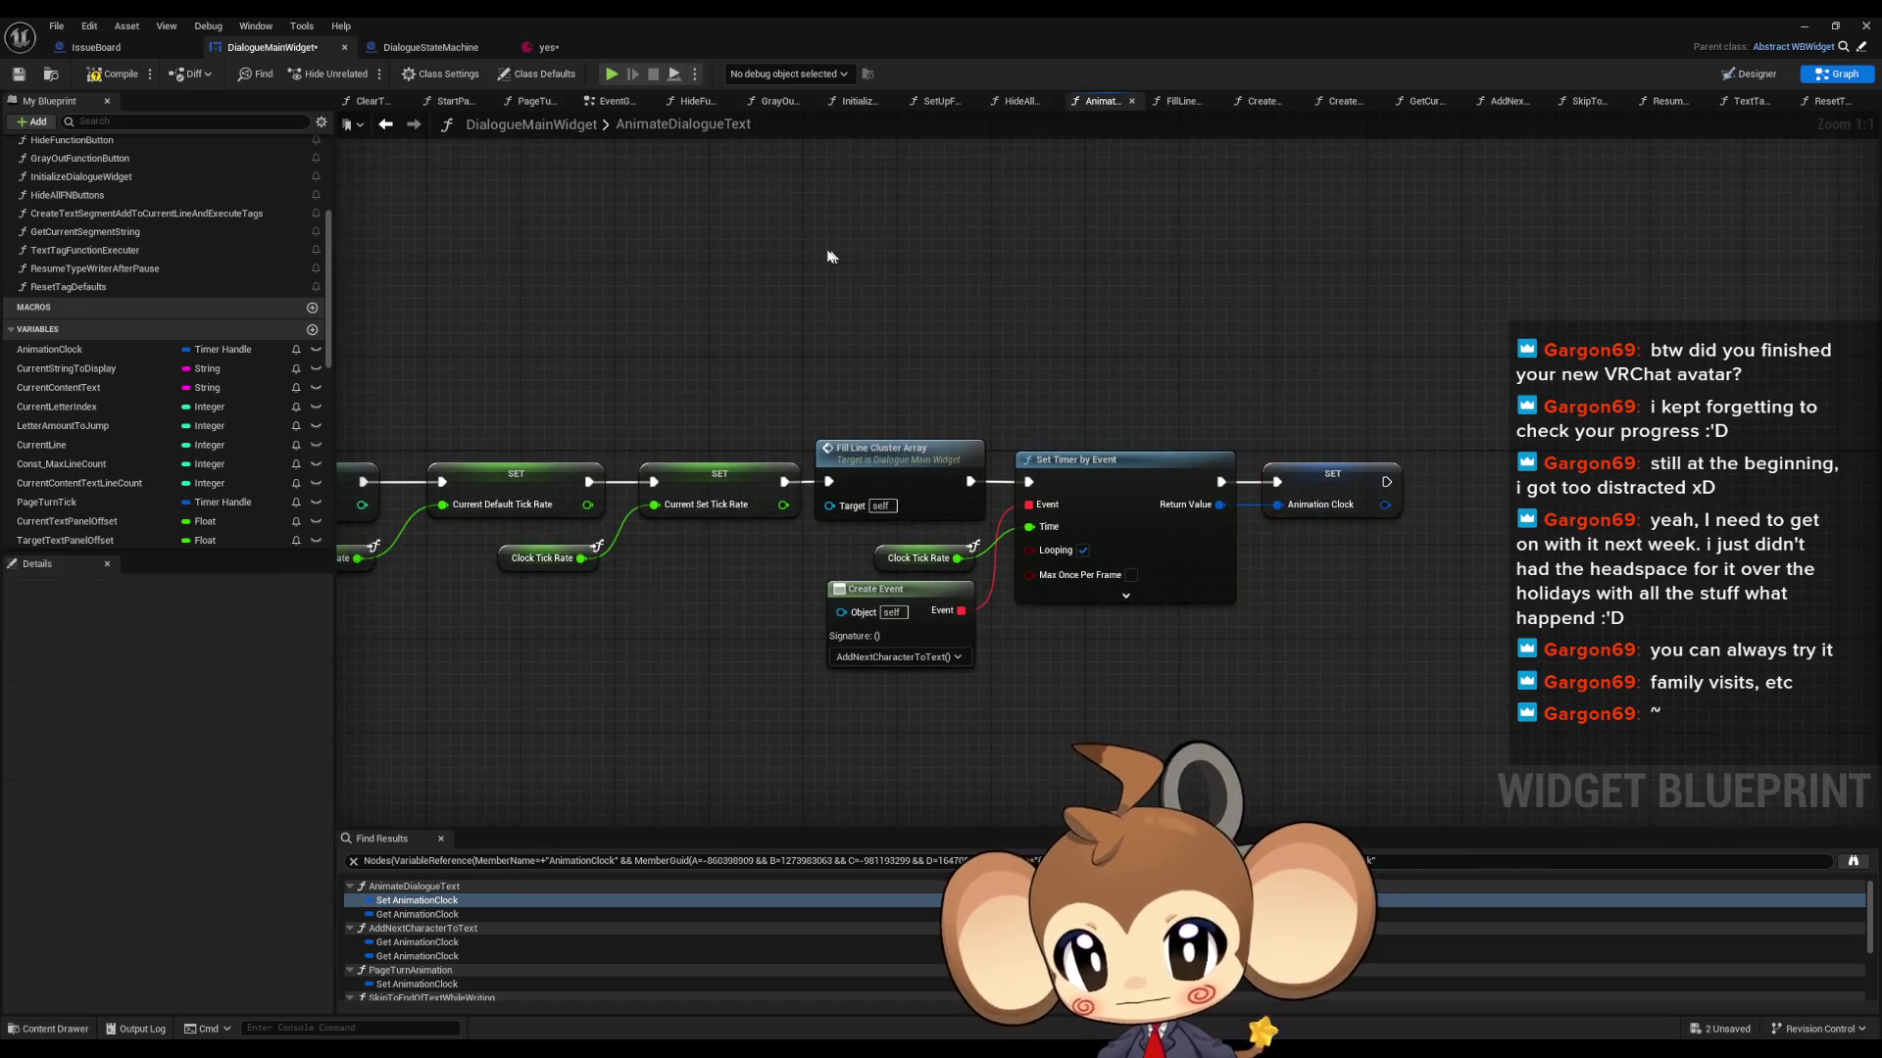
key("ctrl+v")
mouse_move(1072, 282)
left_mouse_down()
mouse_move(971, 476)
mouse_move(1027, 482)
mouse_move(899, 282)
left_mouse_up()
scroll(429, 943, "down", 2)
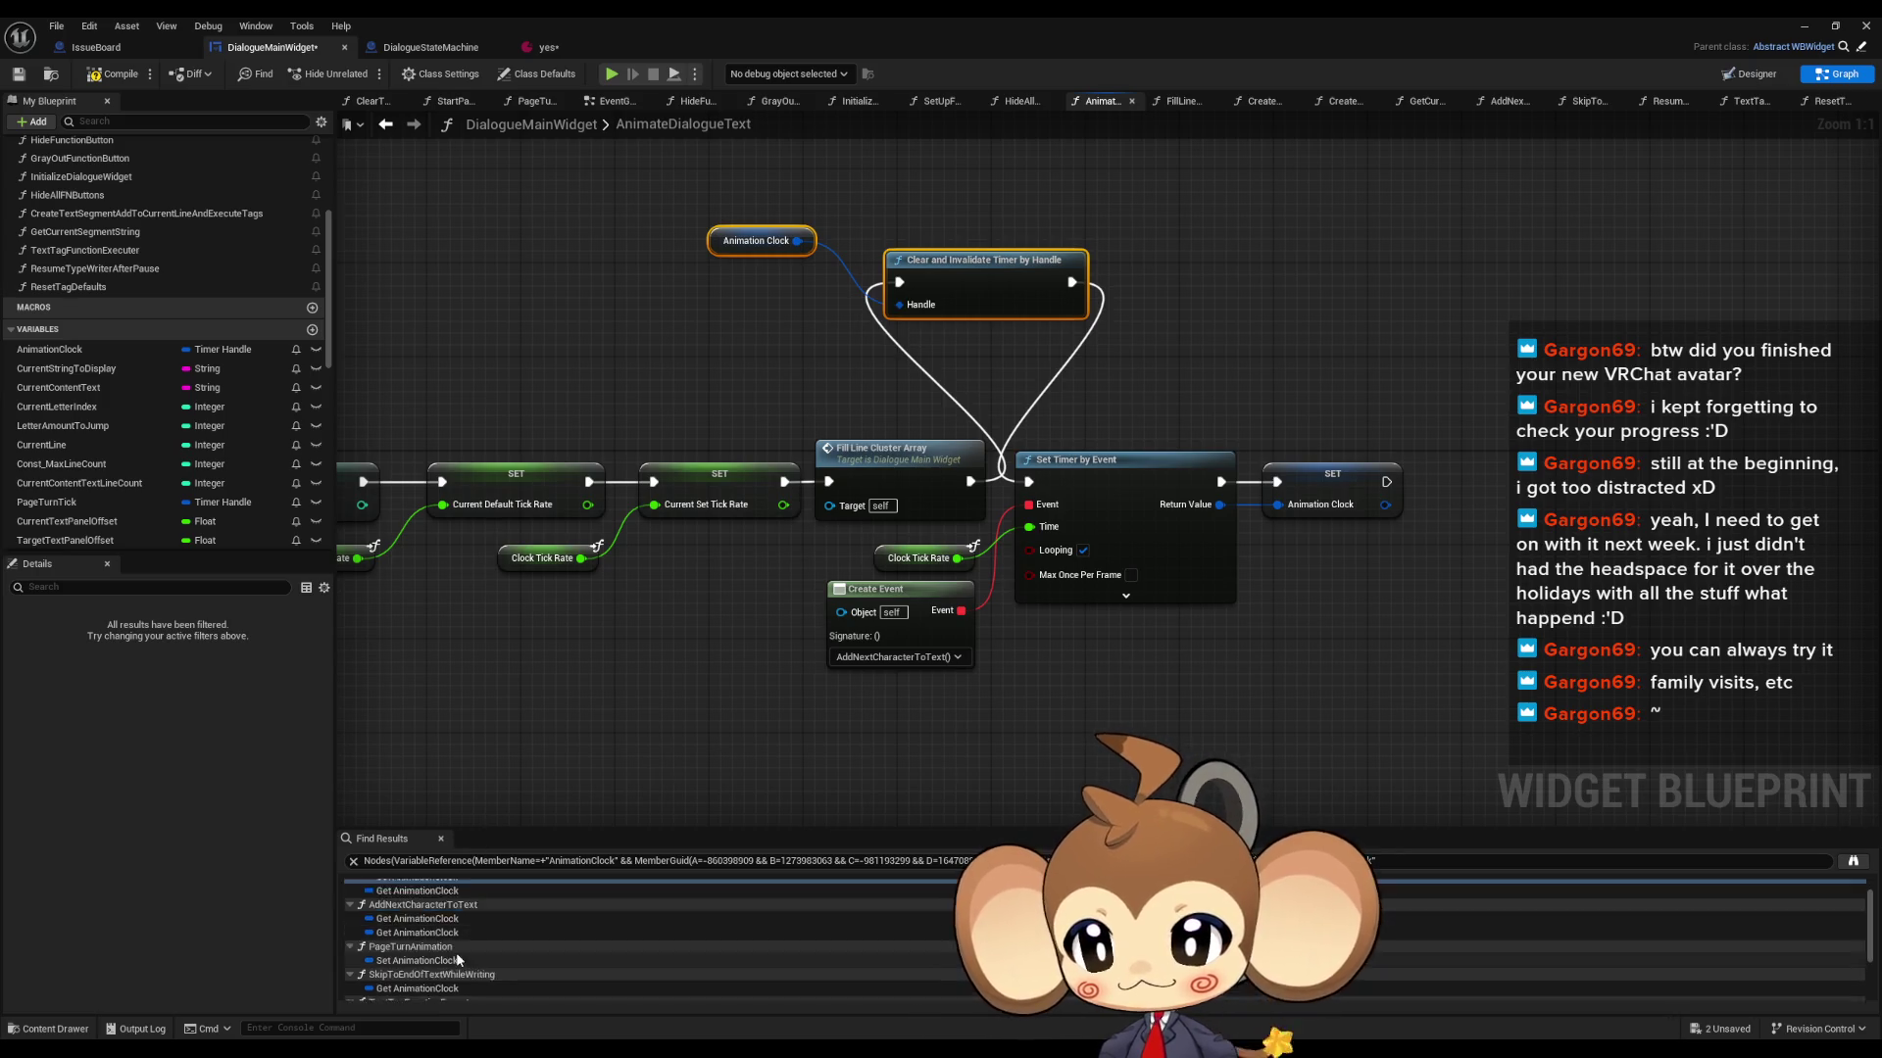
left_click(428, 939)
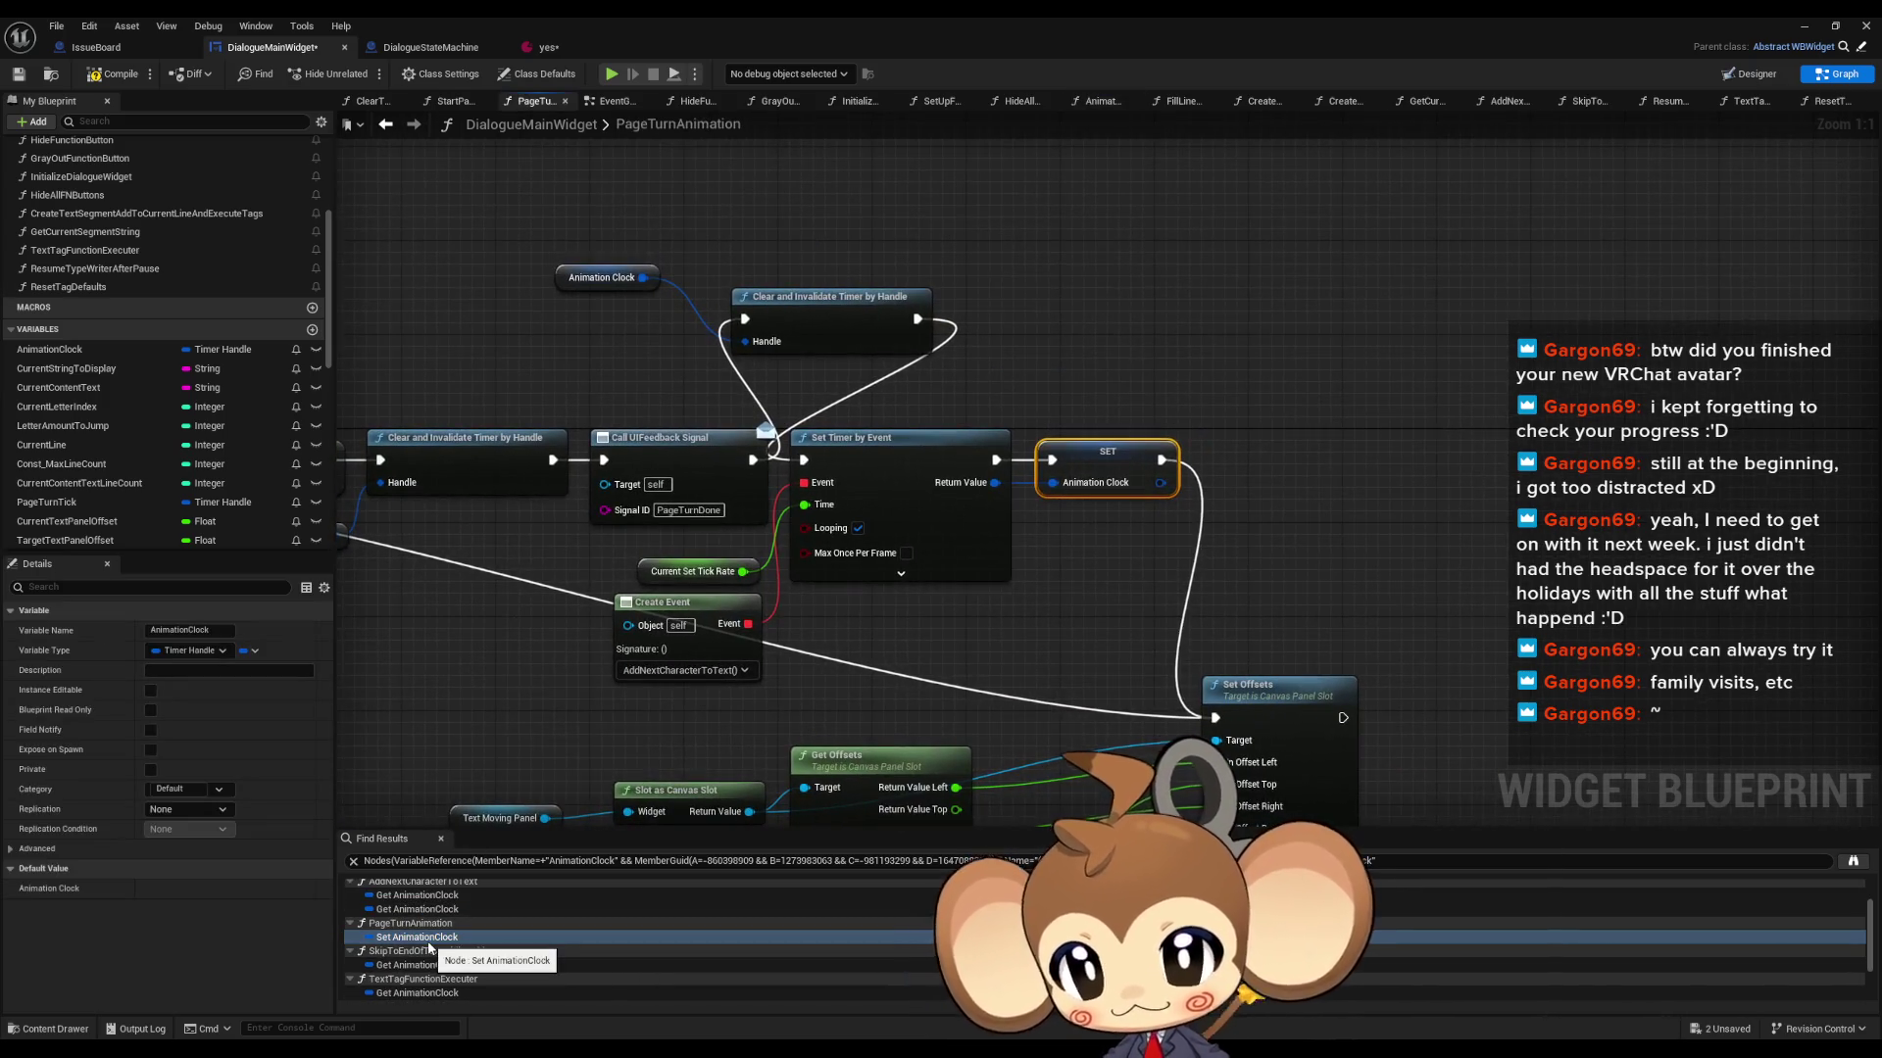
scroll(941, 431, "down", 4)
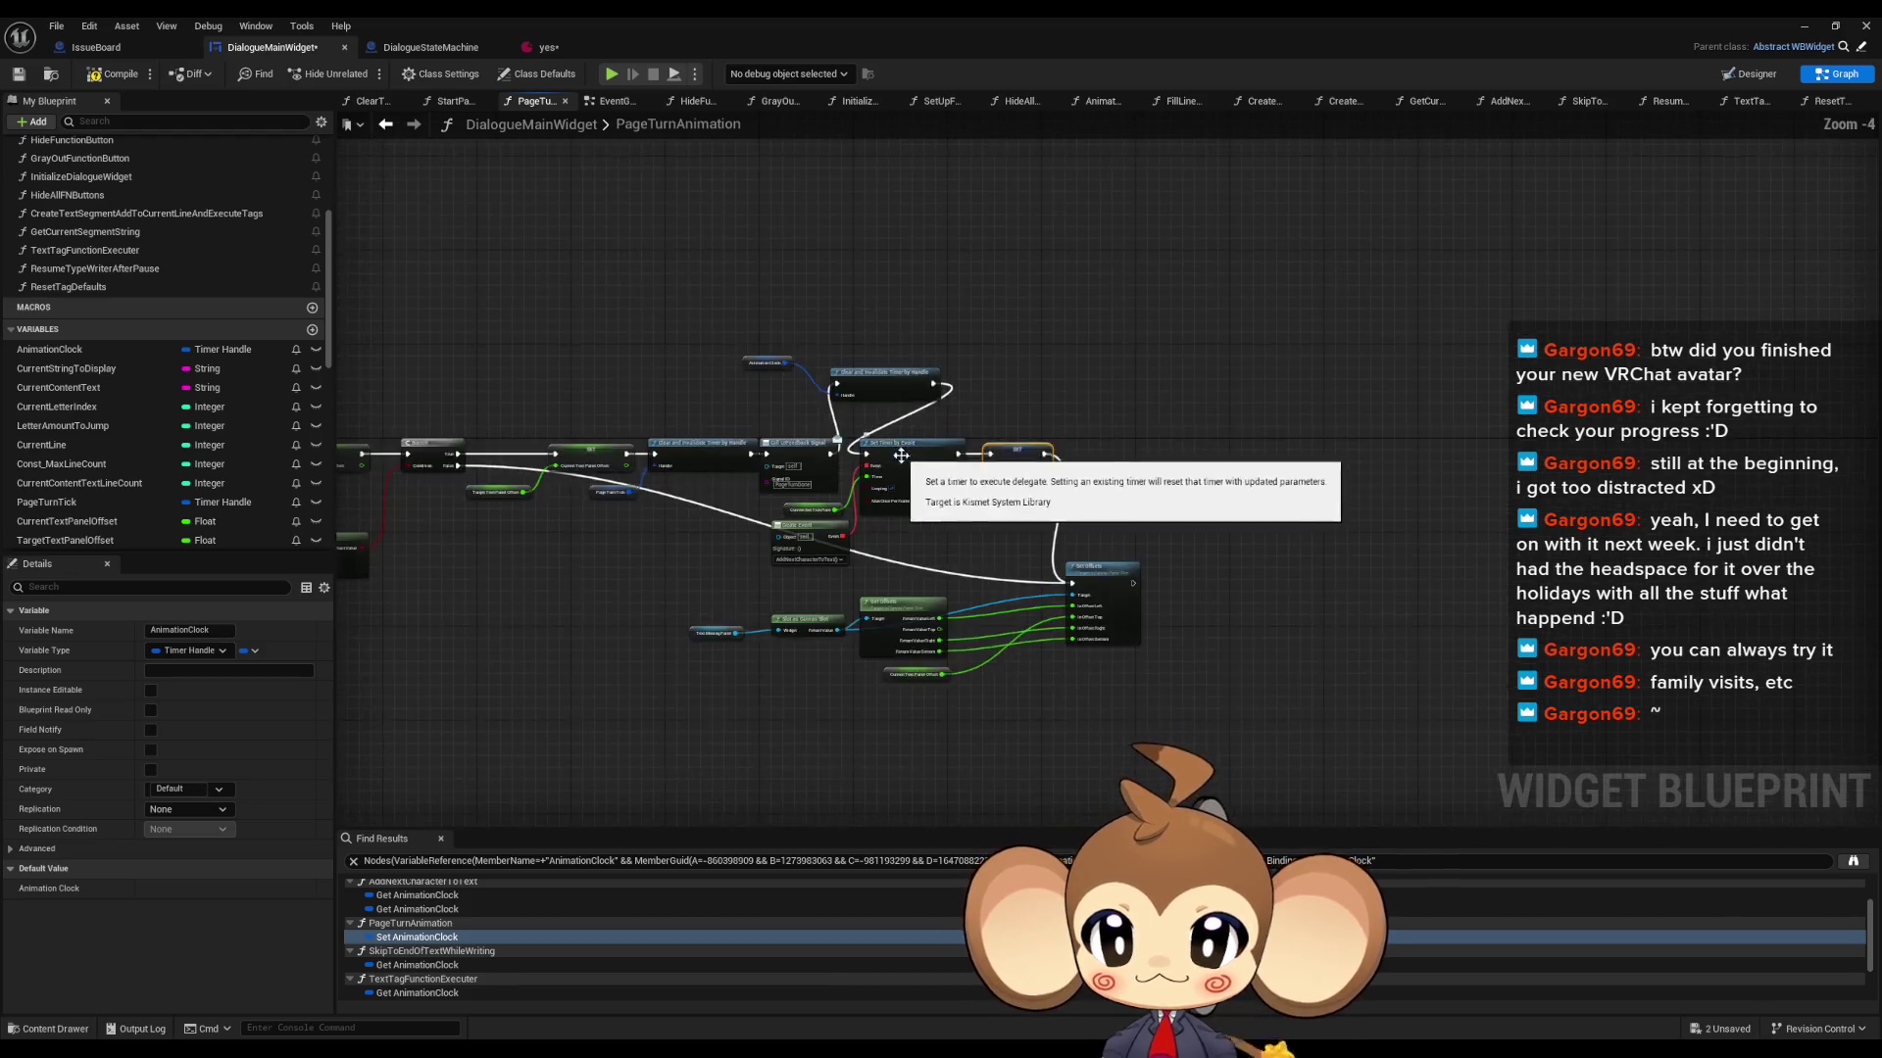
- Play-test again and confirm the prompt still reads 'Do youDo you'; then stop and reopen DialogueMainWidget
left_click(1803, 30)
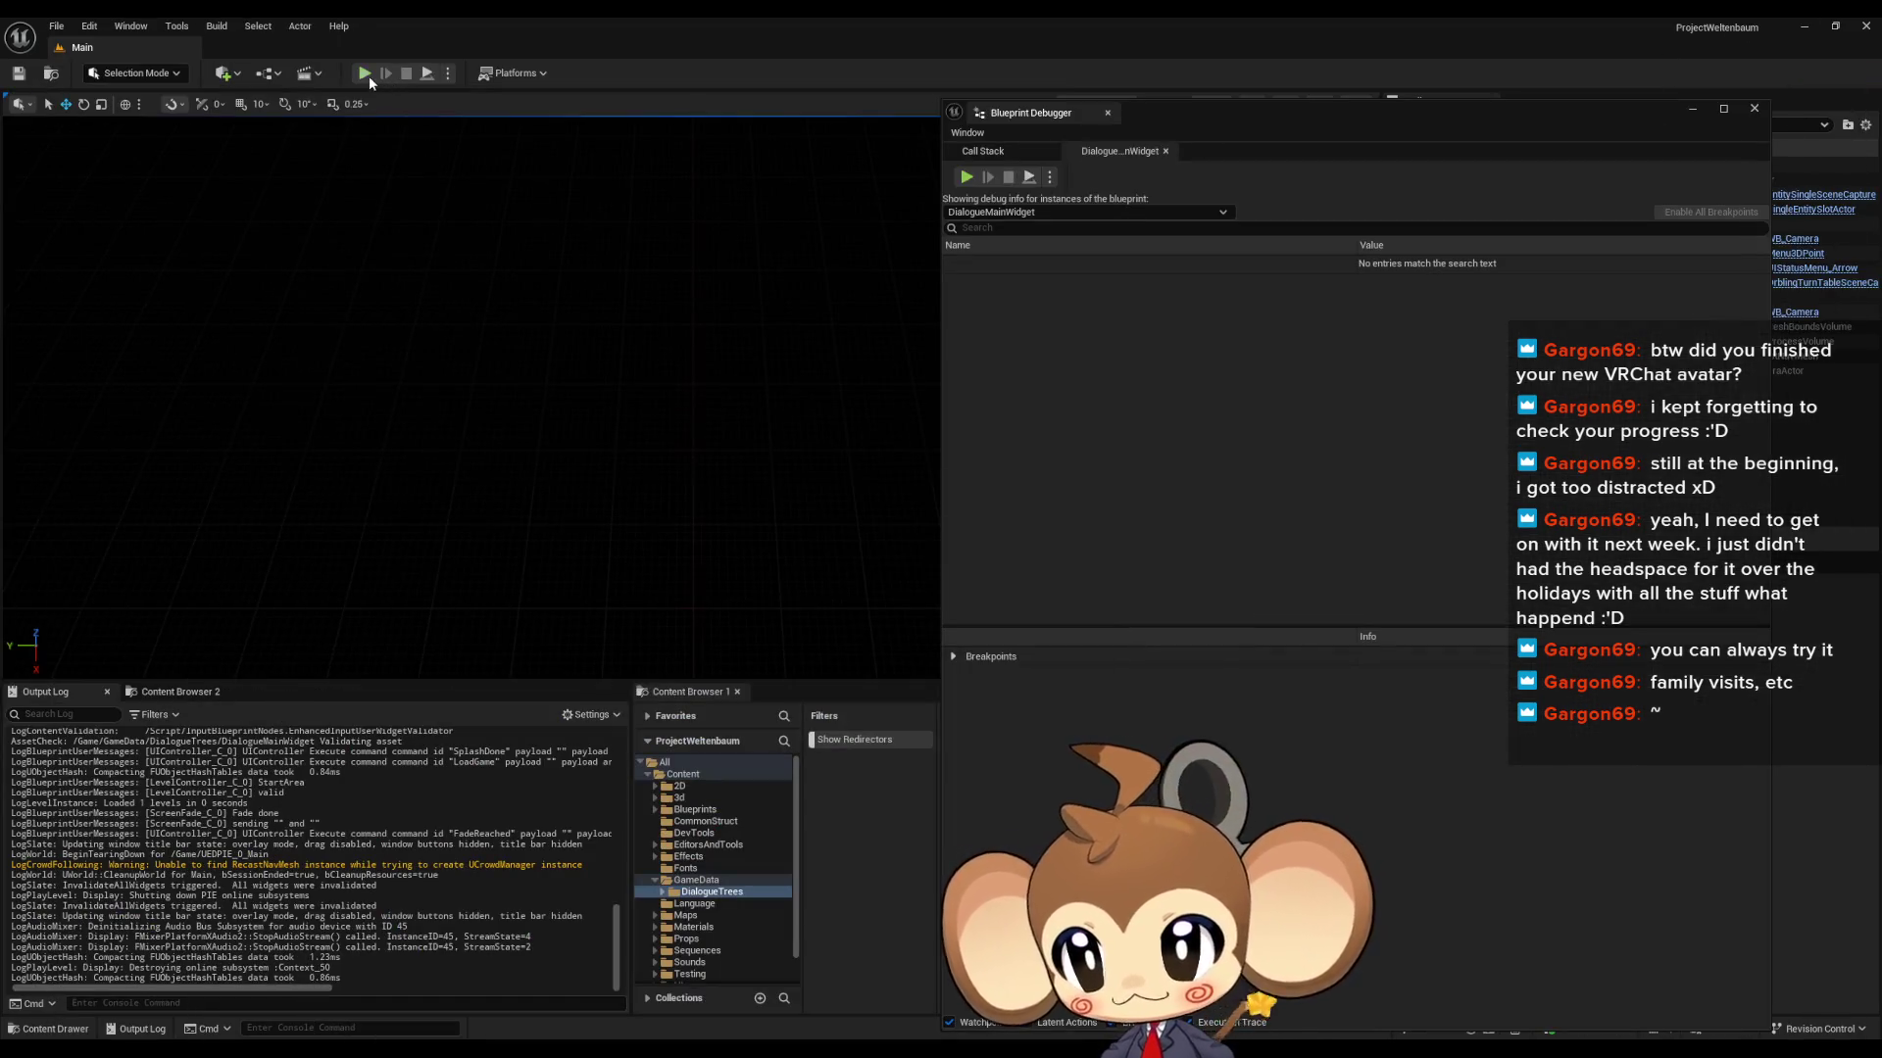
key("alt+p")
left_click(526, 462)
left_click(249, 568)
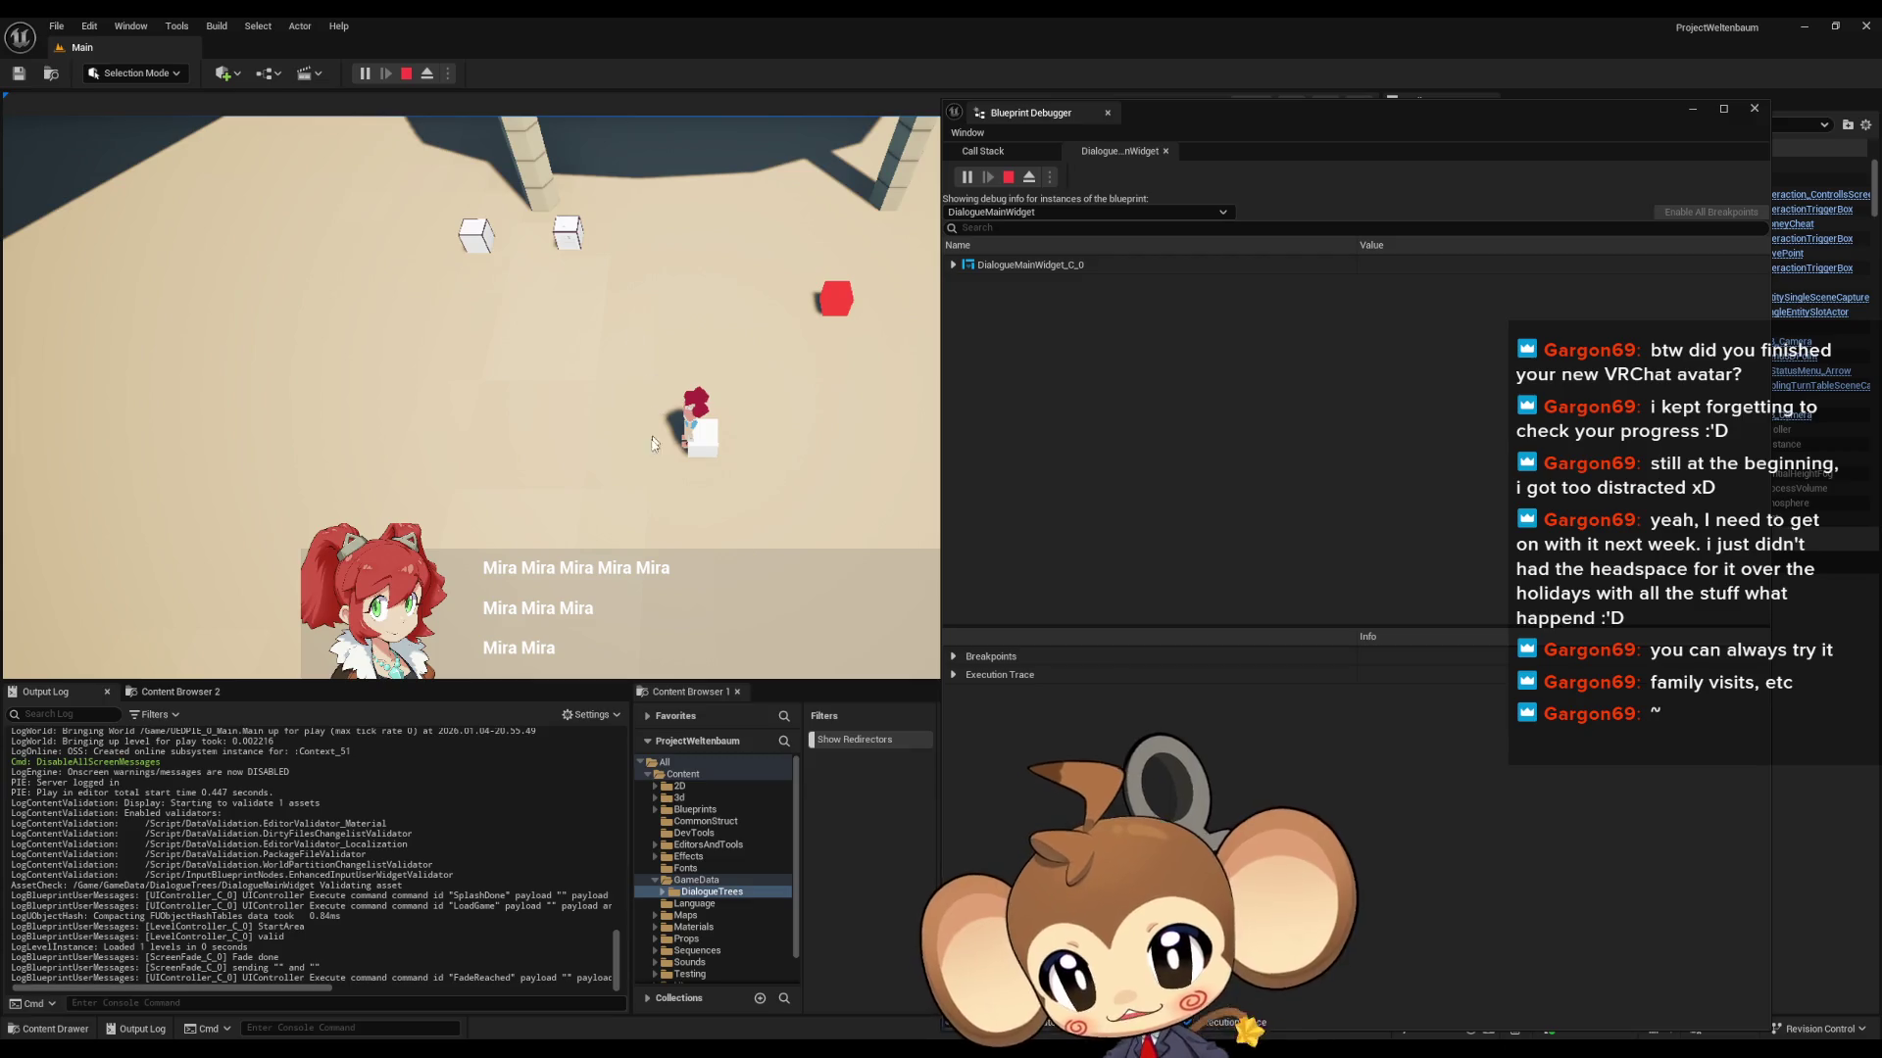
left_click(572, 526)
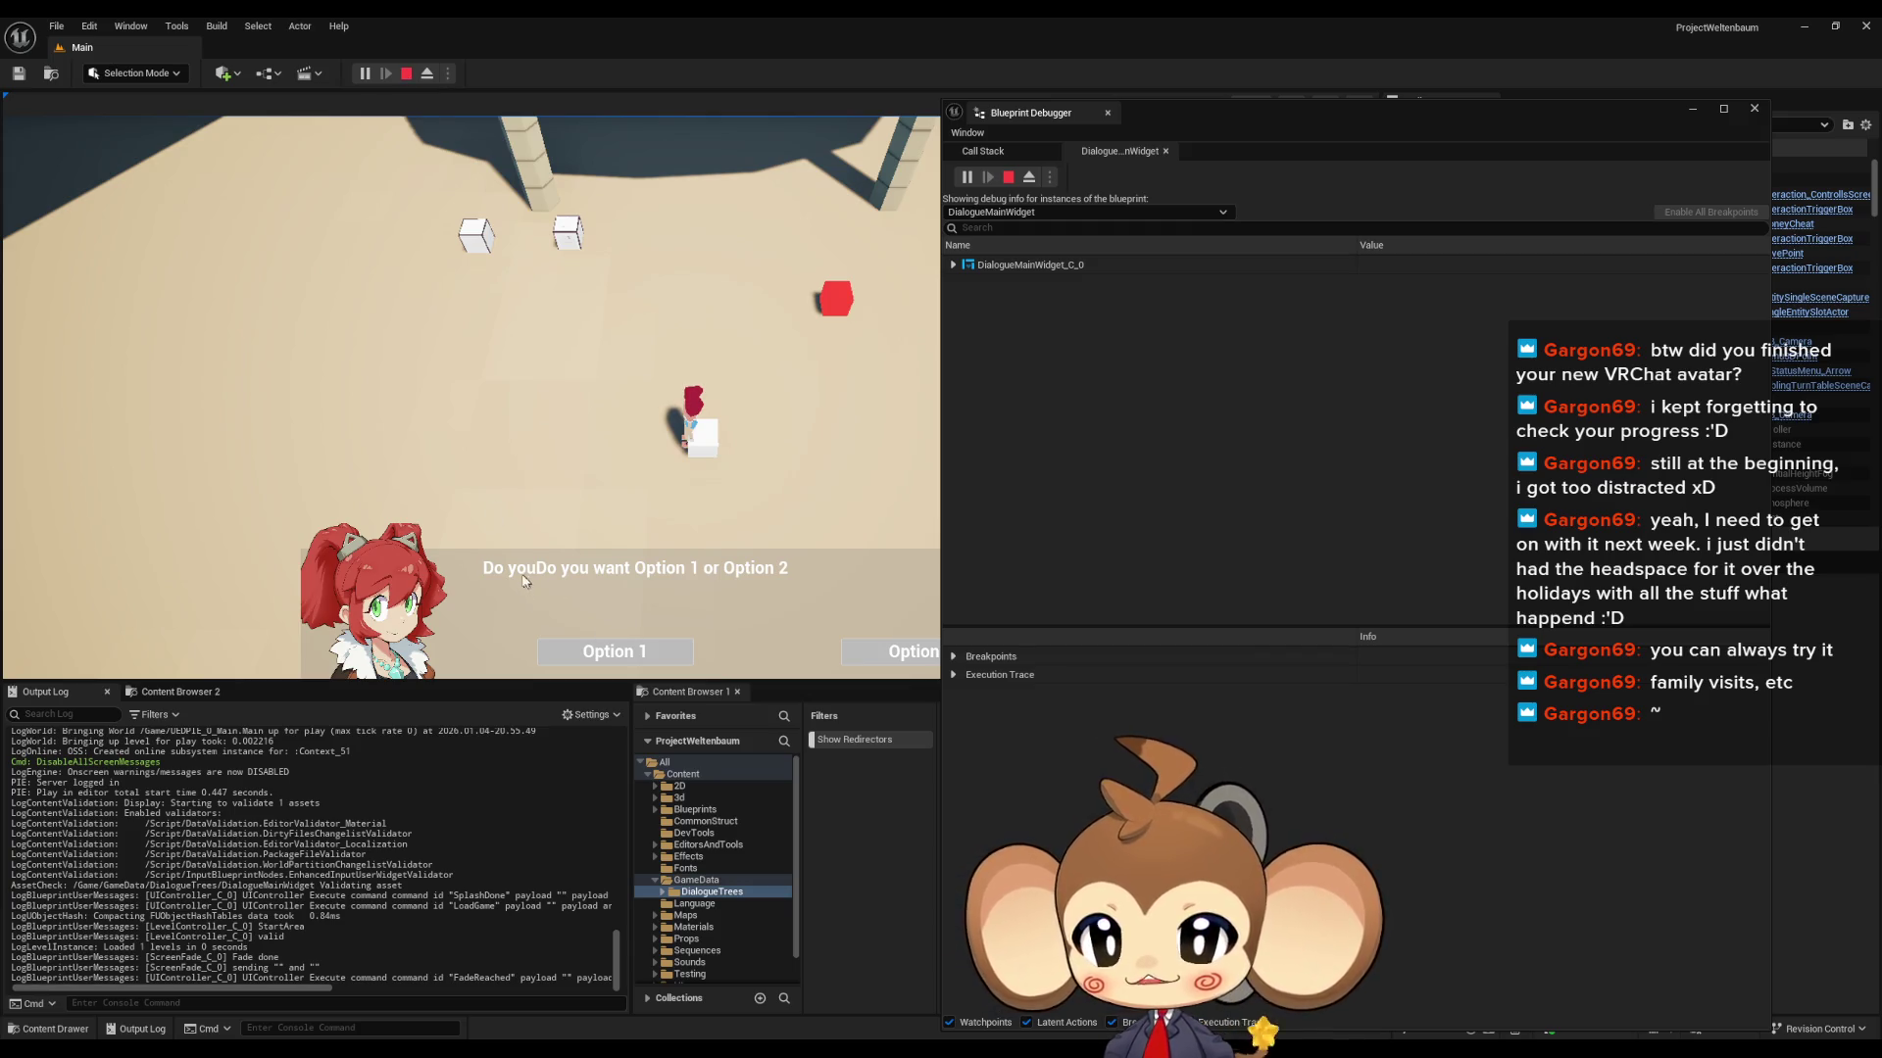
left_click(405, 74)
mouse_move(787, 1026)
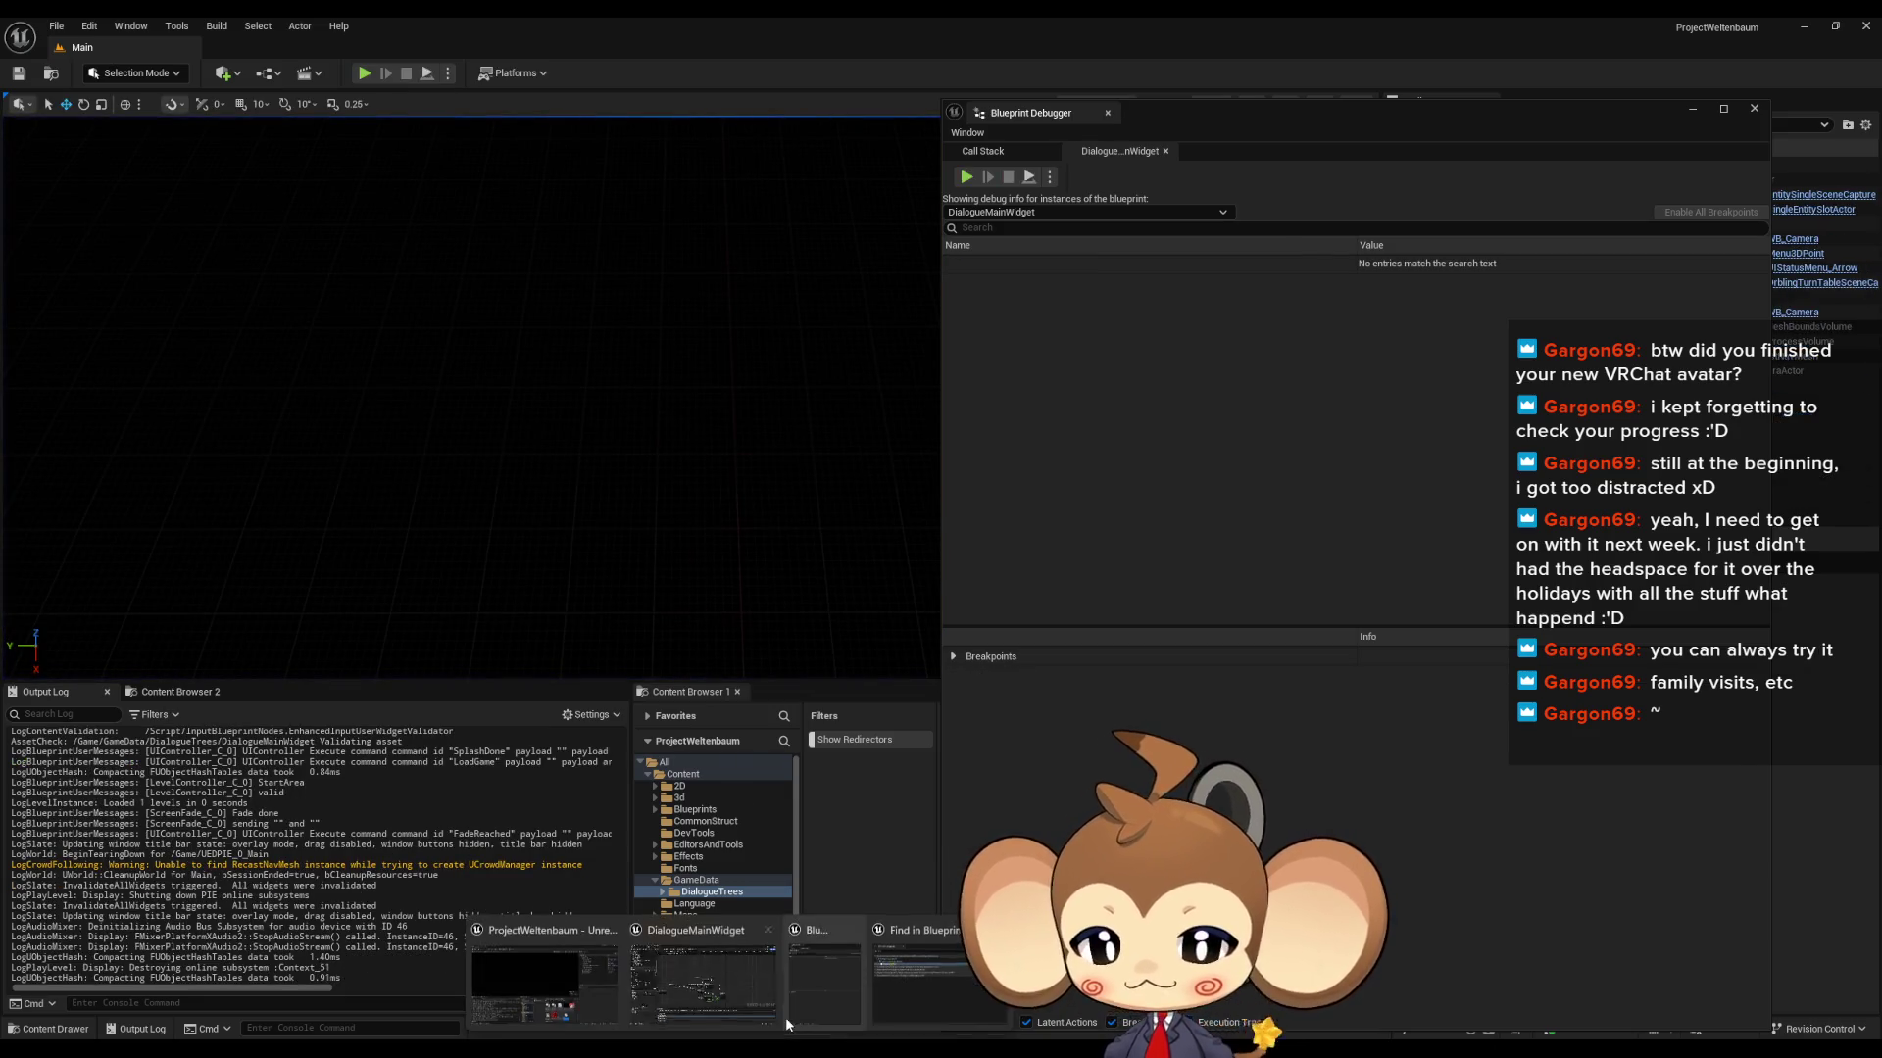
left_click(697, 1013)
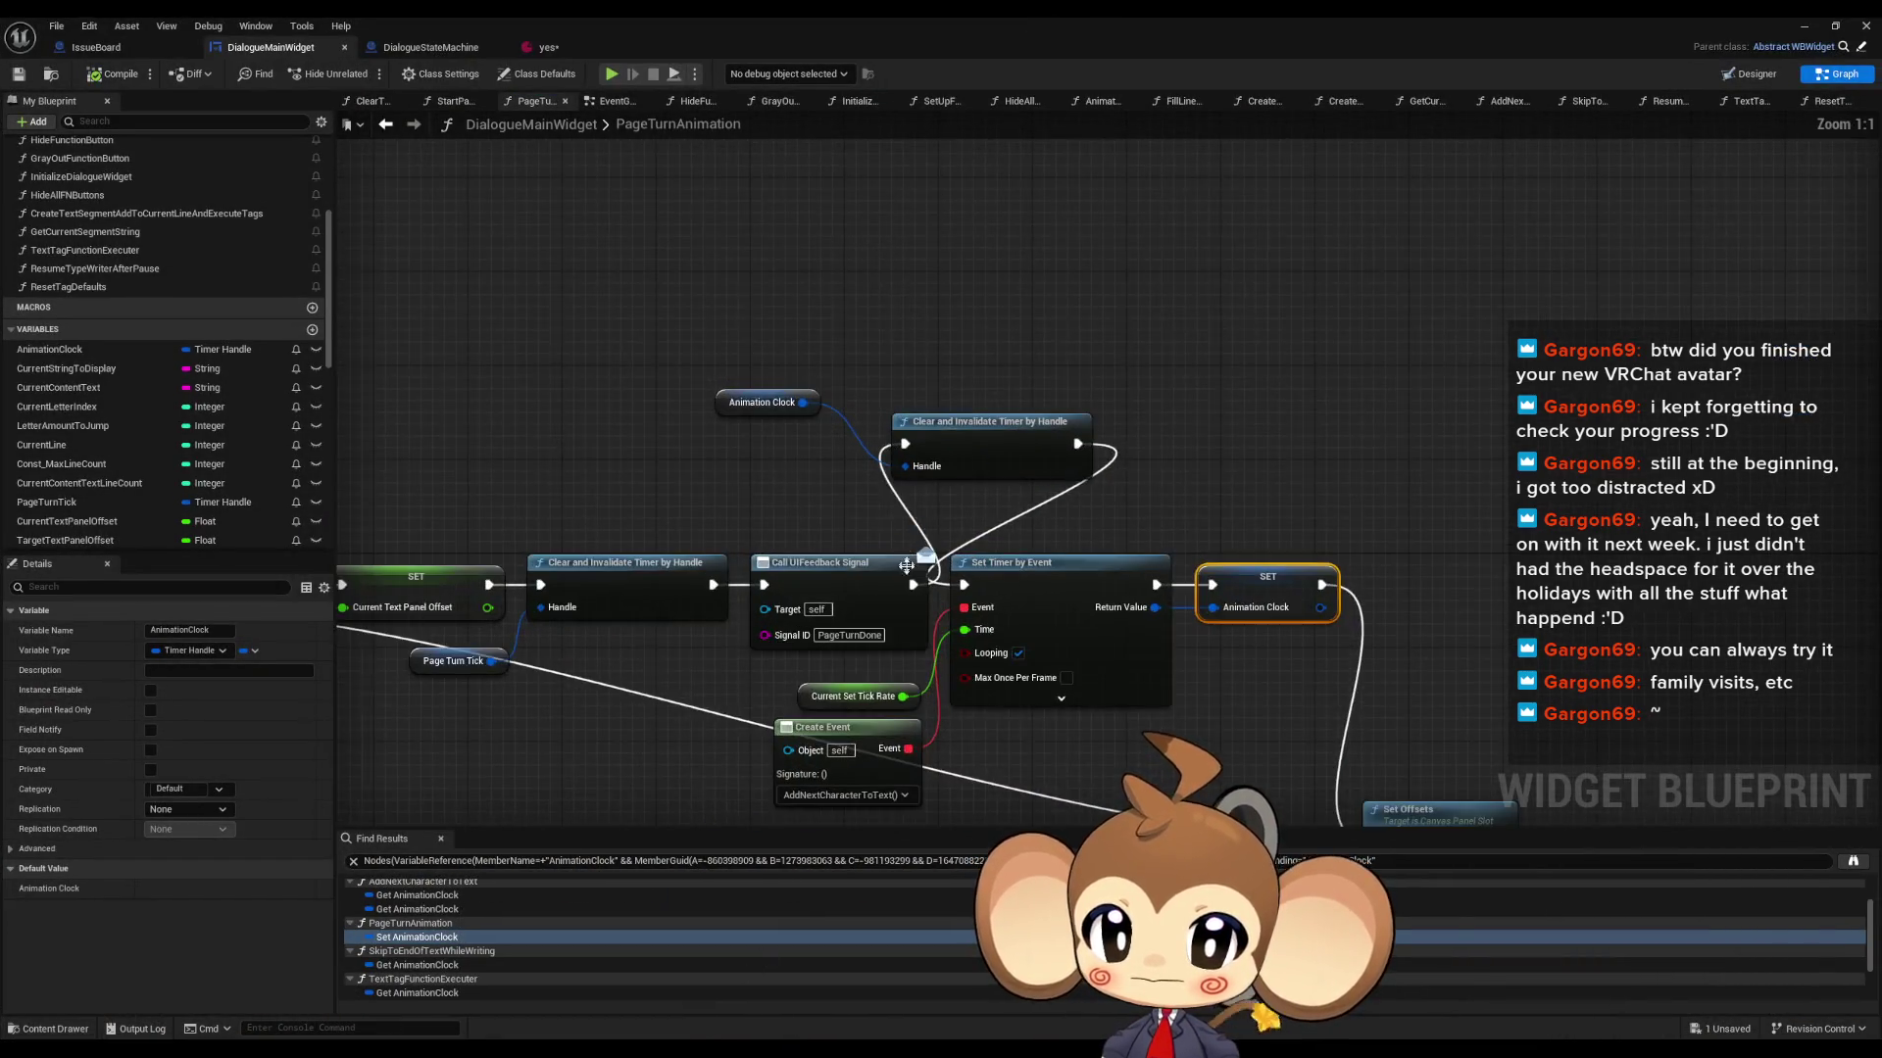
- In PageTurnAnimation, wire UIFeedback straight into Set Timer by Event and delete the clear-timer nodes
left_click_drag(914, 585, 964, 585)
mouse_move(700, 297)
left_mouse_down()
mouse_move(753, 350)
mouse_move(1117, 486)
left_mouse_up()
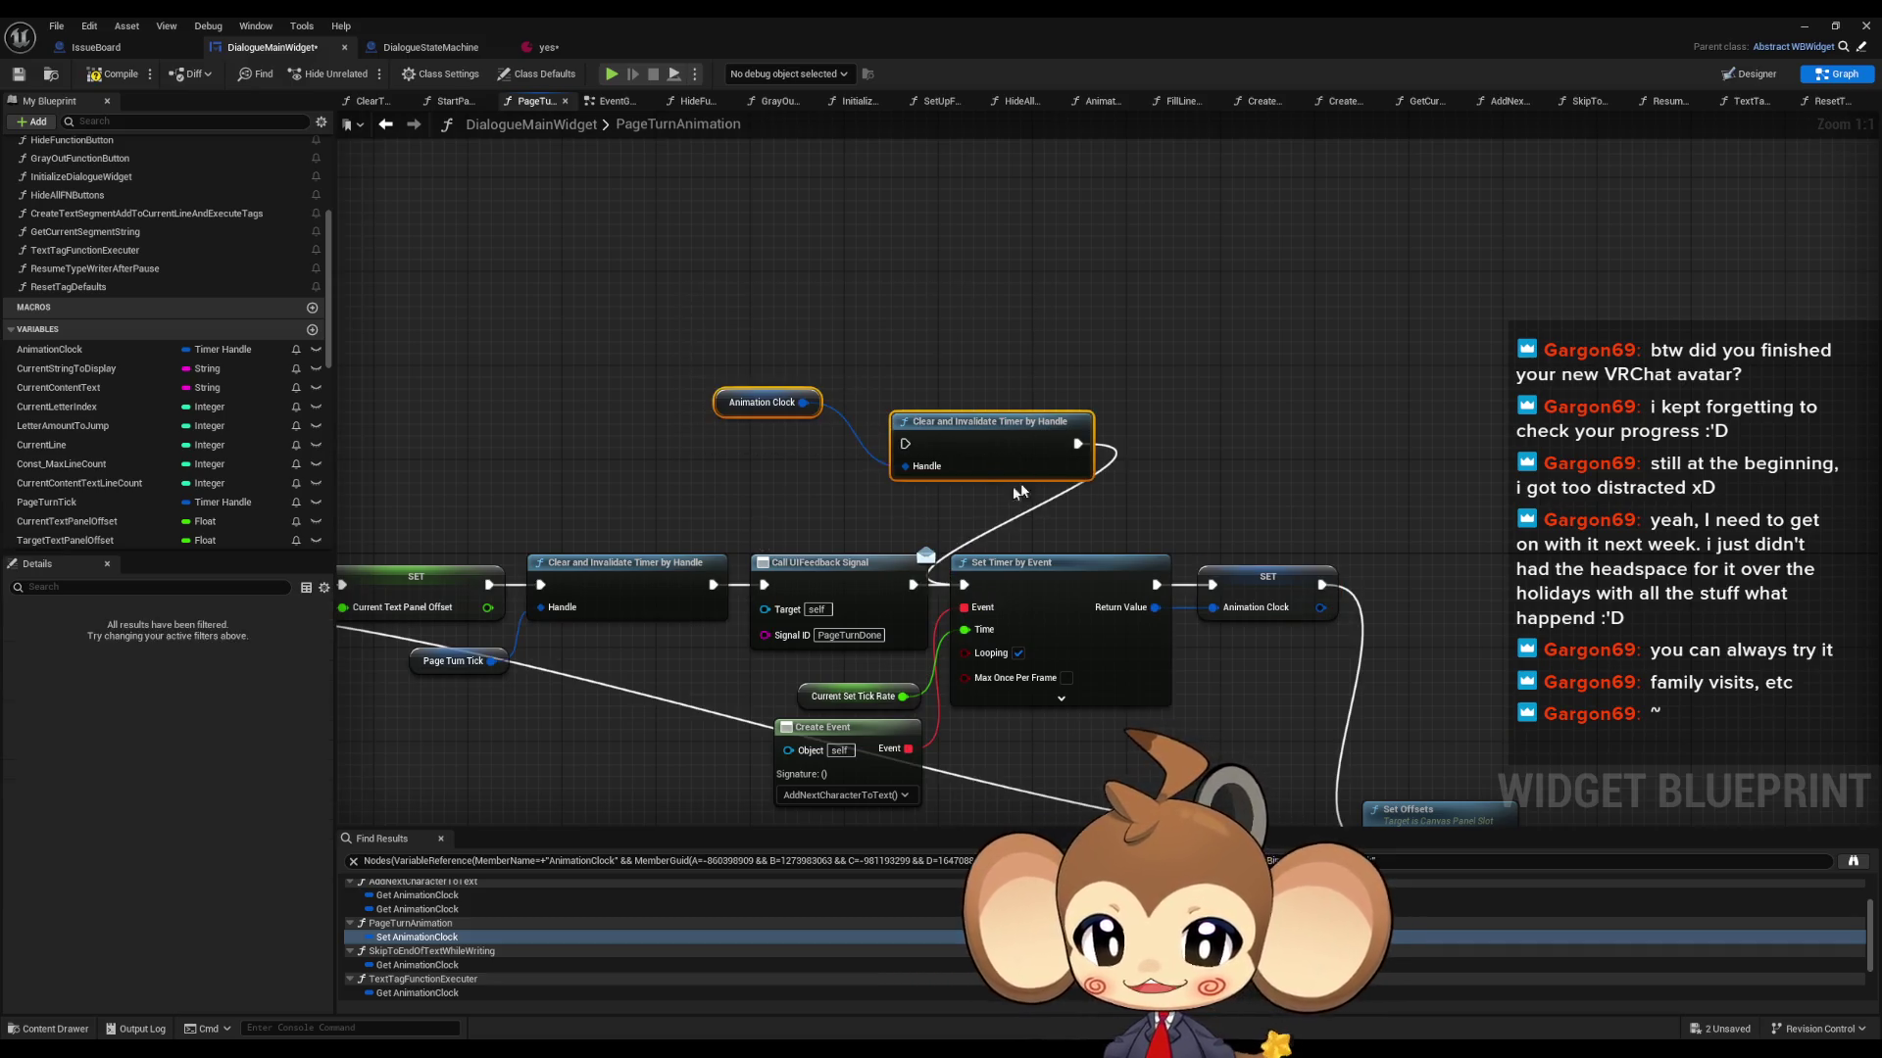
key("Delete")
scroll(431, 977, "up", 2)
- In AnimateDialogueText, reconnect the exec directly to Set Timer and delete the clear-timer nodes
left_click(416, 899)
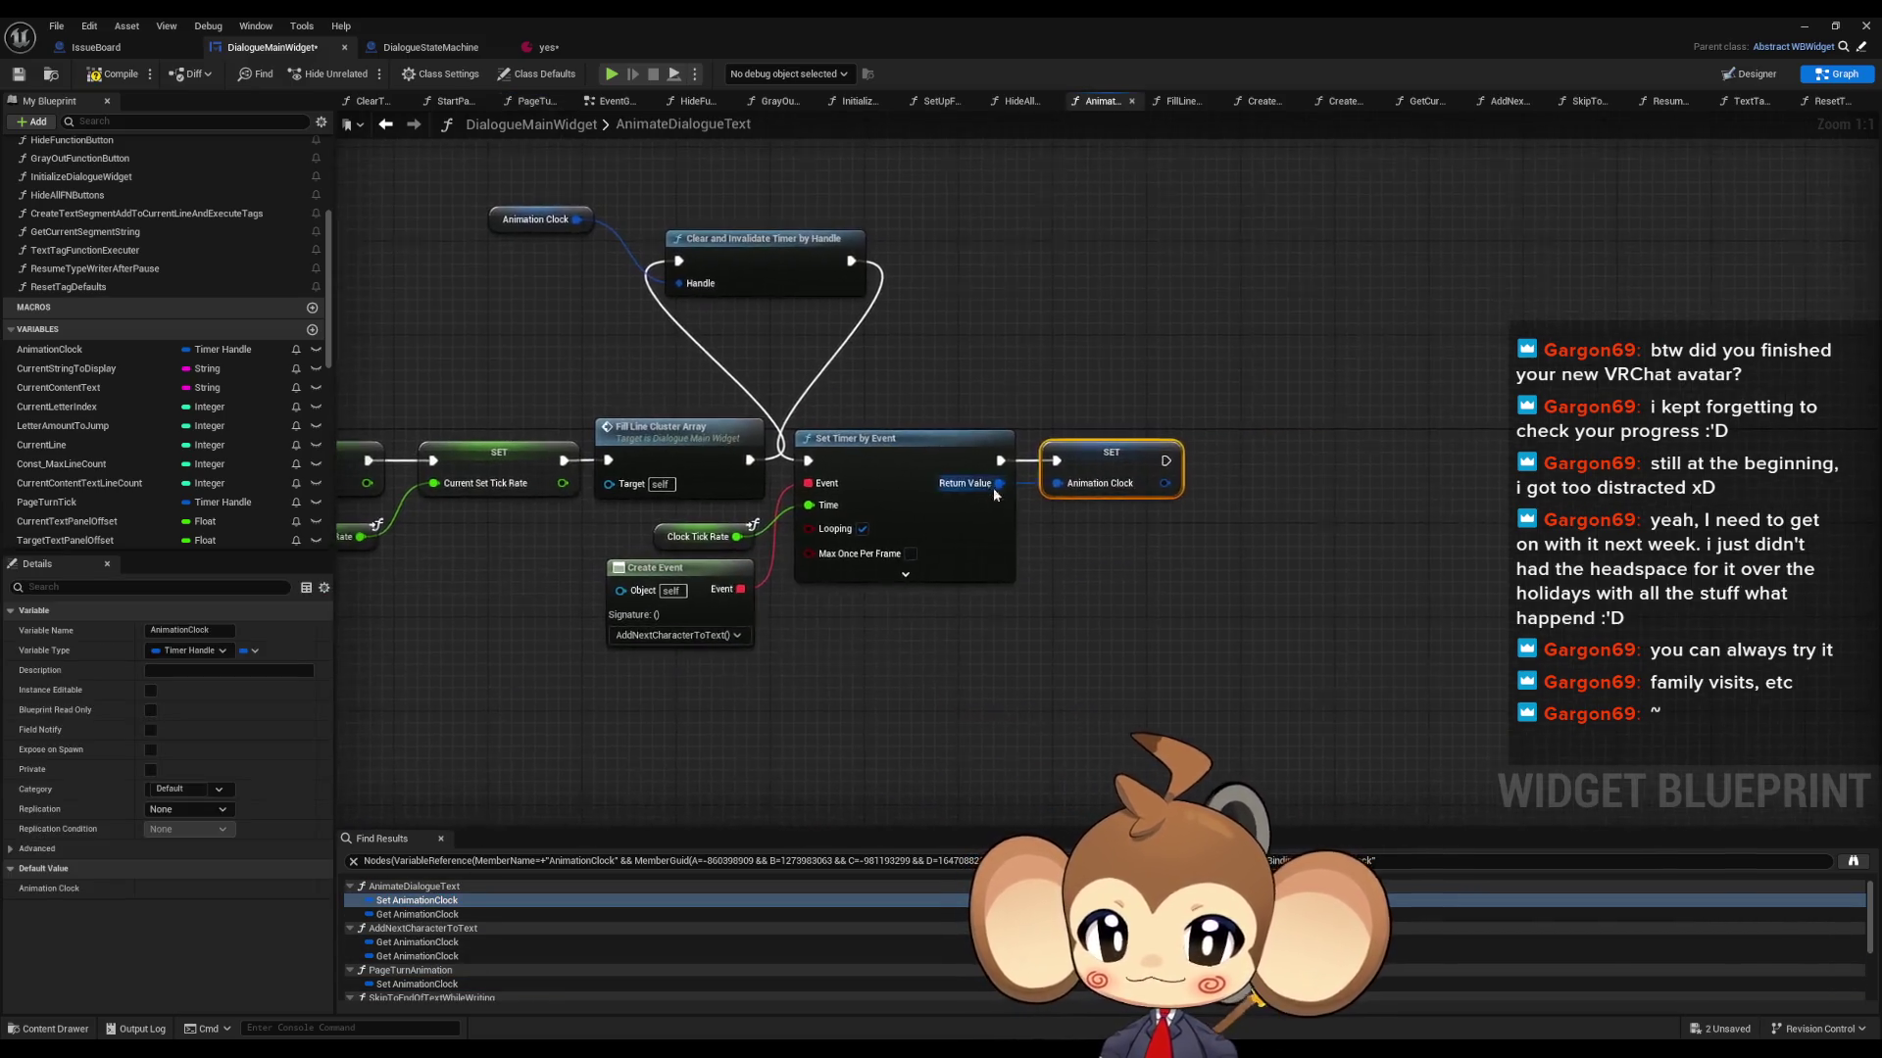
left_click_drag(743, 459, 804, 459)
left_click_drag(461, 181, 790, 303)
key("Delete")
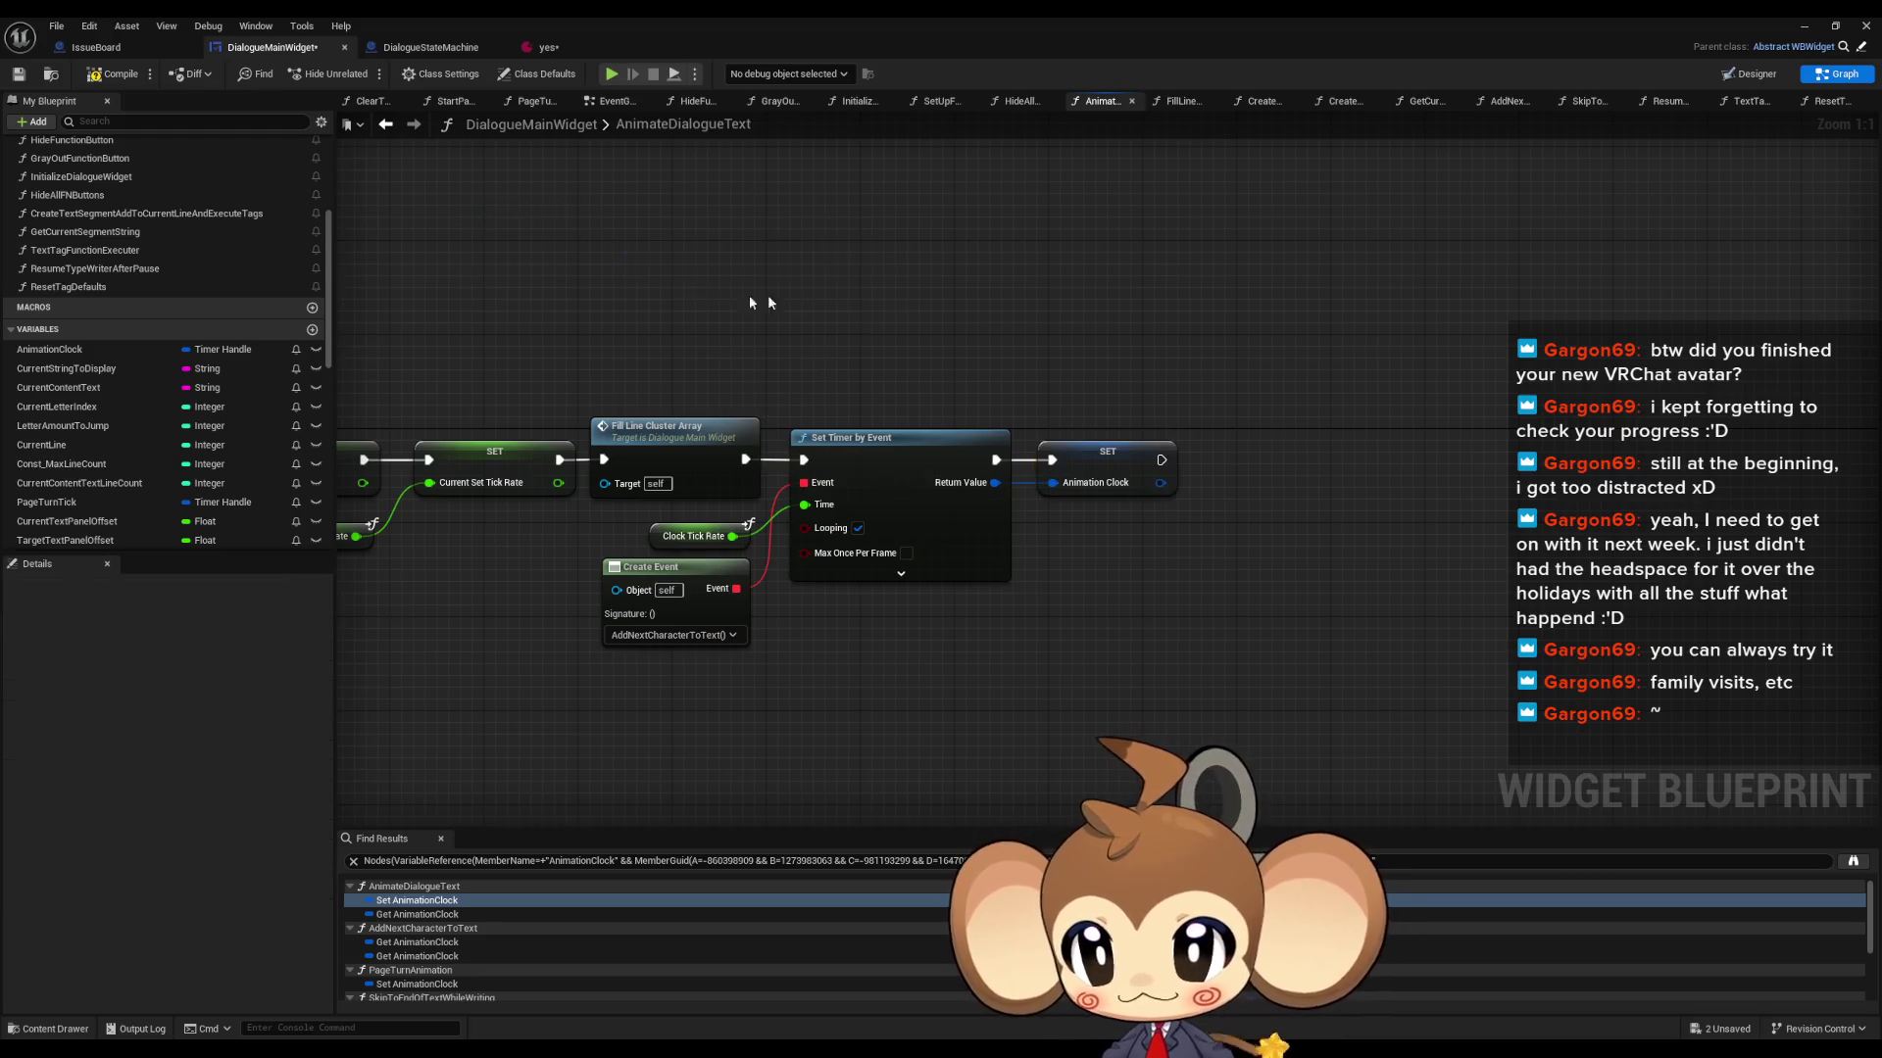
- Open SkipToEndOfTextWhileWriting and select its Animation Clock and clear-timer nodes
scroll(203, 431, "up", 3)
scroll(203, 431, "up", 3)
double_click(91, 337)
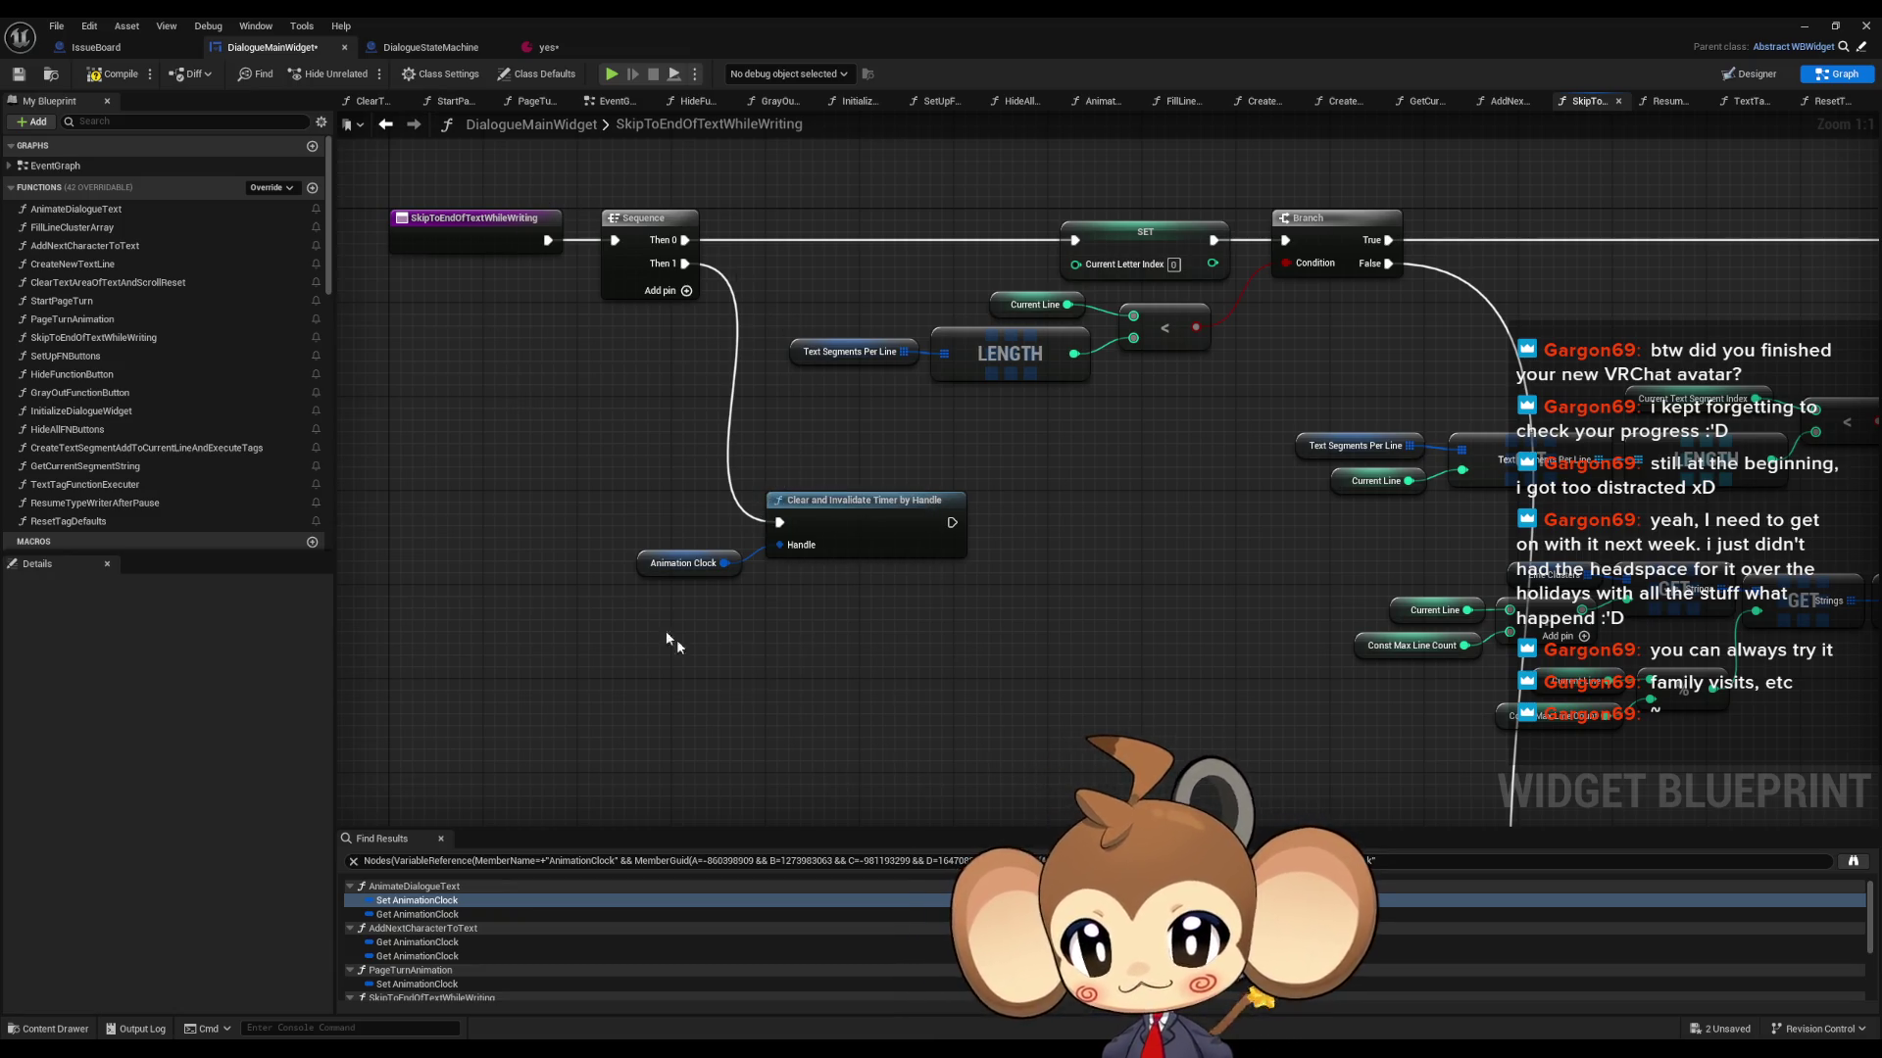
left_click_drag(672, 500, 891, 622)
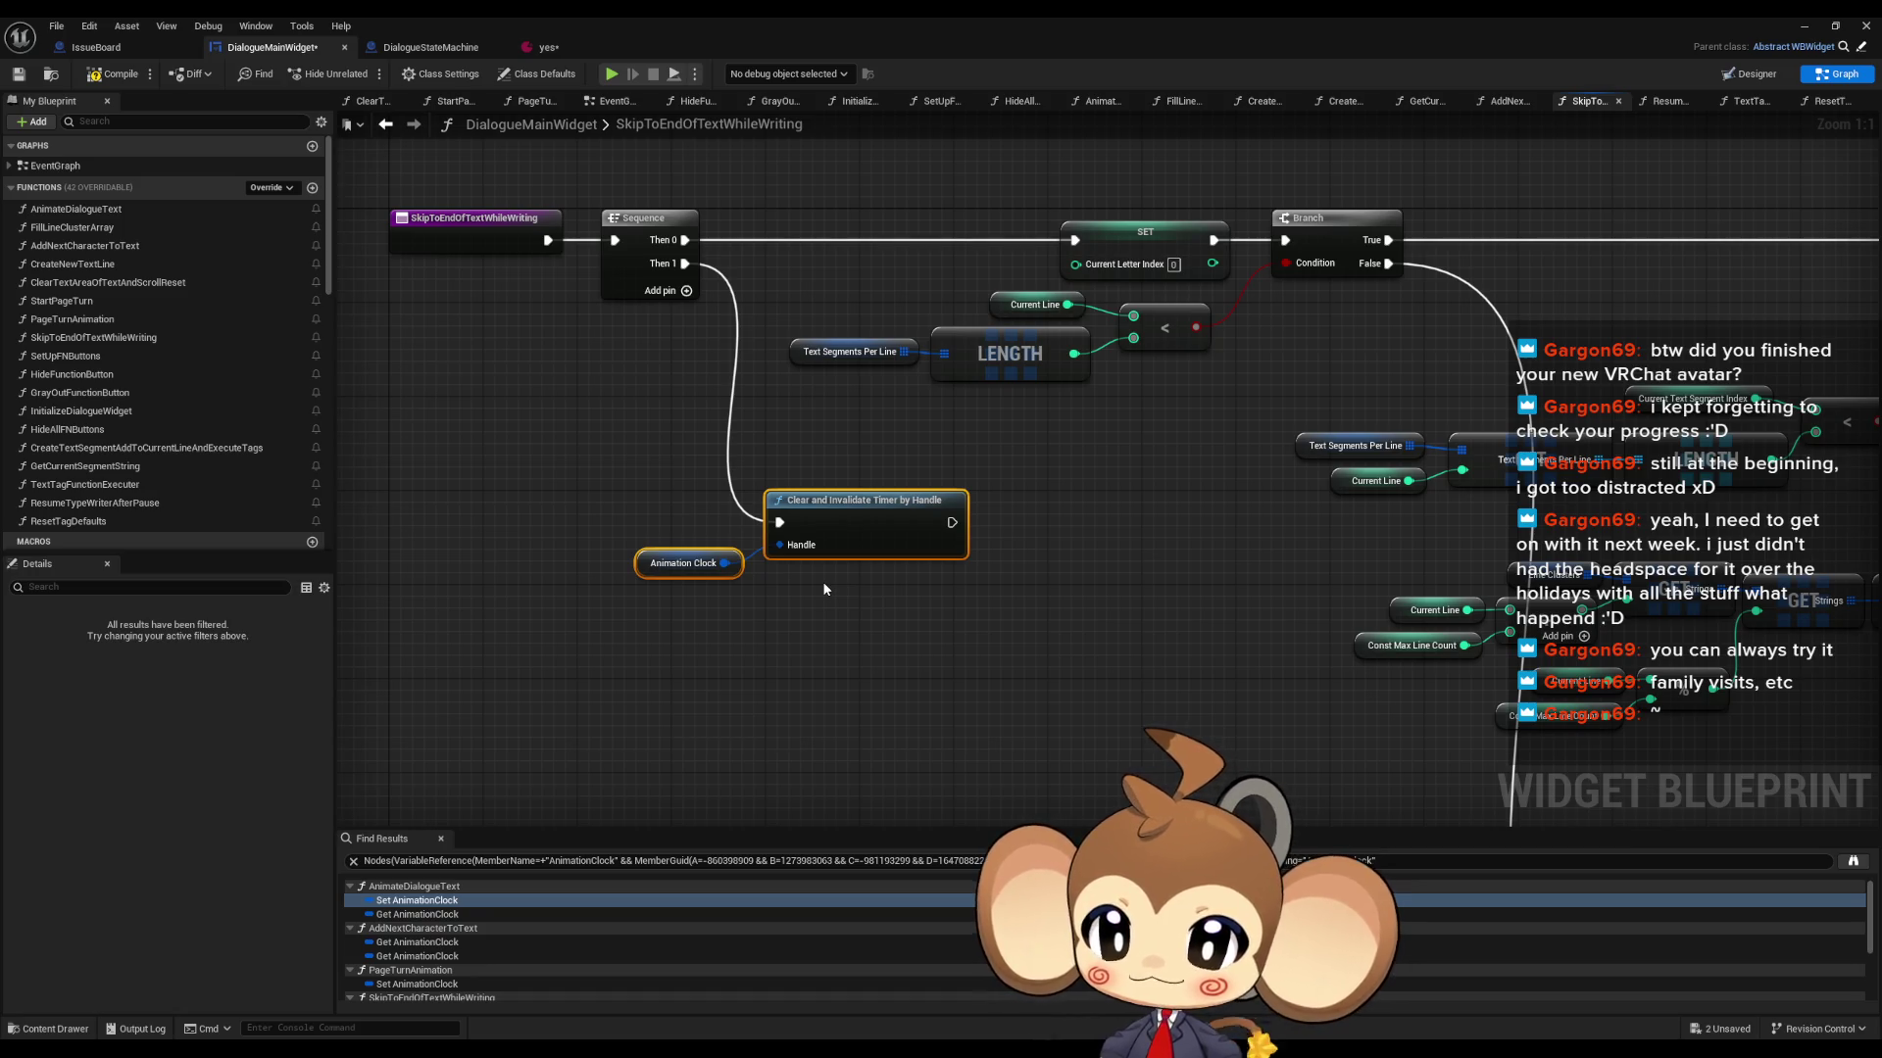
left_click_drag(830, 580, 861, 616)
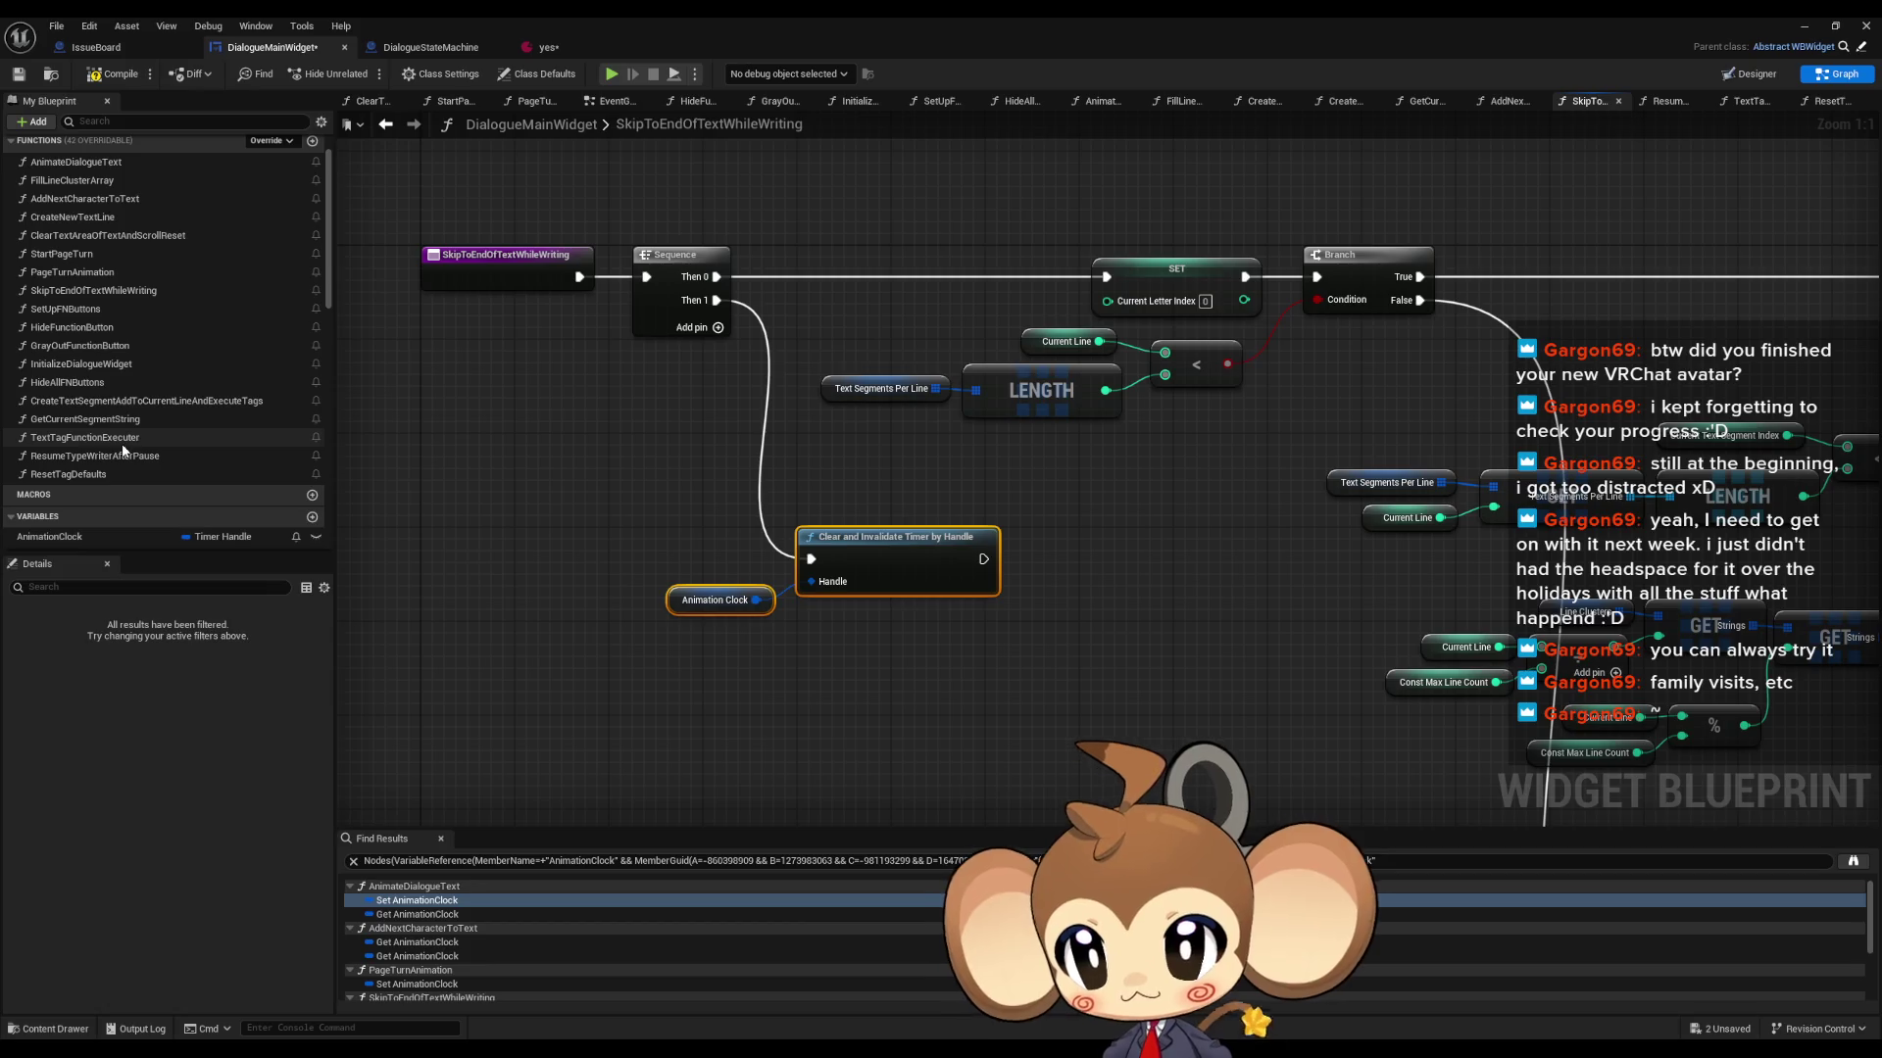
left_click(412, 49)
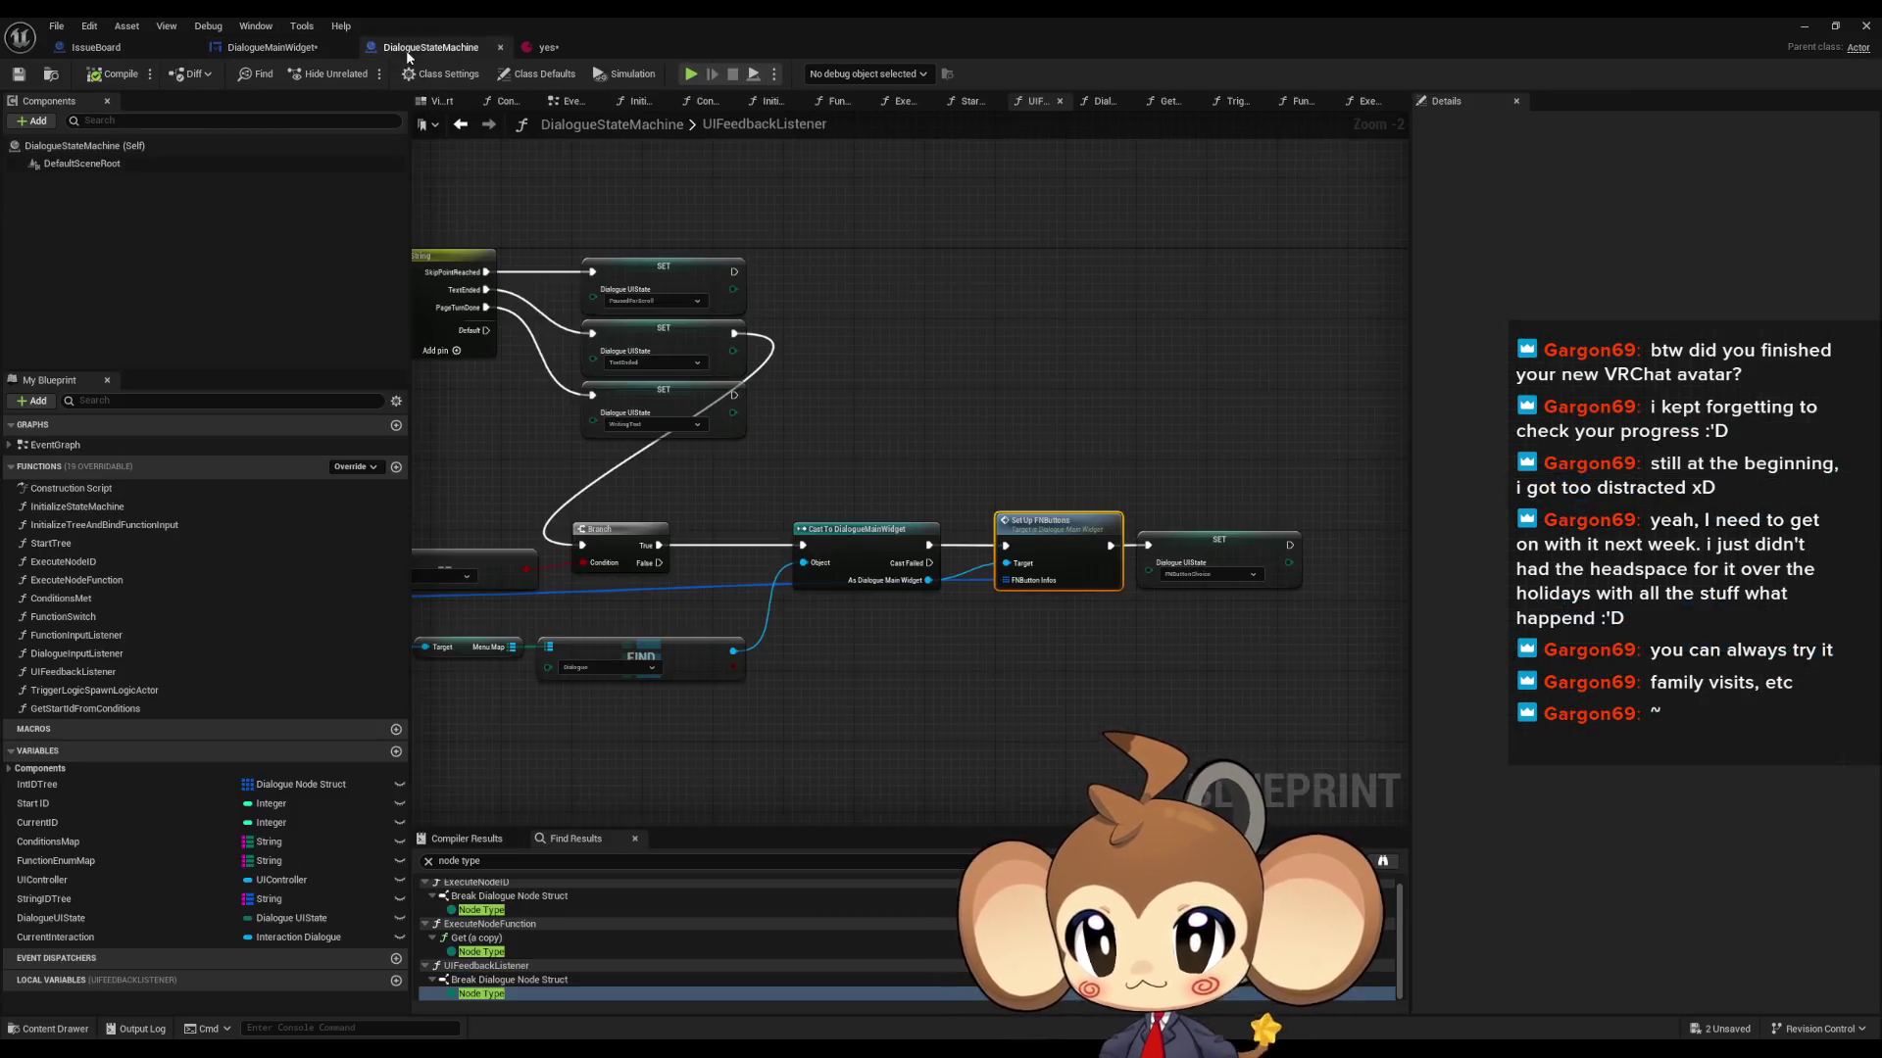
- Review DialogueStateMachine's UIFeedbackListener, FunctionInputListener, FunctionSwitch and TriggerLogicSpawnLogicActor graphs
scroll(875, 467, "up", 2)
mouse_move(843, 467)
left_mouse_down()
mouse_move(882, 429)
mouse_move(1029, 428)
mouse_move(735, 418)
mouse_move(570, 477)
mouse_move(398, 458)
left_mouse_up()
left_click_drag(804, 509, 1039, 579)
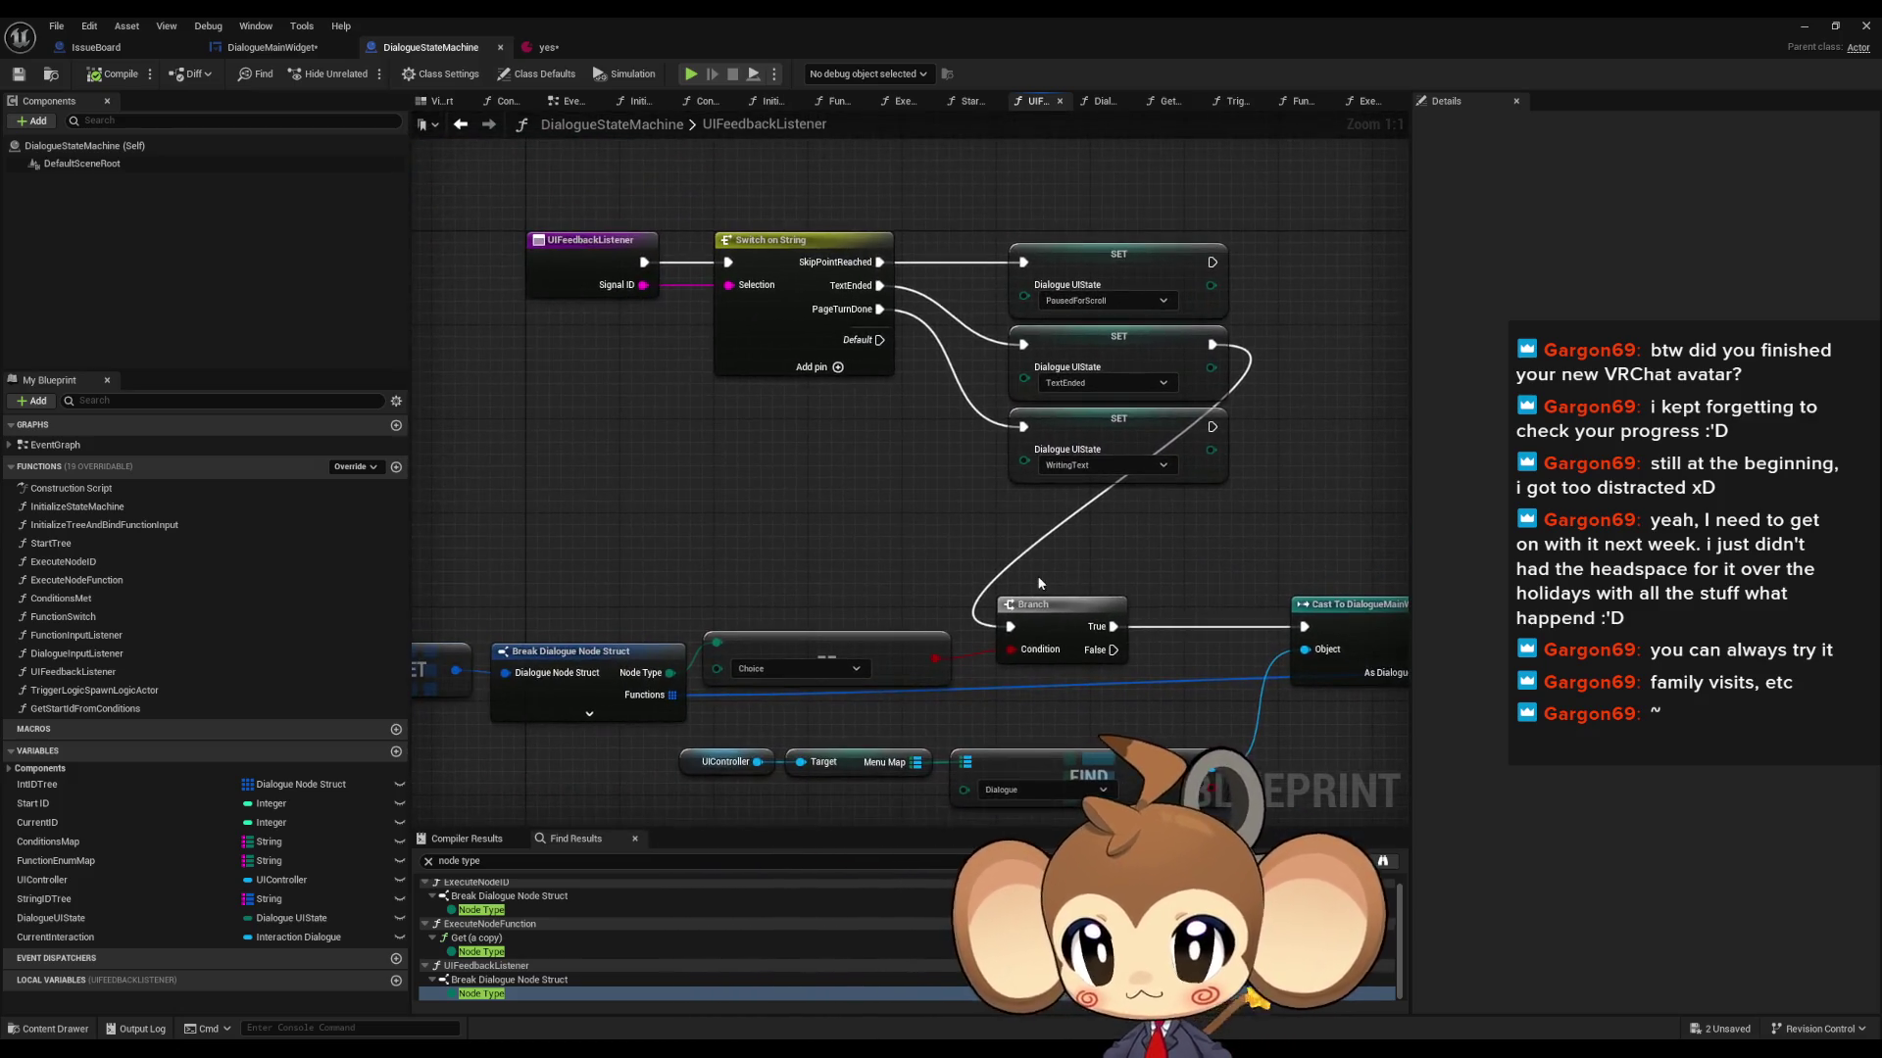
double_click(80, 637)
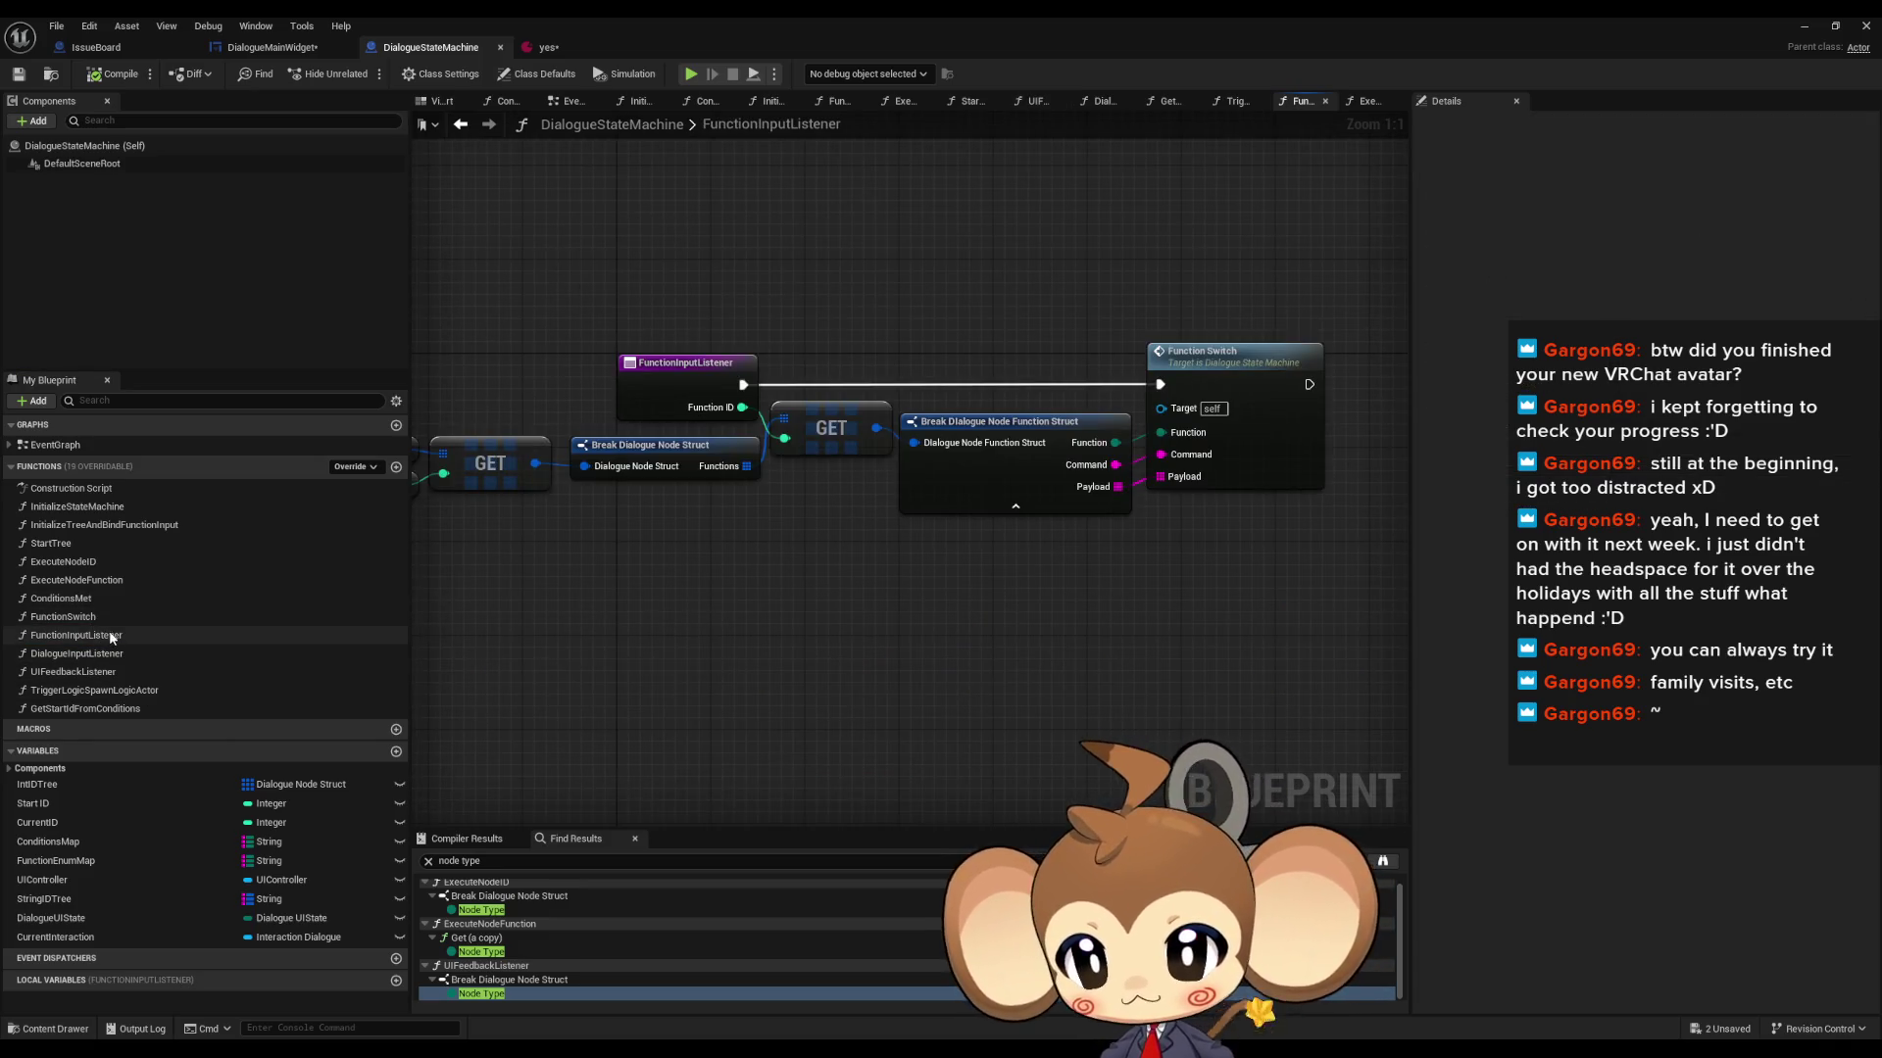
double_click(102, 616)
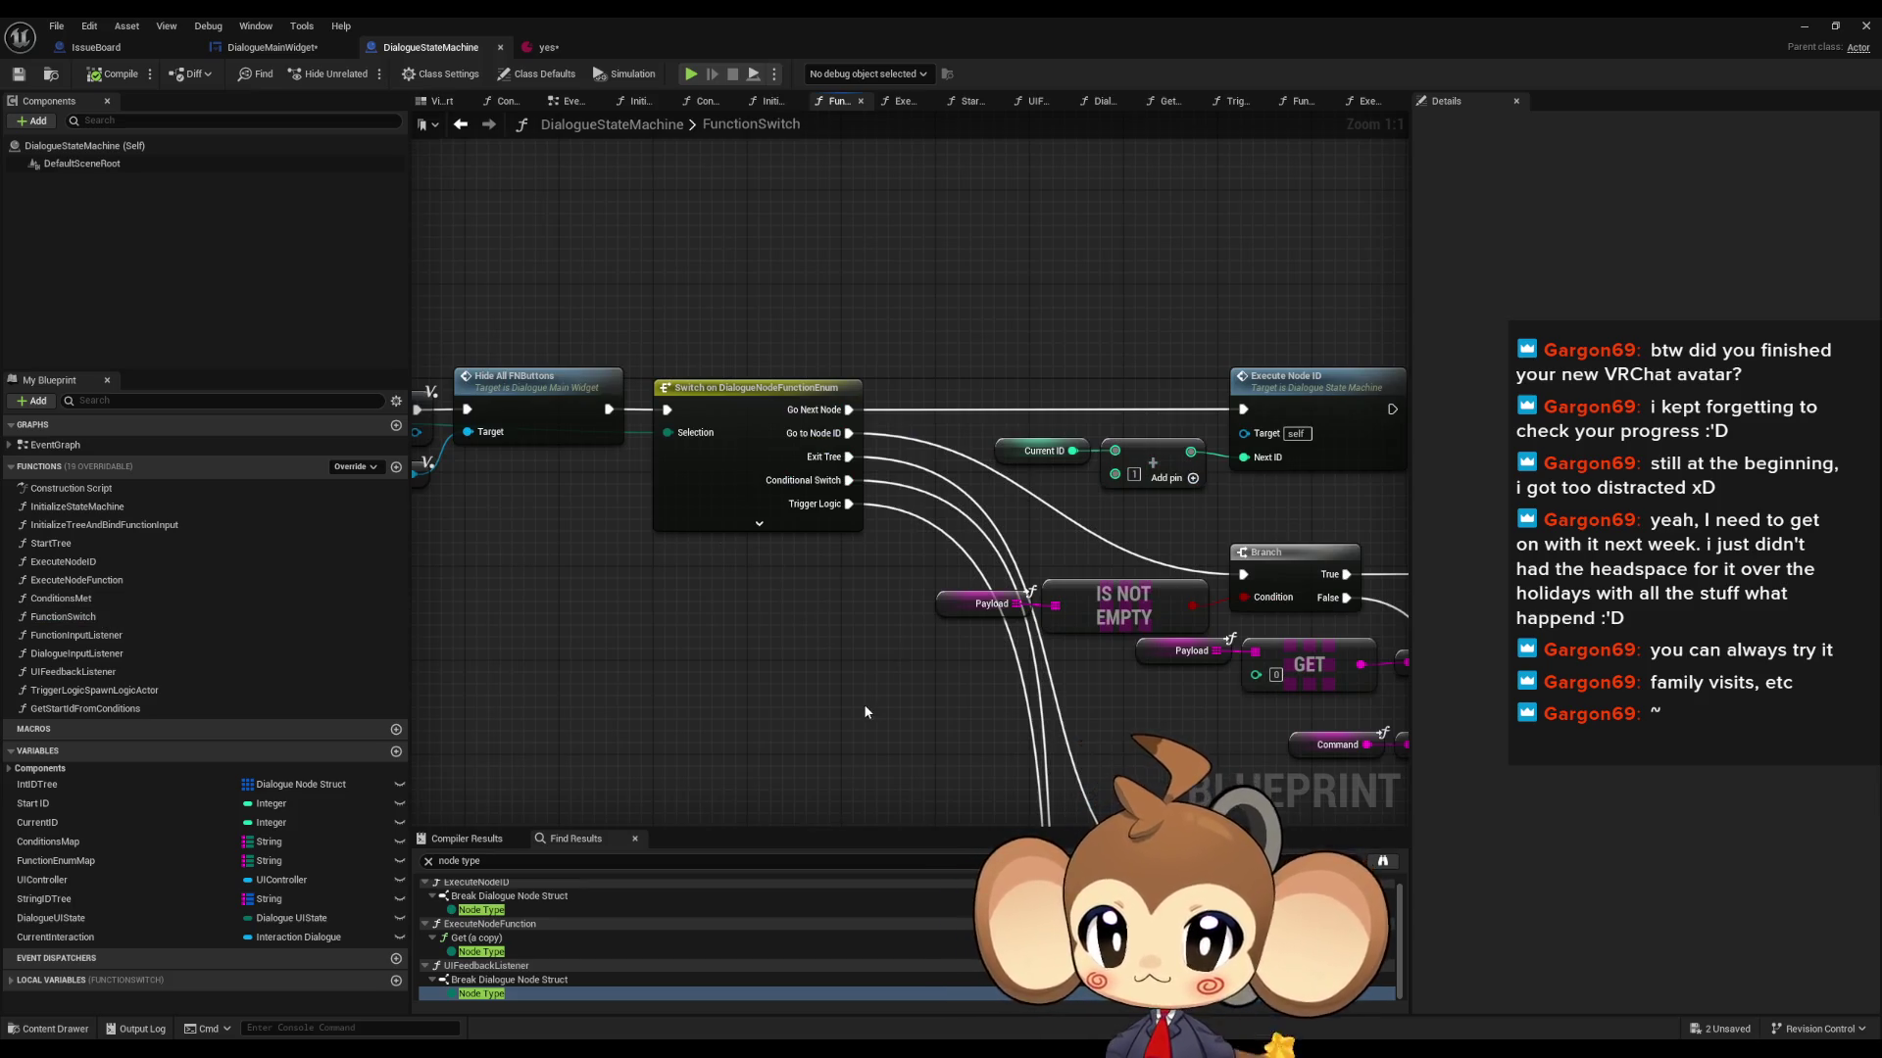
double_click(103, 690)
double_click(100, 677)
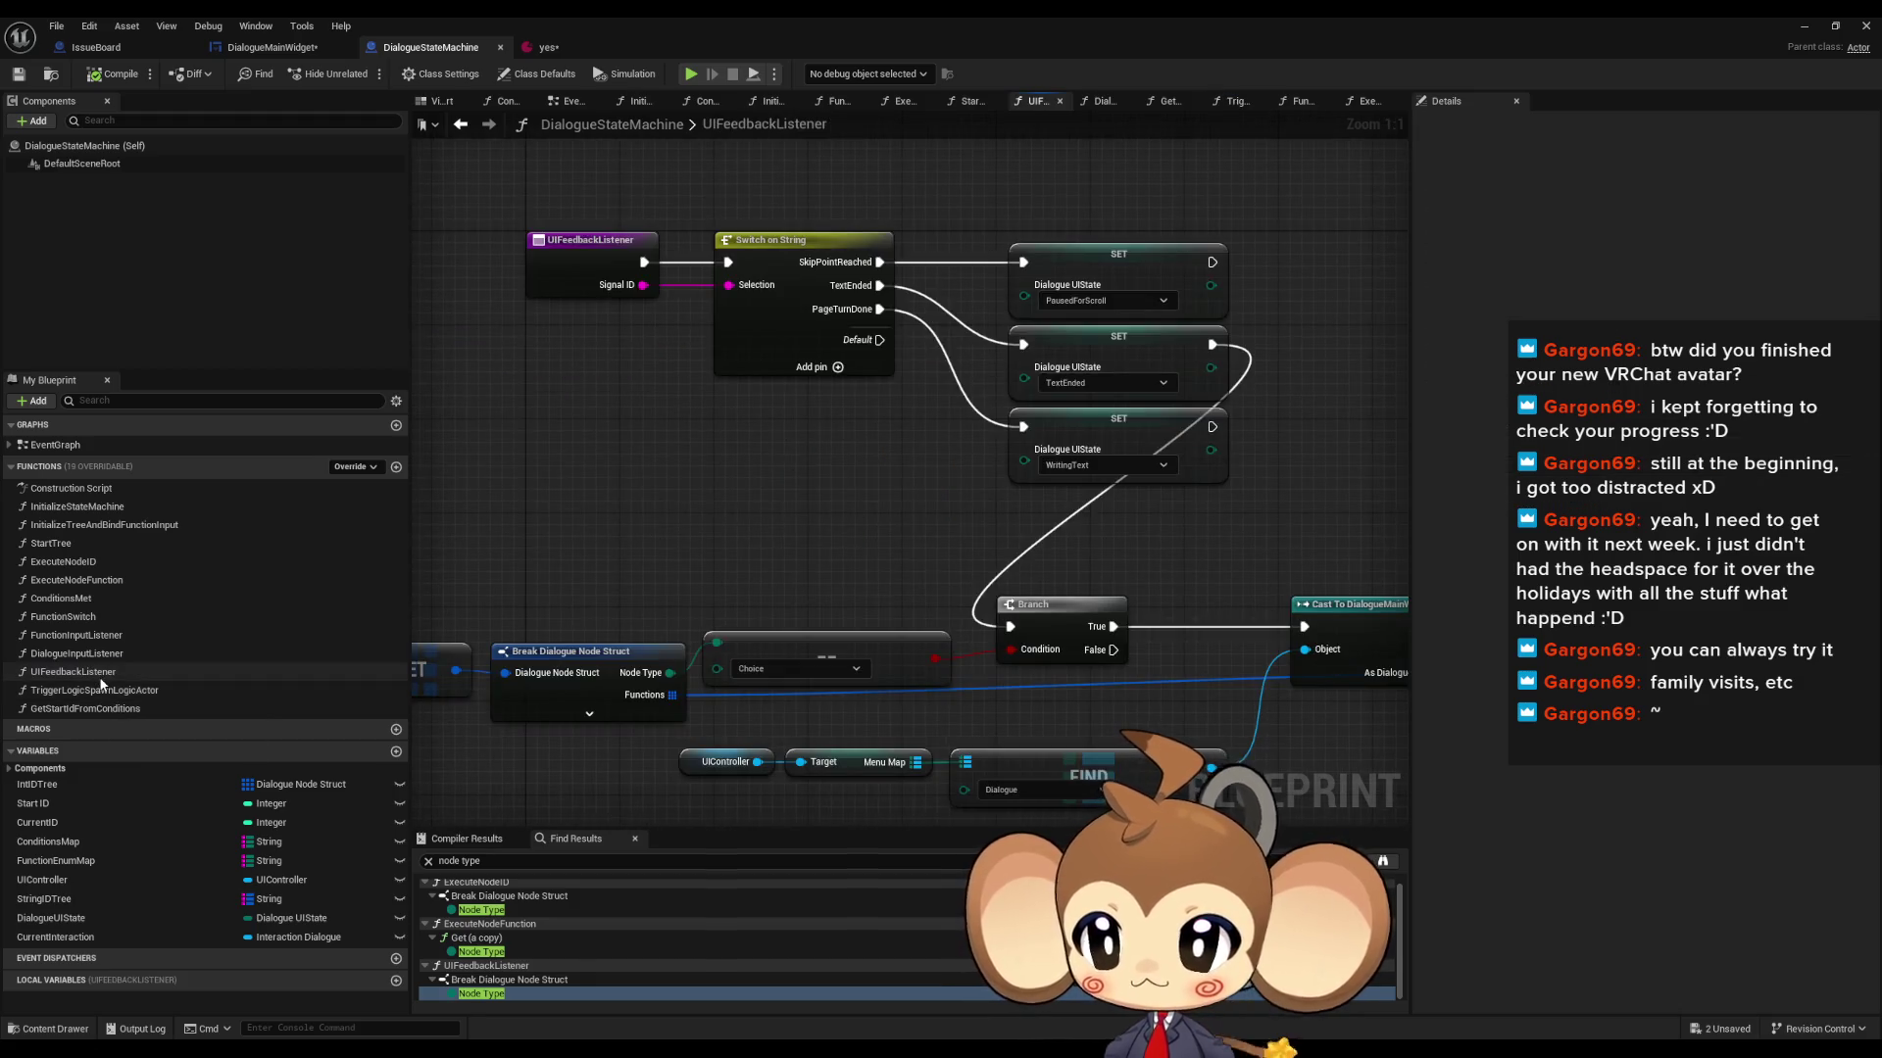
left_click(272, 47)
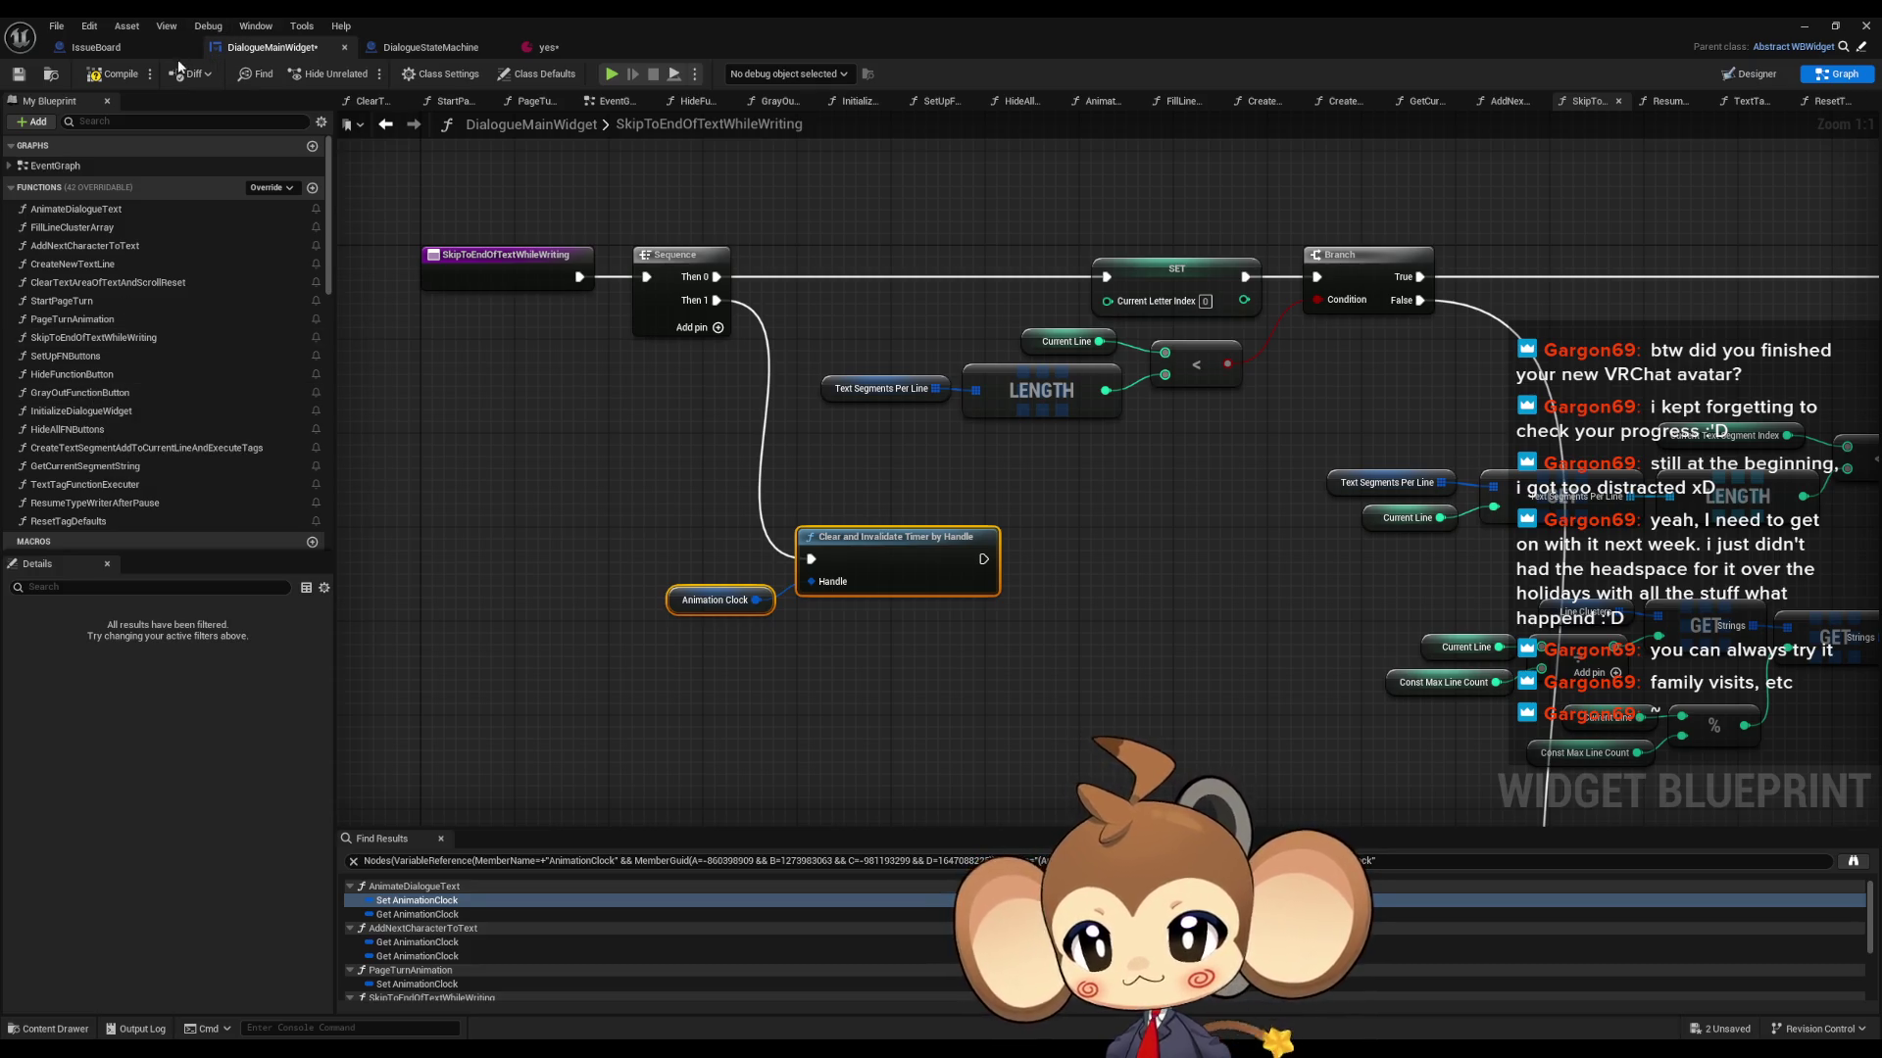
- Step through ExecuteNodeID, ExecuteNodeFunction, ConditionsMet and the other functions, ending on DialogueInputListener
left_click(432, 47)
double_click(65, 527)
double_click(63, 544)
double_click(63, 561)
double_click(64, 580)
double_click(61, 598)
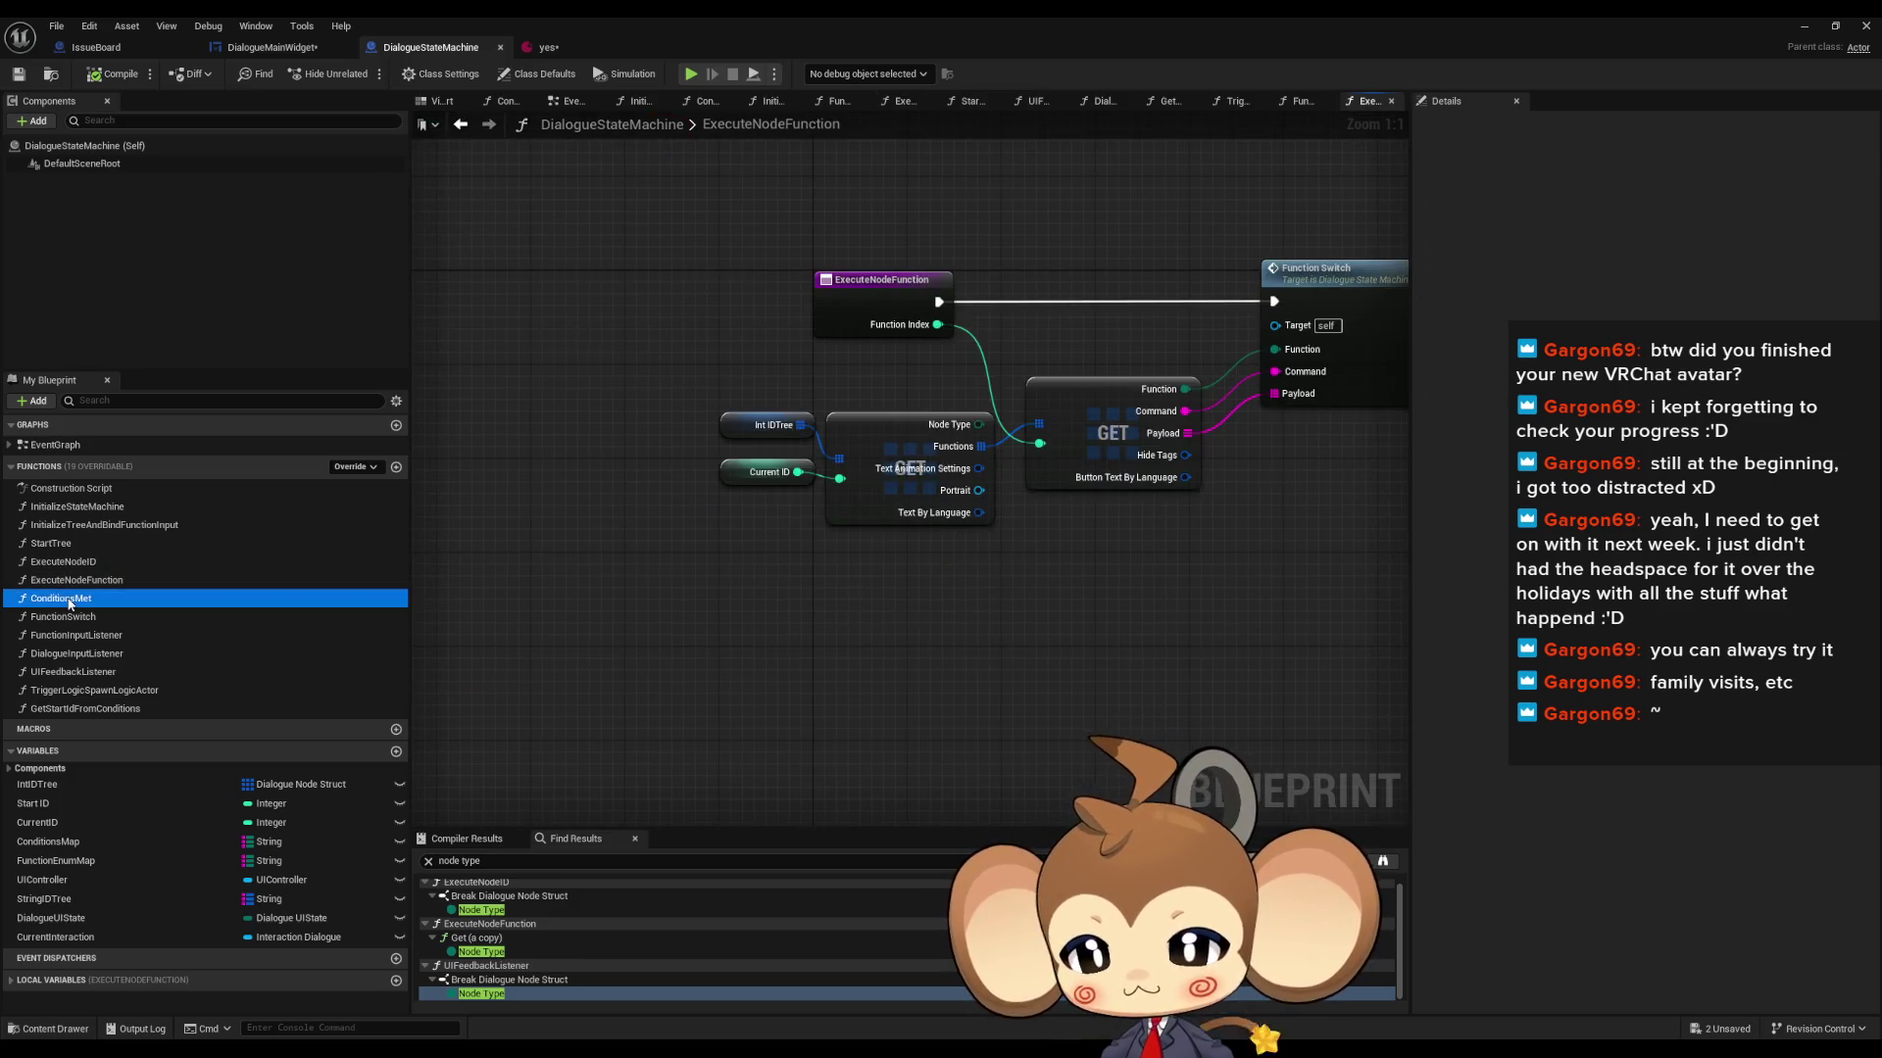
double_click(64, 616)
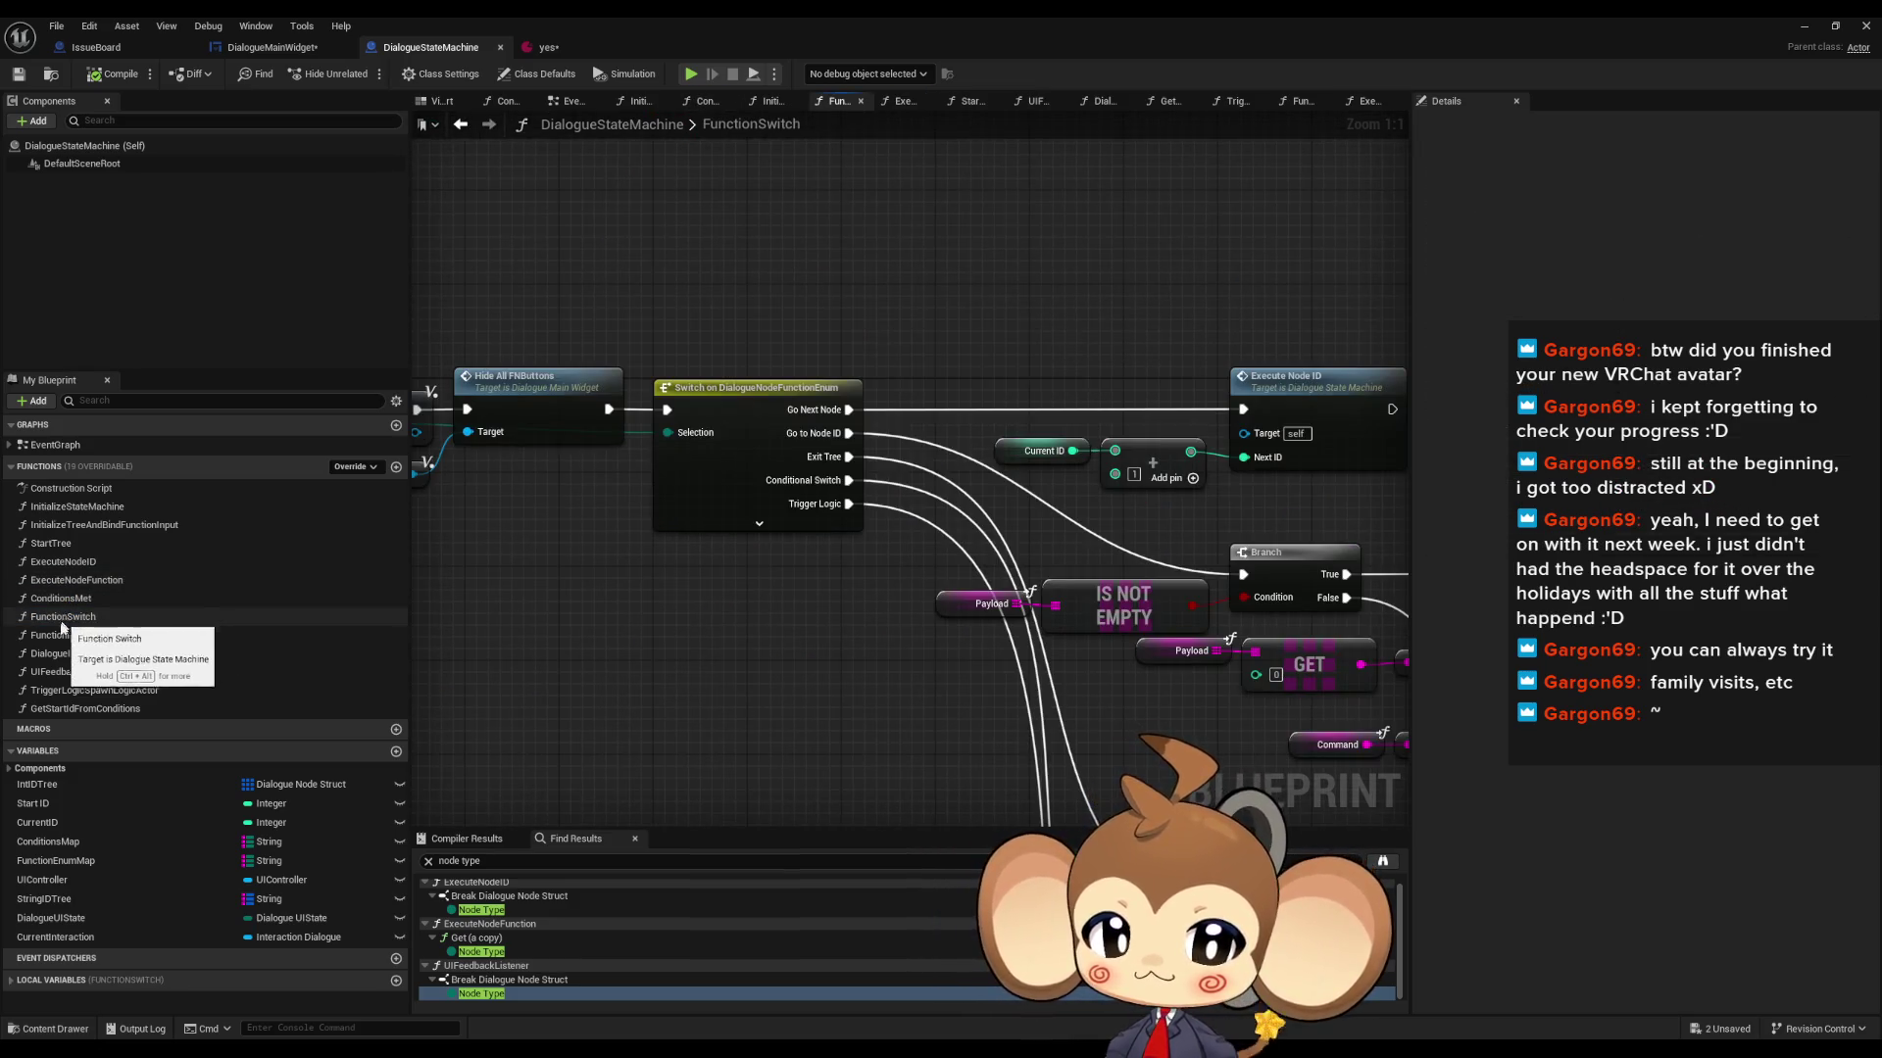
double_click(63, 635)
double_click(63, 654)
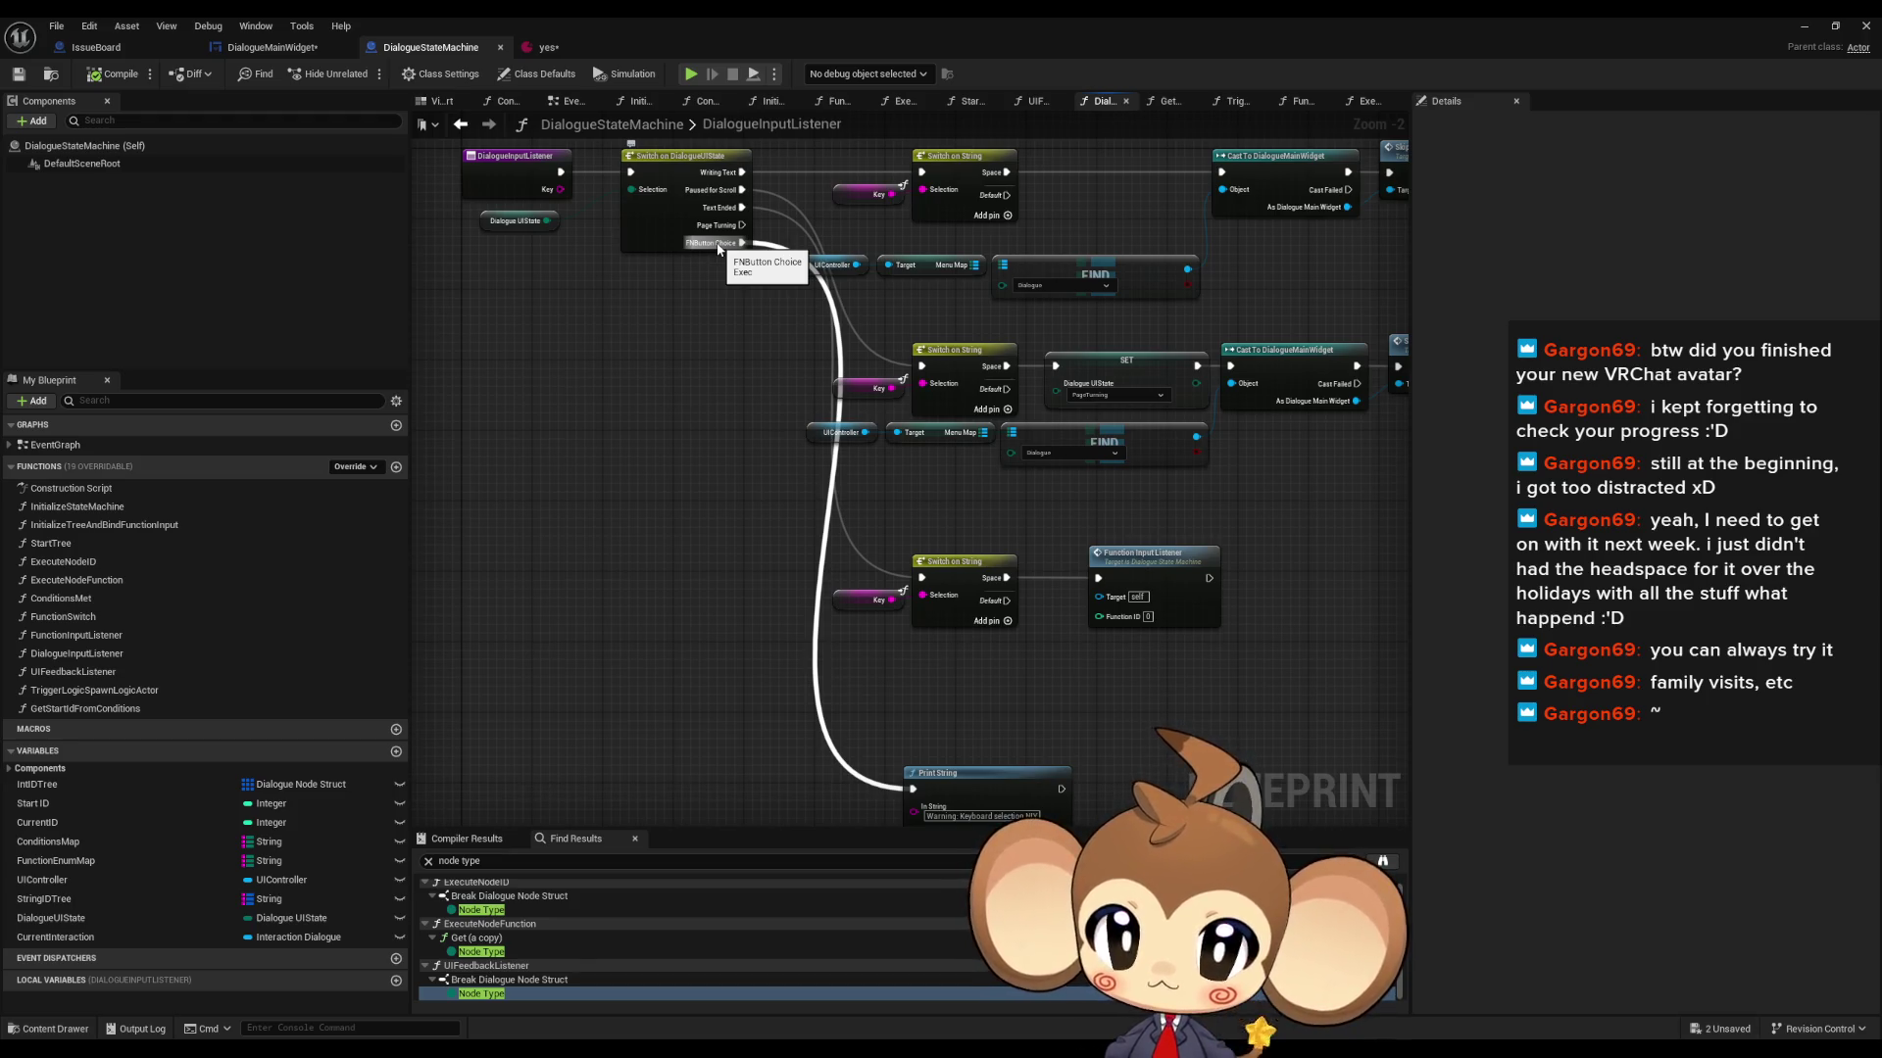
- Inspect DialogueInputListener's switch branches, including the Start Page Turn, Skip to End Of Text and Print String nodes
left_click(1185, 628)
left_click_drag(1185, 628, 921, 629)
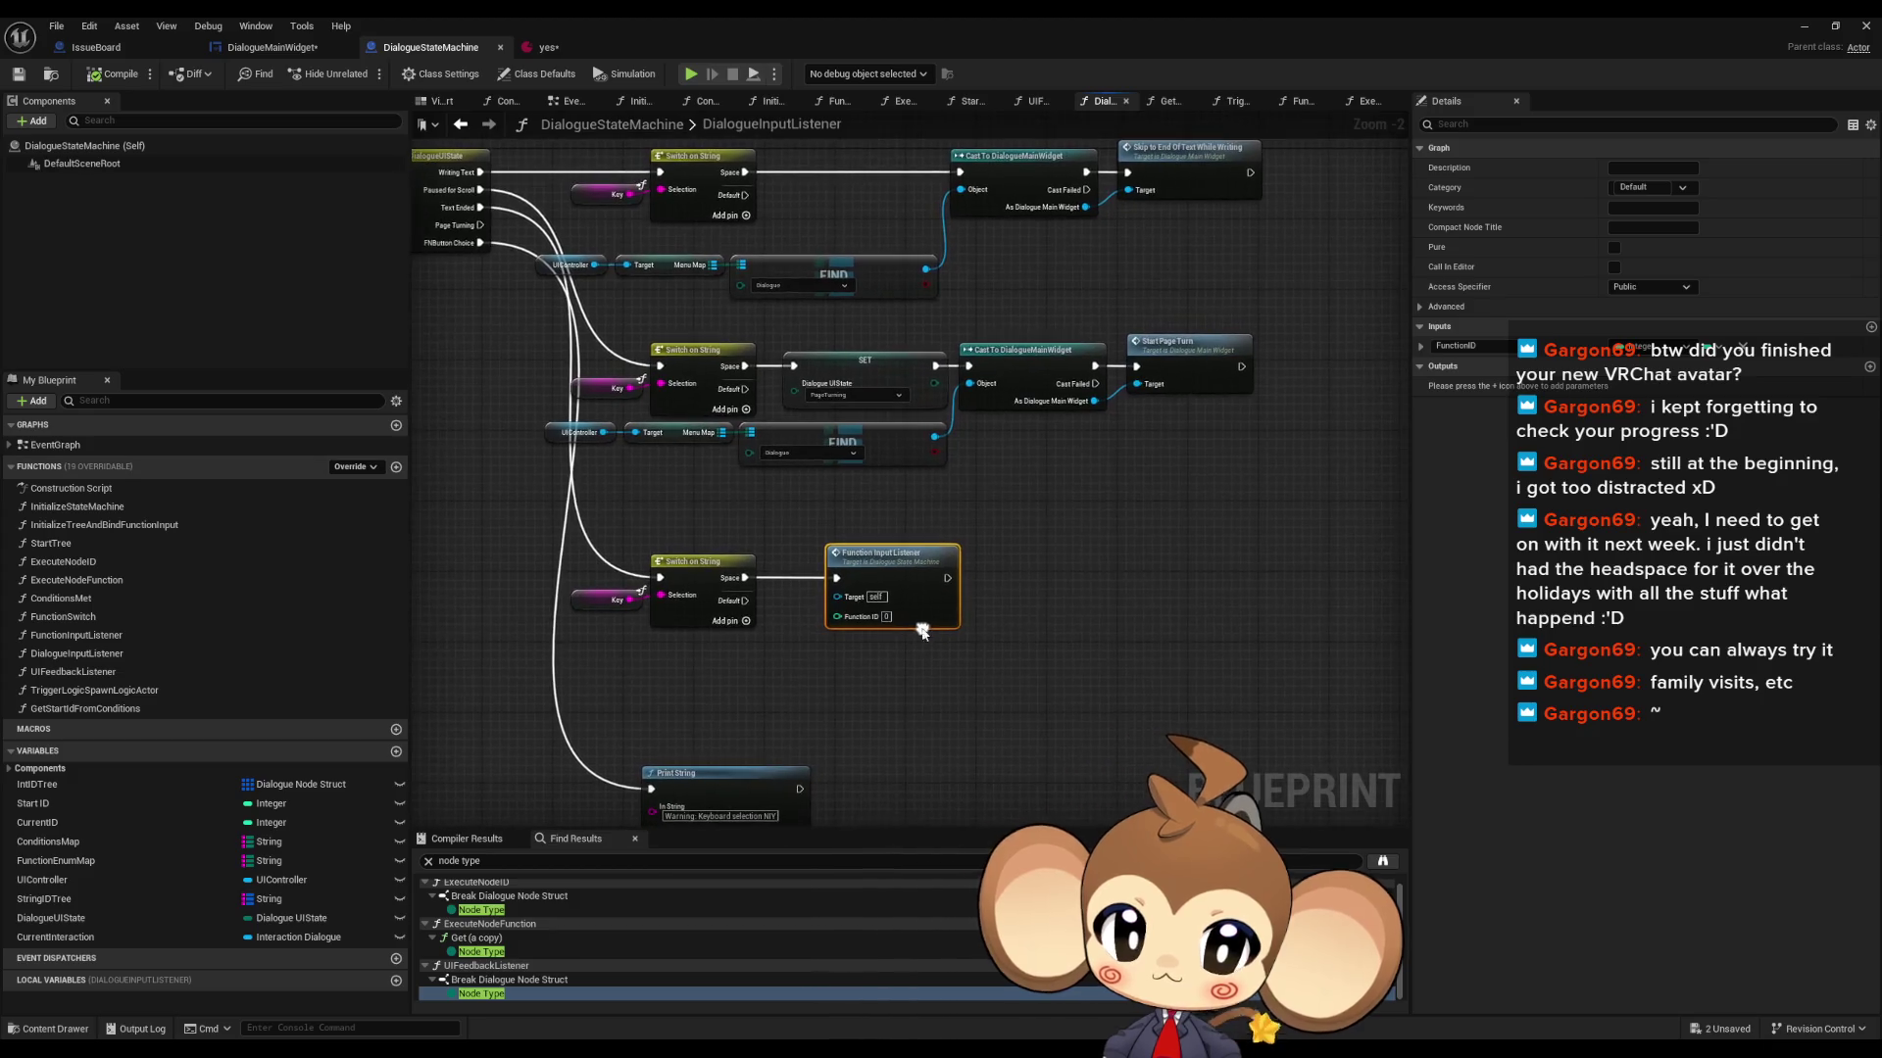
left_click_drag(1112, 494, 1071, 541)
left_click_drag(1139, 364, 1208, 470)
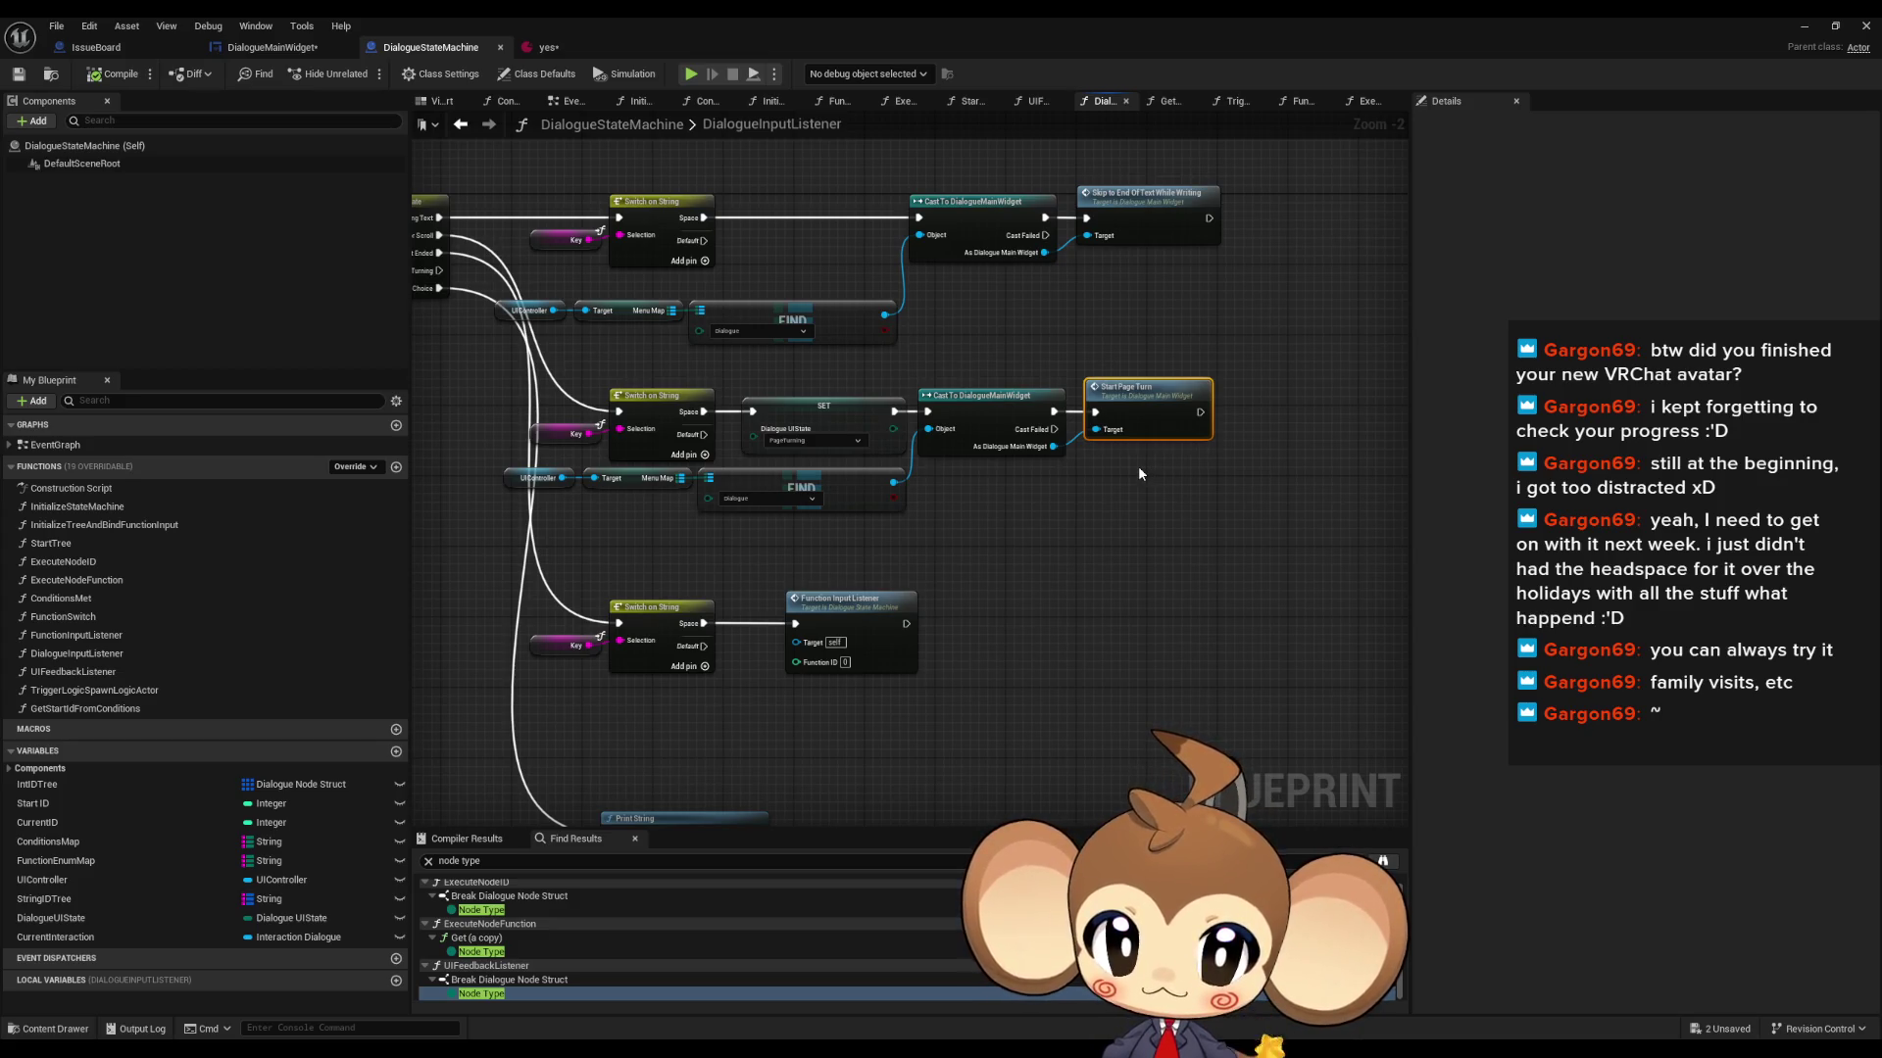
left_click(1154, 222)
left_click_drag(1155, 221, 1116, 362)
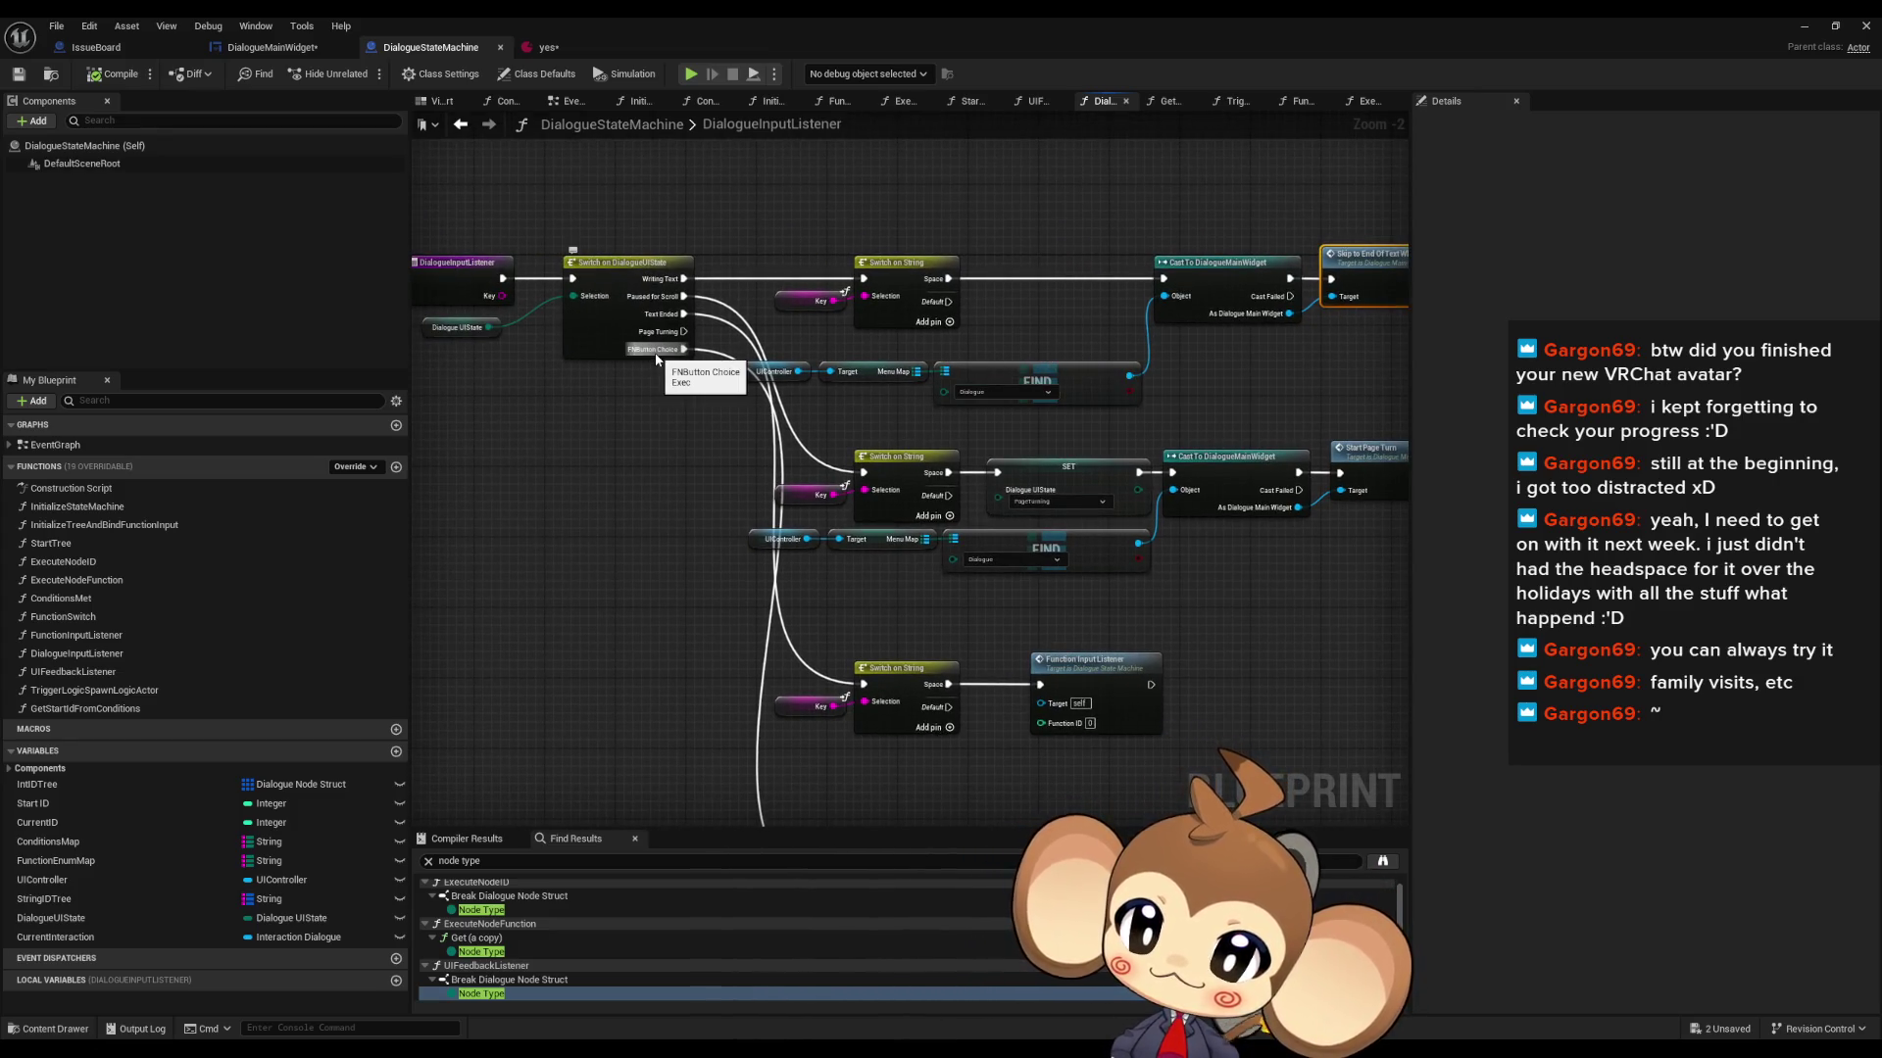
left_click_drag(942, 334, 824, 241)
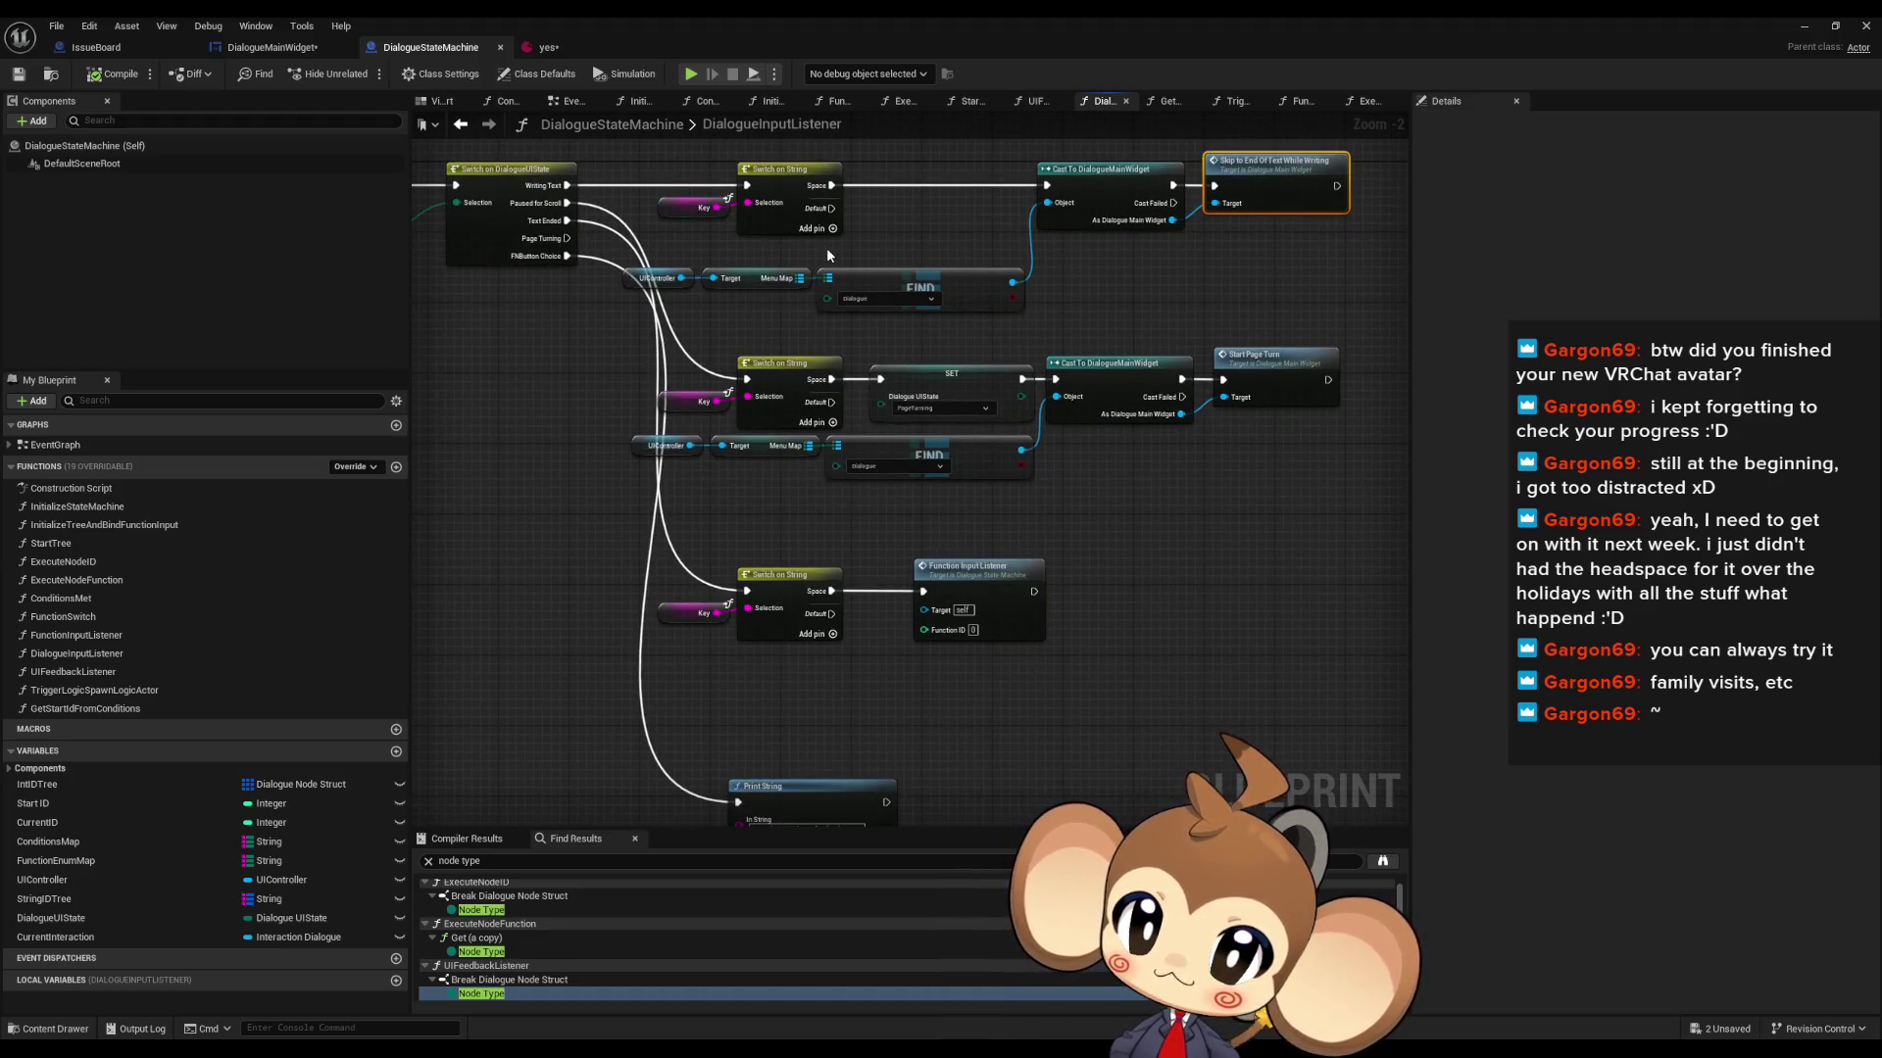
left_click_drag(826, 257, 825, 329)
left_click_drag(667, 209, 1270, 380)
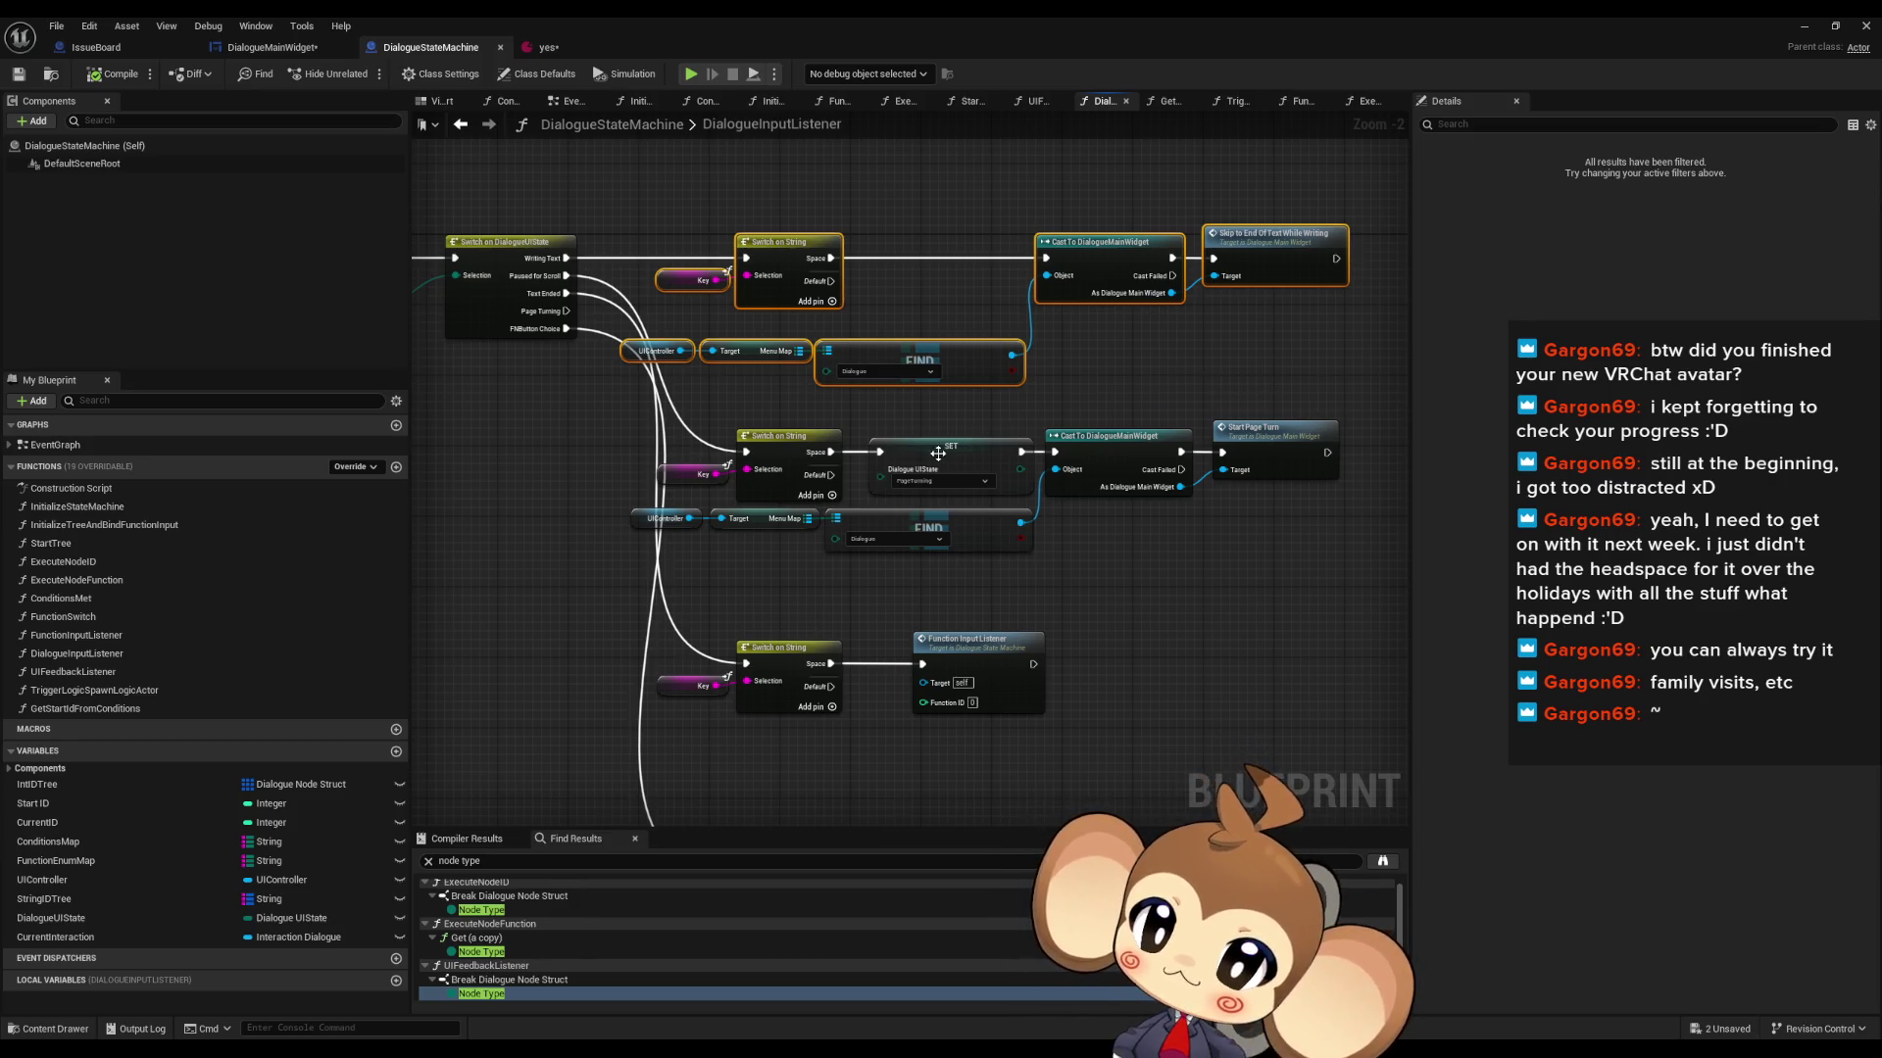
left_click_drag(938, 453, 1094, 398)
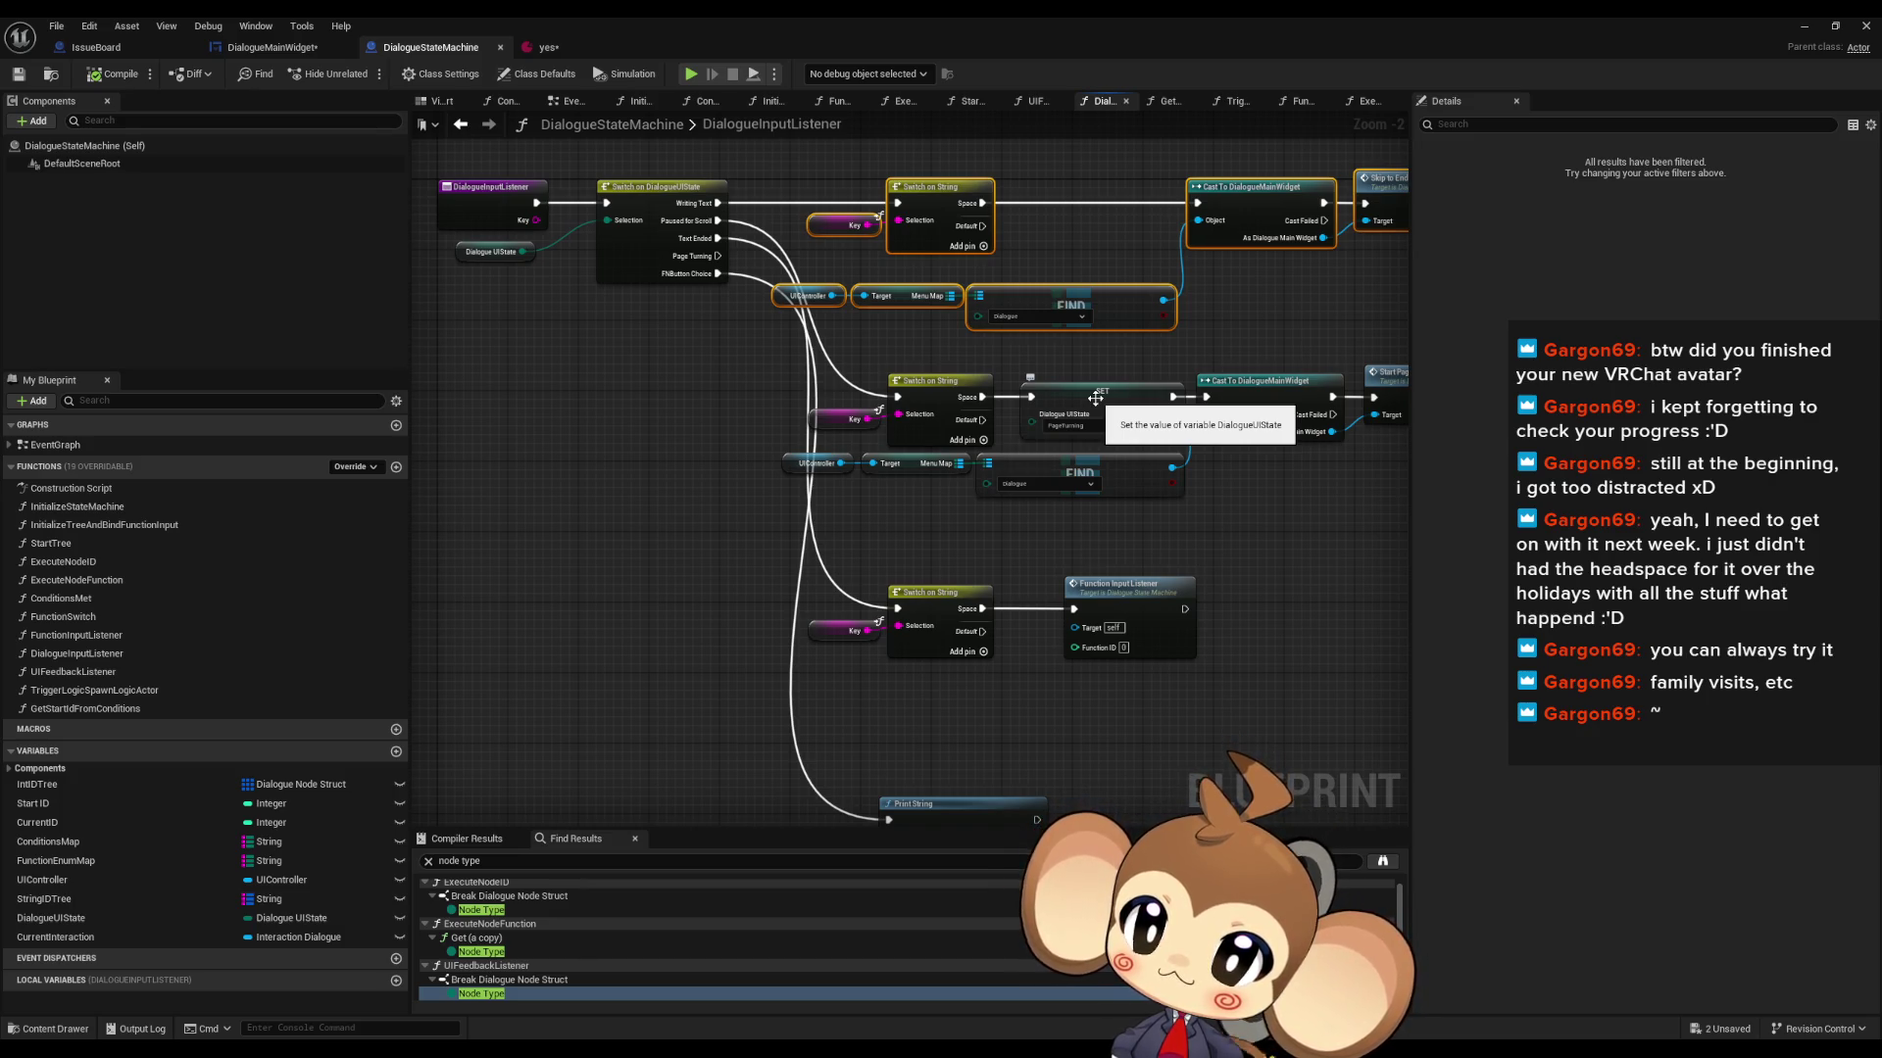
left_click_drag(1095, 398, 975, 396)
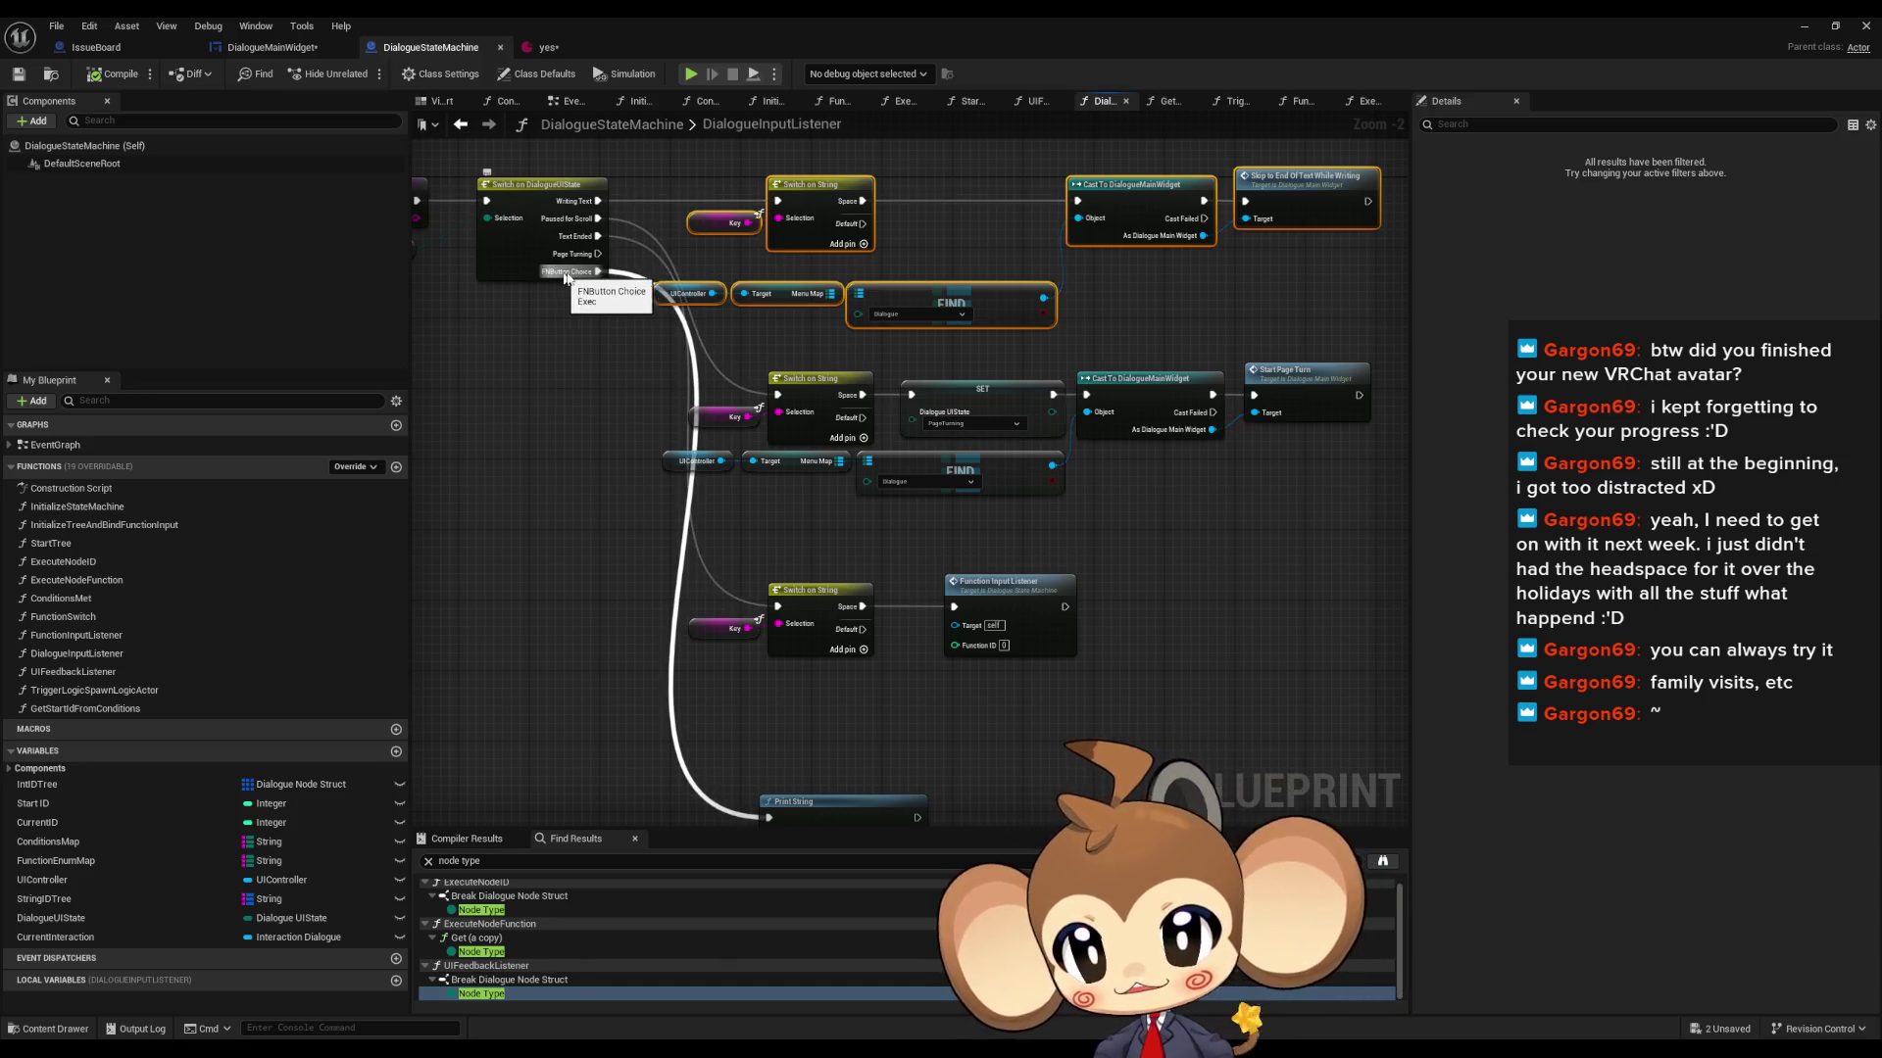
- Add a Print String printing 'Hello' on the FNButton Choice path before the keyboard-selection warning
left_click_drag(601, 354, 740, 418)
mouse_move(737, 335)
left_mouse_down()
mouse_move(726, 283)
mouse_move(616, 458)
left_mouse_up()
type("print")
key("Return")
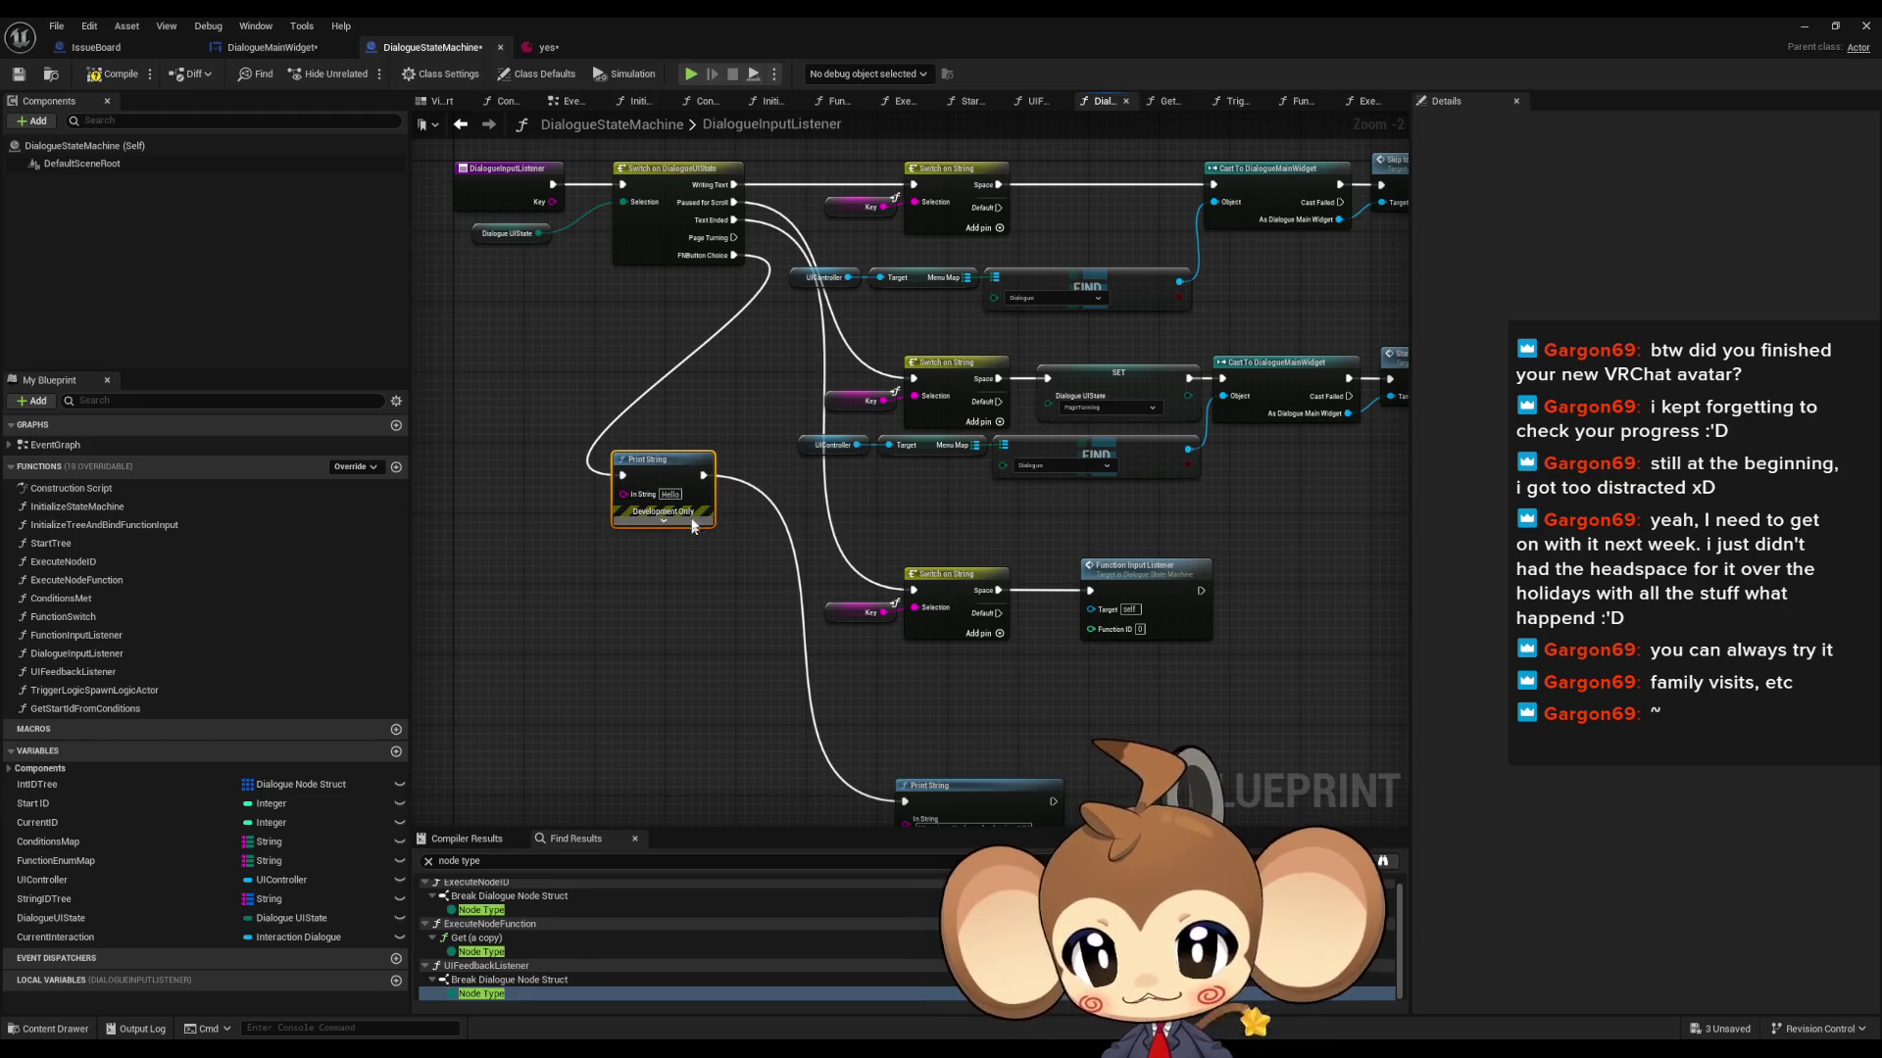
left_click(1802, 32)
key("alt+p")
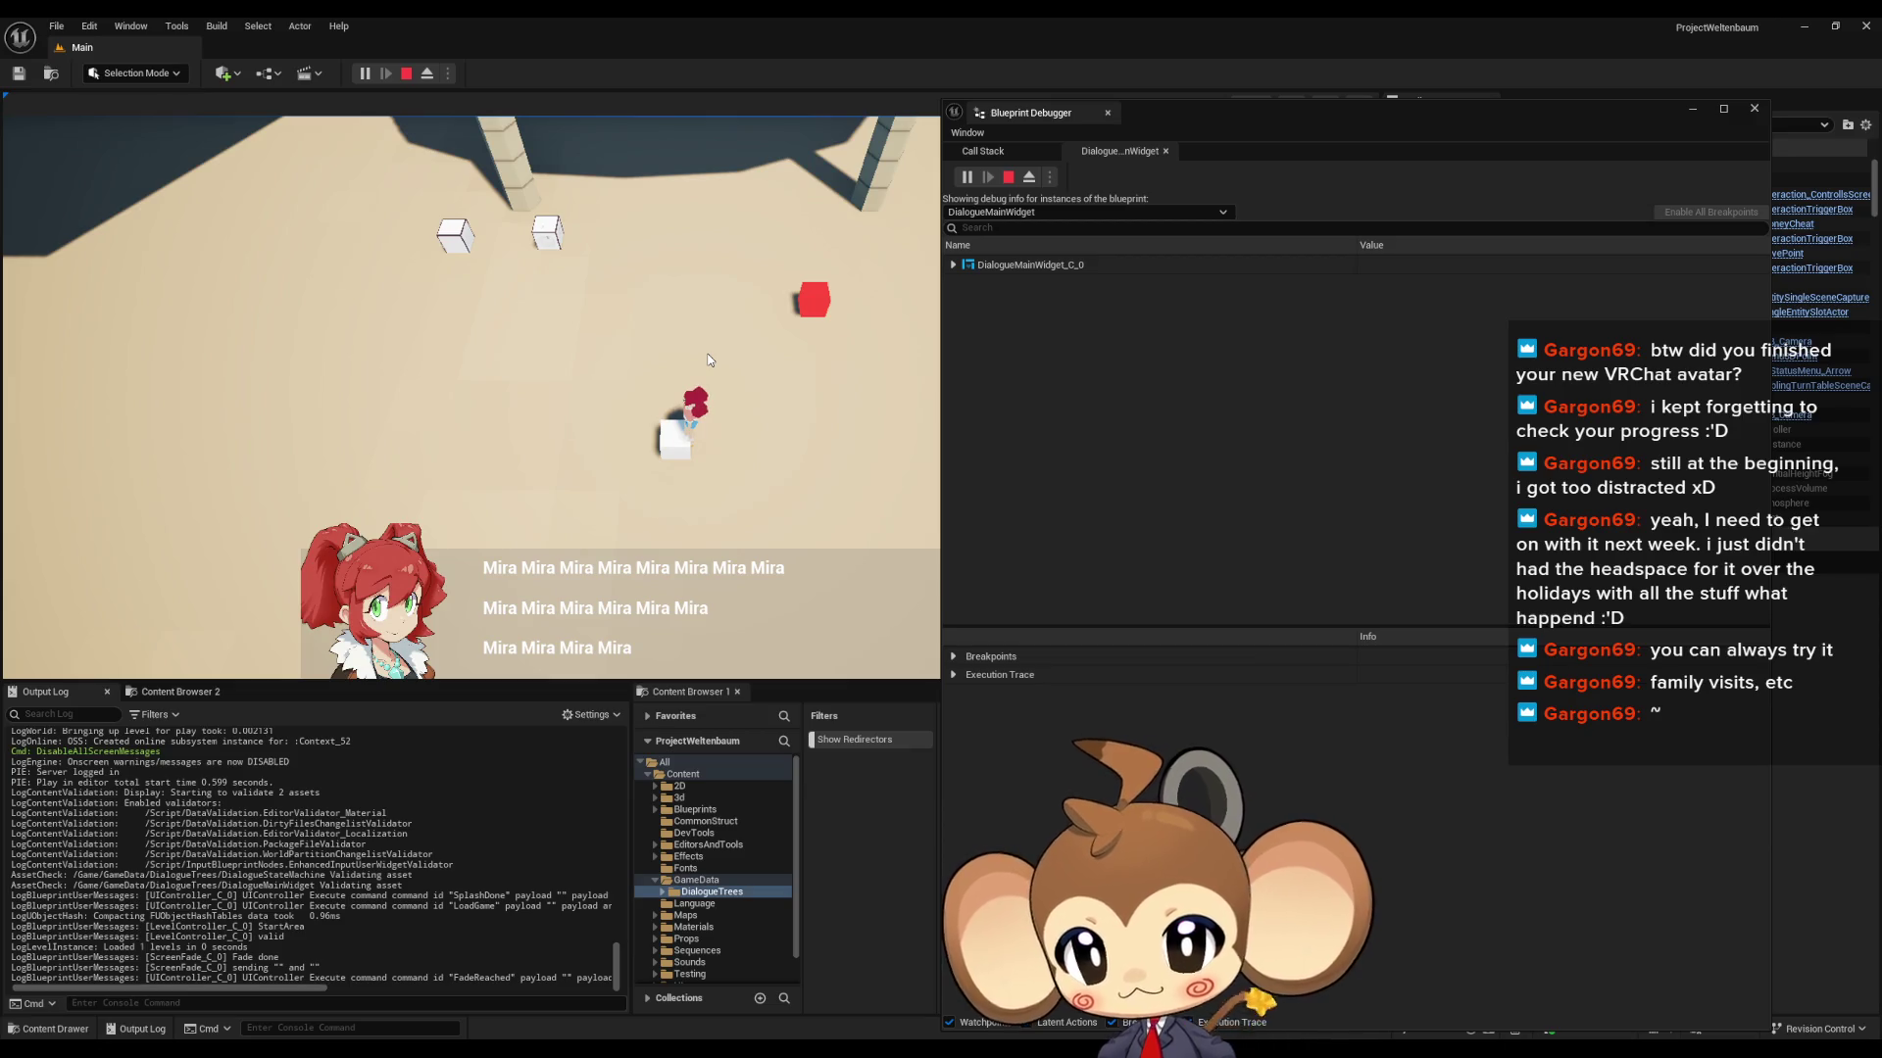
- Clear the Output Log, trigger the choice input with Down to log Hello warnings, then stop
right_click(296, 809)
left_click(329, 839)
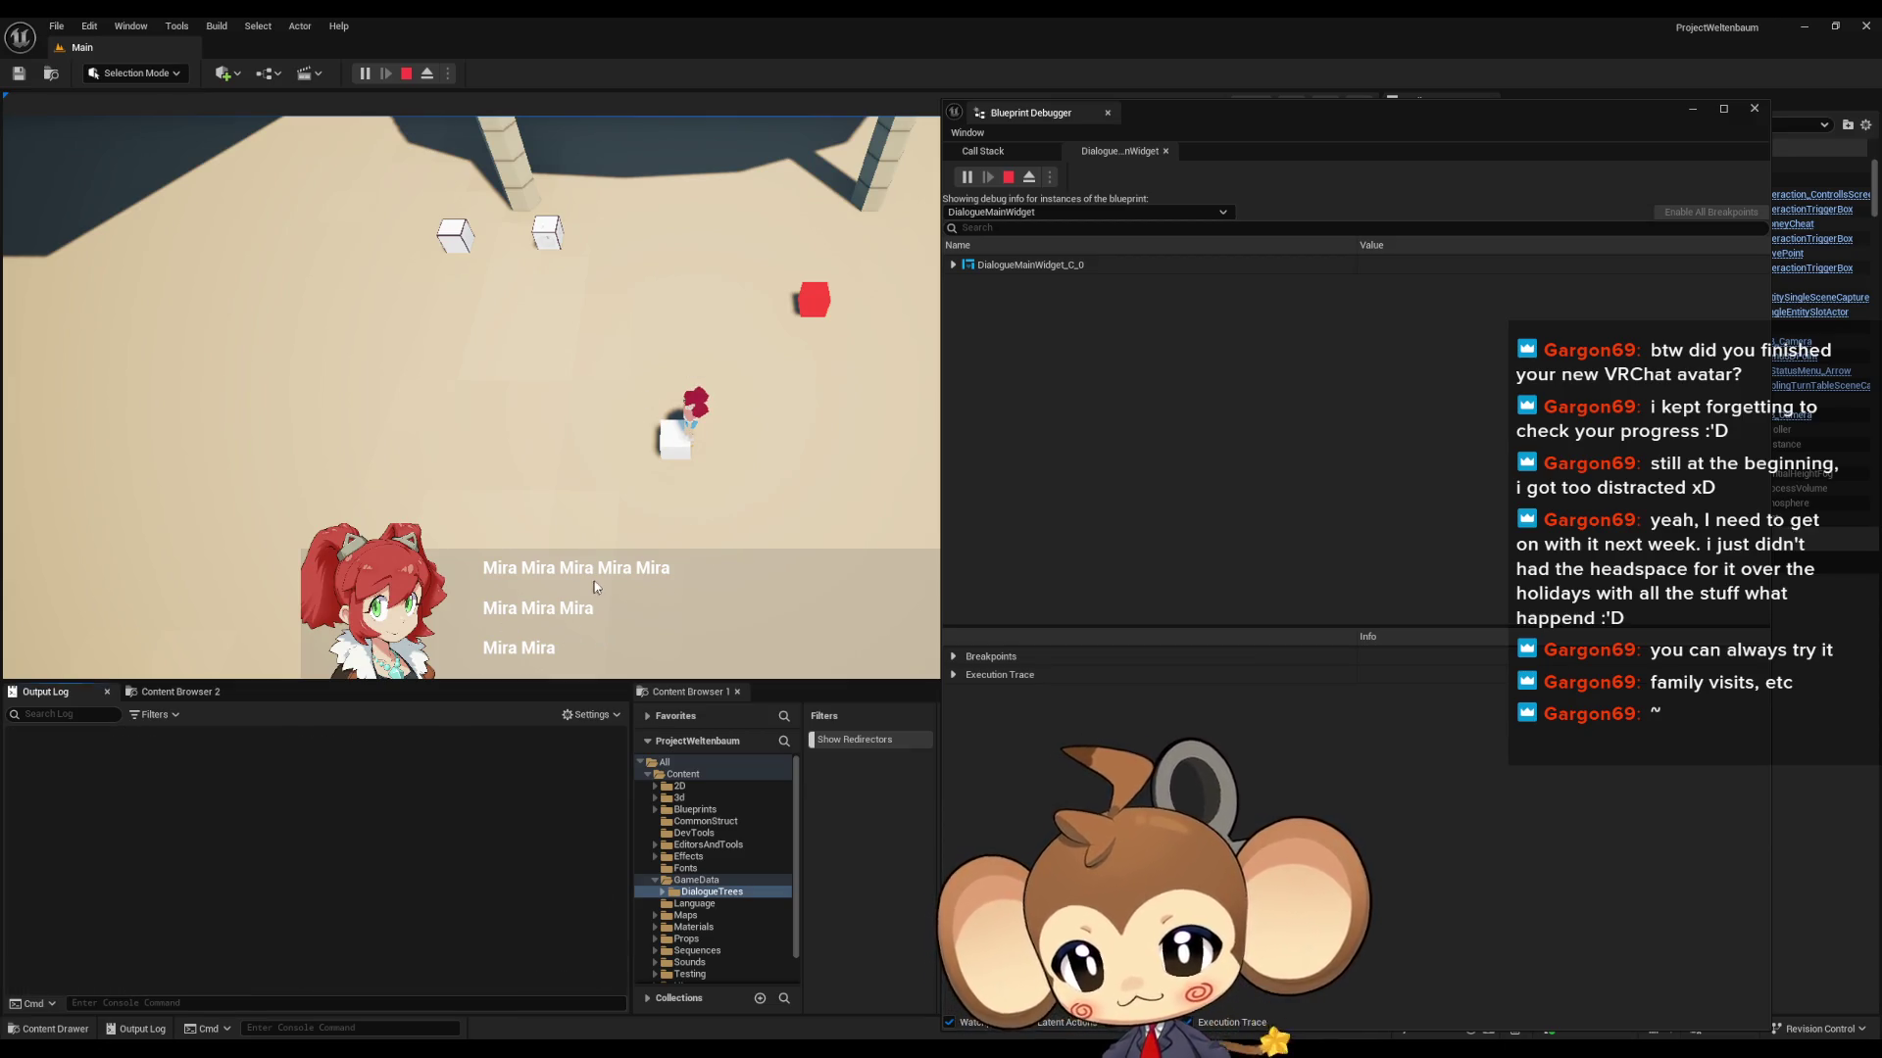
left_click(594, 580)
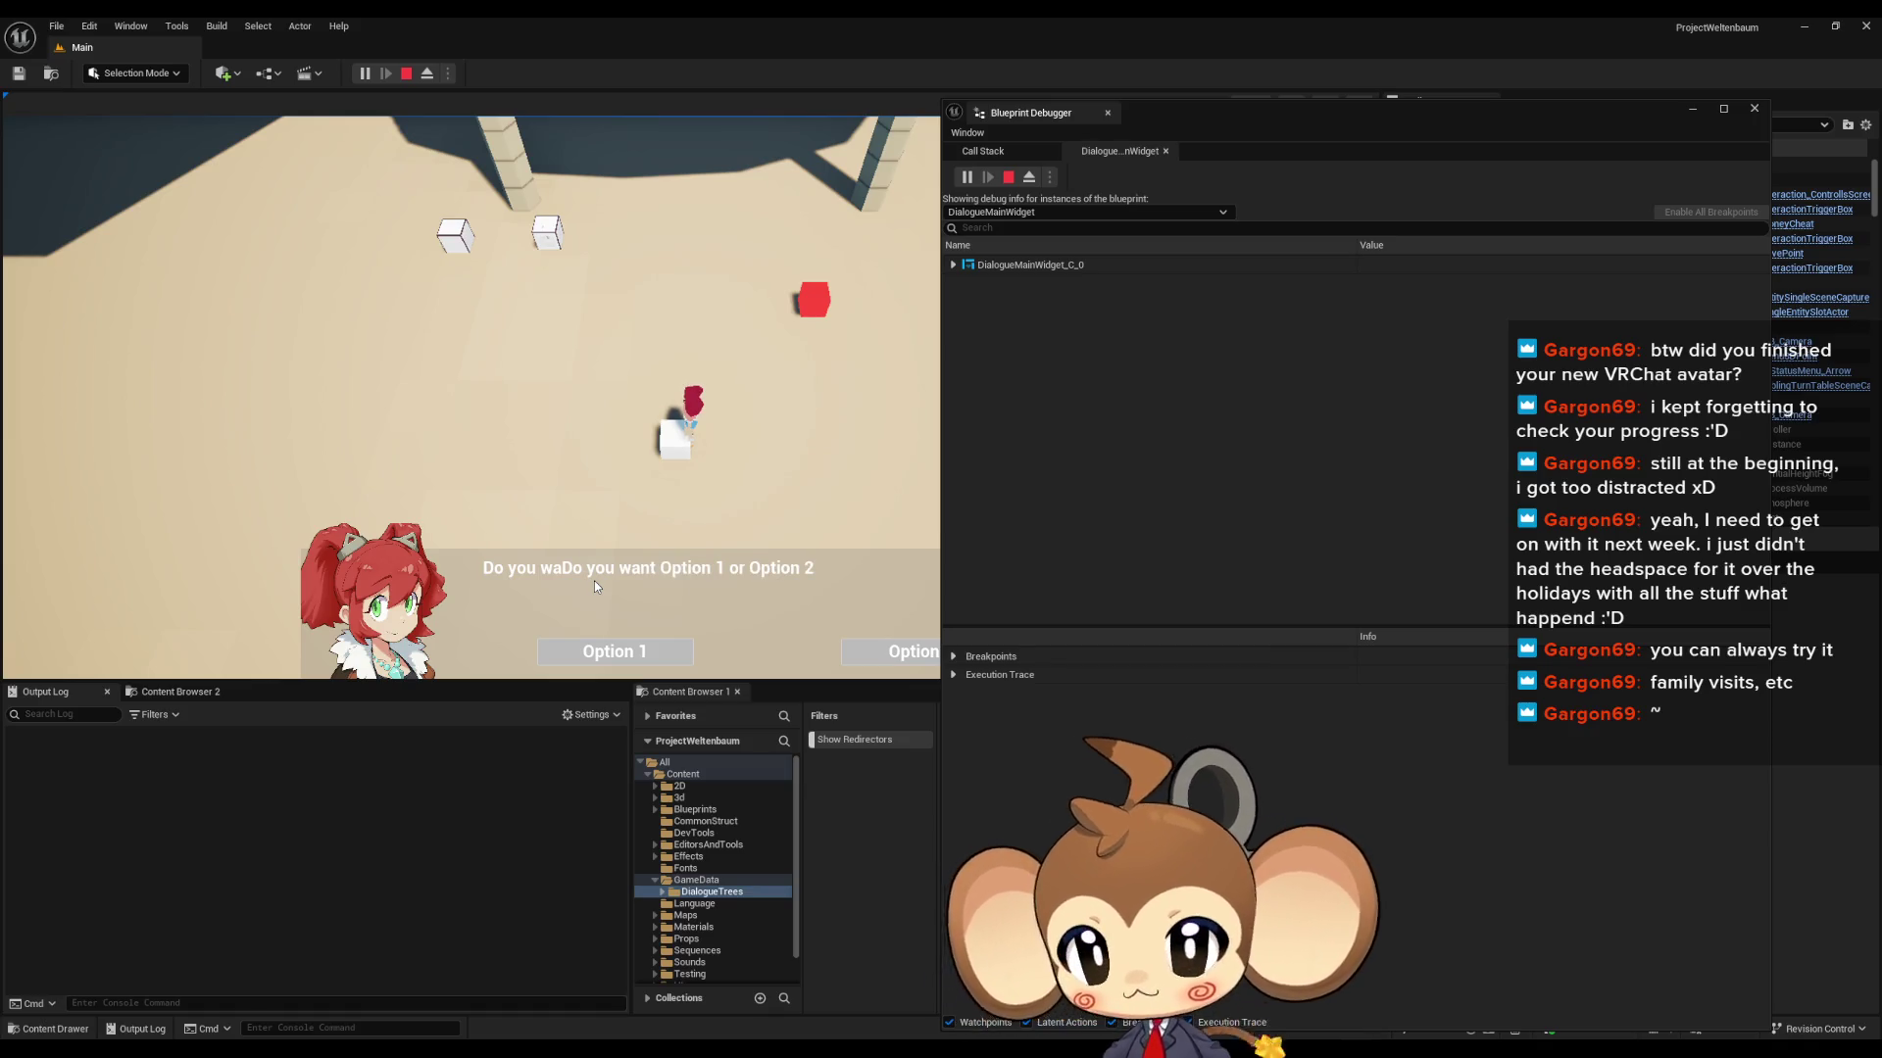
key("Down")
key("Down")
key("Down")
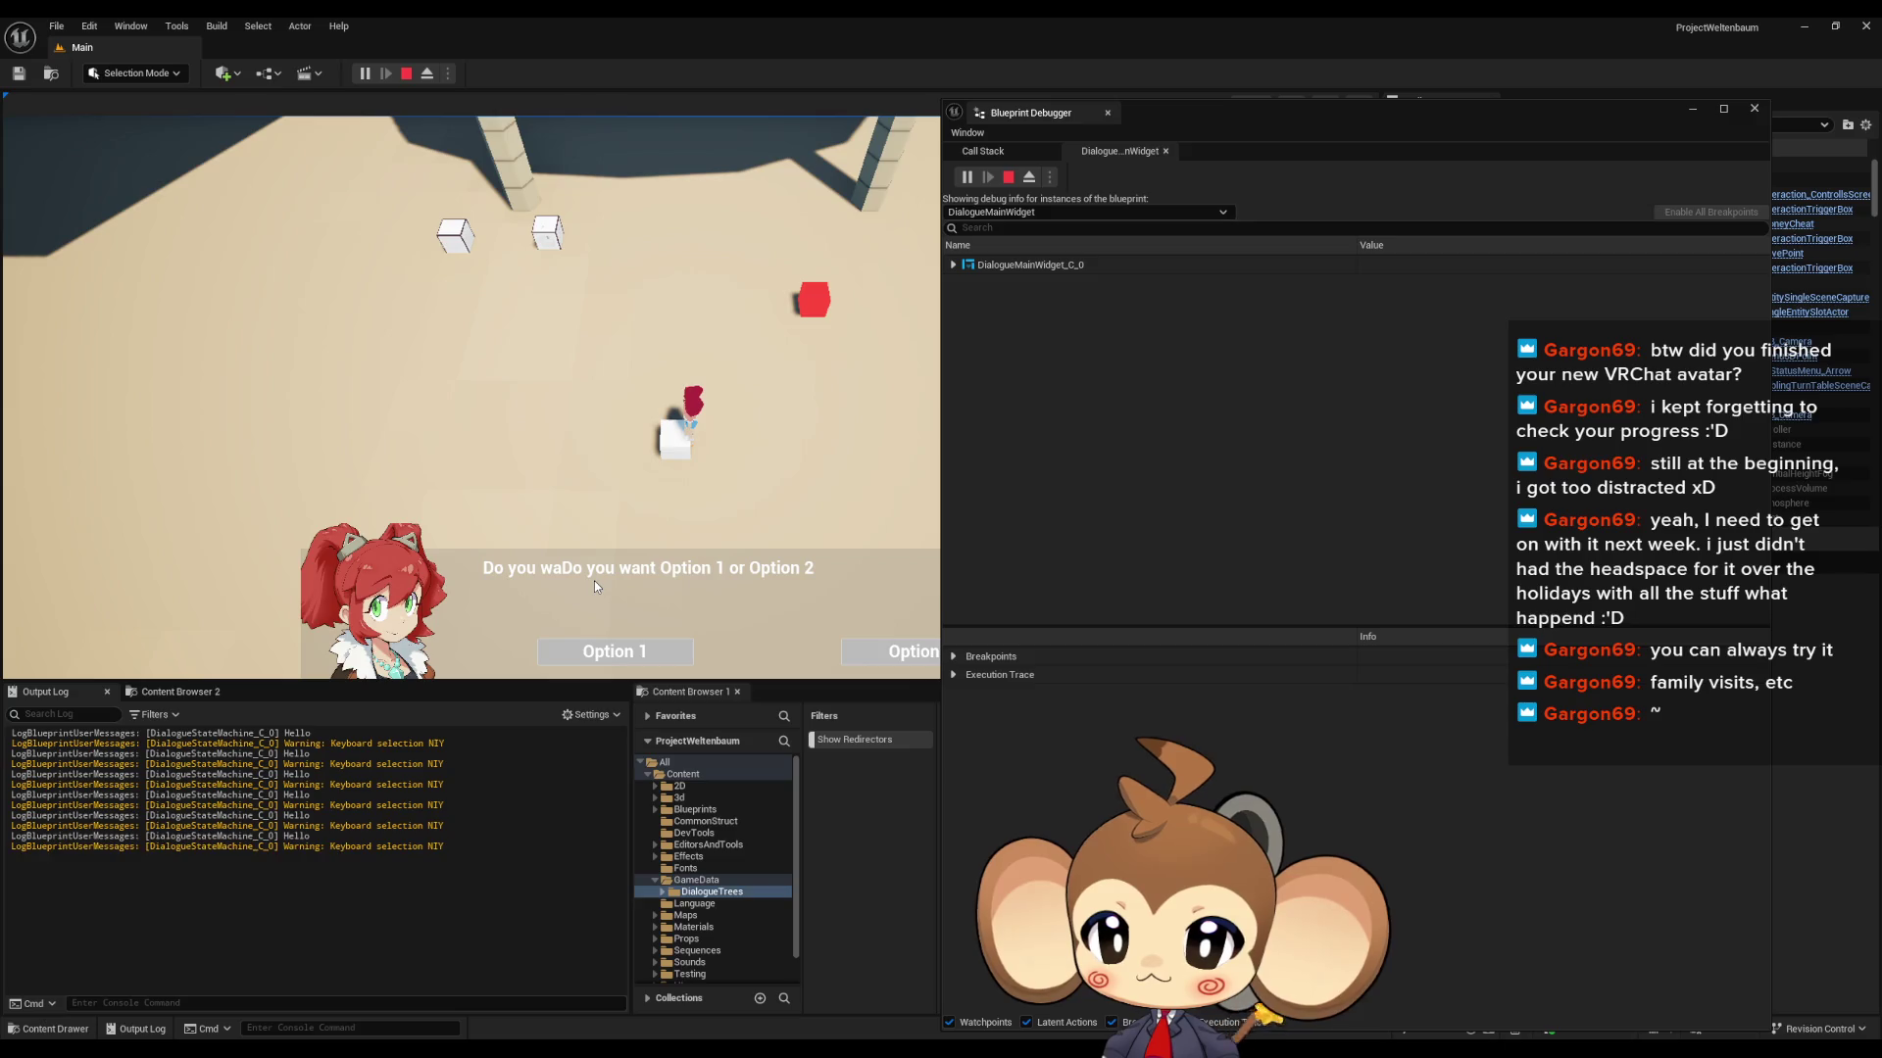
left_click(405, 73)
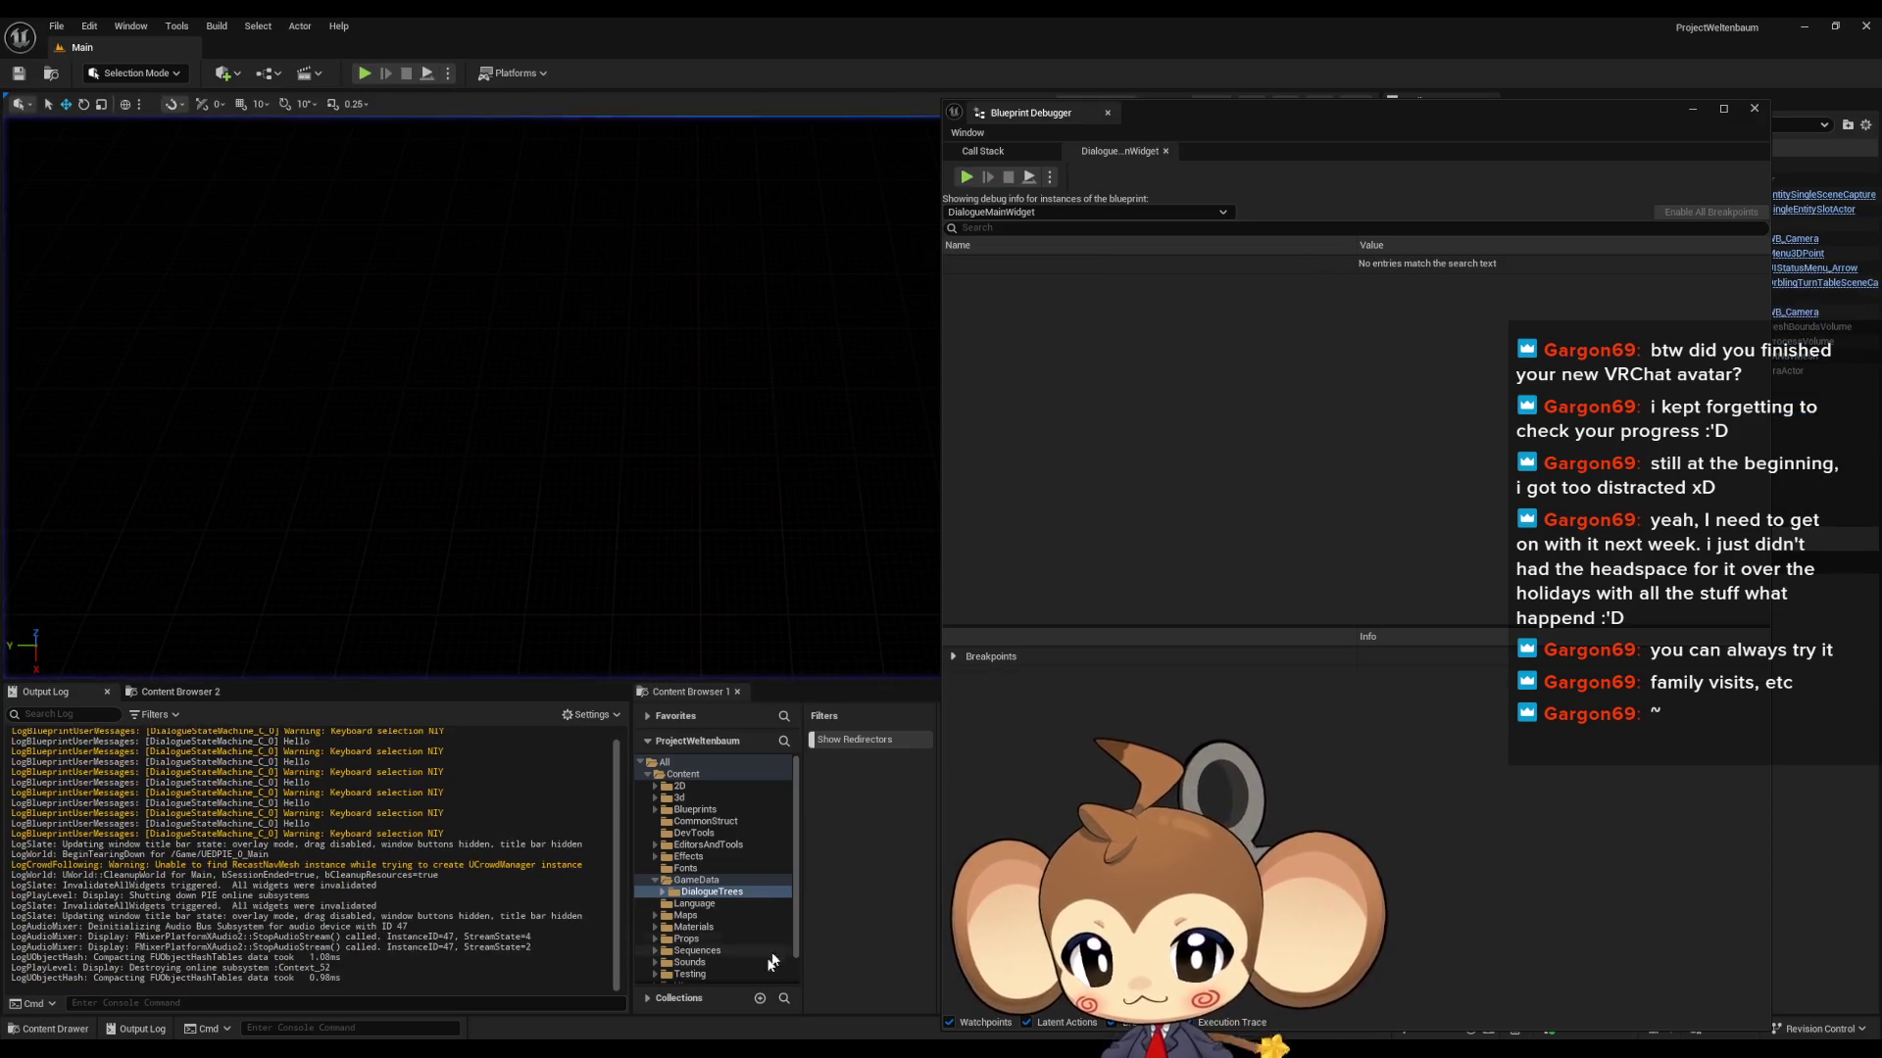
- Paste a second Print String ('aaaa') and wire it into the Writing Text Switch on String case
mouse_move(902, 1008)
left_click(720, 982)
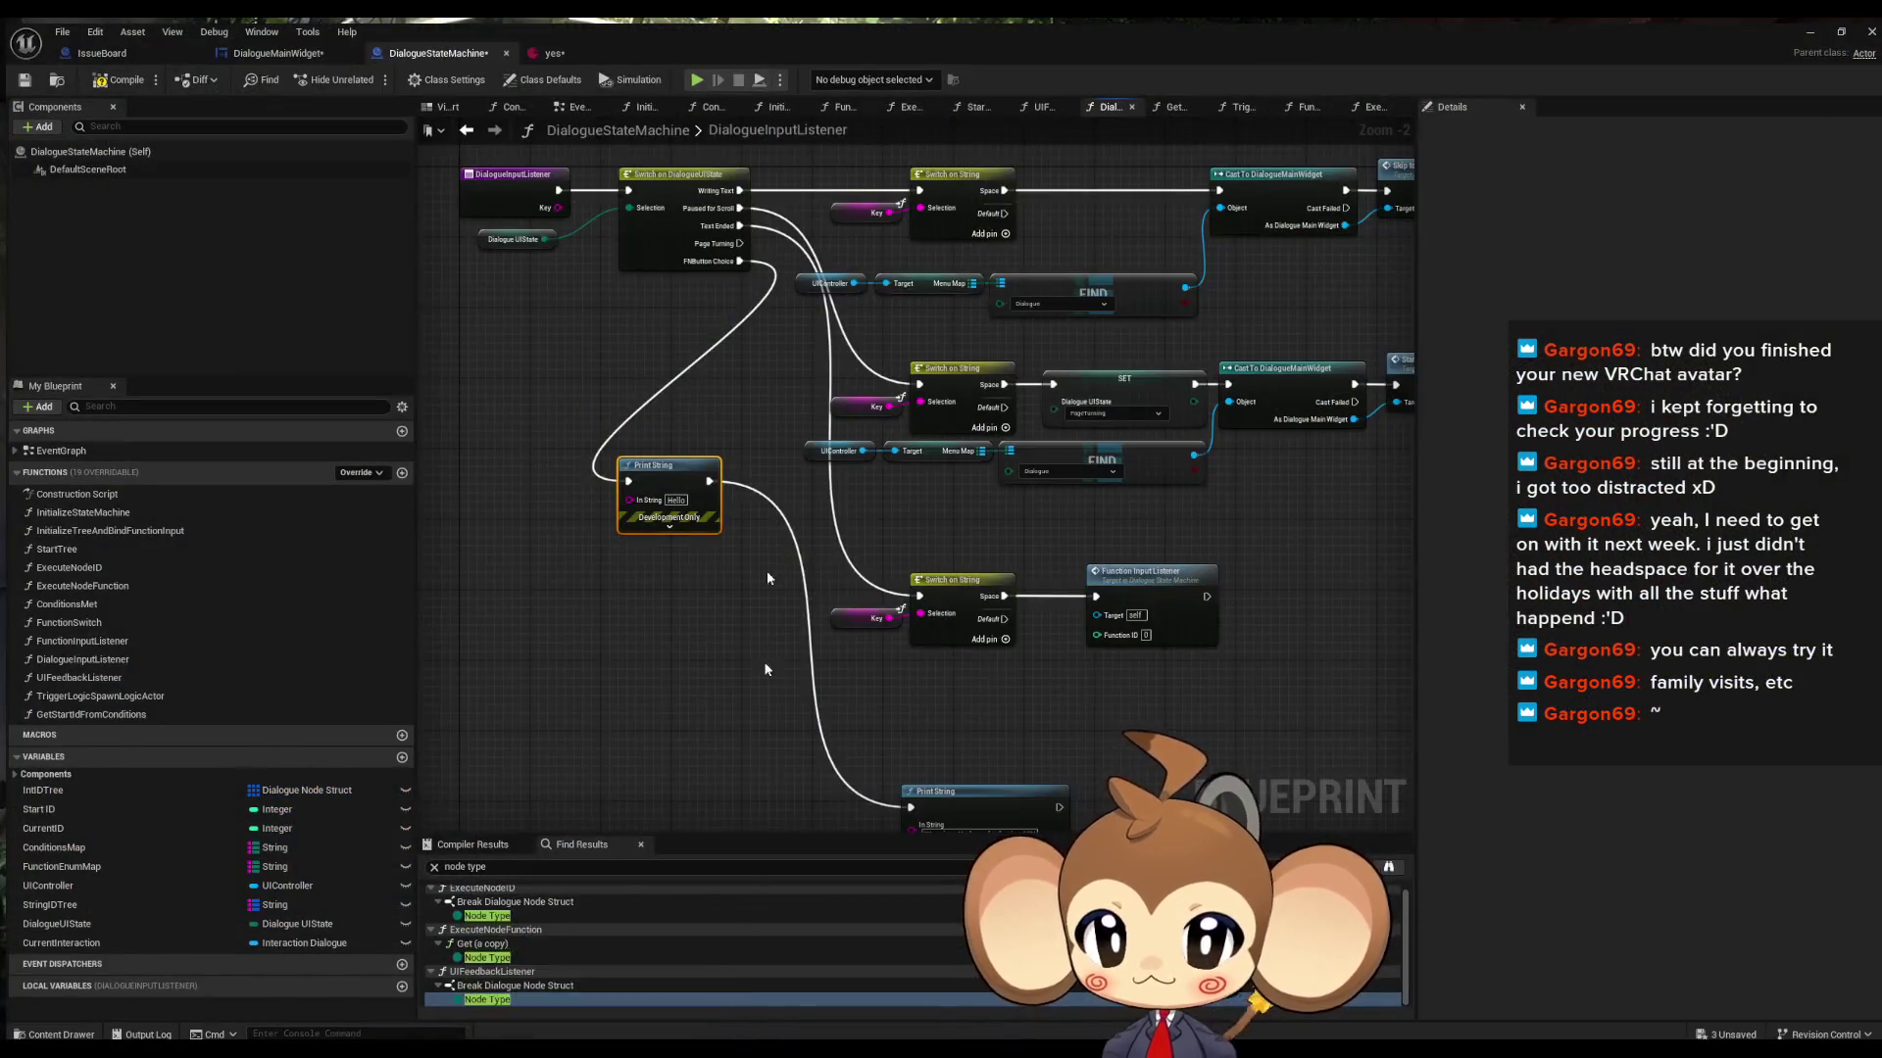
key("ctrl+v")
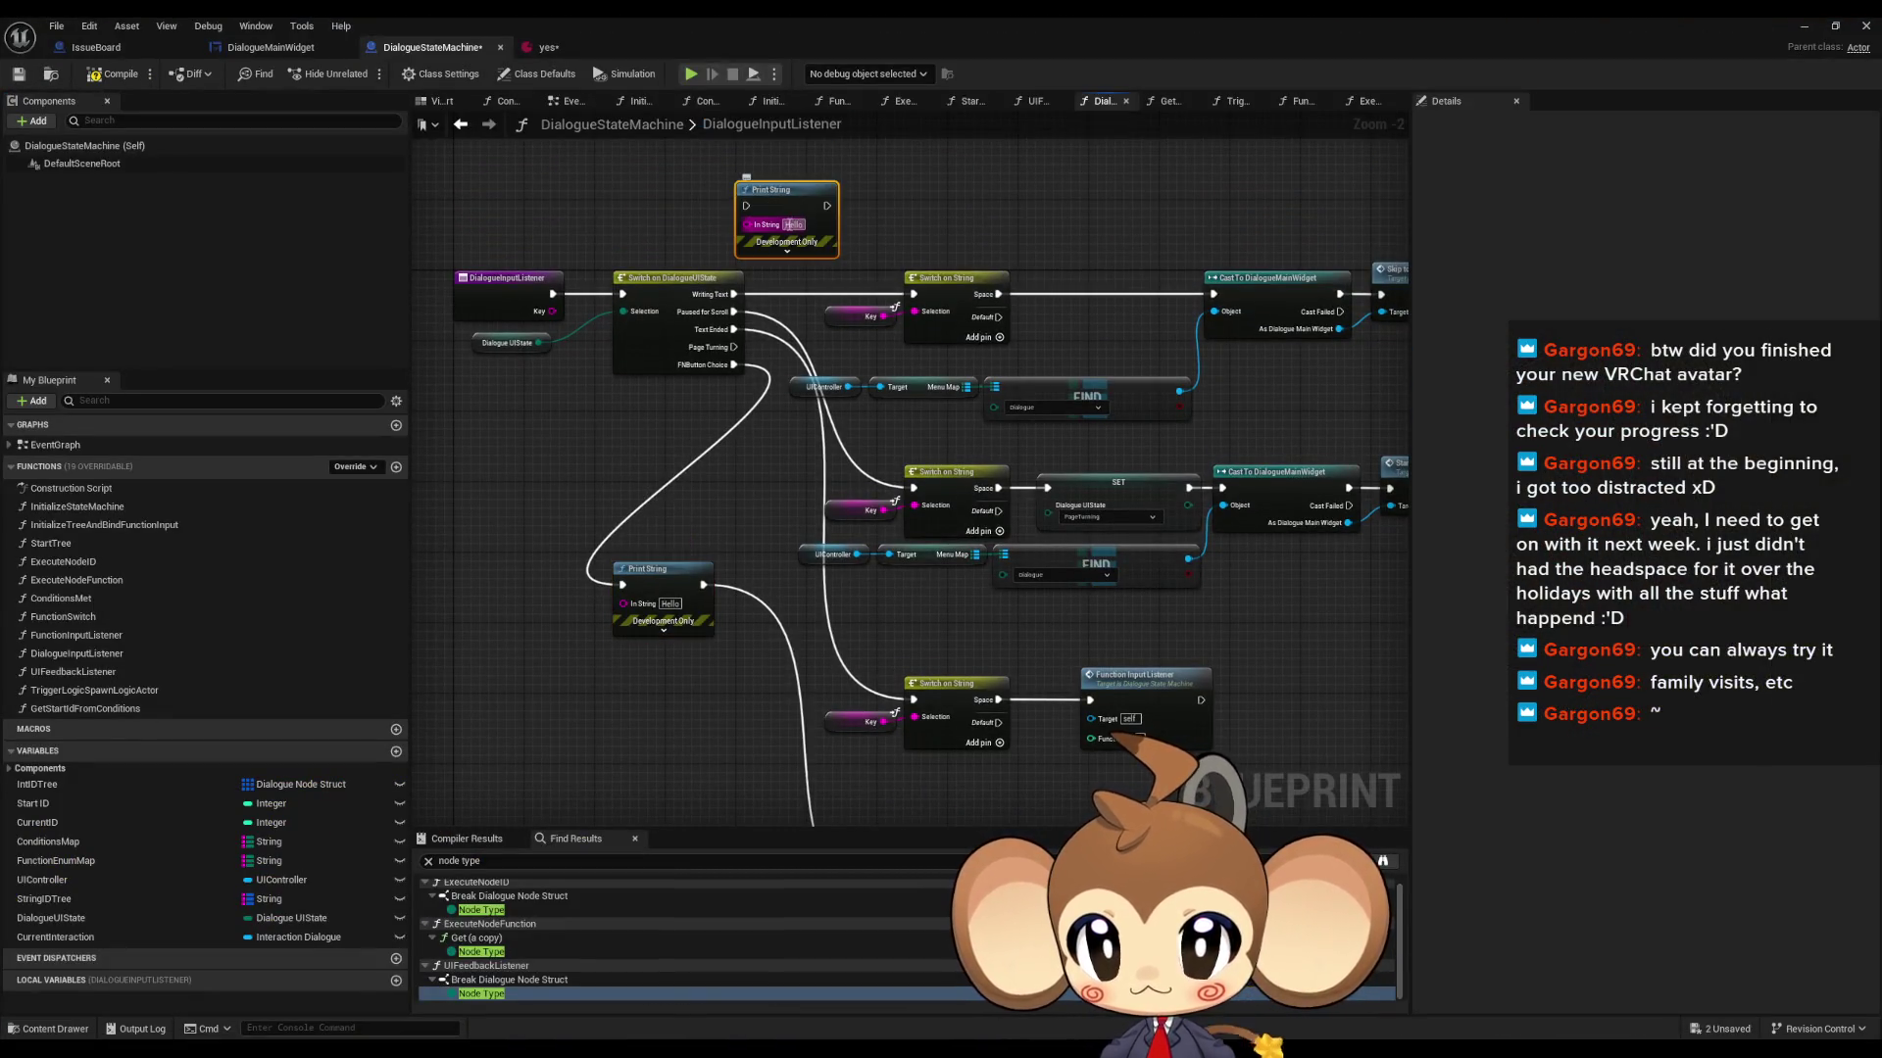
left_click_drag(823, 206, 912, 294)
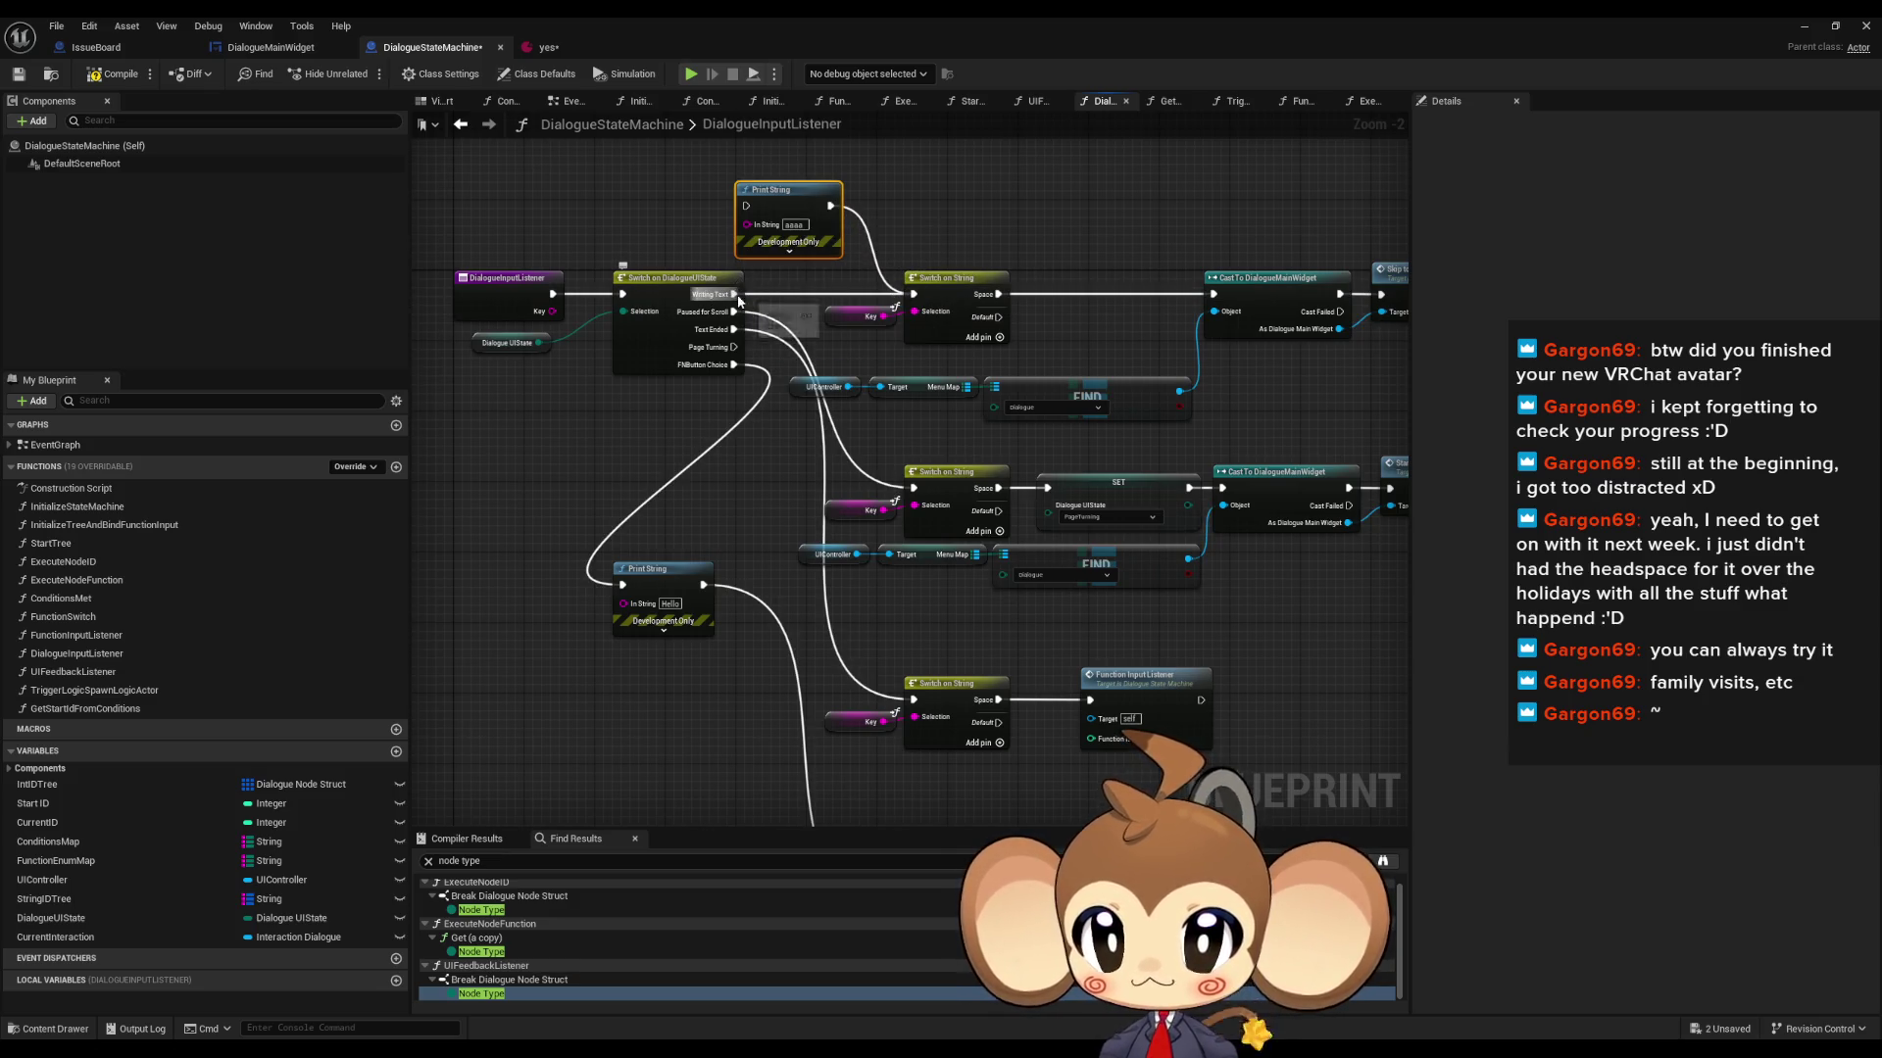
- Start a new play test, load the game, and clear the Output Log
left_click(1796, 26)
left_click(365, 73)
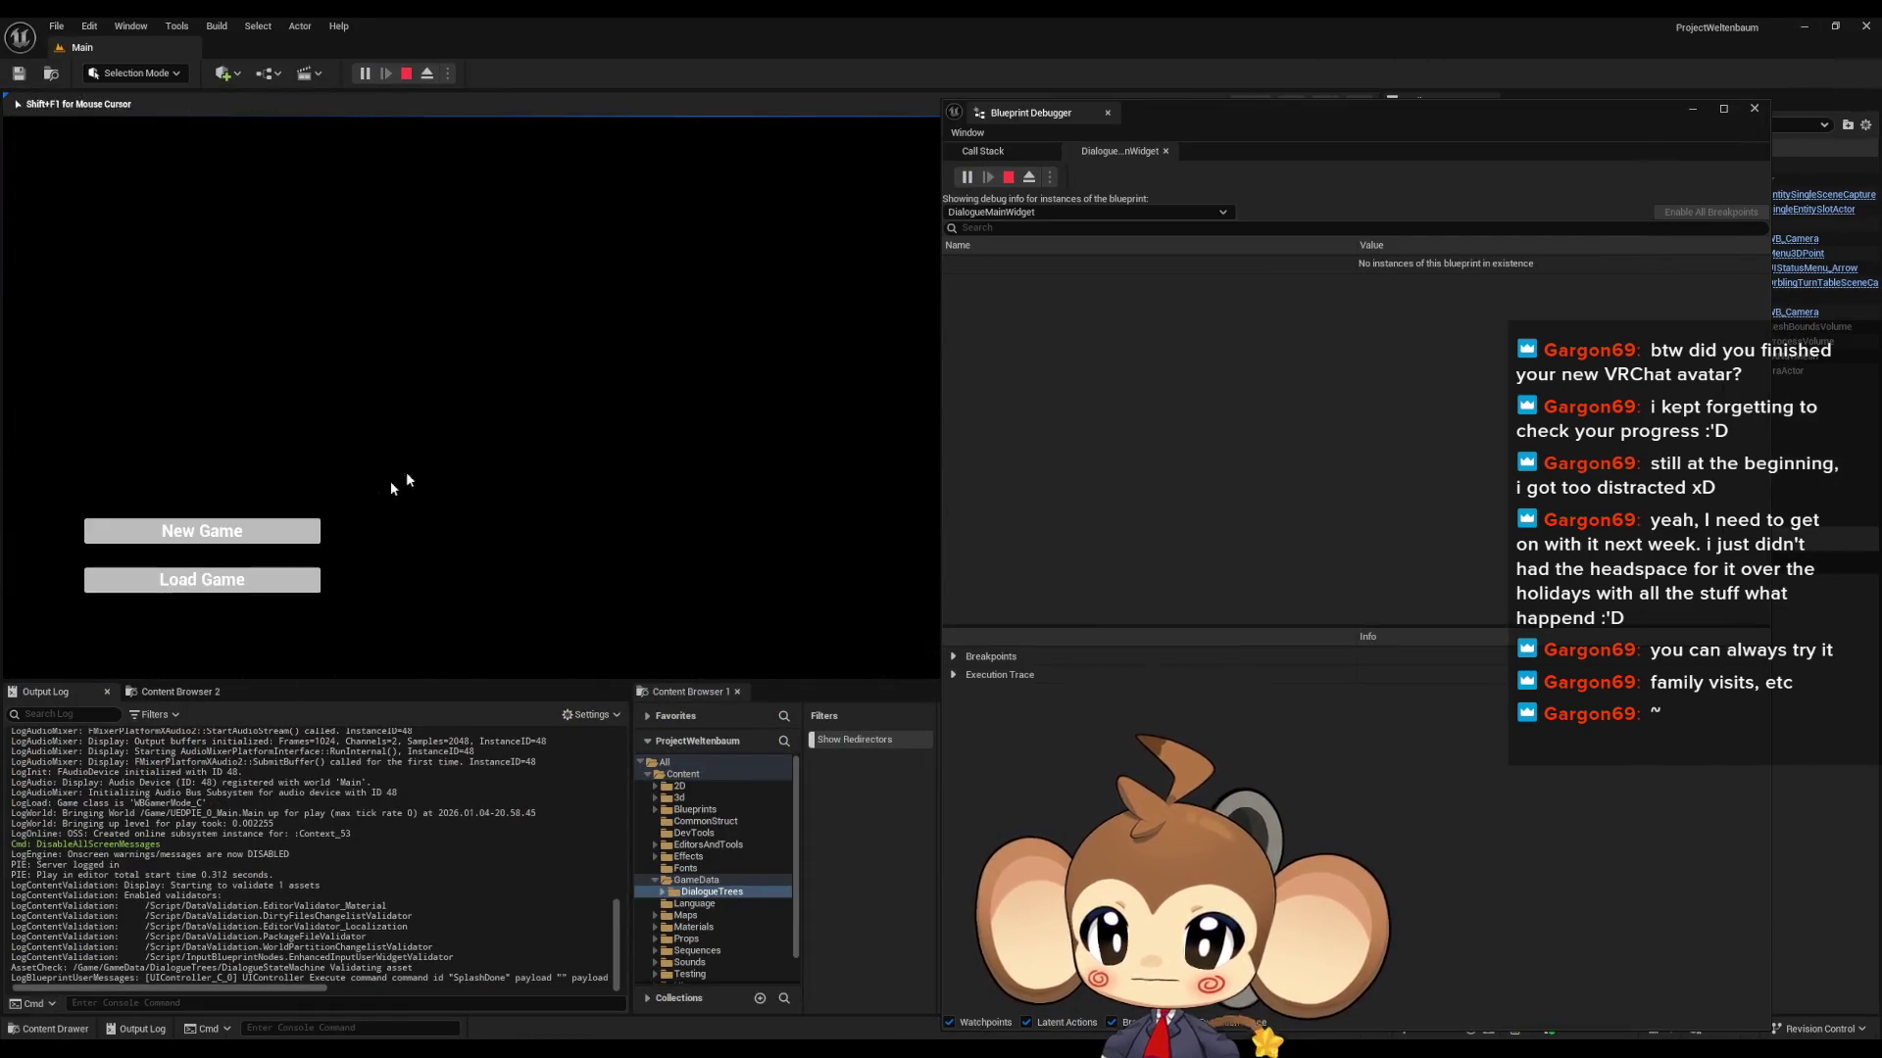
left_click(252, 584)
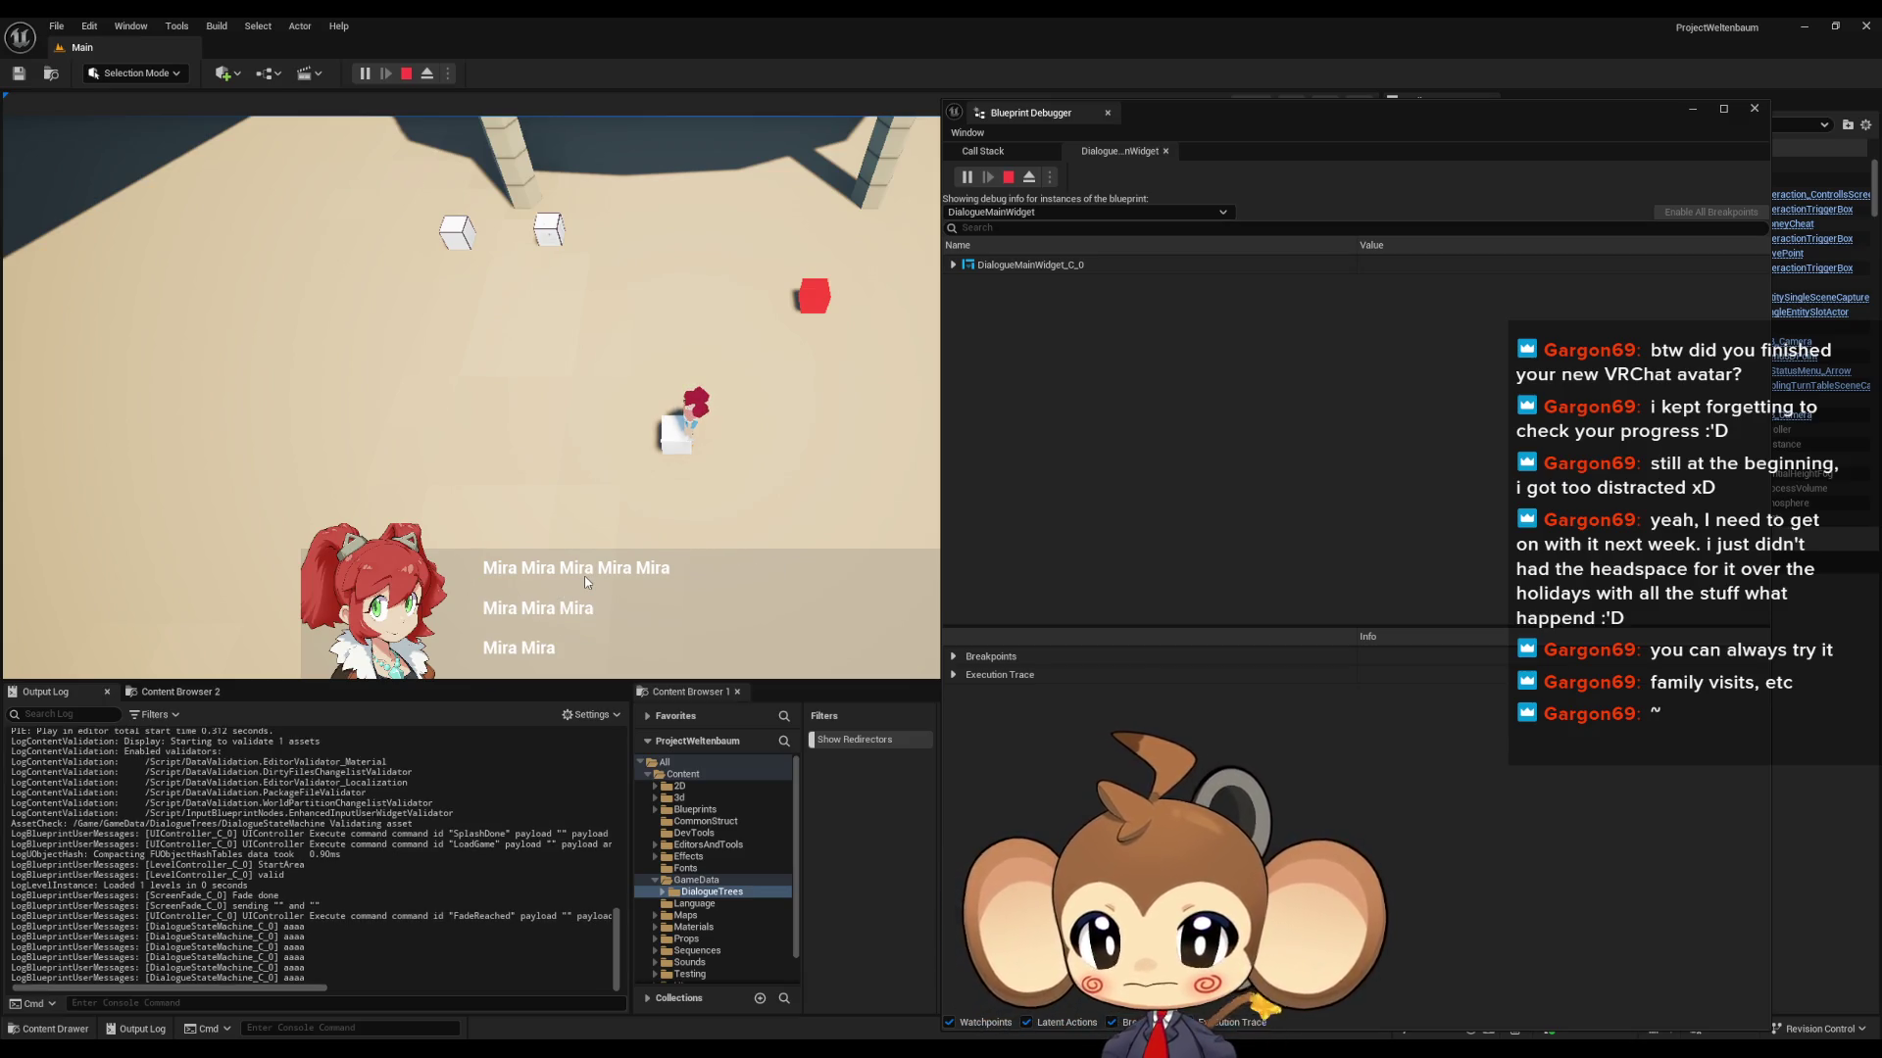
right_click(128, 770)
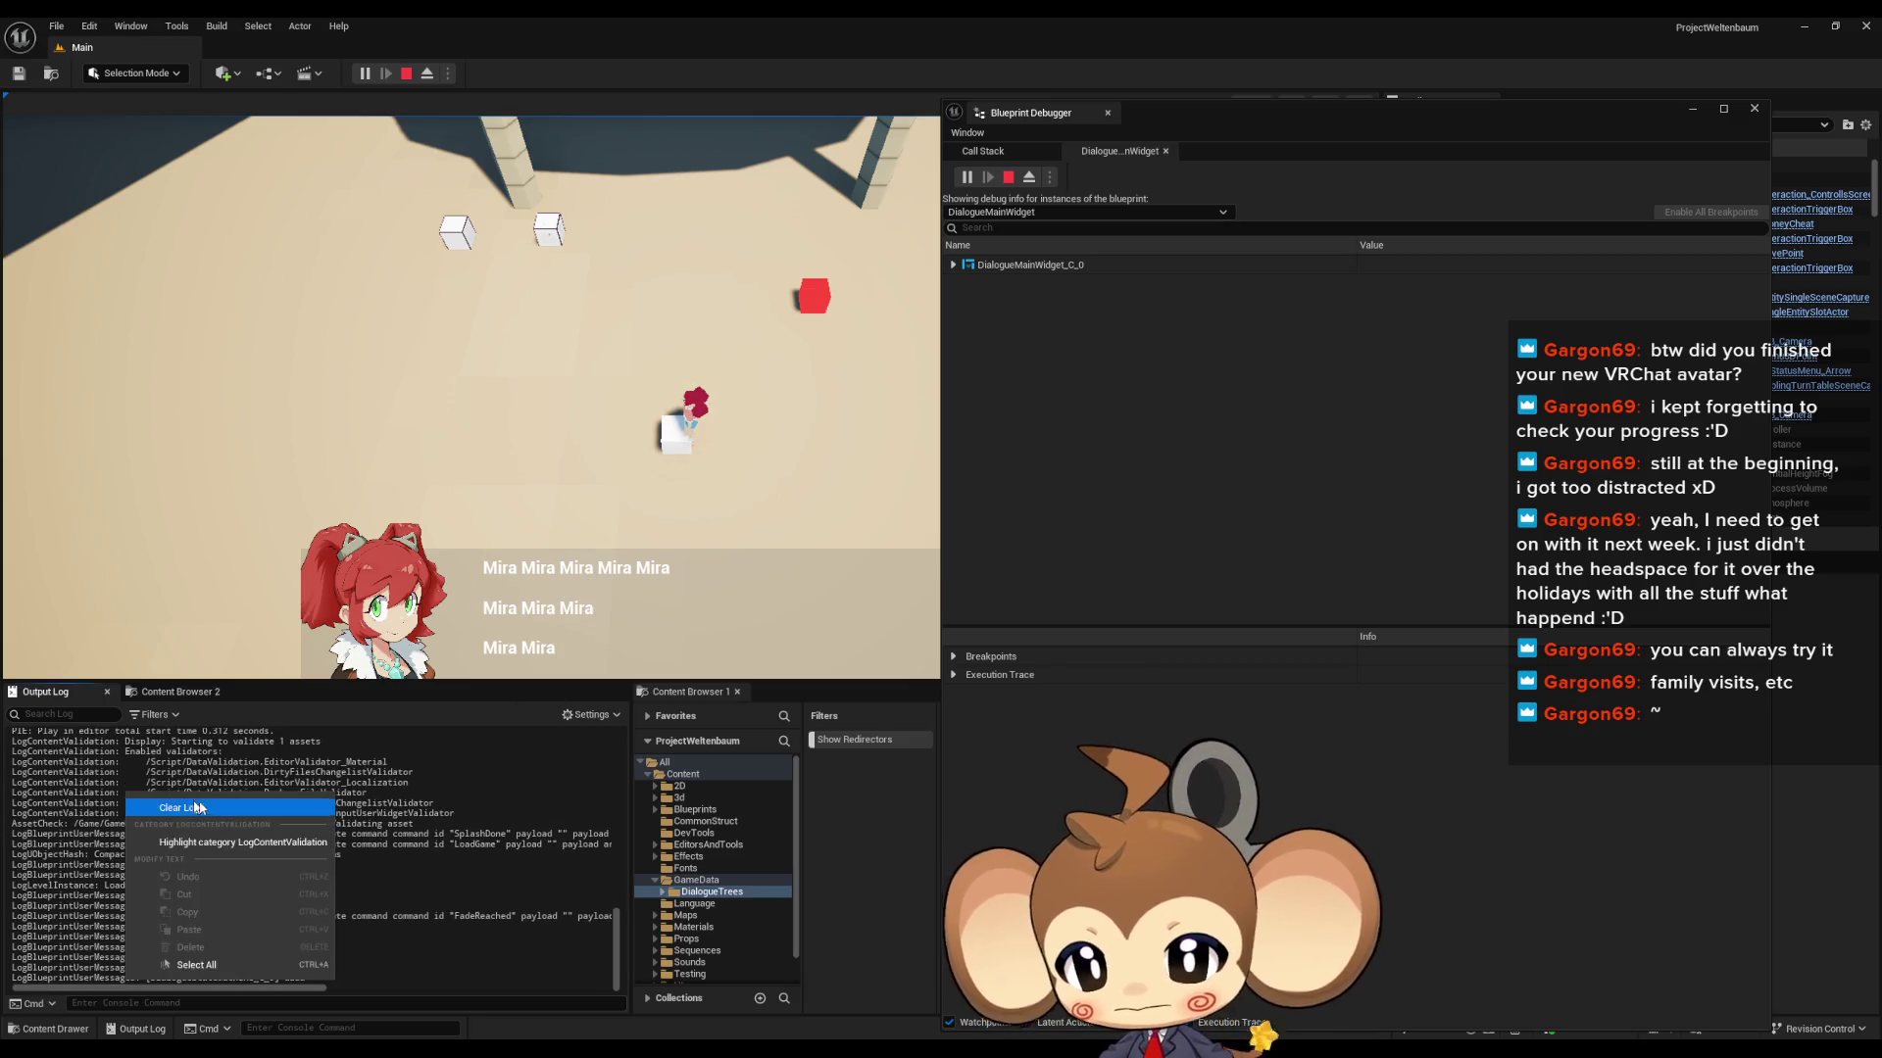
left_click(171, 803)
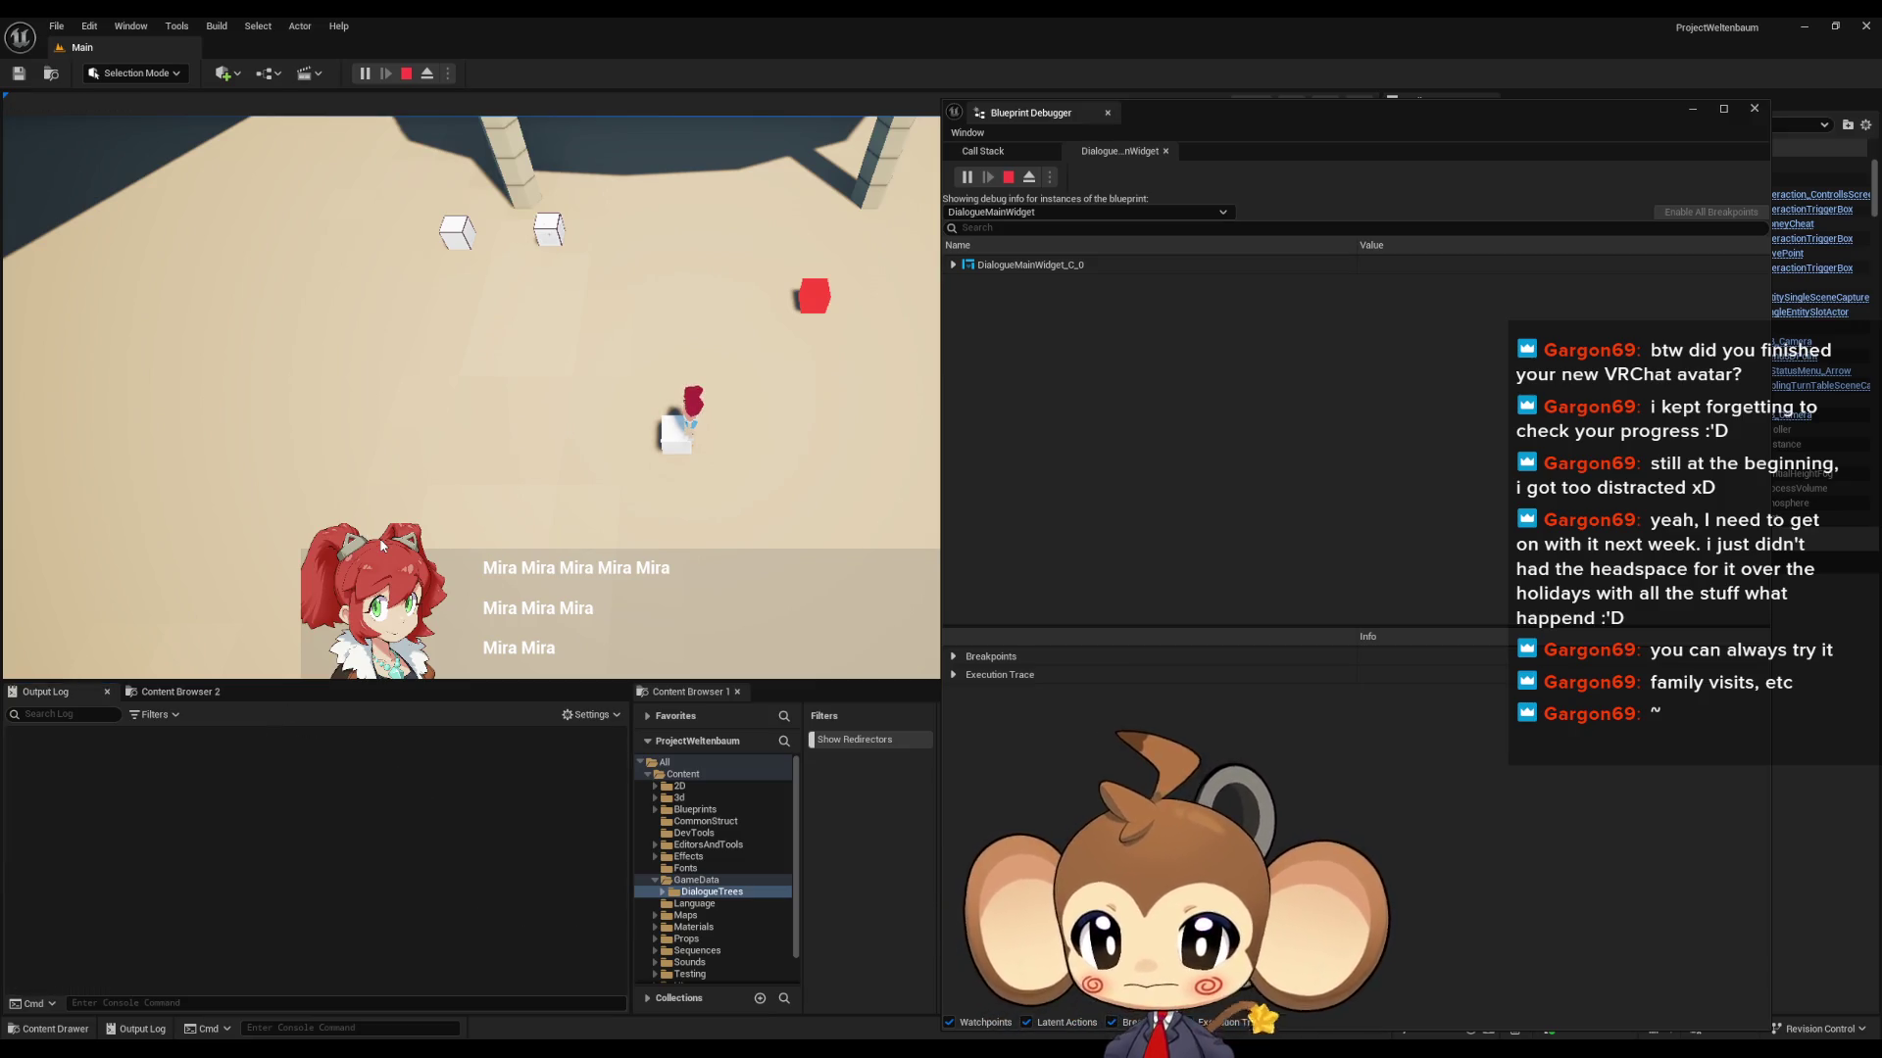